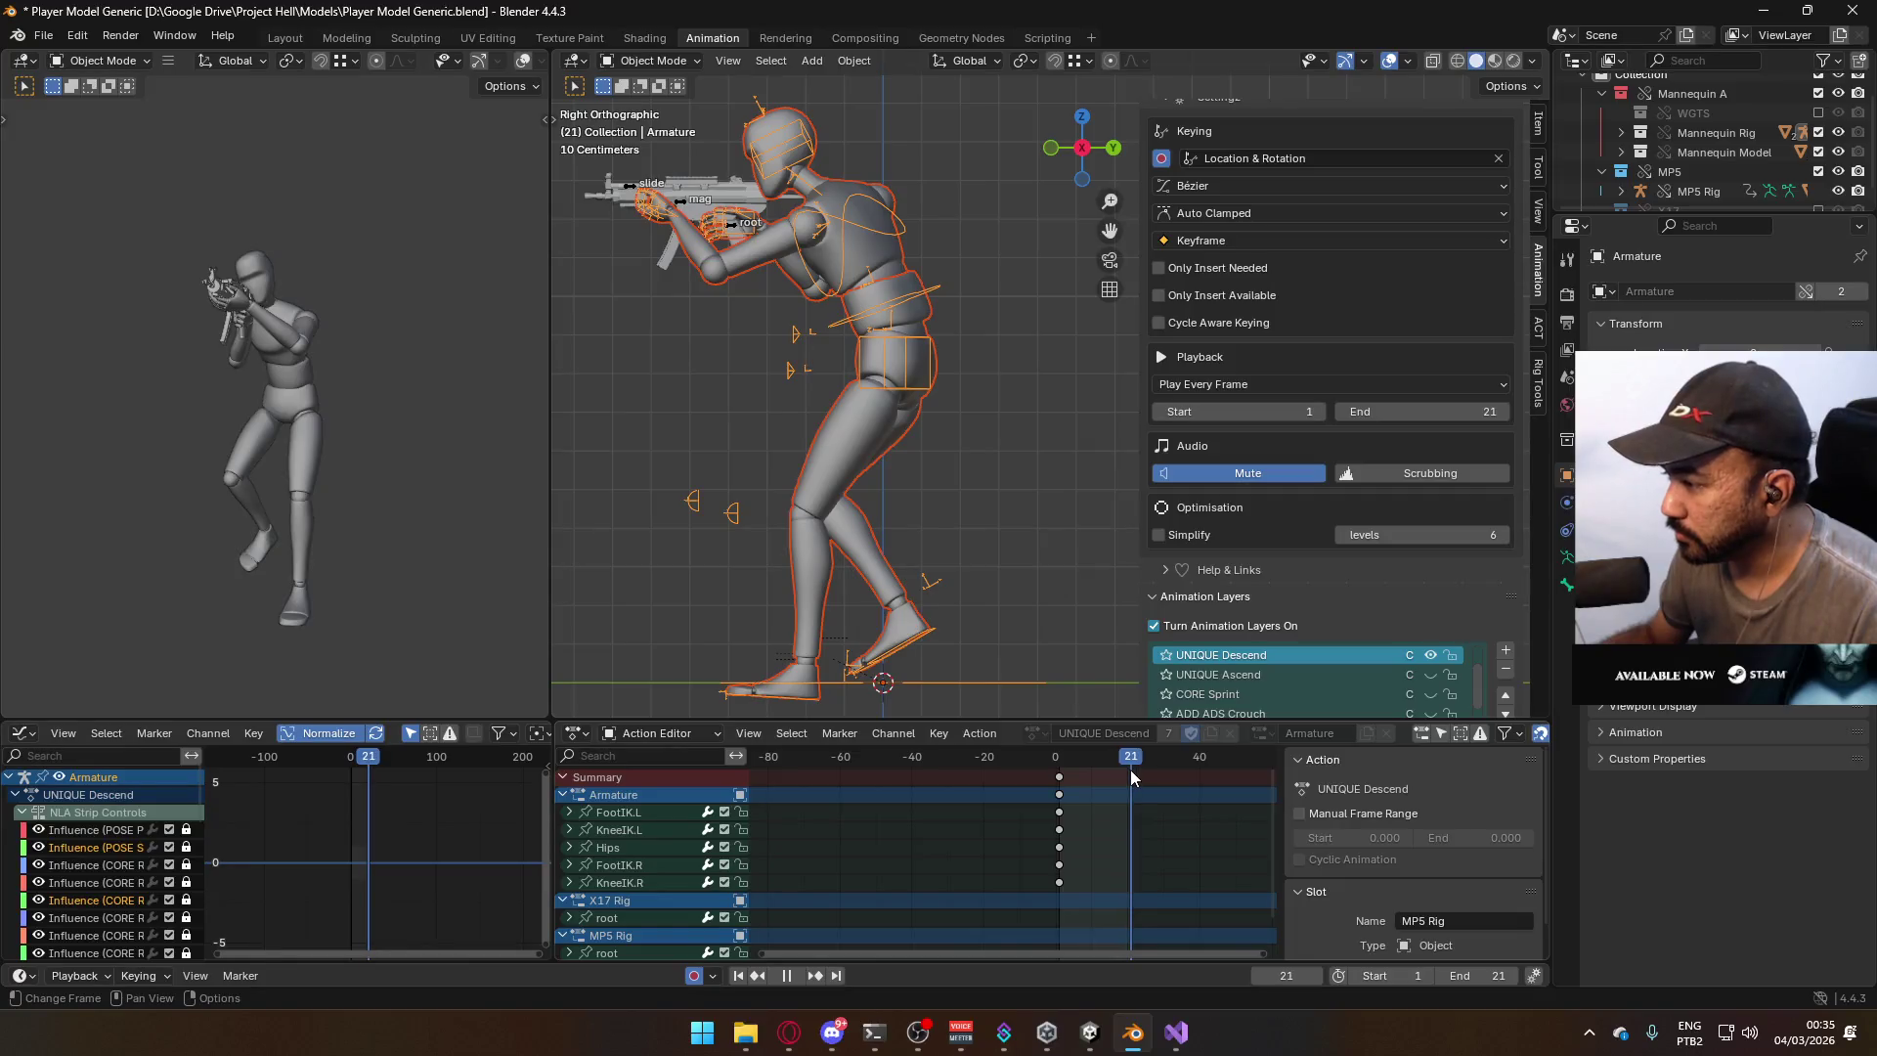
Stop playback and bring up Blender's FBX export window.
key("Escape")
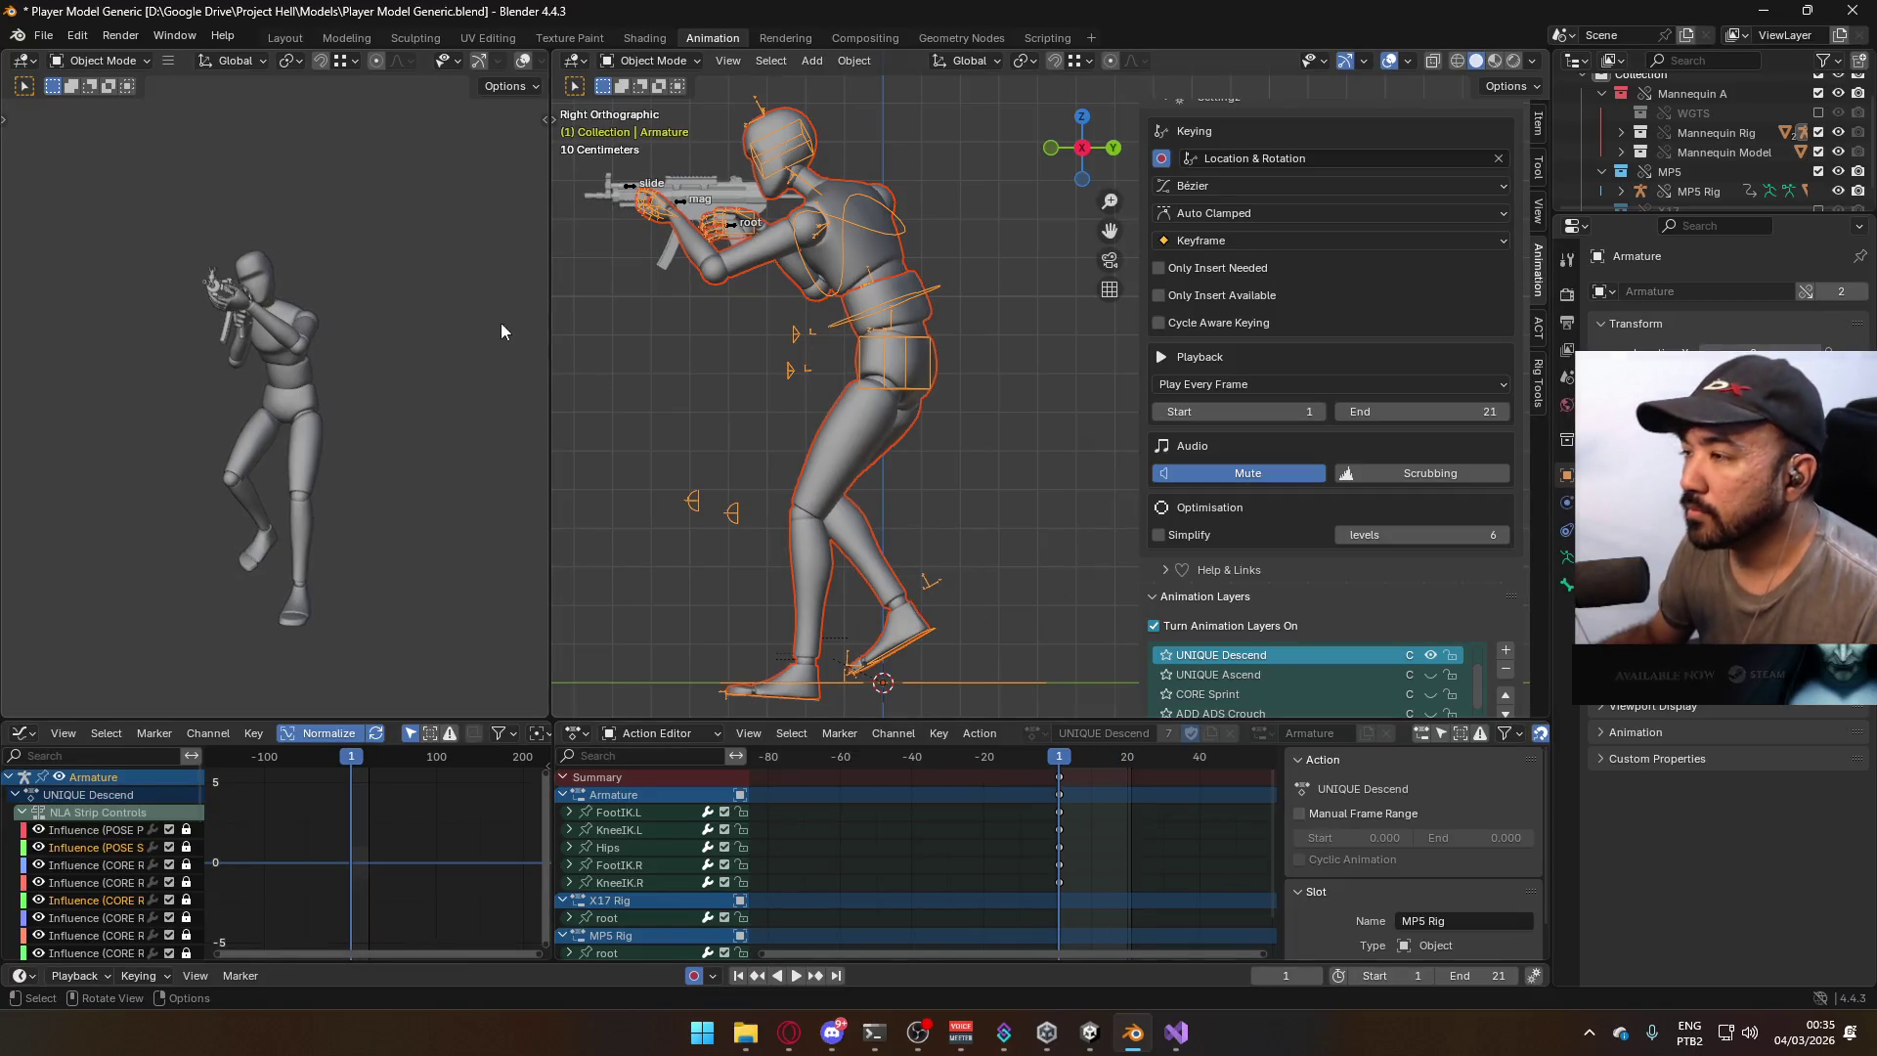
left_click(49, 37)
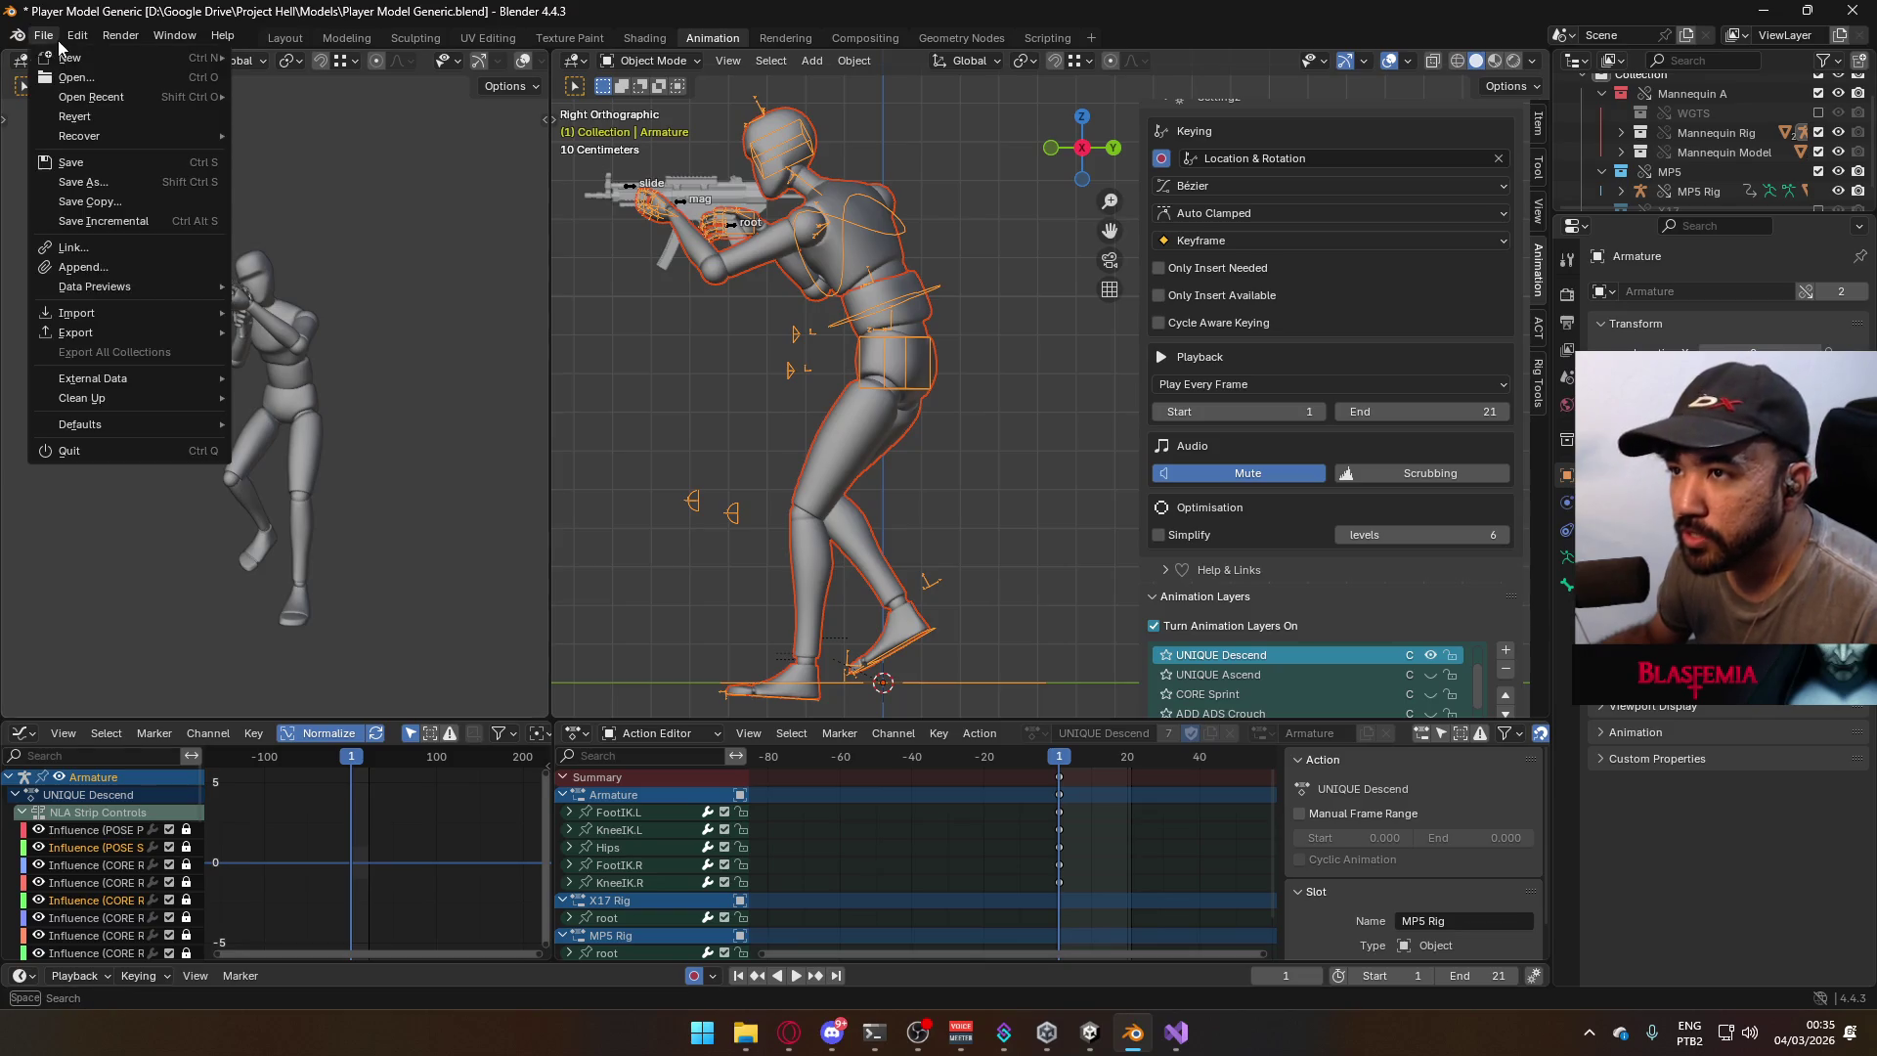
mouse_move(182, 331)
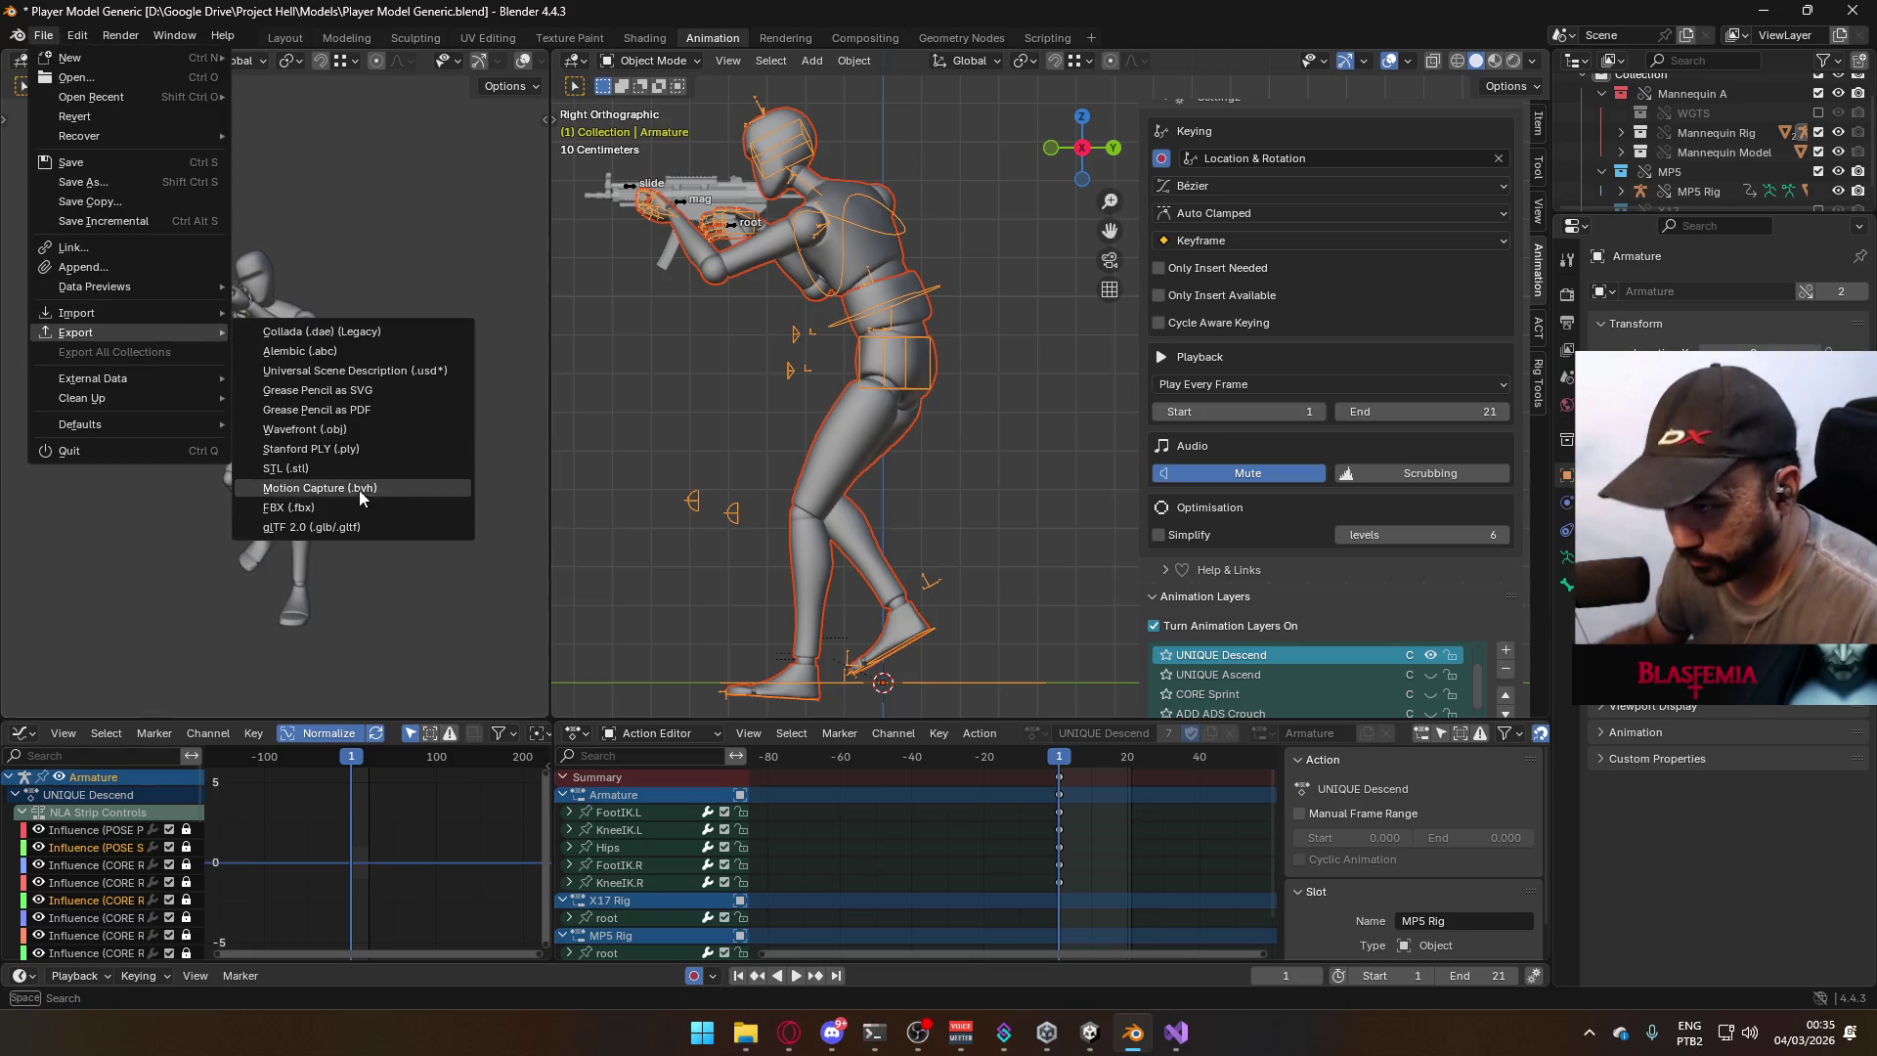
left_click(371, 507)
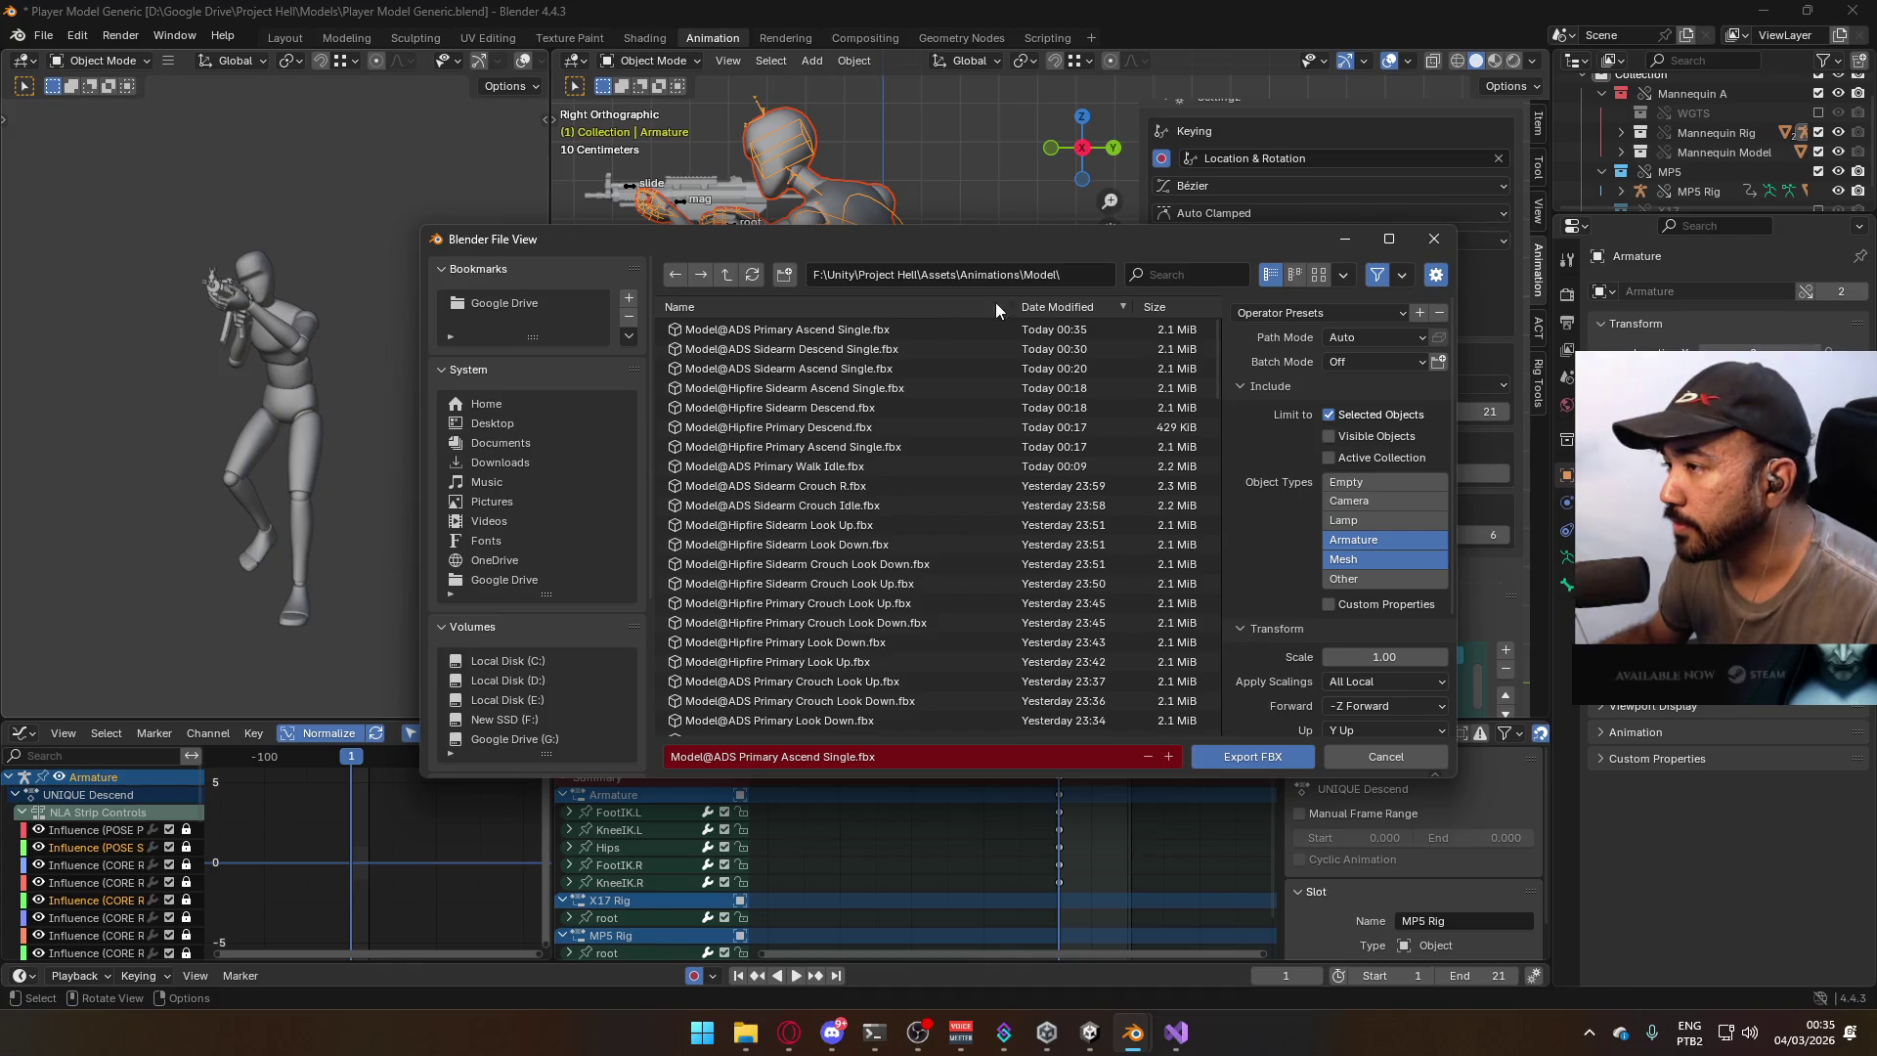
mouse_move(1056, 250)
left_mouse_down()
mouse_move(1213, 557)
mouse_move(732, 601)
mouse_move(684, 166)
mouse_move(900, 220)
mouse_move(1136, 231)
mouse_move(1027, 303)
left_mouse_up()
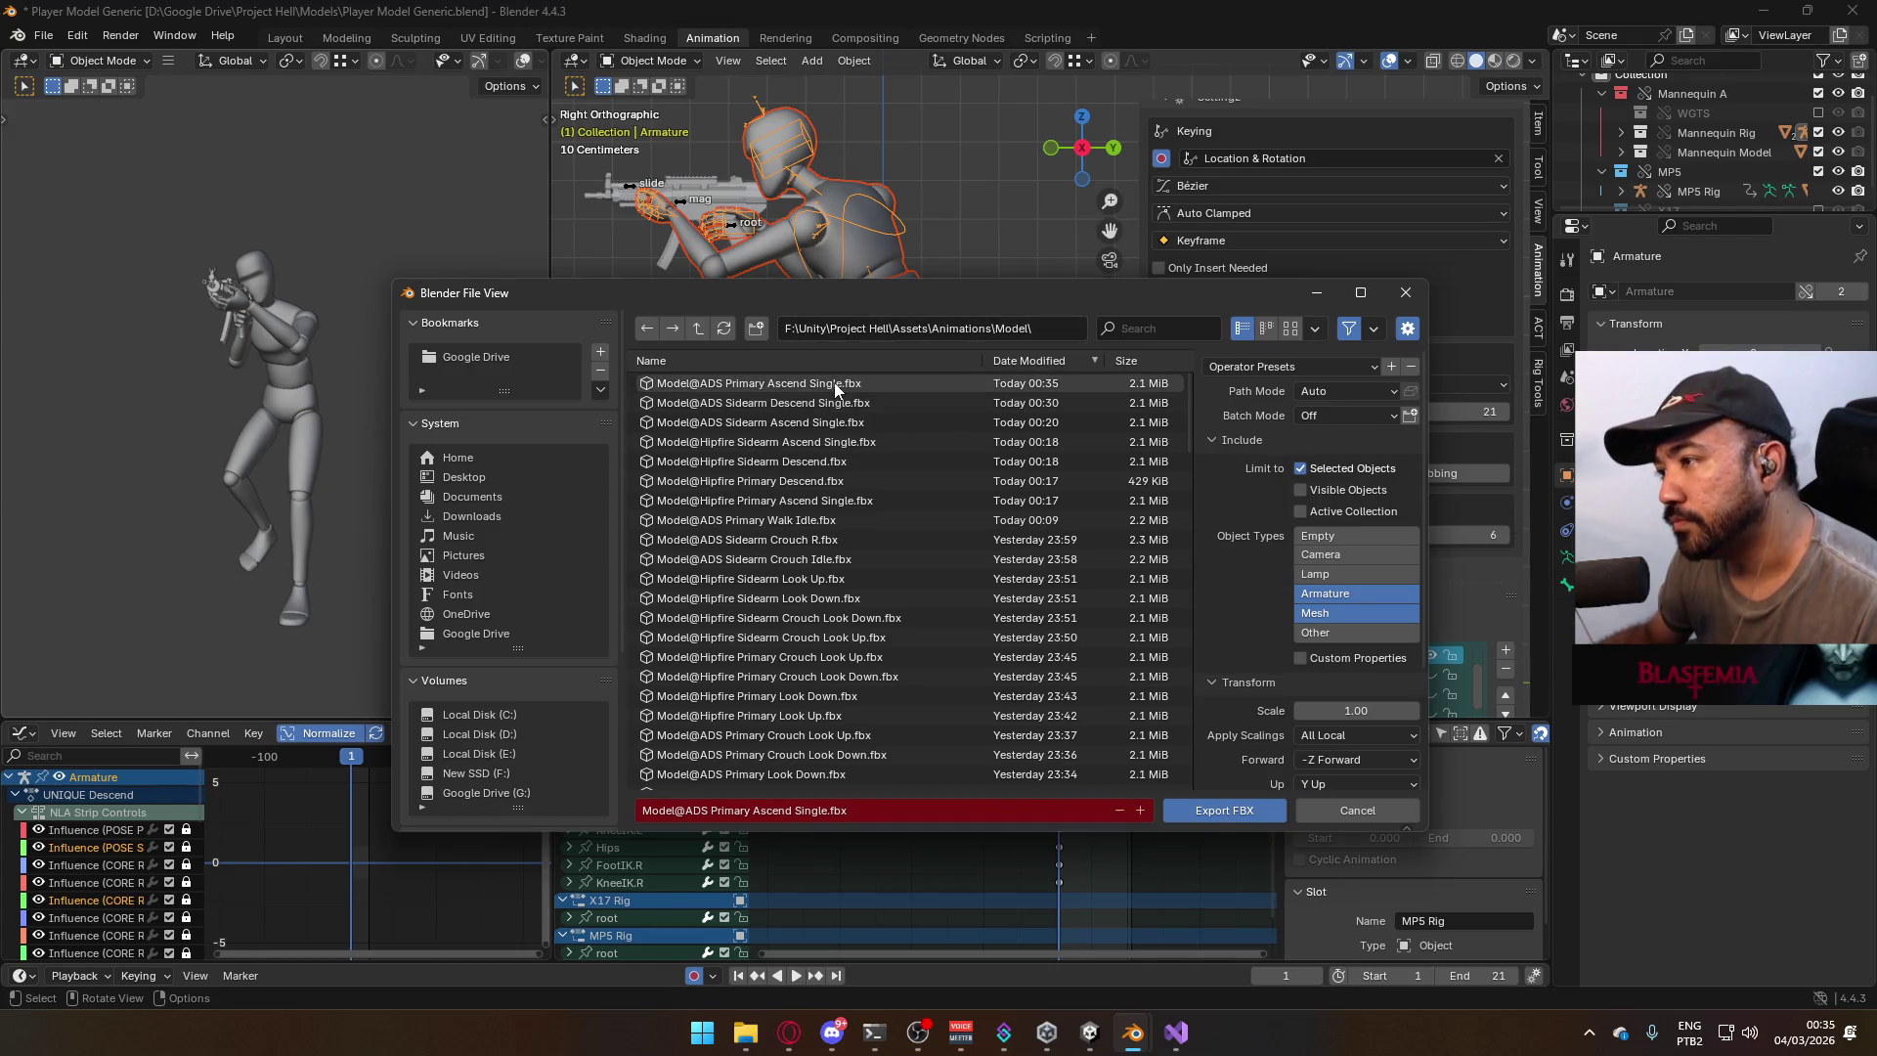
Change the export file name from Ascend Single to Descend and export the FBX.
left_click(778, 809)
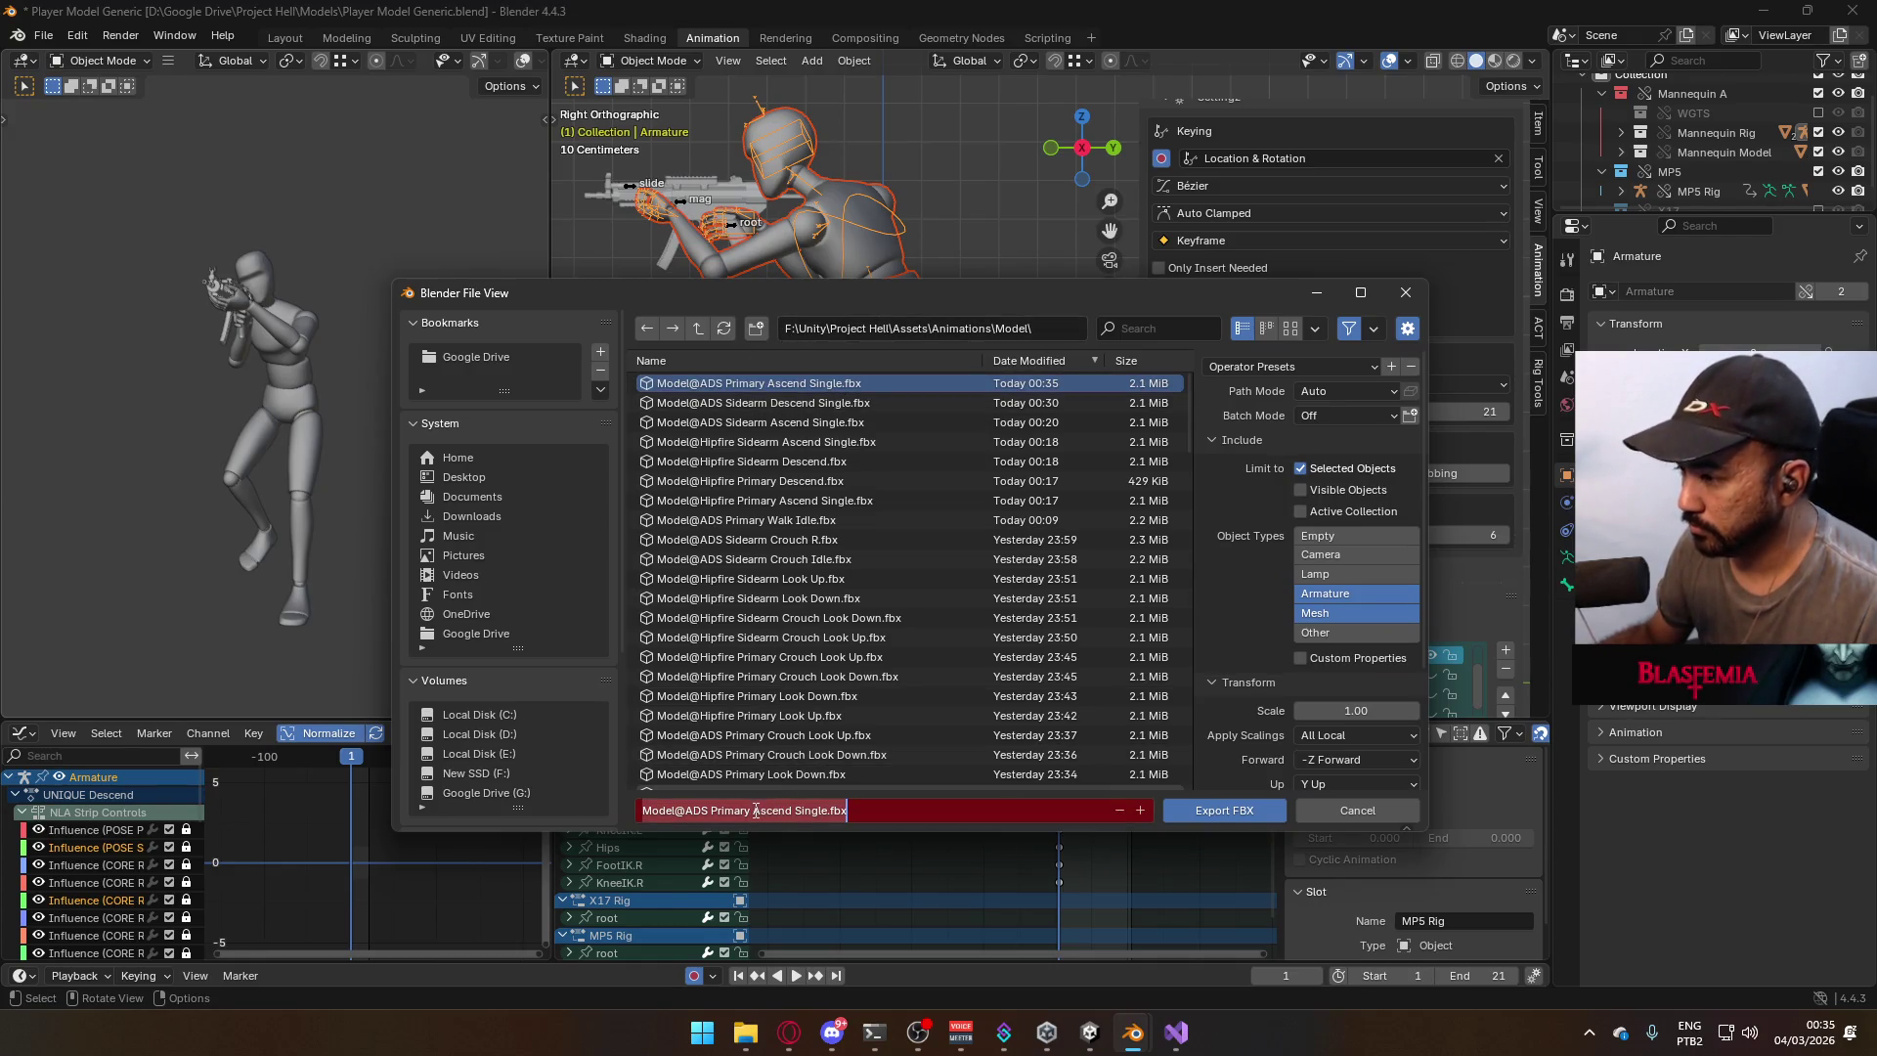
left_click(753, 810)
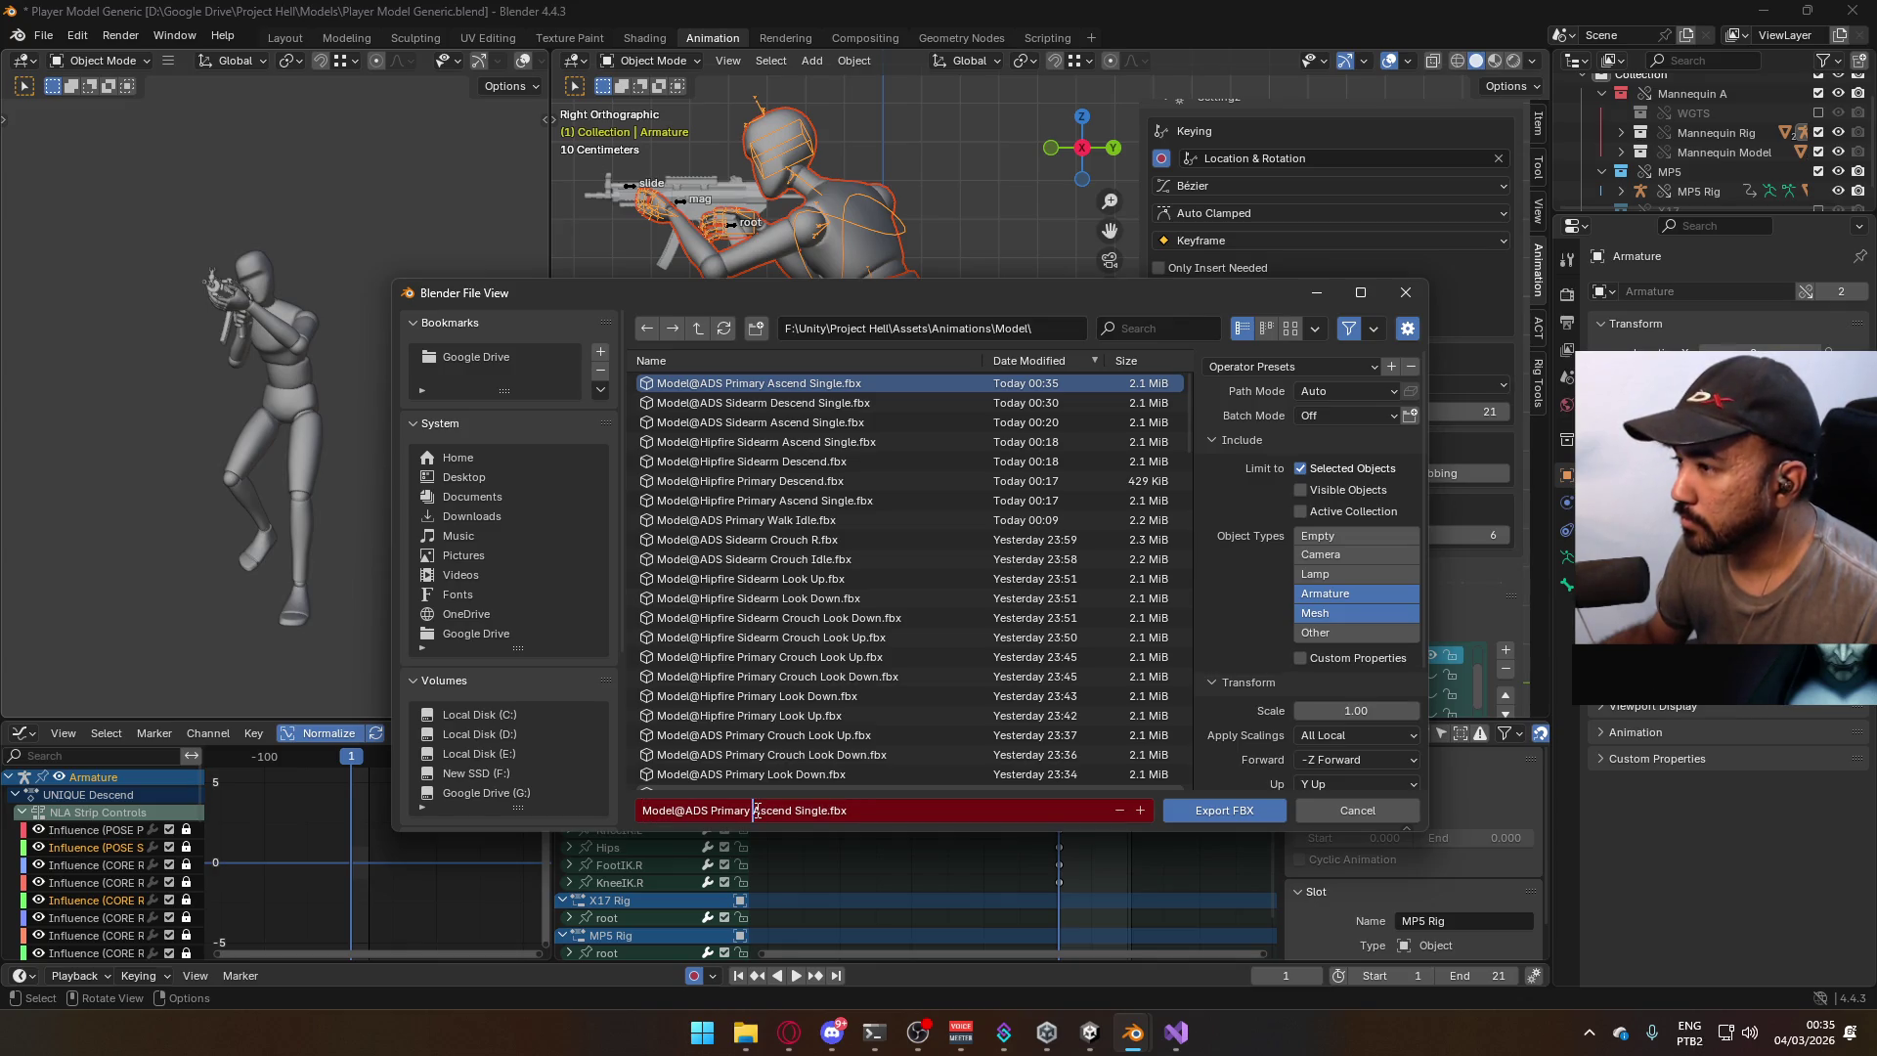
left_click_drag(762, 811, 820, 808)
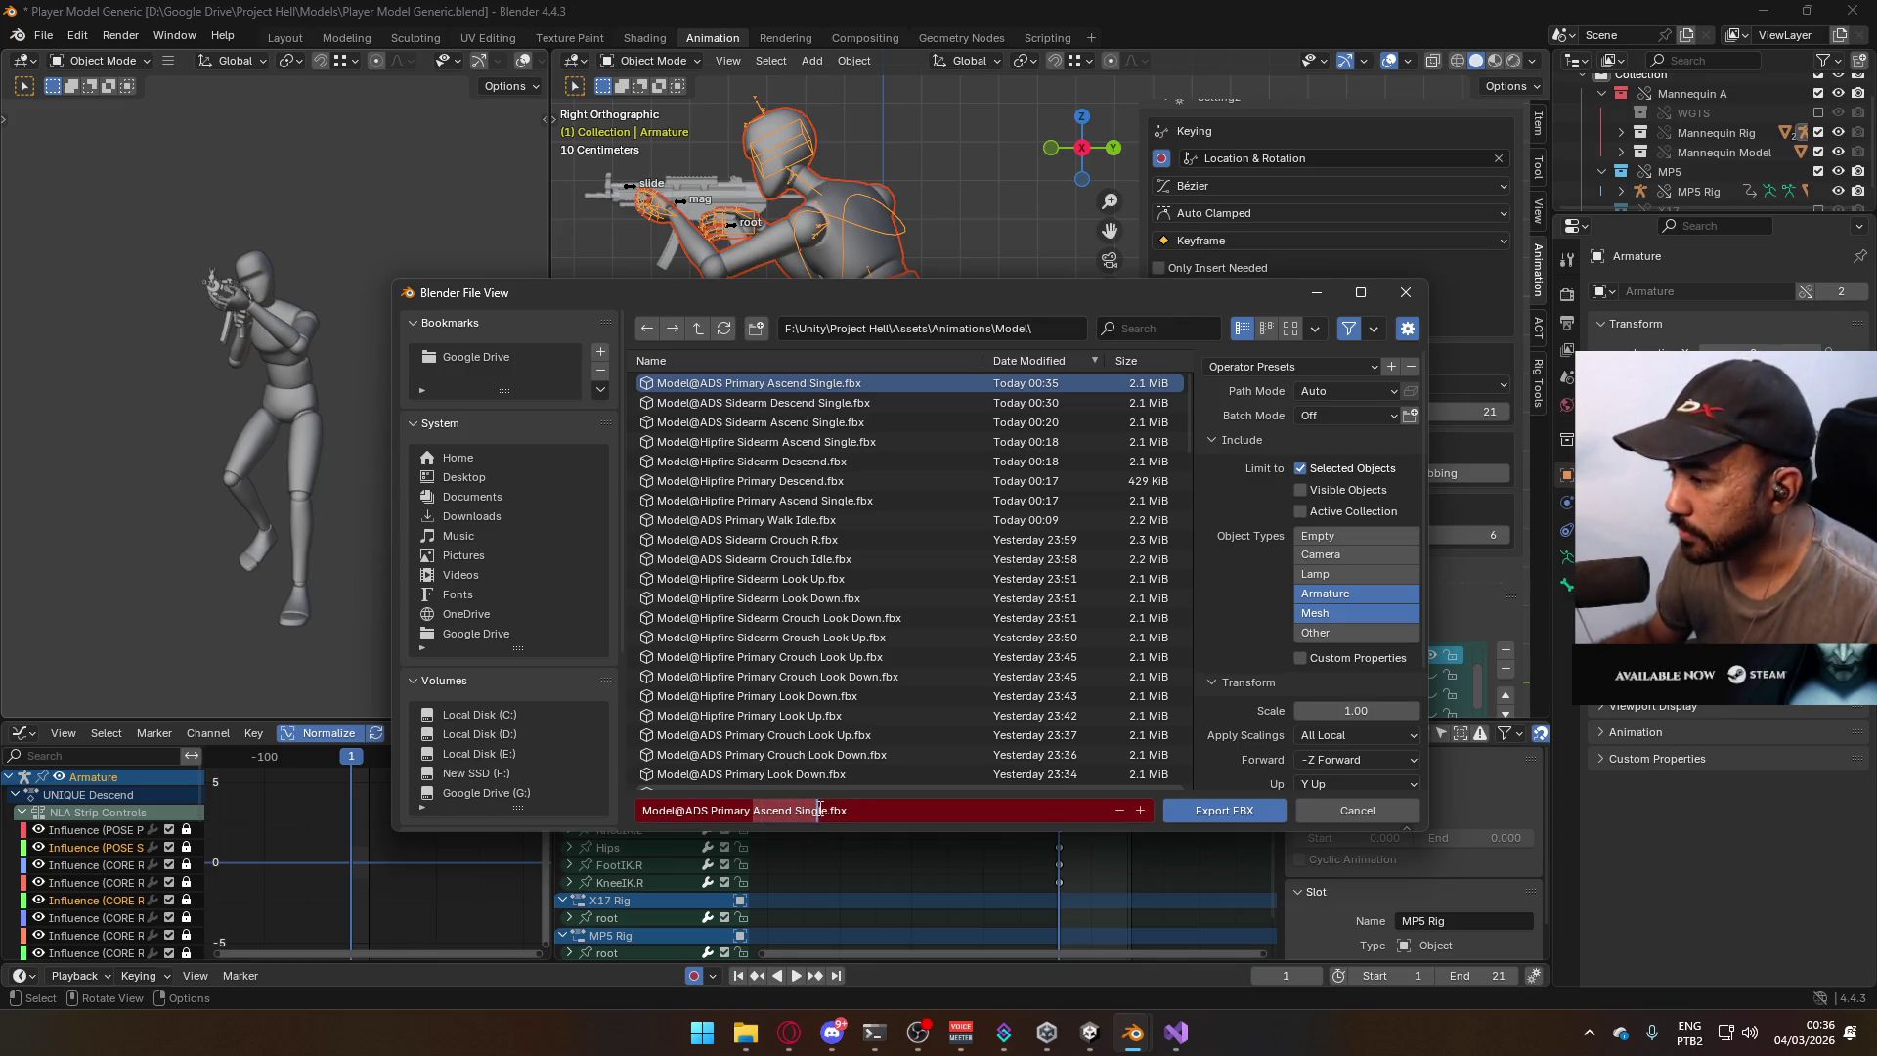
type("Descend")
key("Return")
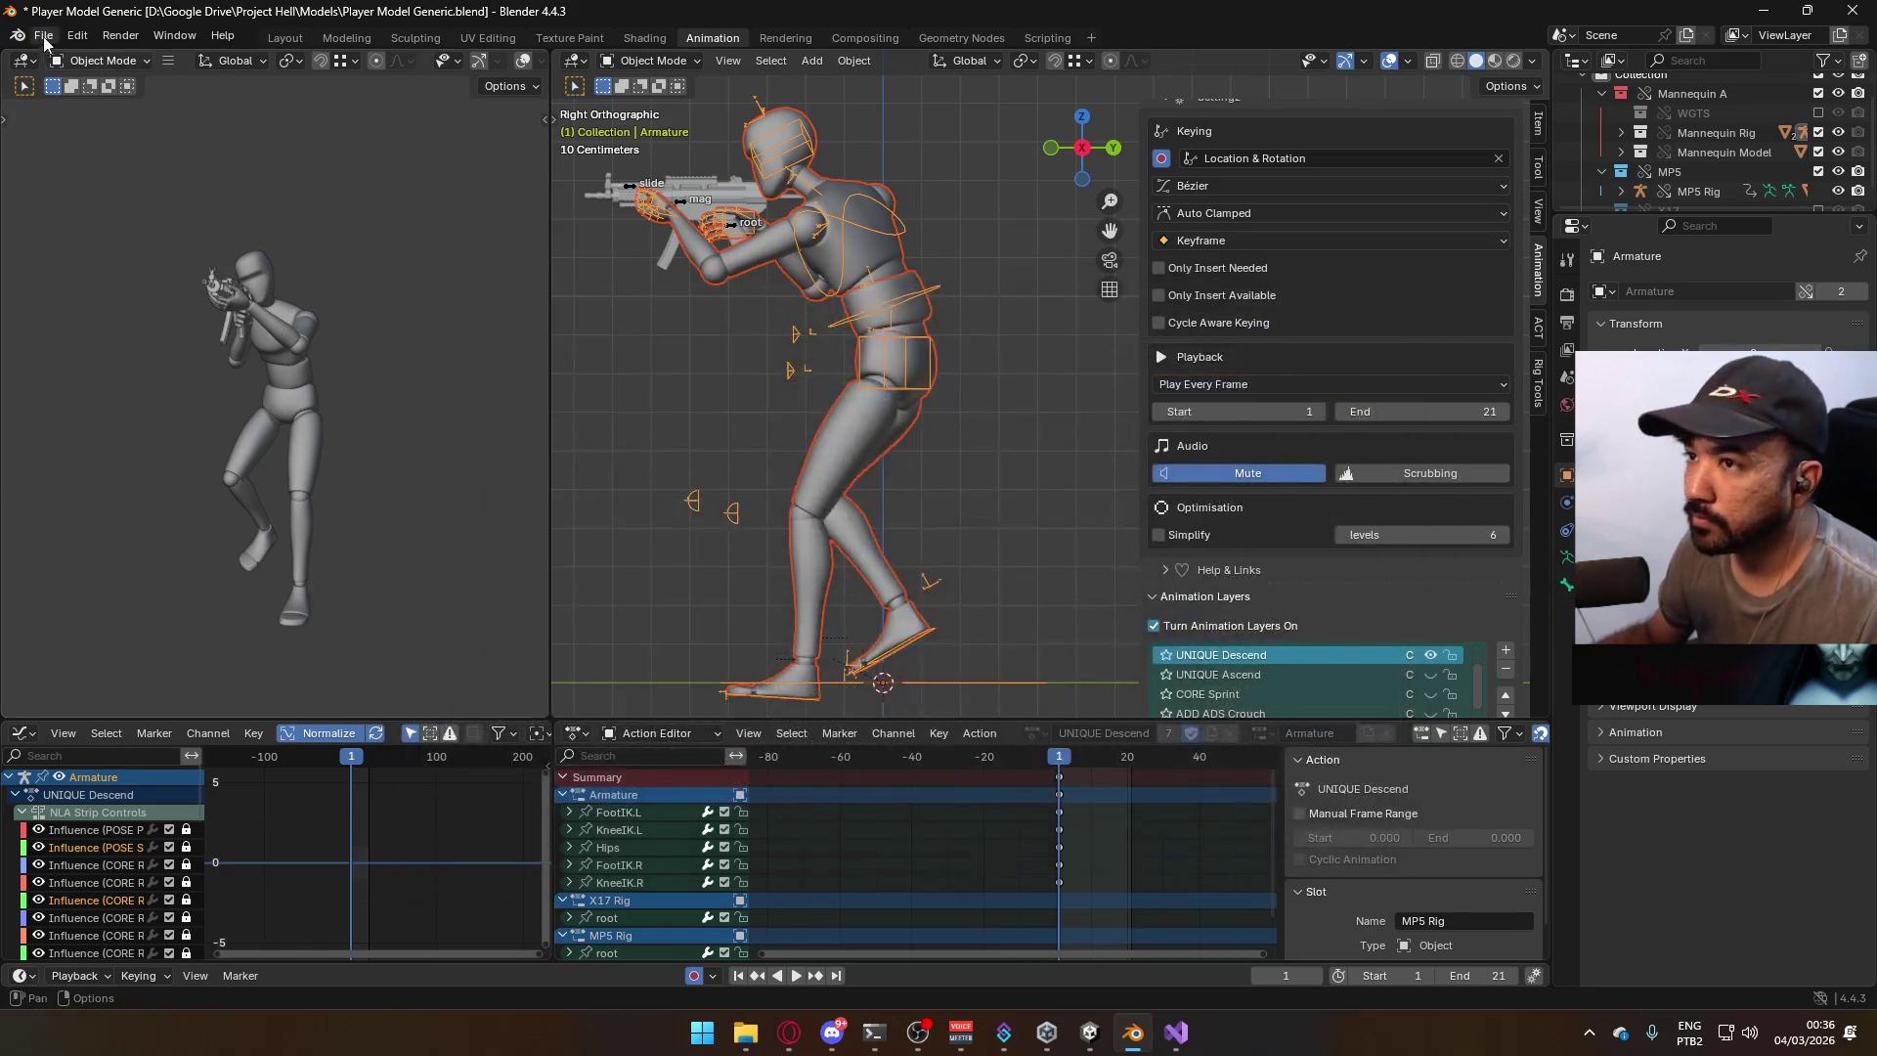
Cancel a Save As of the blend file and switch over to Unity.
left_click(44, 35)
left_click(73, 189)
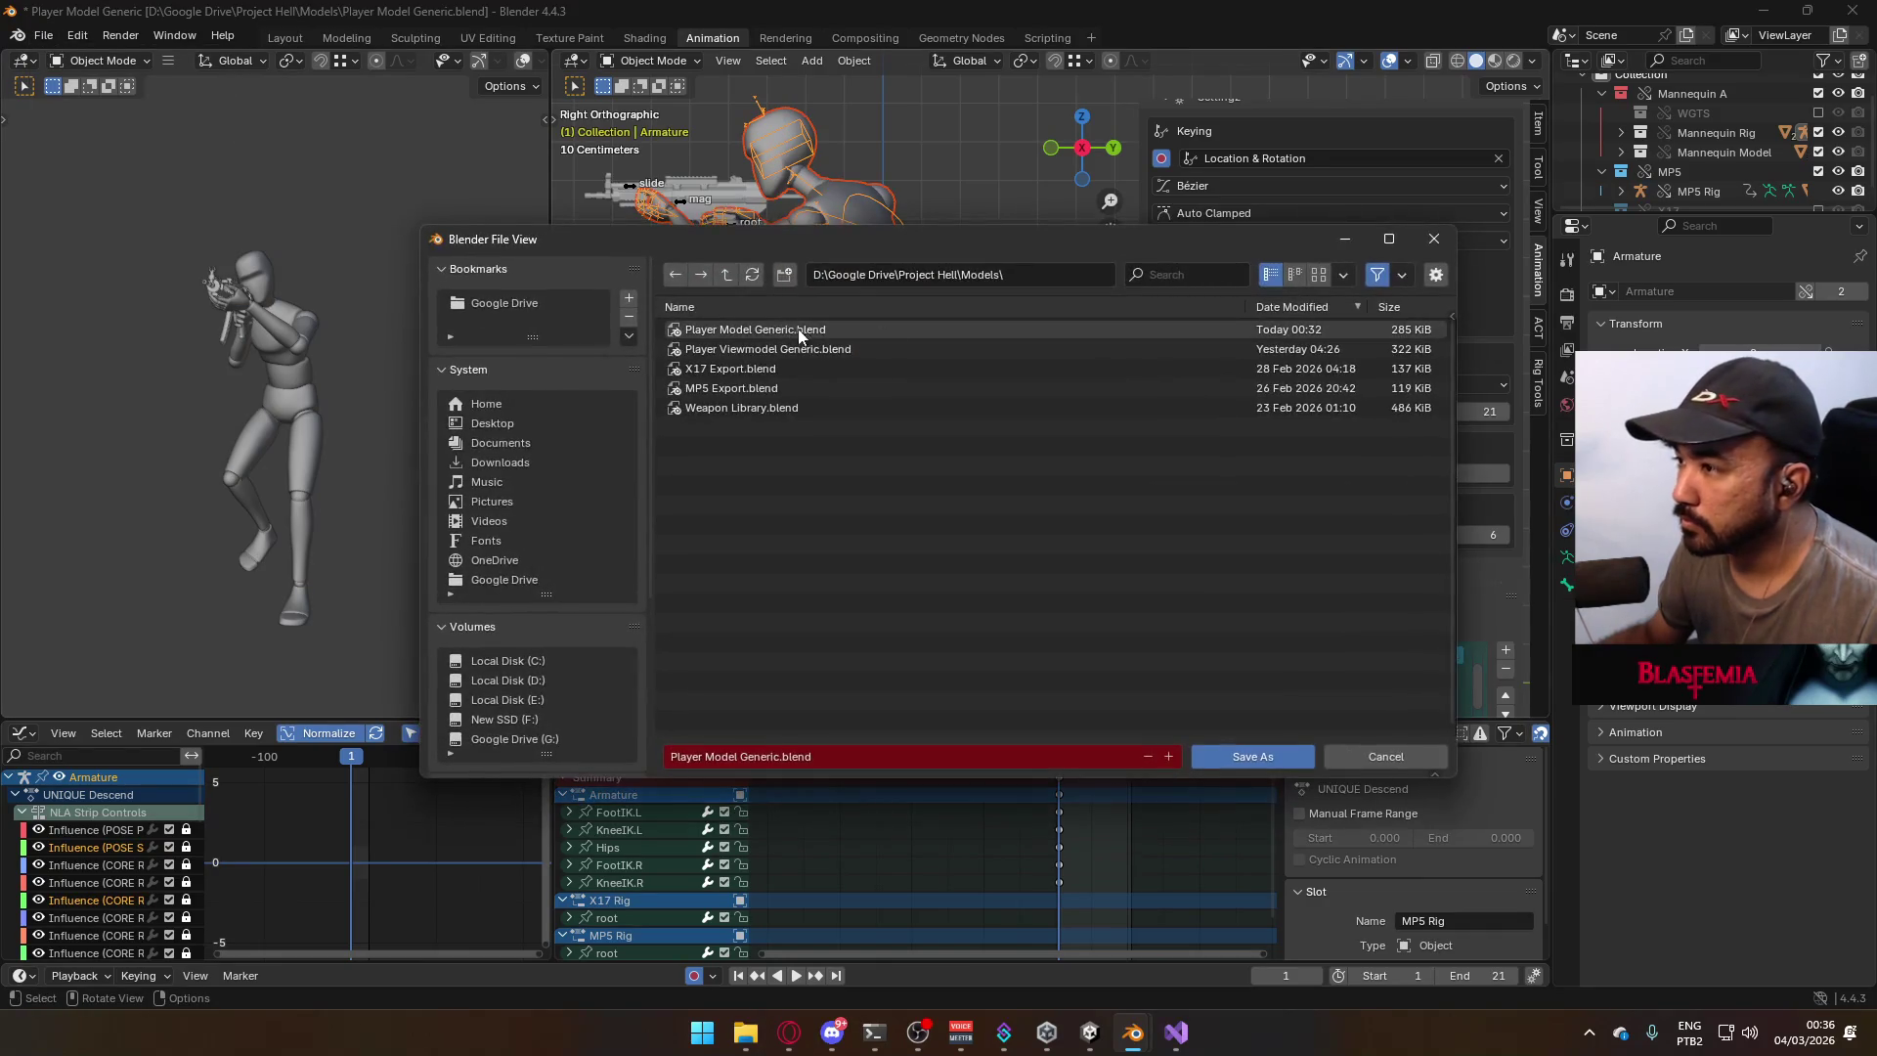
left_click(1434, 238)
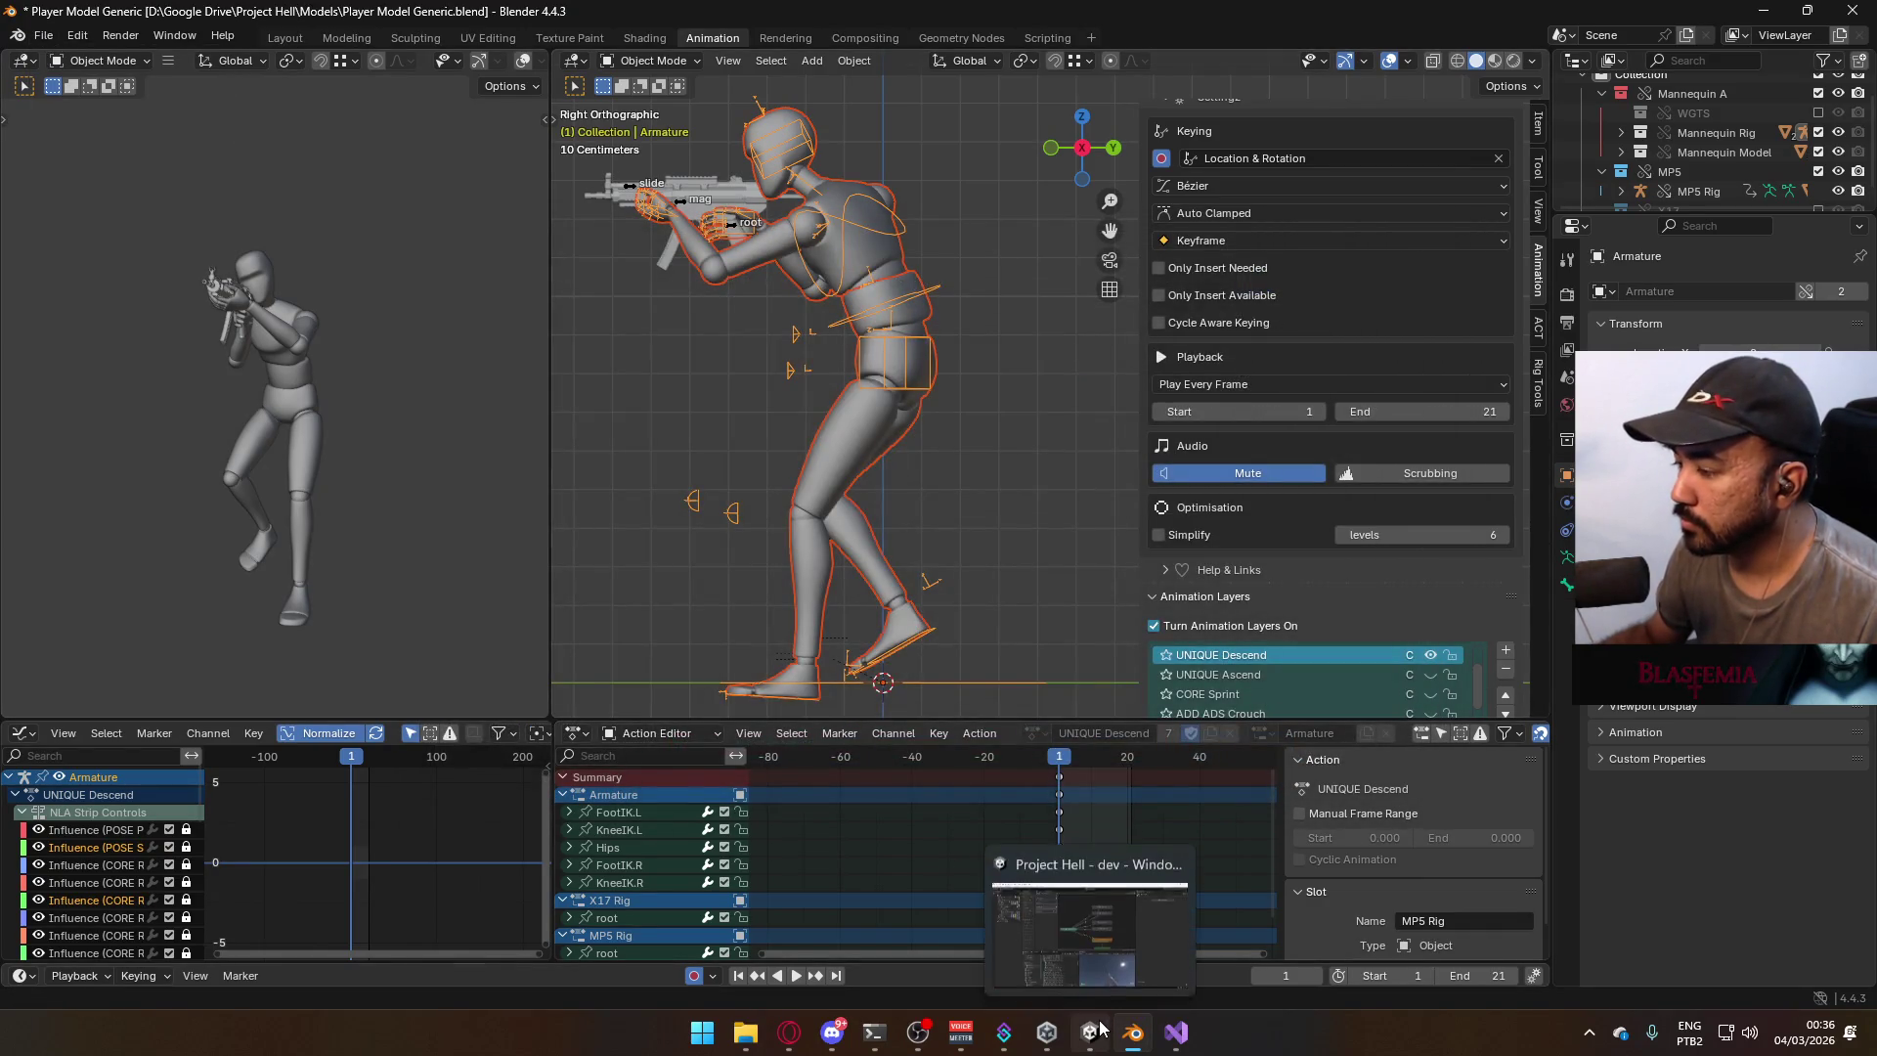
left_click(1102, 1028)
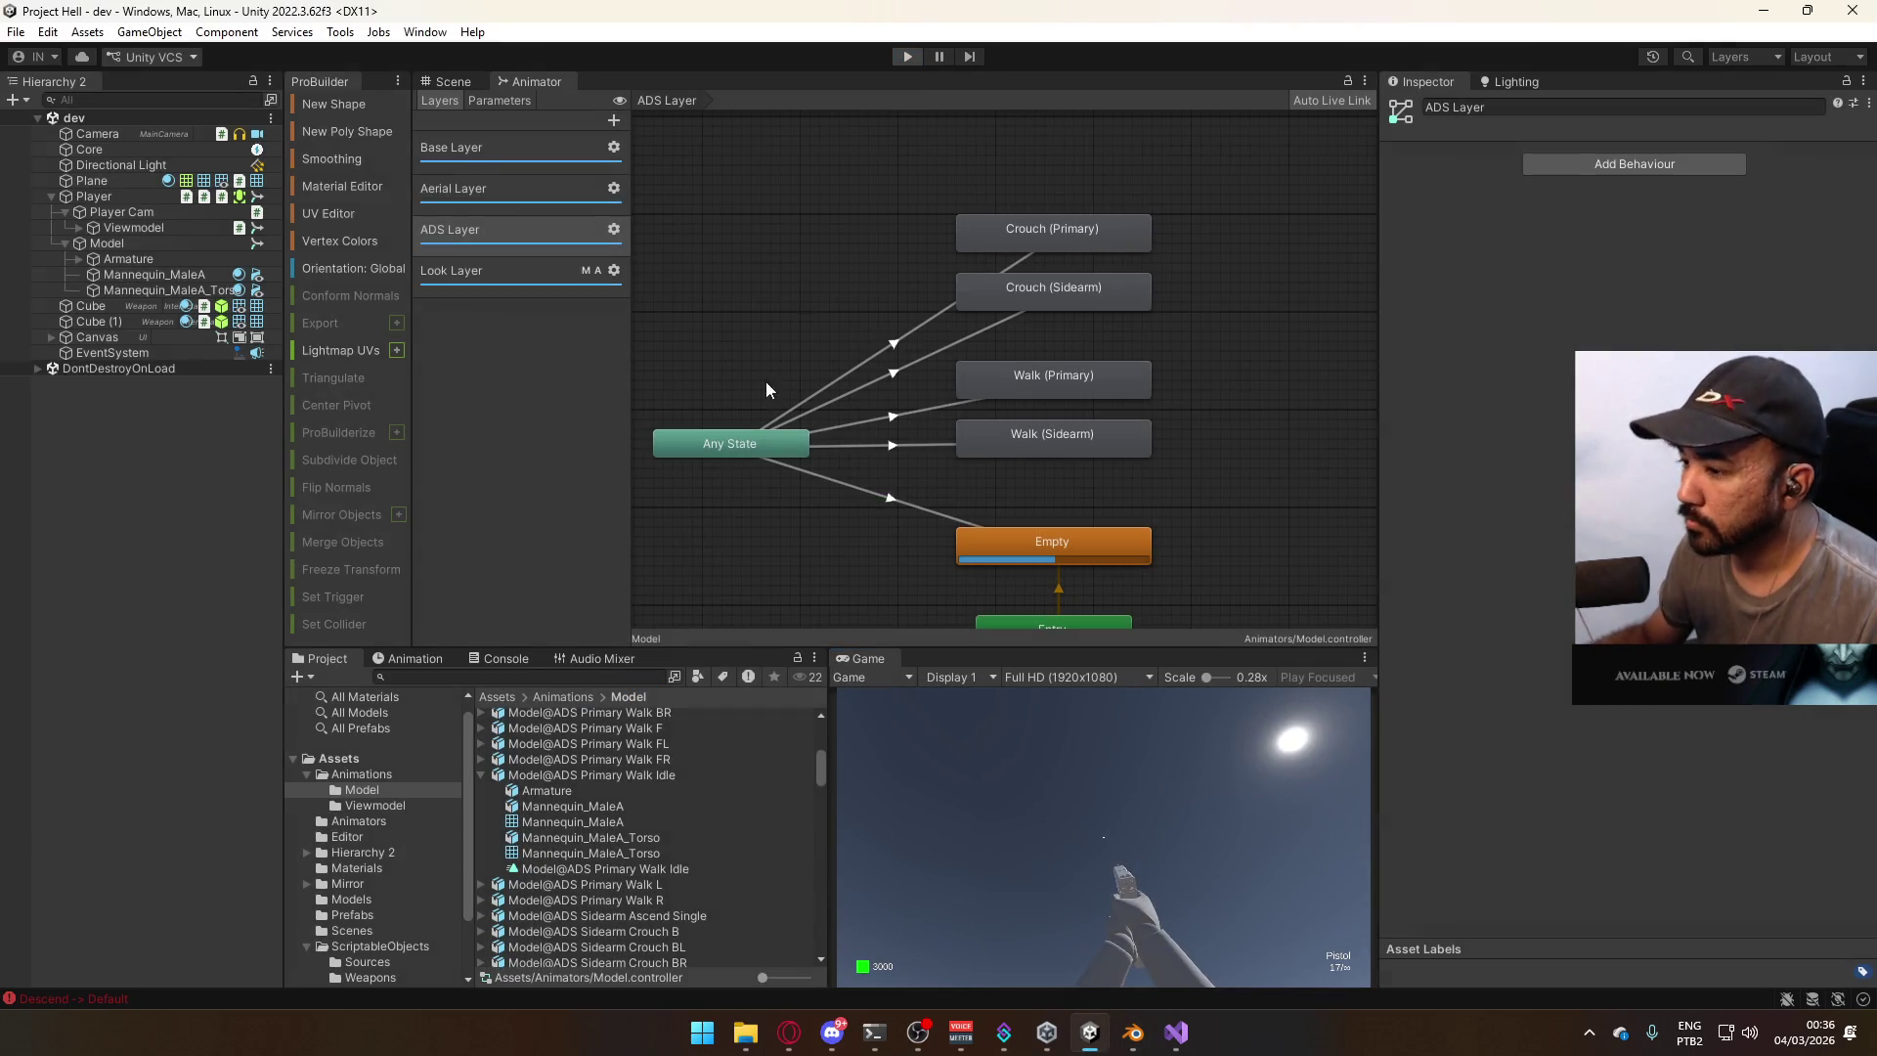
Browse the Project window's Model animations, peeking inside Primary Look Up and Sidearm Walk Idle.
scroll(653, 854, "down", 6)
scroll(663, 858, "up", 4)
left_click(480, 889)
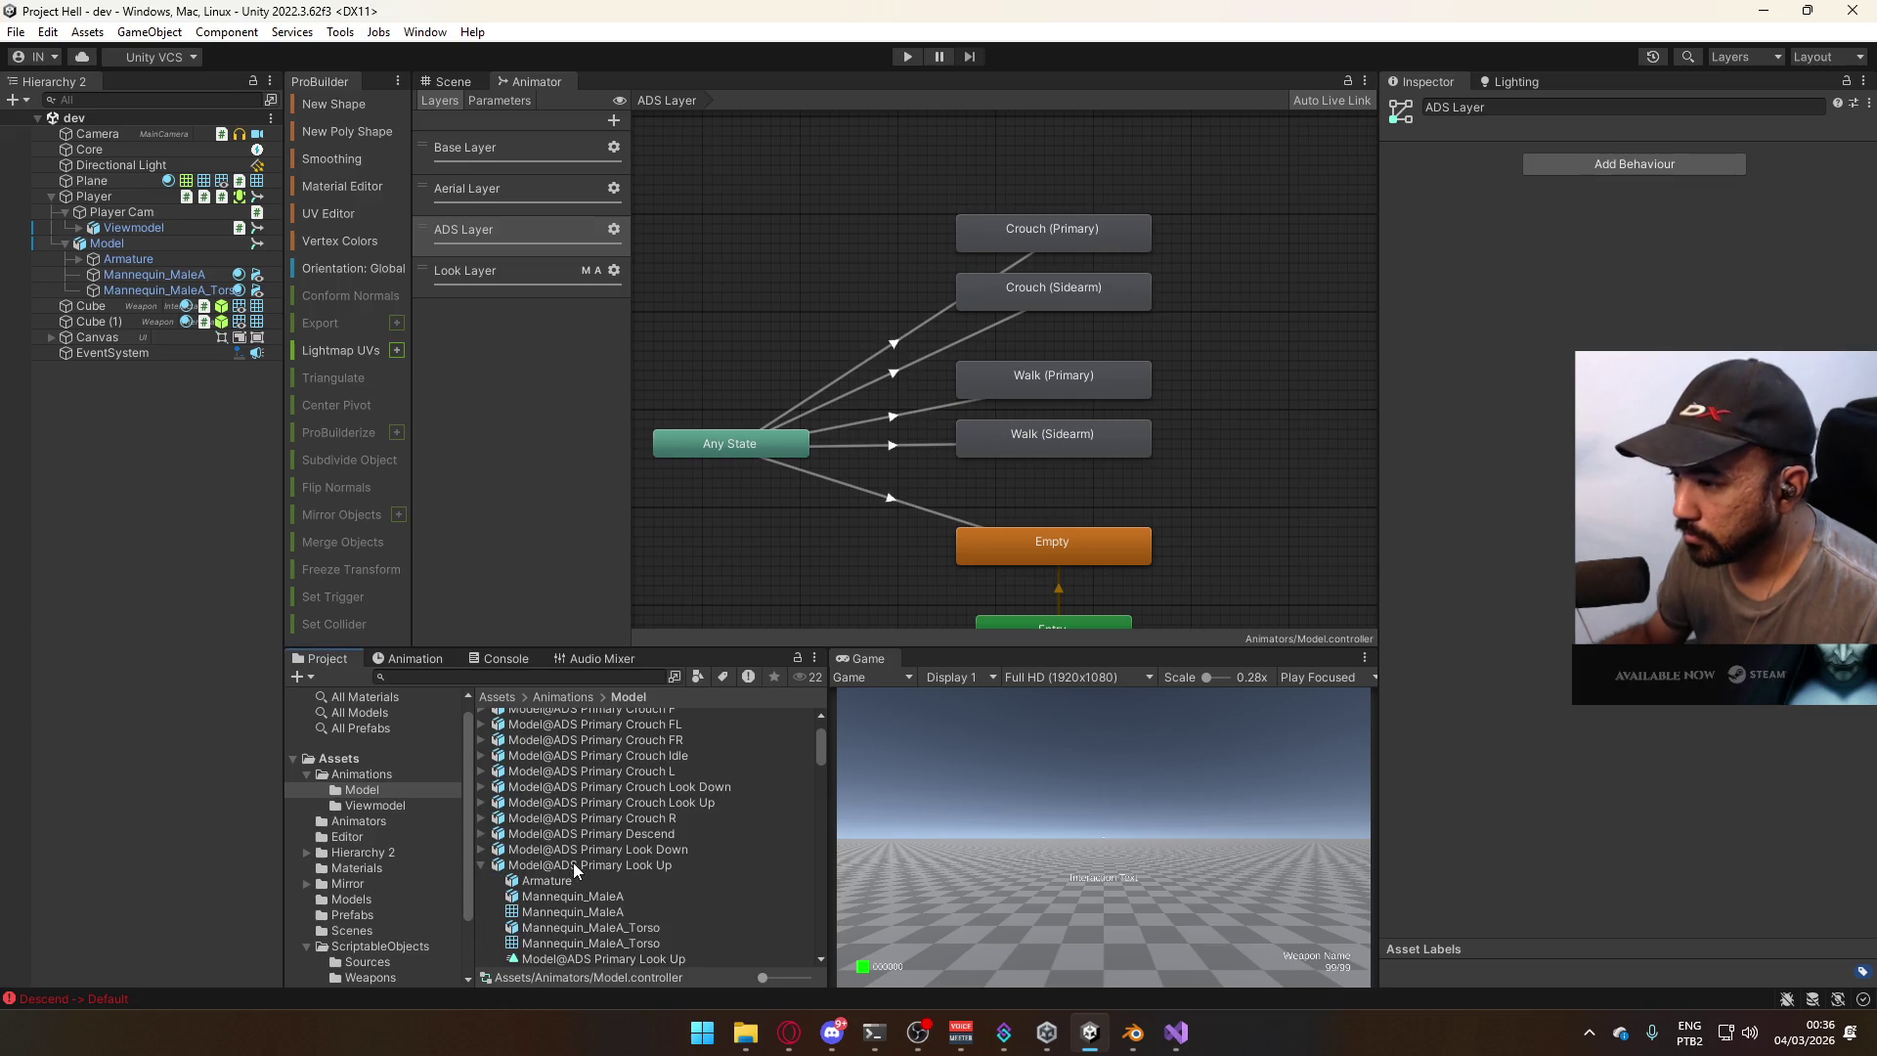
left_click(481, 863)
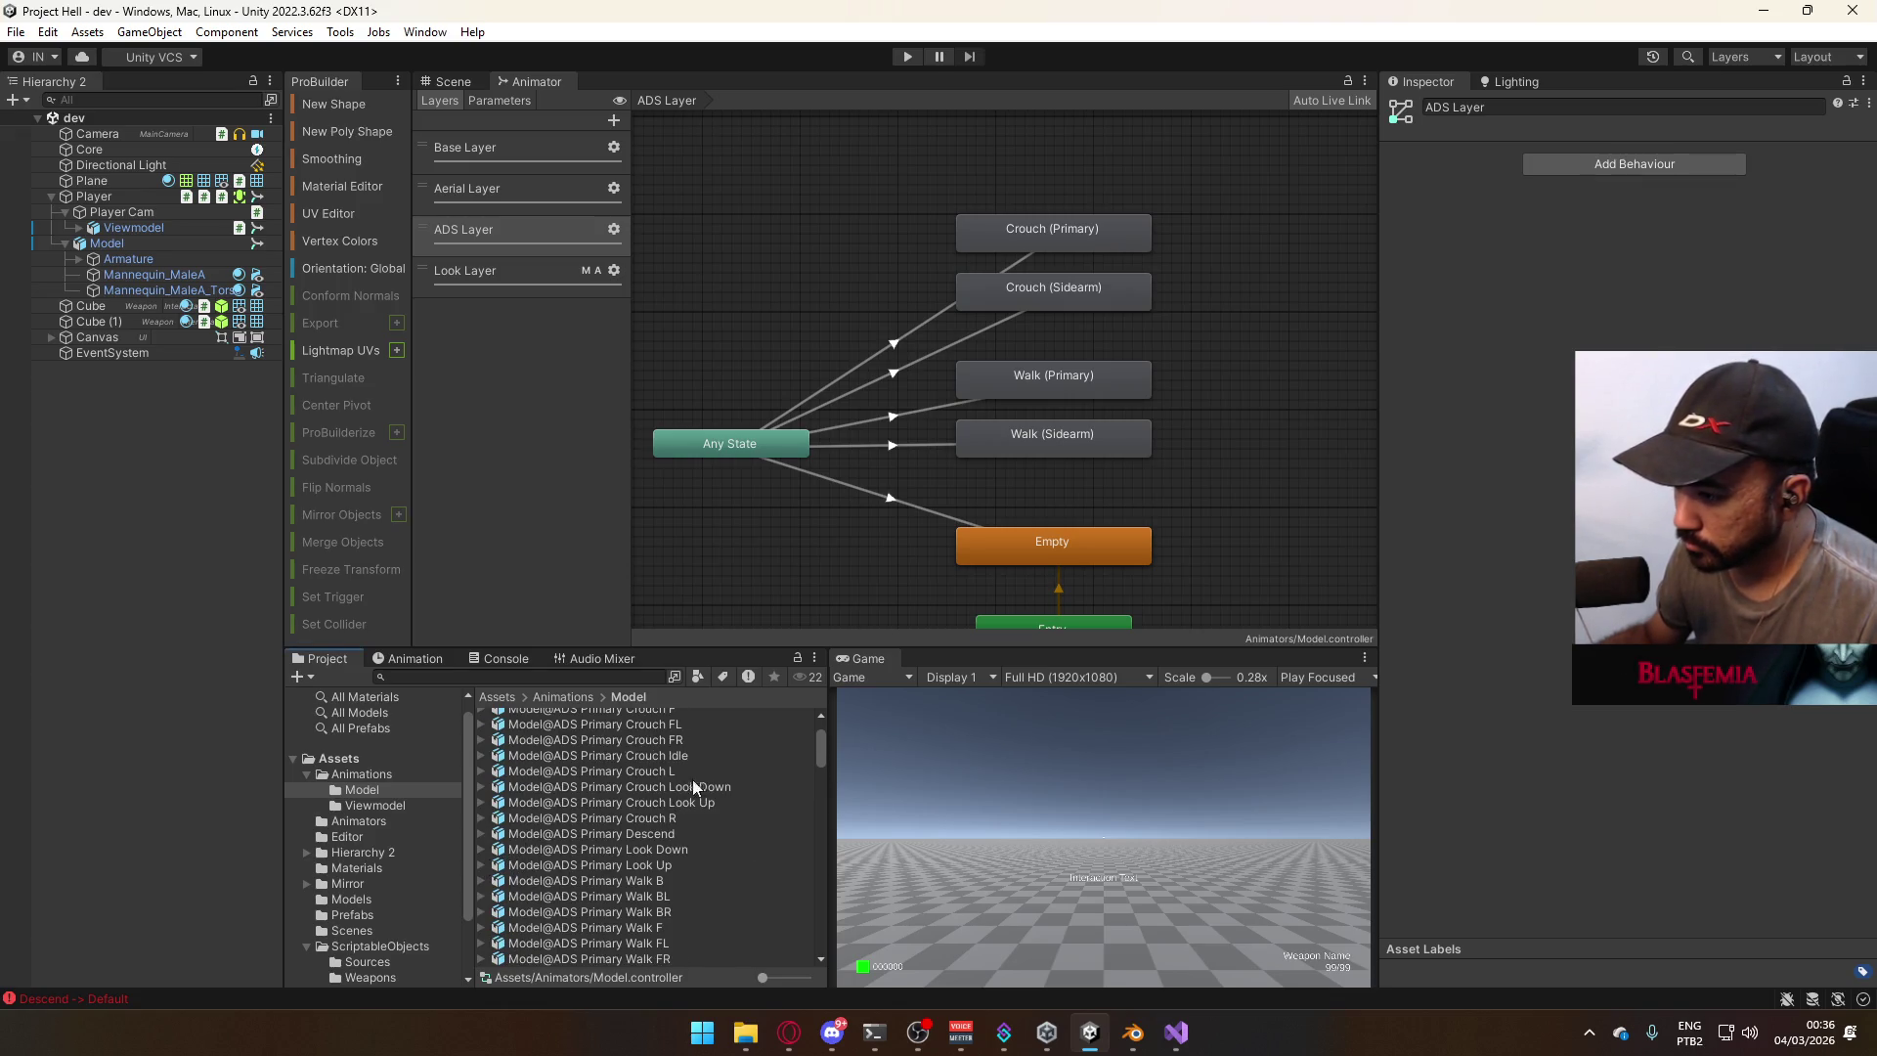
scroll(690, 842, "down", 2)
scroll(689, 843, "down", 1)
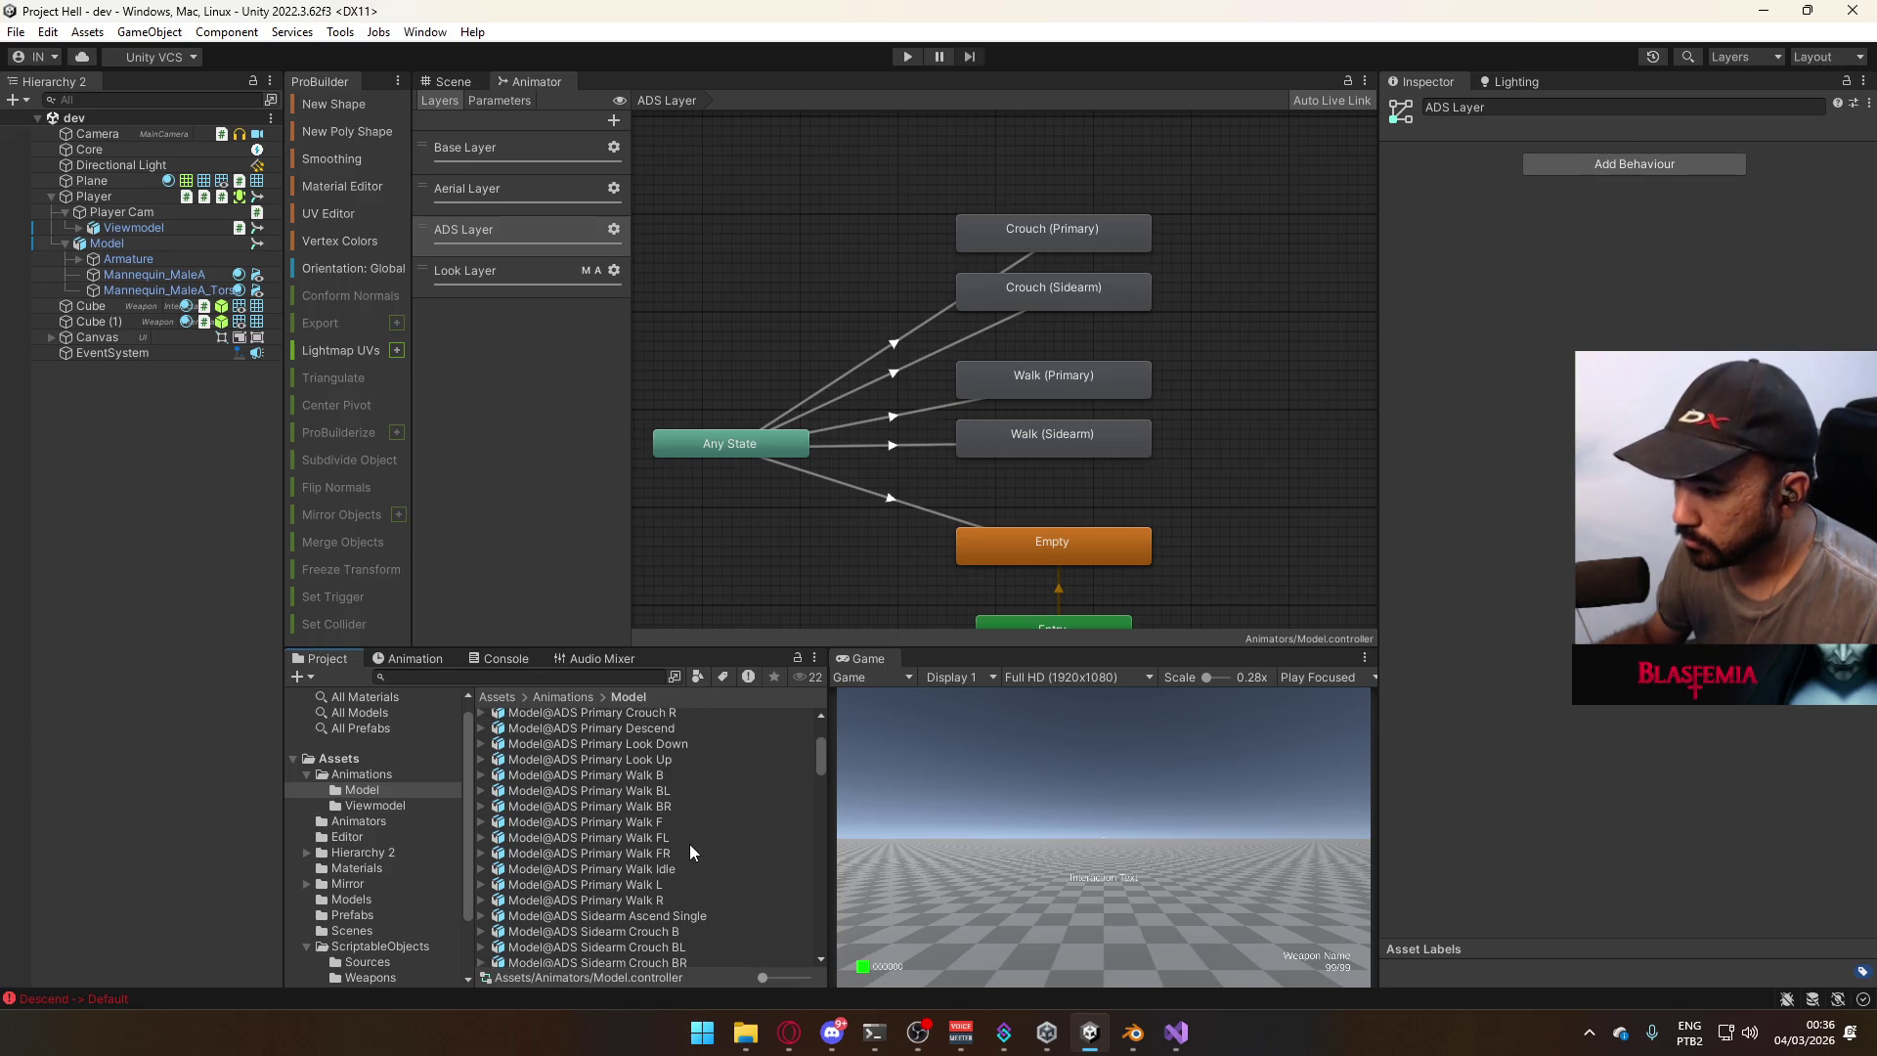
scroll(694, 843, "down", 3)
scroll(694, 842, "up", 3)
scroll(694, 842, "up", 3)
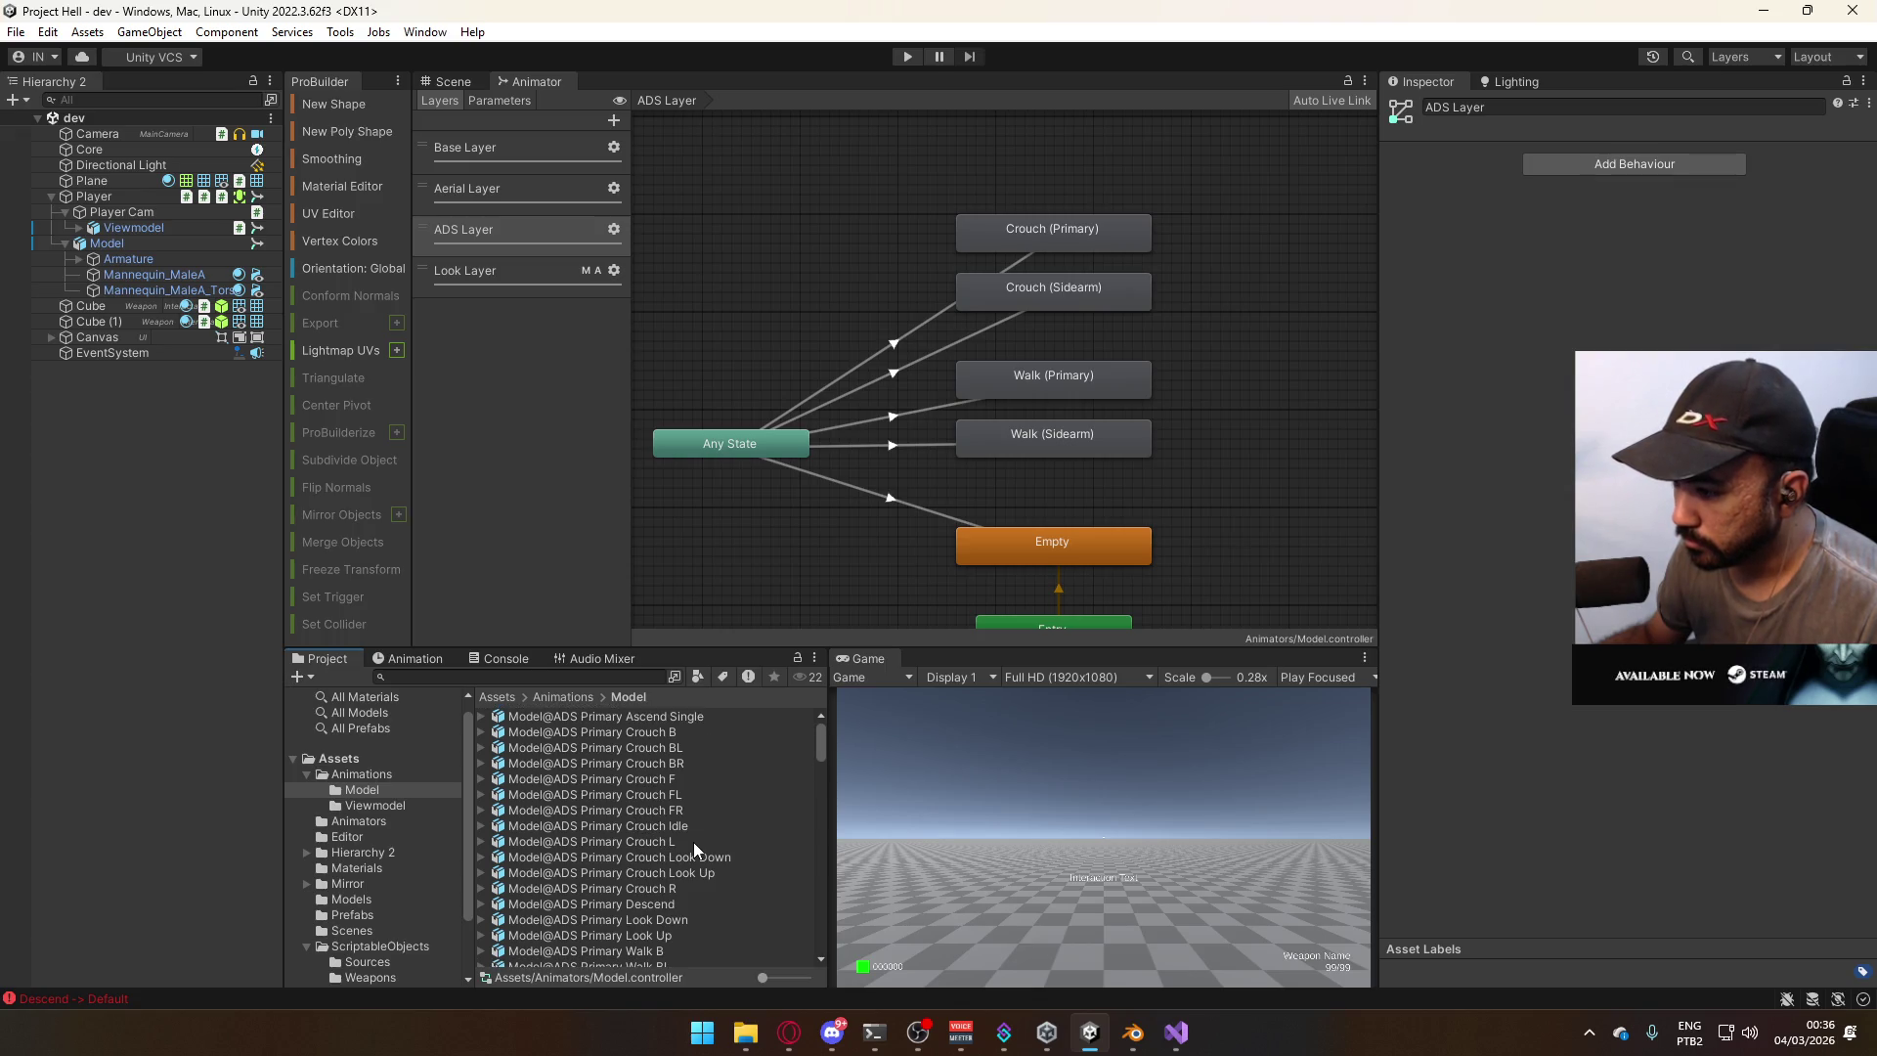
scroll(694, 842, "down", 3)
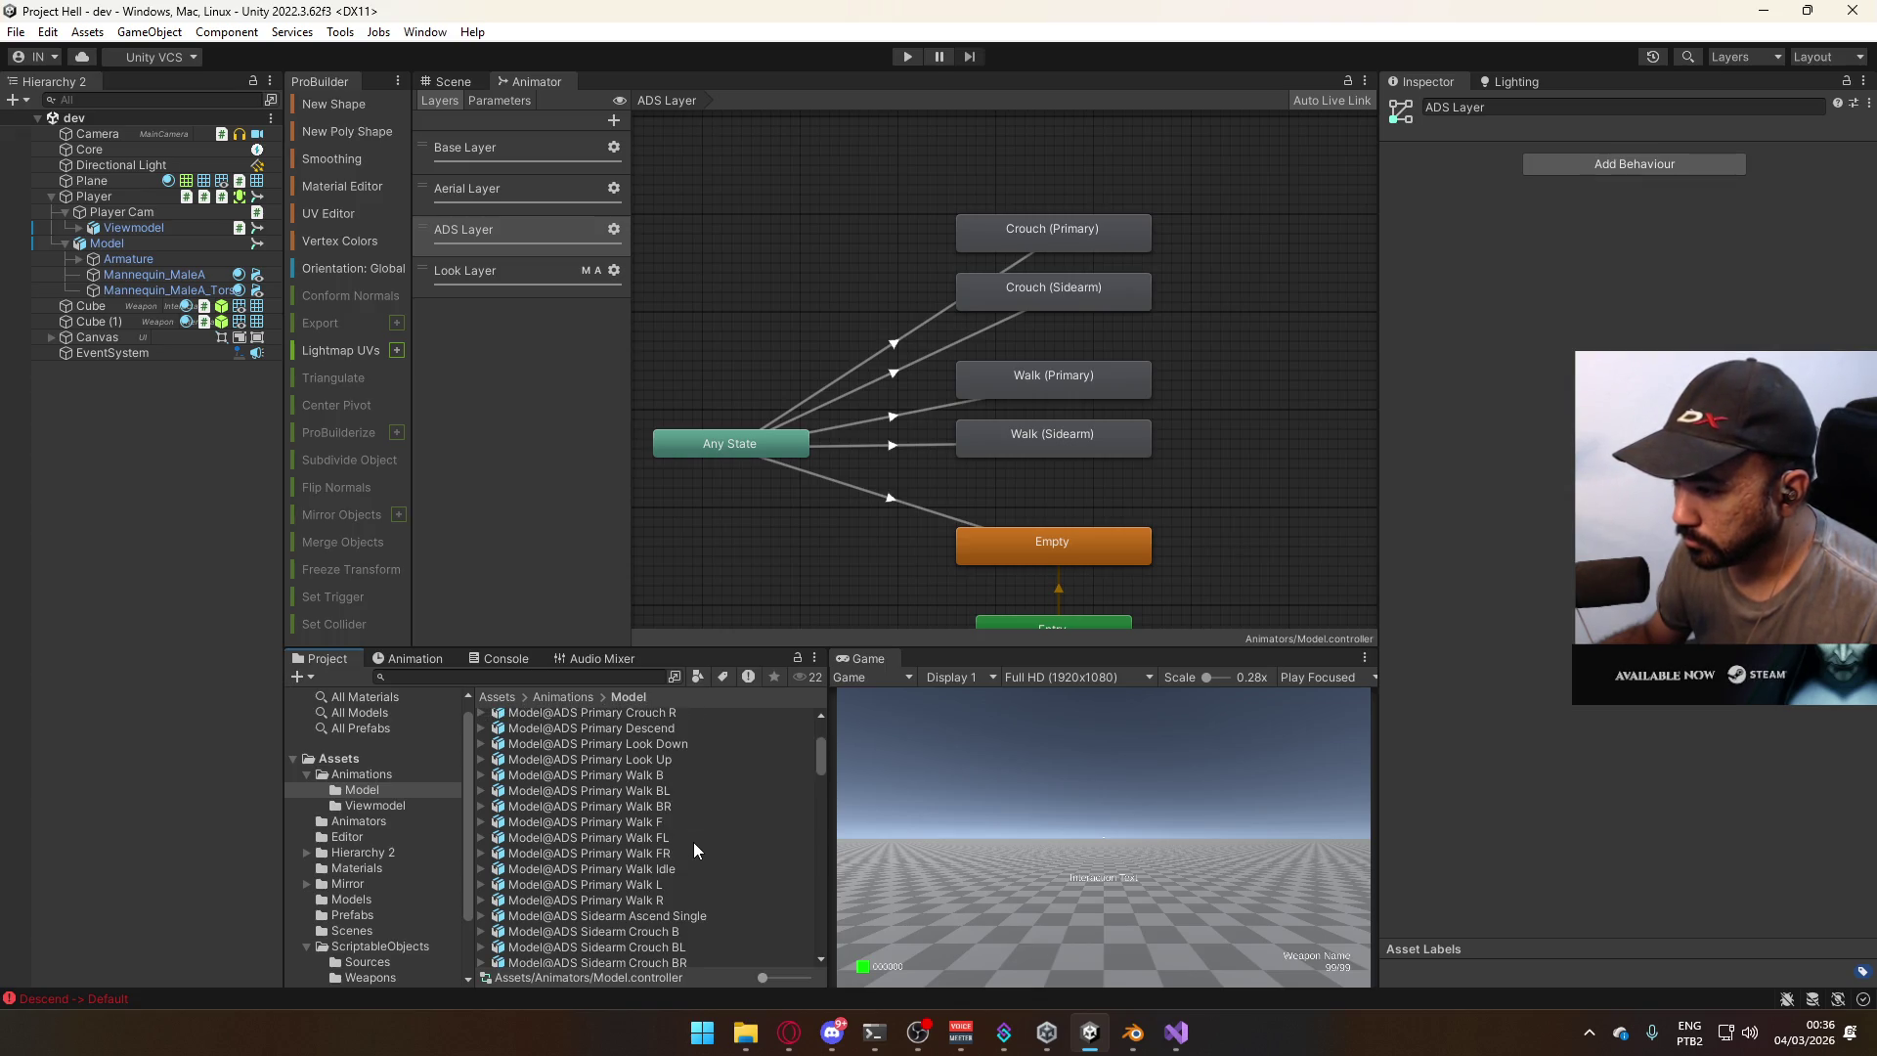
scroll(695, 841, "down", 5)
scroll(690, 853, "up", 2)
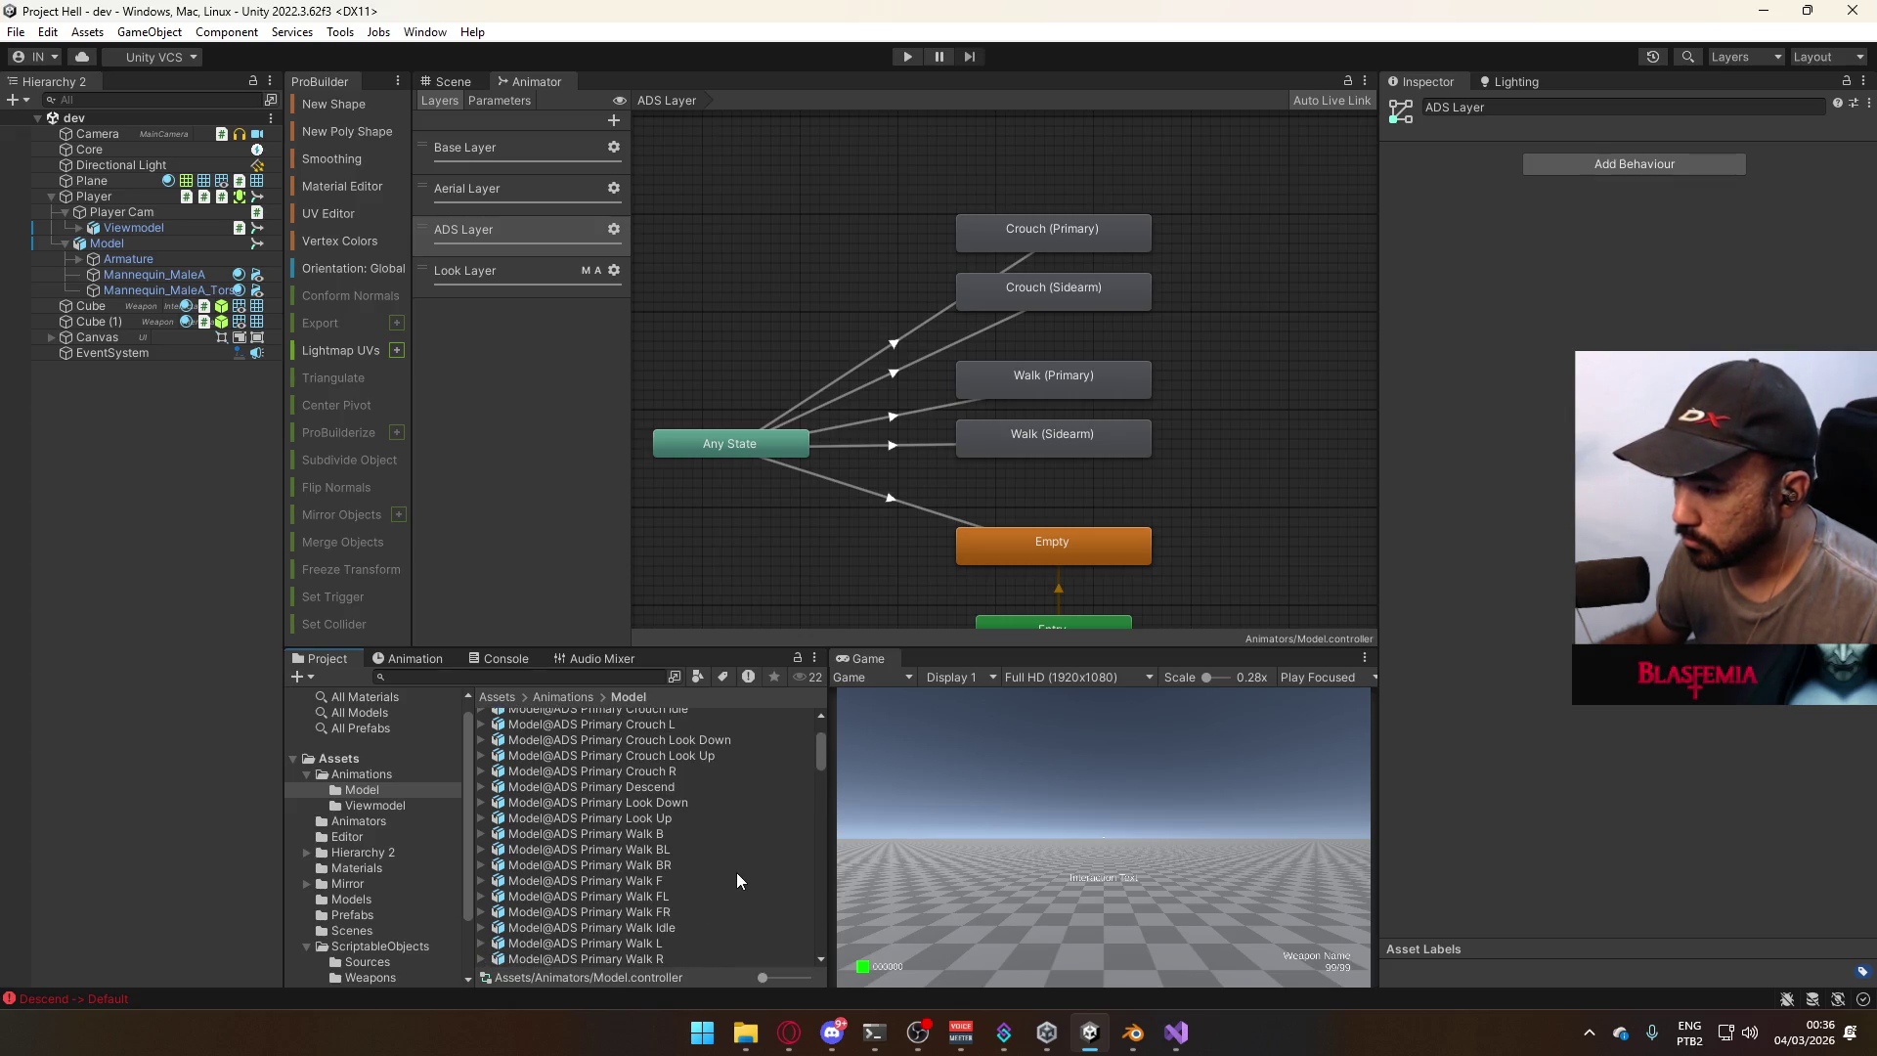
scroll(736, 872, "down", 4)
left_click(481, 950)
left_click(481, 950)
Rename the Sidearm Descend Single clip to Model@ADS Sidearm Descend.
left_click(680, 811)
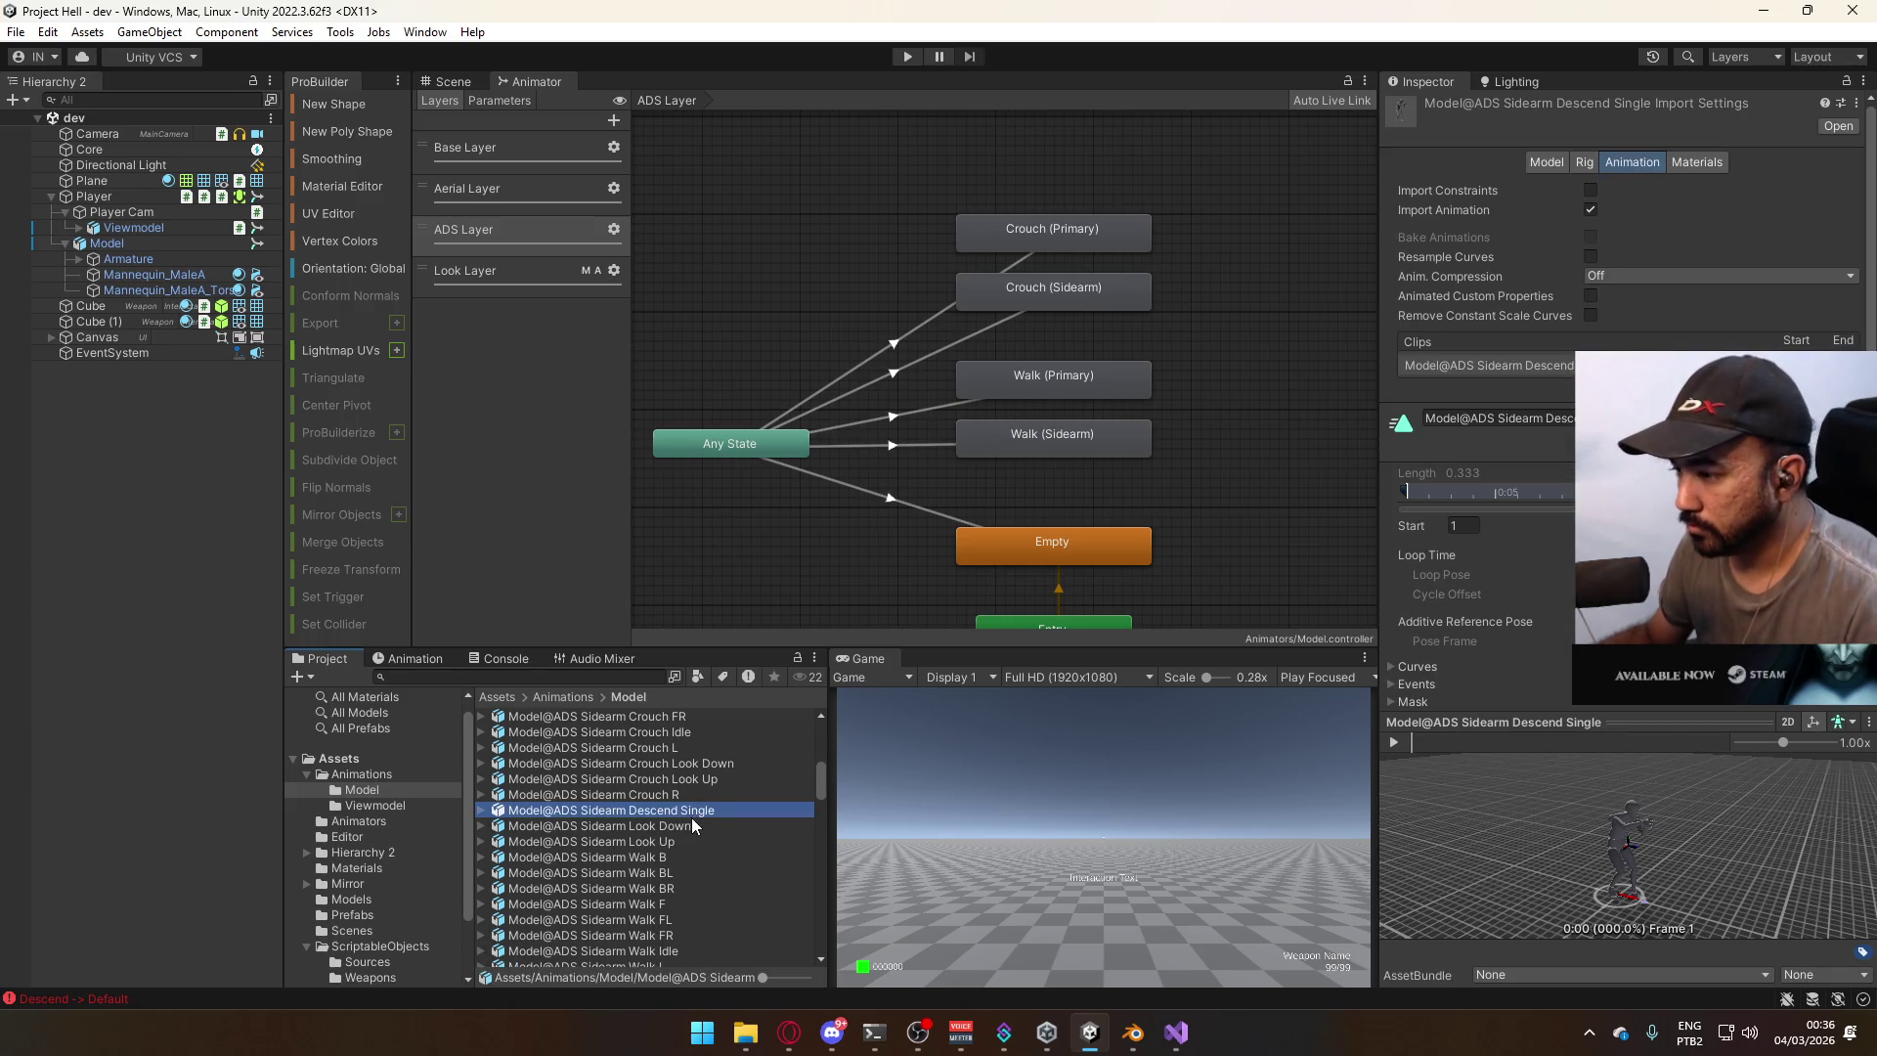
left_click(689, 810)
key("BackSpace")
key("BackSpace")
key("BackSpace")
key("Return")
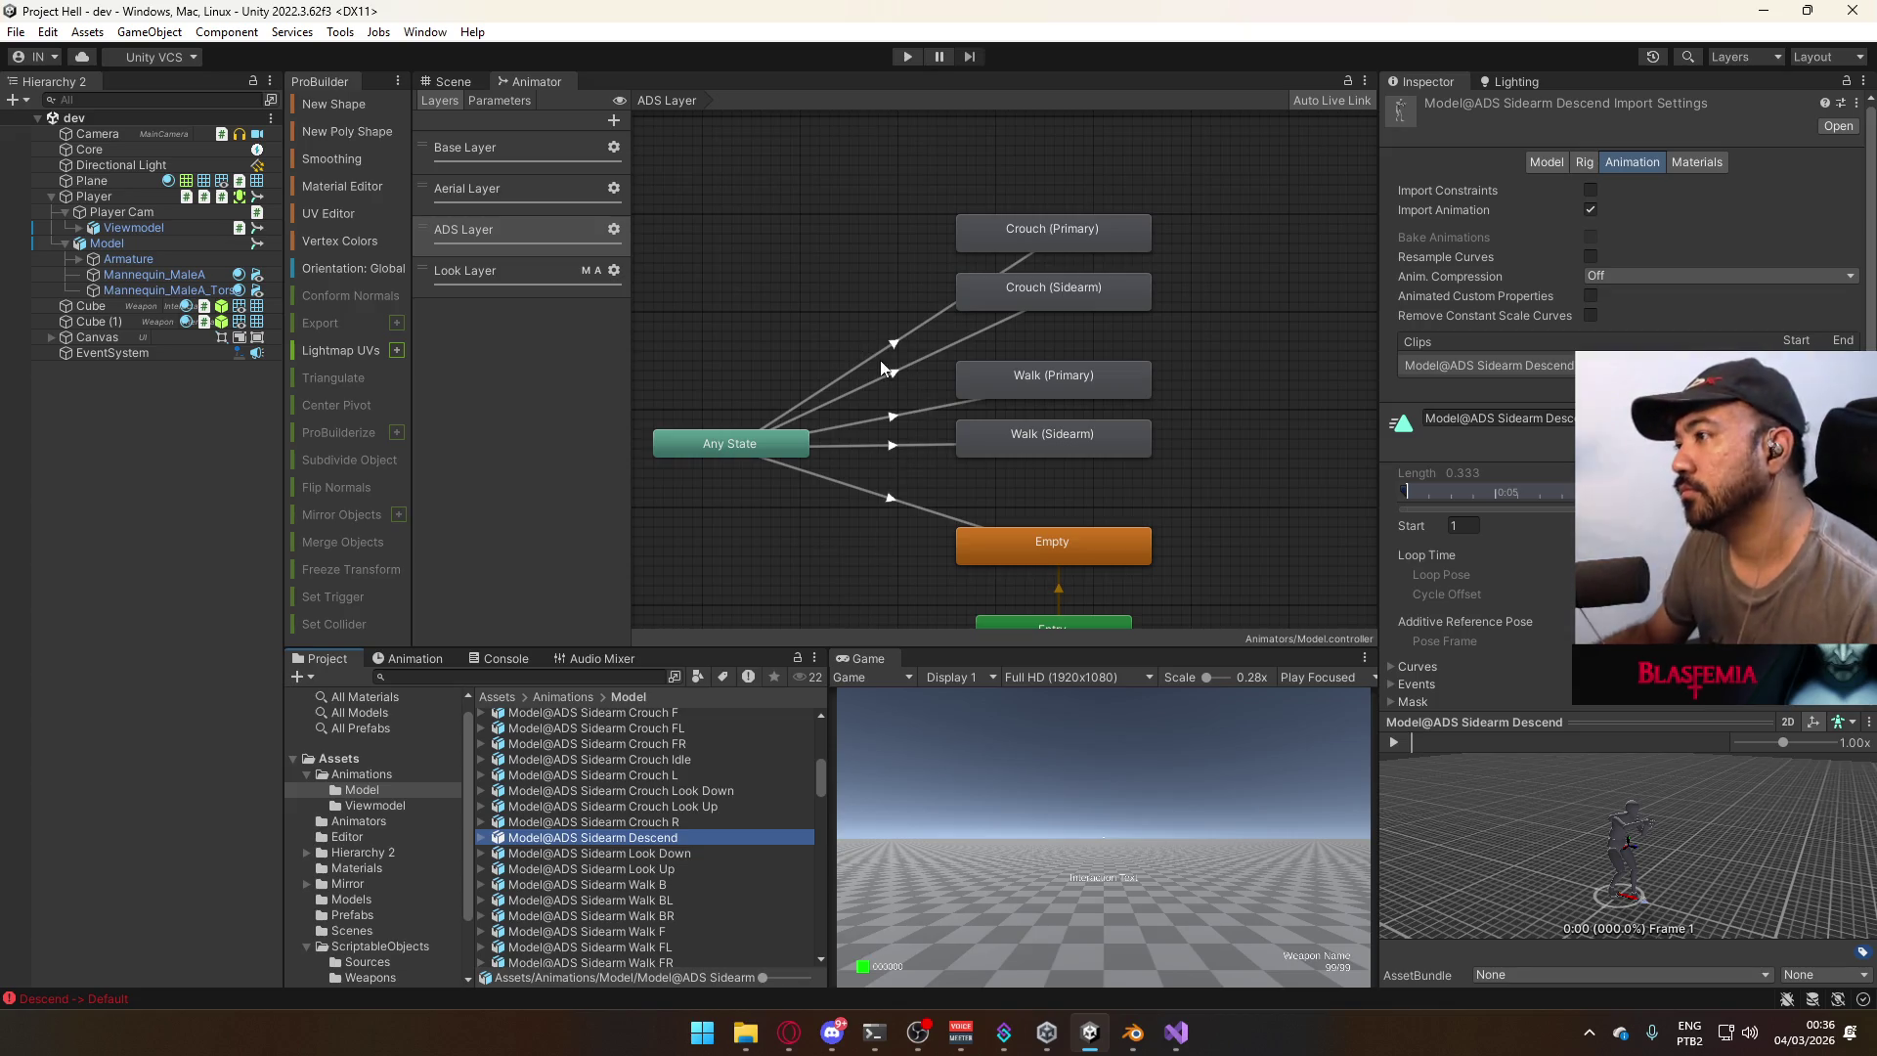
Reposition the Walk states and move Crouch (Primary) against Crouch (Sidearm) in the ADS Layer graph.
mouse_move(901, 255)
middle_mouse_down()
mouse_move(901, 304)
mouse_move(958, 260)
mouse_move(884, 420)
mouse_move(1114, 205)
mouse_move(972, 239)
middle_mouse_up()
left_click(1166, 340)
left_click(1109, 409, "shift")
mouse_move(1111, 409)
left_mouse_down()
mouse_move(1110, 438)
mouse_move(1117, 396)
left_mouse_up()
left_click(1216, 319)
mouse_move(1163, 219)
left_mouse_down()
mouse_move(1112, 280)
mouse_move(1156, 337)
left_mouse_up()
left_click(1203, 173)
left_click(1116, 270)
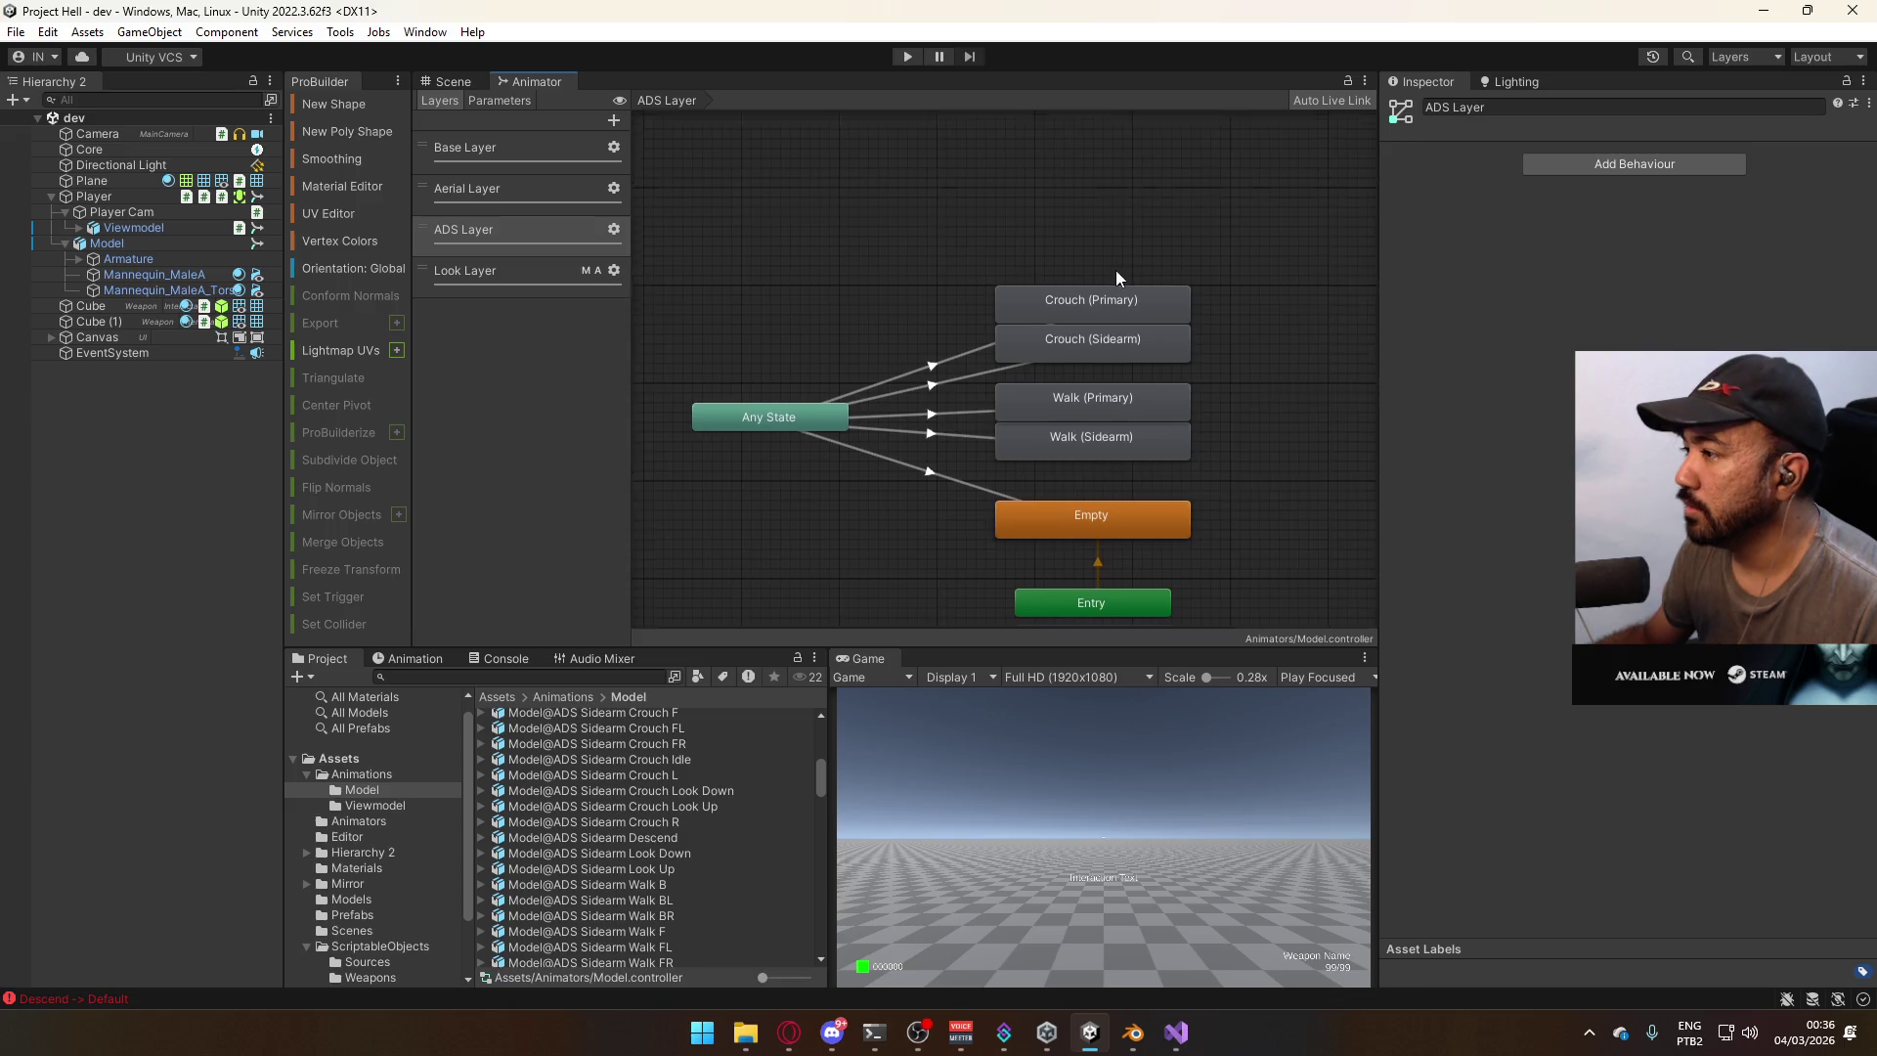
middle_click_drag(1116, 270, 1054, 349)
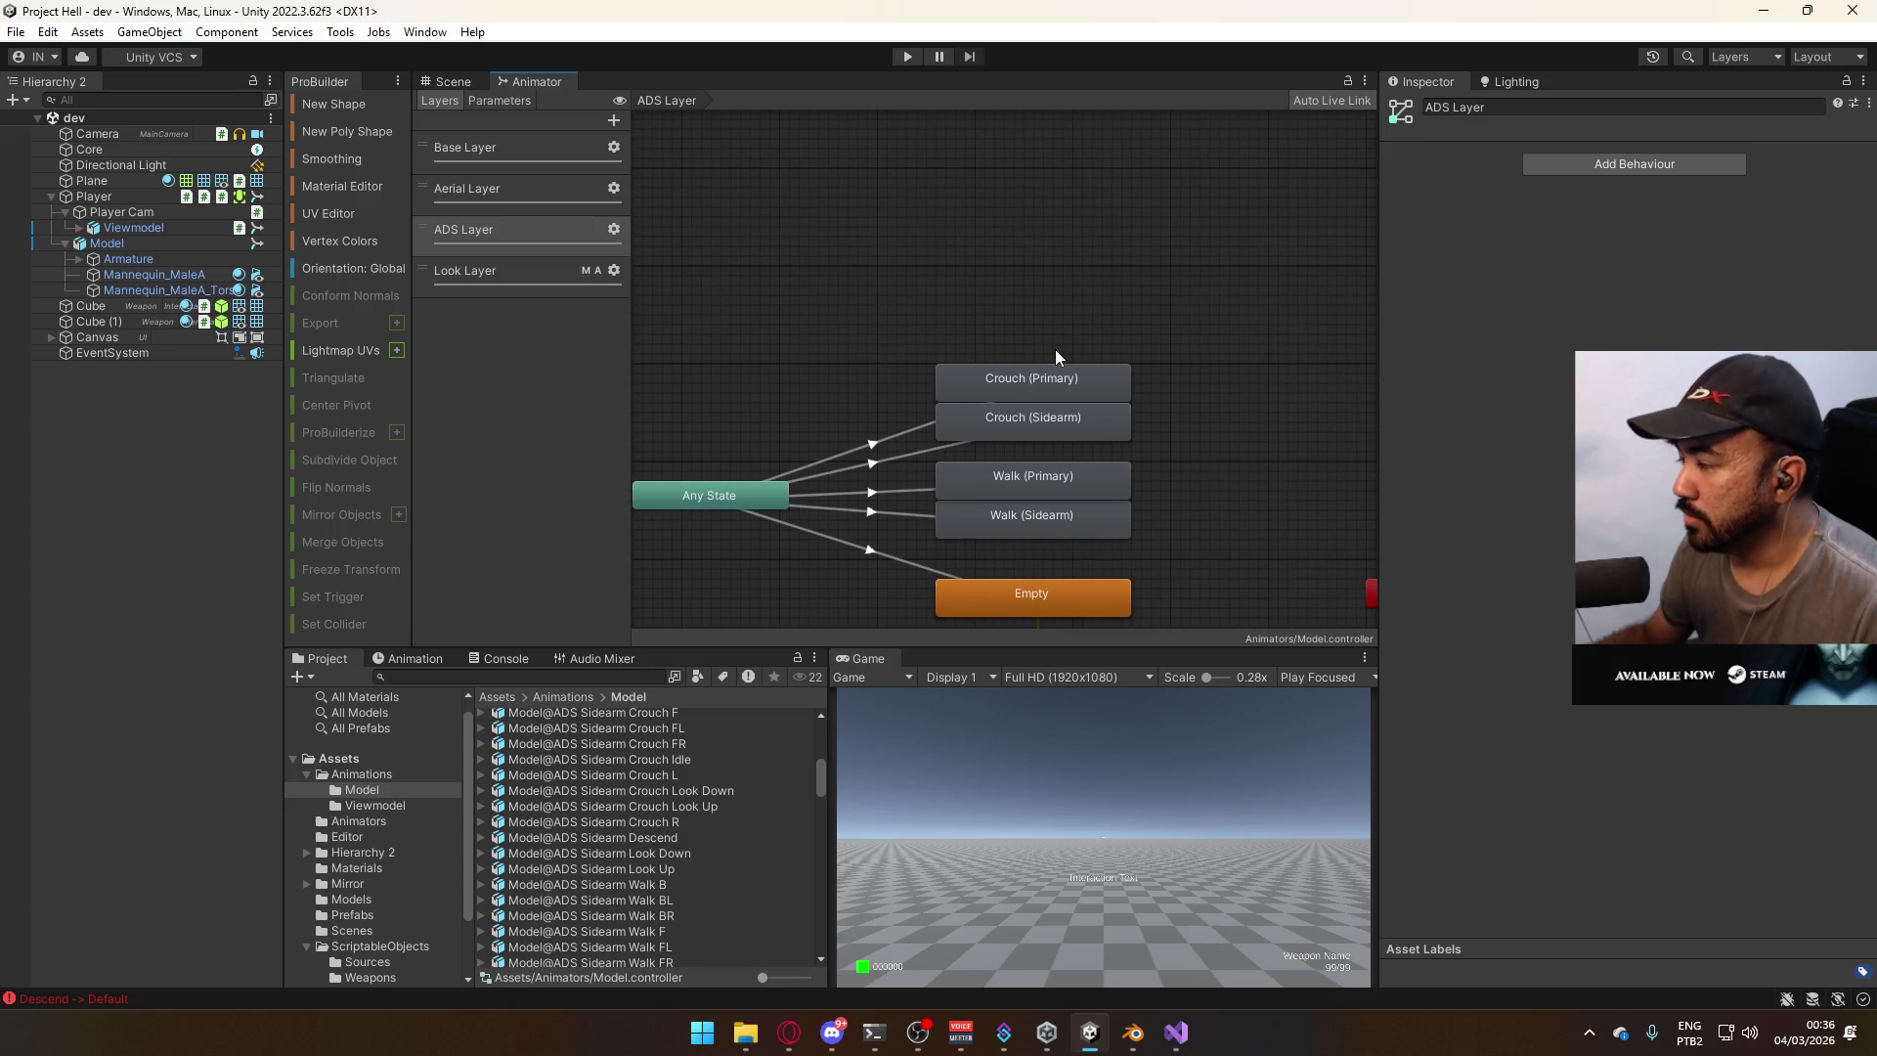
right_click(1009, 280)
Create a new state above Crouch (Primary) and name it Ascend (Sidearm).
mouse_move(1173, 284)
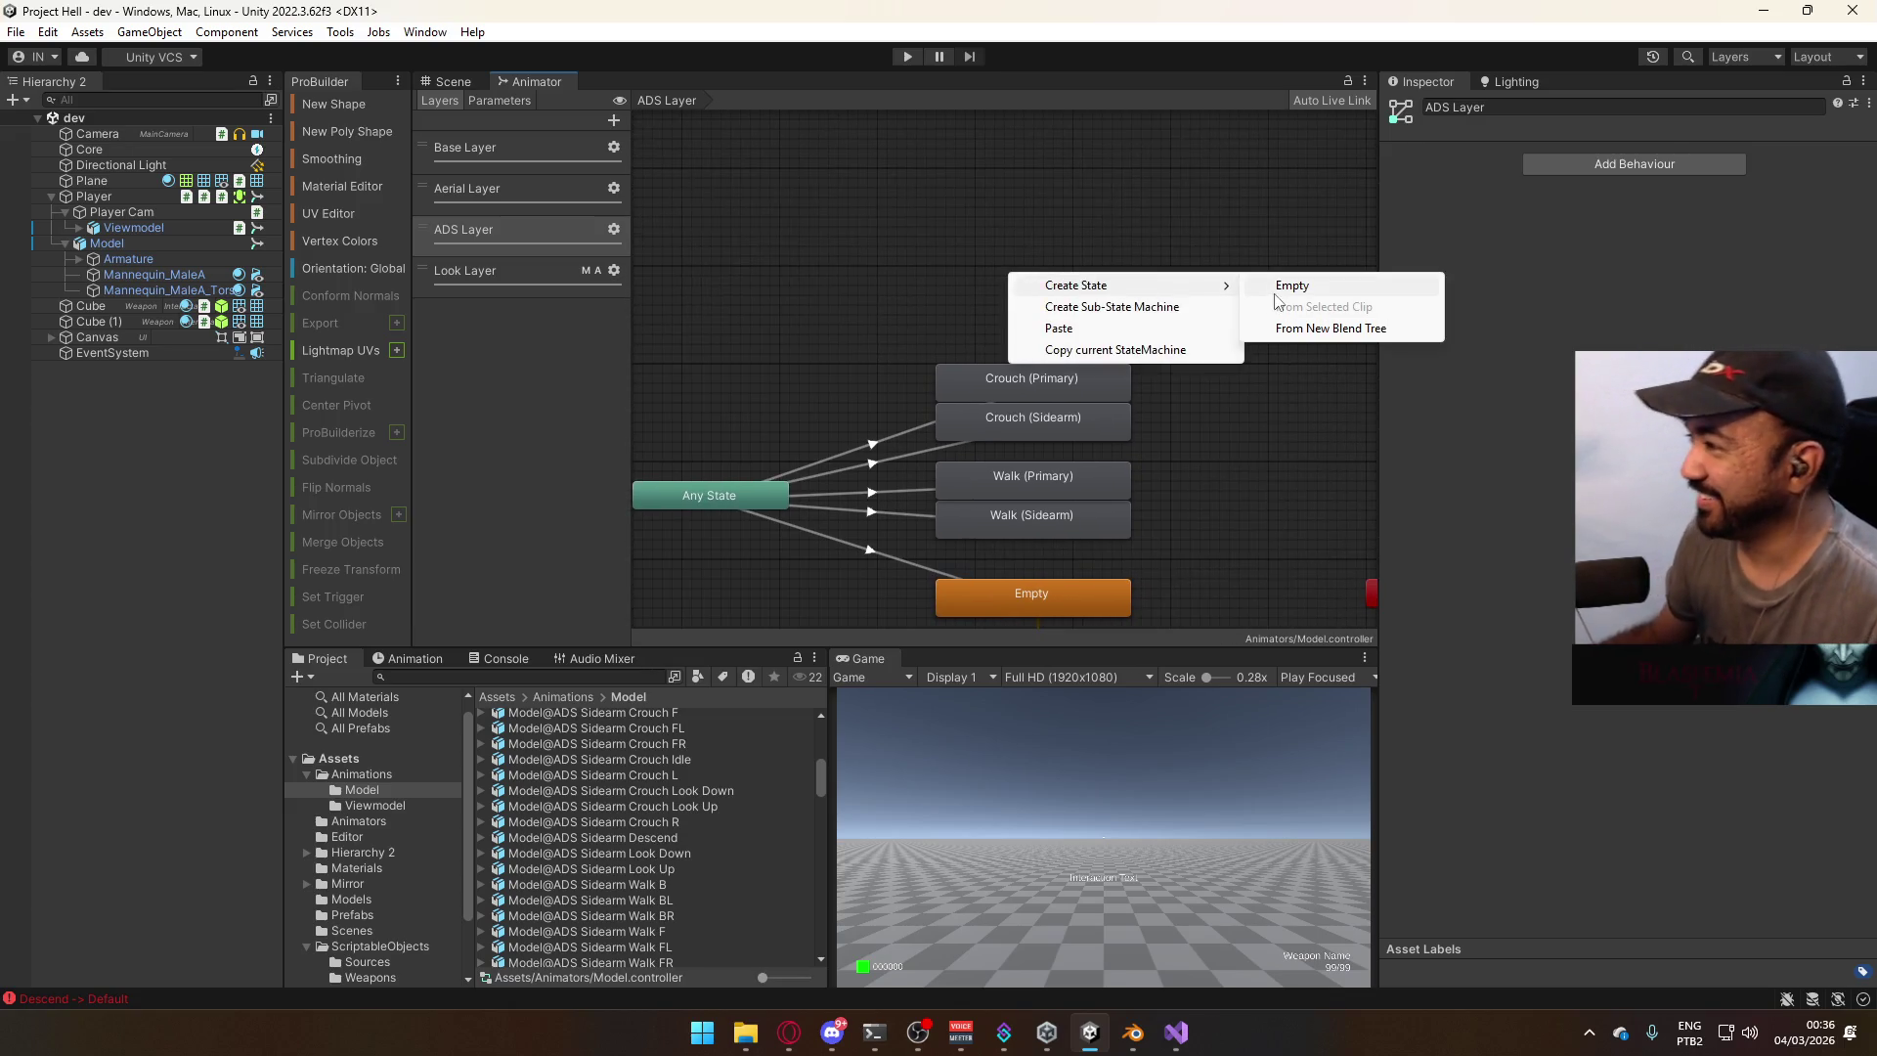
left_click(1284, 293)
left_click_drag(1092, 283, 1042, 315)
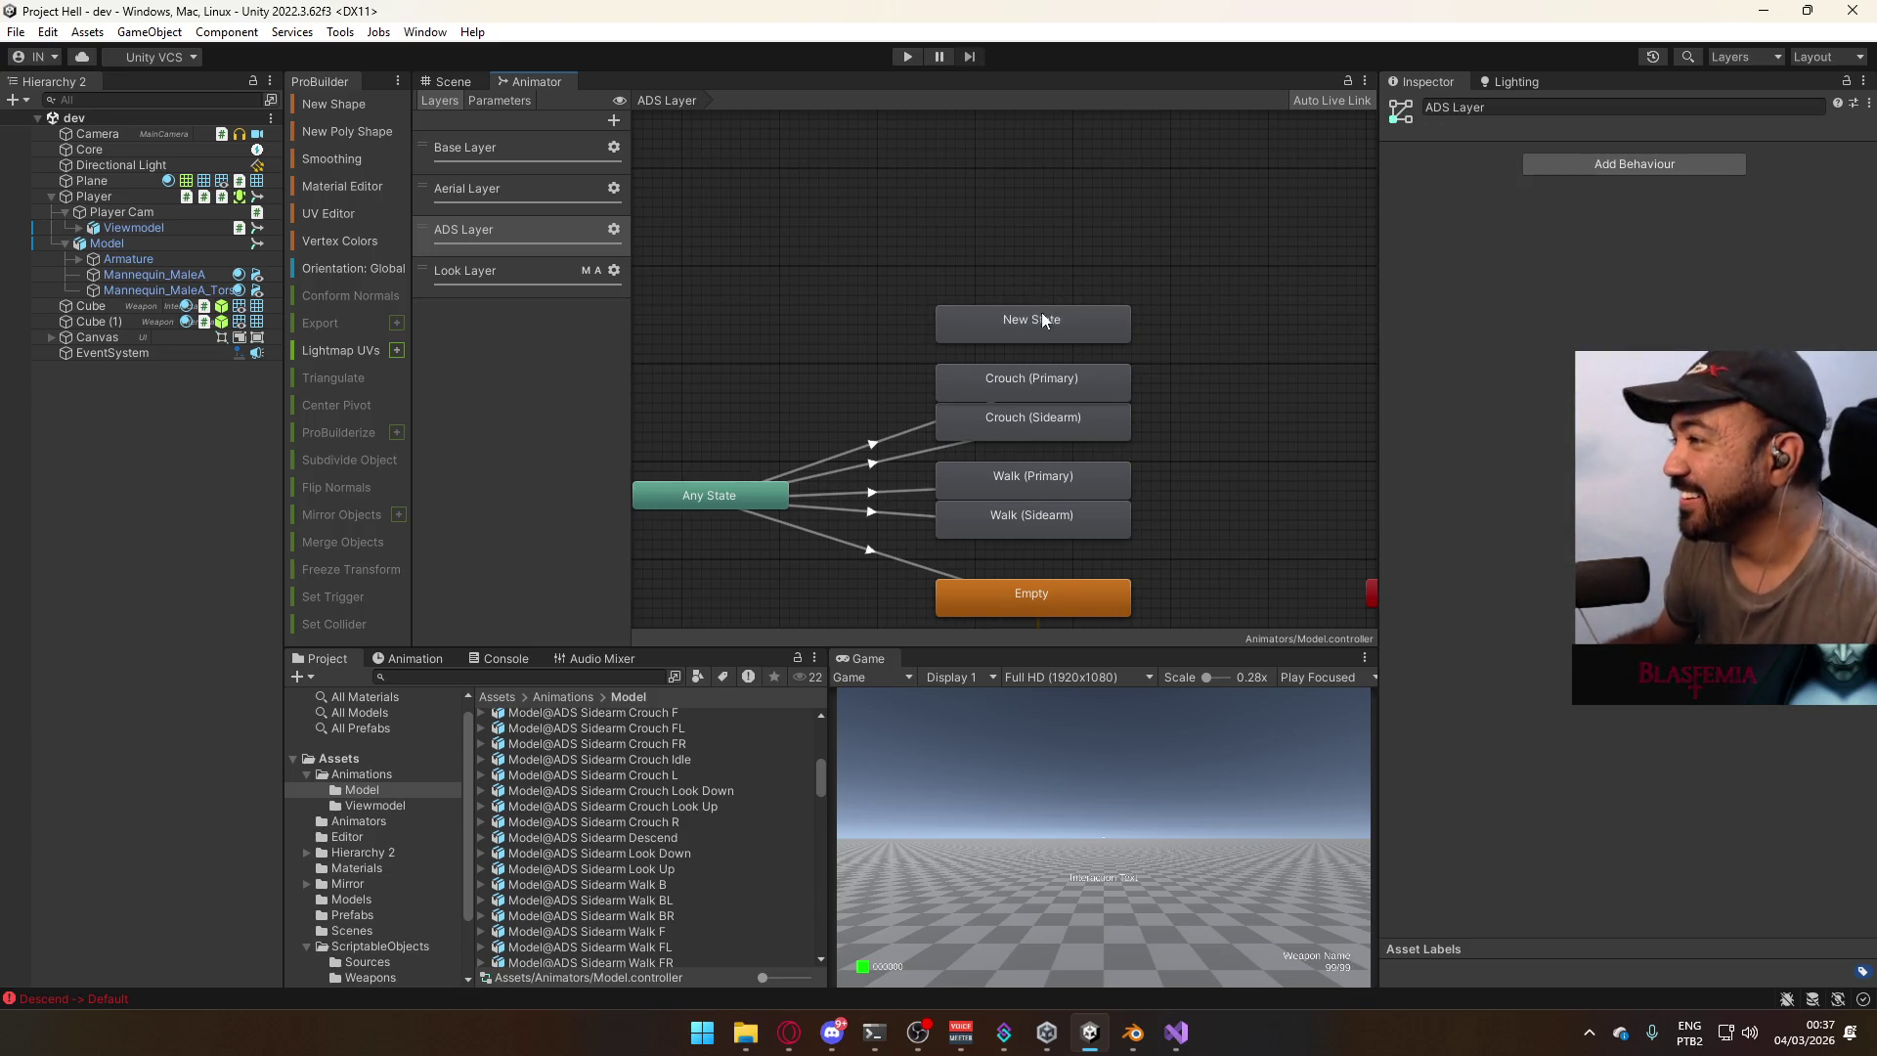
left_click(1569, 107)
type("Ascend (Sidearm")
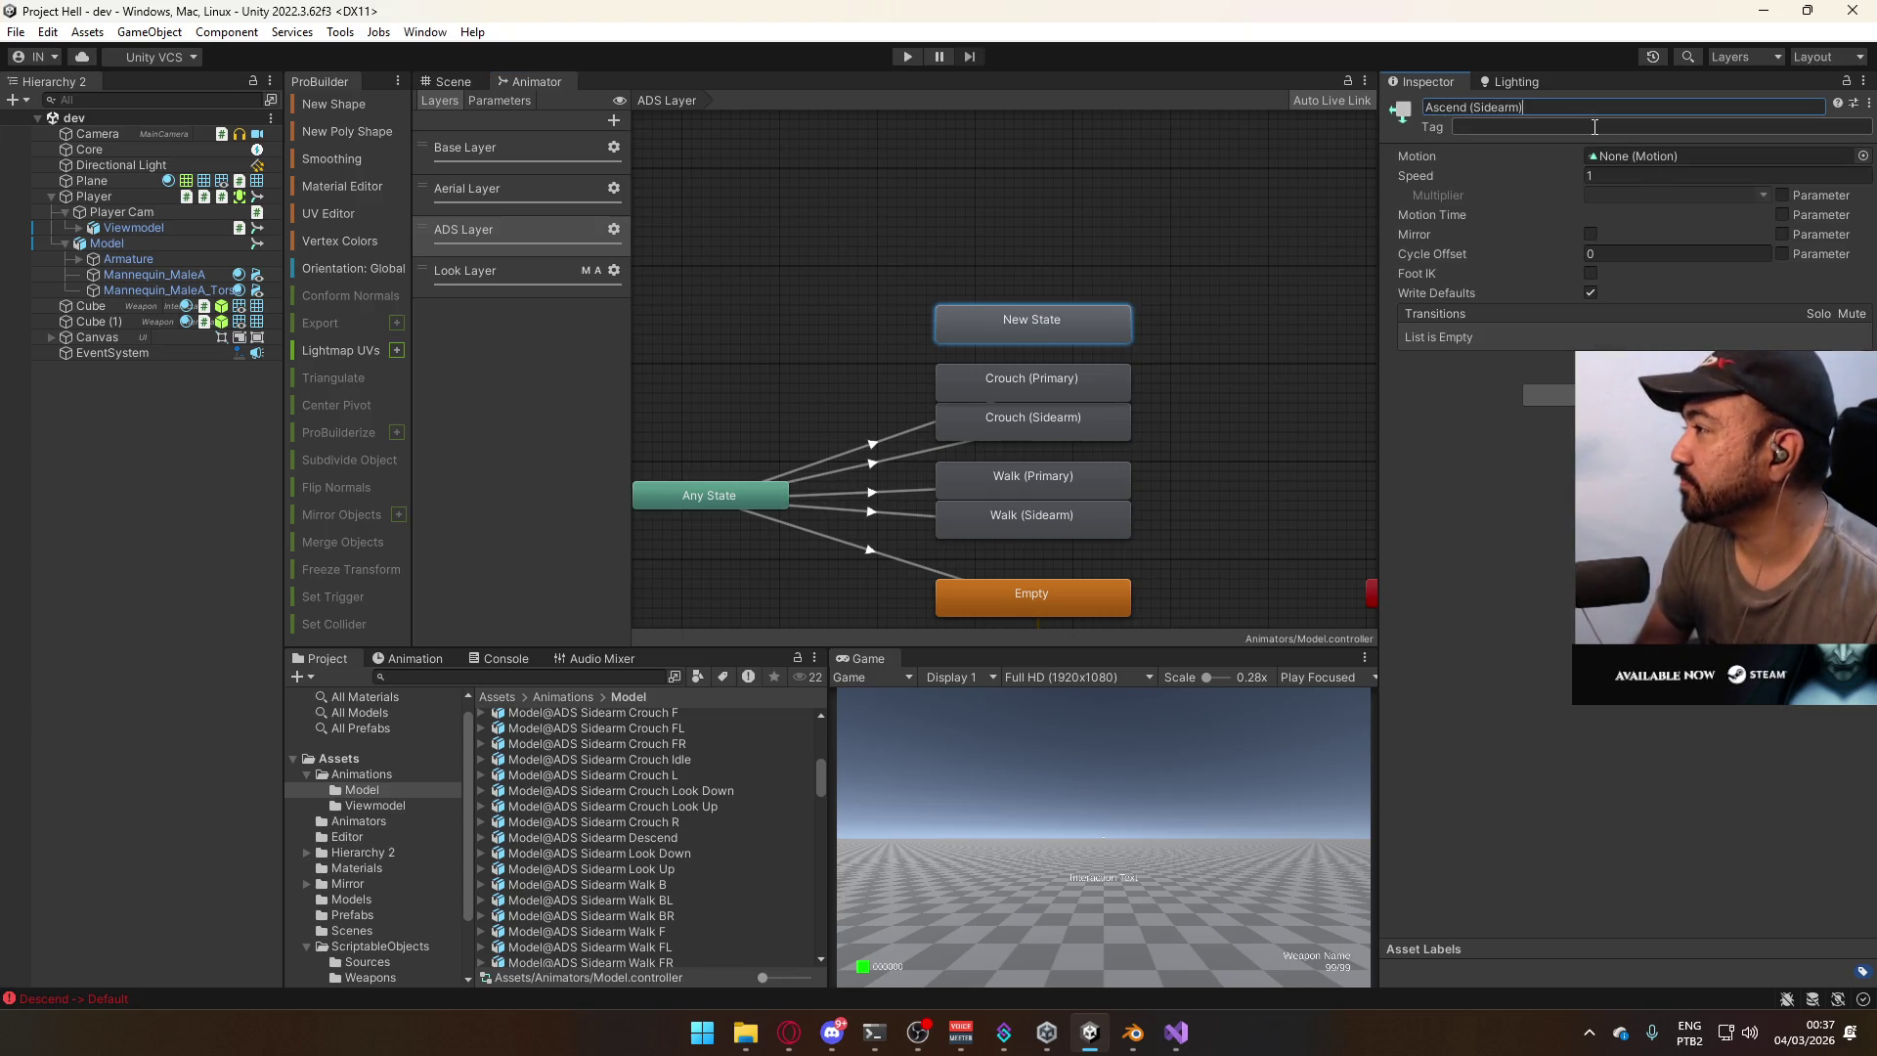
Add a transition from Any State to Ascend (Sidearm).
left_click(745, 485)
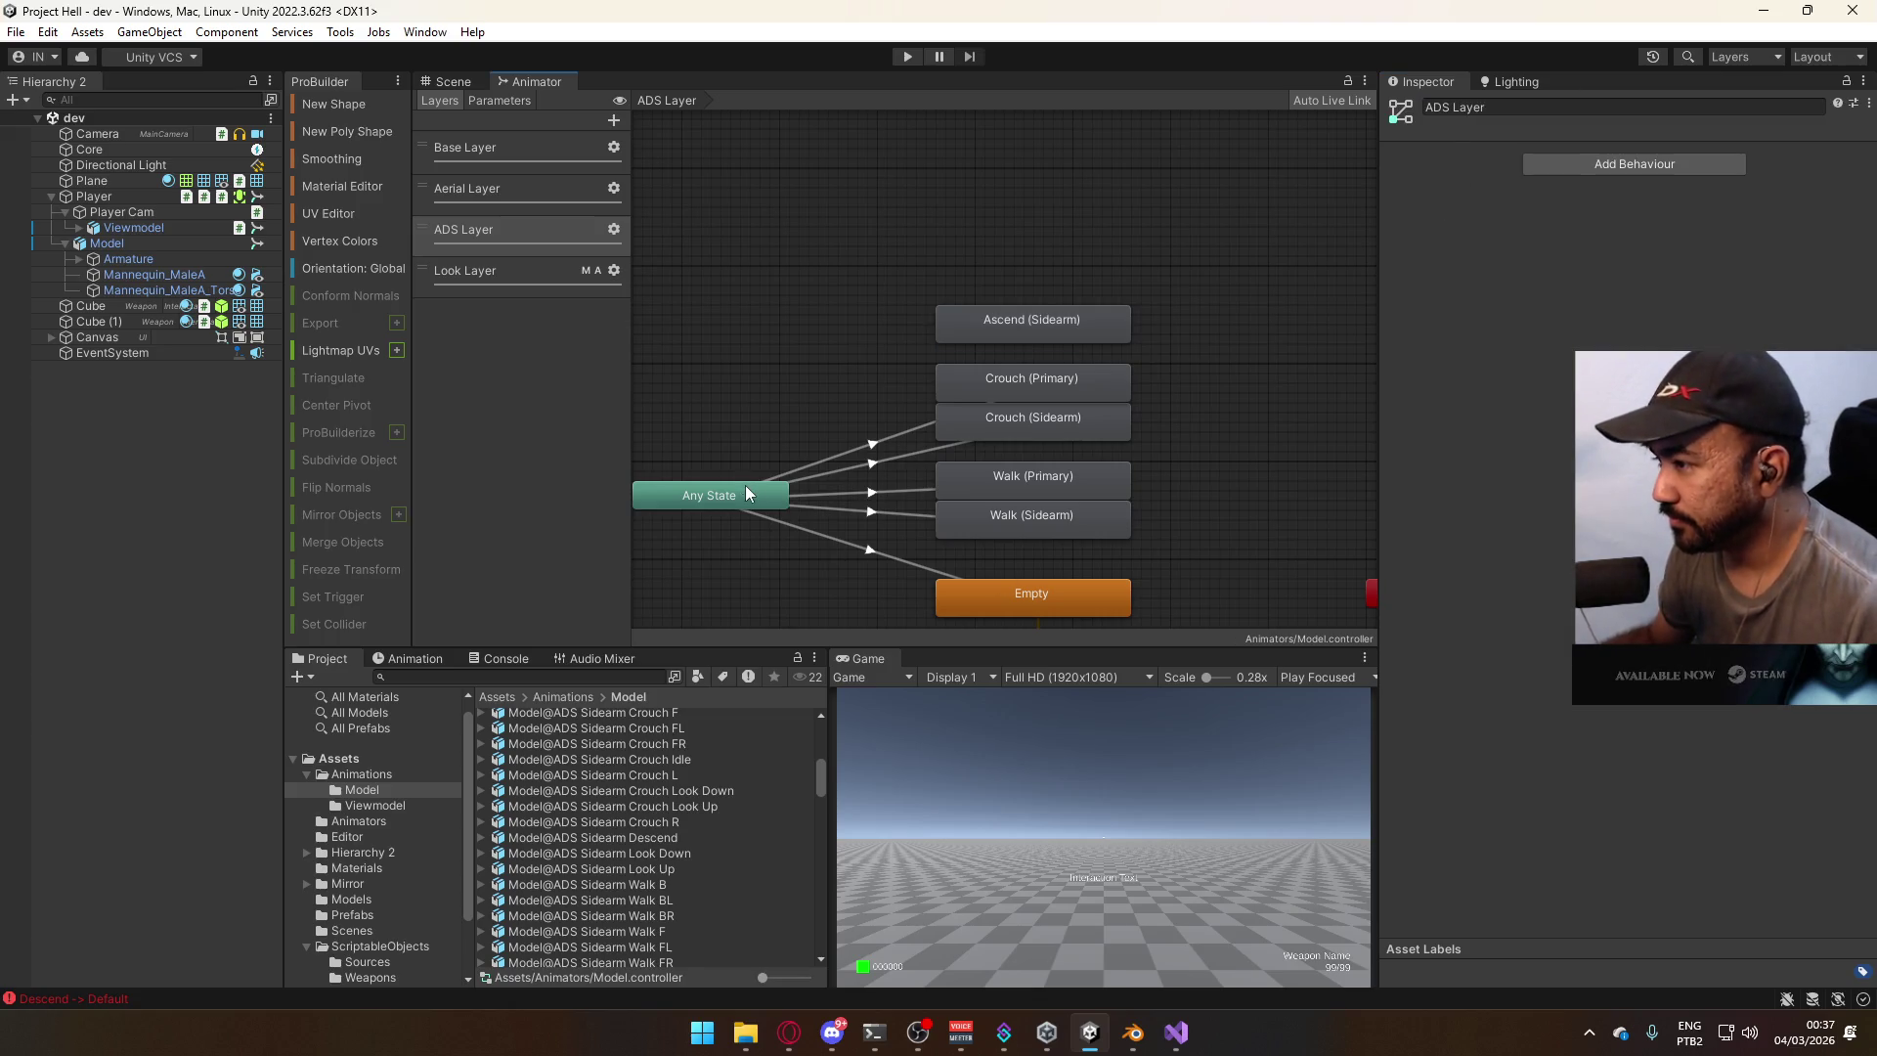
right_click(745, 485)
left_click(823, 498)
left_click(972, 339)
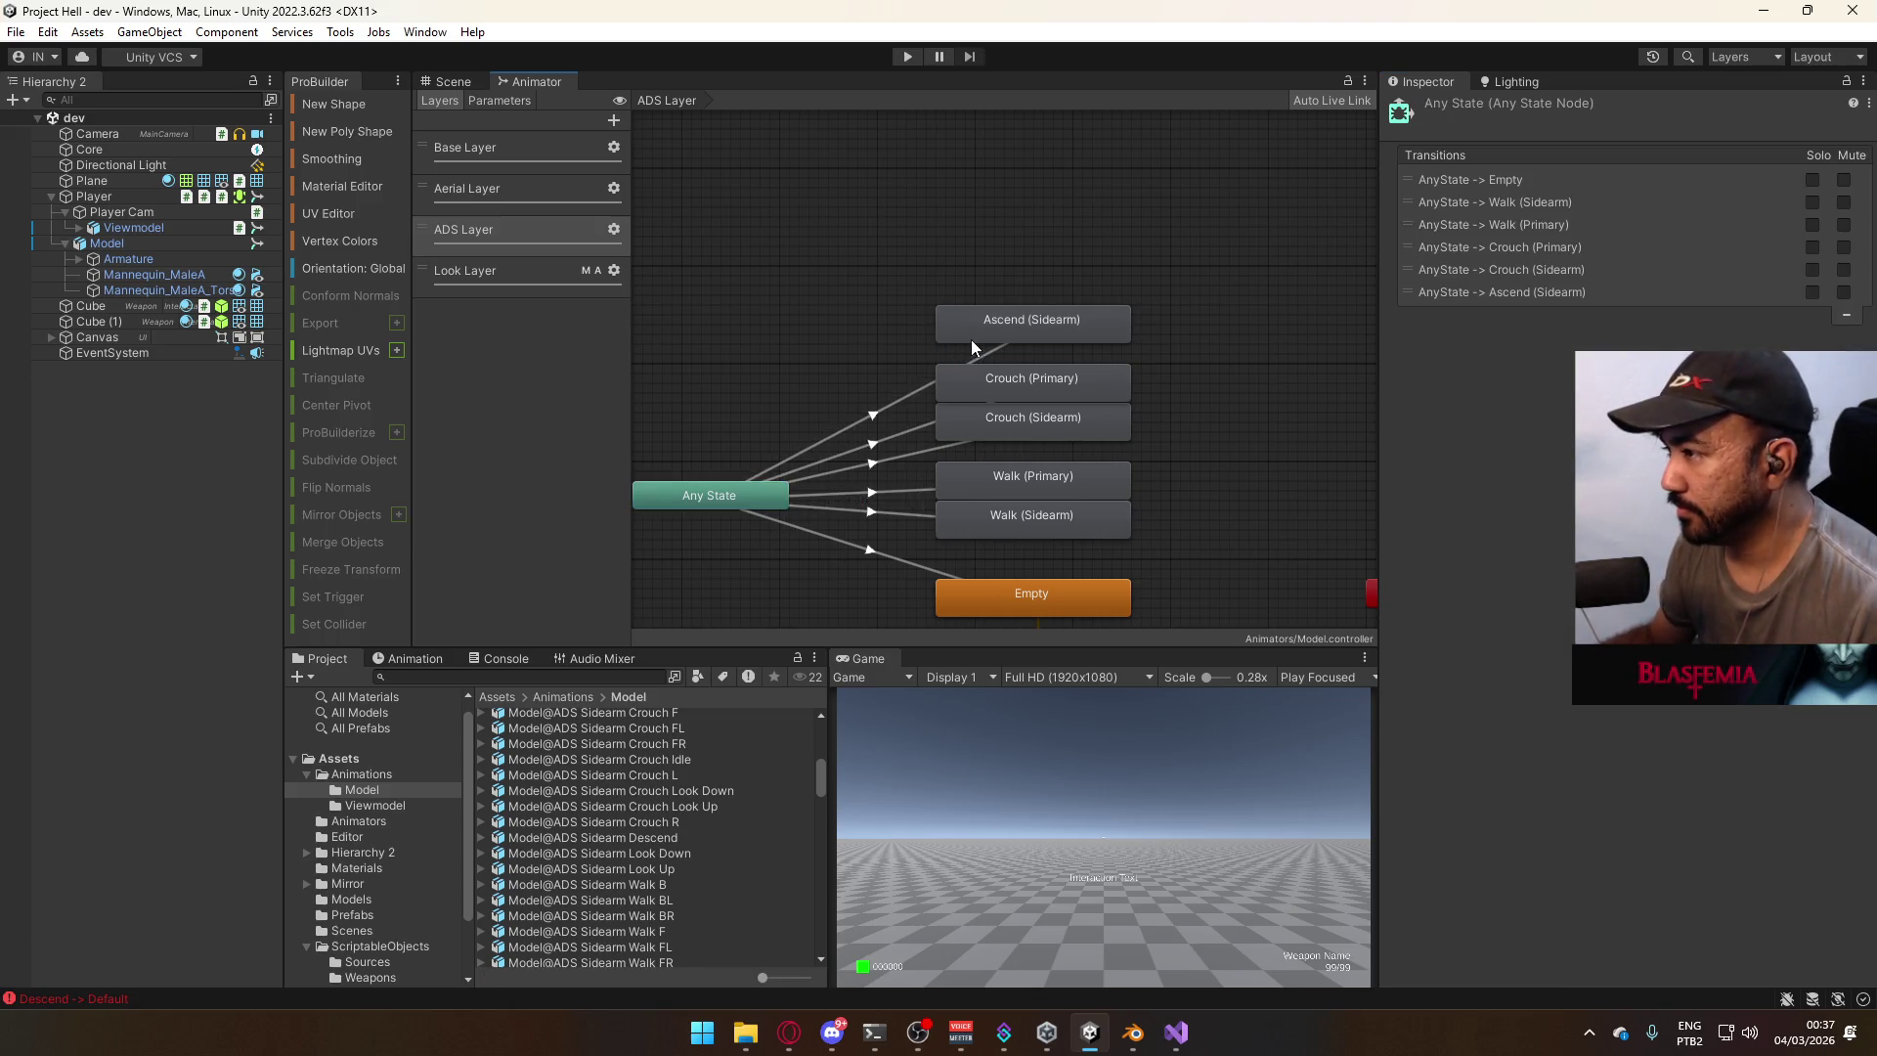
left_click(890, 407)
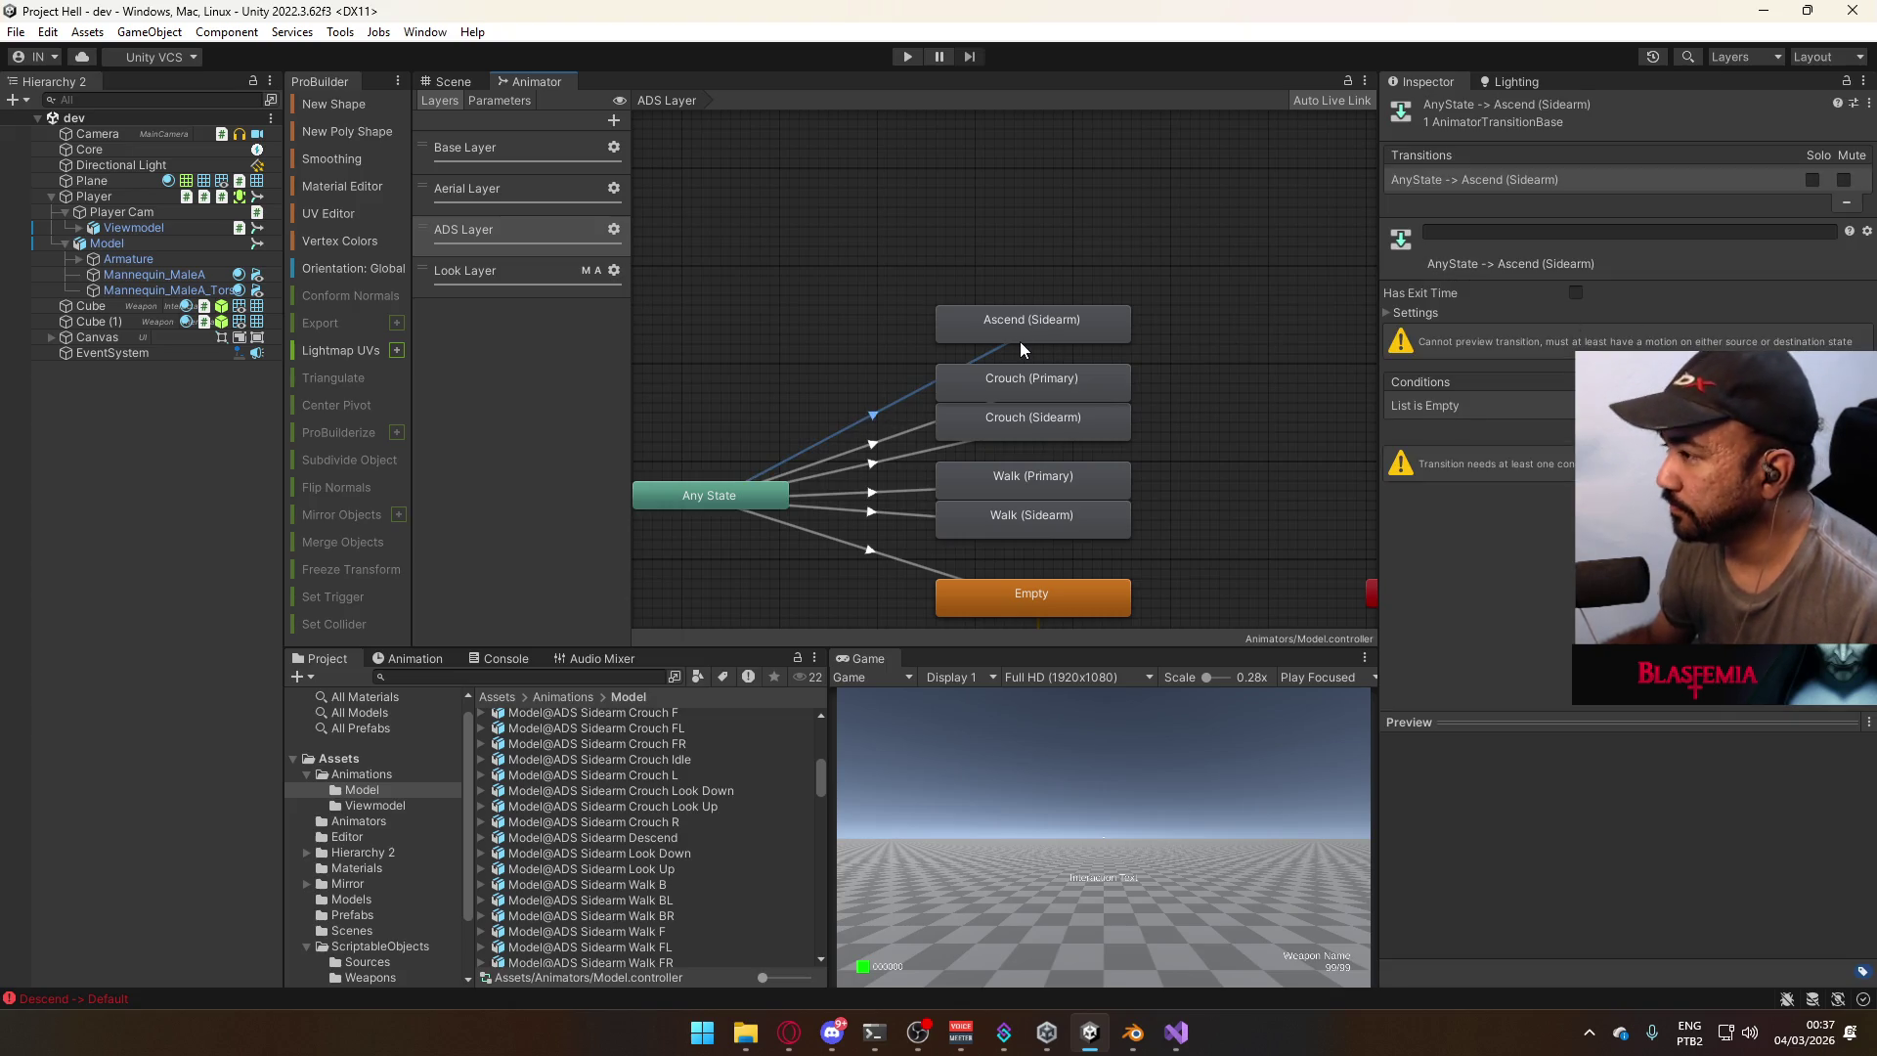
Cancel the 'sidearm' motion search and find Model@ADS Primary Ascend Single in the Project files.
left_click(1052, 313)
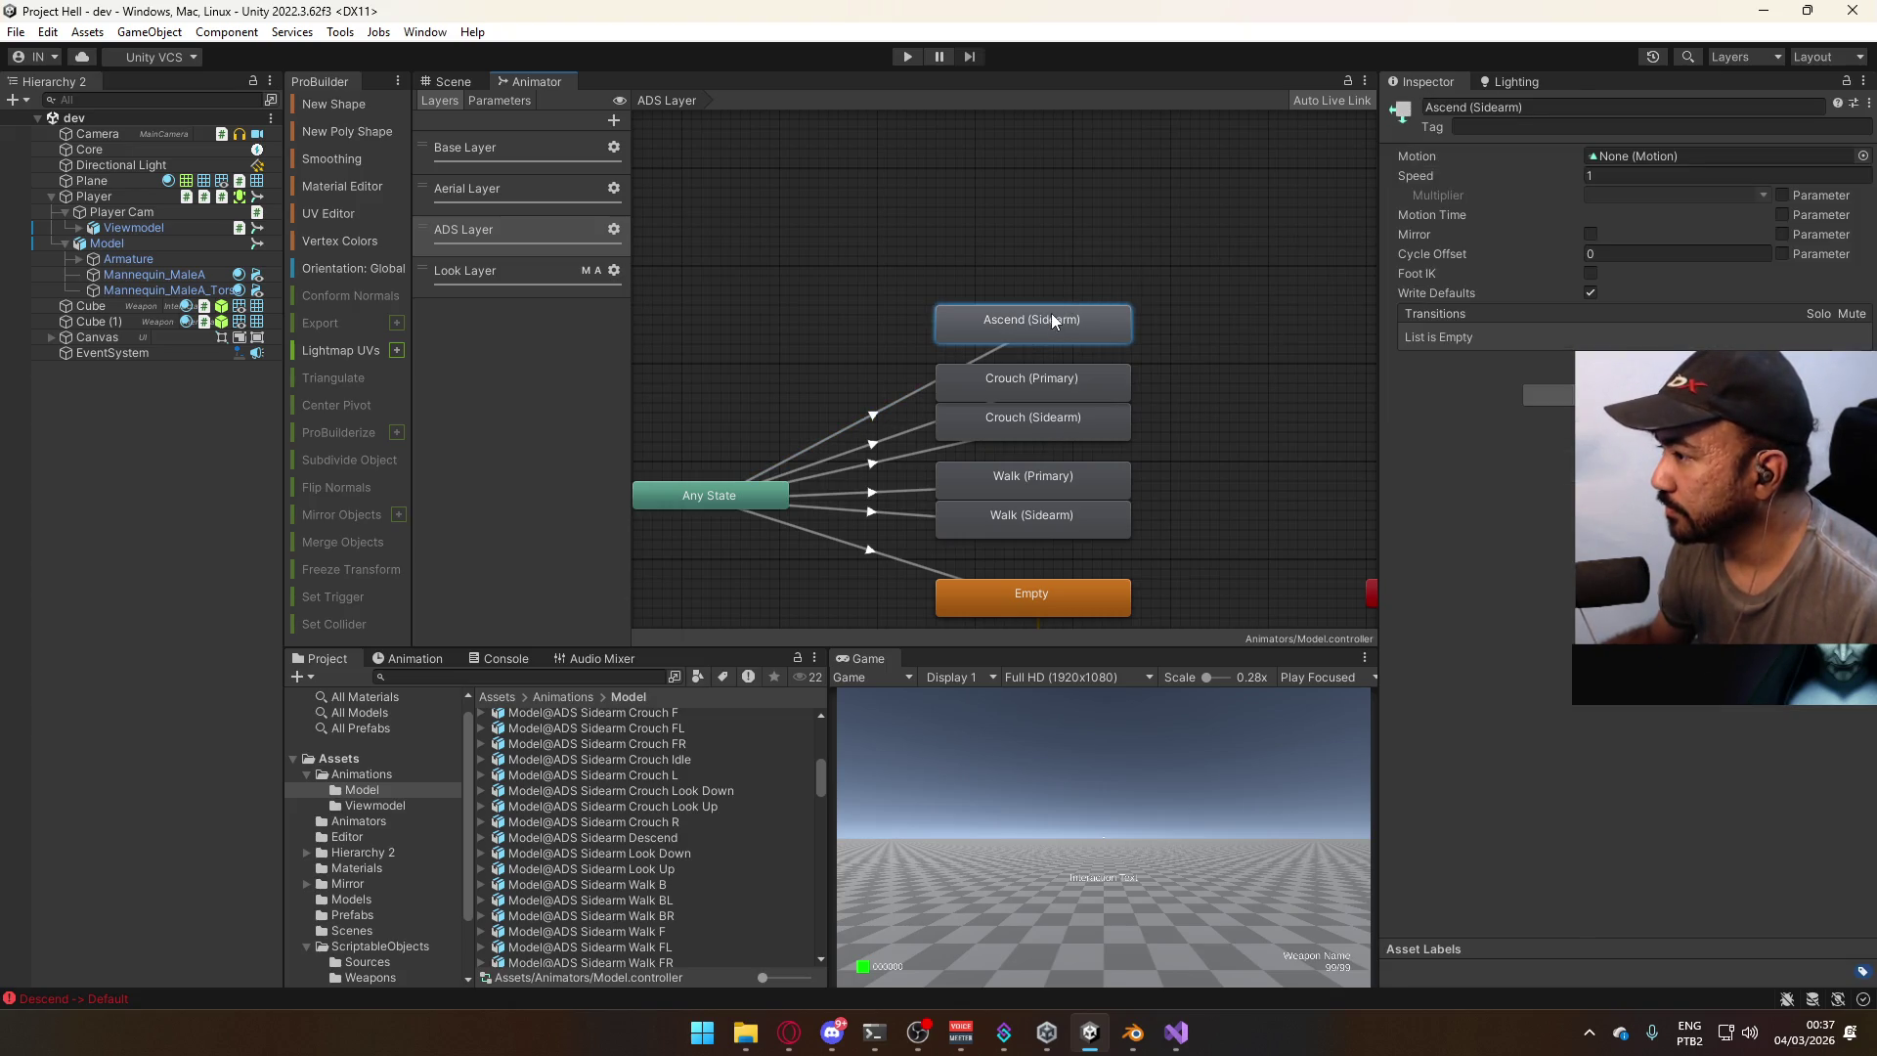
left_click(1863, 158)
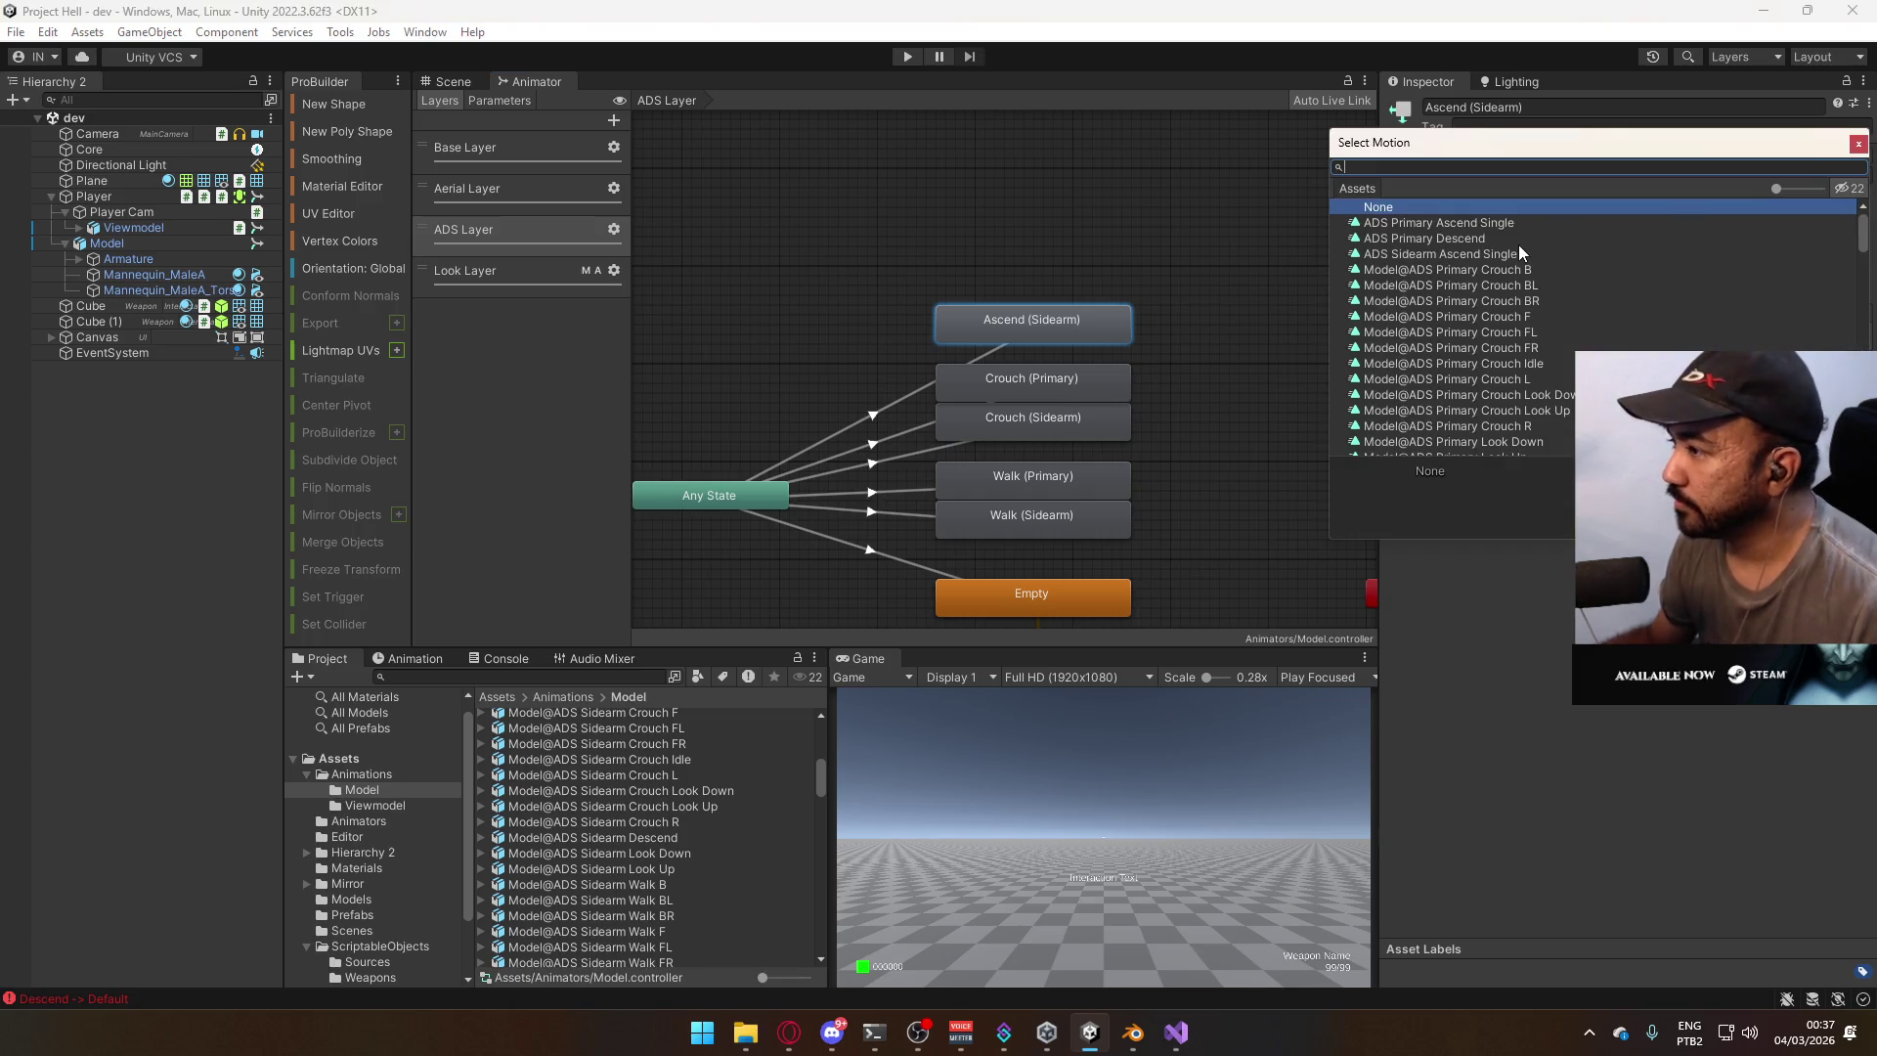
type("sidearm")
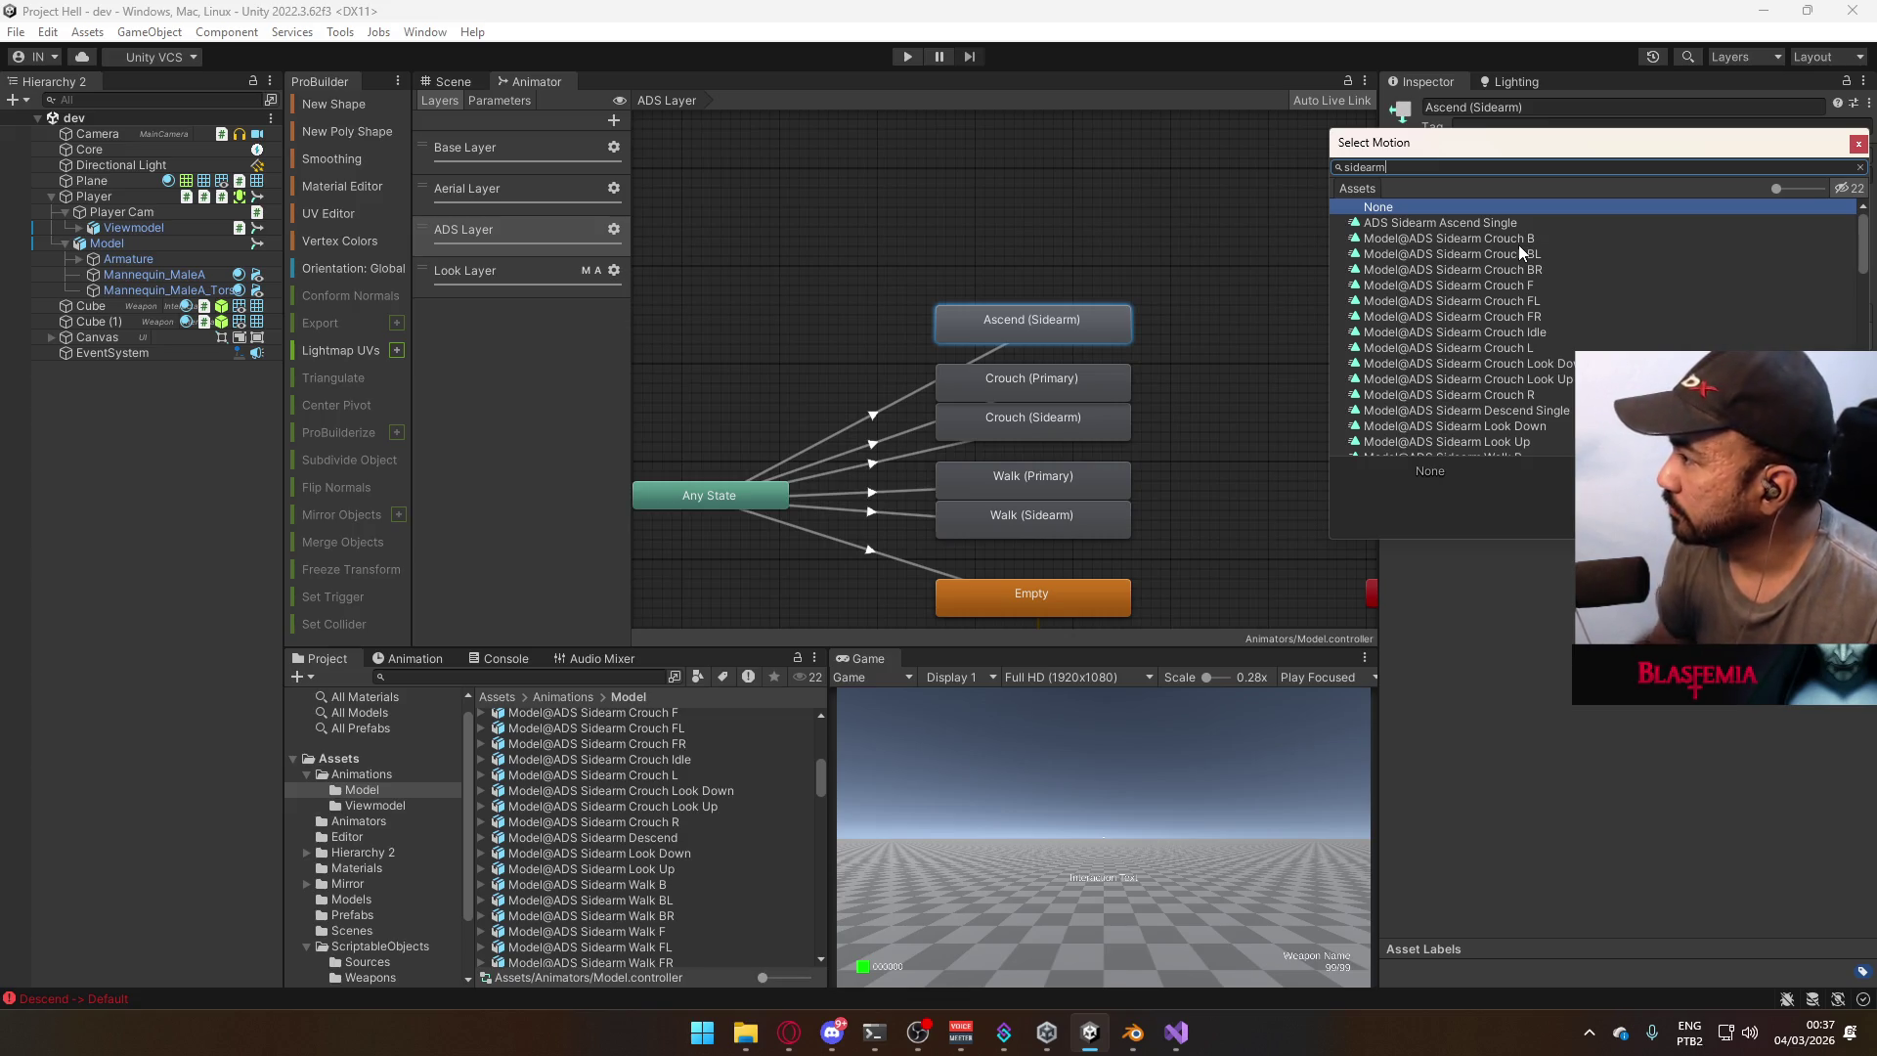
key("Escape")
left_click(575, 680)
type("asce")
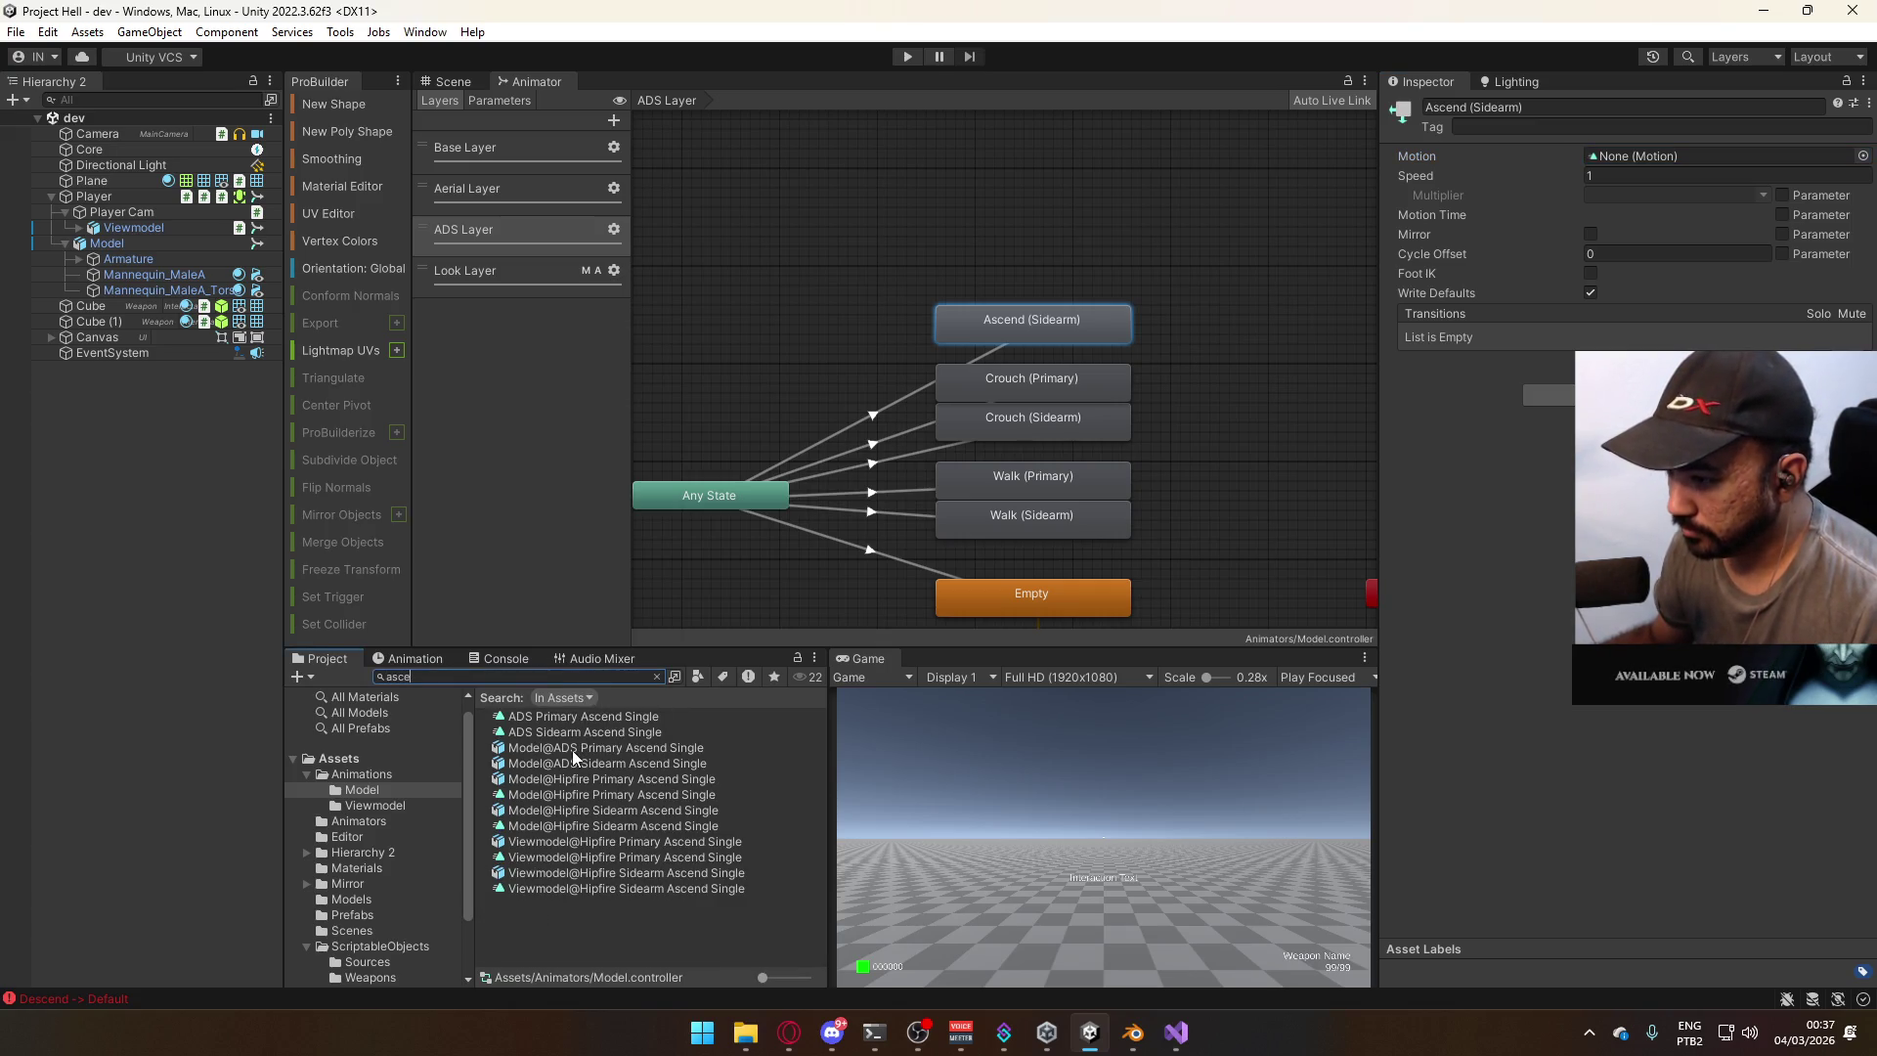
left_click(641, 748)
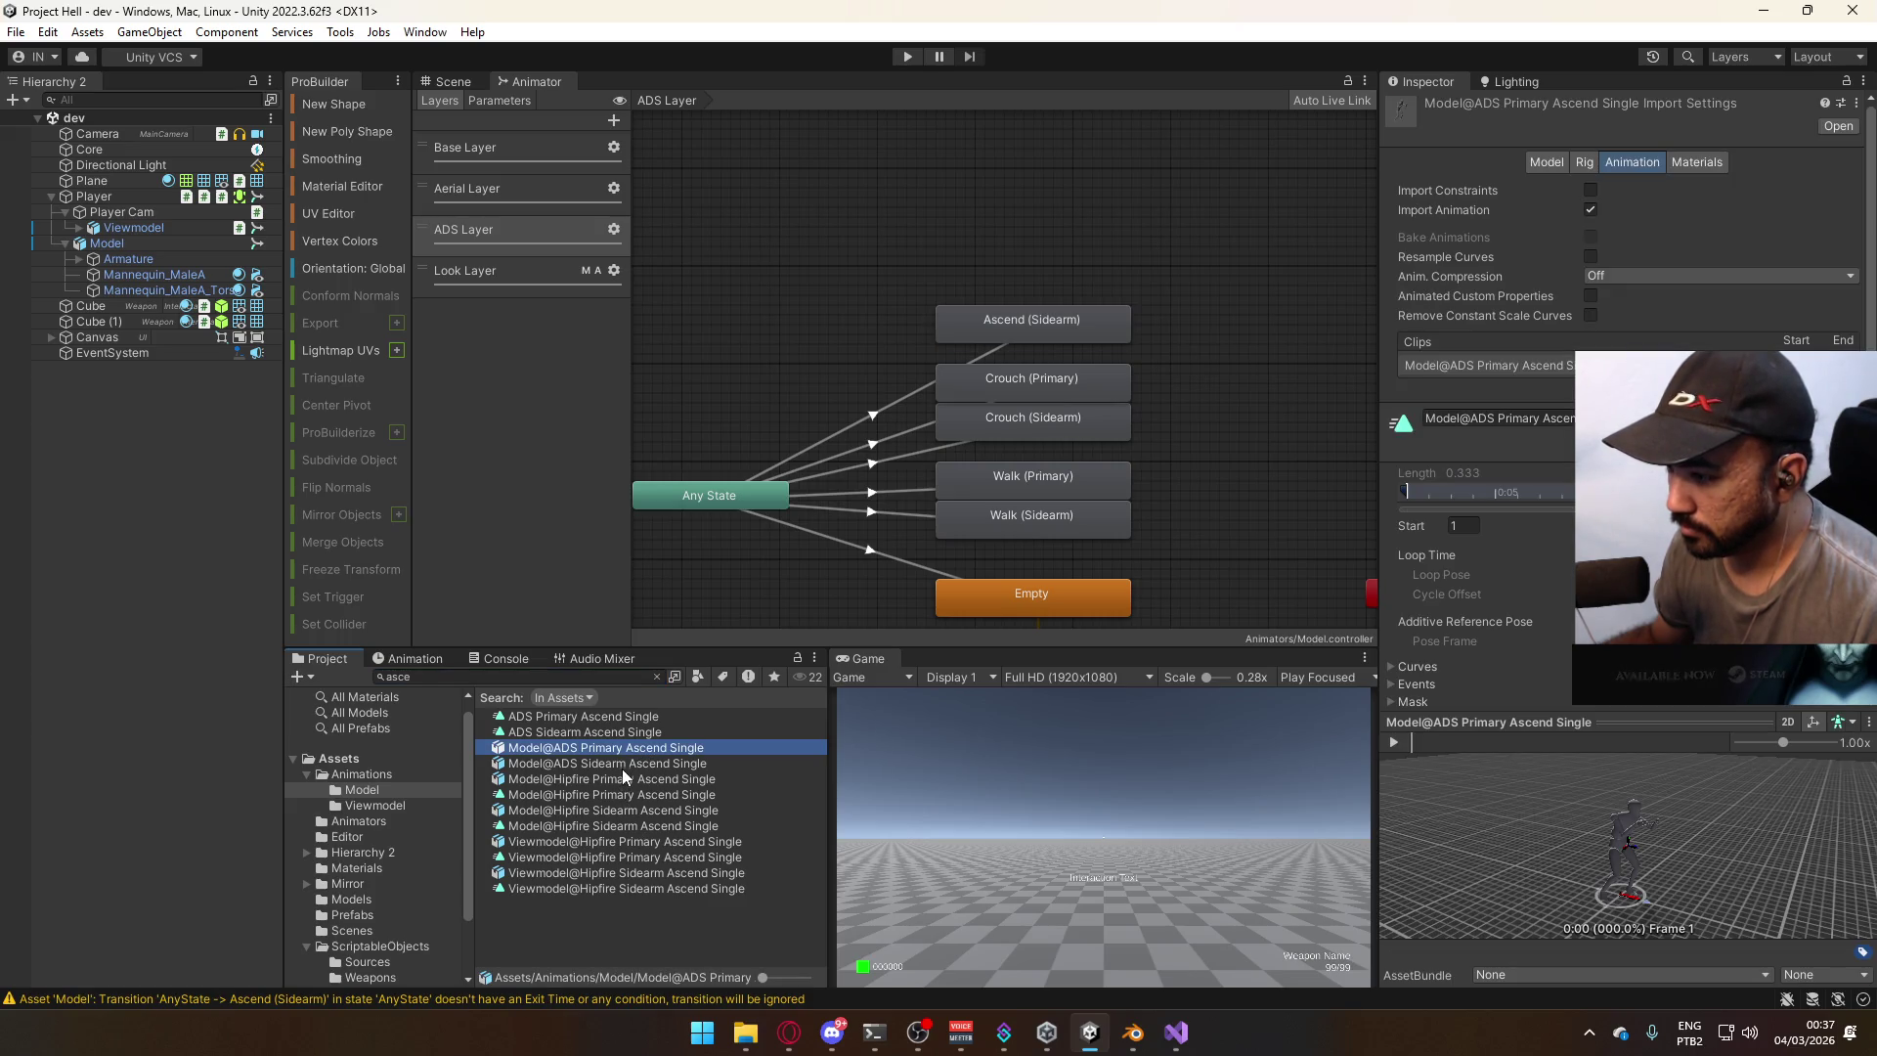
Reimport the selected Ascend model files.
left_click(637, 825, "shift")
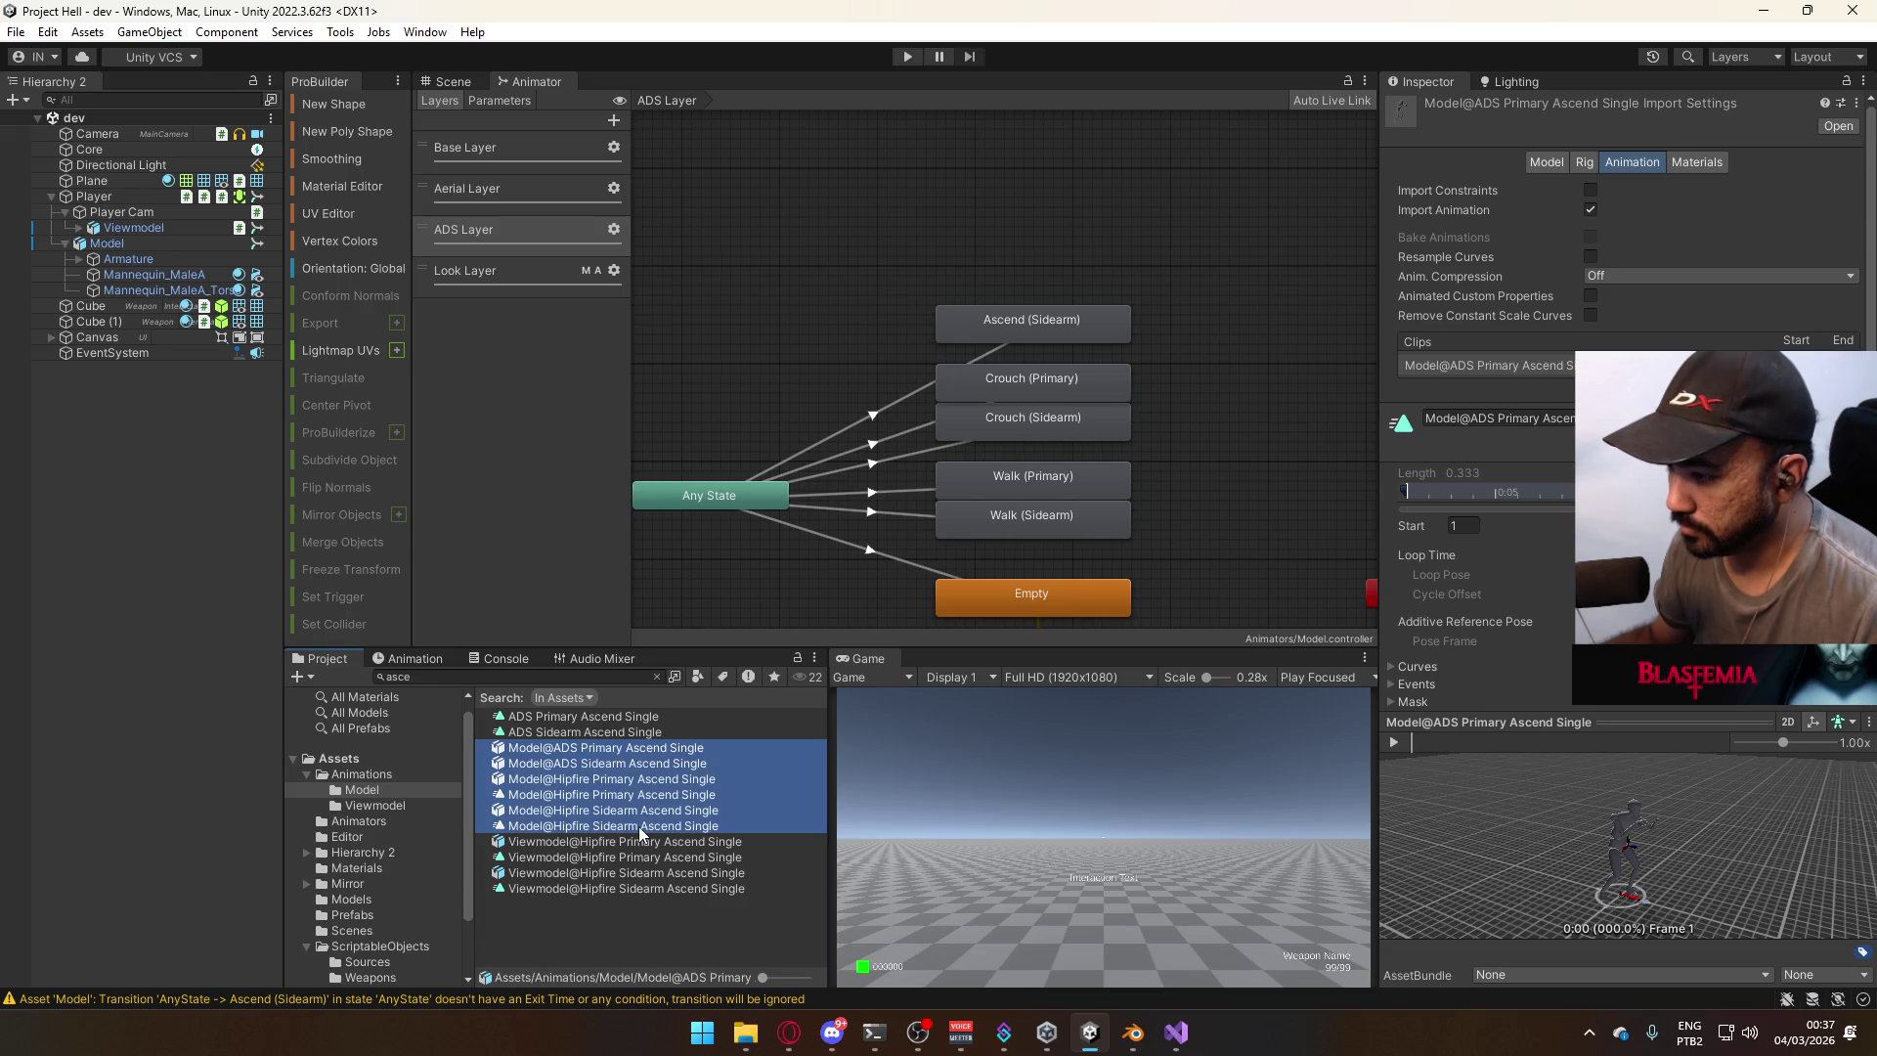
right_click(641, 824)
left_click(699, 617)
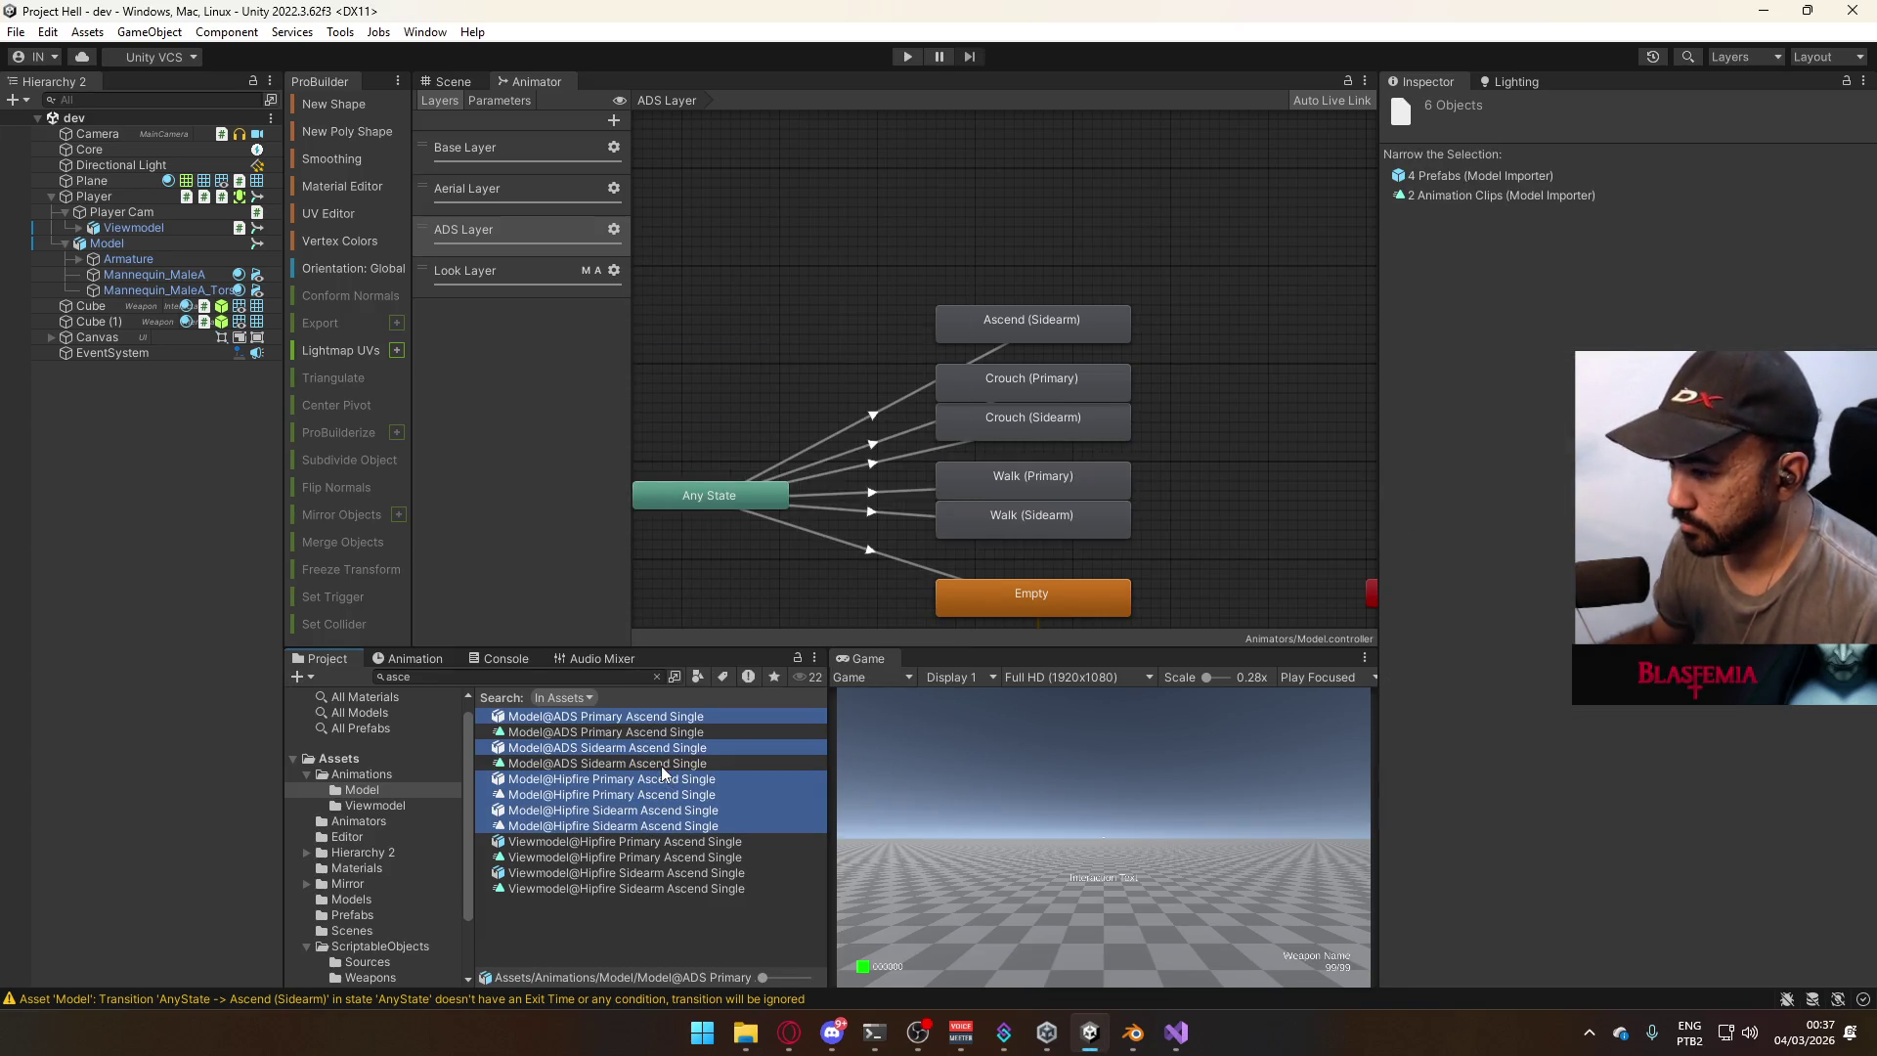
Search for the Descend models, reimport all four, then clear the search.
left_click(657, 677)
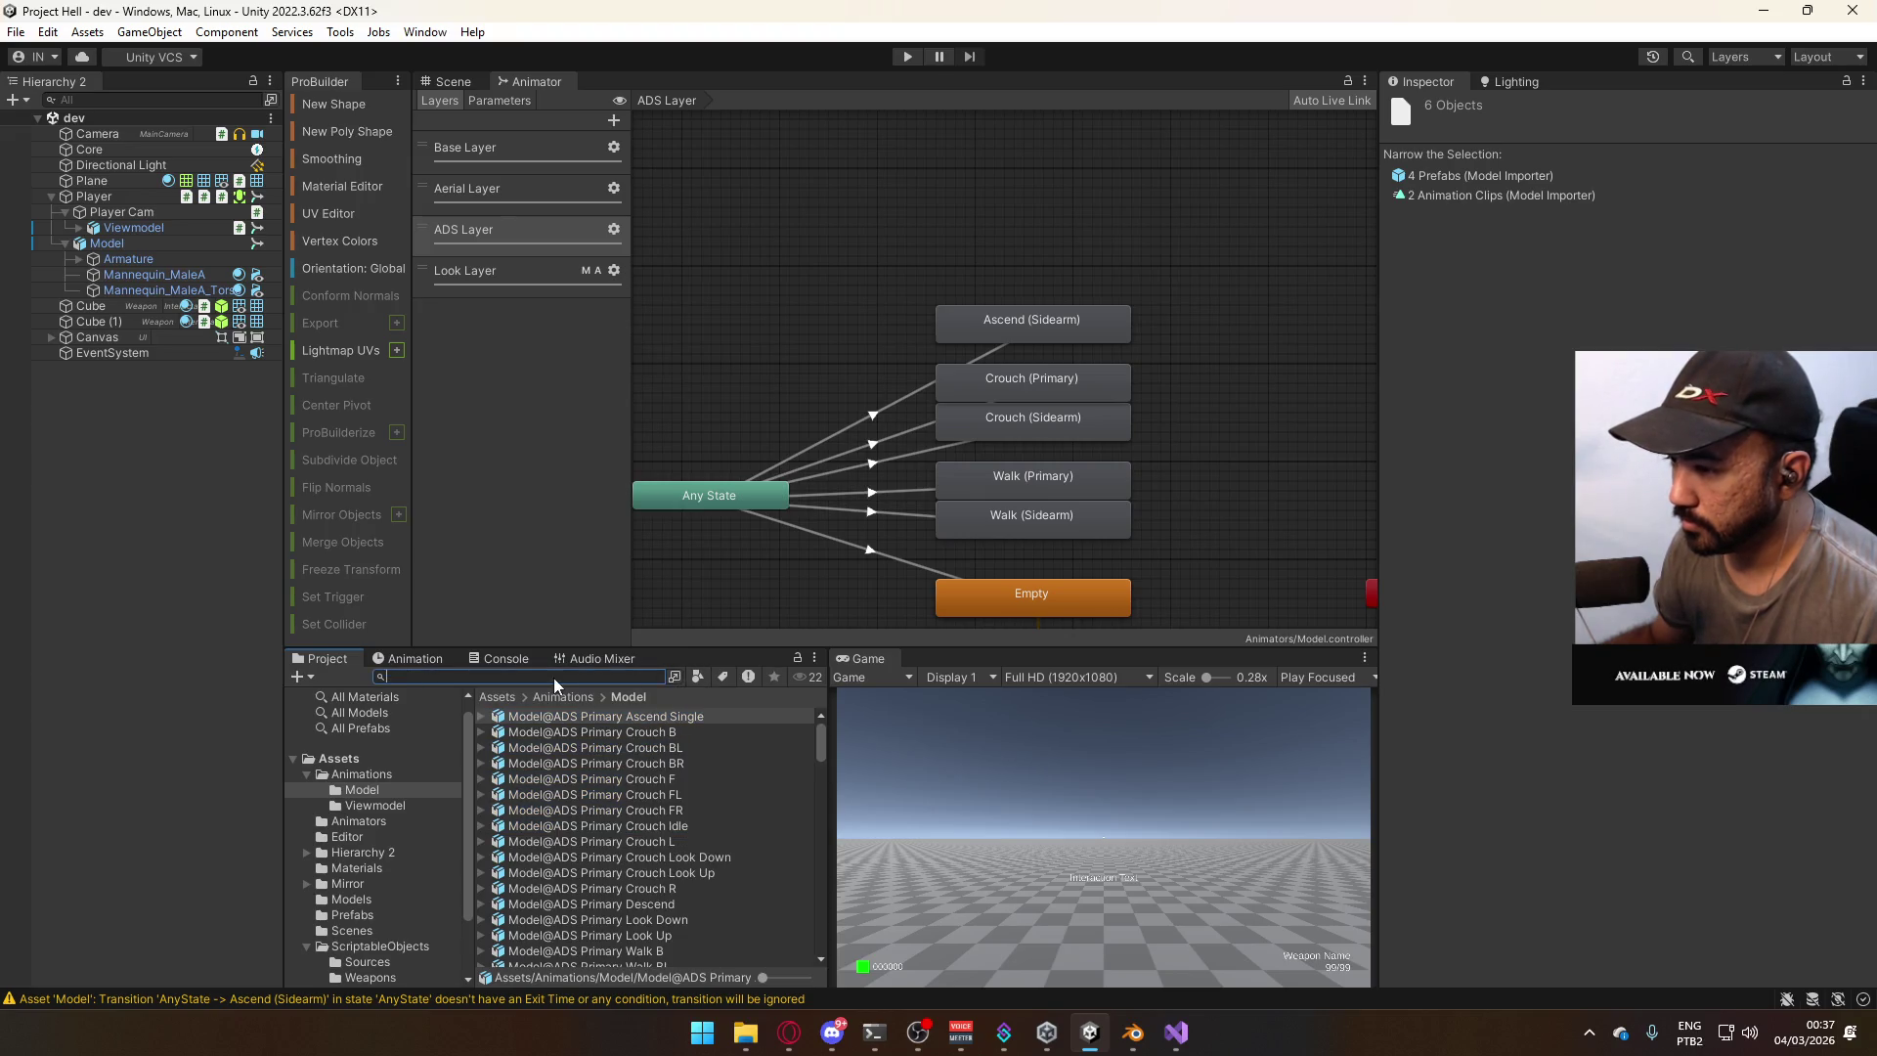
type("desce")
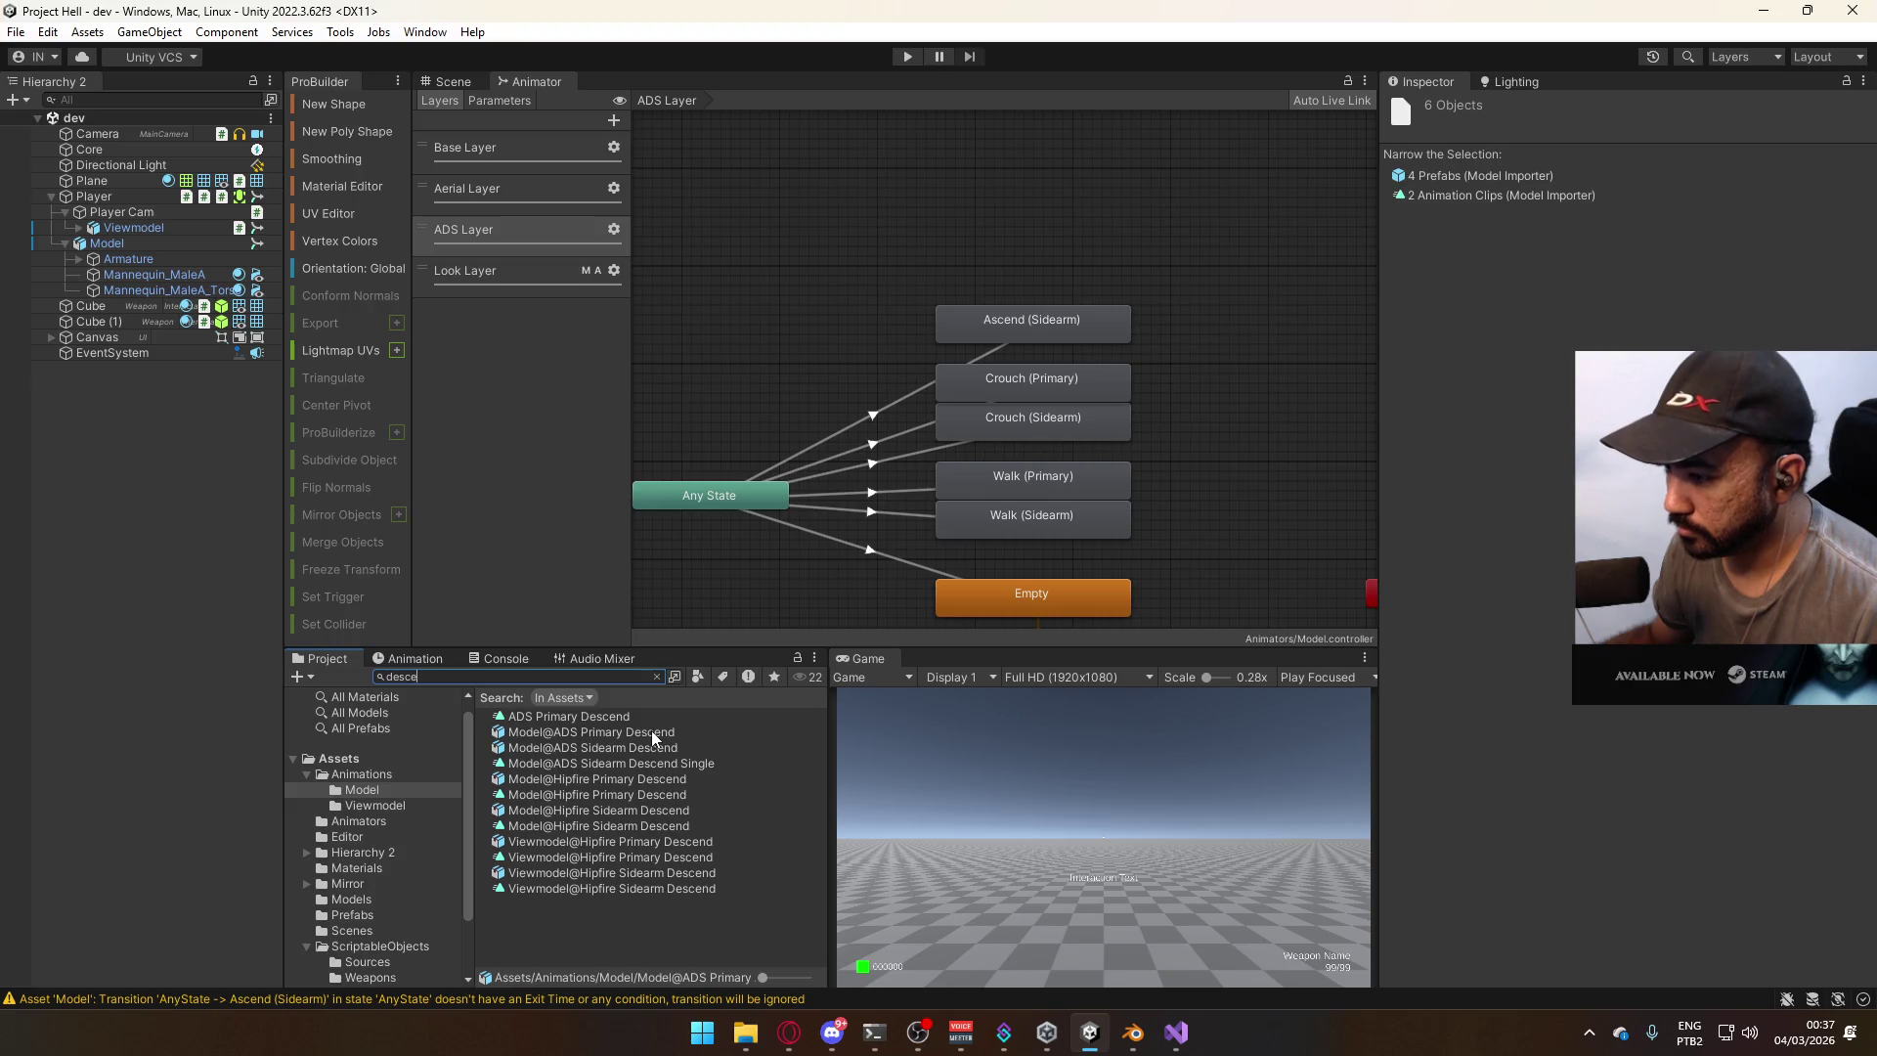
left_click(651, 730)
left_click(607, 810, "ctrl")
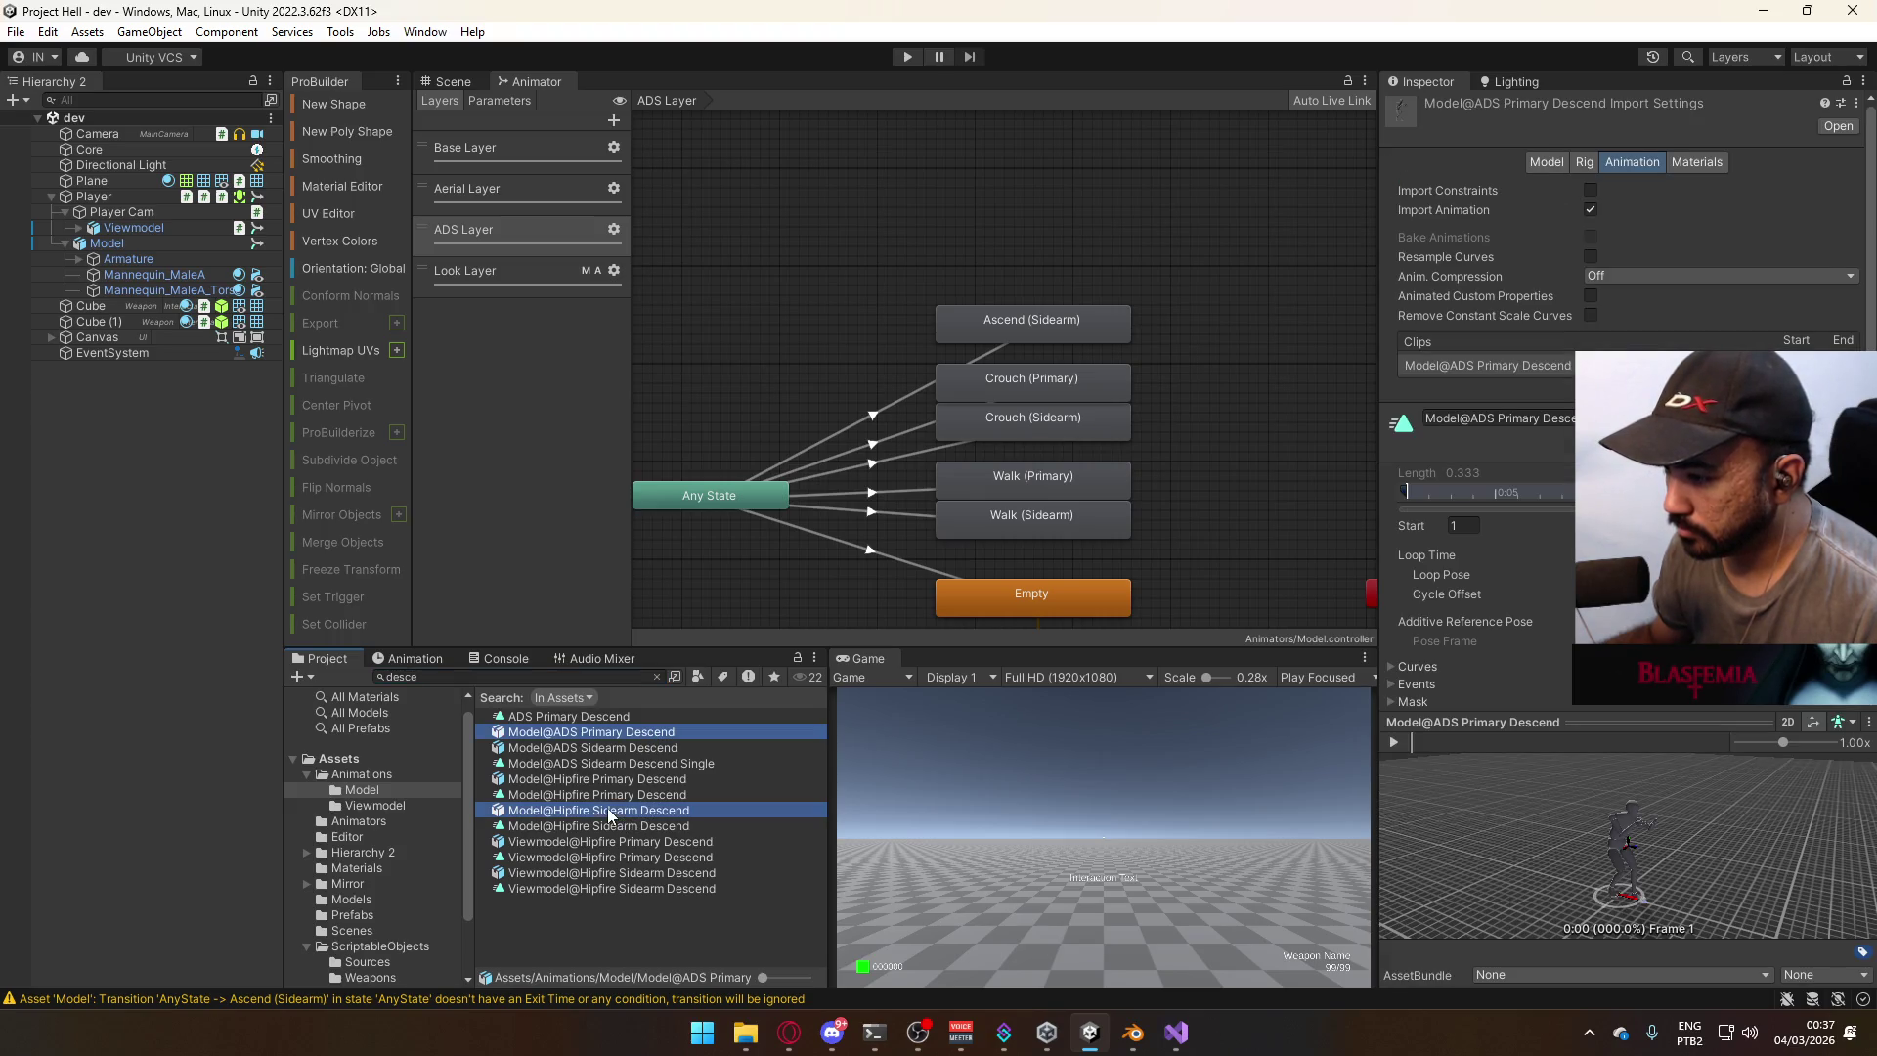
left_click(622, 779, "ctrl")
left_click(646, 748, "ctrl")
right_click(645, 749)
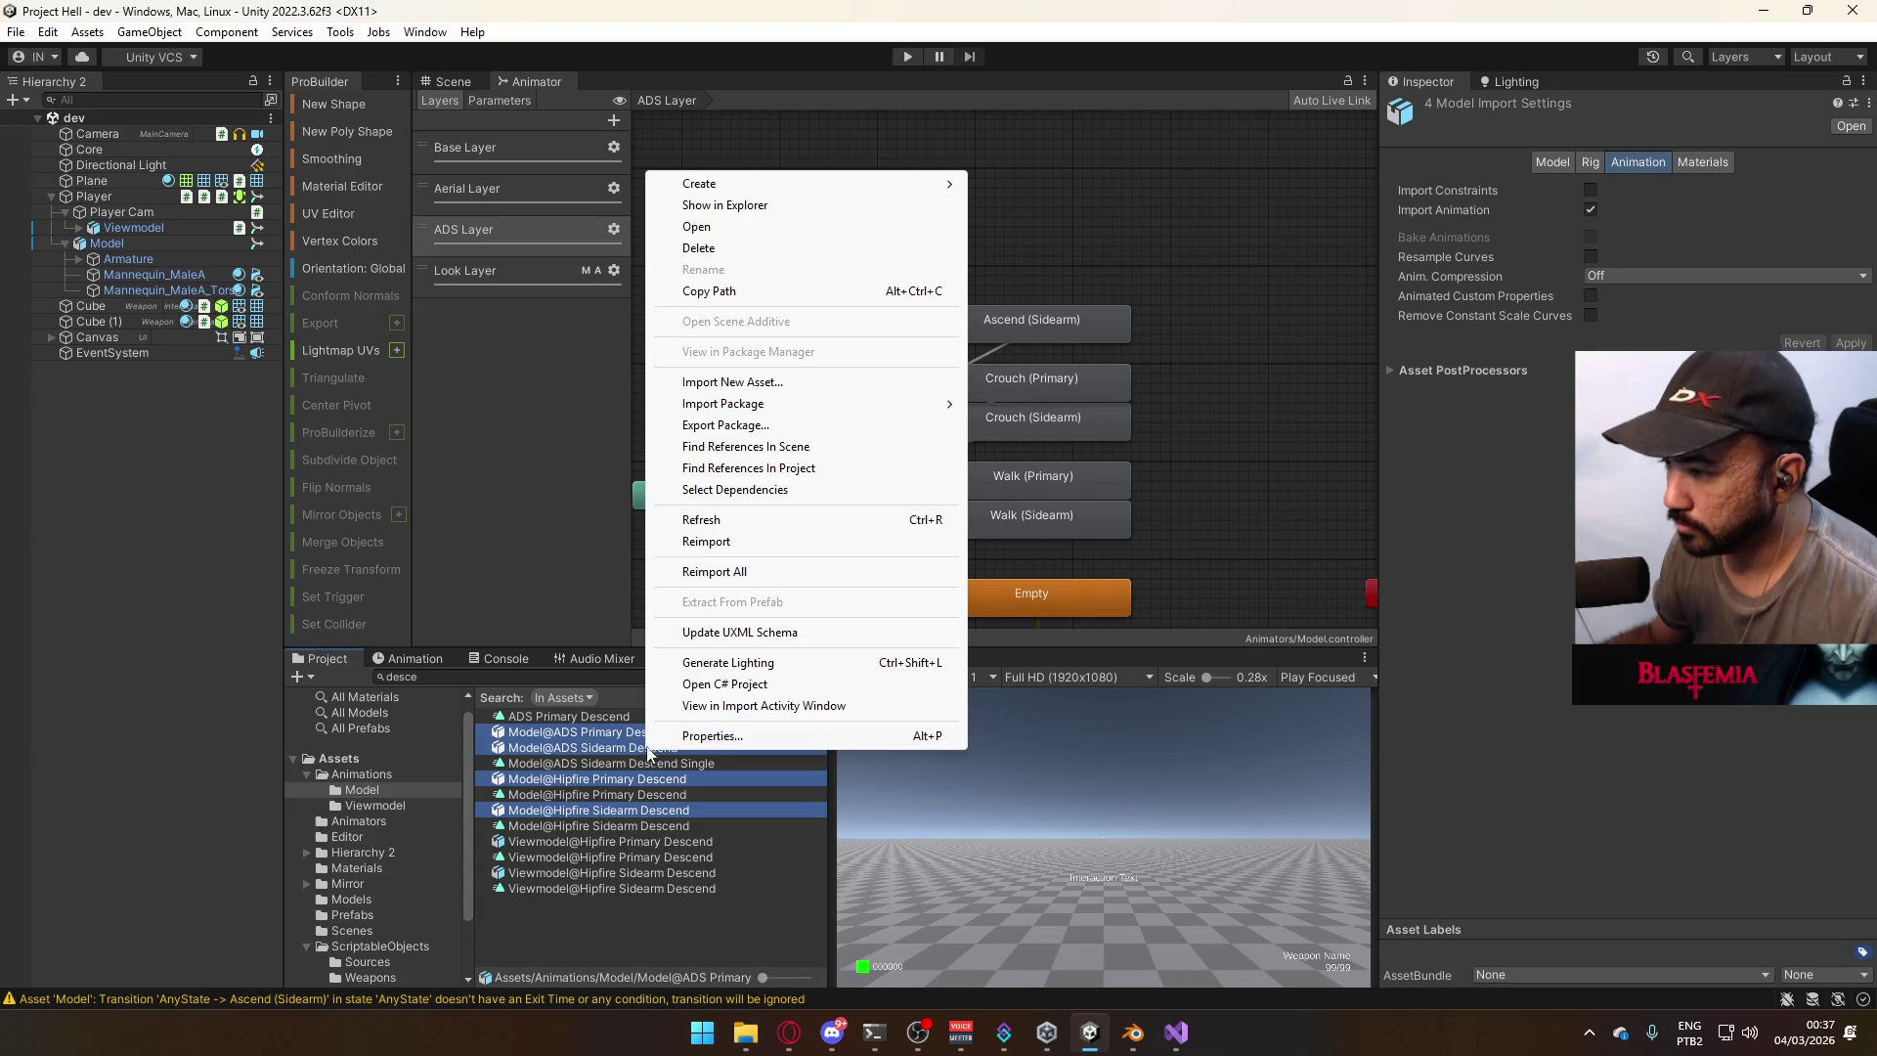
left_click(729, 544)
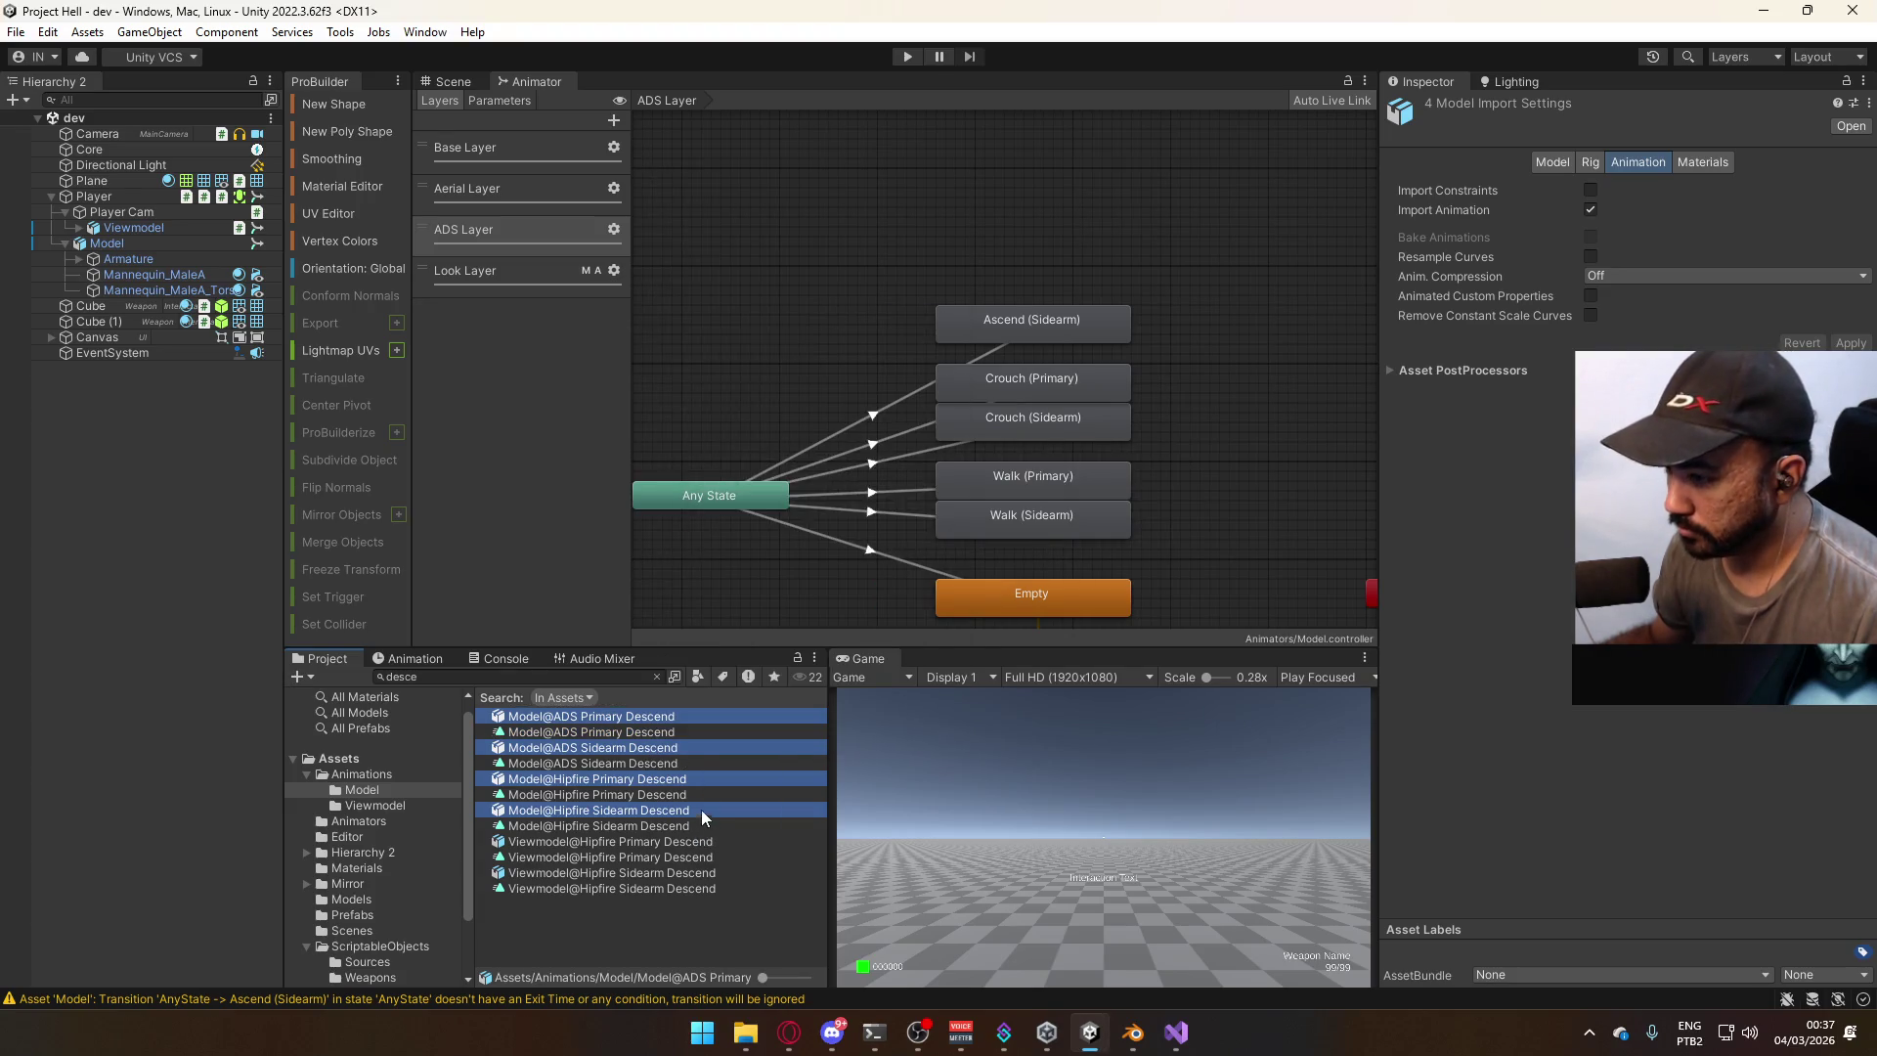
left_click(655, 675)
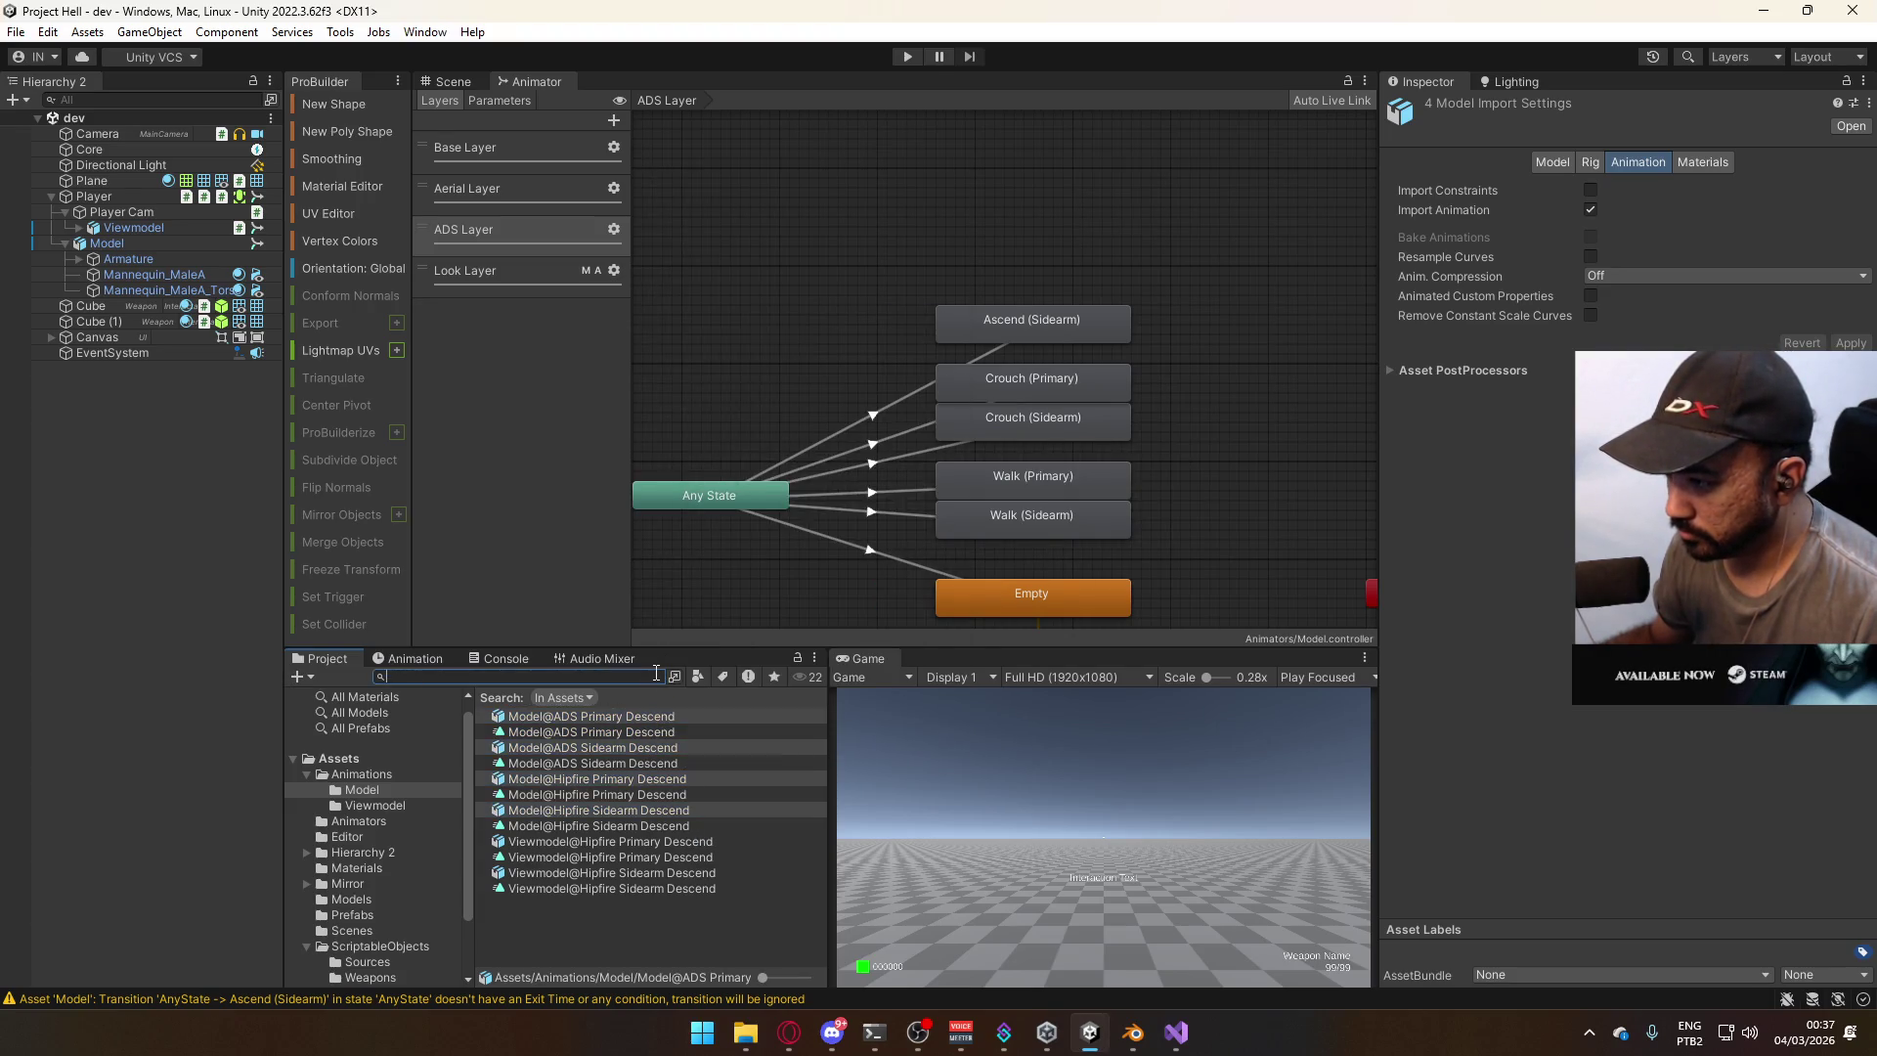
left_click(637, 732)
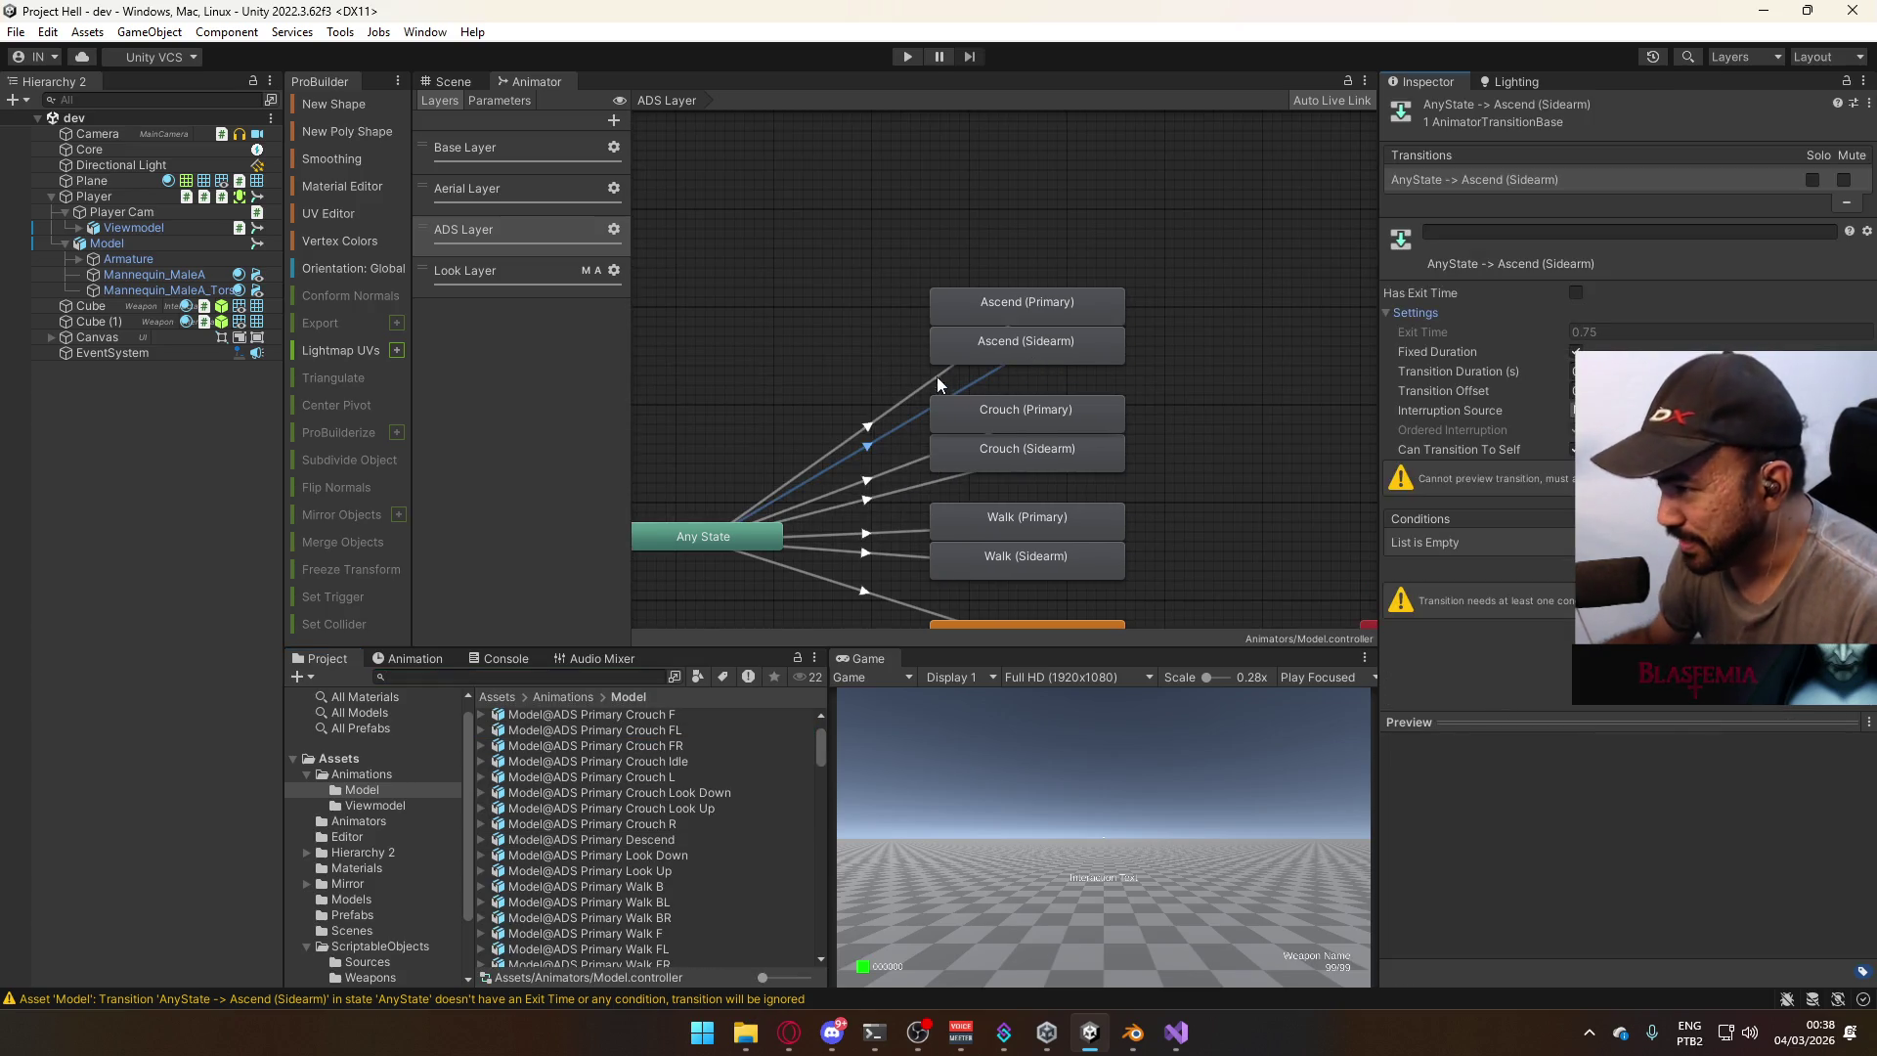
Compare the Any State transitions to Ascend (Primary) and Ascend (Sidearm) in the Inspector.
left_click(917, 380)
left_click(931, 383)
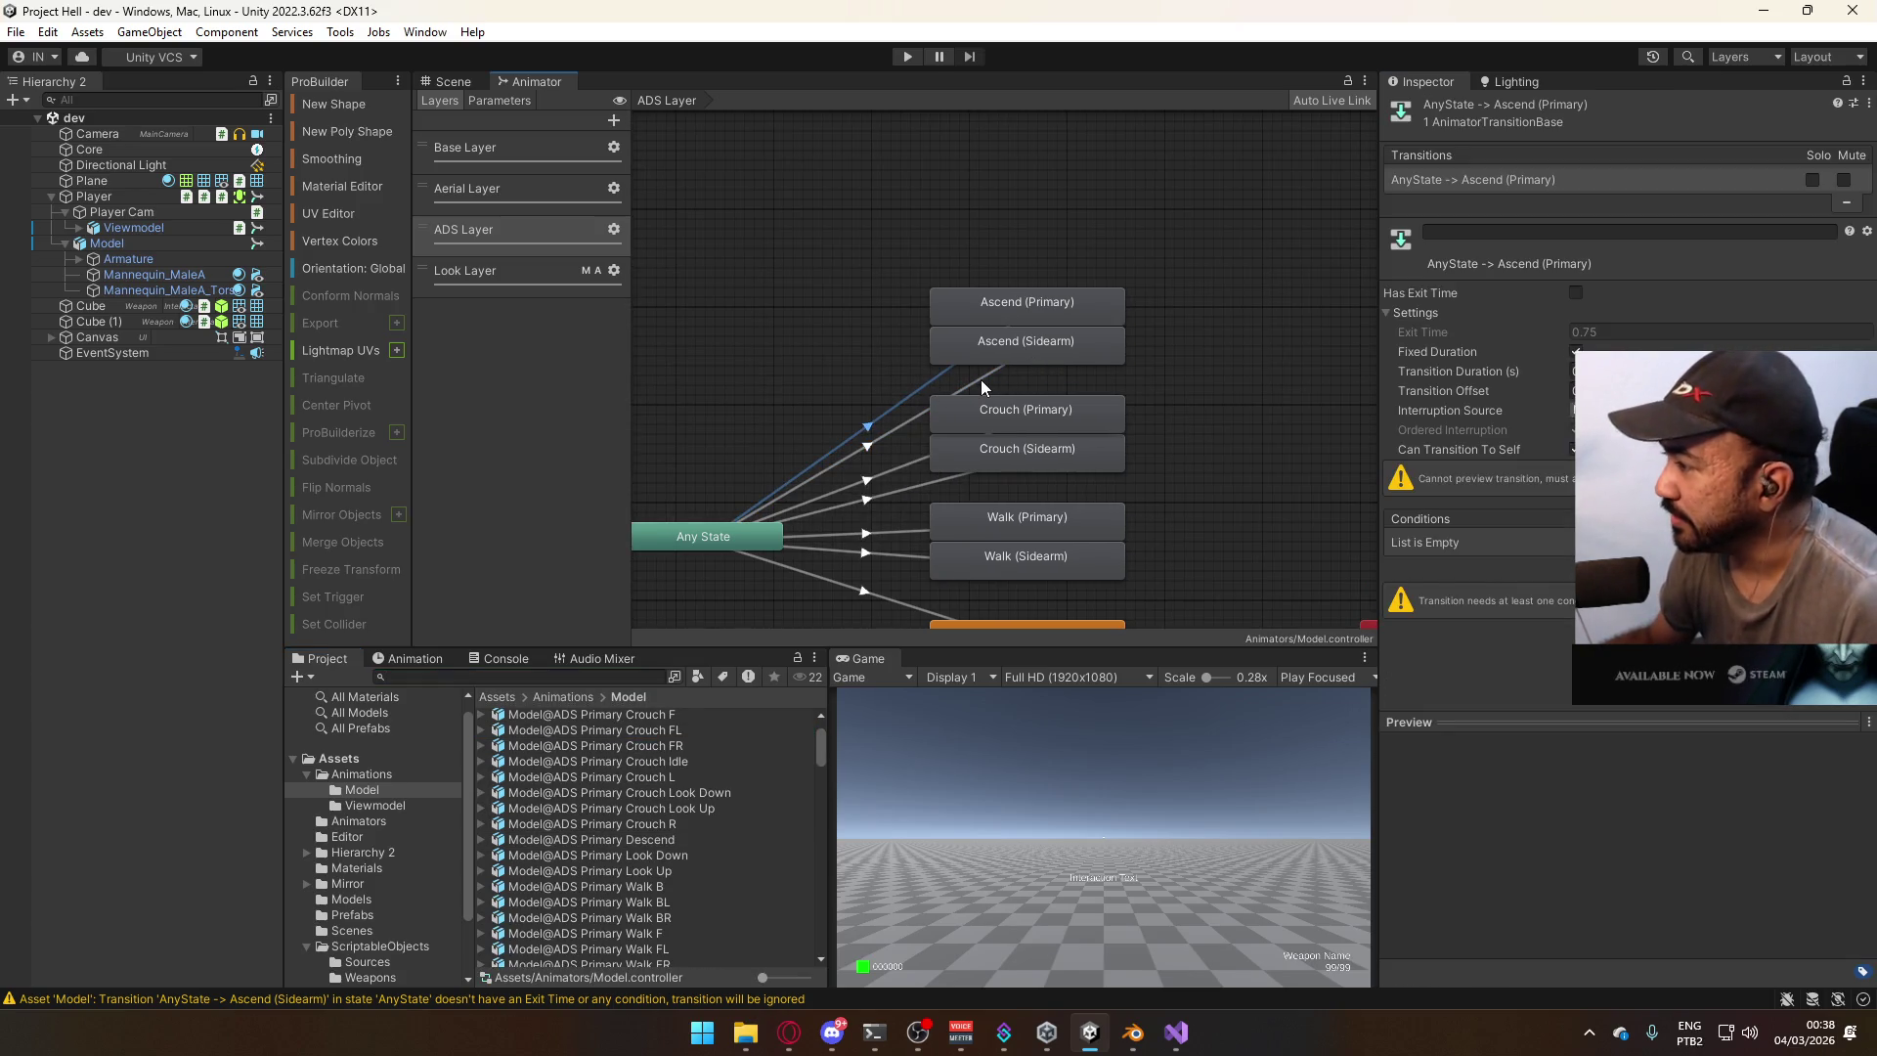
left_click(981, 380)
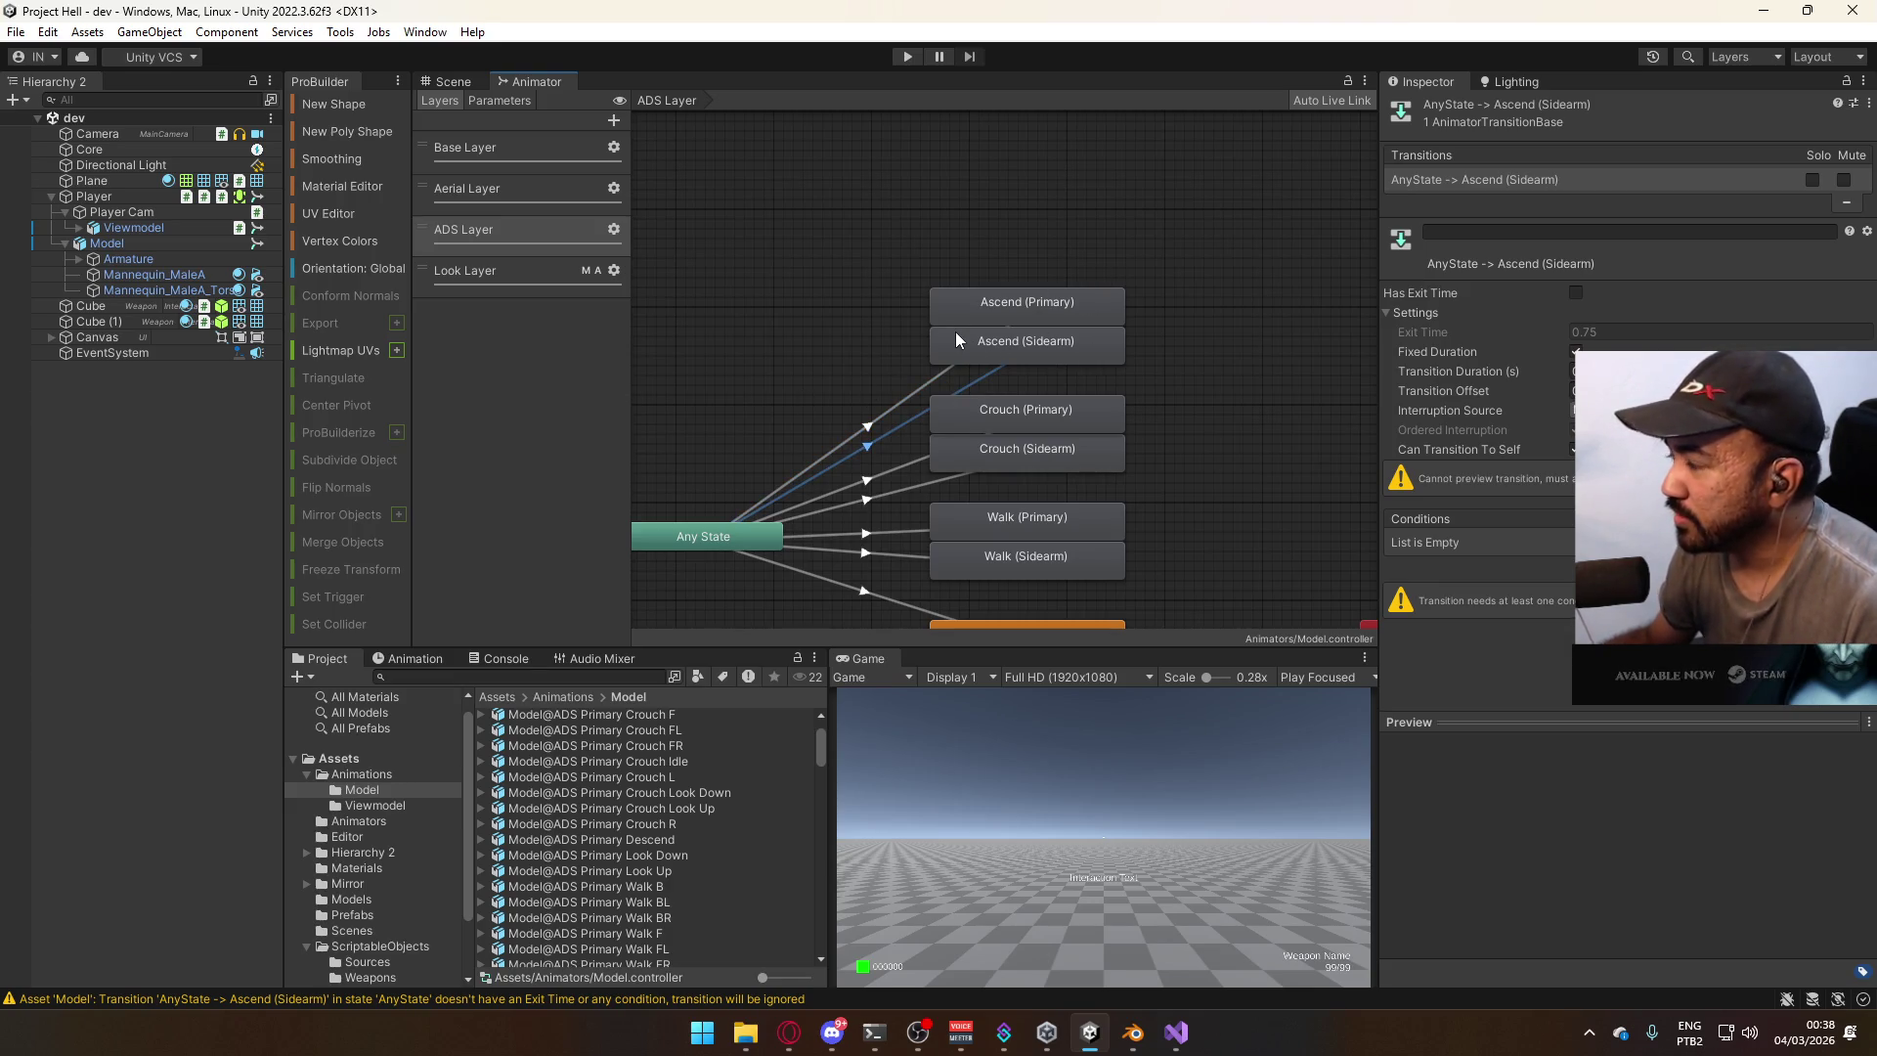
left_click(925, 381)
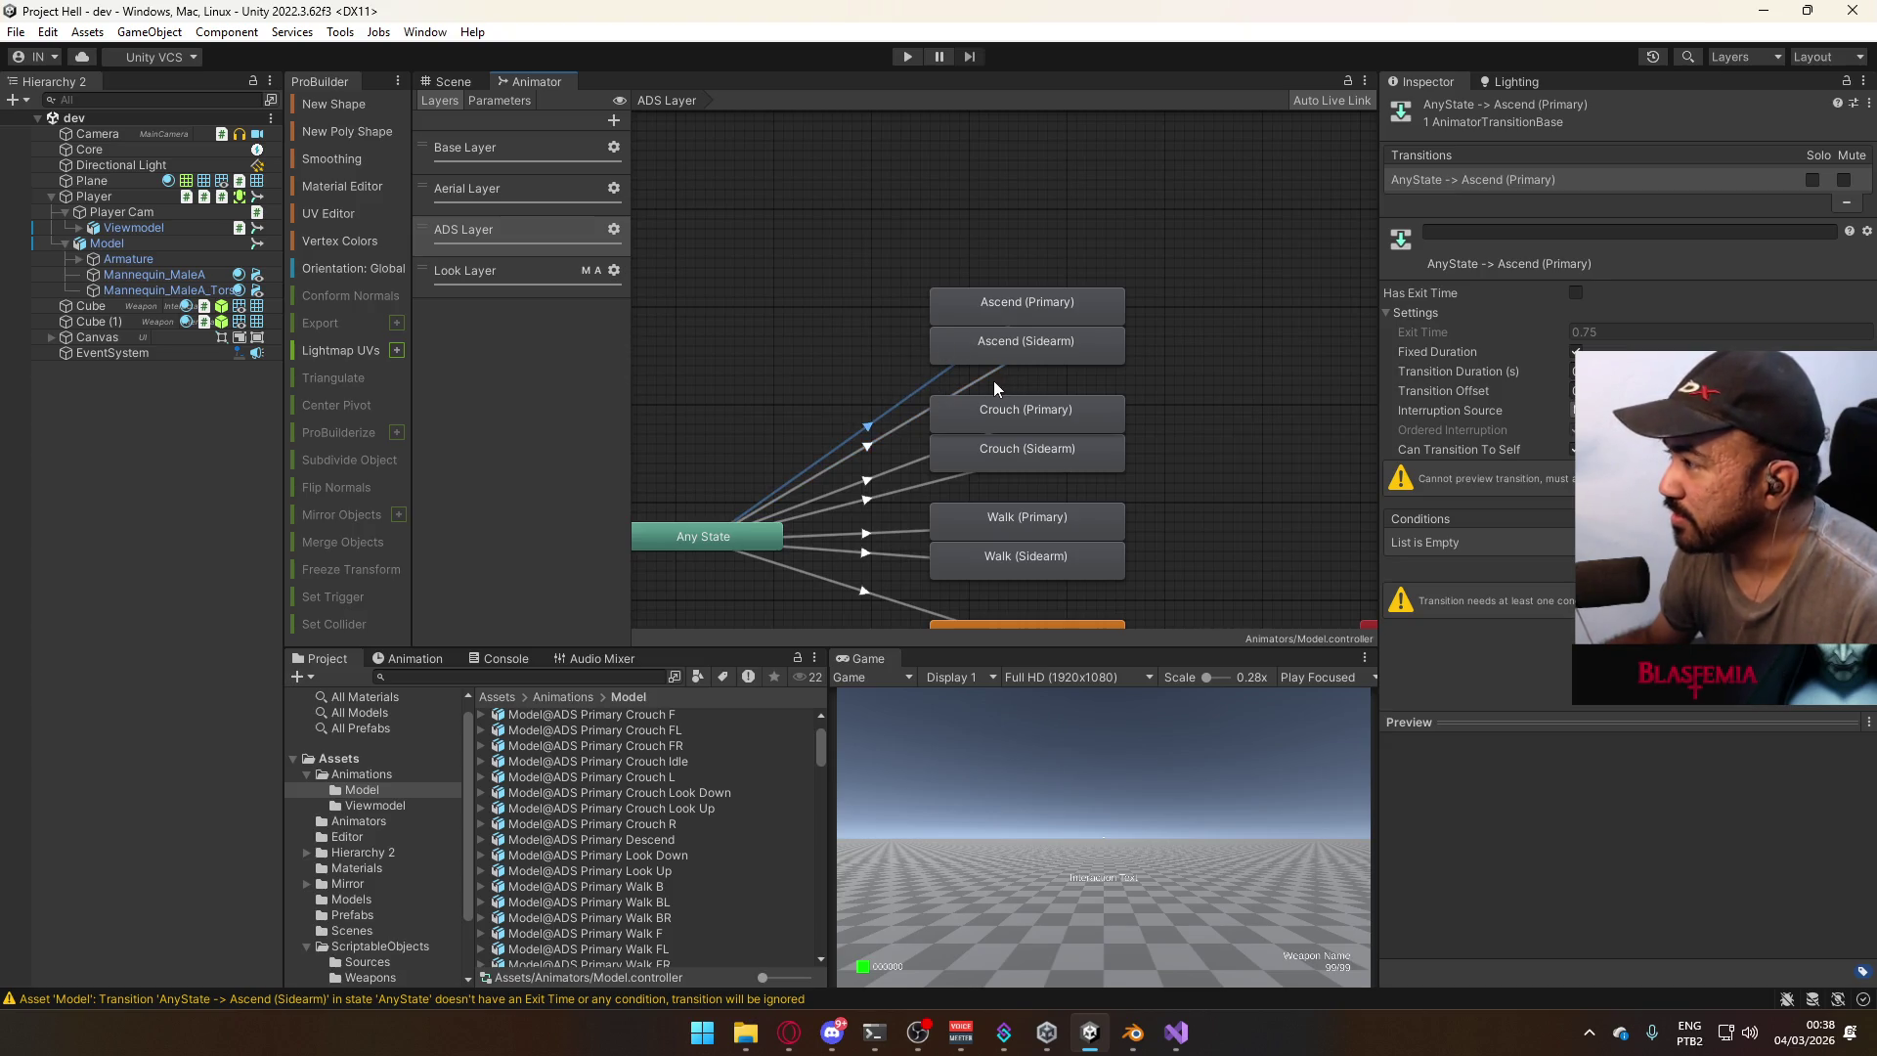
left_click(976, 382)
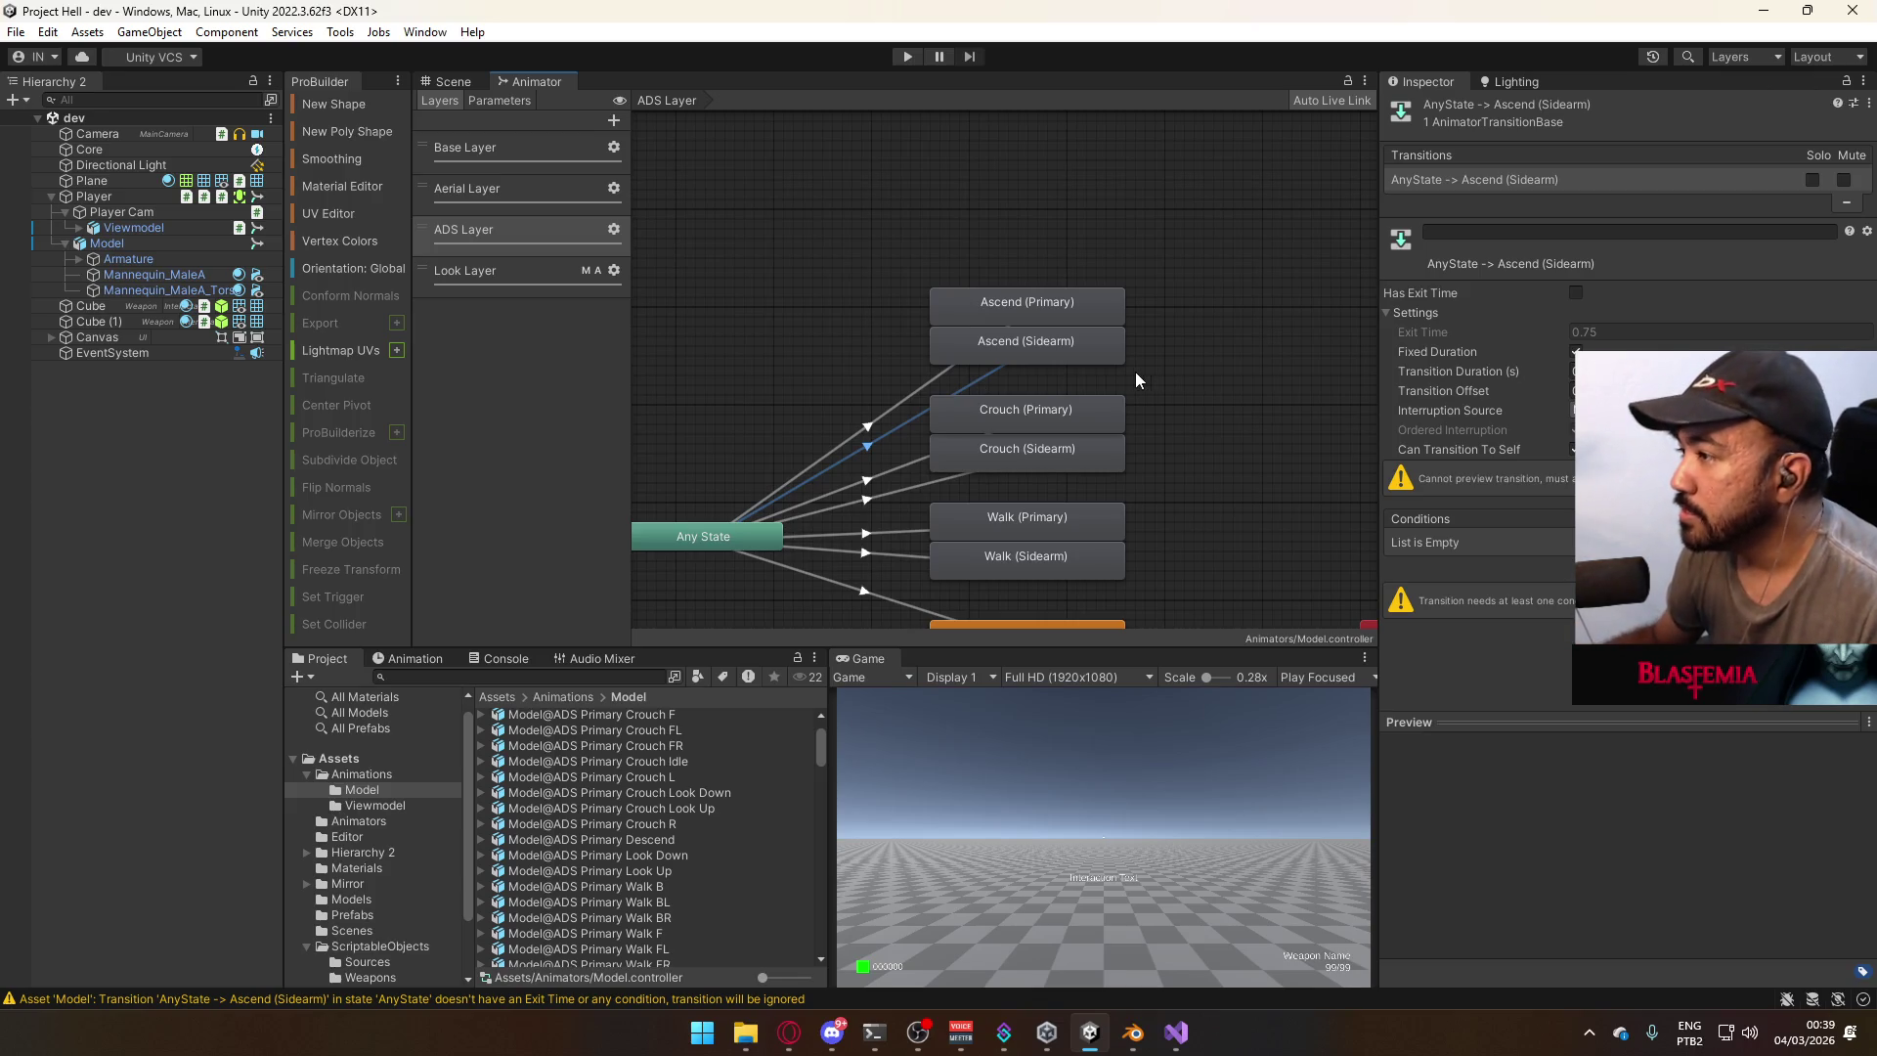
Untick Can Transition To Self on the Any State to Ascend (Primary) transition.
left_click(1085, 358)
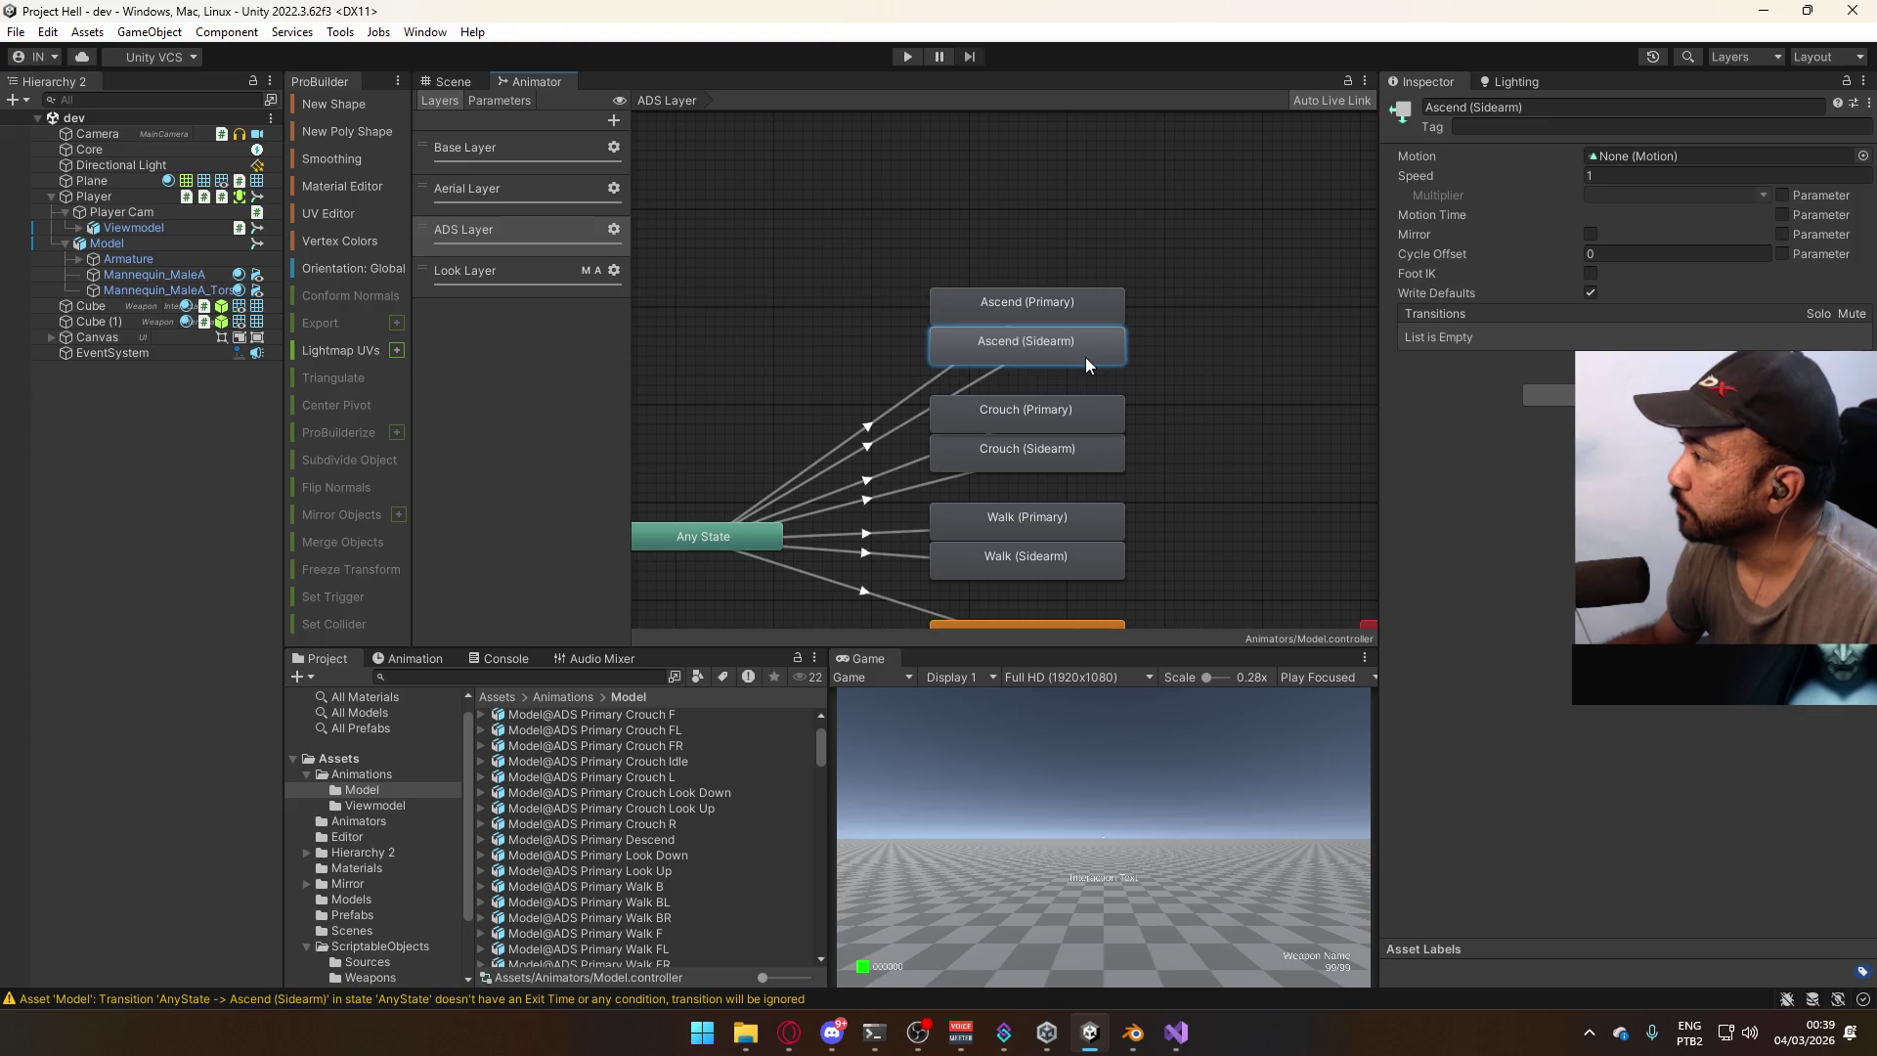
left_click(990, 378)
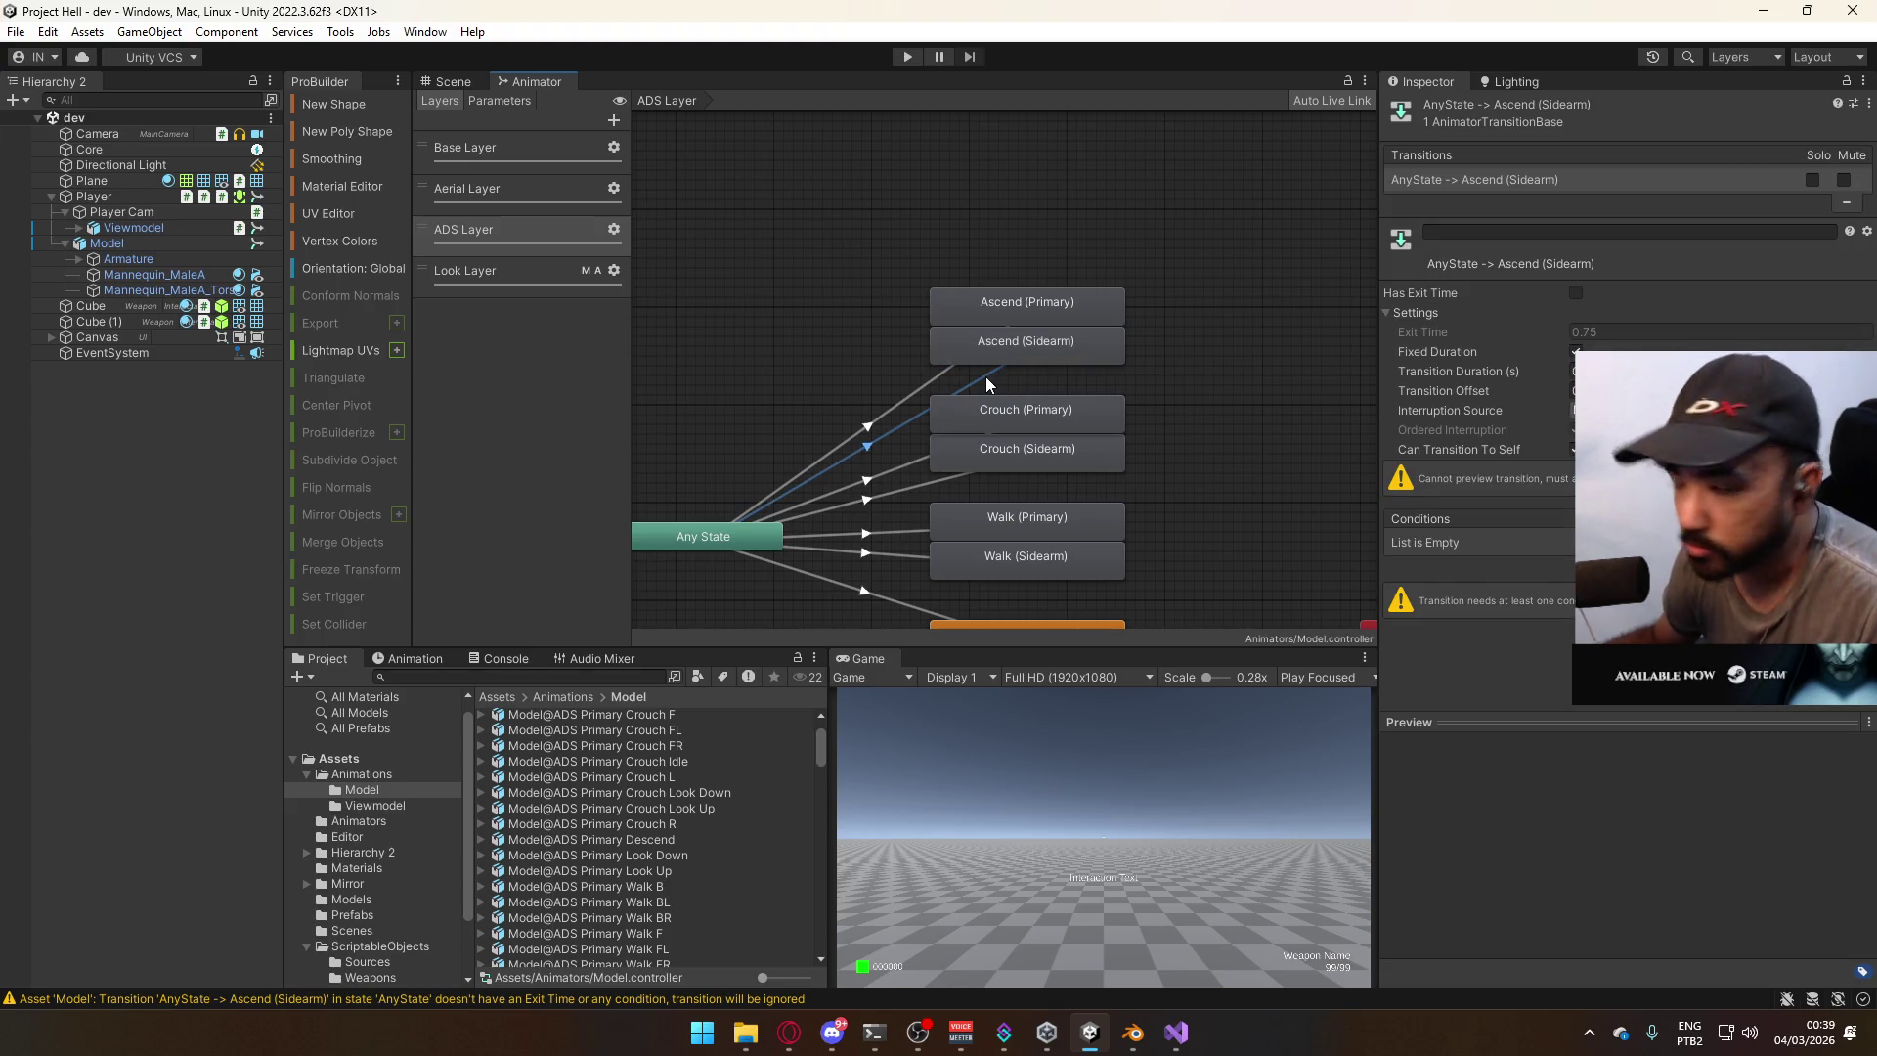
left_click(1079, 320)
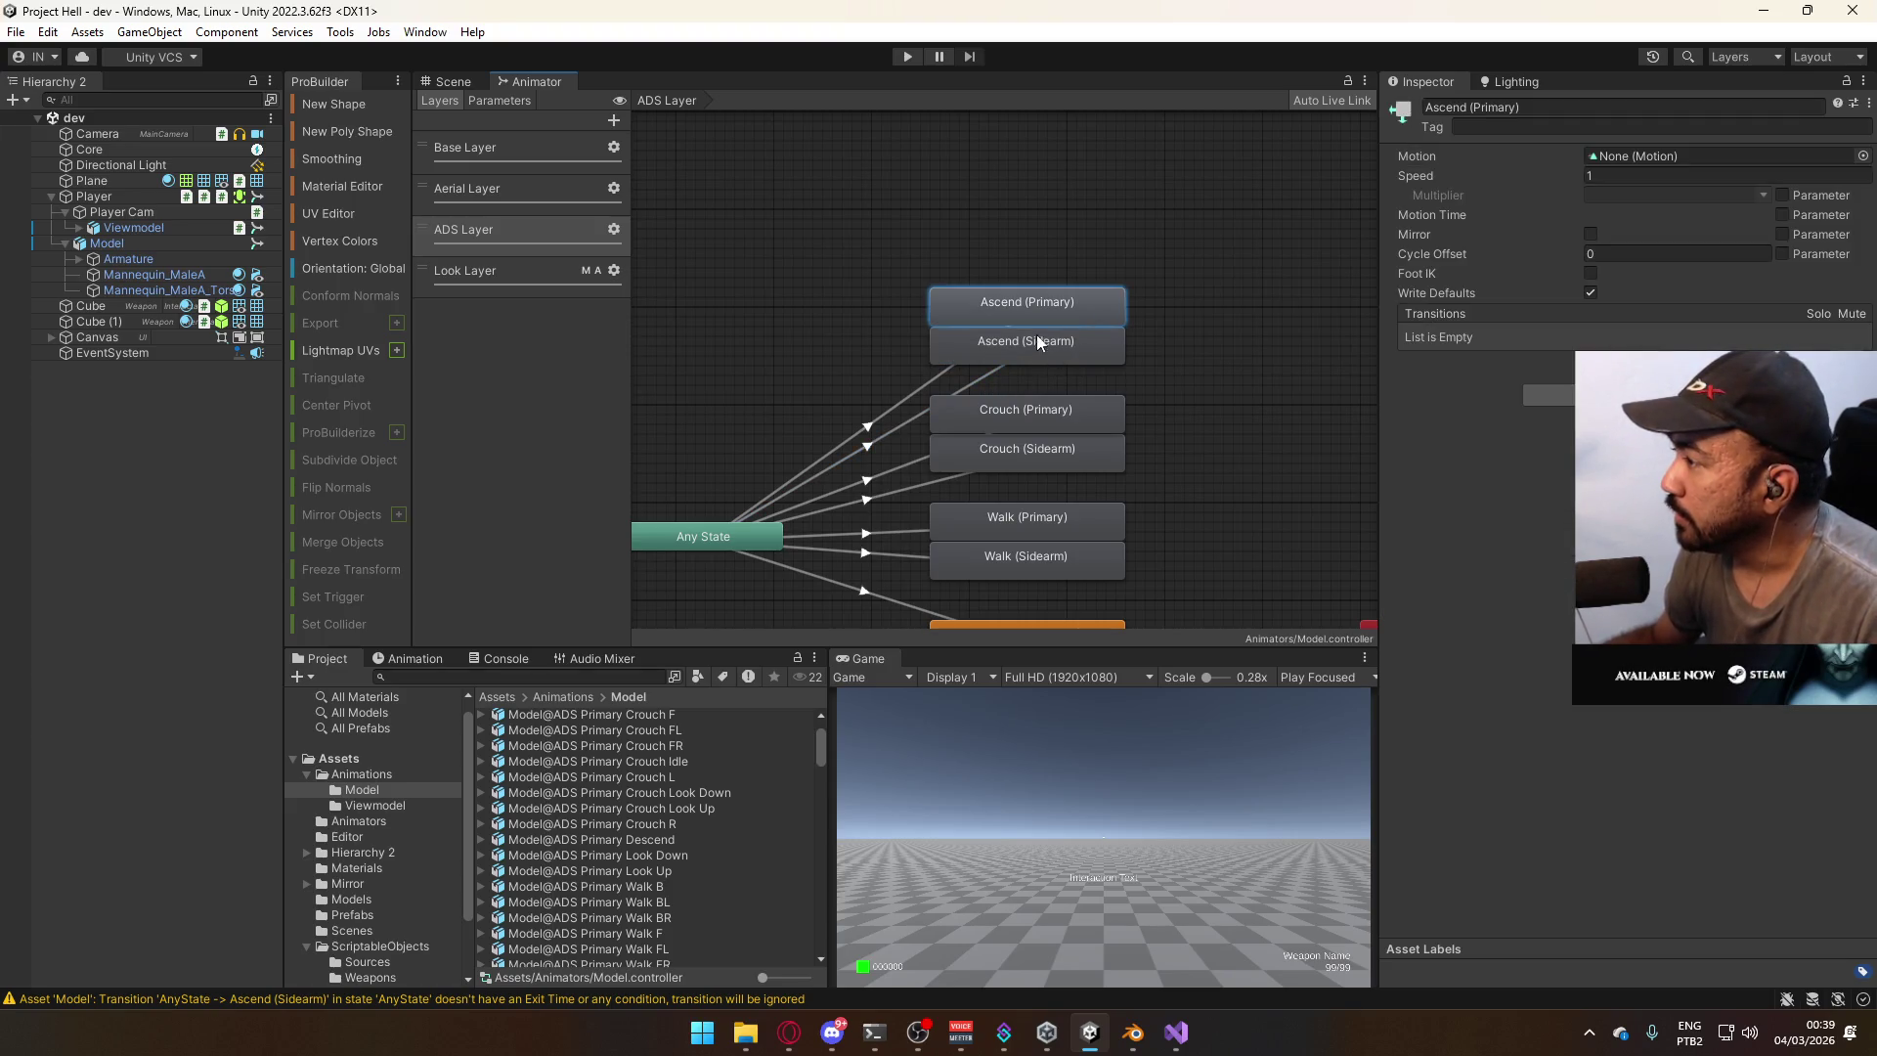
left_click(941, 377)
left_click(1574, 449)
Change the Interruption Source of the Ascend (Primary) transition.
left_click(978, 381)
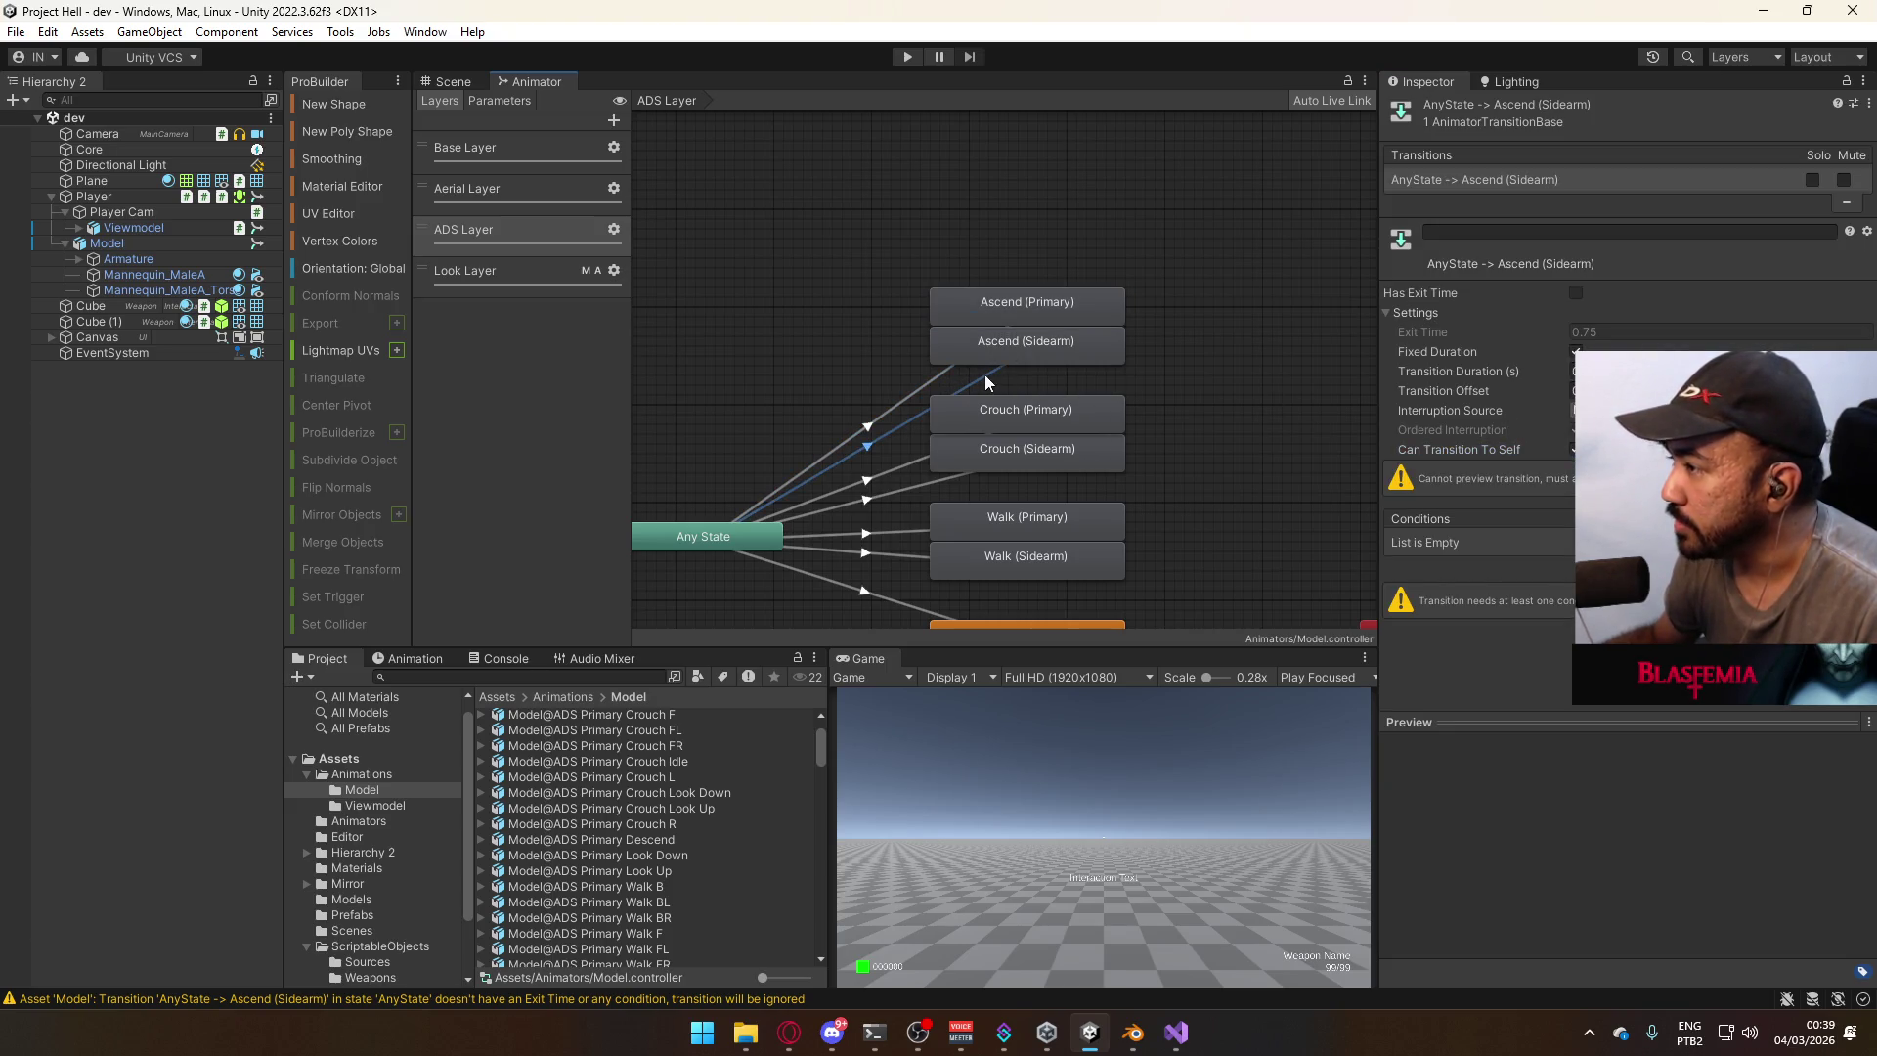
left_click(1041, 354)
left_click(942, 369)
left_click(1576, 411)
left_click(1584, 445)
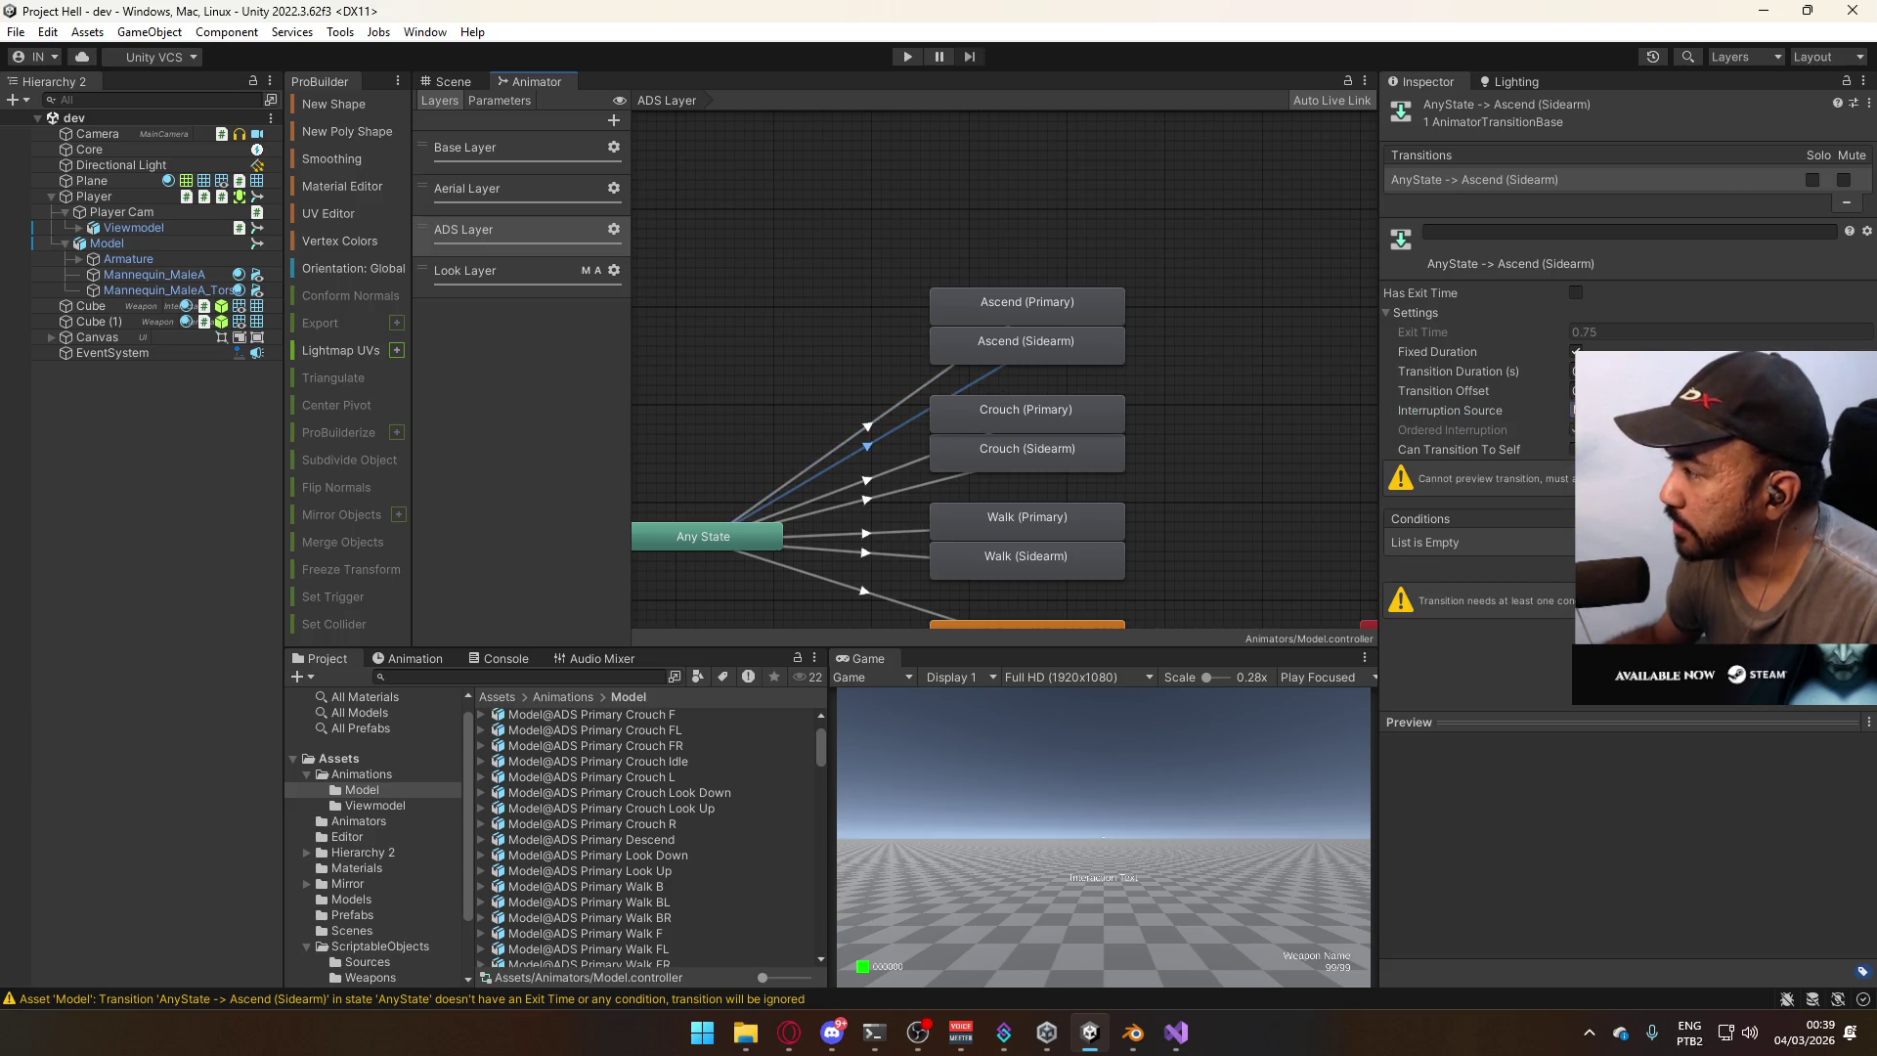
Recheck the Ascend states and transitions, then bring up the motion picker for Ascend (Sidearm).
left_click(1109, 261)
left_click(955, 338)
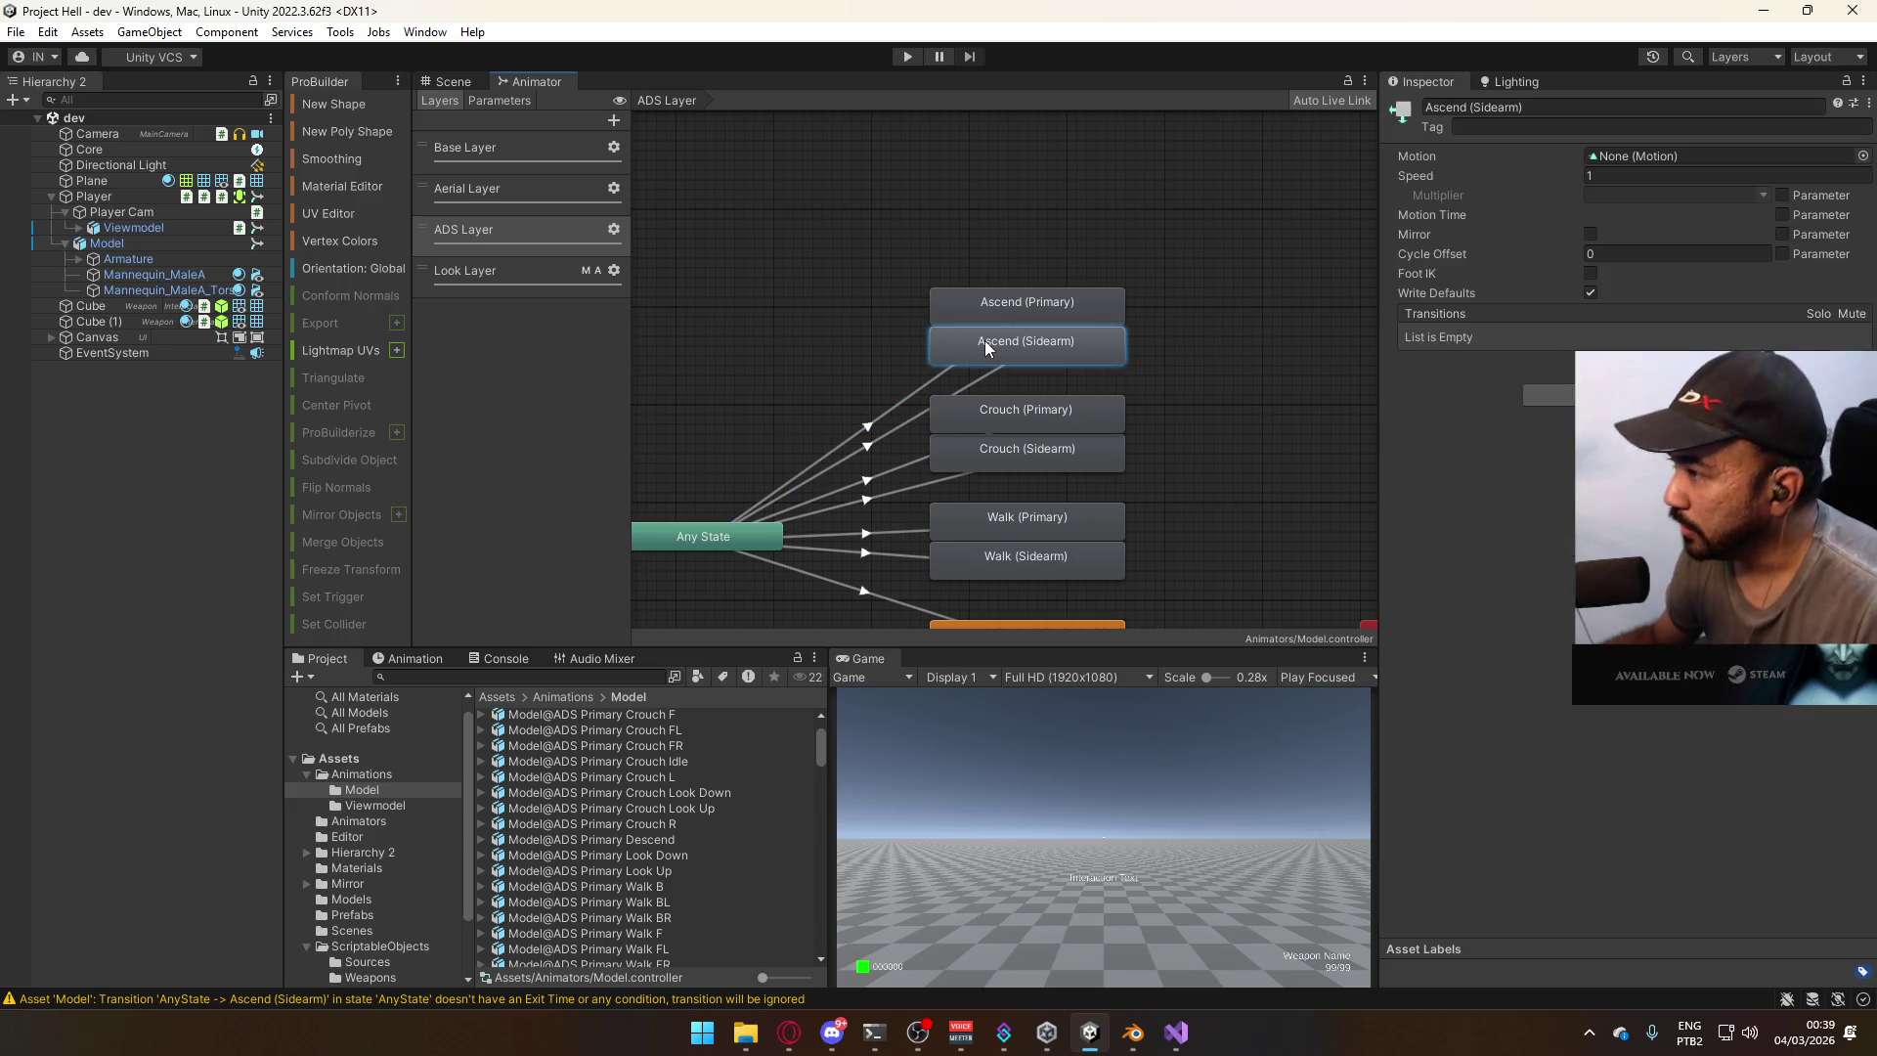
left_click(1031, 303)
left_click(1021, 347)
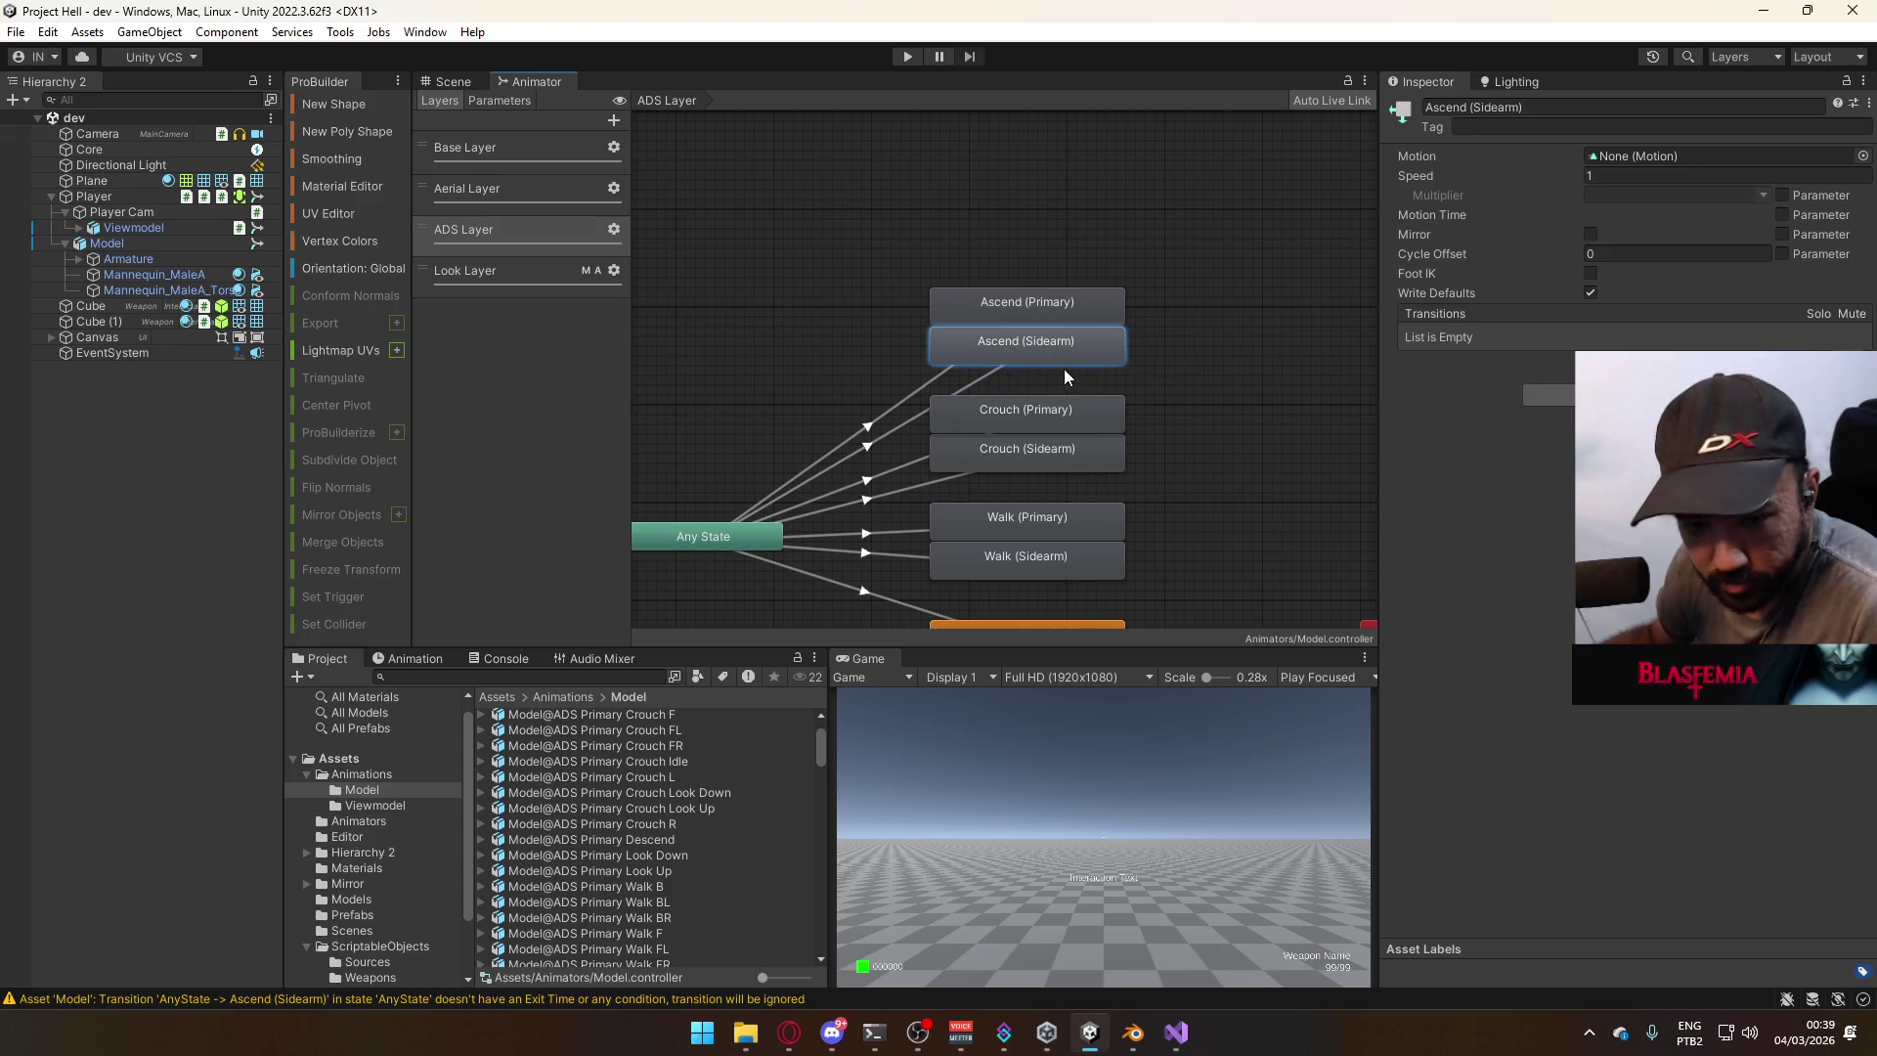
left_click(989, 373)
left_click(1037, 343)
left_click(986, 357)
left_click(1019, 317)
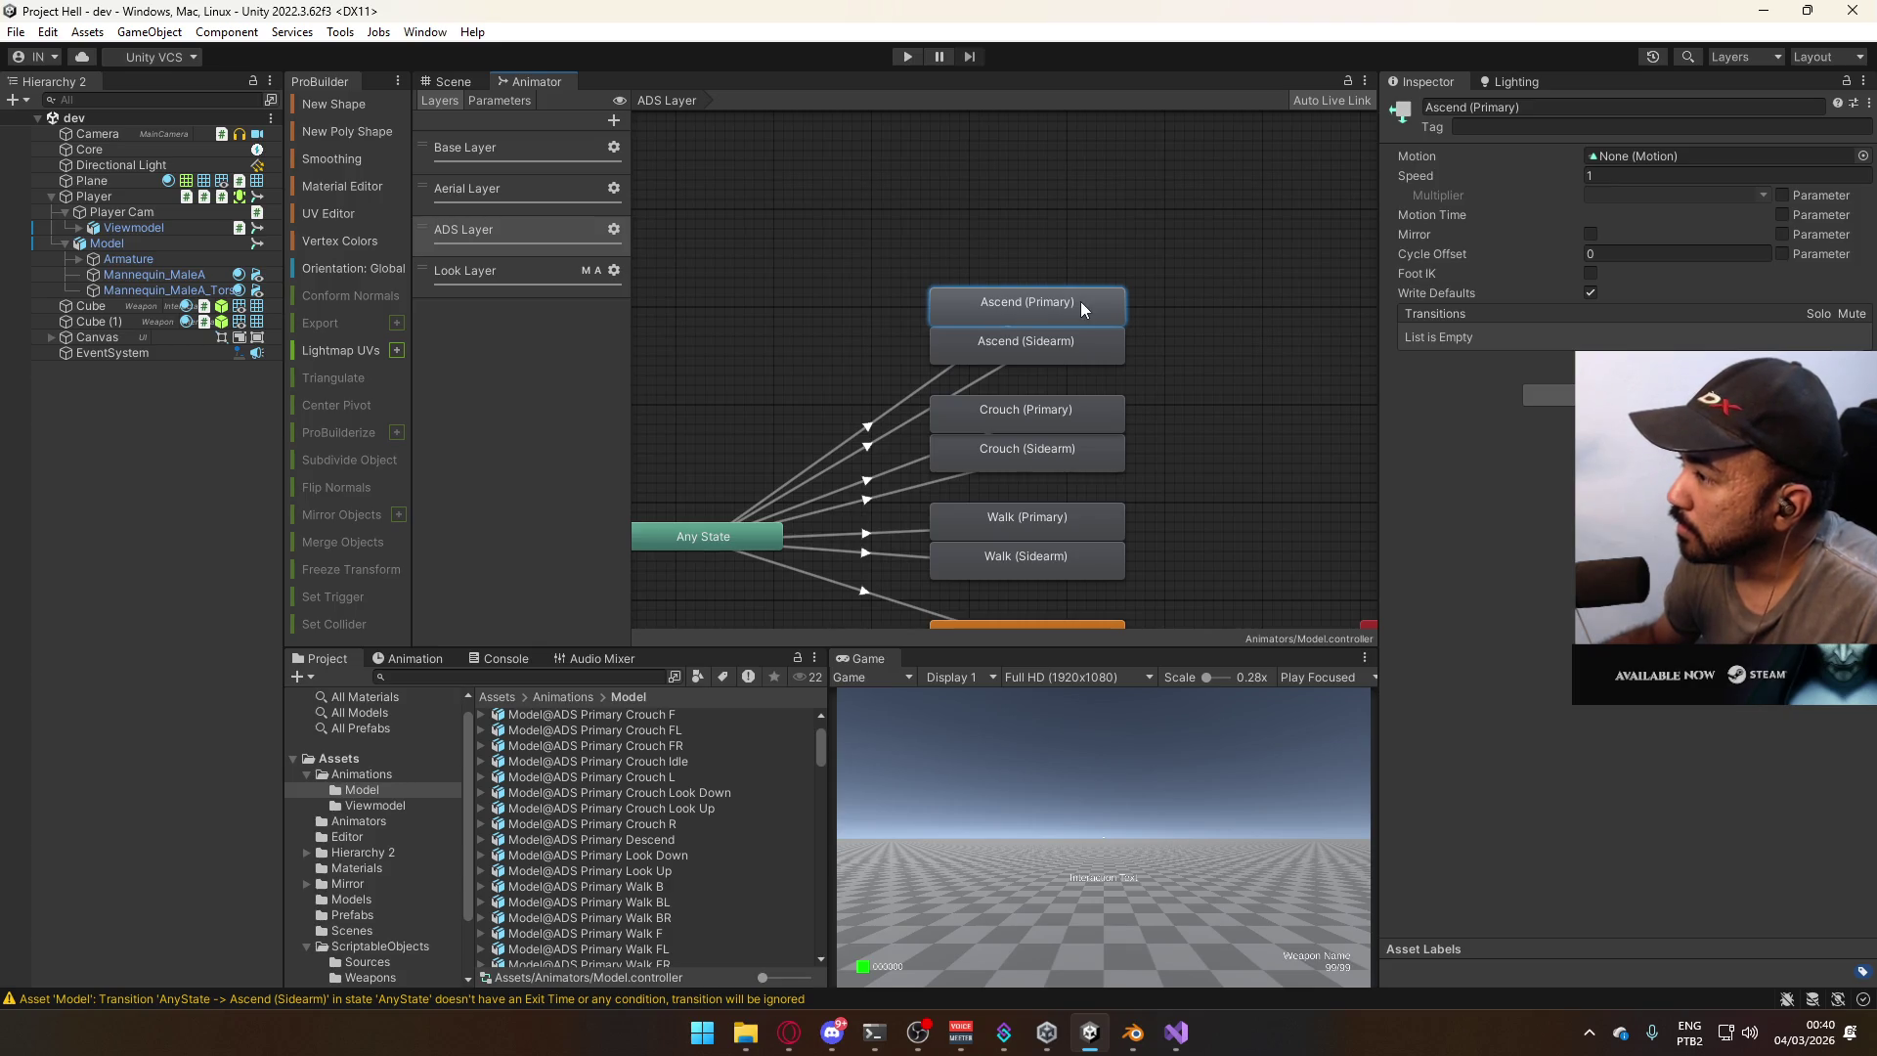
left_click(1011, 354)
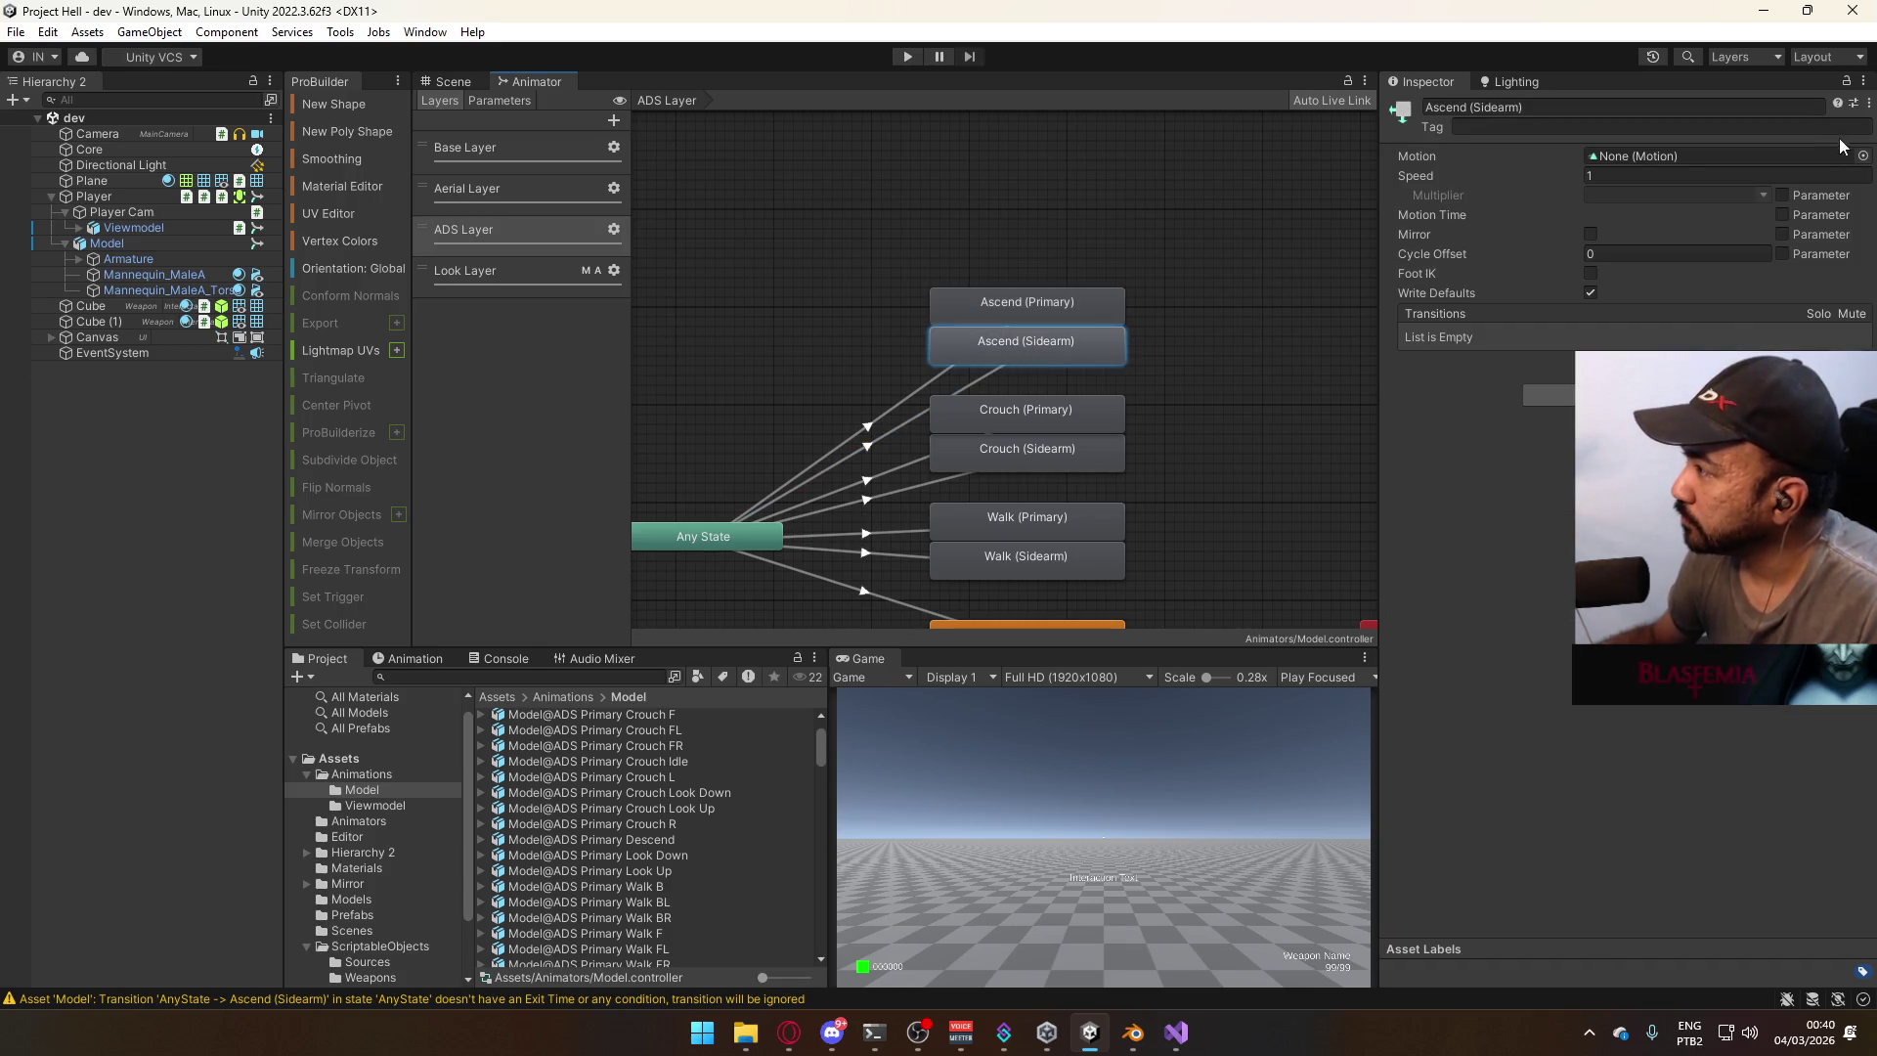
left_click(1863, 156)
left_click_drag(1726, 152, 1385, 344)
Filter the picker by 'ascend' and assign the sidearm Ascend clip to Ascend (Sidearm).
type("asce")
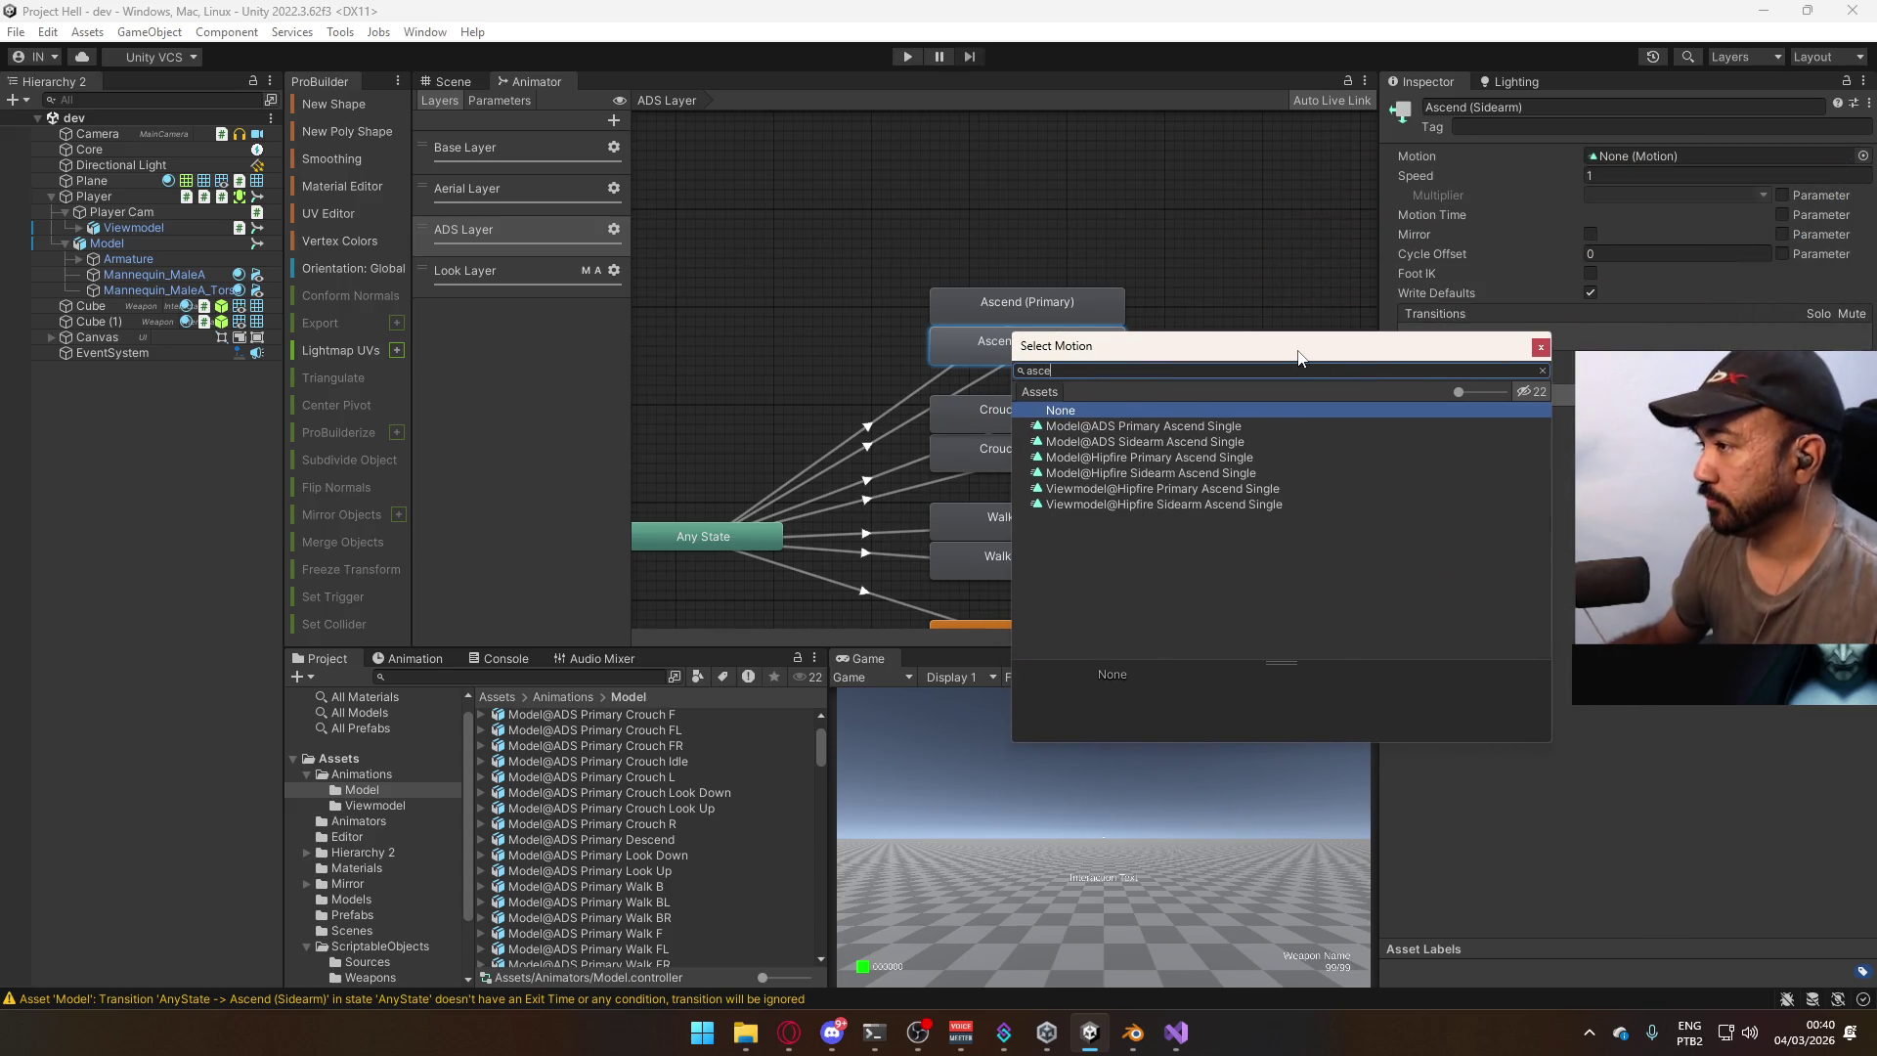
type("b")
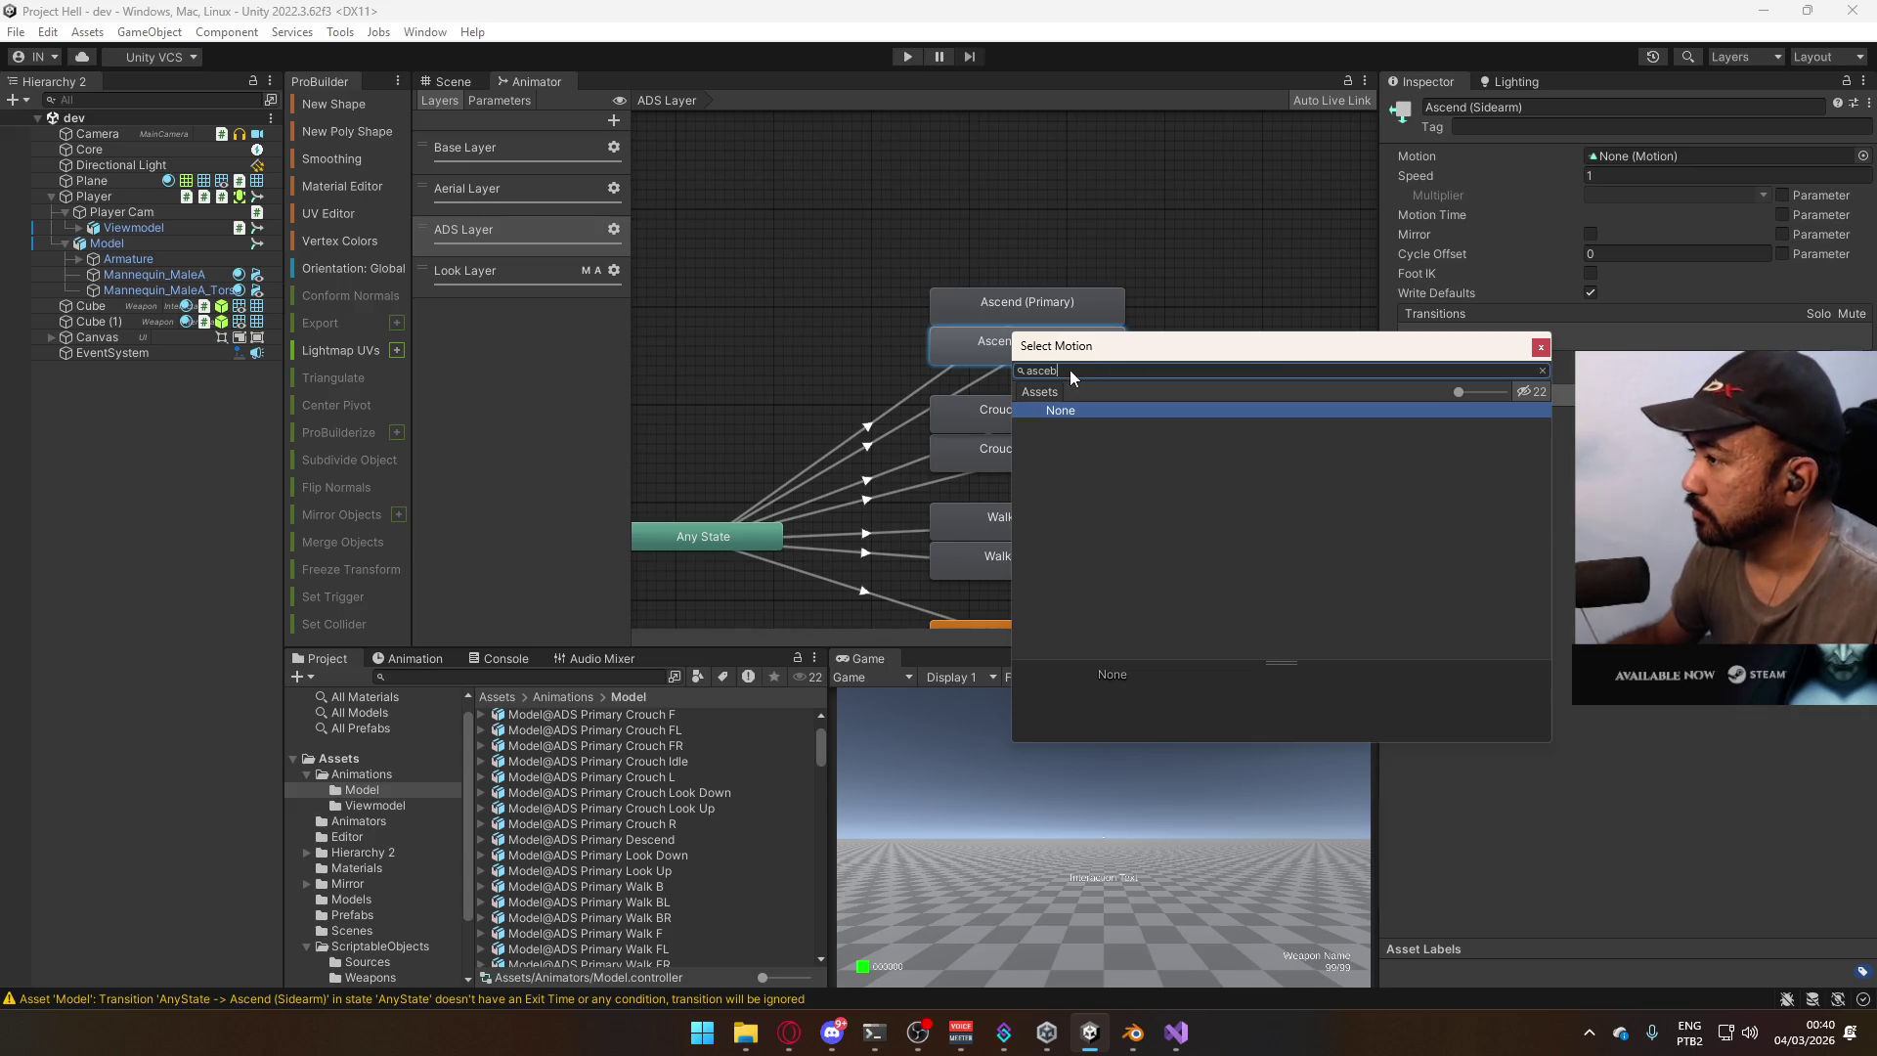
key("BackSpace")
type("nd")
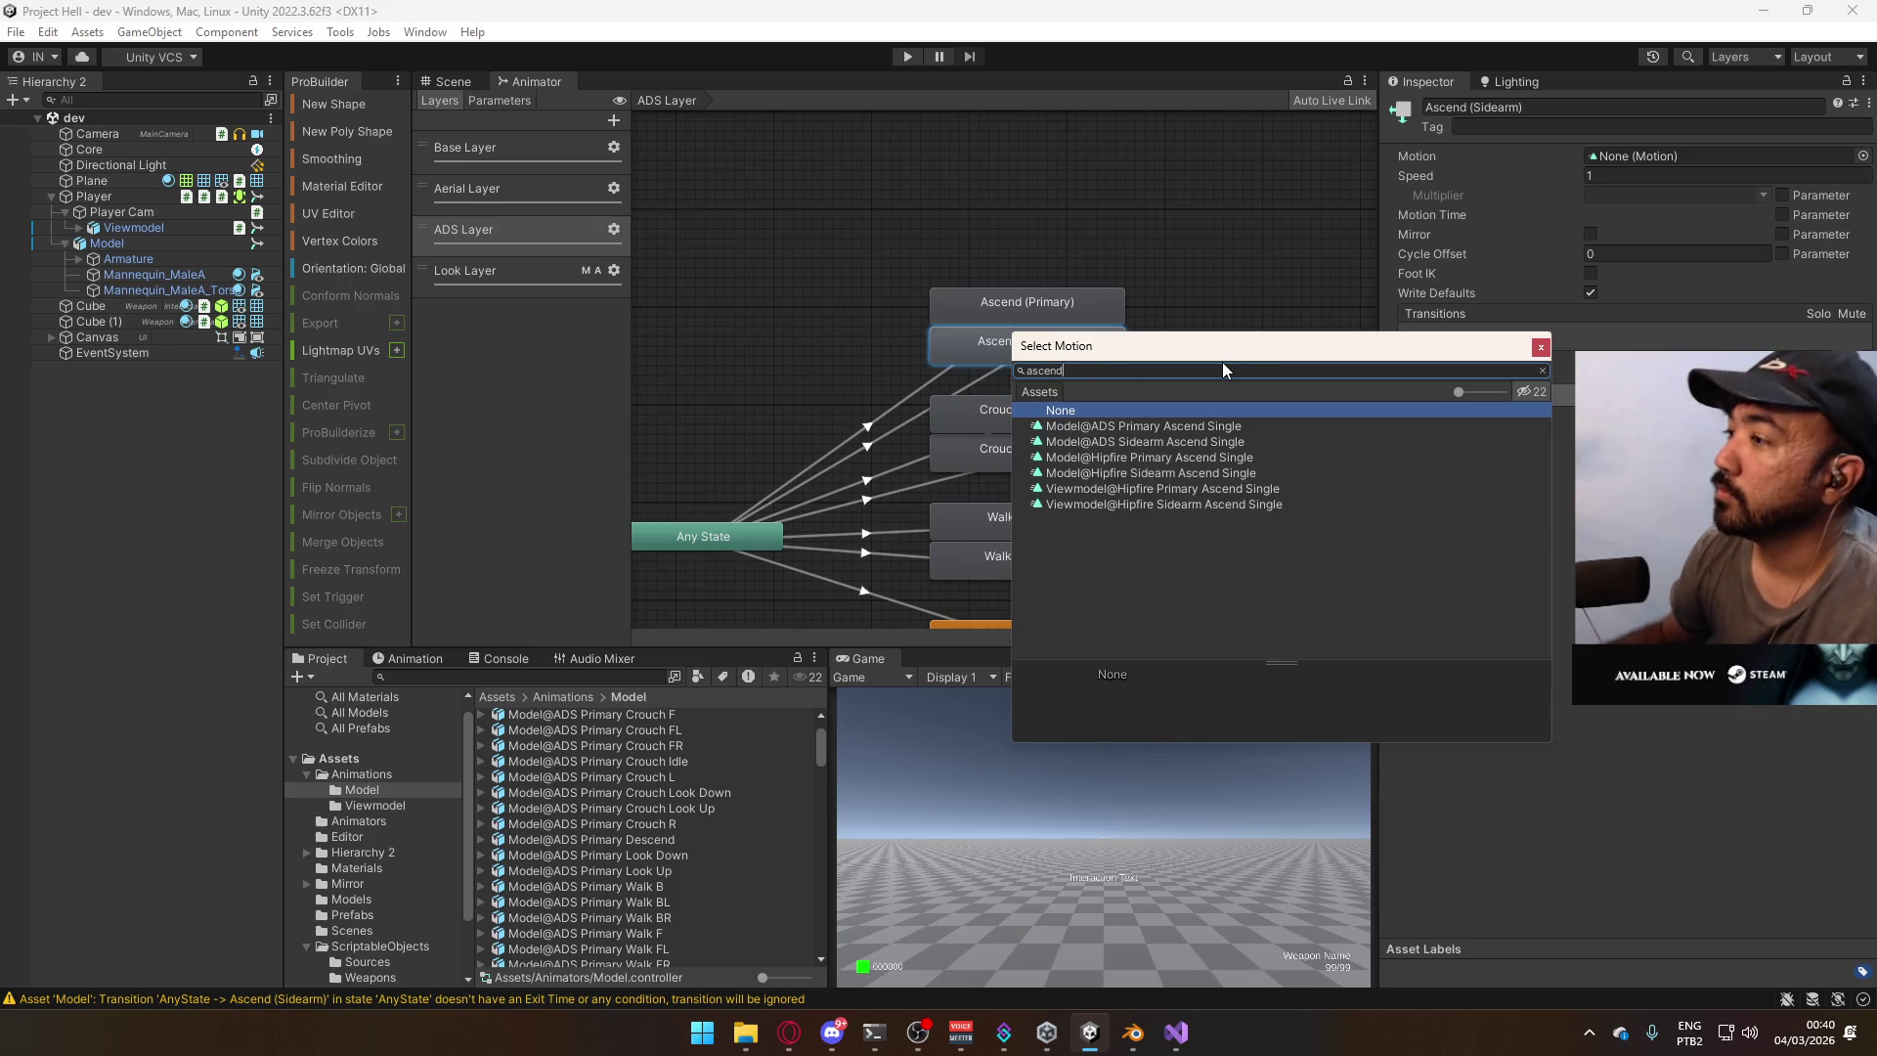
mouse_move(1174, 348)
left_mouse_down()
mouse_move(1222, 425)
mouse_move(1218, 406)
mouse_move(1140, 453)
mouse_move(1208, 458)
left_mouse_up()
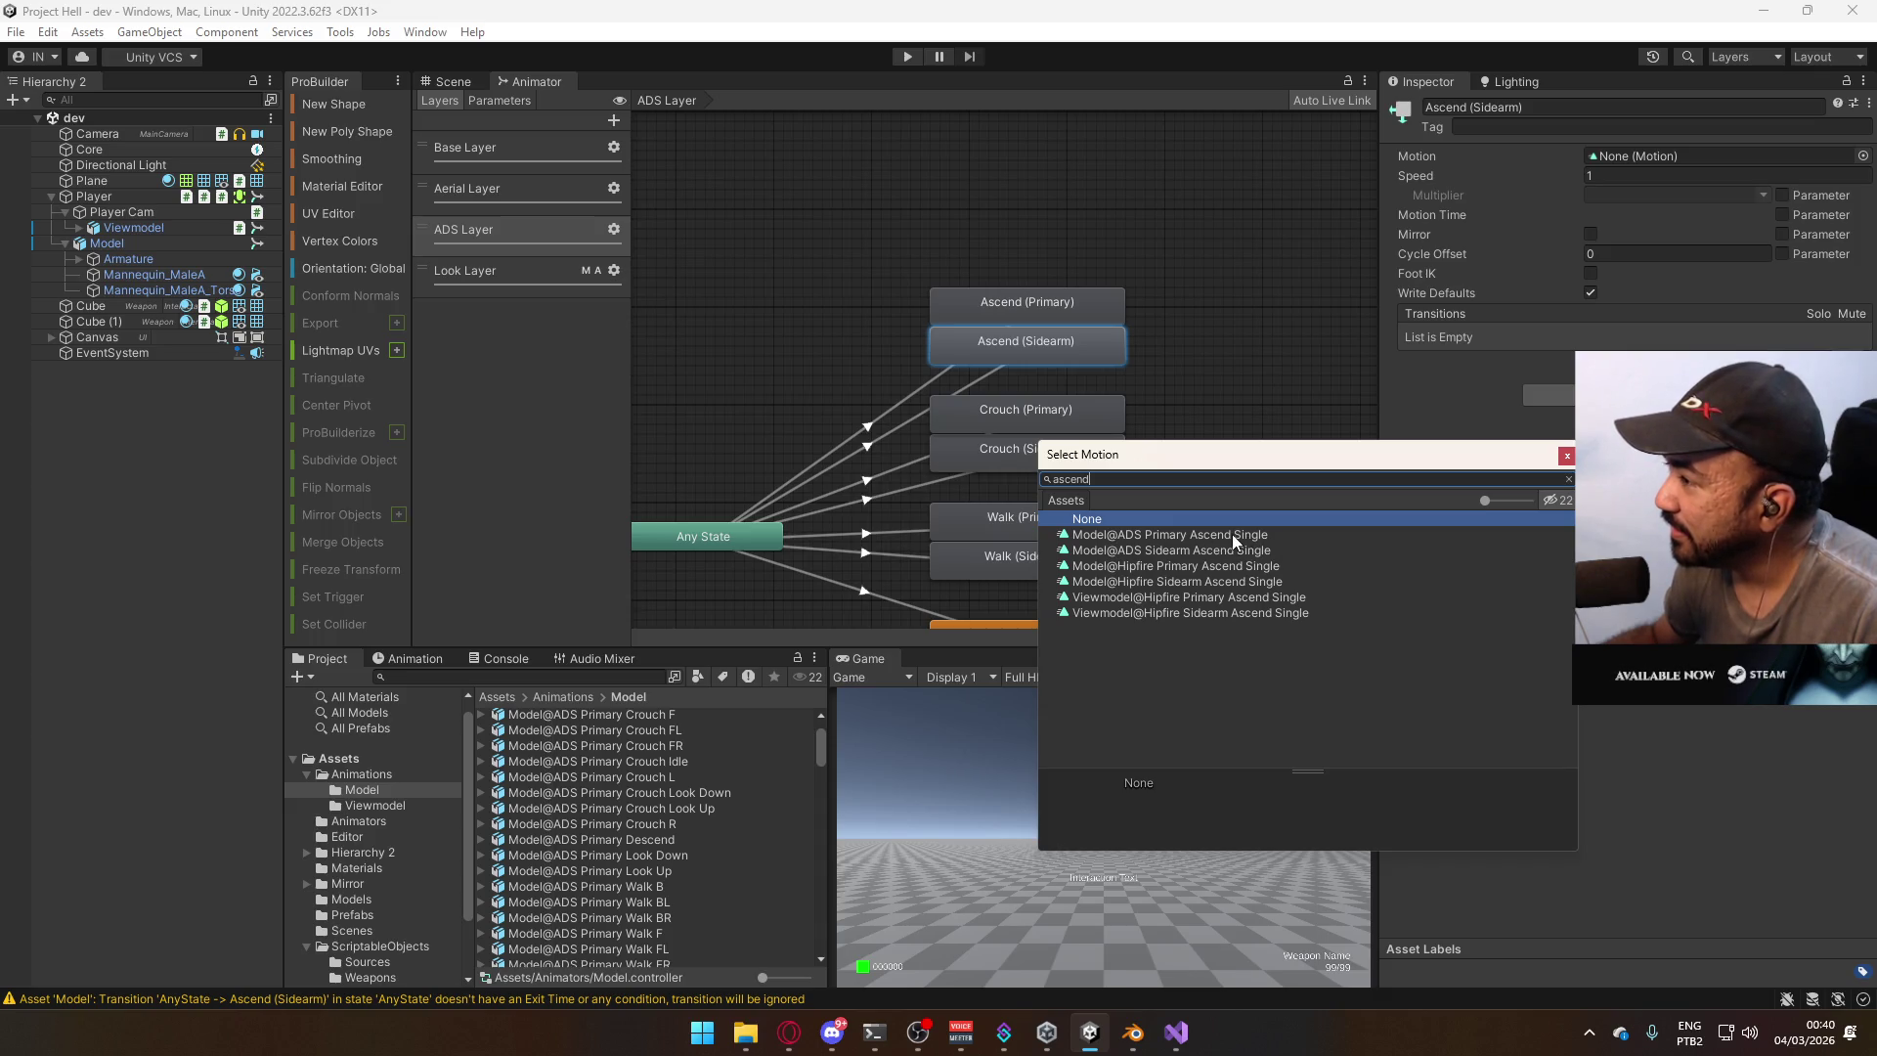
double_click(1208, 552)
Assign Model@ADS Primary Ascend Single as the motion of Ascend (Primary).
left_click(1078, 315)
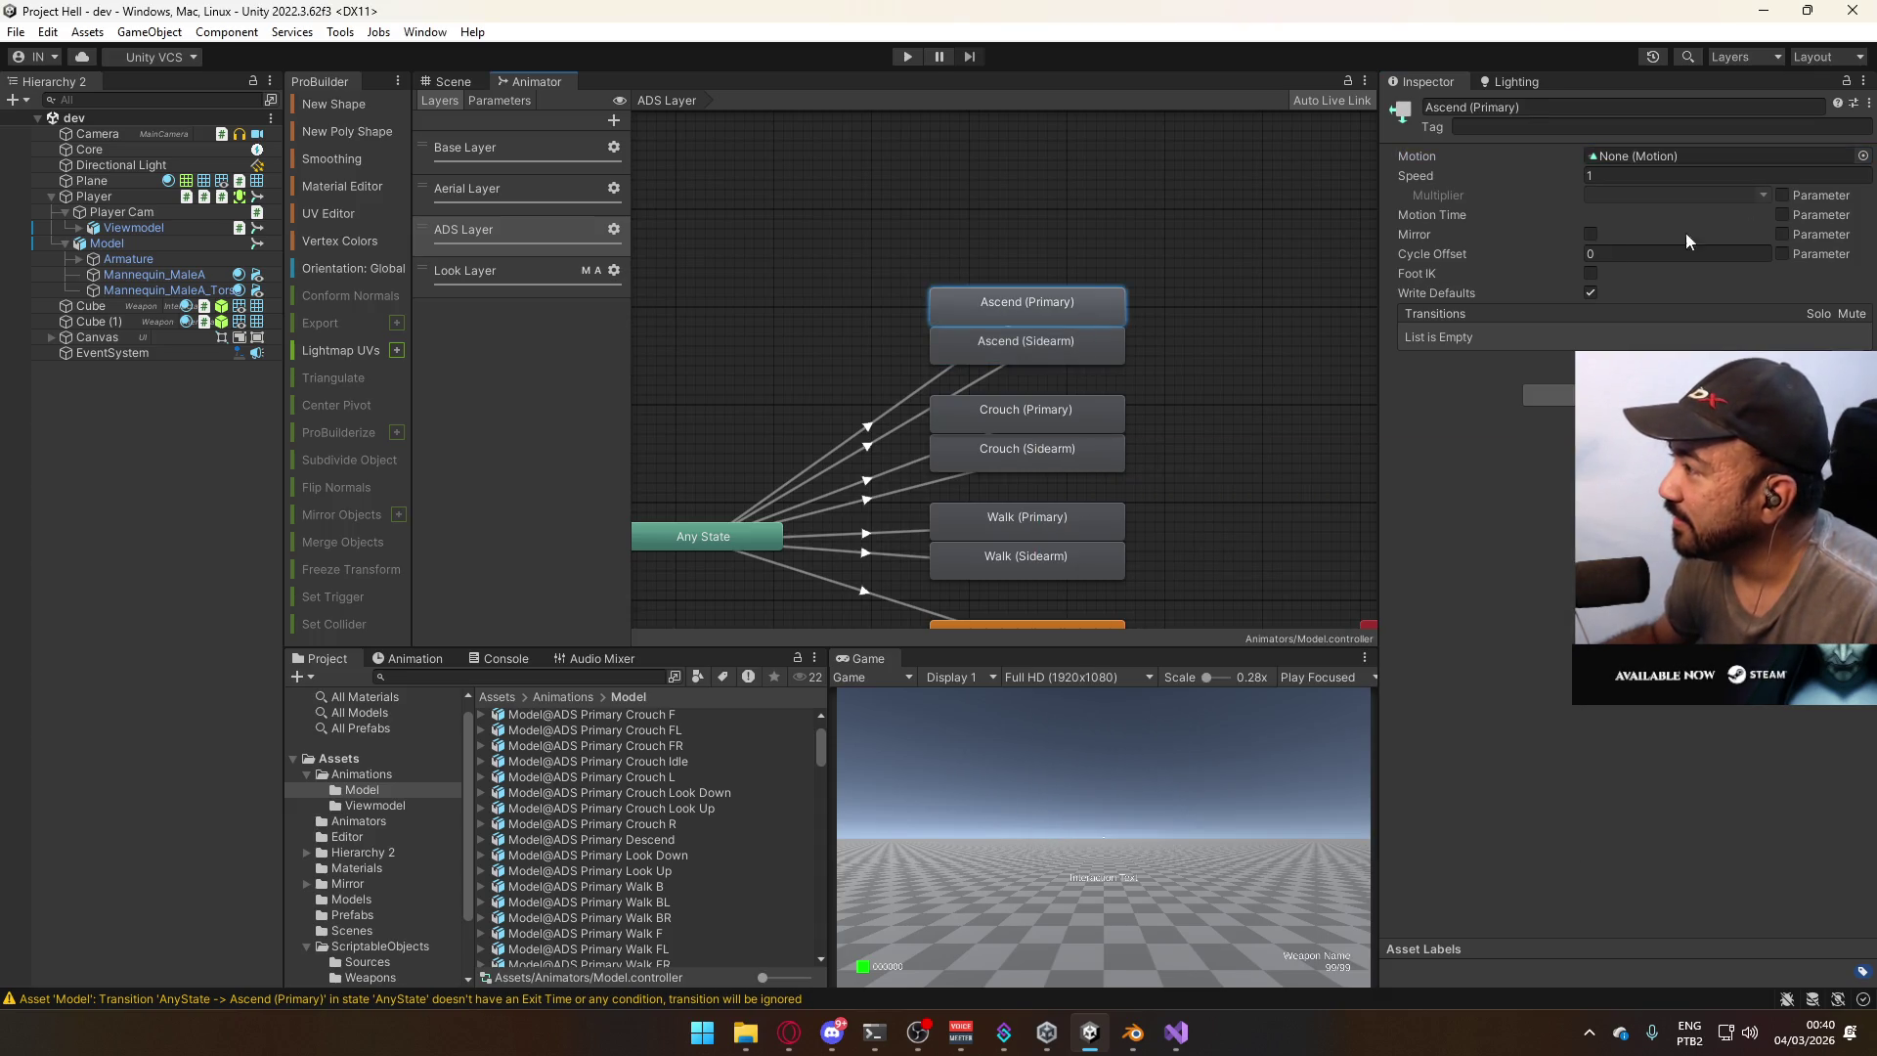
left_click(1863, 156)
type("as")
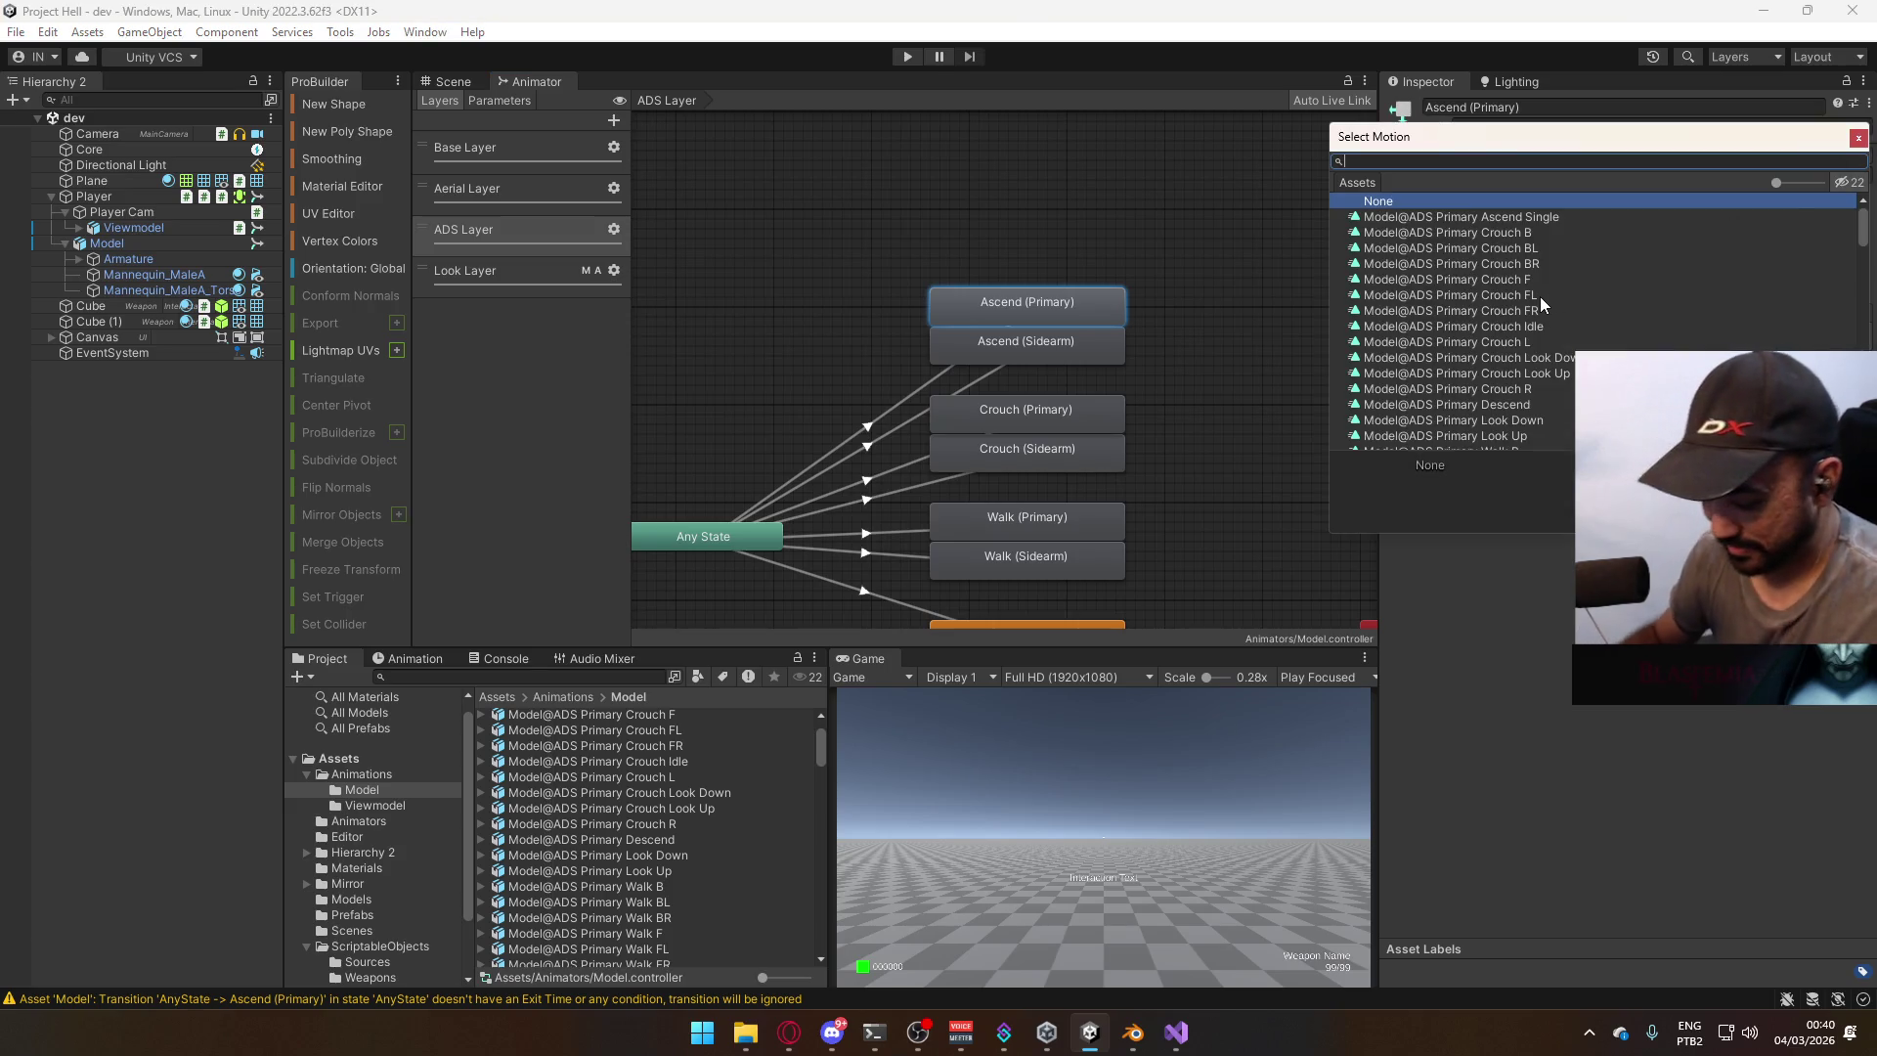
type("cend")
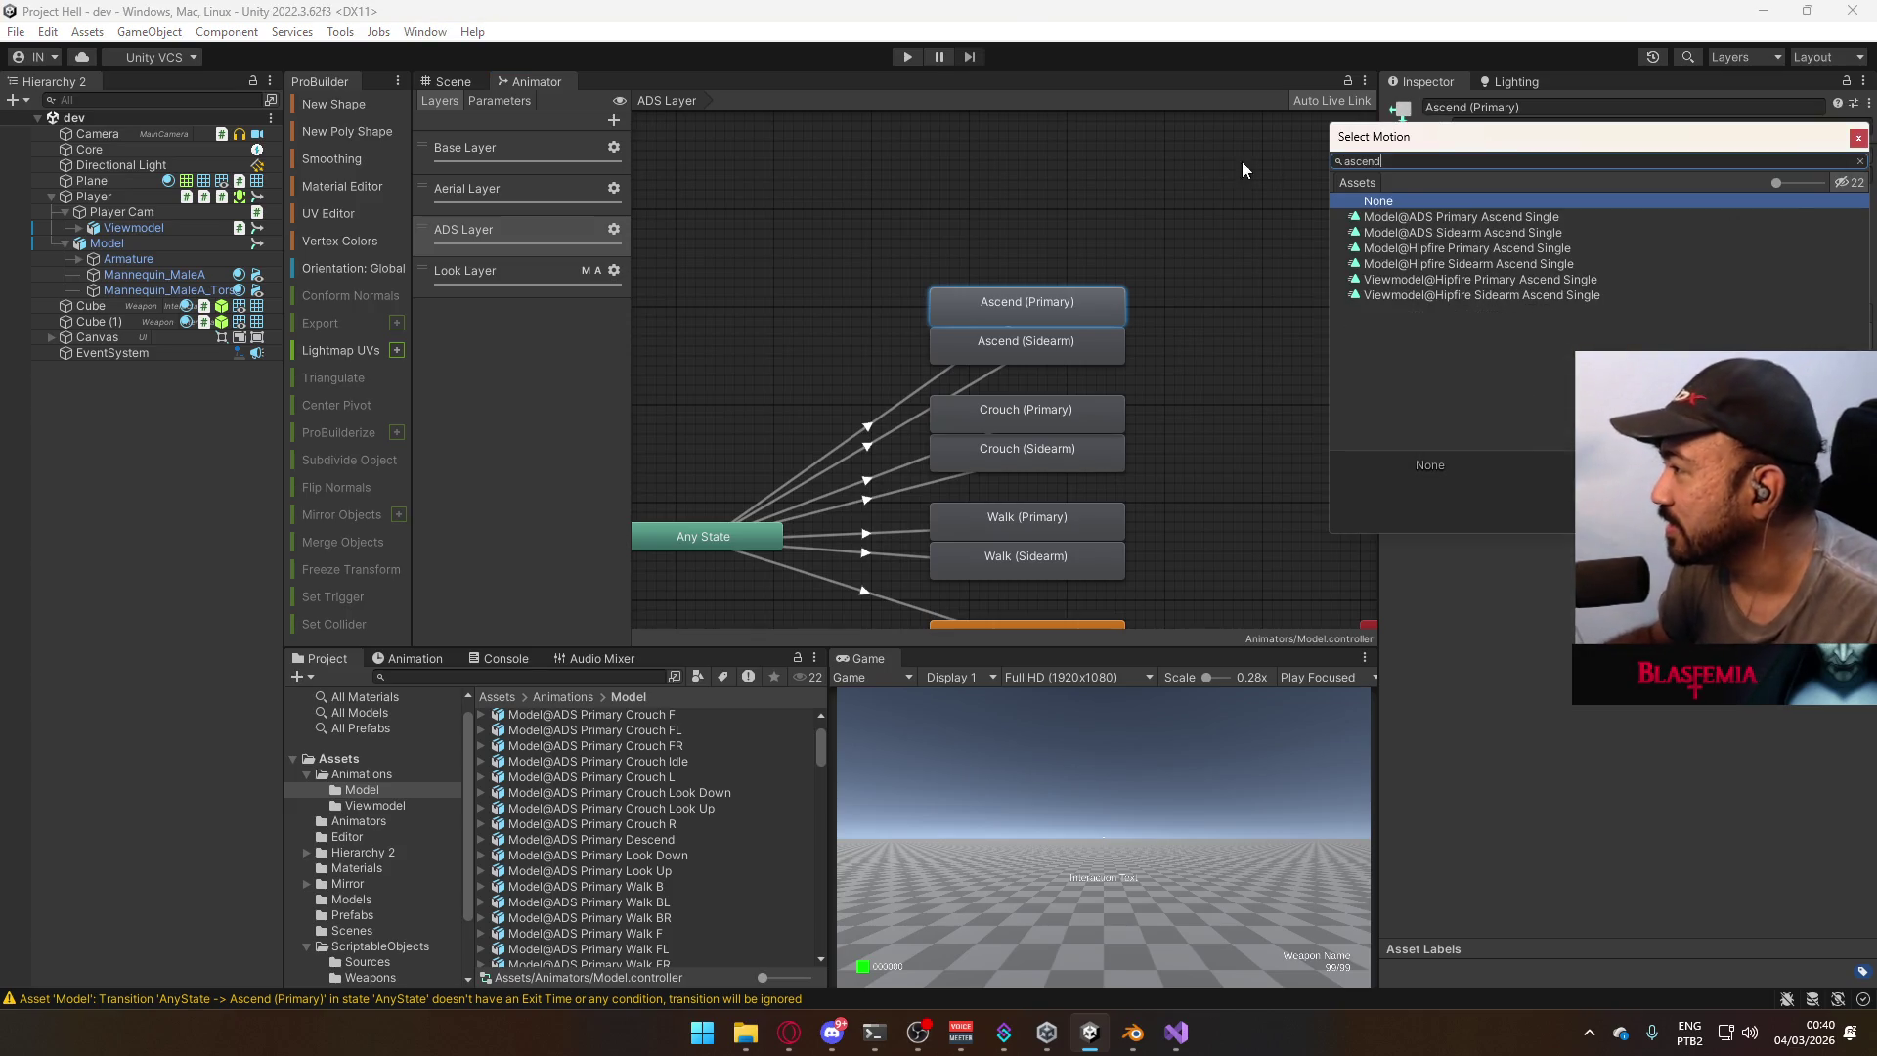
double_click(1551, 219)
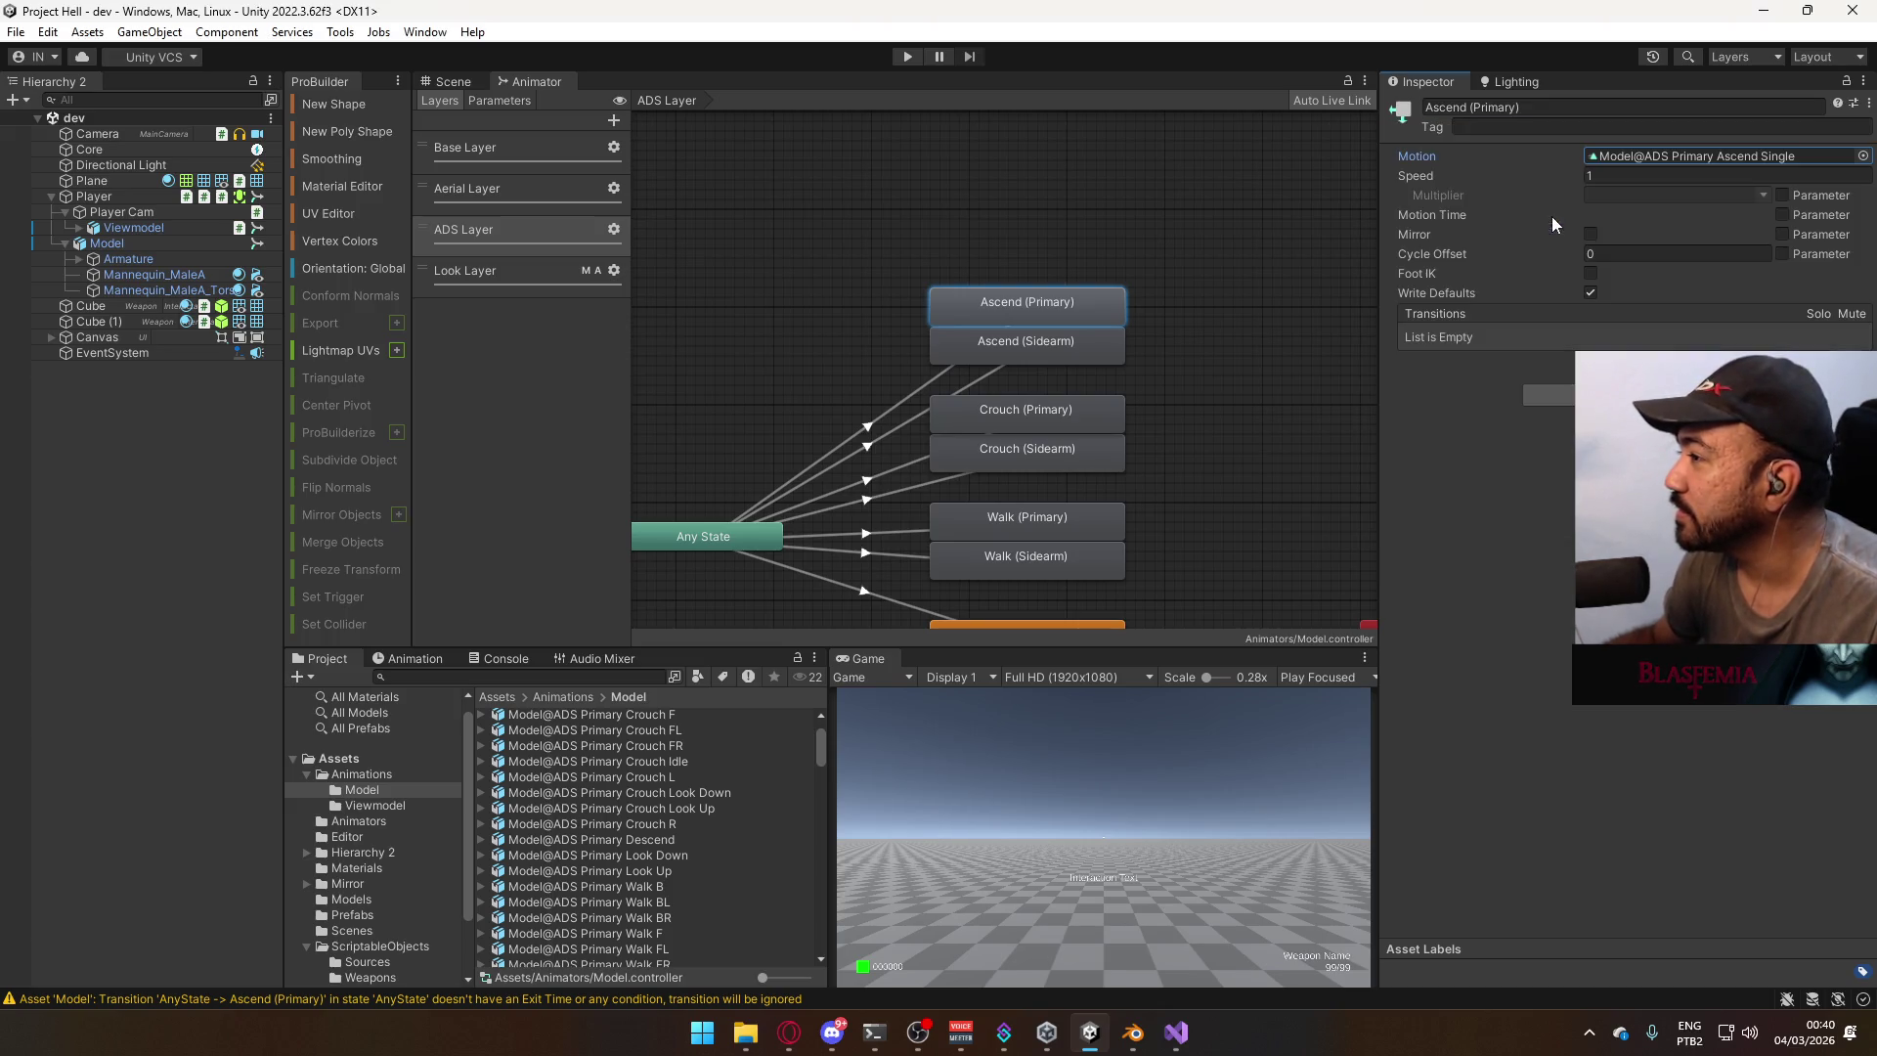
left_click(999, 367)
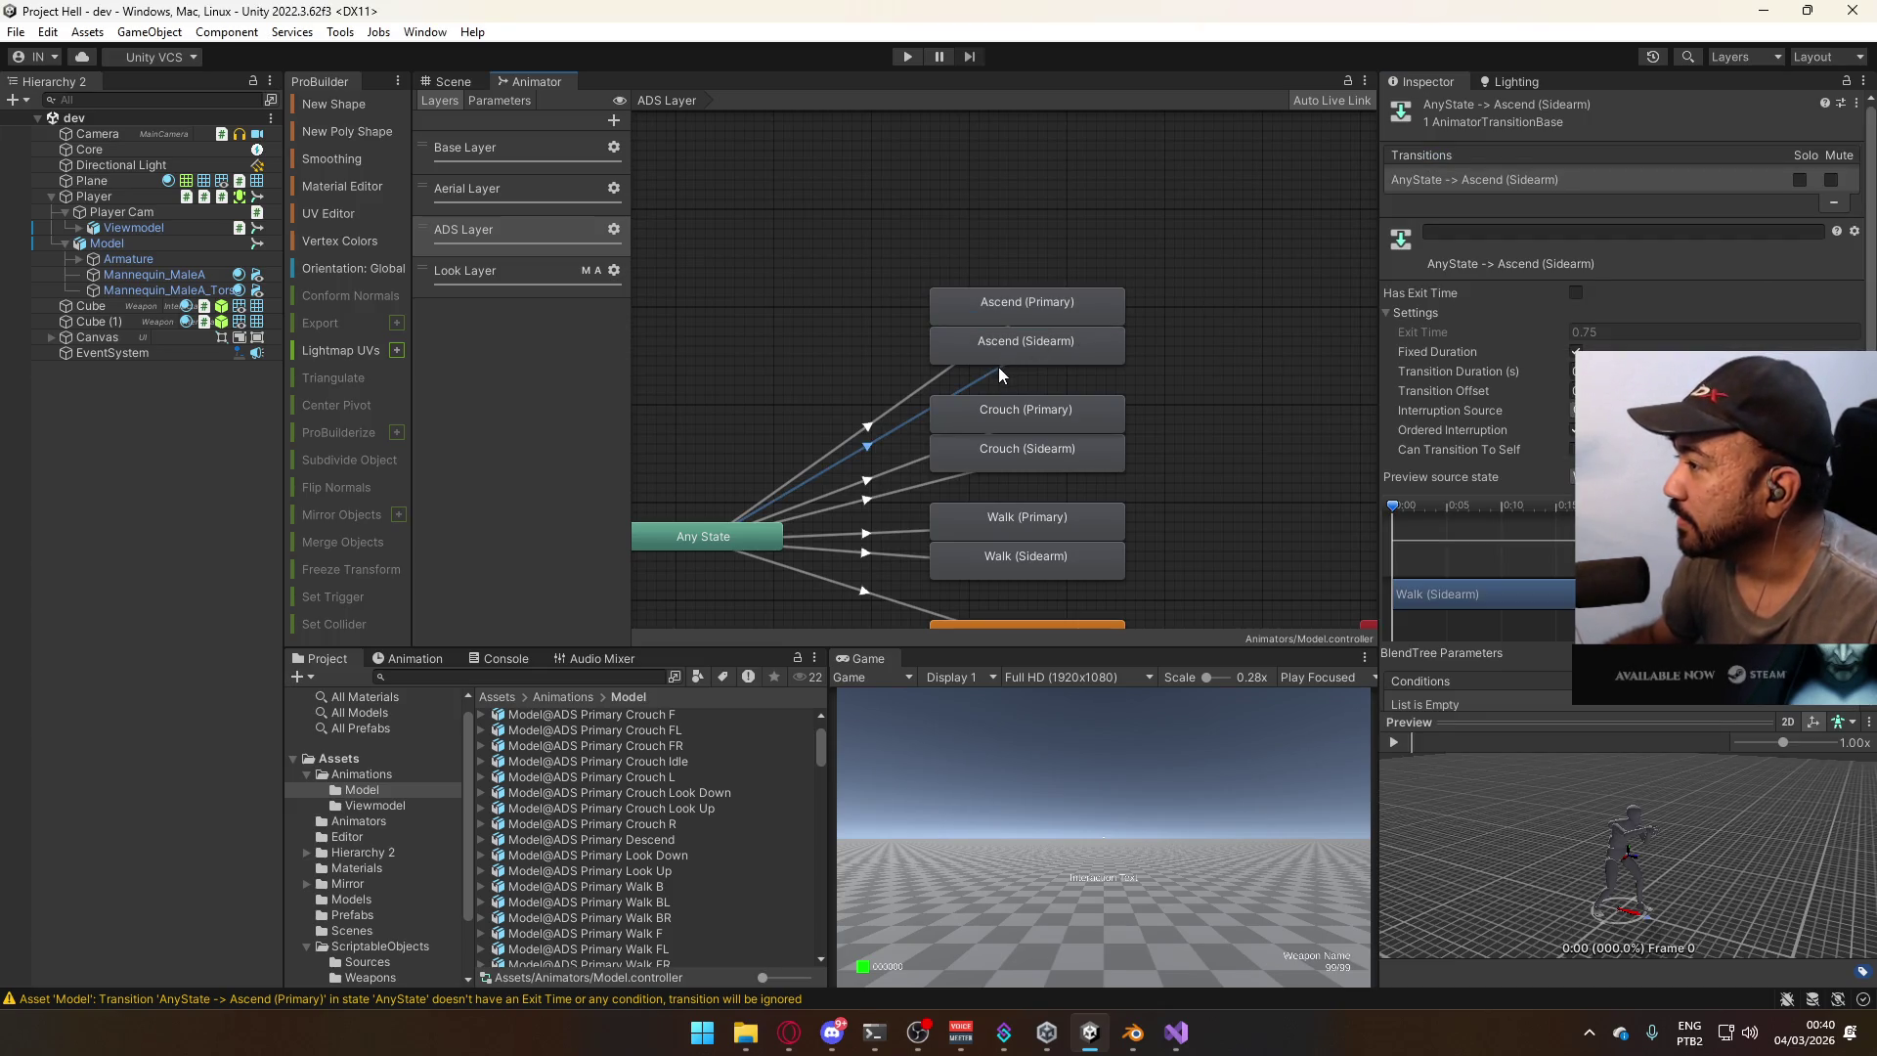
Compare the Any State transitions to the Ascend and Crouch states and their conditions.
left_click(952, 373)
left_click(968, 388)
left_click(936, 373)
left_click(972, 382)
left_click(937, 373)
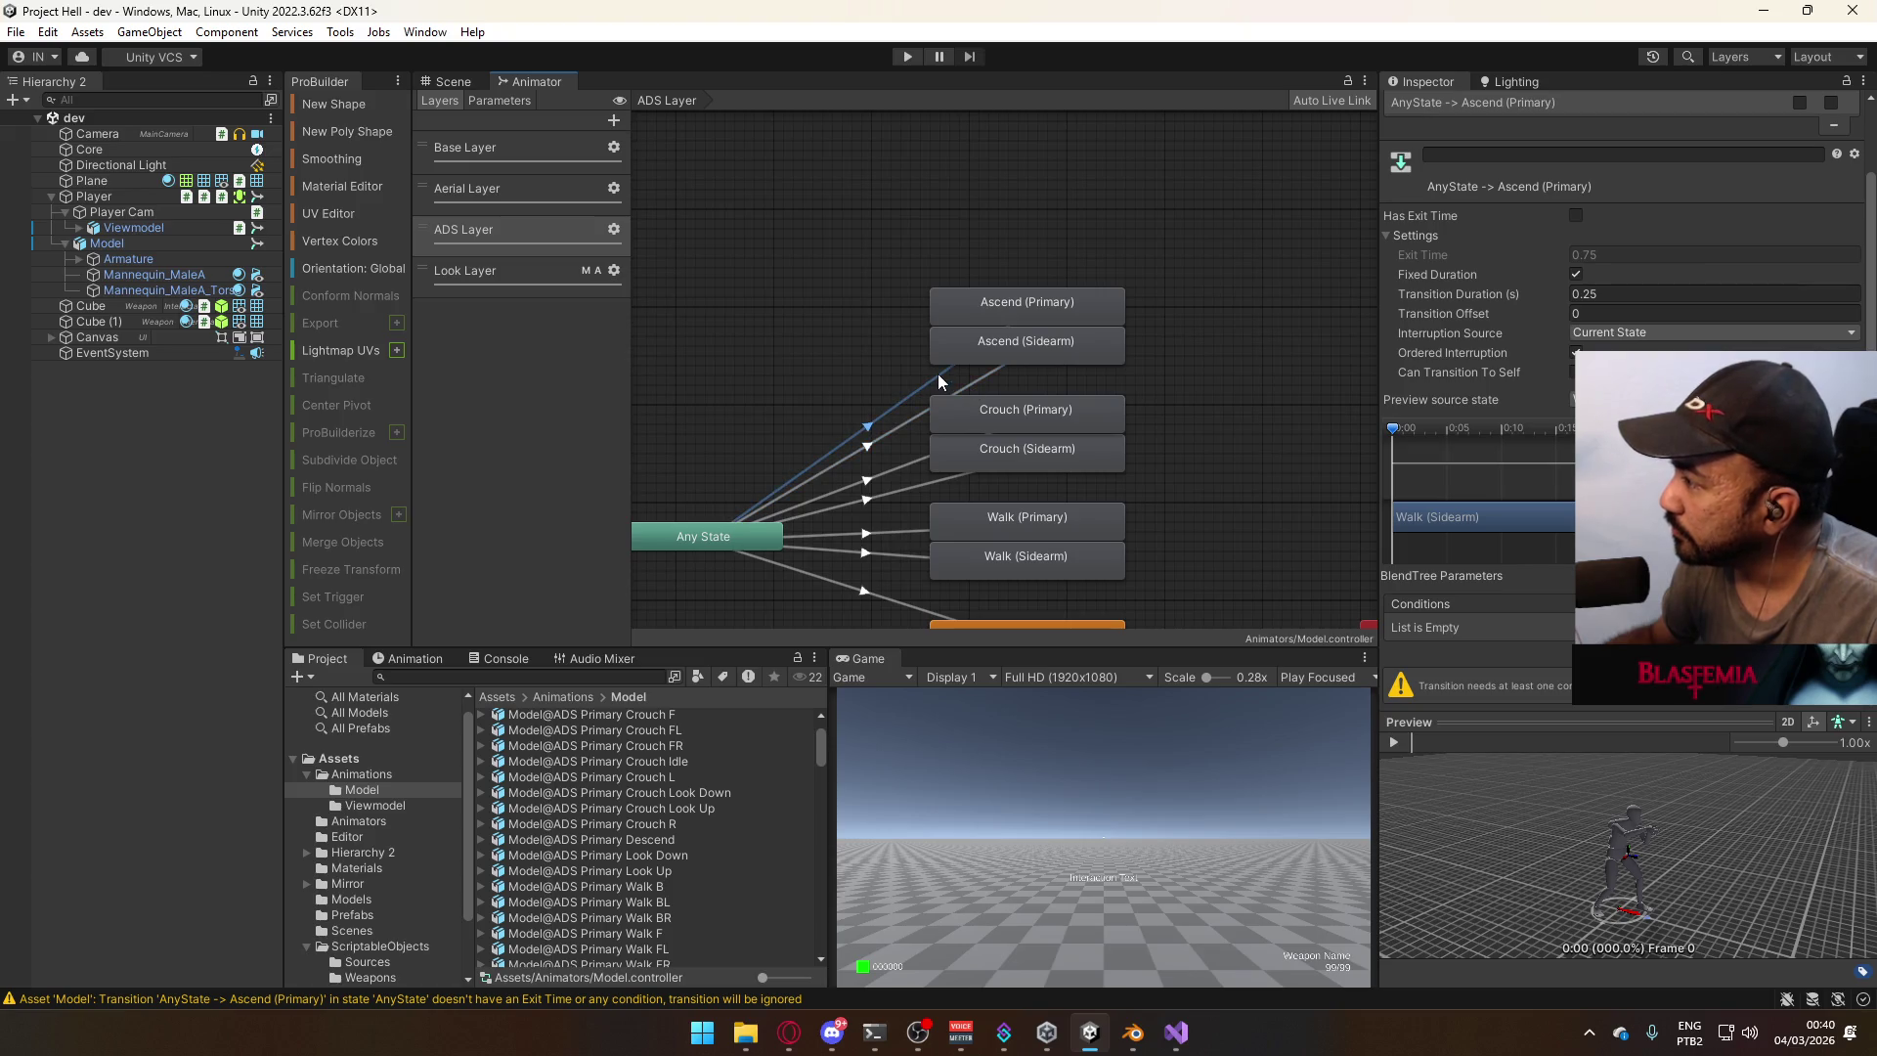
left_click(1017, 342)
left_click(1050, 307)
left_click(968, 386)
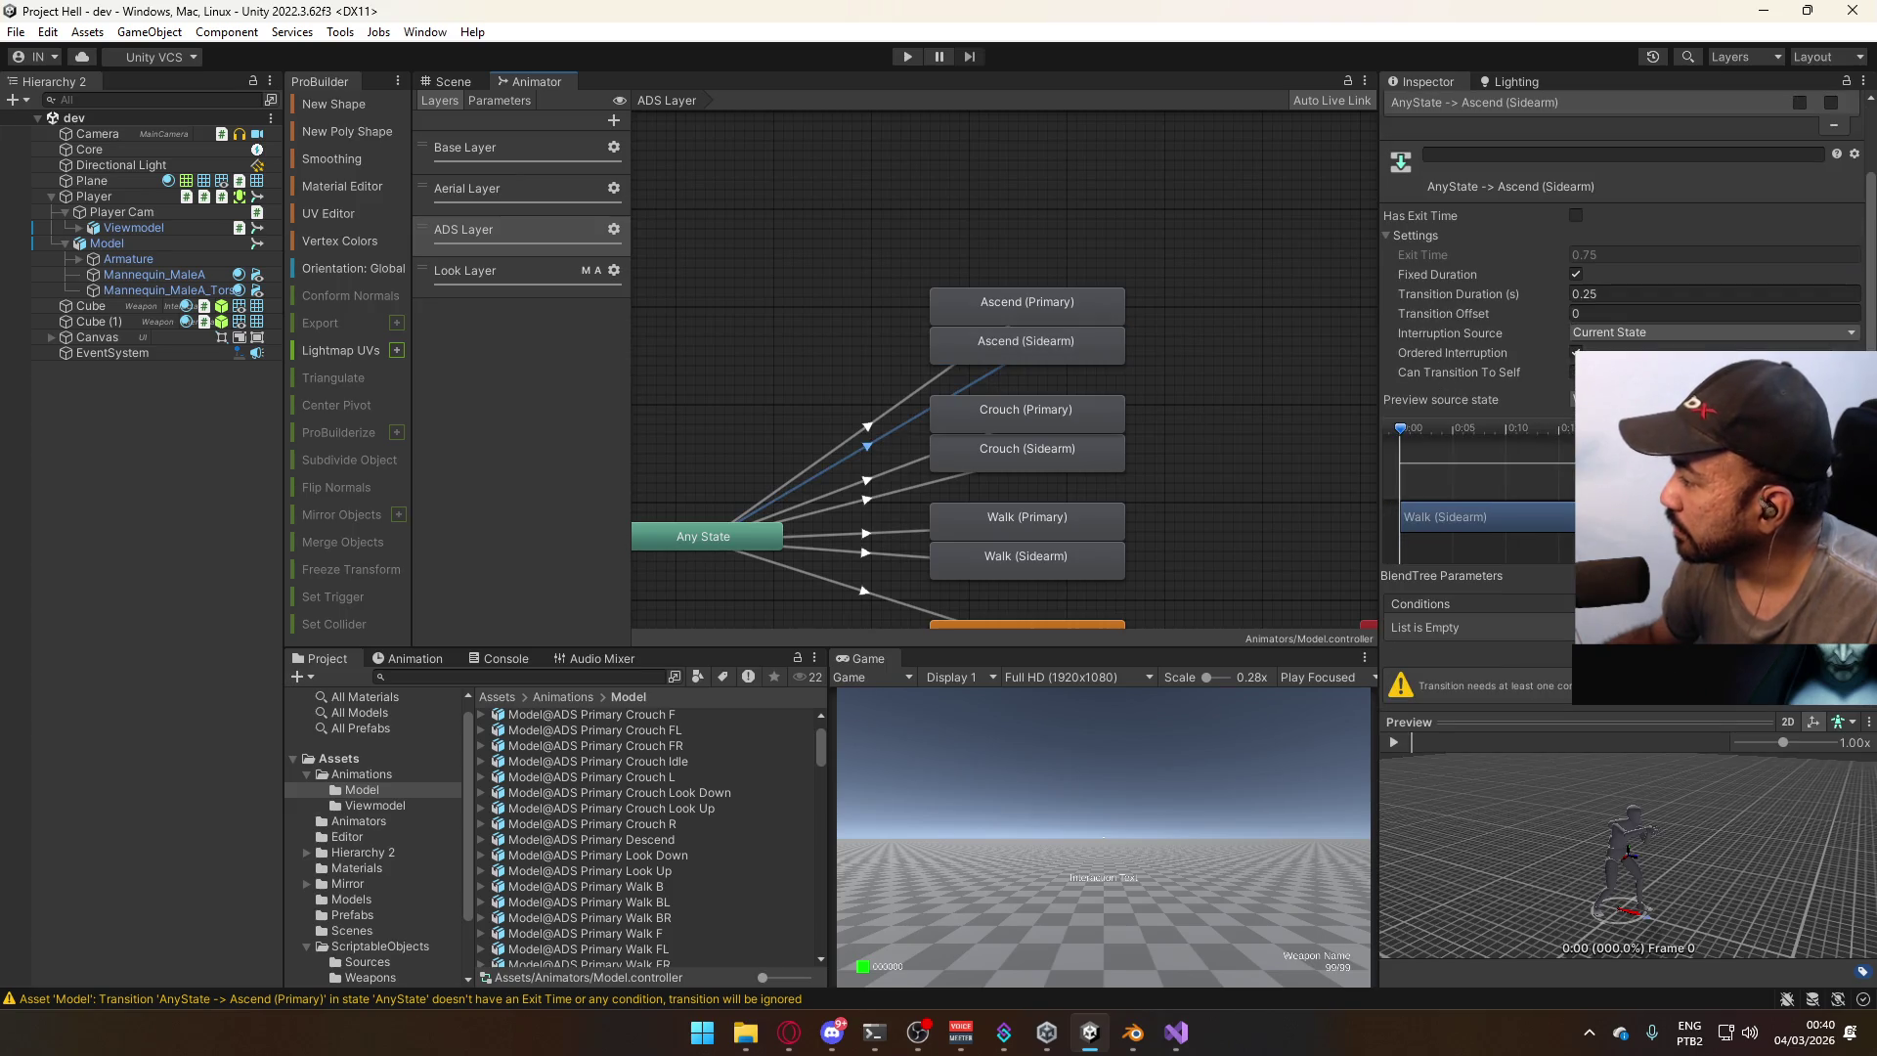
left_click(925, 390)
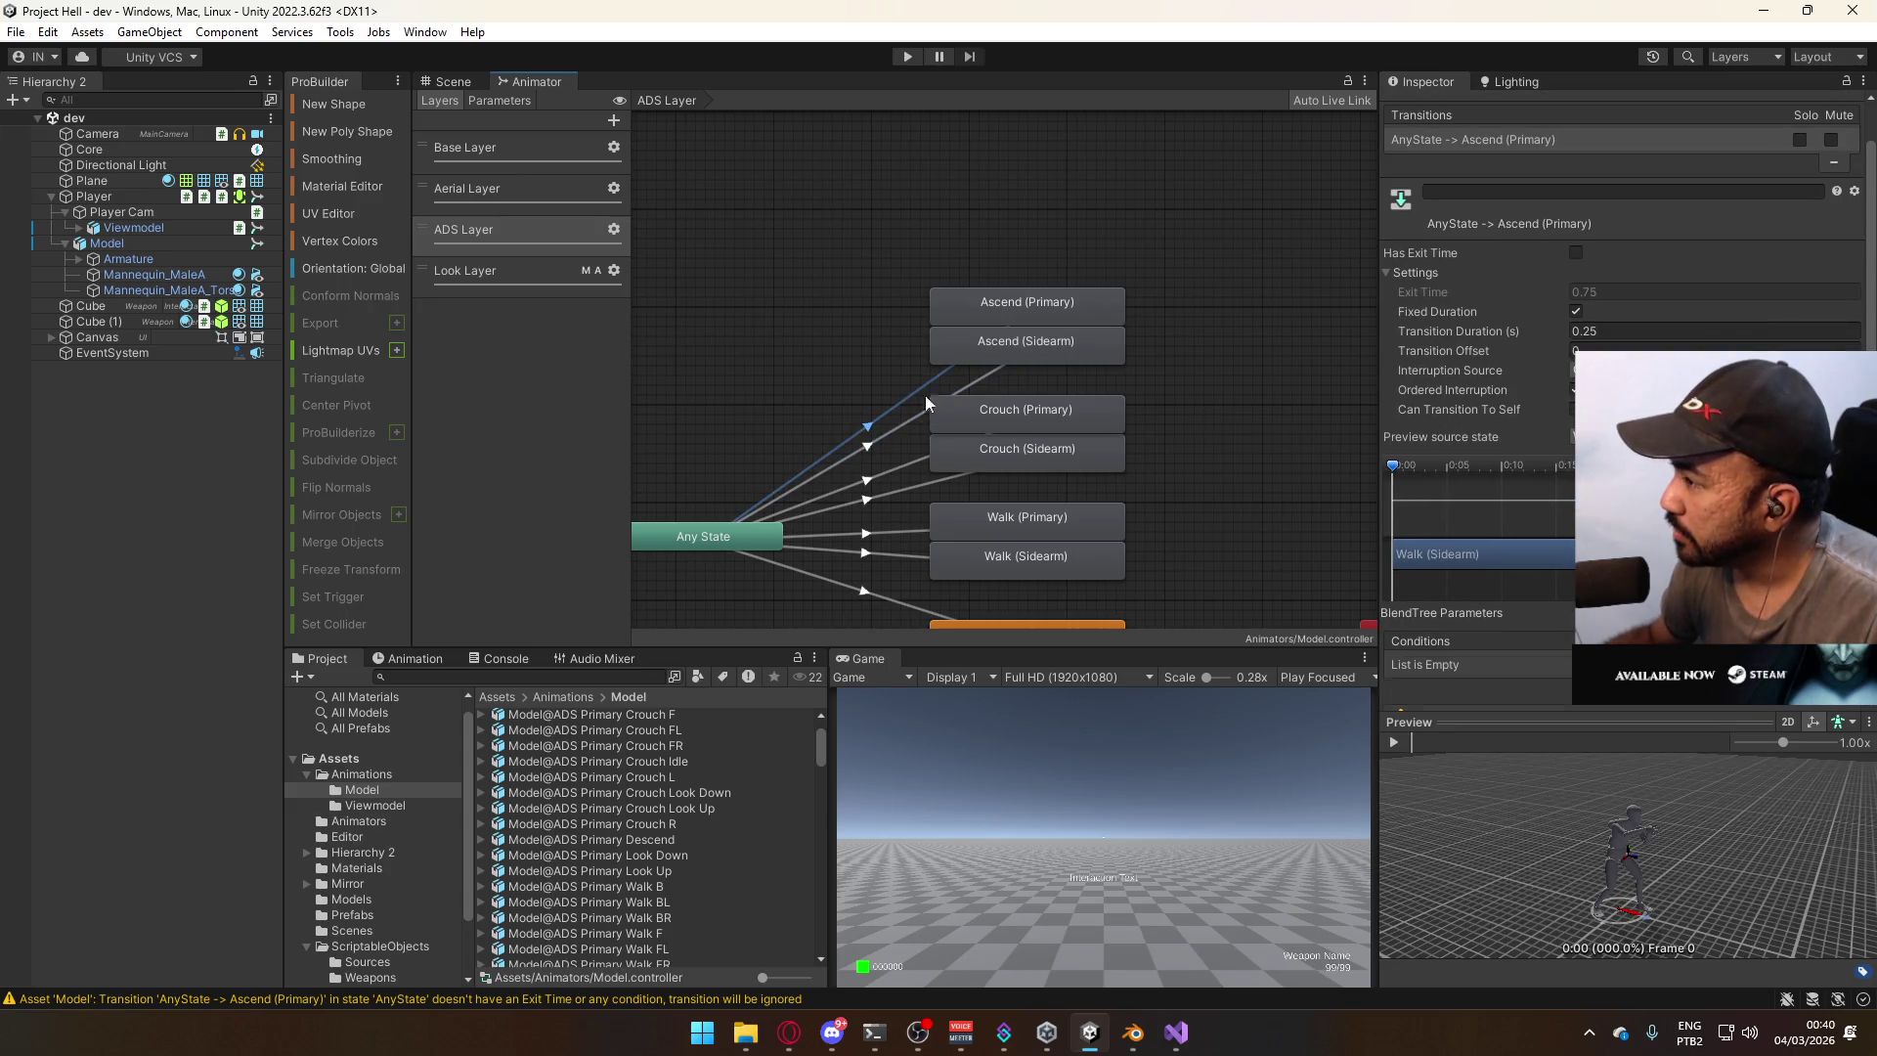
left_click(890, 473)
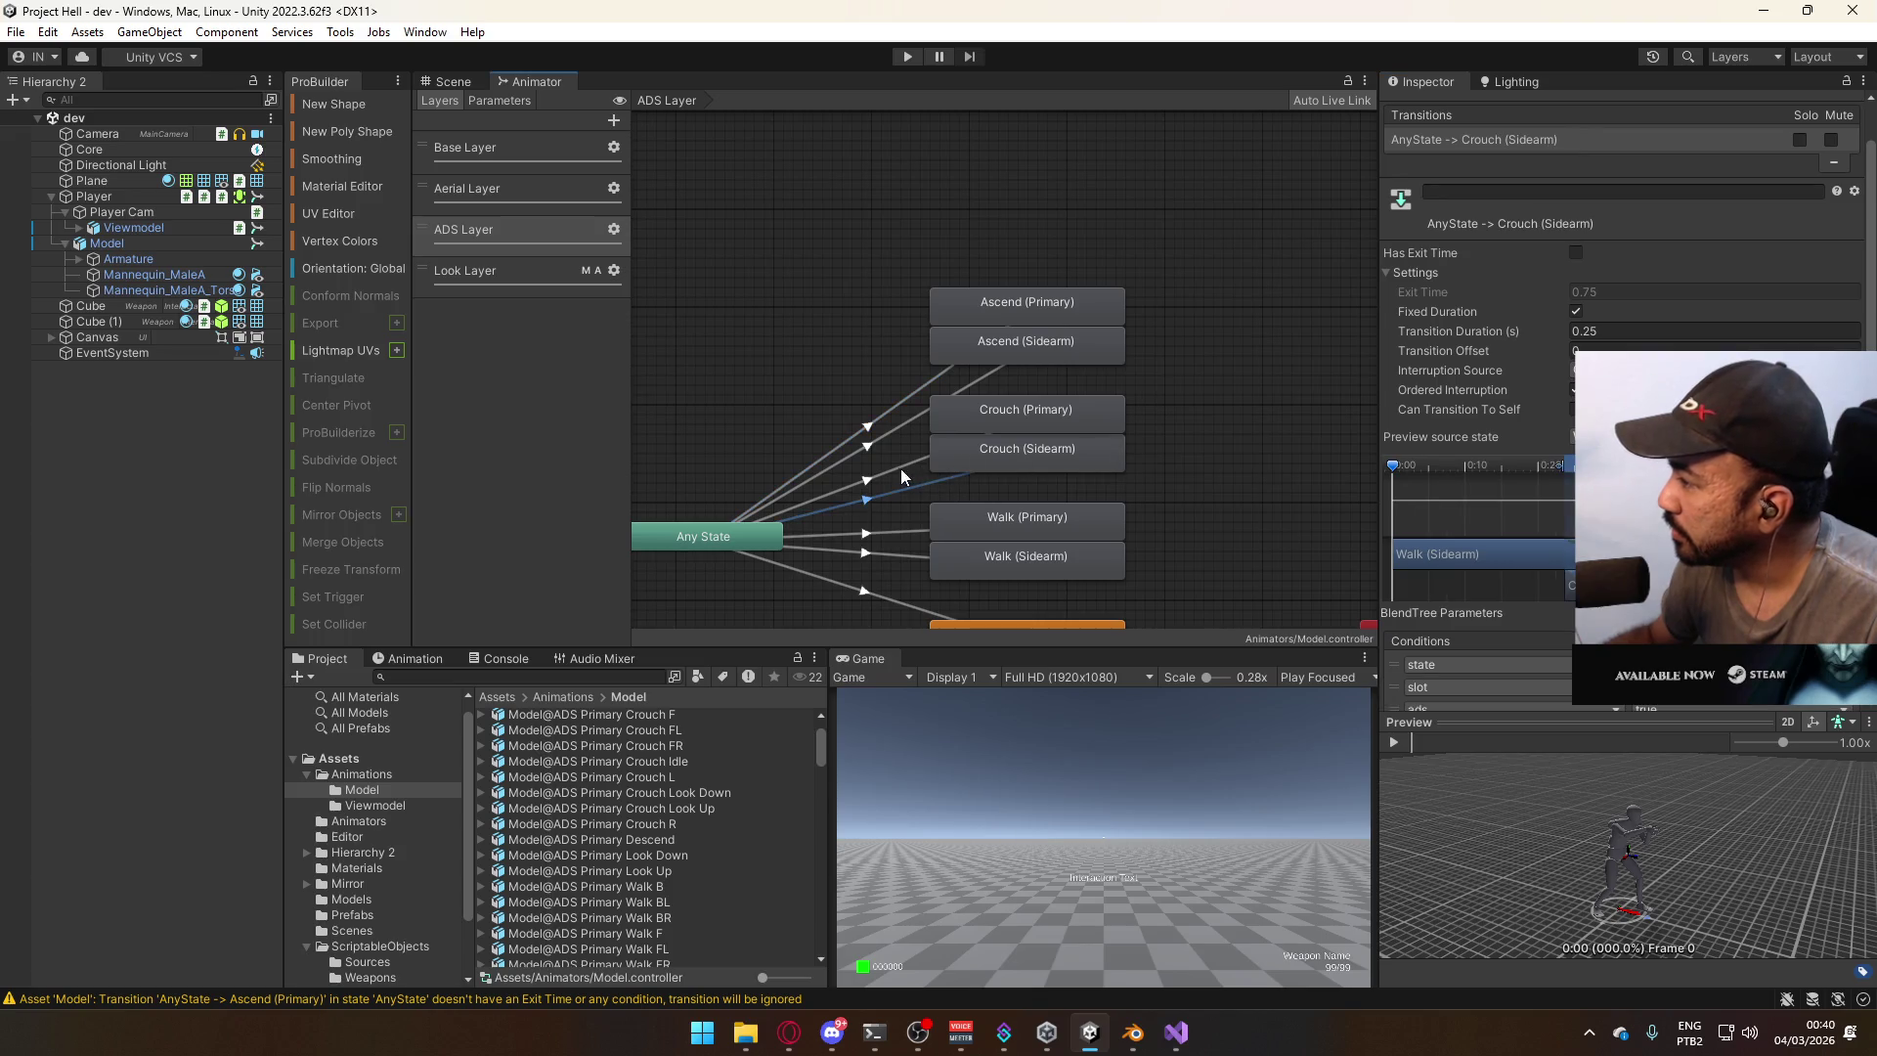
left_click(901, 437)
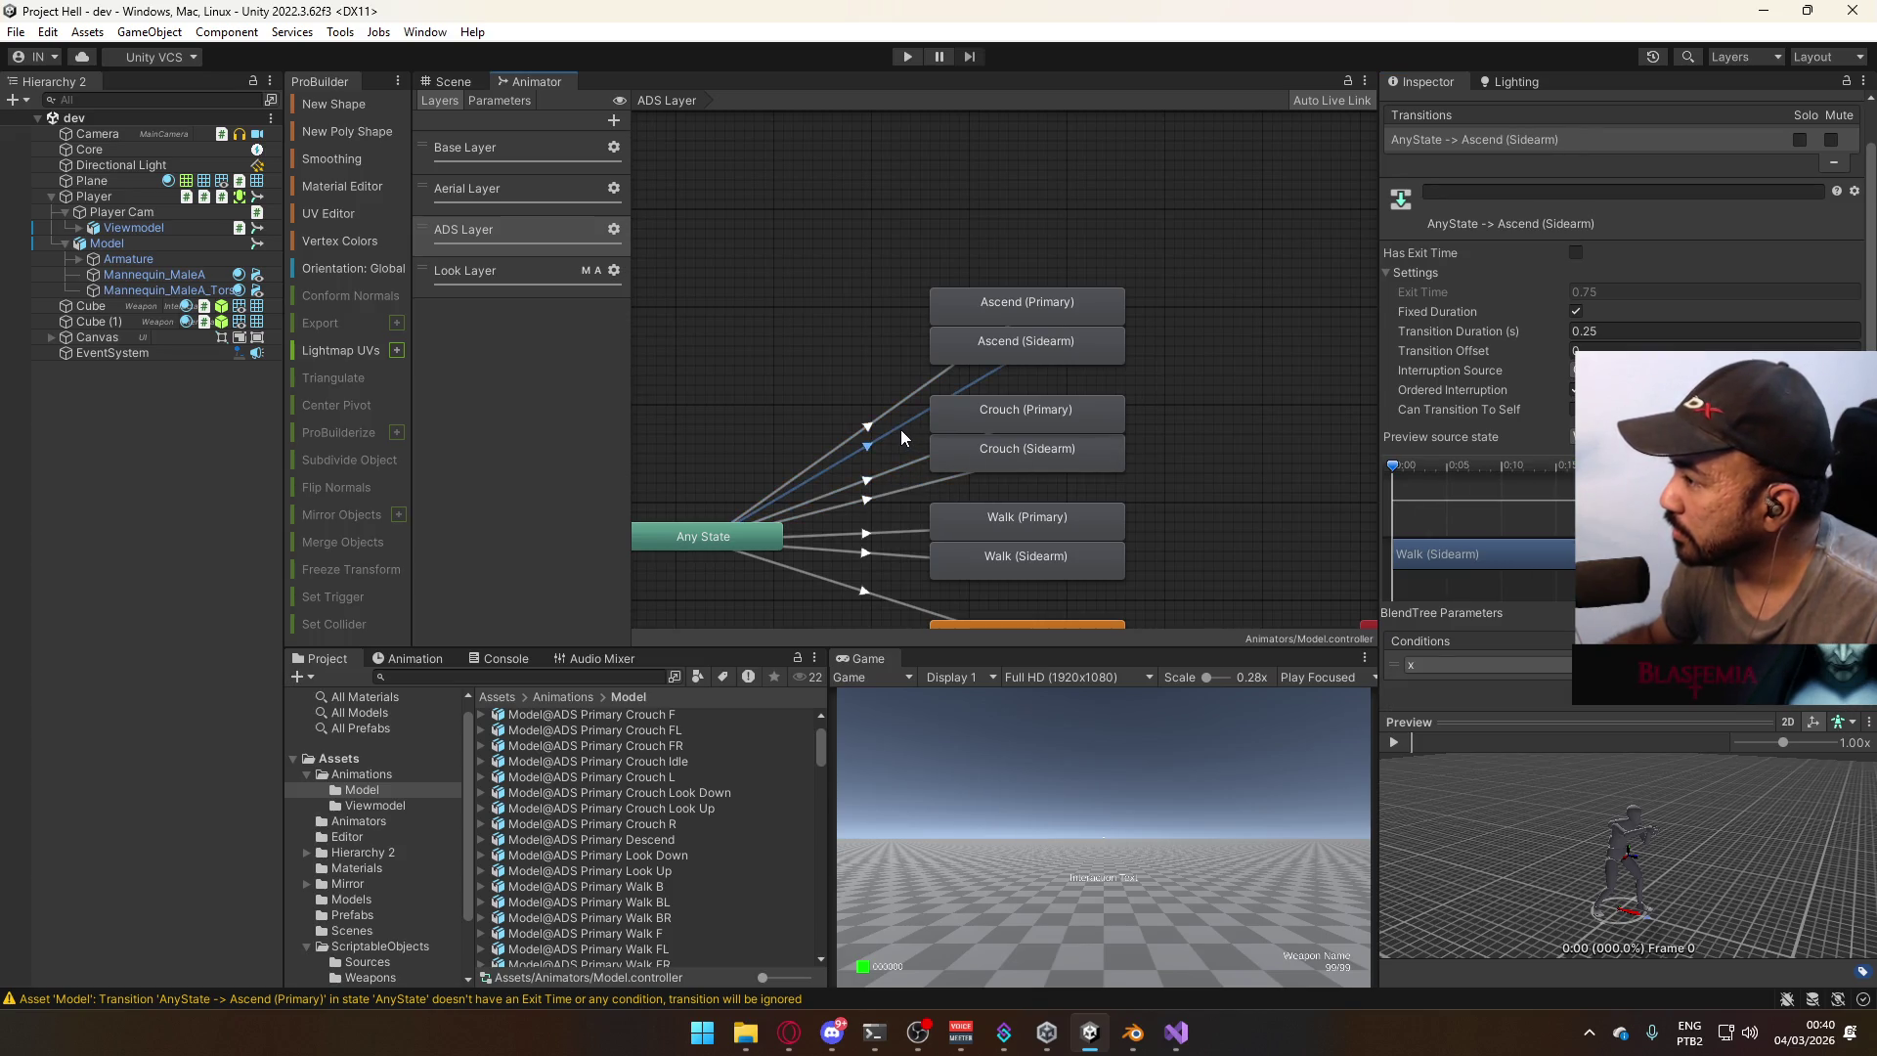
Copy the Crouch (Sidearm) transition's parameters and paste its conditions onto both Ascend transitions.
left_click(929, 485)
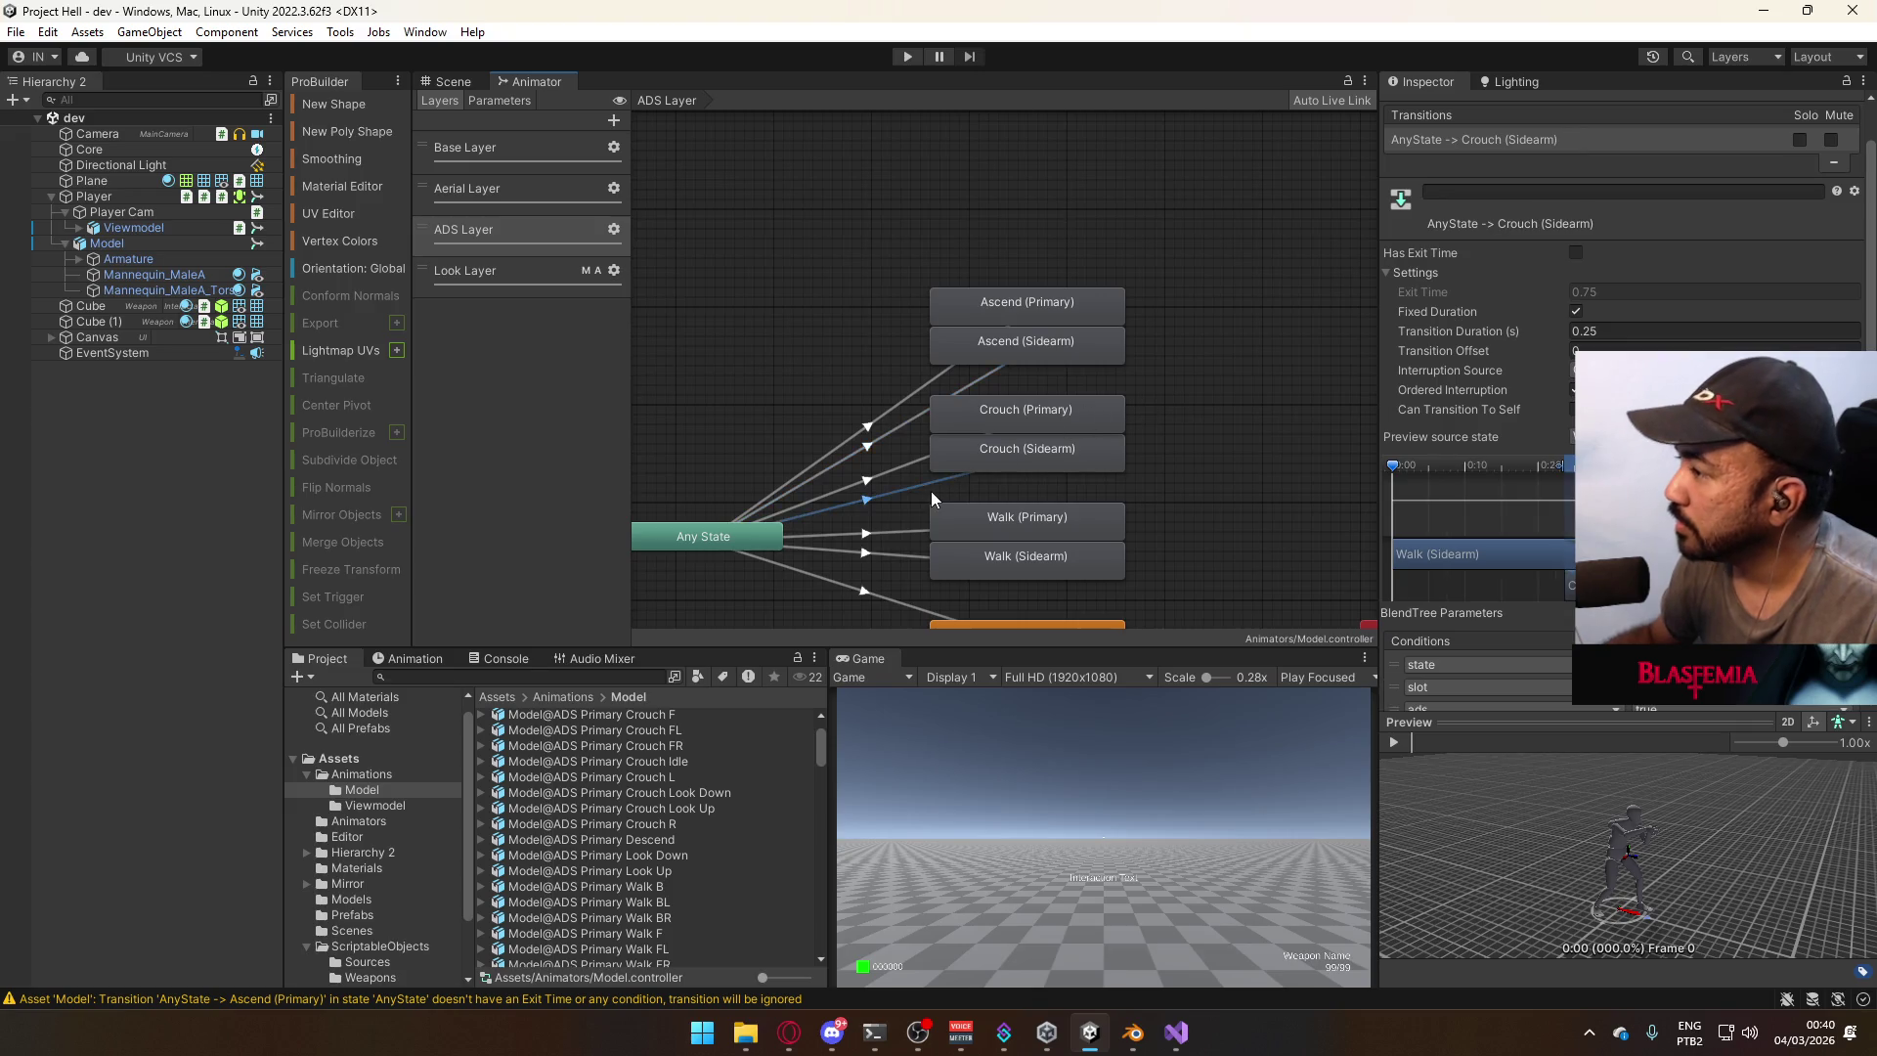
scroll(1545, 321, "up", 2)
right_click(1514, 186)
left_click(1514, 186)
left_click(994, 369)
right_click(1512, 180)
left_click(1583, 244)
scroll(1544, 362, "down", 2)
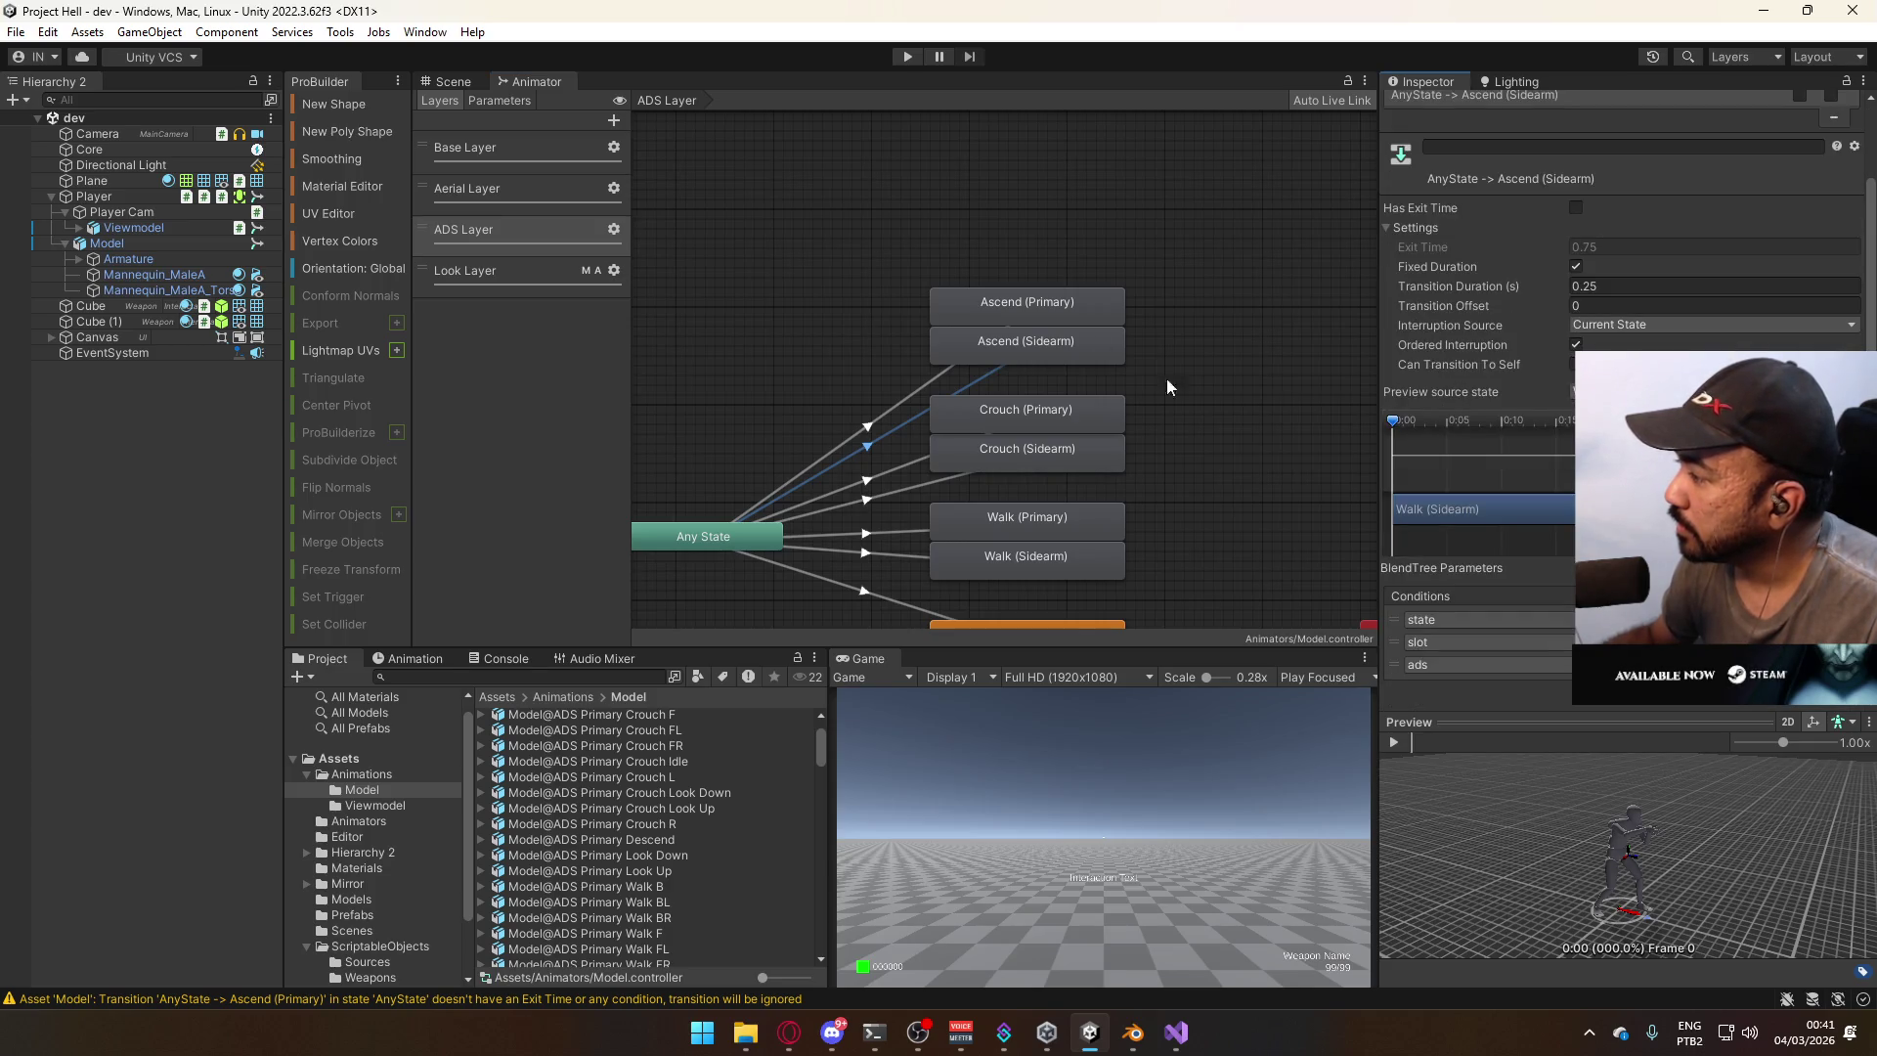
left_click(943, 384)
right_click(1524, 141)
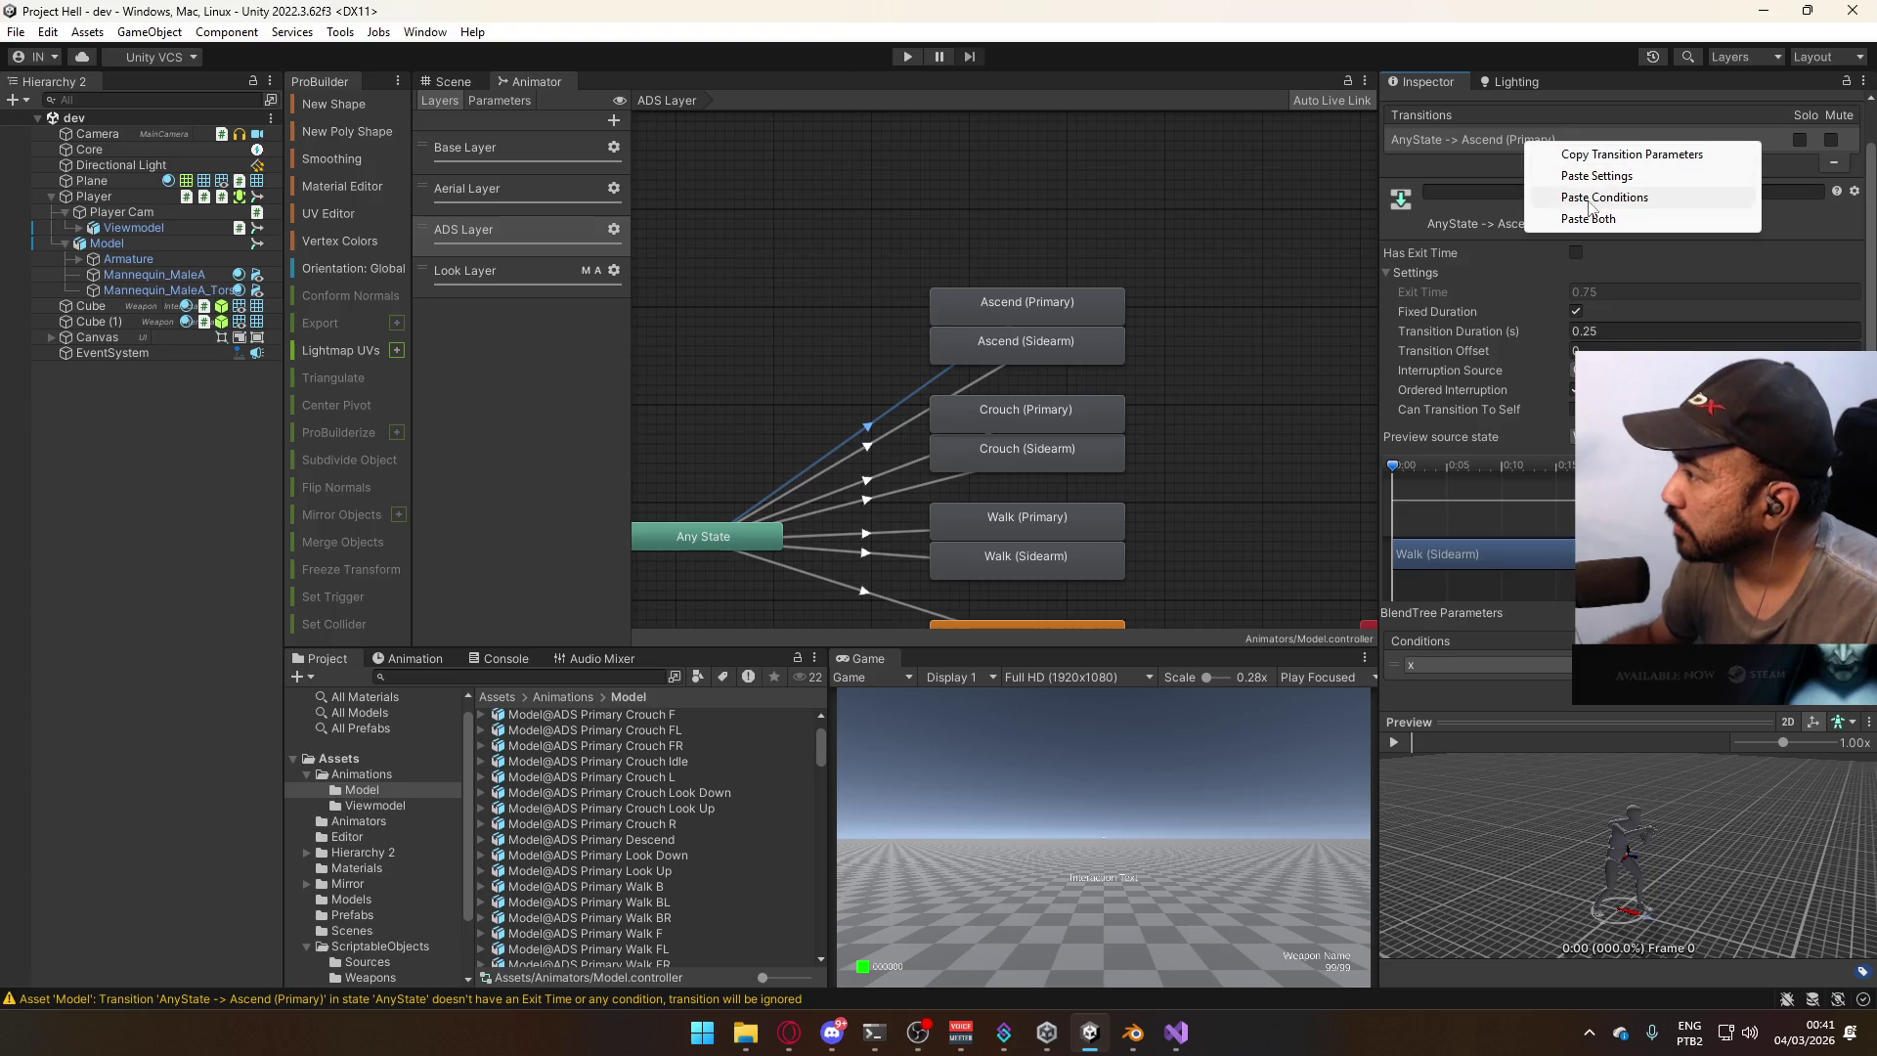
left_click(1594, 218)
Verify the pasted conditions on both Ascend transitions, then box-select both Ascend states.
left_click(998, 373)
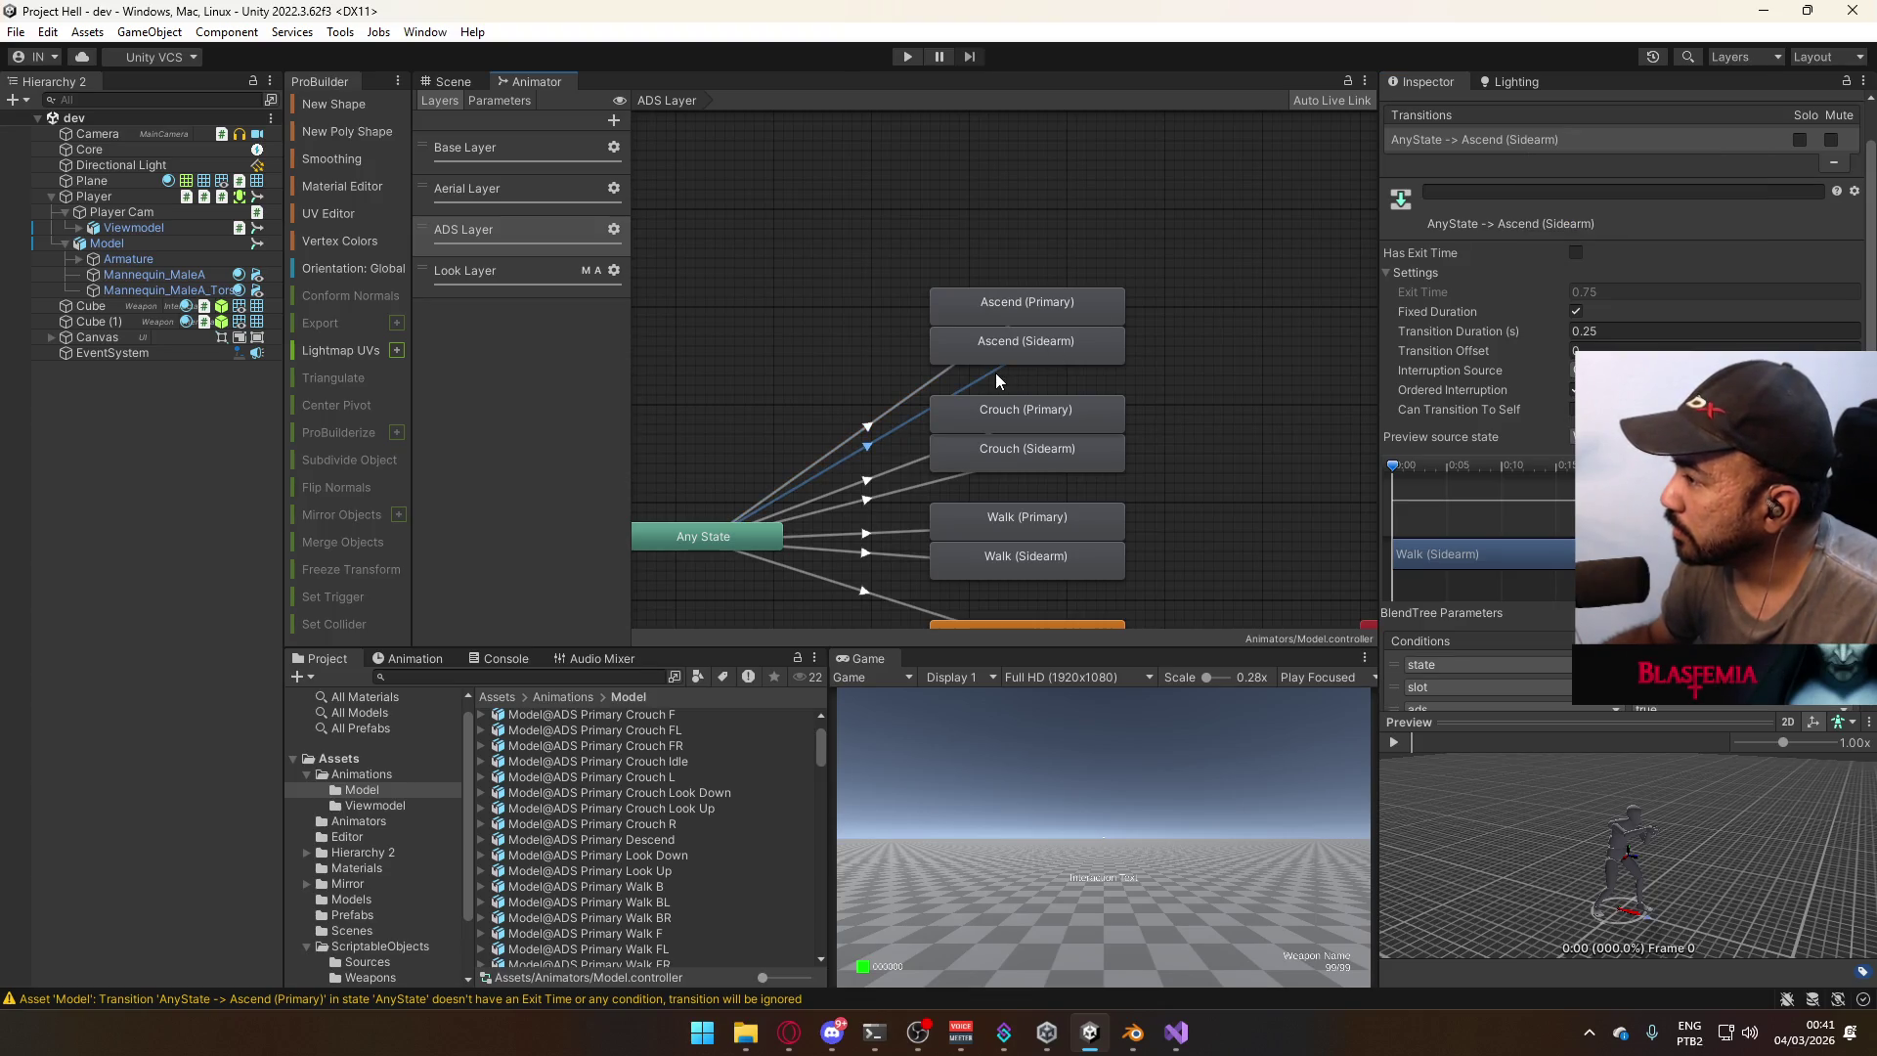
scroll(1467, 352, "down", 1)
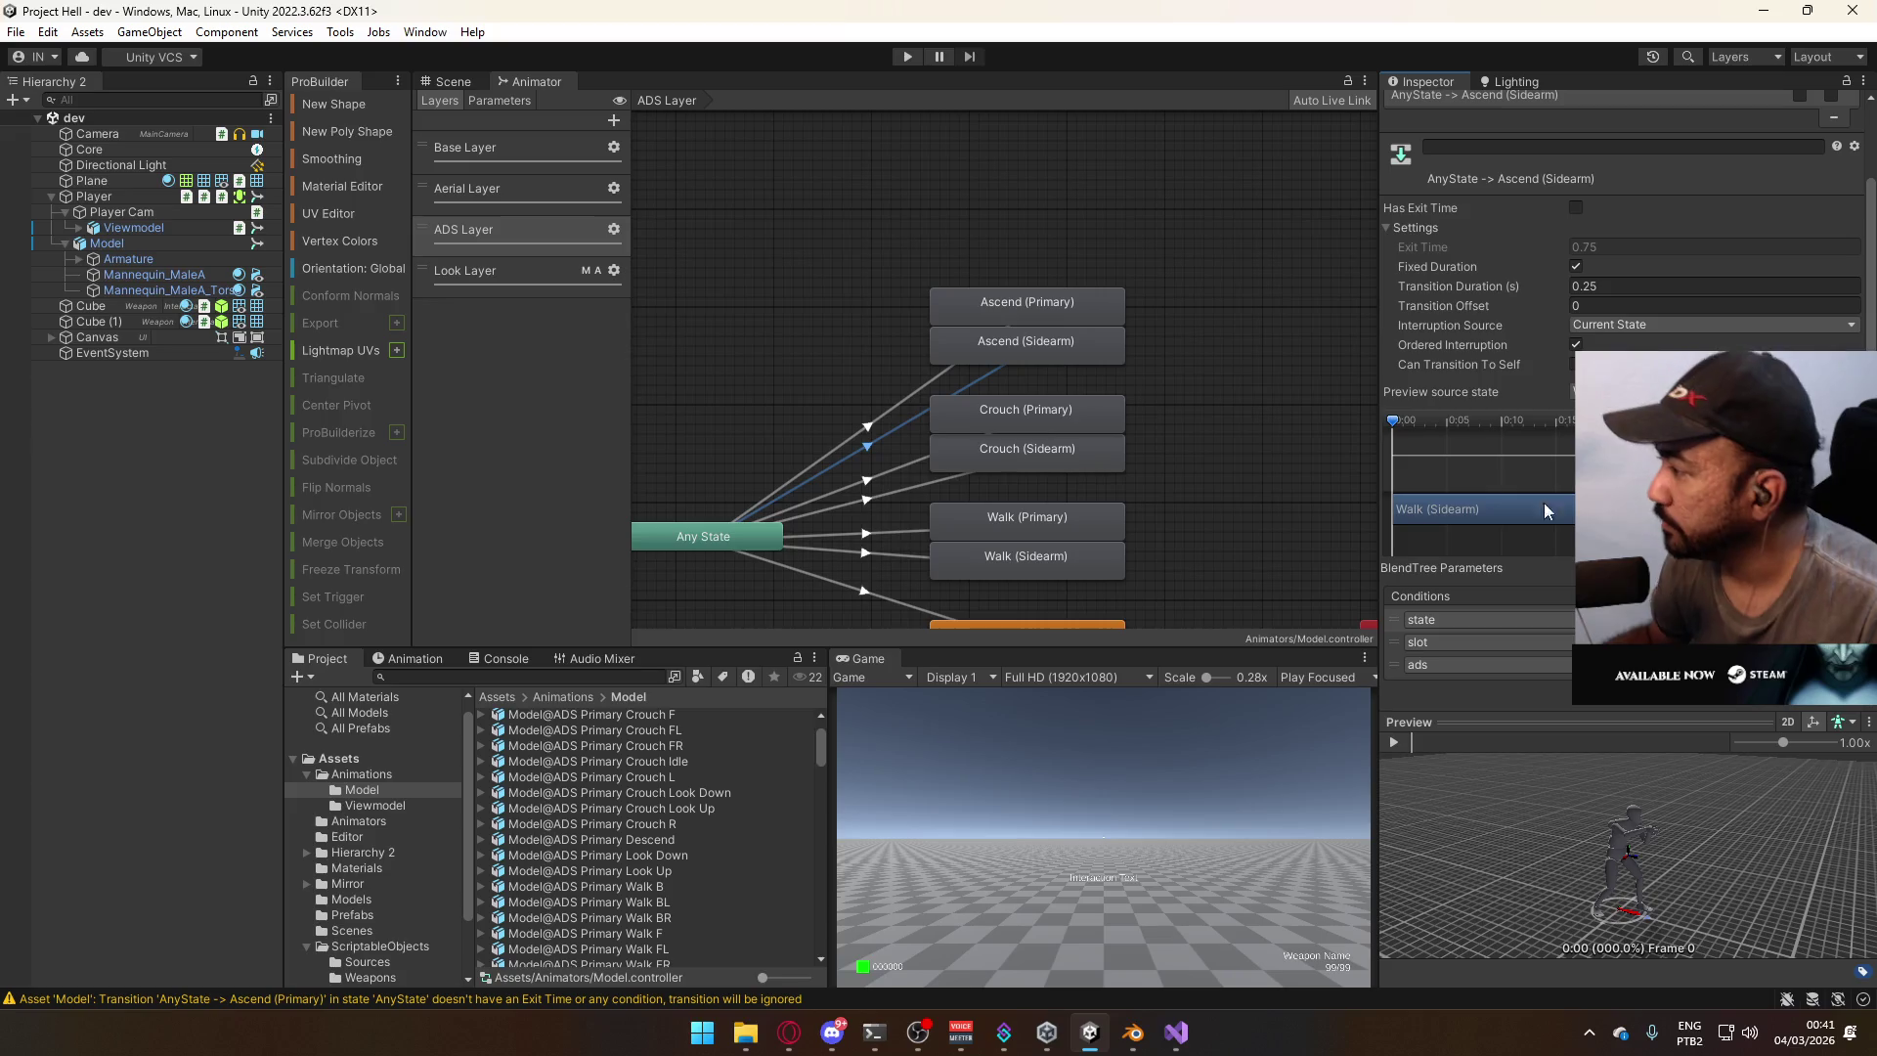
left_click(935, 379)
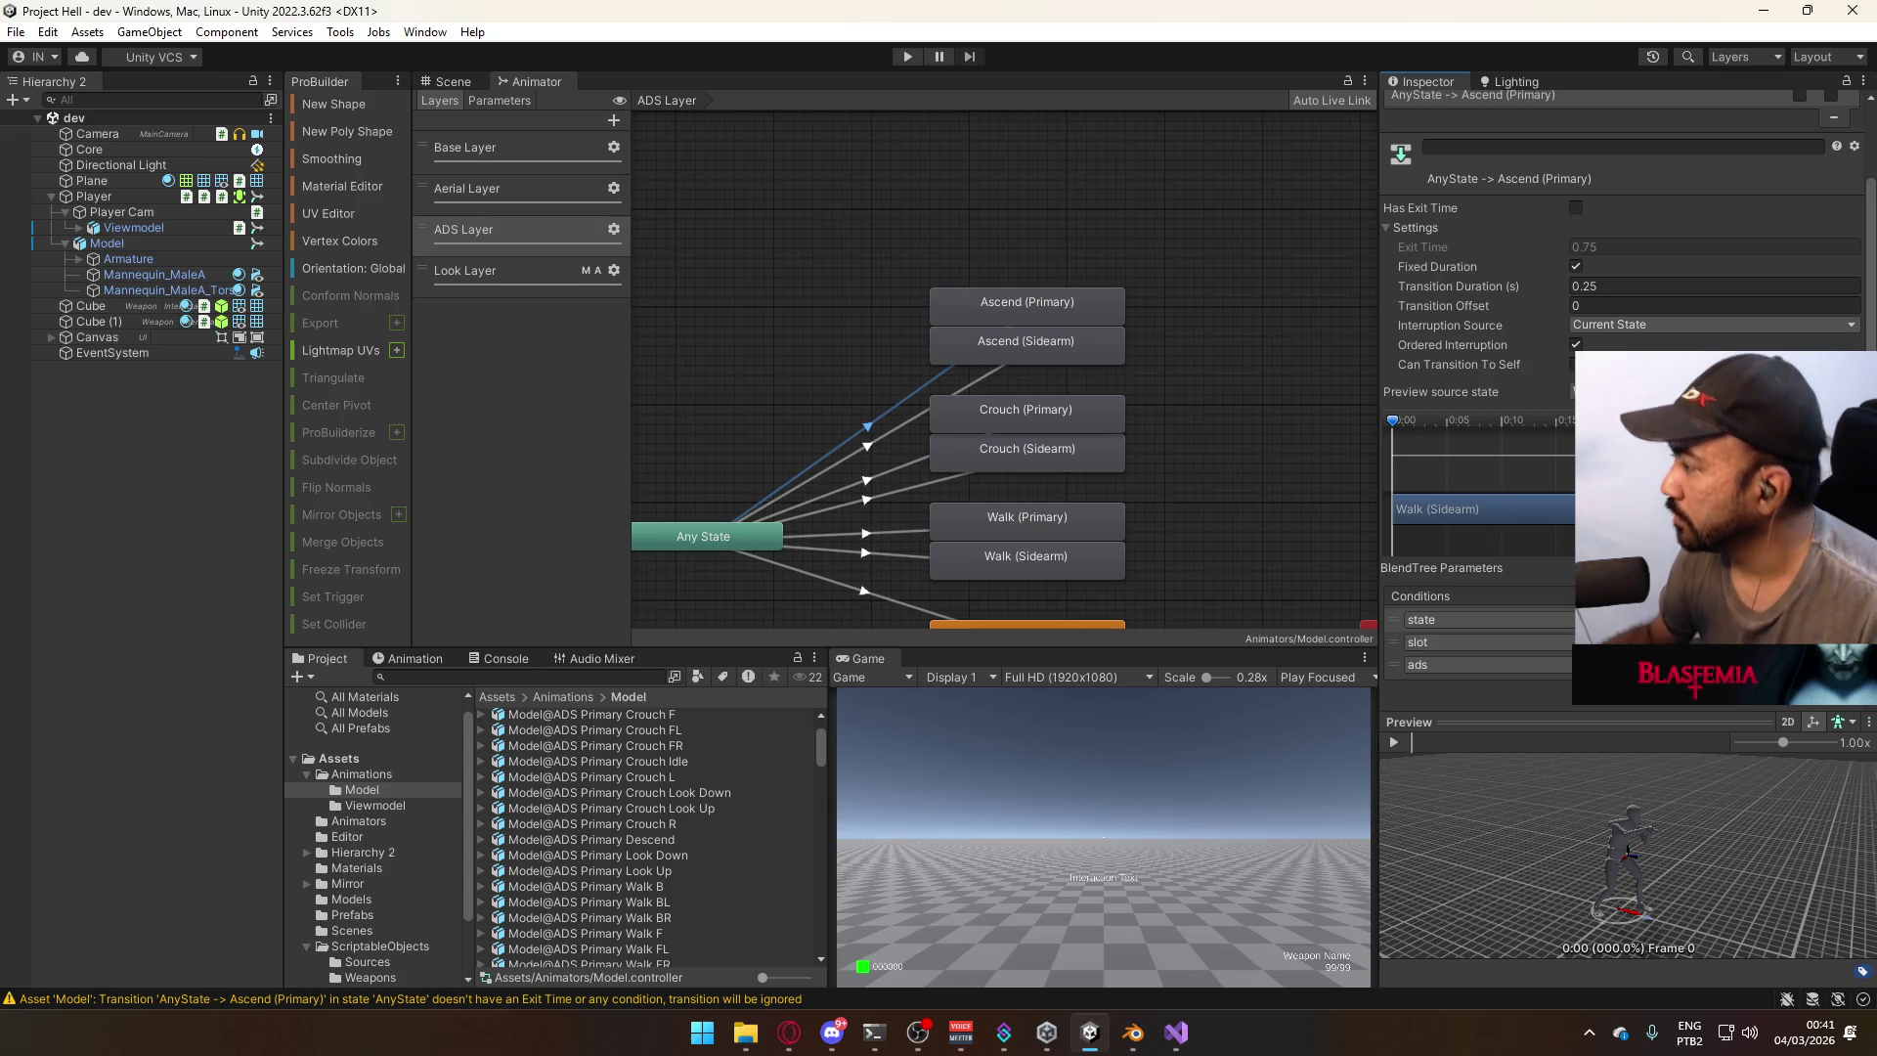
left_click(976, 381)
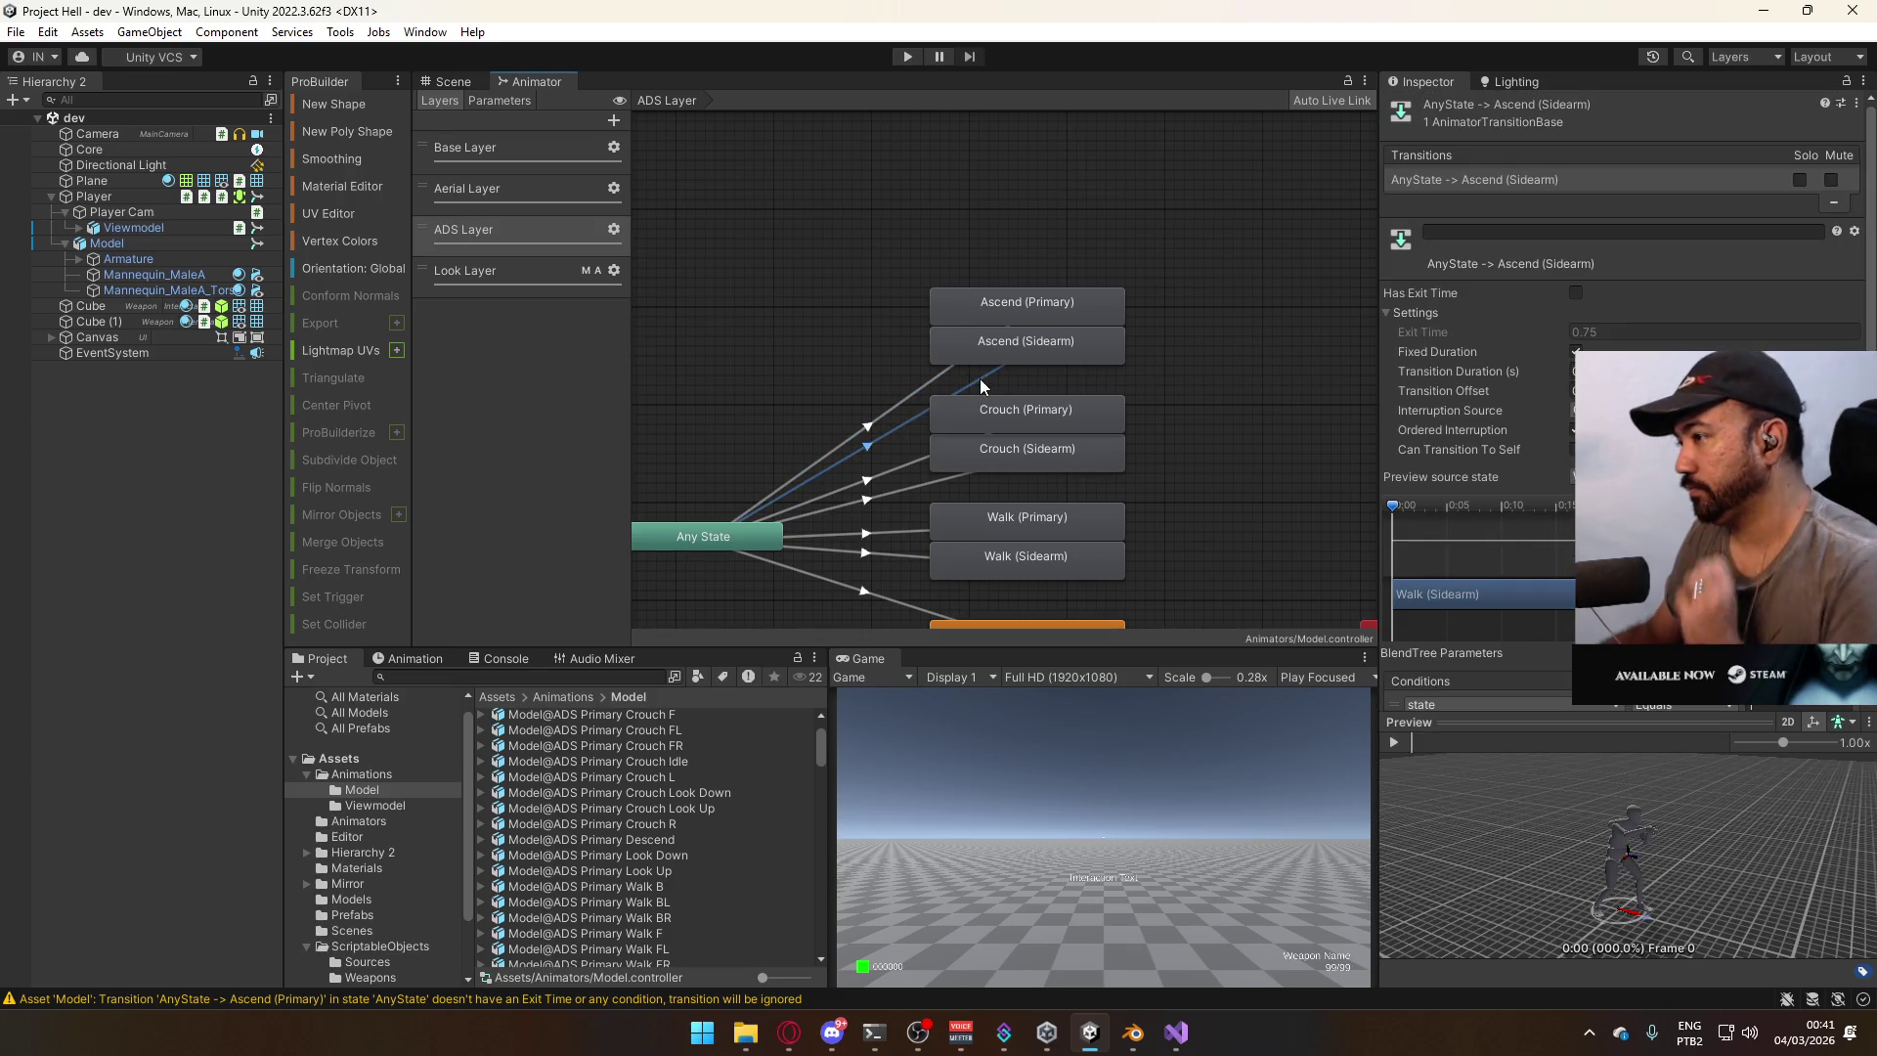
left_click(1036, 315)
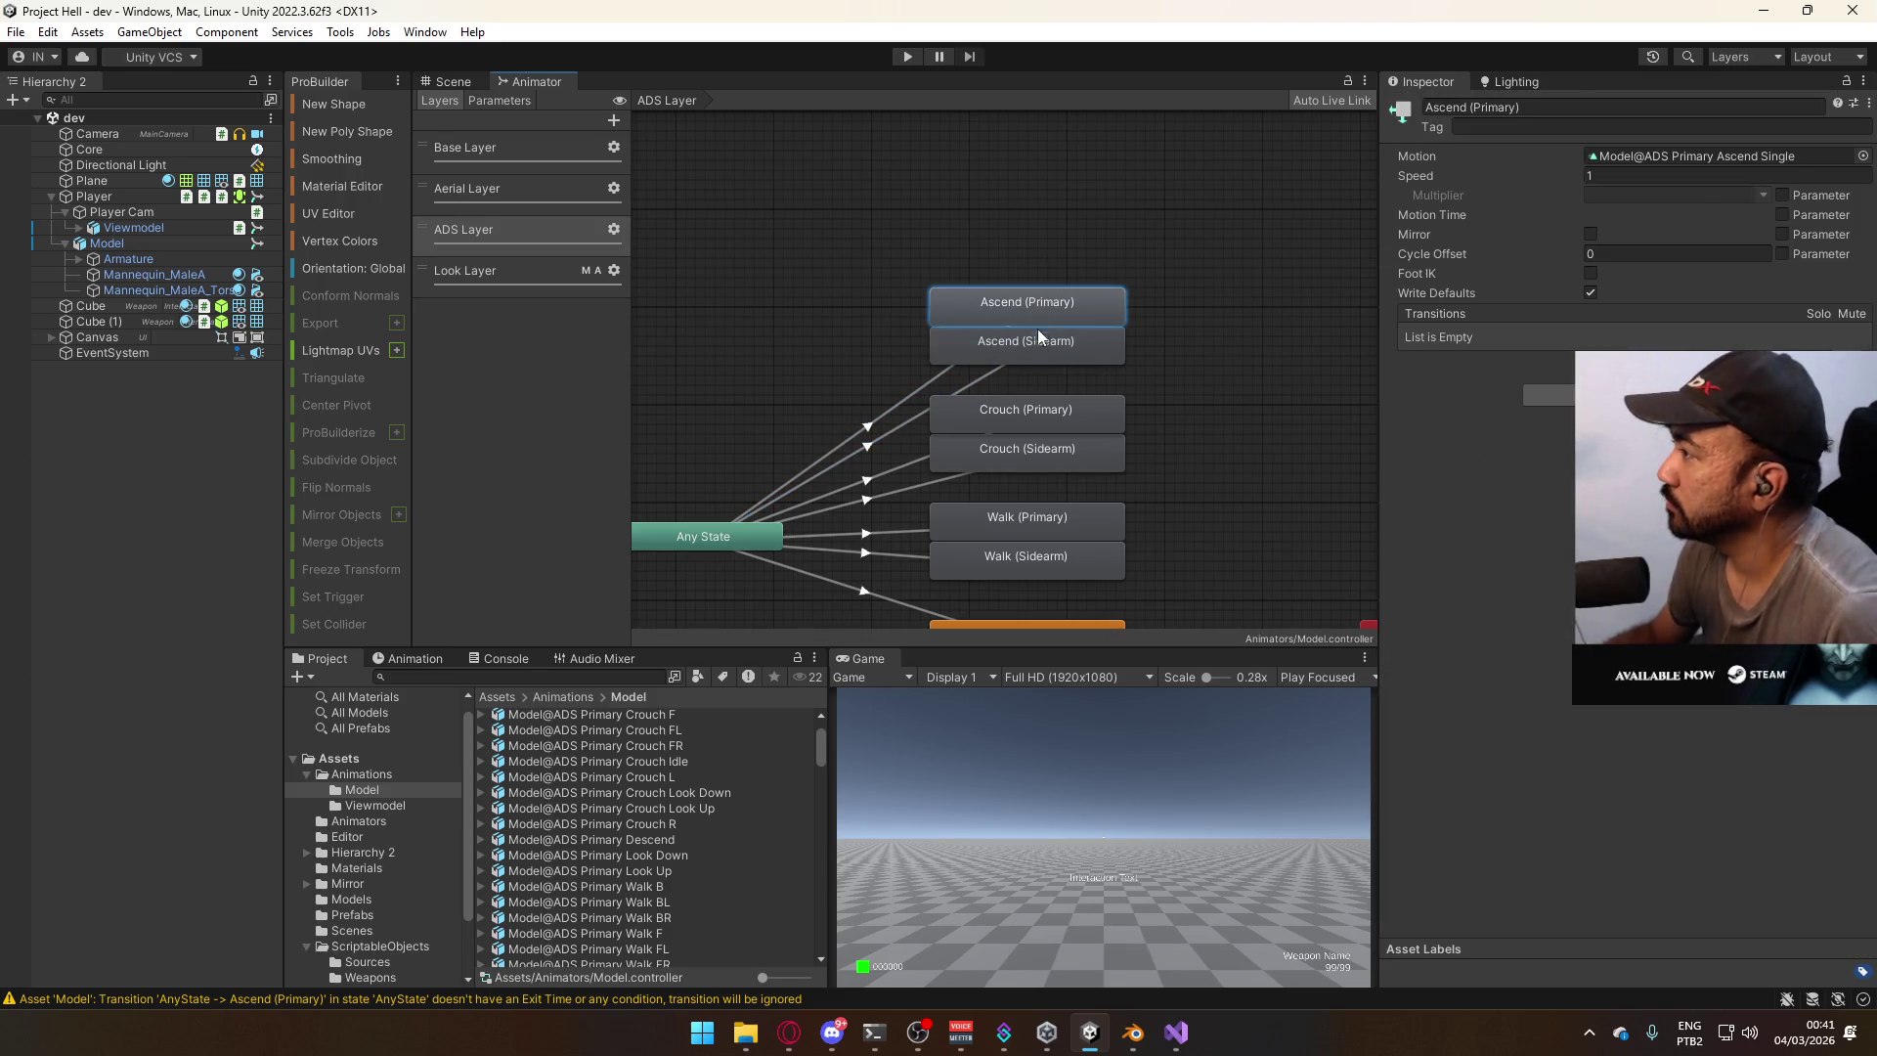
left_click(1080, 179)
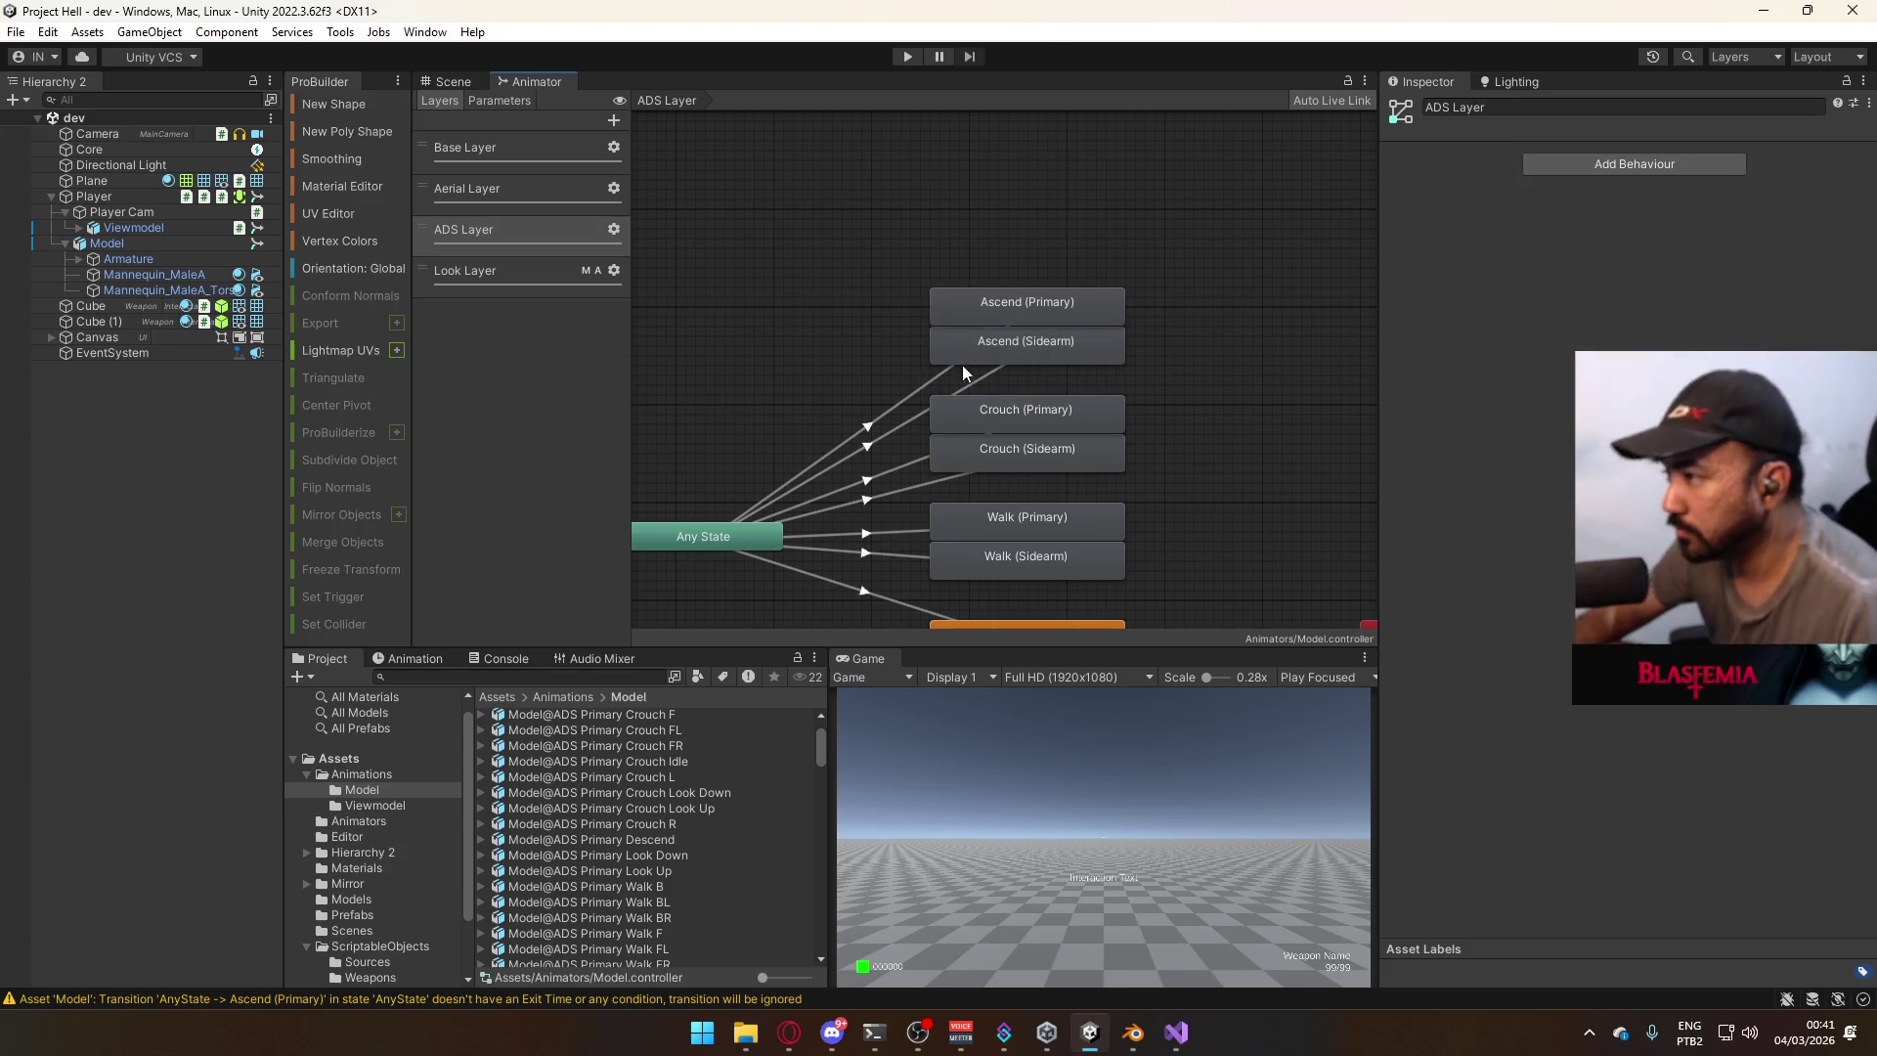
mouse_move(1001, 380)
left_mouse_down()
mouse_move(972, 358)
mouse_move(1035, 307)
mouse_move(958, 216)
left_mouse_up()
Copy the two Ascend states and paste the duplicates above the originals.
key("ctrl+c")
middle_click_drag(958, 216, 1047, 256)
key("ctrl+v")
mouse_move(790, 500)
left_mouse_down()
mouse_move(886, 361)
mouse_move(1123, 192)
mouse_move(1144, 217)
left_mouse_up()
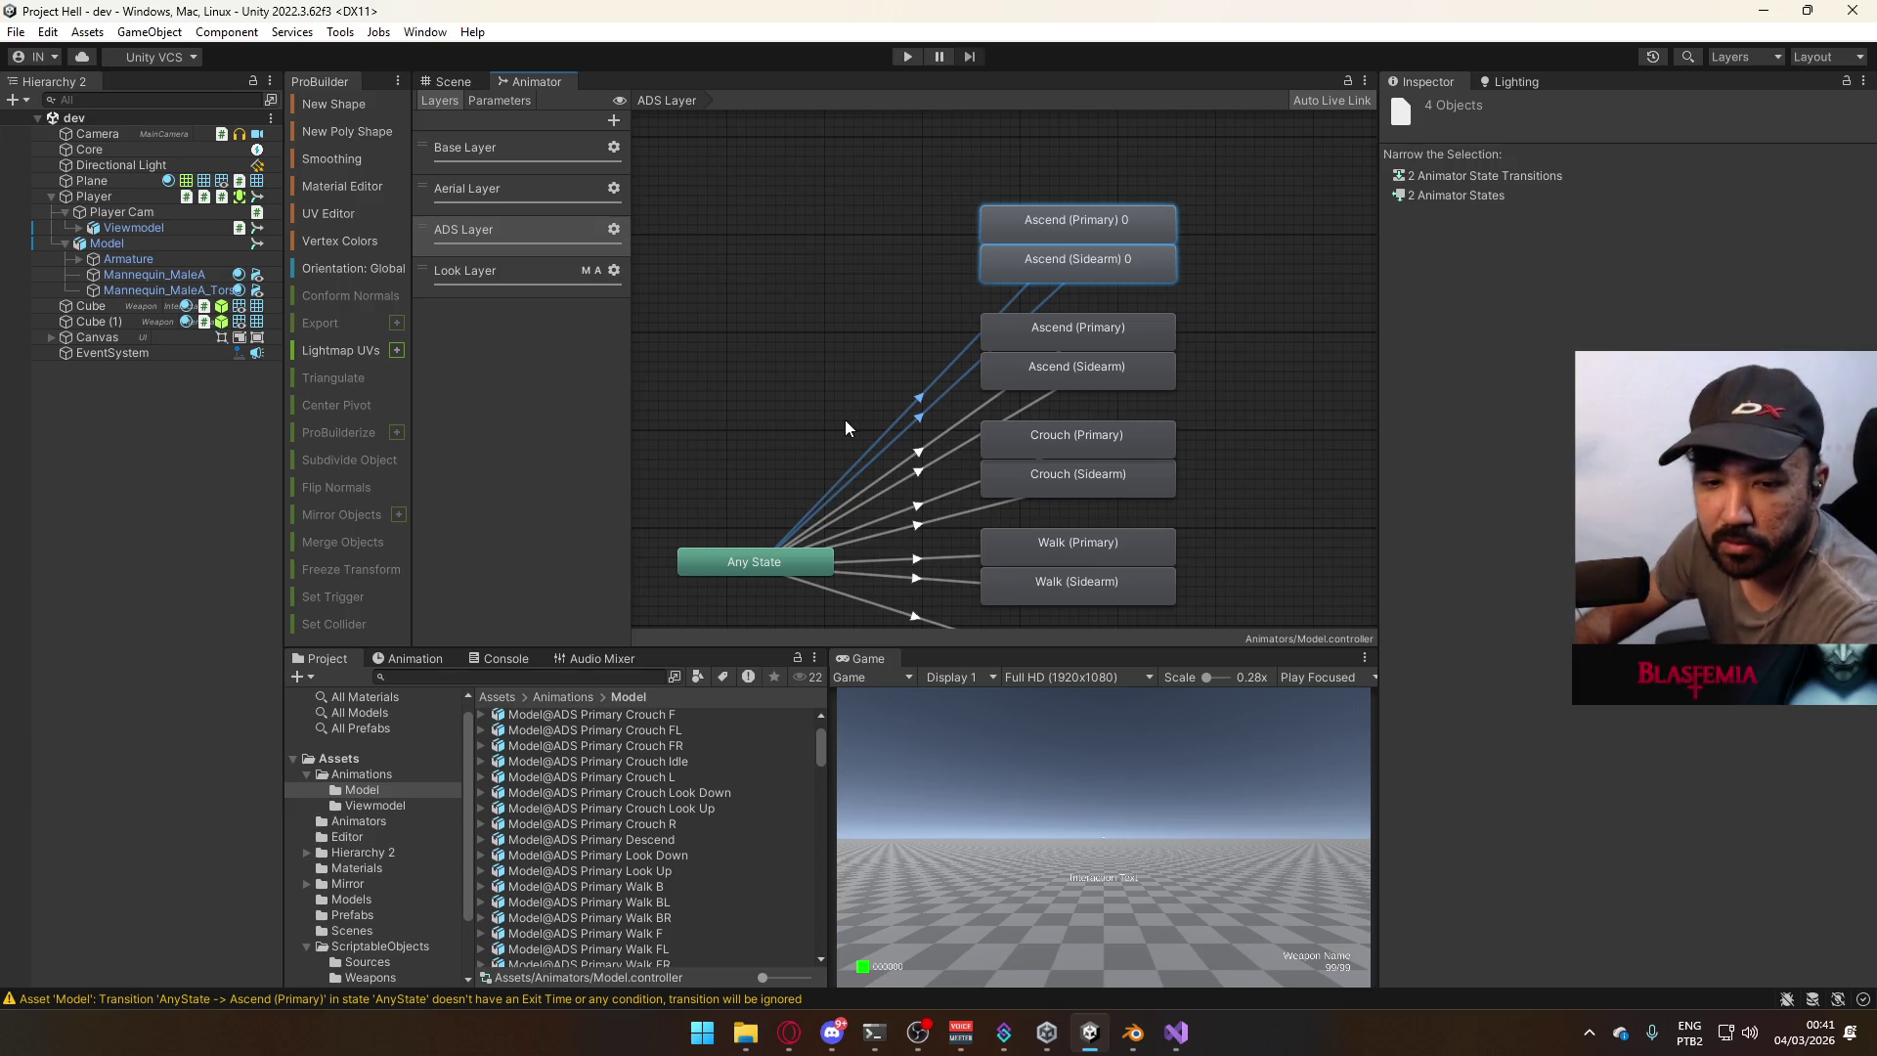
Rename the duplicated Ascend (Sidearm) 0 state to Descend (Sidearm).
left_click(906, 390)
left_click(925, 403)
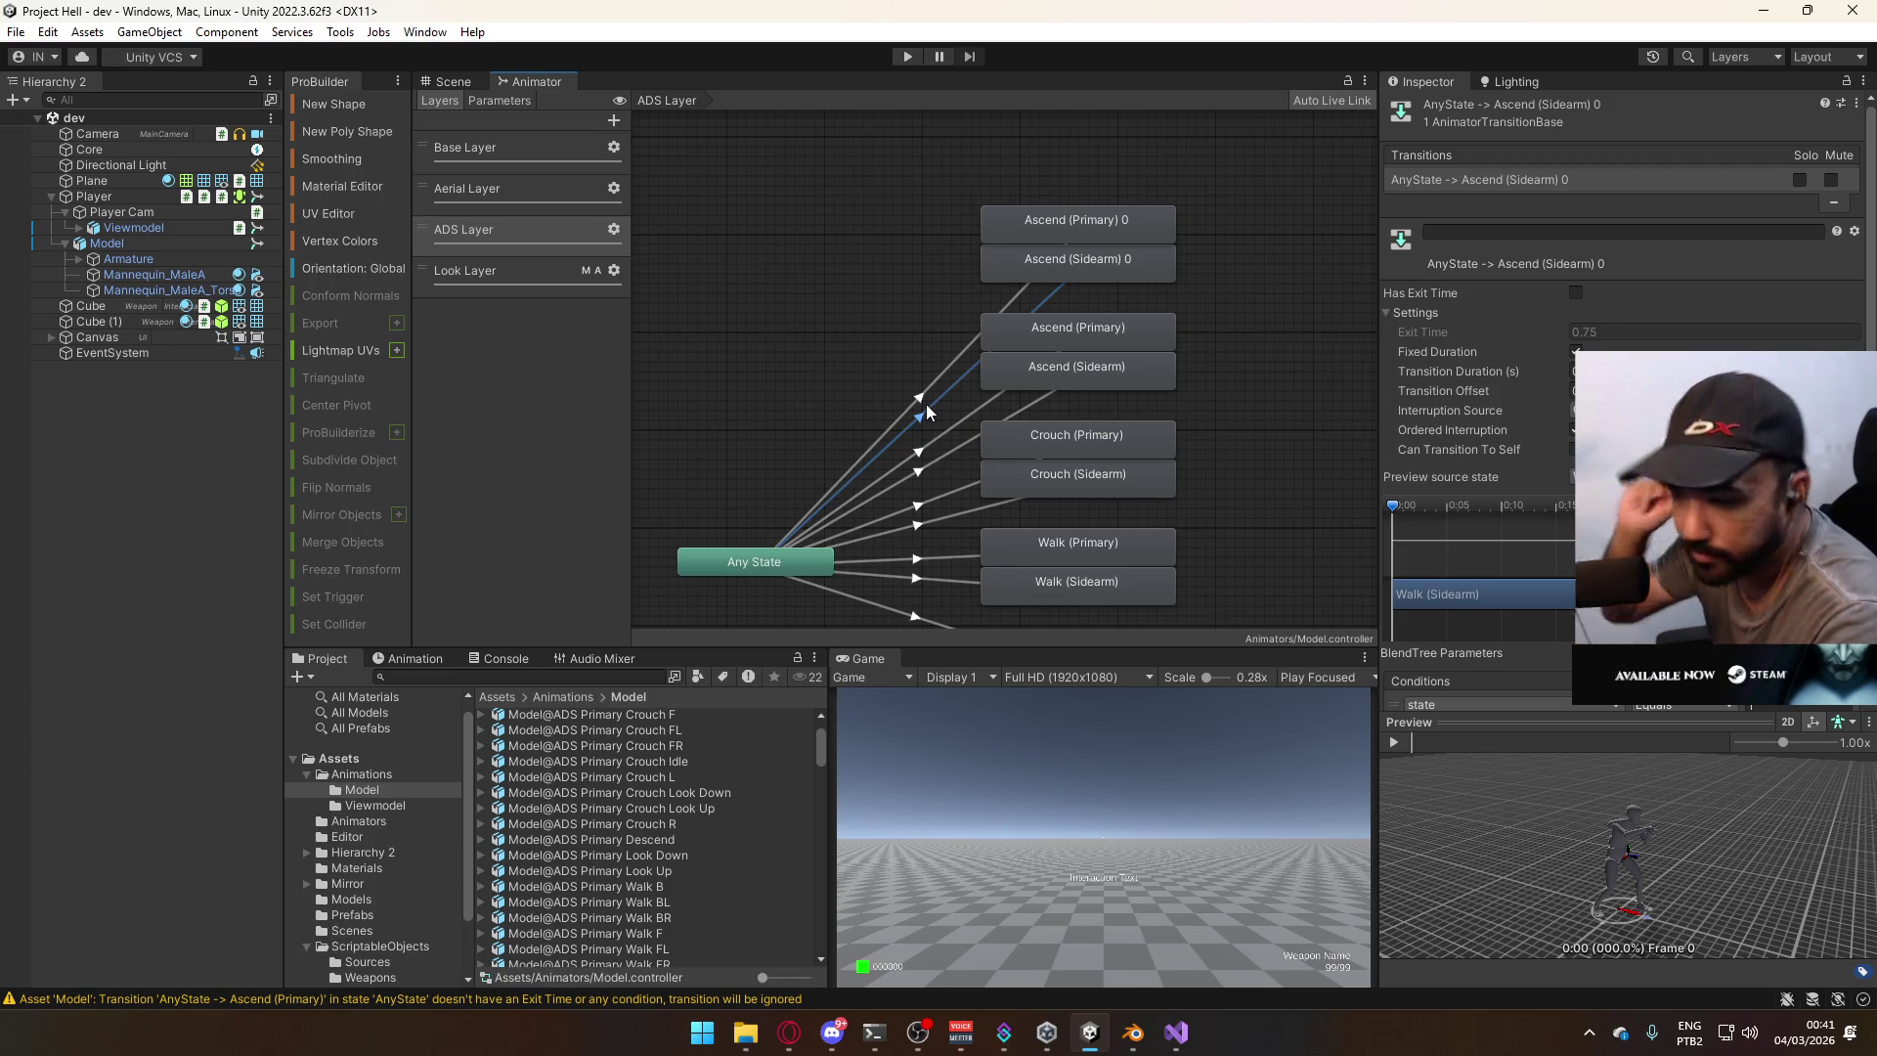
left_click(962, 285)
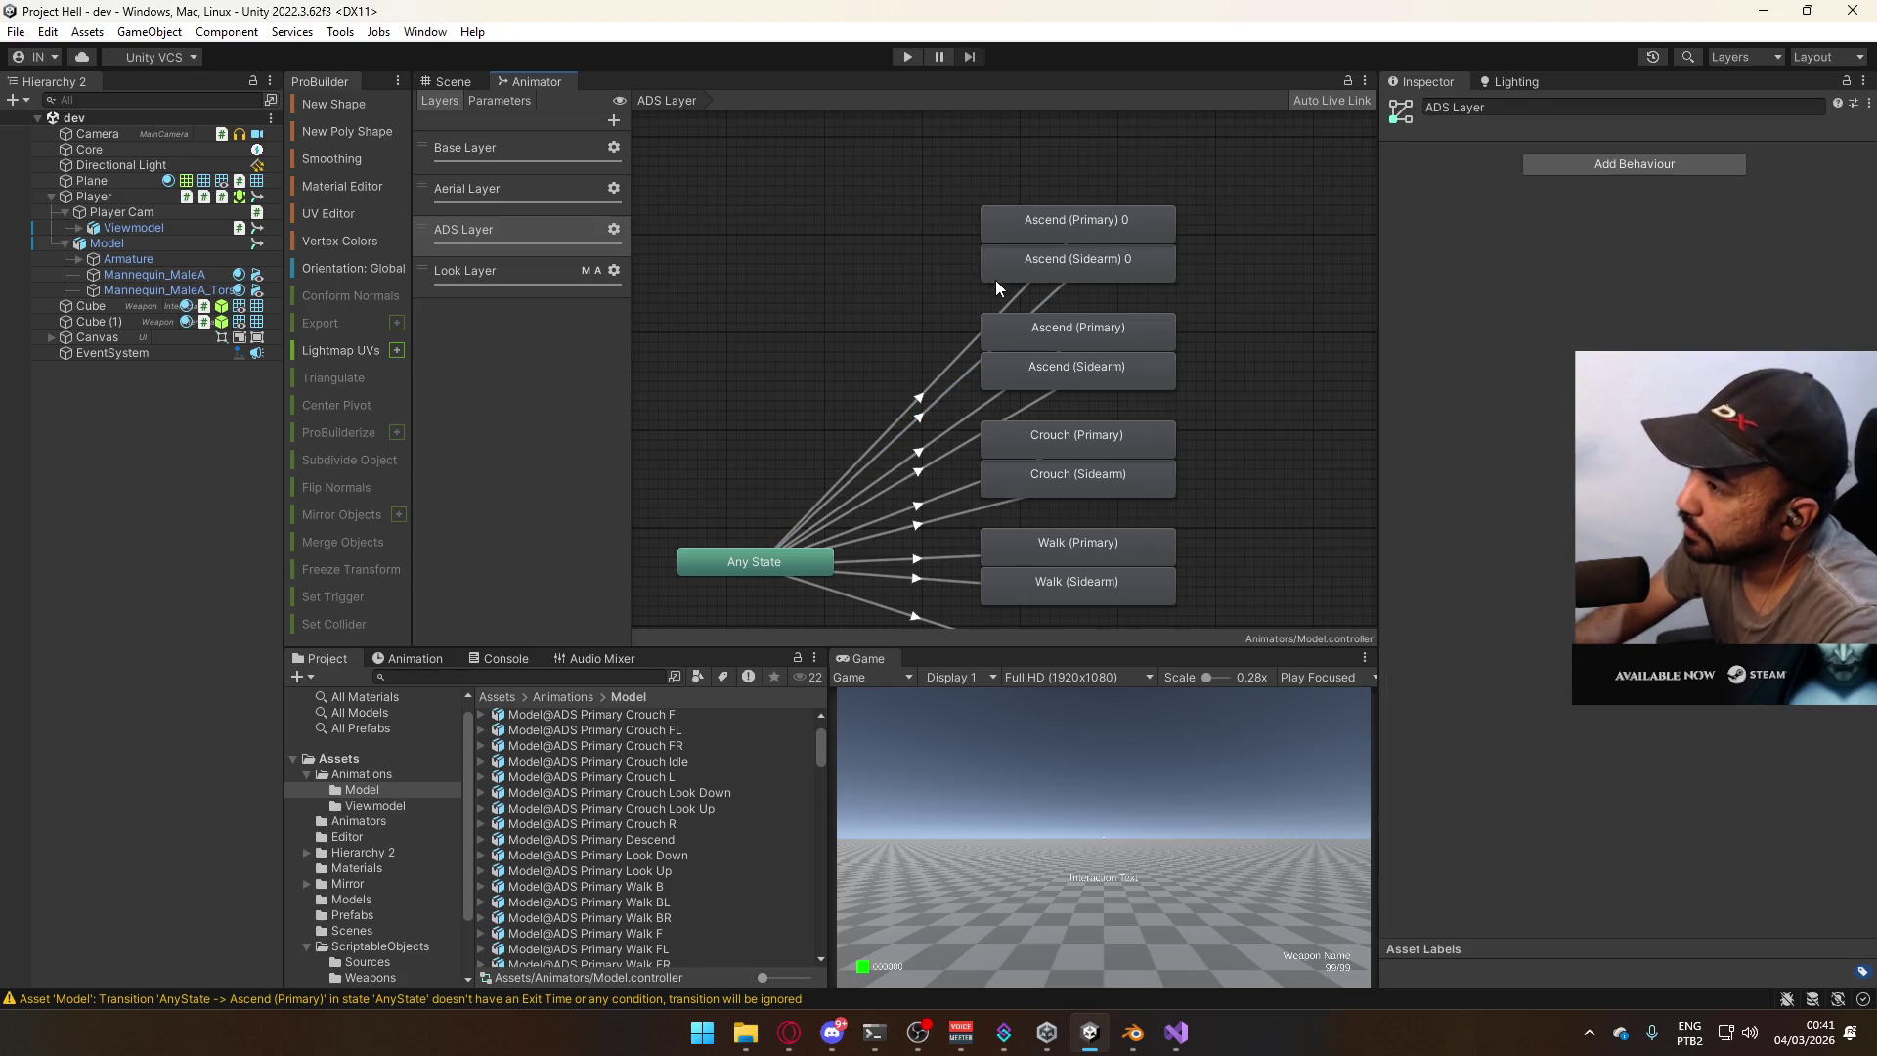
left_click(1033, 279)
left_click(1623, 110)
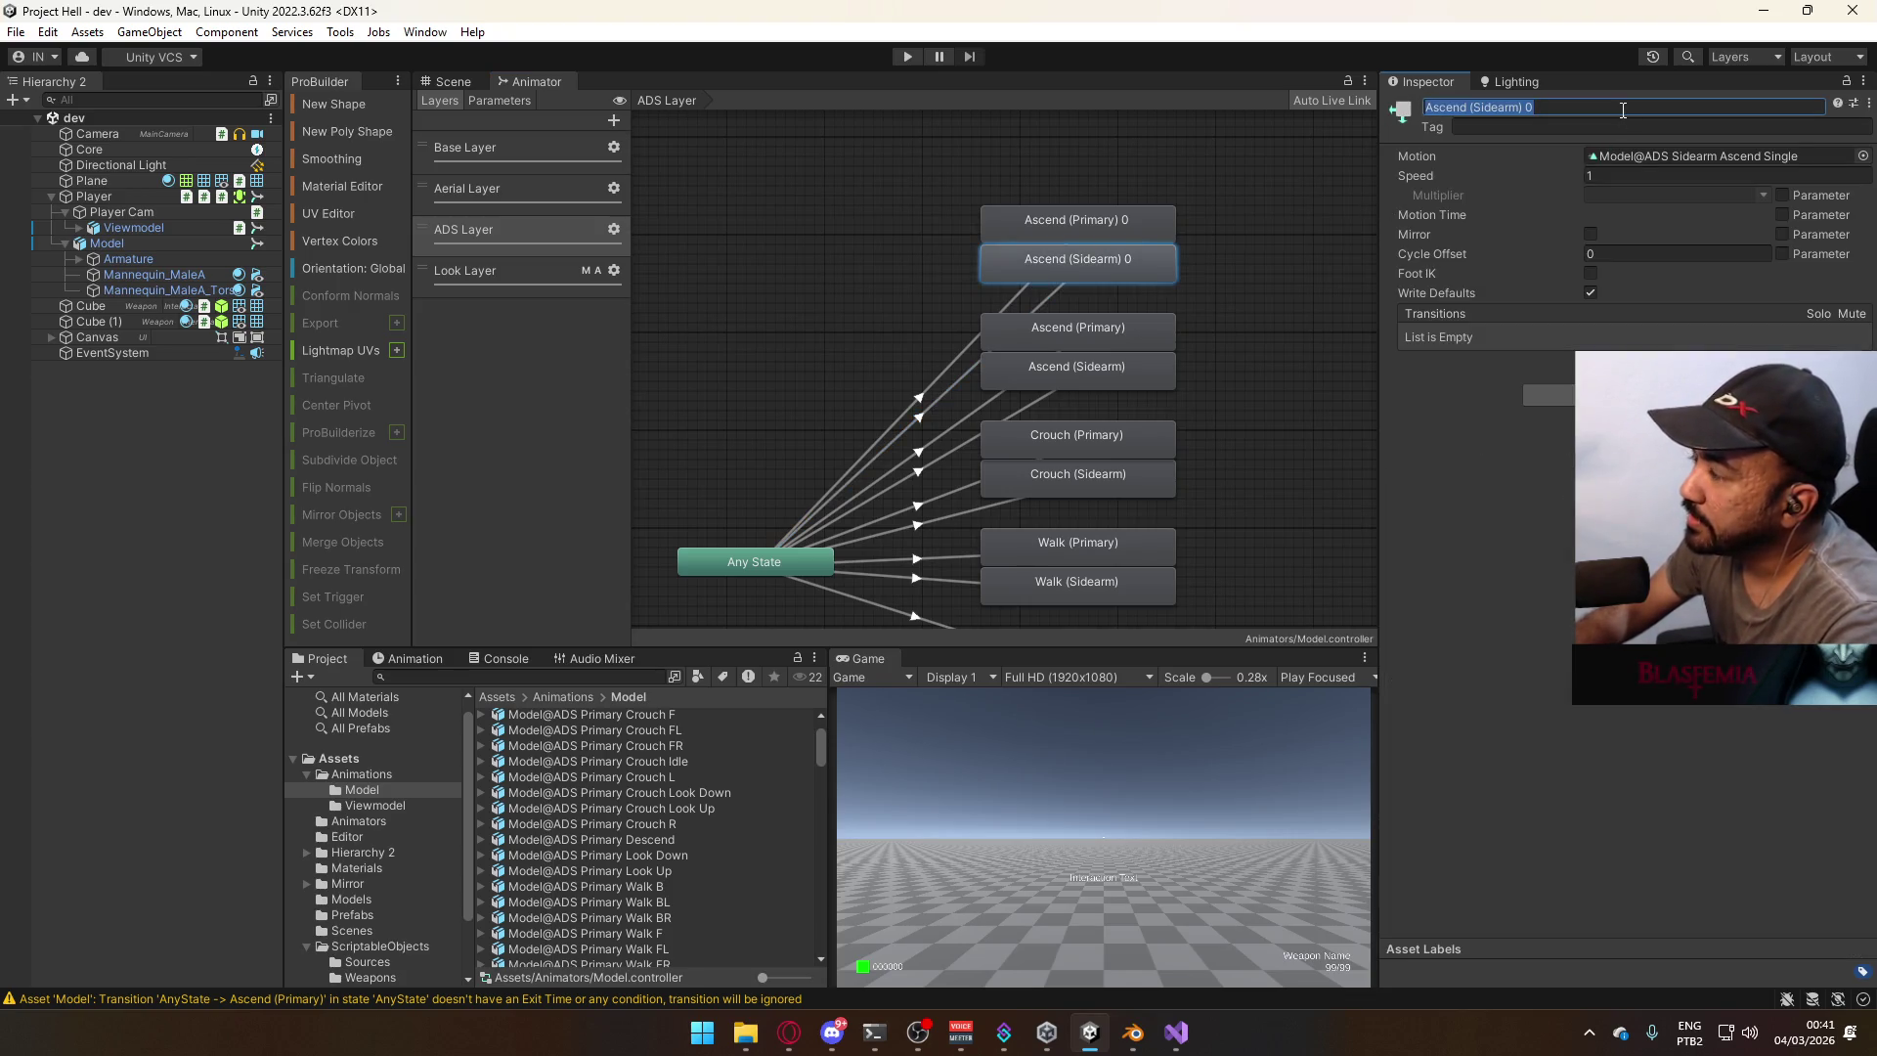
type("Descem")
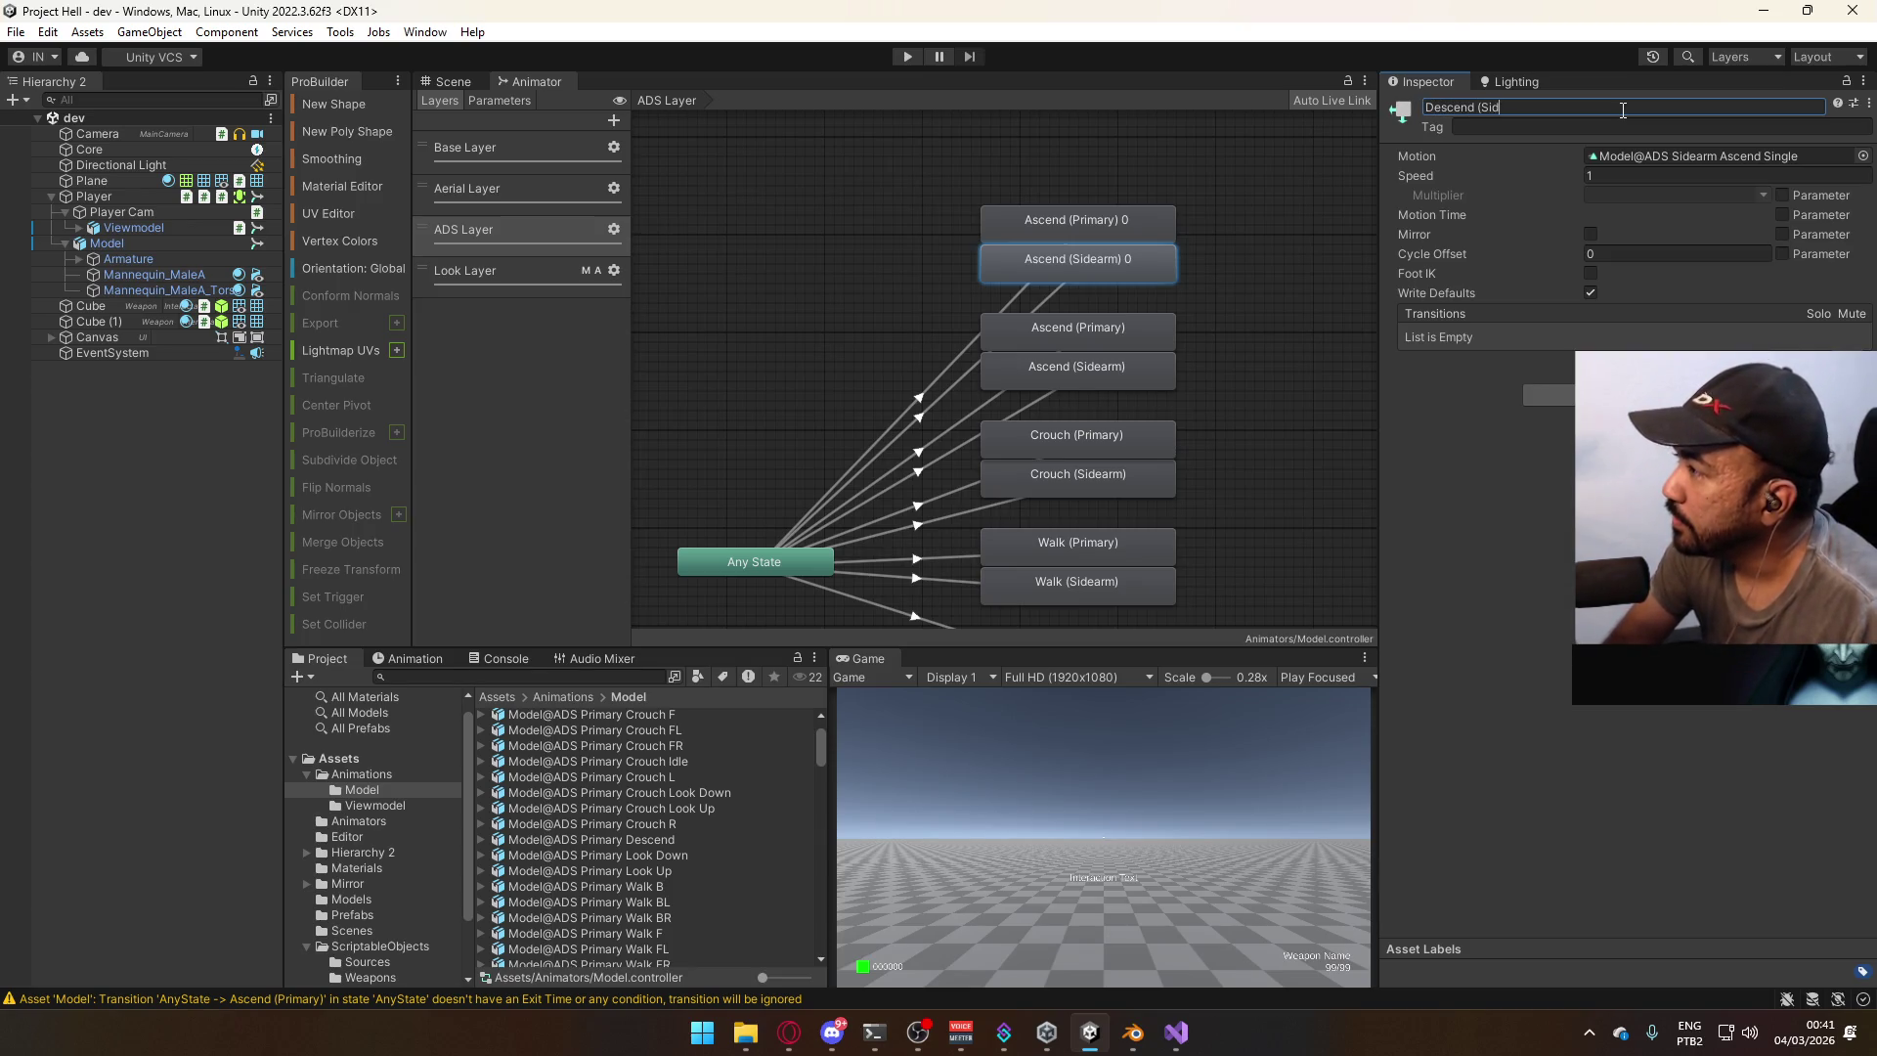
key("Return")
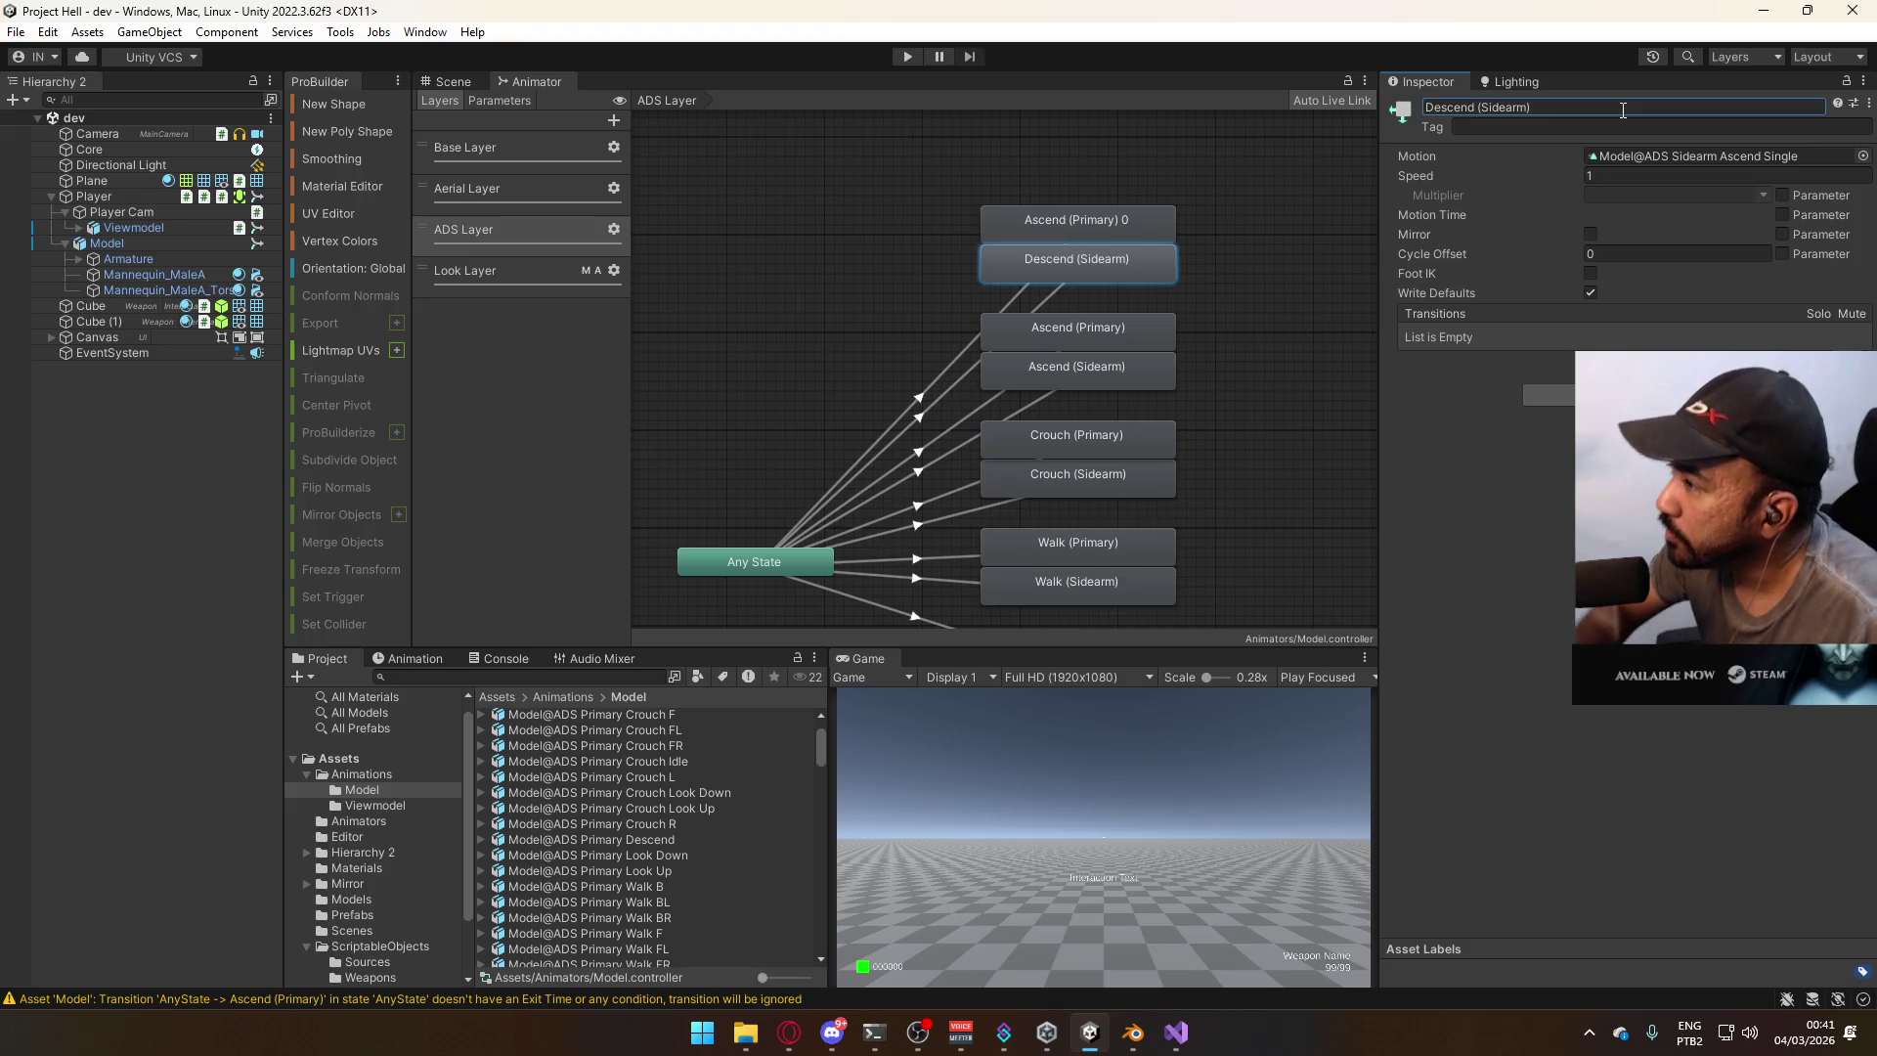
Rename the duplicated Ascend (Primary) 0 state to Descend (Primary).
left_click(1130, 227)
double_click(1593, 109)
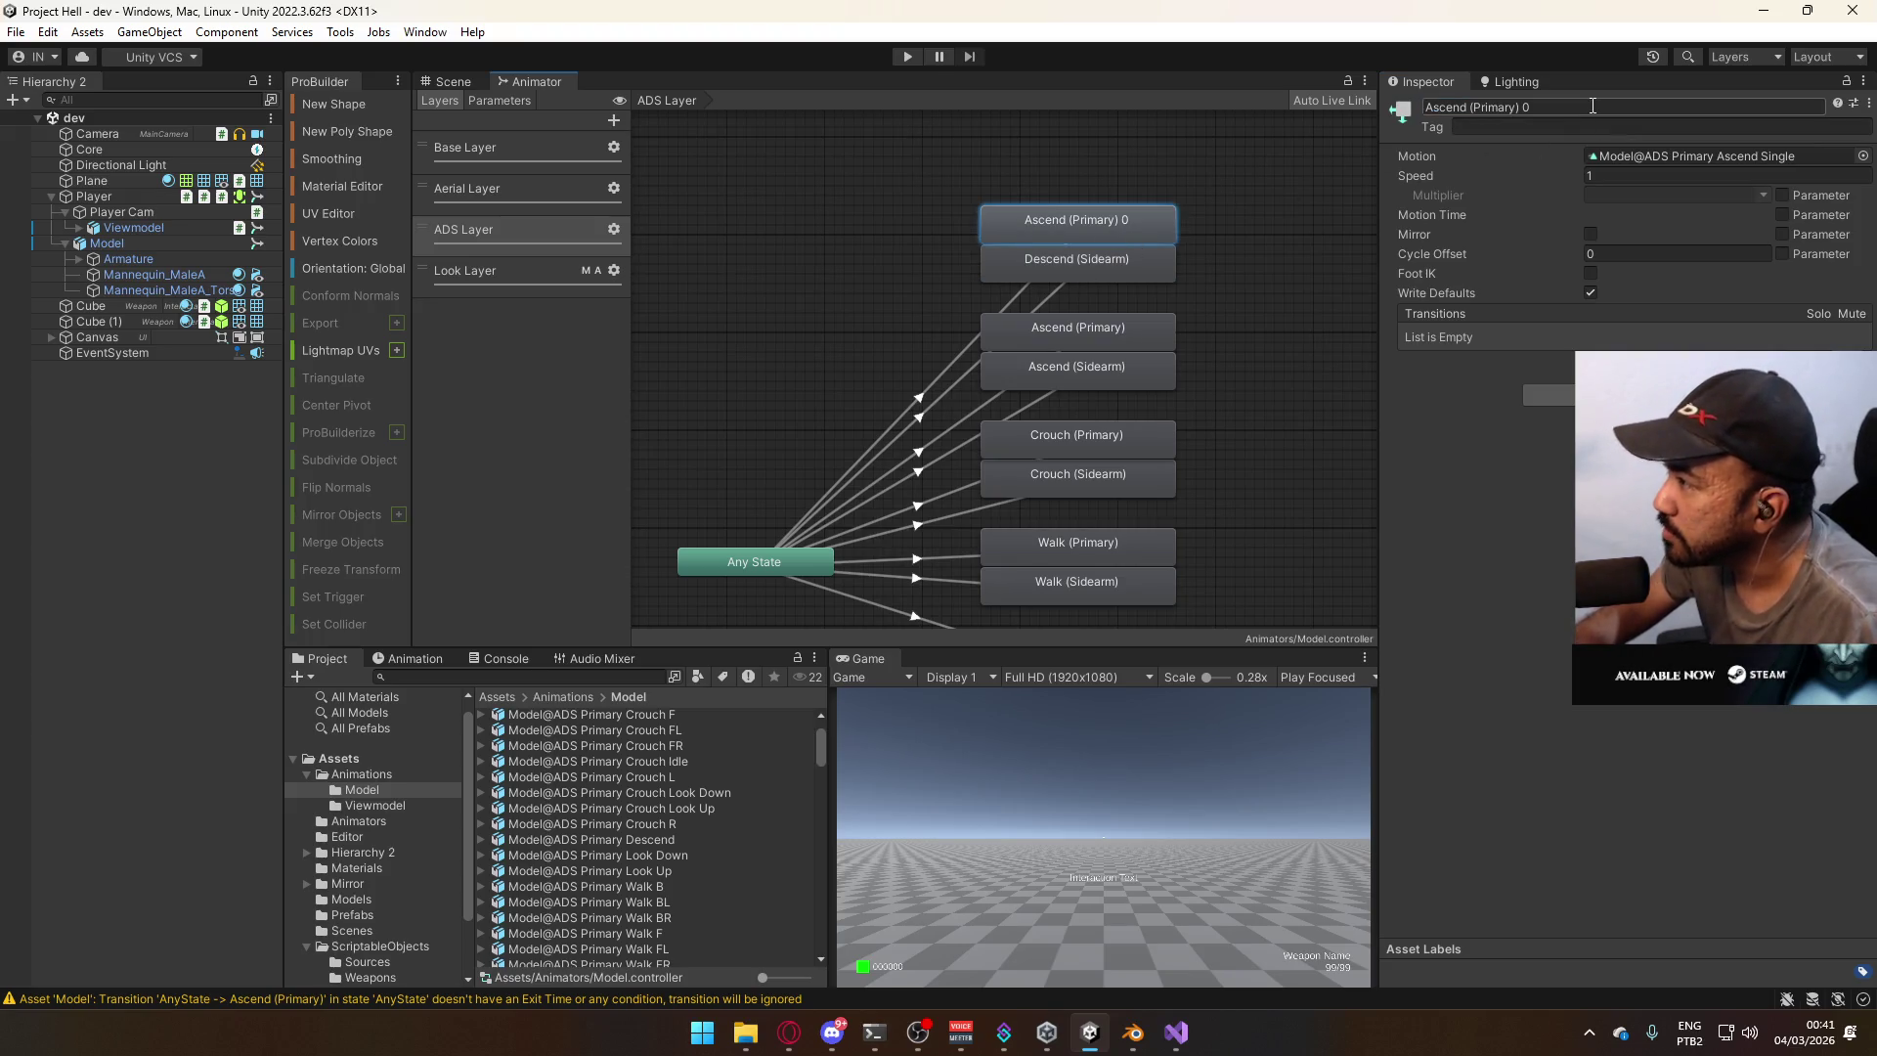
type("Descend (")
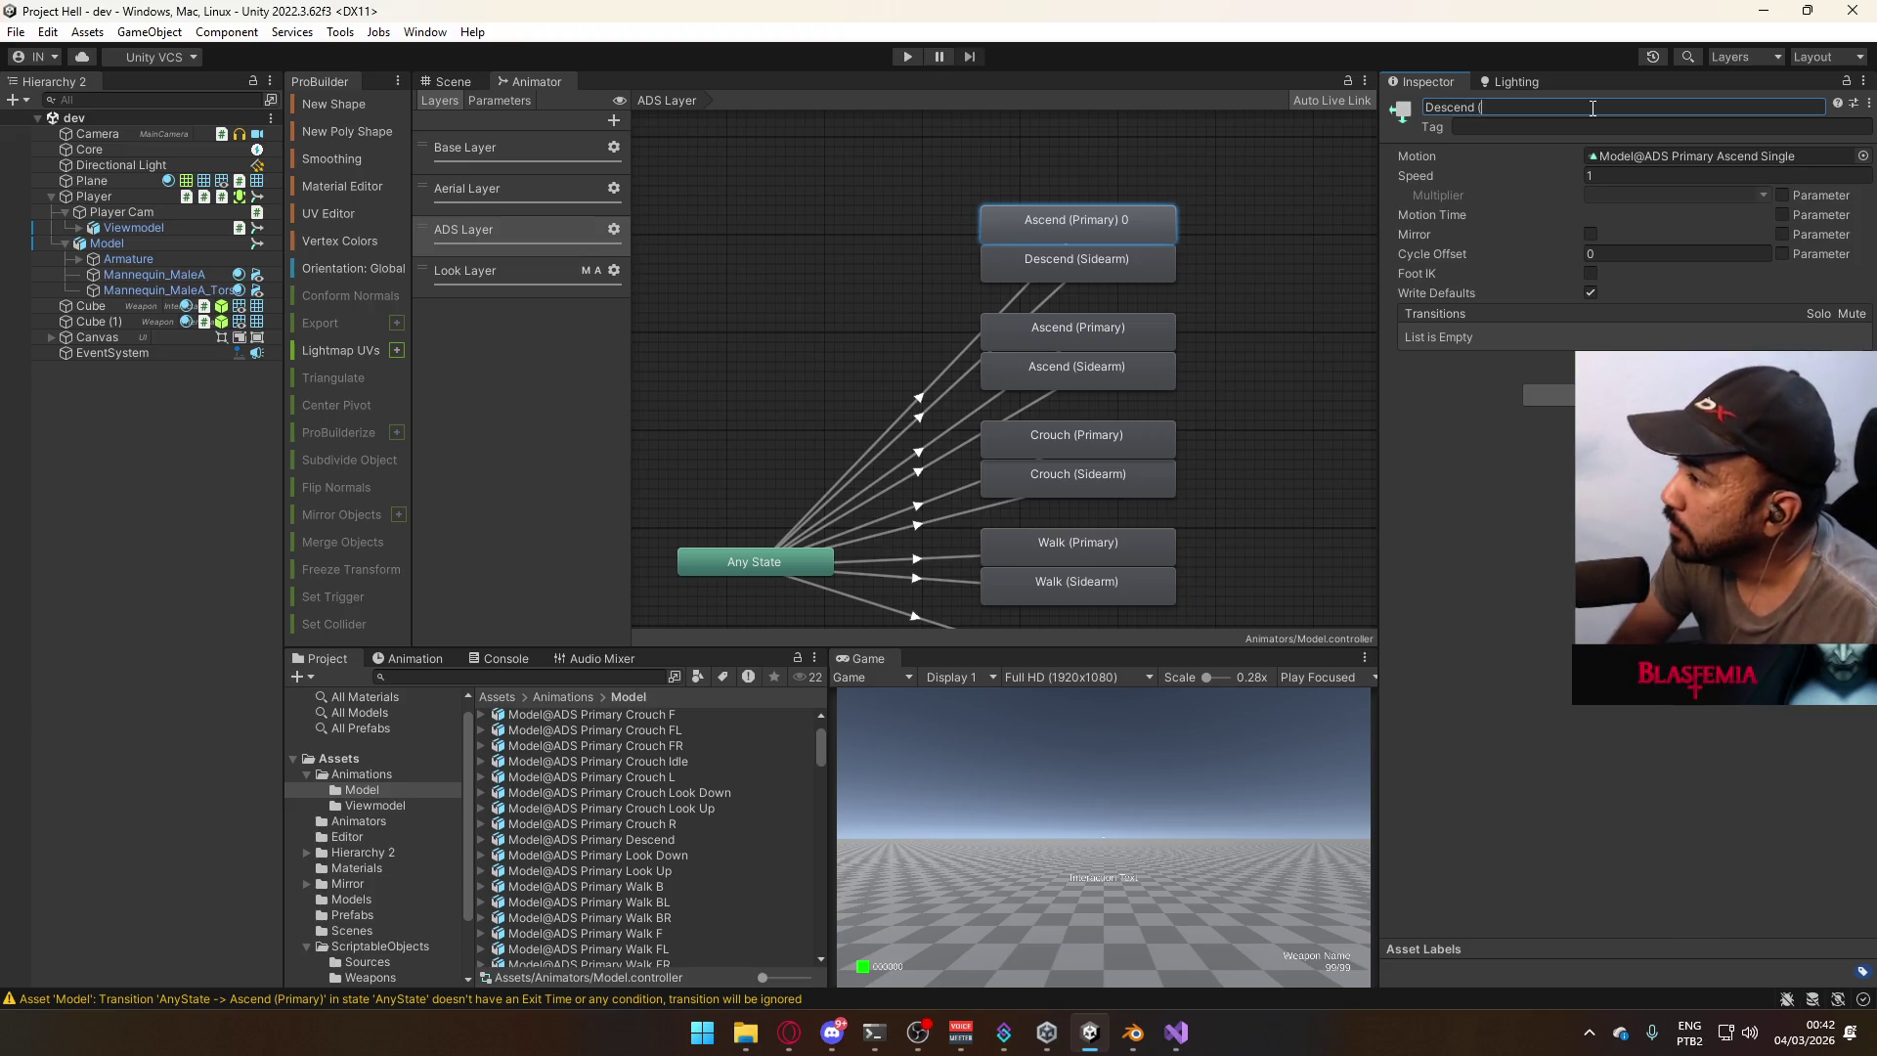
type("Primary)")
key("Return")
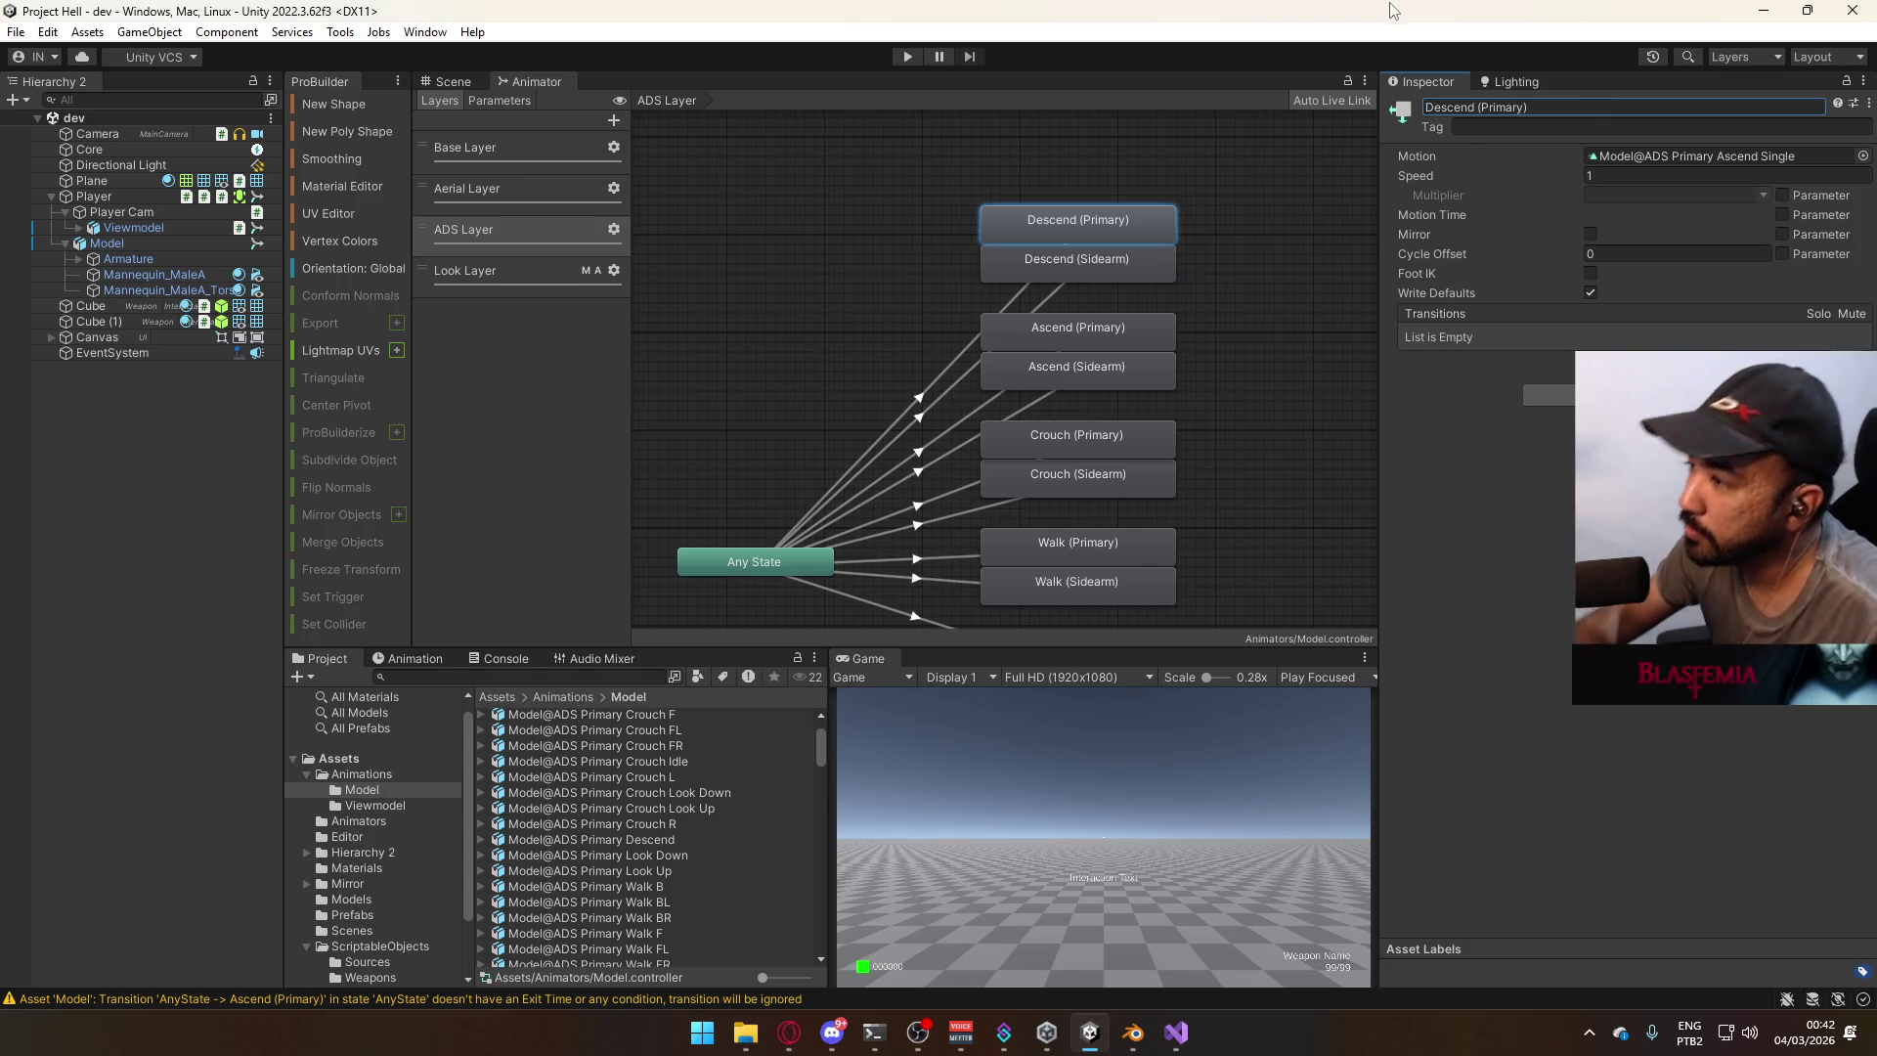
left_click(1230, 271)
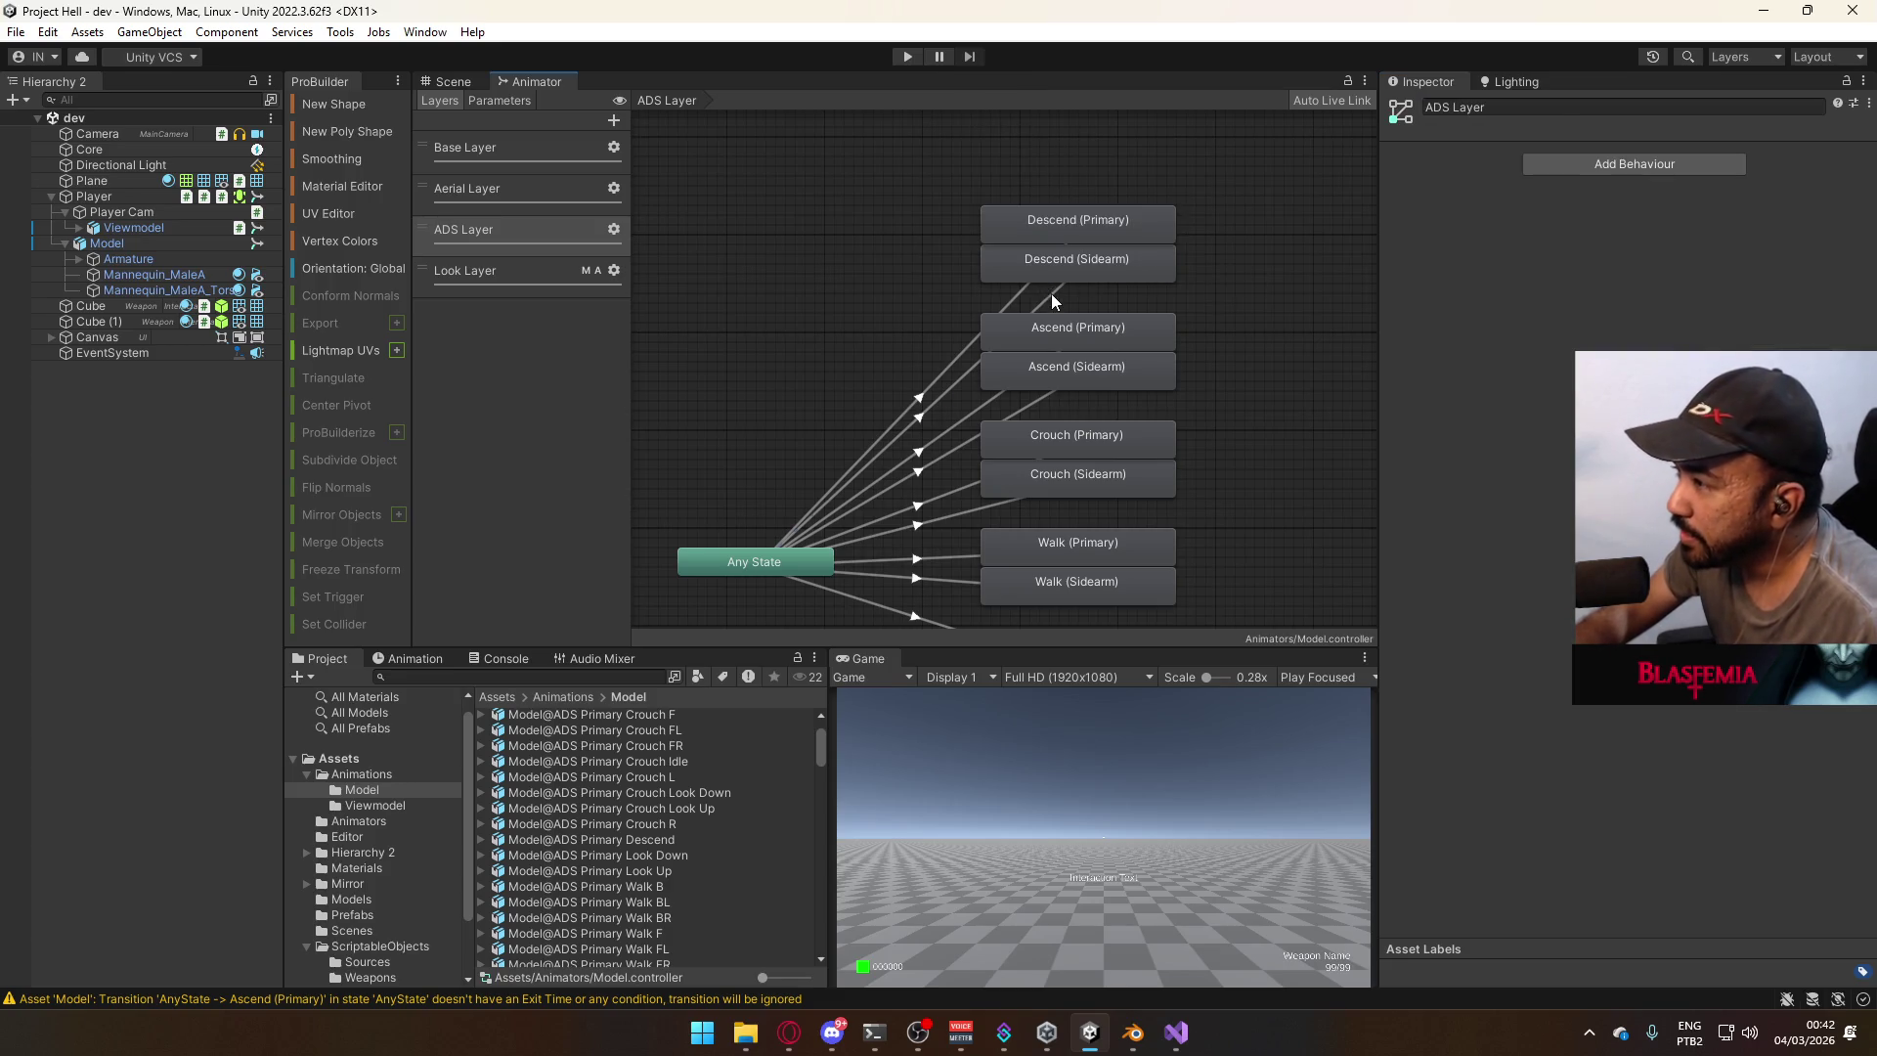
Inspect the Any State transitions into Descend (Sidearm) and Descend (Primary).
left_click(1052, 298)
left_click(1018, 299)
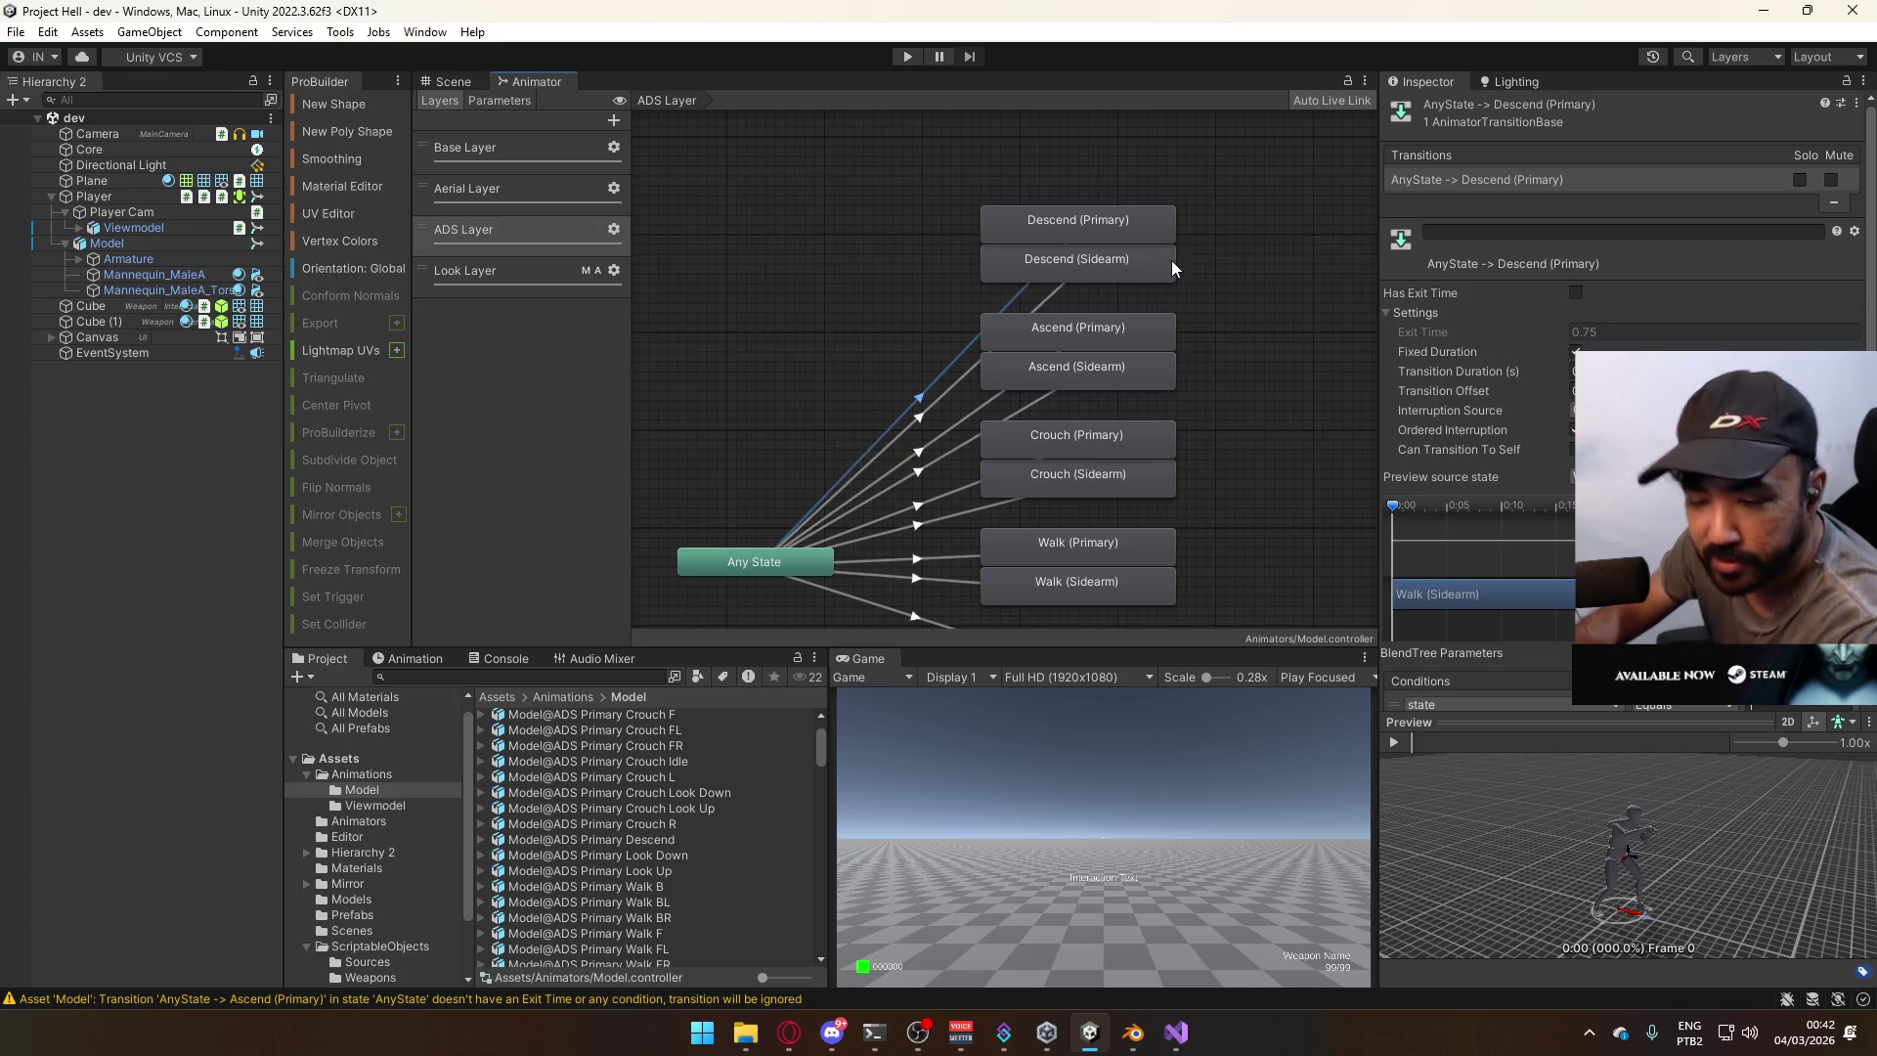
left_click(1066, 289)
left_click(1023, 297)
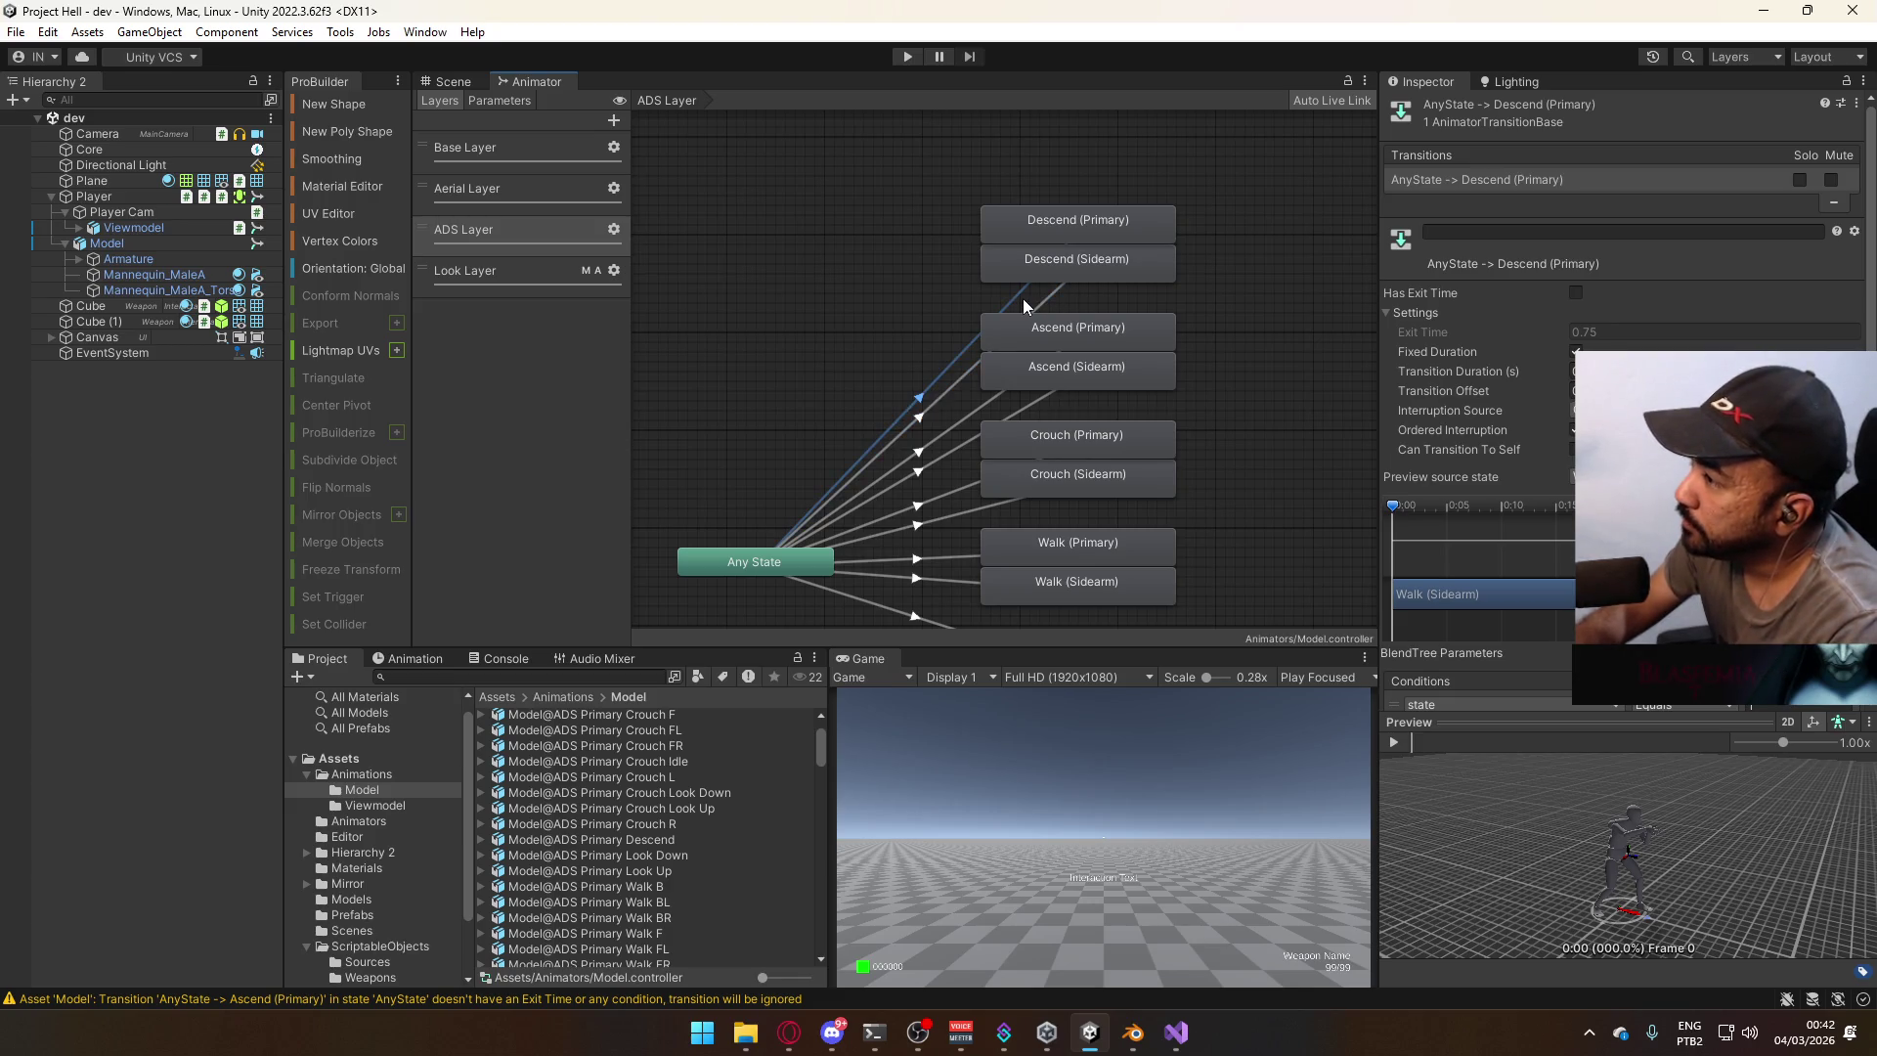
left_click(1106, 233)
left_click(1093, 262)
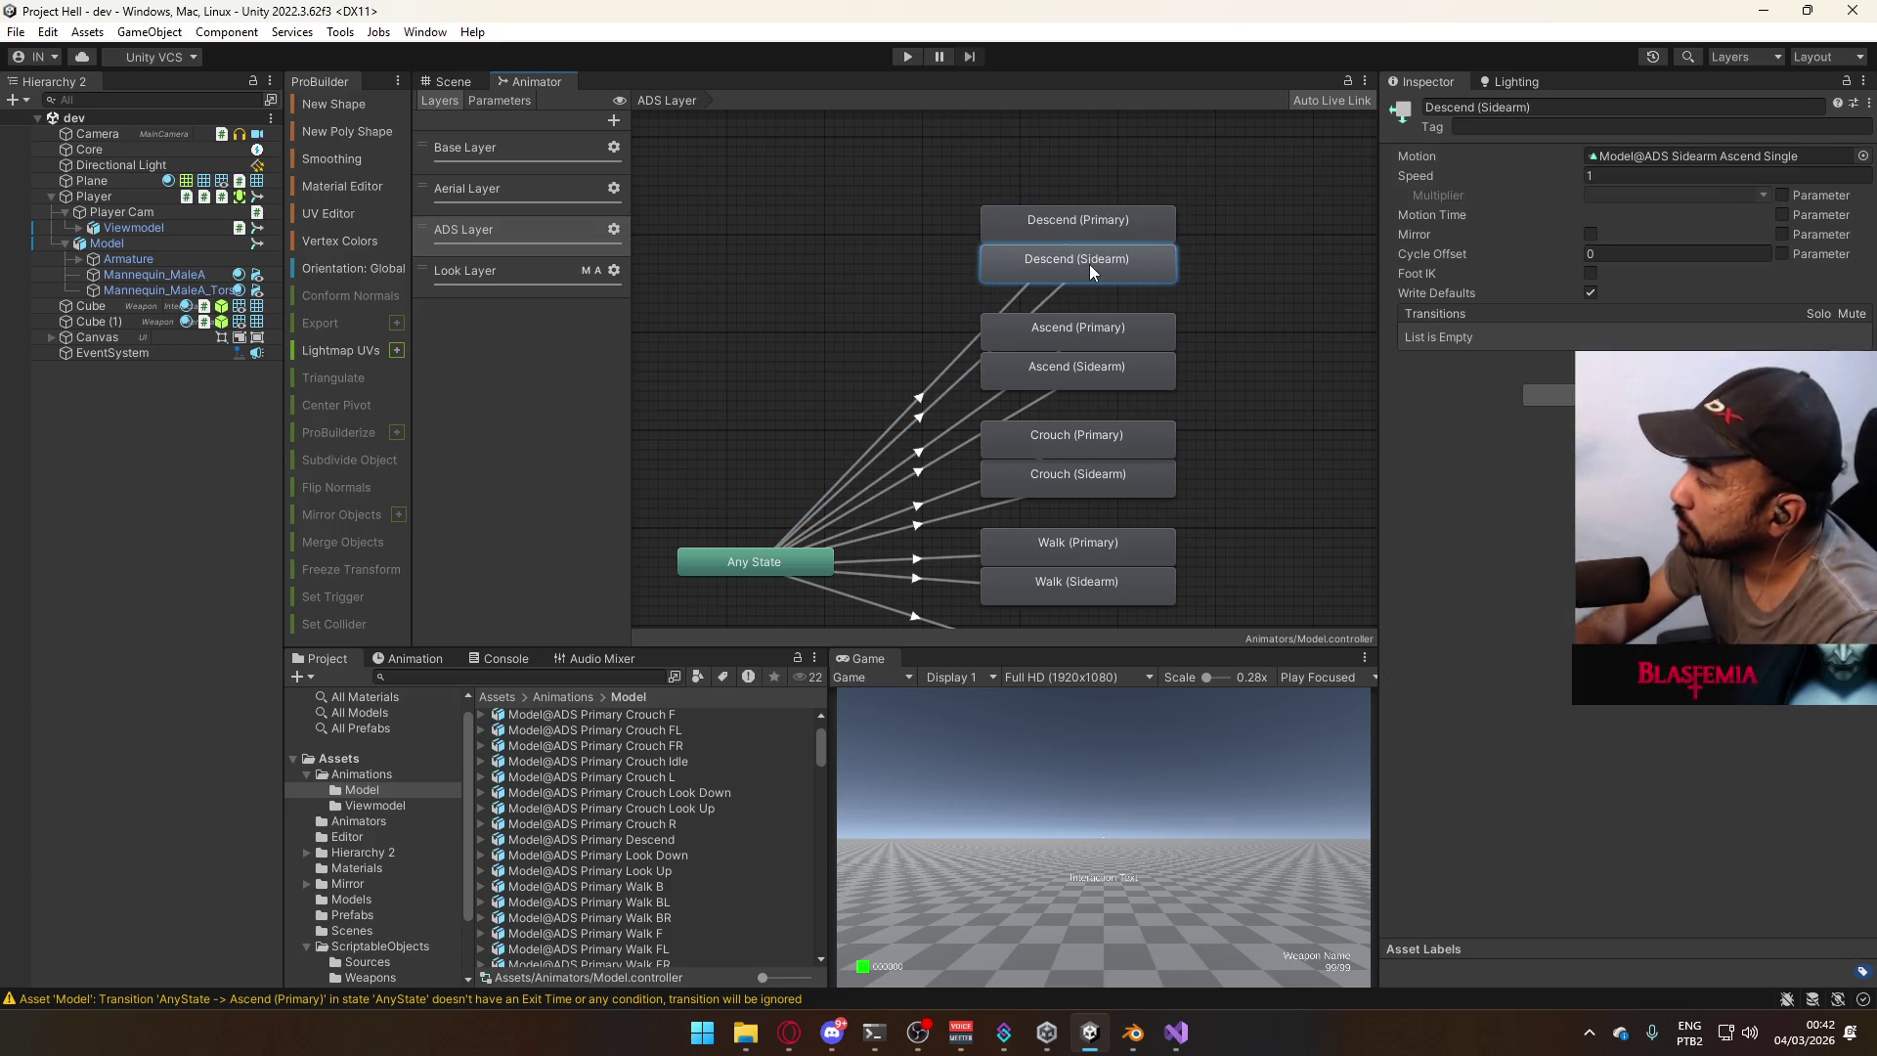
left_click(1052, 303)
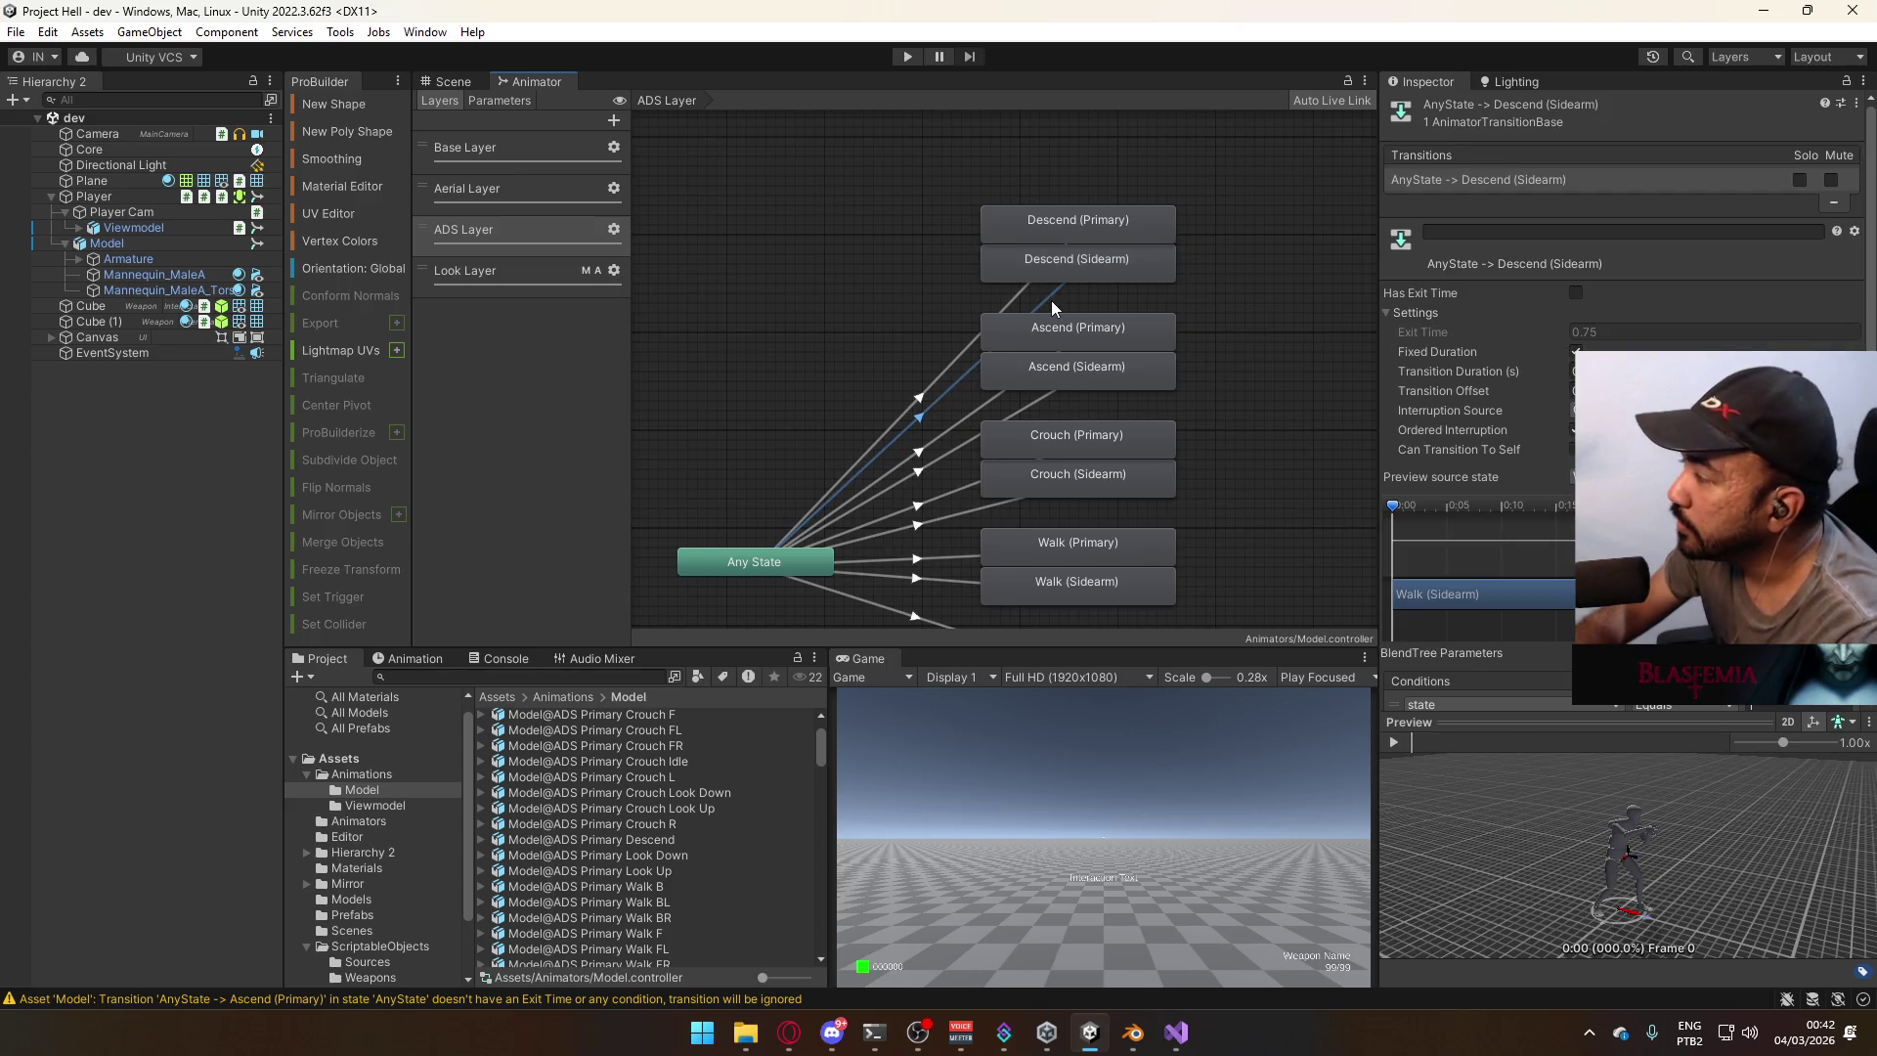
left_click(1021, 290)
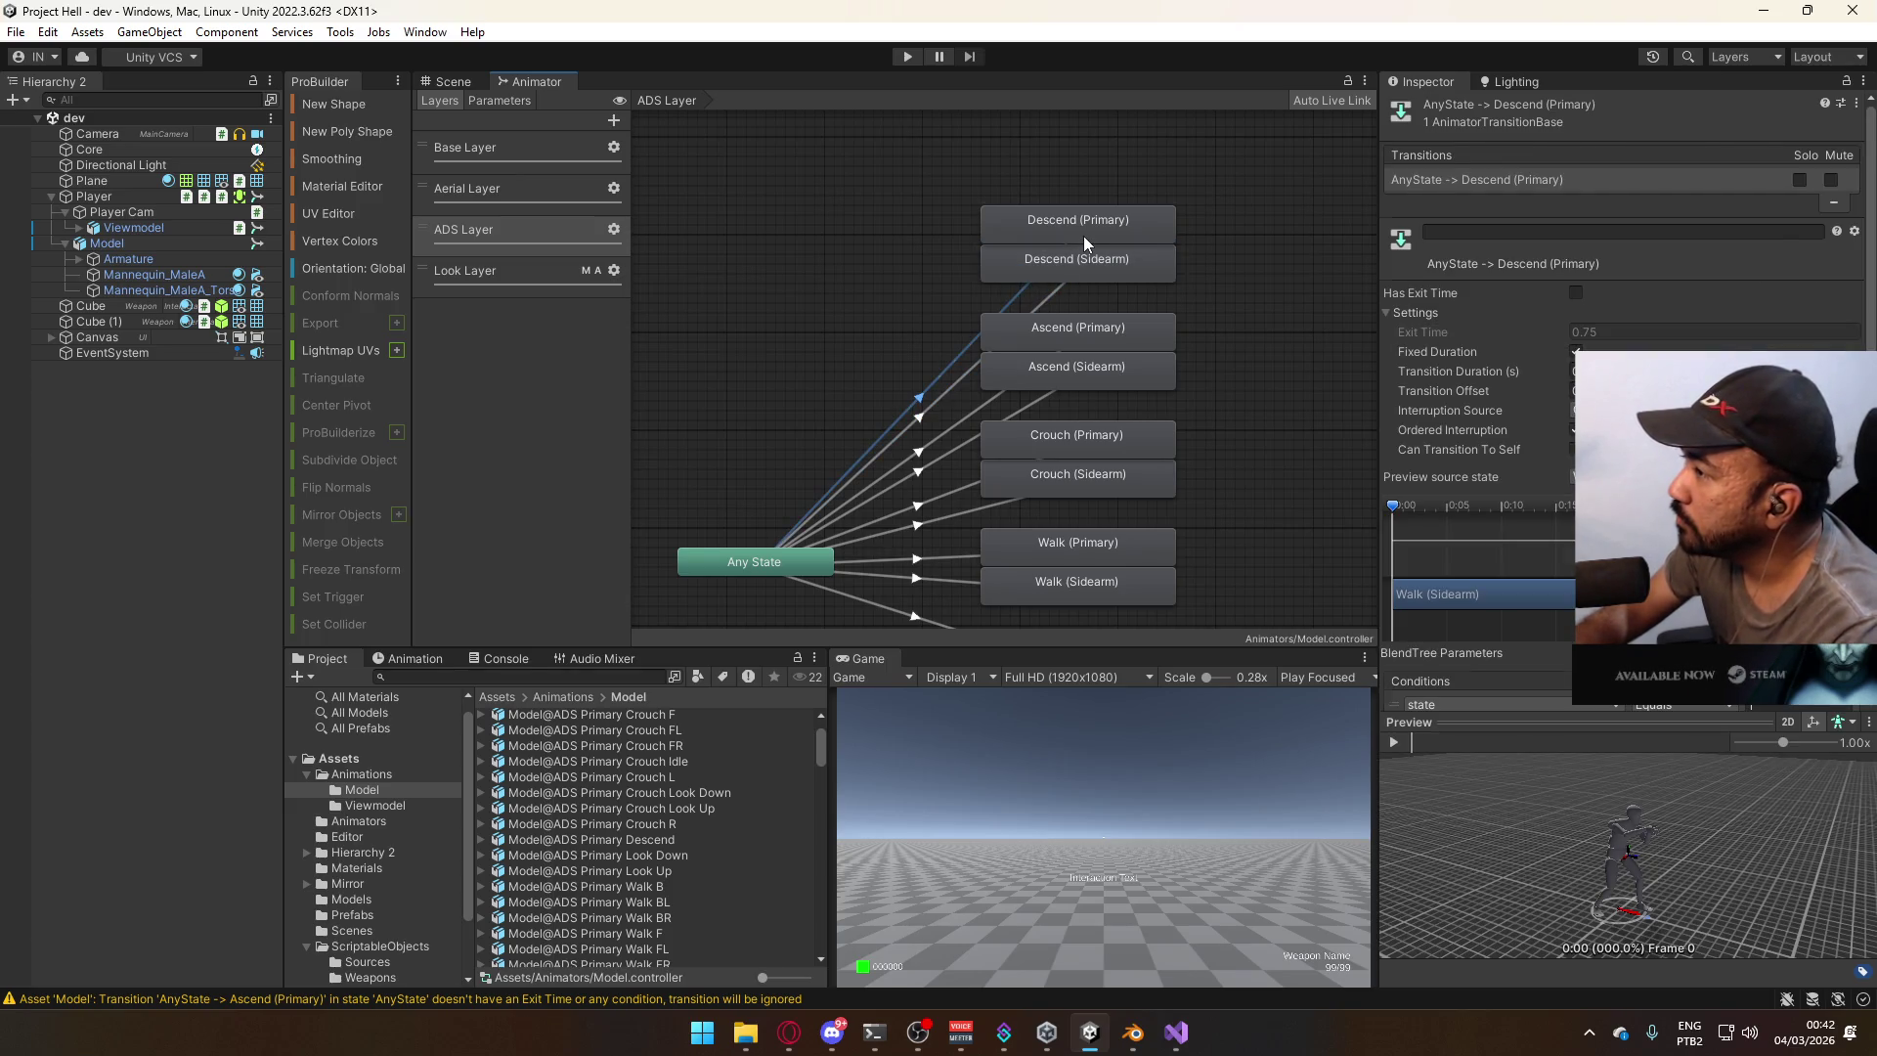
Confirm Descend (Primary) plays ADS Primary Ascend Single, then raise the Descend, Ascend and Crouch states.
left_click(1084, 238)
left_click(1077, 274)
left_click(1082, 243)
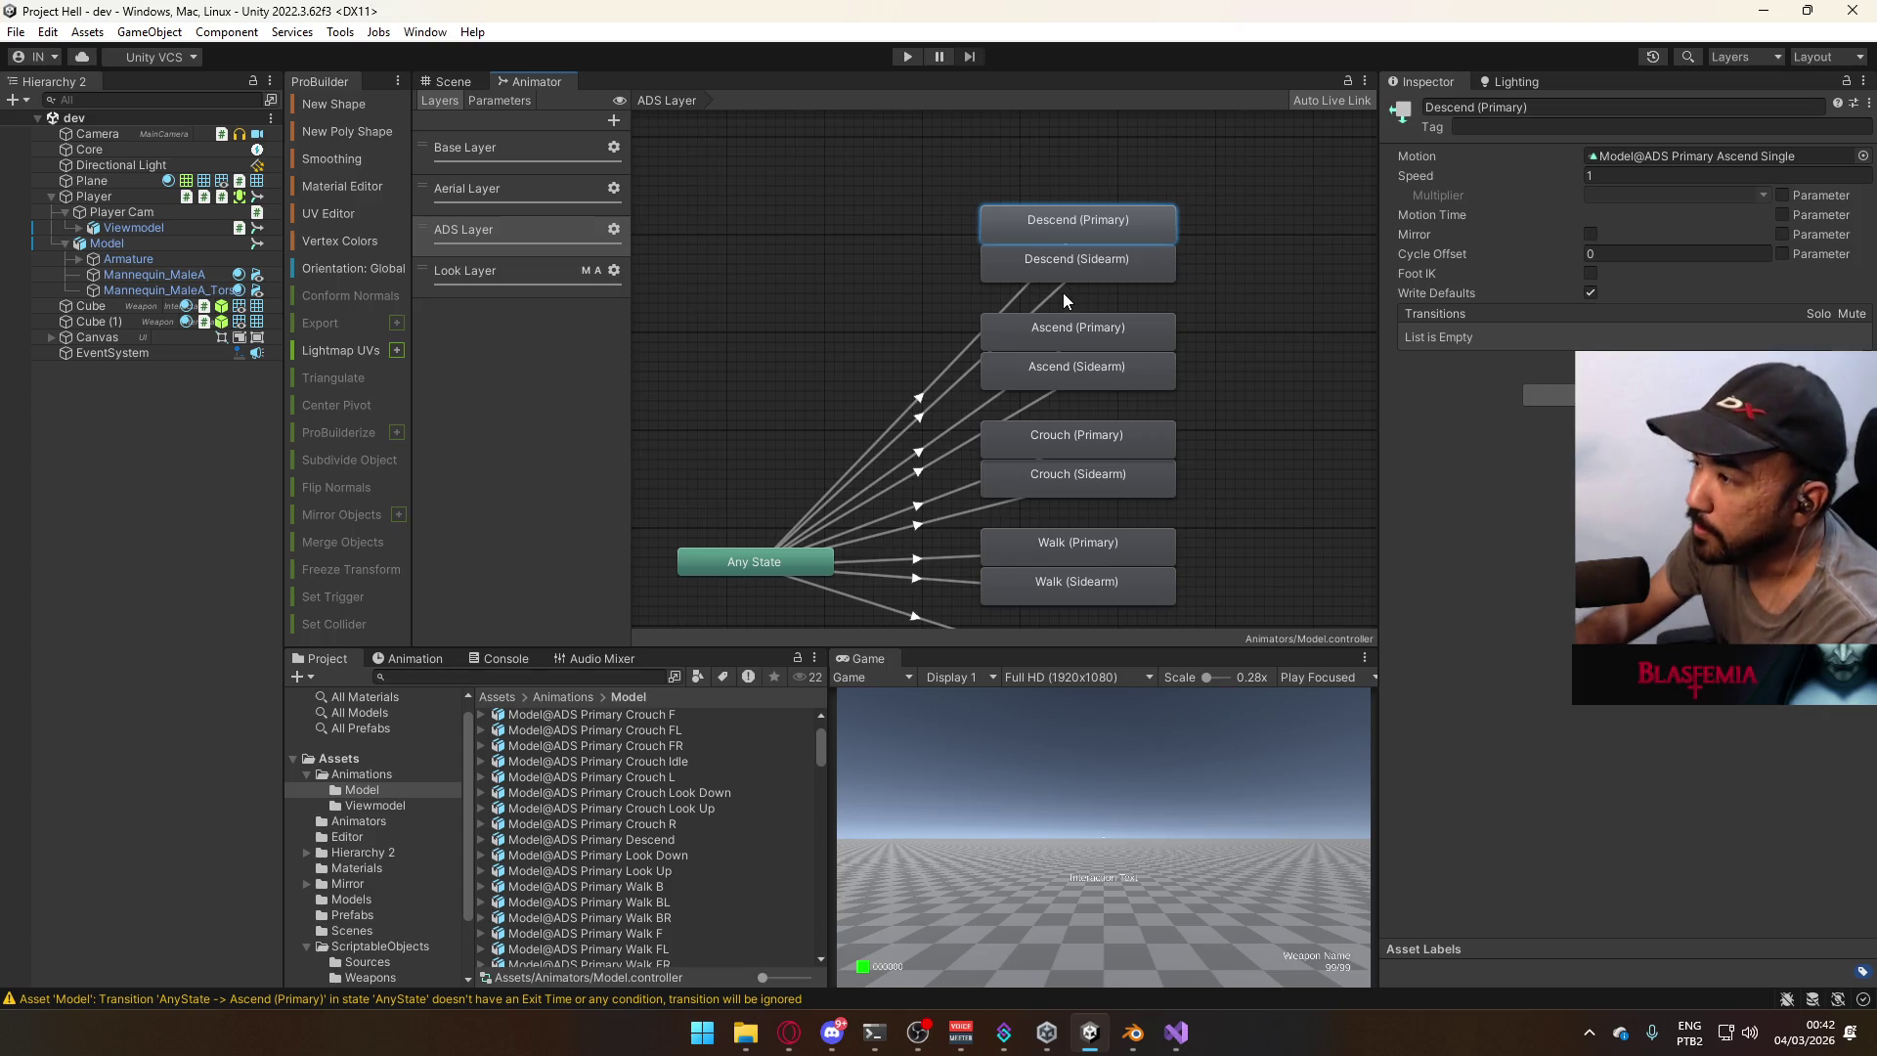
left_click(1064, 291)
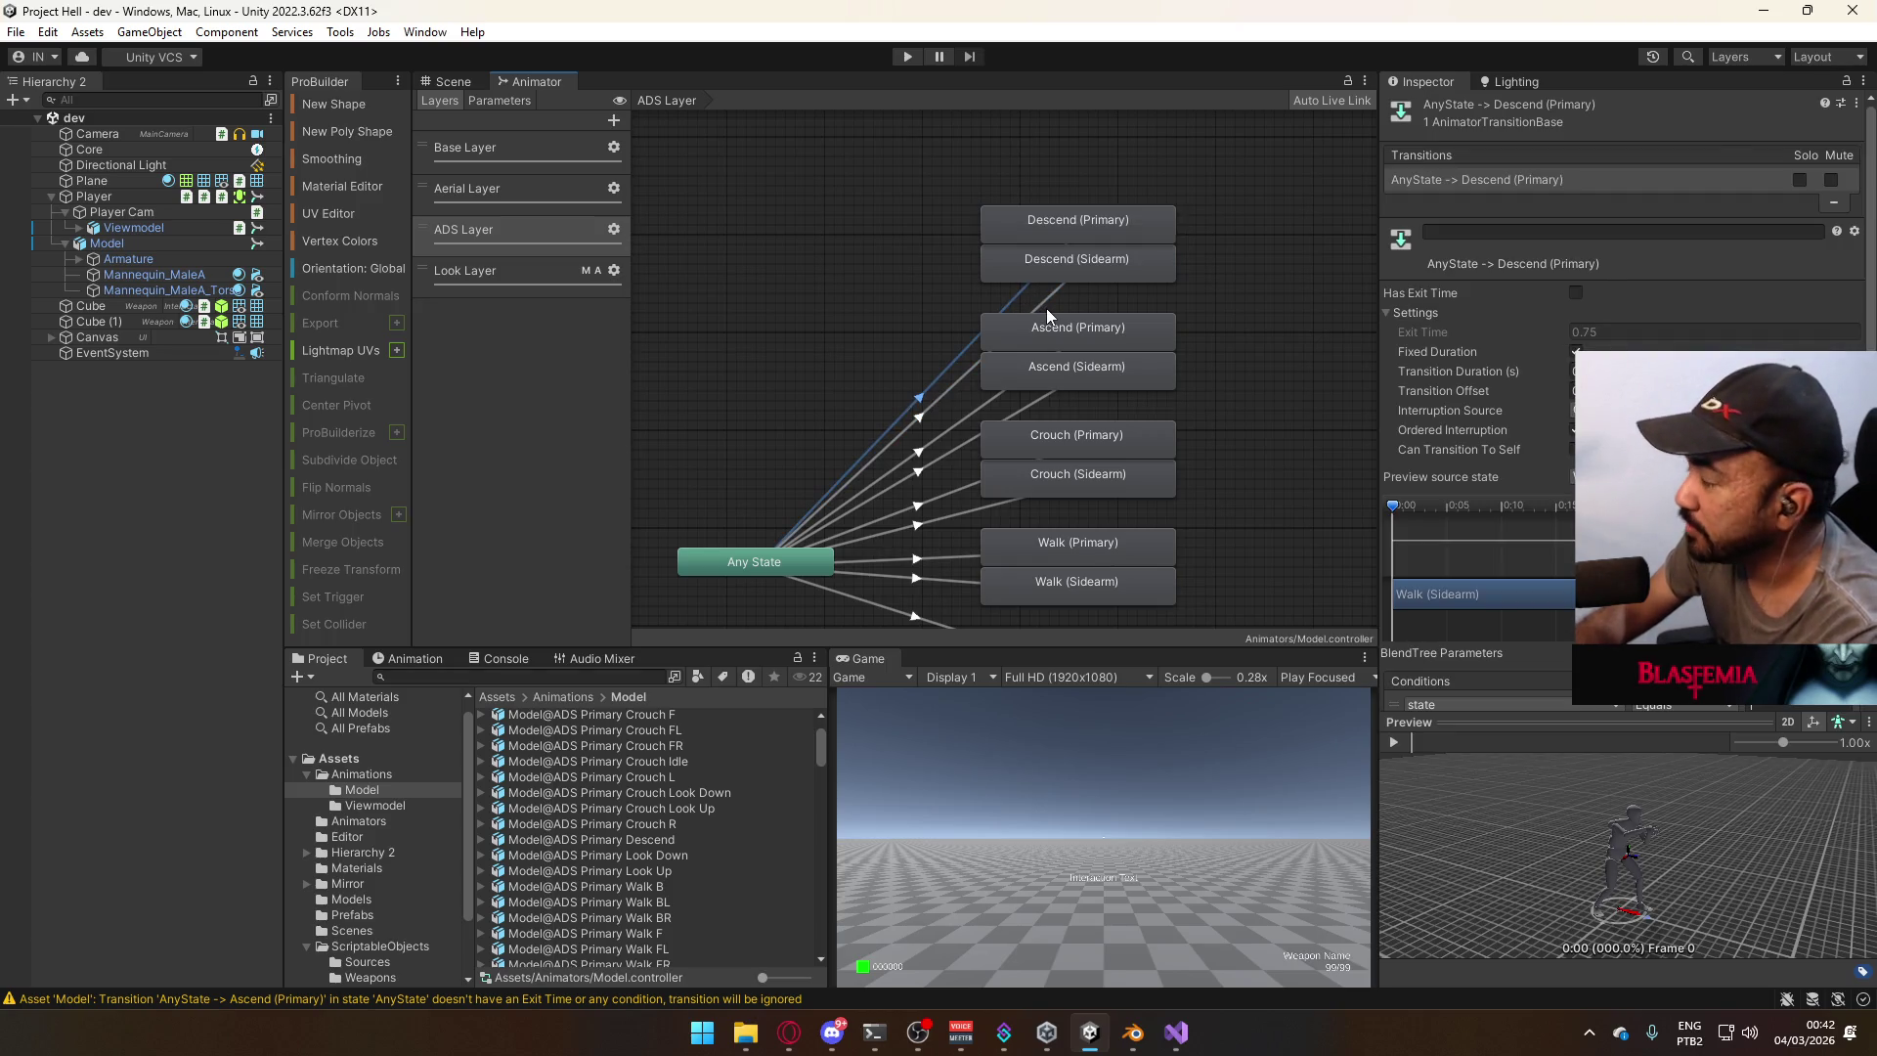
left_click(1013, 303)
left_click(1099, 231)
left_click(1089, 261)
left_click(1095, 233)
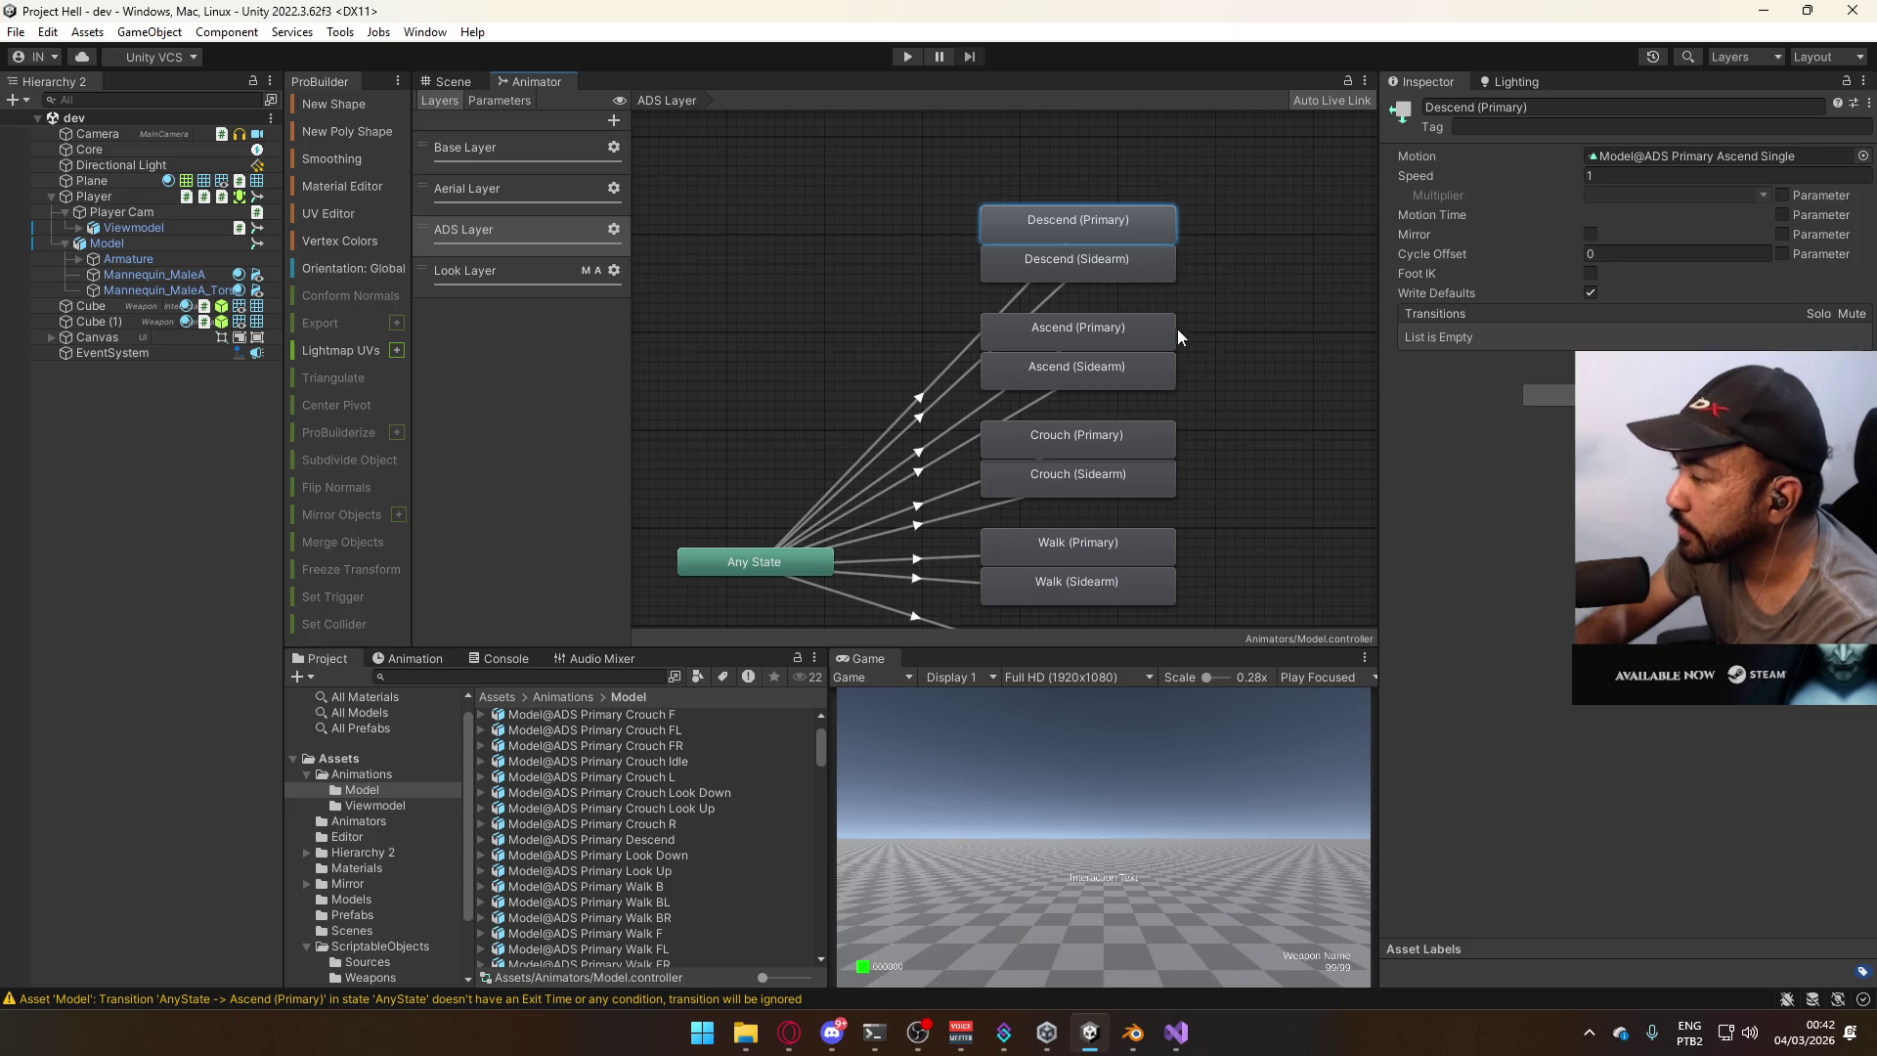
scroll(1177, 328, "down", 2)
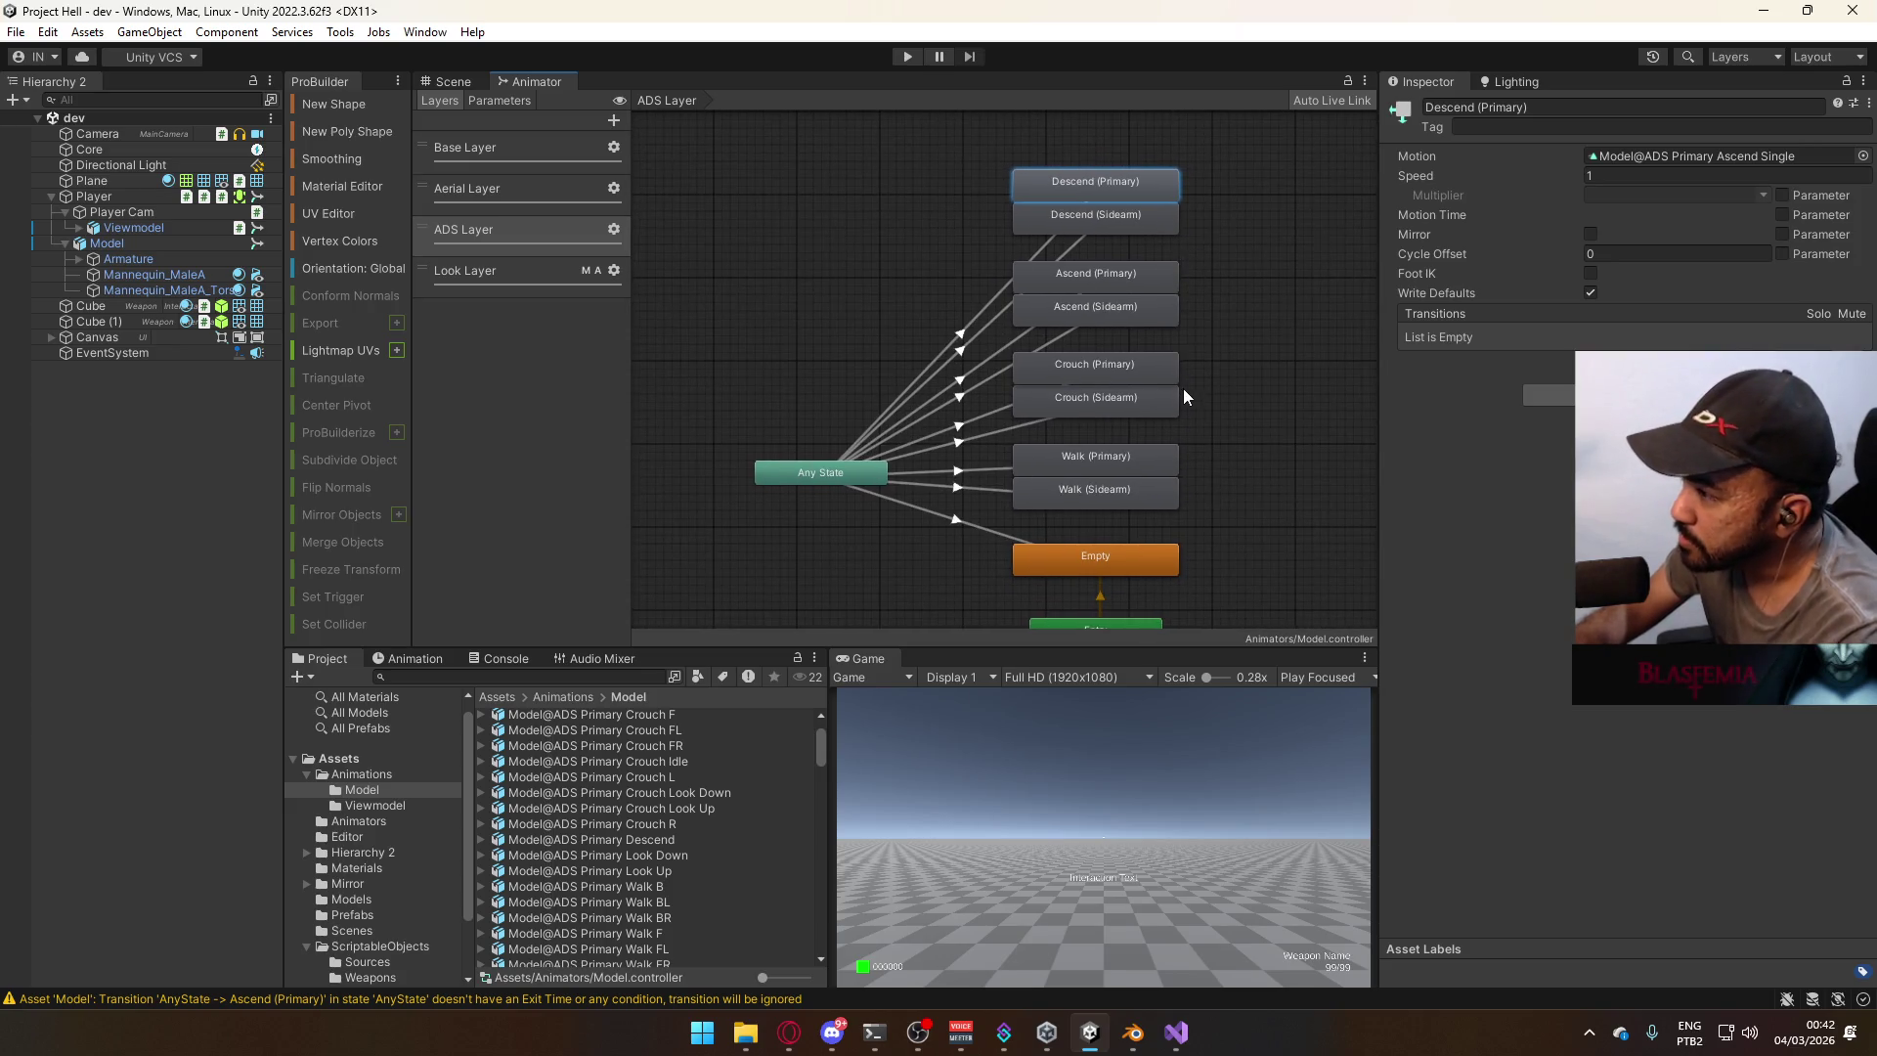
left_click_drag(1211, 201, 1103, 401)
Nudge the Descend and Ascend states upward, then select just the two Descend states.
left_click(1236, 299)
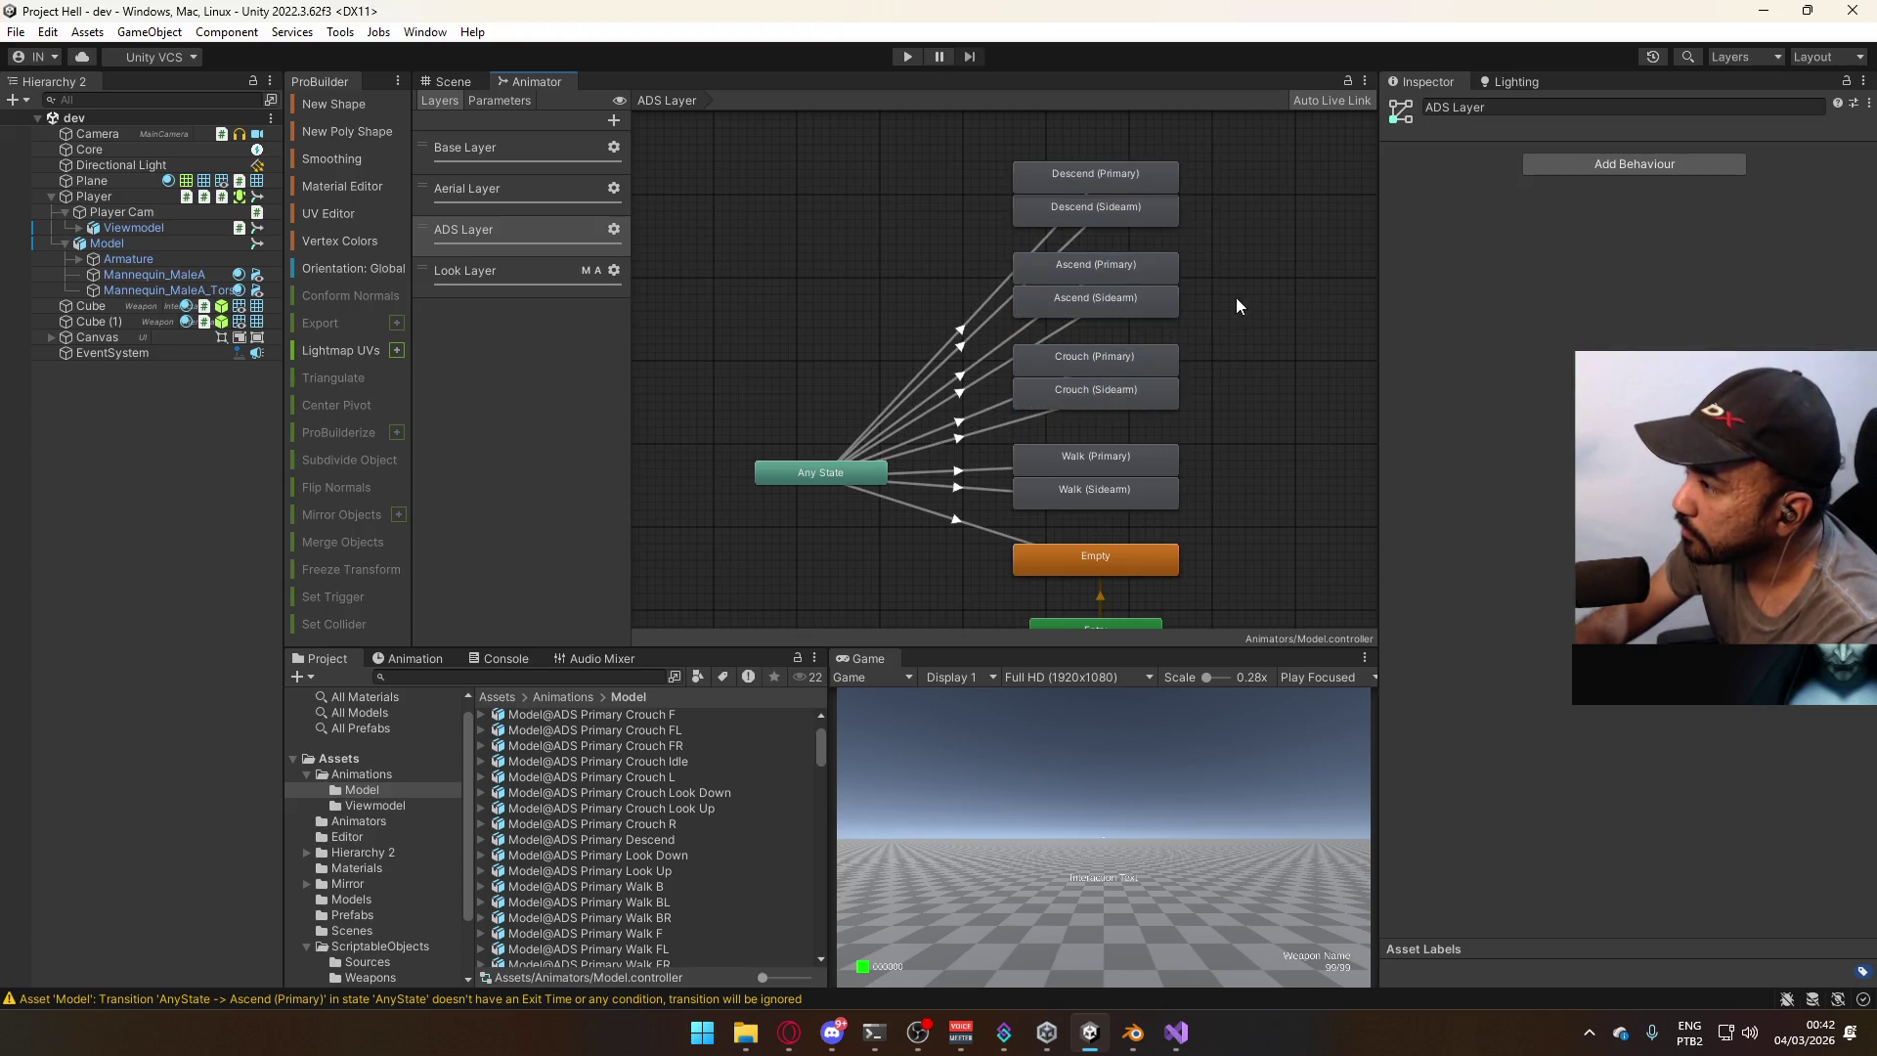
mouse_move(1200, 254)
left_mouse_down()
mouse_move(1130, 179)
mouse_move(1106, 206)
left_mouse_up()
mouse_move(1263, 217)
left_mouse_down()
mouse_move(1103, 166)
mouse_move(1122, 188)
left_mouse_up()
Review the conditions of the Any State transitions into Descend (Primary) and Descend (Sidearm).
left_click(1049, 225)
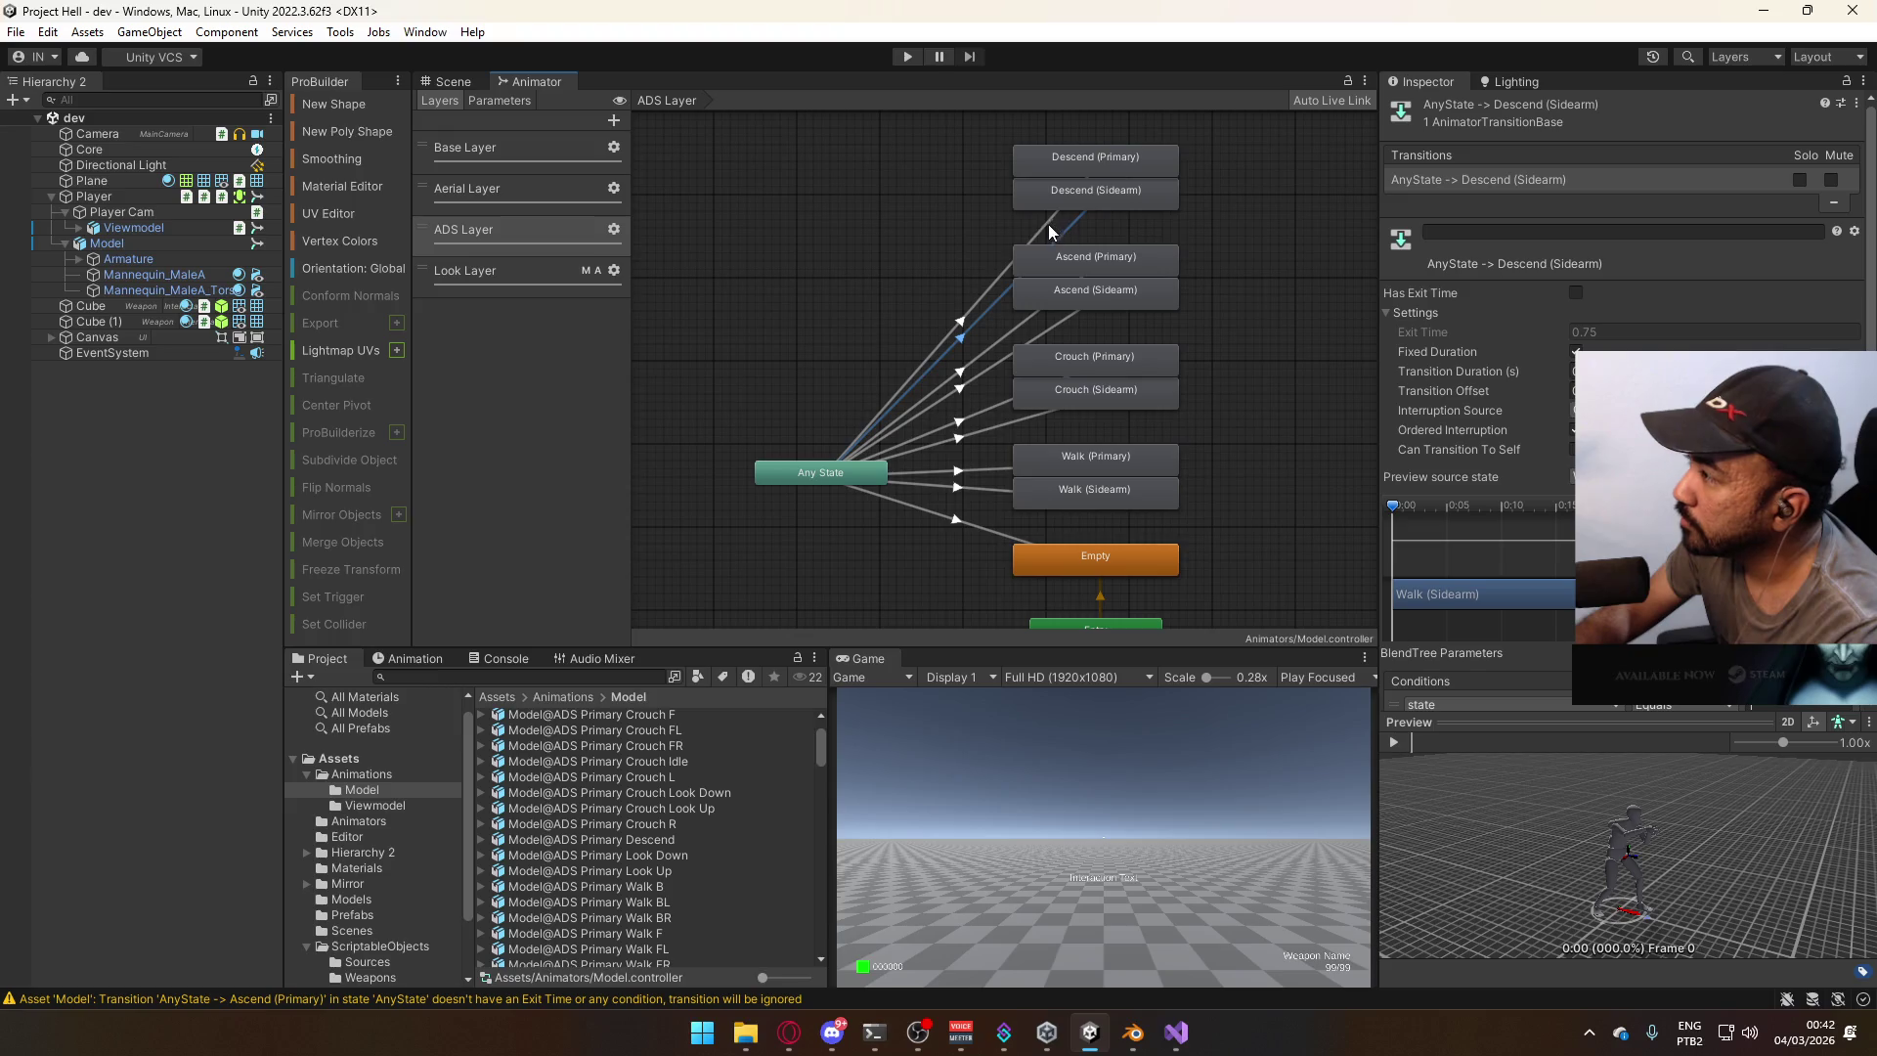
left_click(1034, 225)
left_click(1039, 231)
left_click(1076, 235)
left_click(1037, 226)
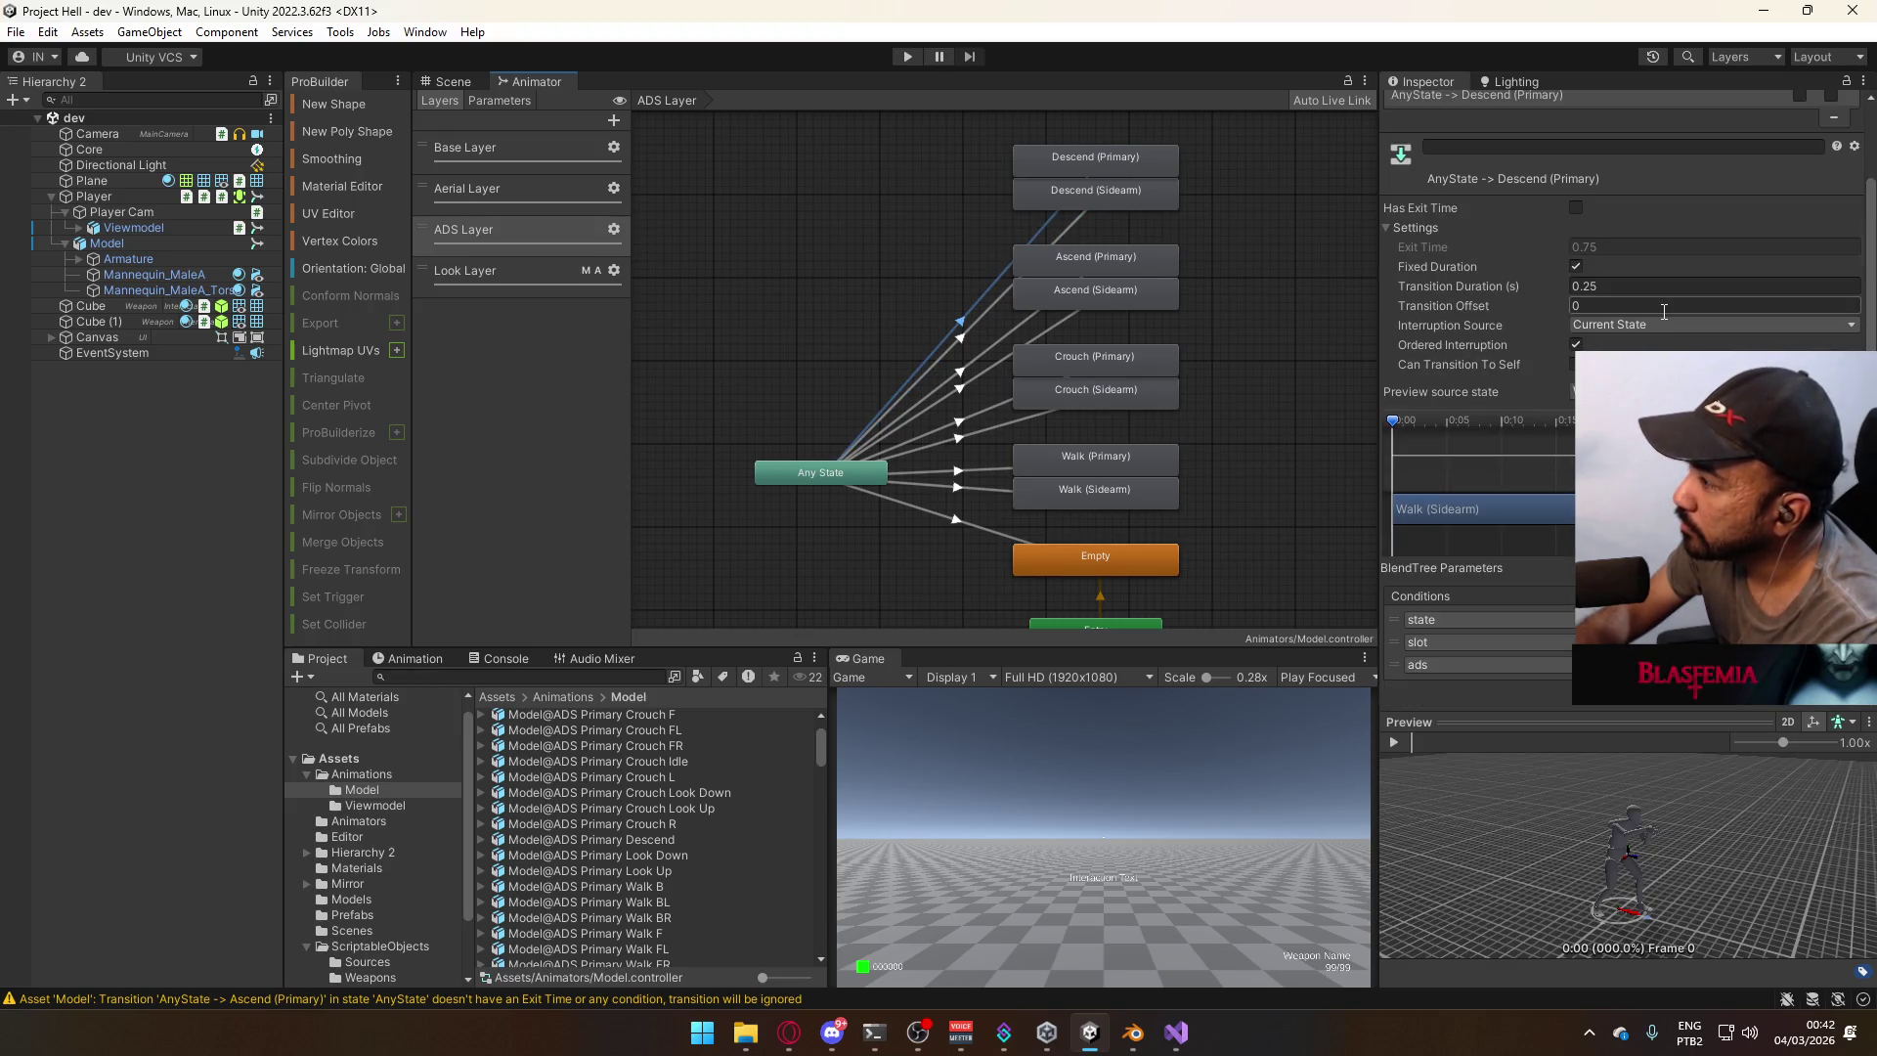
left_click(1074, 228)
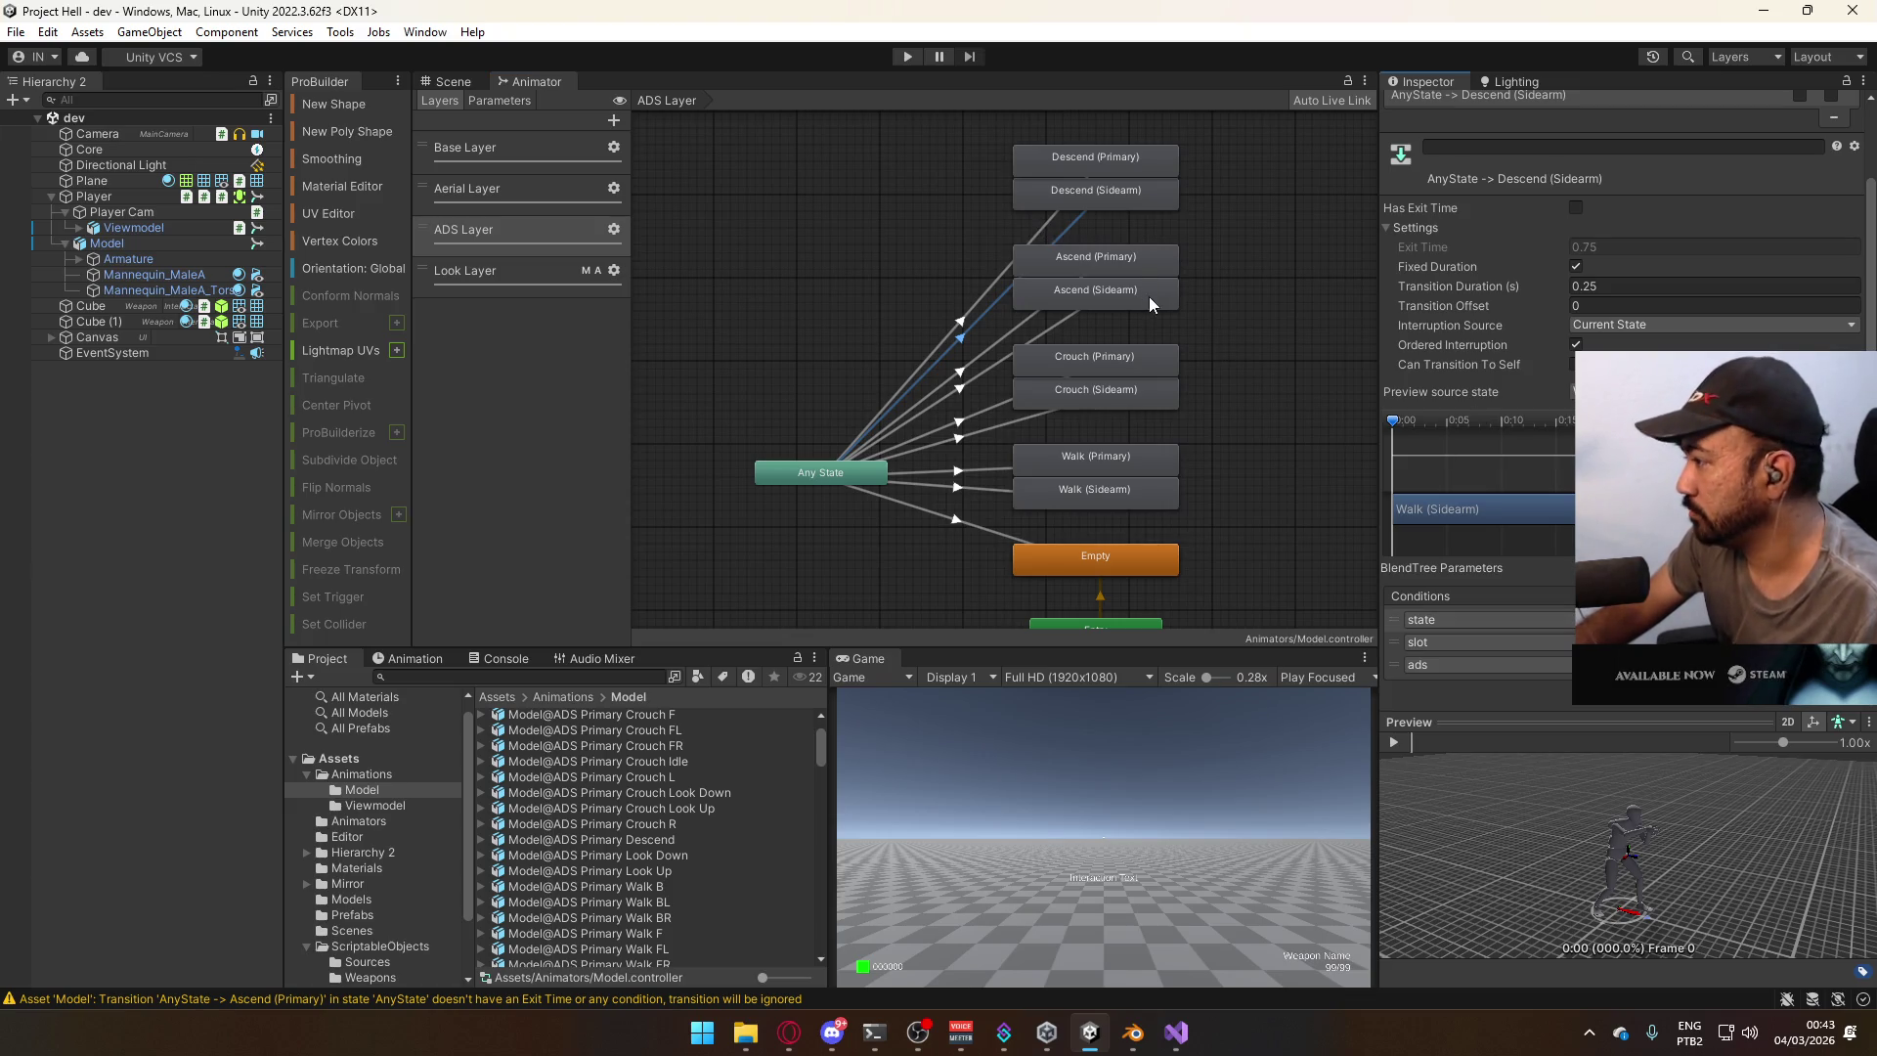
left_click(1034, 234)
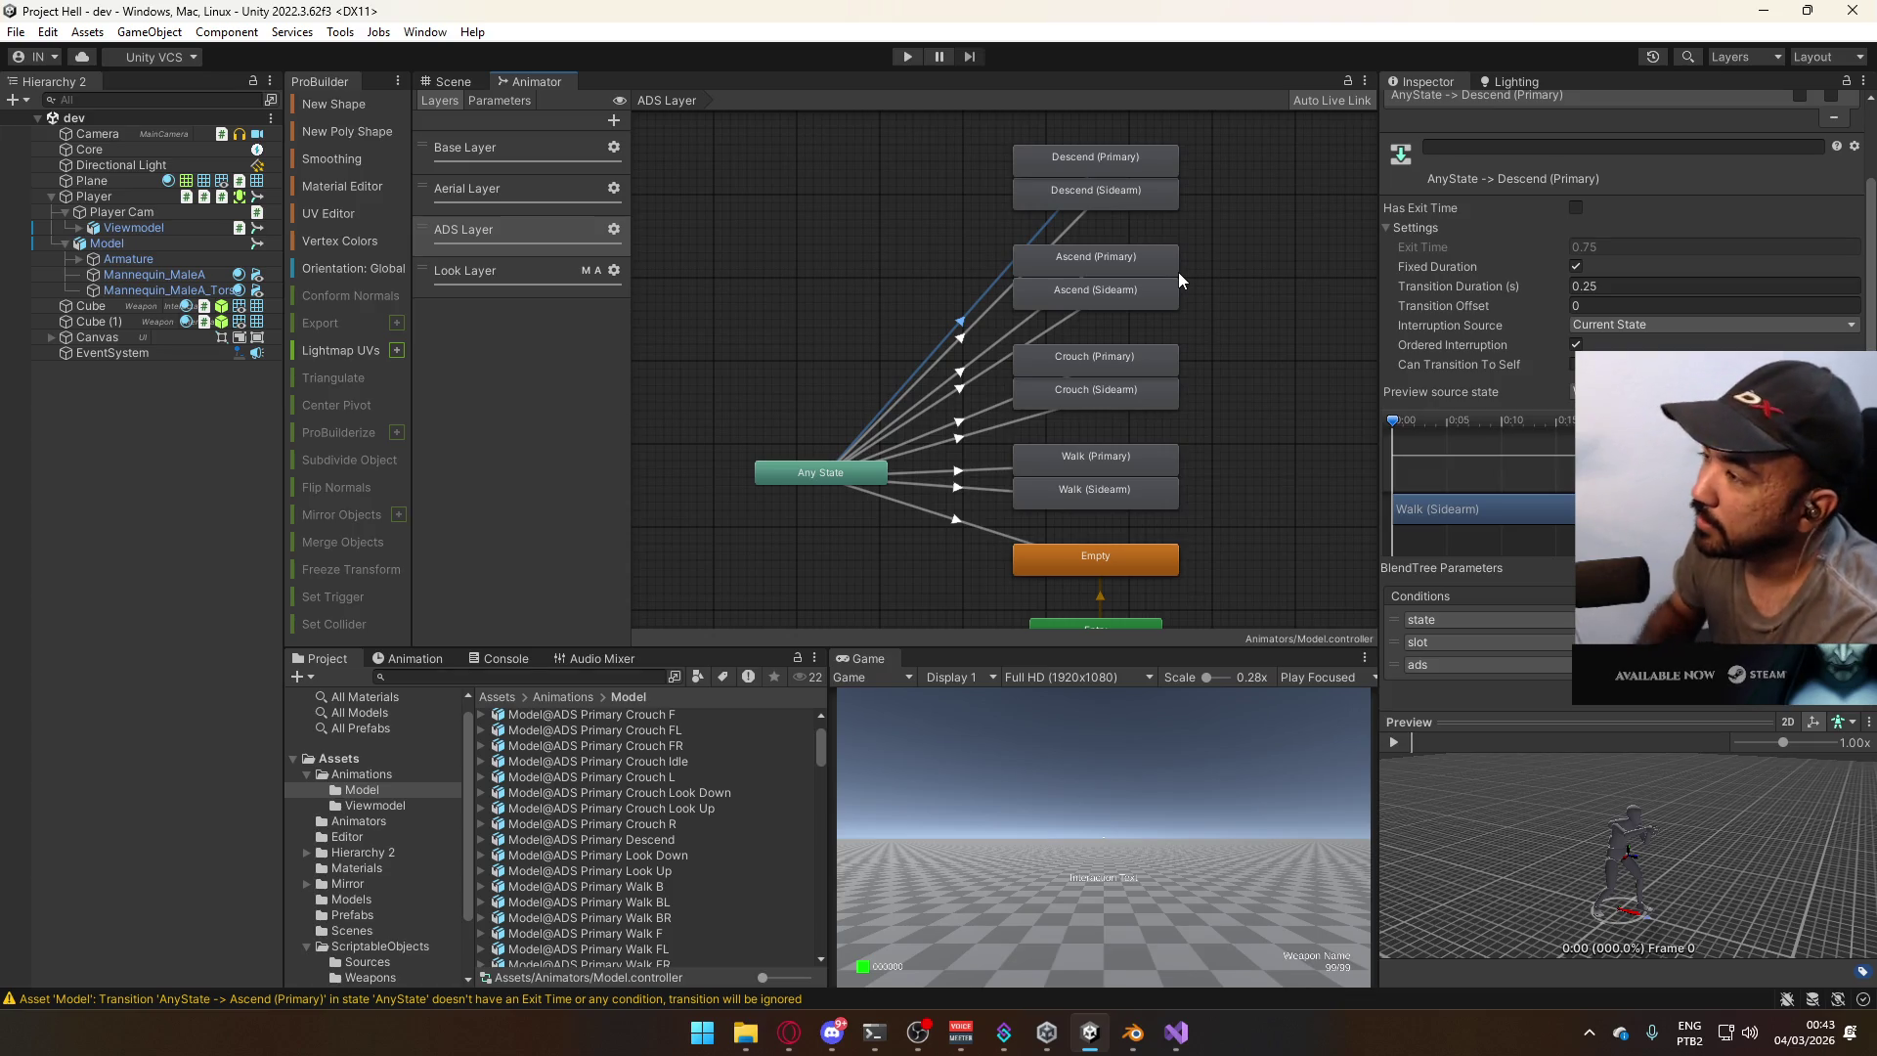
left_click(1080, 226)
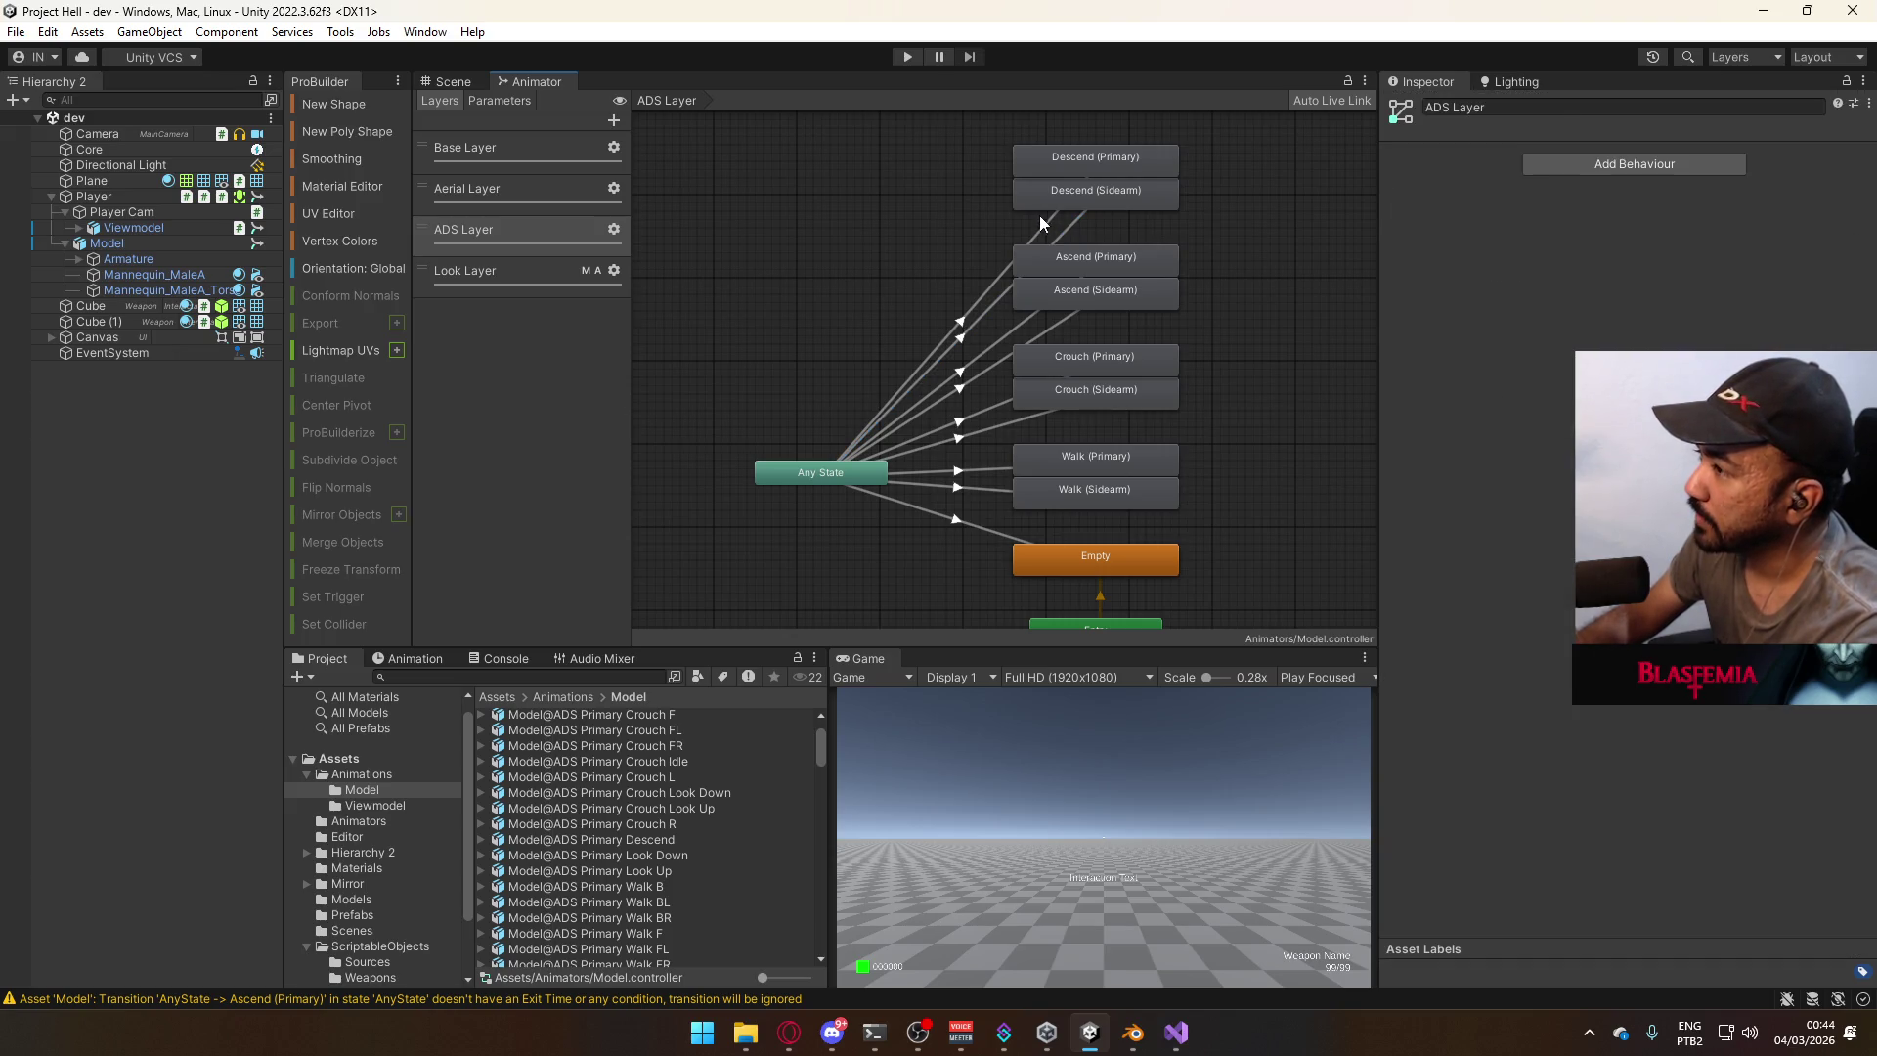
Recheck the Any State transitions and states for Descend (Primary) and Descend (Sidearm).
left_click(1040, 218)
left_click(1069, 232)
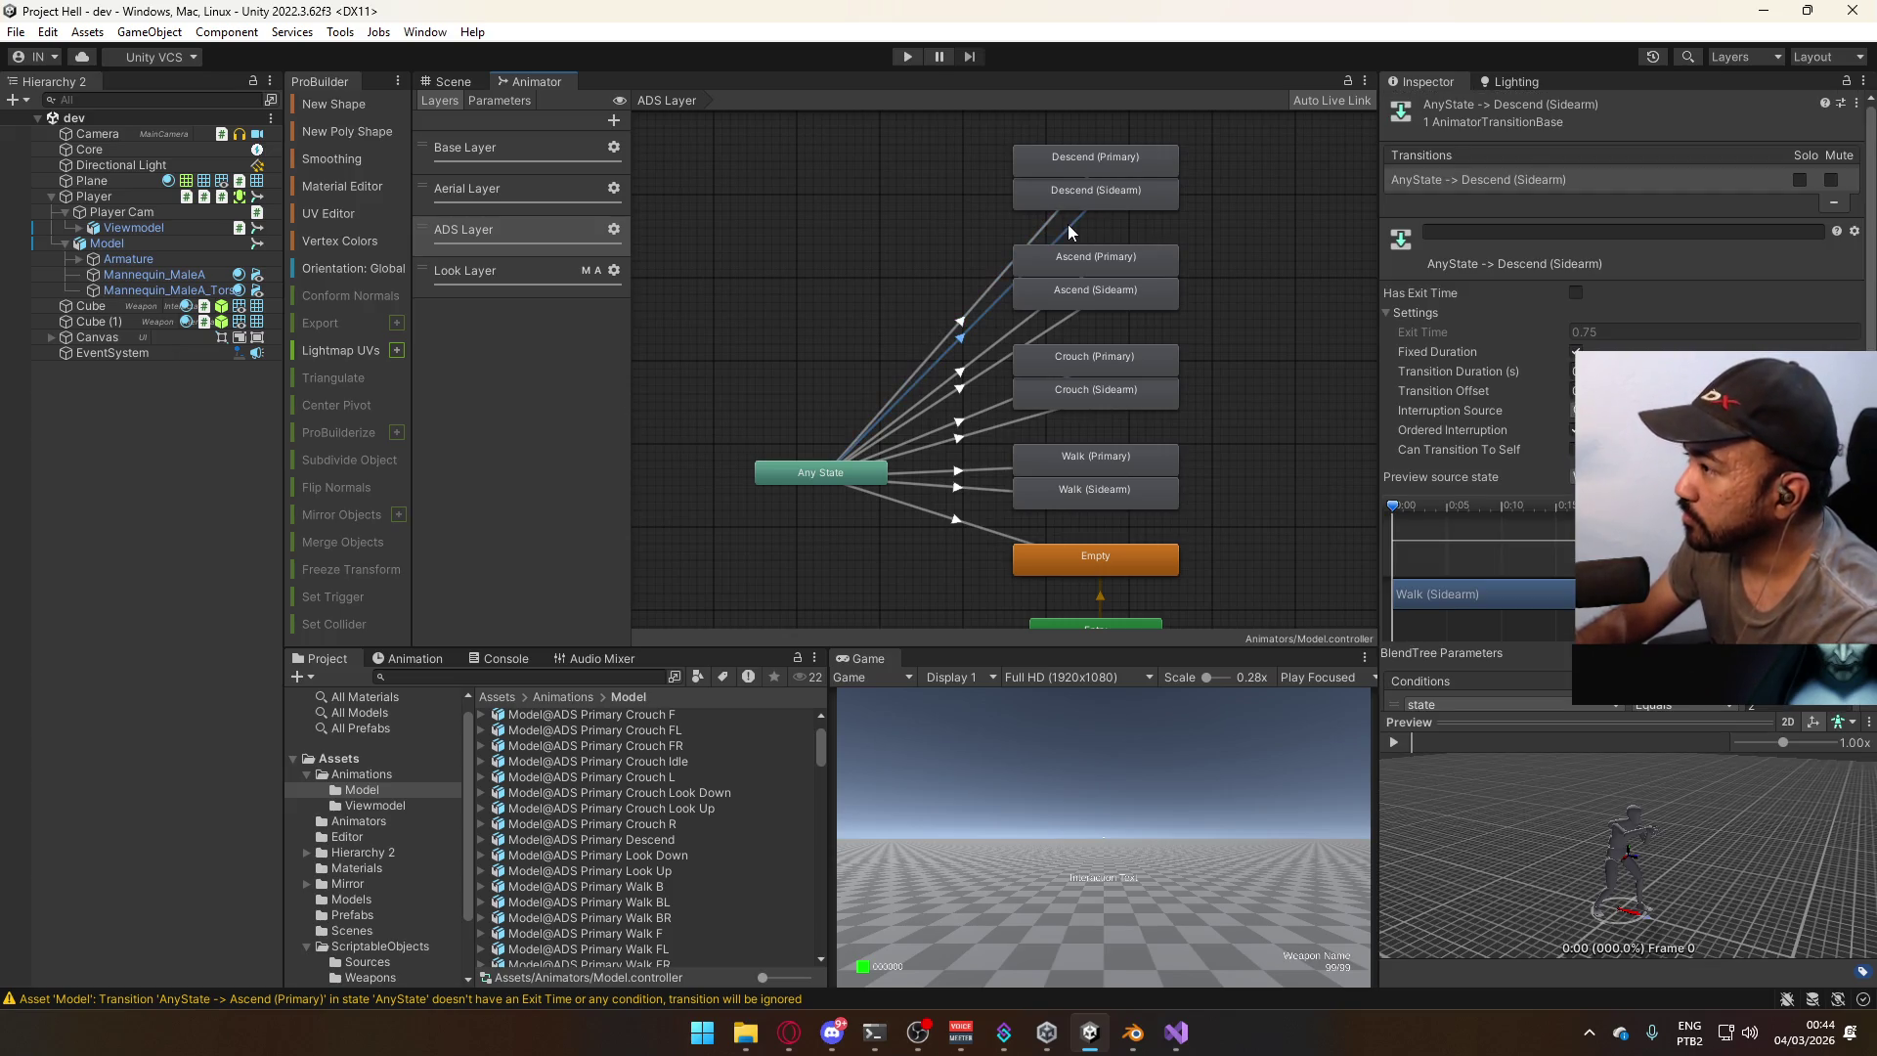
scroll(1547, 377, "down", 2)
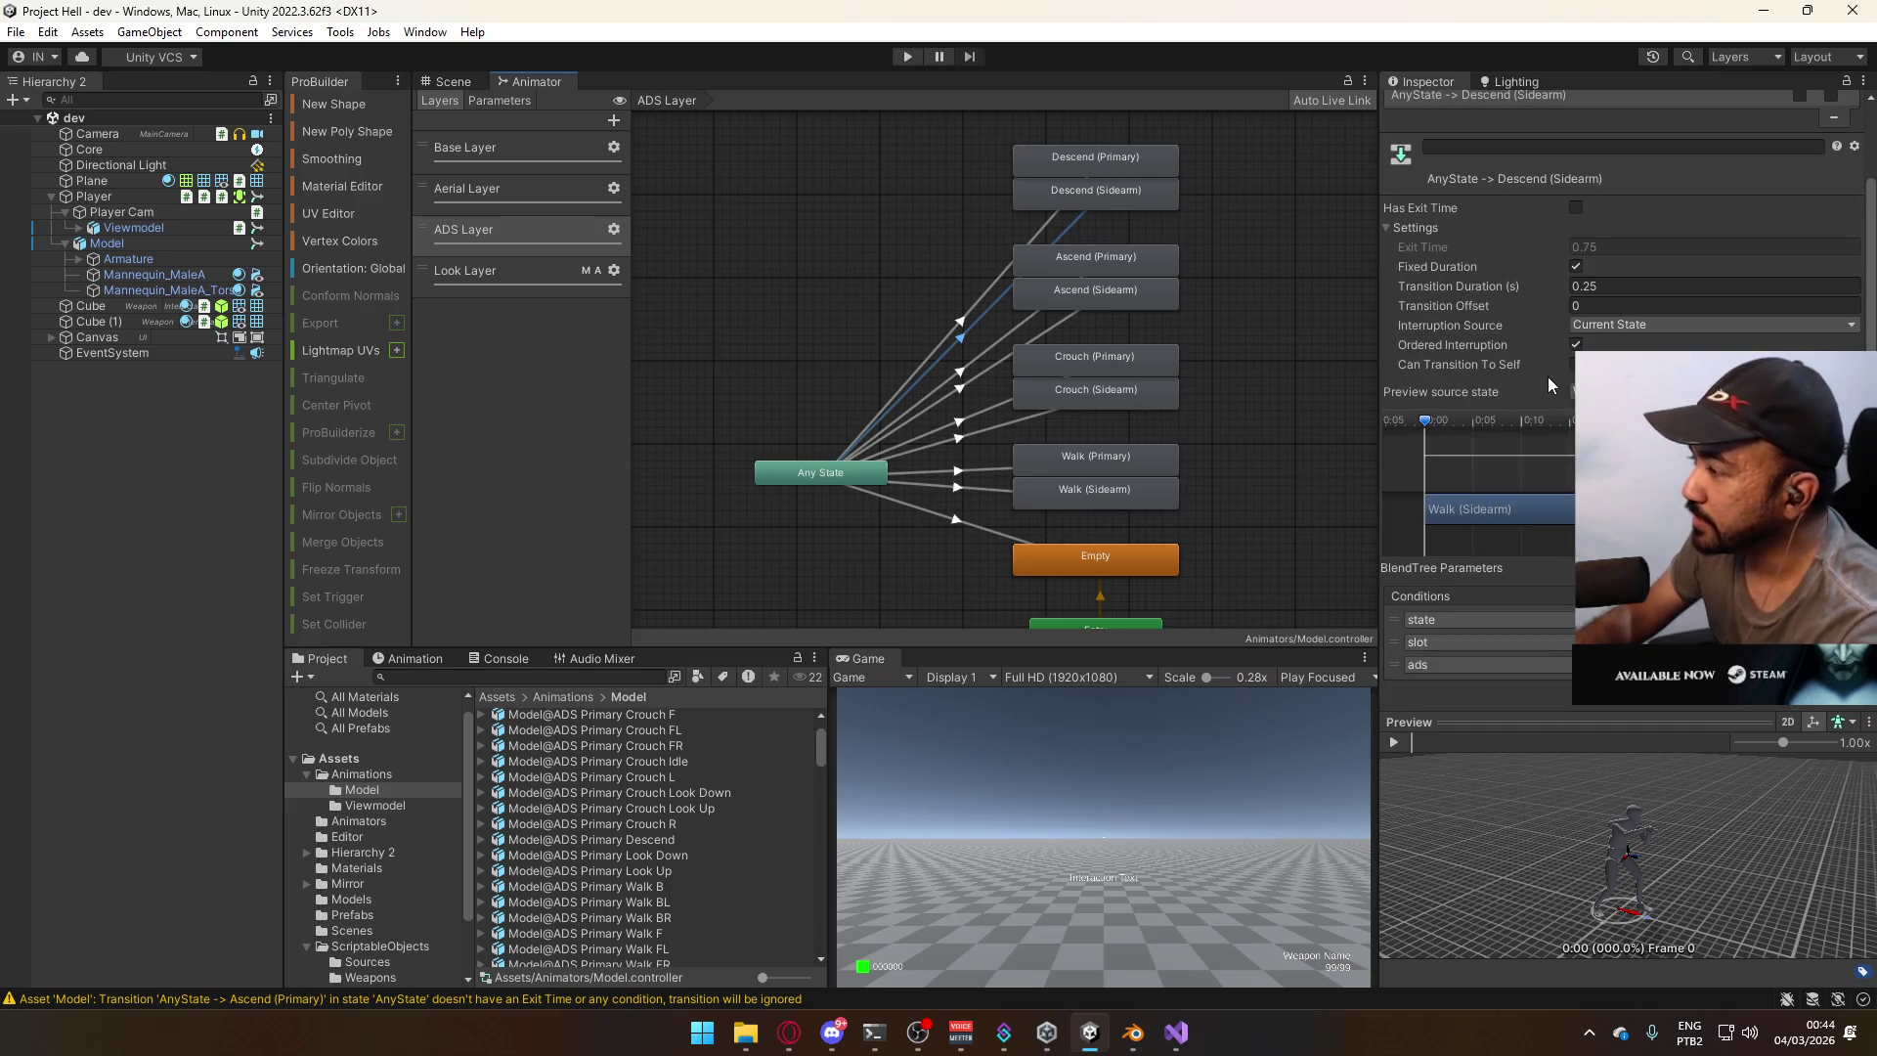
left_click(1038, 227)
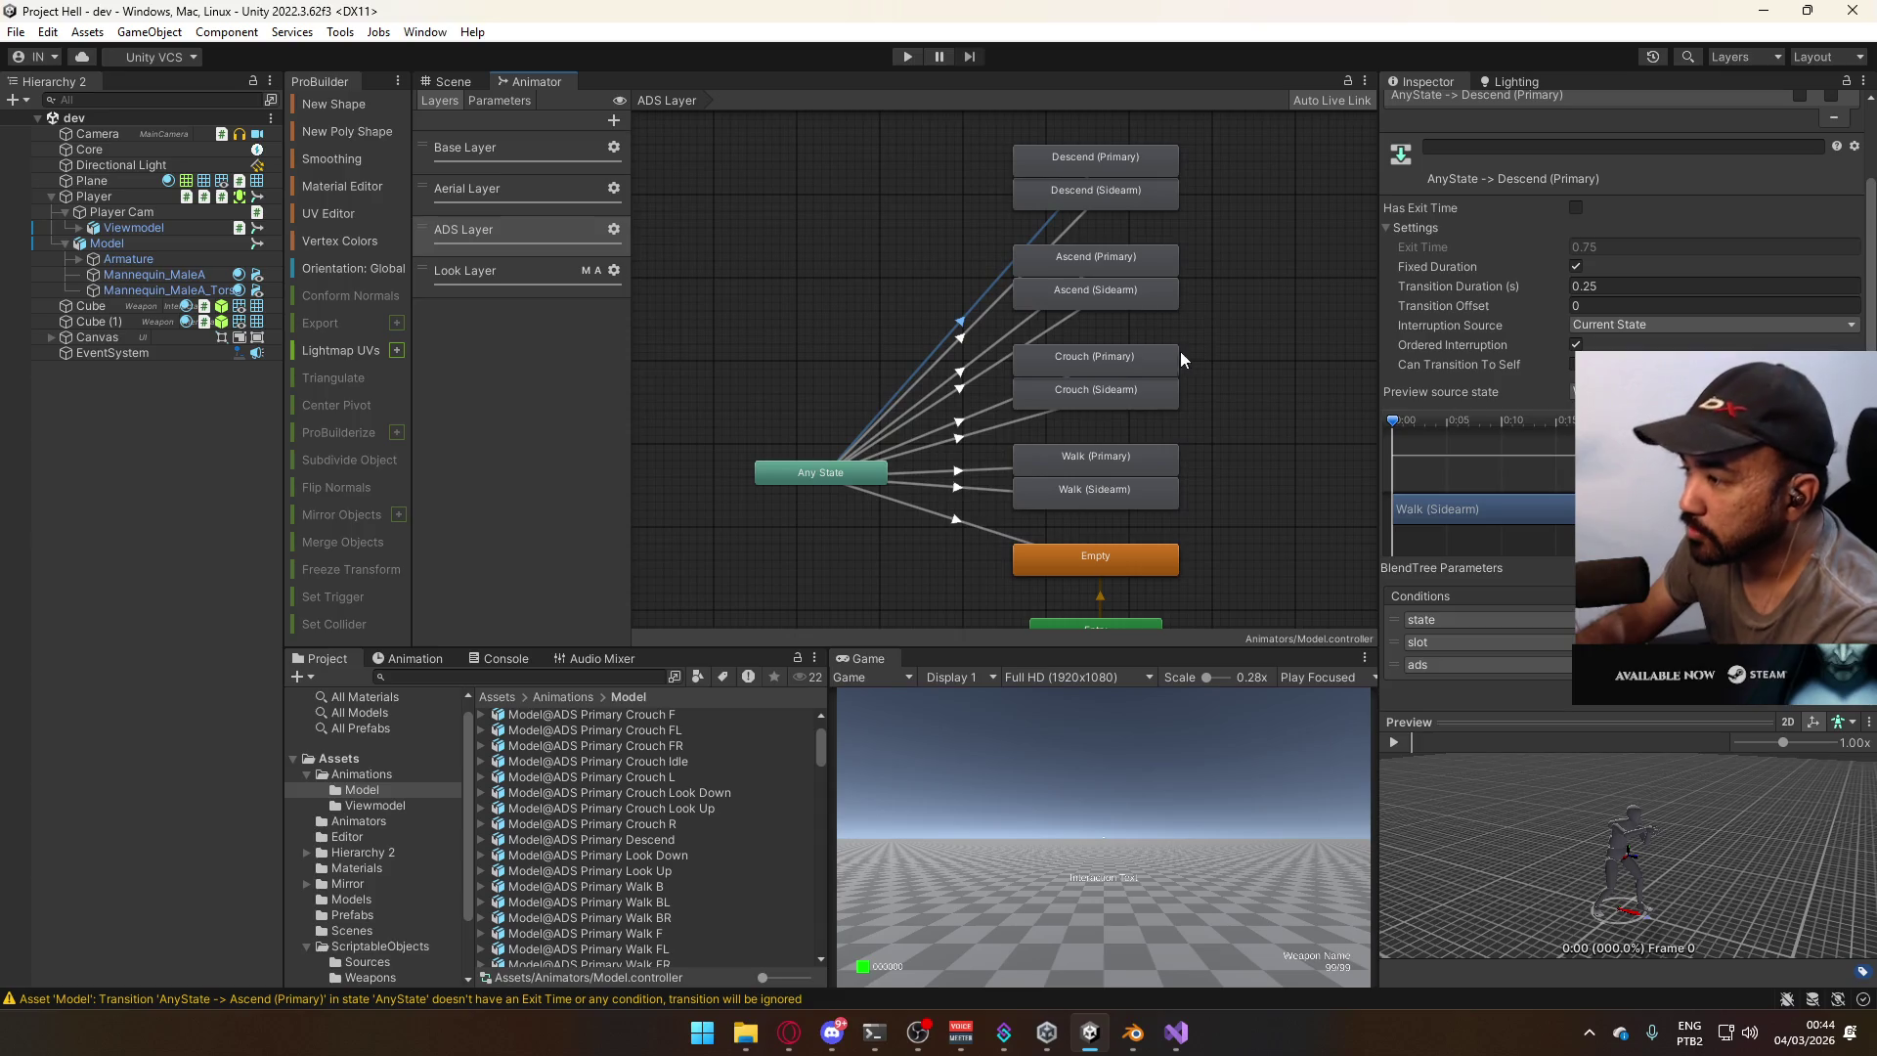
left_click(1084, 228)
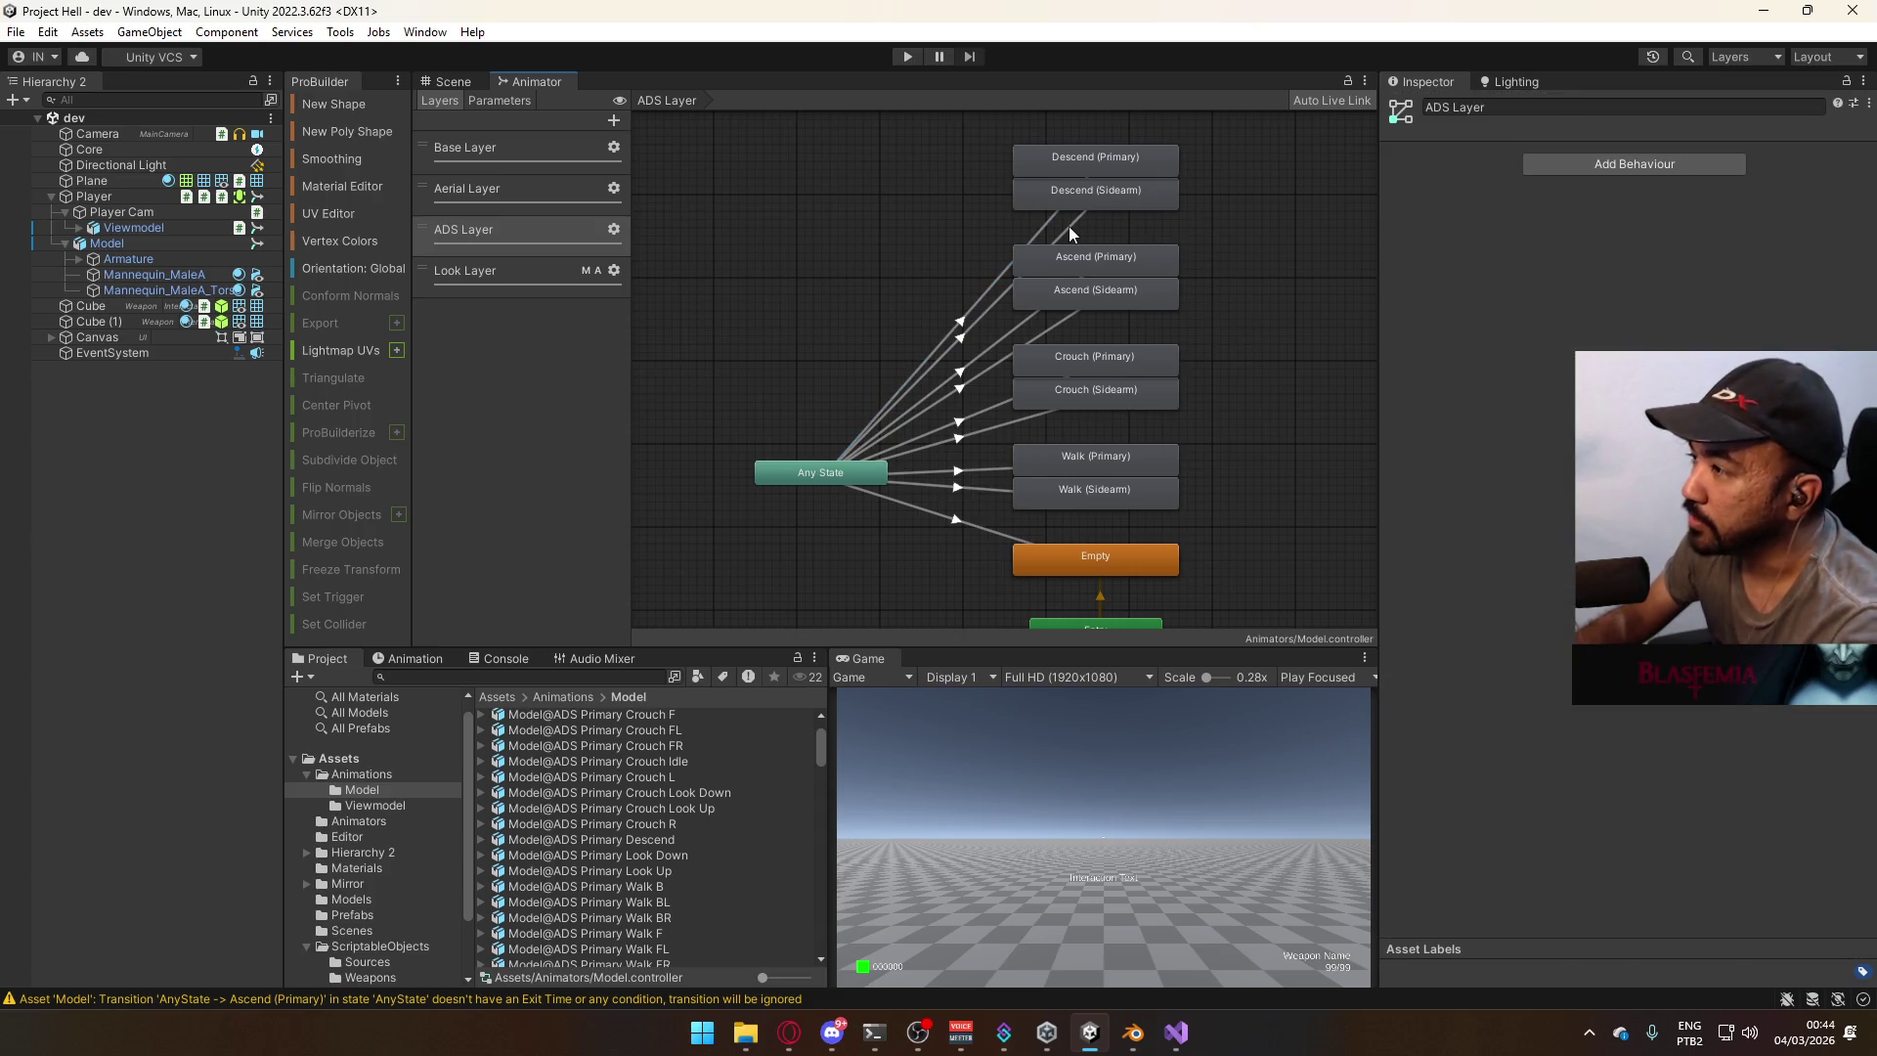
left_click(1044, 232)
scroll(1673, 232, "down", 3)
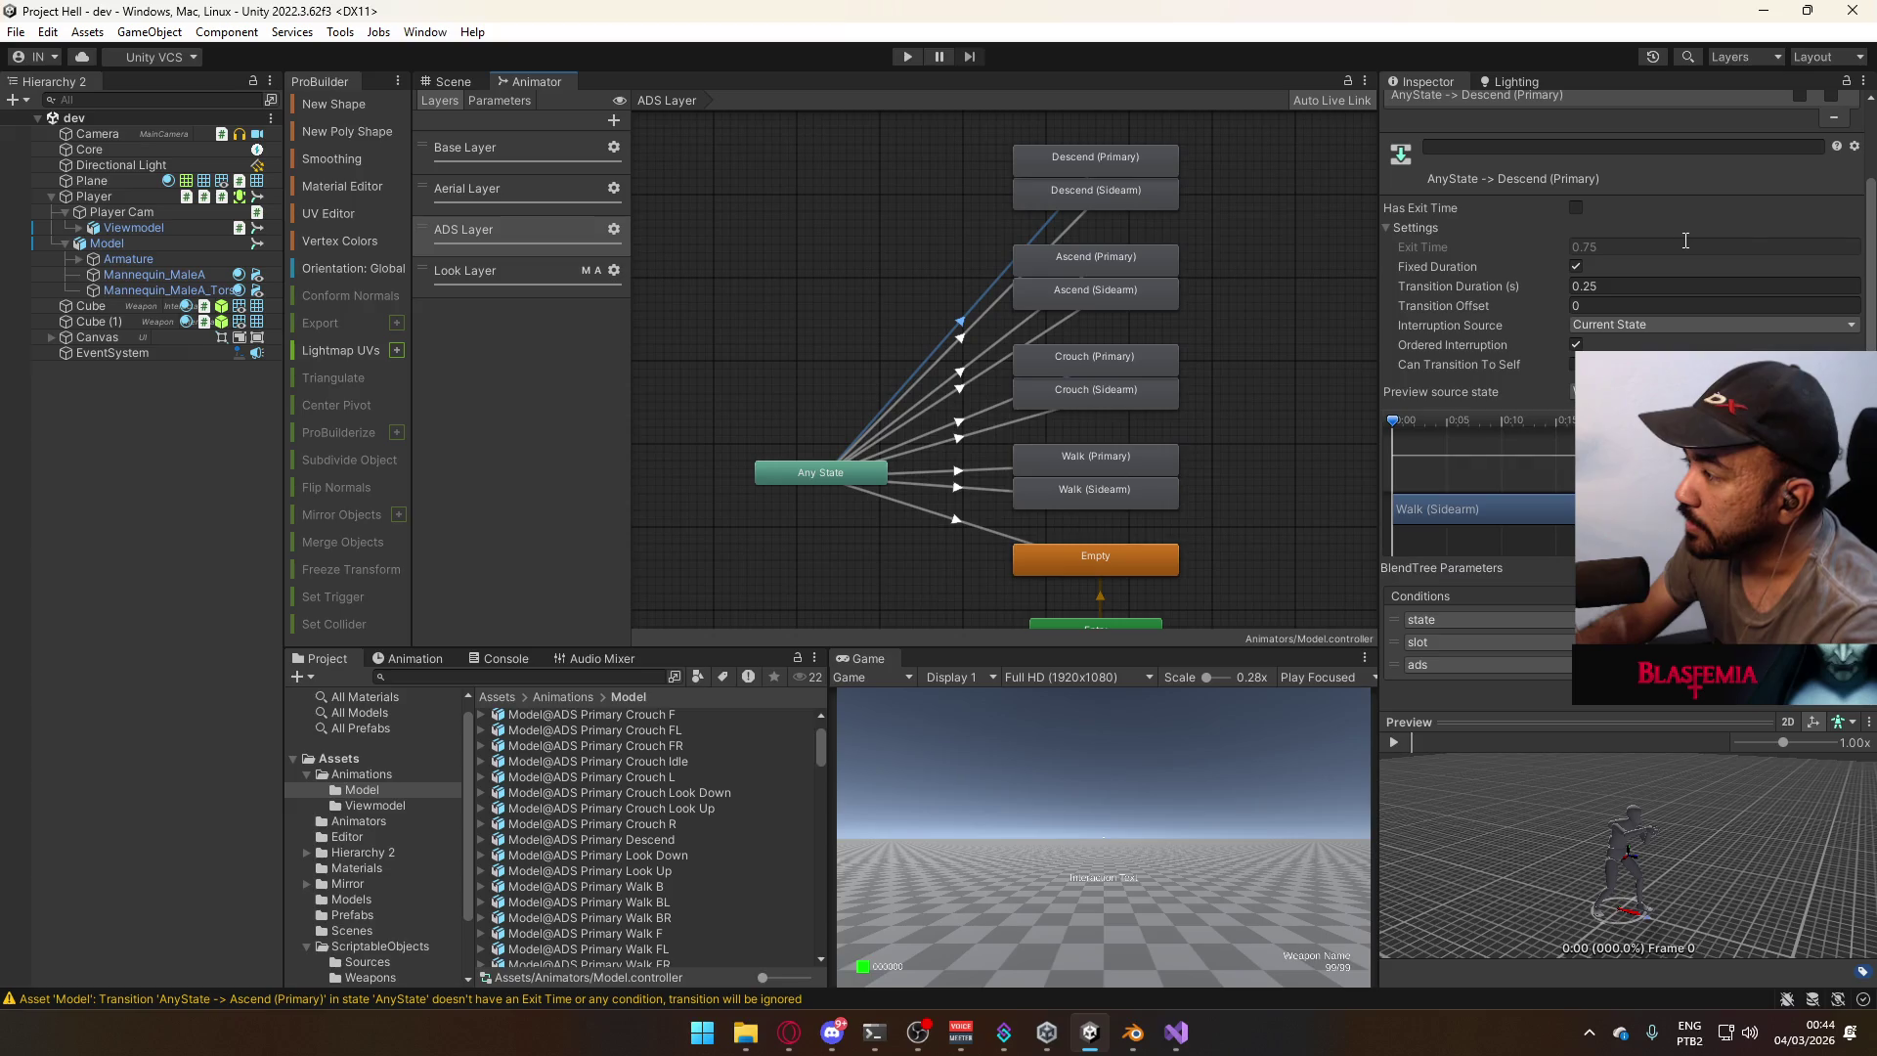
left_click(1073, 235)
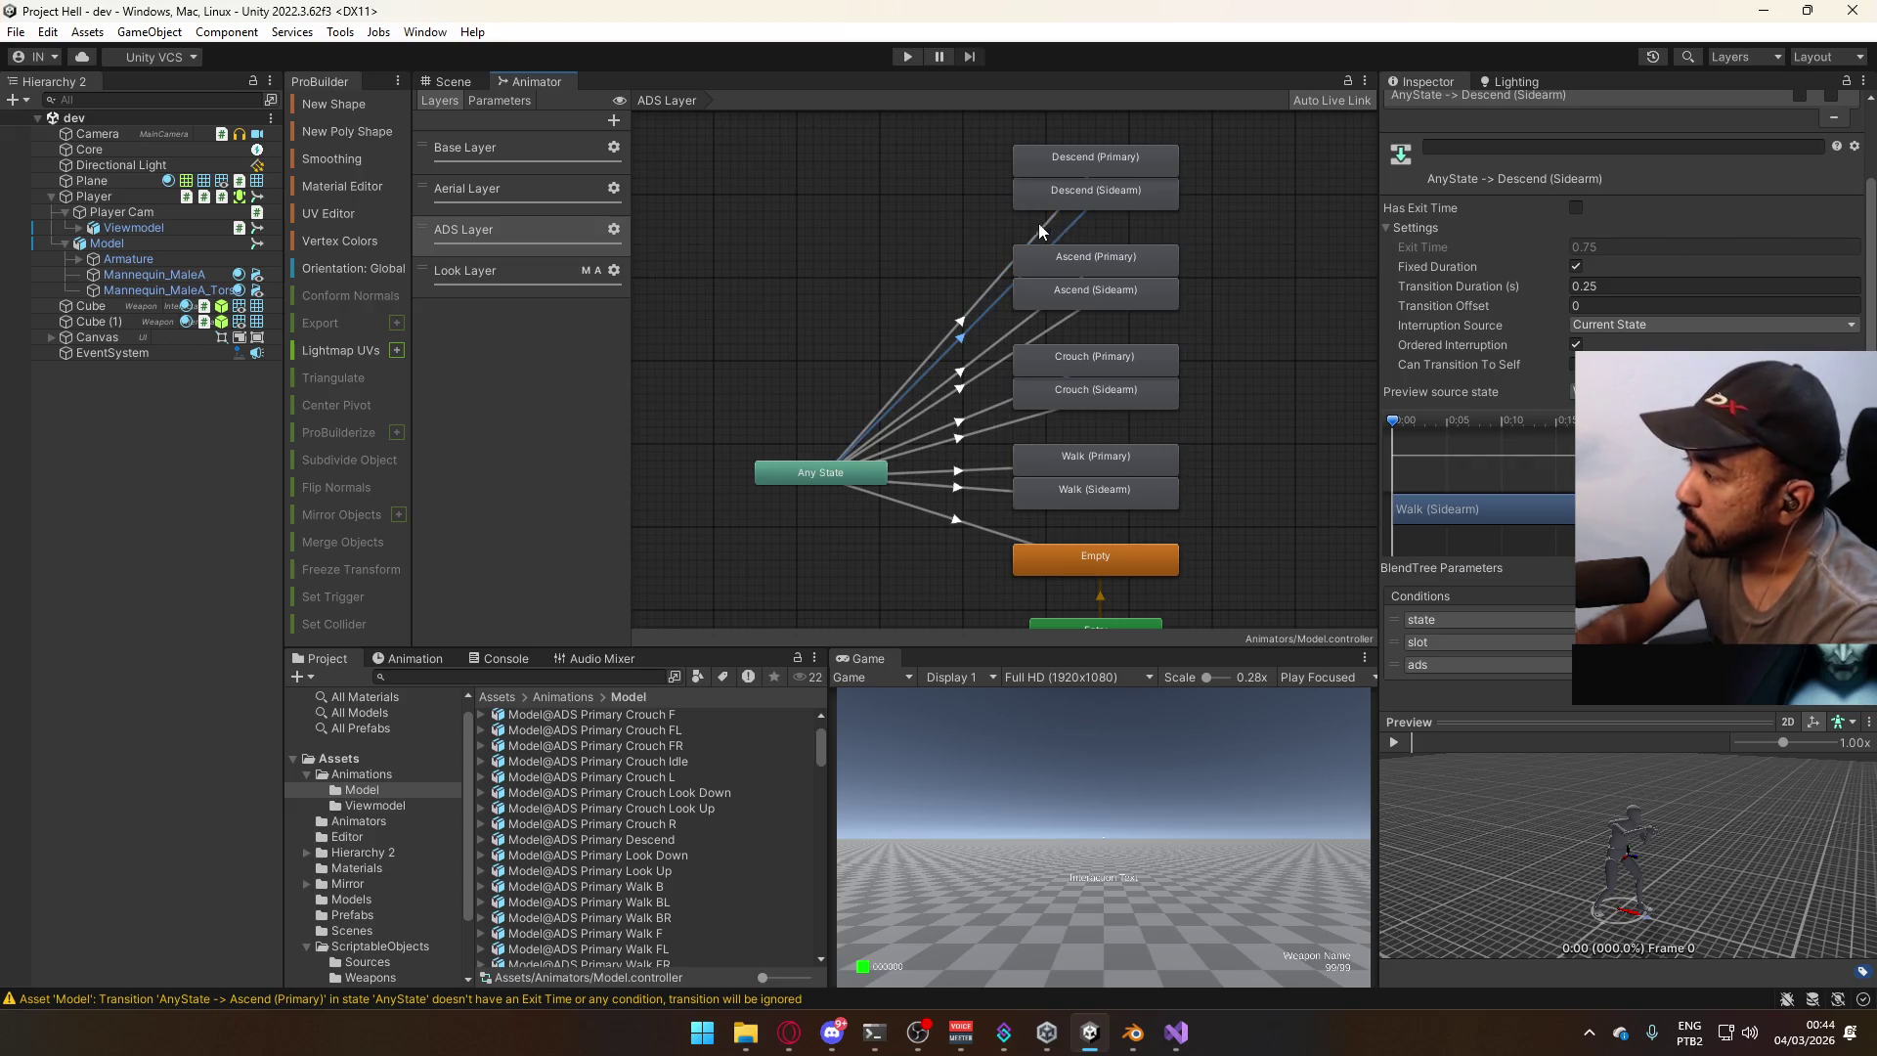
left_click(1043, 230)
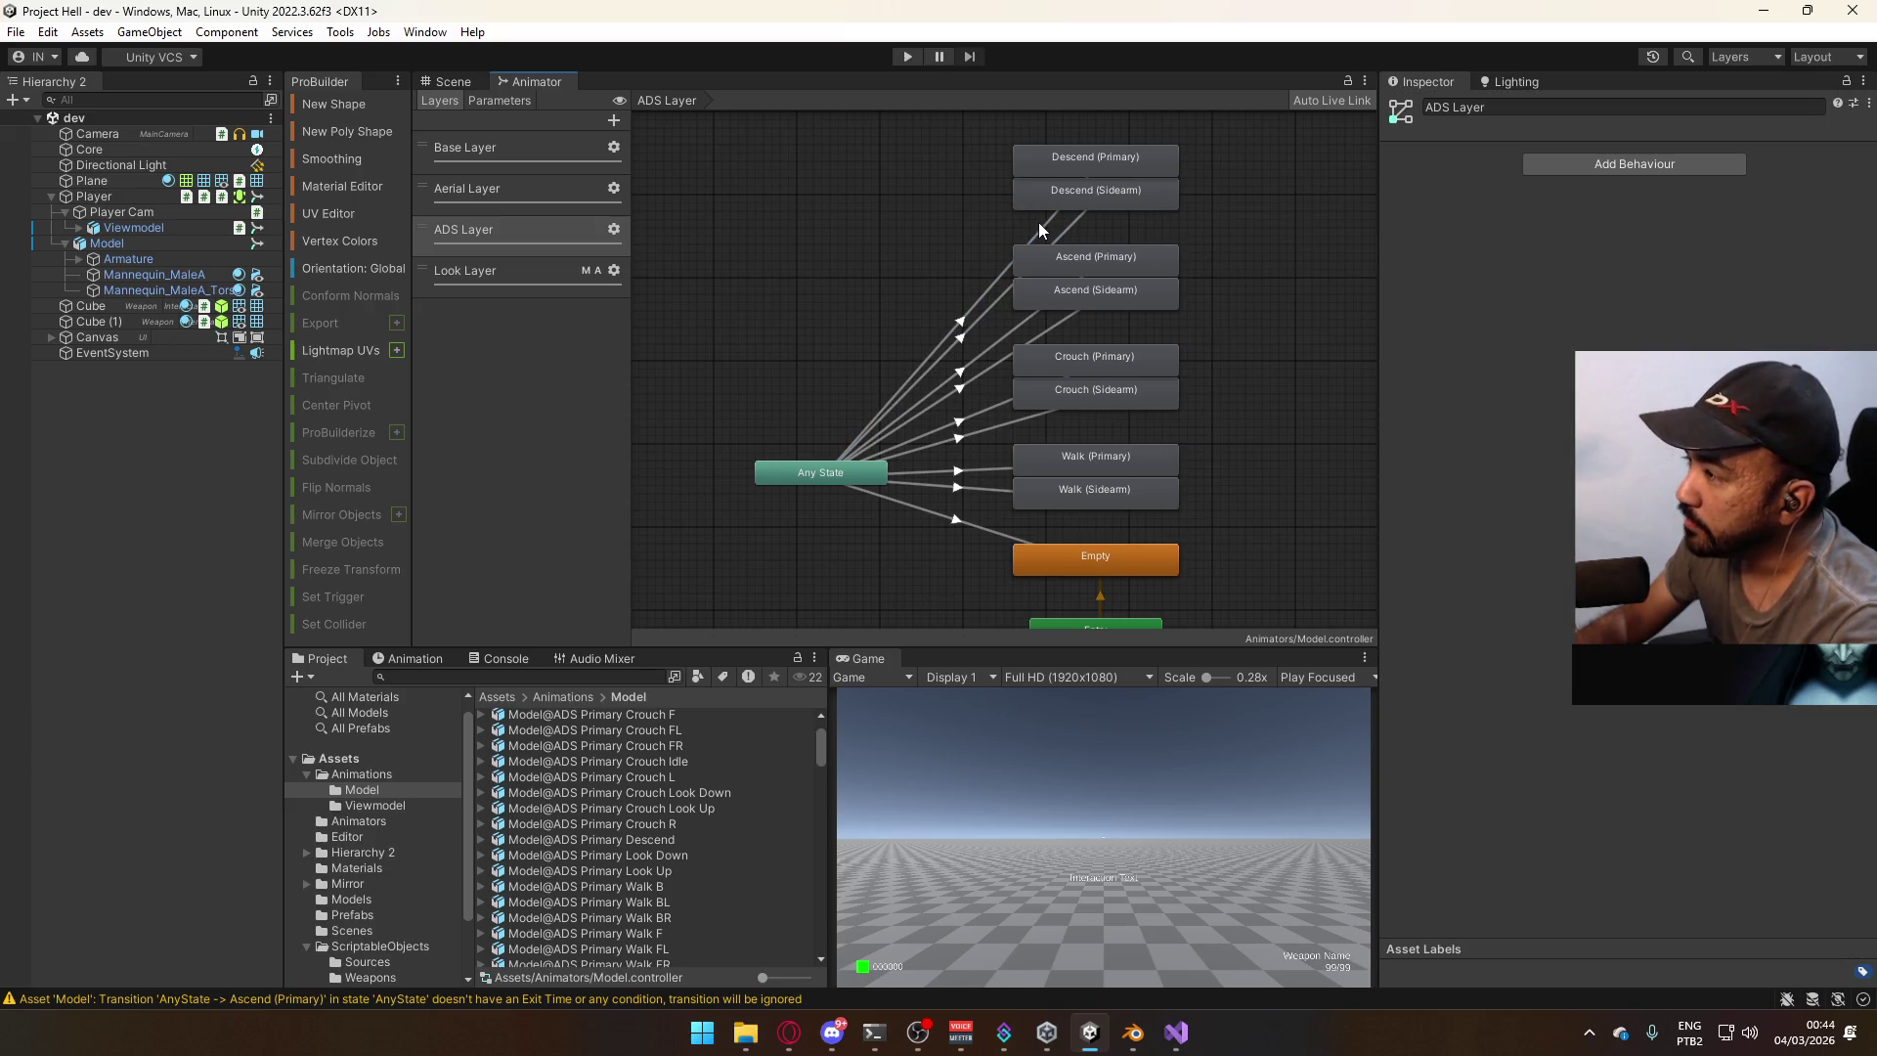
left_click(1096, 160)
left_click(1097, 194)
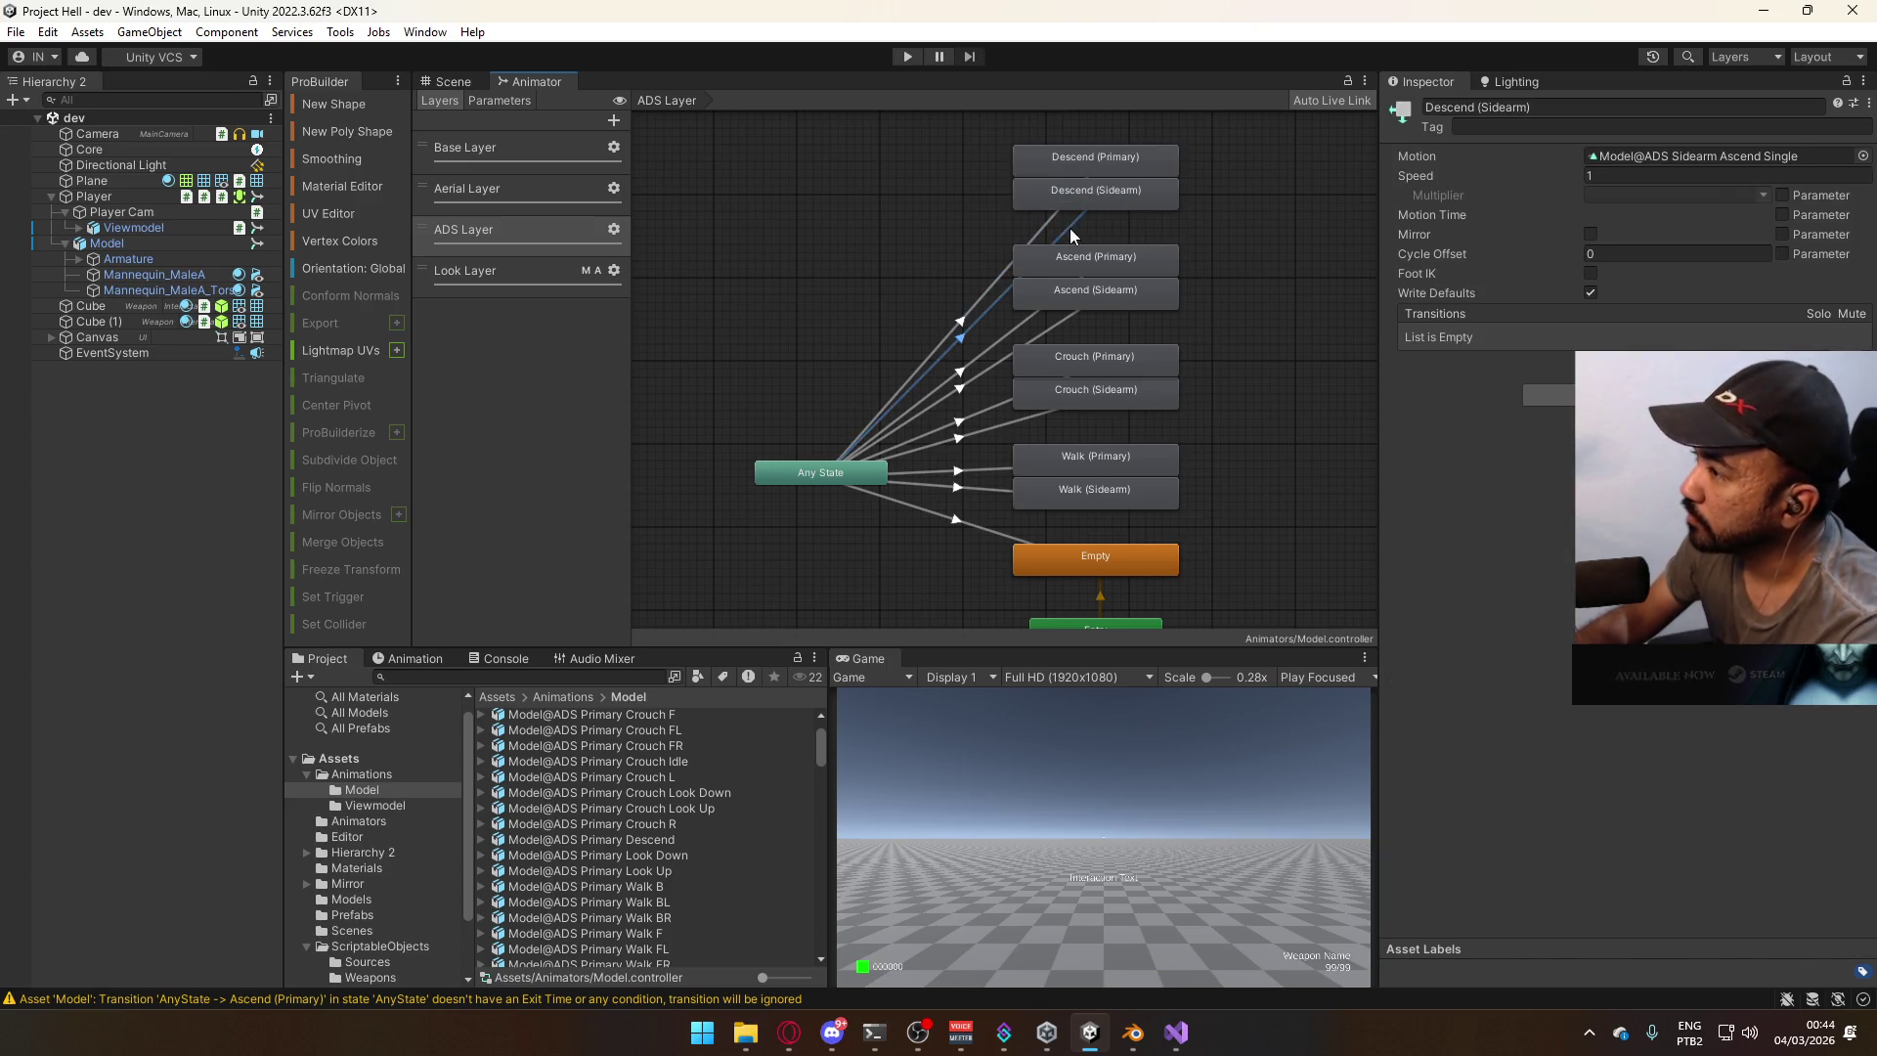
left_click(1042, 229)
left_click(1040, 221)
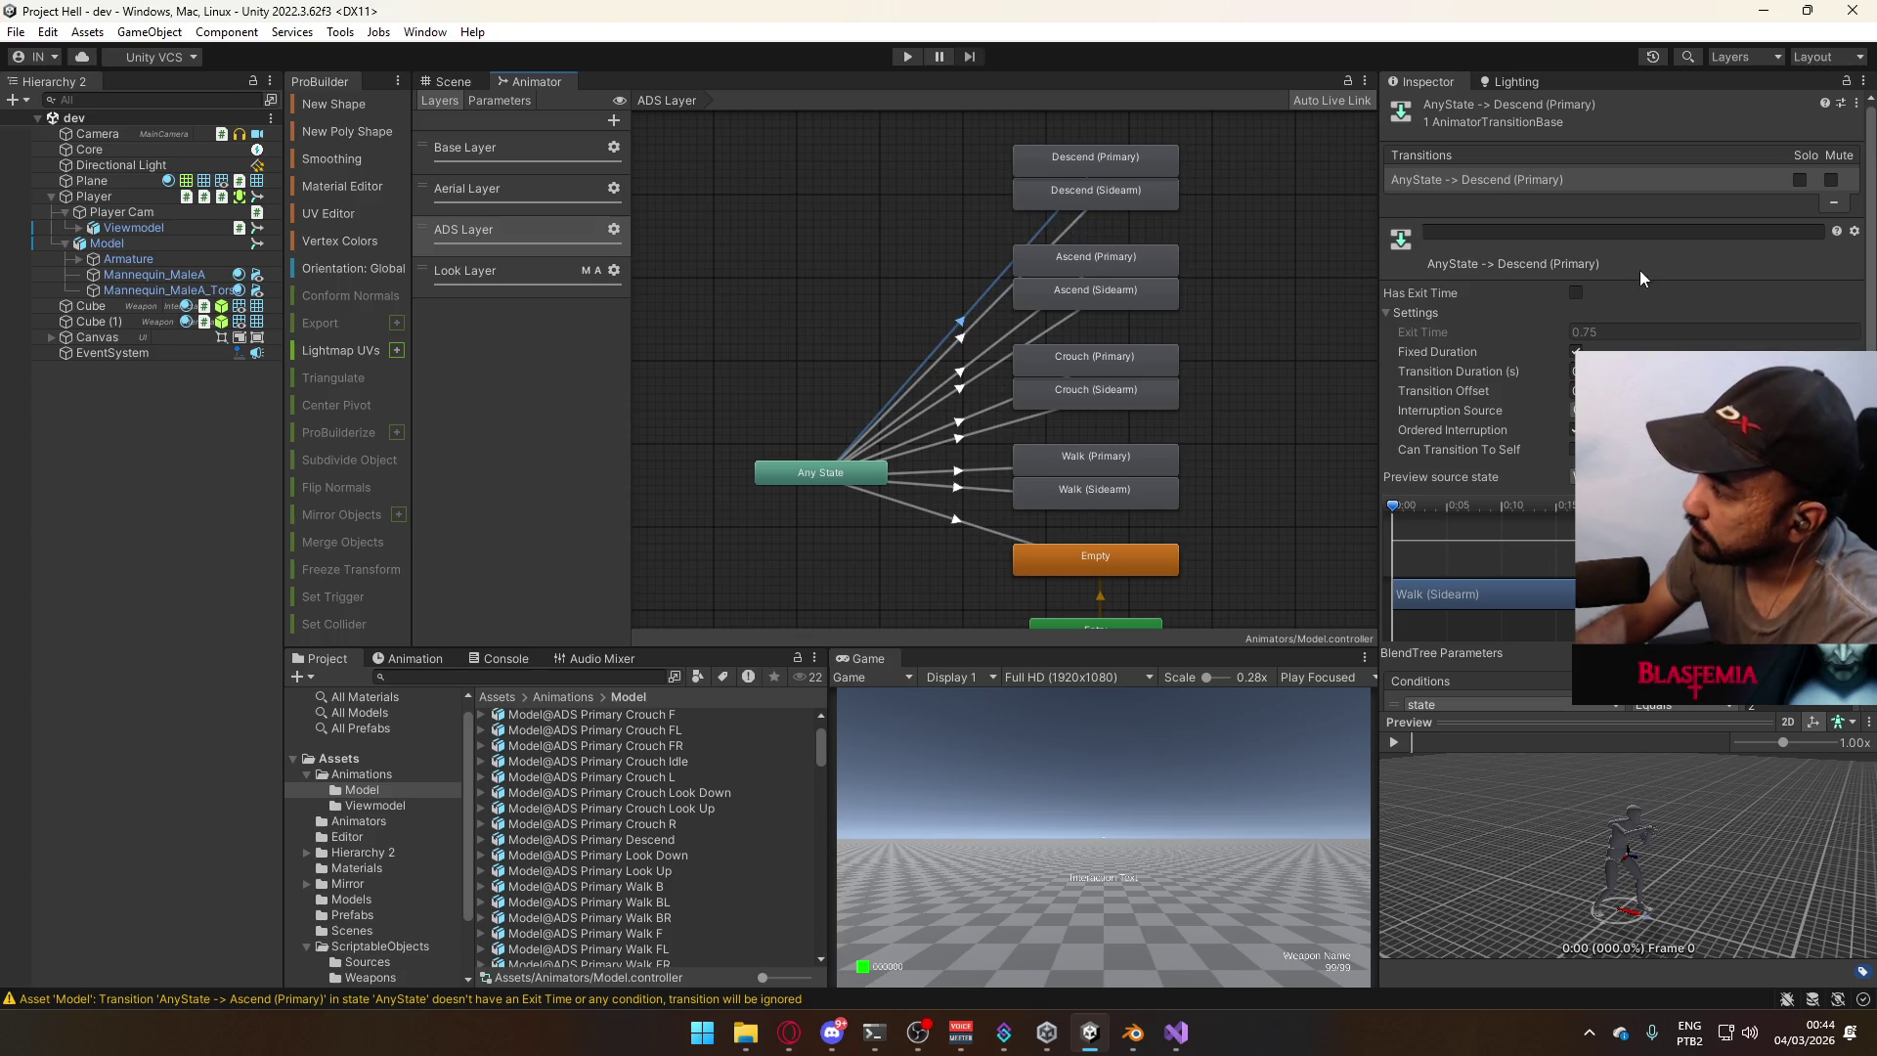
scroll(1639, 270, "down", 2)
left_click(1075, 213)
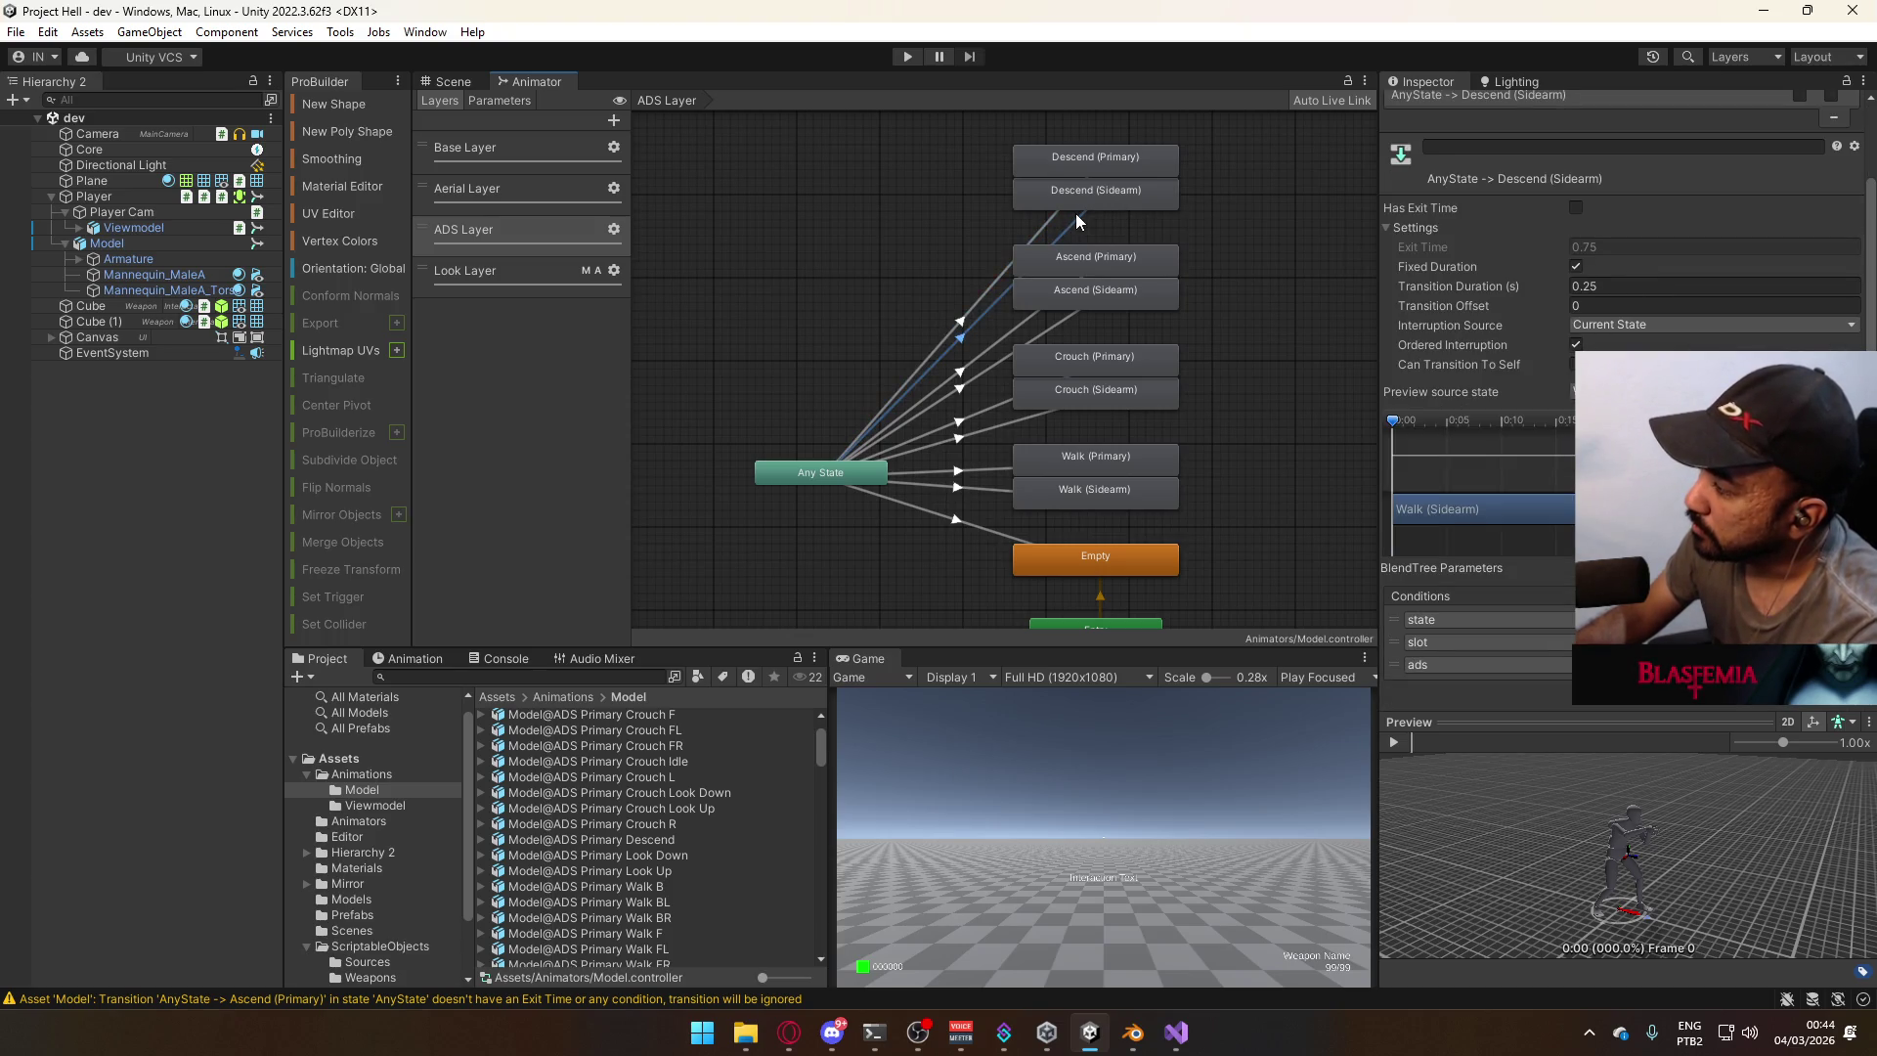
Check the Any State transitions to Ascend, Crouch and Walk, then enter Play mode.
left_click(1046, 231)
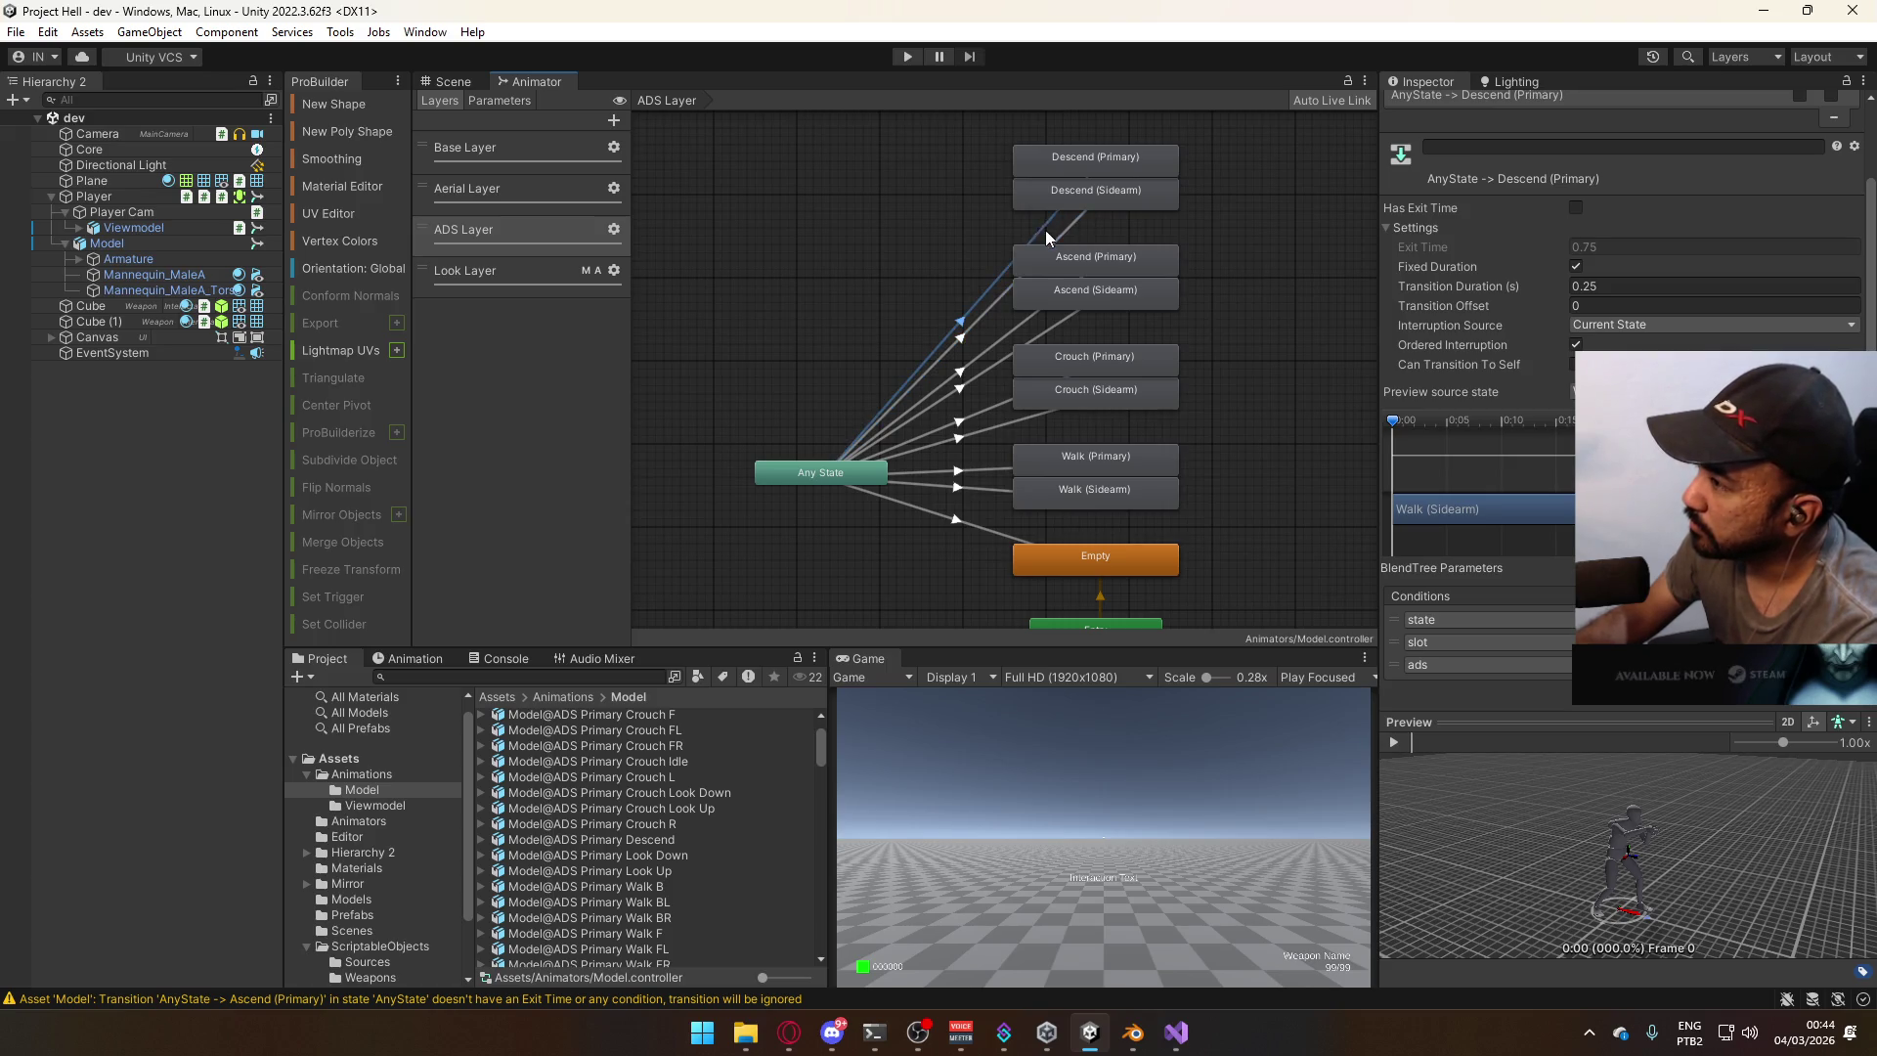
left_click(1011, 328)
left_click(1050, 337)
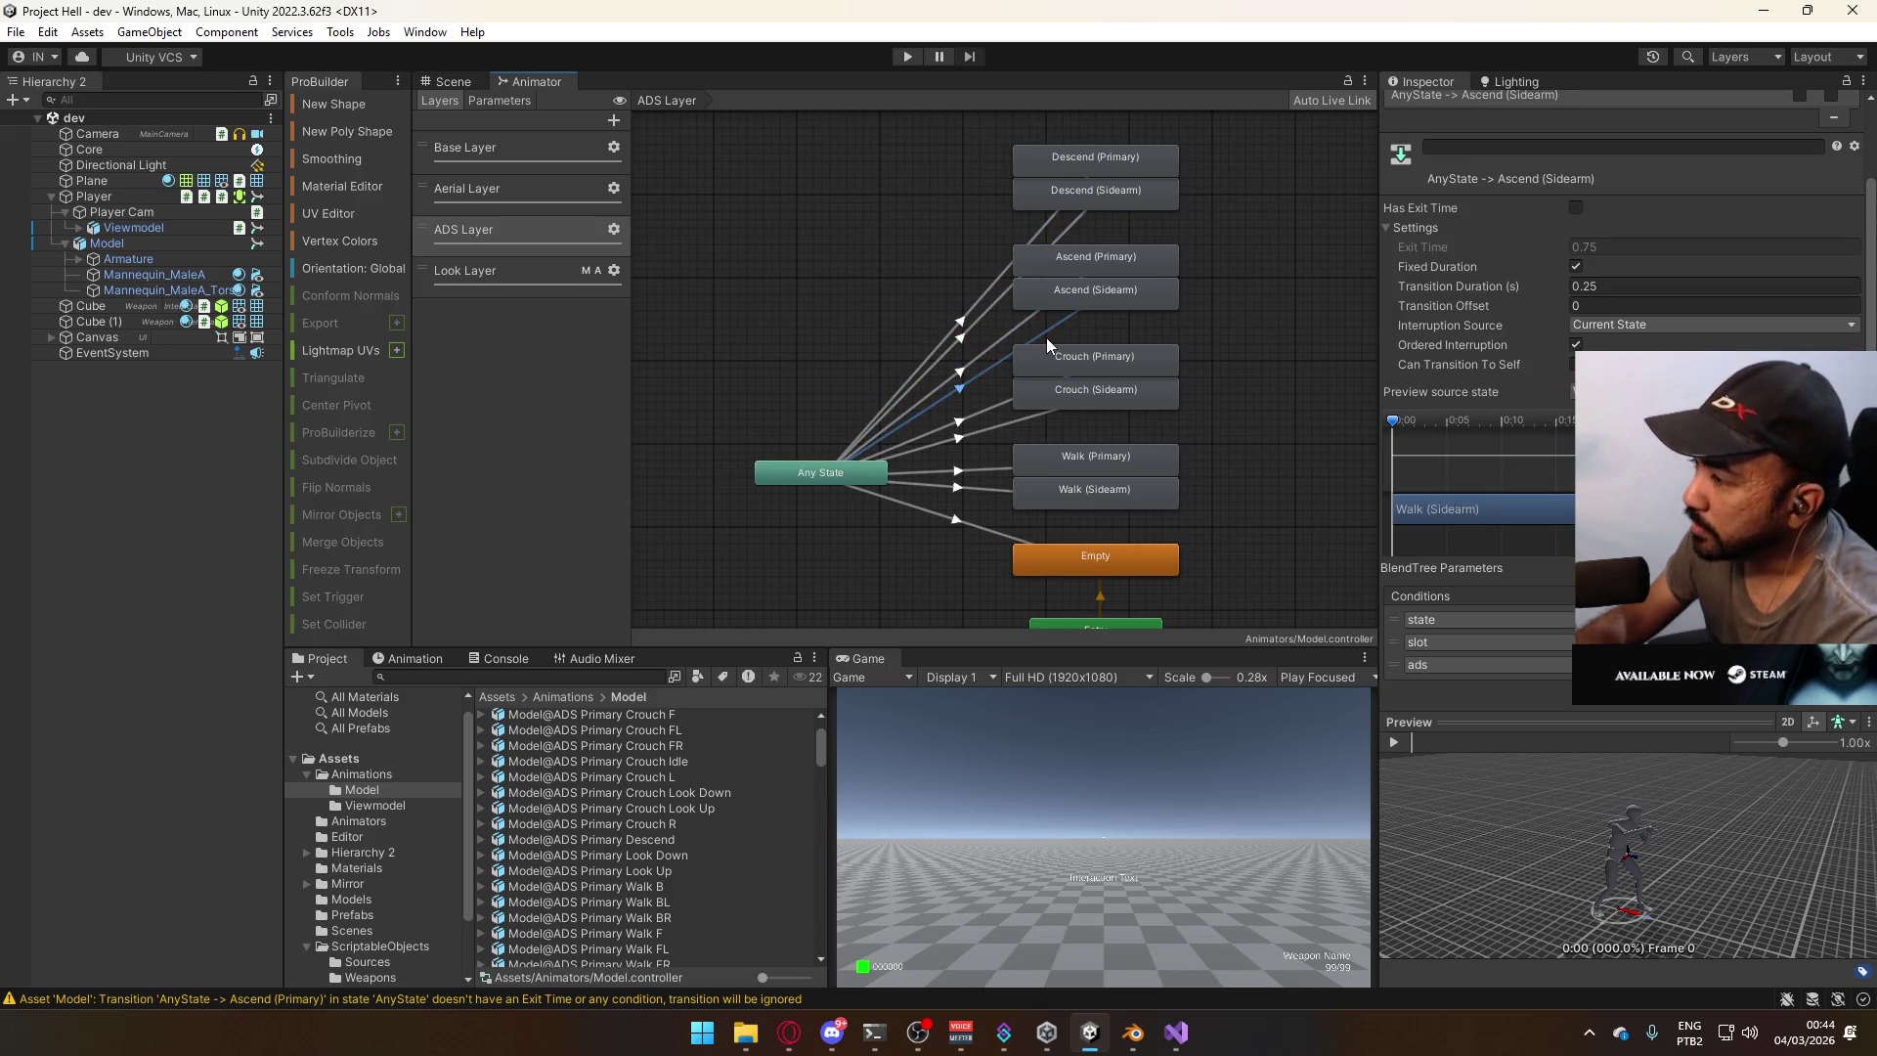
left_click(1002, 407)
left_click(1013, 425)
left_click(989, 419)
left_click(985, 414)
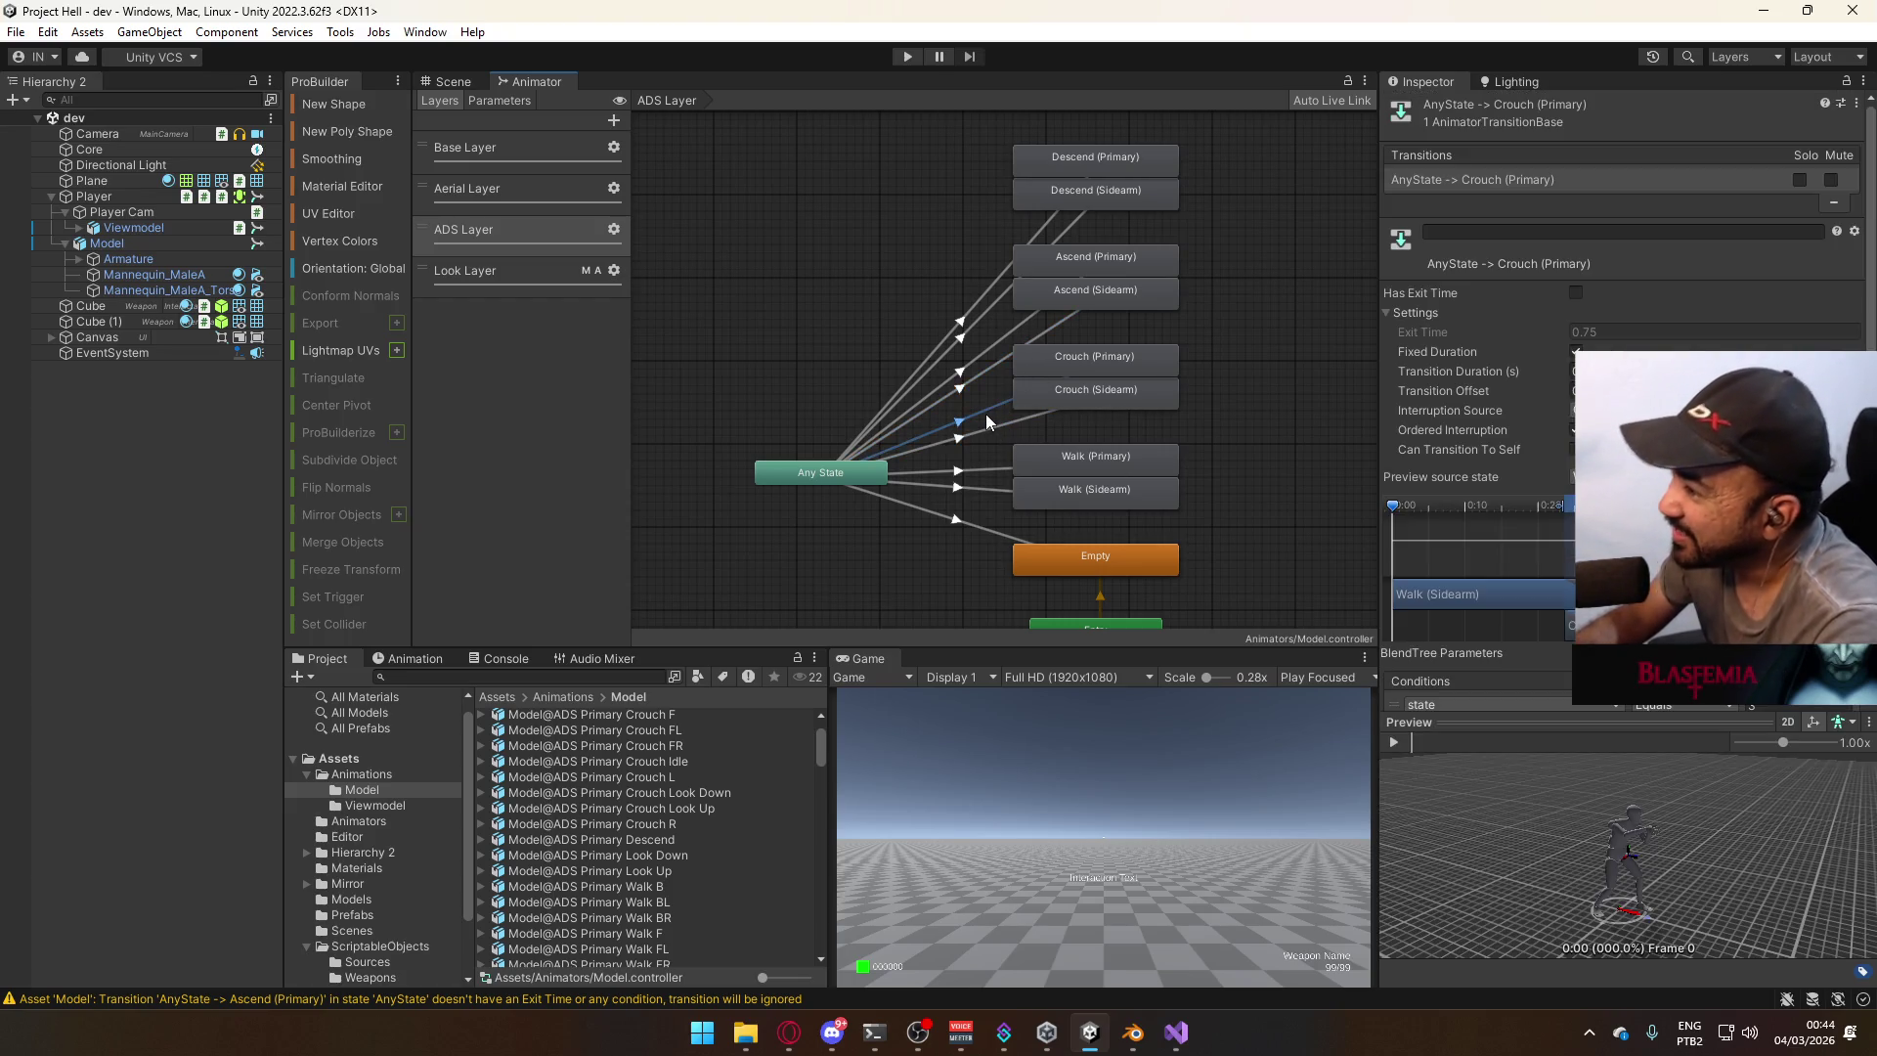
left_click(989, 471)
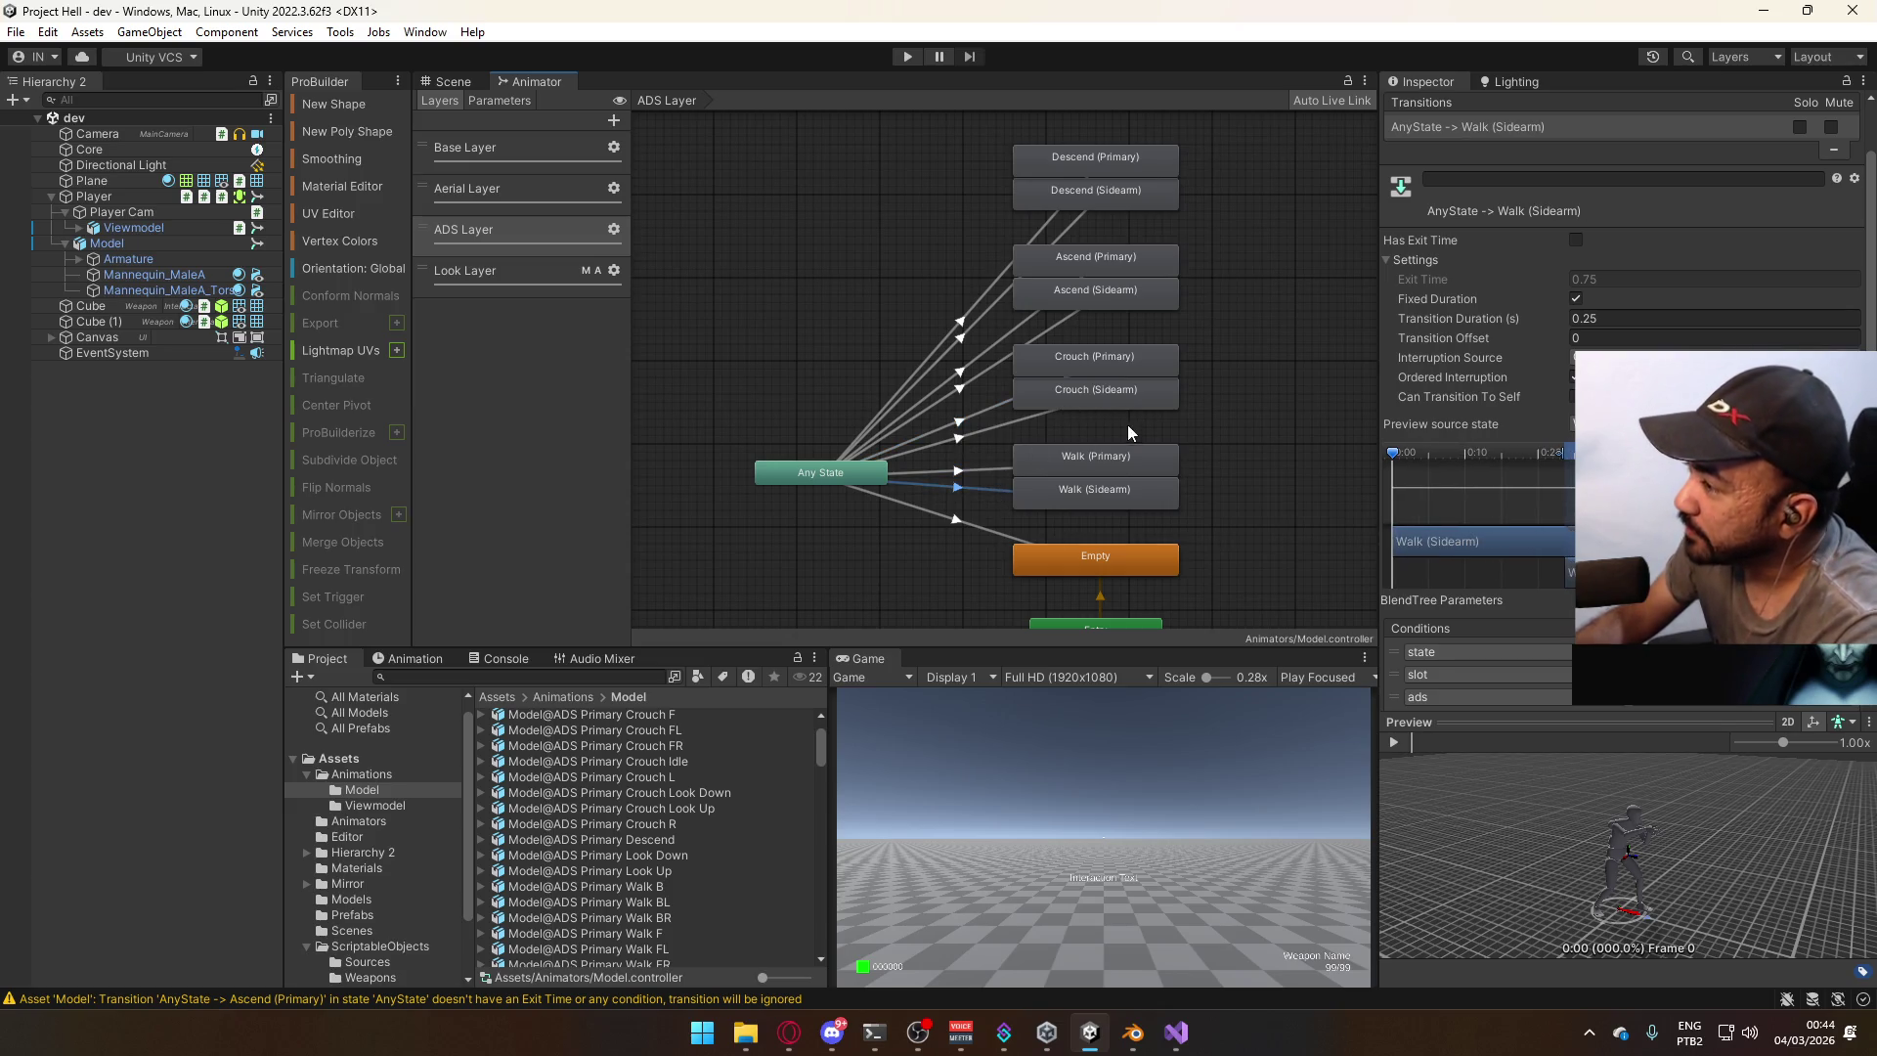
left_click(1261, 348)
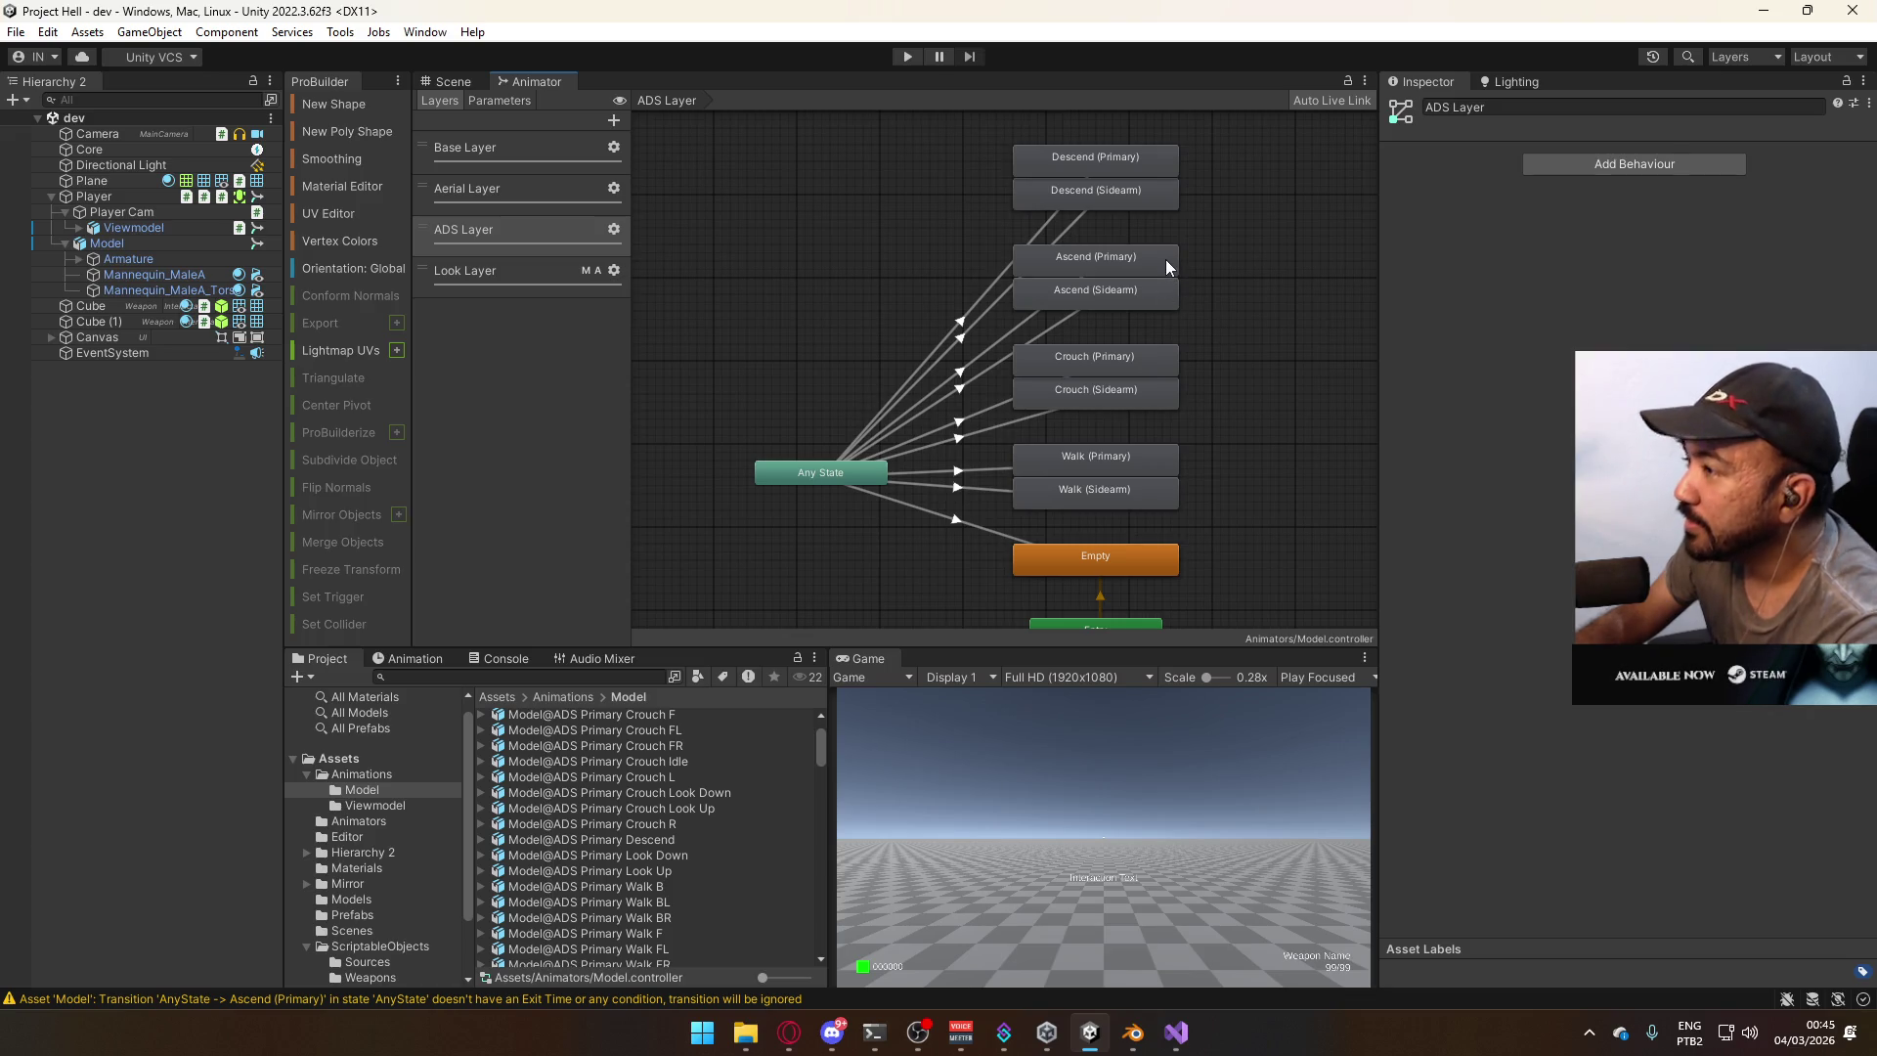
left_click(908, 56)
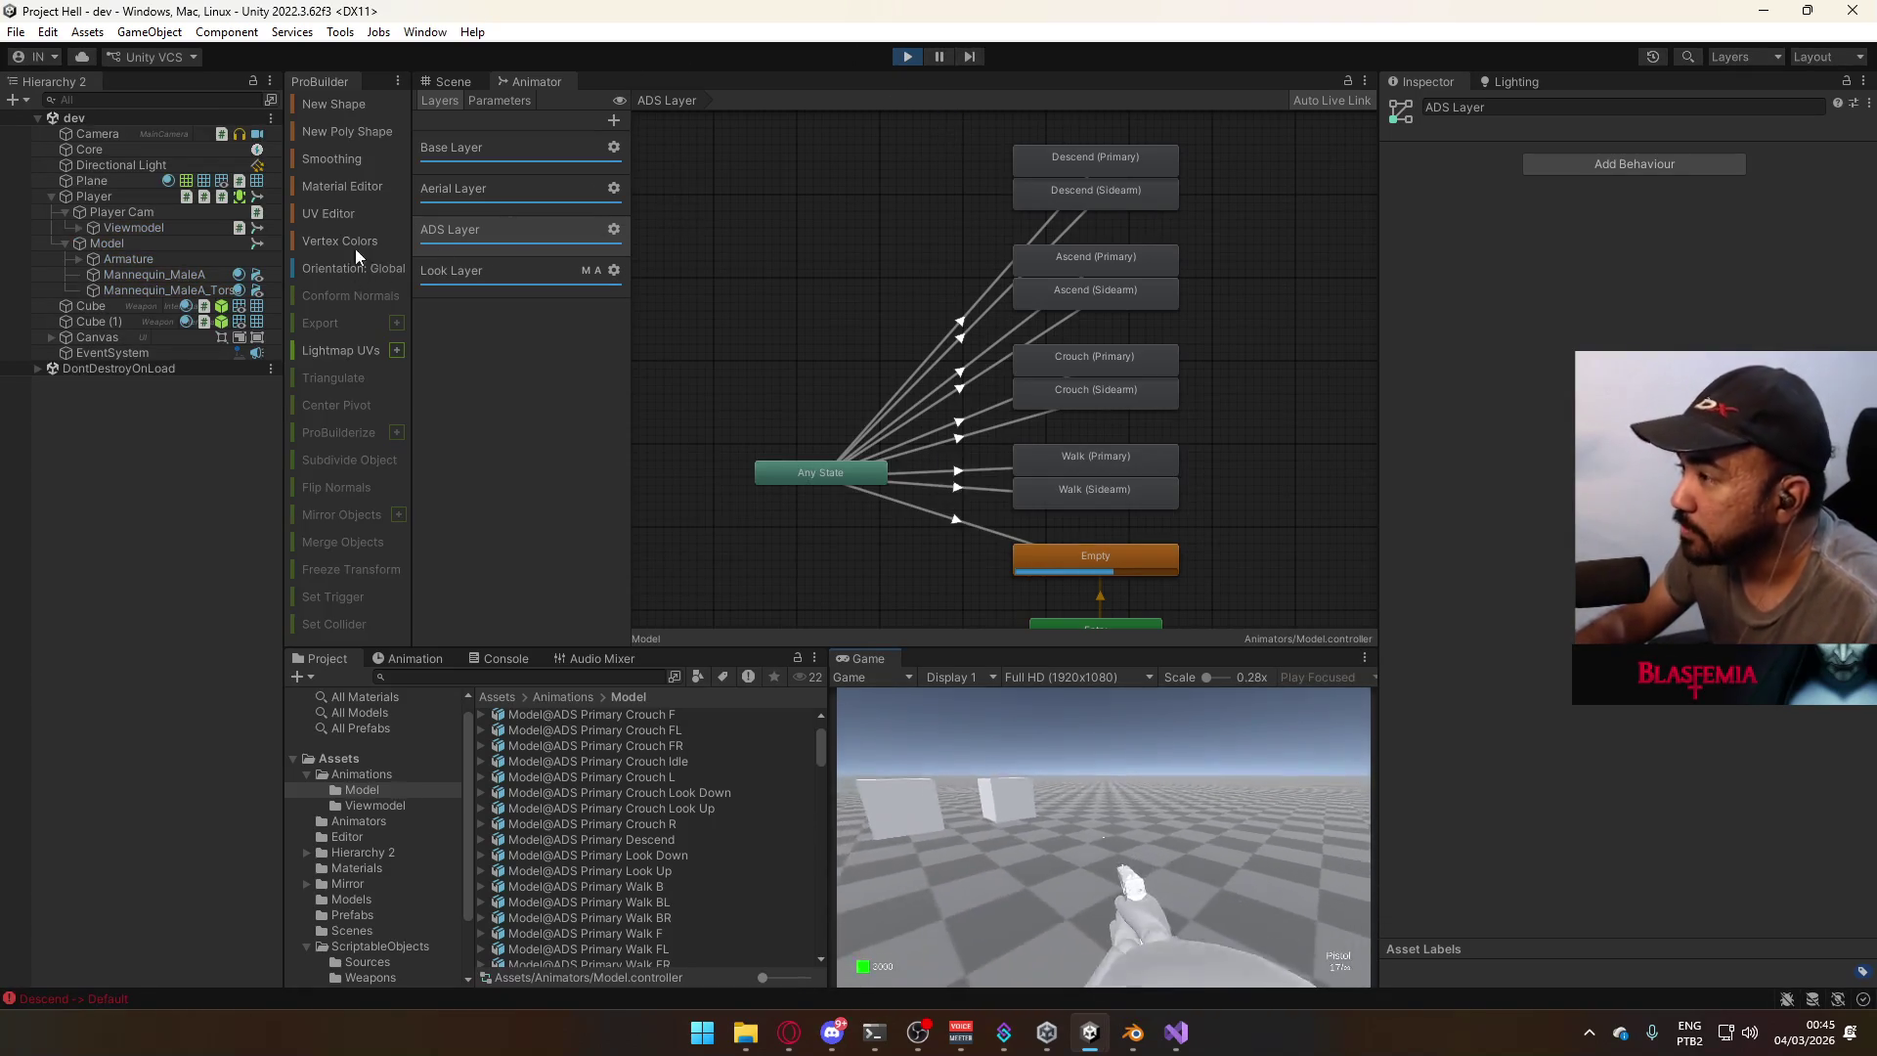
left_click(446, 82)
mouse_move(926, 323)
right_mouse_down()
mouse_move(684, 391)
mouse_move(74, 347)
mouse_move(1762, 329)
mouse_move(1551, 321)
mouse_move(997, 385)
mouse_move(1075, 372)
mouse_move(1294, 783)
right_mouse_up()
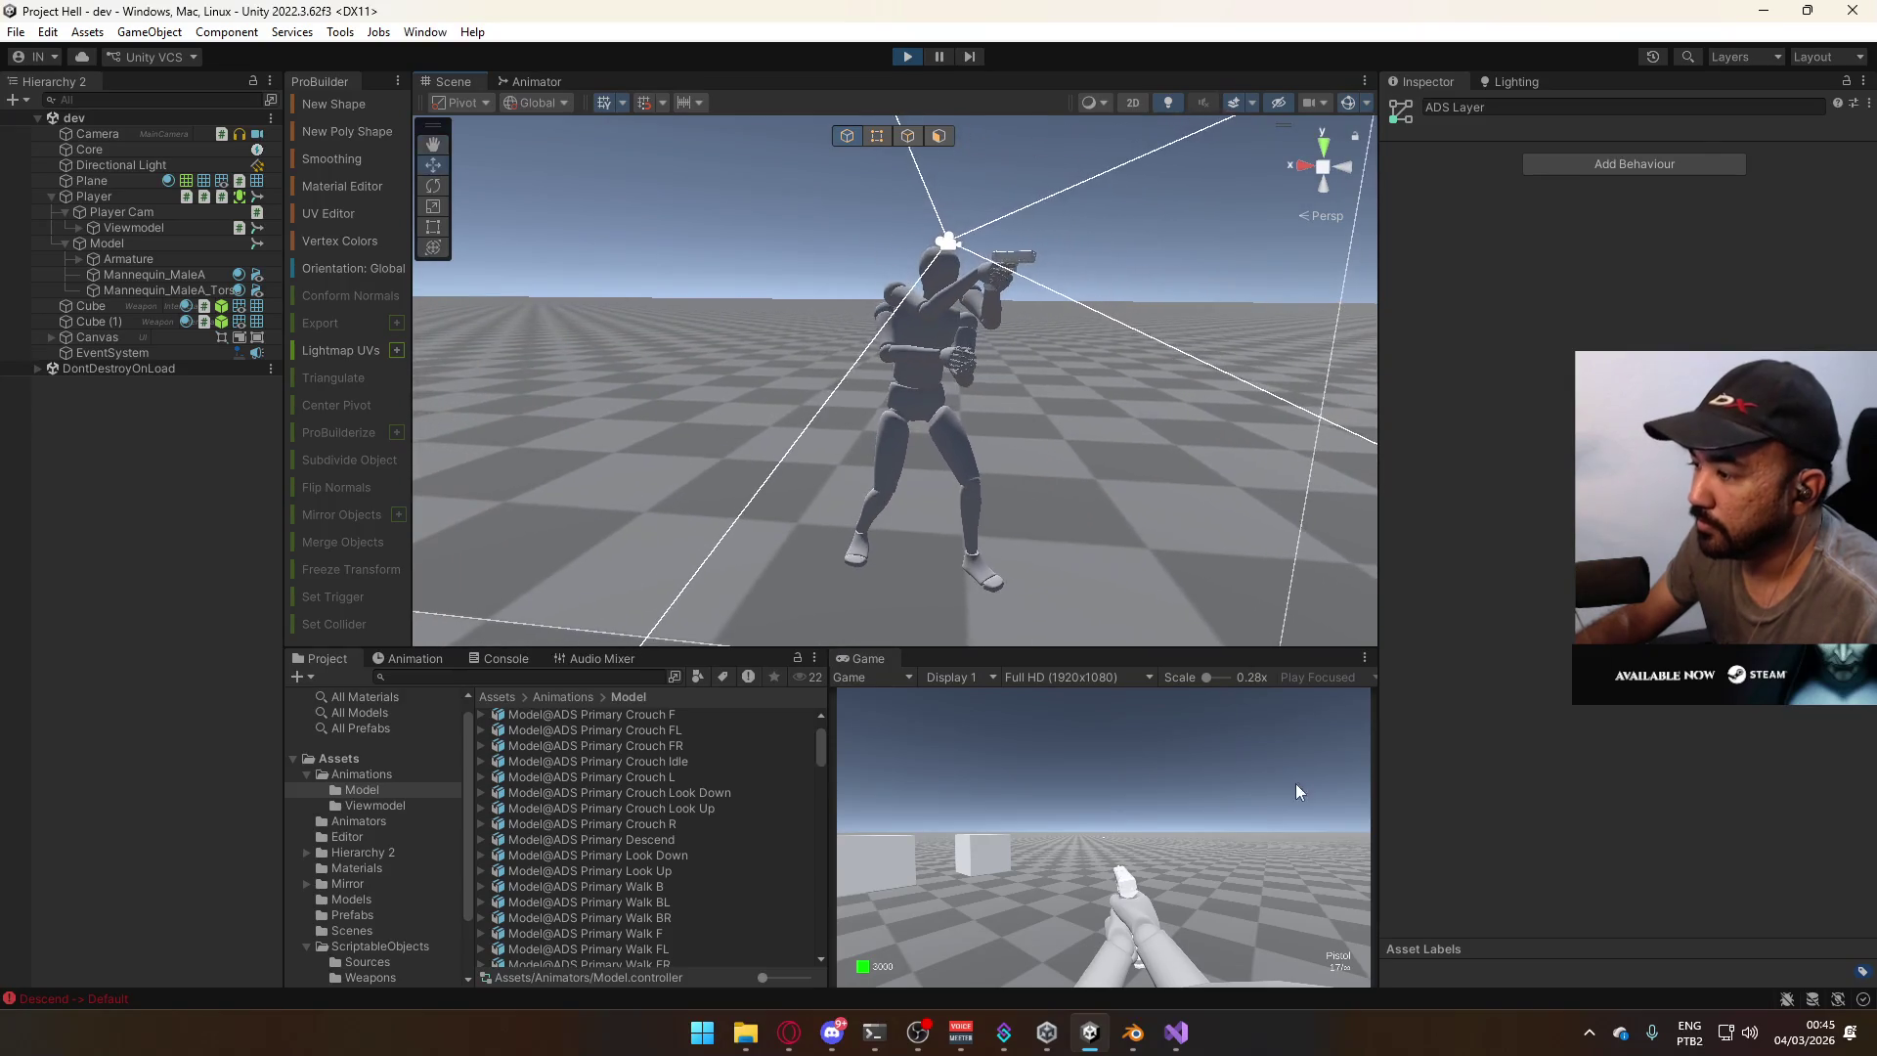
key("space")
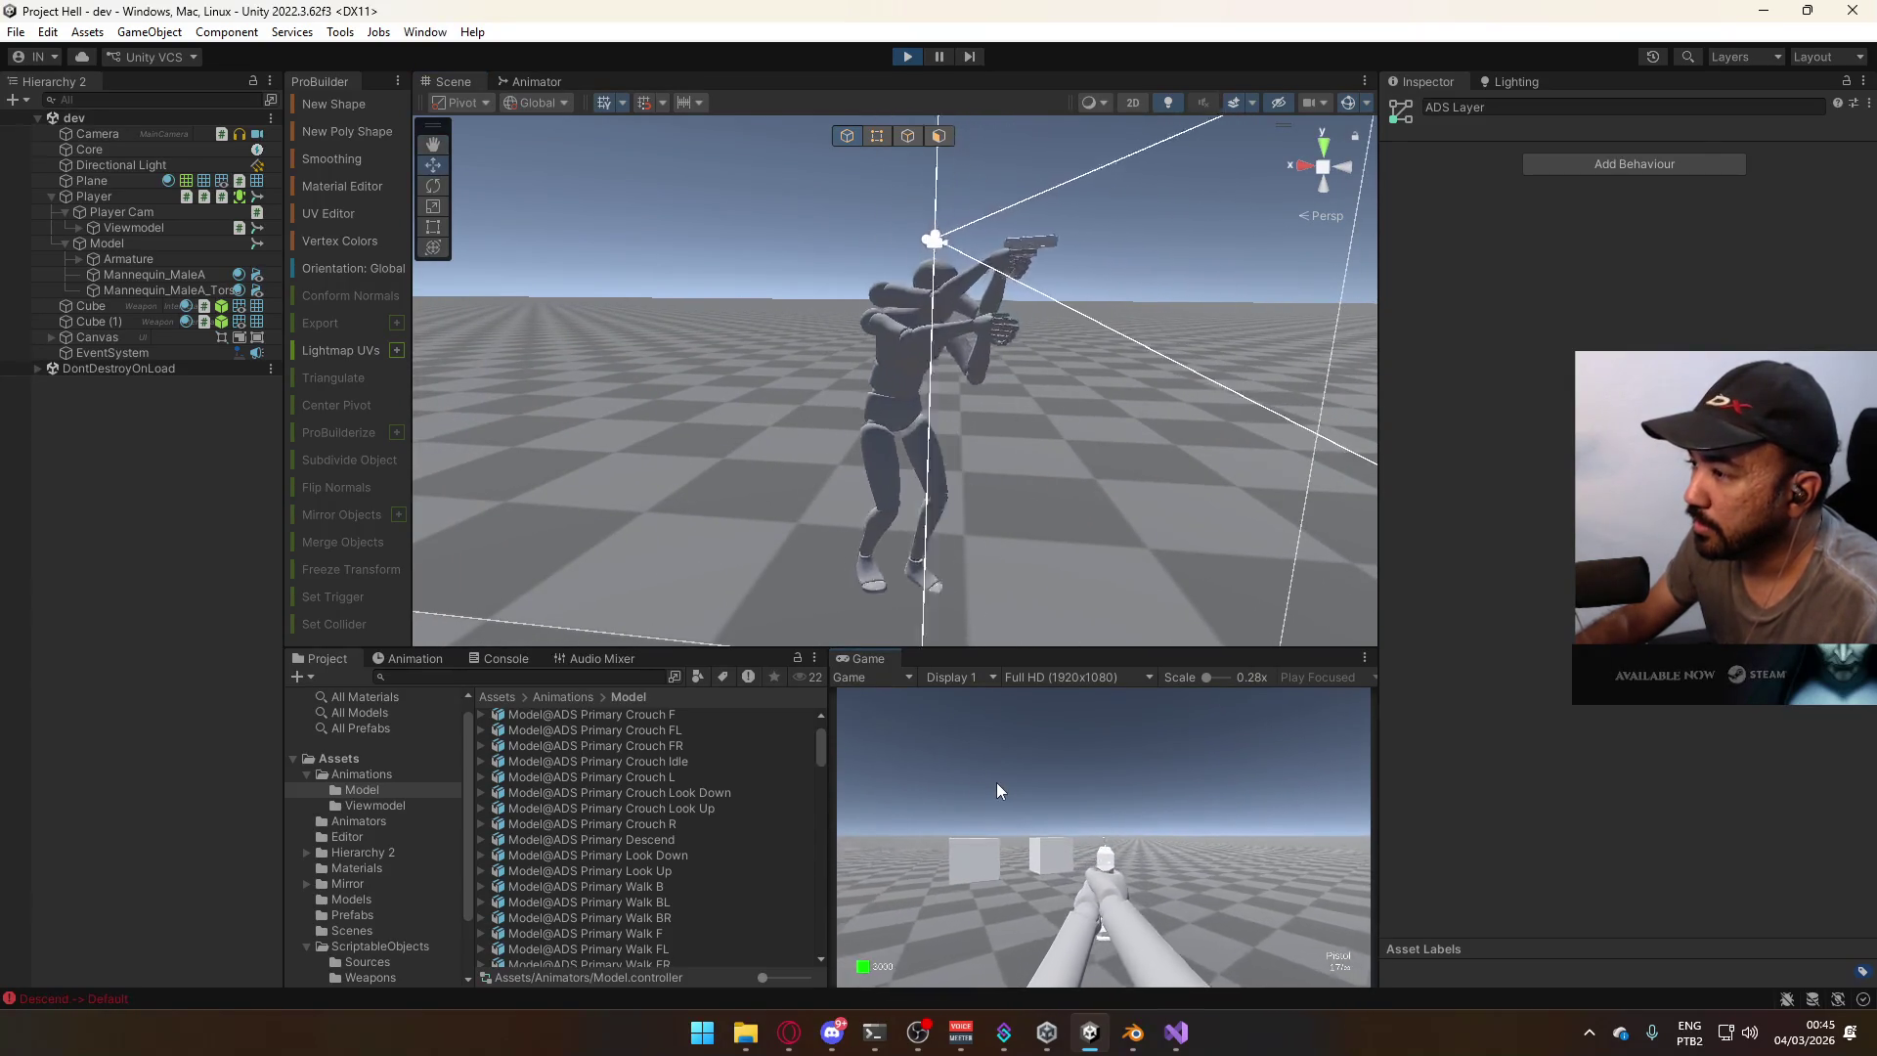
key("space")
key("w")
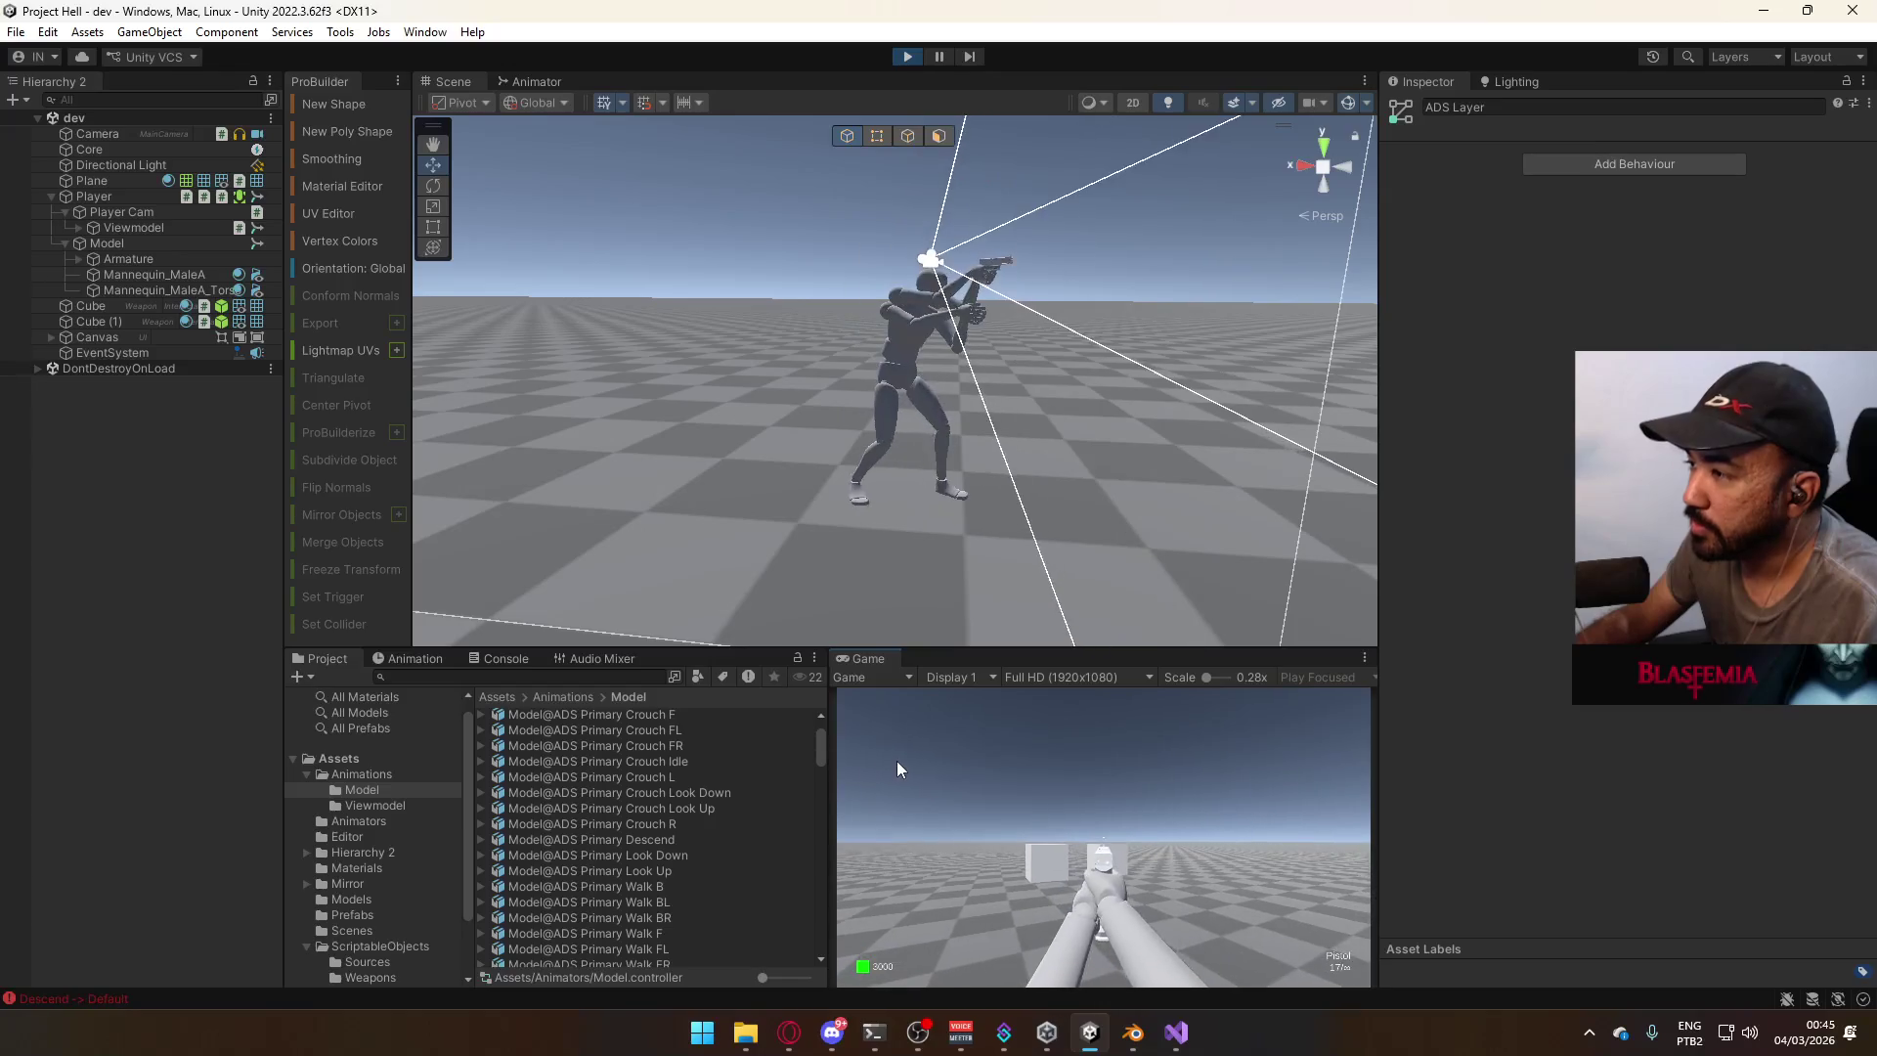
key("s")
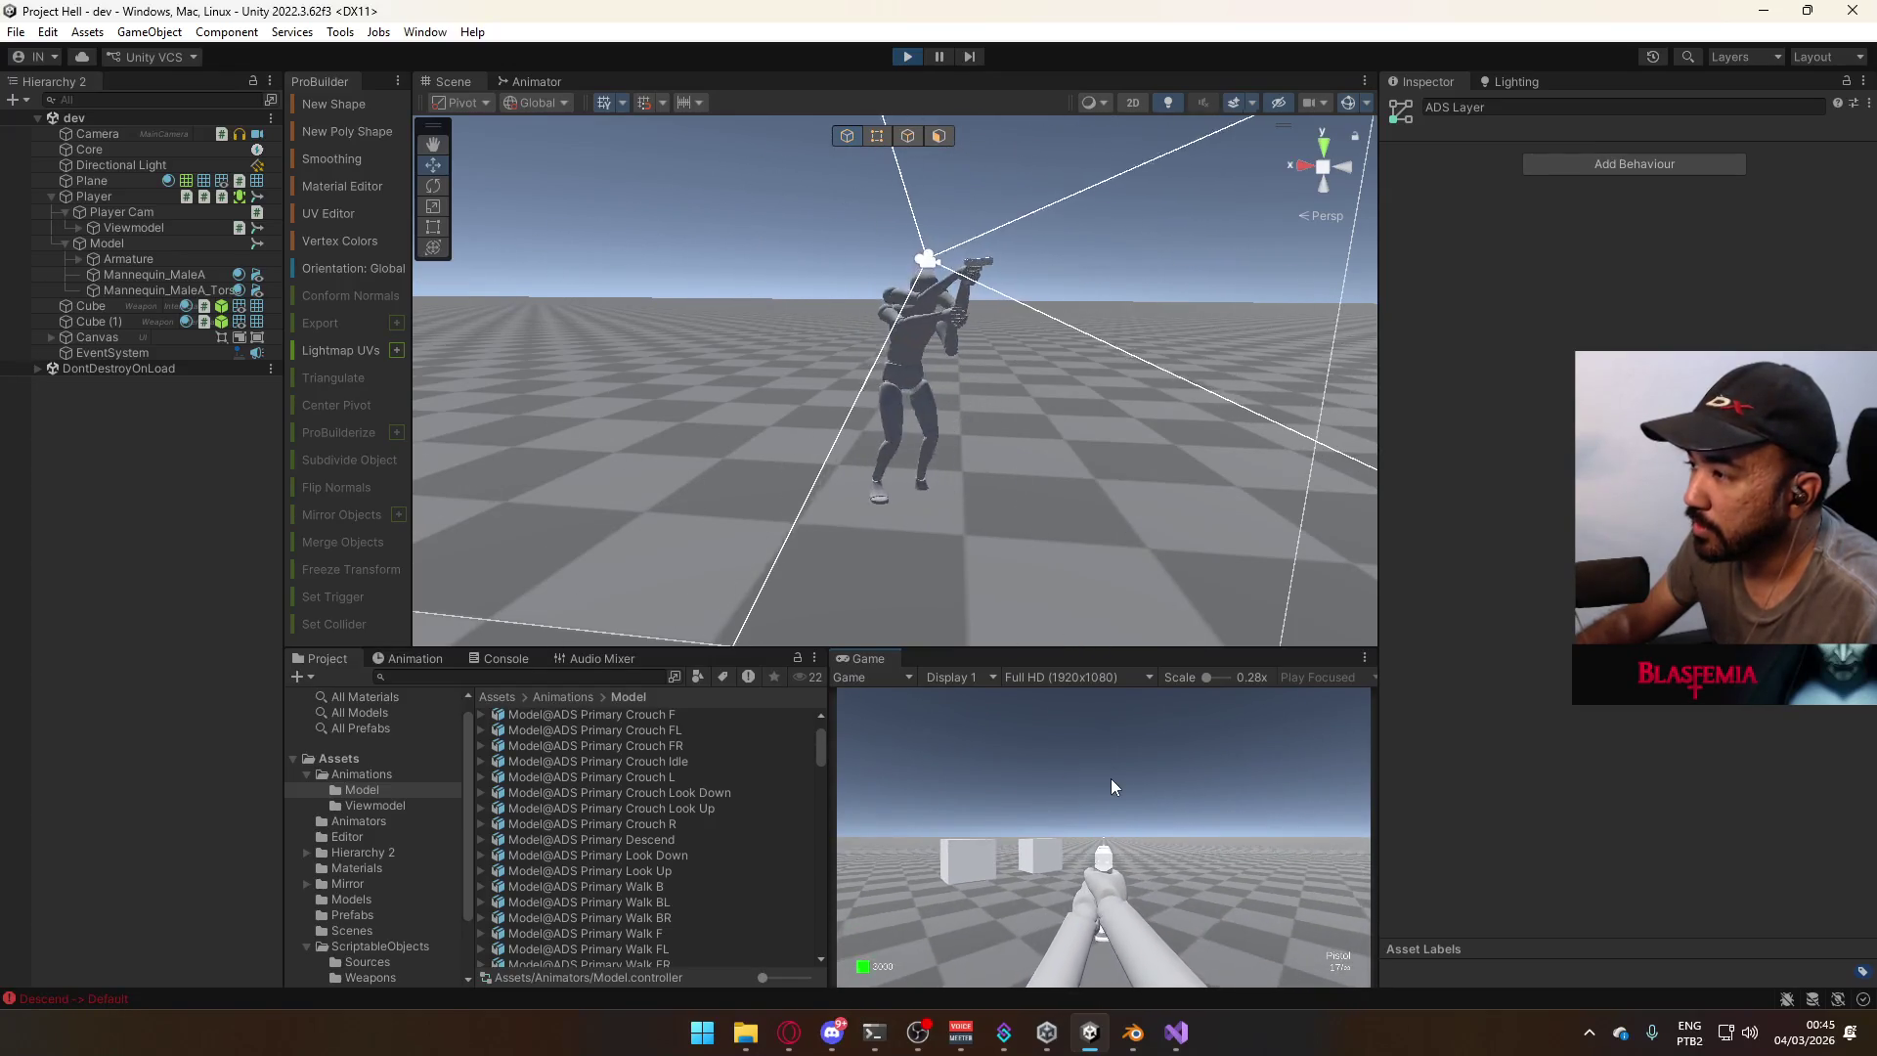
key("d")
key("a")
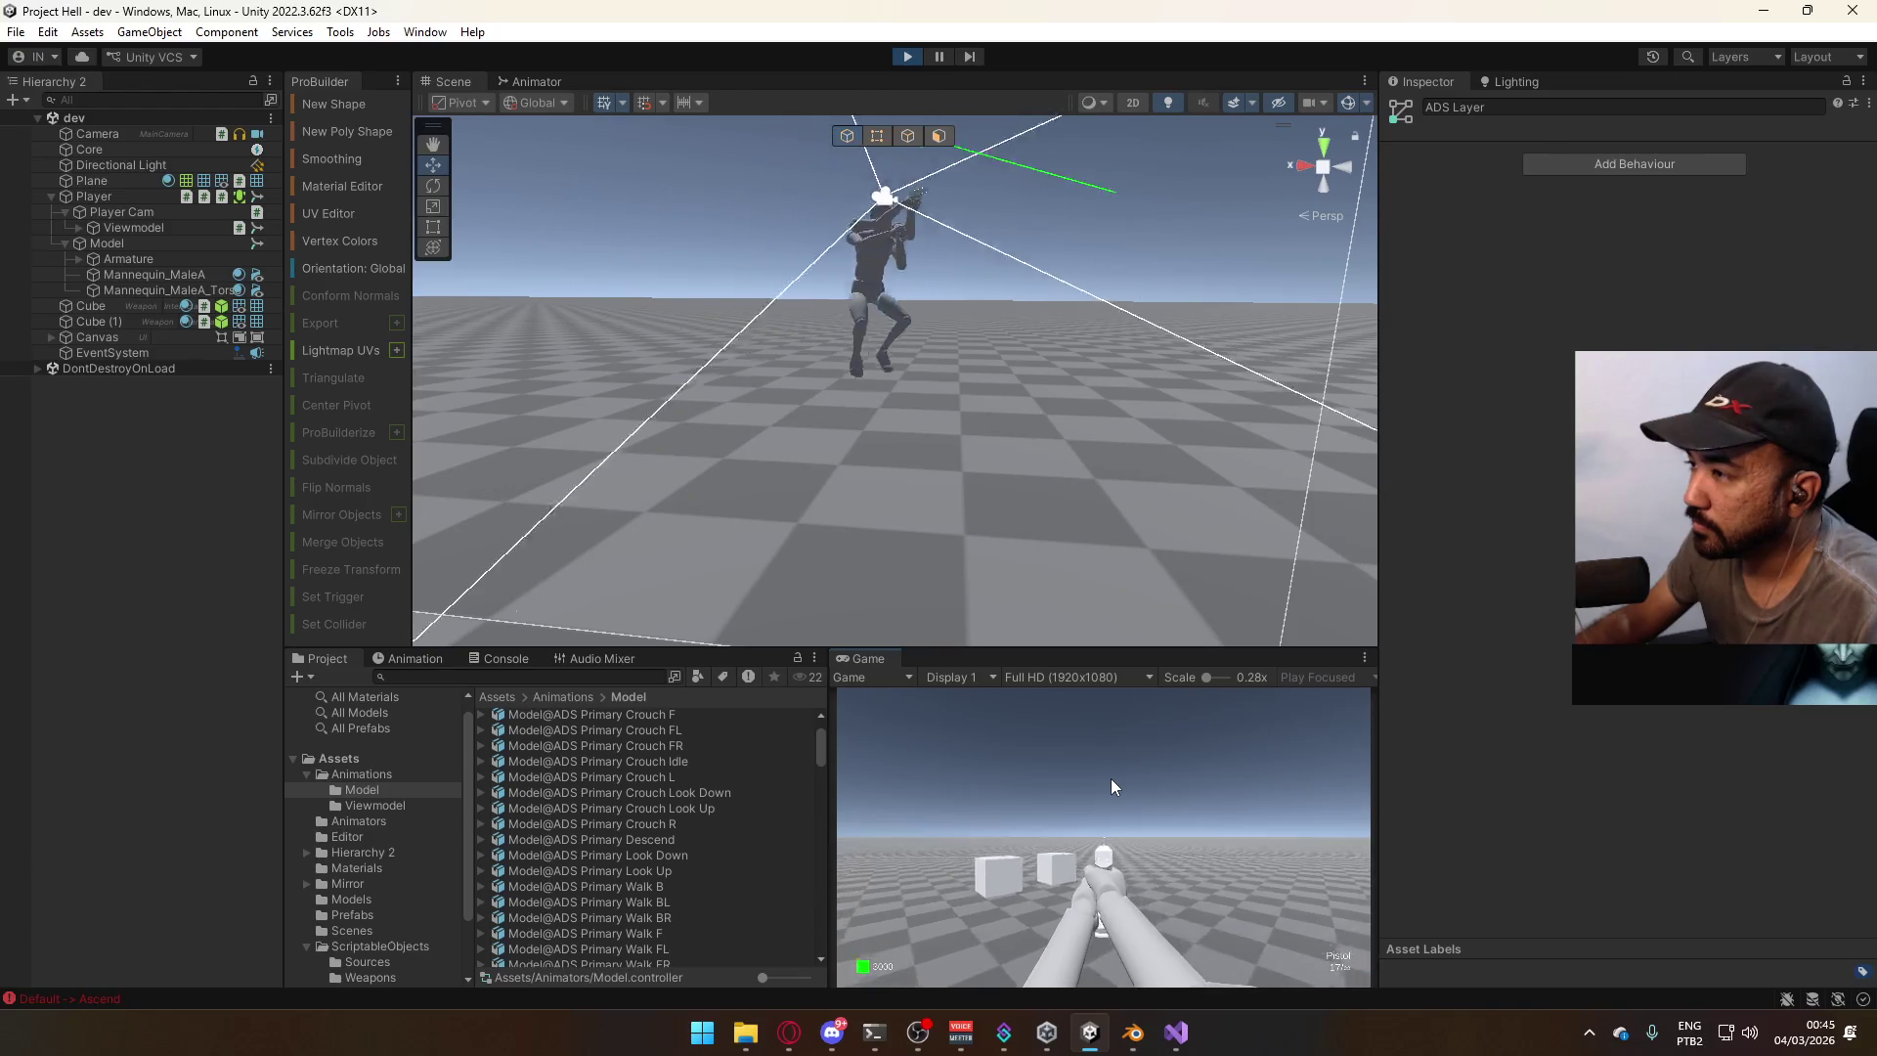
key("space")
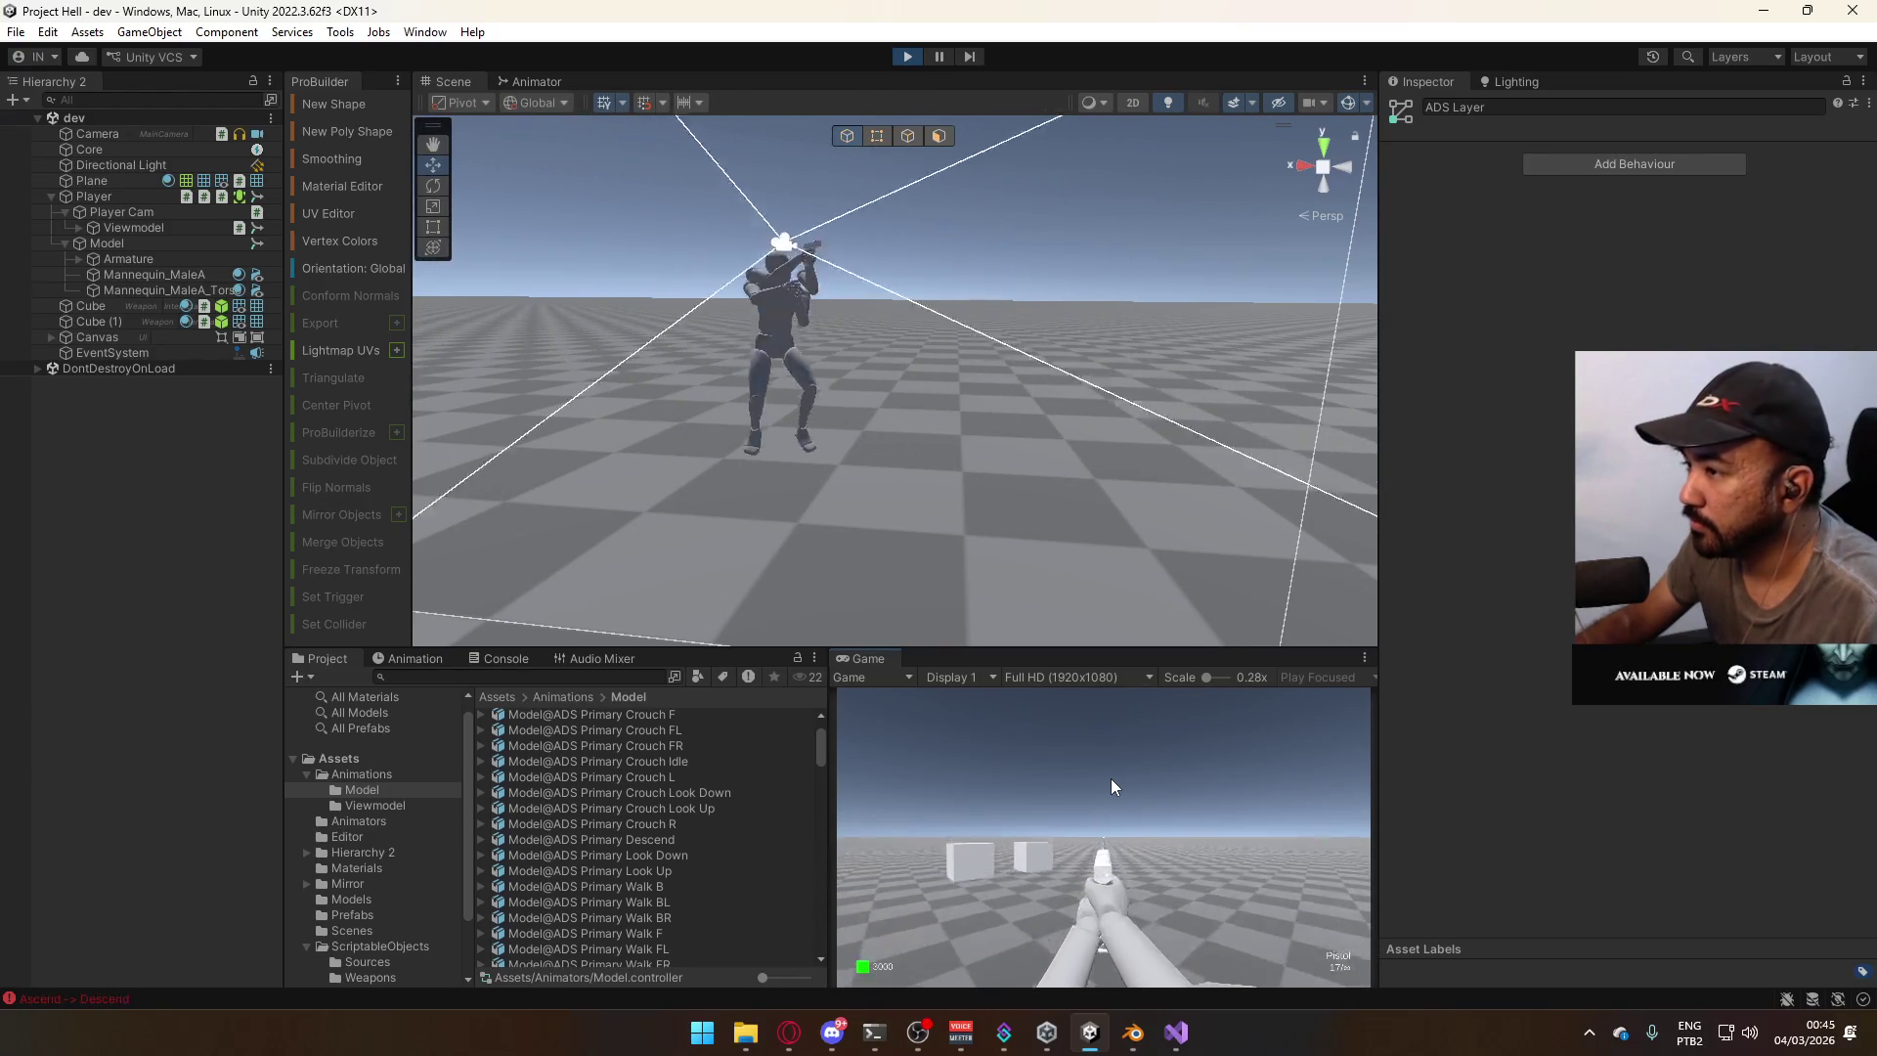
key("s")
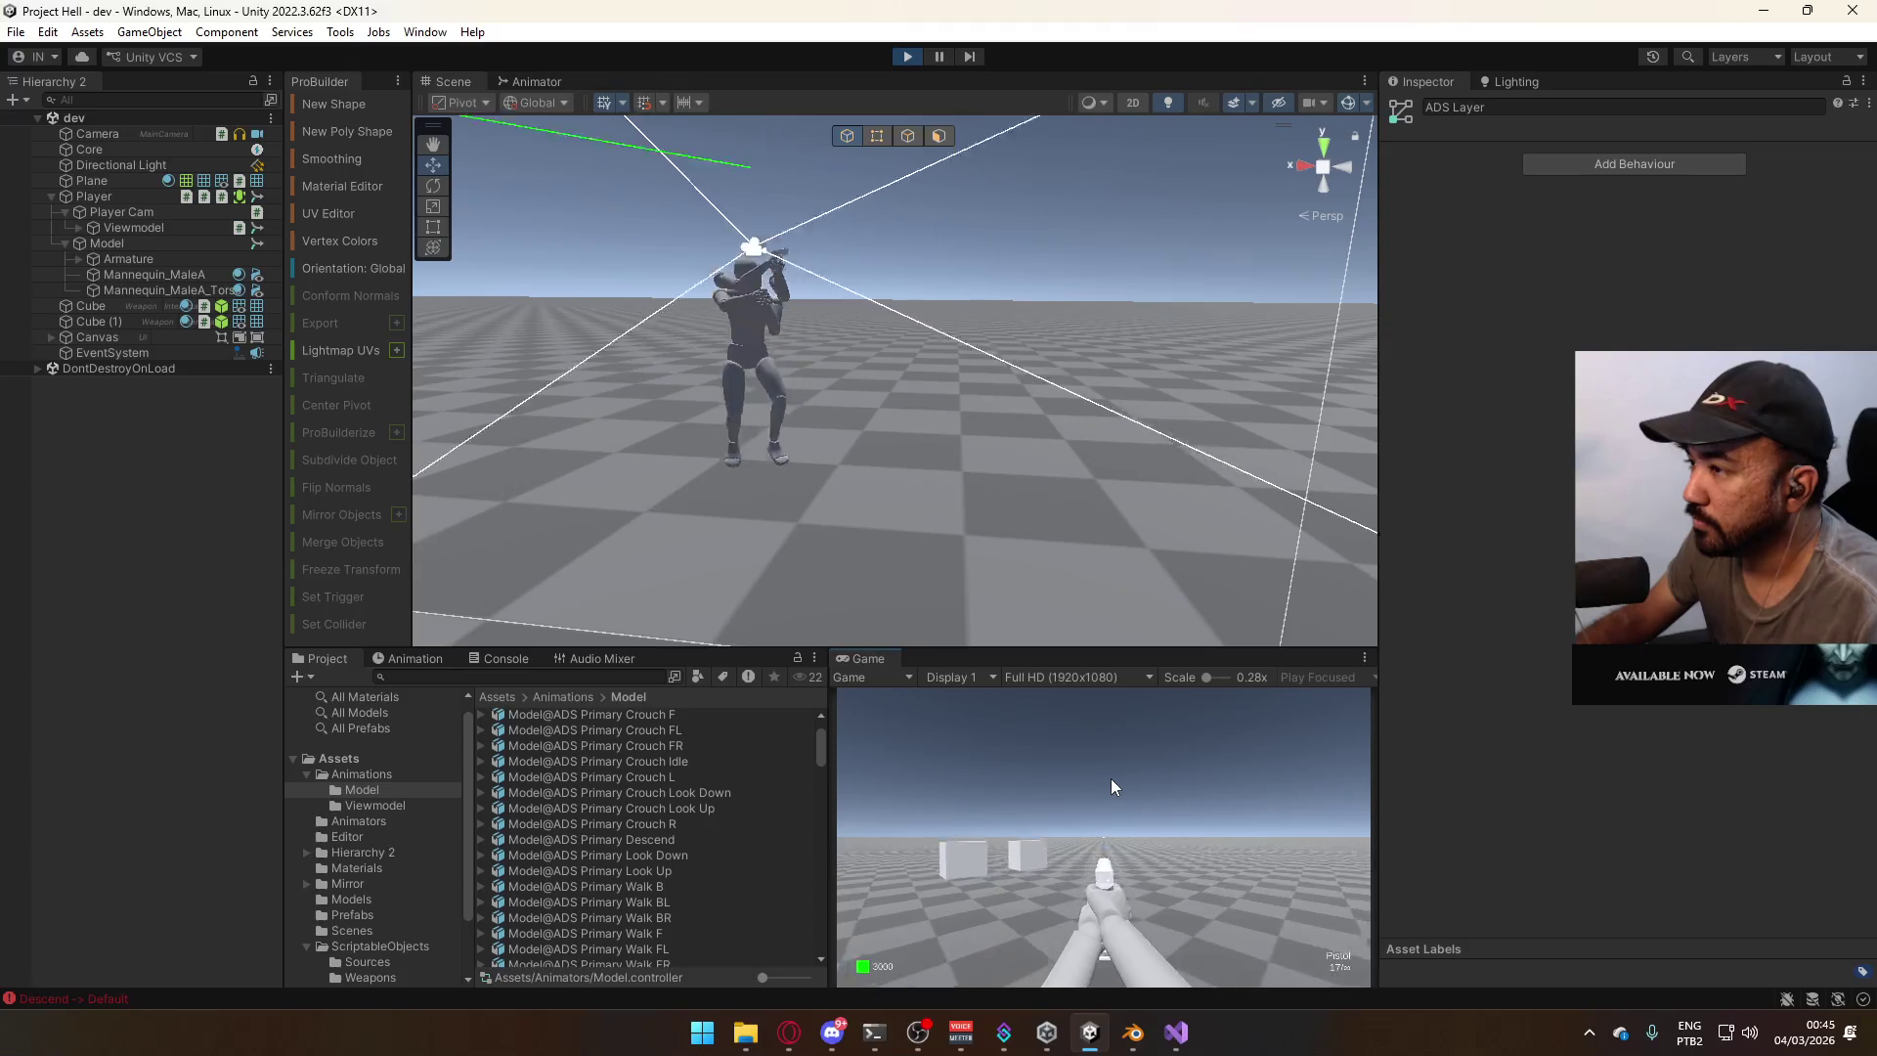
key("d")
key("space")
key("a")
key("space")
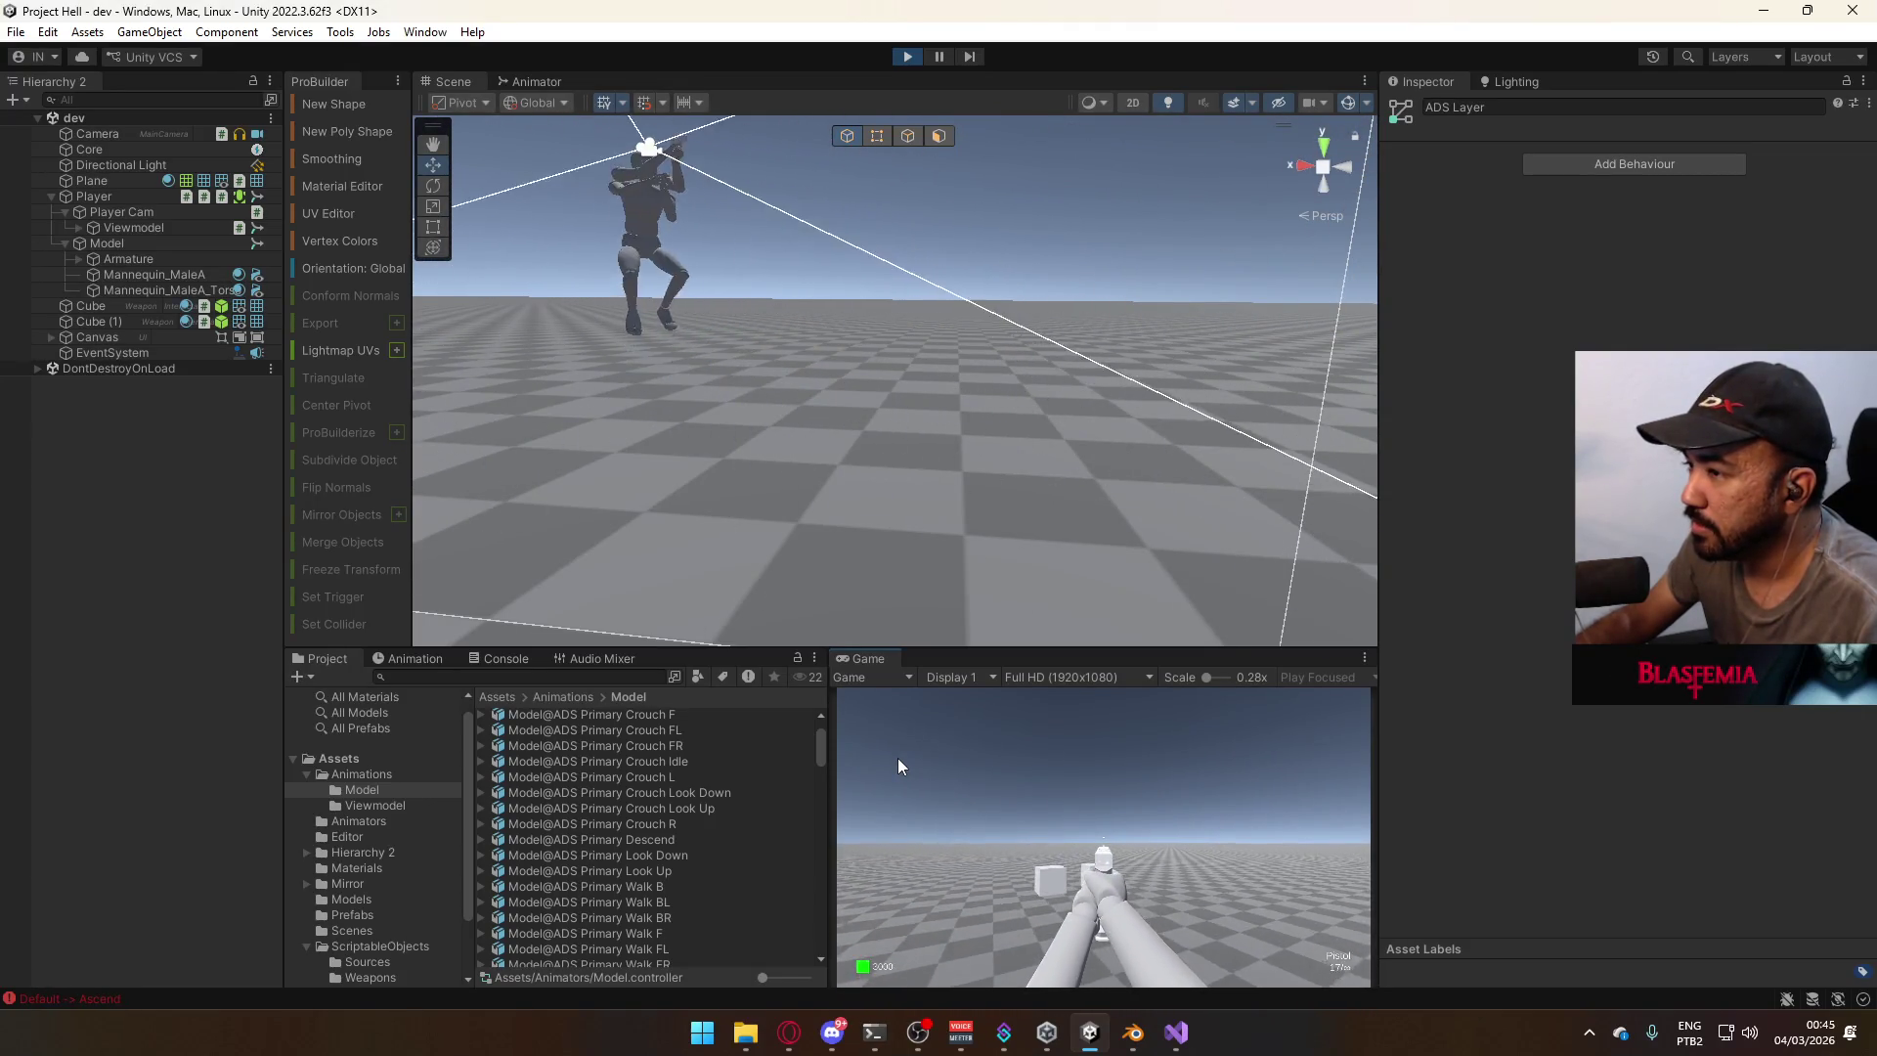
key("super")
left_click(546, 74)
left_click(537, 78)
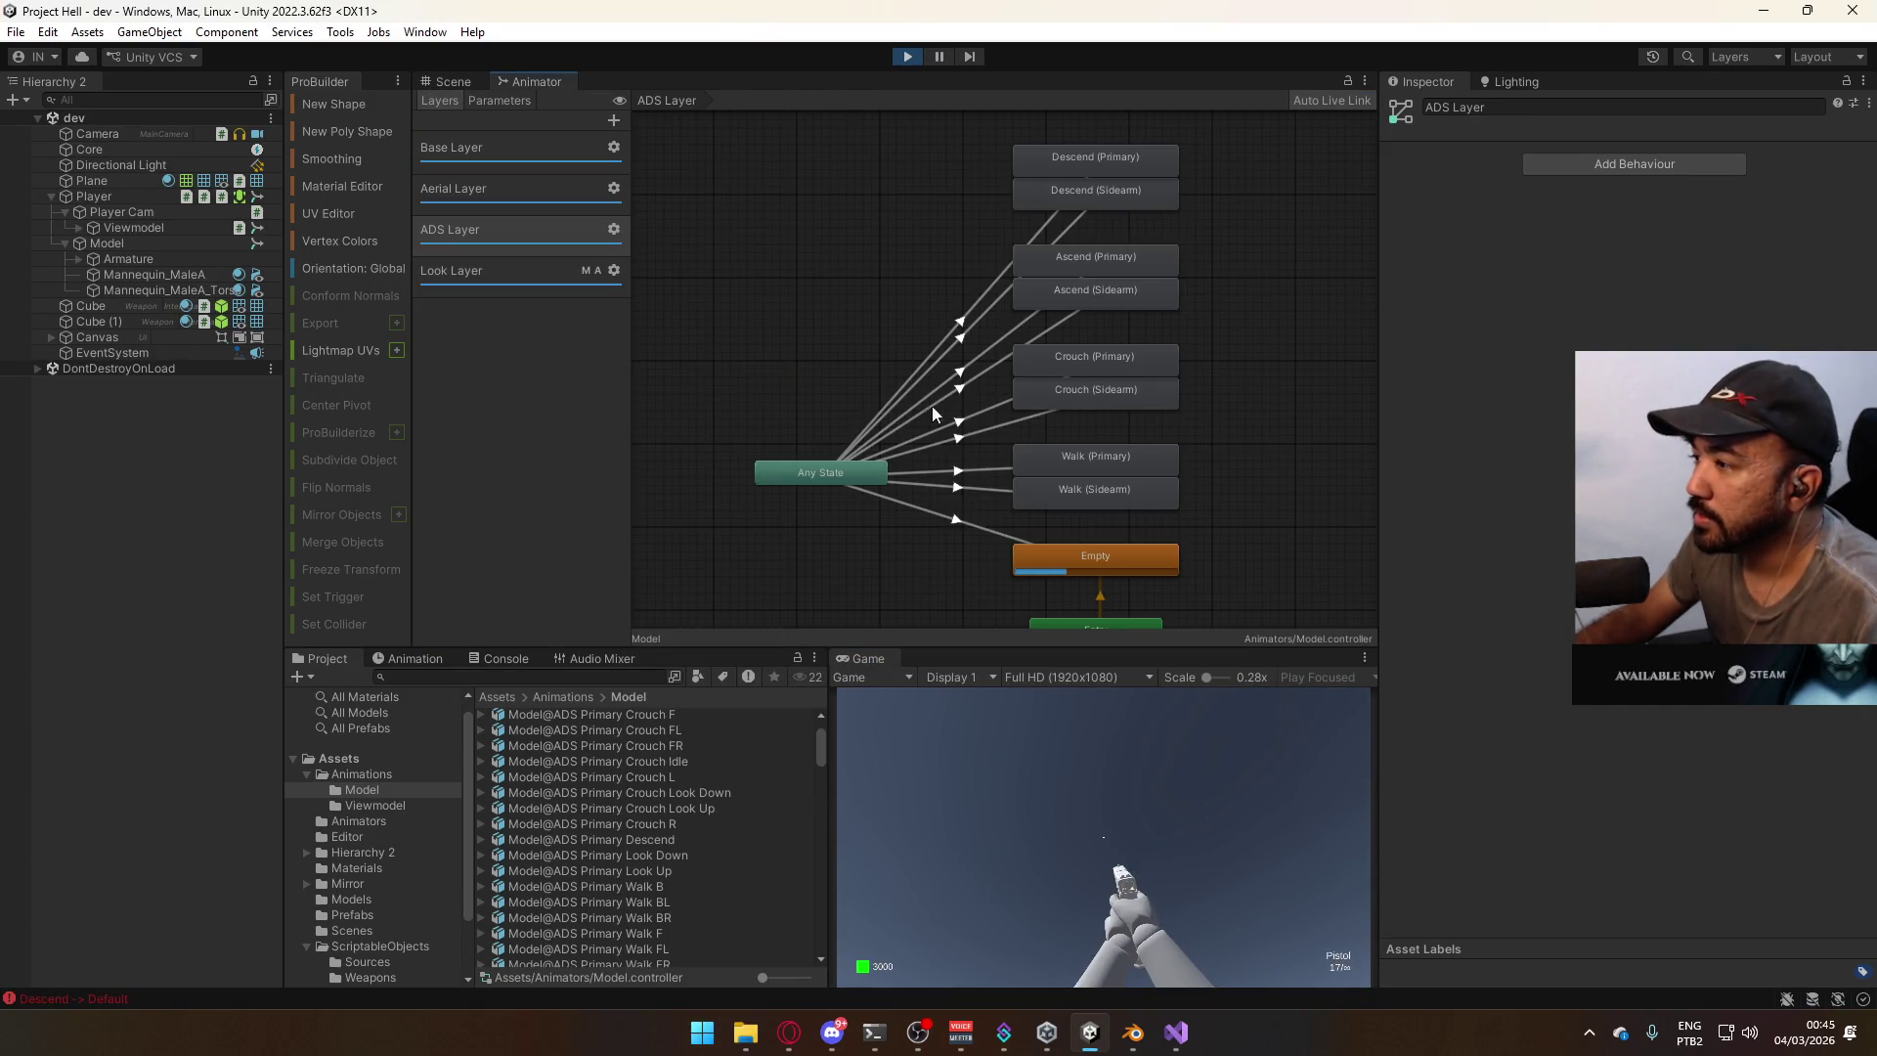
left_click(1048, 227)
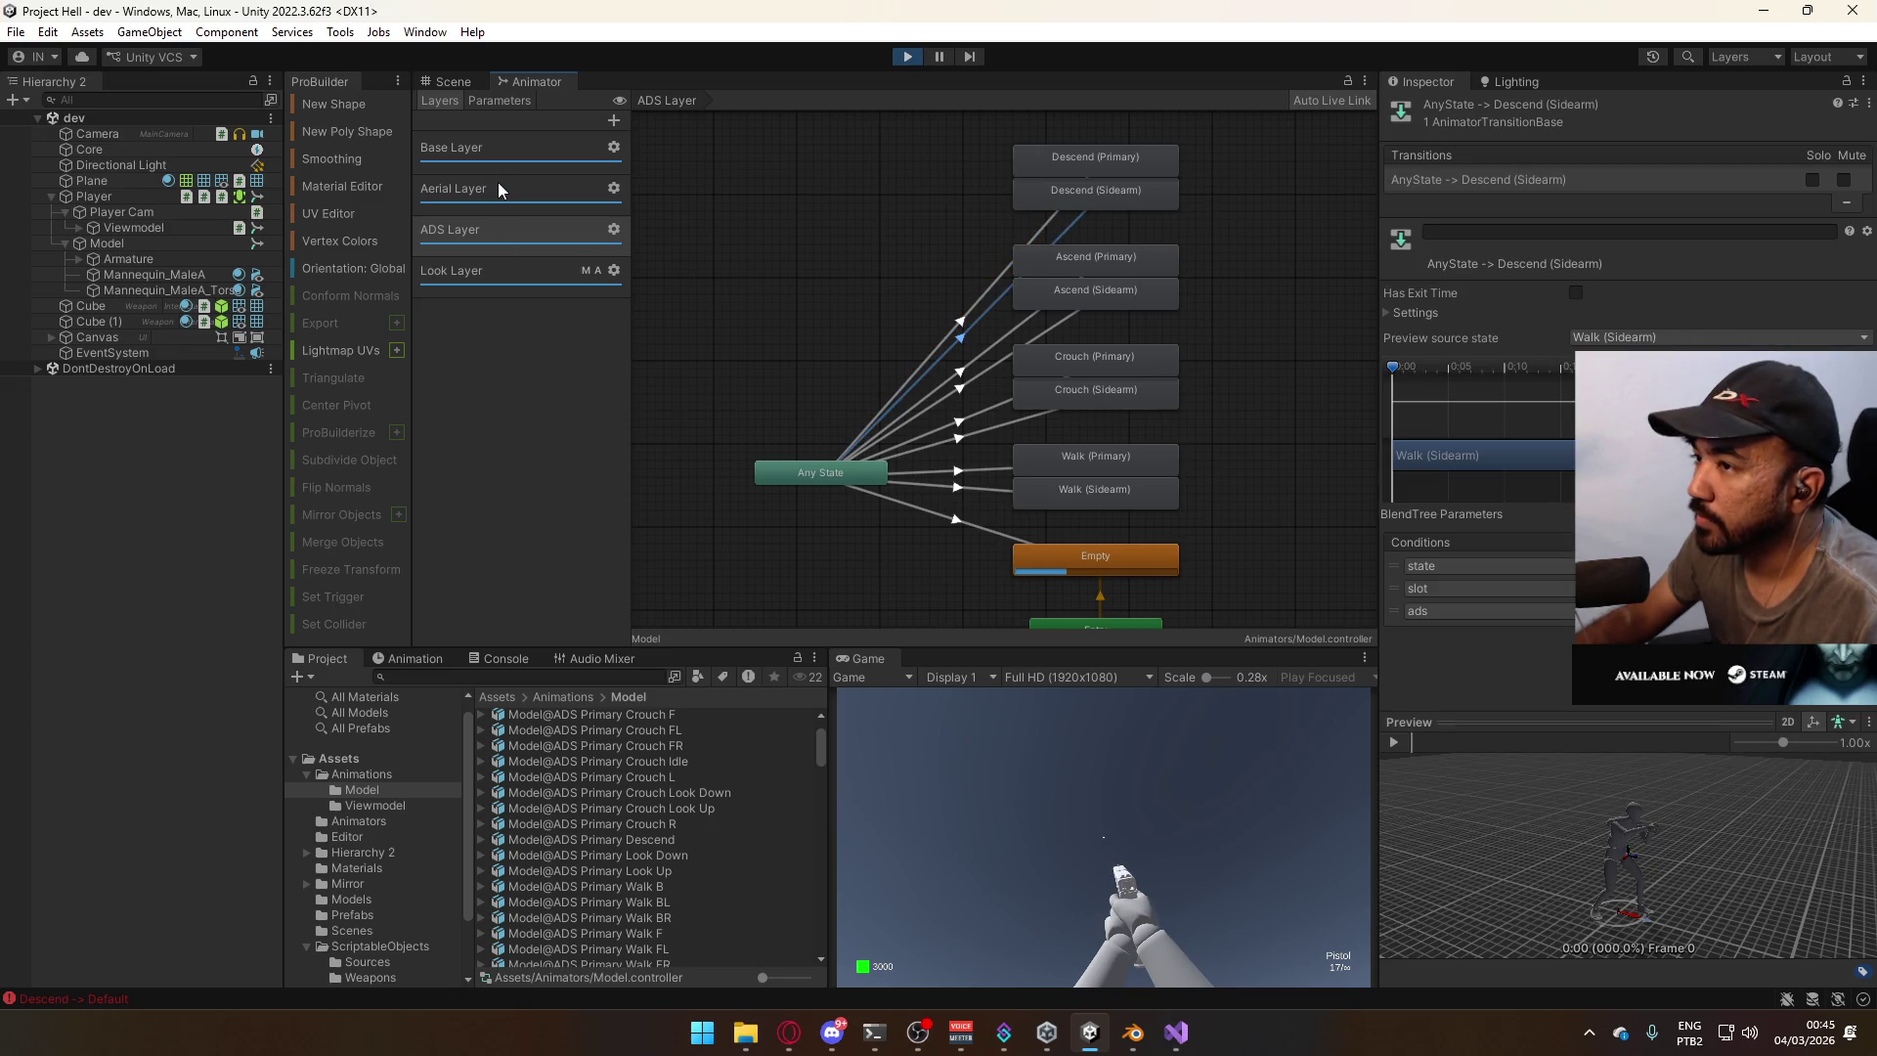
left_click(499, 186)
left_click(1006, 401)
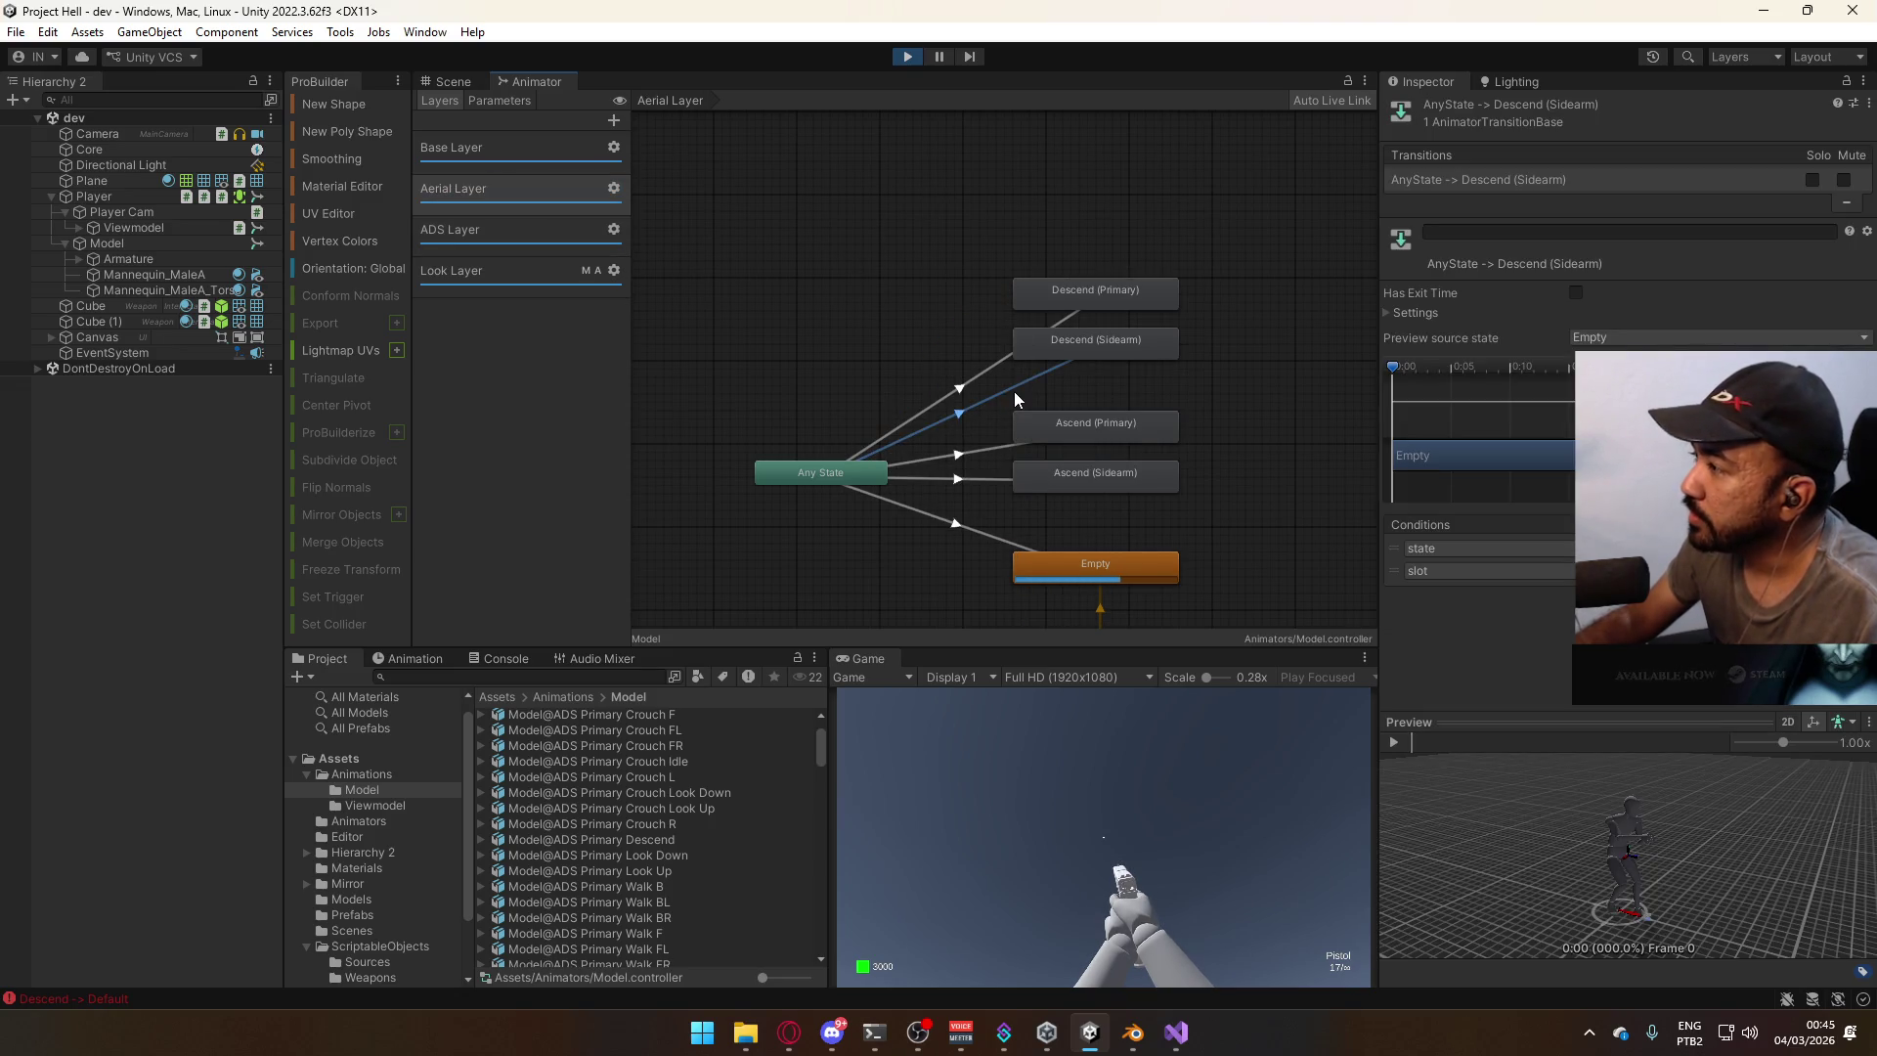
left_click(1438, 309)
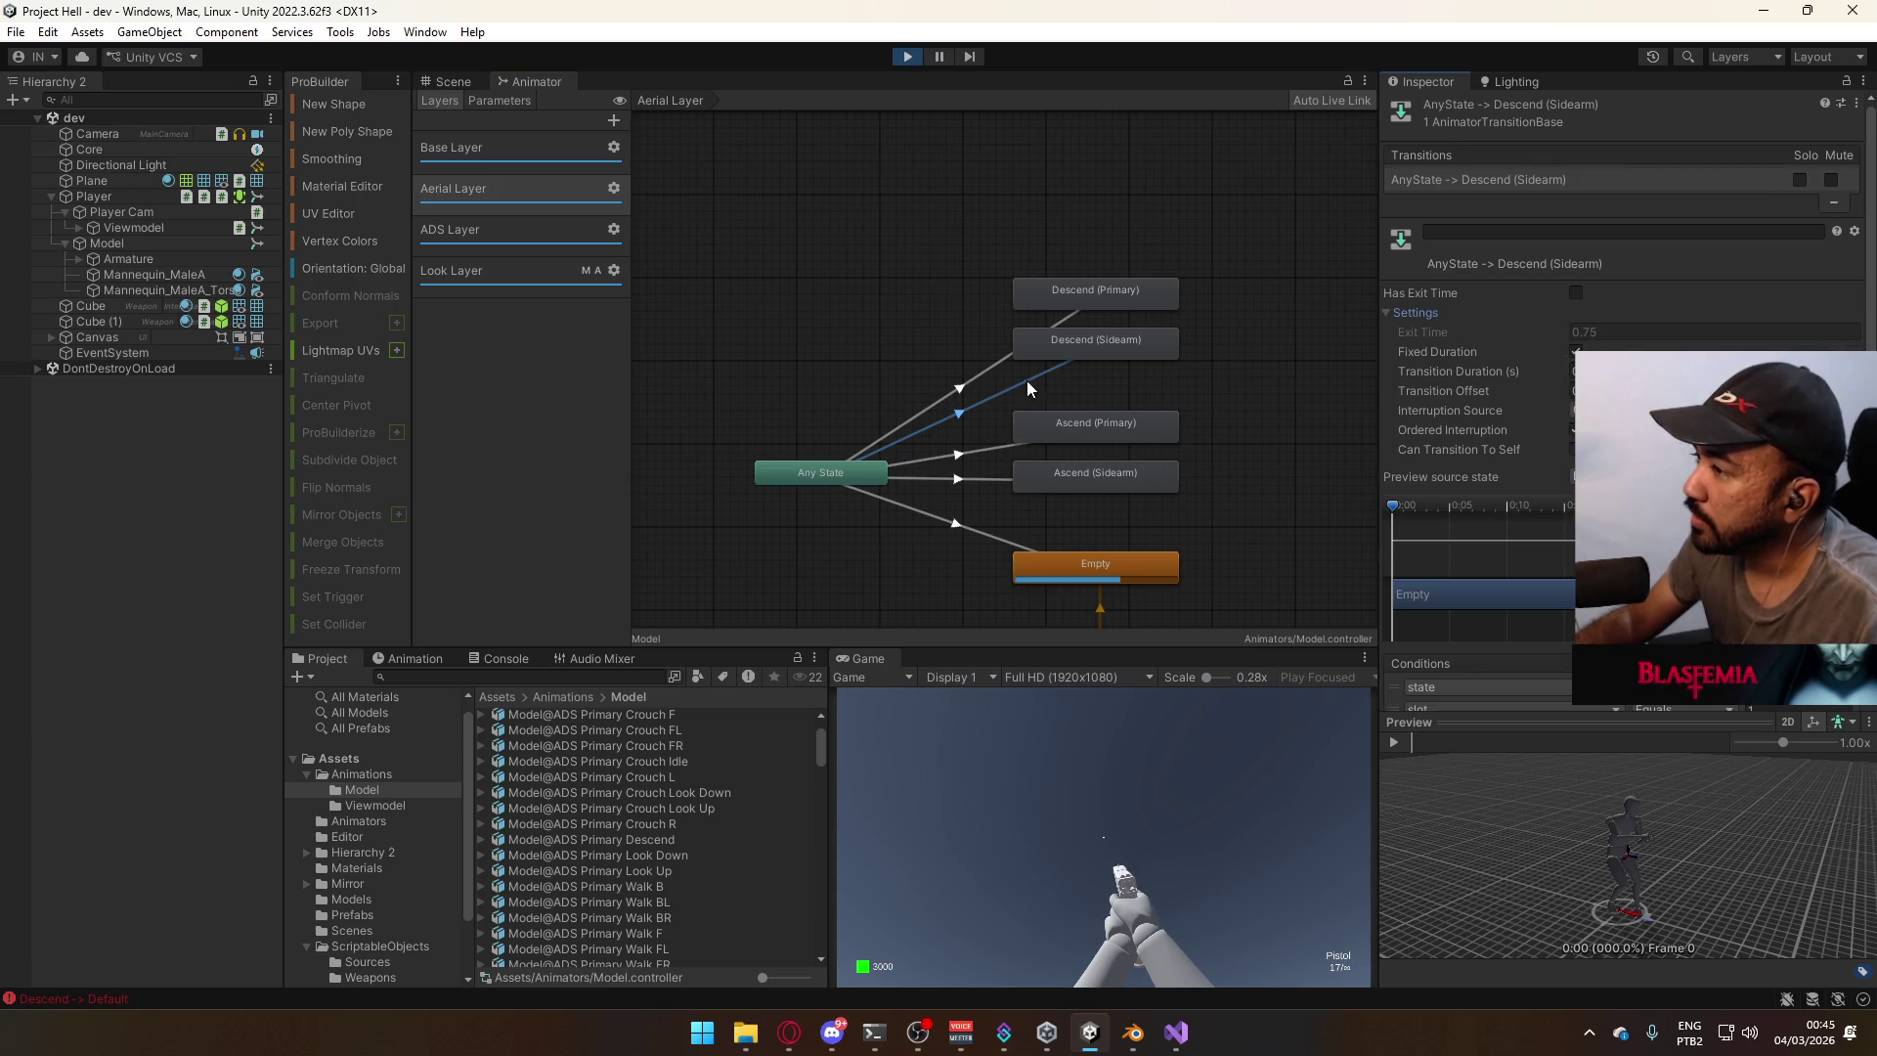
left_click(982, 373)
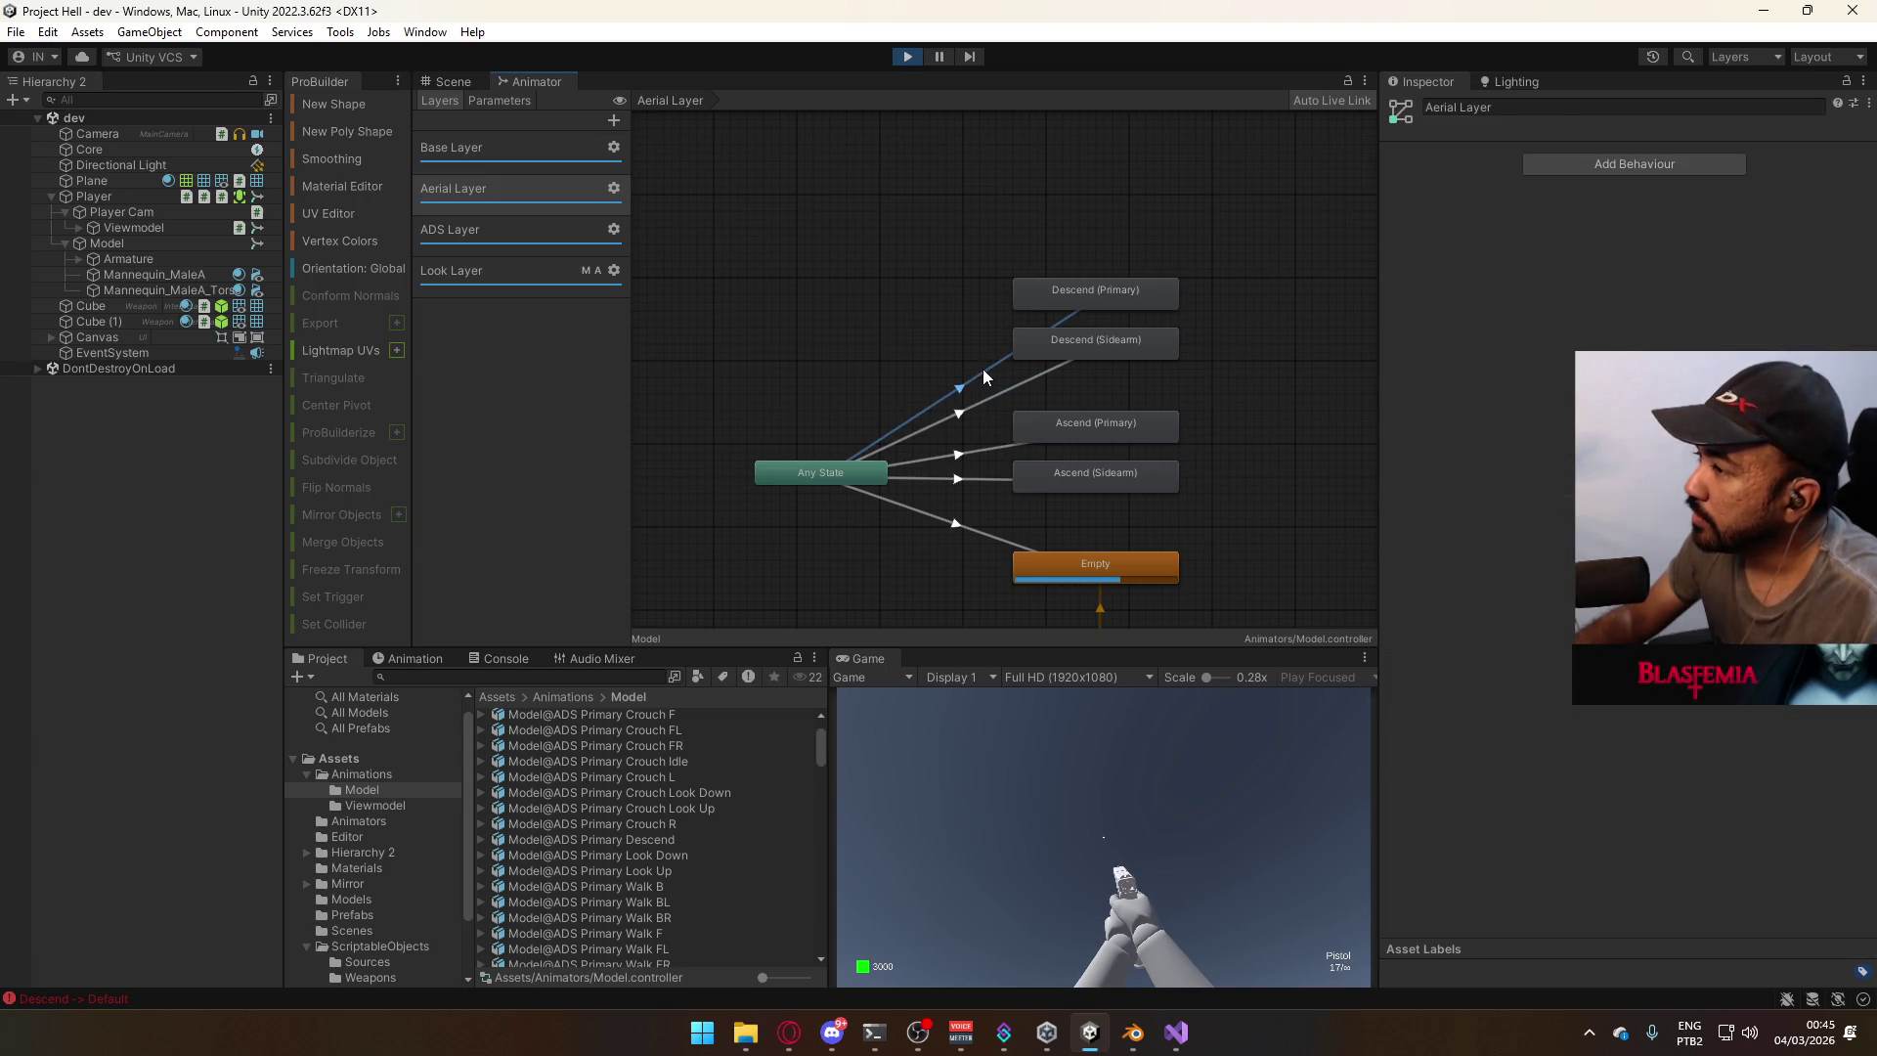
left_click(978, 452)
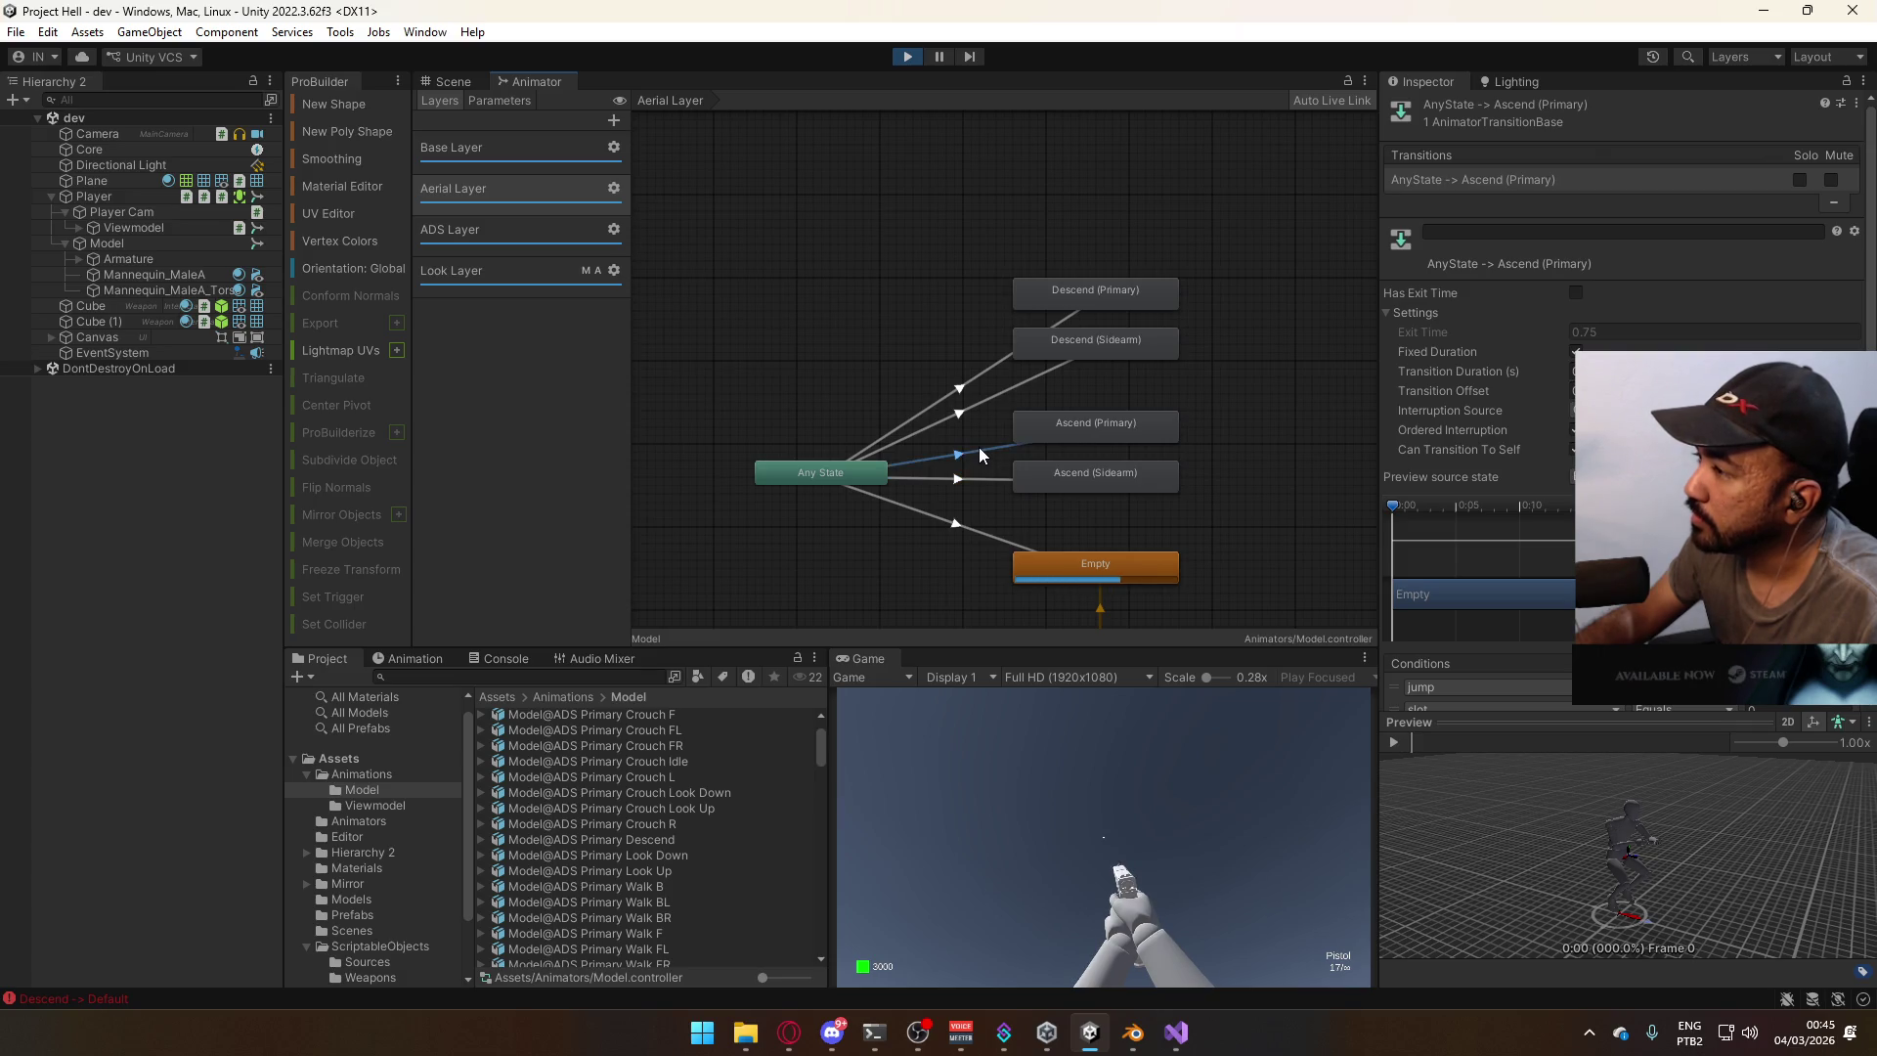
left_click(753, 308)
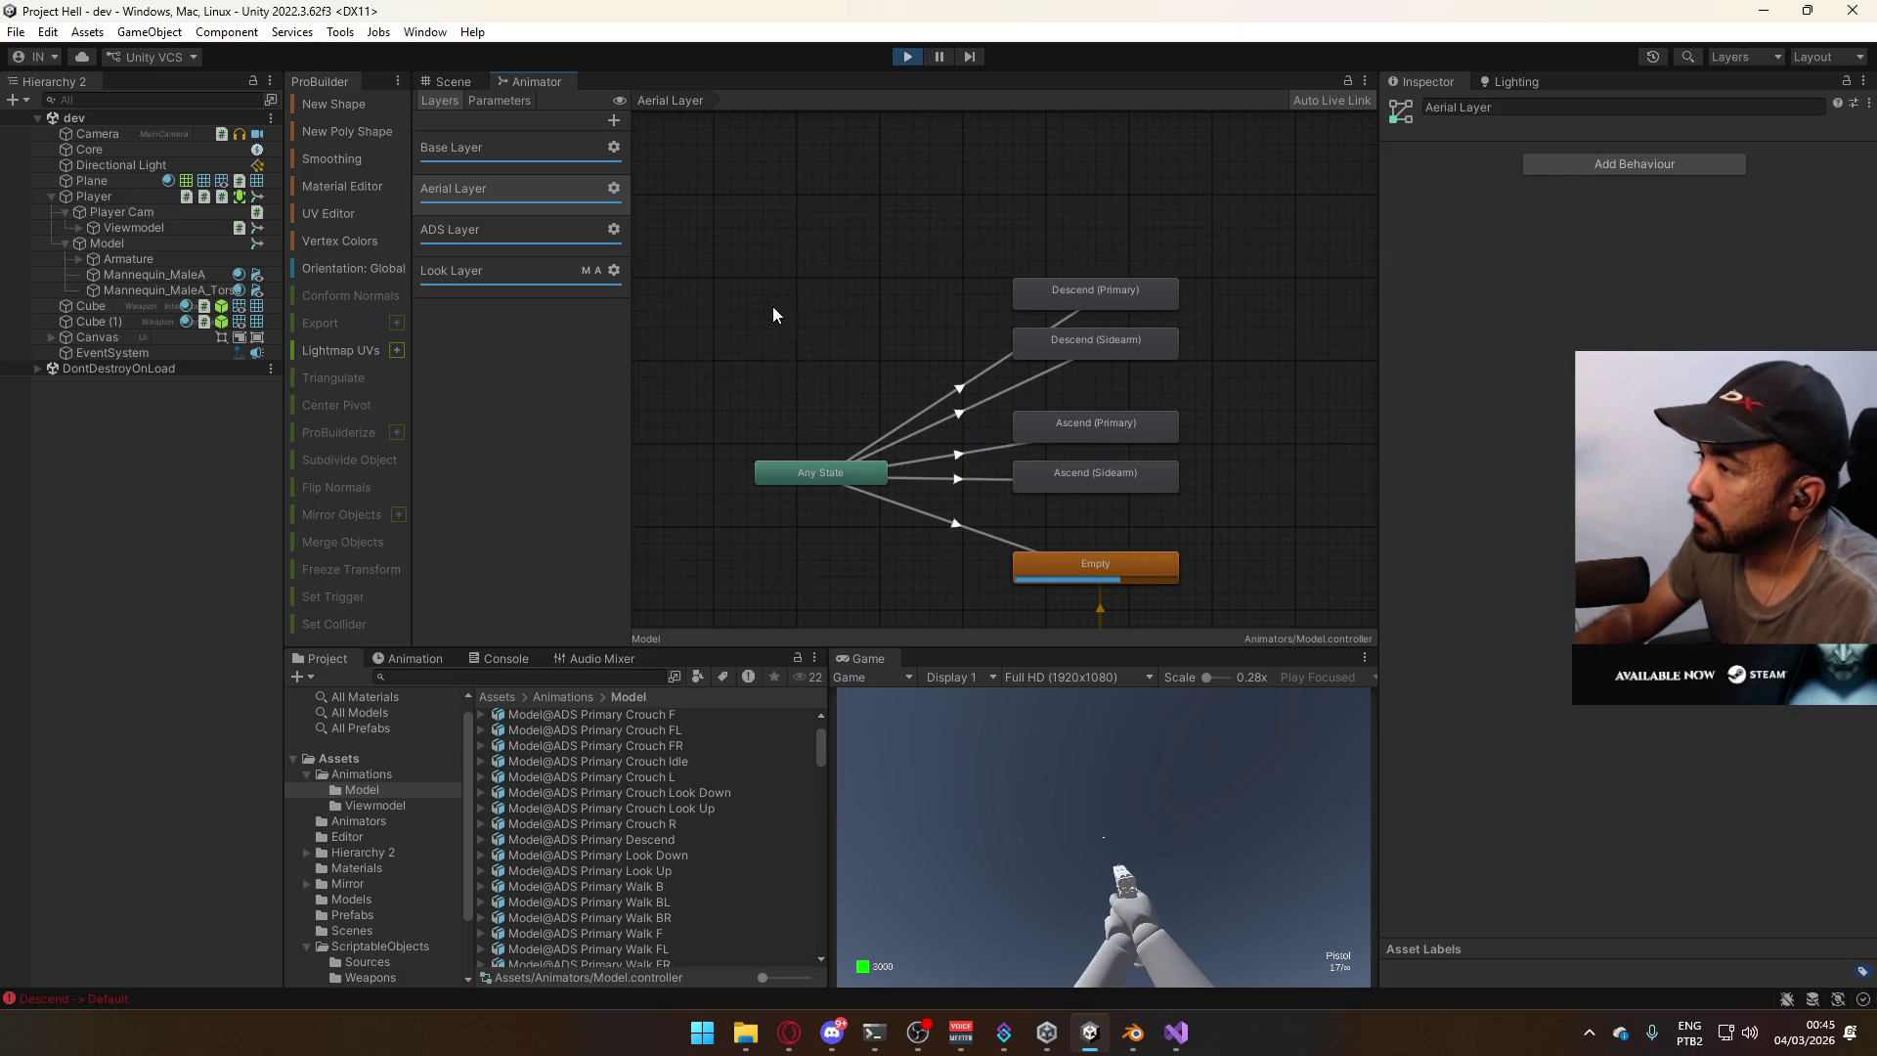
left_click(519, 230)
left_click(512, 266)
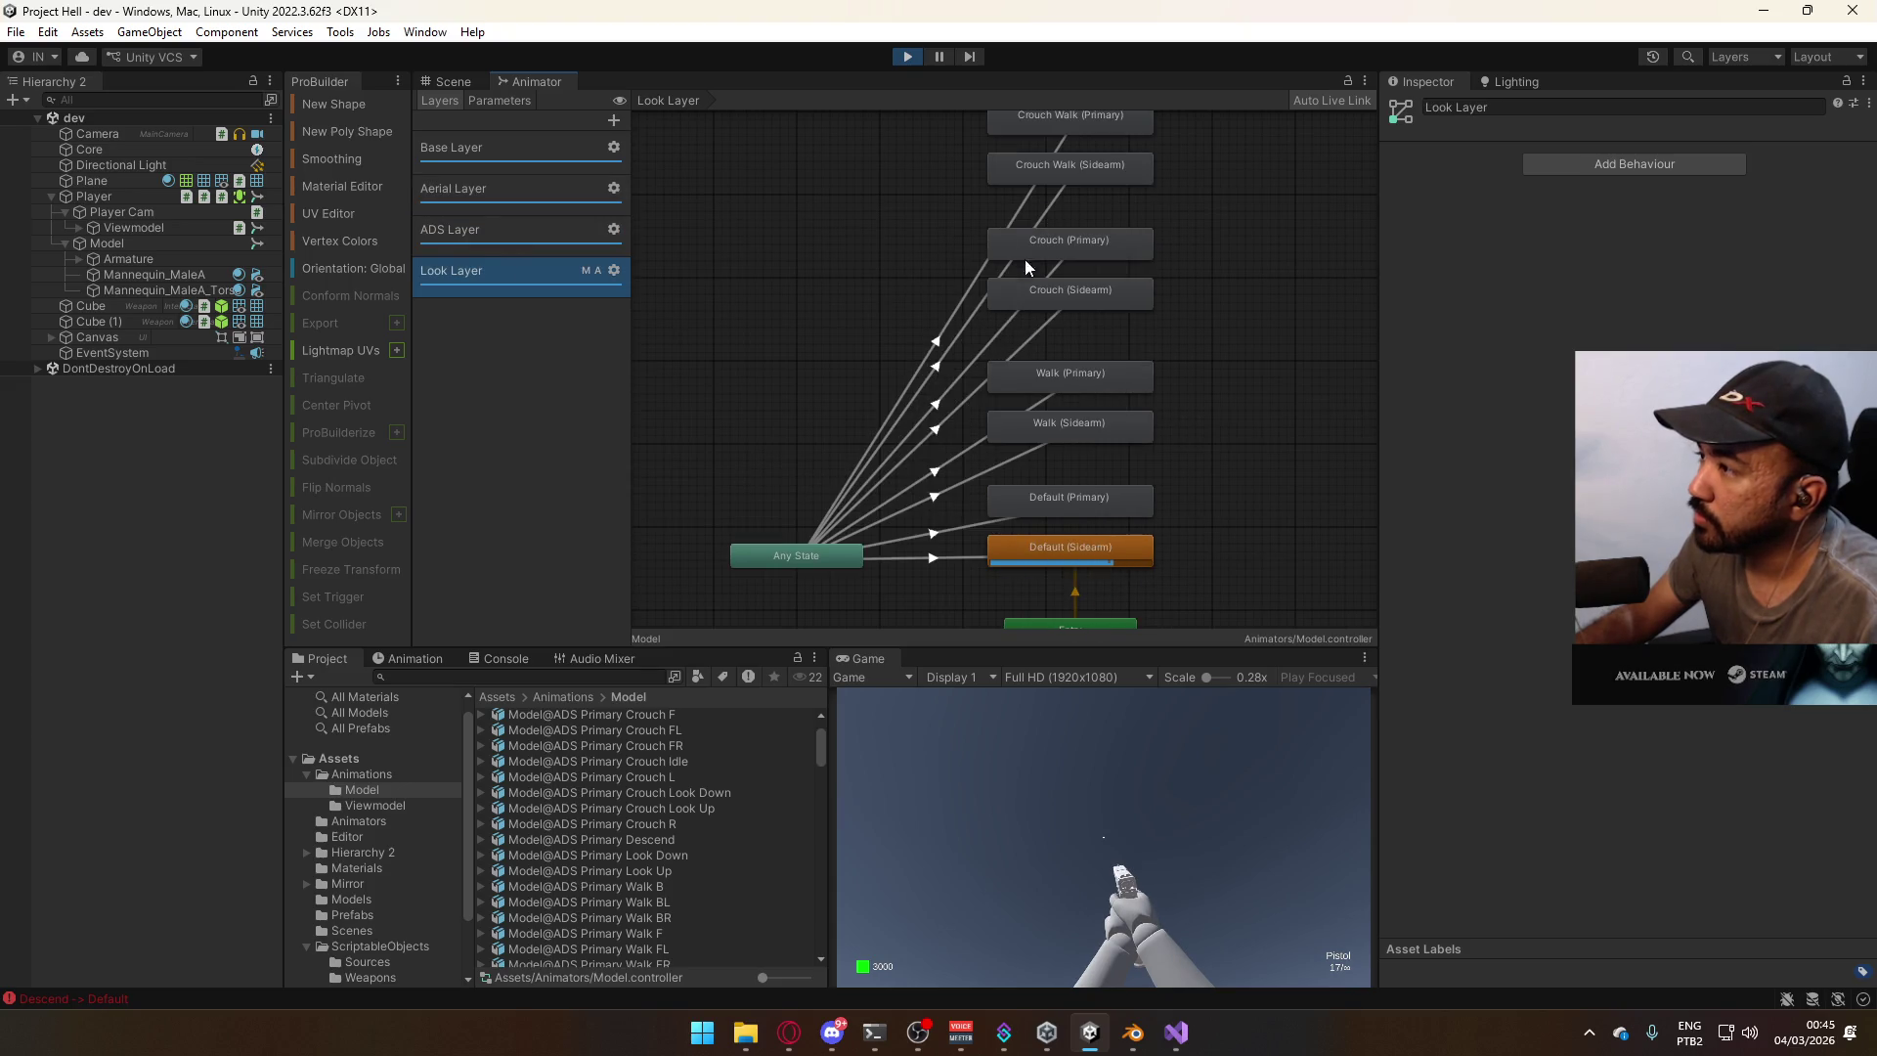
left_click(534, 232)
left_click(1052, 331)
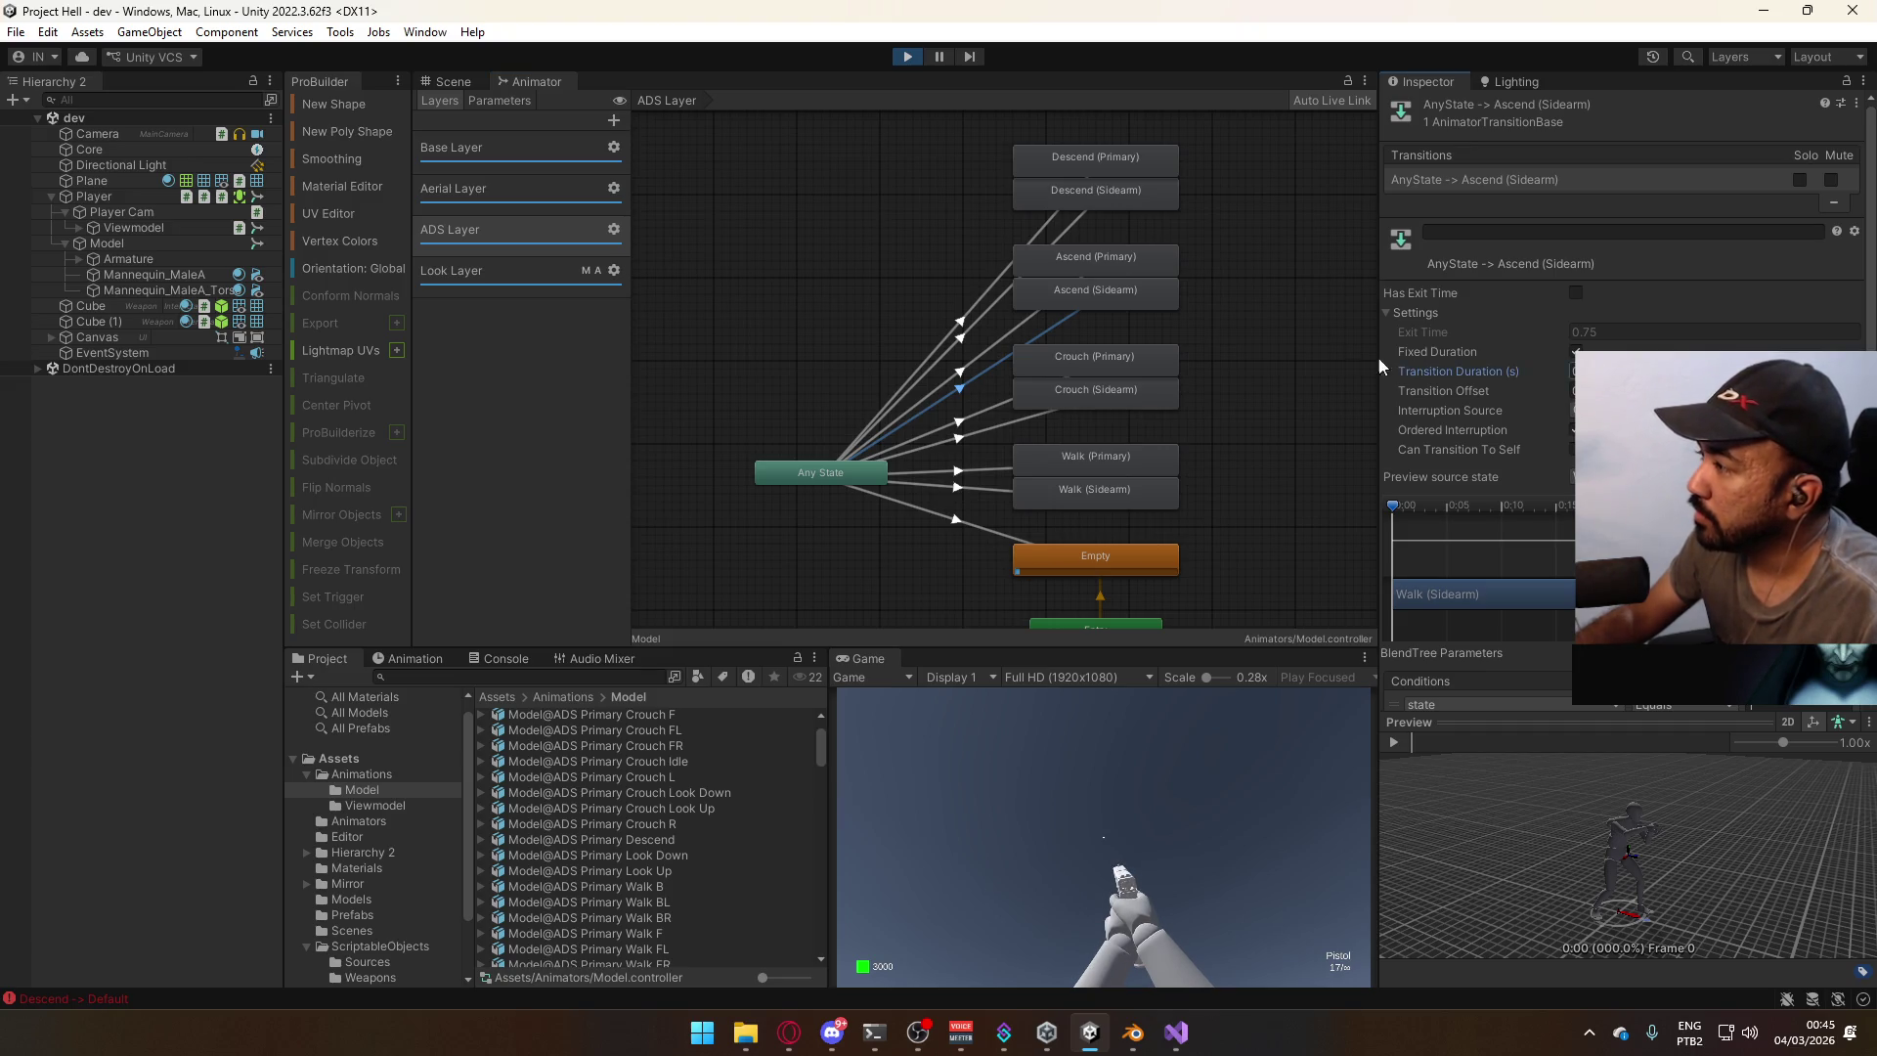
left_click(1023, 323)
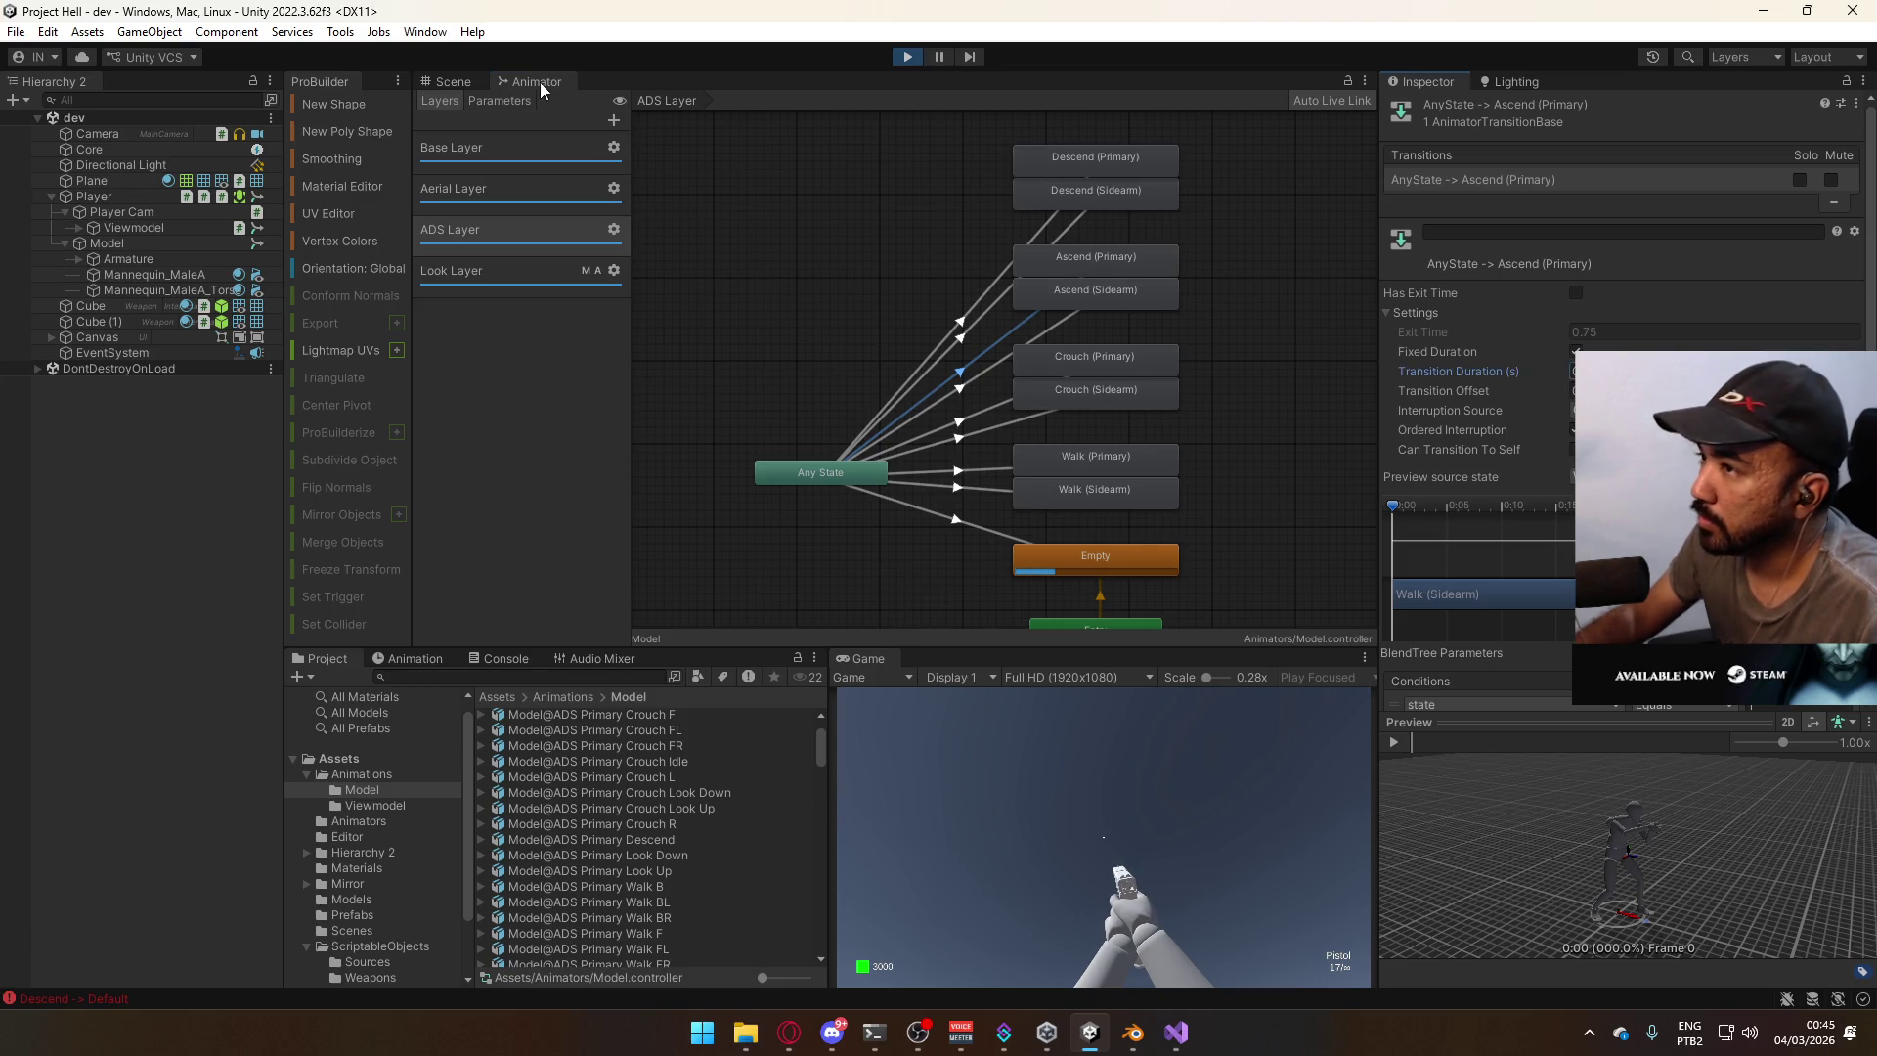
left_click(456, 82)
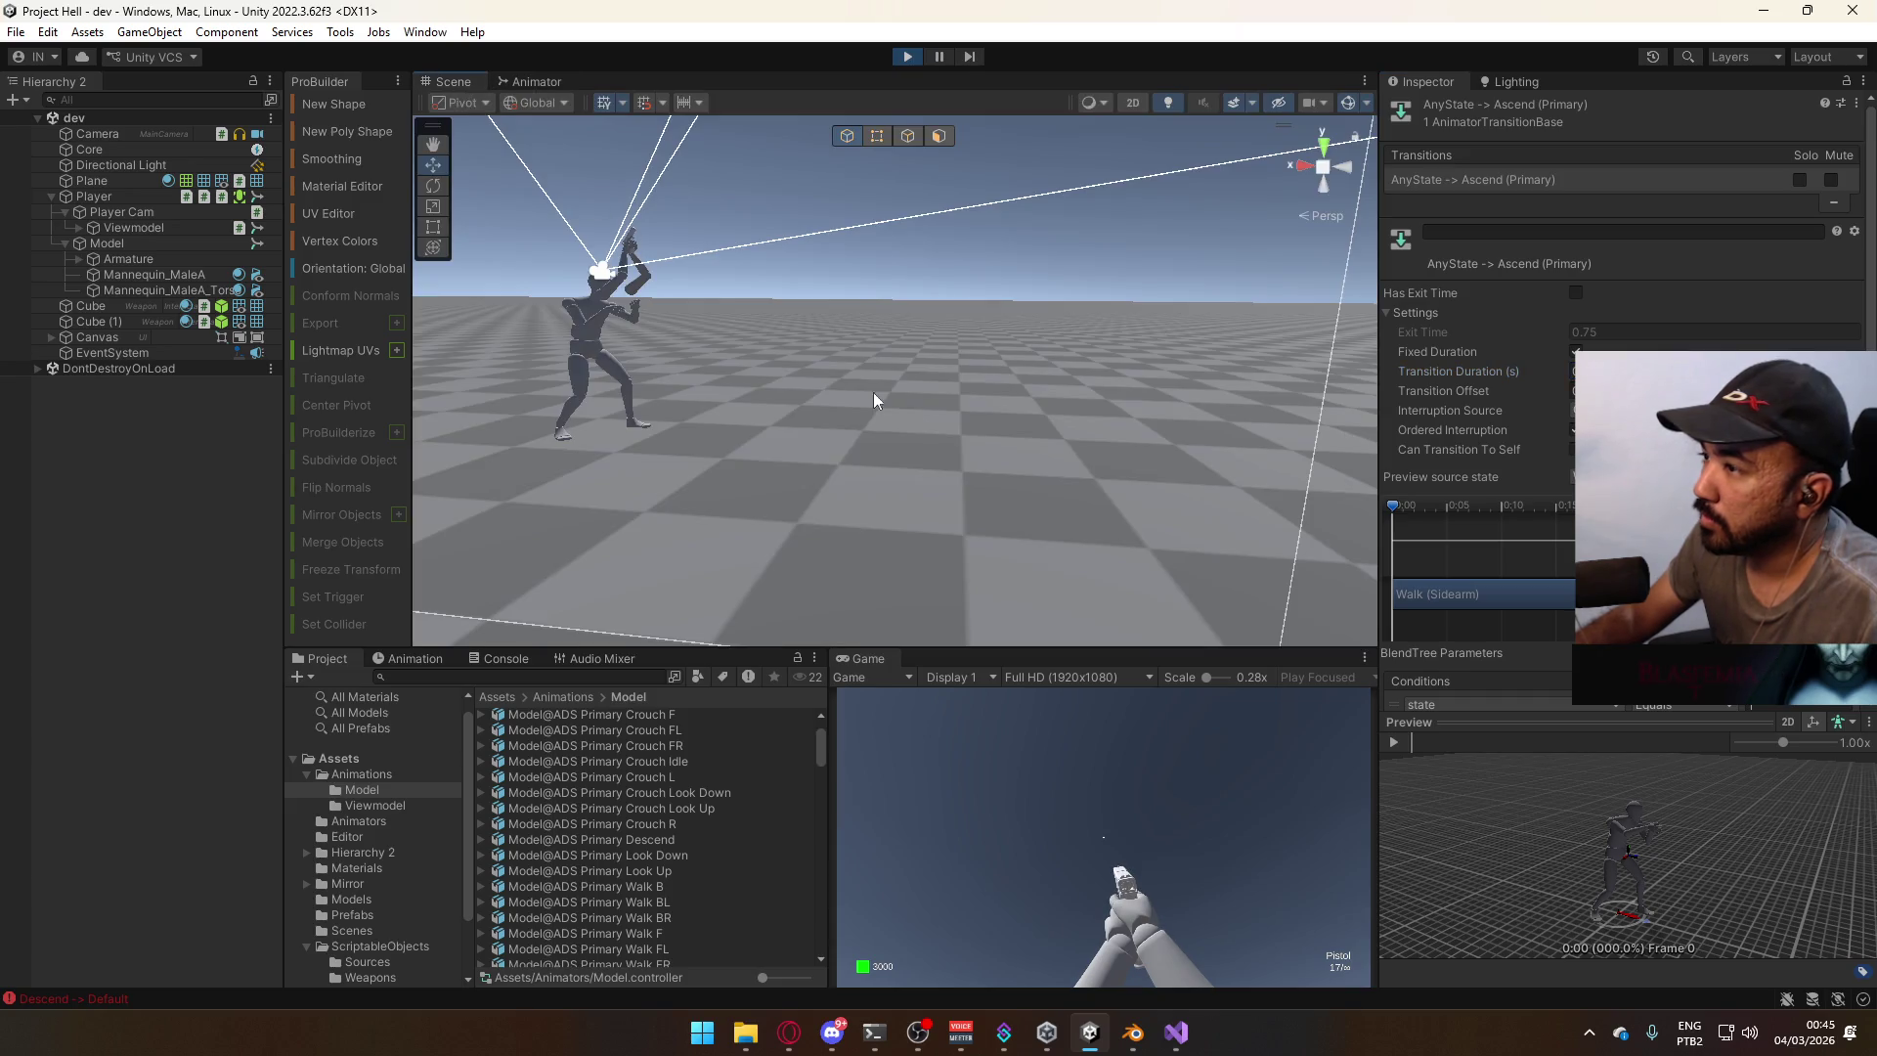
key("space")
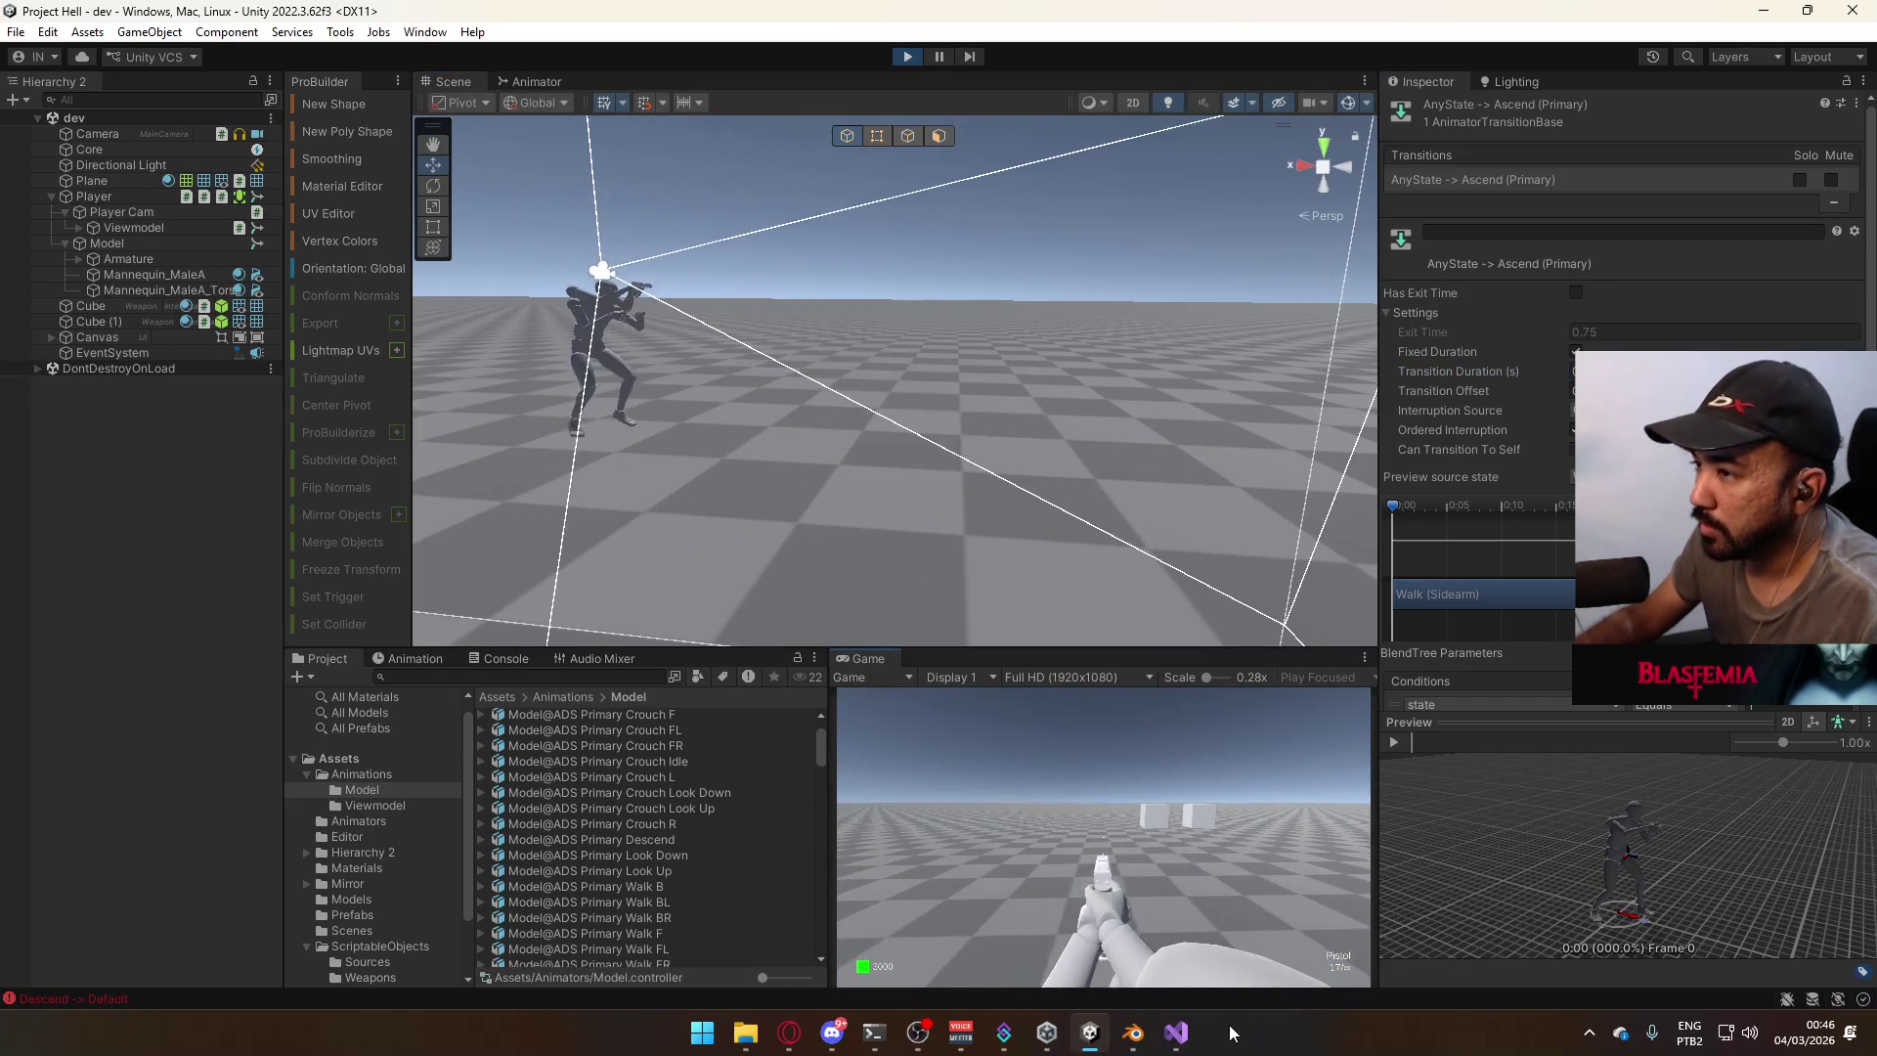
key("space")
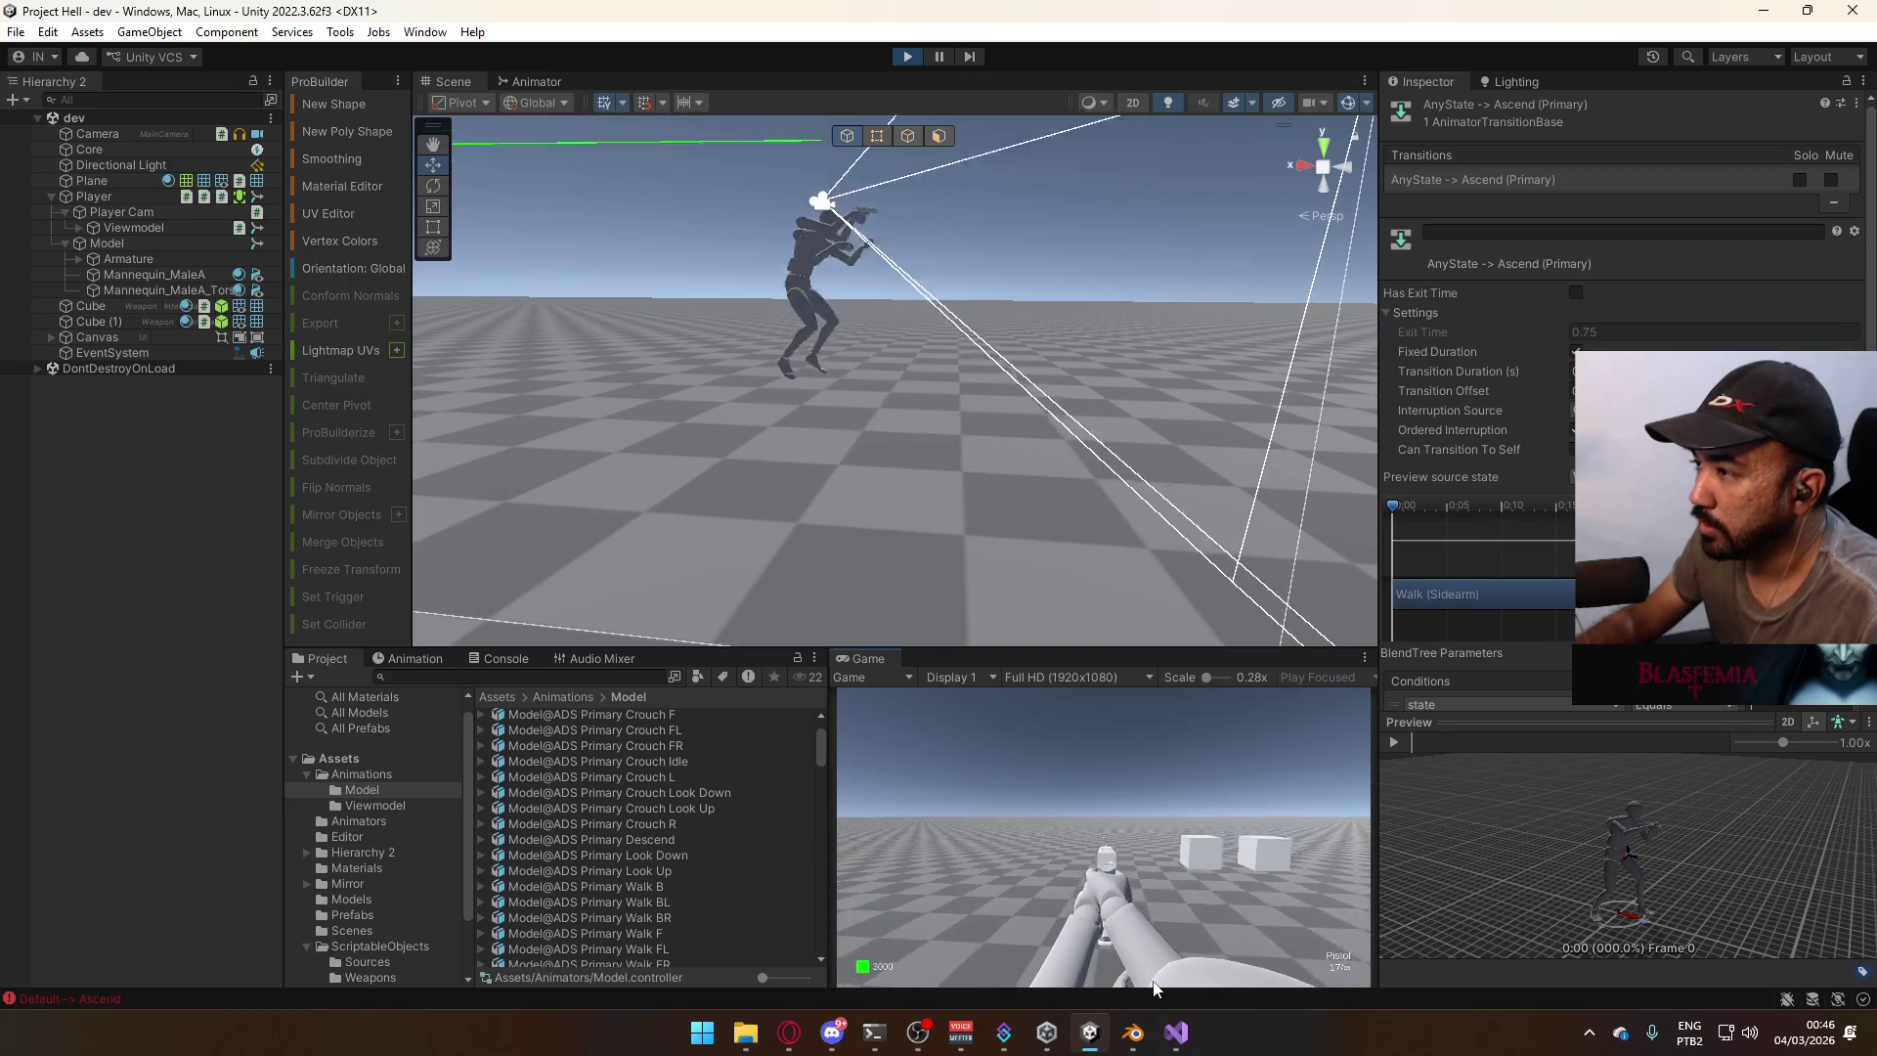
key("space")
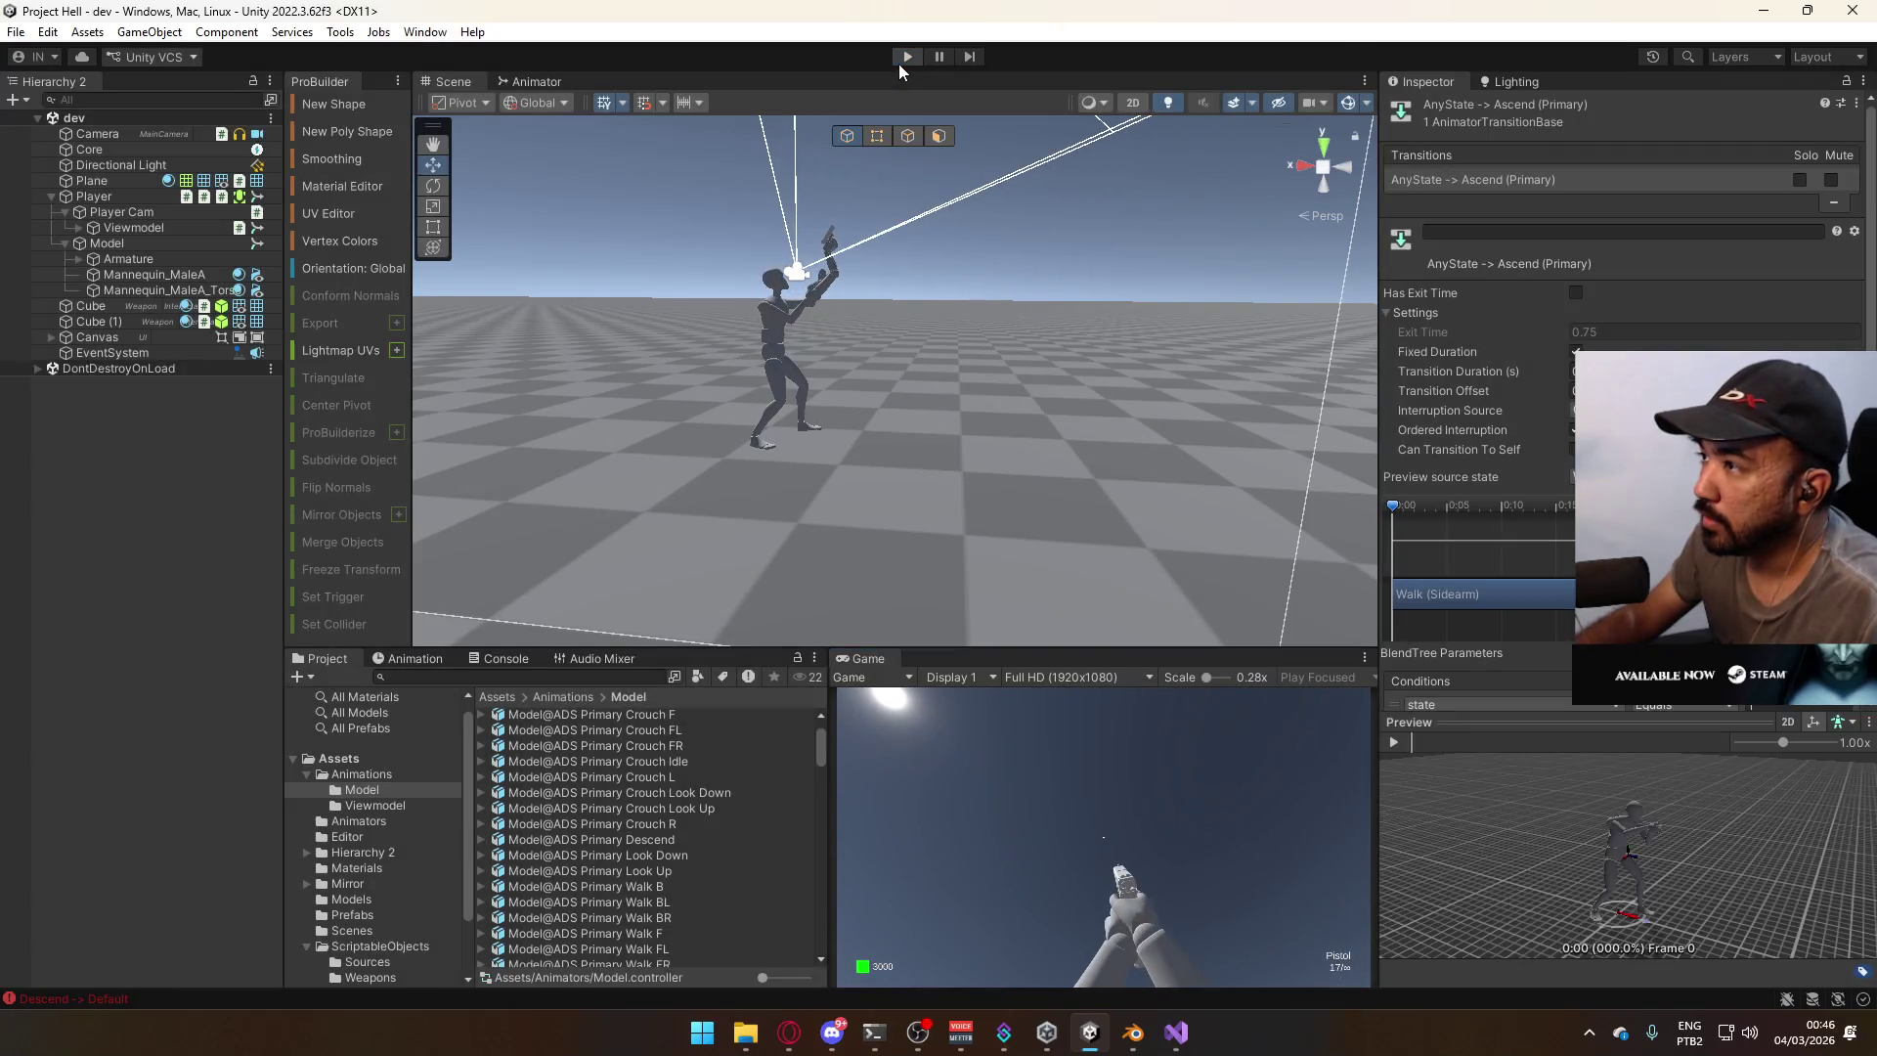
left_click(904, 57)
left_click(905, 57)
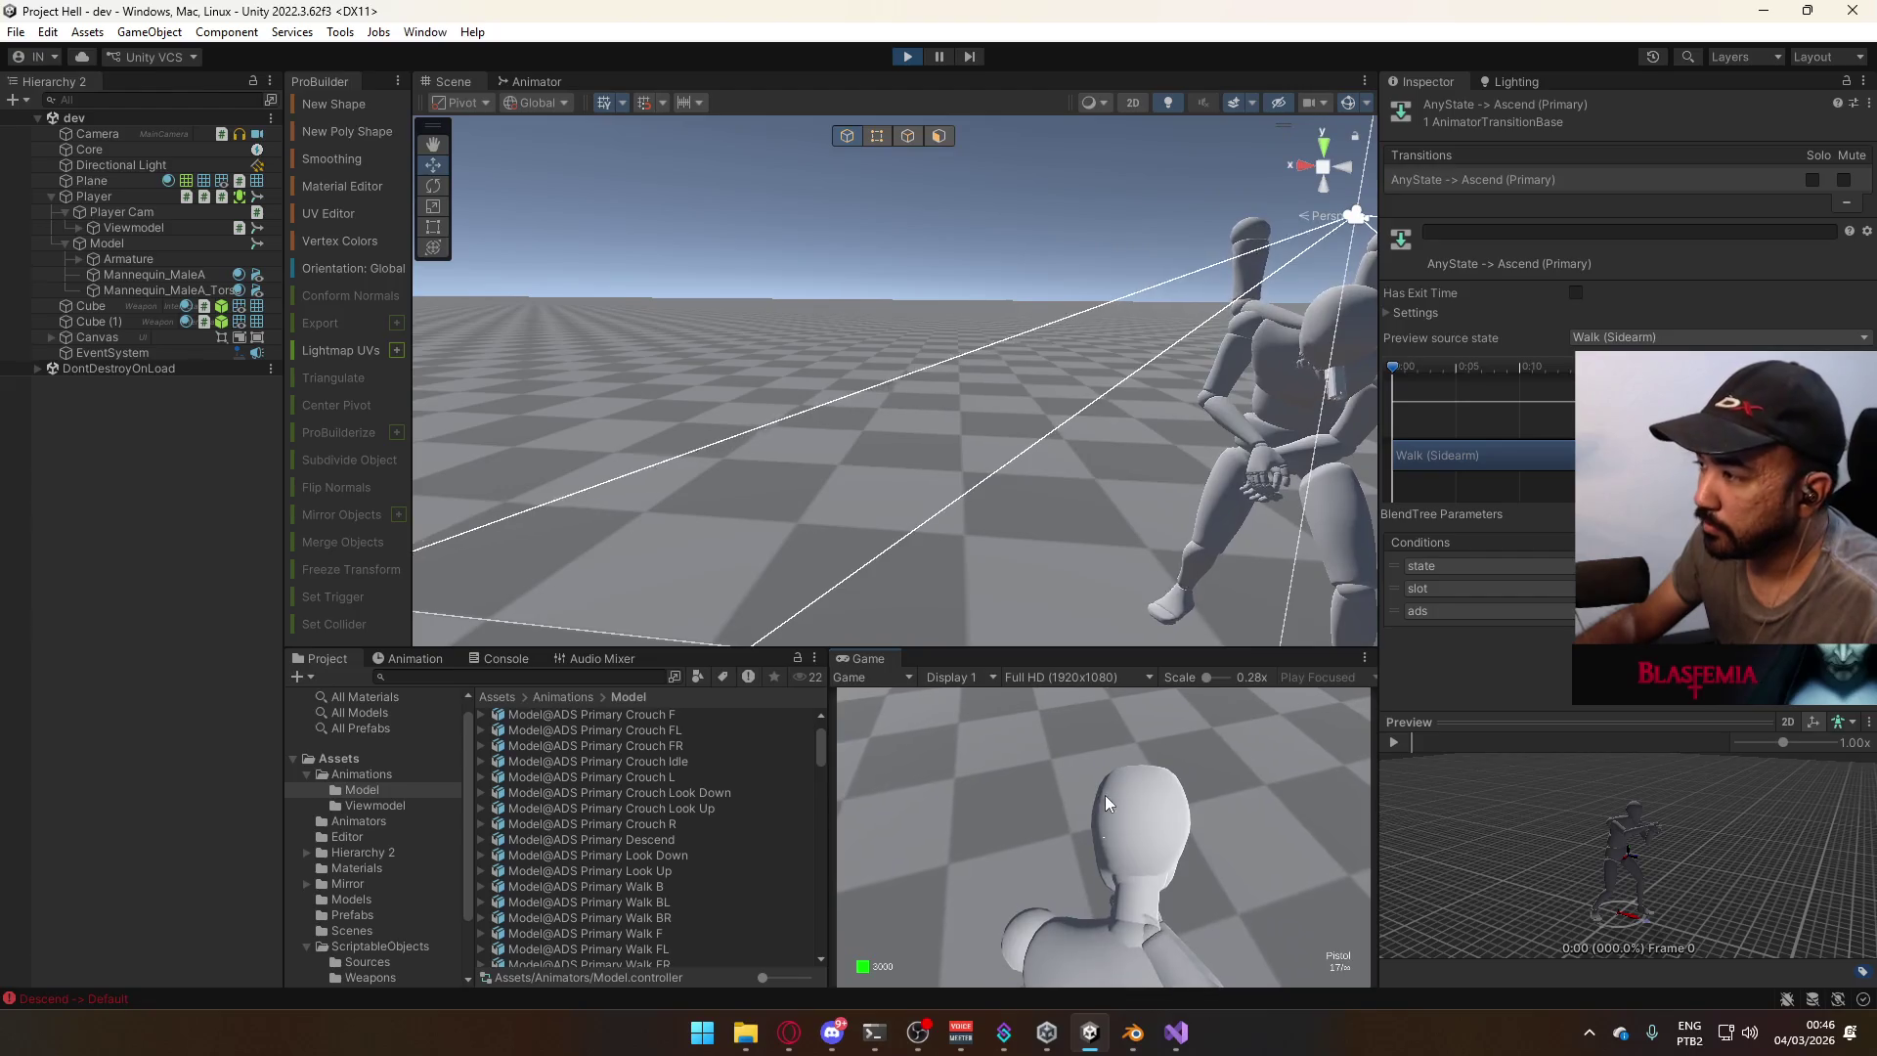
key("w")
key("space")
key("w")
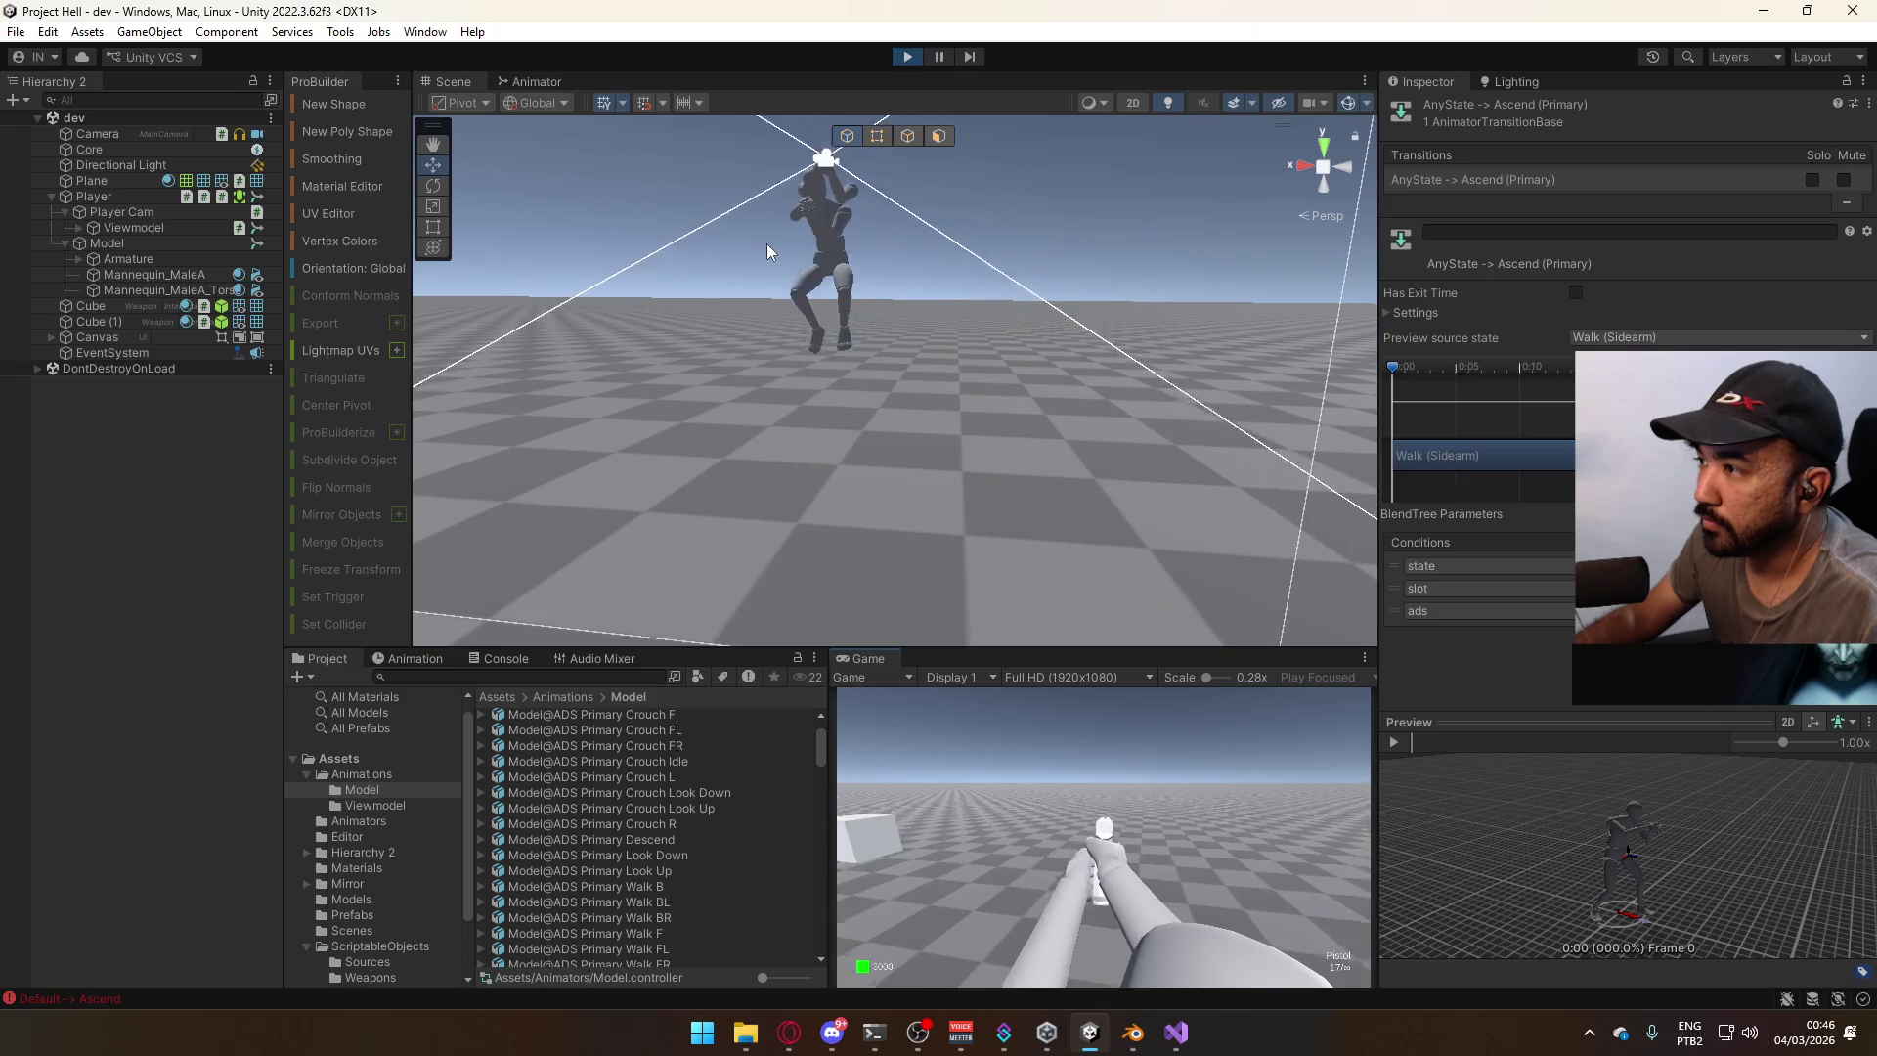
key("w")
key("super")
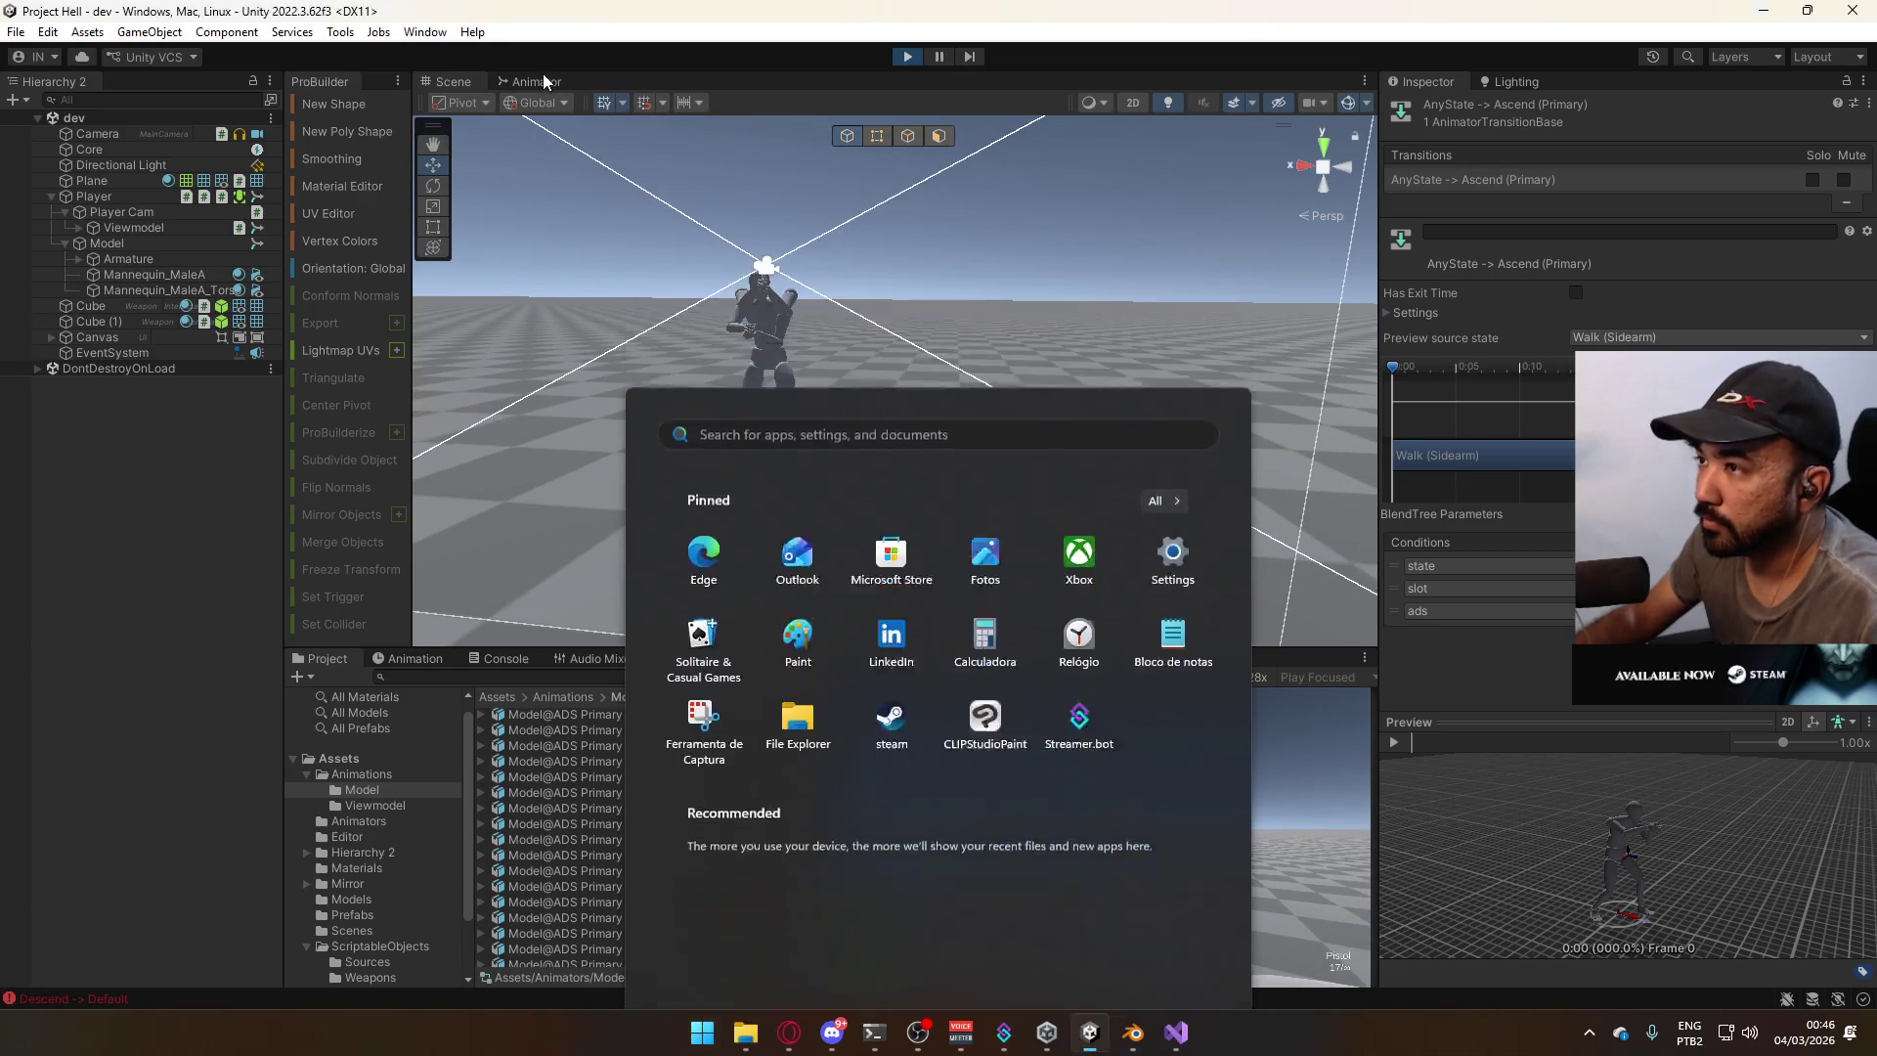
In the Aerial Layer, move Any State's Ascend (Sidearm) transition to the top of the order.
left_click(537, 81)
left_click(507, 190)
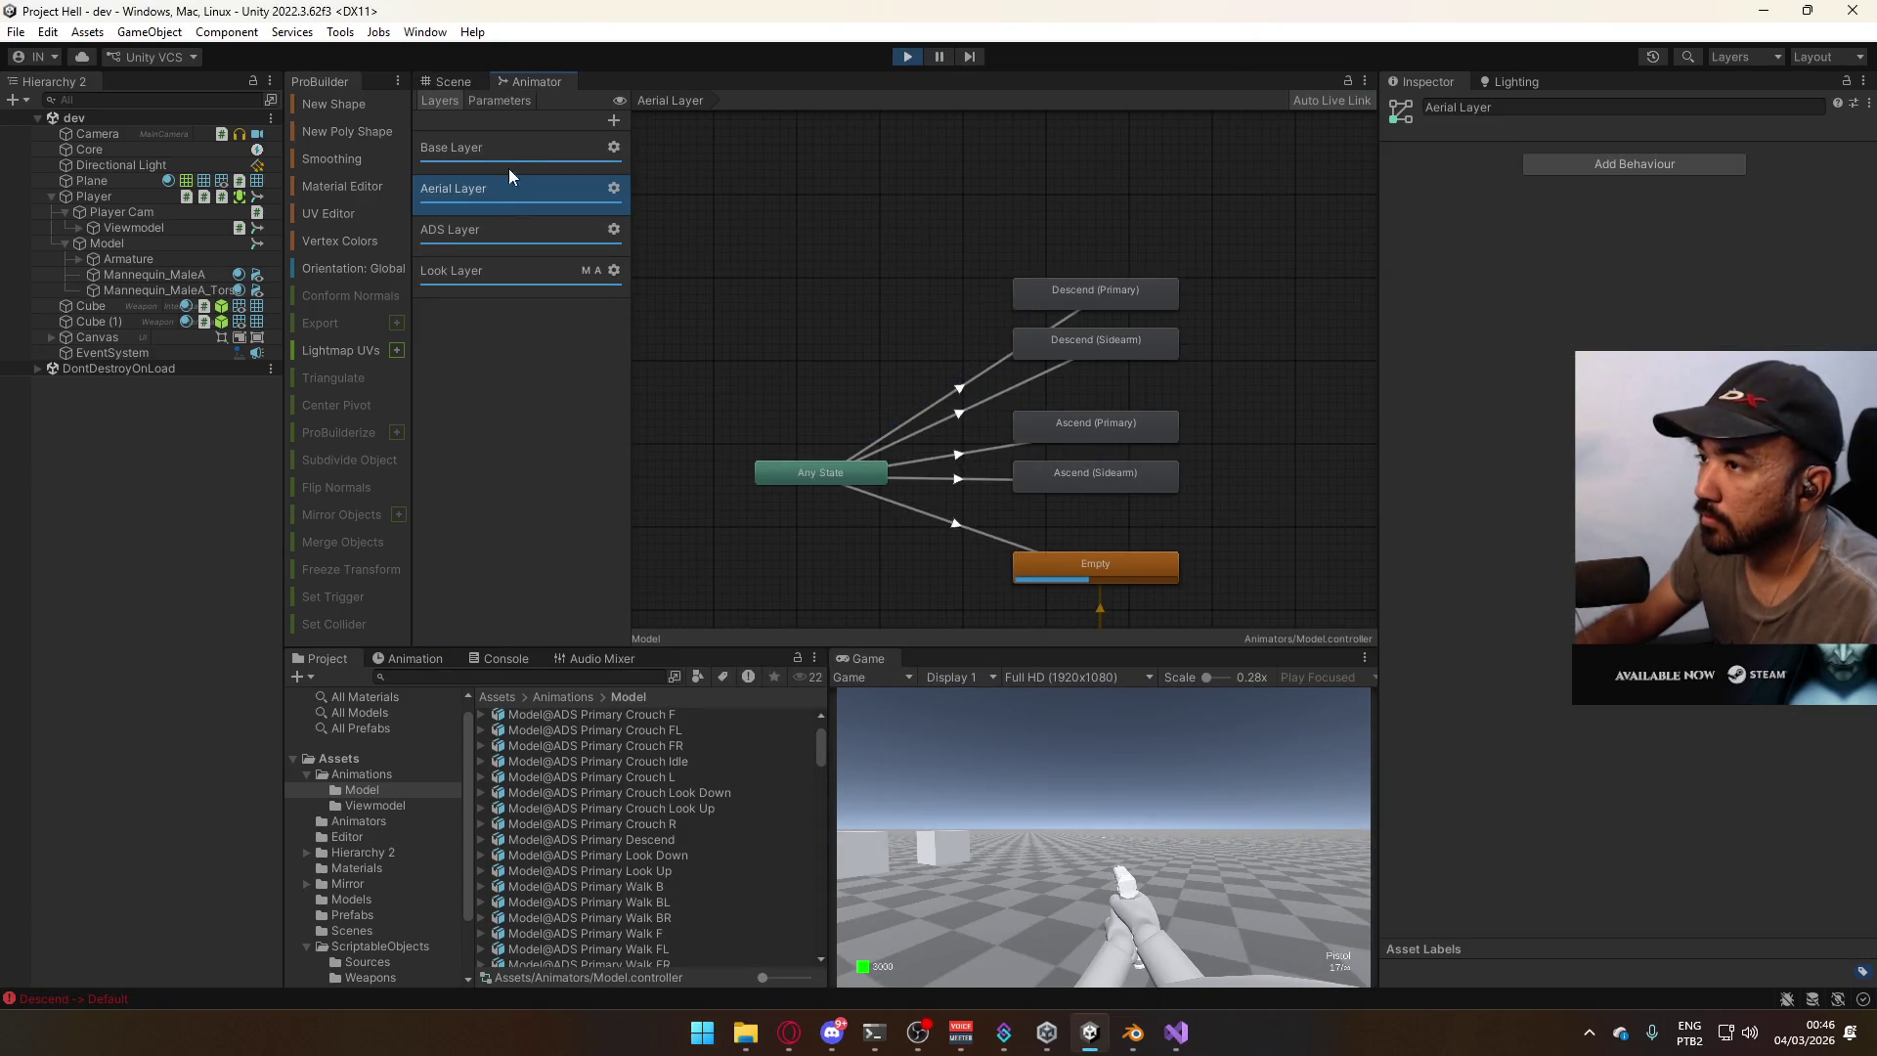
left_click(509, 149)
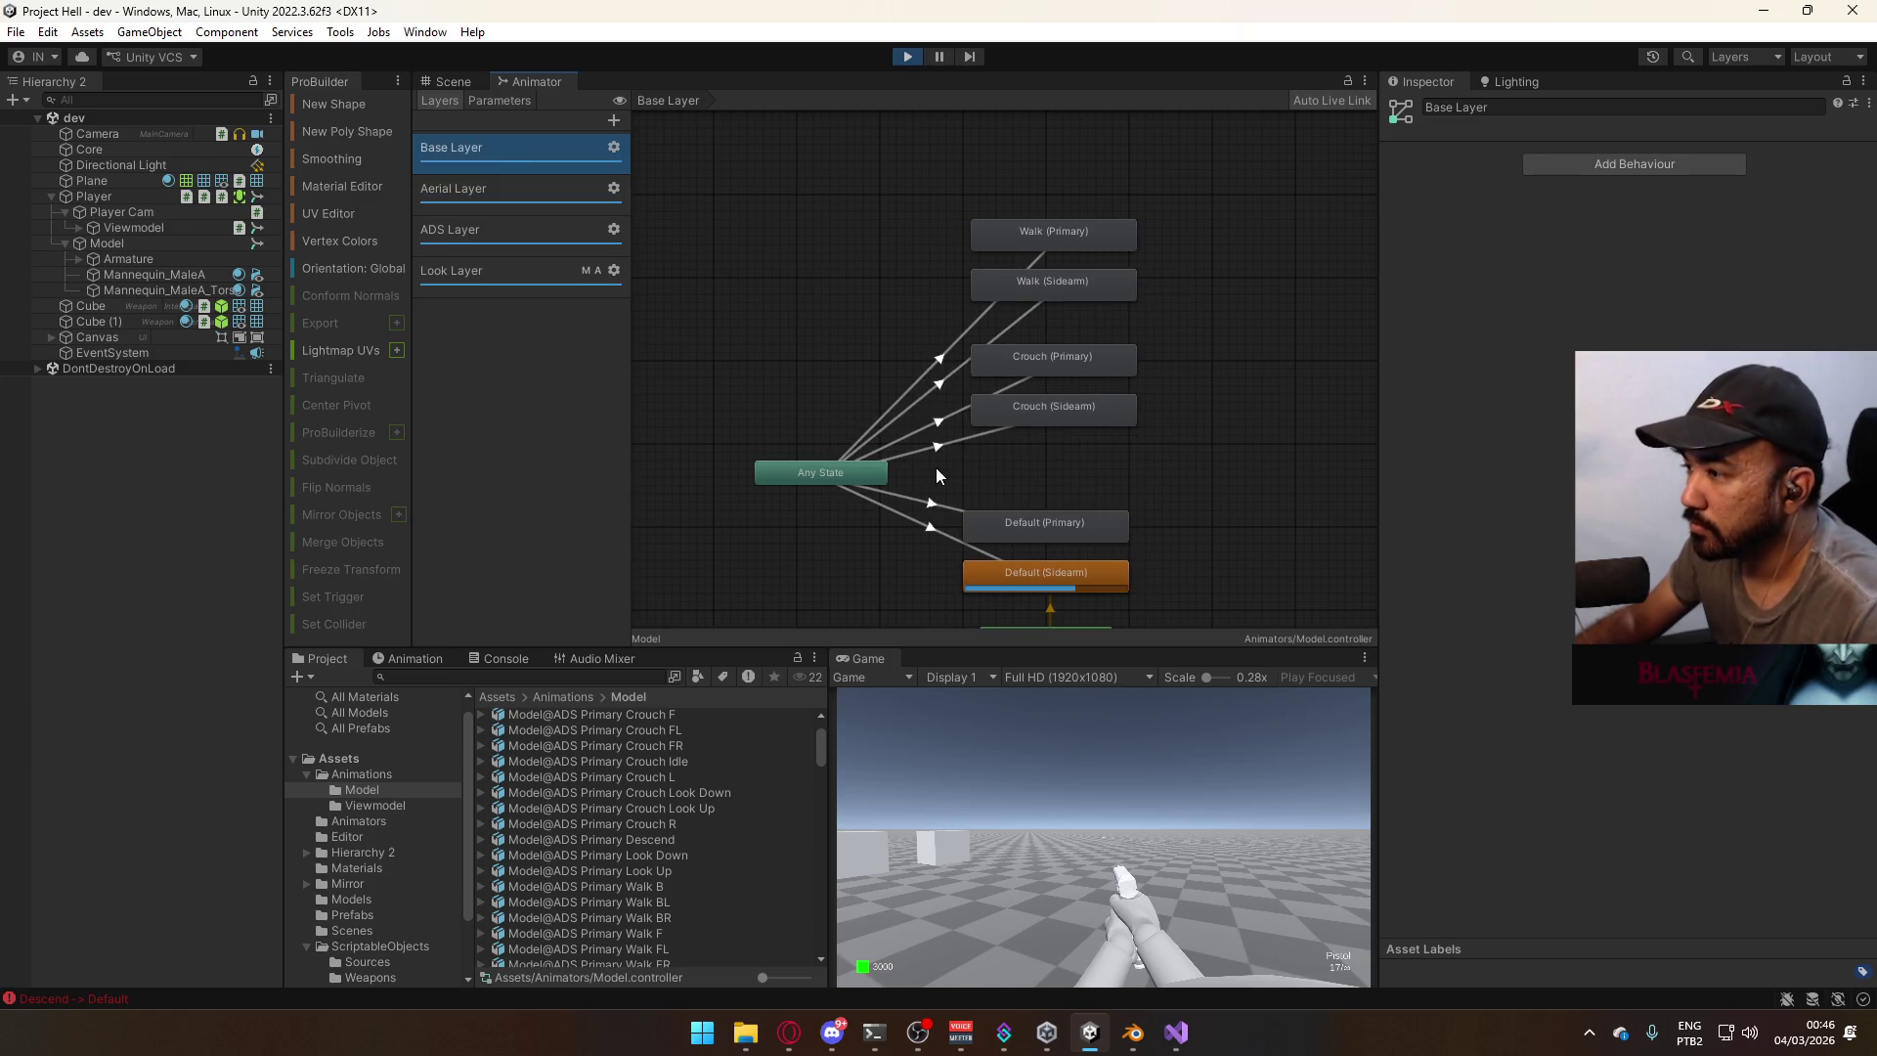
left_click(521, 190)
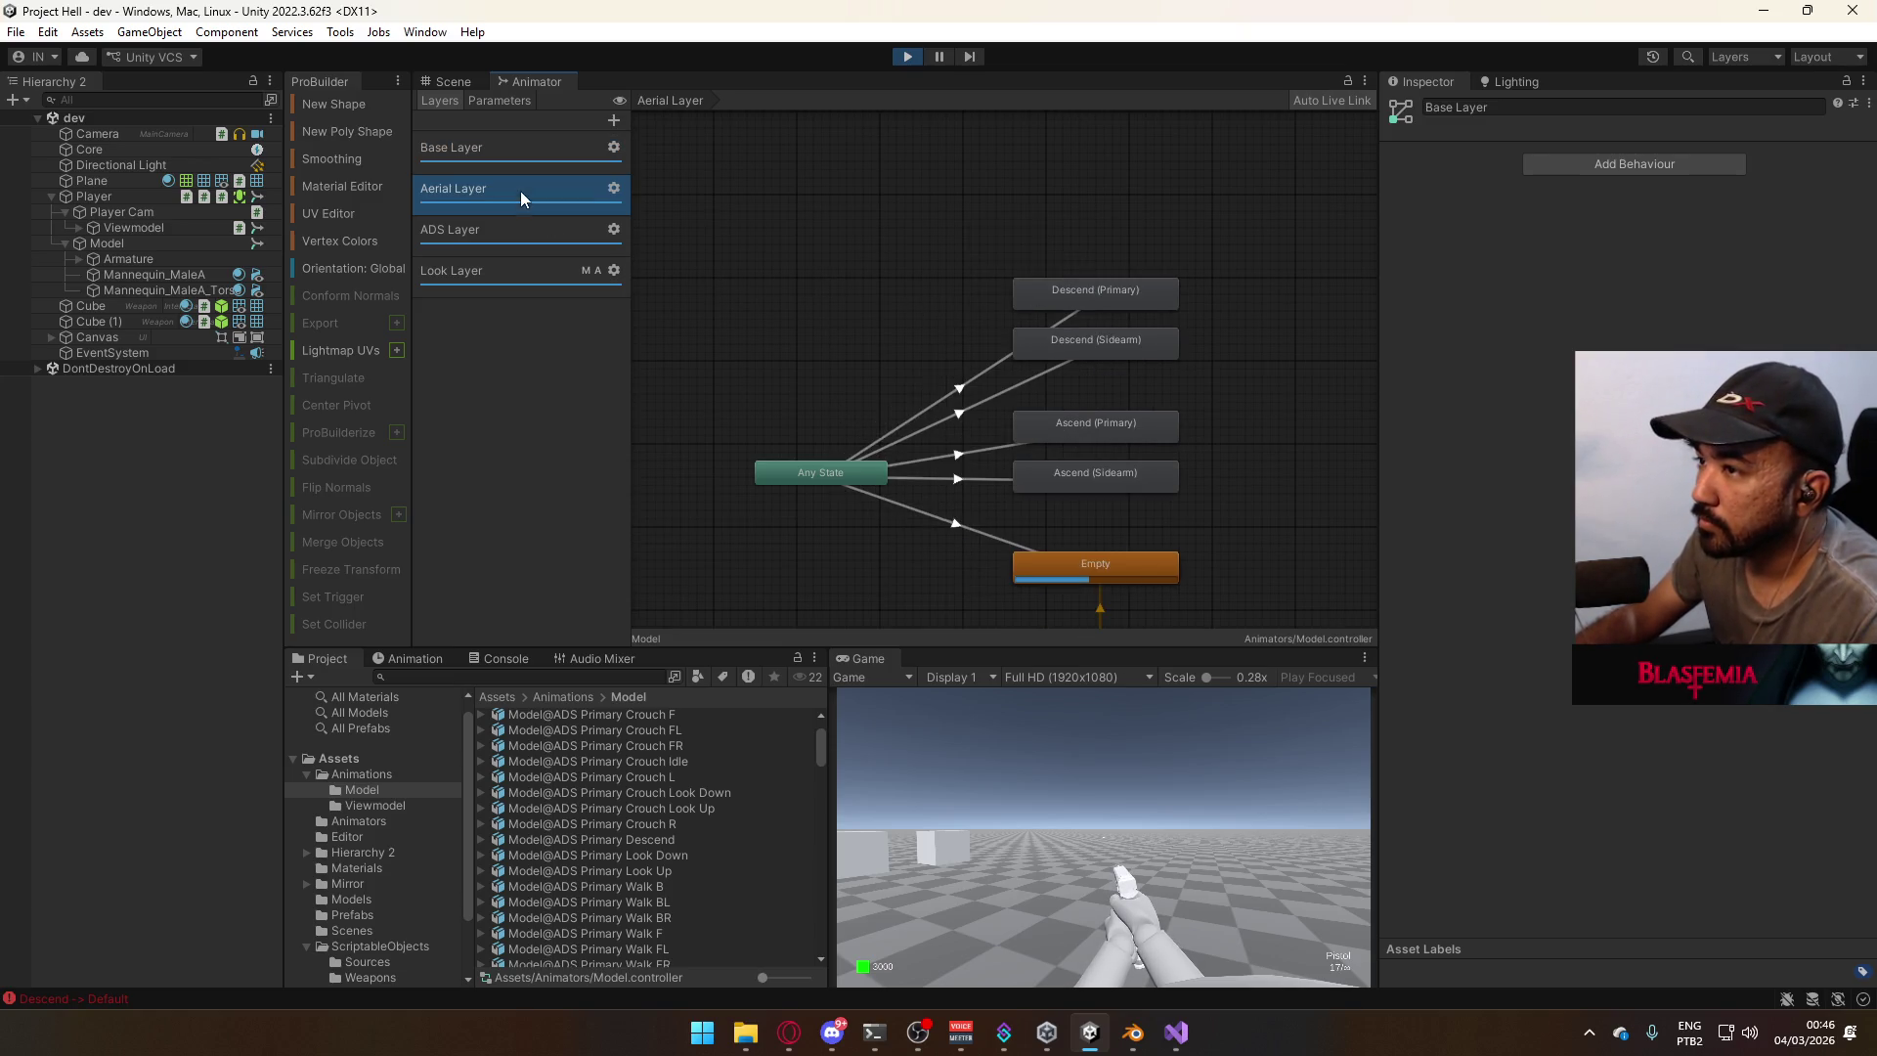
left_click(820, 472)
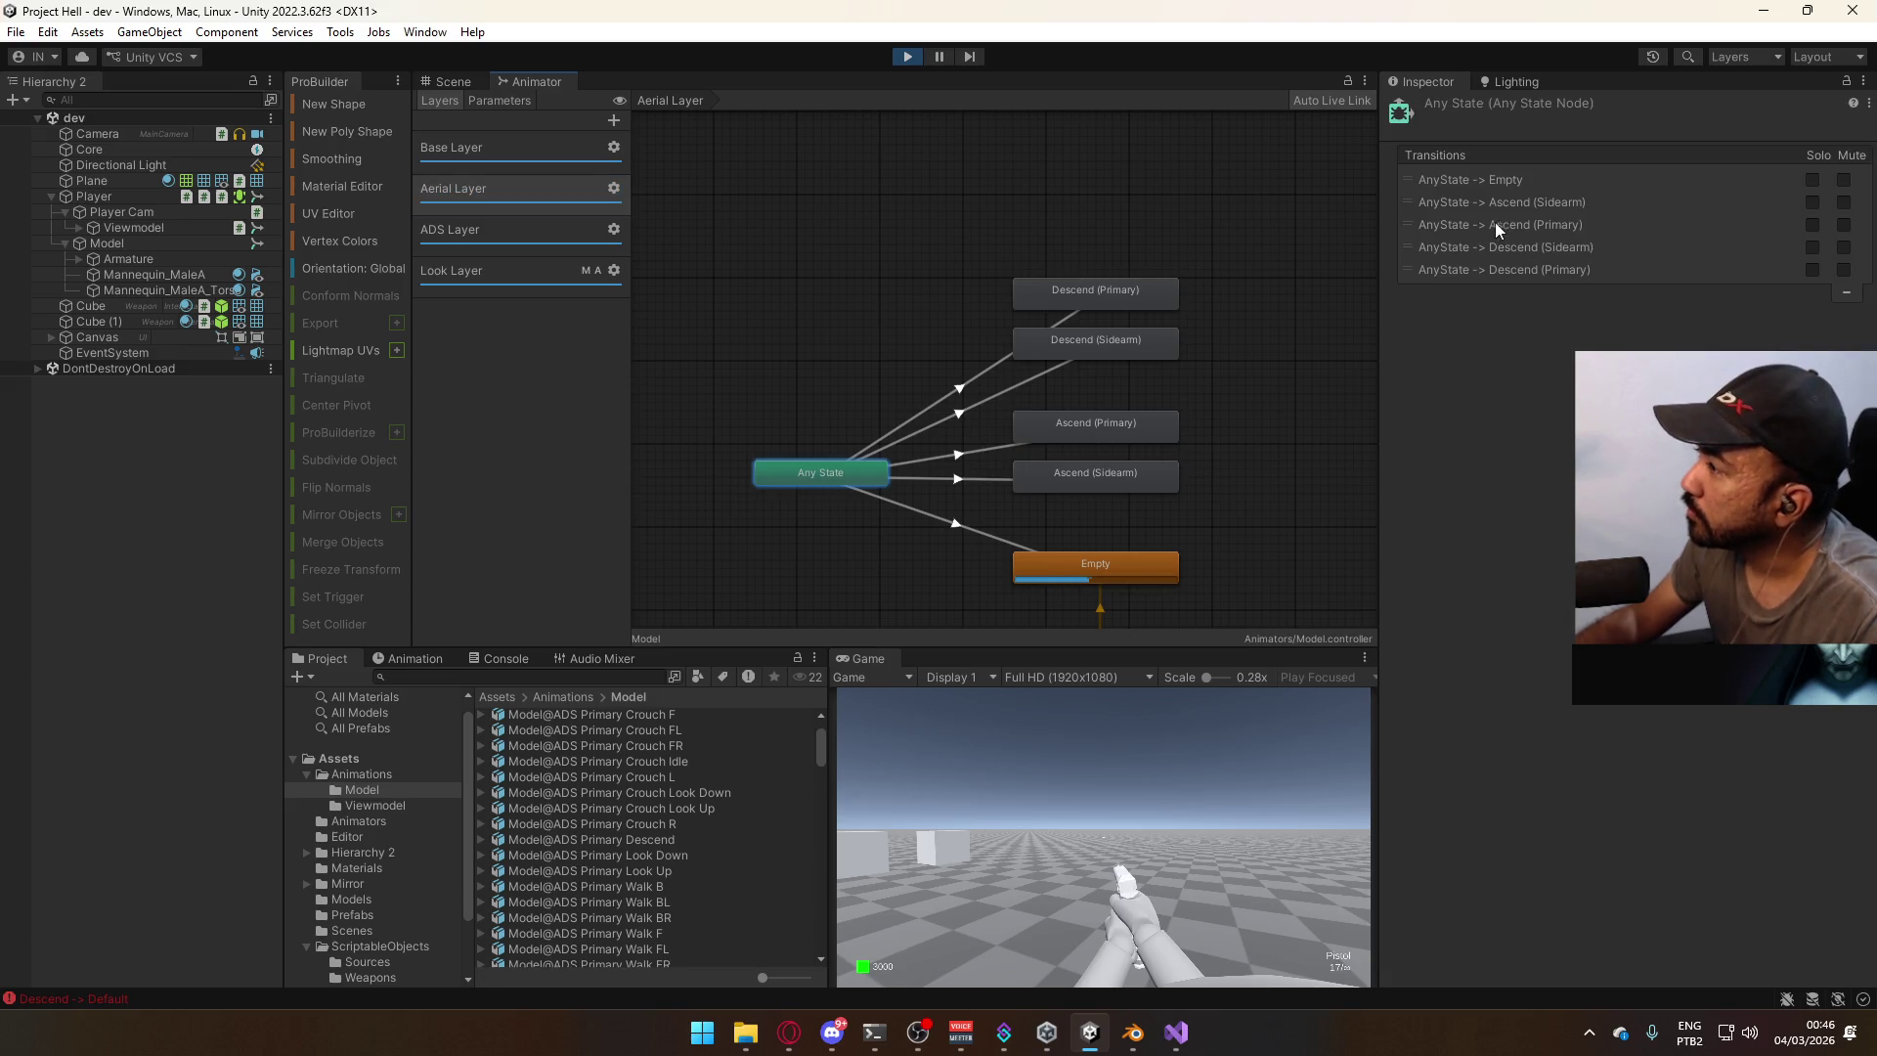
mouse_move(1451, 204)
left_mouse_down()
mouse_move(1428, 190)
mouse_move(1430, 217)
mouse_move(1434, 202)
left_mouse_up()
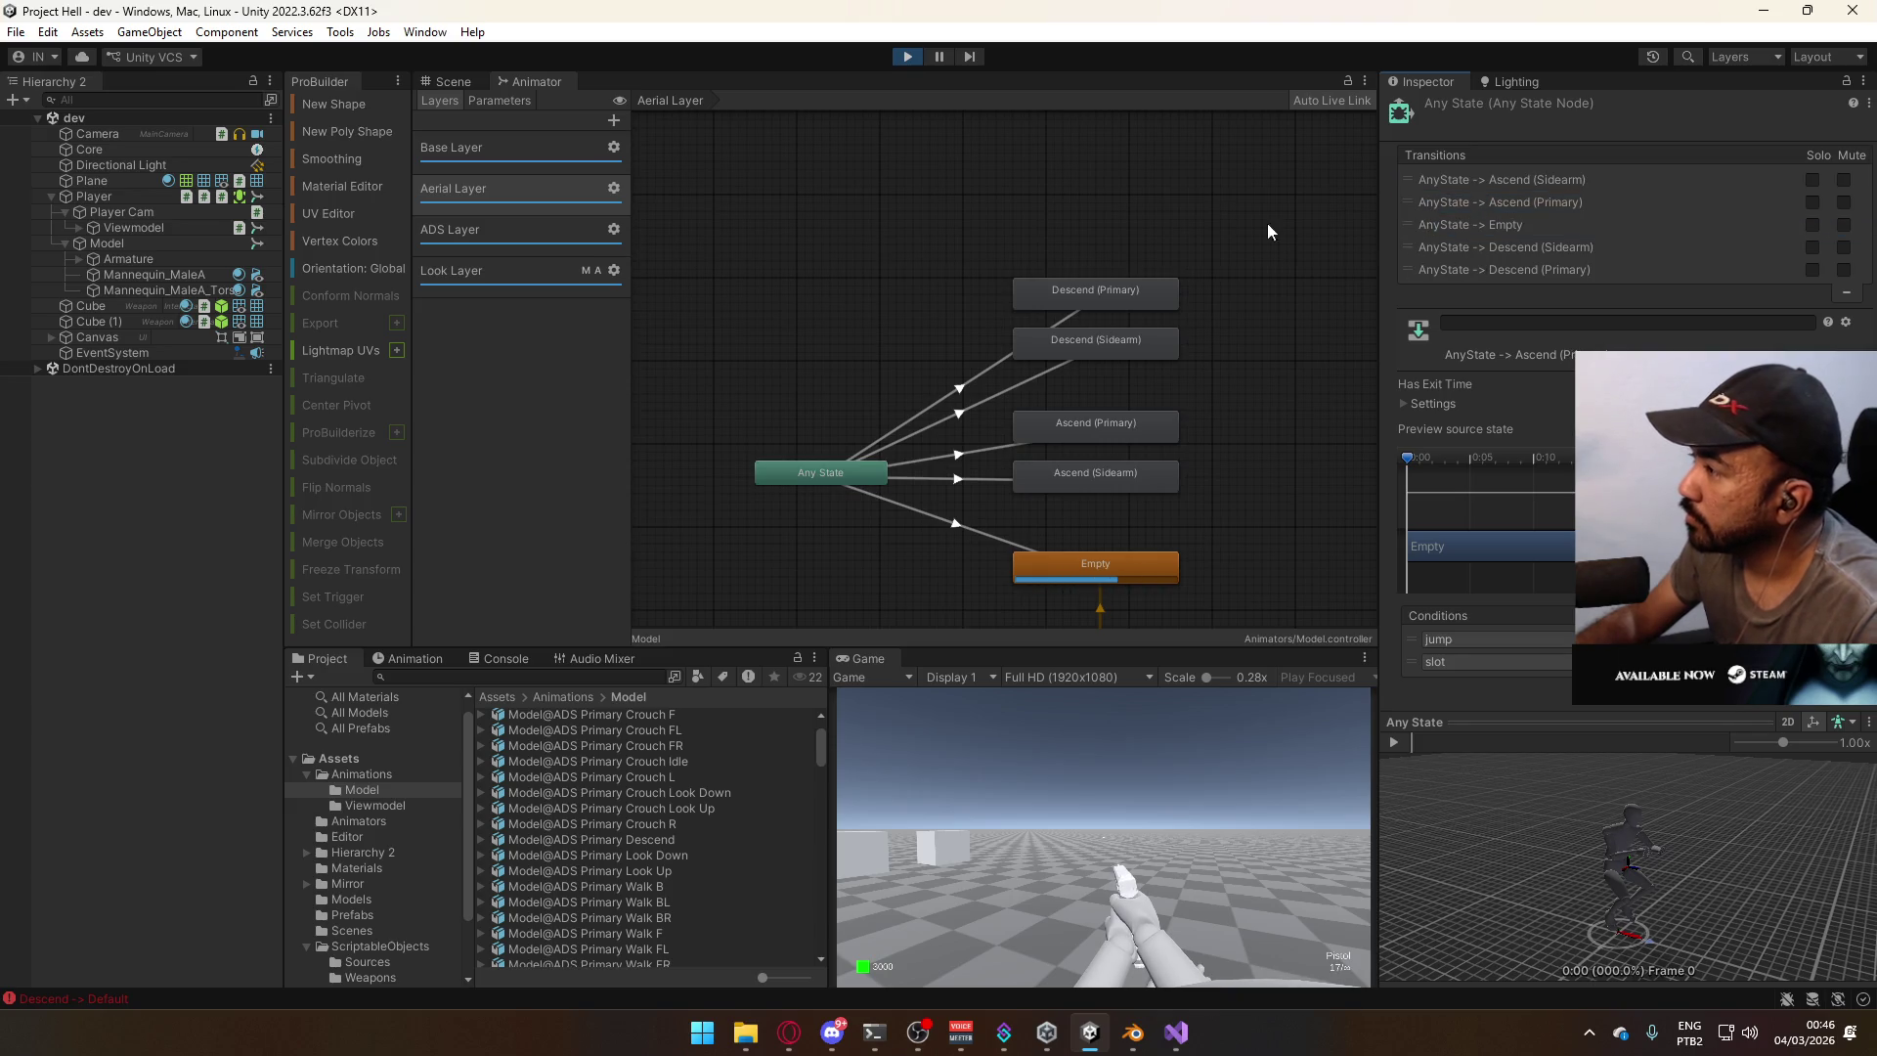
left_click(439, 82)
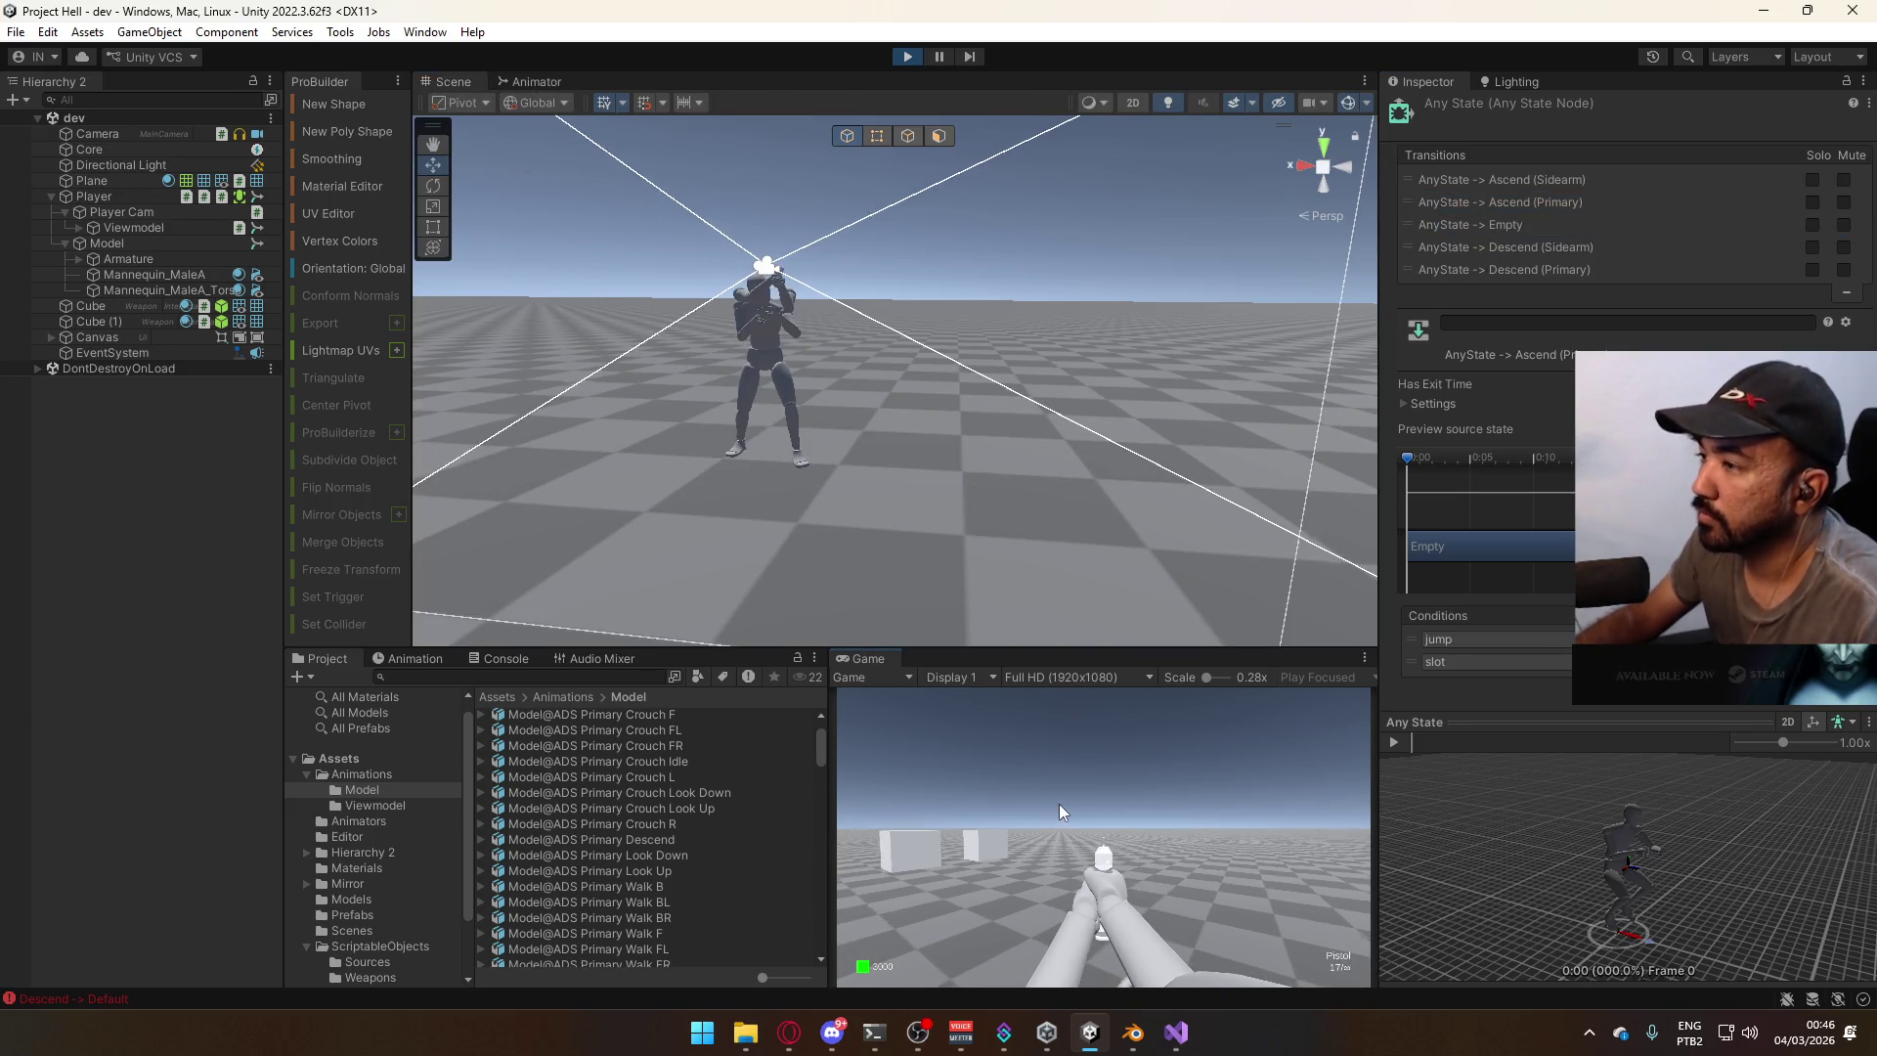
Jump once to test the reordered transitions, then stop Play mode.
key("space")
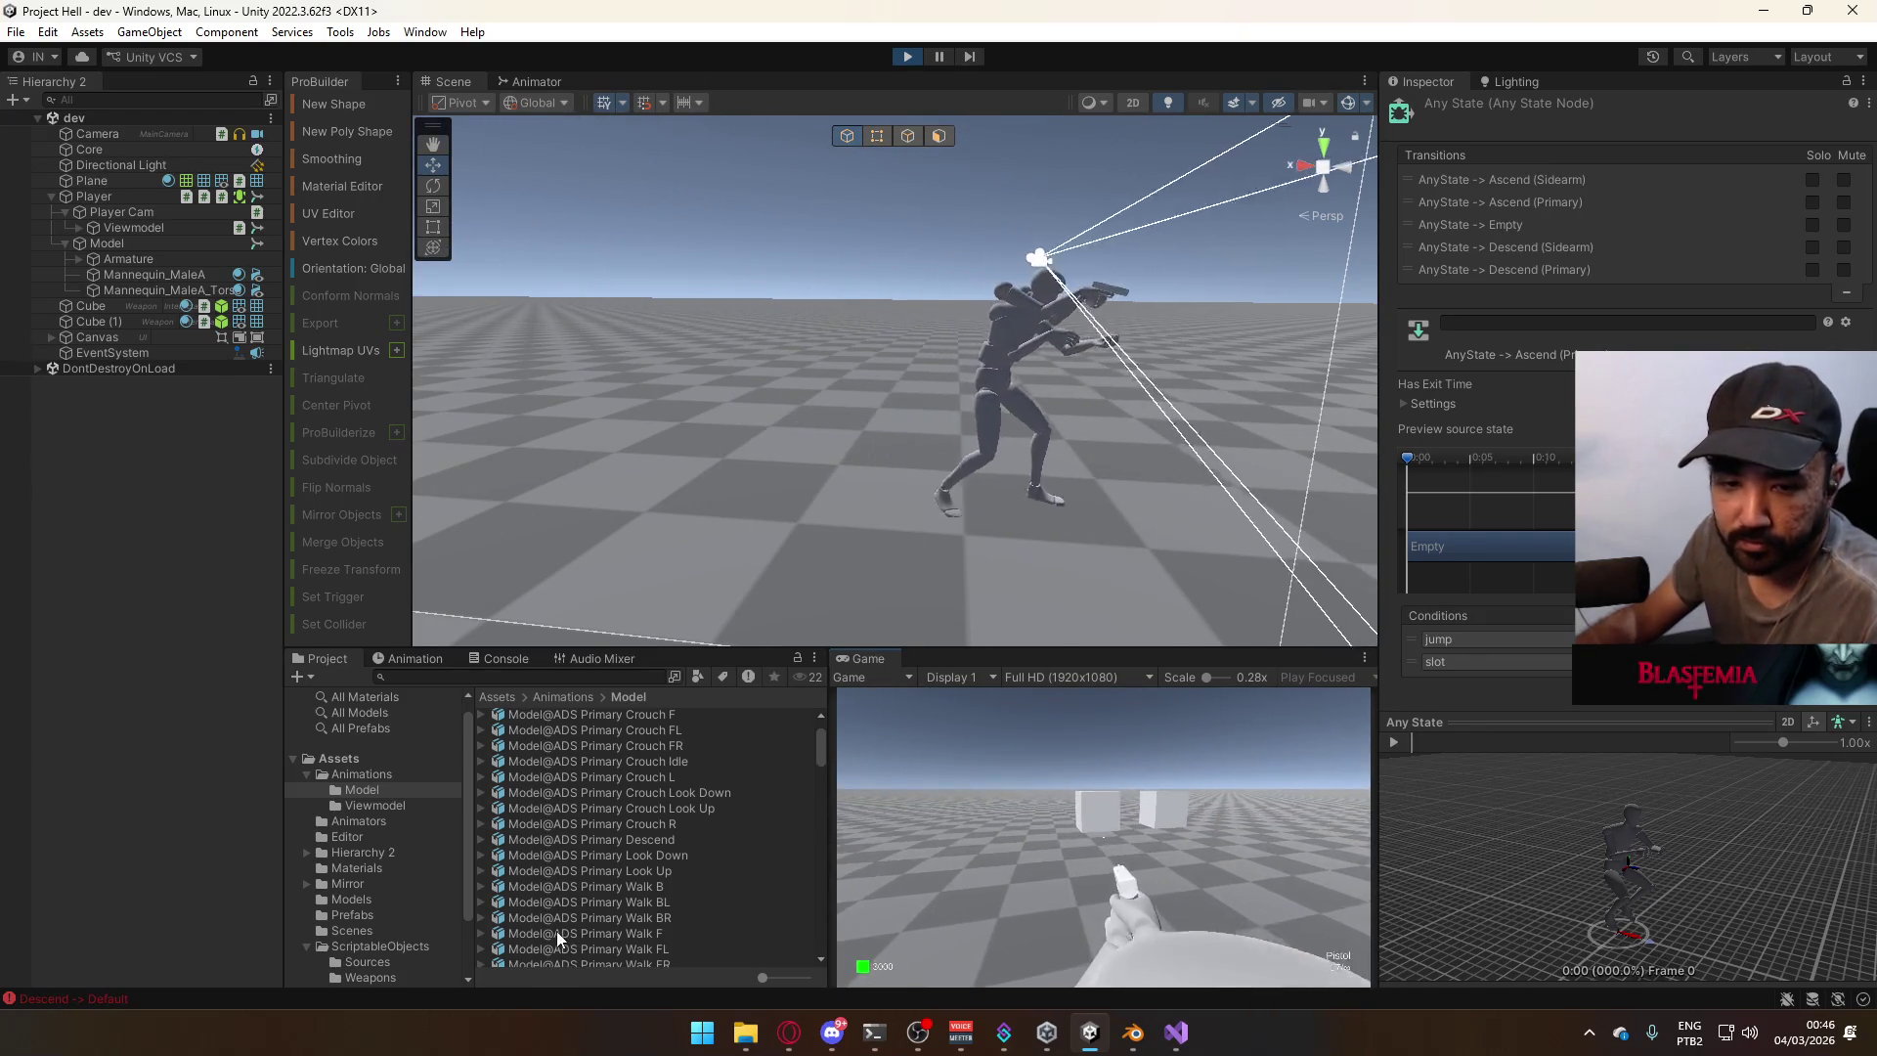
left_click(905, 59)
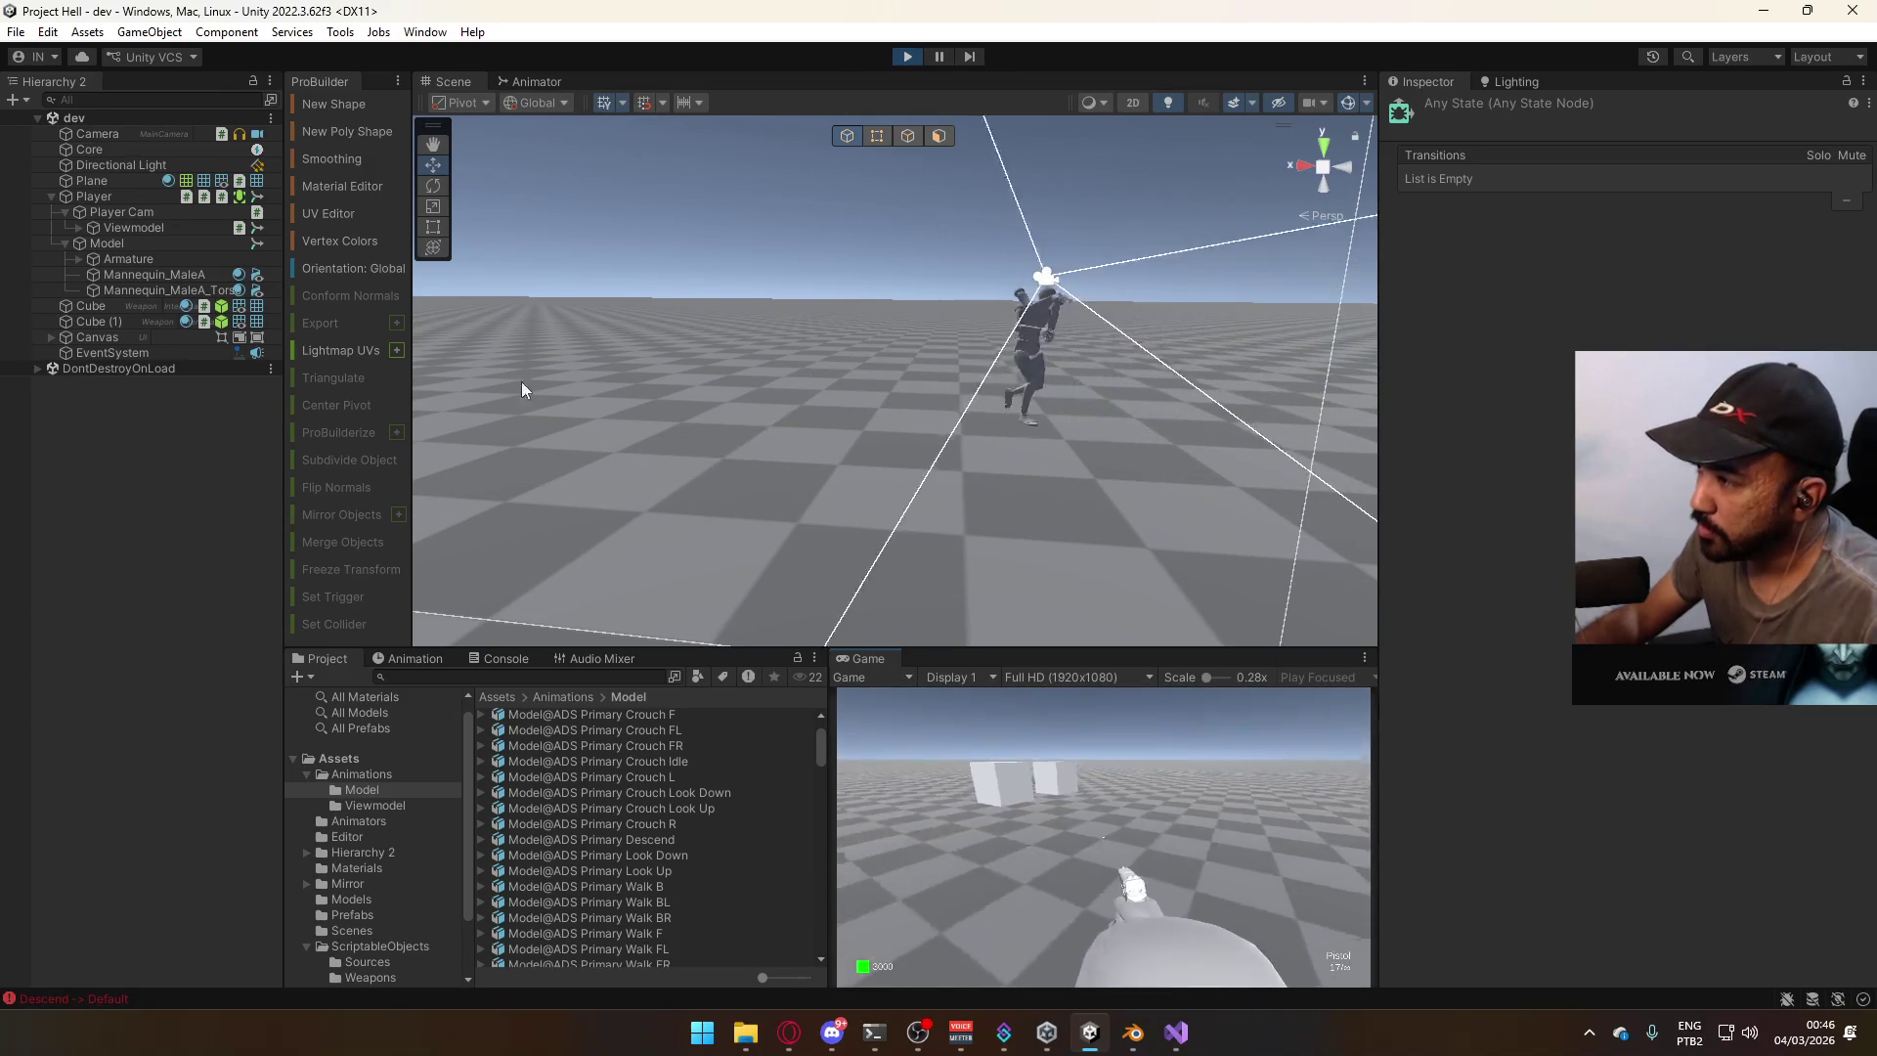
key("super")
left_click(1229, 846)
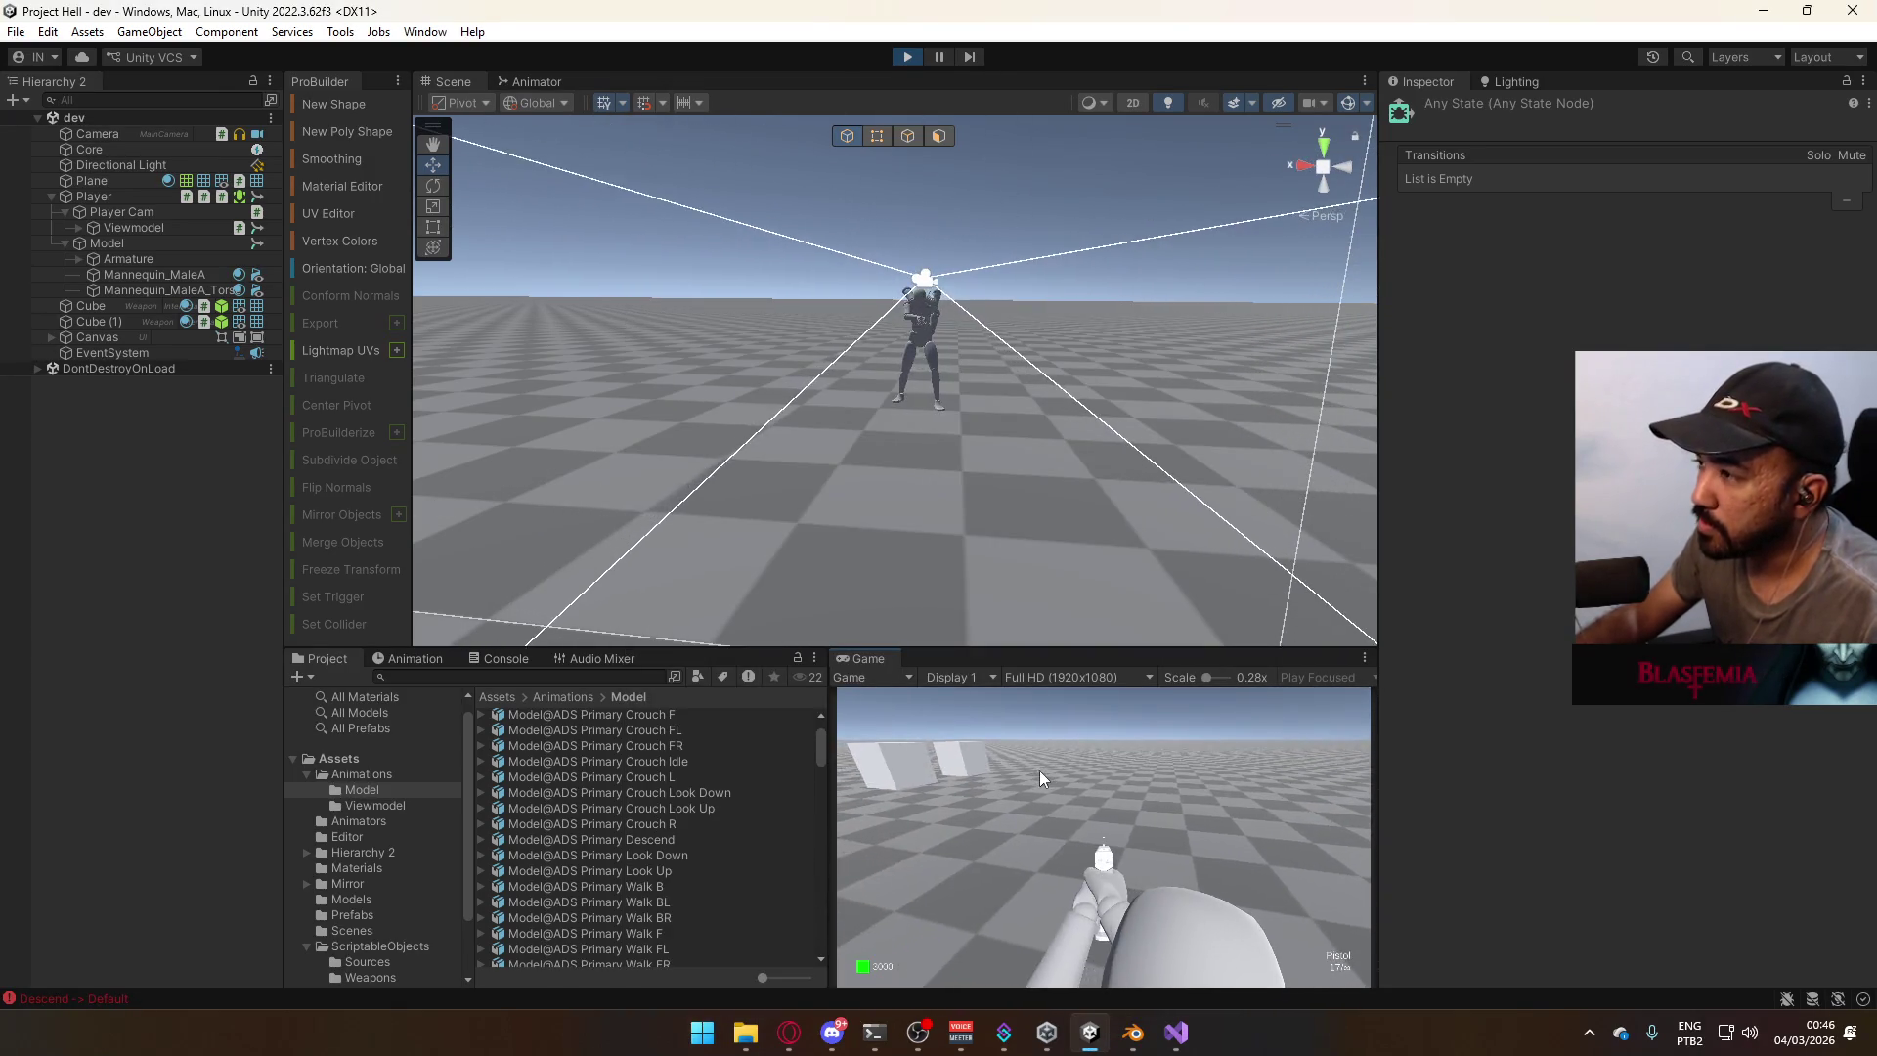
Jump, strafe left and right, walk forward, then bring up the Animator graph.
key("space")
key("a")
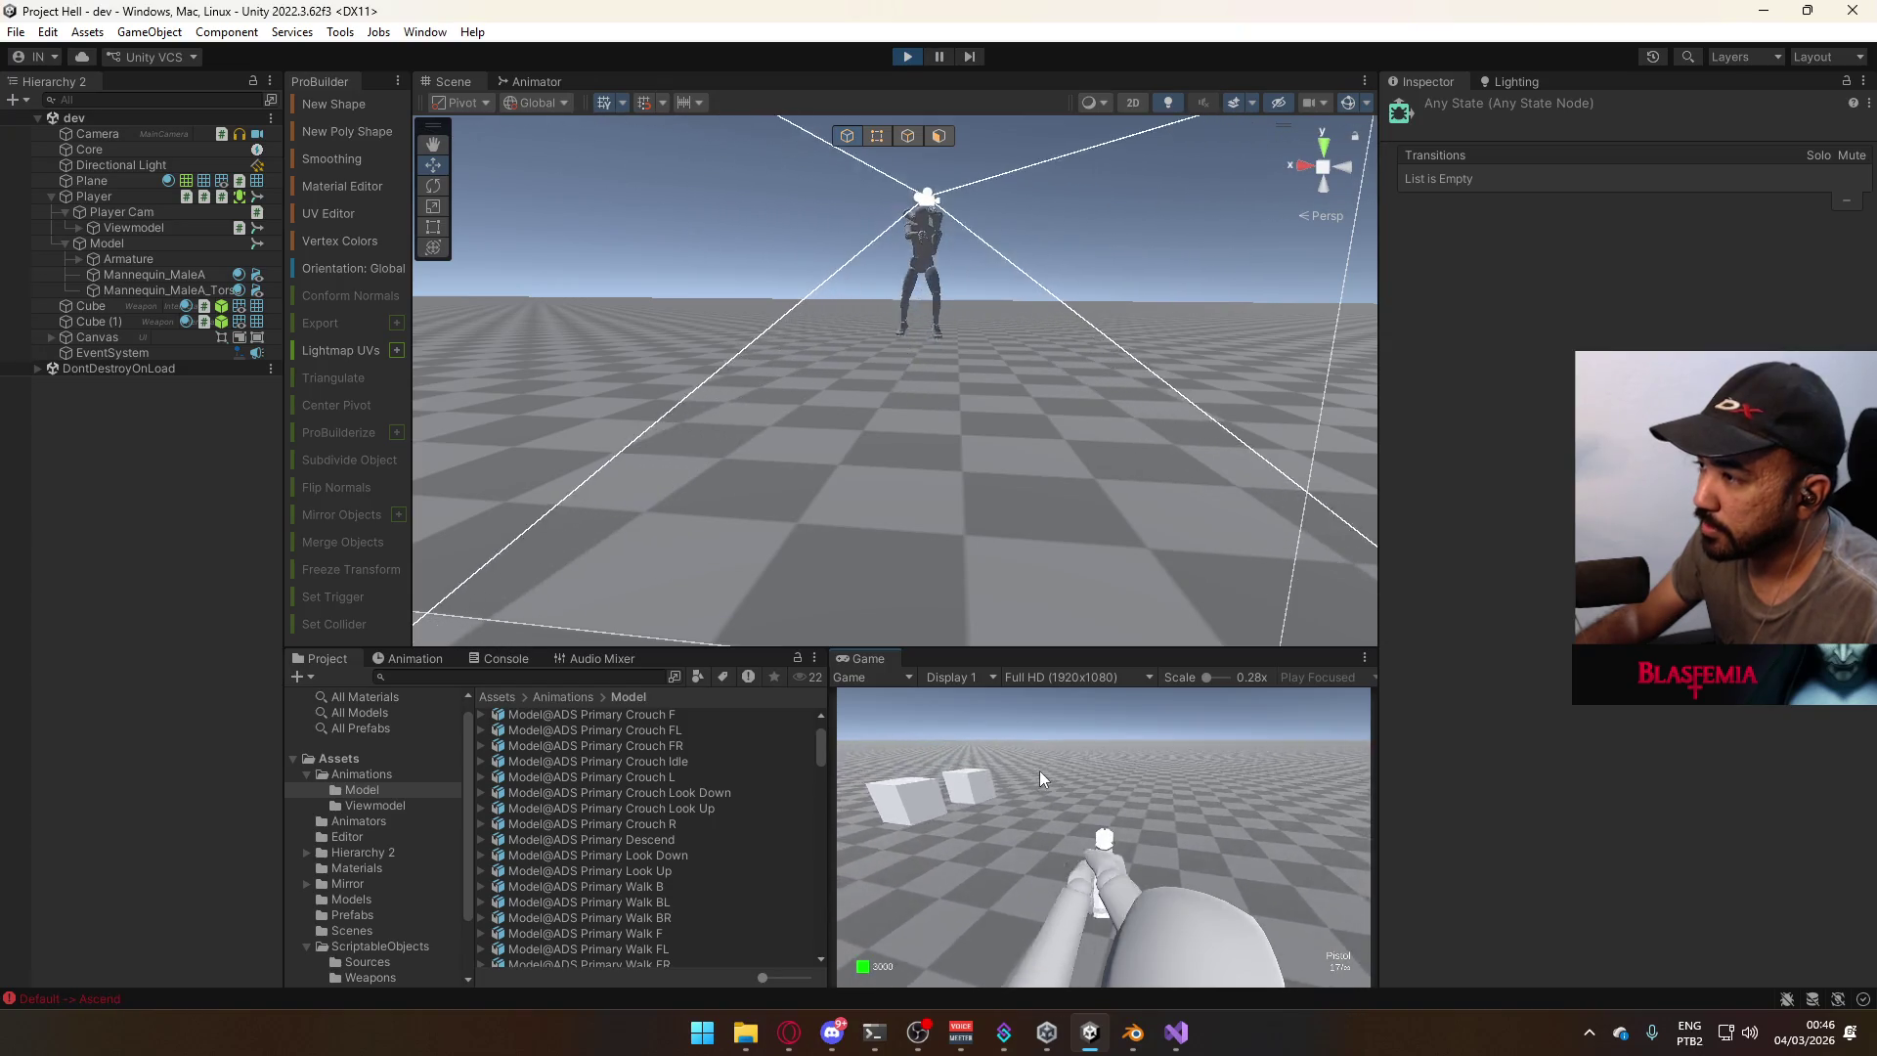
key("d")
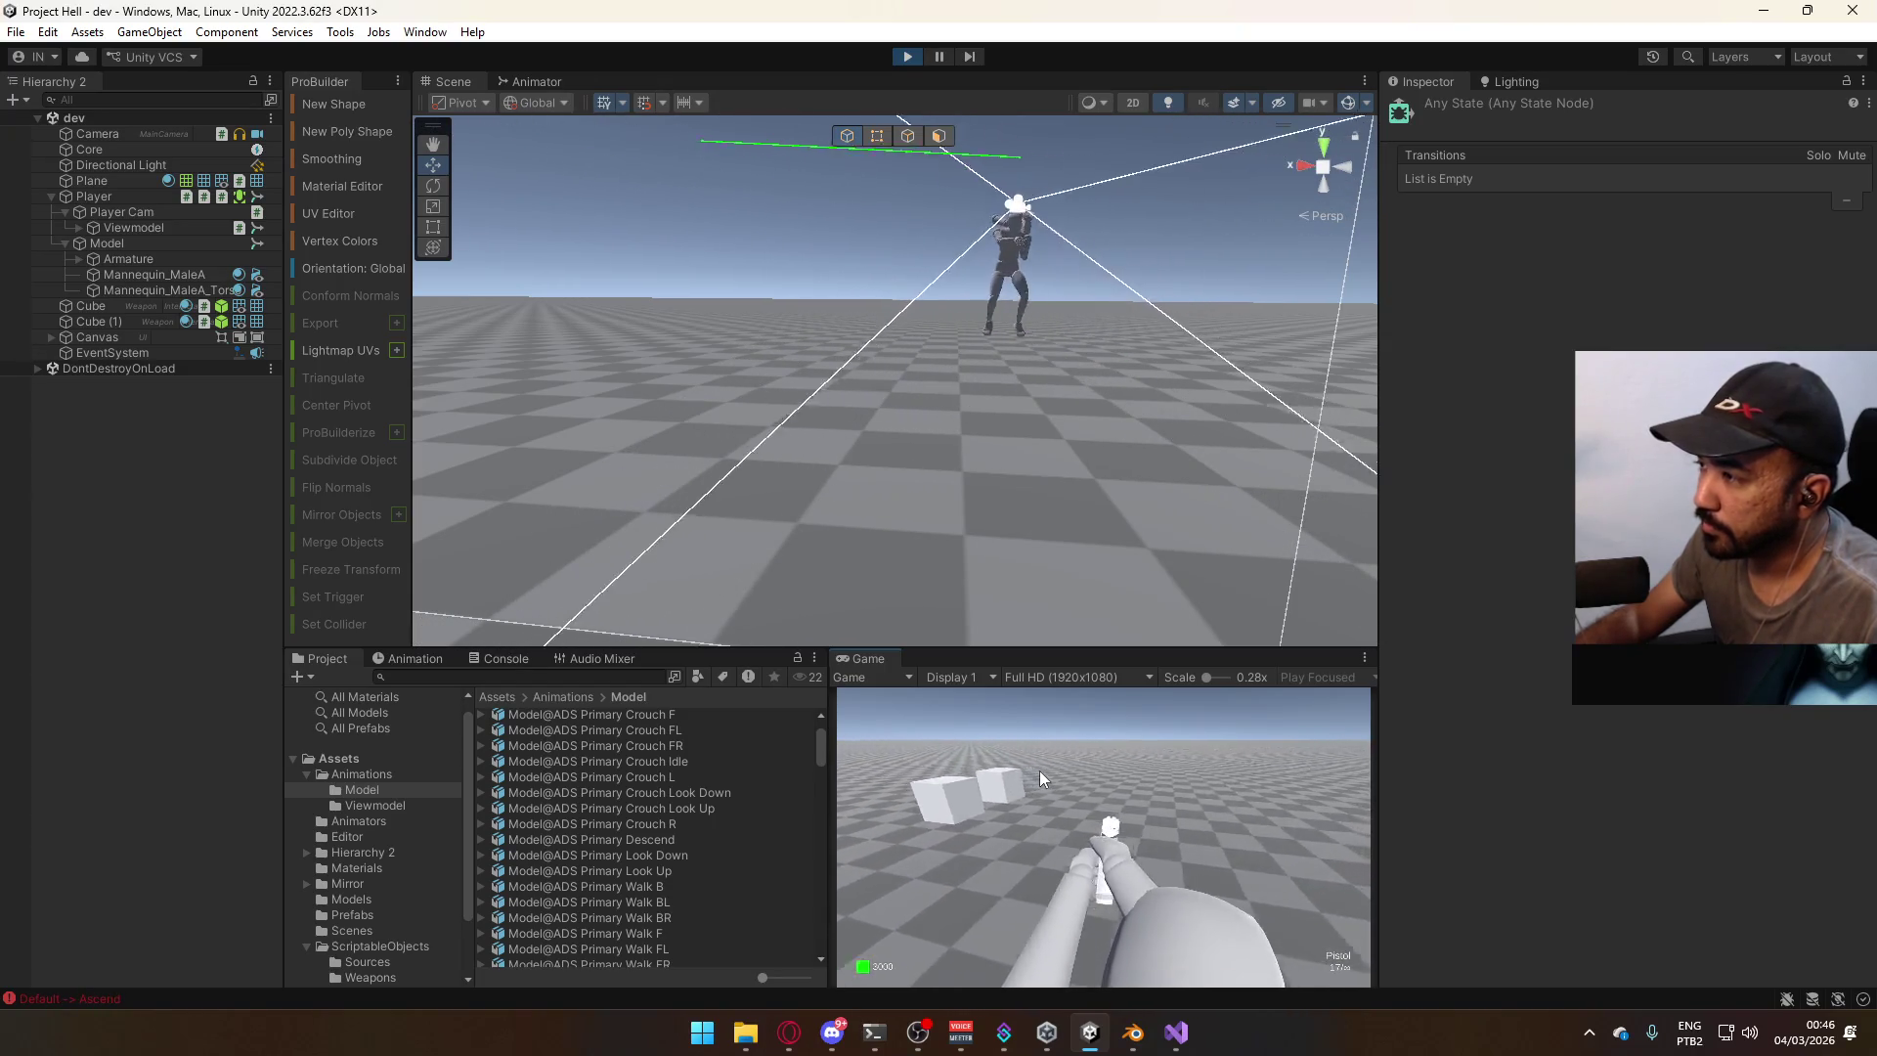
key("w")
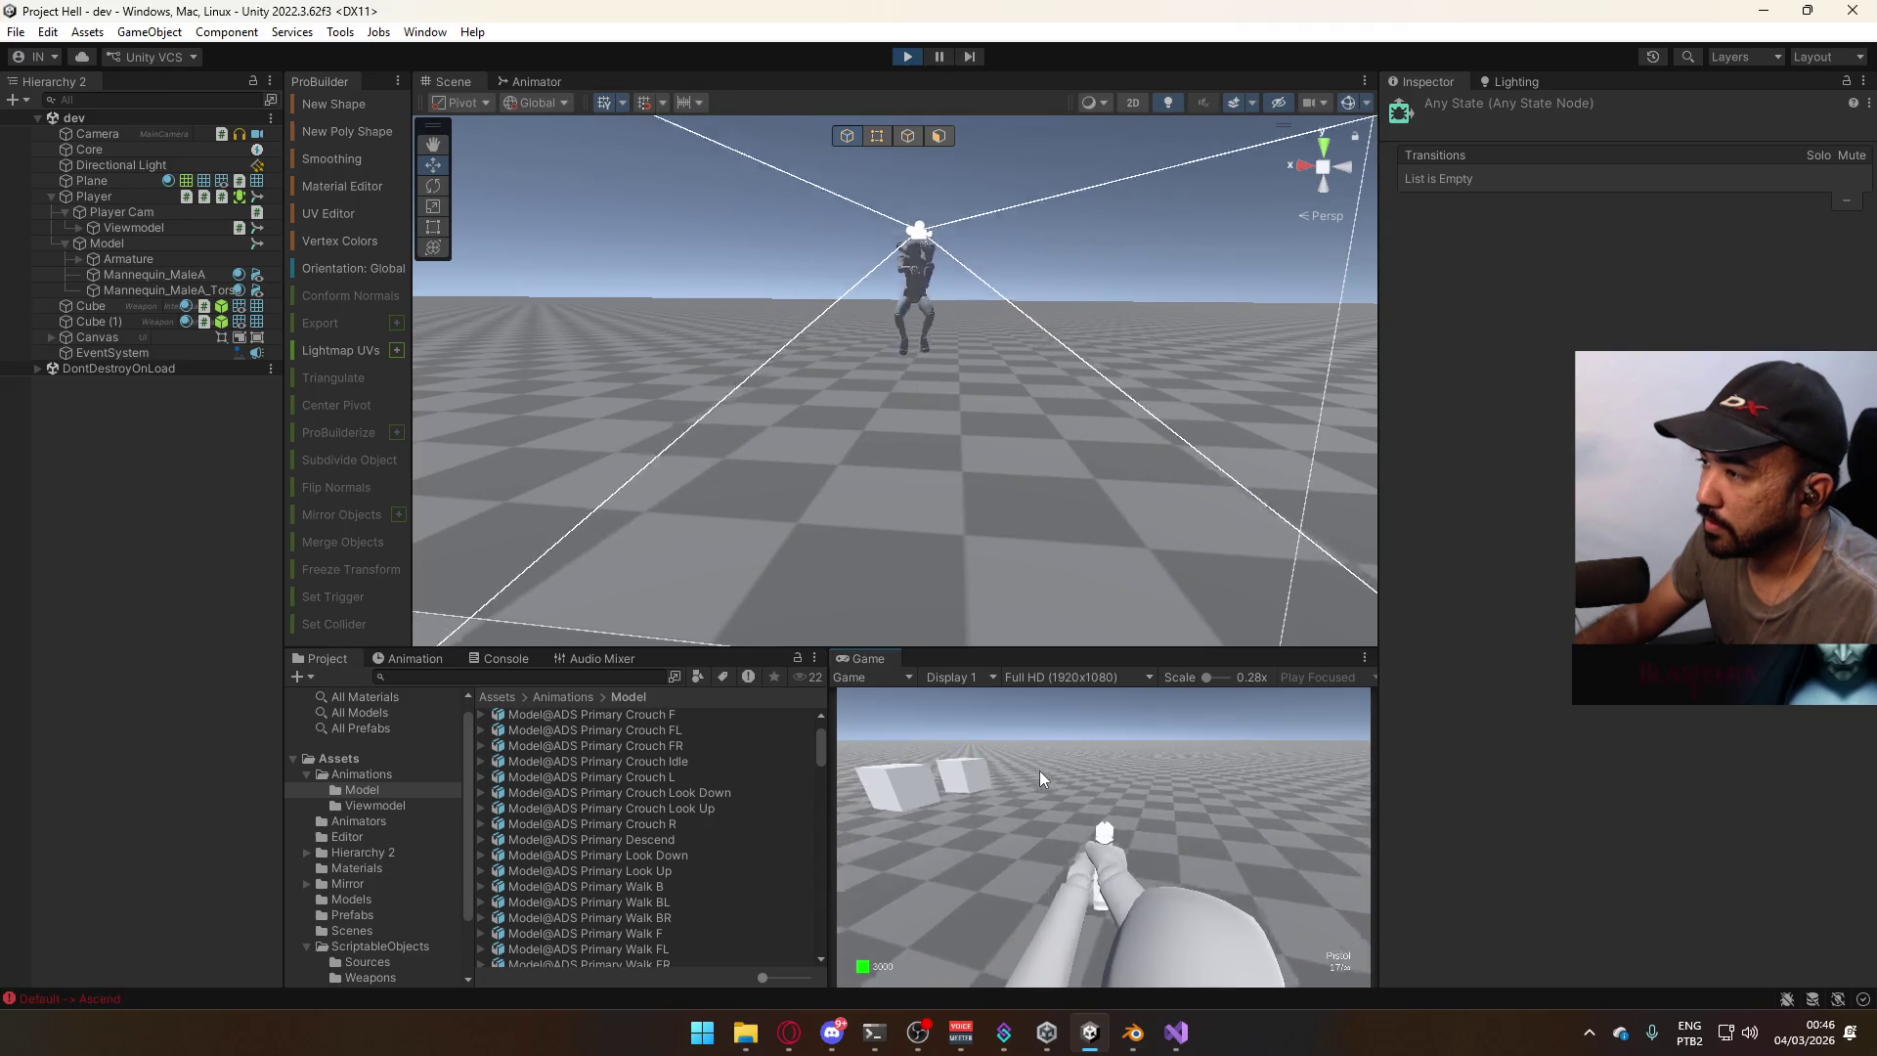
mouse_move(627, 741)
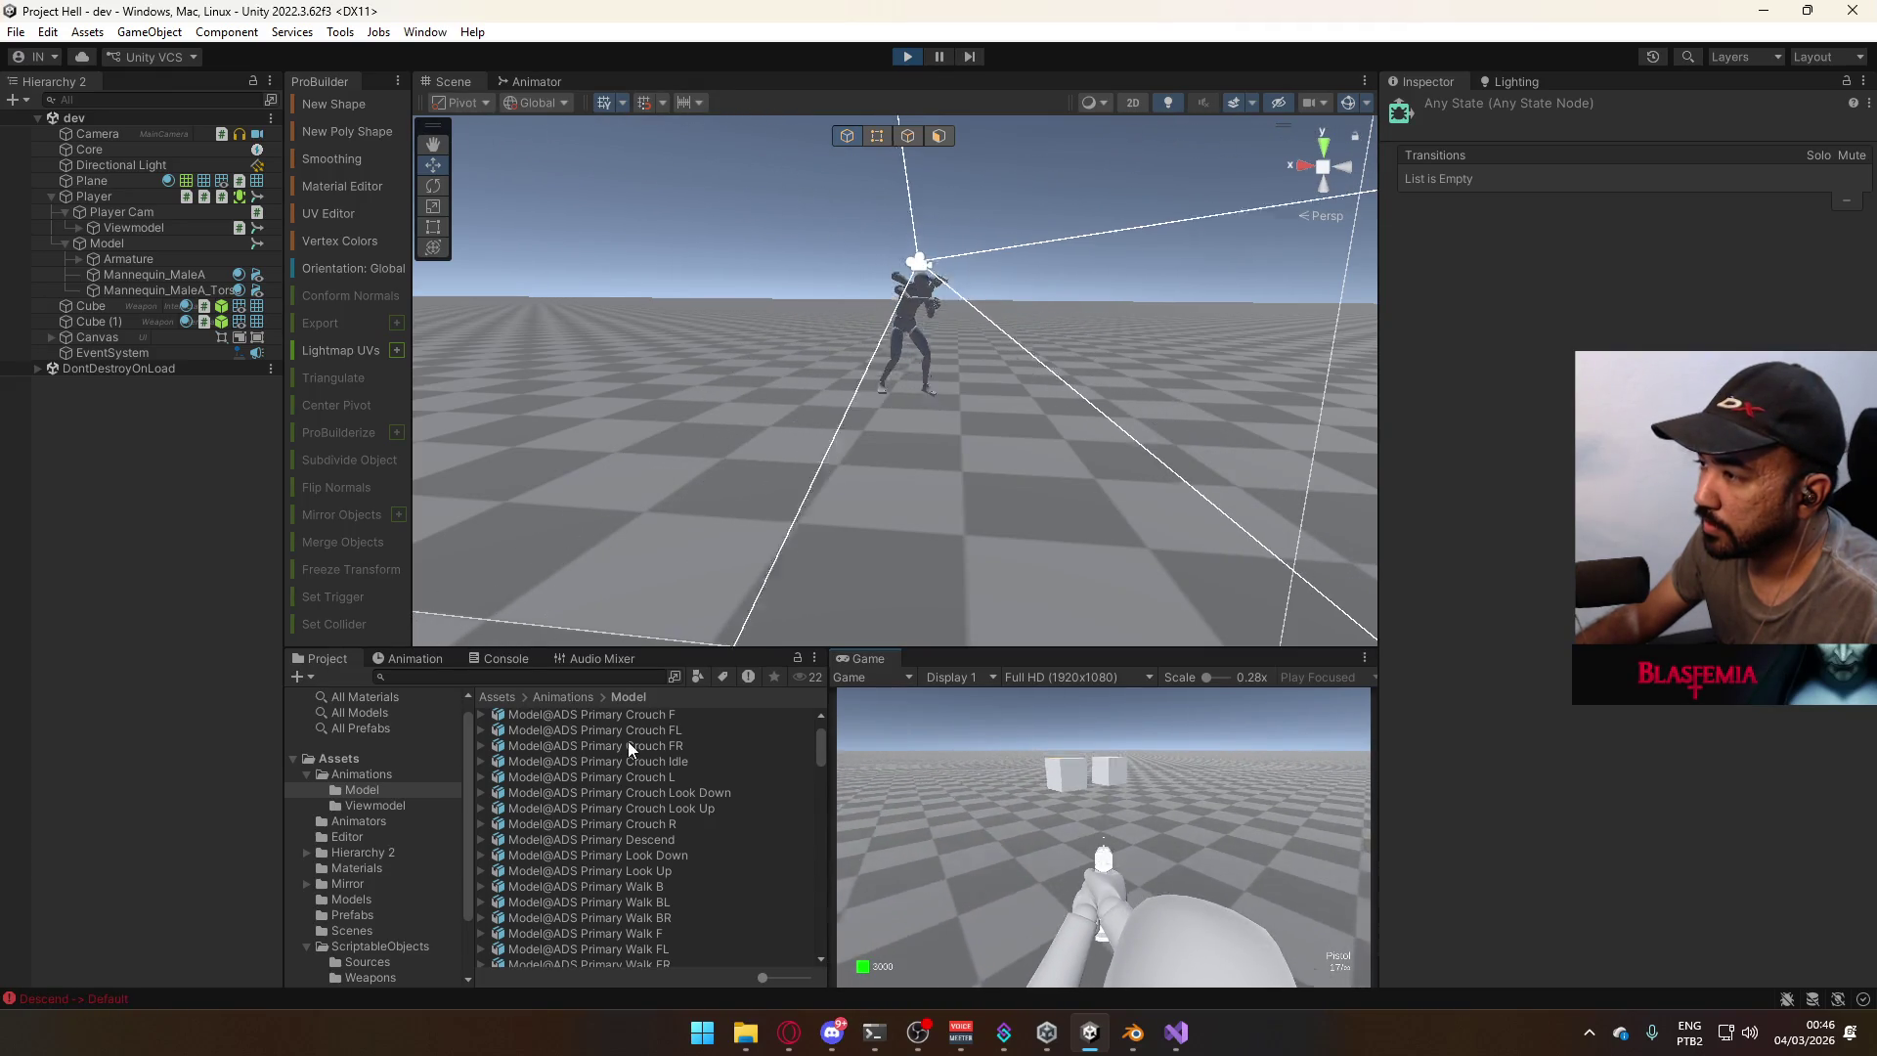
mouse_move(515, 44)
left_click(536, 81)
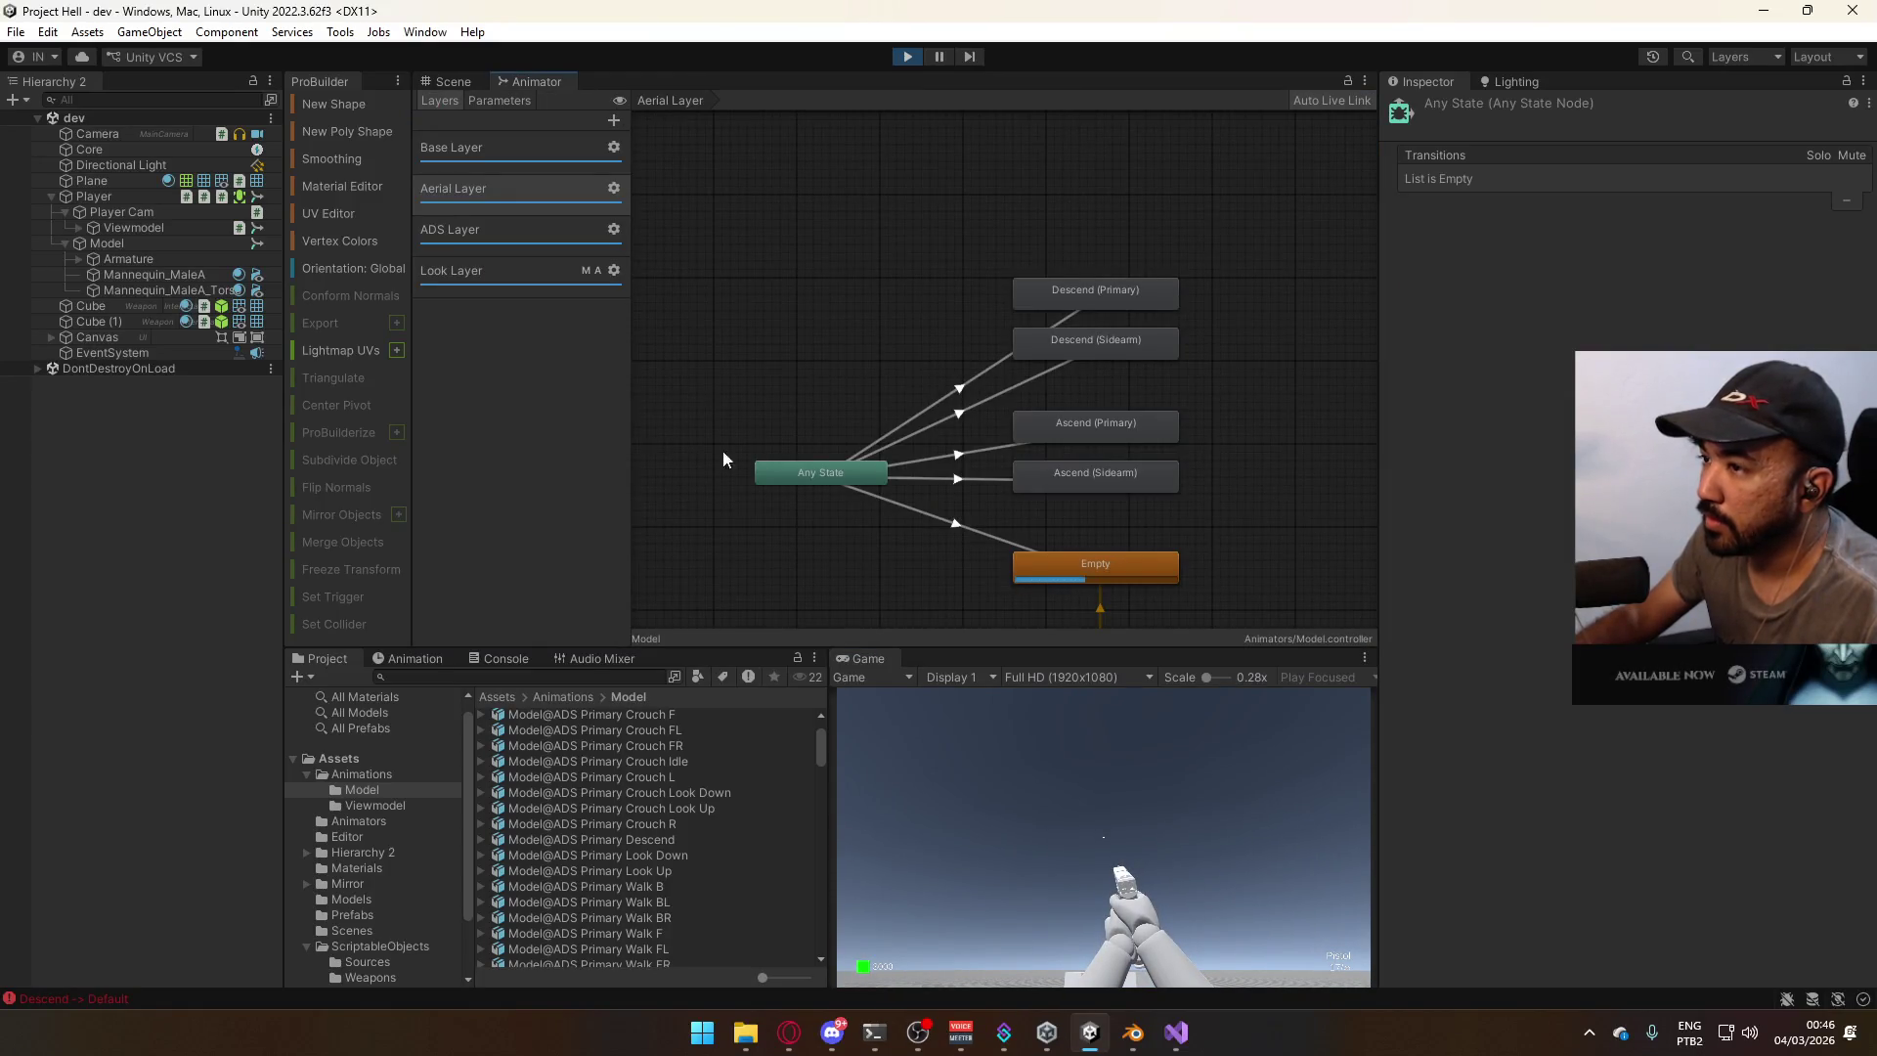
Compare the Look Layer and ADS Layer weight, mask and blending settings.
left_click(559, 274)
left_click(614, 270)
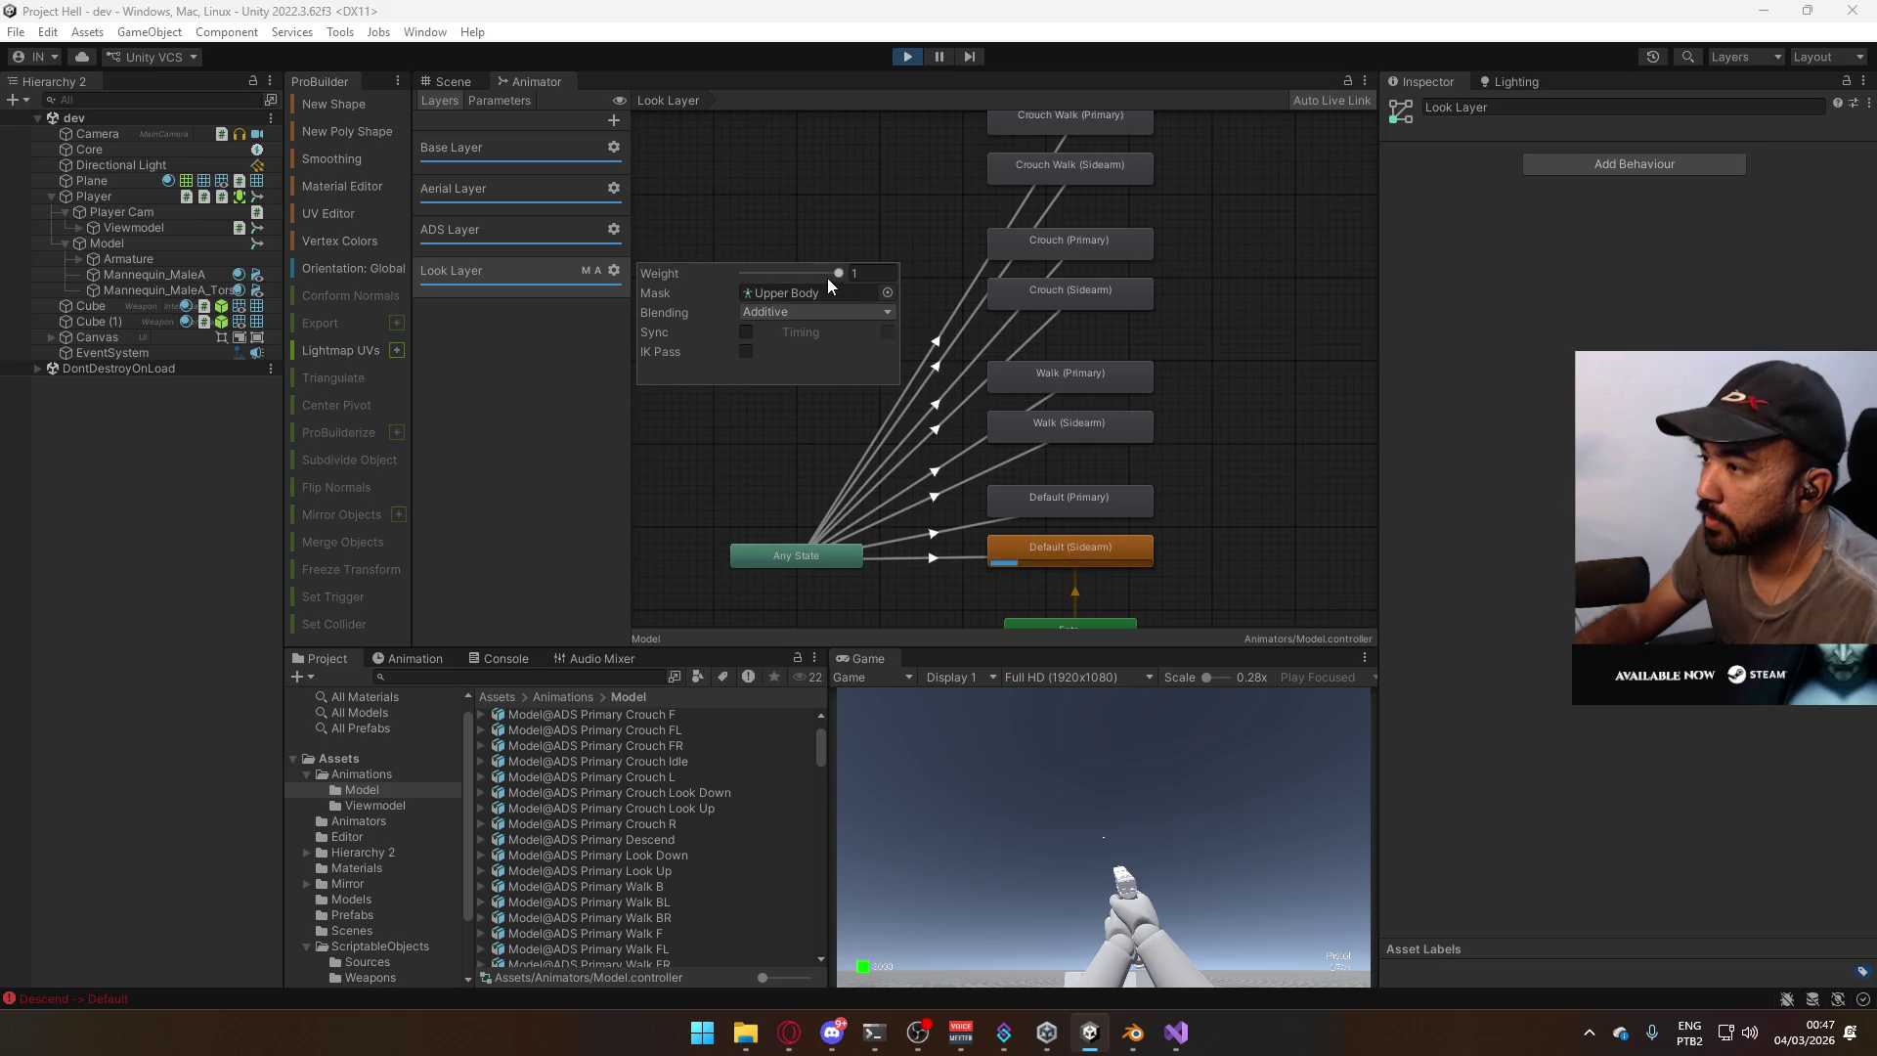
left_click(614, 230)
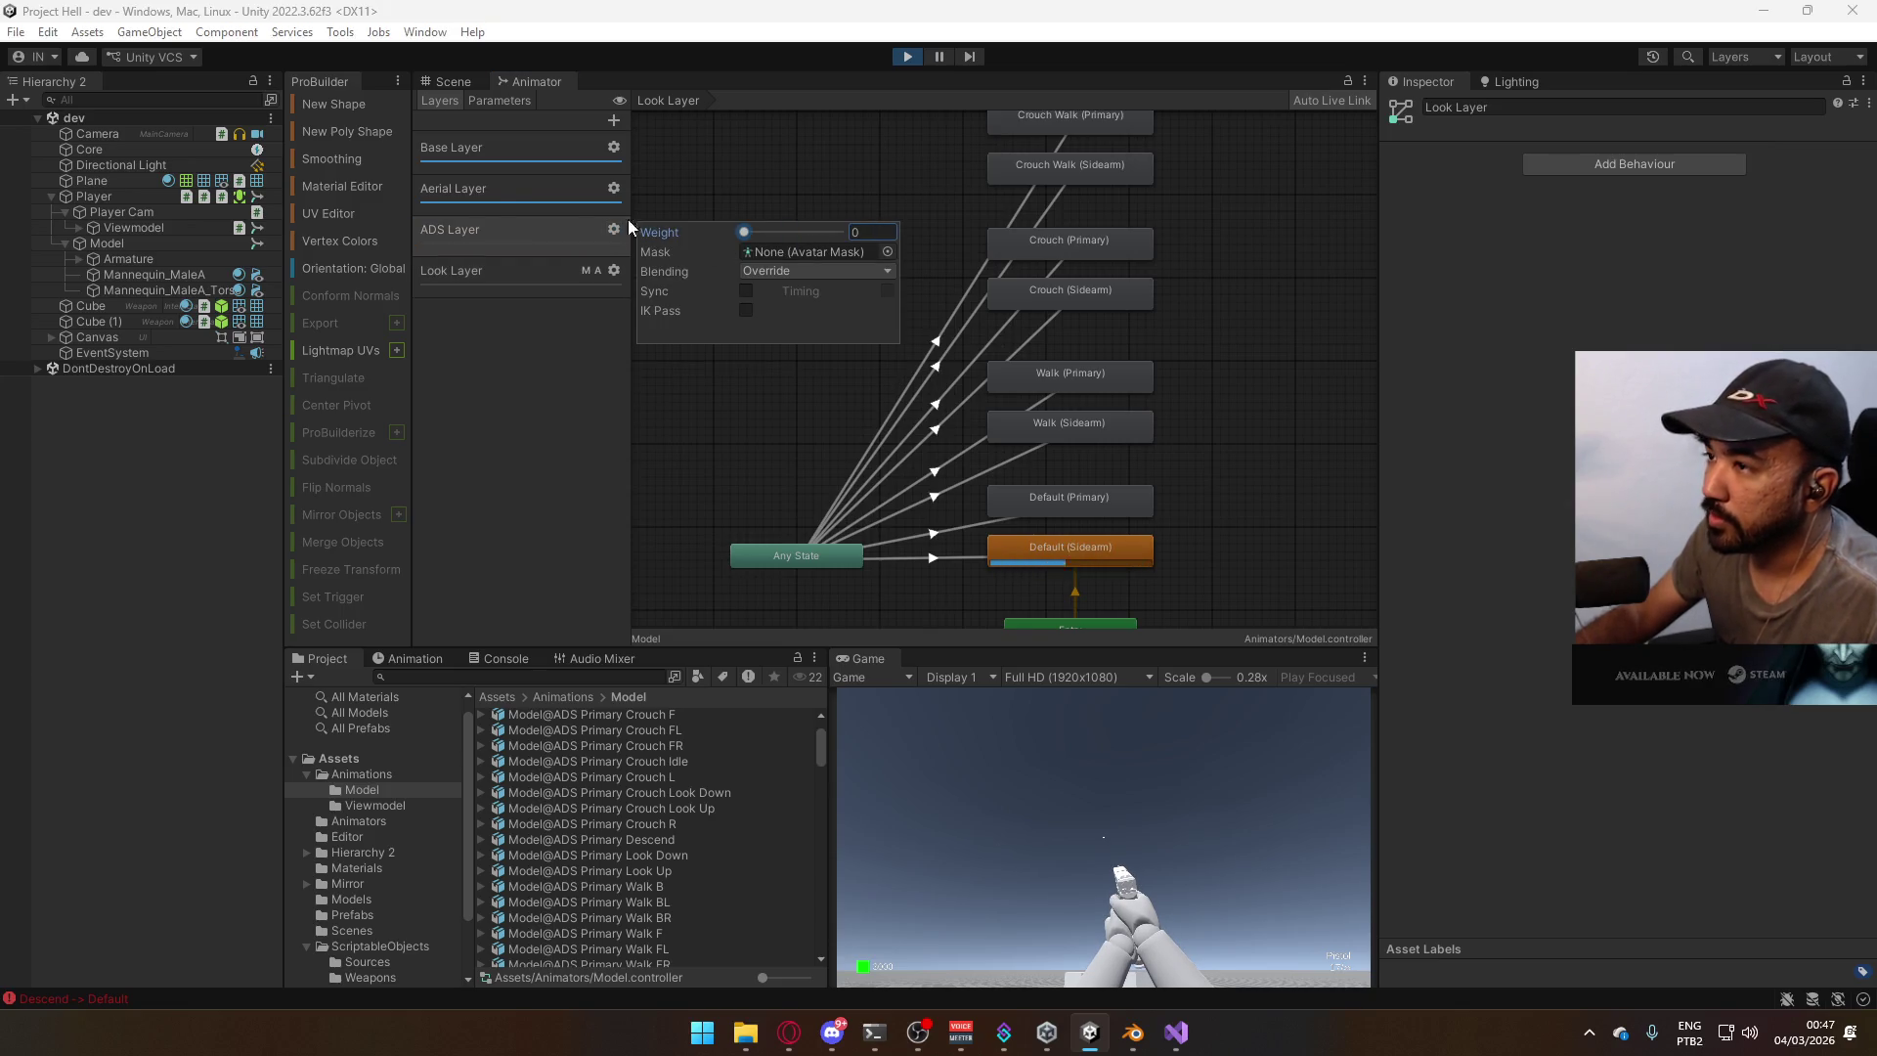
Jump three times in the Scene view to watch the aerial animation, then return to the Animator.
left_click(459, 82)
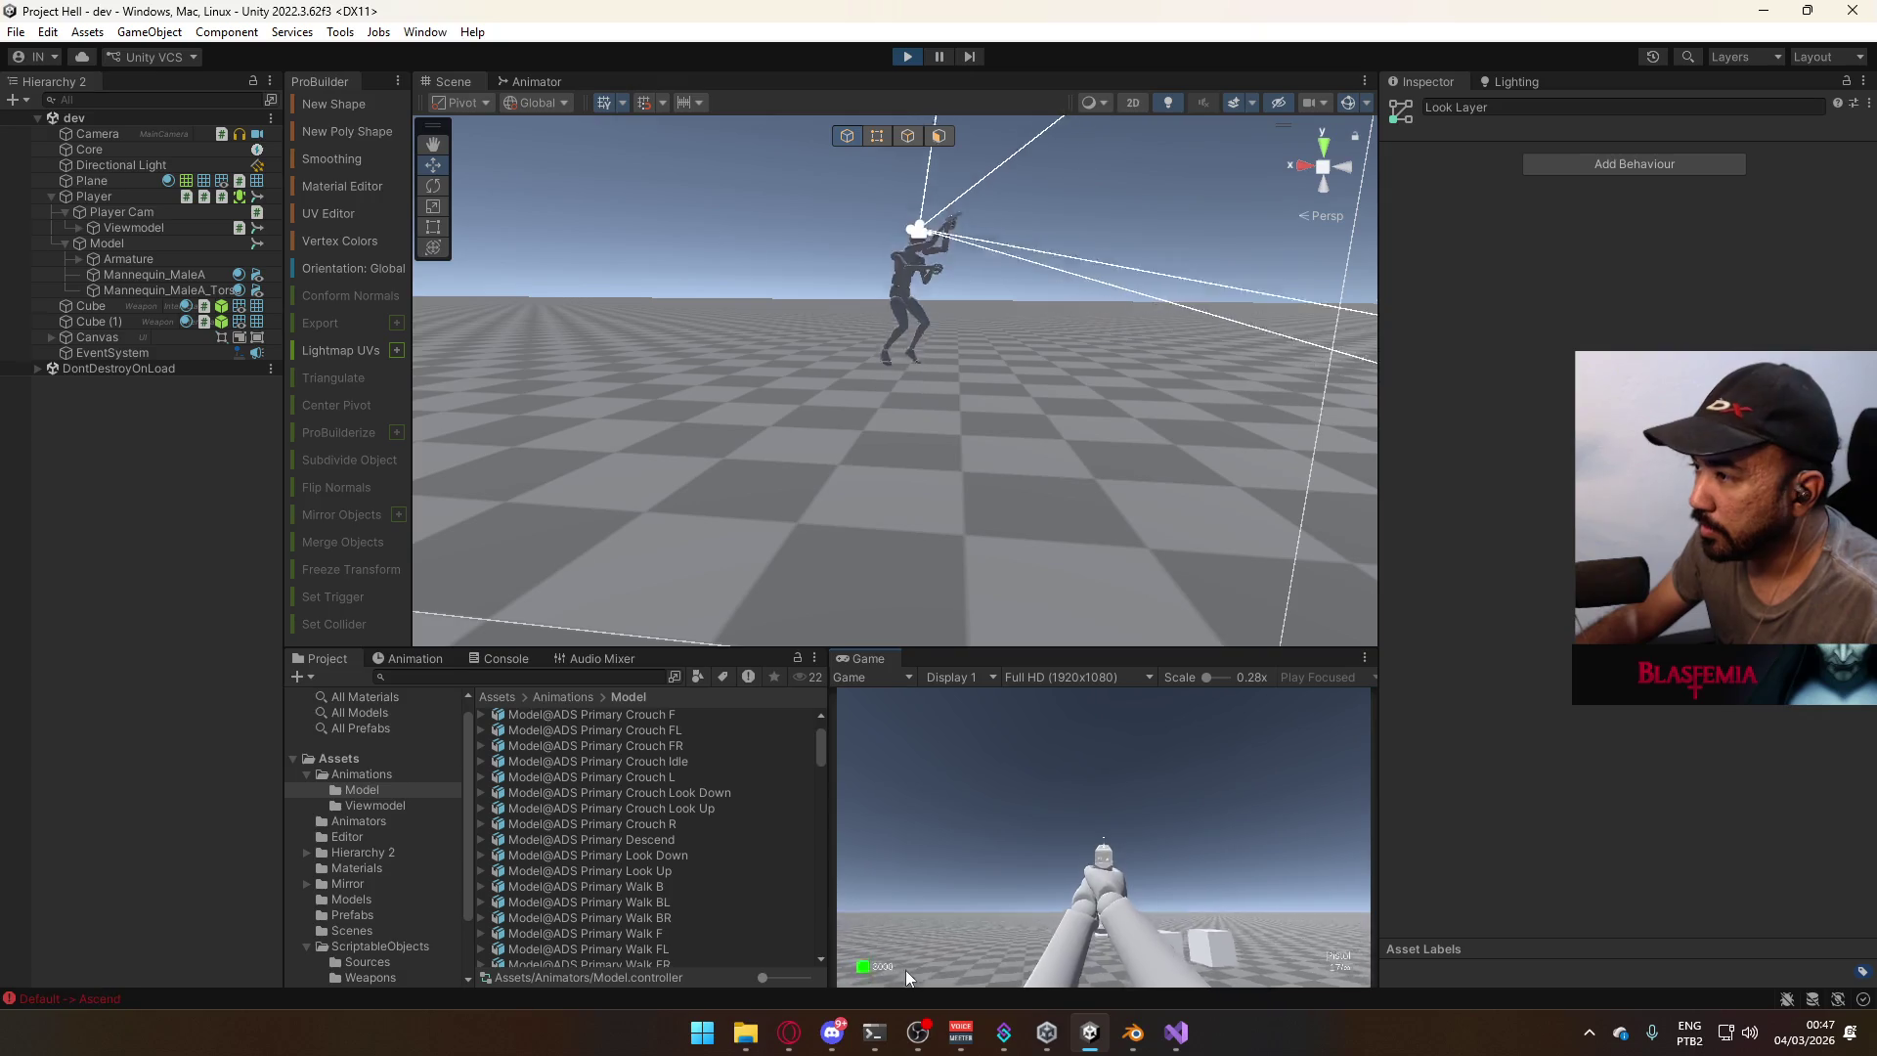
key("space")
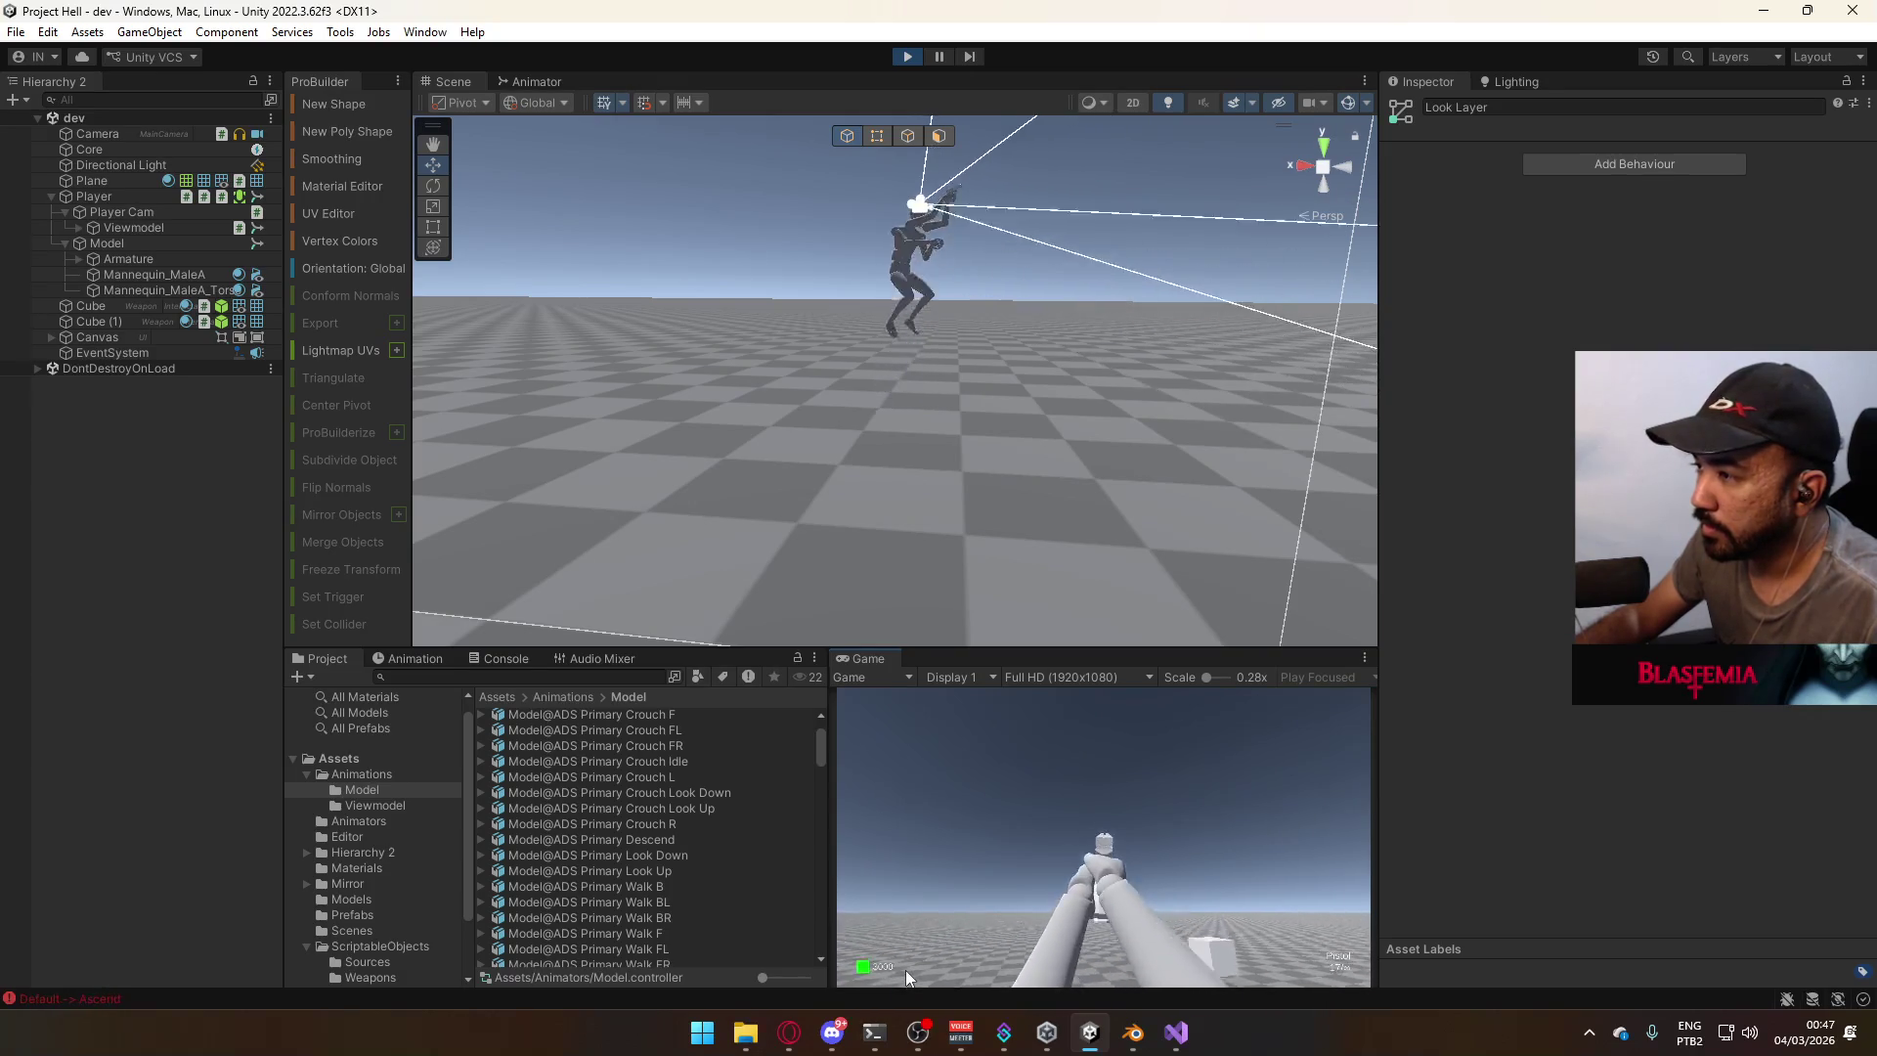
key("space")
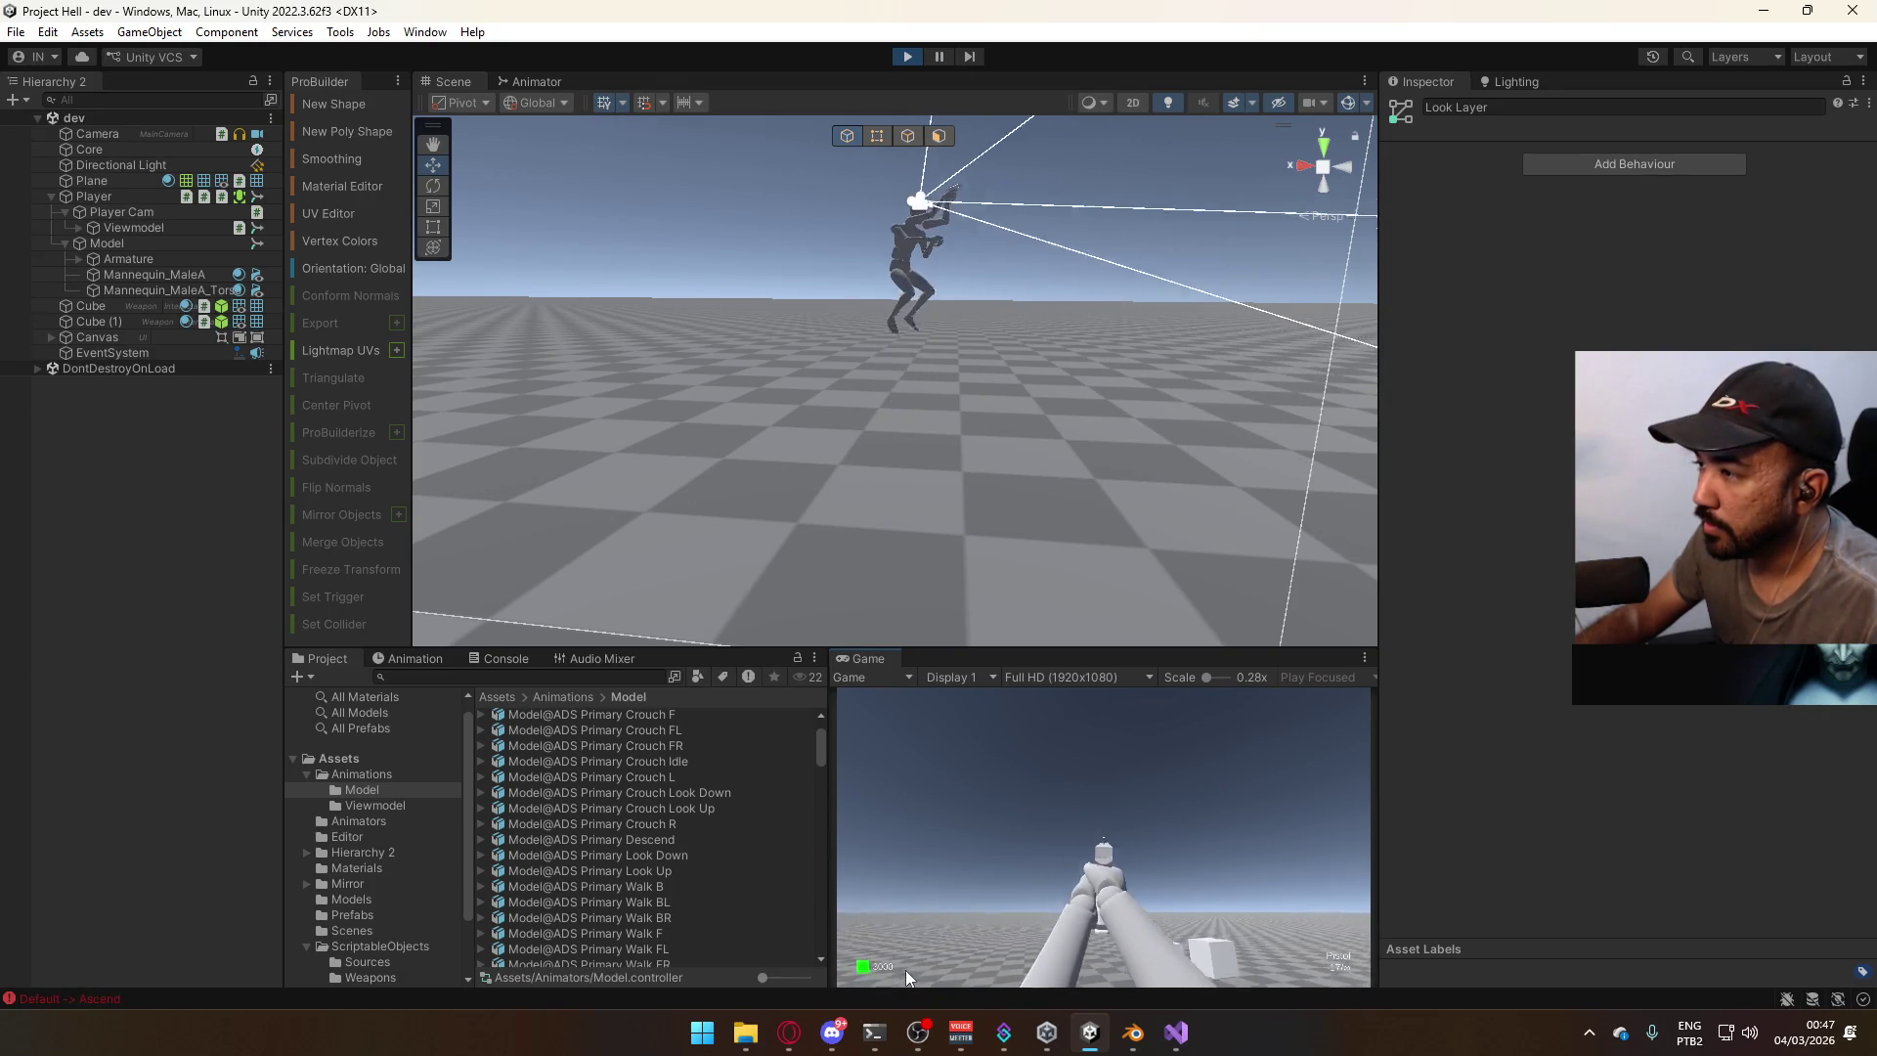
key("space")
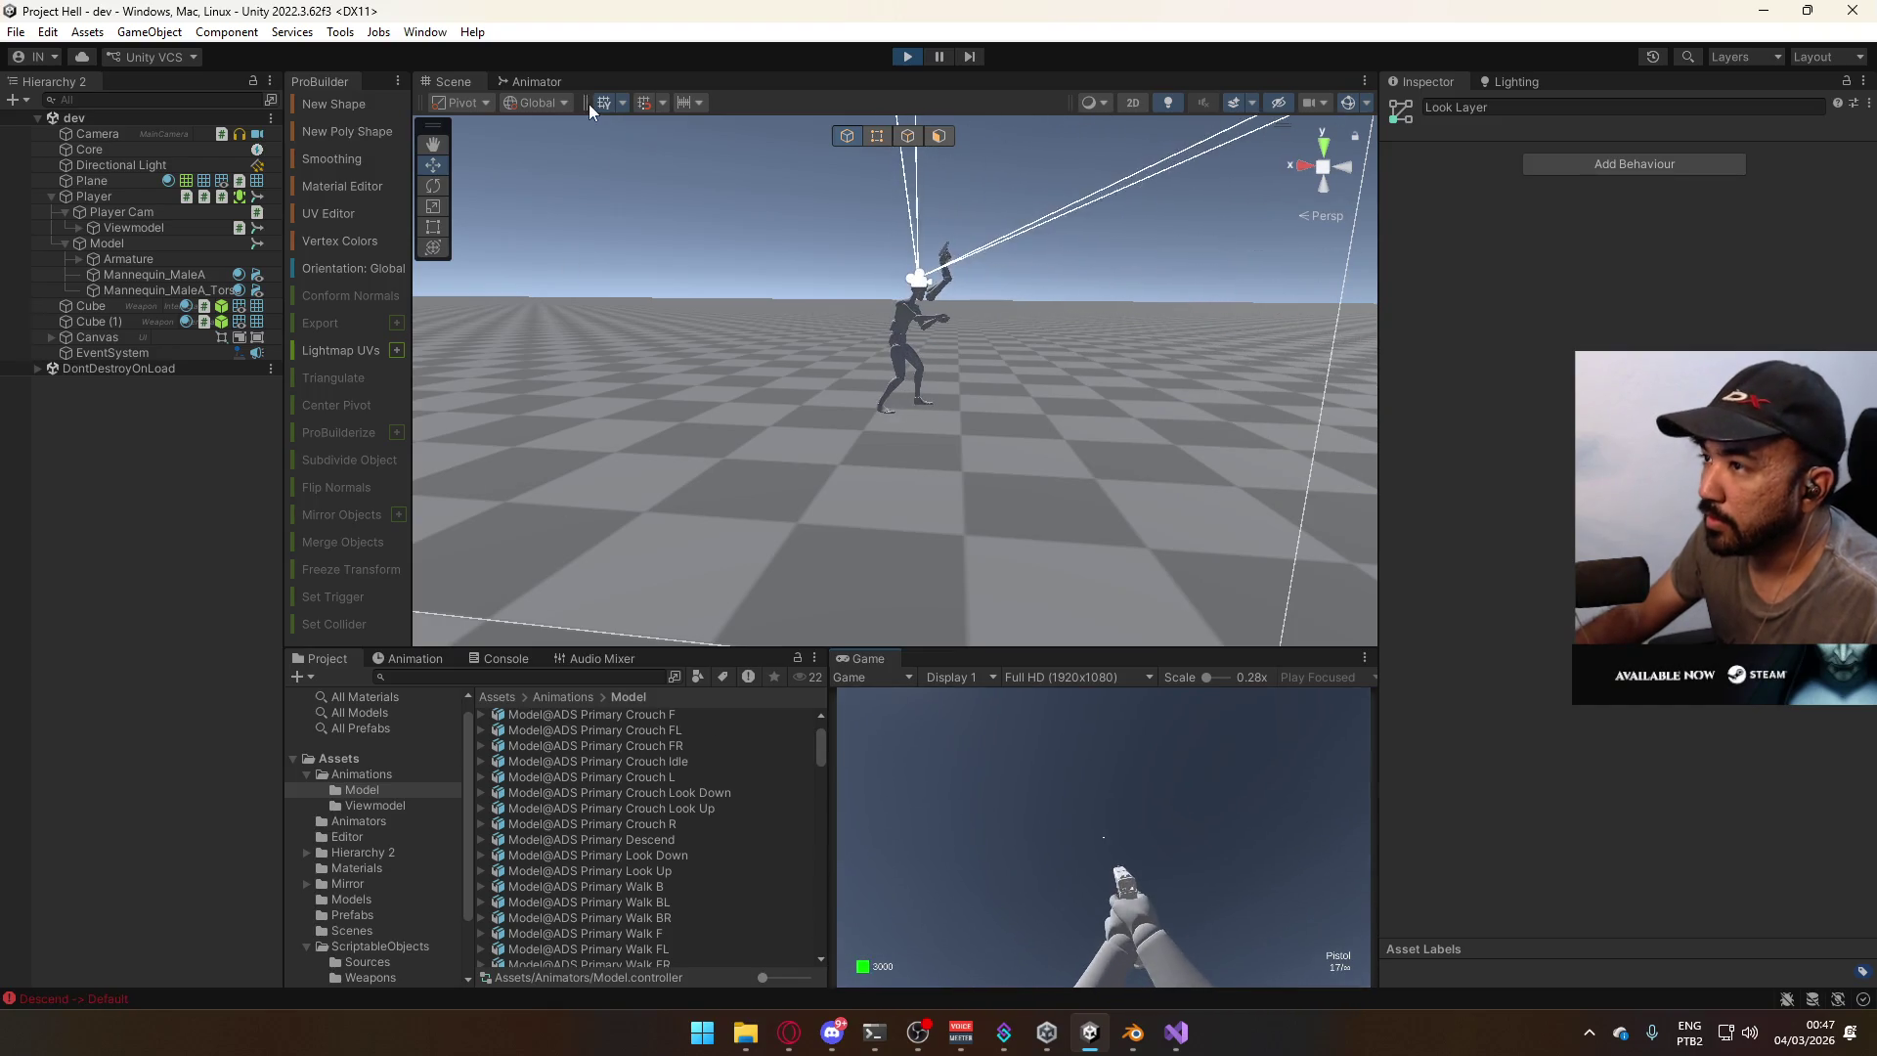
left_click(533, 81)
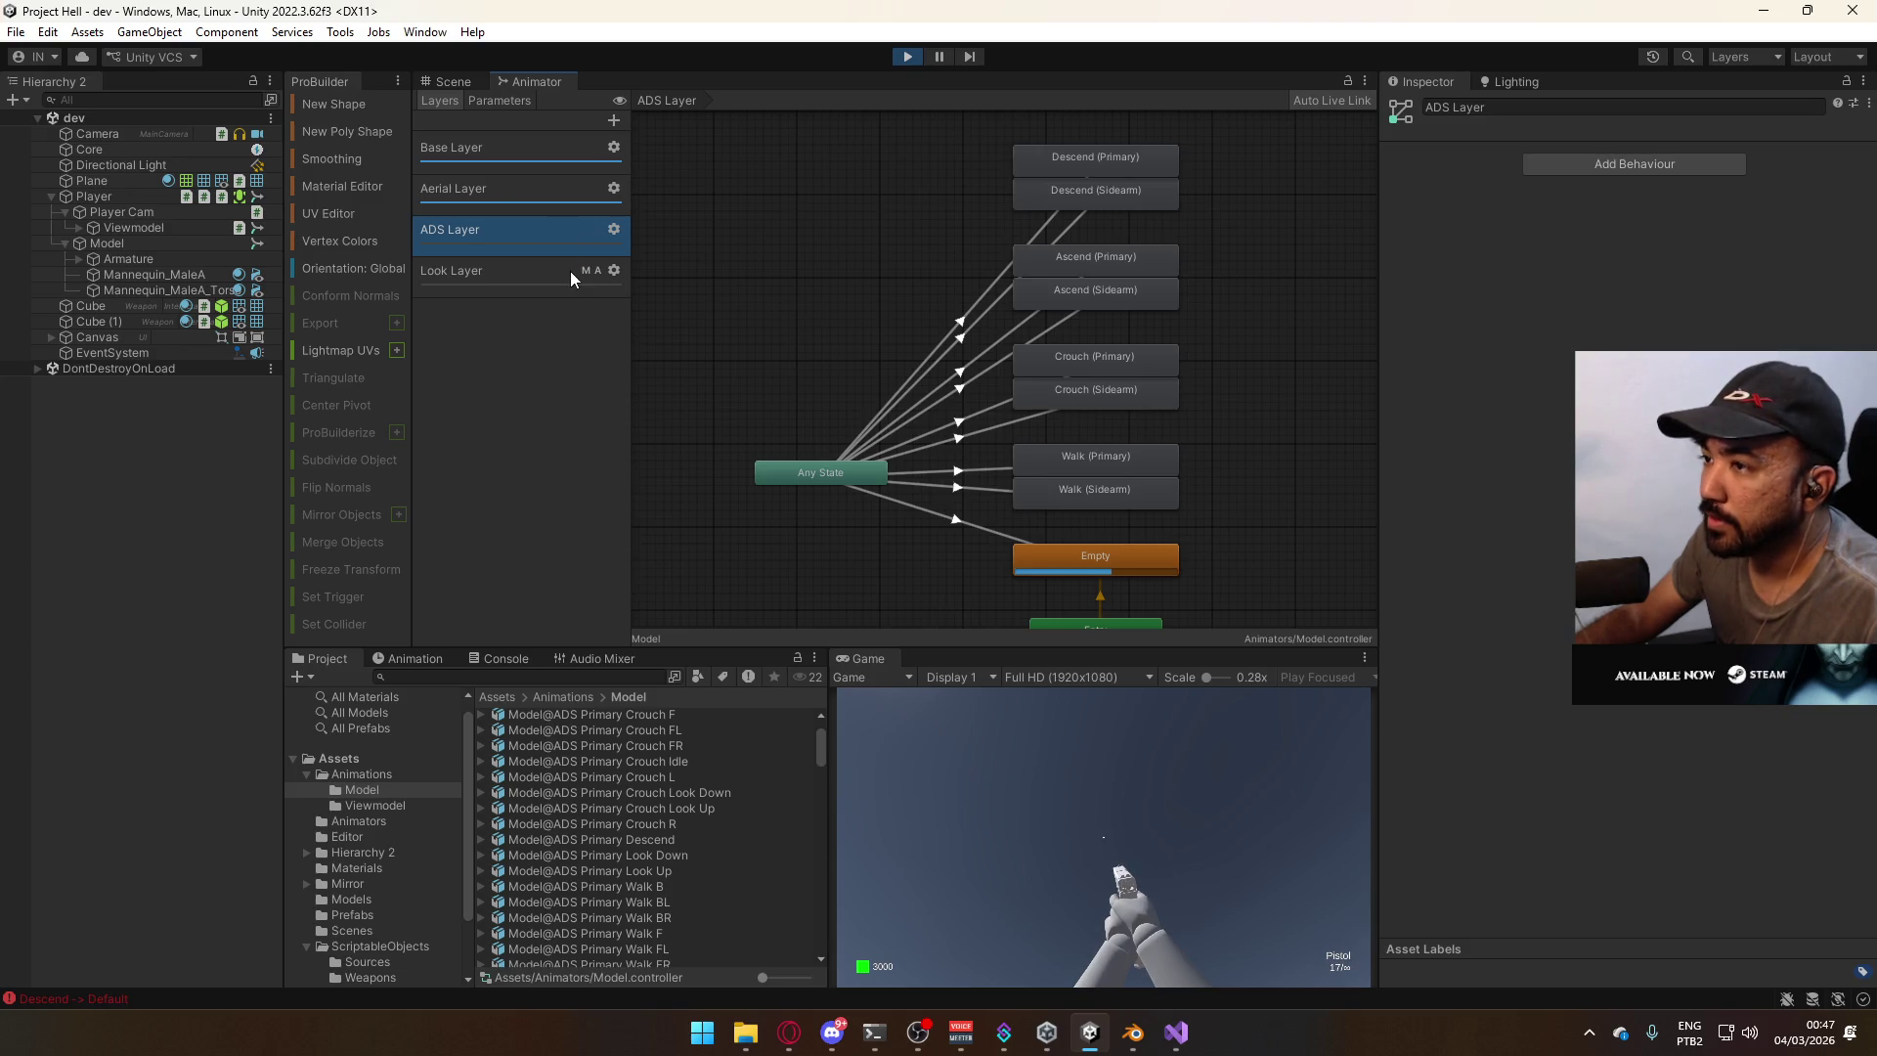
Assign the Upper Body avatar mask to the ADS Layer.
left_click(571, 272)
left_click(615, 271)
left_click(518, 246)
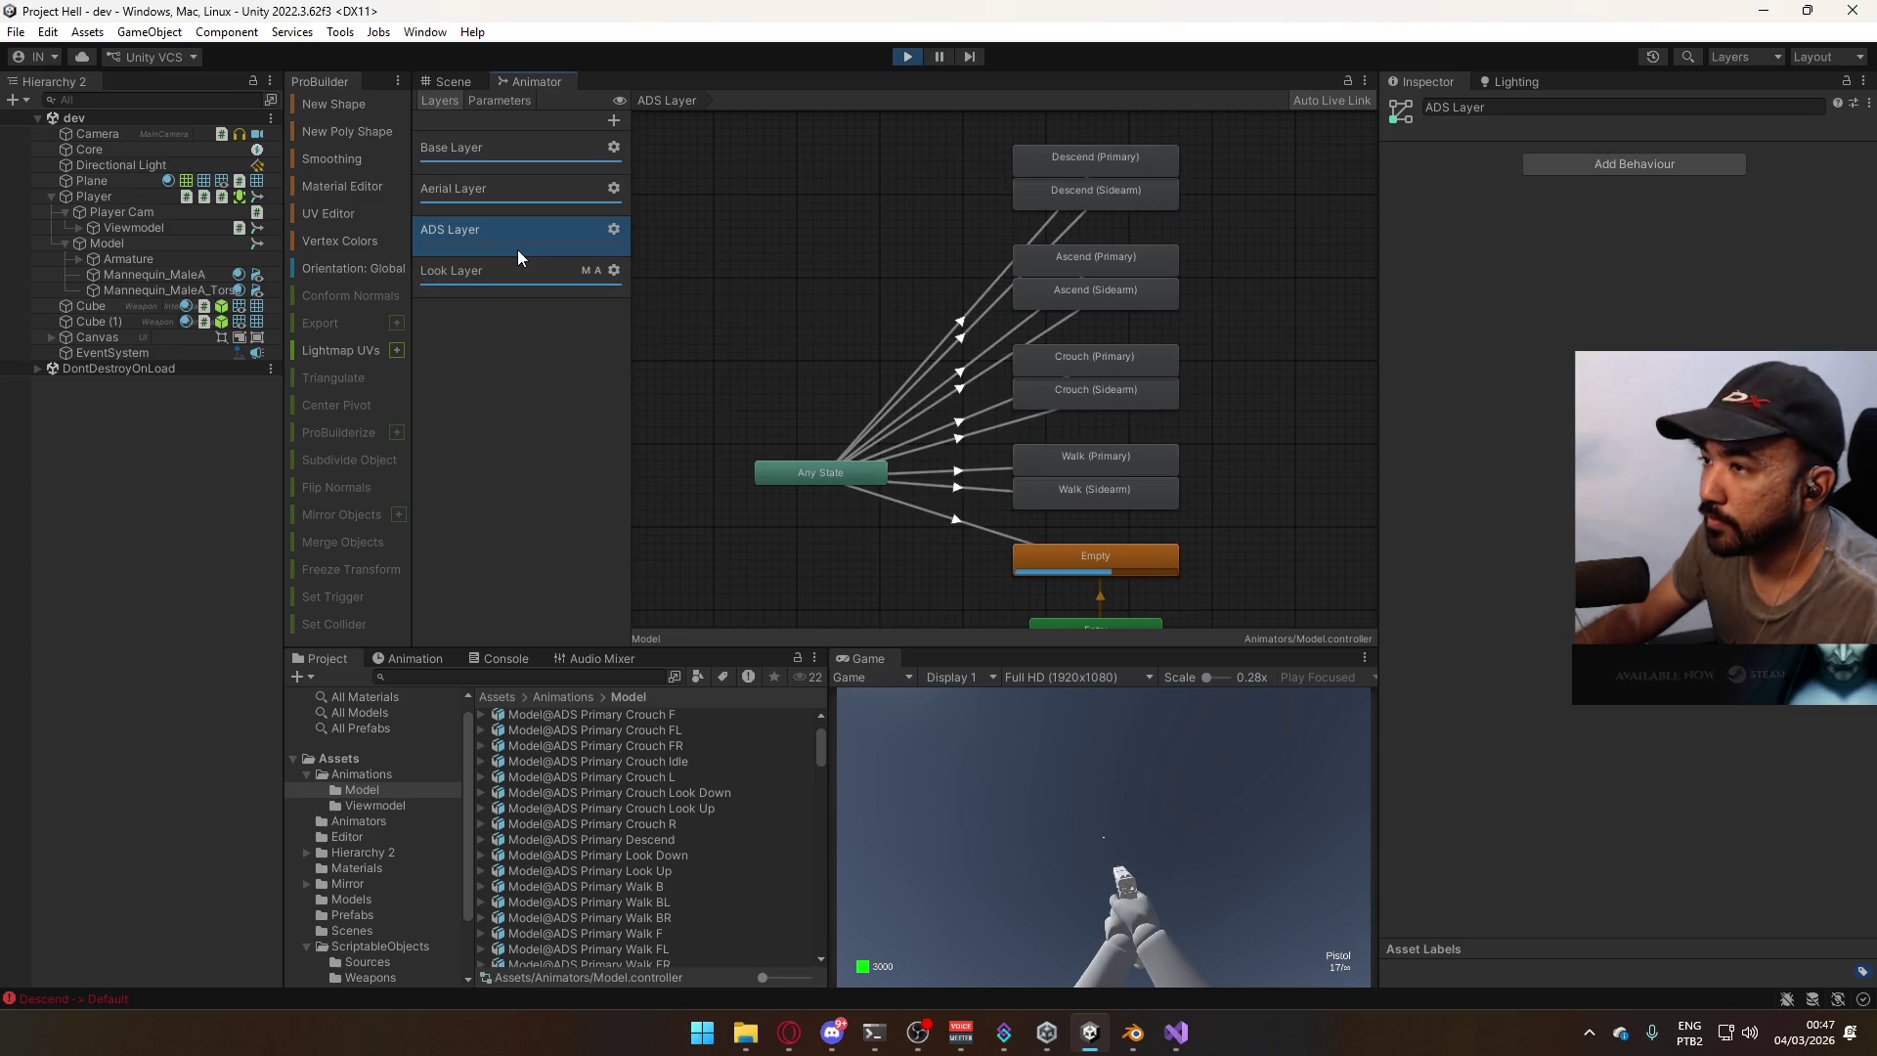
left_click(613, 231)
left_click(887, 252)
left_click(997, 309)
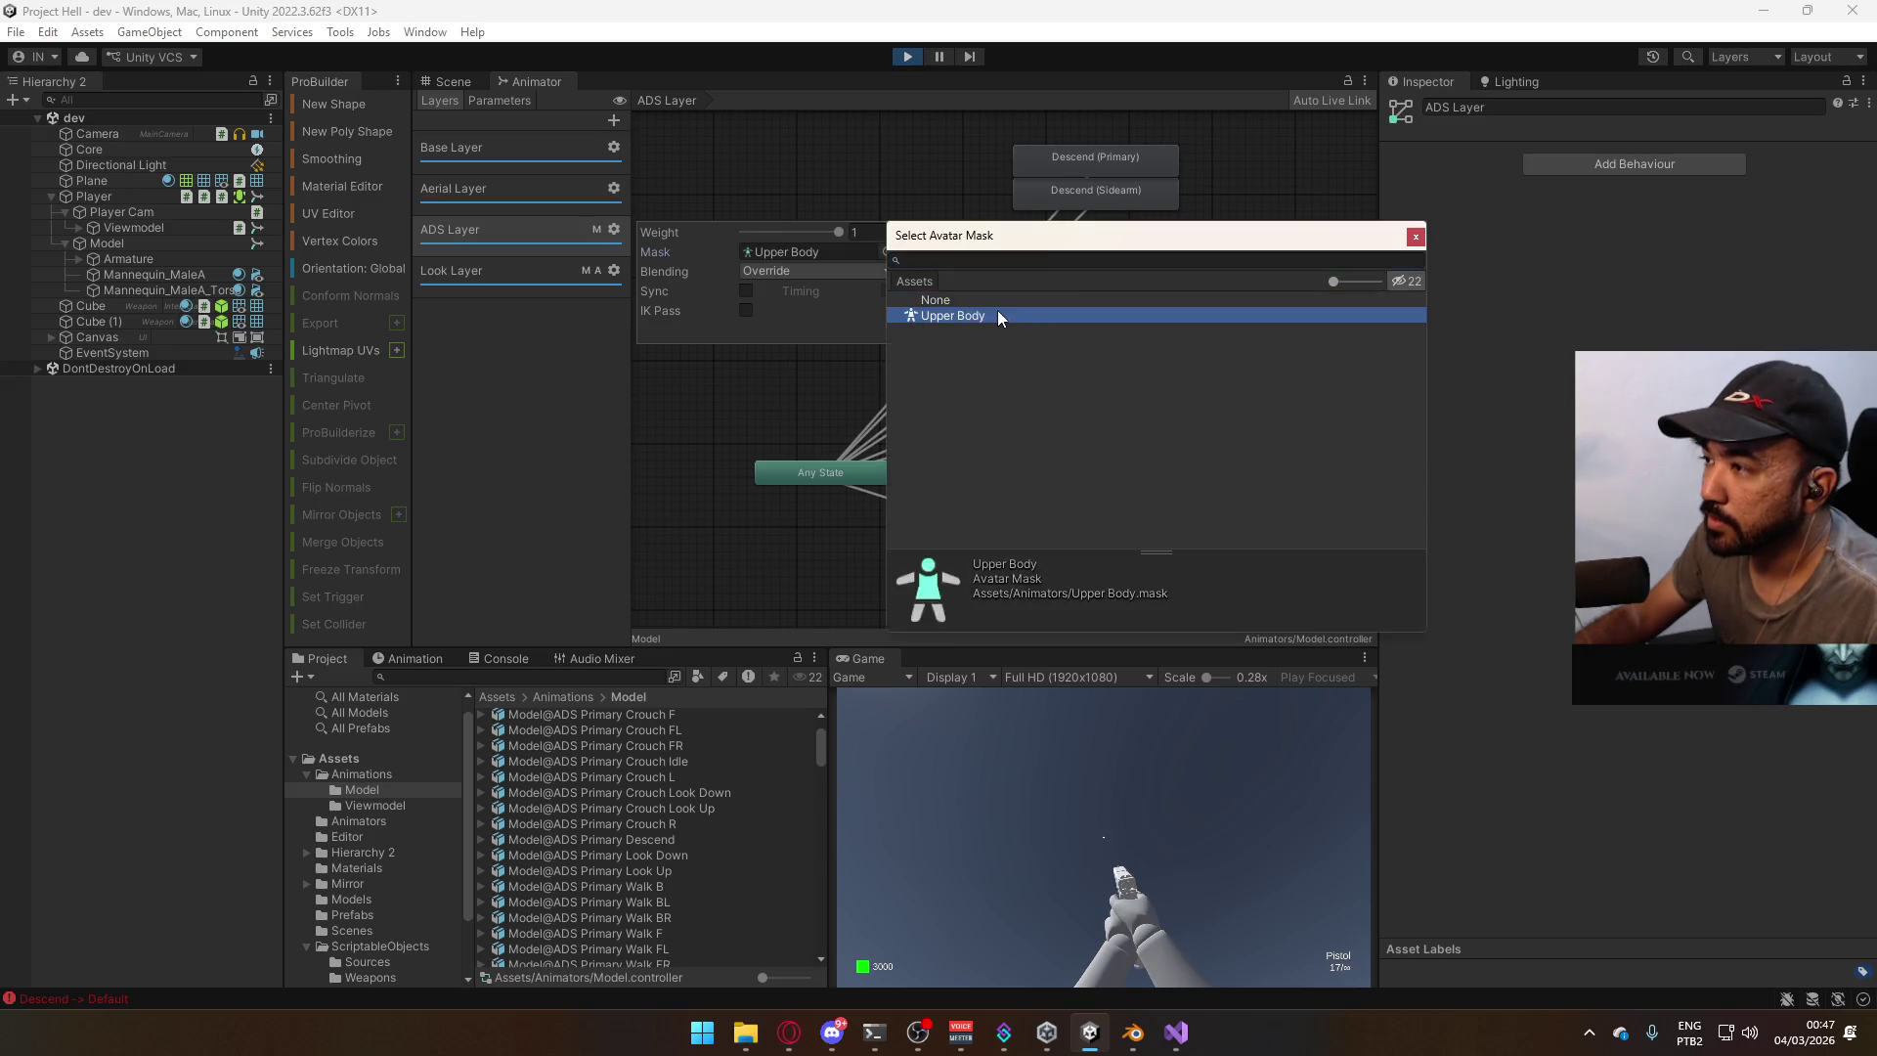
double_click(998, 309)
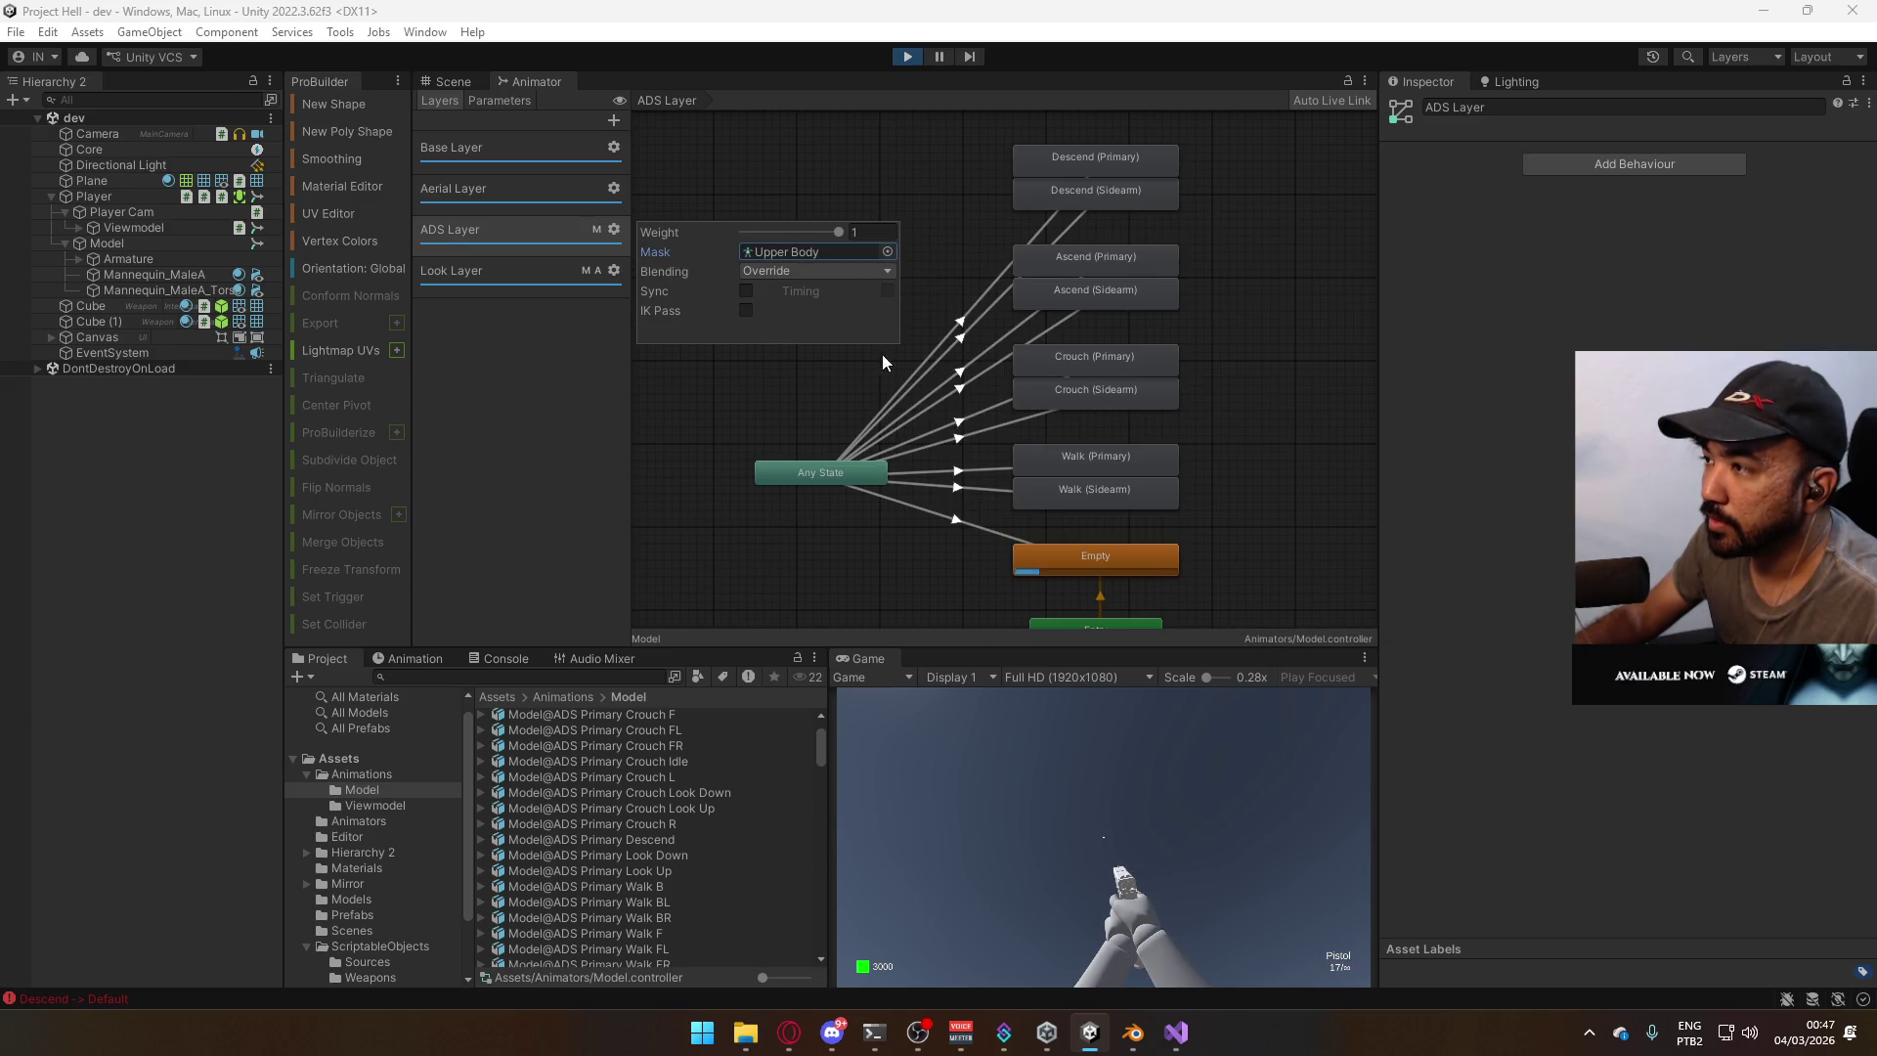
left_click(831, 489)
Move Any State's Ascend (Sidearm) and Ascend (Primary) transitions to the top of its list.
left_click(837, 473)
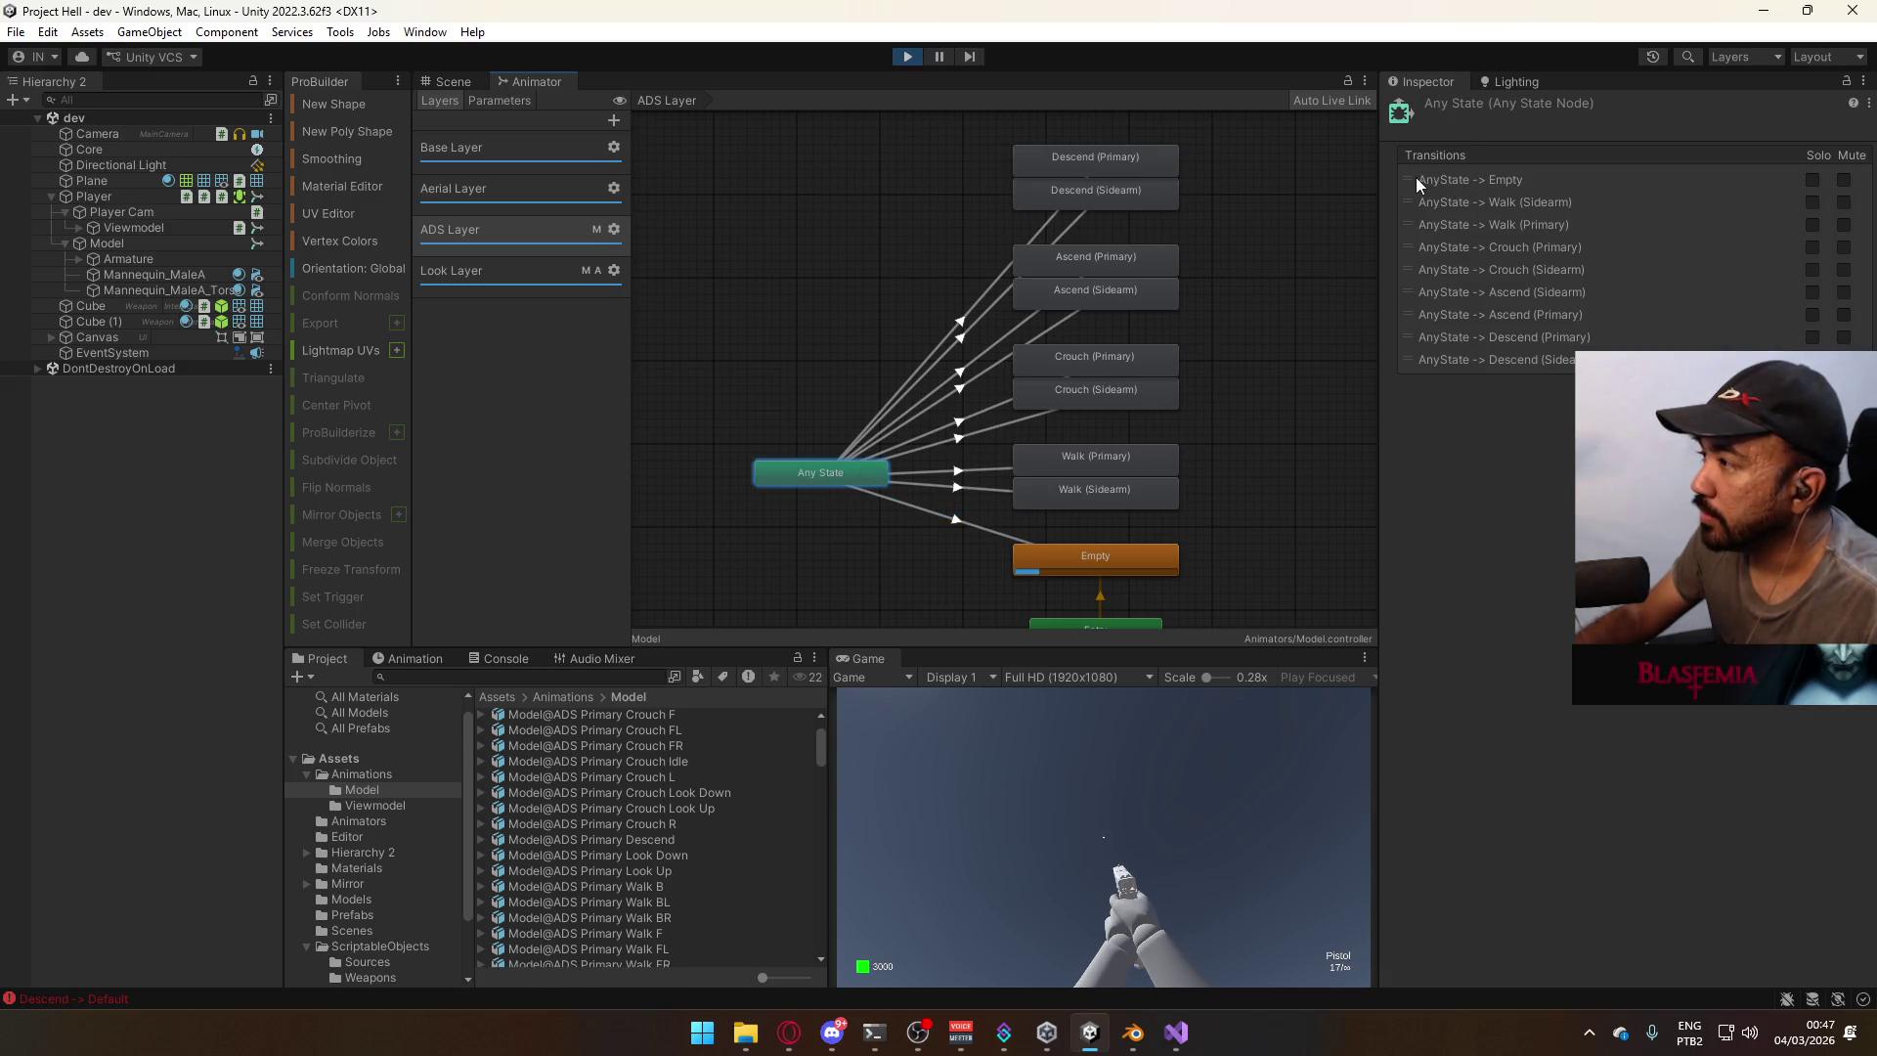
left_click_drag(1416, 291, 1427, 170)
left_click_drag(1434, 313, 1447, 202)
Jump once in the Scene view to test the mask change, then stop Play mode.
left_click(459, 83)
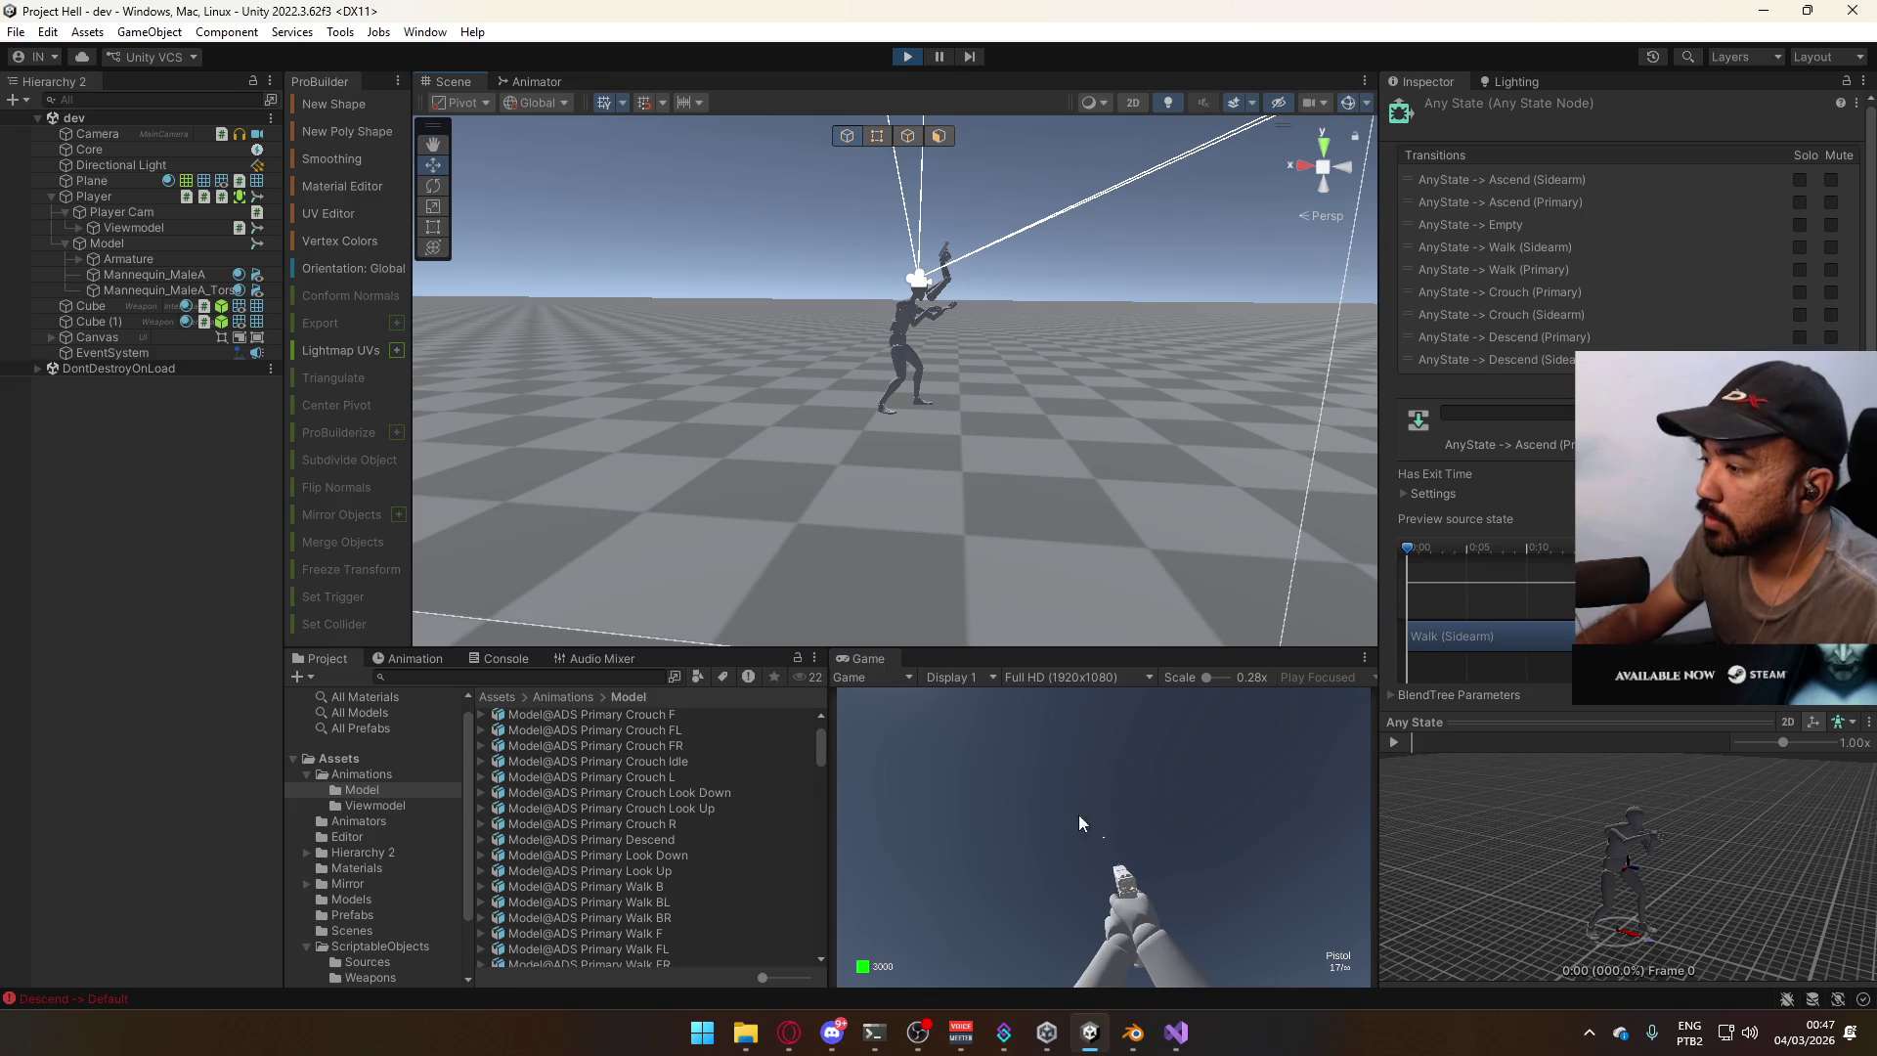
key("space")
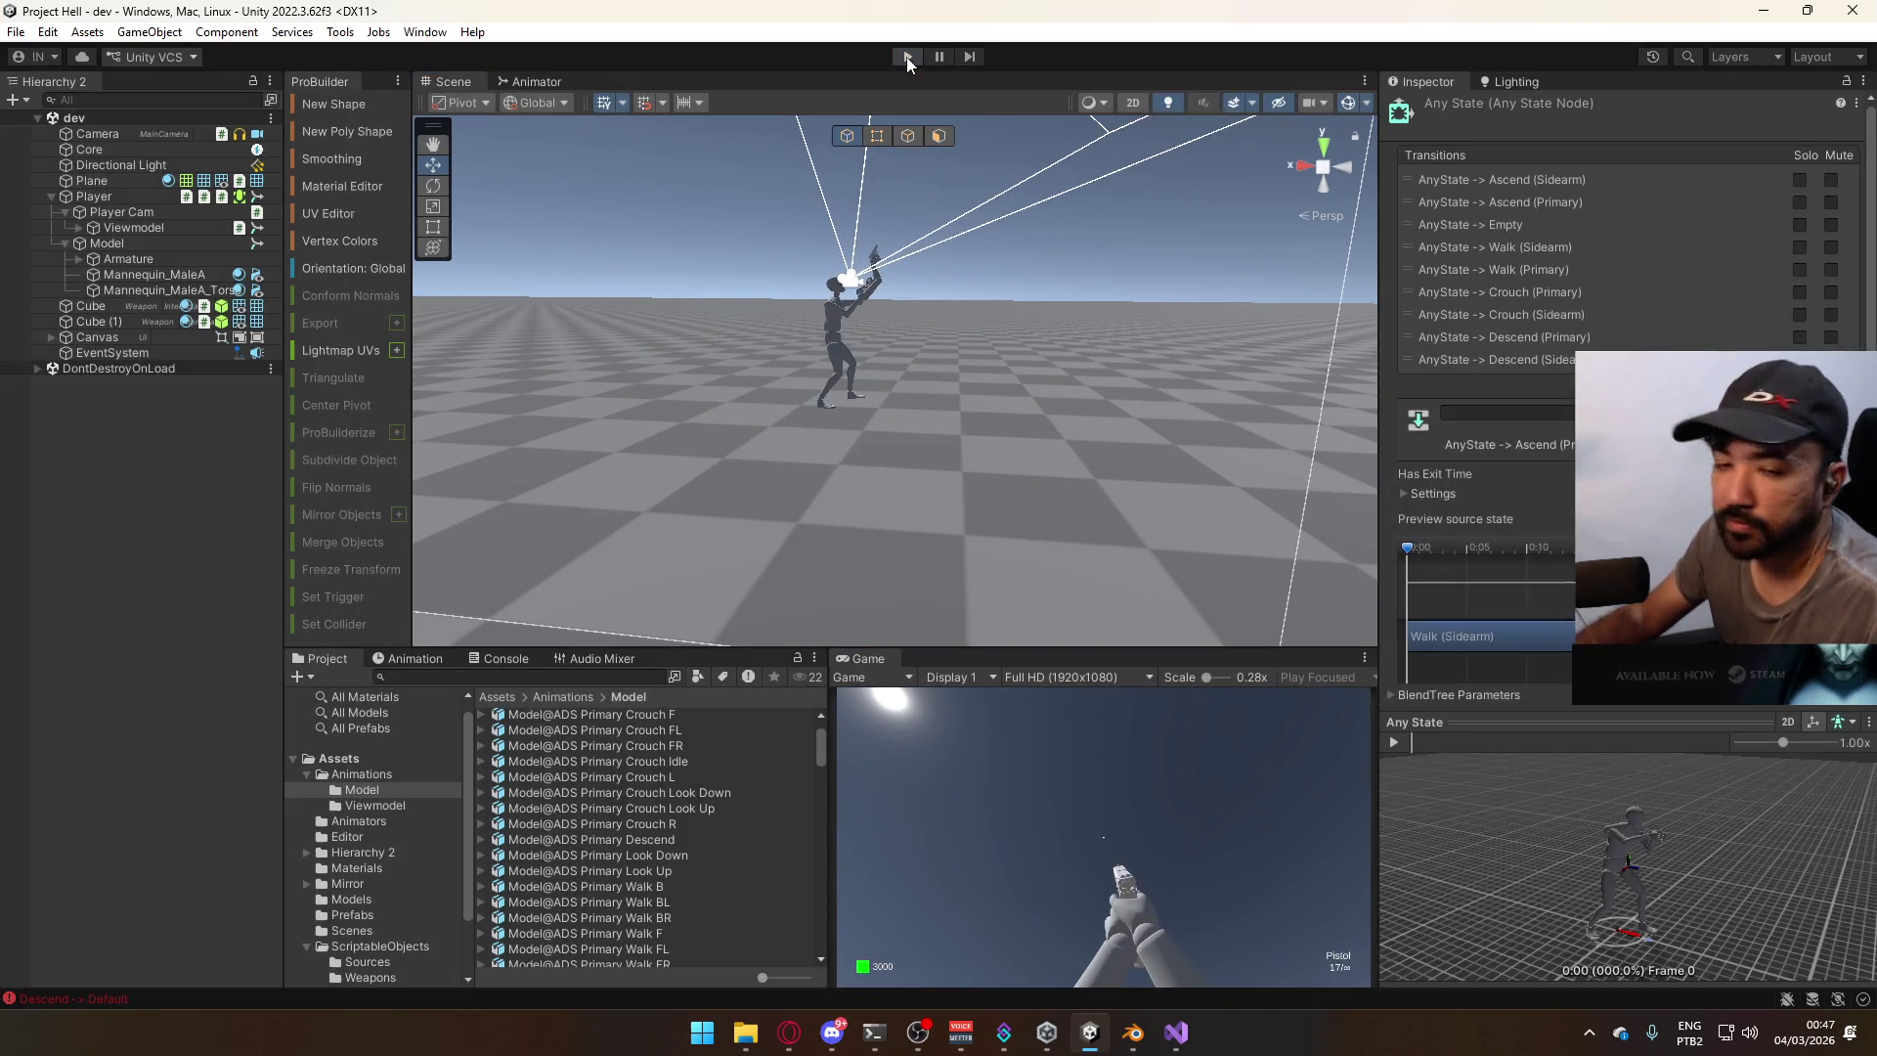
left_click(906, 57)
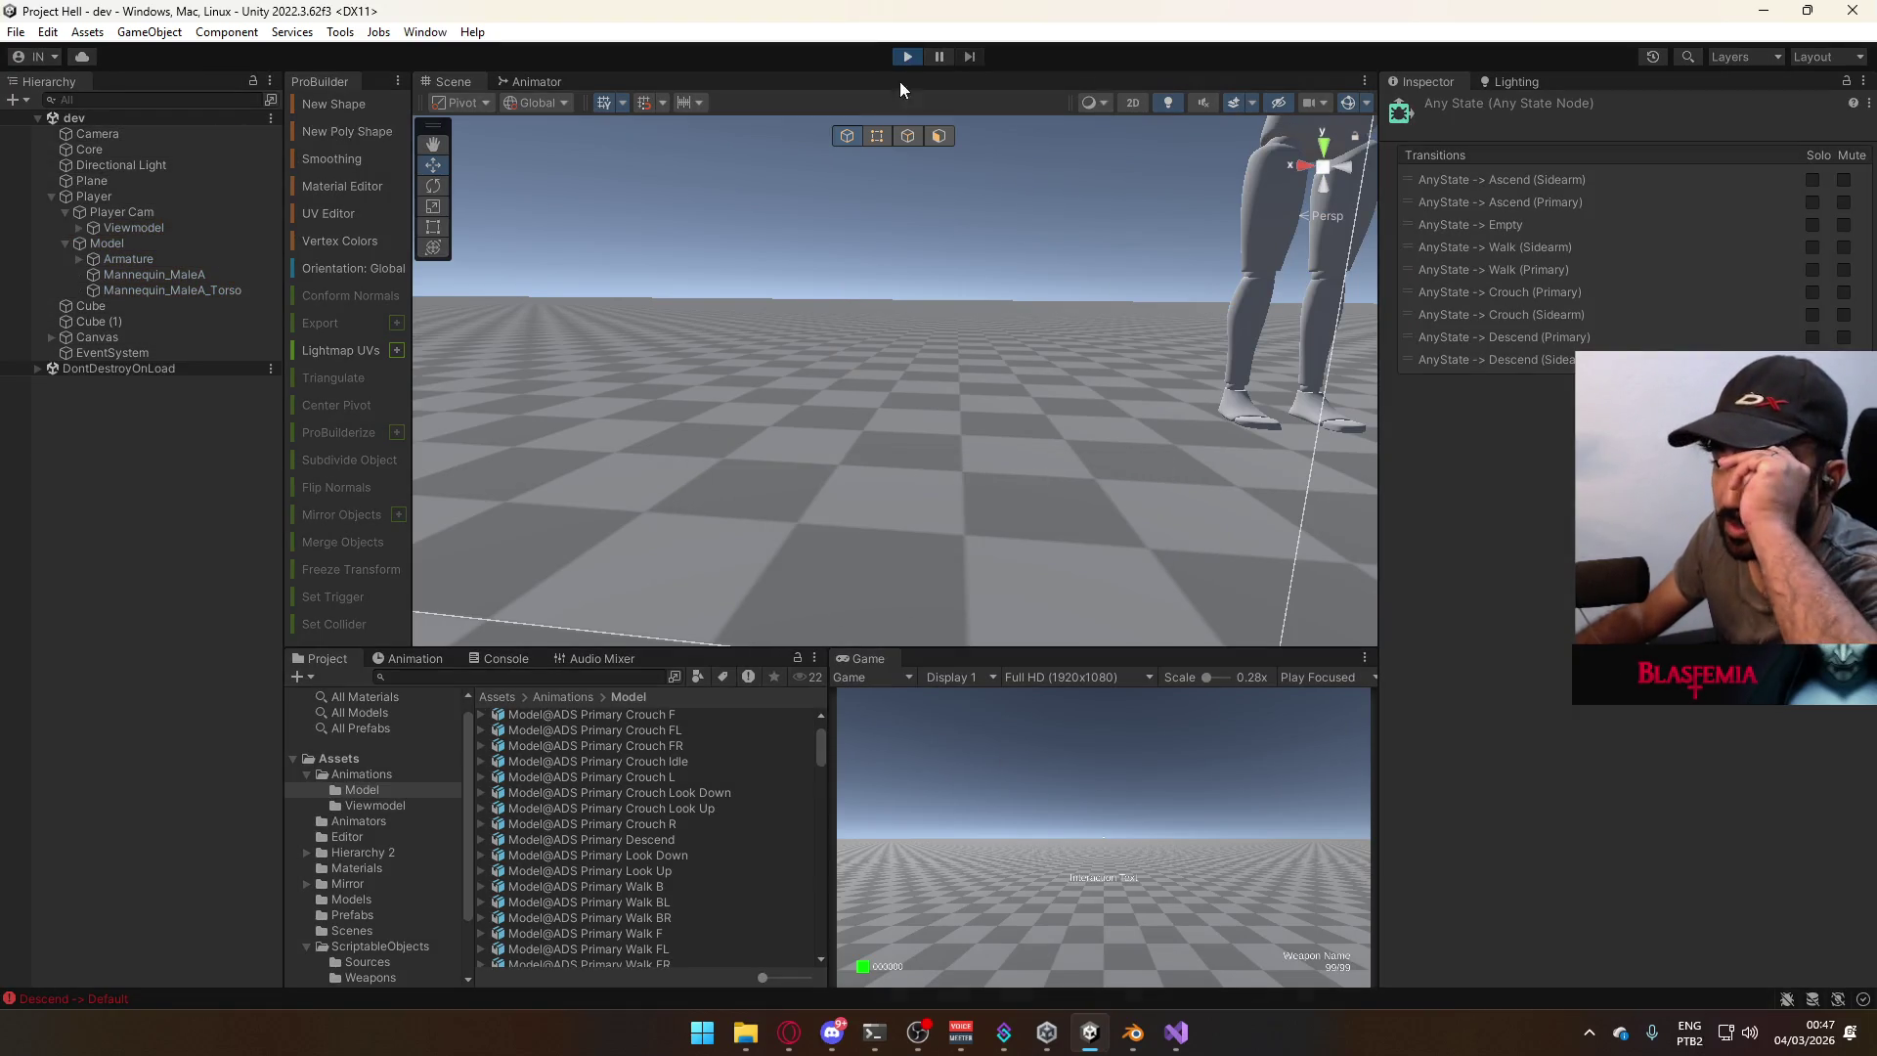
key("alt+Tab")
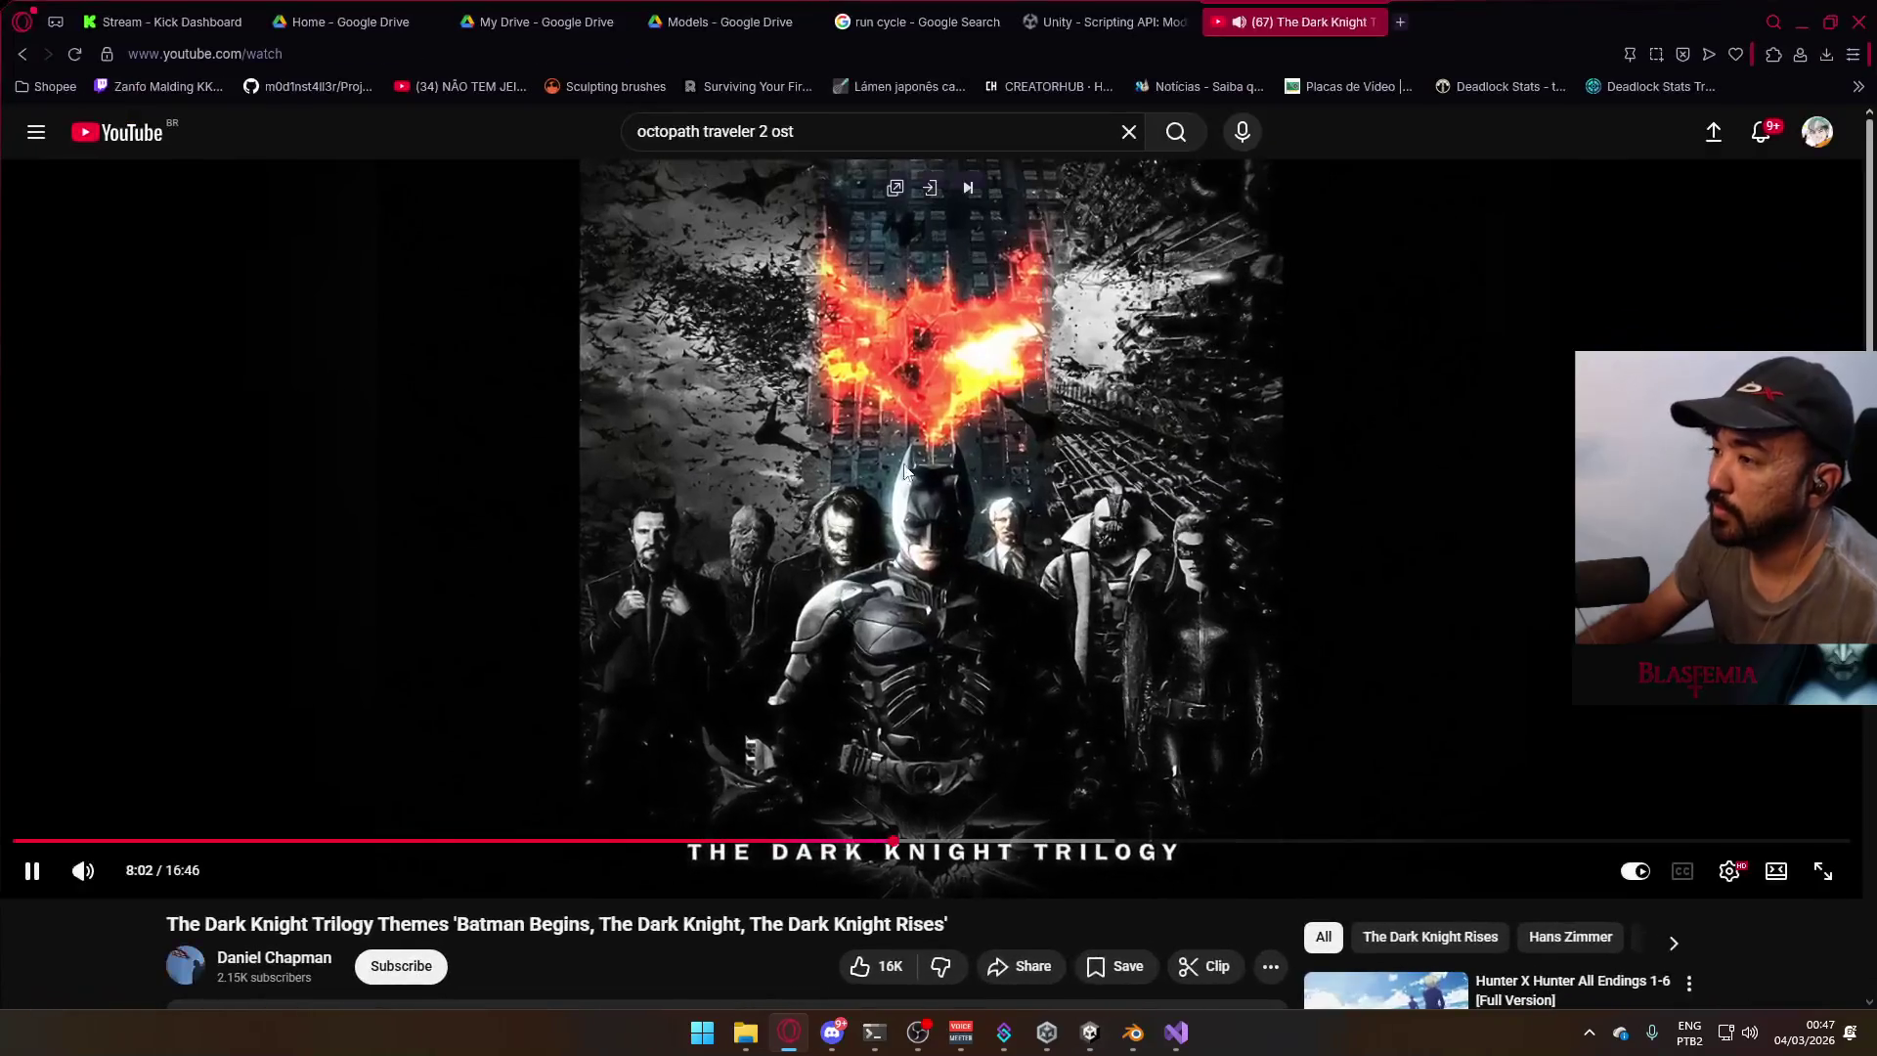
Play the Genshin Impact Jade Moon Upon a Sea of Clouds album from the start, then minimise Opera.
left_click(156, 129)
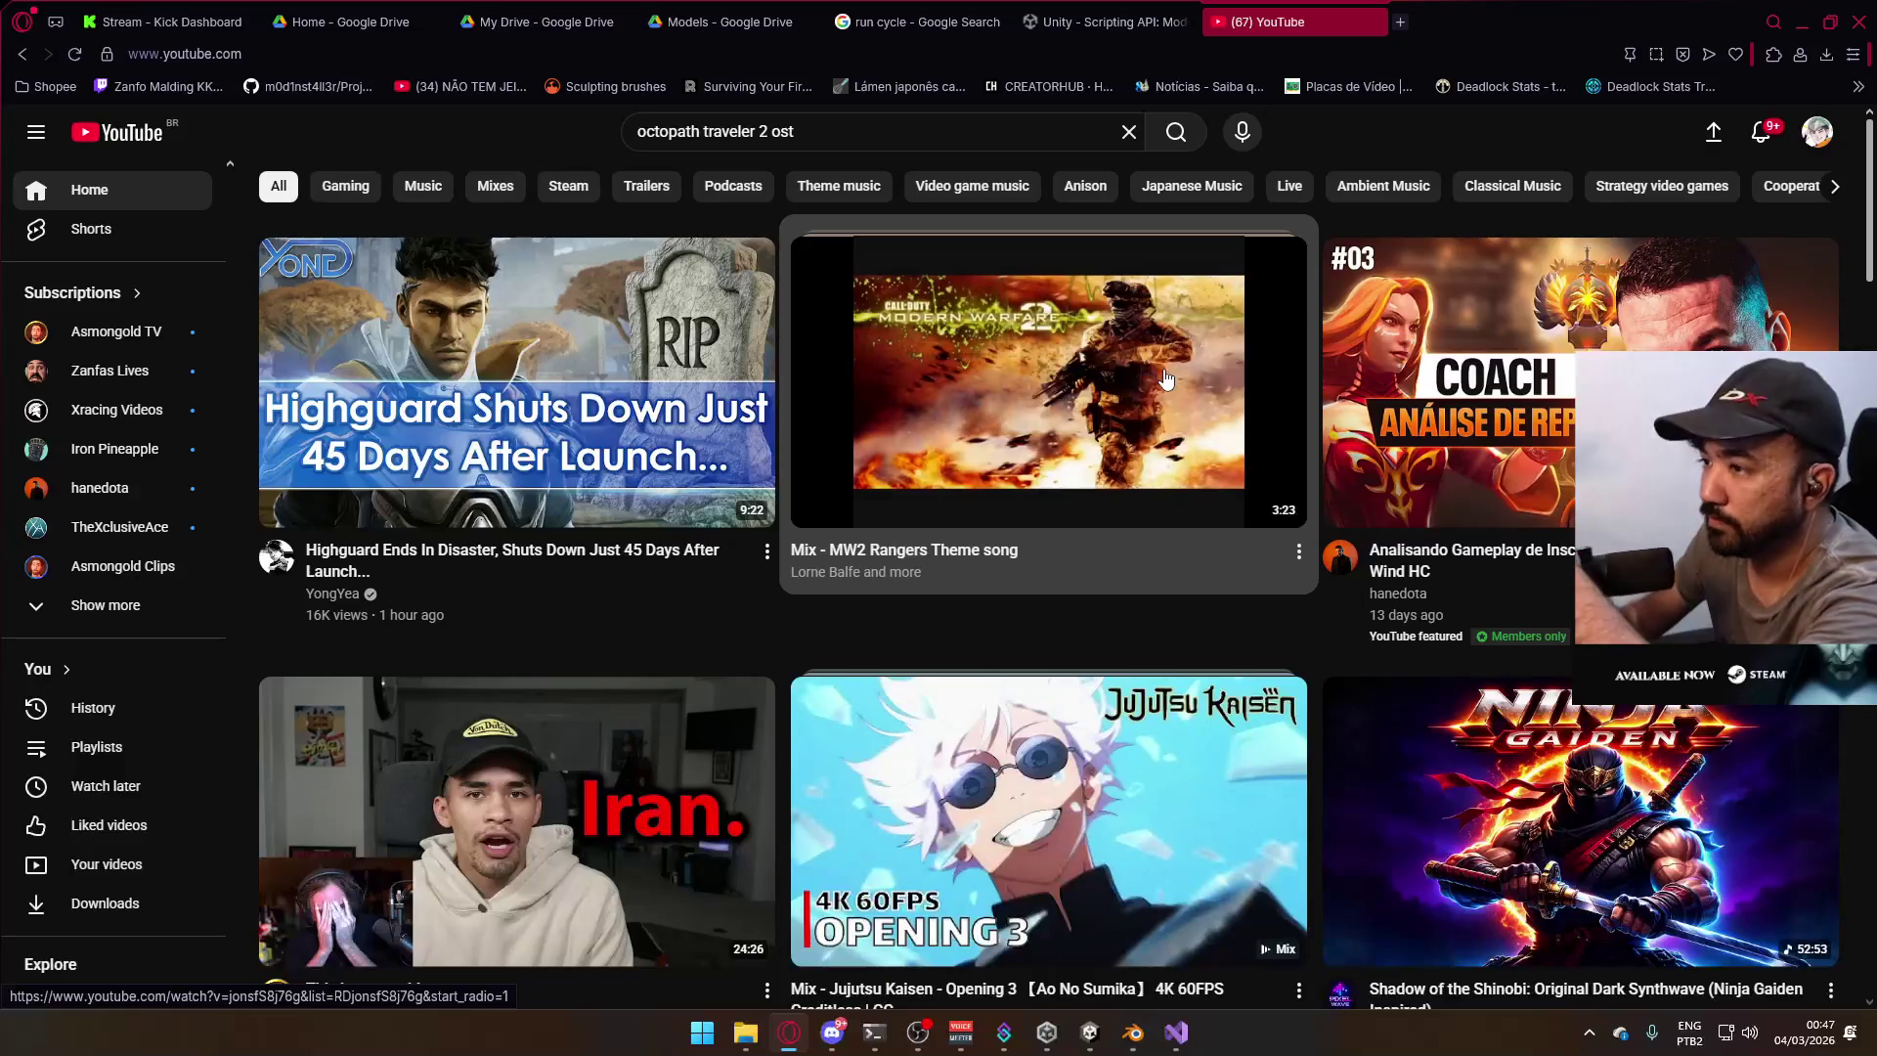
scroll(1251, 381, "down", 5)
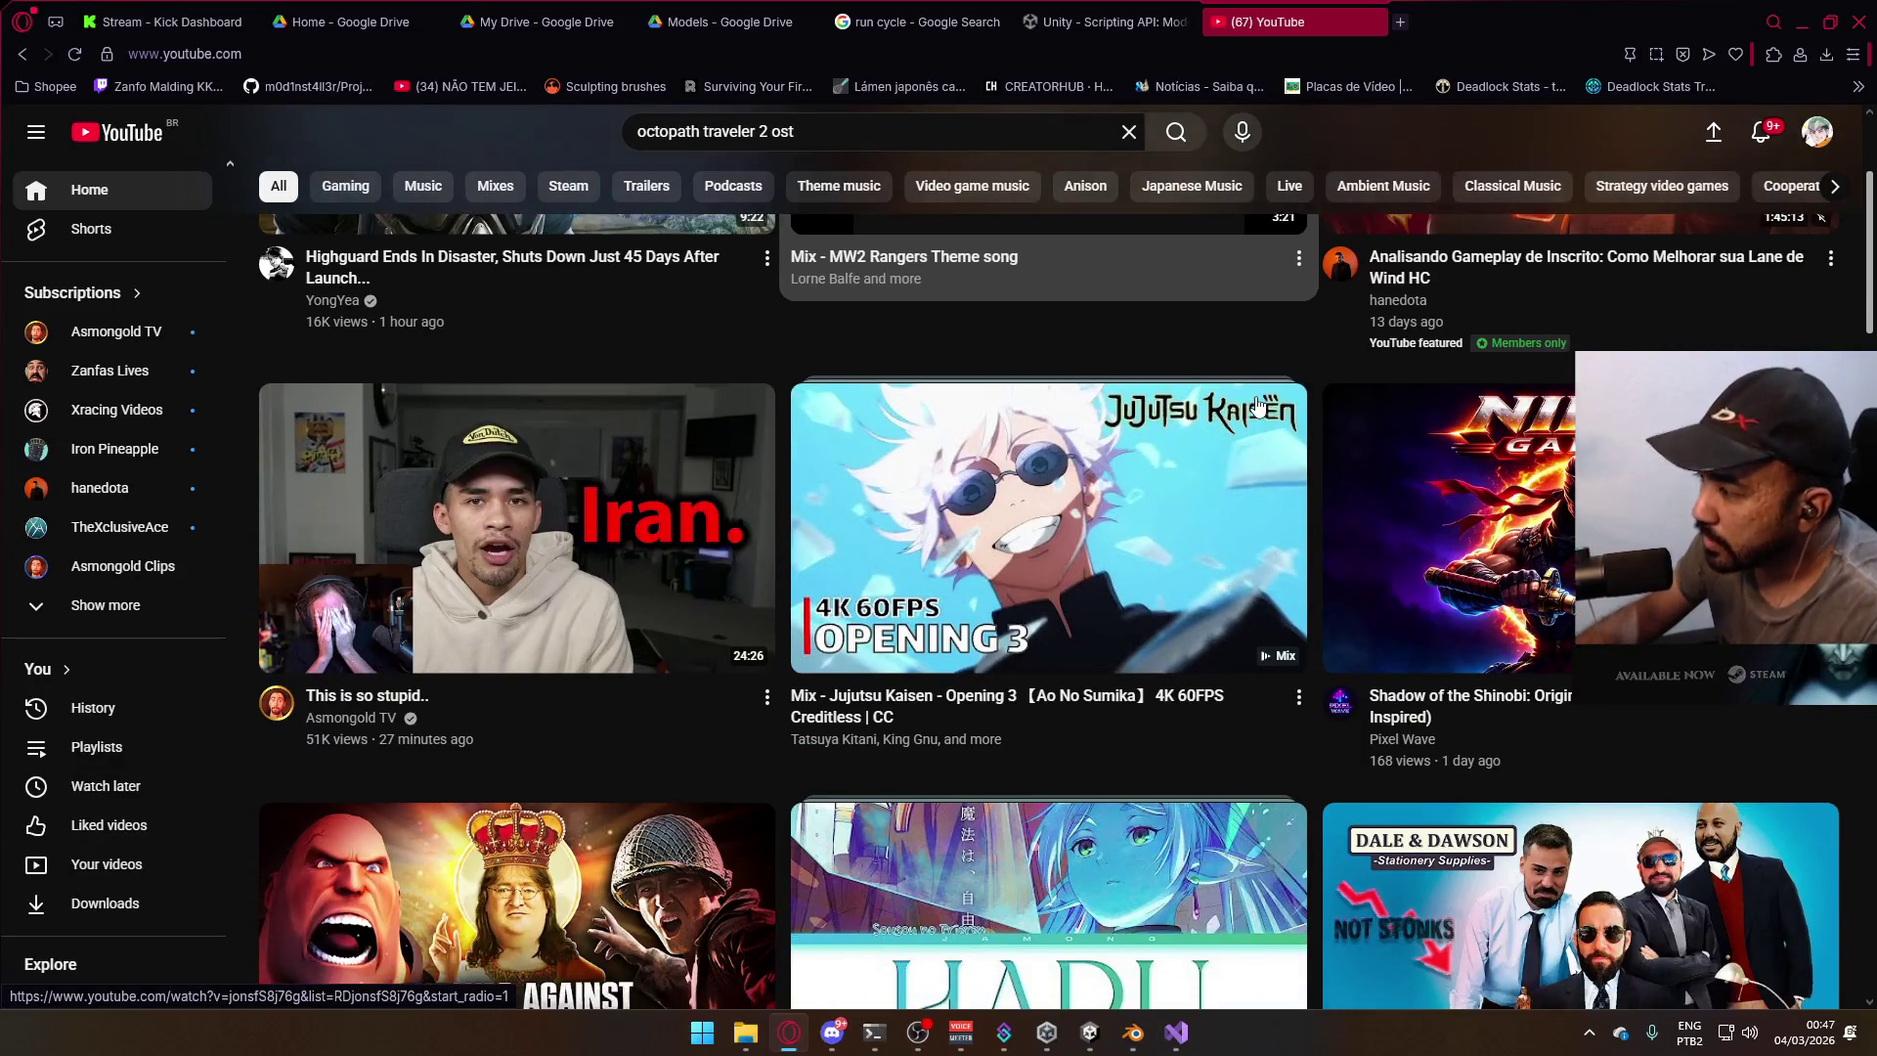
scroll(1297, 399, "down", 1)
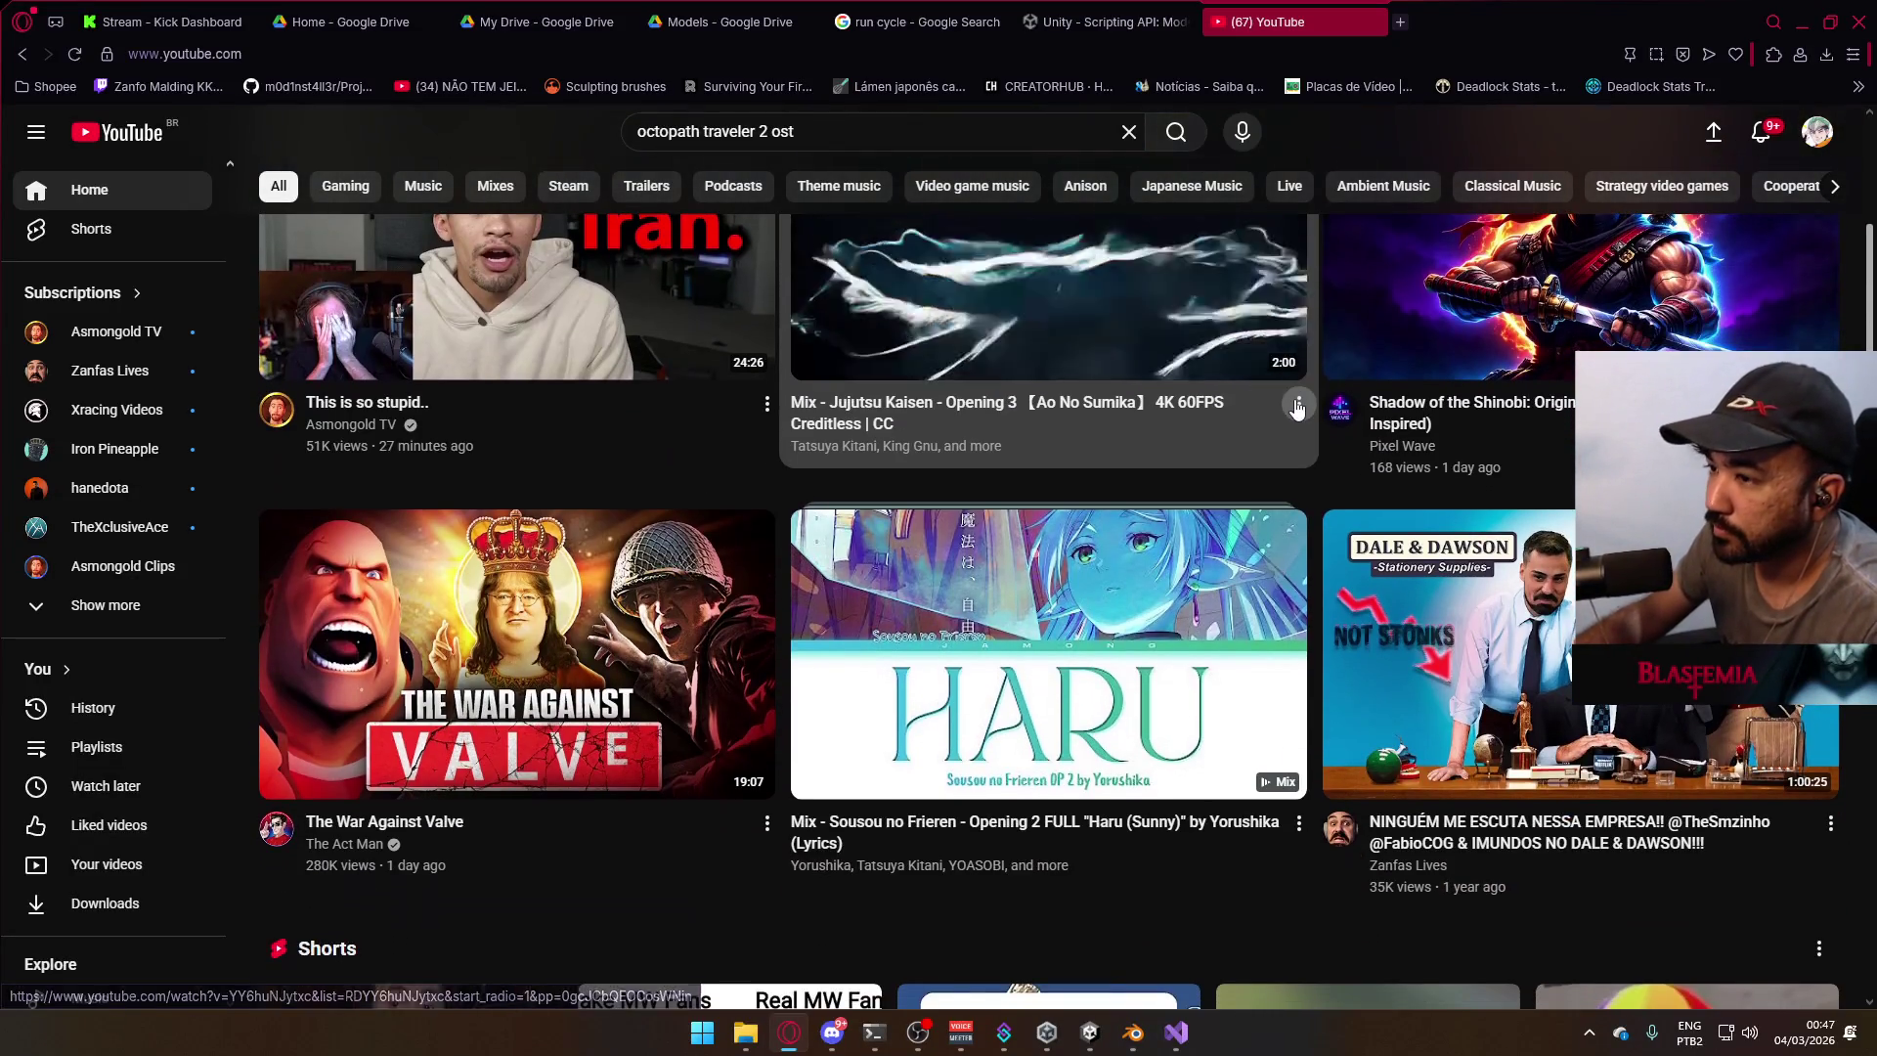
scroll(1298, 411, "down", 4)
scroll(1299, 416, "down", 4)
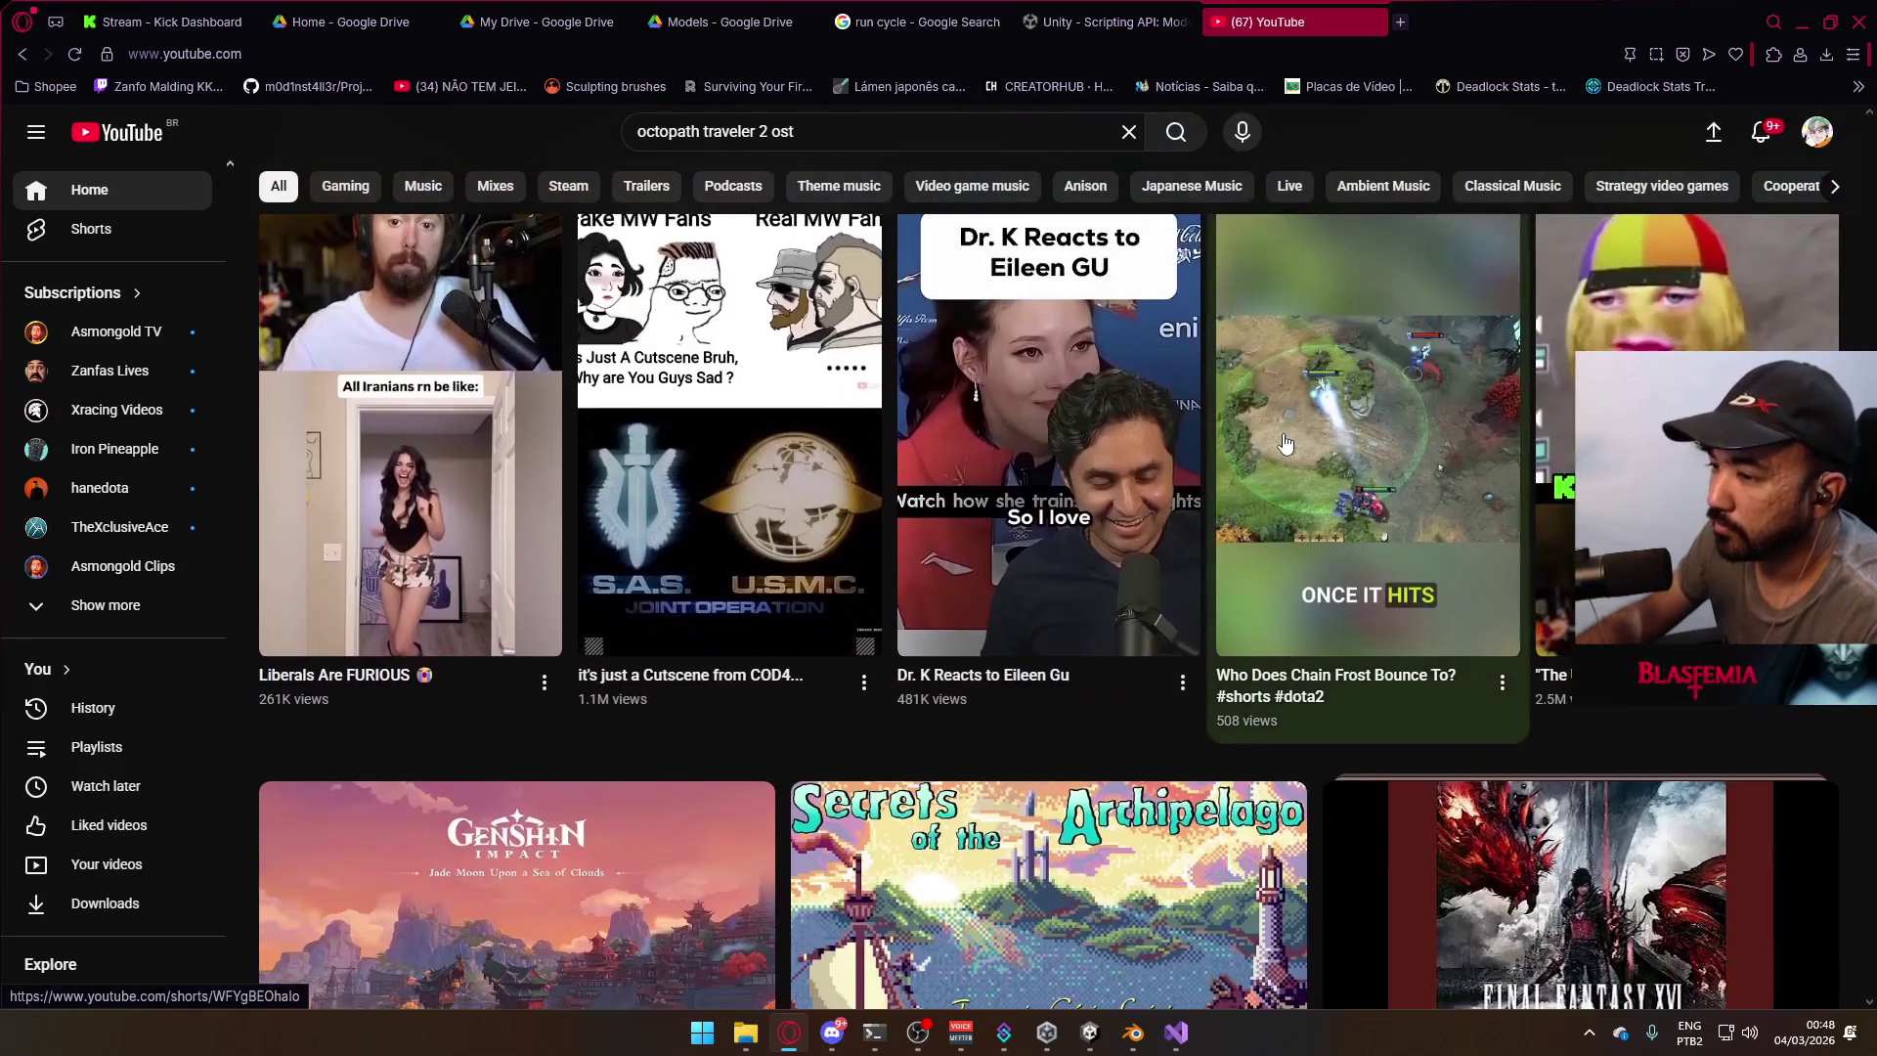
scroll(1287, 445, "down", 8)
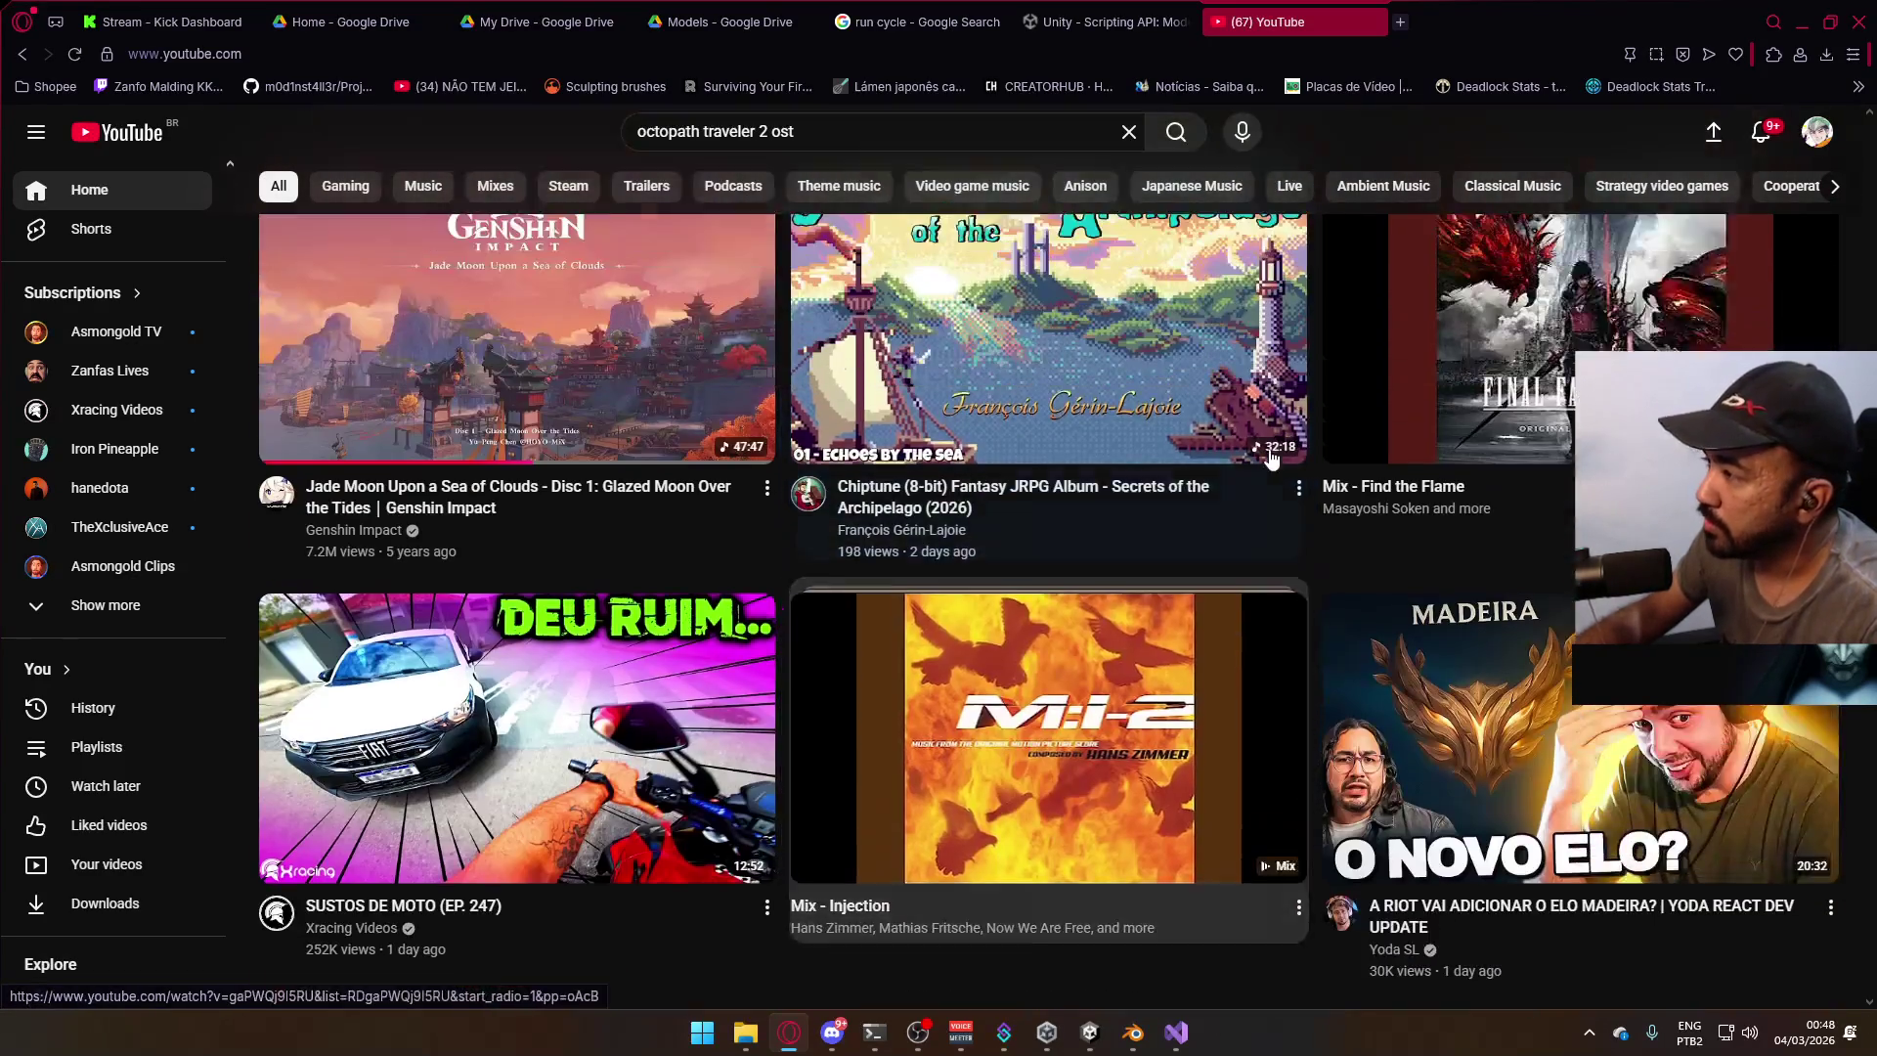
scroll(570, 456, "up", 3)
left_click(572, 457)
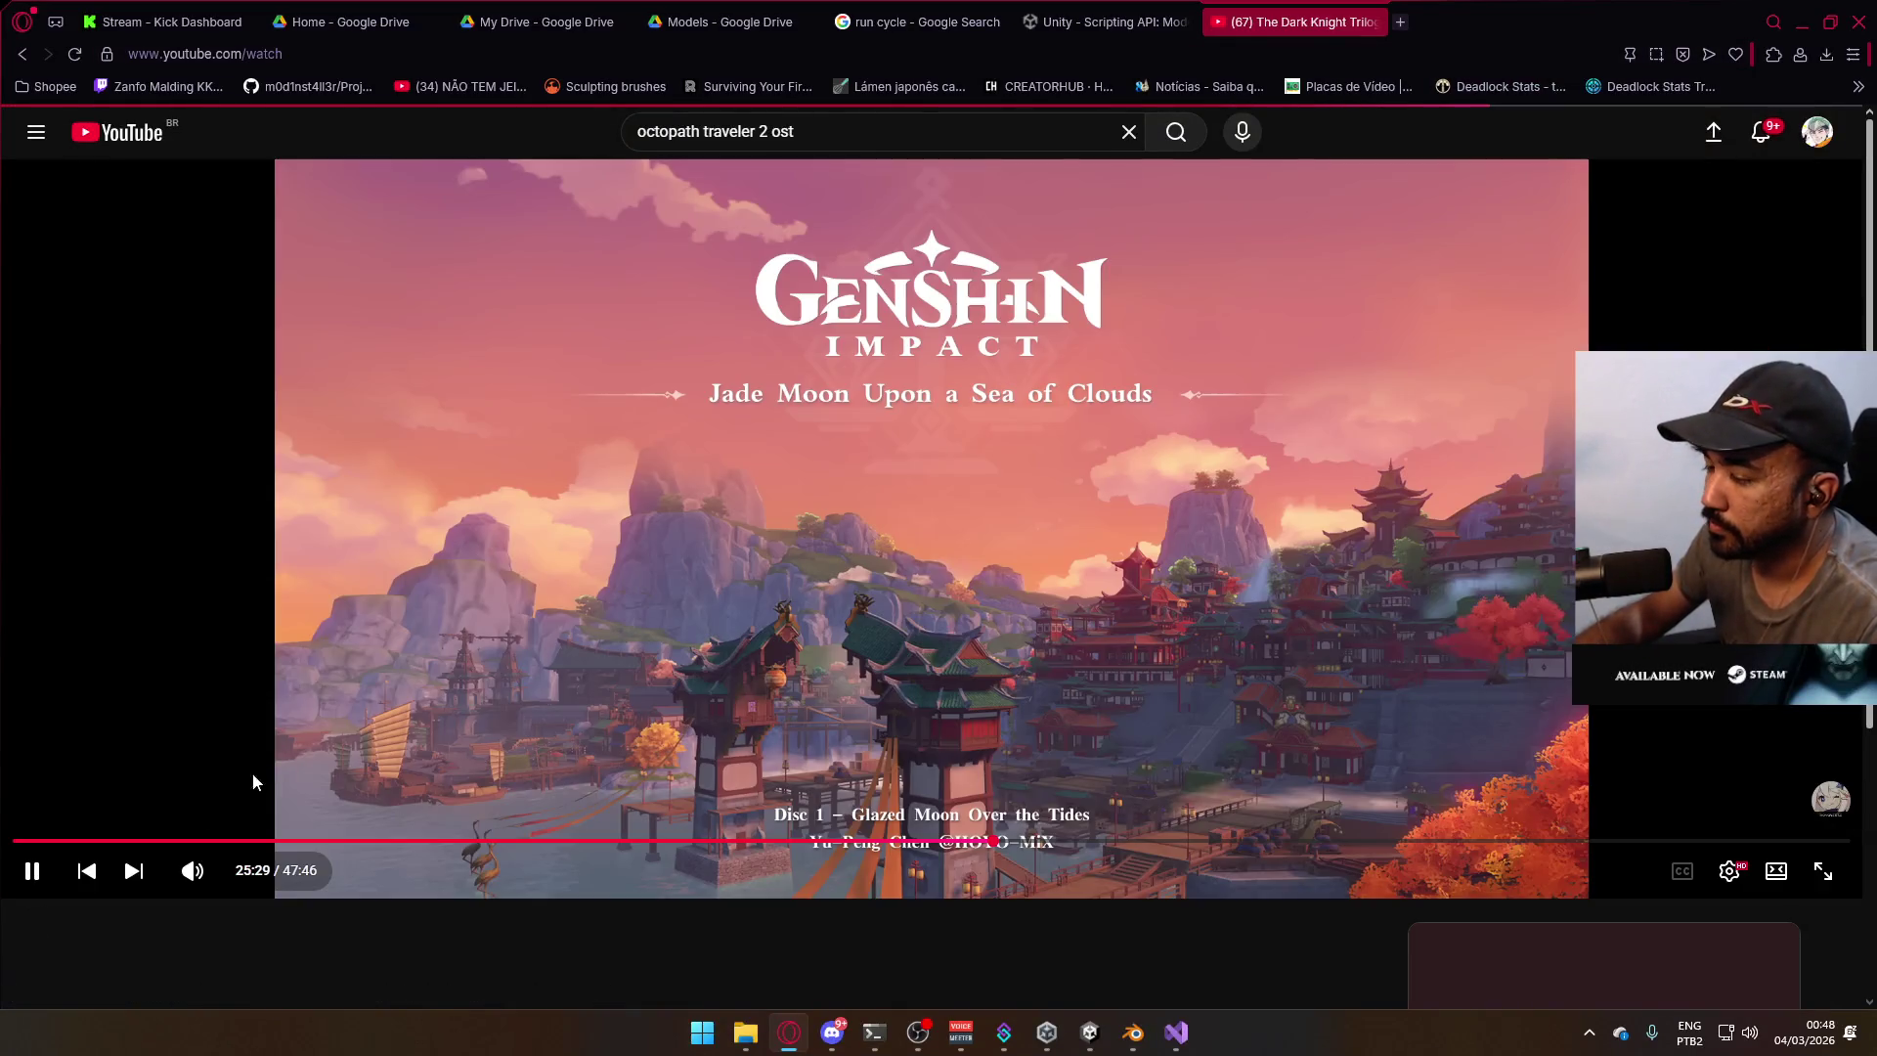
left_click(18, 841)
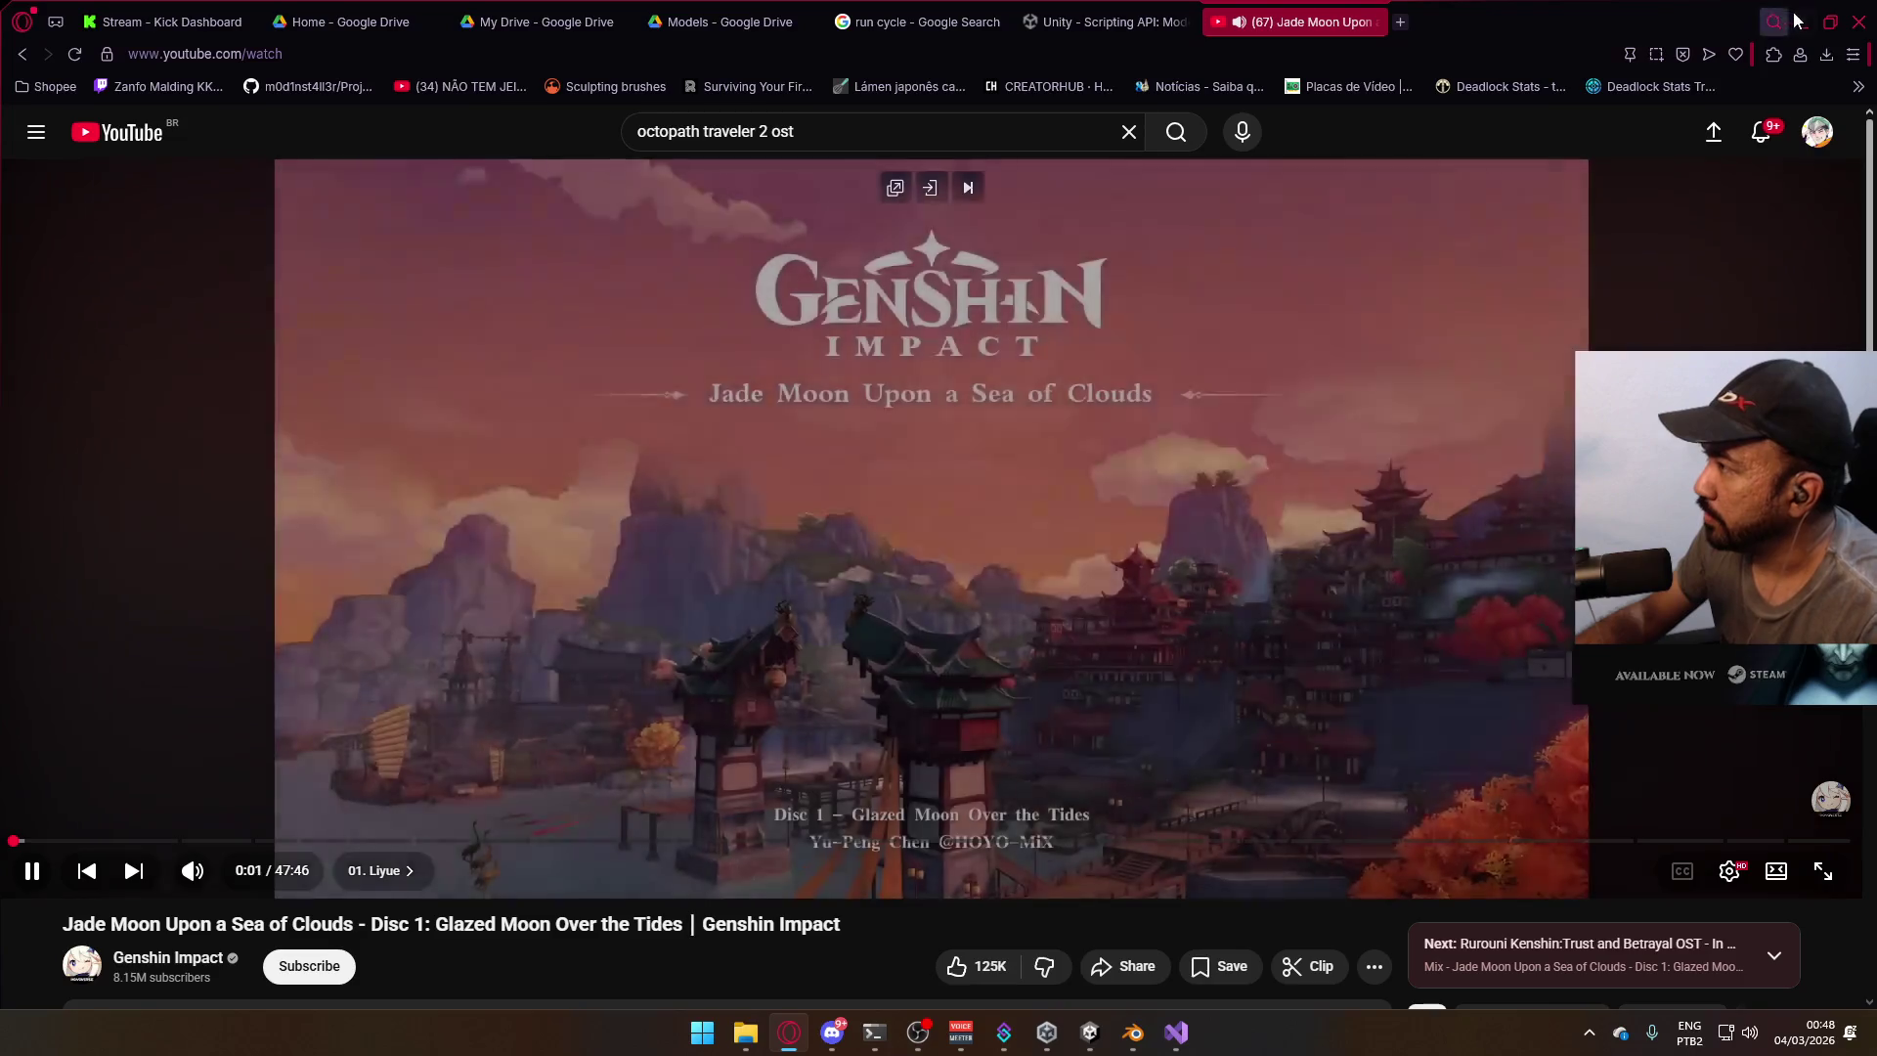
left_click(1799, 20)
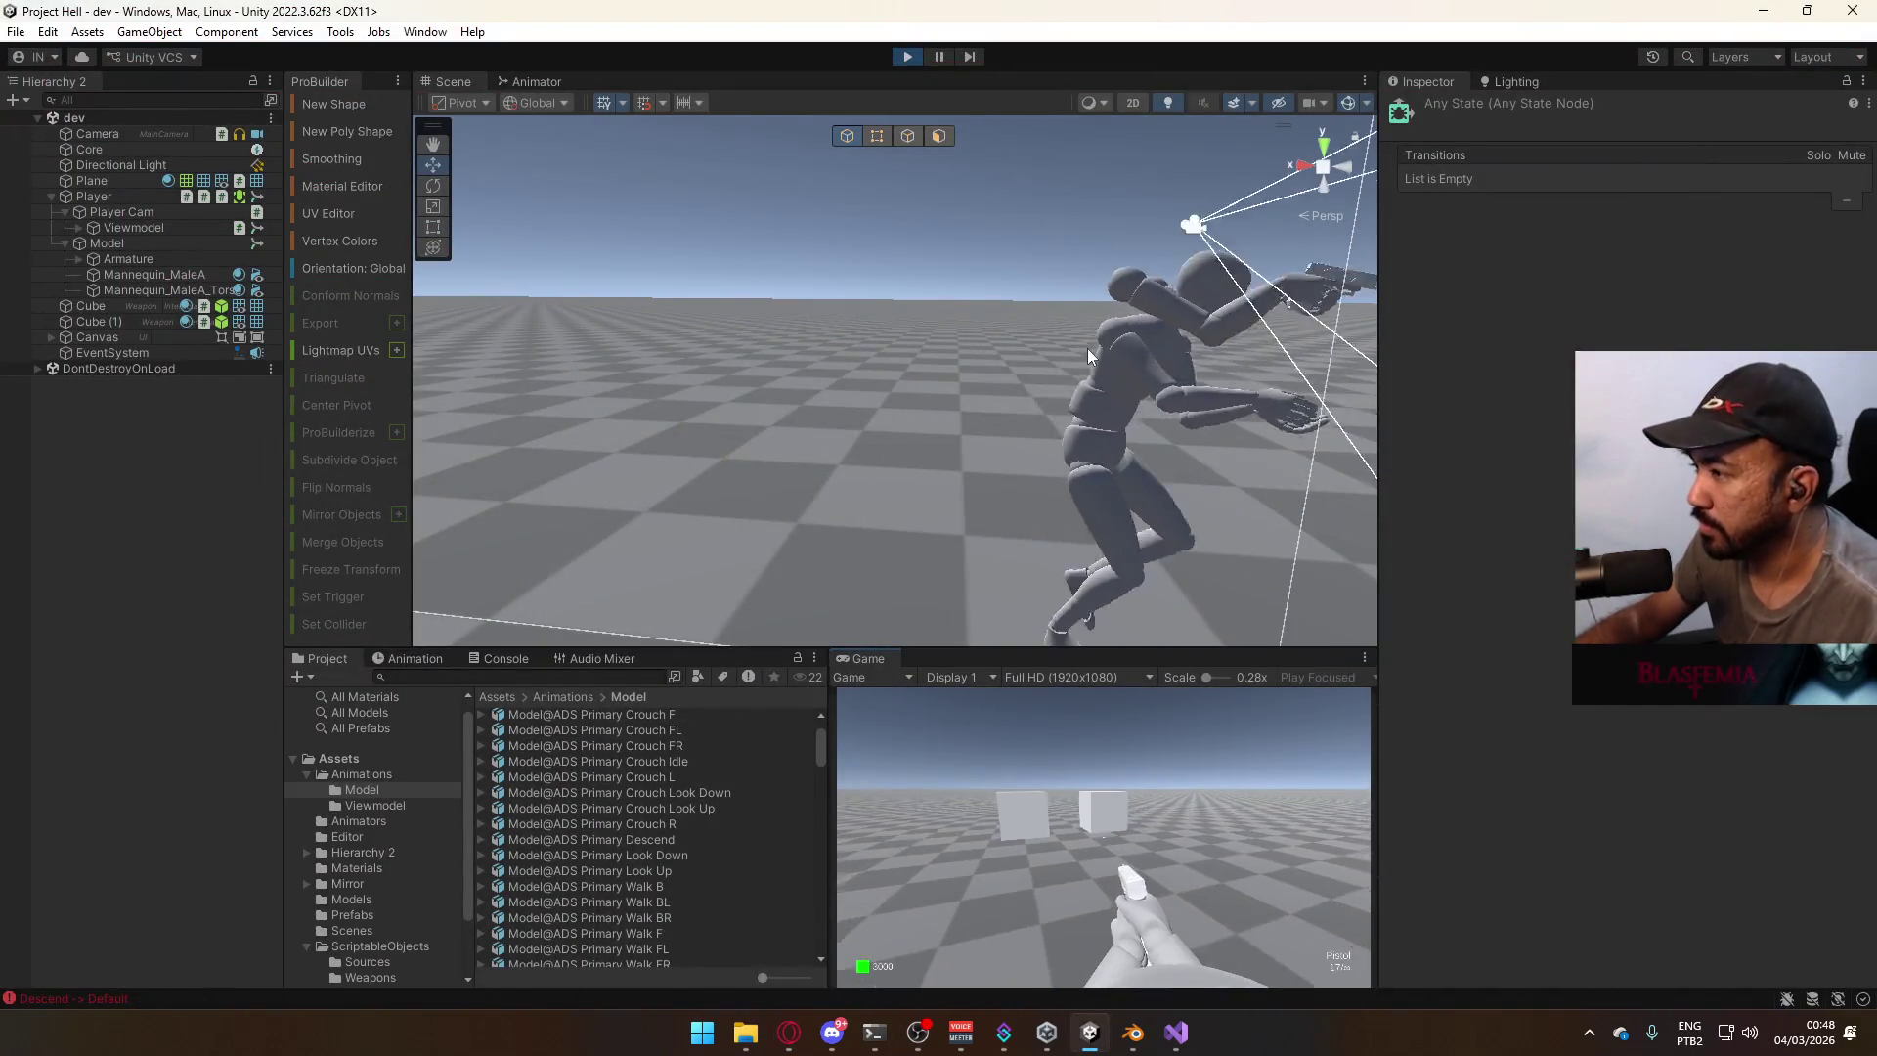
Glance at the ADS Layer Animator graph, then return to the Scene view and make the player jump.
key("super")
key("Escape")
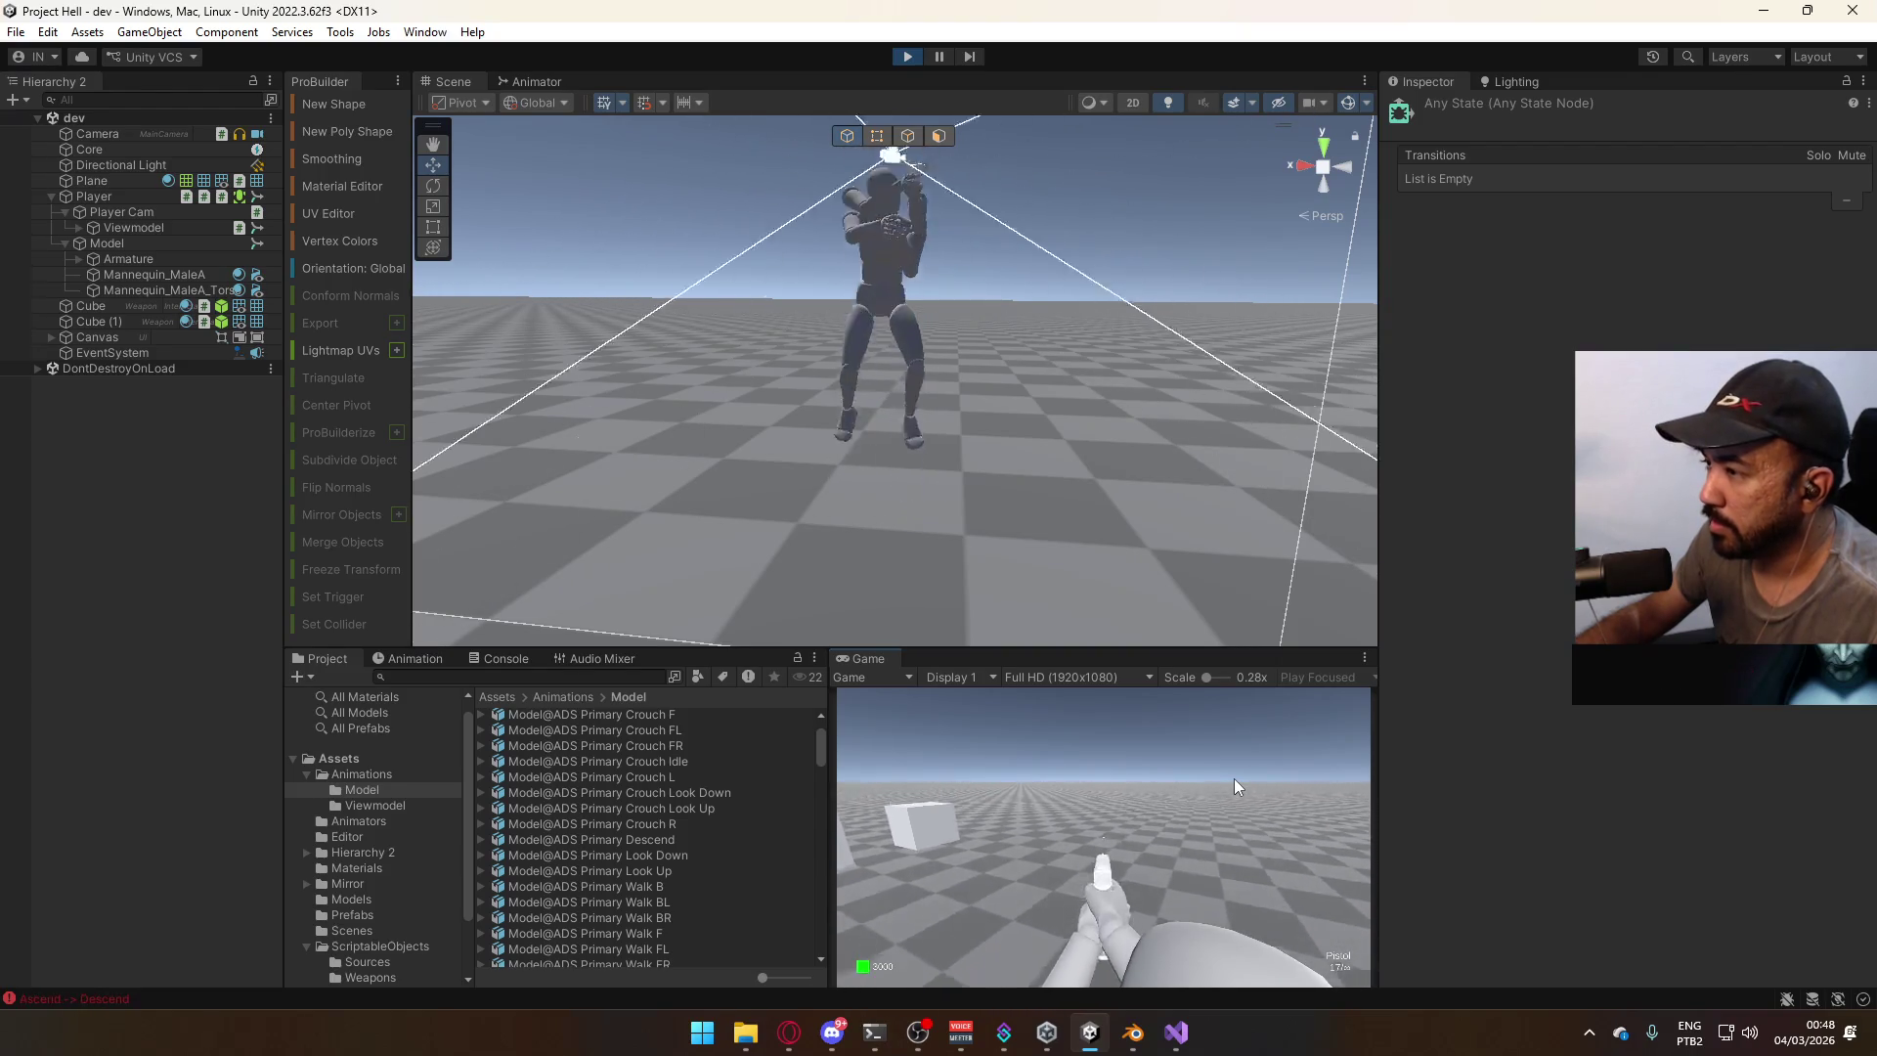
left_click(534, 73)
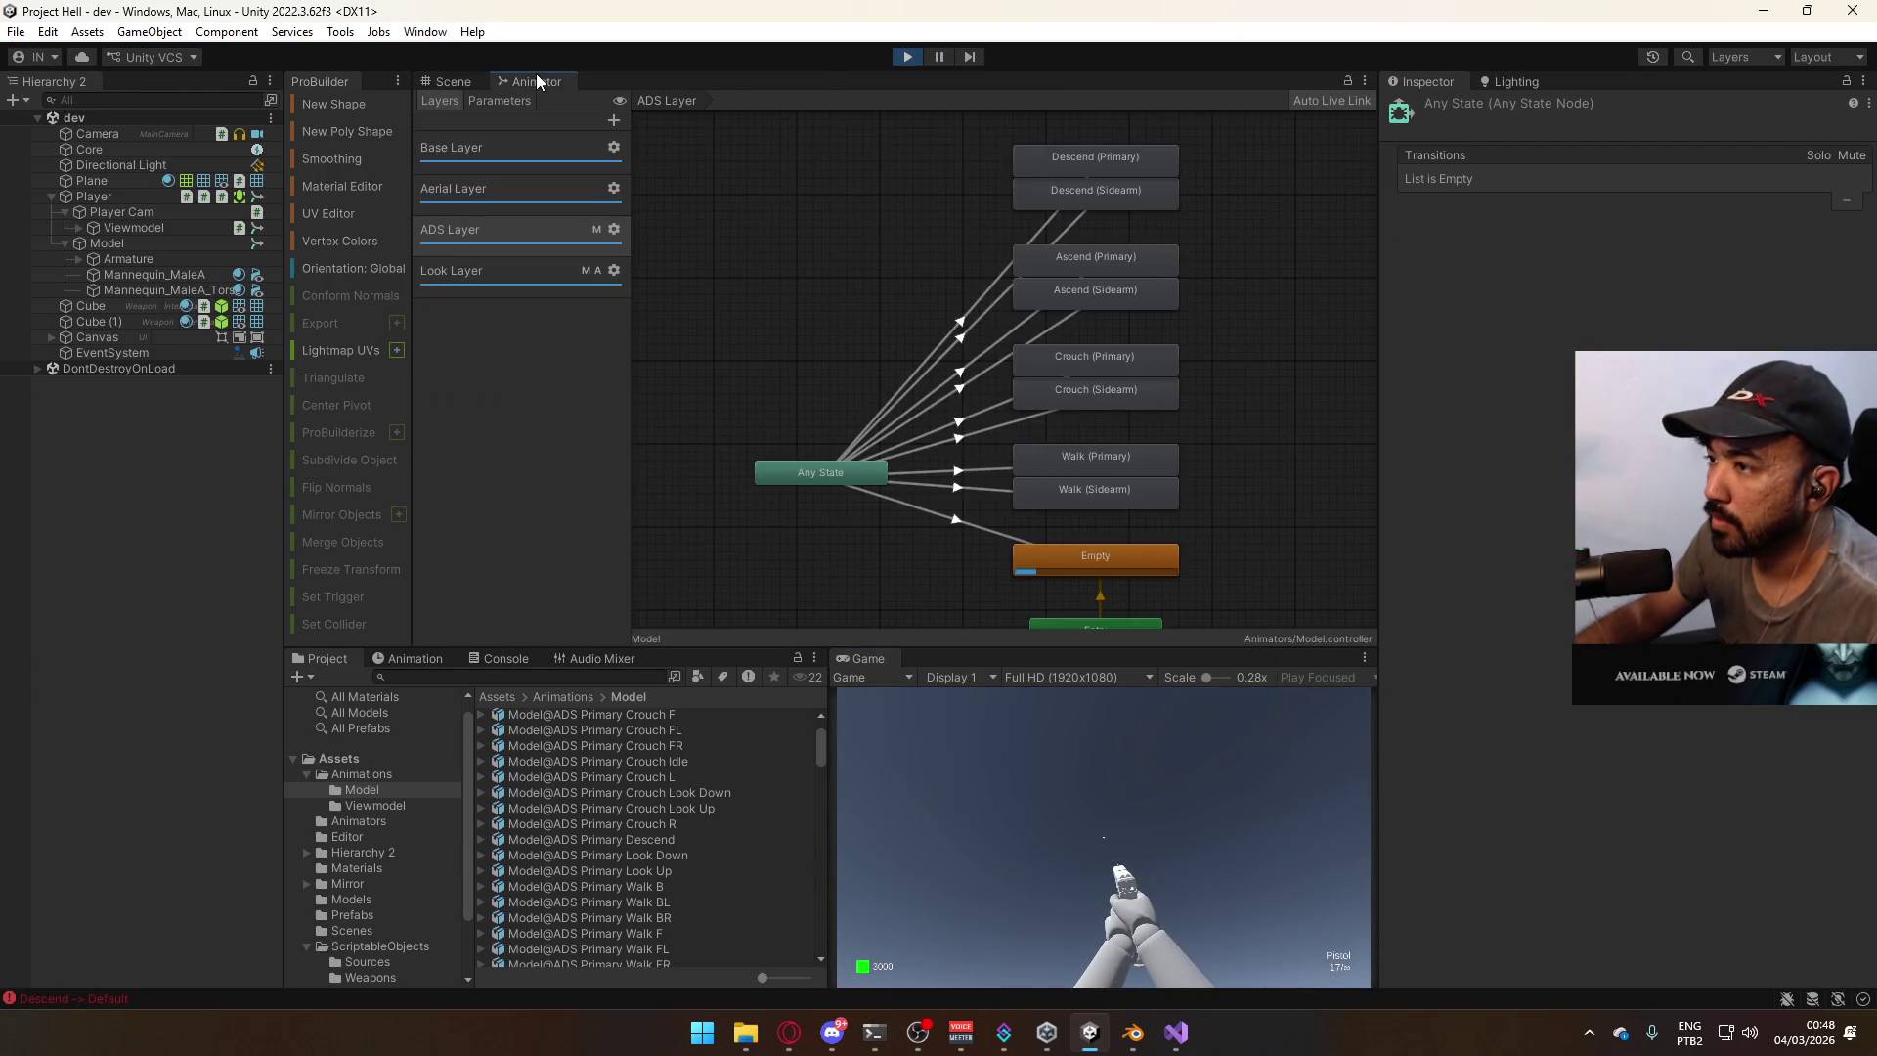
left_click(464, 84)
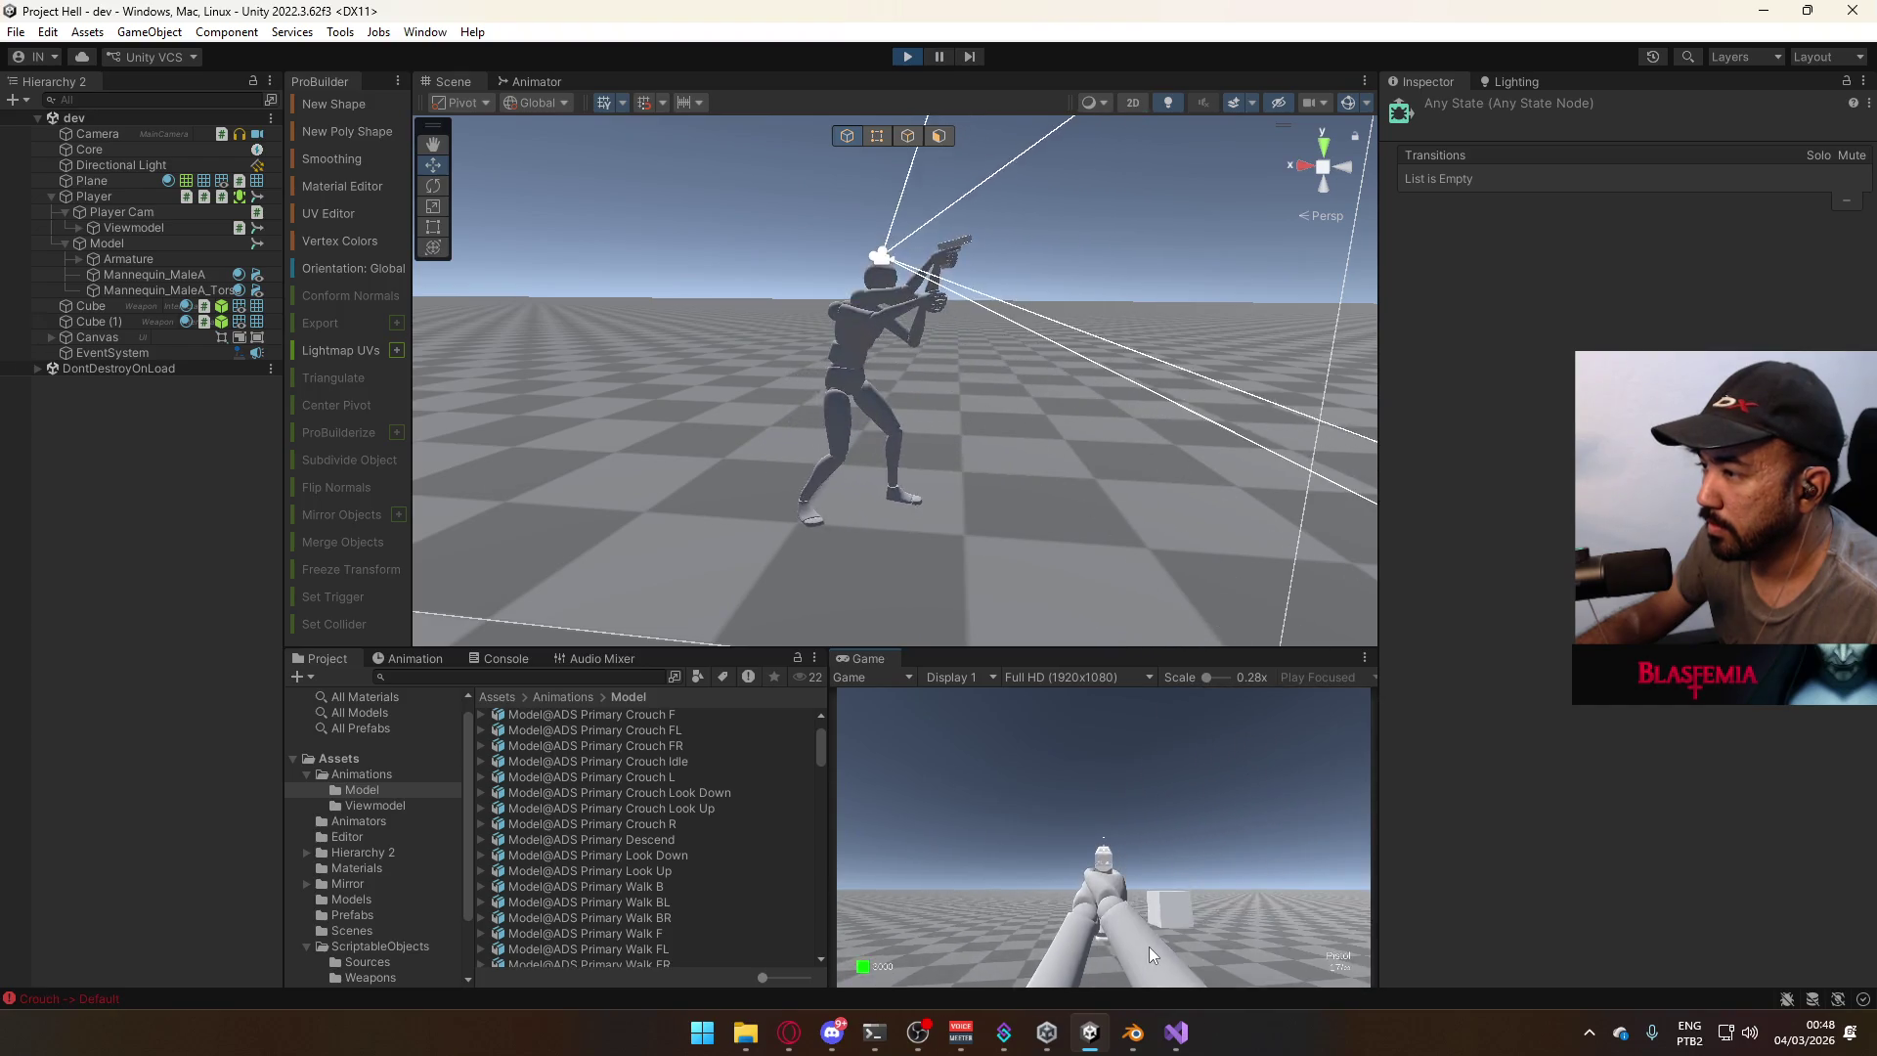
key("space")
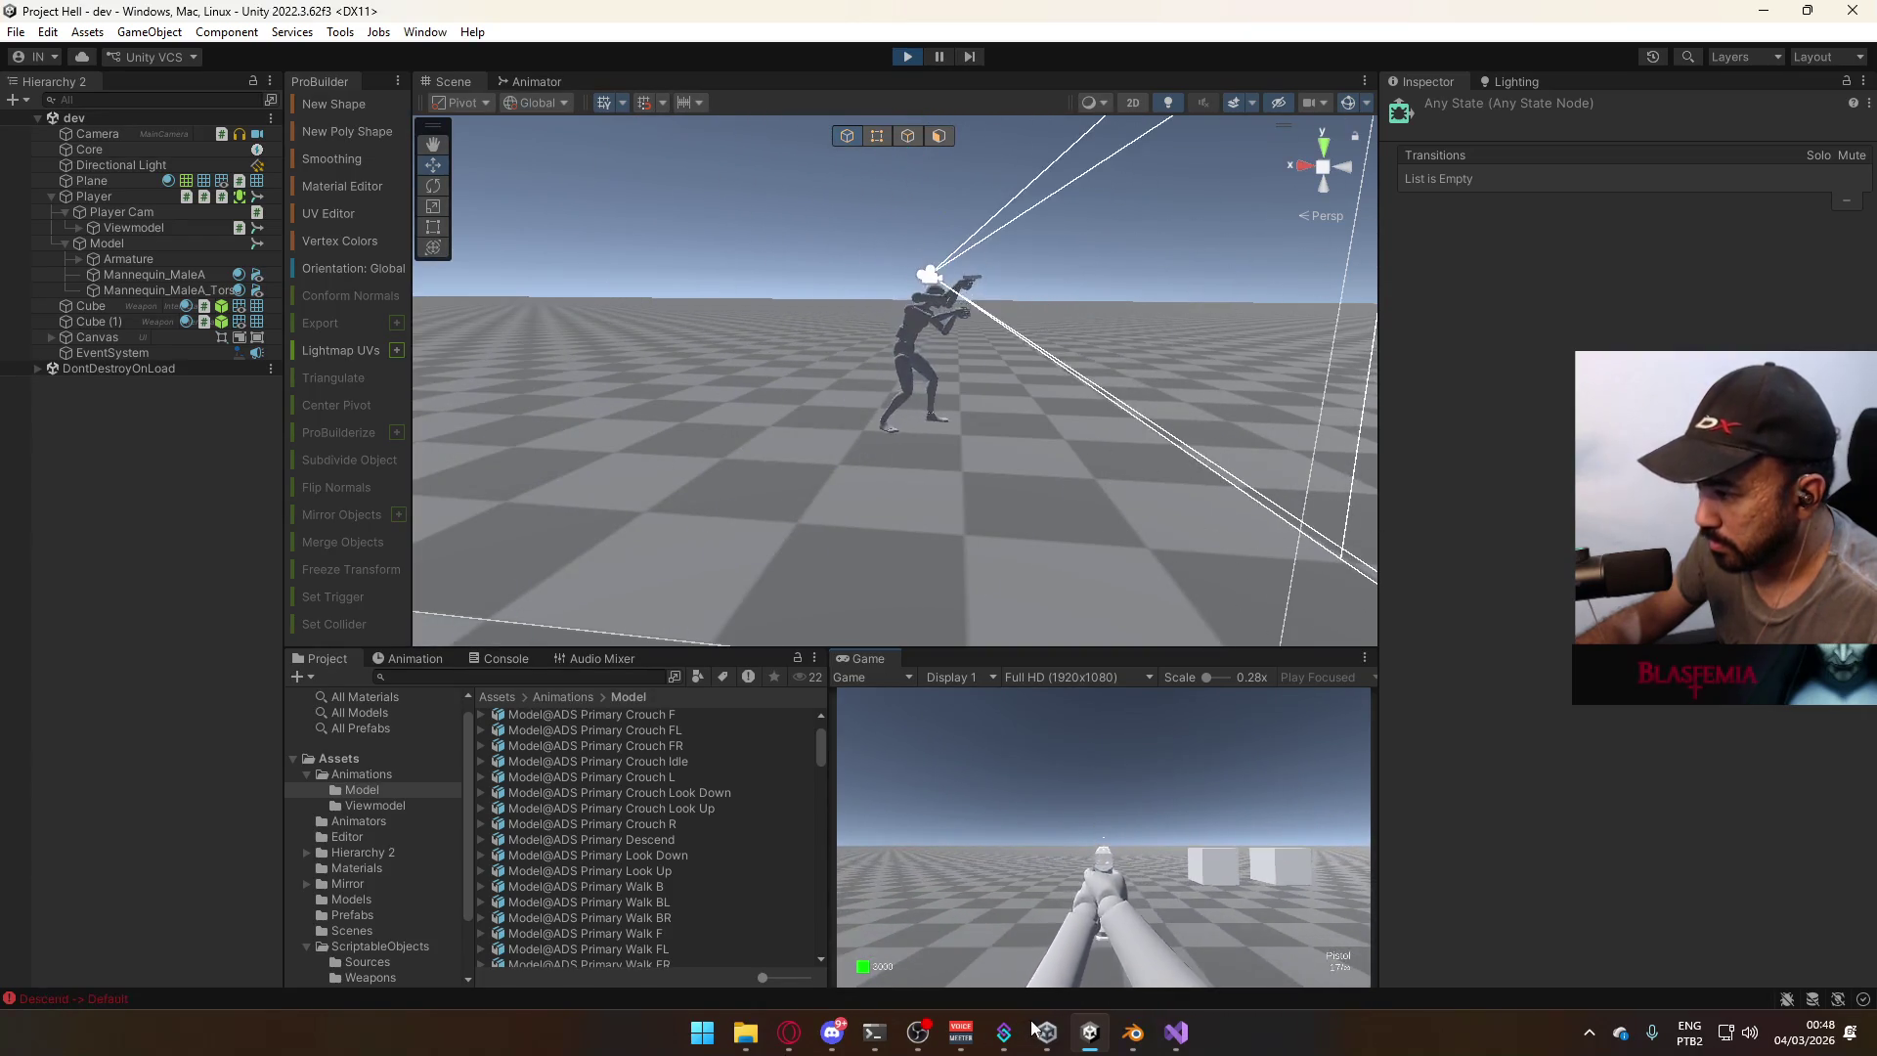
mouse_move(961, 1030)
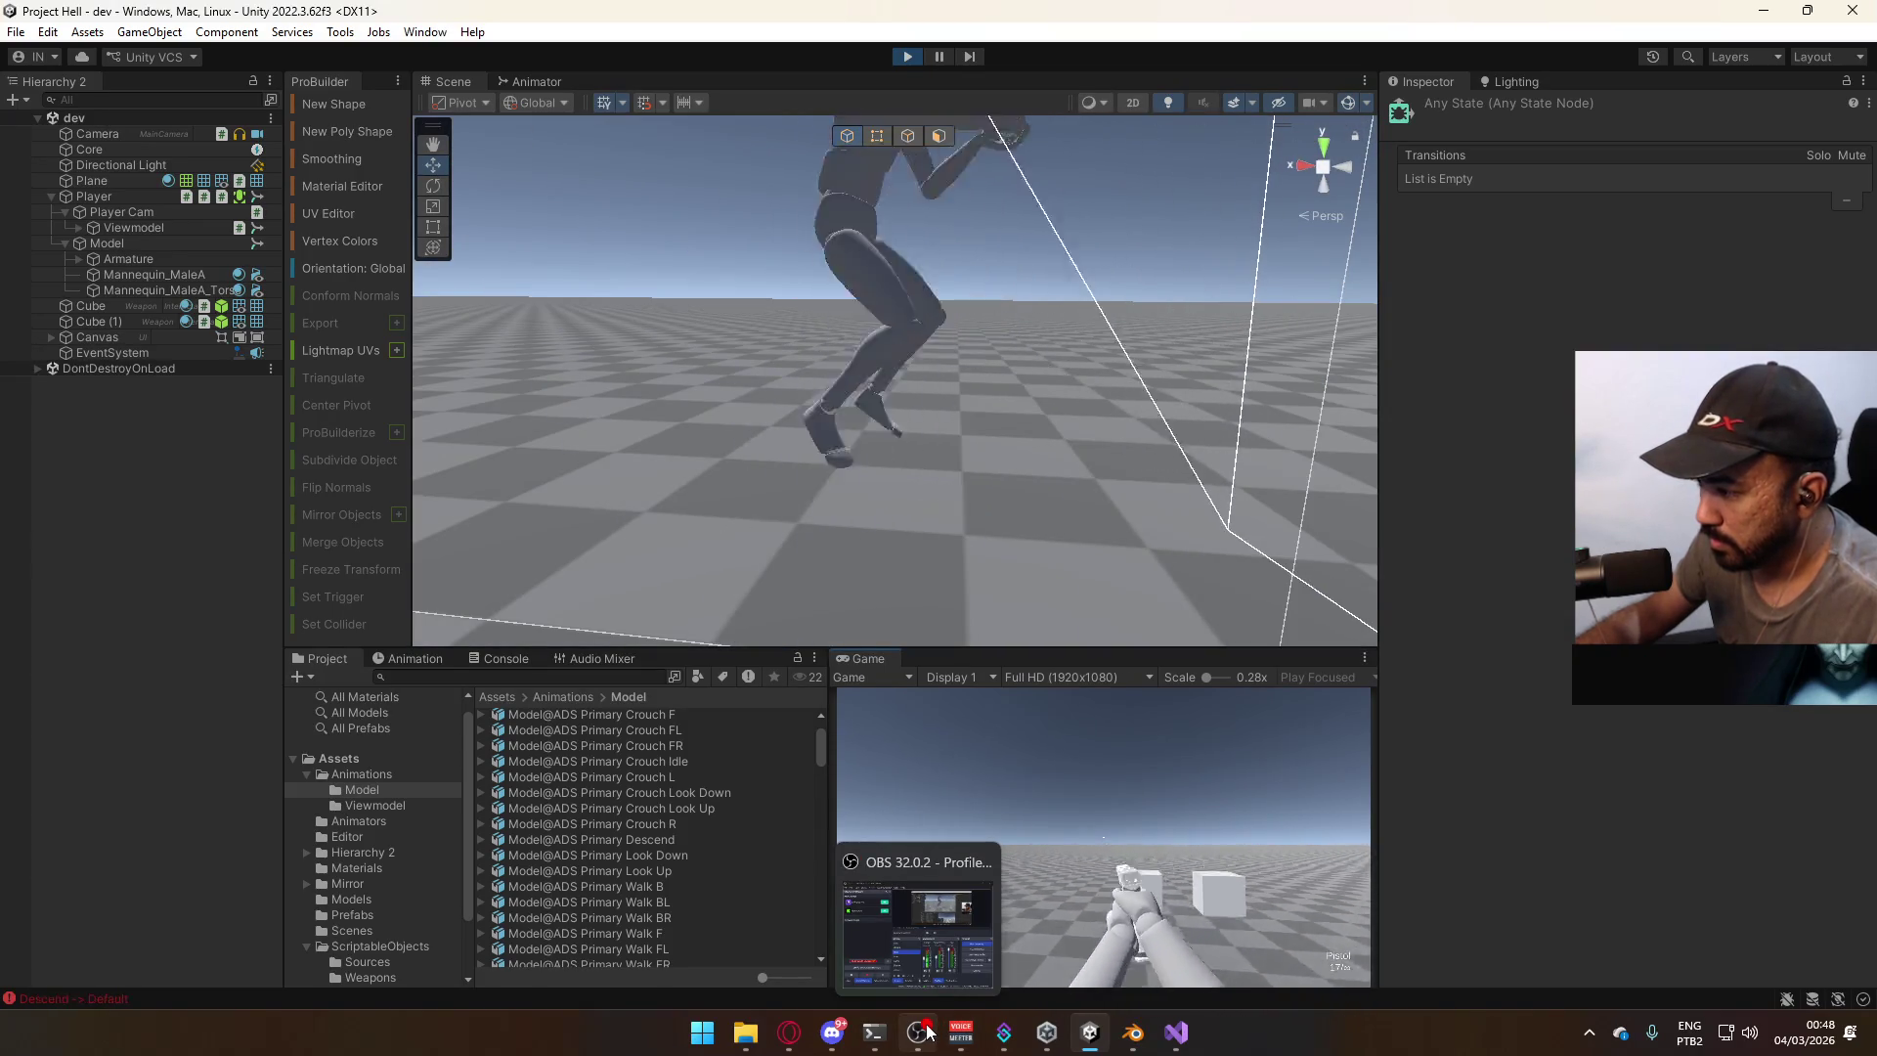
mouse_move(856, 1030)
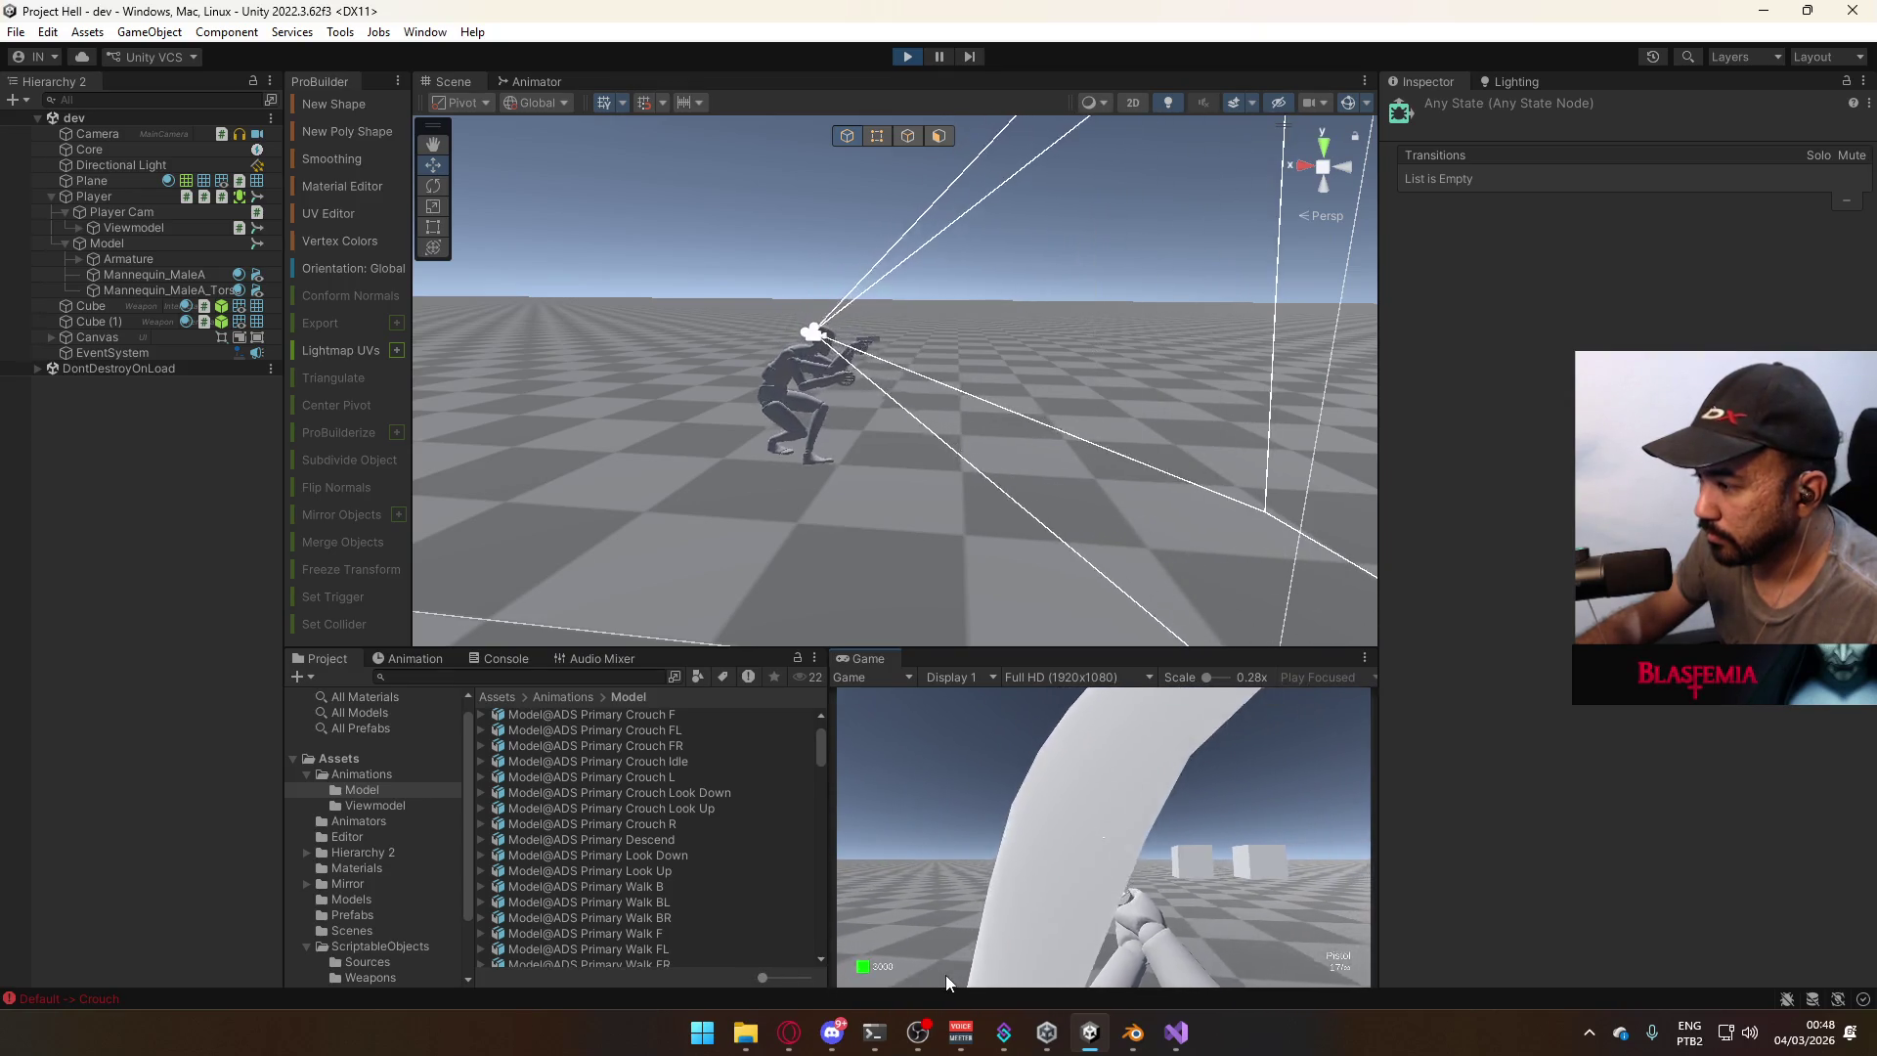
Select Mannequin_MaleA_Torso and walk the player forward with W in the running game.
key("super")
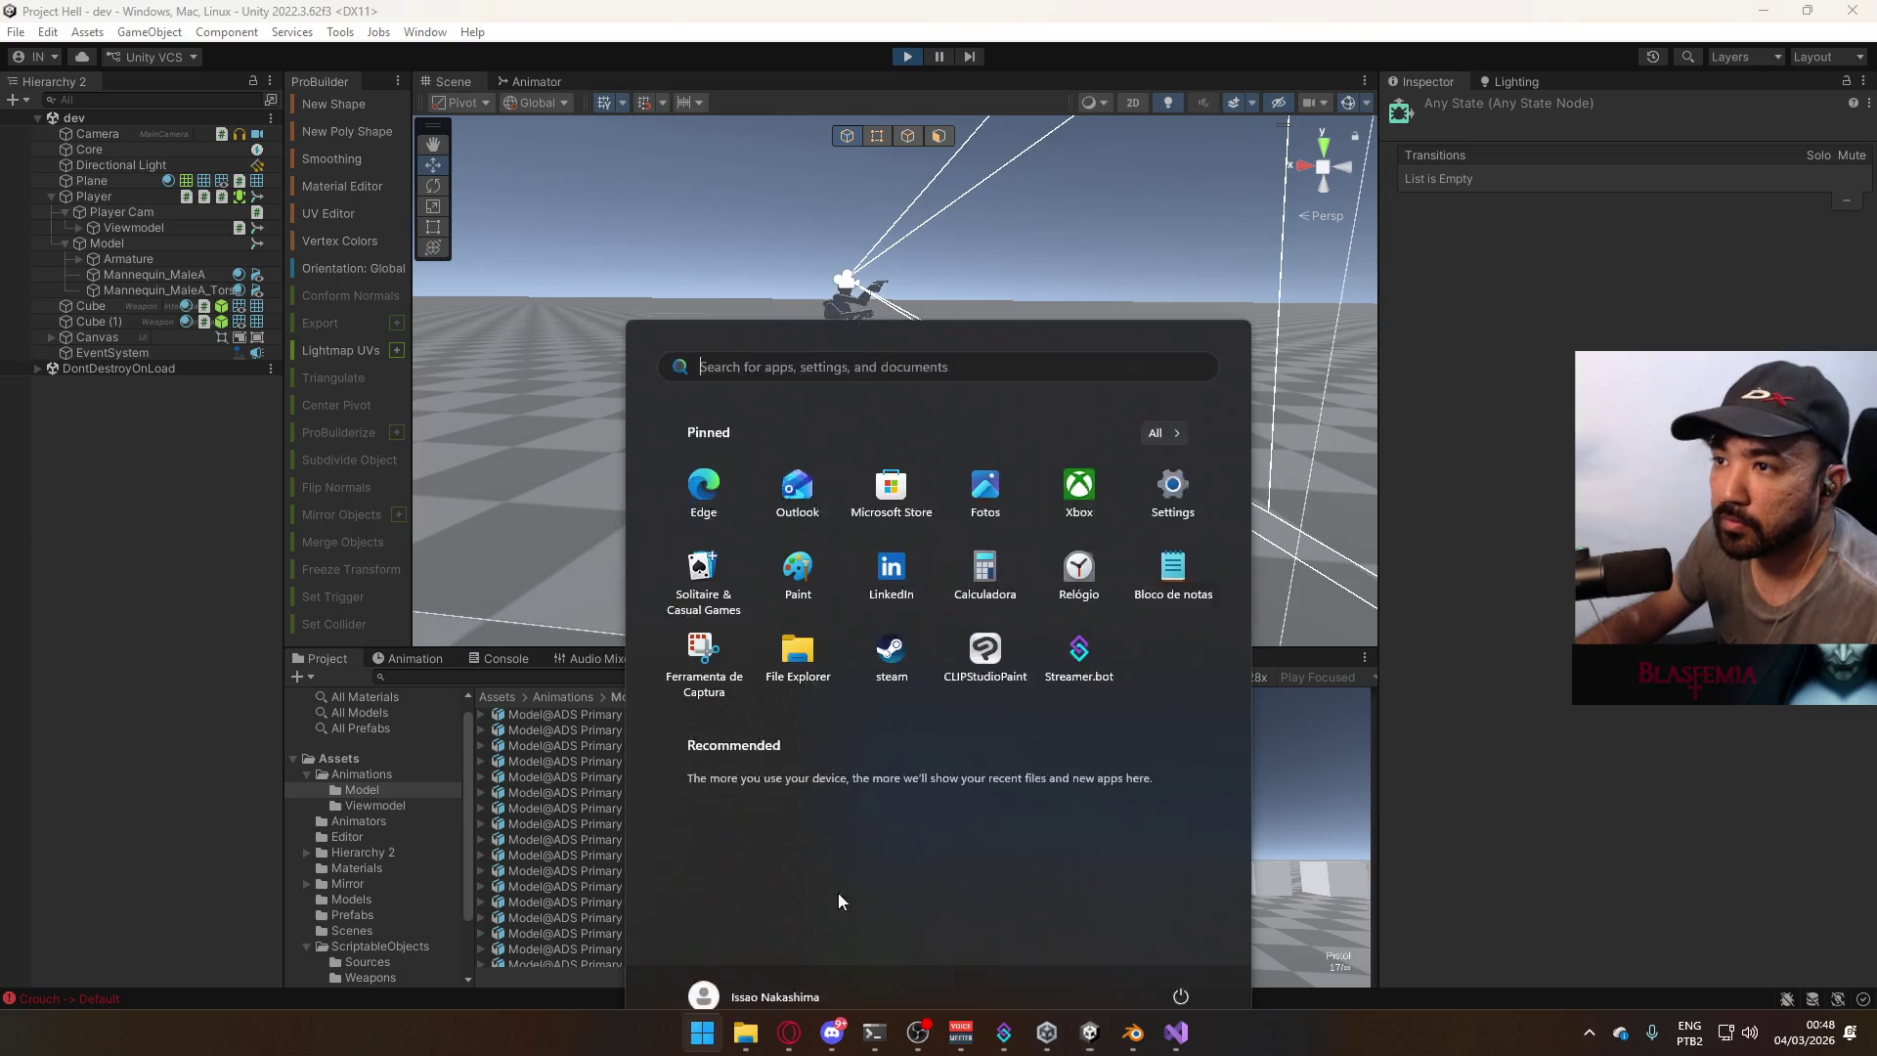
key("Escape")
left_click(846, 304)
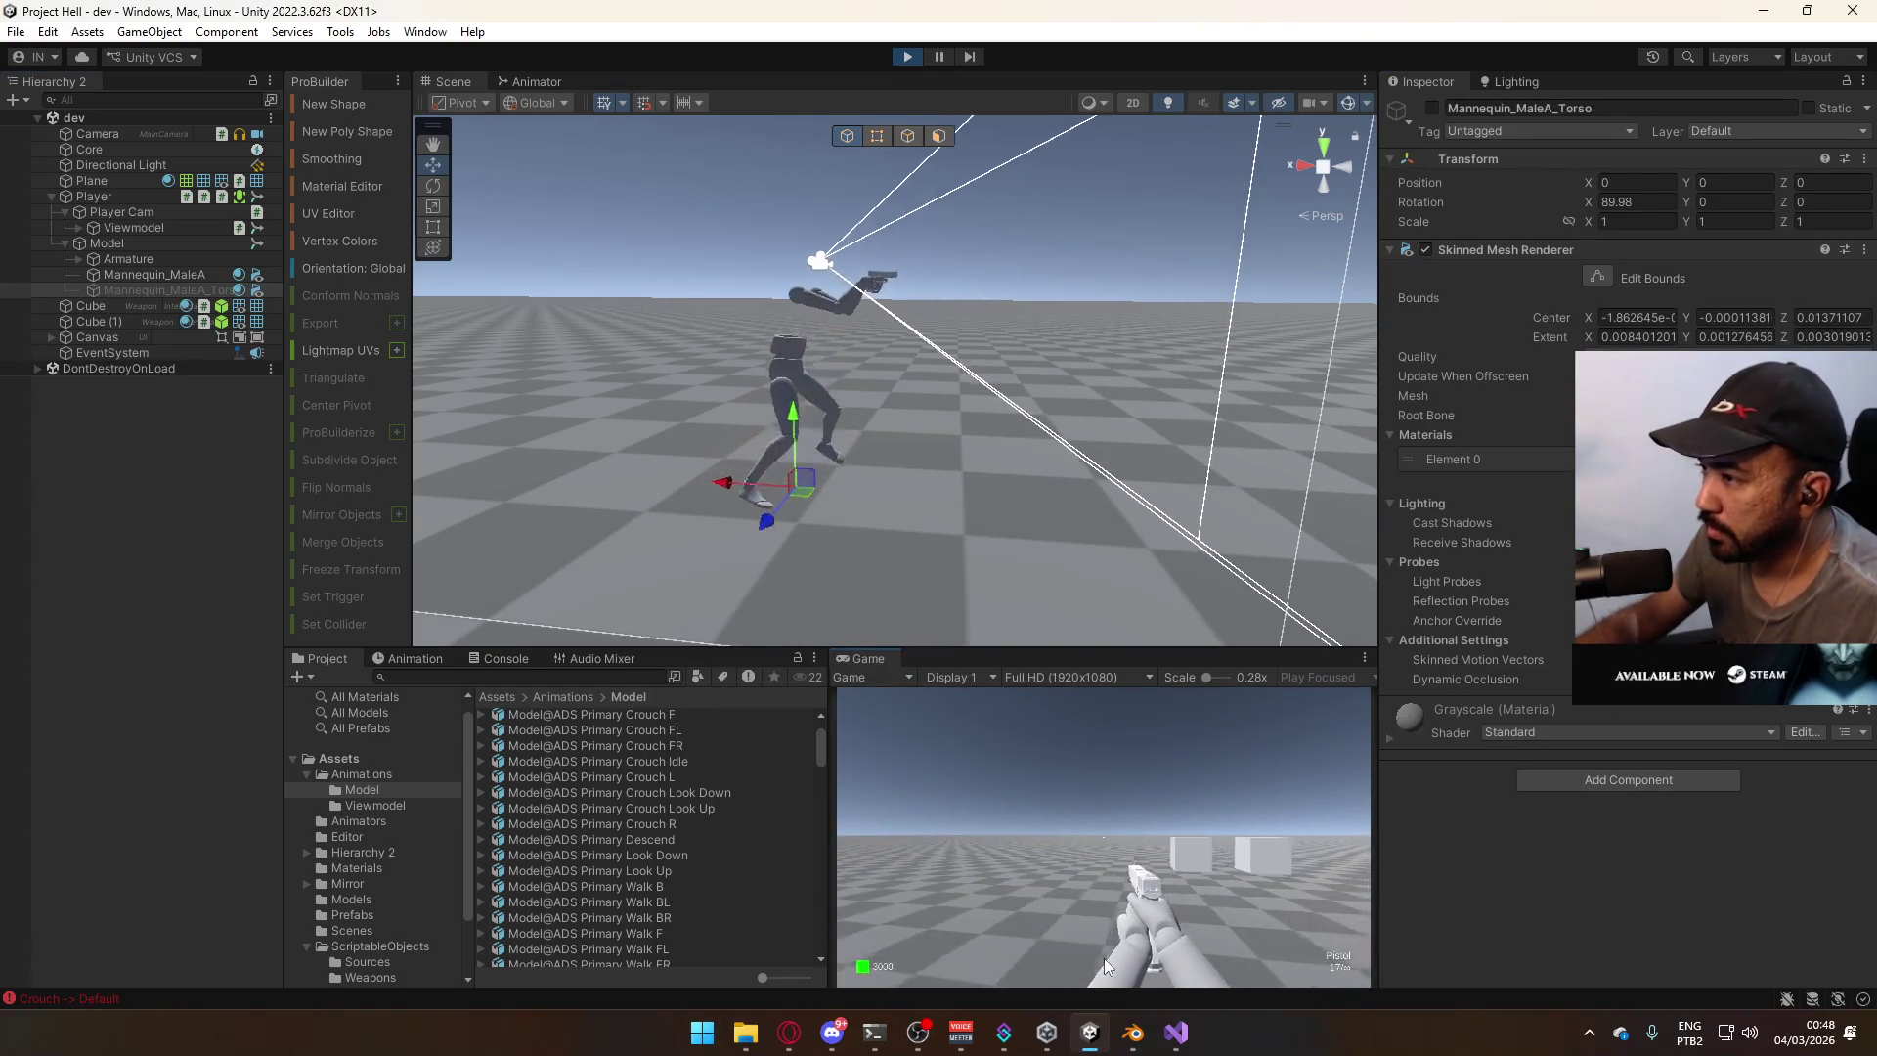
key("w")
key("w")
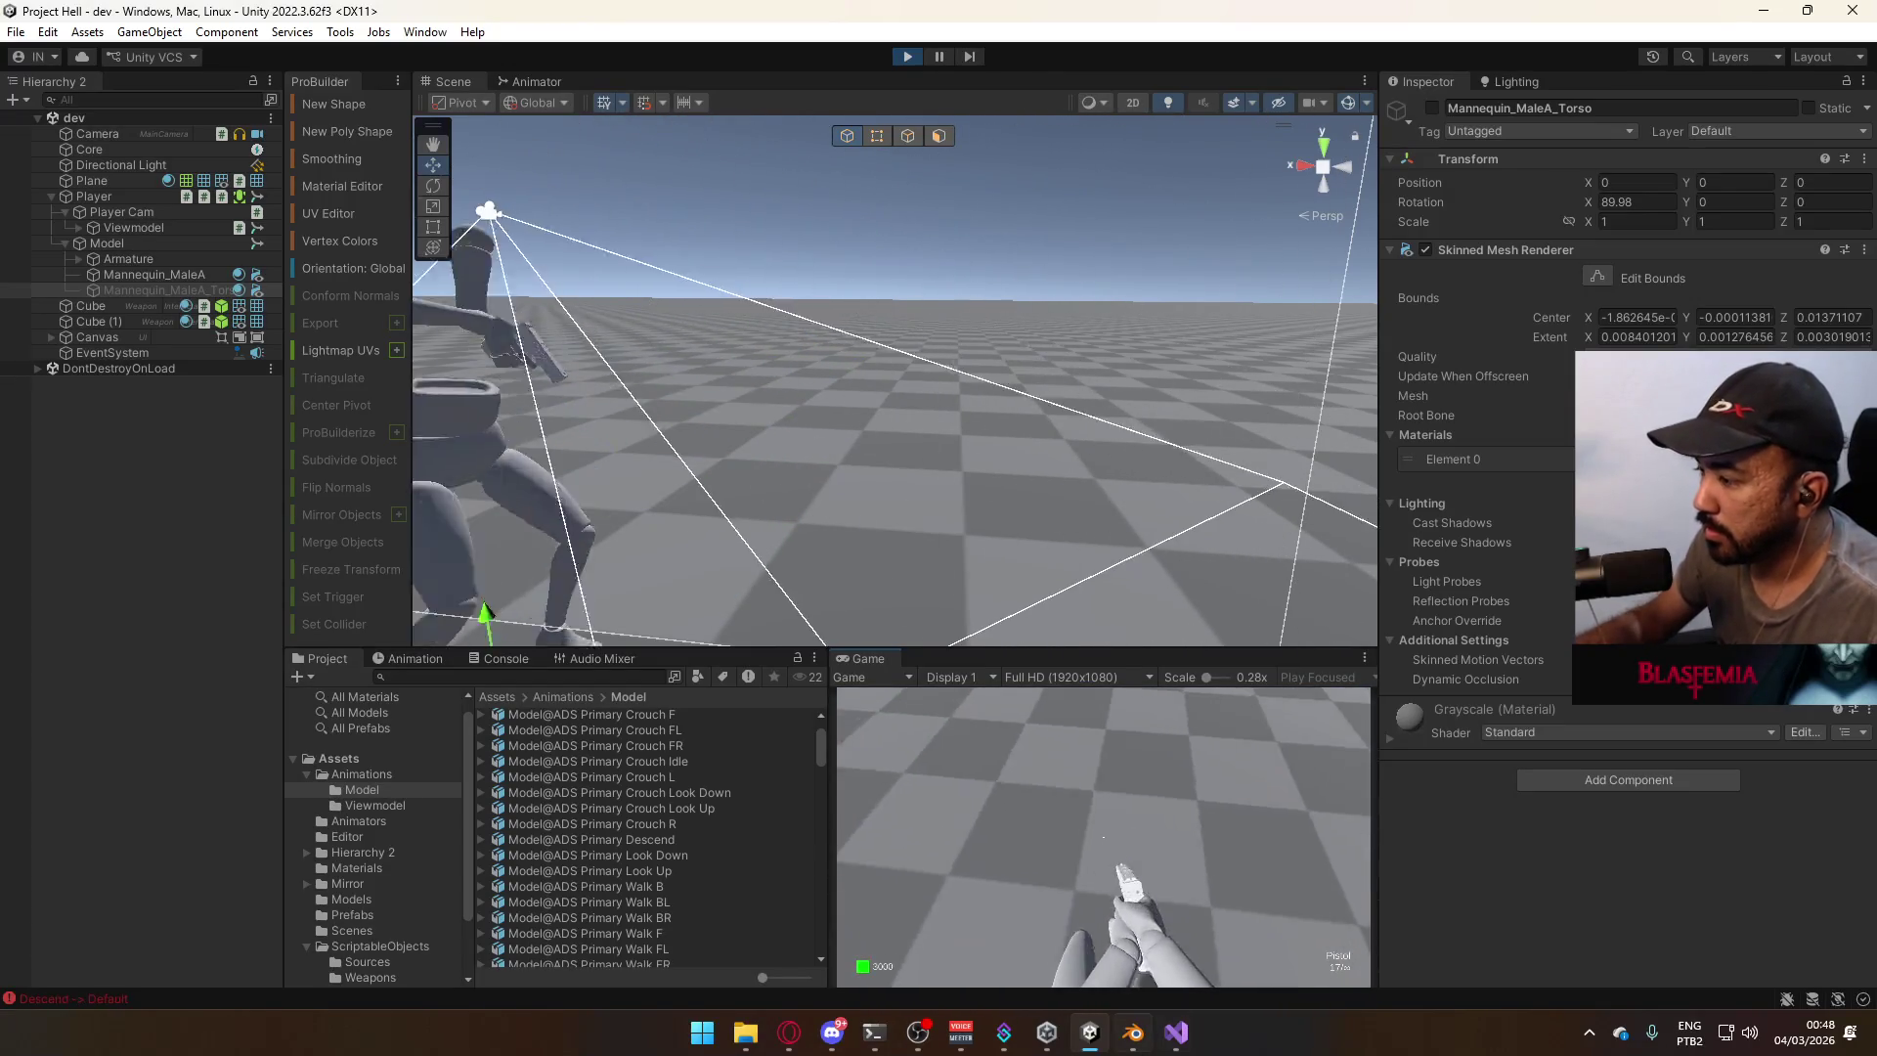
mouse_move(1133, 1033)
key("super")
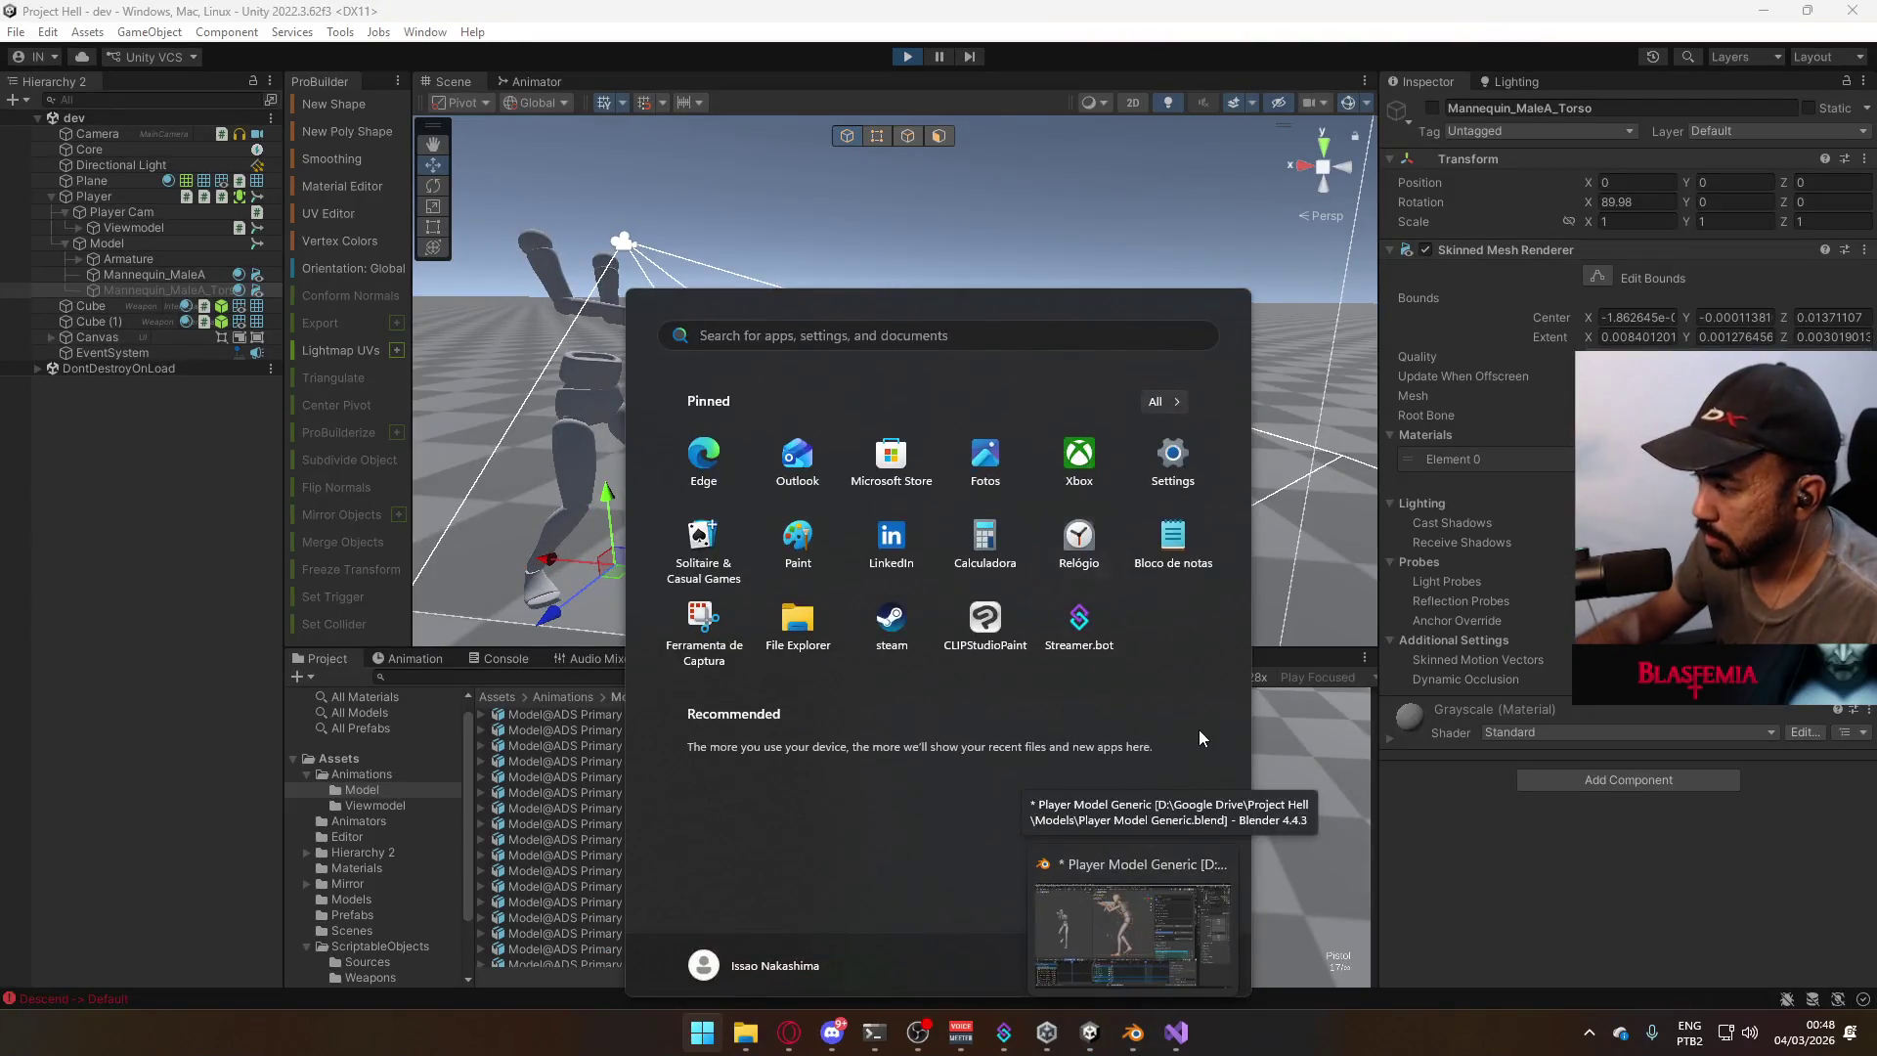
key("super")
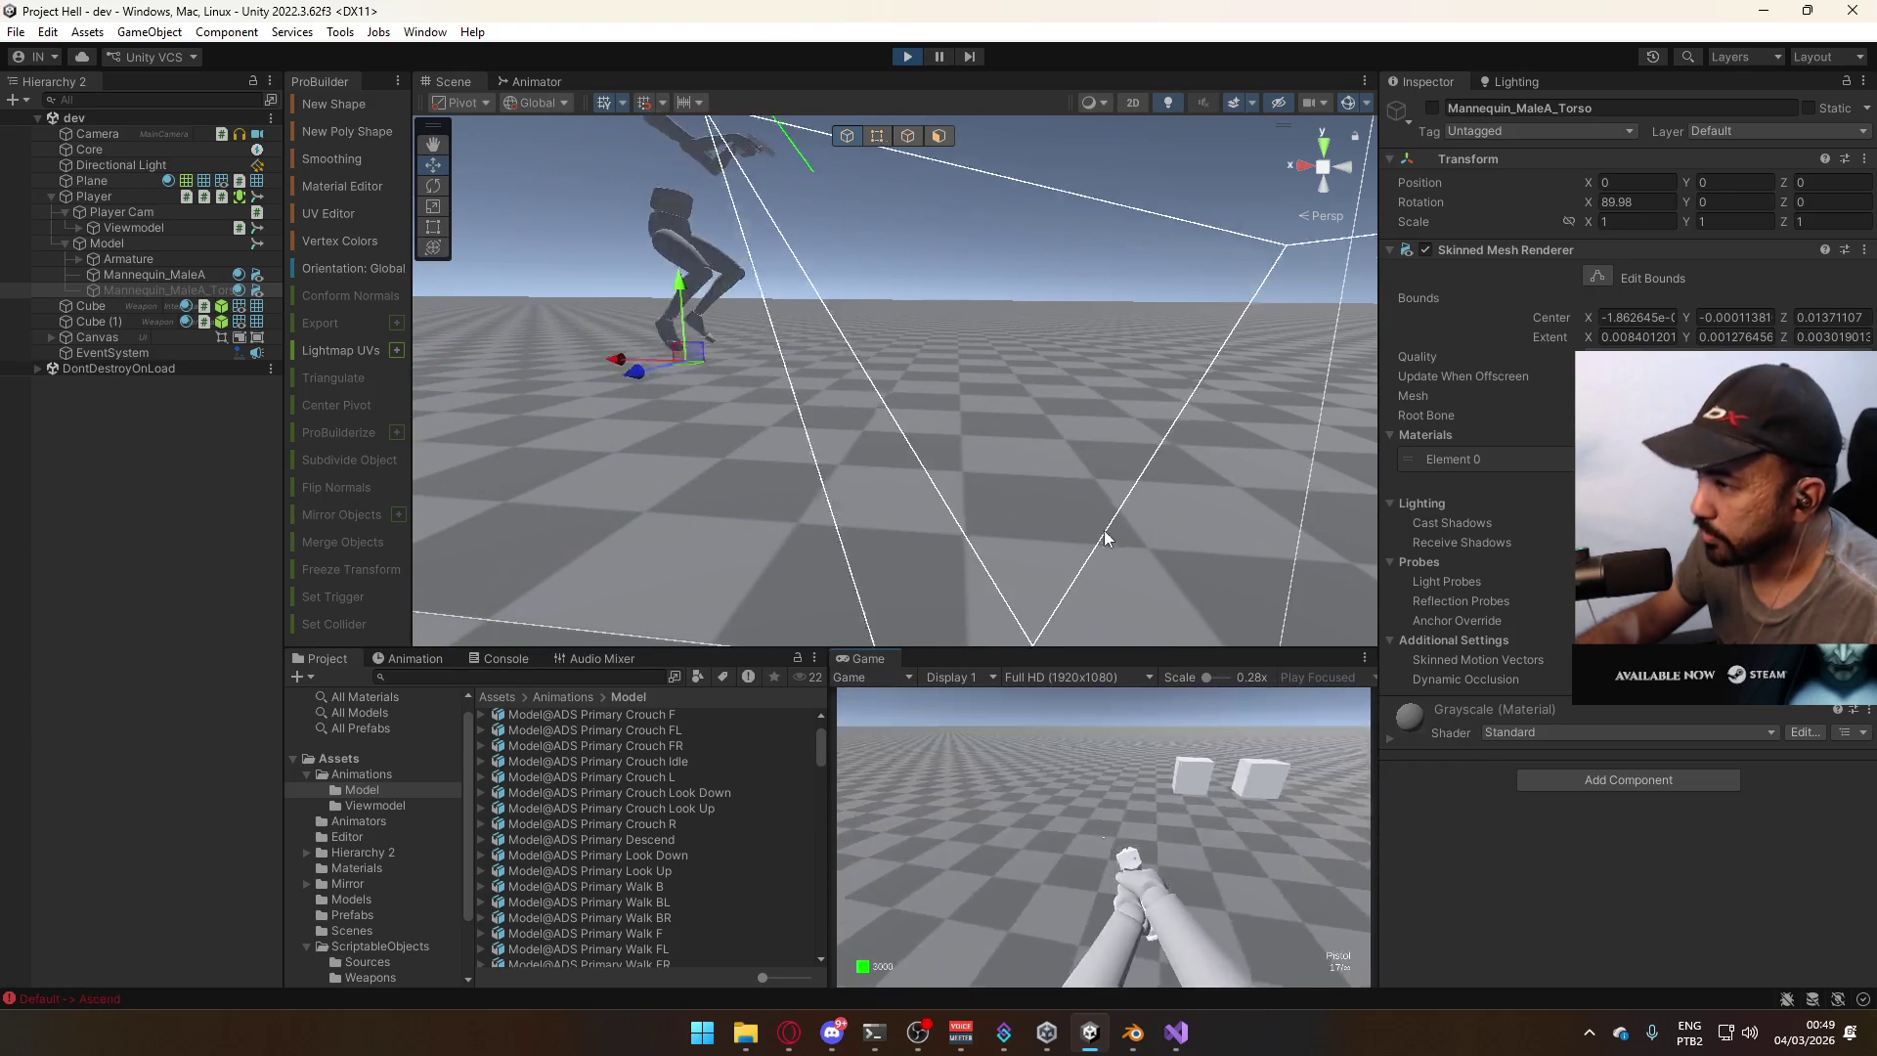
key("super")
key("super")
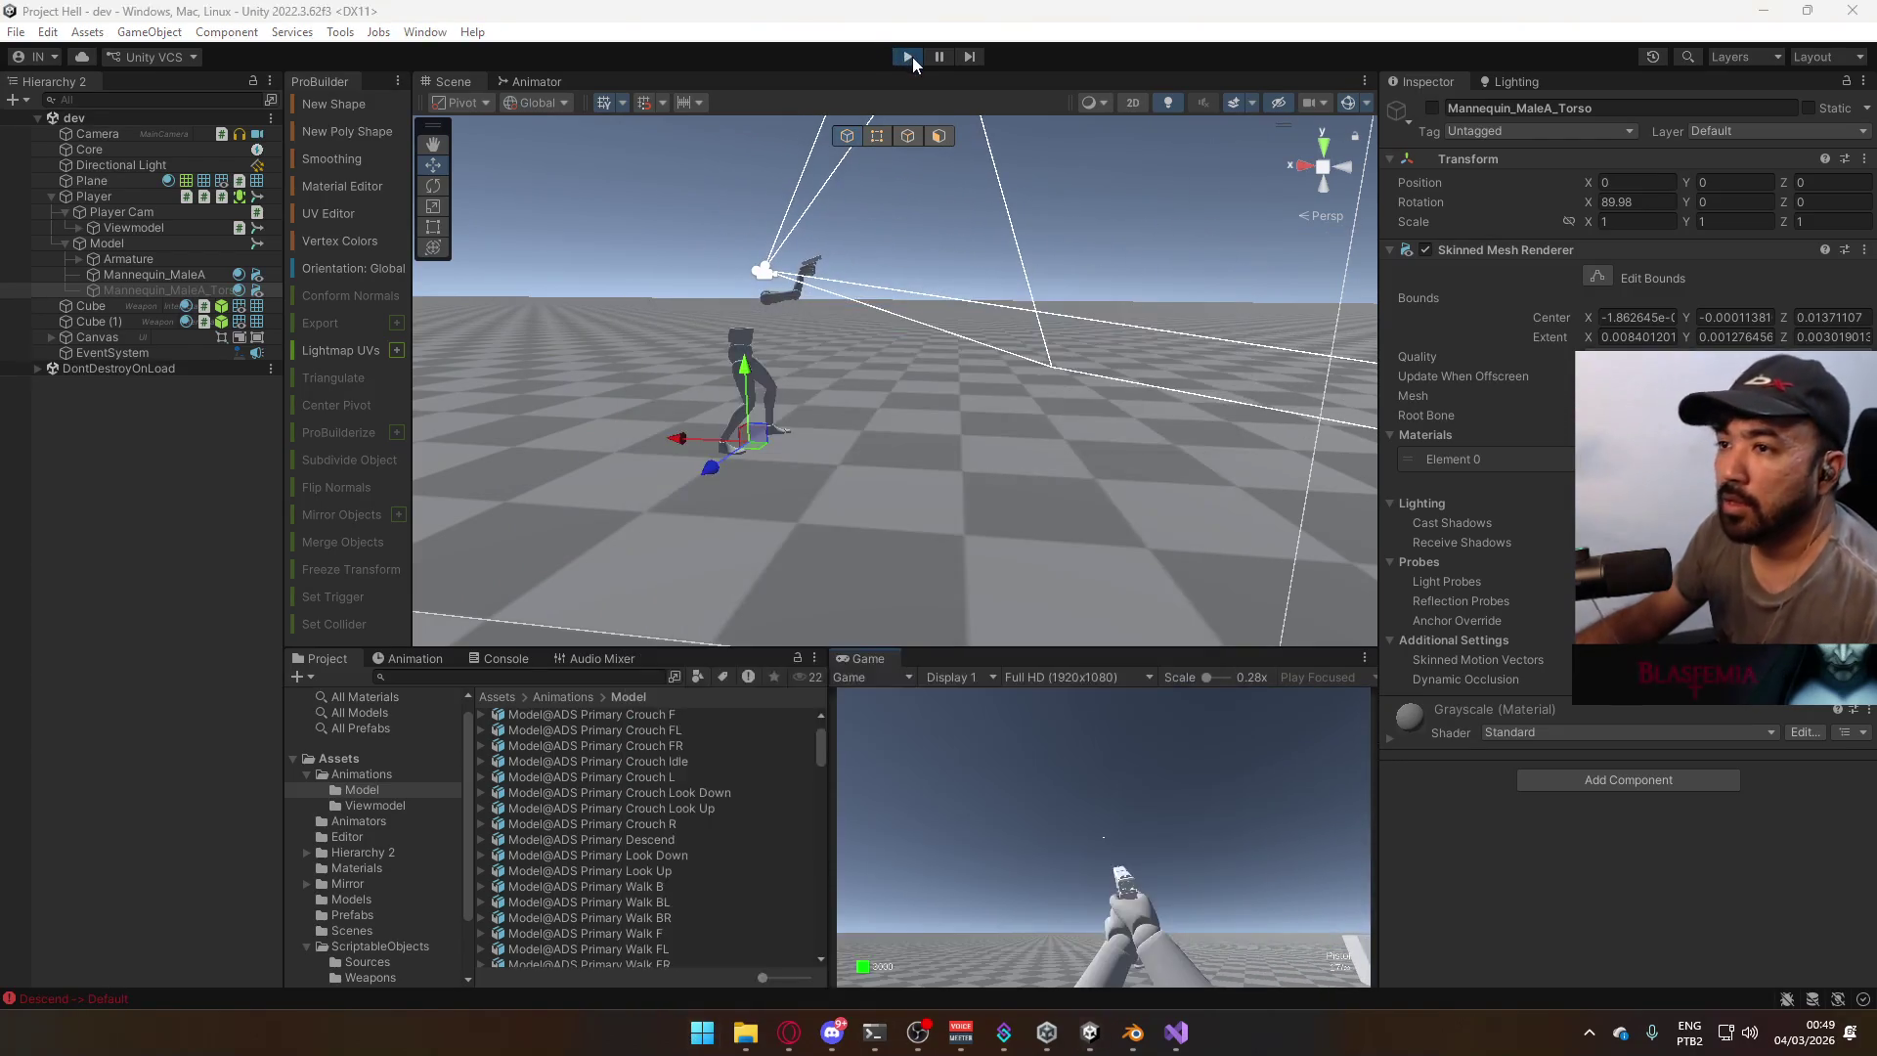
Exit Play mode and show the Model controller's state graph in the Animator.
left_click(910, 57)
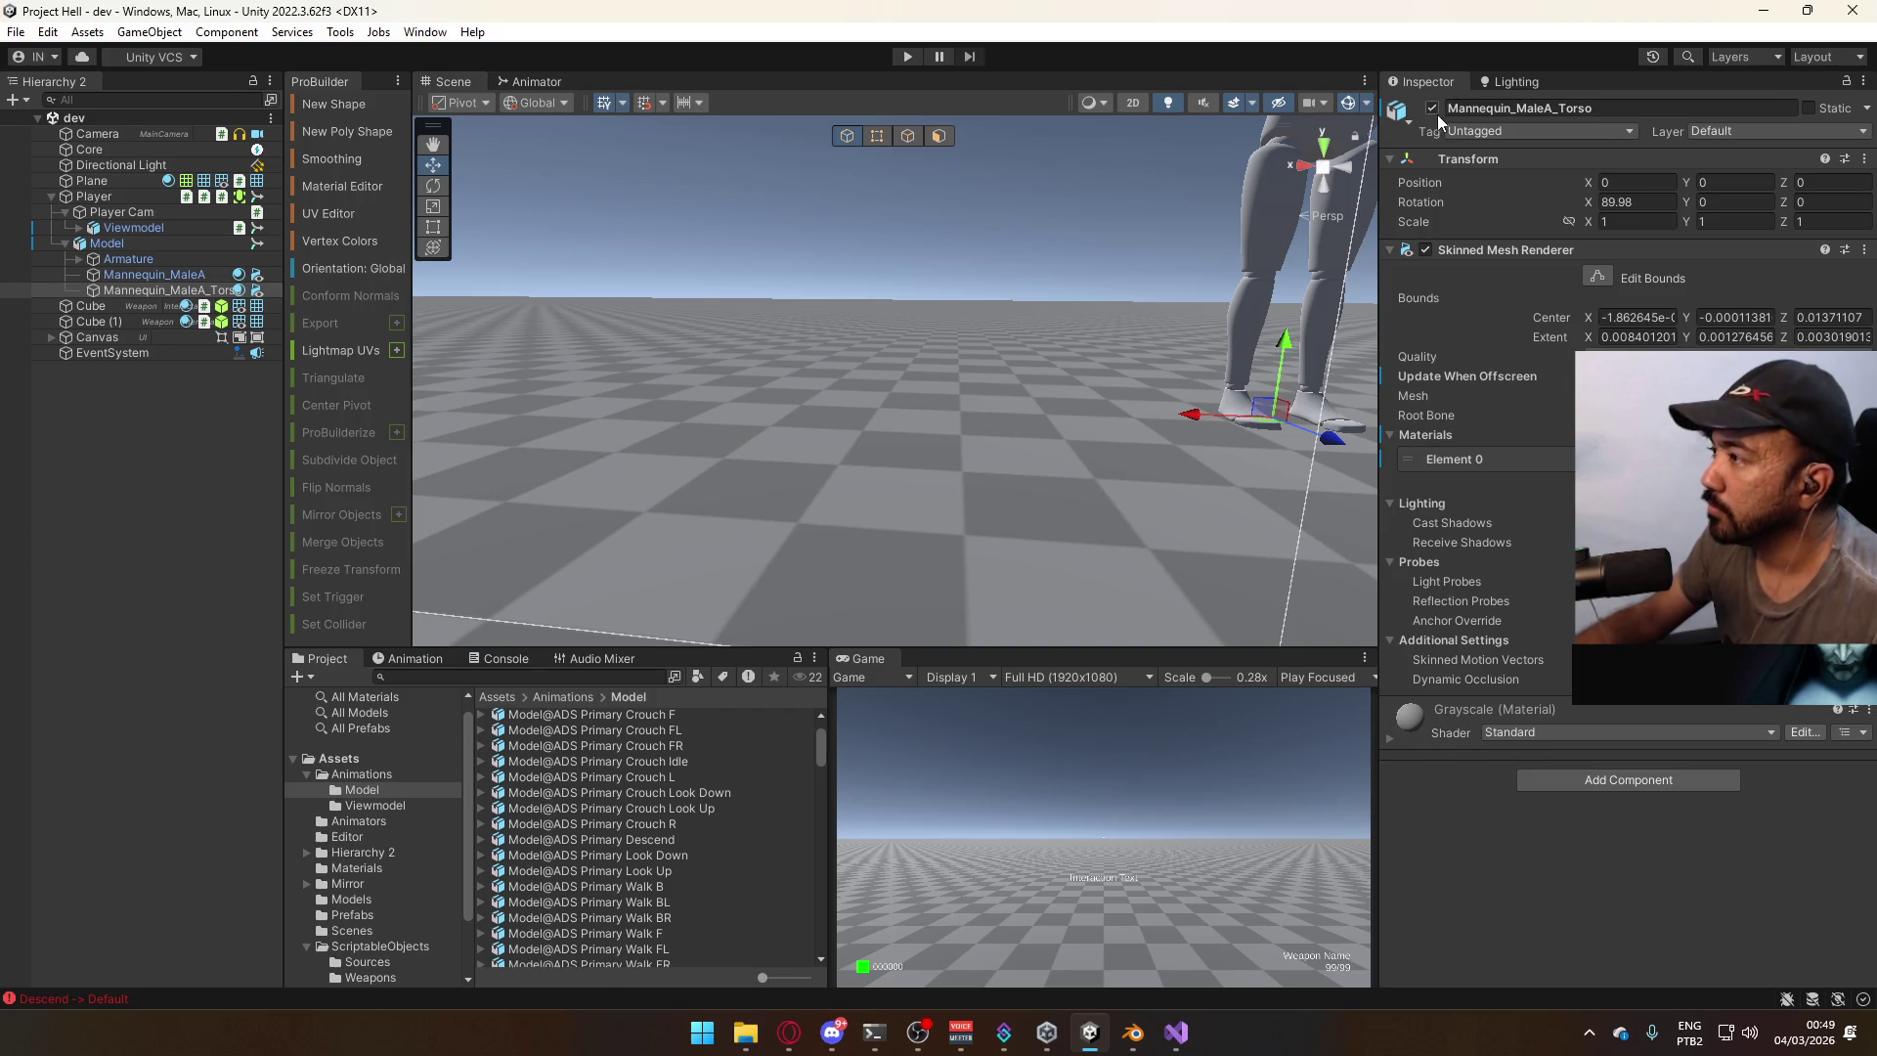
left_click(143, 203)
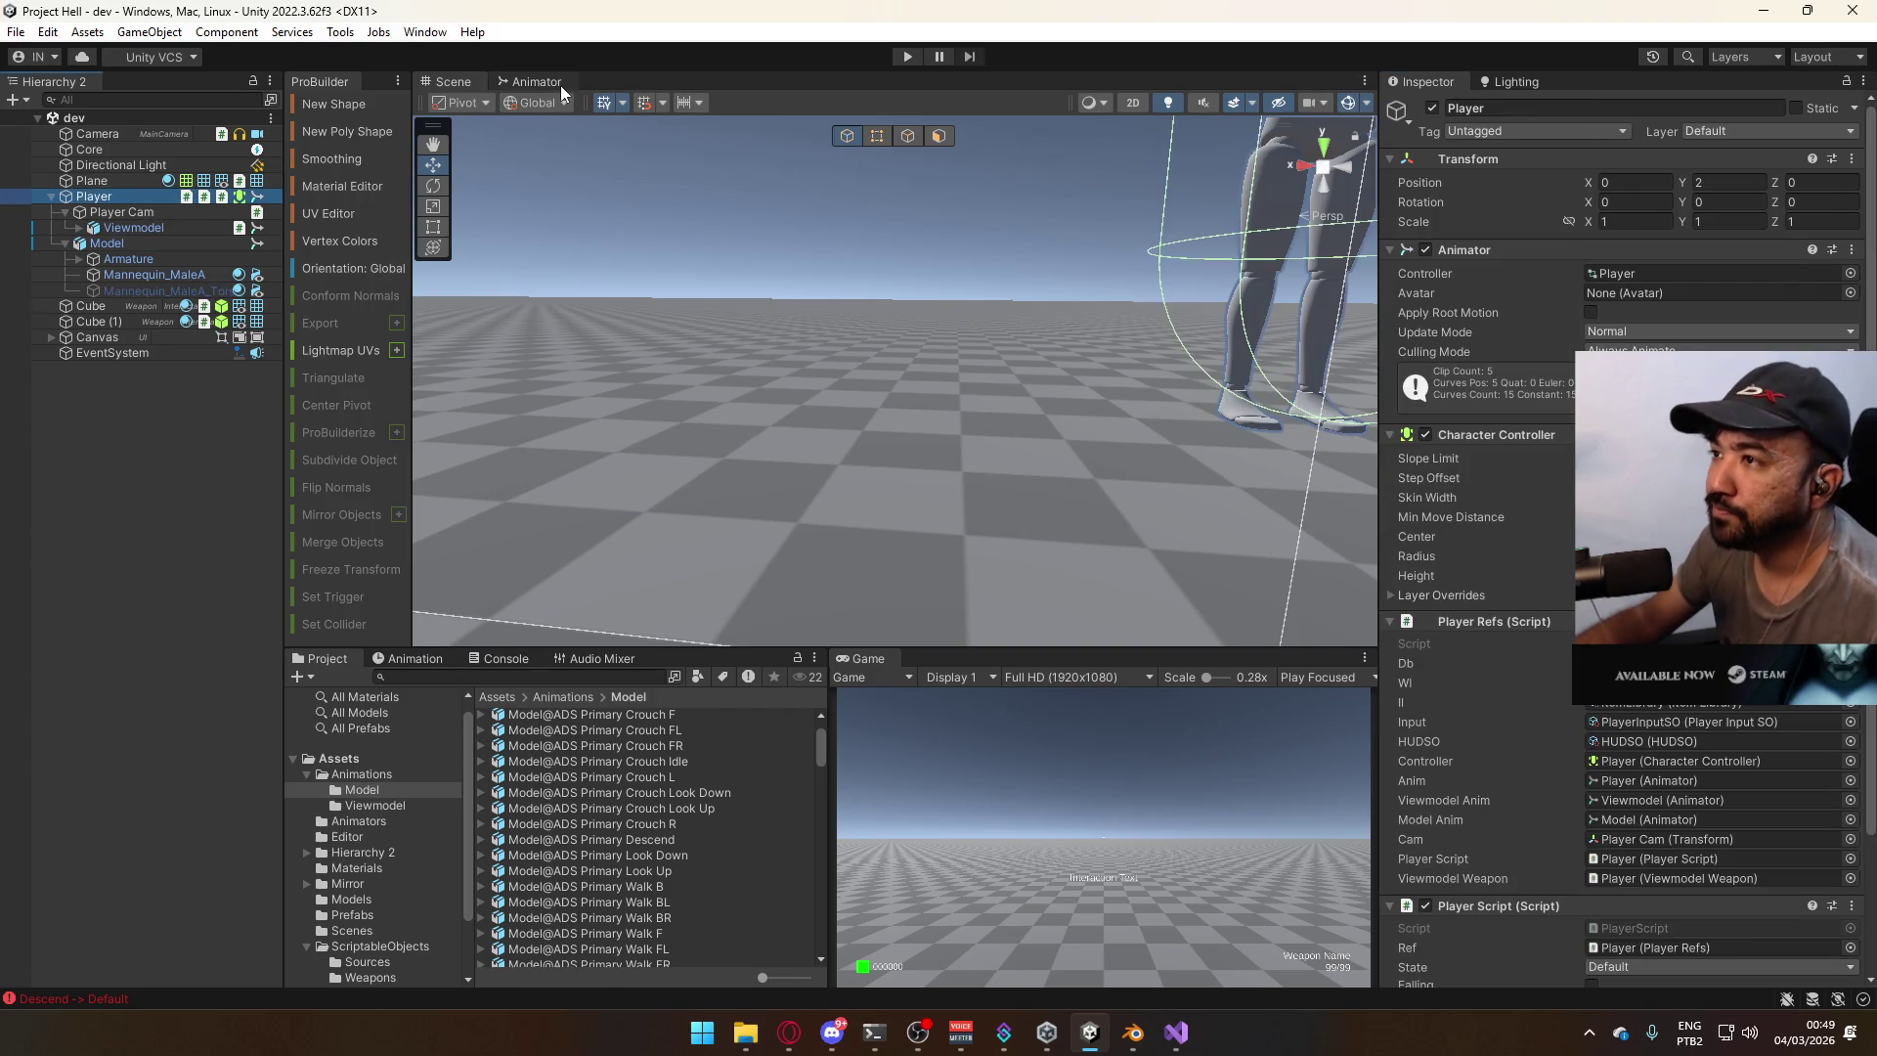
left_click(561, 84)
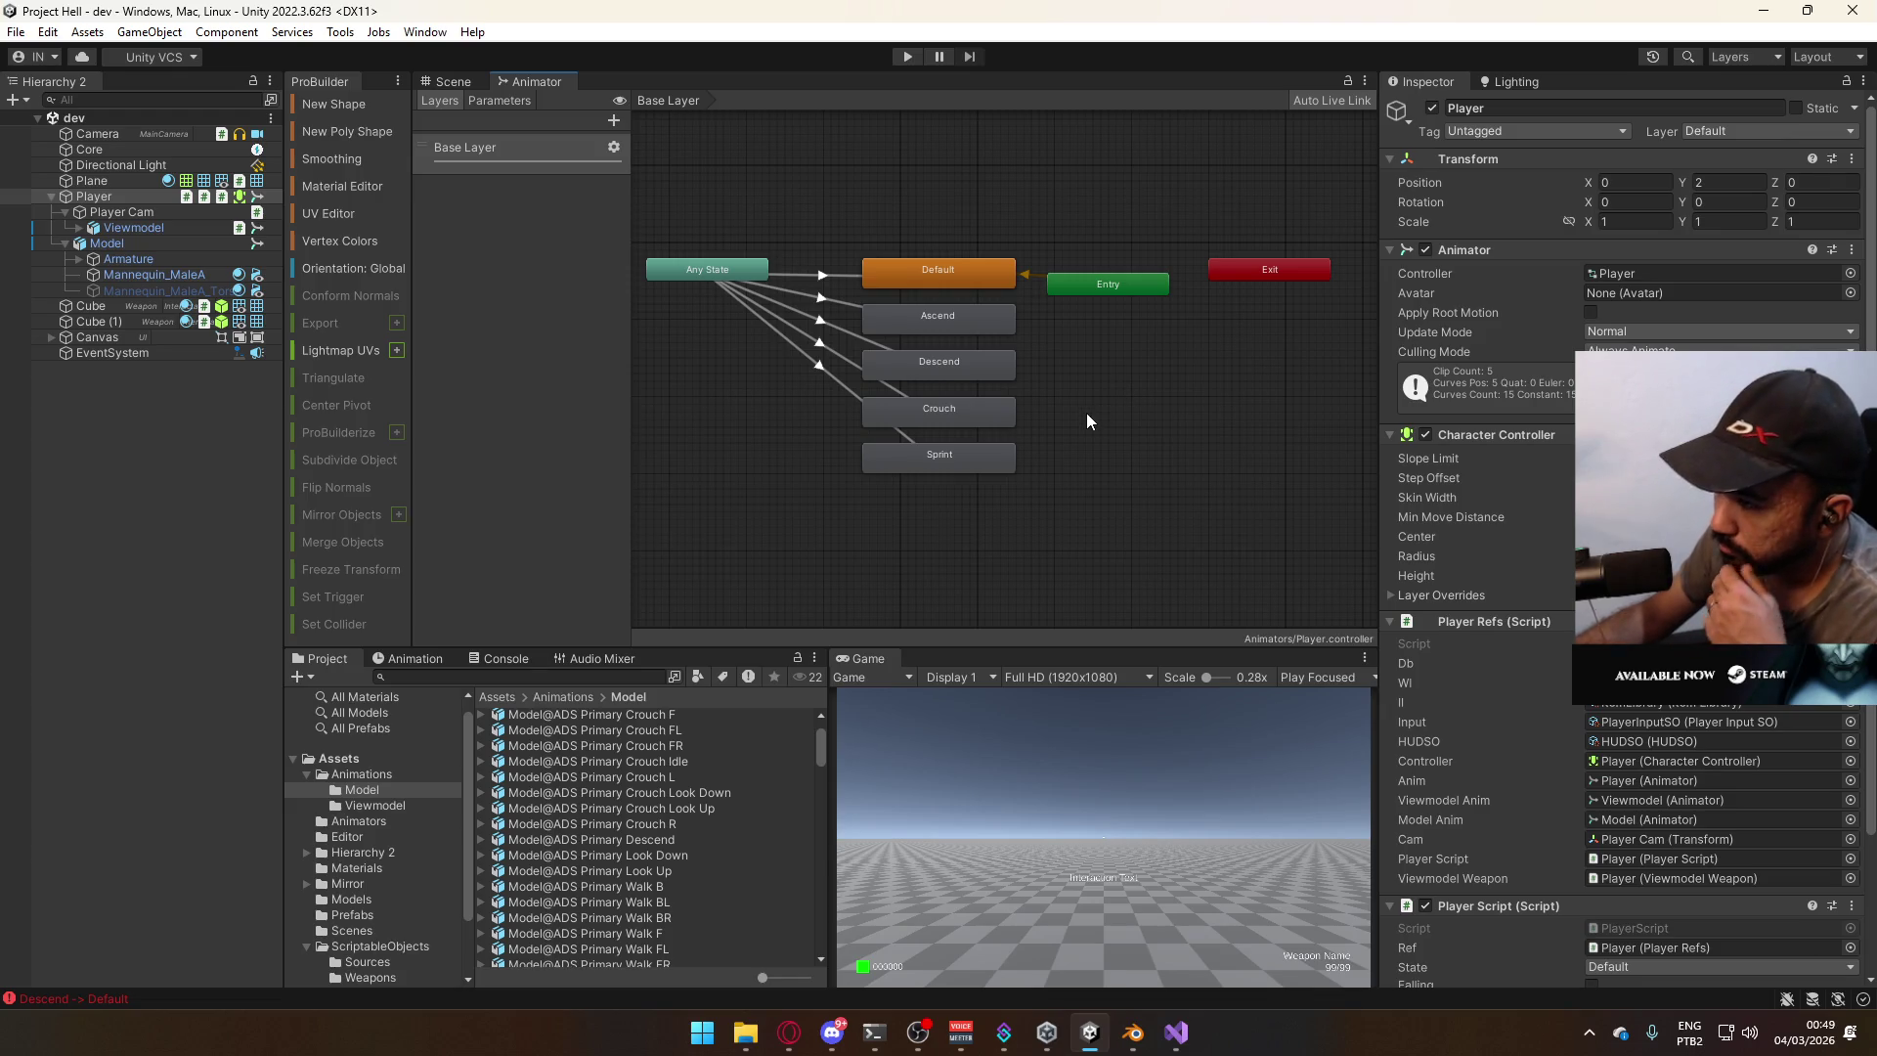
left_click(137, 247)
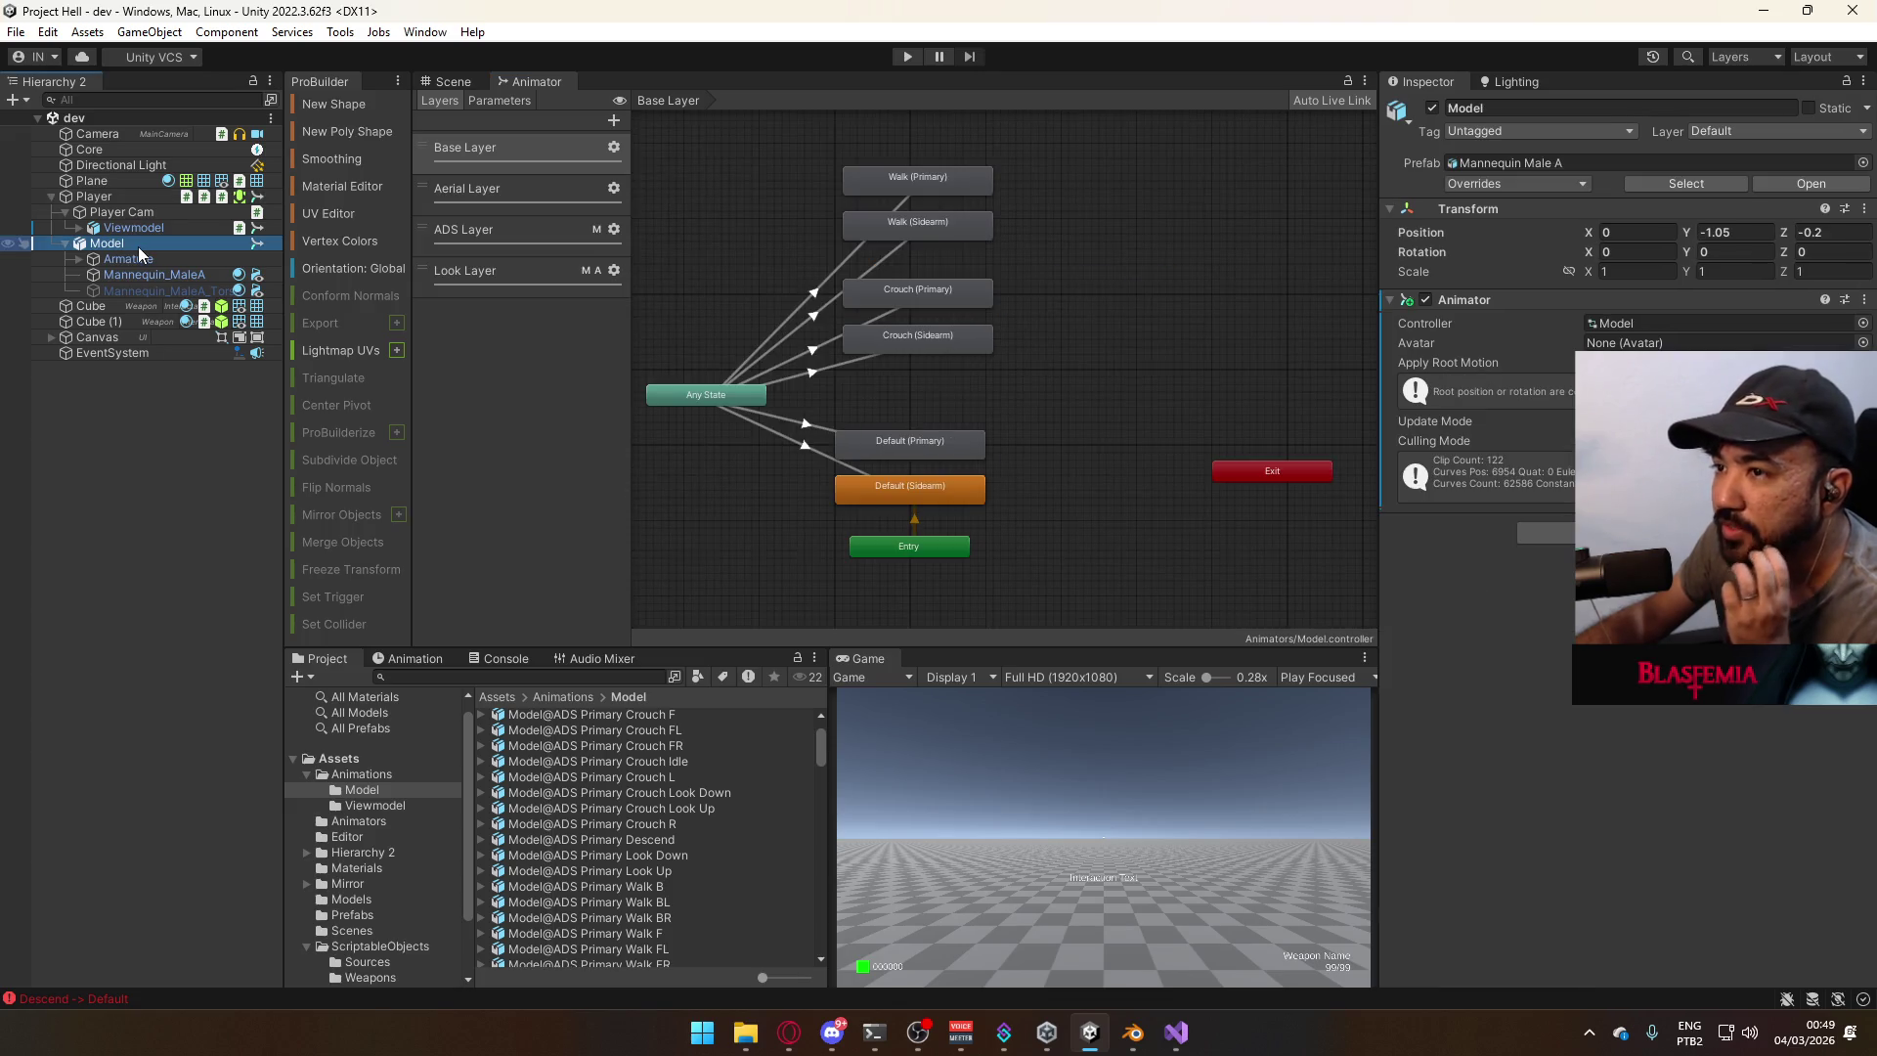
mouse_move(1037, 403)
middle_mouse_down()
mouse_move(1176, 348)
mouse_move(1154, 399)
mouse_move(1170, 450)
middle_mouse_up()
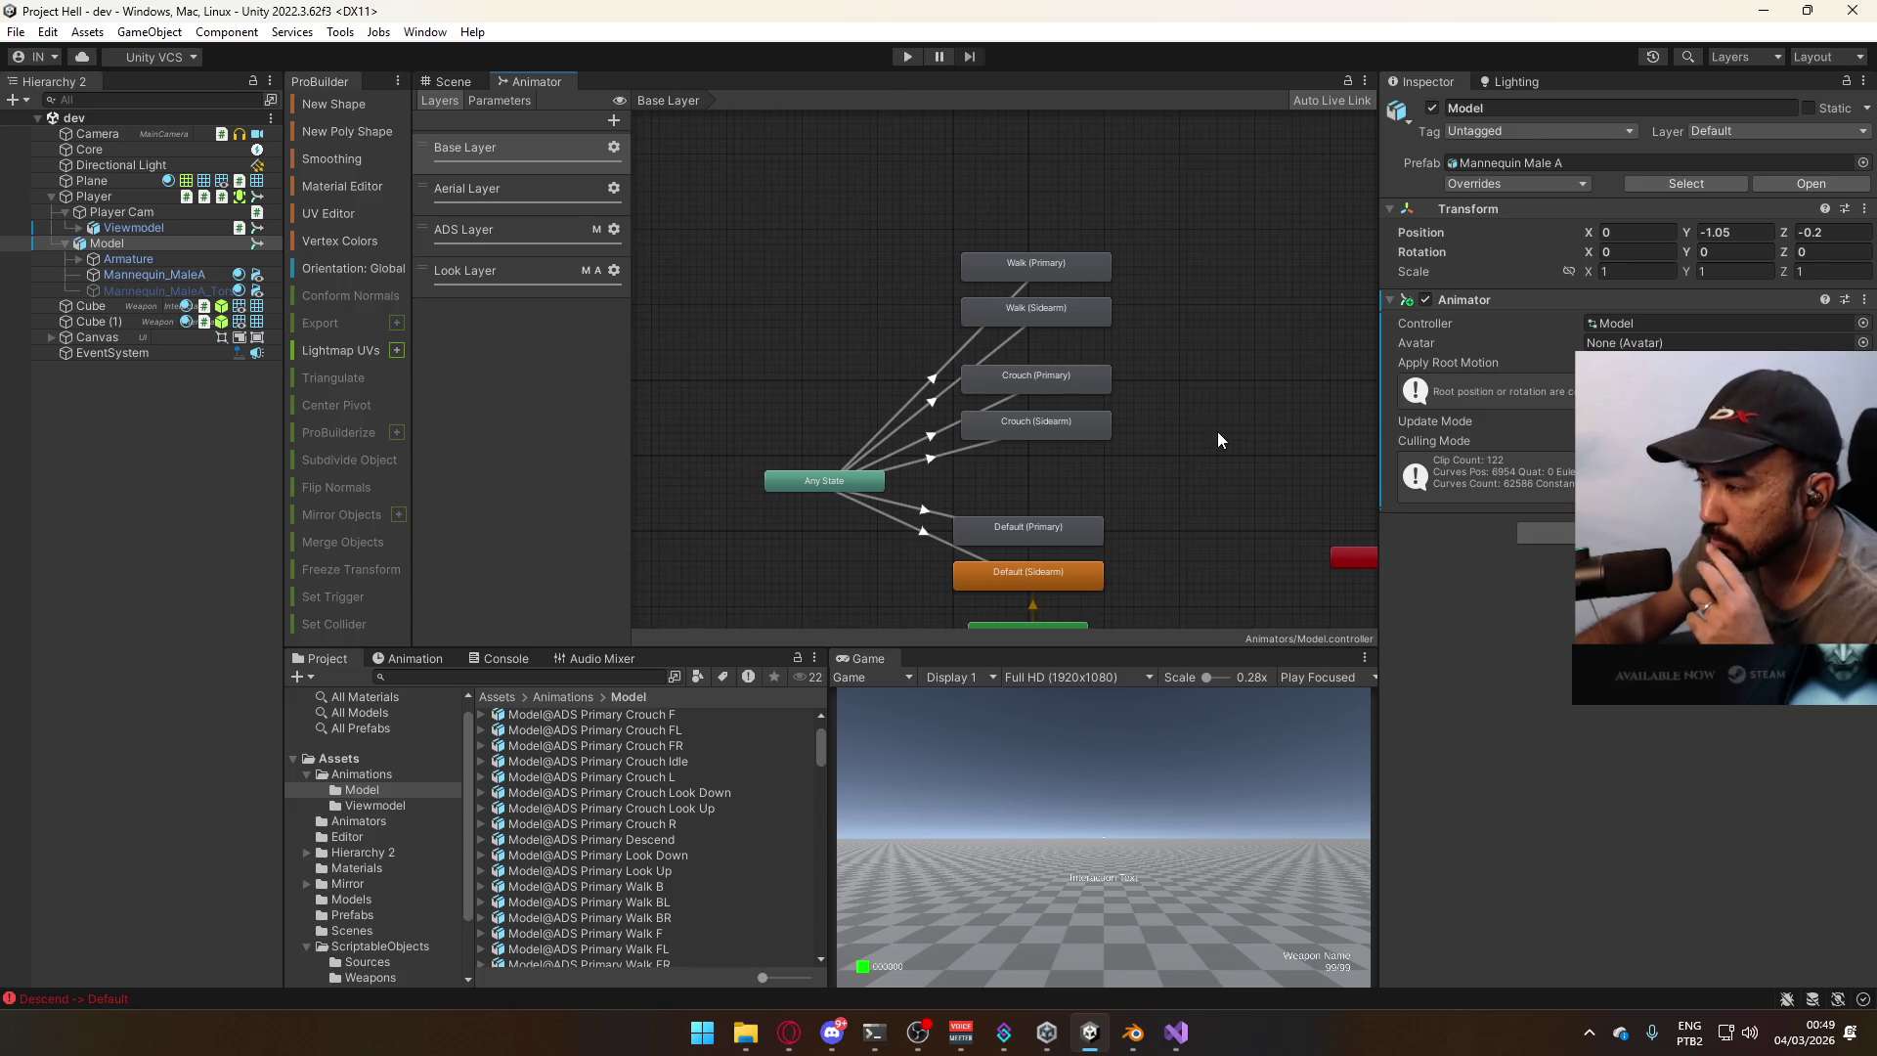
Move Entry and the Default states lower, with Default (Sidearm) beside Default (Primary).
mouse_move(1189, 478)
left_mouse_down()
mouse_move(1140, 555)
mouse_move(1090, 536)
mouse_move(1160, 481)
mouse_move(1082, 557)
left_mouse_up()
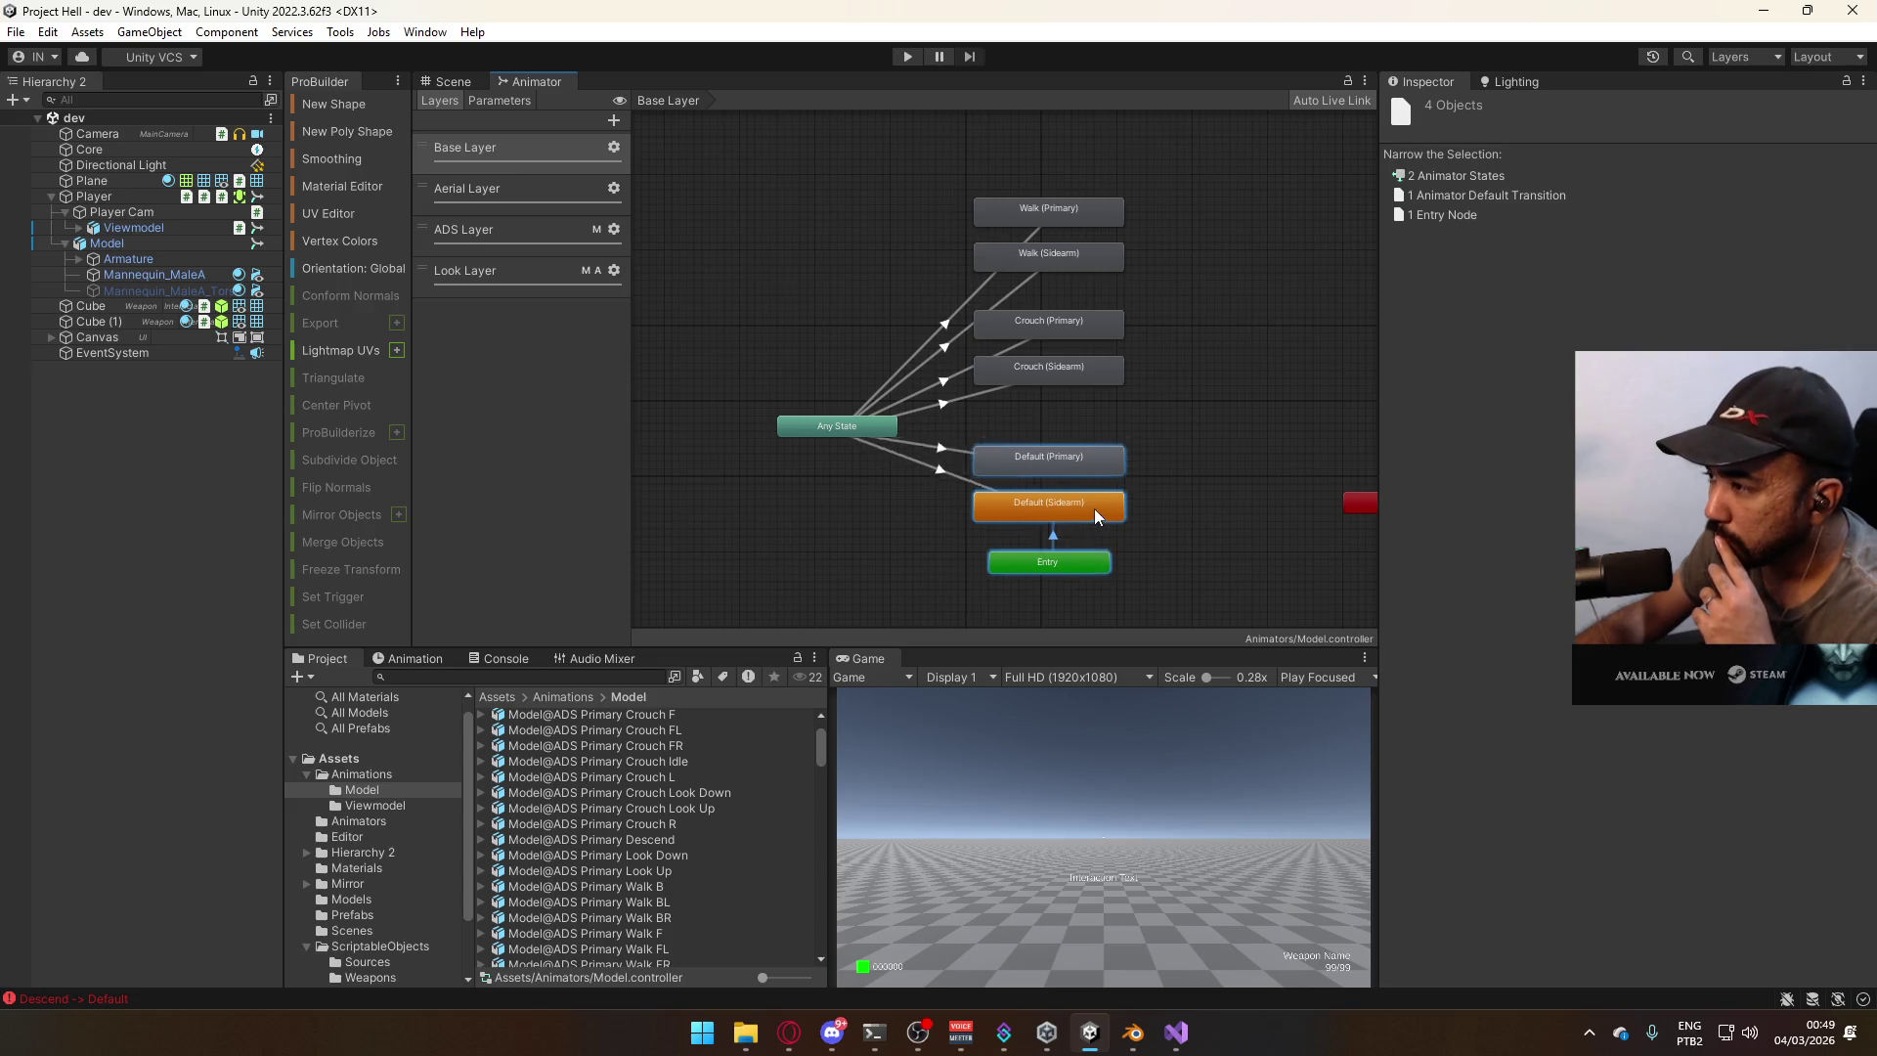
mouse_move(1094, 459)
left_mouse_down()
mouse_move(1091, 490)
mouse_move(1072, 479)
left_mouse_up()
left_click(1070, 496)
left_click_drag(1026, 539, 1034, 530)
left_click_drag(1176, 390, 1061, 471, "shift")
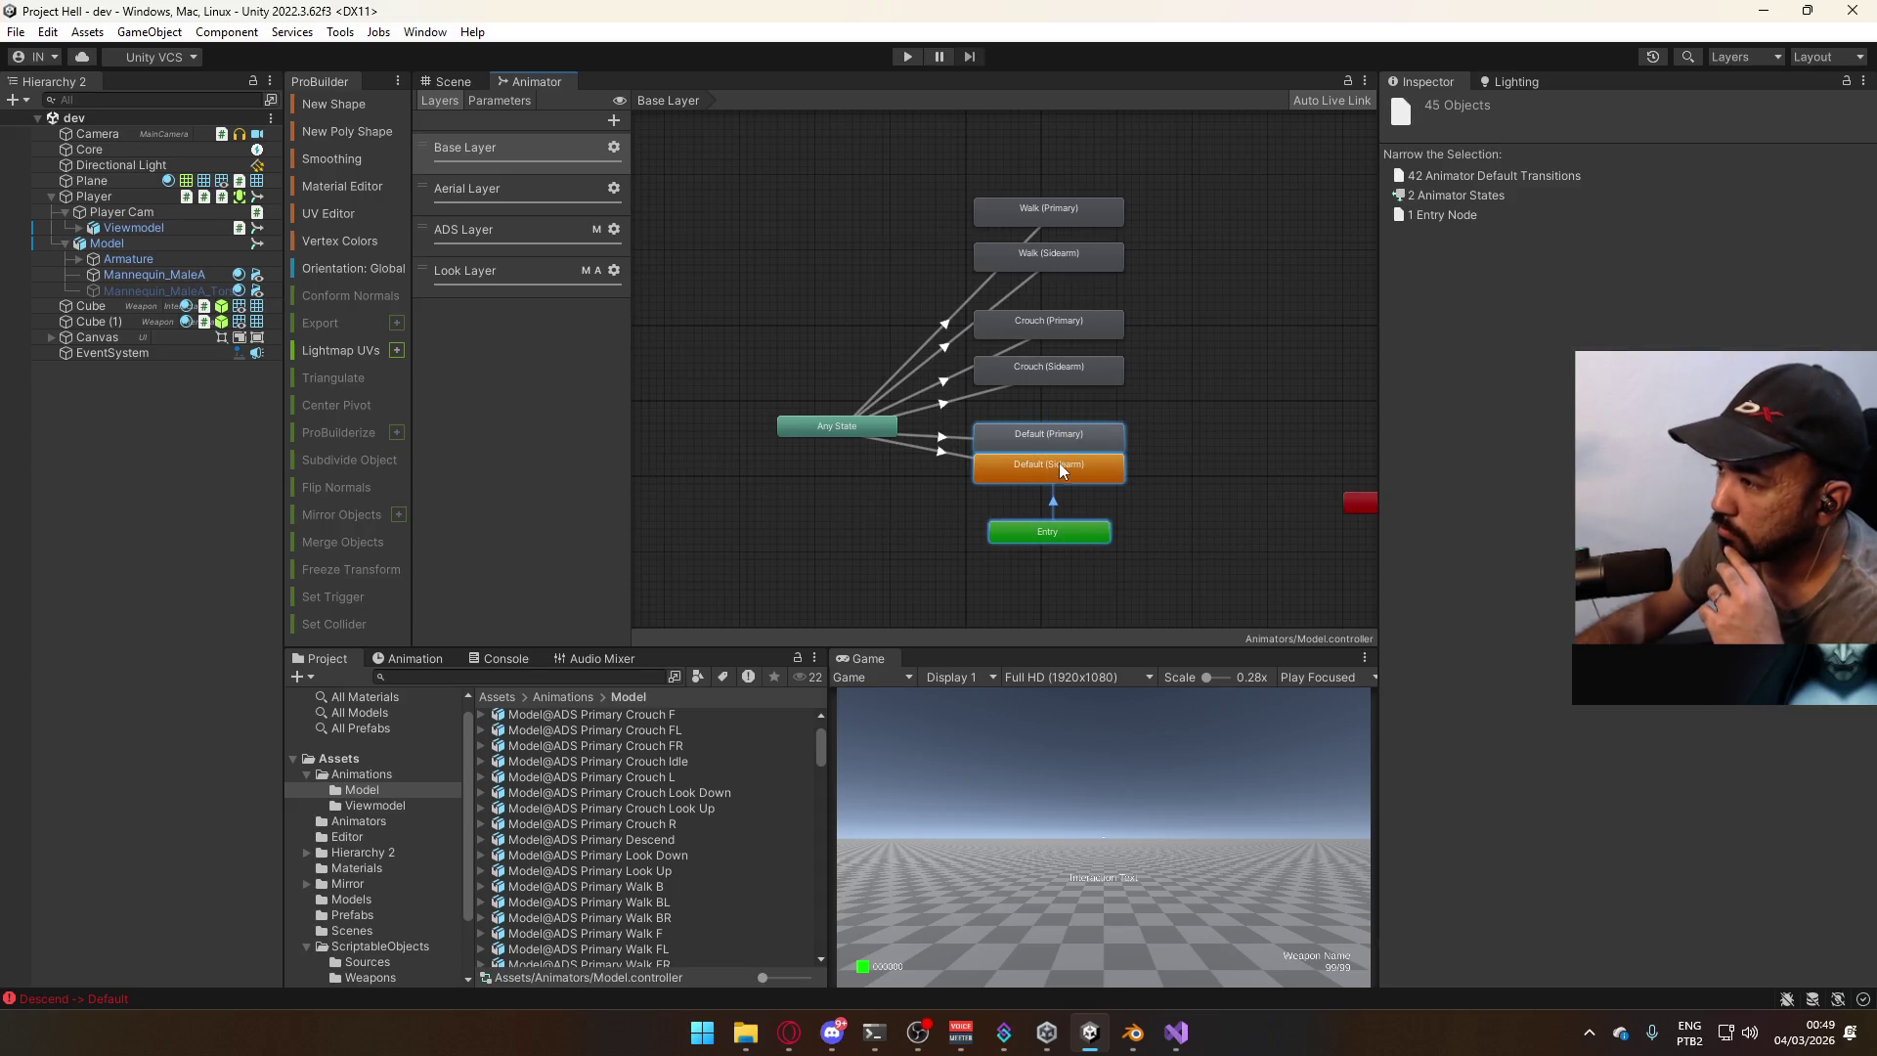
Move Crouch (Sidearm) and Walk (Sidearm) up toward their Primary counterparts.
left_click(1107, 380)
left_click_drag(1089, 372, 1093, 356)
left_click(1084, 262)
left_click_drag(1084, 262, 1089, 244)
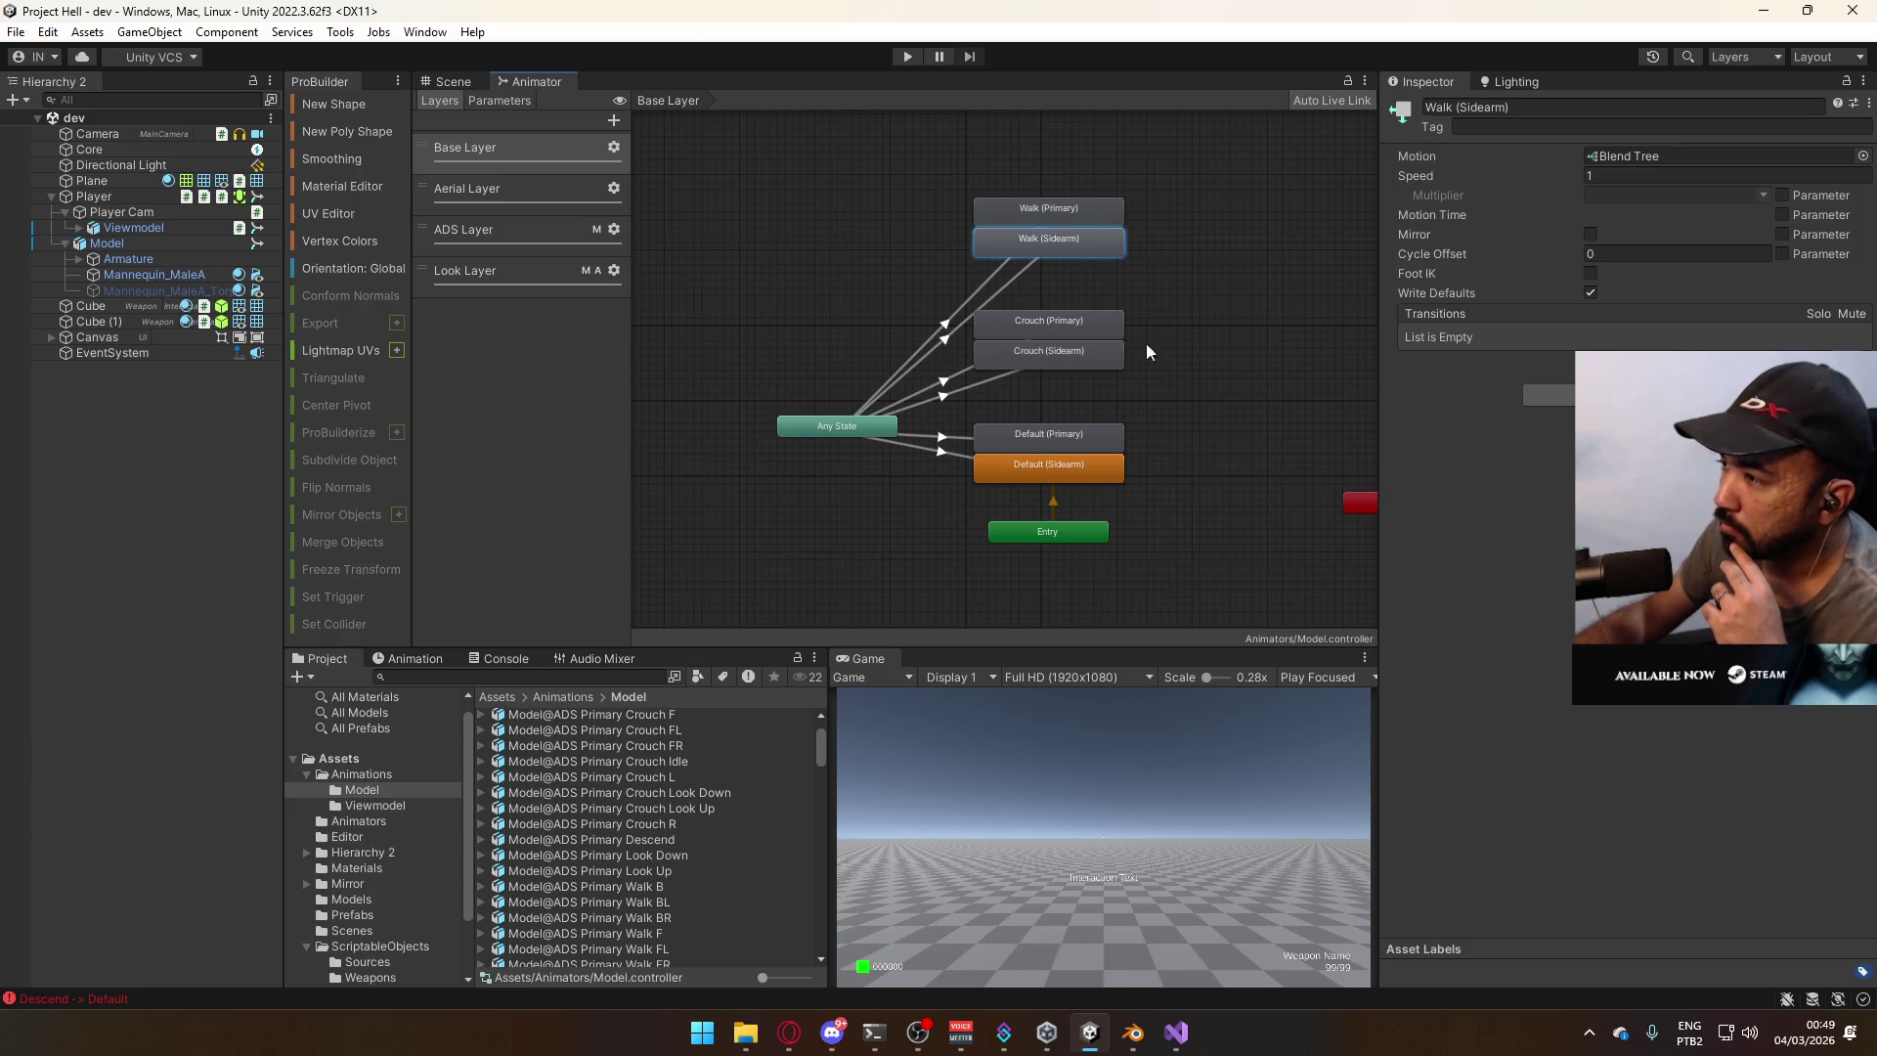
Nudge Entry and the Default states up, and raise both Crouch states.
left_click_drag(1150, 402, 1019, 556)
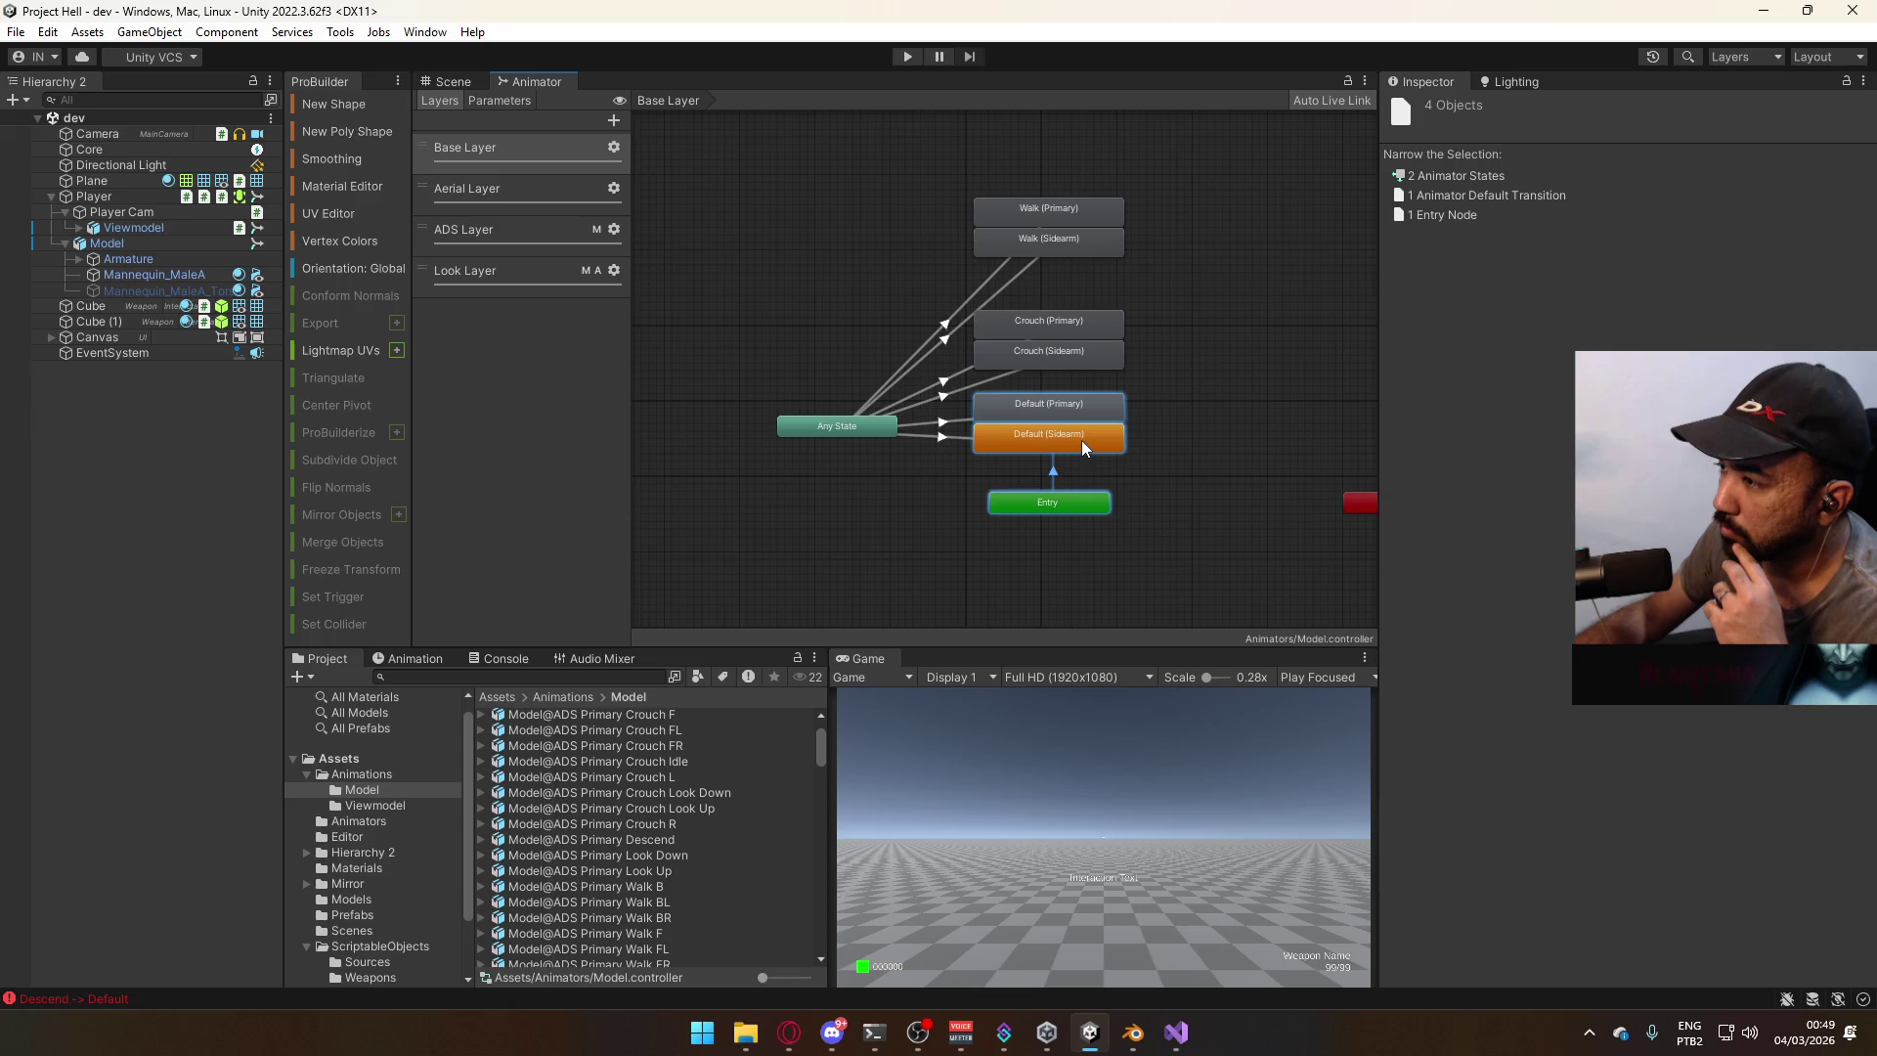
left_click_drag(1082, 440, 1082, 432)
left_click(1132, 350)
left_click_drag(1080, 368, 1081, 366)
left_click_drag(1083, 362, 1087, 349)
left_click_drag(1126, 199, 1083, 249)
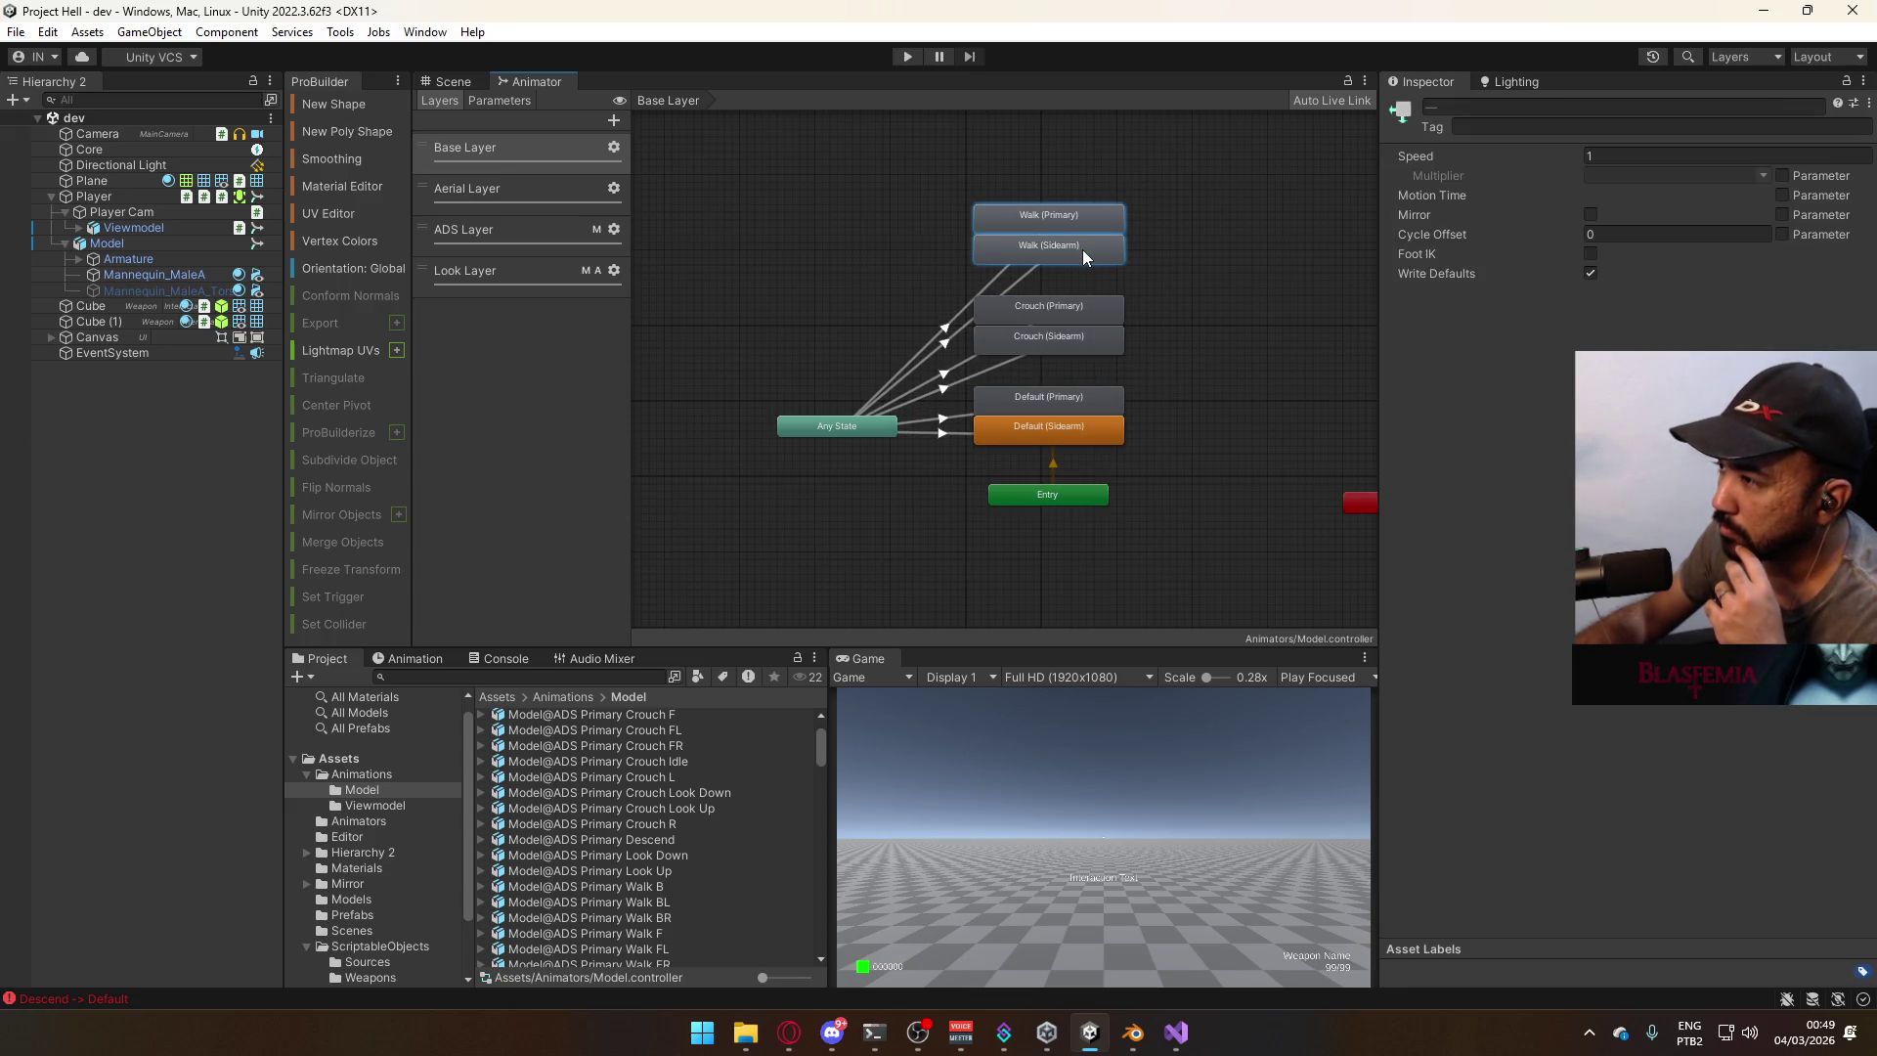
left_click(1194, 293)
Frame the whole state graph and move Any State further left.
scroll(1025, 442, "up", 3)
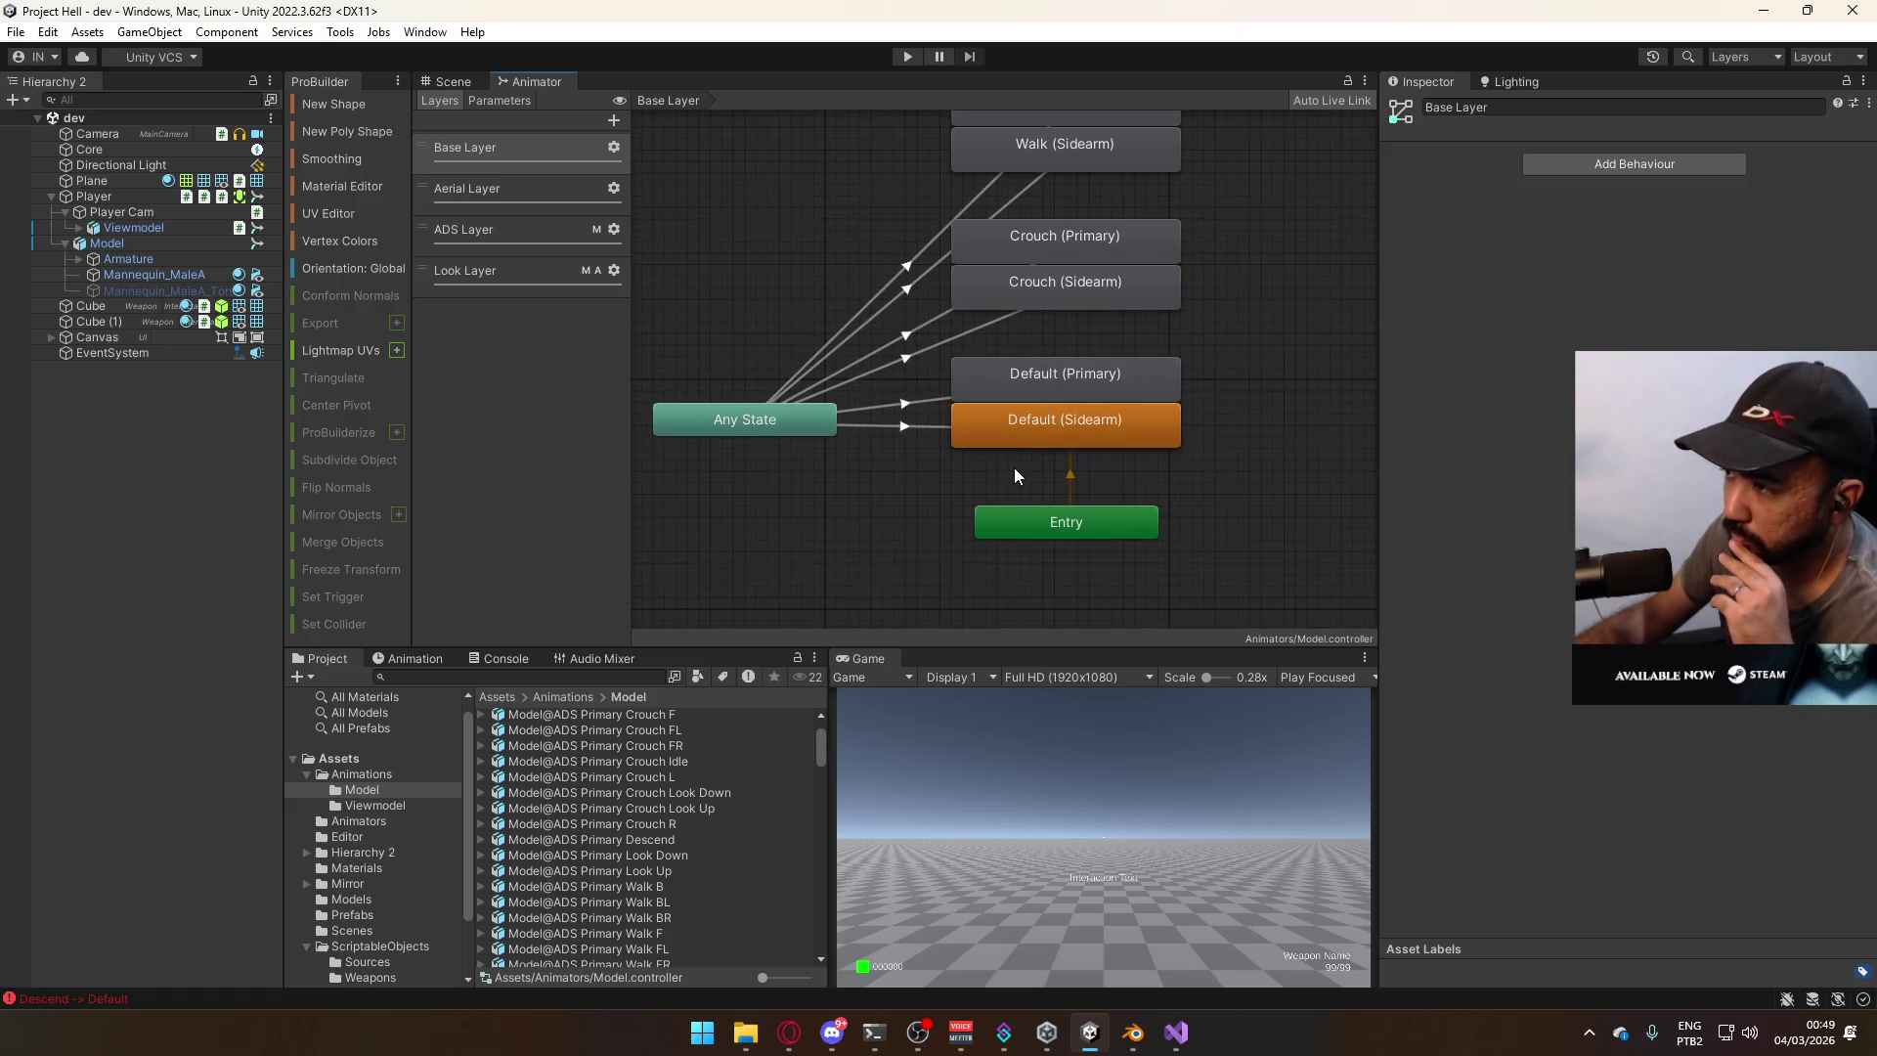
key("a")
scroll(936, 478, "down", 2)
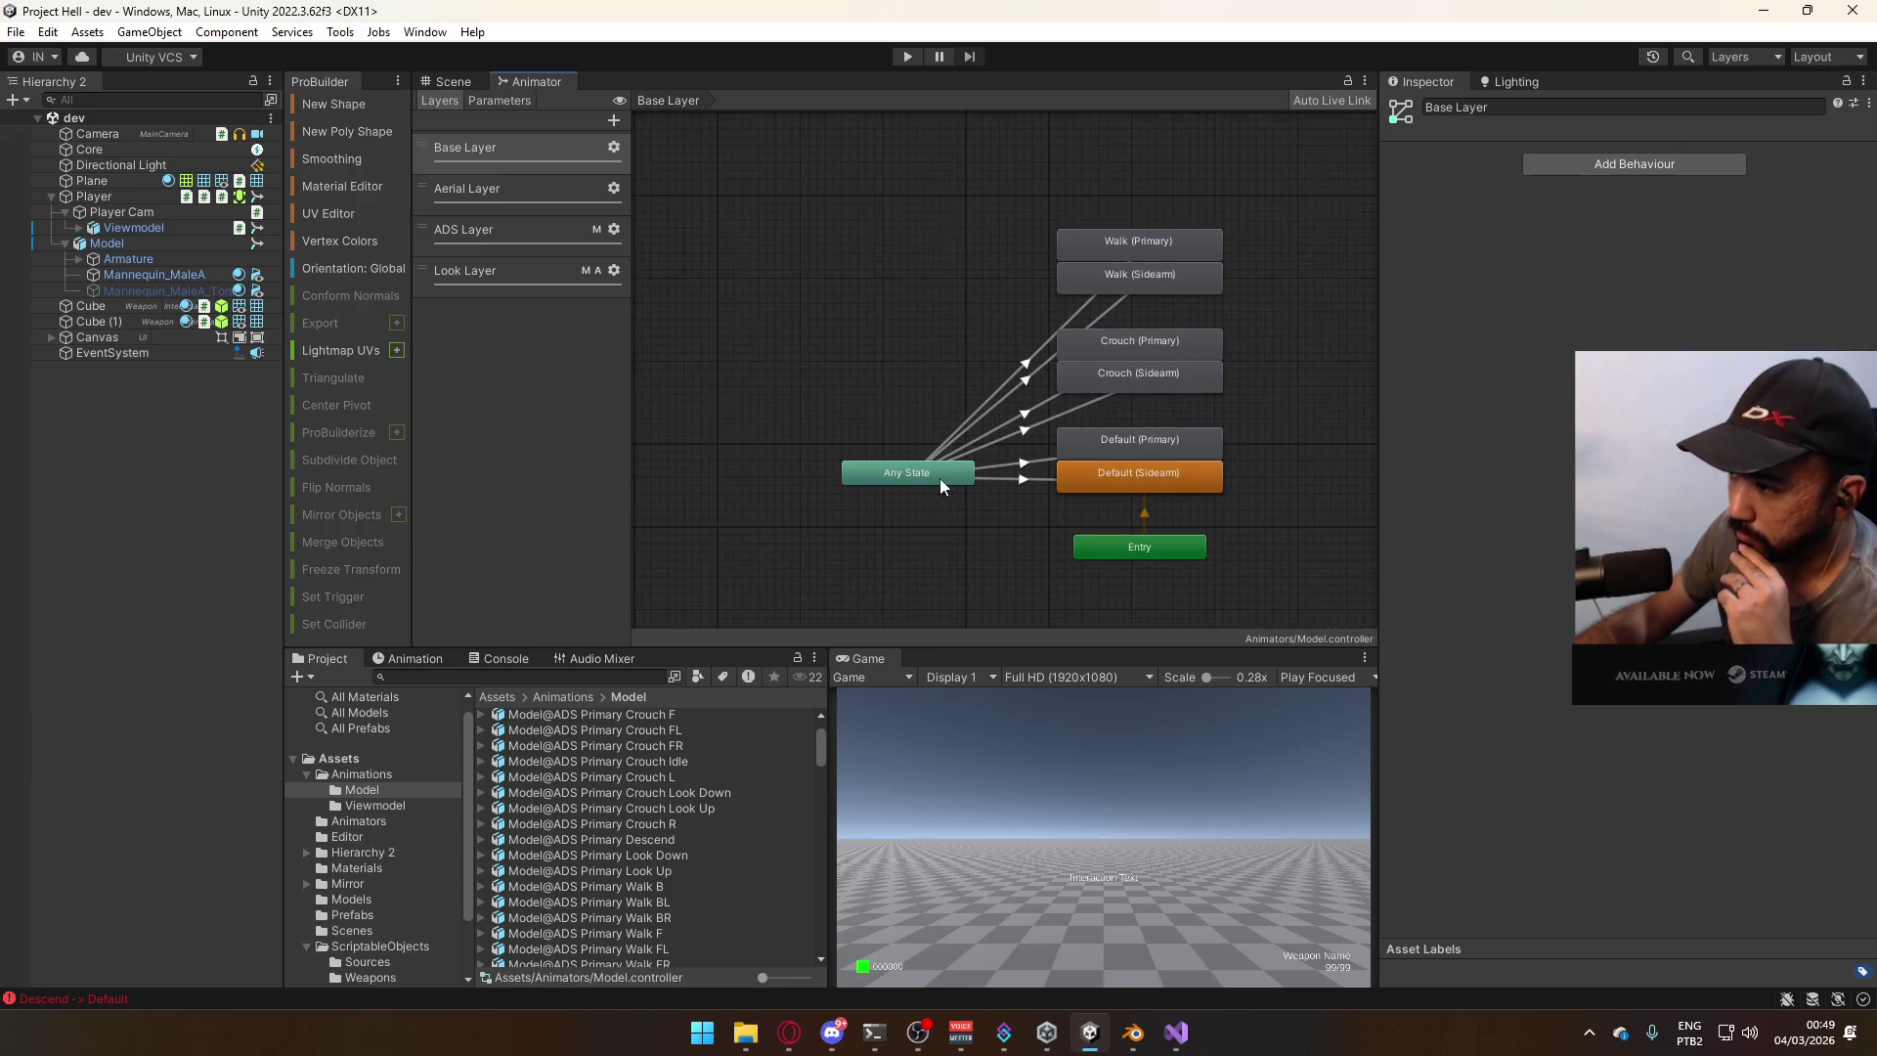
left_click_drag(945, 475, 870, 475)
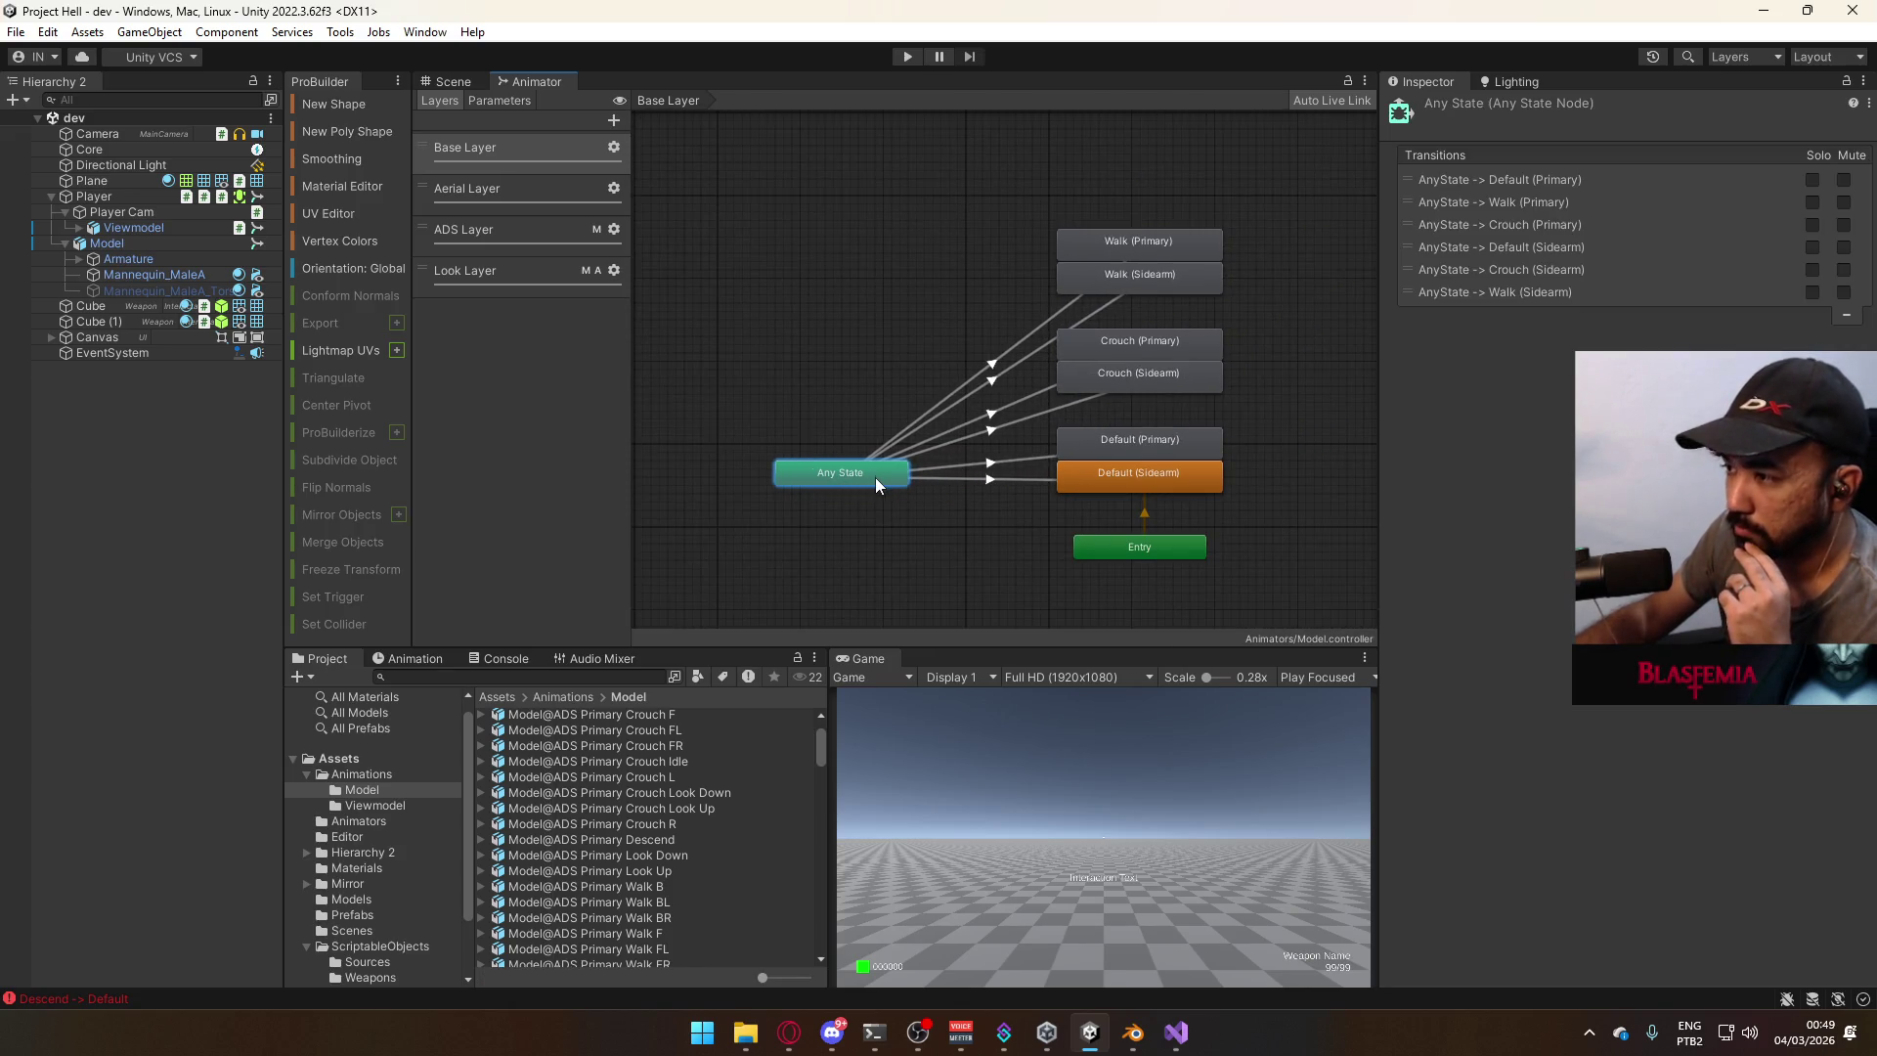
scroll(893, 470, "down", 2)
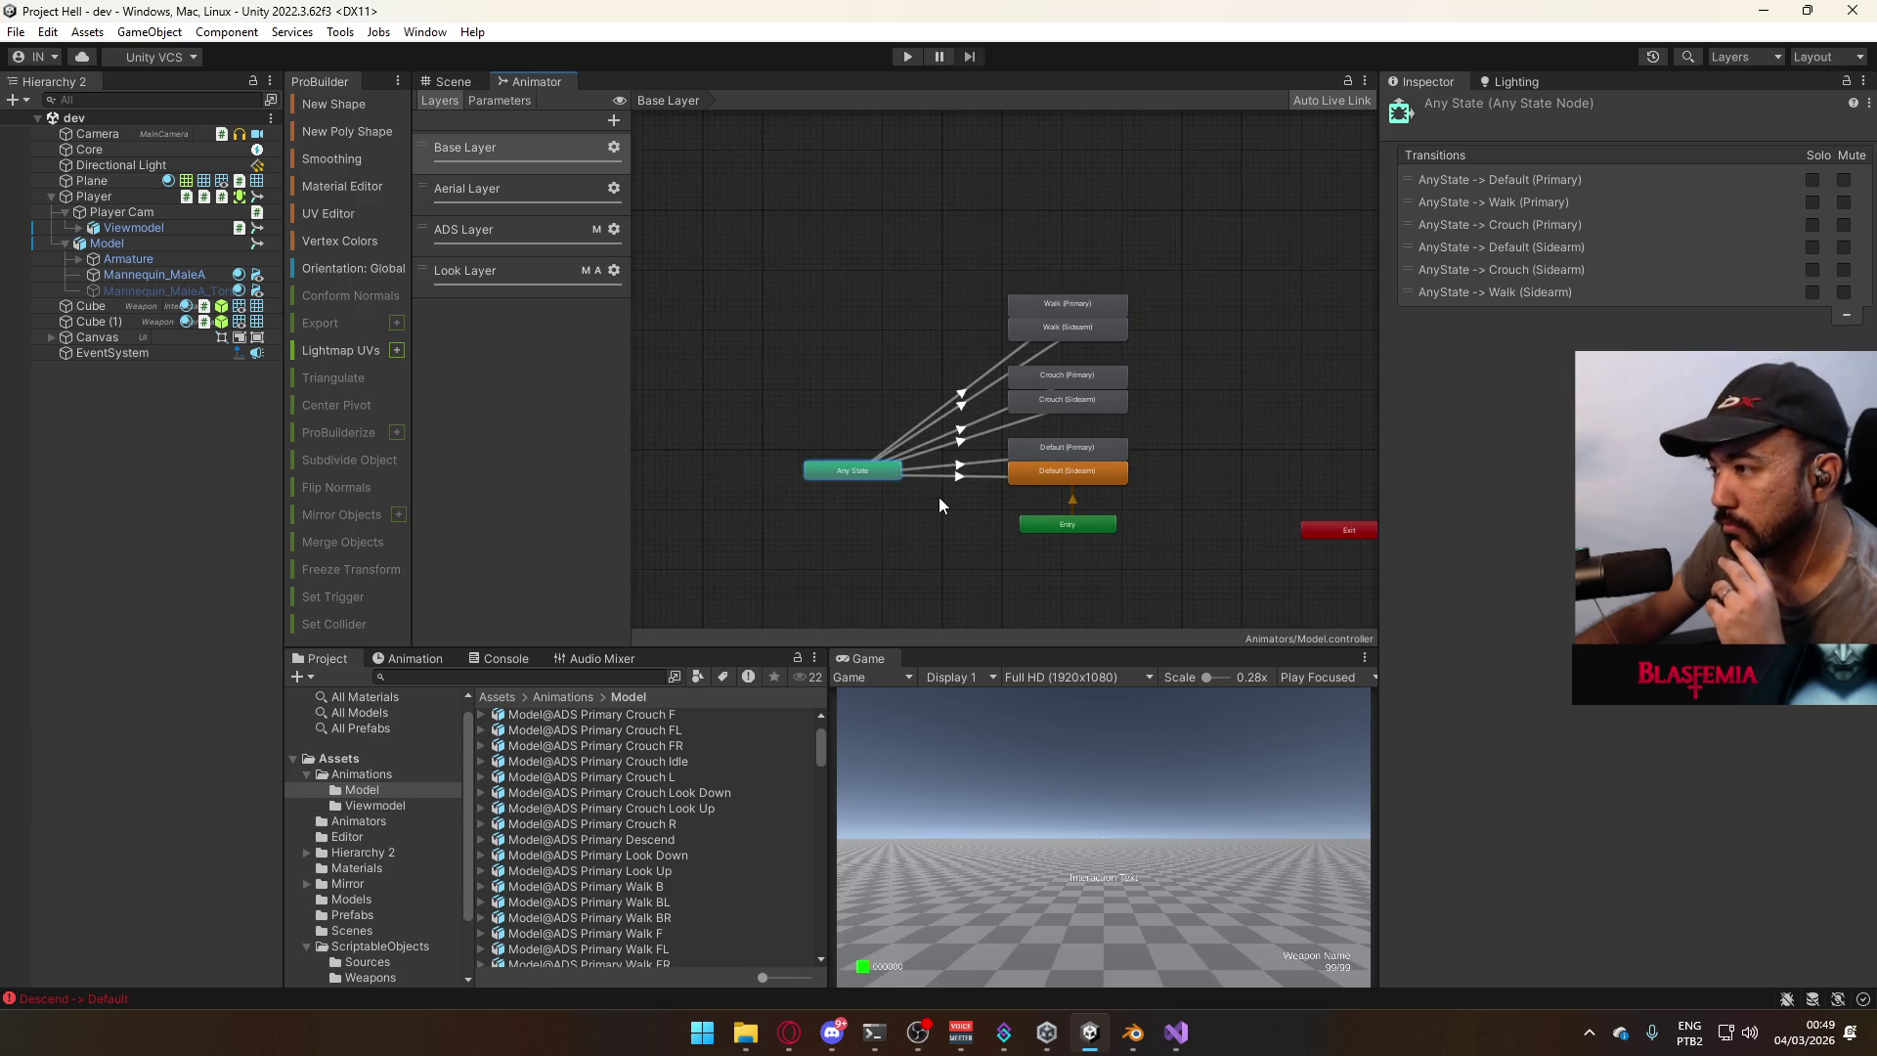
scroll(940, 497, "up", 1)
key("alt+Tab")
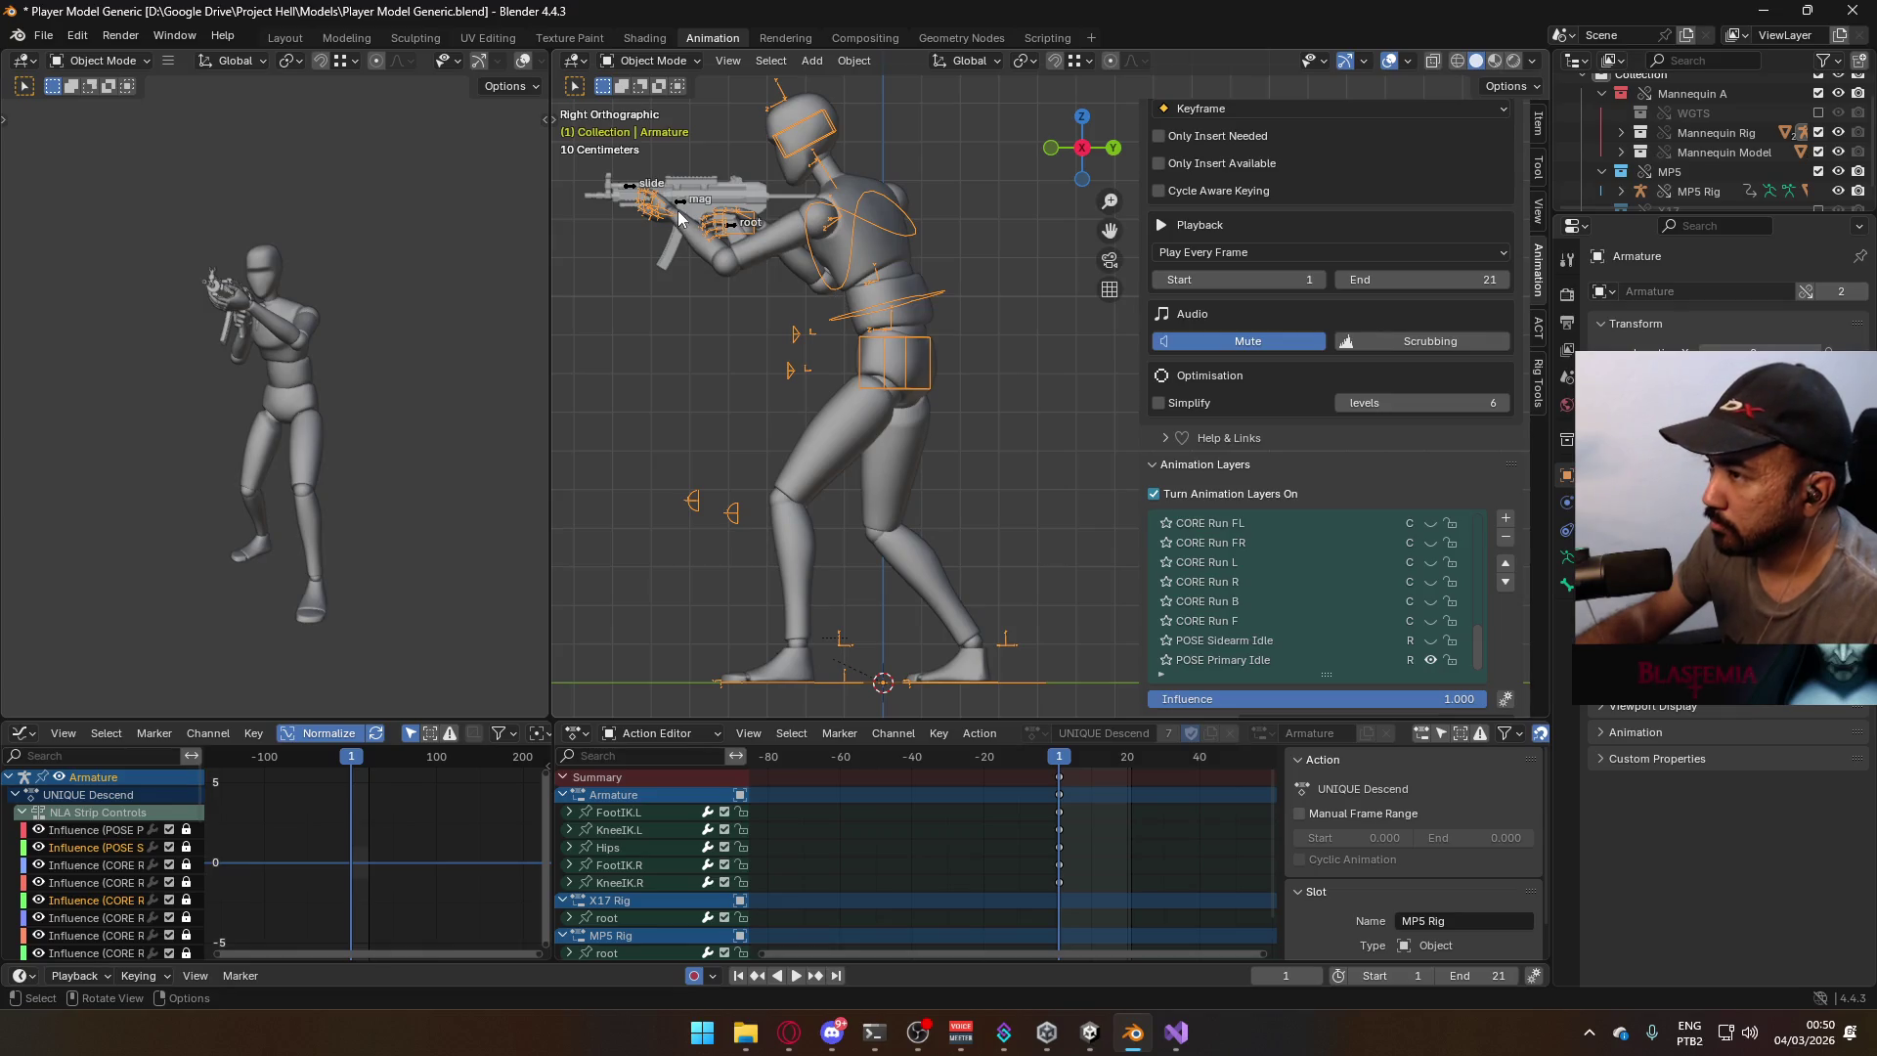
Make CORE Sprint the active animation layer on the armature and on the MP5 Rig.
scroll(1375, 634, "up", 10)
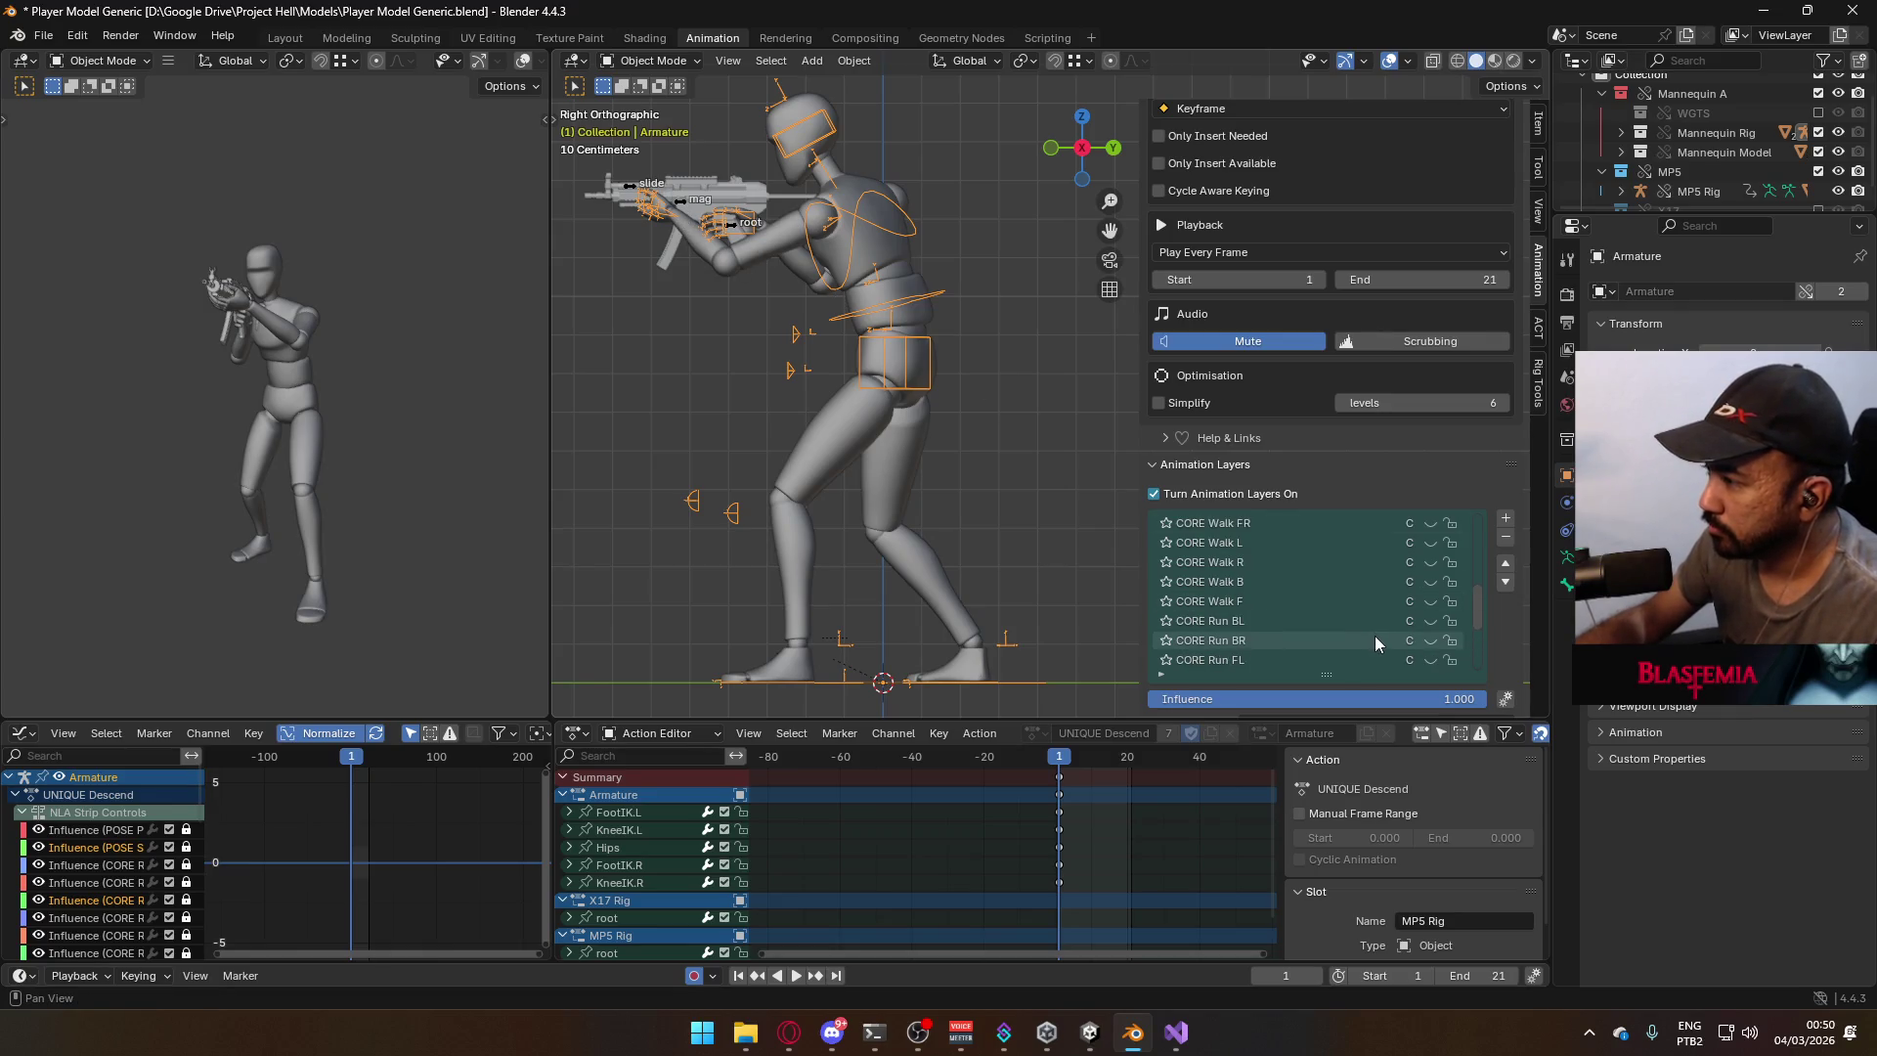
scroll(1387, 631, "up", 3)
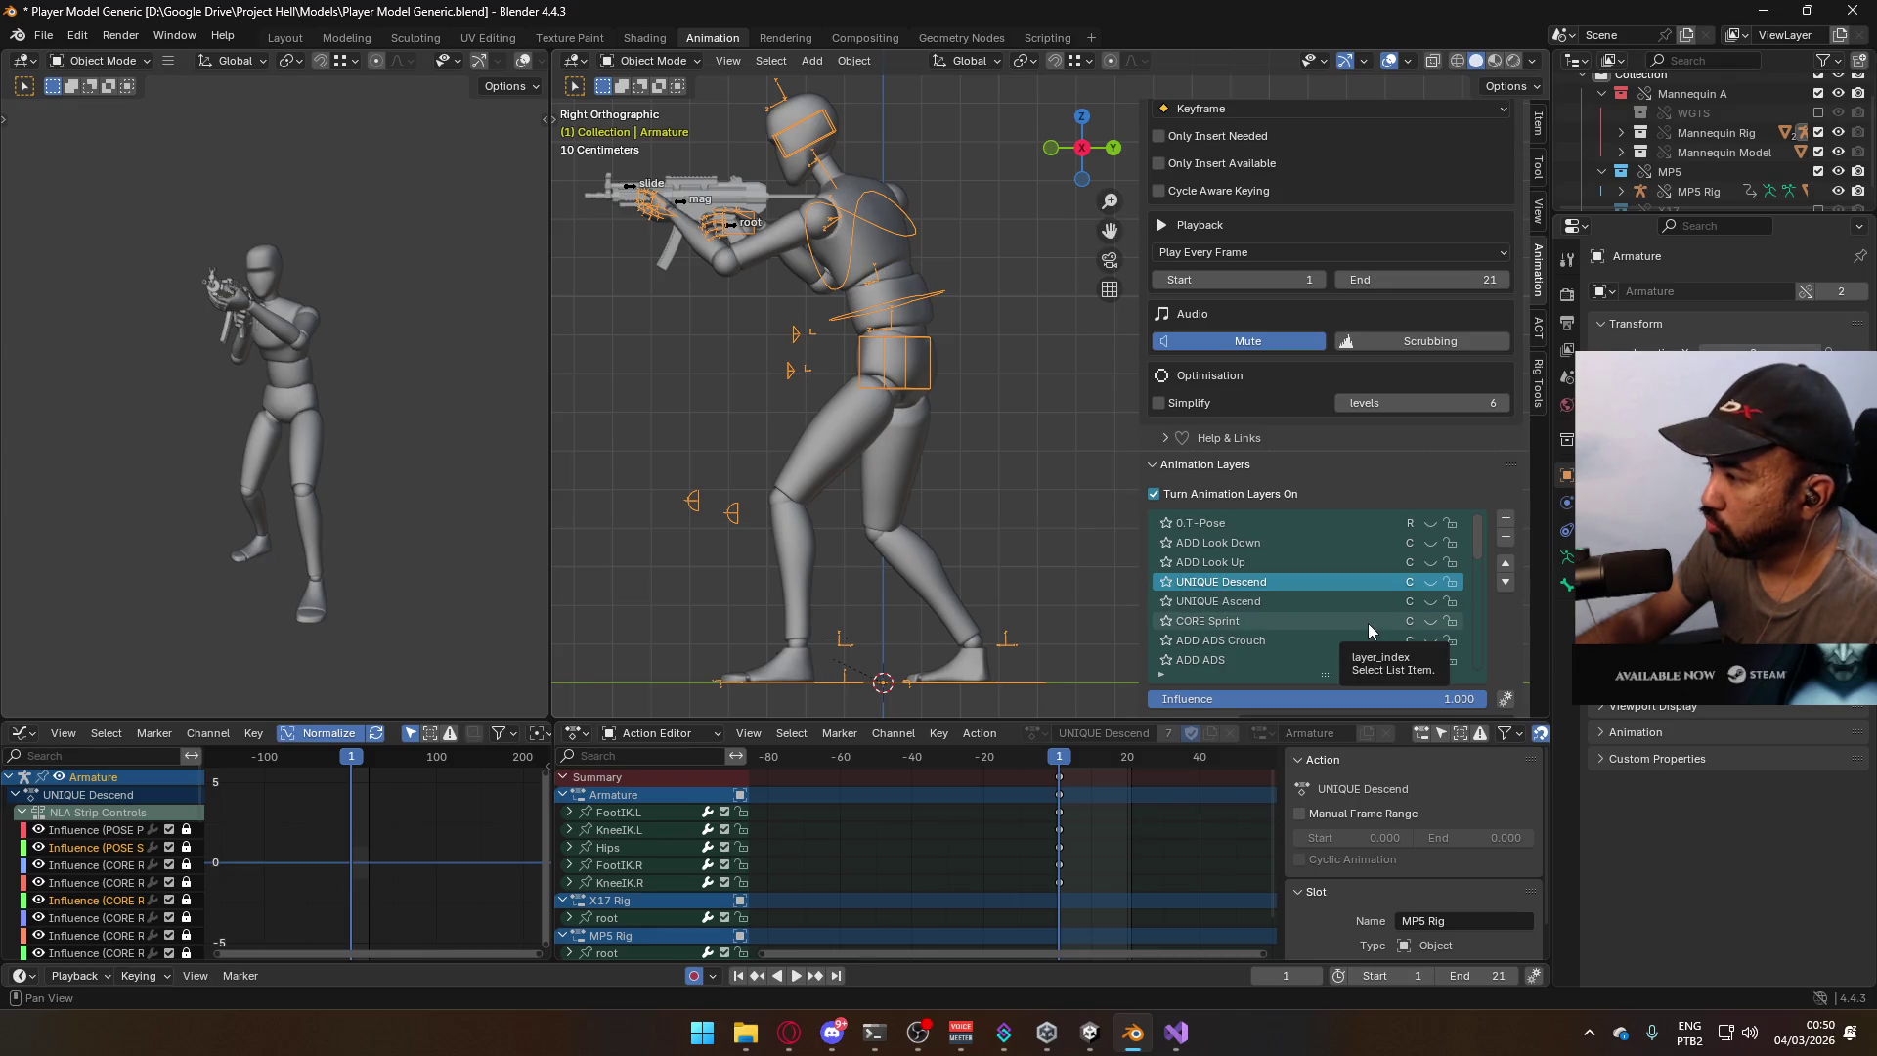
left_click(1369, 624)
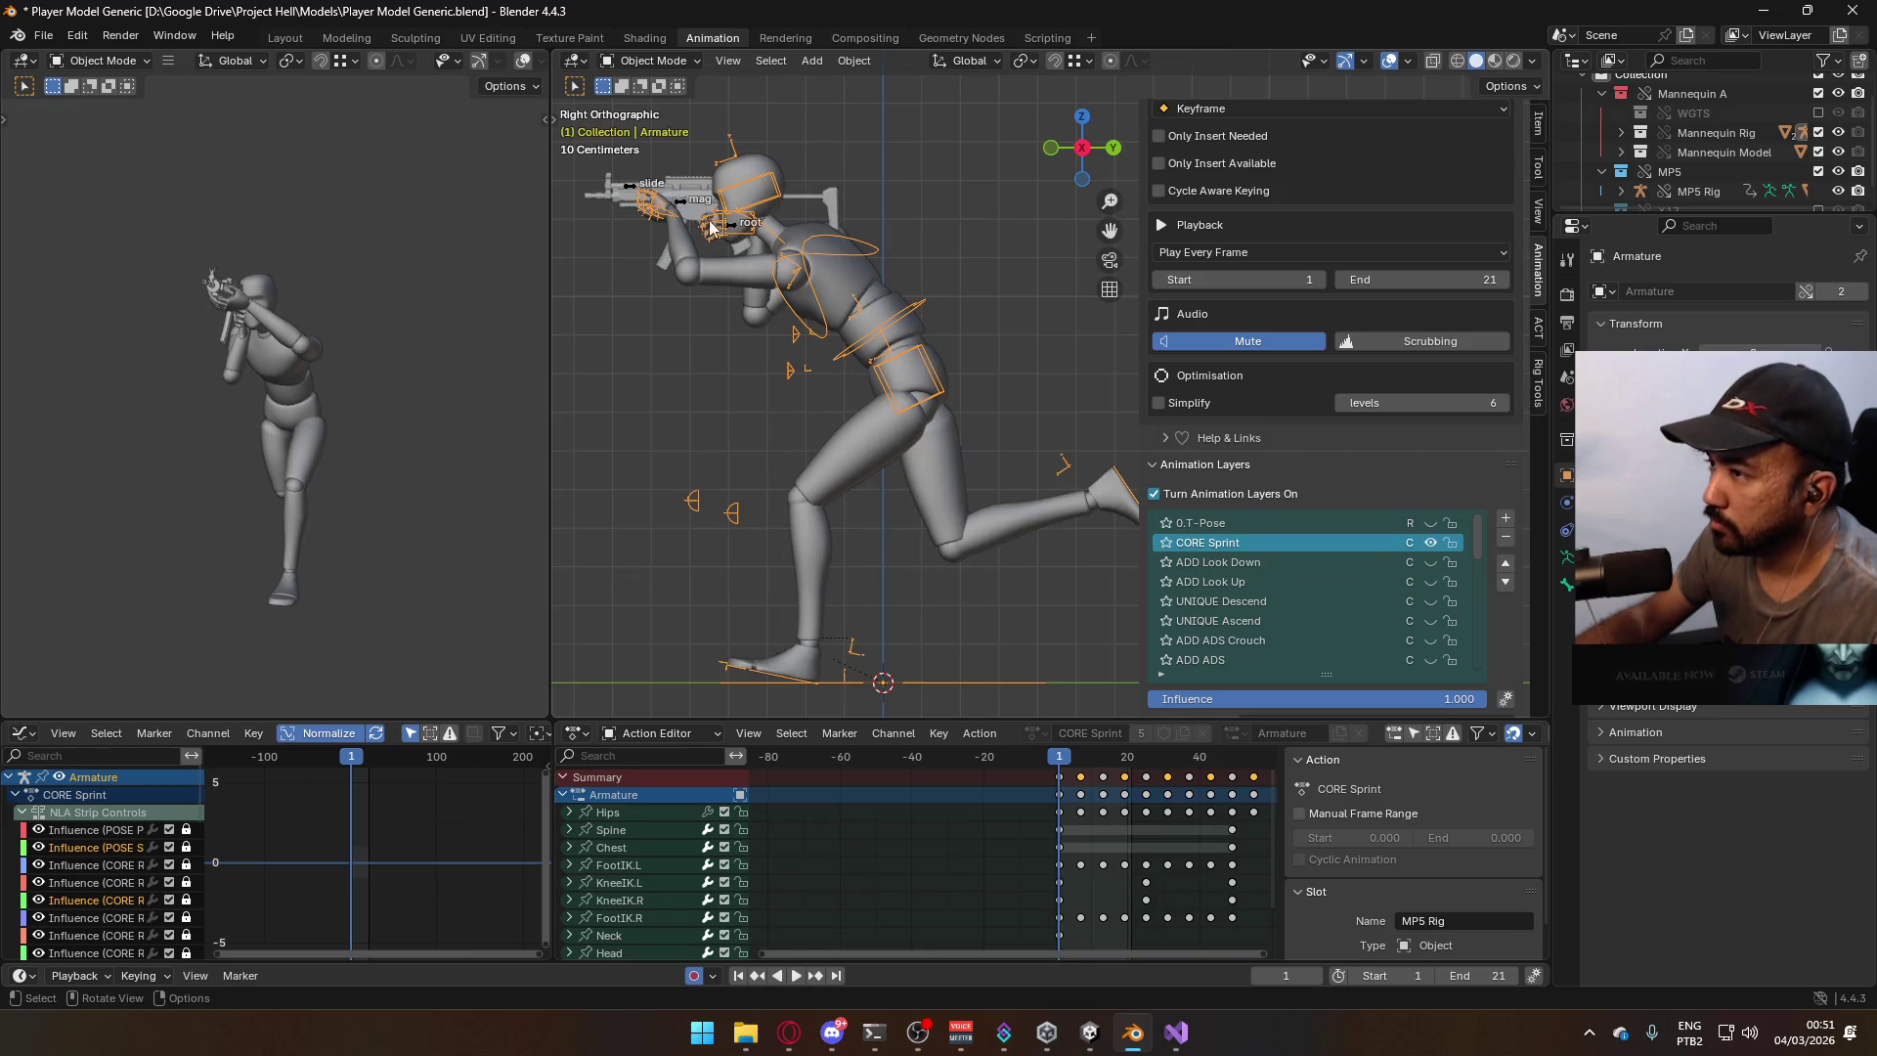
left_click(683, 210)
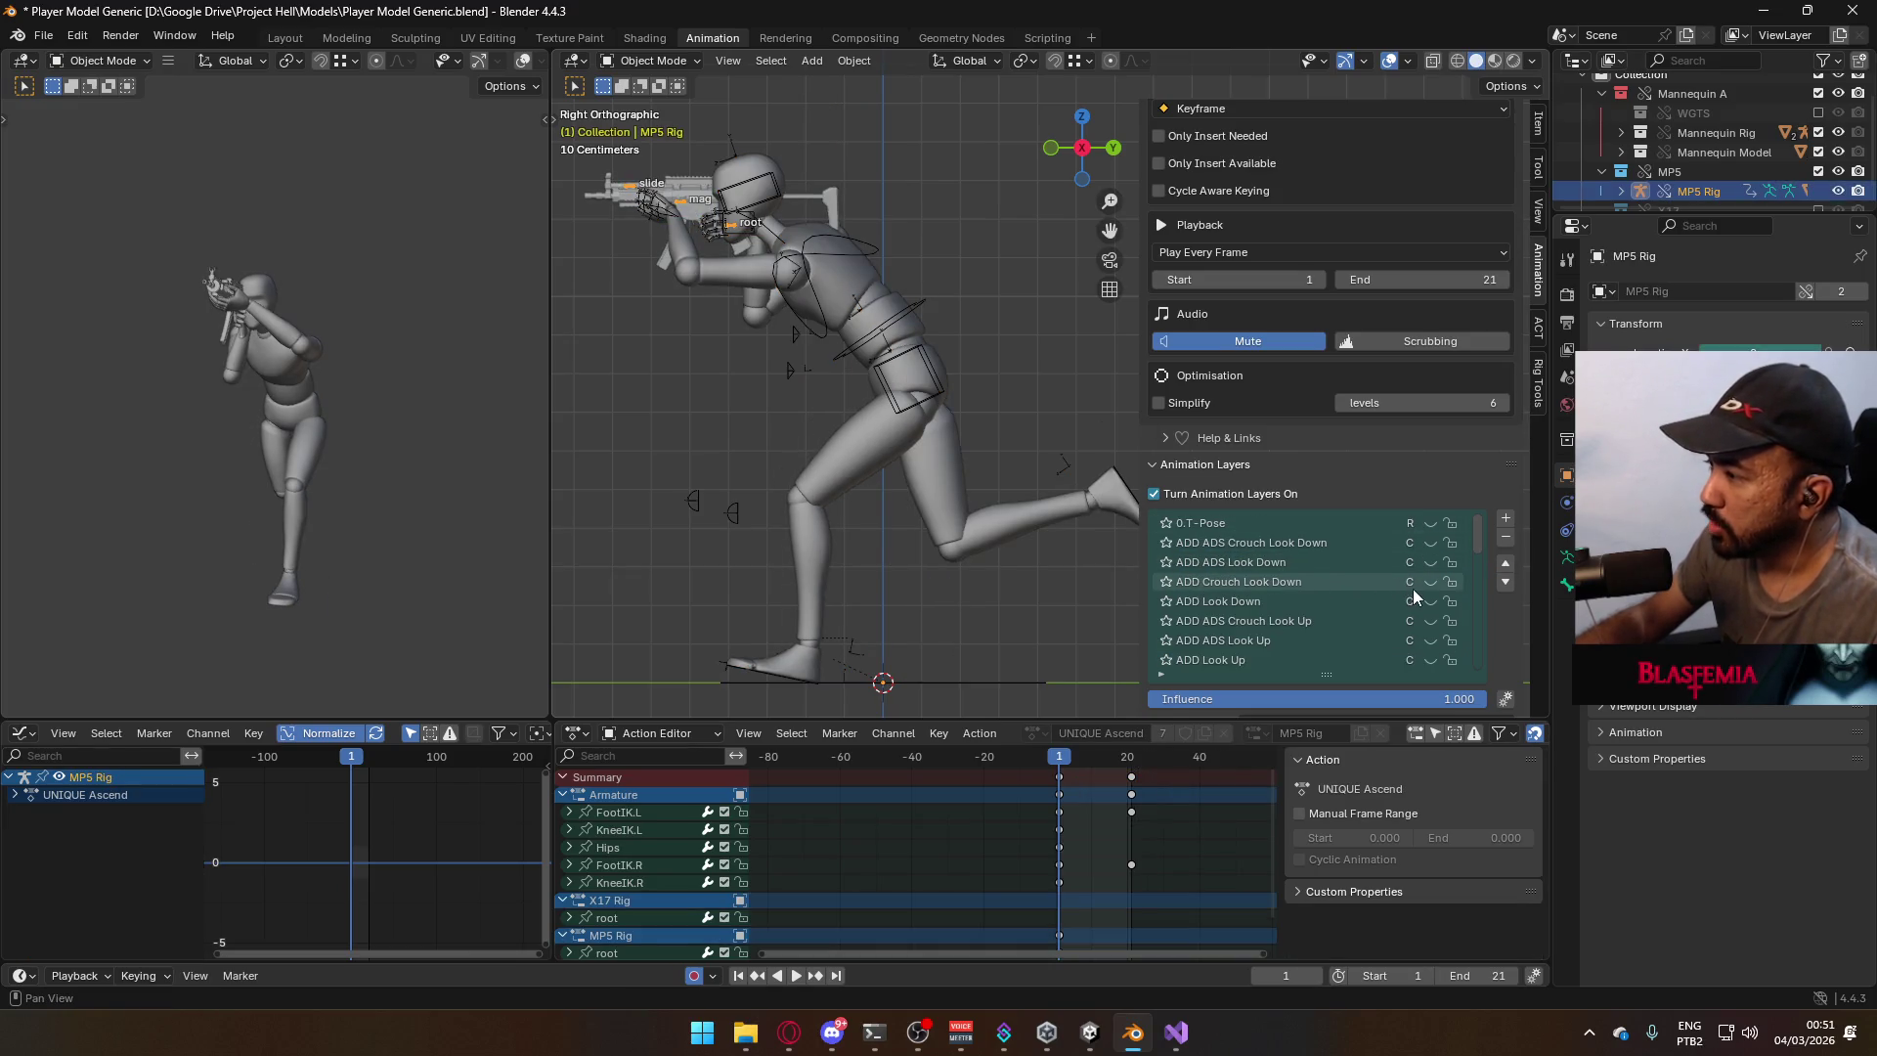
scroll(1441, 589, "down", 6)
left_click(1369, 602)
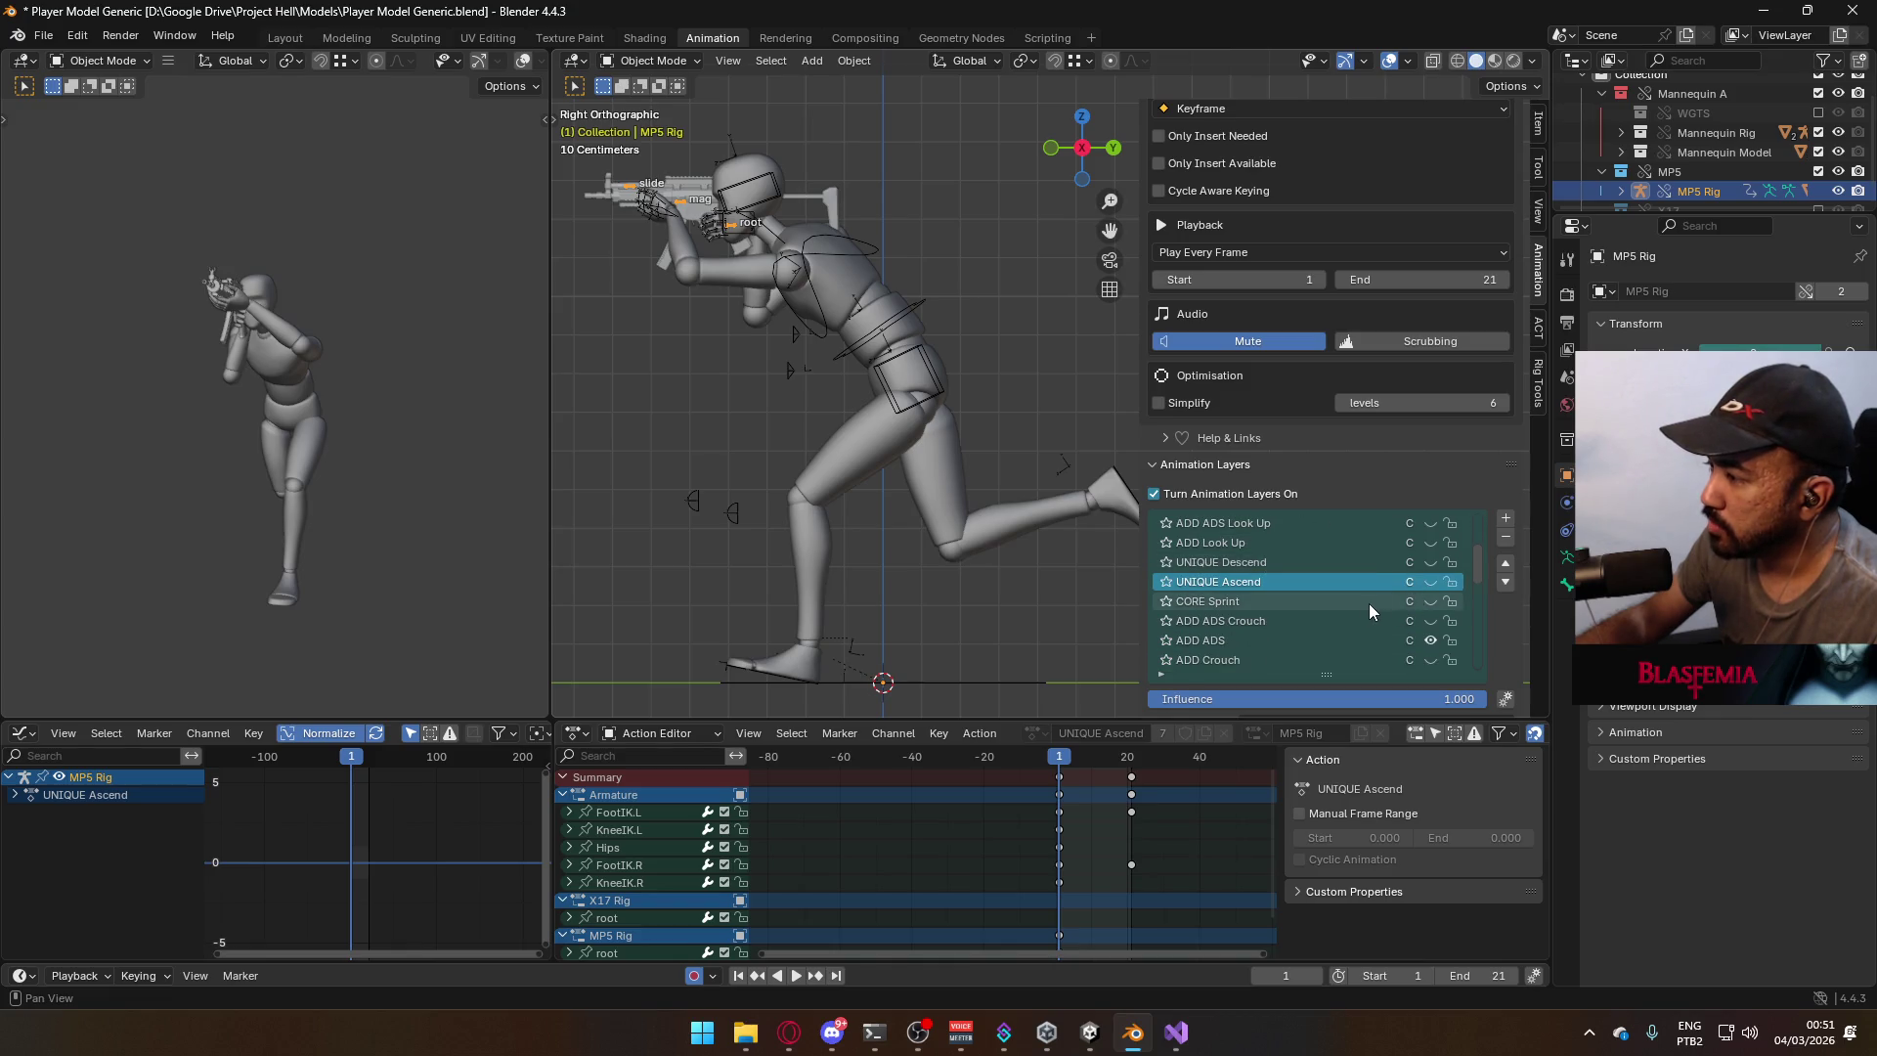
Move the MP5 Rig's CORE Sprint layer to just below 0.T-Pose and enable it.
left_click(1506, 564)
left_click(1505, 564)
left_click(1506, 564)
left_click(1506, 568)
left_click(1506, 567)
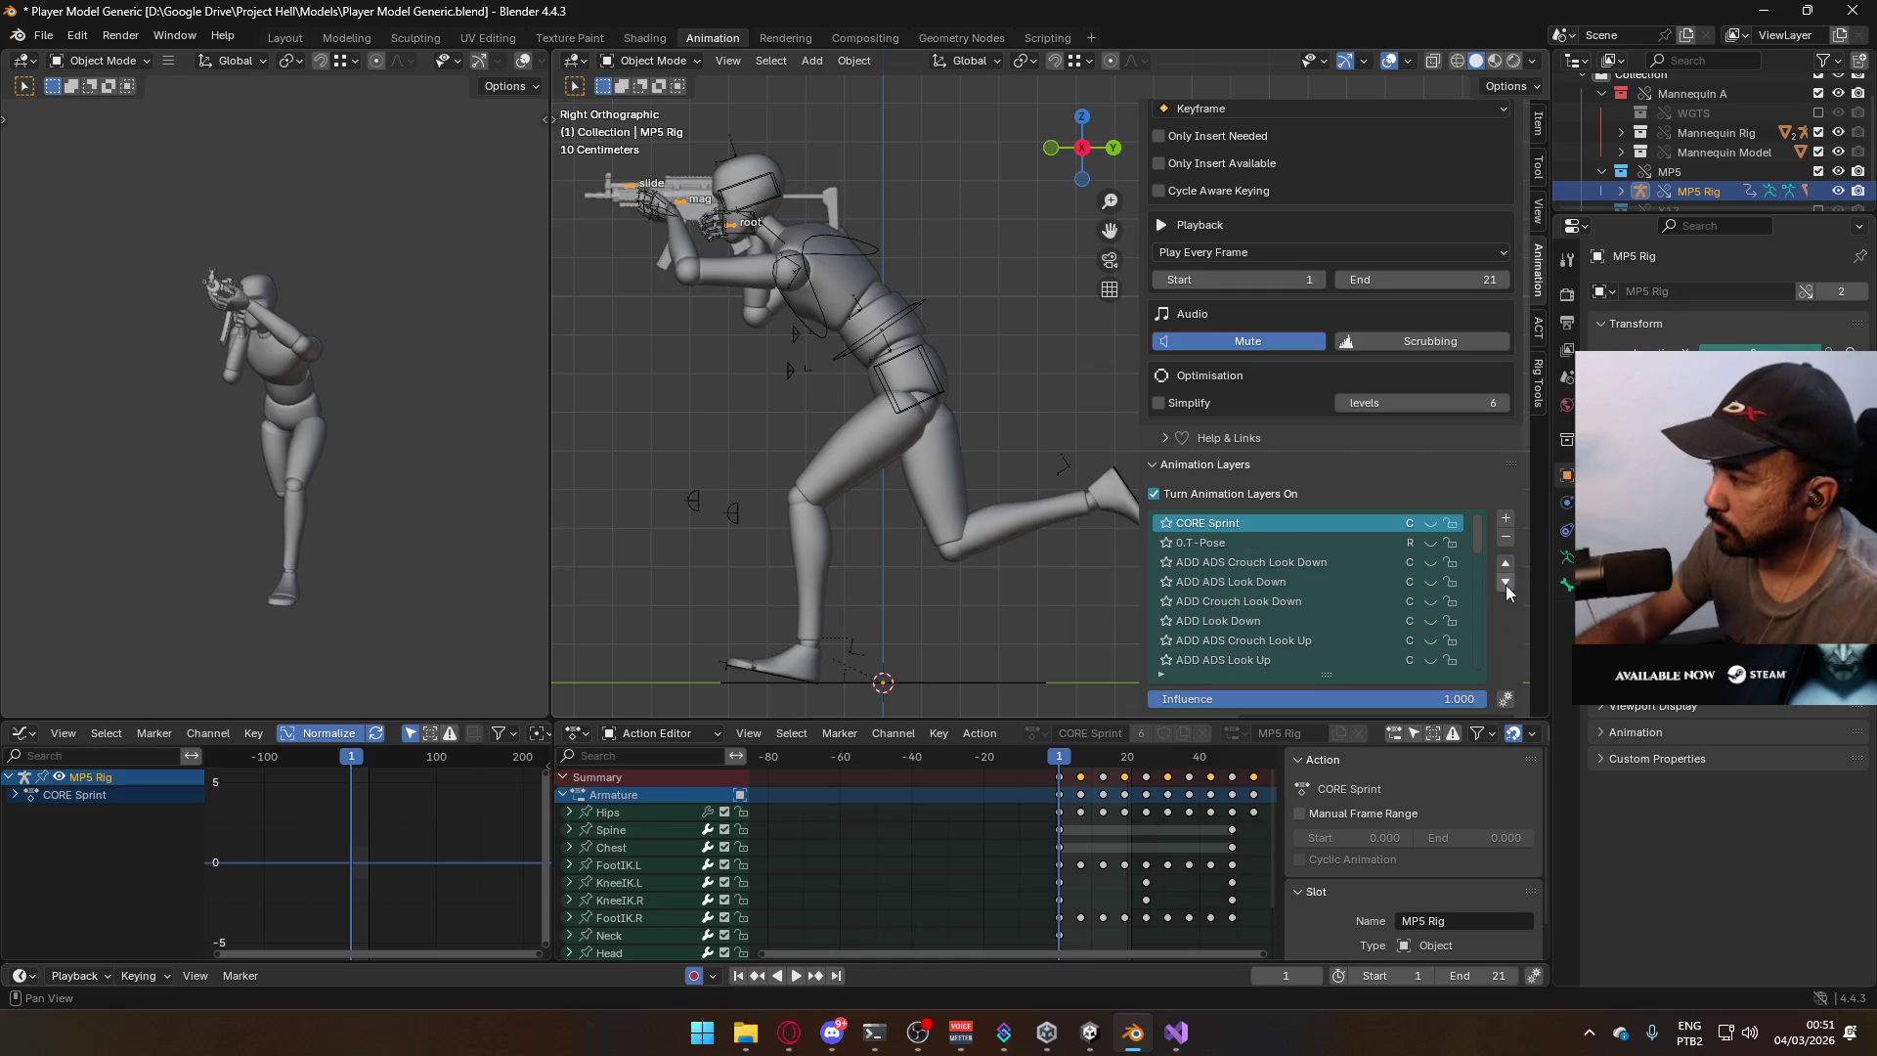
left_click(1507, 585)
left_click(1429, 544)
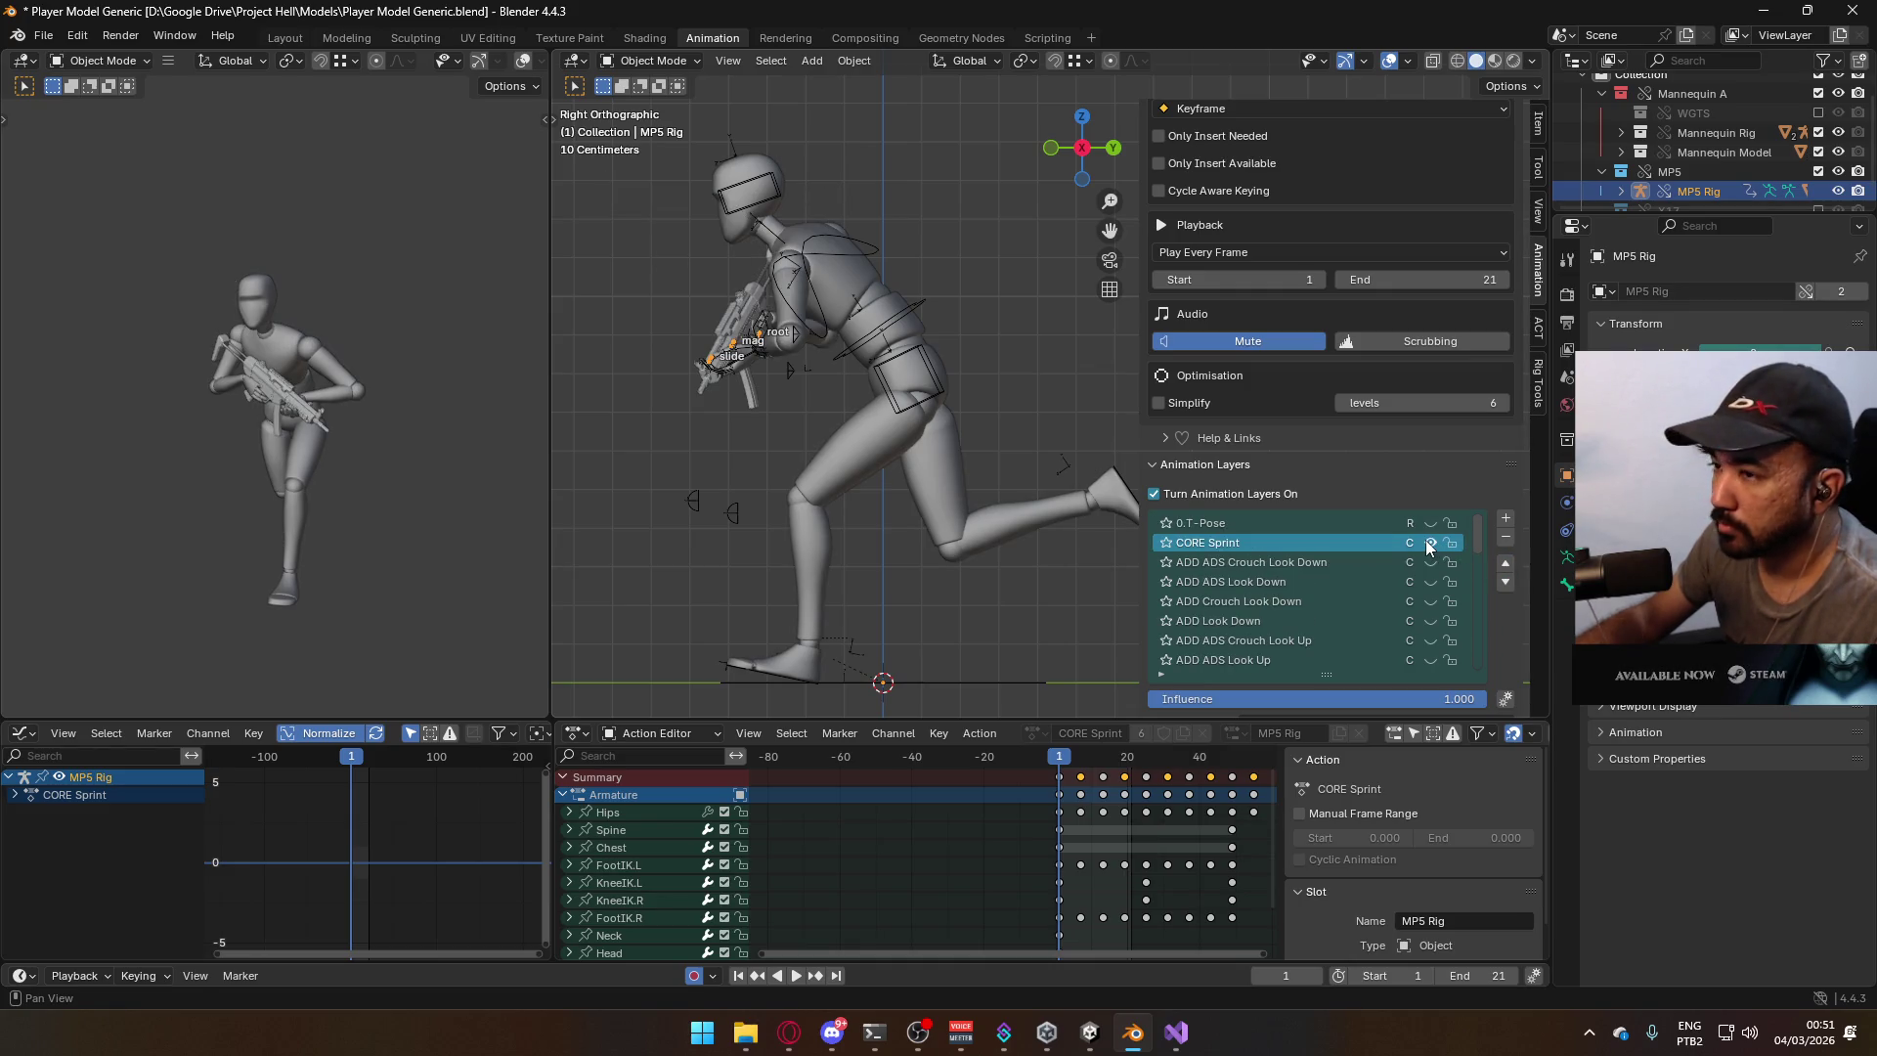
Reselect the armature, view it from the front, and scrub the sprint to frame 50.
left_click(817, 243)
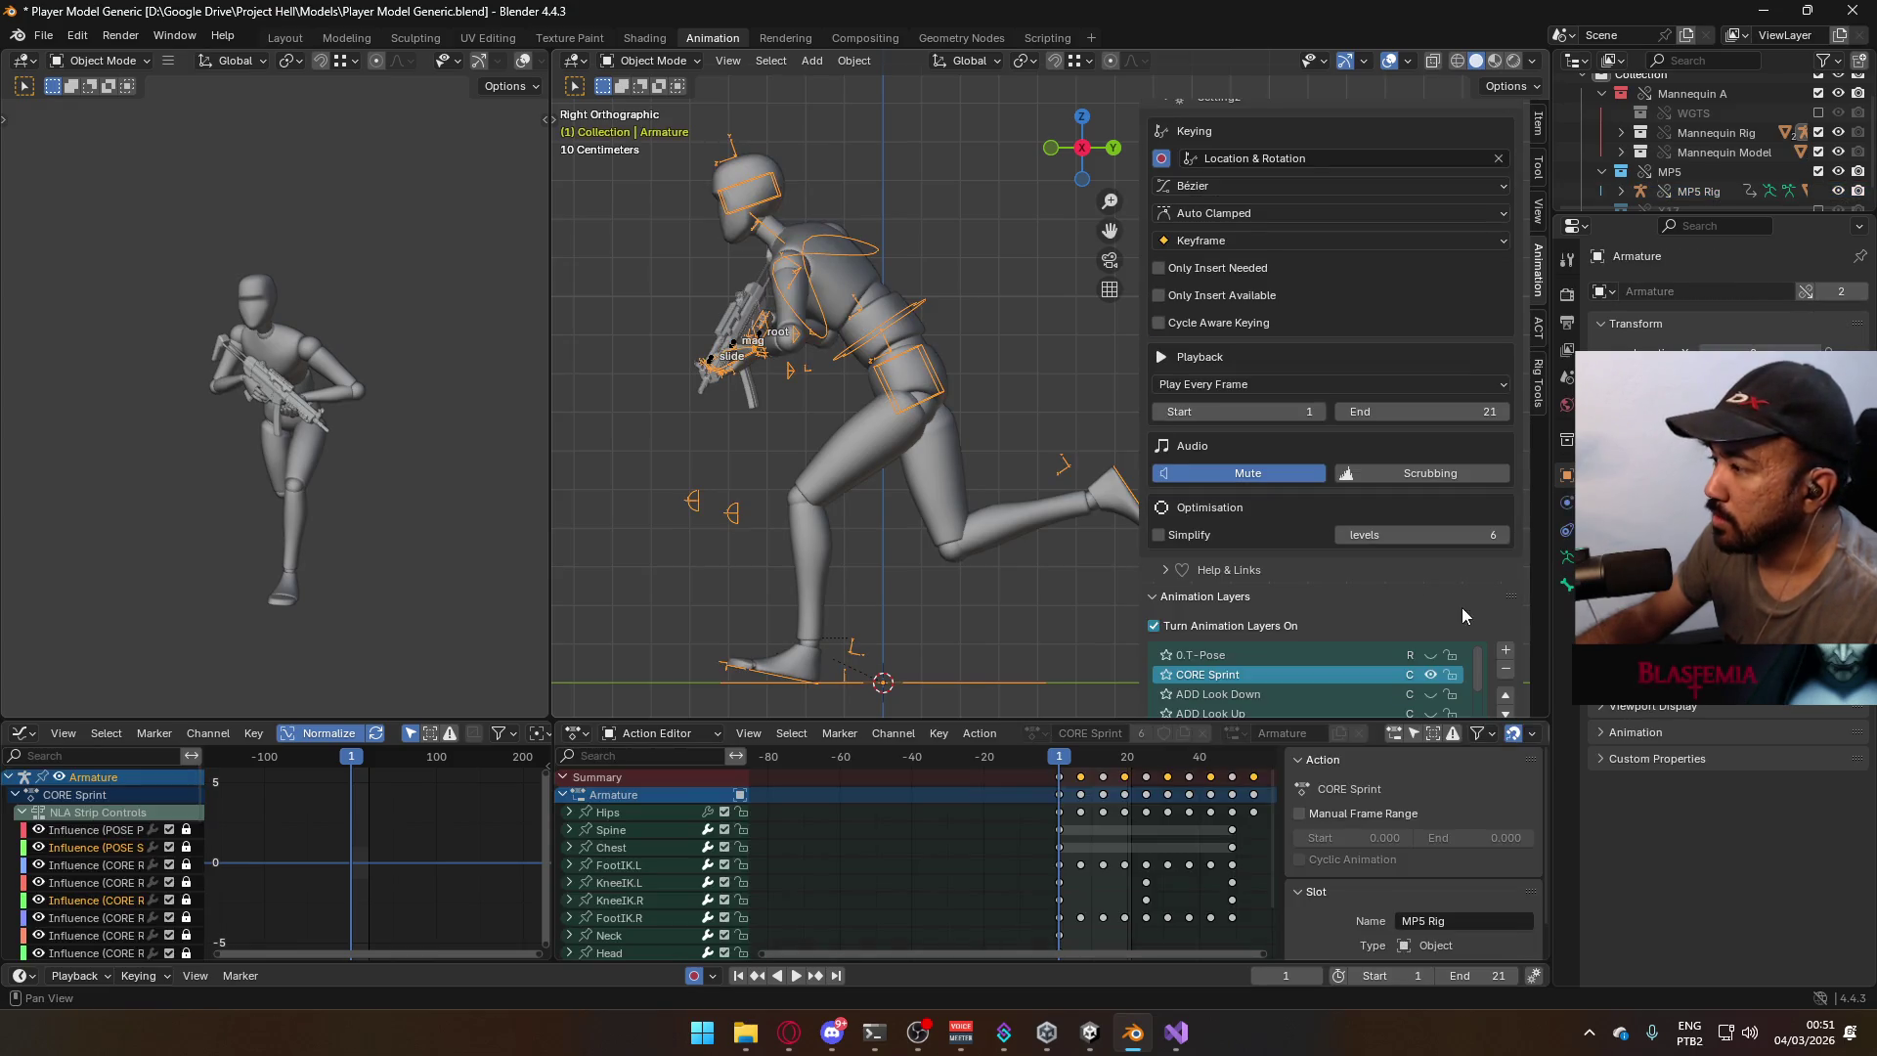
key("KP_1")
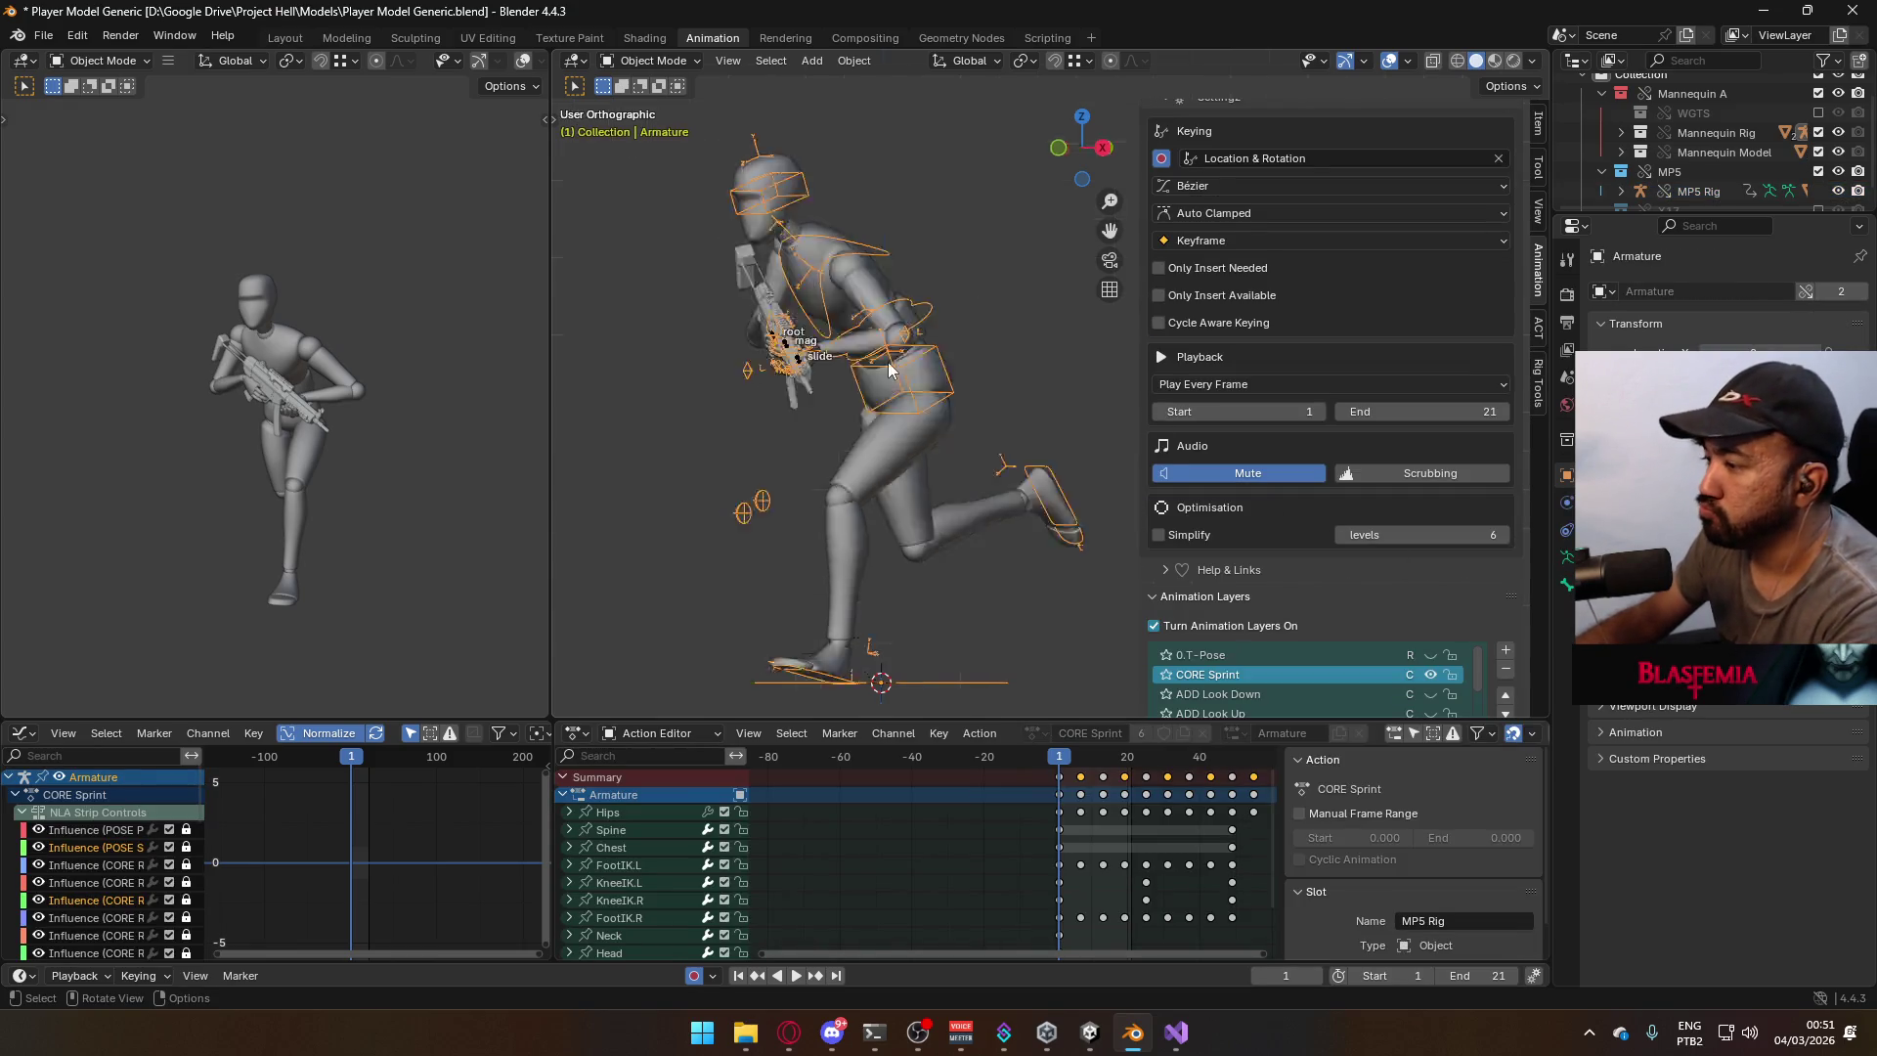
scroll(1174, 777, "down", 2)
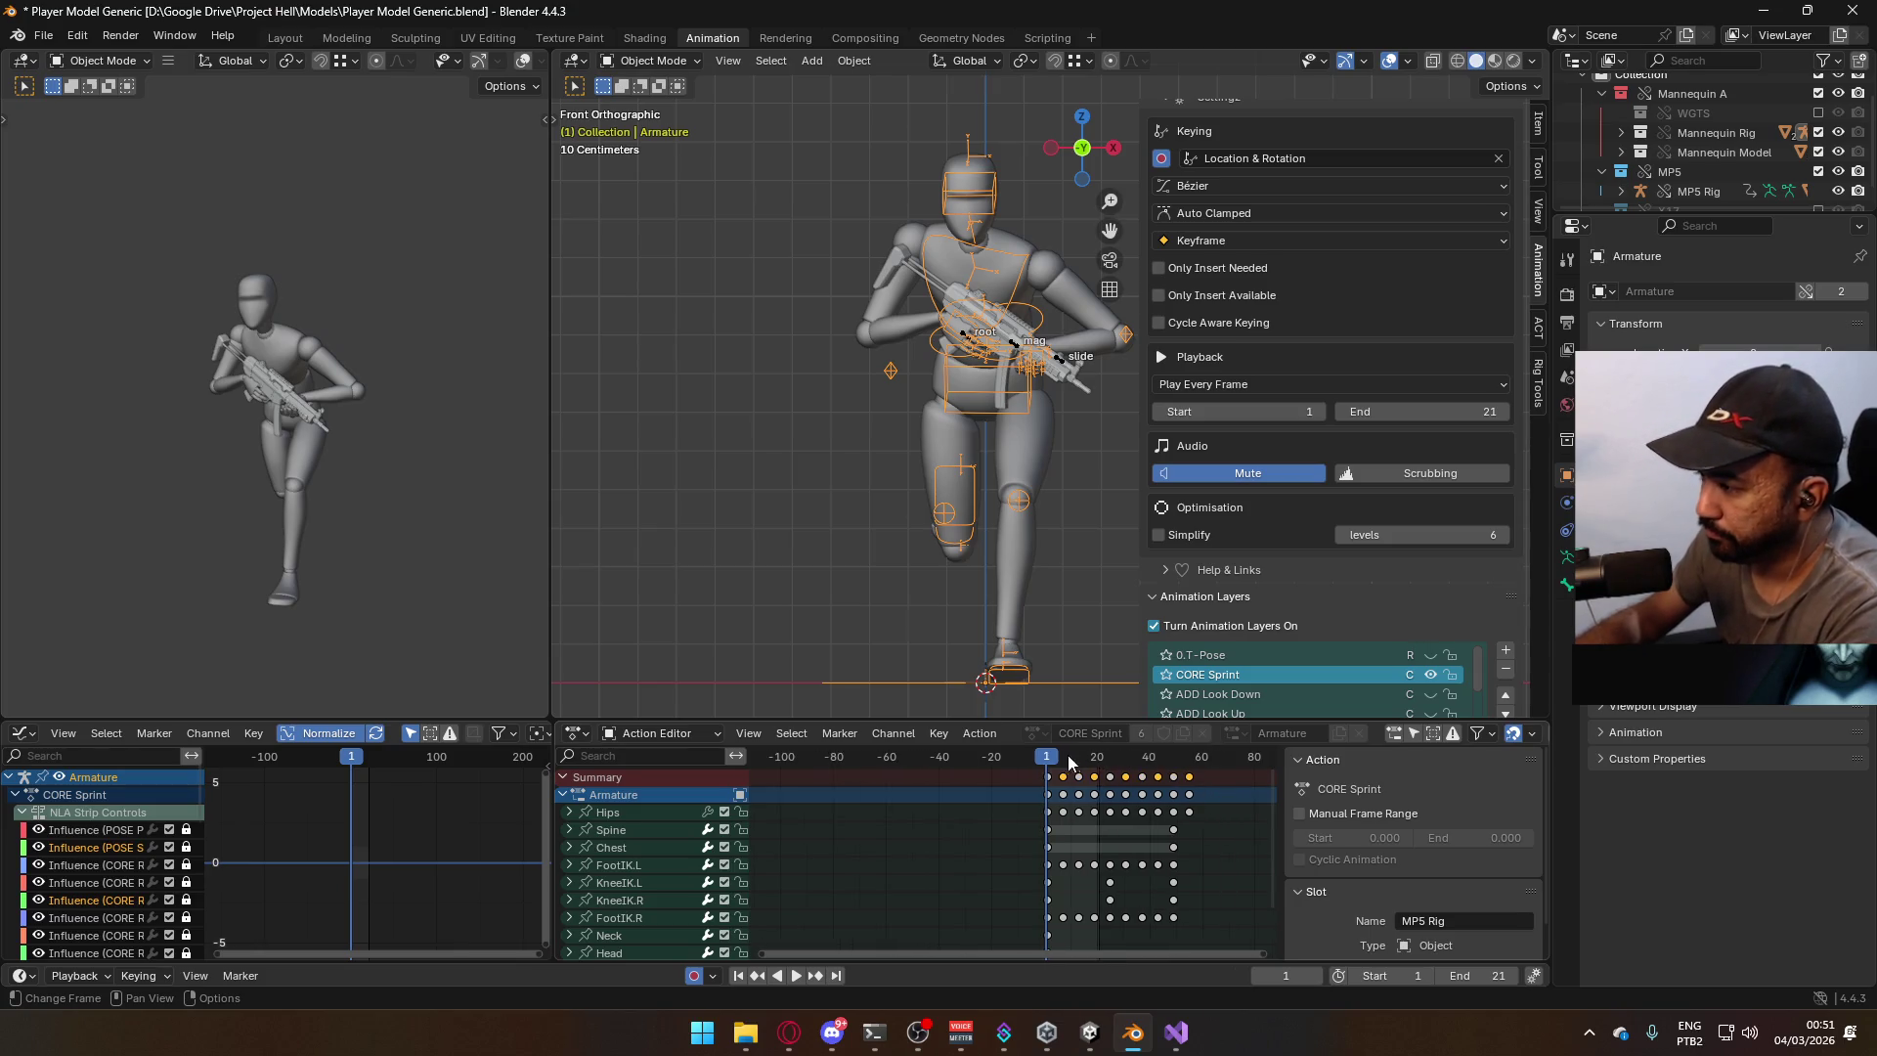
mouse_move(1051, 765)
left_mouse_down()
mouse_move(1189, 766)
mouse_move(1174, 760)
left_mouse_up()
Set the end frame to 48, then watch the sprint play from the side and front.
key("Return")
key("space")
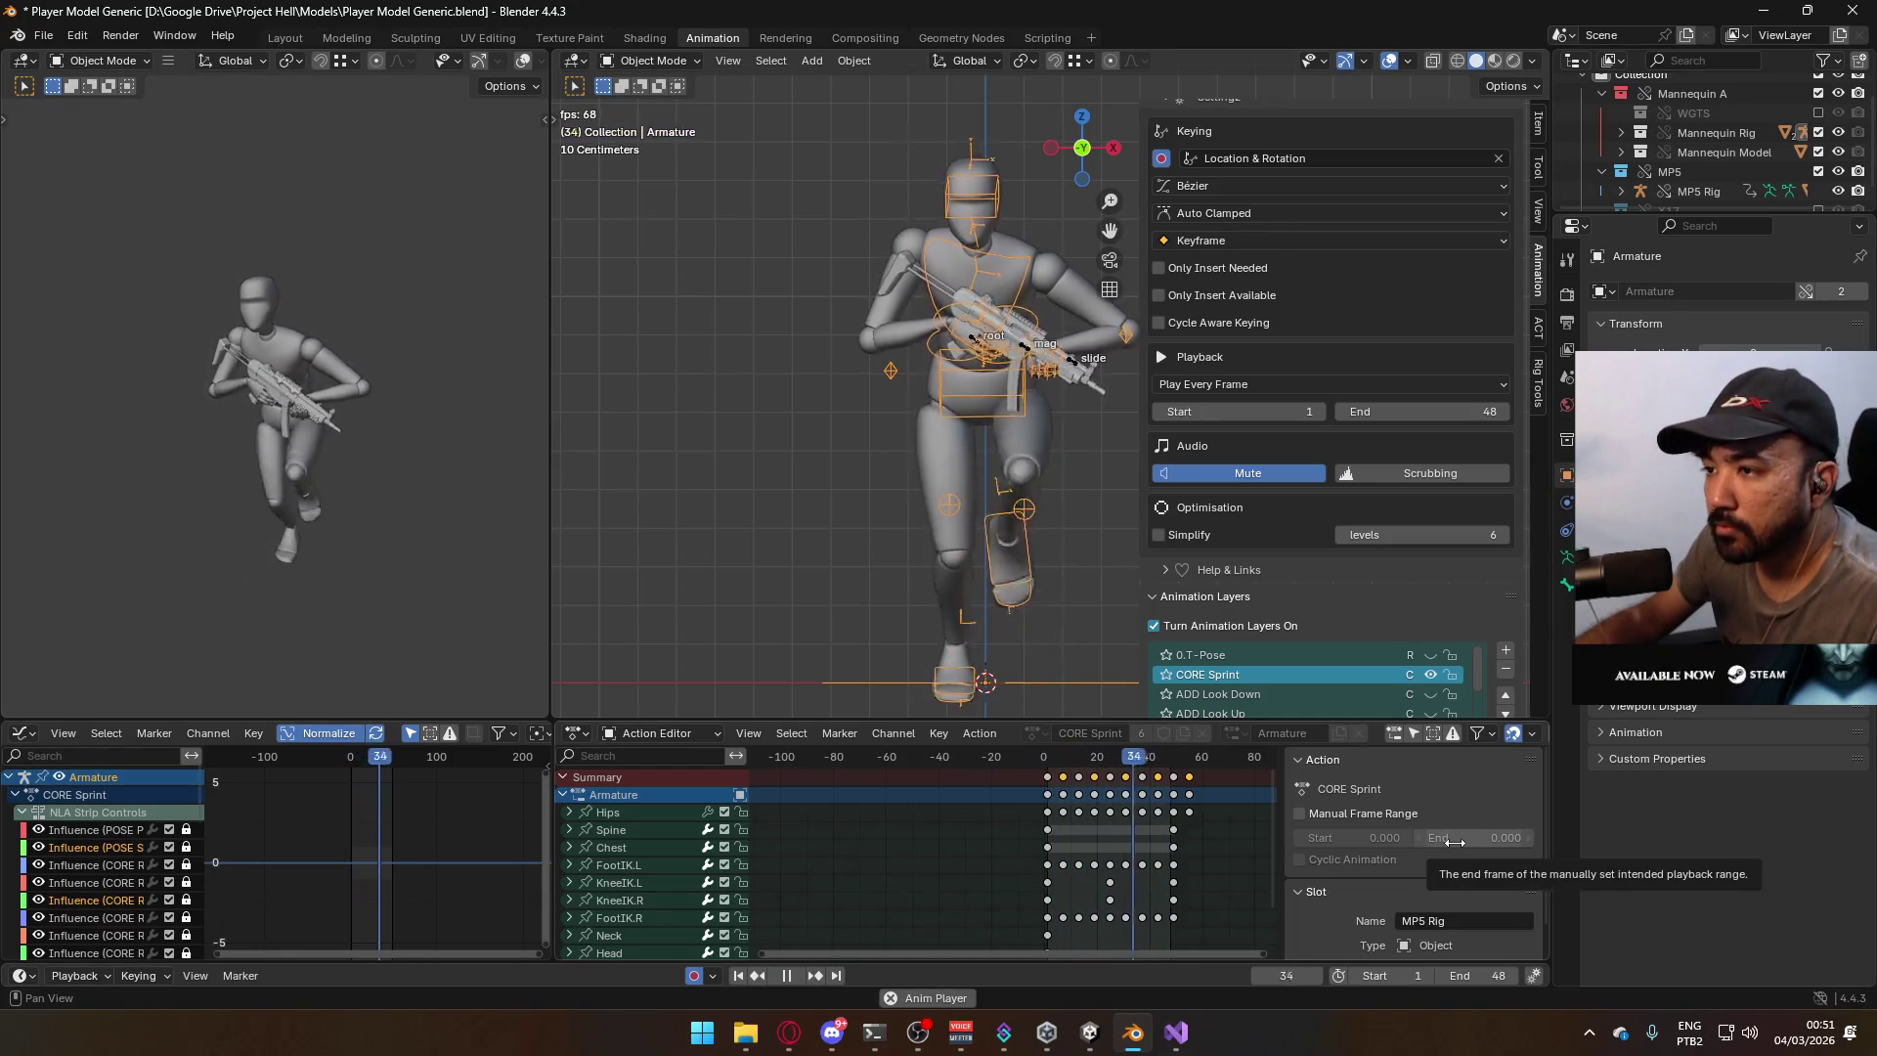
scroll(927, 456, "down", 3)
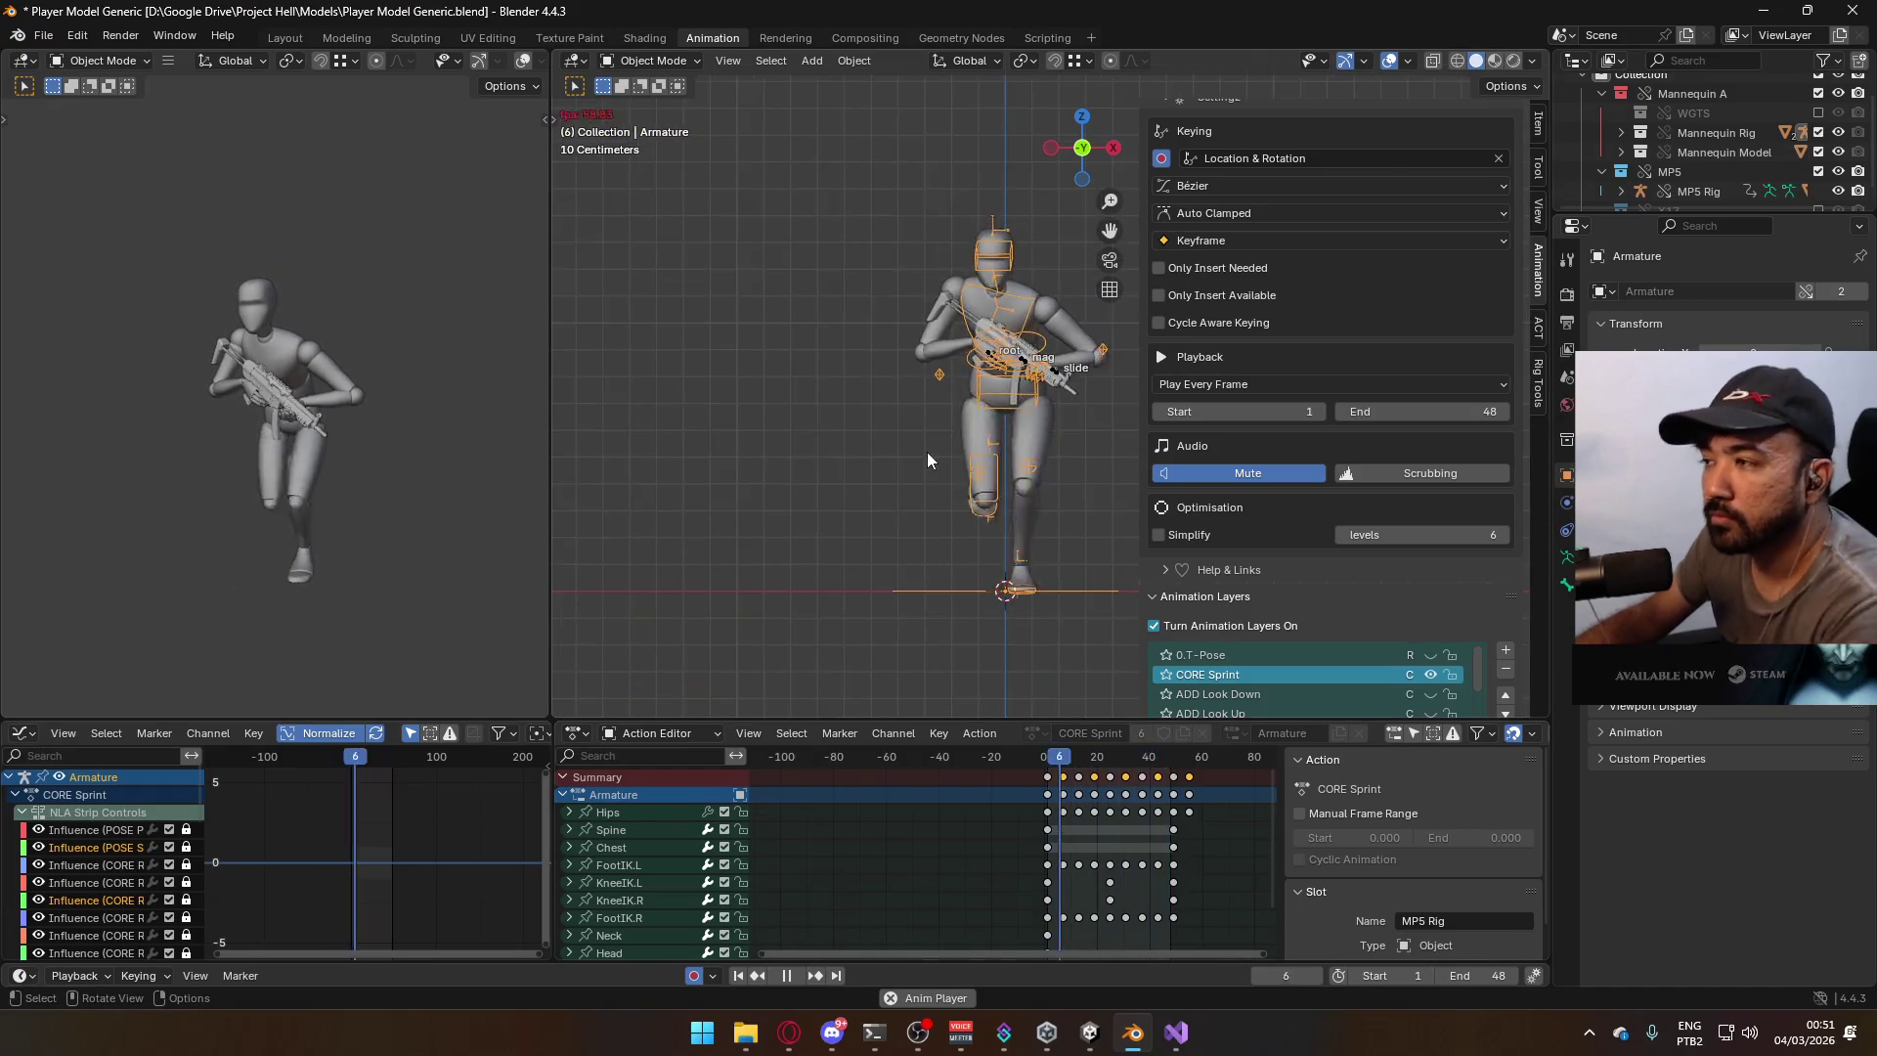
key("KP_3")
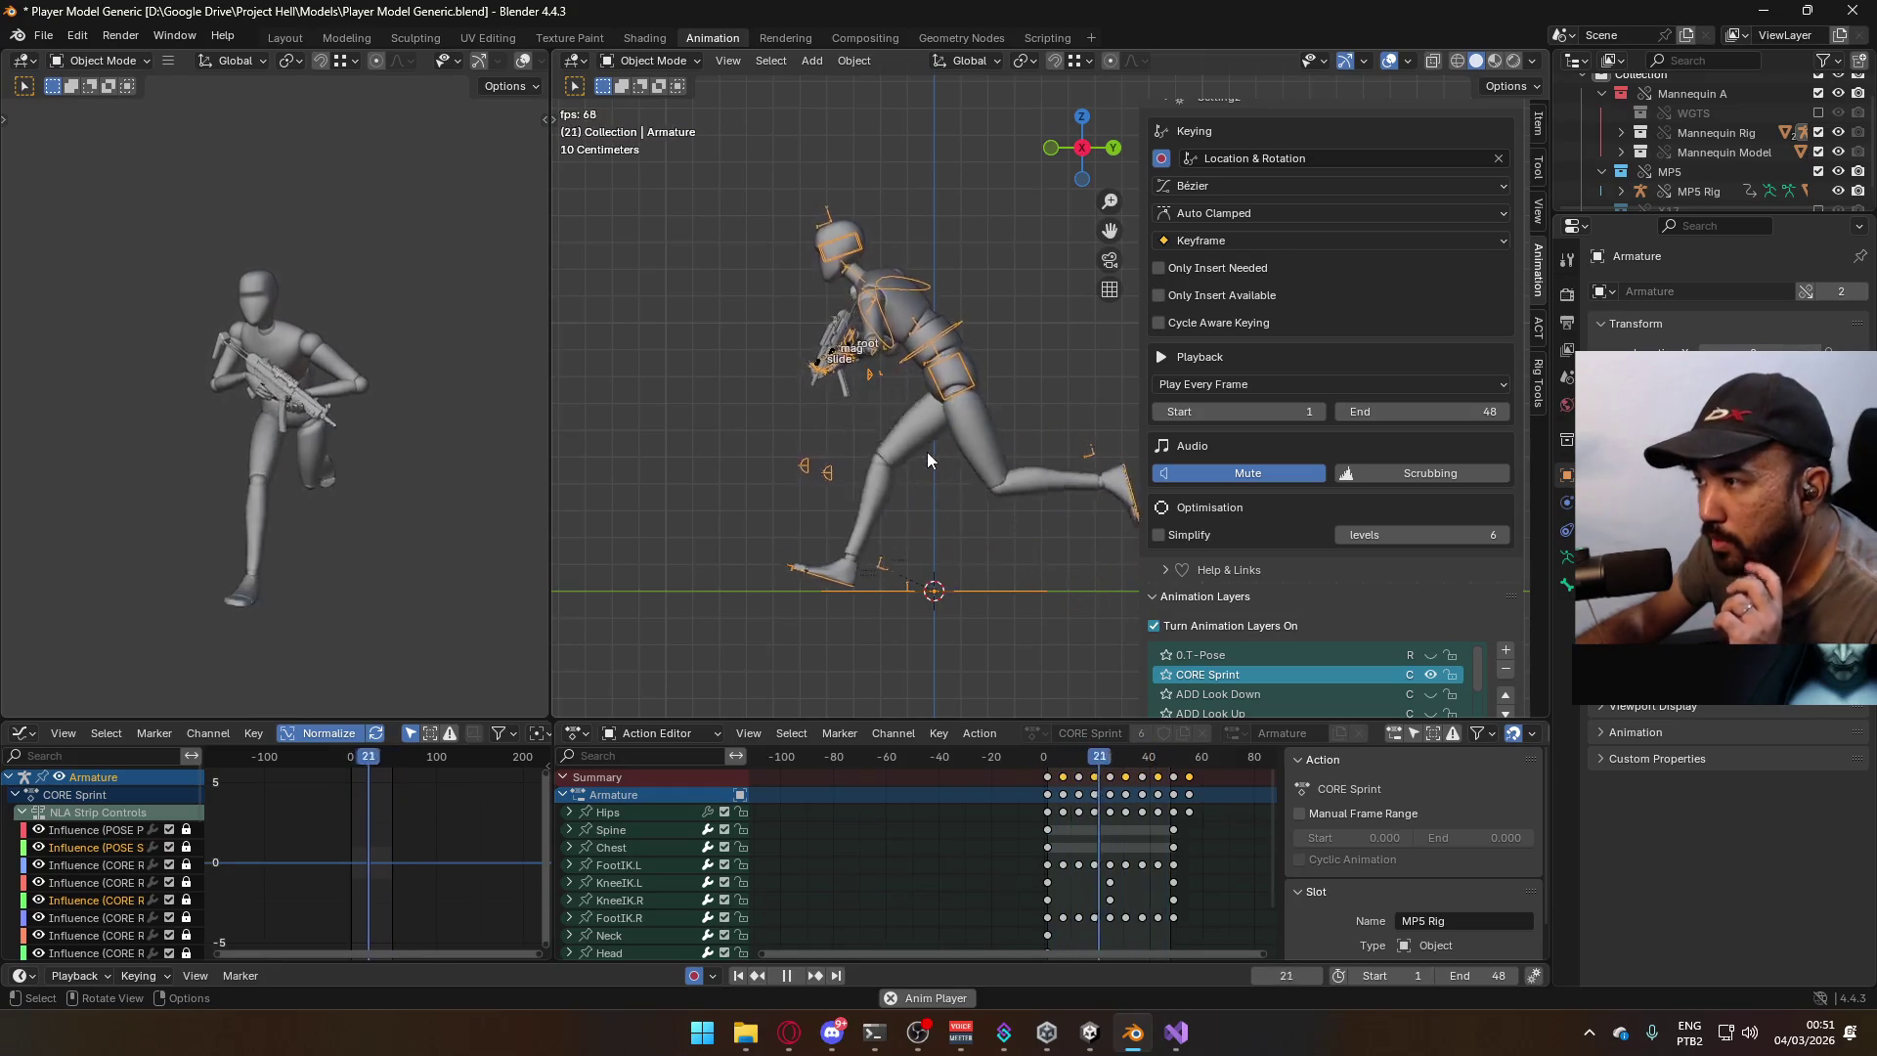
key("KP_1")
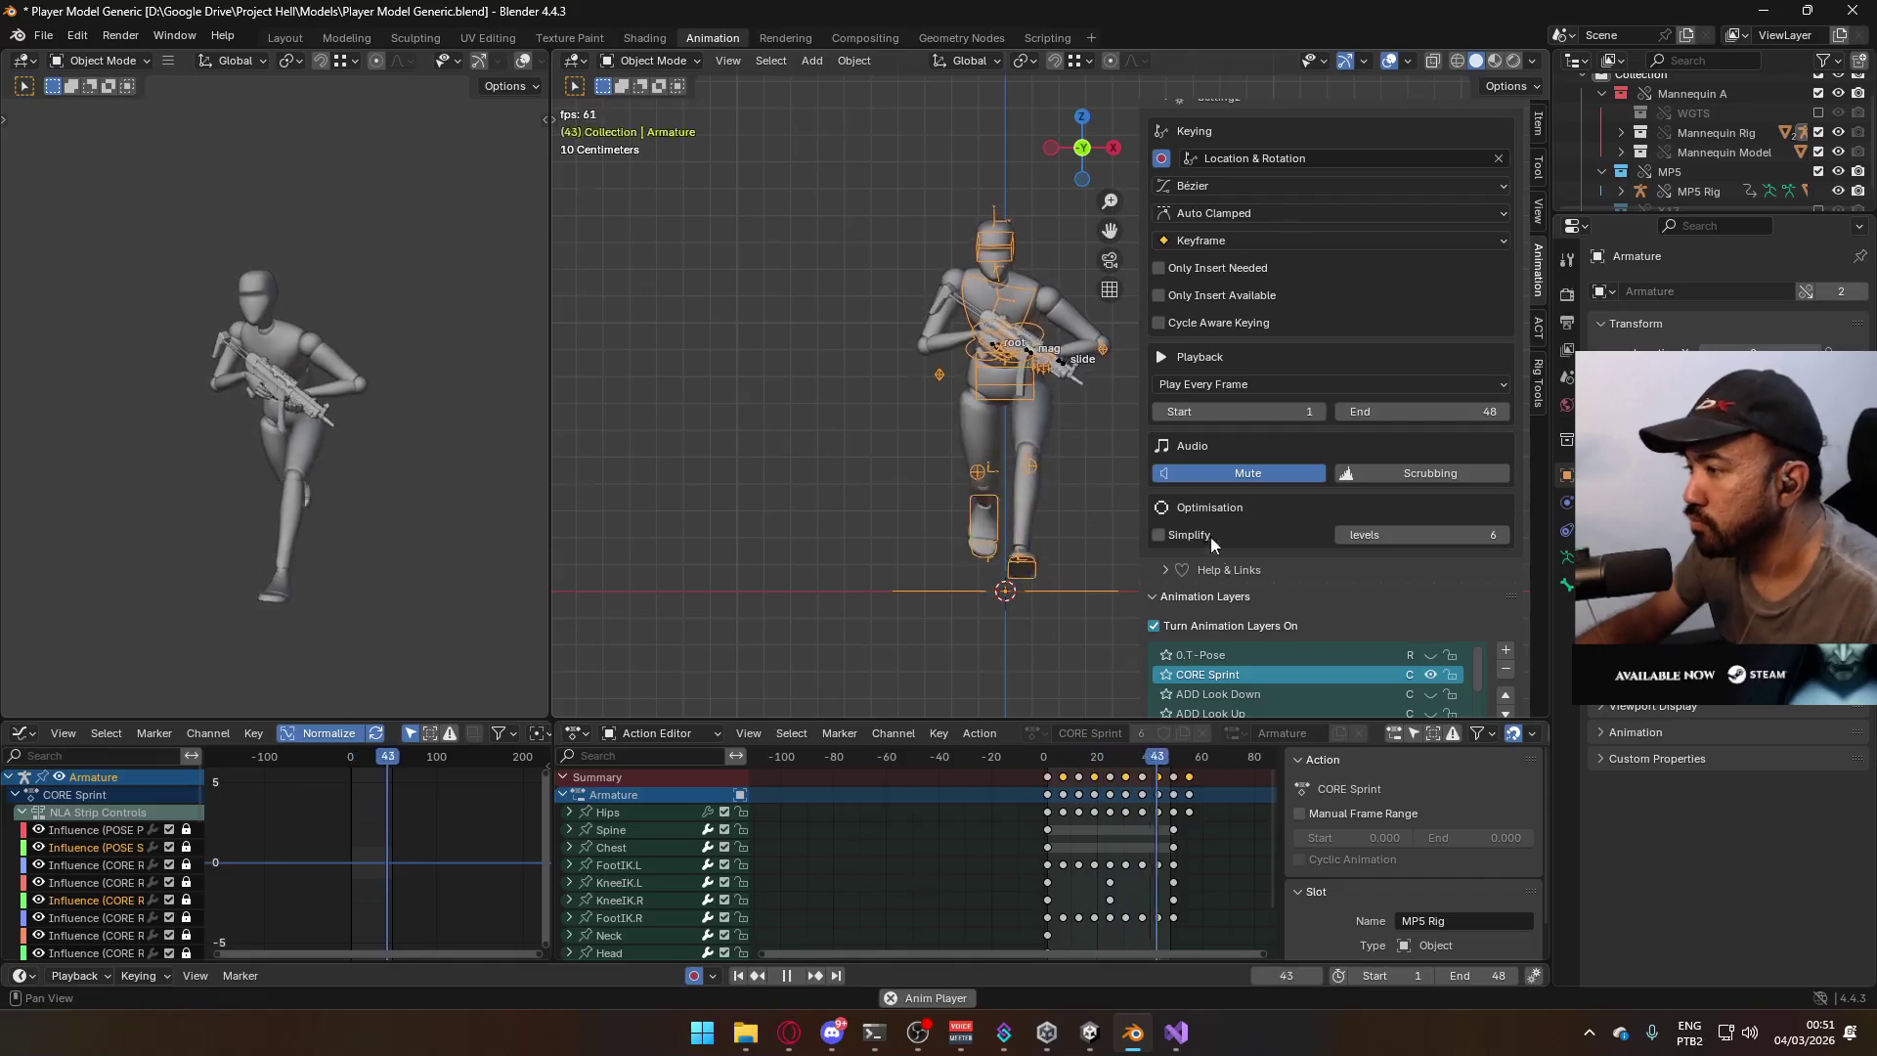
left_click(1046, 761)
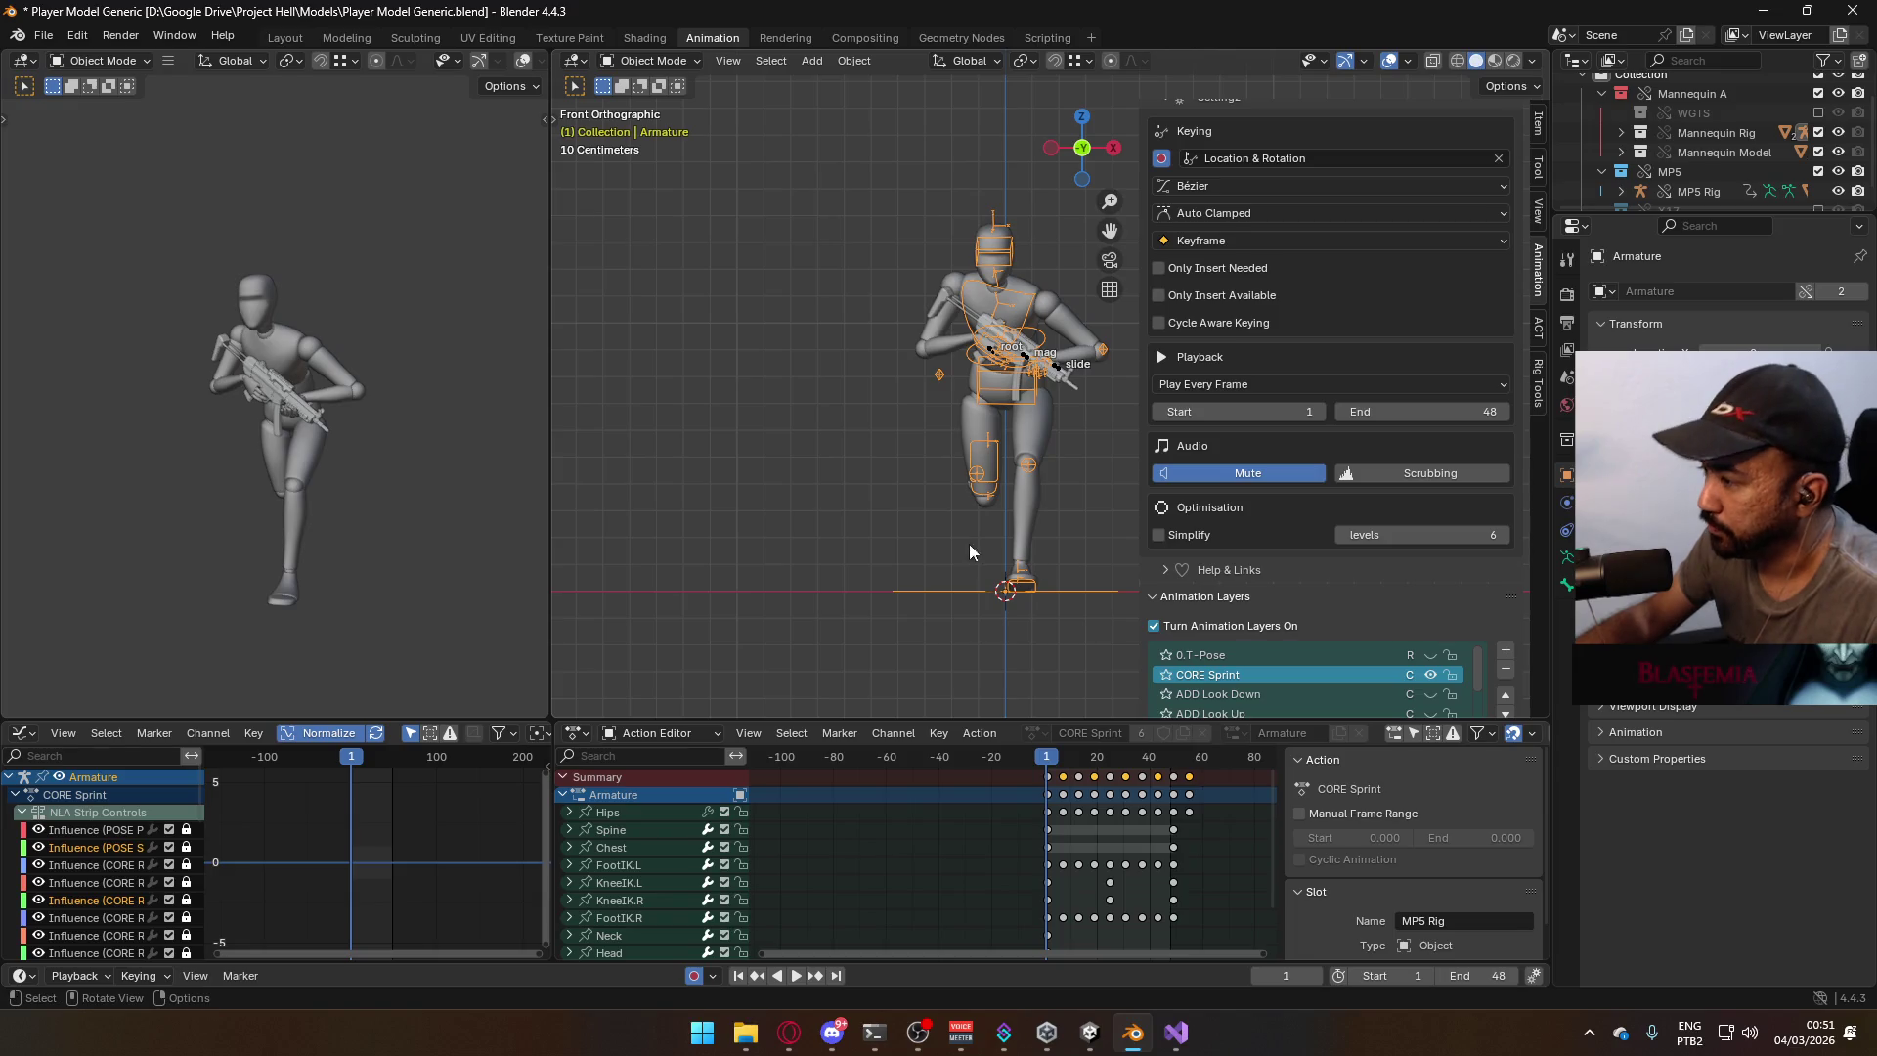
key("space")
key("Escape")
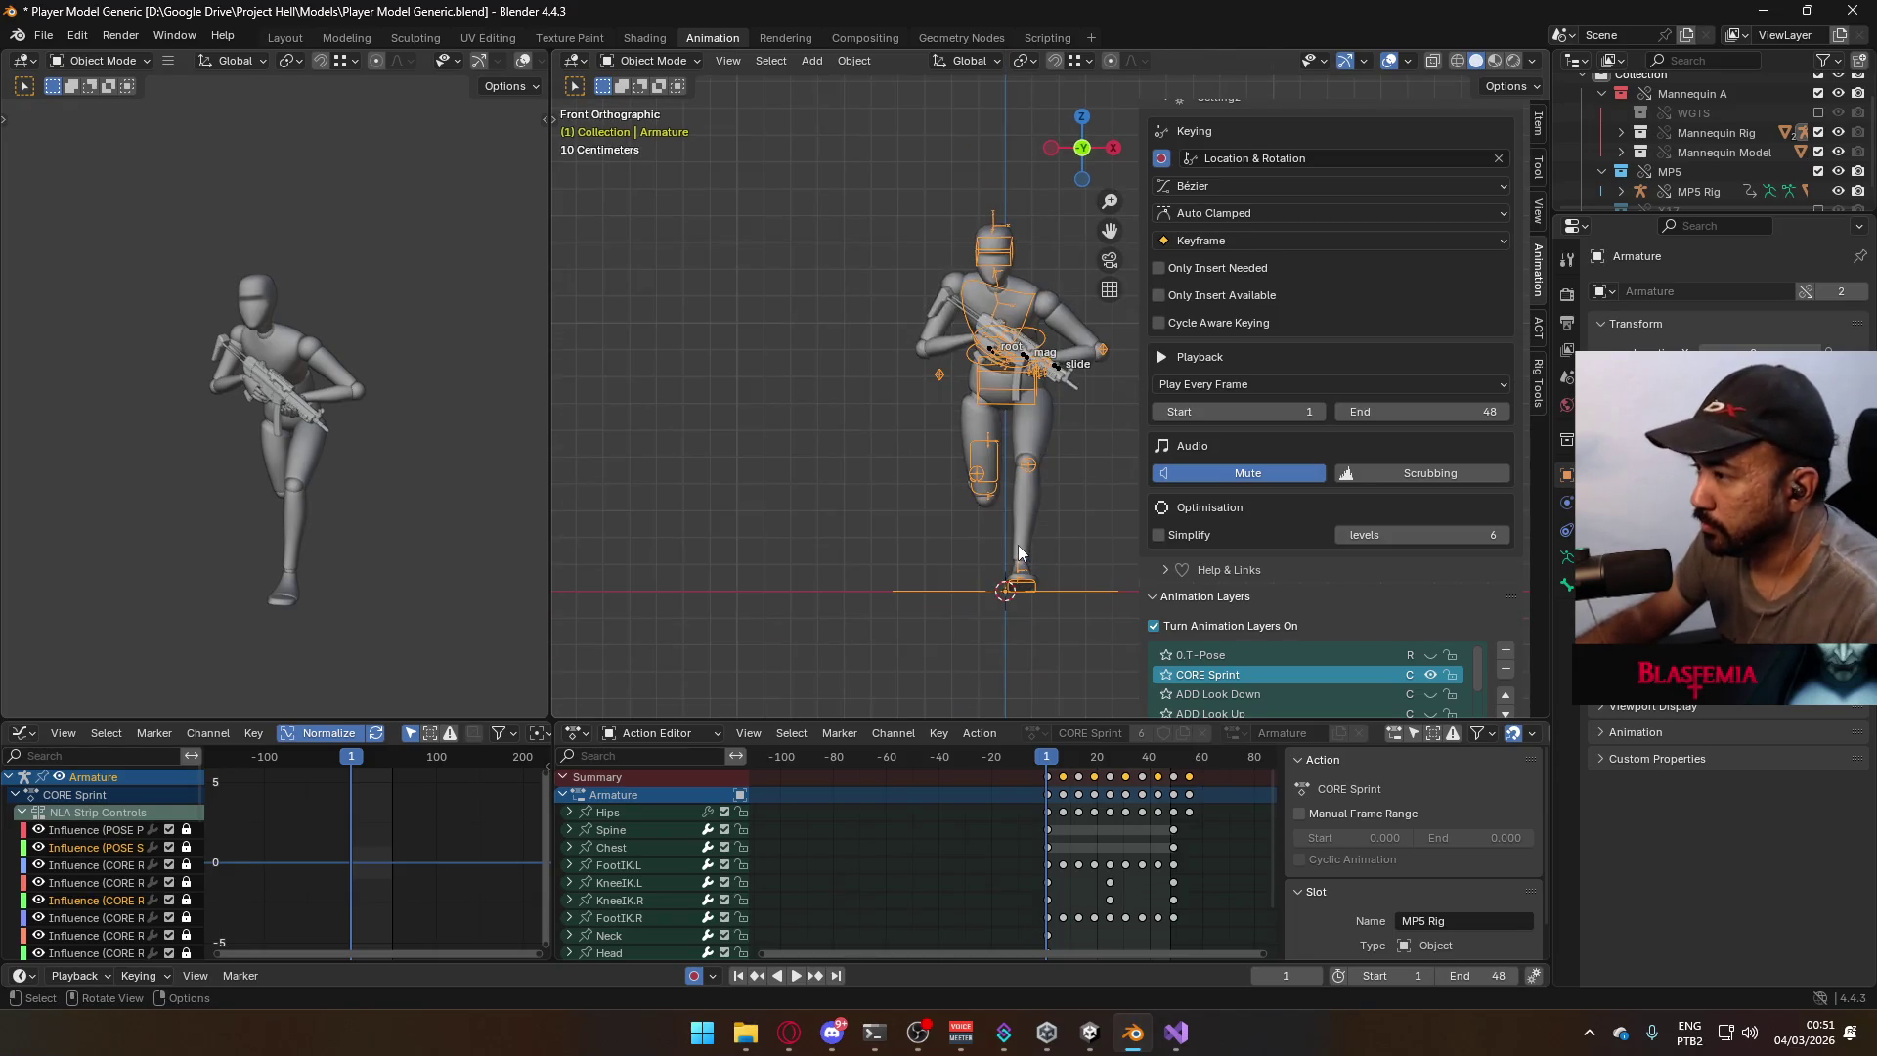
Inspect the first-frame pose, save the blend file, and reframe the front view.
mouse_move(1032, 562)
middle_mouse_down()
mouse_move(1037, 548)
mouse_move(844, 545)
mouse_move(968, 537)
mouse_move(964, 497)
middle_mouse_up()
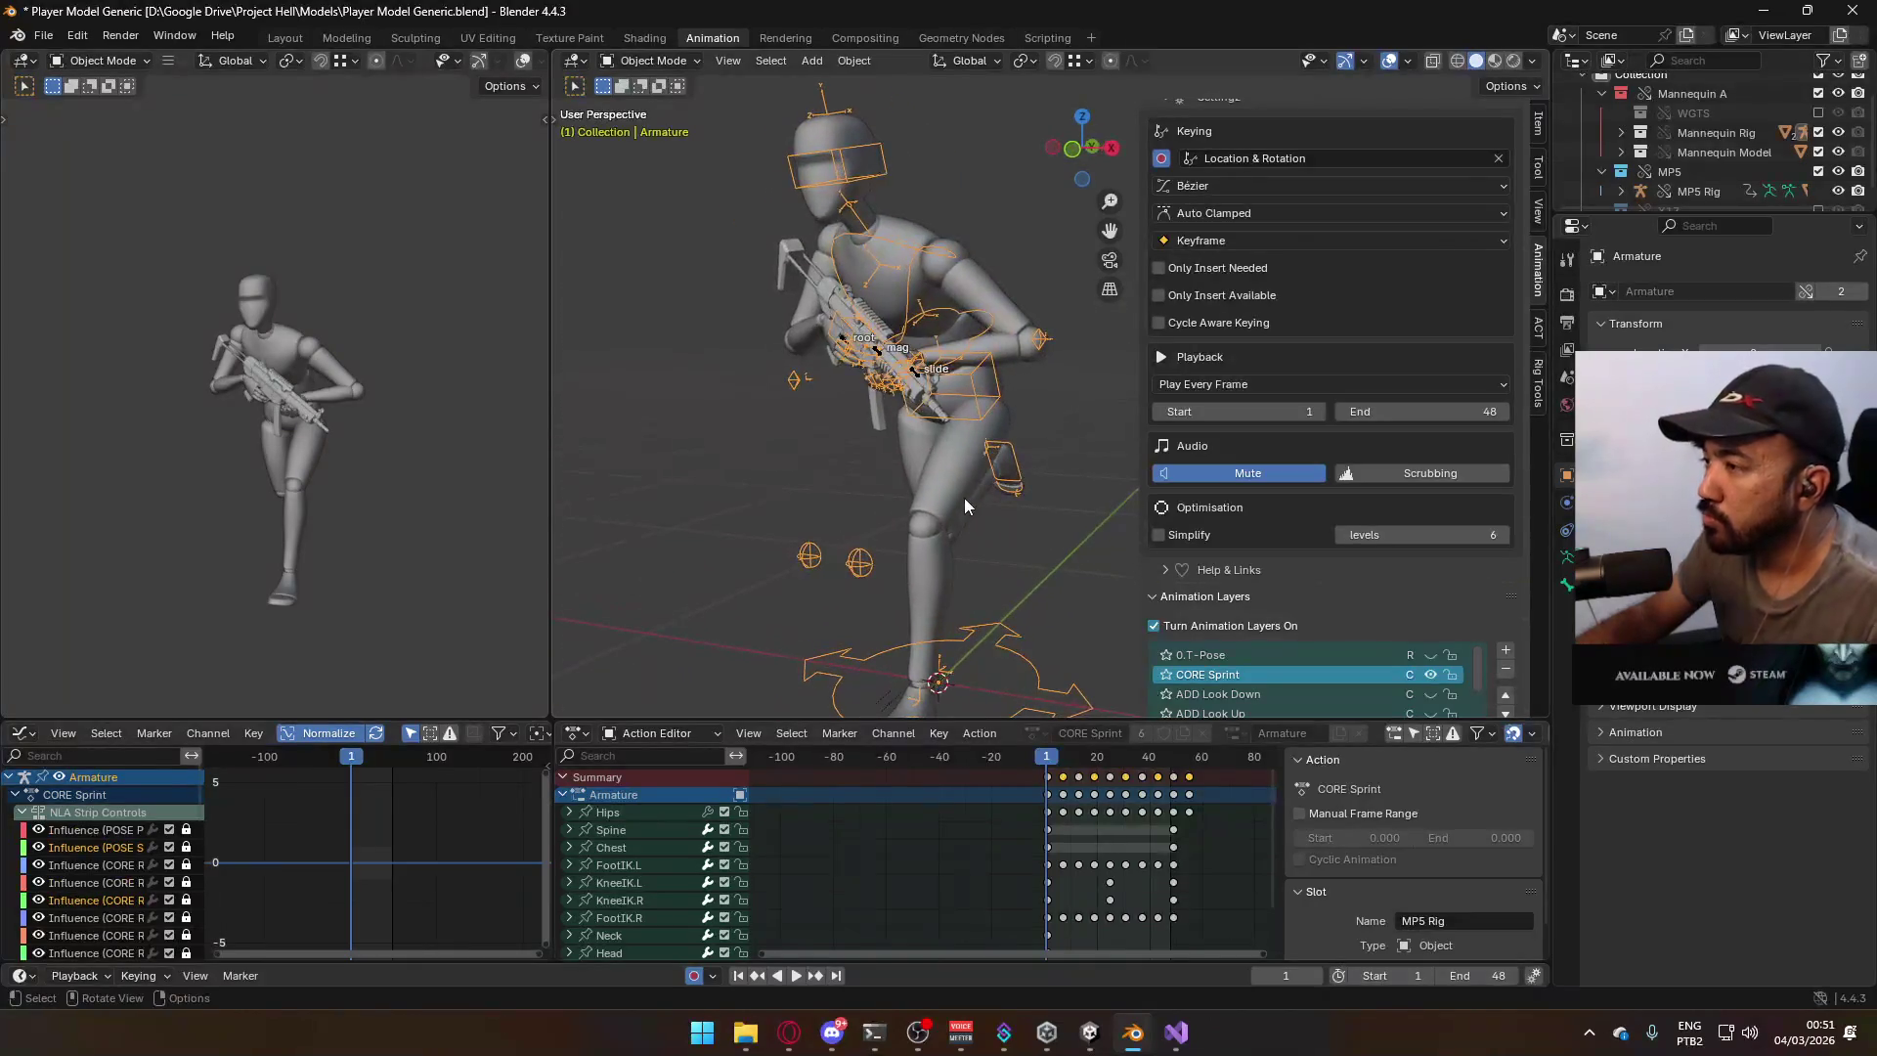
key("KP_1")
key("ctrl+s")
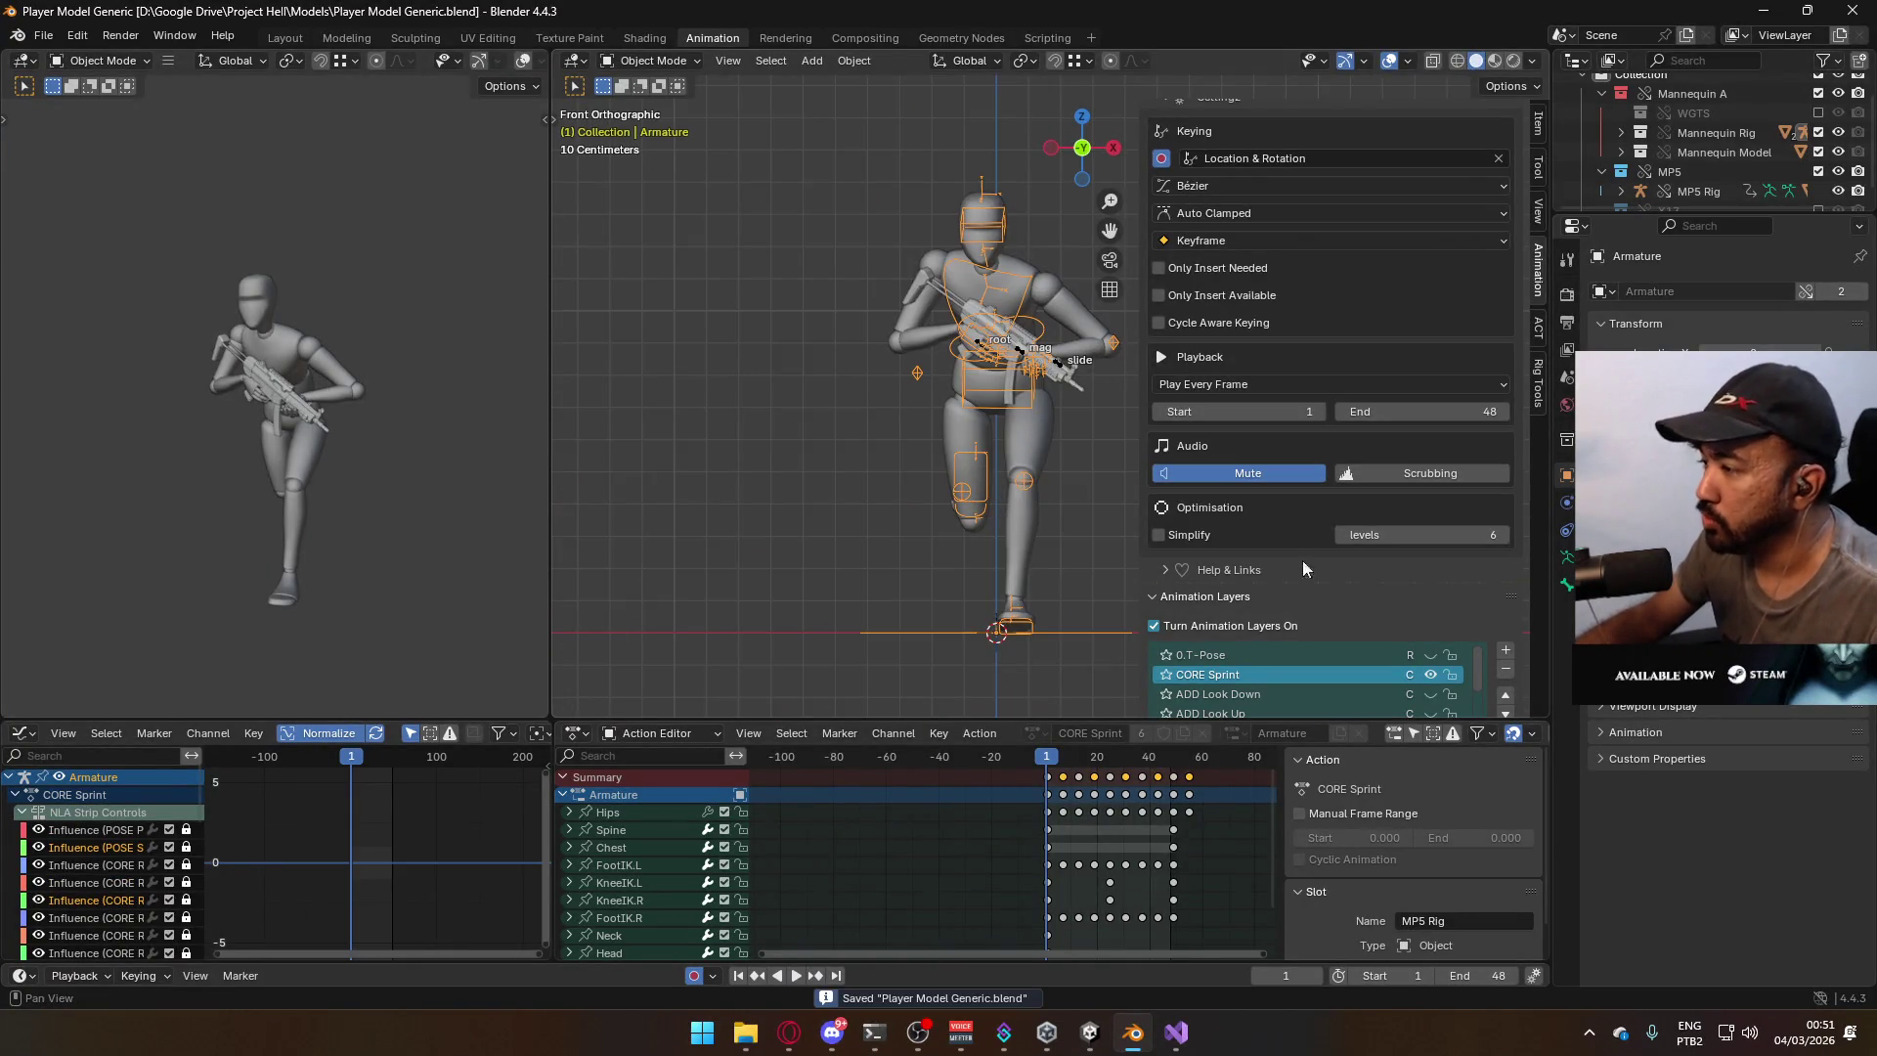
key("KP_Subtract")
key("KP_Subtract")
key("KP_Subtract")
scroll(989, 500, "up", 2)
middle_click_drag(989, 501, 961, 485, "shift")
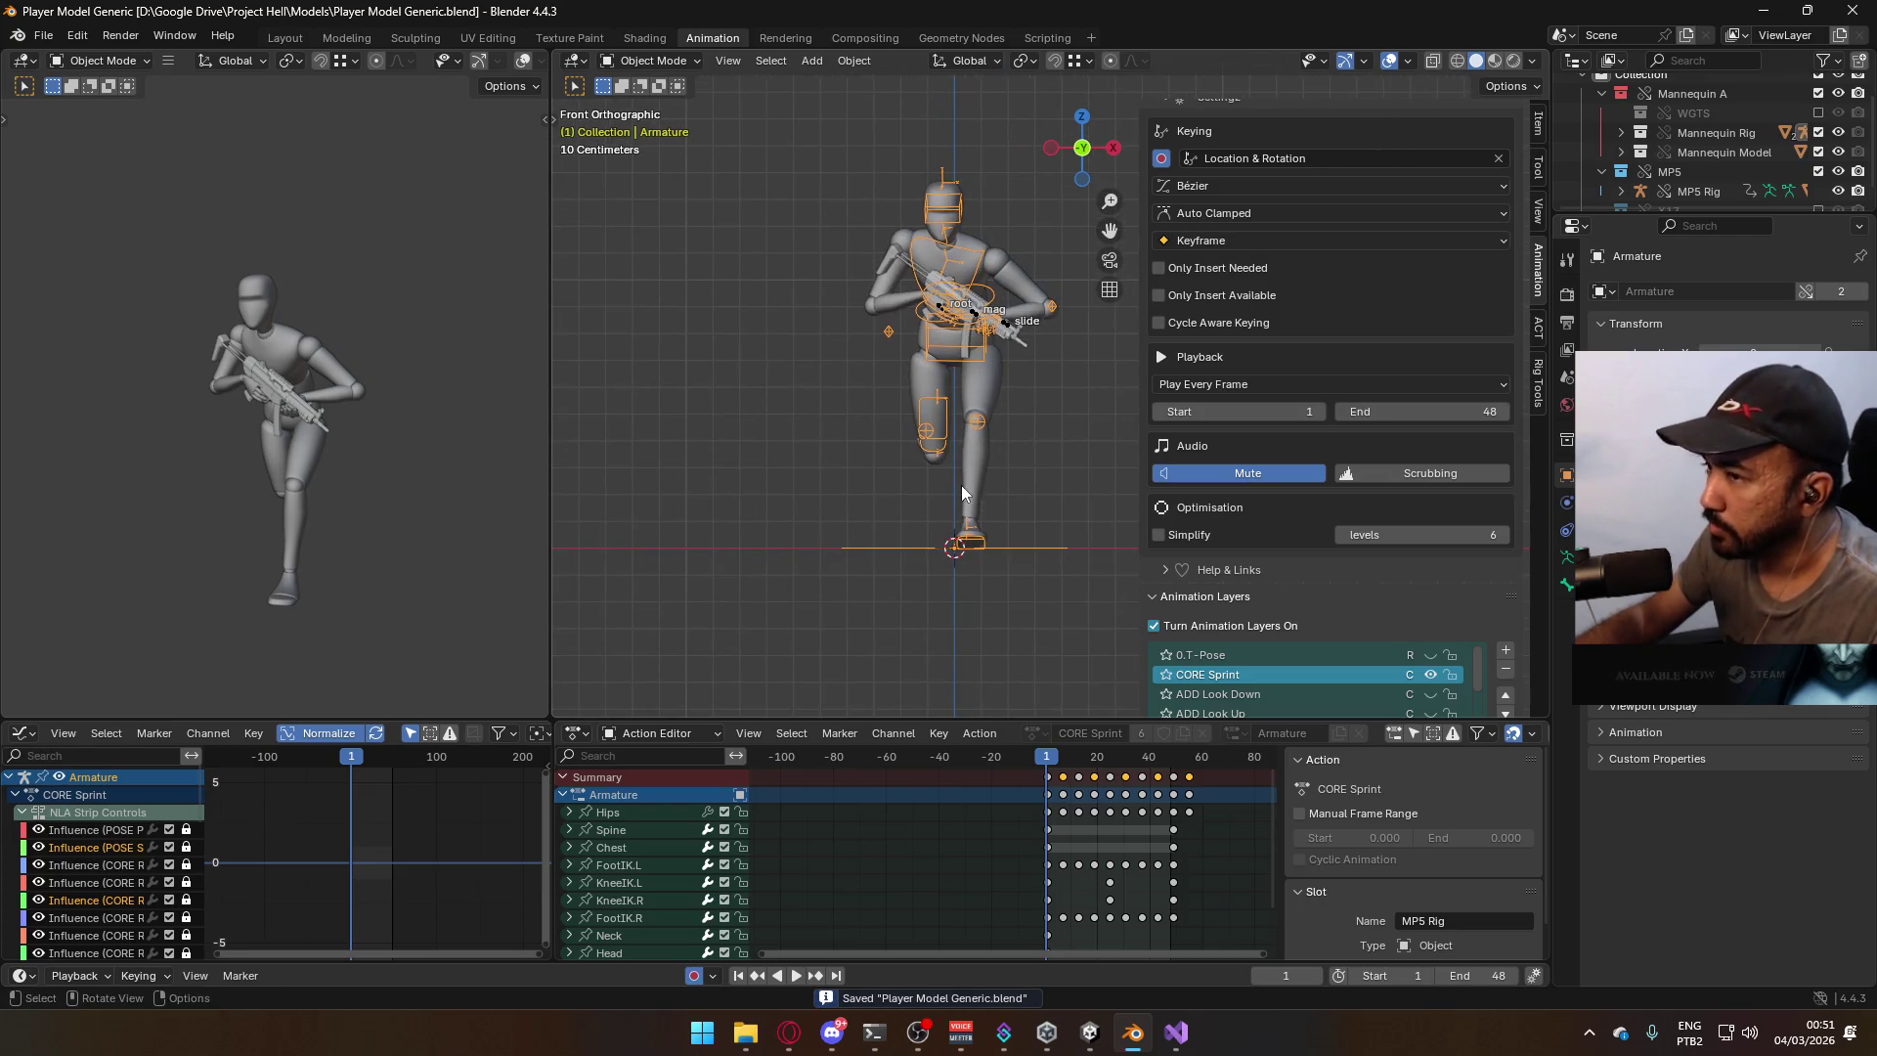
Add a new animation layer above CORE Sprint named ADD Sprint R.
left_click(1506, 653)
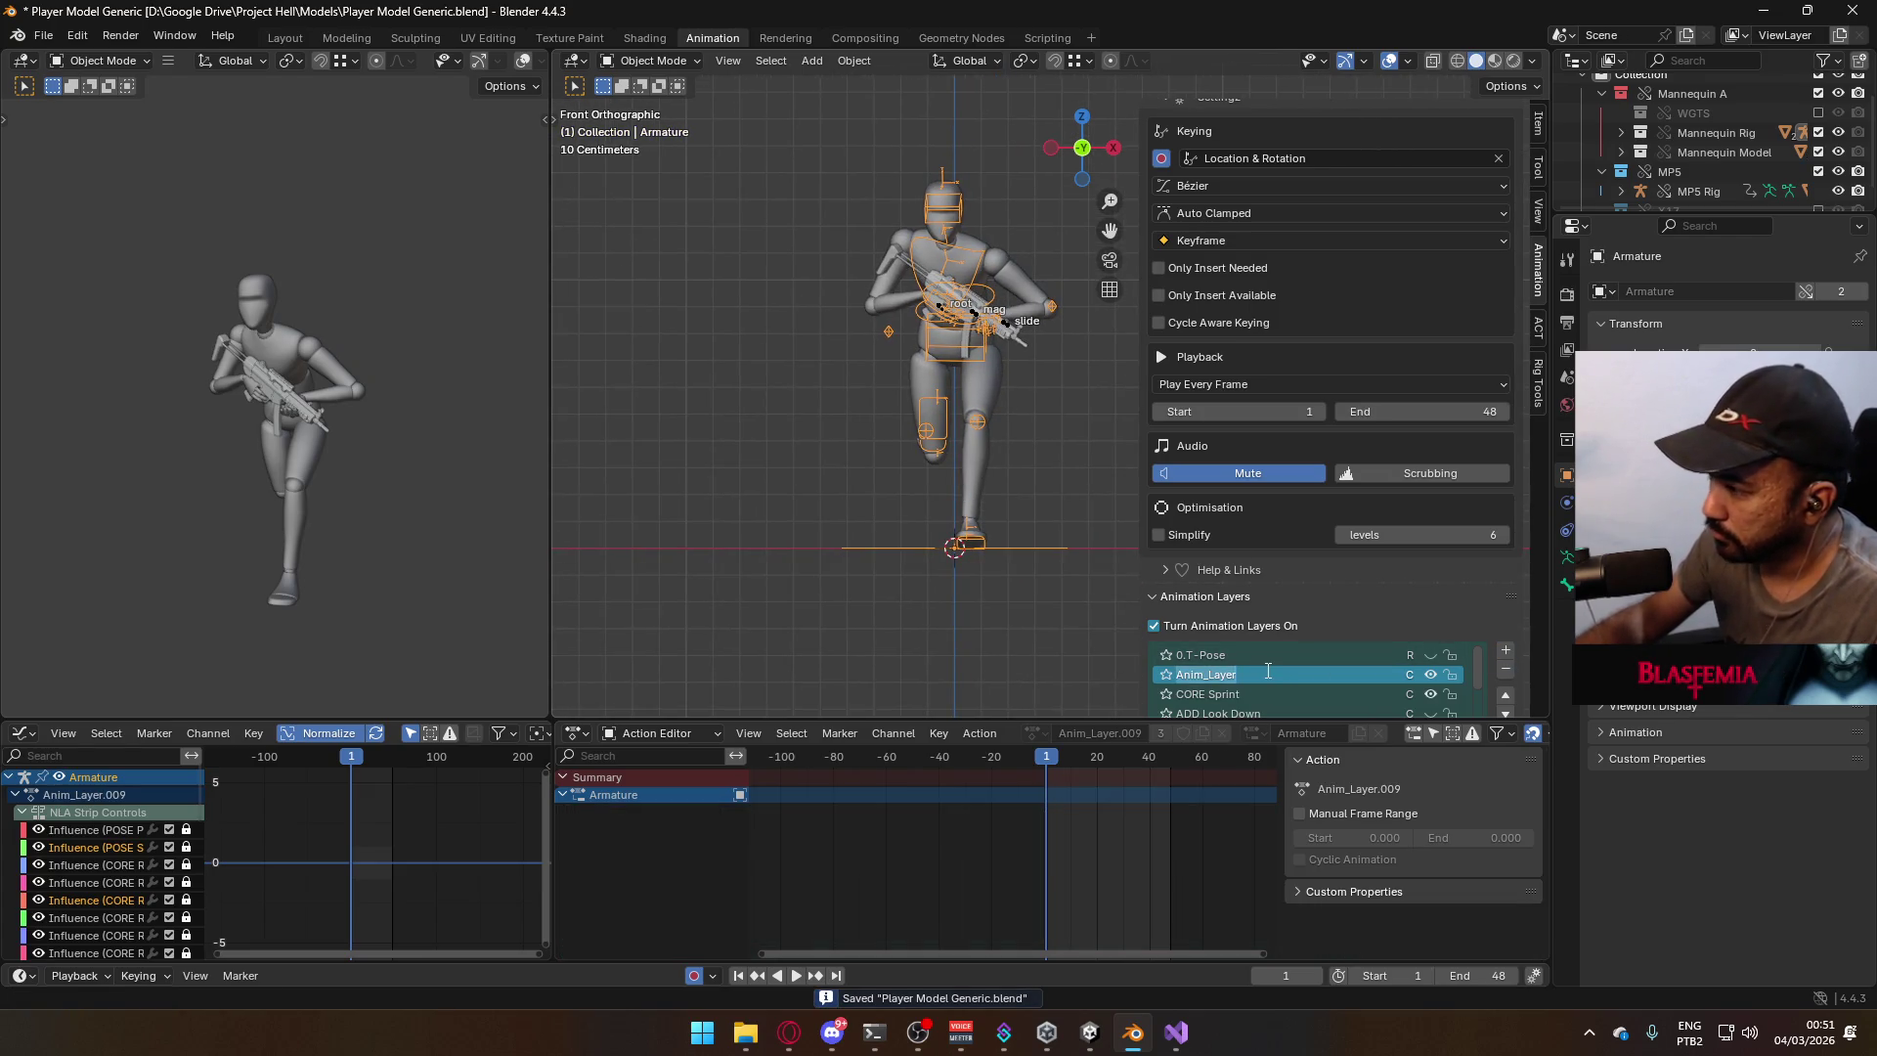
type("Sprint R")
key("Return")
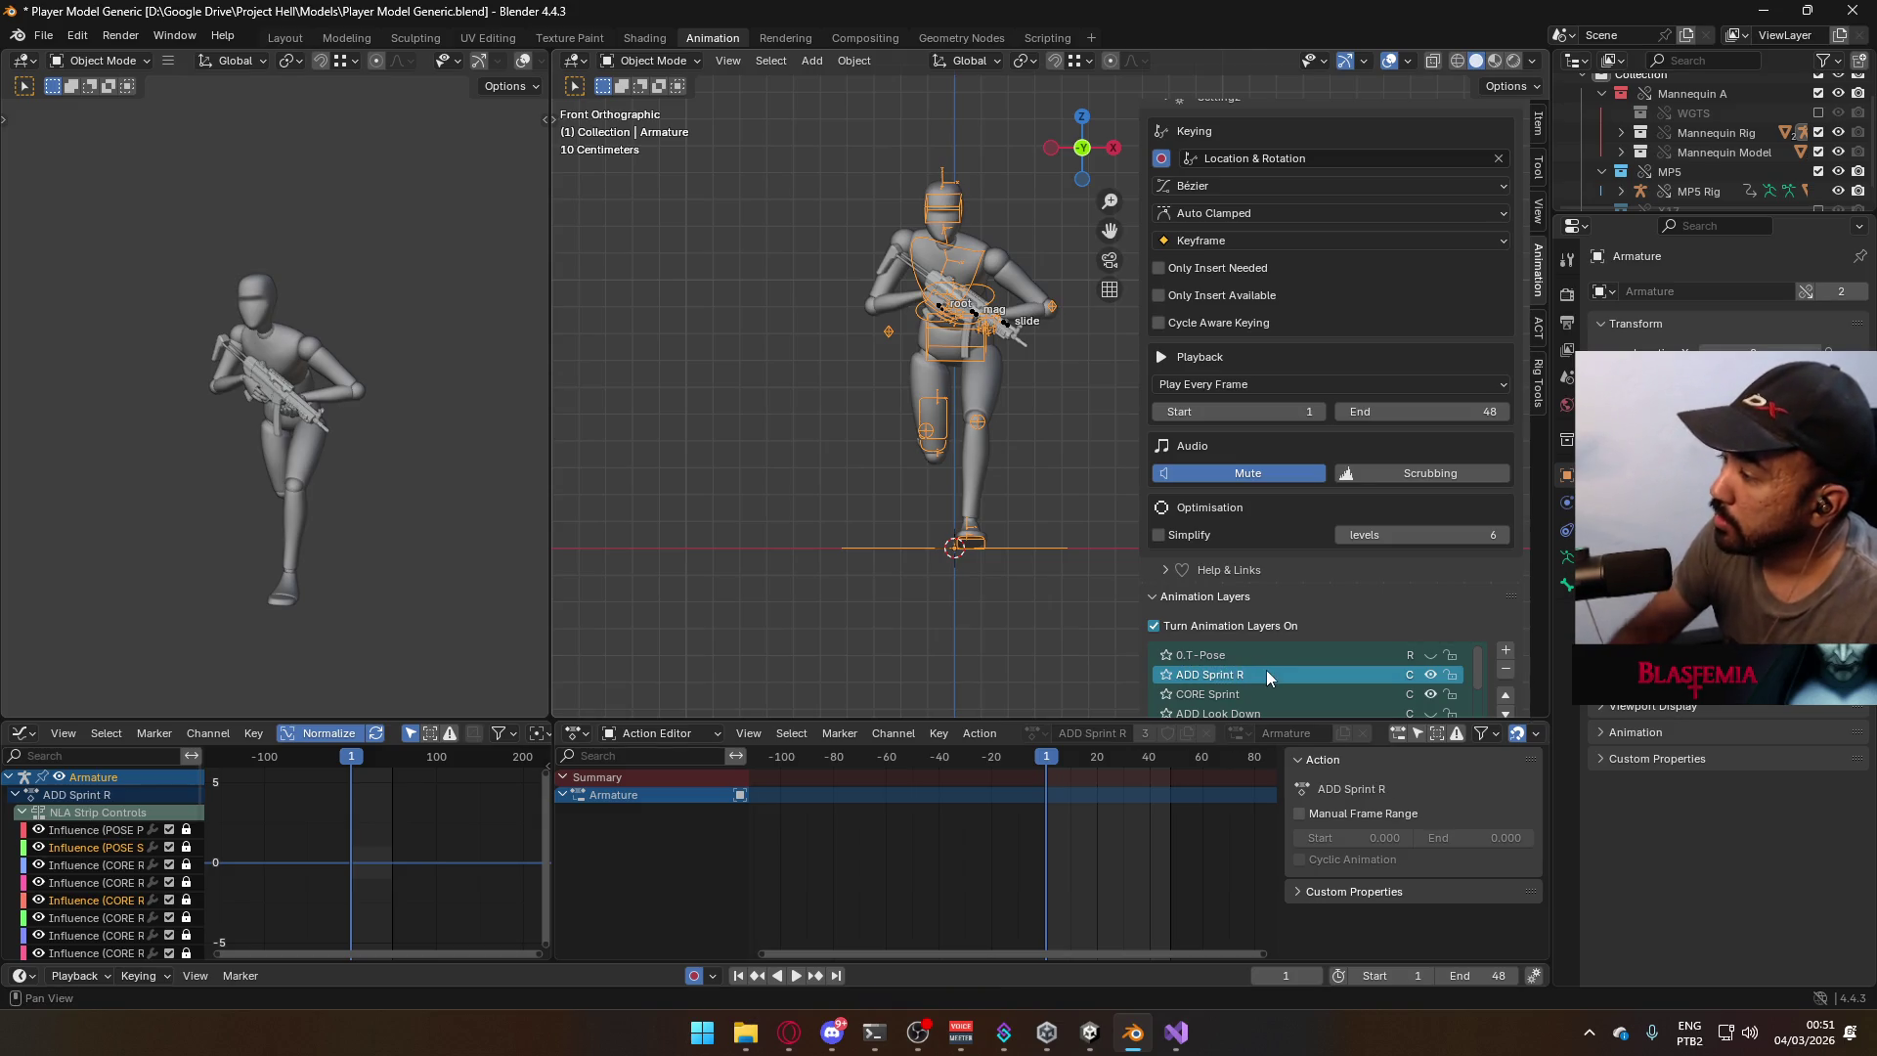
middle_click_drag(1116, 443, 994, 533)
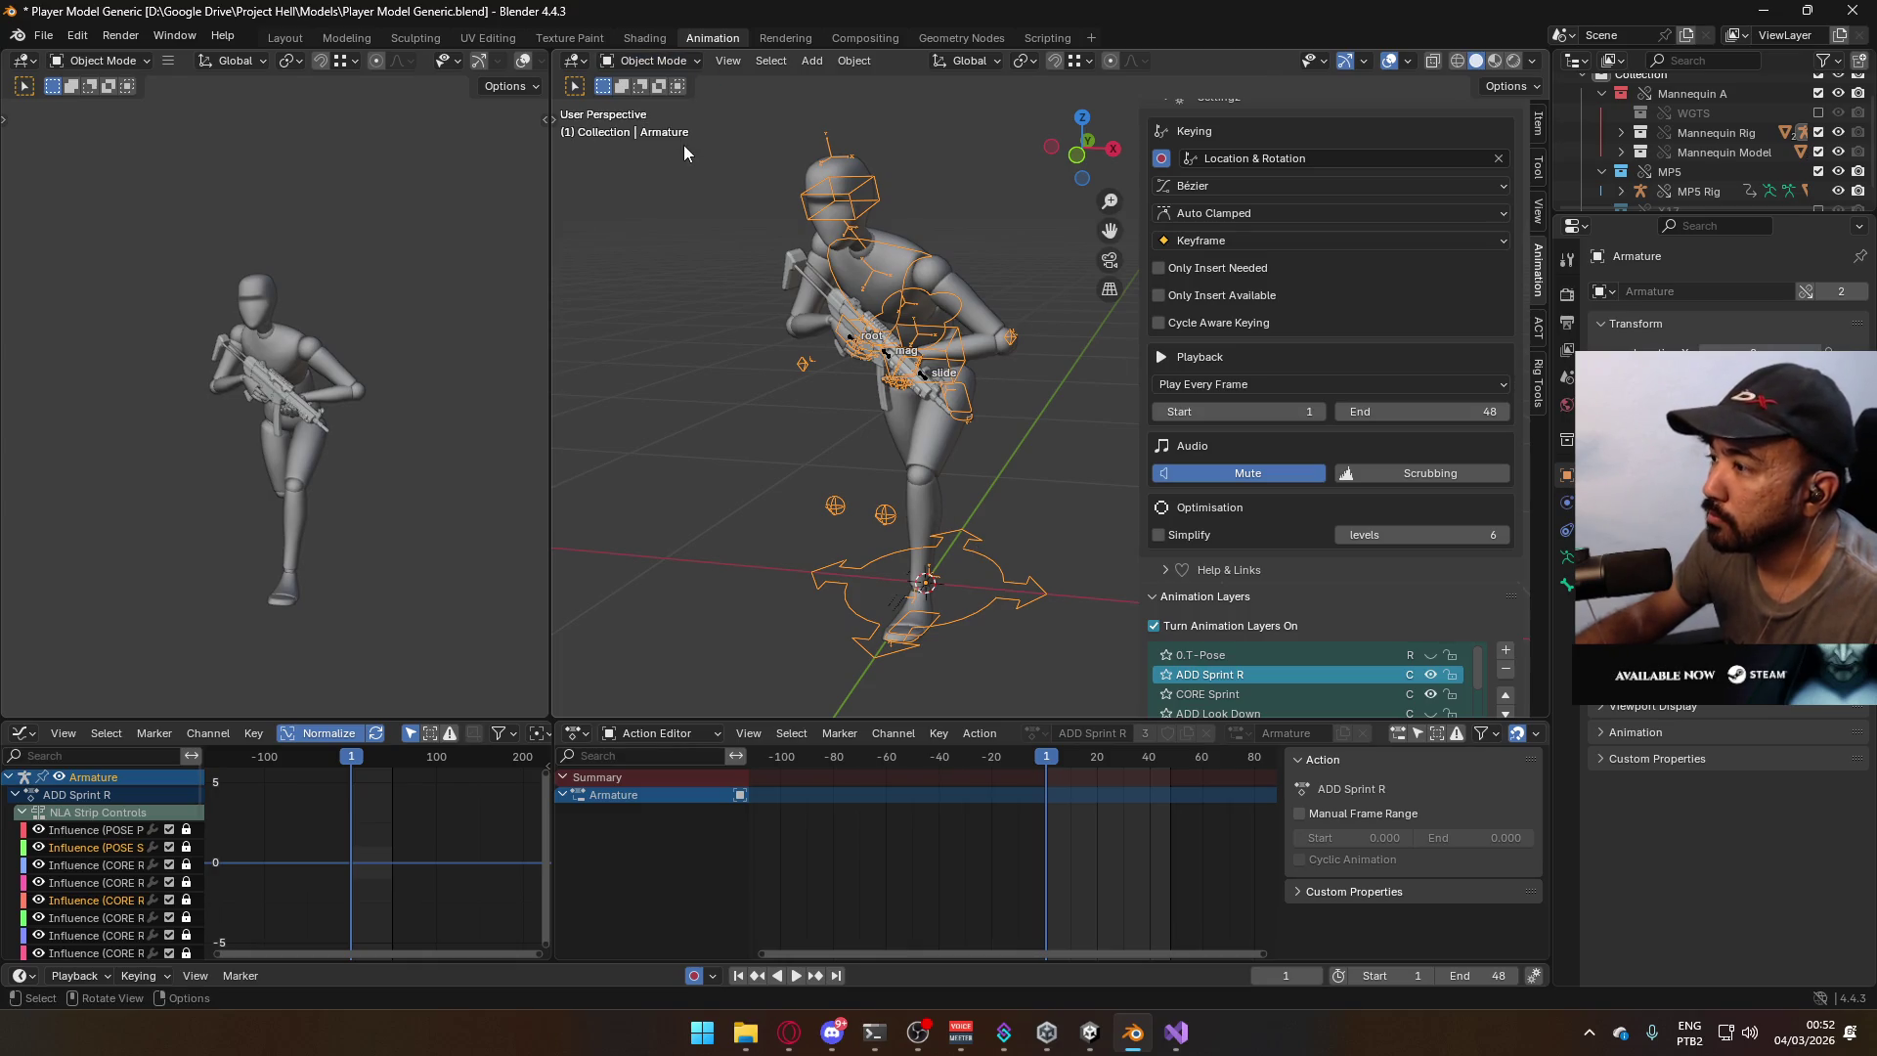
Enter Pose Mode, try a Z rotation on the root bone, then undo it.
left_click(654, 61)
left_click(657, 127)
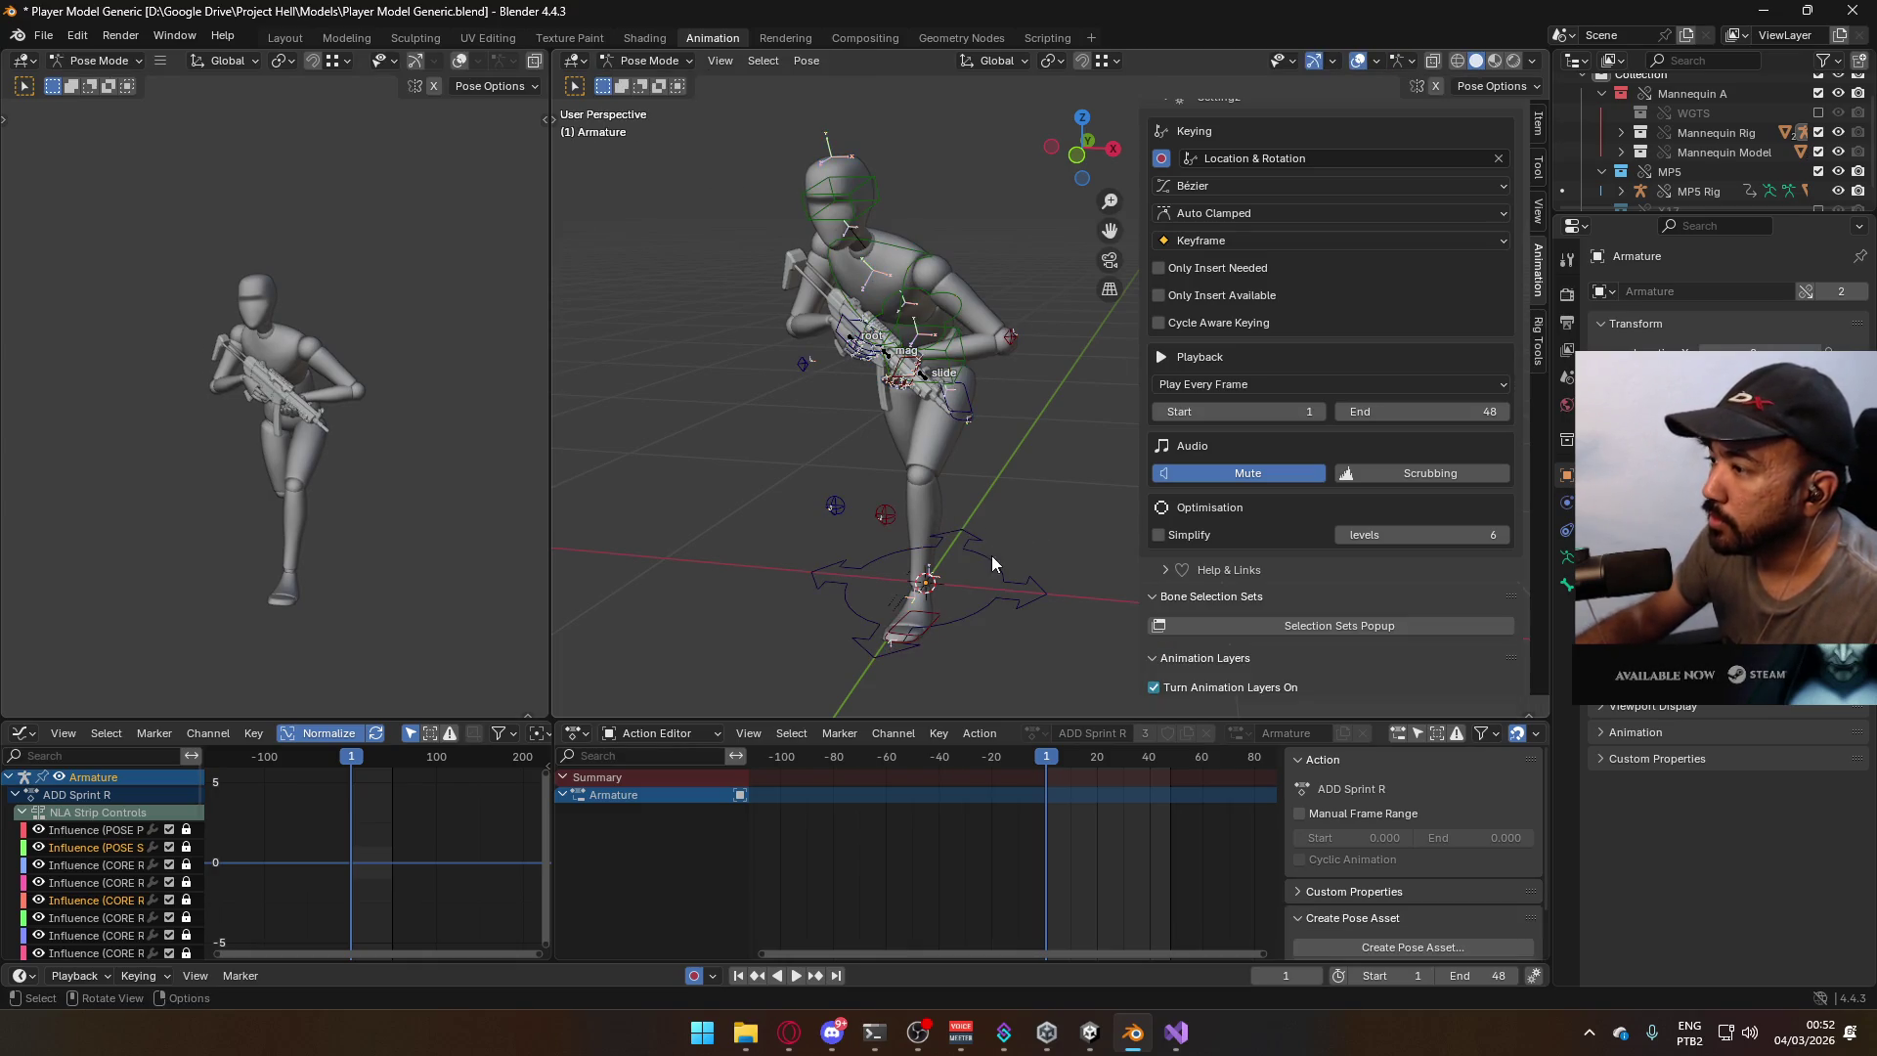
key("r")
key("z")
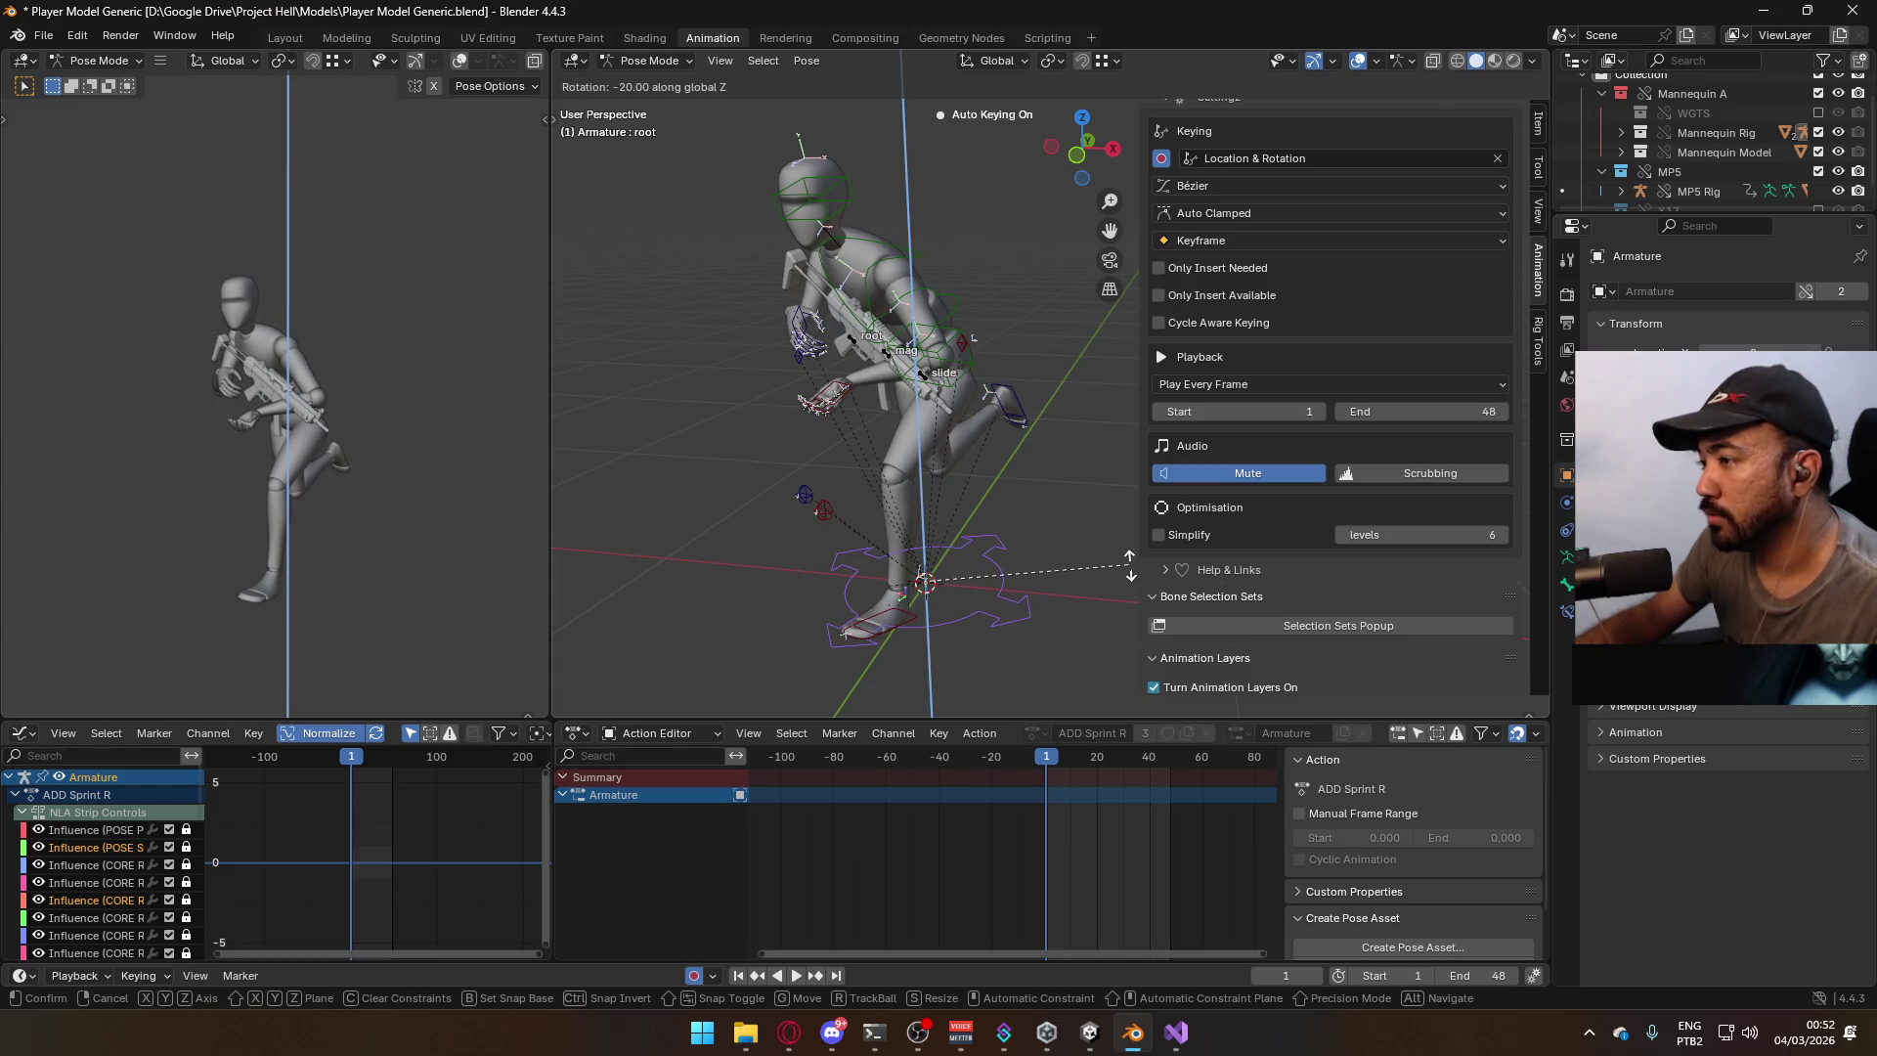
left_click(1130, 565)
key("KP_1")
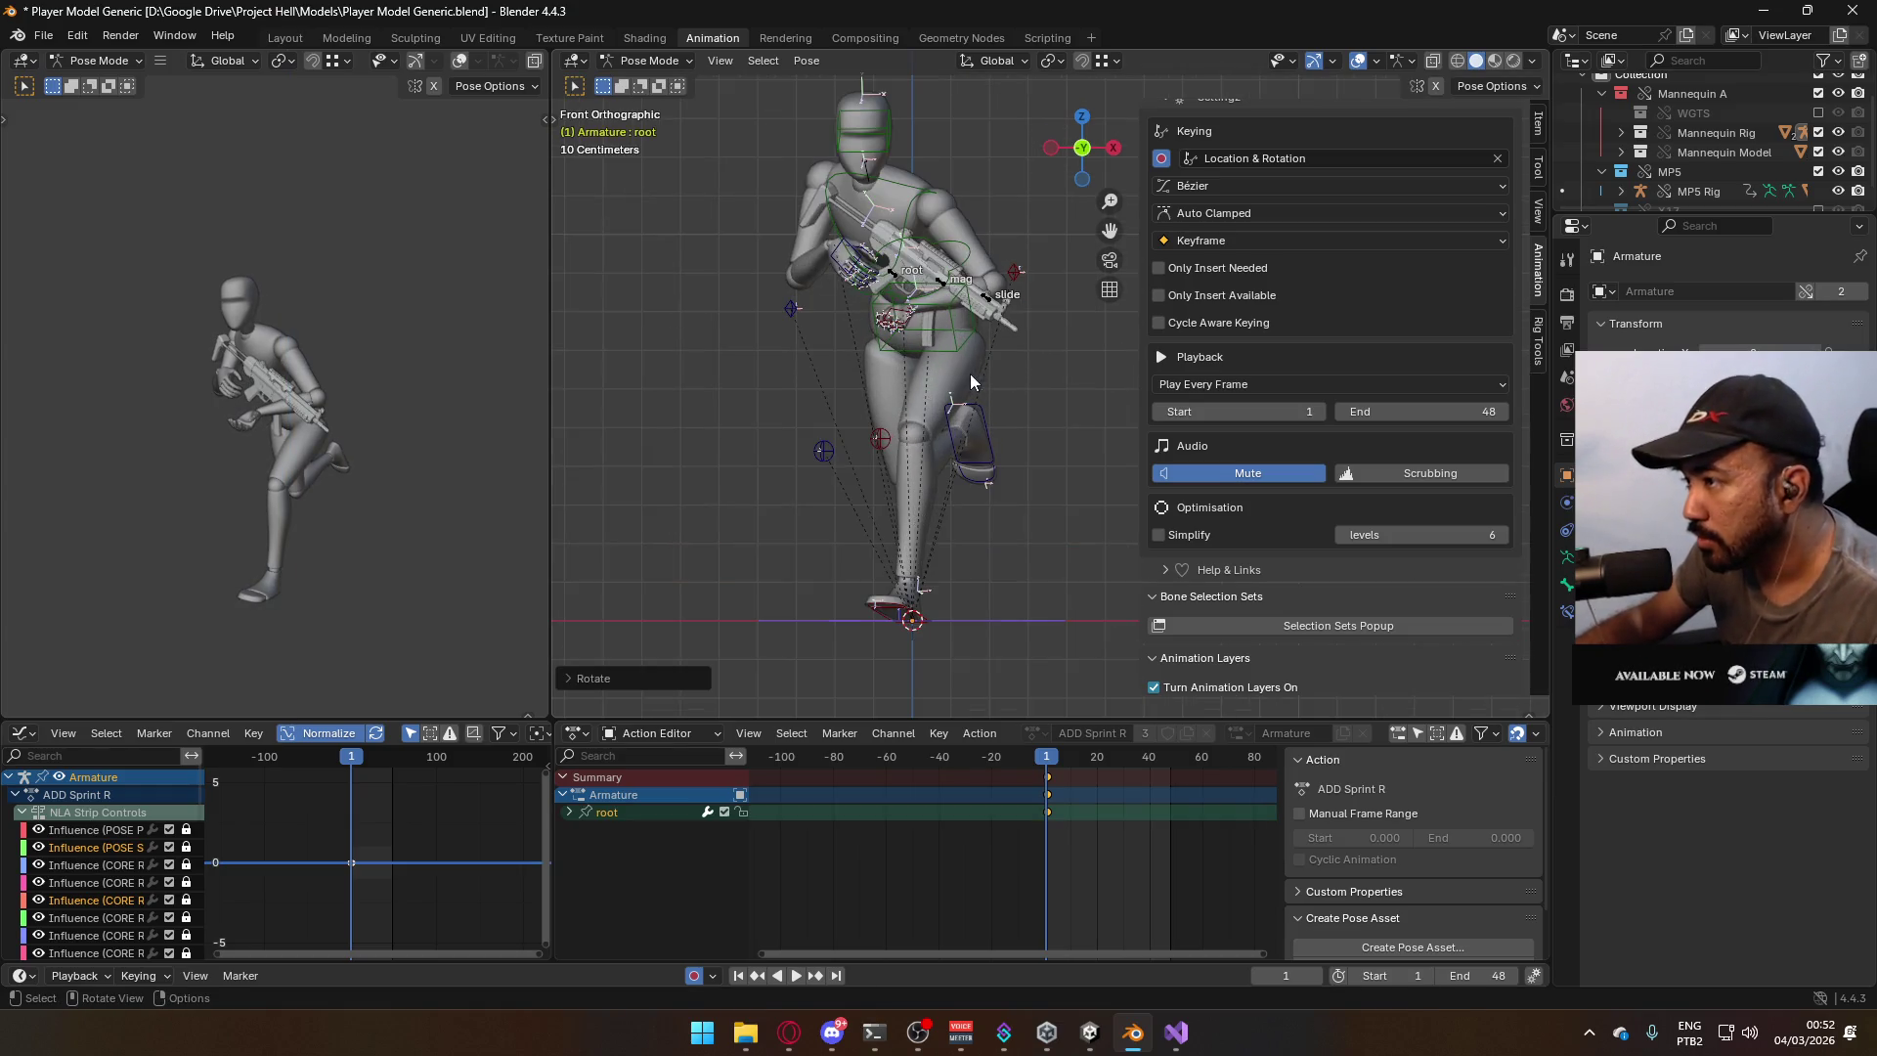
key("ctrl+z")
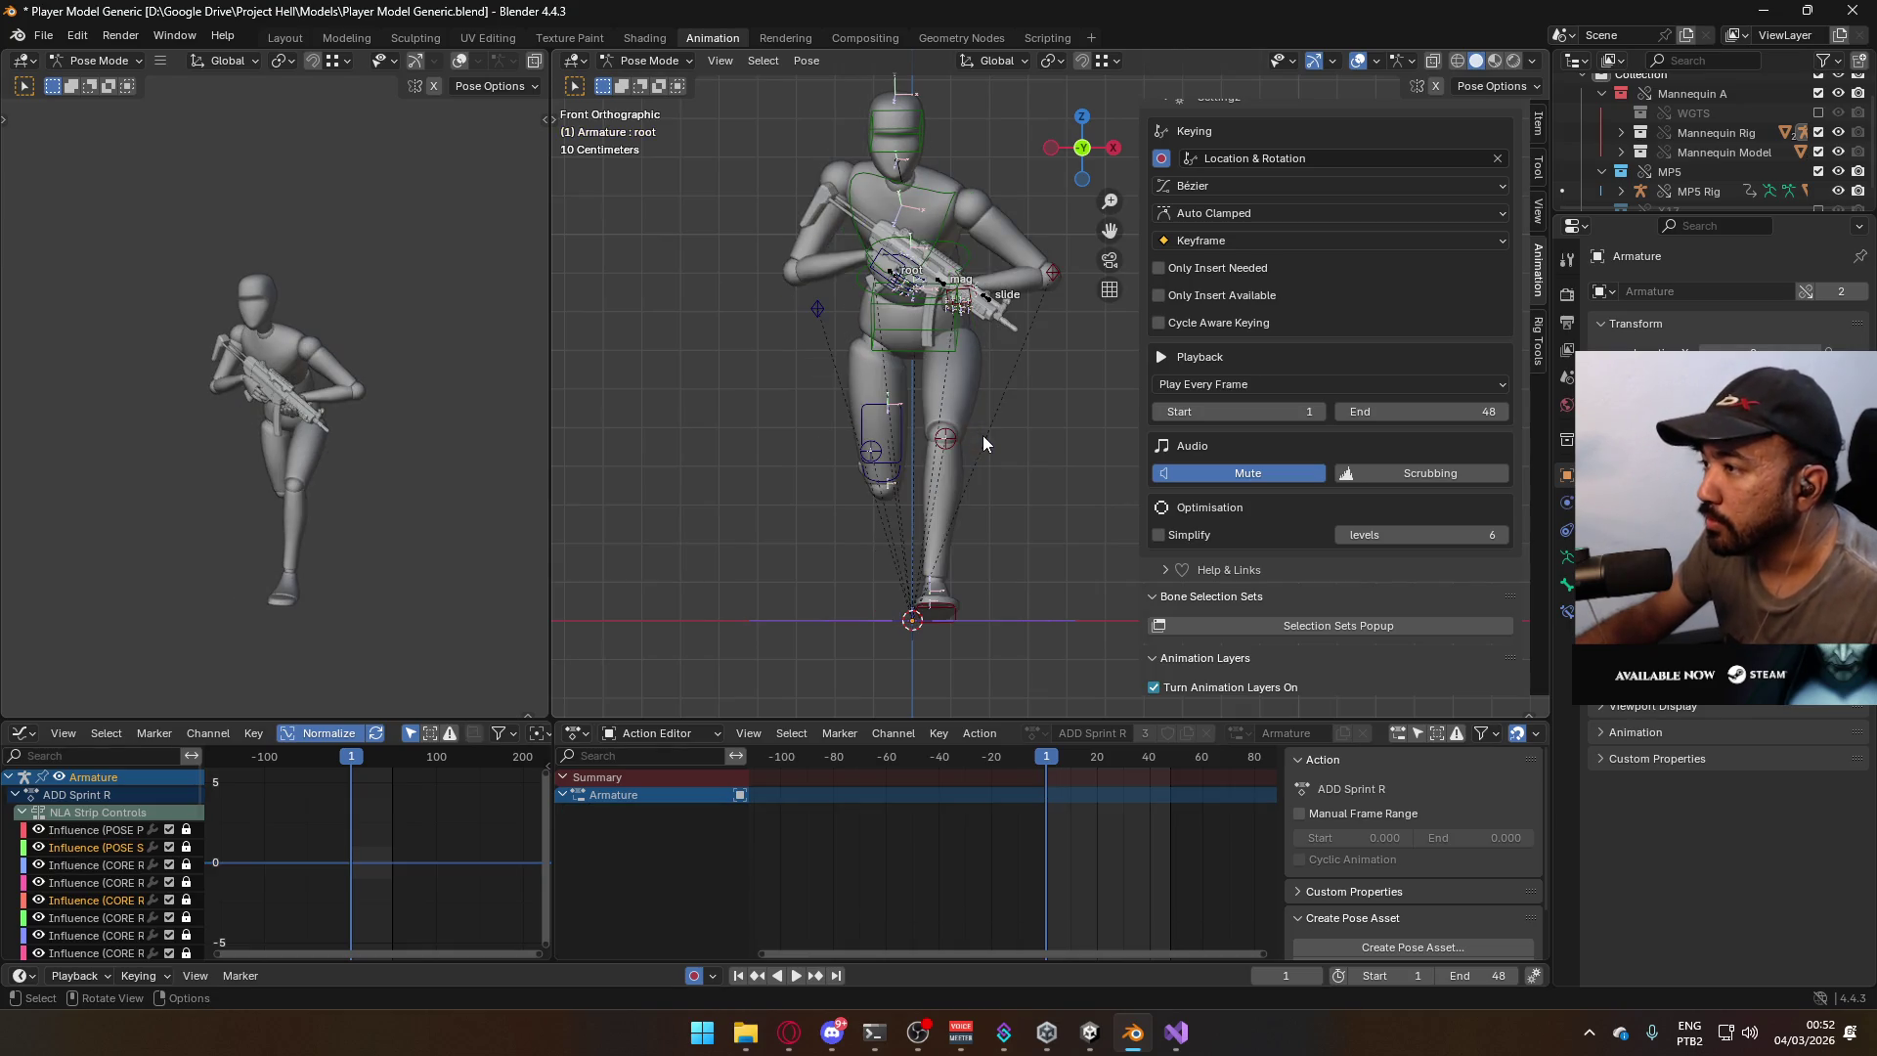
Key a moved Hips bone and a moved KneeIK.R target at frame 1.
left_click(955, 346)
middle_click_drag(952, 420, 955, 478)
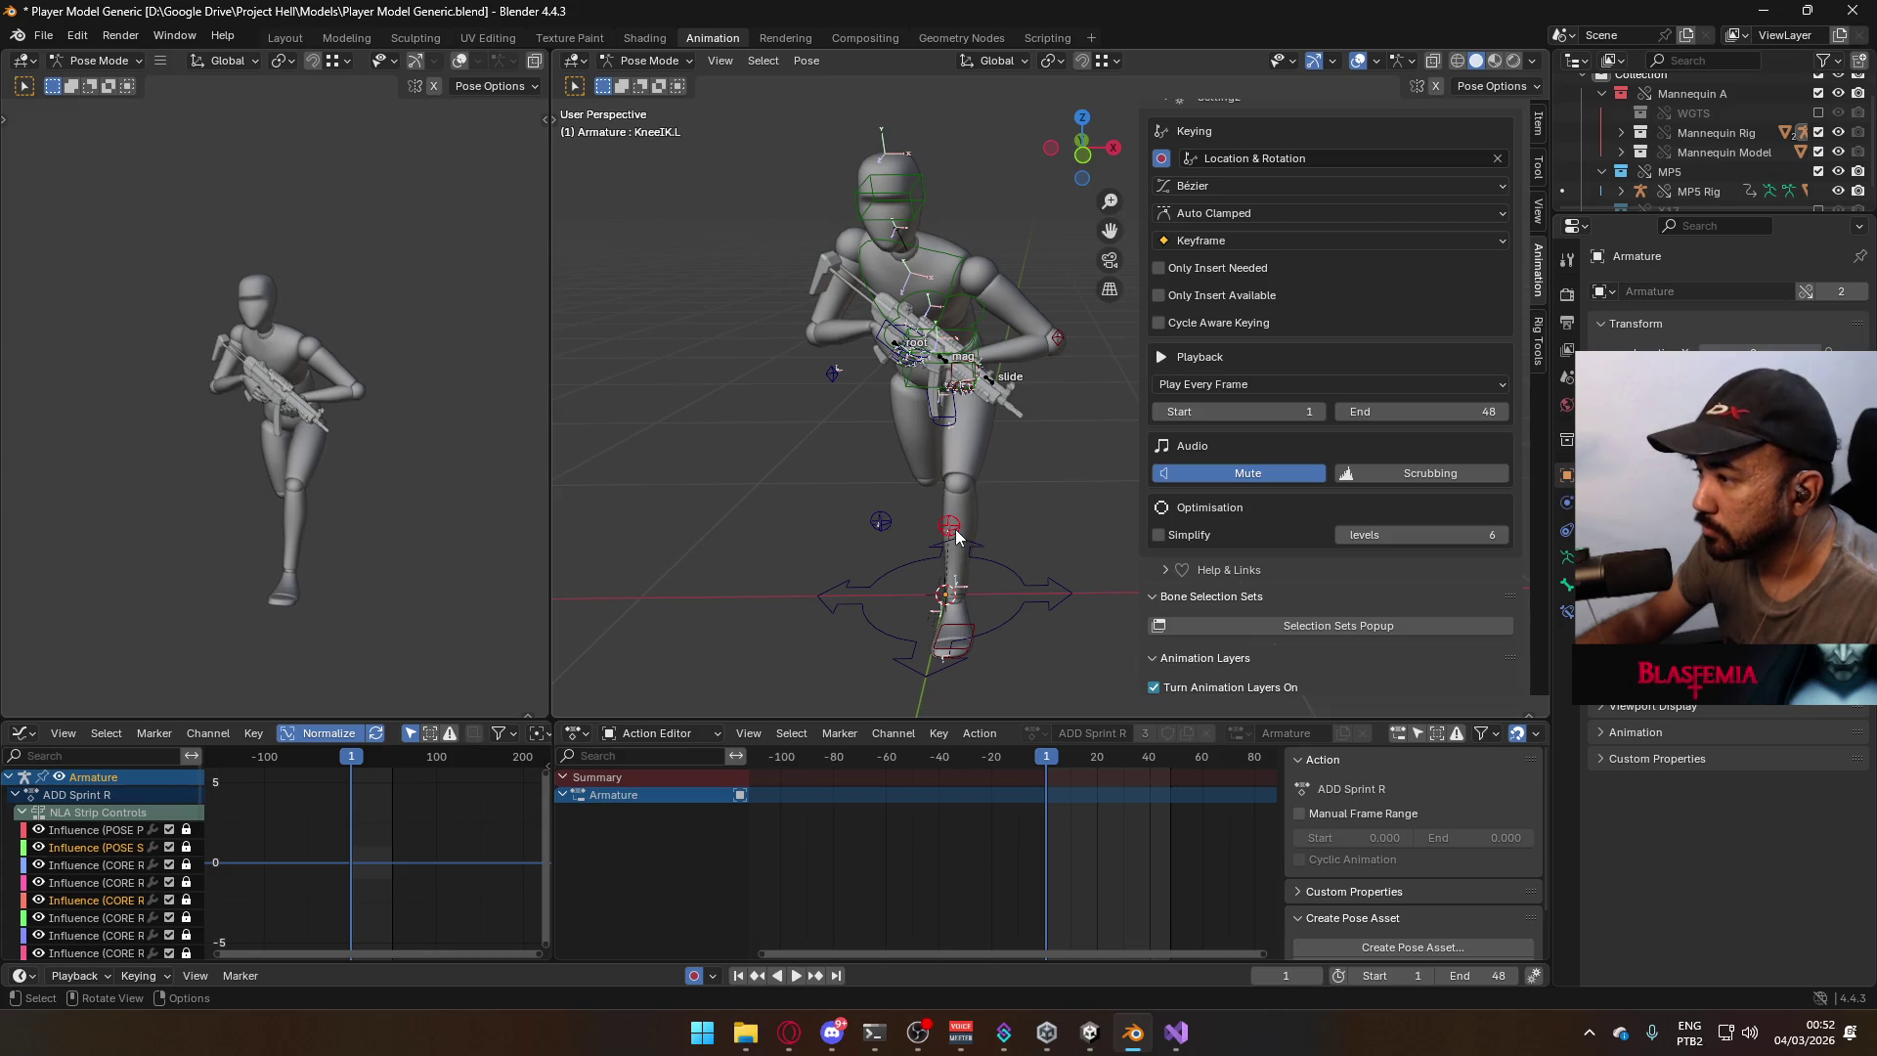
left_click(973, 352)
key("KP_1")
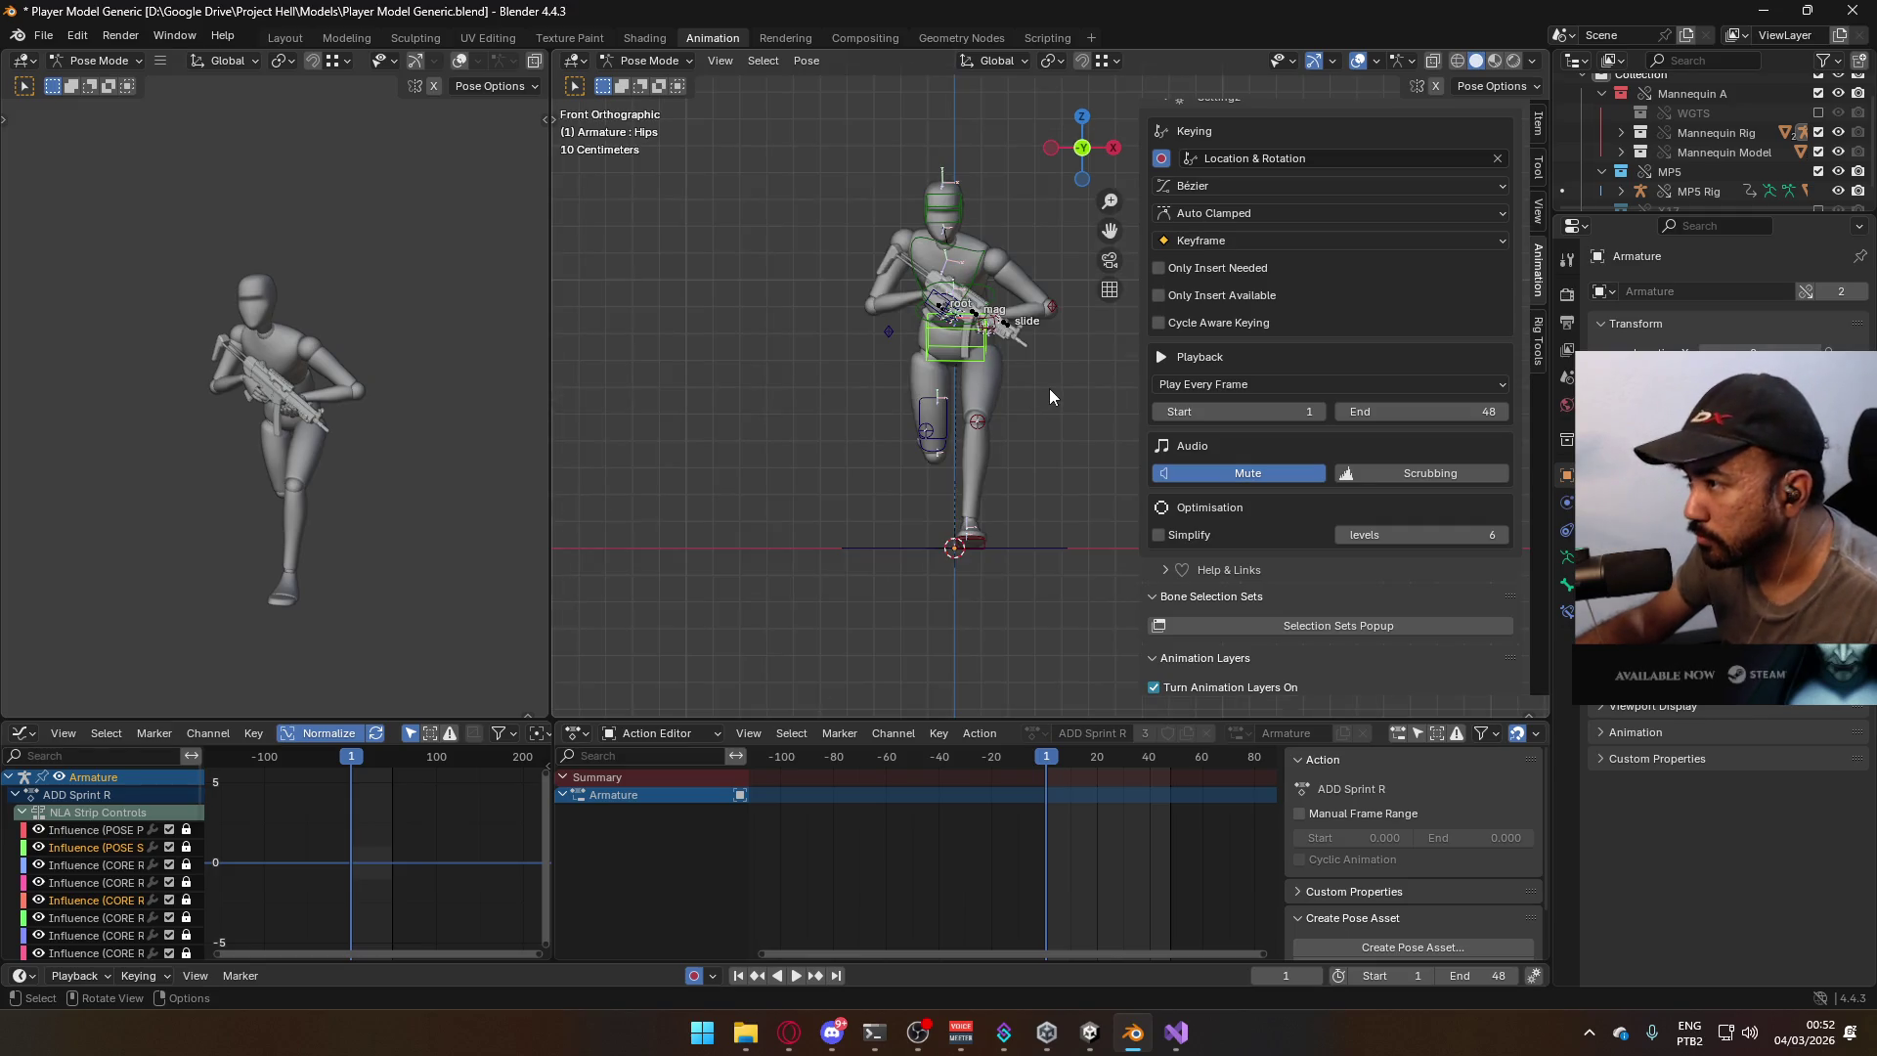
key("g")
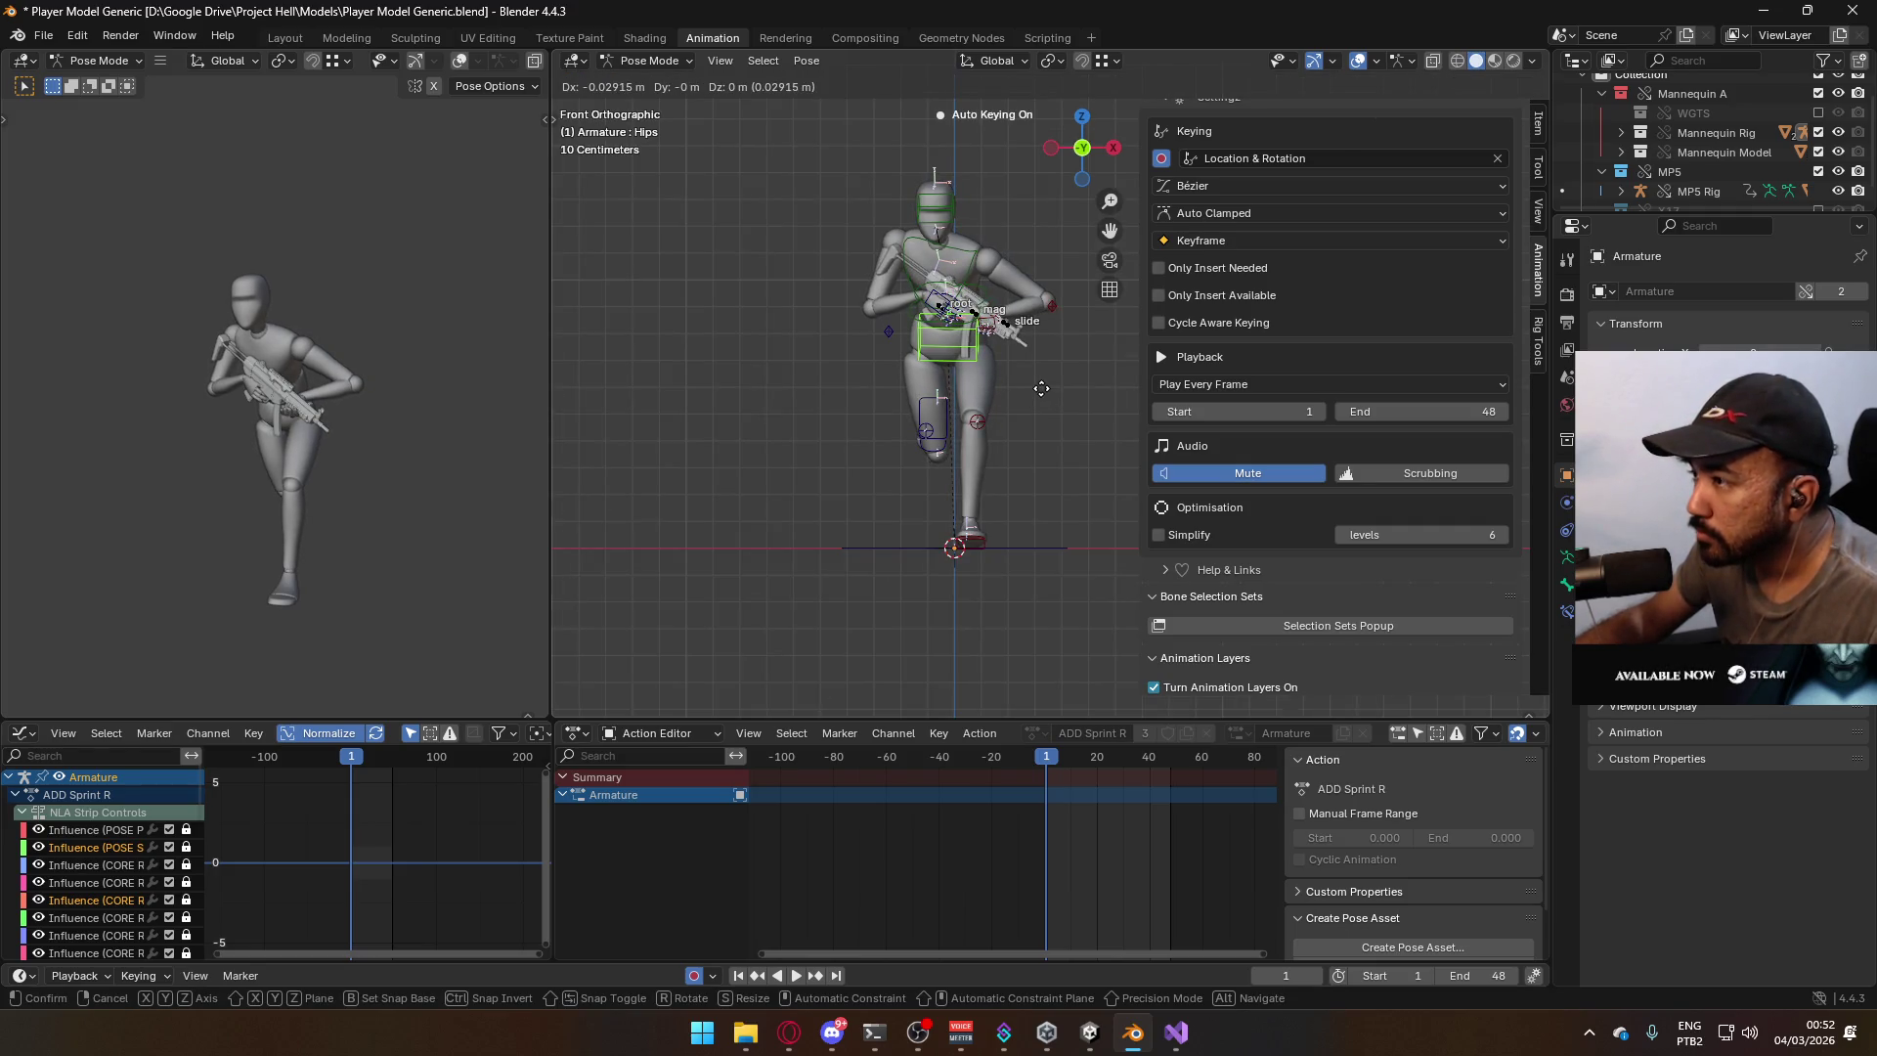
left_click(1038, 389)
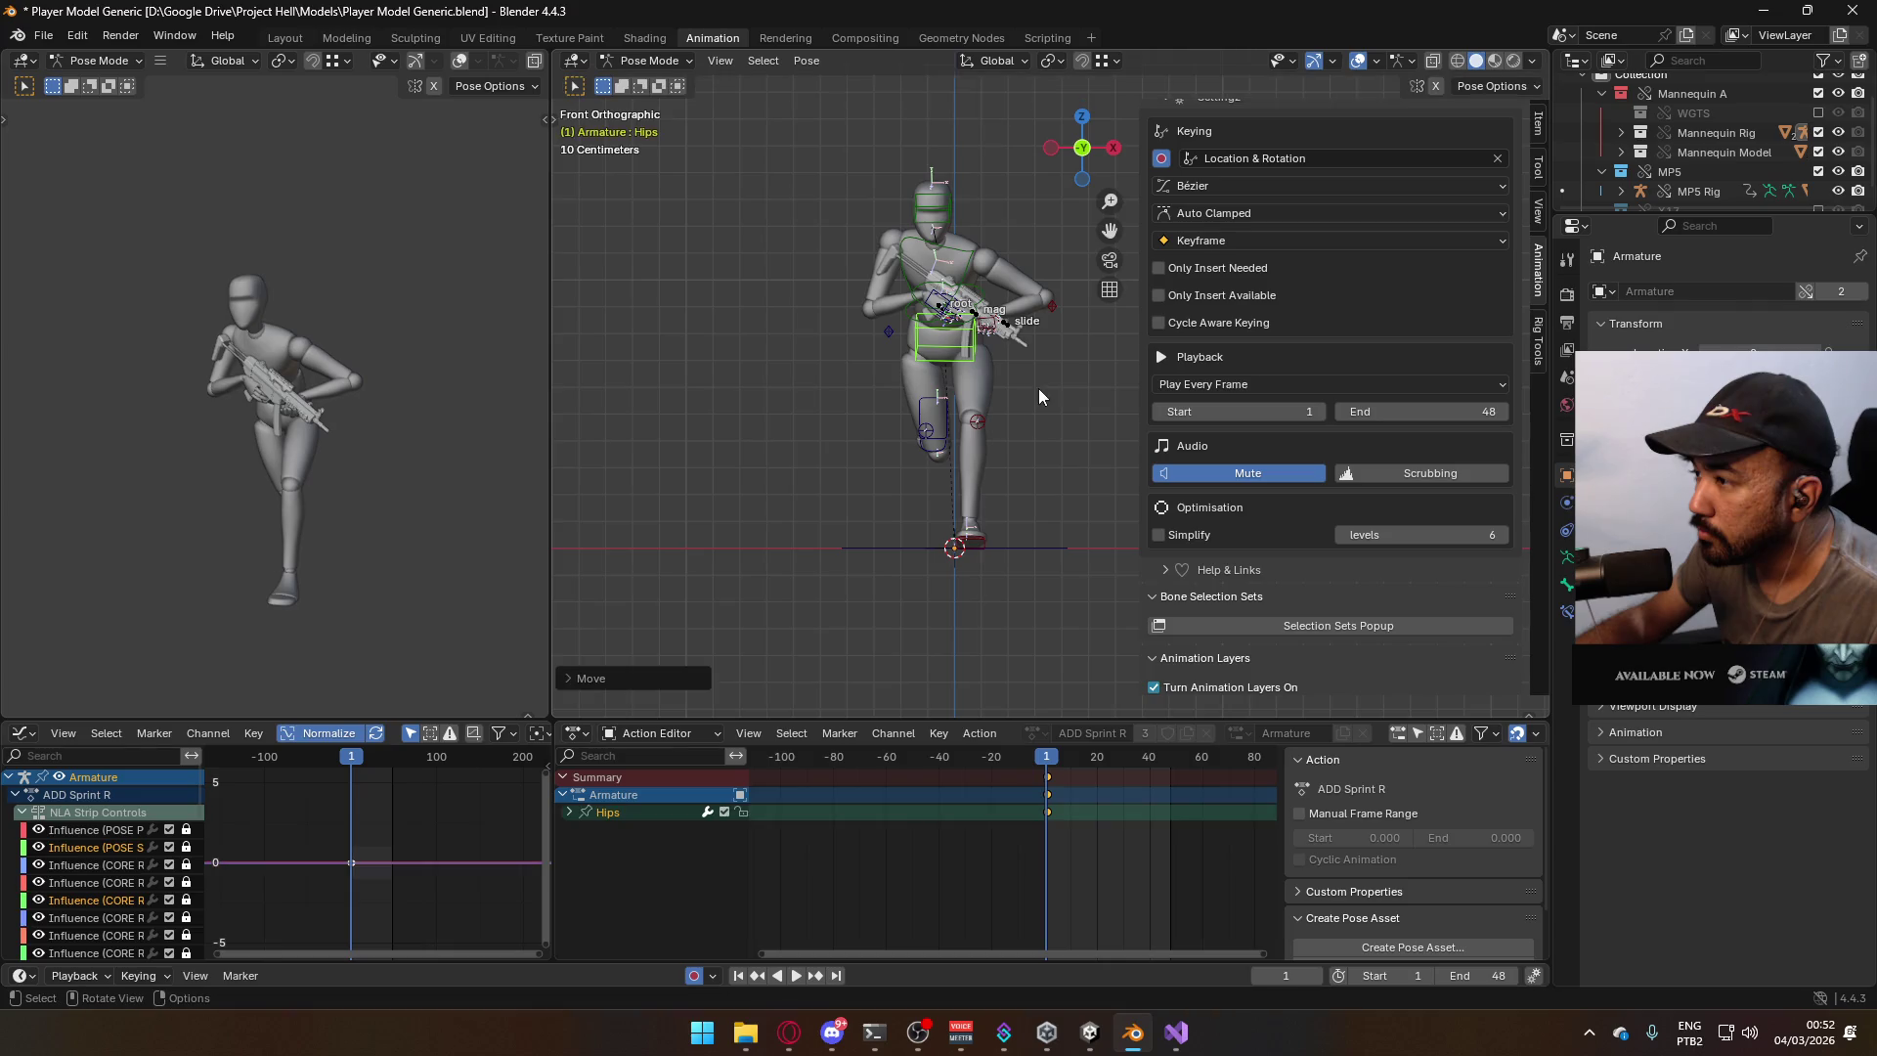
left_click(980, 427)
key("g")
left_click(1052, 450)
Rotate the Hips bone around the Z axis.
scroll(1053, 381, "up", 2)
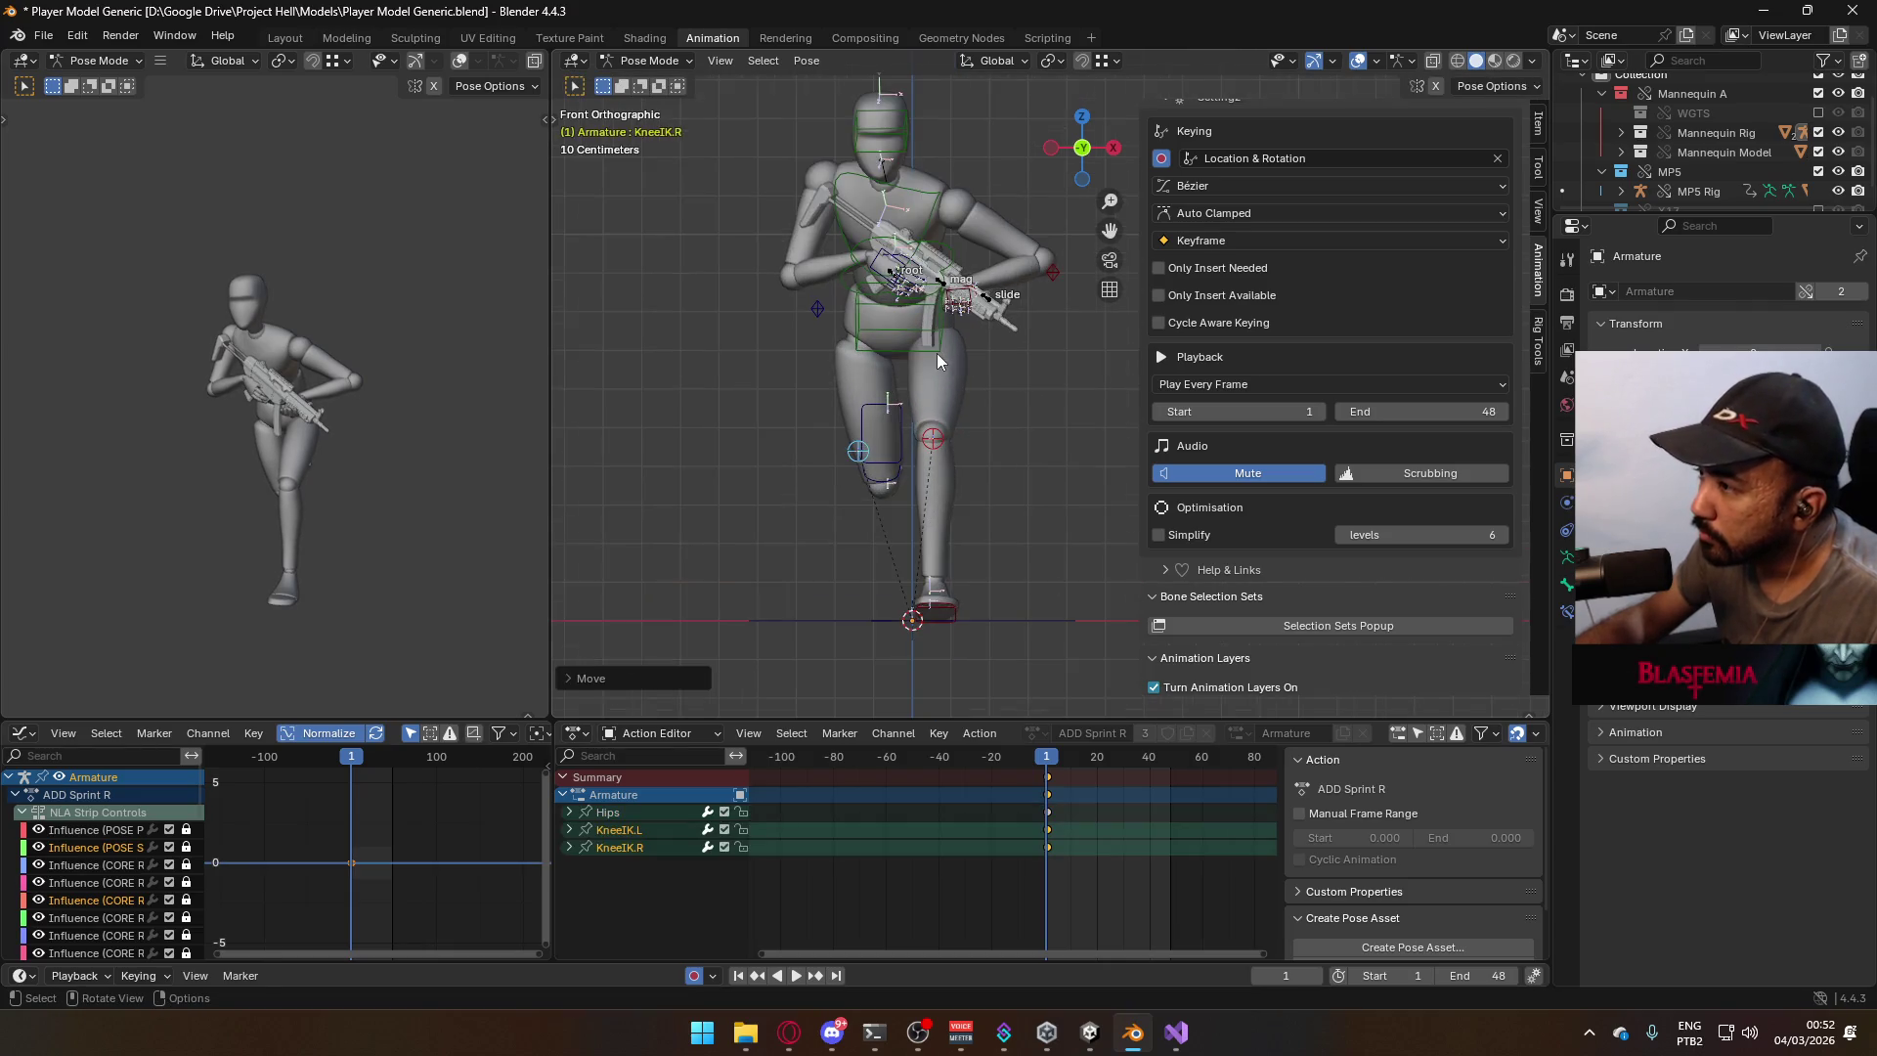
left_click(933, 339)
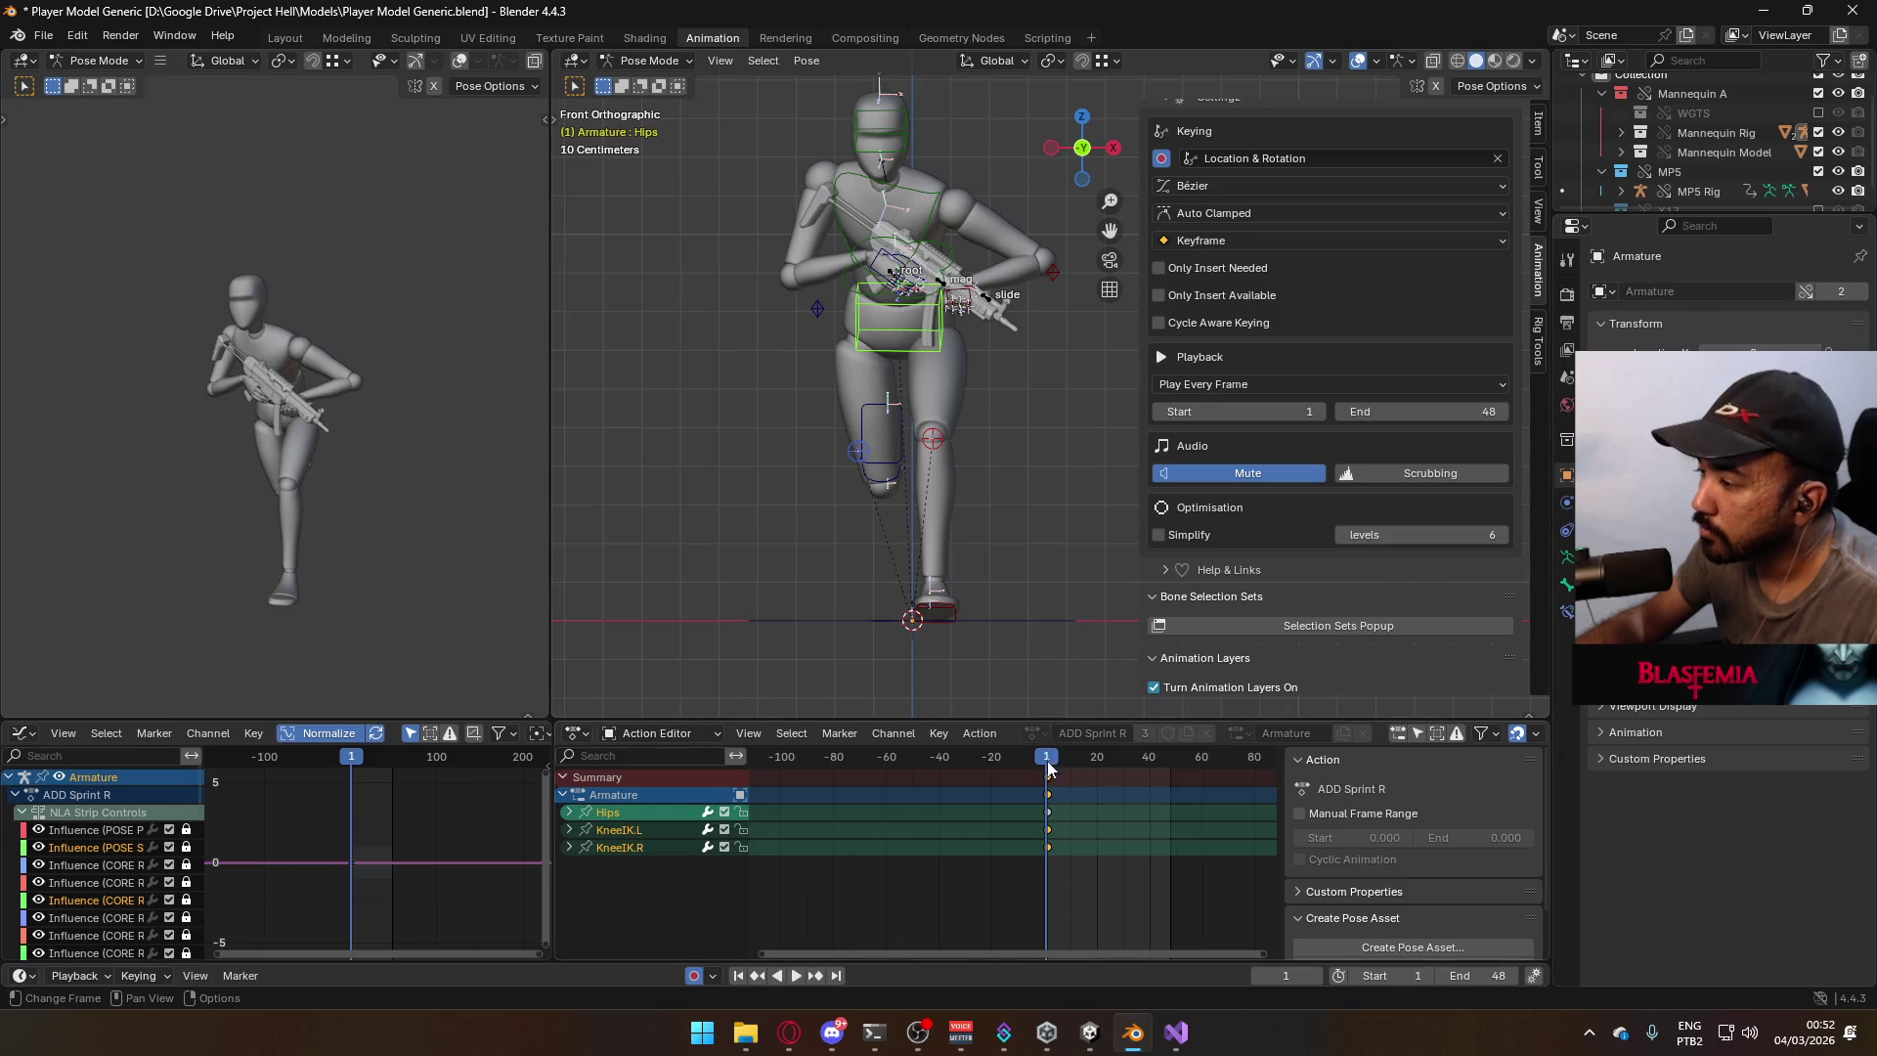
key("r")
key("z")
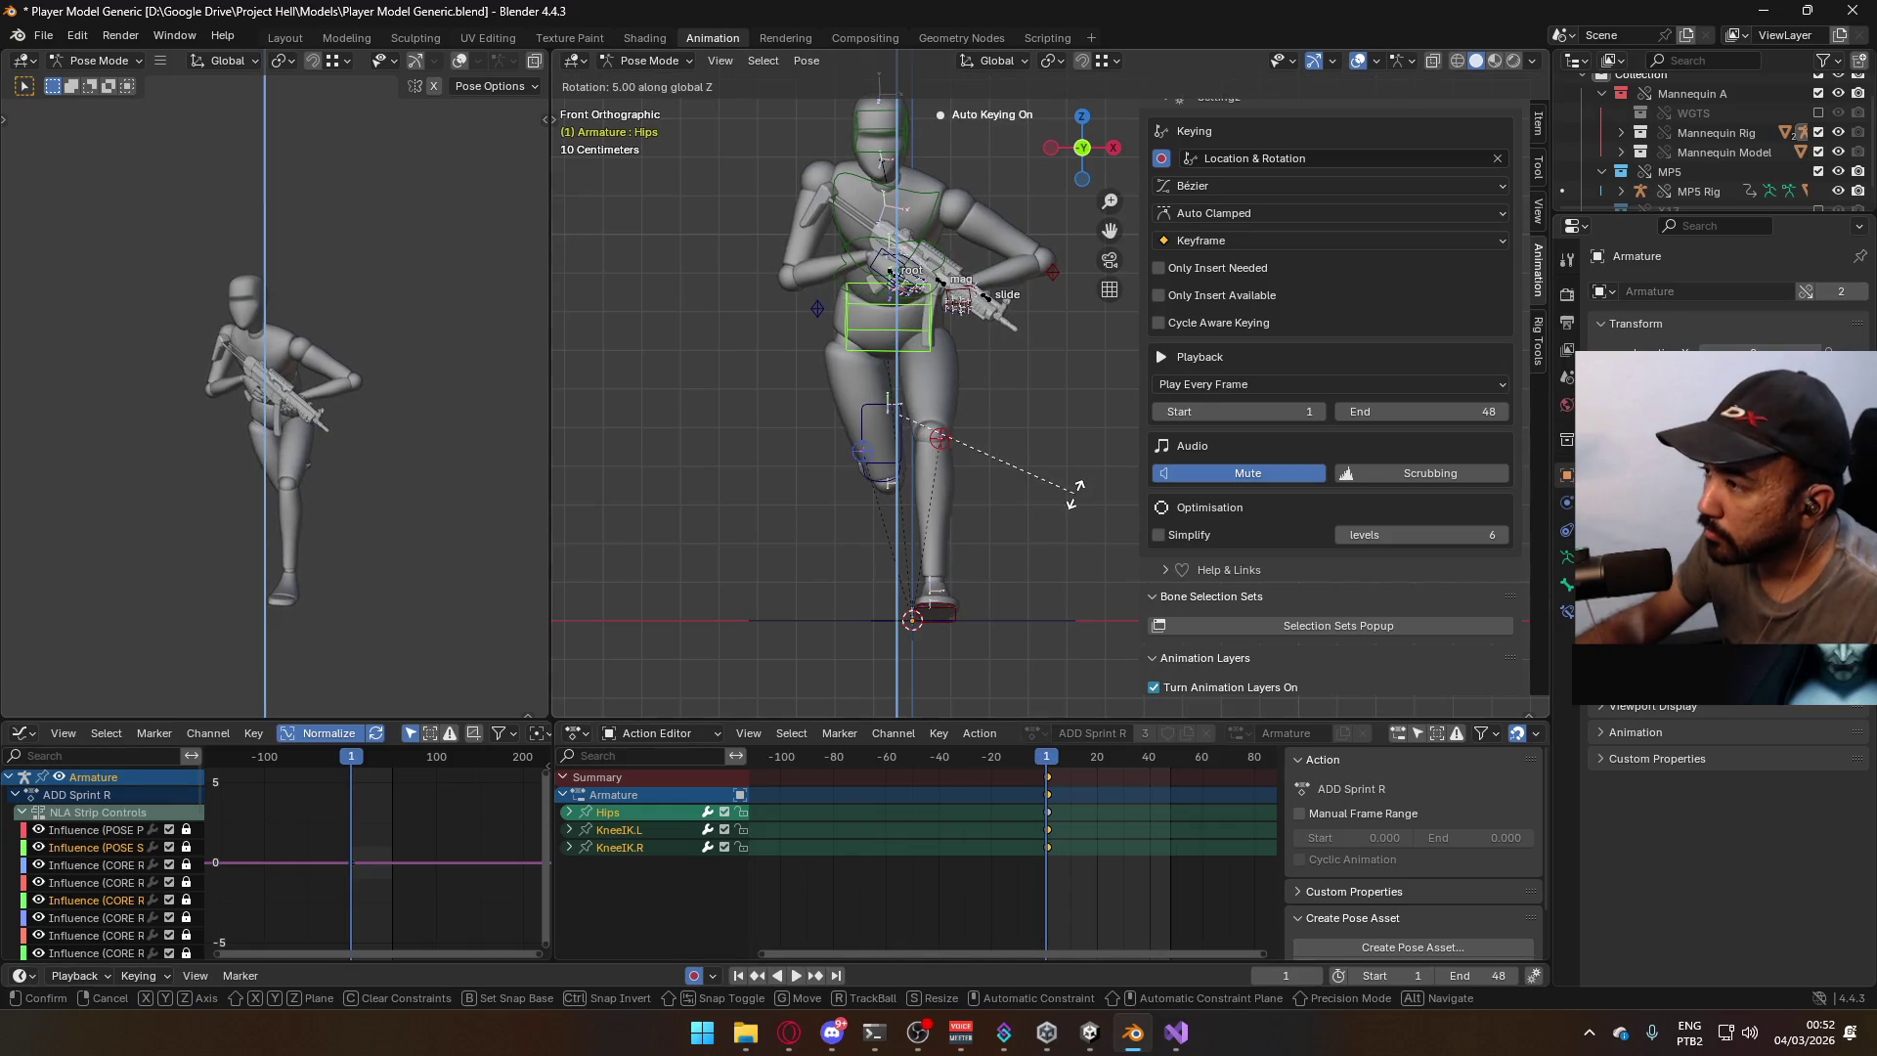
left_click(1076, 483)
Change the snapping target and orbit to check the pose.
left_click(1052, 61)
left_click(1115, 57)
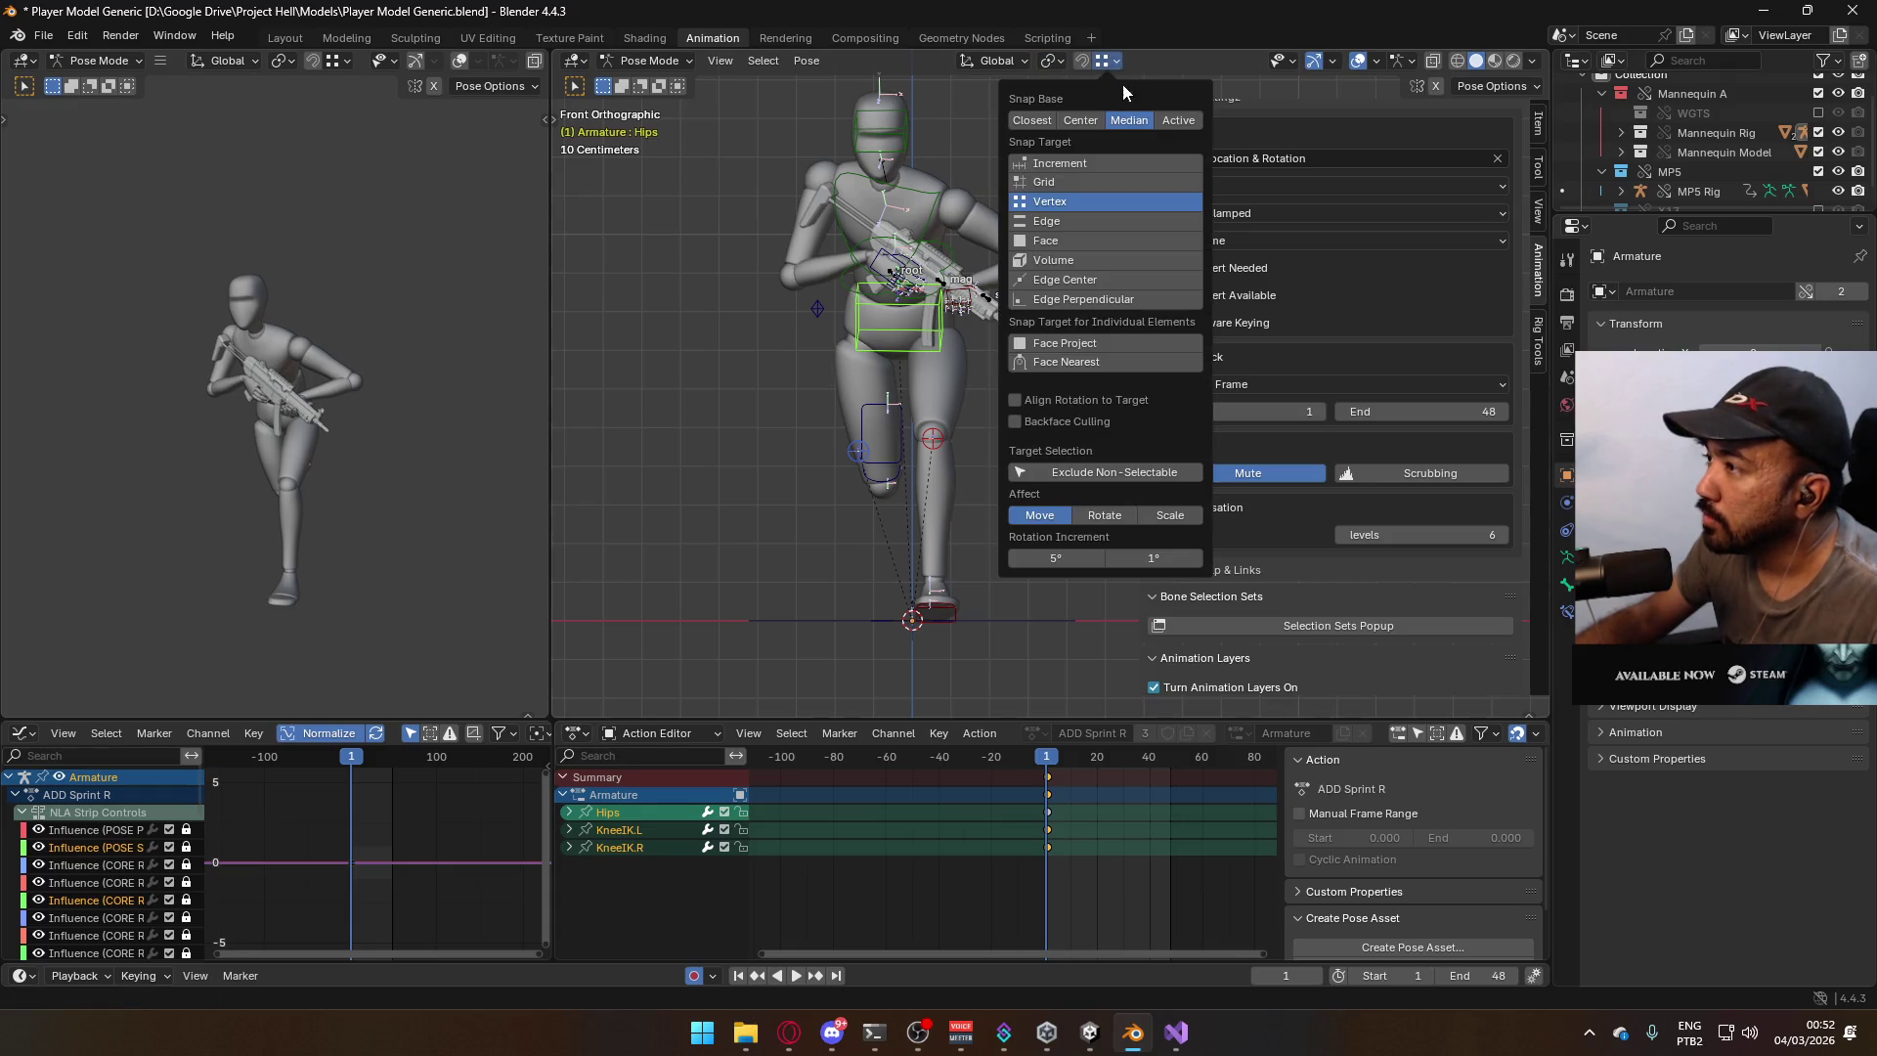
left_click(1056, 166)
scroll(989, 385, "up", 3)
mouse_move(989, 386)
middle_mouse_down()
mouse_move(1079, 435)
mouse_move(906, 392)
middle_mouse_up()
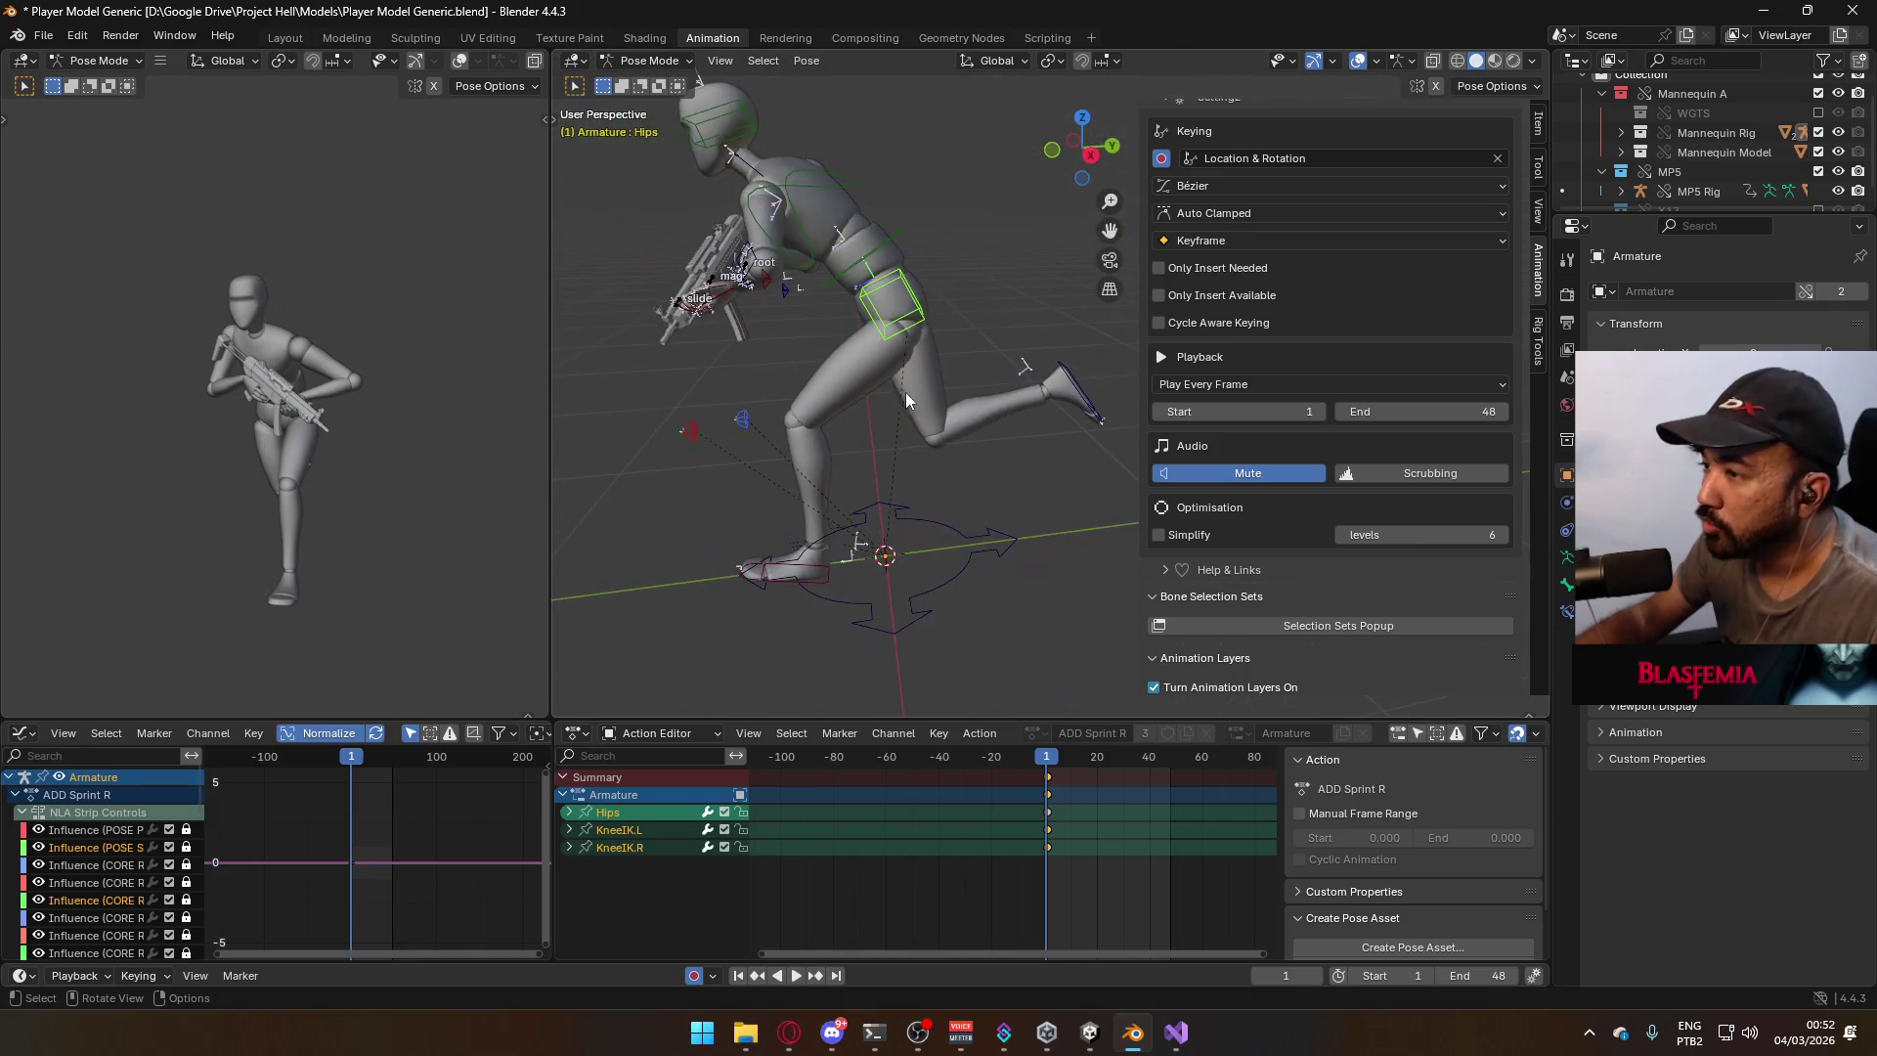
key("KP_1")
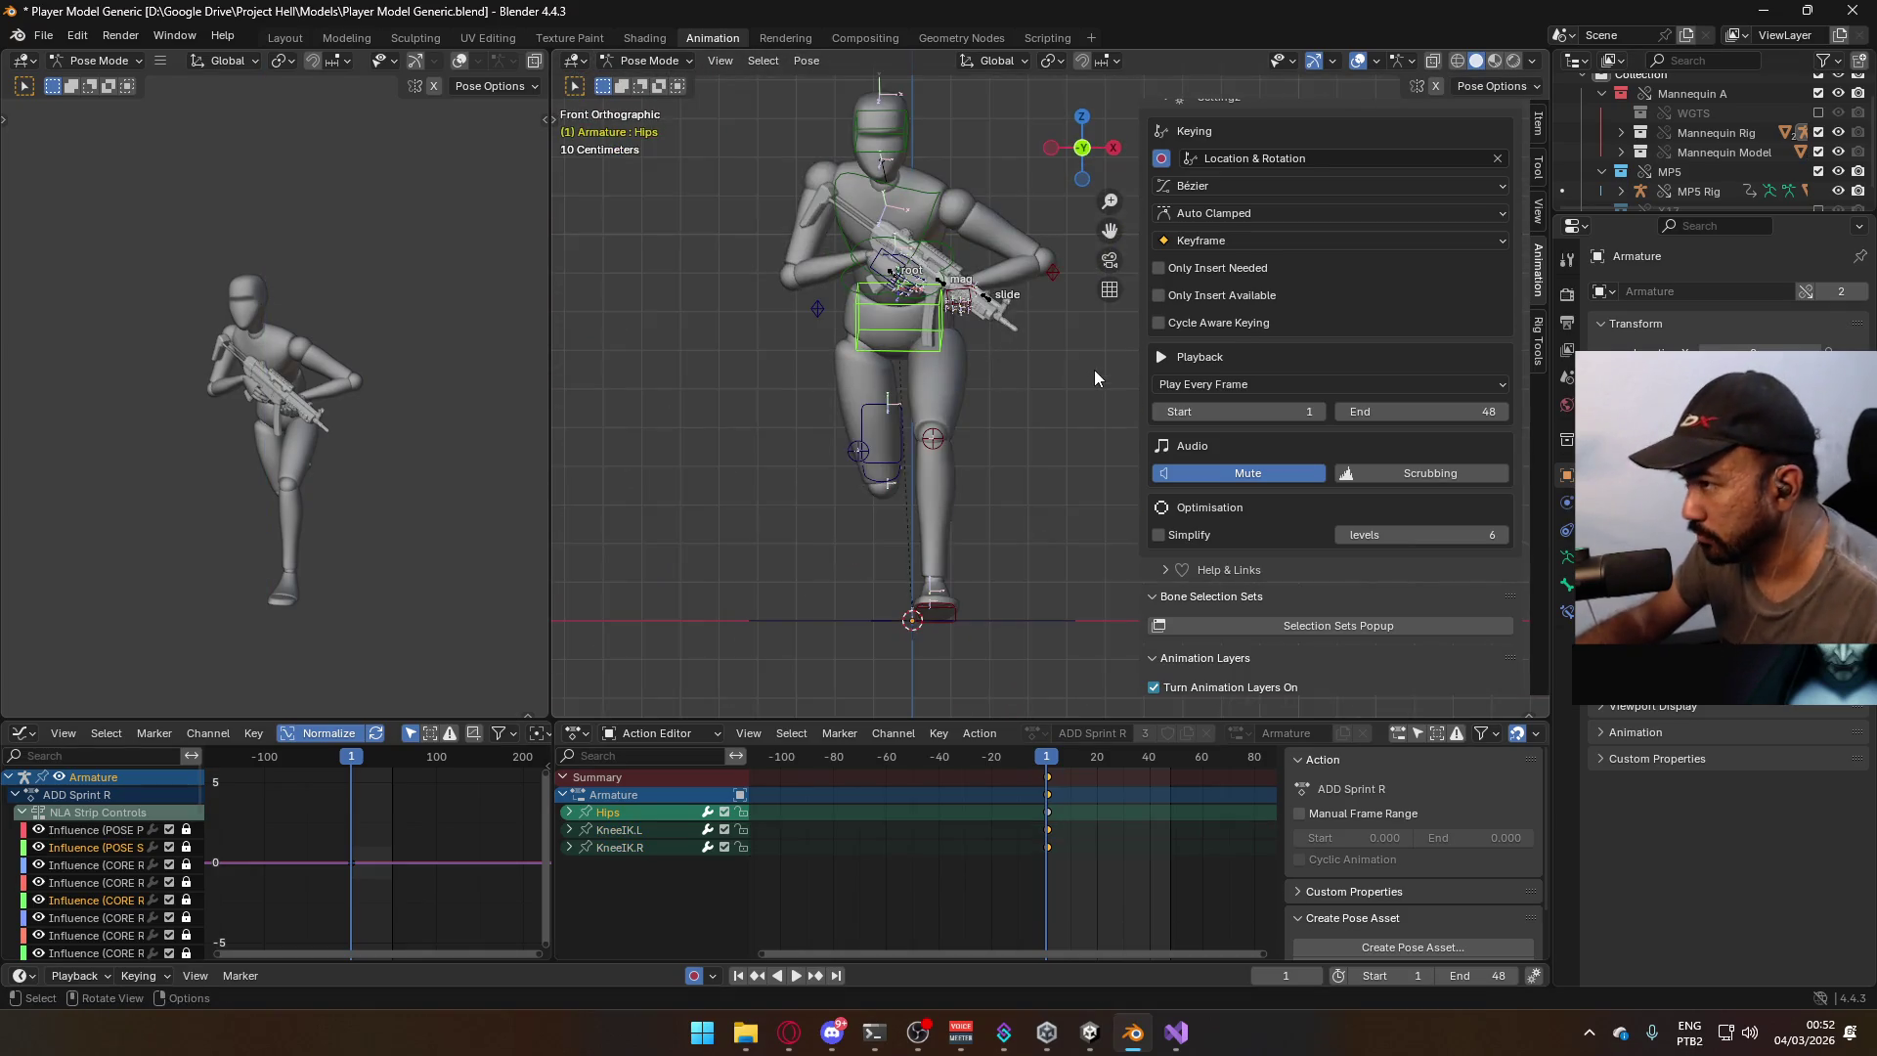
Re-rotate the Hips around Z and set the Transform Pivot Point to Active Element.
key("r")
key("z")
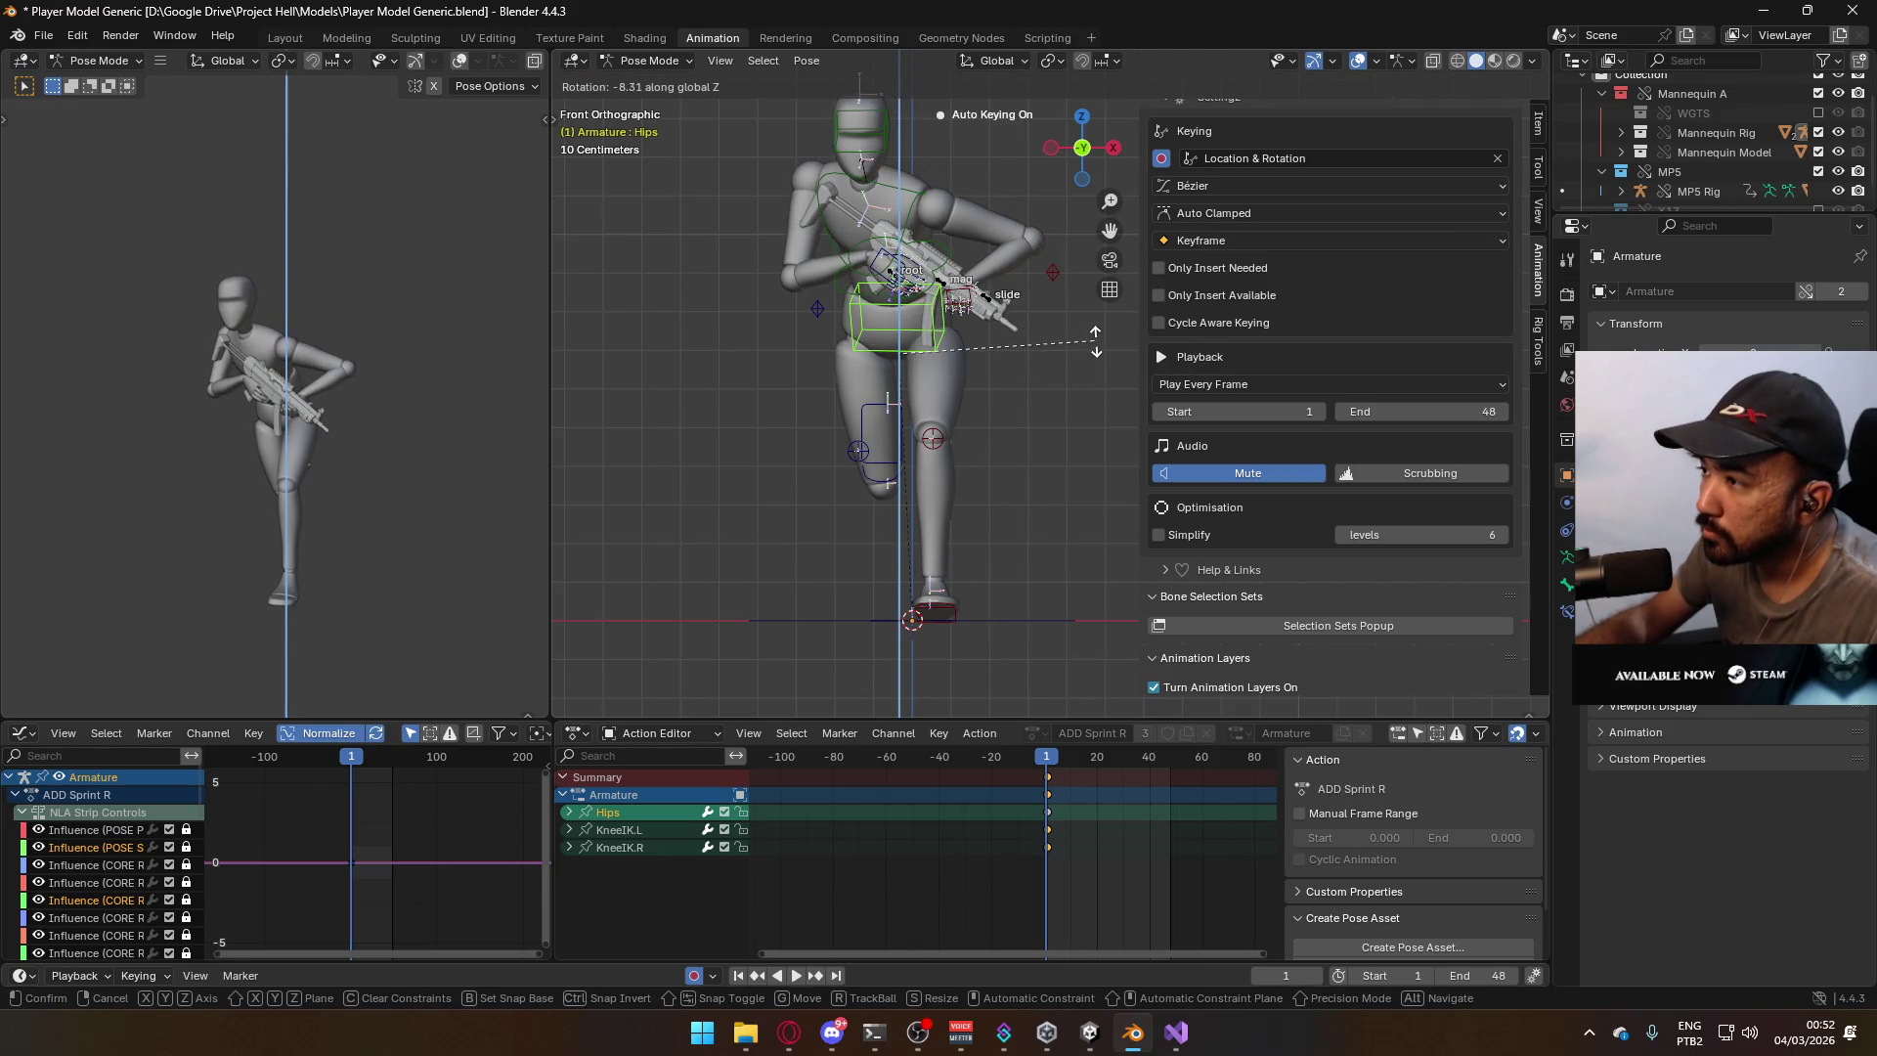
left_click(1096, 341)
middle_click_drag(1028, 299, 1113, 105)
left_click(1053, 63)
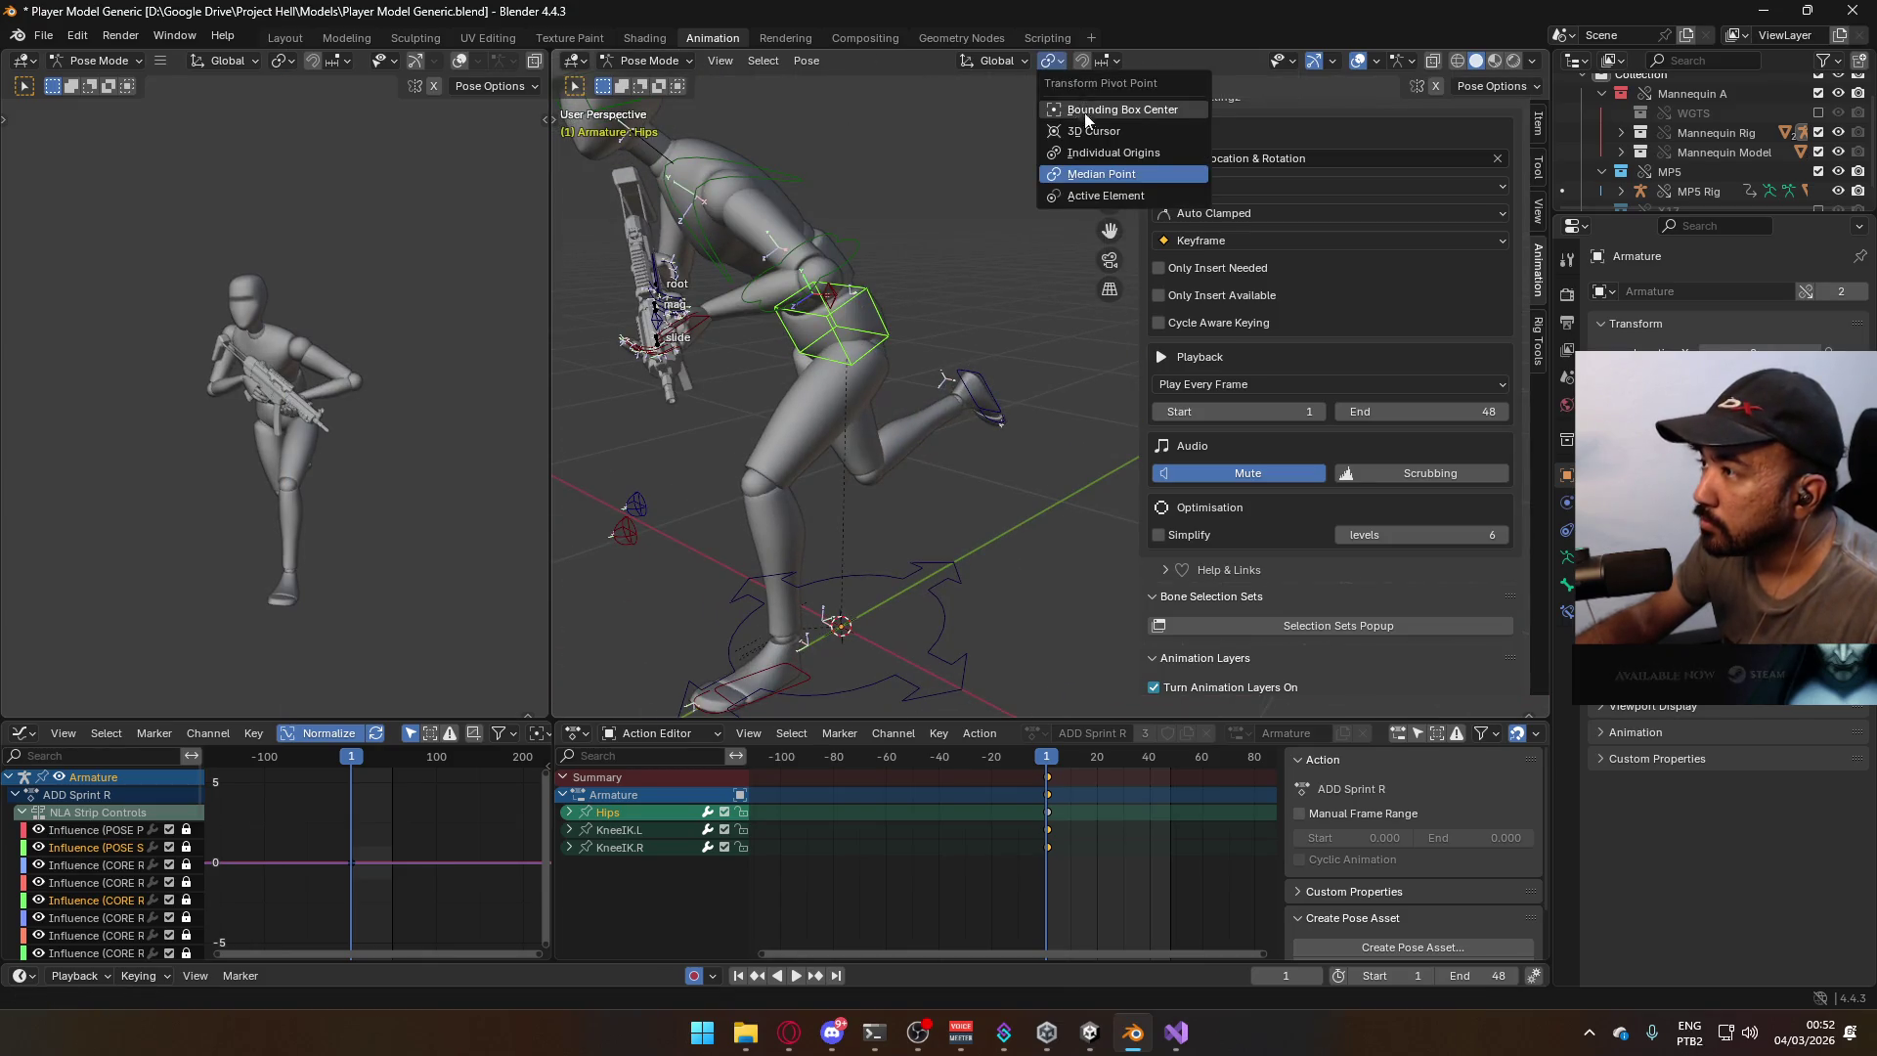
left_click(1056, 198)
middle_click_drag(988, 293, 956, 345)
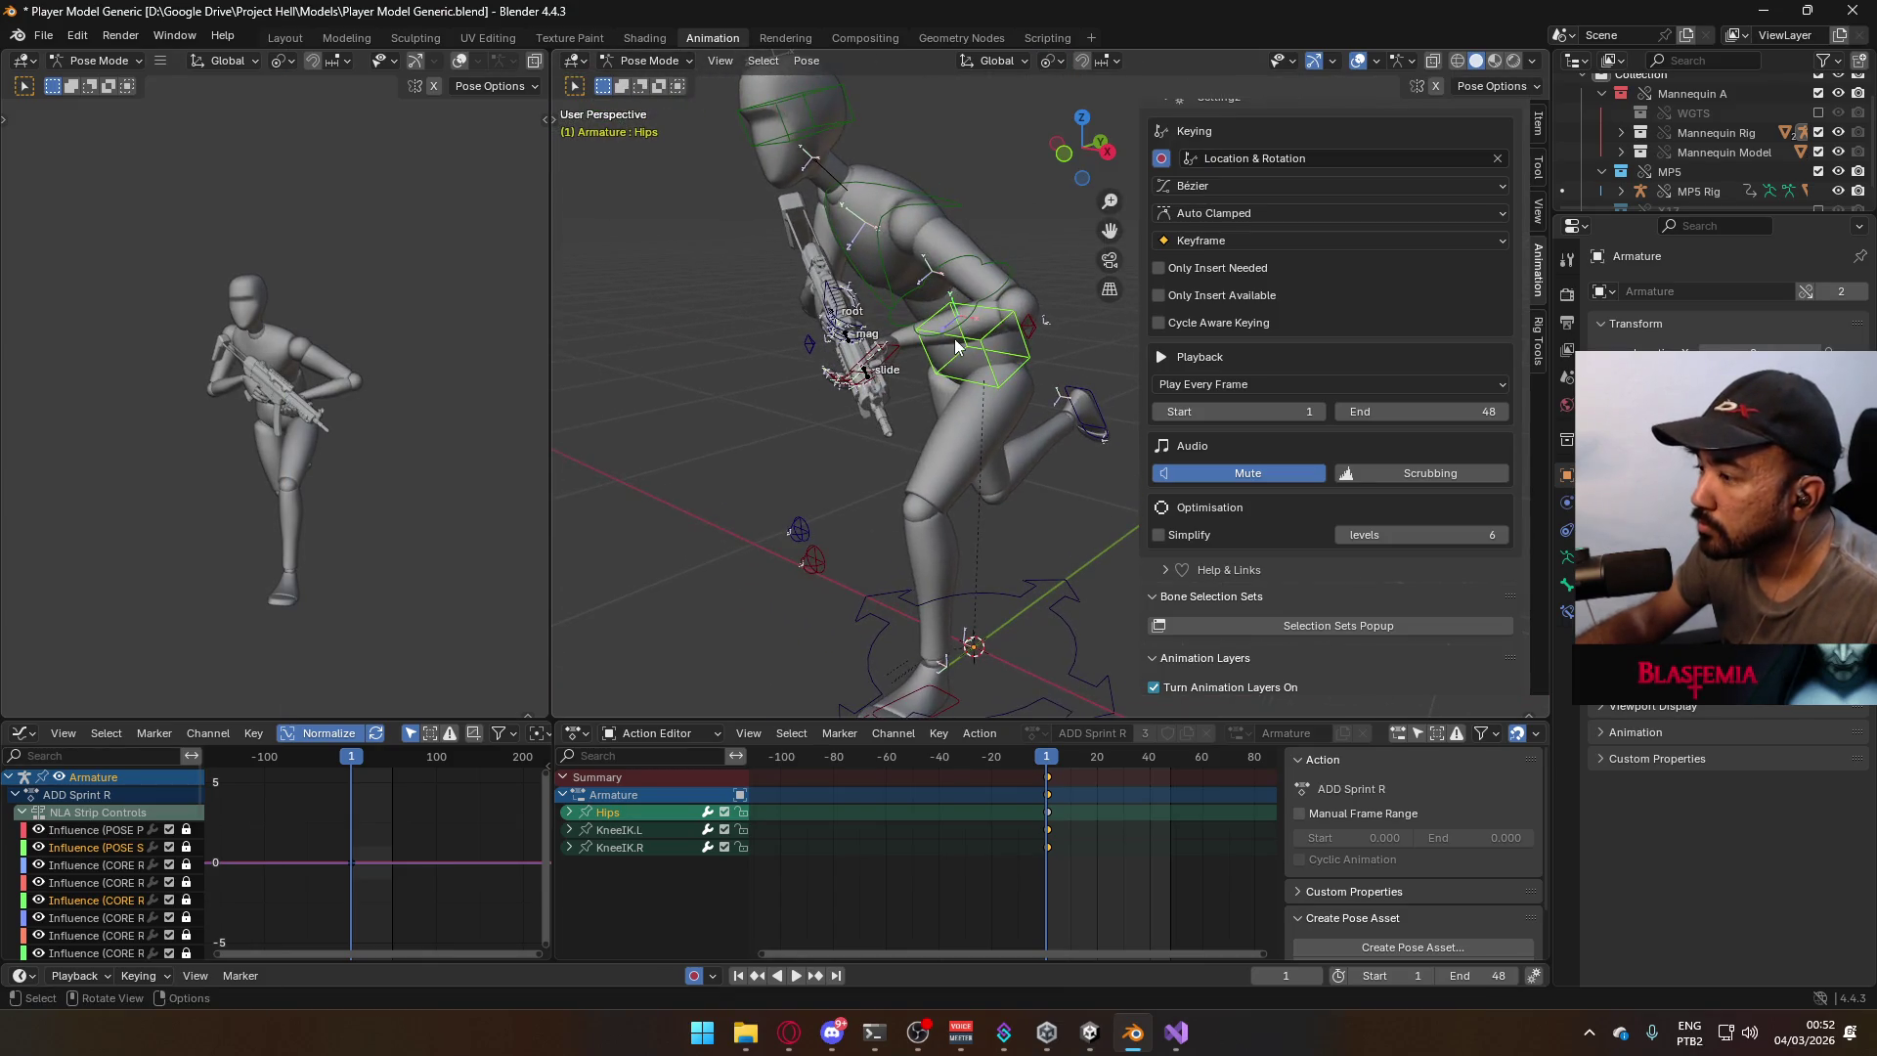
left_click(675, 62)
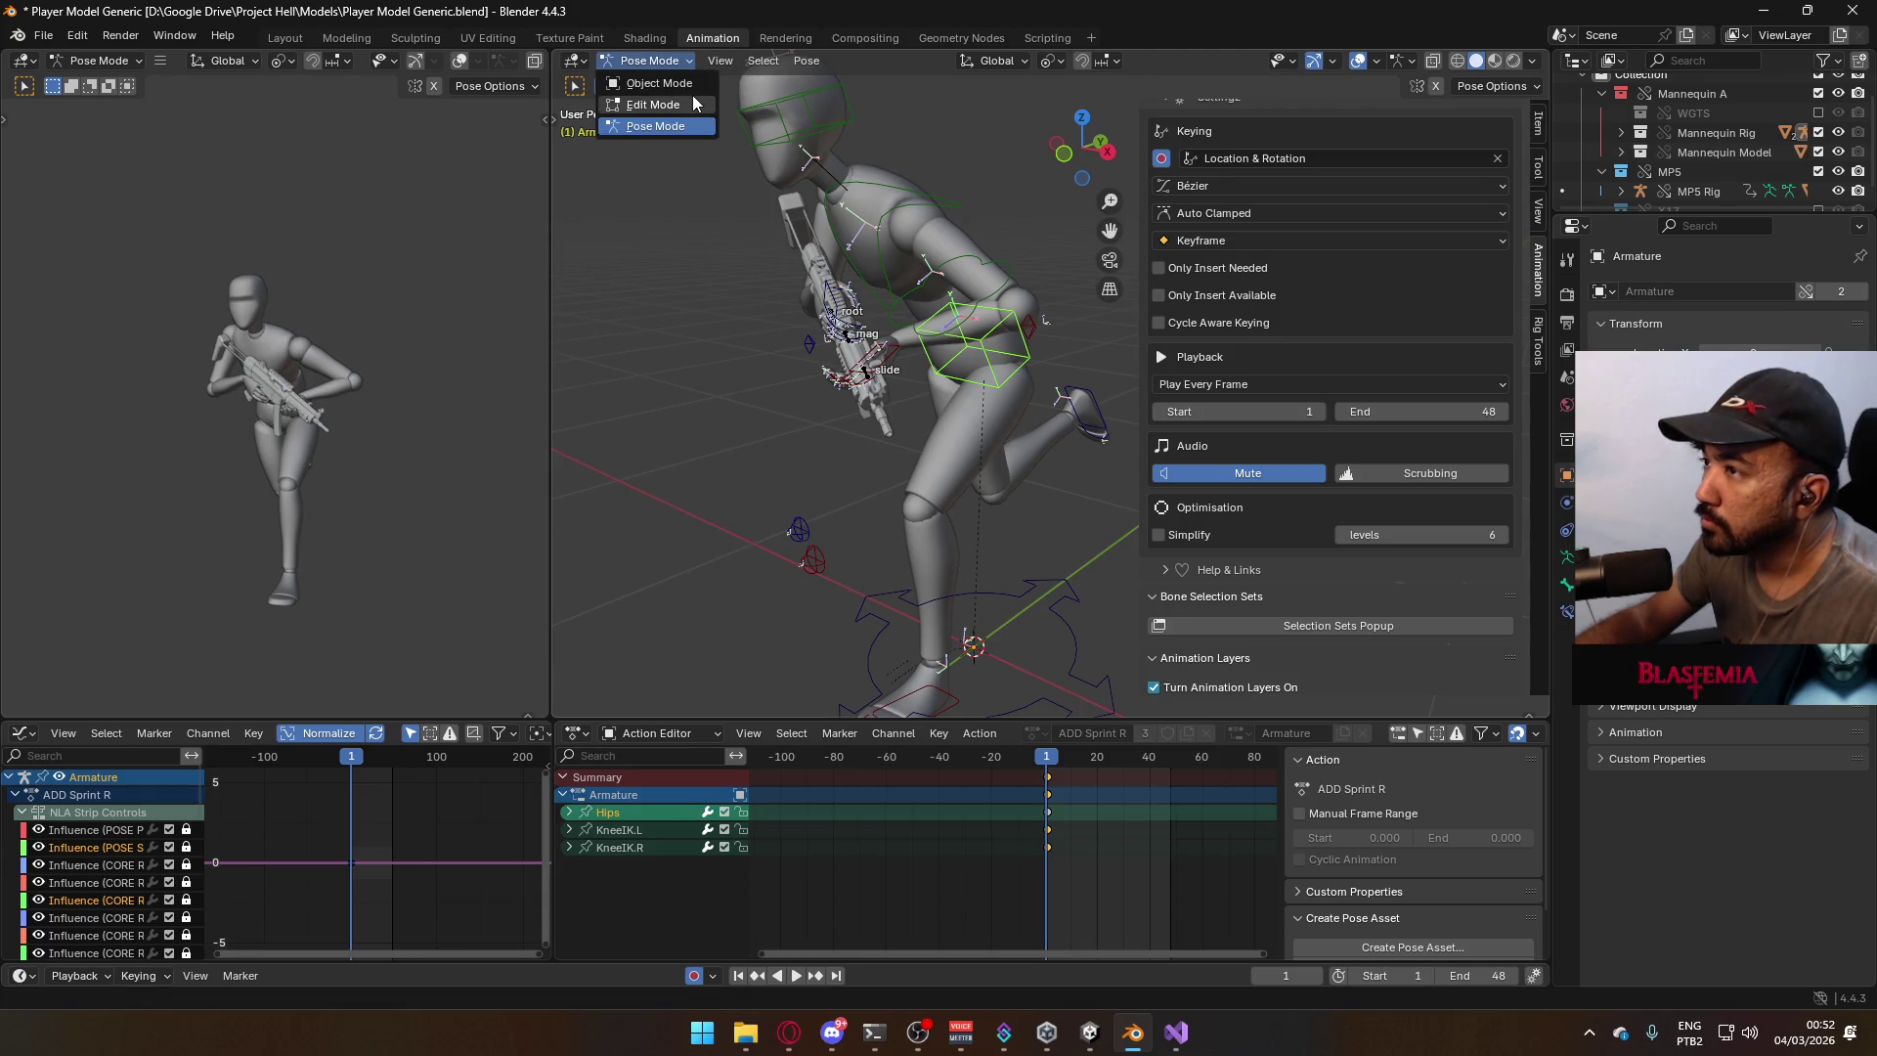
In Object Mode, select the MP5 Rig and add a new animation layer.
left_click(653, 82)
left_click(846, 341)
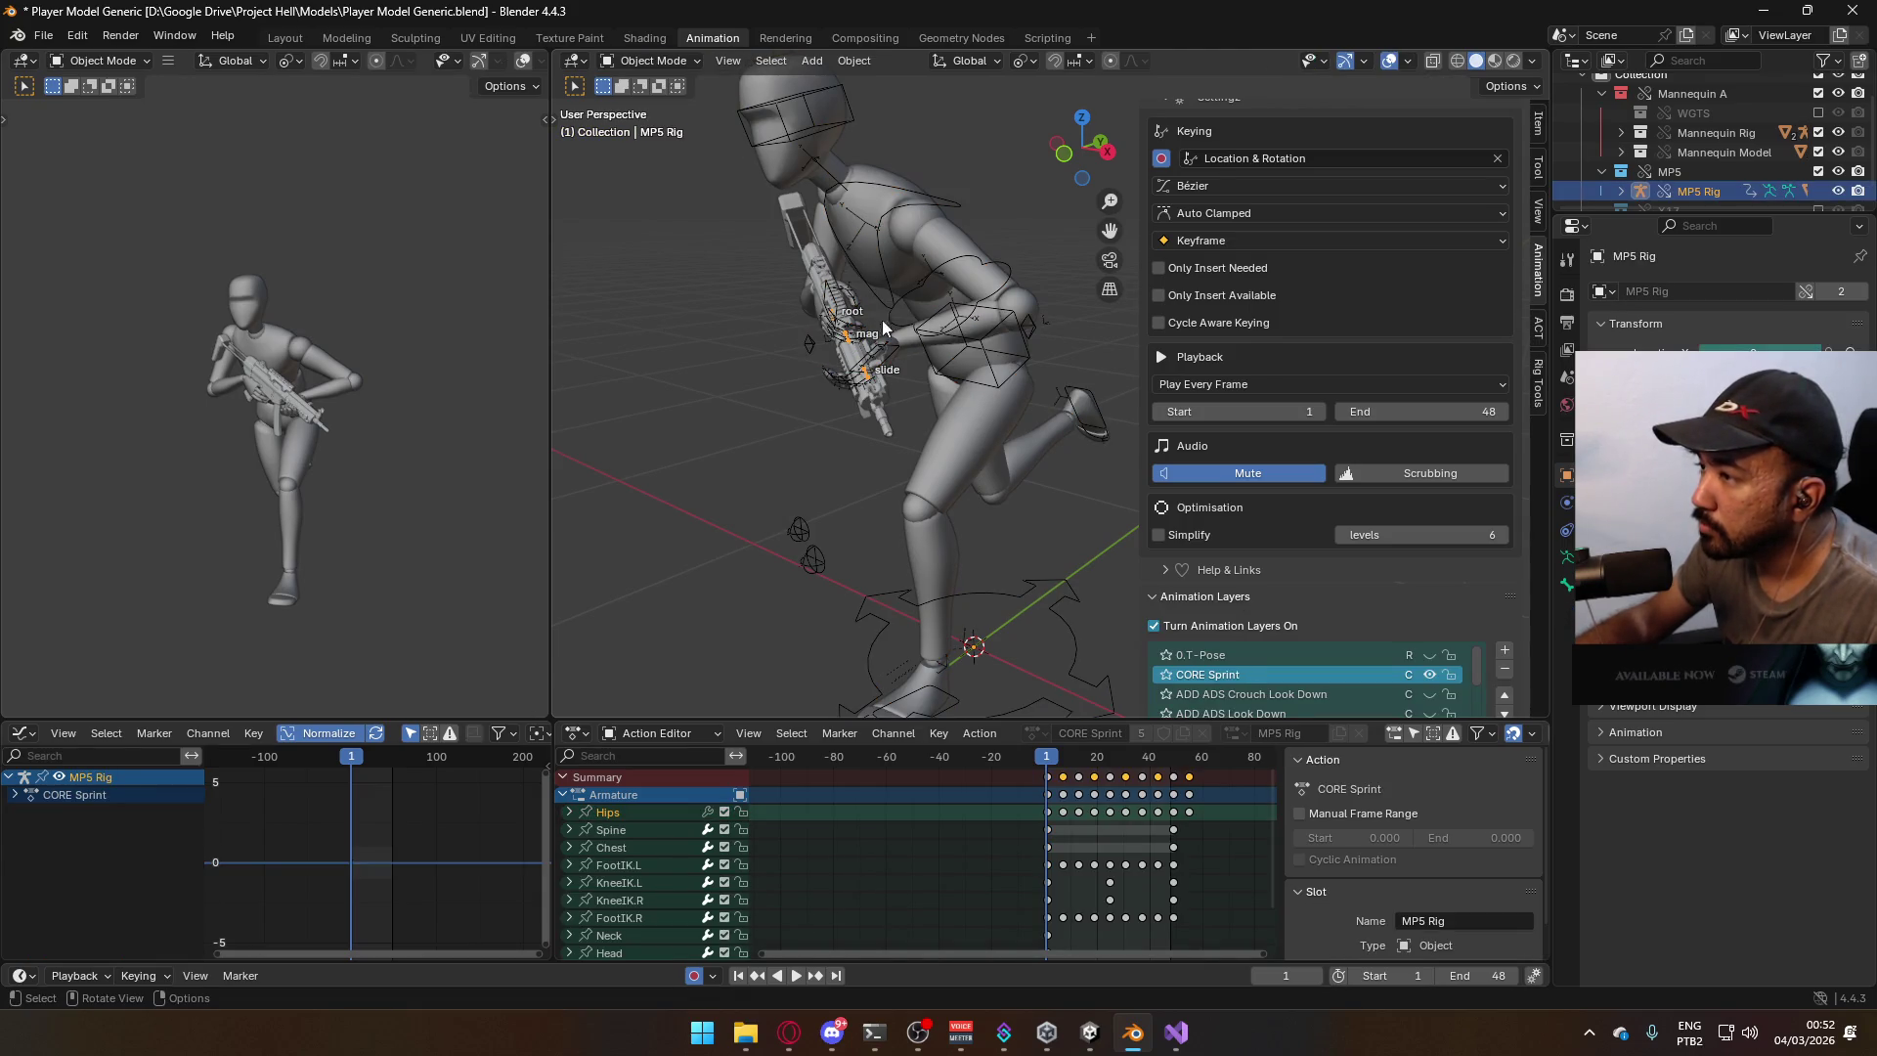
scroll(1447, 352, "up", 5)
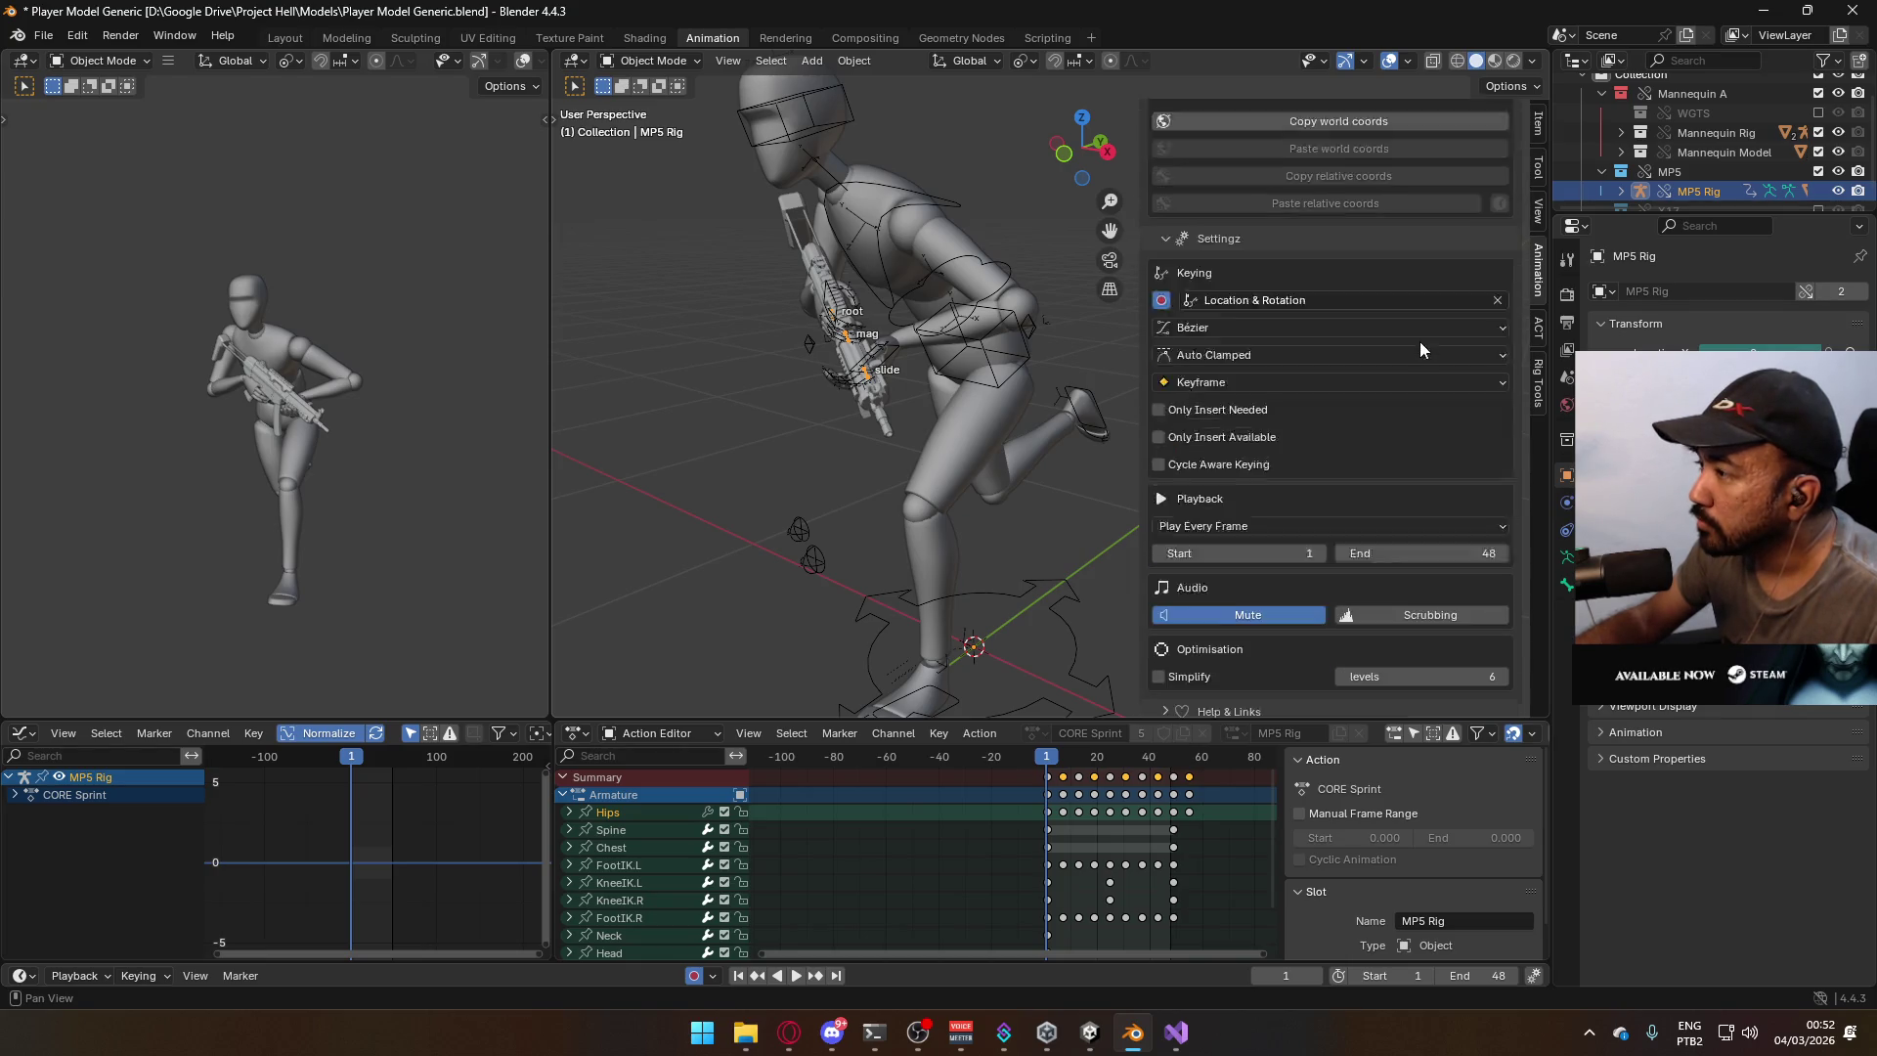
scroll(1420, 349, "down", 8)
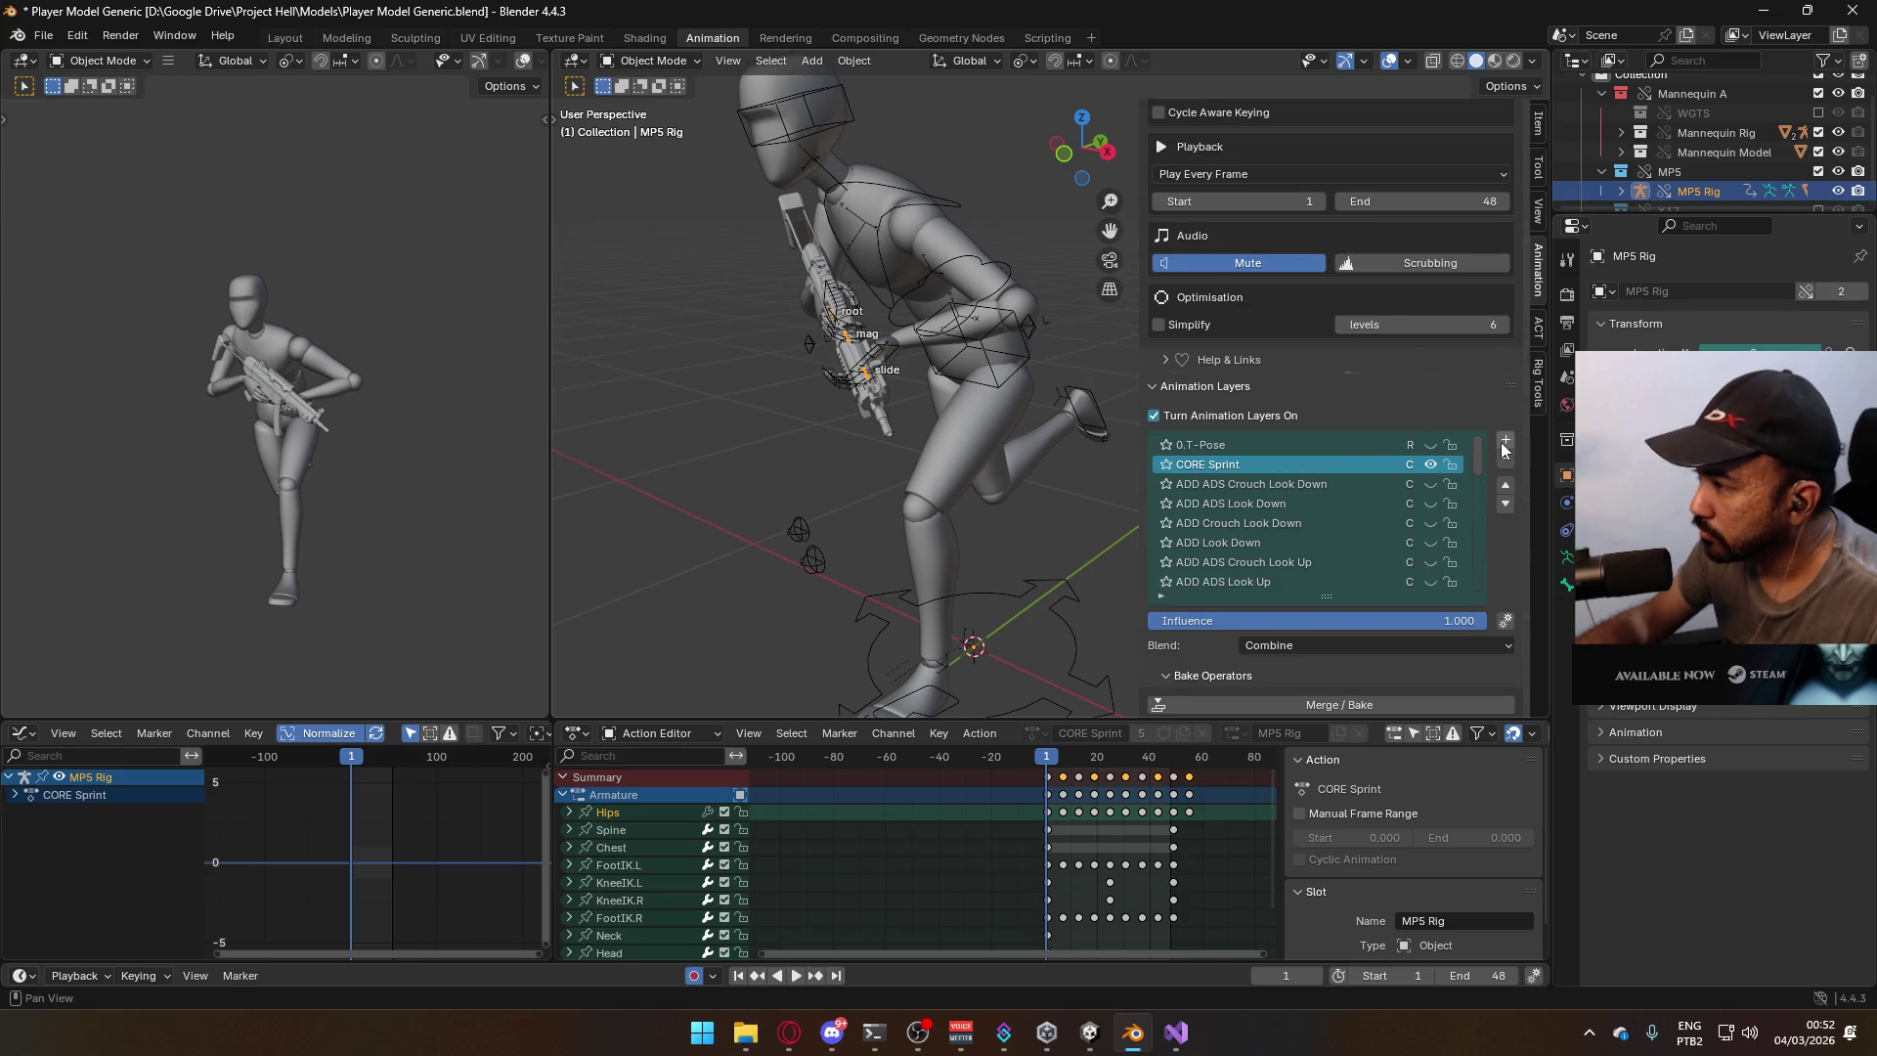
left_click(1503, 443)
Assign the ADD Sprint R action with the MP5 Rig slot, then reselect the armature.
scroll(1477, 542, "down", 12)
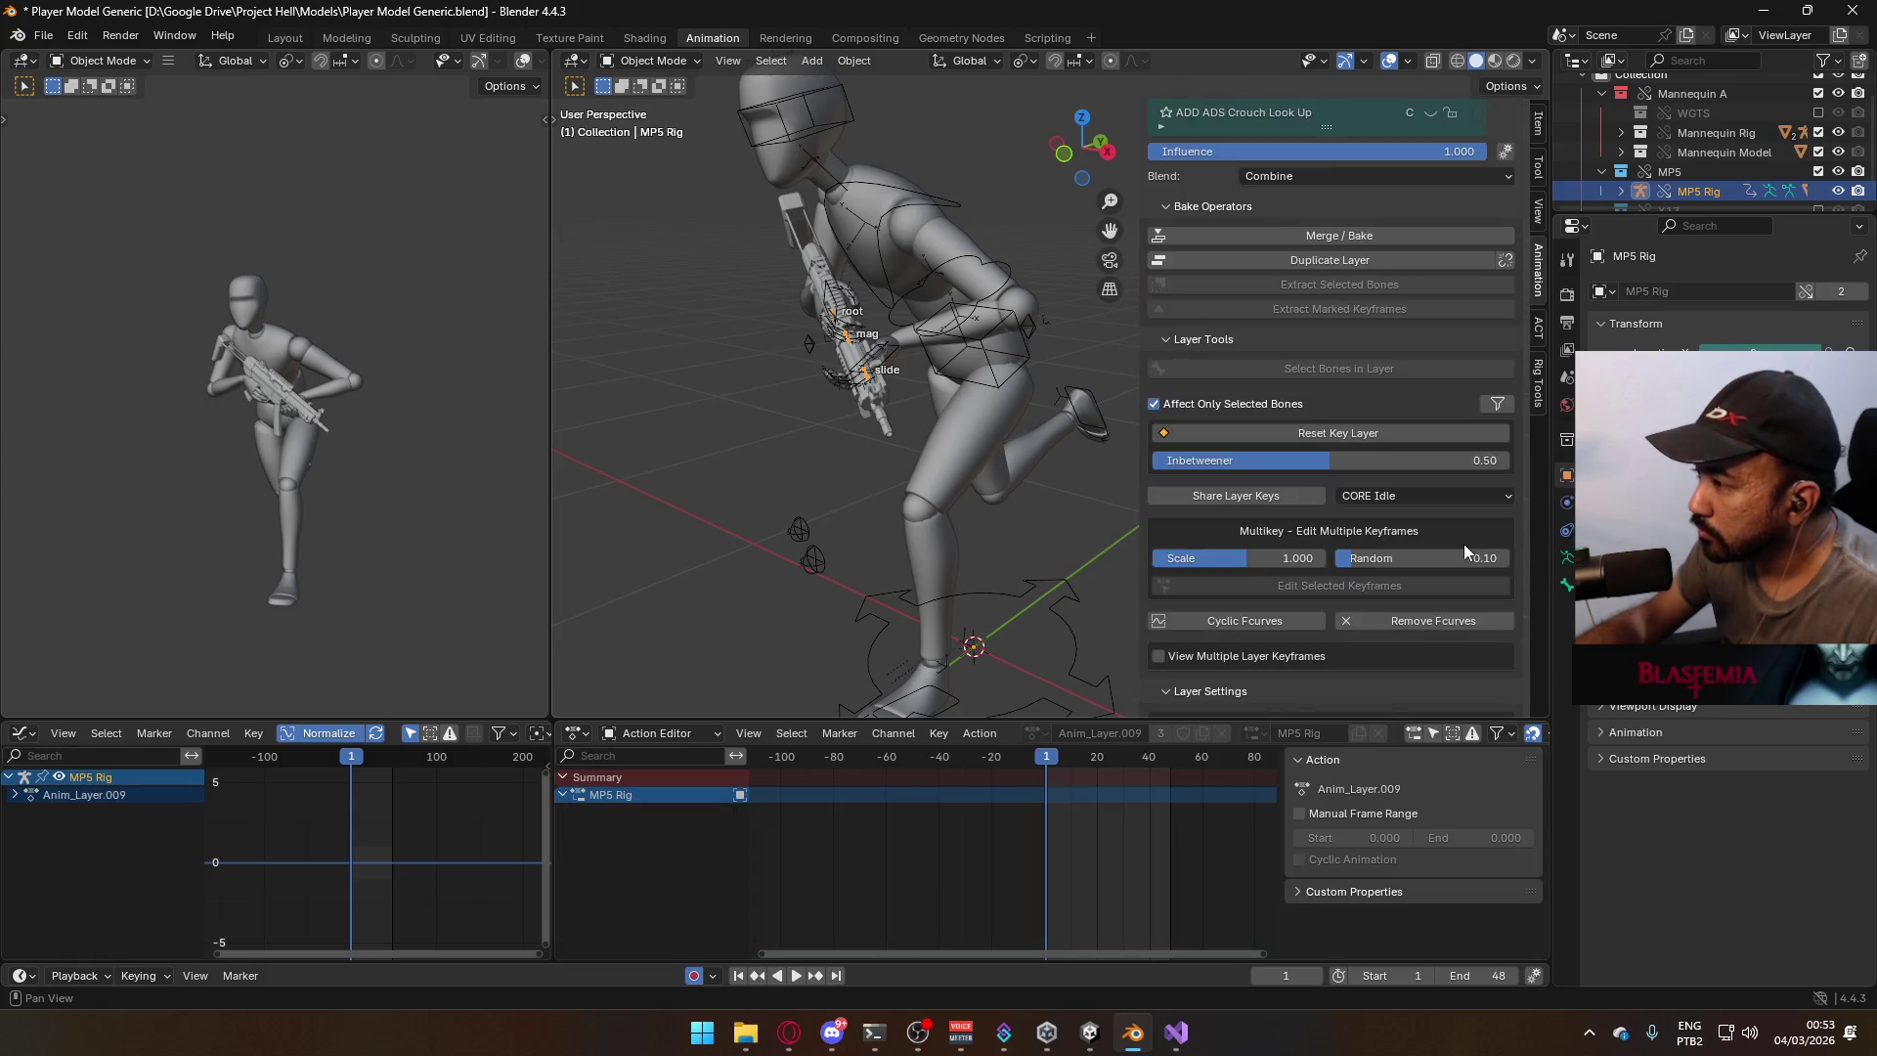
left_click(1276, 577)
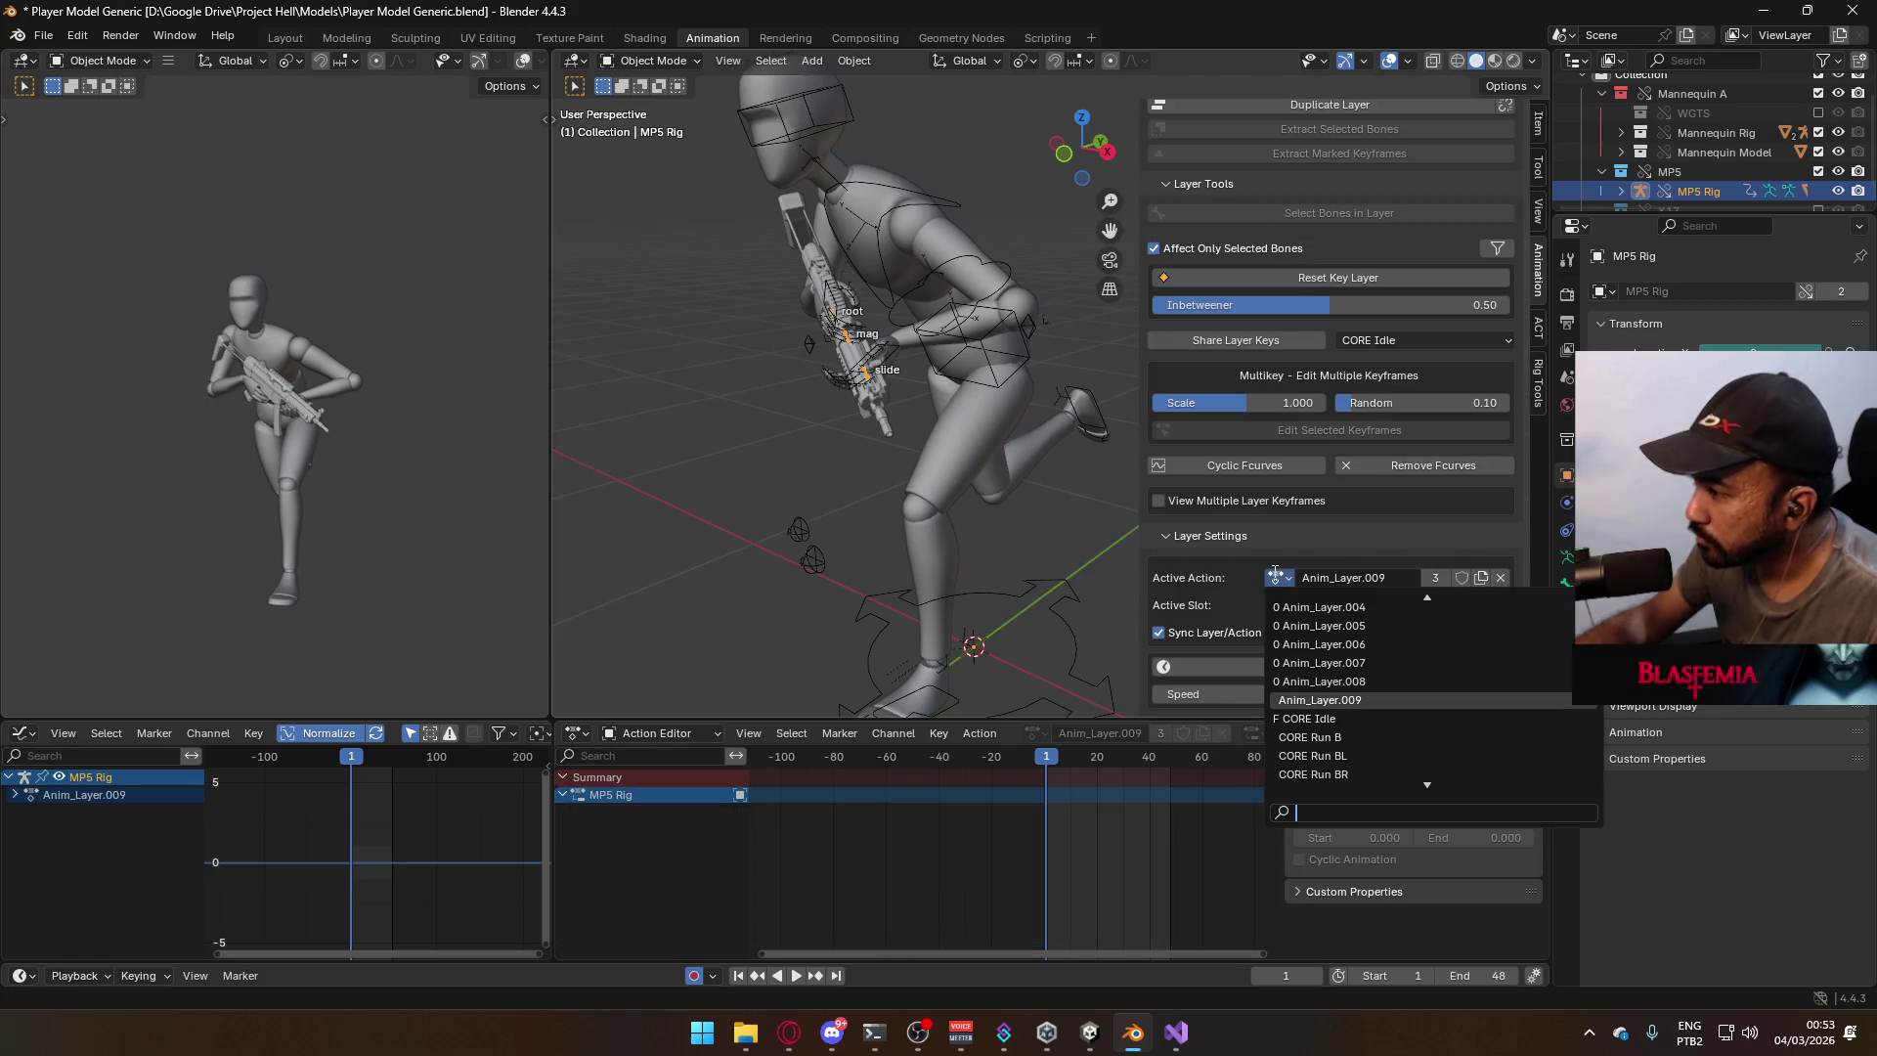
type("spr")
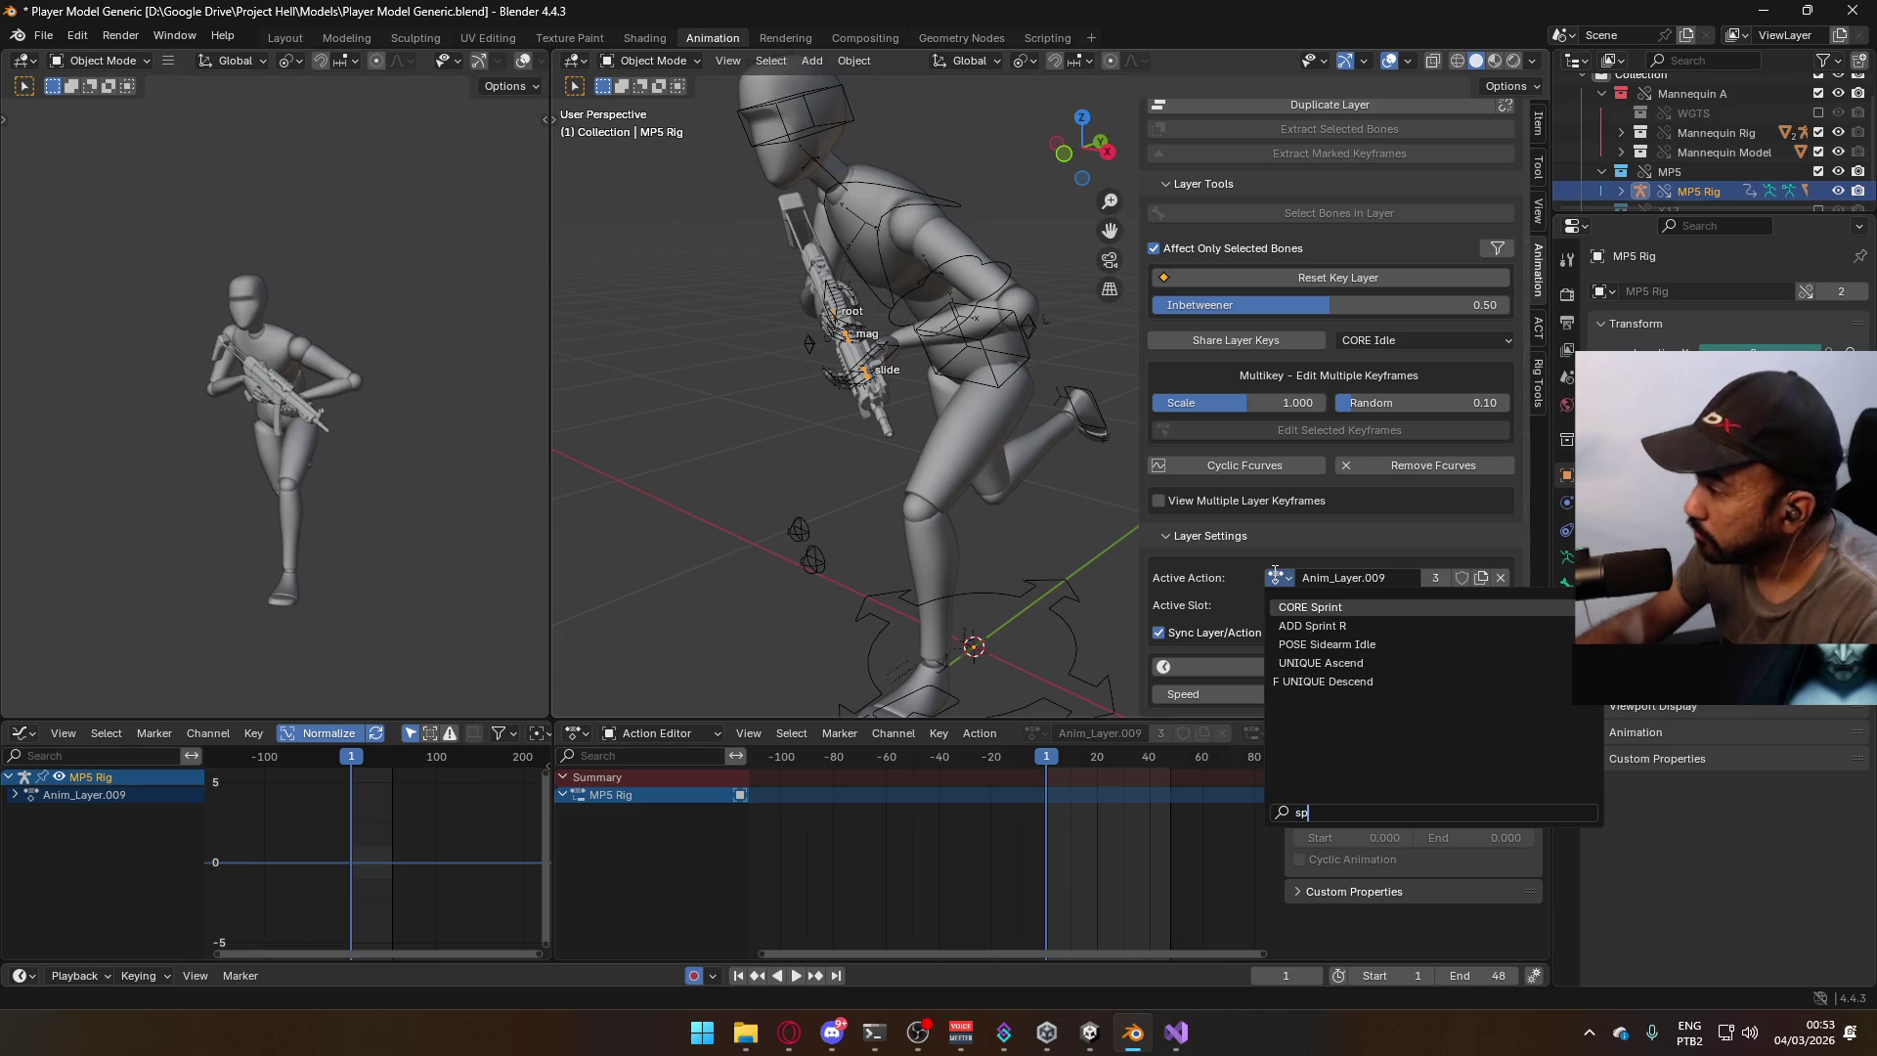
left_click(1394, 624)
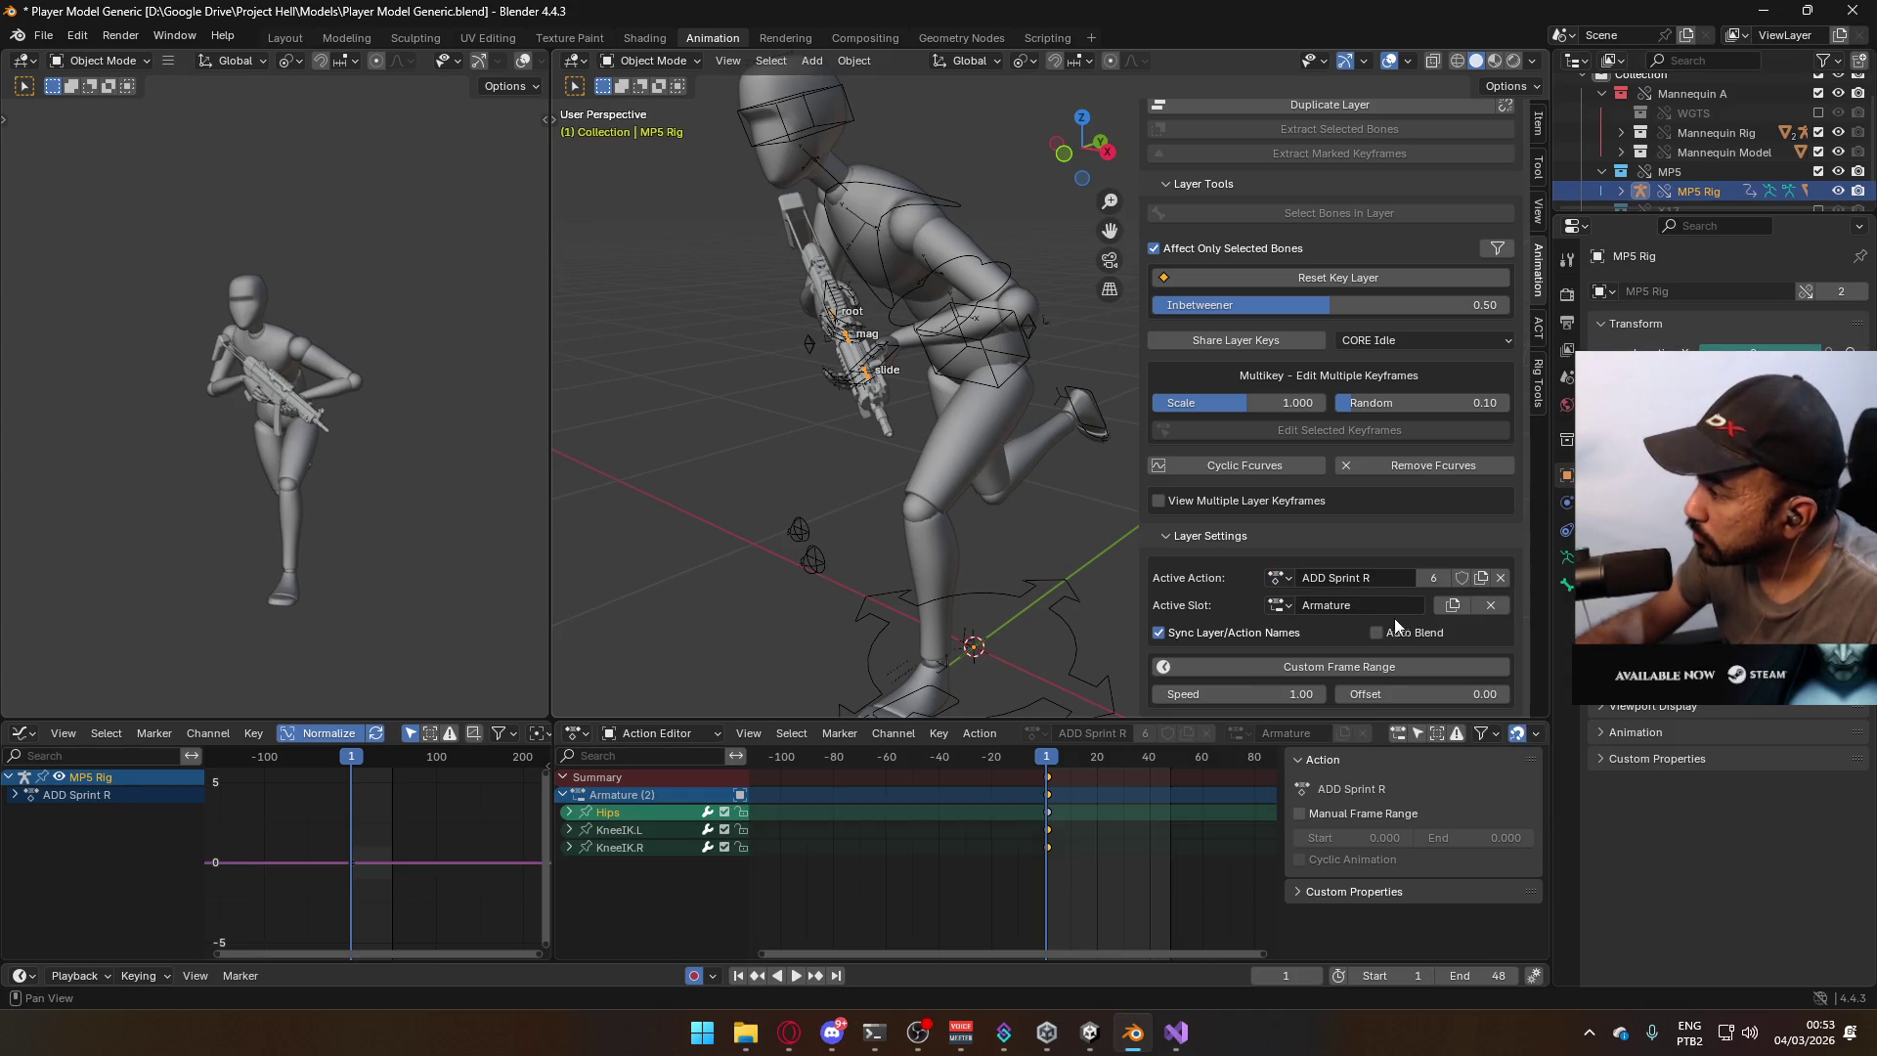
left_click(1449, 608)
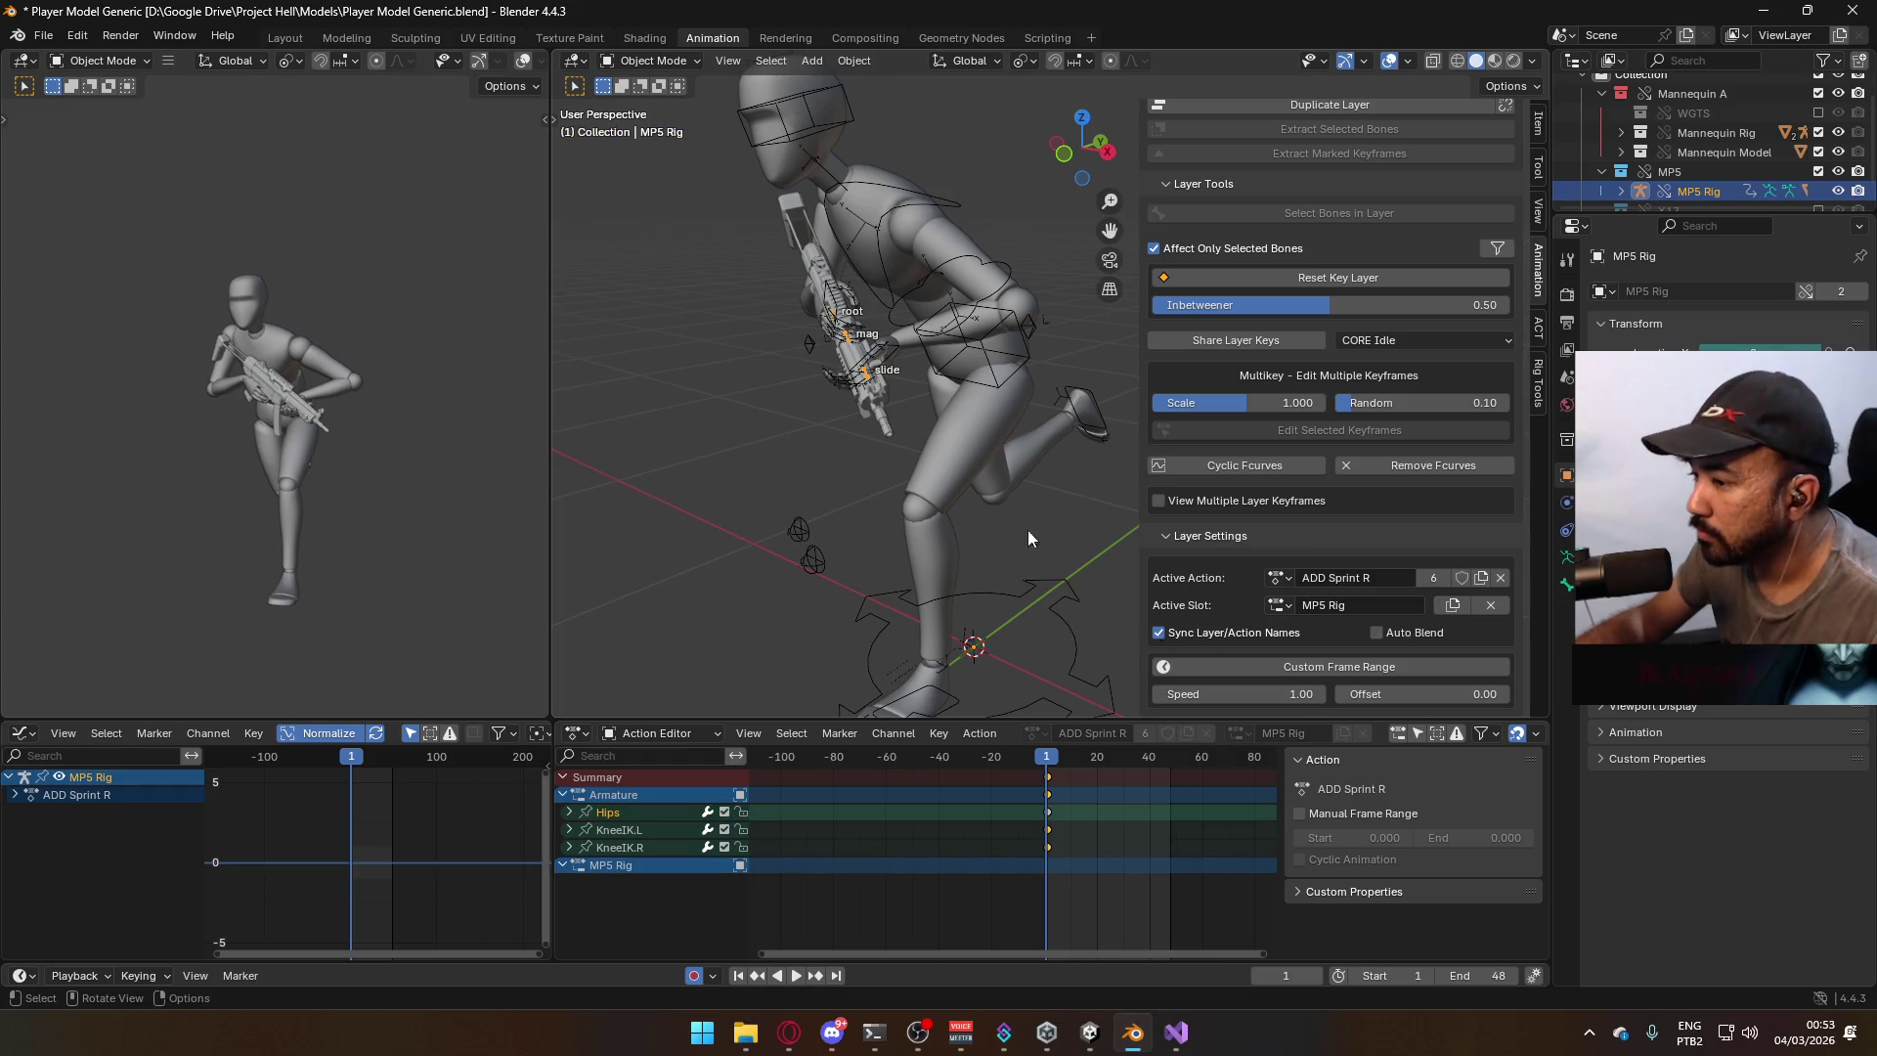
left_click(989, 330)
scroll(1429, 467, "up", 1)
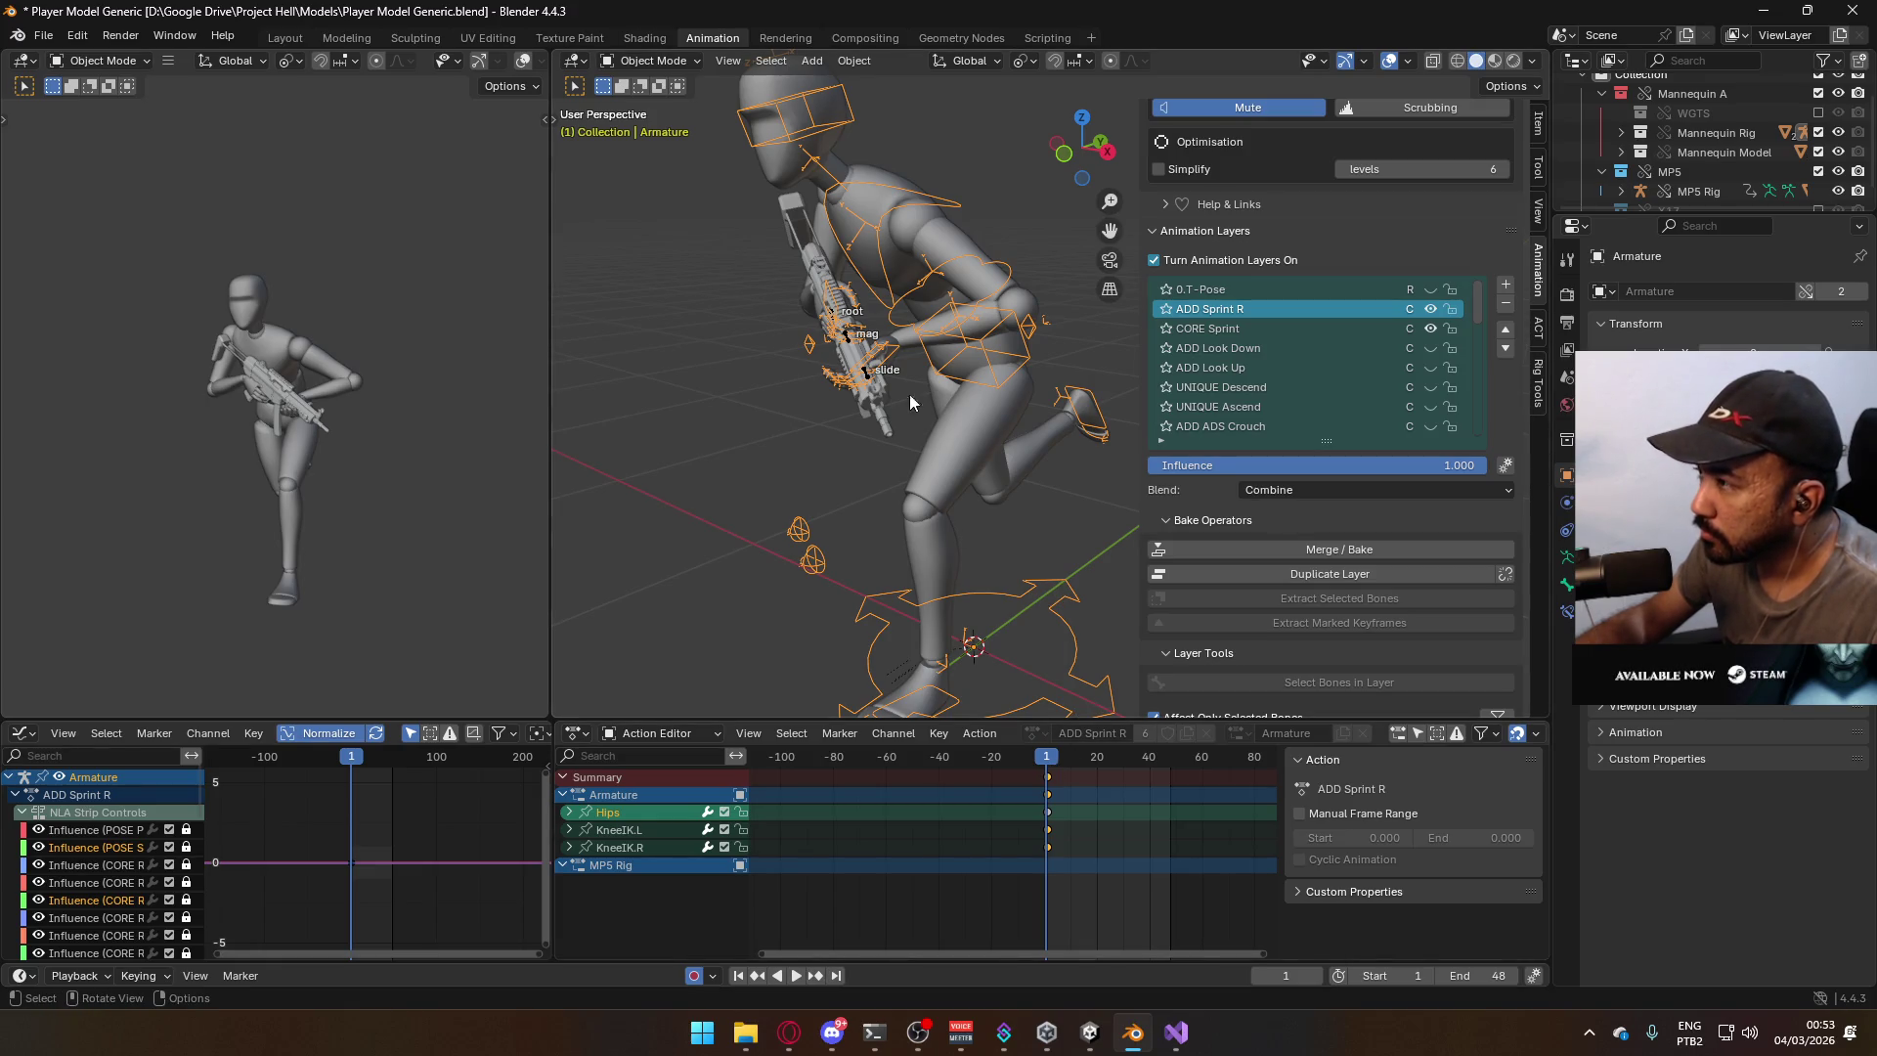
Put the armature in Pose Mode and make CORE Sprint the active animation layer.
left_click(650, 60)
left_click(645, 116)
key("KP_1")
mouse_move(930, 730)
left_mouse_down()
mouse_move(847, 724)
mouse_move(907, 756)
mouse_move(1047, 753)
left_mouse_up()
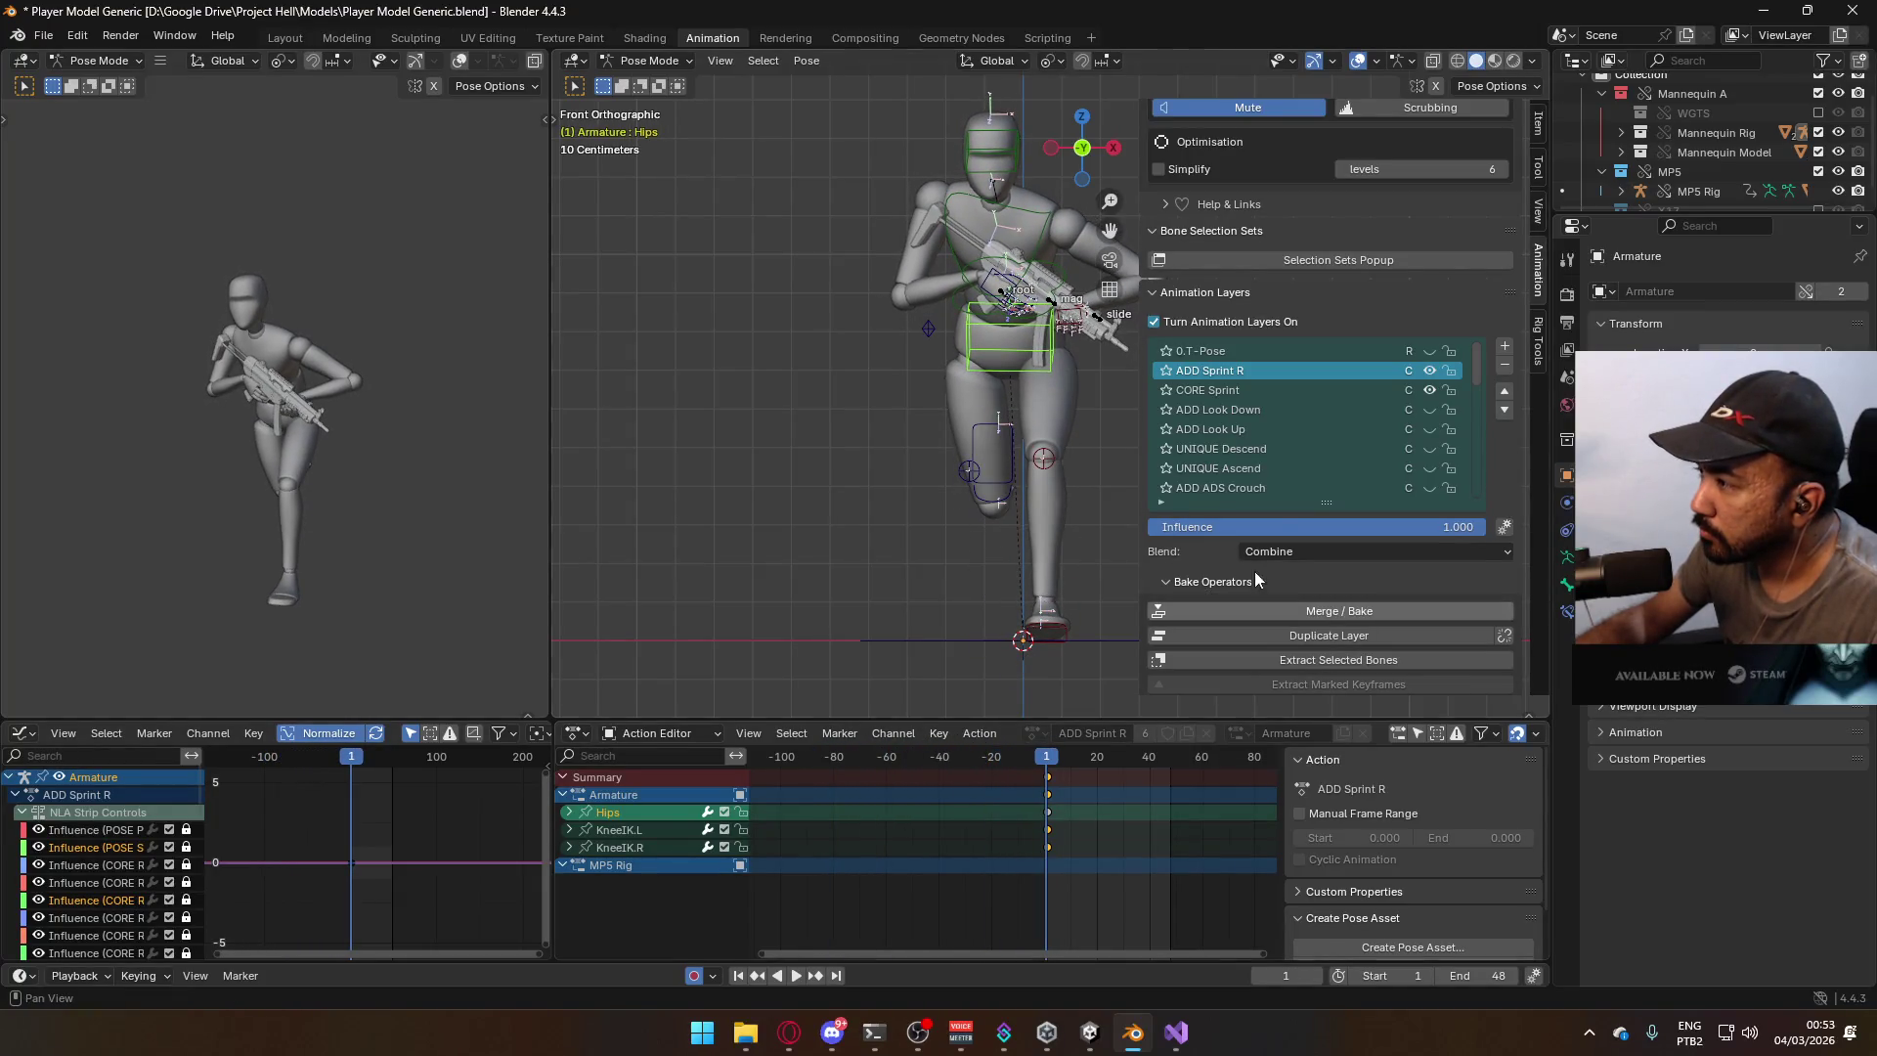
left_click(1287, 390)
middle_click_drag(997, 778, 1005, 753)
Select all CORE Sprint keyframes and apply Make Cyclic (F-Modifier).
key("shift+e")
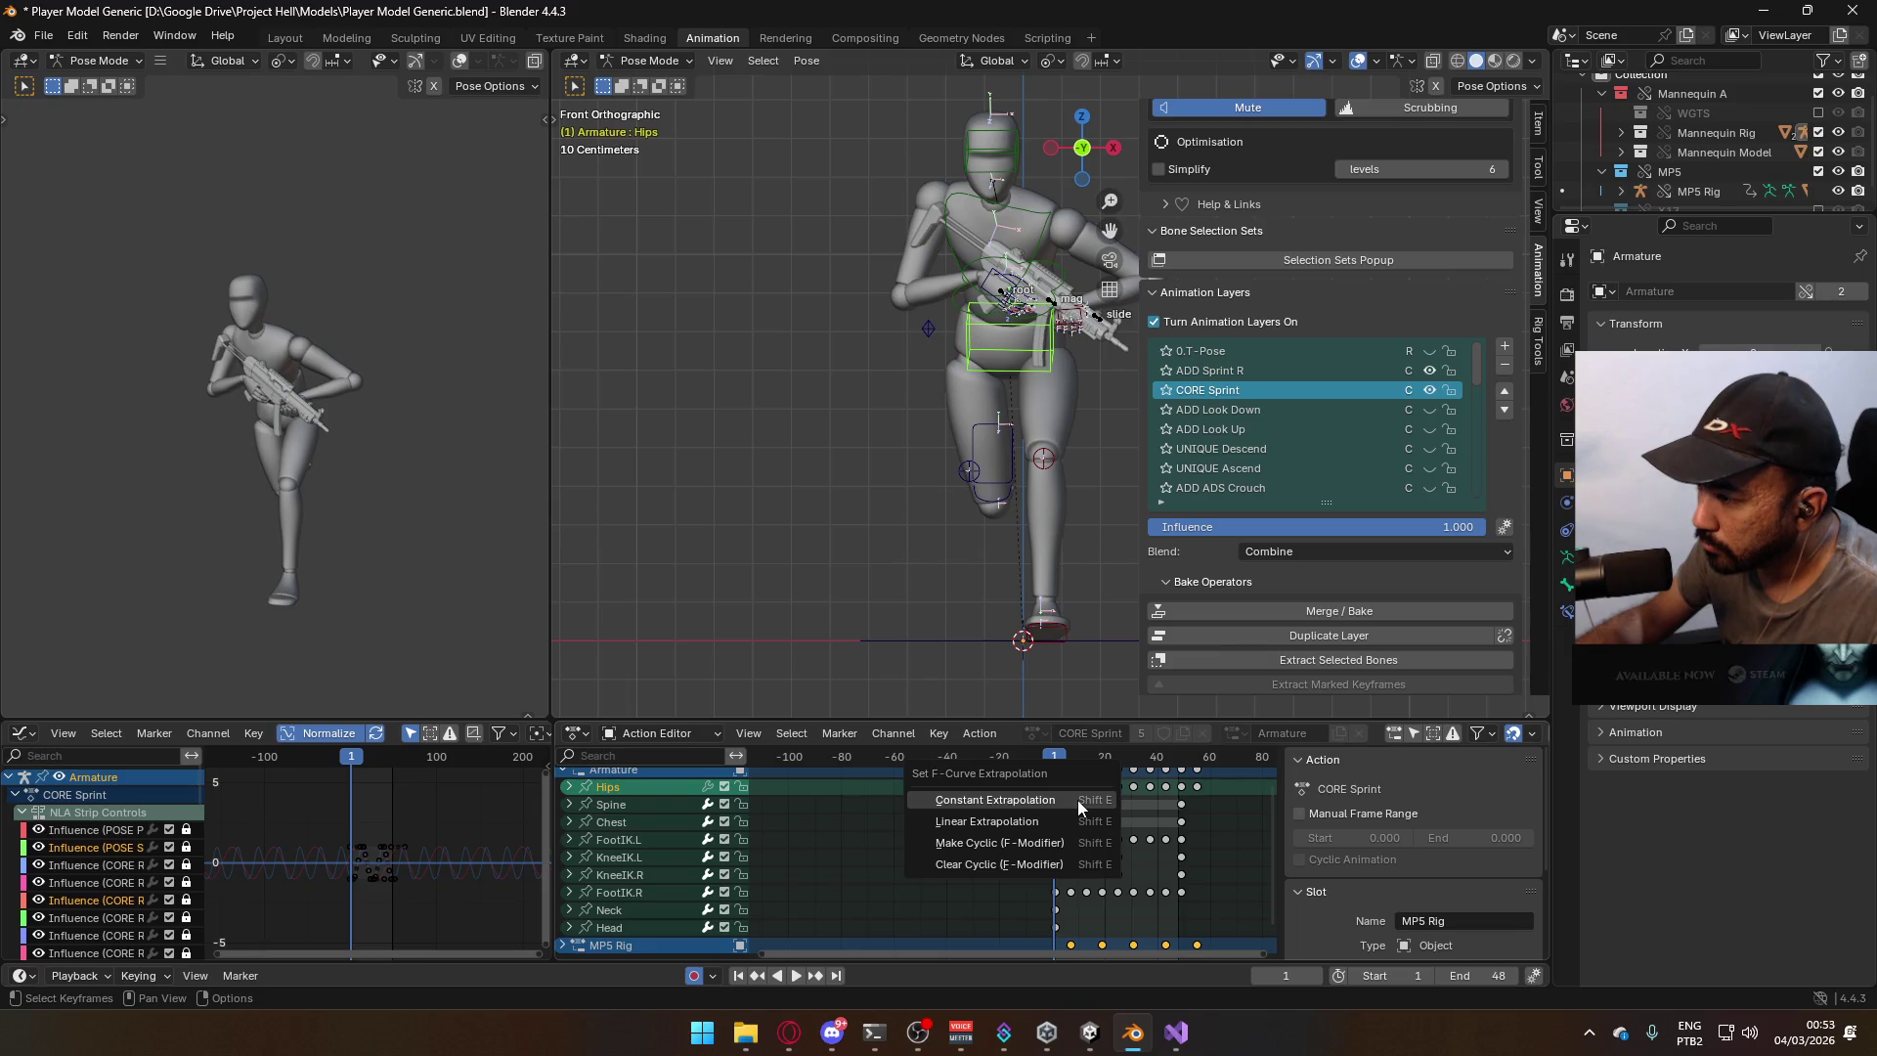
left_click(1058, 841)
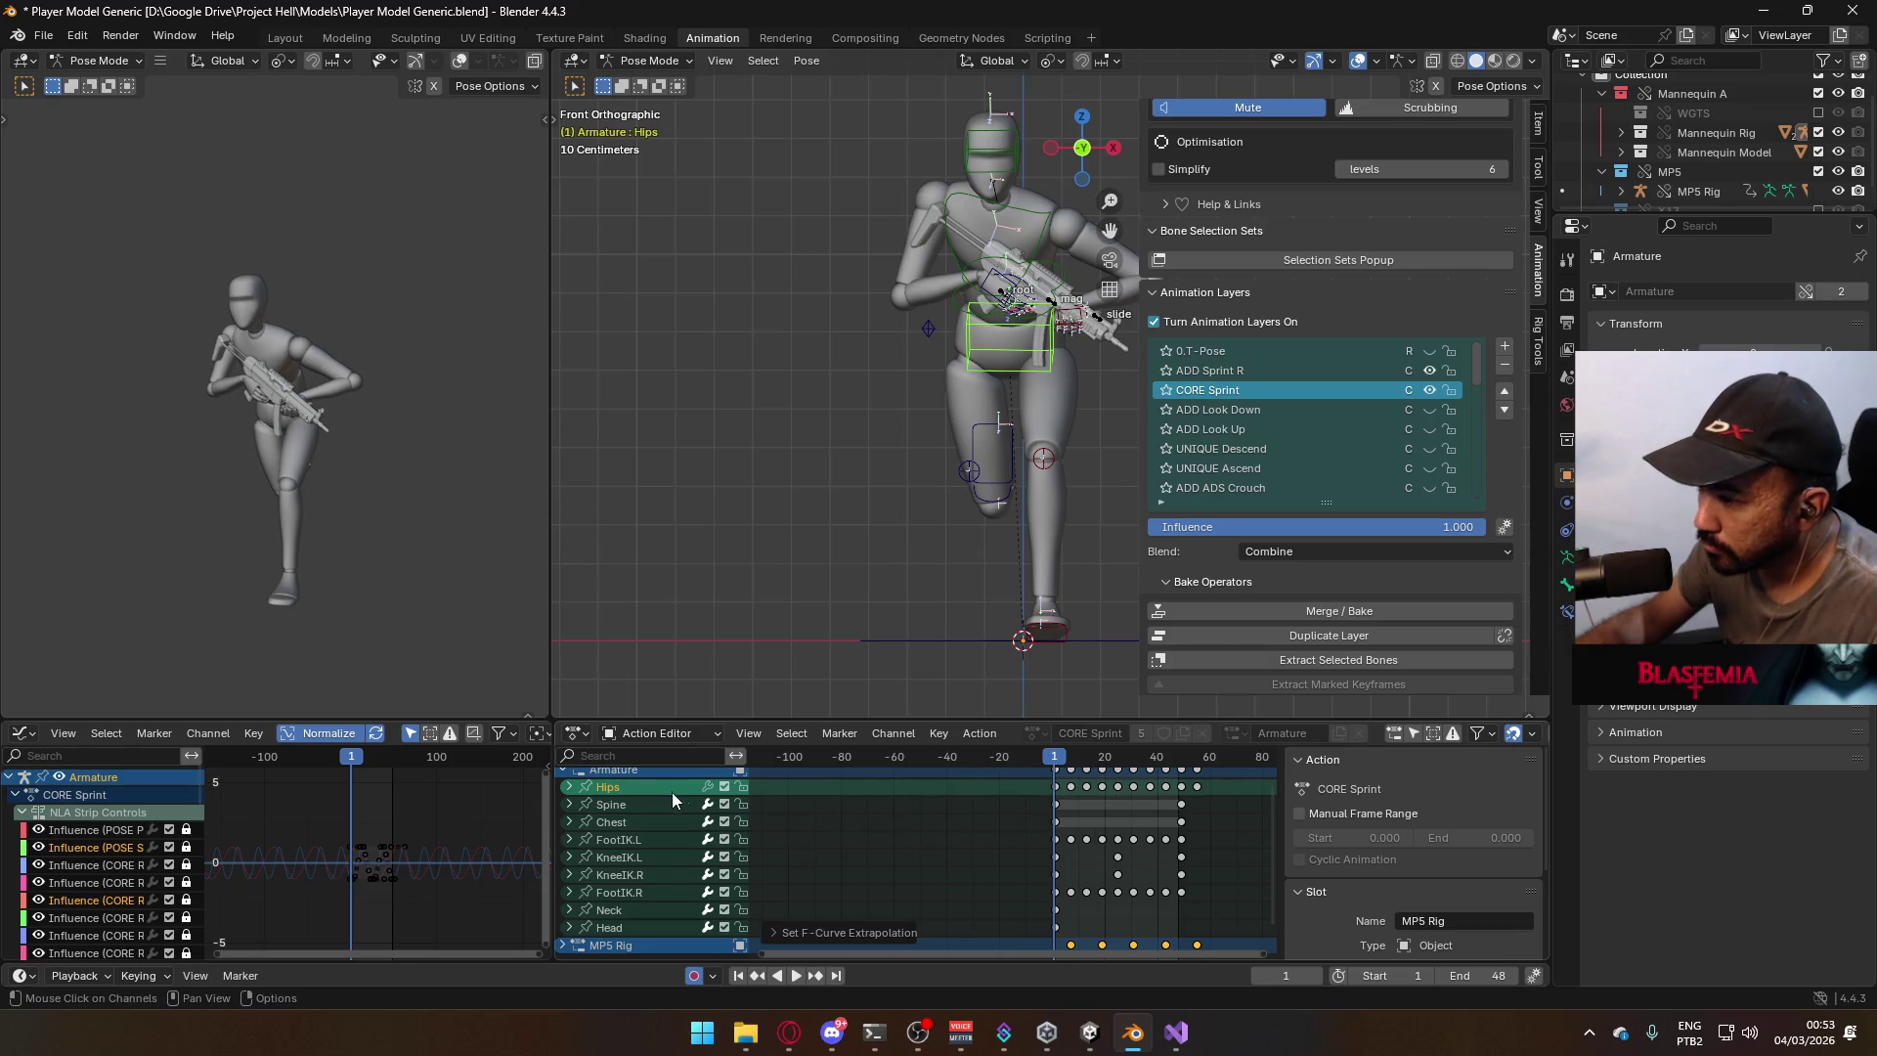
key("a")
key("shift+e")
left_click(1084, 835)
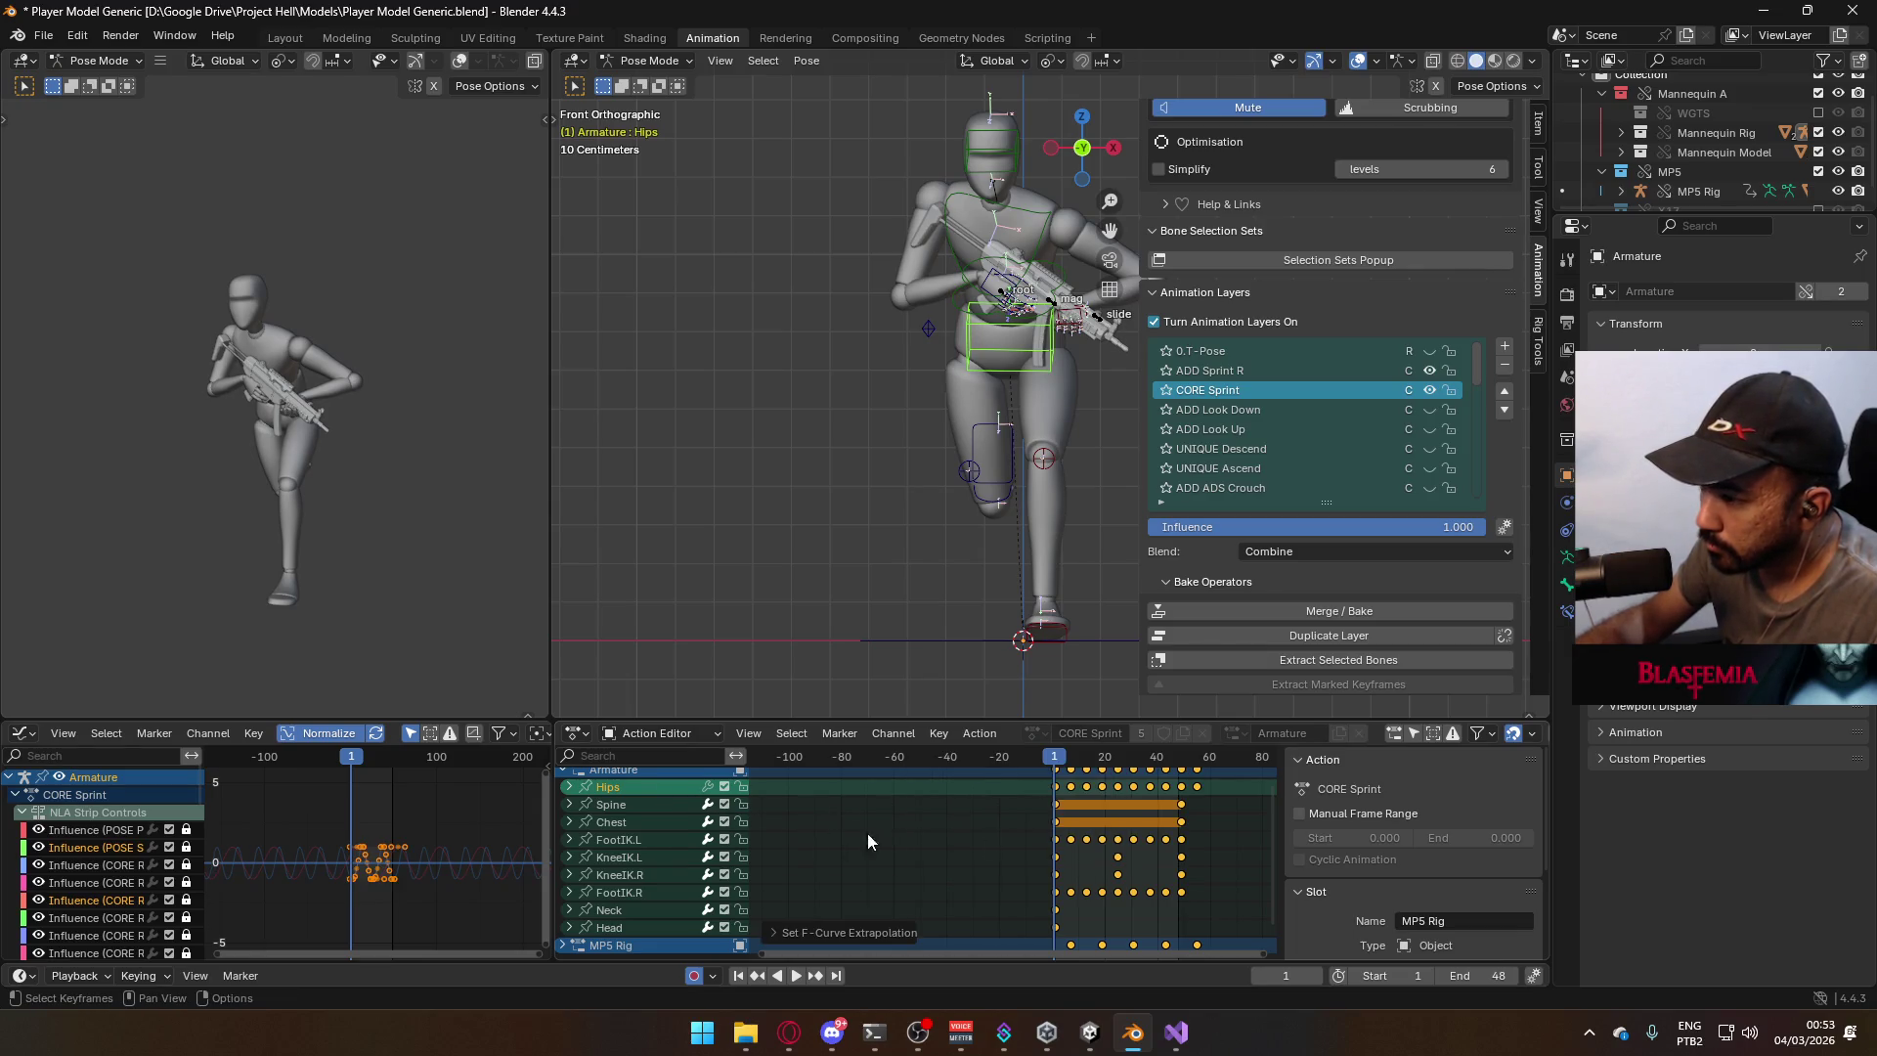
Enable the Hips channel's curve modifiers and play the animation to check the loop.
left_click(708, 788)
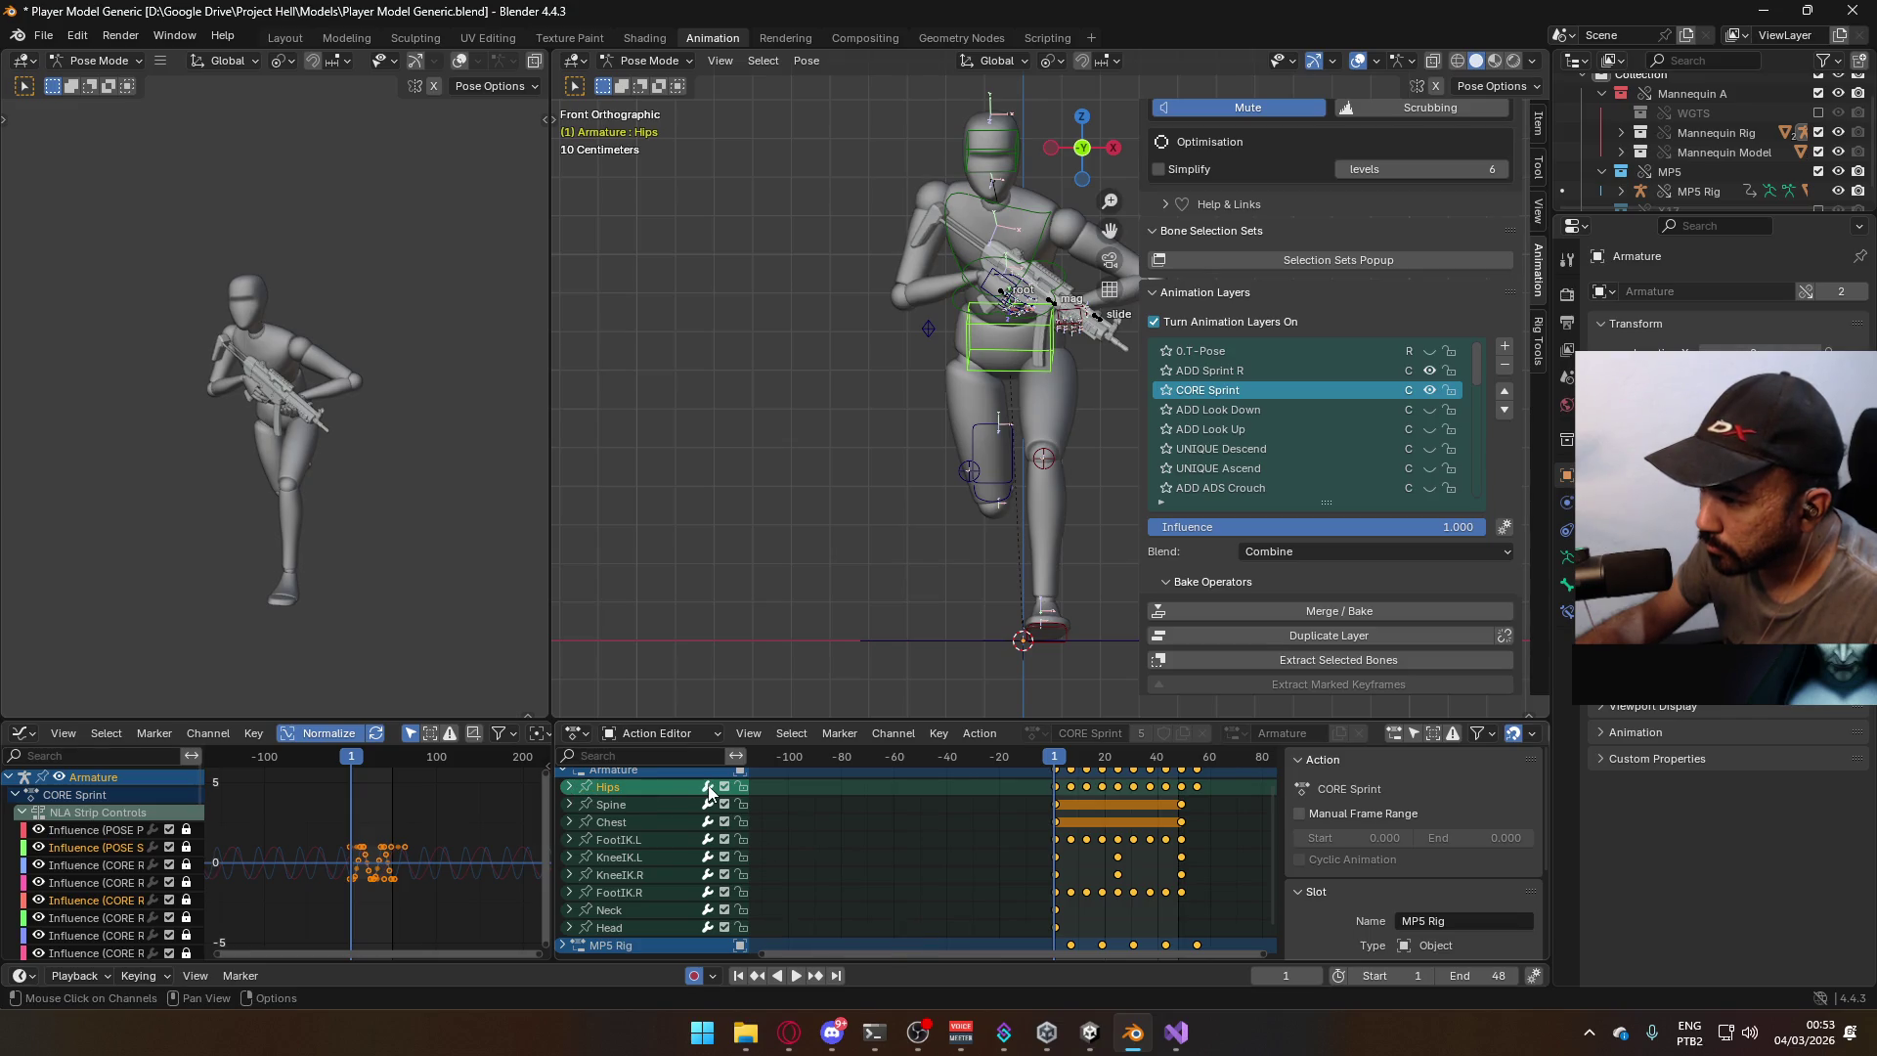
left_click(571, 790)
left_click(570, 790)
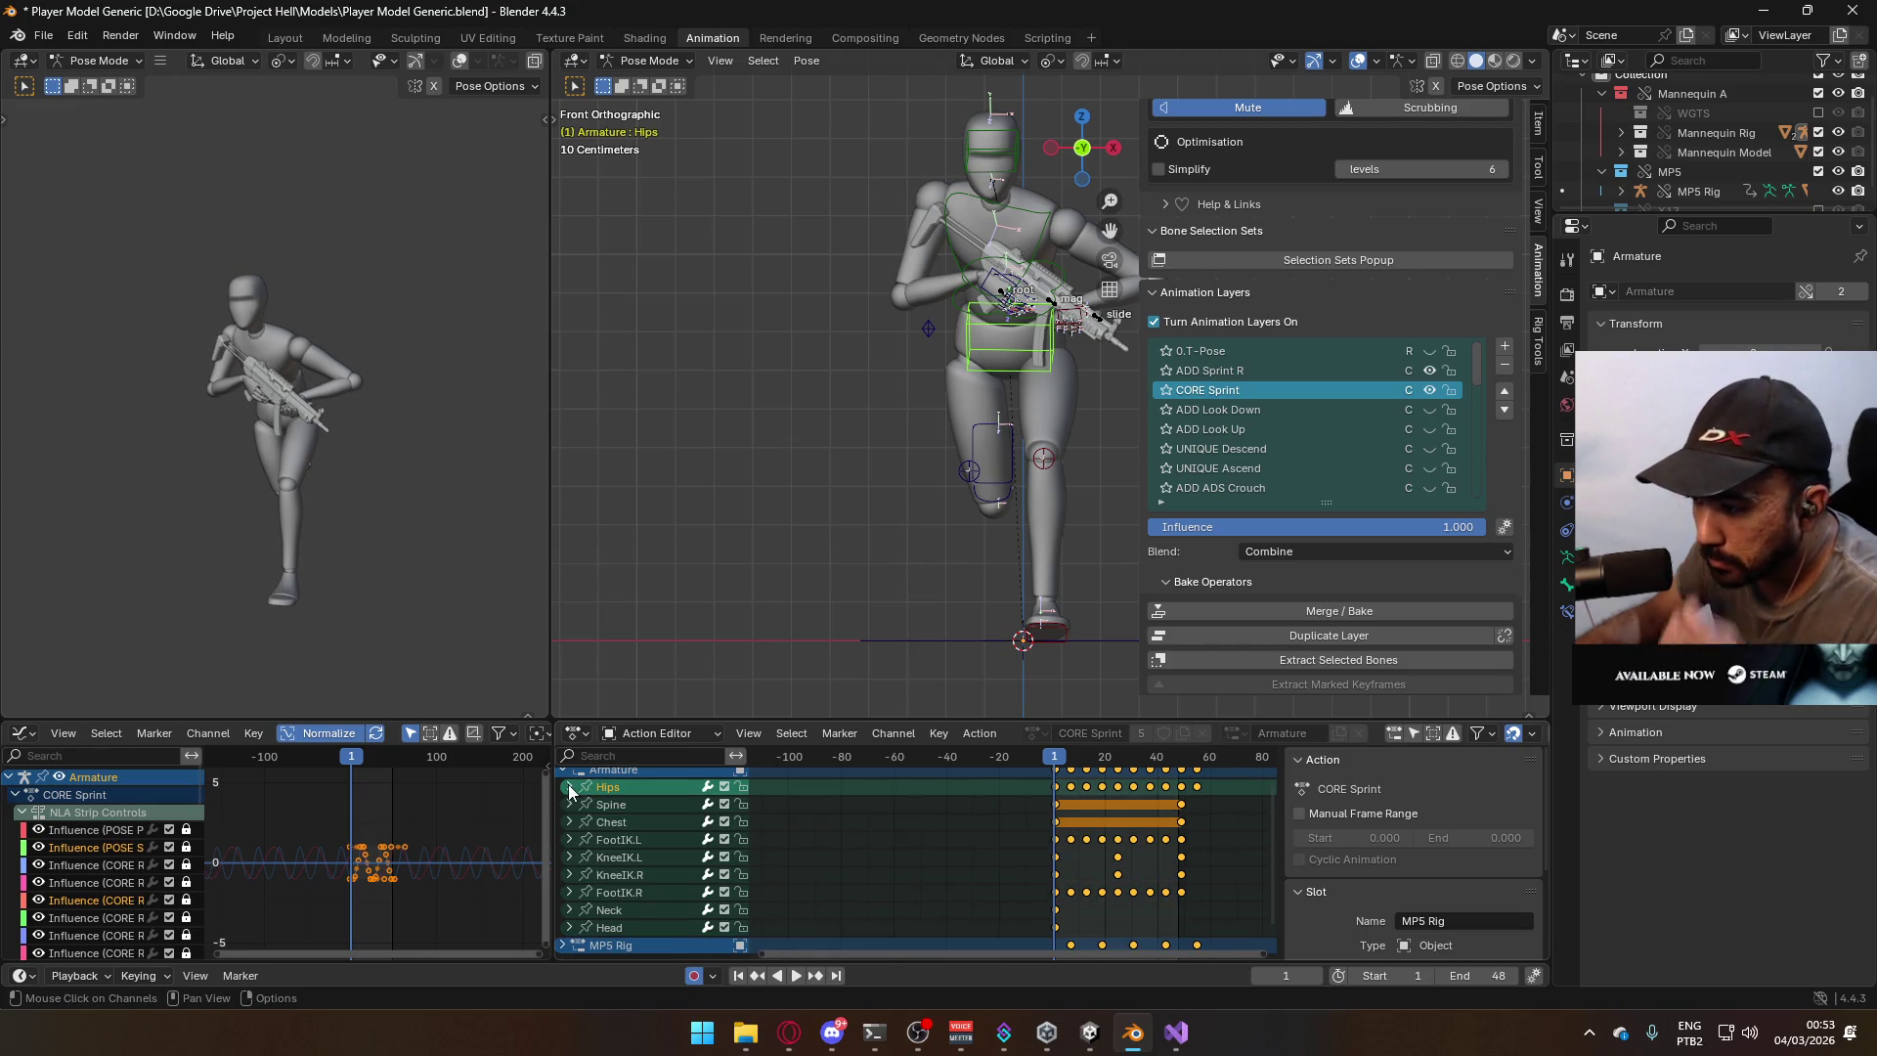
key("space")
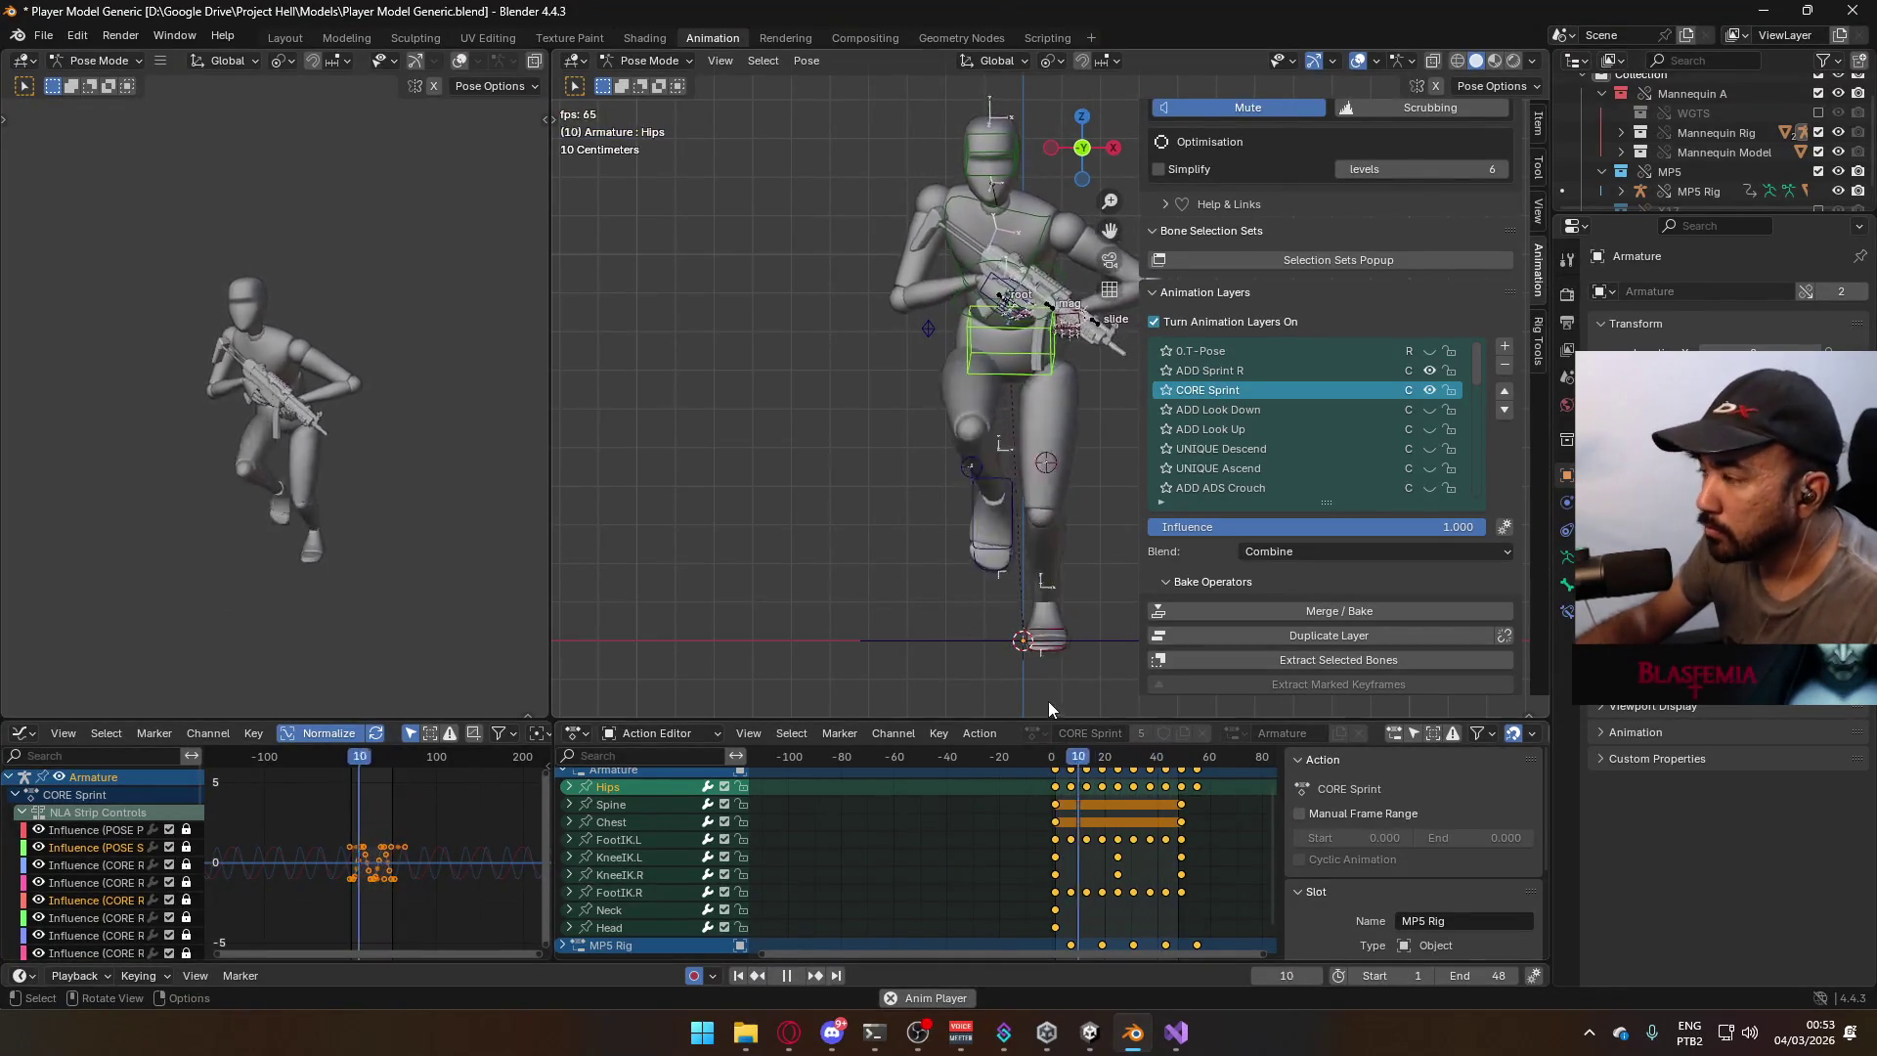
Stop playback, switch the armature to Object Mode and save the blend file.
key("space")
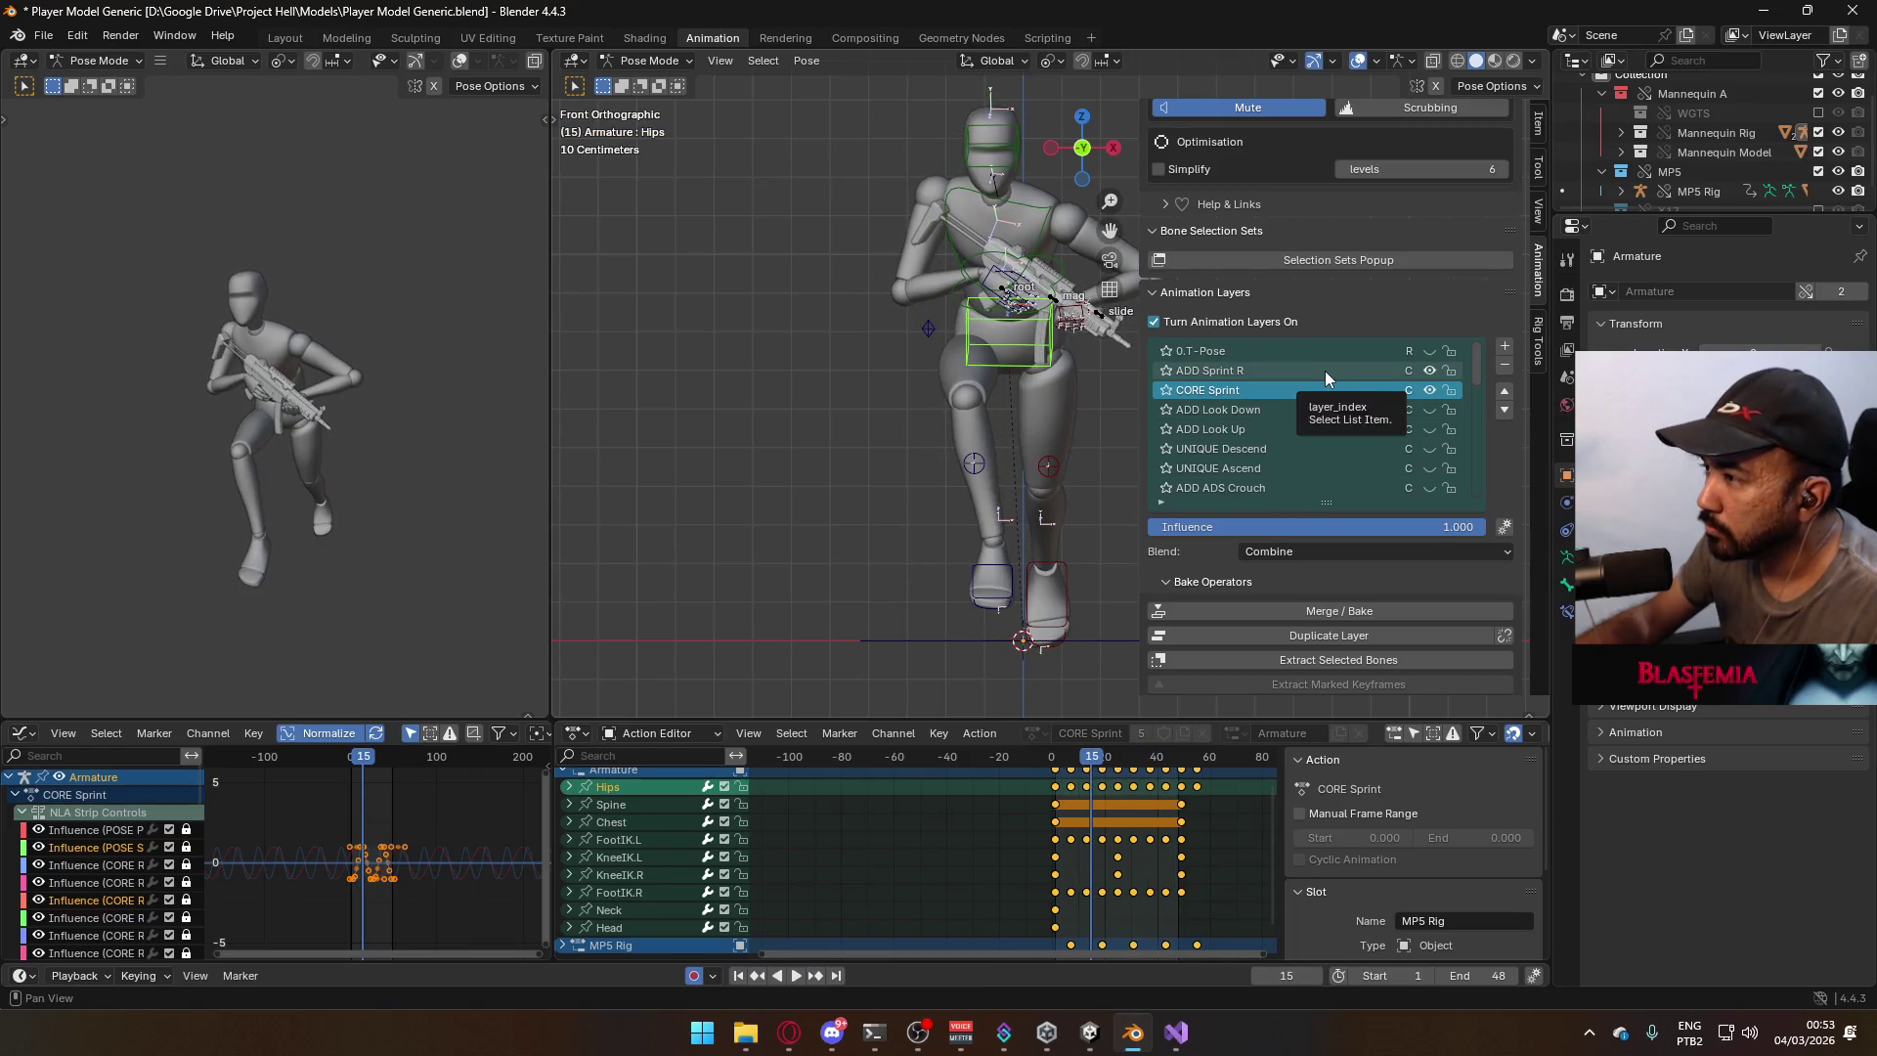
left_click(980, 252)
left_click(620, 63)
left_click(647, 83)
left_click(1005, 295)
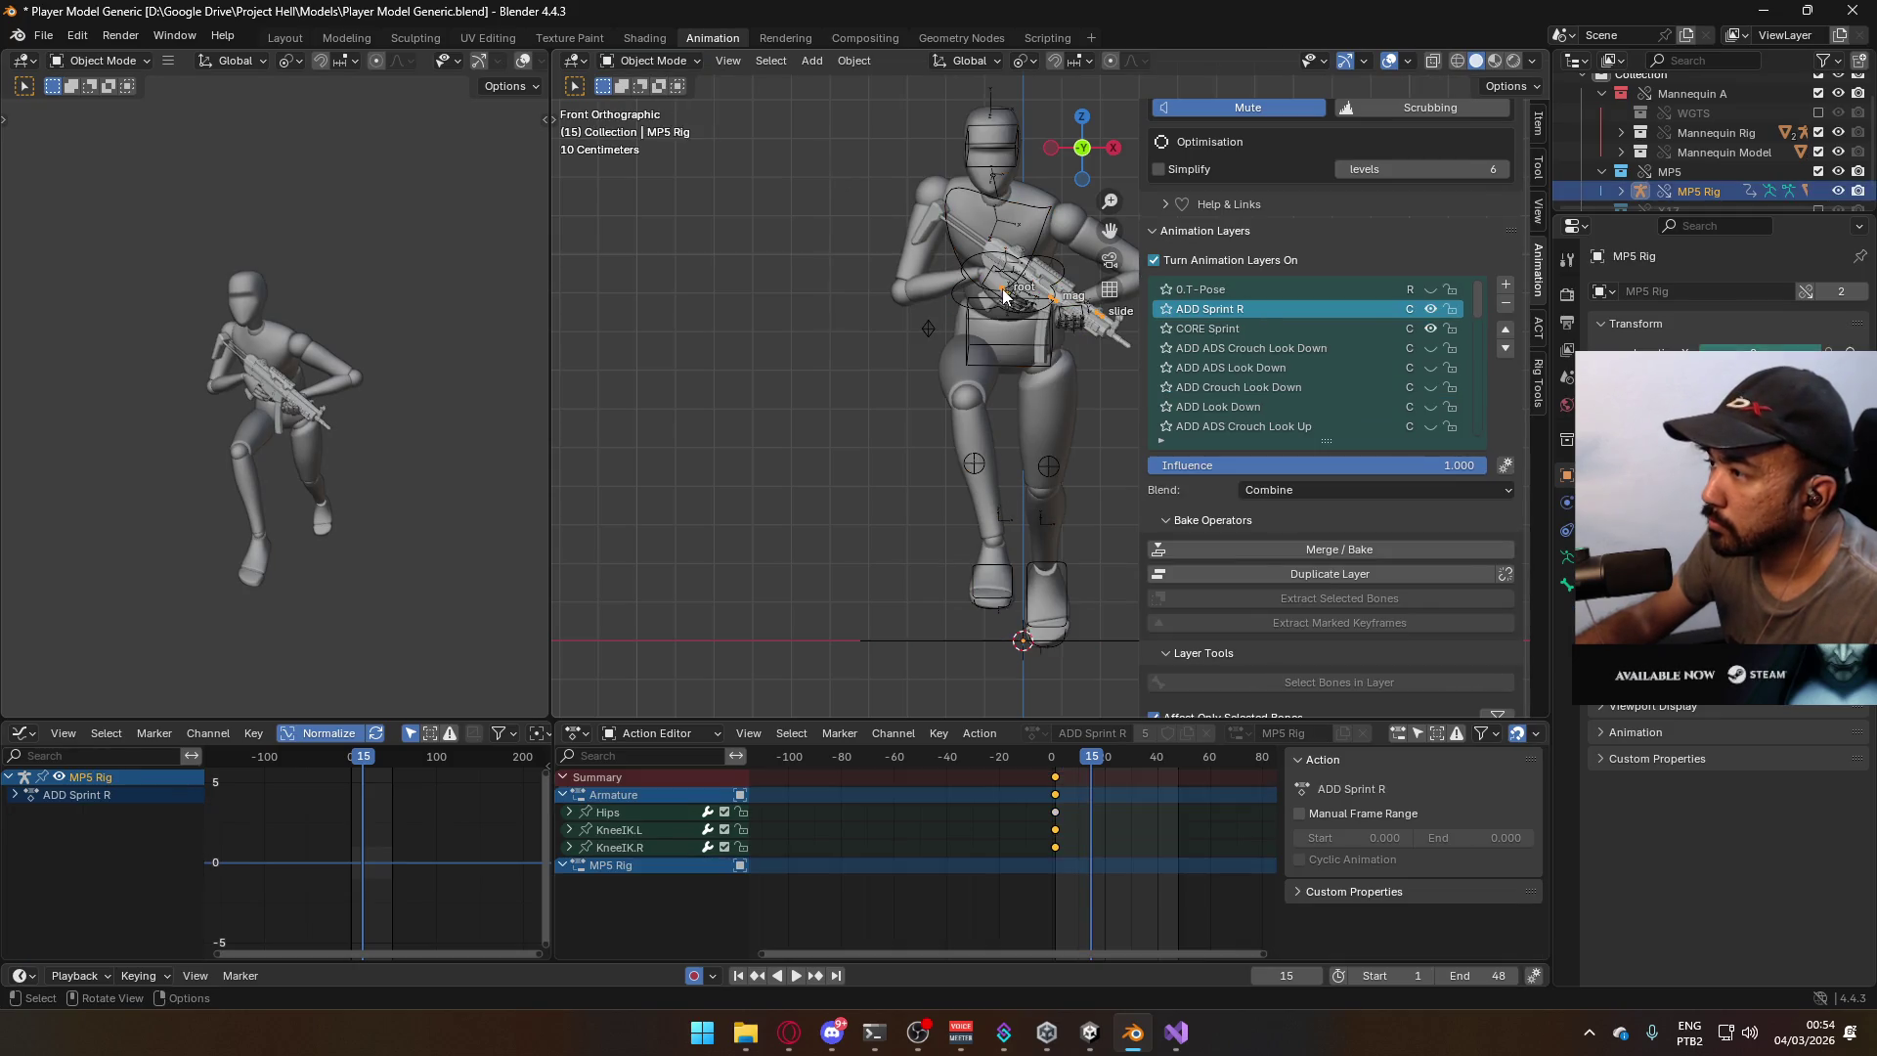
left_click(1038, 254)
key("ctrl+s")
In Pose Mode, select the MP5 Rig's root bone and scrub back to an early frame.
left_click(629, 67)
left_click(673, 122)
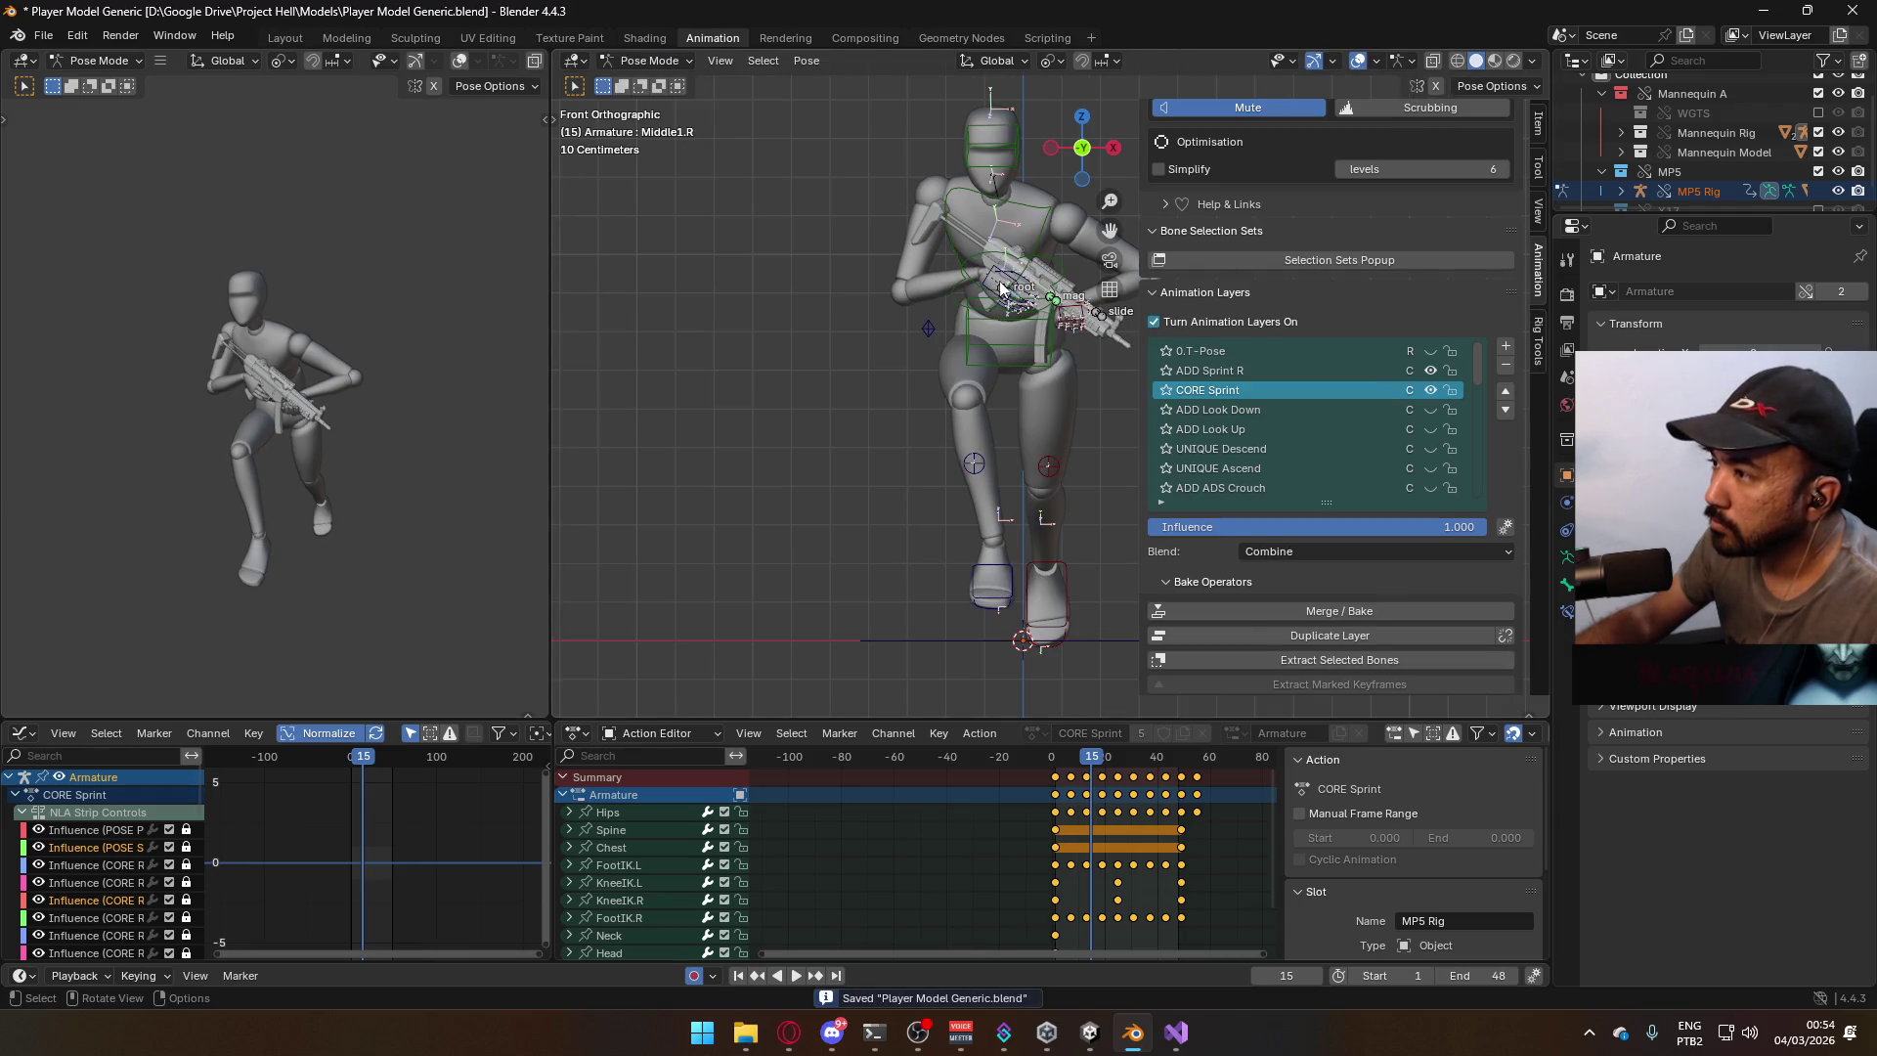
left_click(1003, 288)
left_click_drag(1098, 768, 1054, 768)
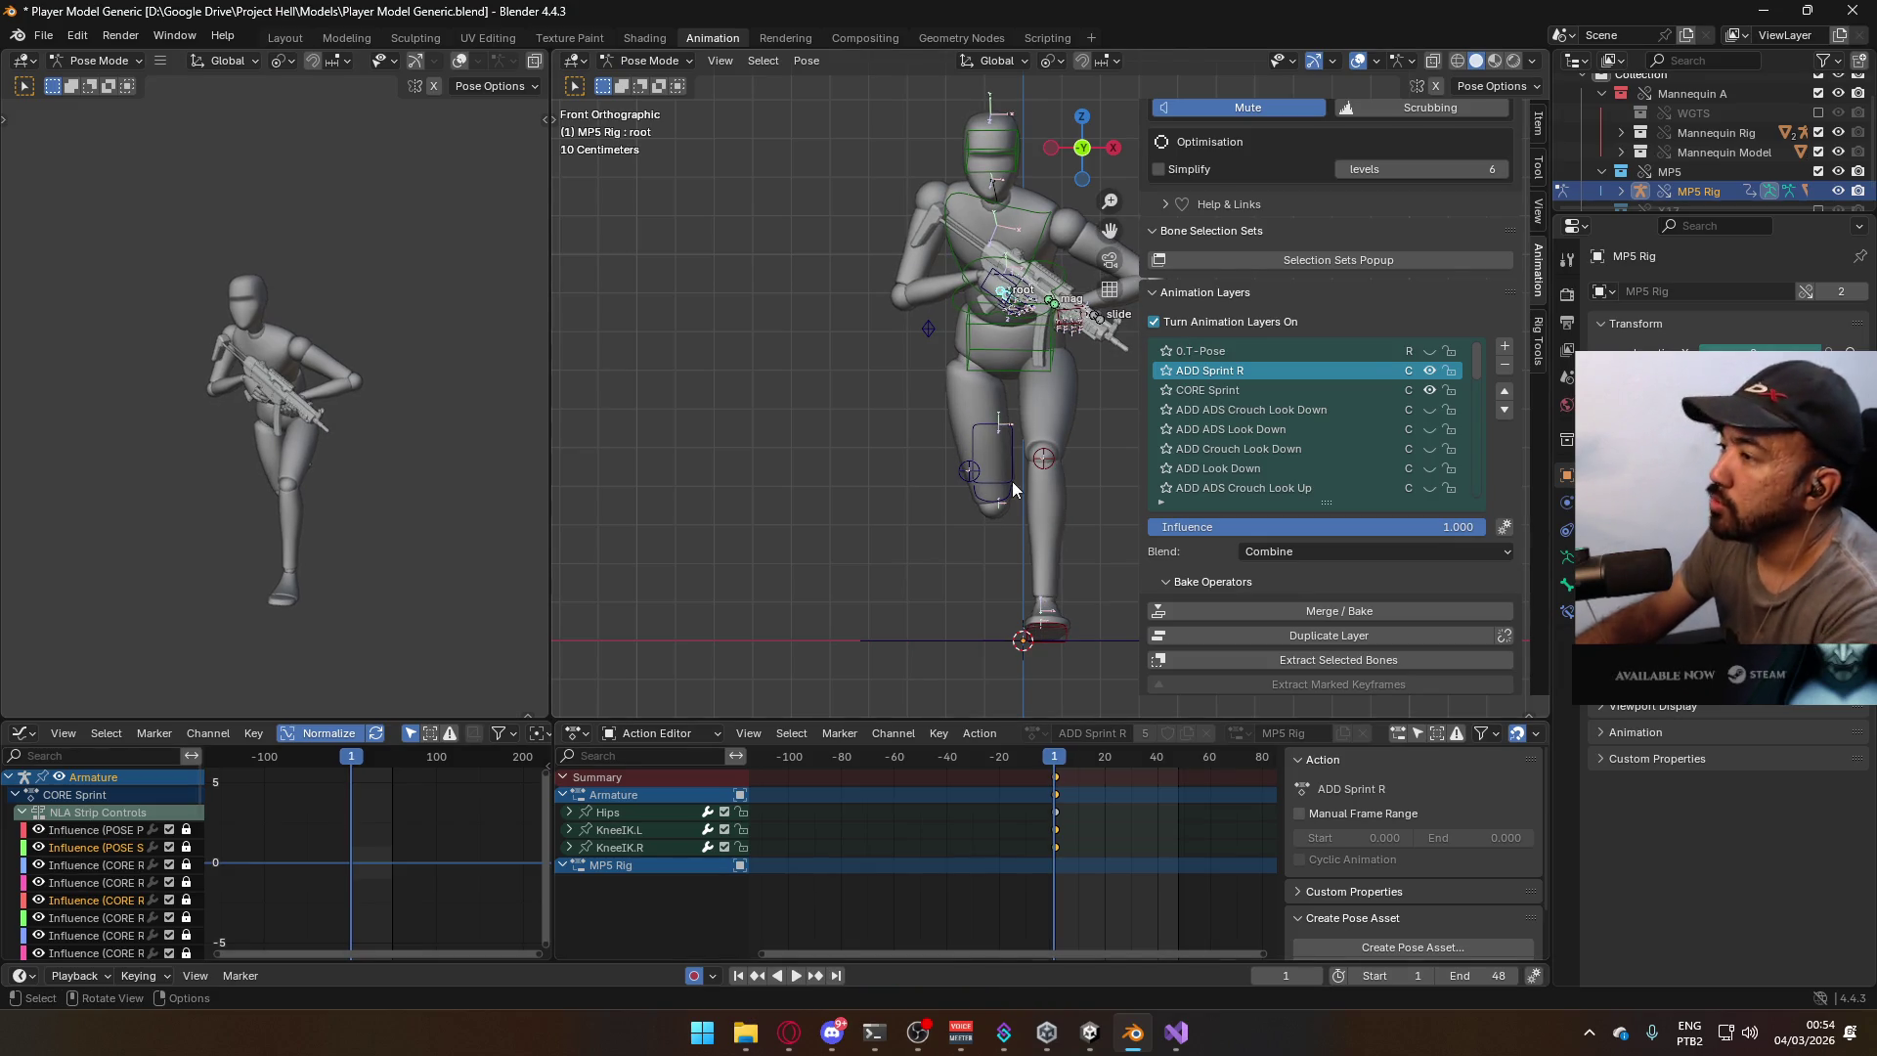
From top view, rotate and shift the MP5 root bone to auto-key it, then preview the sprint.
key("KP_7")
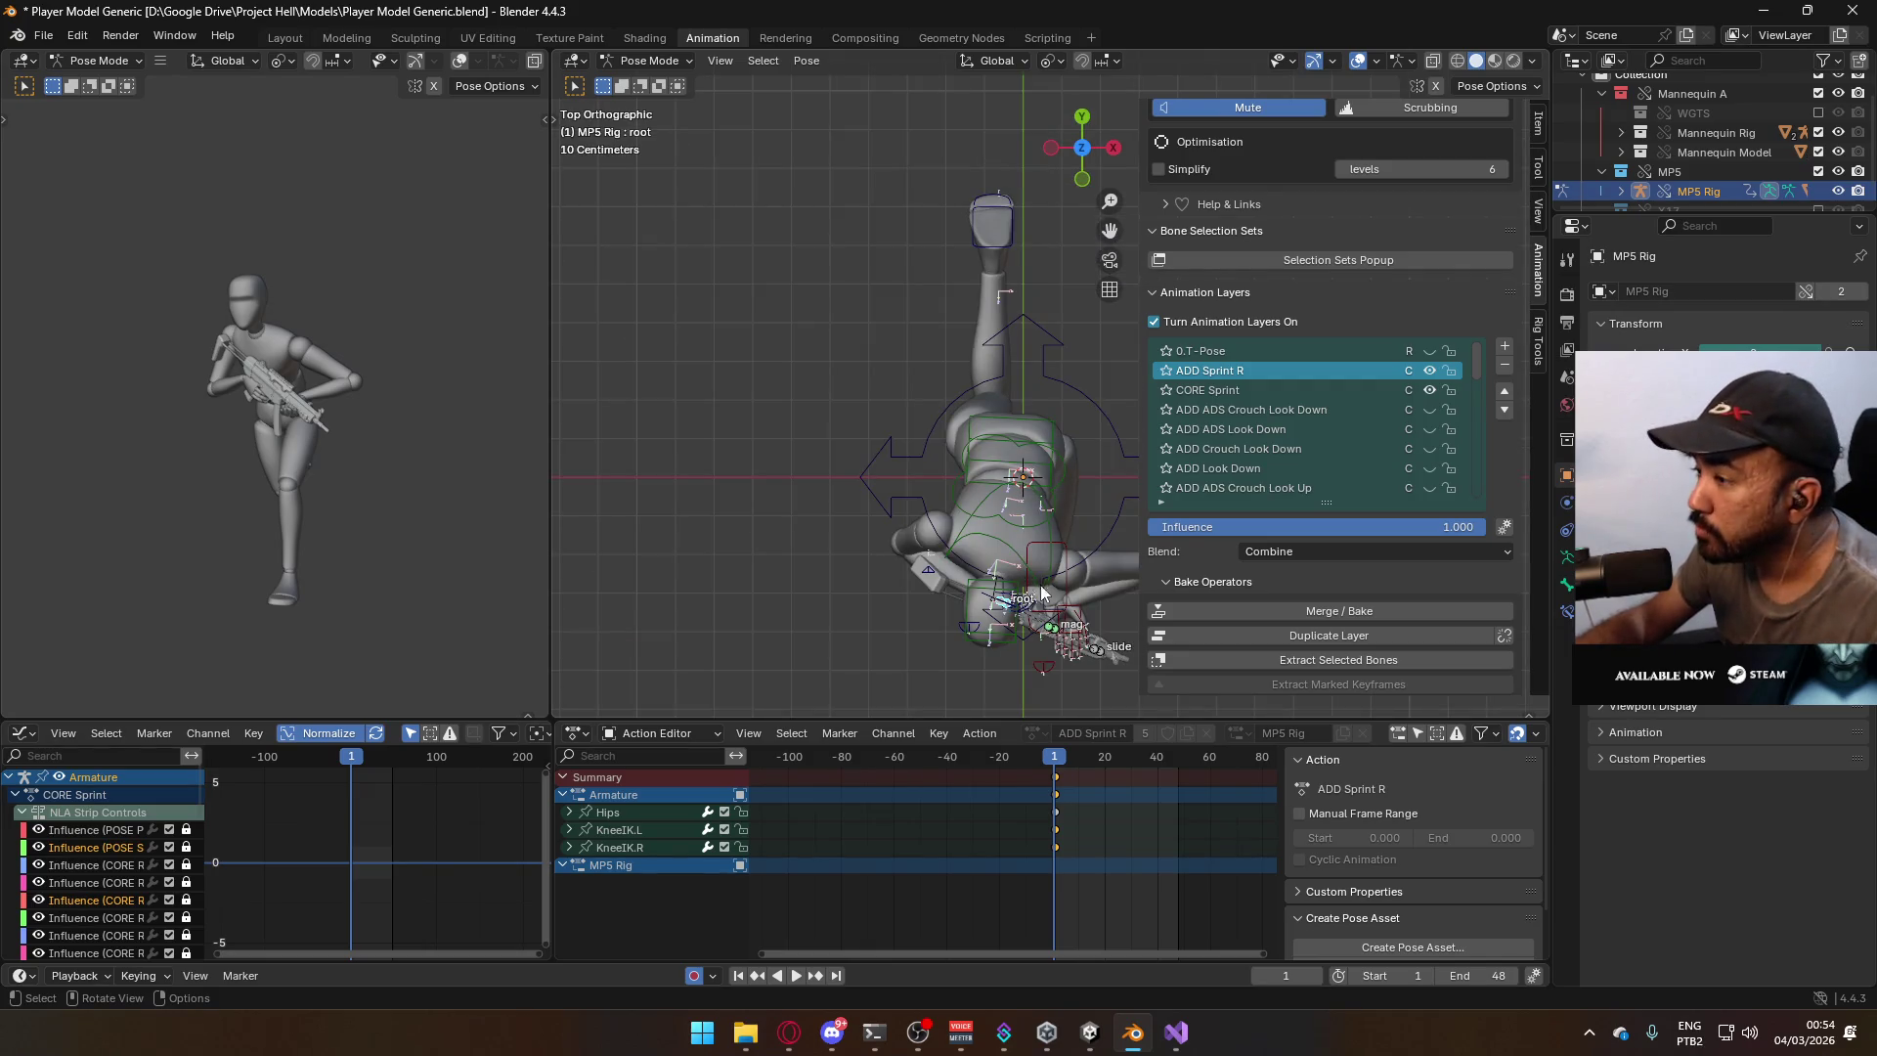
key("r")
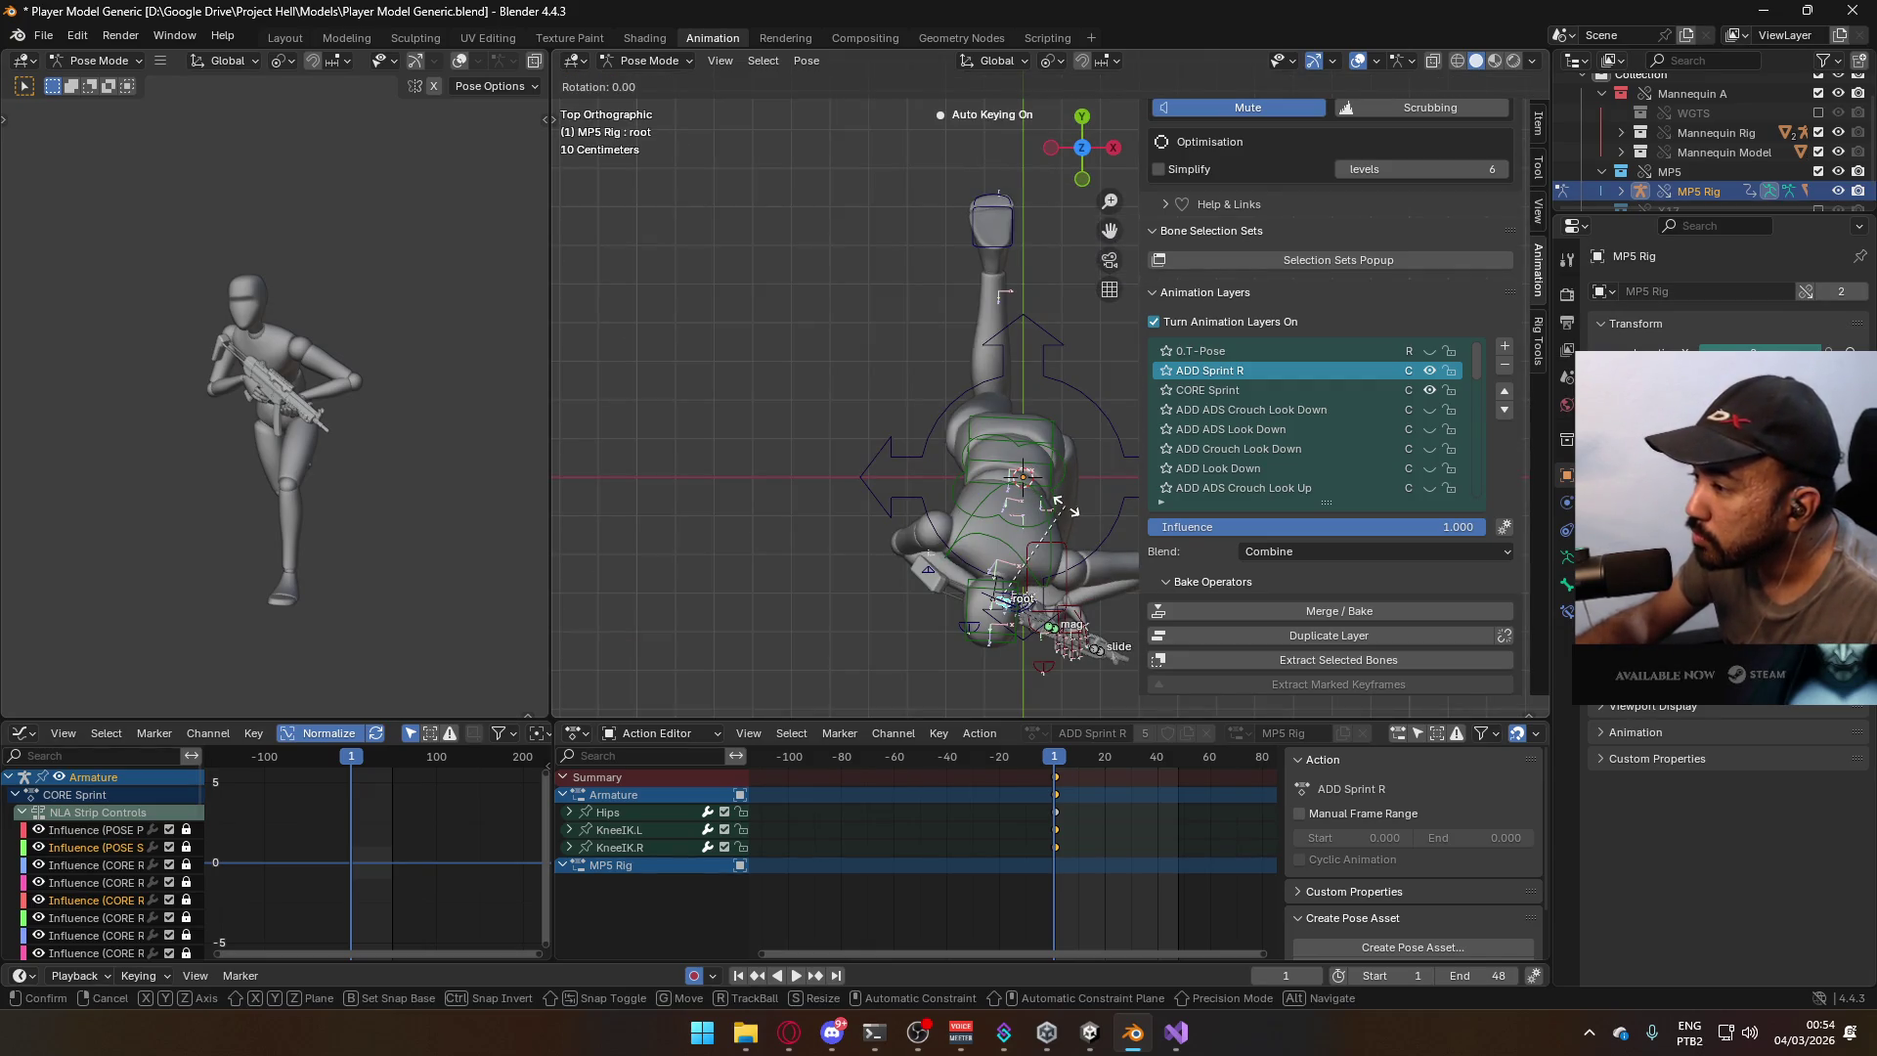
left_click(1082, 512)
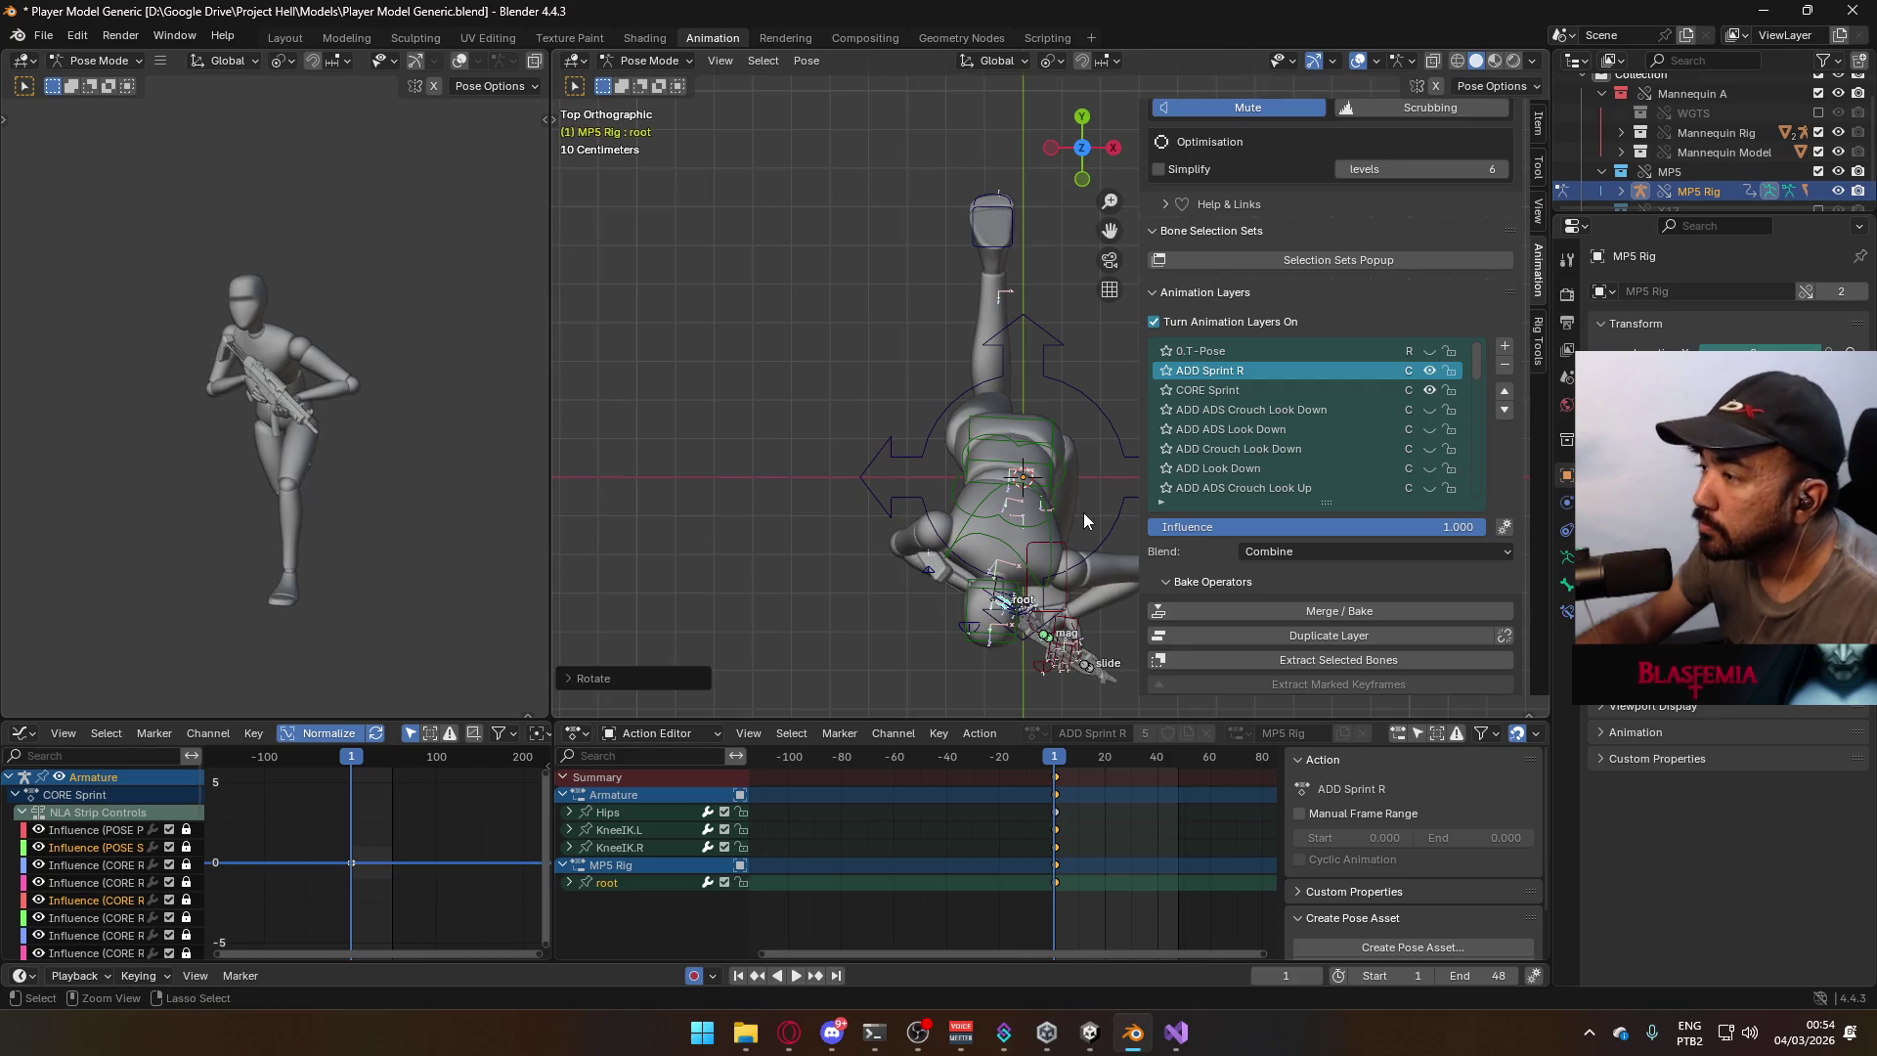
key("g")
left_click(1014, 540)
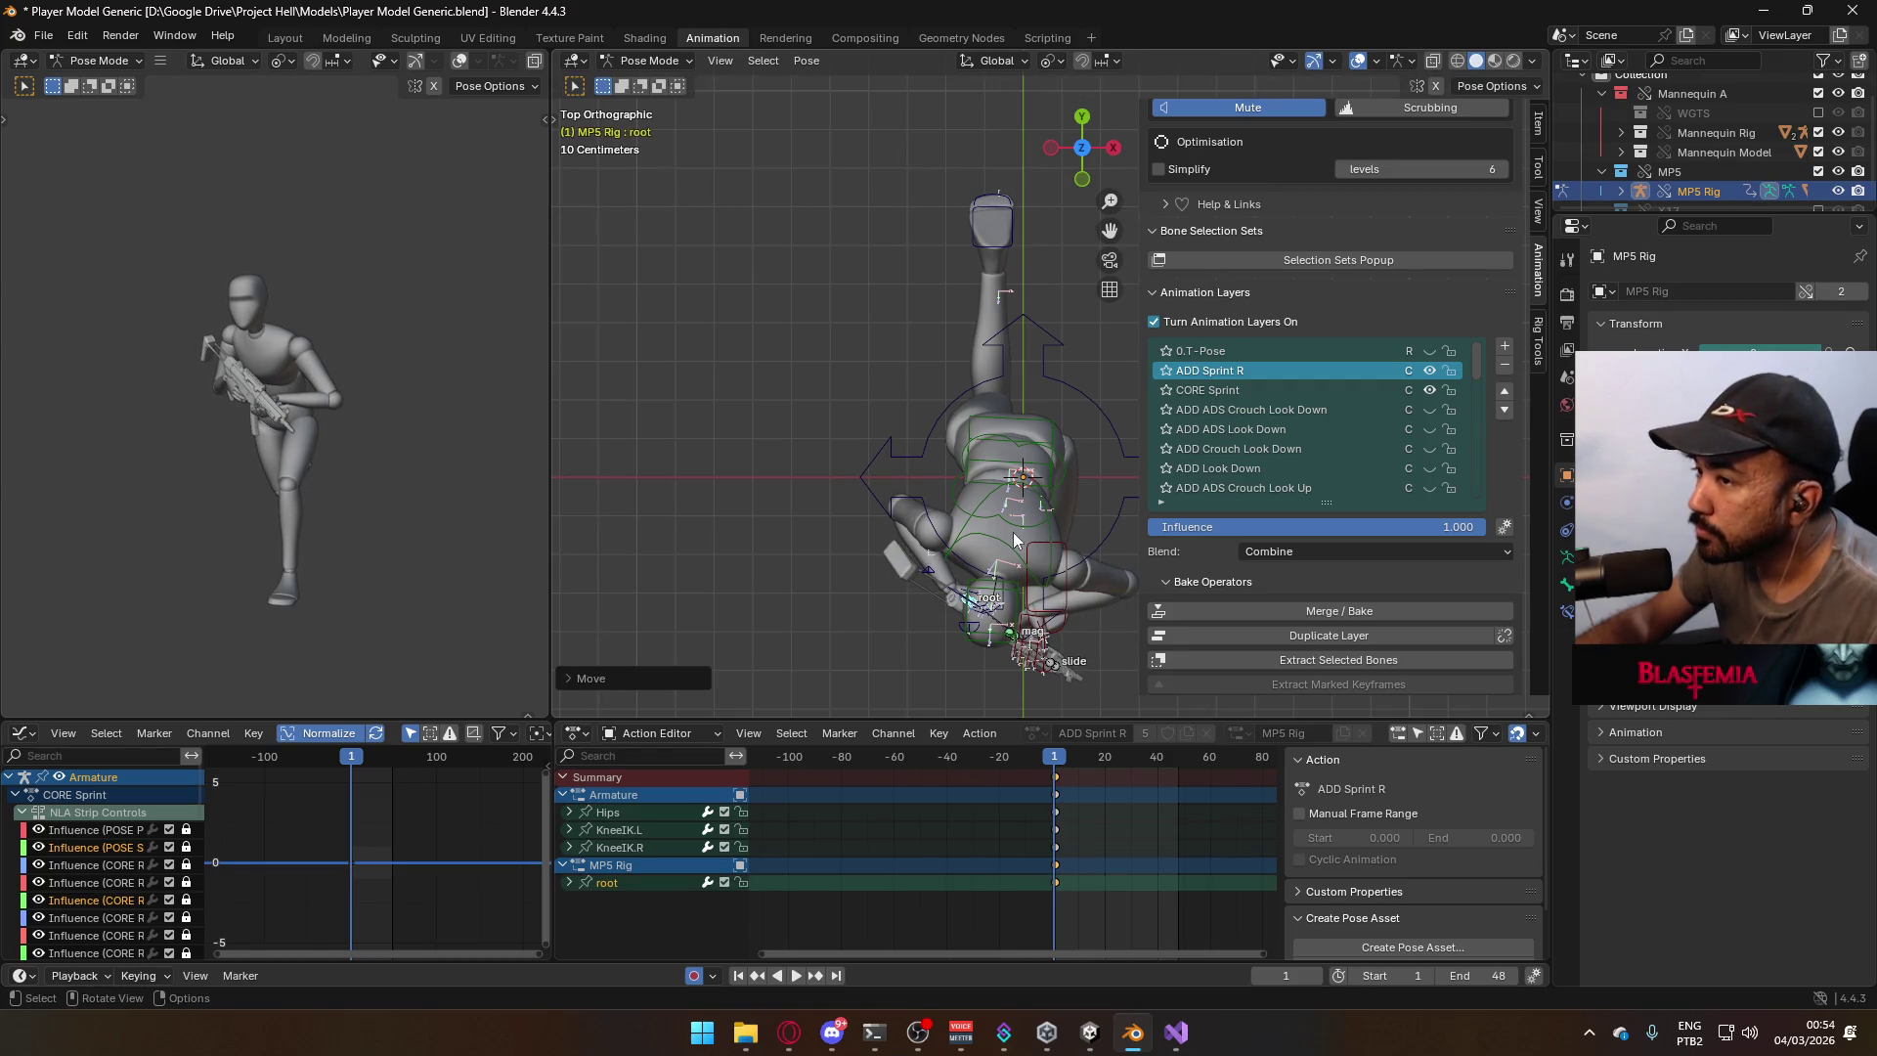
key("KP_1")
key("space")
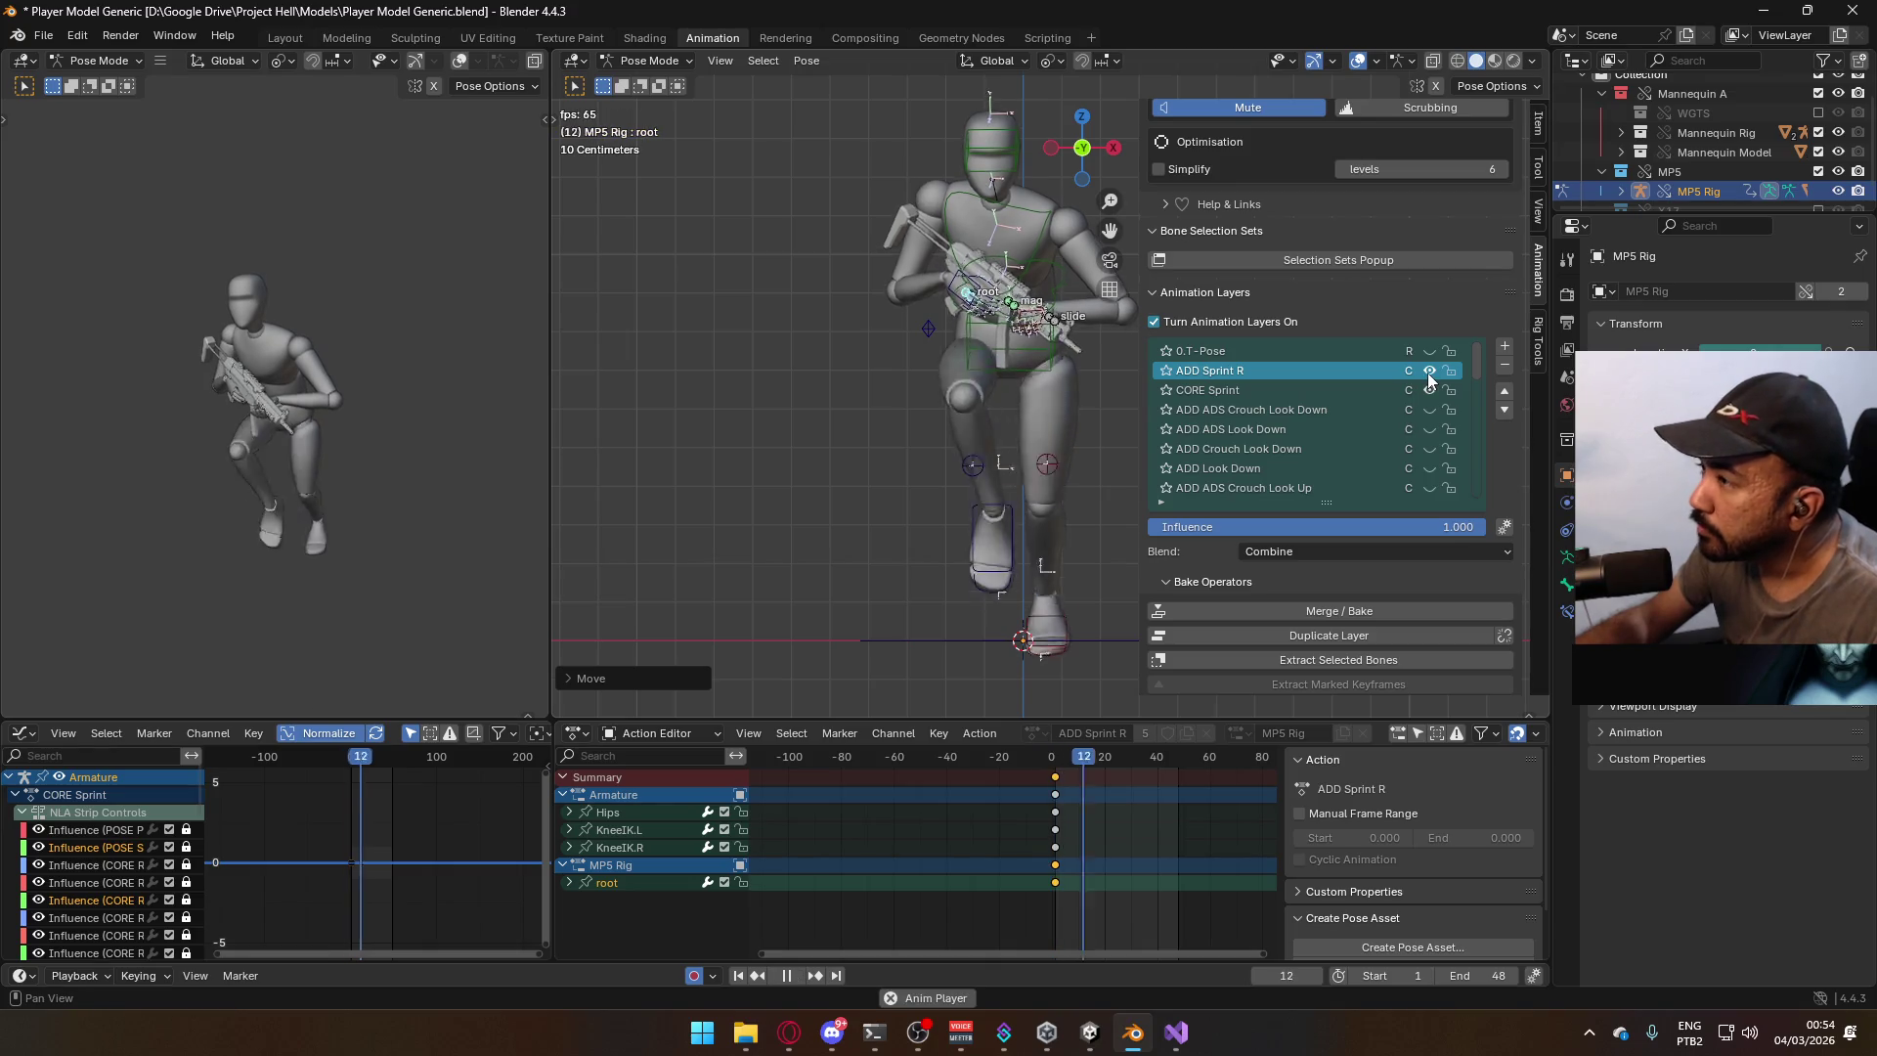
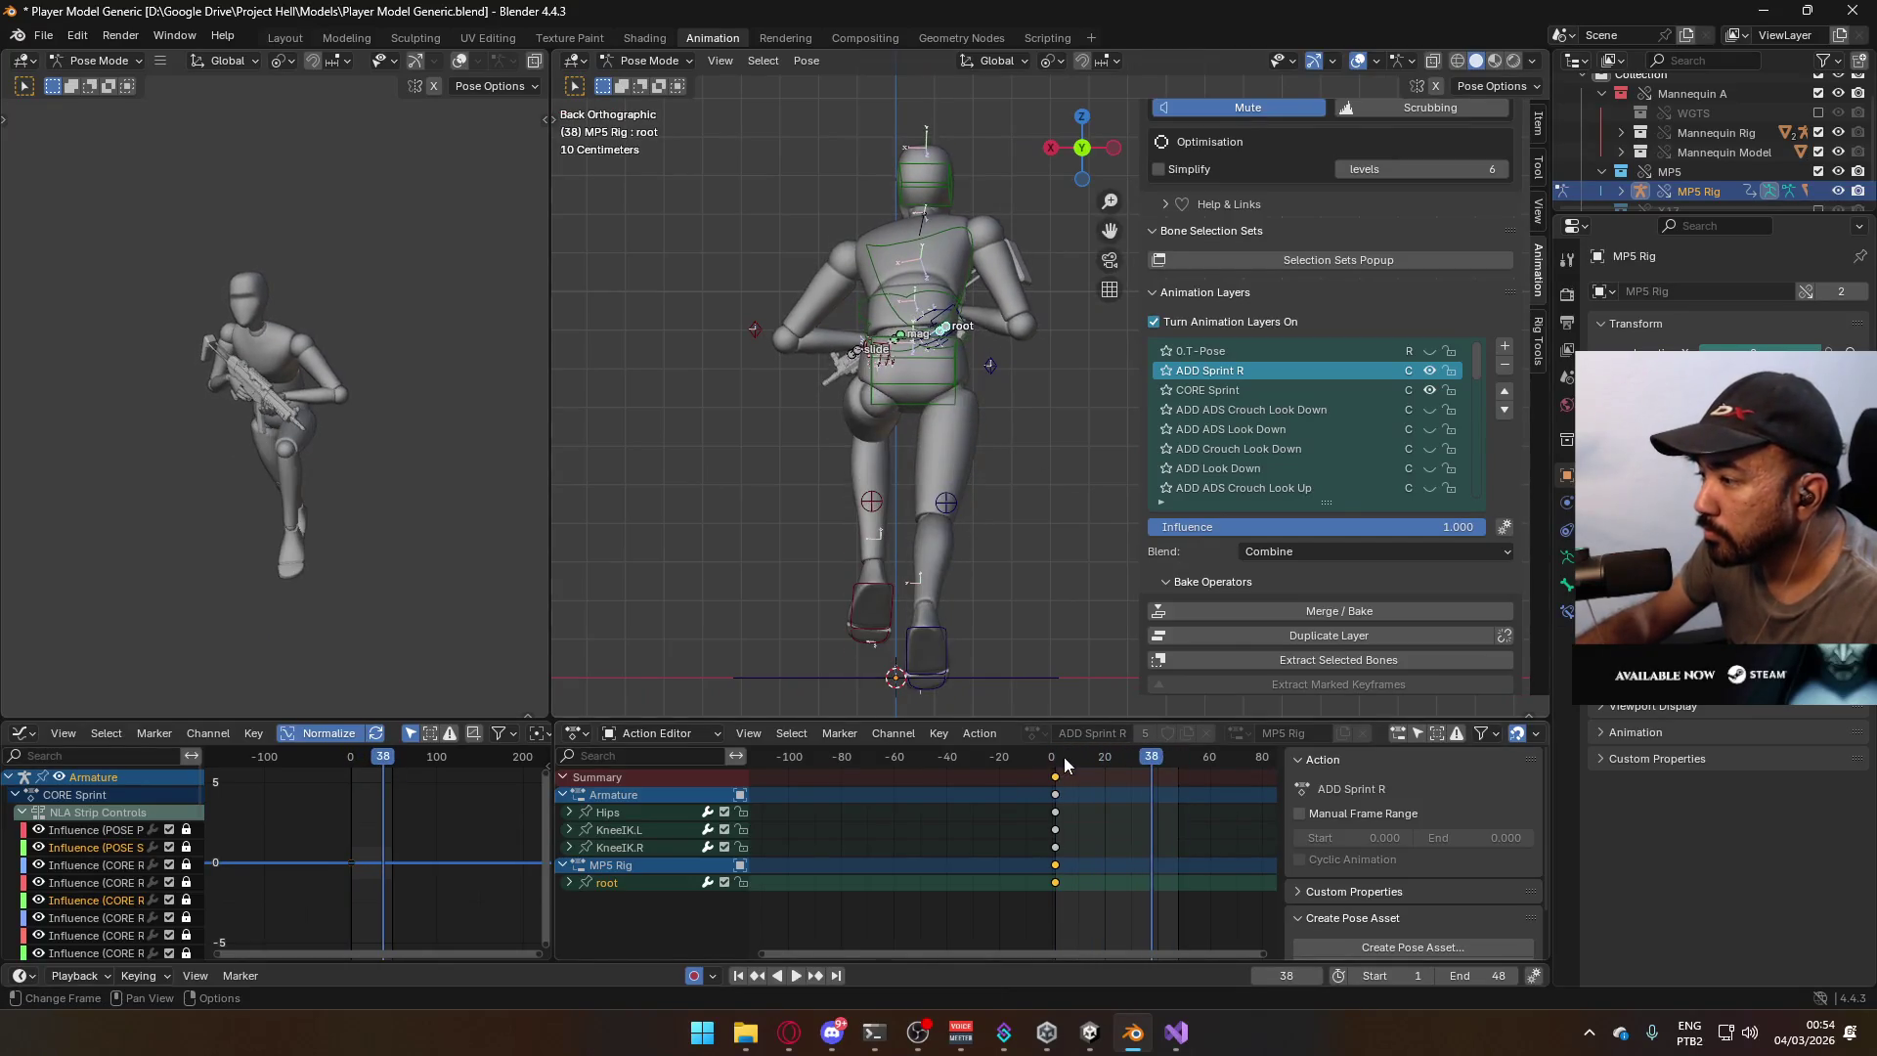
At frame 1, make ADD Sprint R the active layer and shift the KneeIK.R target.
key("Escape")
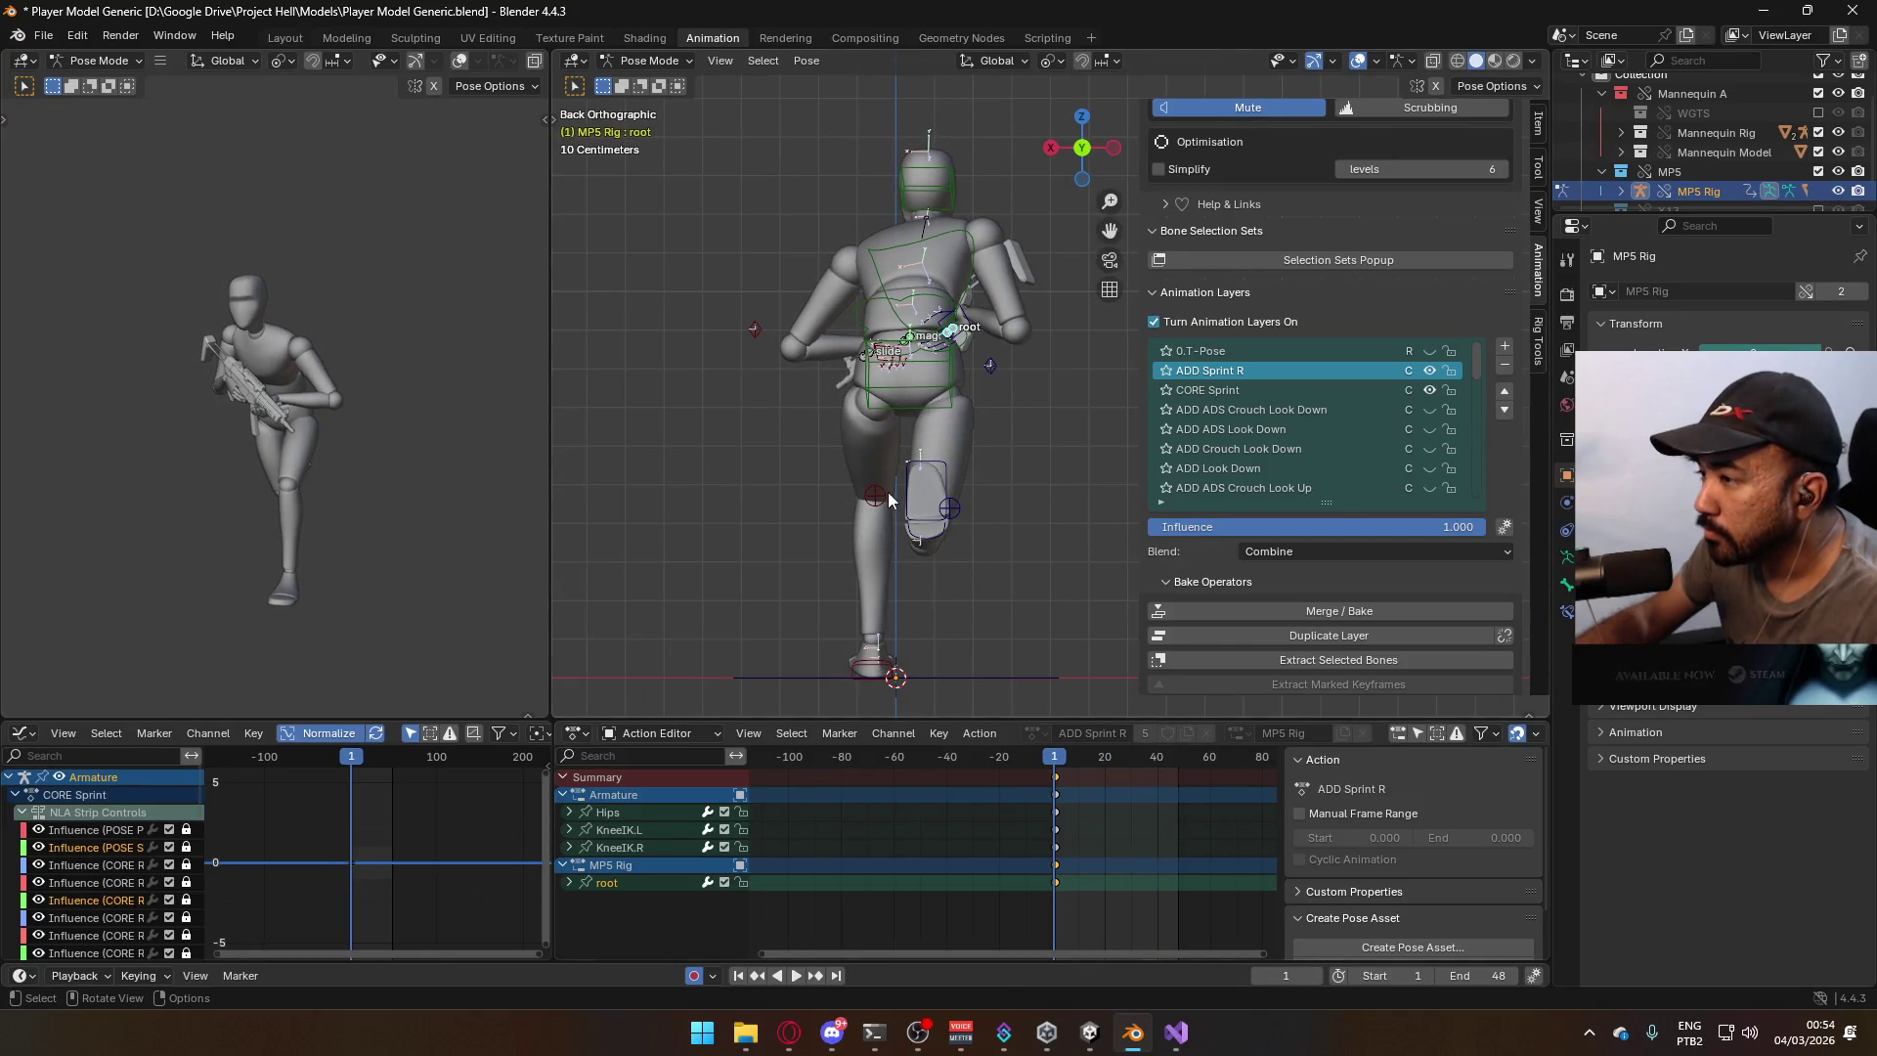
left_click(888, 499)
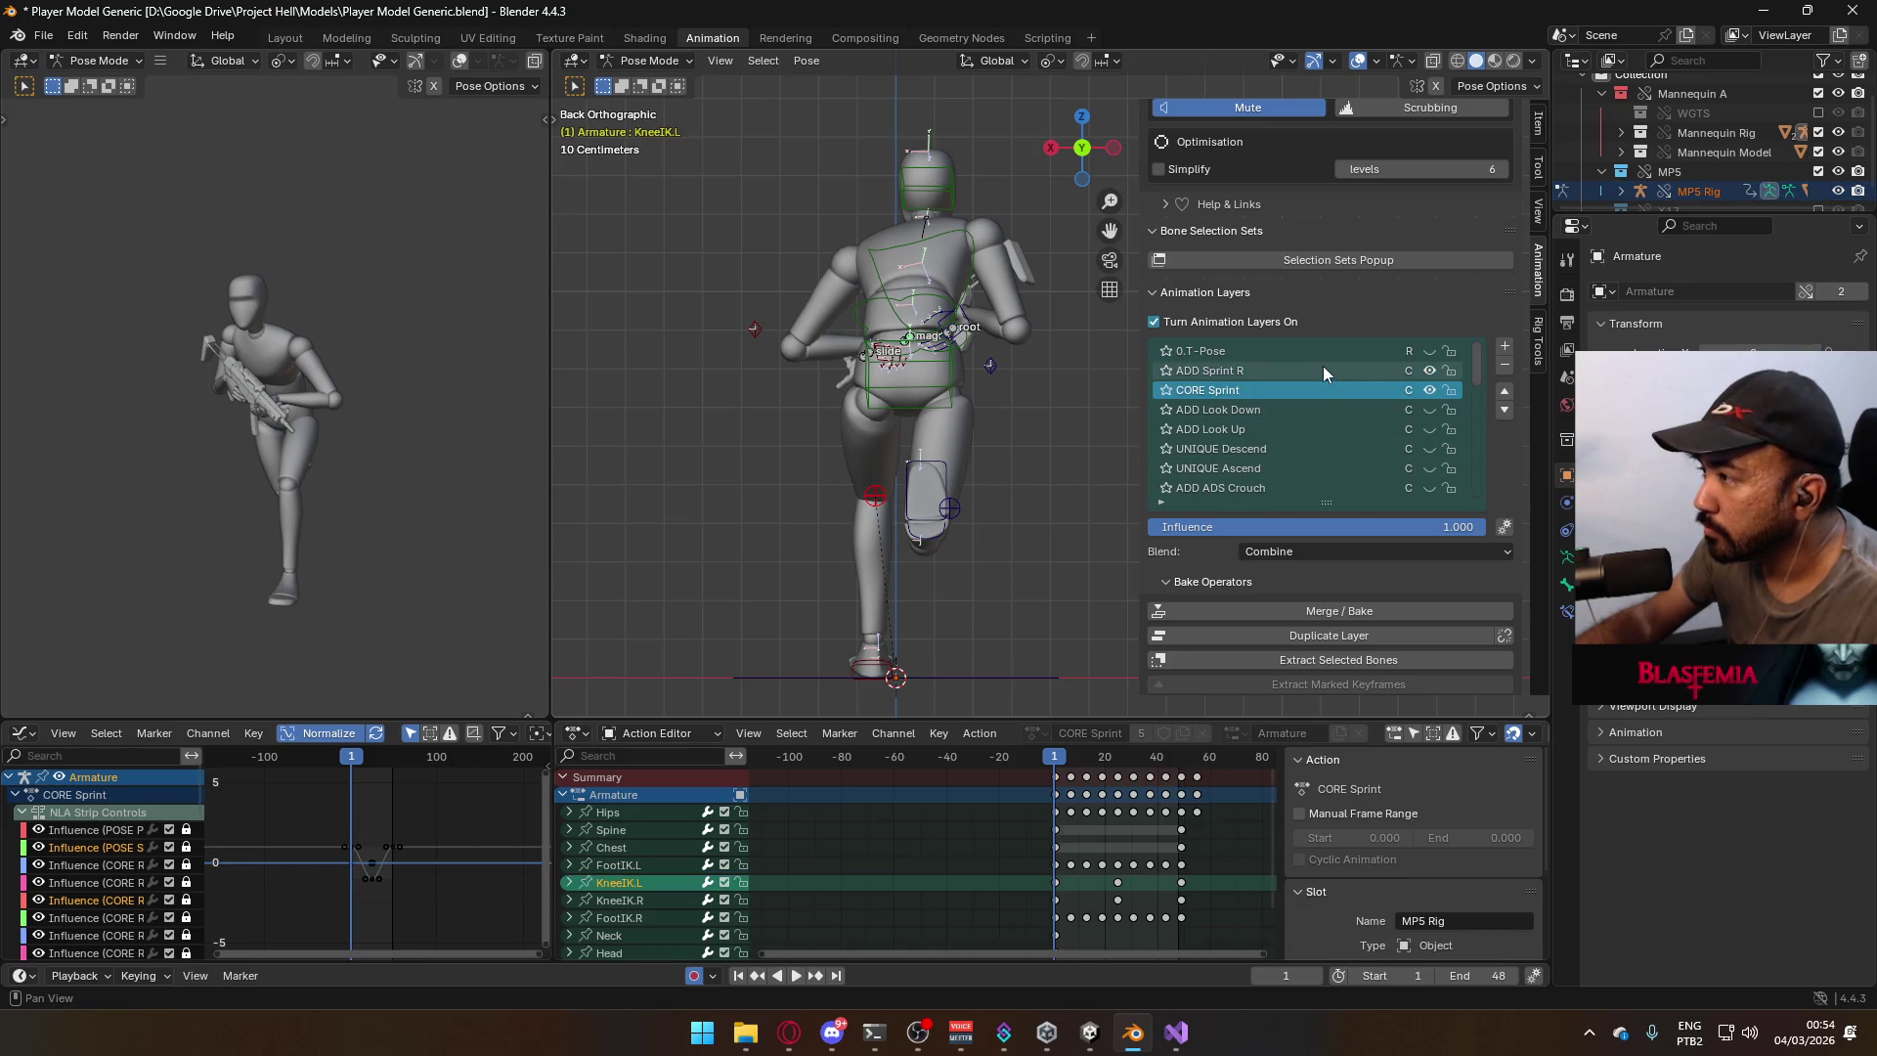
left_click(1323, 371)
left_click(966, 507)
key("g")
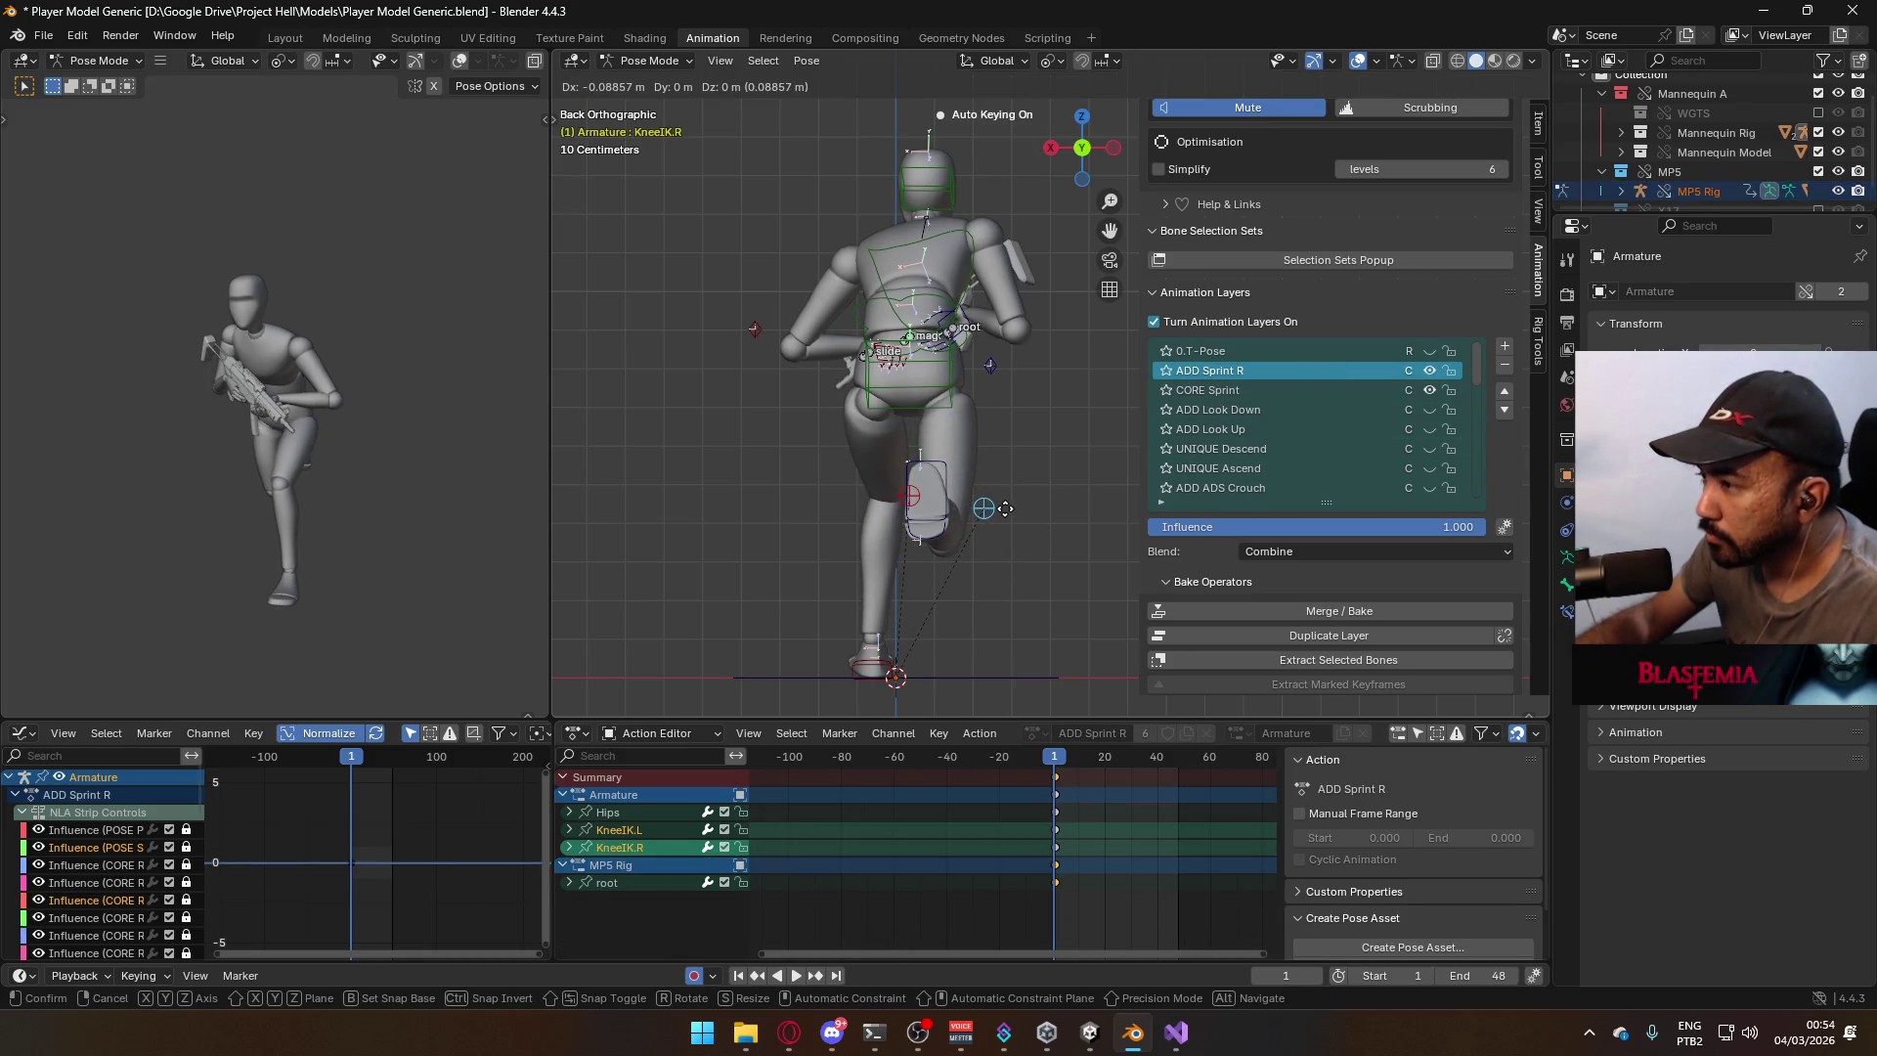
left_click(1006, 508)
Twist the Hips bone -10° around Z.
left_click(966, 401)
key("r")
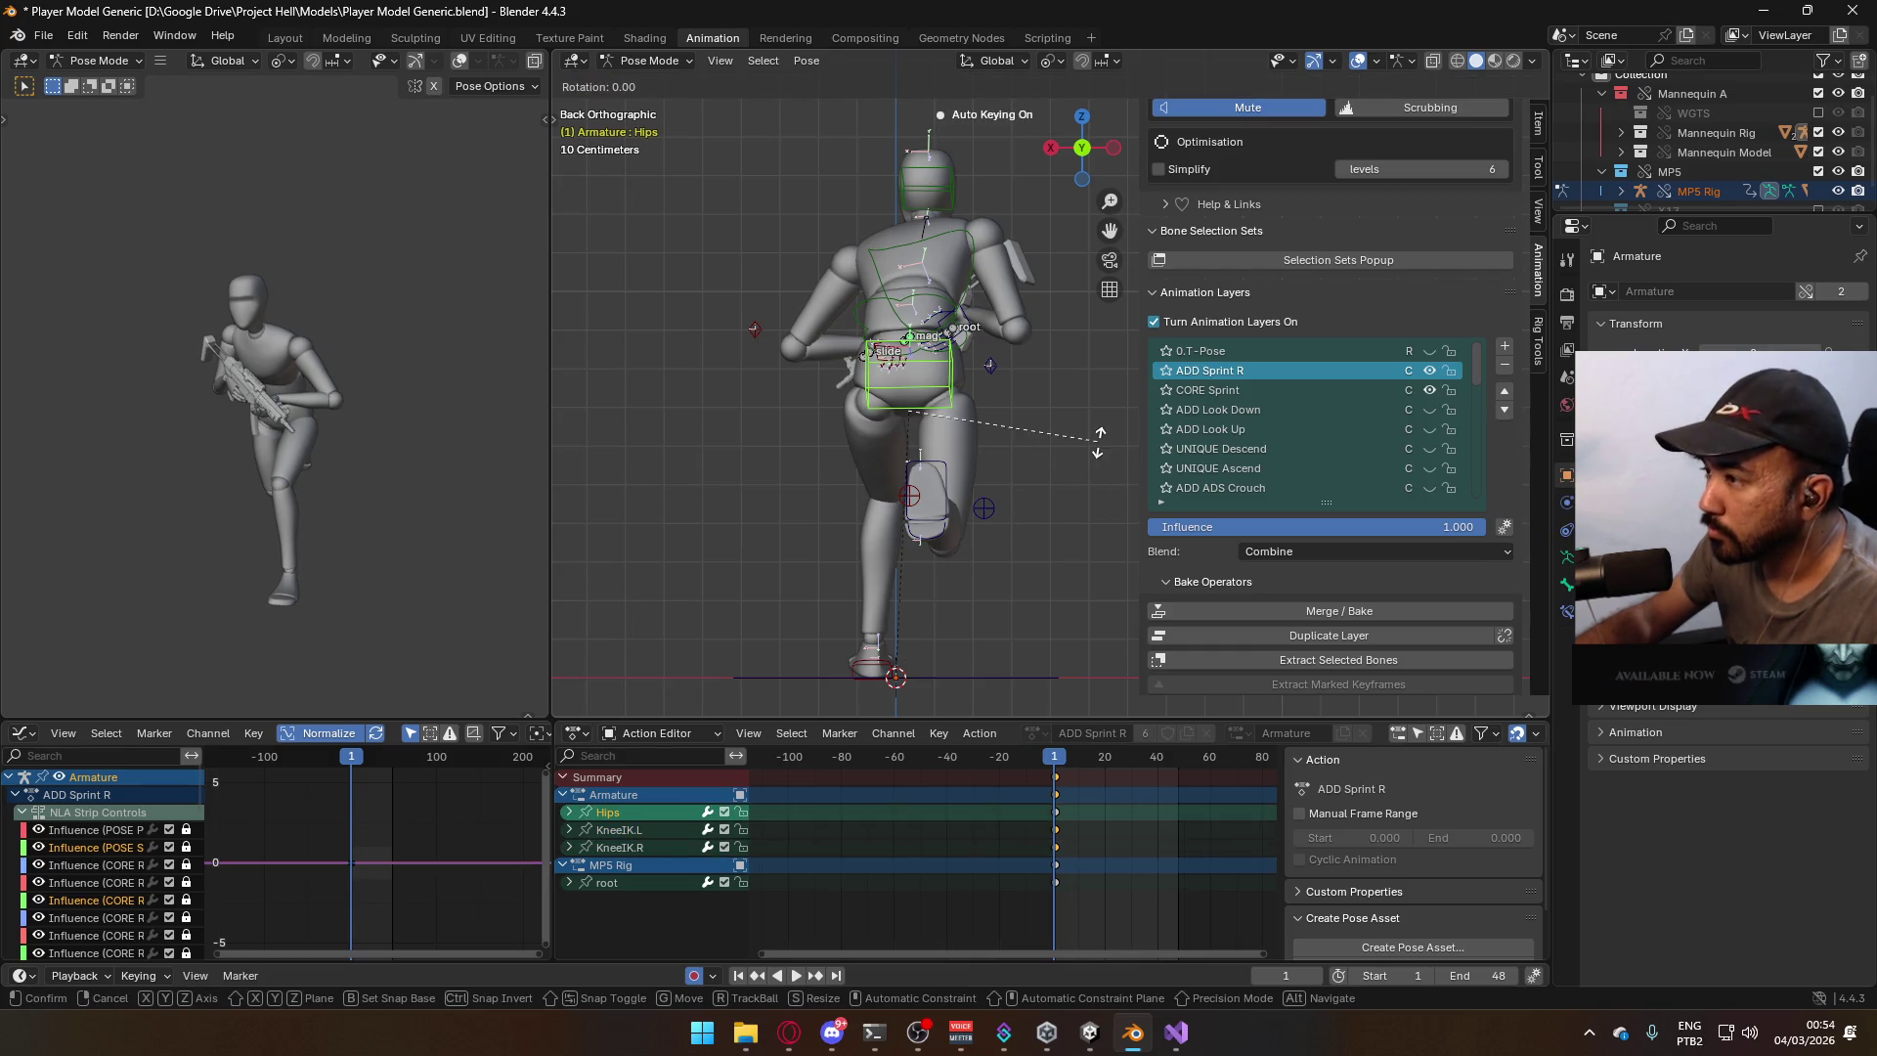
key("z")
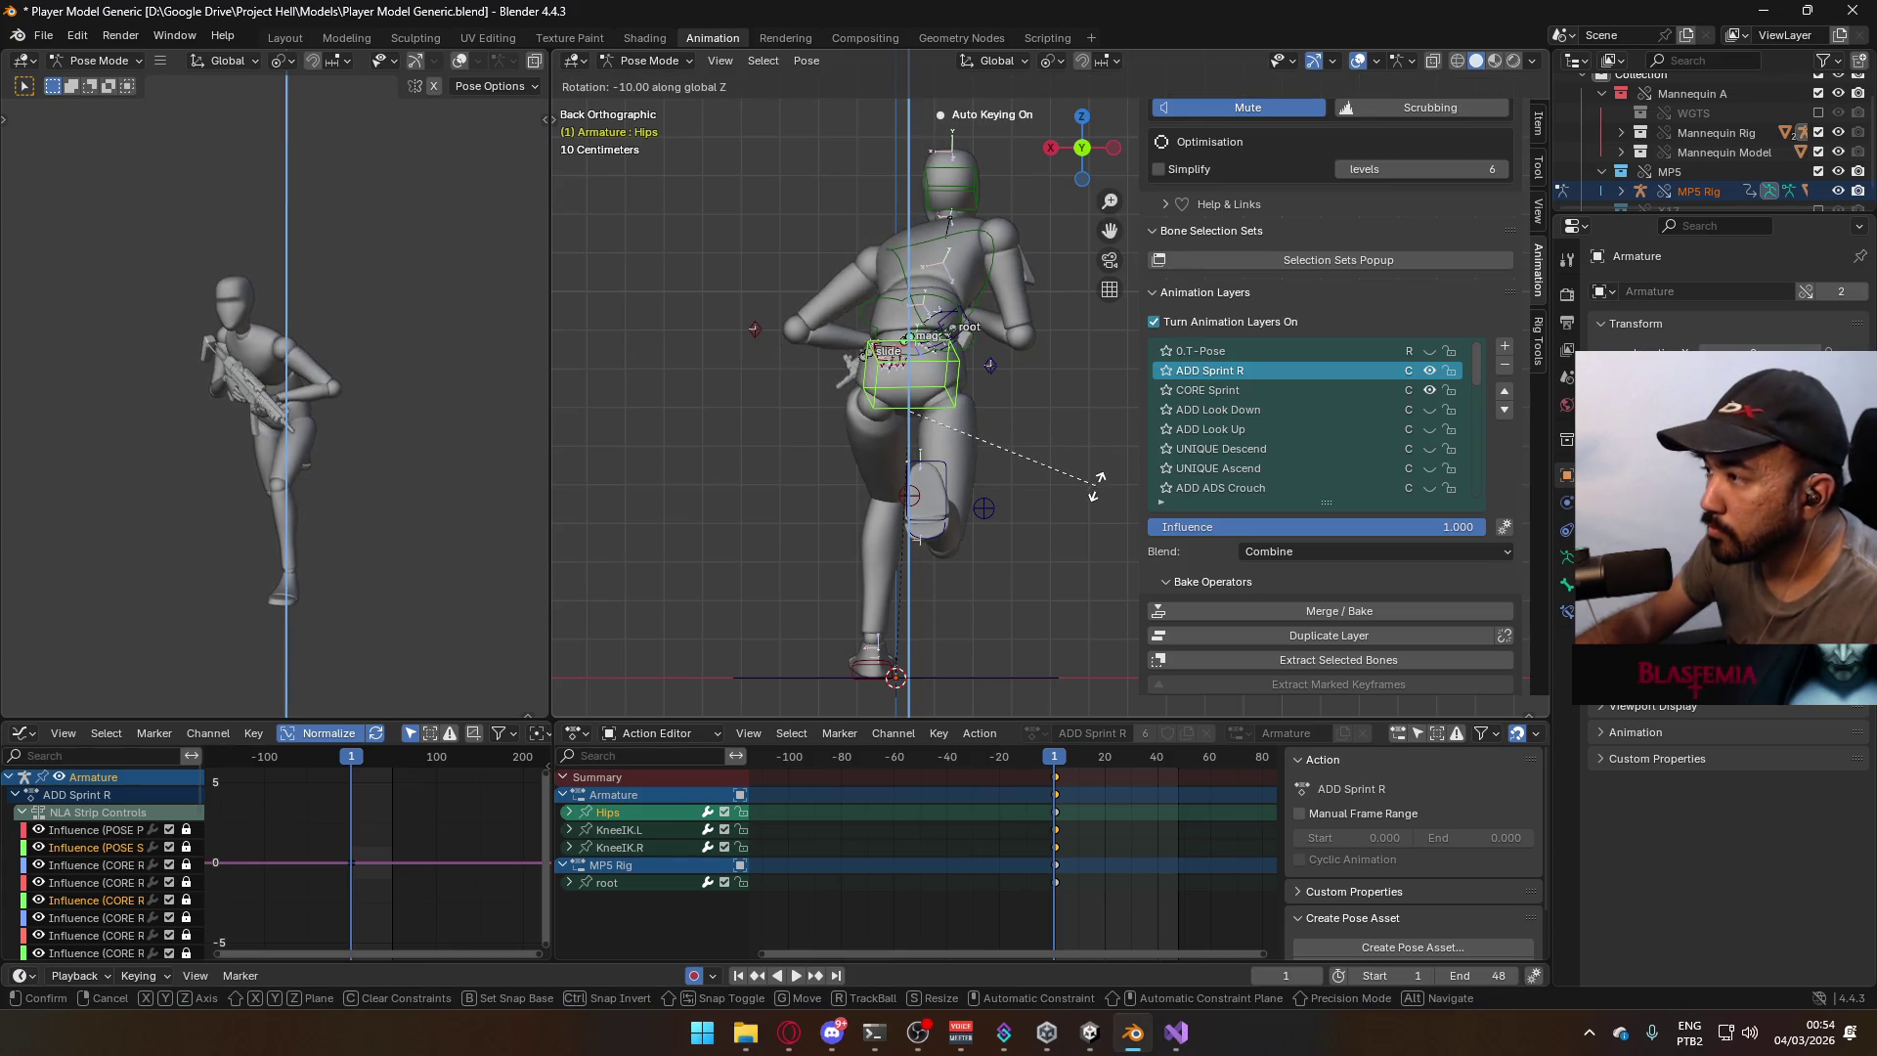
left_click(943, 366)
Shift the MP5 rifle's root bone and rotate it 15°.
left_click(953, 327)
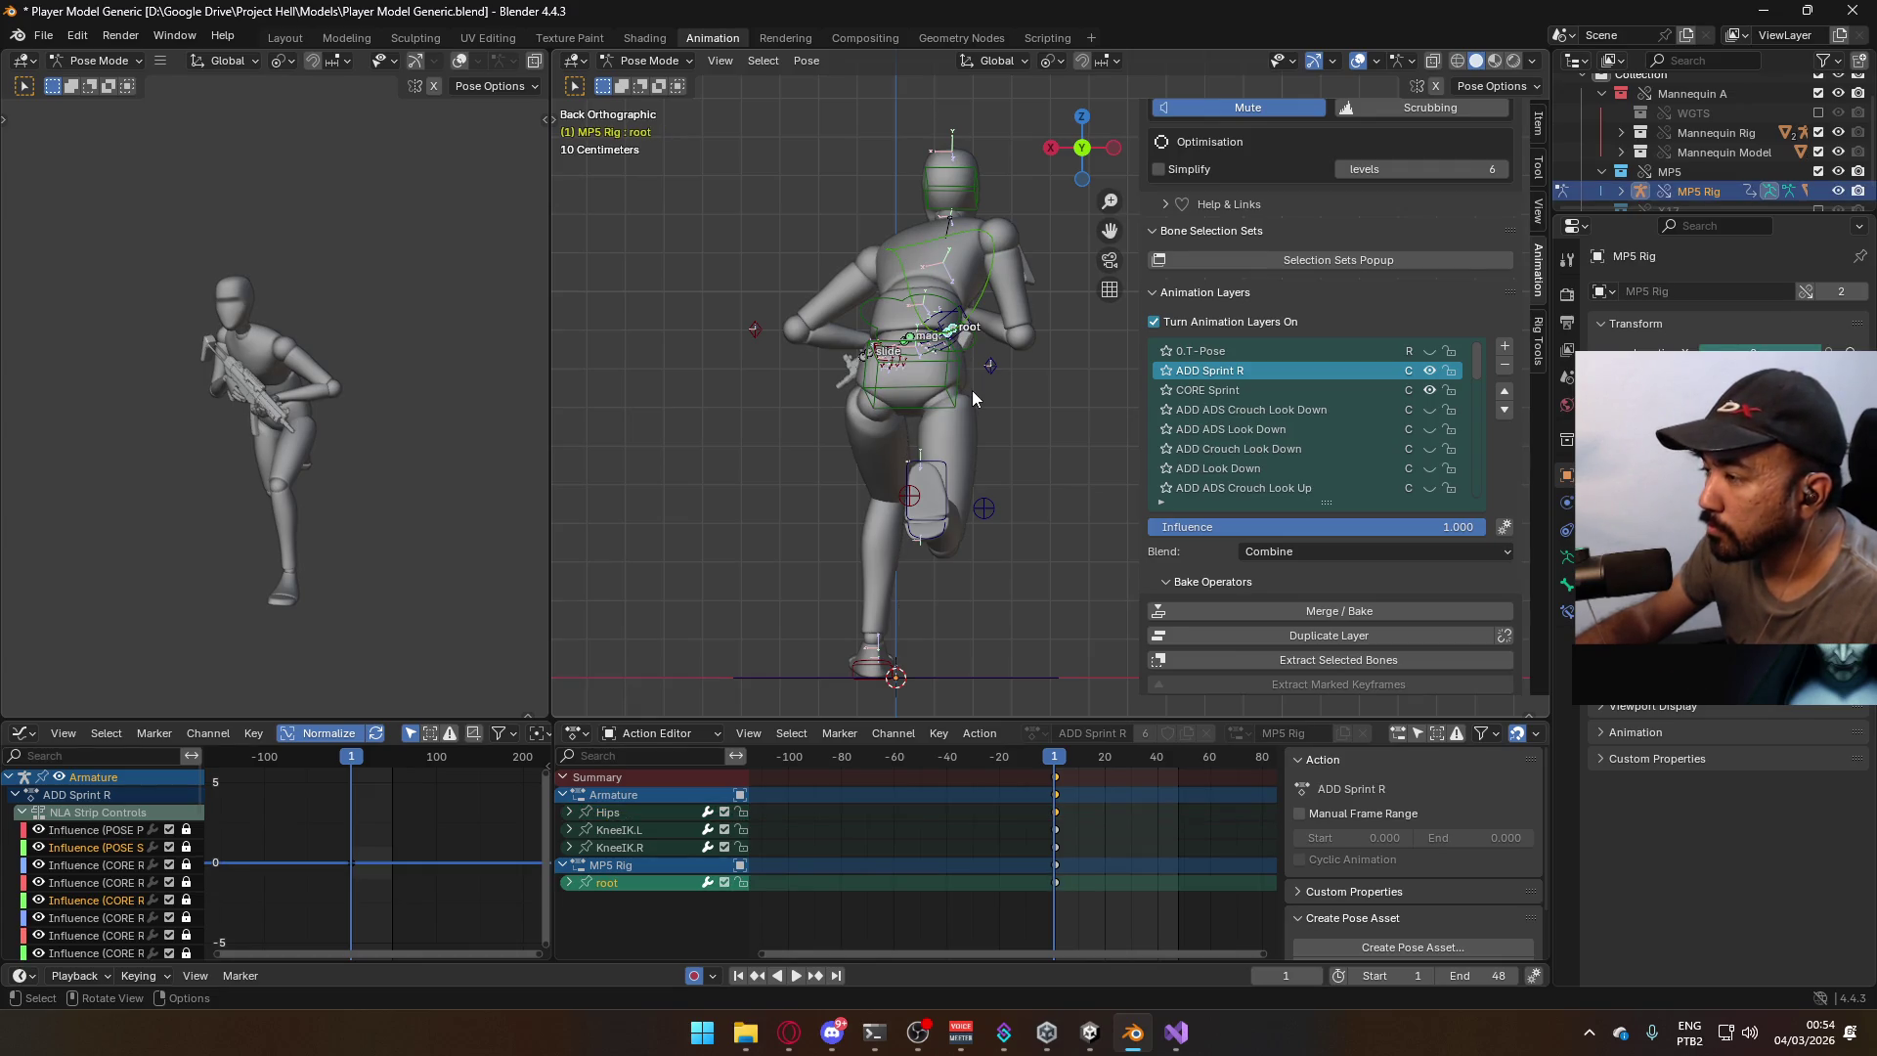
key("g")
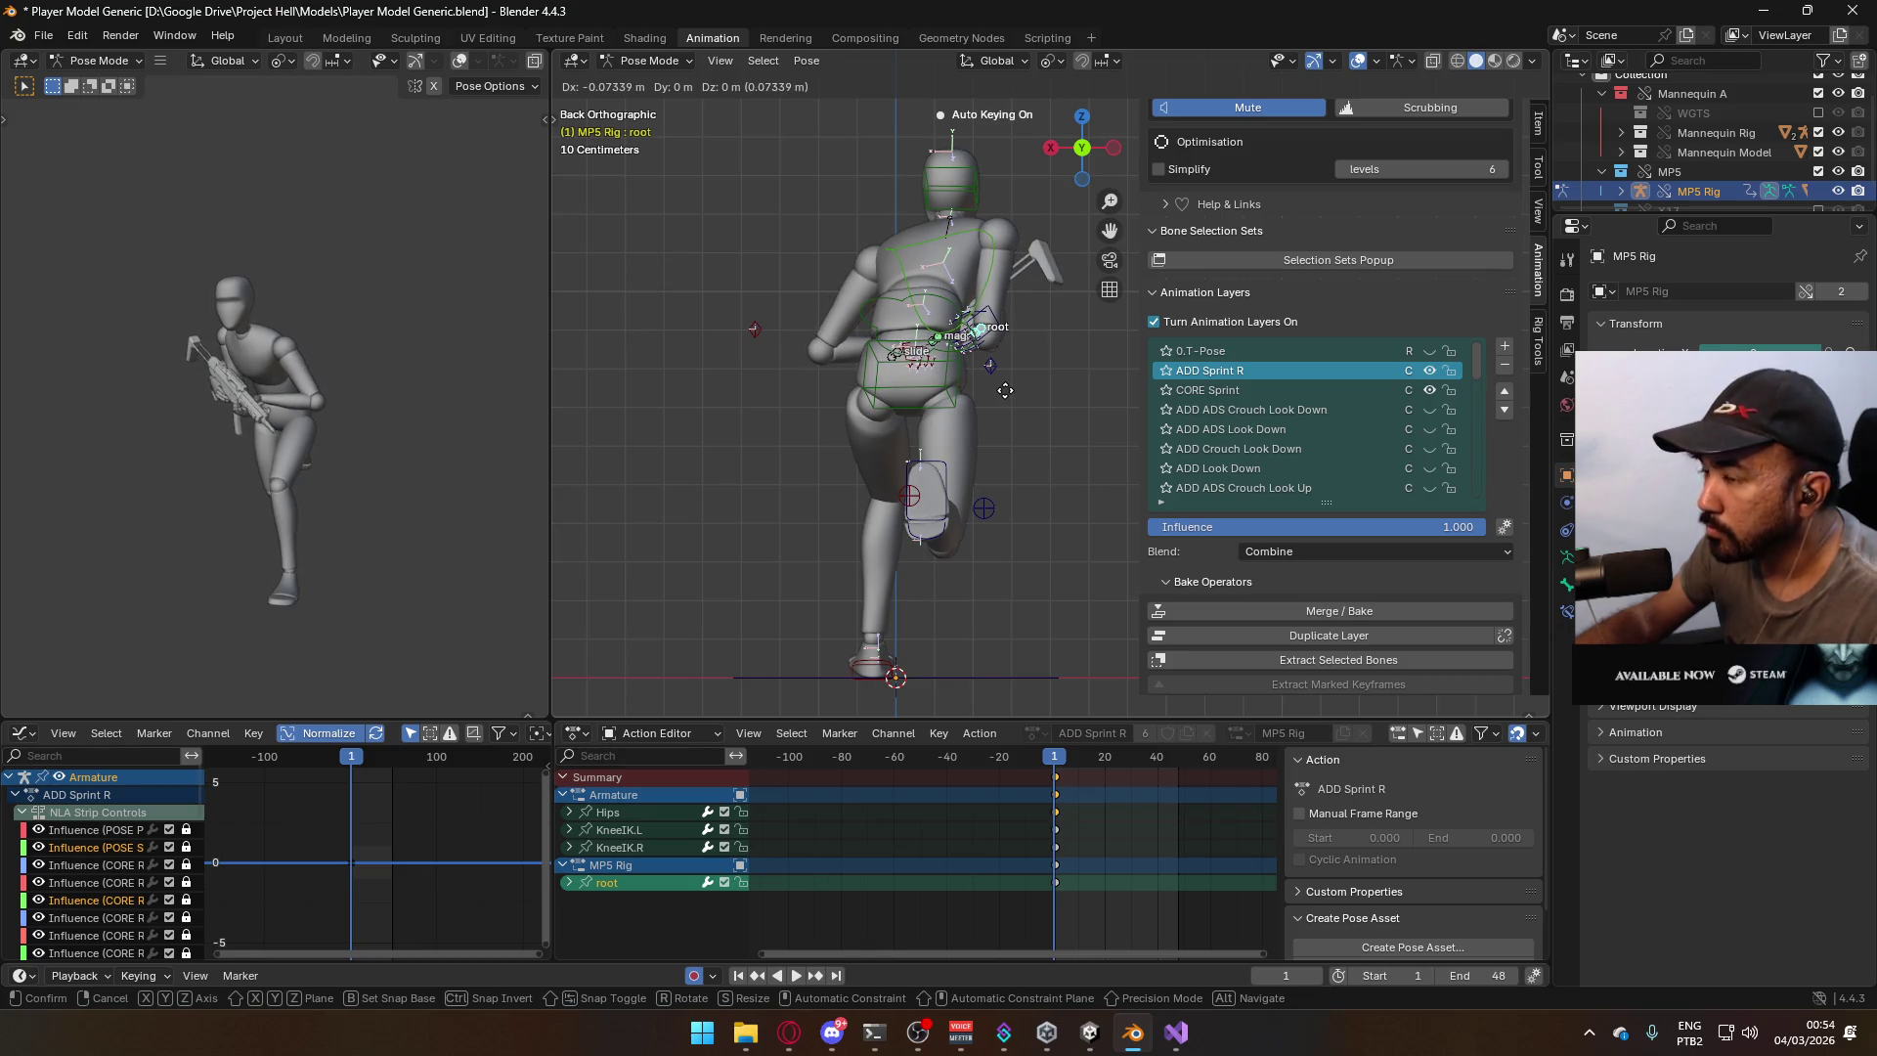
left_click(1005, 390)
mouse_move(1005, 390)
middle_mouse_down("alt")
mouse_move(997, 466)
mouse_move(888, 421)
middle_mouse_up("alt")
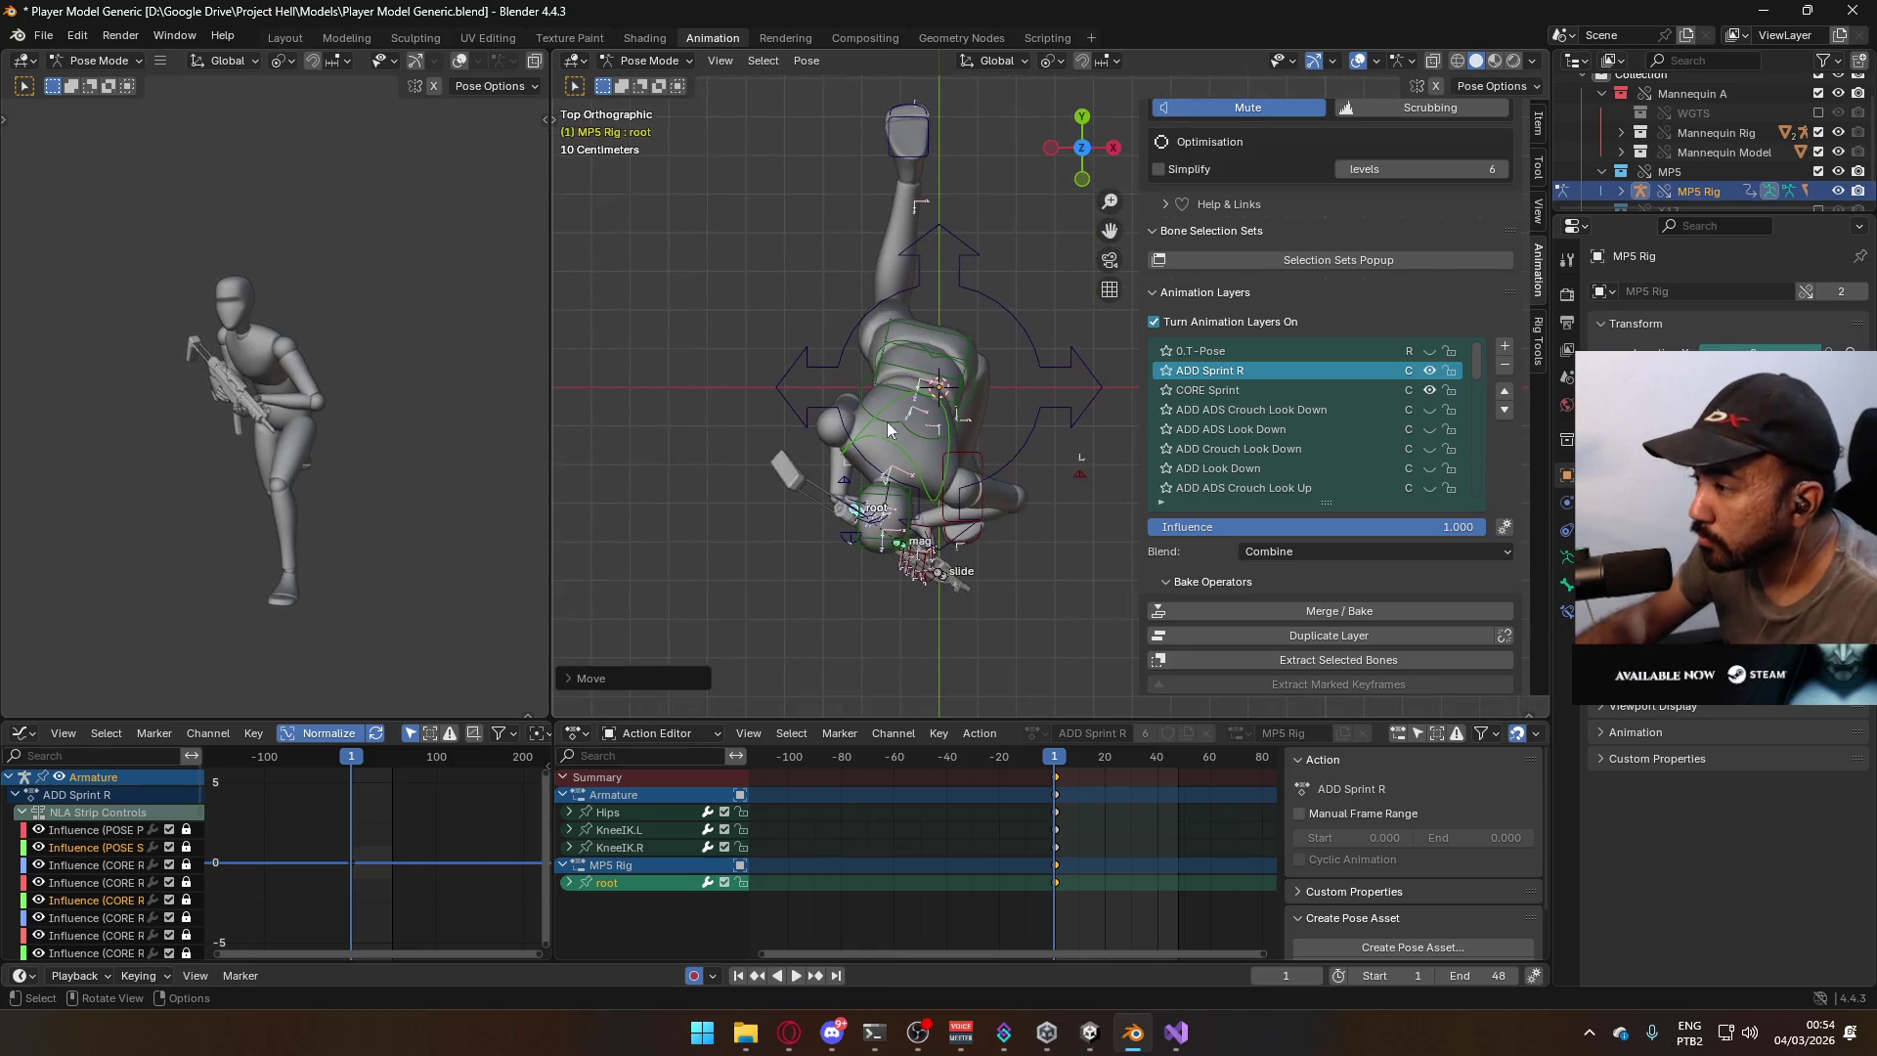
key("r")
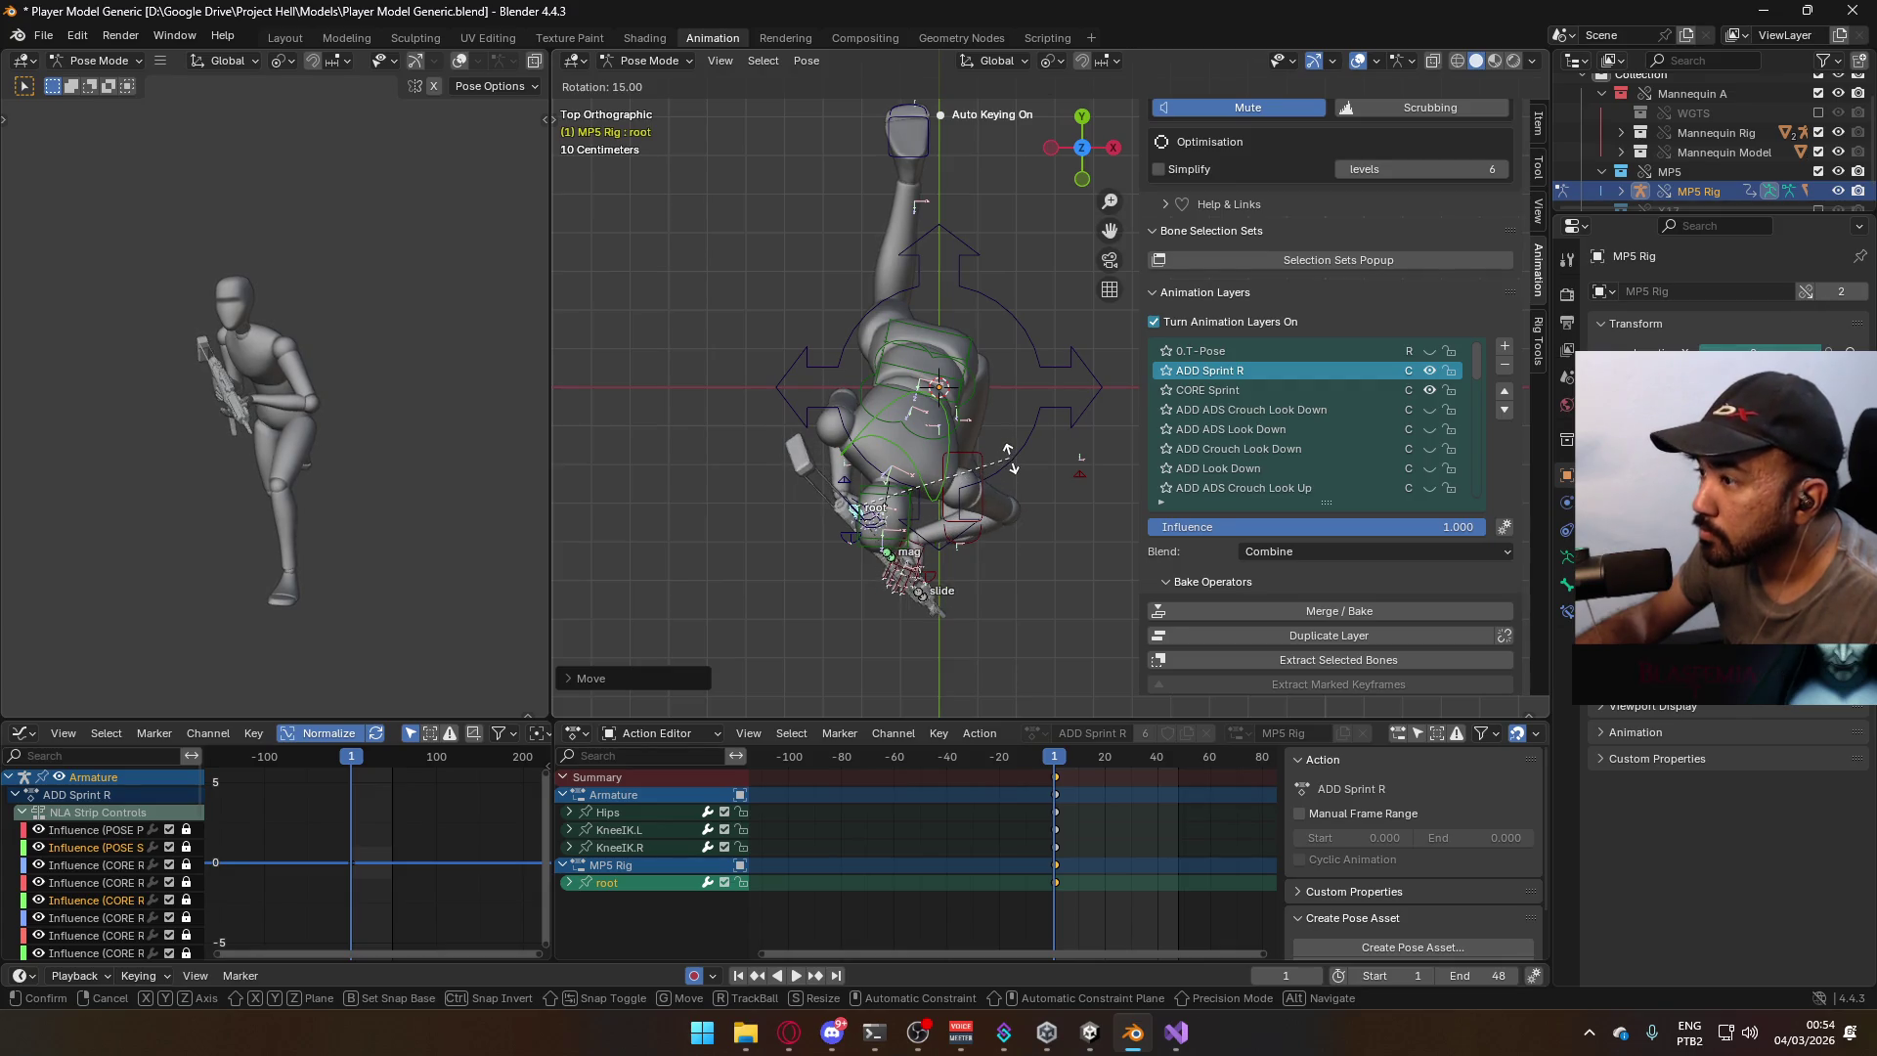
left_click(1007, 470)
Play the sprint from front, side and back views, then scrub back to frame 1.
key("space")
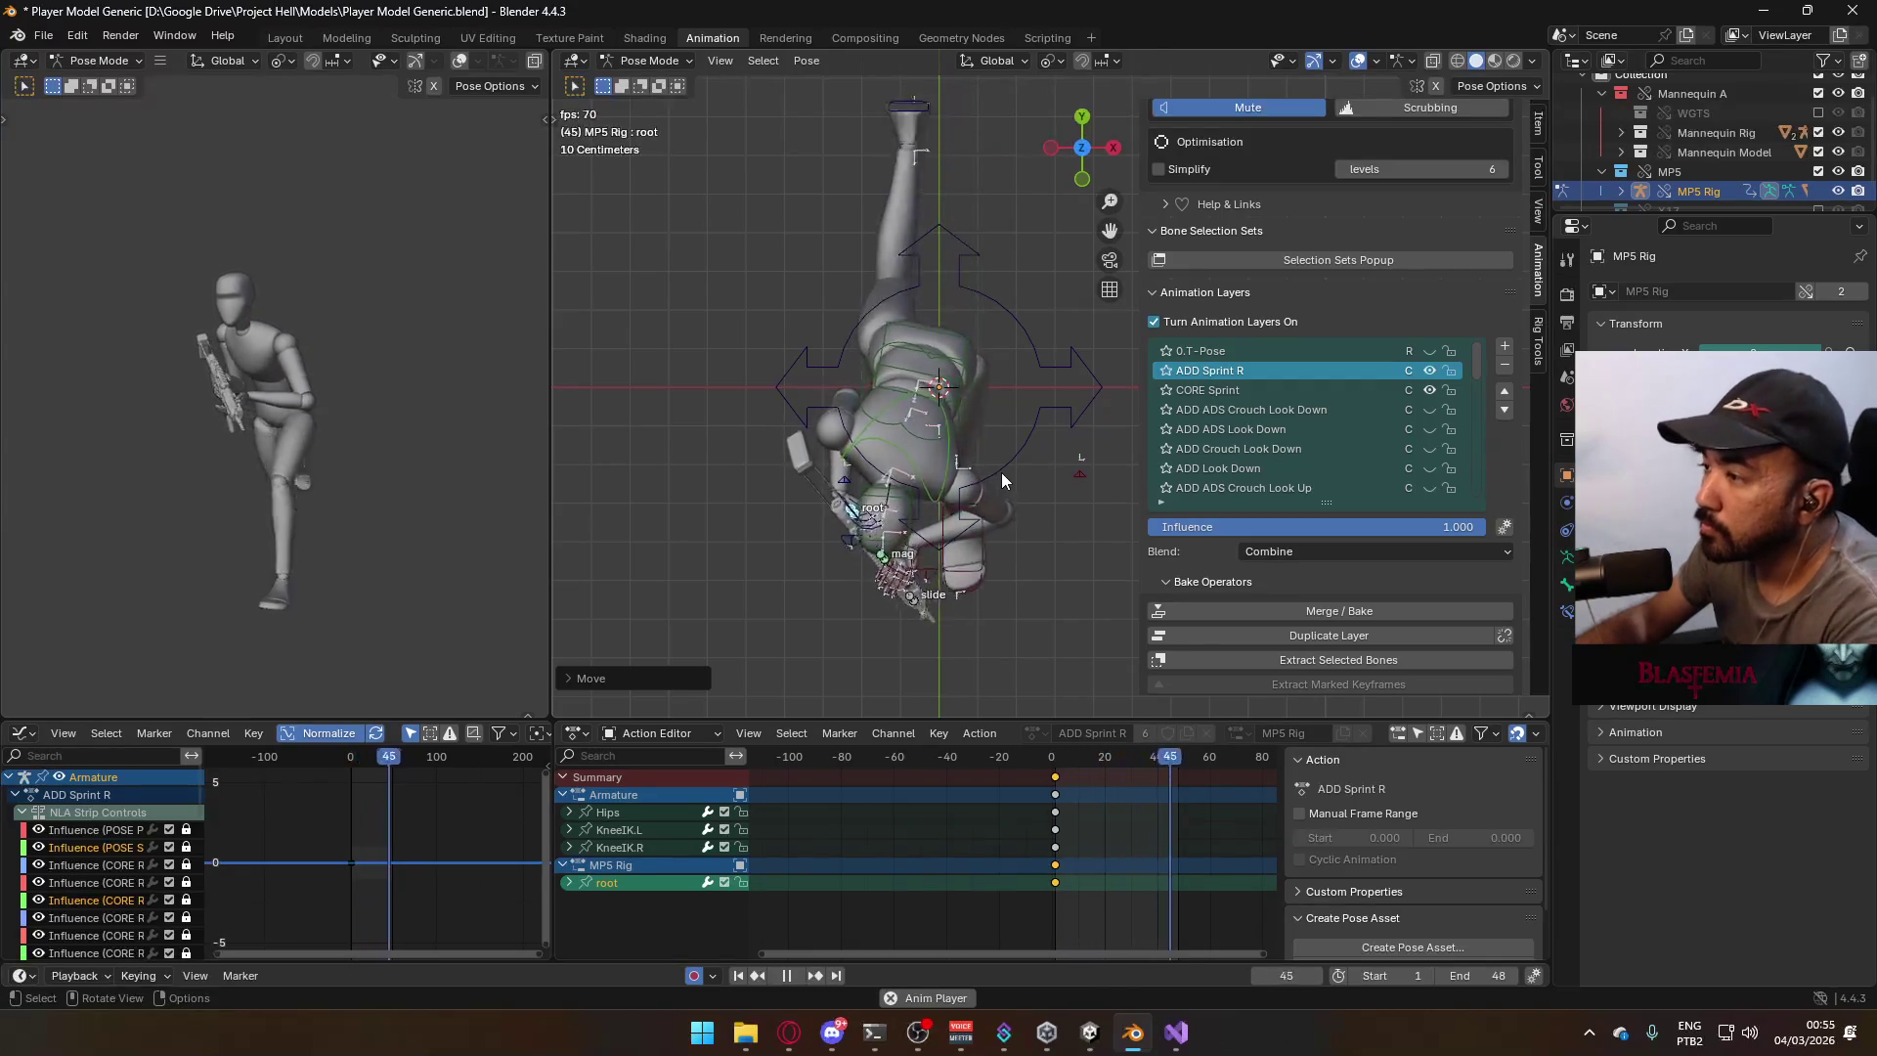
key("KP_1")
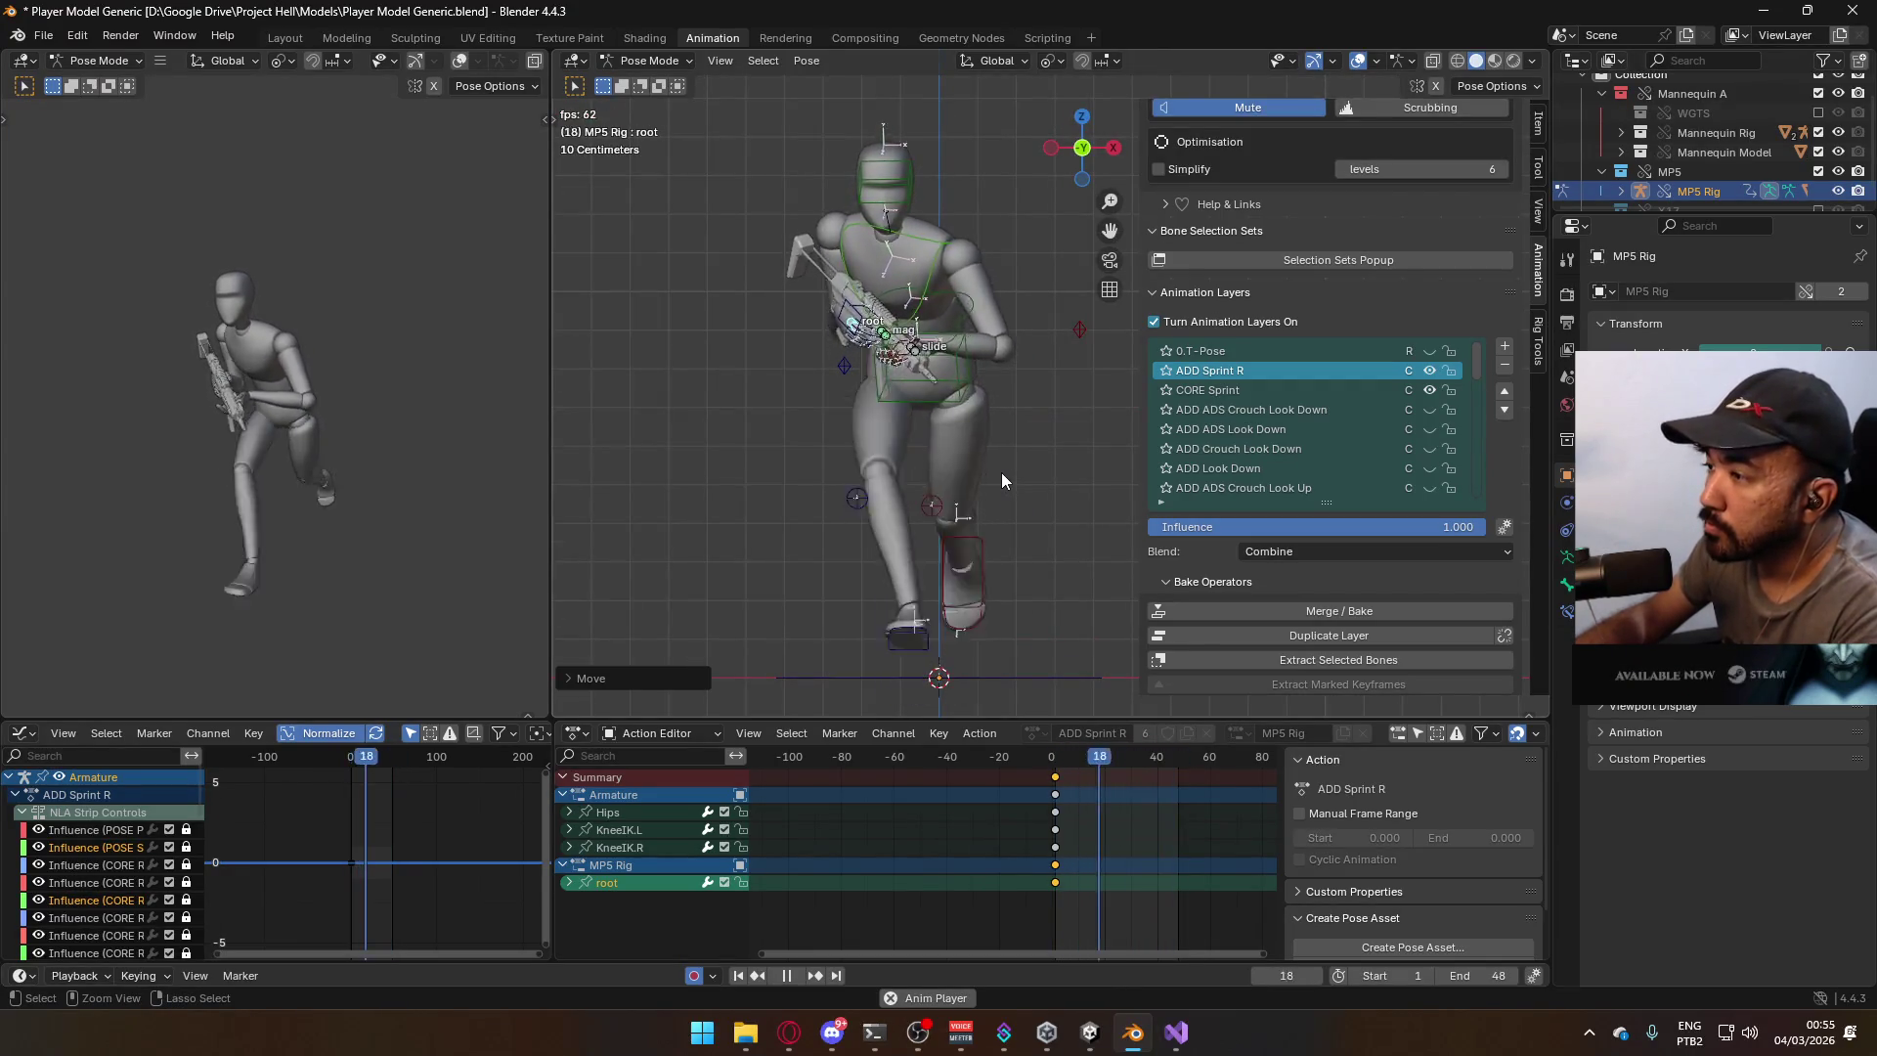
key("KP_3")
middle_click_drag(995, 442, 707, 432)
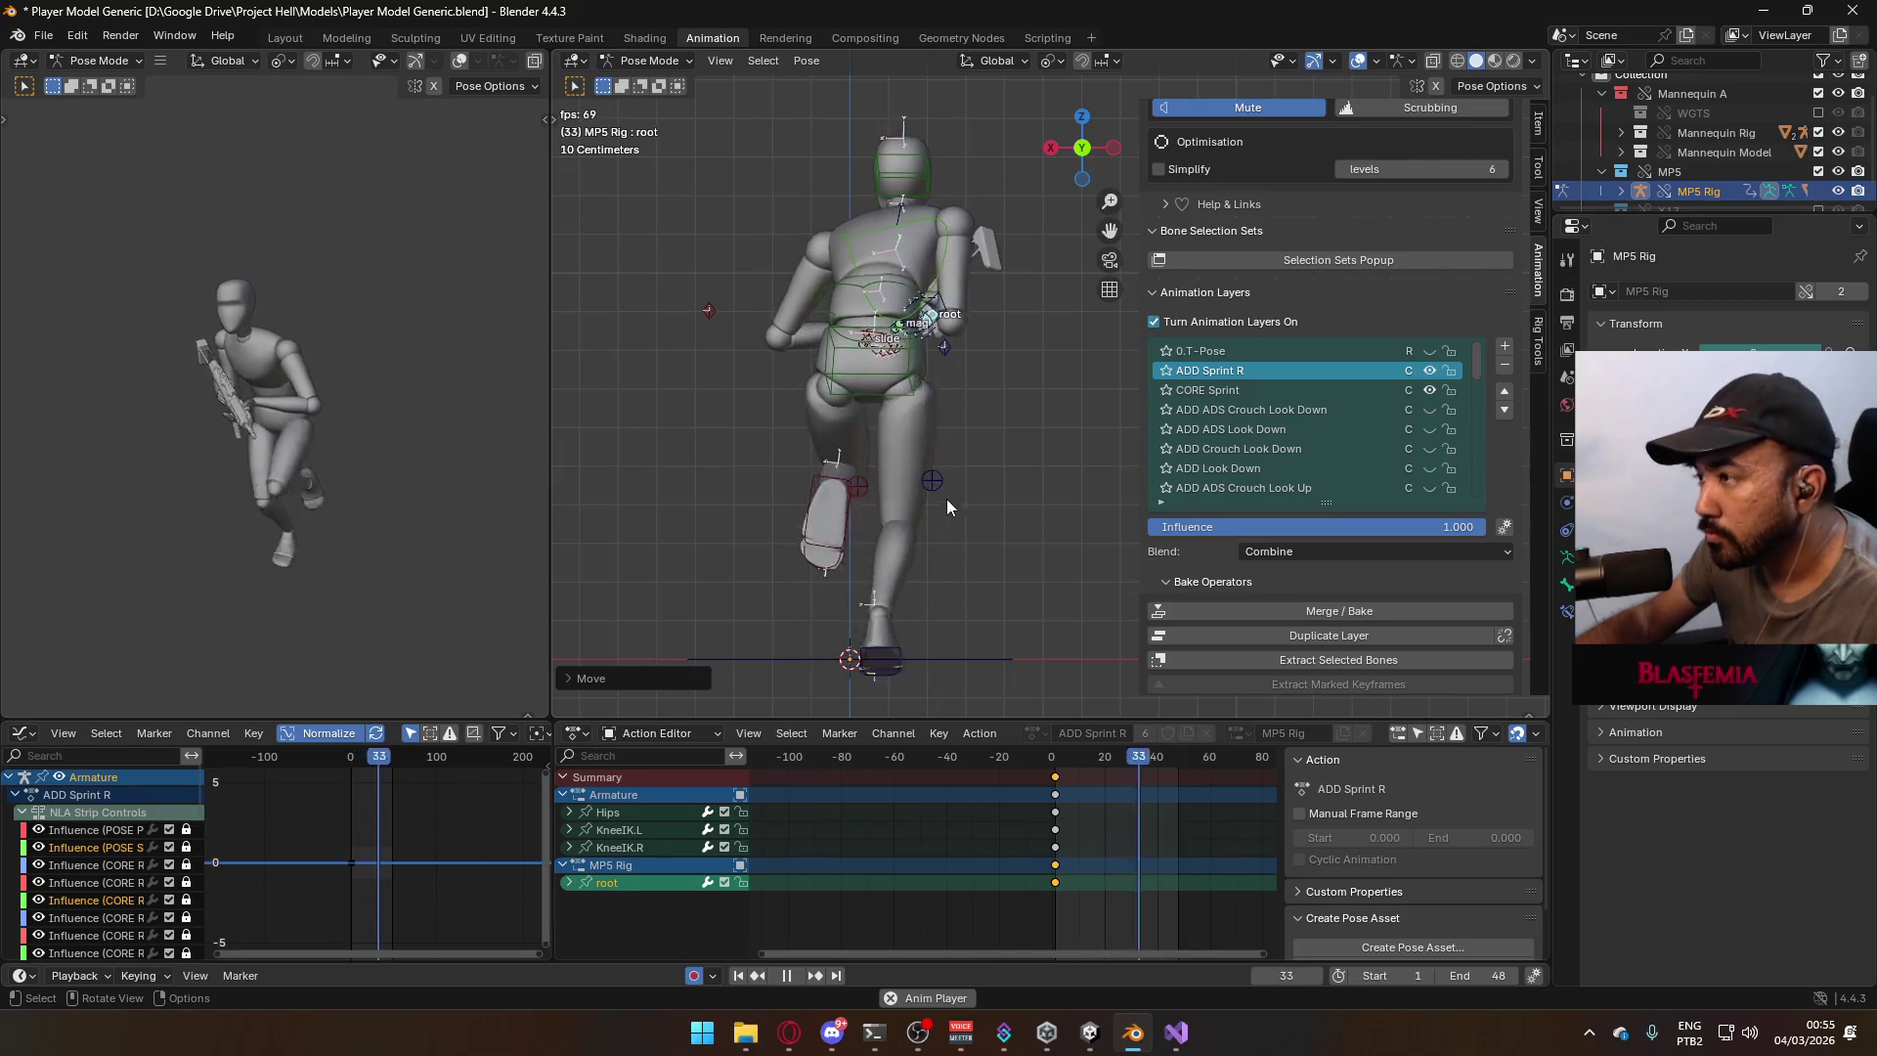
left_click(1059, 759)
left_click_drag(1059, 758, 1055, 760)
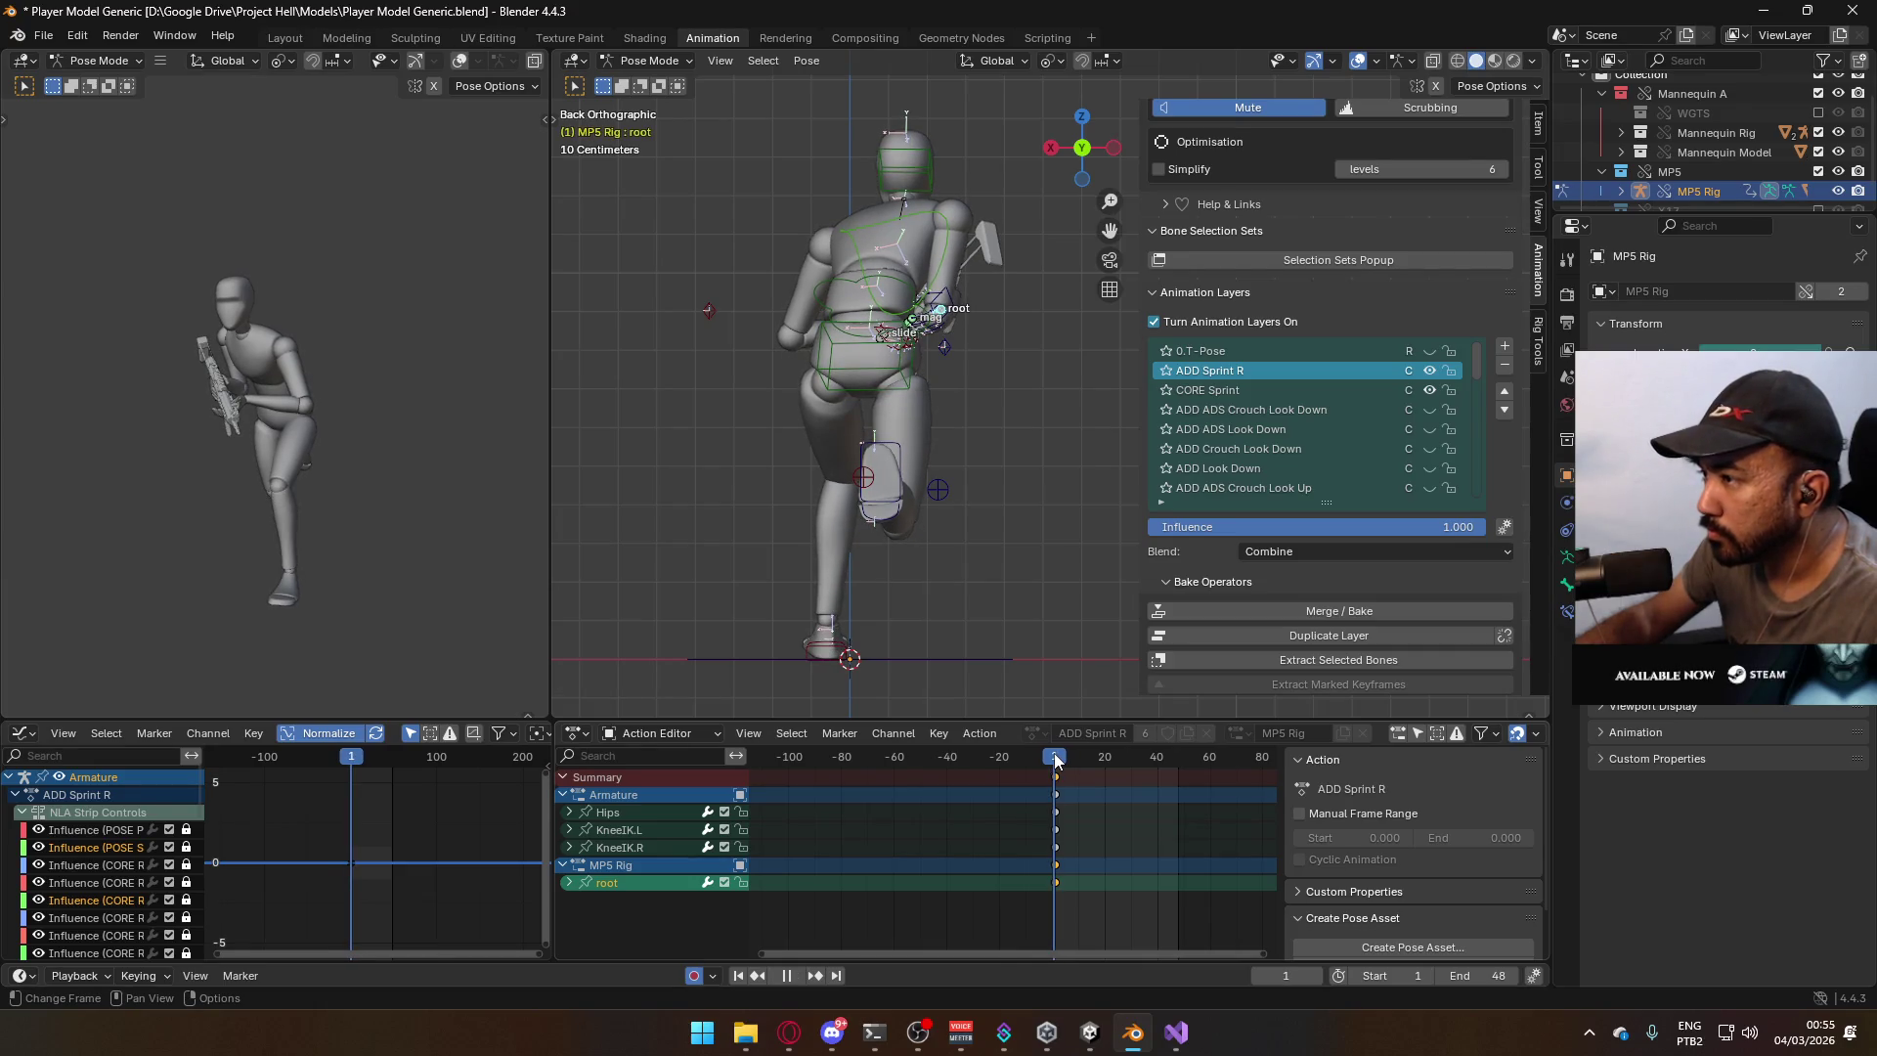
On ADD Sprint R, nudge the Hips and move the elbow pole targets outward.
left_click(935, 381)
key("g")
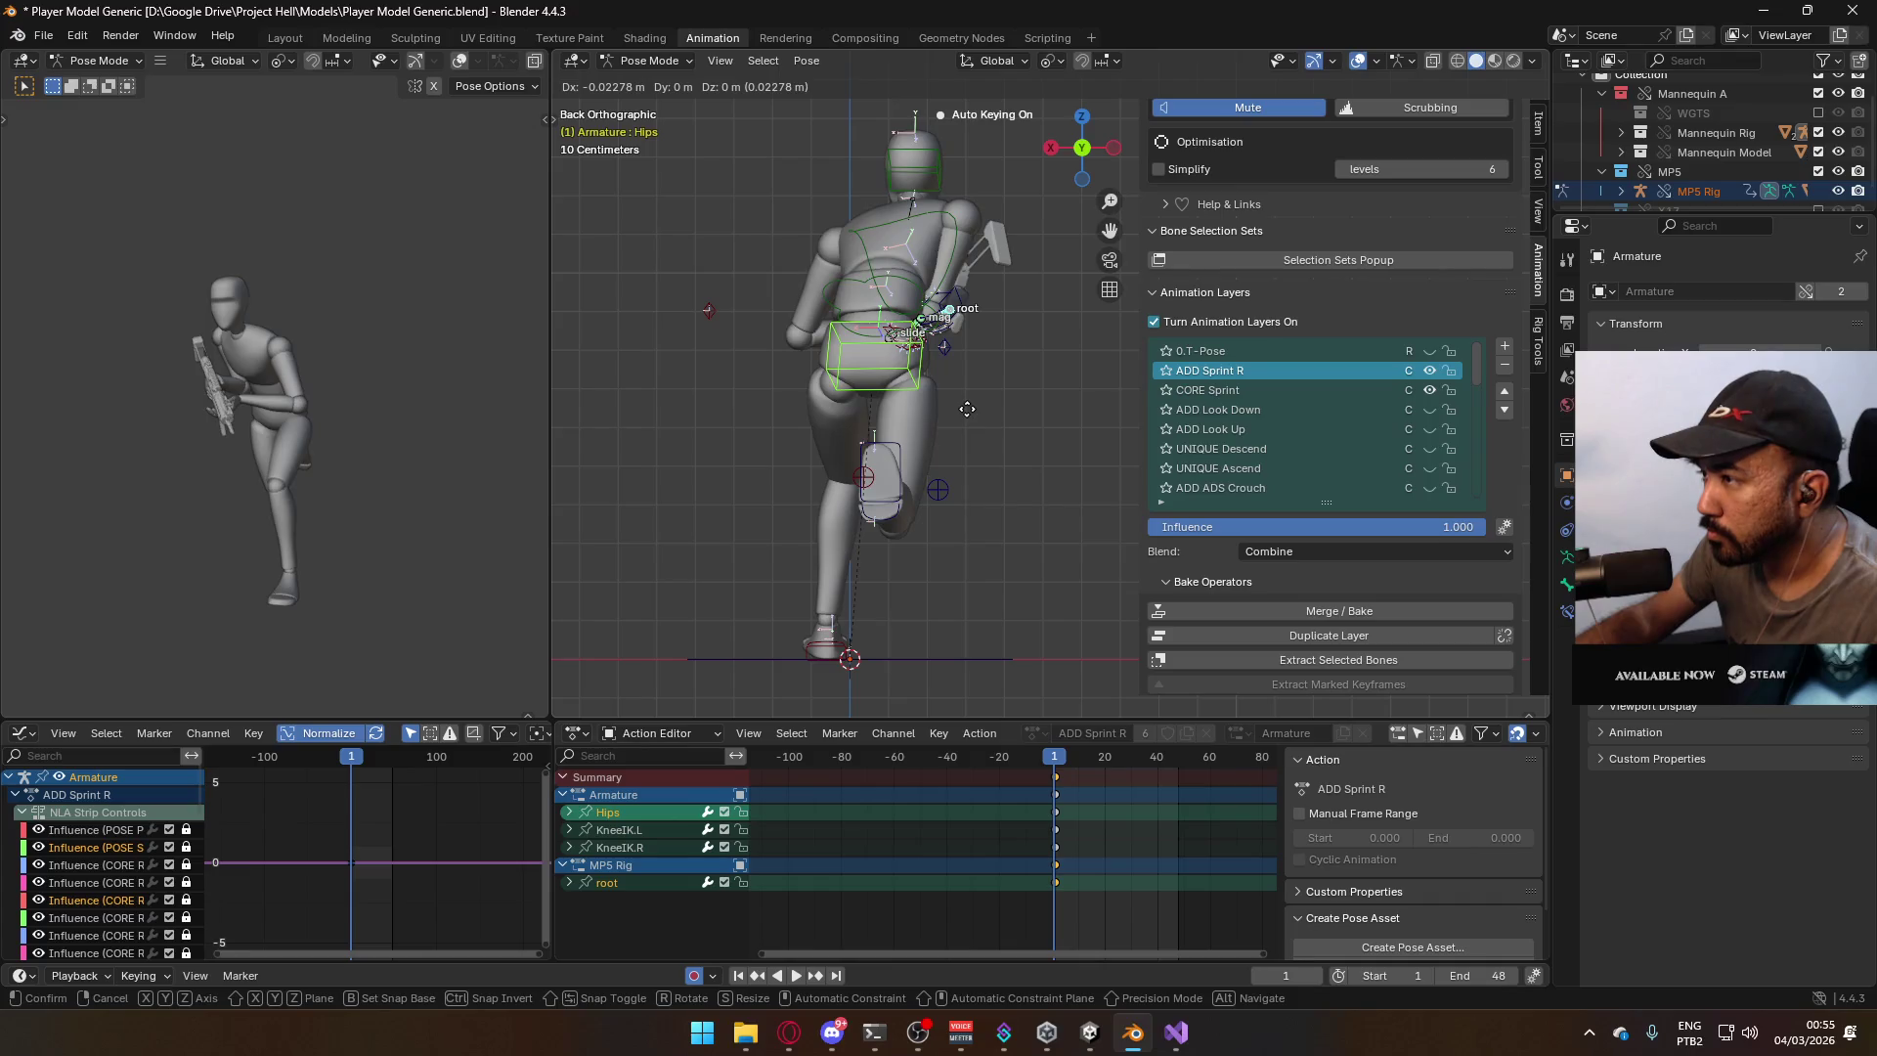
right_click(971, 418)
key("g")
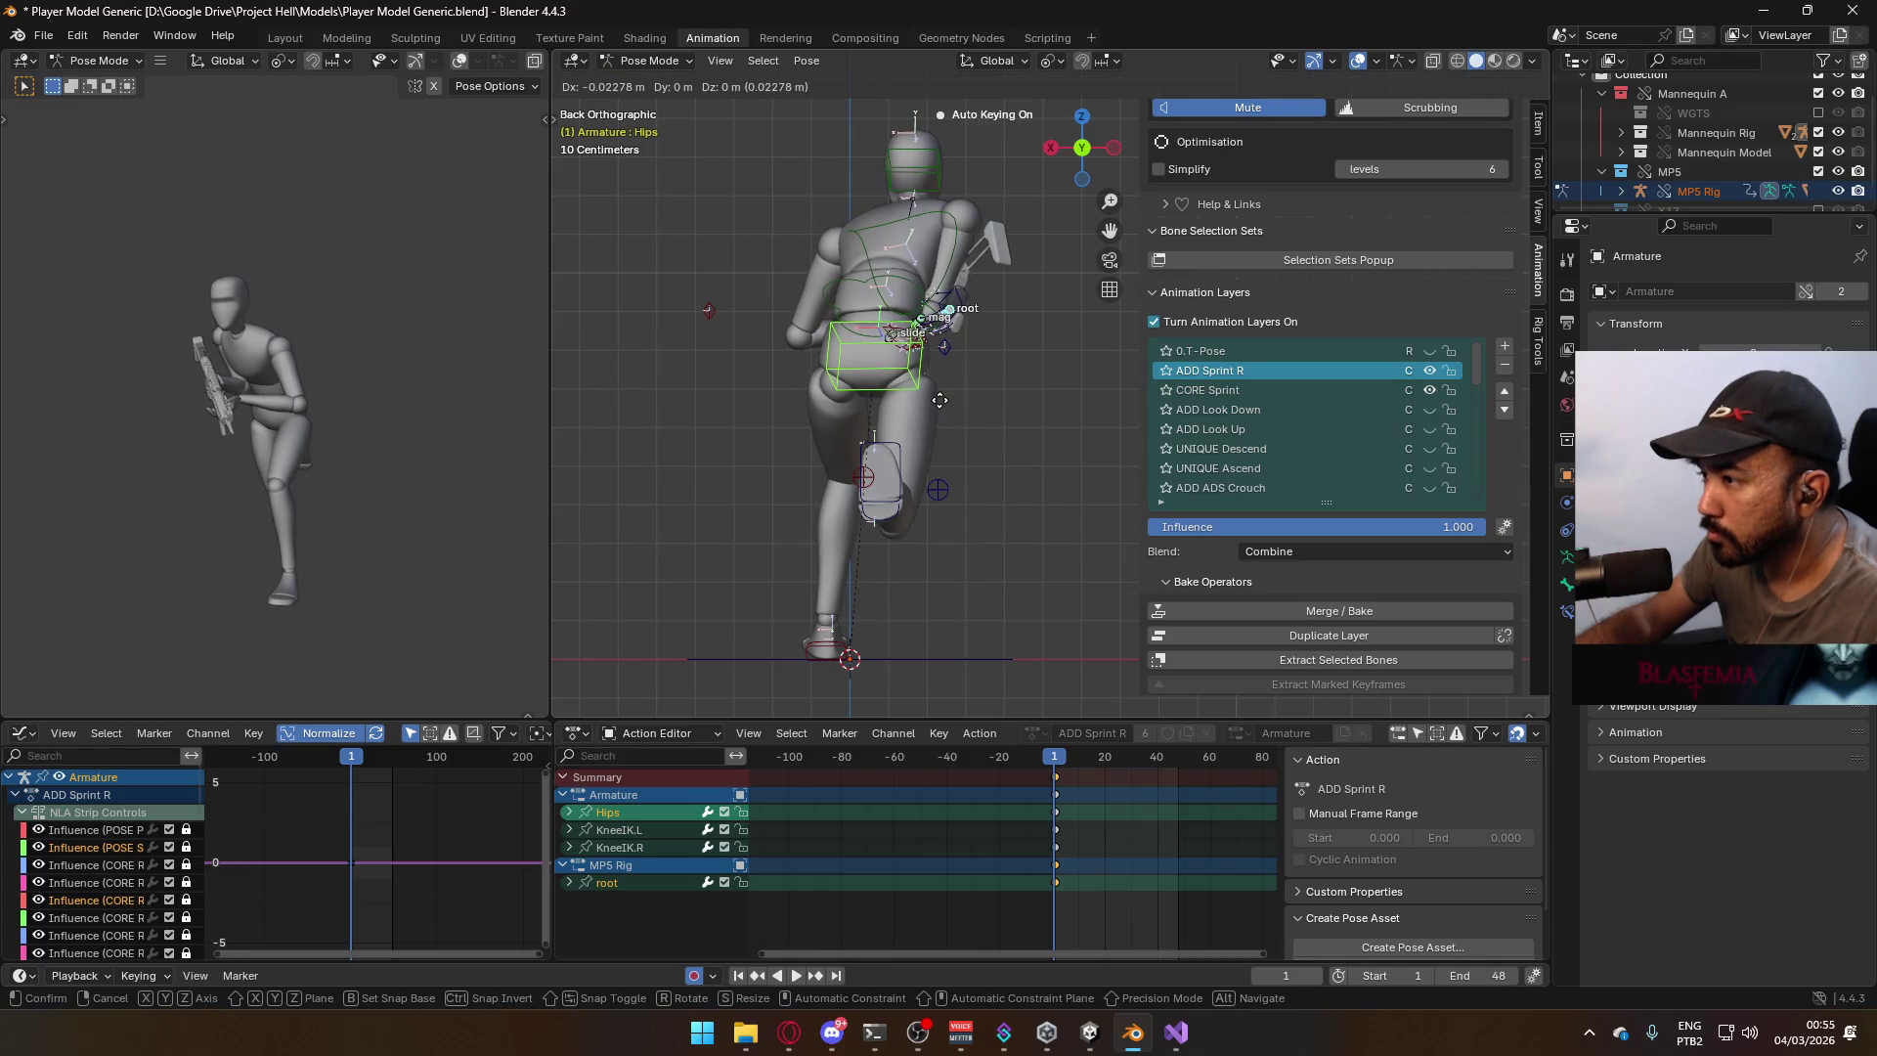
left_click(940, 396)
left_click(935, 362)
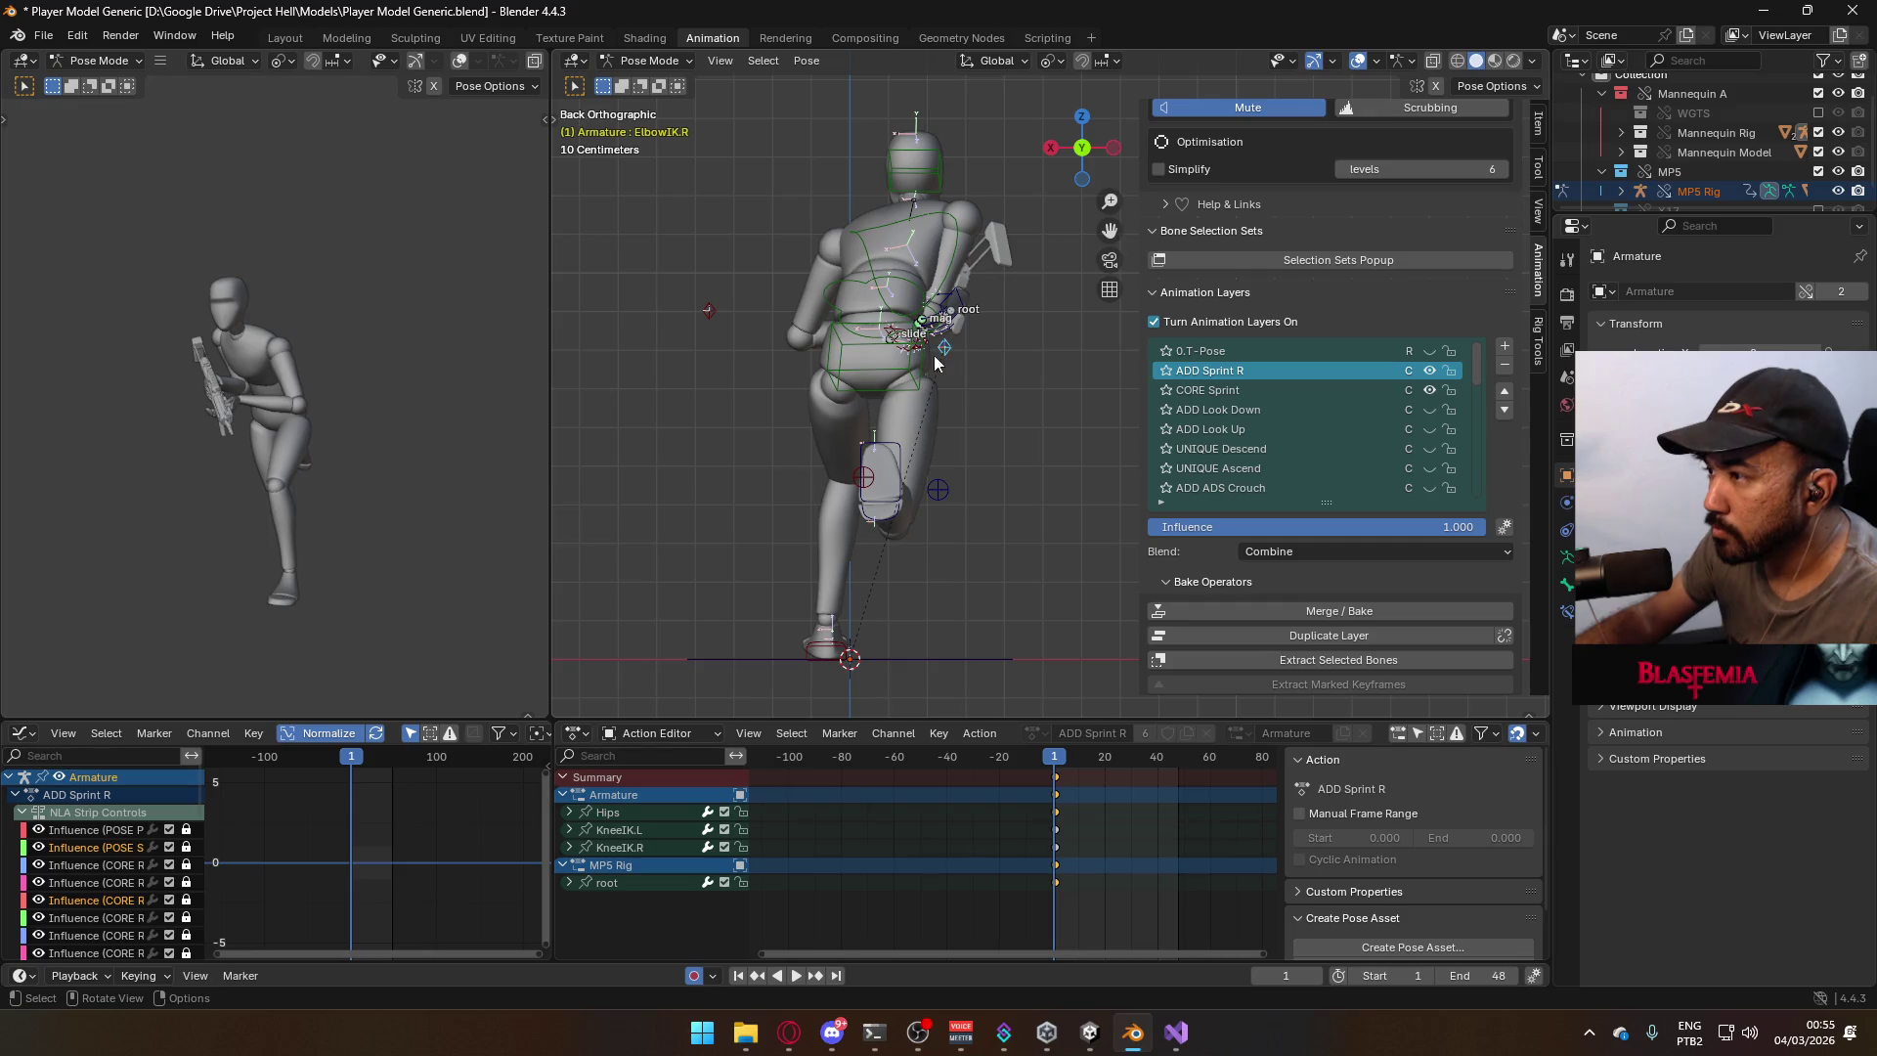
key("g")
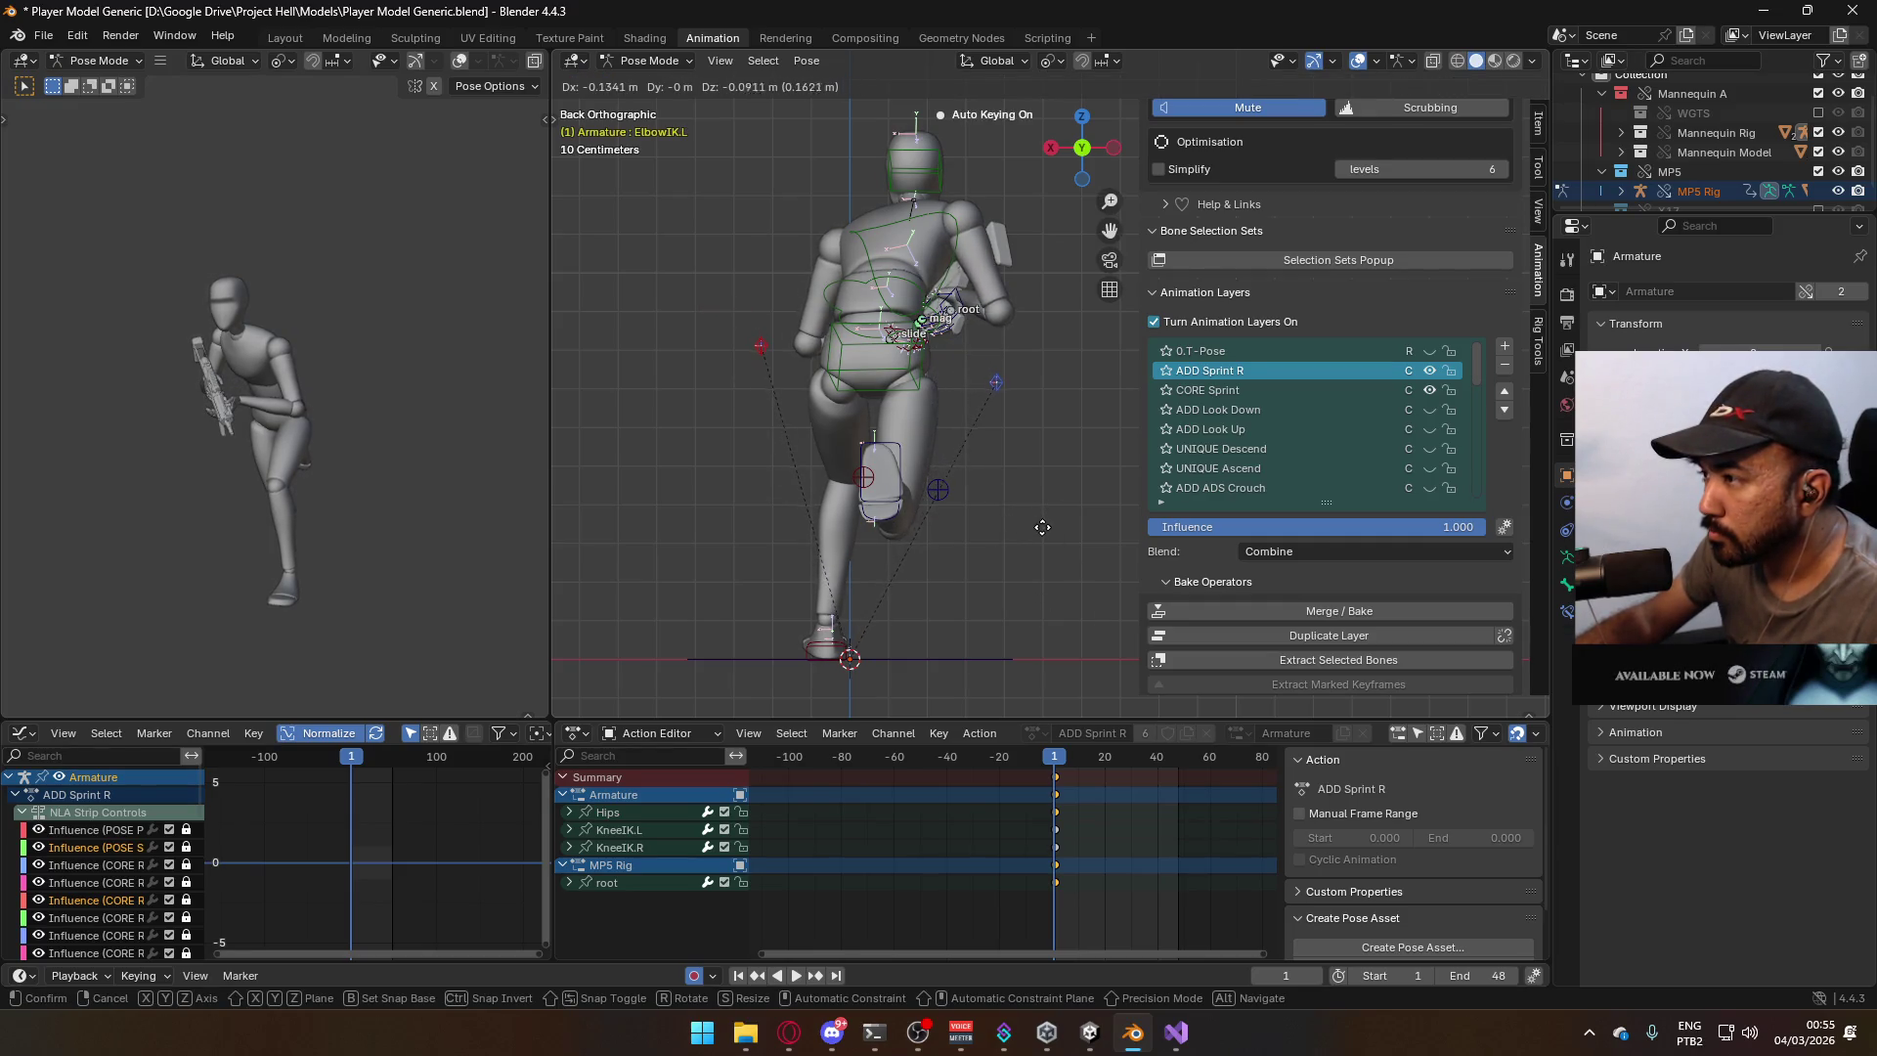
left_click(1041, 529)
Play the arms with ADD Sprint R toggled off and on, then return to frame 1.
key("space")
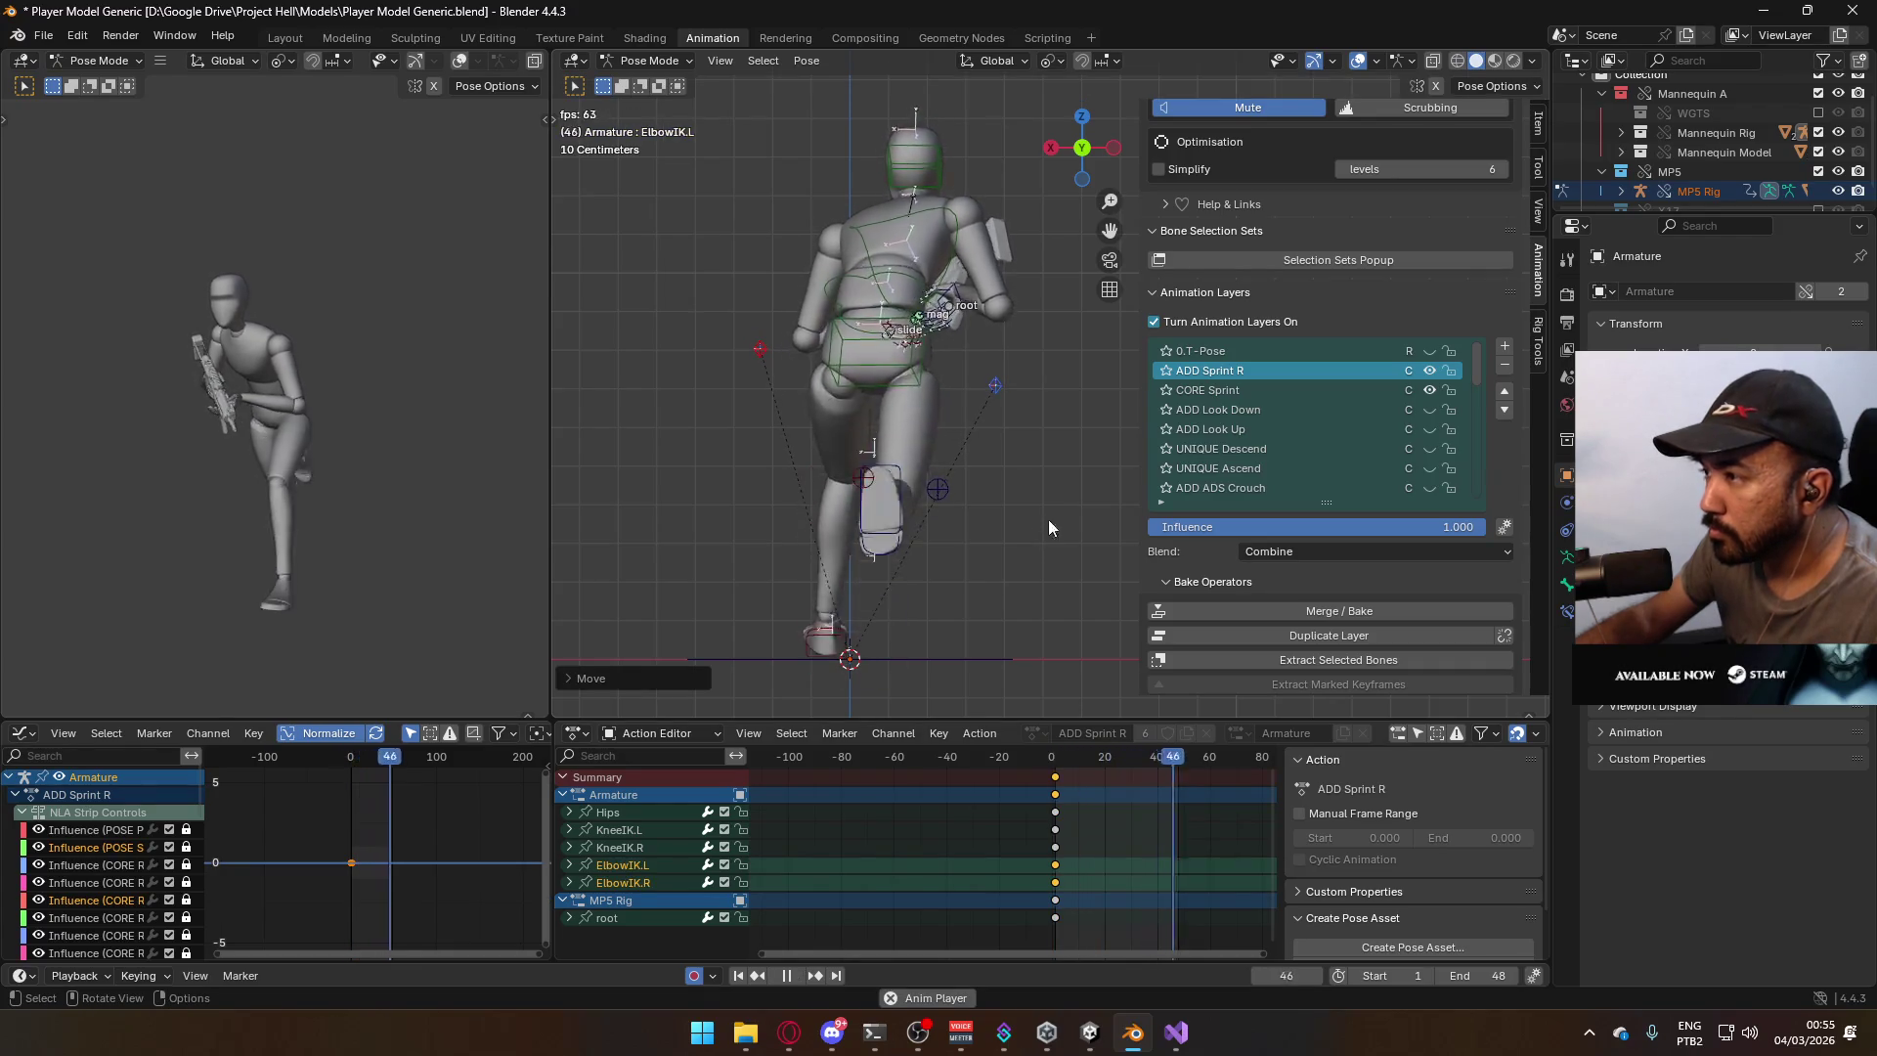
left_click(1430, 370)
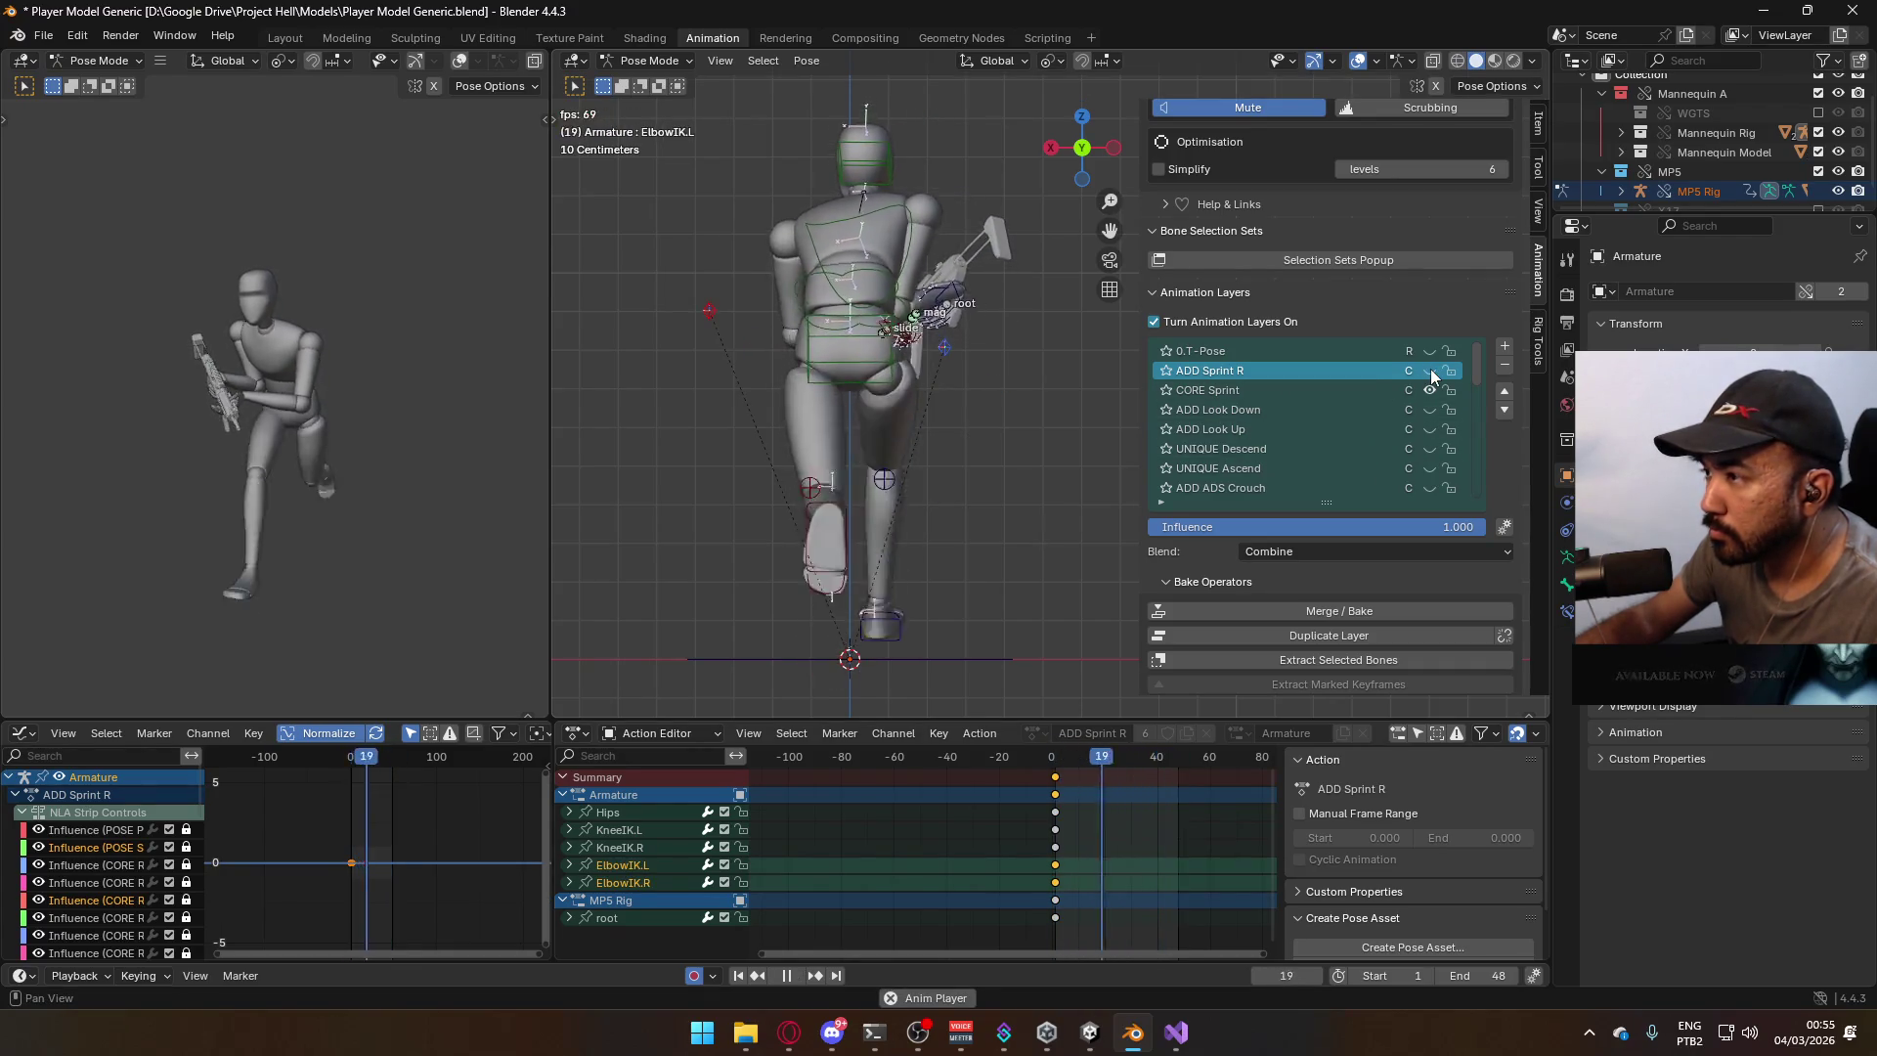
left_click(1429, 370)
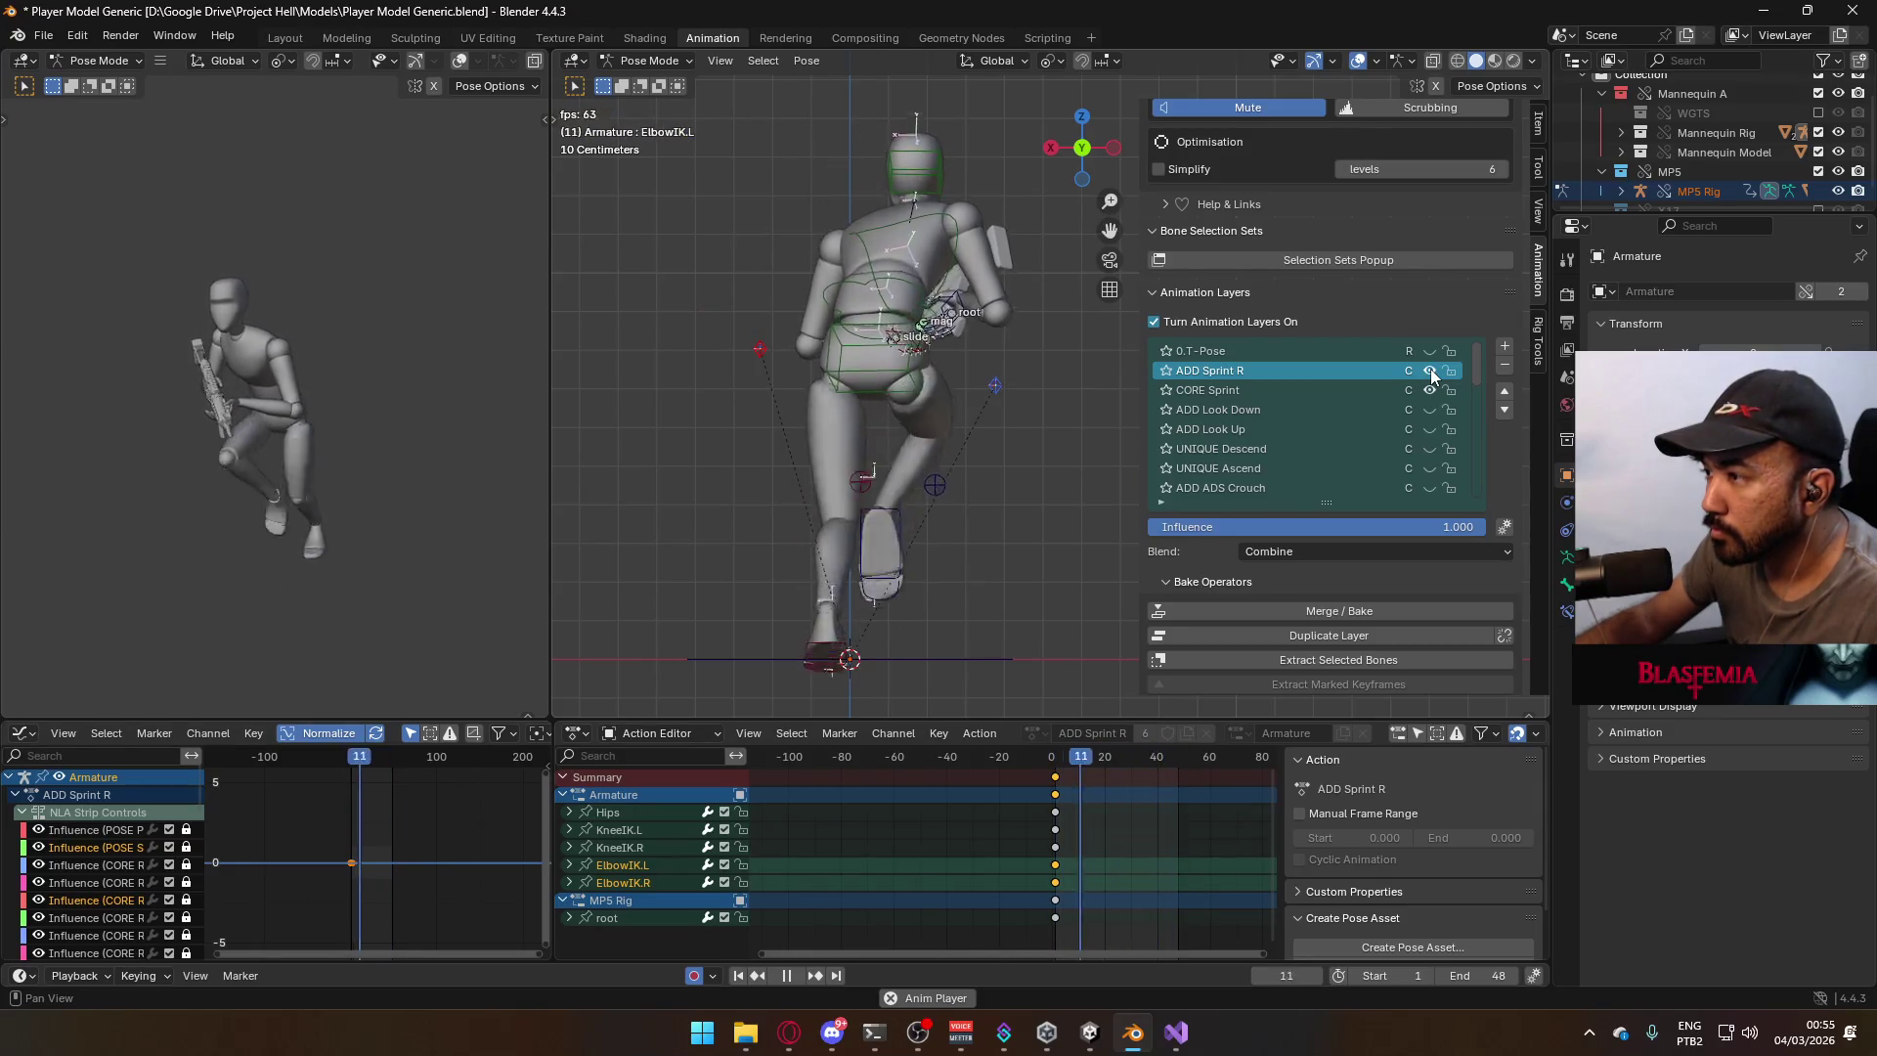
key("space")
left_click_drag(1084, 763, 1054, 769)
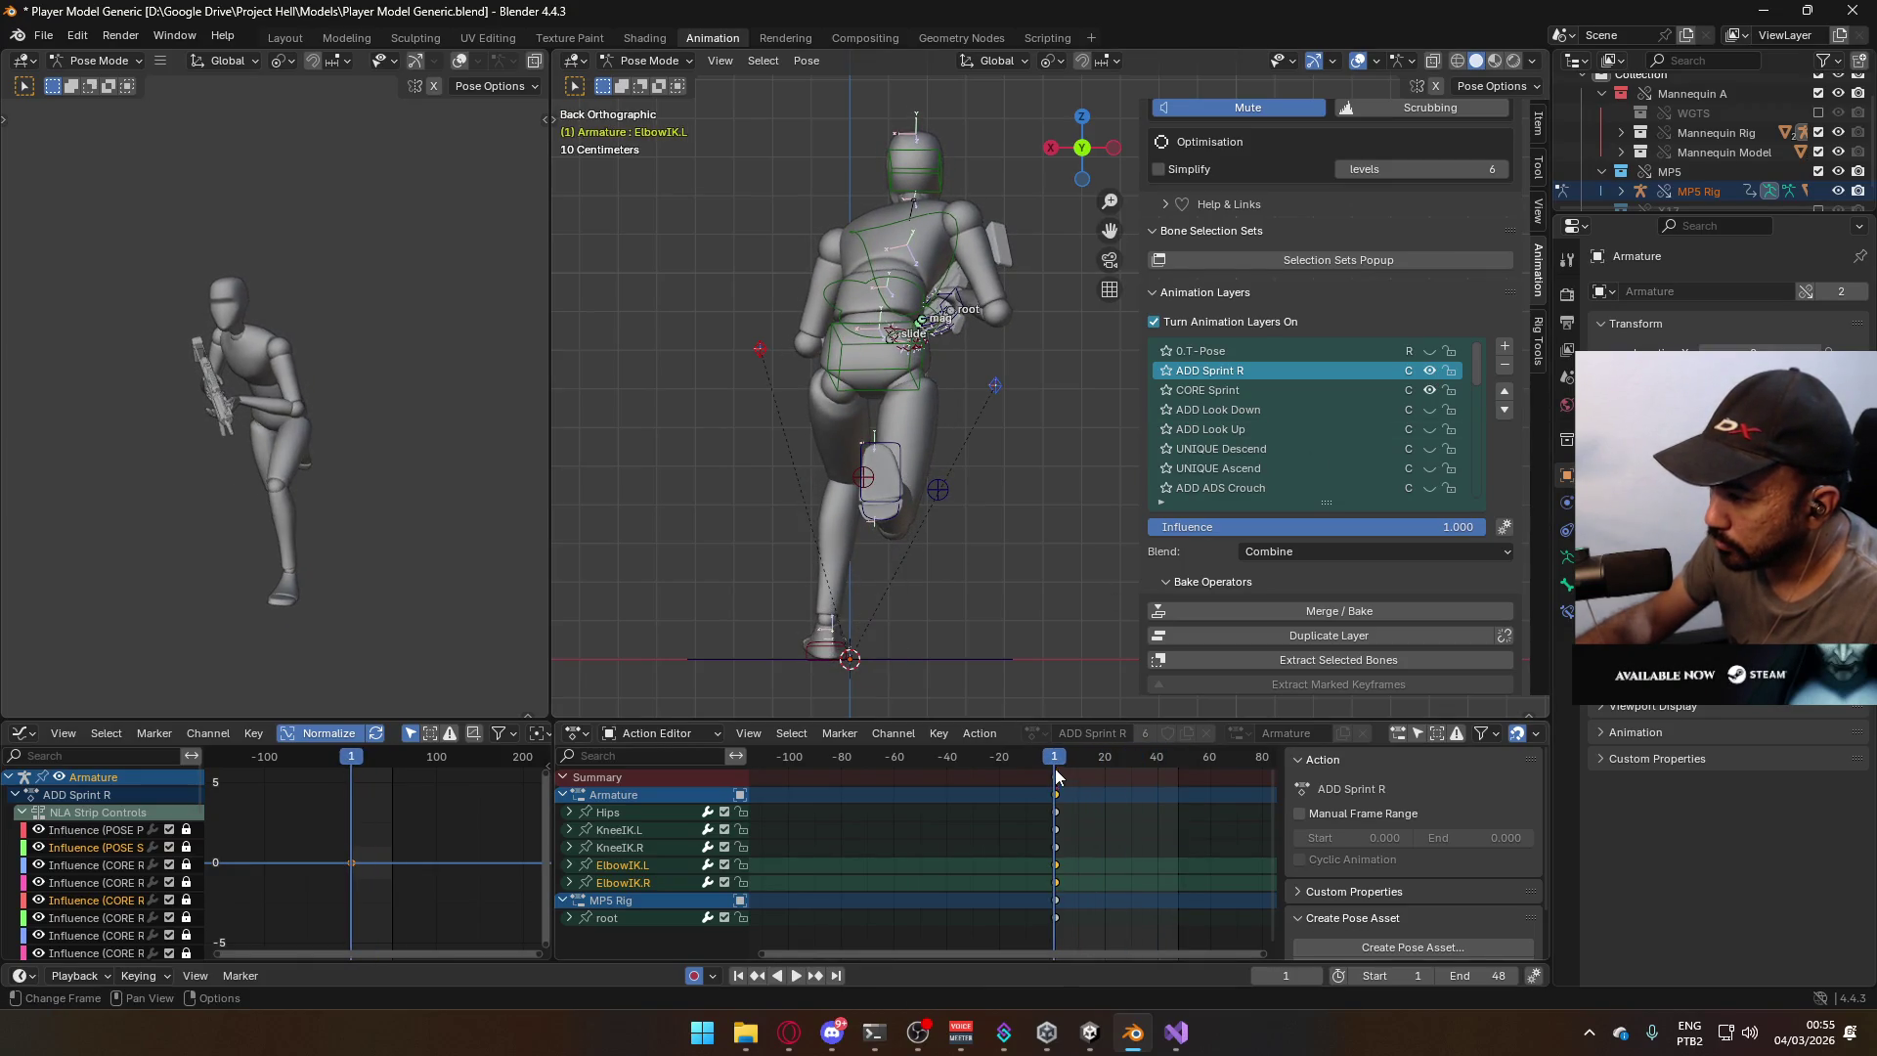
left_click(675, 882)
Compare playback with ADD Sprint R hidden, then make CORE Sprint the active layer.
key("a")
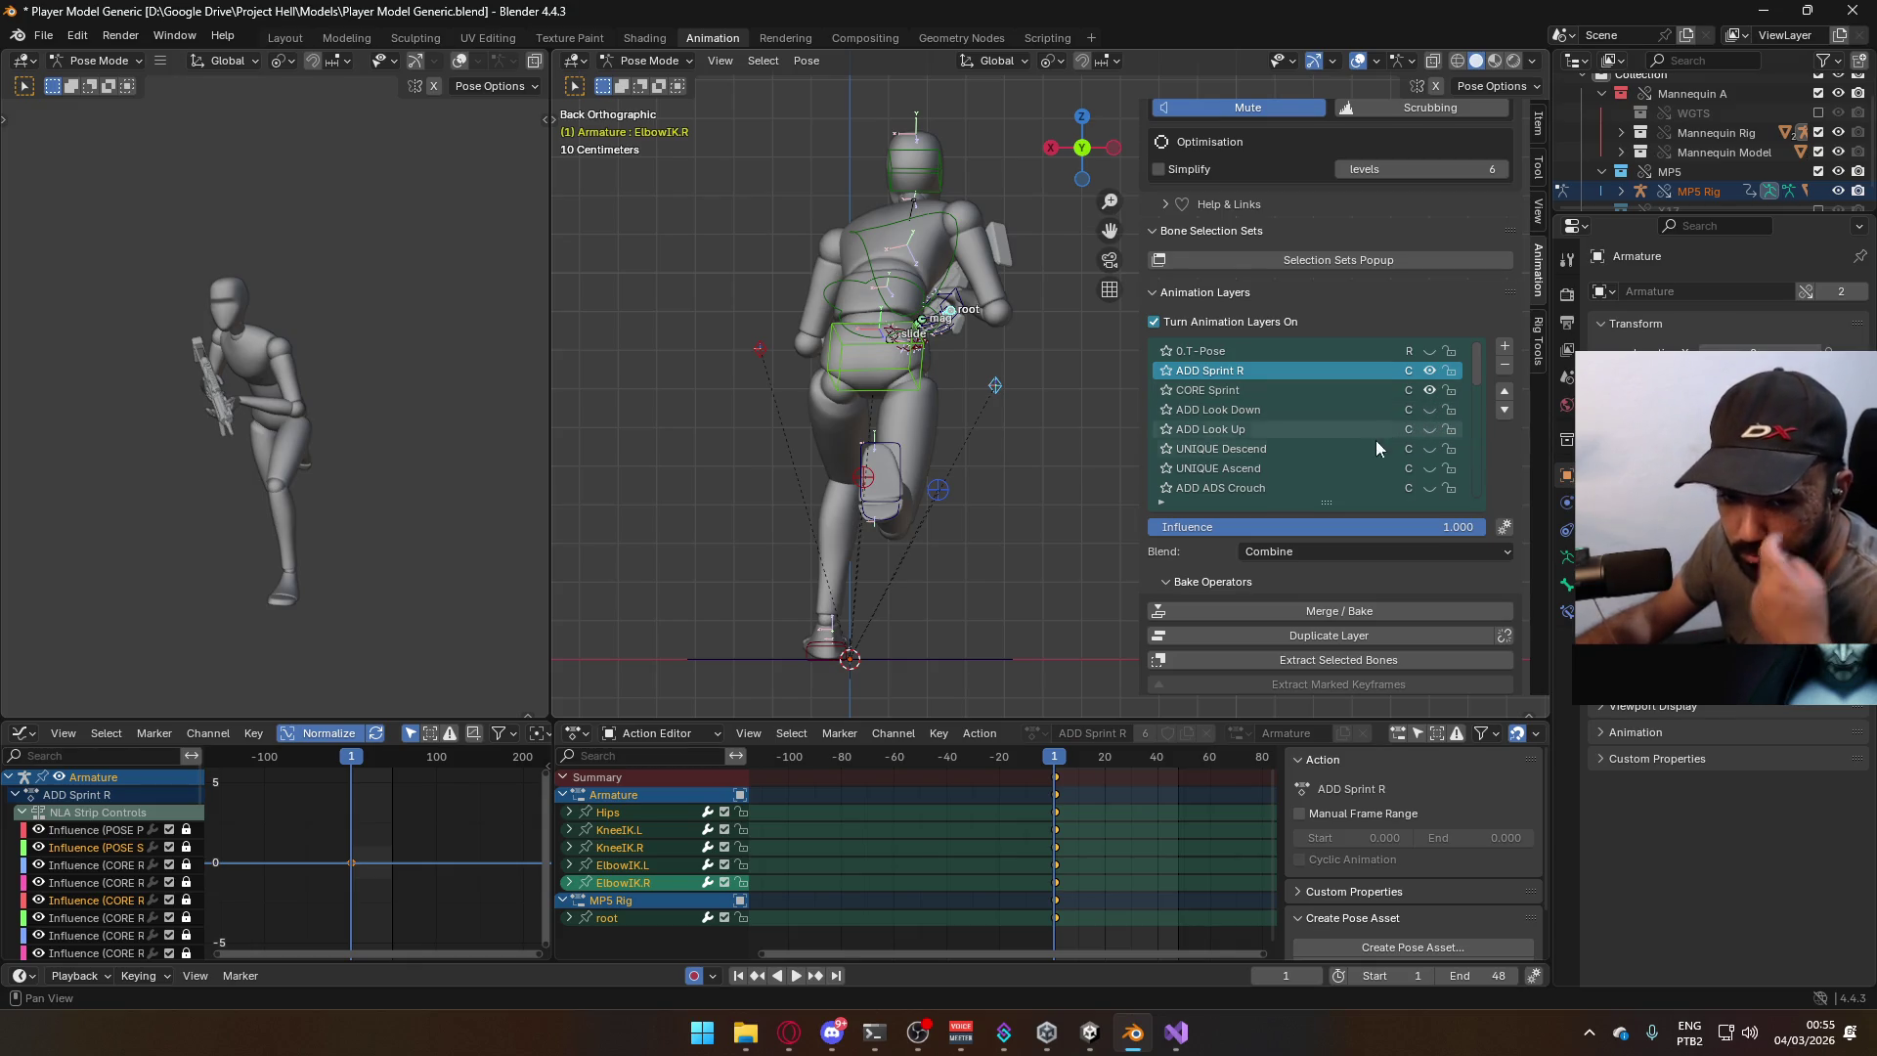
left_click(1436, 377)
left_click(953, 322)
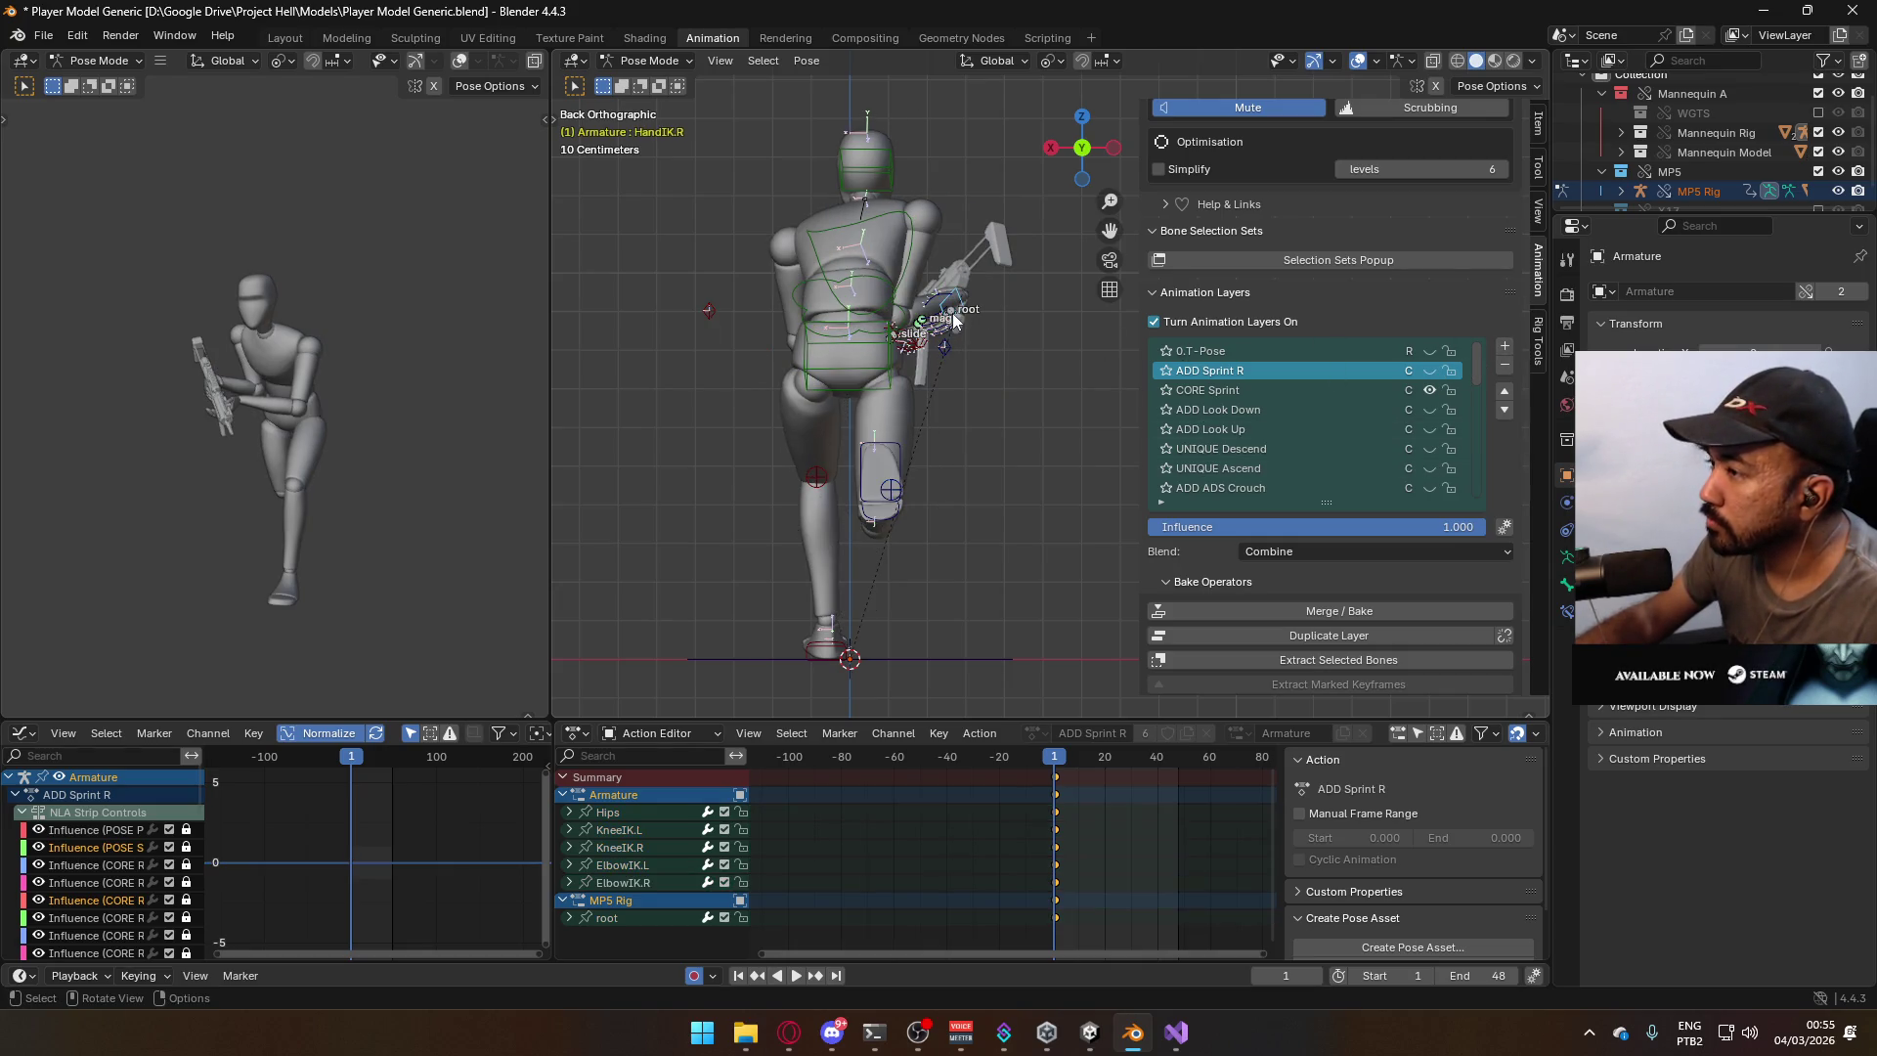
left_click(954, 316)
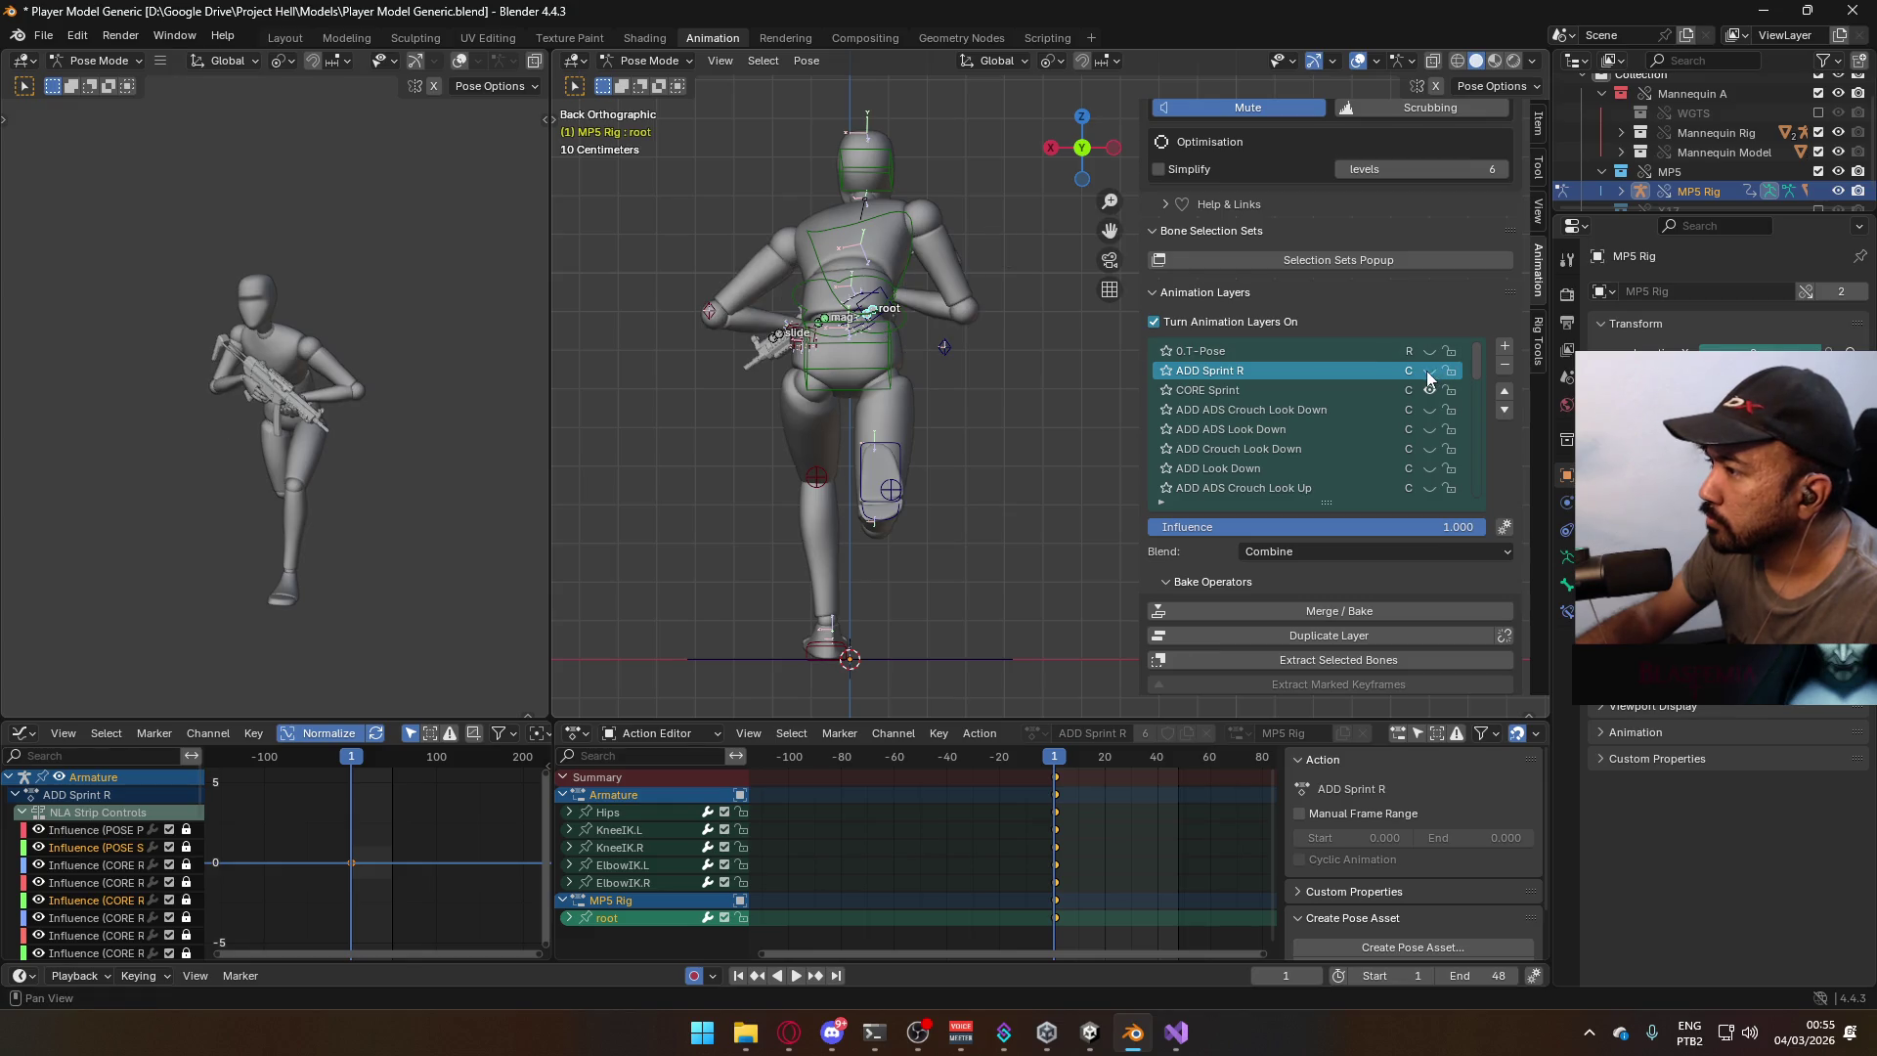
key("space")
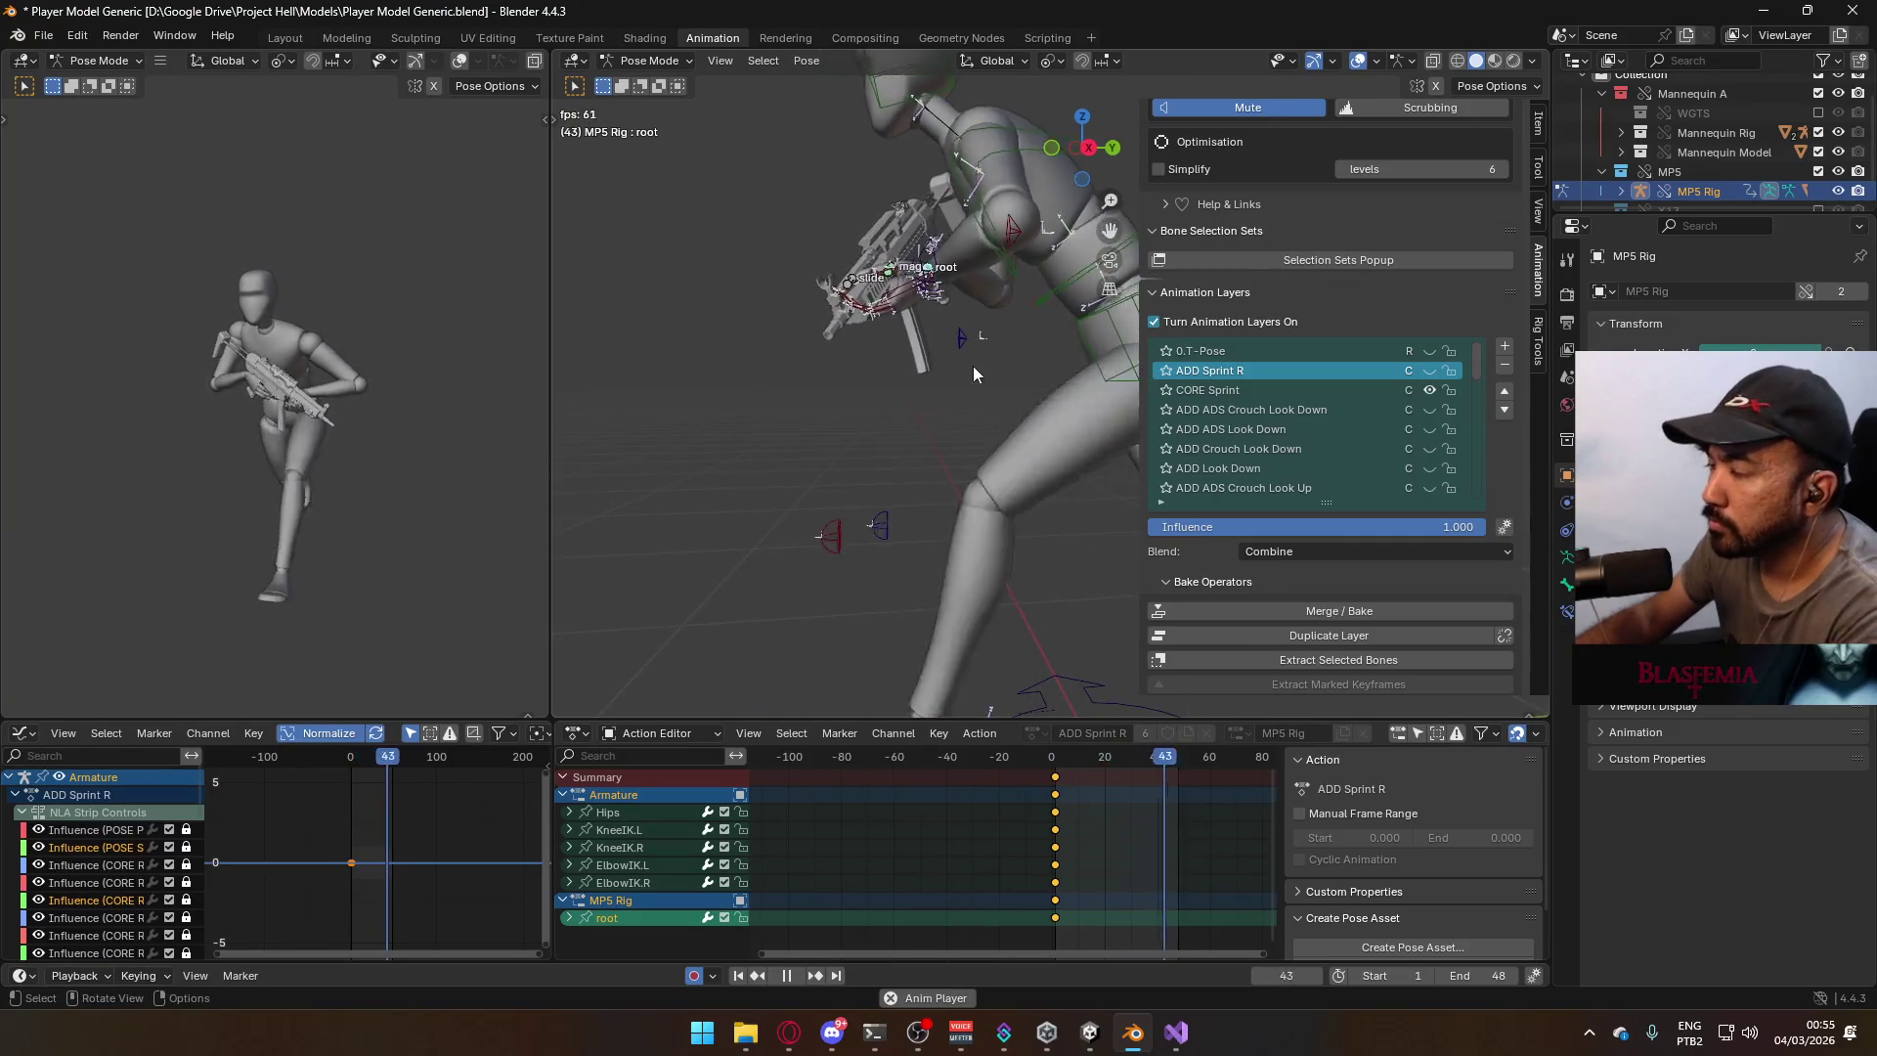
left_click(1287, 387)
Stop at frame 1 and move the ElbowIK.L pole target.
left_click_drag(1070, 755, 1056, 755)
key("space")
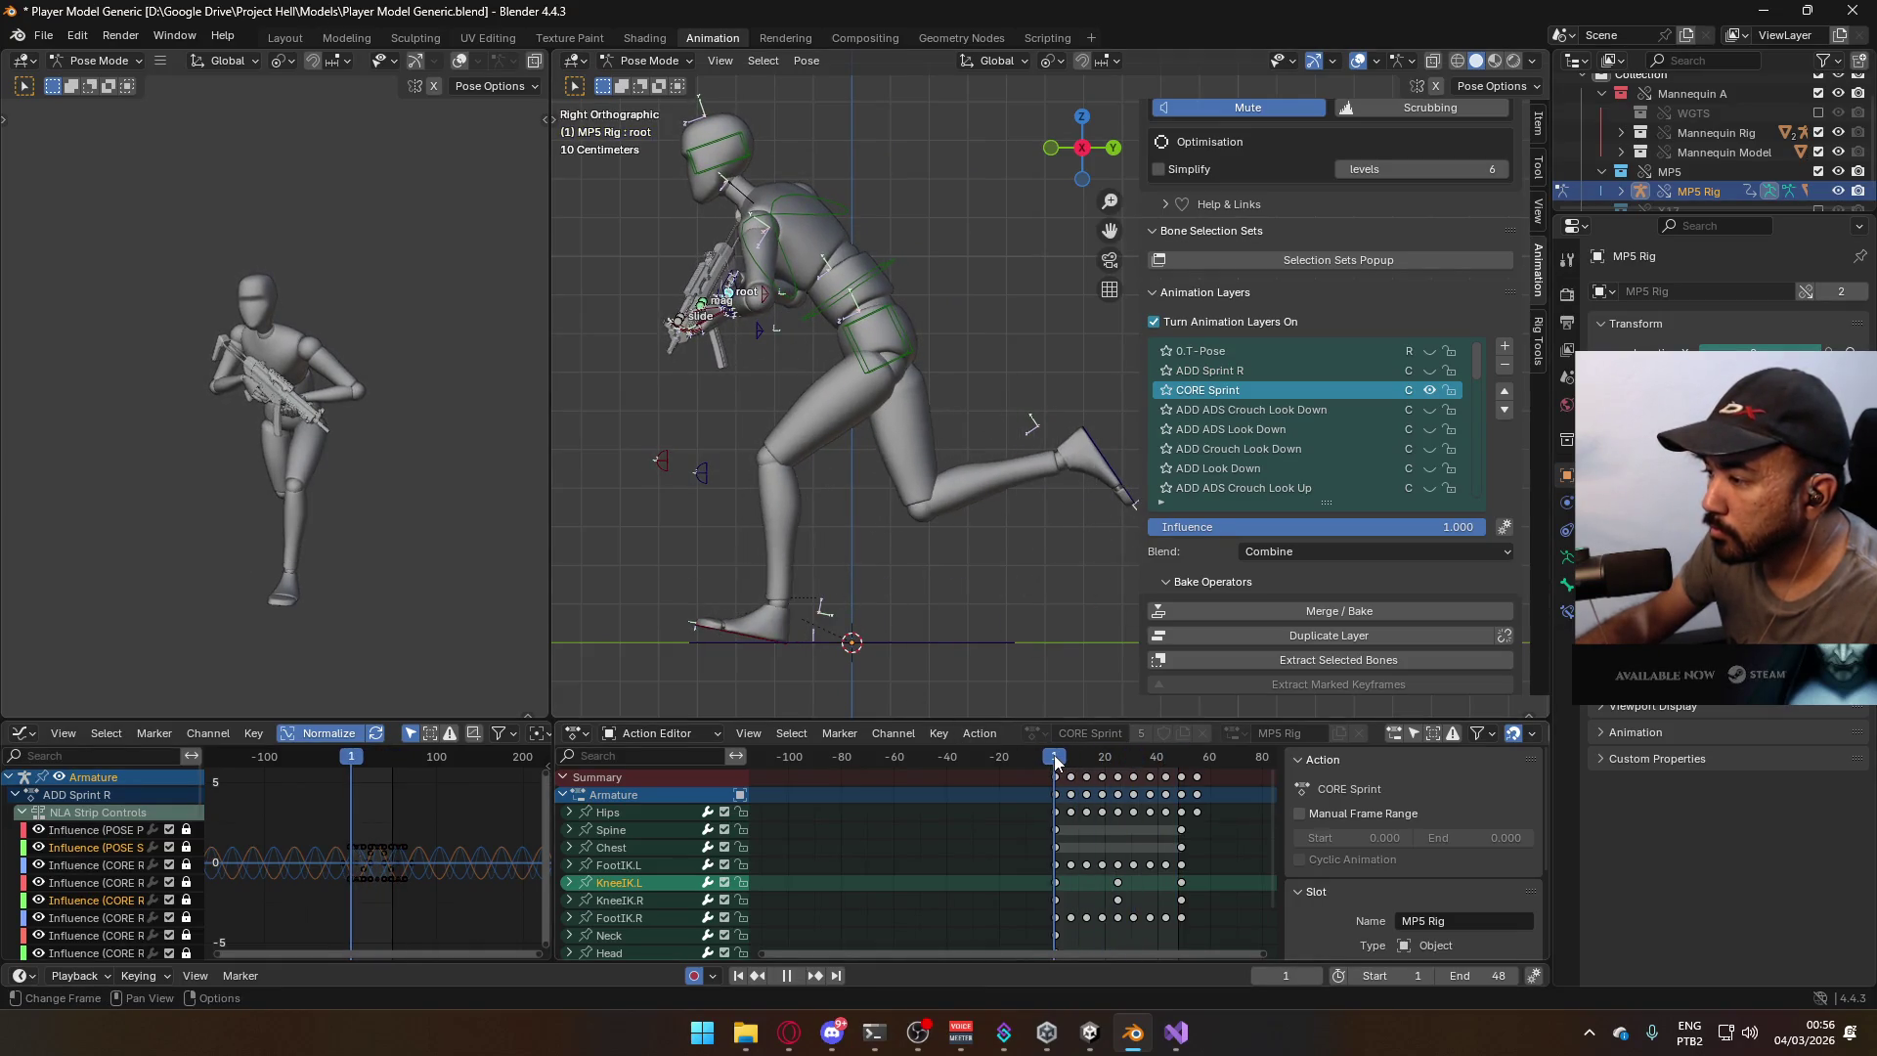
left_click(760, 327)
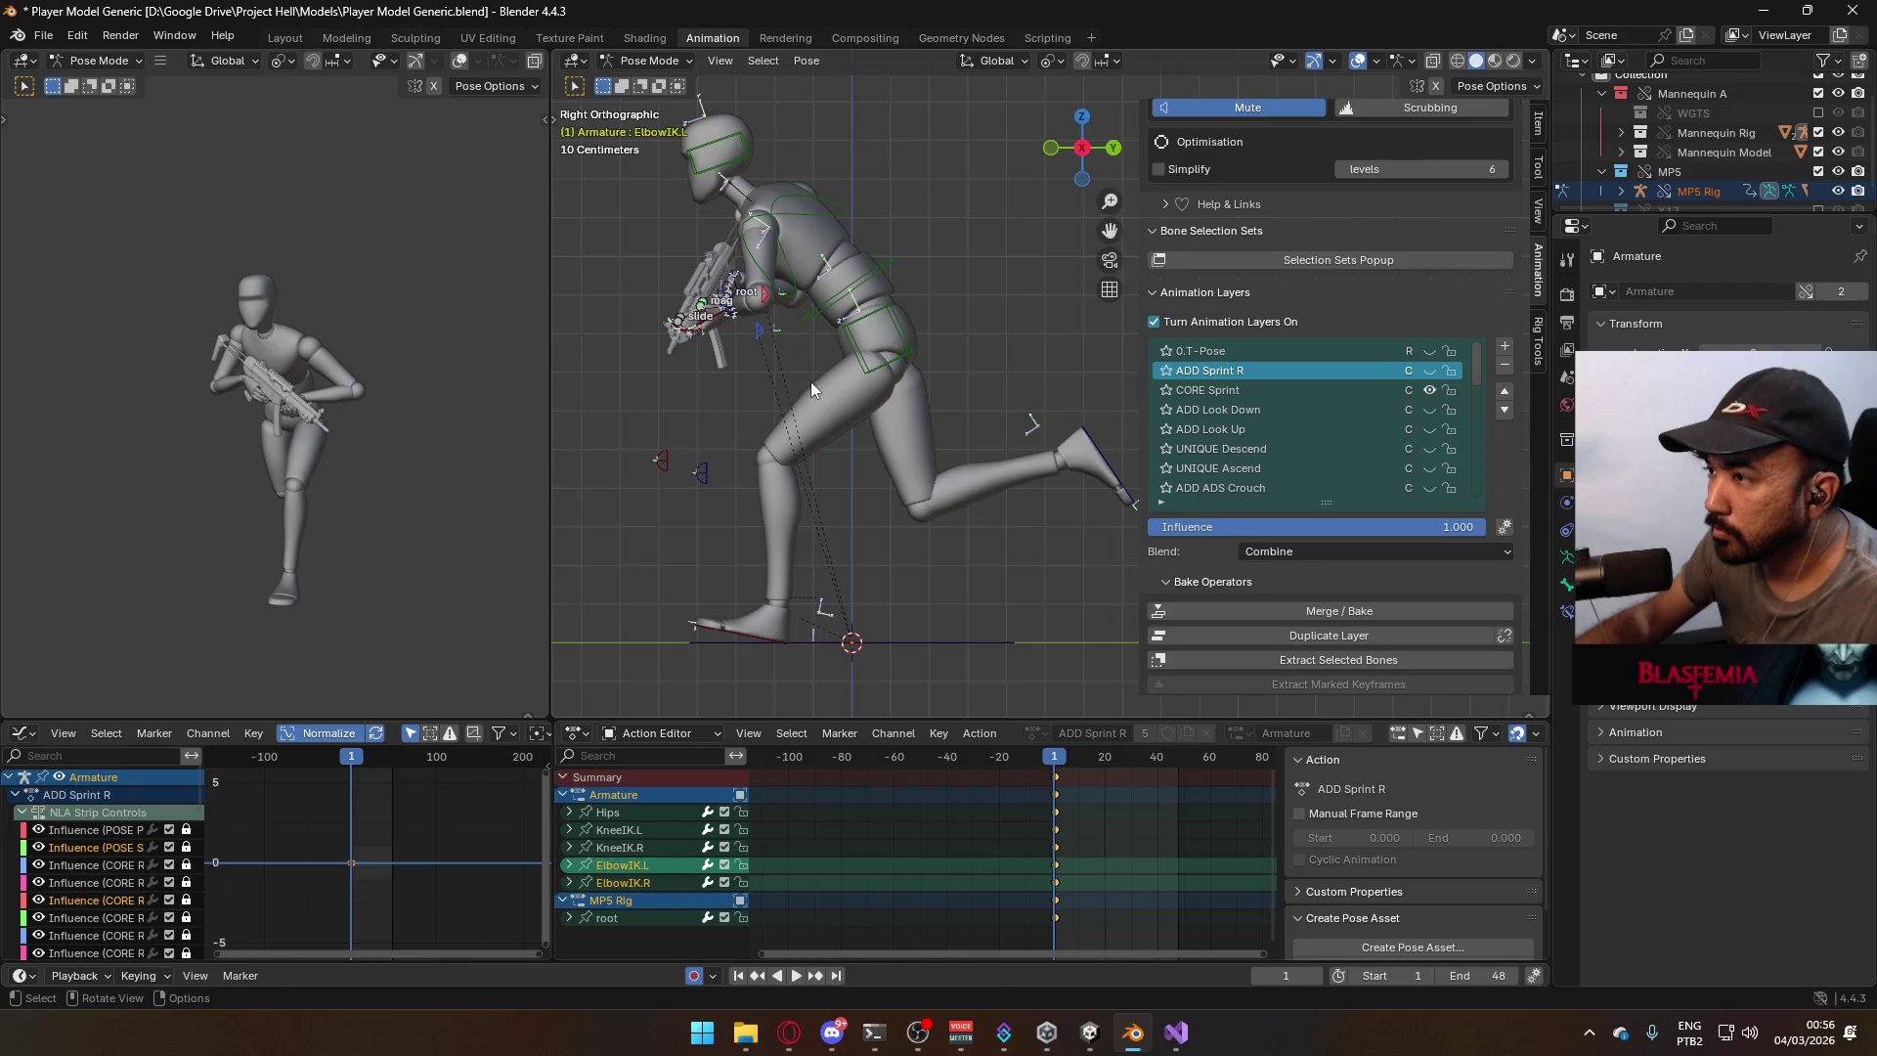
key("g")
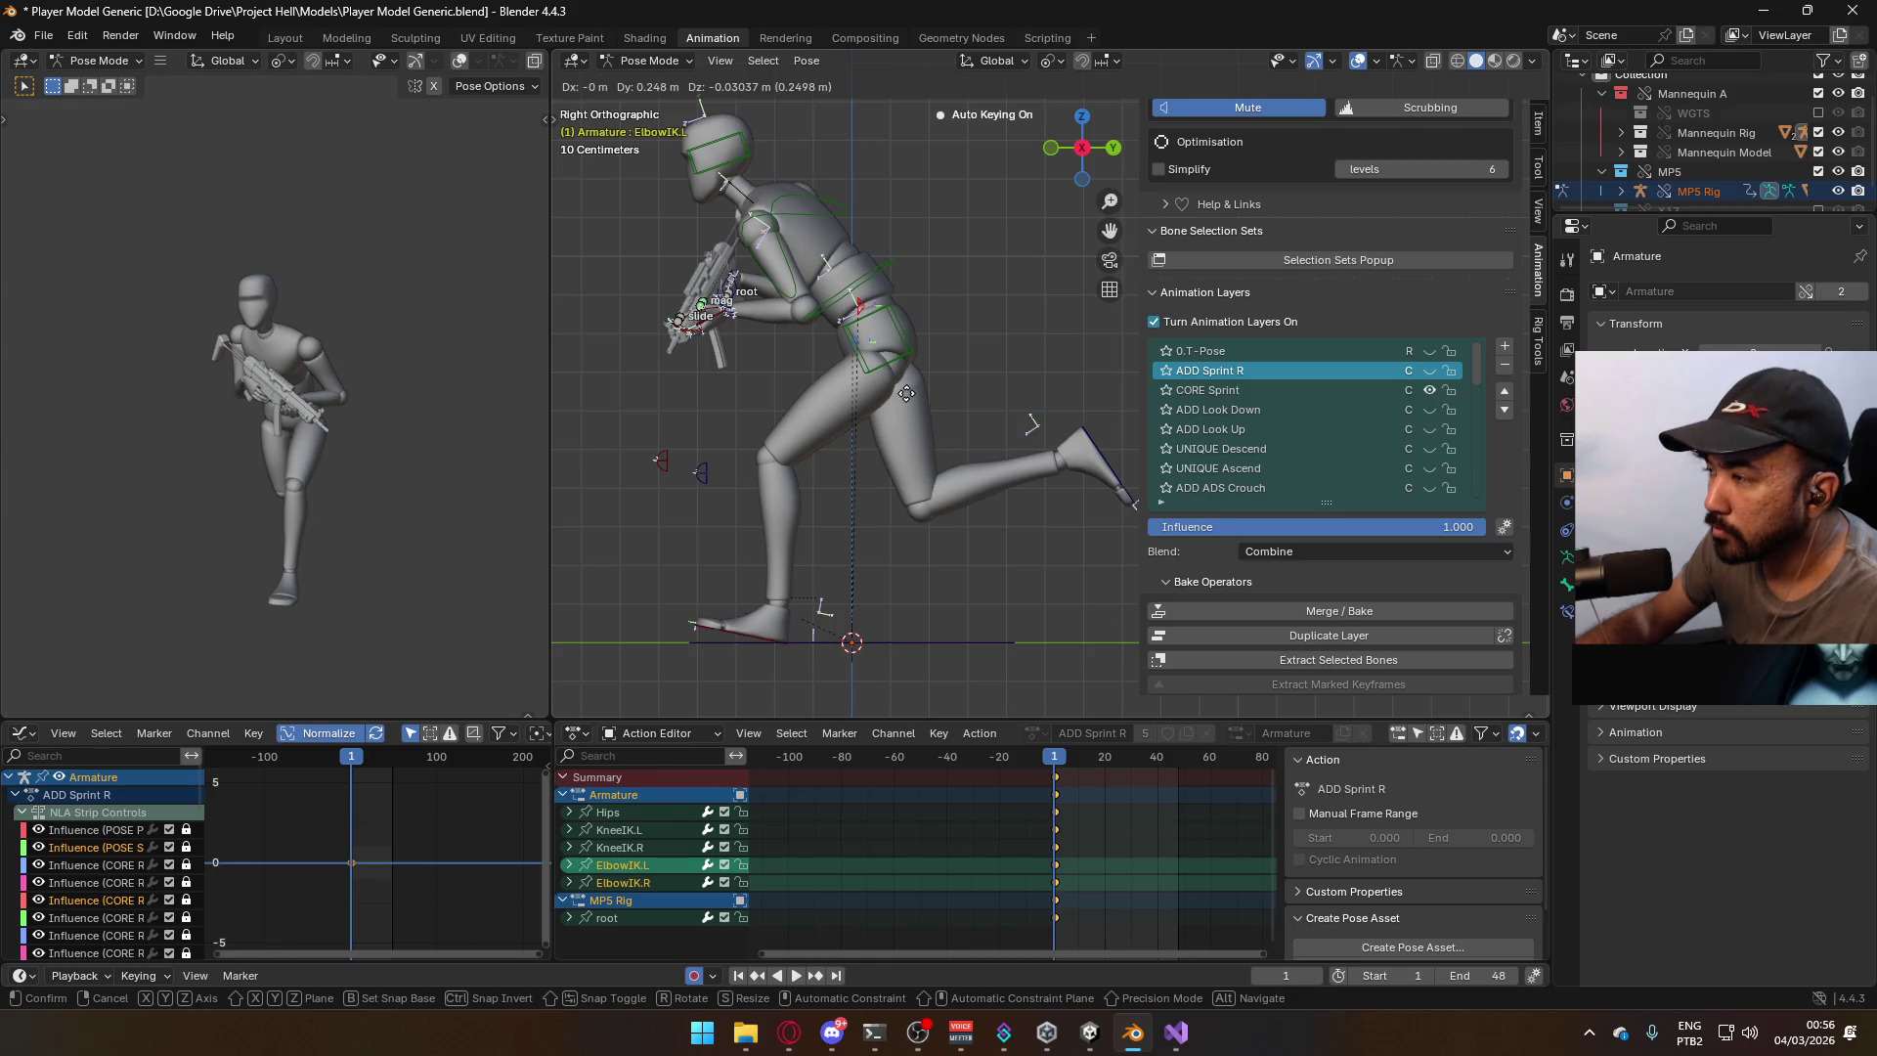
left_click(906, 393)
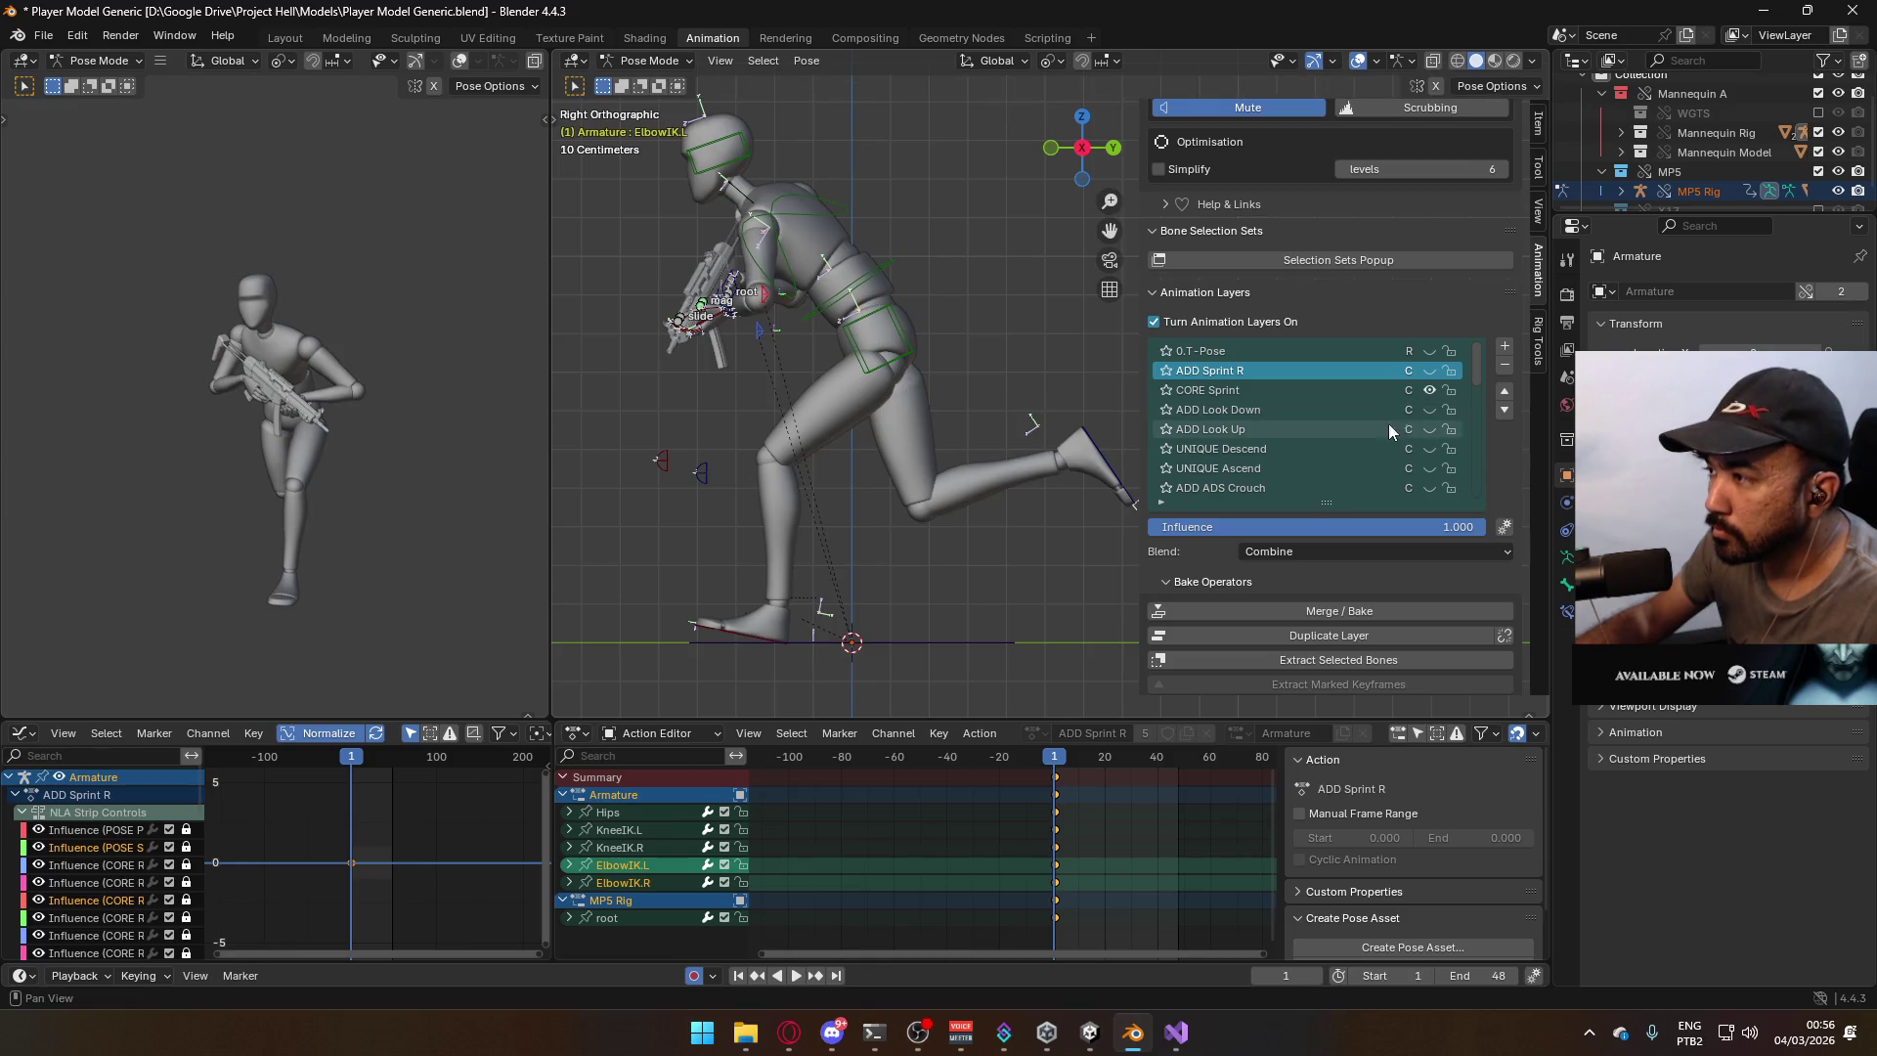
With CORE Sprint active, reposition the ElbowIK.L pole target again.
left_click(1288, 390)
middle_click_drag(929, 880, 936, 838)
left_click(759, 334)
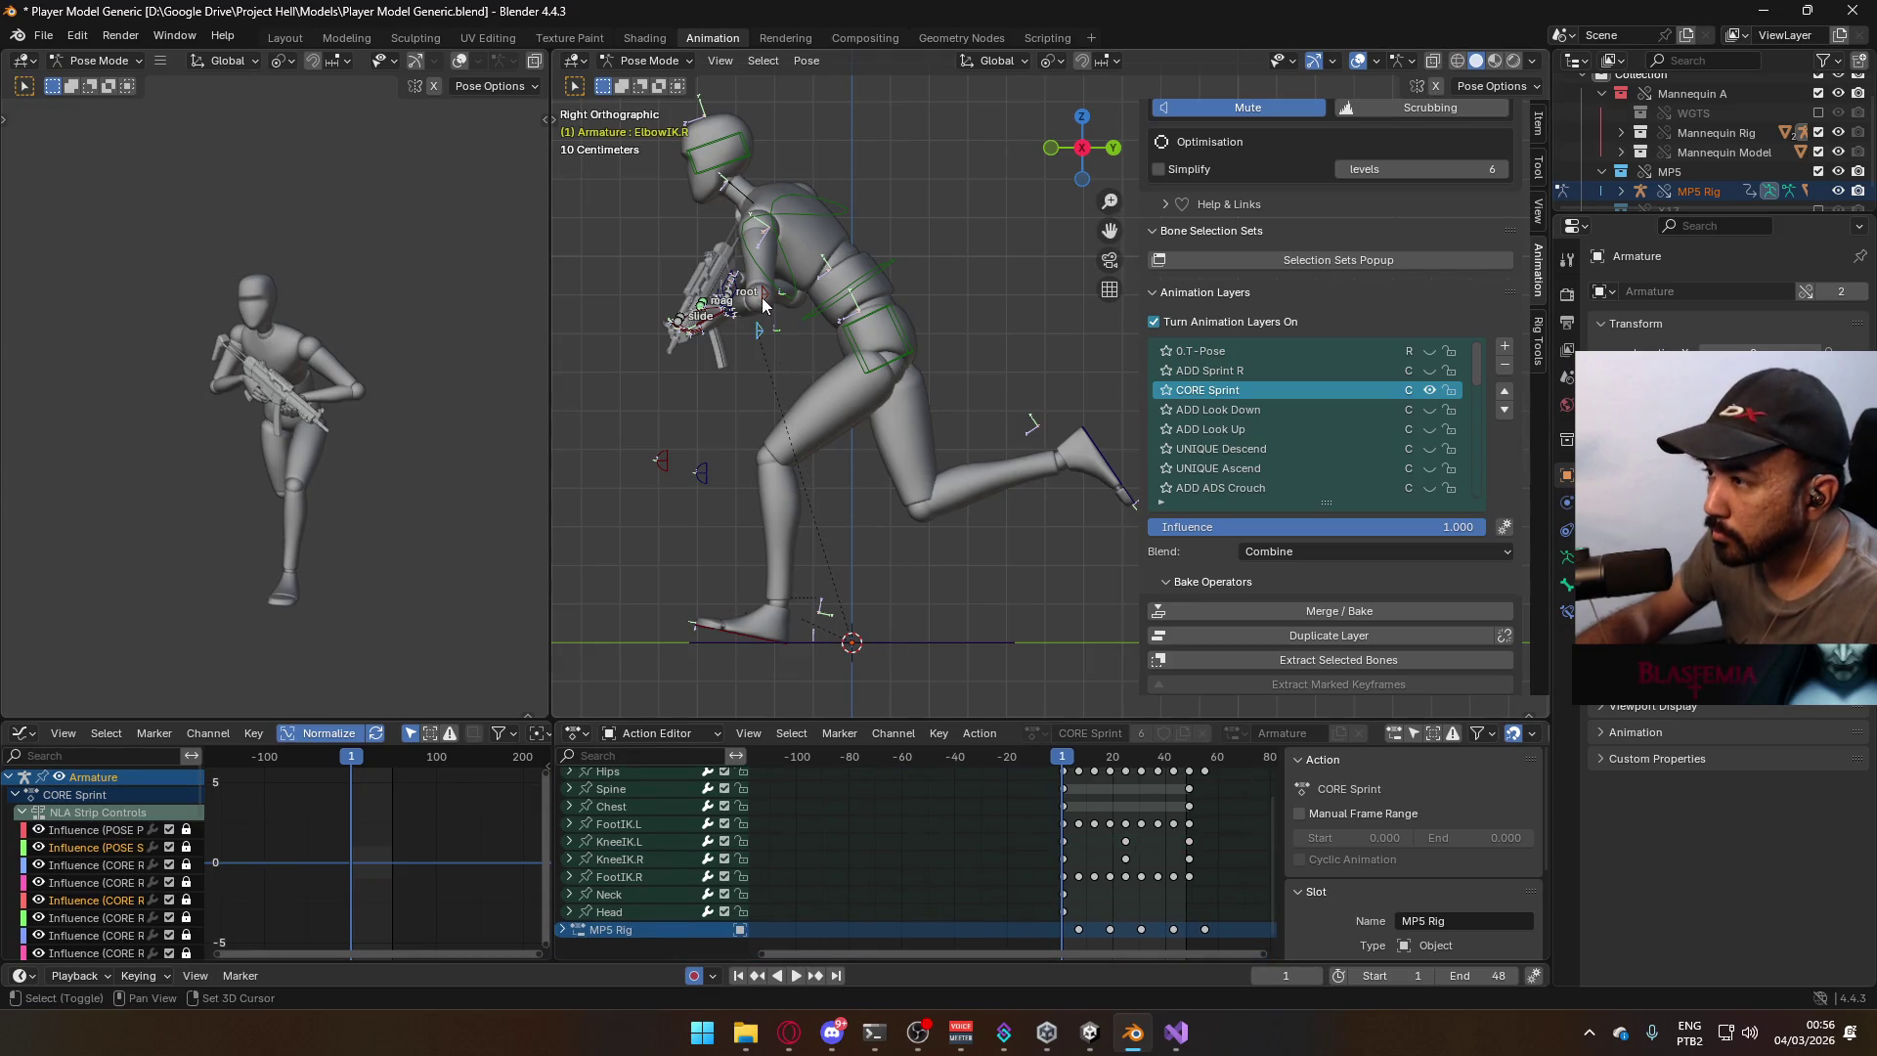
left_click(765, 294)
key("g")
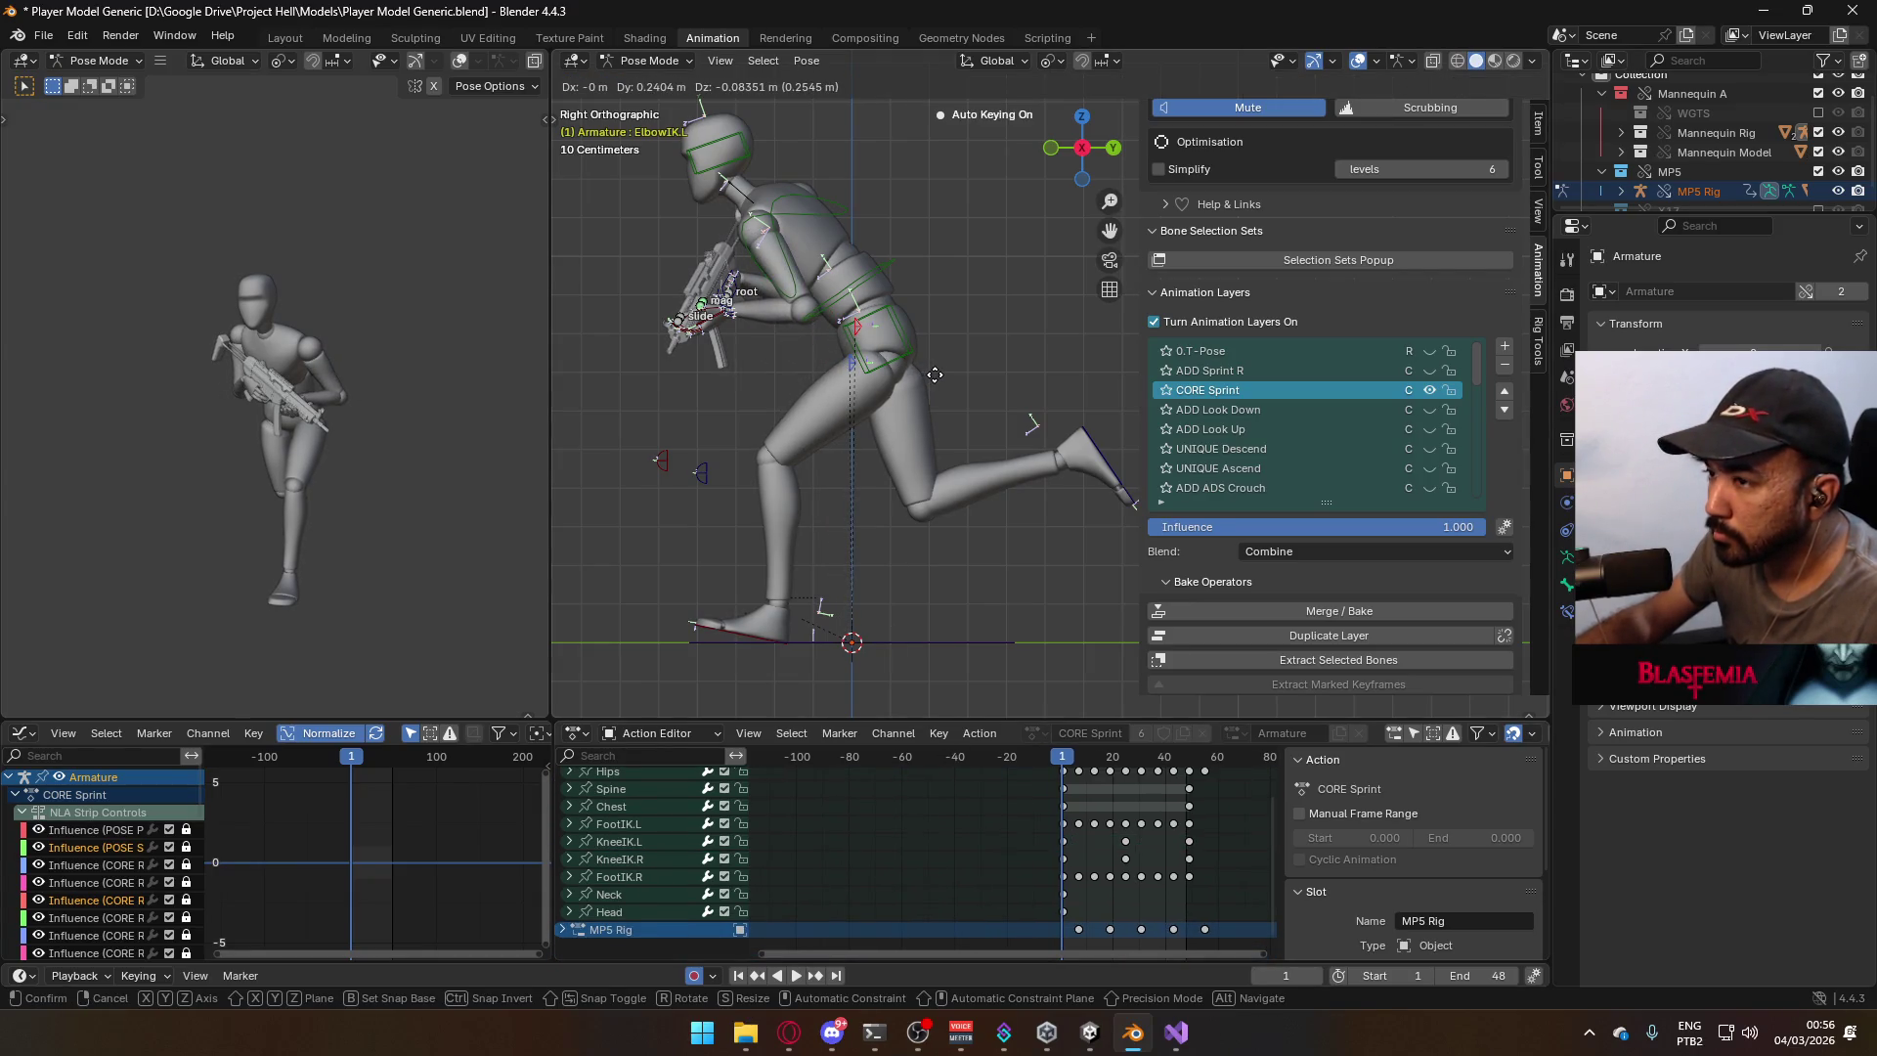
left_click(988, 388)
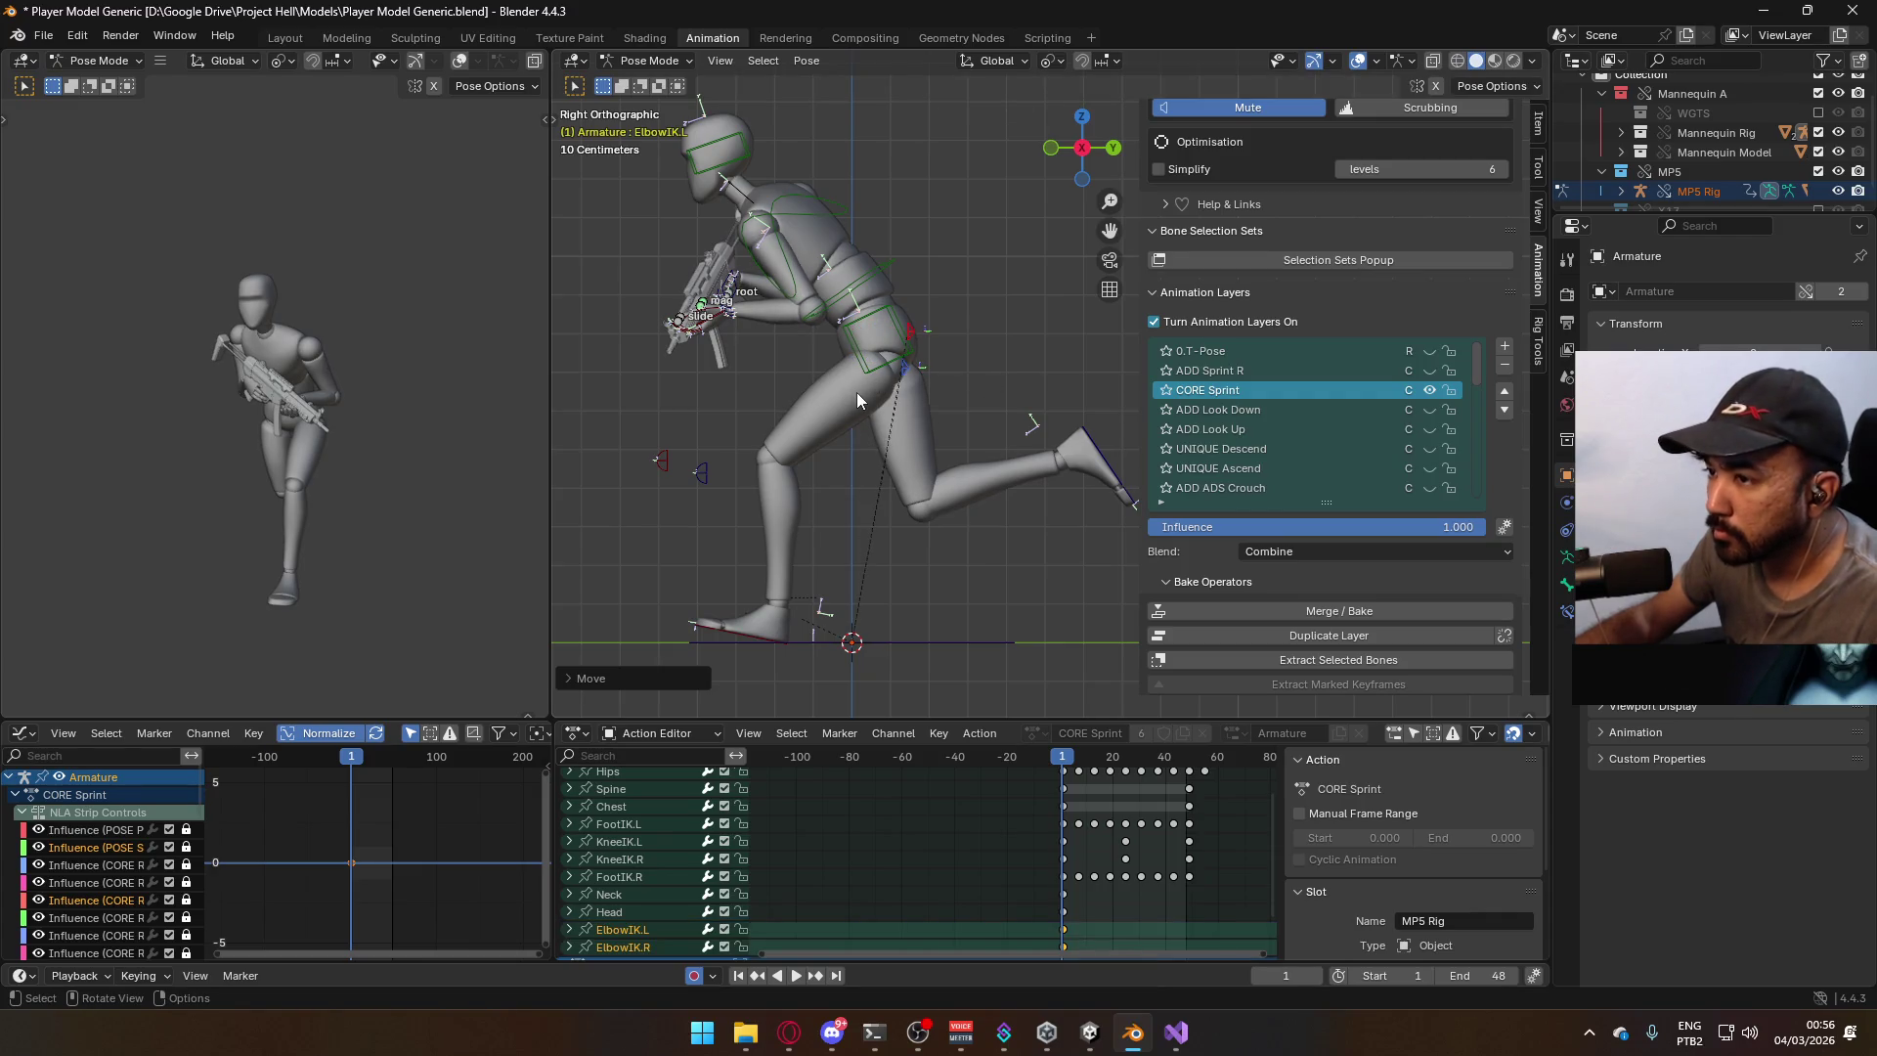
From a top-down view, reposition the ElbowIK.R pole target.
key("KP_1")
key("KP_3")
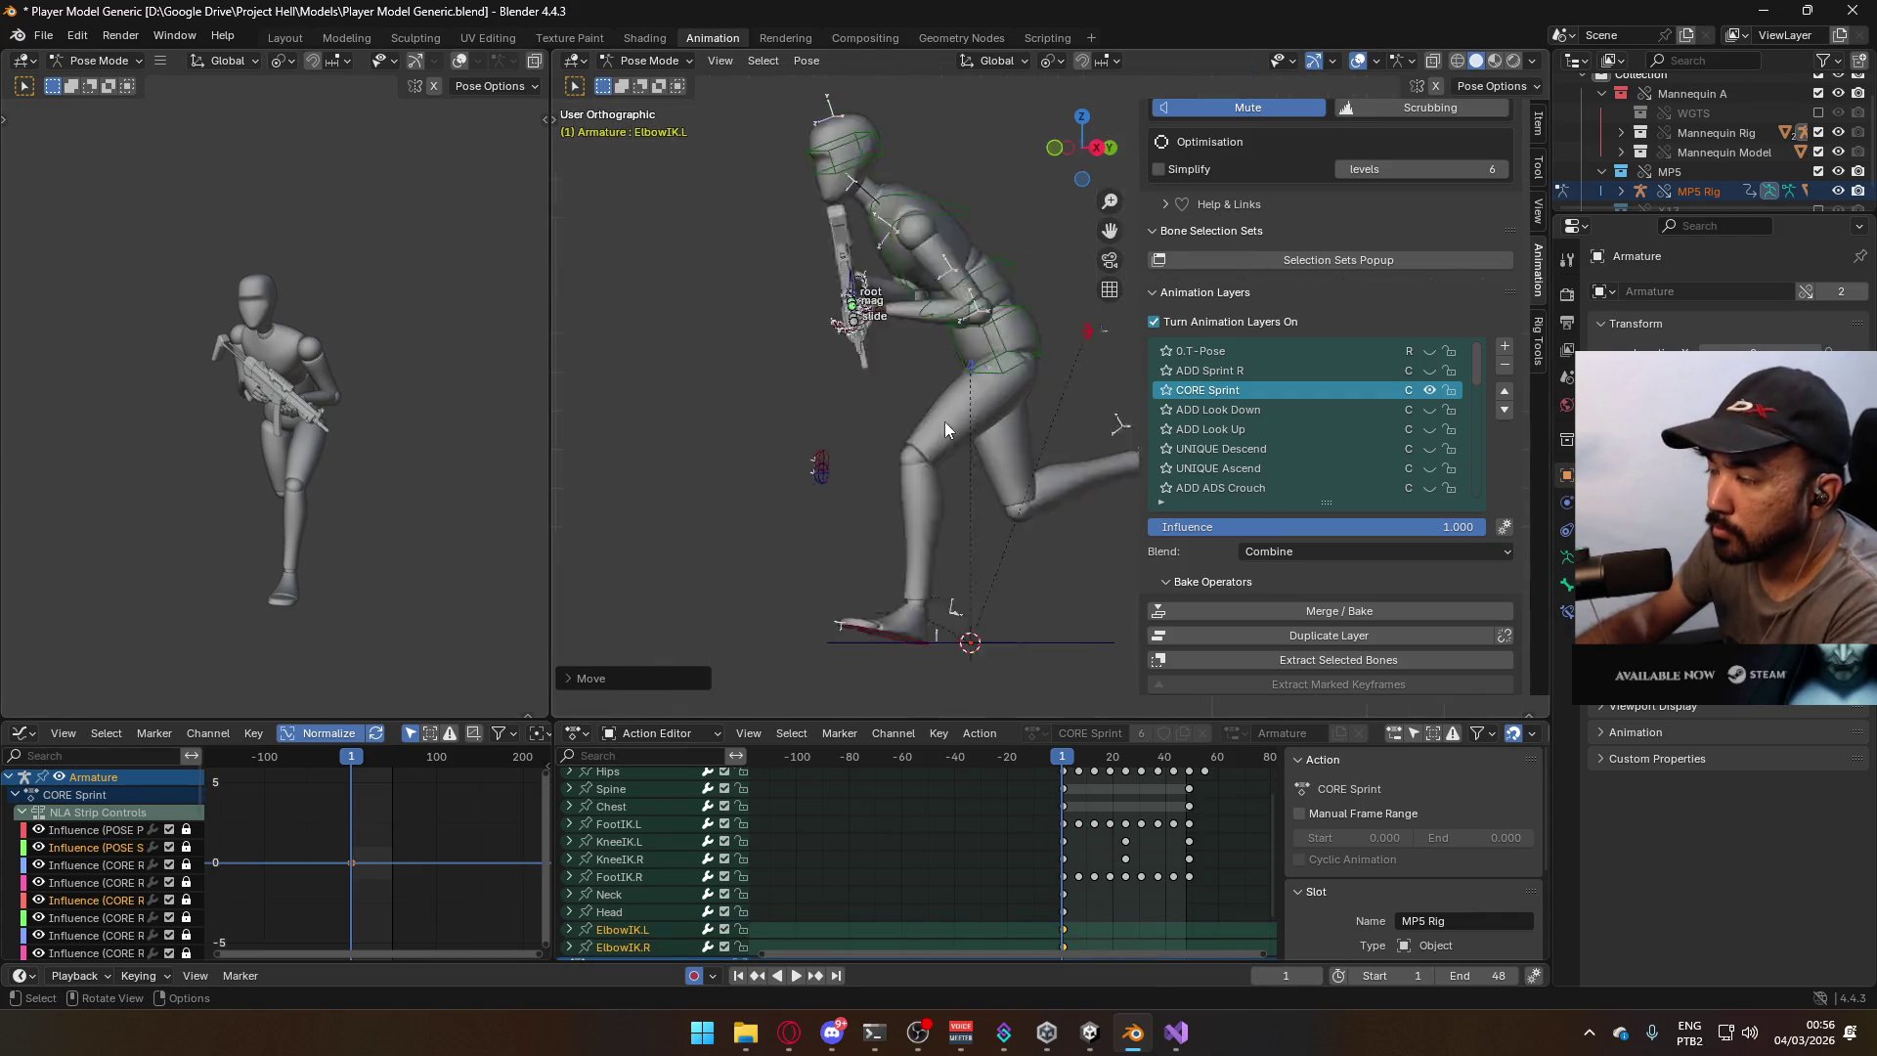
middle_click_drag(301, 431, 433, 408)
scroll(433, 408, "up", 2)
key("KP_7")
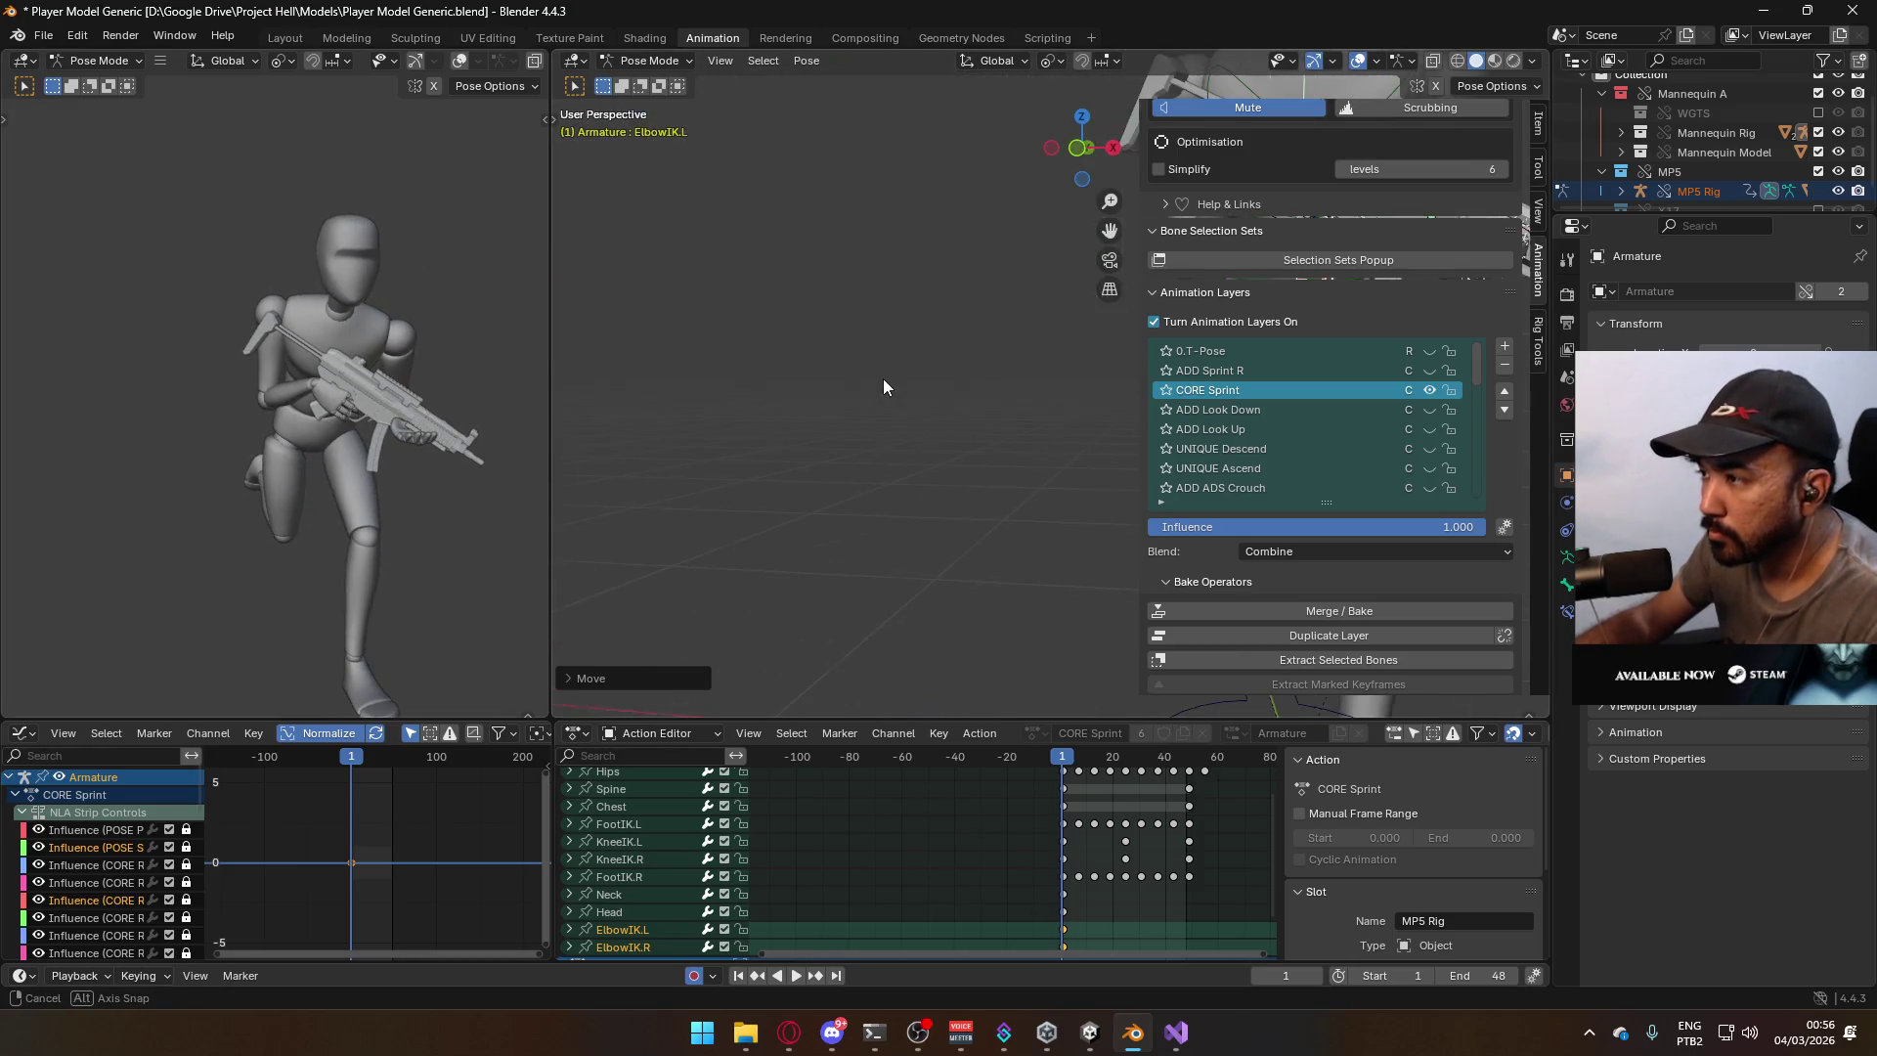
middle_click_drag(989, 469, 783, 421, "shift")
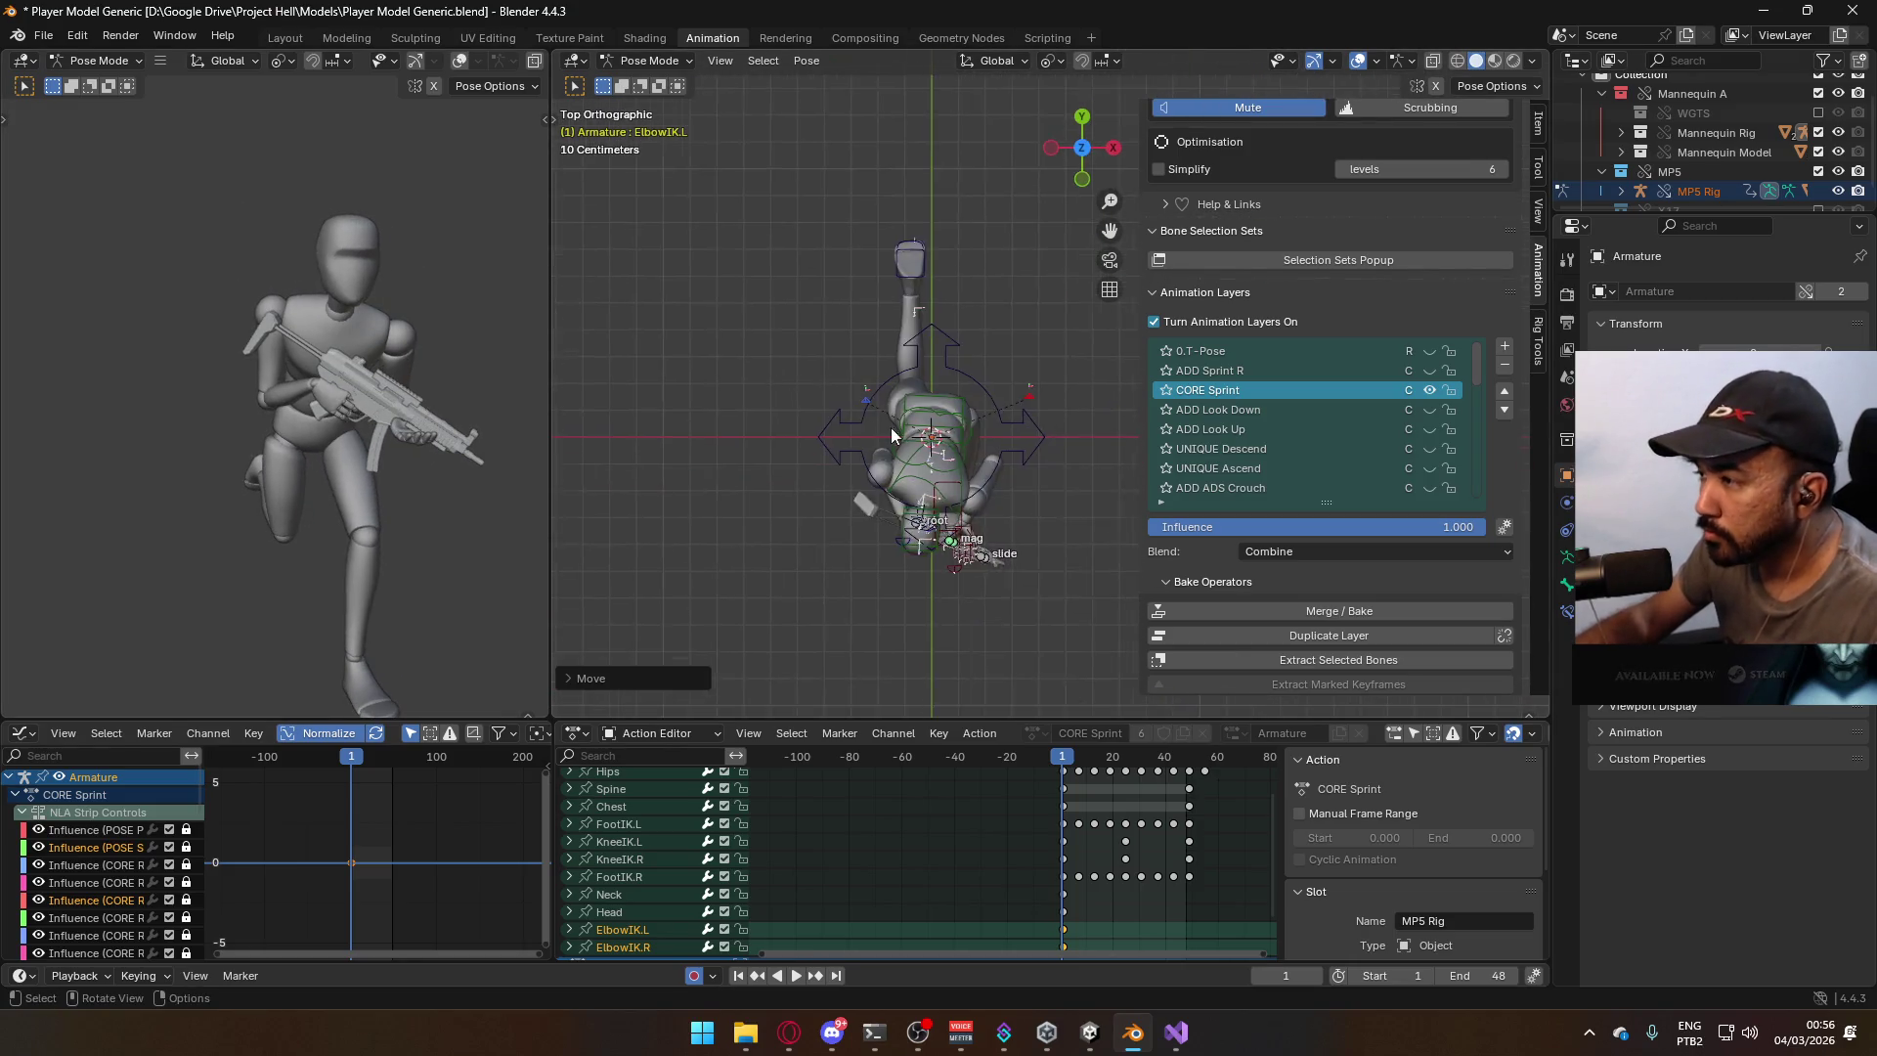
scroll(825, 405, "up", 2)
left_click(792, 406)
key("g")
key("Escape")
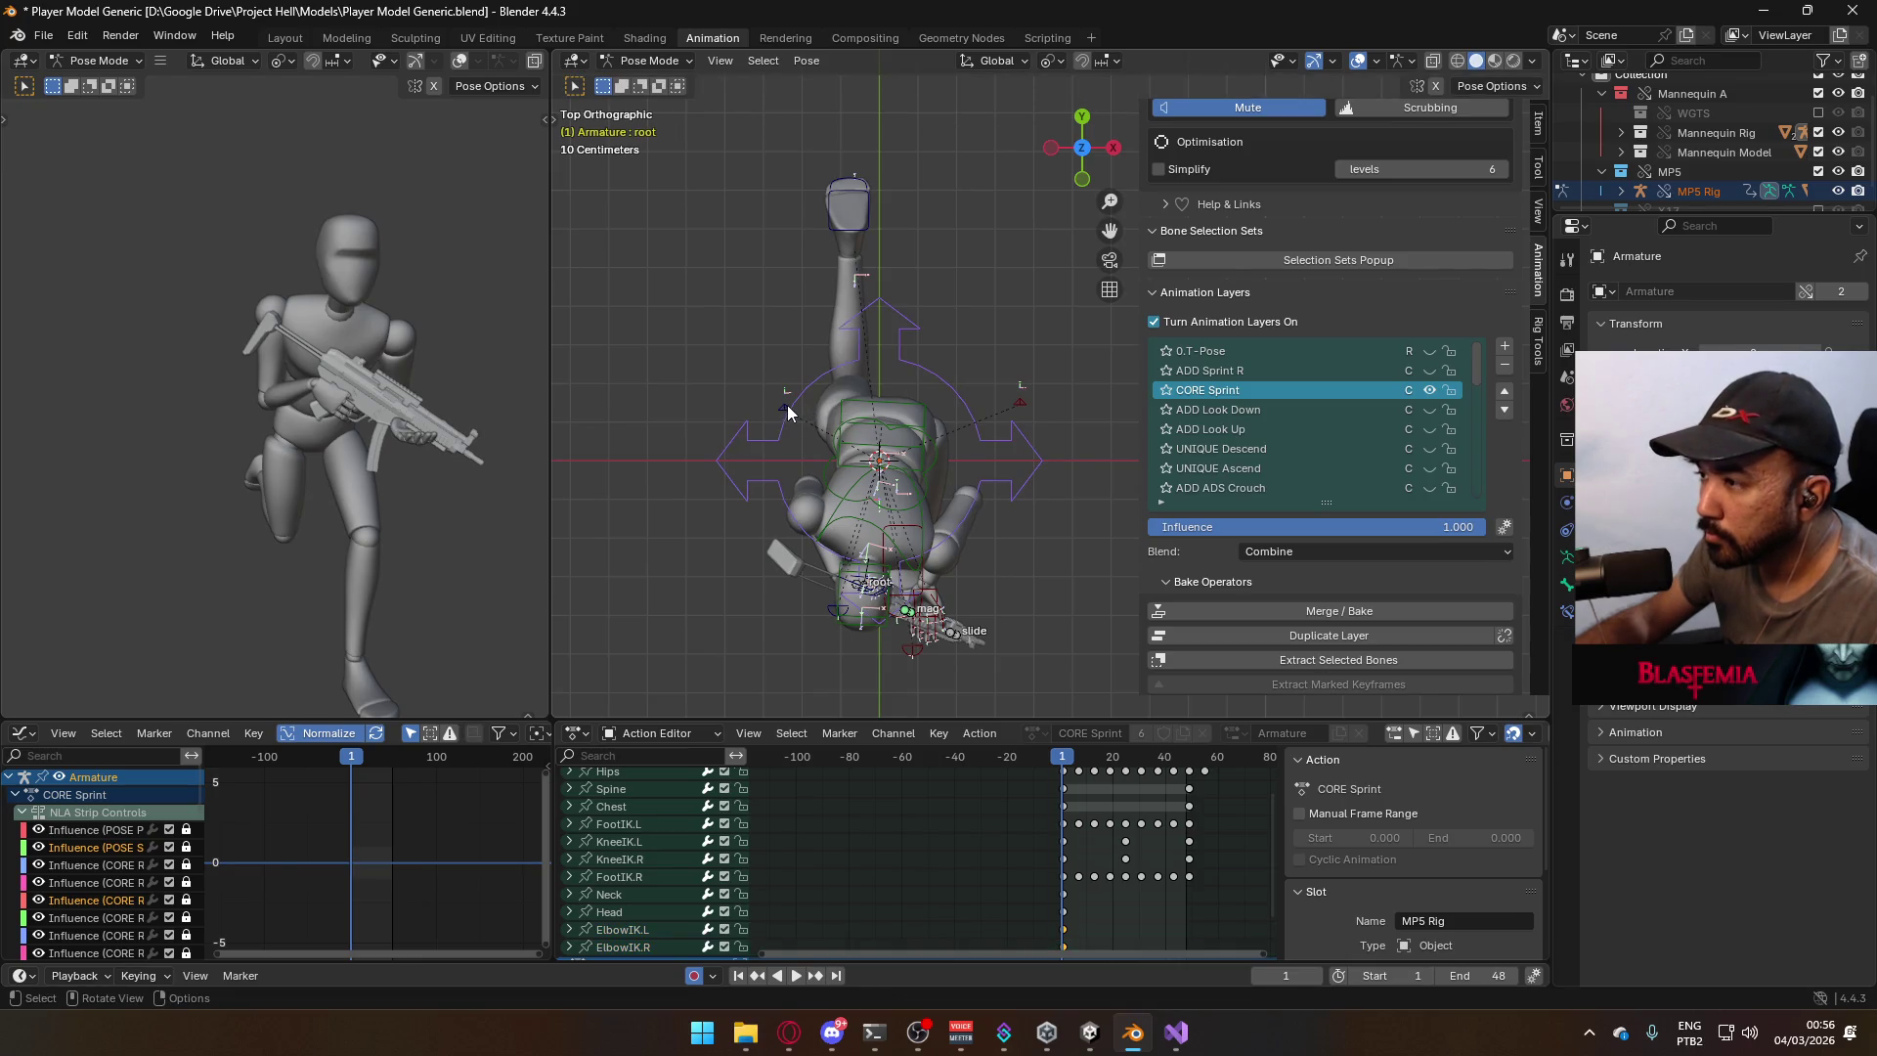
left_click(788, 405)
key("g")
left_click(806, 414)
Review the sprint loop, return to frame 1 and save Player Model Generic.blend.
key("space")
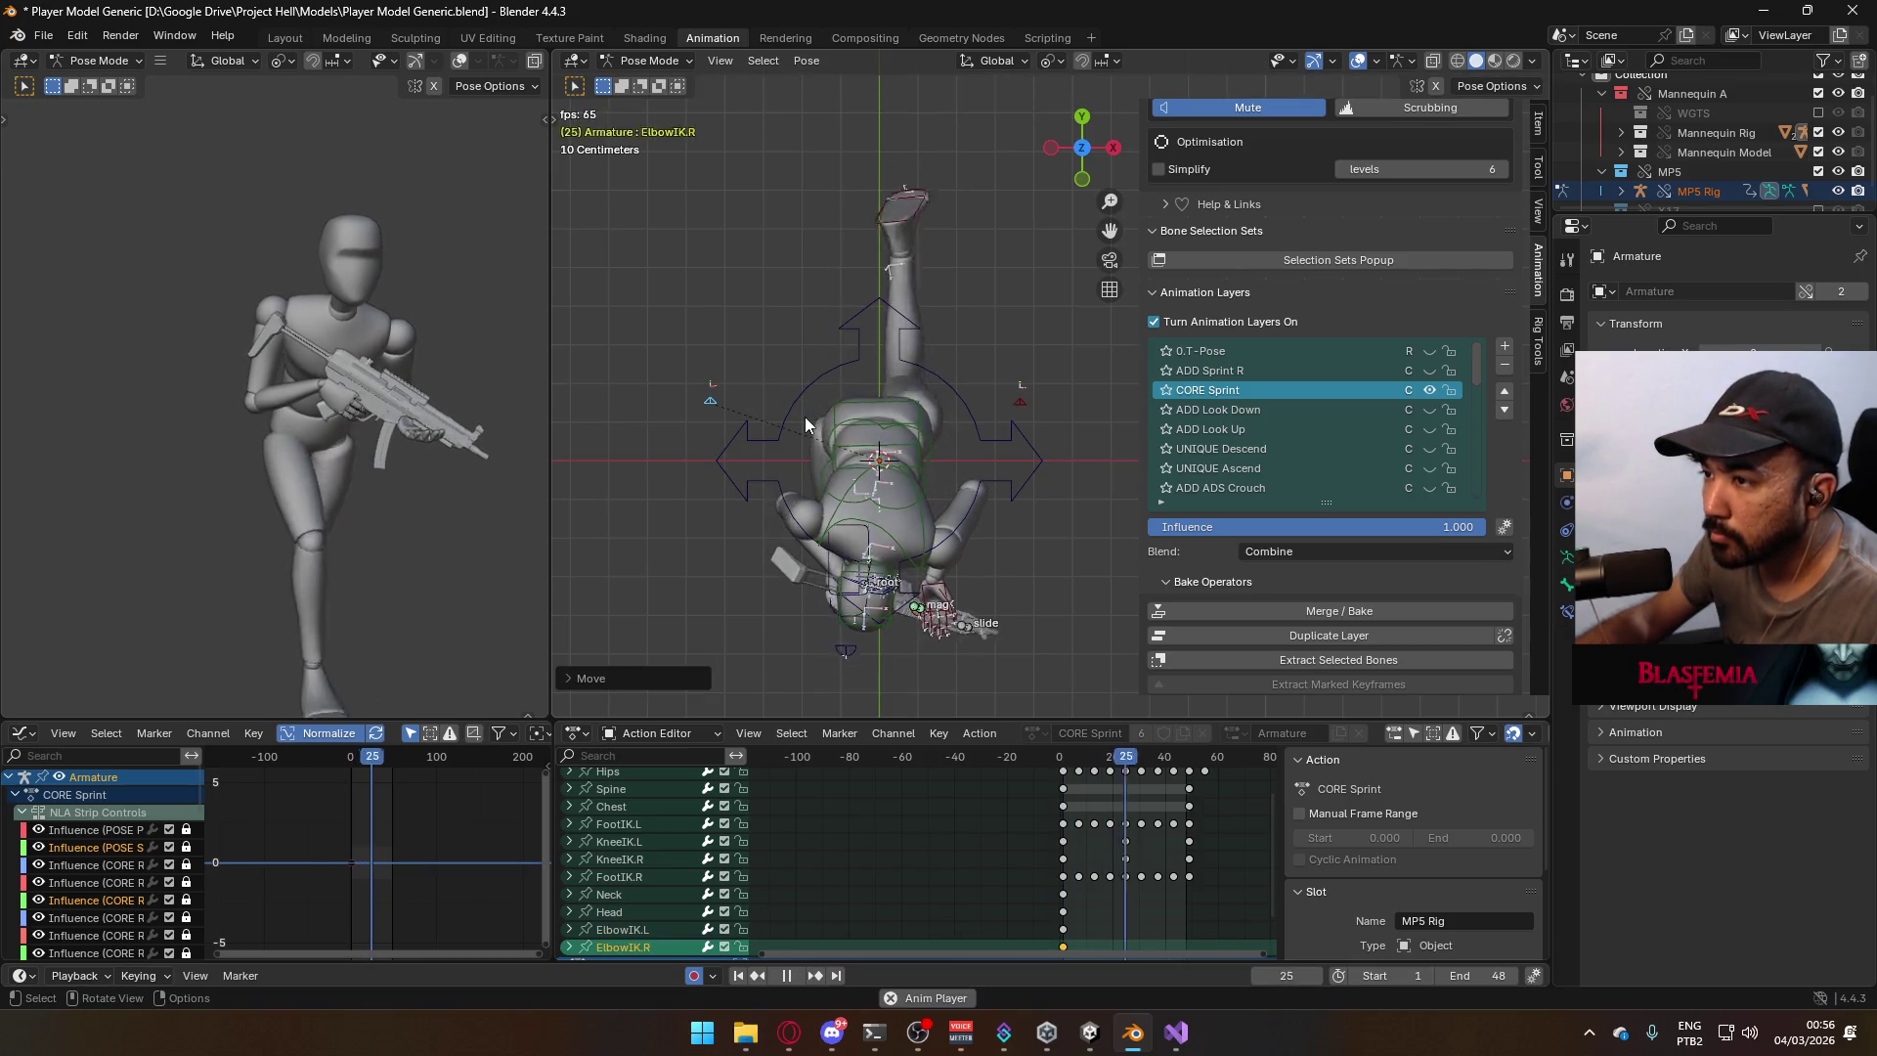
key("KP_1")
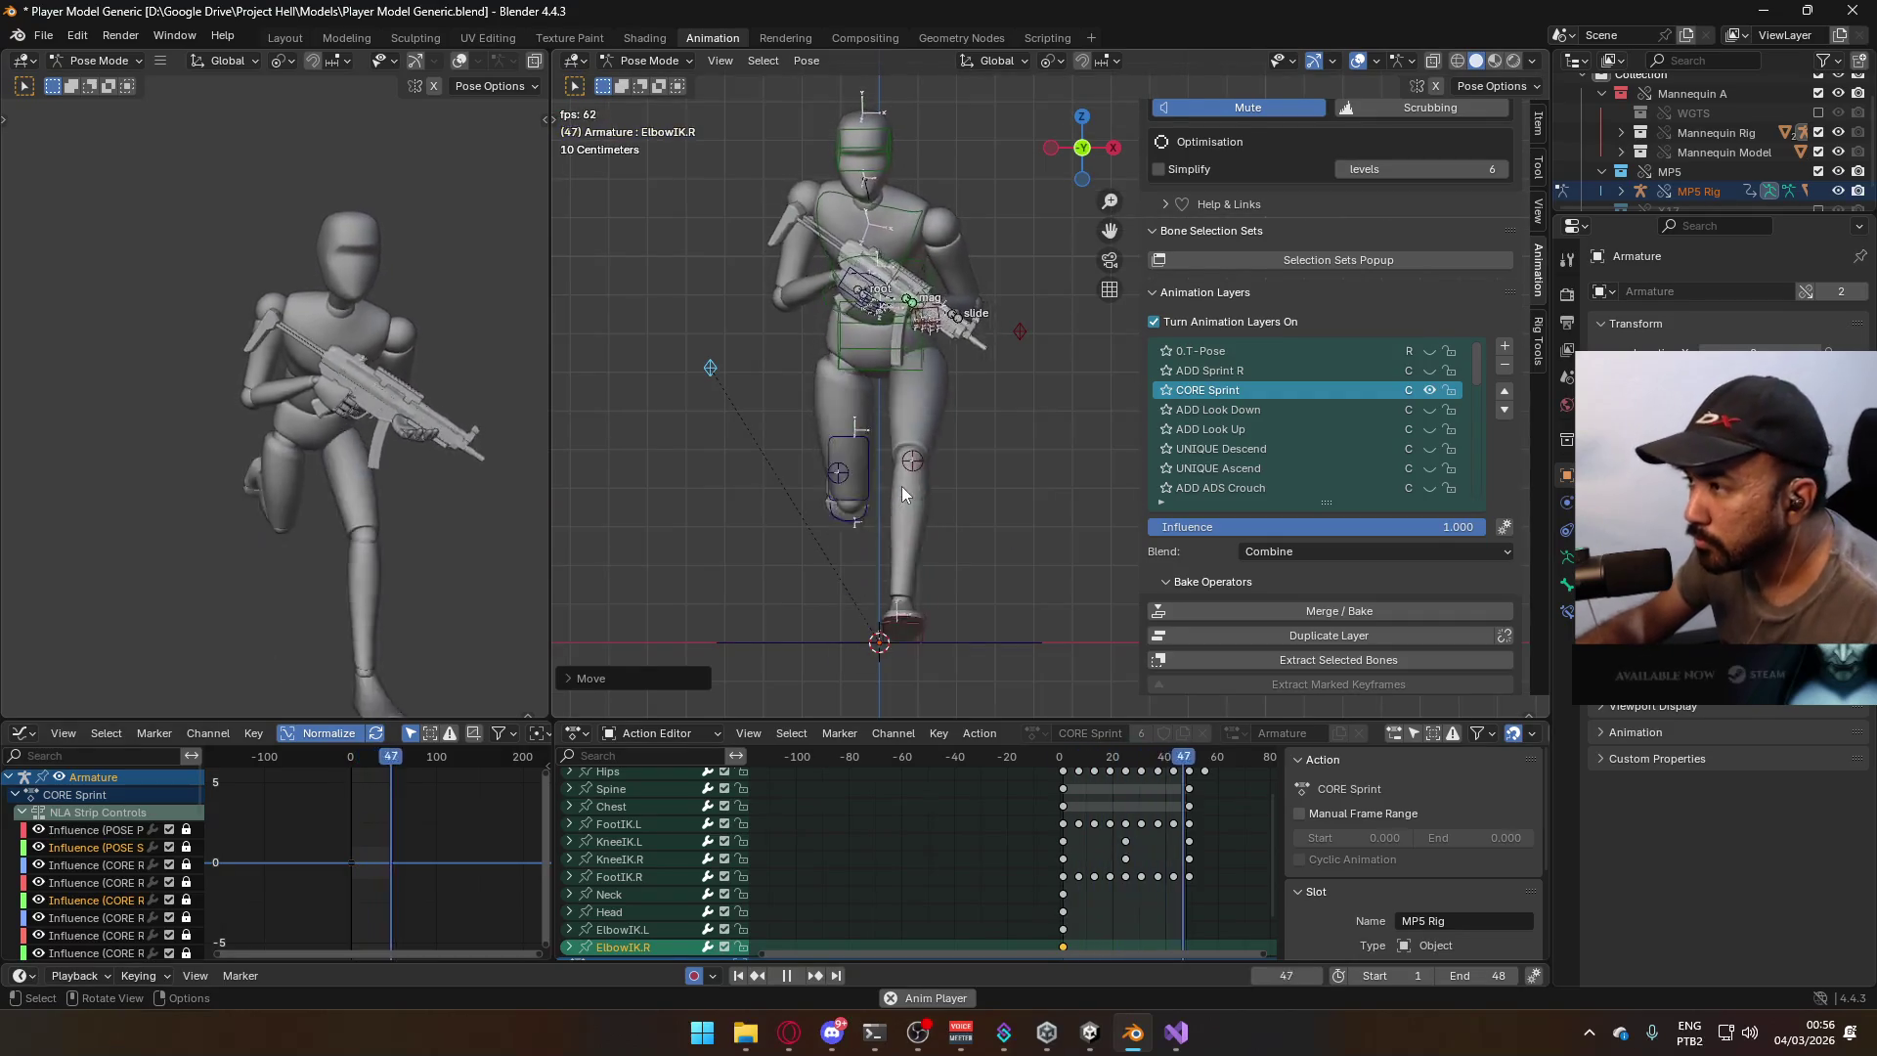
key("space")
left_click_drag(1126, 768, 1062, 760)
key("ctrl+s")
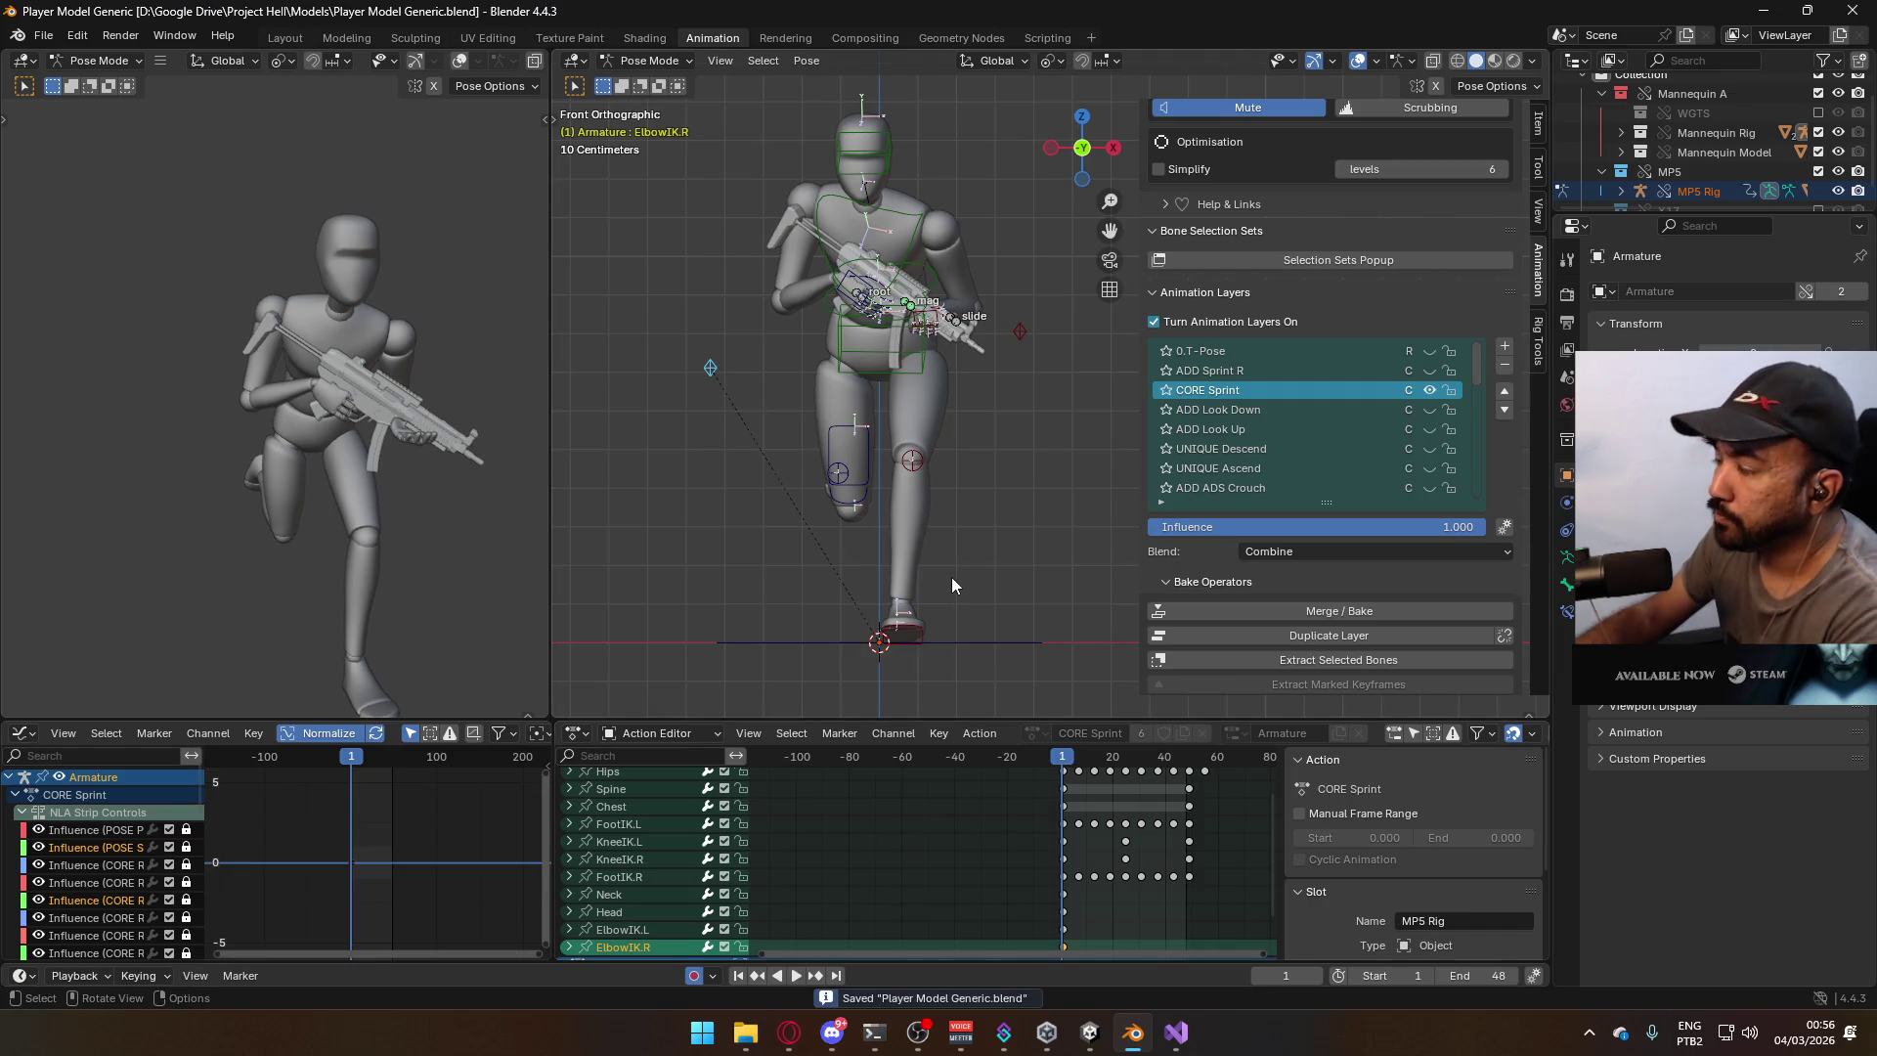
key("KP_3")
key("KP_1")
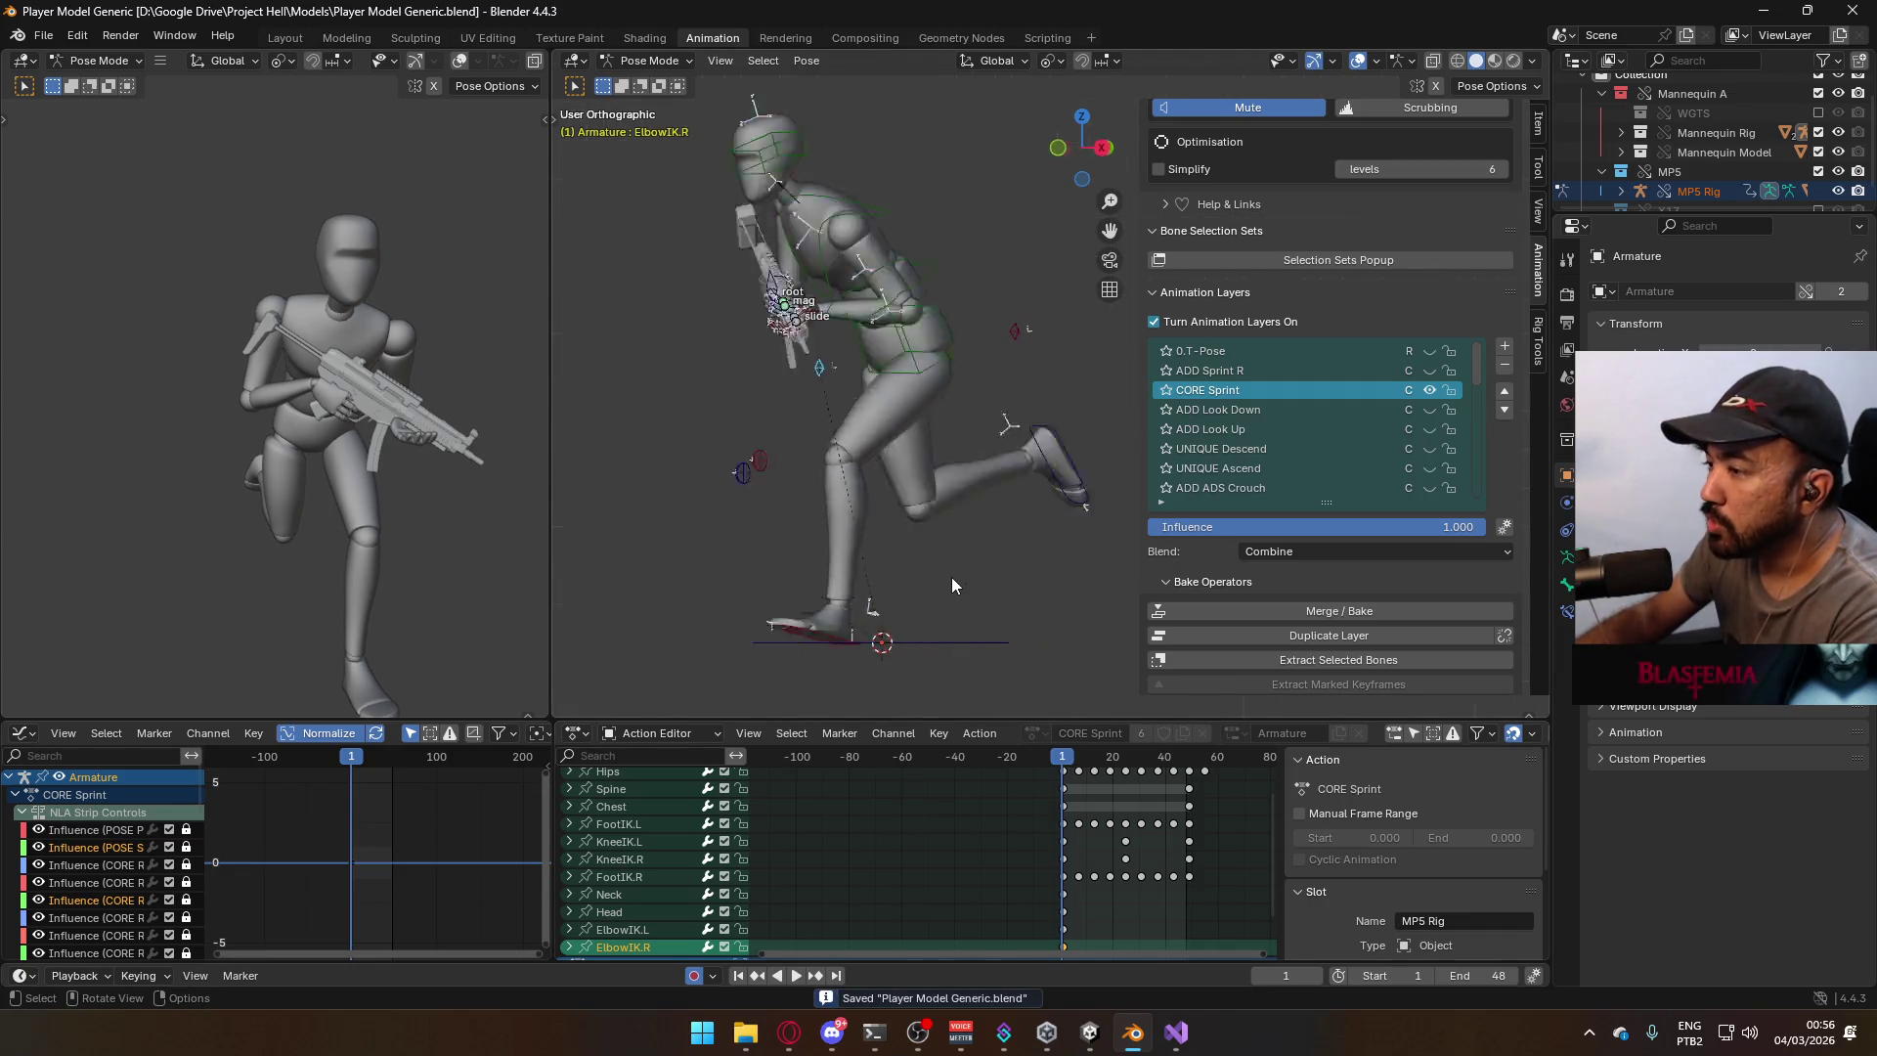
In Object Mode, select the mannequin mesh and armature, then save the file.
left_click(685, 61)
left_click(690, 83)
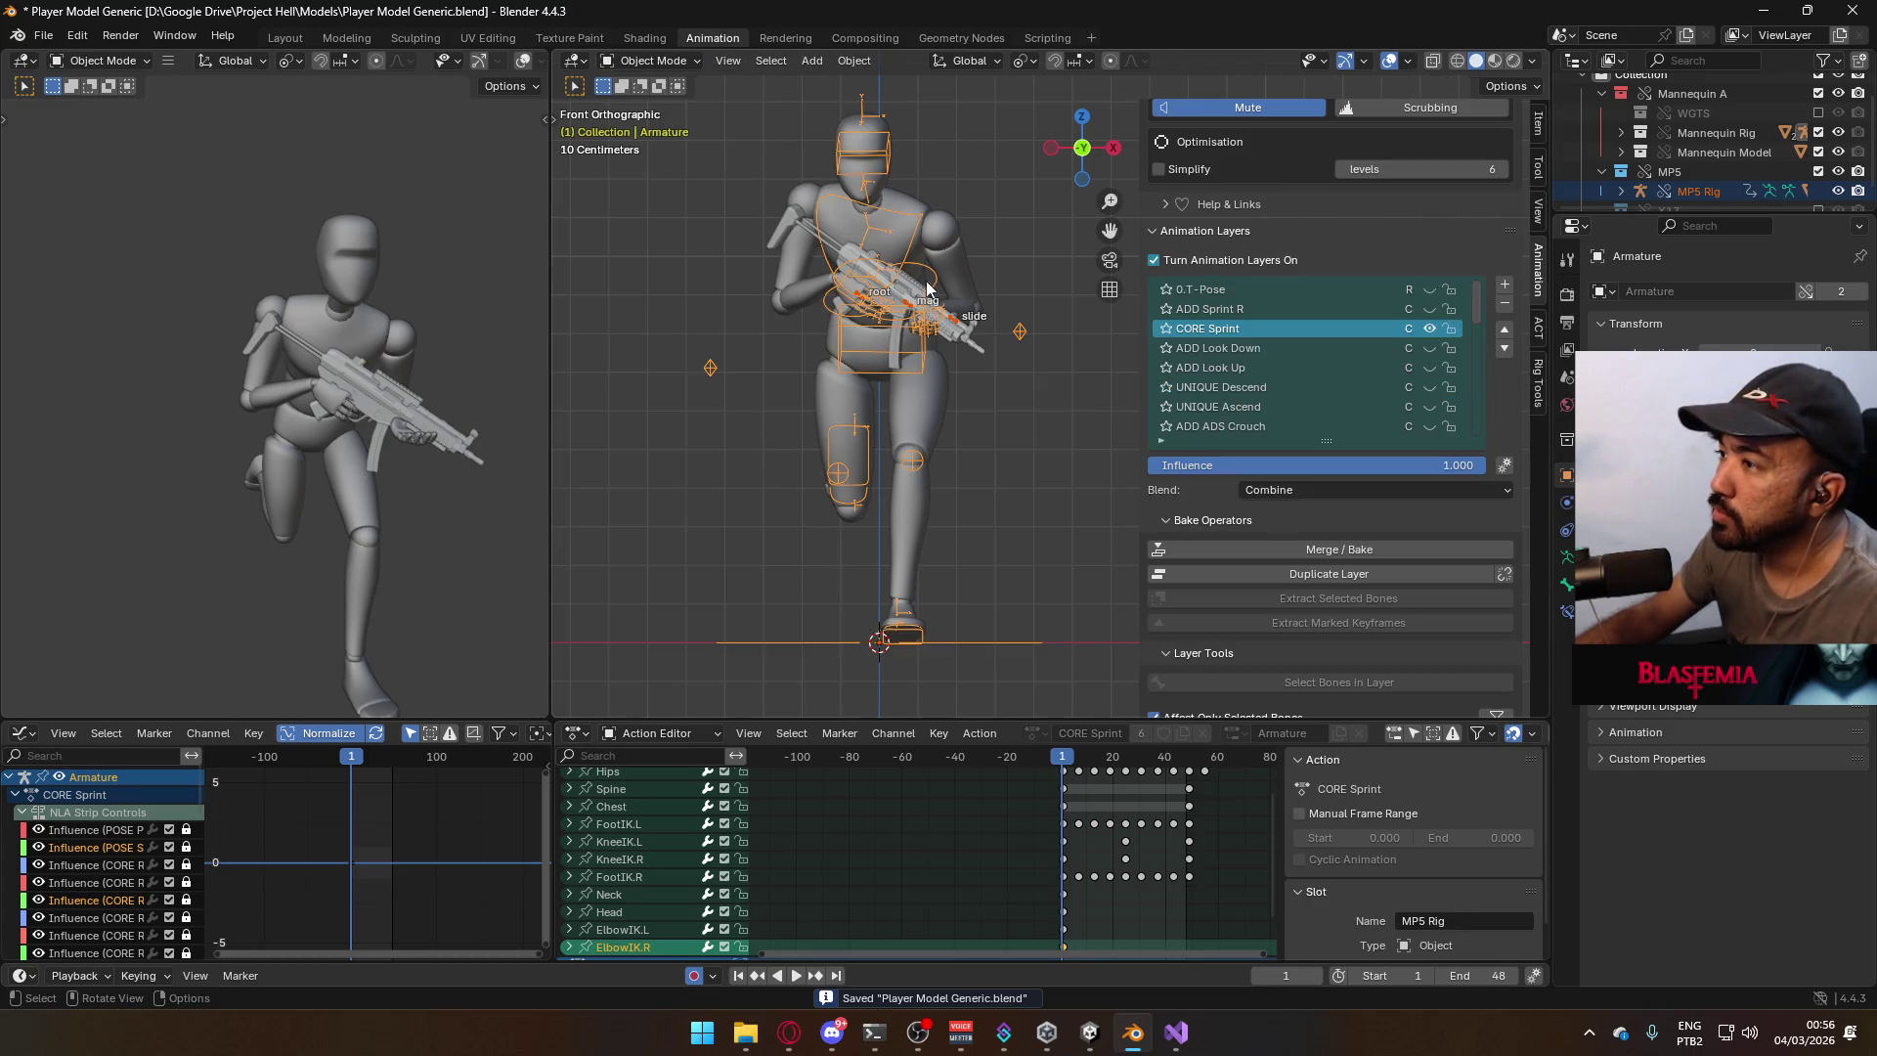
left_click(934, 398)
left_click(915, 368, "shift")
left_click(957, 326)
left_click(964, 284)
key("ctrl+s")
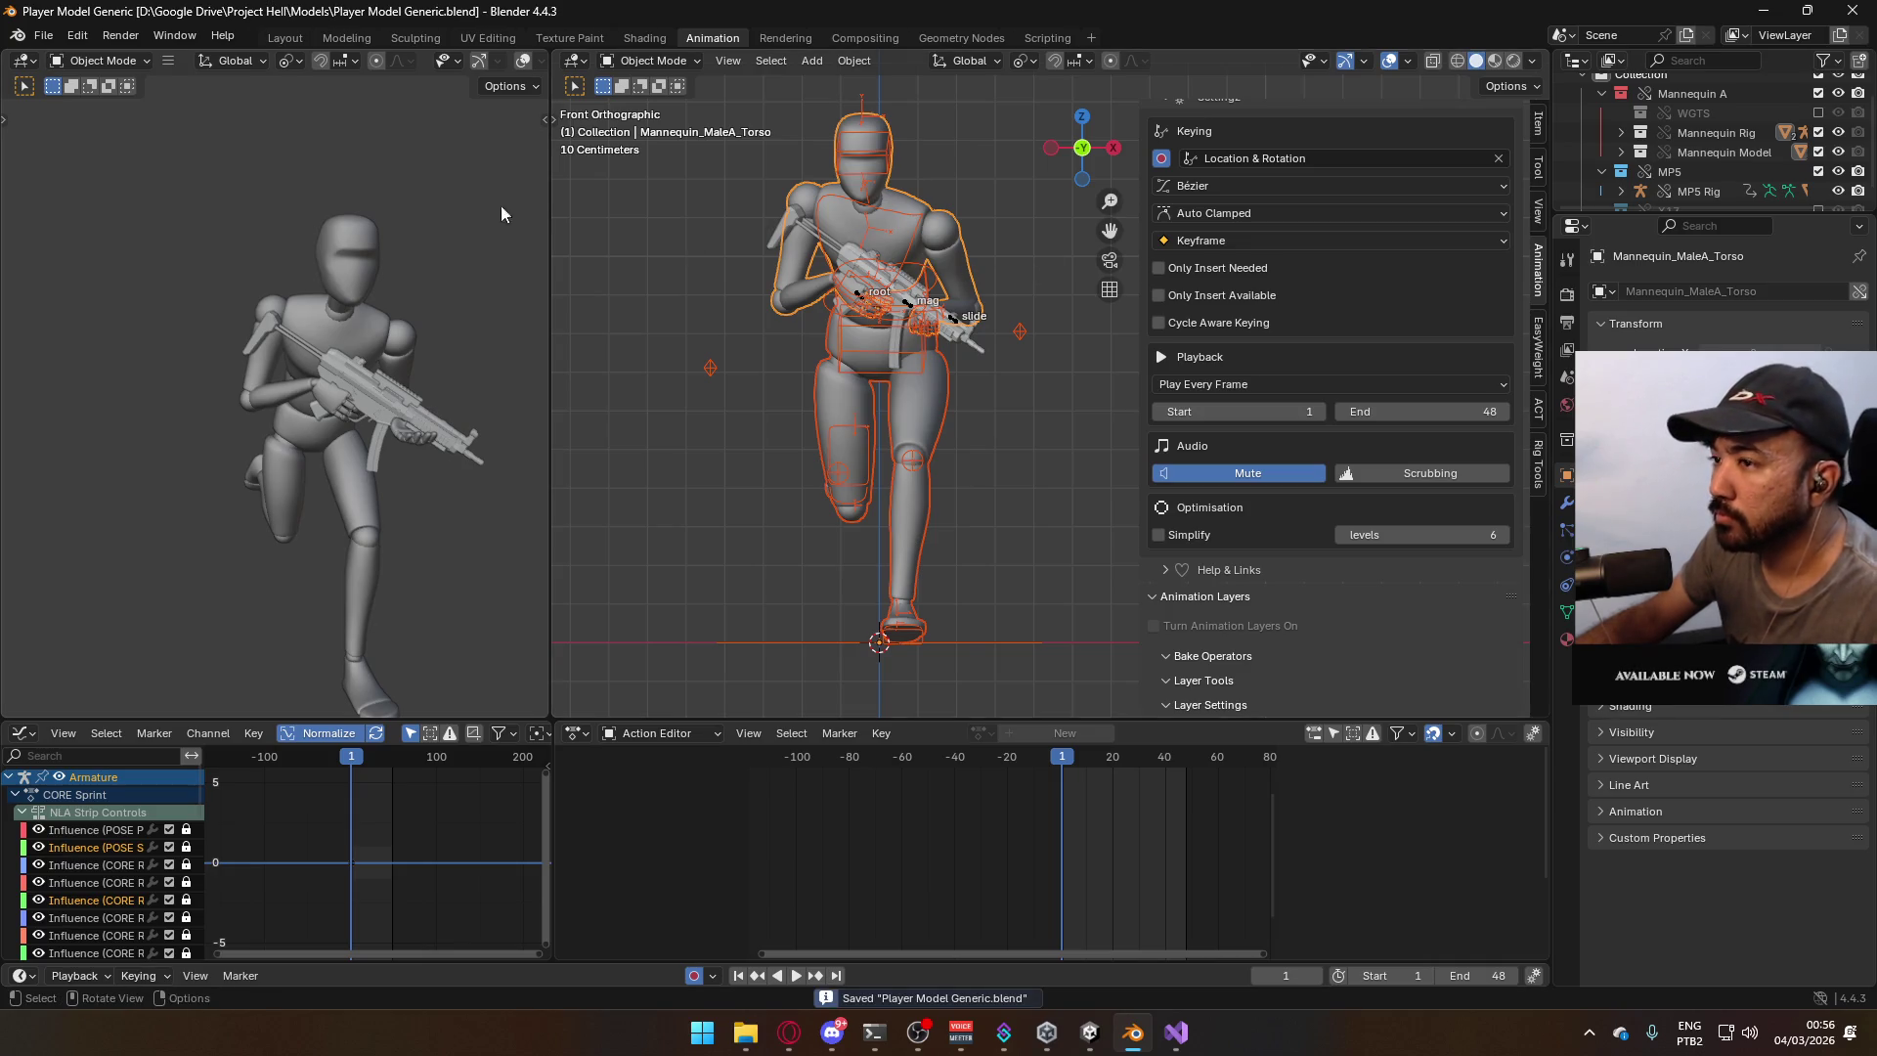
Export the selection as FBX named Model@Primary Sprint.fbx.
left_click(43, 35)
mouse_move(161, 330)
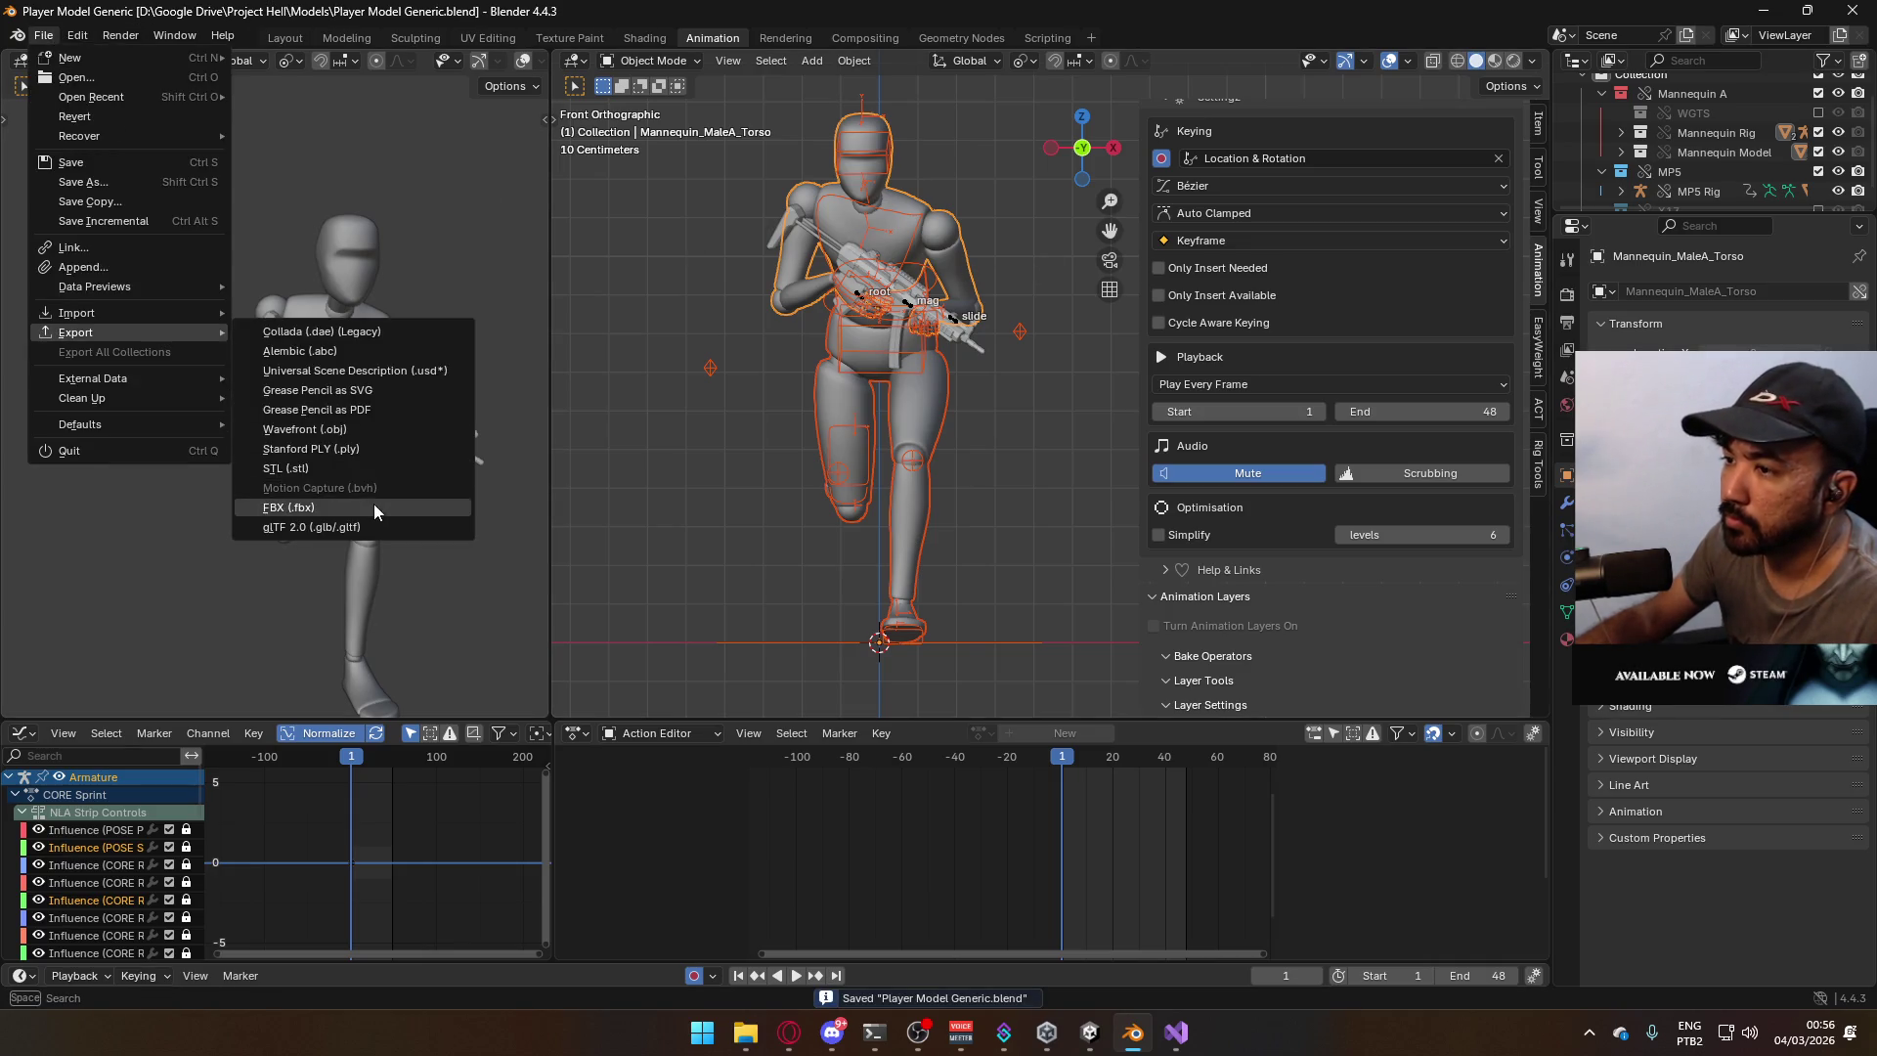
left_click(374, 503)
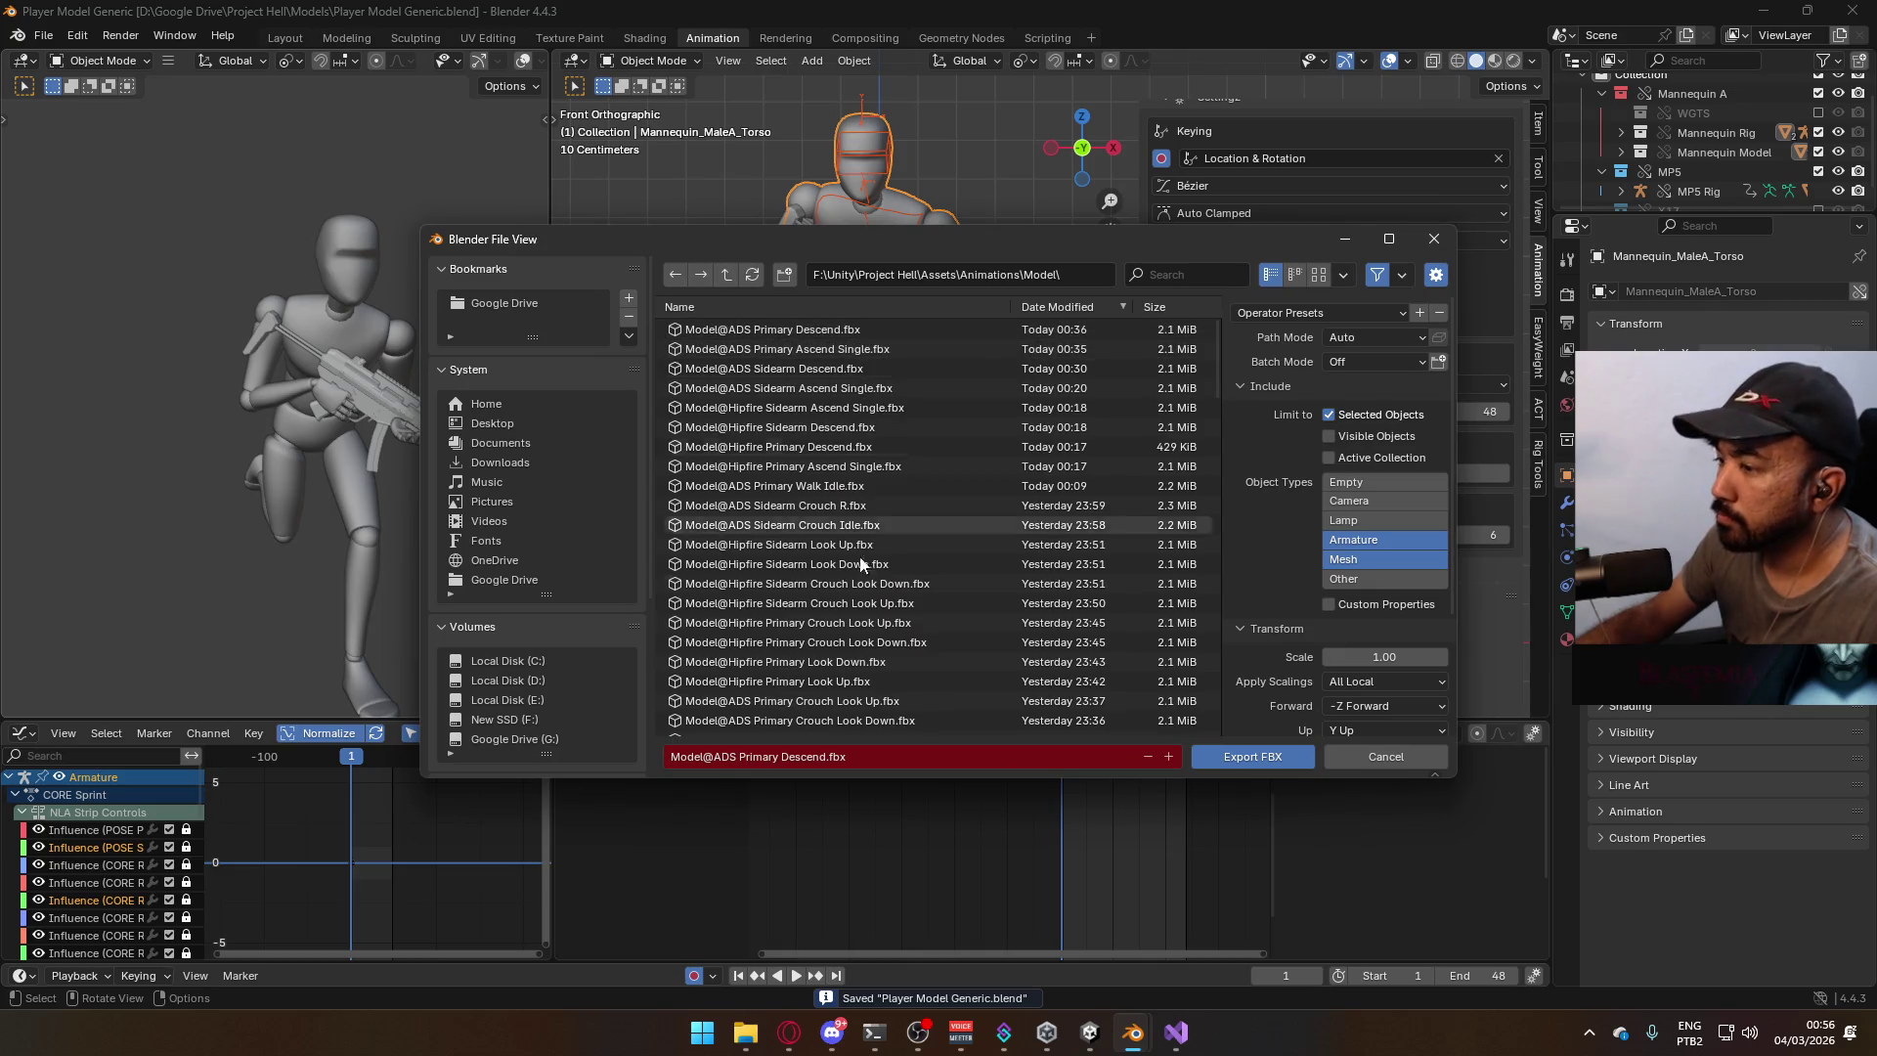
left_click(835, 757)
left_click_drag(843, 757, 717, 758)
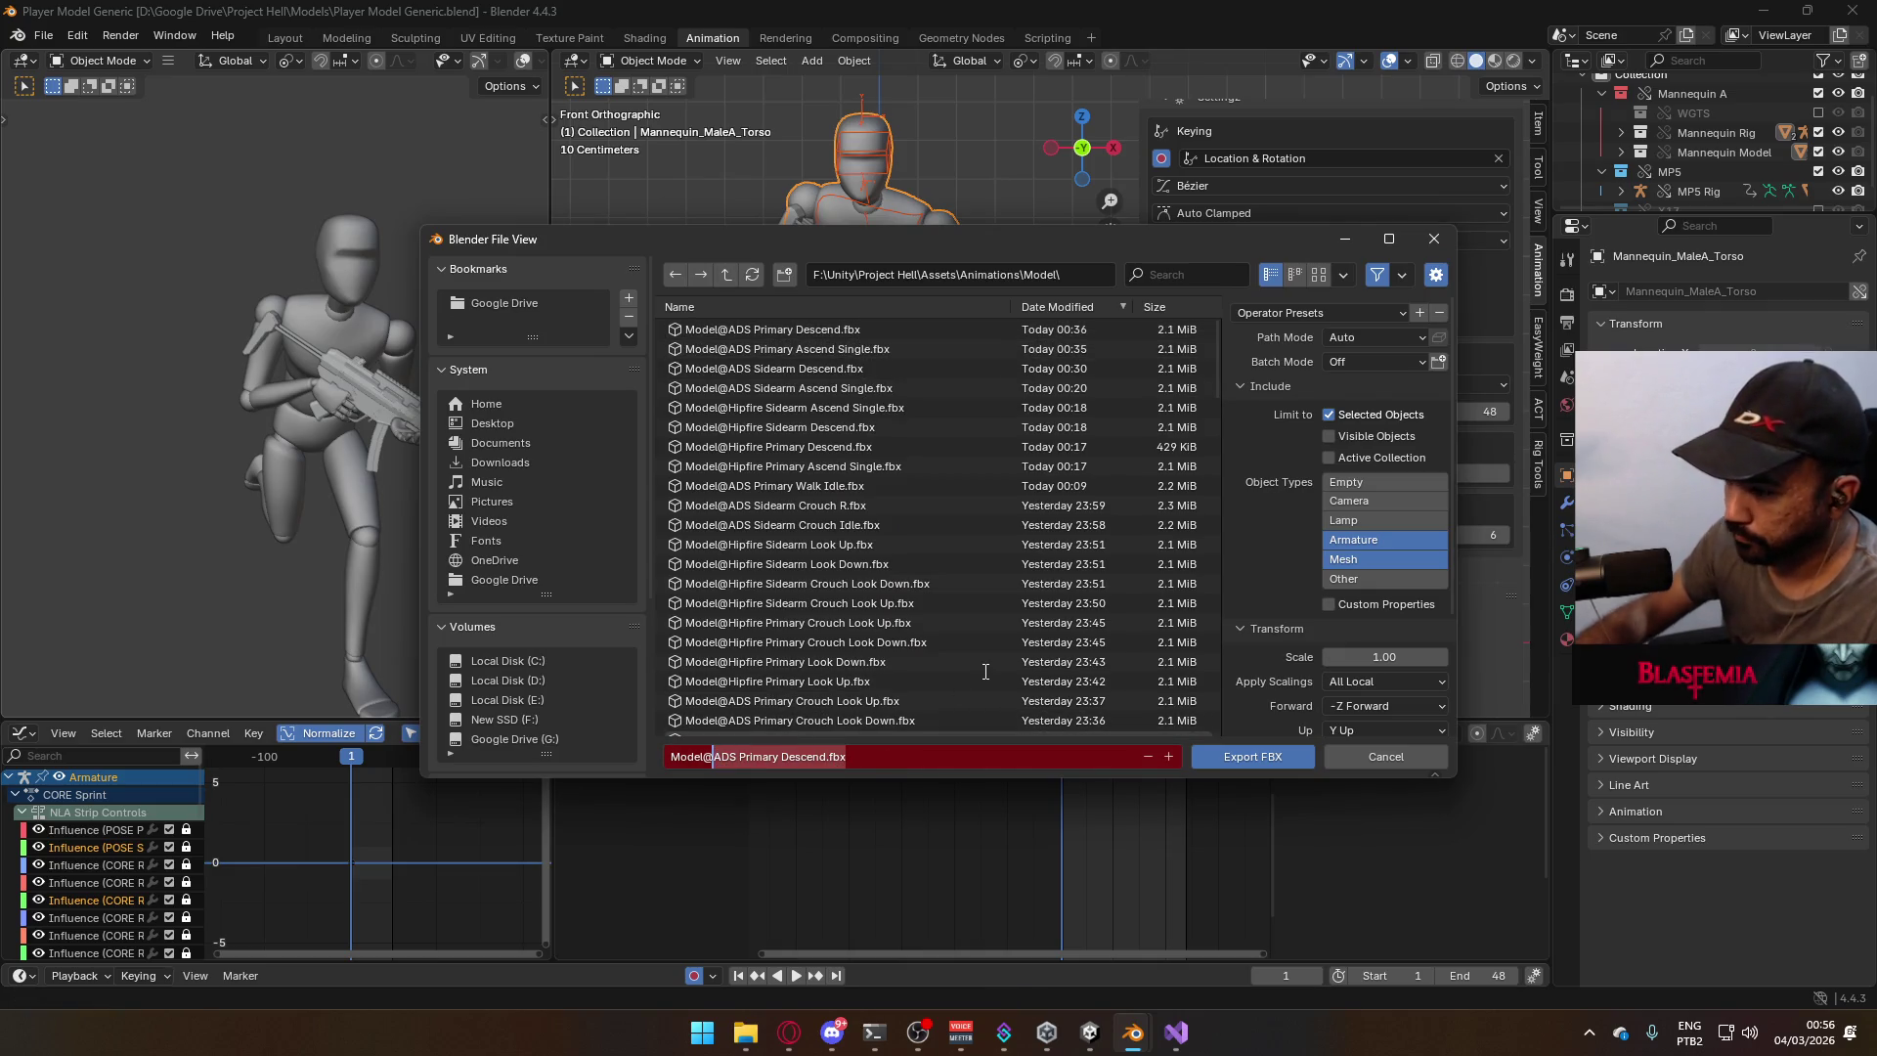
type("P")
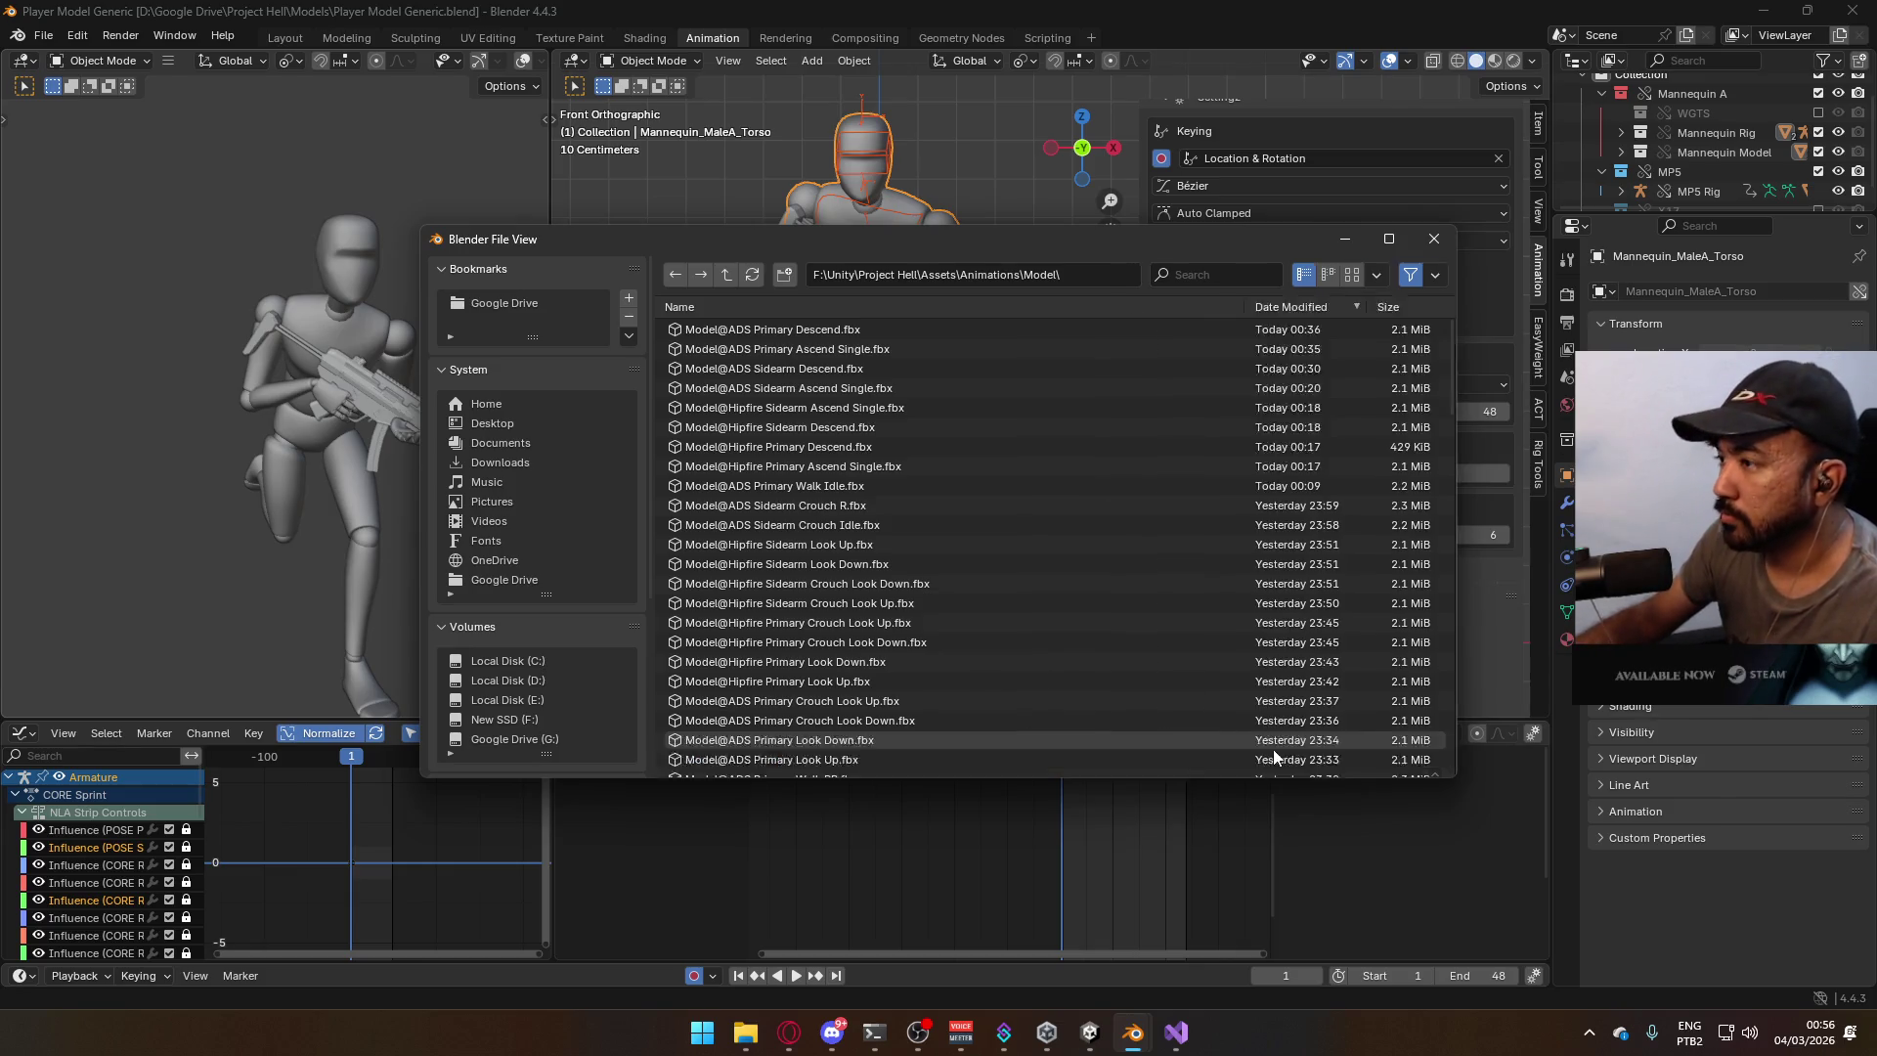
left_click(1273, 751)
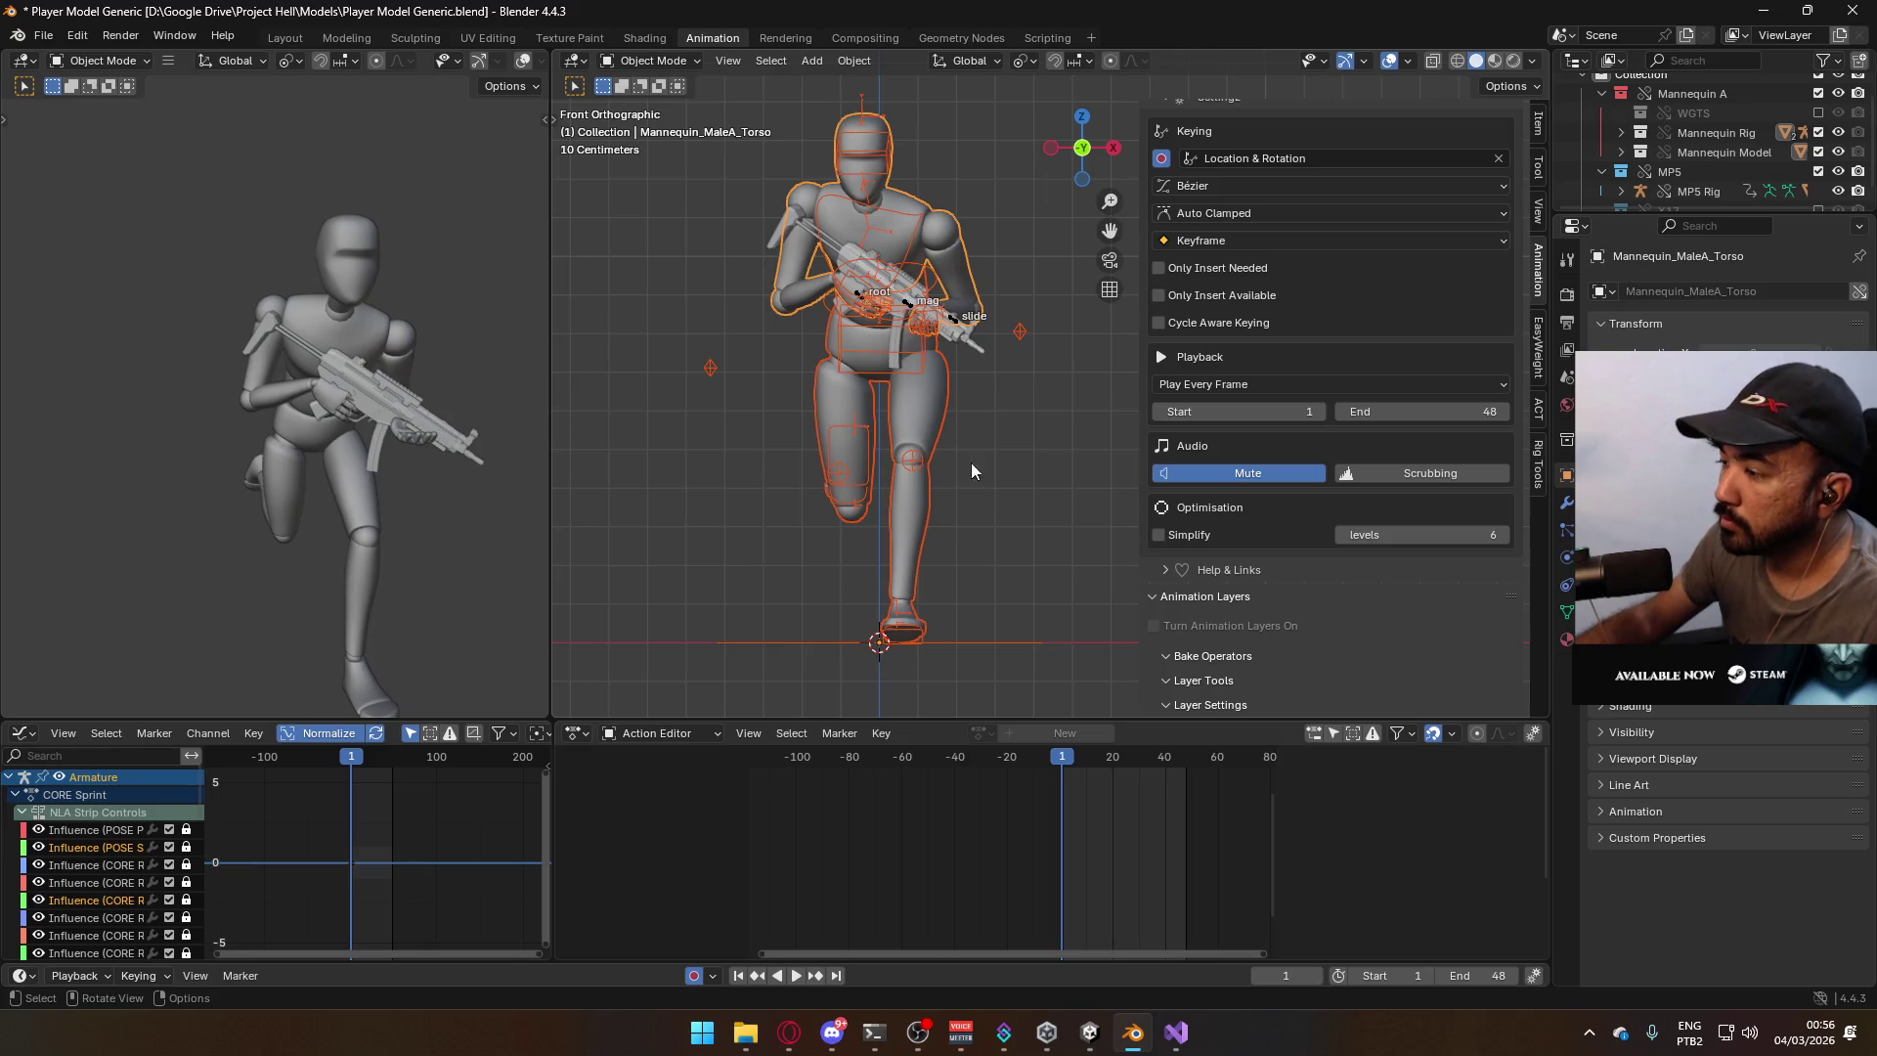
Stop playback at frame 1 and put the body armature into Pose Mode.
key("space")
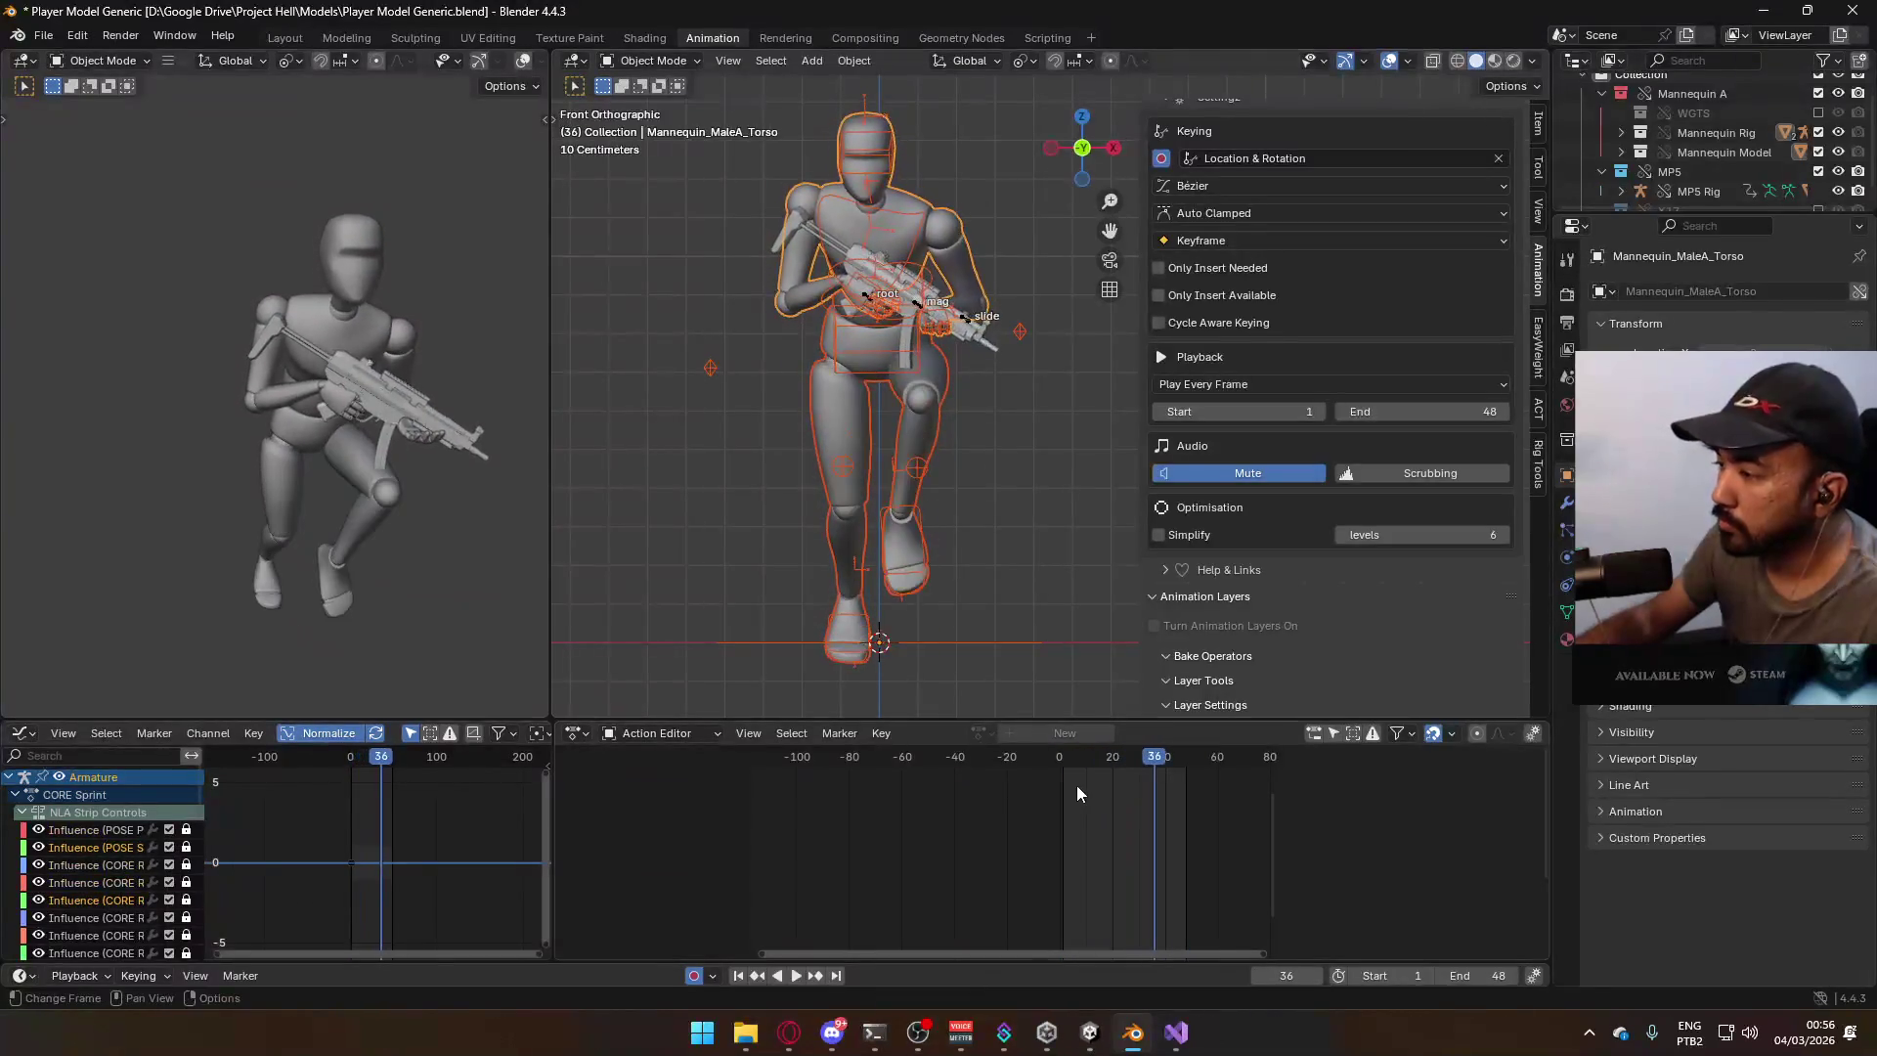
left_click(1064, 766)
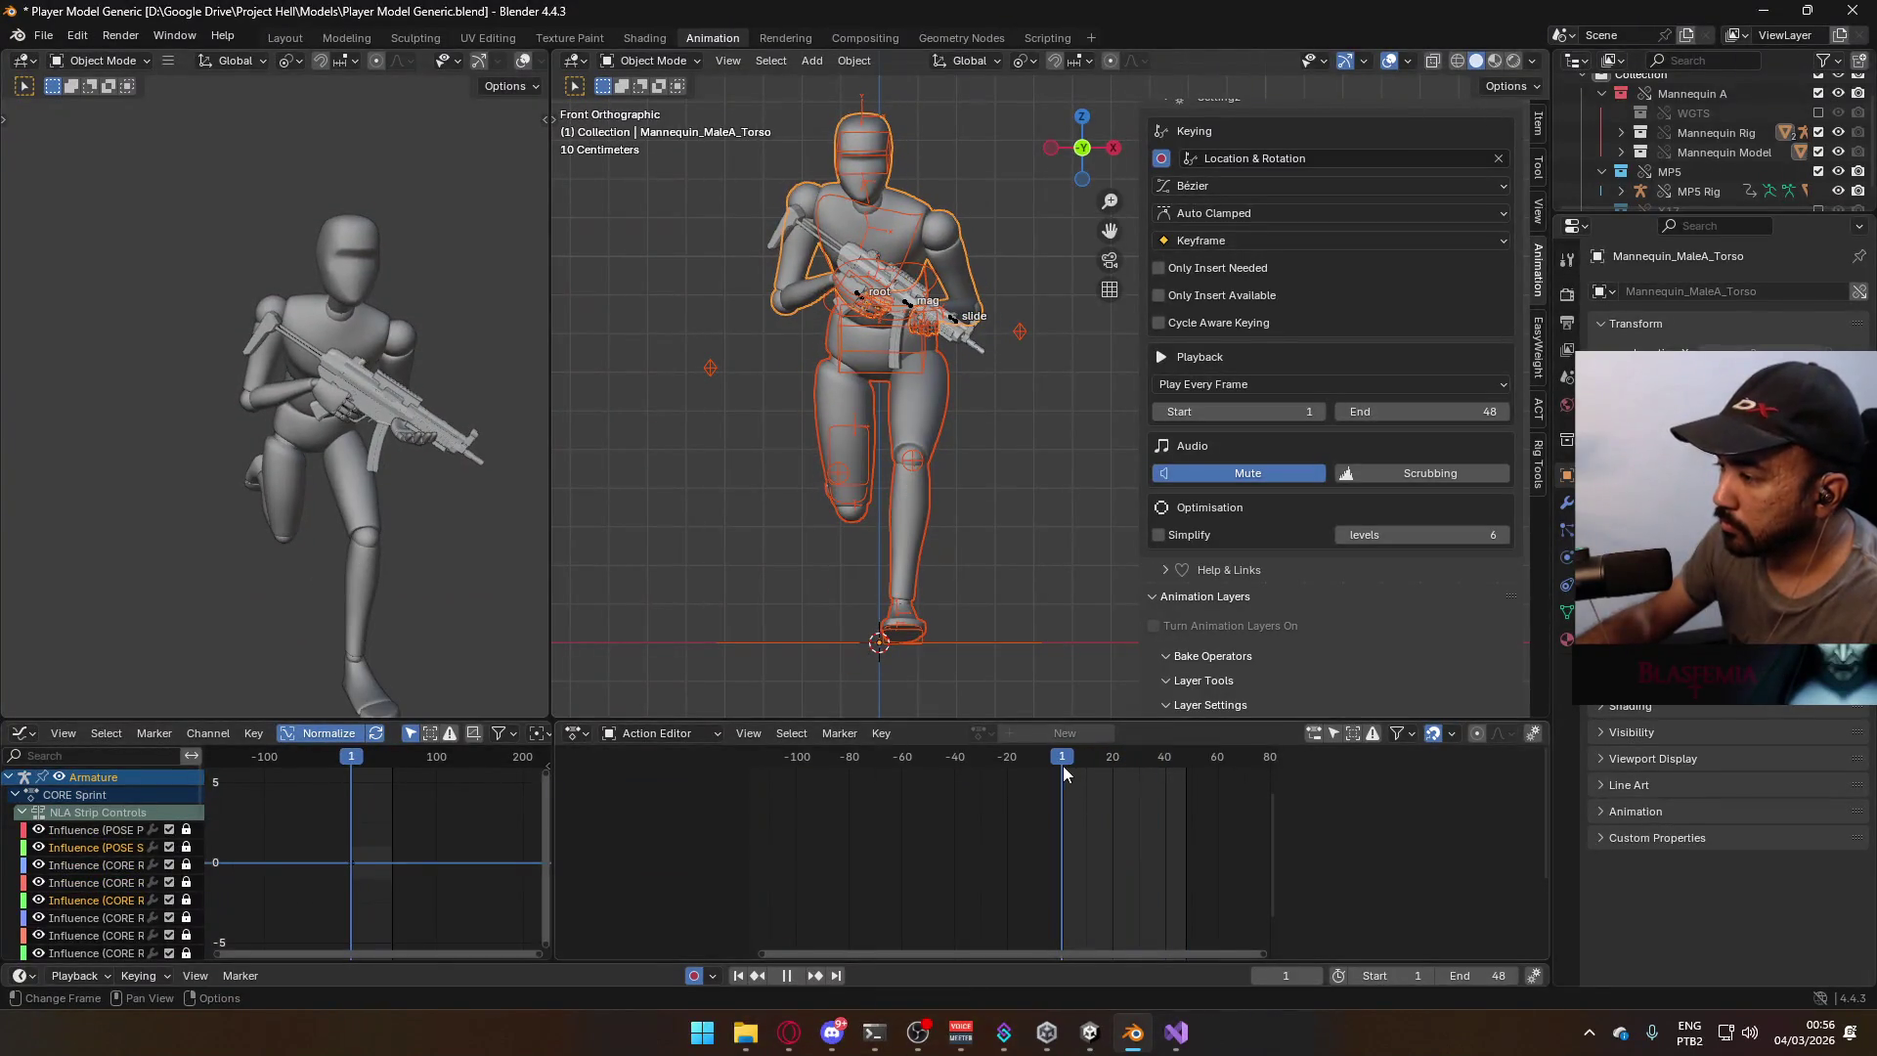
left_click(864, 302)
left_click(861, 301)
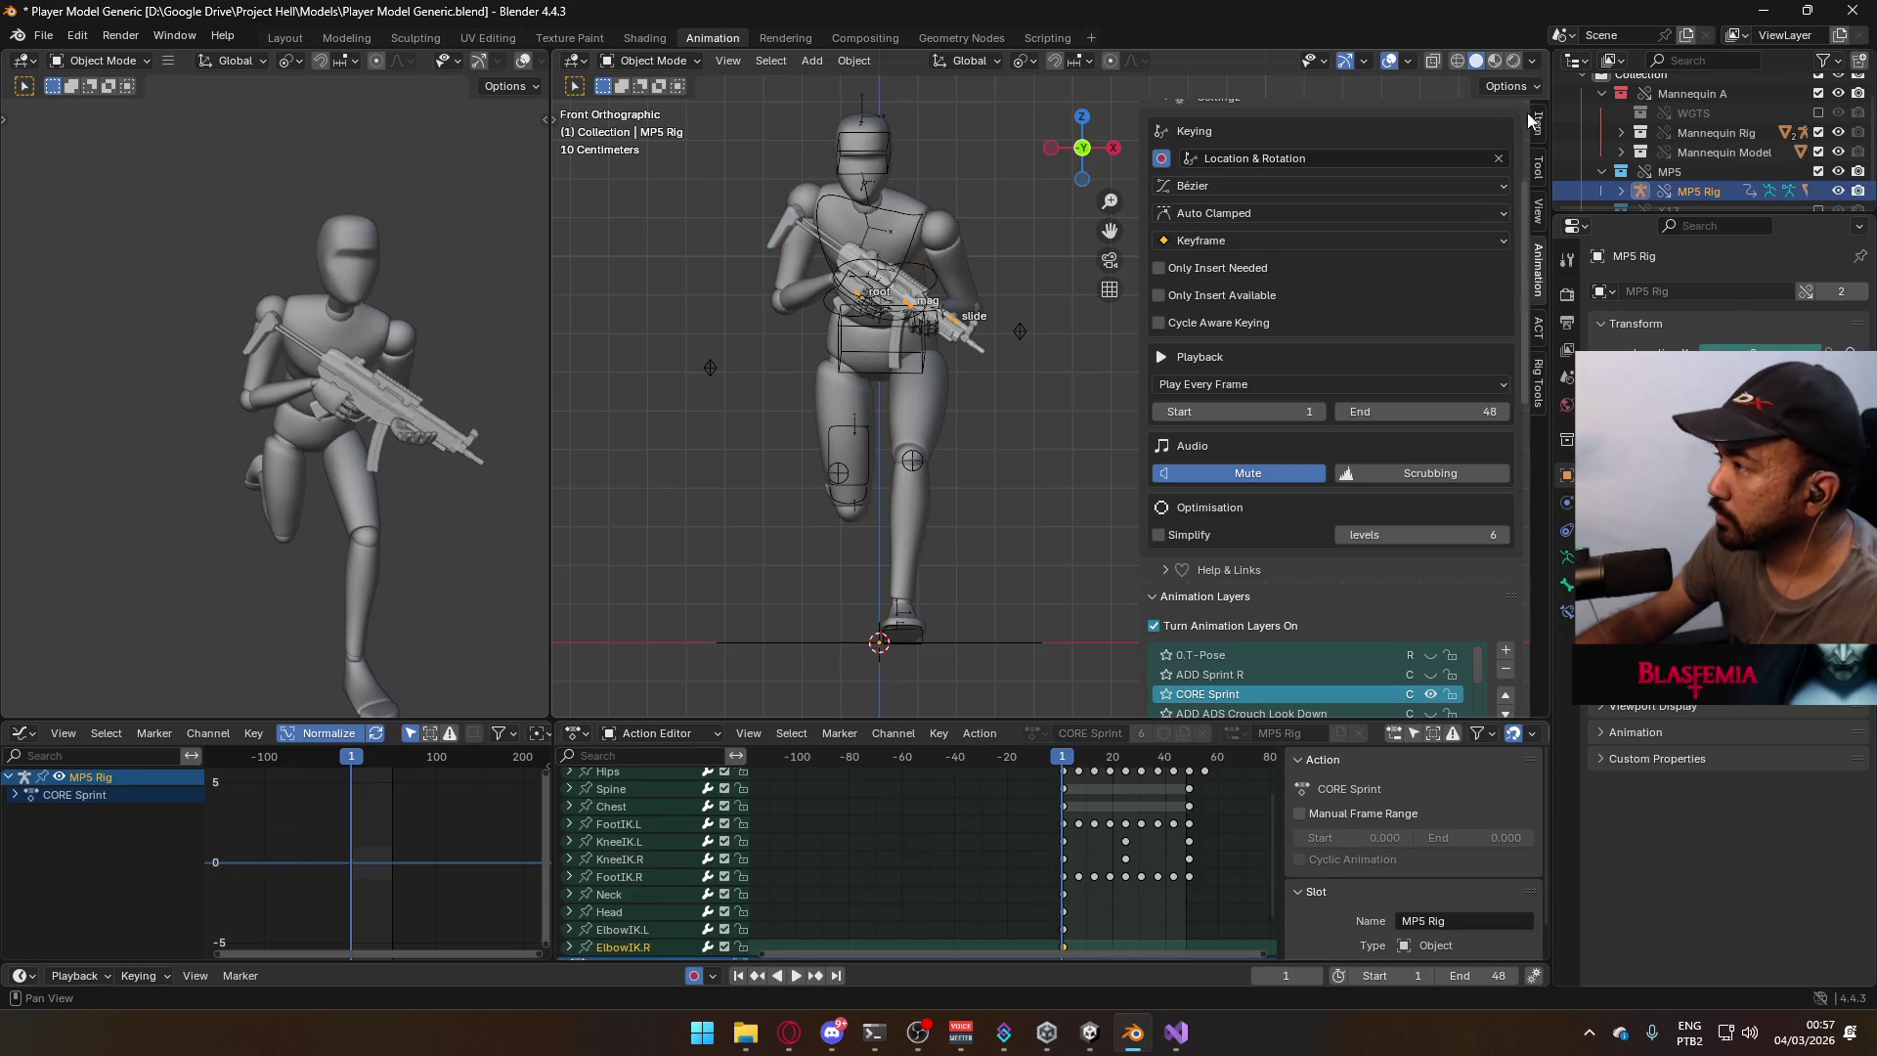
left_click(941, 280)
left_click(653, 61)
left_click(677, 127)
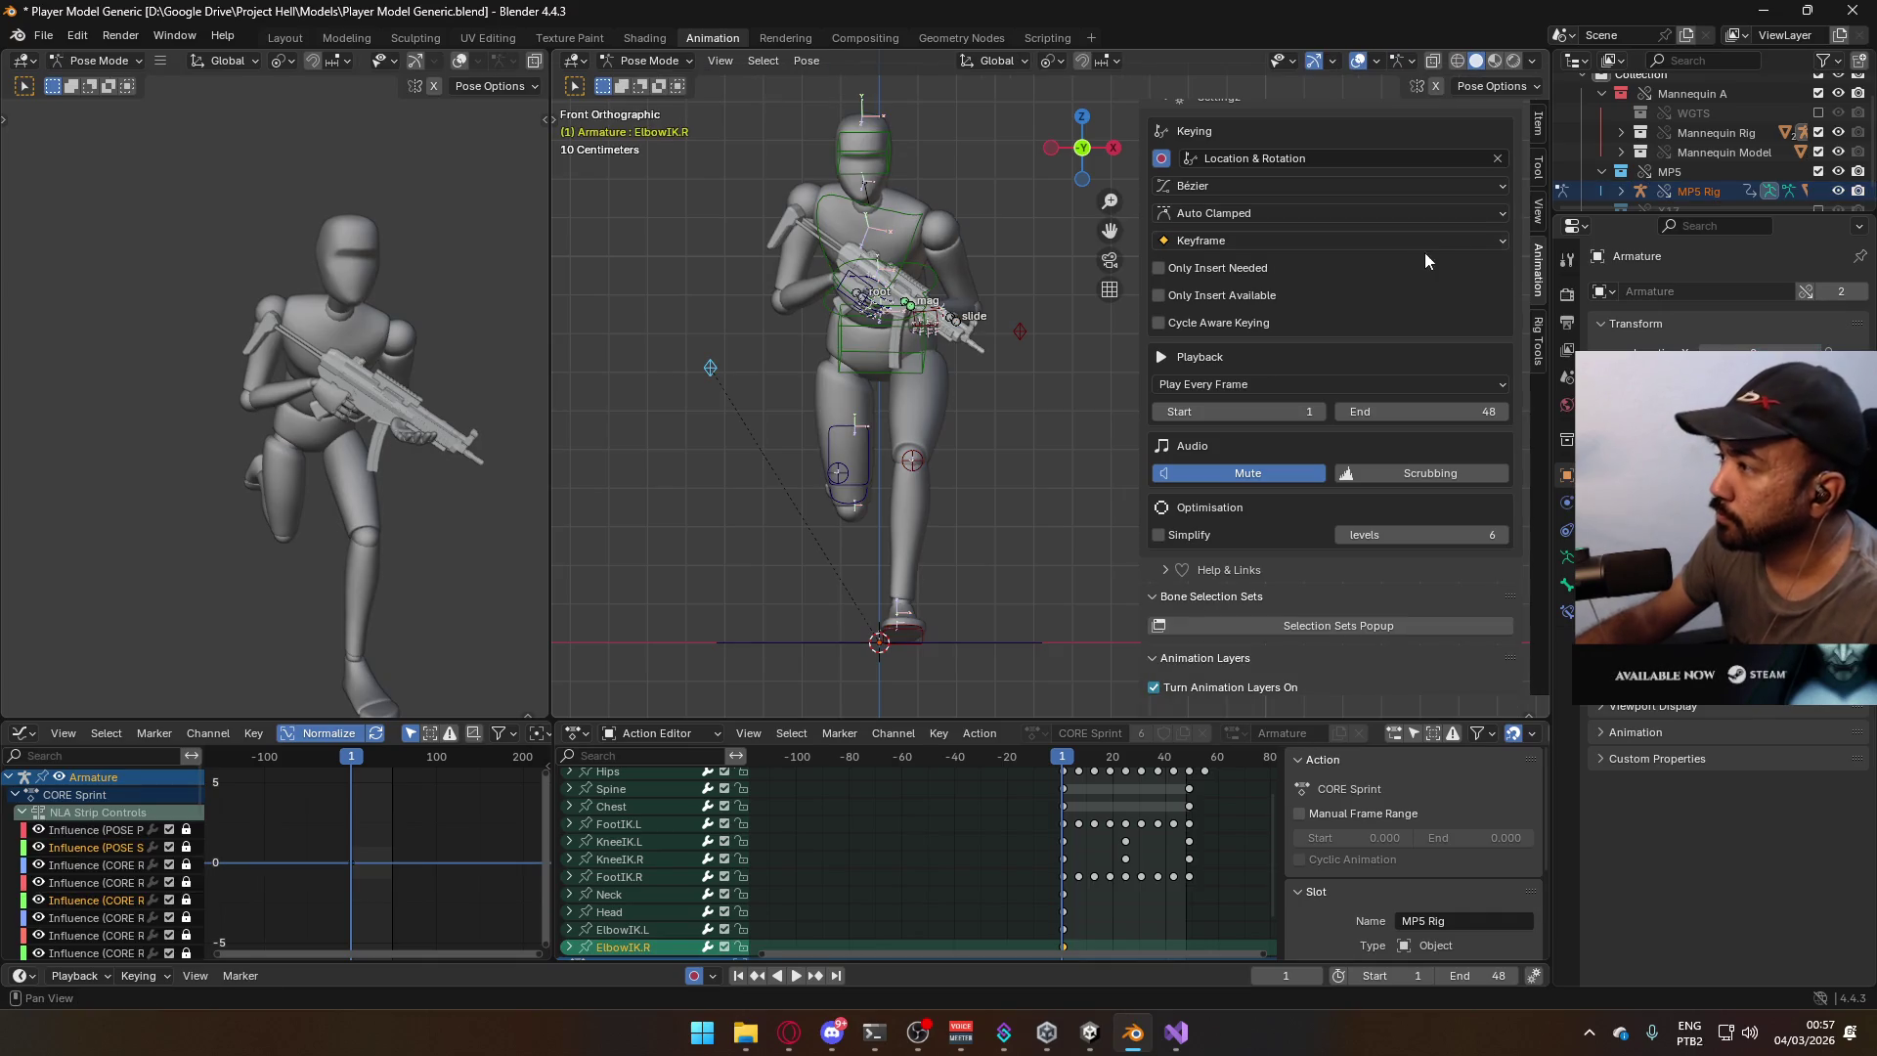
Turn on the ADD Sprint R layer for the body armature and the MP5 rig.
left_click(1531, 124)
left_click(912, 235)
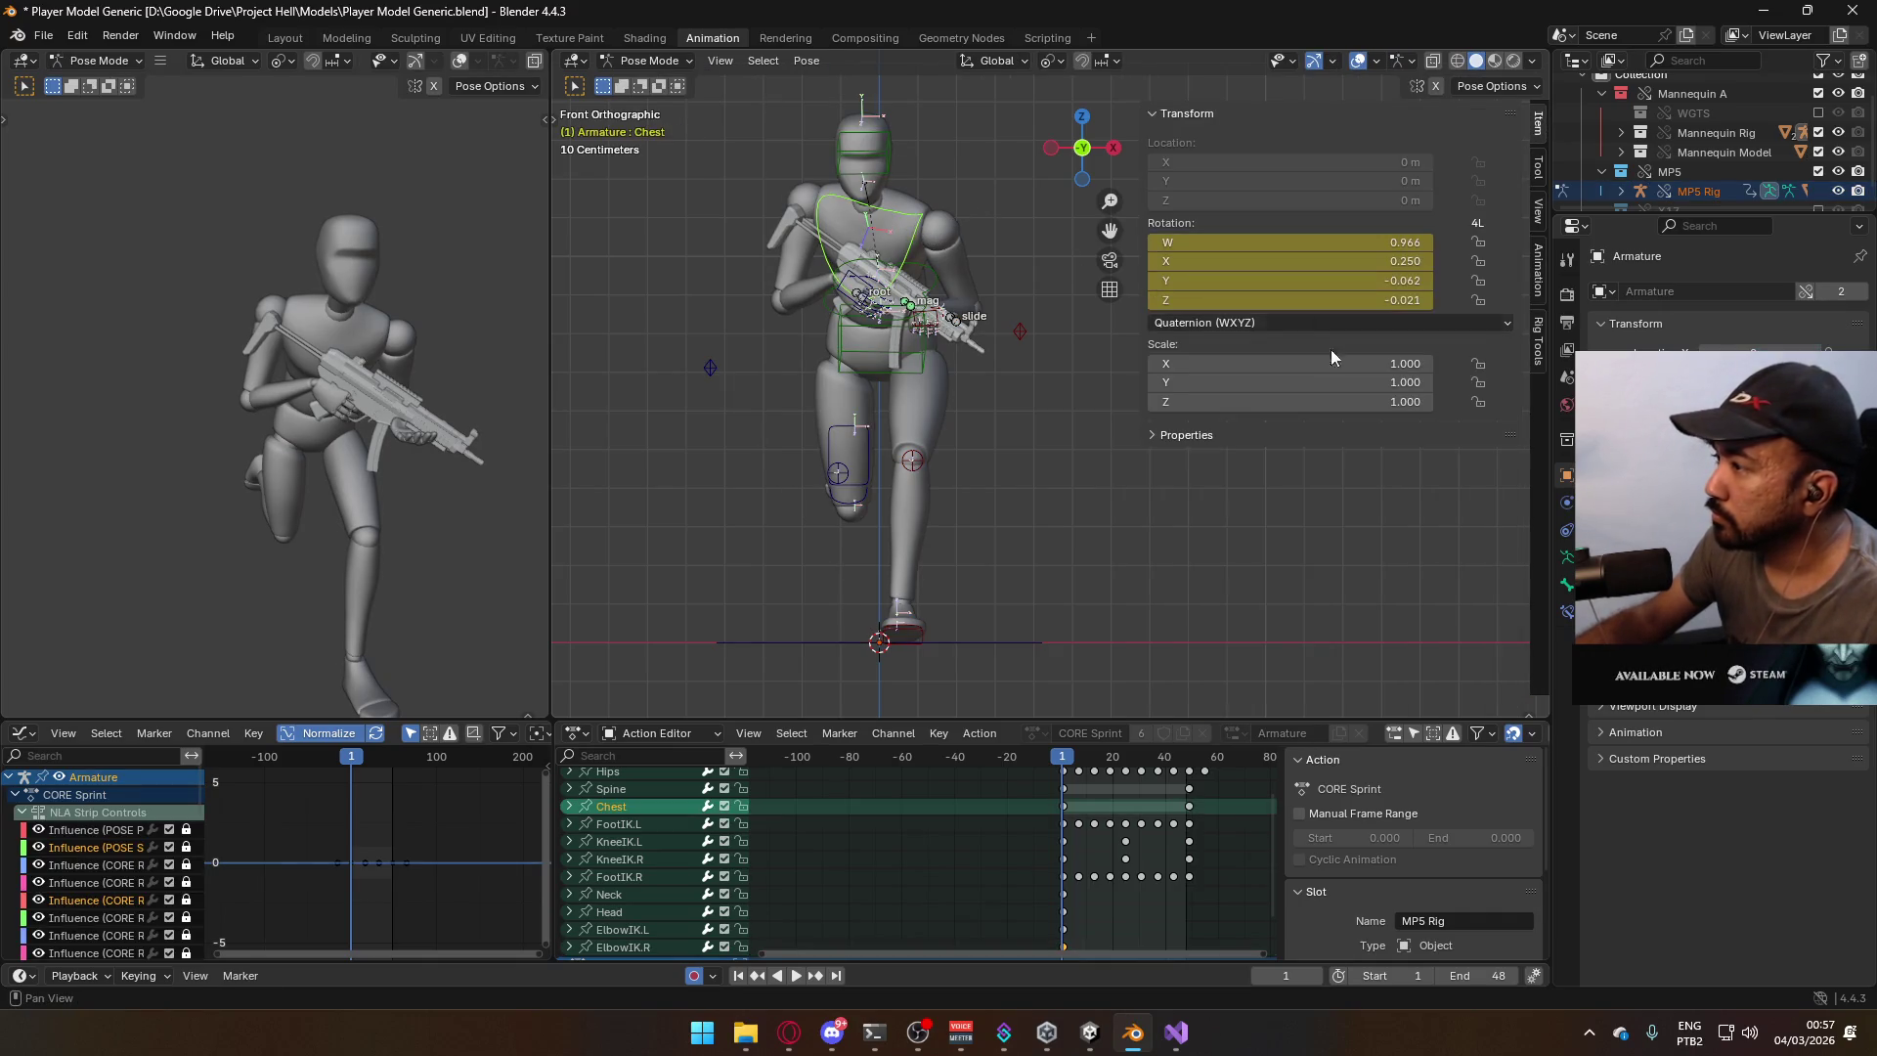
left_click(1537, 272)
scroll(1386, 450, "down", 10)
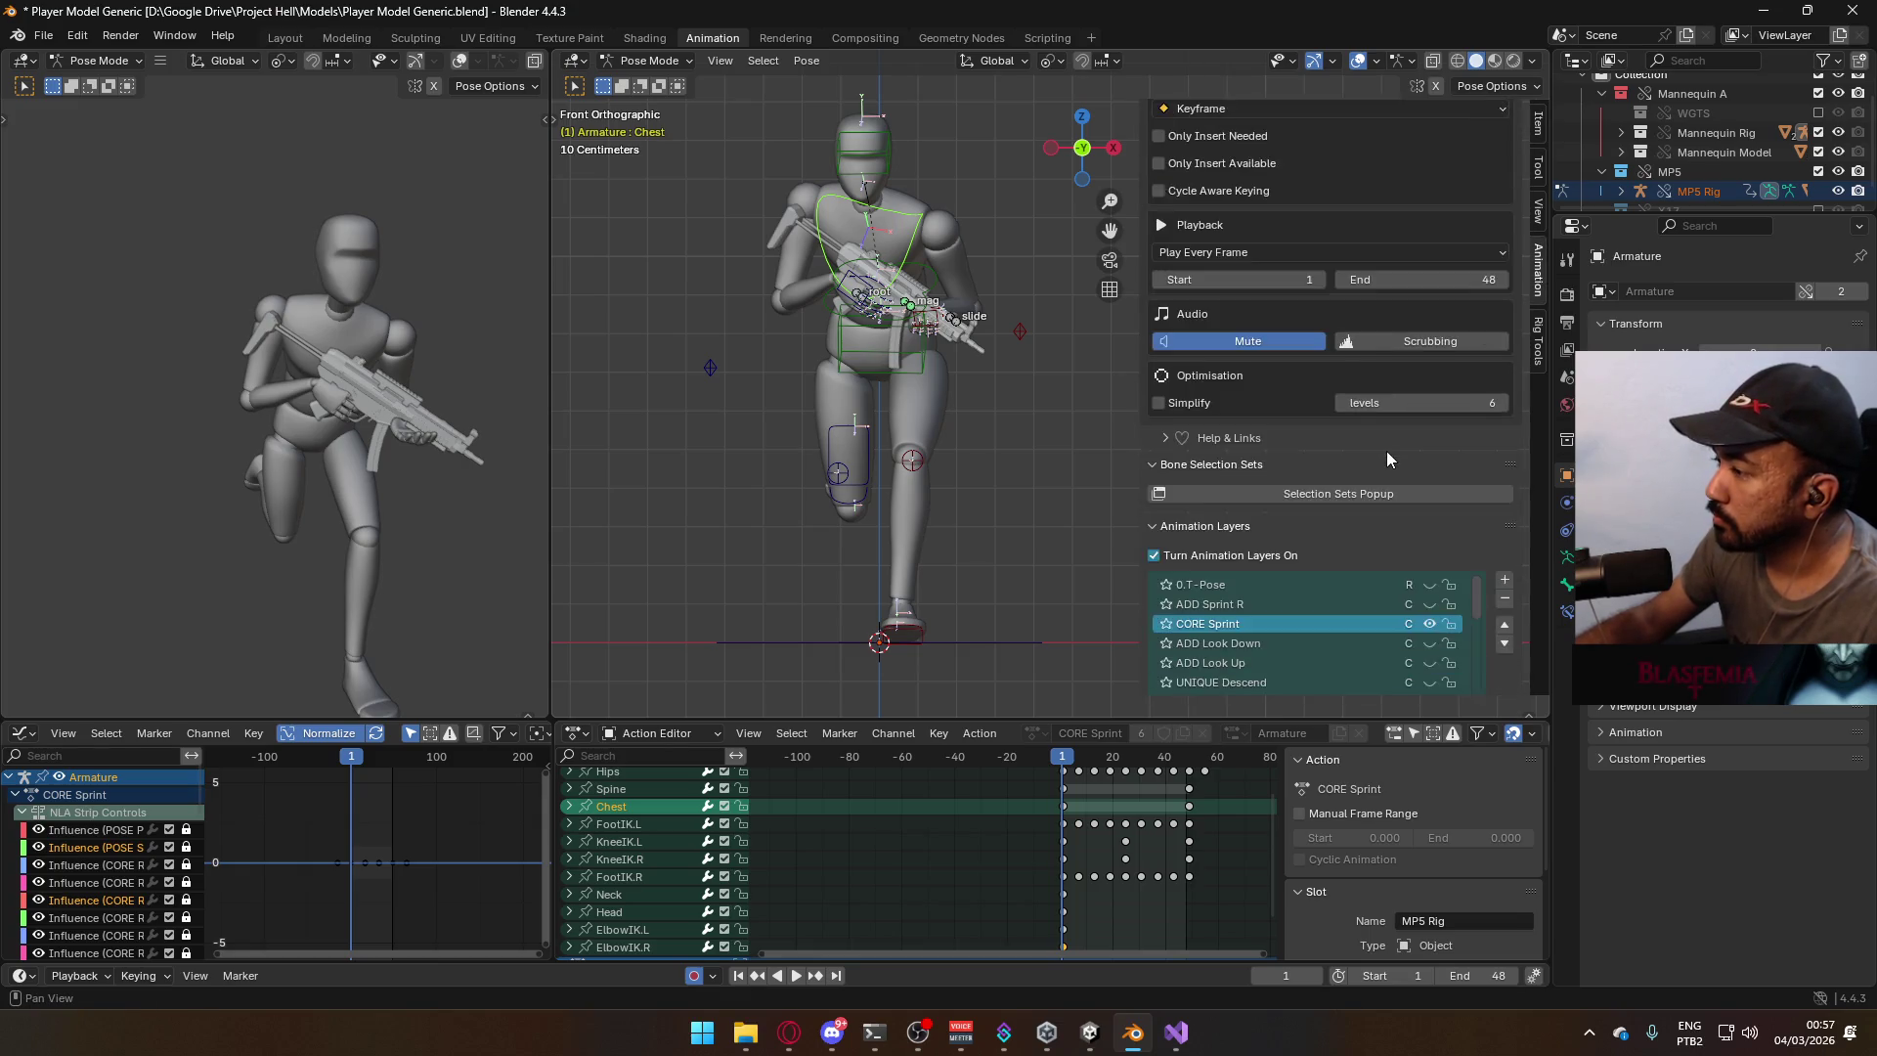
left_click(1430, 448)
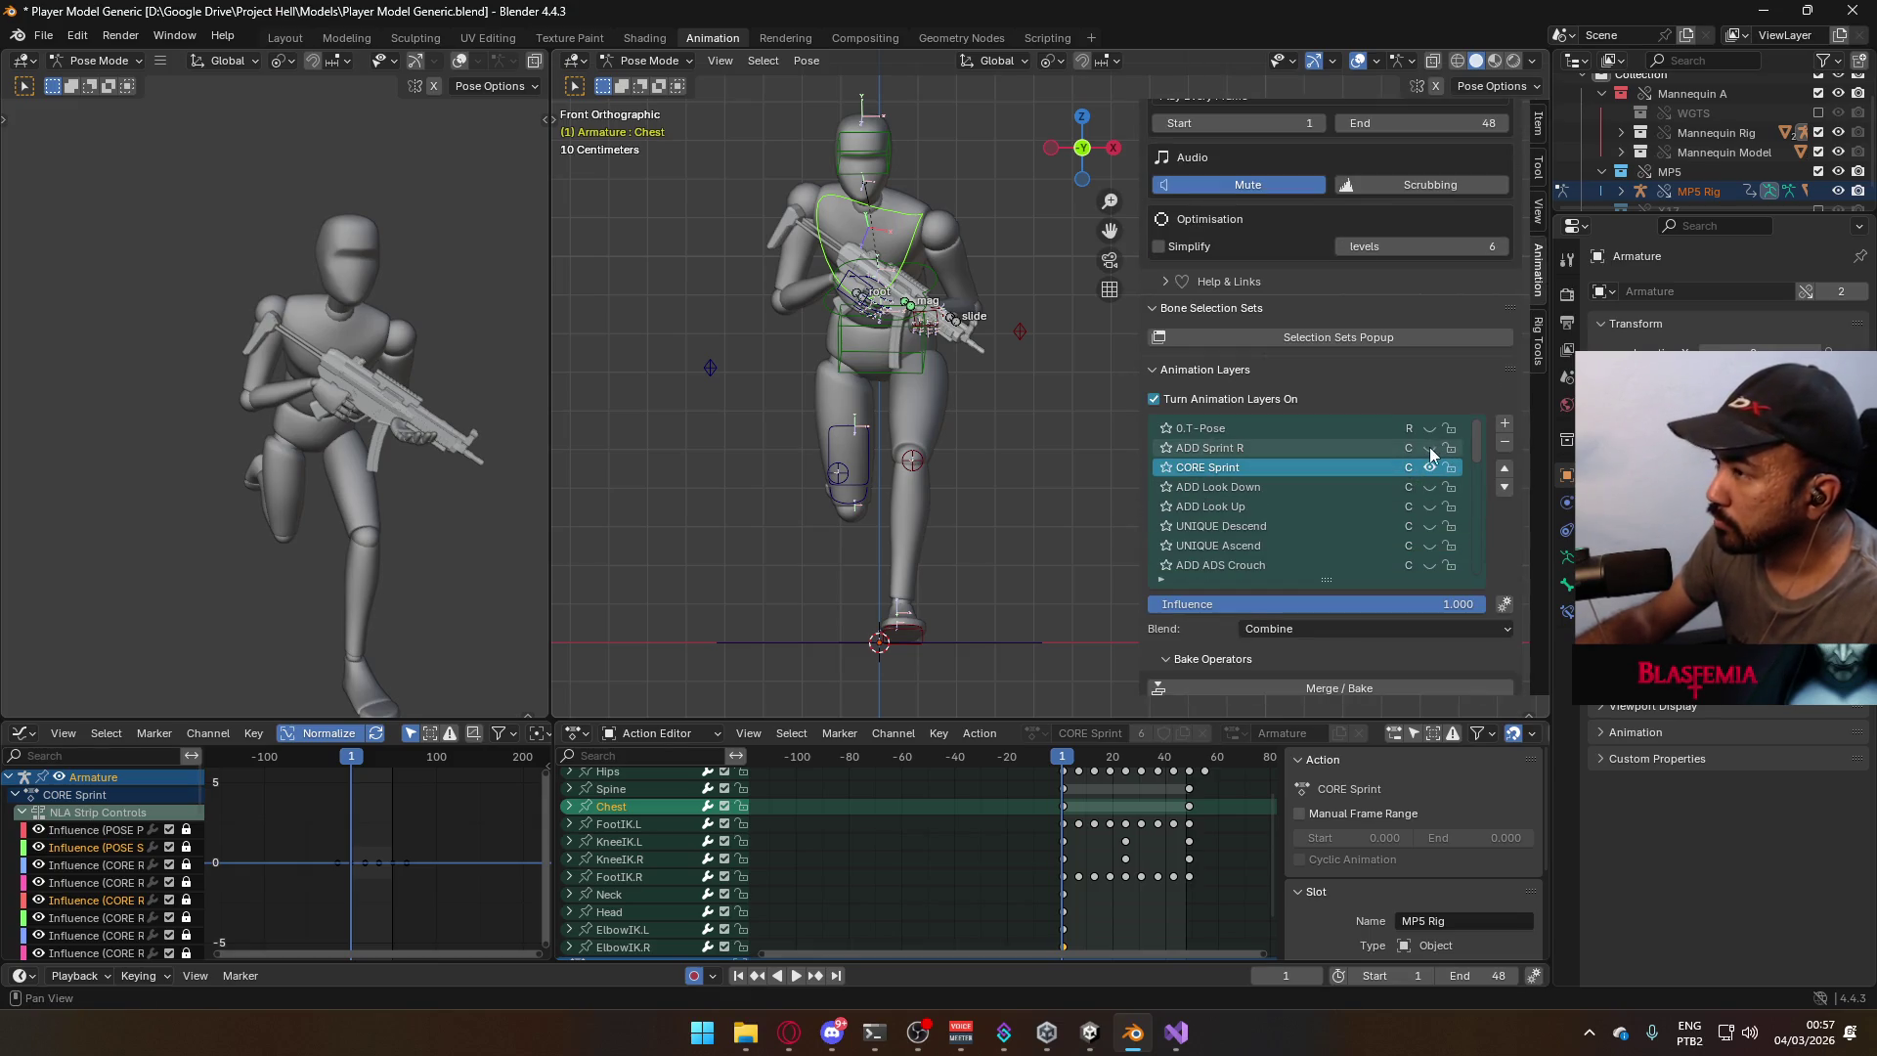
left_click(859, 292)
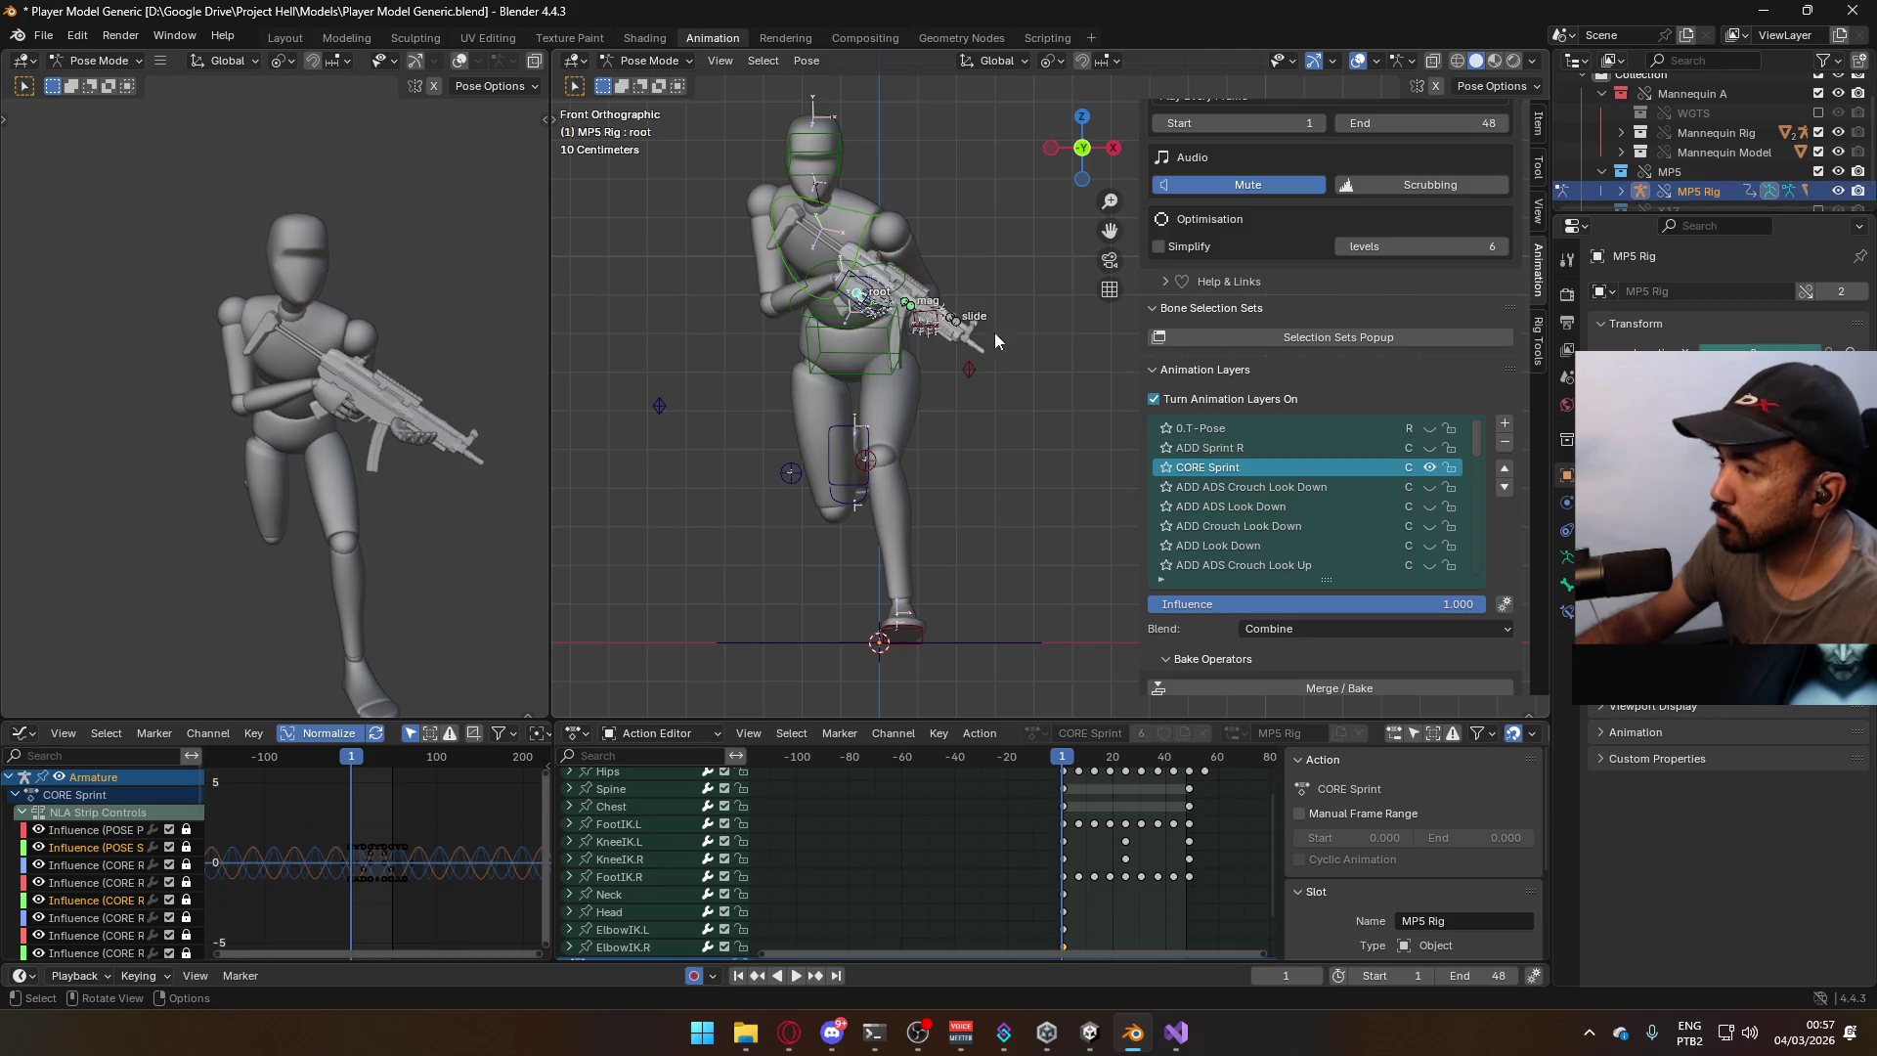
left_click(1427, 450)
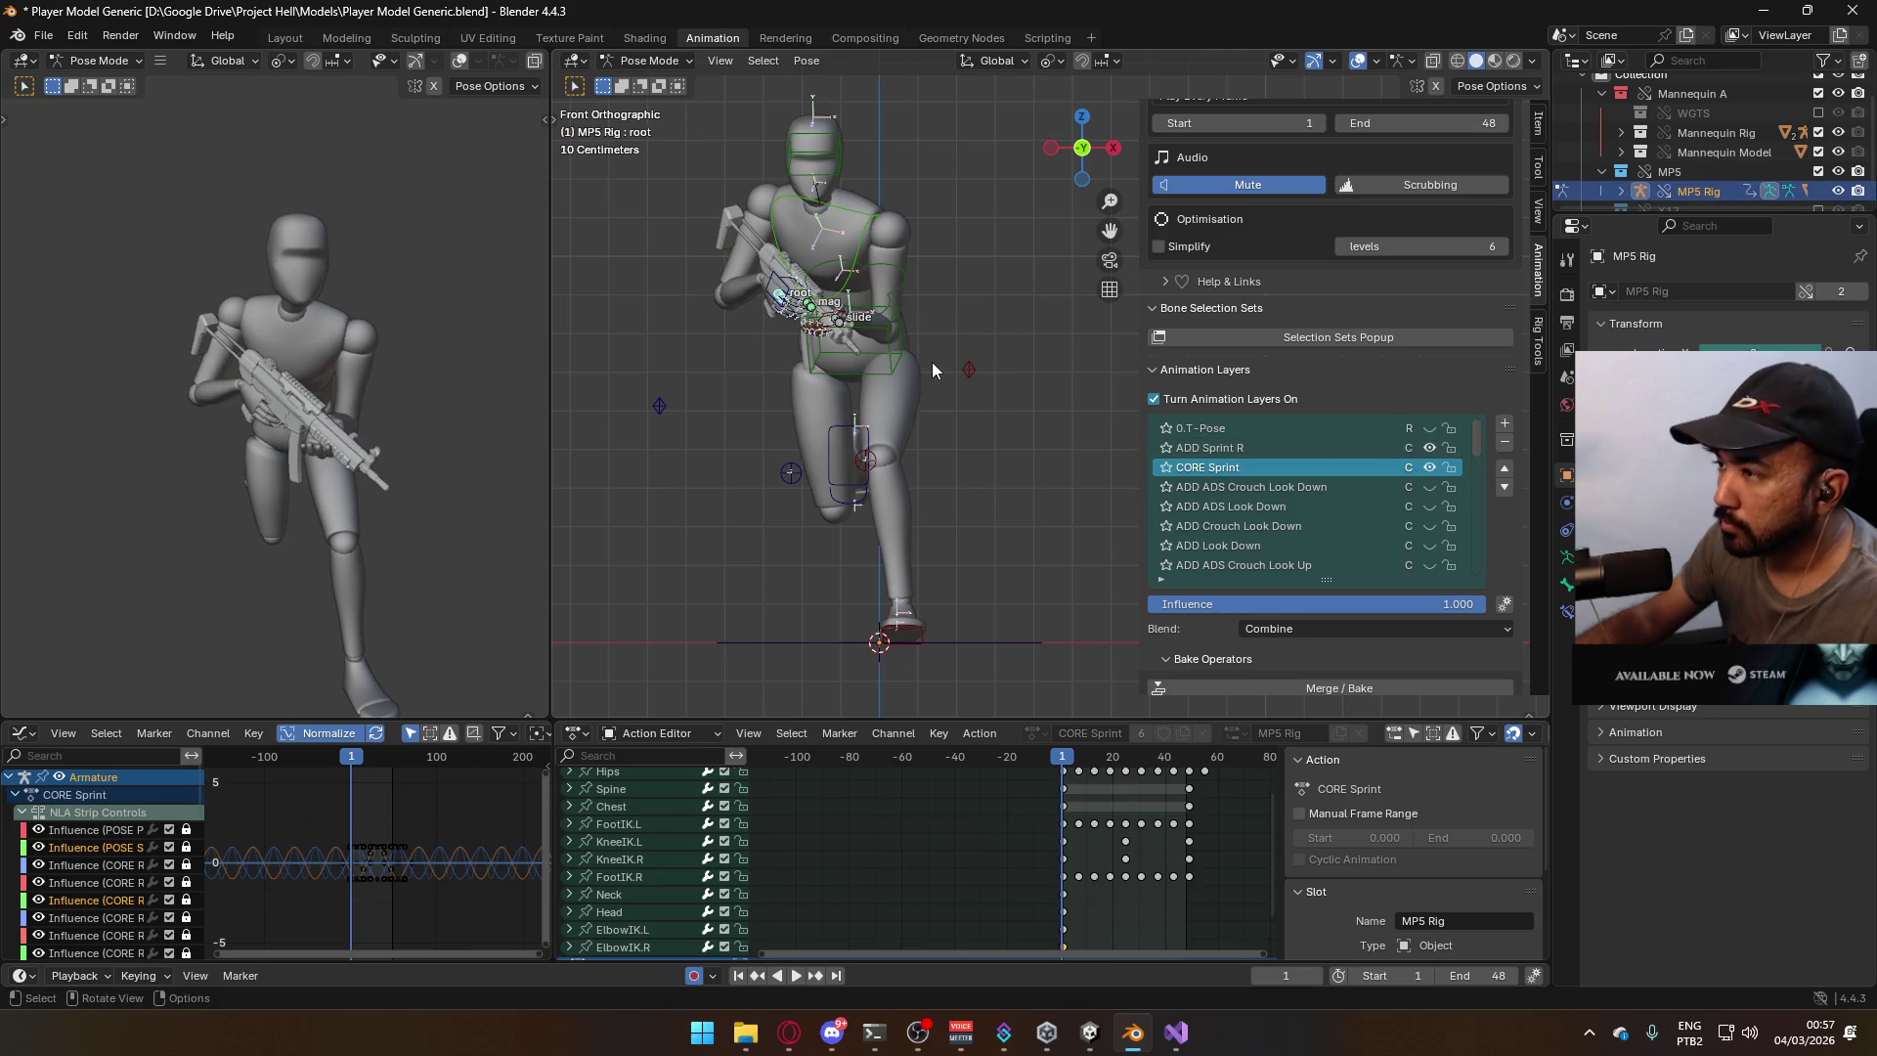
Play the sprint to check it, then return to the start.
key("space")
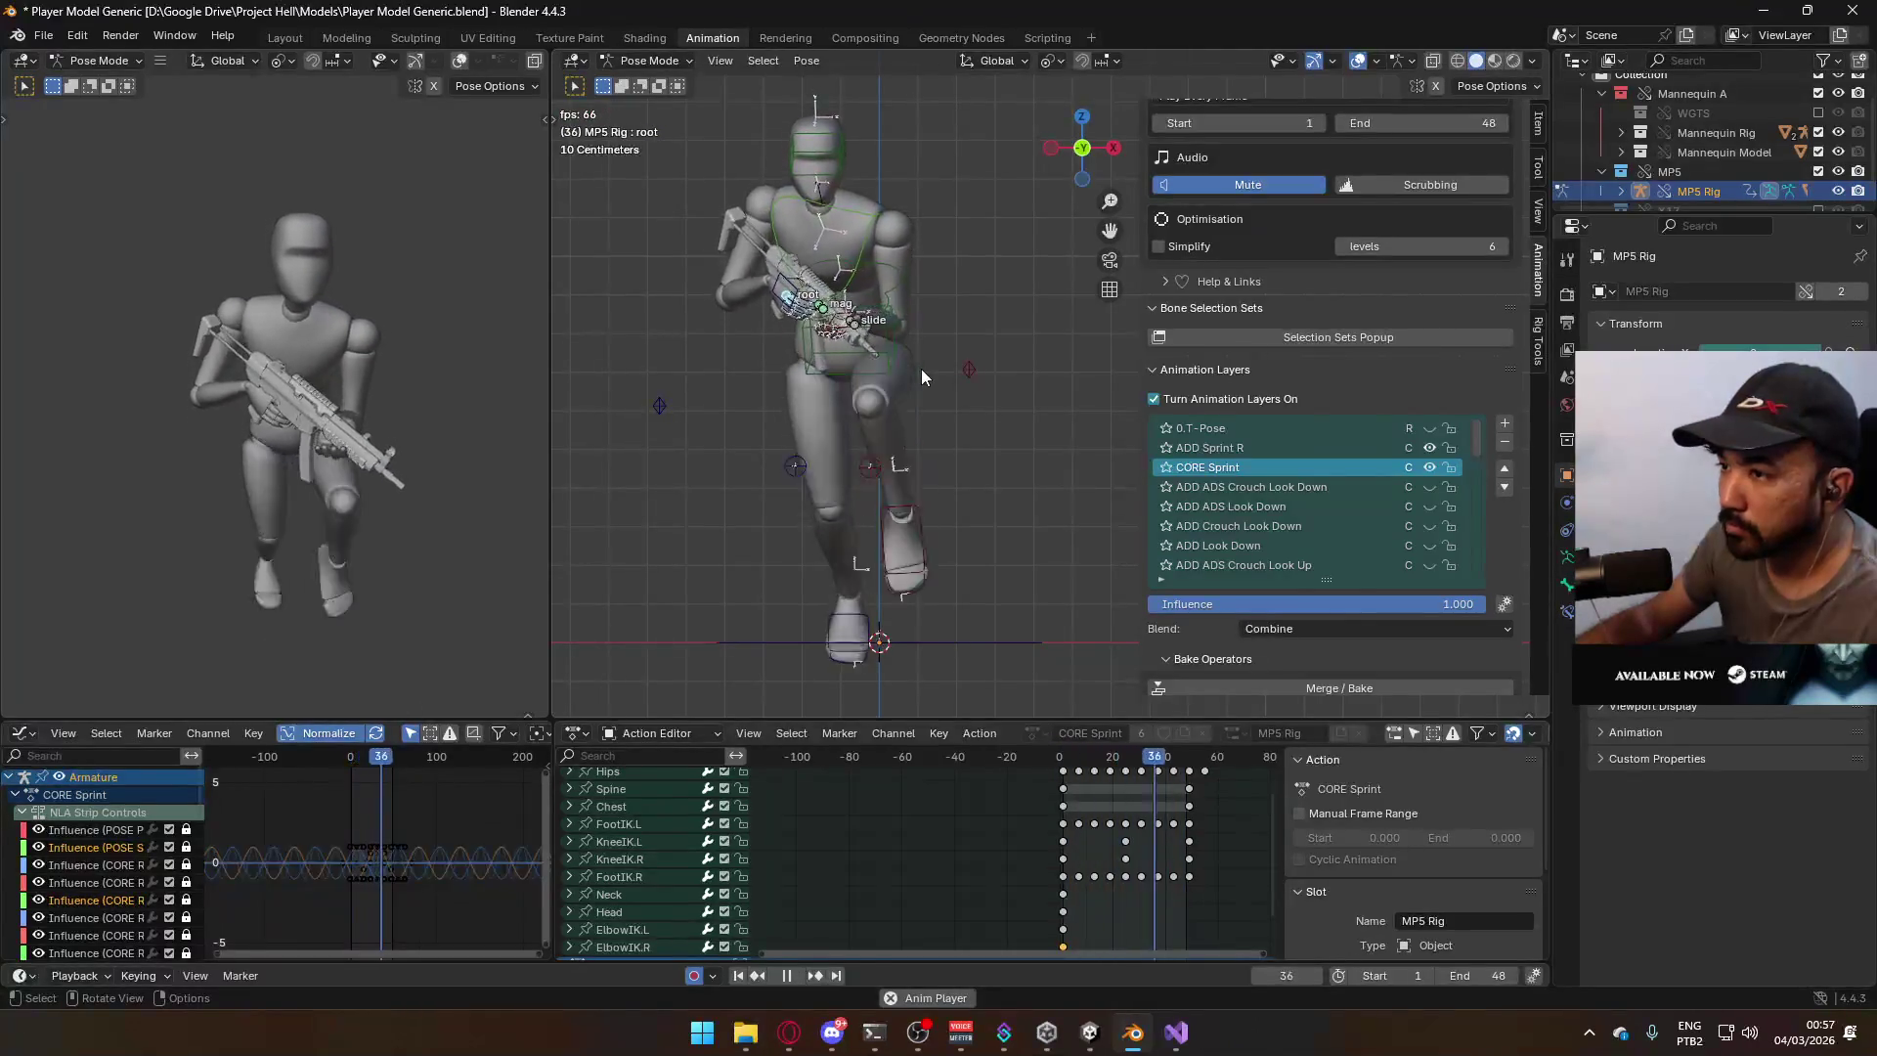
key("space")
left_click(1063, 766)
left_click_drag(1063, 765, 1063, 767)
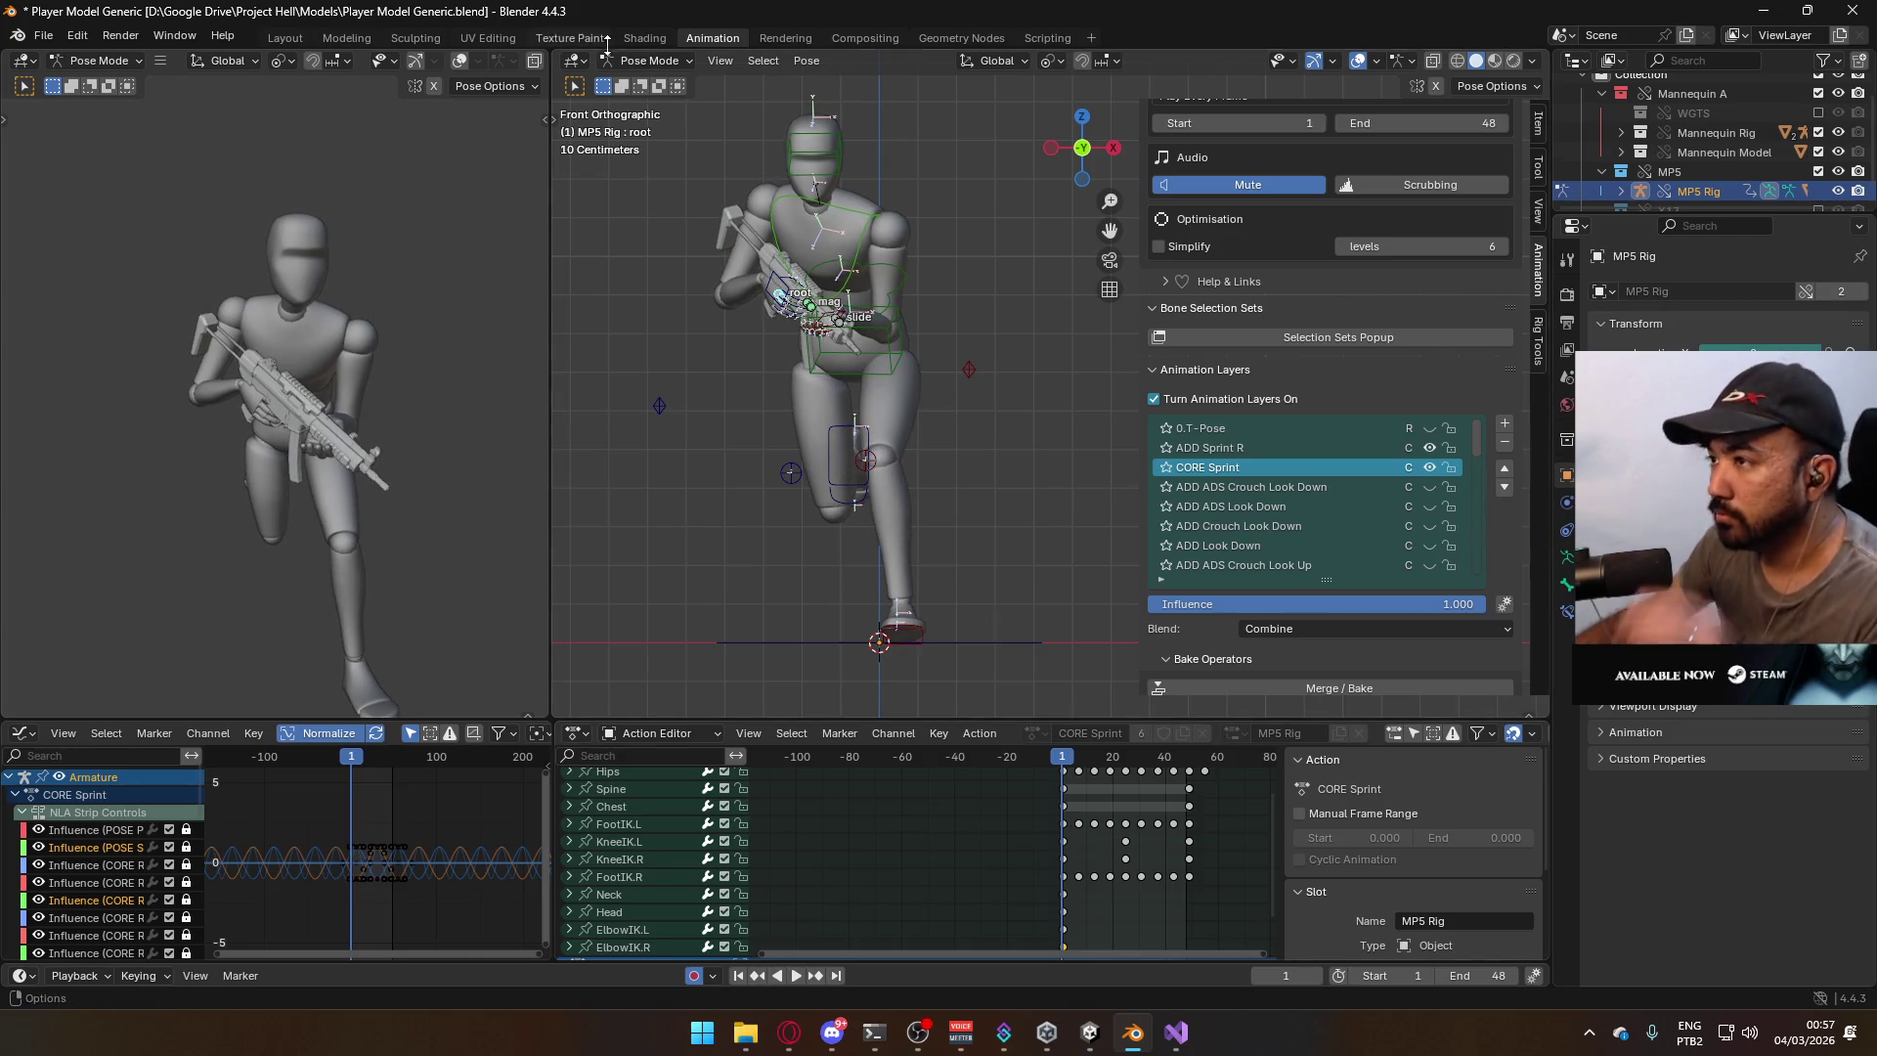
In Object Mode, select the mannequin mesh and armature and save the blend file.
left_click(655, 65)
left_click(657, 82)
left_click(911, 407)
left_click(911, 407)
left_click(912, 407)
key("ctrl+s")
left_click(43, 35)
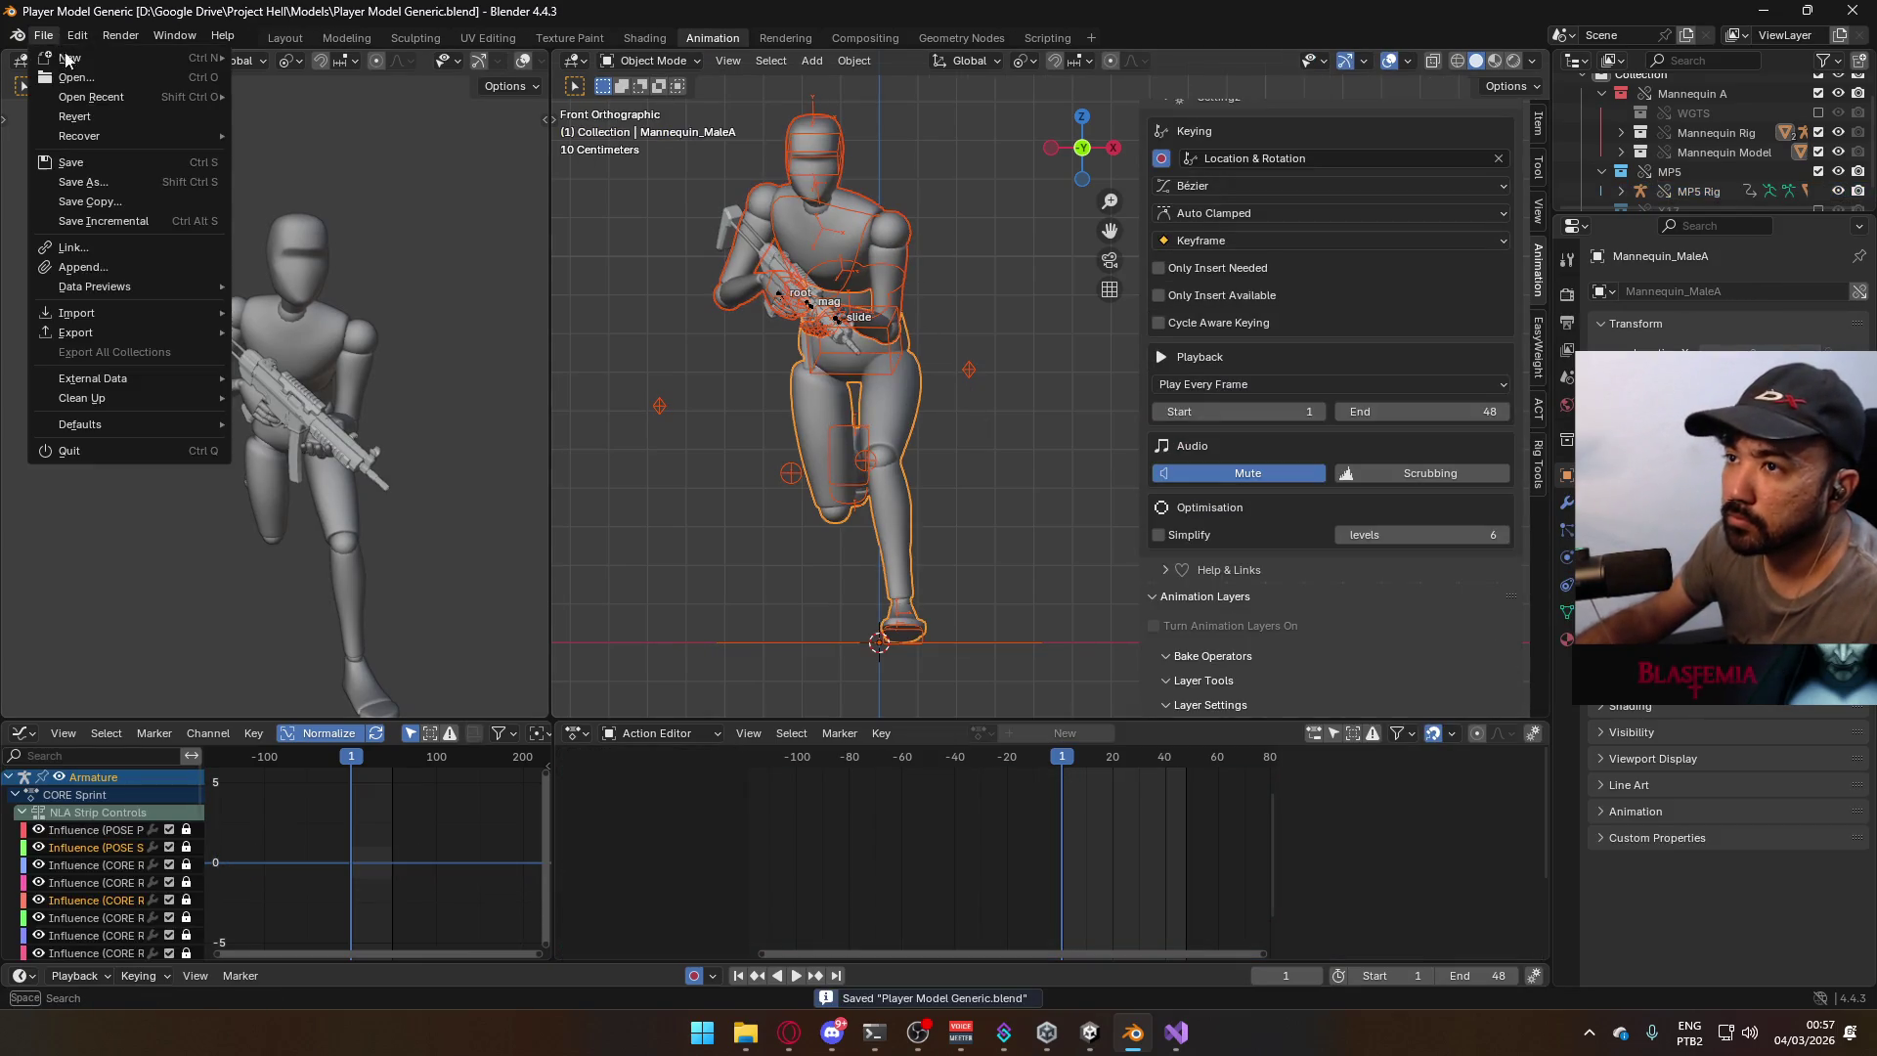
Export the selection as FBX named Model@Primary Sprint R.fbx.
mouse_move(139, 332)
left_click(331, 504)
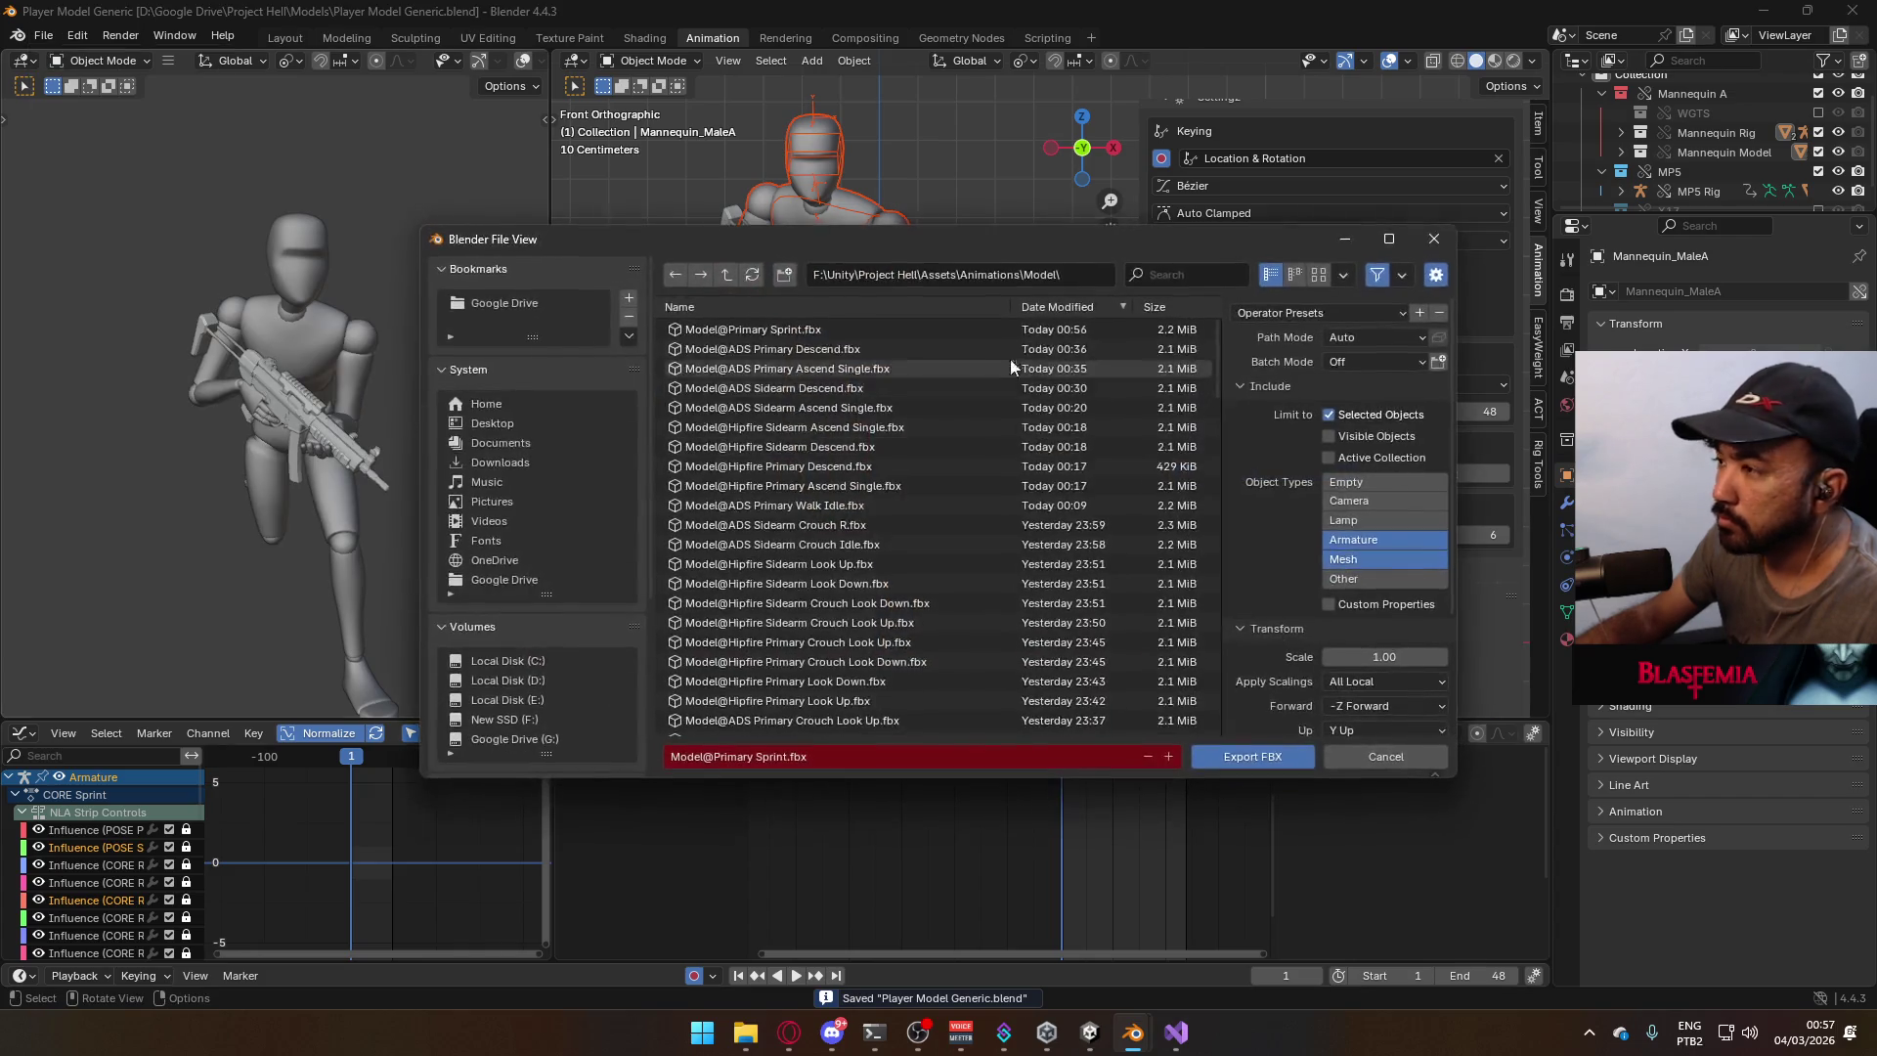
left_click(783, 757)
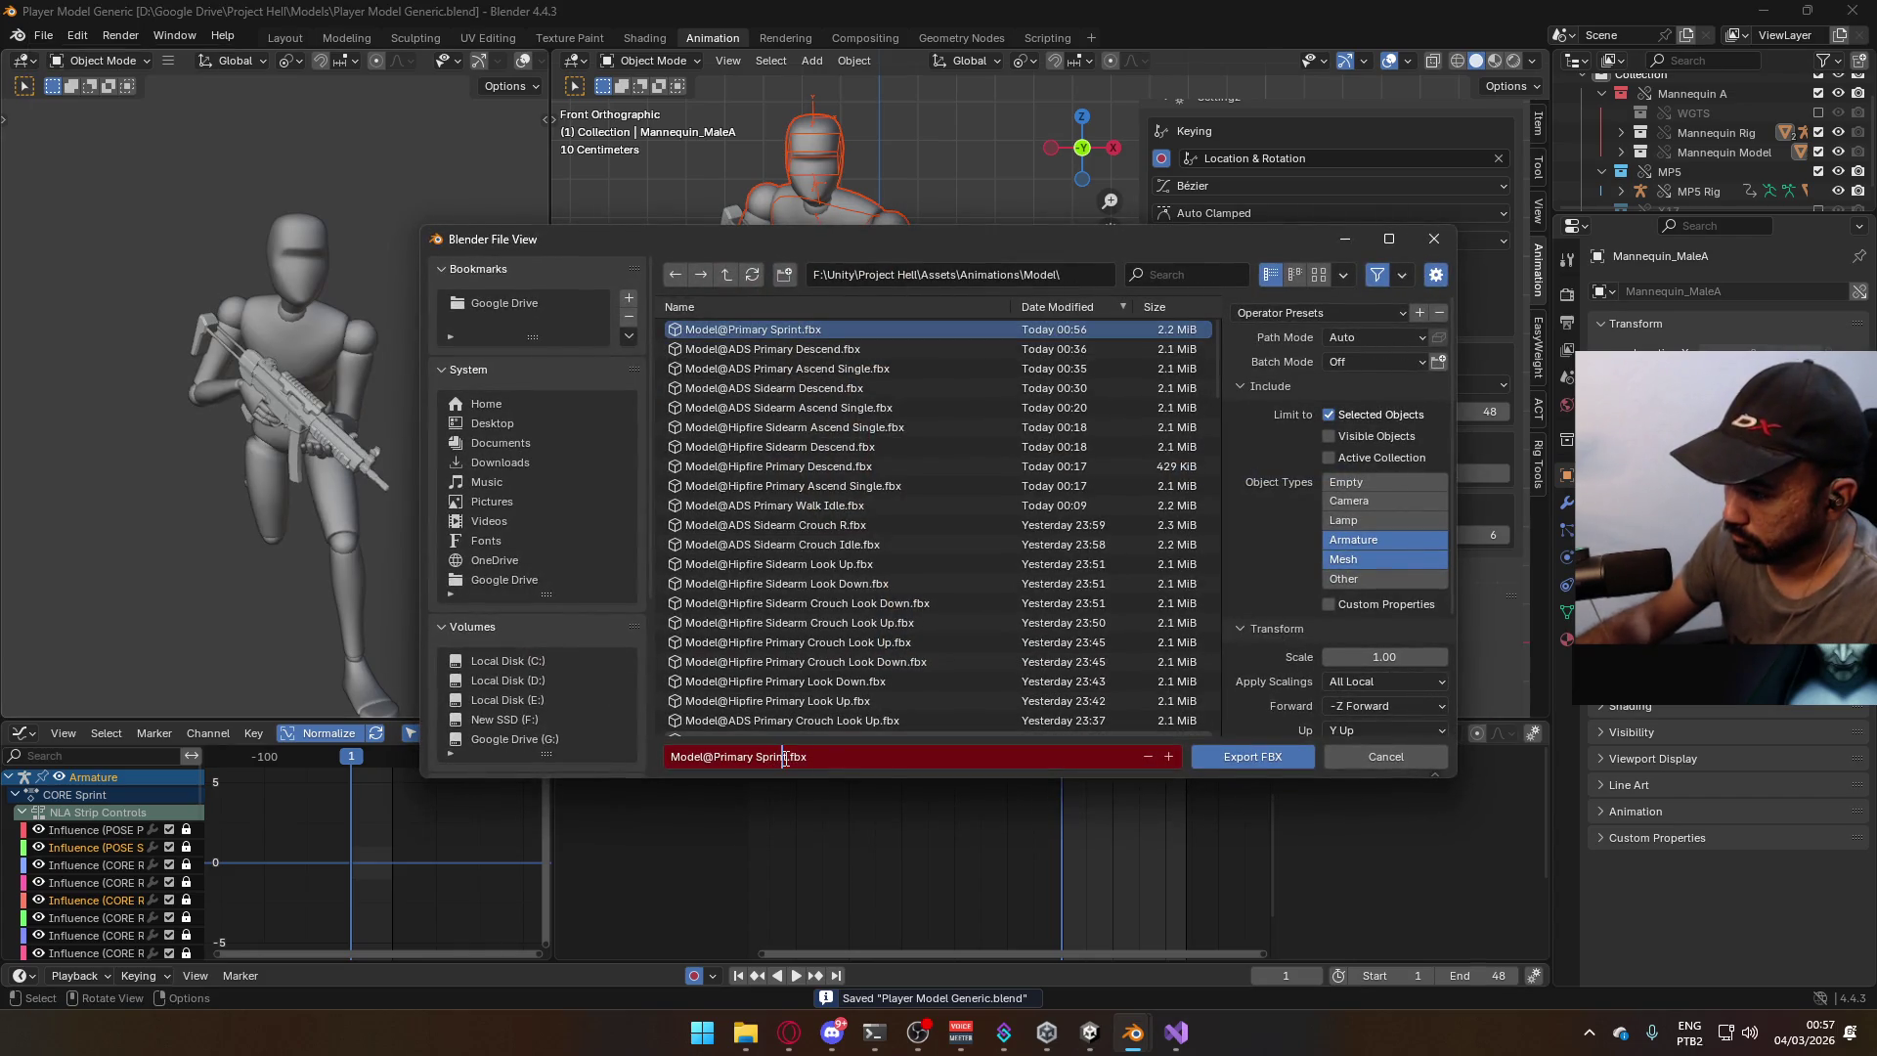
left_click(783, 757)
type("R")
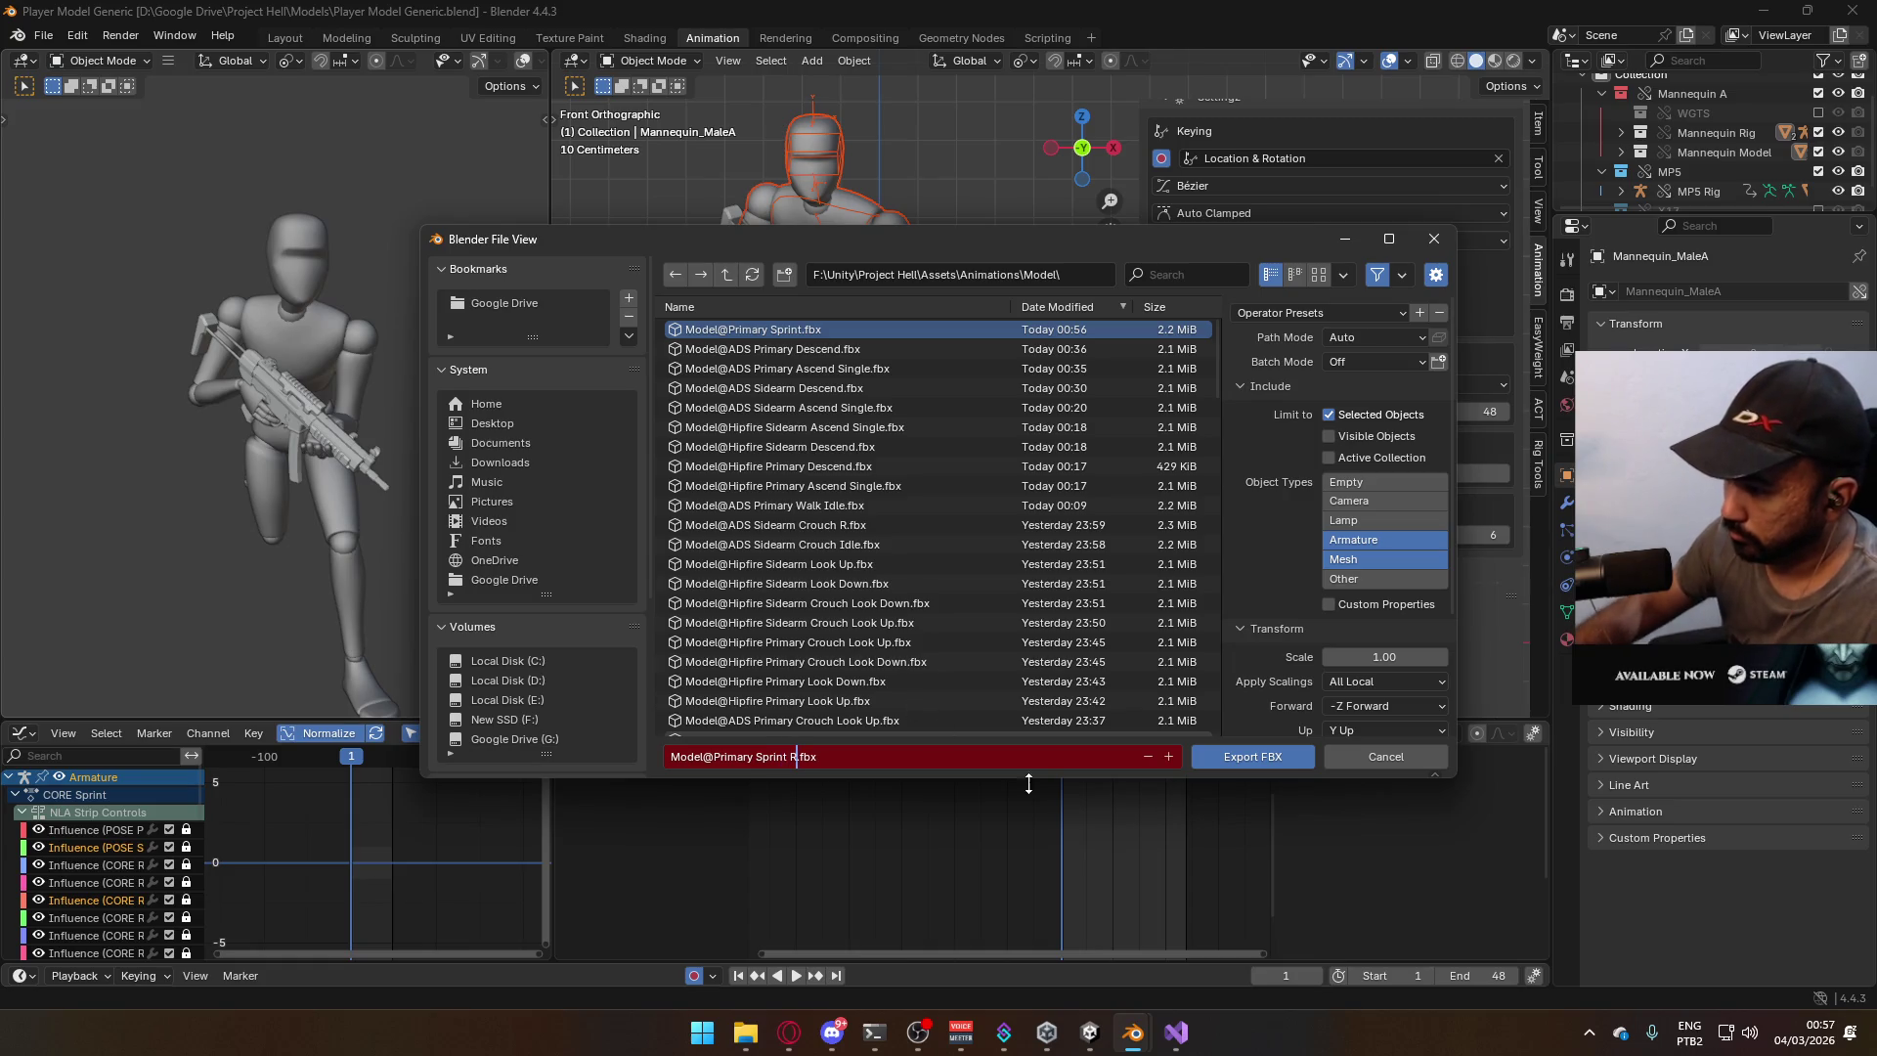
left_click(1257, 758)
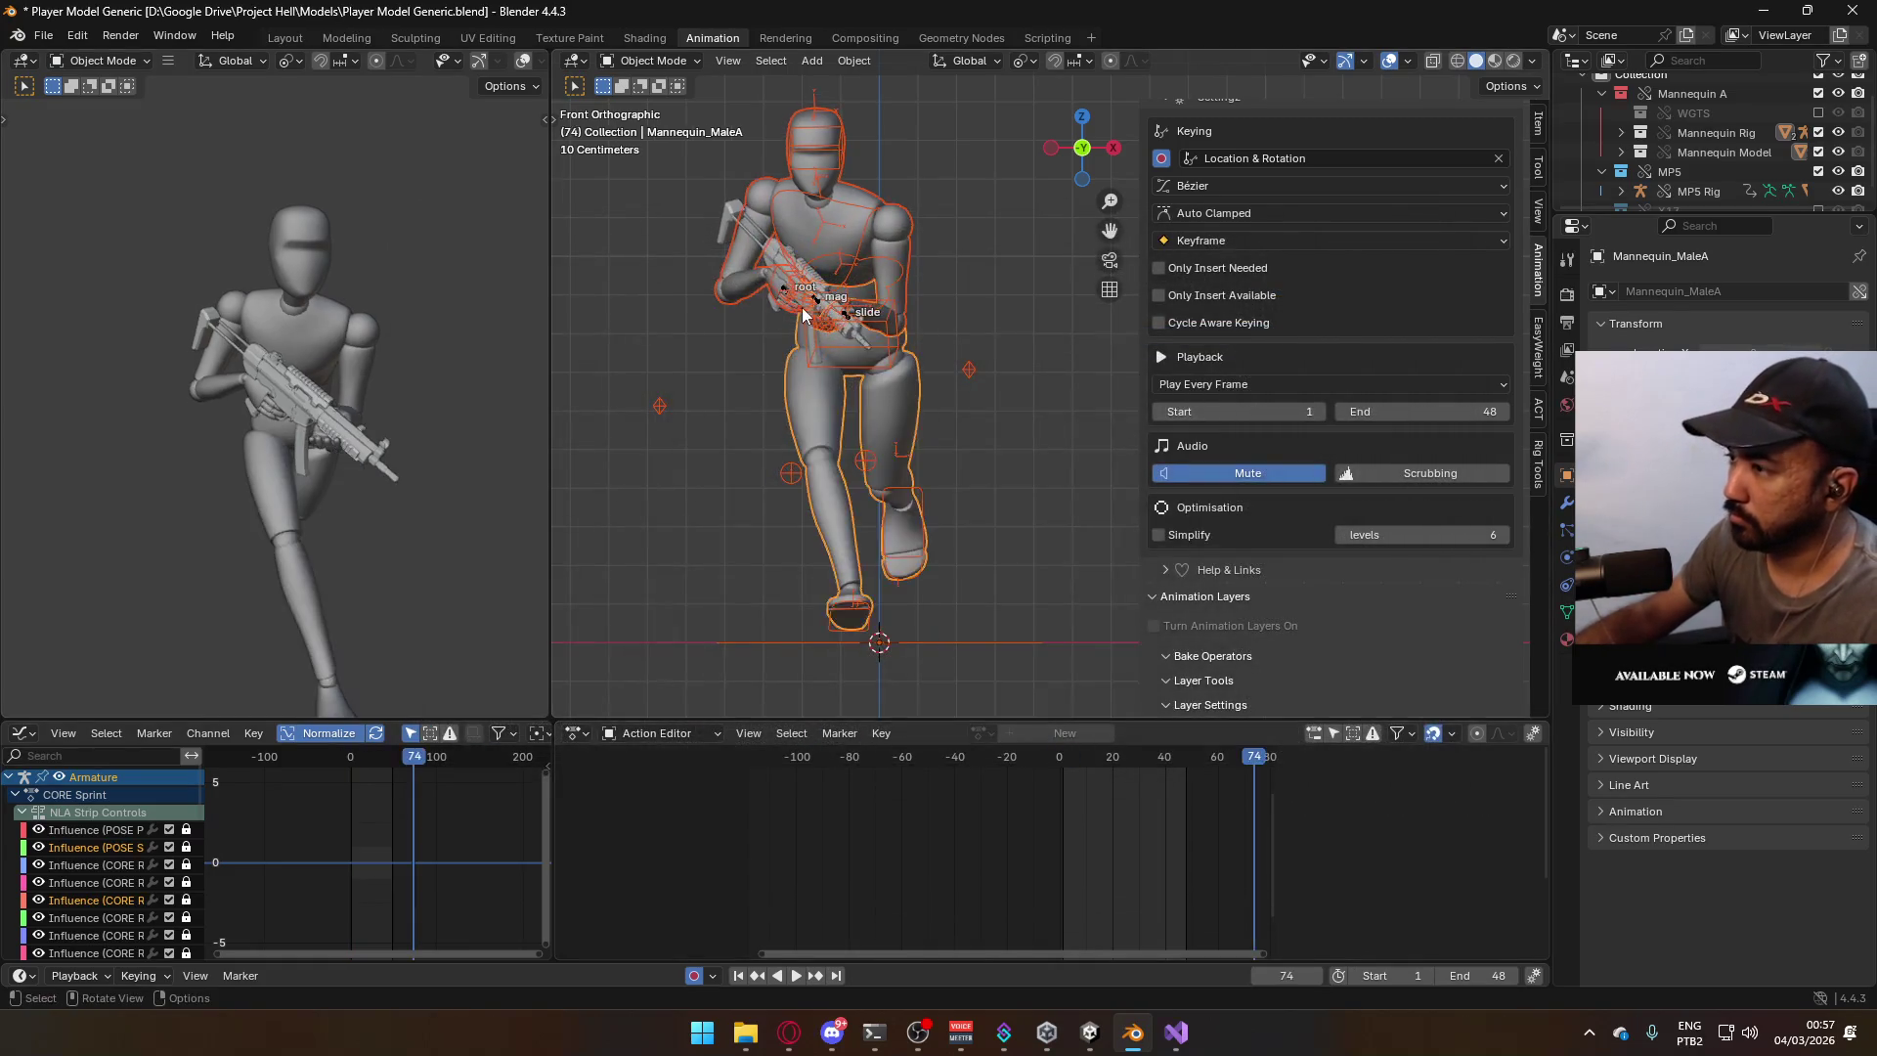
Replay the animation from the start, stop at frame 1, and select the MP5 Rig.
key("space")
left_click(1064, 759)
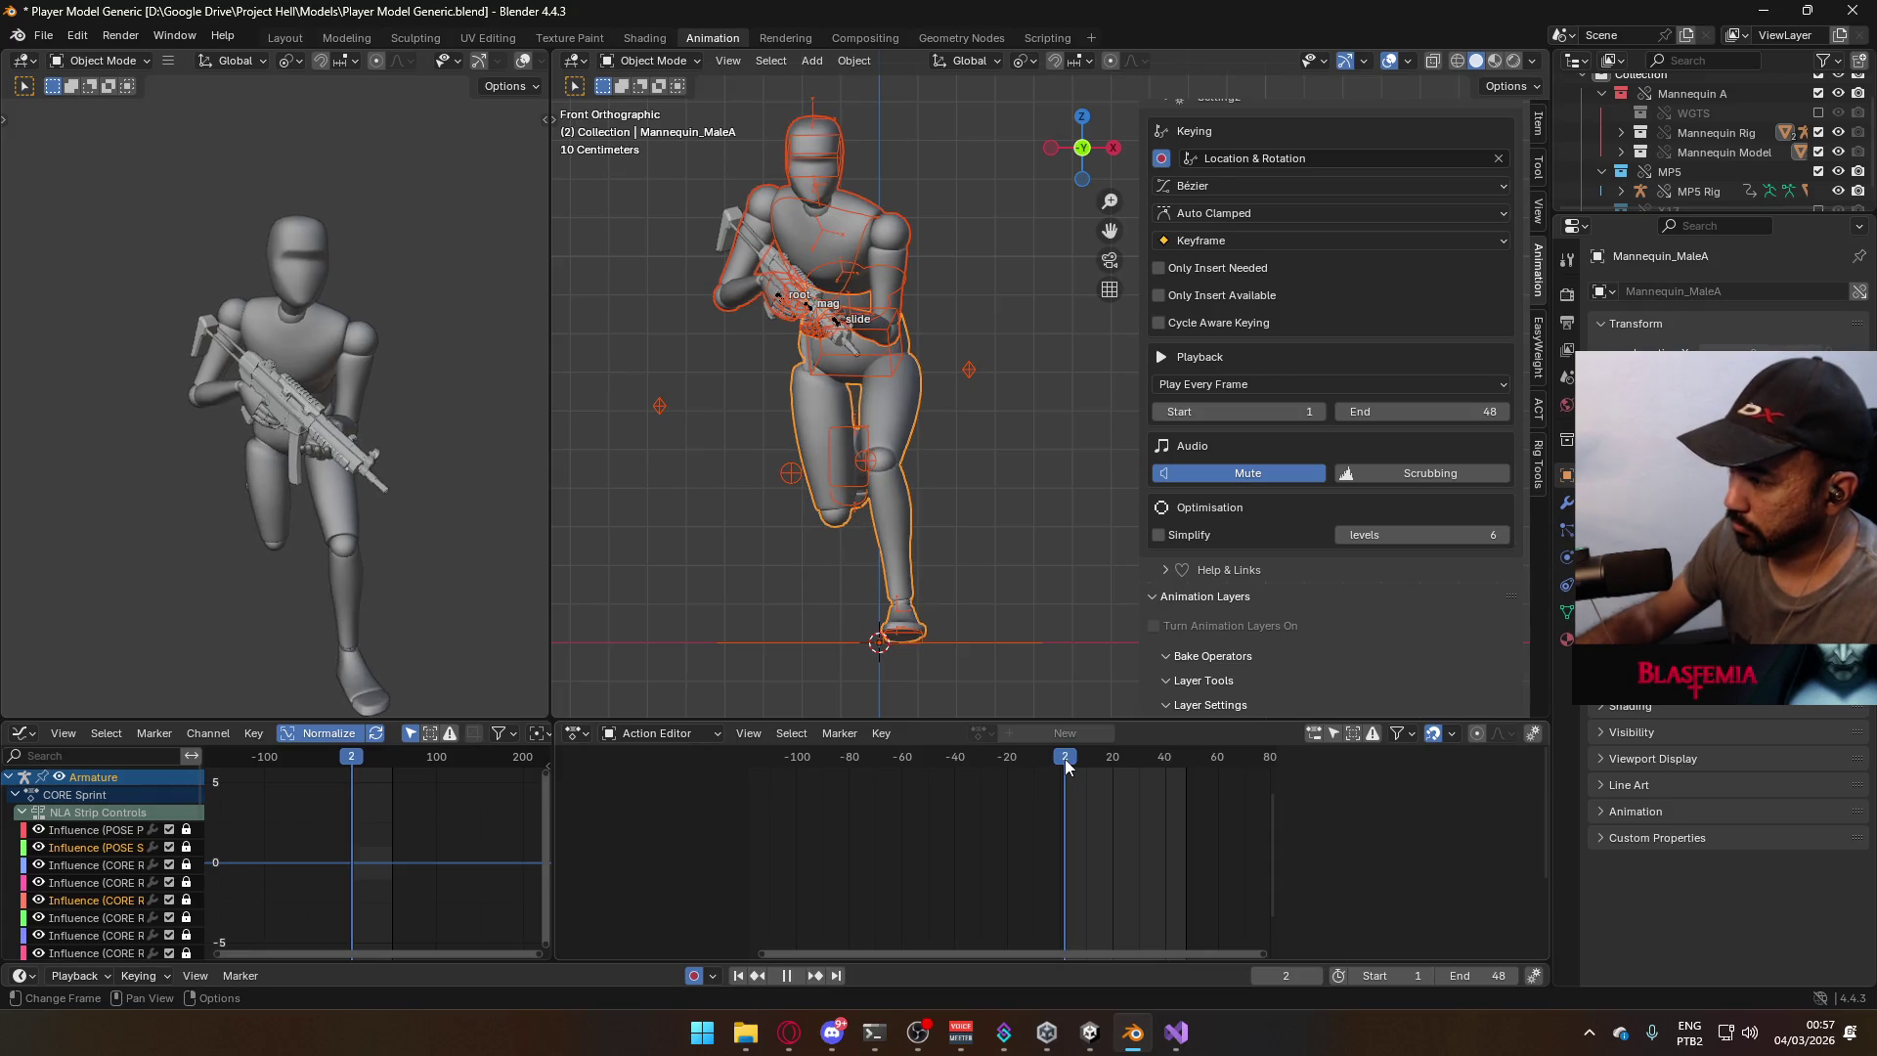
key("Escape")
left_click(775, 298)
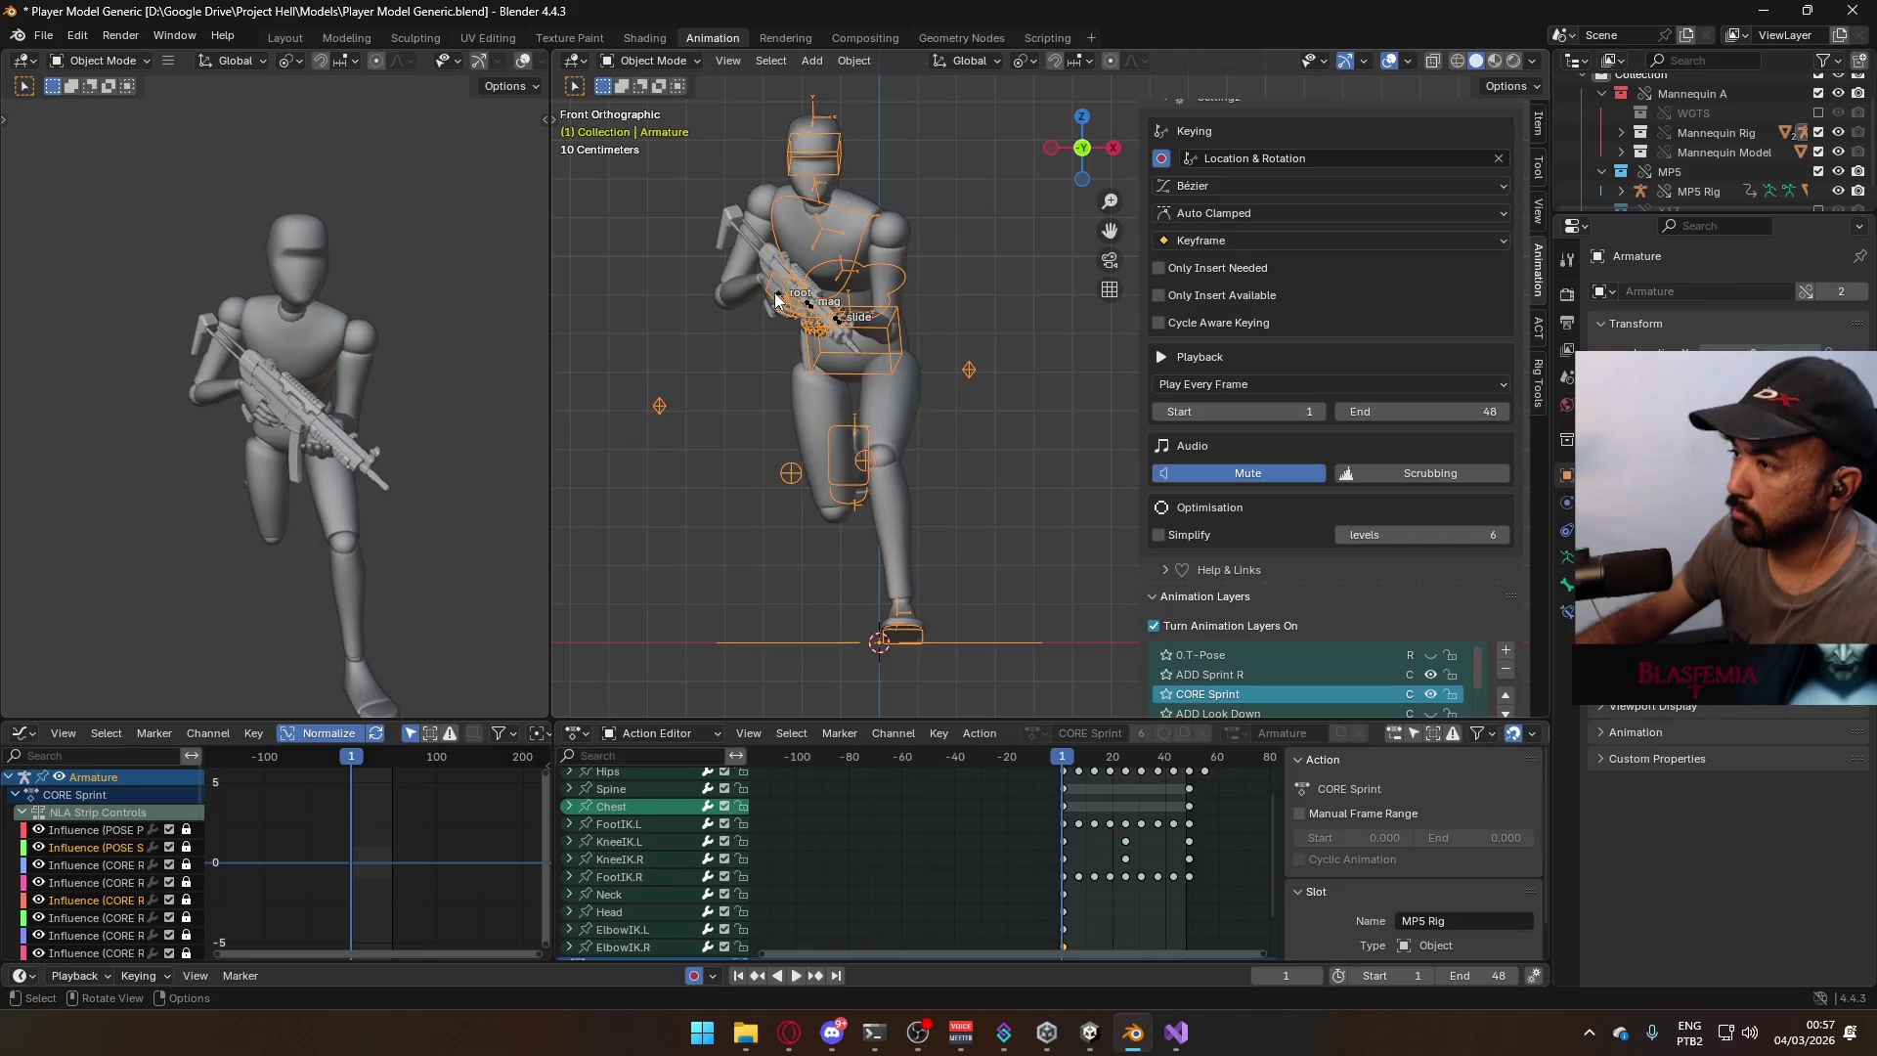
Duplicate the MP5 Rig's ADD Sprint R layer, rename the copy ADD Sprint L, and switch ADD Sprint R off.
scroll(1431, 501, "down", 1)
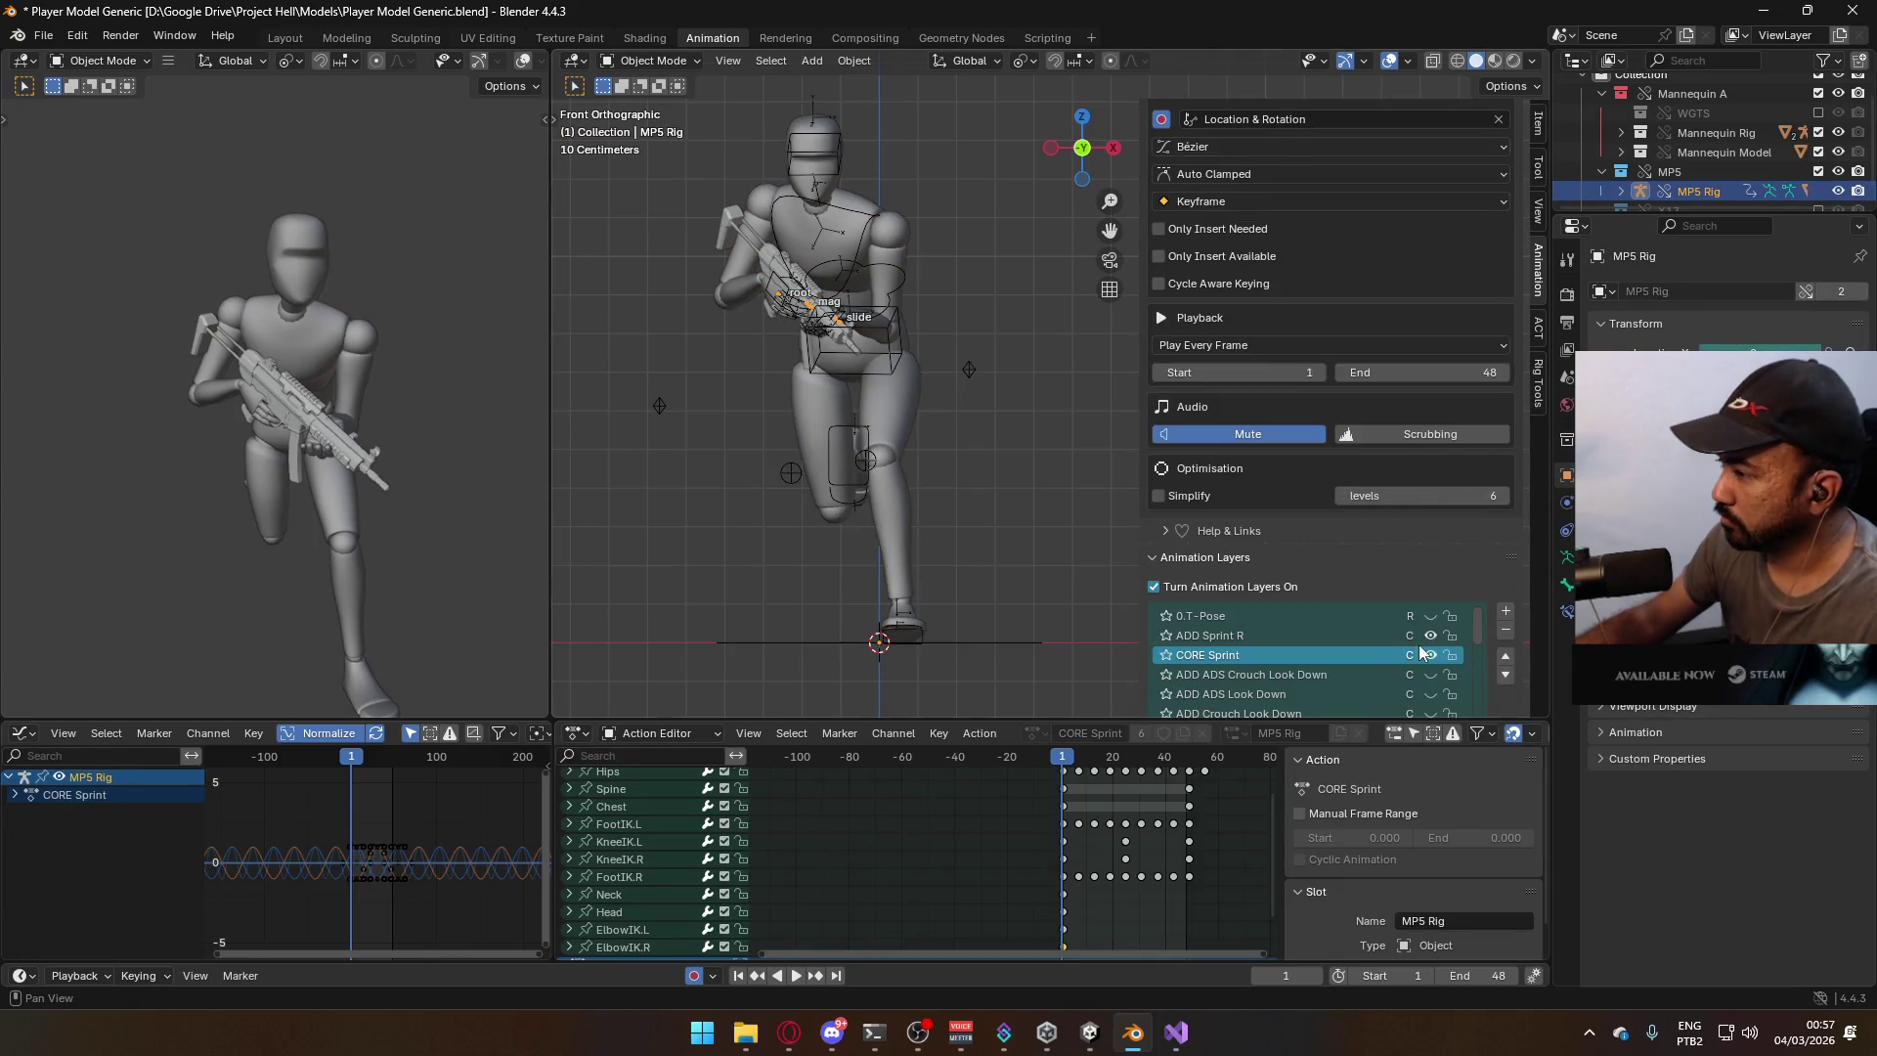
left_click(1376, 636)
right_click(1324, 630)
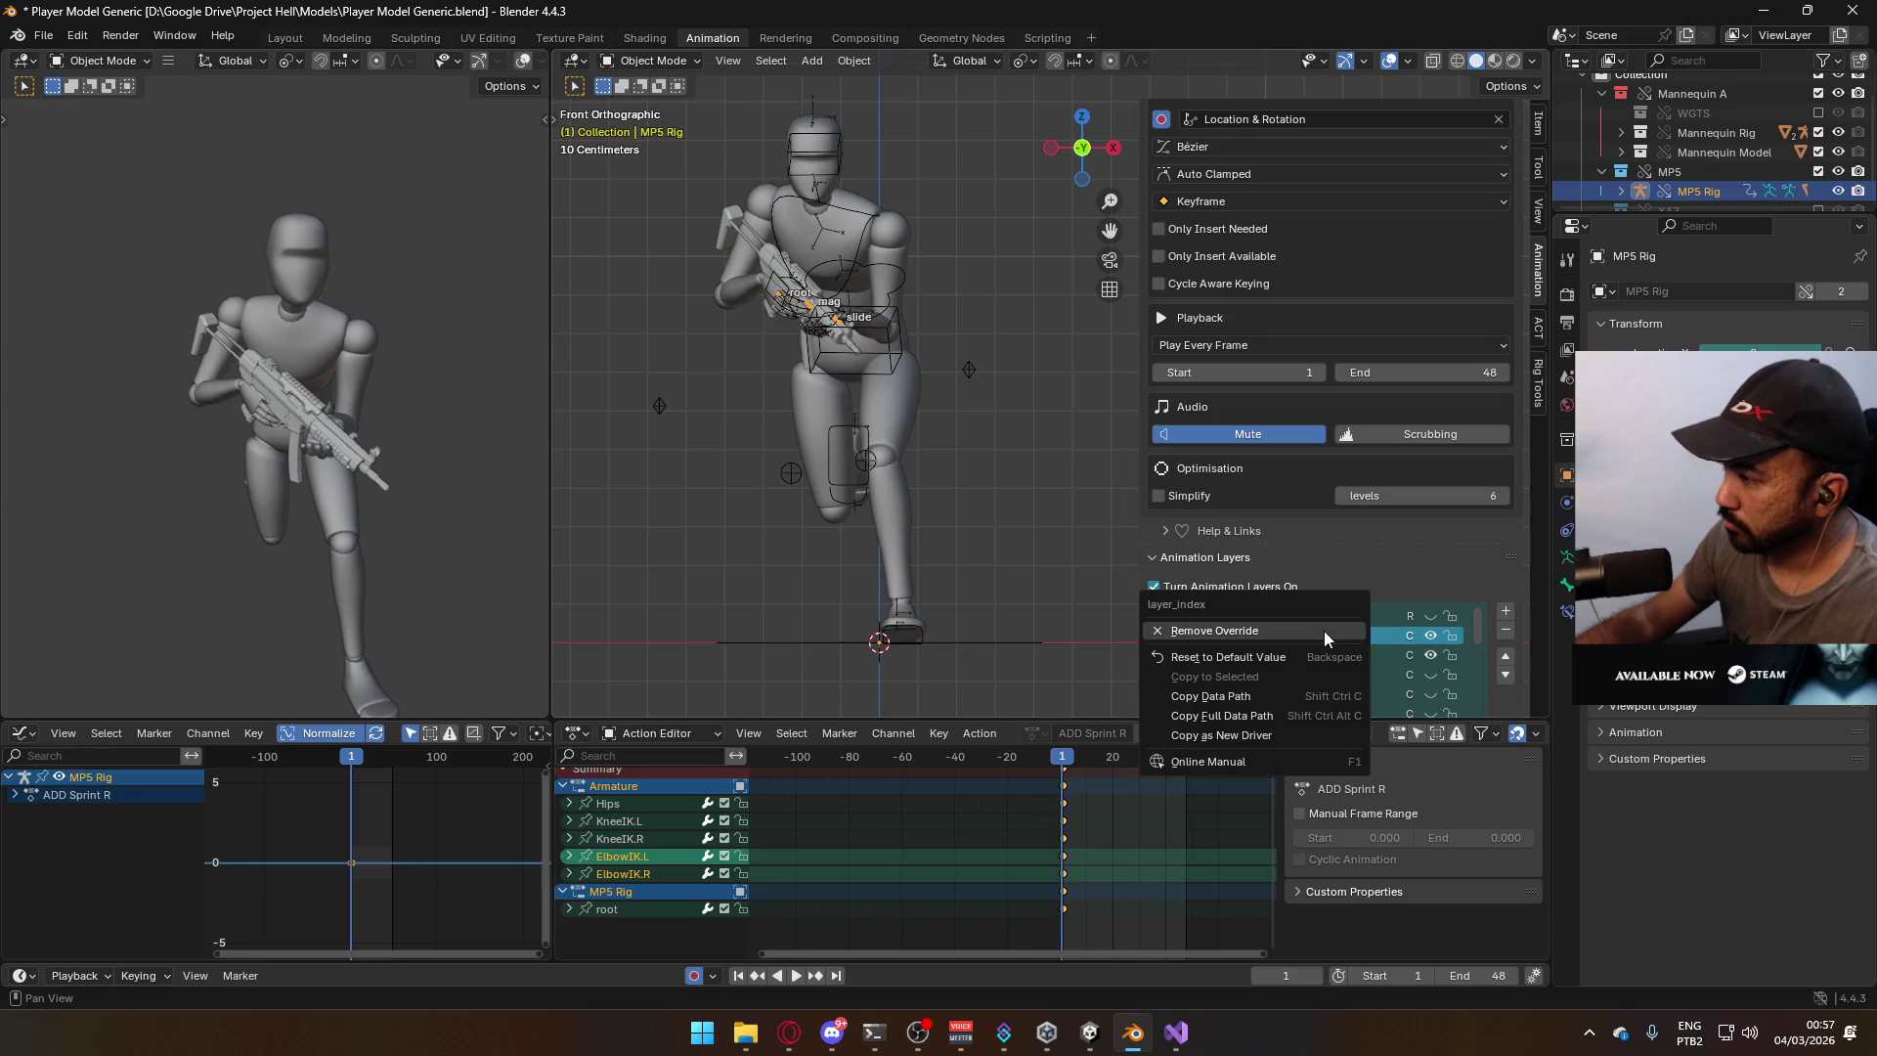
scroll(1525, 666, "down", 5)
left_click(1423, 665)
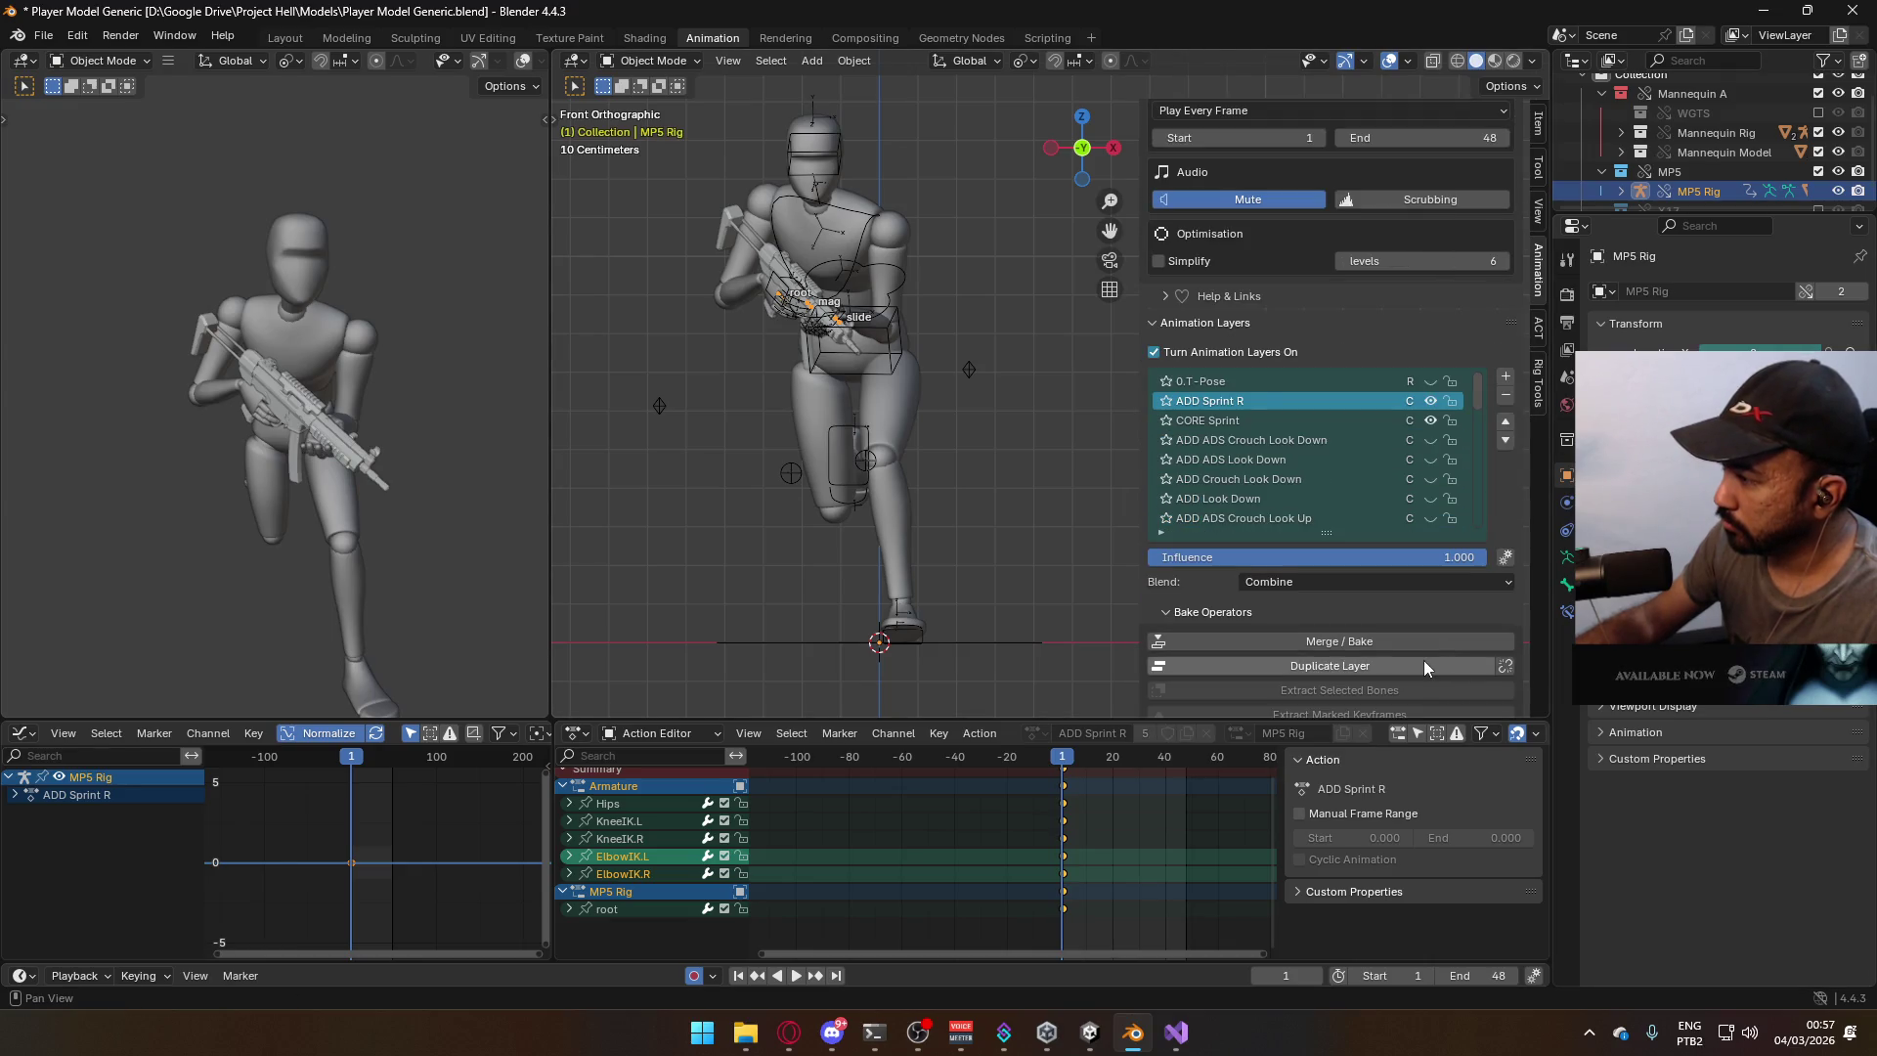
double_click(1240, 401)
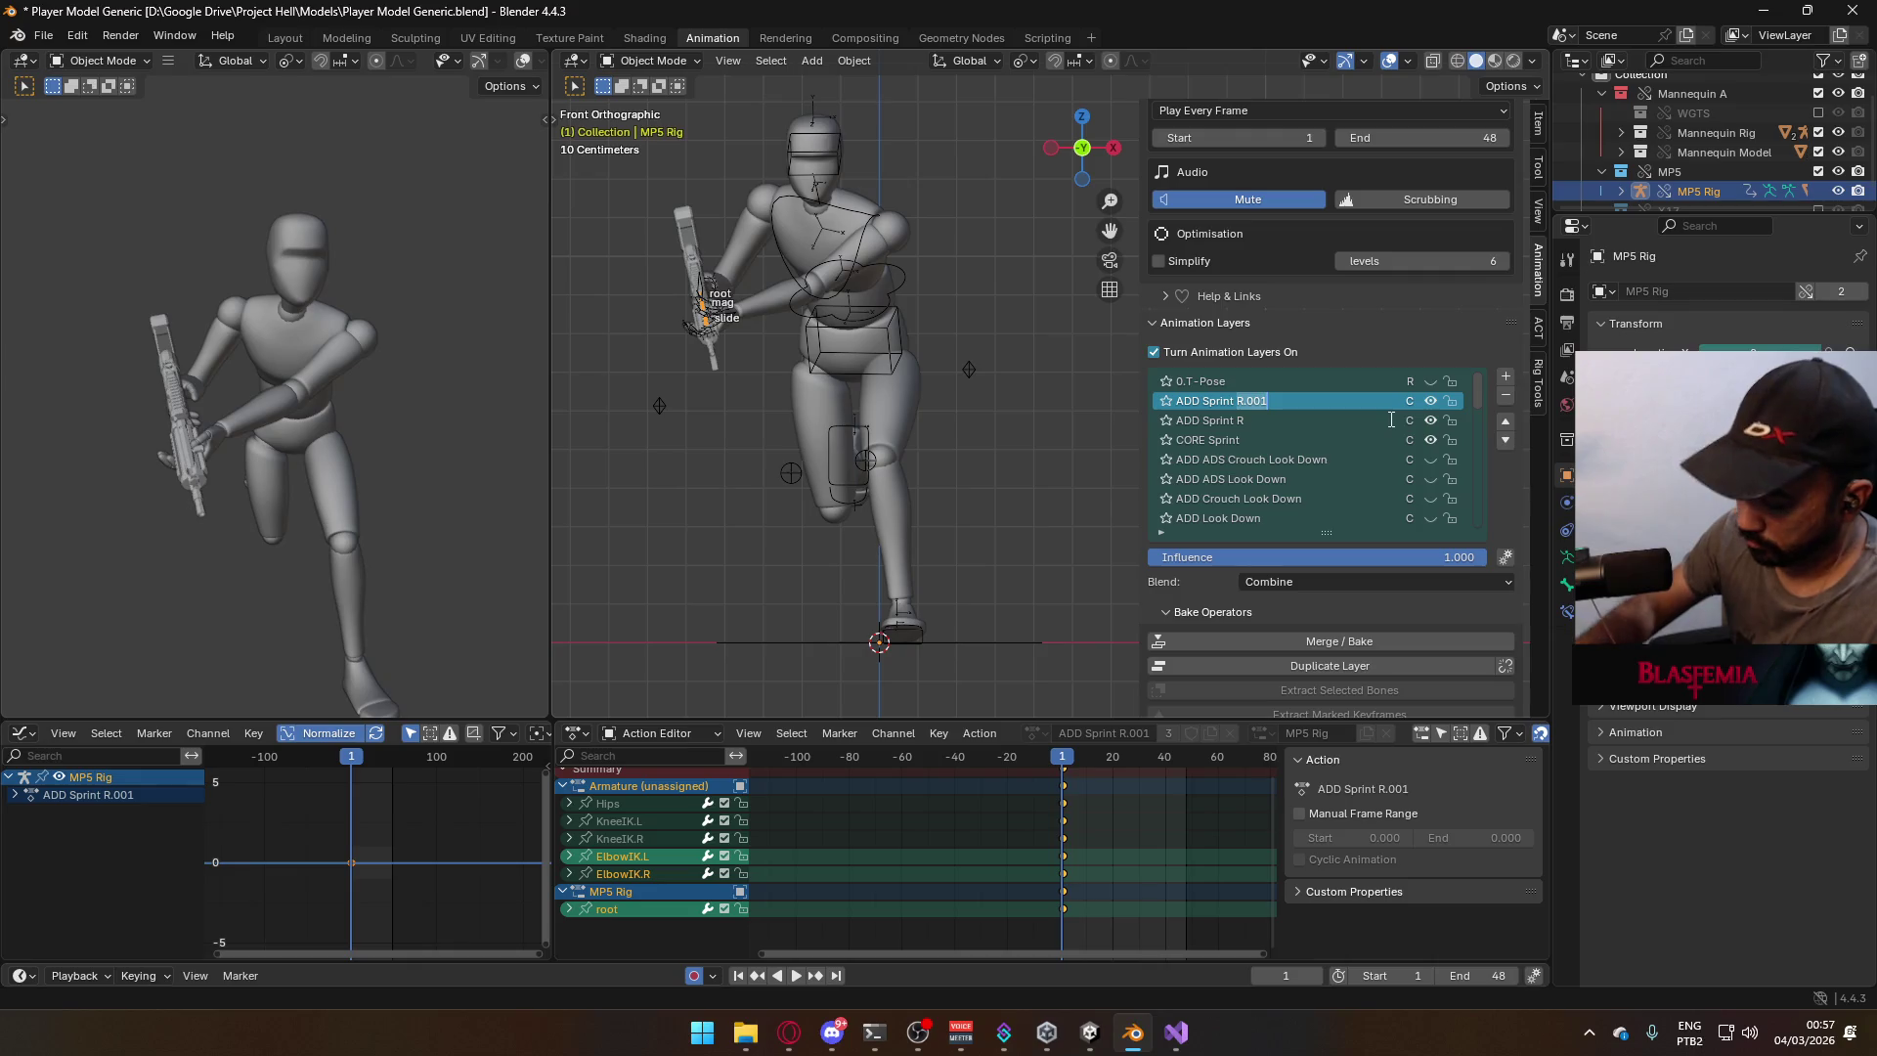
type("L")
key("Return")
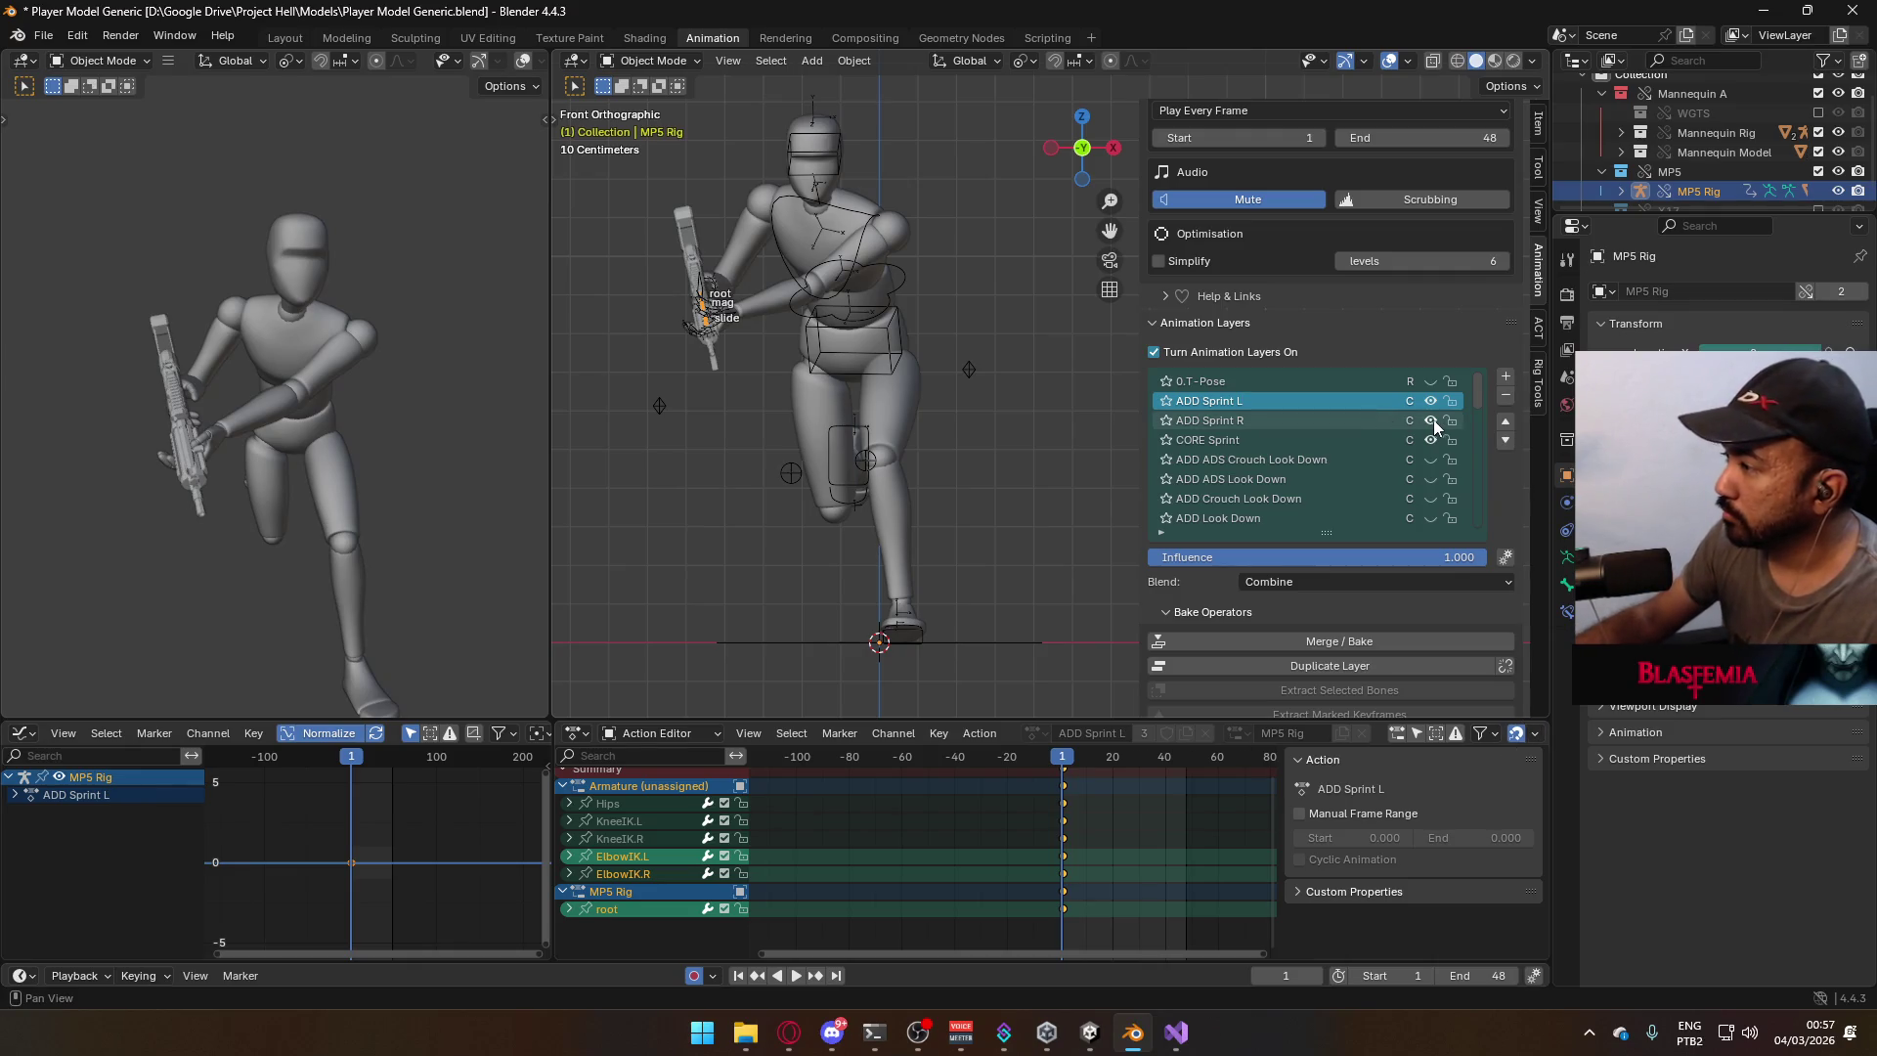
left_click(1432, 421)
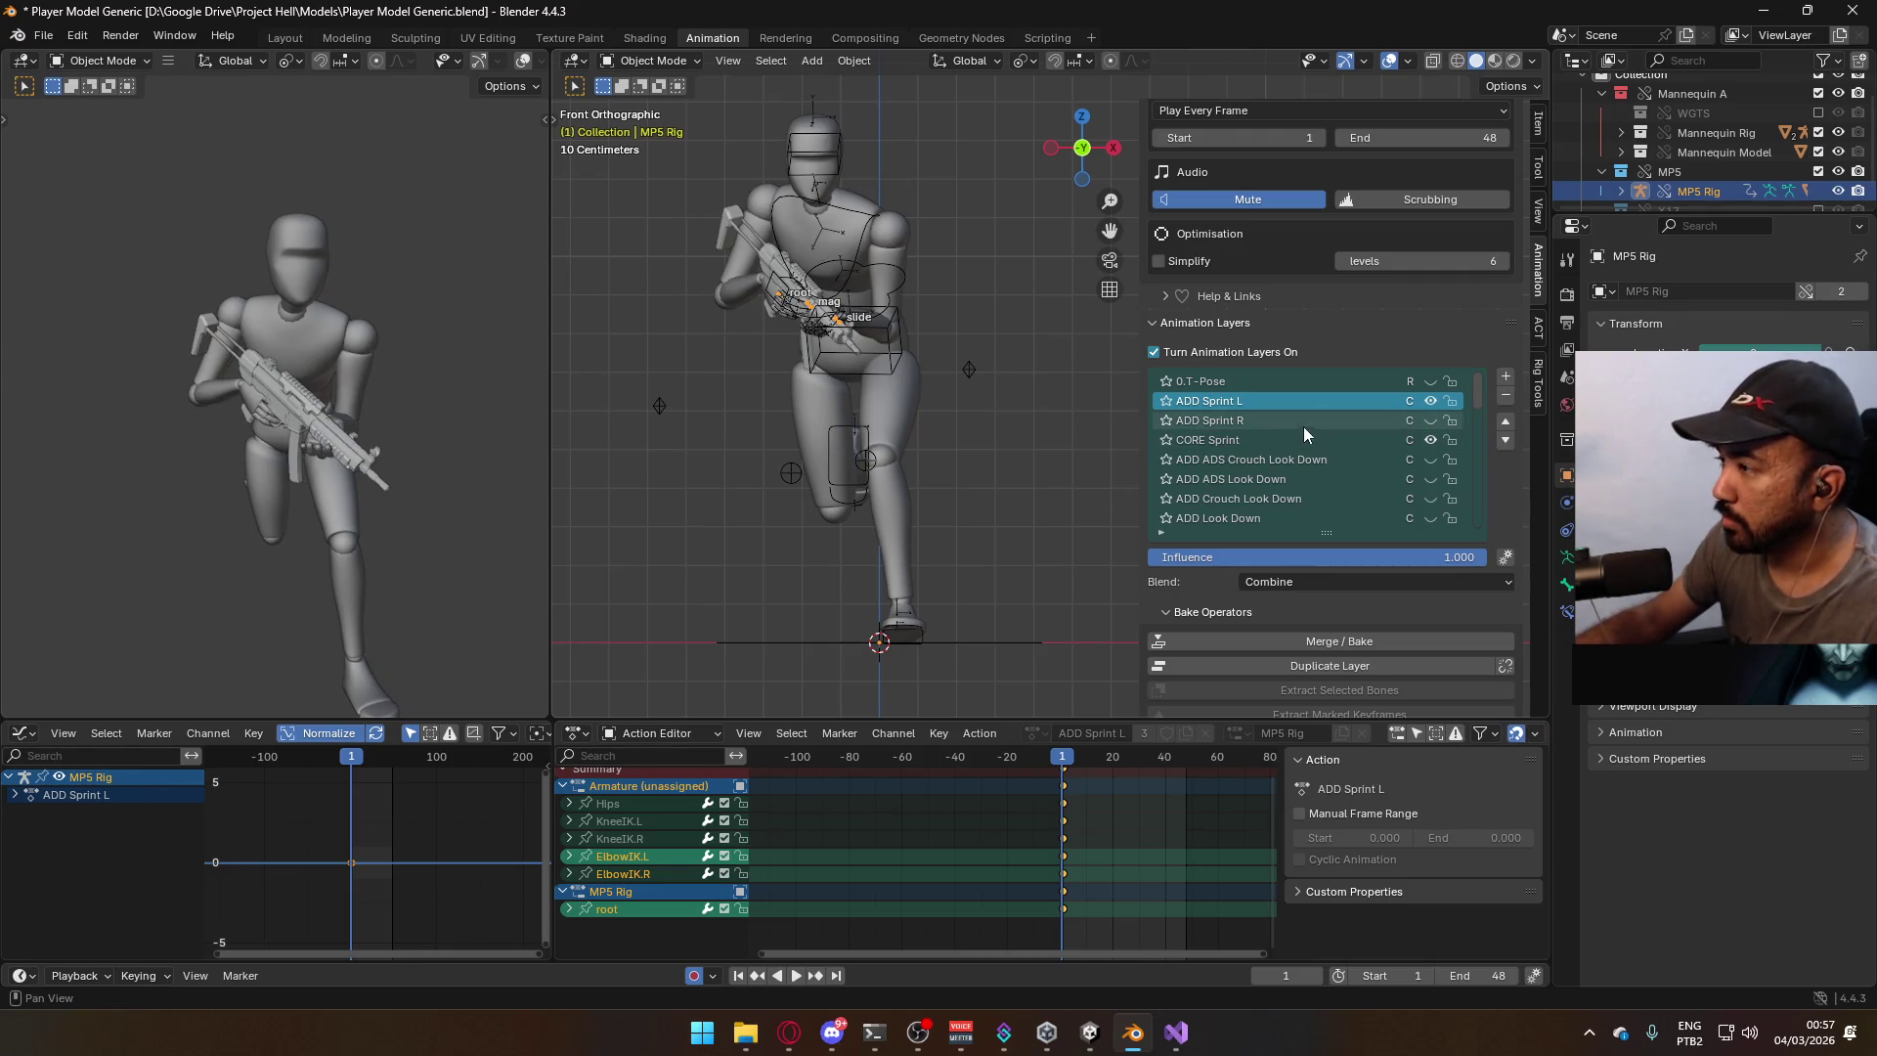
Give the mannequin Armature a new layer with the ADD Sprint L action and turn off its ADD Sprint R.
left_click(883, 317)
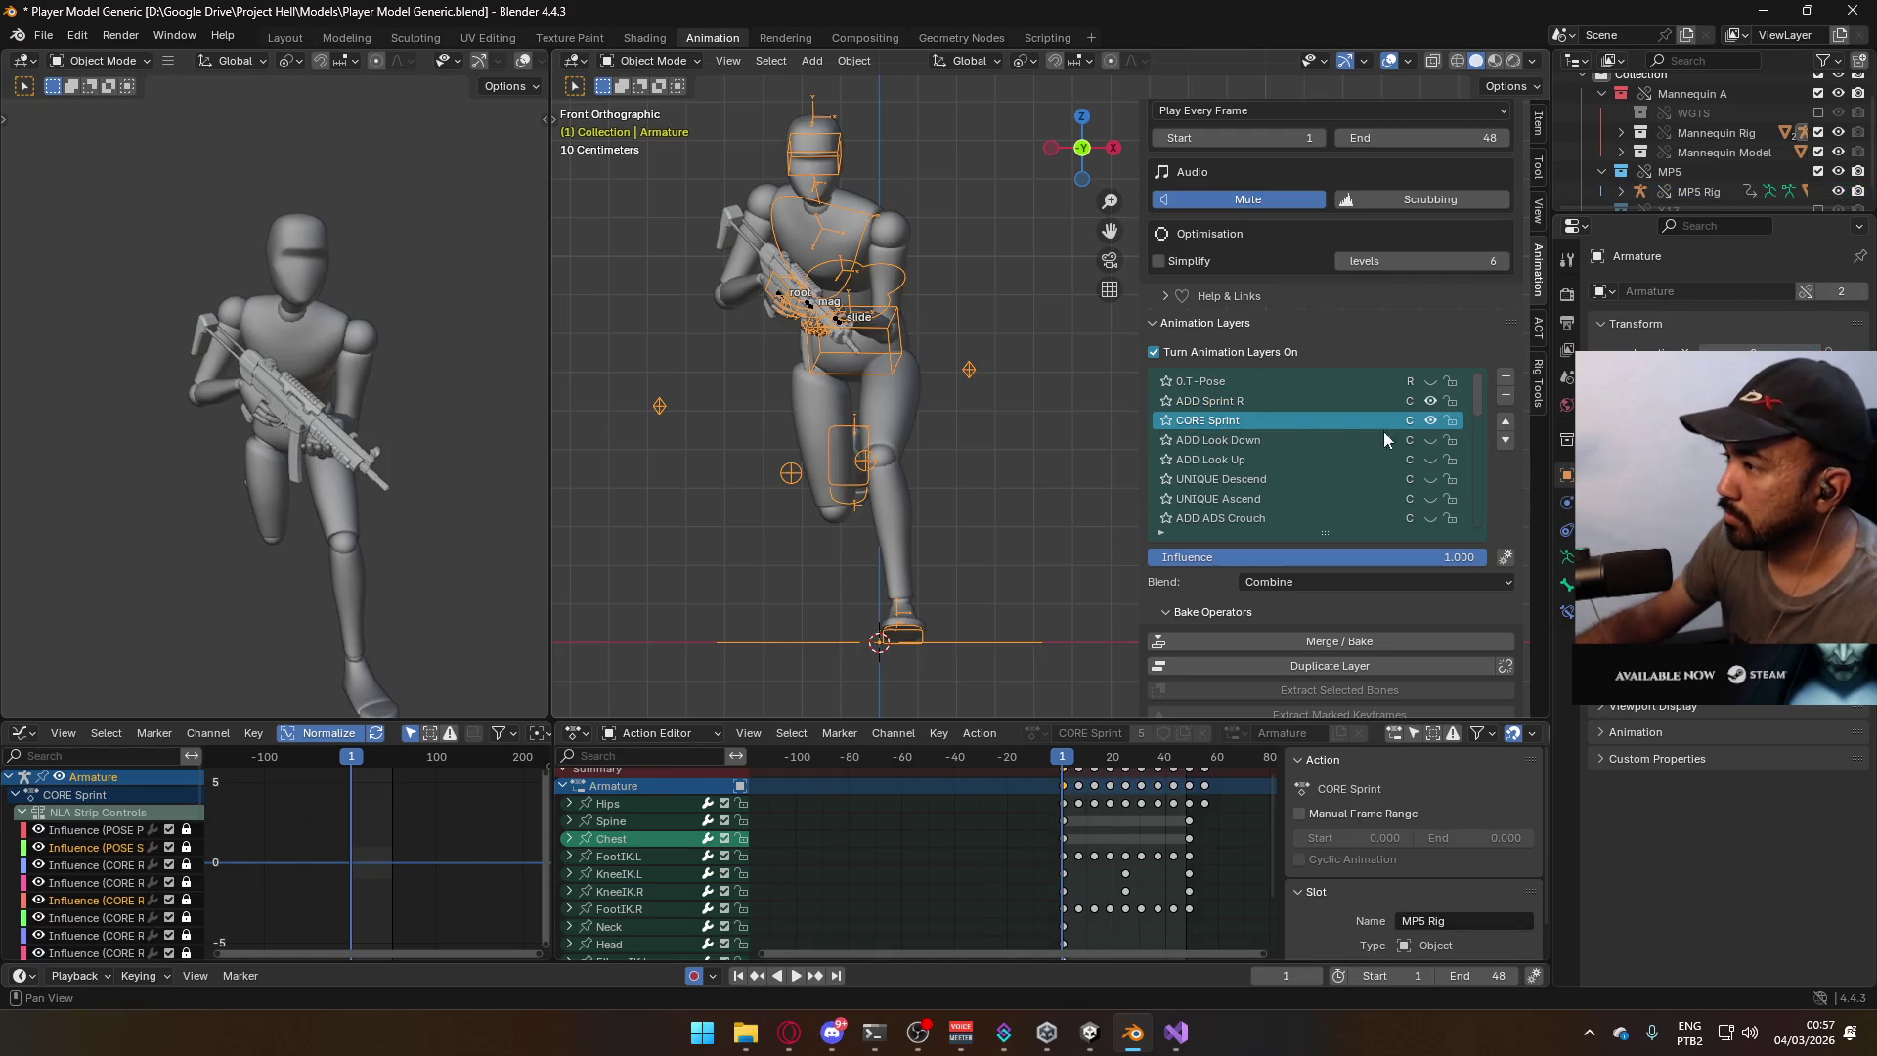
left_click(1293, 395)
left_click(1504, 381)
left_click(1388, 583)
scroll(1328, 602, "down", 10)
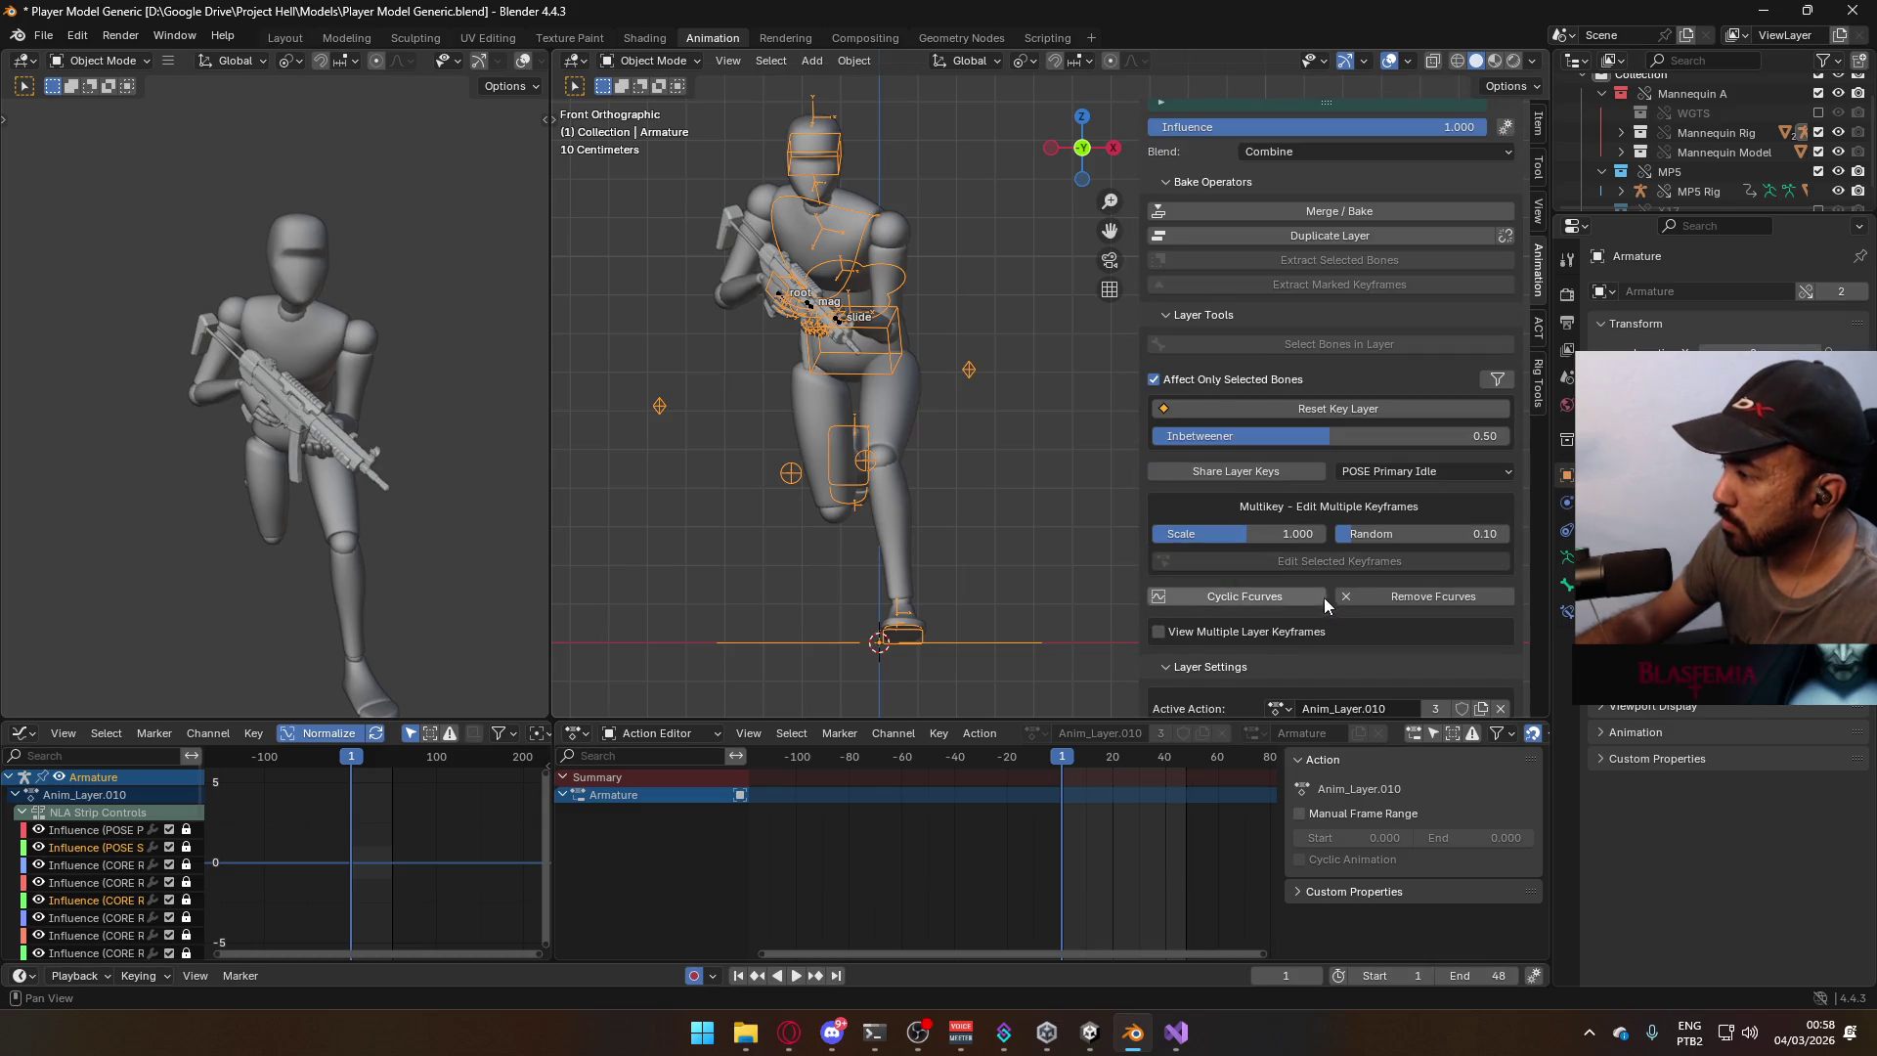
left_click(1277, 578)
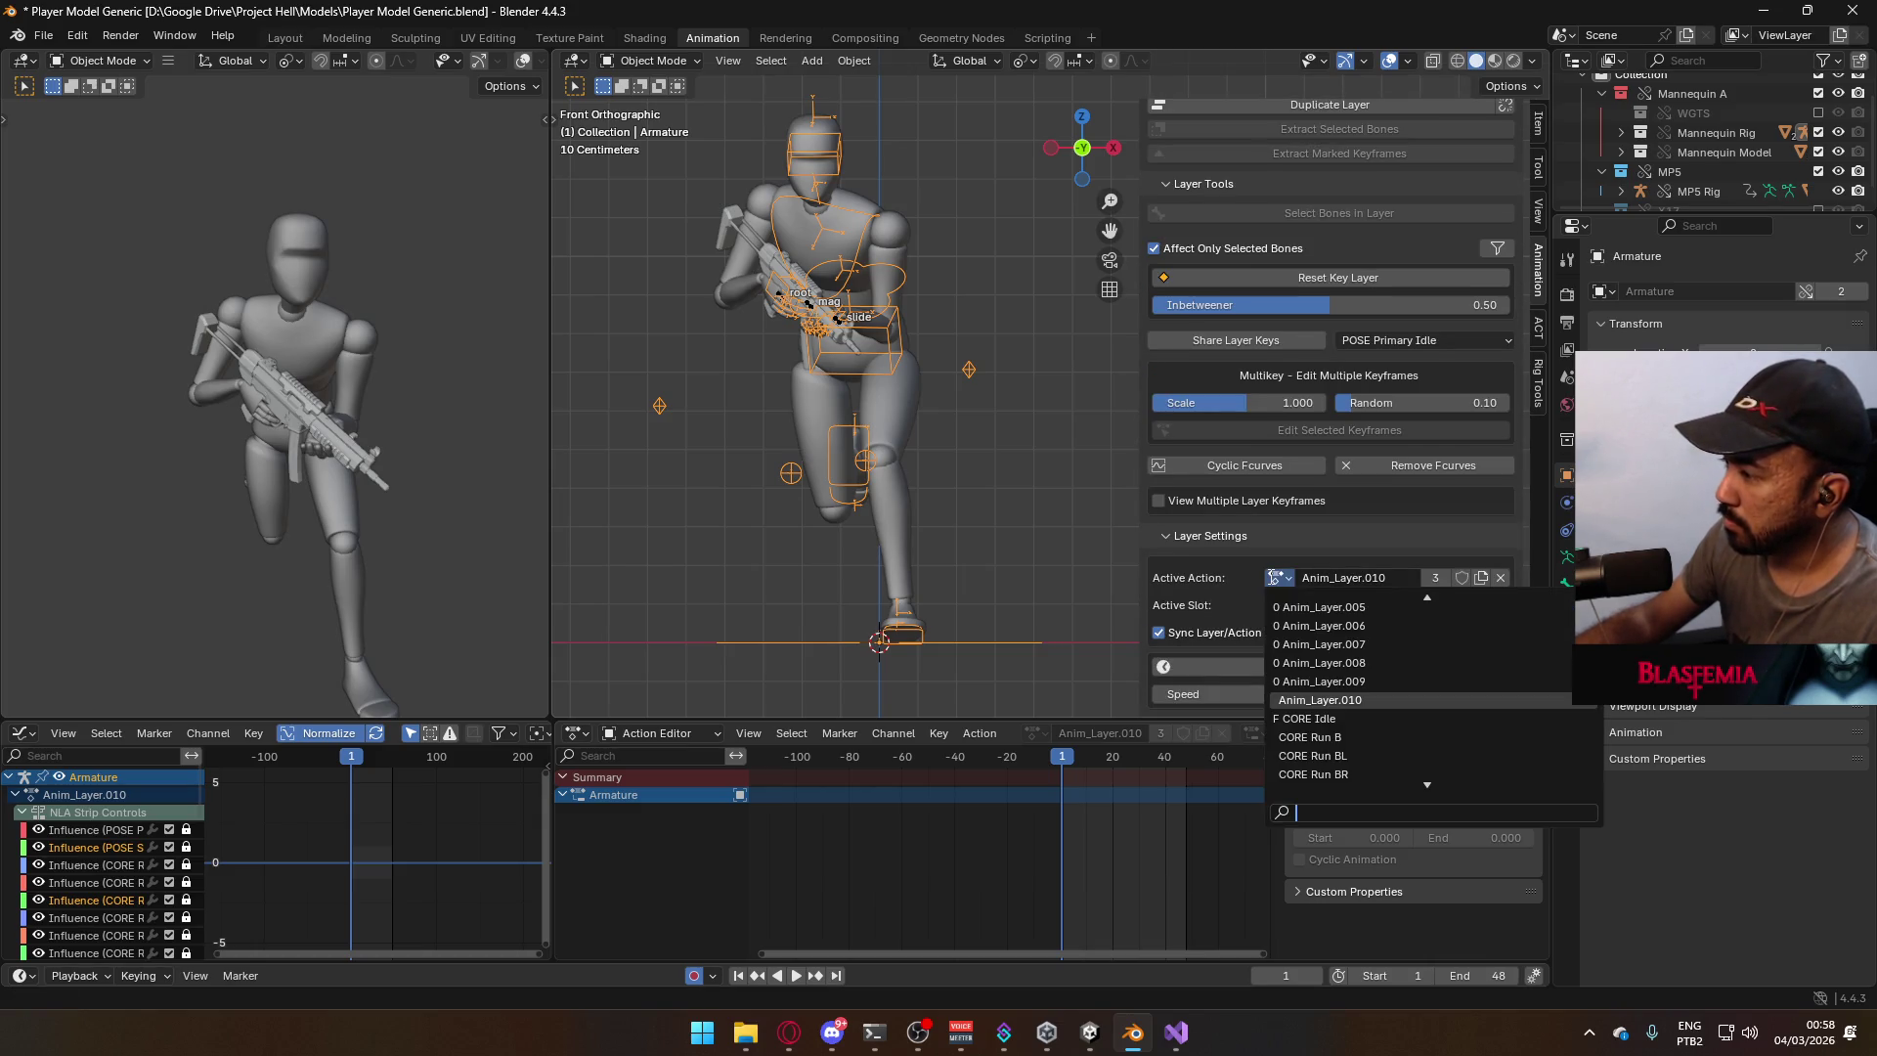
type("sprint l")
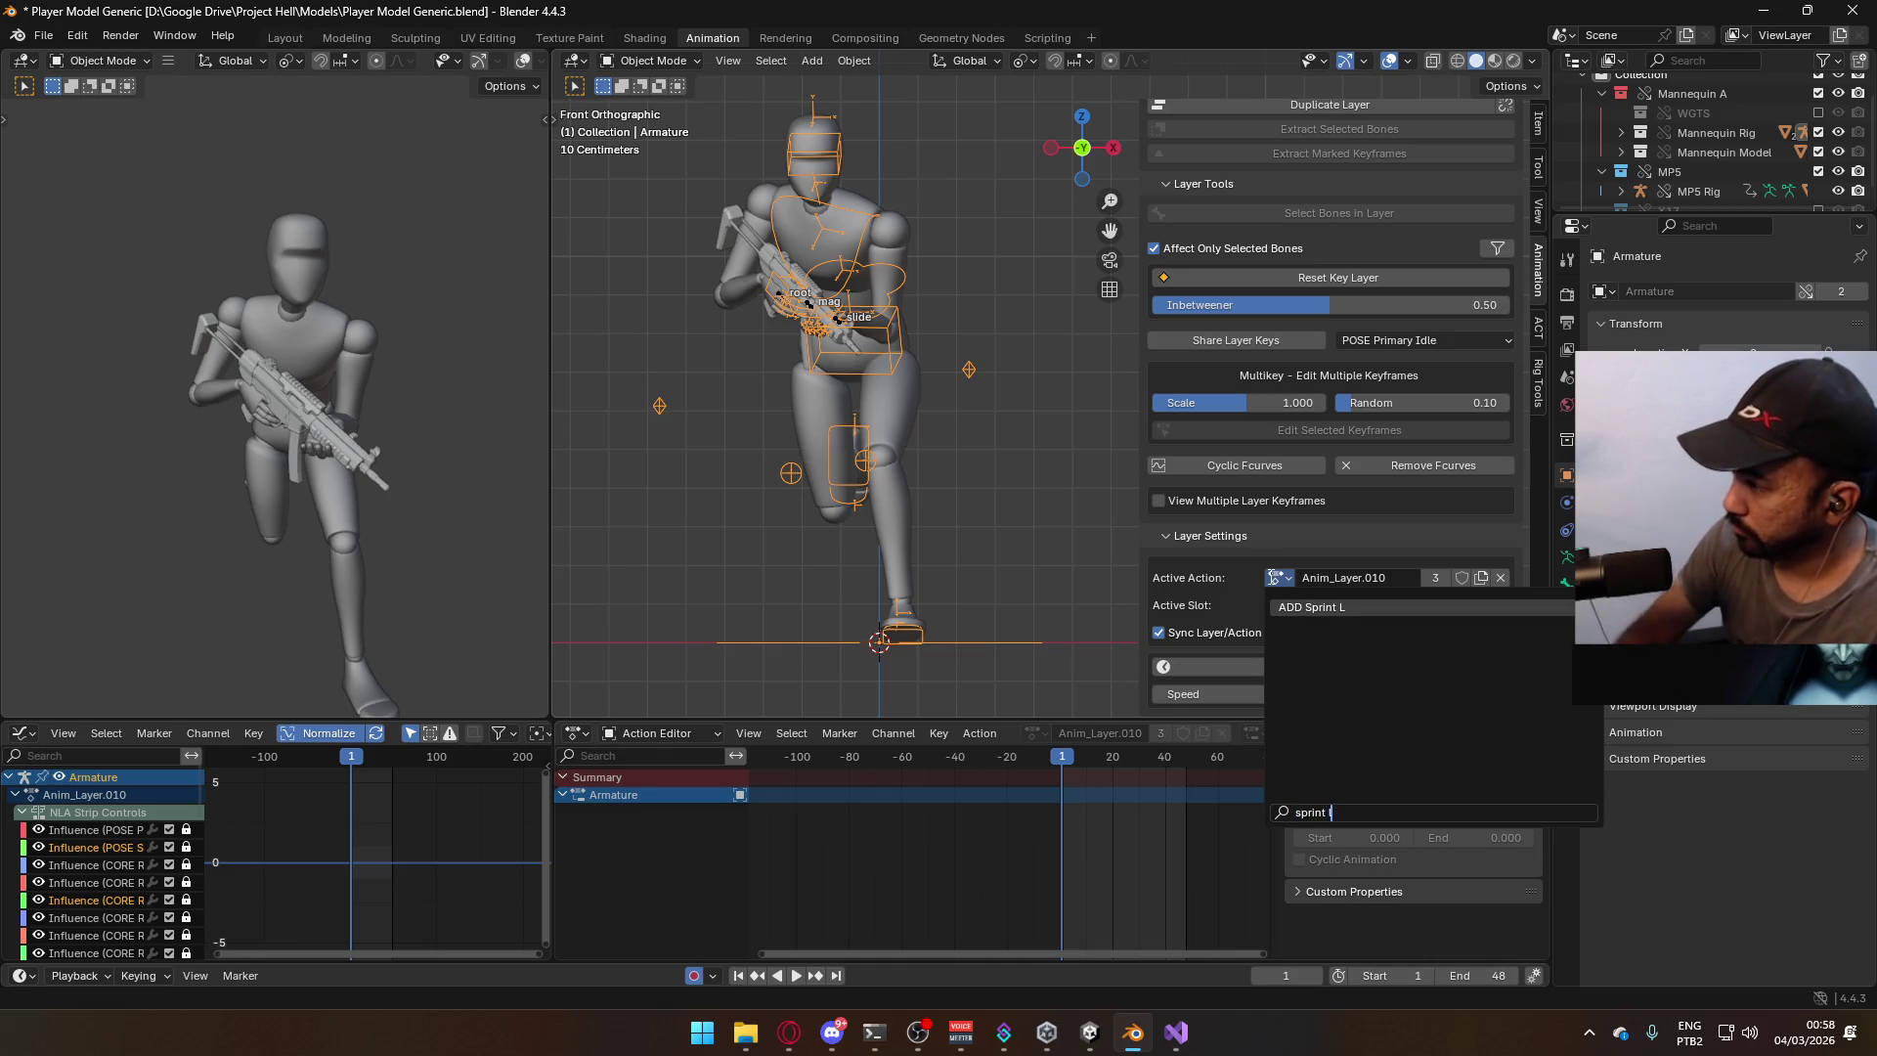
left_click(1315, 607)
scroll(1410, 537, "up", 7)
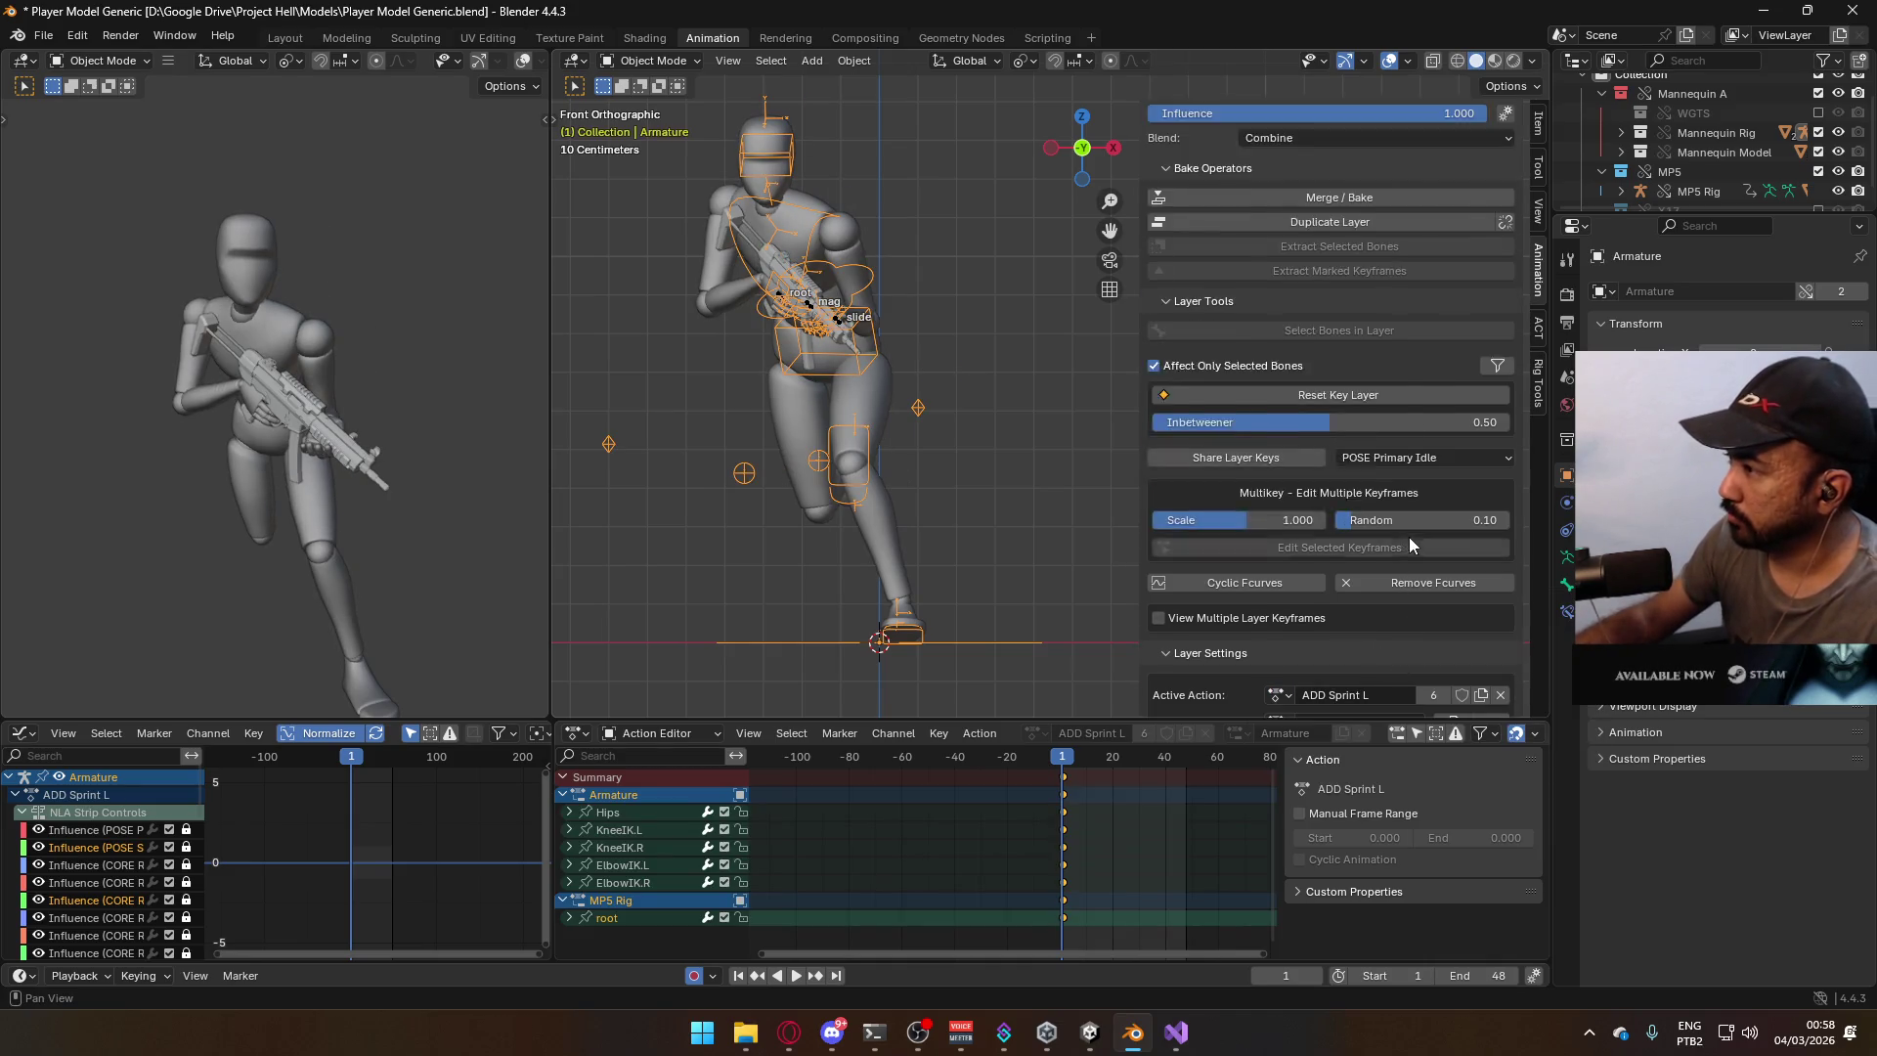
left_click(1432, 250)
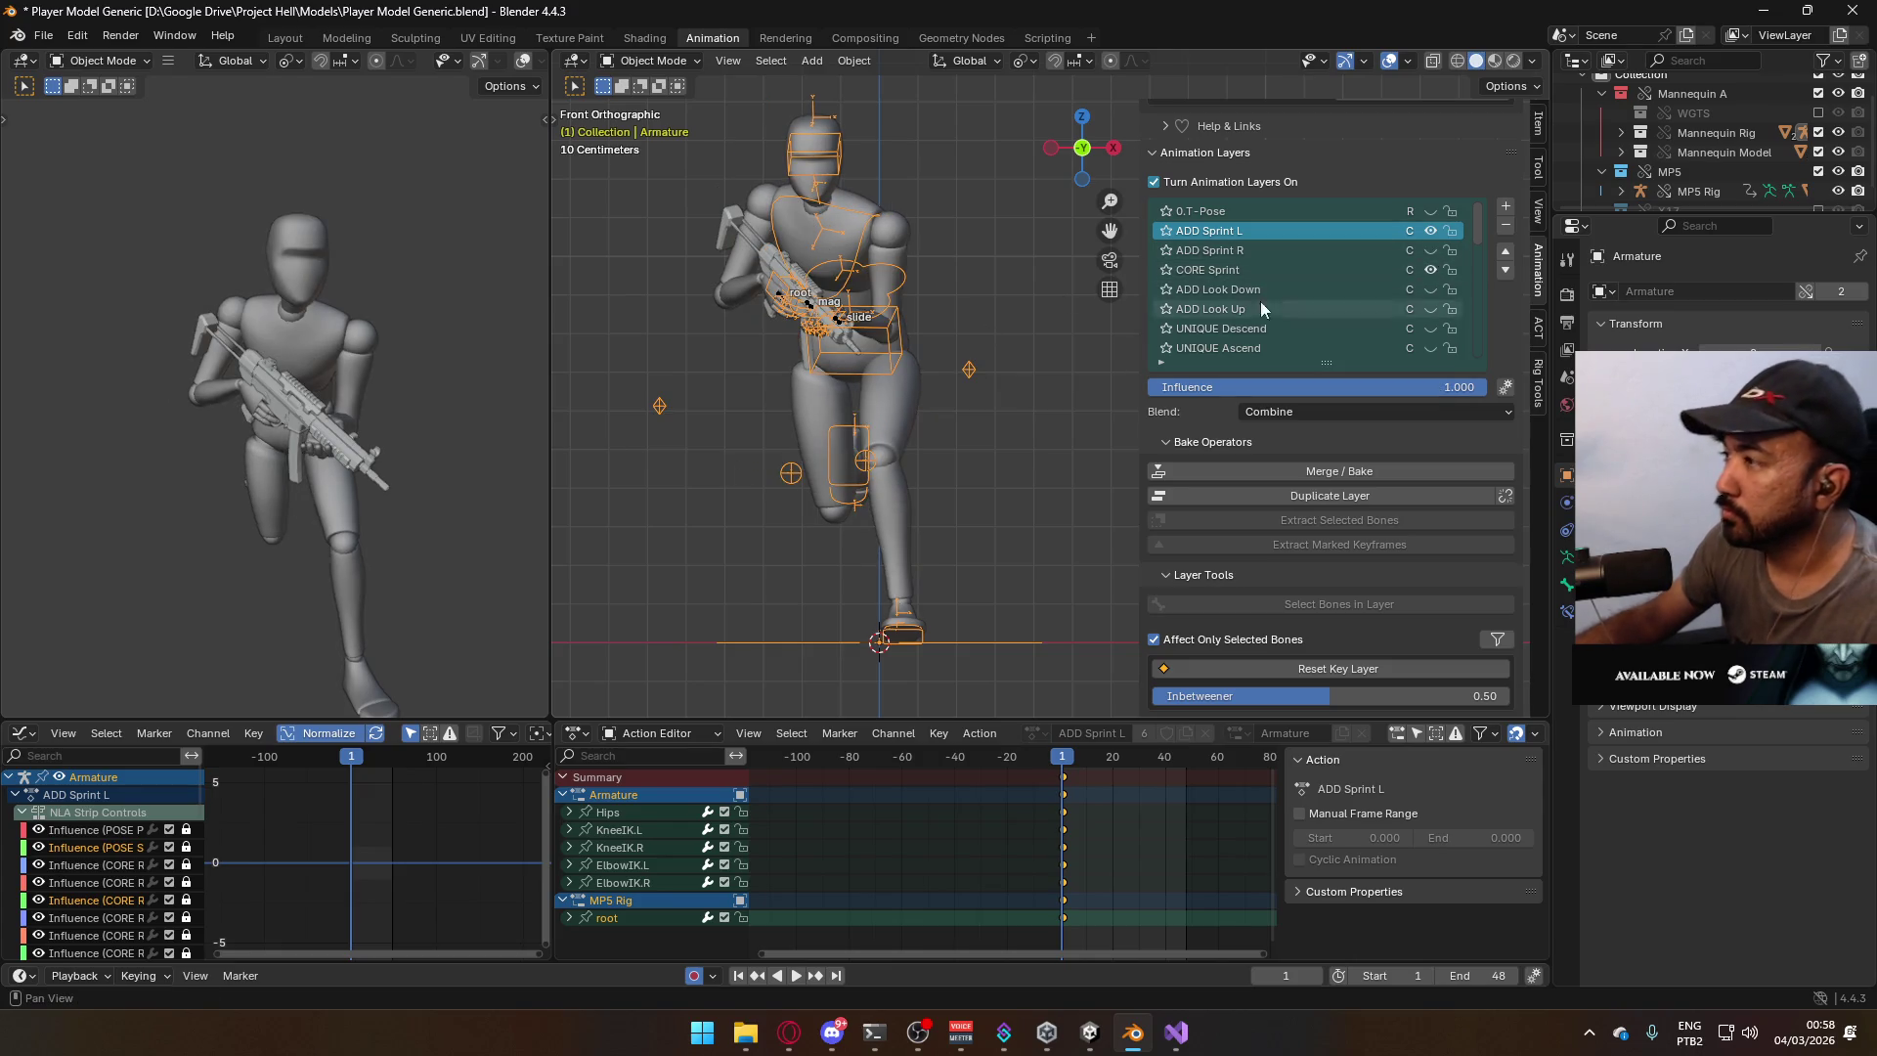
left_click(781, 300)
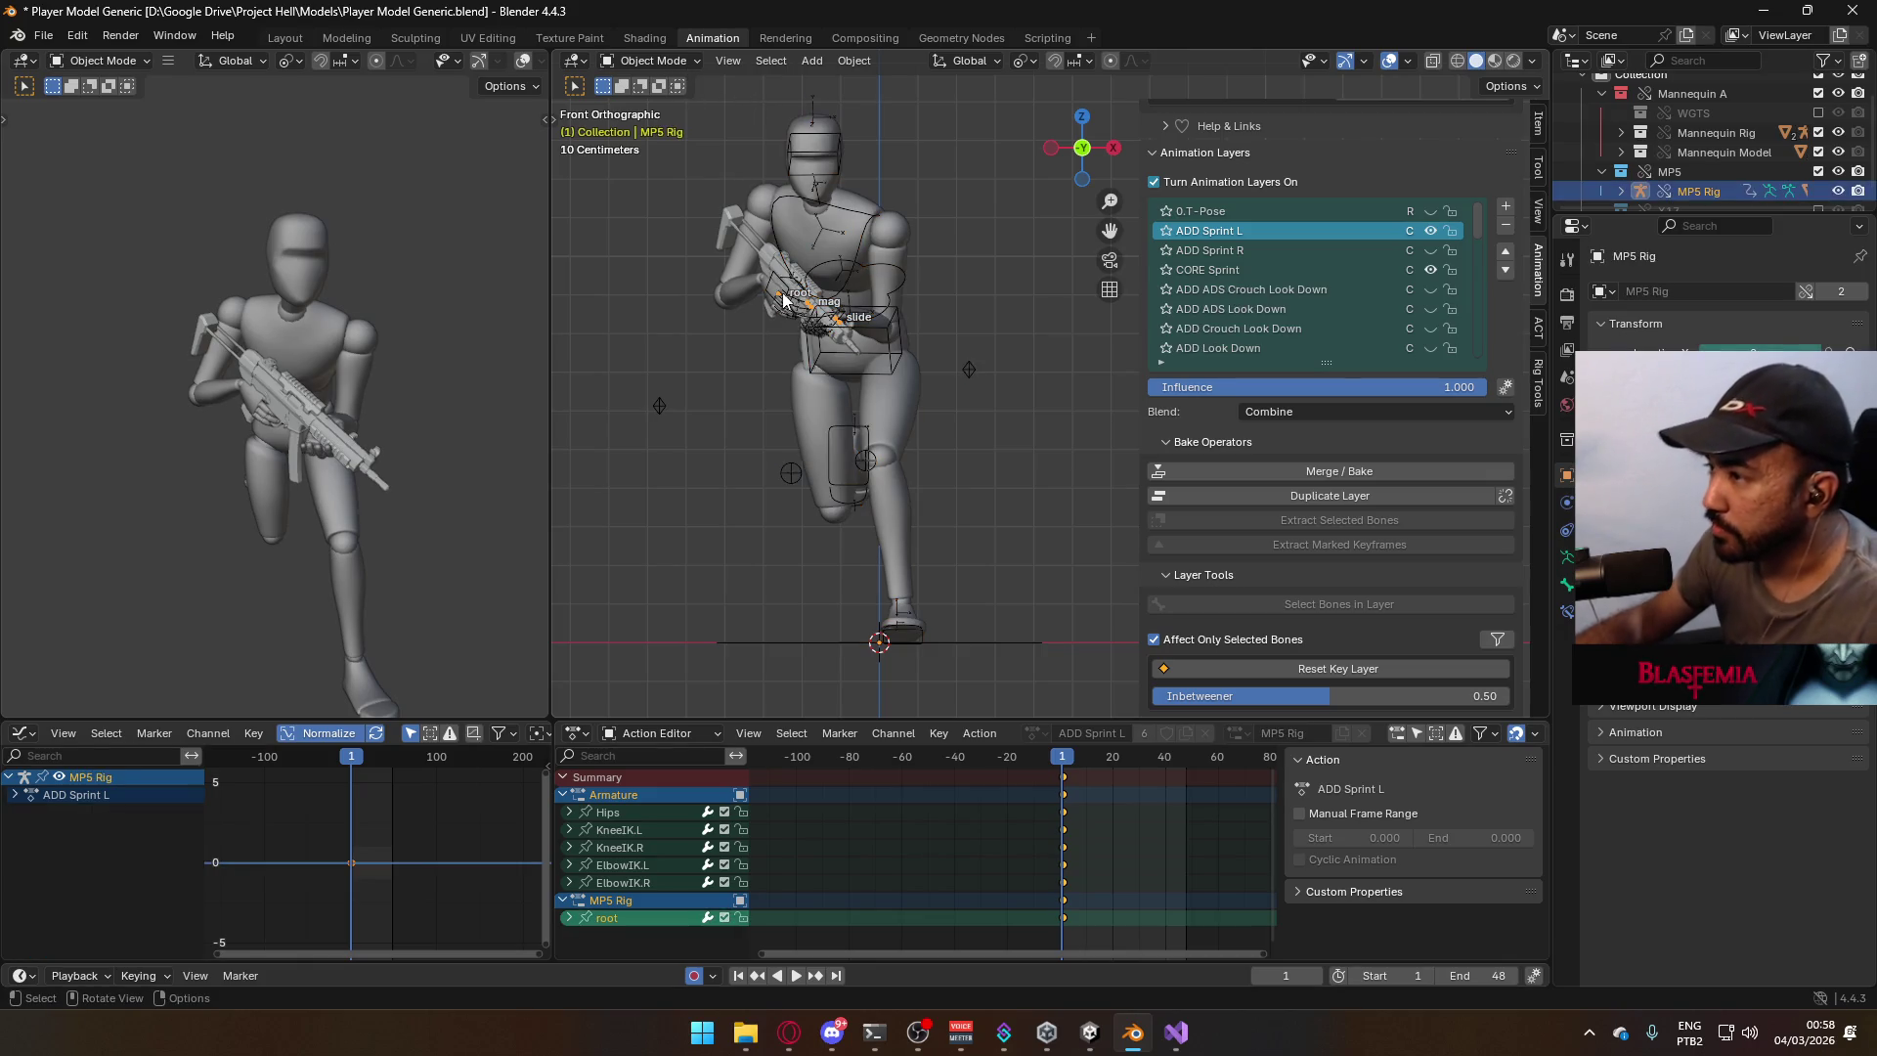
In Pose Mode, copy the armature's keys and paste them mirrored at frame 1 onto the hips and root.
left_click(893, 315)
key("ctrl+Tab")
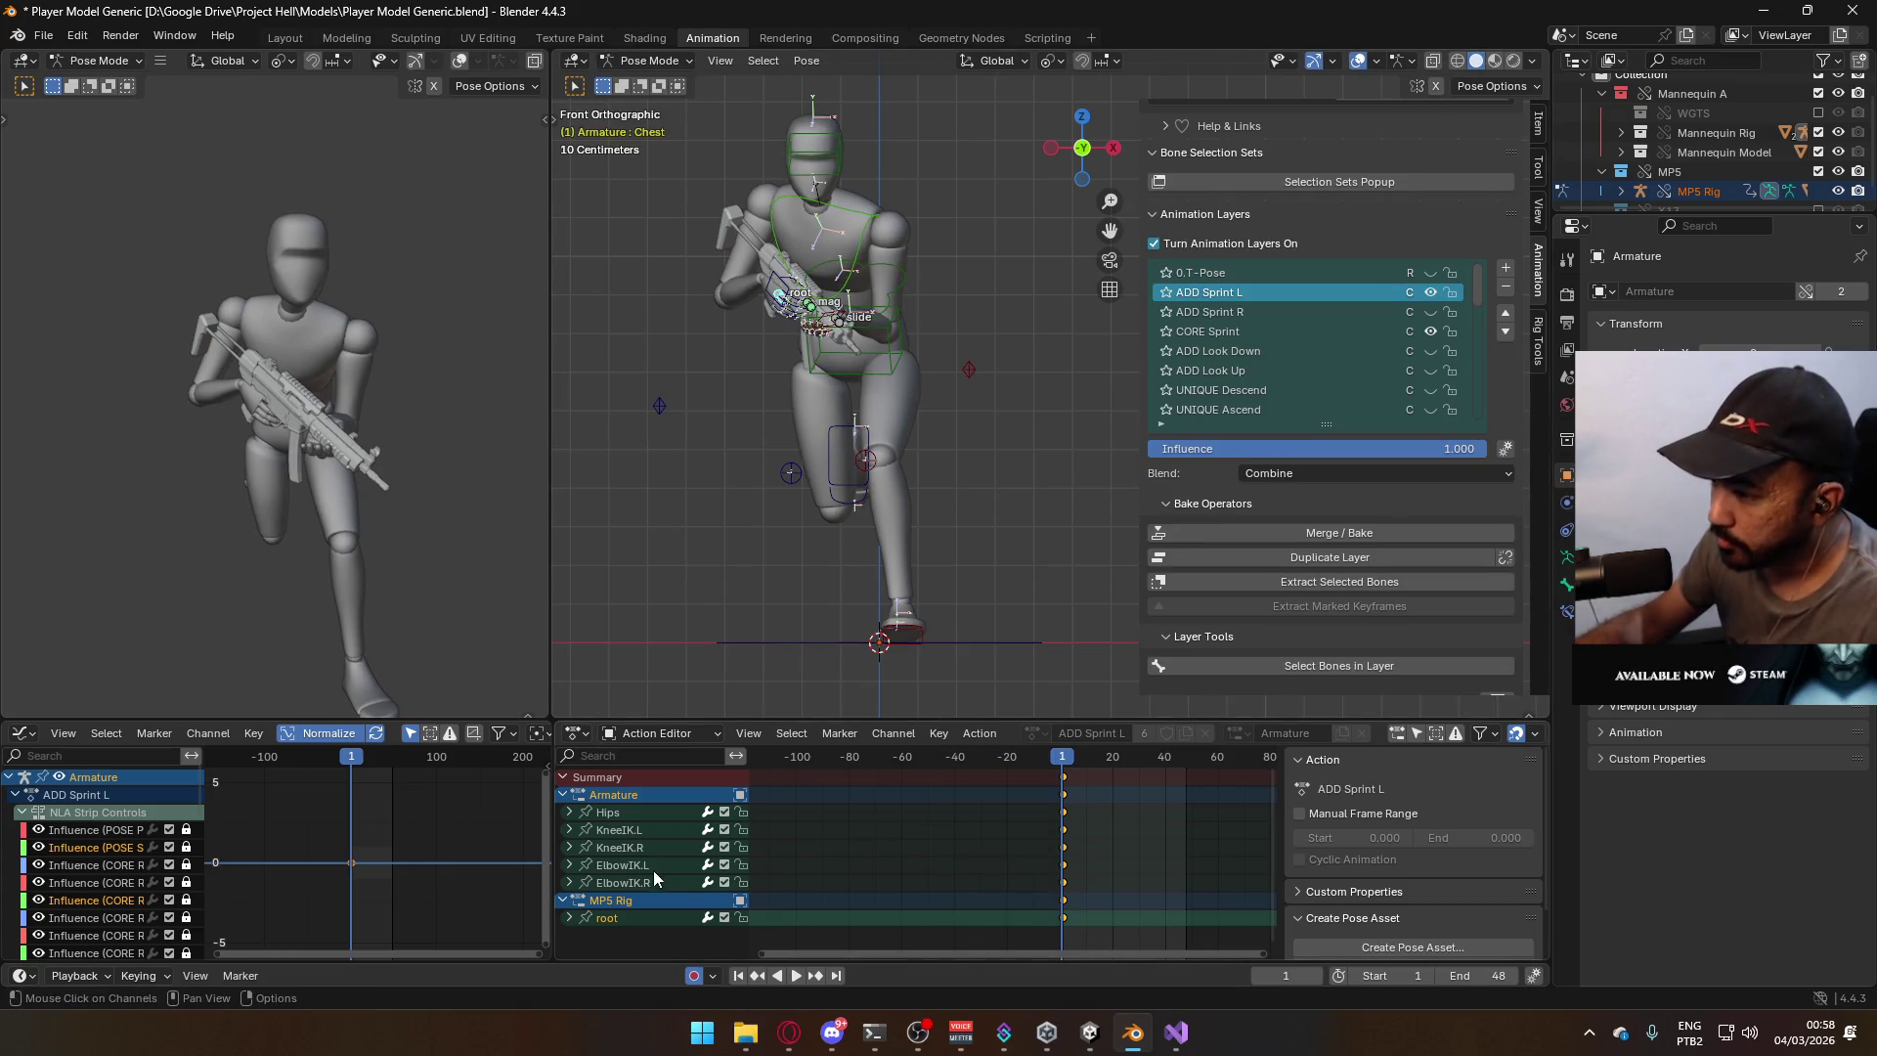
key("a")
right_click(1074, 843)
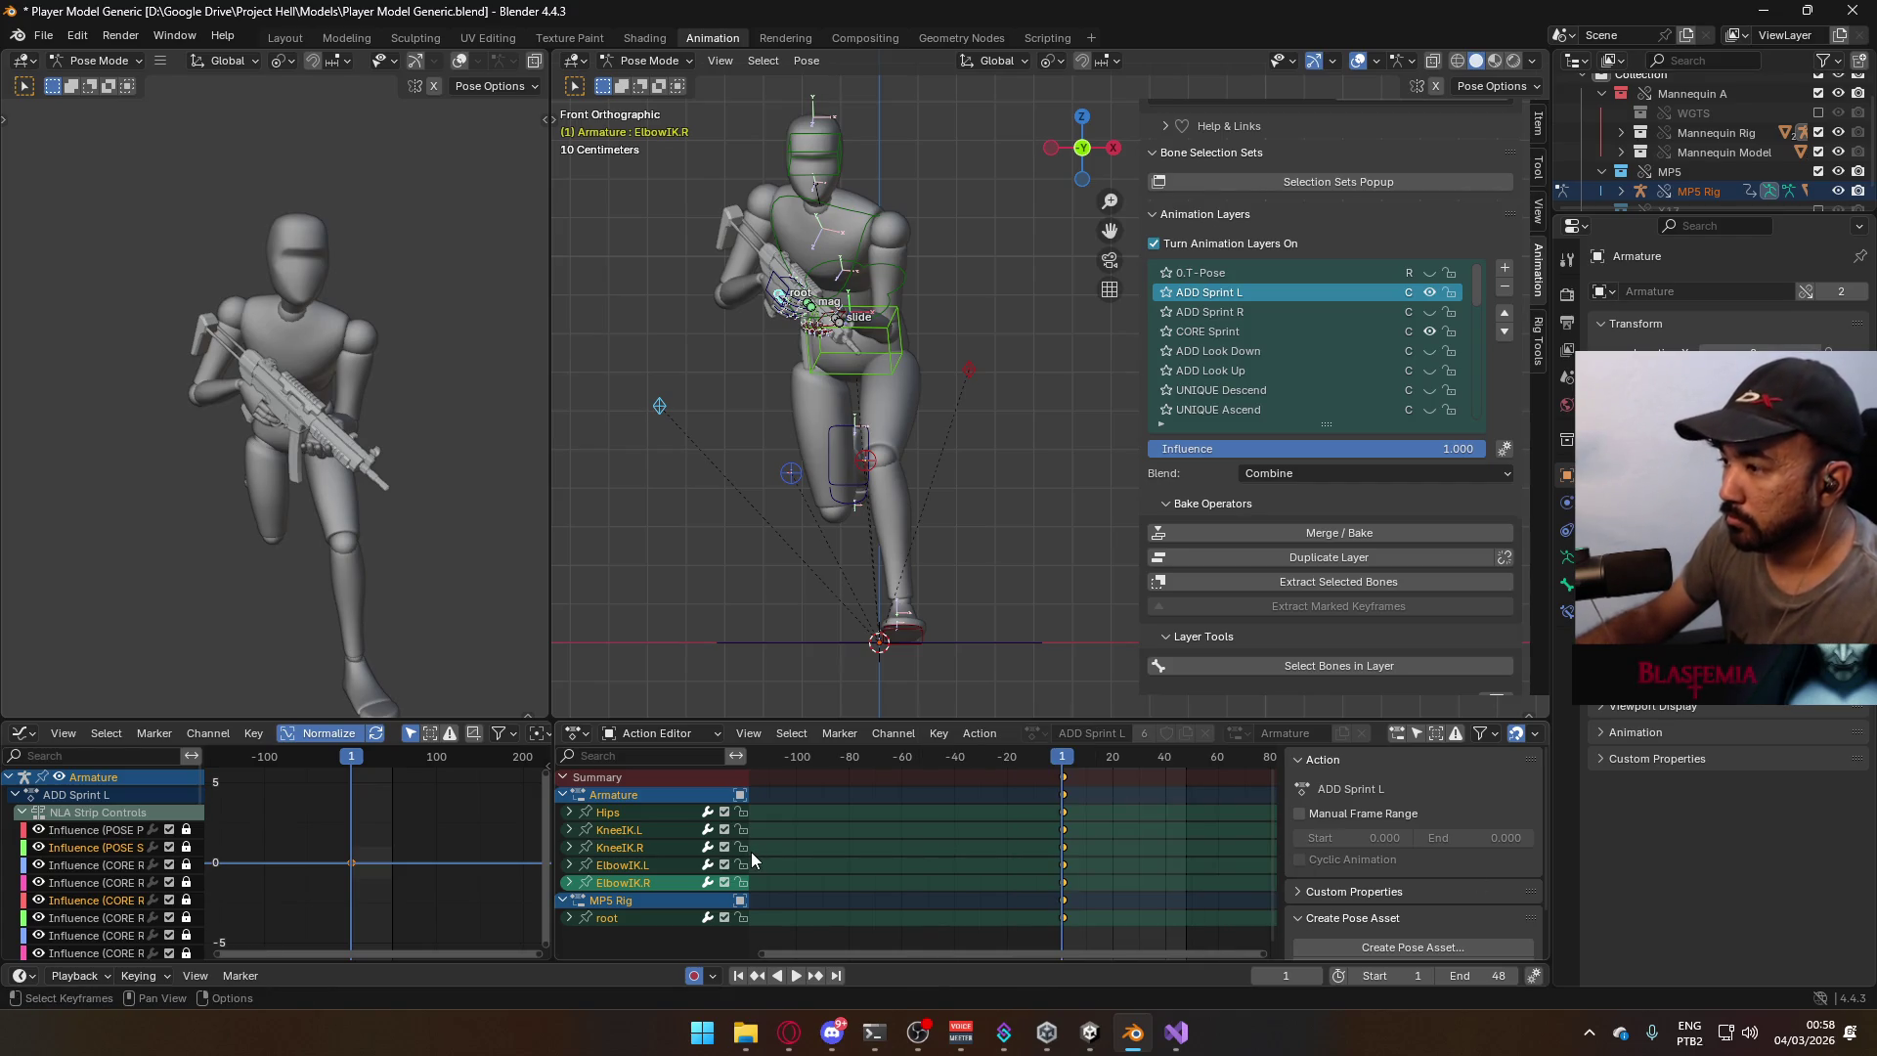
left_click(631, 864, "shift")
left_click(608, 813)
left_click_drag(1074, 823, 1073, 872)
left_click(1064, 922, "ctrl")
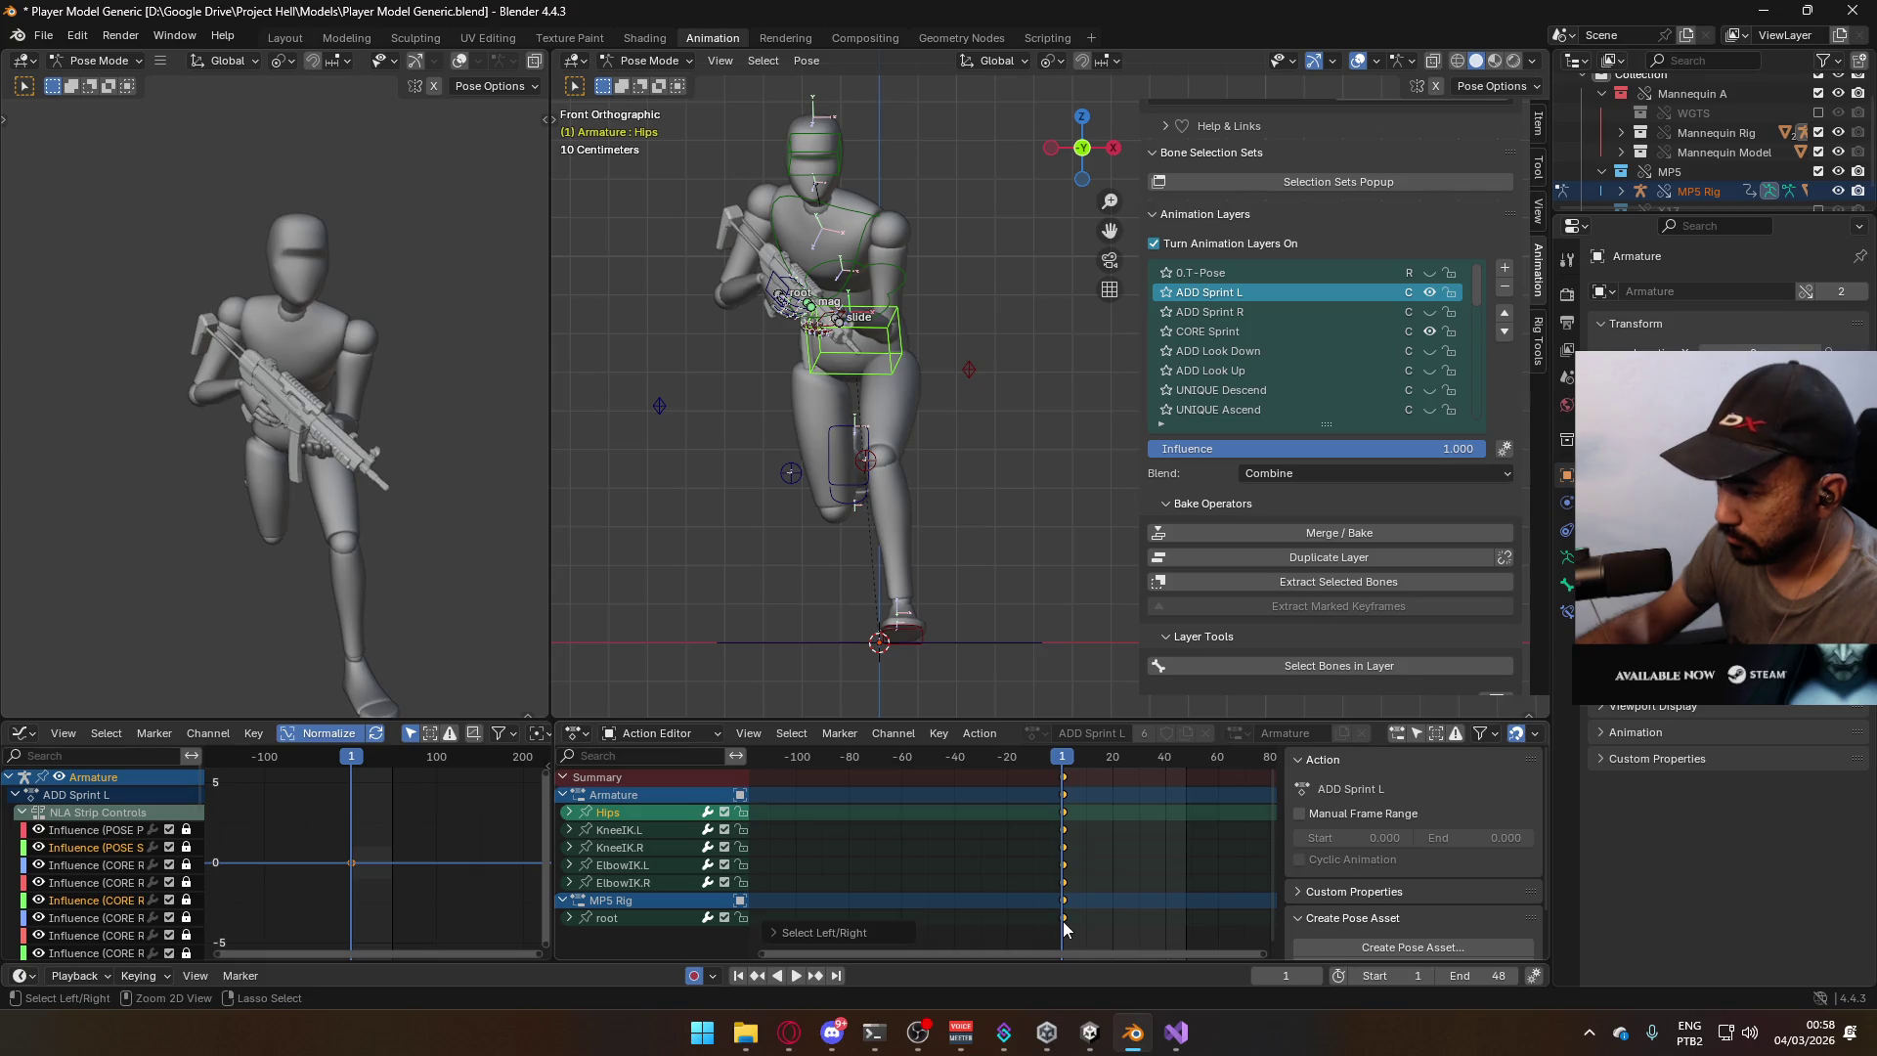
left_click(608, 919, "ctrl")
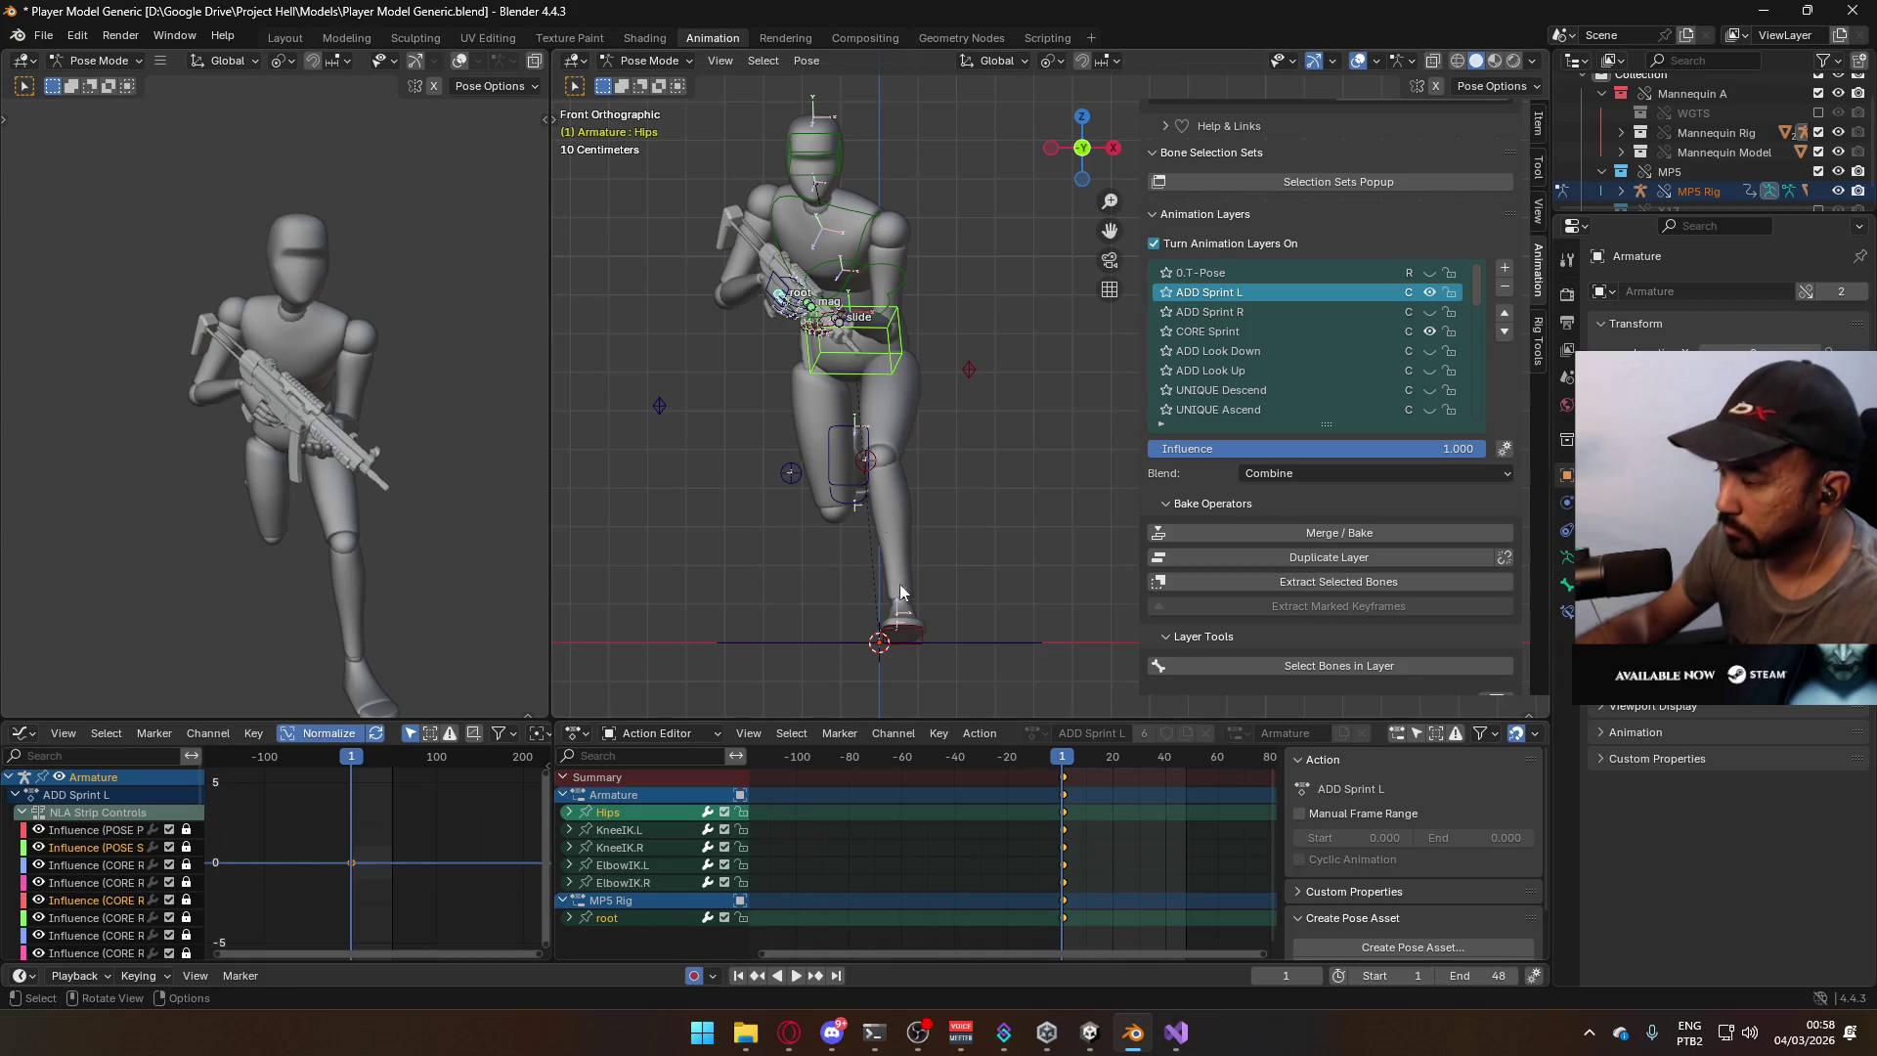
key("b")
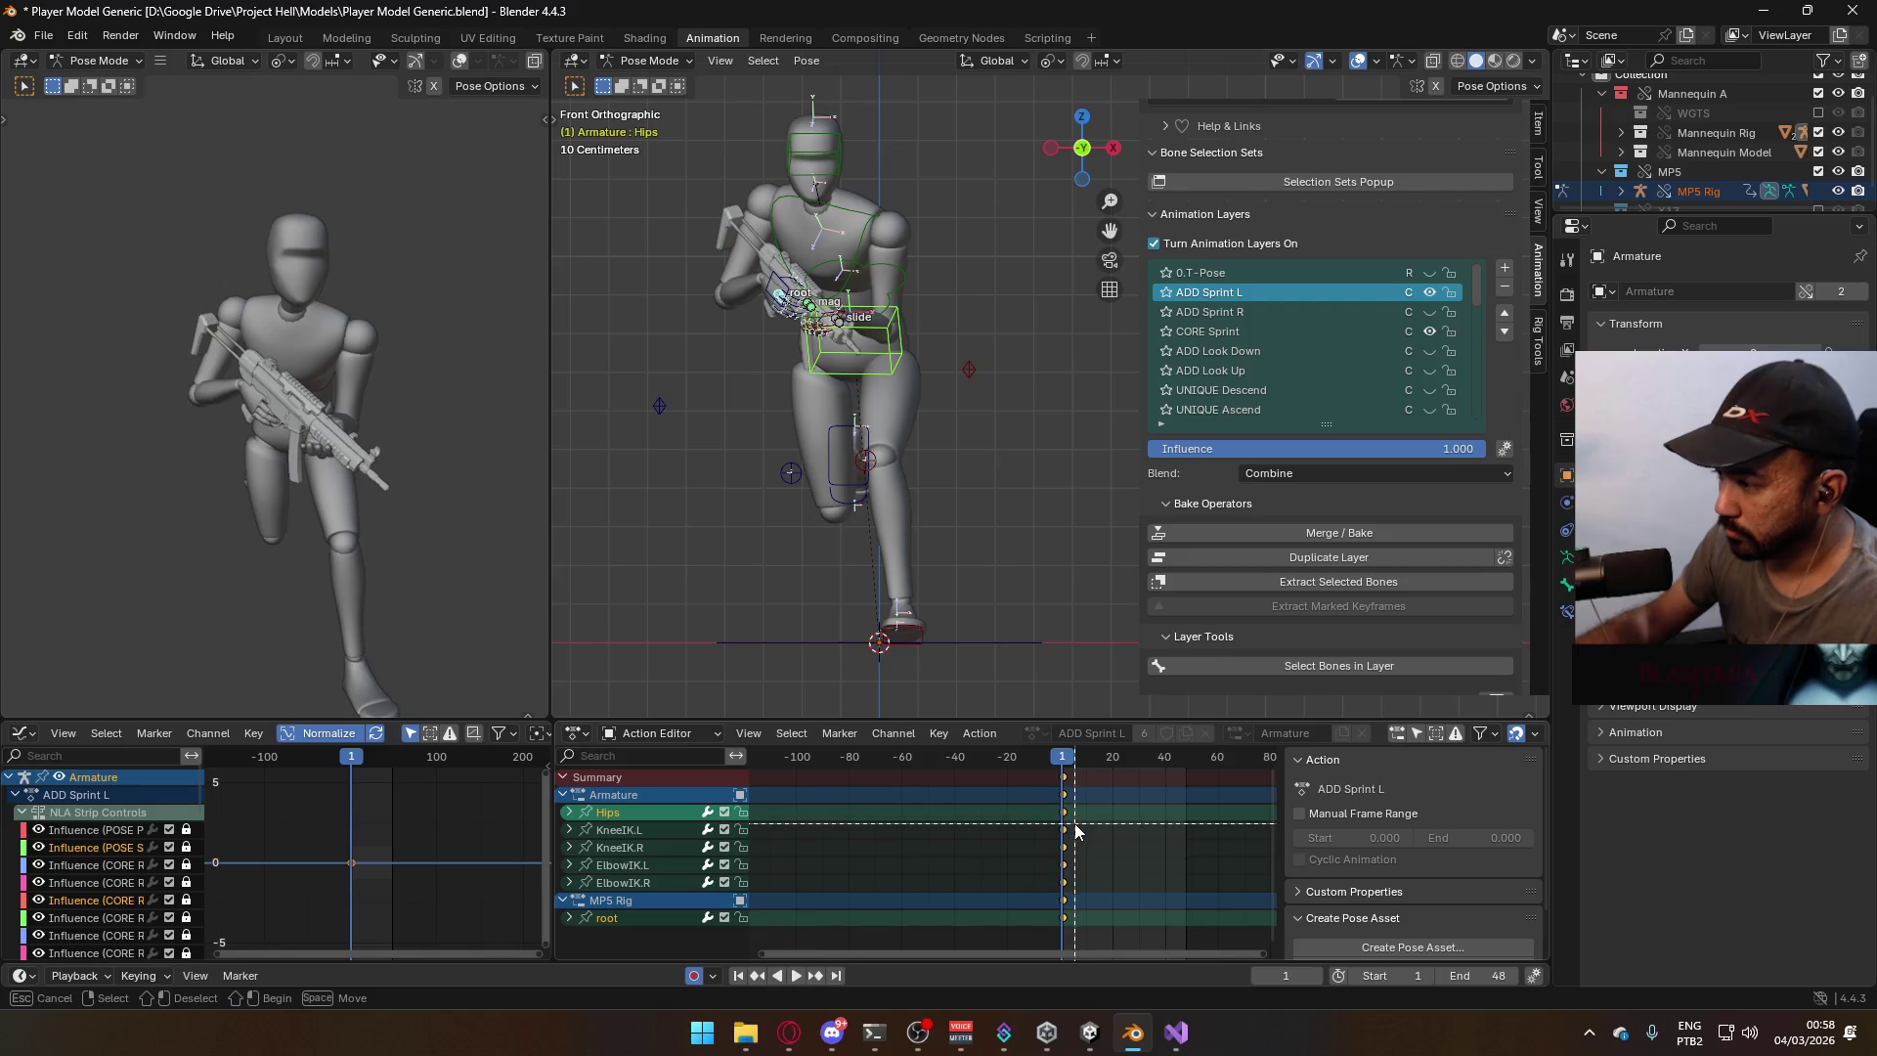
left_click_drag(1025, 894, 1026, 894, "shift")
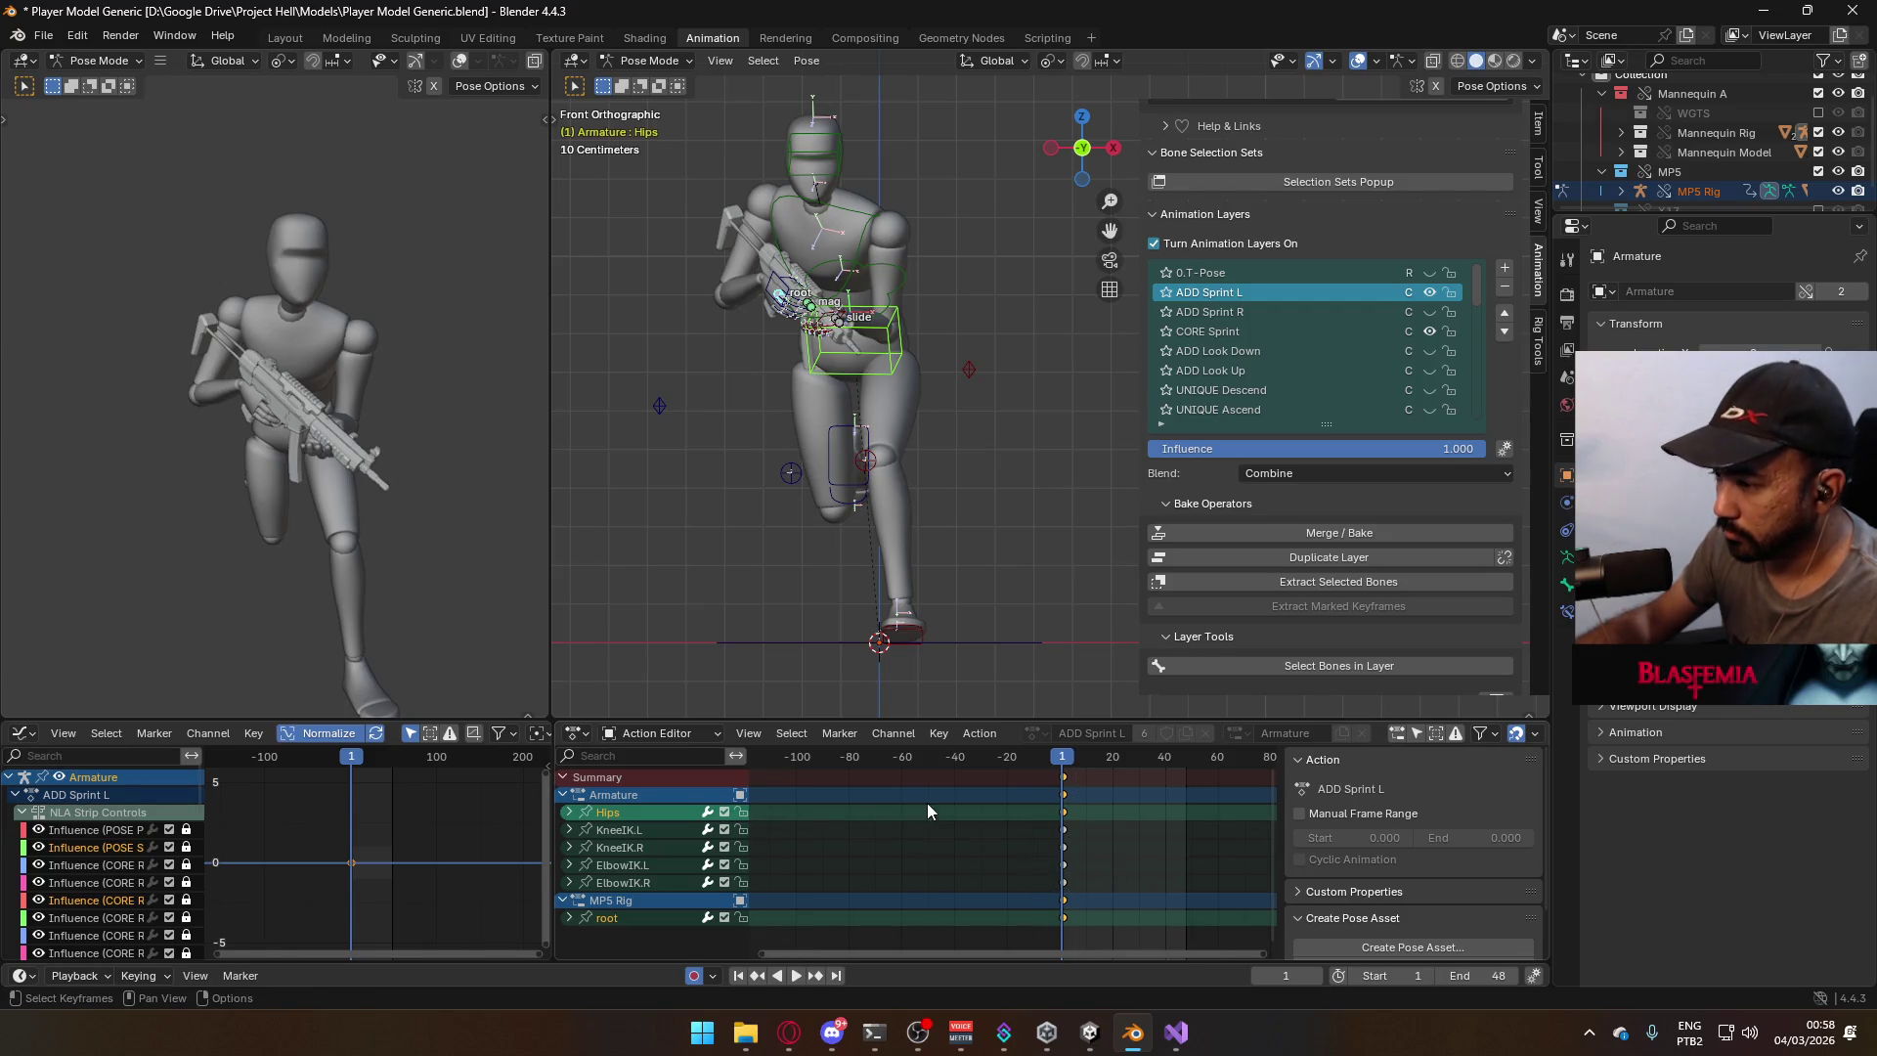
right_click(1052, 822)
key("Escape")
right_click(1066, 811)
left_click(1066, 789)
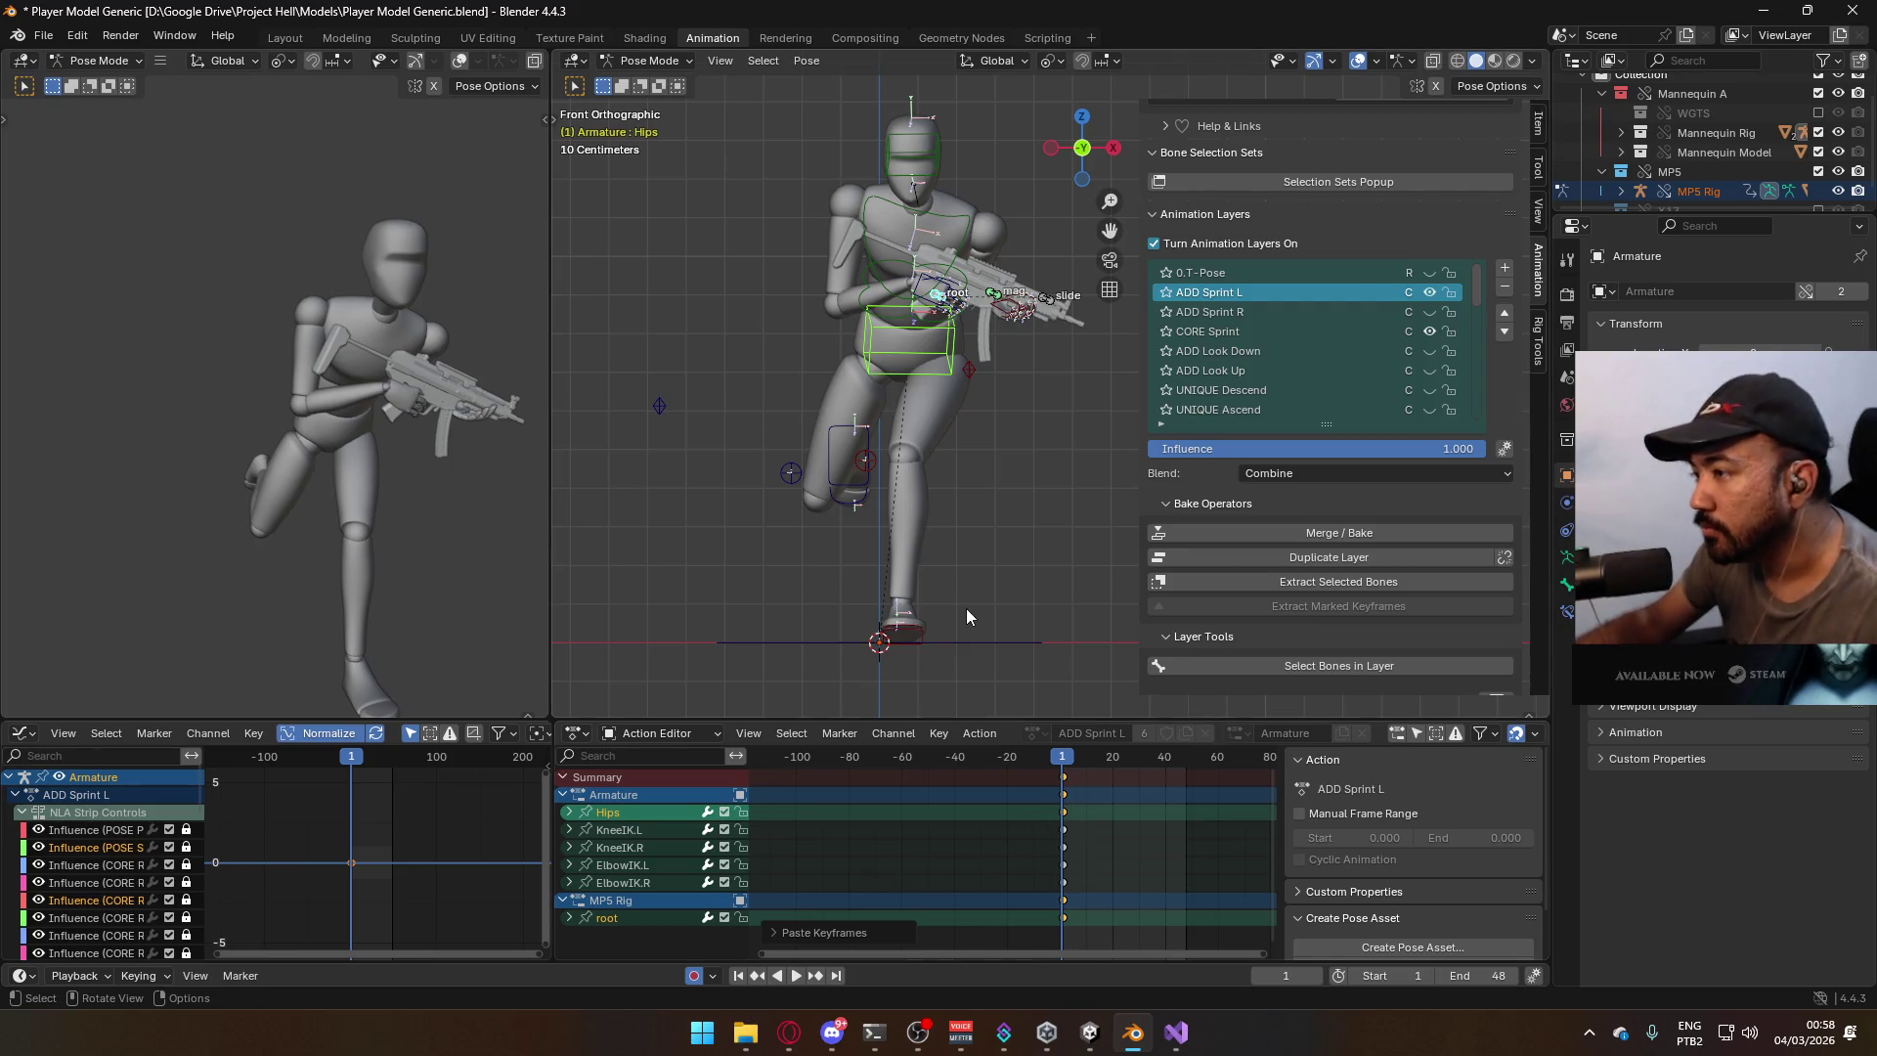
Preview the result, then paste the copied keys mirrored onto the knee and elbow IK channels.
key("space")
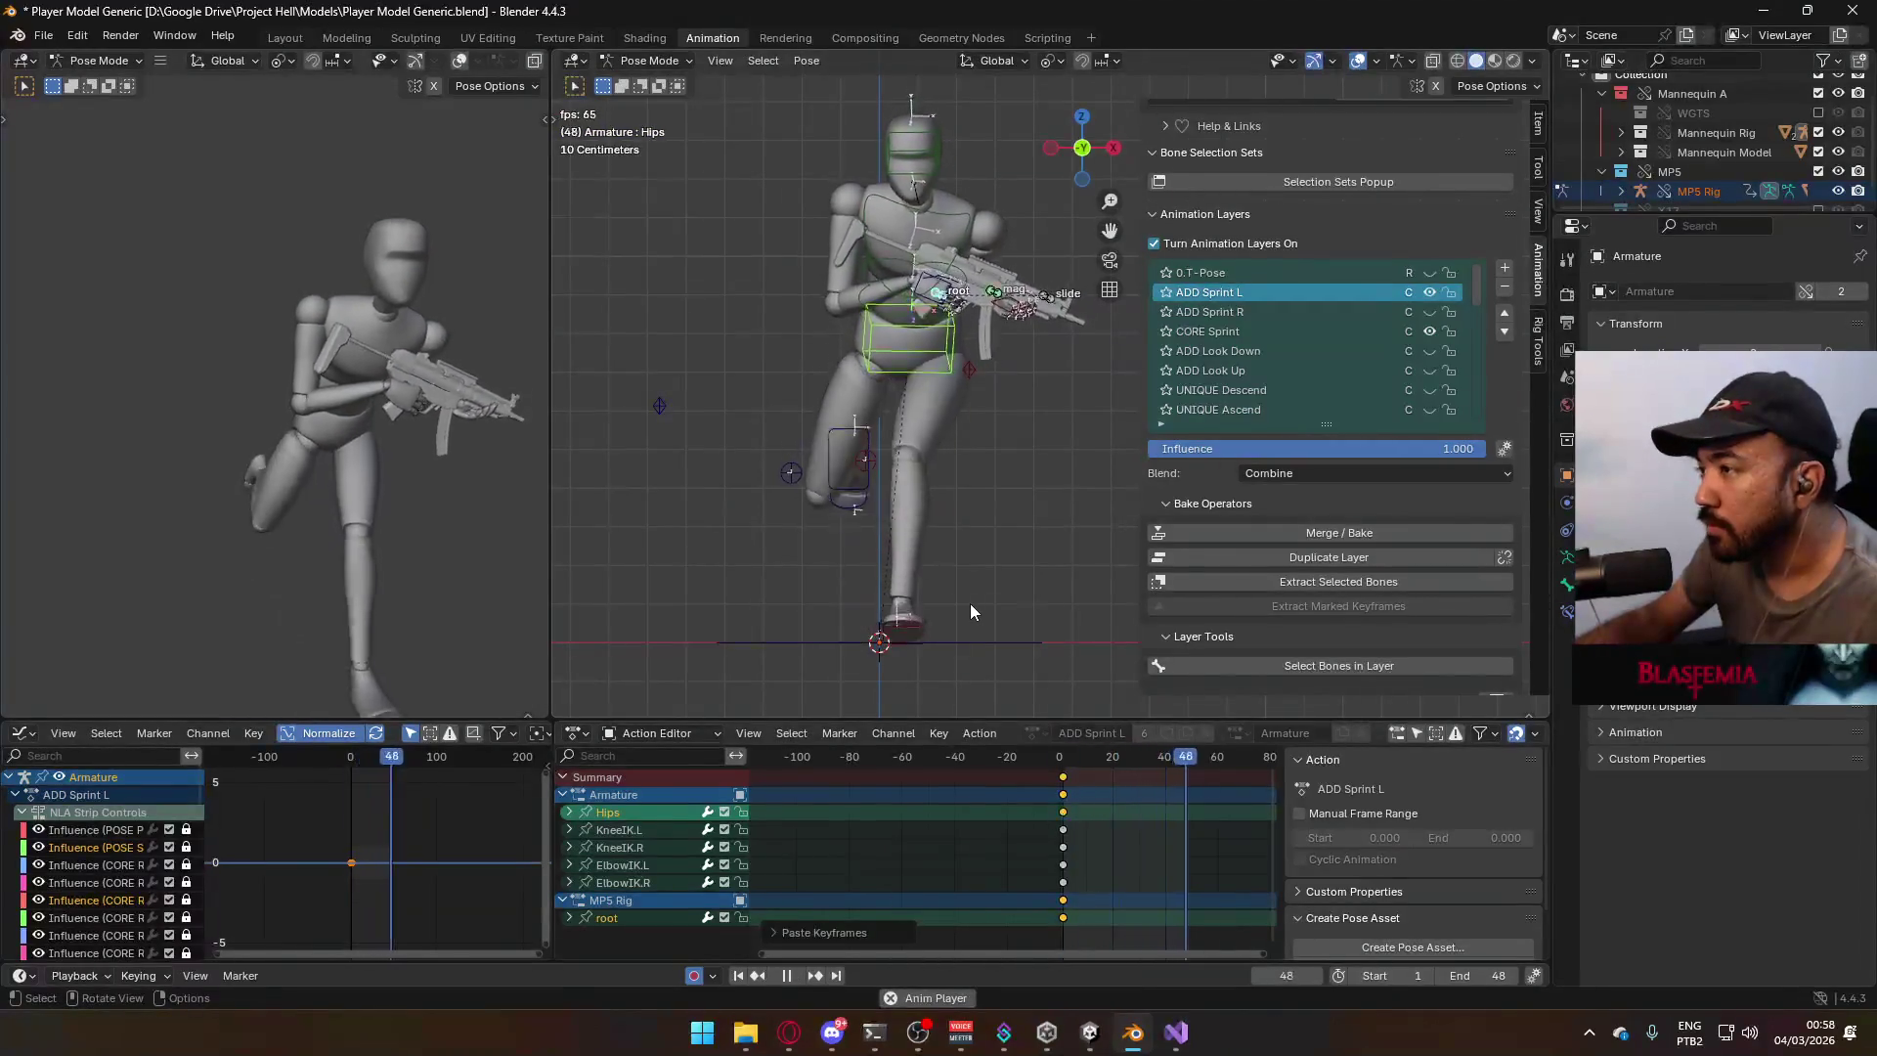
key("space")
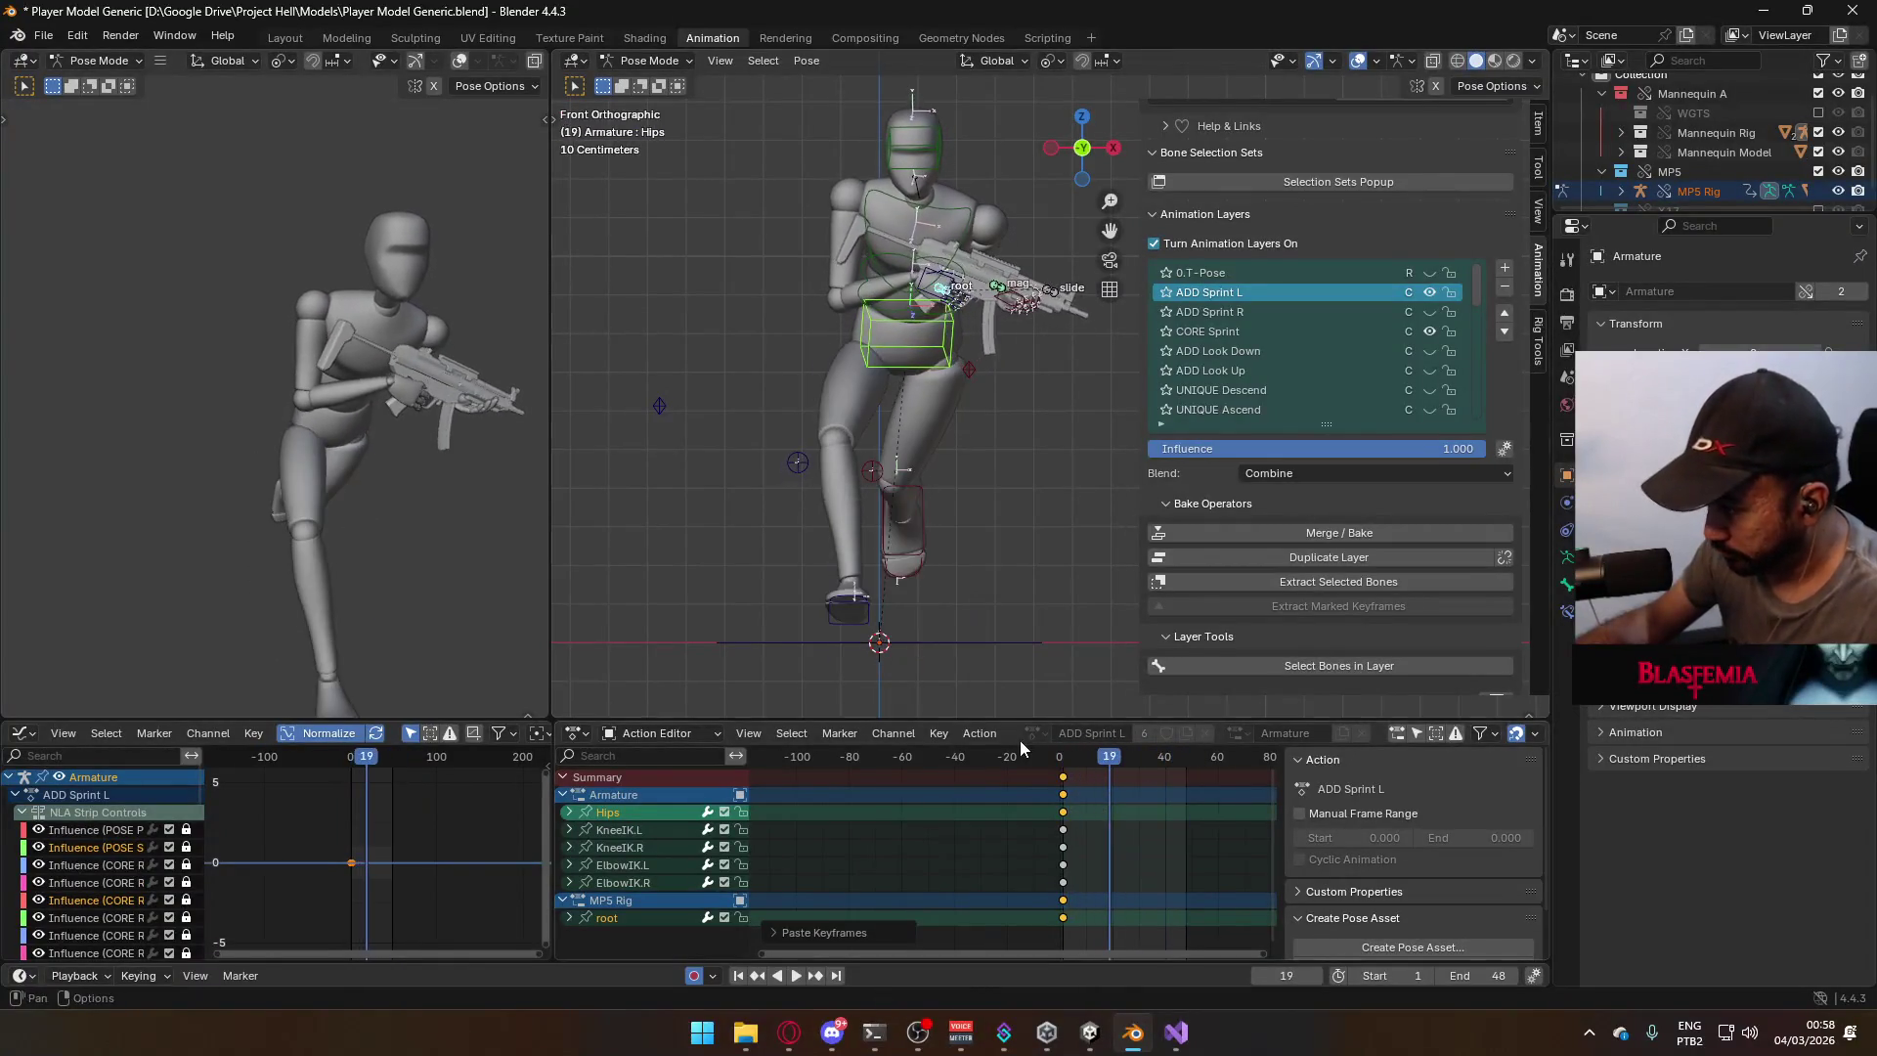
left_click(1065, 760)
key("space")
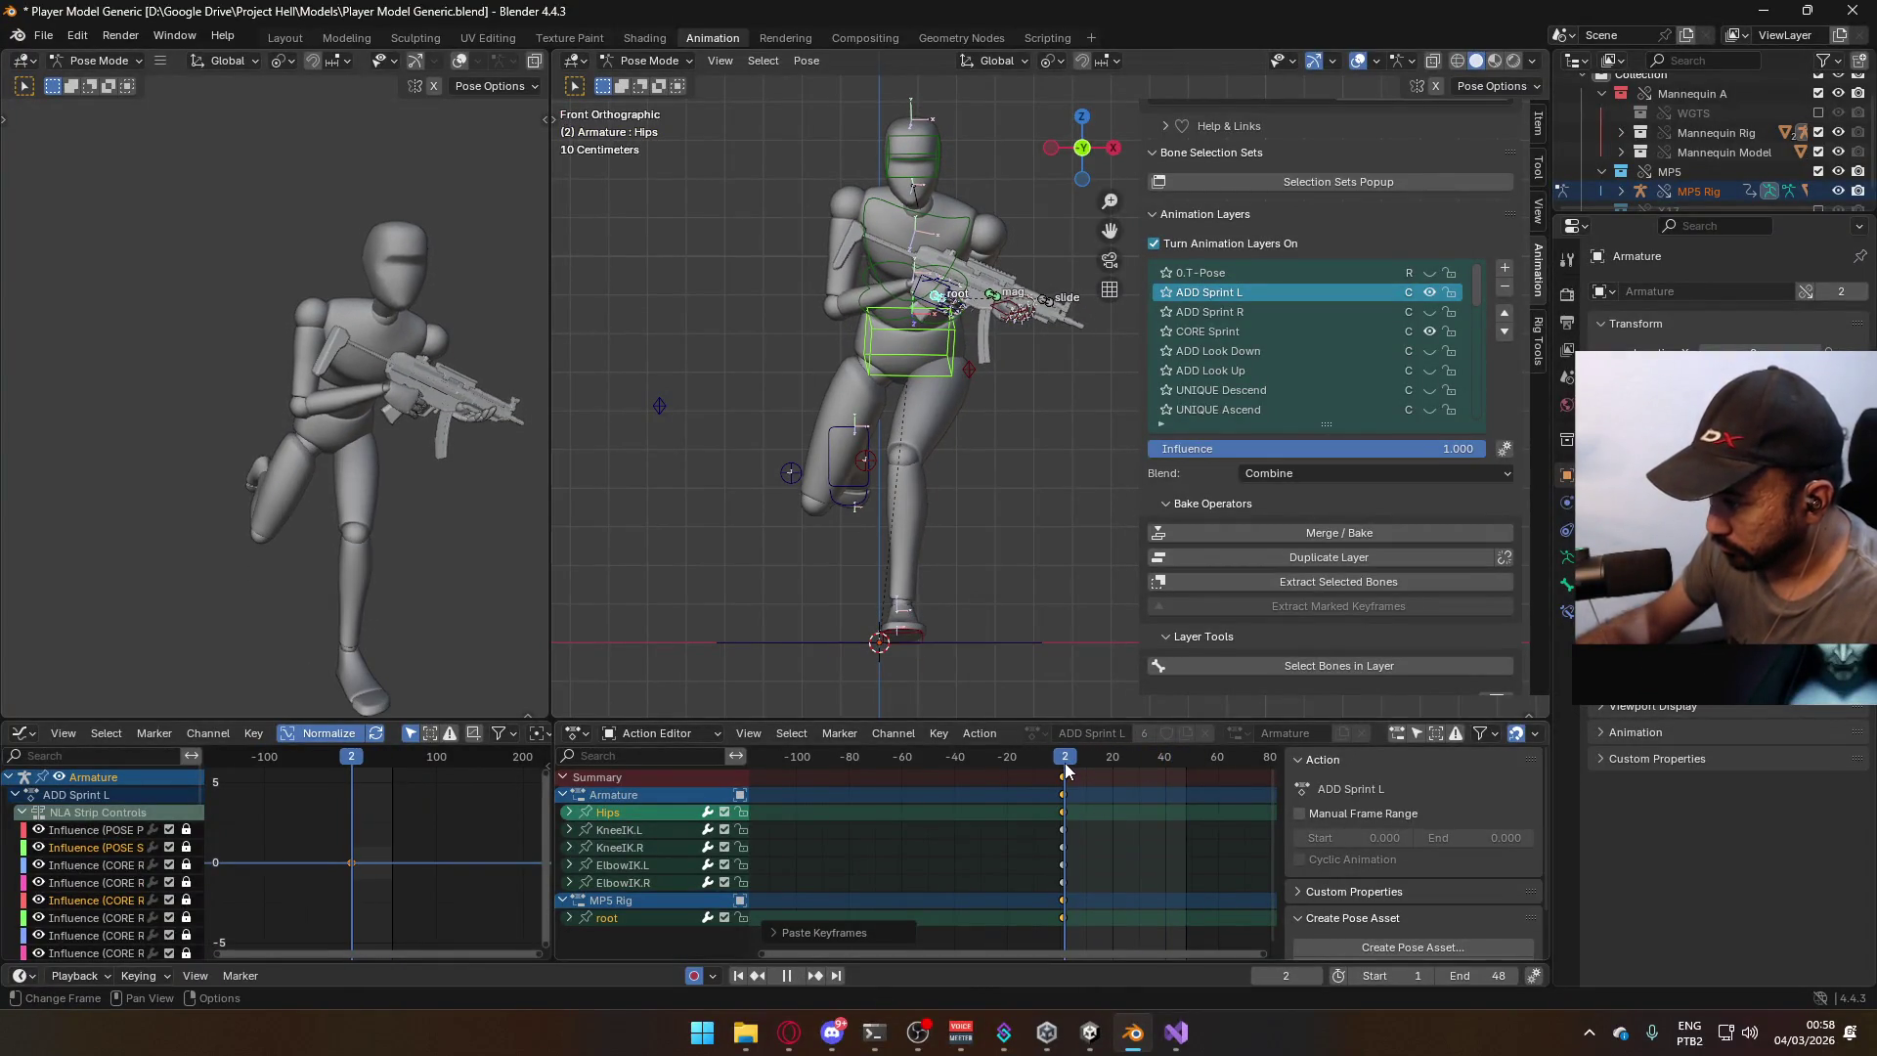
key("Escape")
left_click(648, 829)
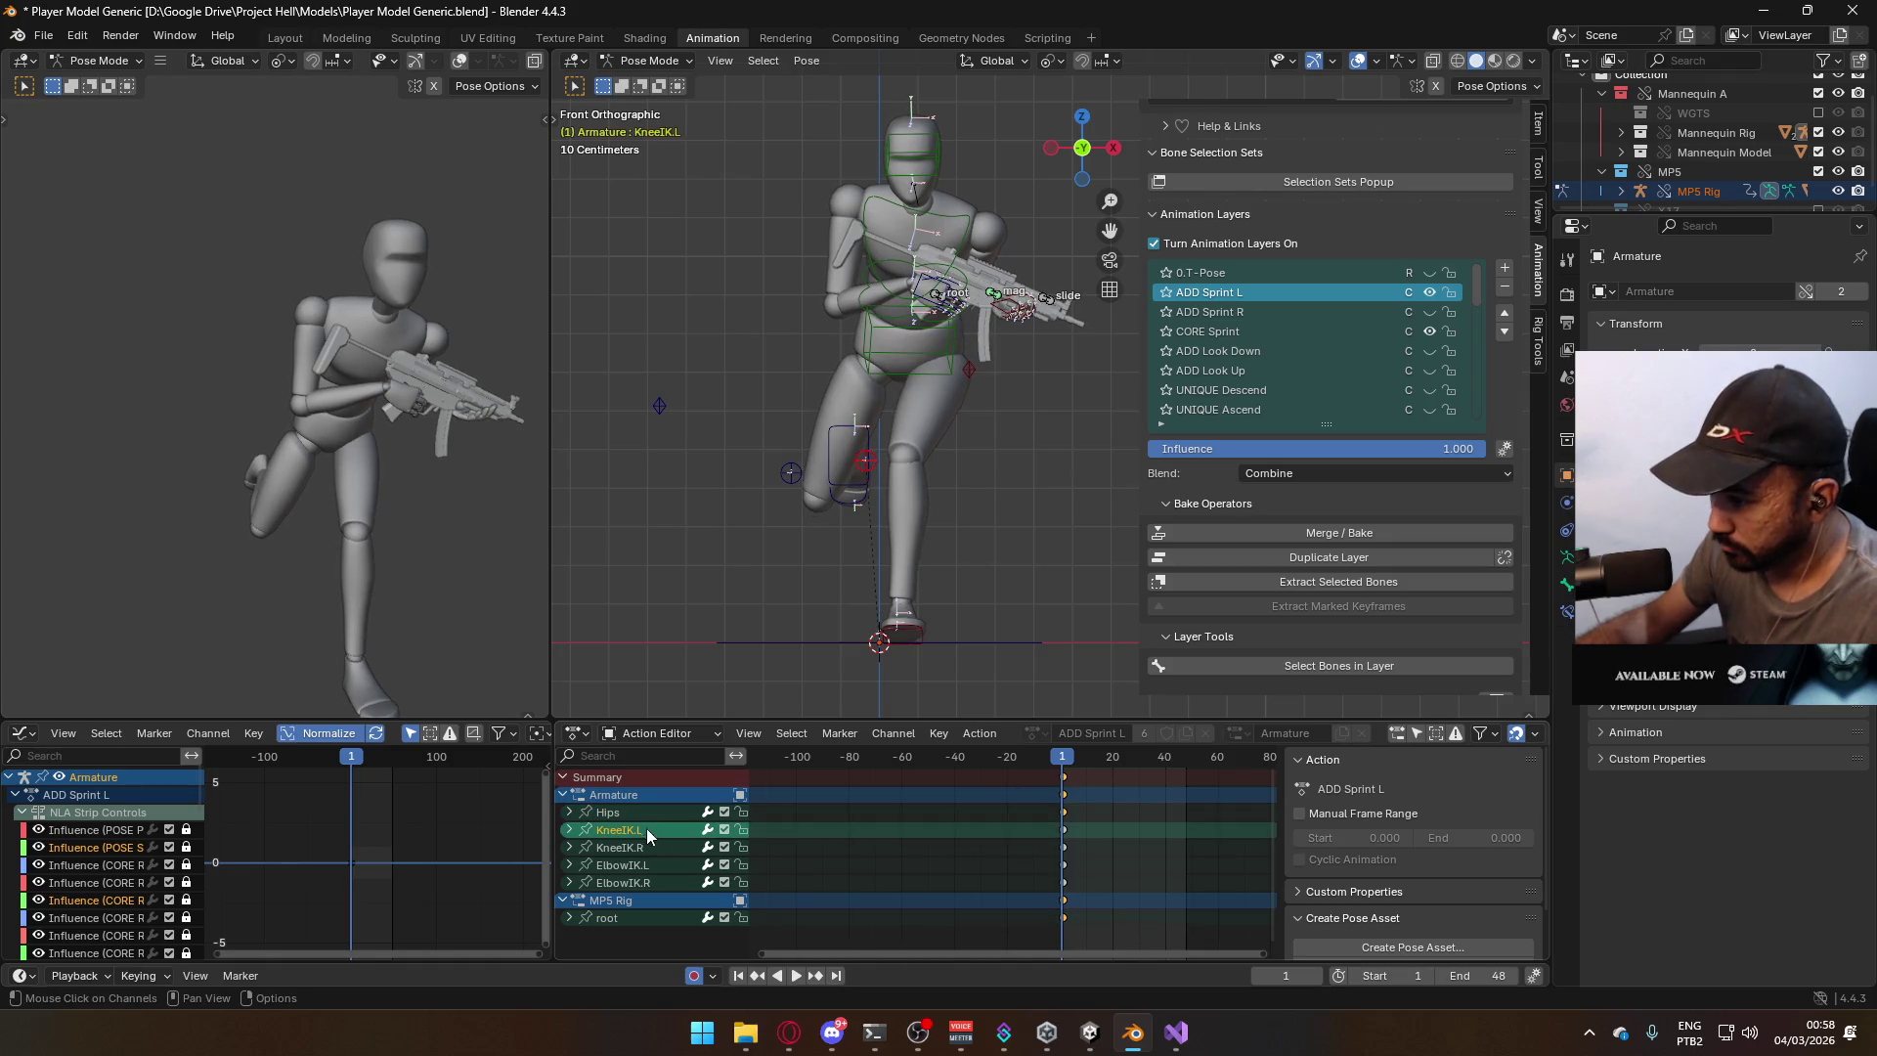
left_click(647, 883, "shift")
left_click(1064, 848)
right_click(1065, 848)
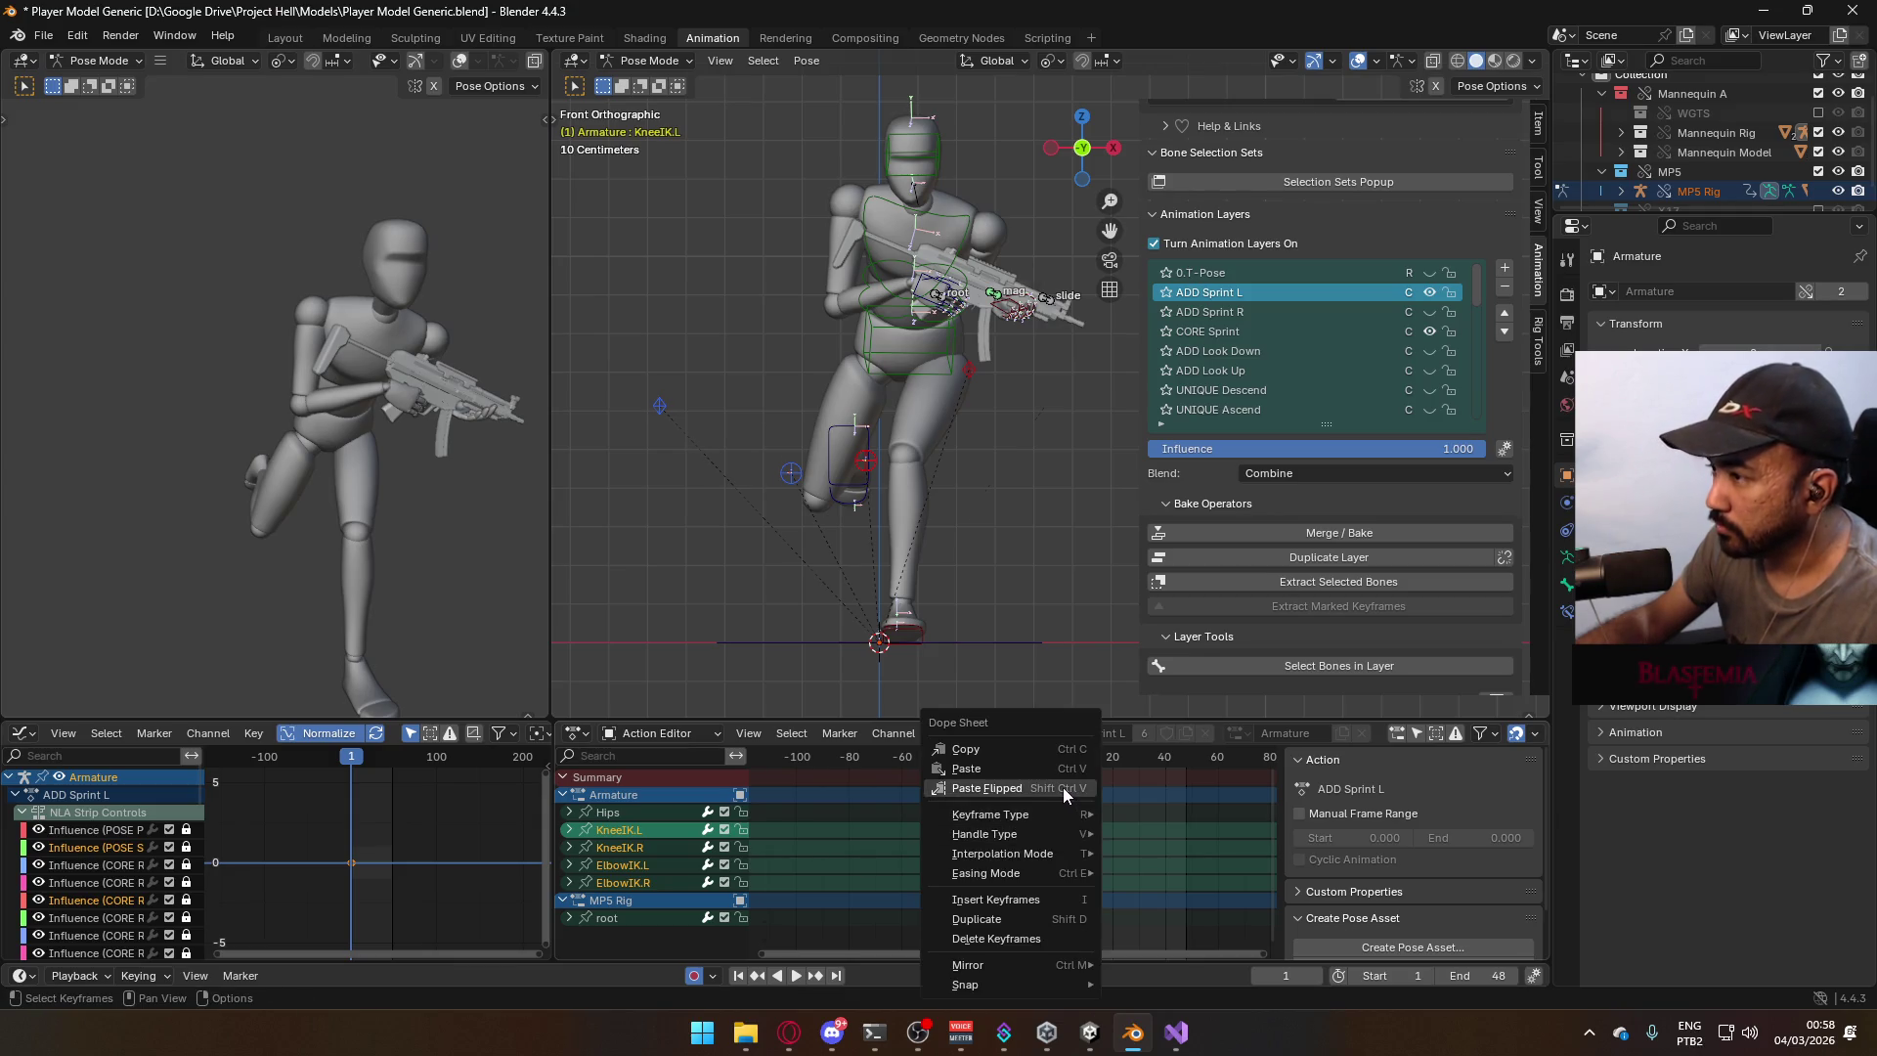
left_click(1065, 794)
Review the mirrored sprint, then reposition the rifle's root control at frame 1.
key("space")
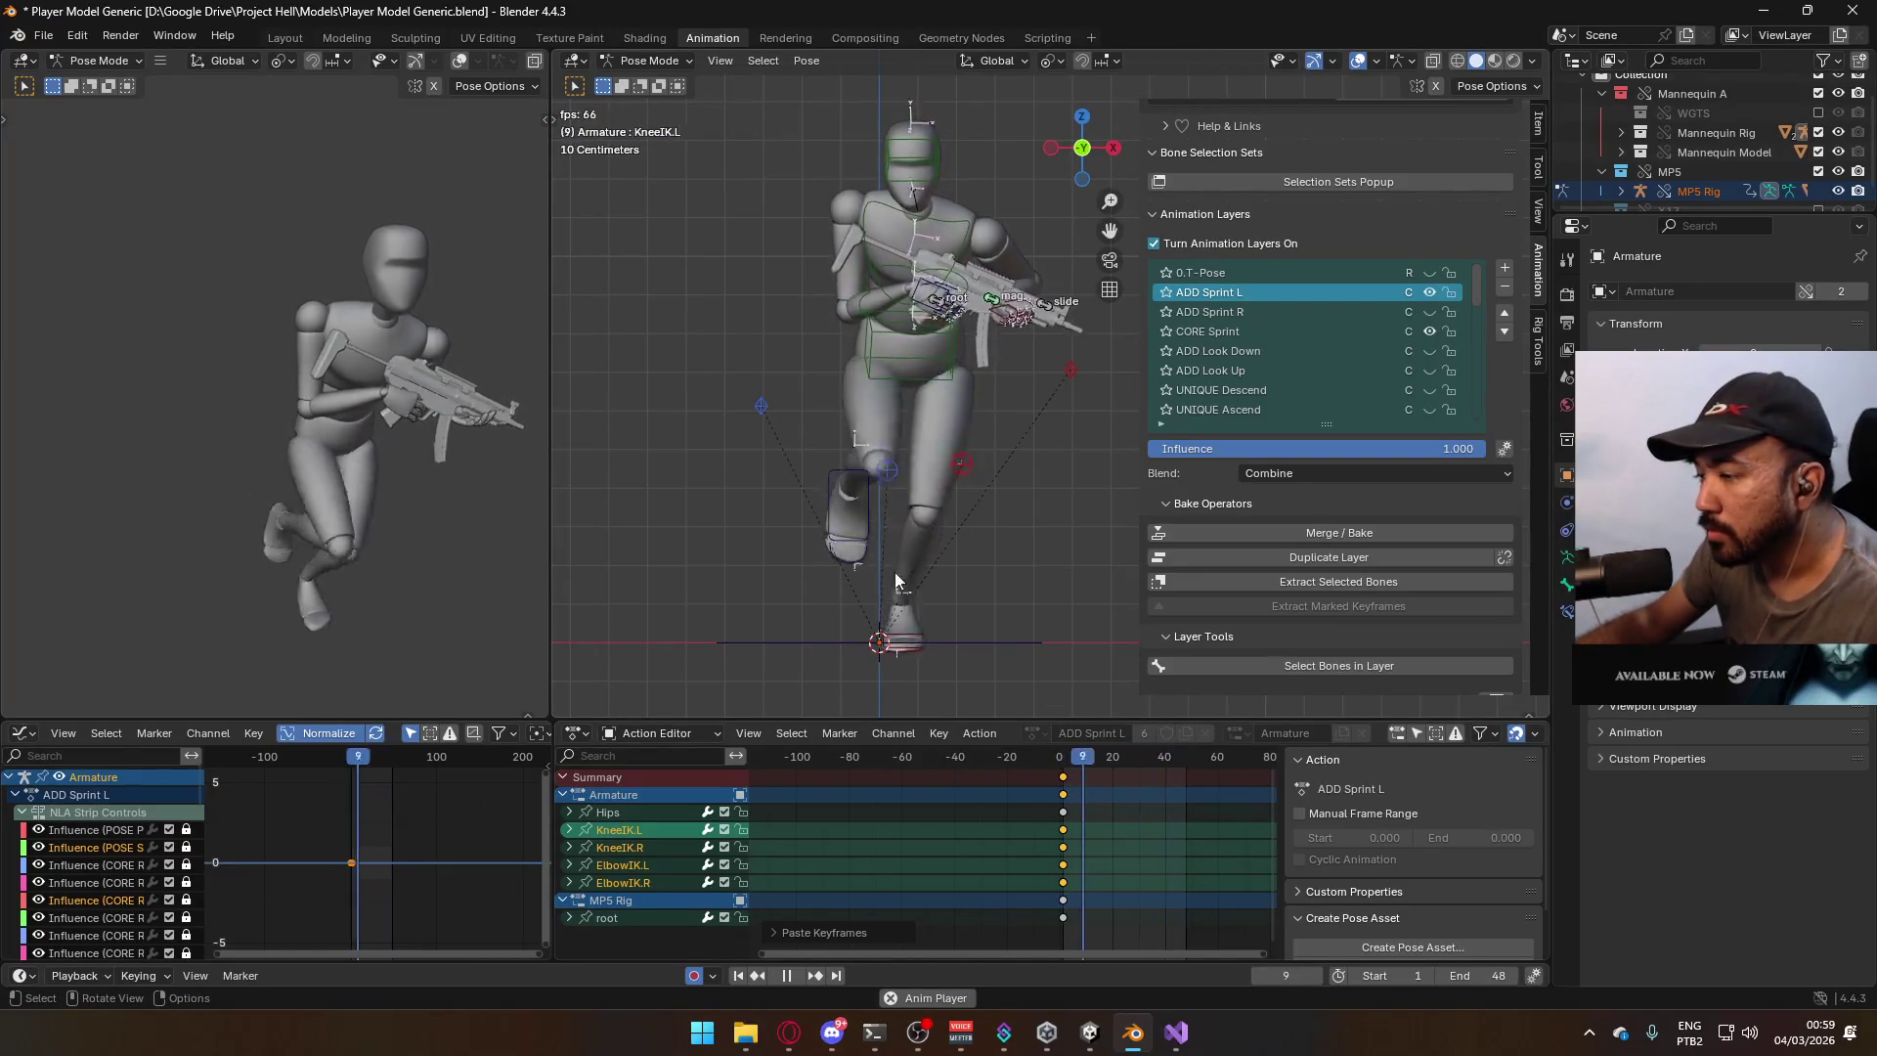
key("space")
key("shift+Left")
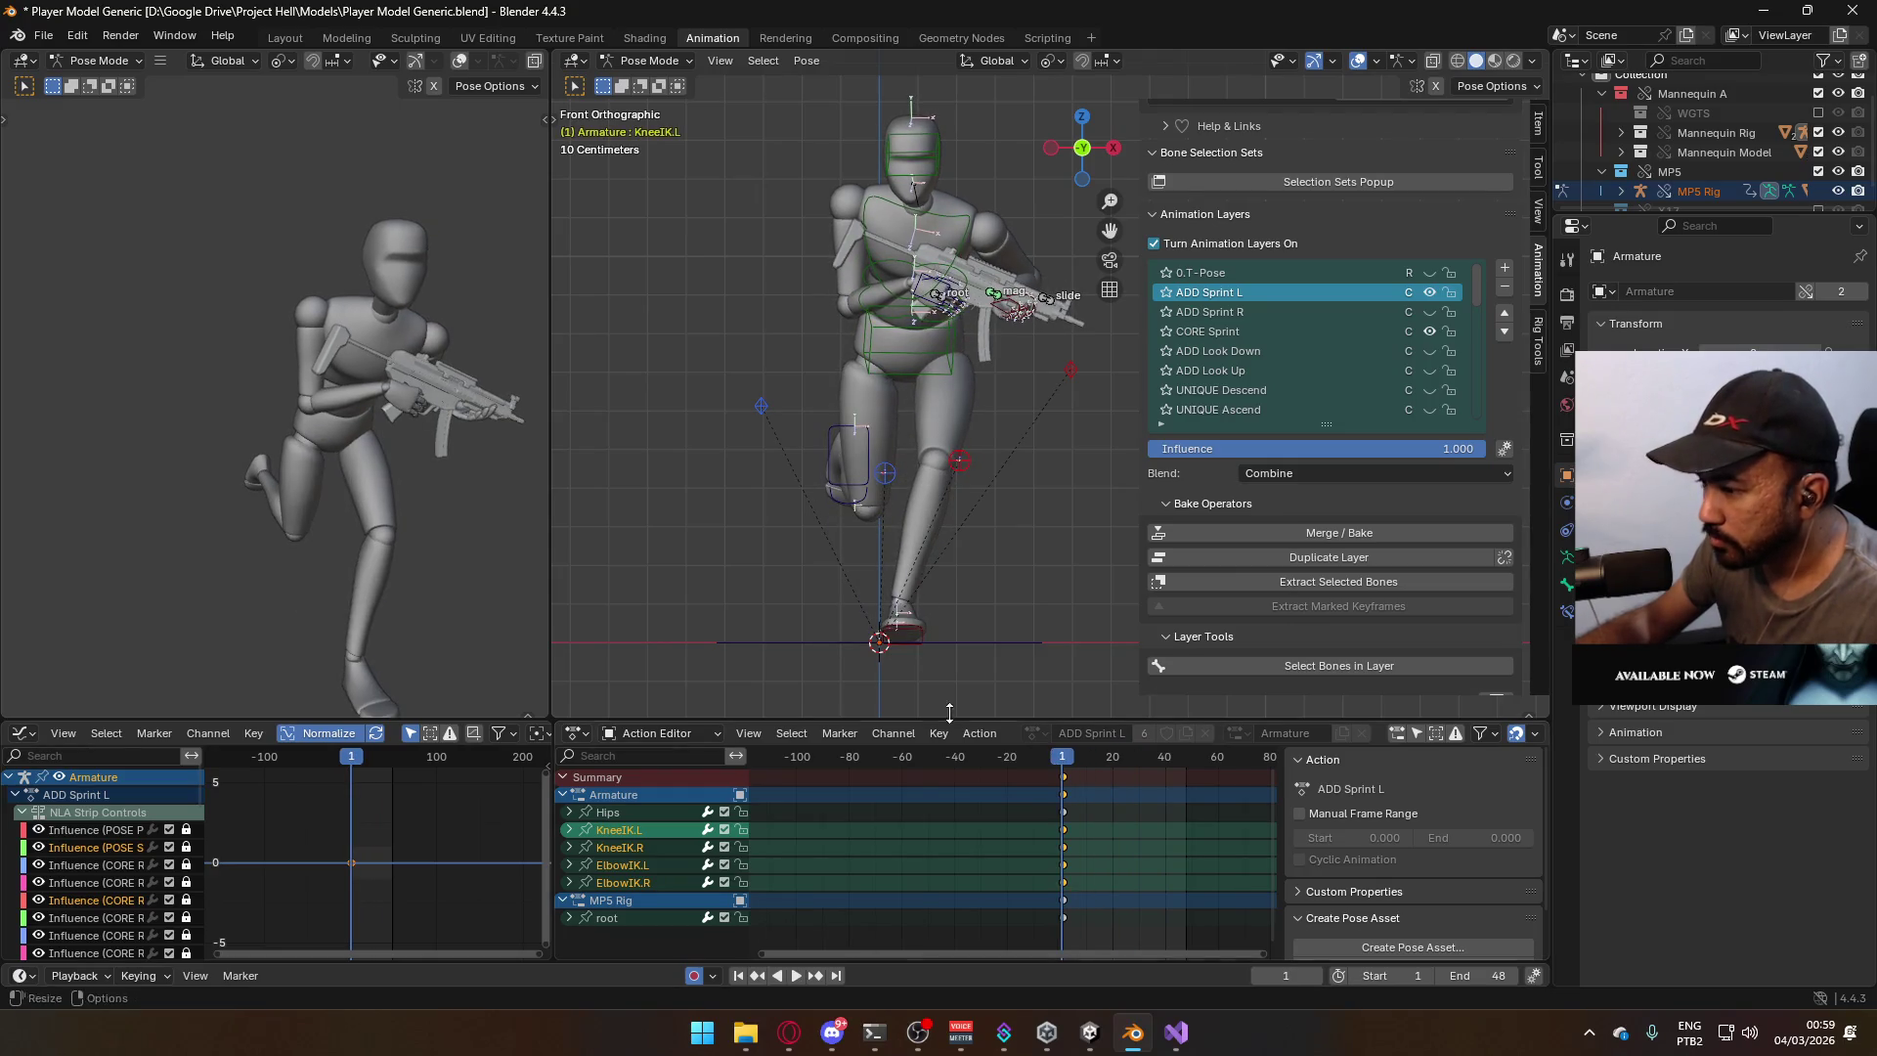
left_click(1064, 919)
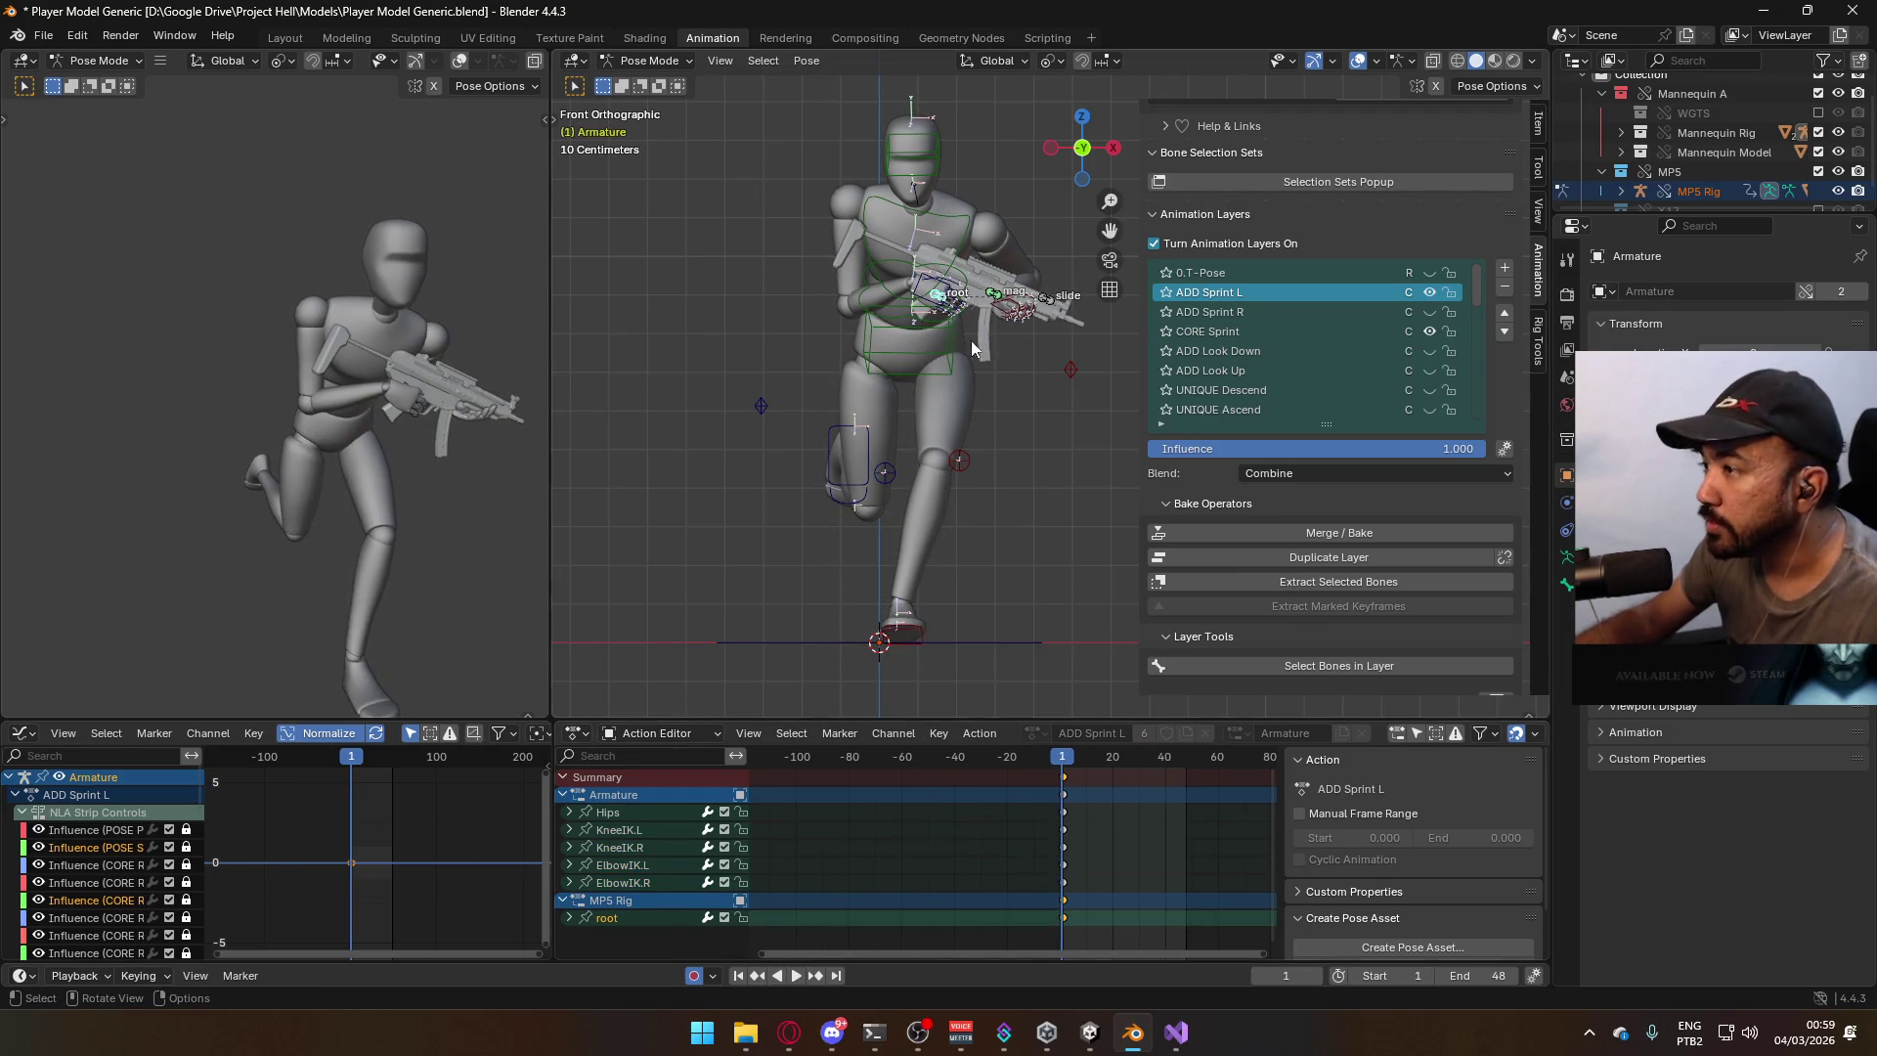
key("g")
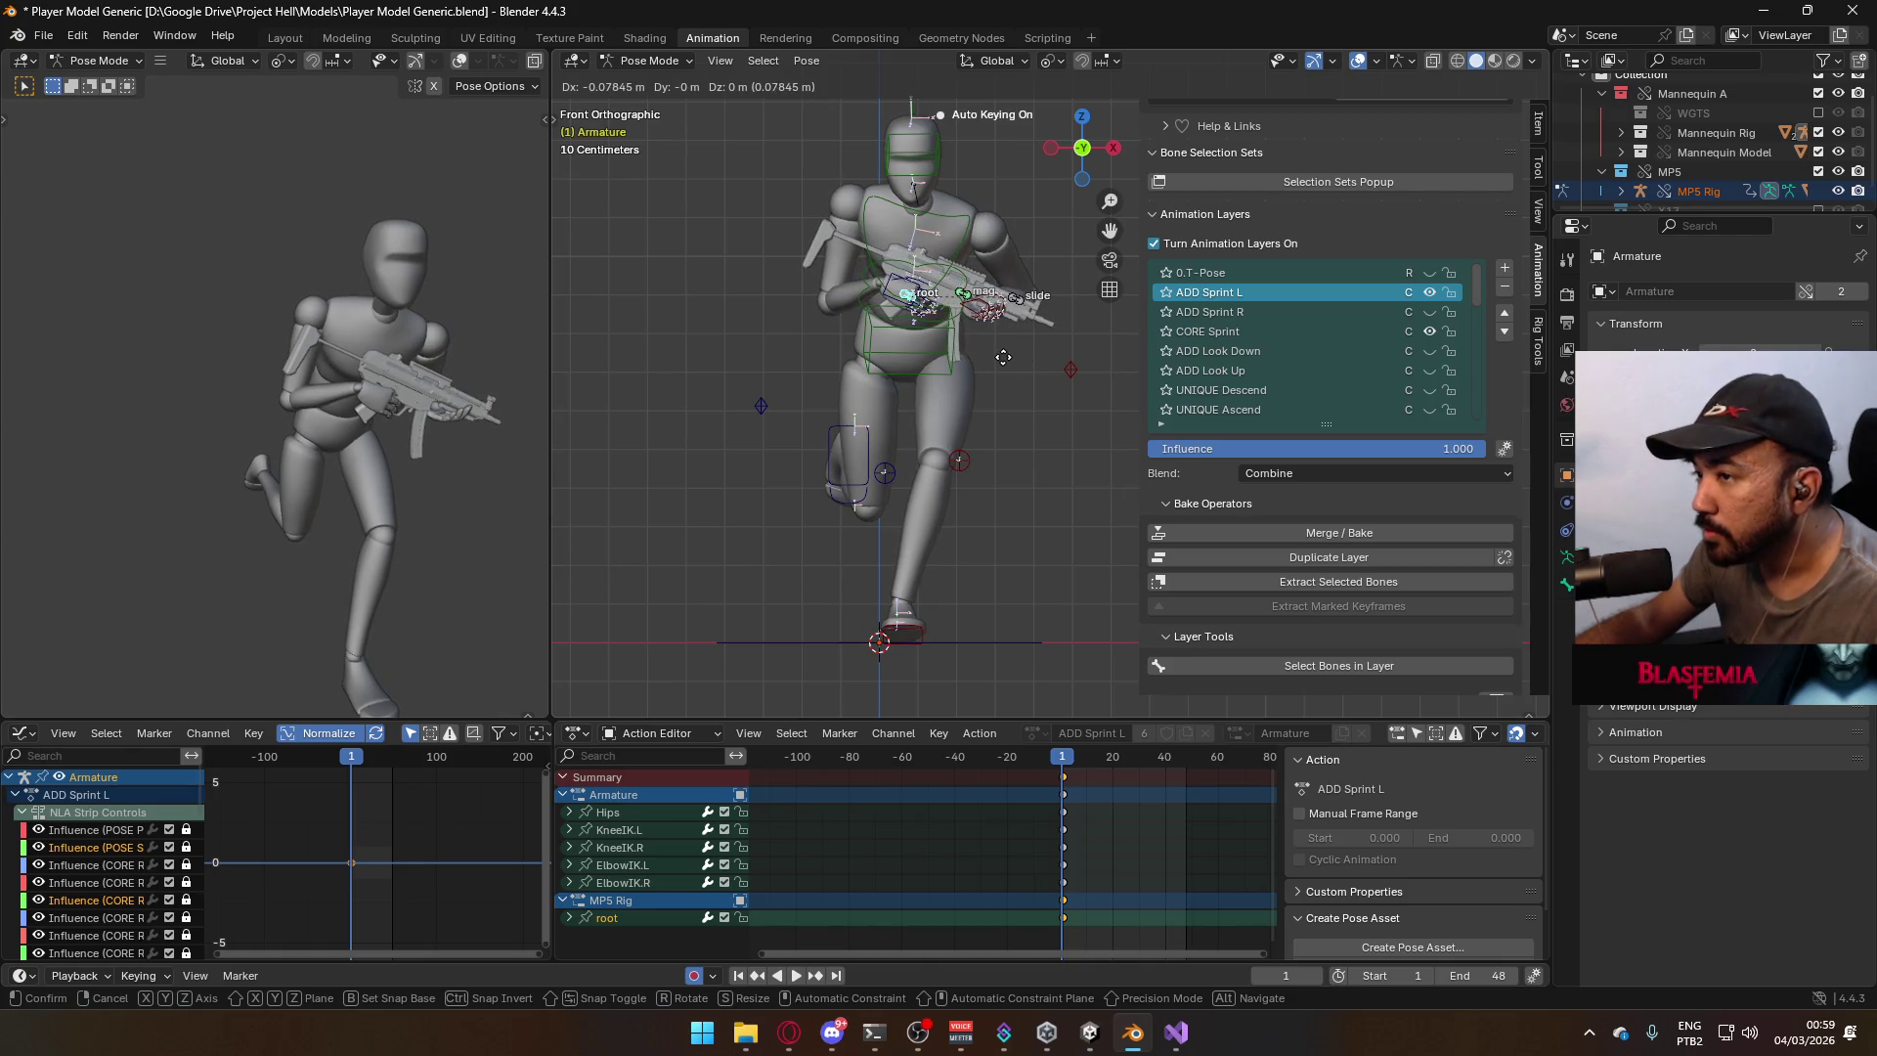
left_click(1004, 357)
mouse_move(1003, 357)
middle_mouse_down()
mouse_move(994, 313)
mouse_move(976, 389)
mouse_move(882, 382)
middle_mouse_up()
key("KP_1")
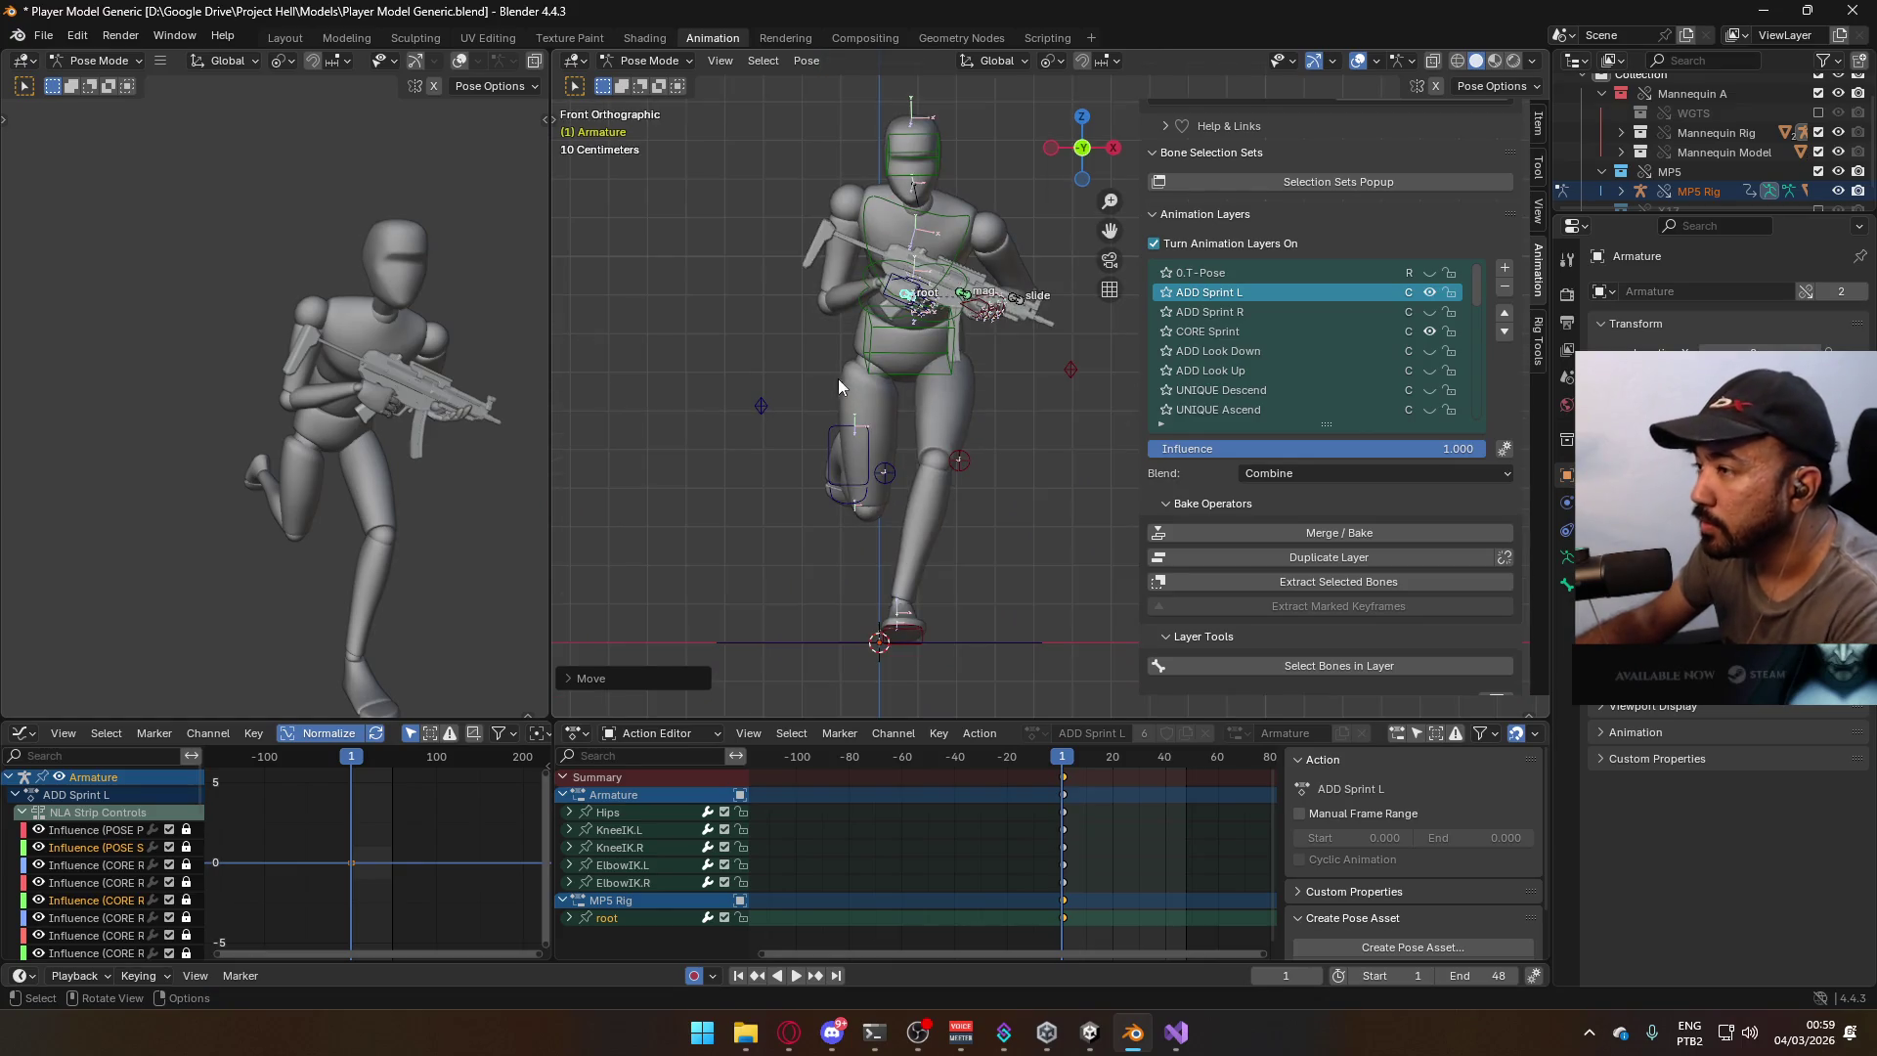
Move the right elbow IK control to a new position.
left_click(724, 464)
scroll(725, 464, "up", 5)
mouse_move(724, 464)
middle_mouse_down()
mouse_move(1003, 451)
mouse_move(876, 397)
mouse_move(854, 330)
mouse_move(887, 332)
mouse_move(866, 440)
middle_mouse_up()
key("g")
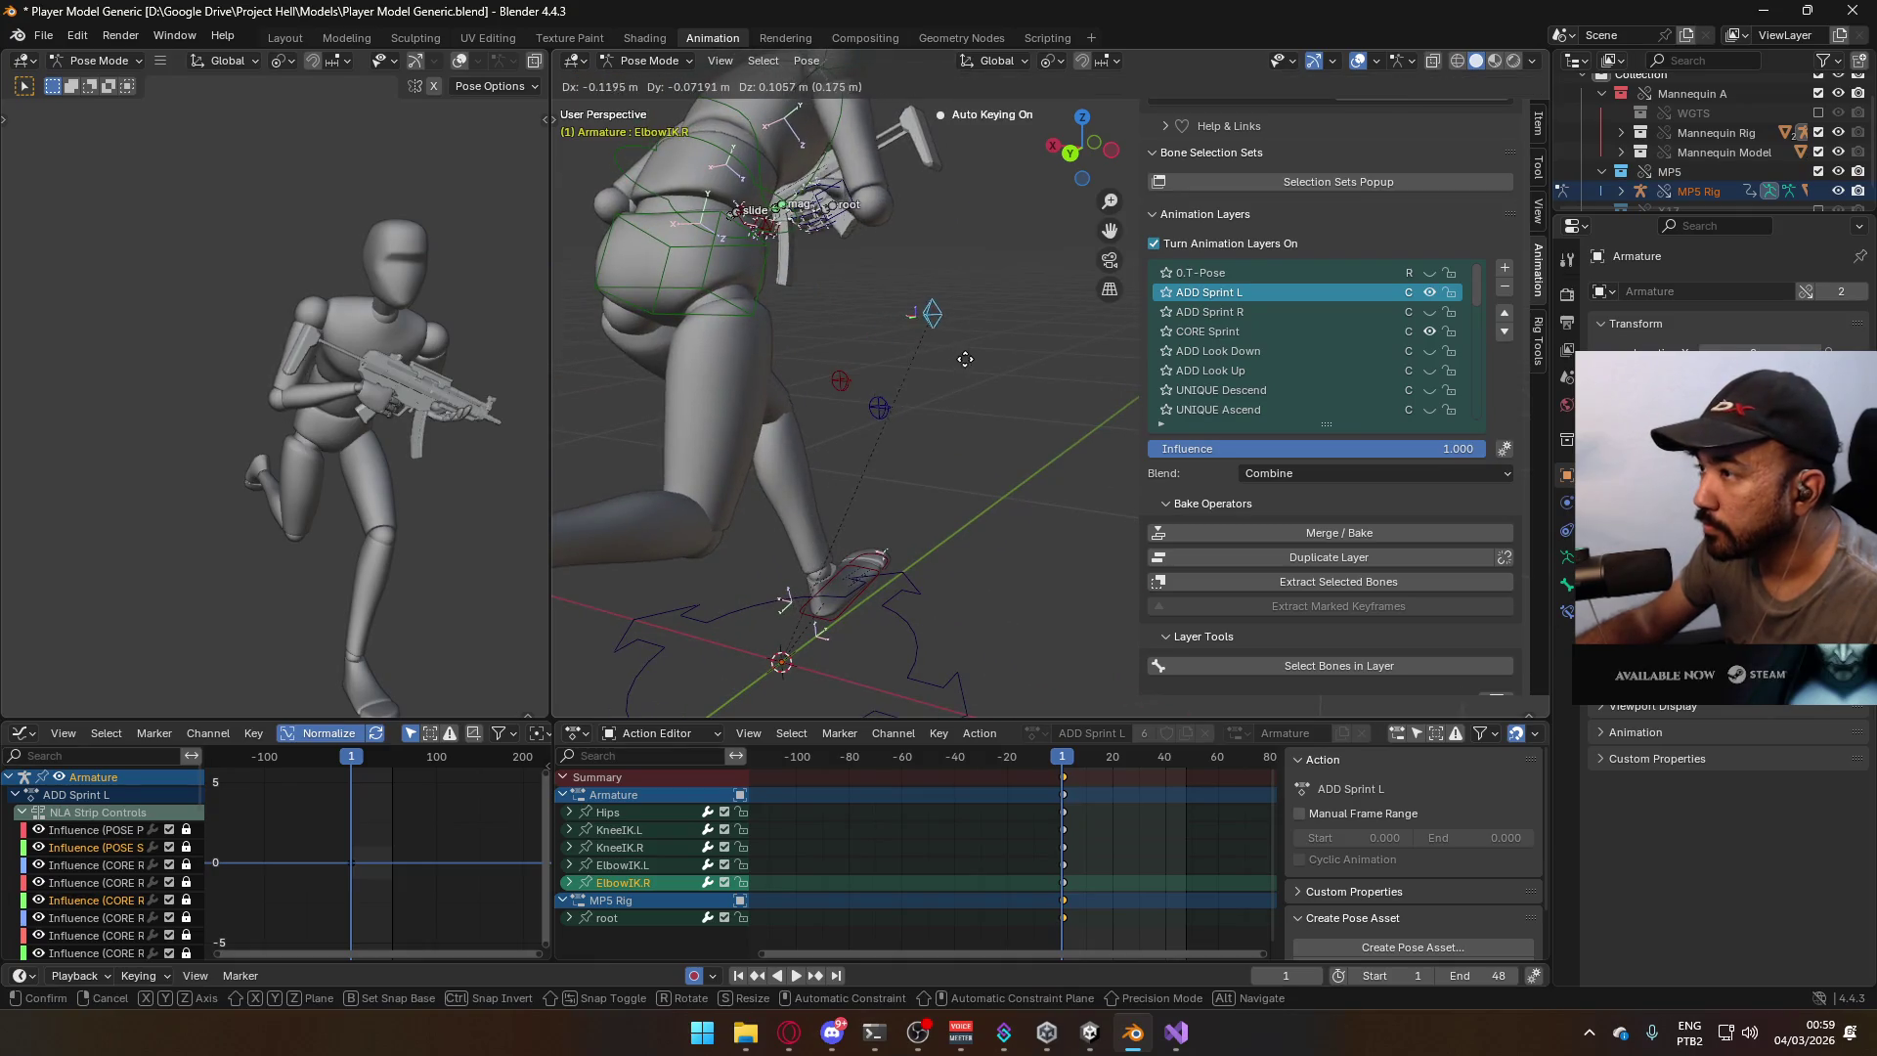
left_click(1025, 443)
Play the sprint to preview it, then return the playhead to frame 2.
key("space")
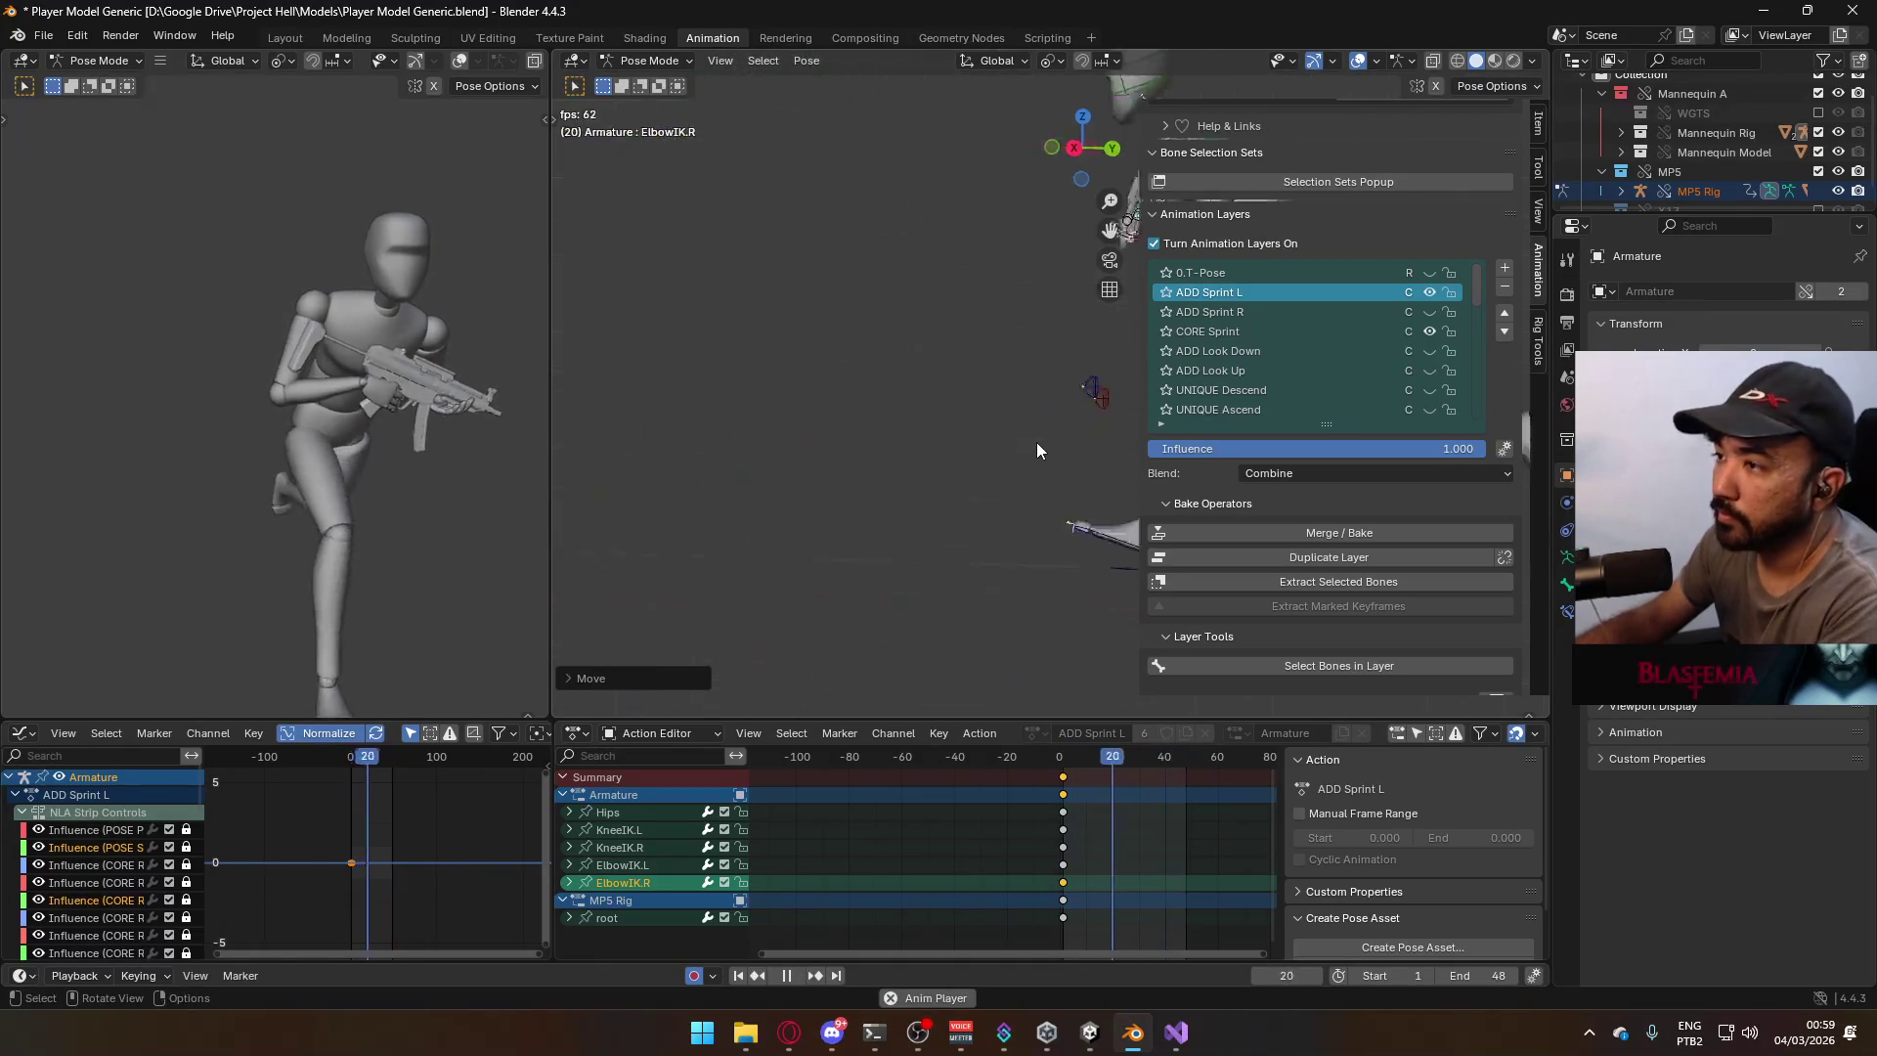
mouse_move(1037, 444)
middle_mouse_down("shift")
mouse_move(983, 390)
mouse_move(908, 470)
mouse_move(910, 537)
middle_mouse_up("shift")
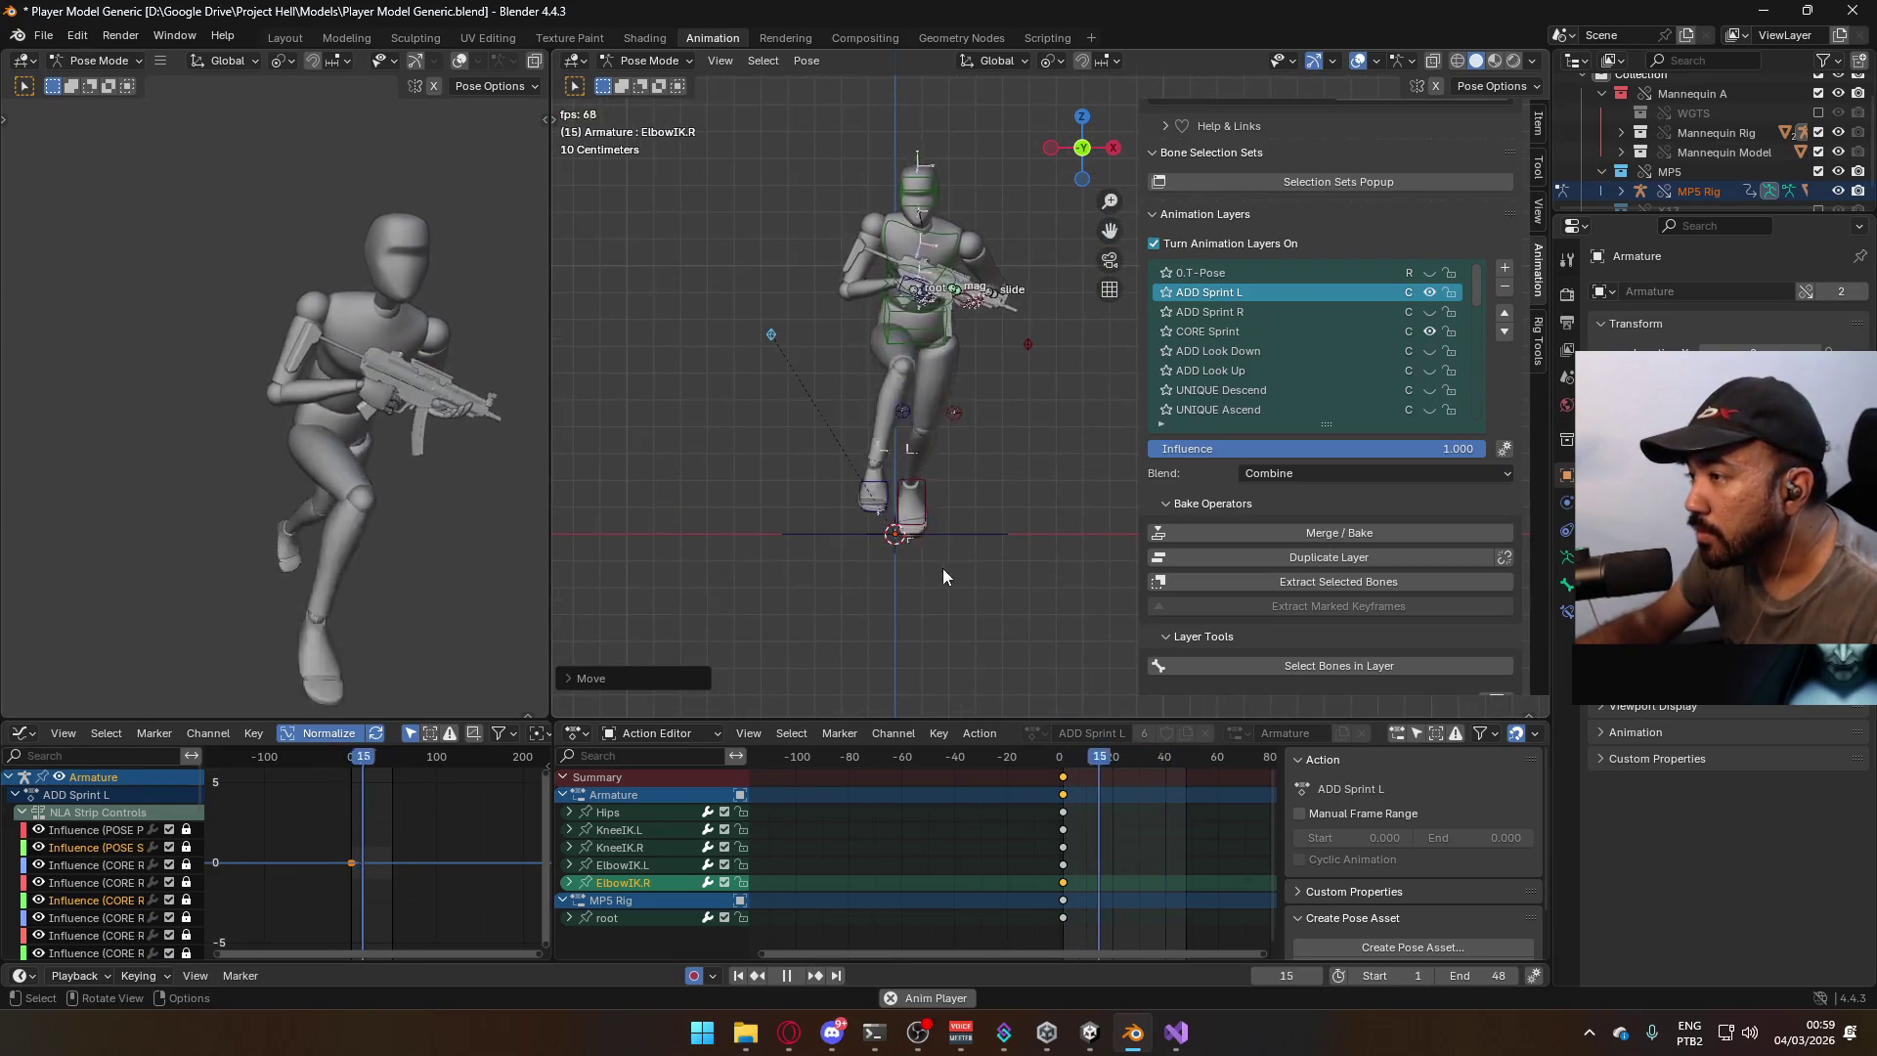
mouse_move(1082, 628)
middle_mouse_down()
mouse_move(1053, 621)
mouse_move(953, 441)
middle_mouse_up()
left_click_drag(1065, 757, 1066, 758)
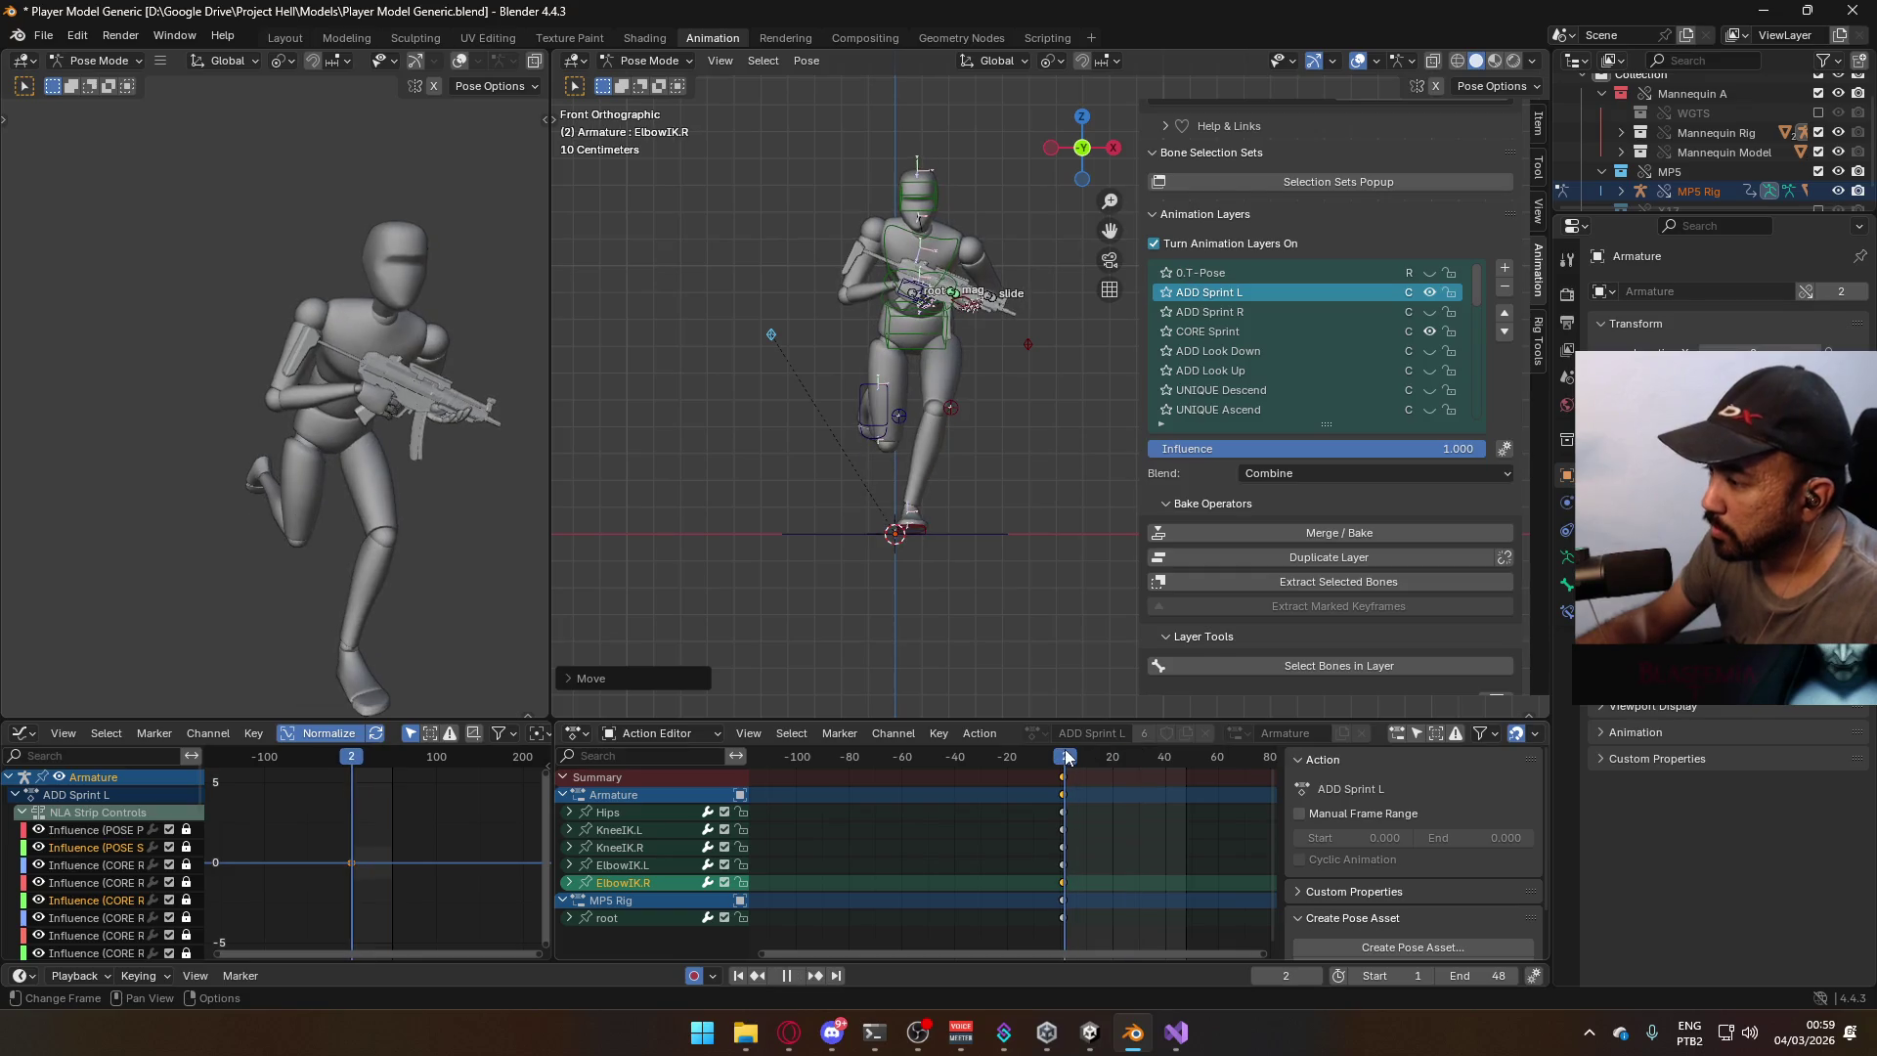
key("space")
middle_click_drag(871, 349, 951, 511, "shift")
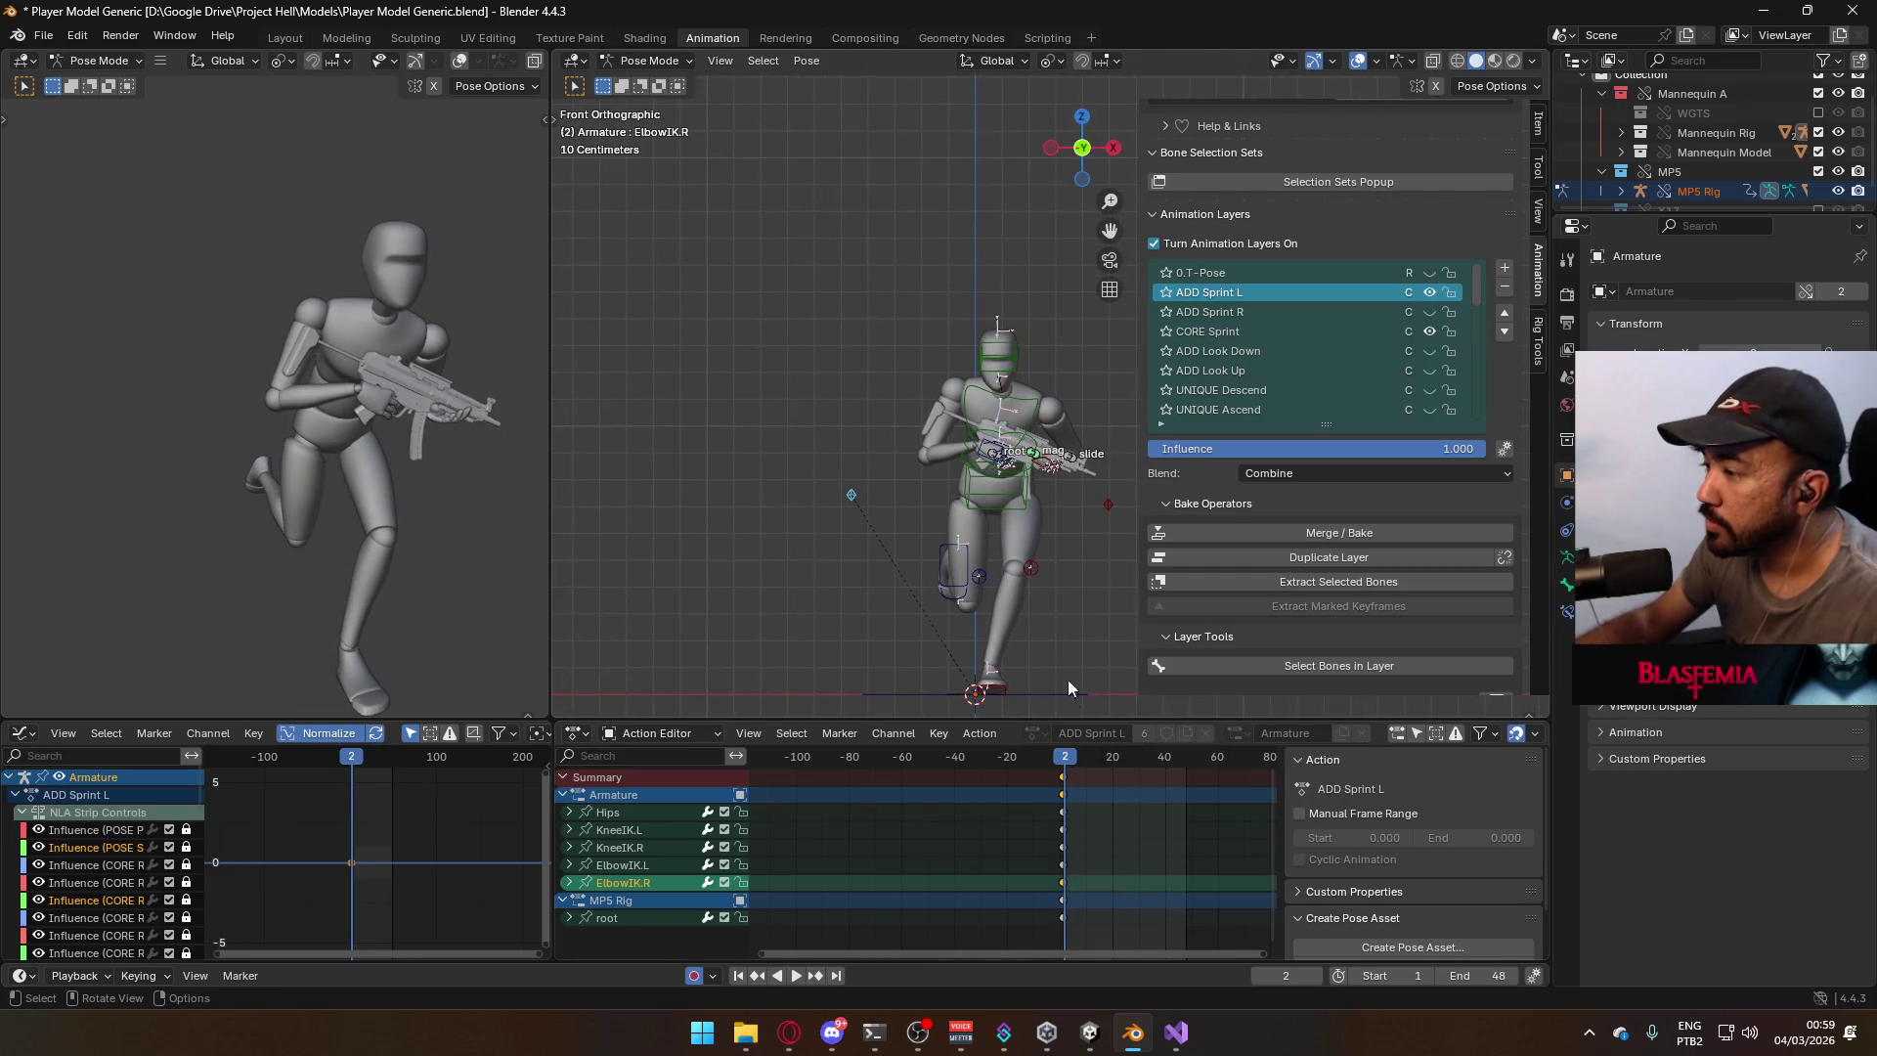
left_click_drag(1066, 759, 1066, 759)
scroll(1068, 637, "up", 3)
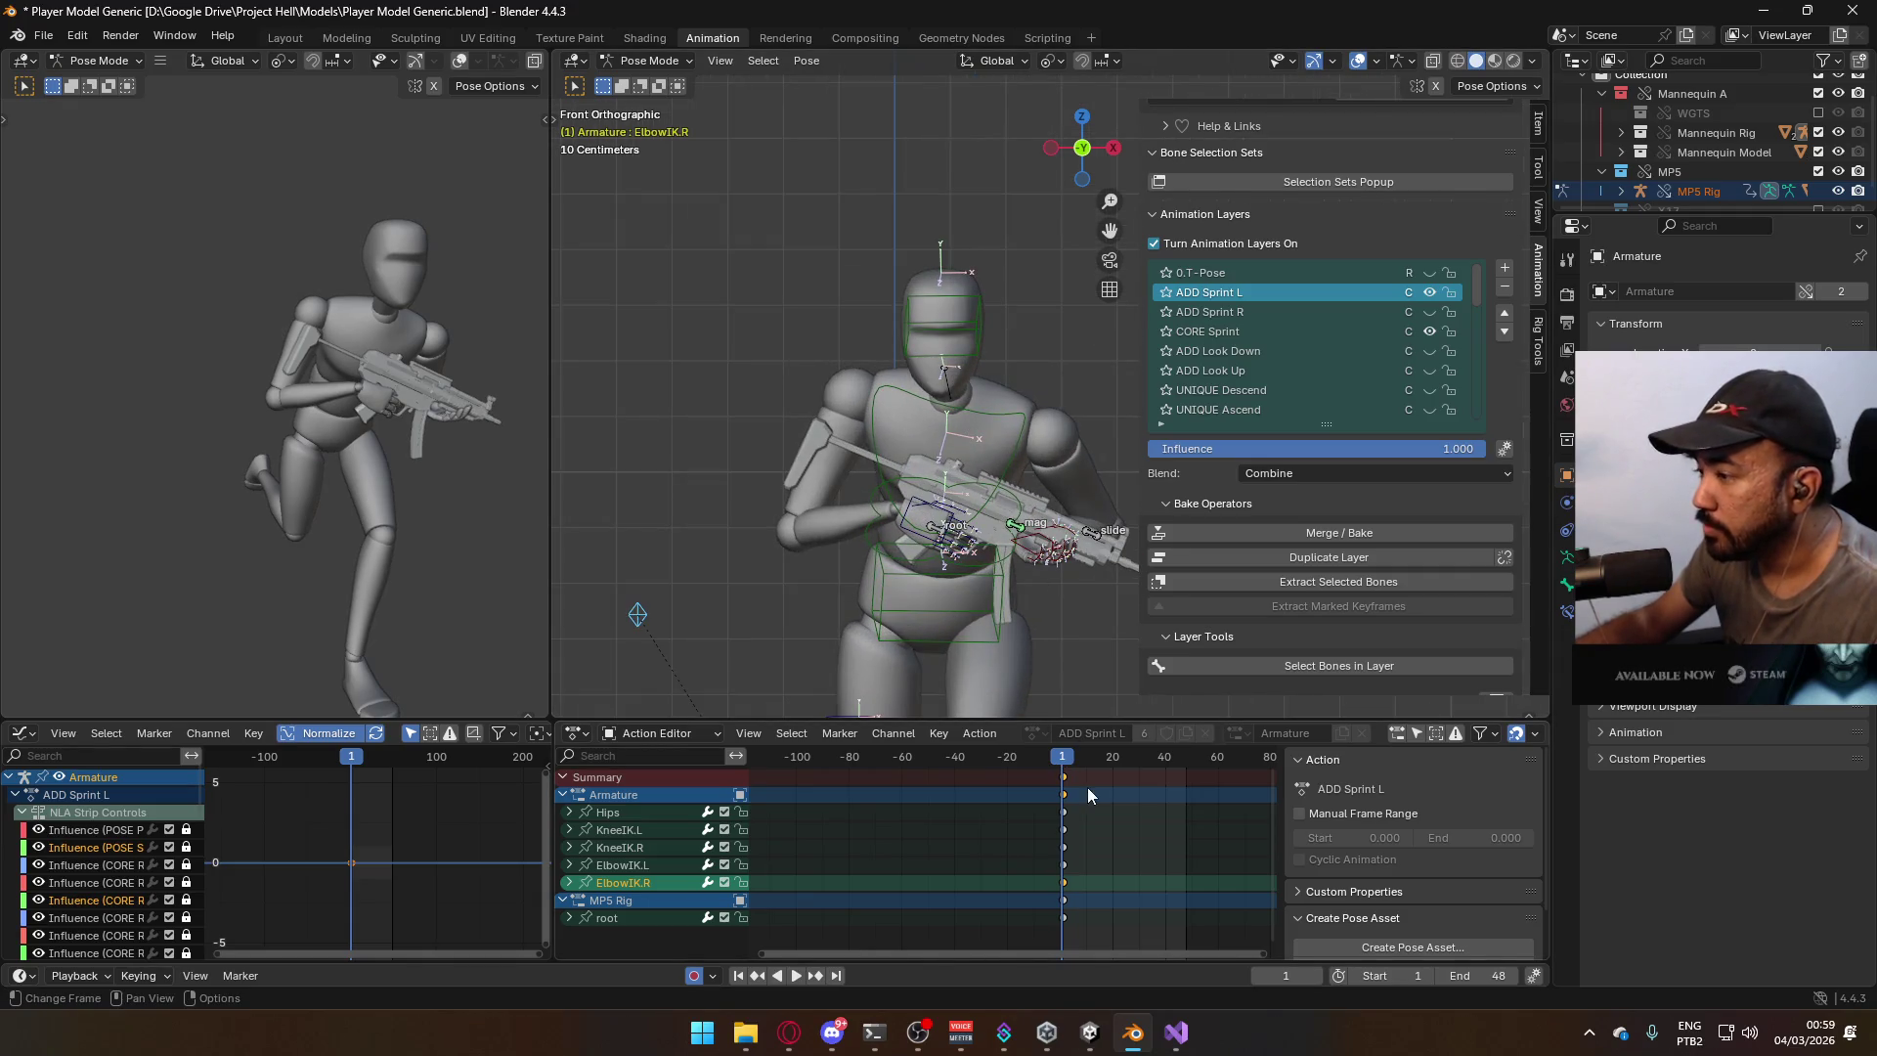
left_click(1065, 759)
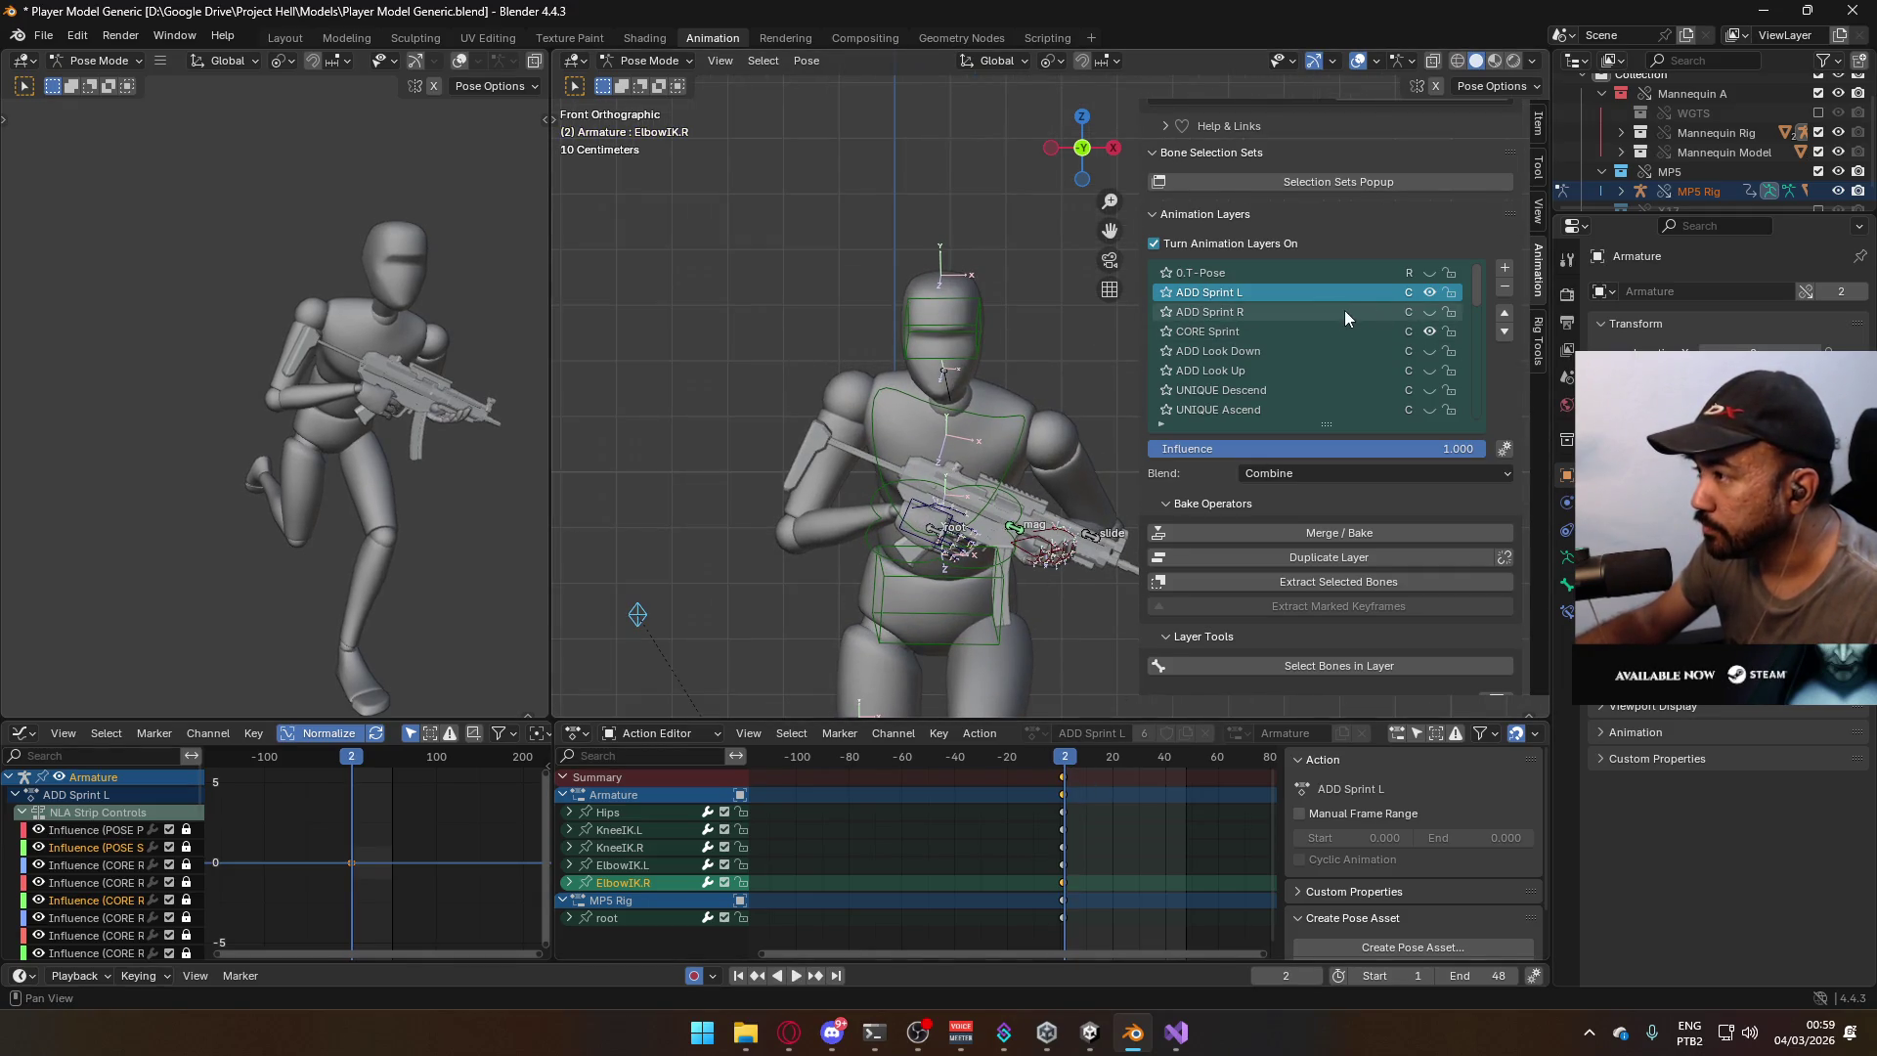
left_click(950, 383)
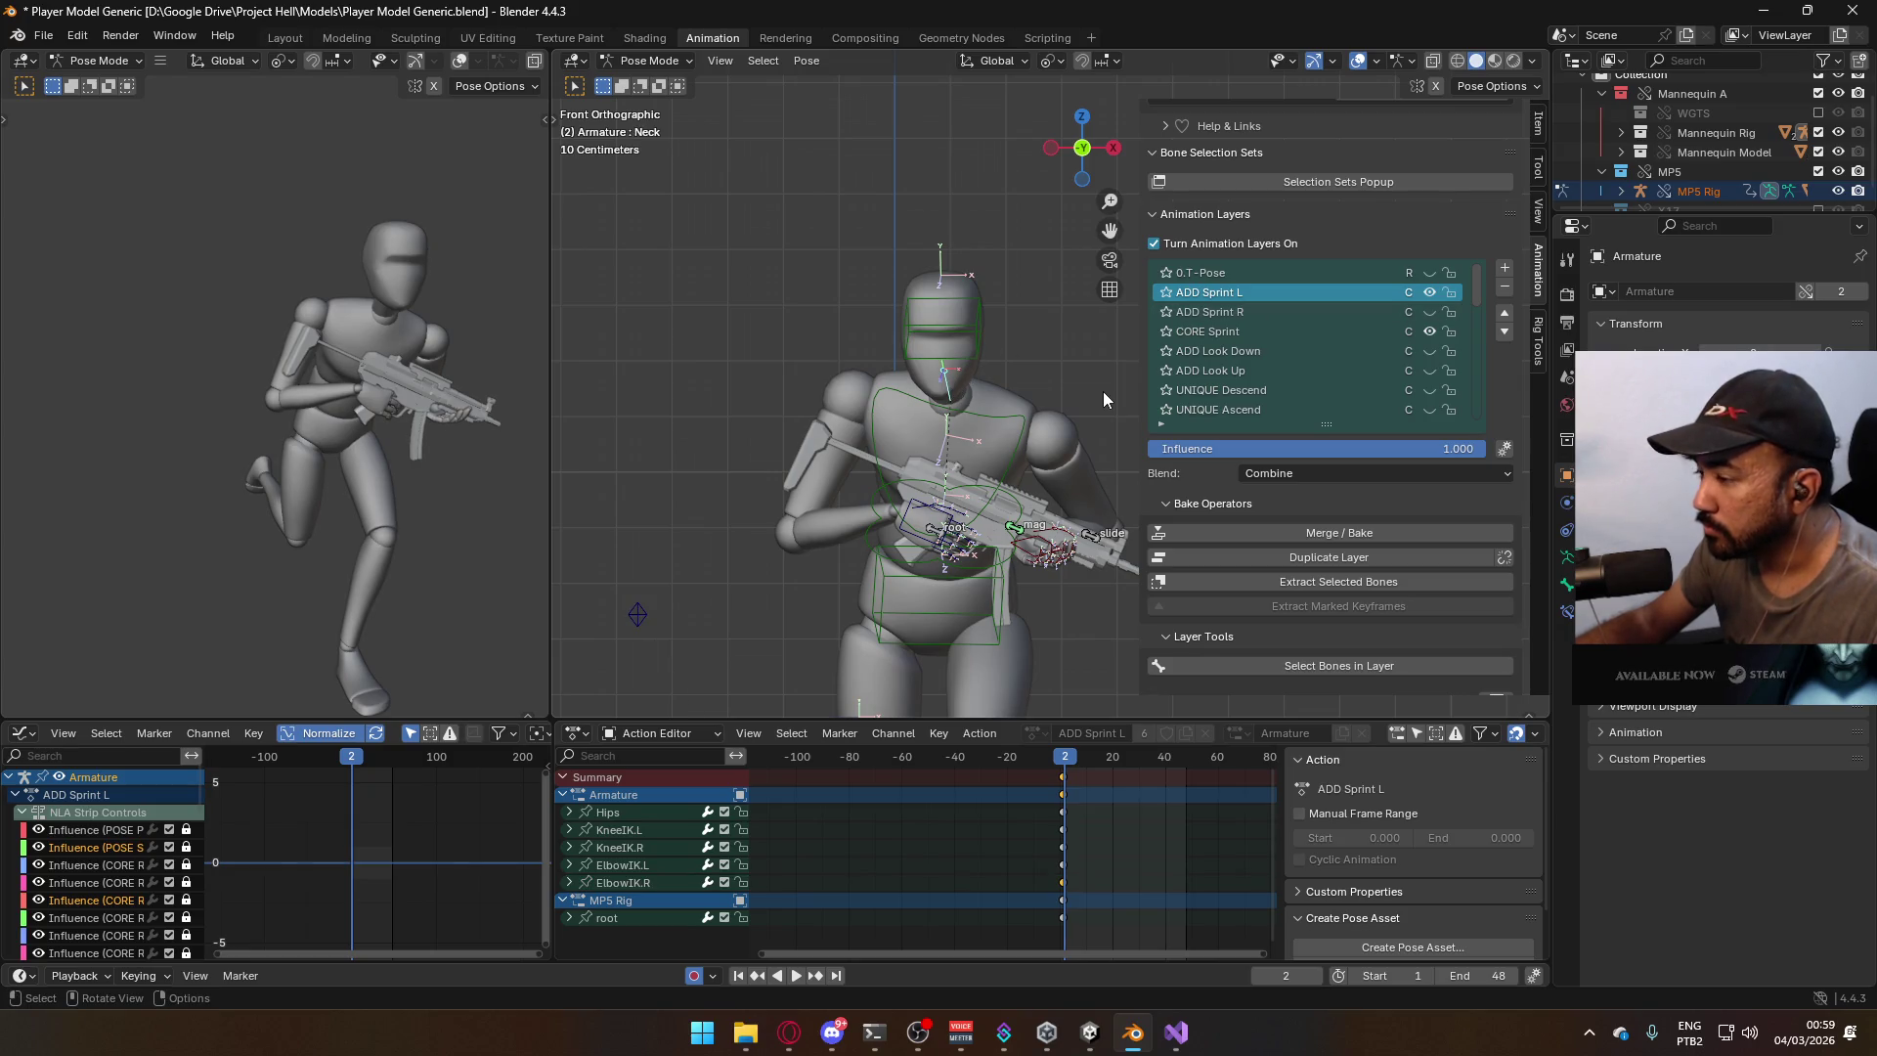
At frame 1, rotate the Neck 15° around Z and key it.
key("Up")
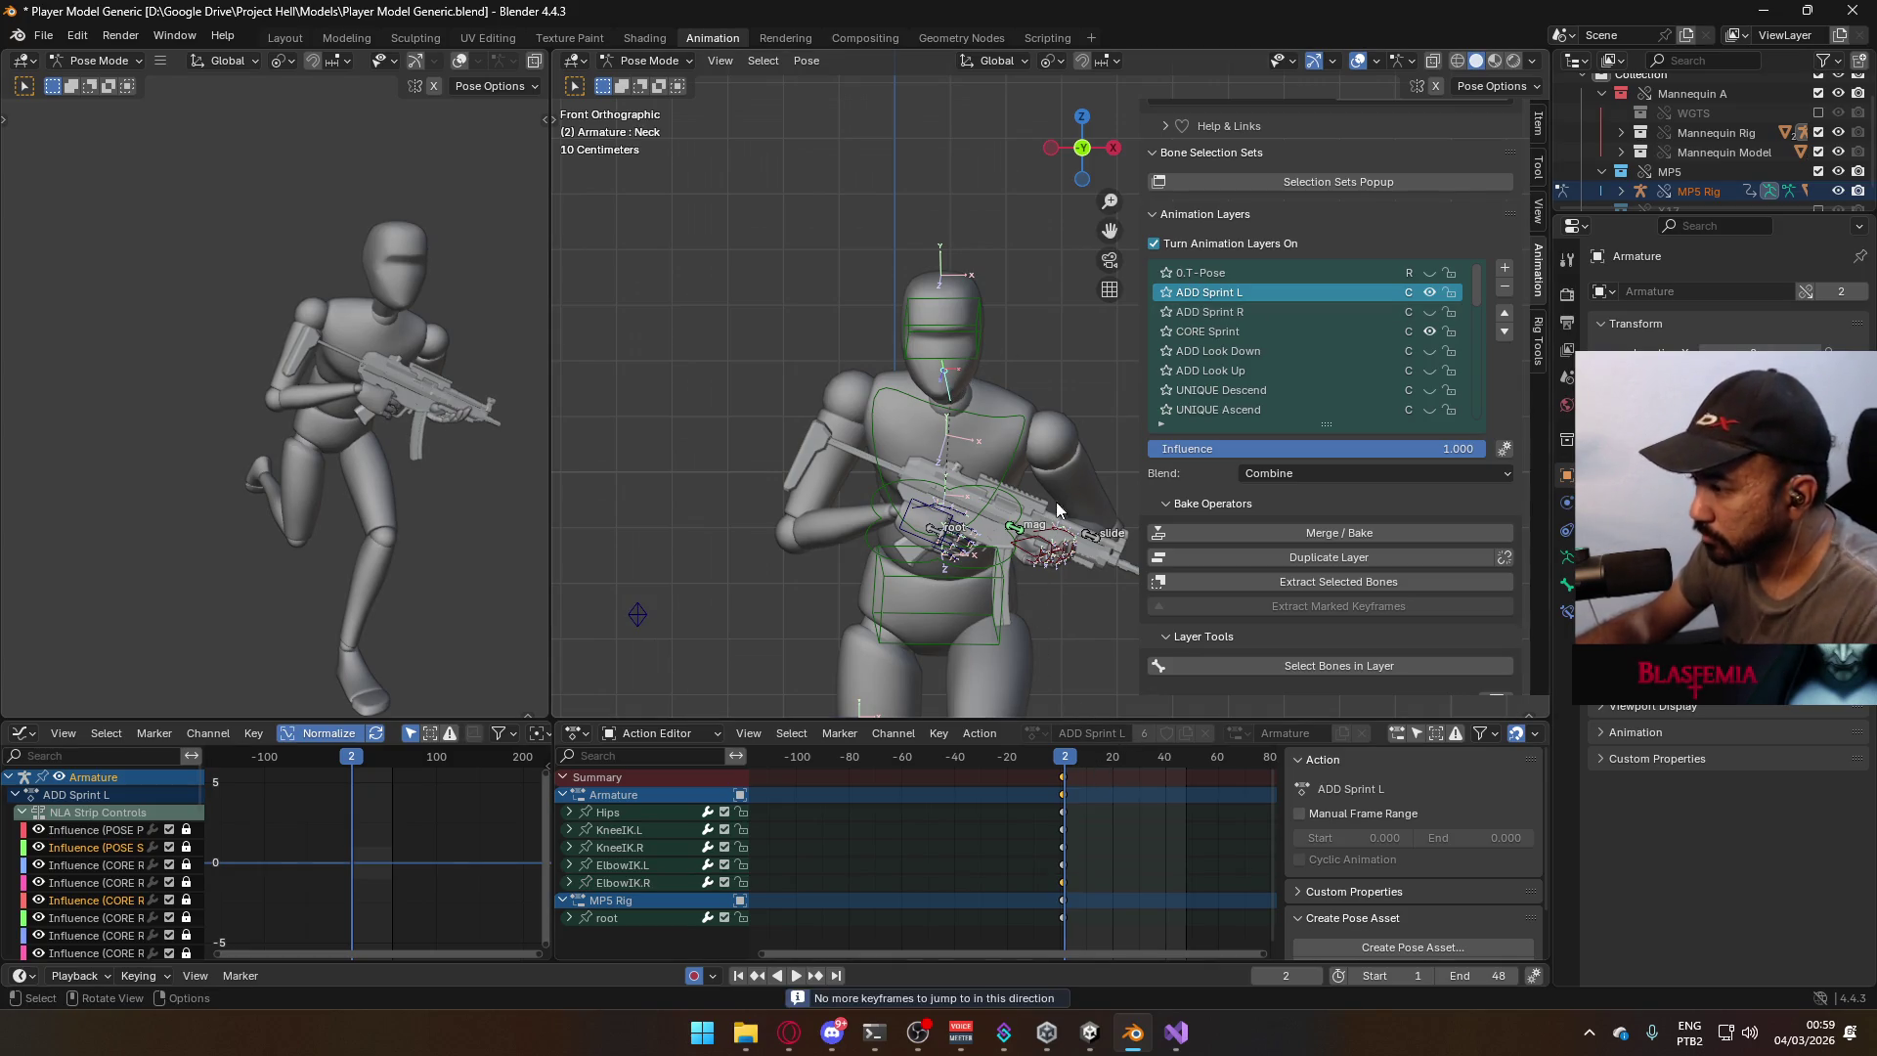
key("Down")
key("r")
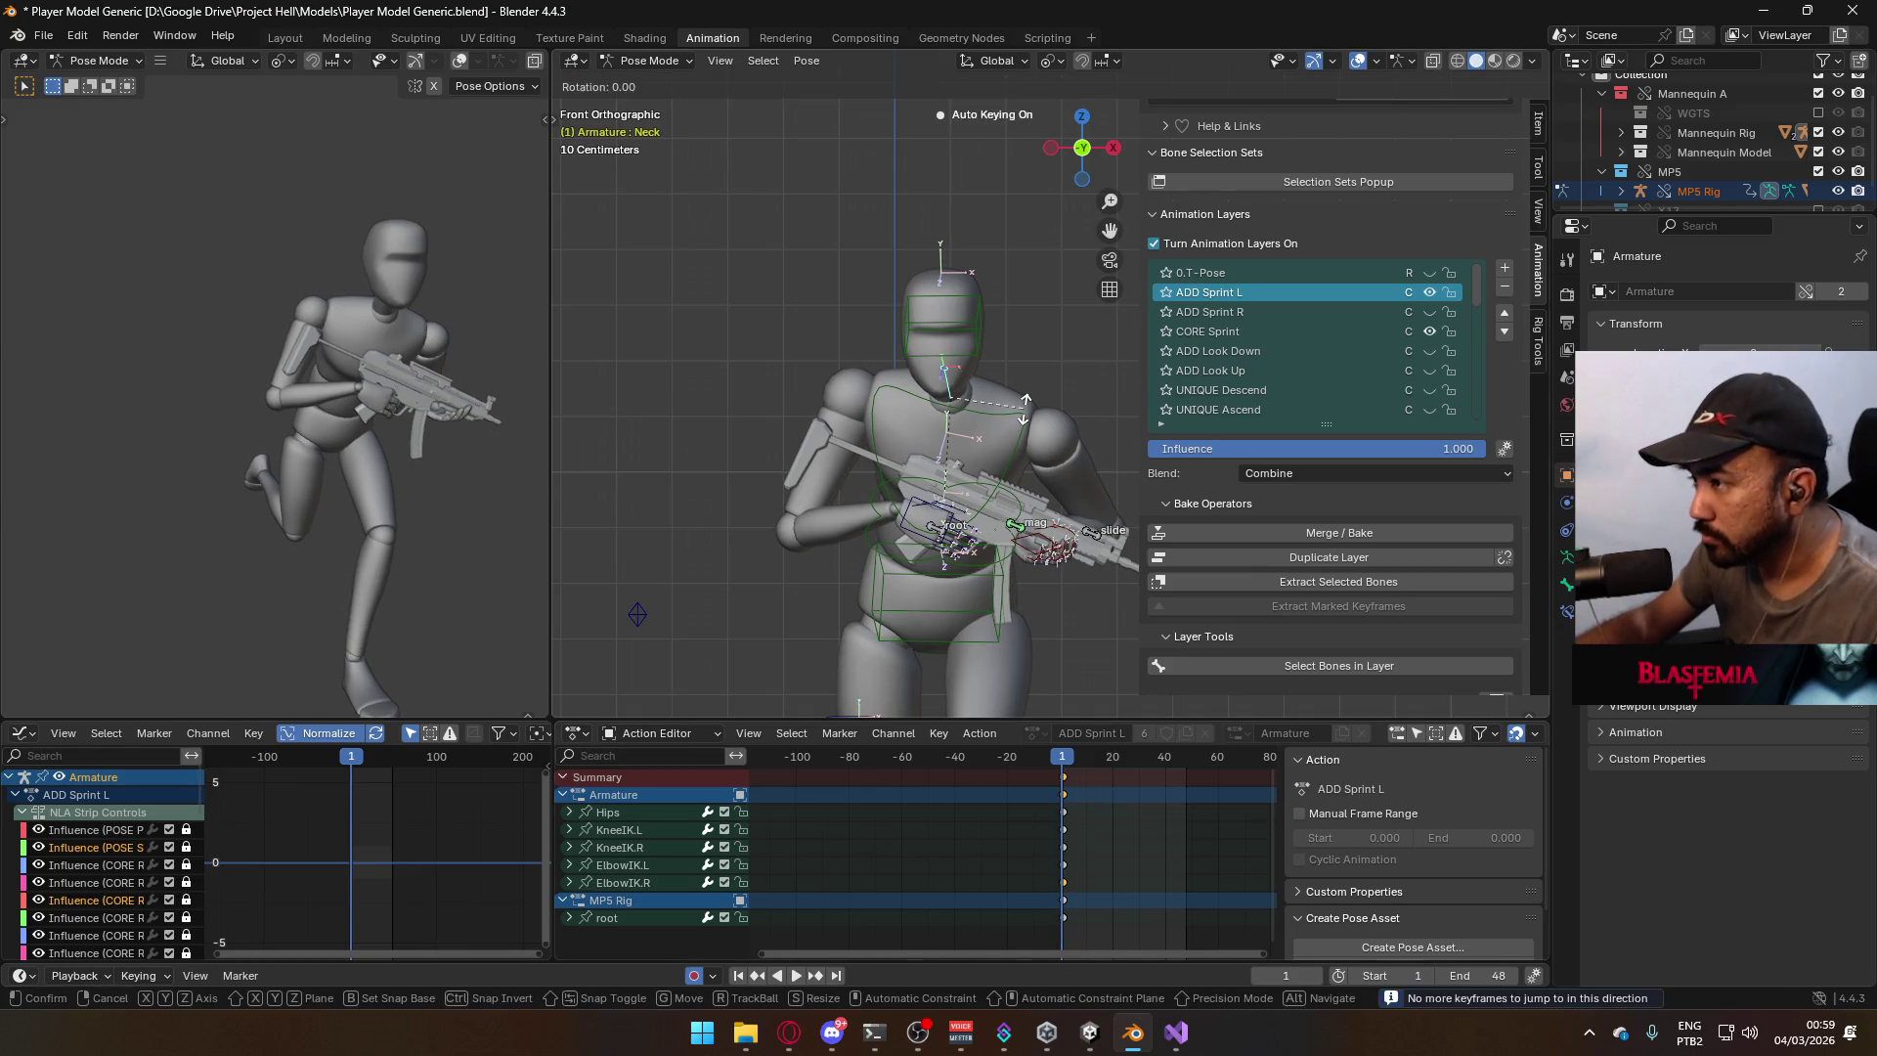
mouse_move(1028, 425)
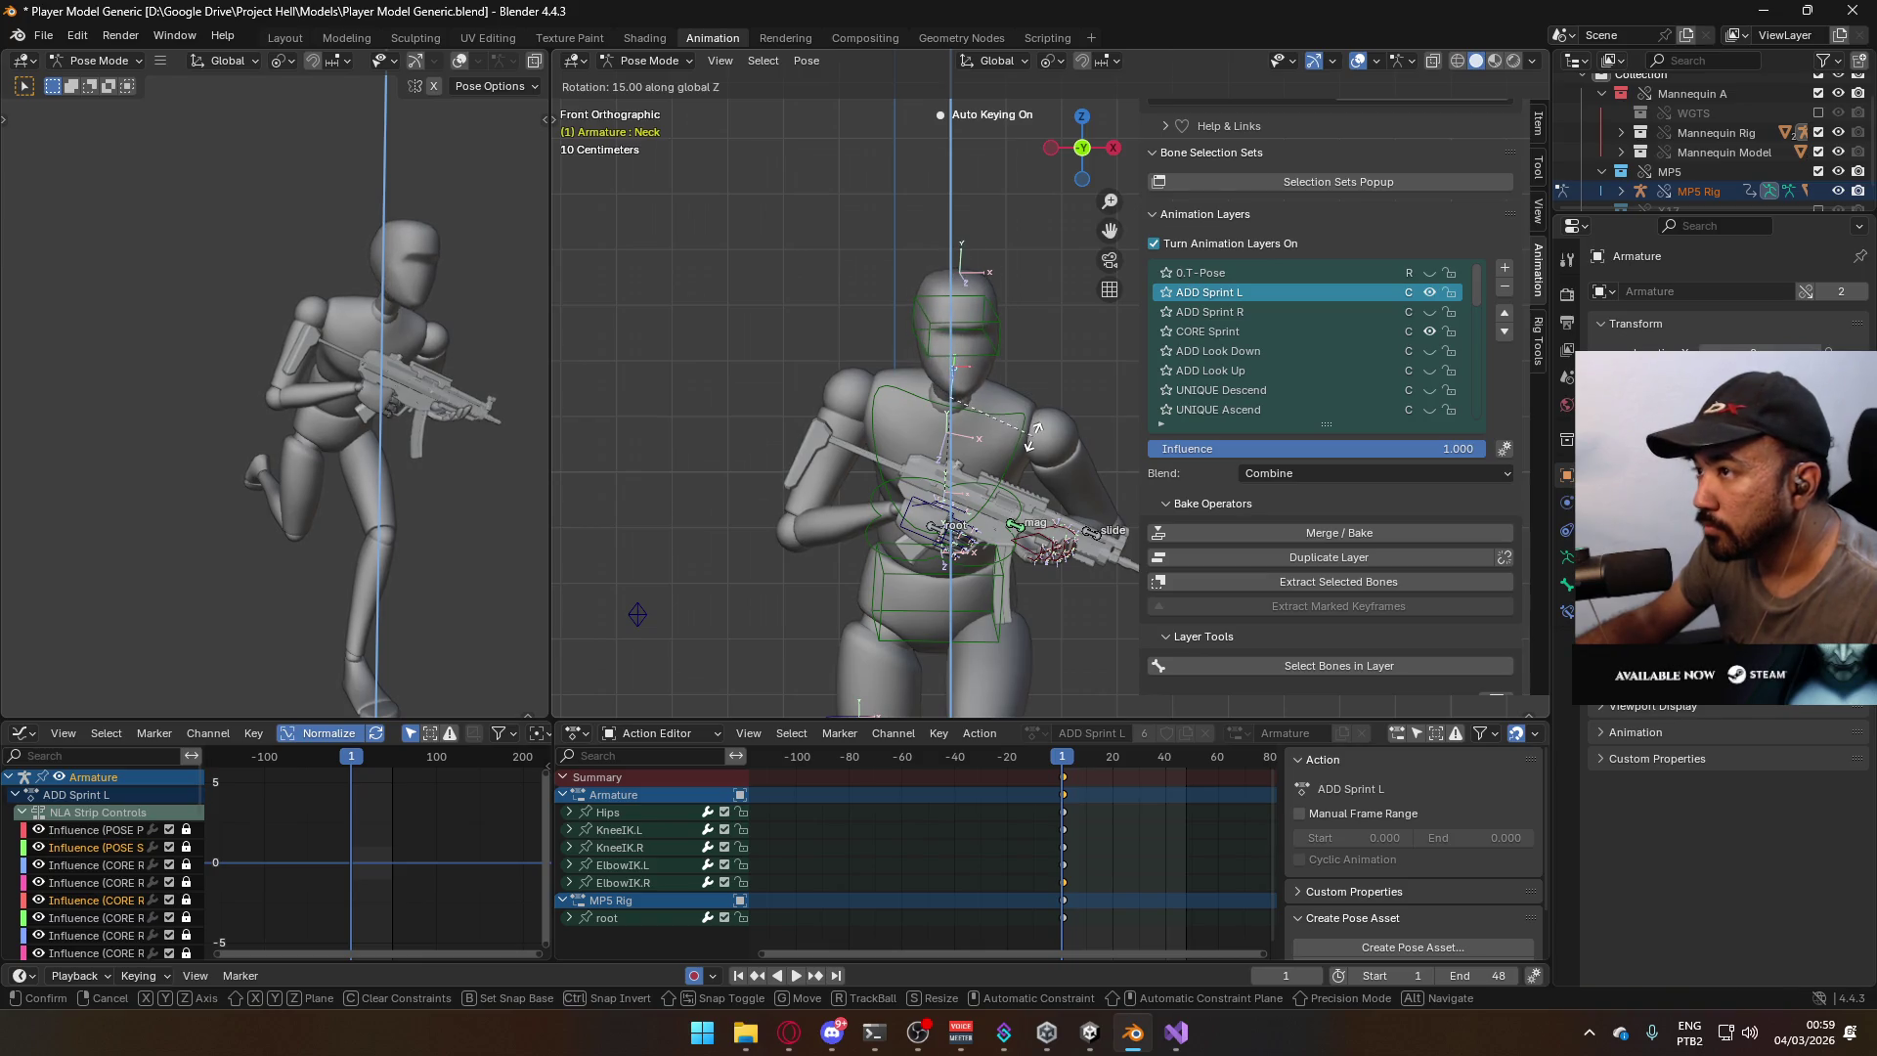
left_click(1035, 436)
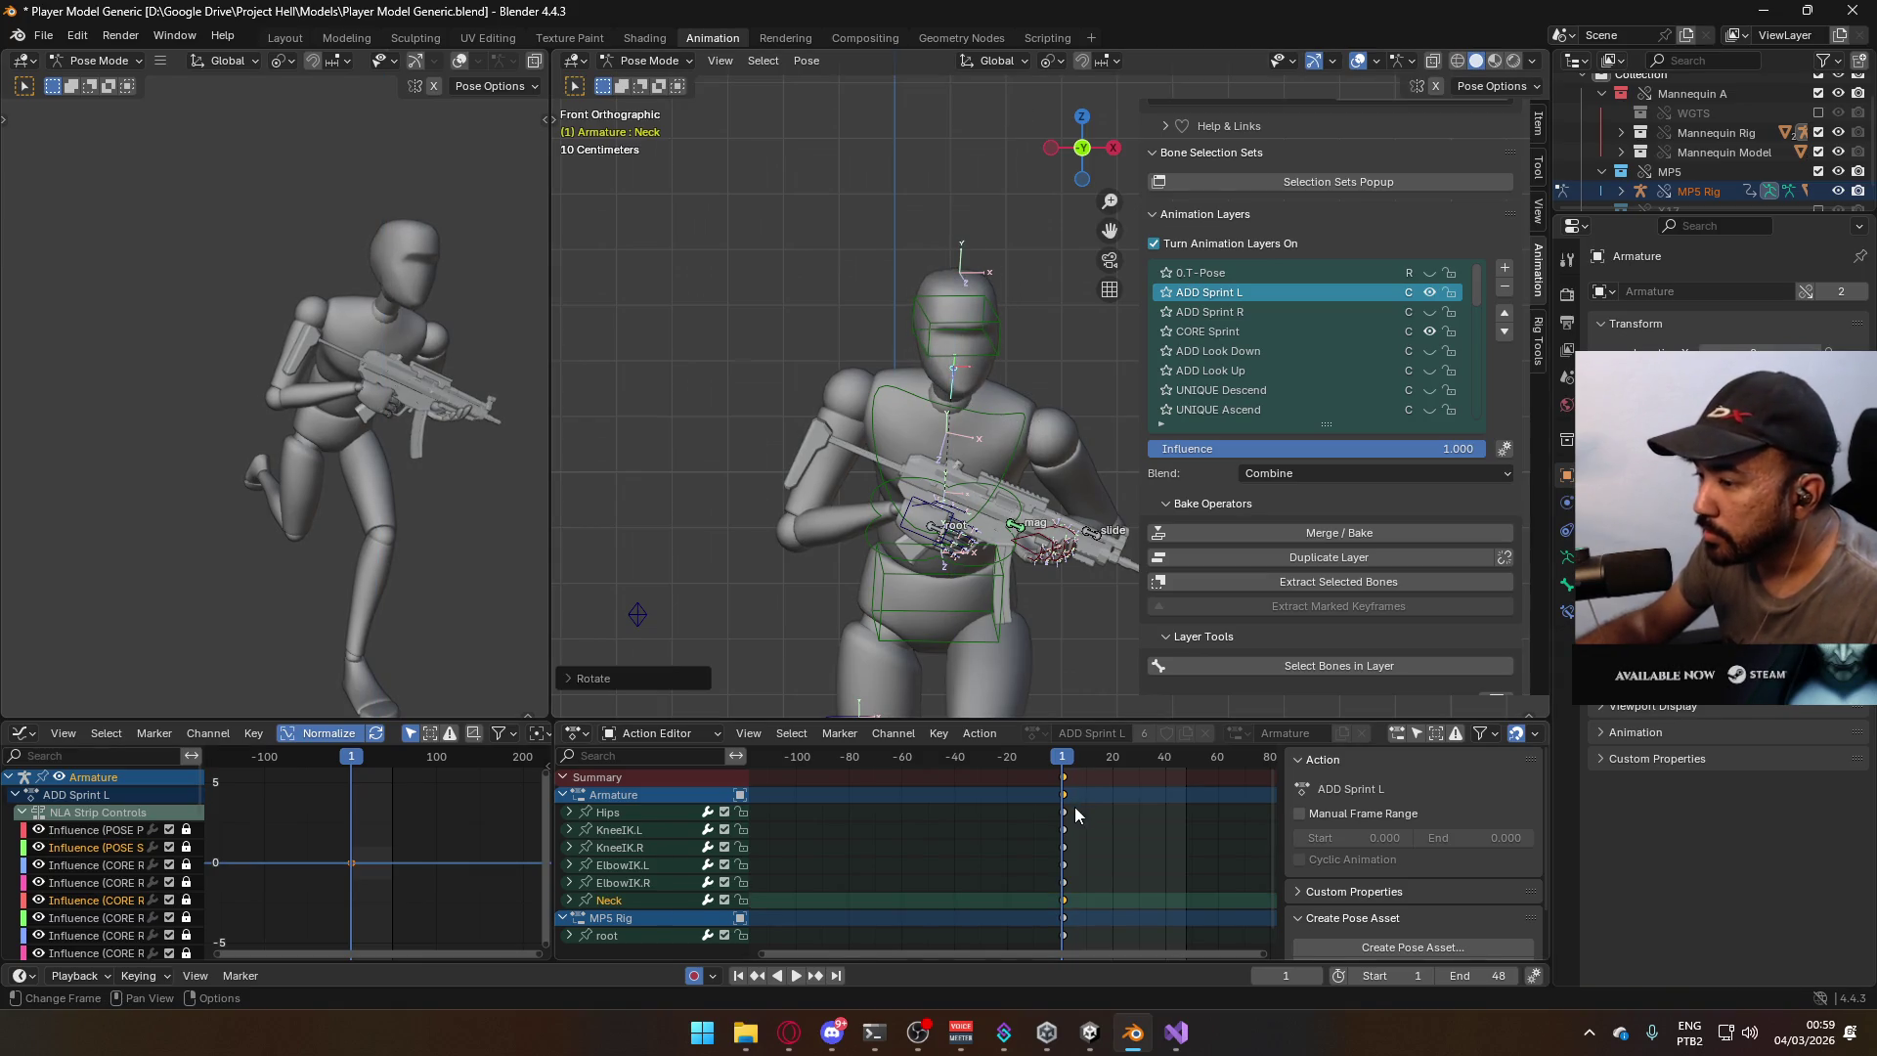
Toggle ADD Sprint L off and on to compare poses, then switch to Object Mode.
left_click(1430, 291)
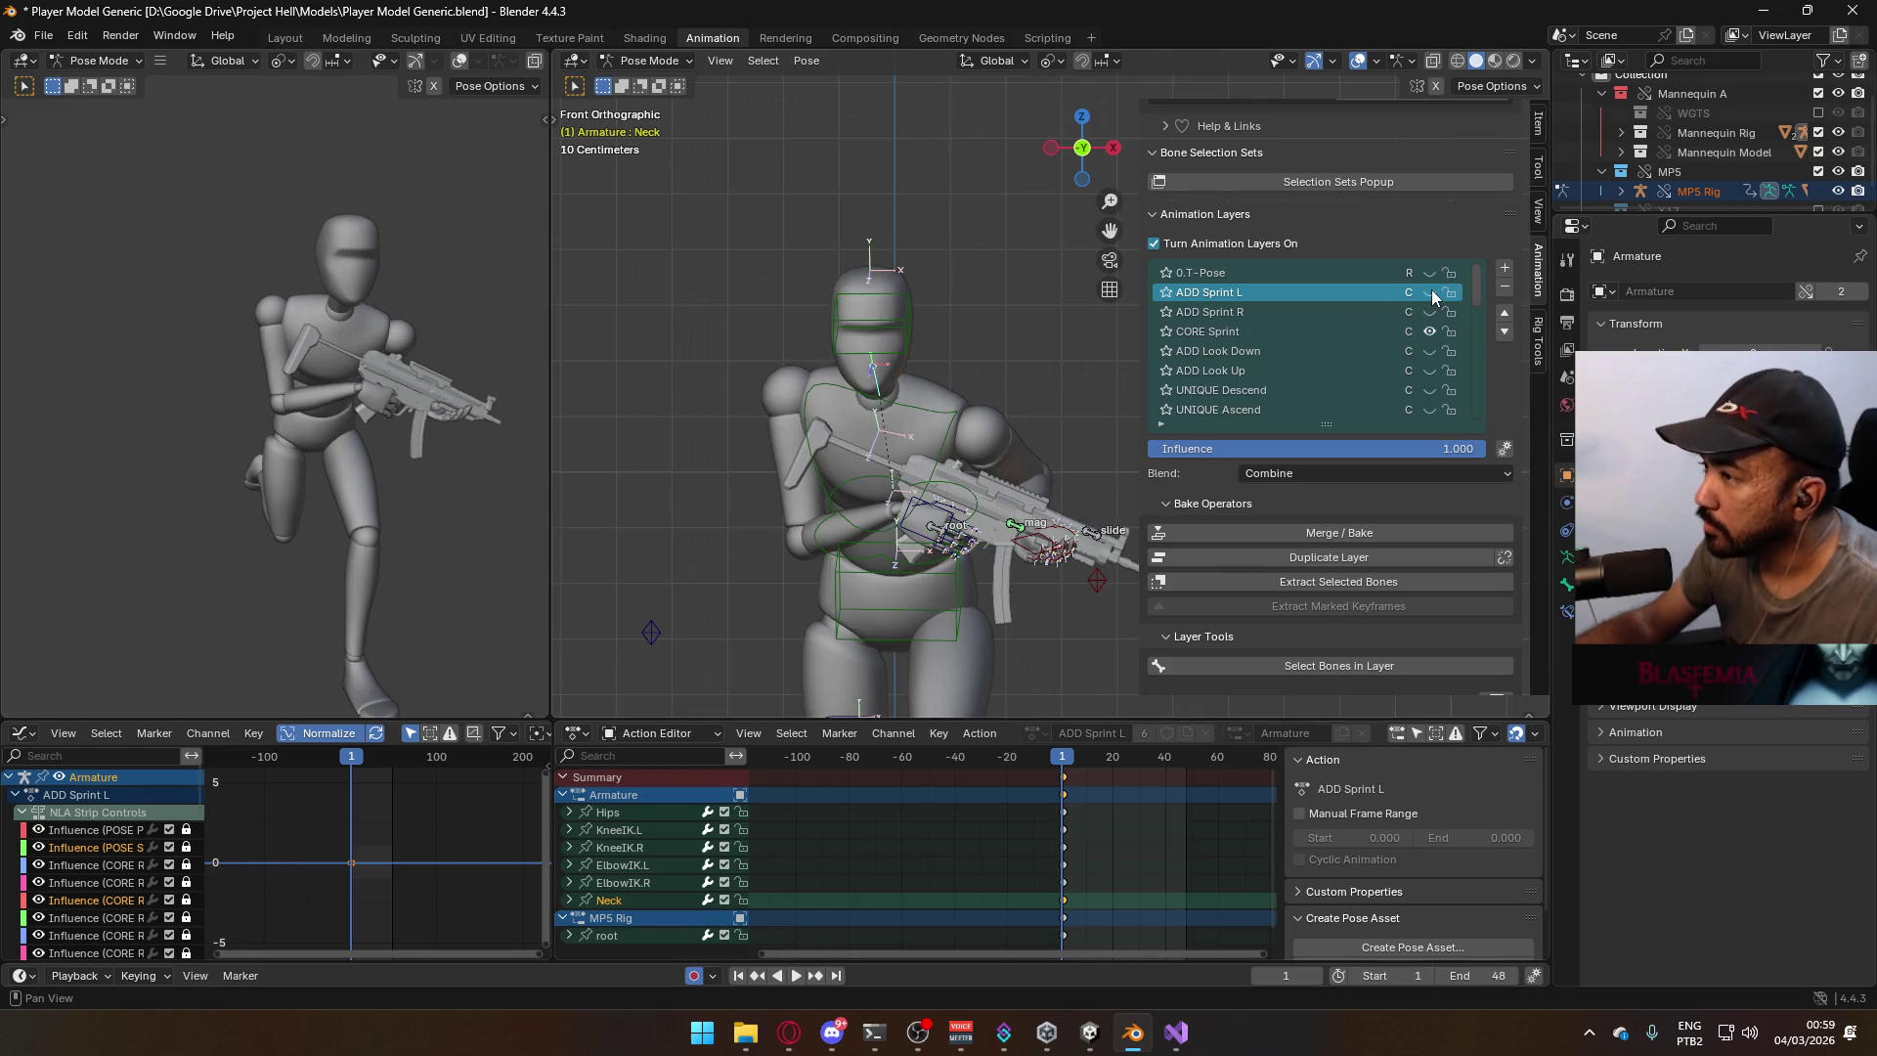
left_click(1430, 291)
mouse_move(1093, 386)
middle_mouse_down("shift")
mouse_move(1037, 293)
mouse_move(978, 254)
middle_mouse_up("shift")
left_click(651, 61)
left_click(645, 78)
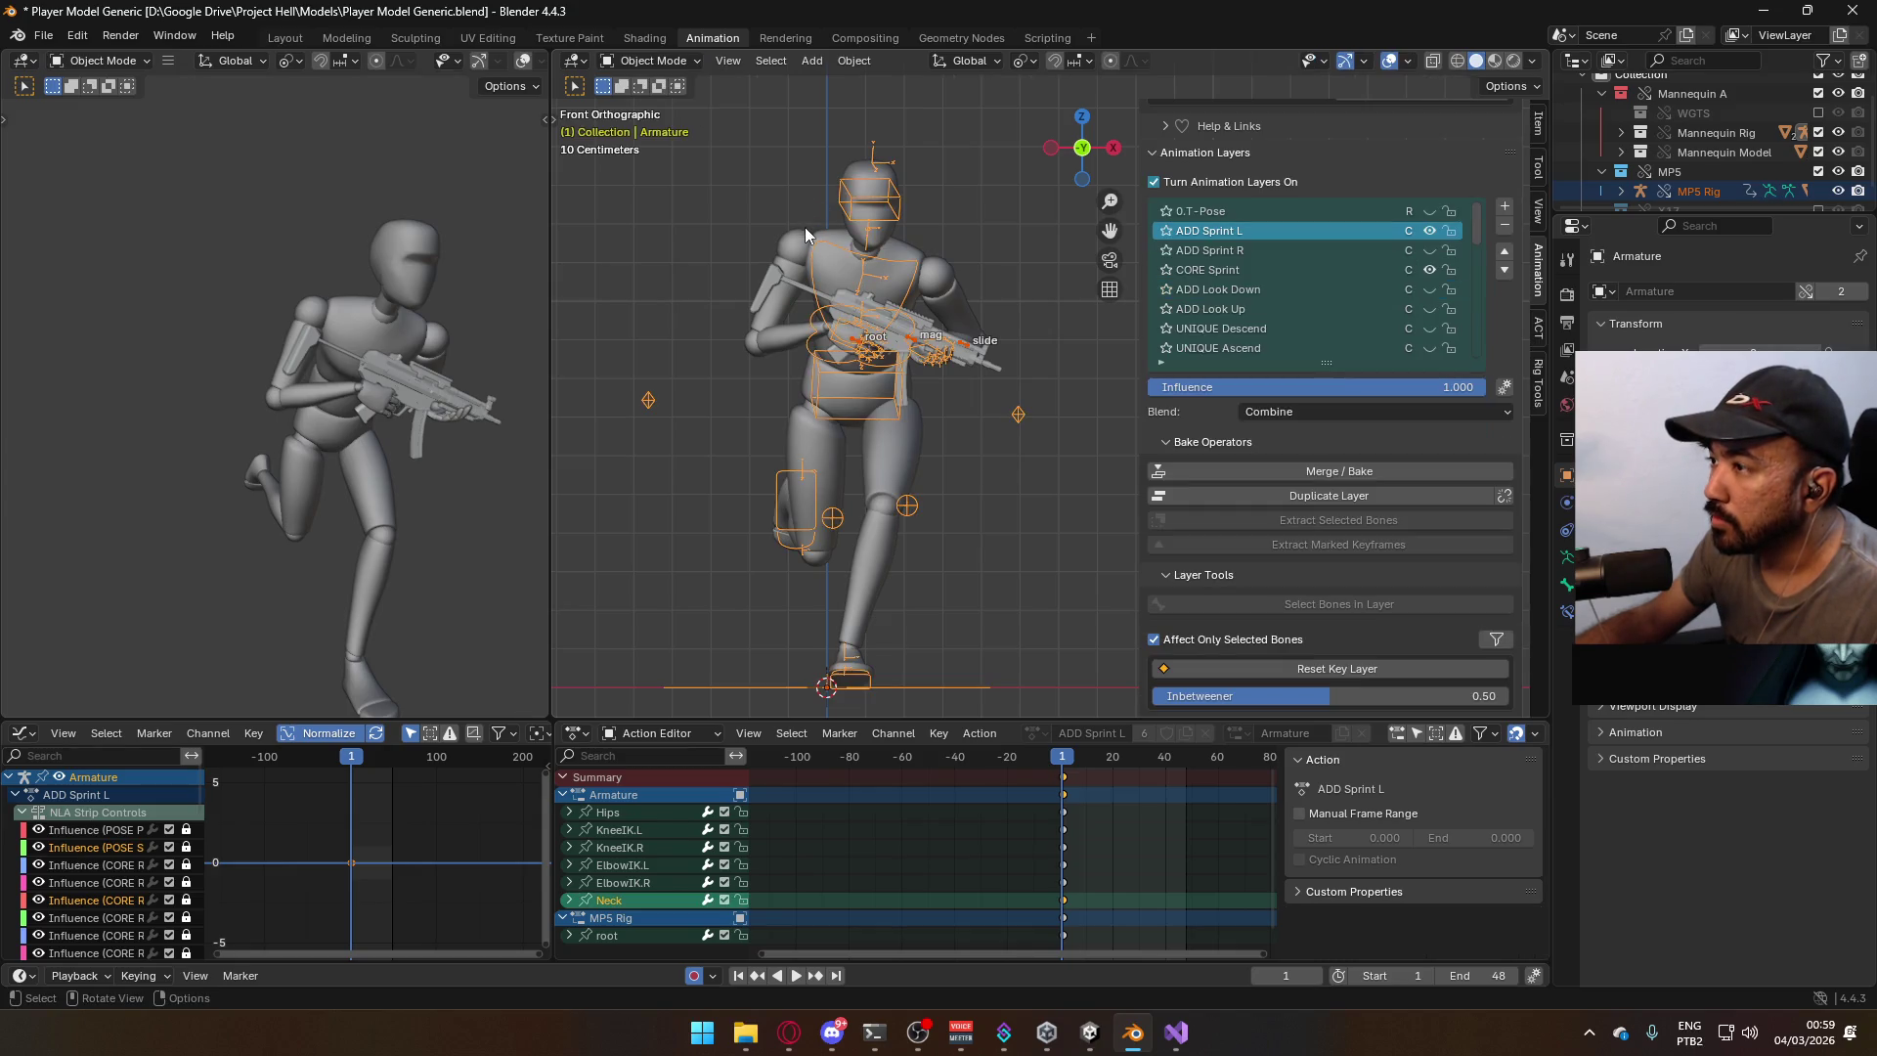
Select the armature and the mannequin mesh together and save the blend file.
left_click(848, 249)
left_click(876, 392, "shift")
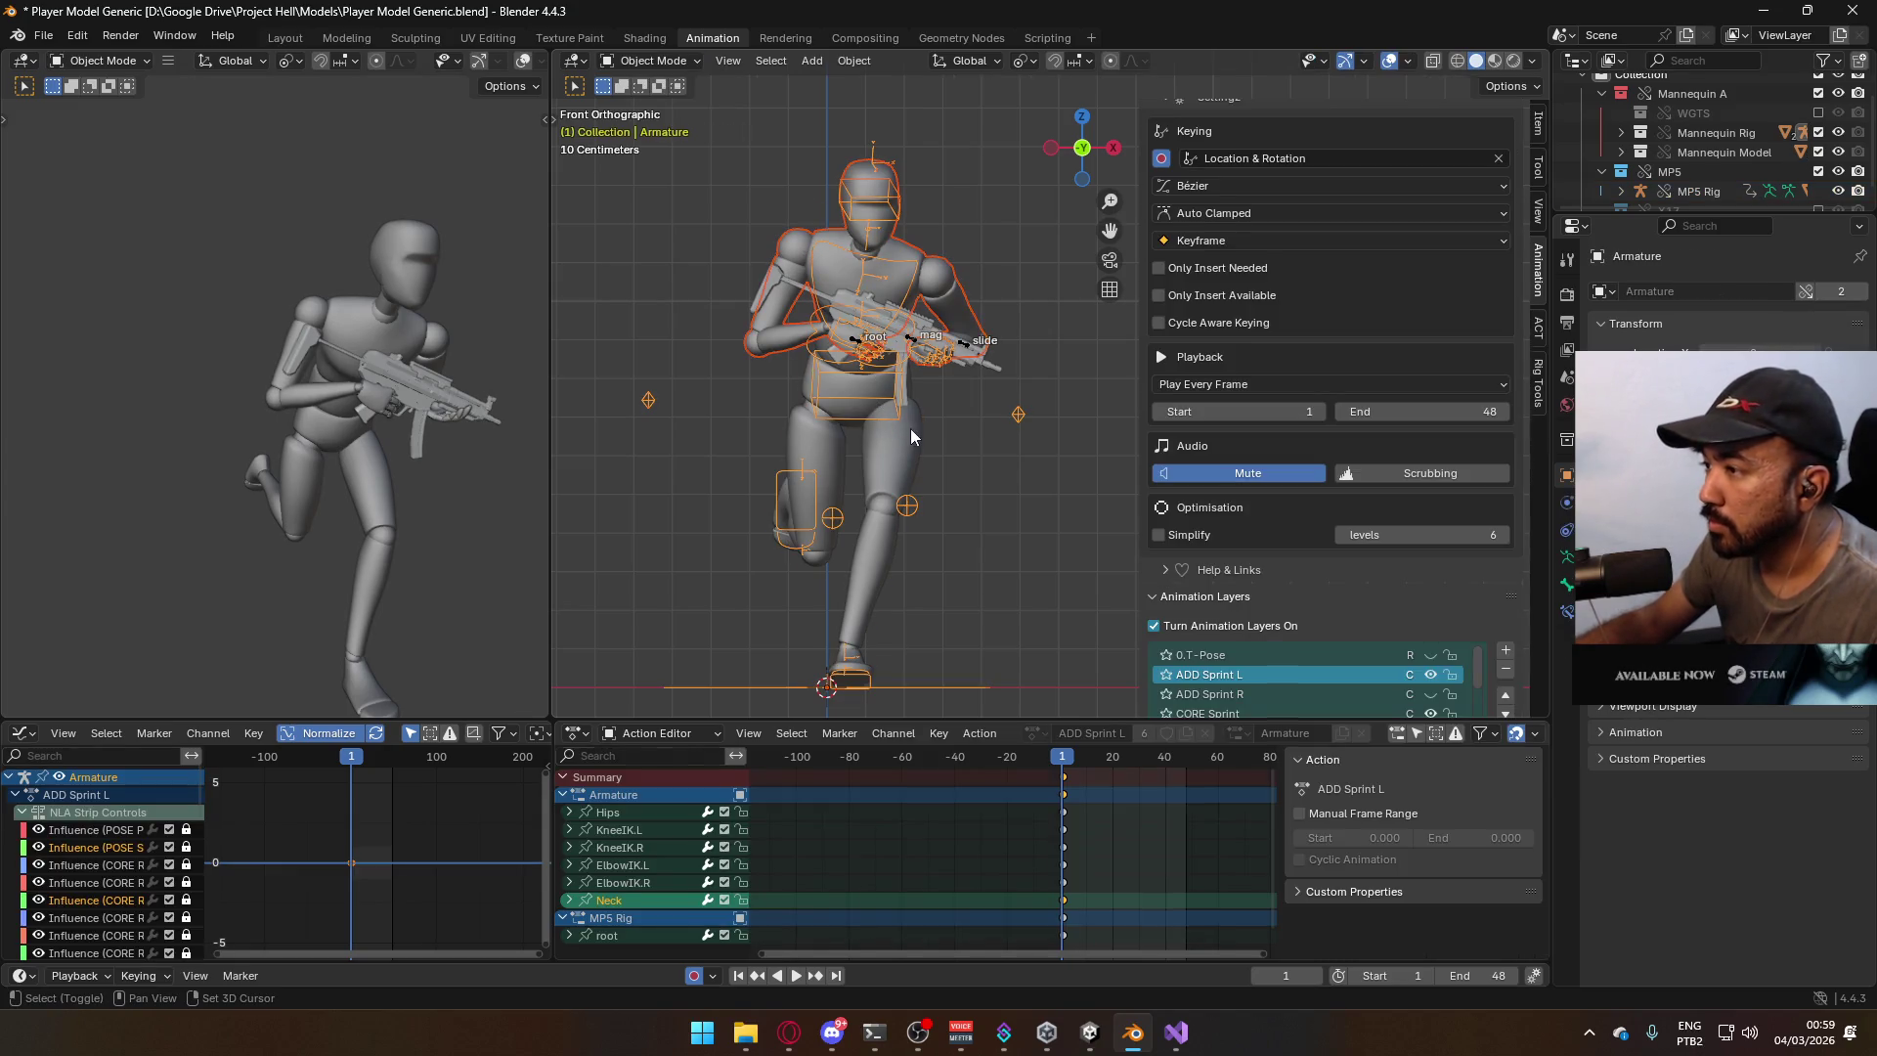
left_click(911, 436, "shift")
key("ctrl+s")
Export the selection to FBX as Model@Primary Sprint R.fbx, picking it from the date-sorted list.
left_click(43, 35)
mouse_move(145, 336)
left_click(342, 502)
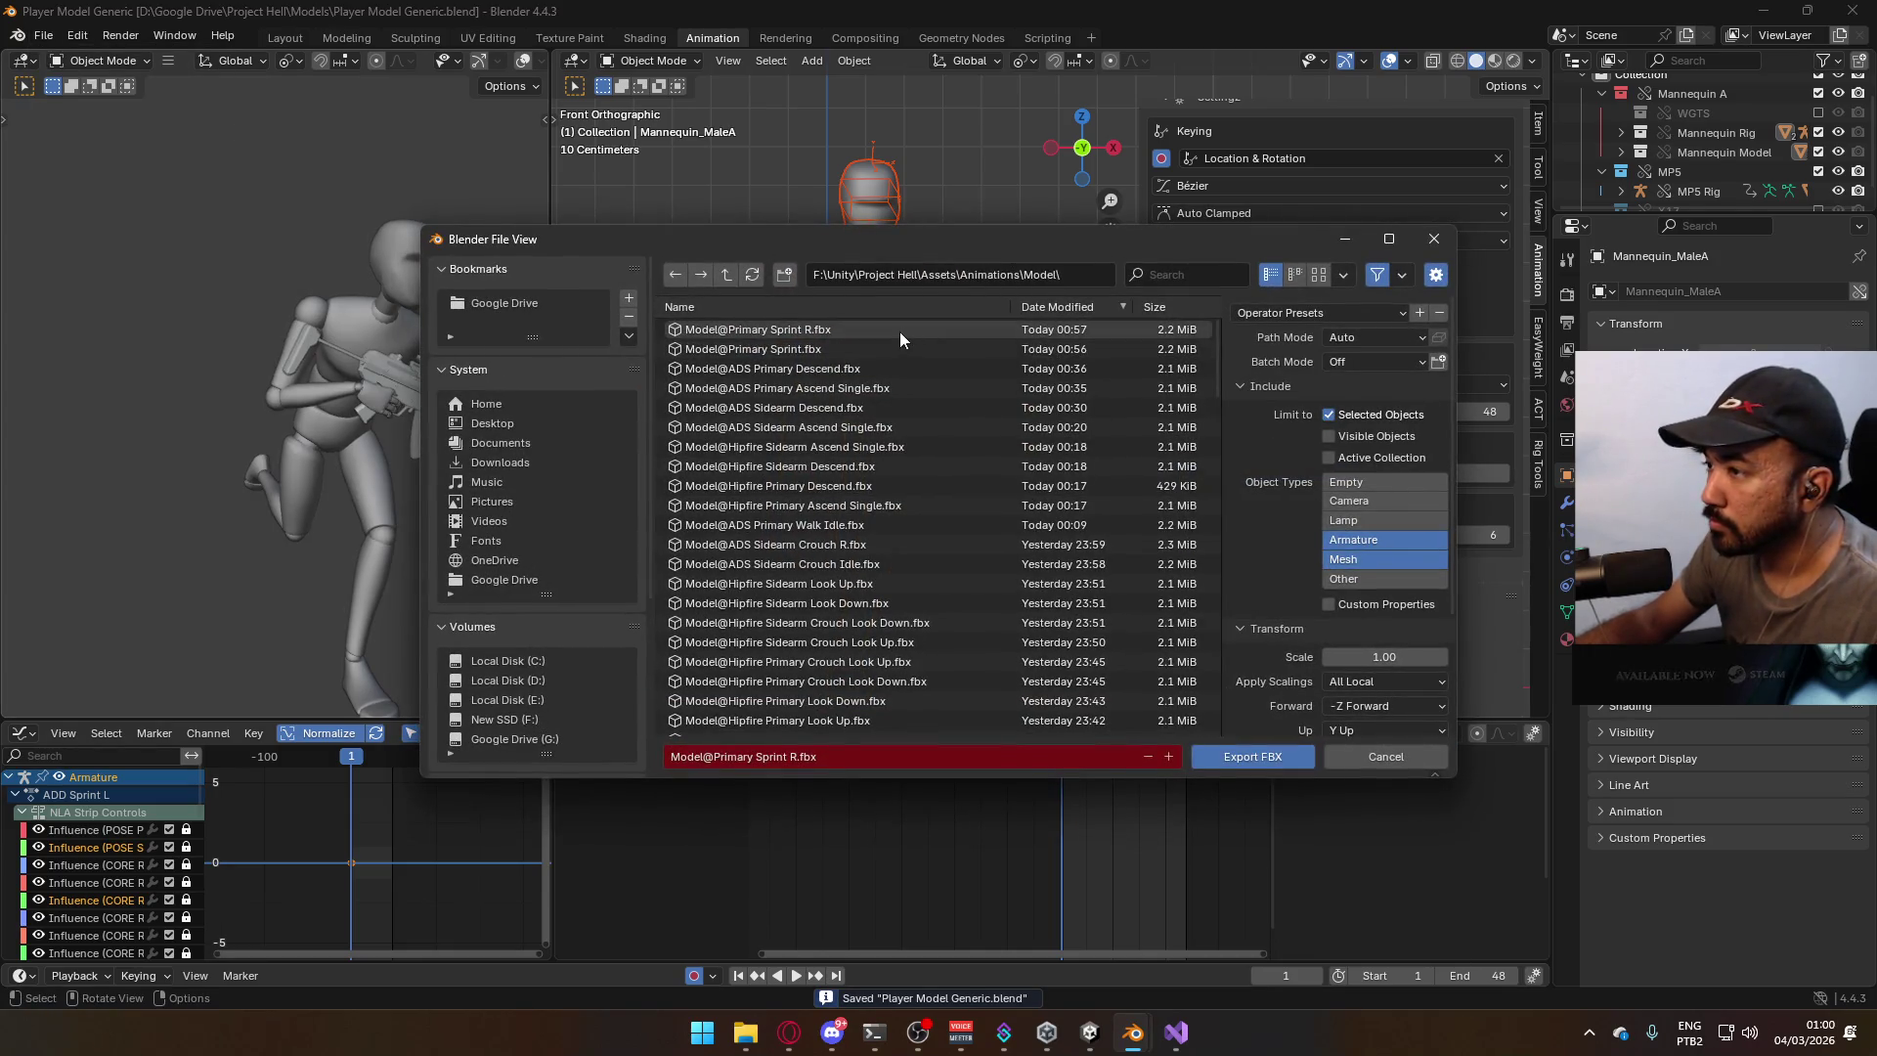
left_click(884, 309)
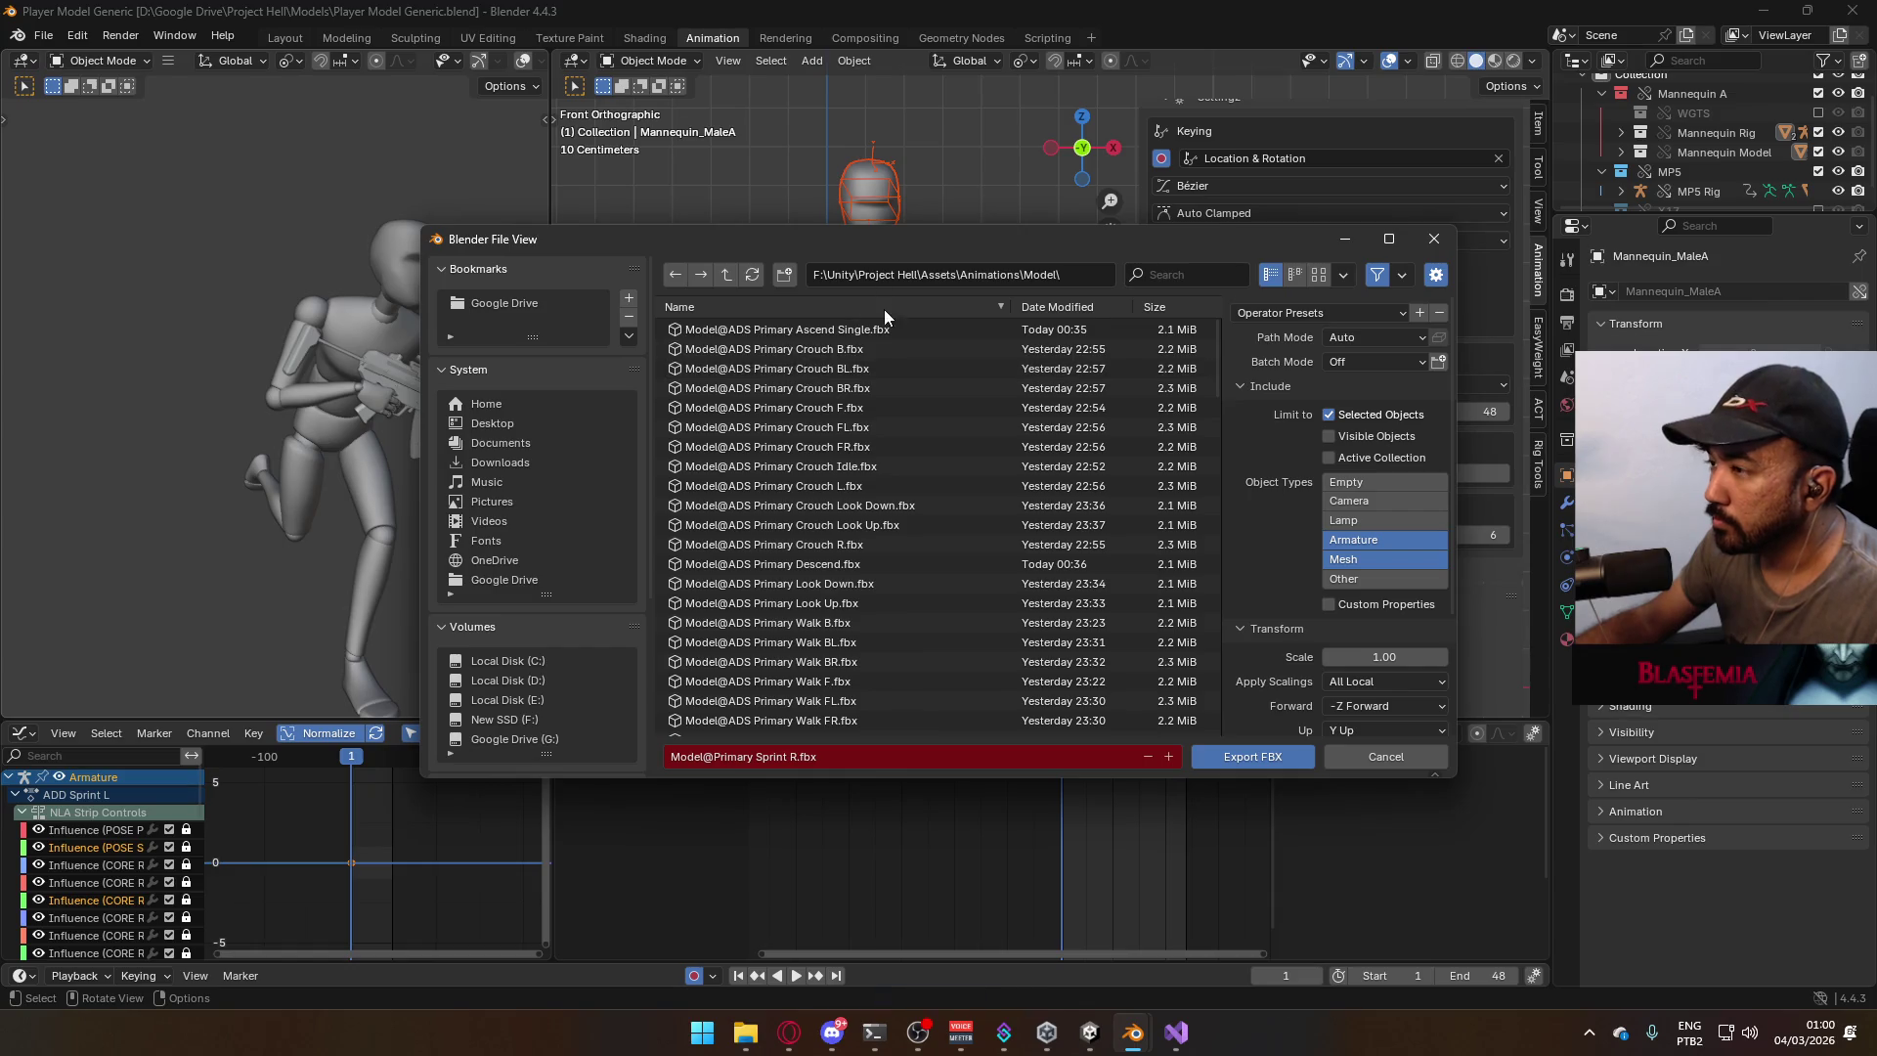
left_click(1073, 307)
left_click(792, 757)
left_click(792, 757)
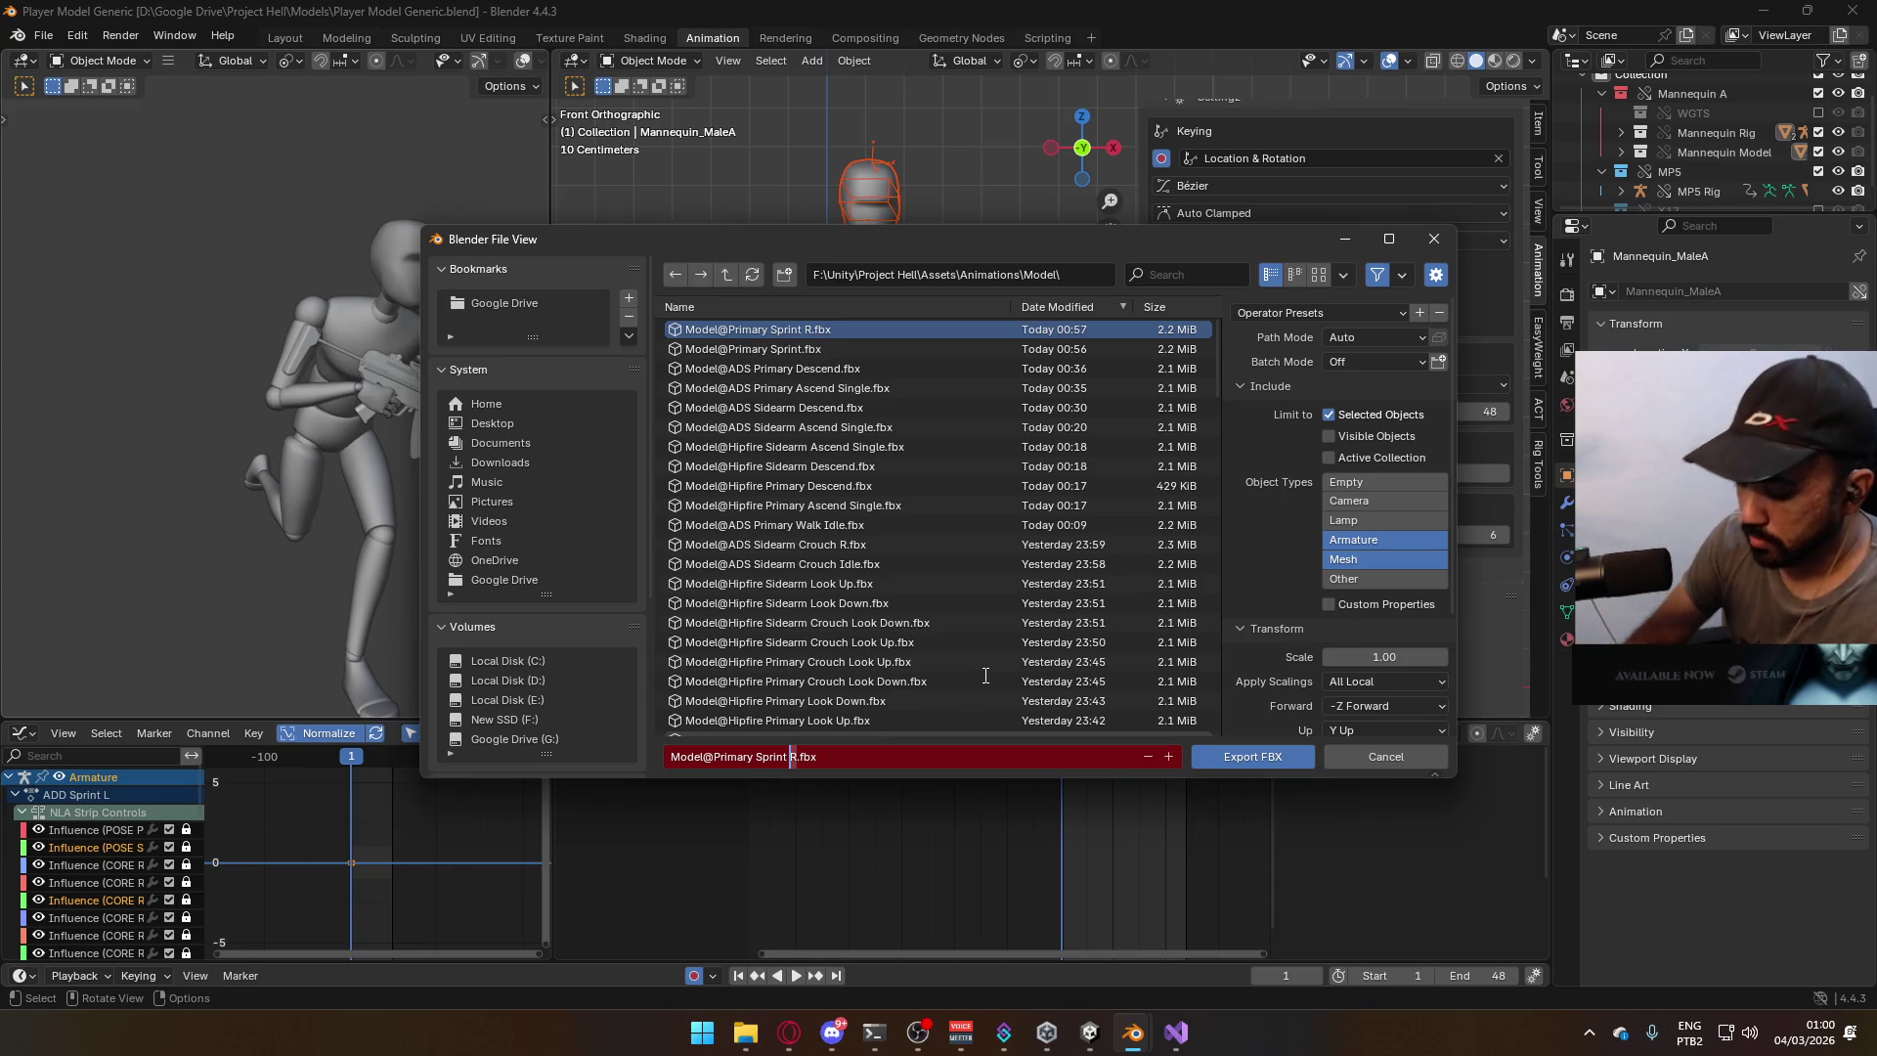
type("L")
key("Return")
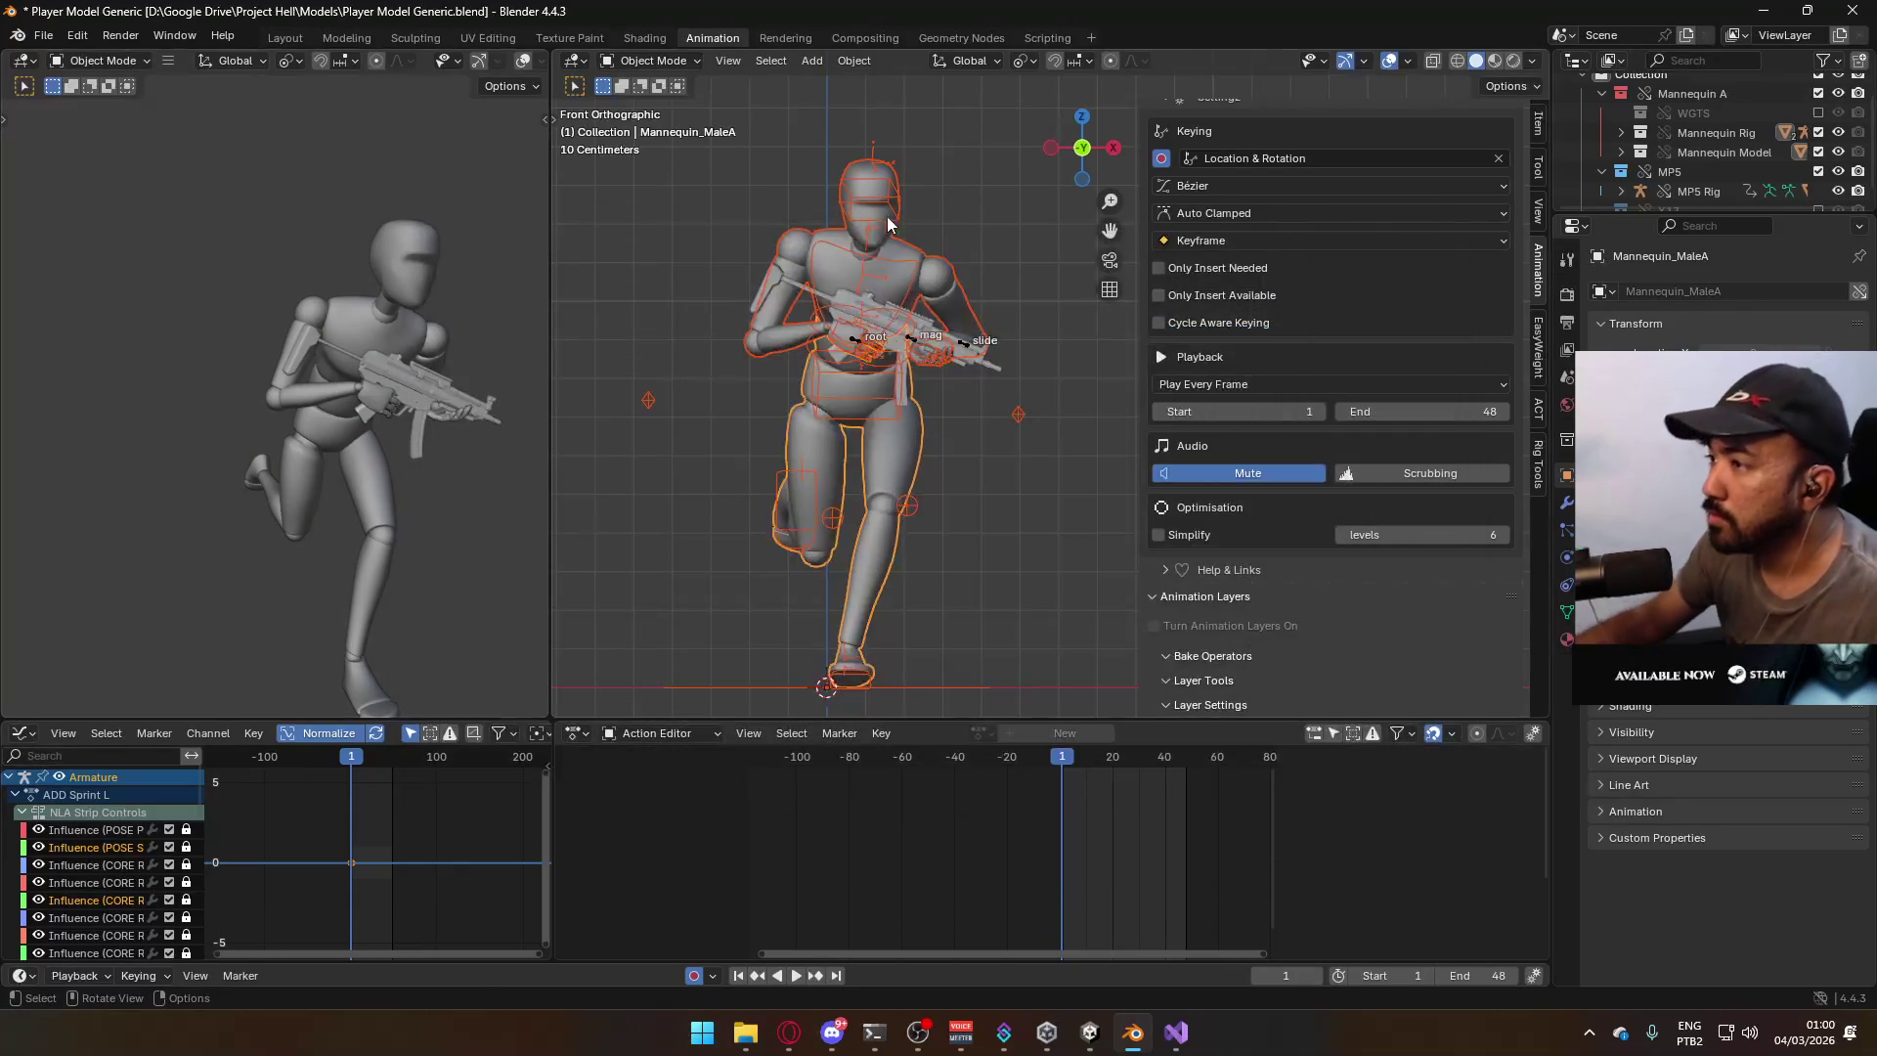
Toggle the ADD Sprint L layer off and on to compare the armature and MP5 rig.
left_click(888, 224)
left_click(1431, 675)
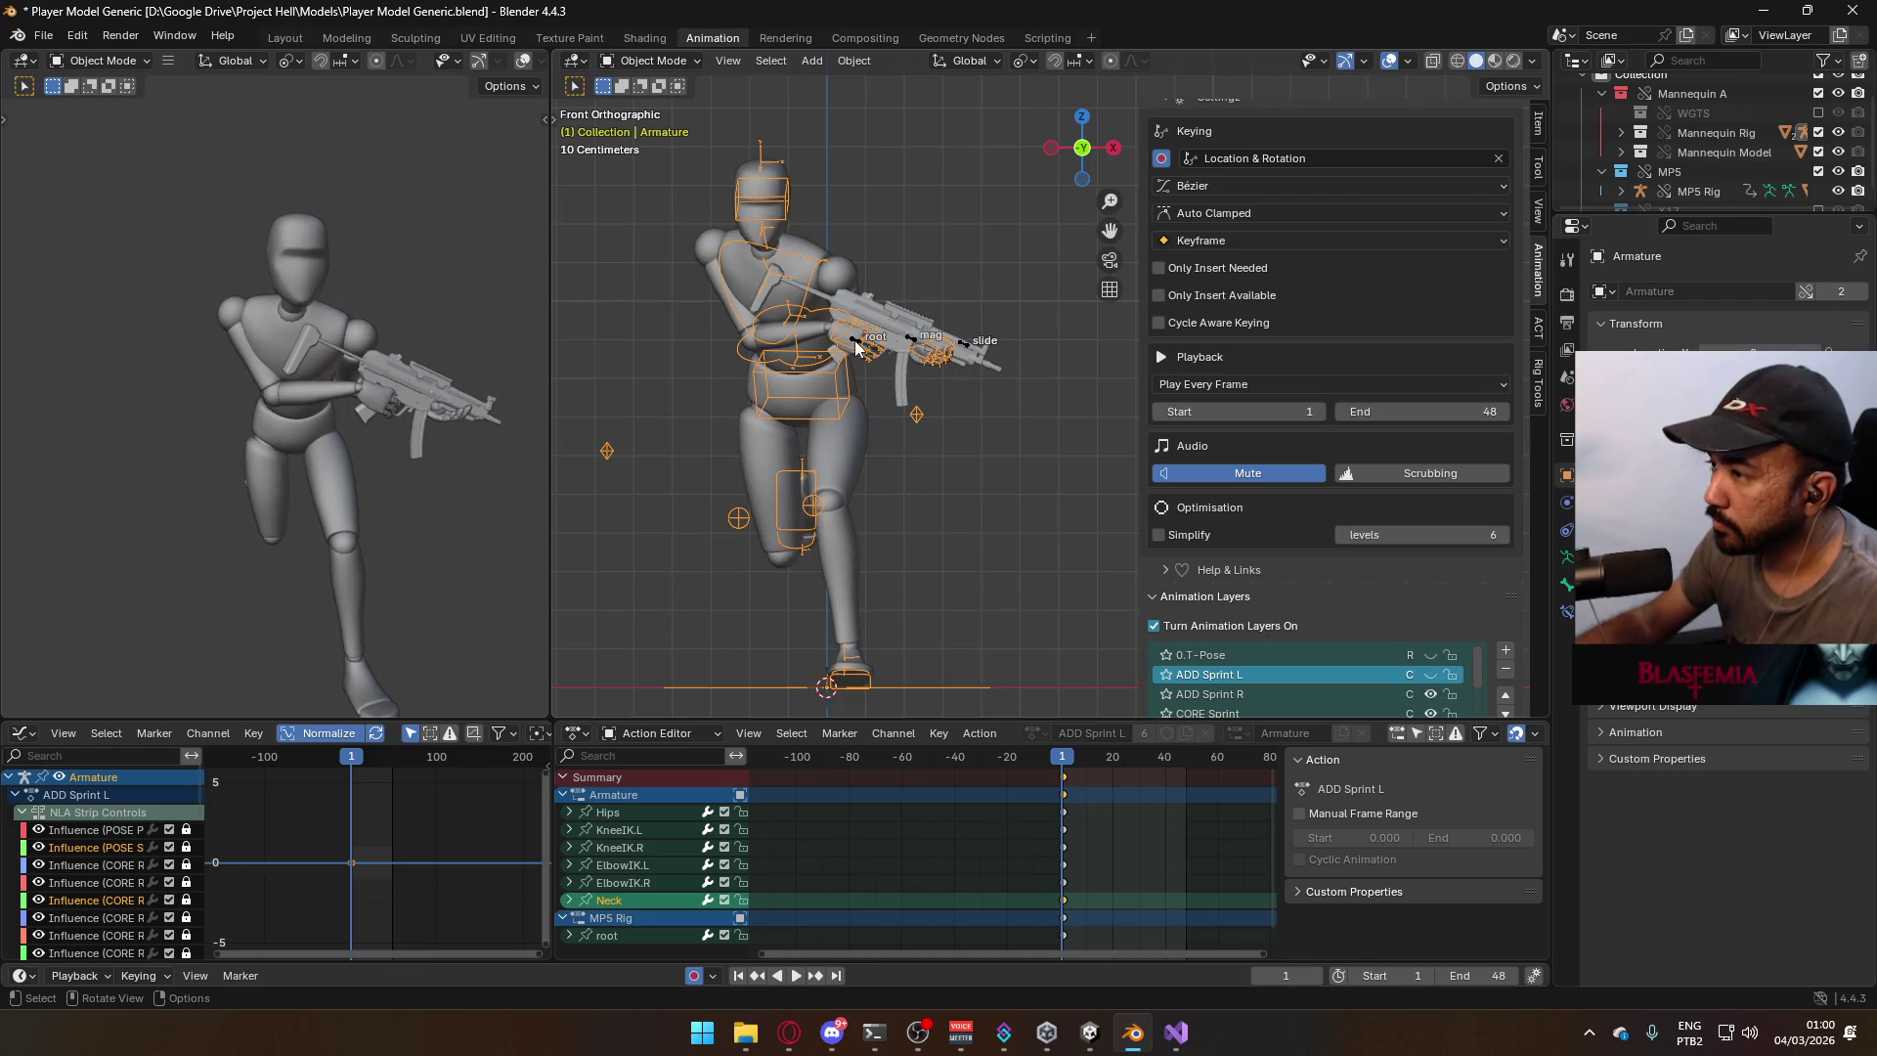
left_click(856, 348)
left_click(1428, 677)
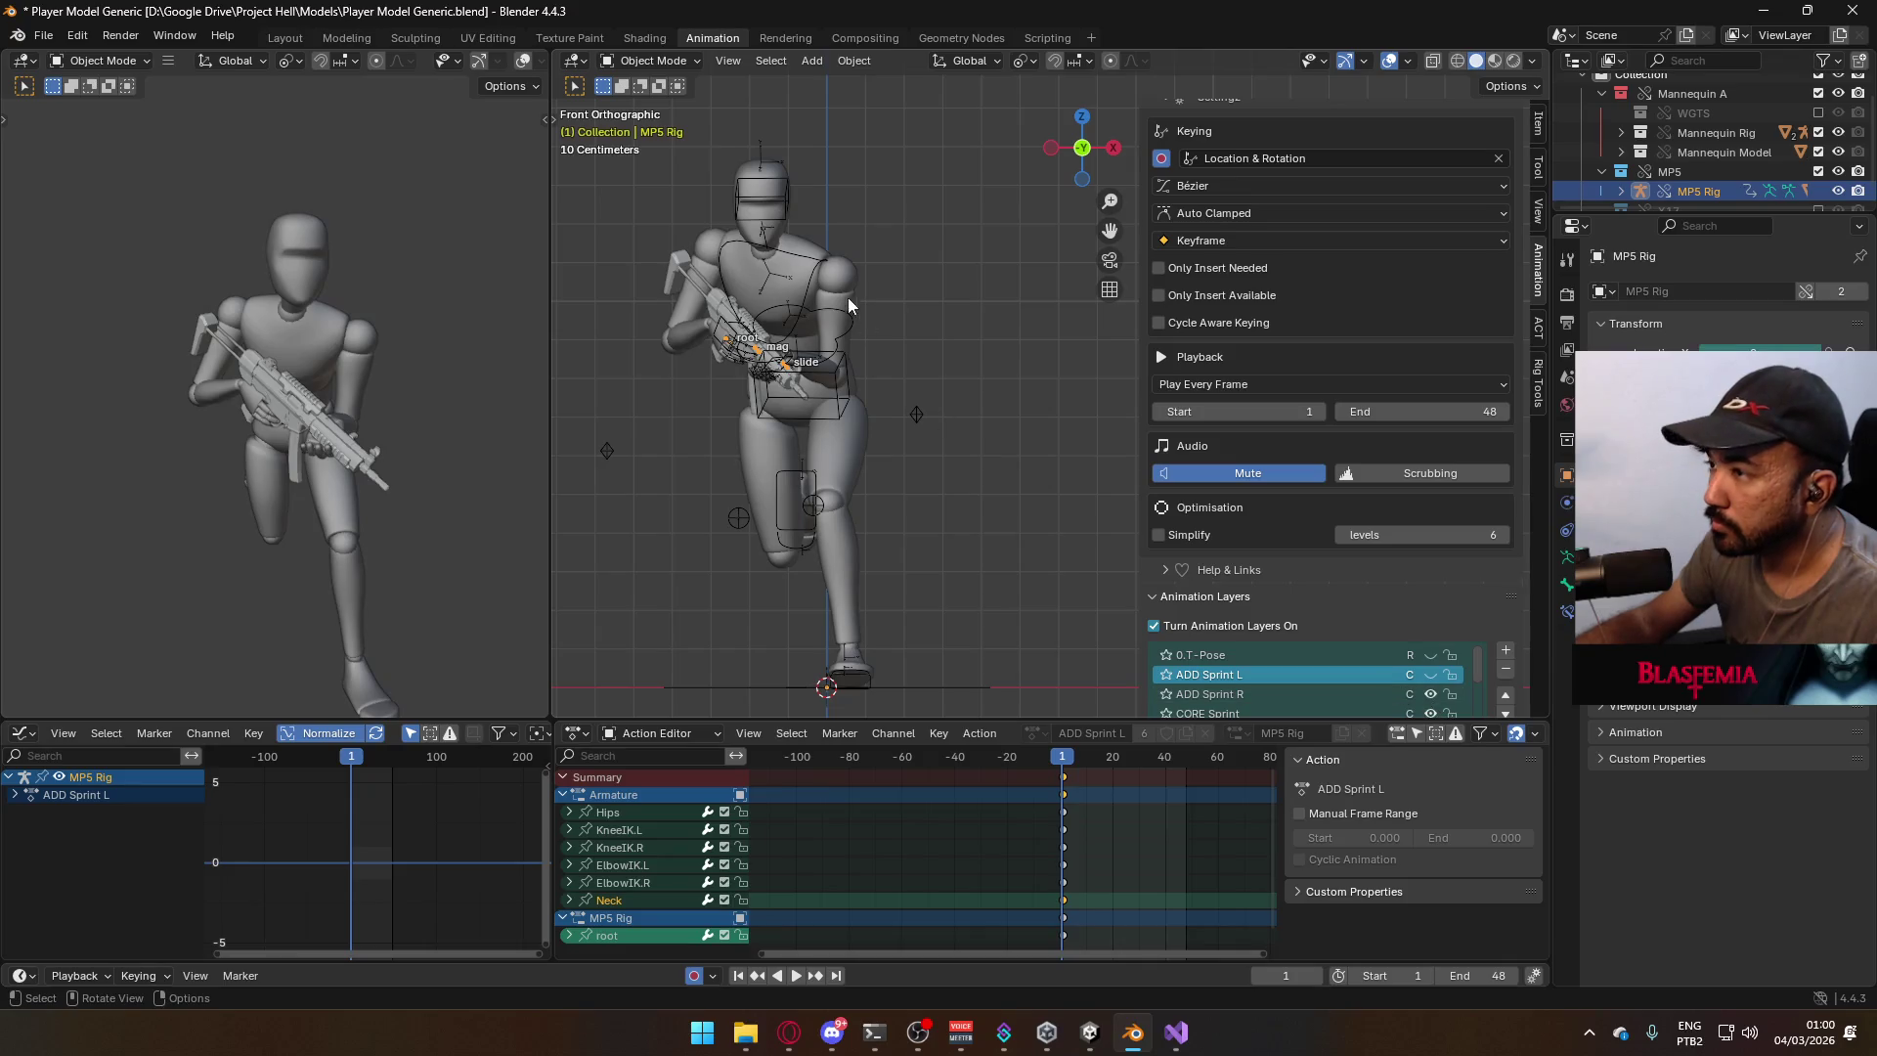
left_click(777, 223)
Switch the armature to Pose Mode, turn the Neck 5°, and activate the ADD Sprint R layer.
left_click(662, 61)
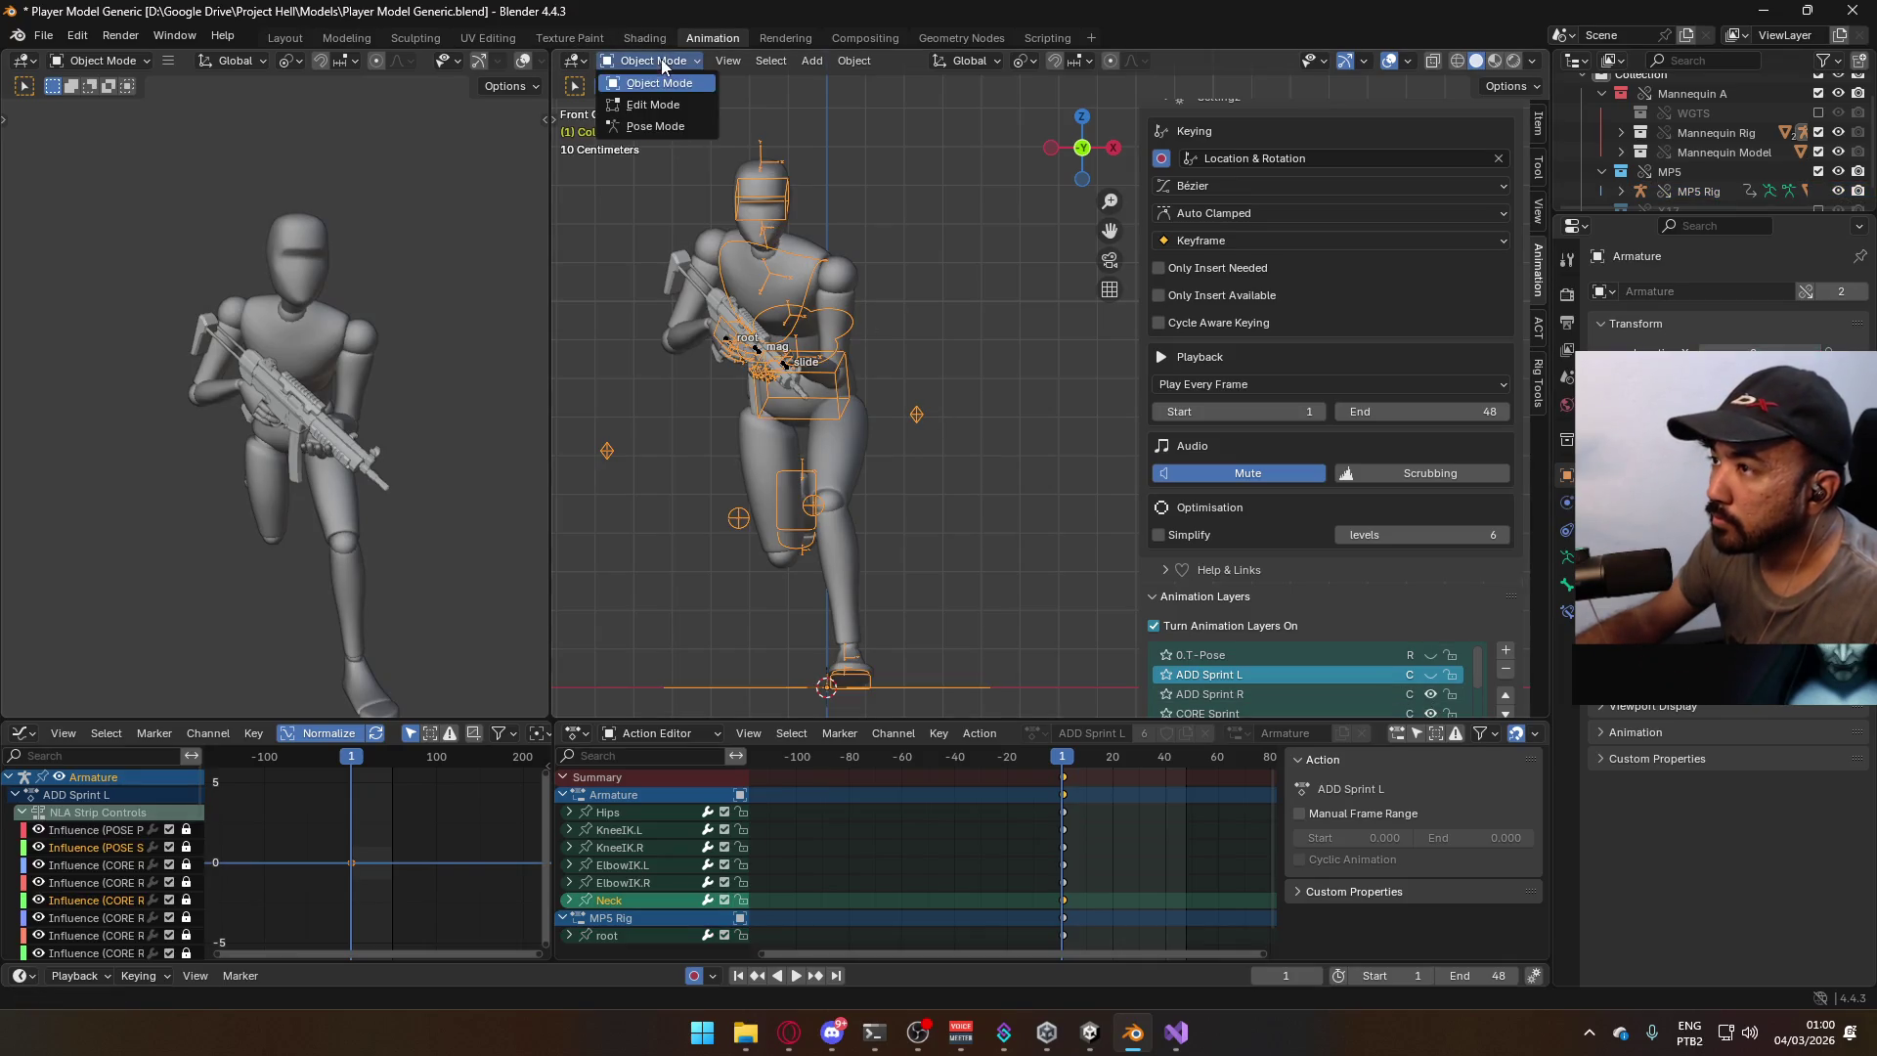
left_click(677, 128)
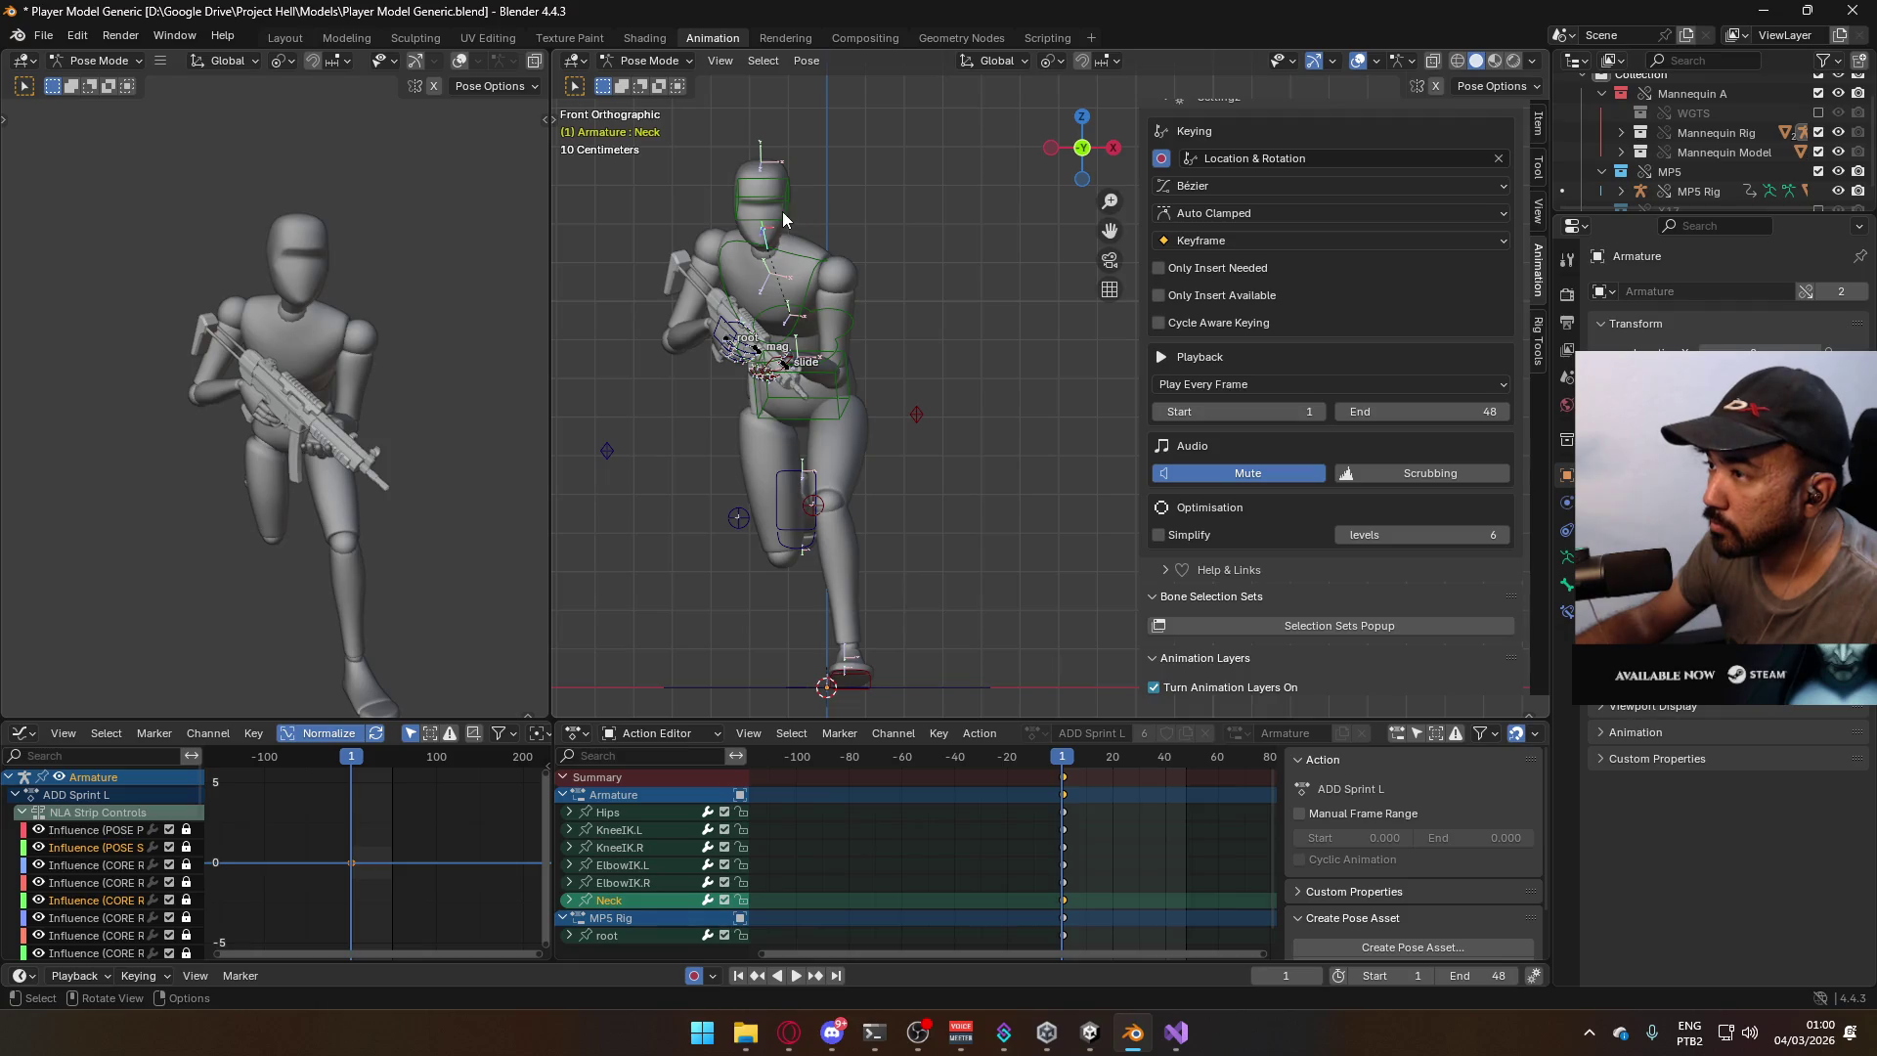
key("r")
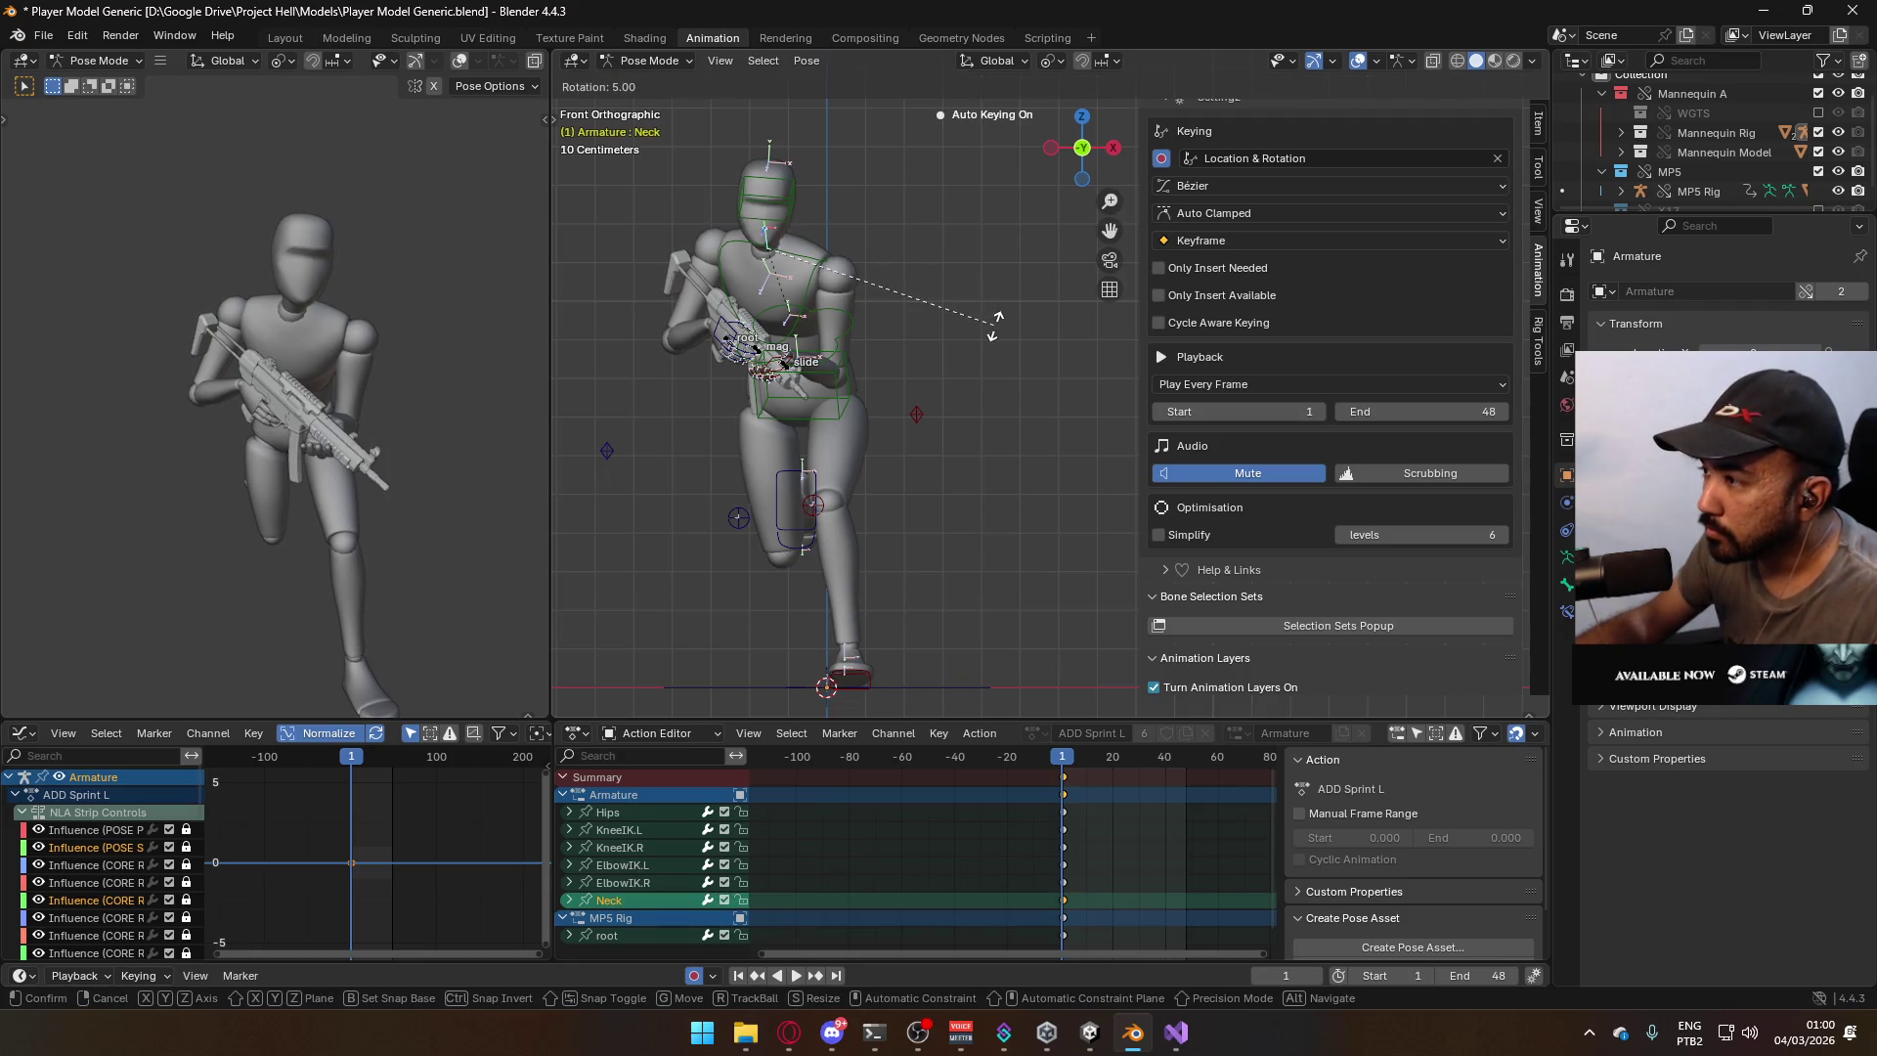
left_click(994, 323)
scroll(1464, 576, "down", 4)
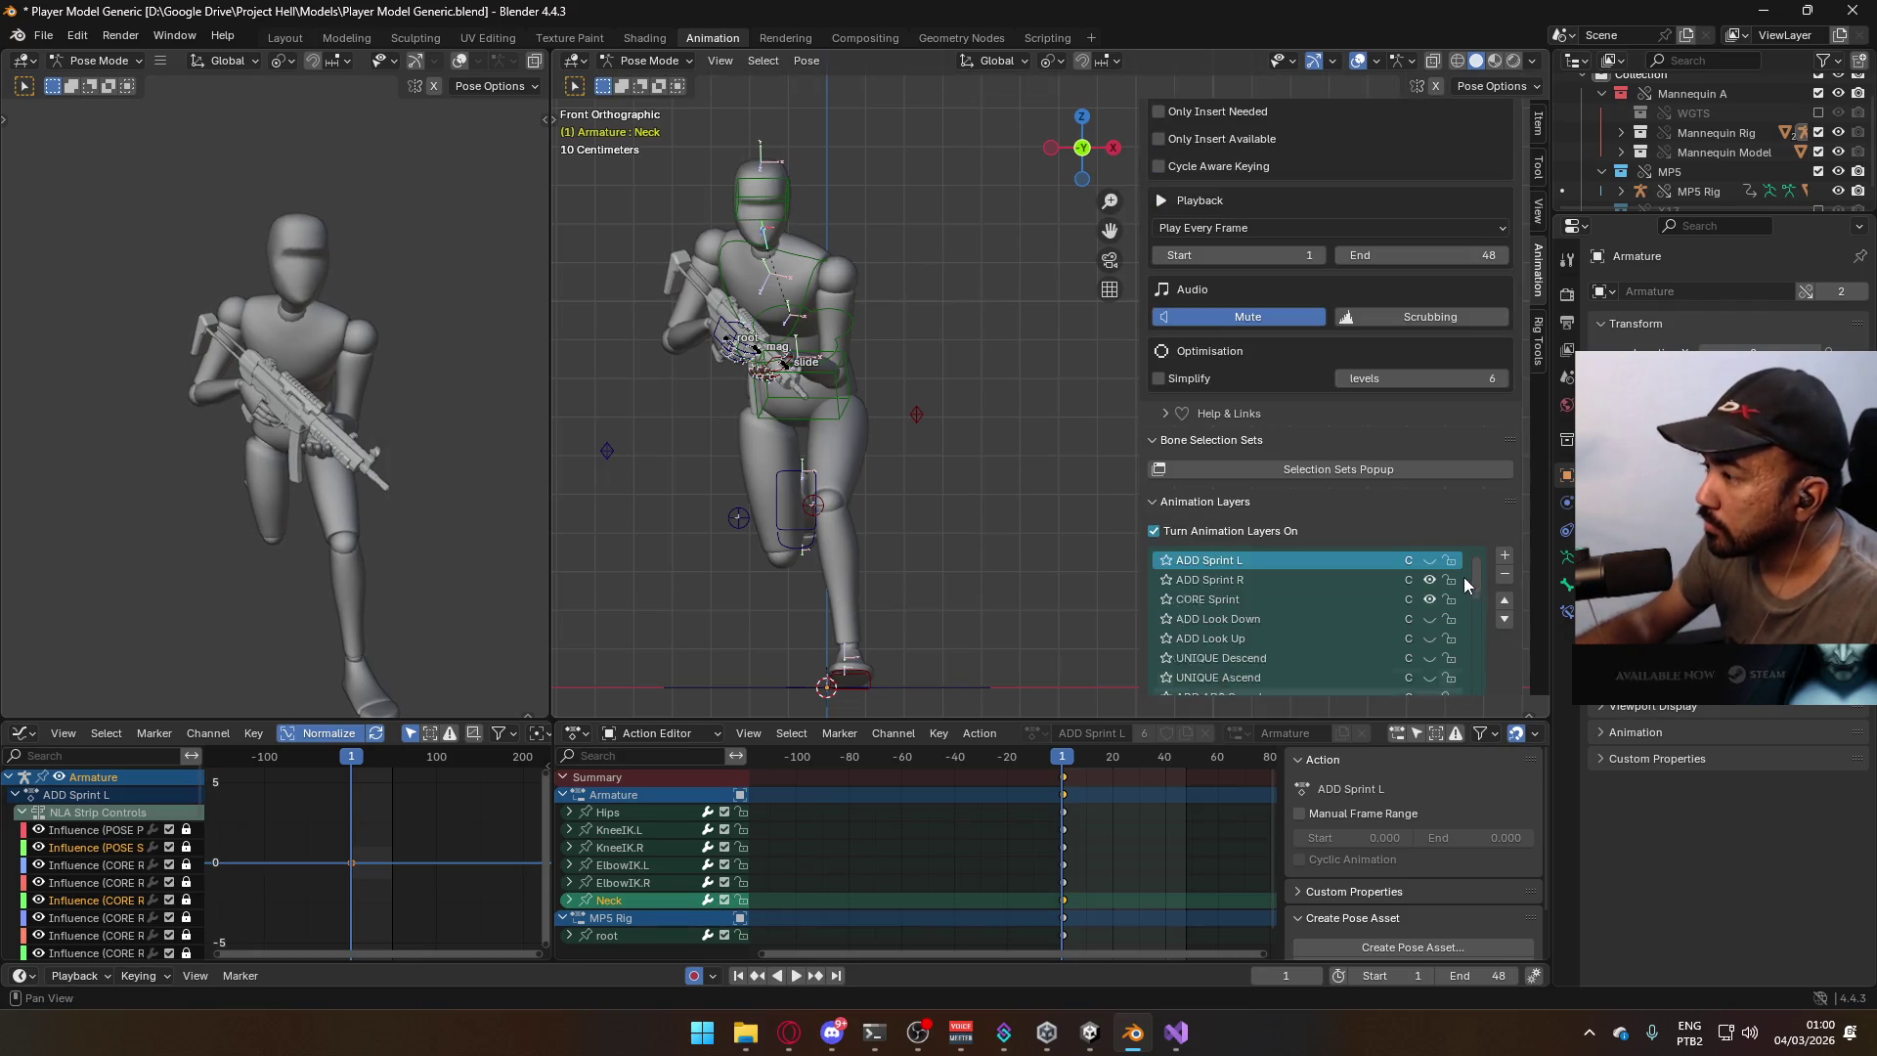
left_click(1357, 600)
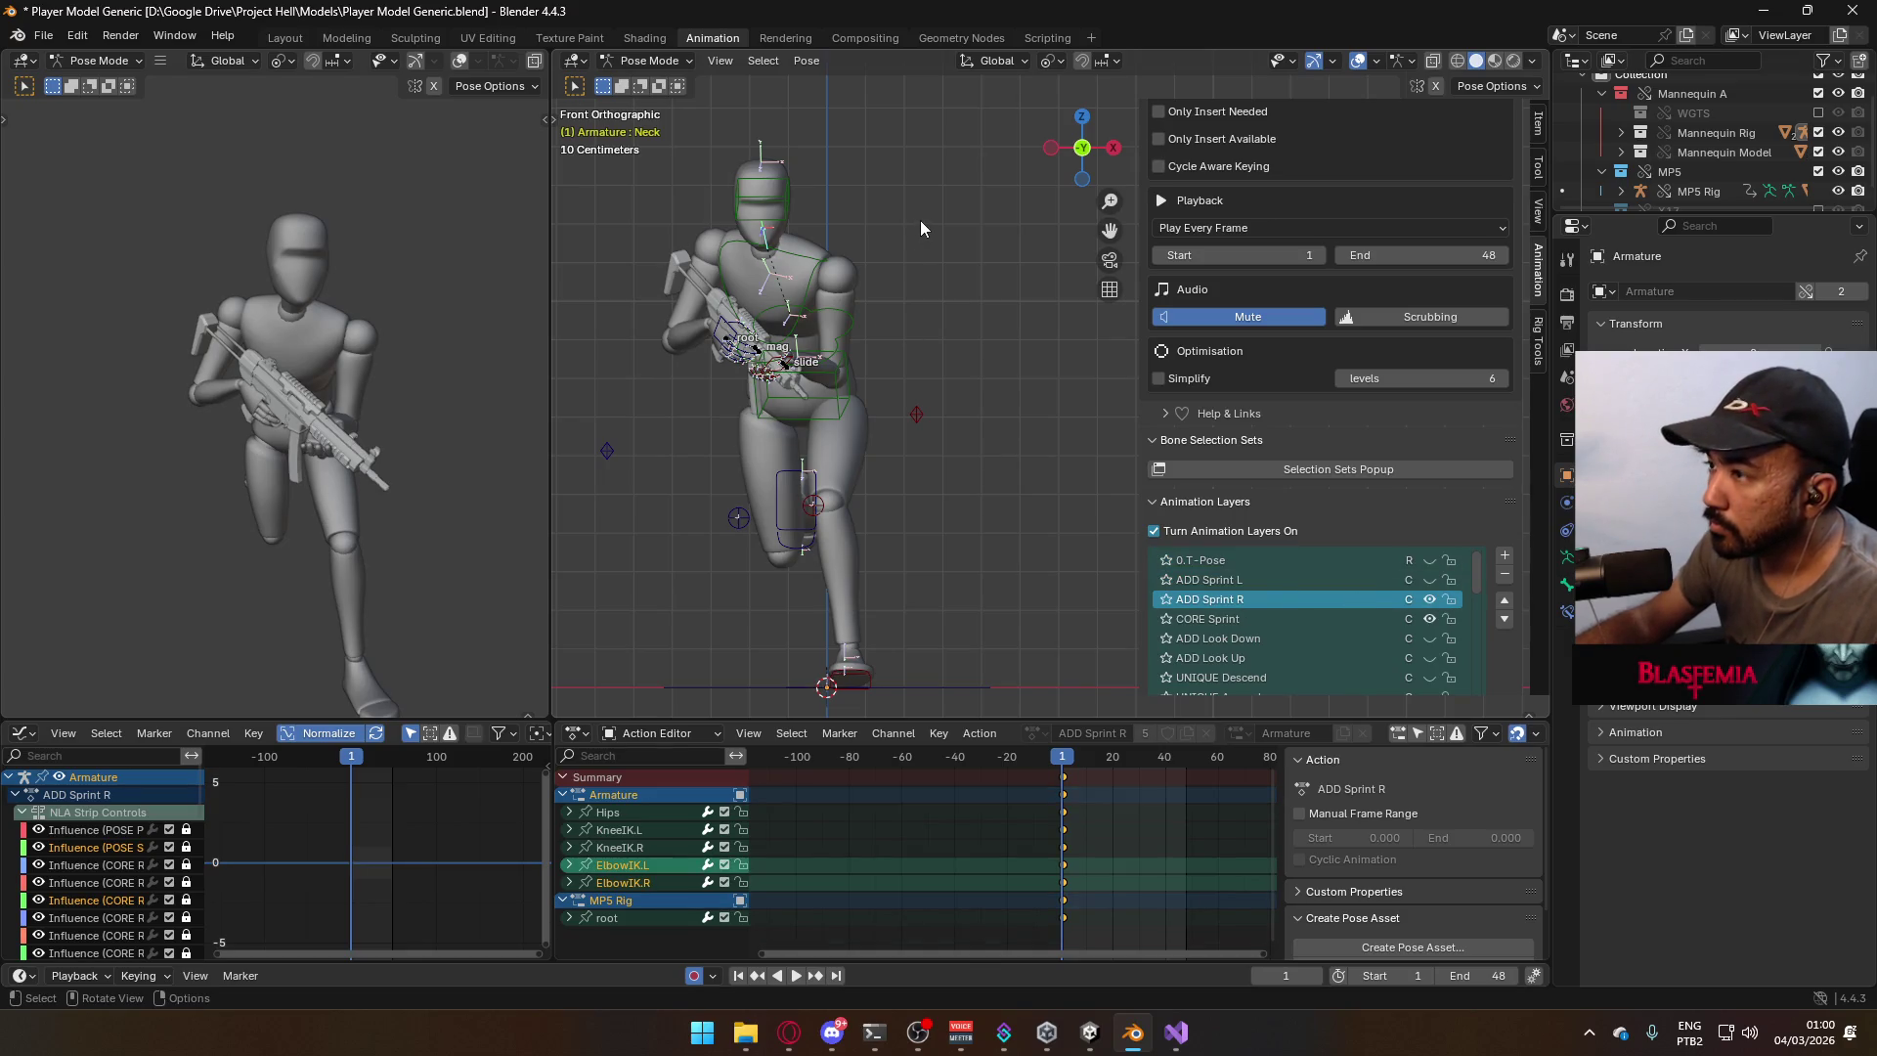
Rotate the Neck −15° around Z on ADD Sprint R and key it.
key("r")
key("z")
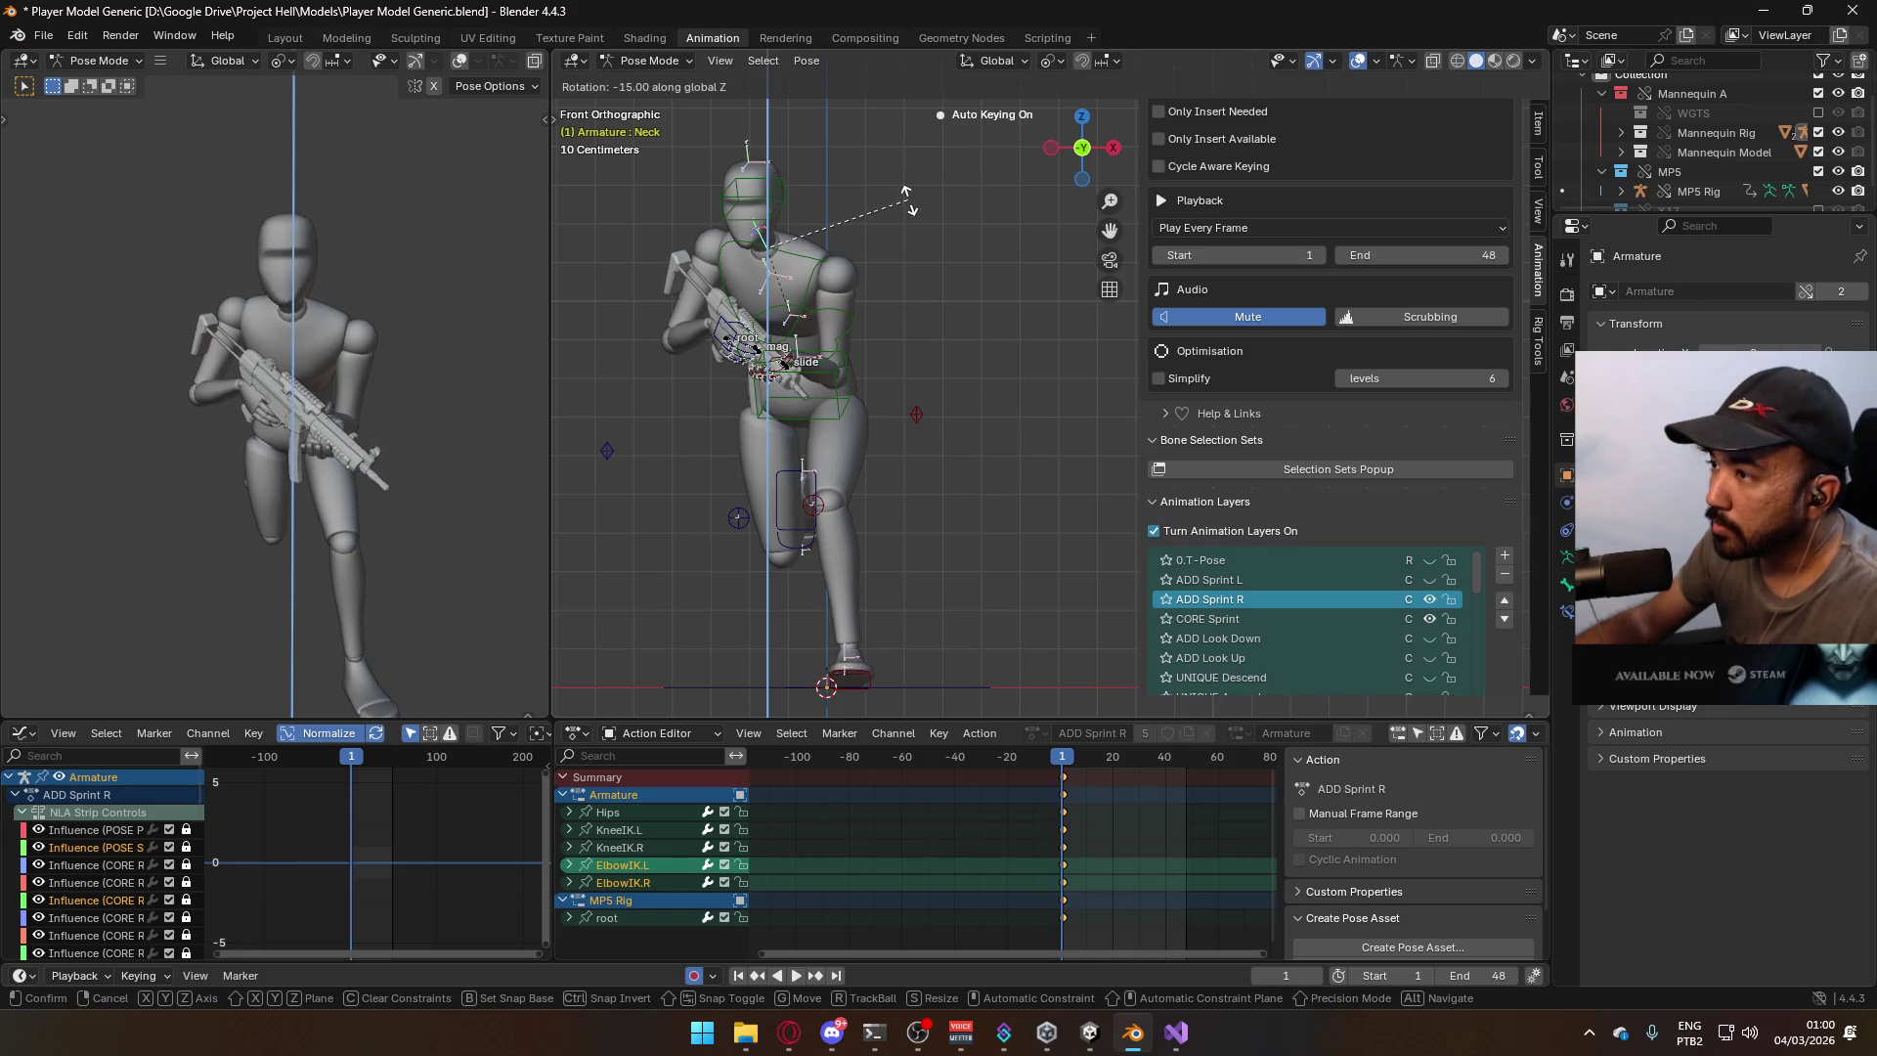
left_click(907, 198)
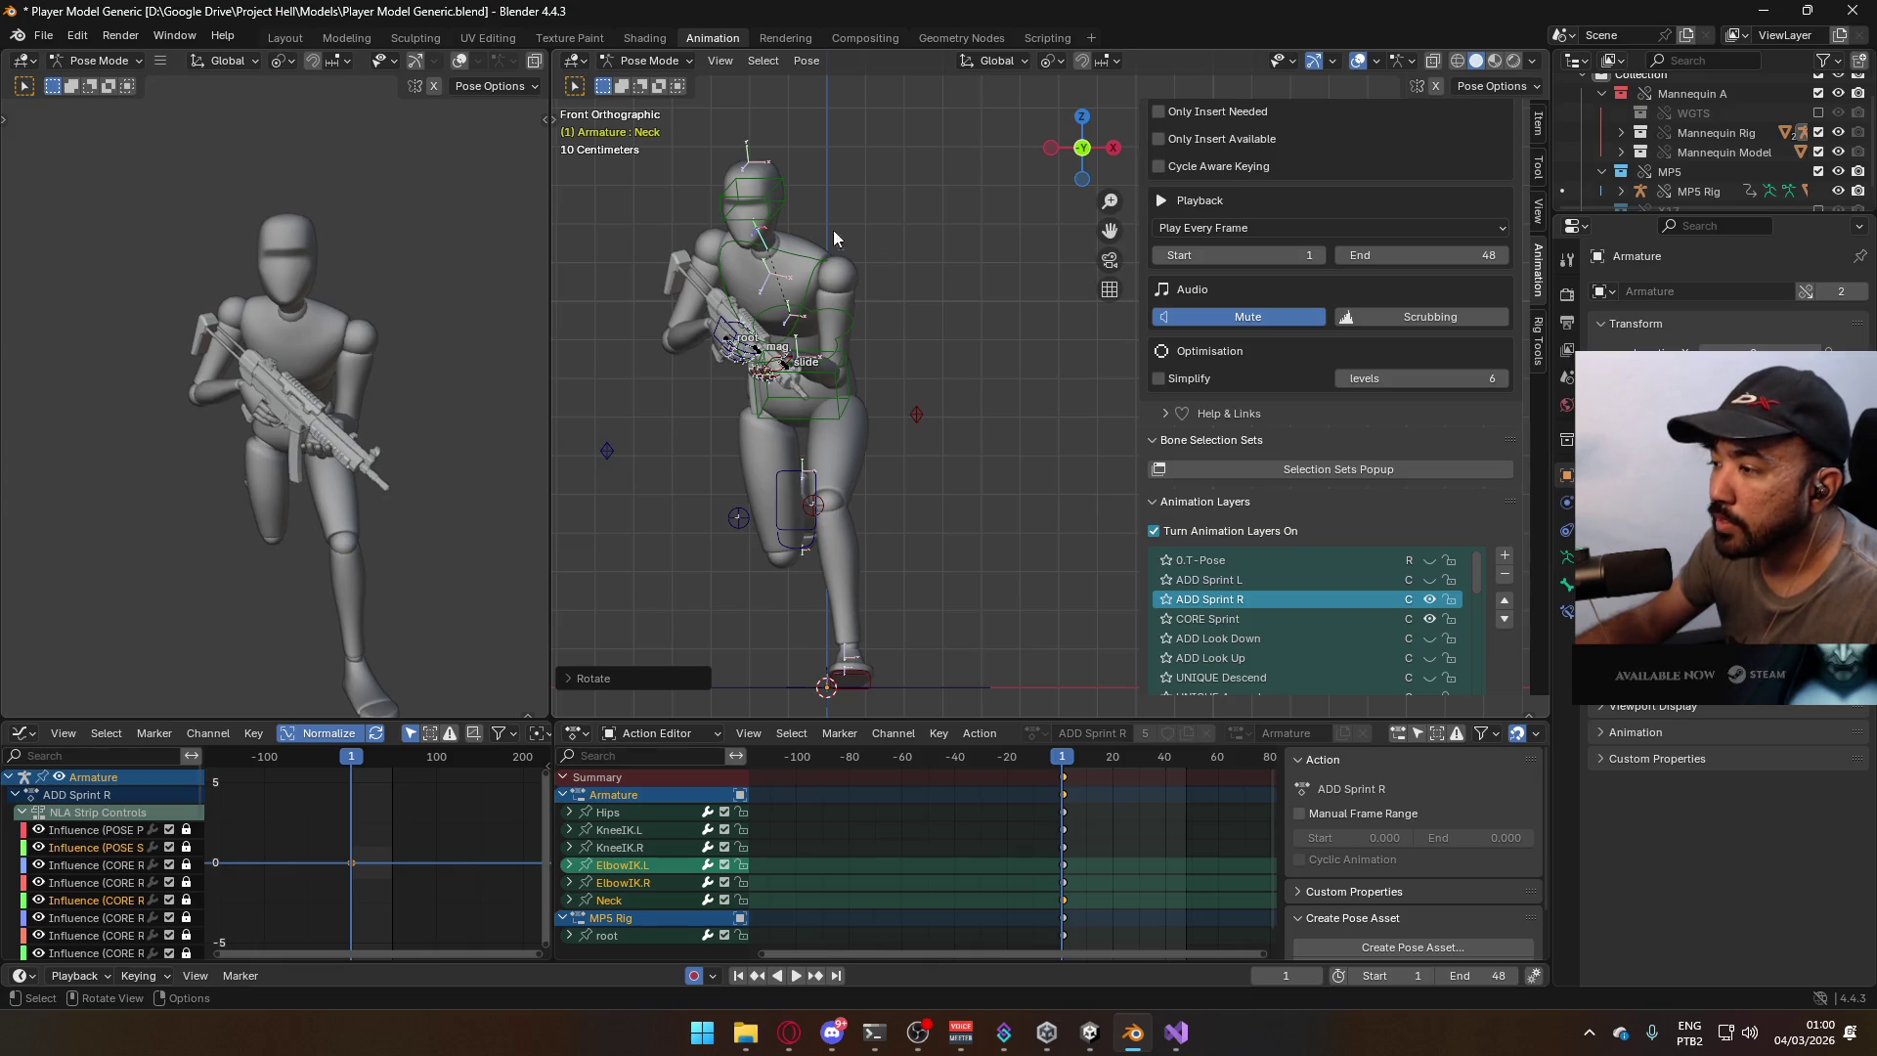
Return the mannequin to Object Mode and save the blend file.
left_click(640, 59)
left_click(665, 85)
left_click_drag(990, 181, 843, 569)
key("ctrl+s")
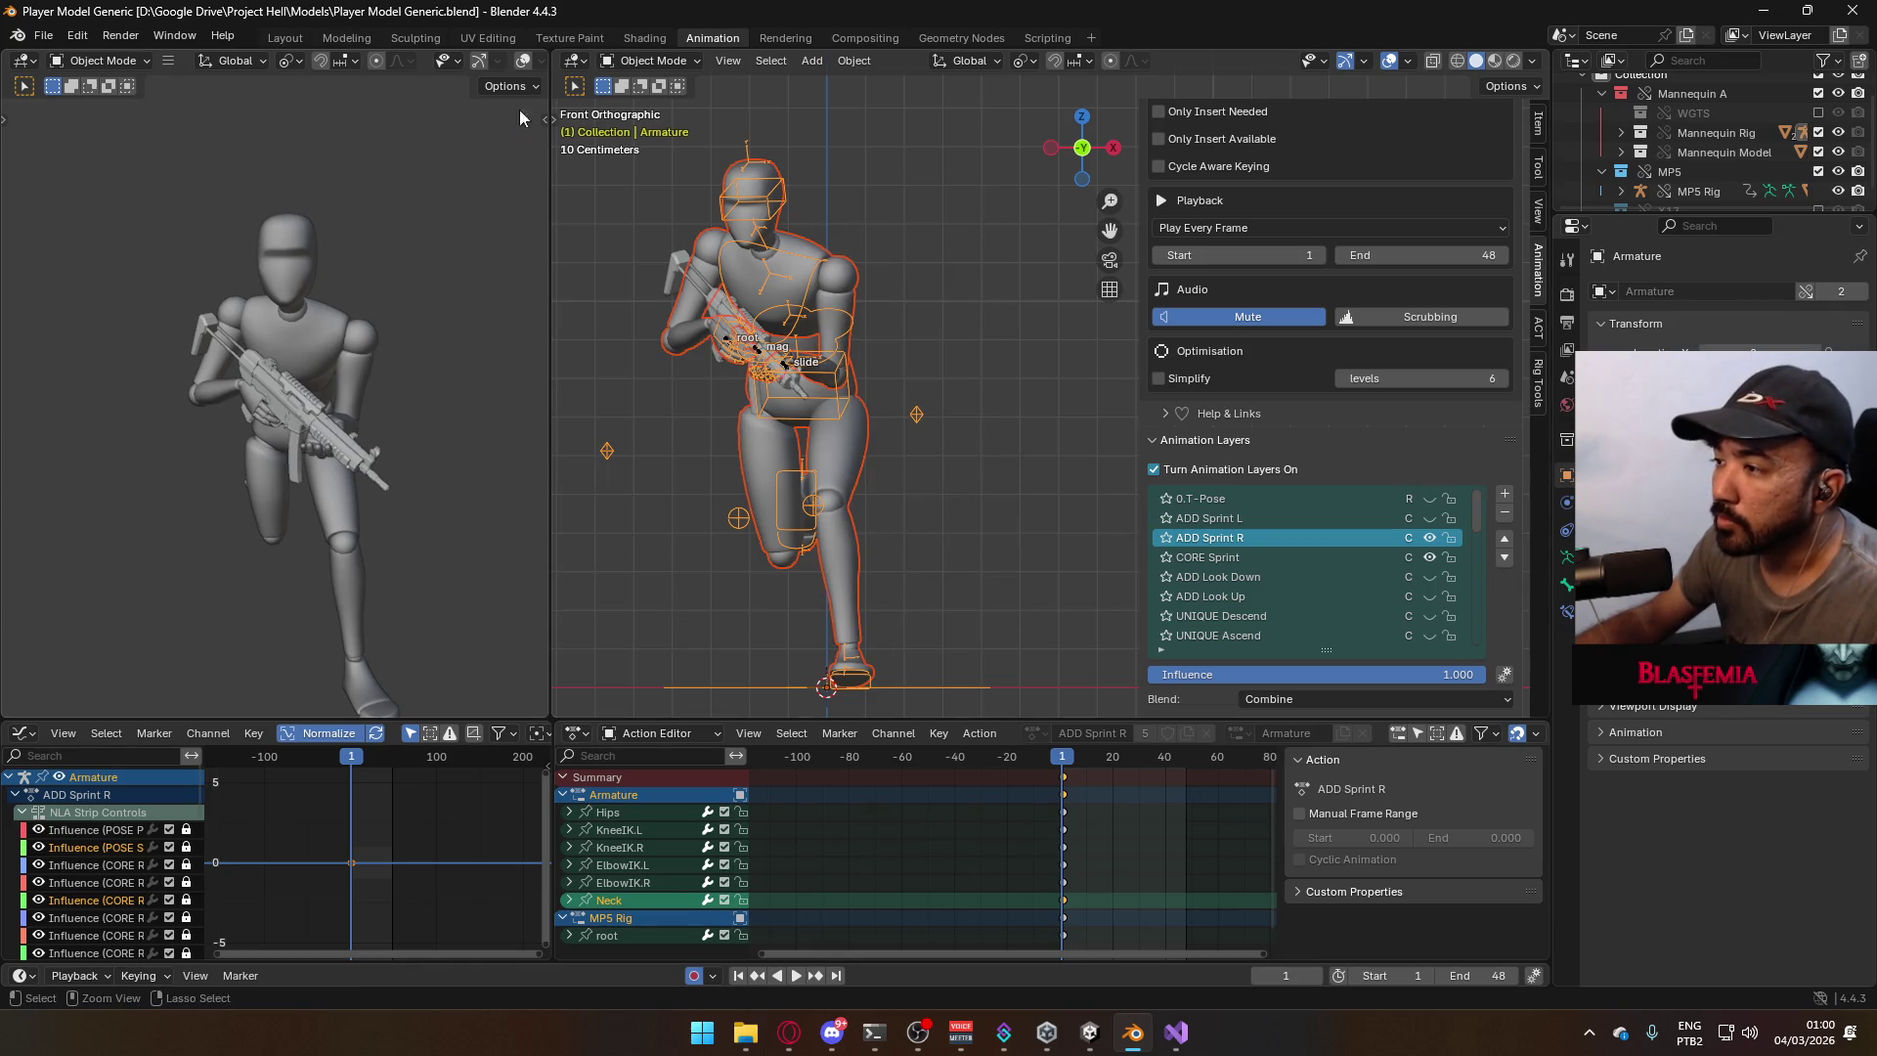
Export the scene to FBX, overwriting Primary Sprint R.fbx.
left_click(43, 36)
mouse_move(163, 333)
left_click(384, 495)
double_click(845, 349)
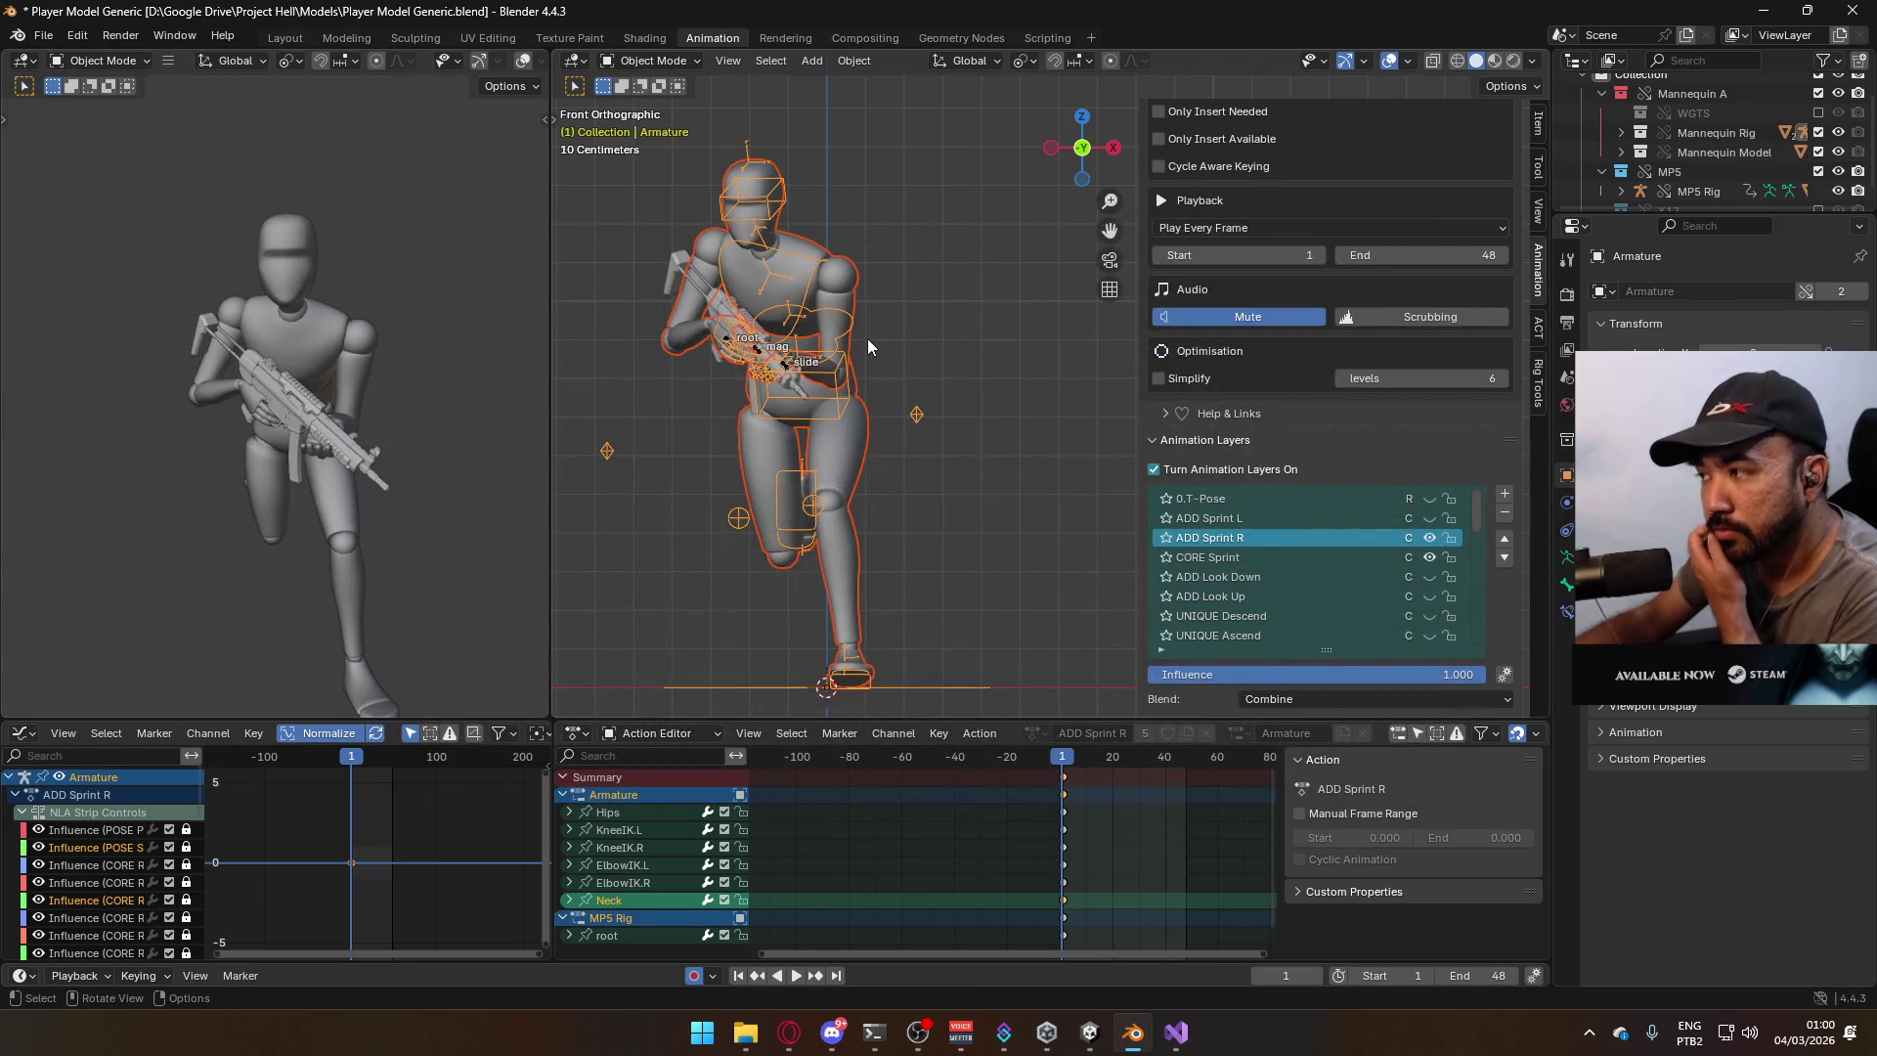
Switch off the ADD Sprint R layer on the armature and the MP5 Rig, and save.
left_click(1428, 539)
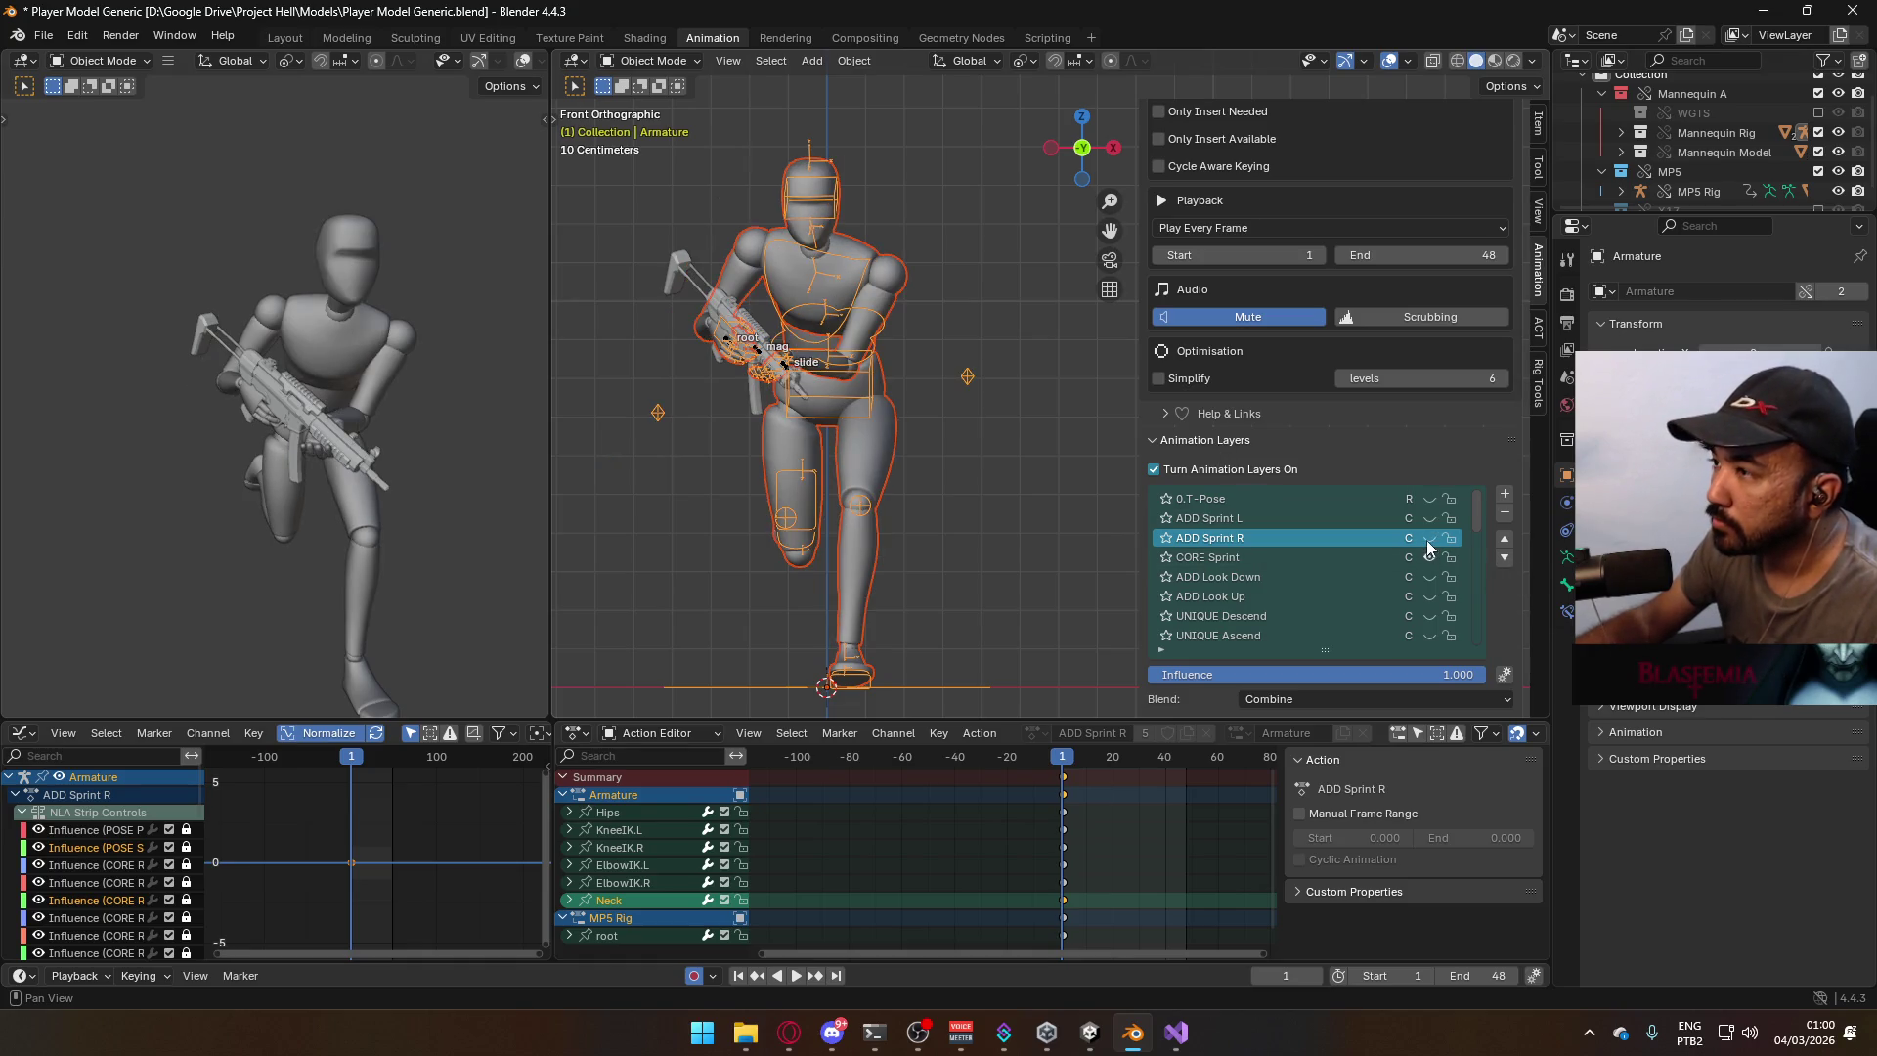
left_click(727, 347)
key("ctrl+s")
left_click(1429, 538)
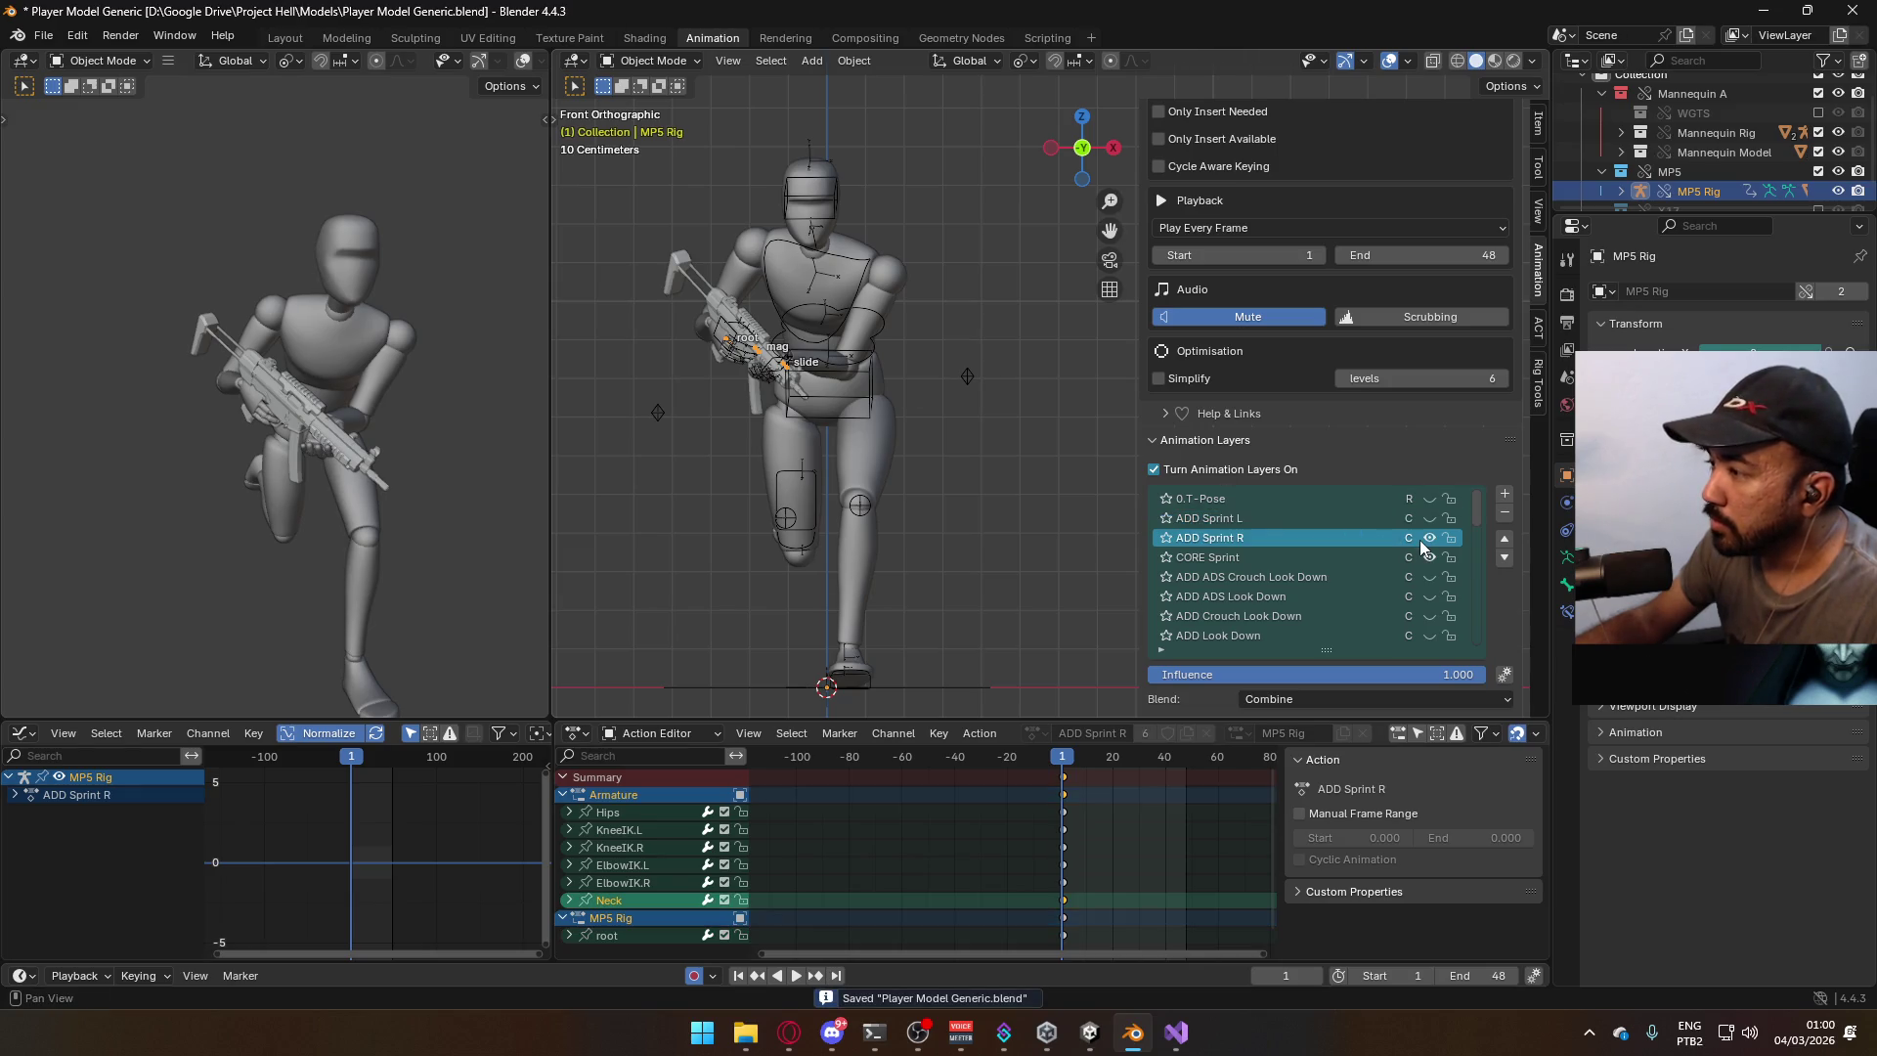
left_click(1429, 540)
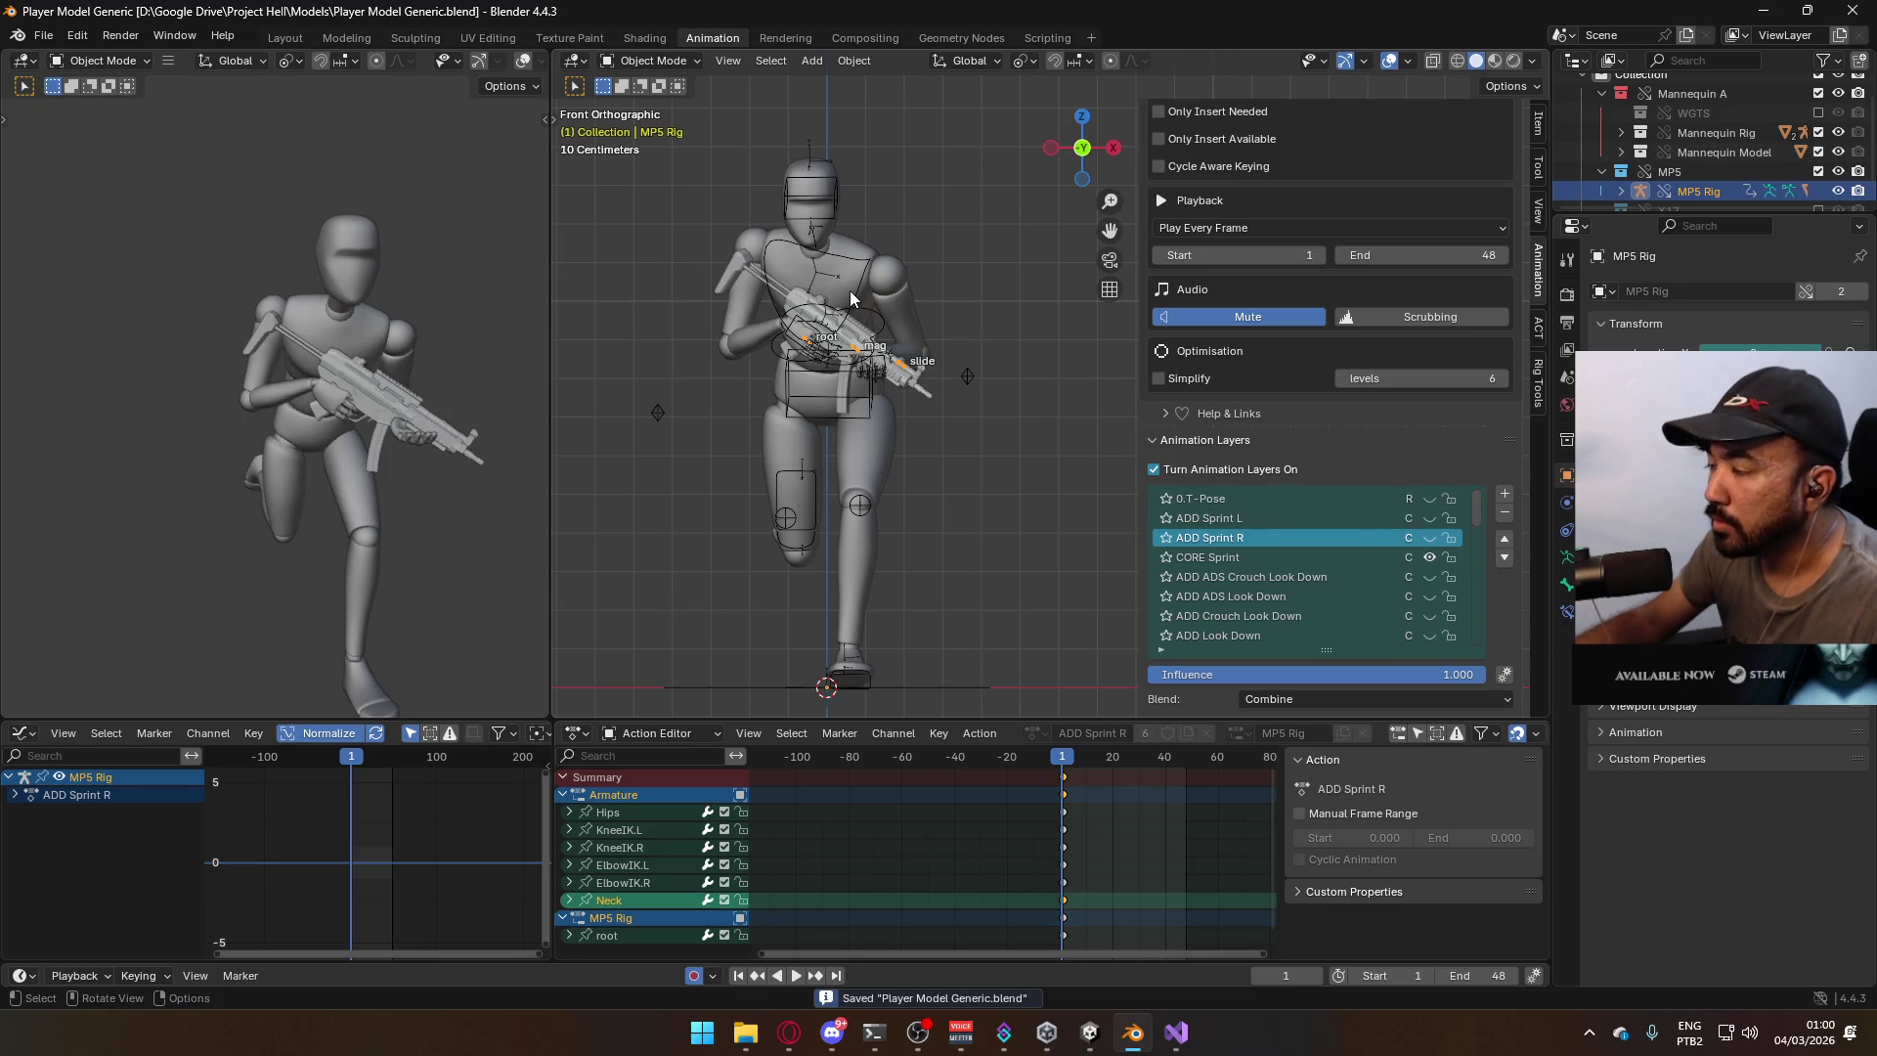
On the MP5 Rig, turn off ADD ADS and enable CORE Sprint so the rifle is held low.
left_click(1429, 559)
scroll(1429, 576, "down", 10)
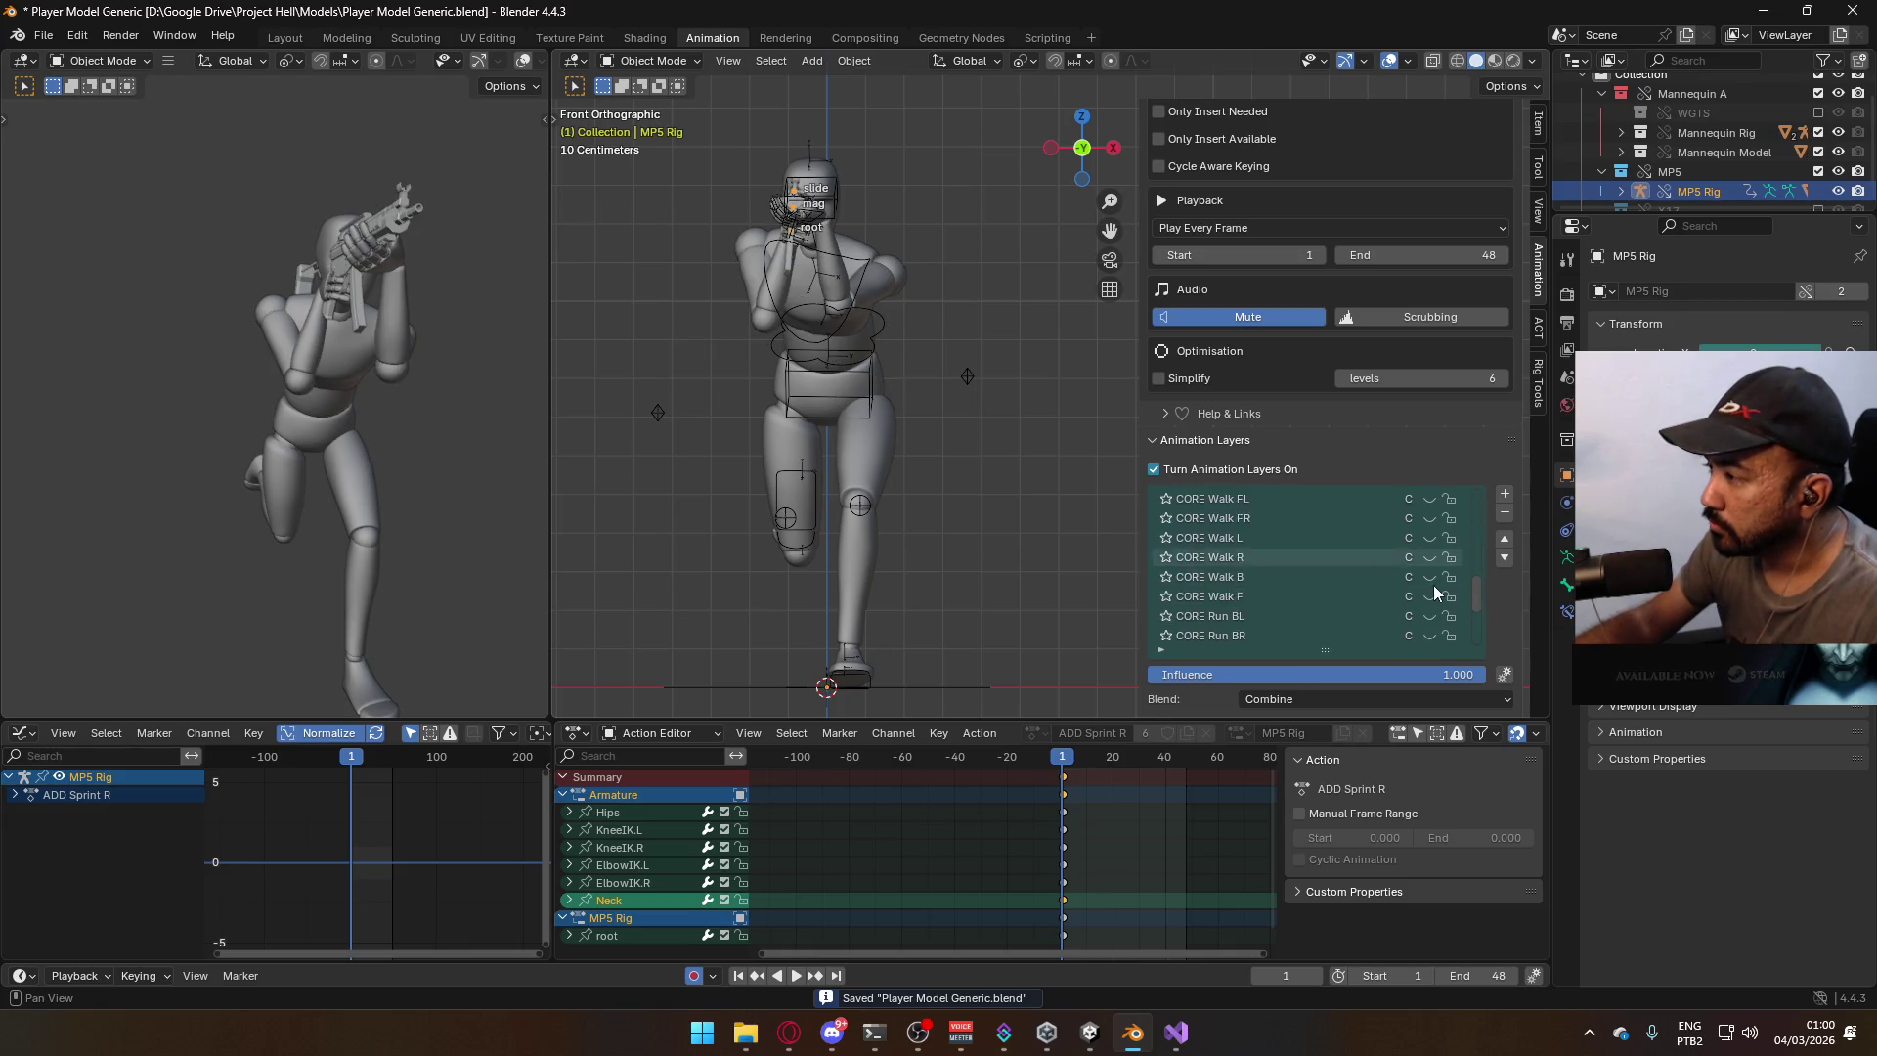
scroll(1433, 584, "up", 8)
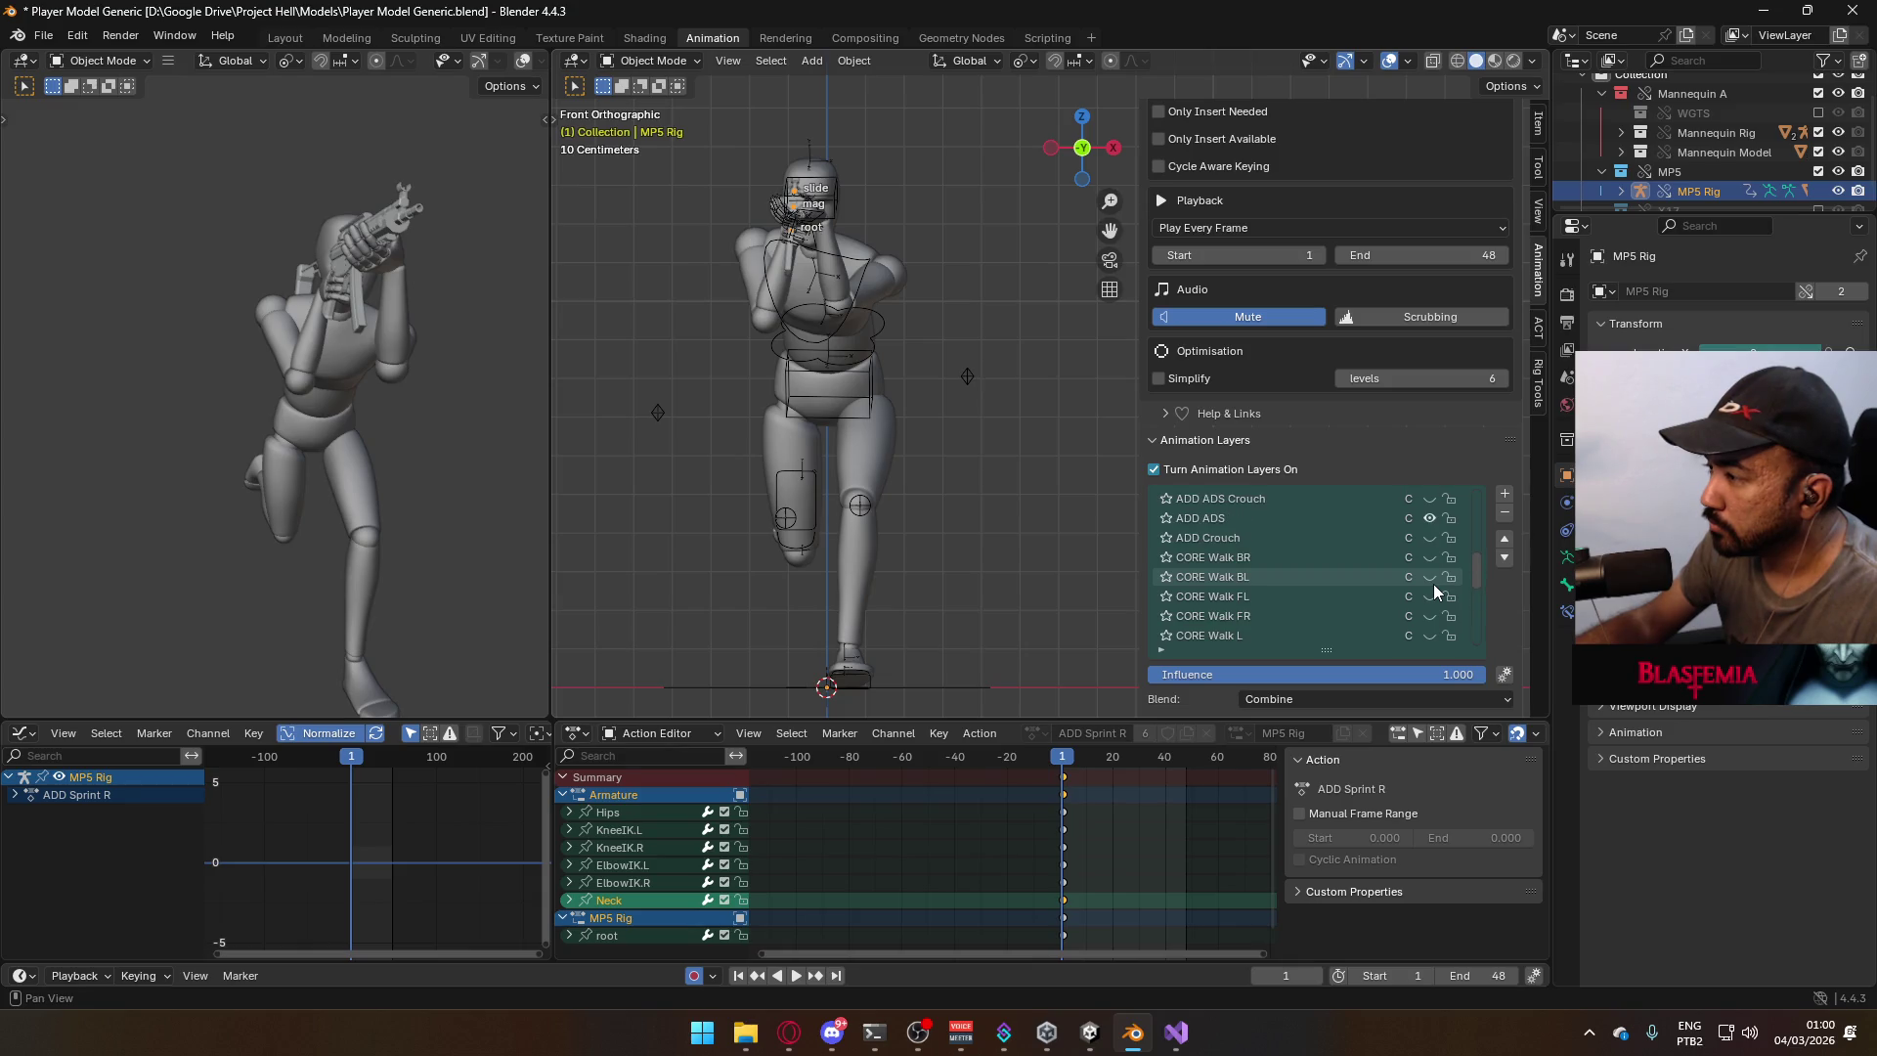
left_click(1430, 520)
scroll(1400, 557, "up", 4)
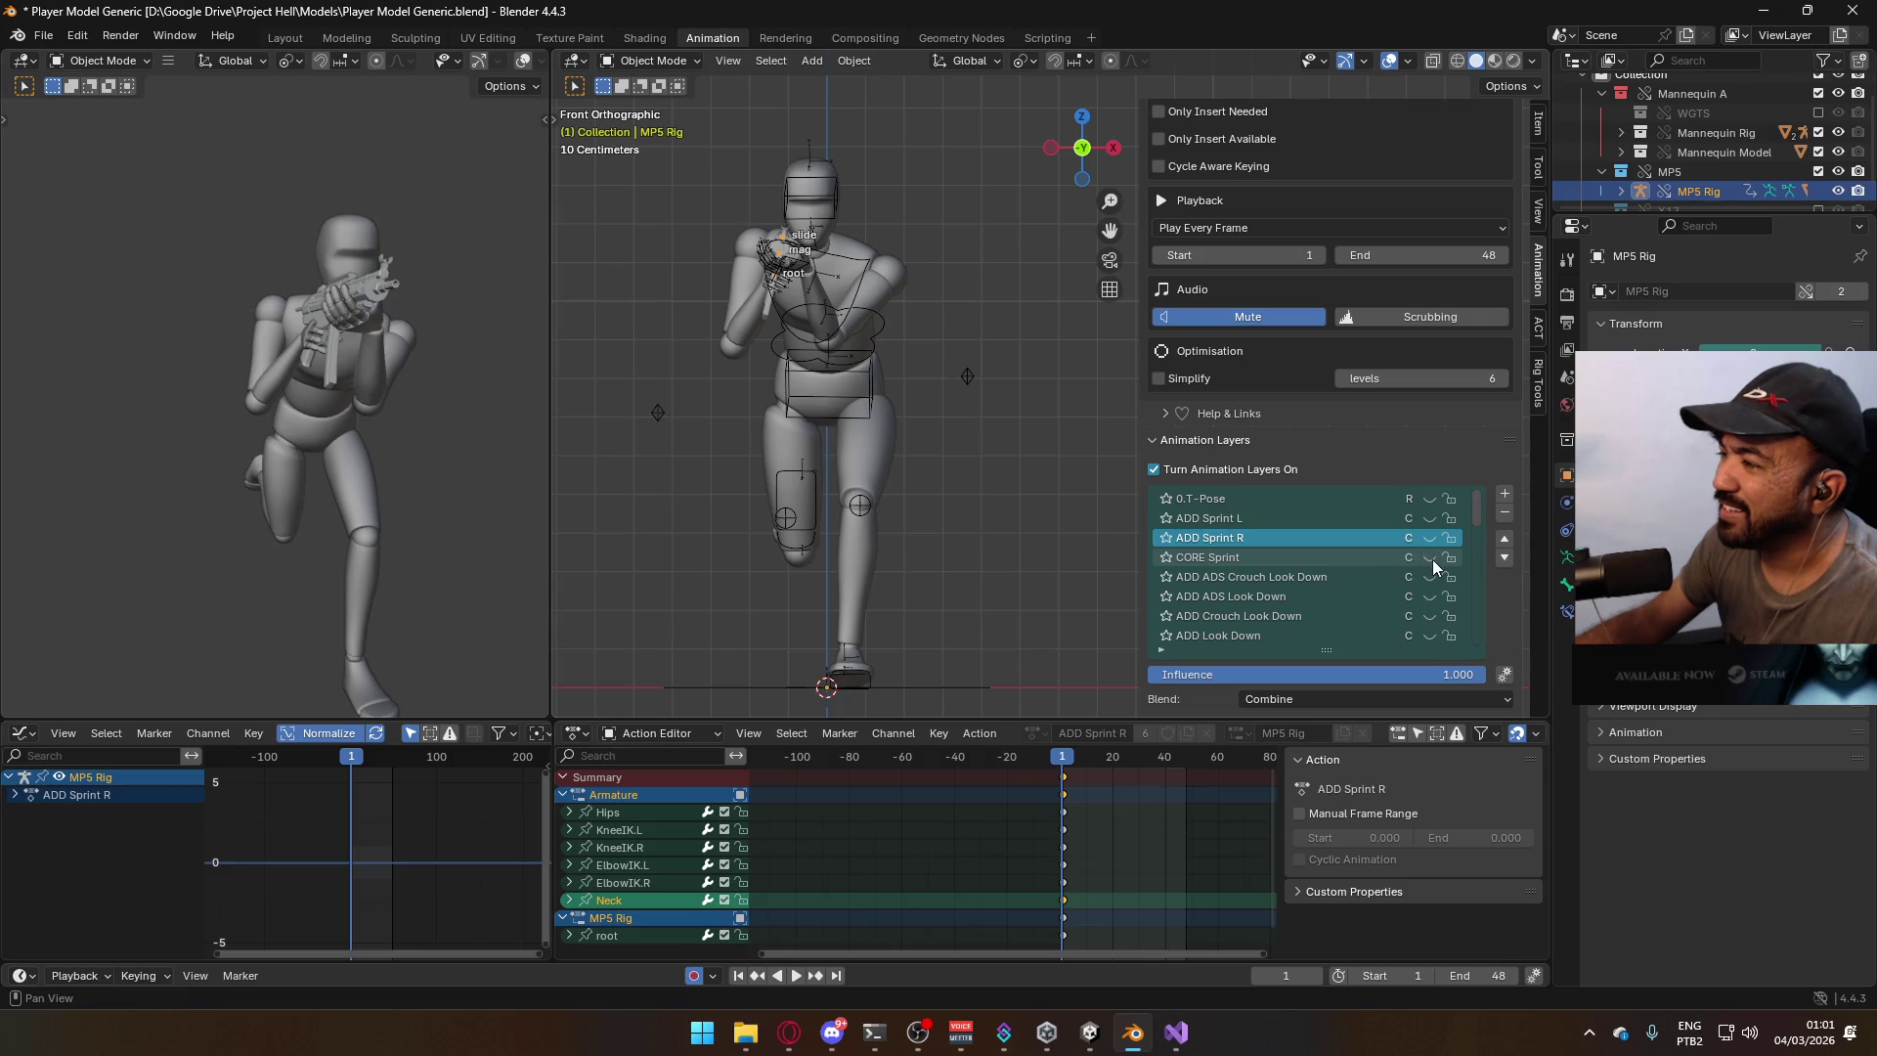
left_click(1430, 557)
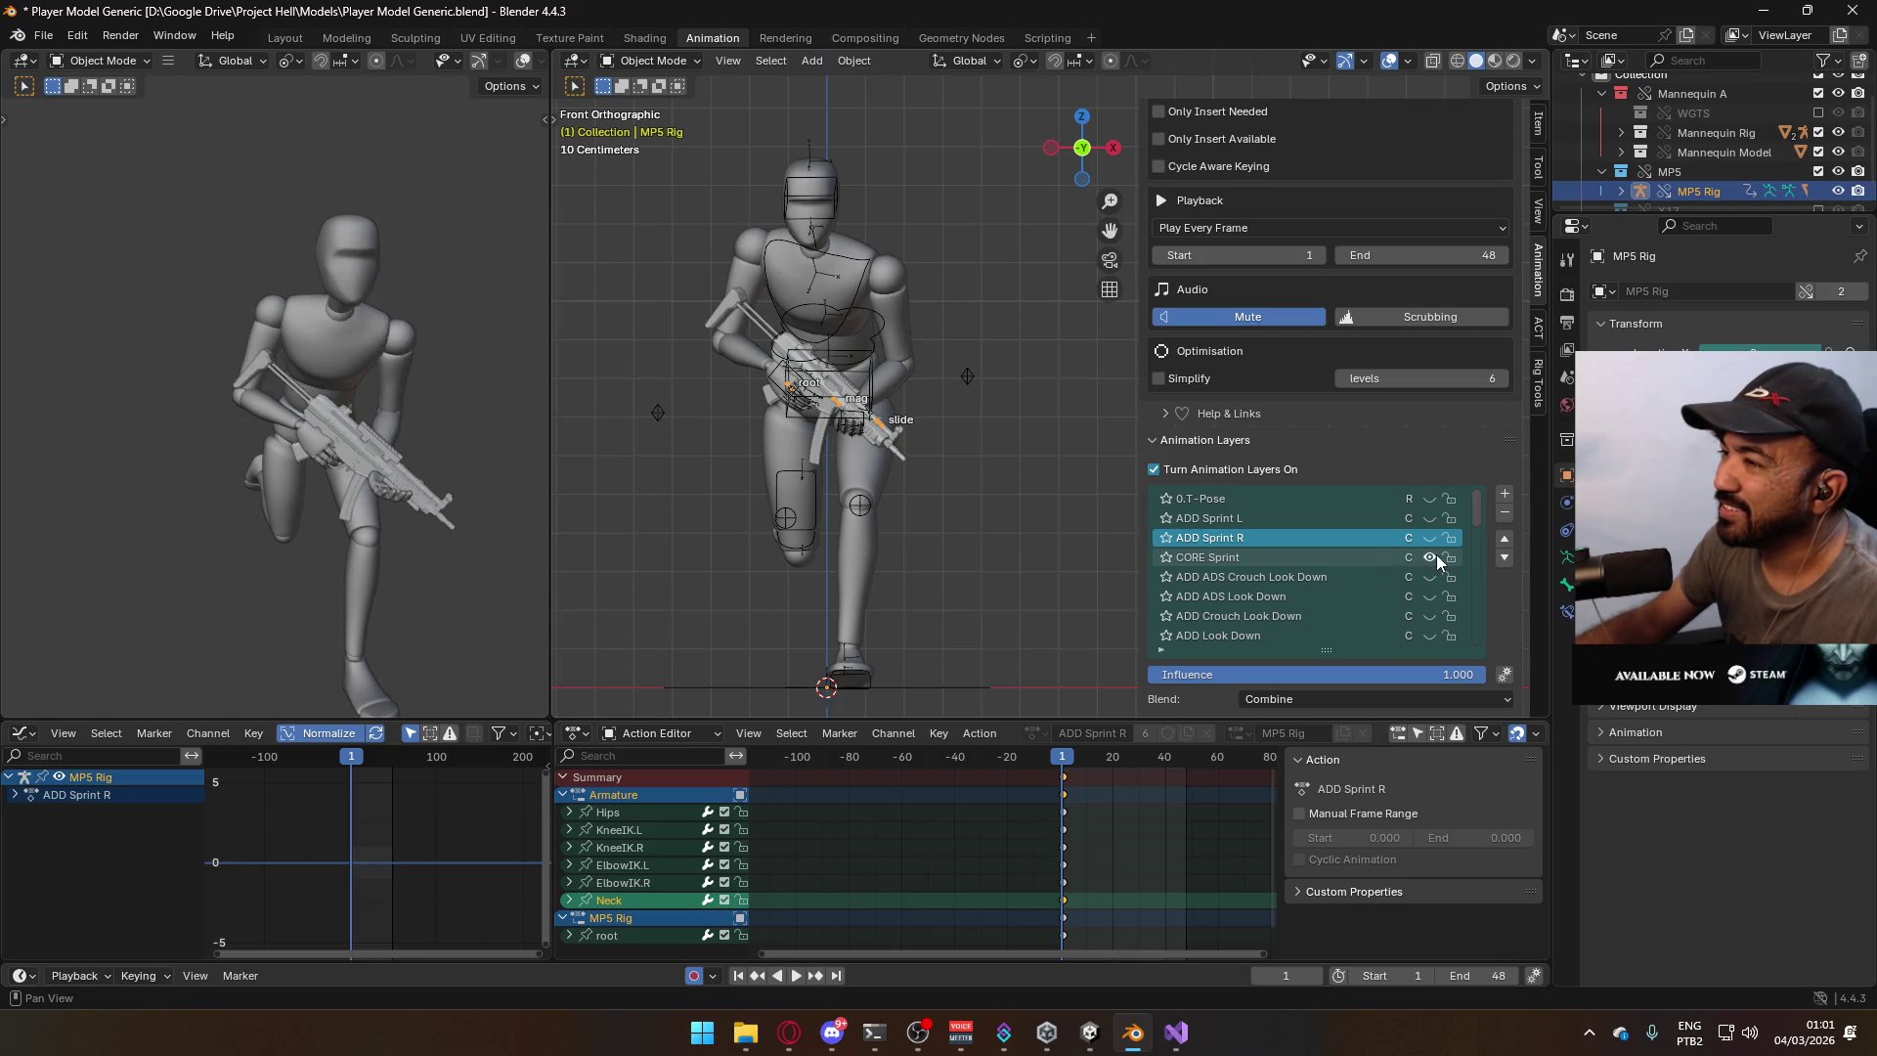
scroll(853, 396, "down", 4)
mouse_move(856, 391)
middle_mouse_down("alt")
mouse_move(987, 419)
mouse_move(895, 431)
middle_mouse_up("alt")
scroll(894, 431, "up", 3)
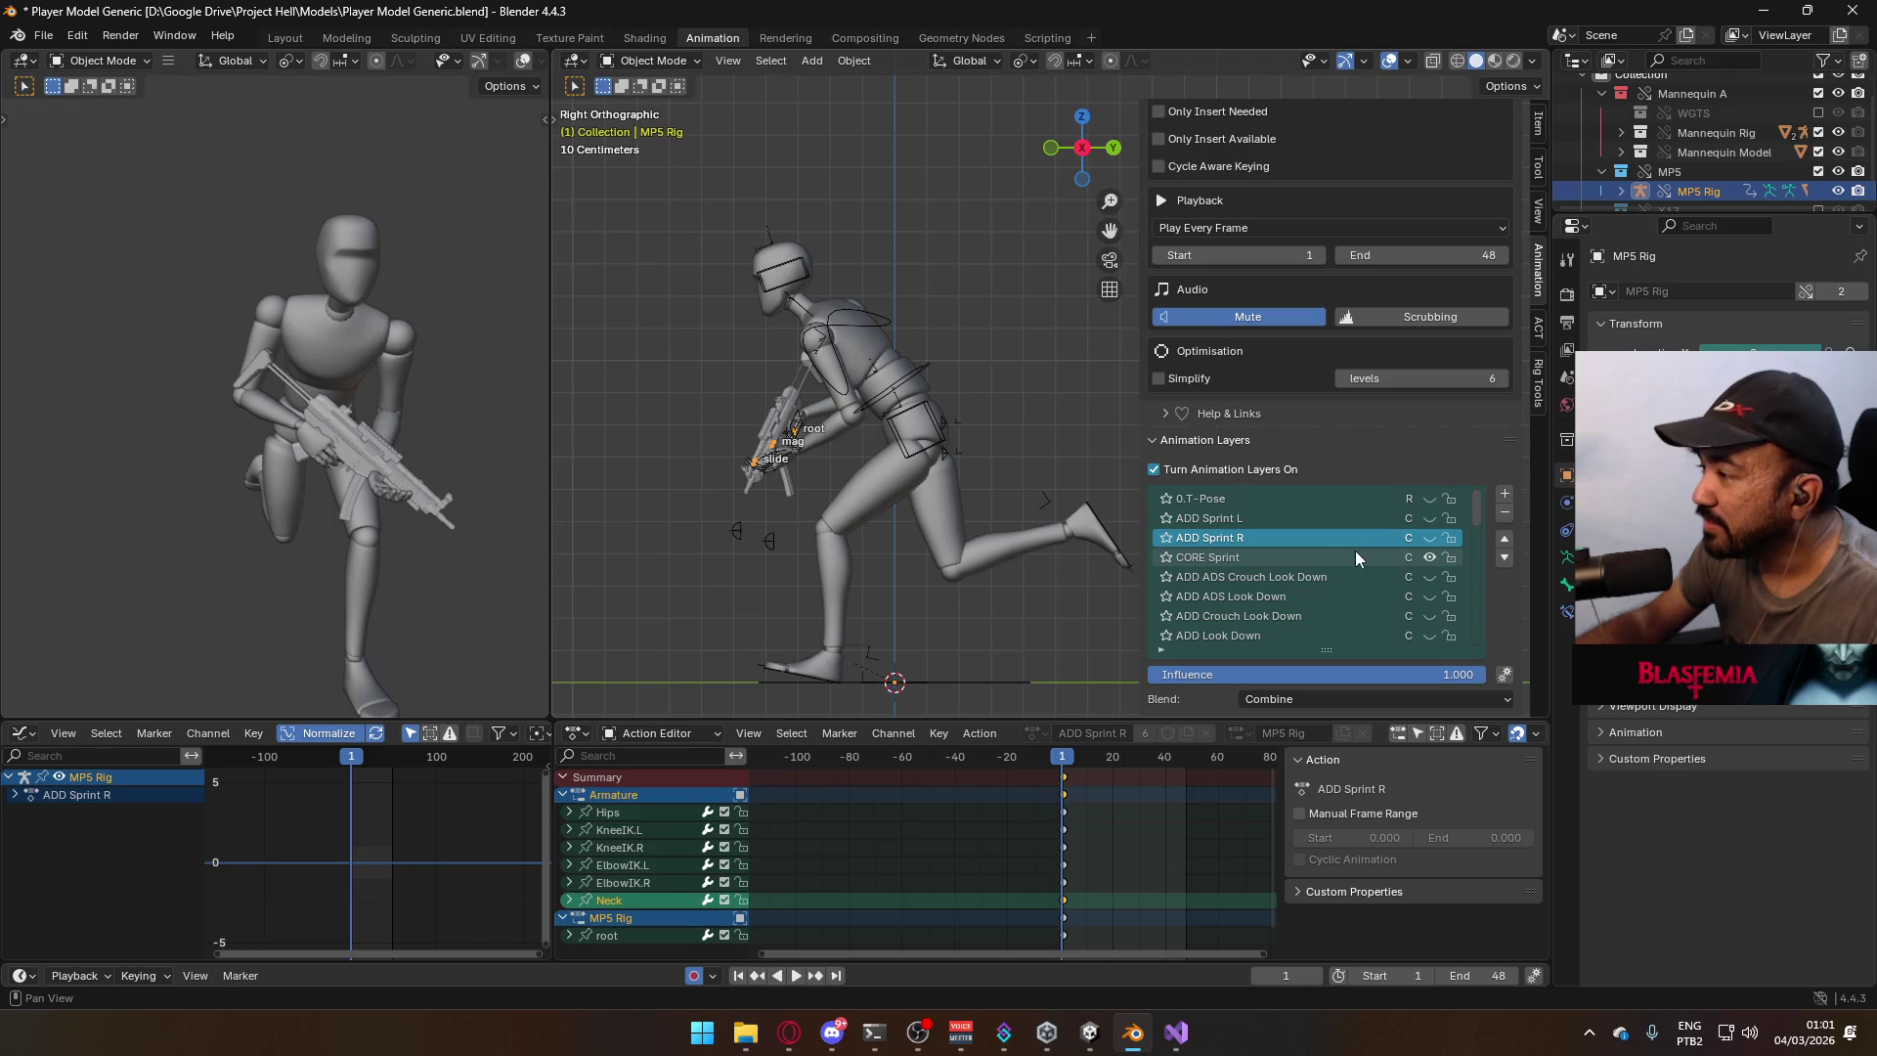
Play the MP5 Rig's CORE Sprint layer, toggling ADD ADS off and on, then return to frame 1.
left_click(1262, 558)
key("space")
scroll(1371, 566, "down", 10)
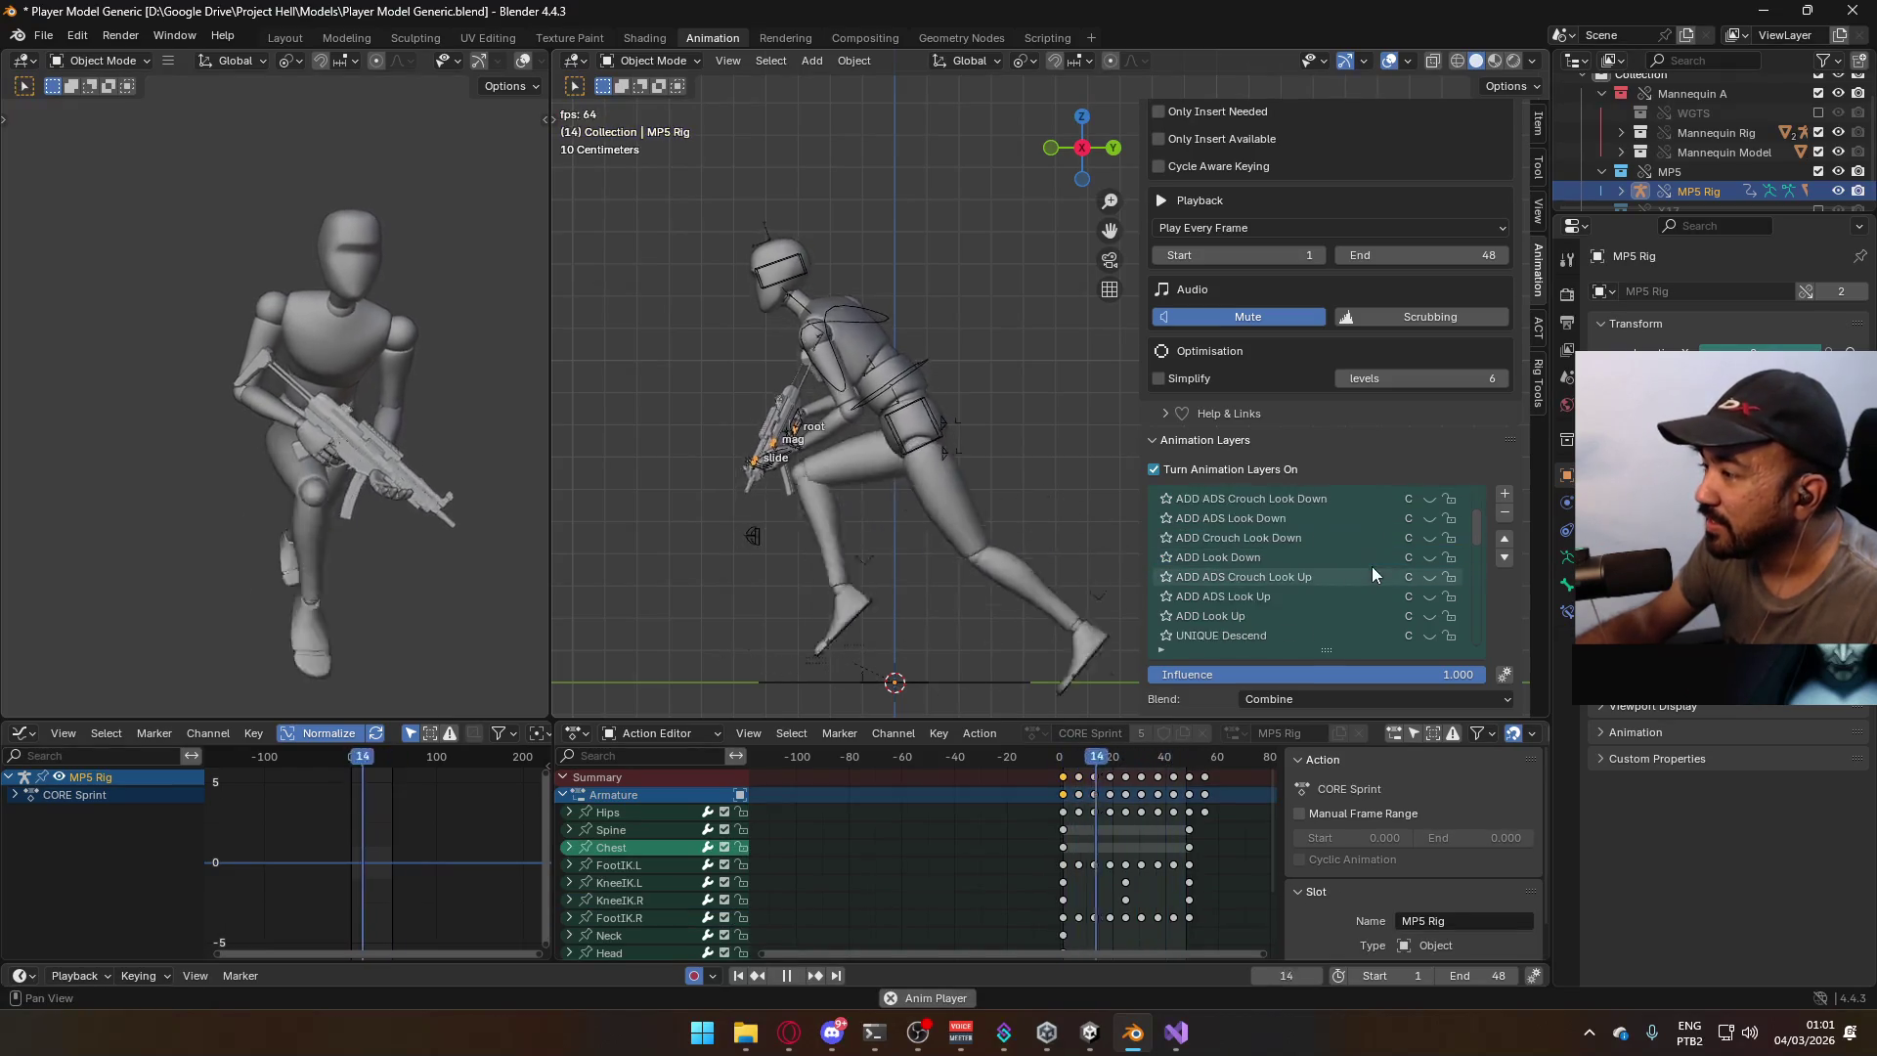
left_click(1430, 539)
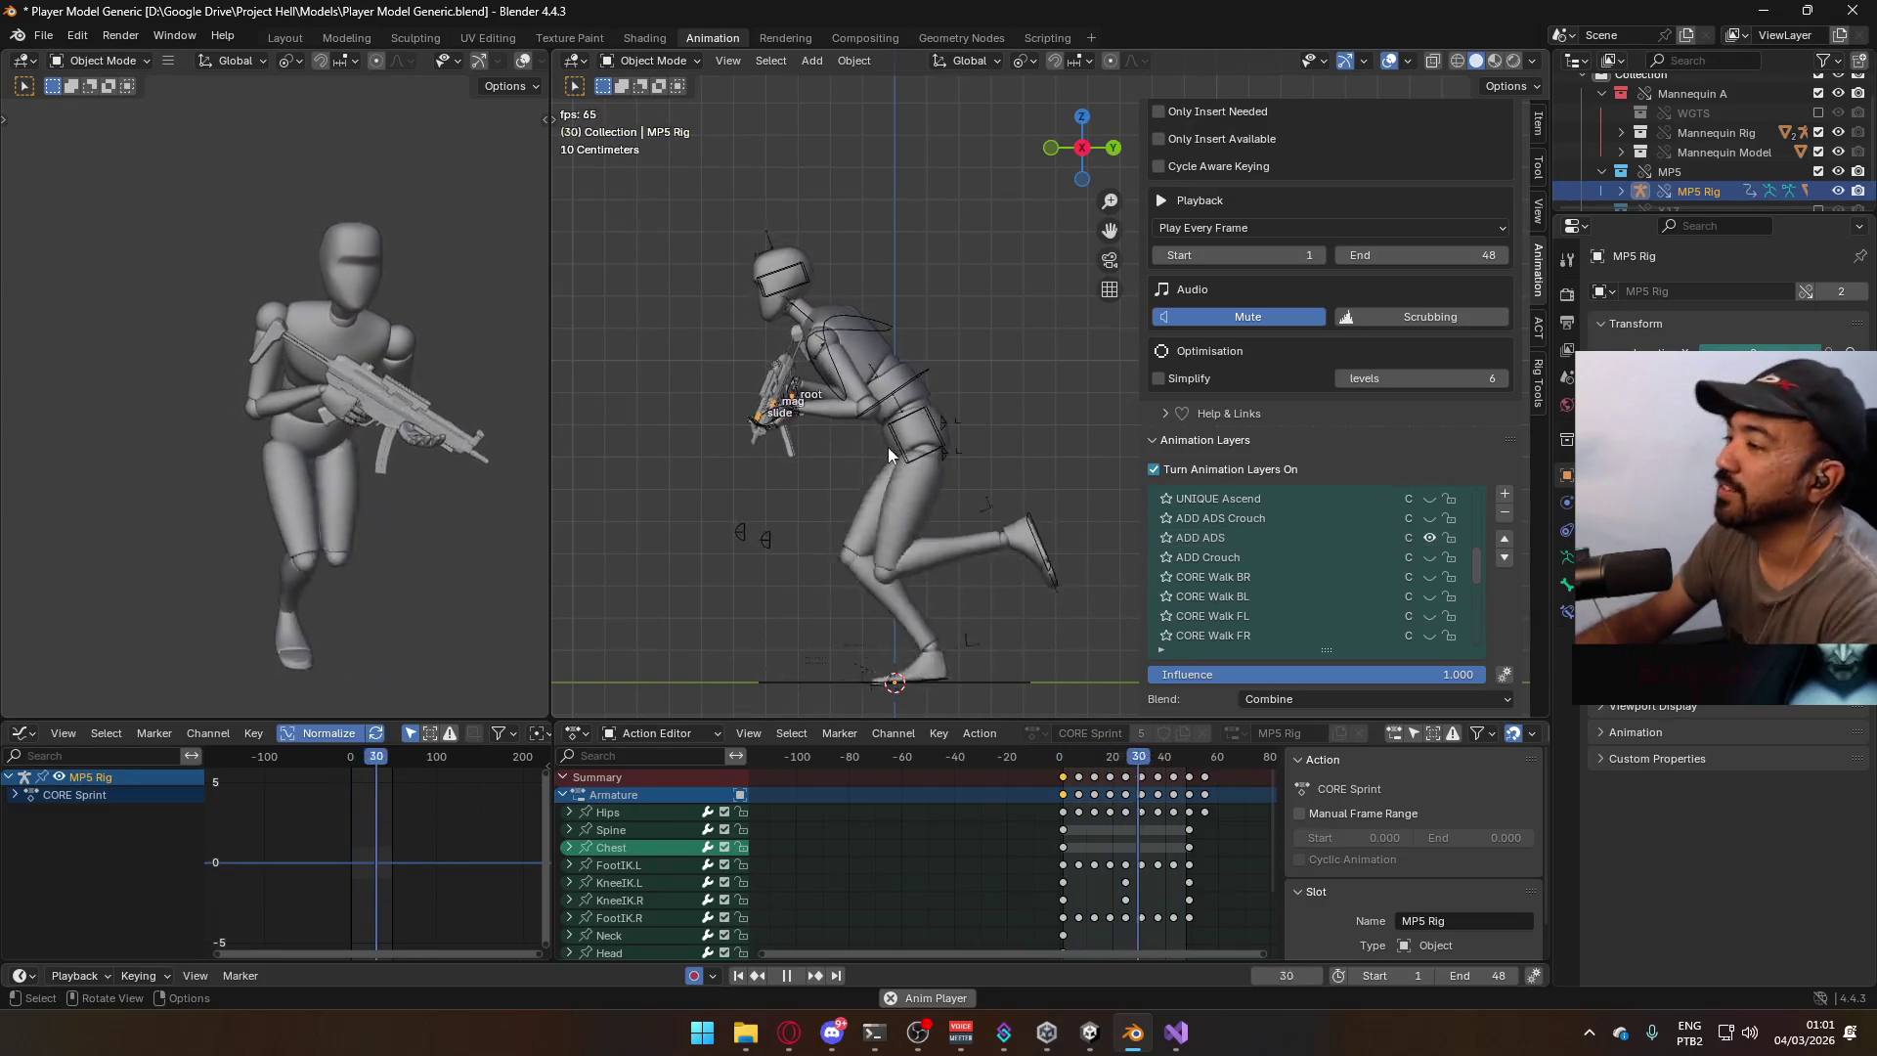
key("KP_1")
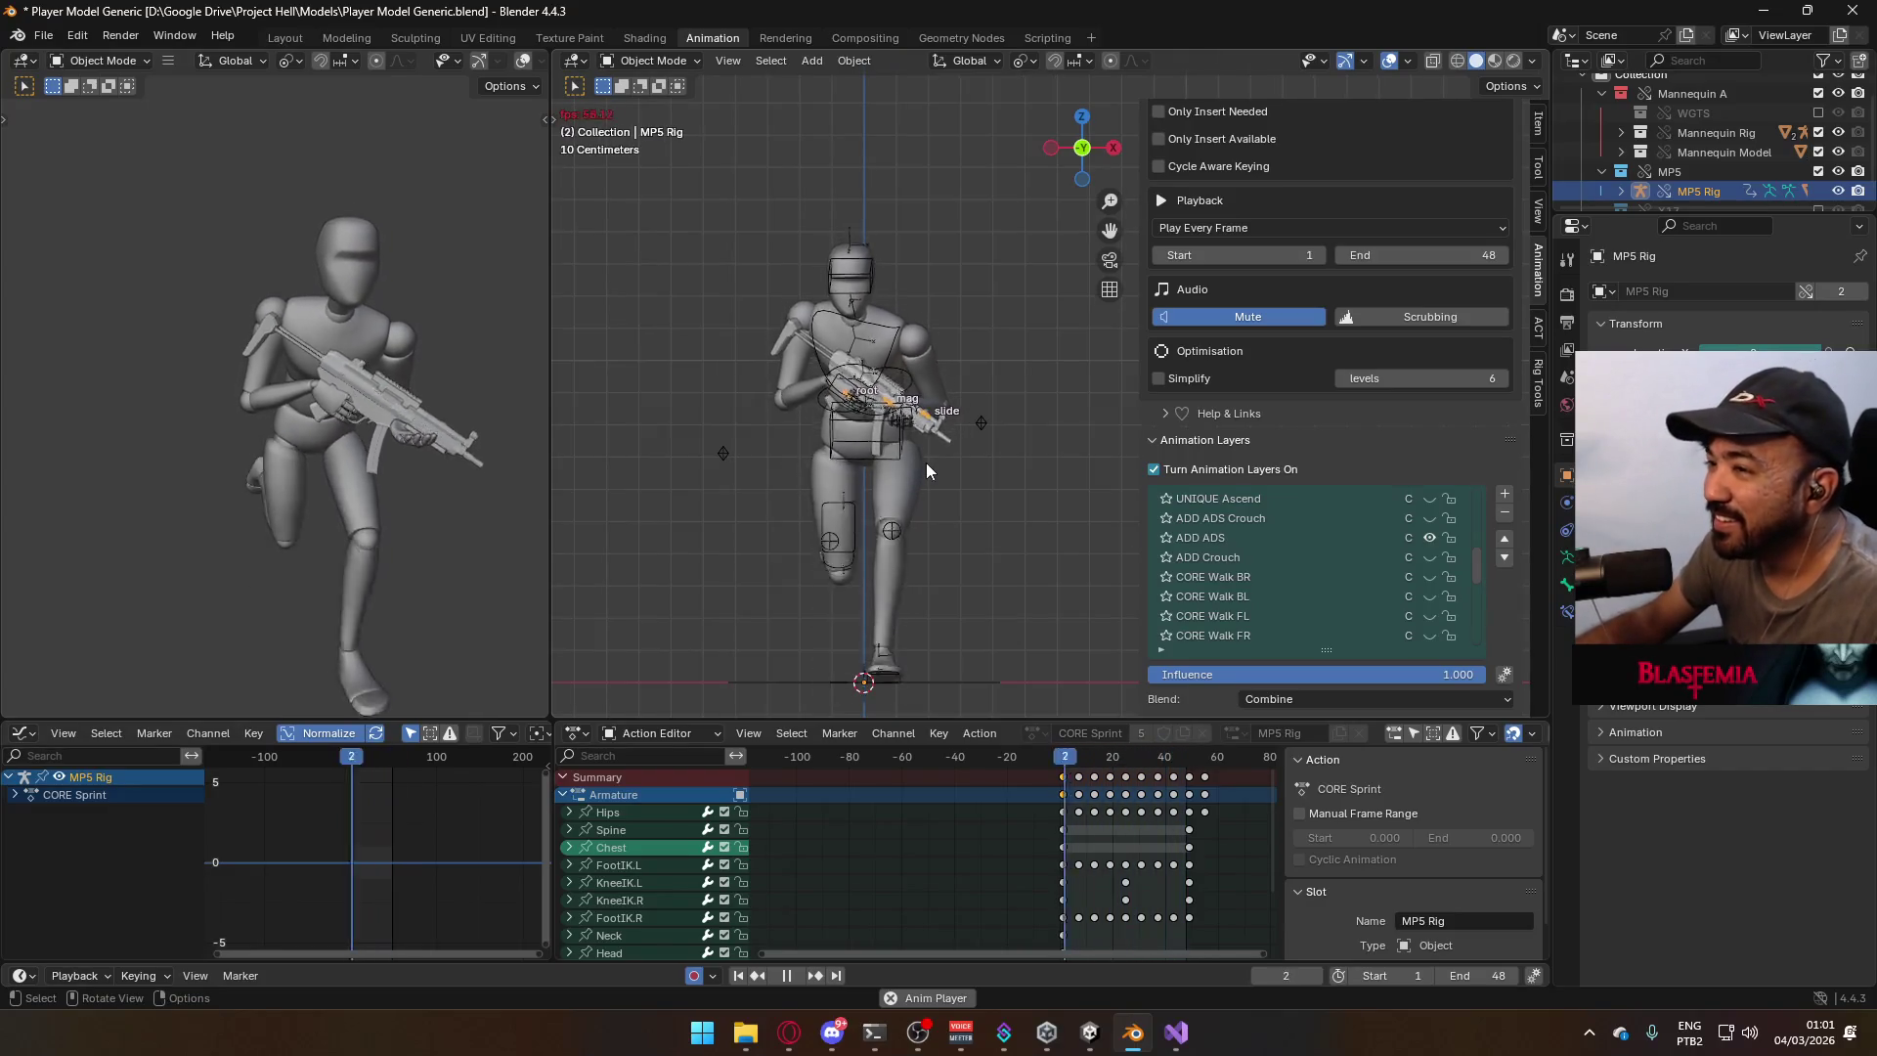
left_click(1429, 536)
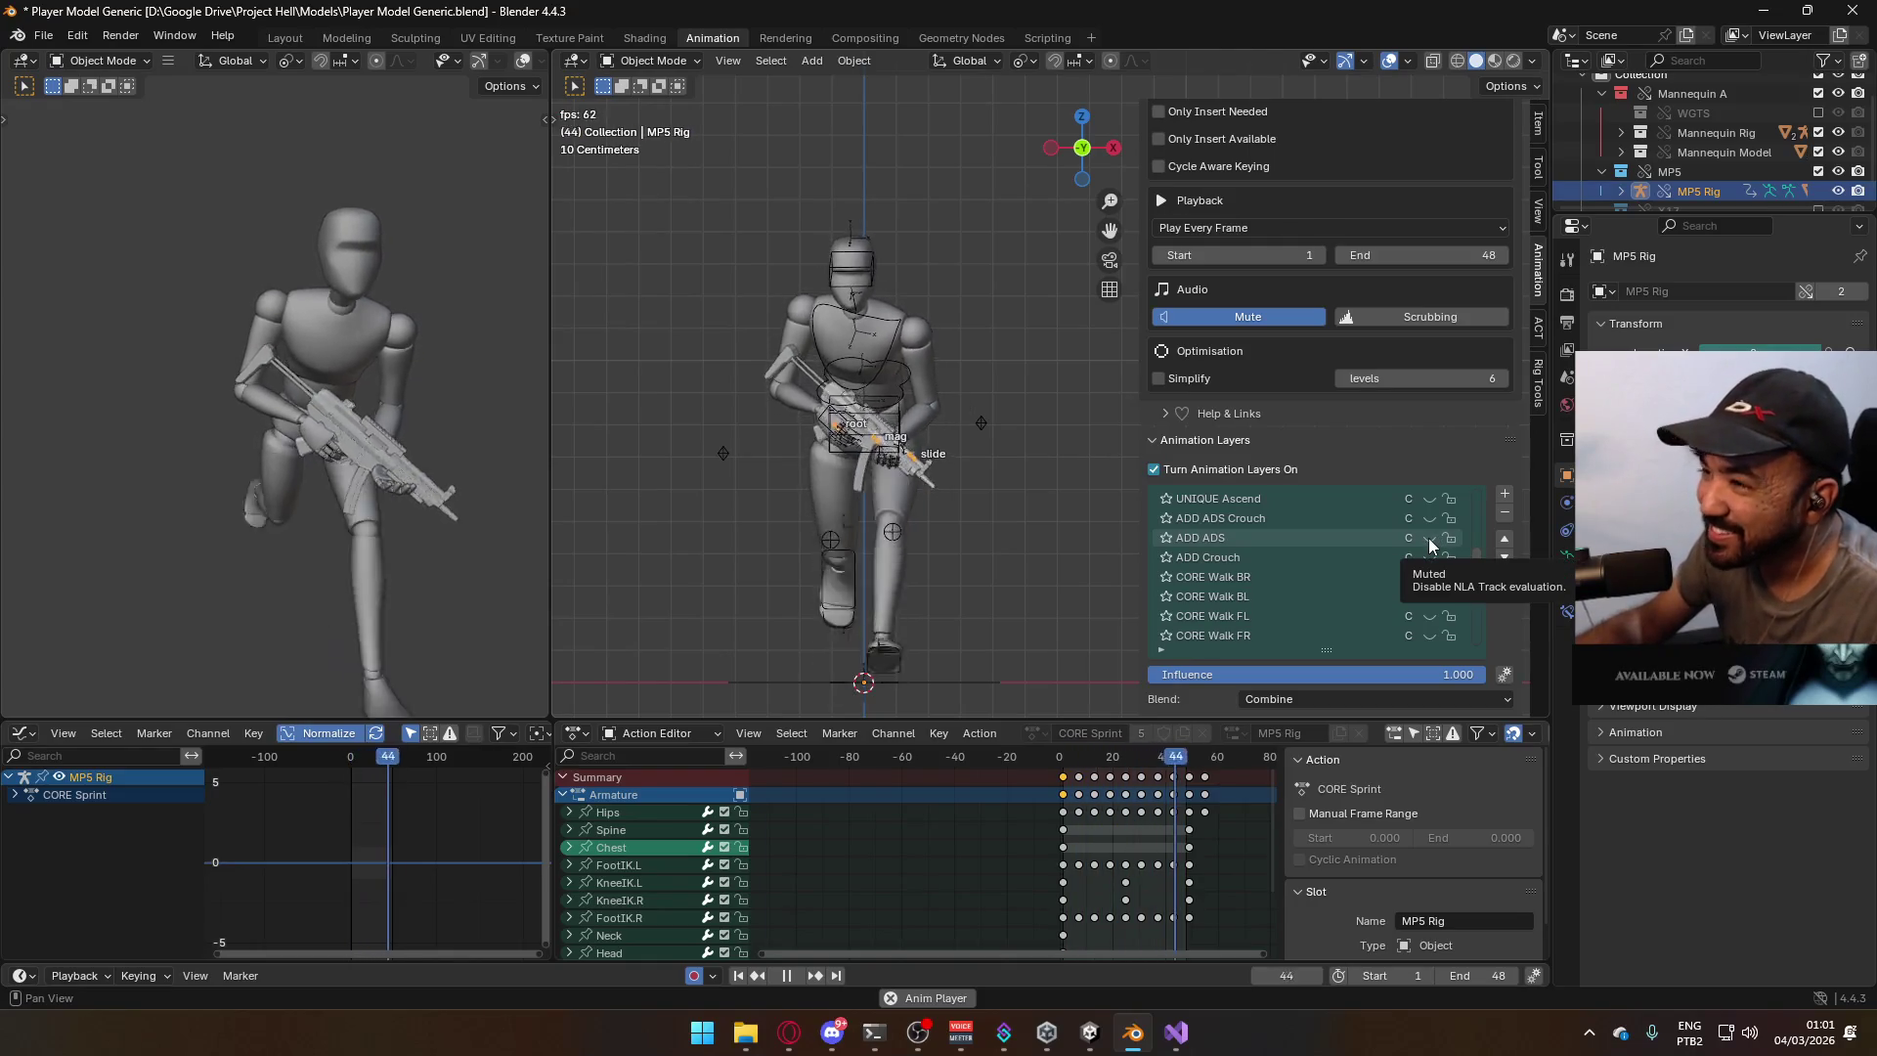
left_click(1428, 538)
key("space")
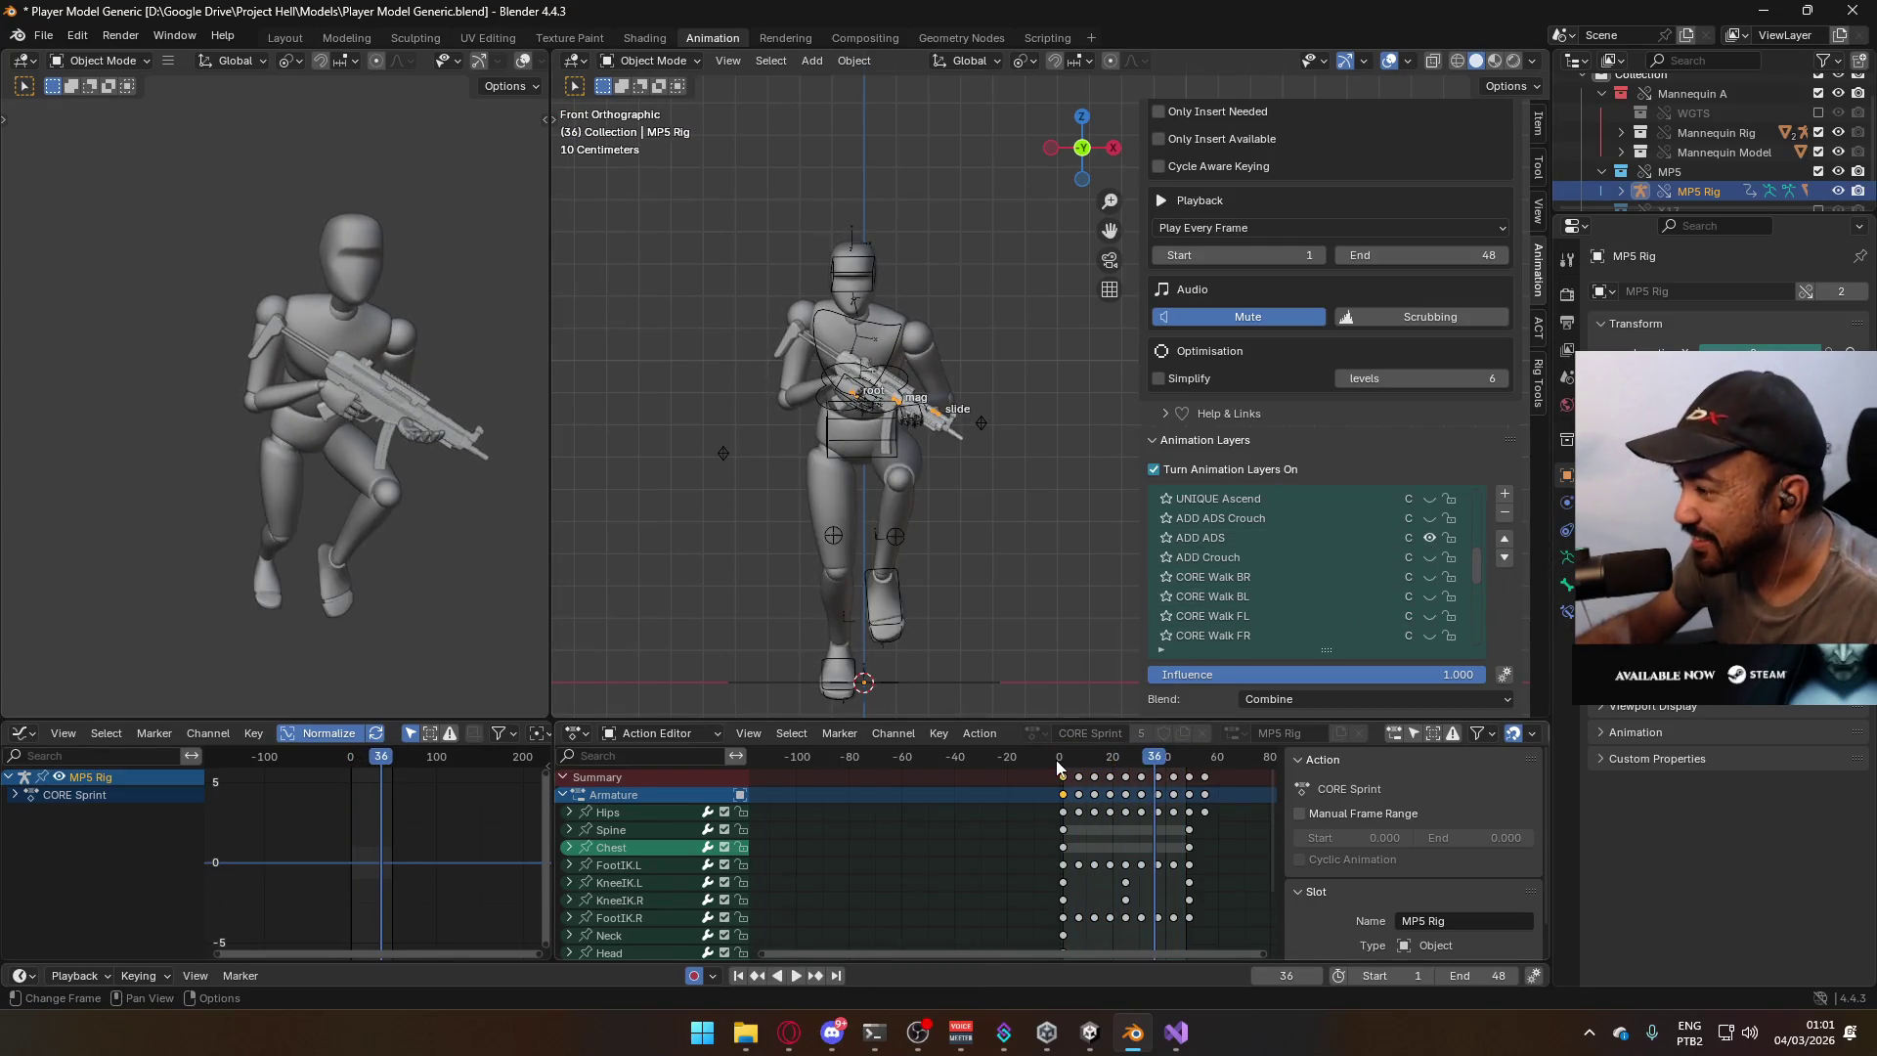
left_click(1062, 760)
Save the file, then select the mannequin armature and the MP5 rig.
key("ctrl+s")
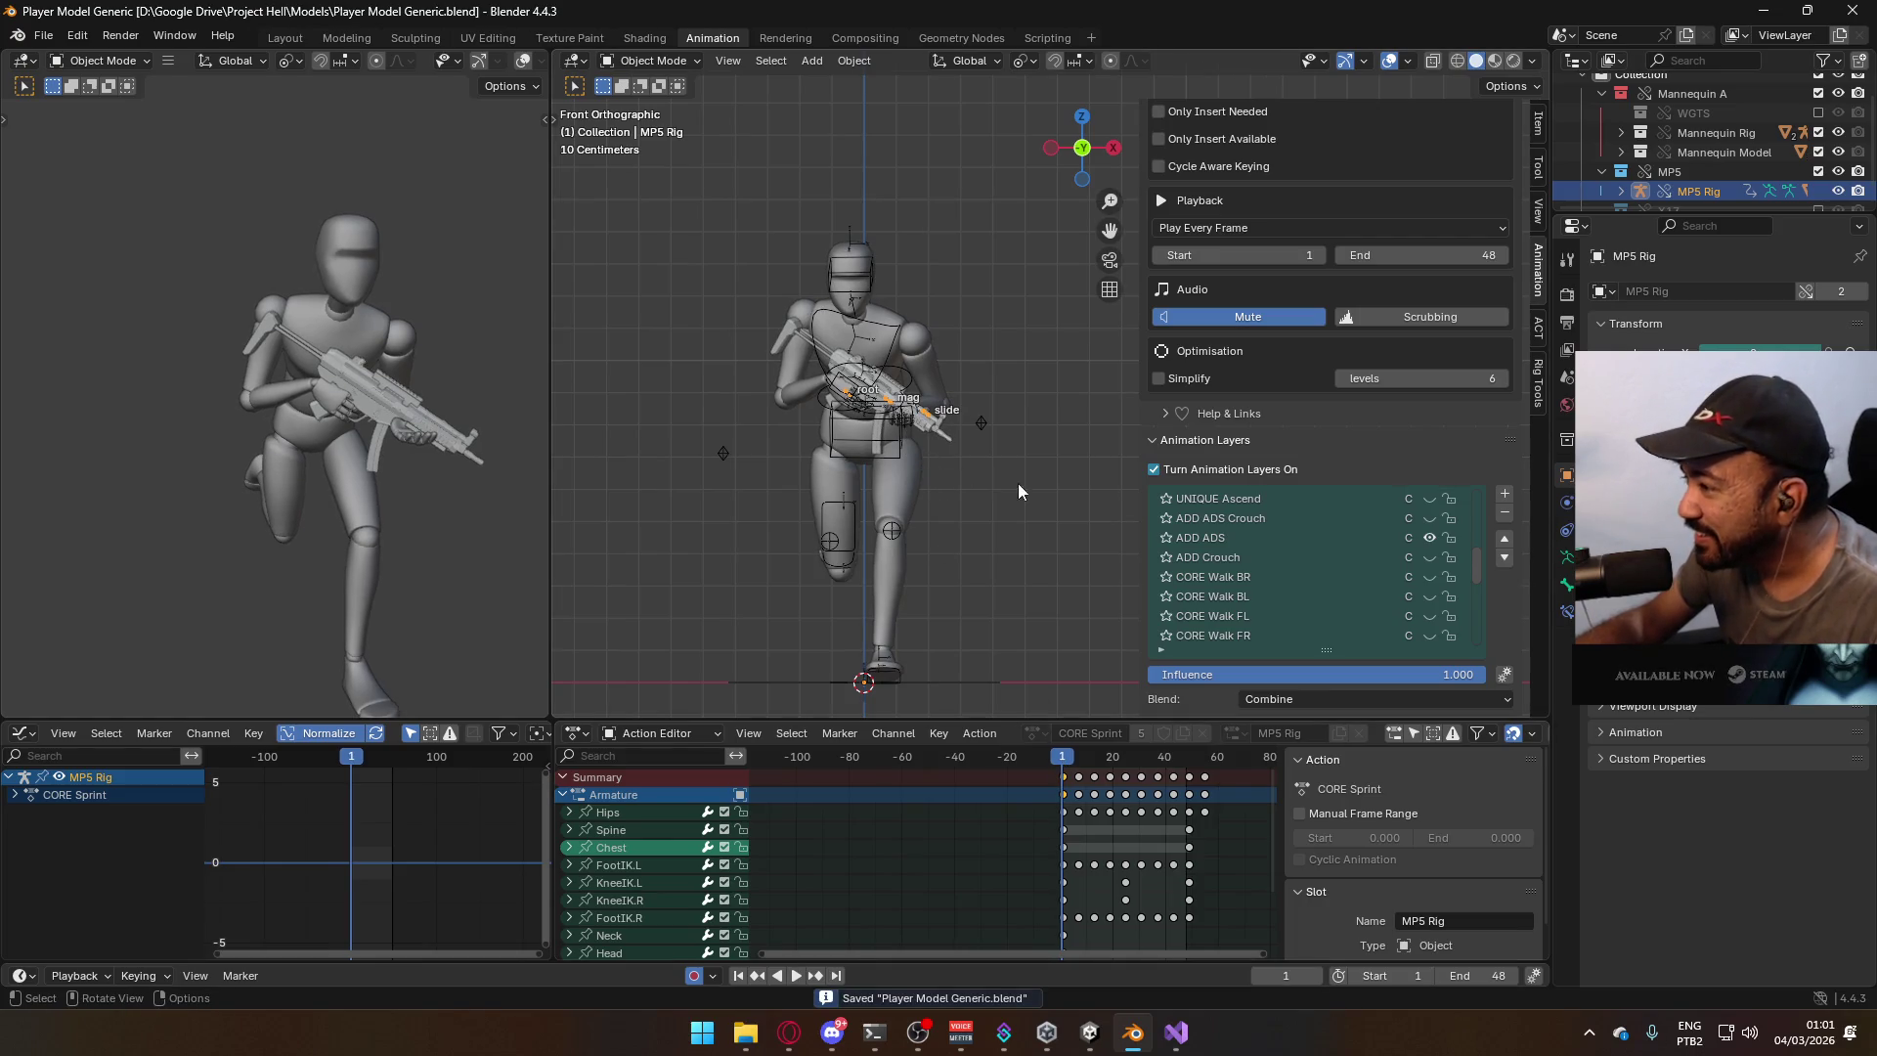
left_click(900, 438)
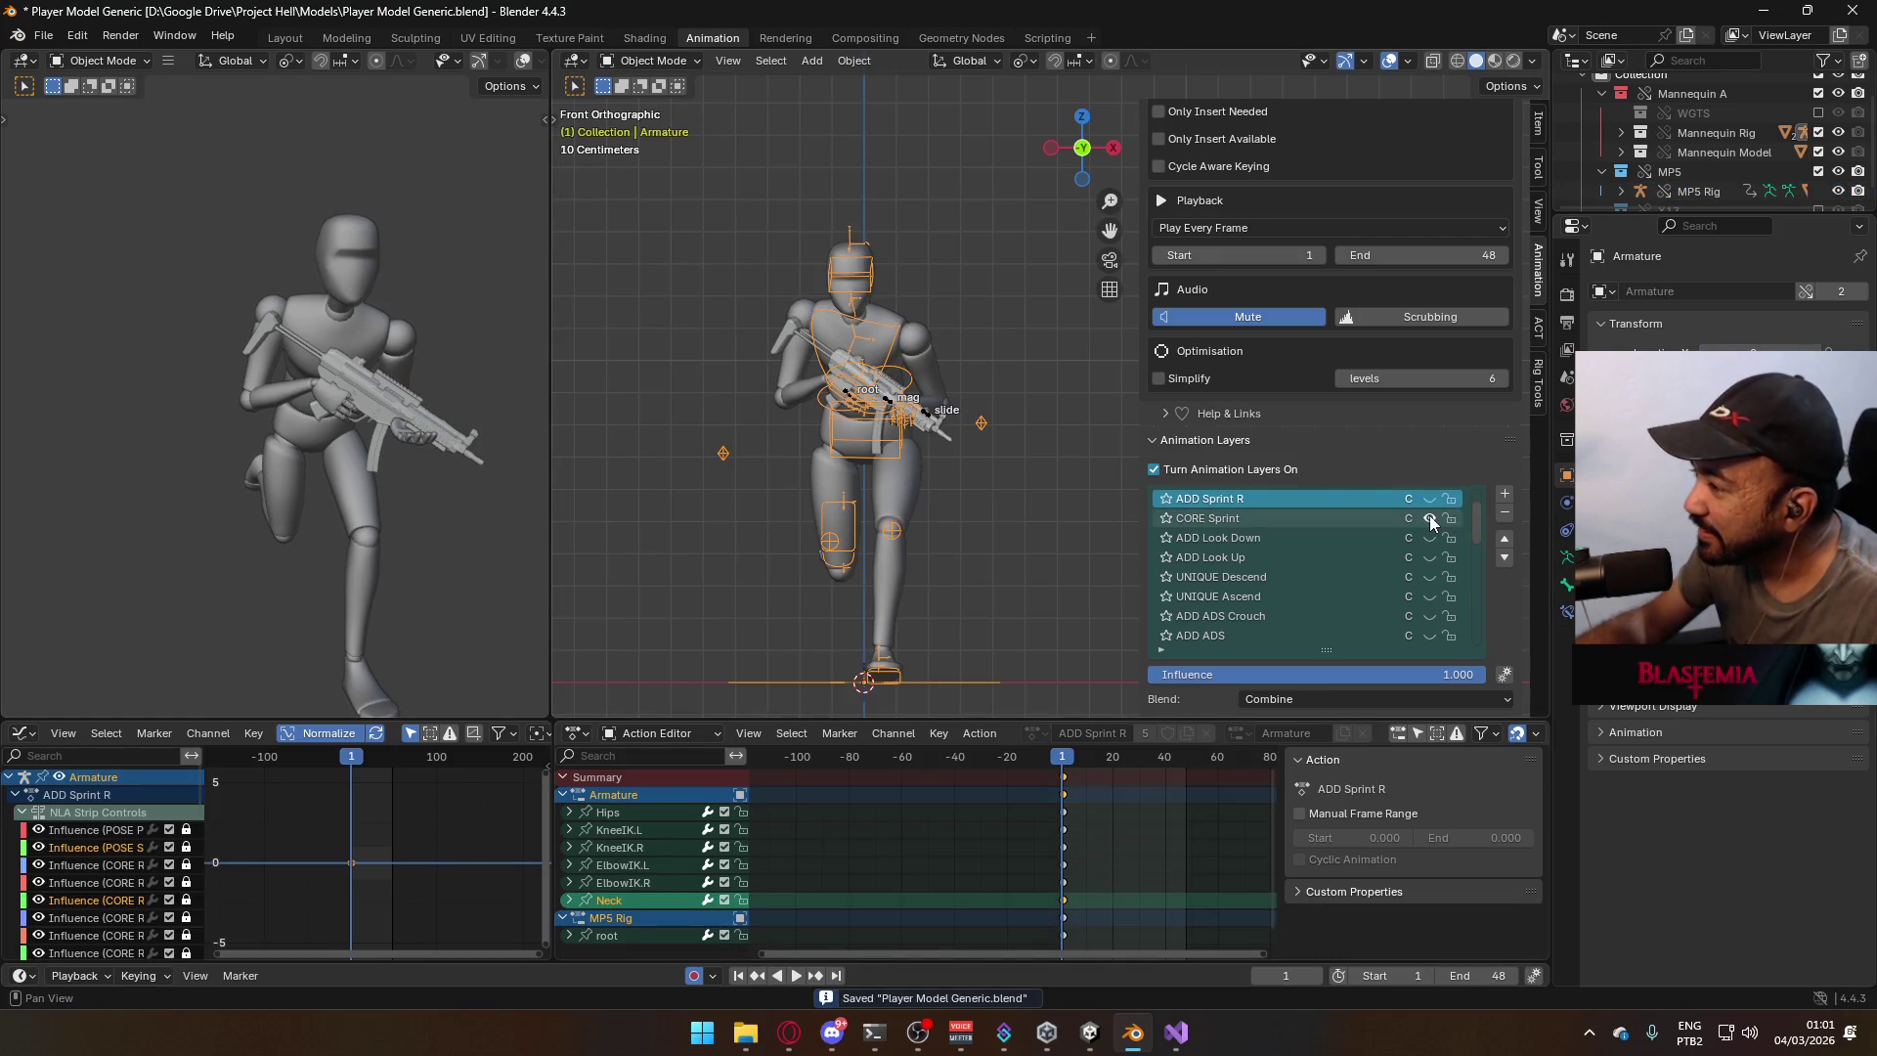
left_click(846, 399)
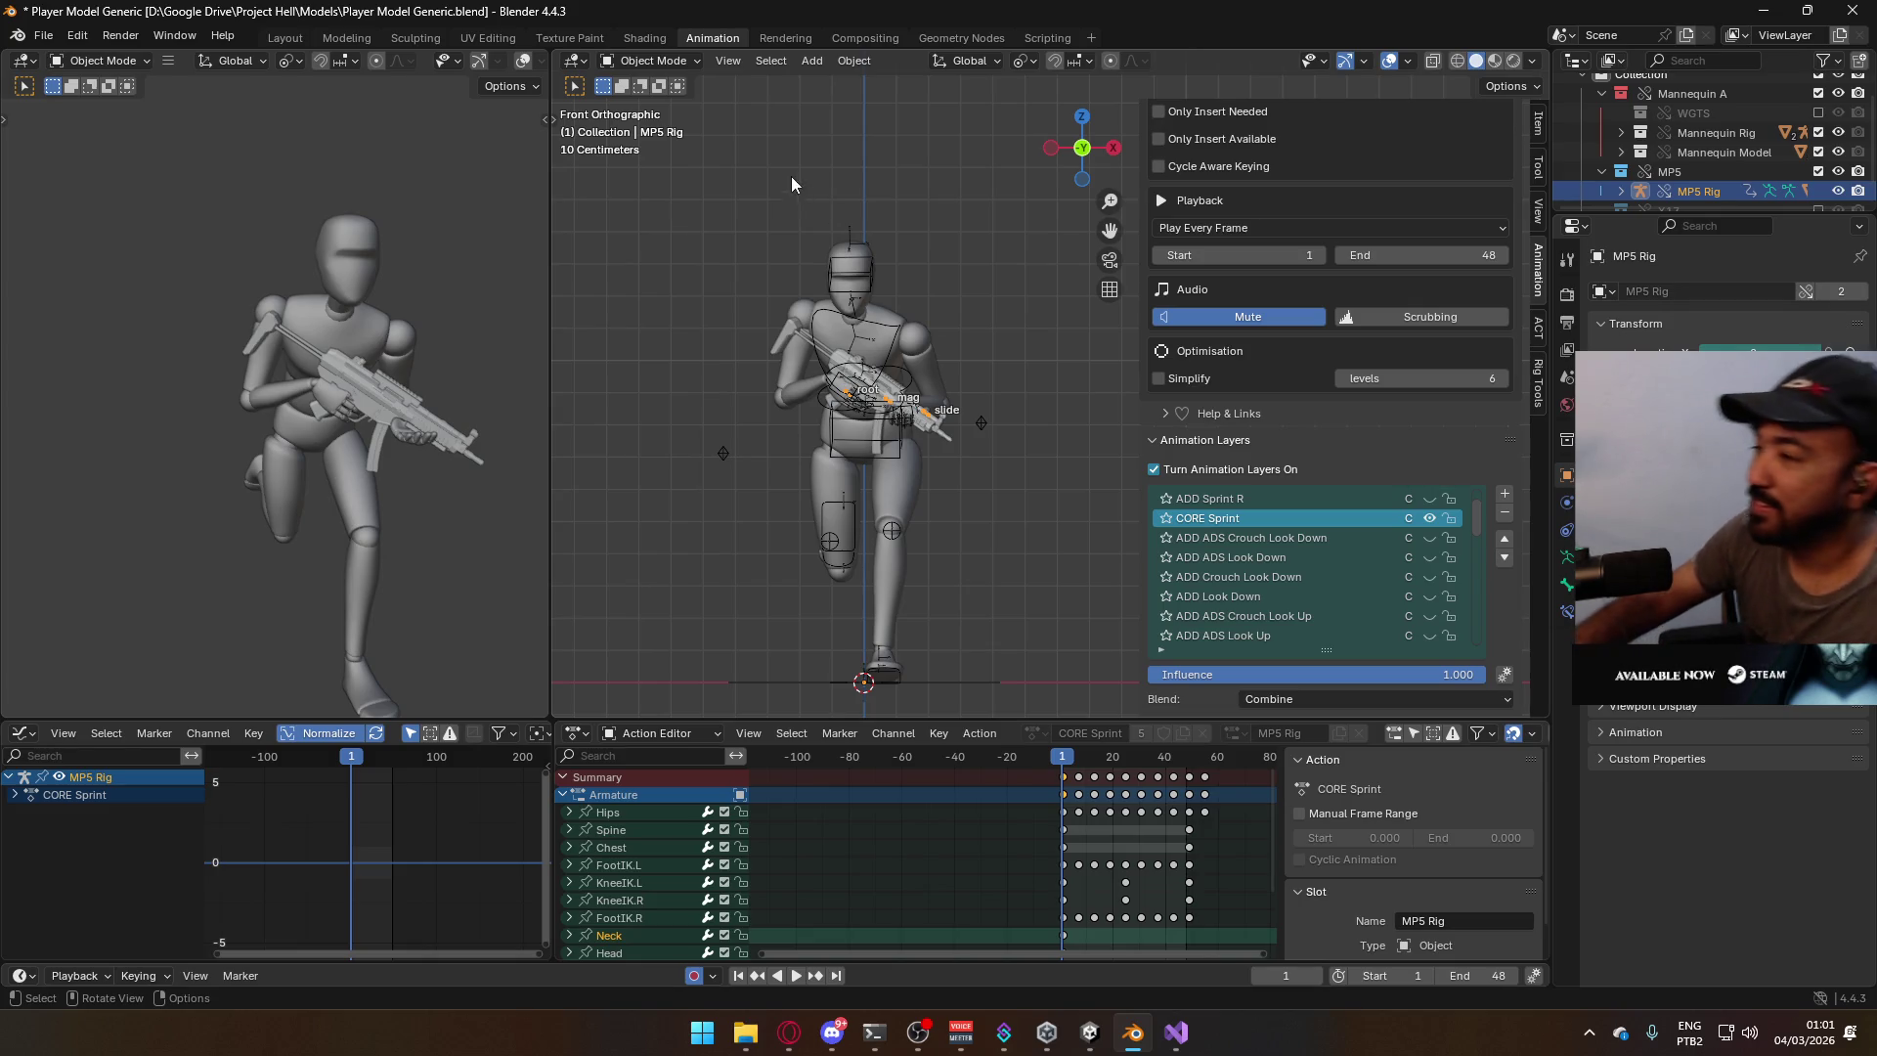
Exclude the MP5 collection from the scene in the Outliner.
scroll(1383, 507, "down", 8)
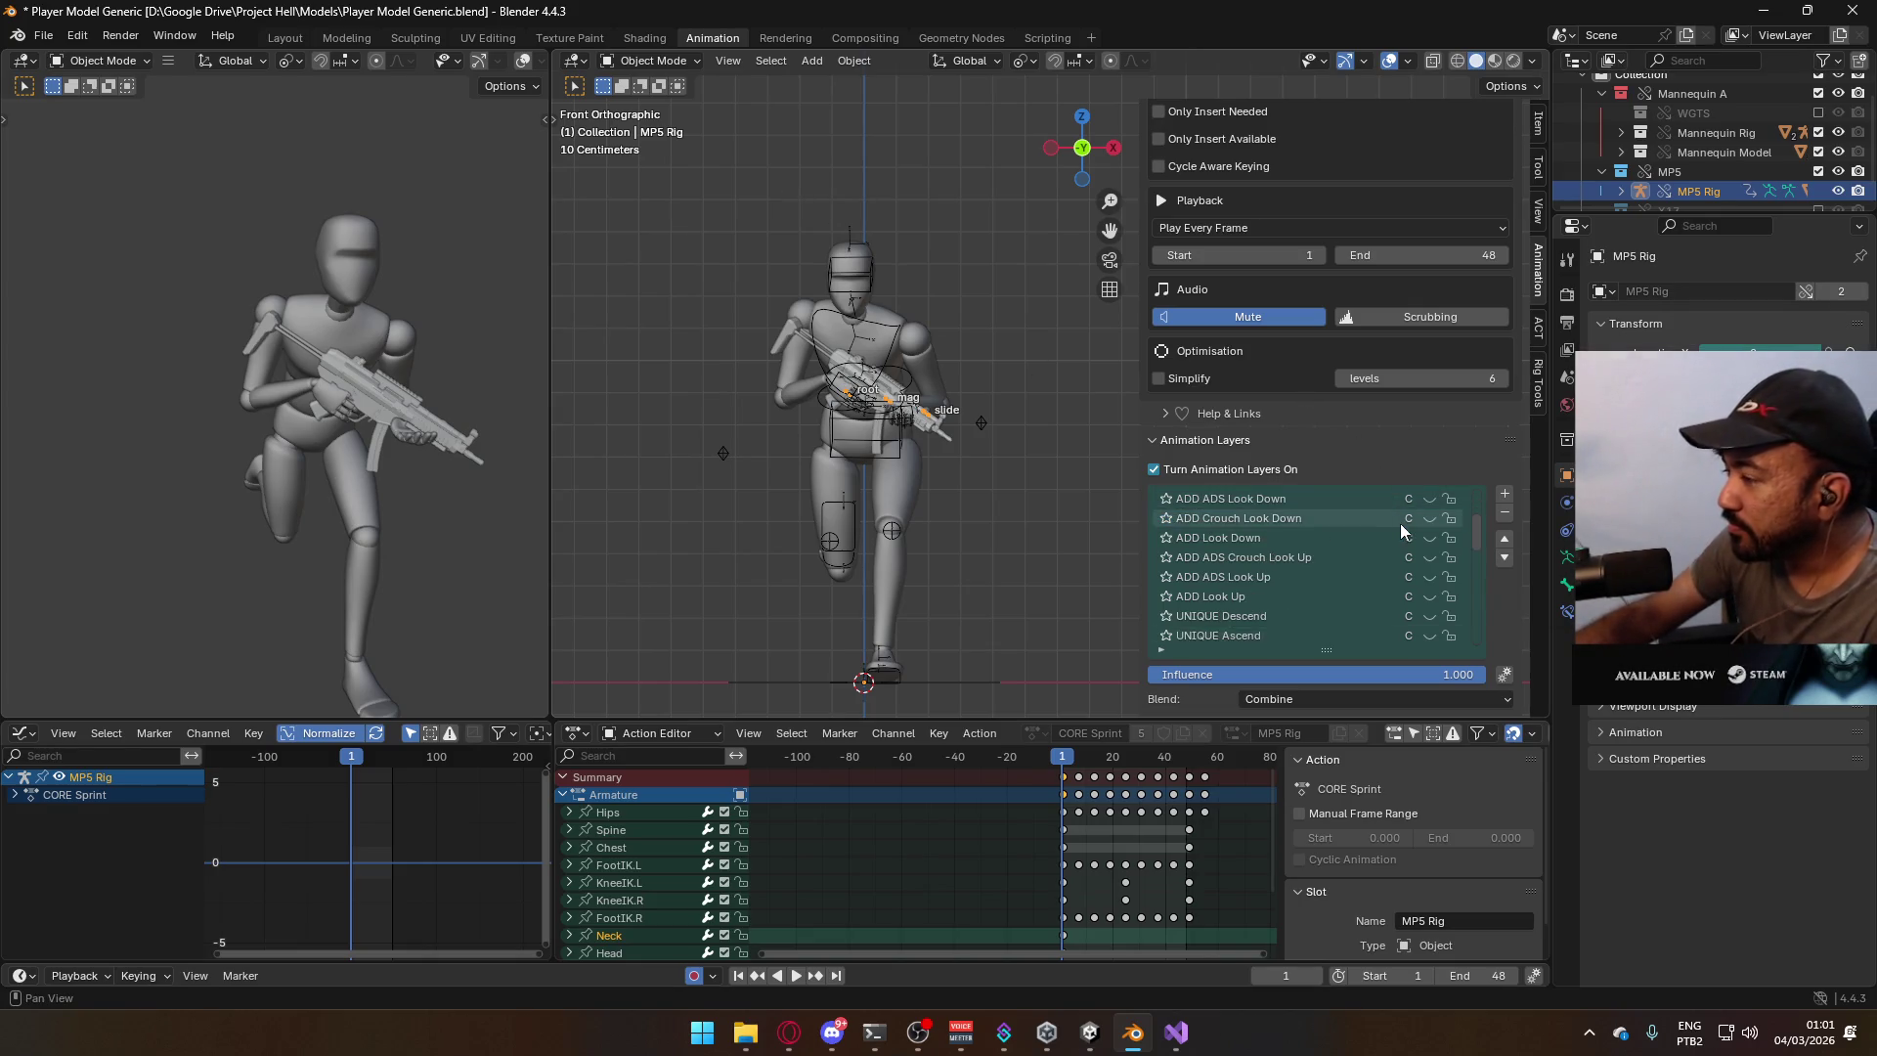
scroll(1400, 534, "down", 10)
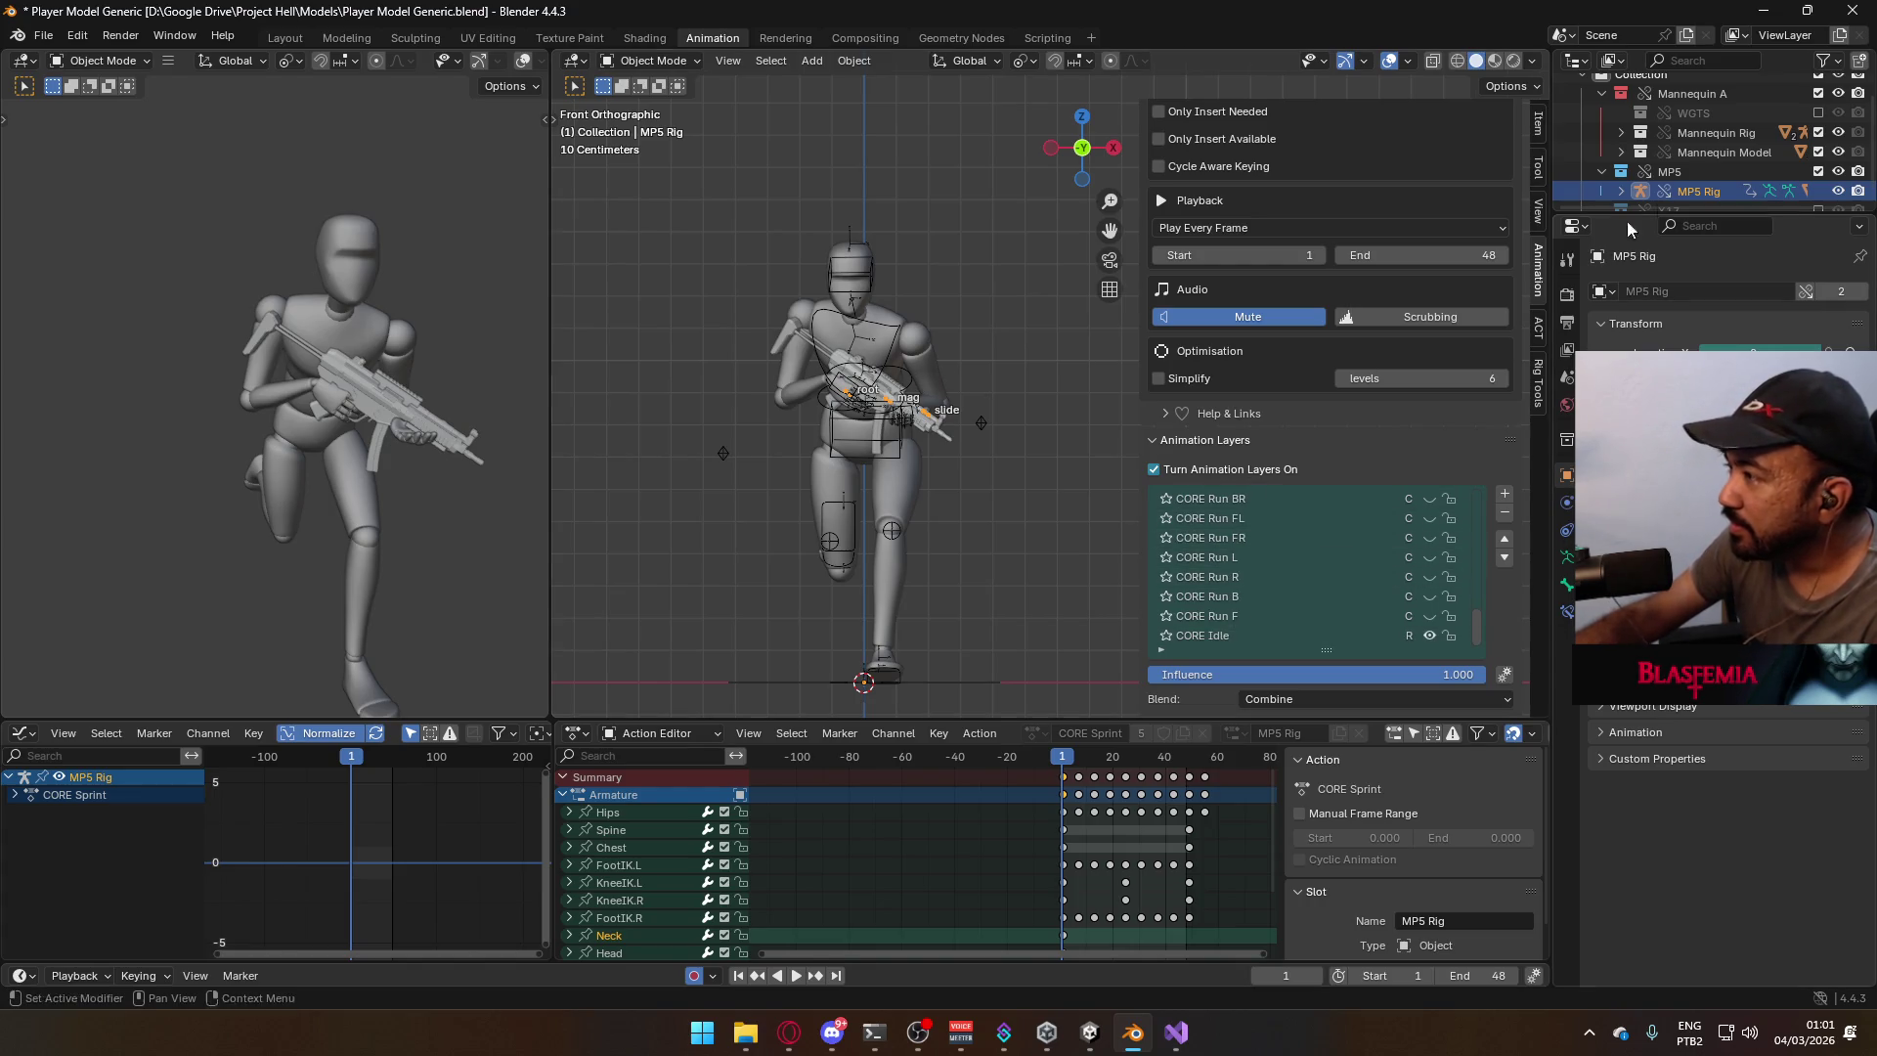
left_click(1819, 172)
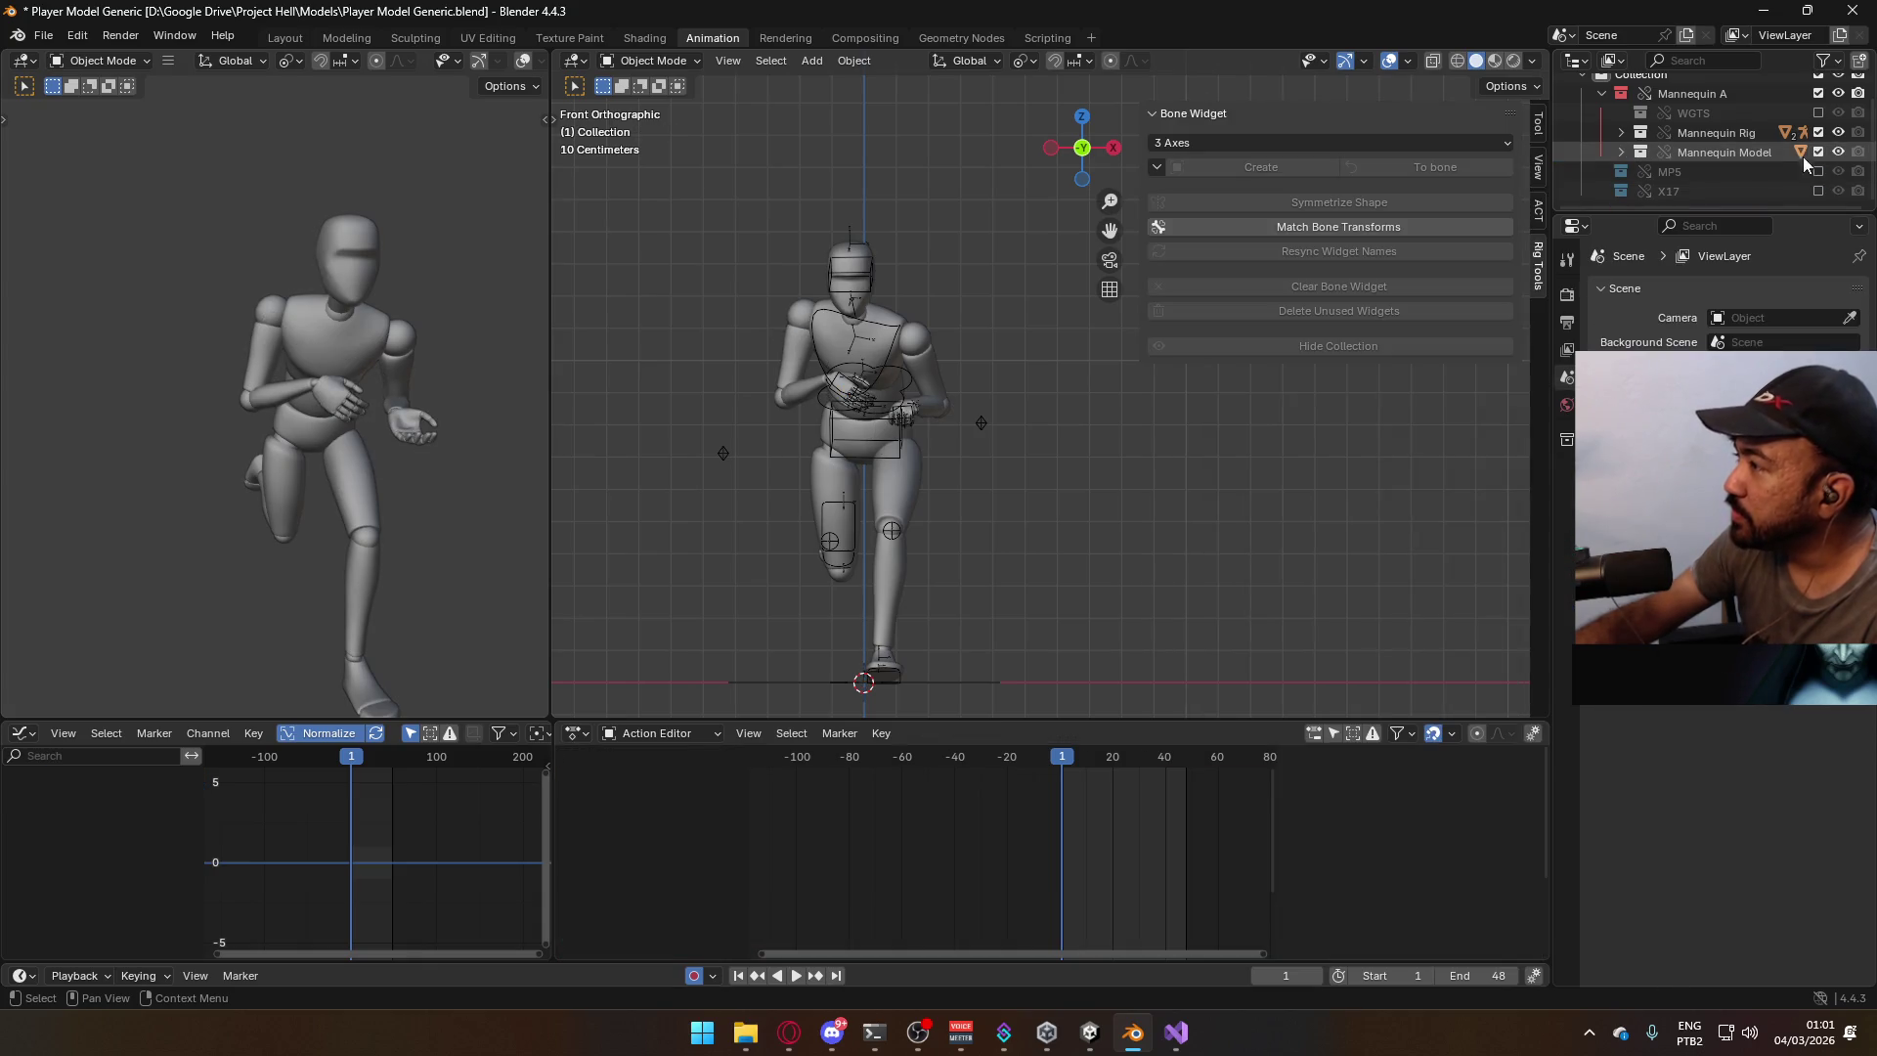
Enable the Armature's POSE Sidearm Idle layer, then select the X17 Rig.
left_click(882, 371)
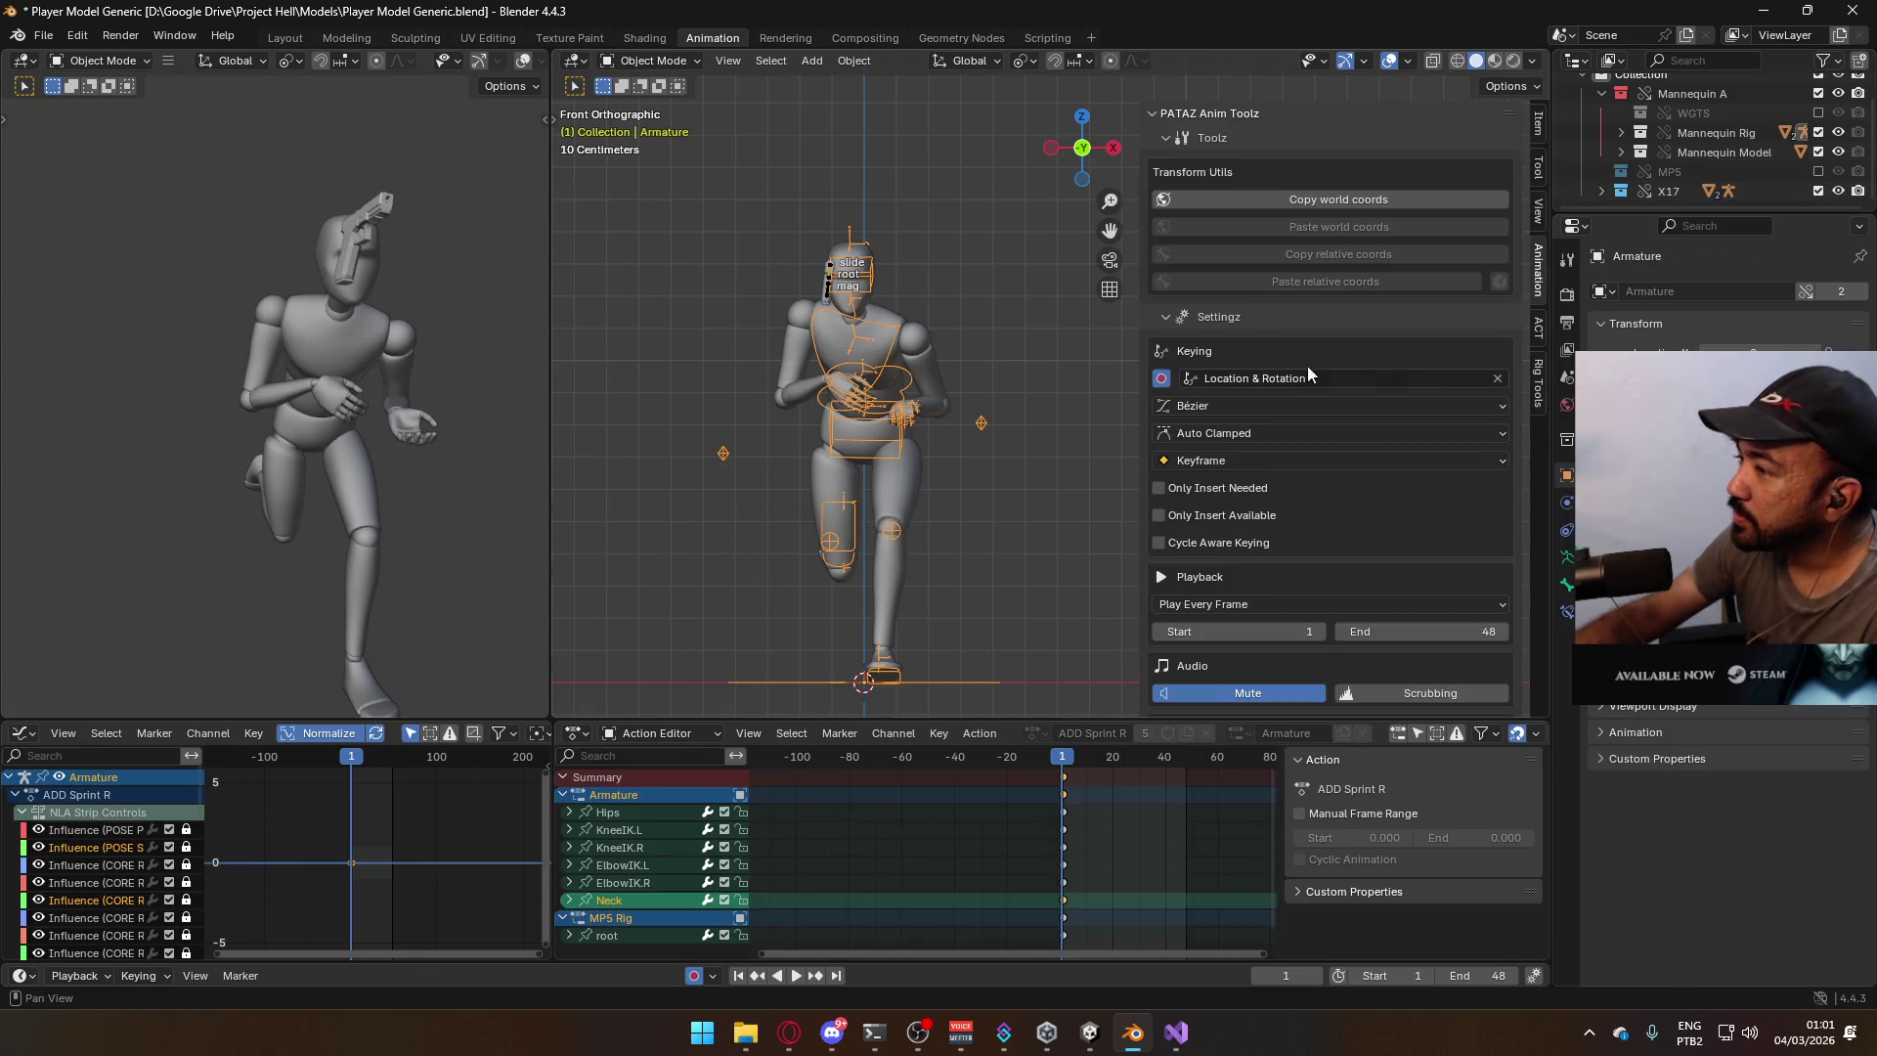
scroll(1448, 417, "down", 5)
scroll(1404, 508, "down", 5)
left_click(1432, 524)
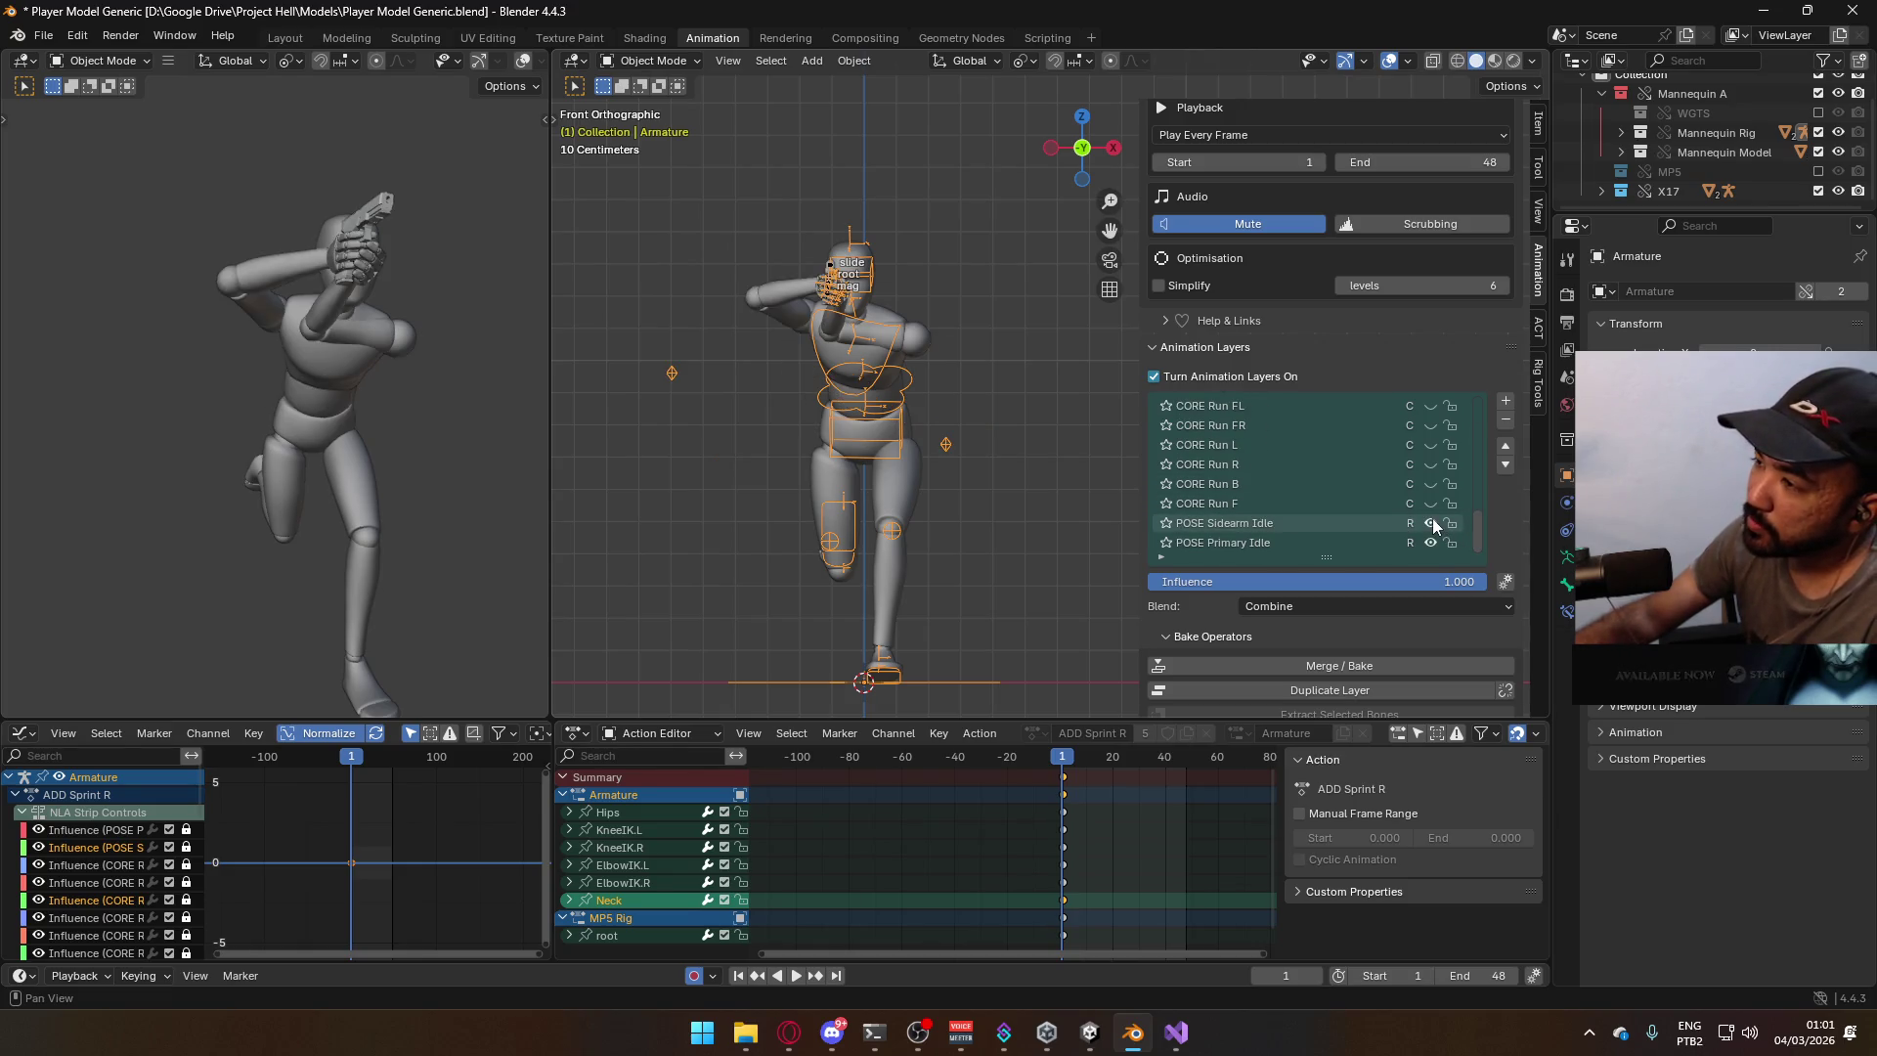
left_click(834, 268)
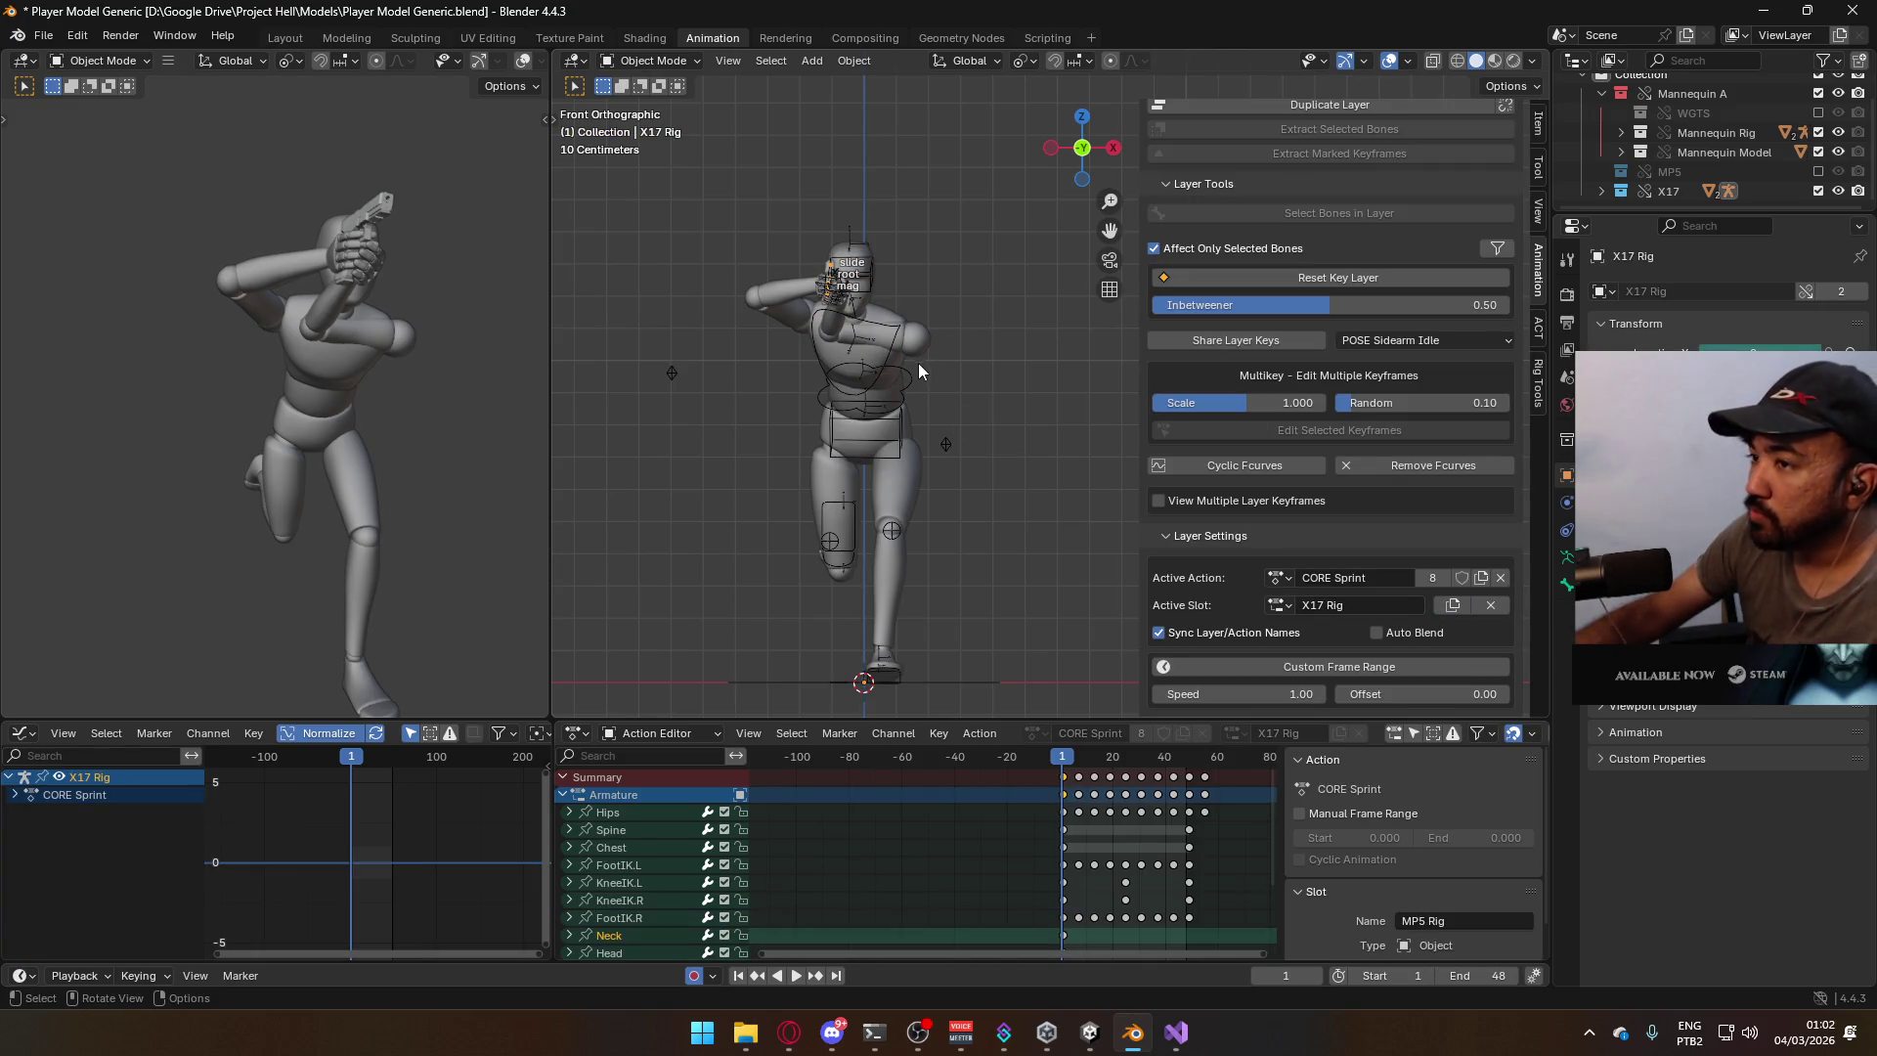
Put the X17 Rig in Pose Mode and roughly move and rotate its root bone from the side view.
key("KP_3")
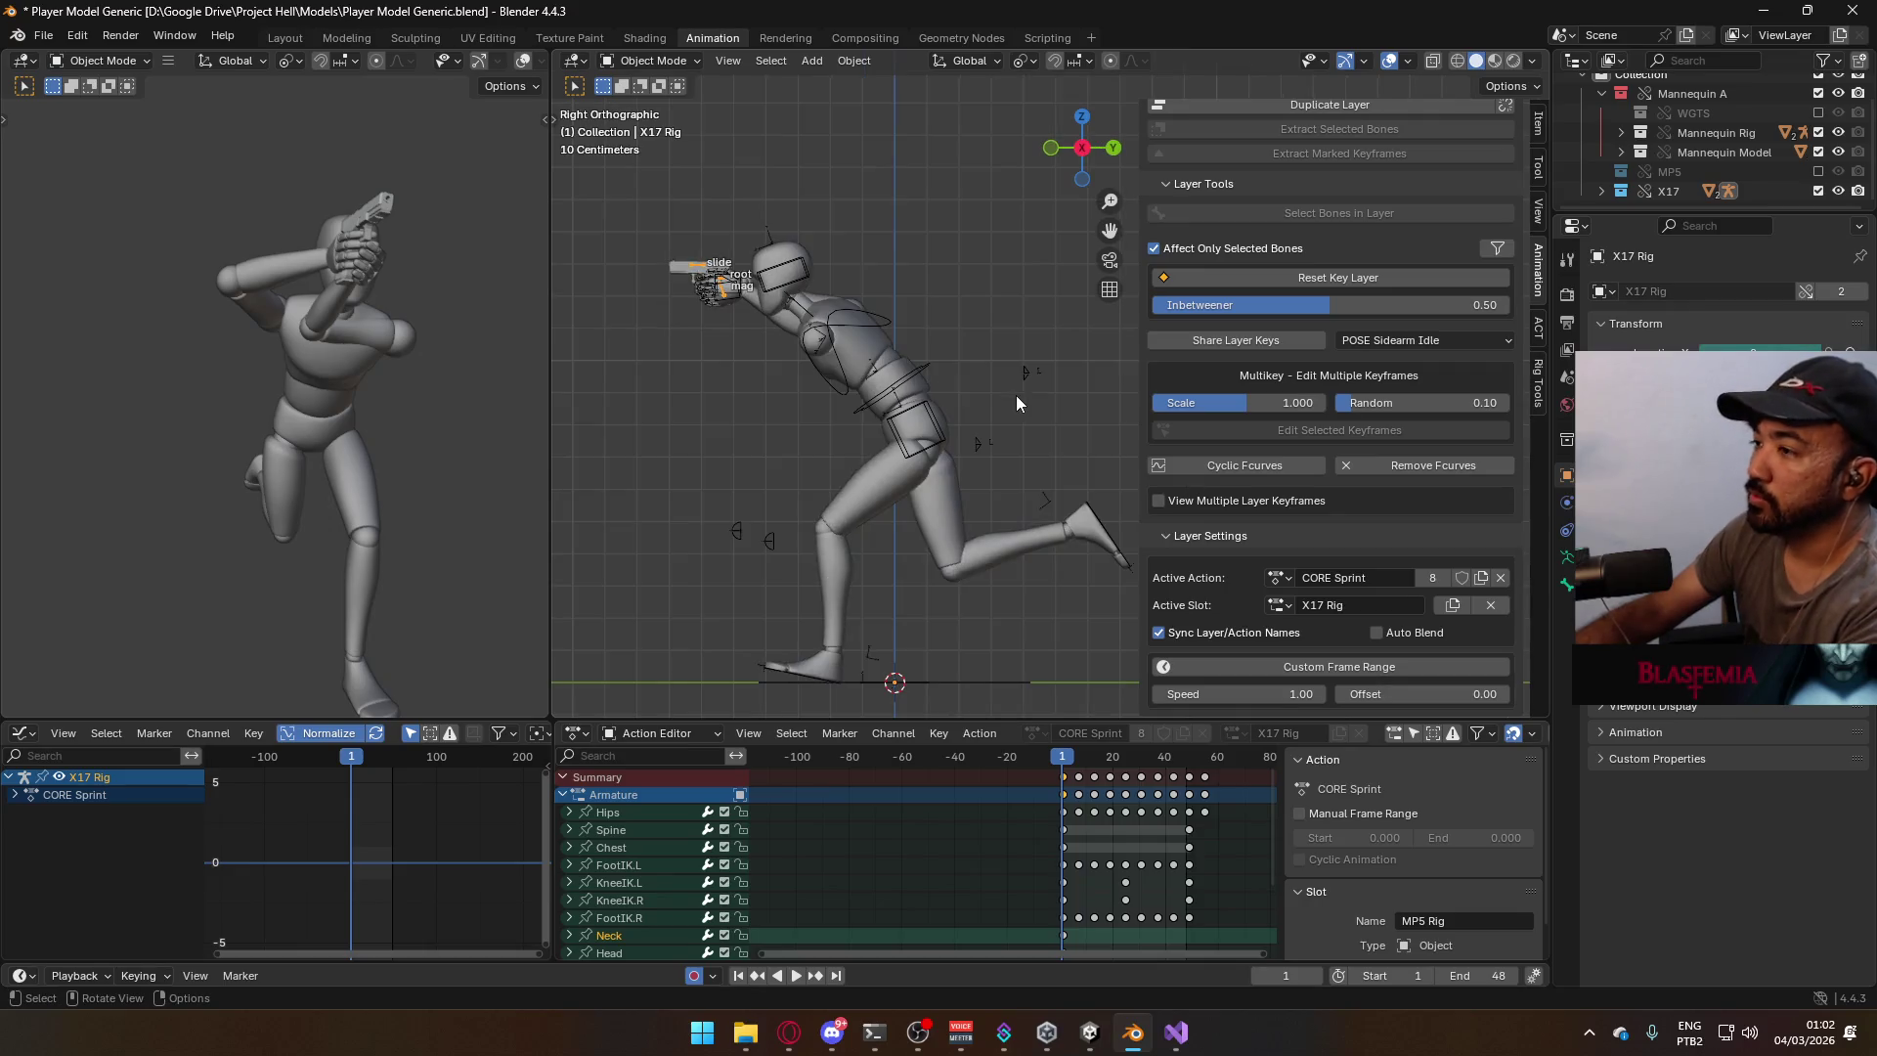
left_click(650, 60)
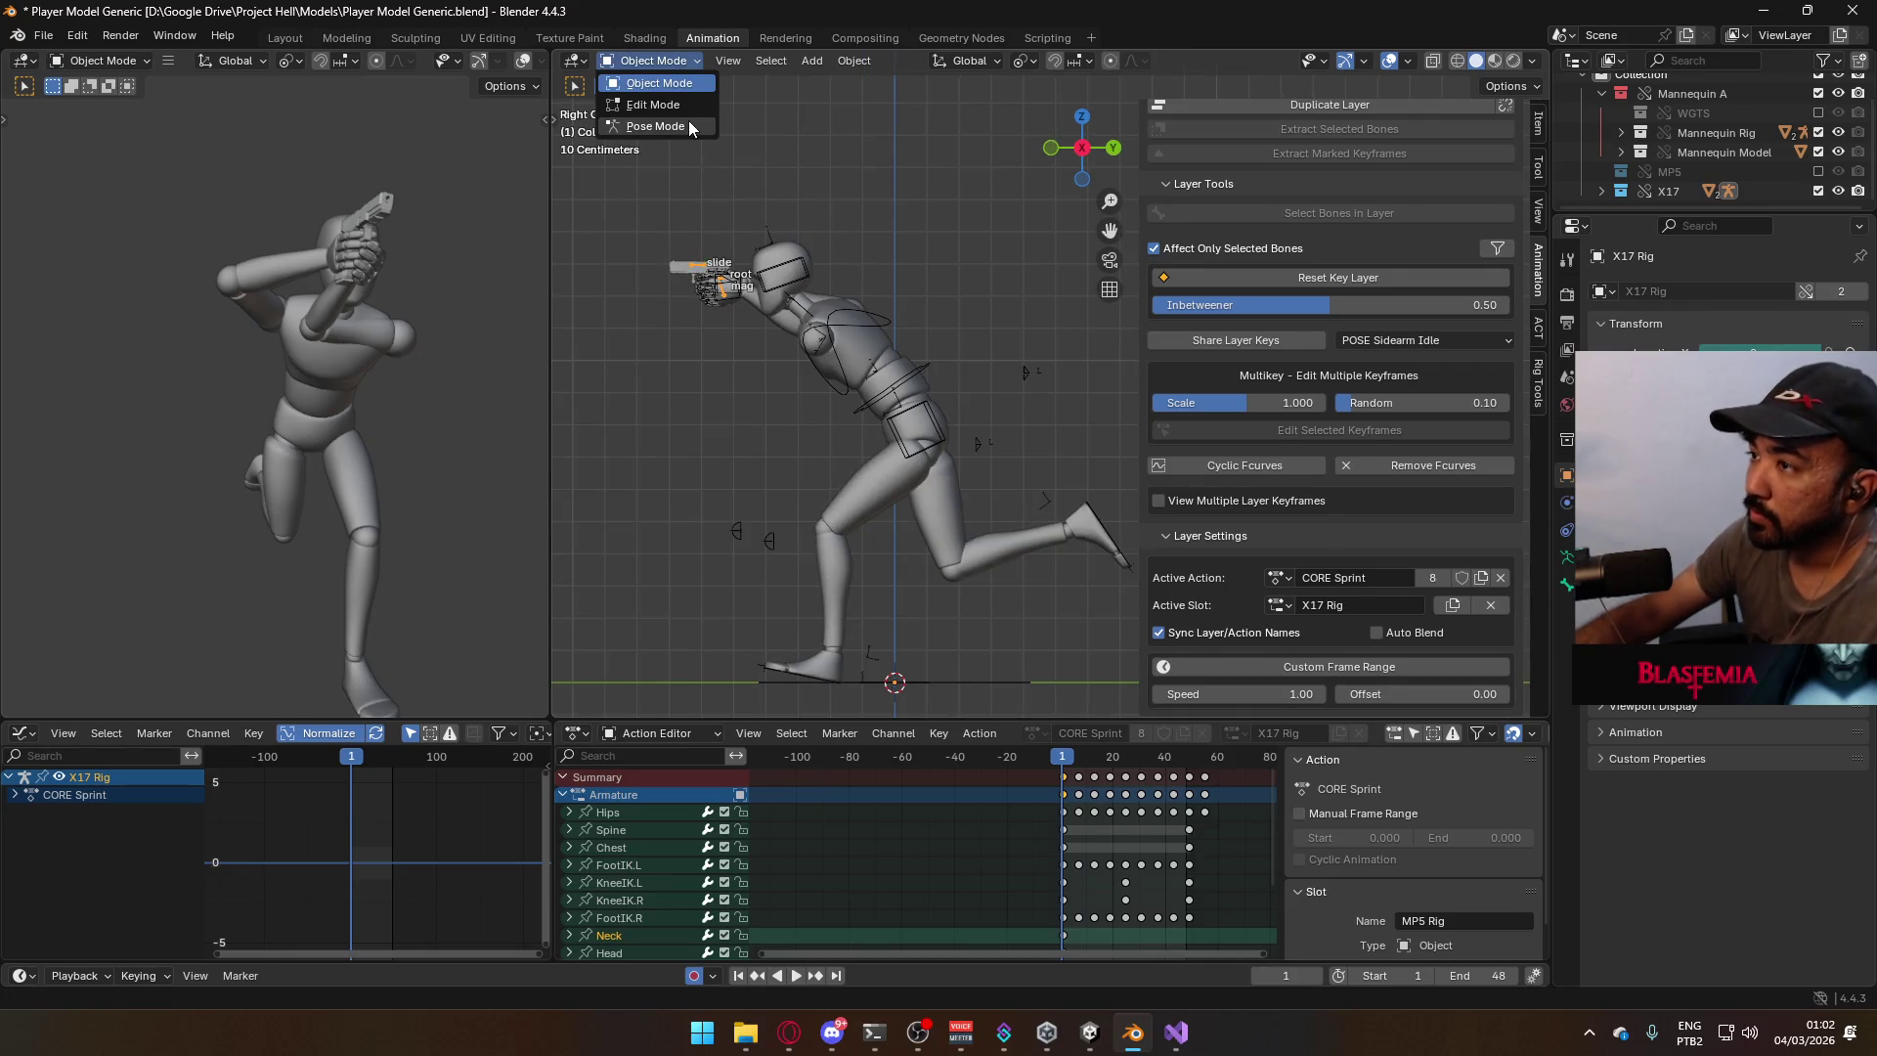
left_click(650, 127)
left_click(724, 269)
key("g")
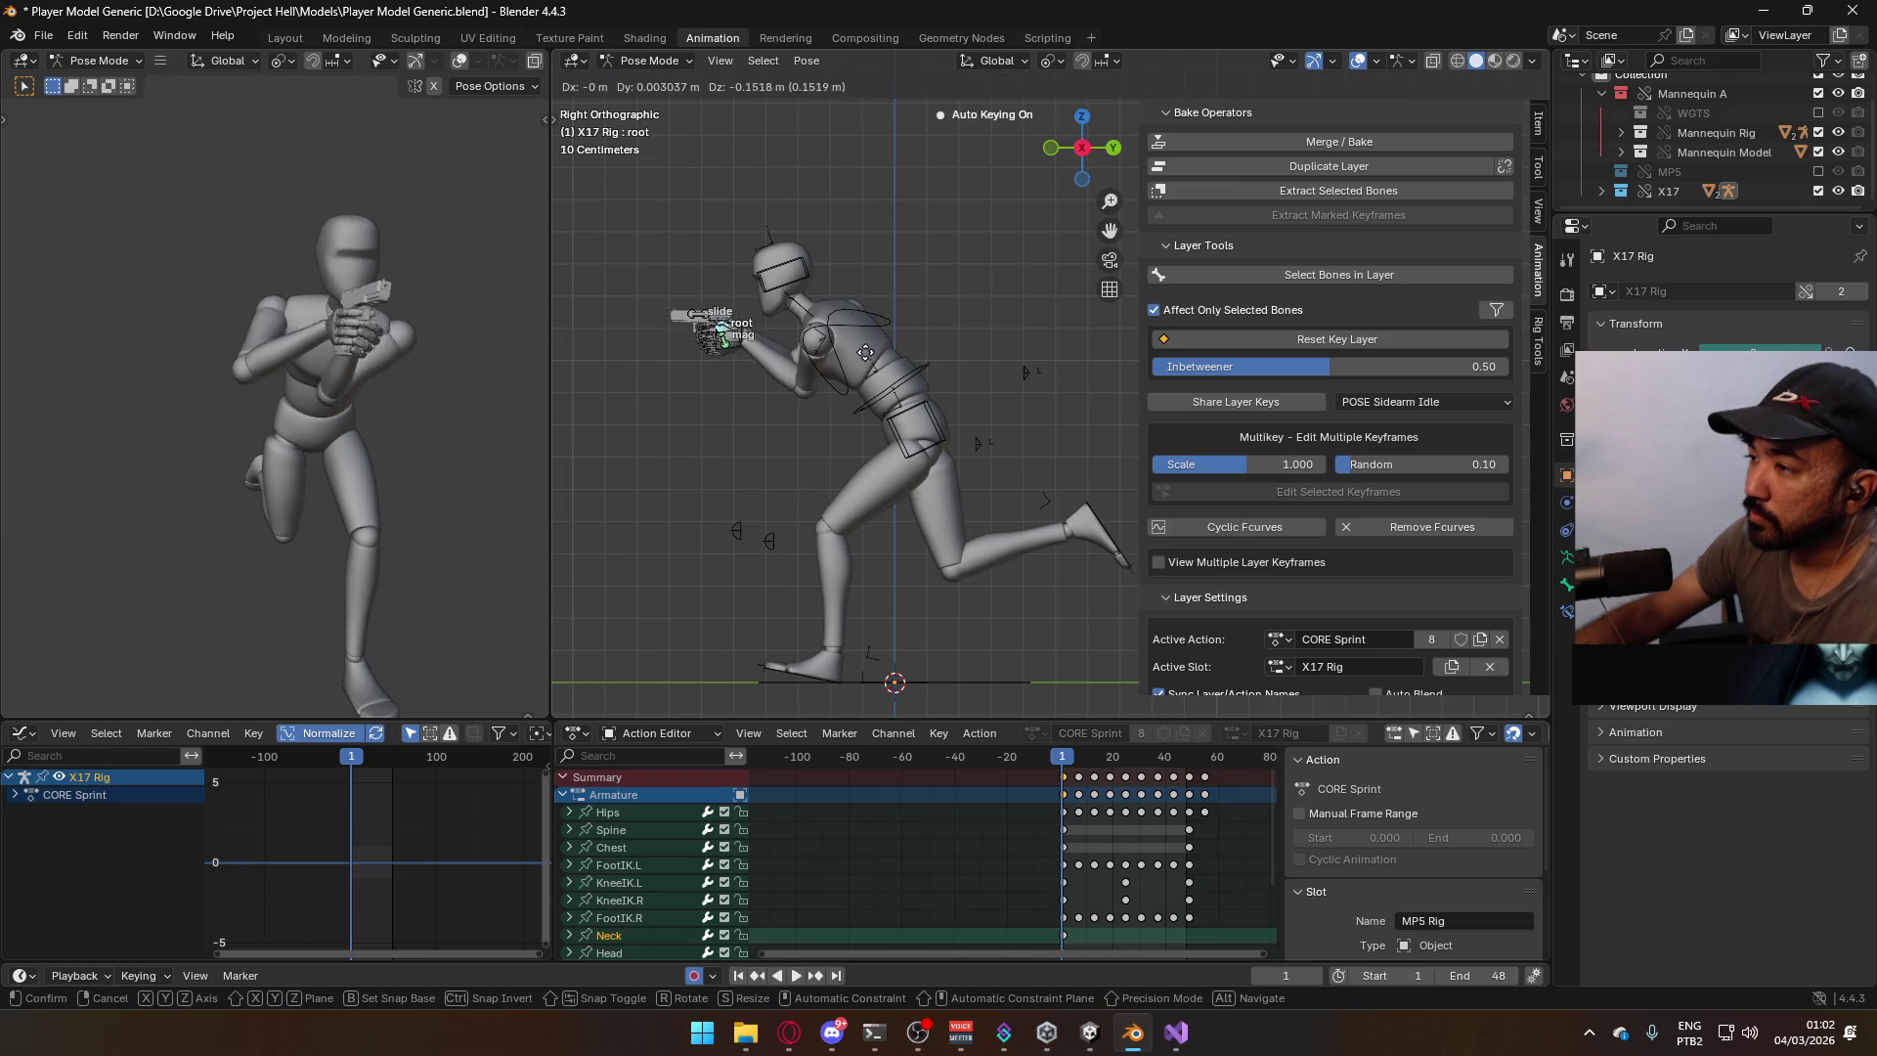
left_click(875, 445)
key("r")
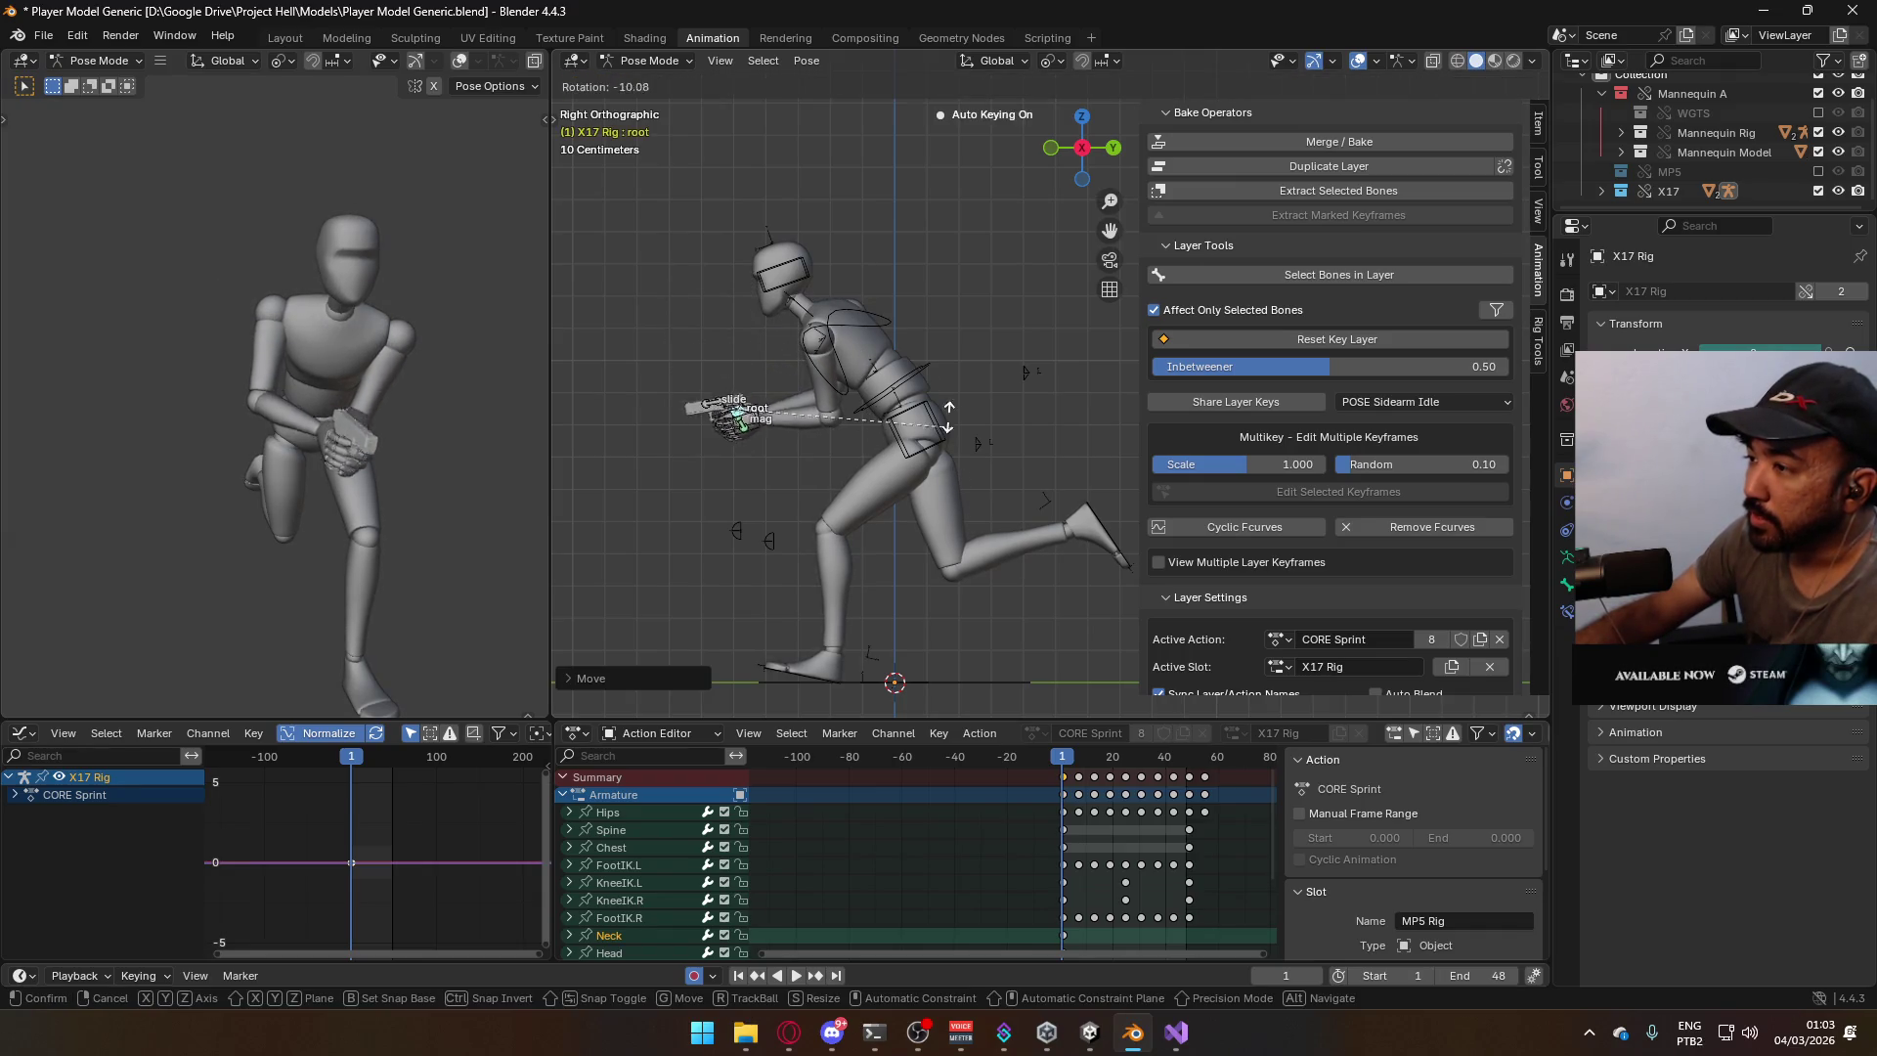
left_click(887, 319)
Refine the pistol root's position and rotation so the X17 sits in the mannequin's hands.
mouse_move(795, 346)
middle_mouse_down()
mouse_move(940, 329)
mouse_move(1075, 342)
middle_mouse_up()
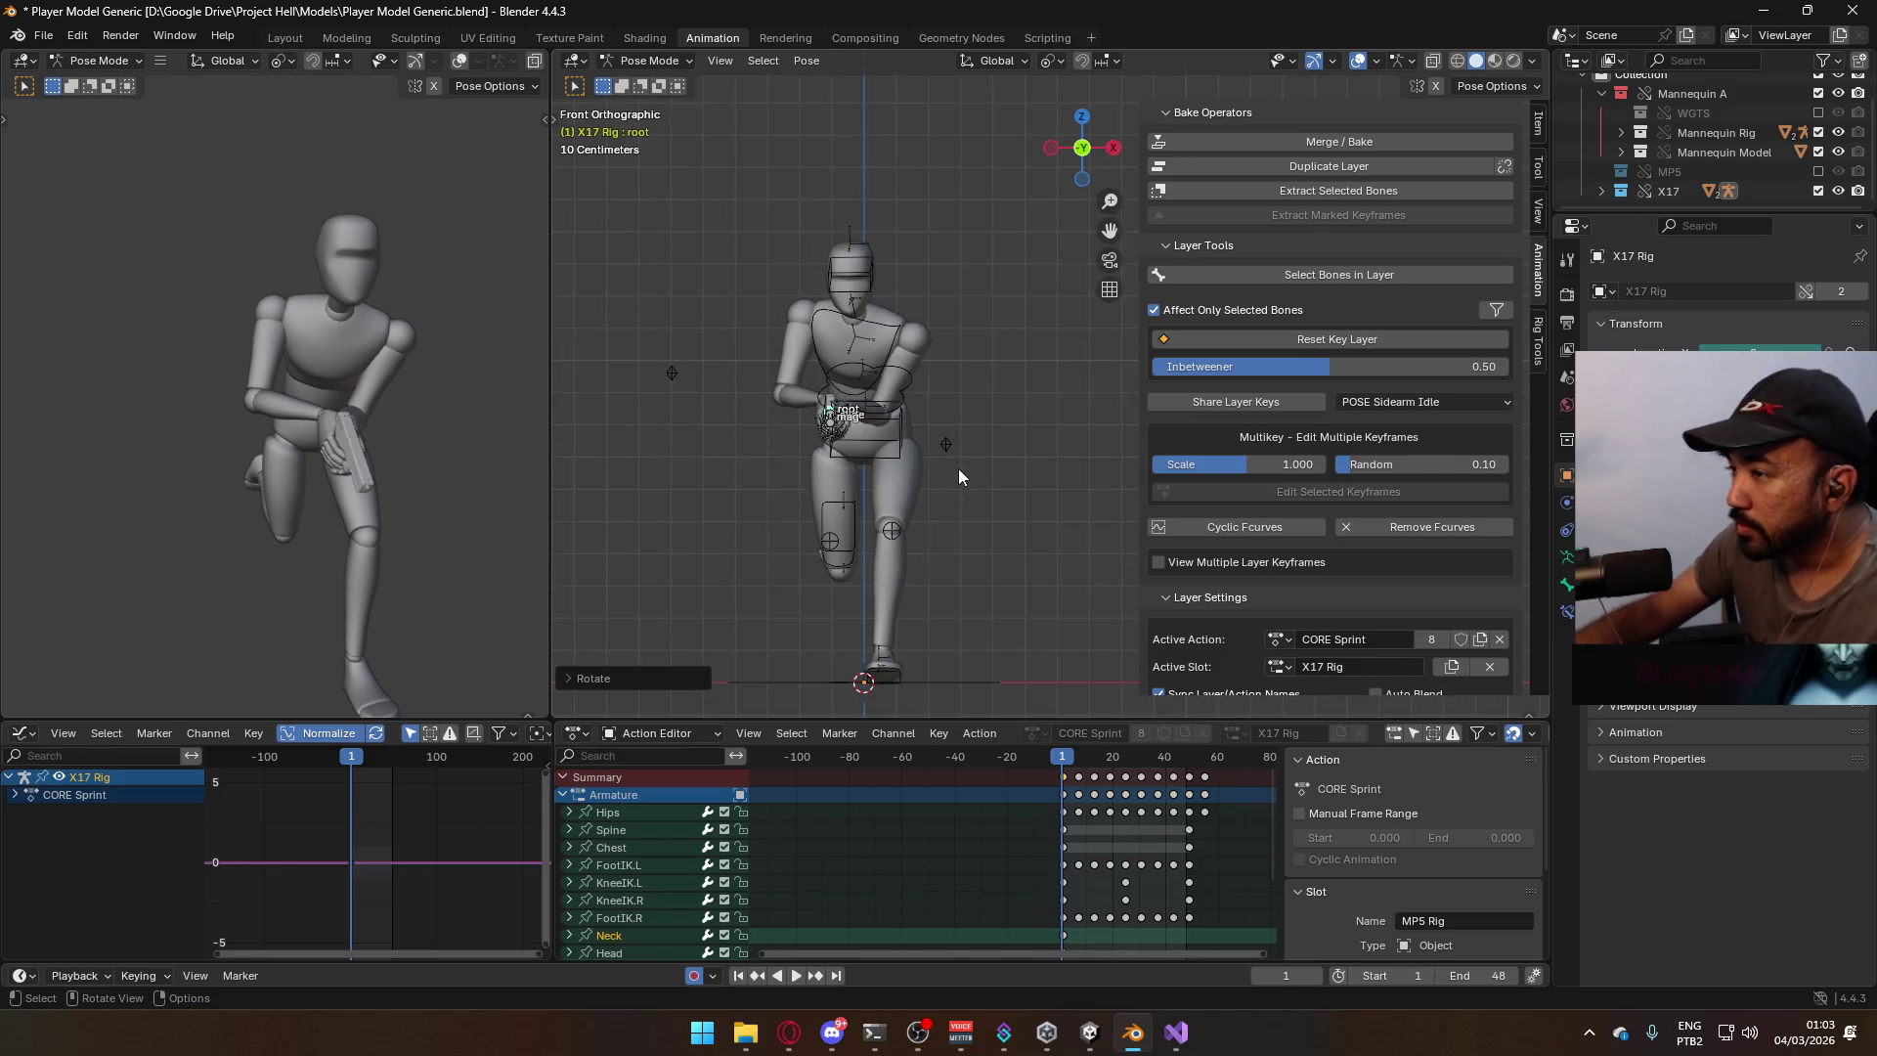
key("g")
left_click(973, 446)
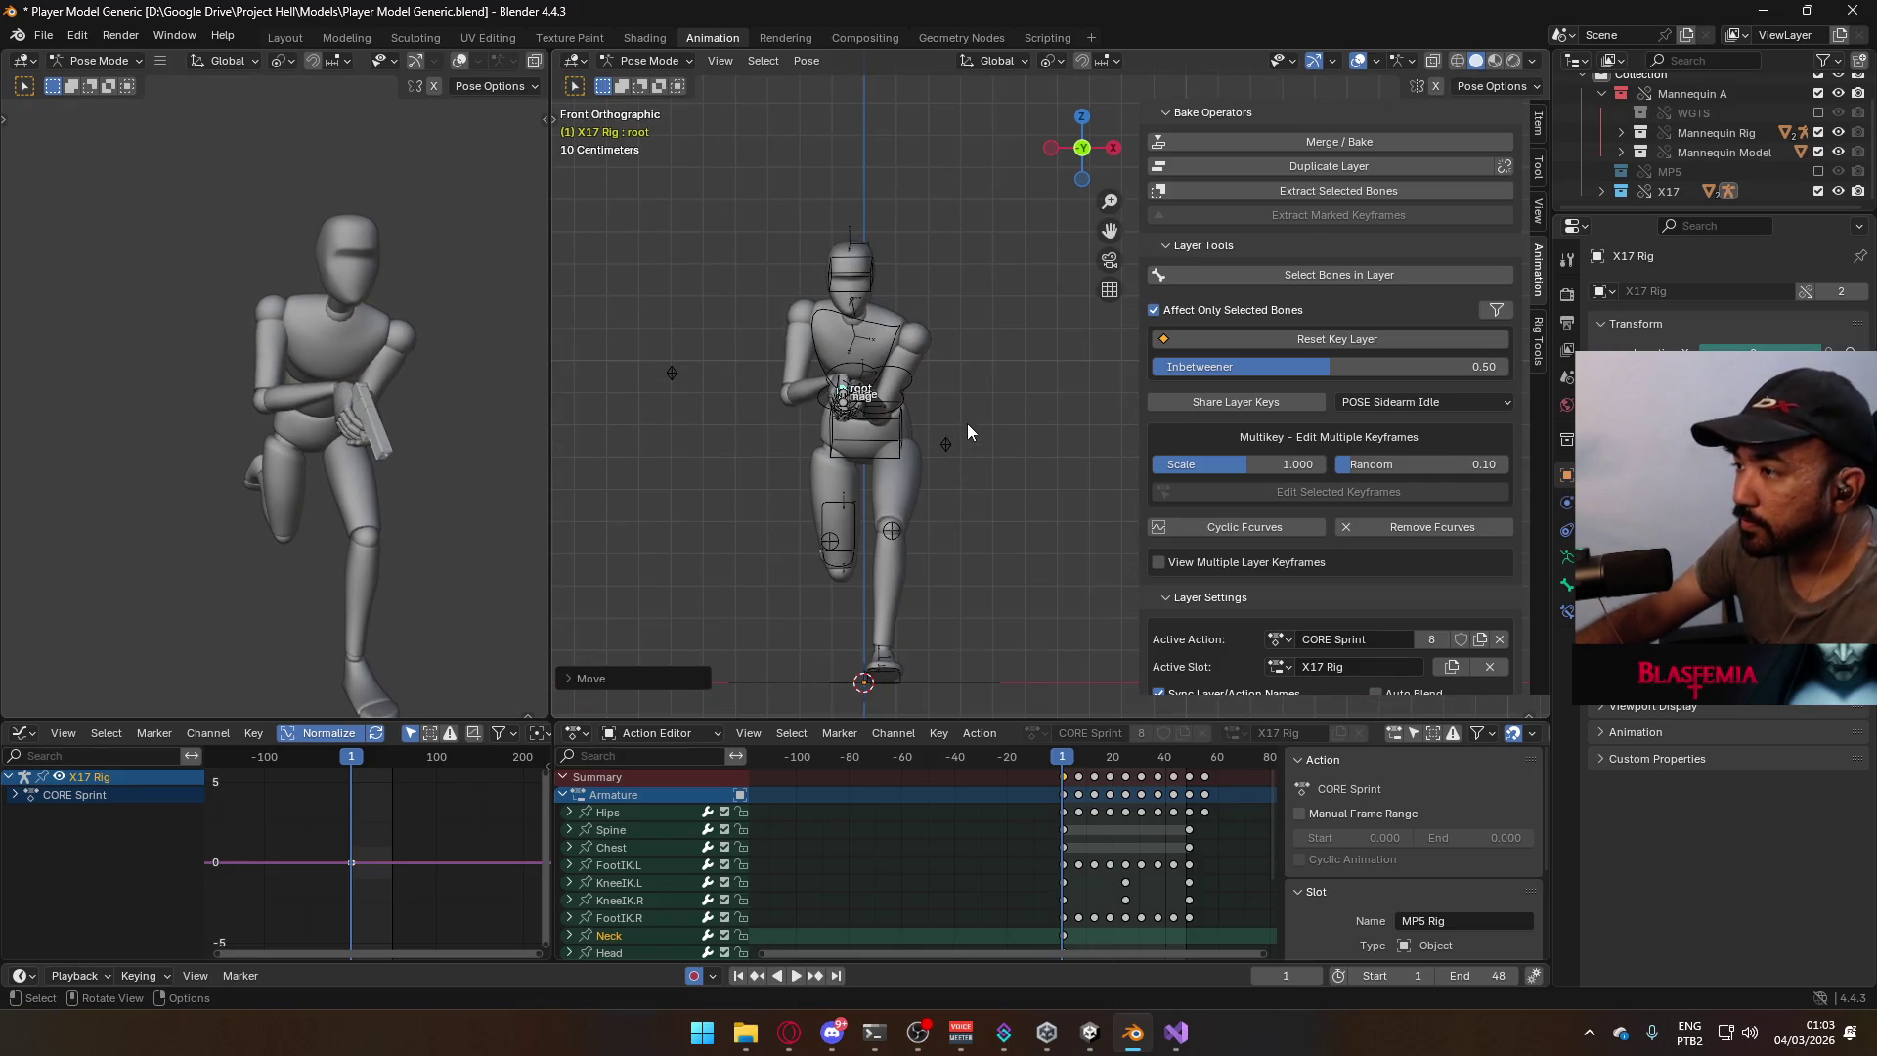
key("r")
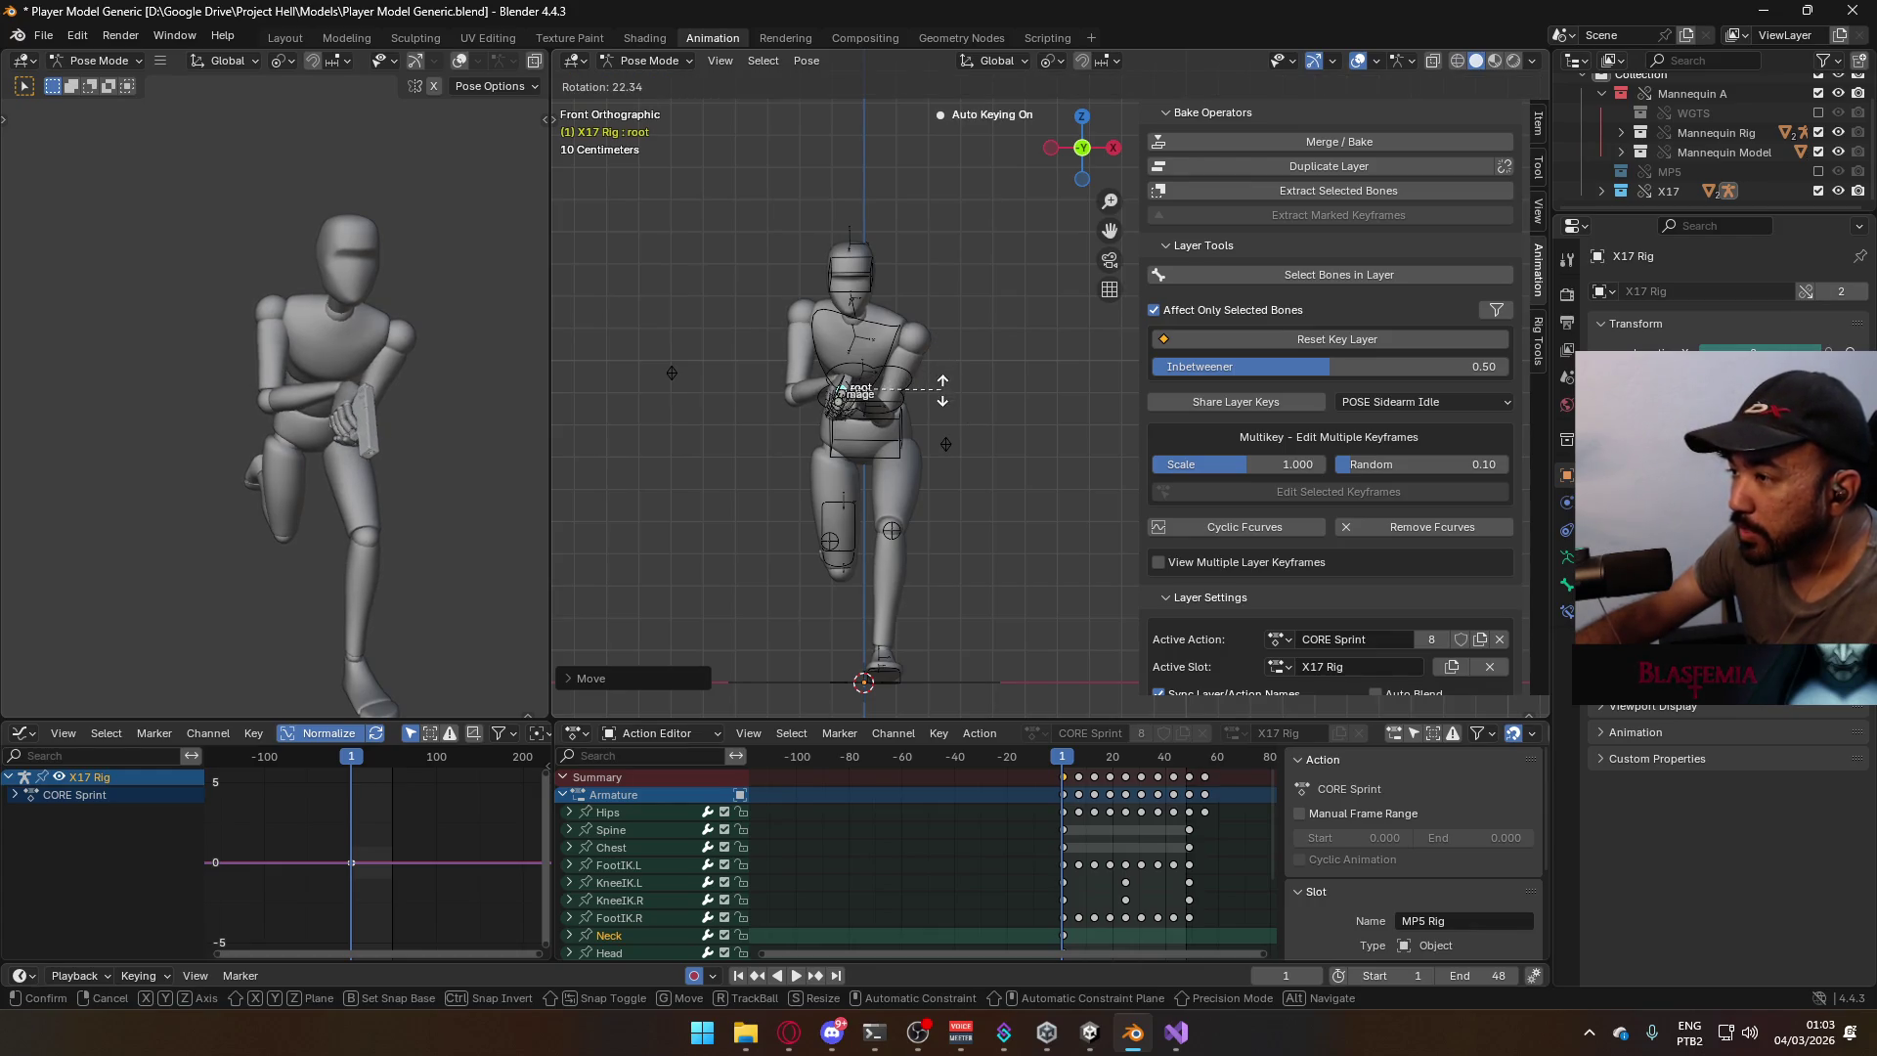
left_click(943, 390)
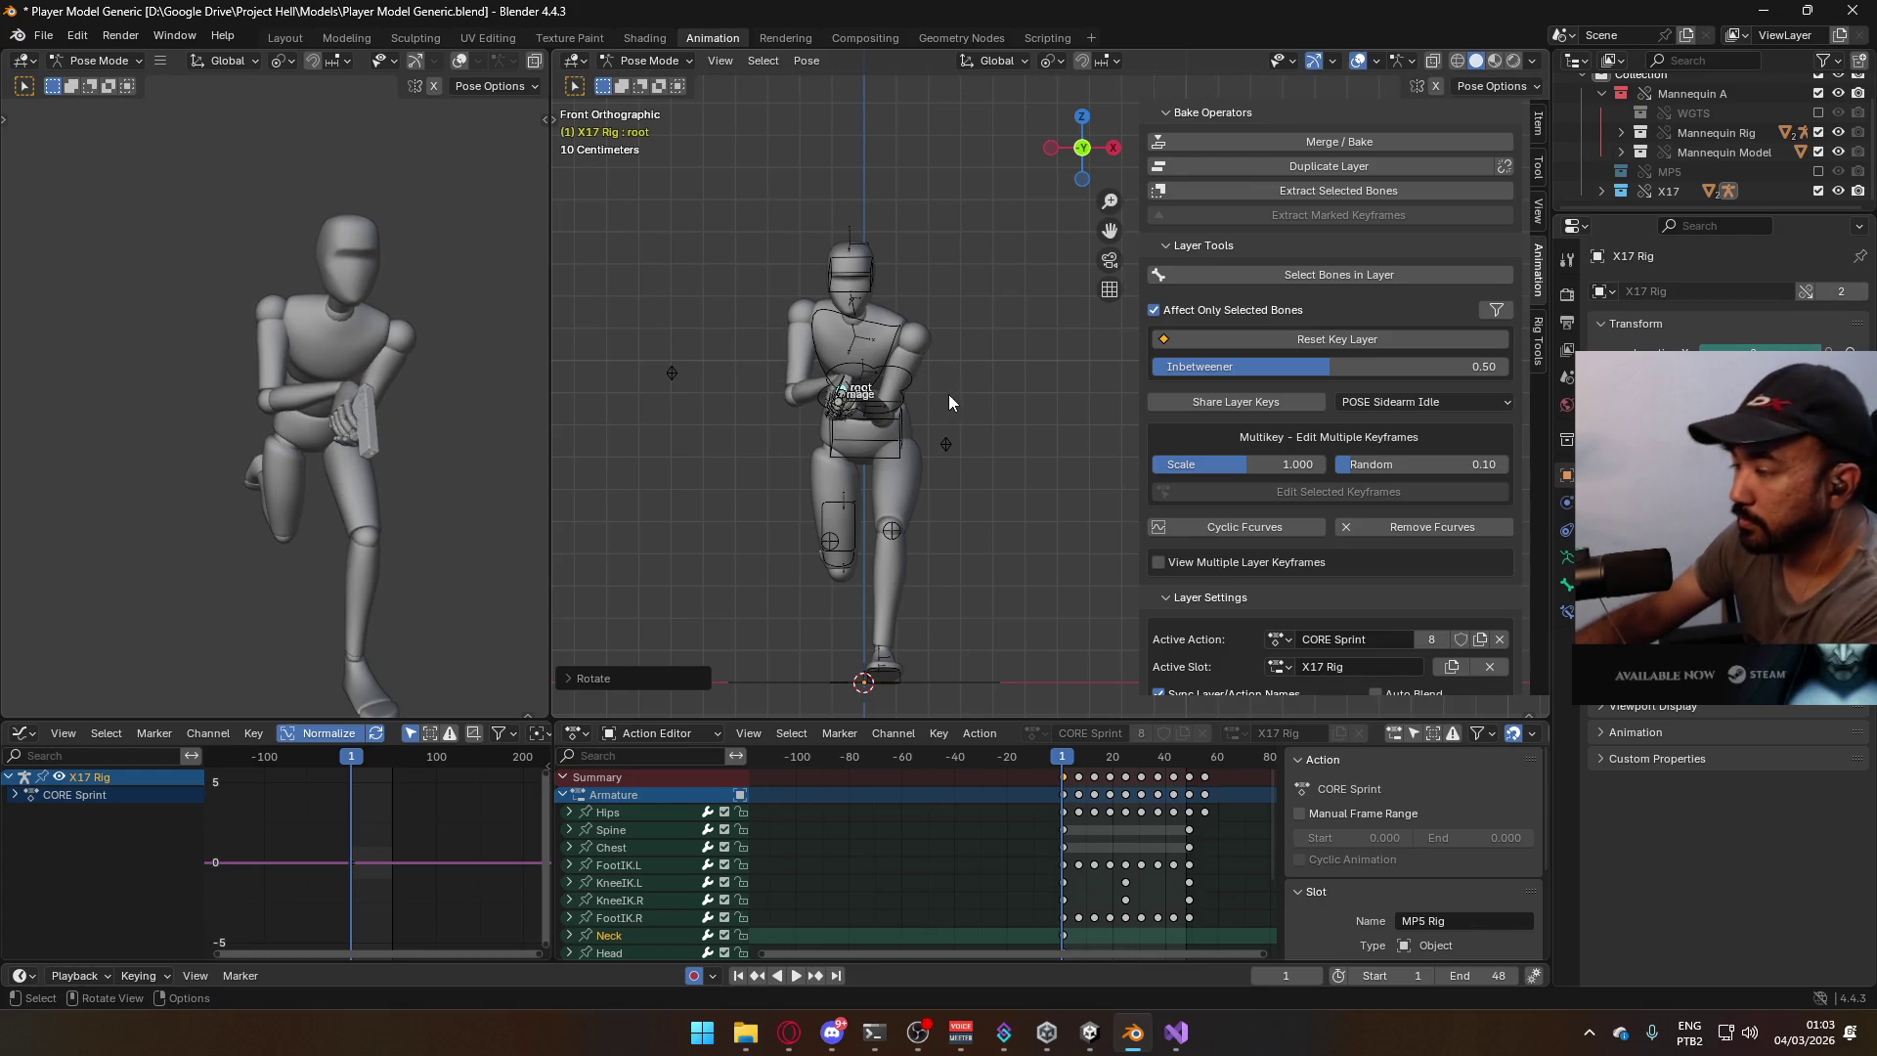
key("KP_3")
key("r")
left_click(875, 367)
key("g")
left_click(880, 376)
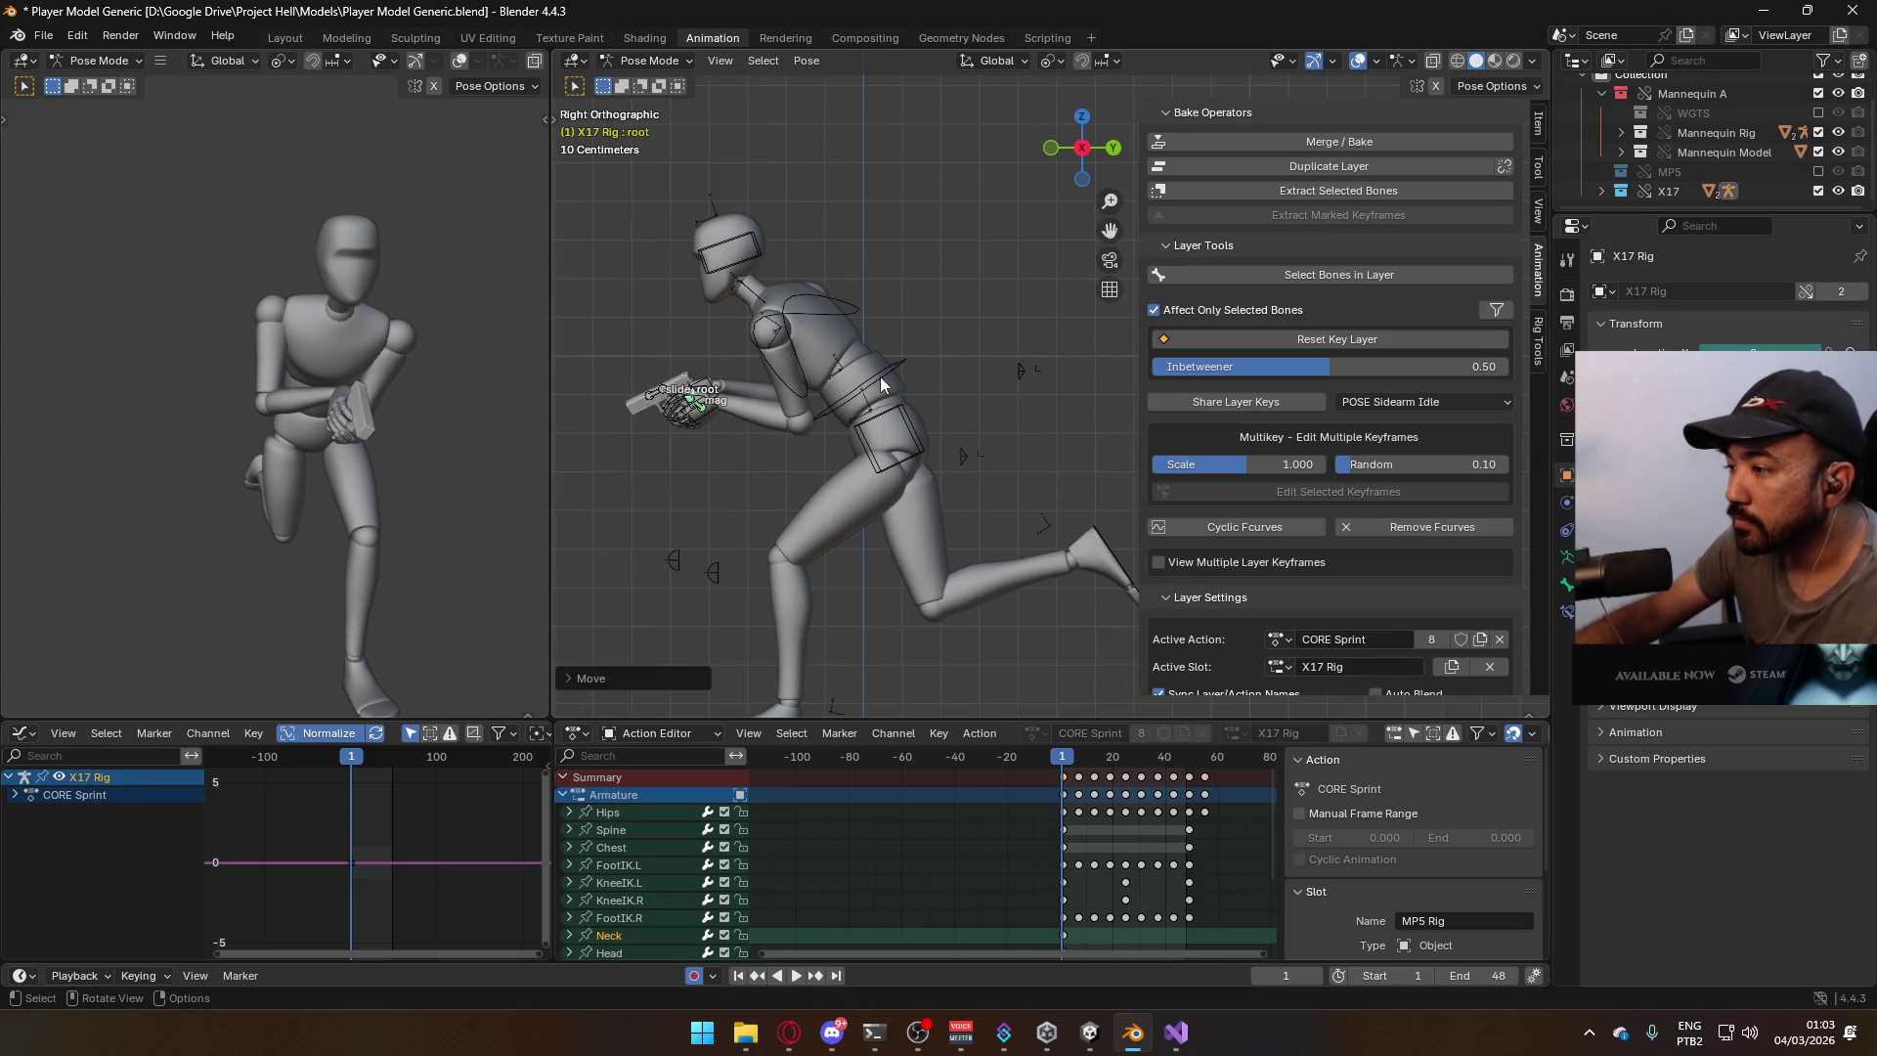
Check the pistol fit from the front view and return the rig to Object Mode.
middle_click_drag(955, 359, 953, 344)
key("KP_1")
scroll(911, 428, "up", 2)
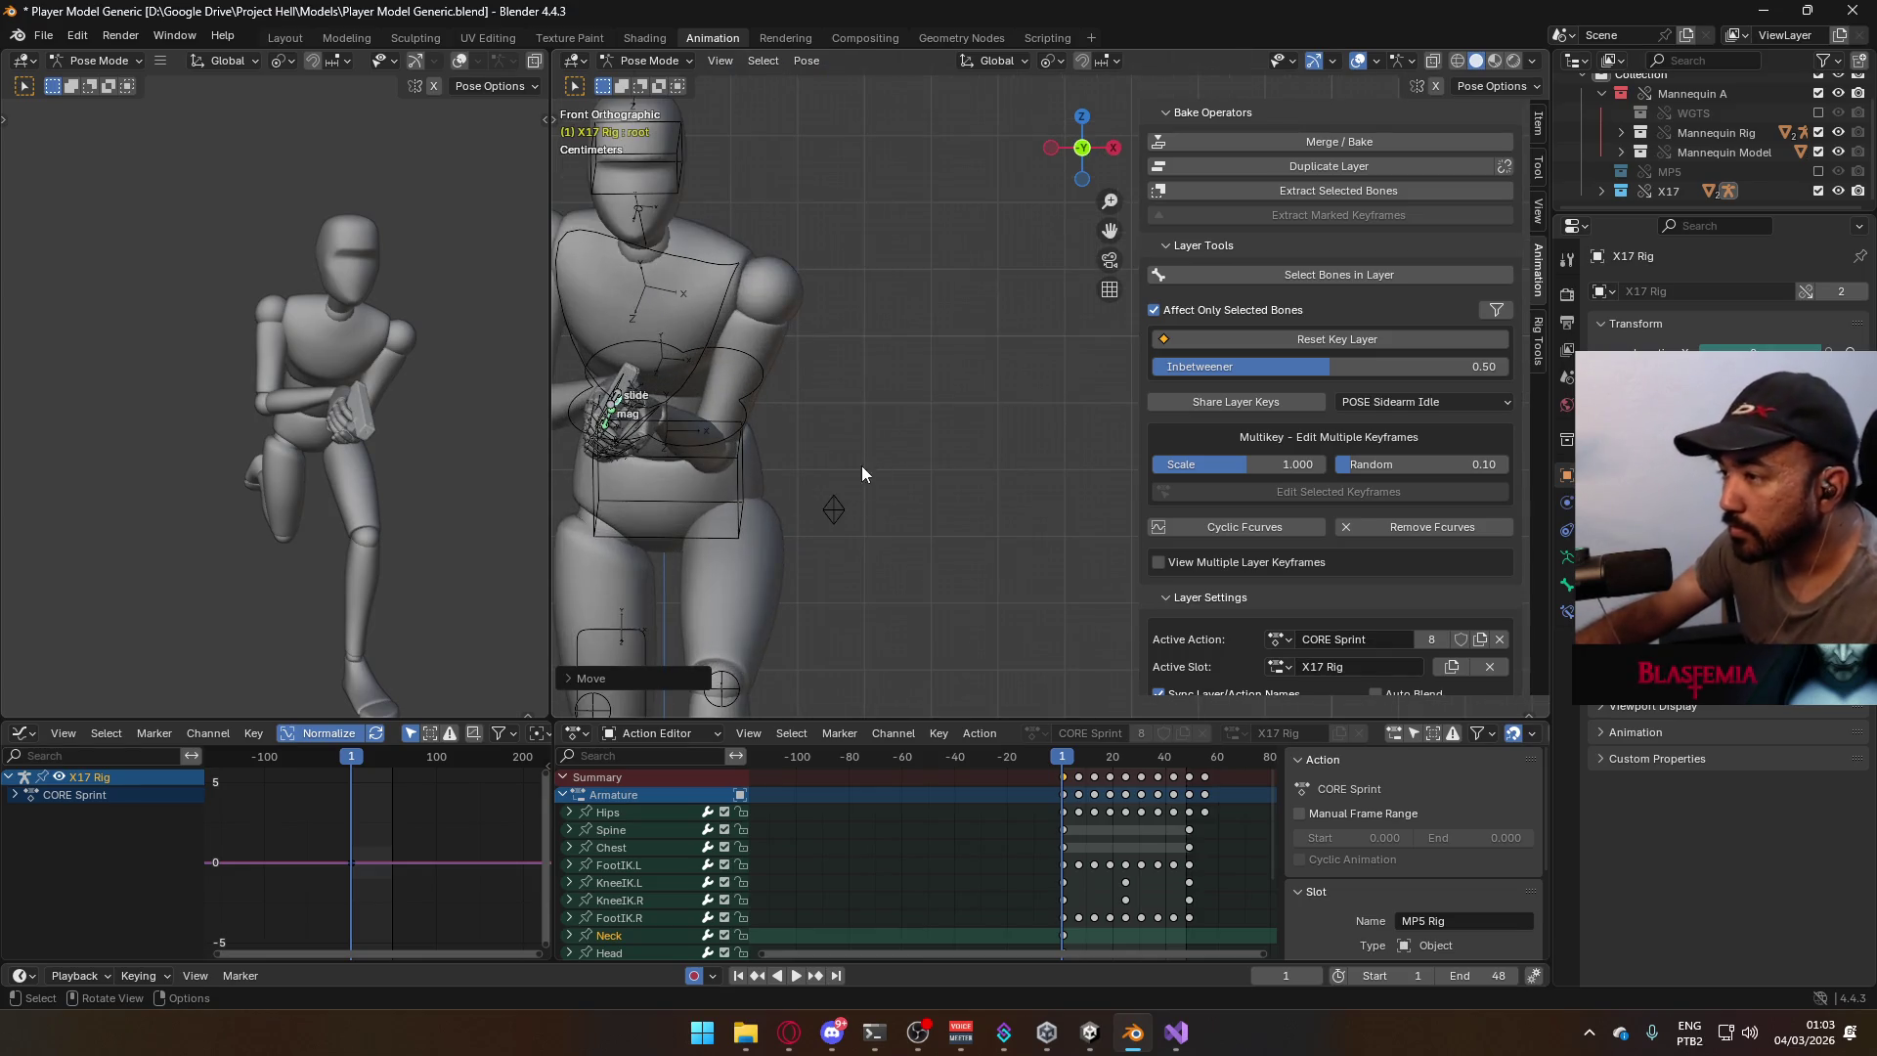
scroll(818, 352, "down", 2)
scroll(1399, 459, "up", 10)
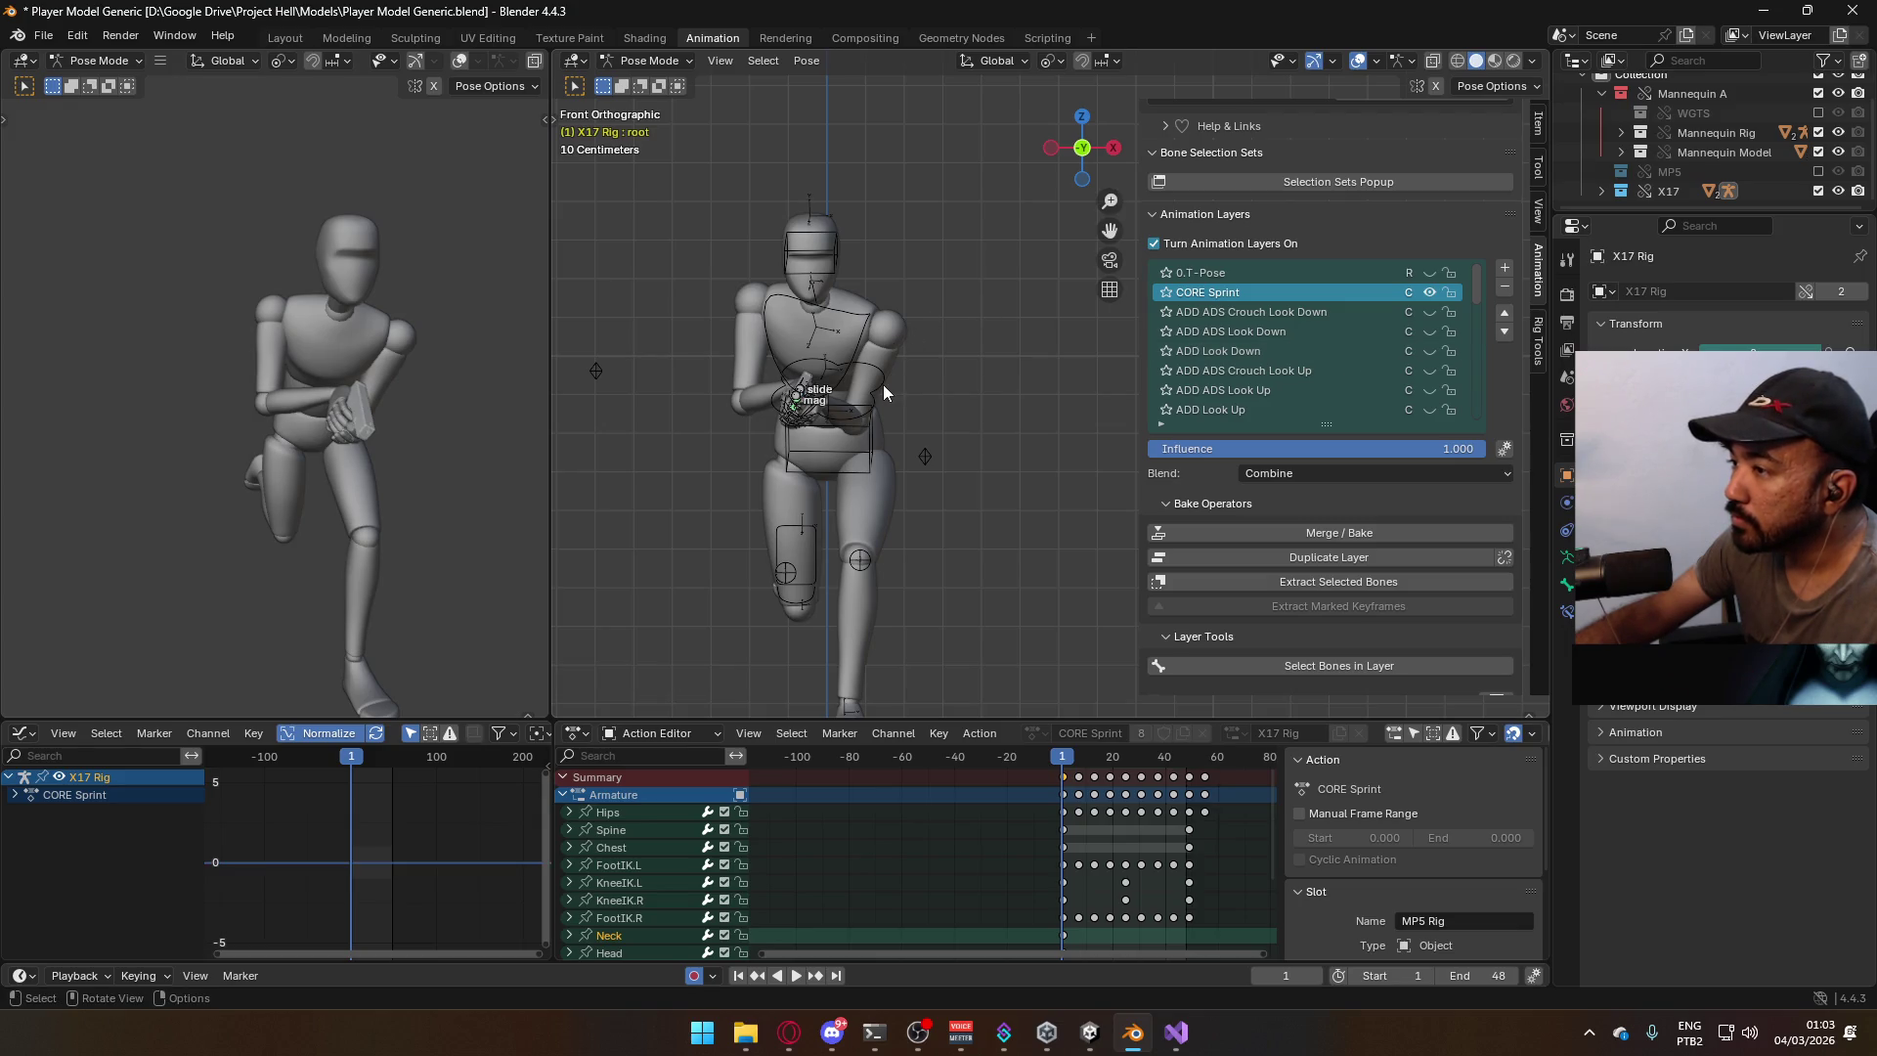
left_click(649, 61)
left_click(647, 78)
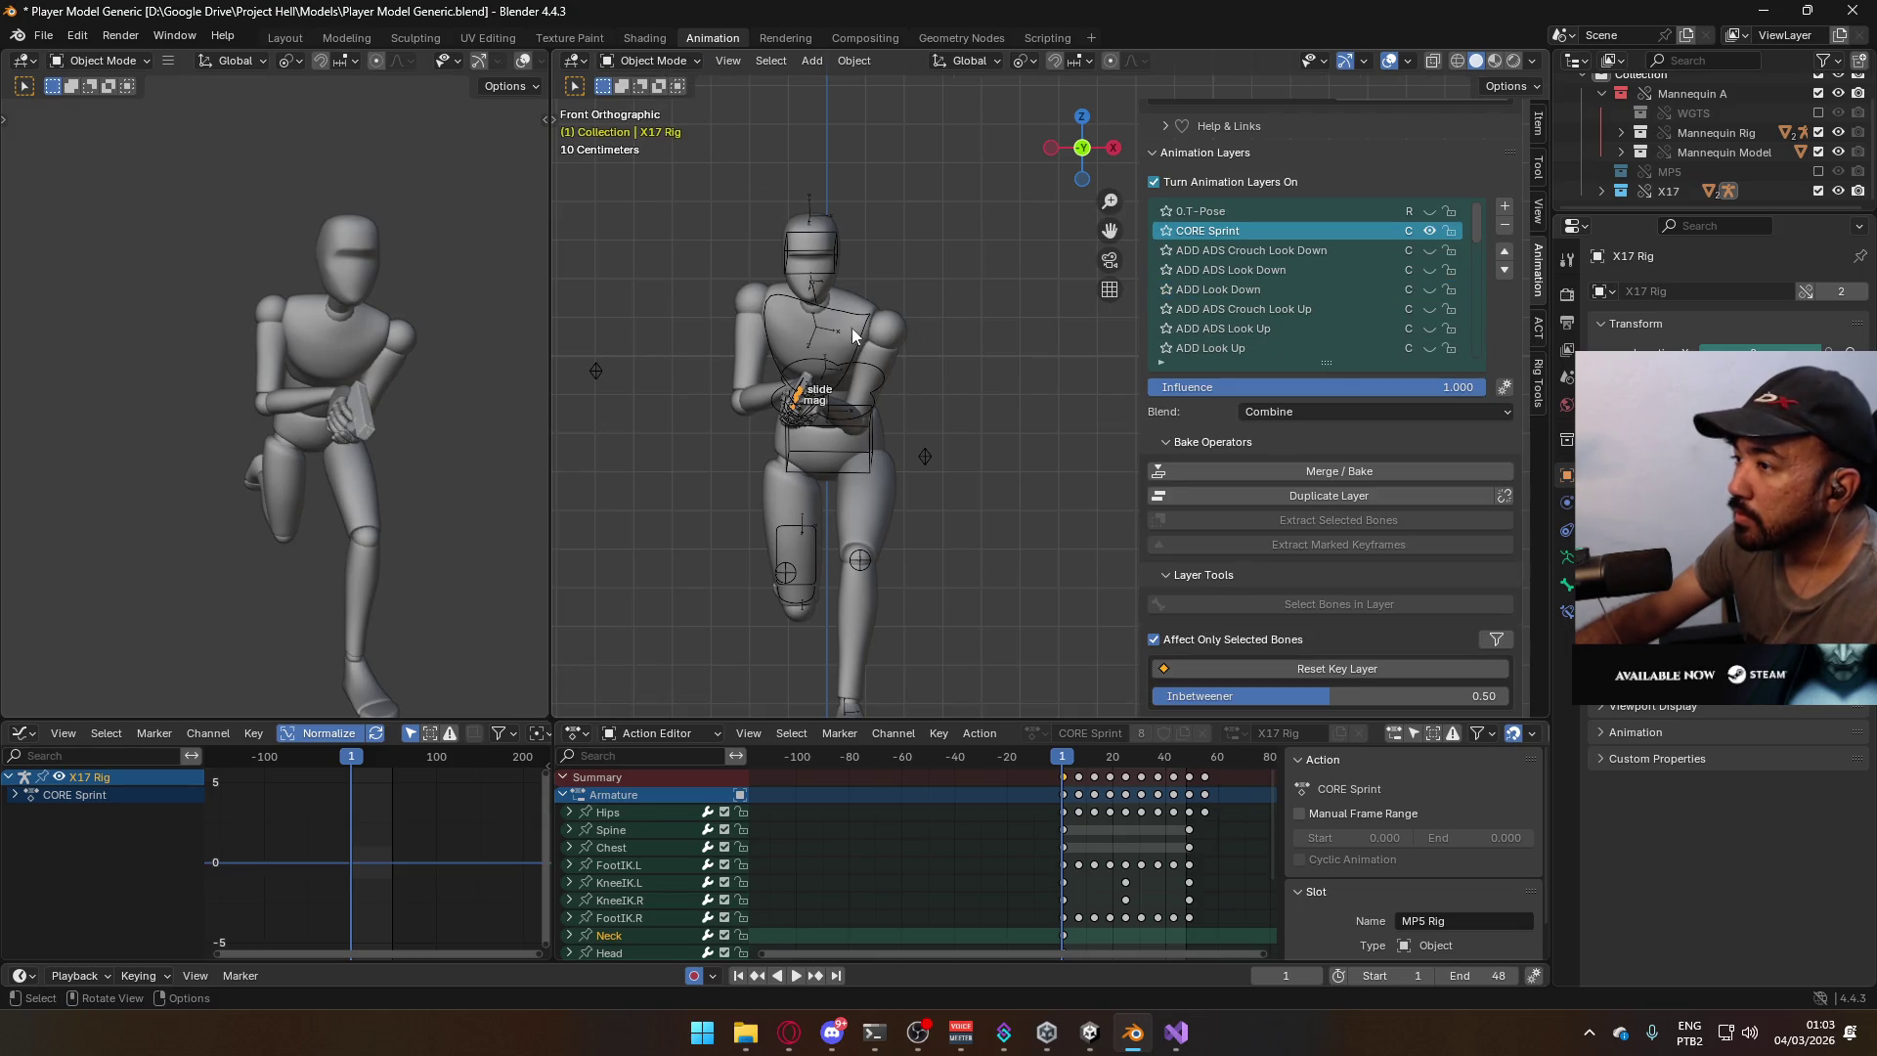
Re-enable the MP5 collection and make MP5 Rig the active object.
left_click(854, 328)
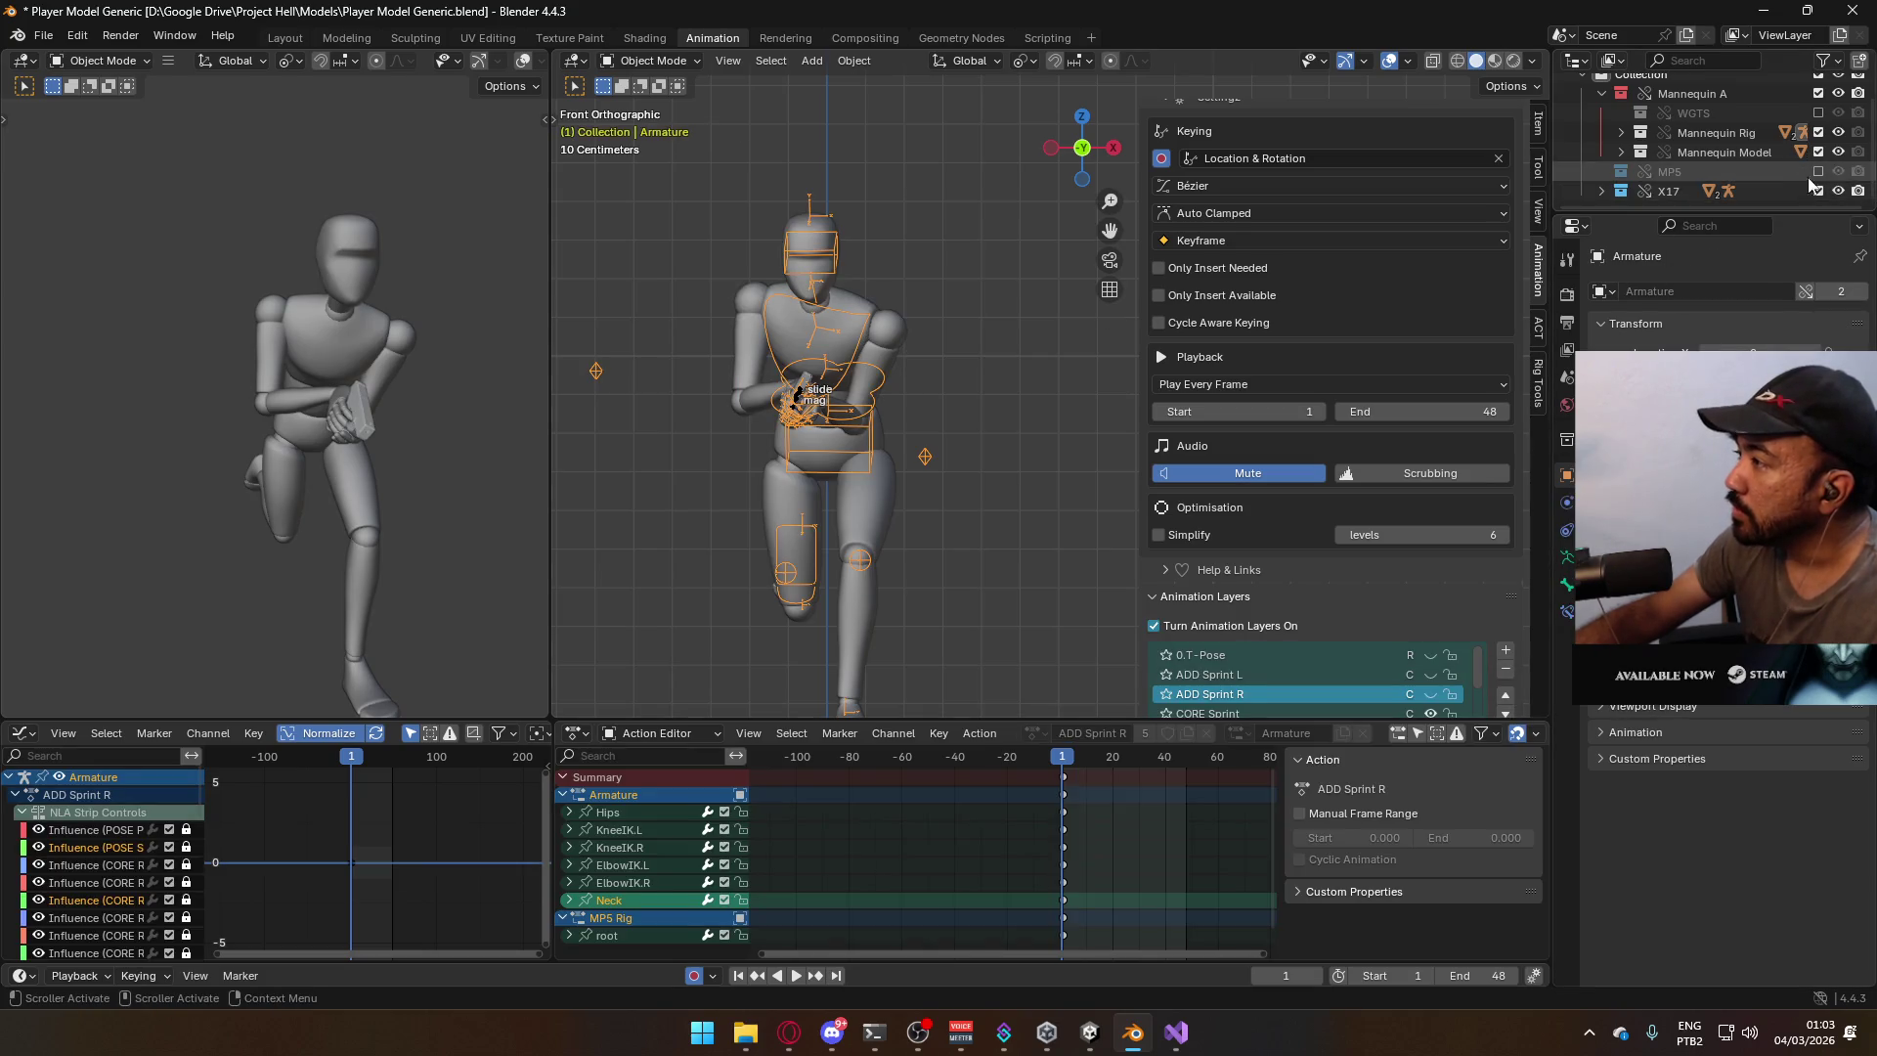
left_click(1818, 172)
left_click(856, 405)
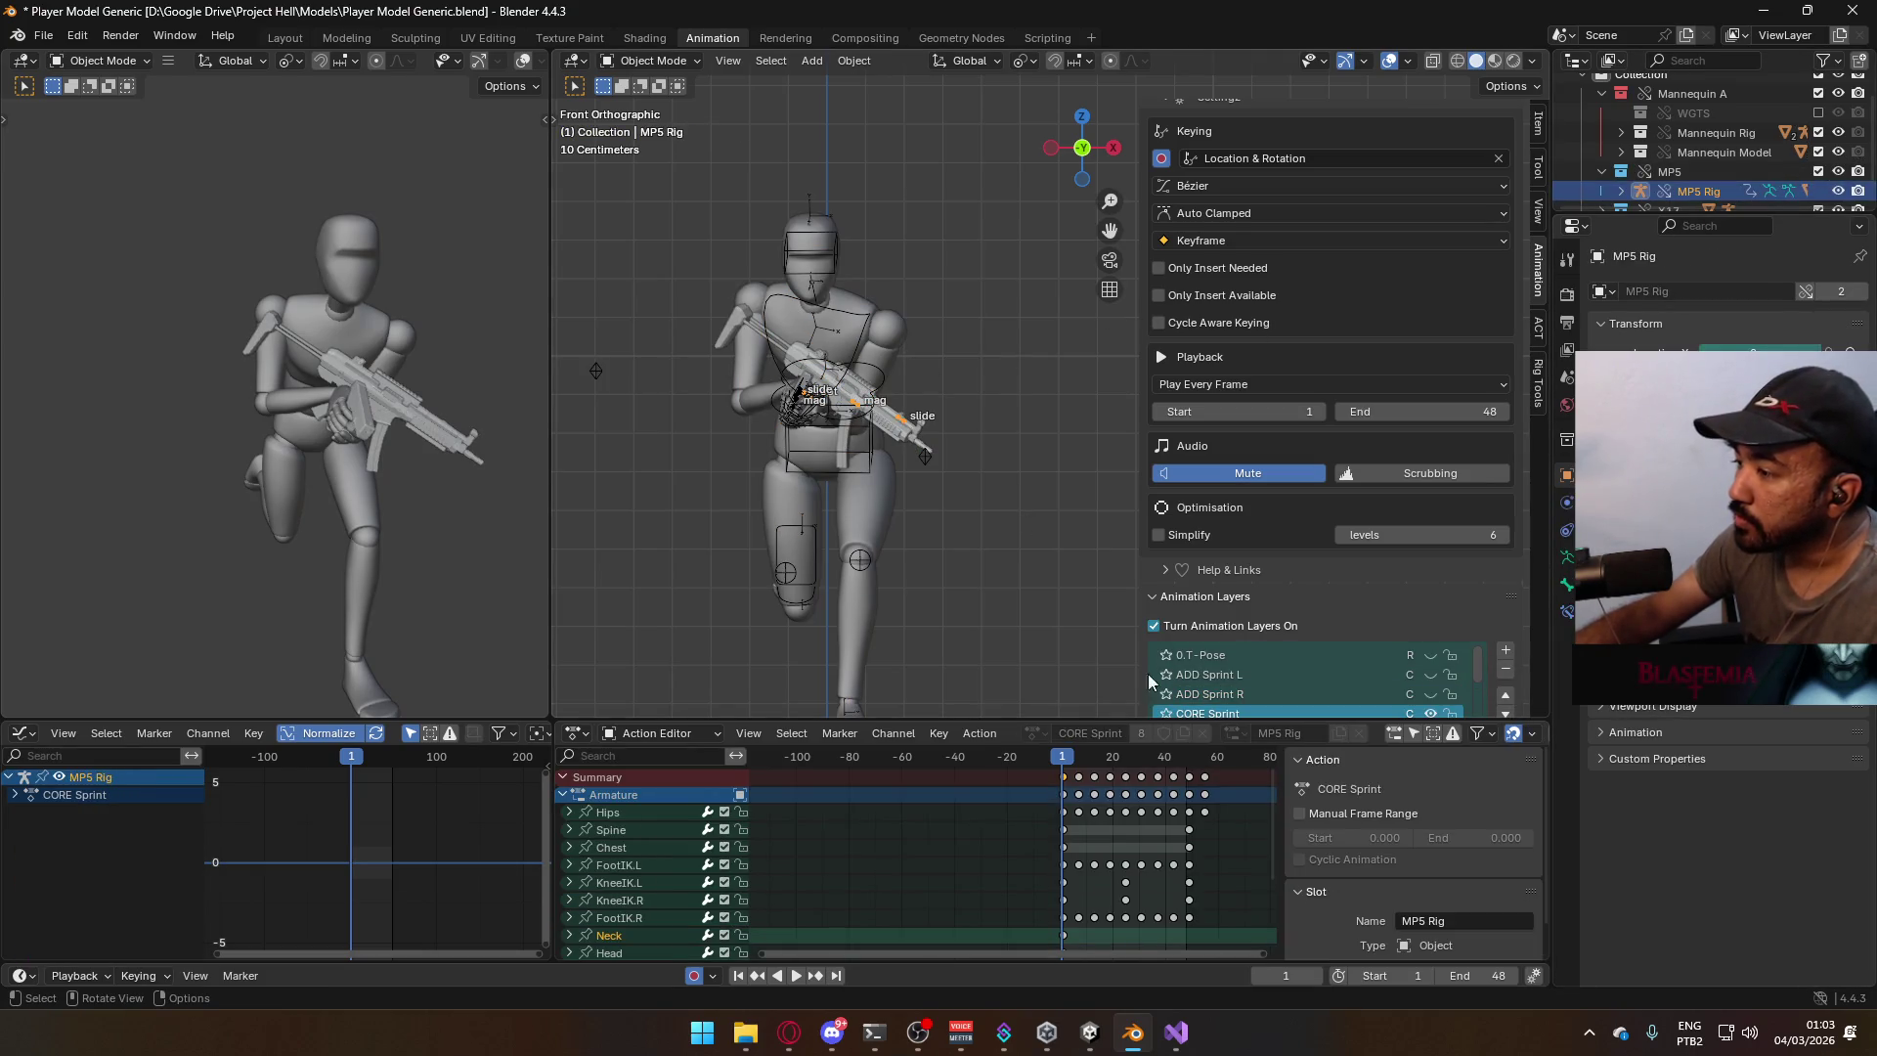
scroll(1085, 860, "down", 2)
scroll(779, 927, "down", 5)
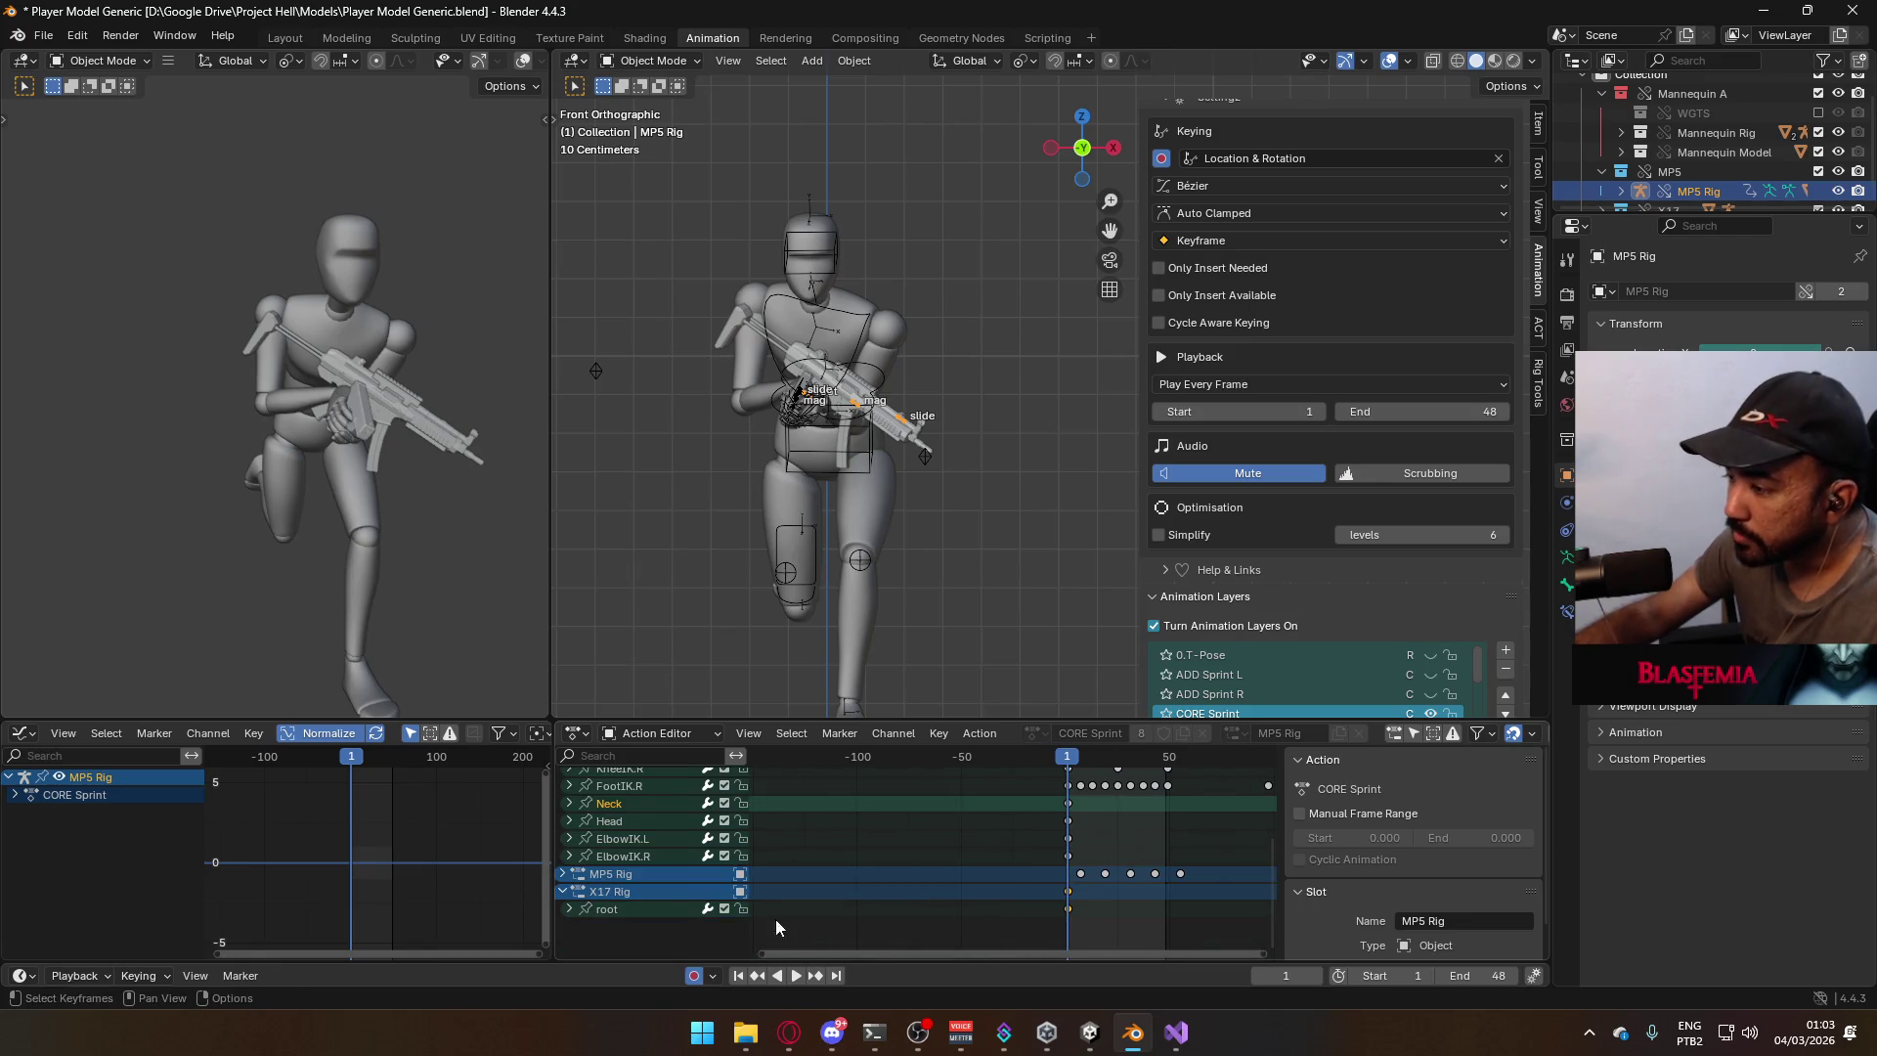
Expand the MP5 Rig's root channels, play the sprint, and display all root curves in the Graph Editor.
left_click(563, 874)
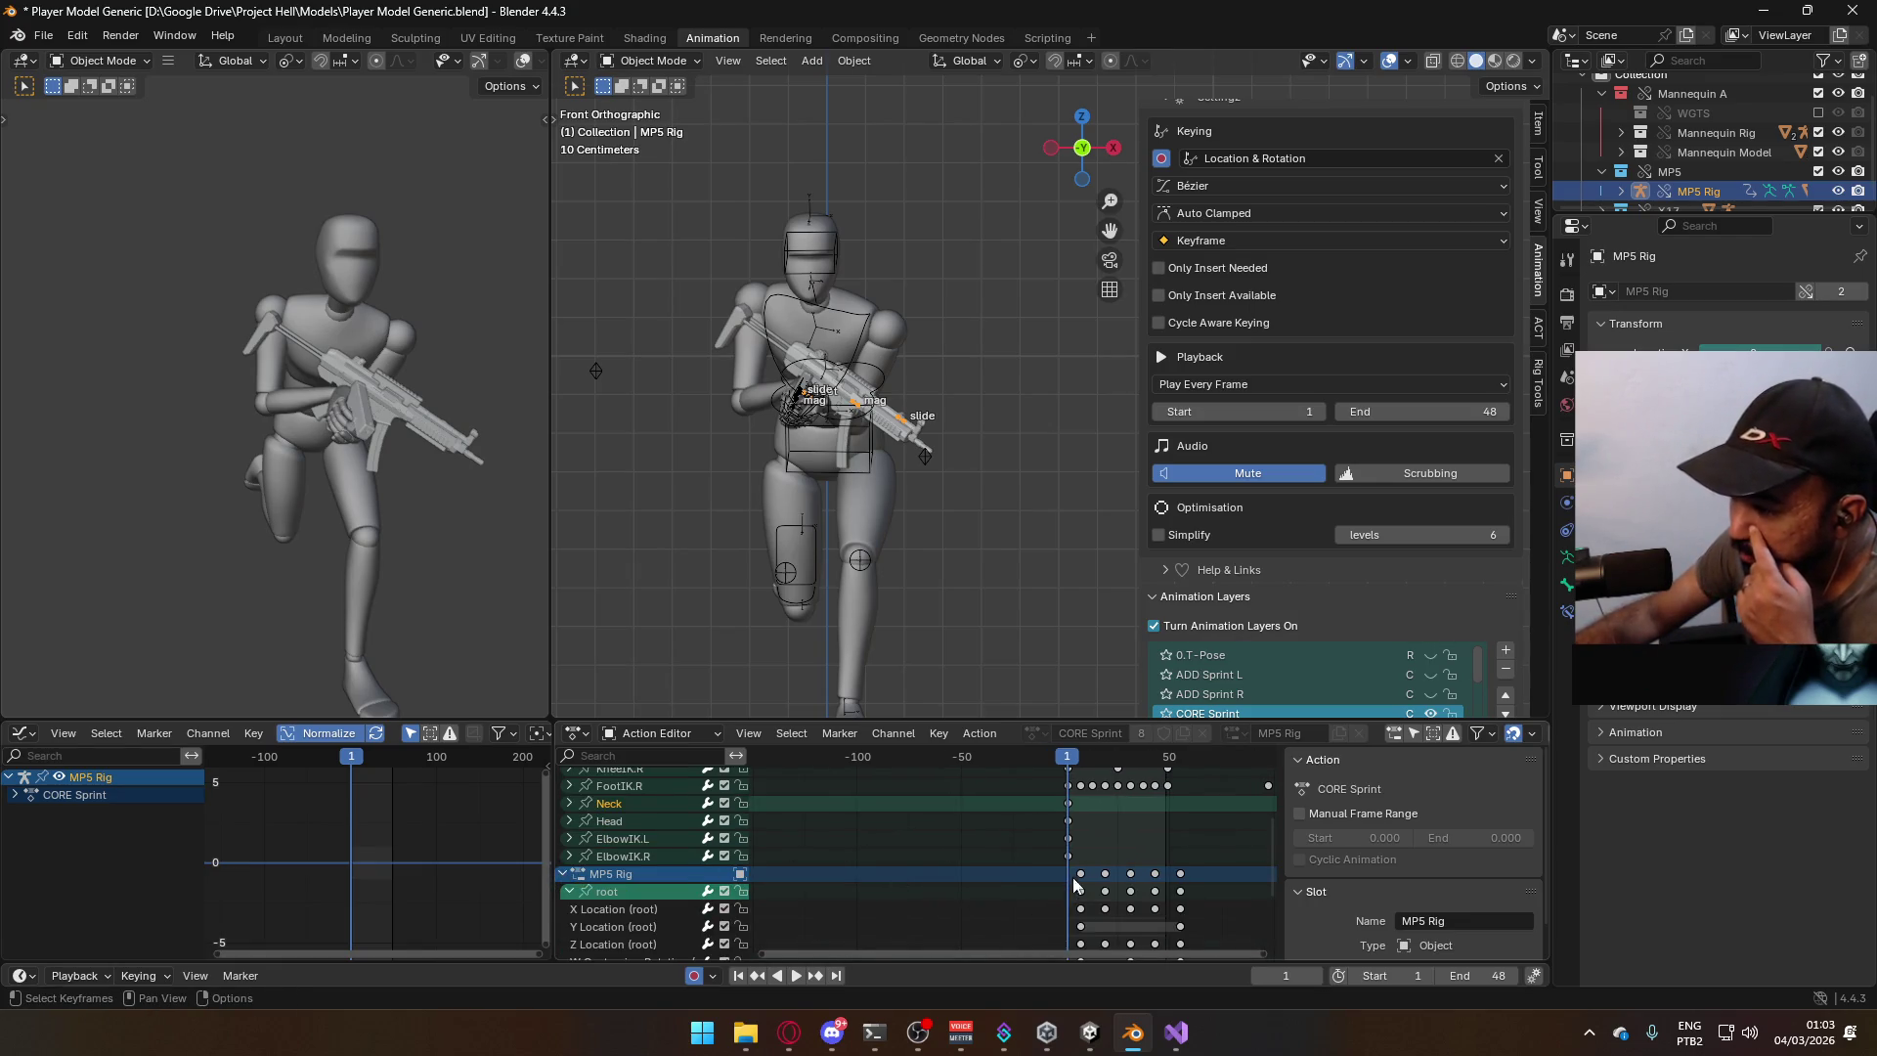
scroll(1038, 775, "down", 4)
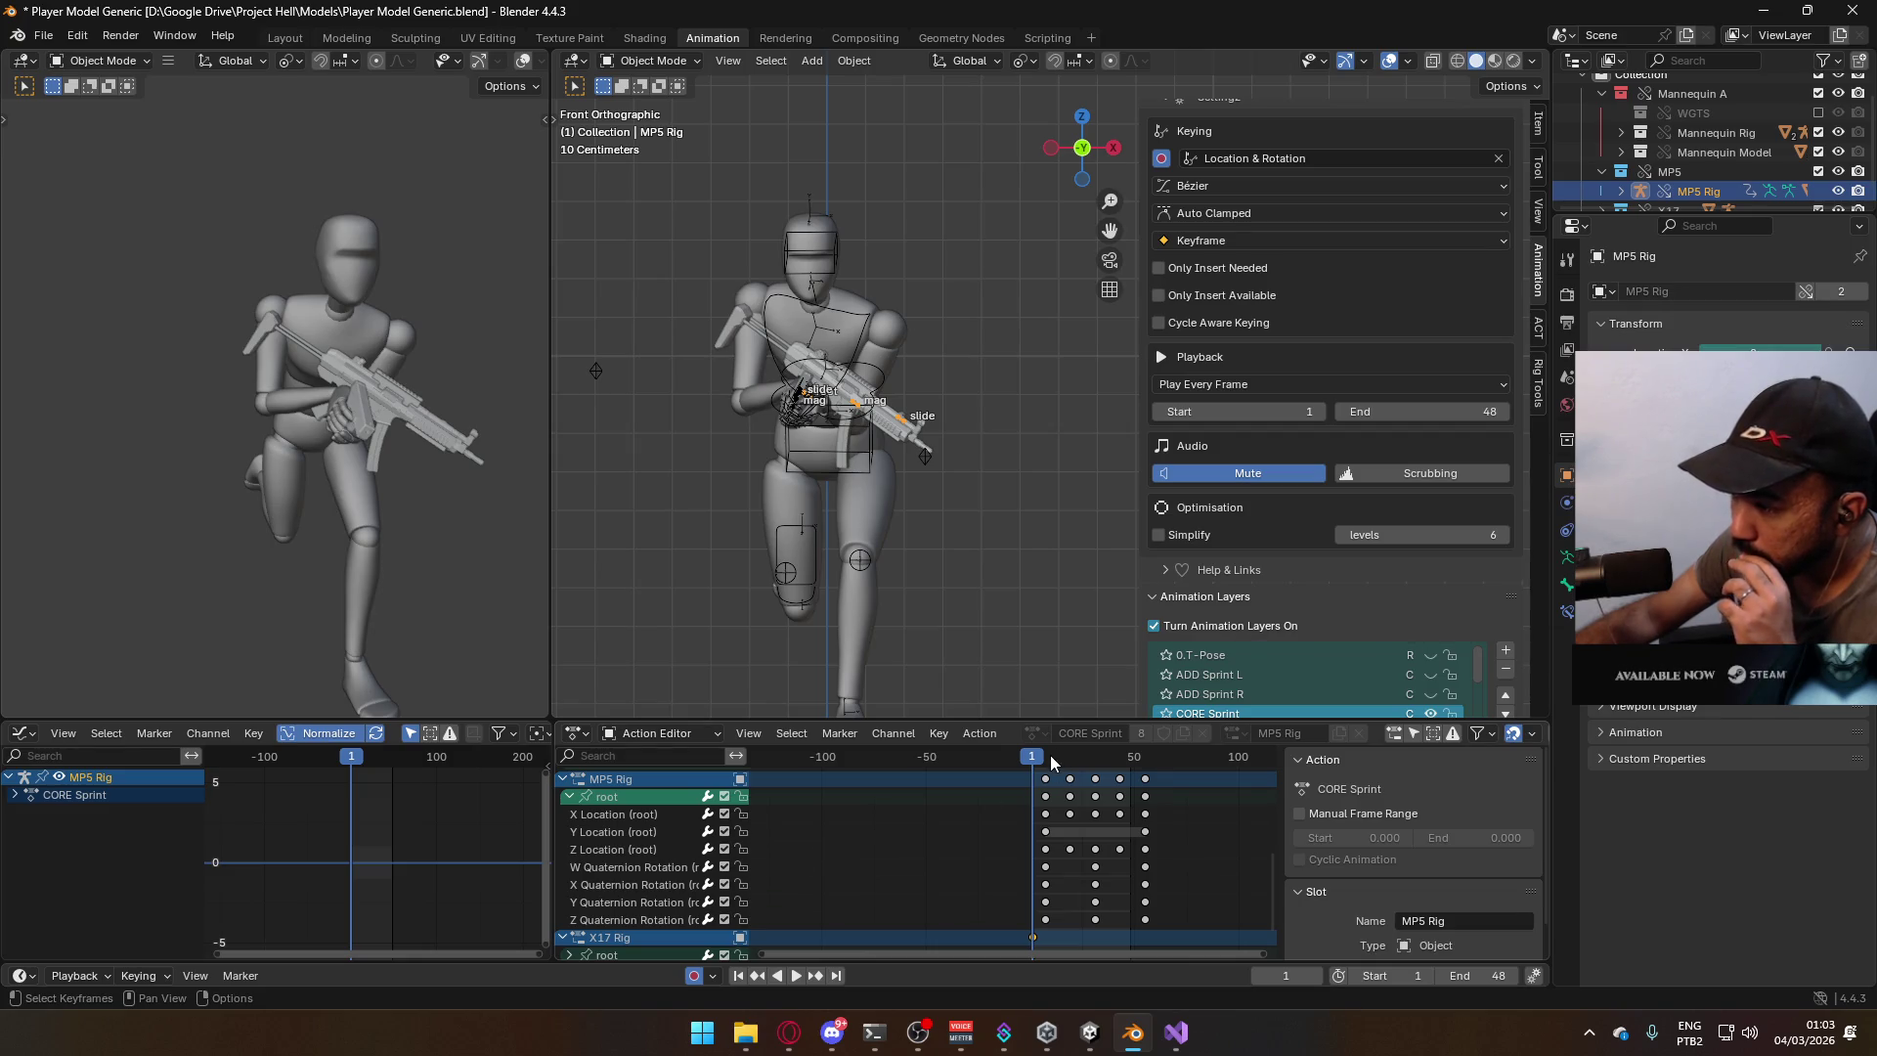
key("space")
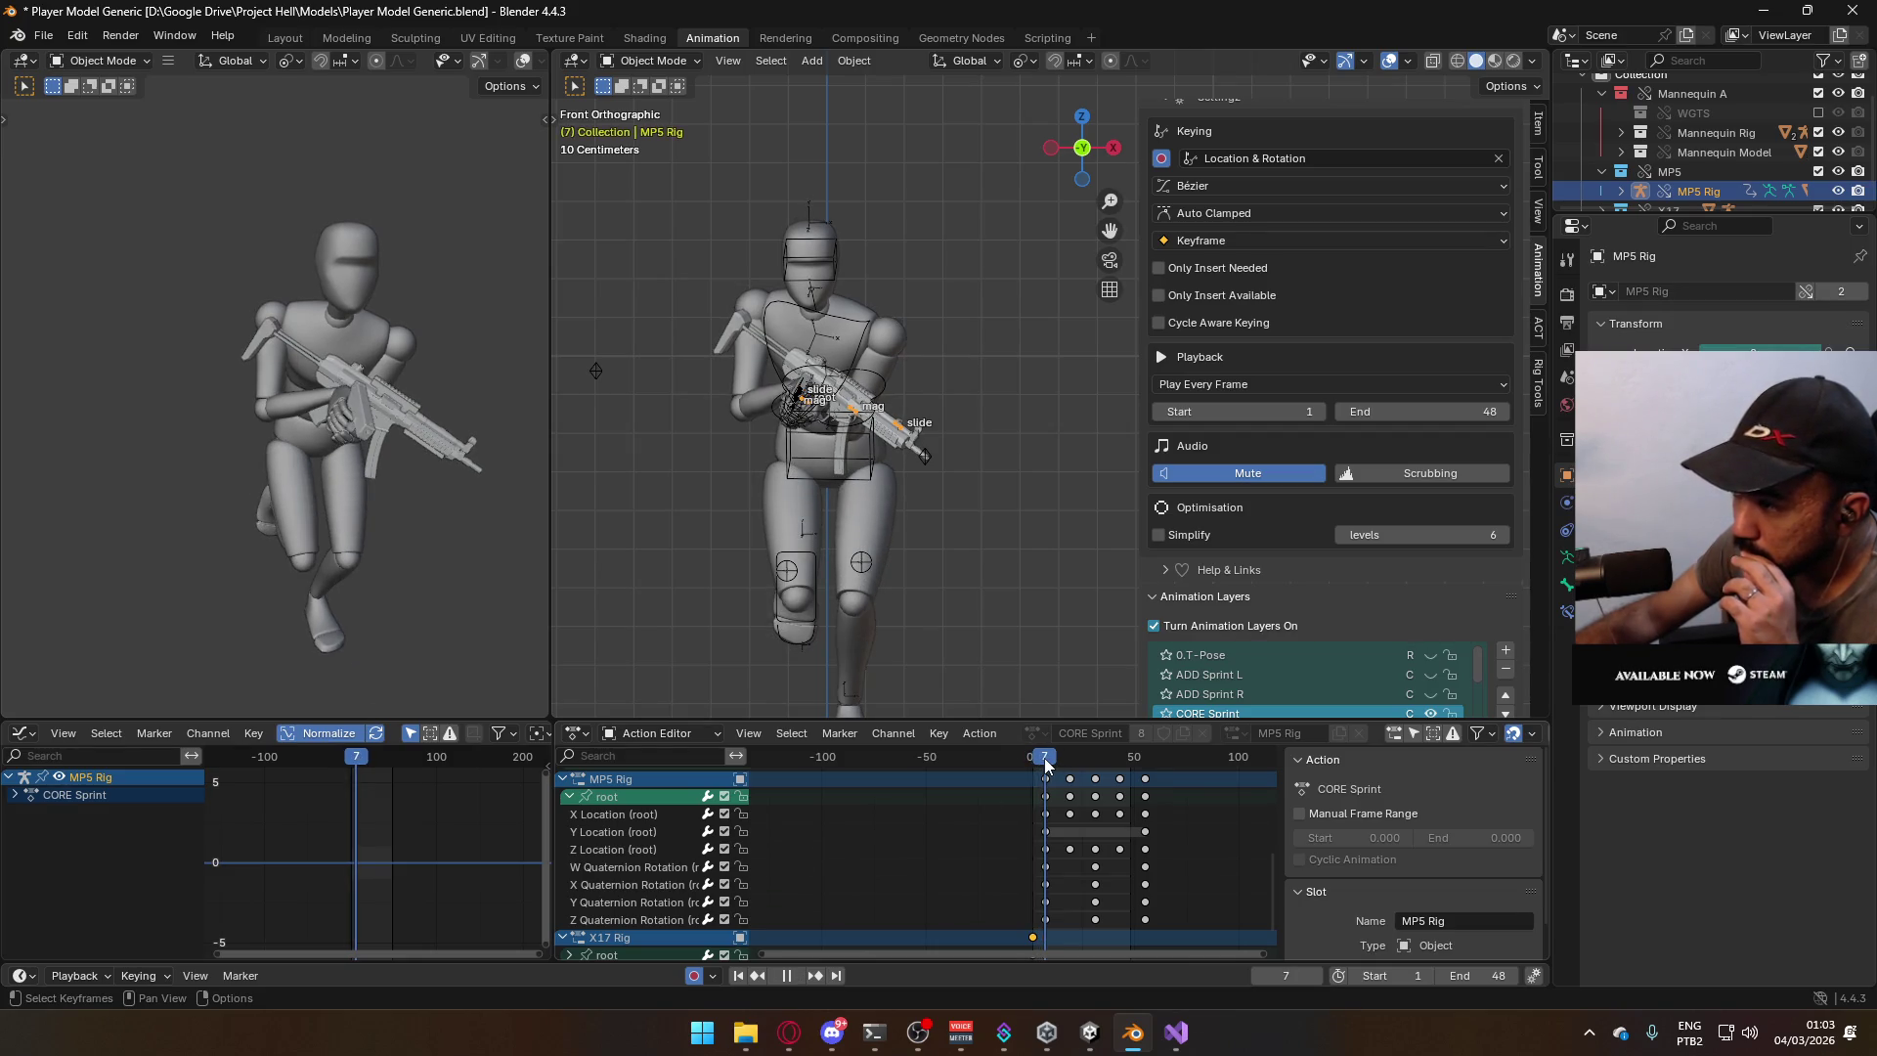
left_click(677, 820)
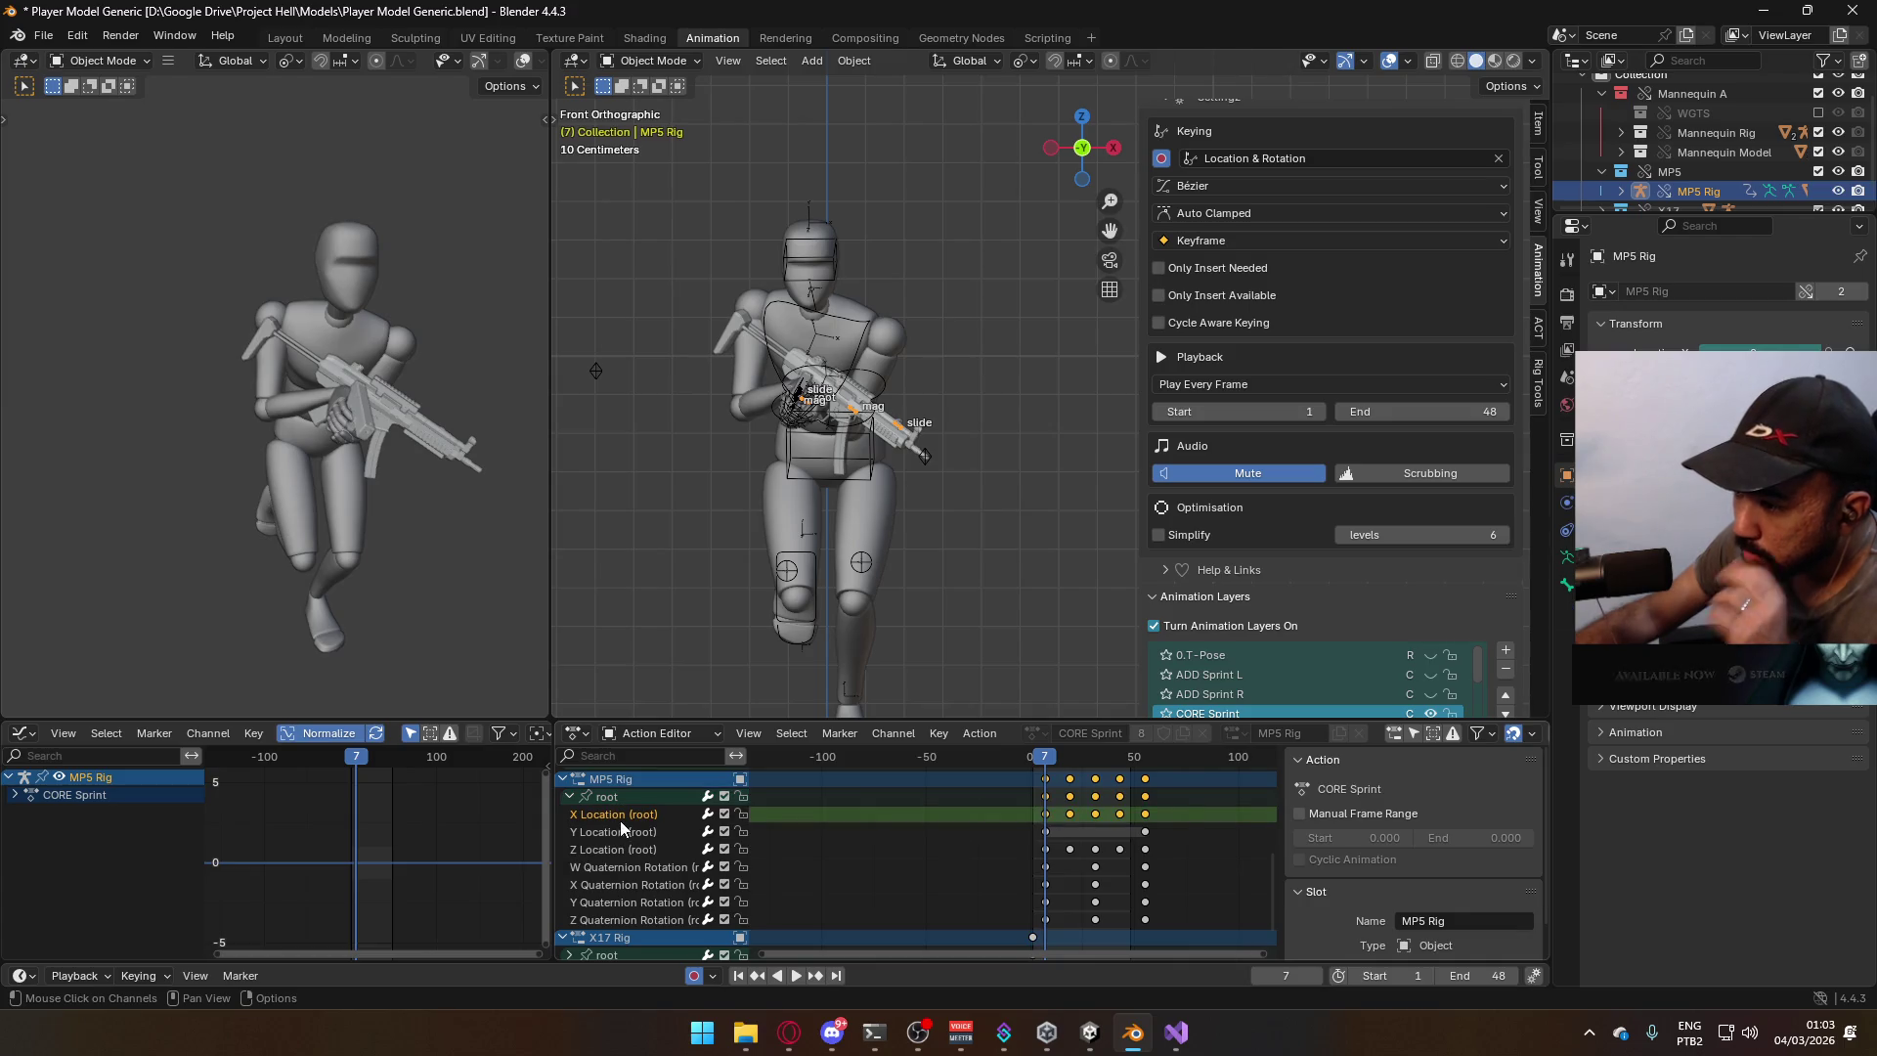
left_click(630, 798)
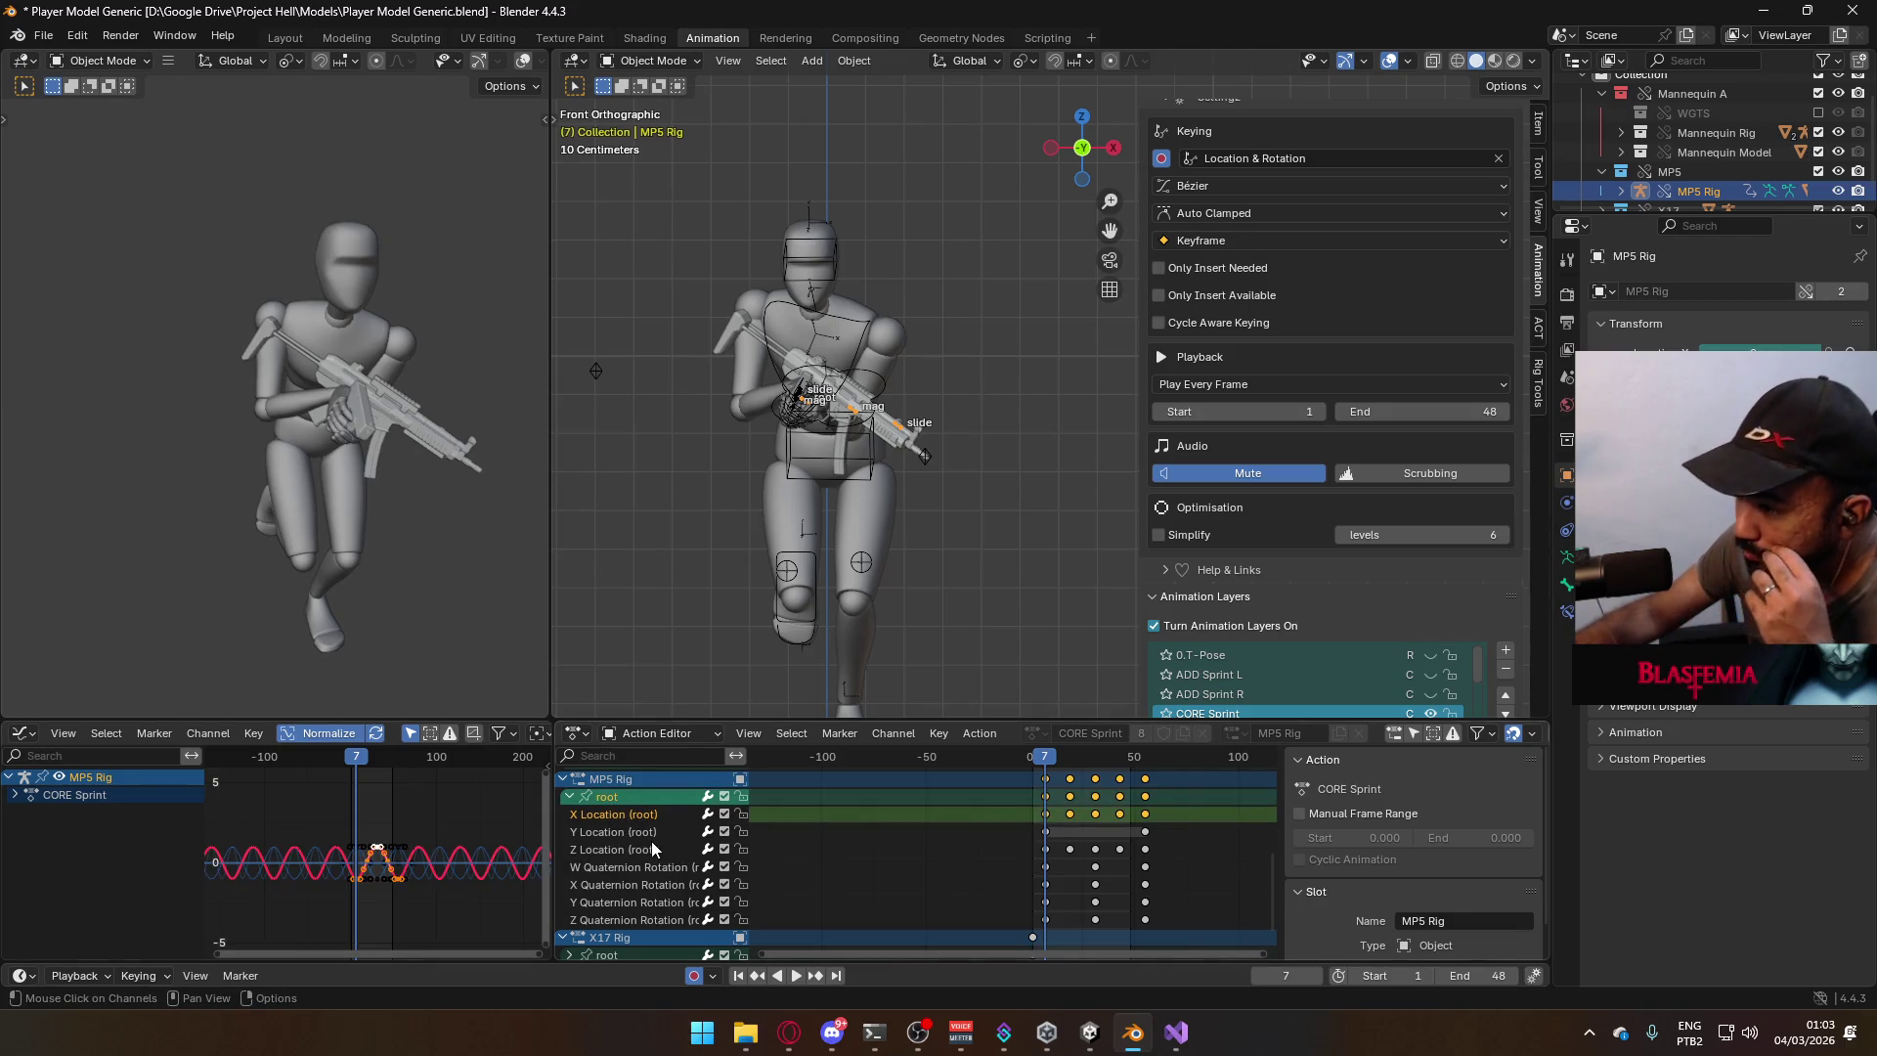
scroll(404, 872, "up", 6)
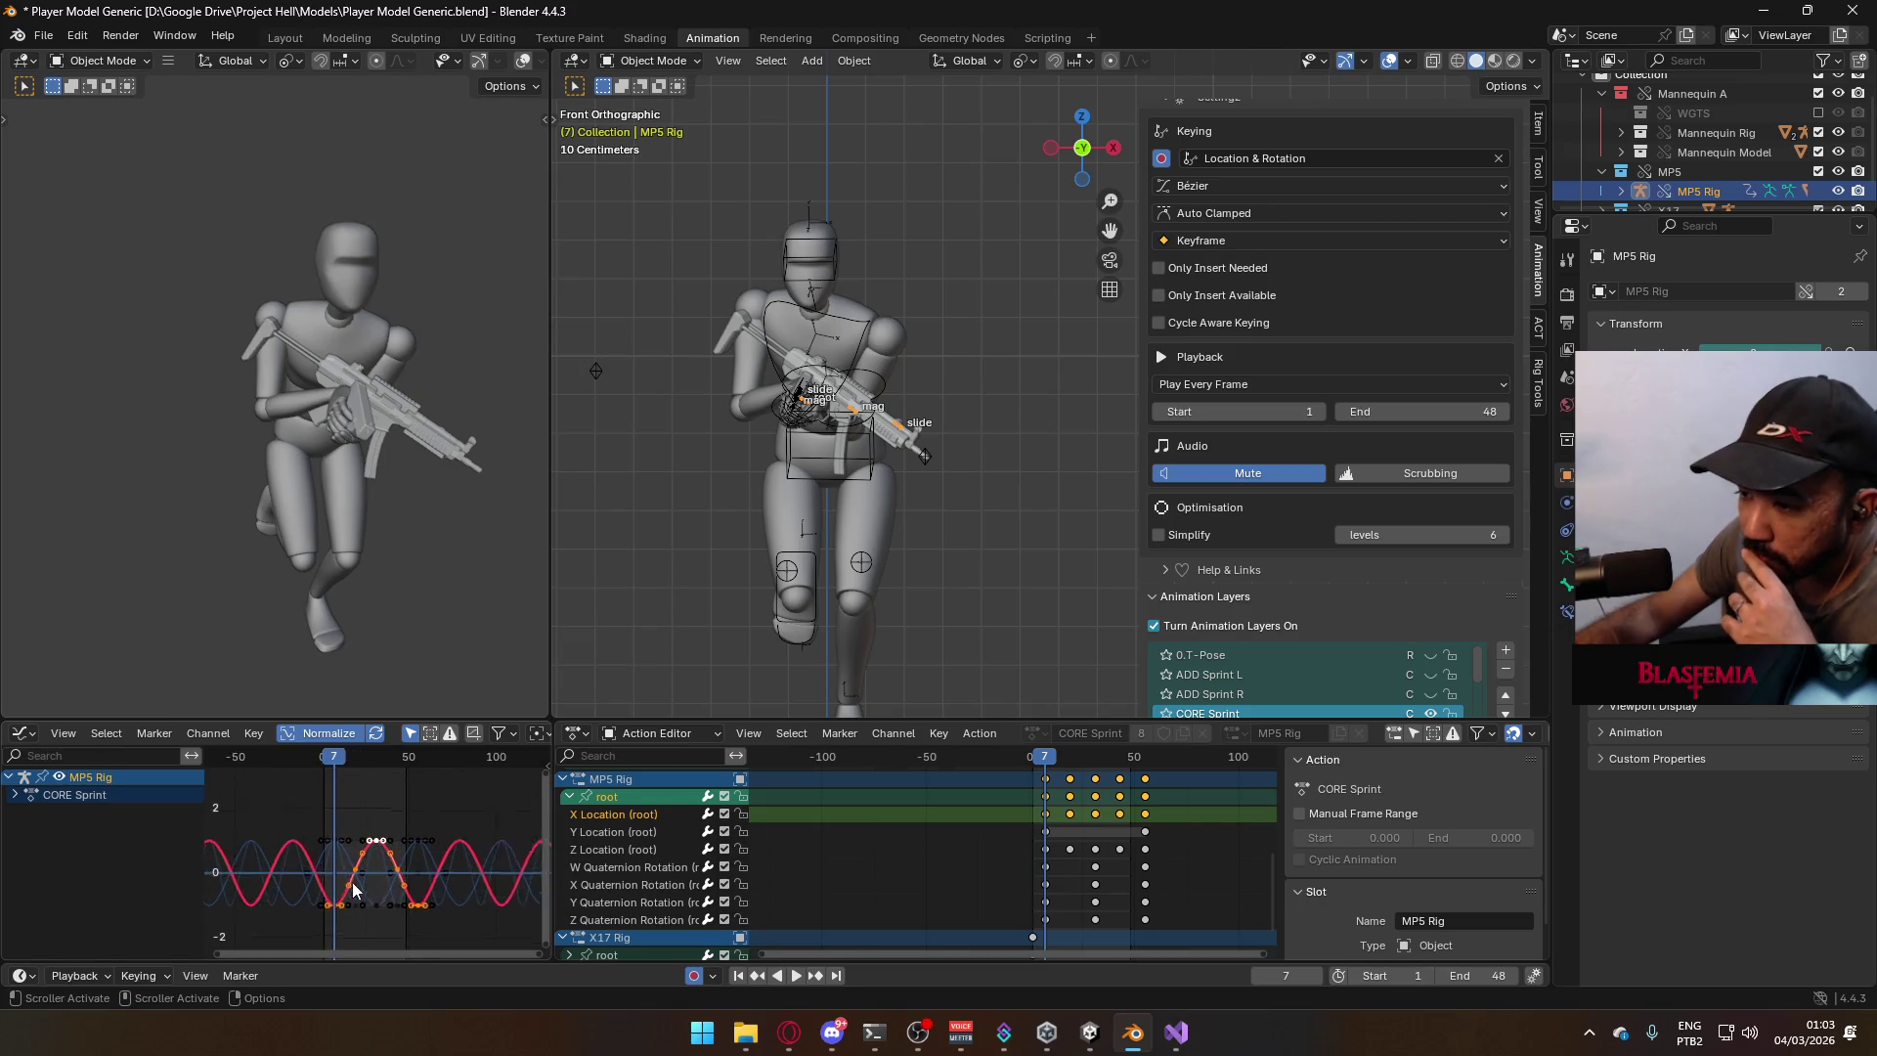
middle_click_drag(404, 872, 489, 816)
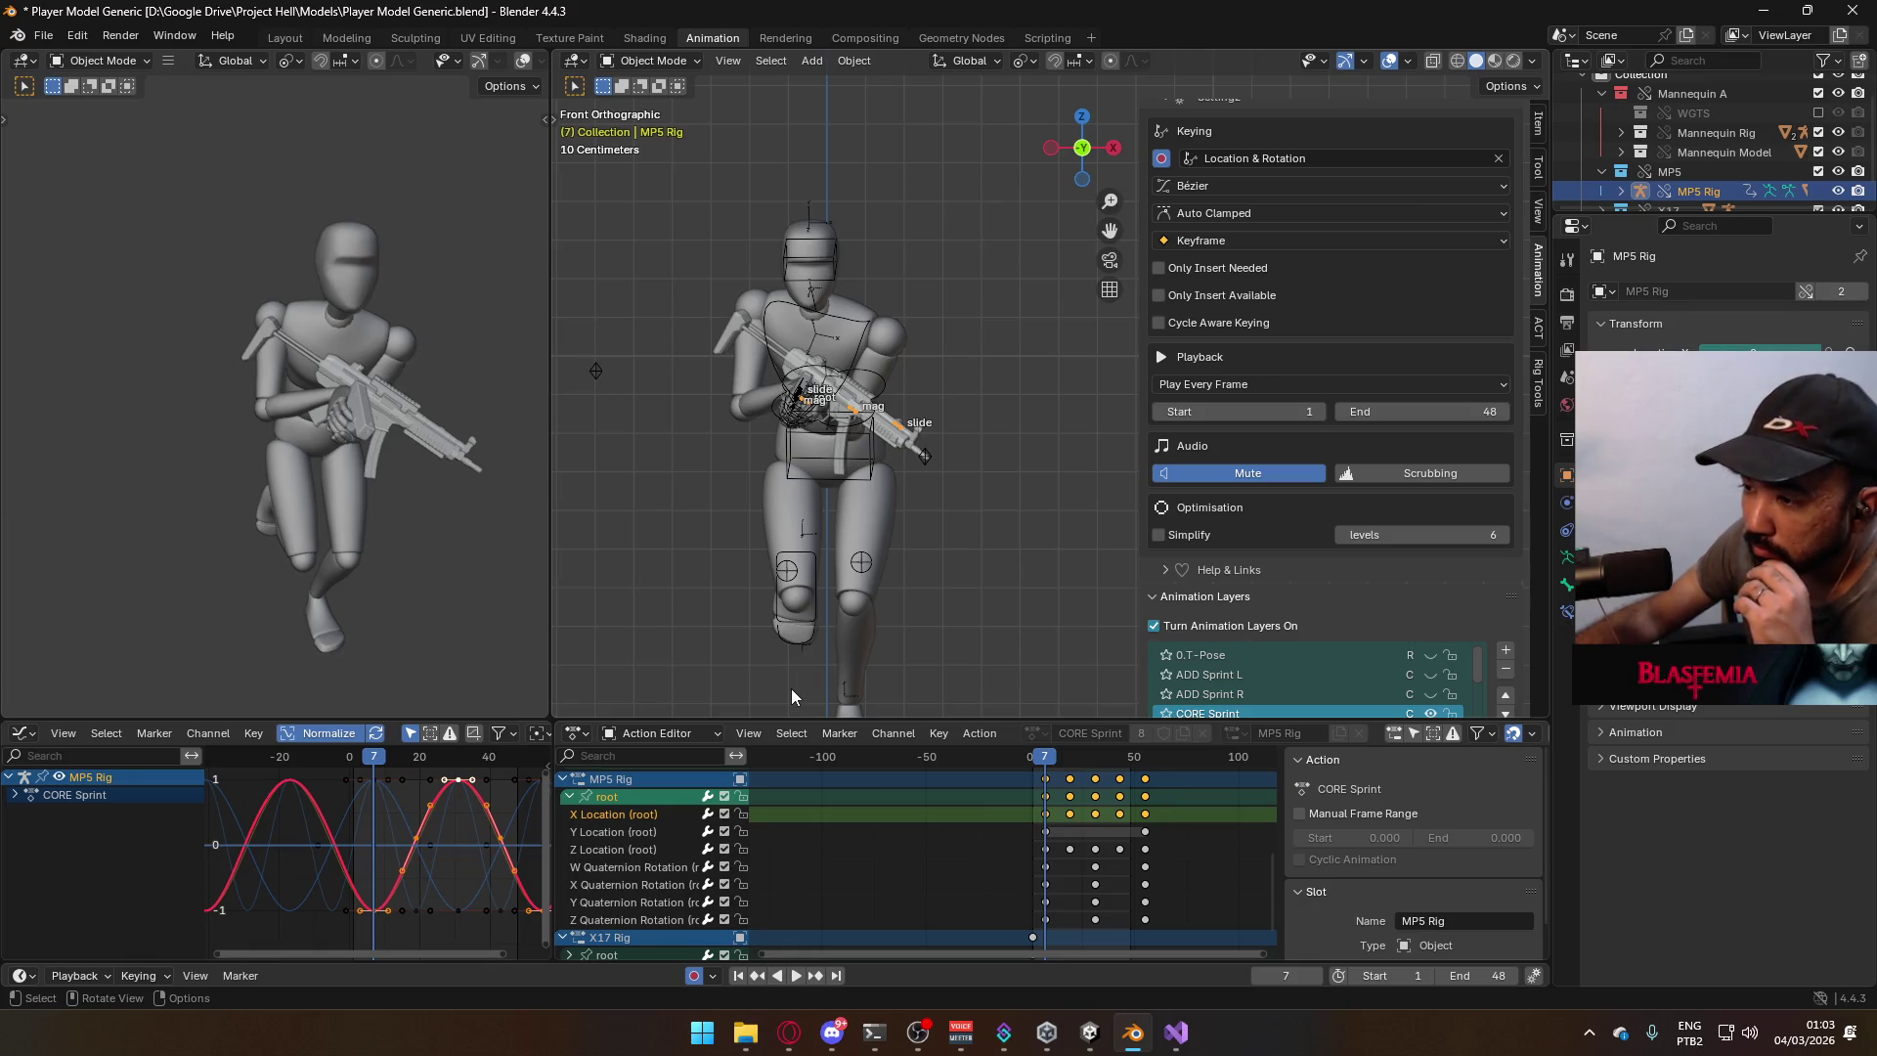
Inspect the root's X, Y and Z Quaternion Rotation curves one at a time.
left_click(667, 901)
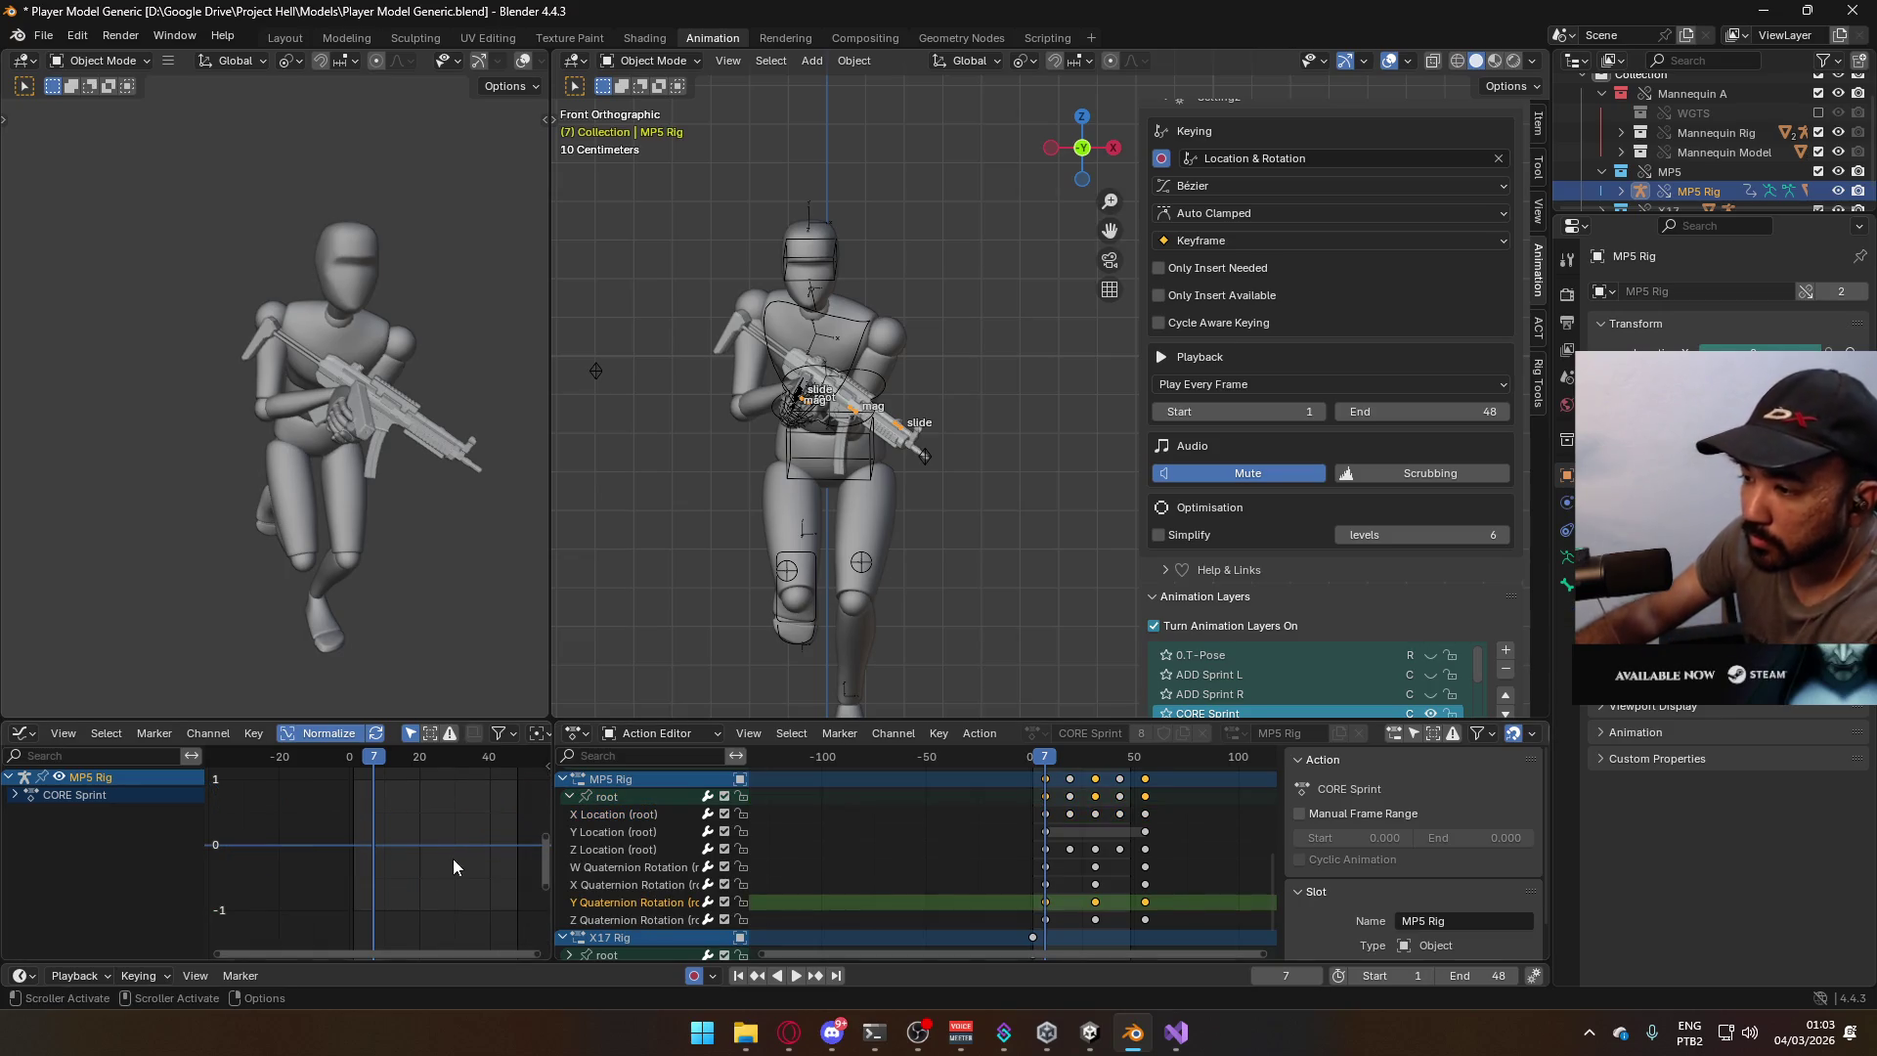
key("Home")
left_click(638, 919)
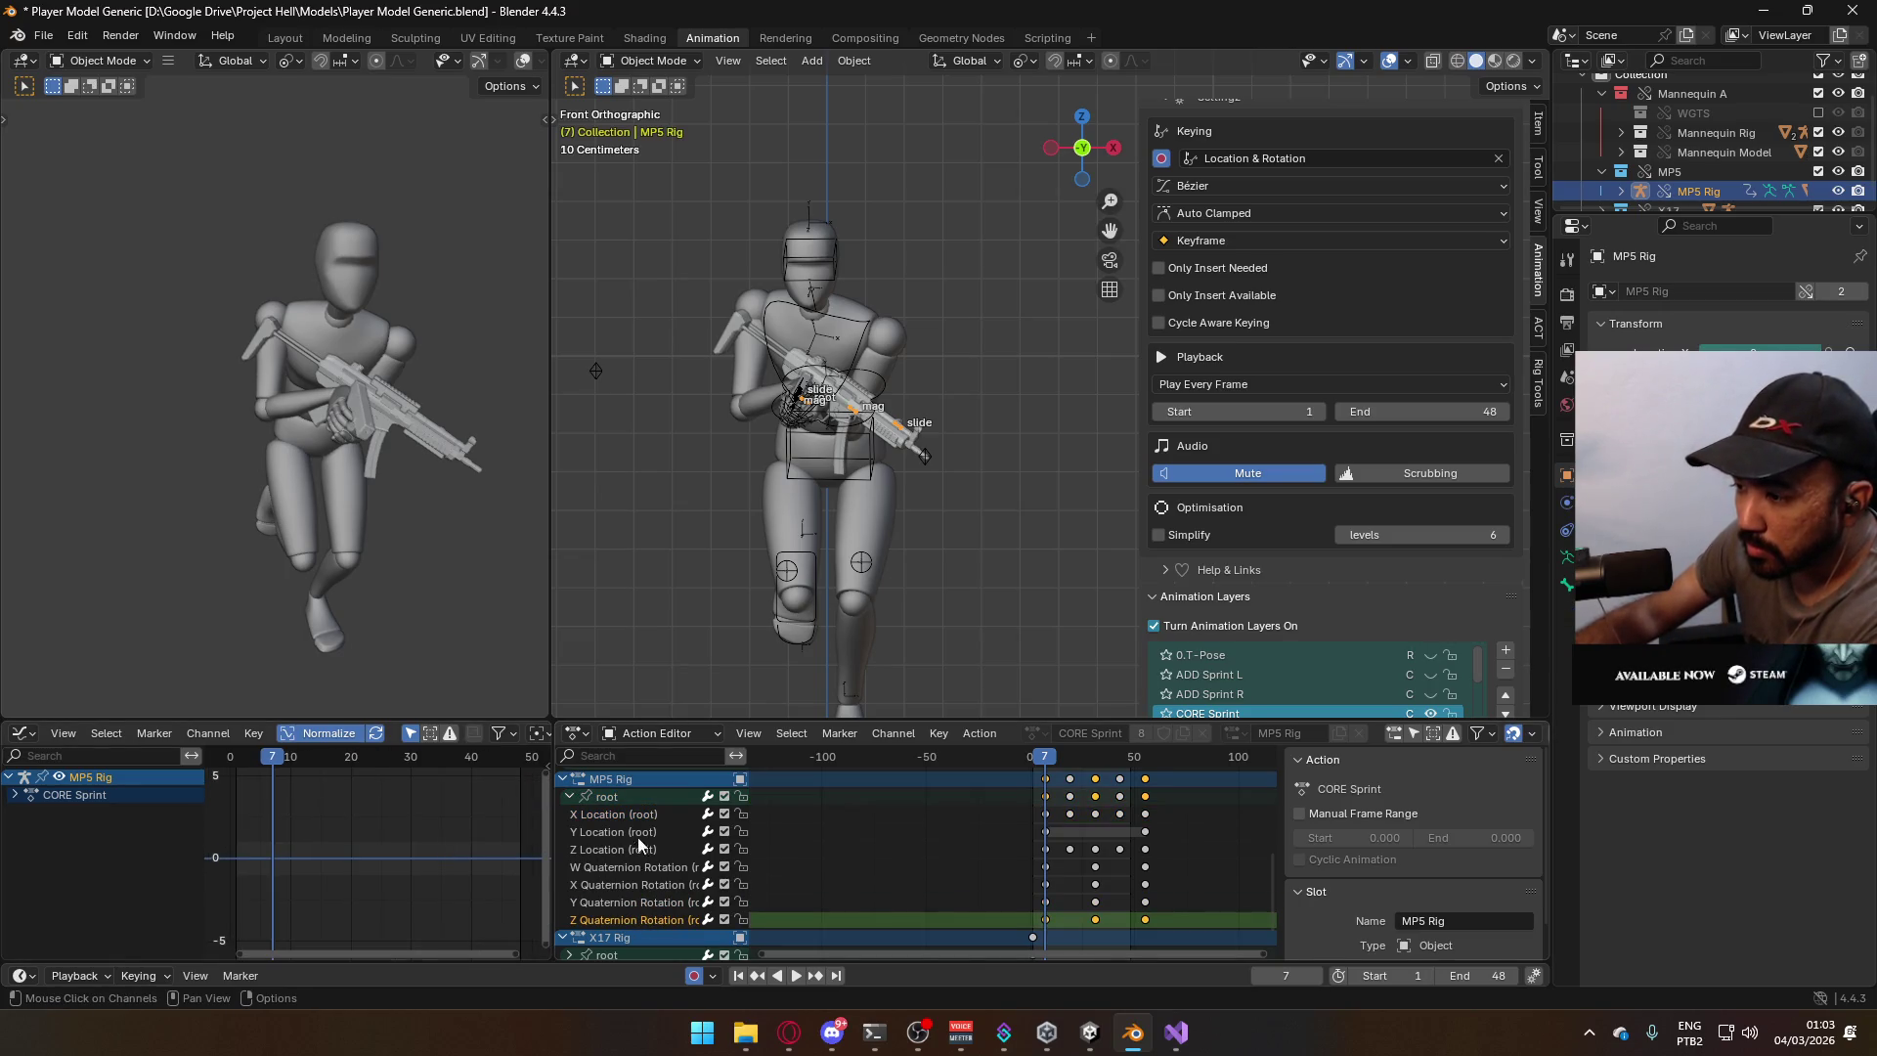
left_click(616, 798)
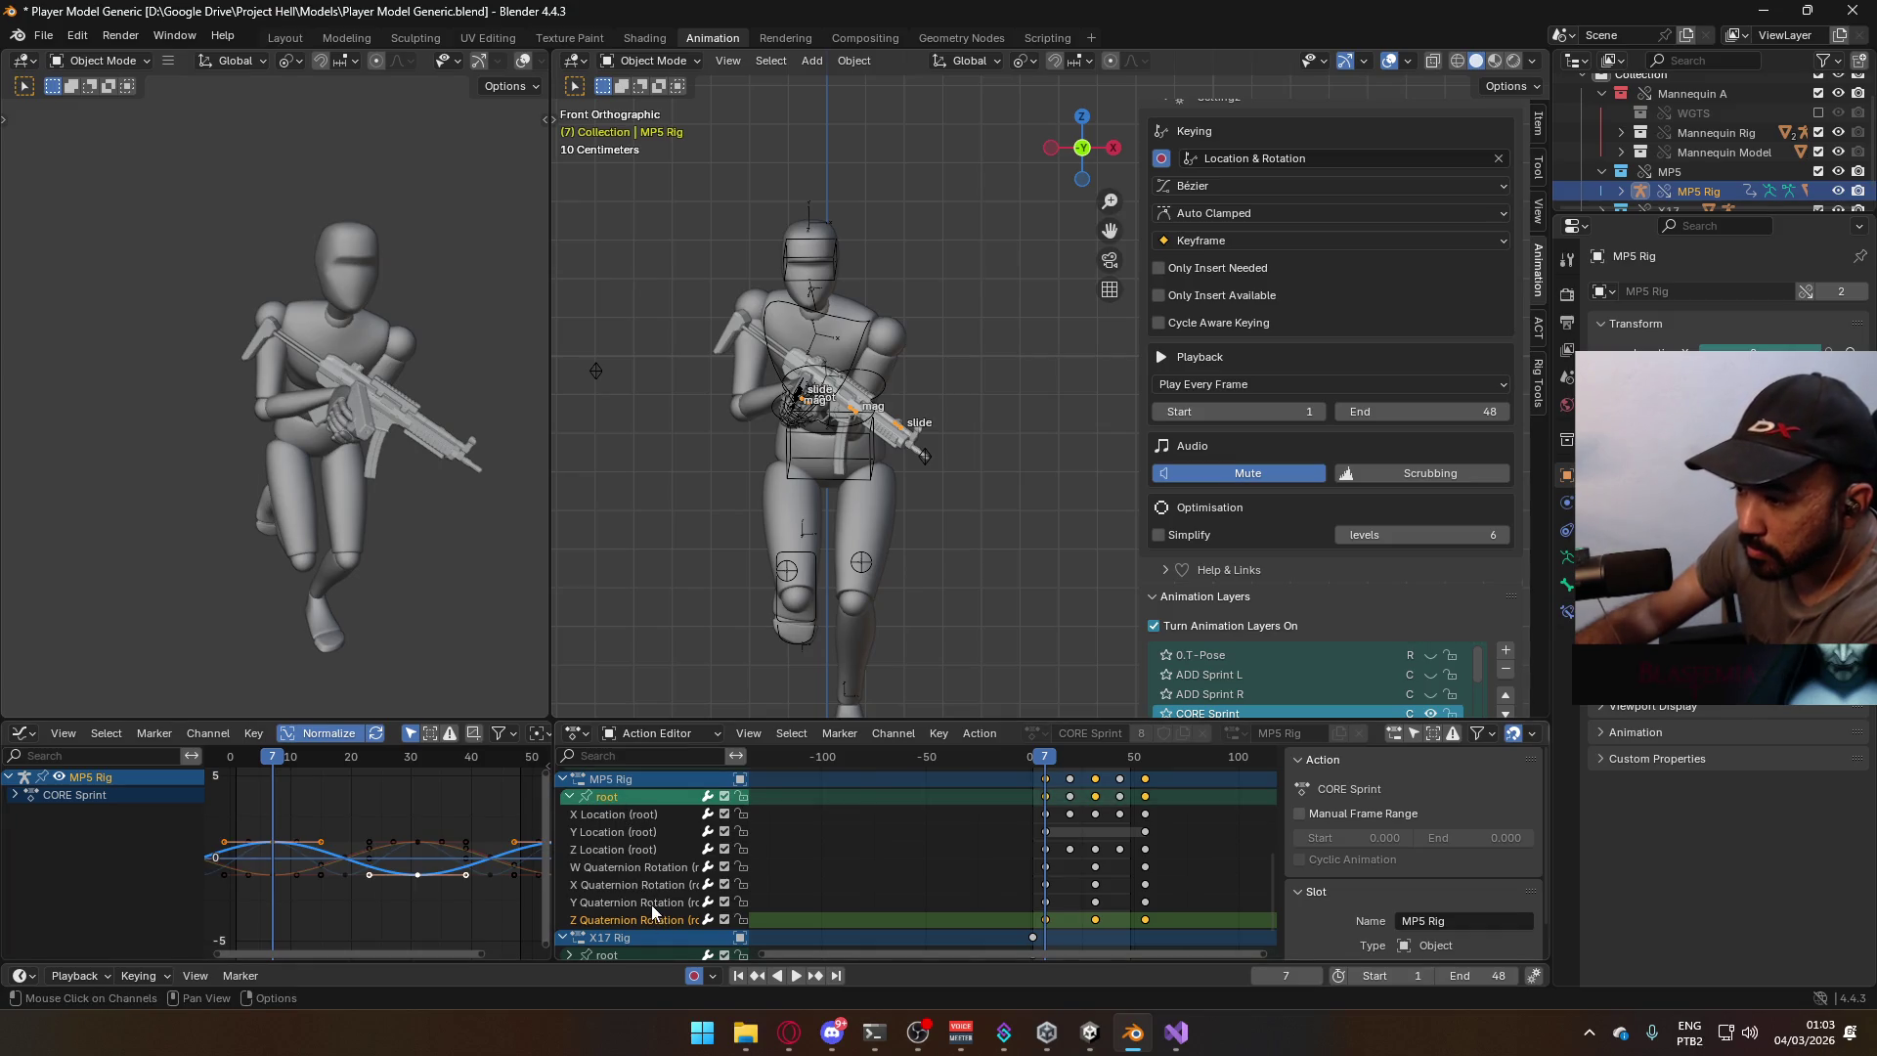
left_click(652, 906)
left_click(635, 796)
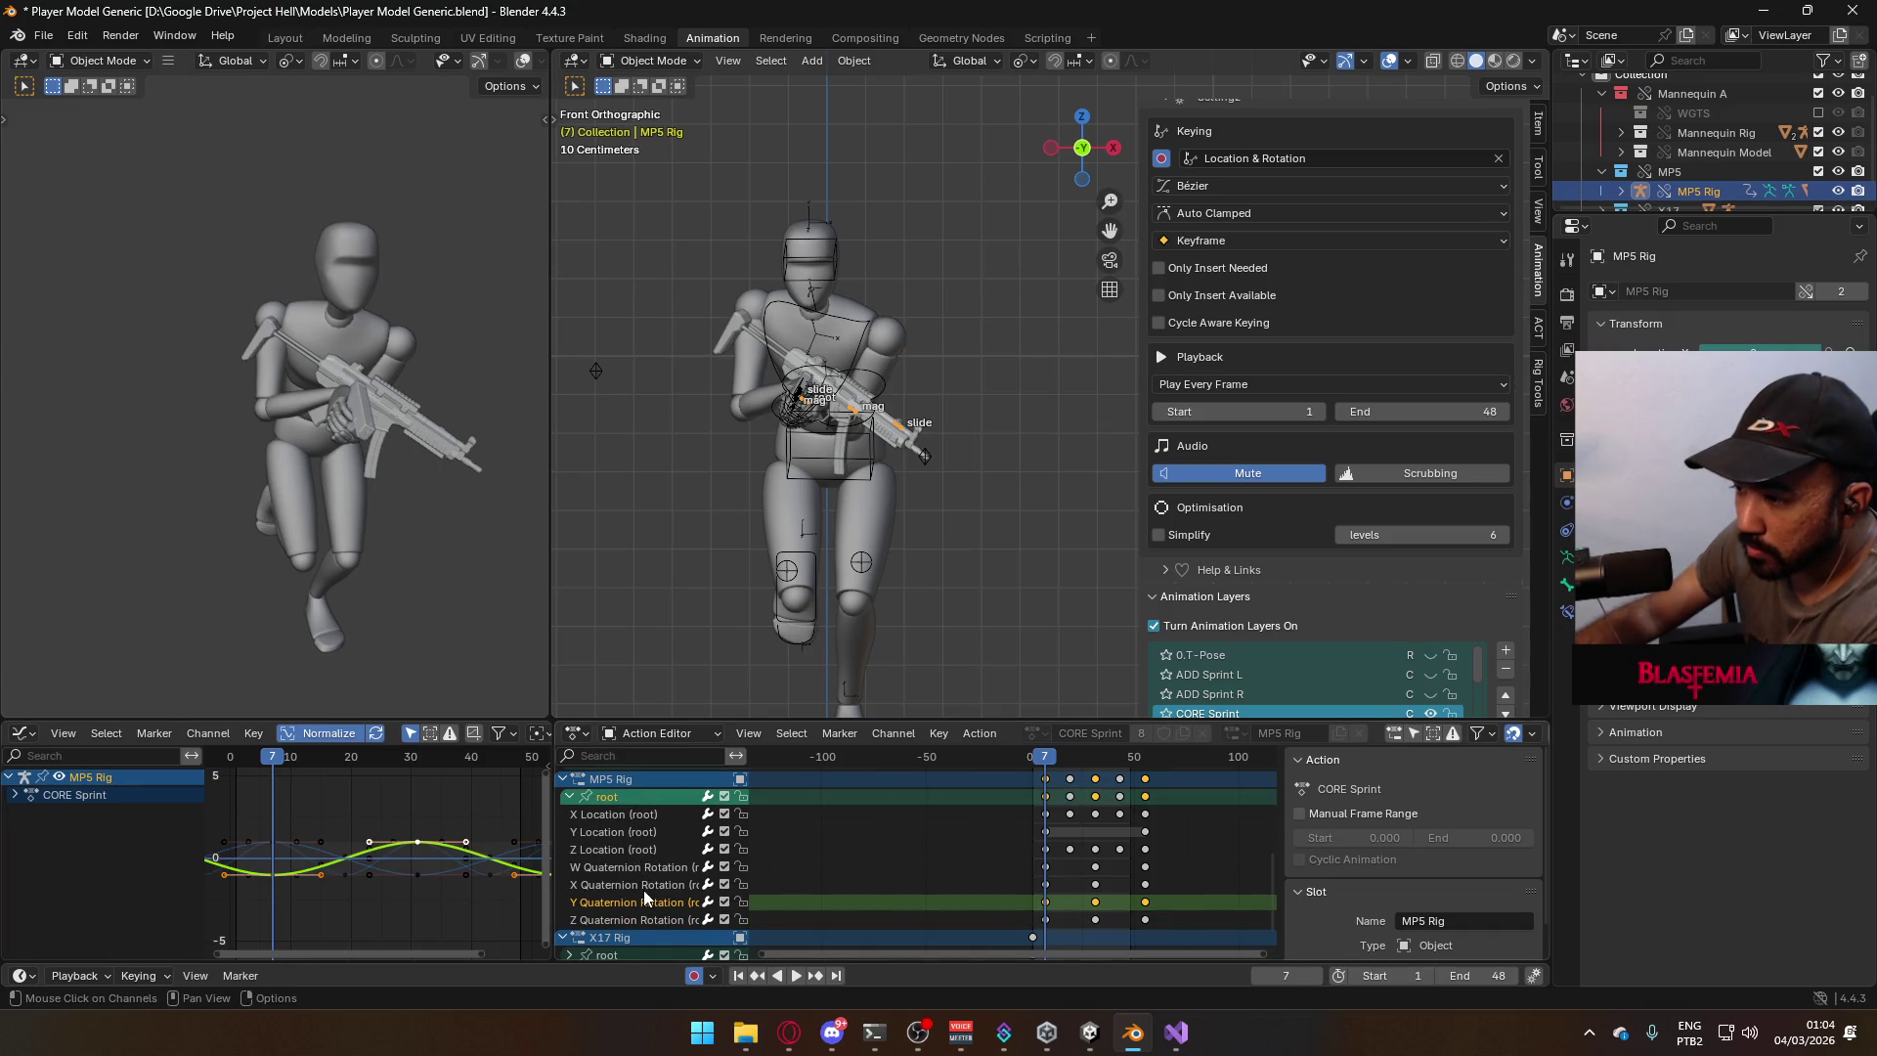
left_click(644, 888)
left_click(631, 795)
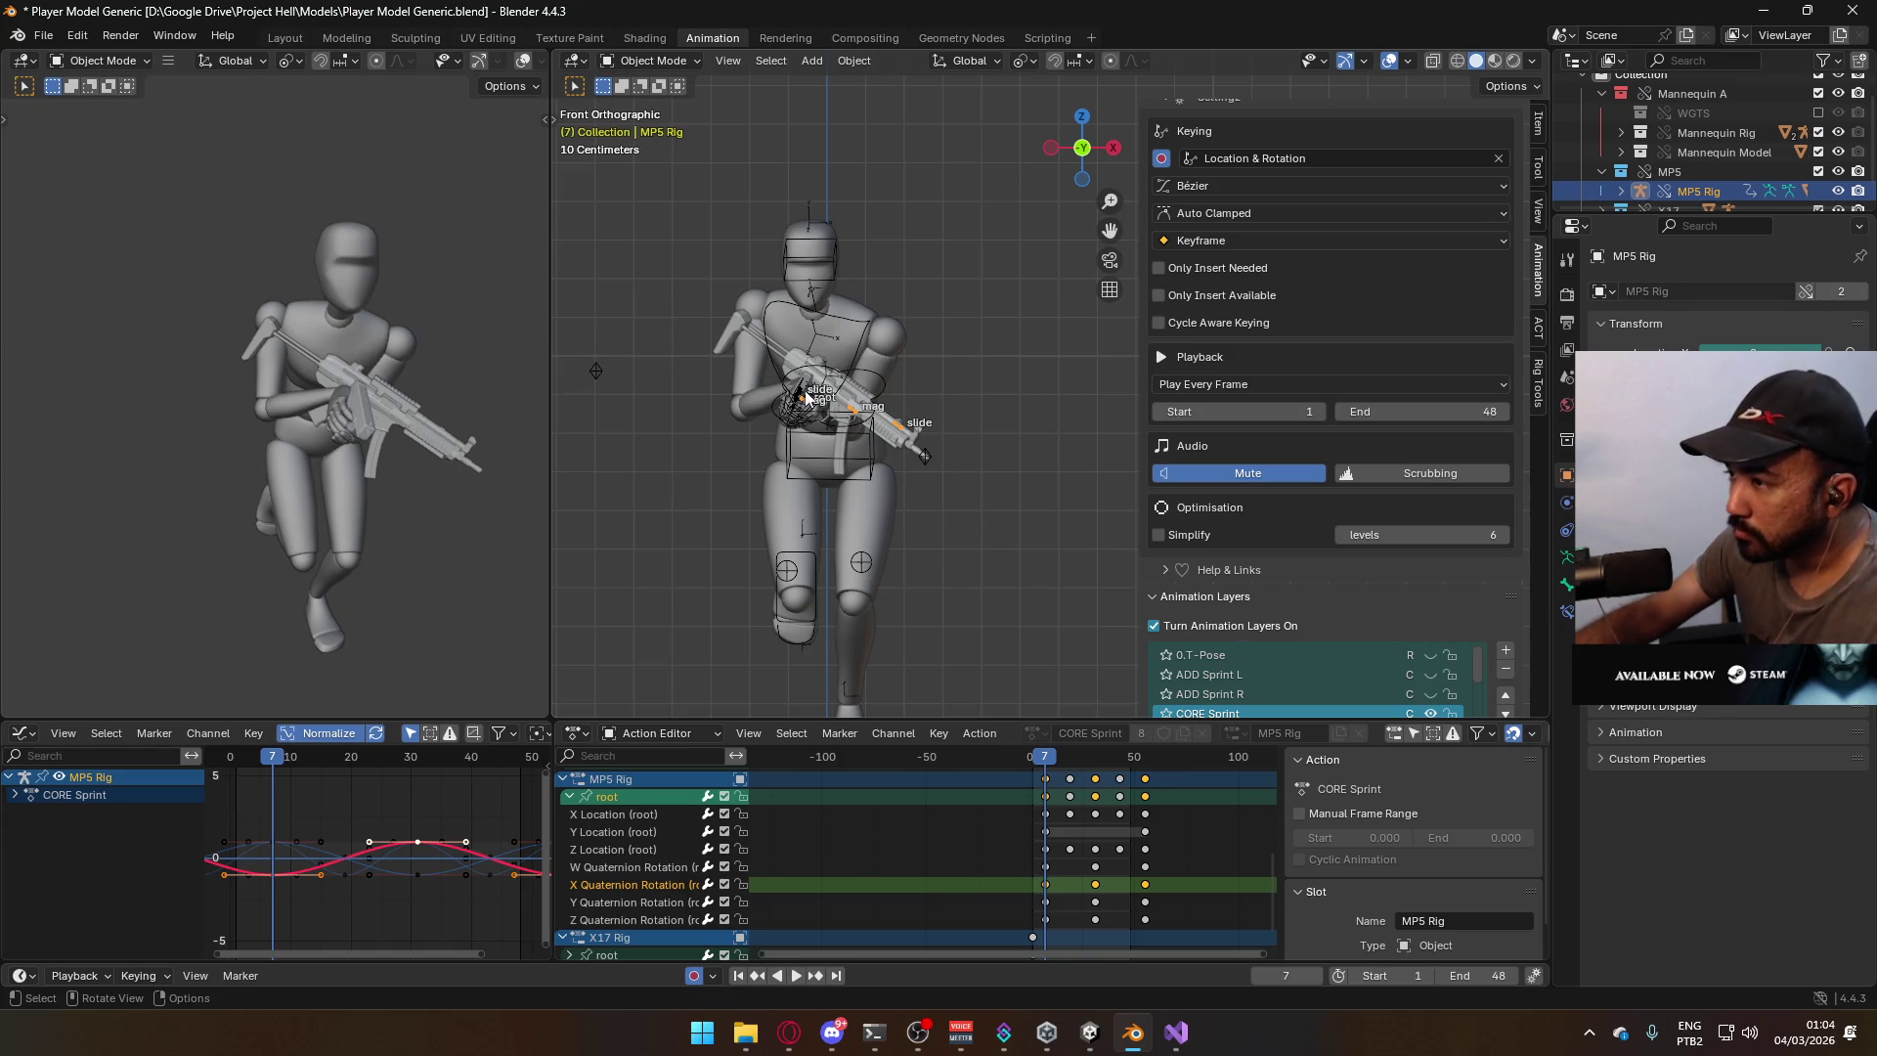
scroll(807, 396, "up", 2)
middle_click_drag(706, 427, 1010, 391)
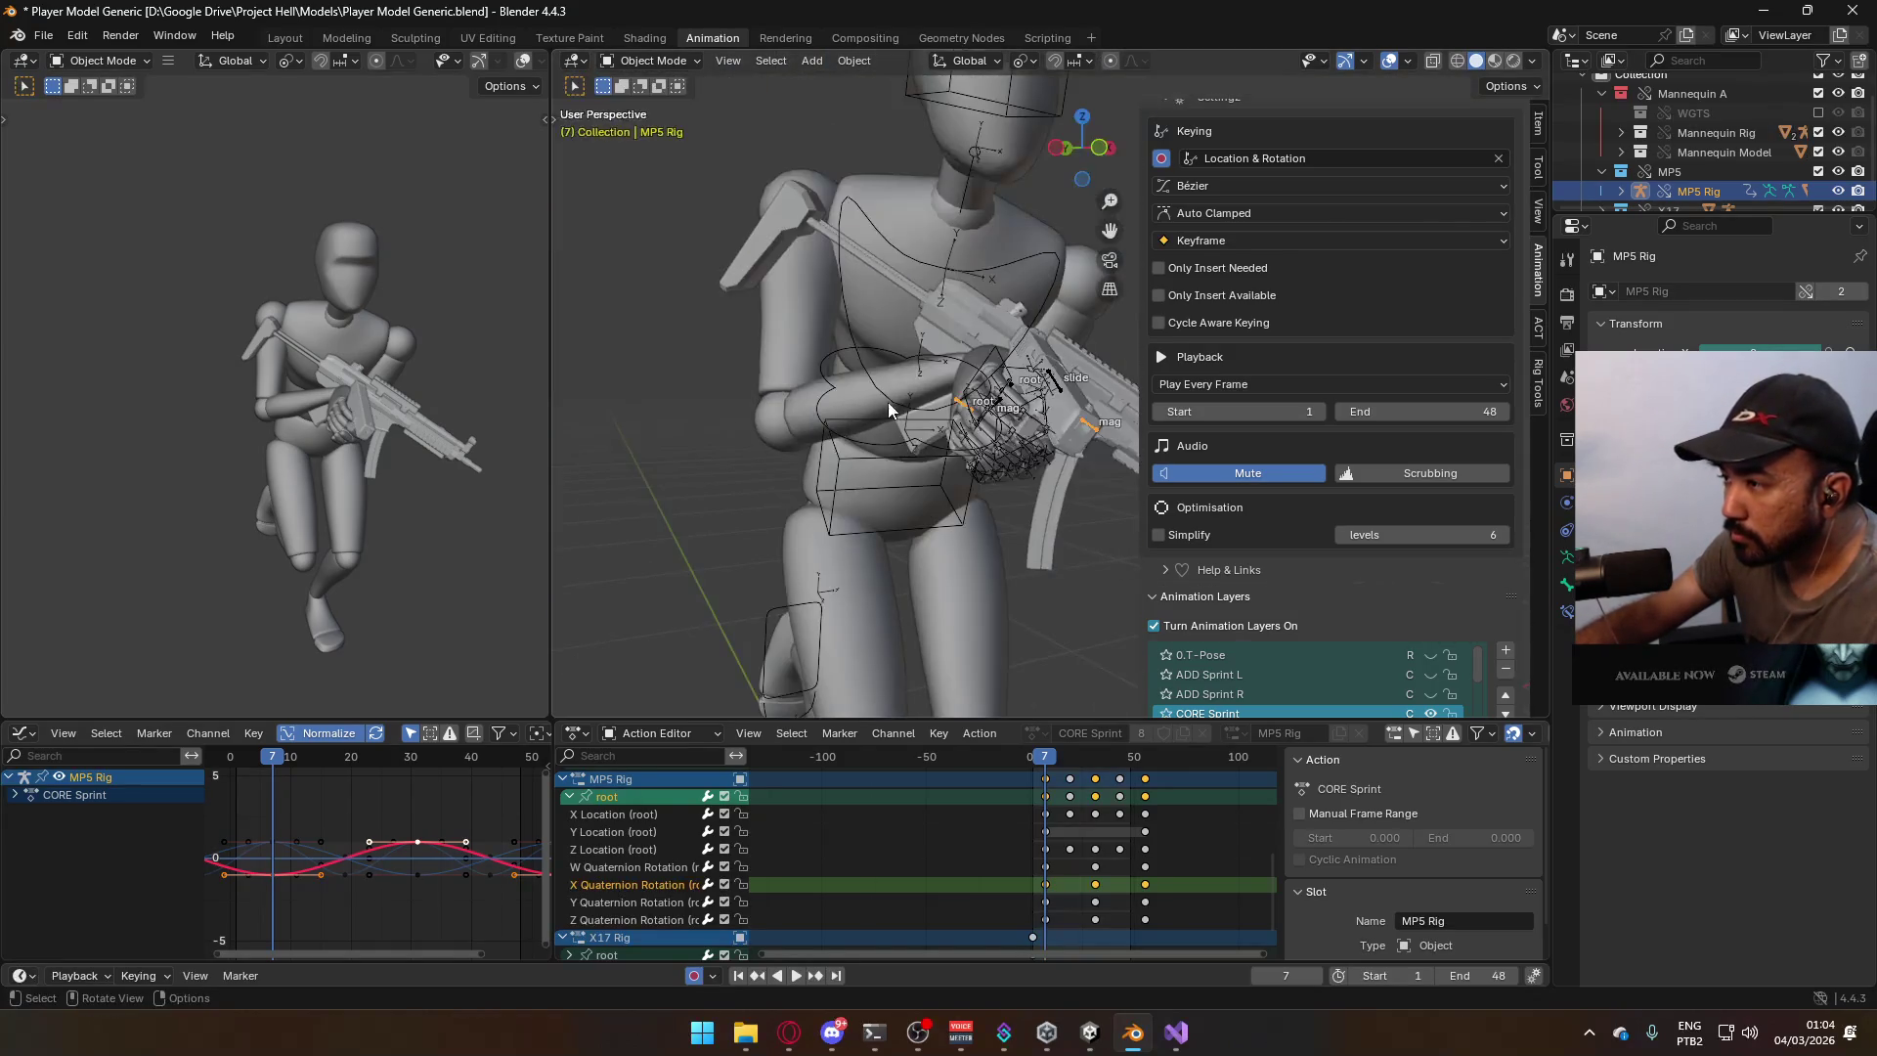
Box-select the X17 Rig's keyframes and shift them one frame later in the Action Editor.
left_click(1053, 389)
scroll(1046, 566, "down", 5)
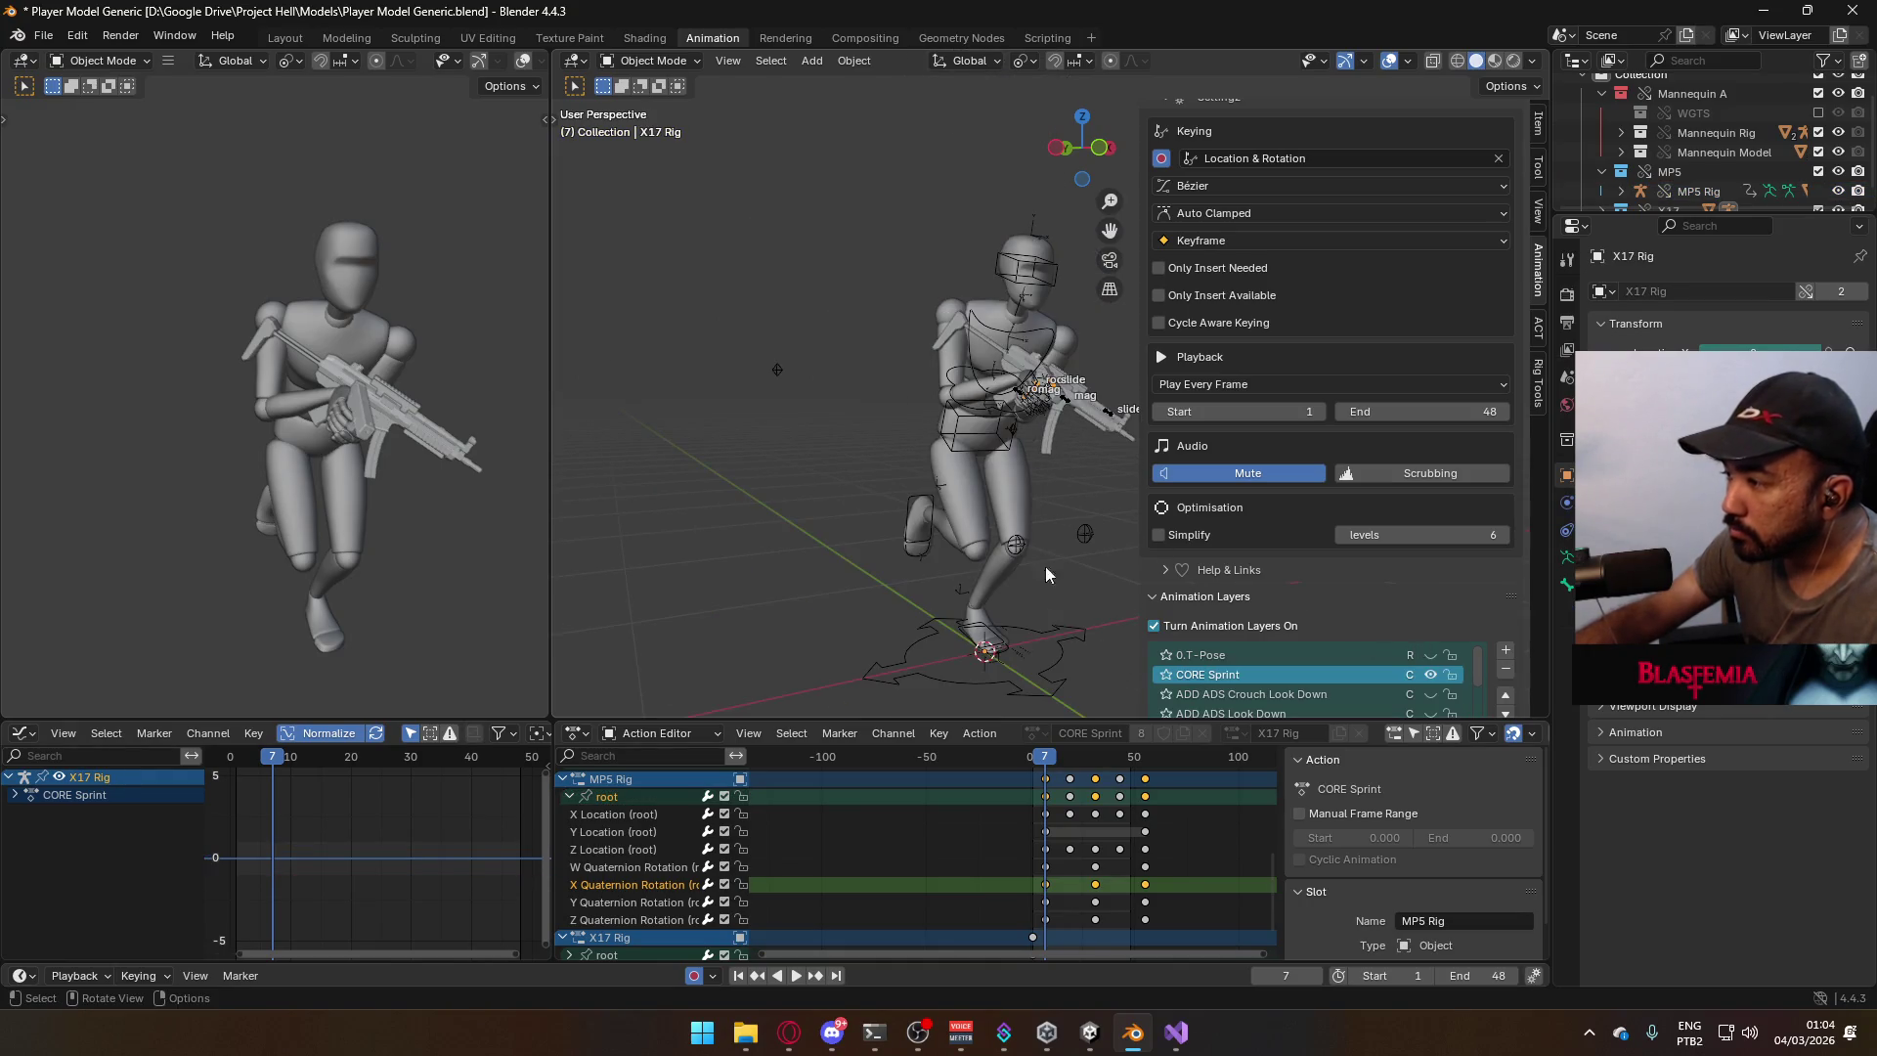
middle_click_drag(1048, 980, 1027, 936)
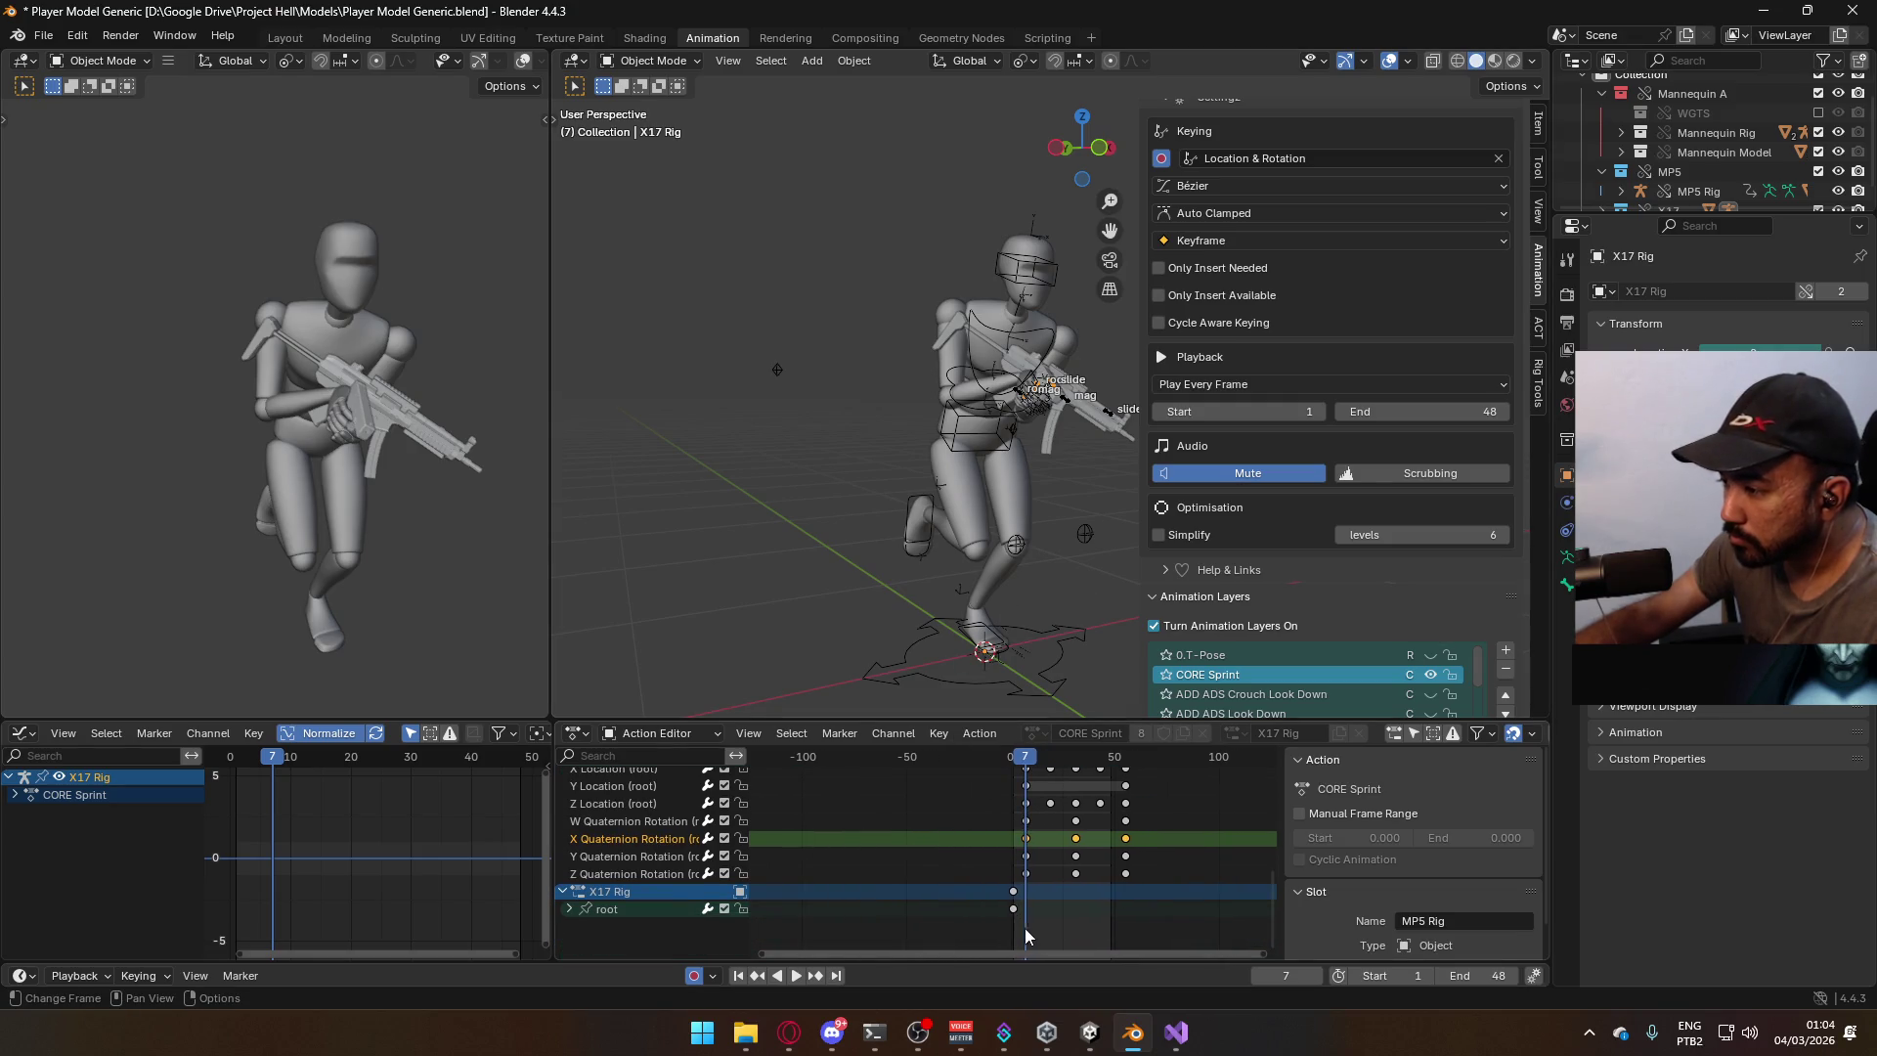
left_click_drag(1037, 930, 990, 889)
key("g")
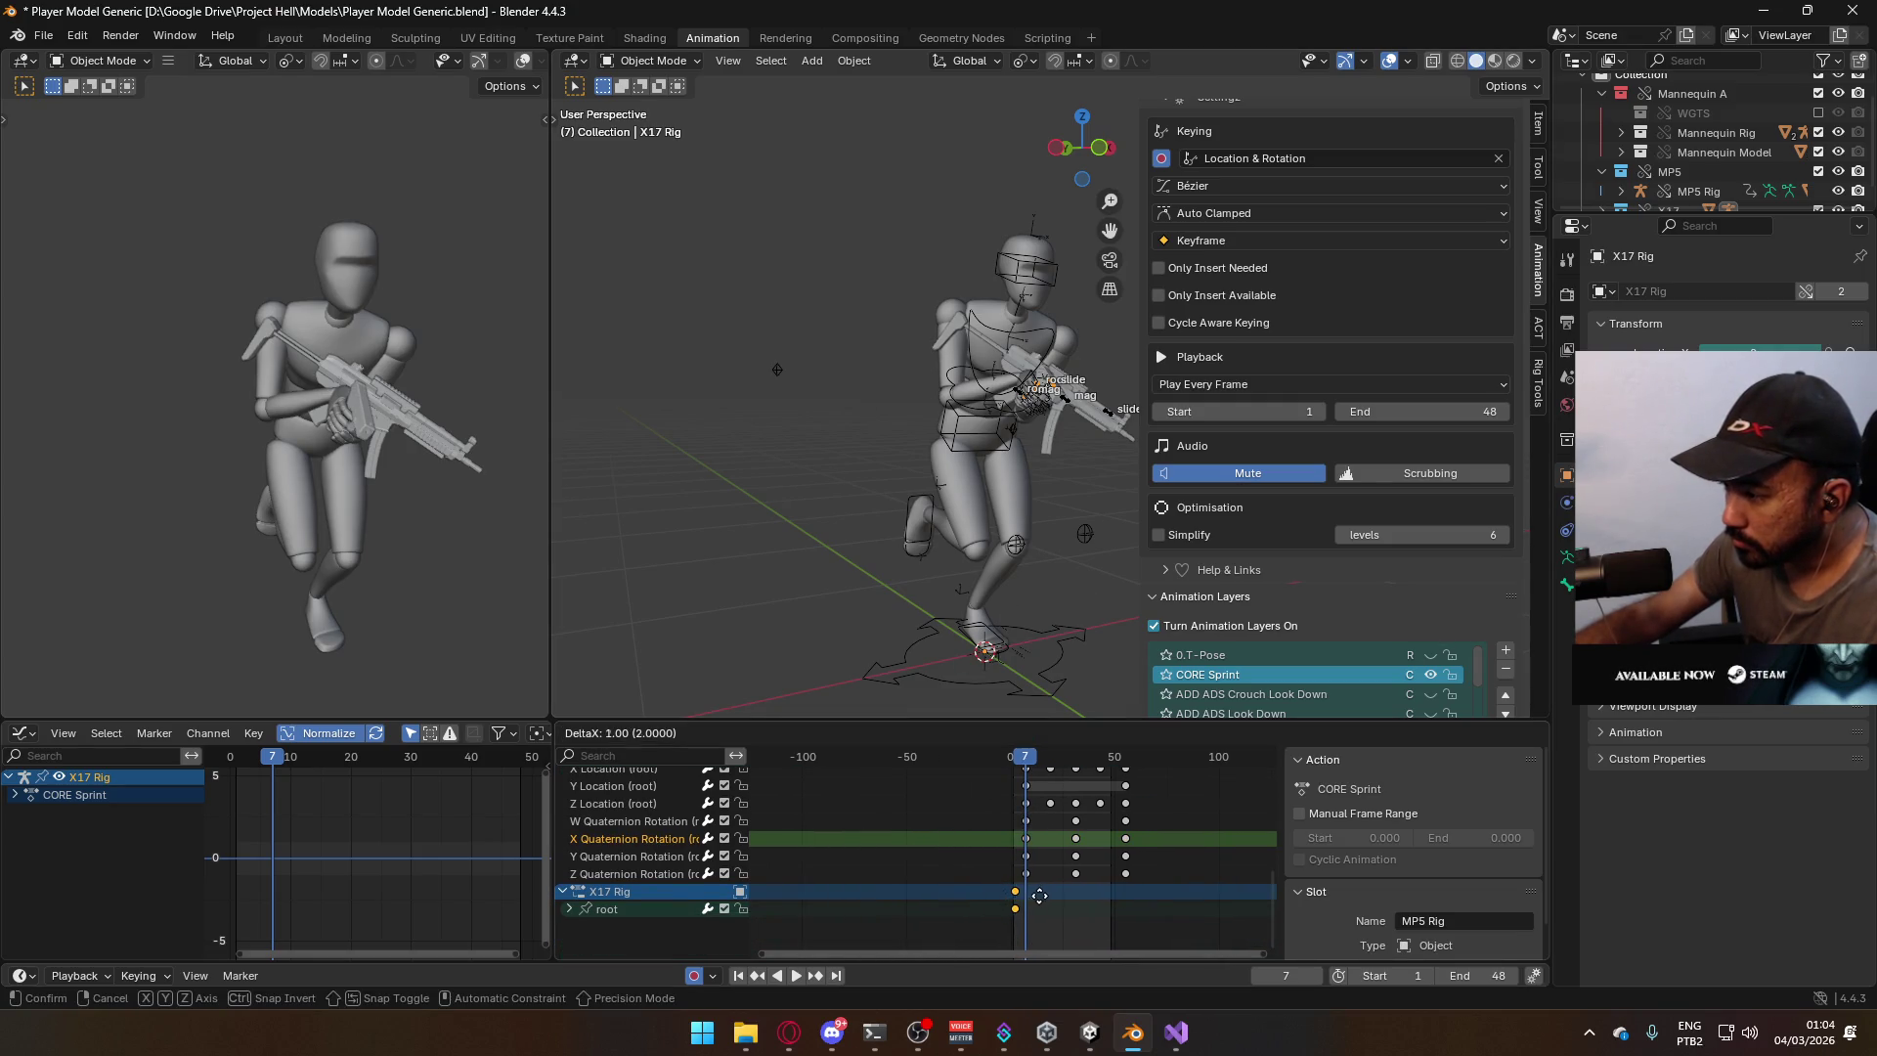
left_click(1047, 896)
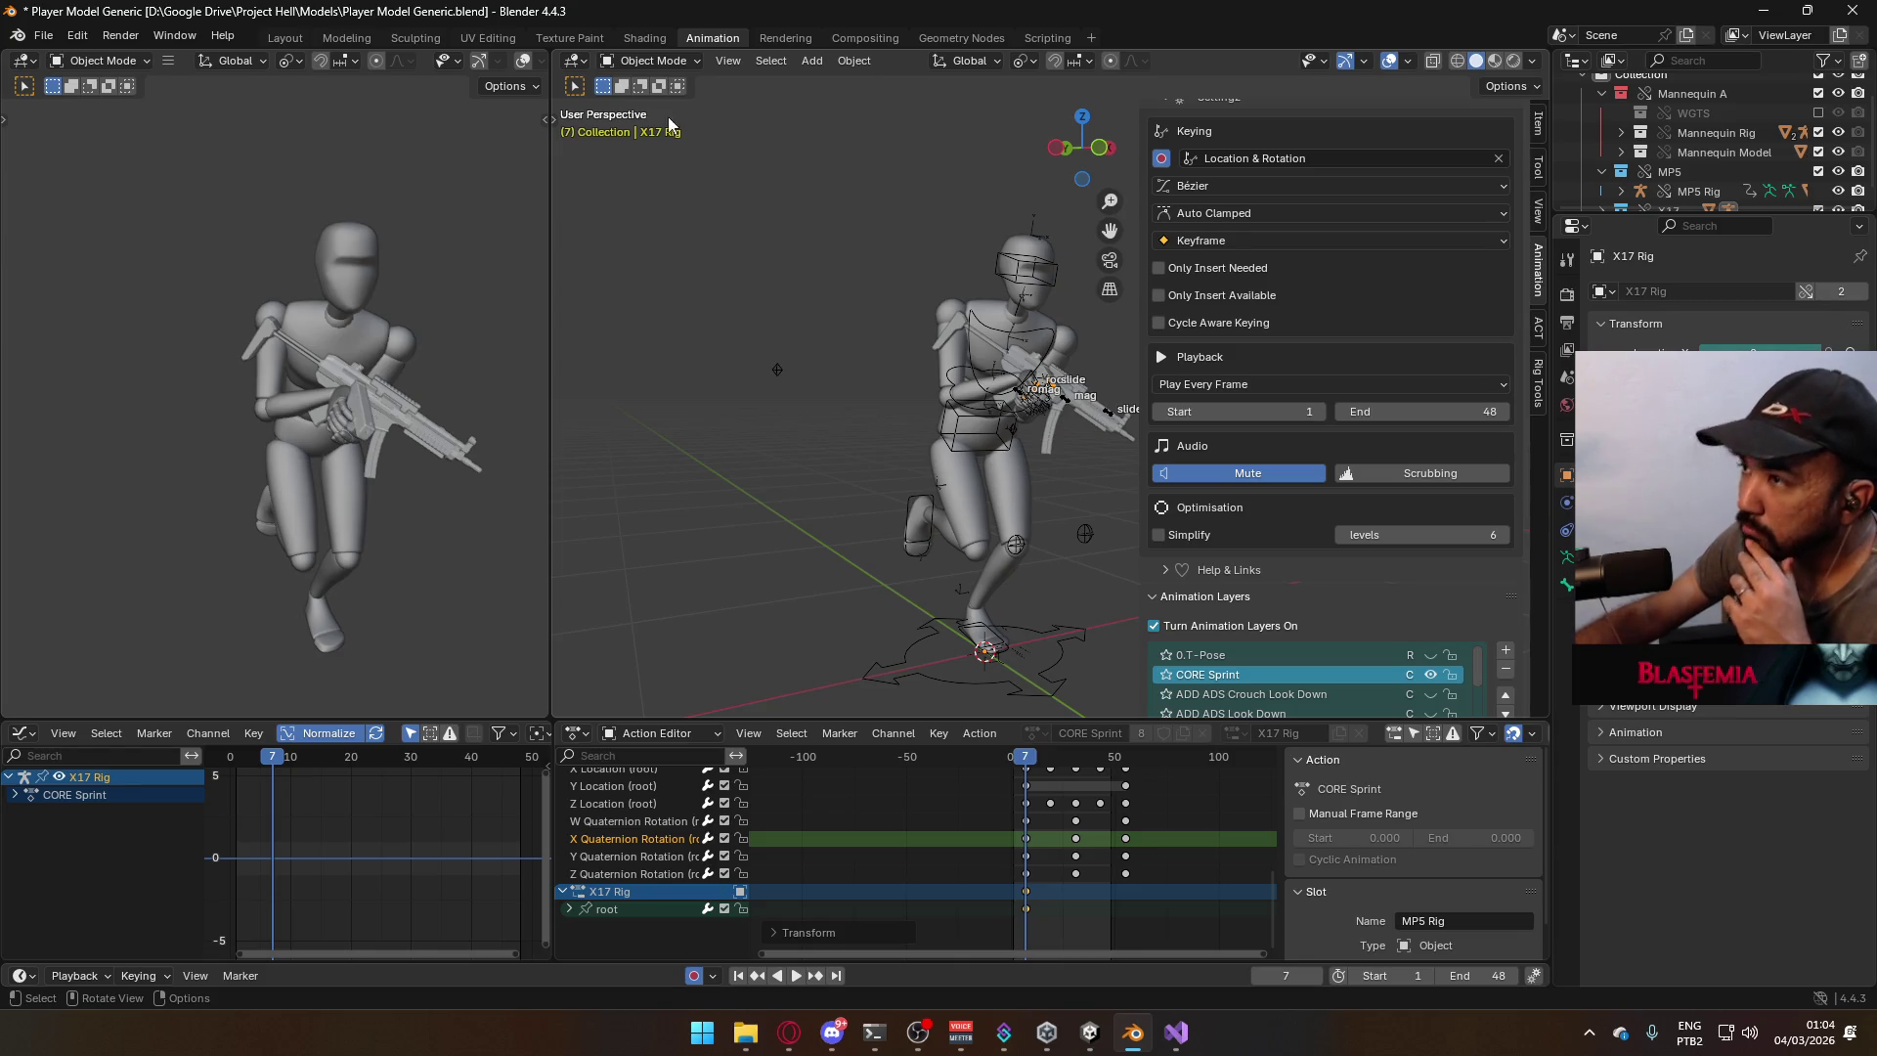
Switch the X17 Rig into Pose Mode.
left_click(688, 62)
left_click(655, 126)
scroll(1019, 461, "up", 5)
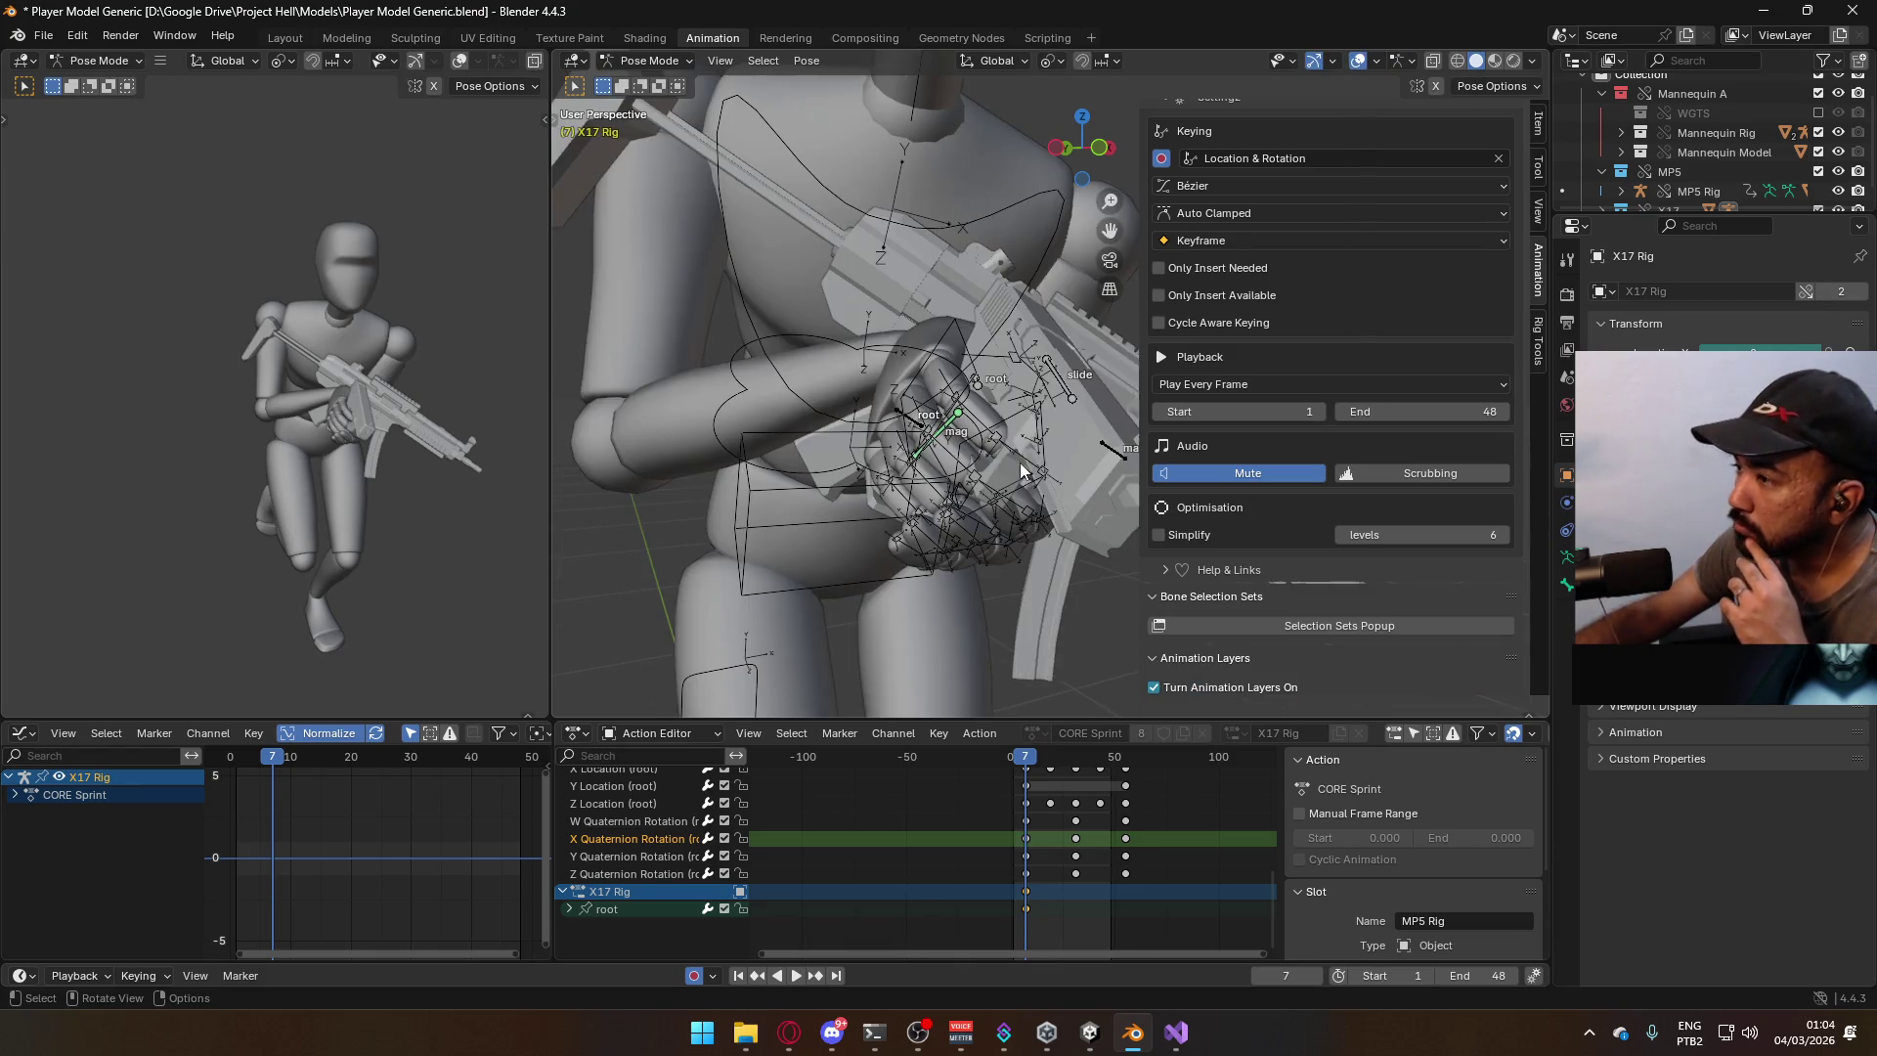
Rotate the pistol root bone around its local Z axis from the front view.
left_click(974, 388)
scroll(976, 445, "down", 5)
key("KP_1")
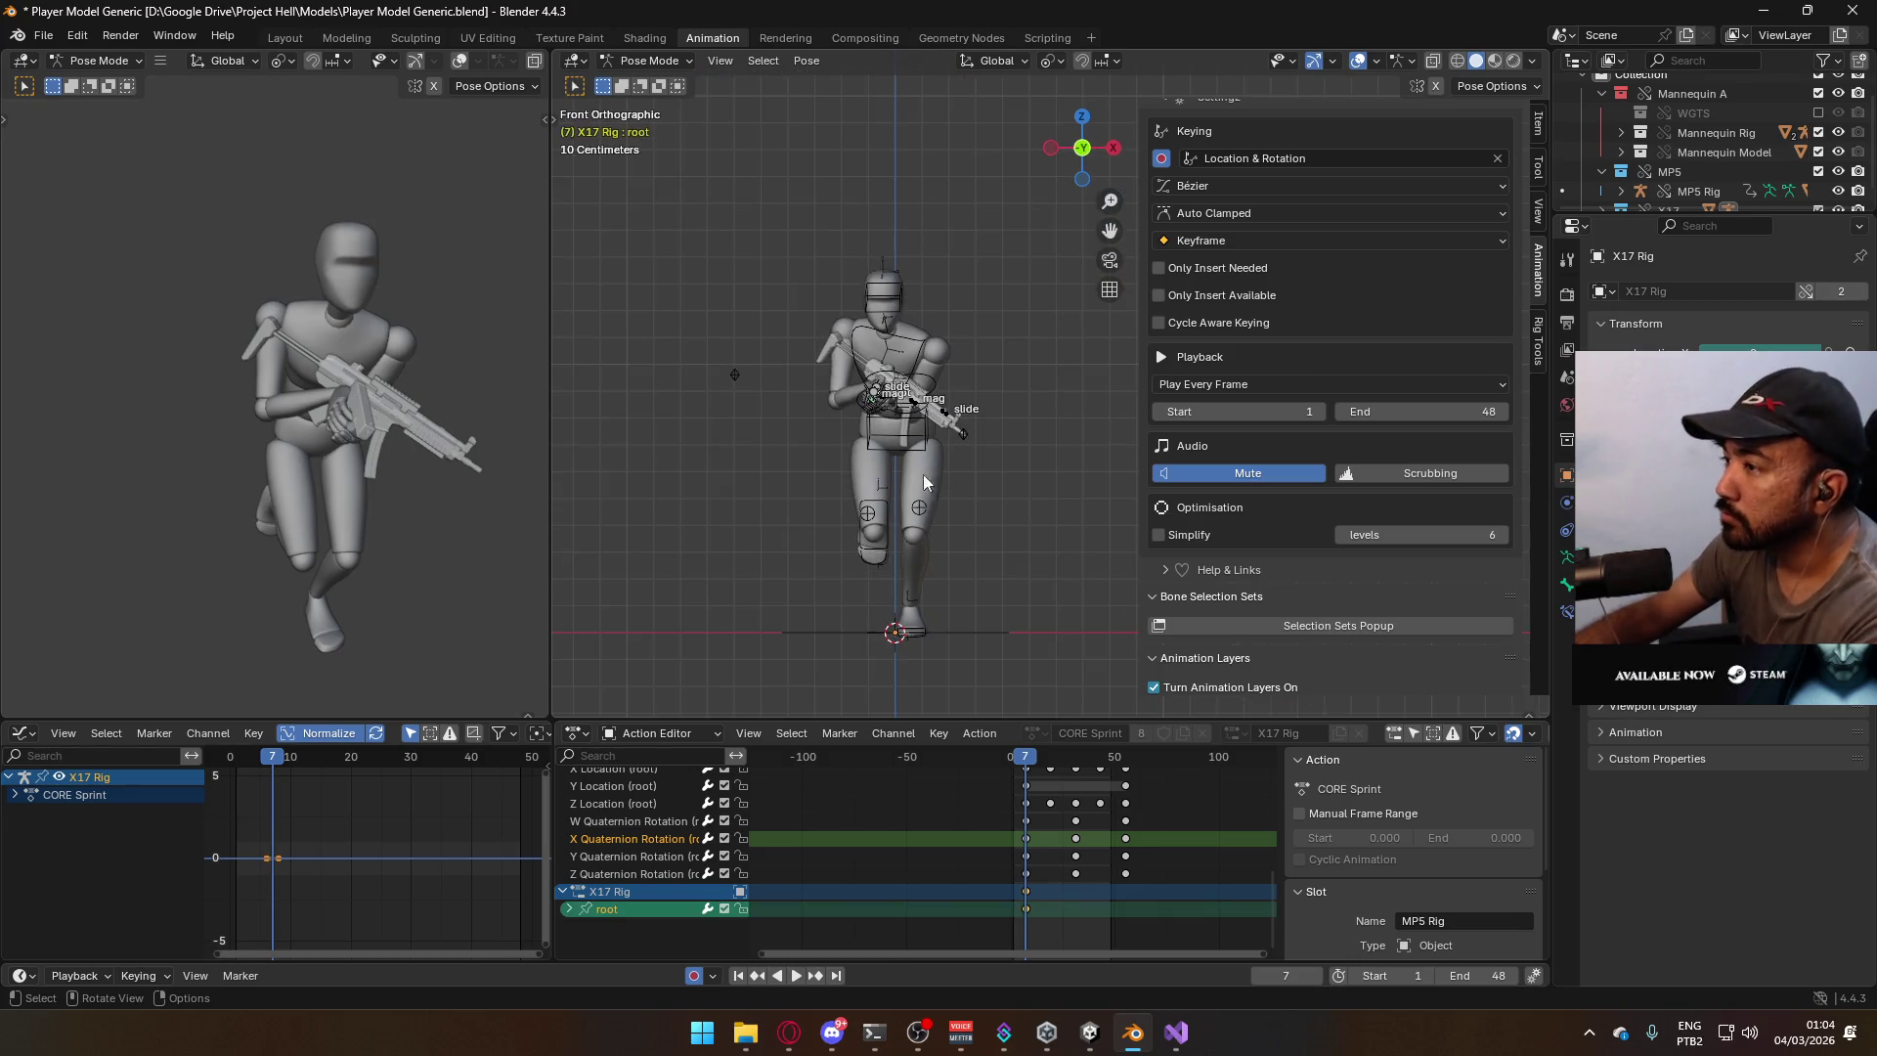
scroll(841, 522, "up", 5)
scroll(802, 469, "up", 5)
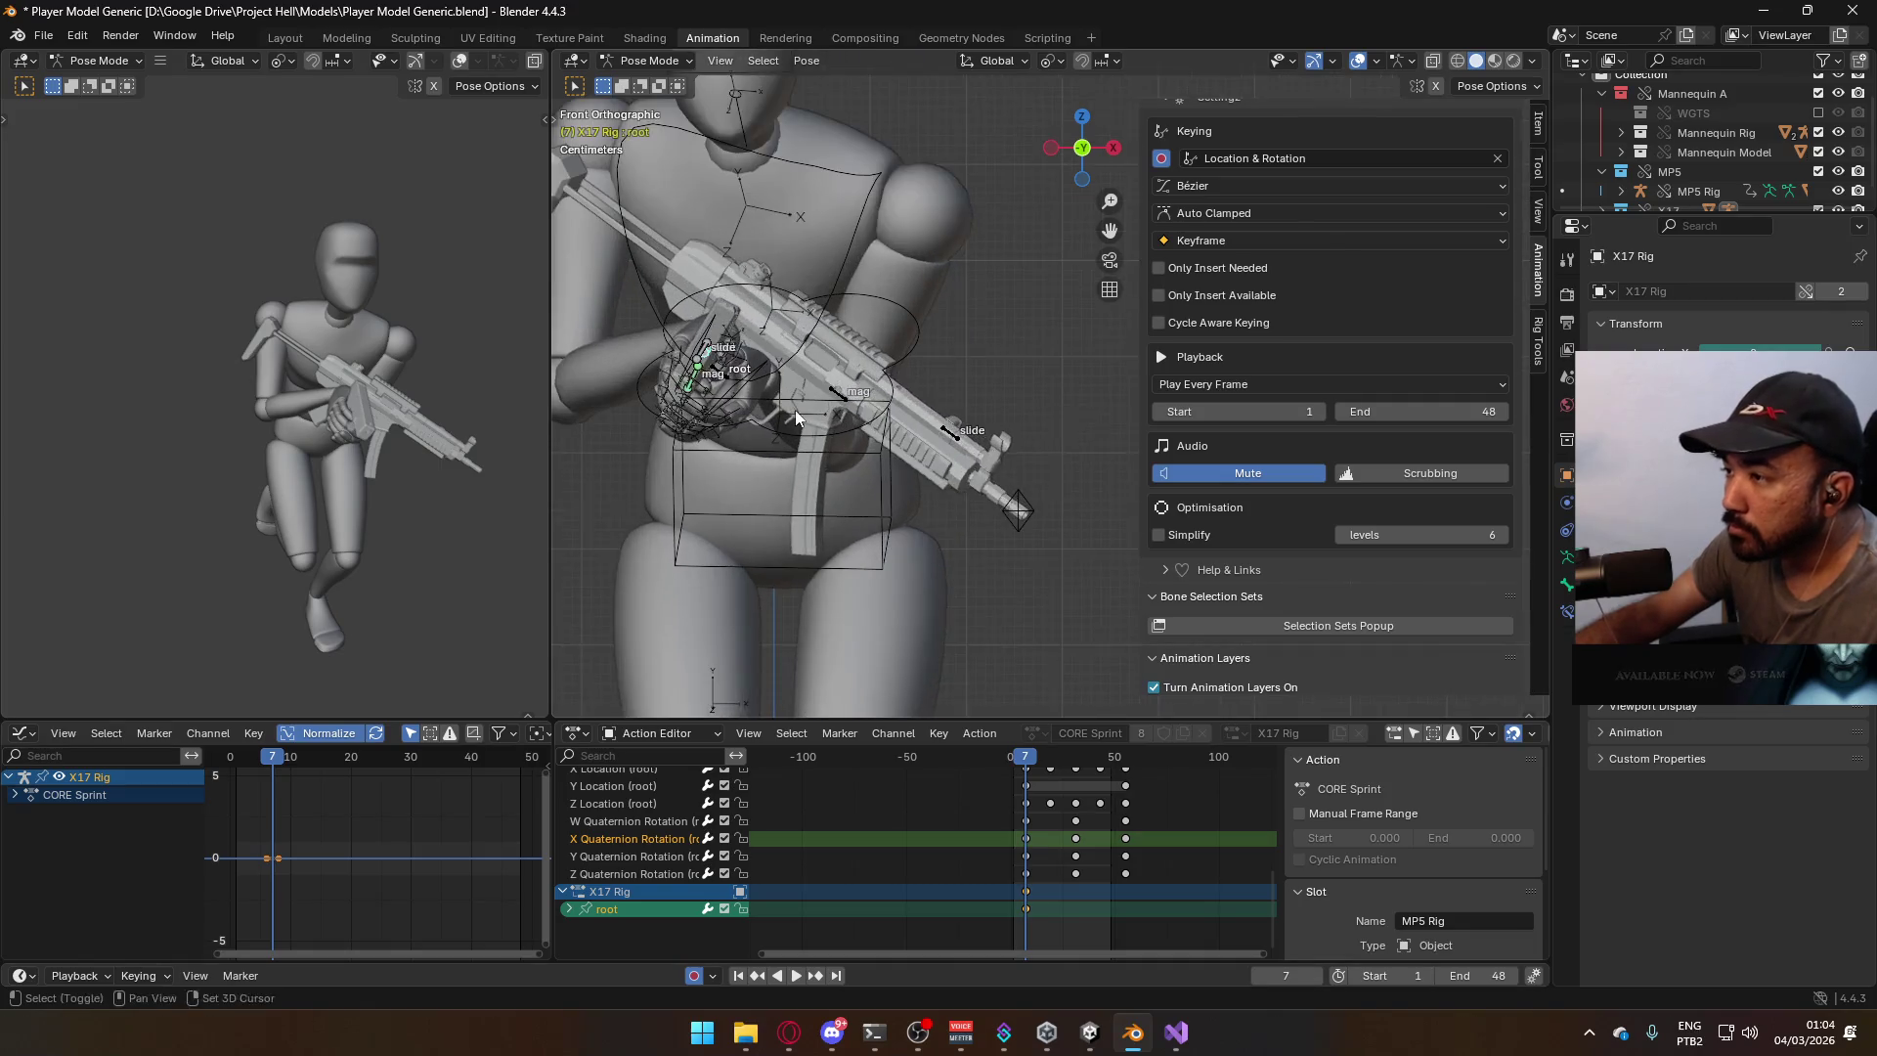
key("r")
key("z")
key("z")
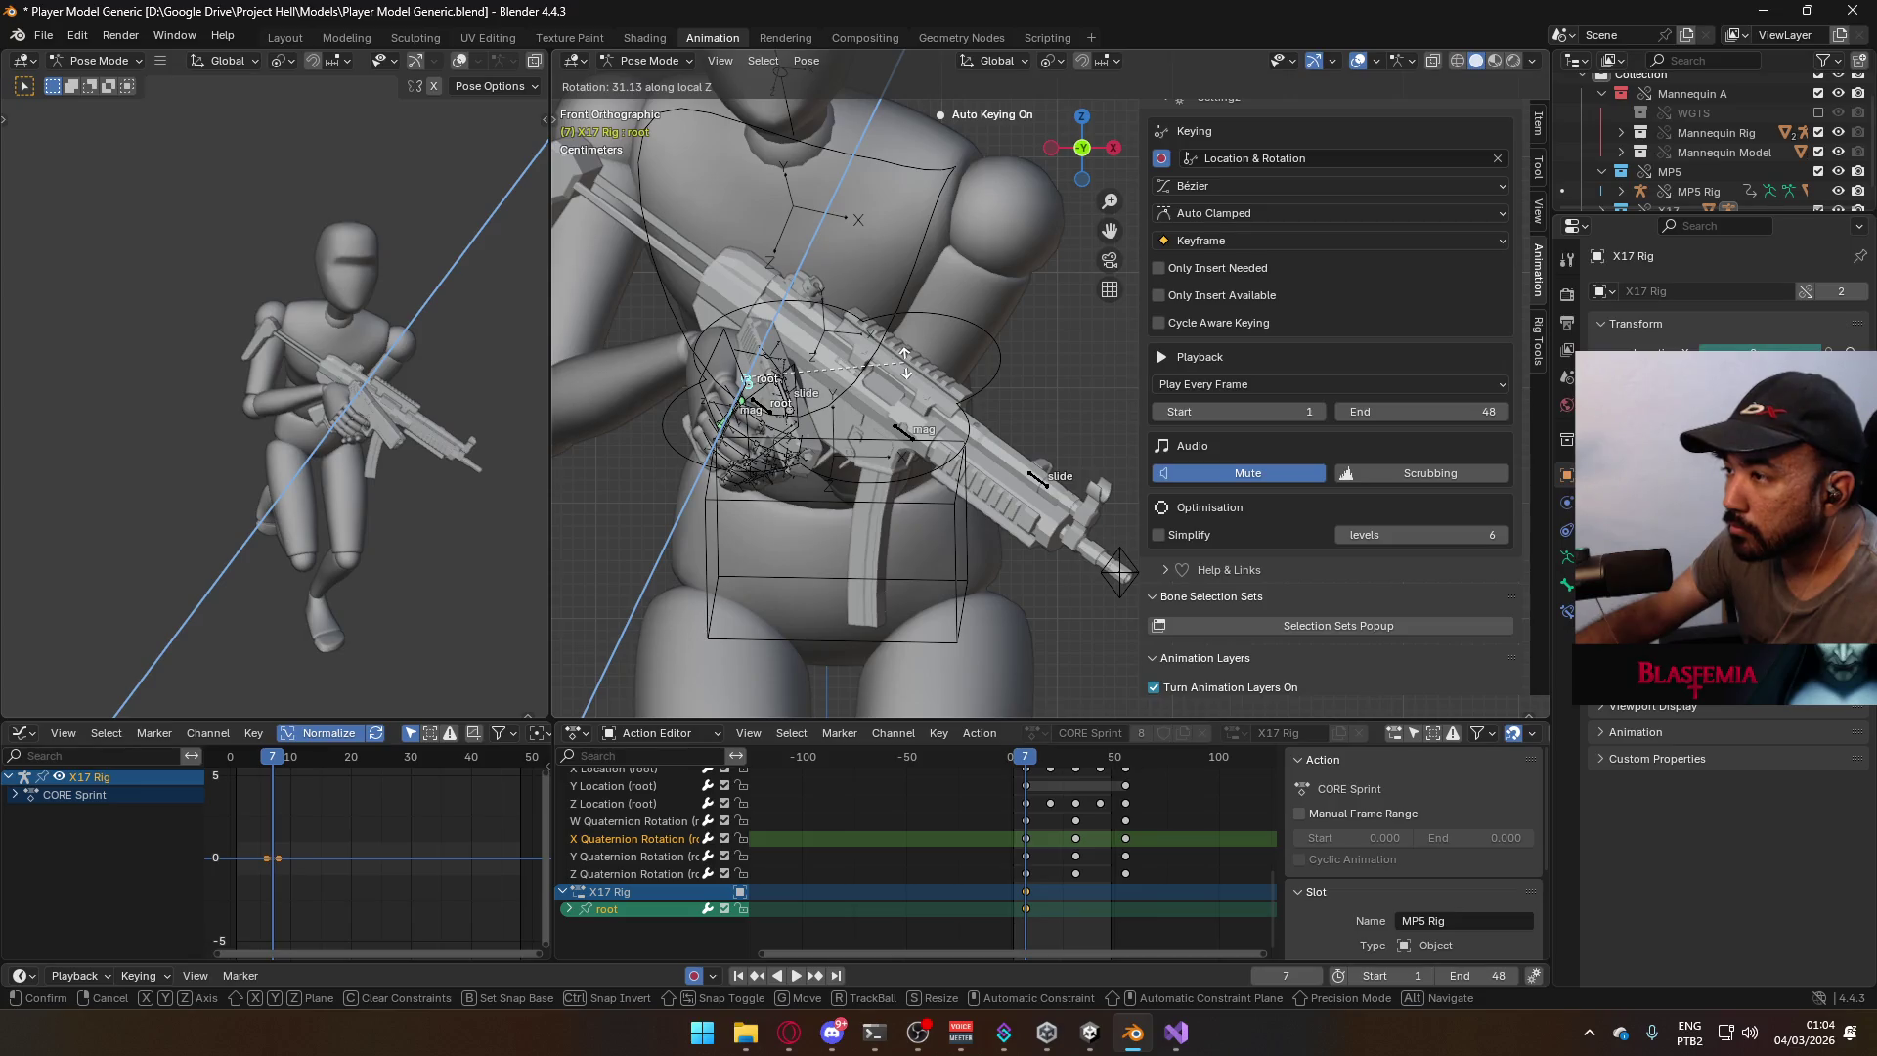
left_click(905, 364)
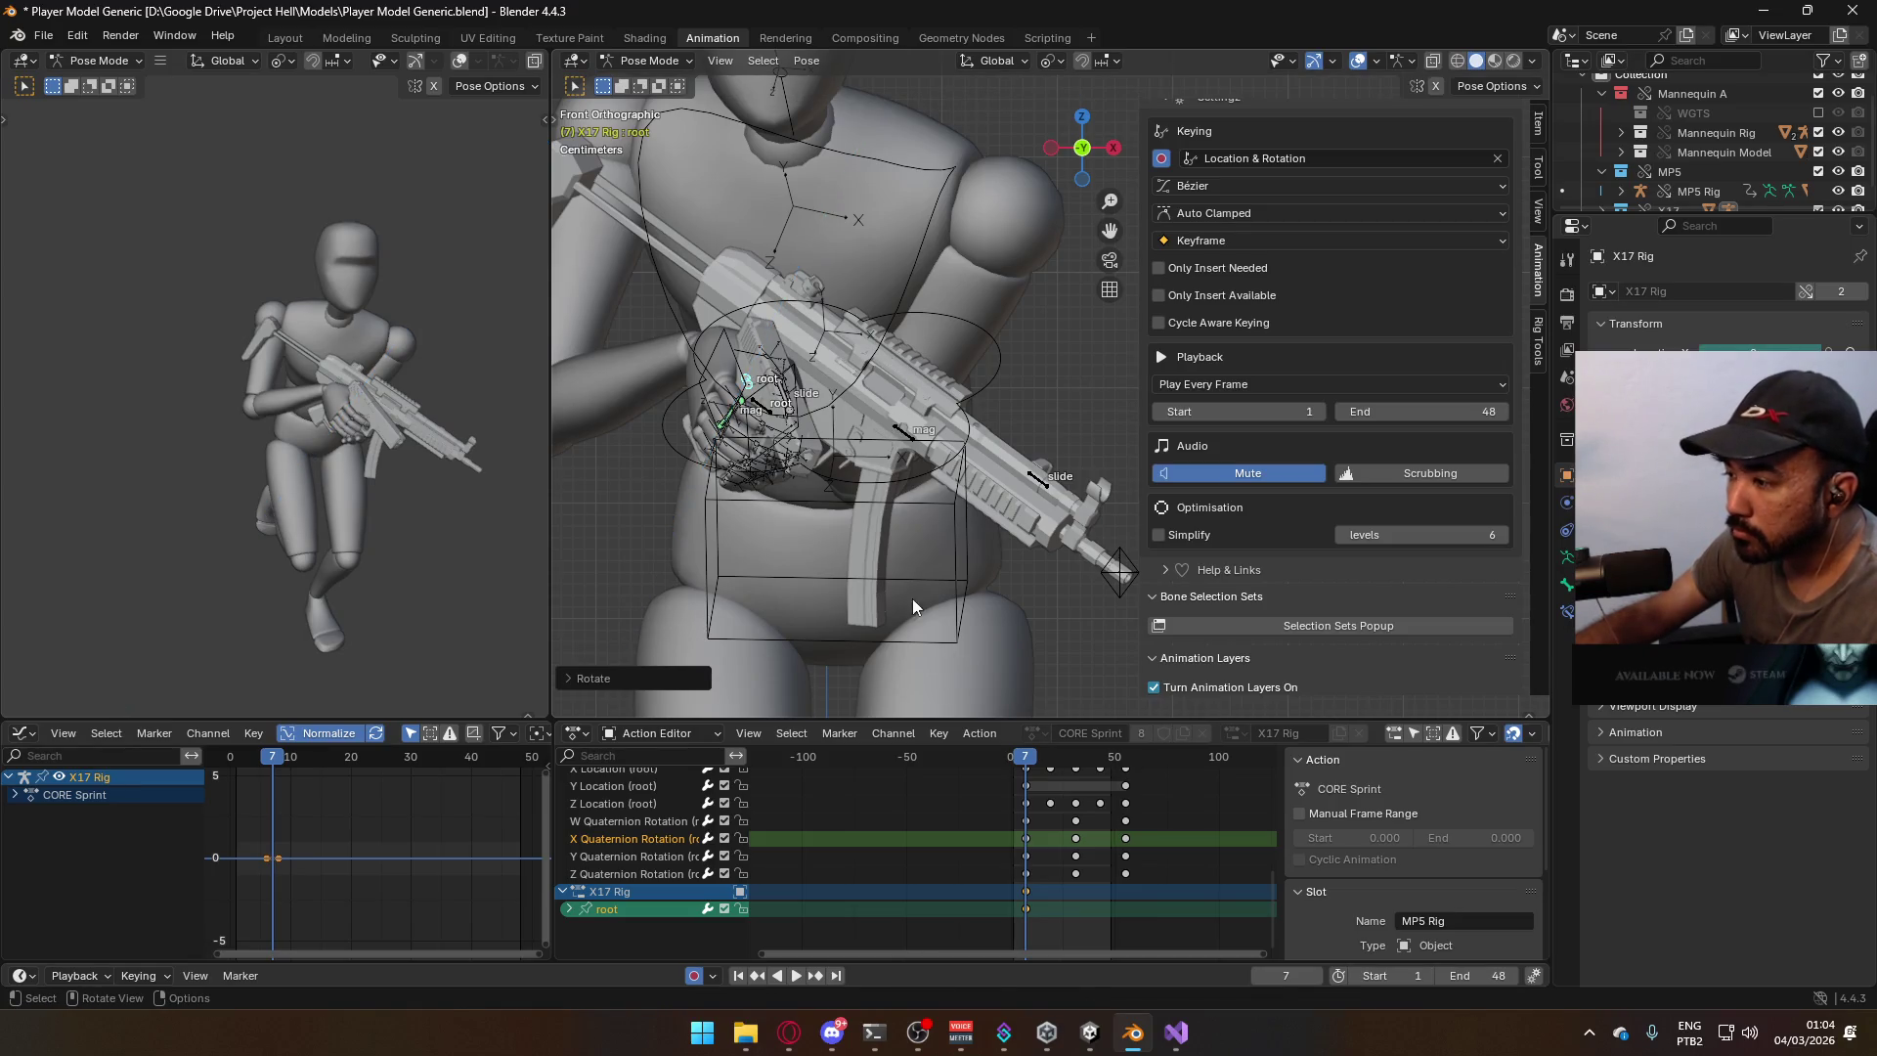
Move the pistol and hand bones down into the mannequin's hands at frame 7.
key("g")
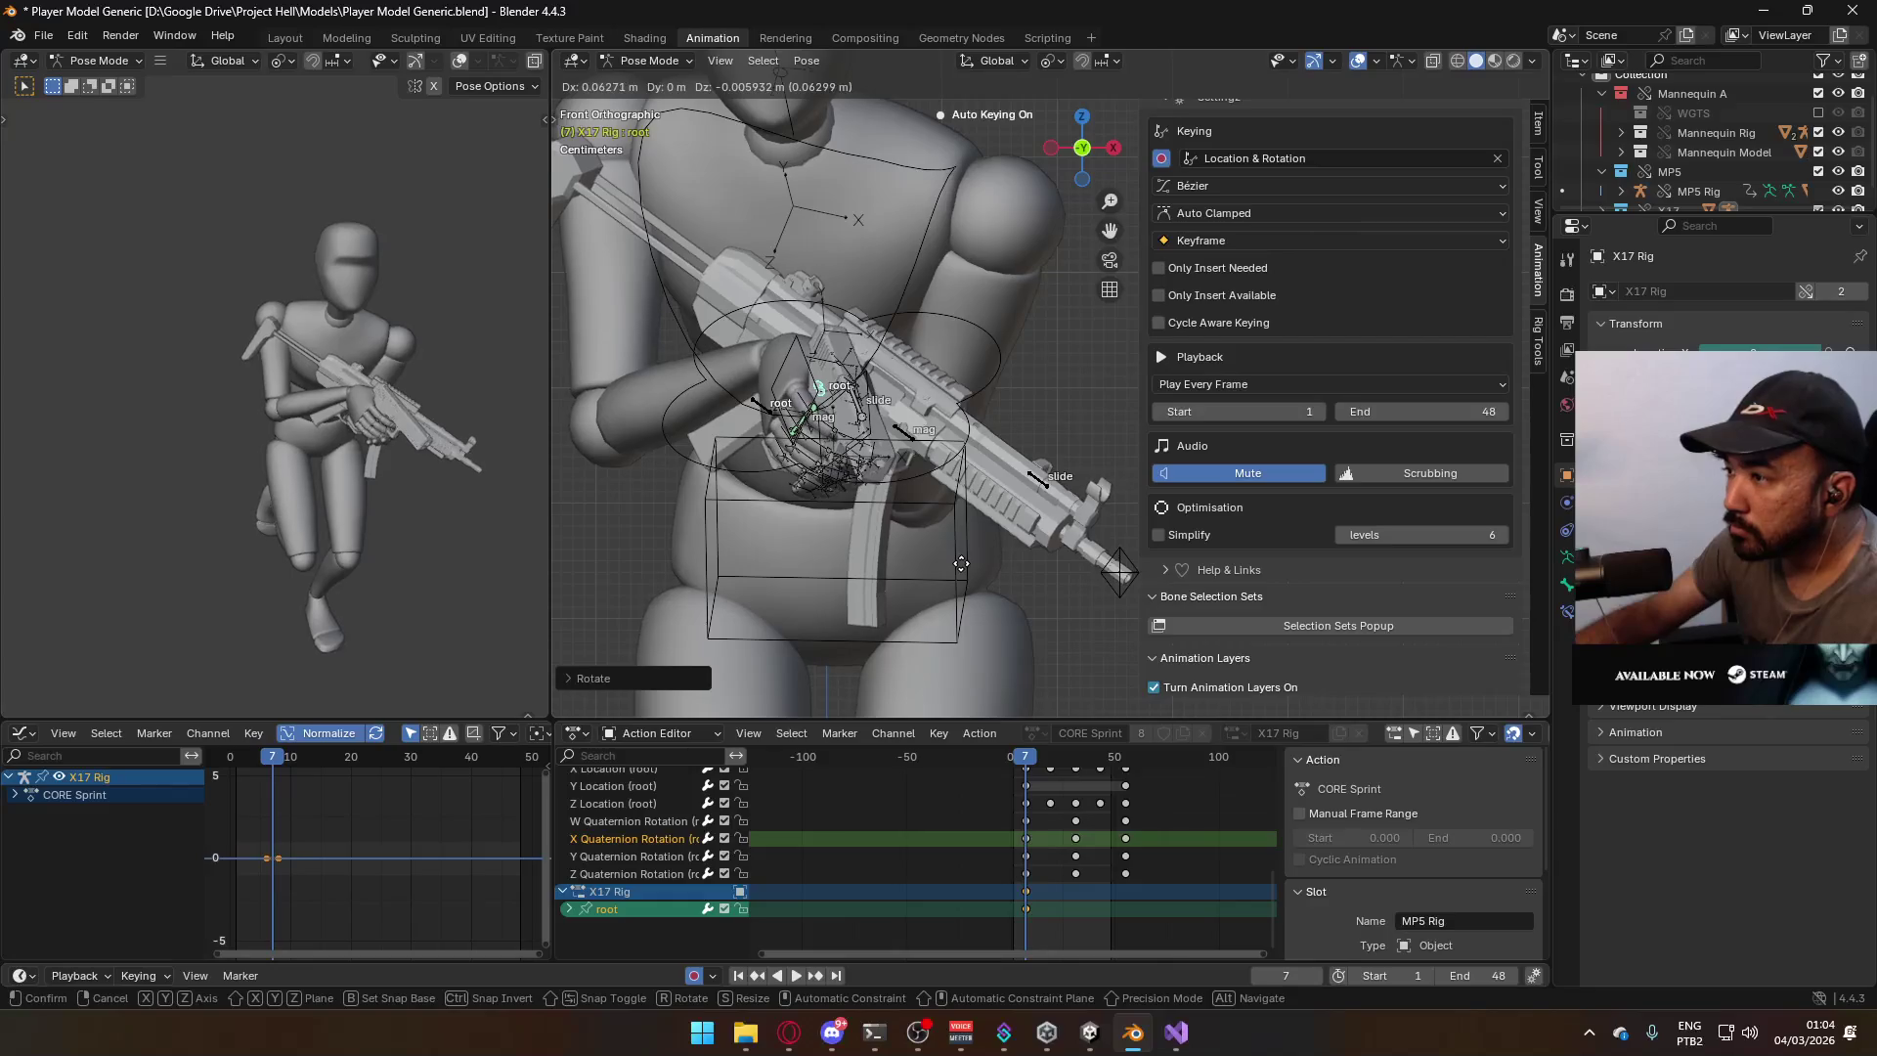
left_click(961, 565)
scroll(974, 548, "down", 5)
key("KP_3")
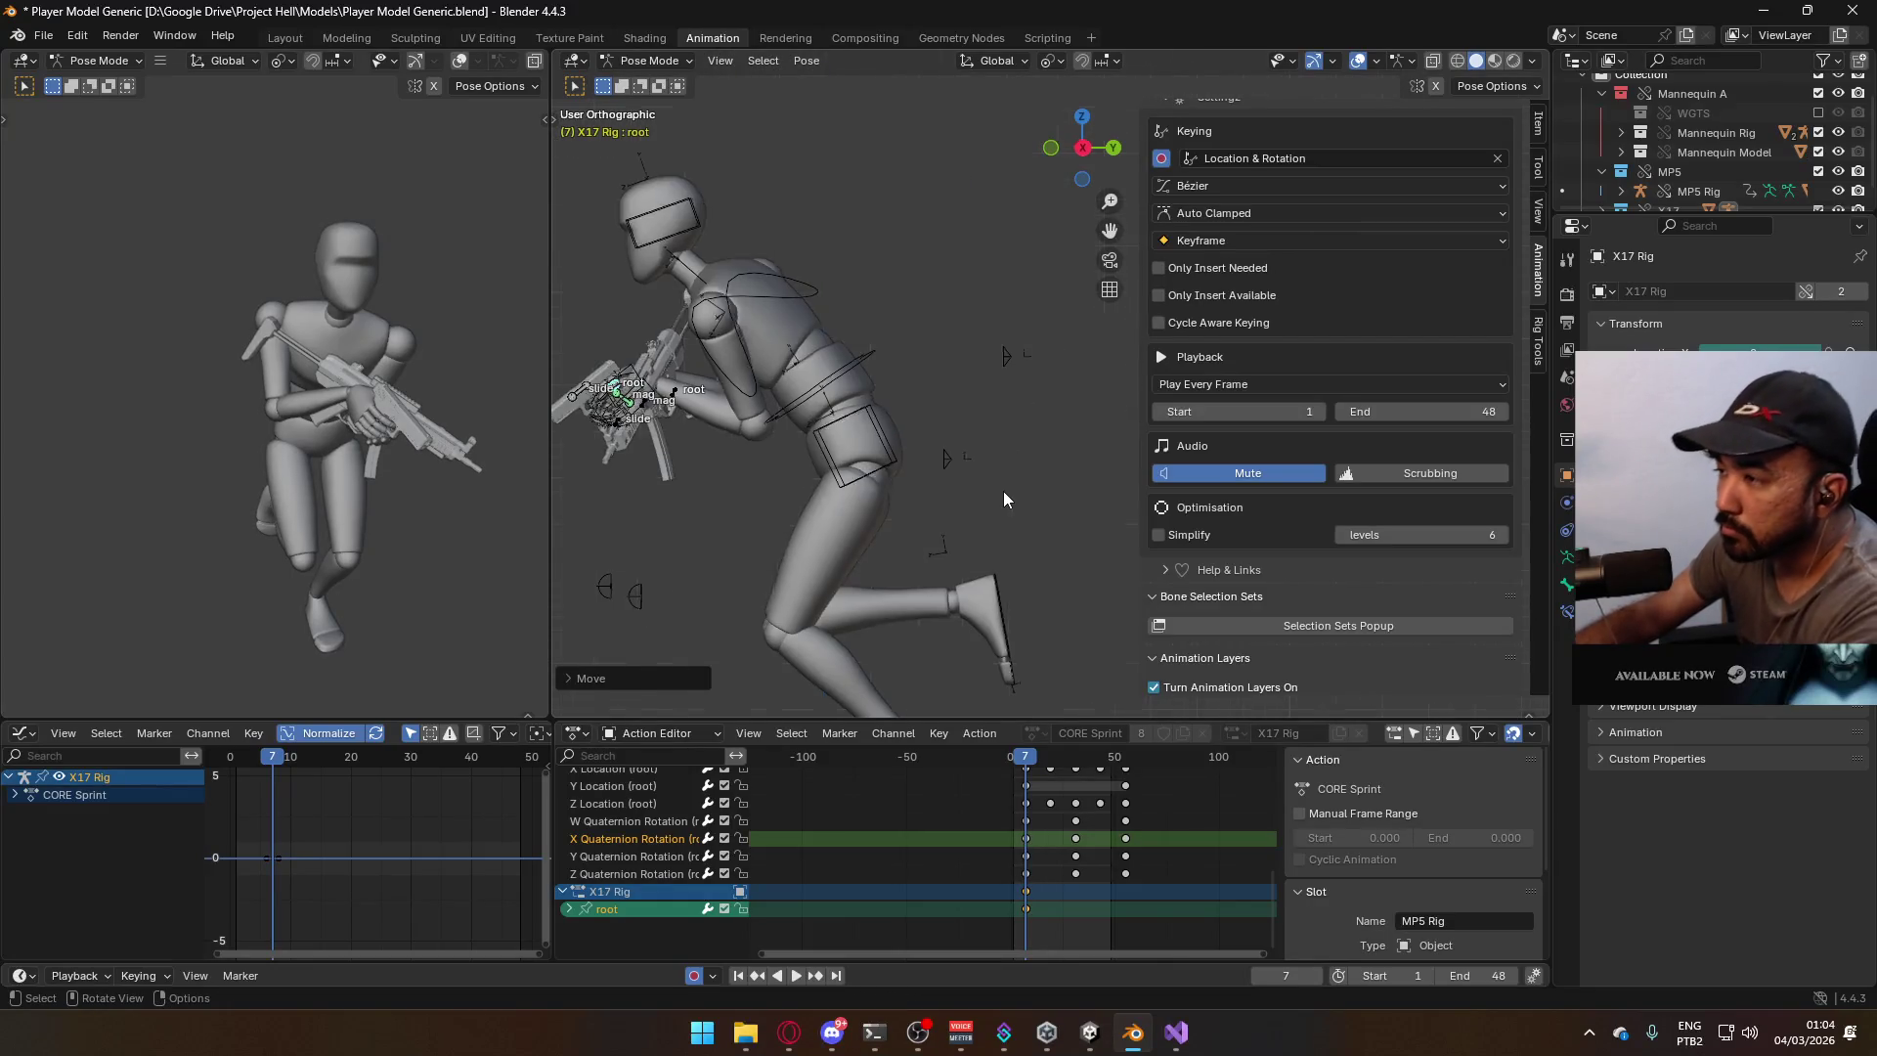
key("g")
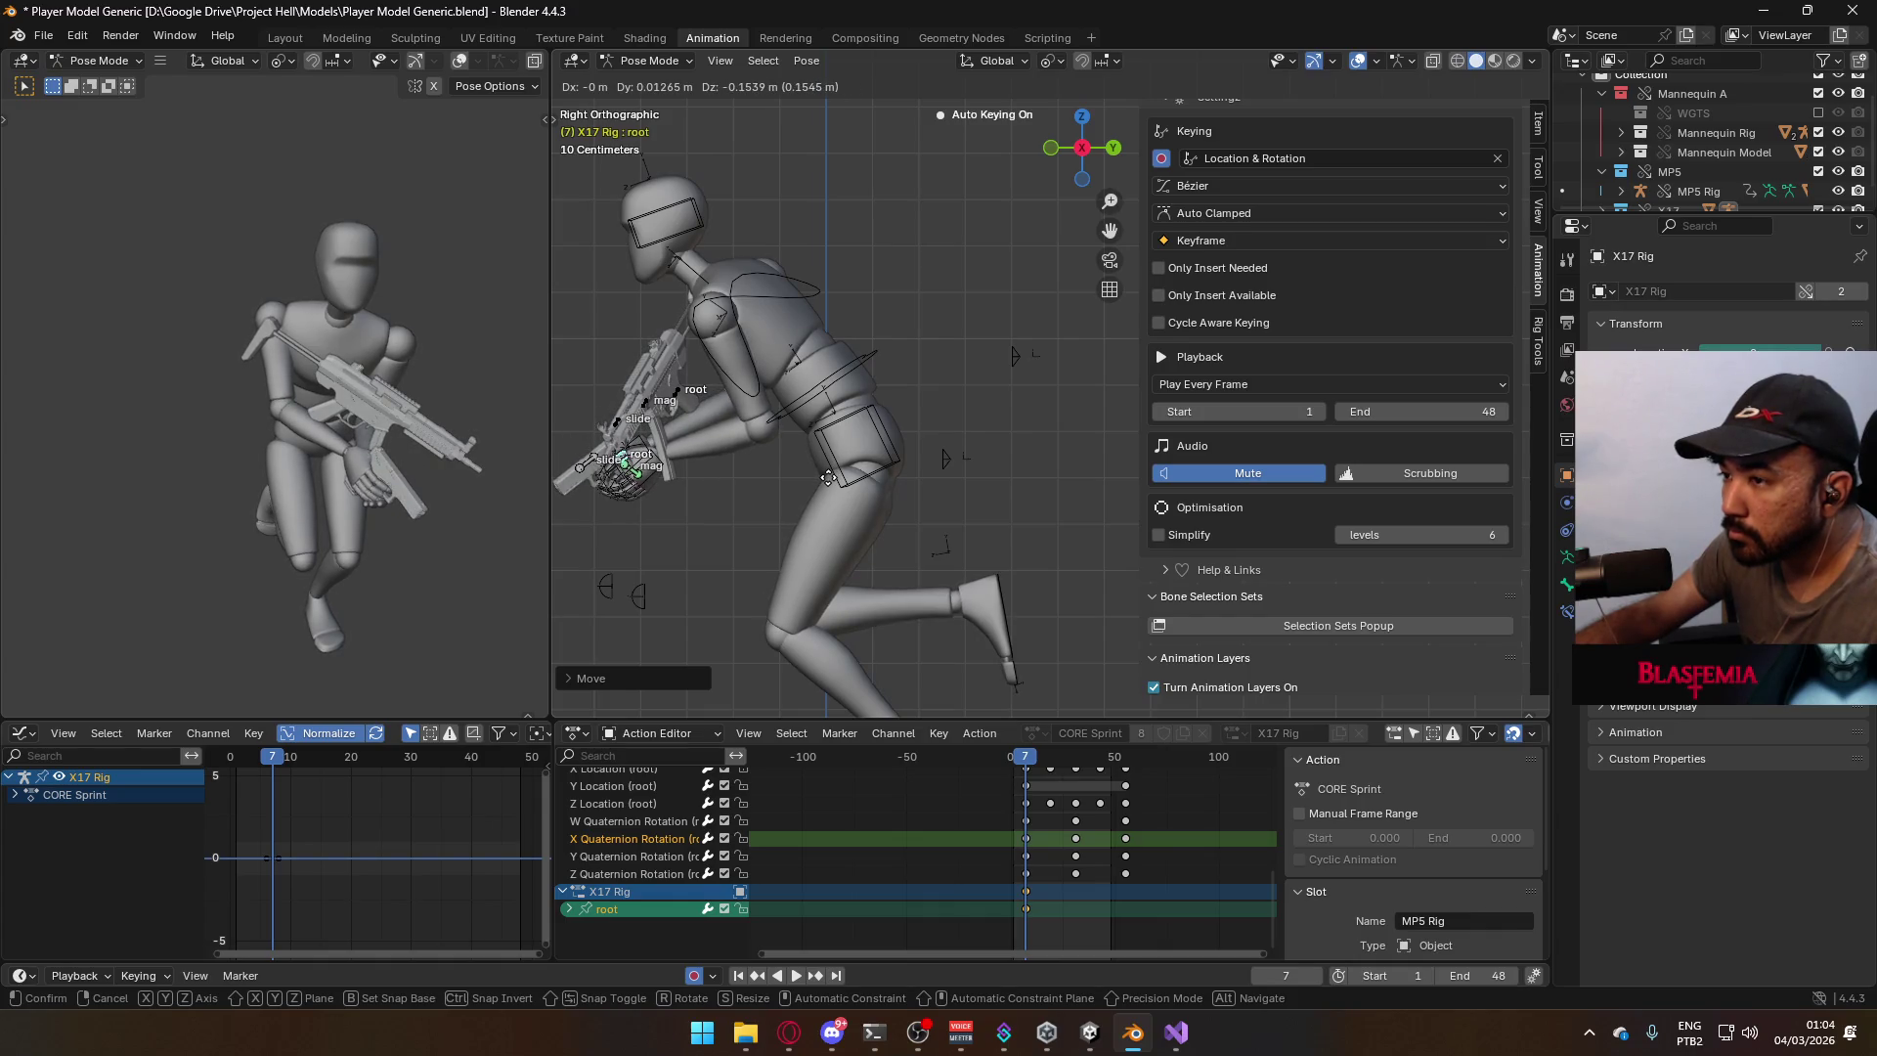
left_click(831, 482)
Deselect the root bone, return to Object Mode and select the mannequin Armature.
mouse_move(831, 482)
middle_mouse_down()
mouse_move(1005, 407)
mouse_move(1007, 447)
mouse_move(1025, 391)
mouse_move(1011, 459)
mouse_move(1026, 455)
middle_mouse_up()
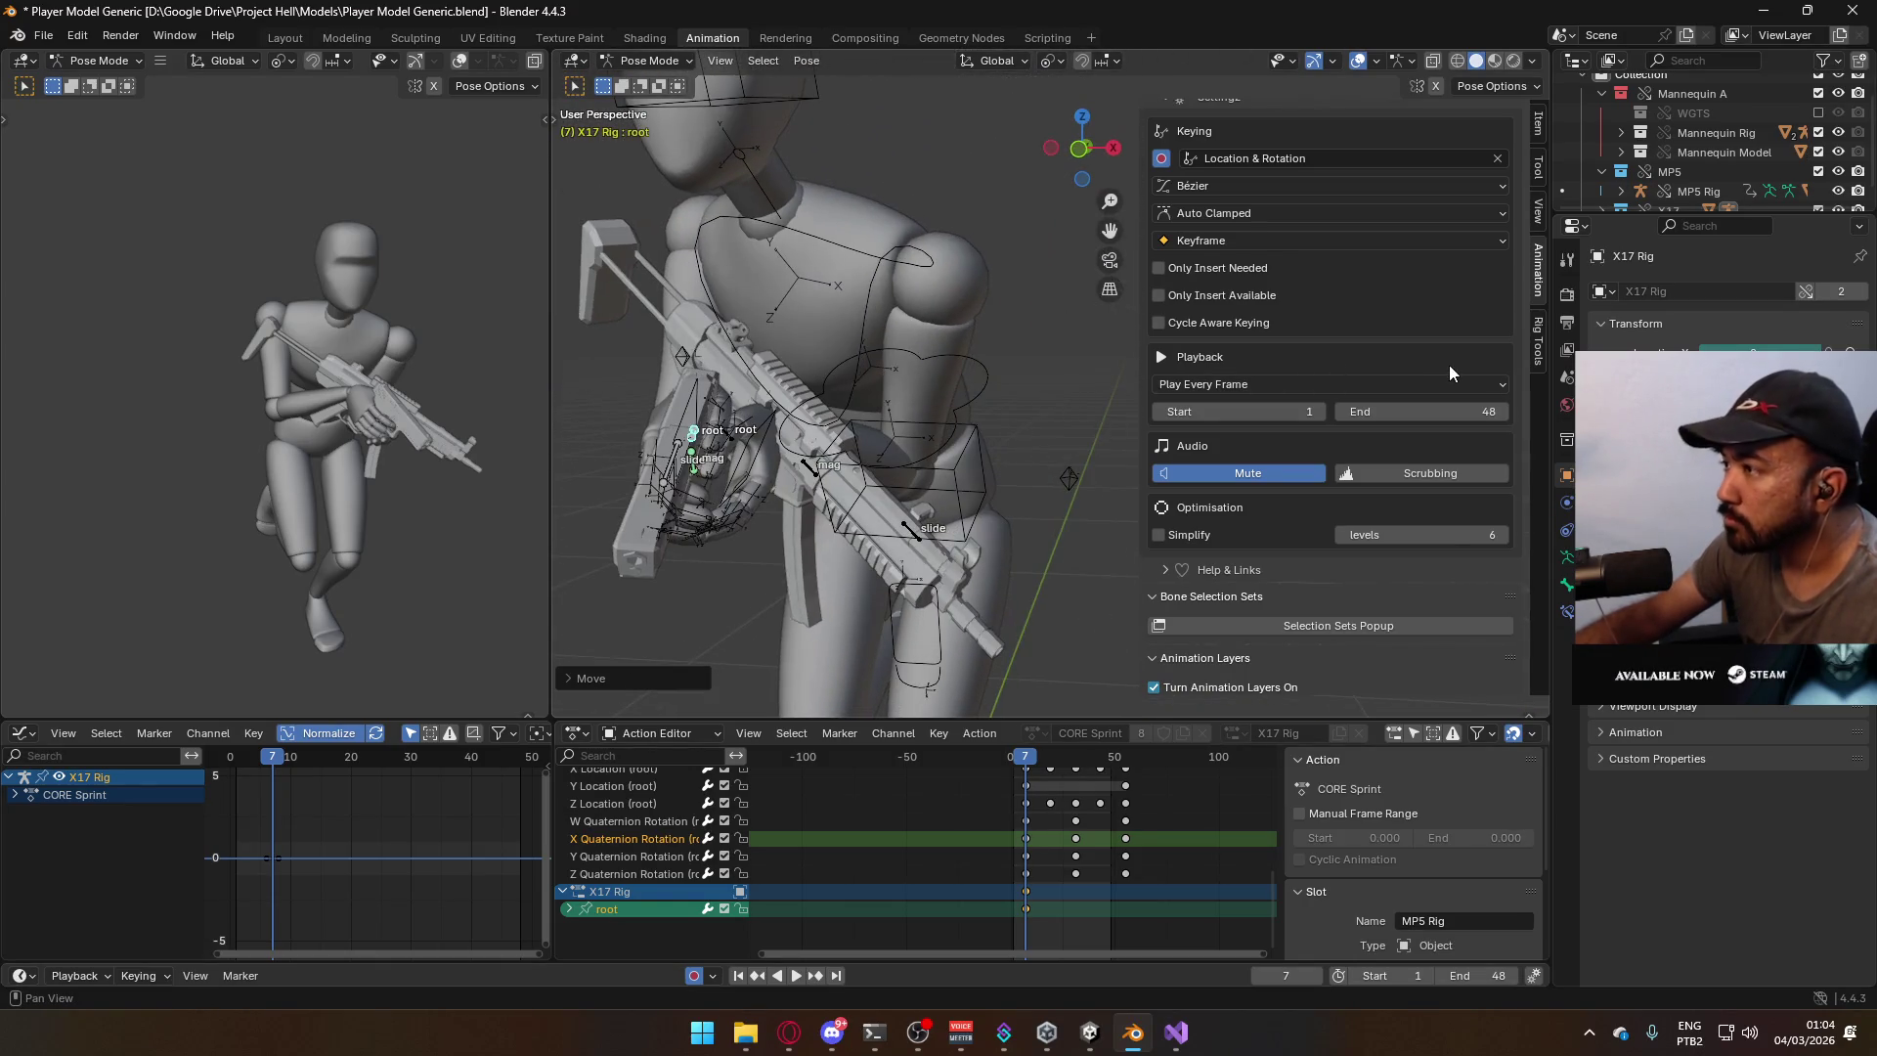
scroll(1454, 348, "up", 5)
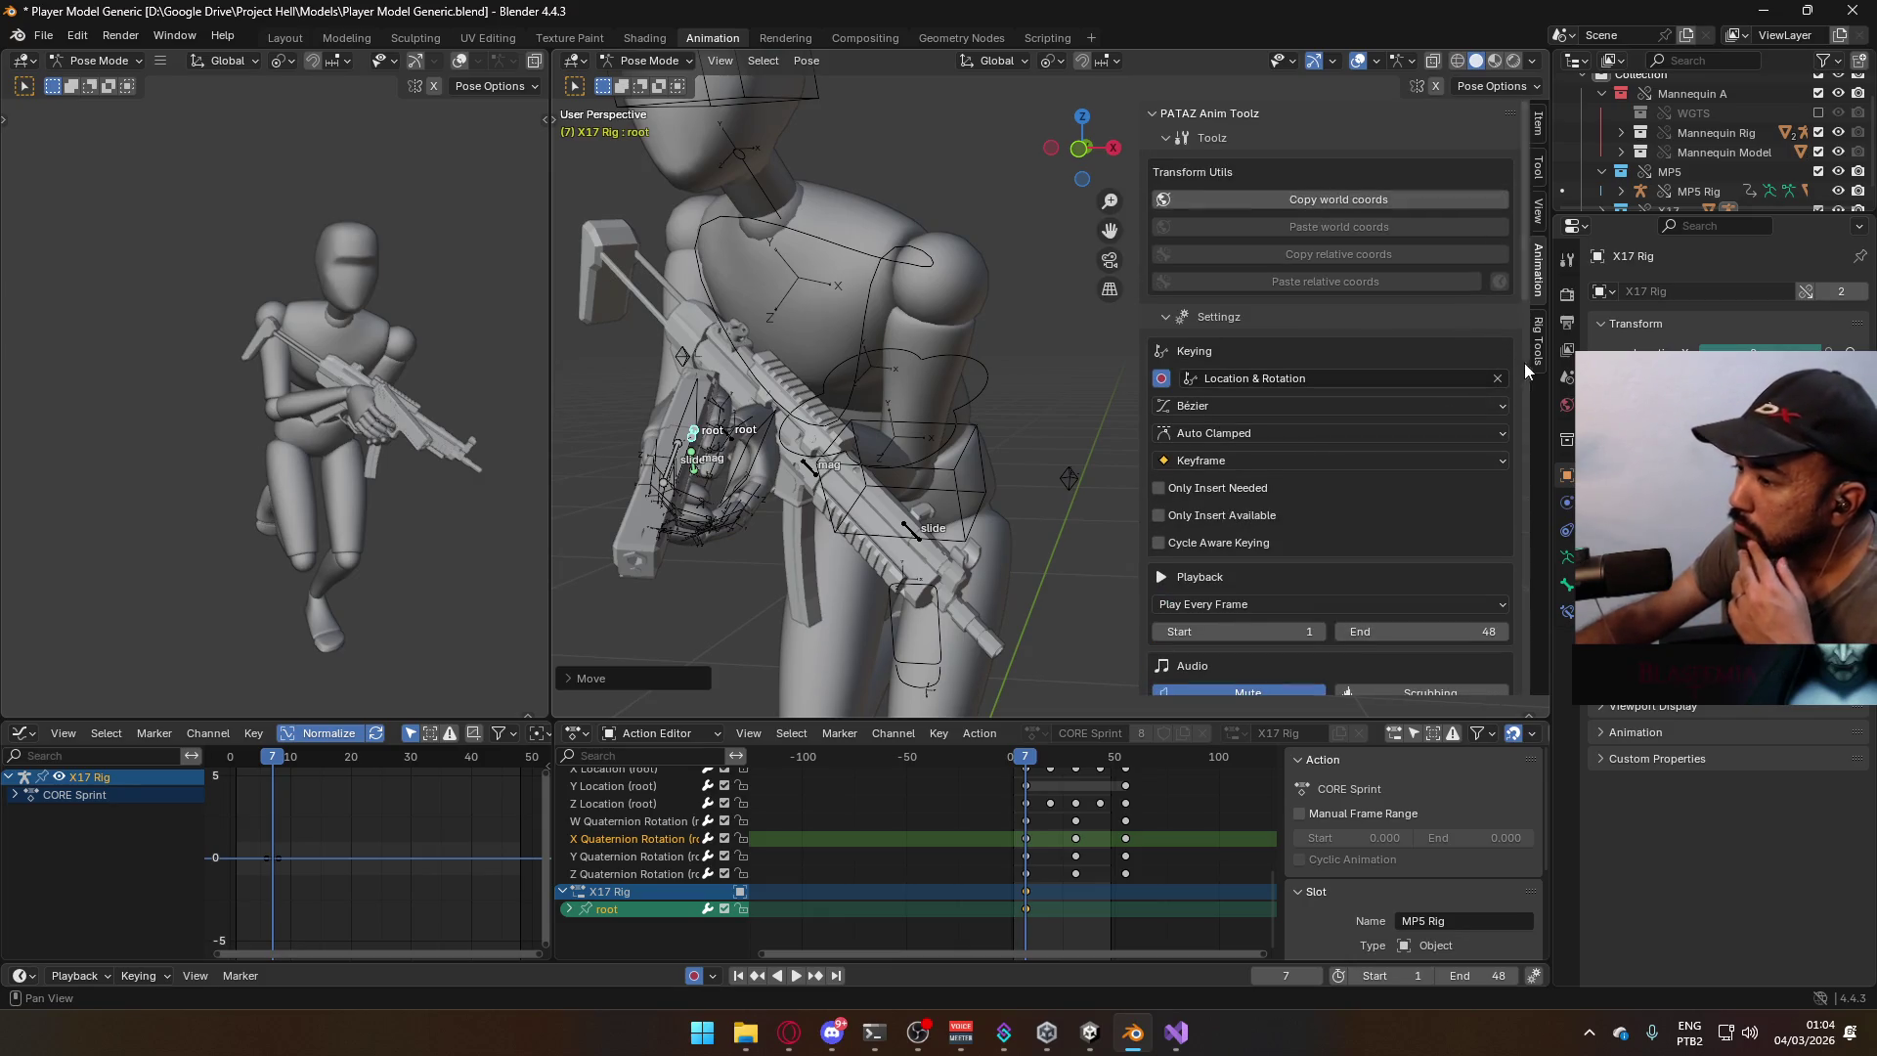
left_click(905, 259)
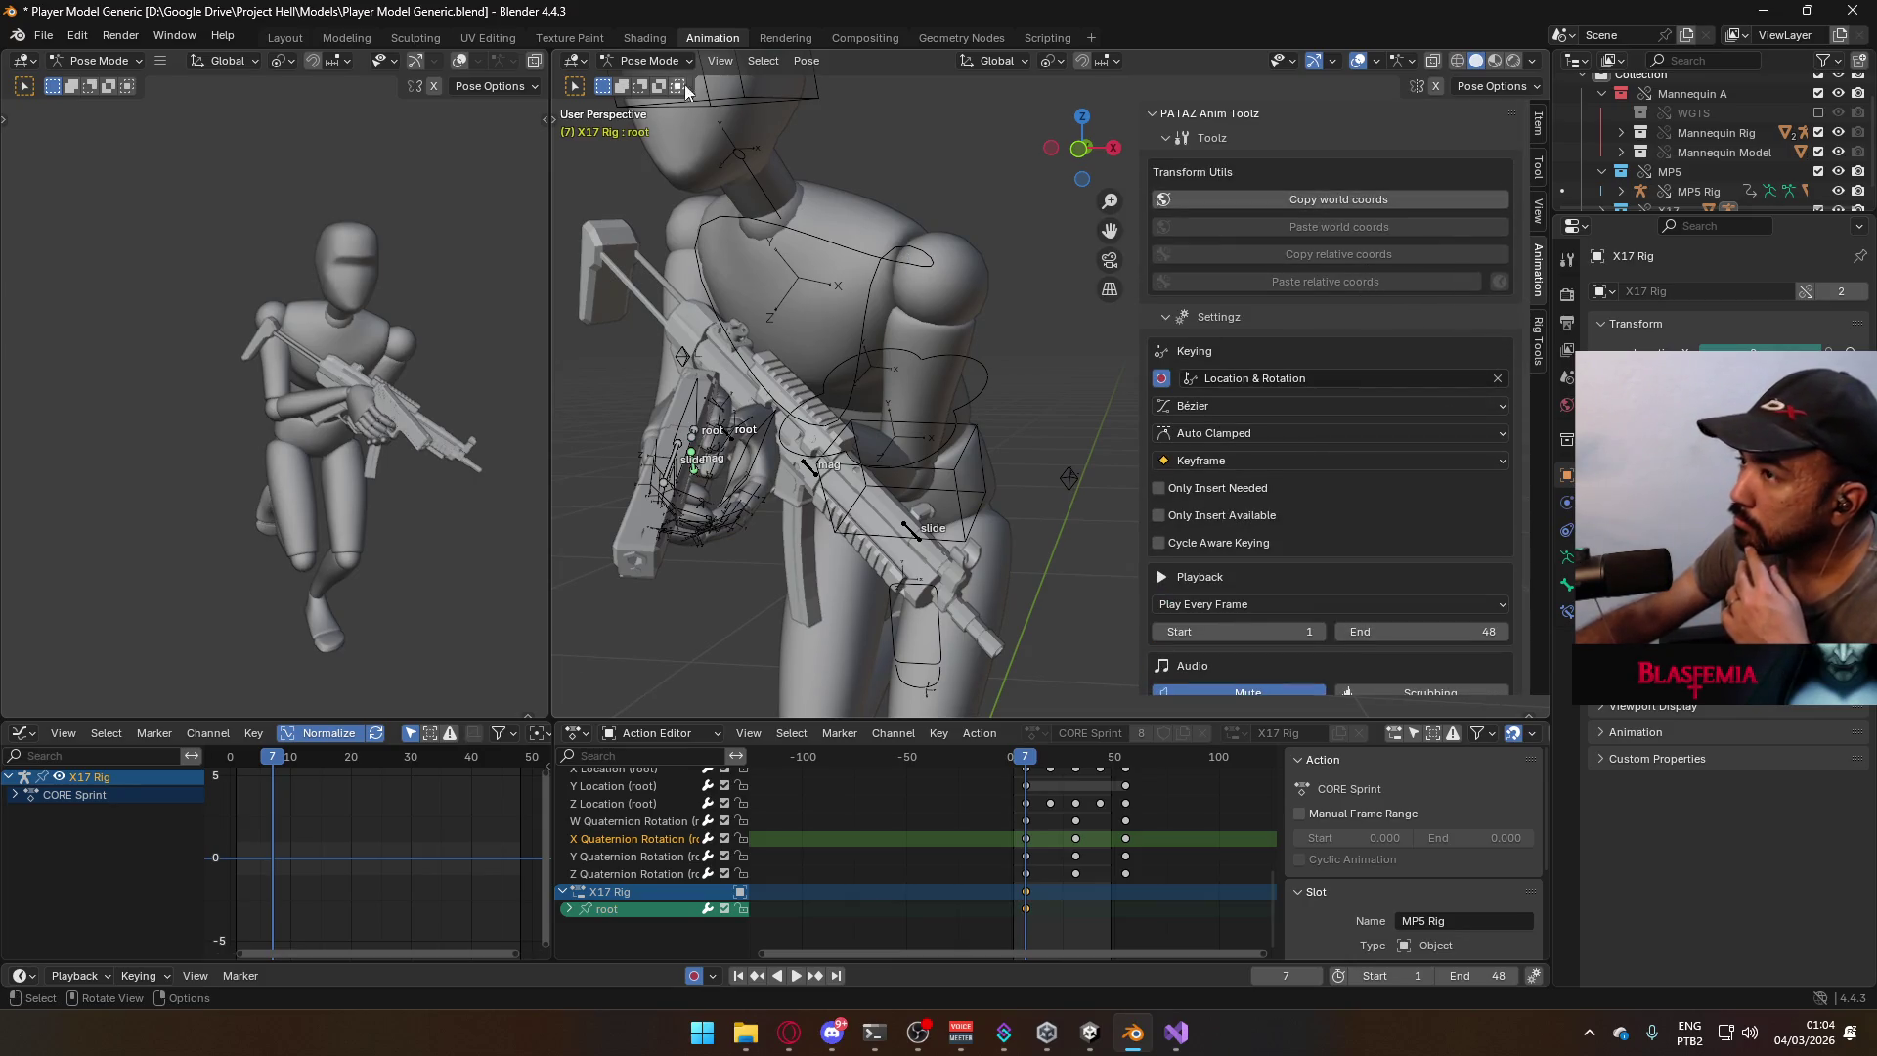
left_click(649, 60)
left_click(645, 78)
left_click(898, 274)
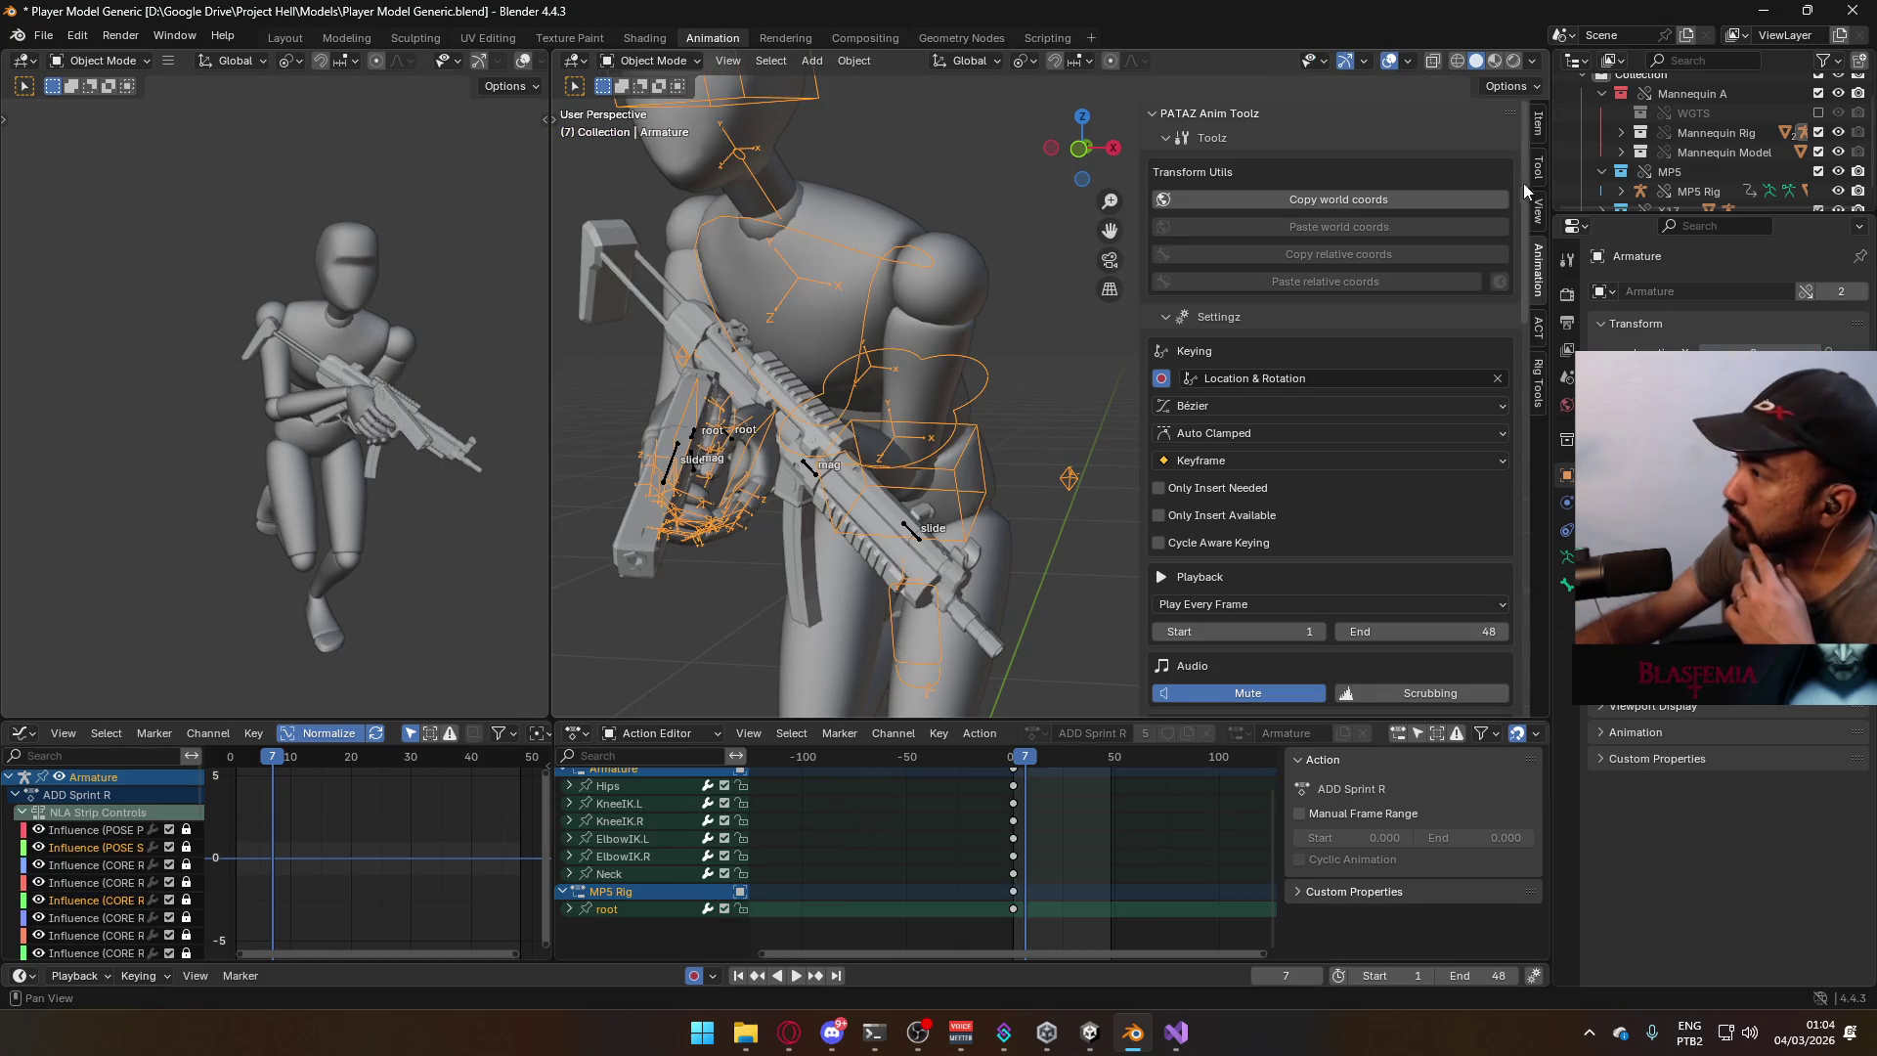
Pick CORE Sprint in the N-panel Animation Layers list and scroll the list back to the top.
scroll(1435, 442, "down", 10)
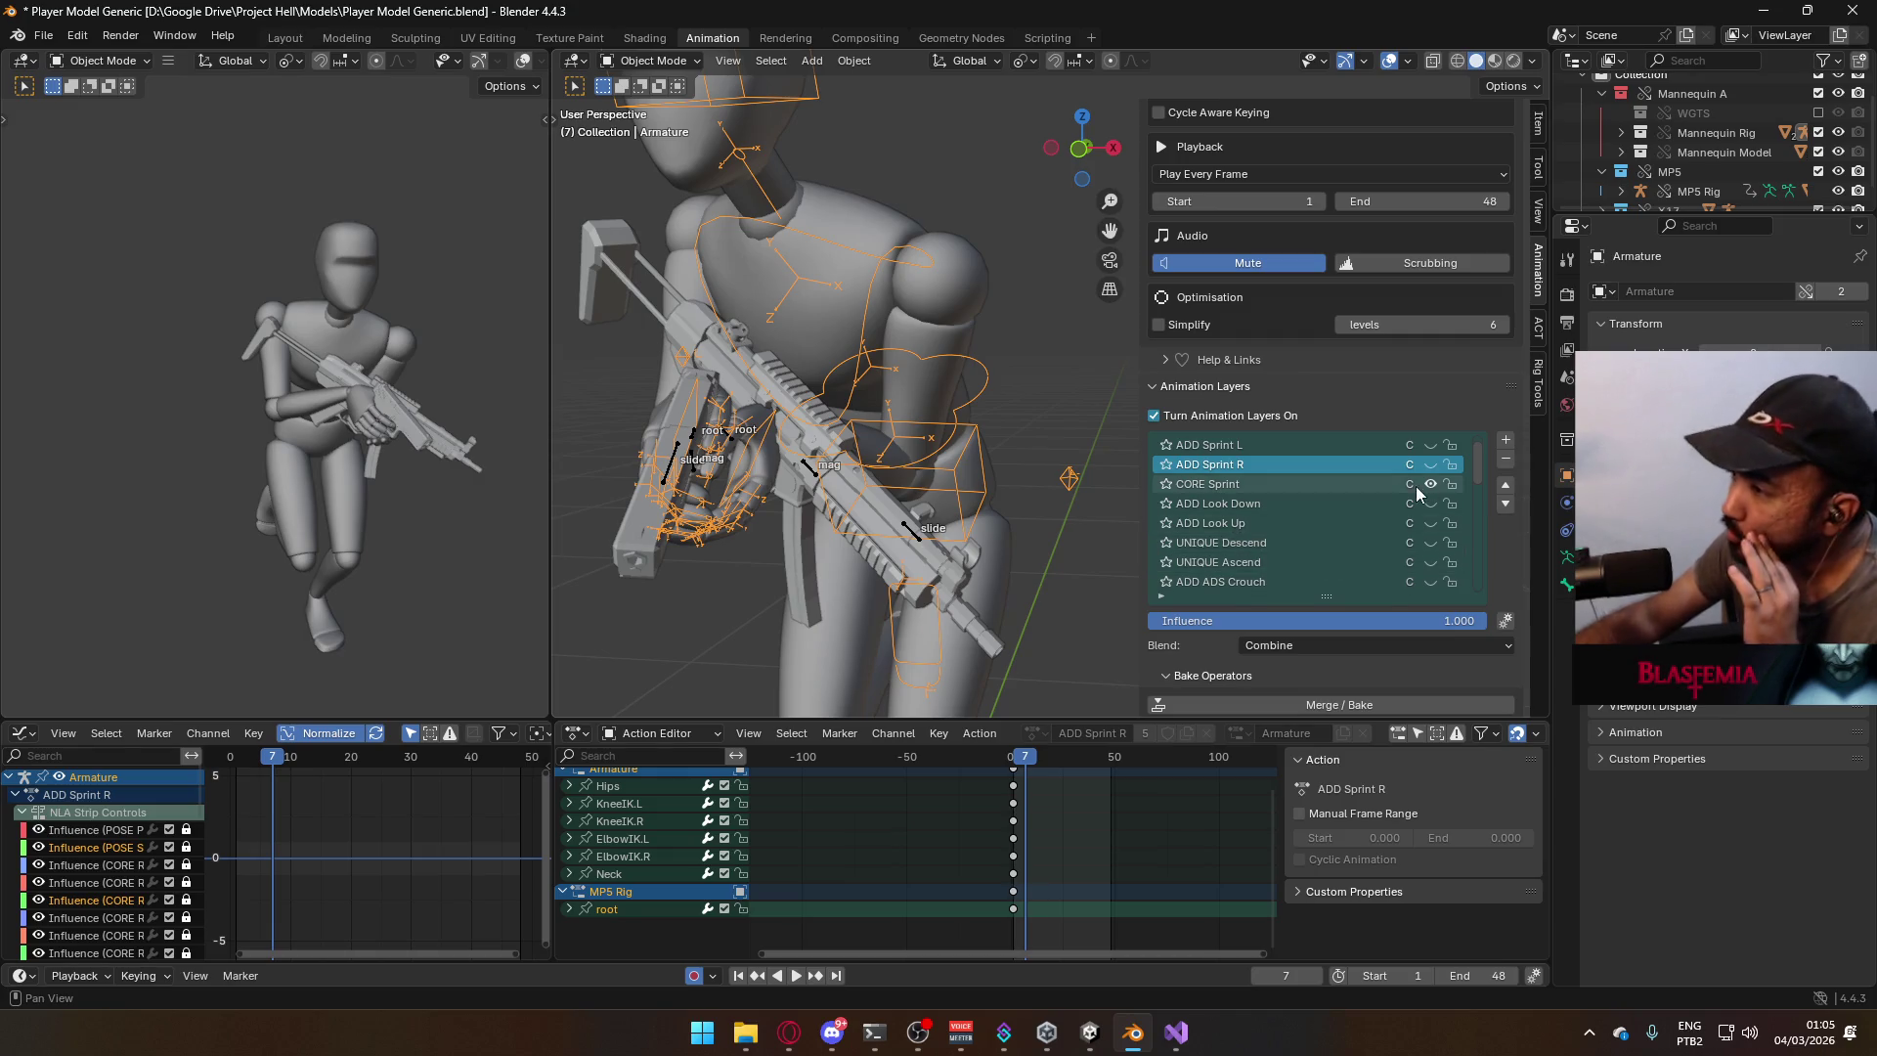
left_click(1332, 481)
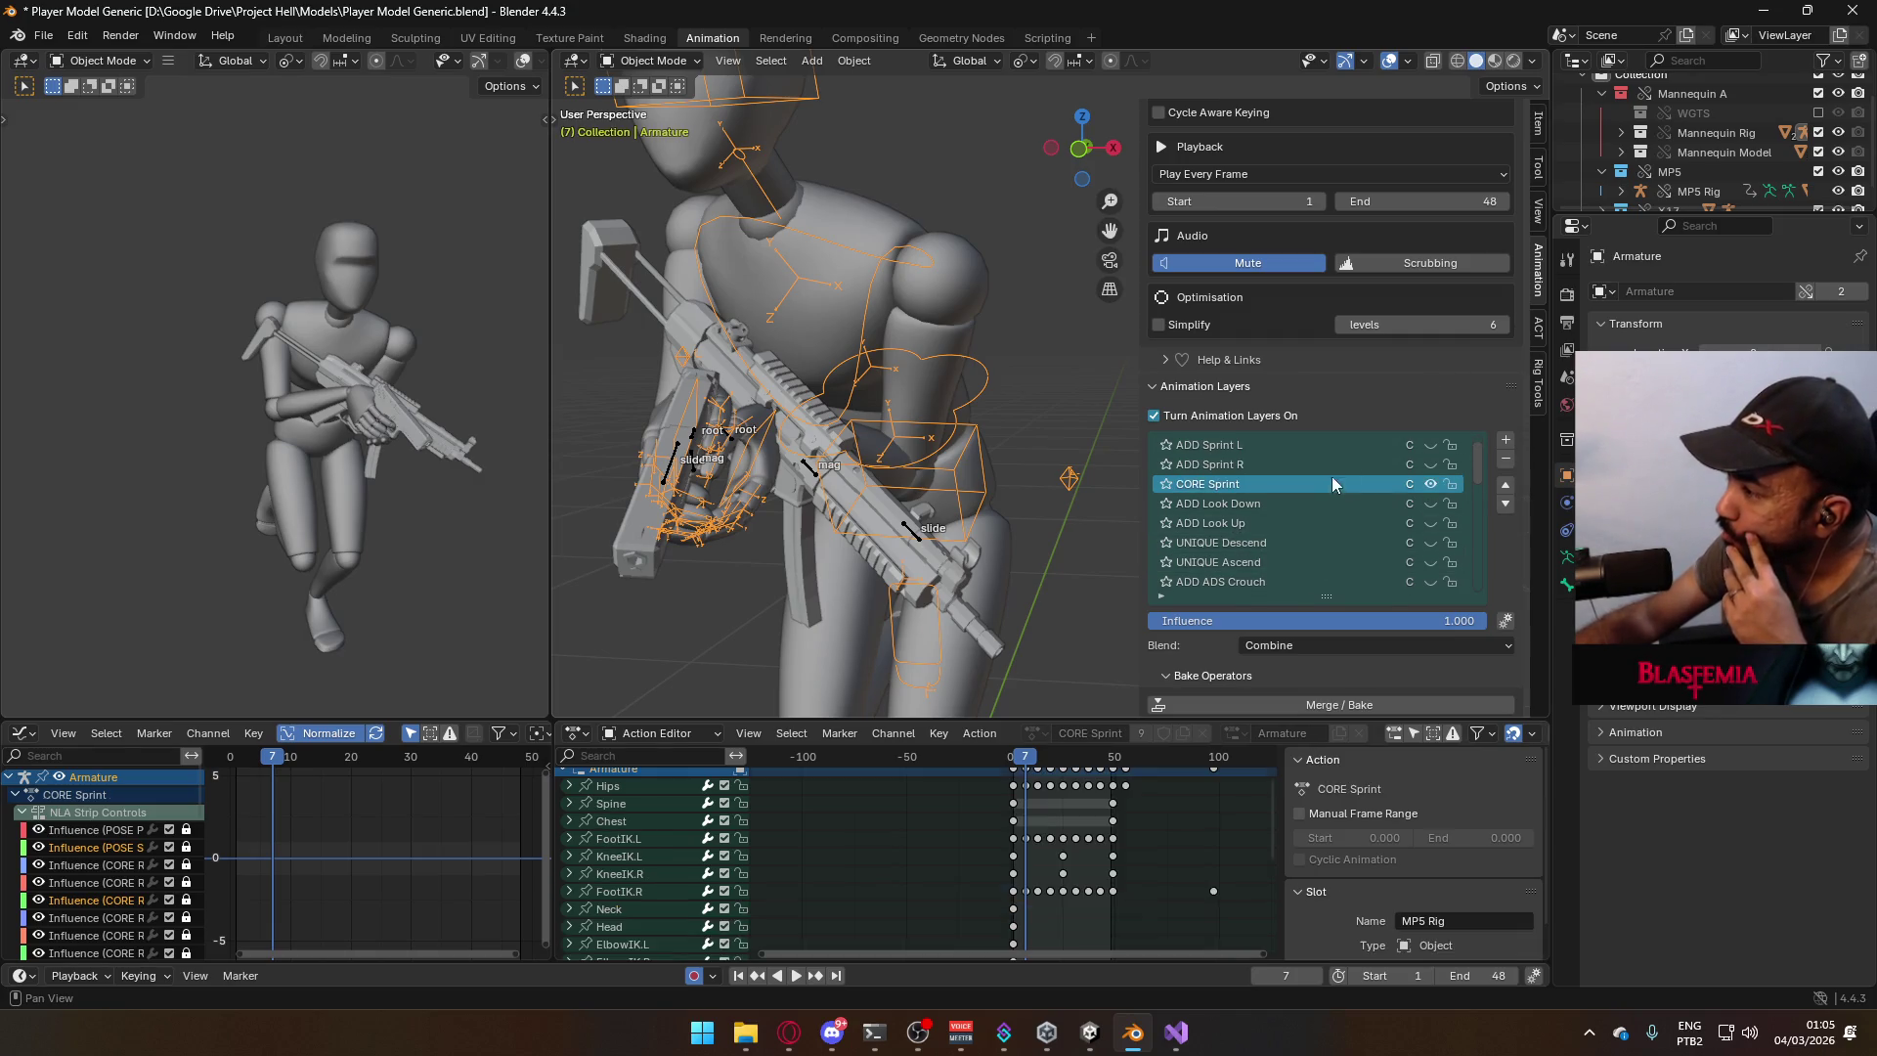
left_click_drag(1482, 458, 1476, 578)
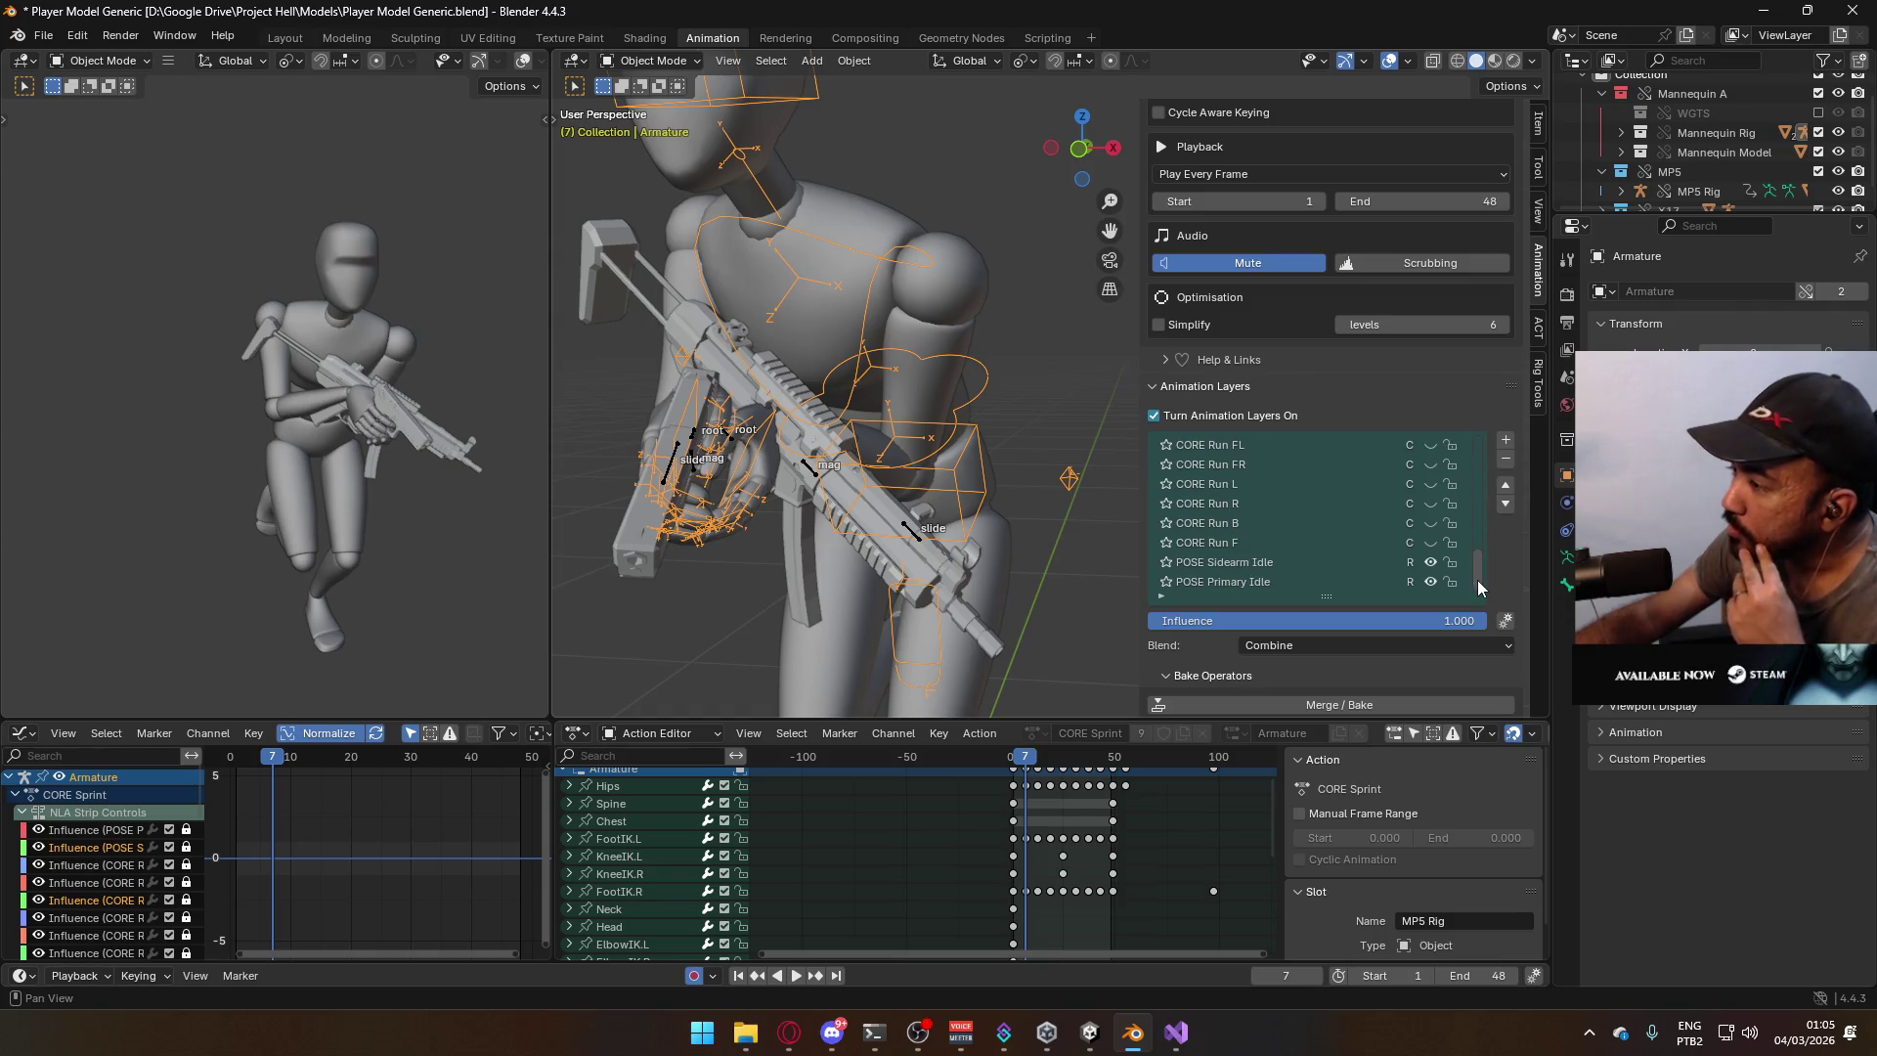
mouse_move(1475, 578)
left_mouse_down()
mouse_move(1480, 483)
mouse_move(1453, 449)
left_mouse_up()
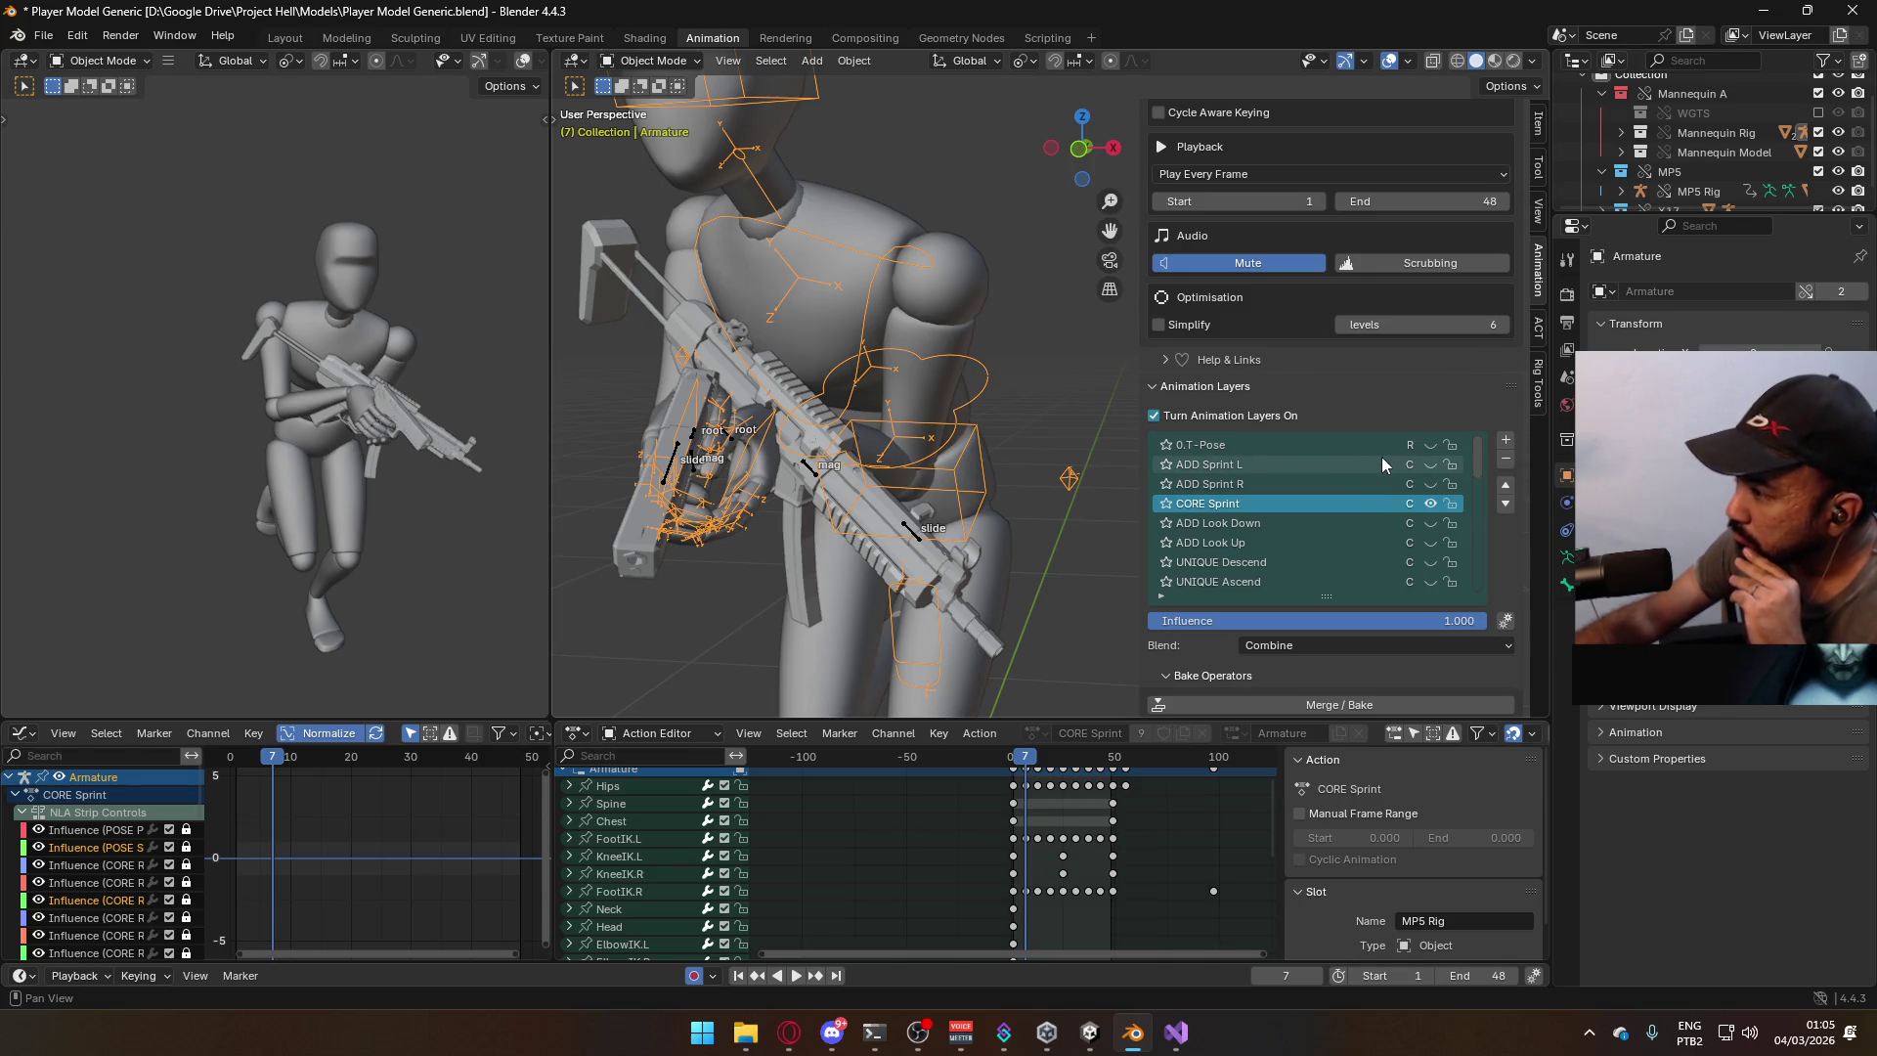
scroll(1352, 513, "down", 2)
scroll(1351, 513, "down", 15)
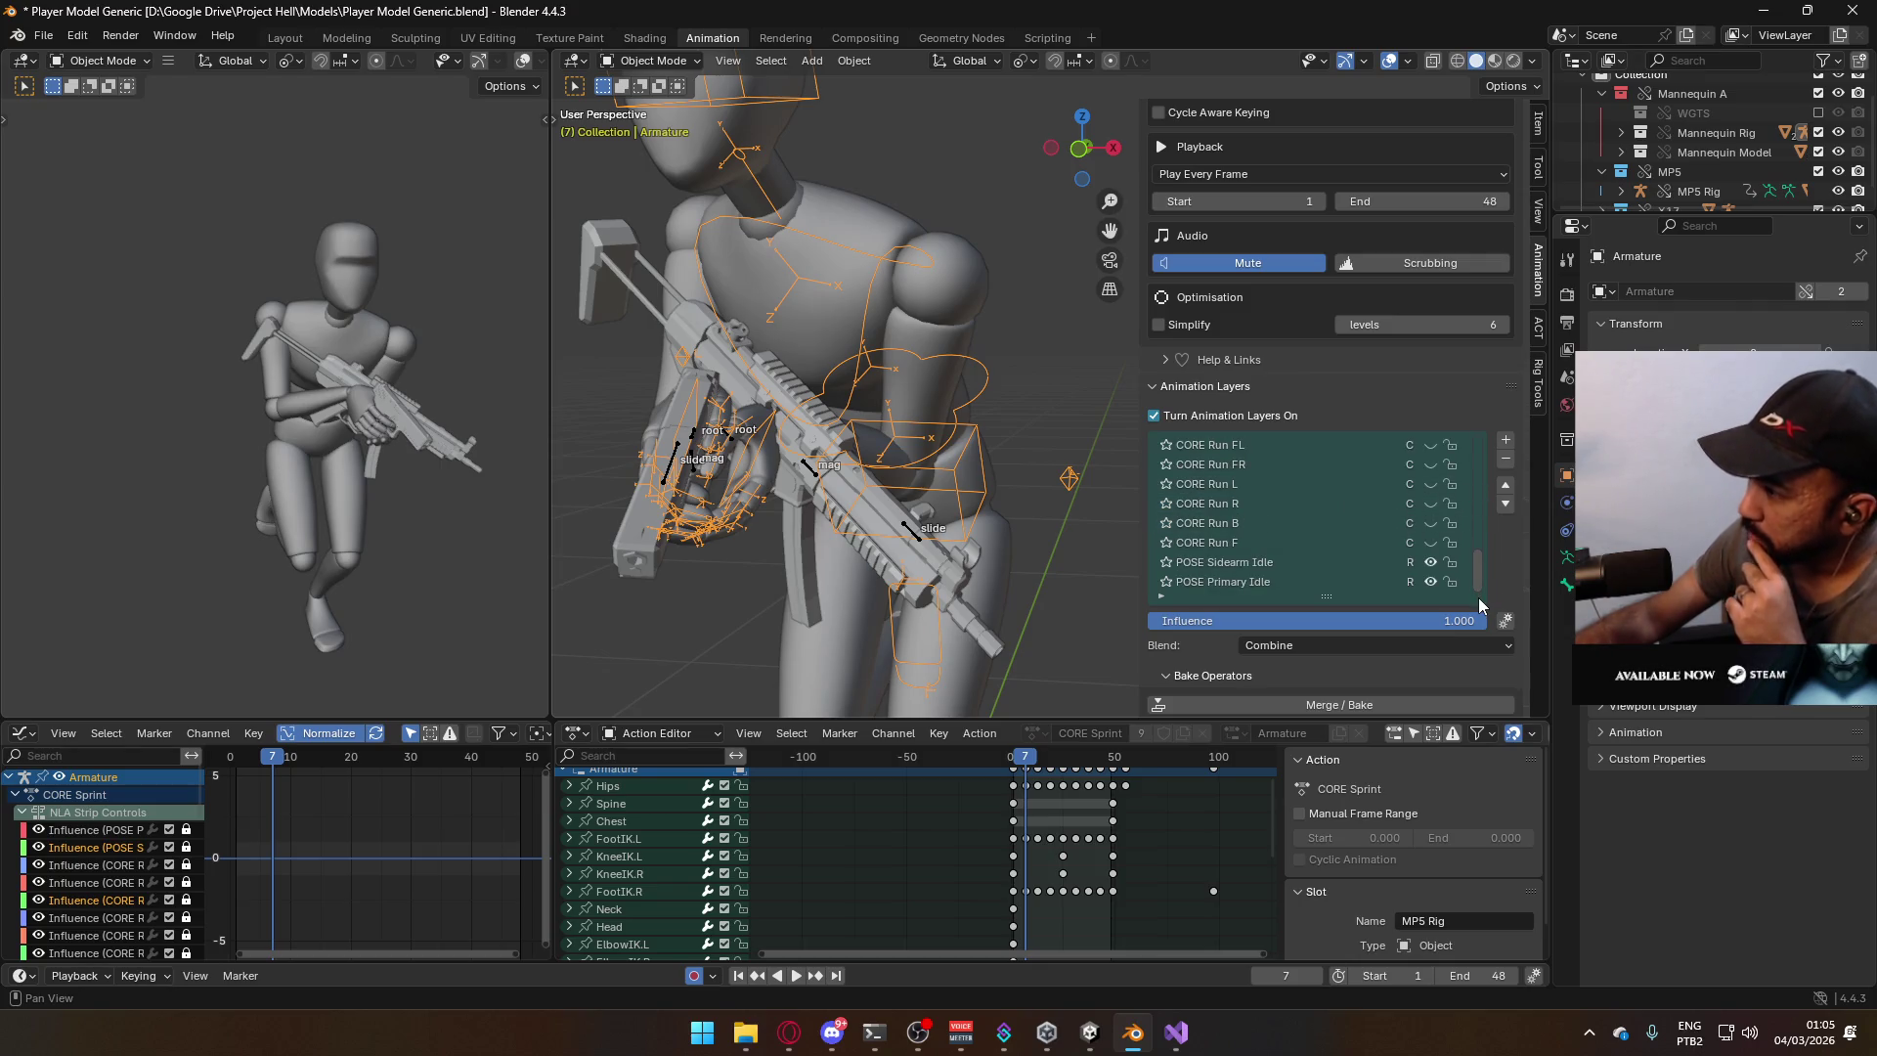
left_click_drag(1479, 585, 1465, 458)
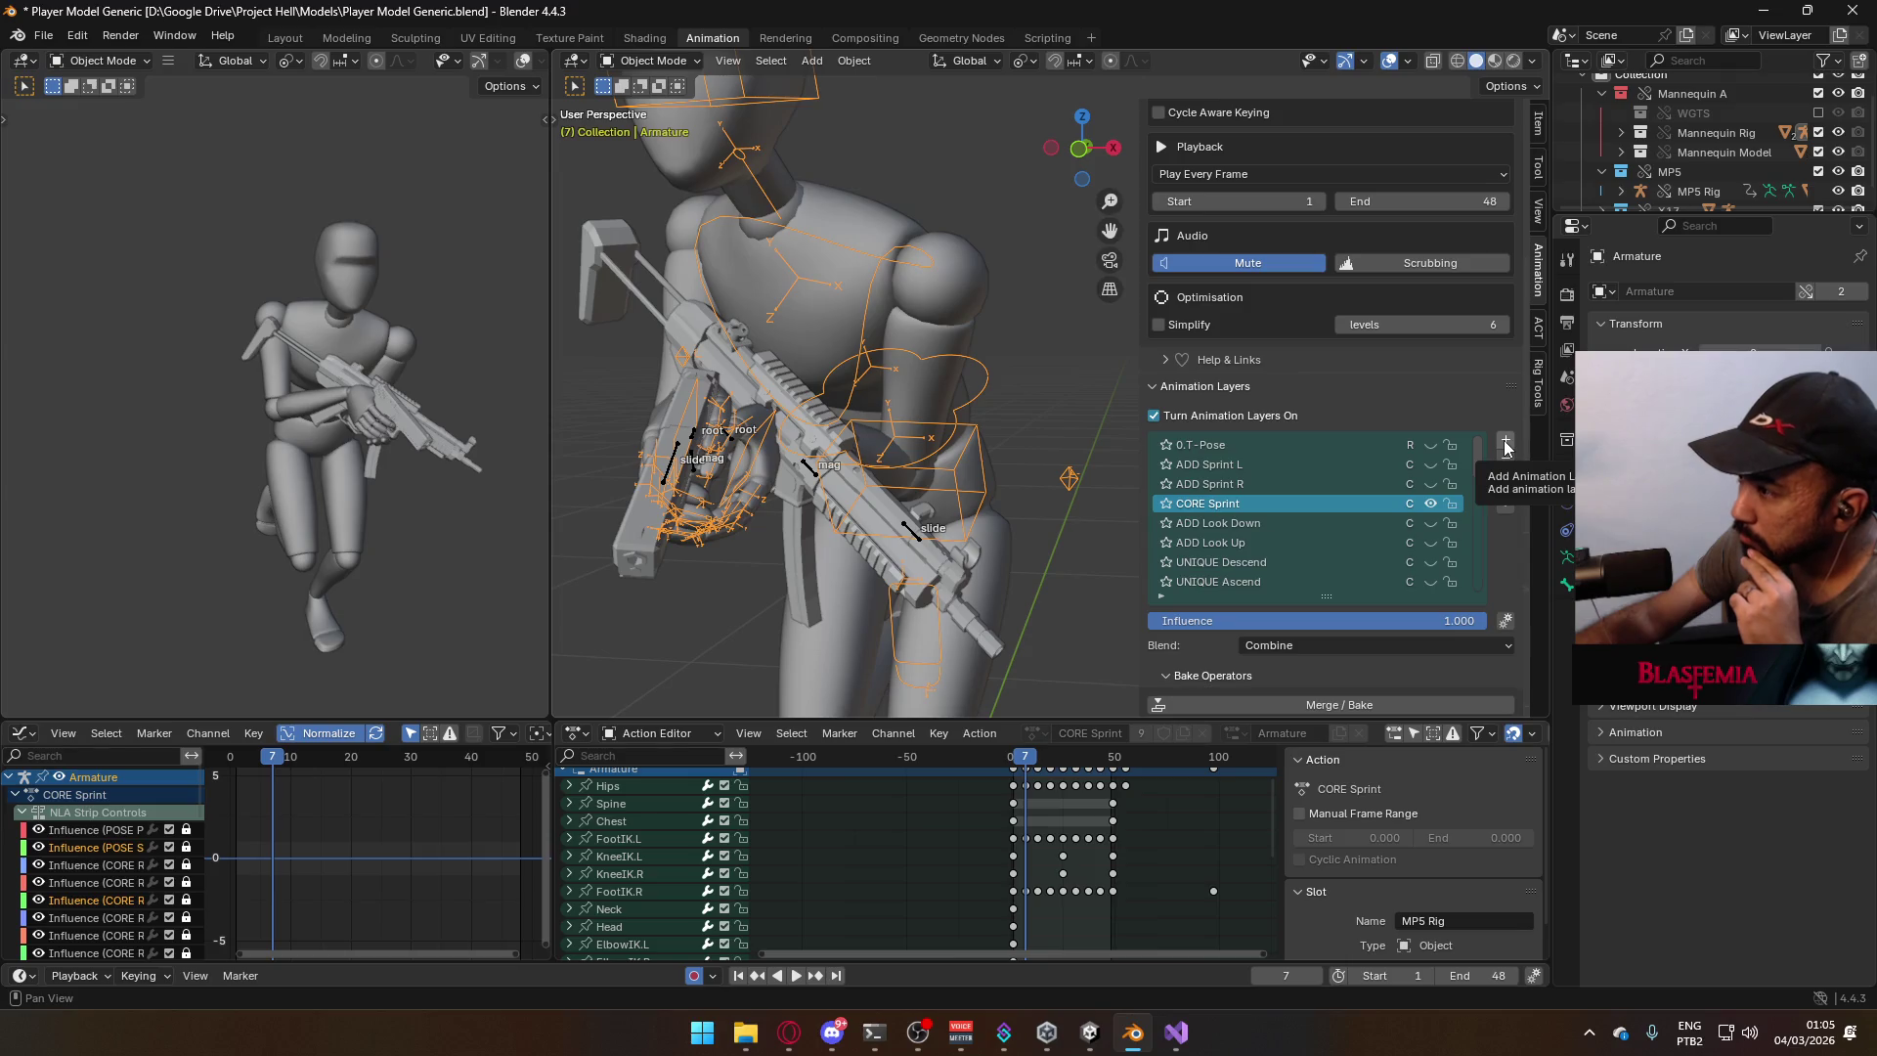
Add a new animation layer named 'ADD Sprint Sidearm'.
left_click(1506, 448)
double_click(1235, 504)
type("ADD Sprint Si")
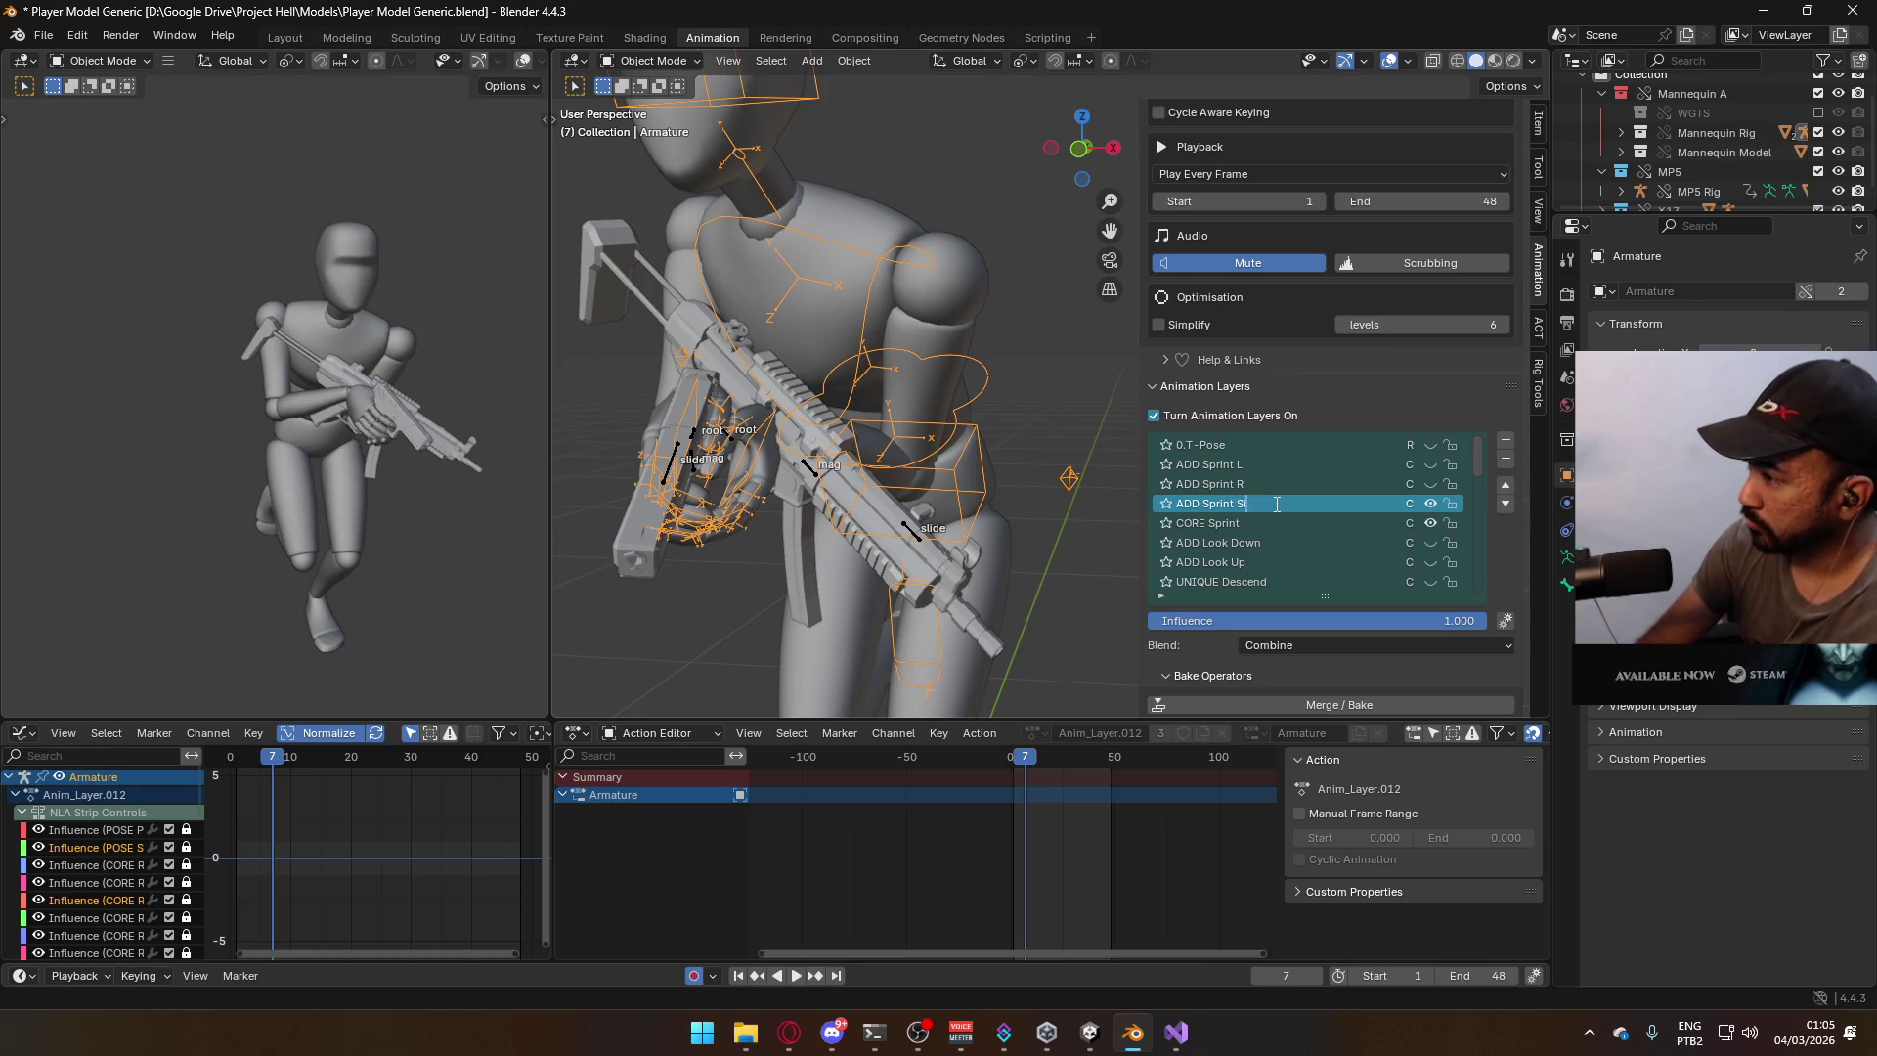
type("dearm")
key("Return")
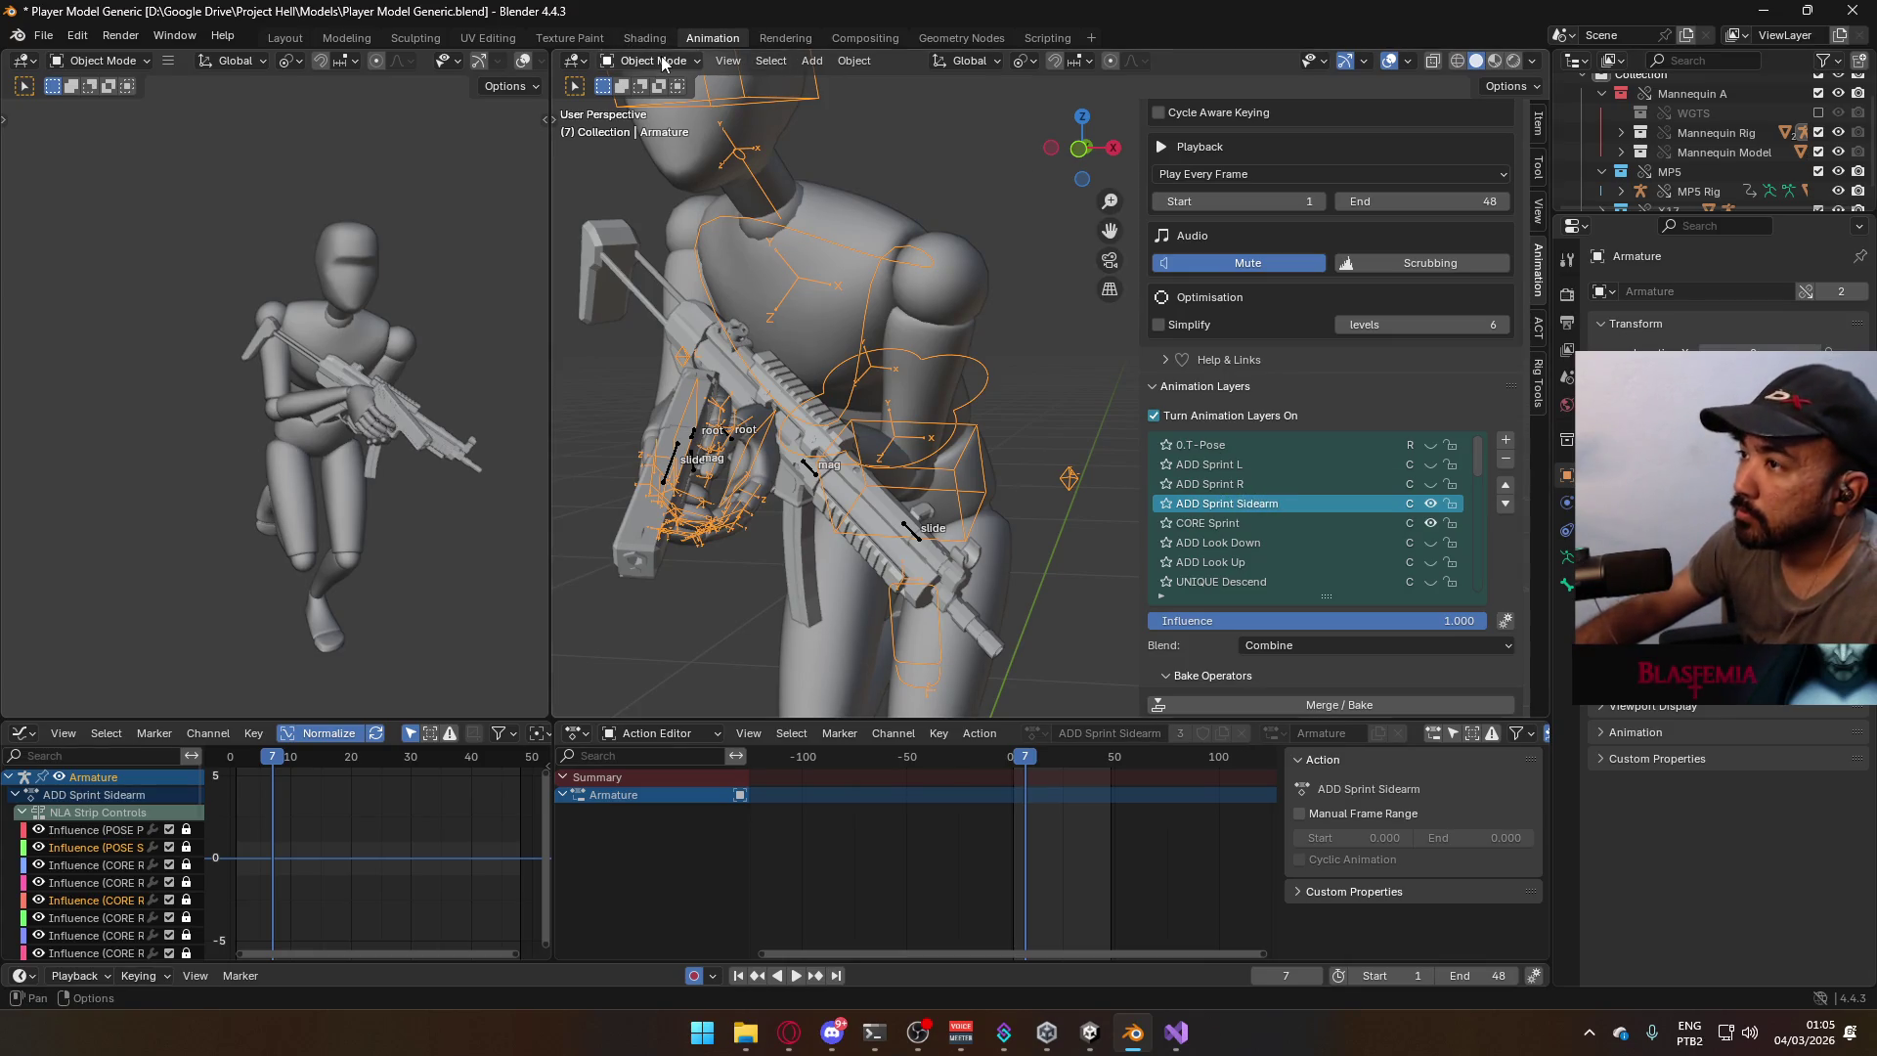
In Pose Mode, reposition the ElbowIK.L and ElbowIK.R controls from the top view.
left_click(685, 126)
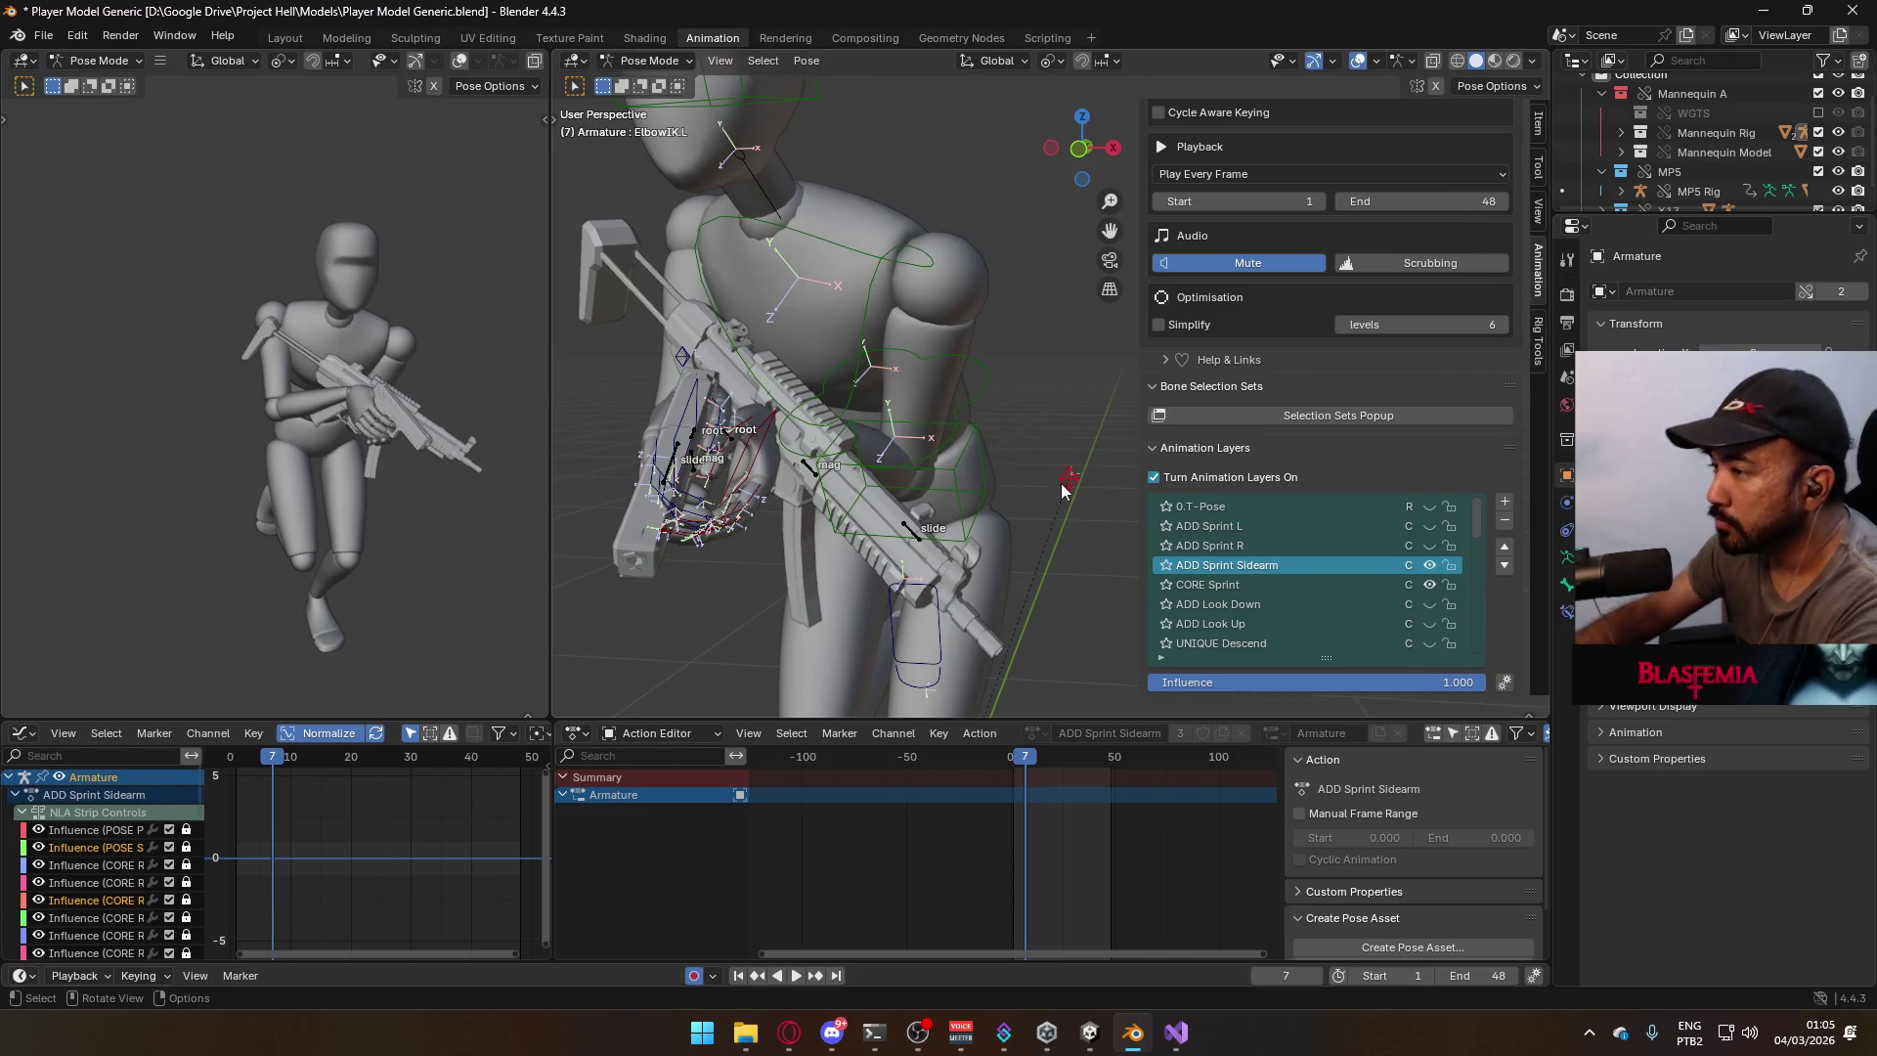
key("KP_7")
mouse_move(1023, 490)
middle_mouse_down("shift")
mouse_move(878, 327)
mouse_move(919, 326)
middle_mouse_up("shift")
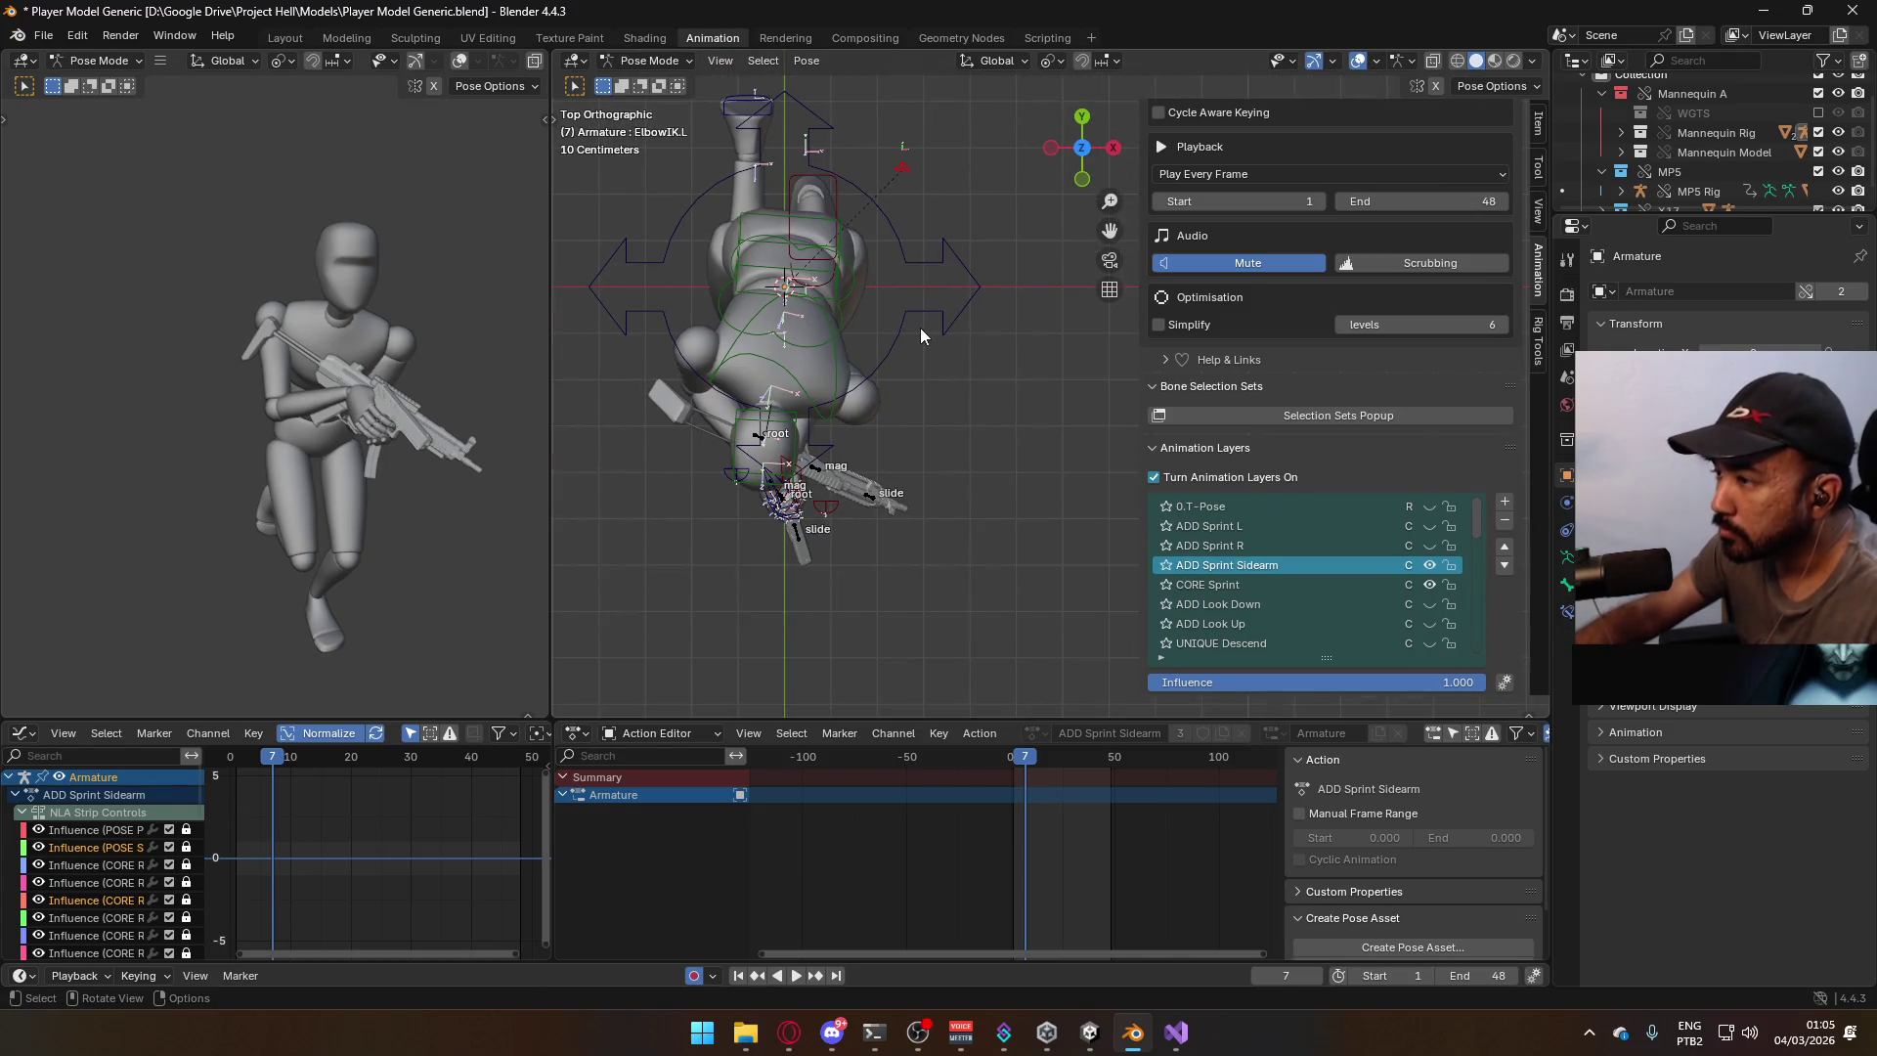
key("g")
left_click(1027, 448)
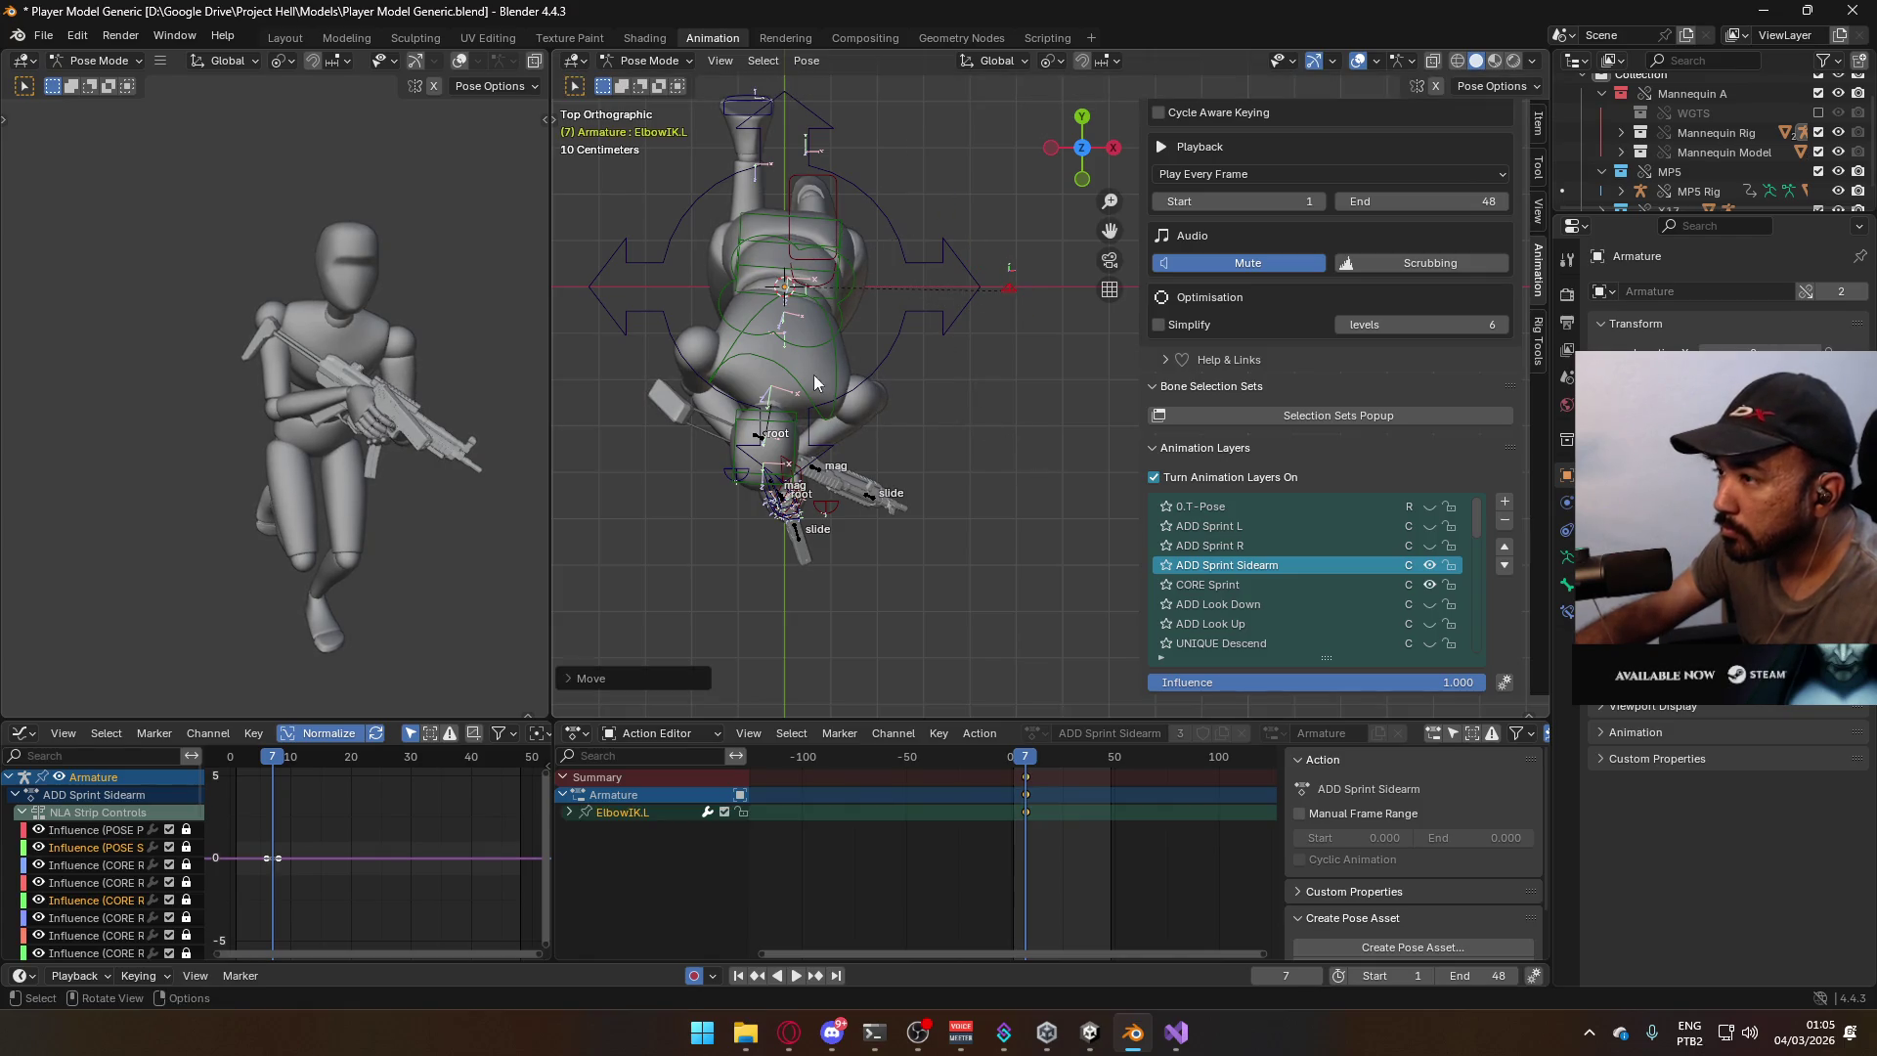
middle_click_drag(600, 252, 782, 287, "shift")
left_click(703, 129)
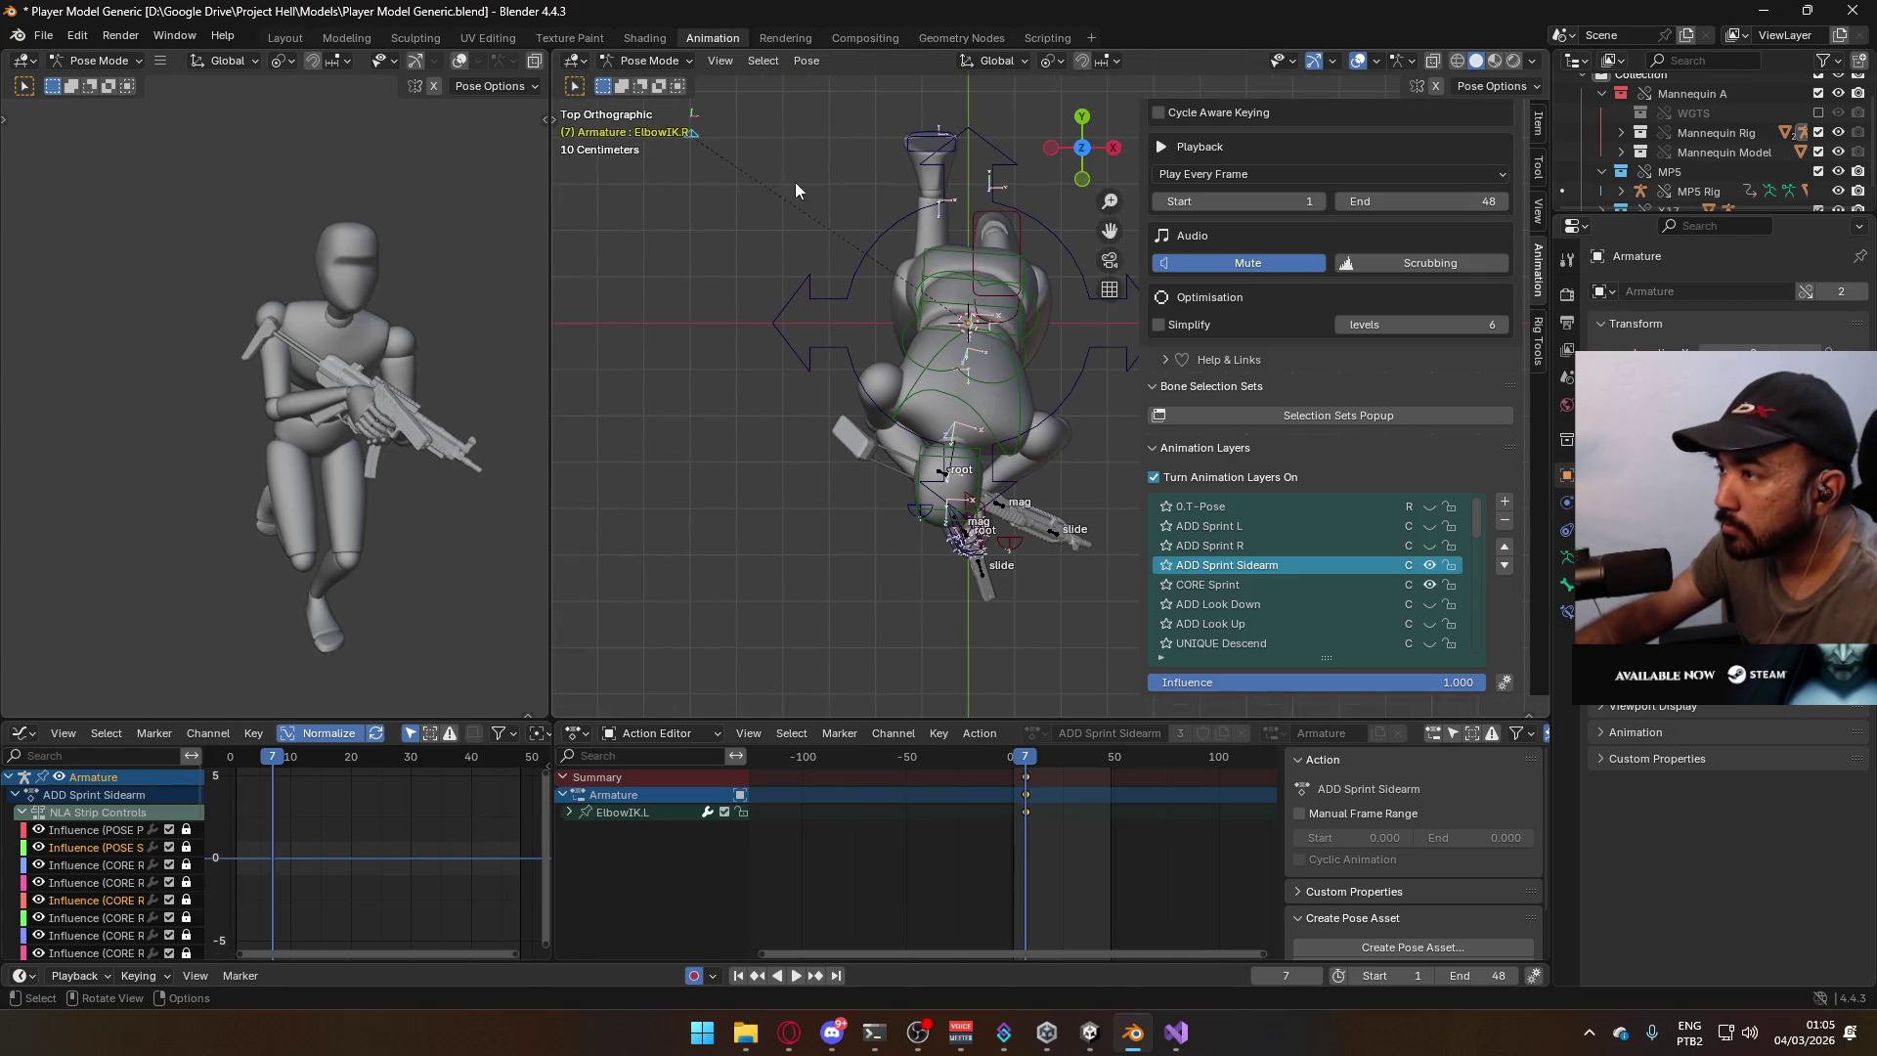
key("g")
left_click(790, 298)
Review the pose from front and side, play it back, set frame 7 and select the X17 Rig.
key("KP_1")
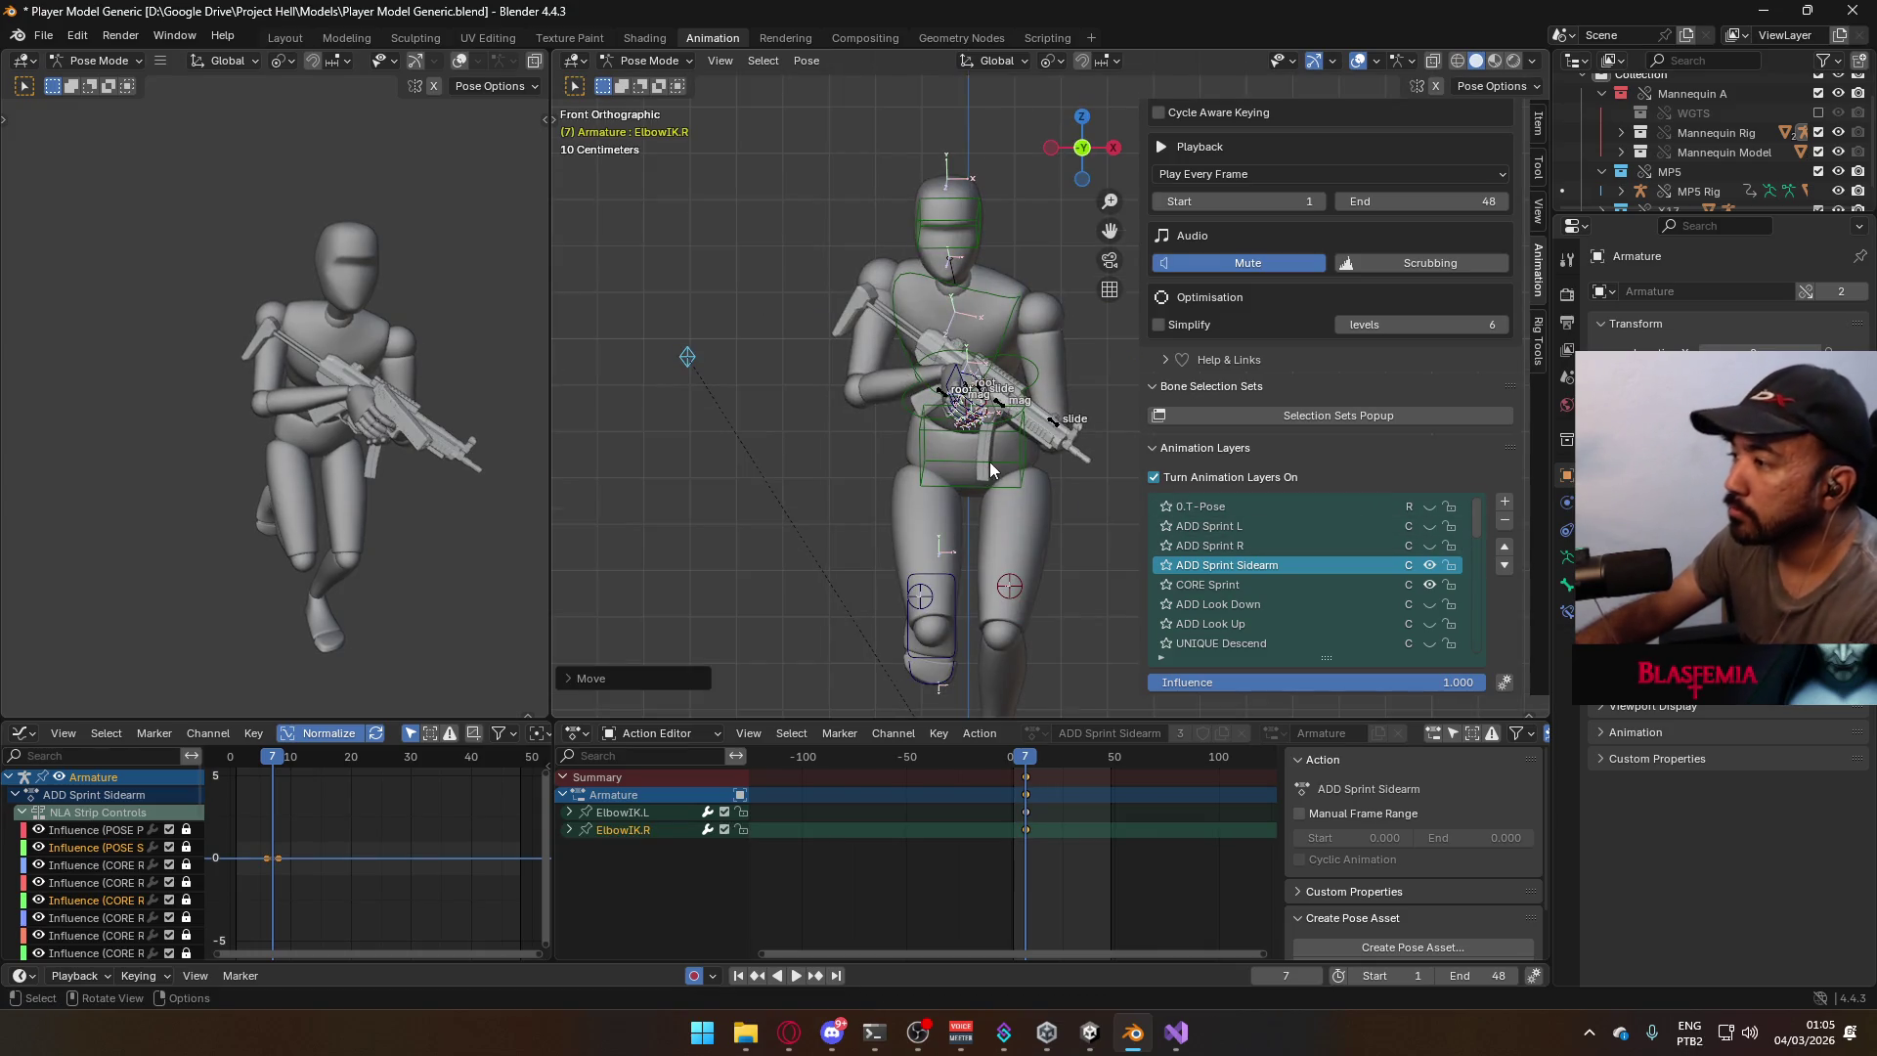
key("KP_3")
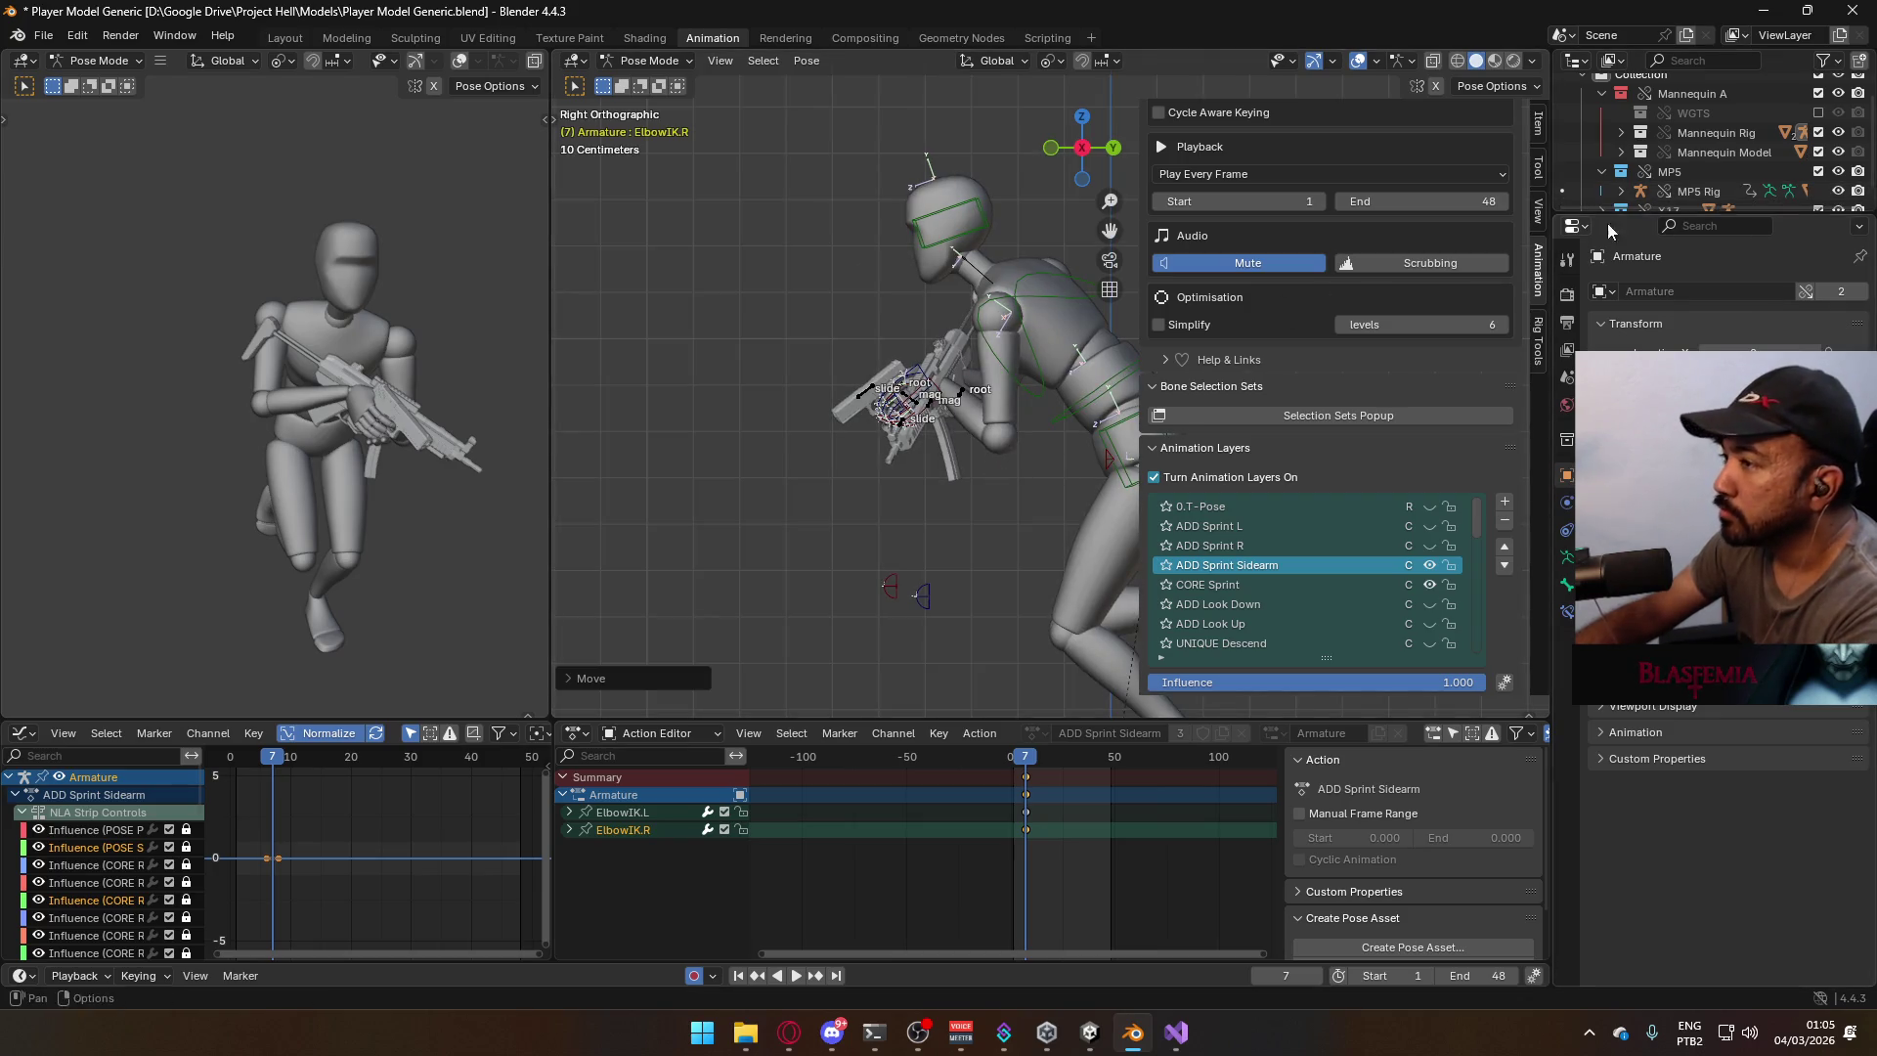
key("KP_1")
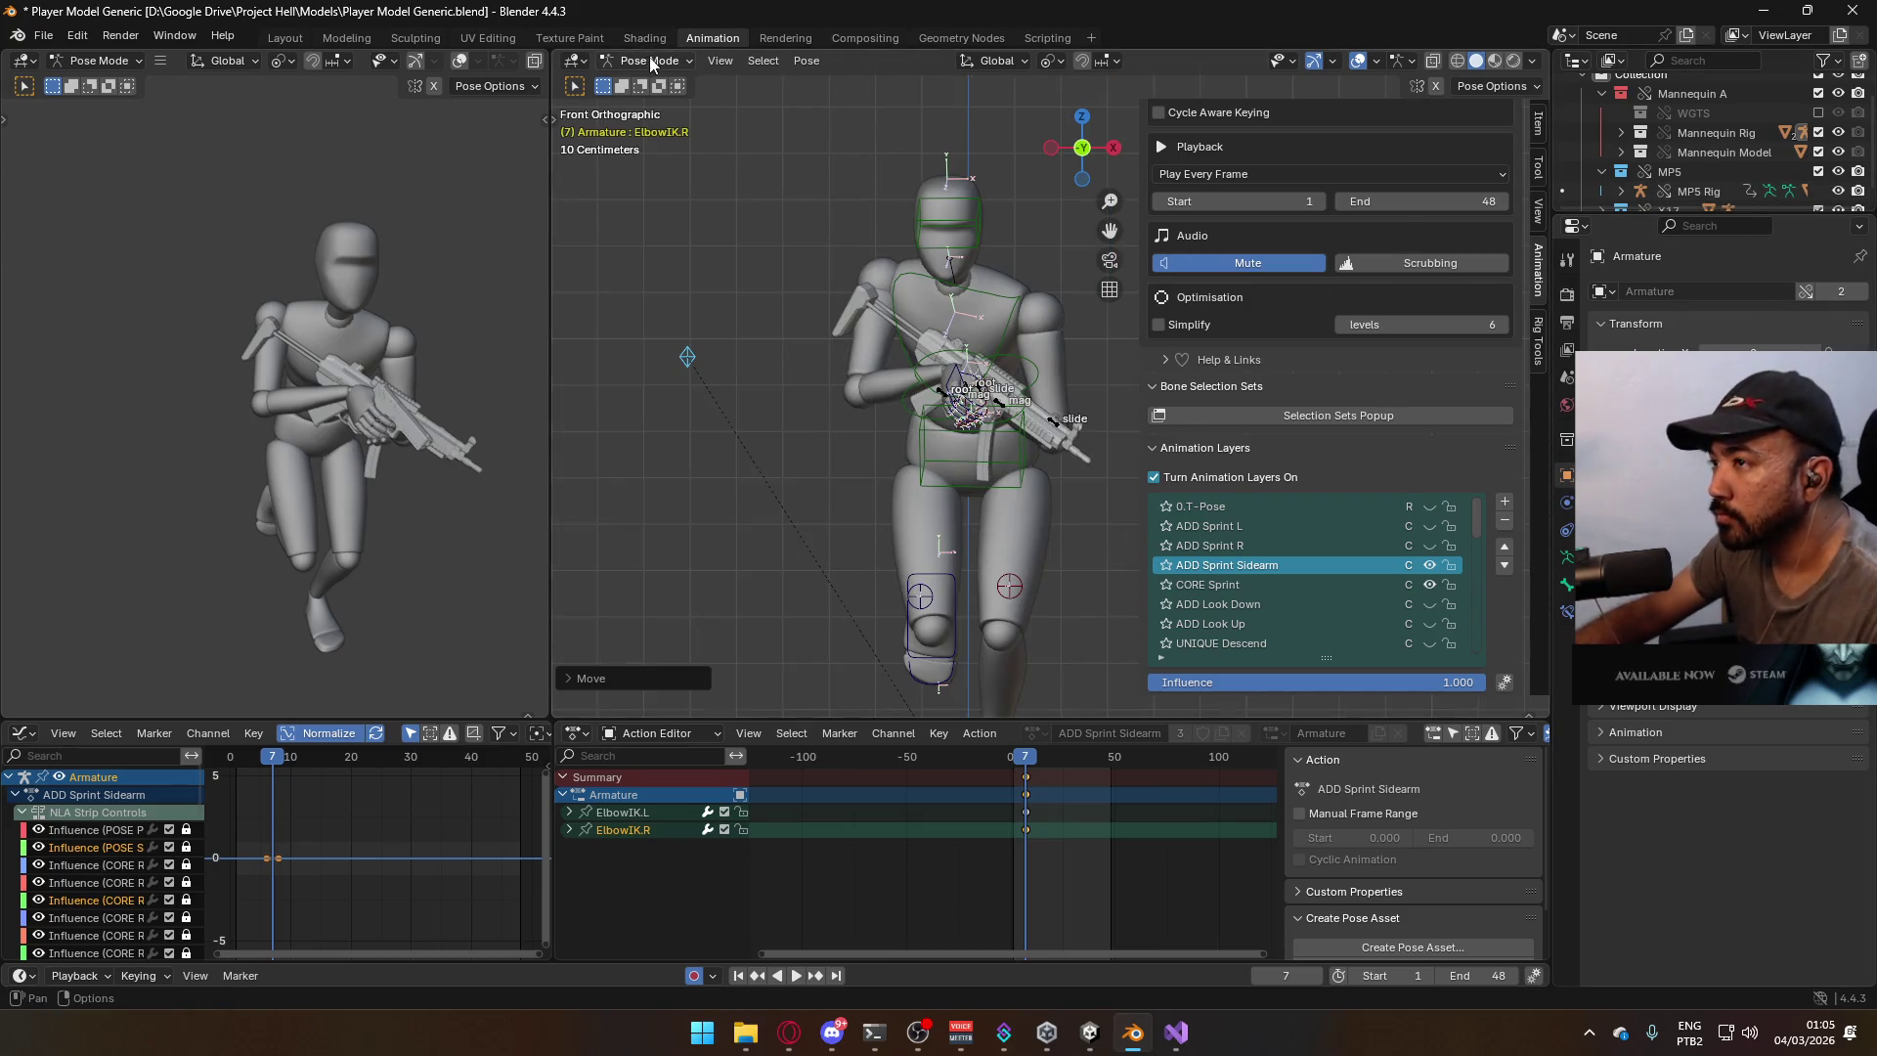
left_click(659, 83)
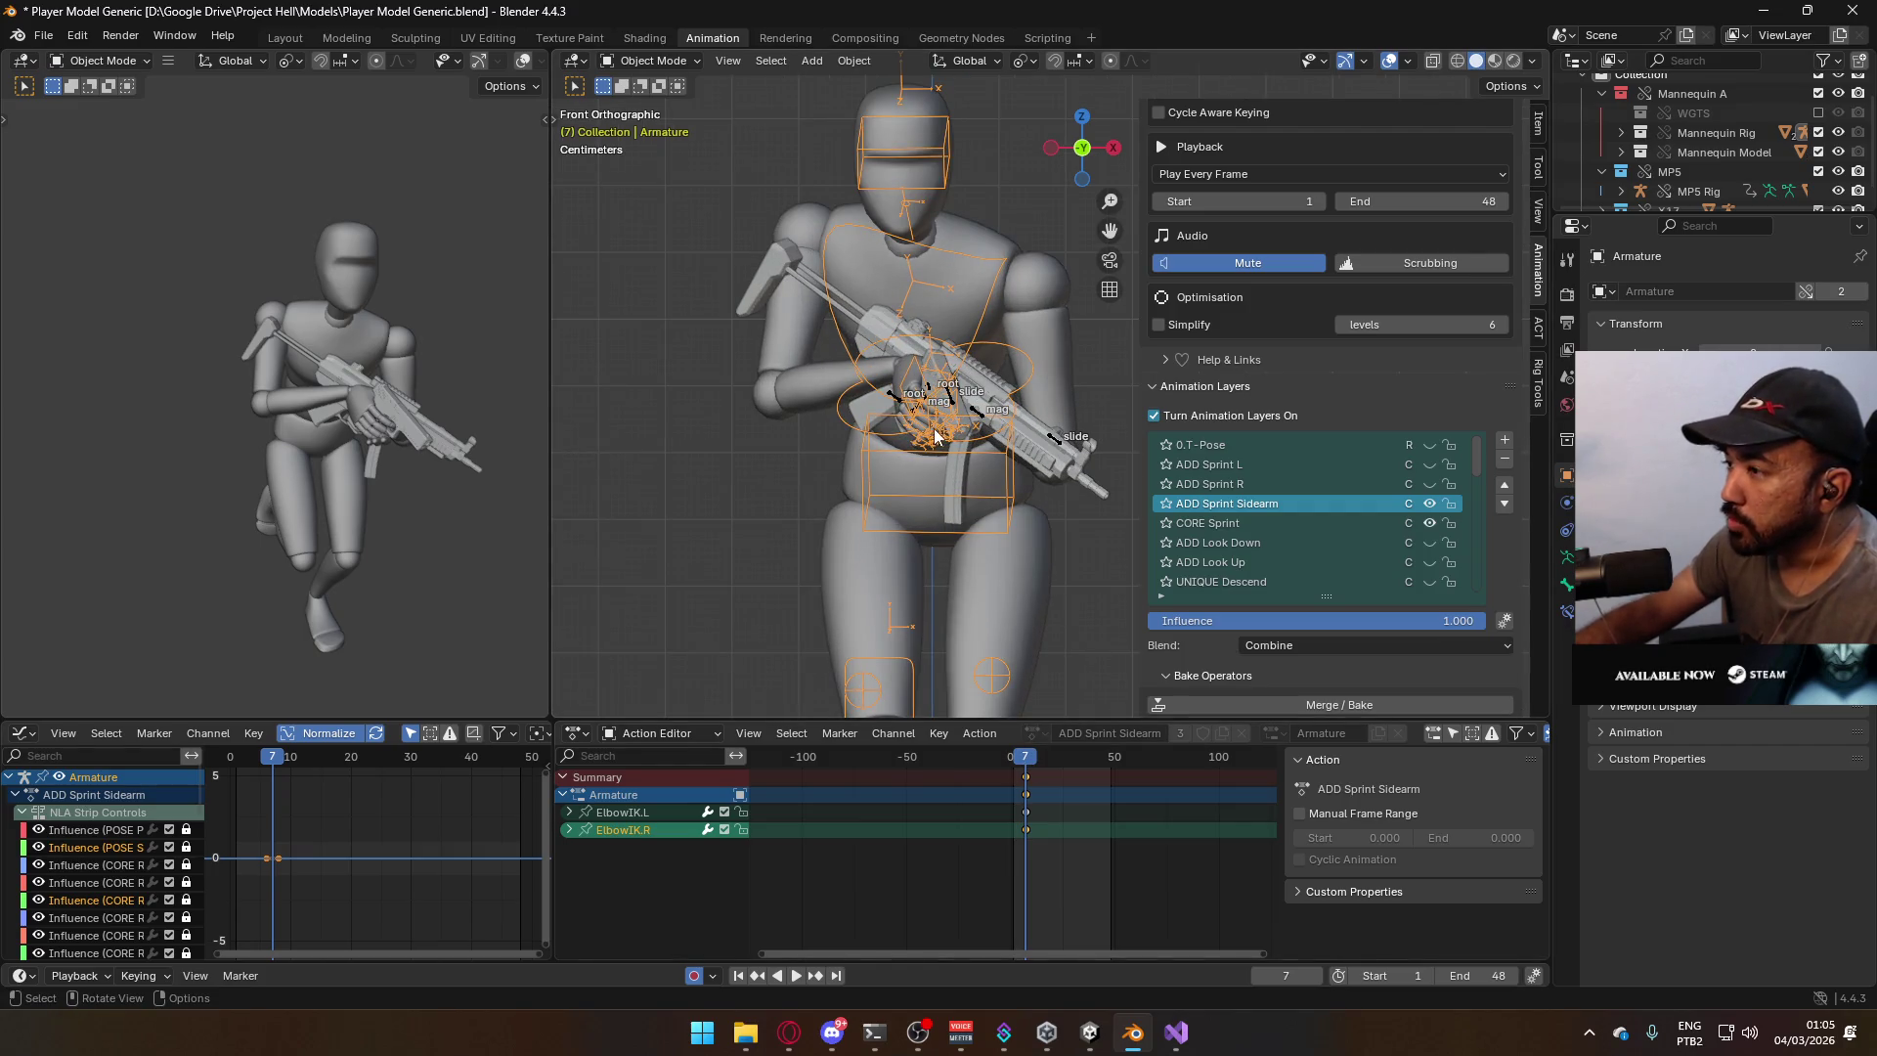
key("space")
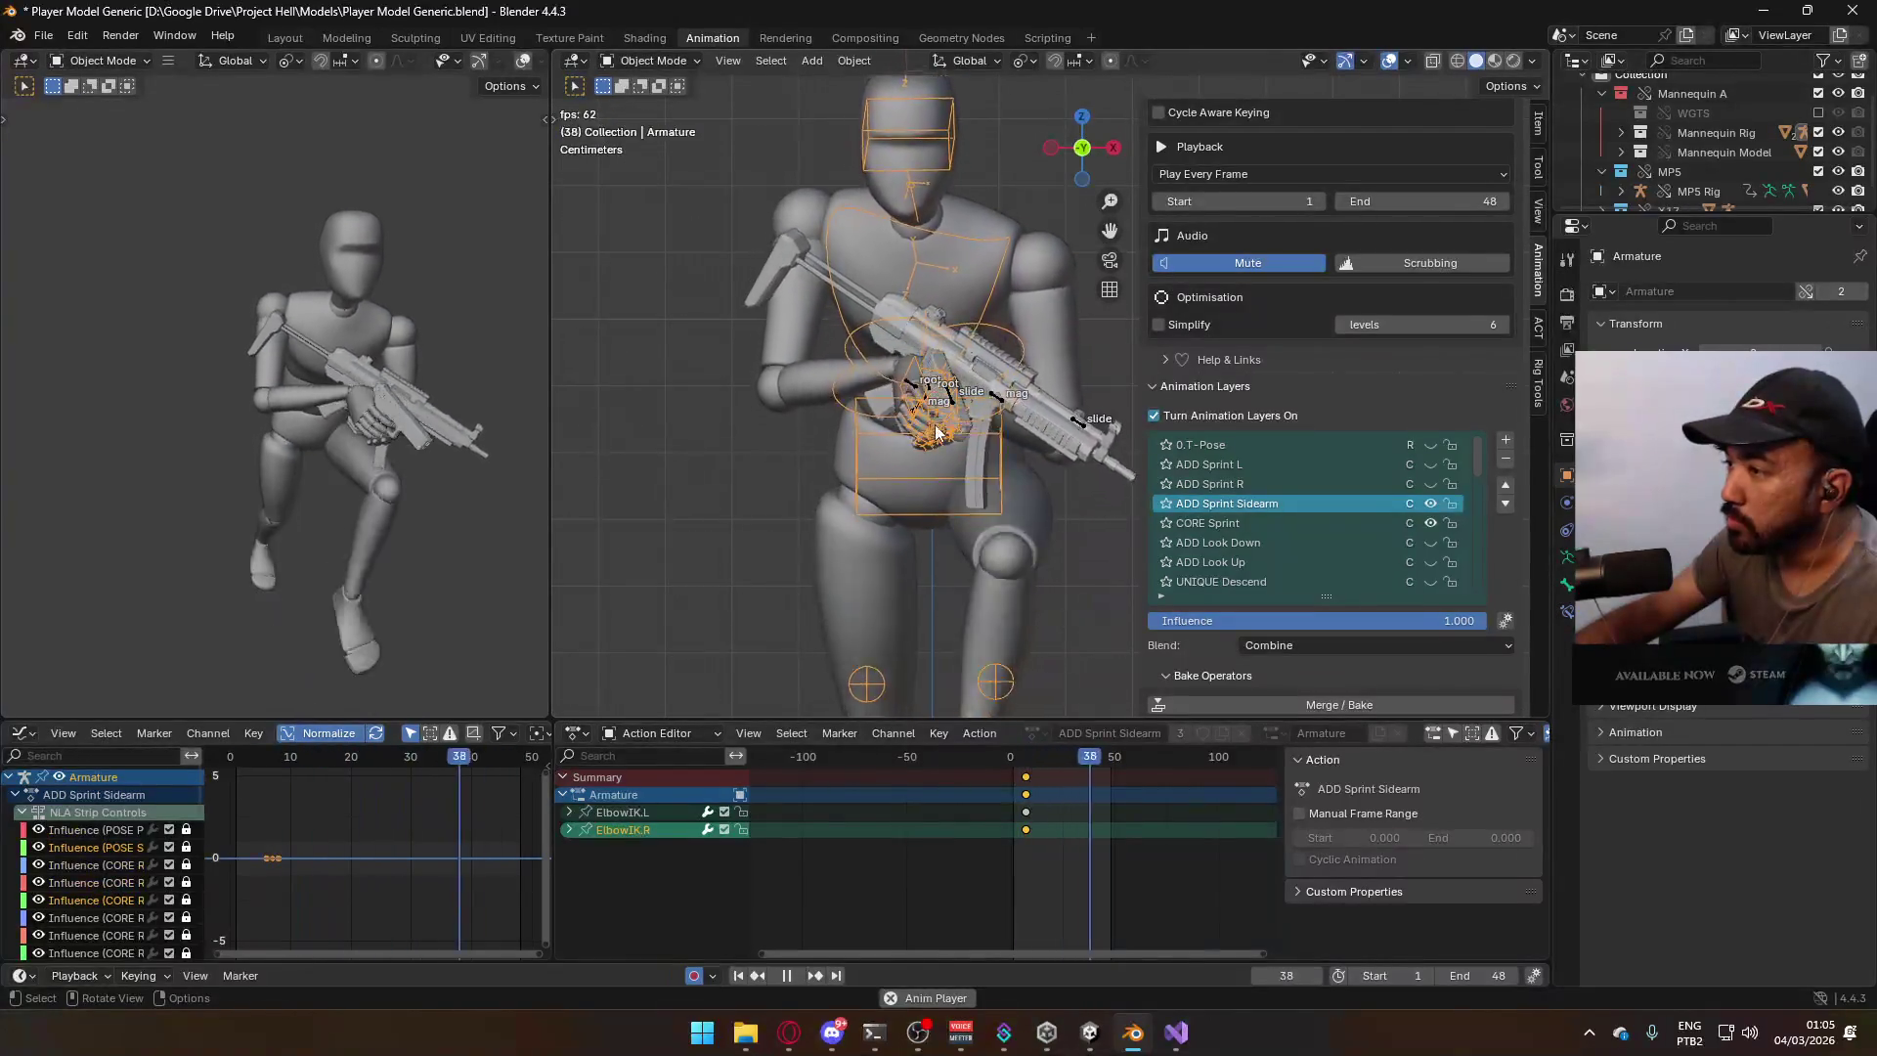
left_click(1022, 758)
left_click_drag(1022, 757, 1026, 759)
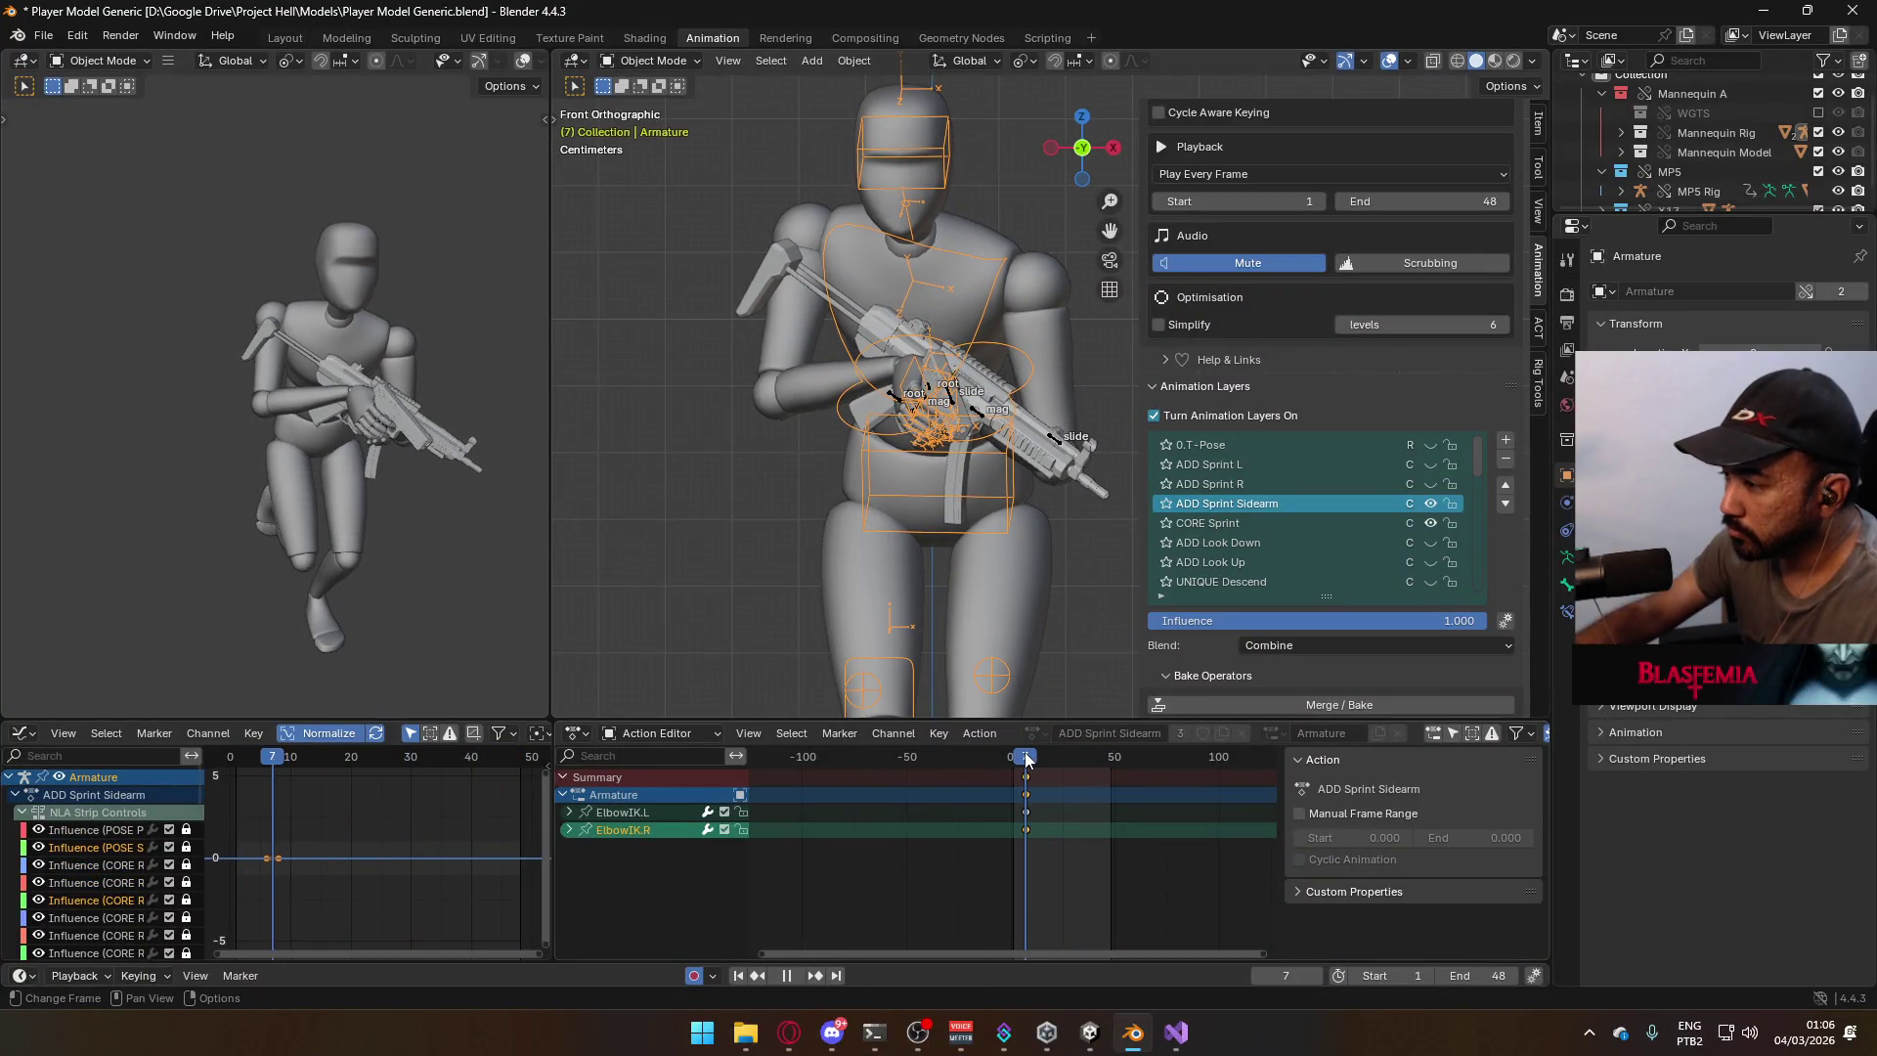
left_click(933, 392)
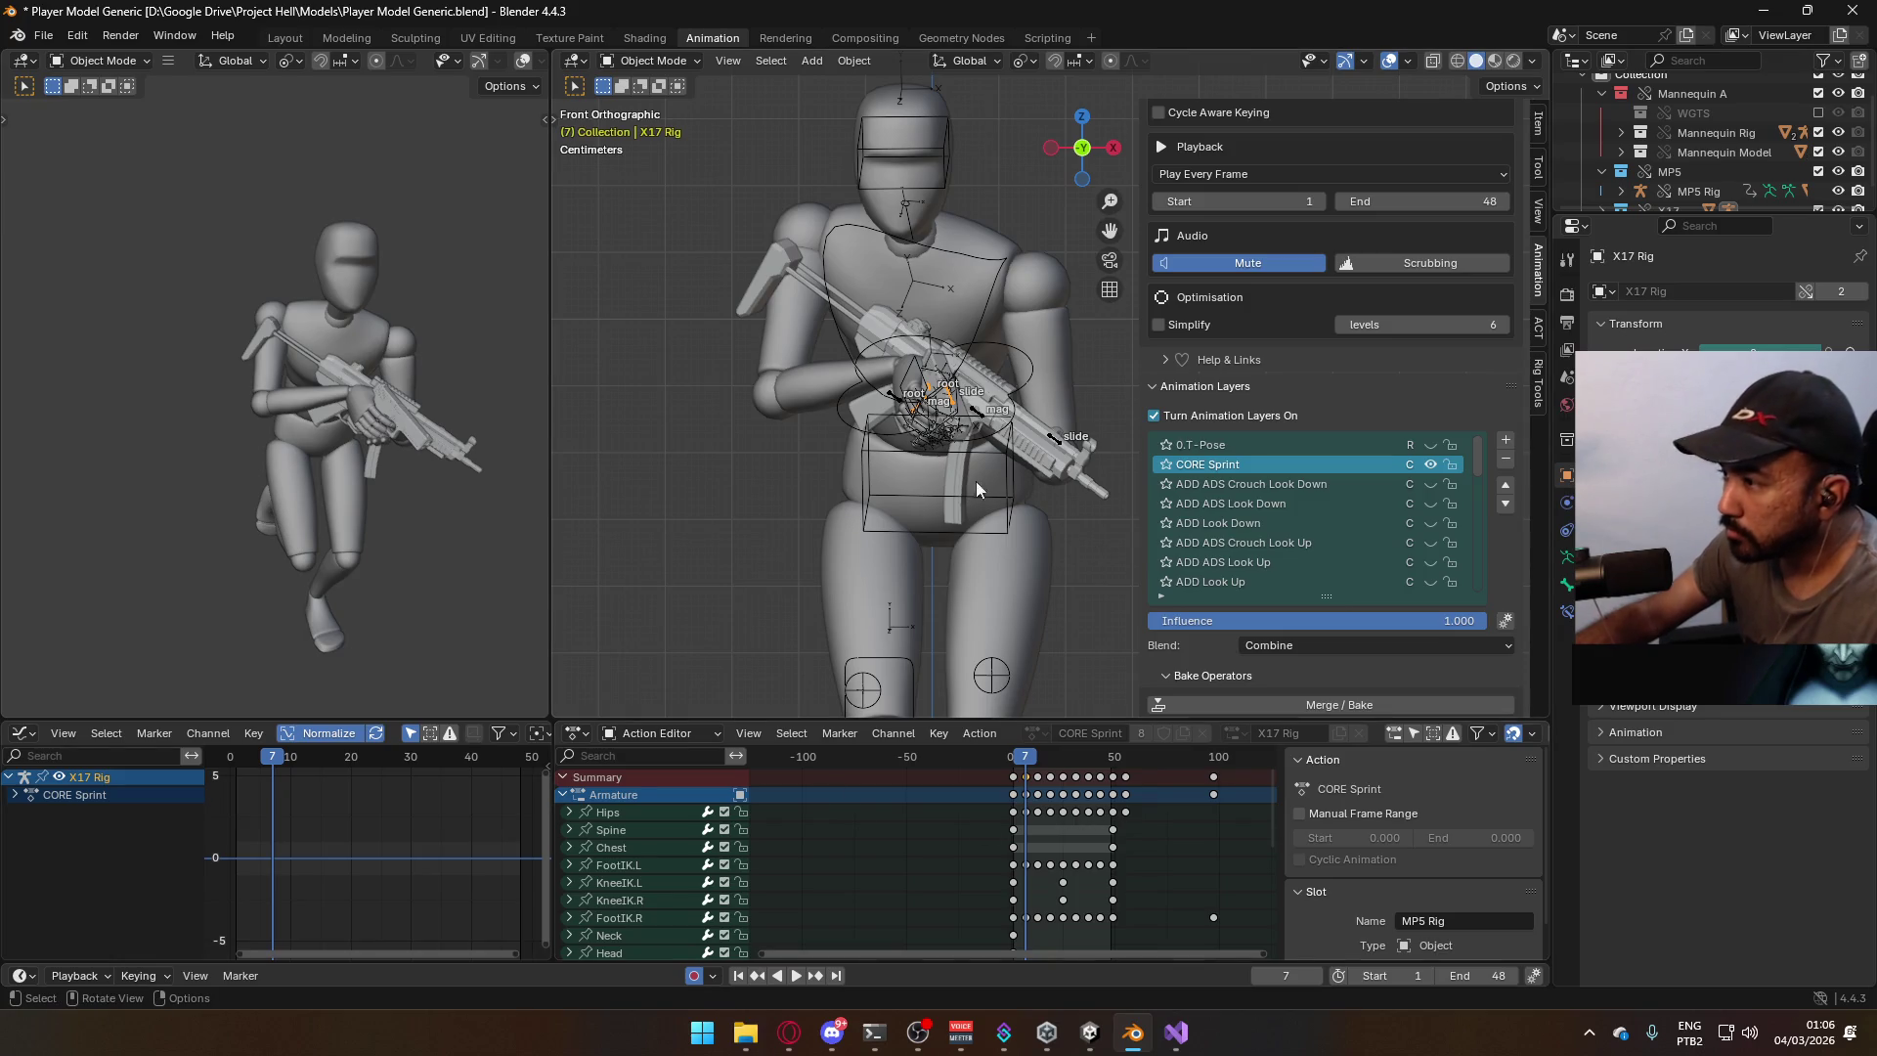
Put the X17 Rig in Pose Mode and paste the copied root keyframes at frame 31 with Ctrl+V.
left_click(653, 61)
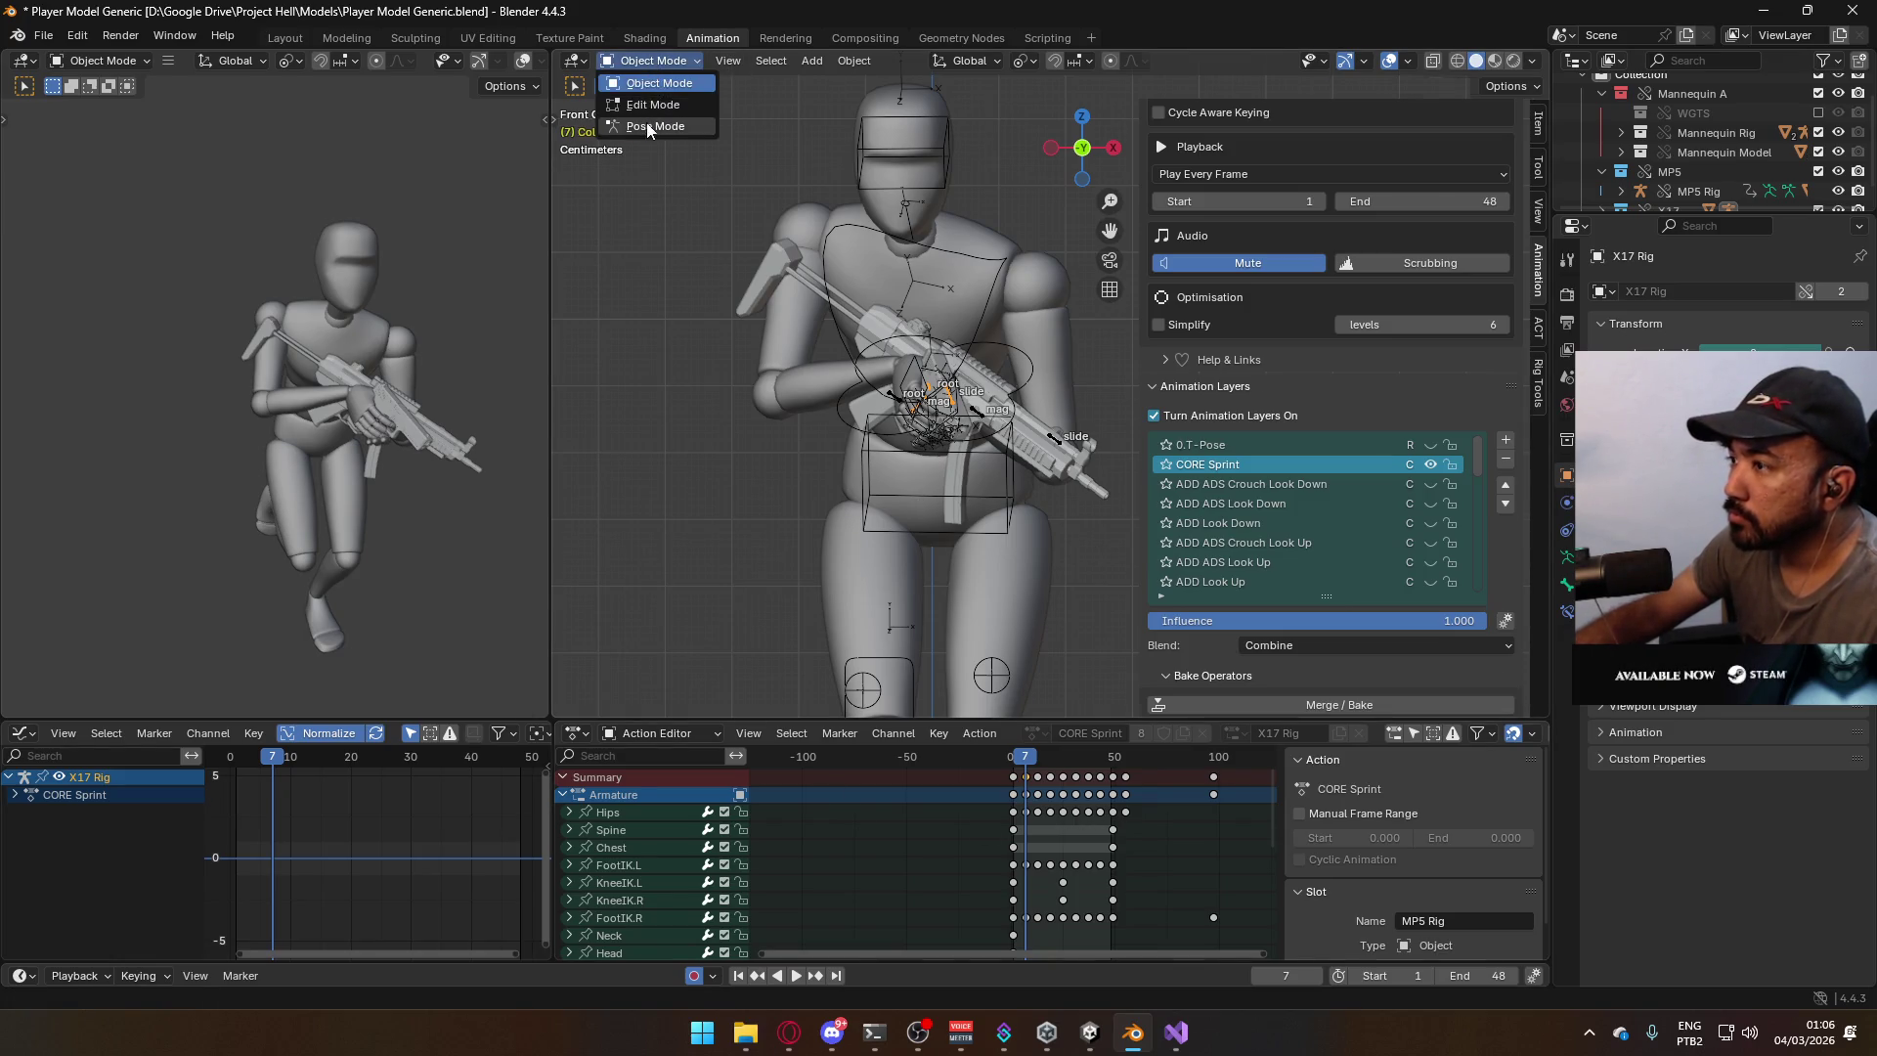
left_click(645, 127)
key("KP_Decimal")
mouse_move(919, 939)
middle_mouse_down()
mouse_move(955, 758)
mouse_move(888, 945)
mouse_move(877, 770)
mouse_move(876, 927)
middle_mouse_up()
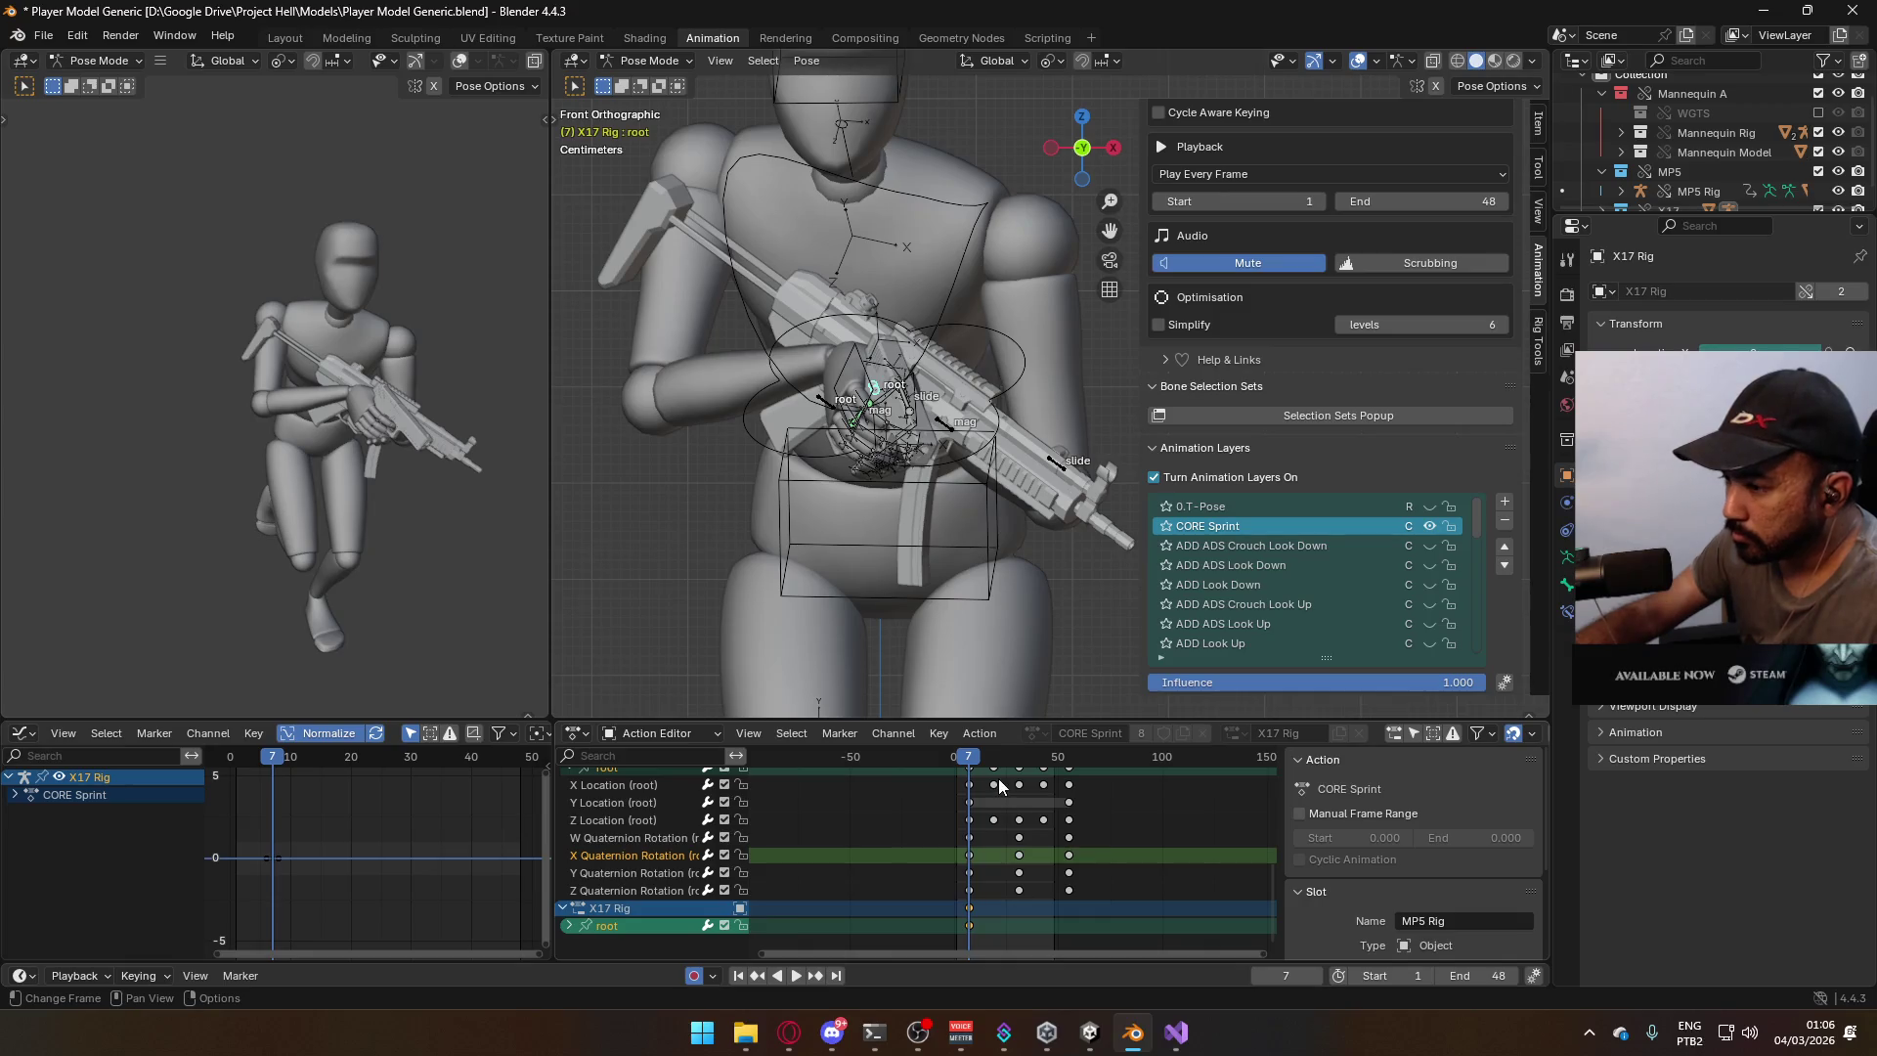
mouse_move(973, 763)
left_mouse_down()
mouse_move(1072, 775)
mouse_move(1019, 771)
left_mouse_up()
key("ctrl+v")
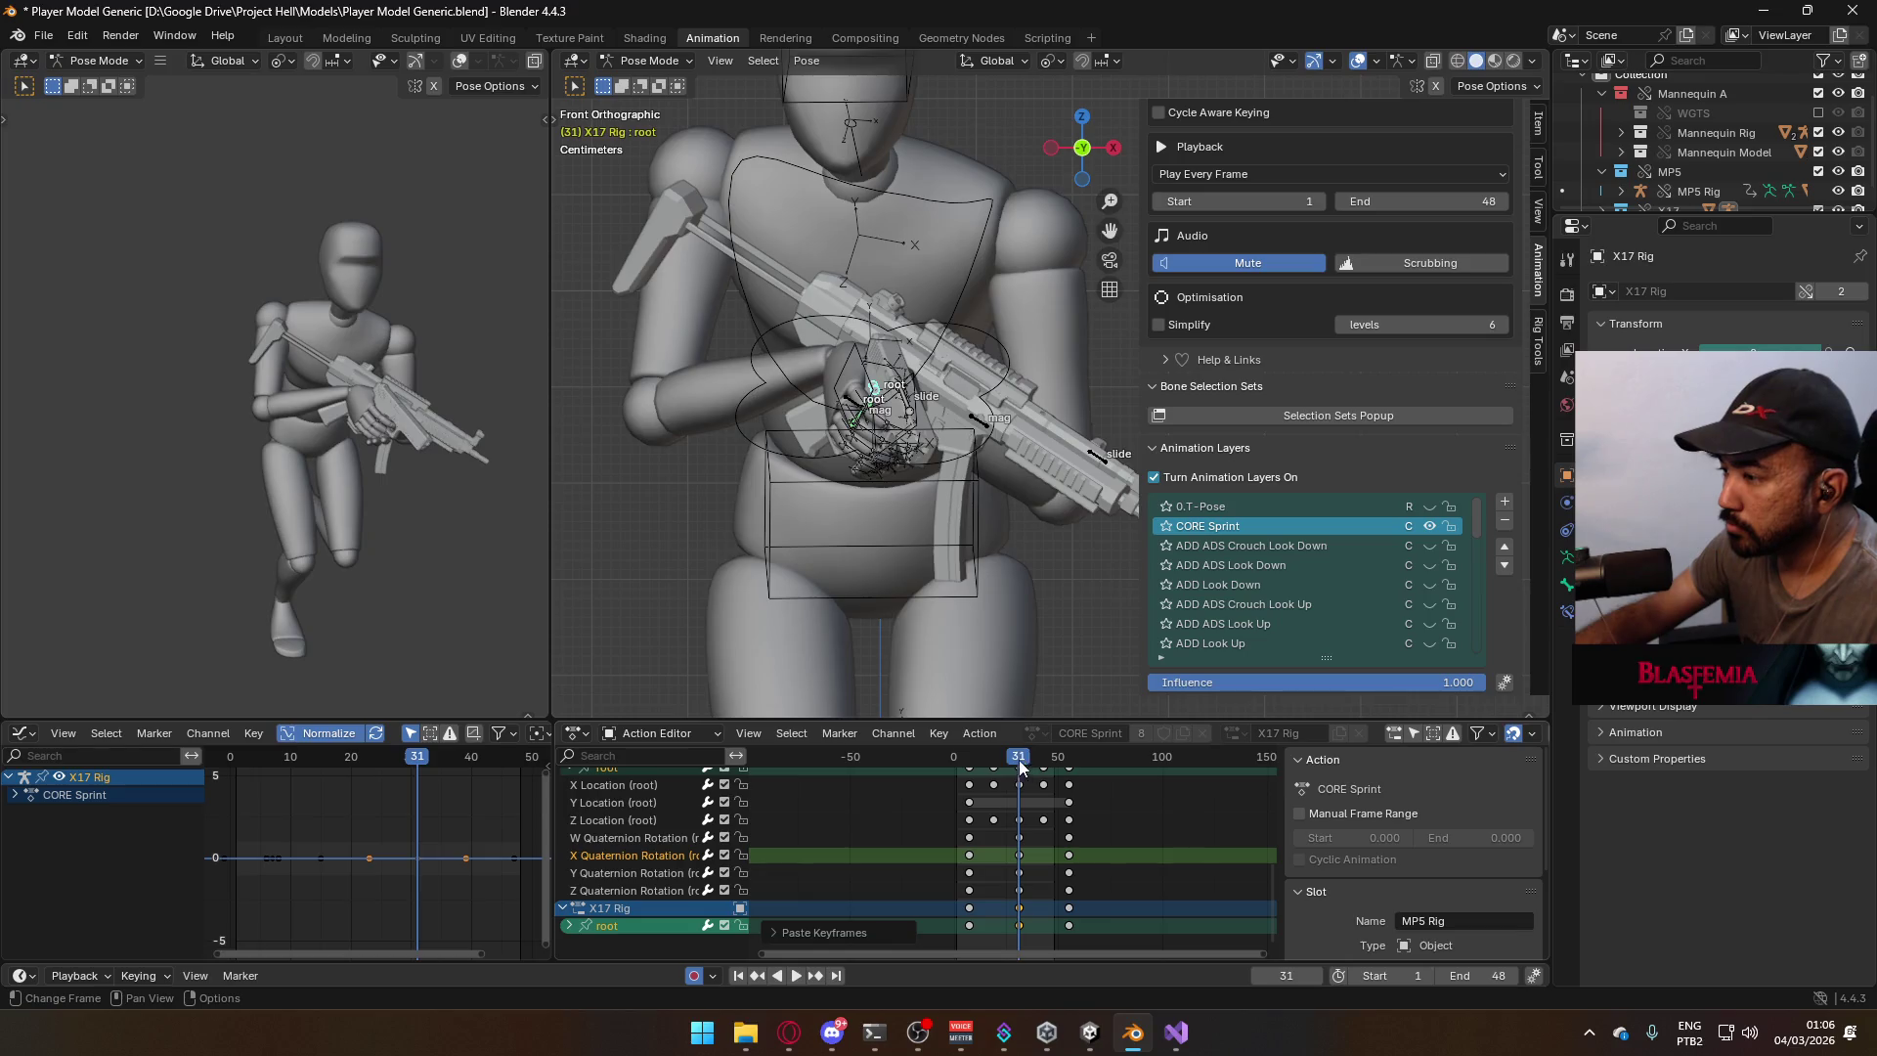
Play back from frame 7 to check the pasted keys, stopping at frame 32.
key("space")
left_click(970, 769)
left_click_drag(970, 768, 1017, 759)
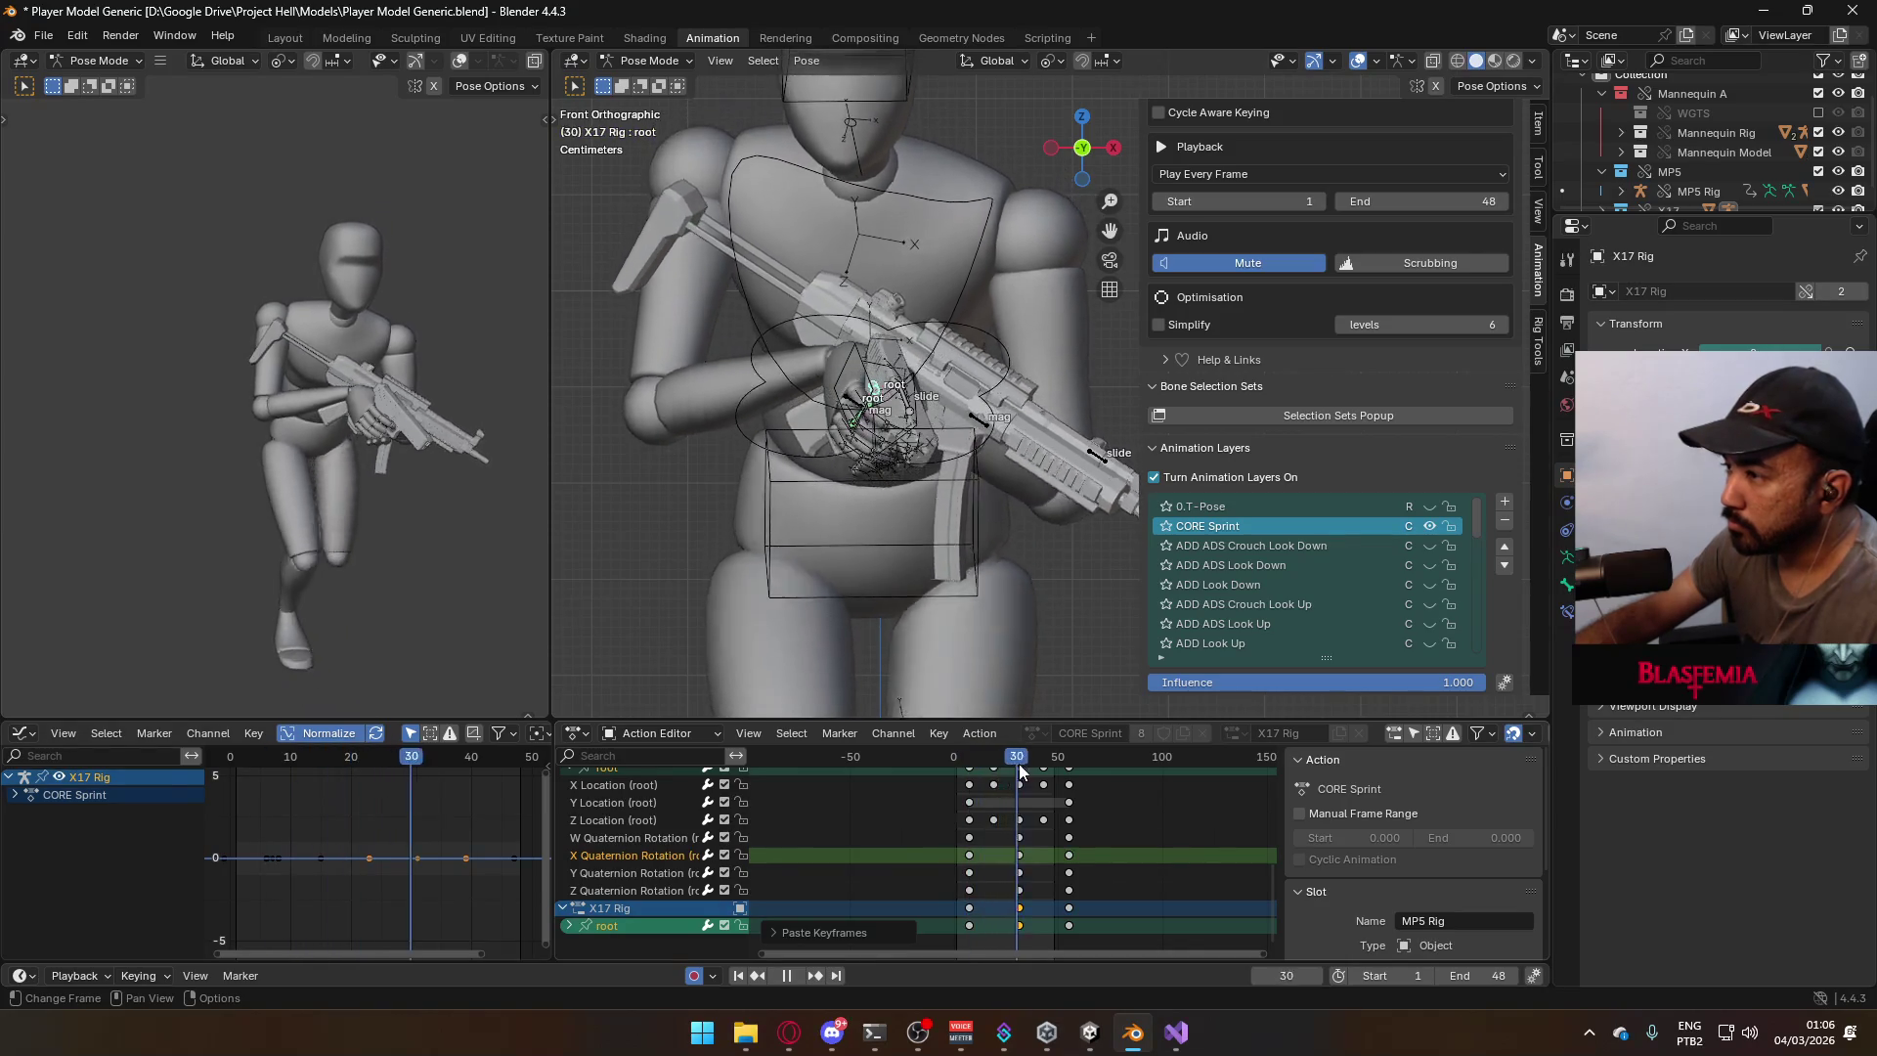
key("space")
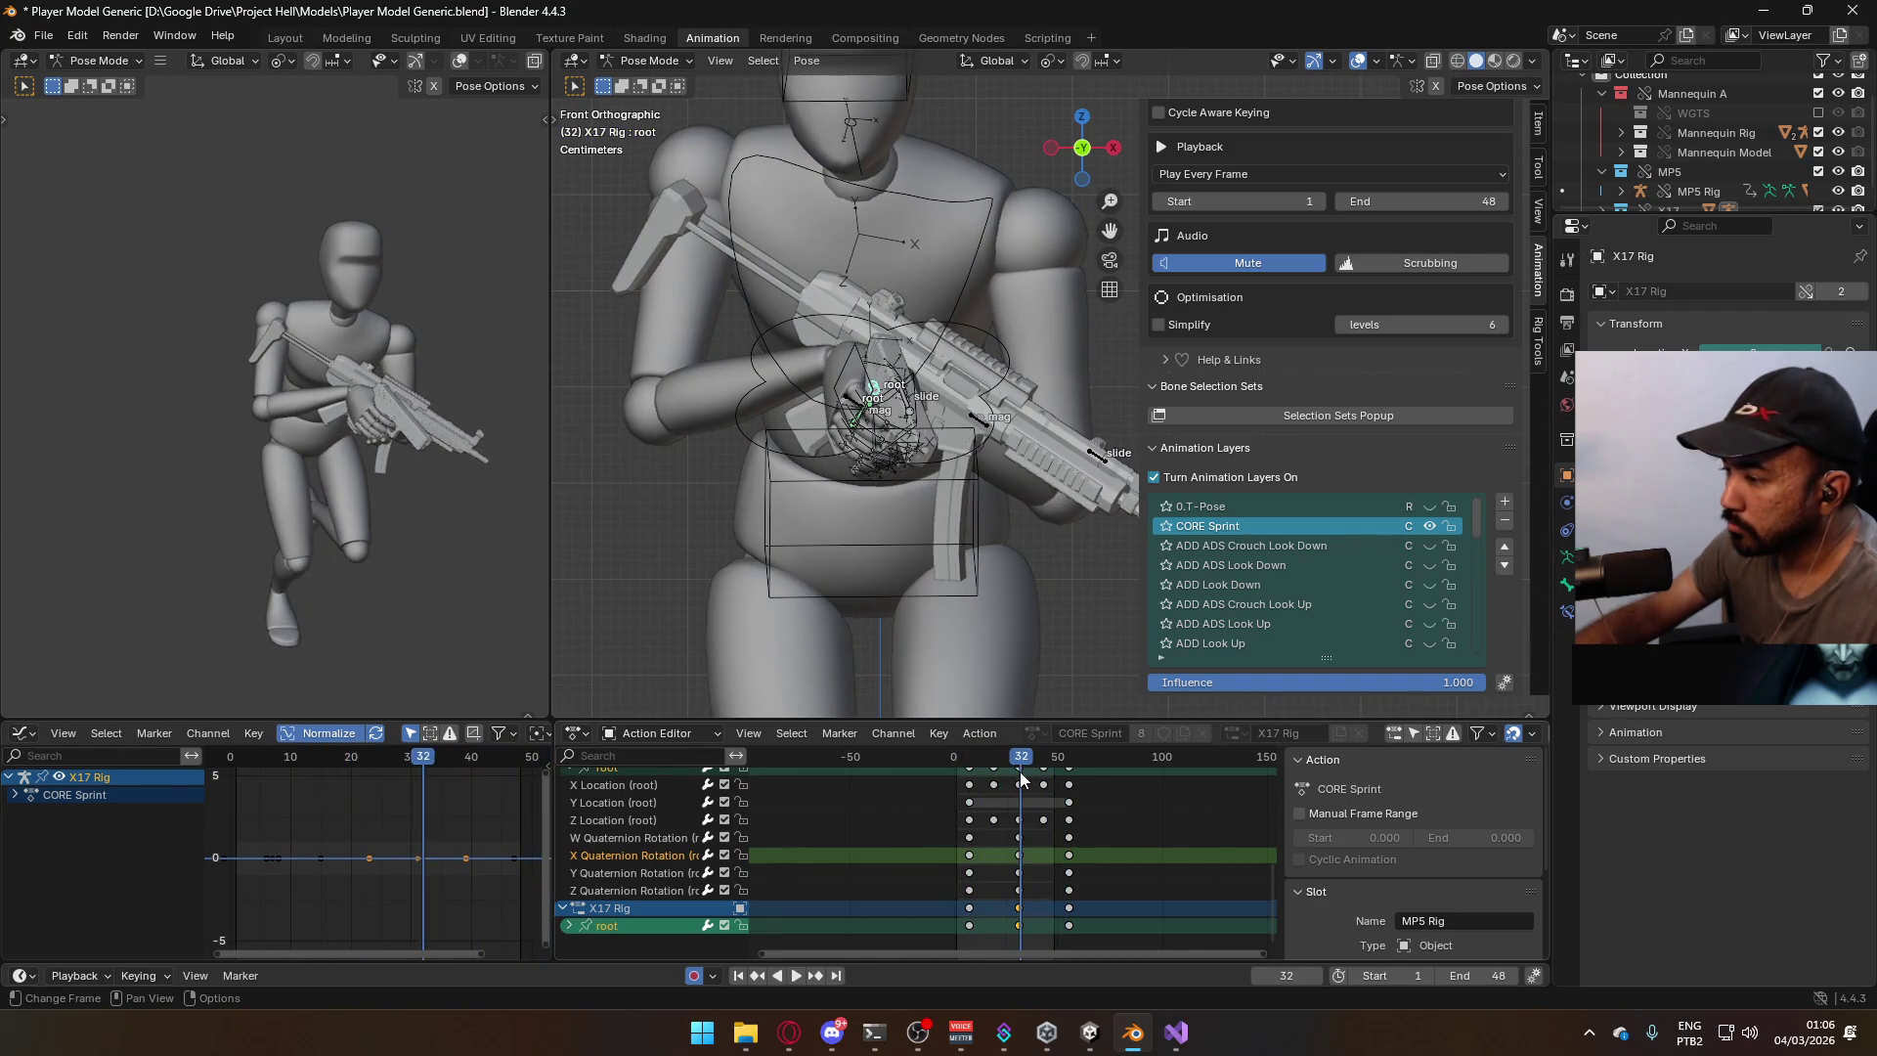
Try moving and rotating the X17 root bone at frame 31, cancel it, and review playback.
key("Left")
key("g")
key("x")
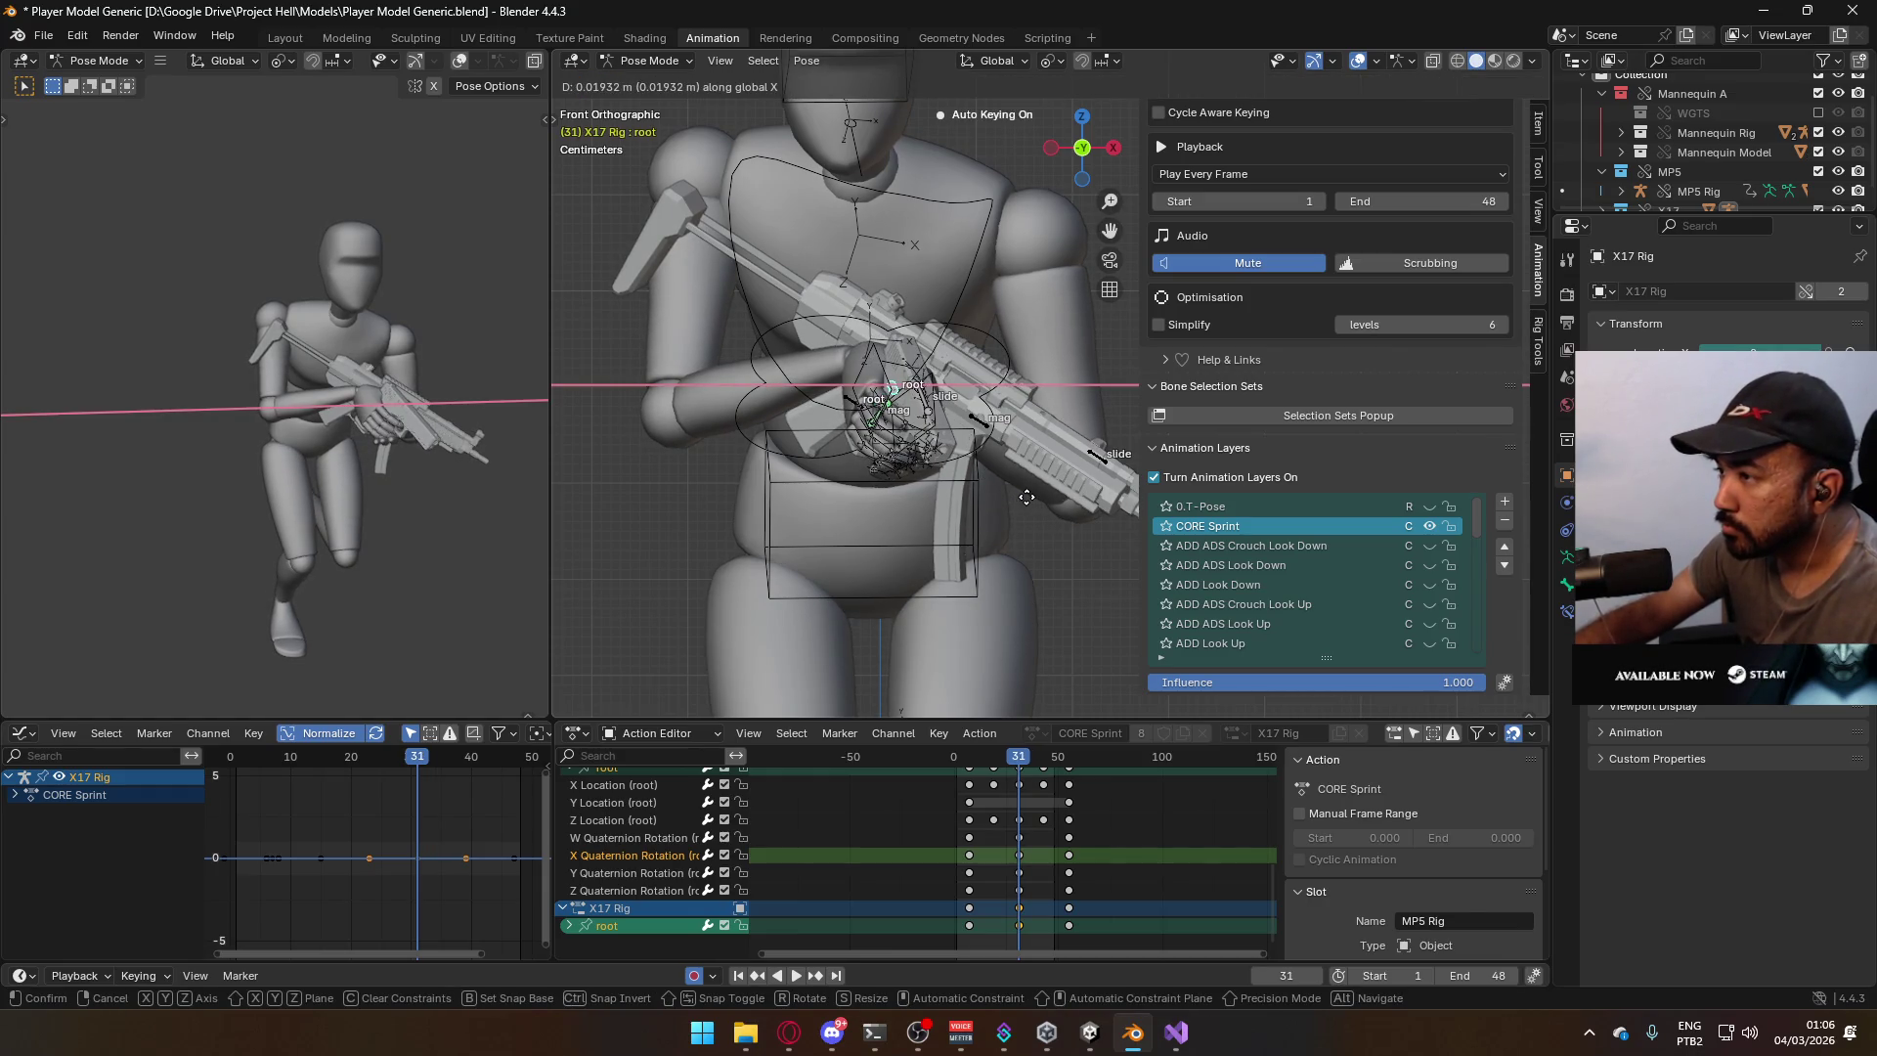
key("r")
key("z")
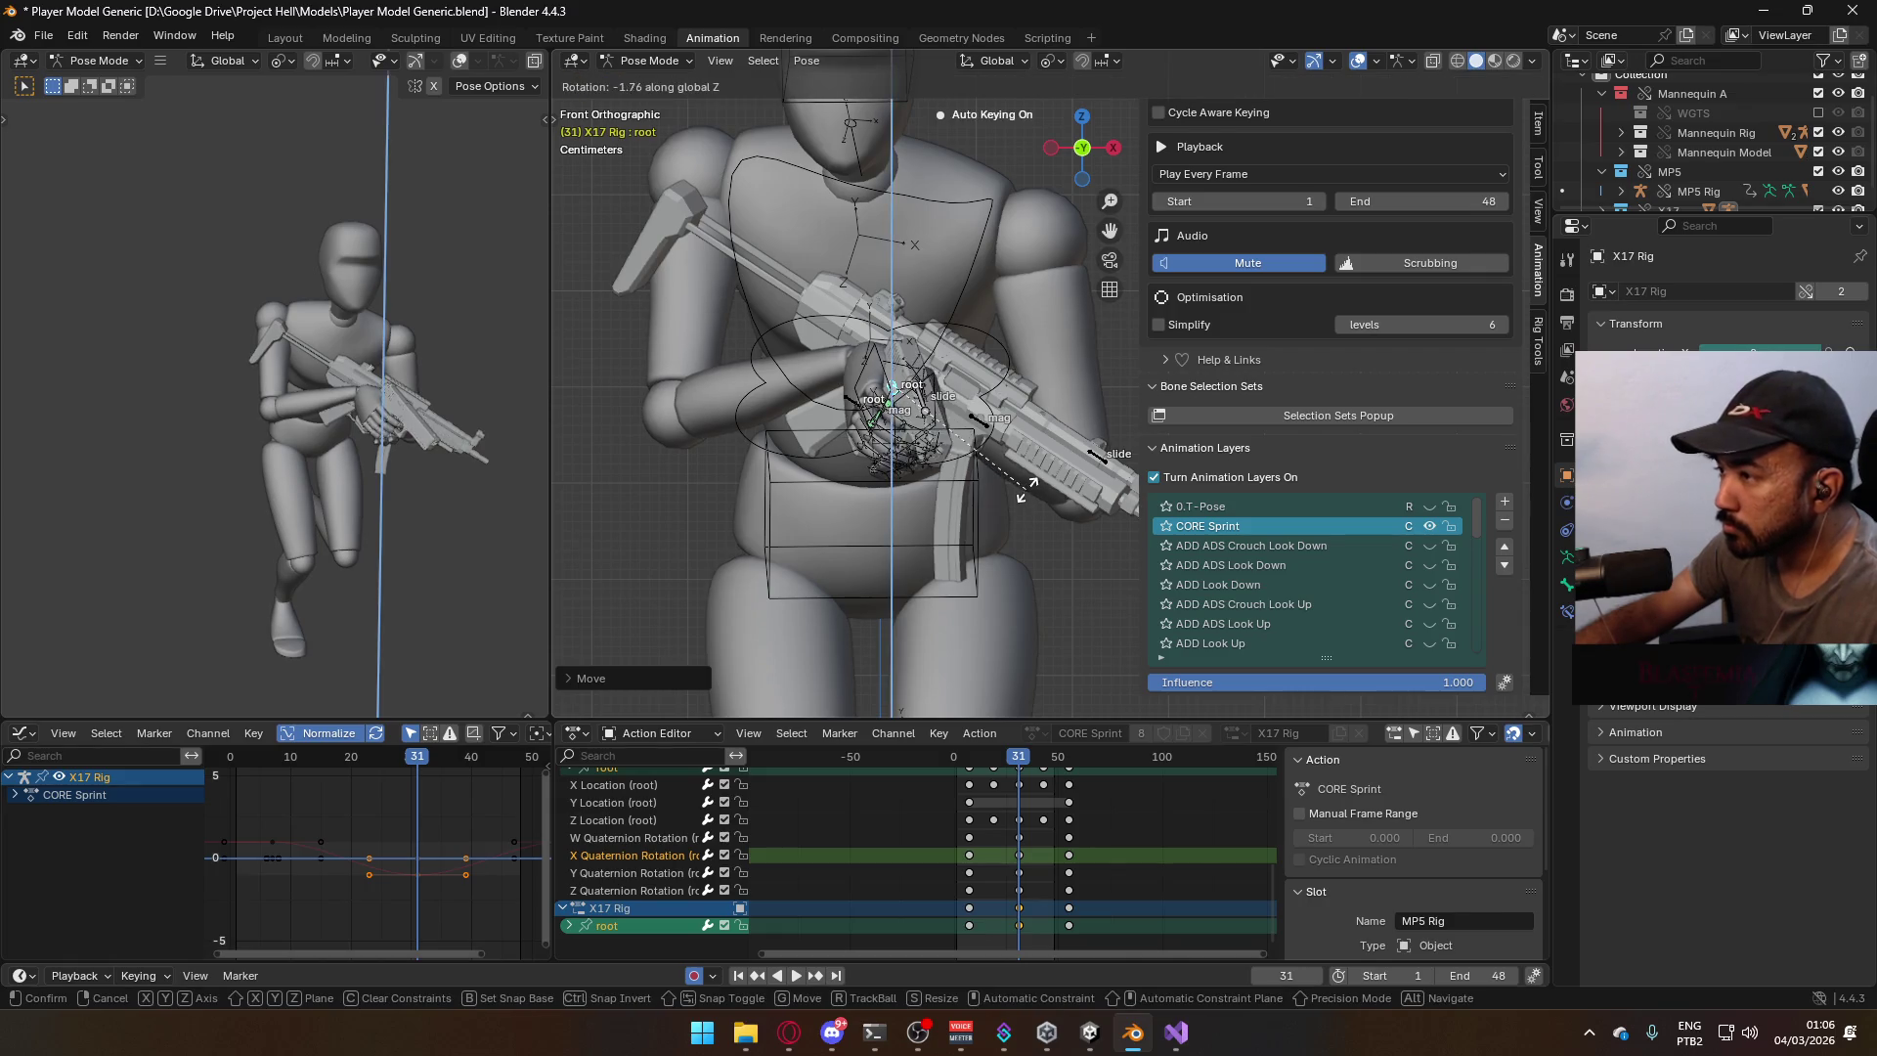
right_click(1018, 547)
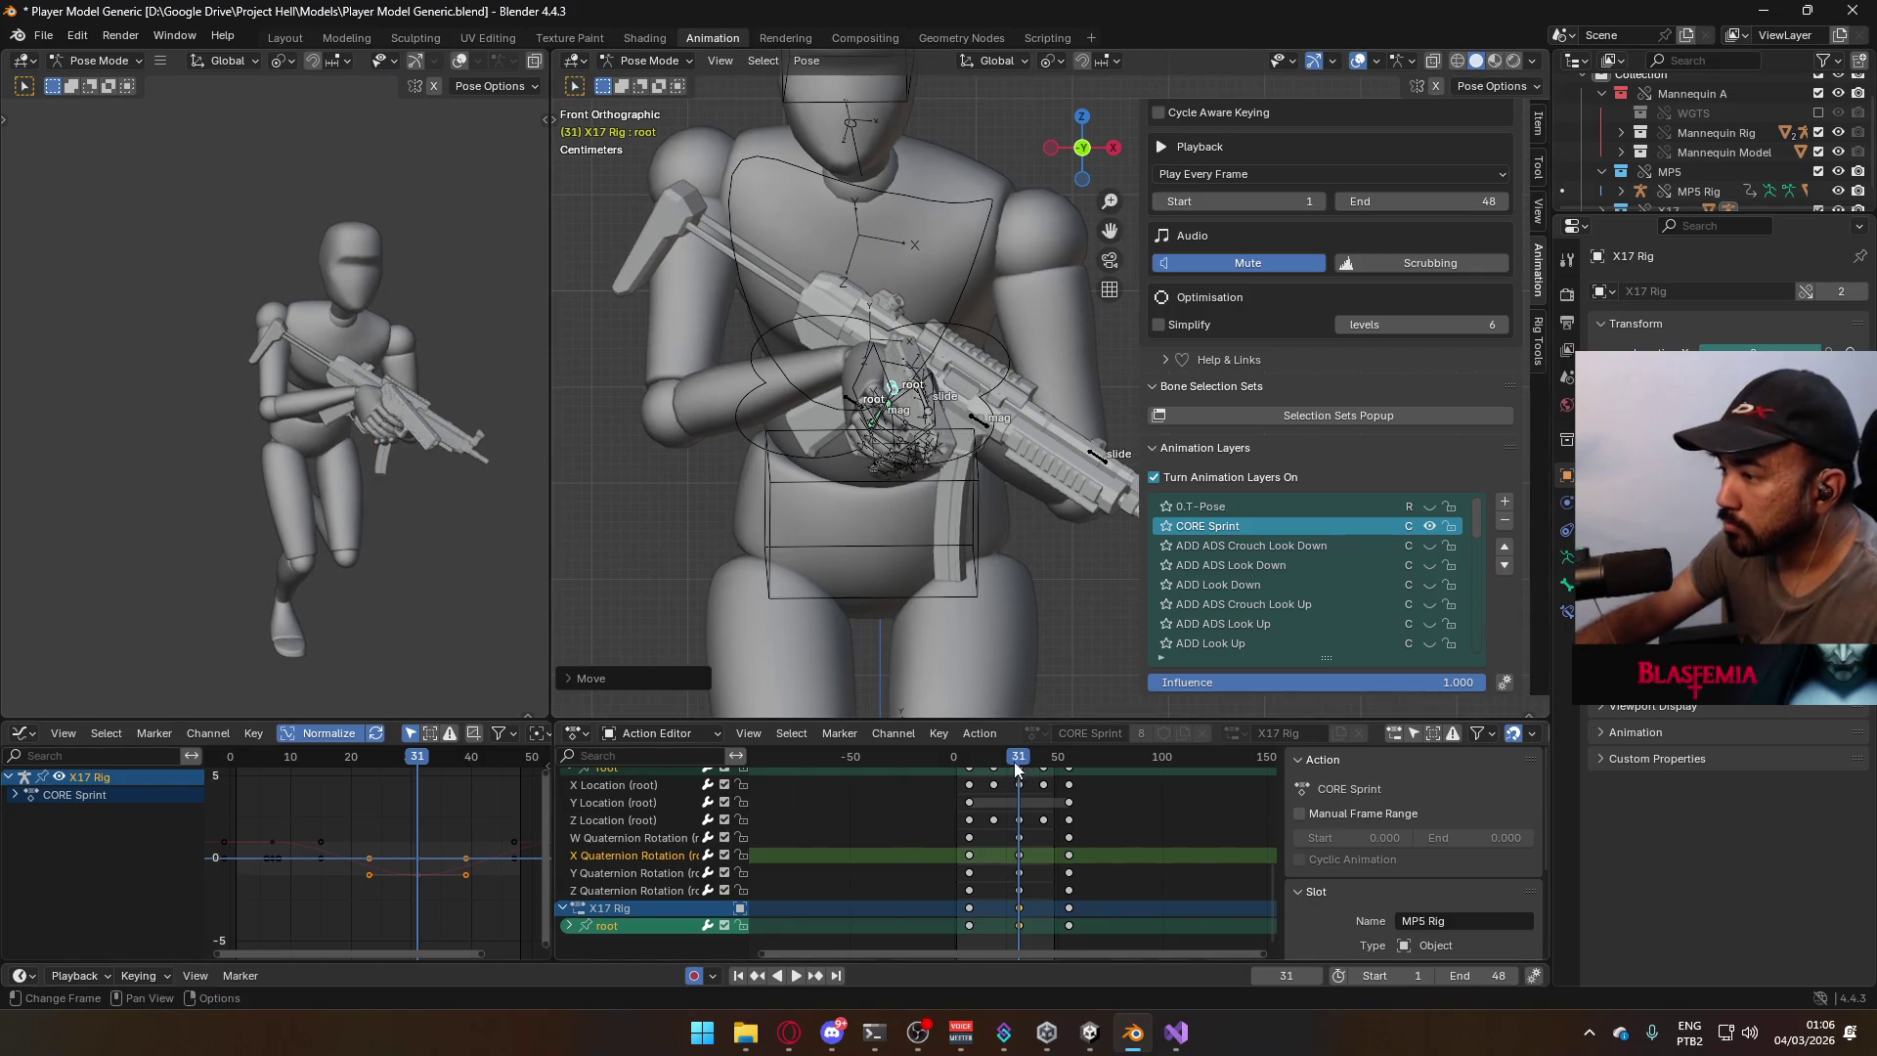
key("space")
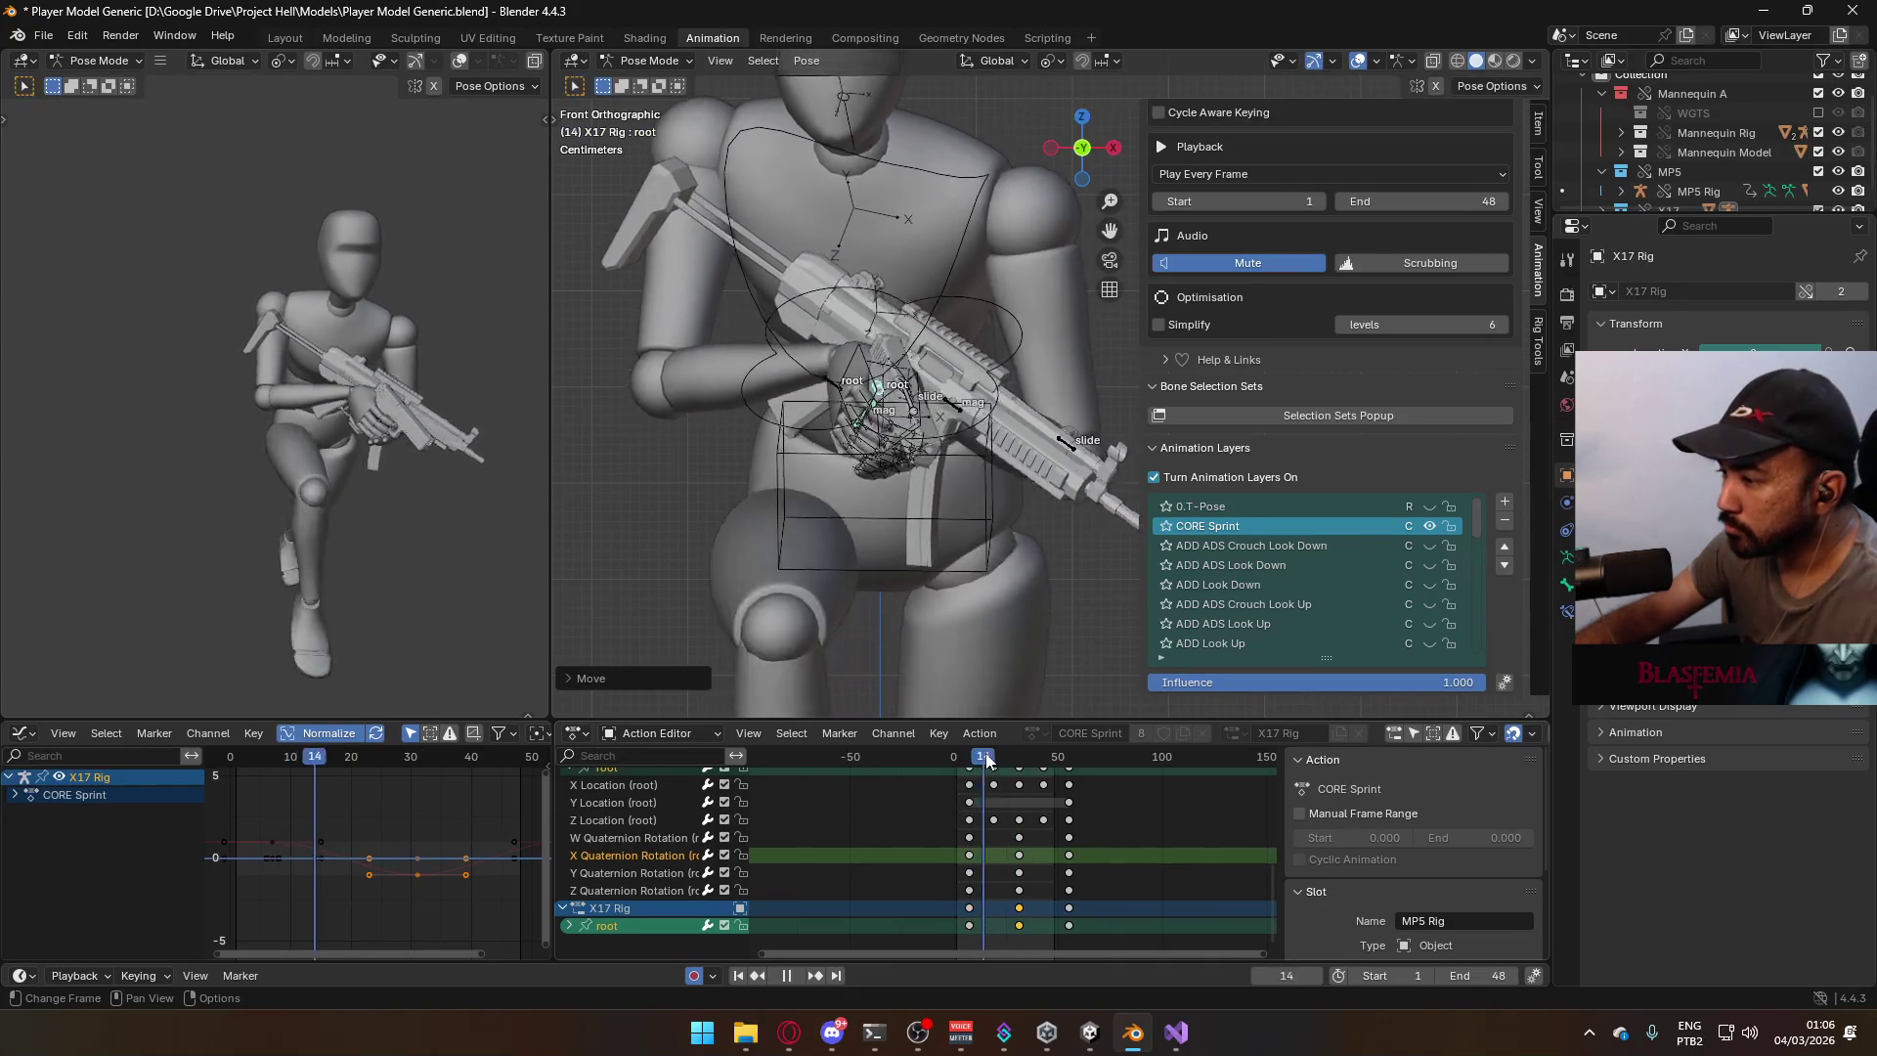
key("space")
scroll(1007, 841, "up", 2)
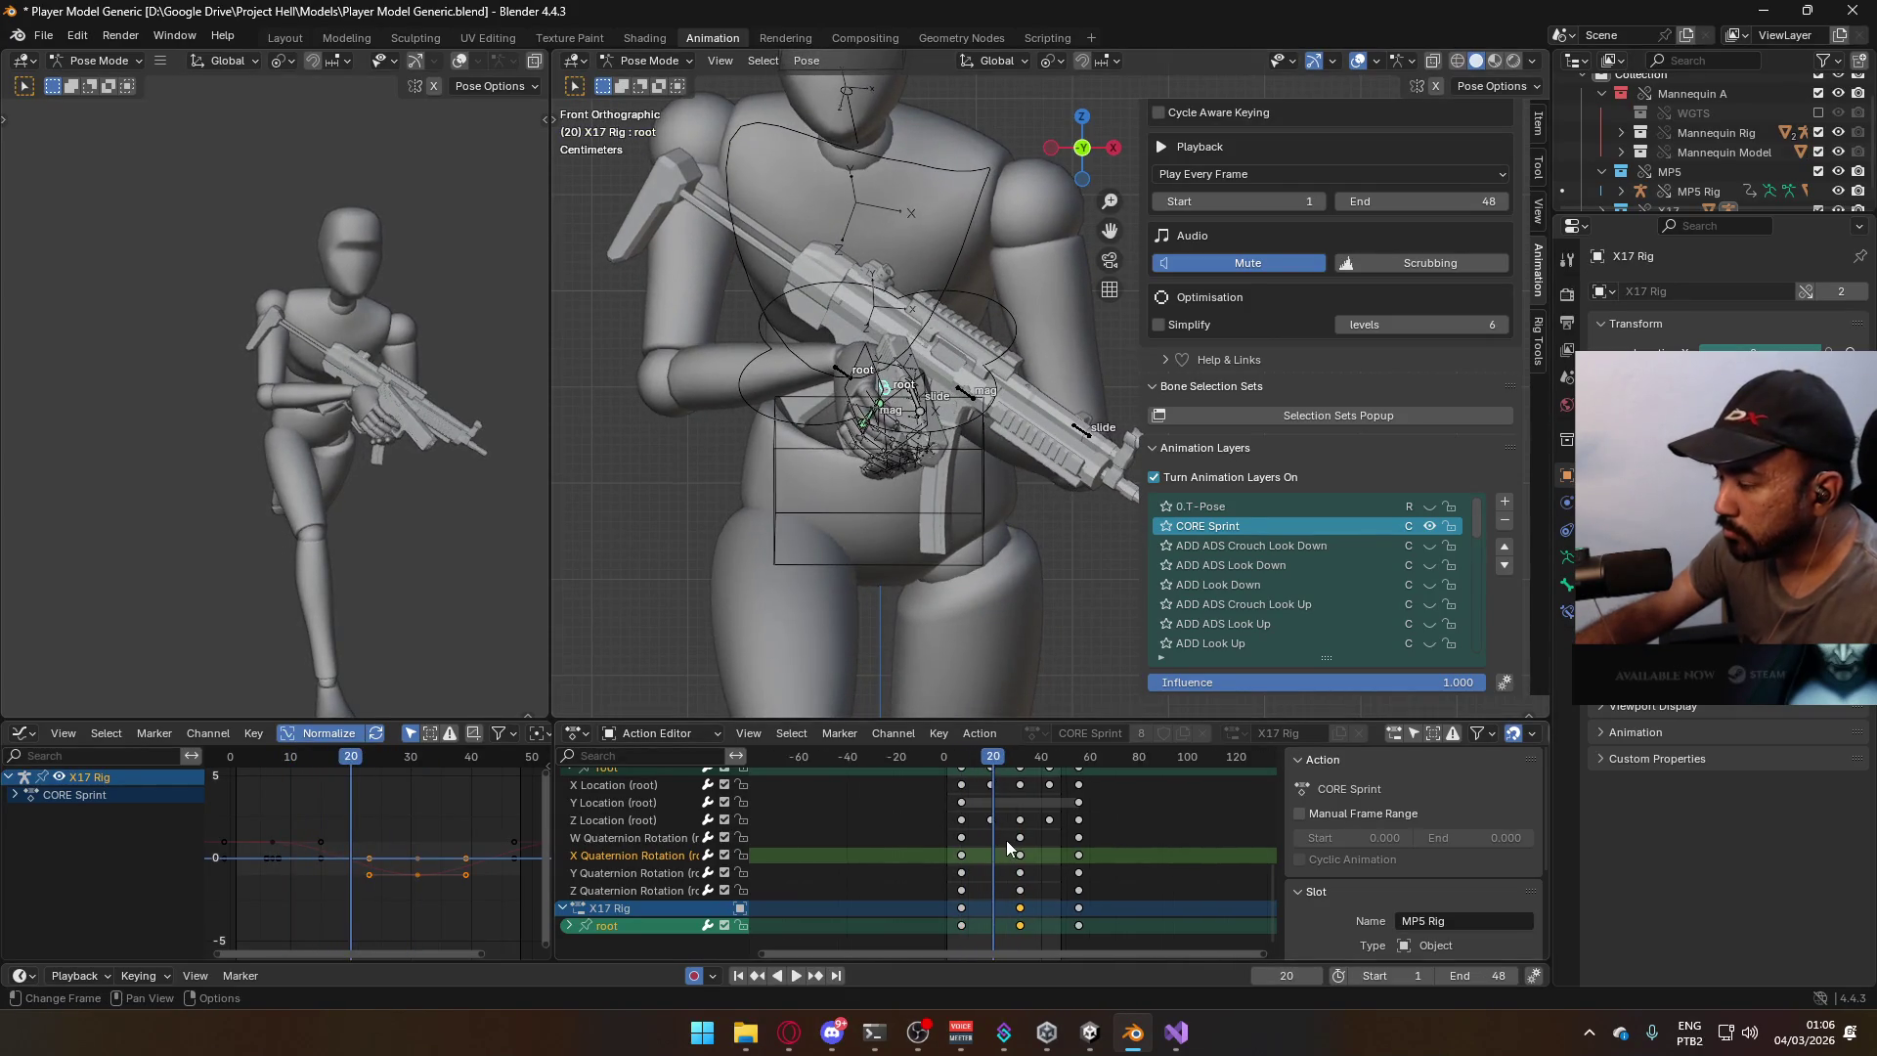
Raise the X17 root bone at frame 19 so it auto-keys, then check playback.
left_click(988, 760)
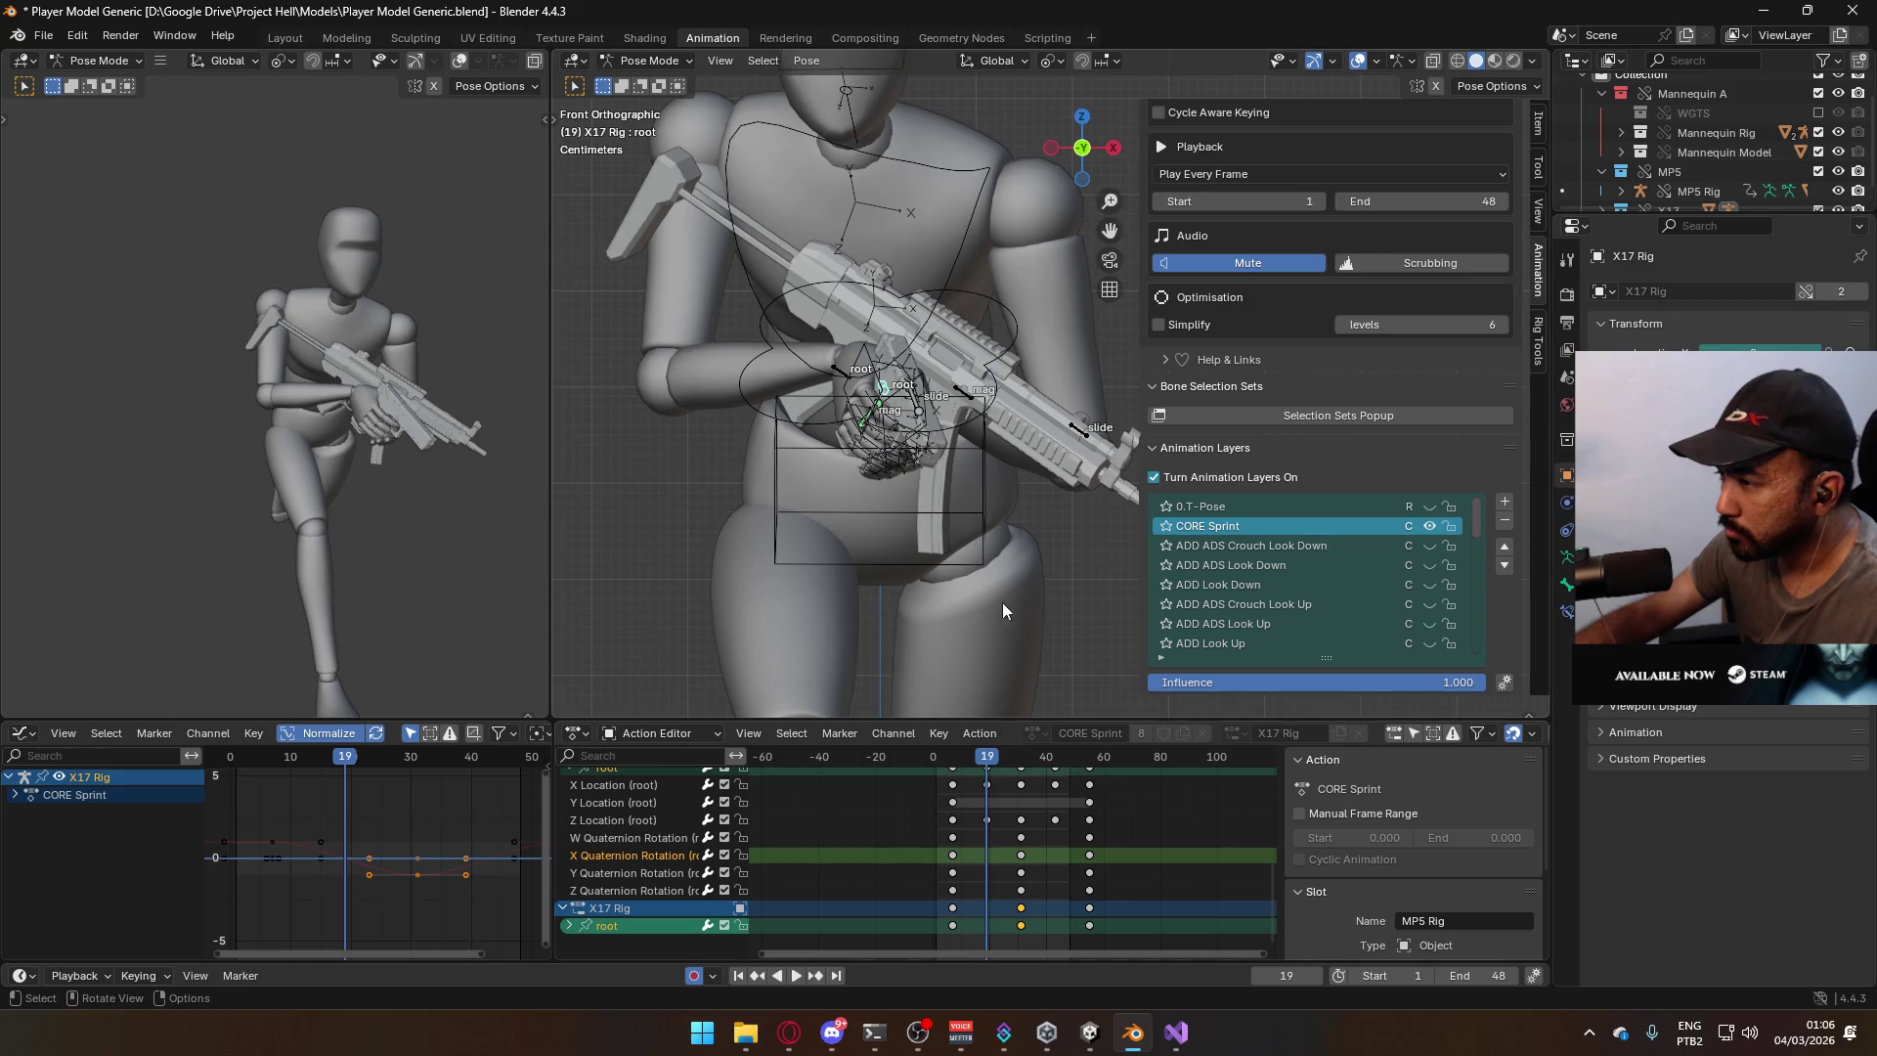
key("g")
left_click(991, 553)
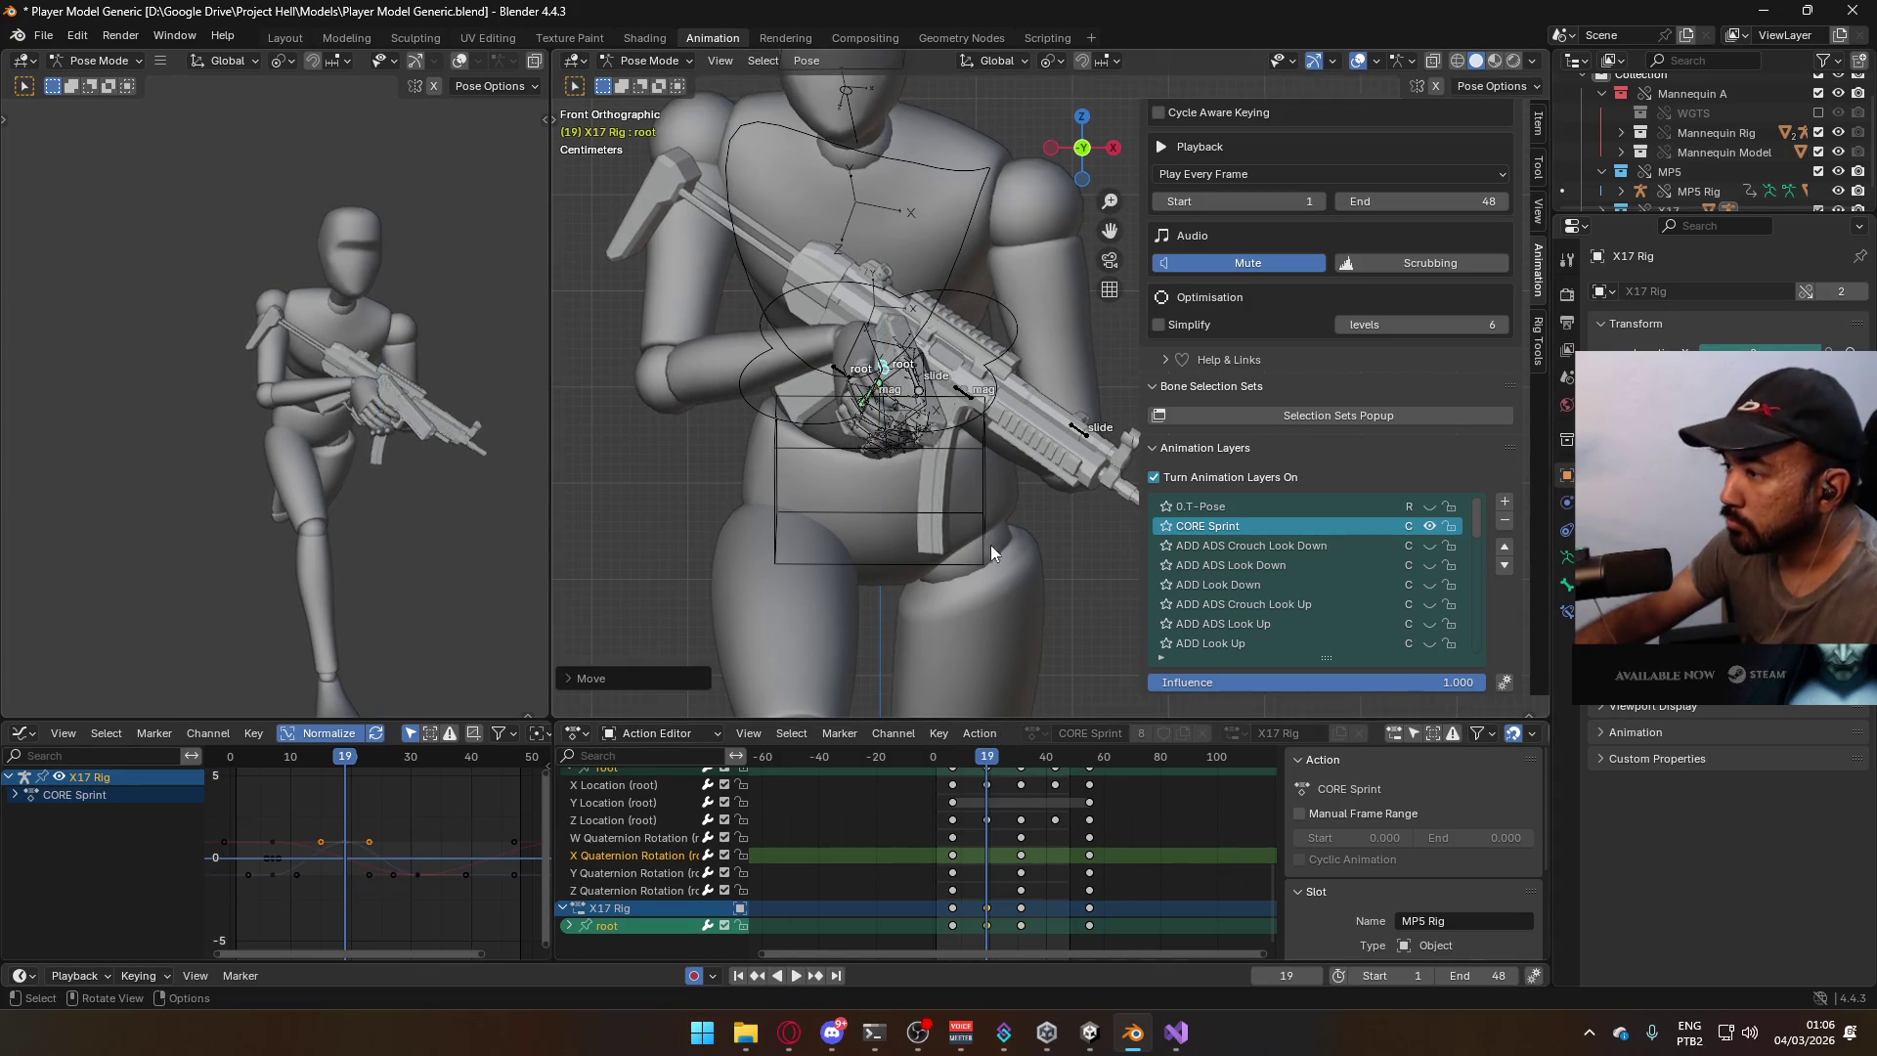
key("space")
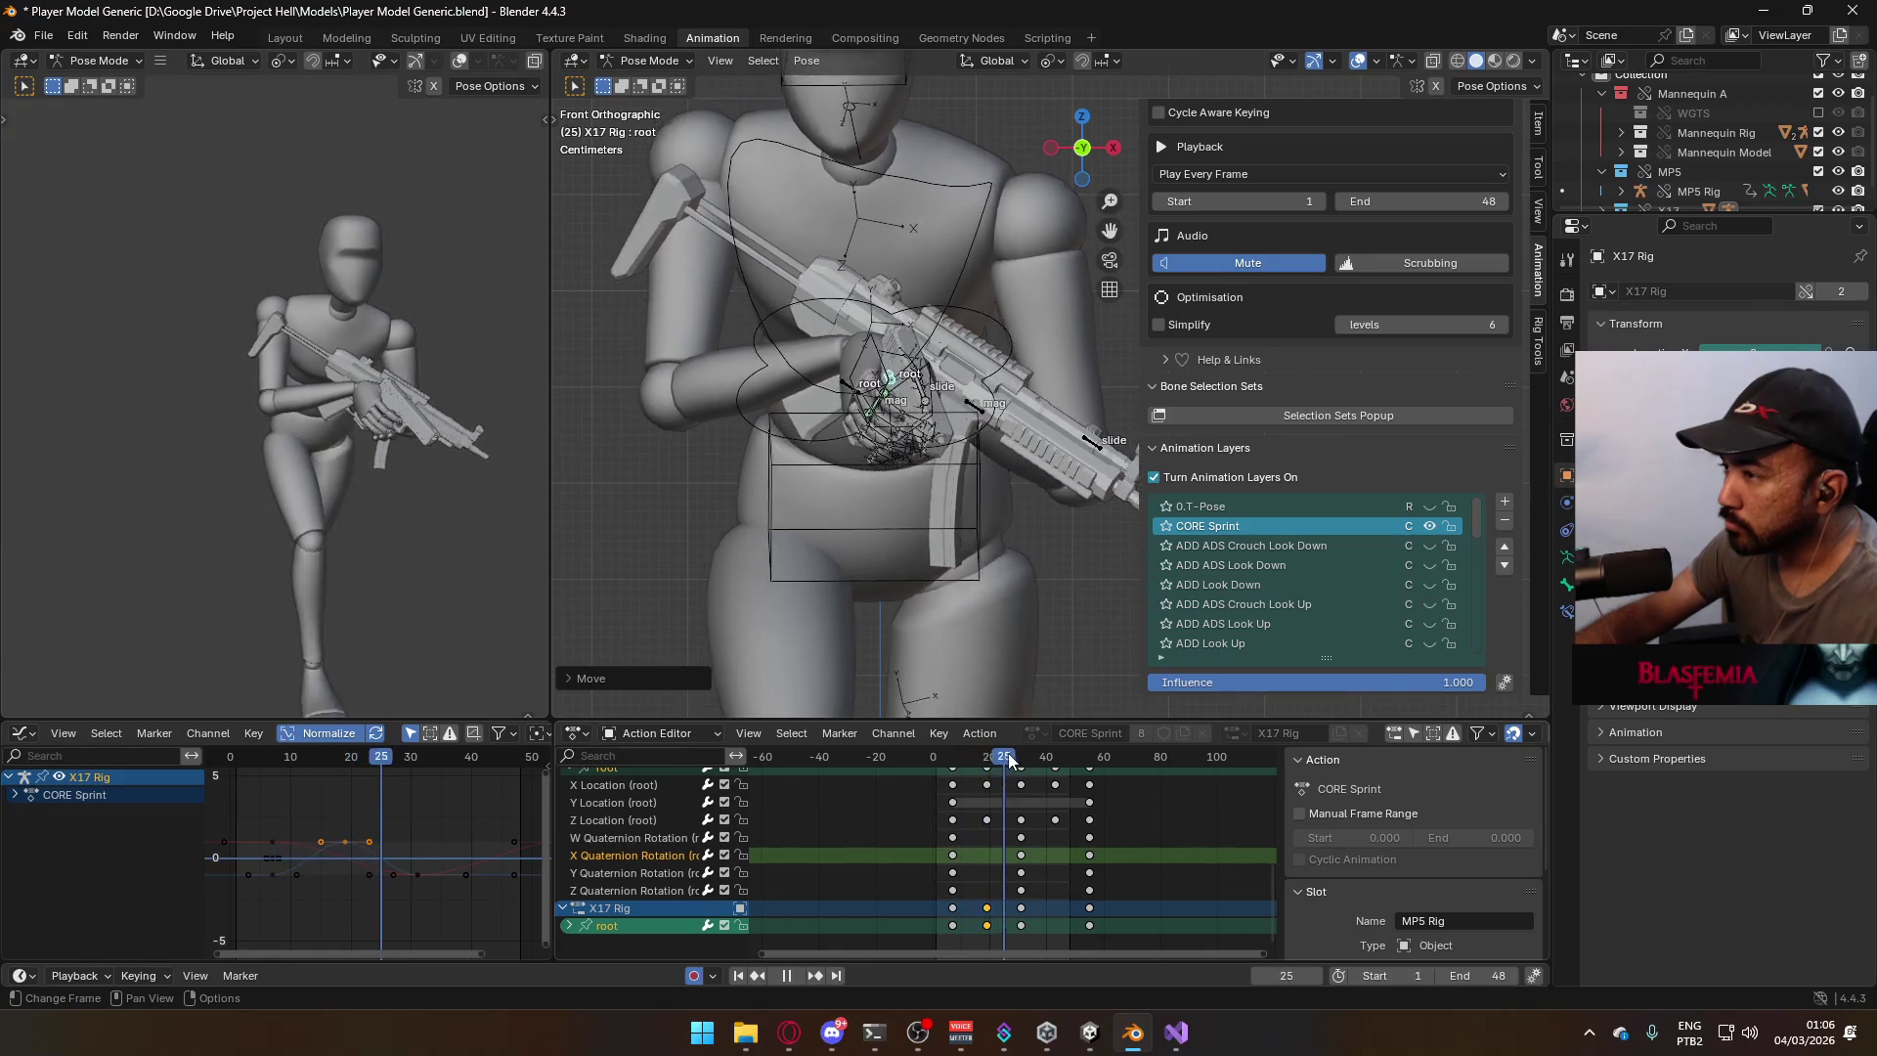
left_click(987, 761)
key("space")
Expand the root bone's channels and select Z Location (root), then play back.
left_click(568, 926)
middle_click_drag(1045, 865, 1016, 755)
left_click(958, 870)
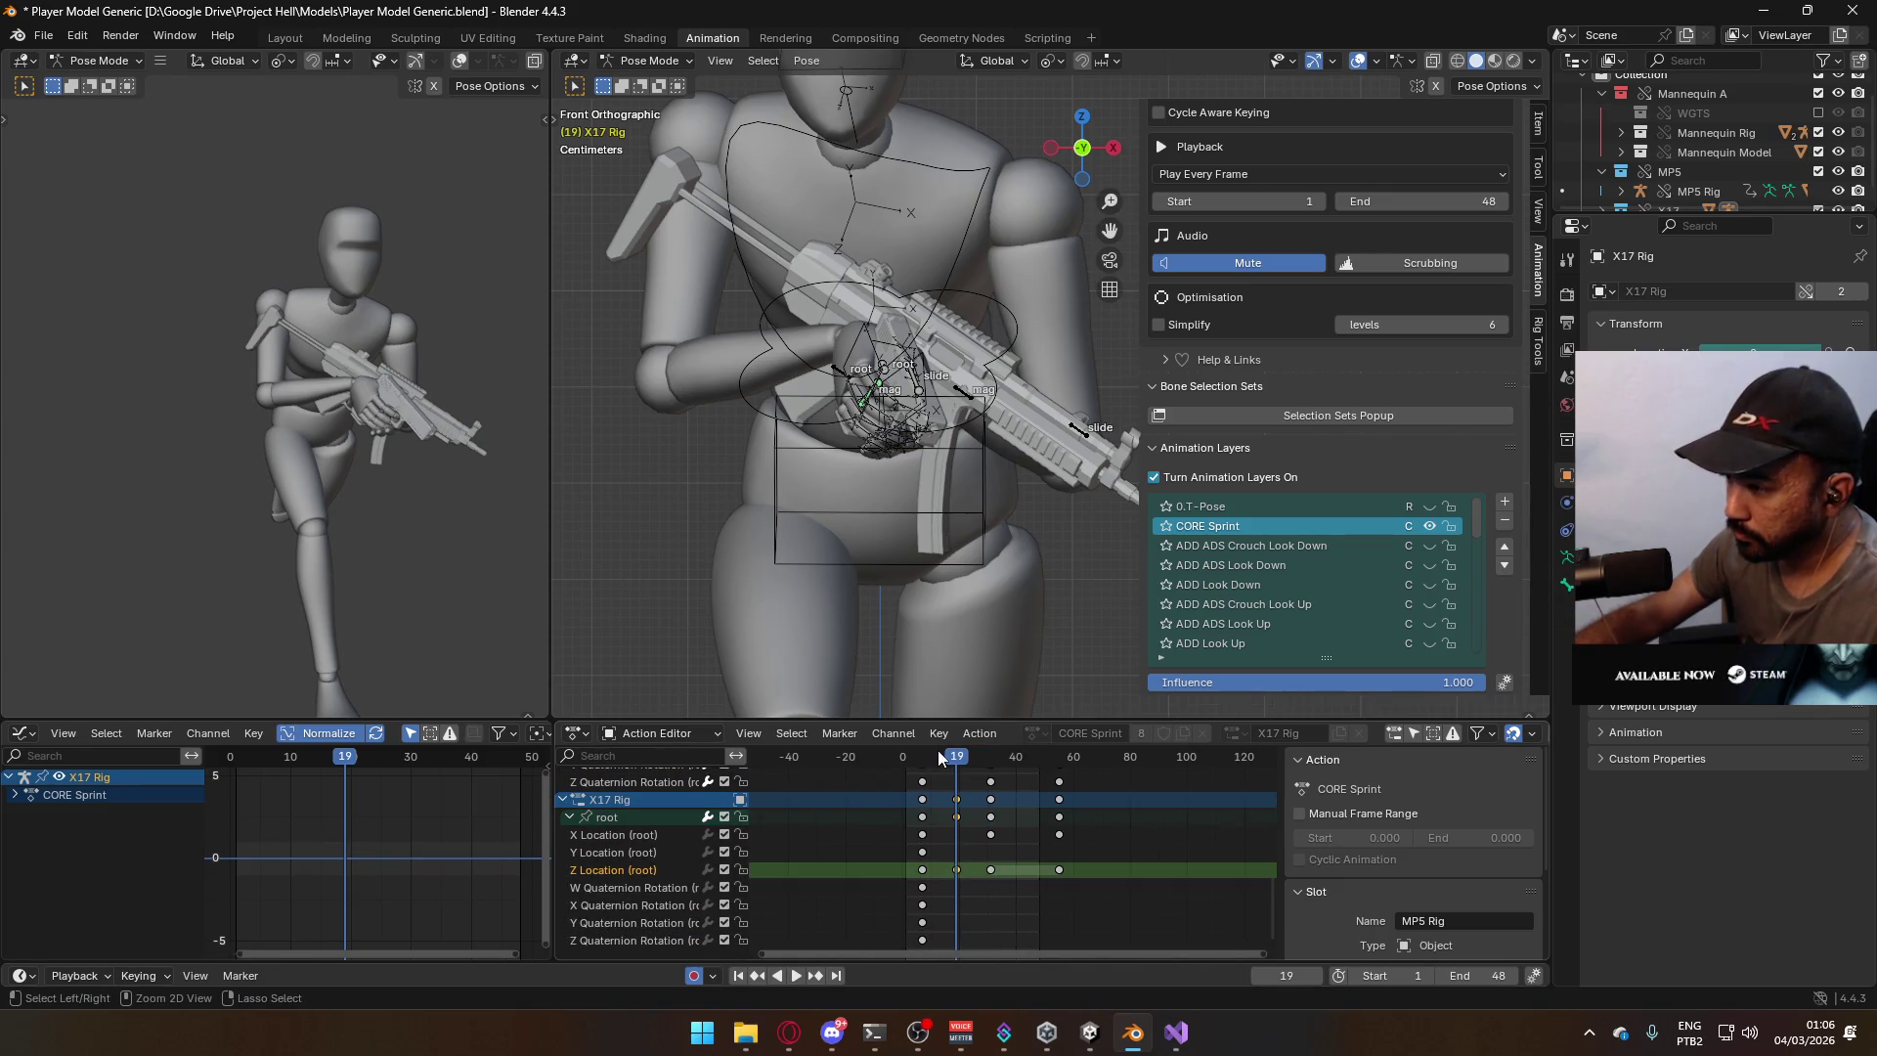
key("space")
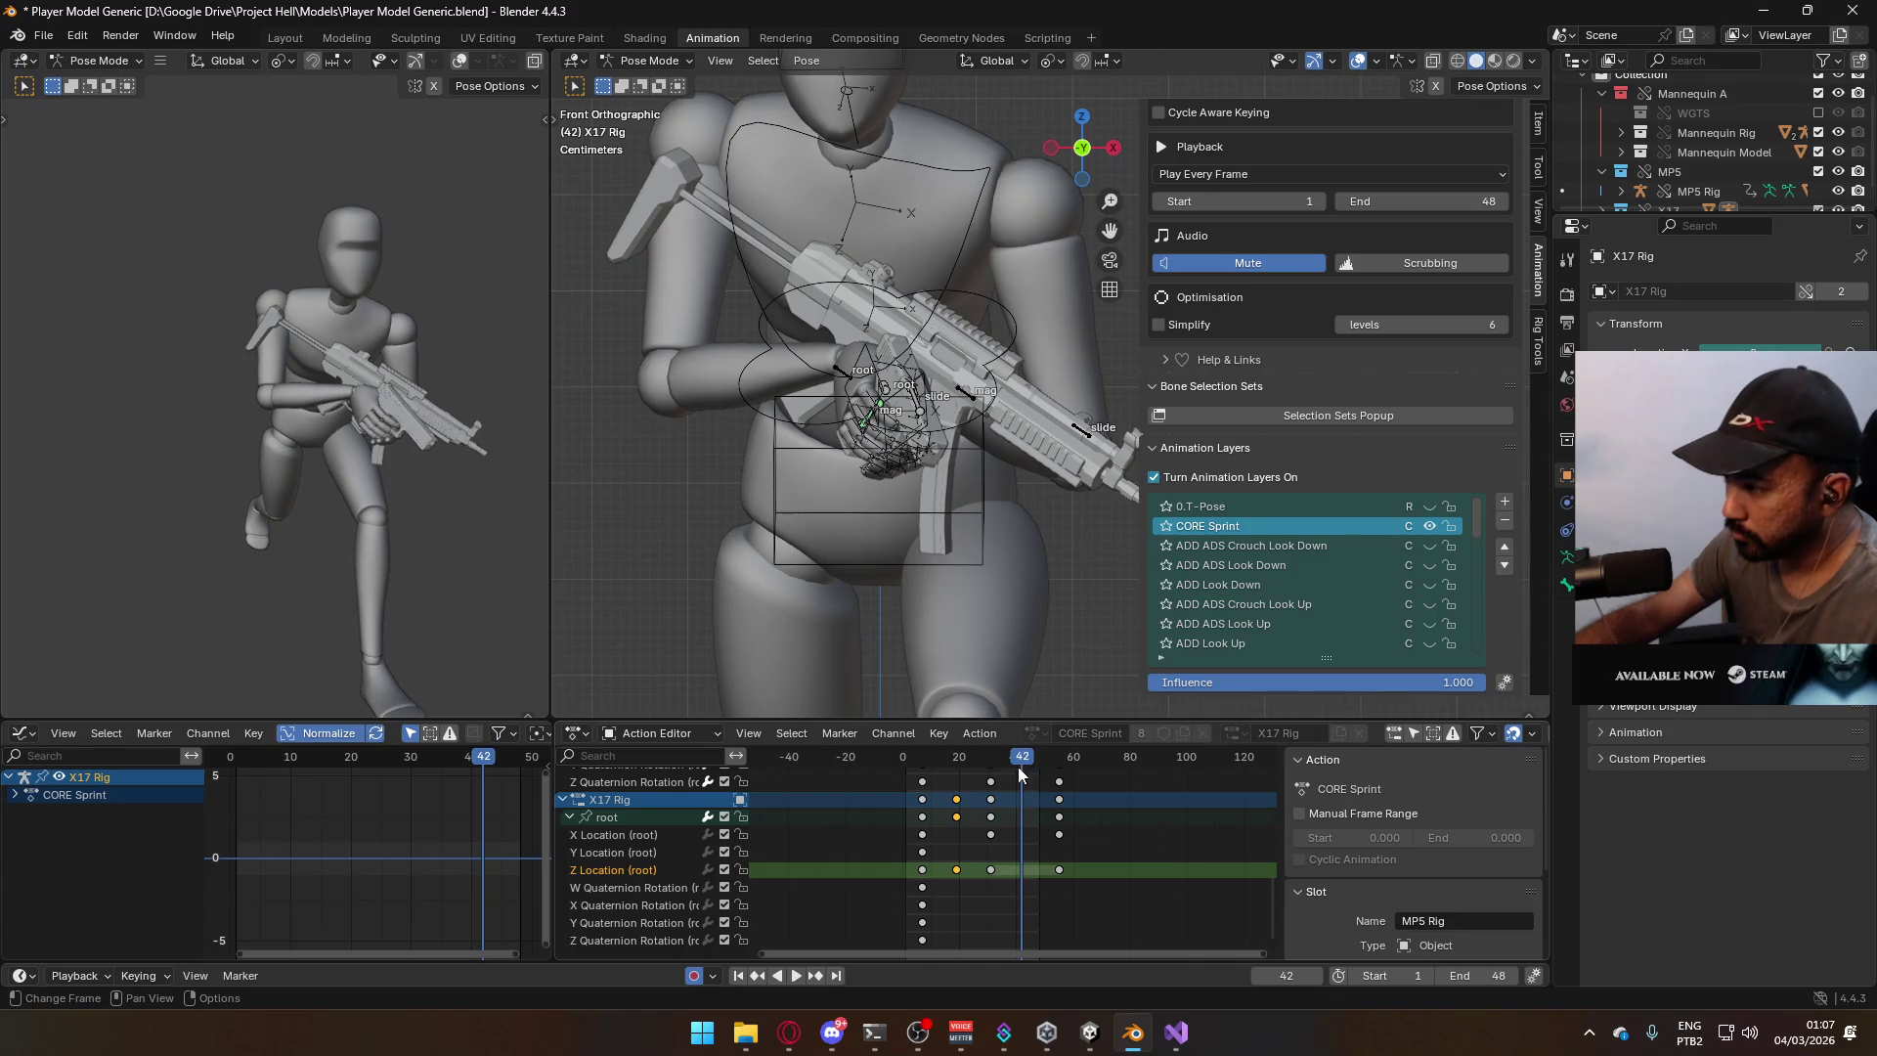
scroll(1018, 766, "up", 5)
Paste the copied root keys at frame 43 and play the animation.
left_click_drag(1017, 762, 1010, 761)
scroll(1035, 880, "down", 5)
key("ctrl+v")
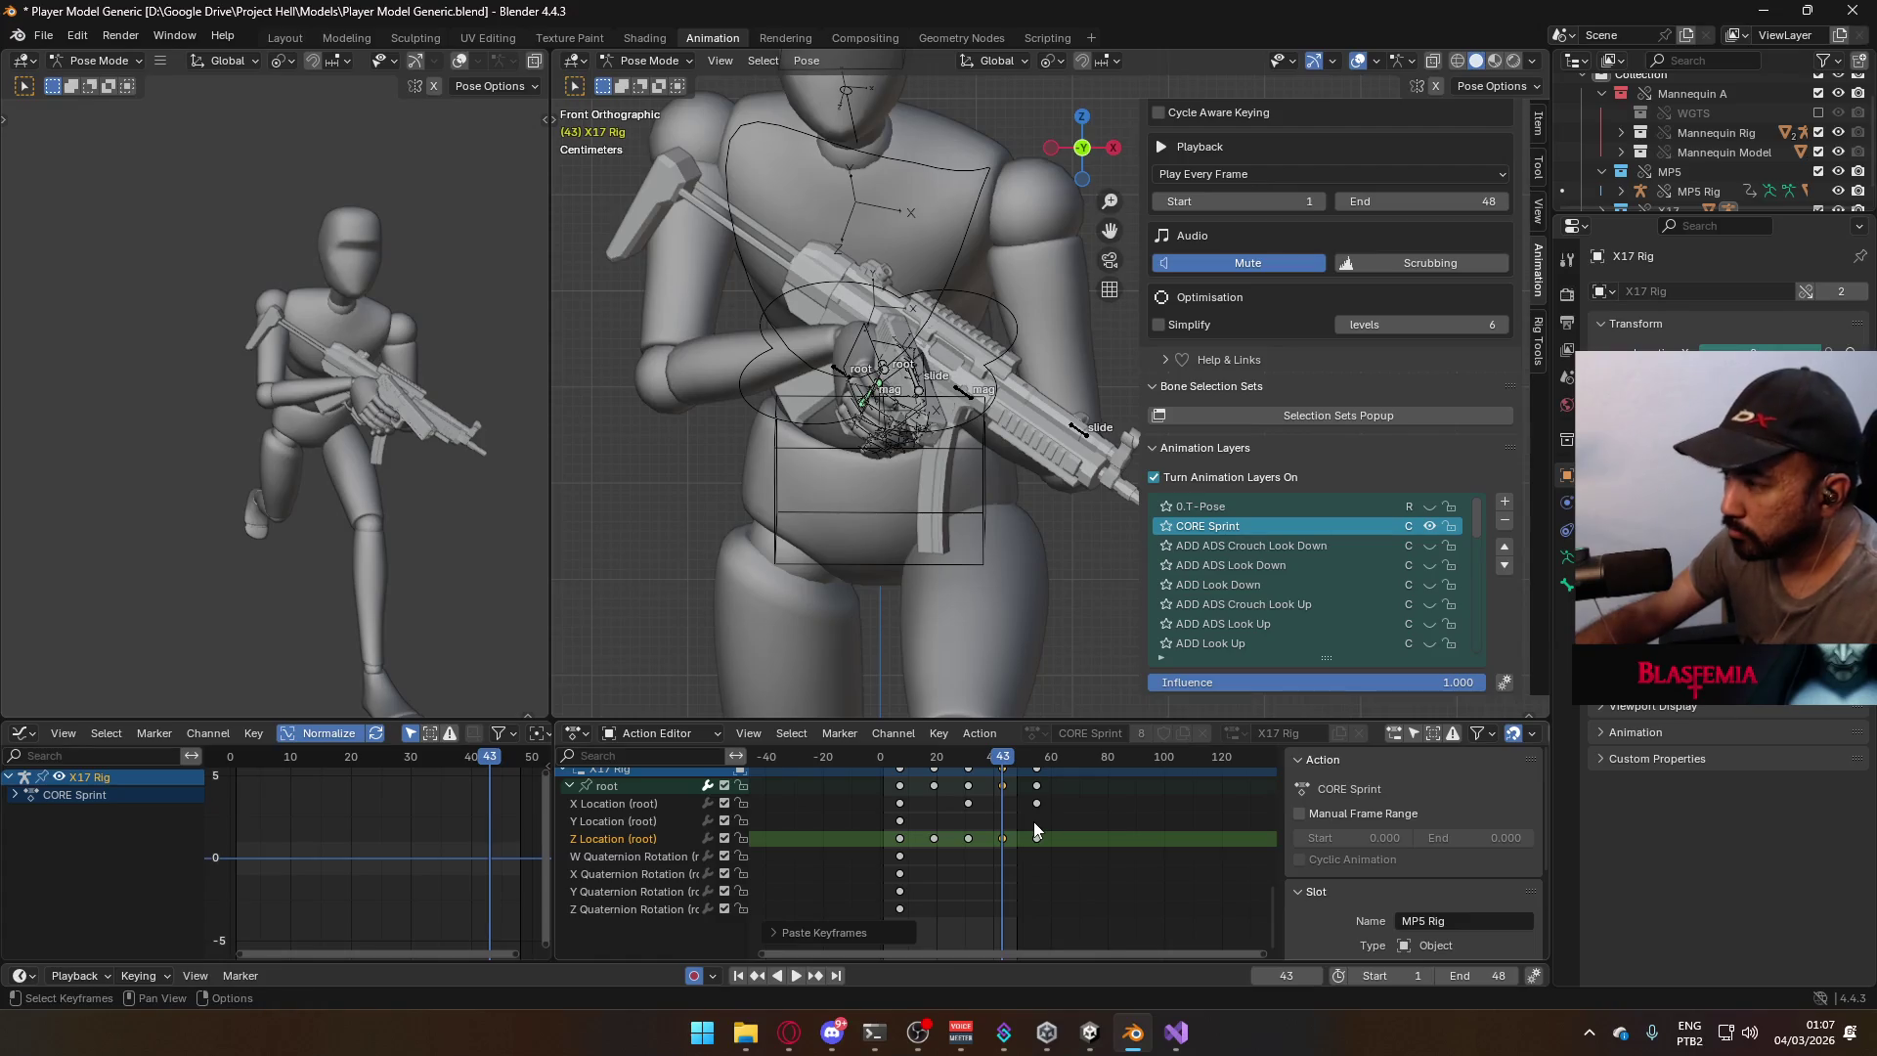
key("space")
key("space")
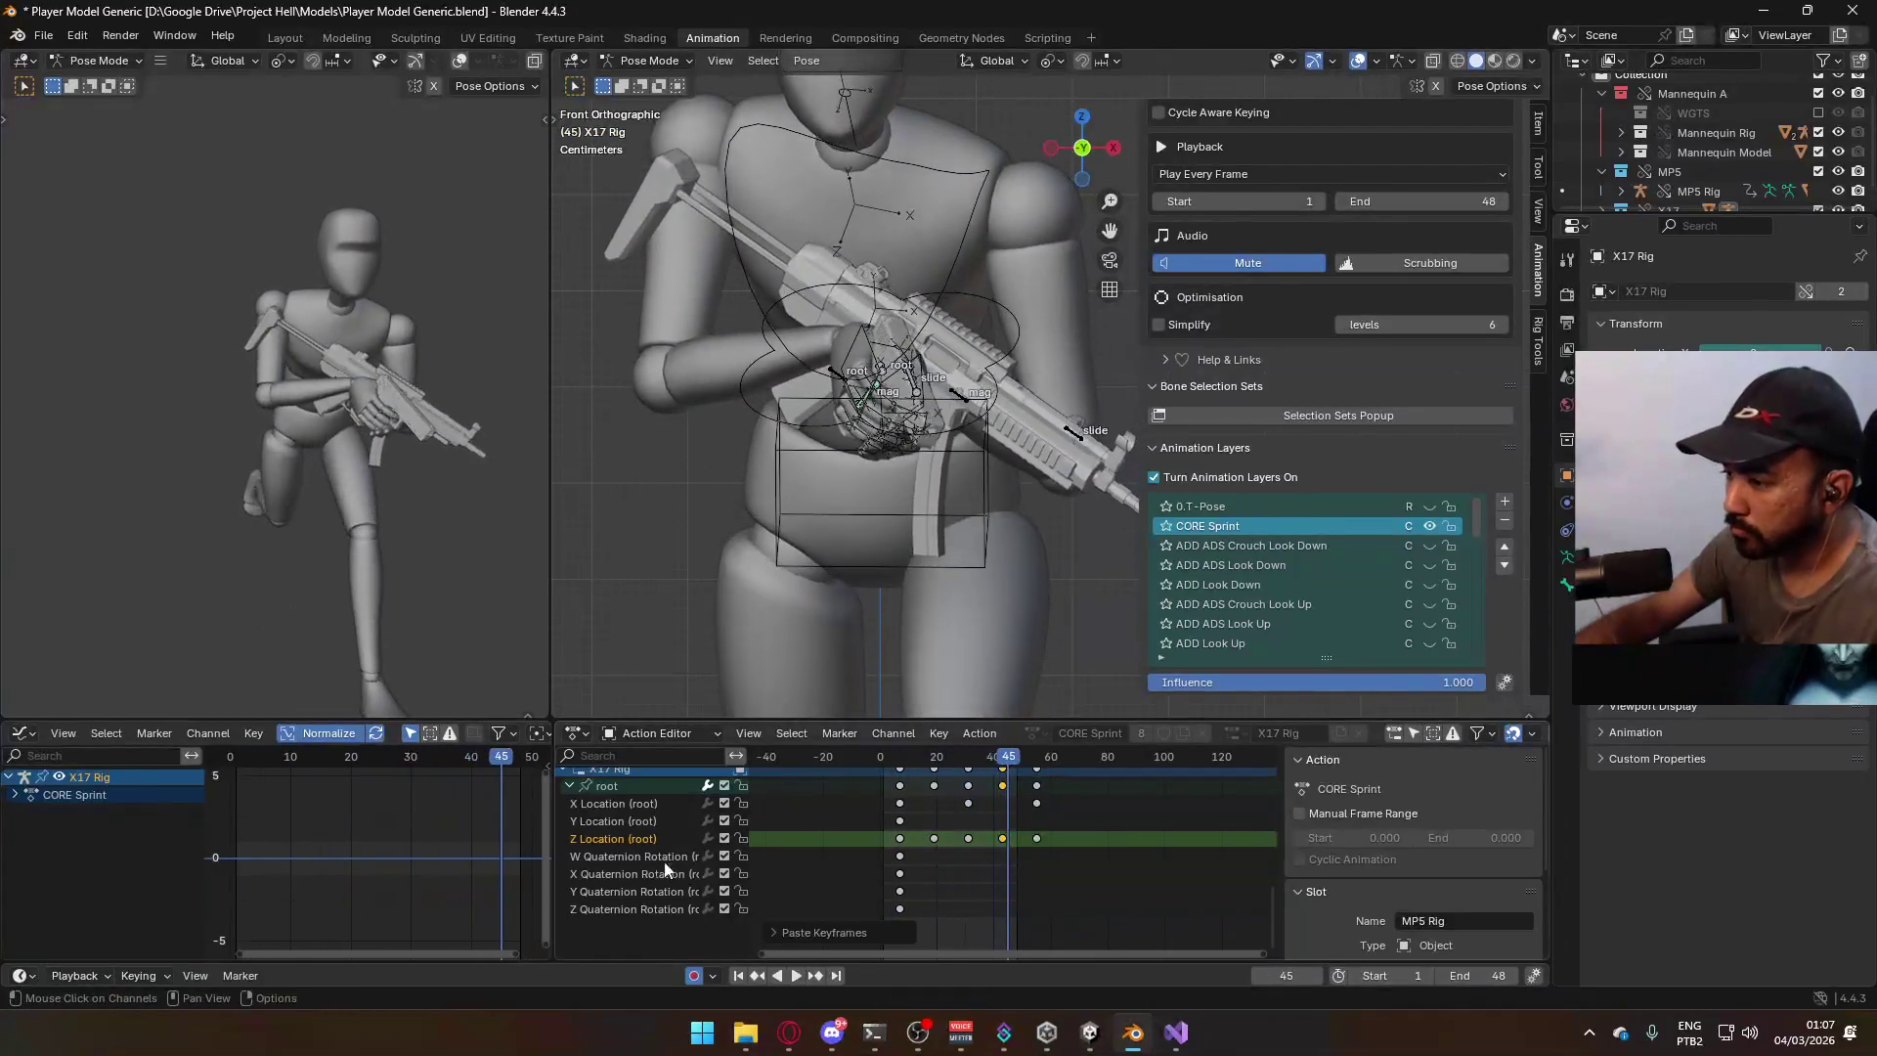
Make the root's Z Location curve cyclic with Shift+E Make Cyclic.
left_click(611, 786)
key("shift+e")
left_click(942, 842)
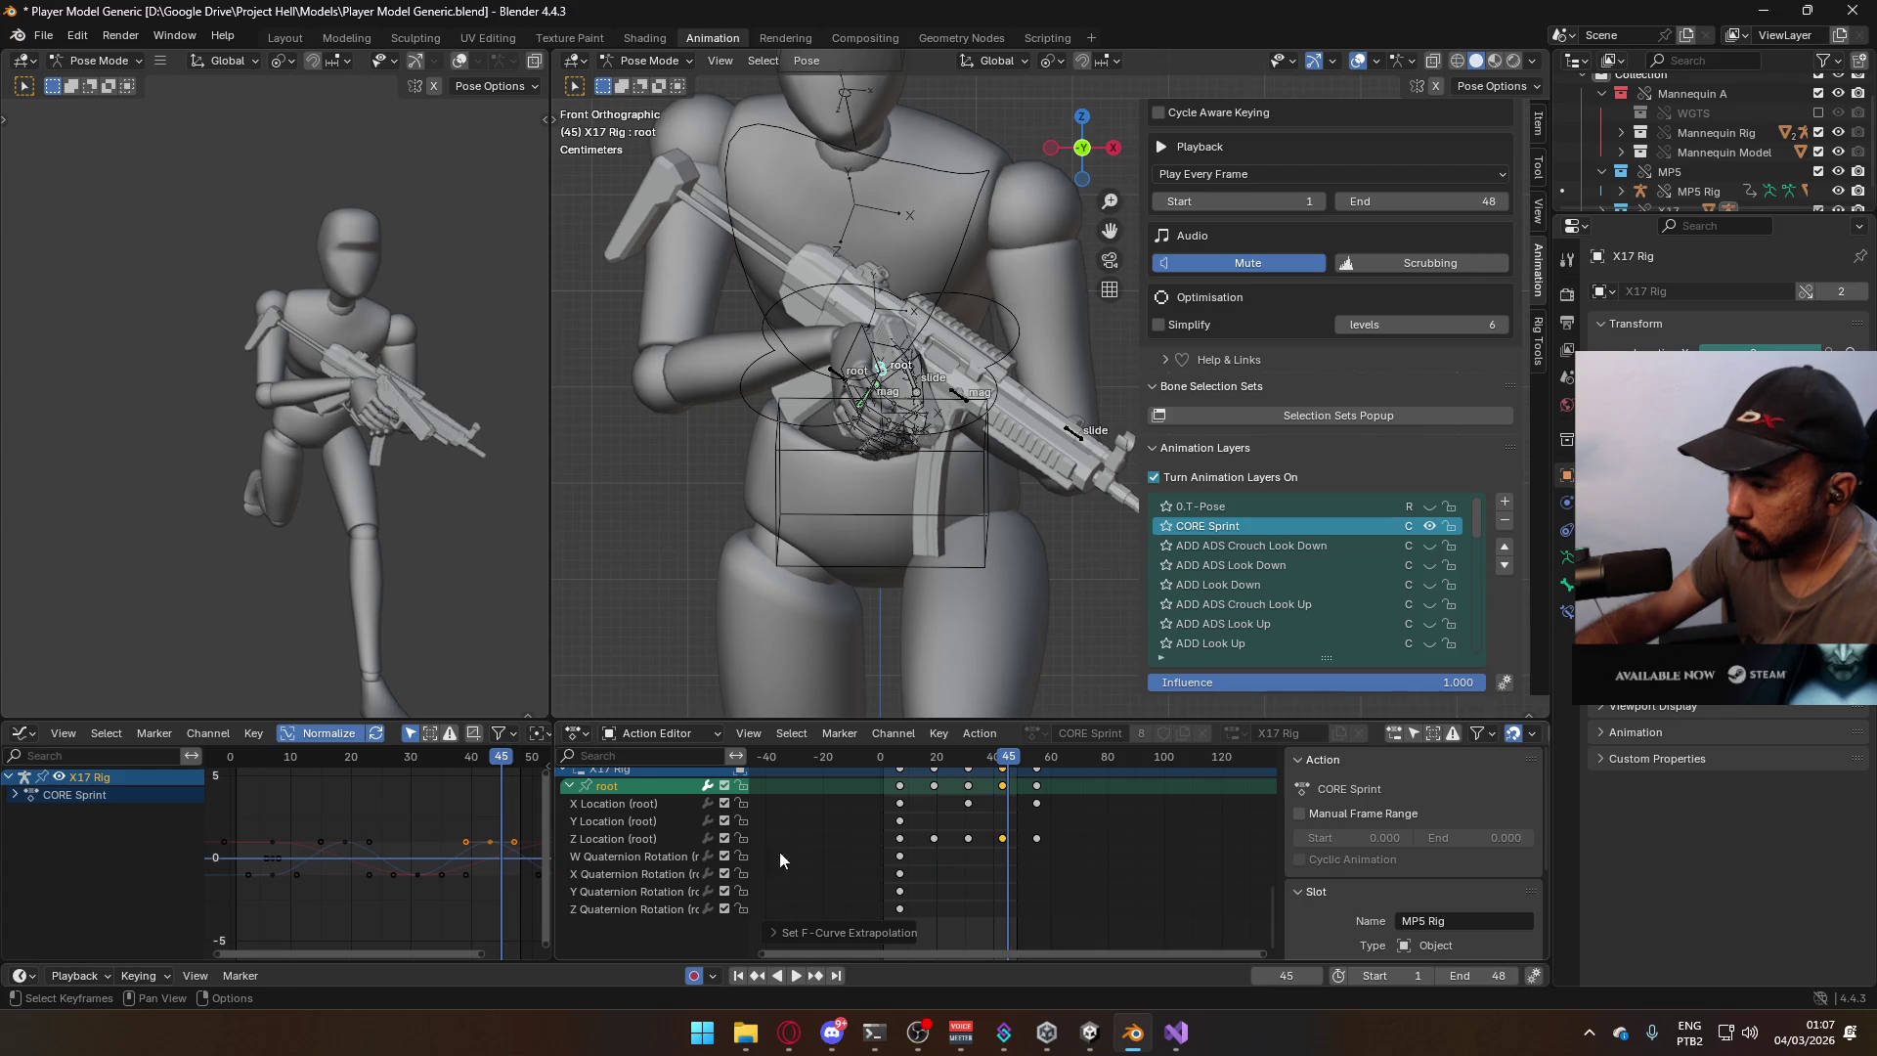
left_click(637, 806)
key("shift+e")
left_click(896, 868)
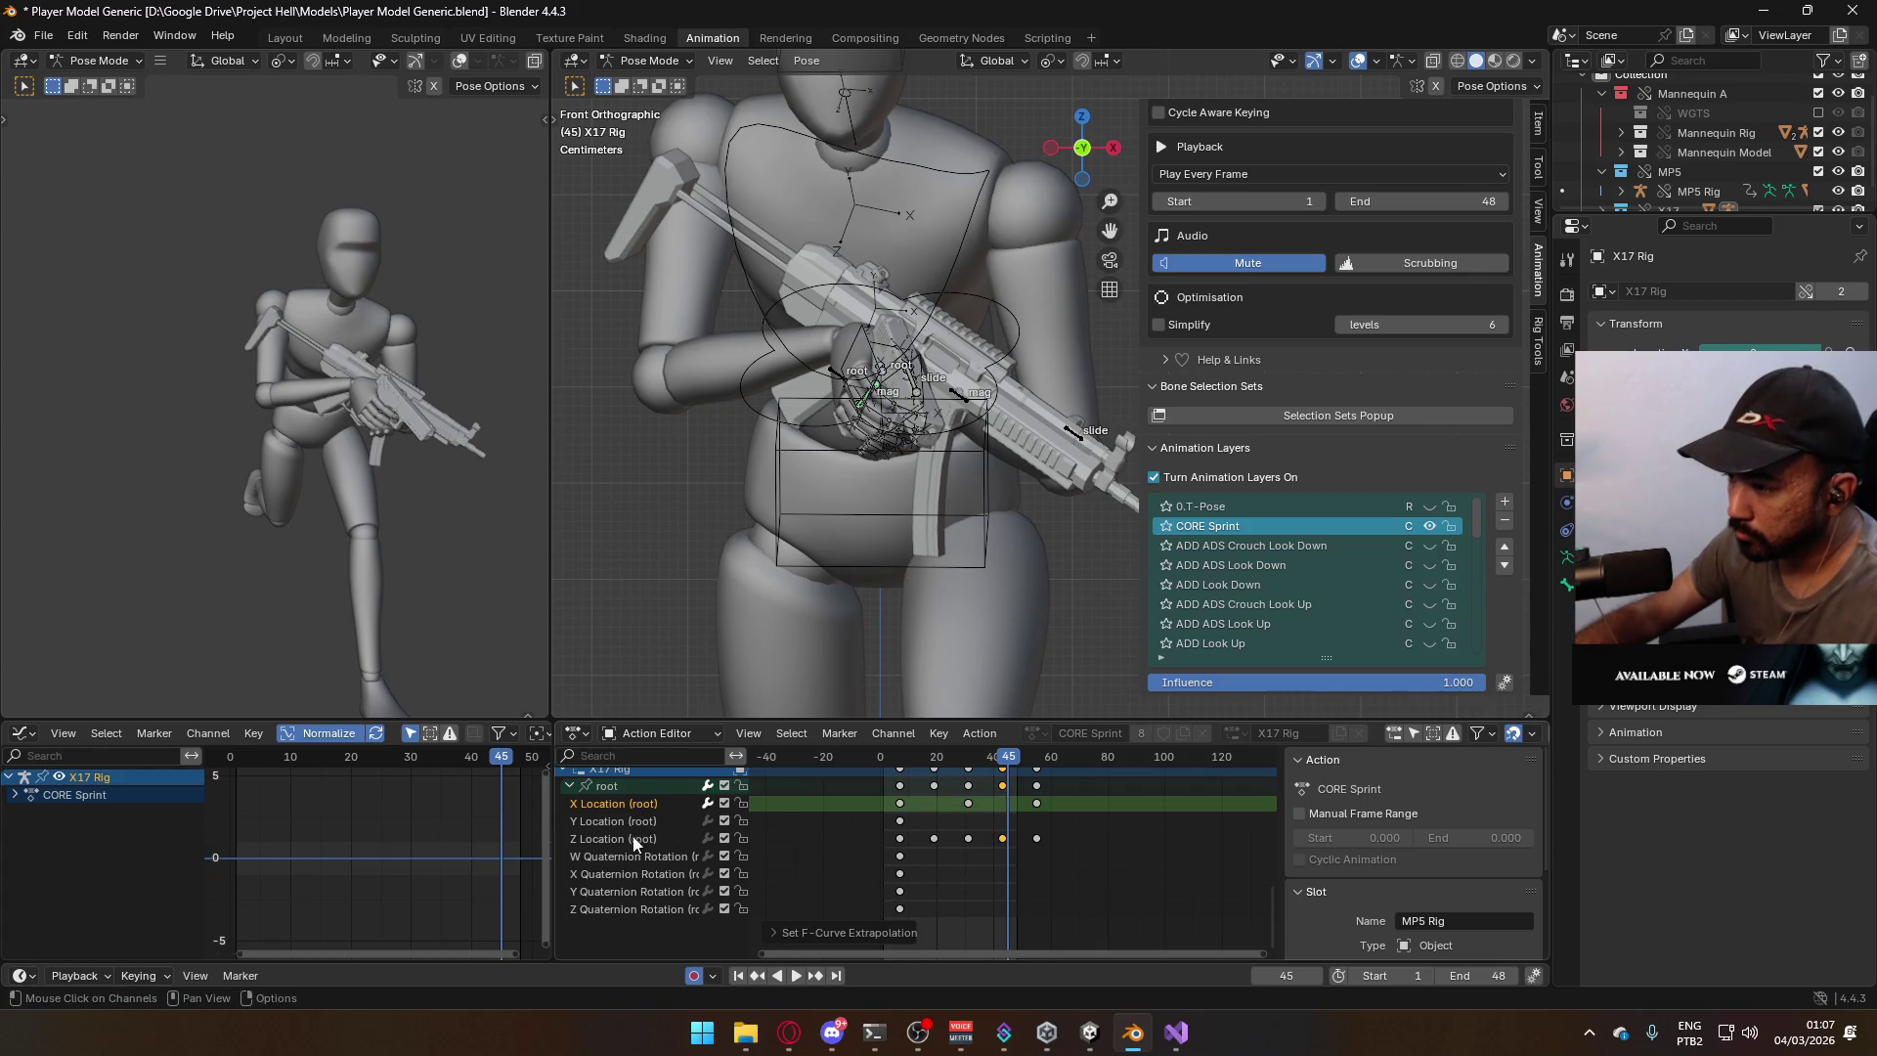
key("shift+e")
Make the Y Location and W/X/Y/Z quaternion rotation curves cyclic too.
left_click(1060, 868)
left_click(680, 820)
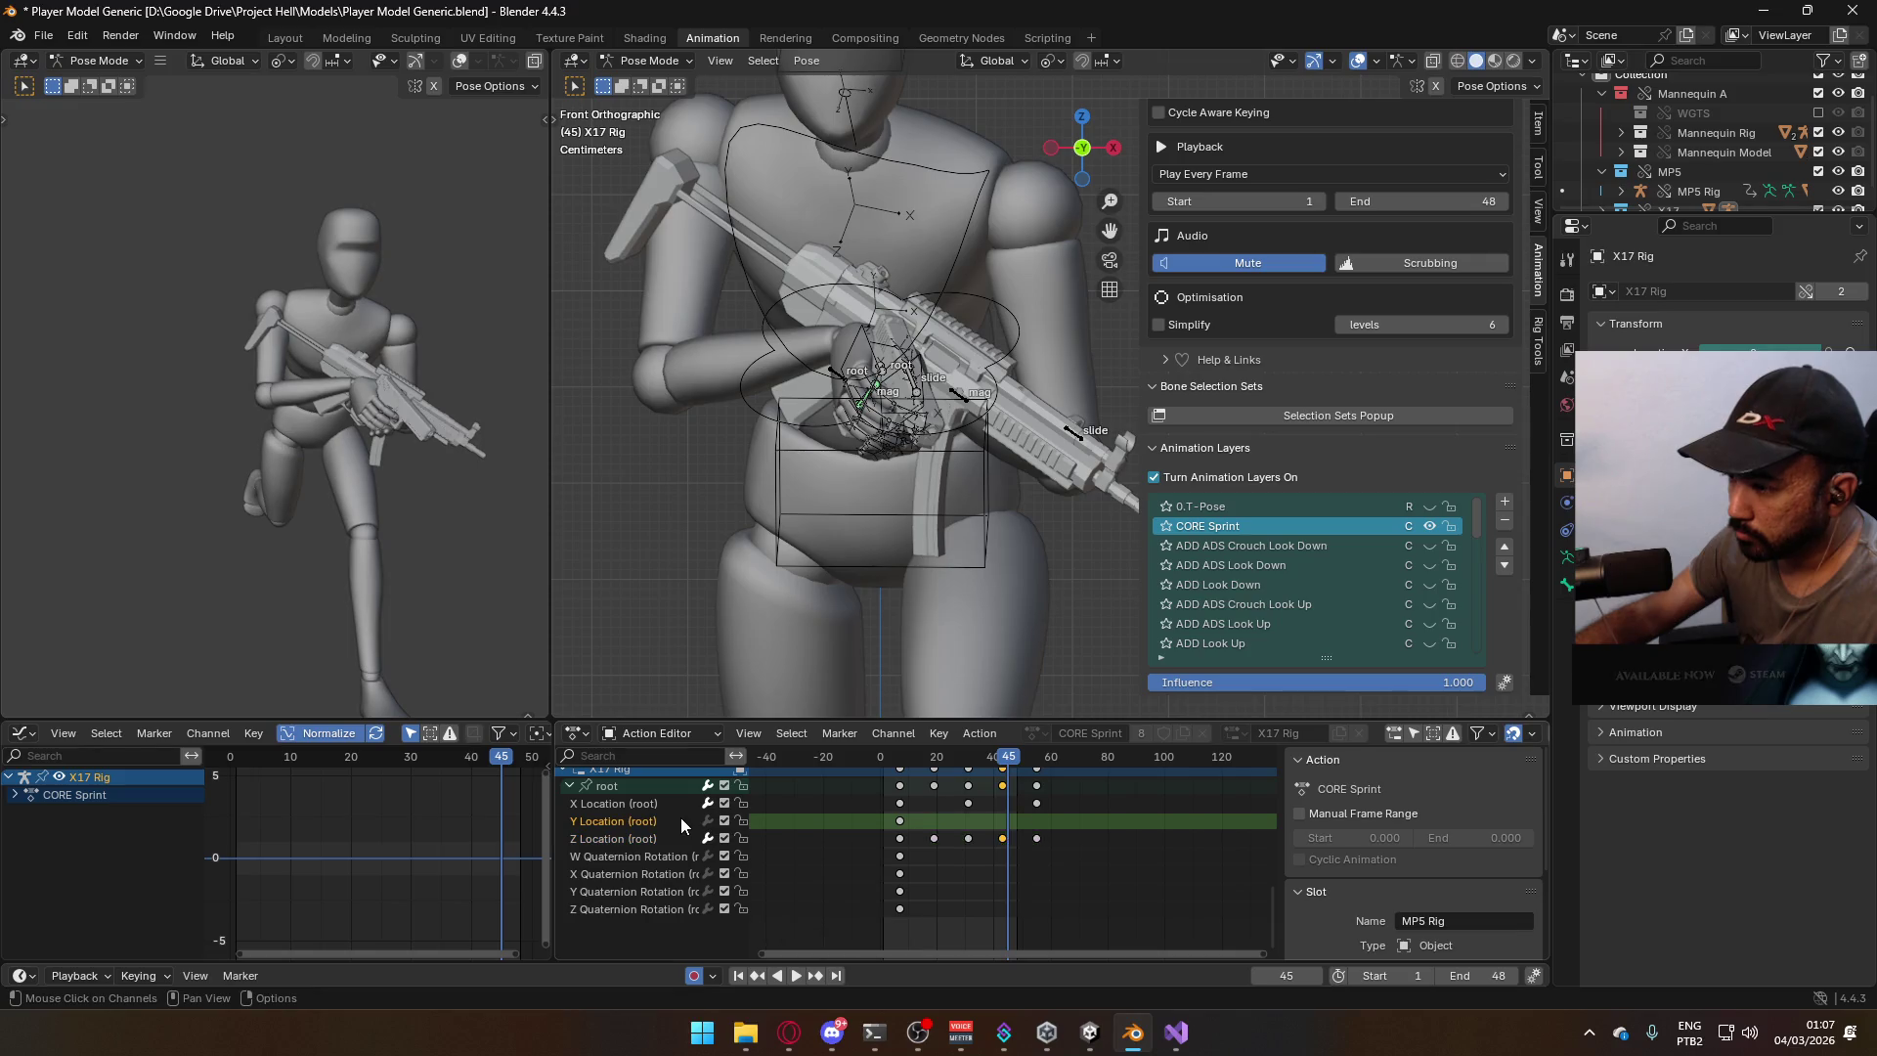
key("shift+e")
left_click(977, 845)
left_click(659, 858)
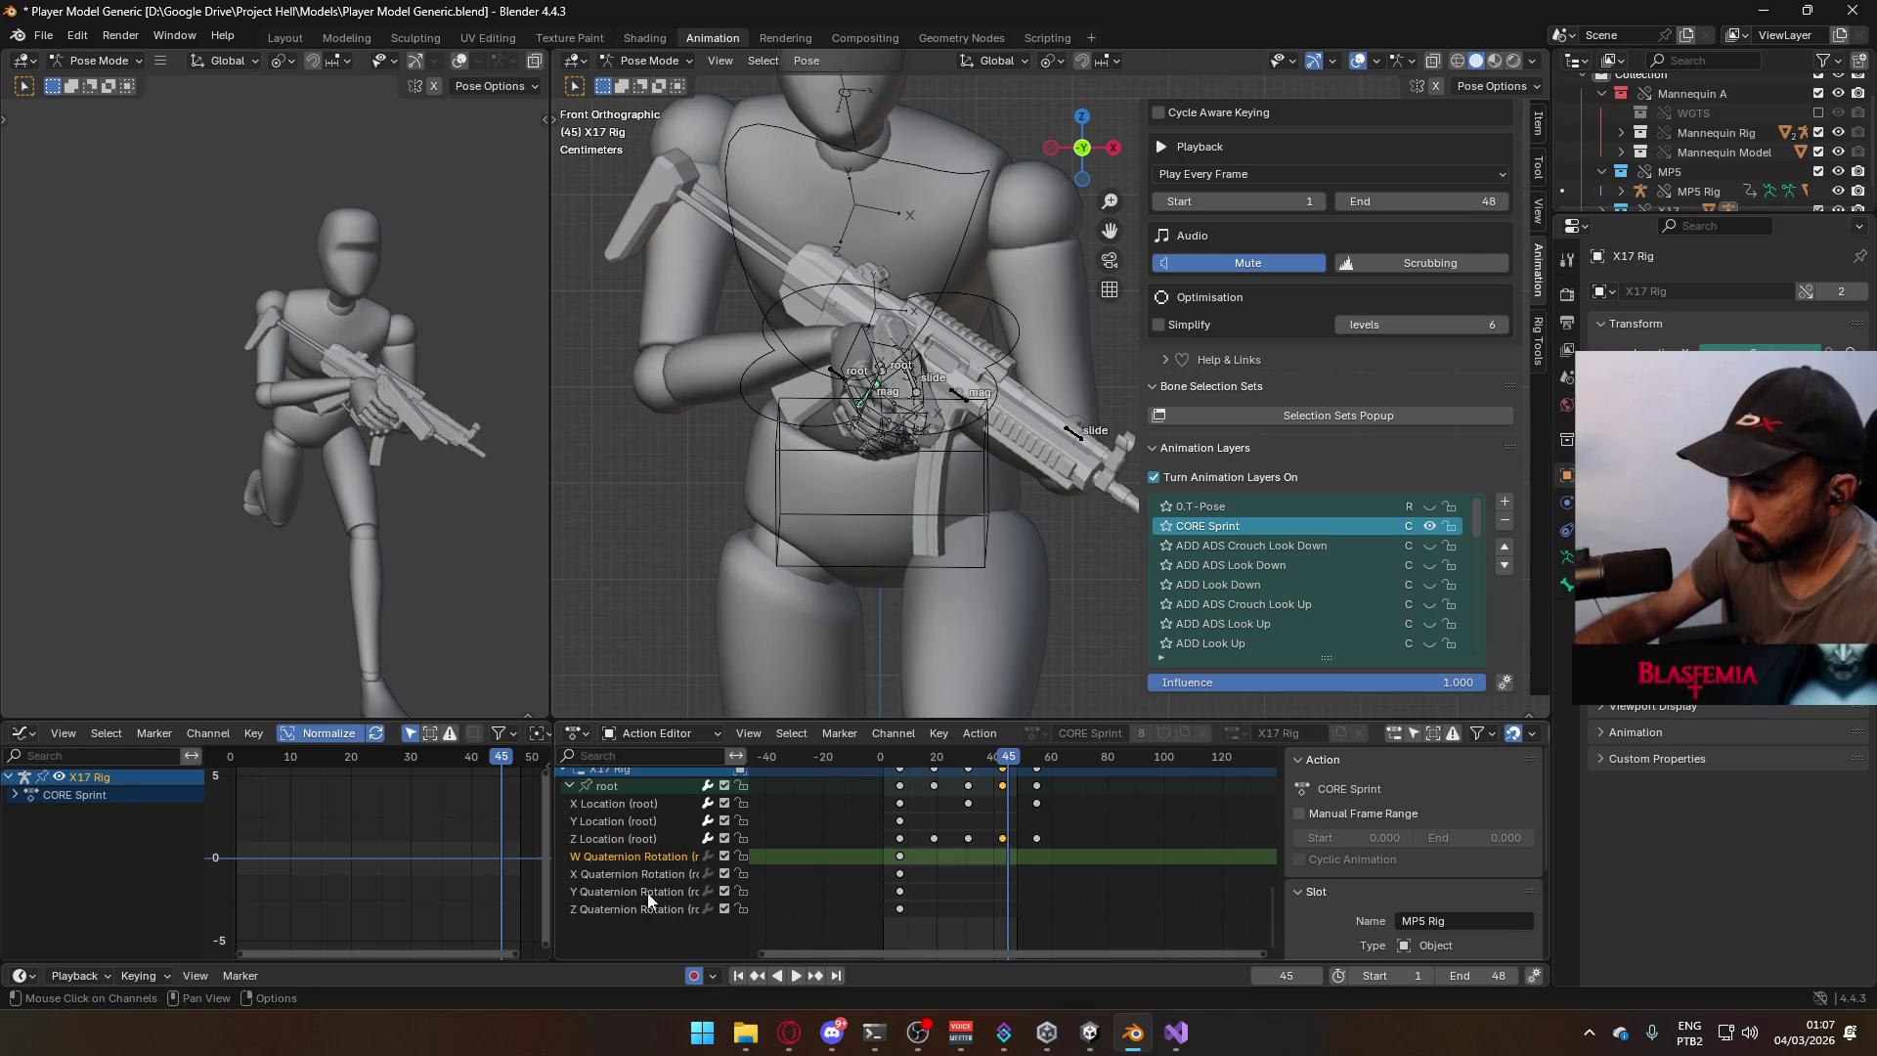
left_click(637, 915, "shift")
key("shift+e")
left_click(941, 888)
Copy the frame 7 rotation keys, paste them at frame 55, then undo the paste.
key("space")
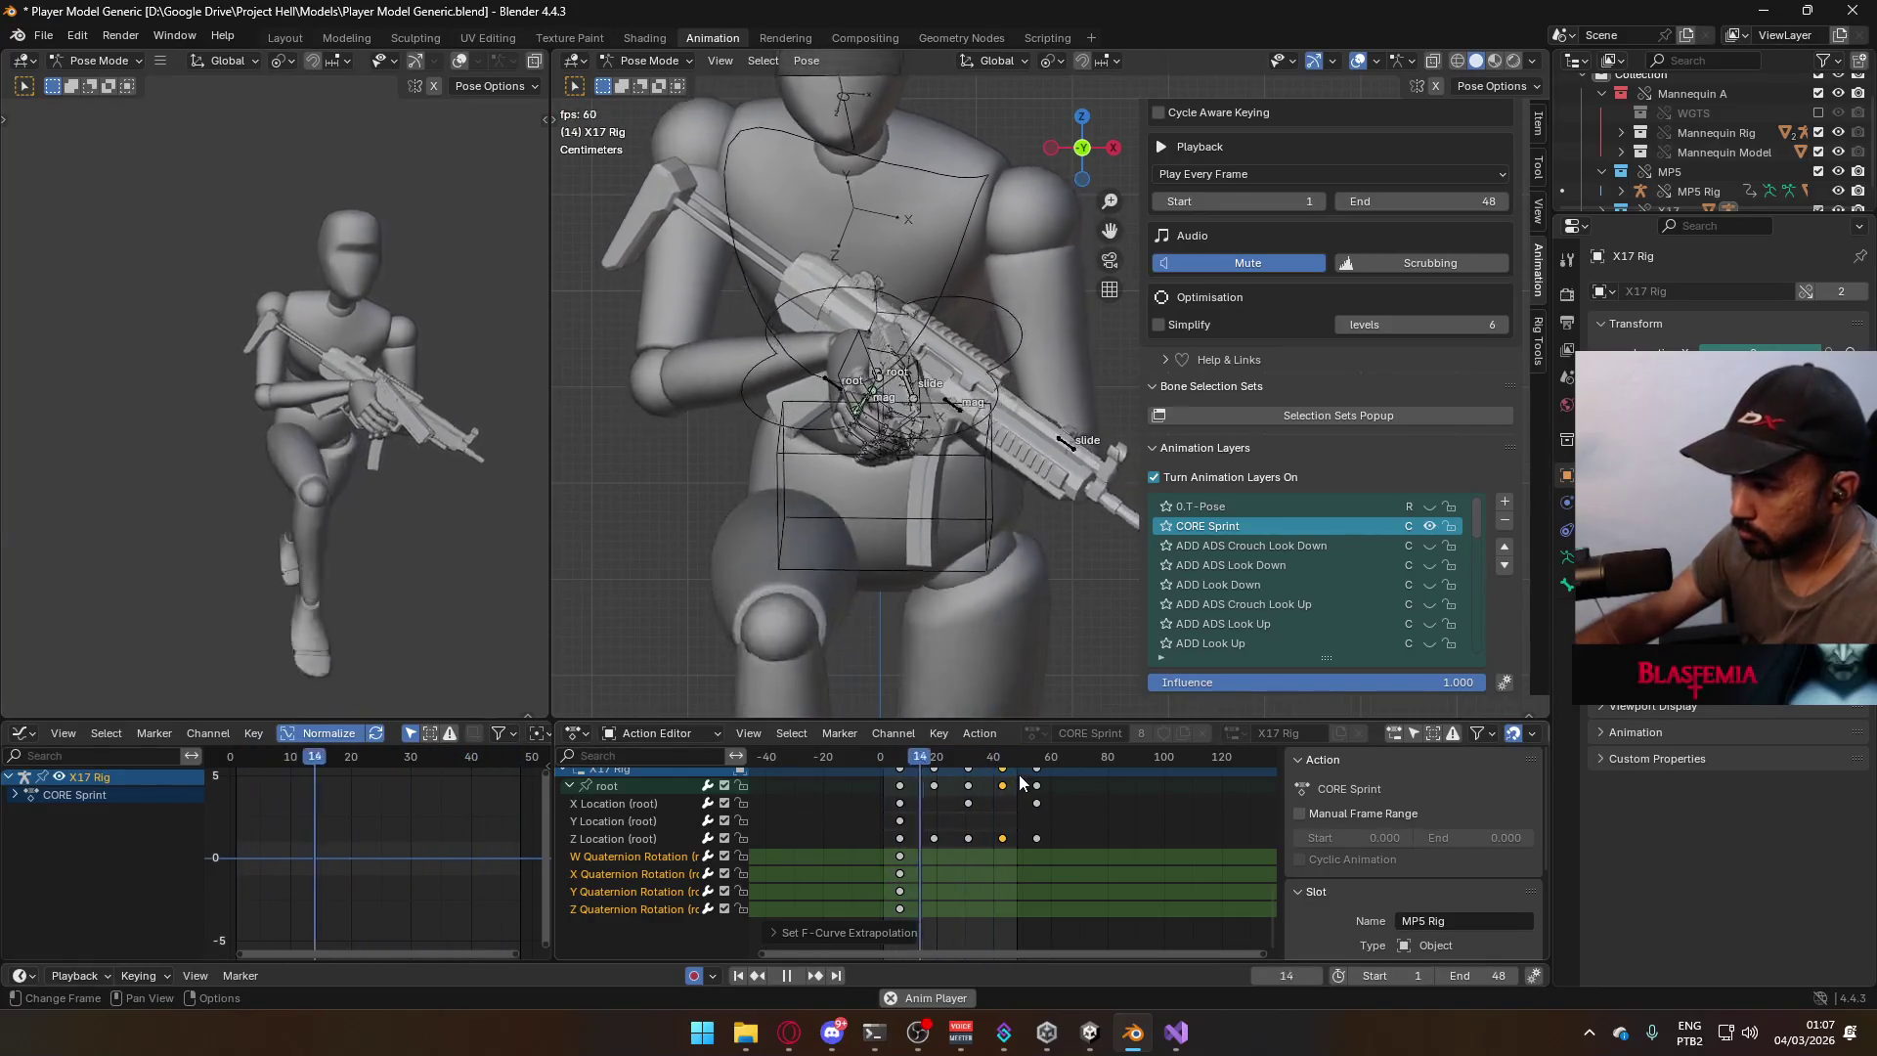
mouse_move(903, 762)
left_mouse_down()
mouse_move(945, 773)
mouse_move(901, 790)
left_mouse_up()
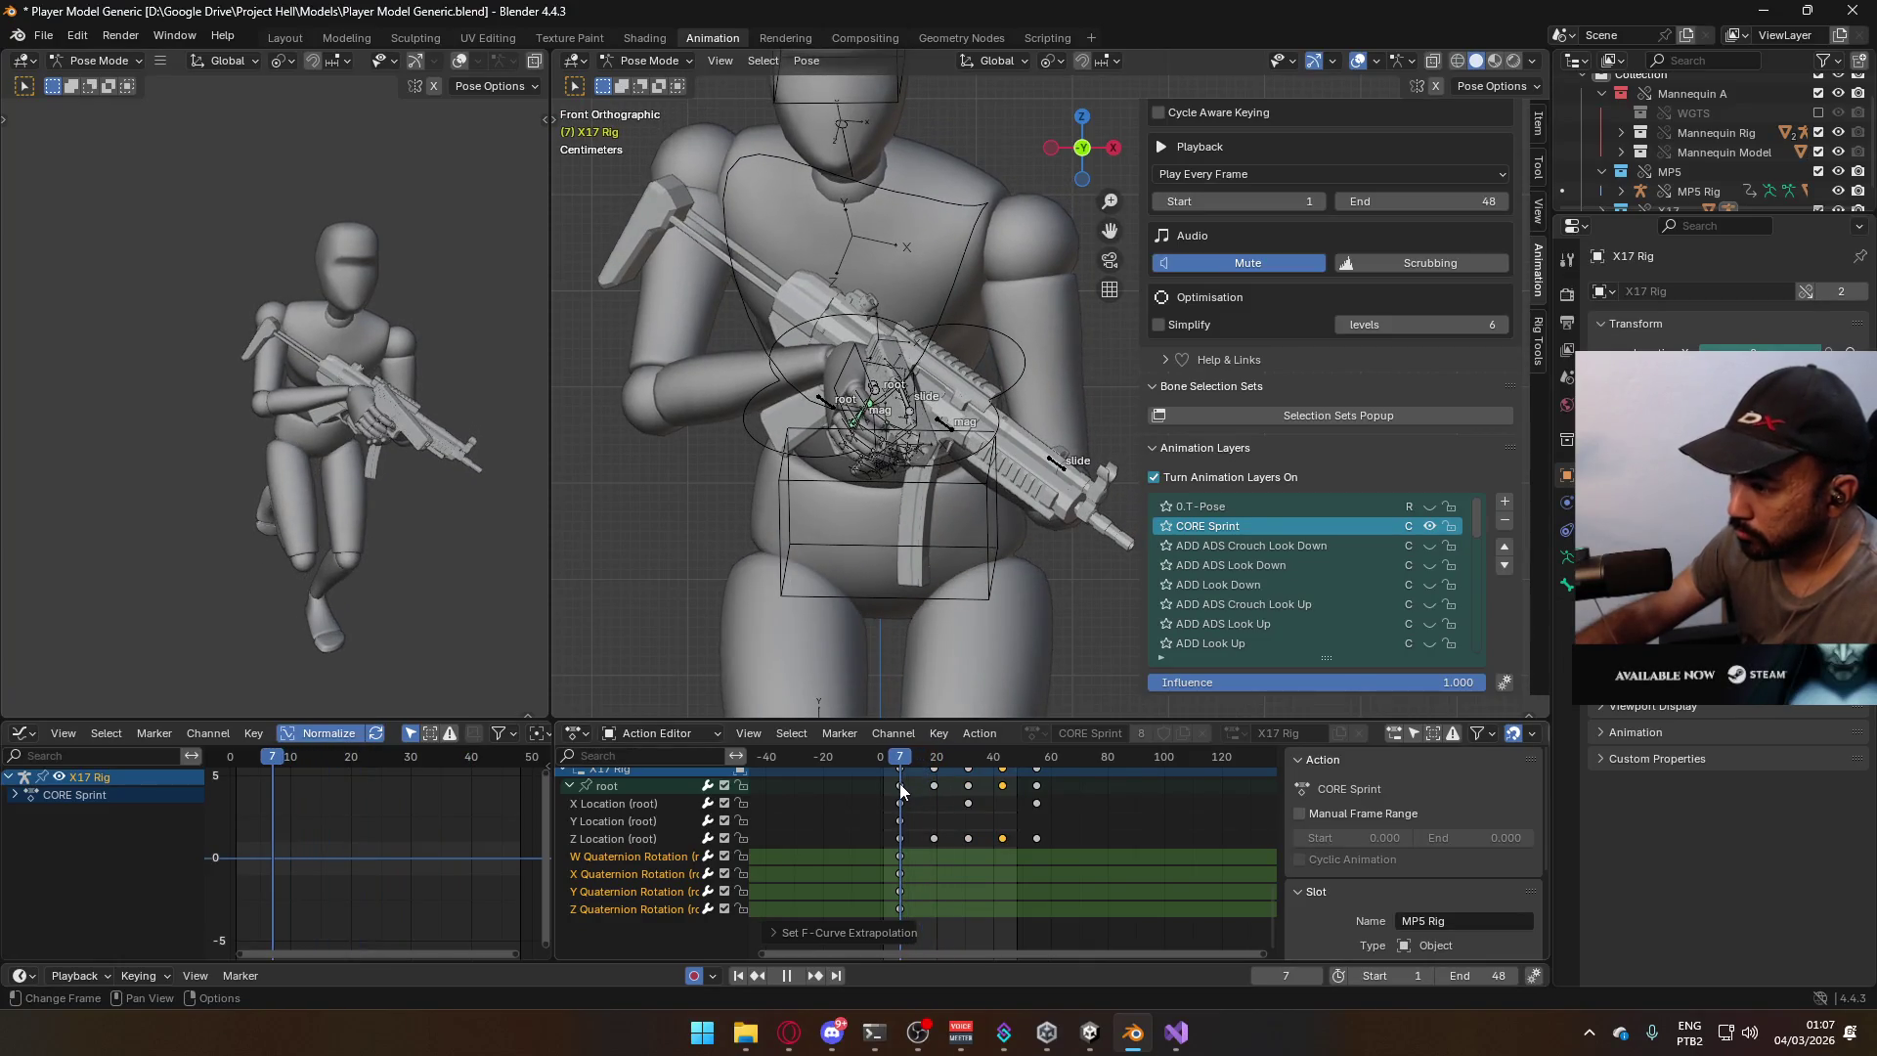
left_click_drag(886, 956, 886, 957)
key("space")
left_click_drag(952, 759, 1036, 772)
key("space")
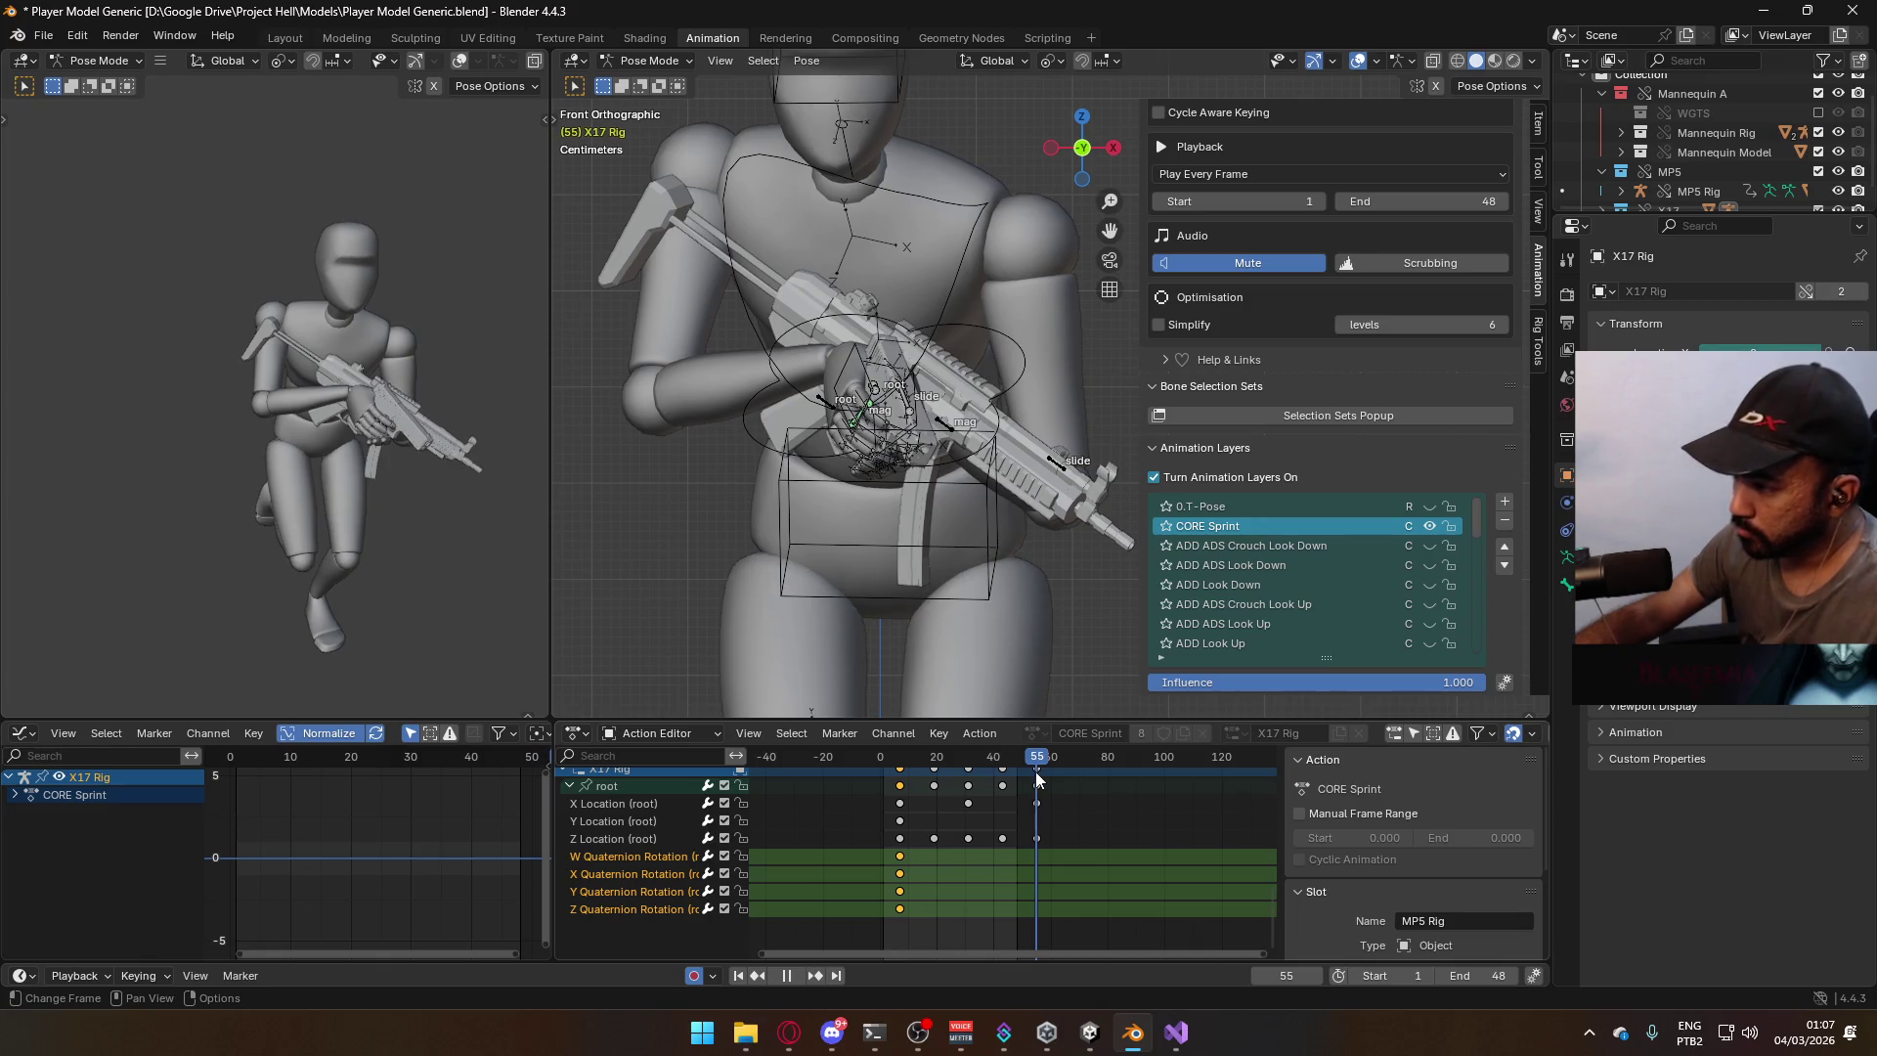
key("ctrl+v")
key("ctrl+z")
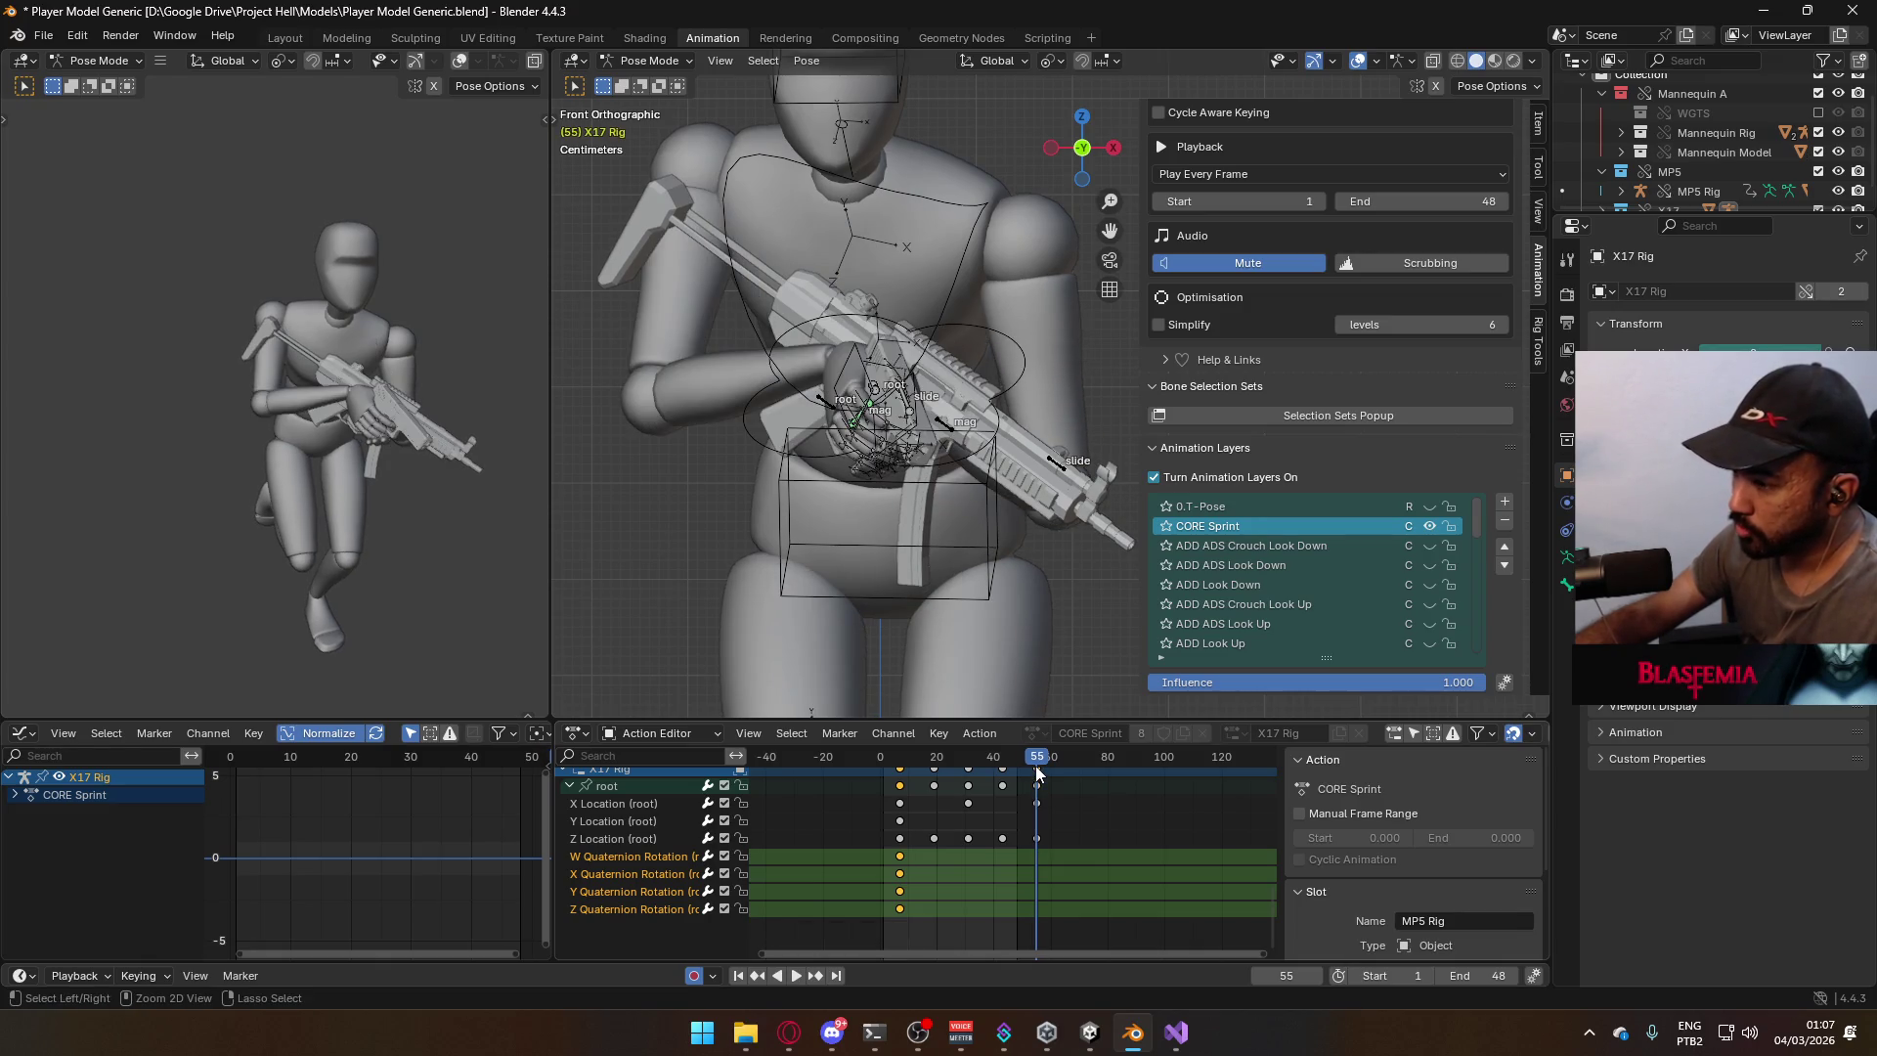
Paste the root's rotation keys at frame 55 and play the animation.
key("space")
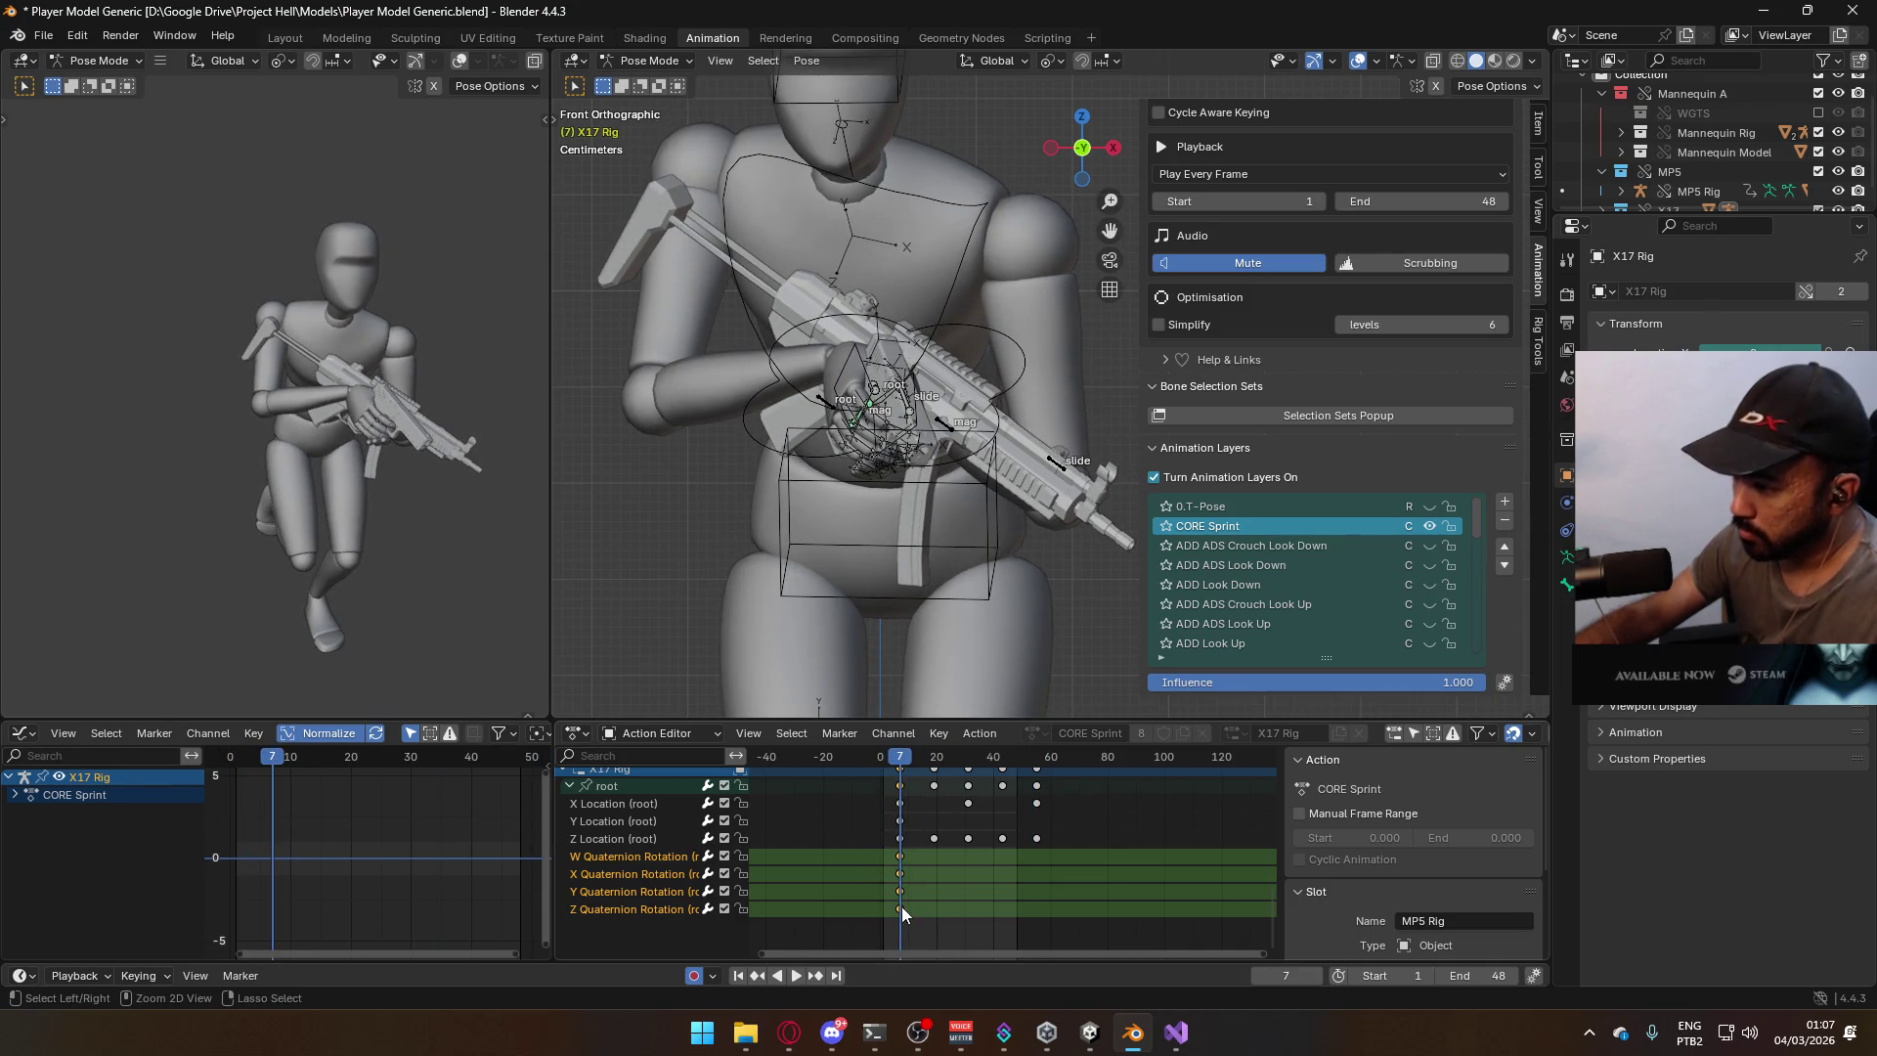
key("Escape")
key("ctrl+v")
key("space")
Rotate the X17 root bone around its local Z axis at frame 31, then play back.
left_click_drag(1042, 760, 969, 784)
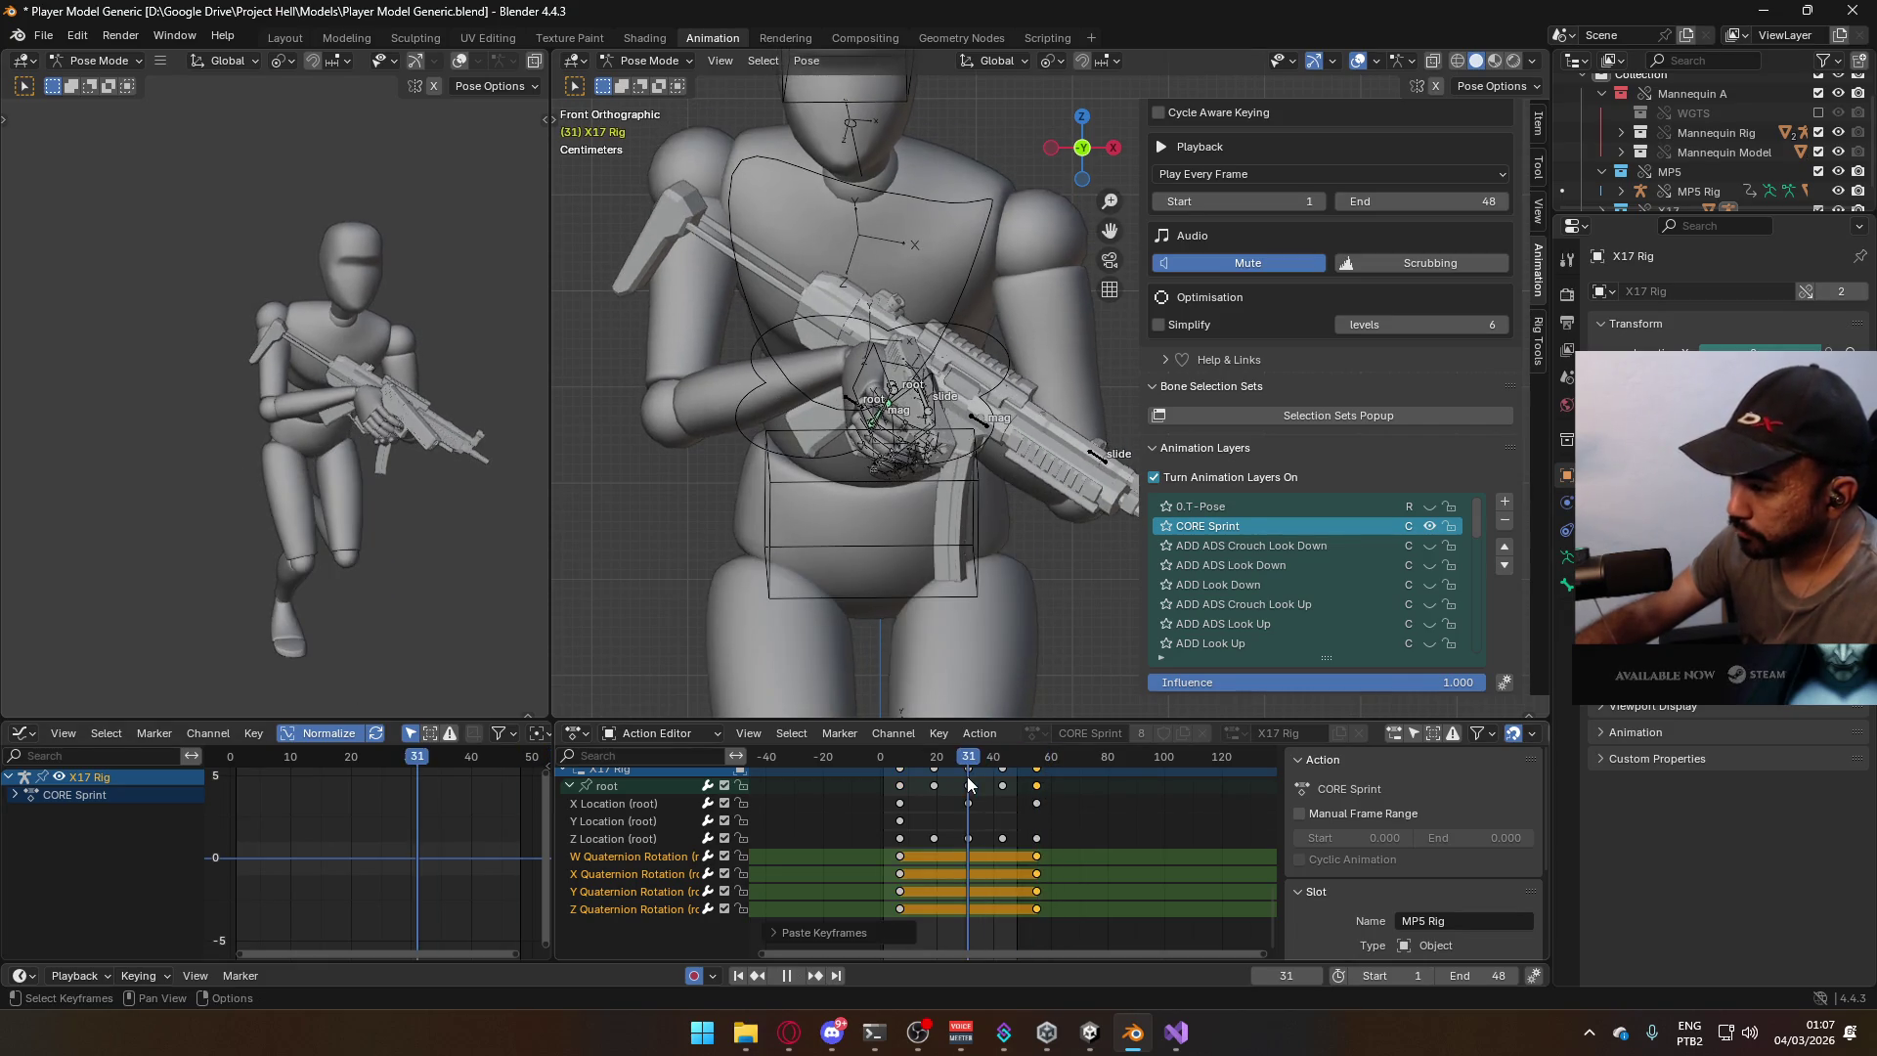
middle_click_drag(977, 481, 736, 470)
left_click(711, 447)
key("r")
key("z")
key("z")
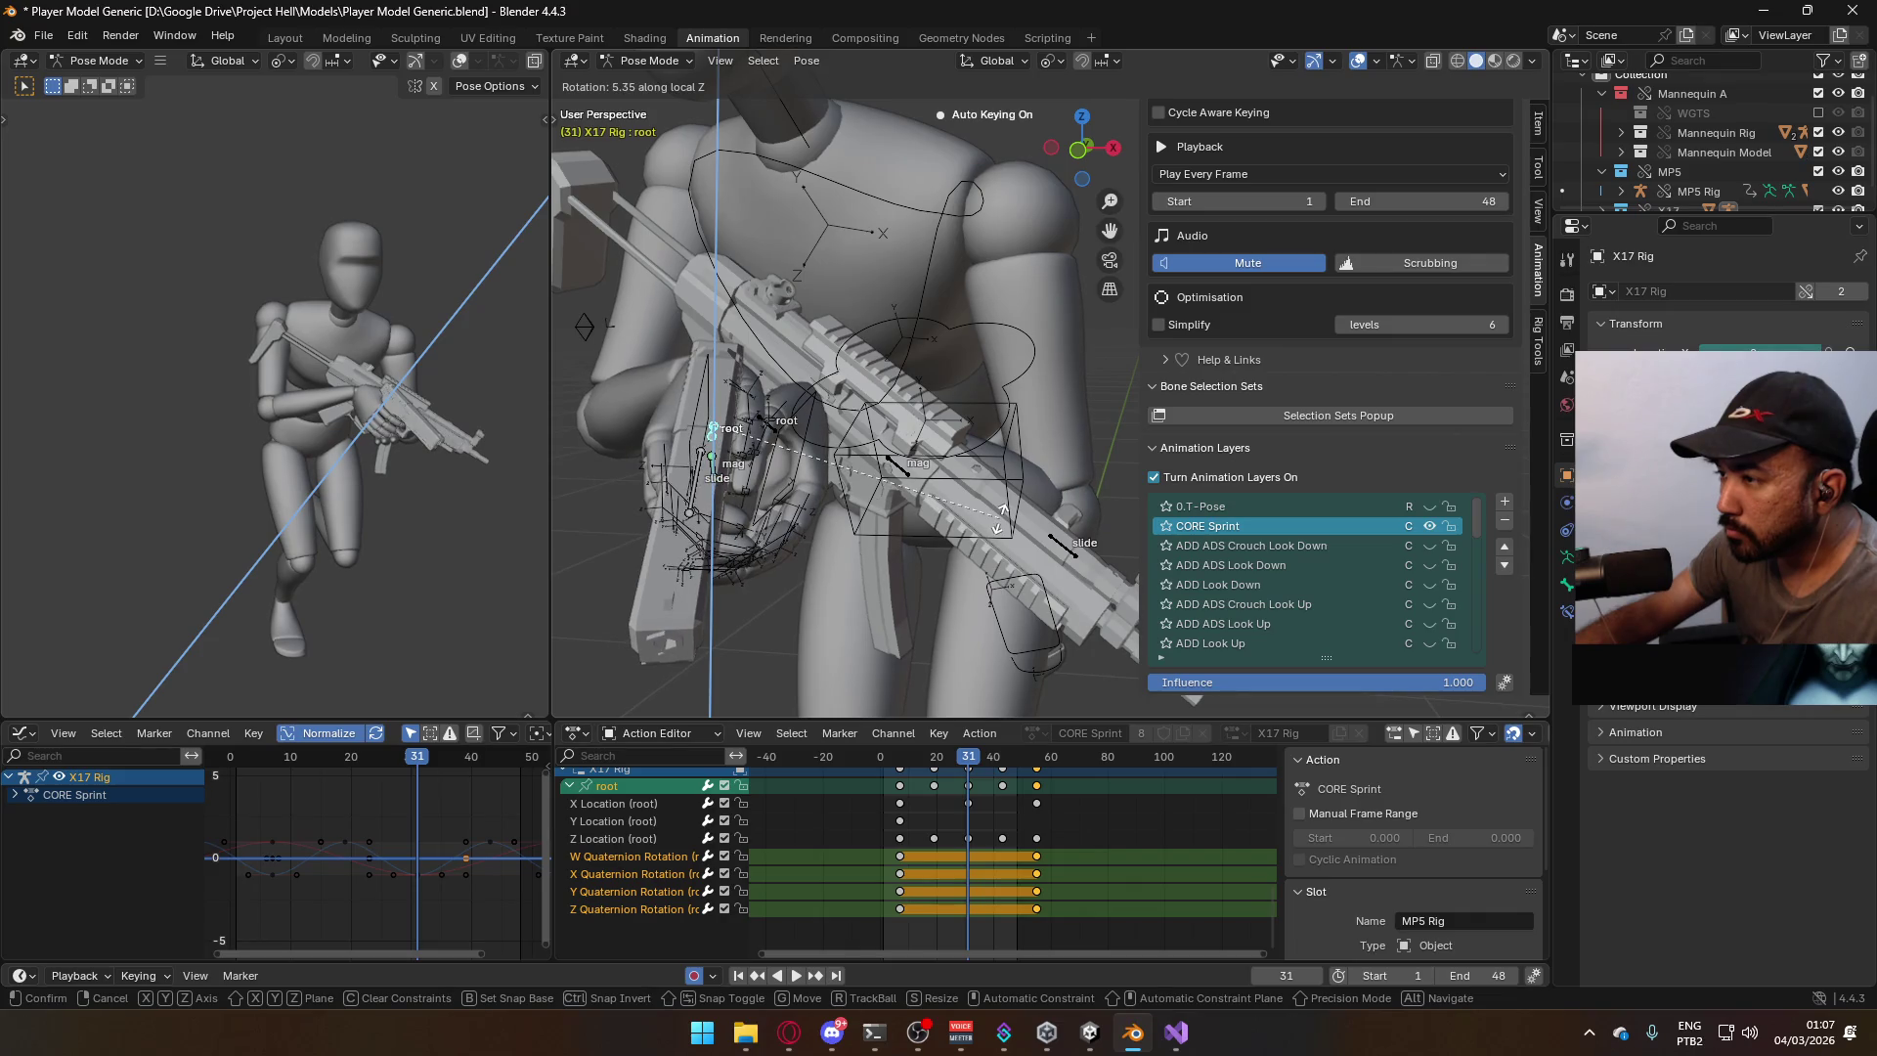
left_click(1001, 519)
key("KP_1")
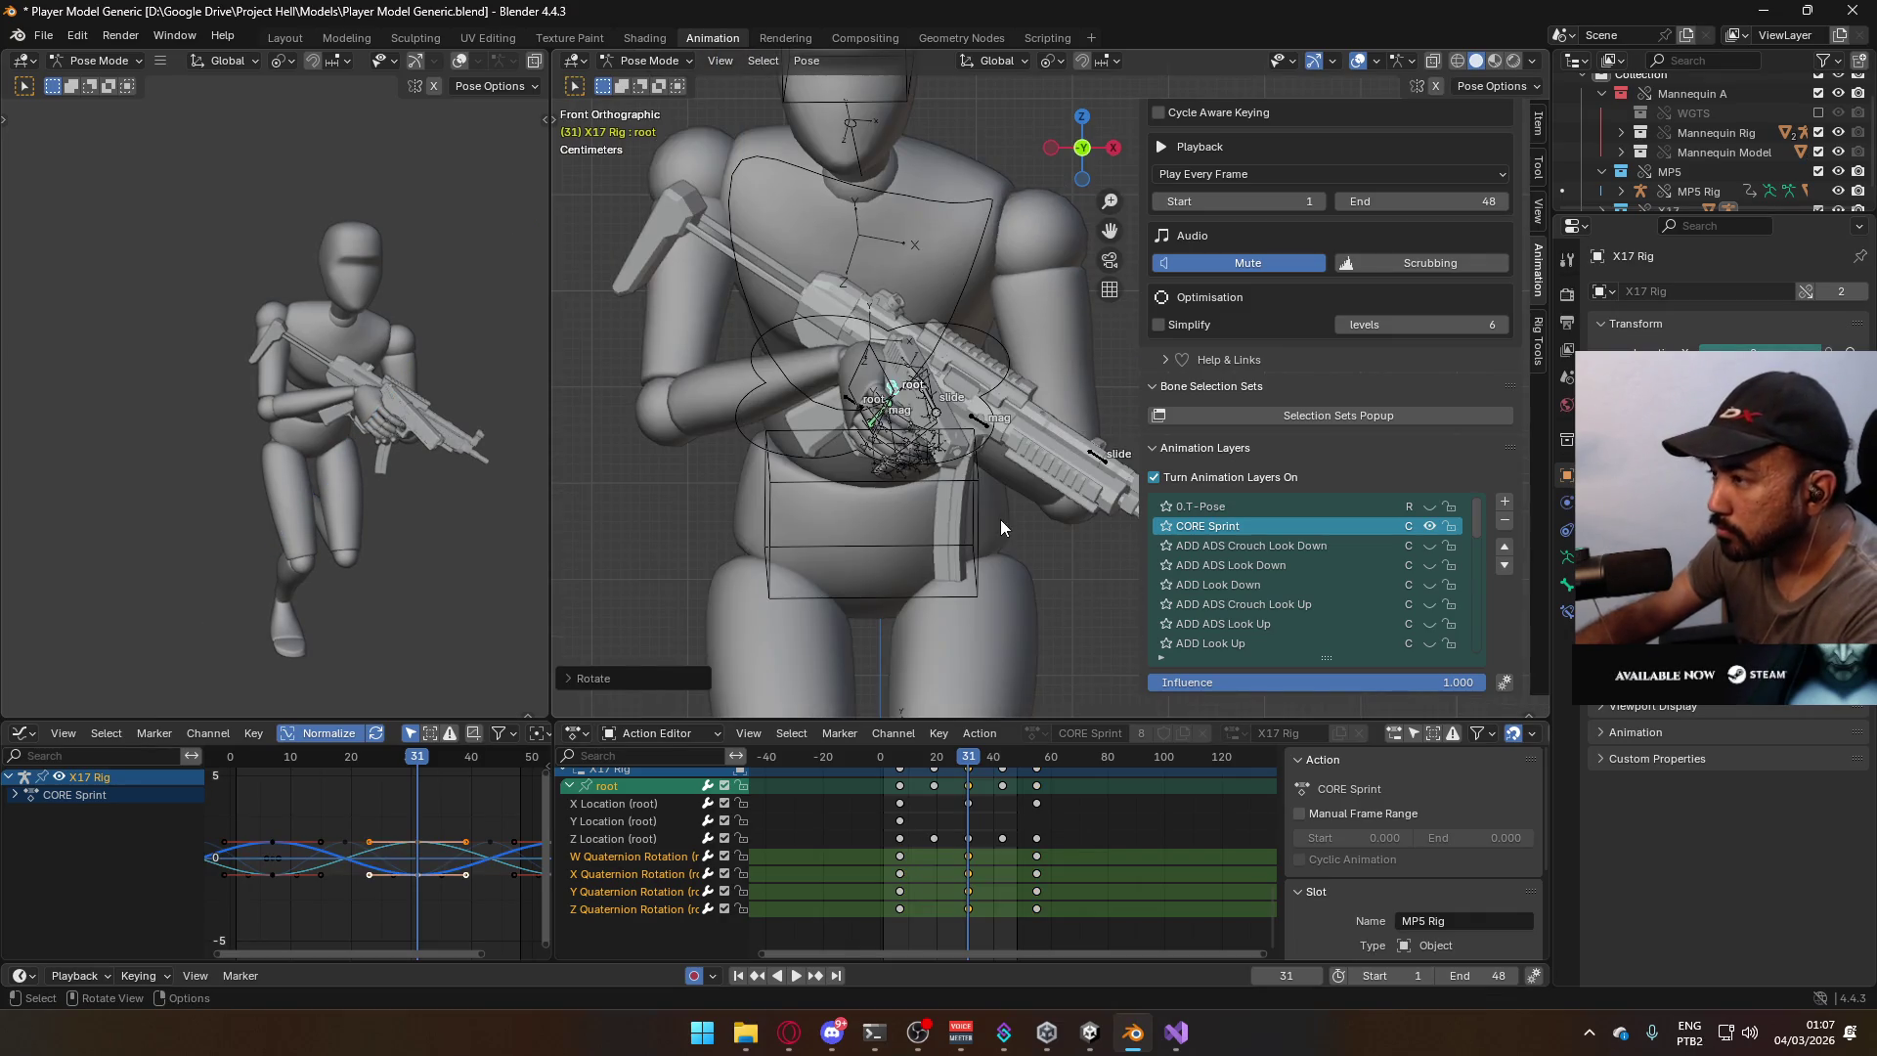
left_click_drag(994, 765, 905, 765)
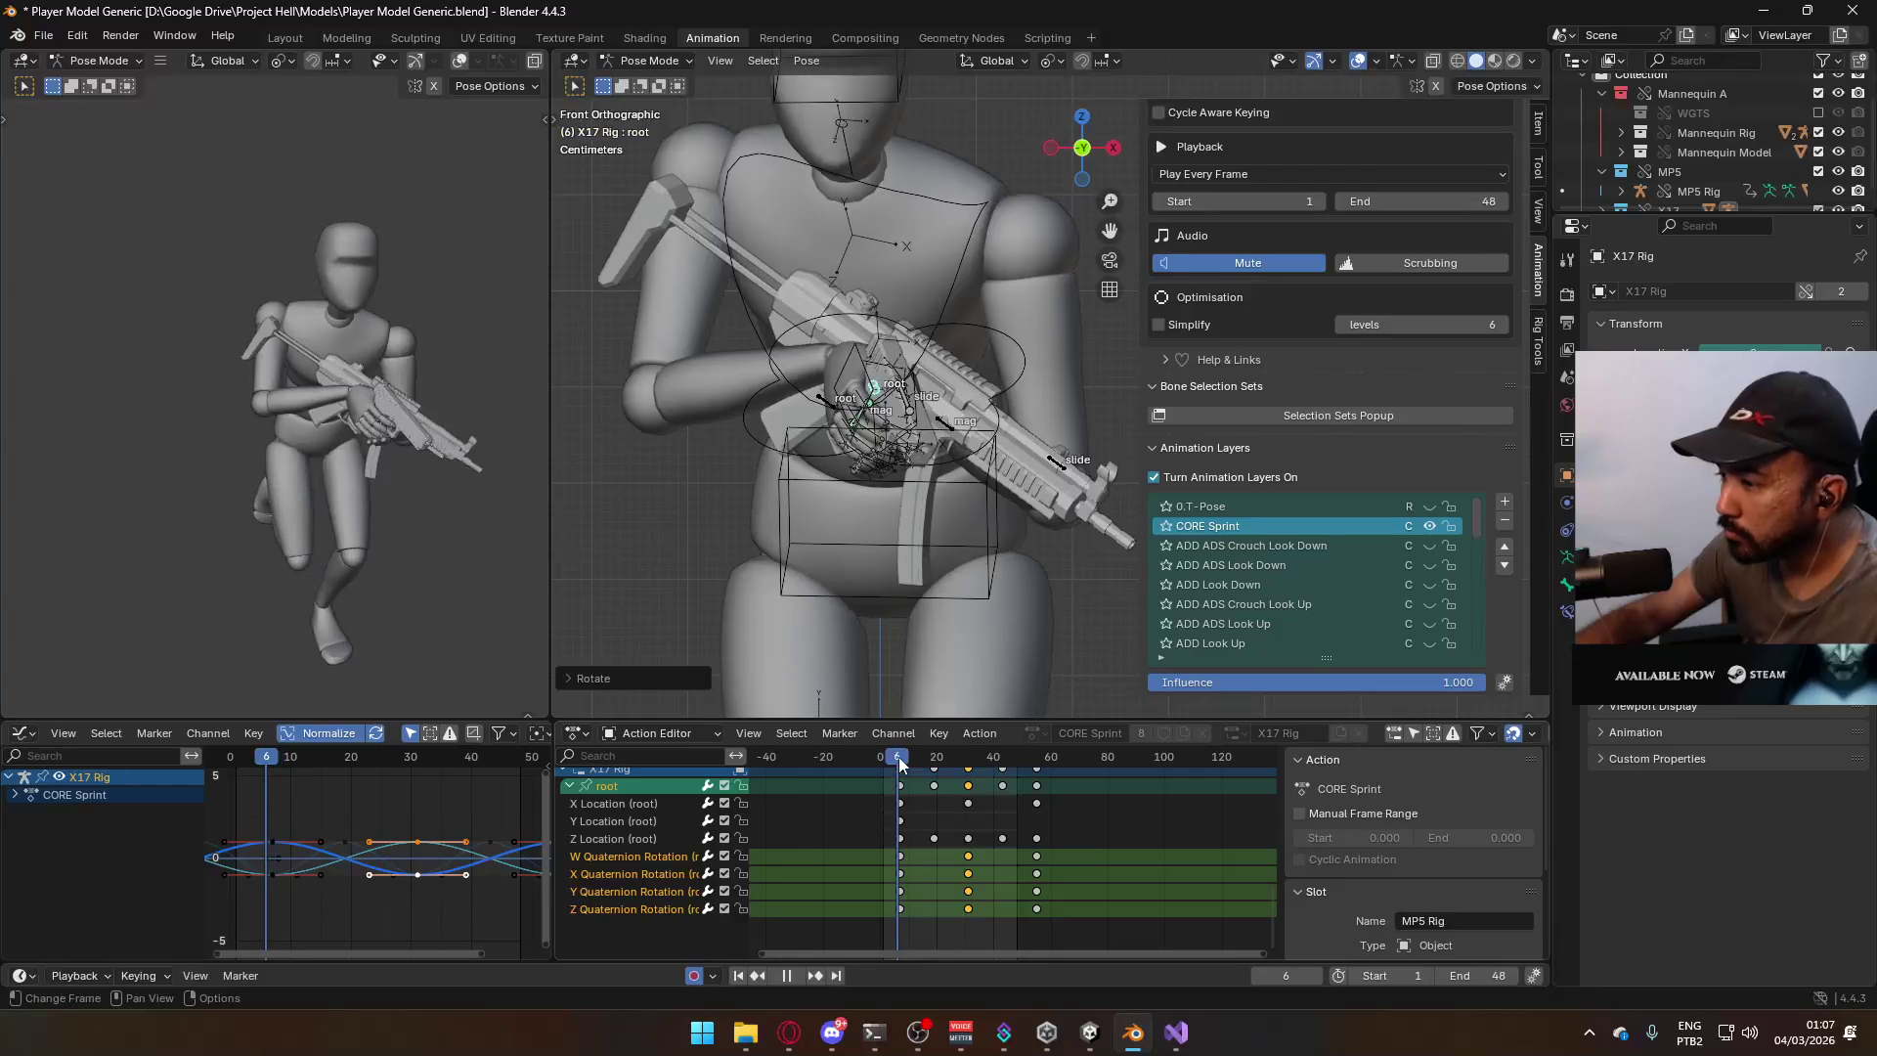
key("space")
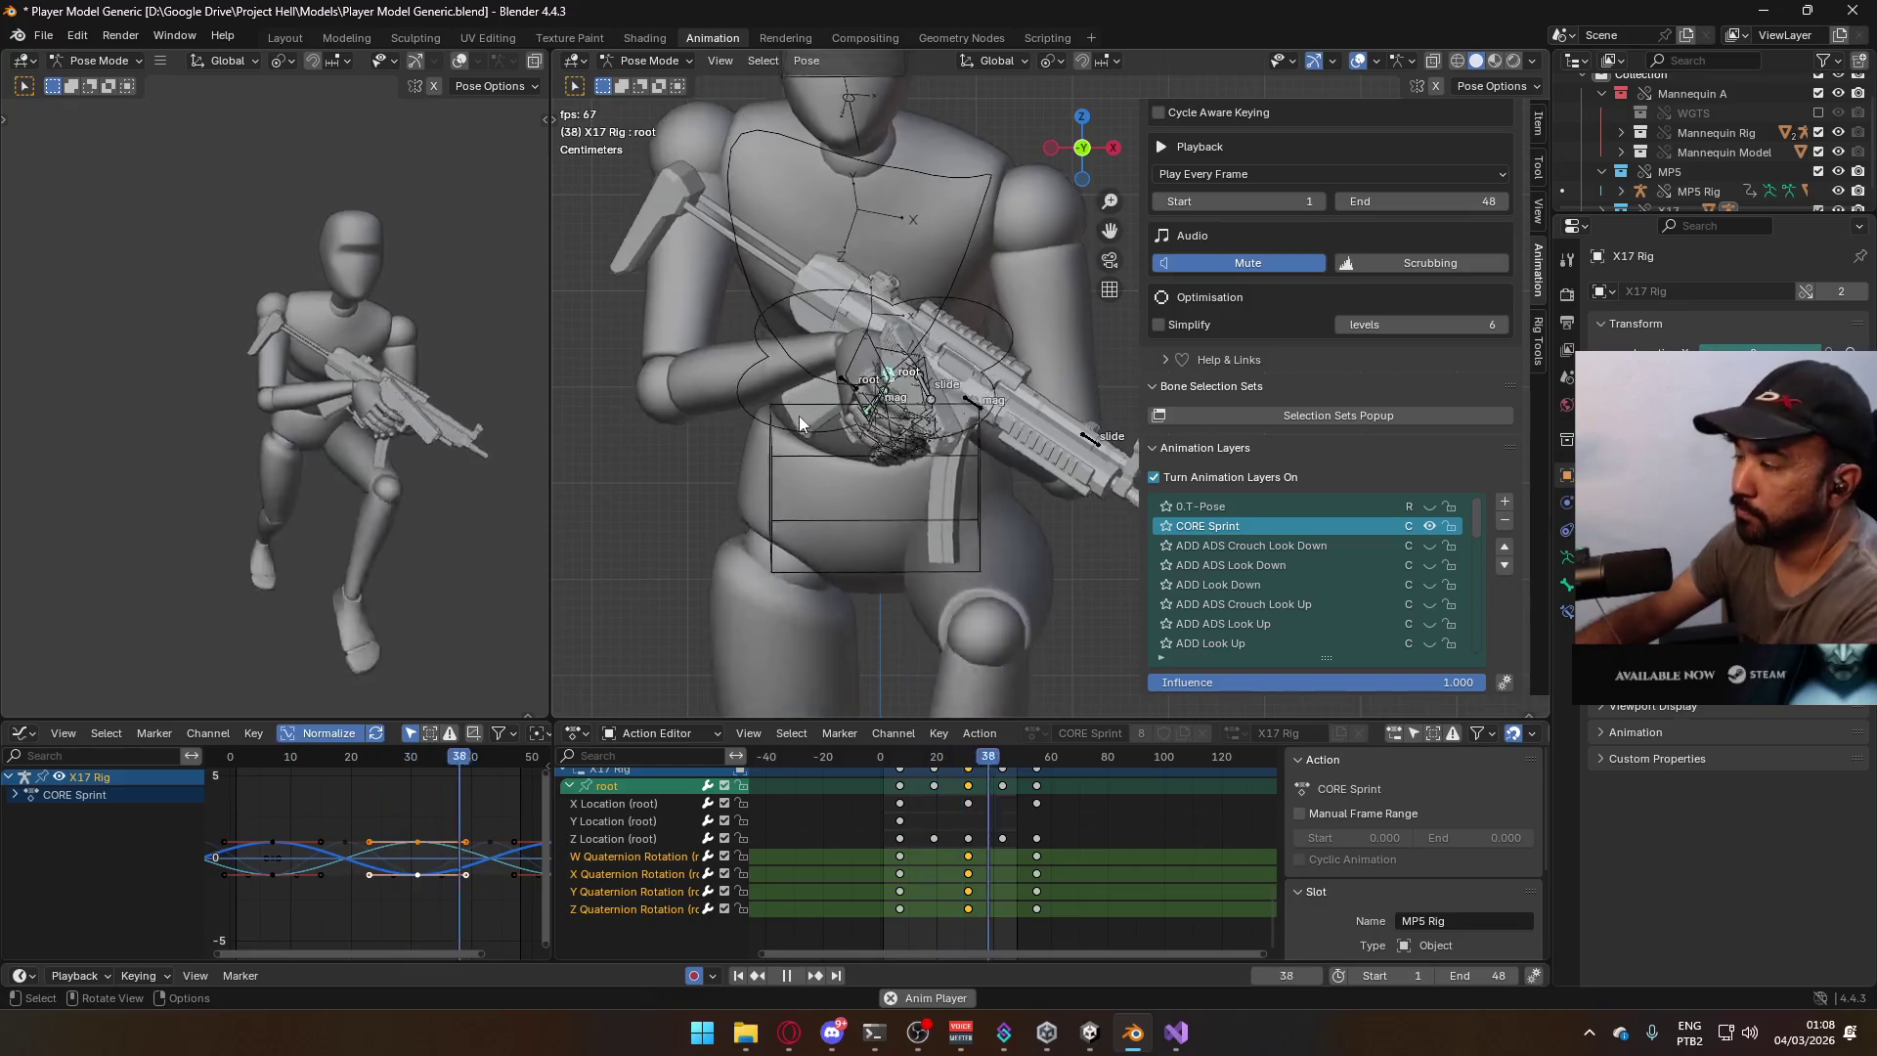
In right side view, paste keys onto the Y Location (root) channel and stop at frame 31.
key("KP_3")
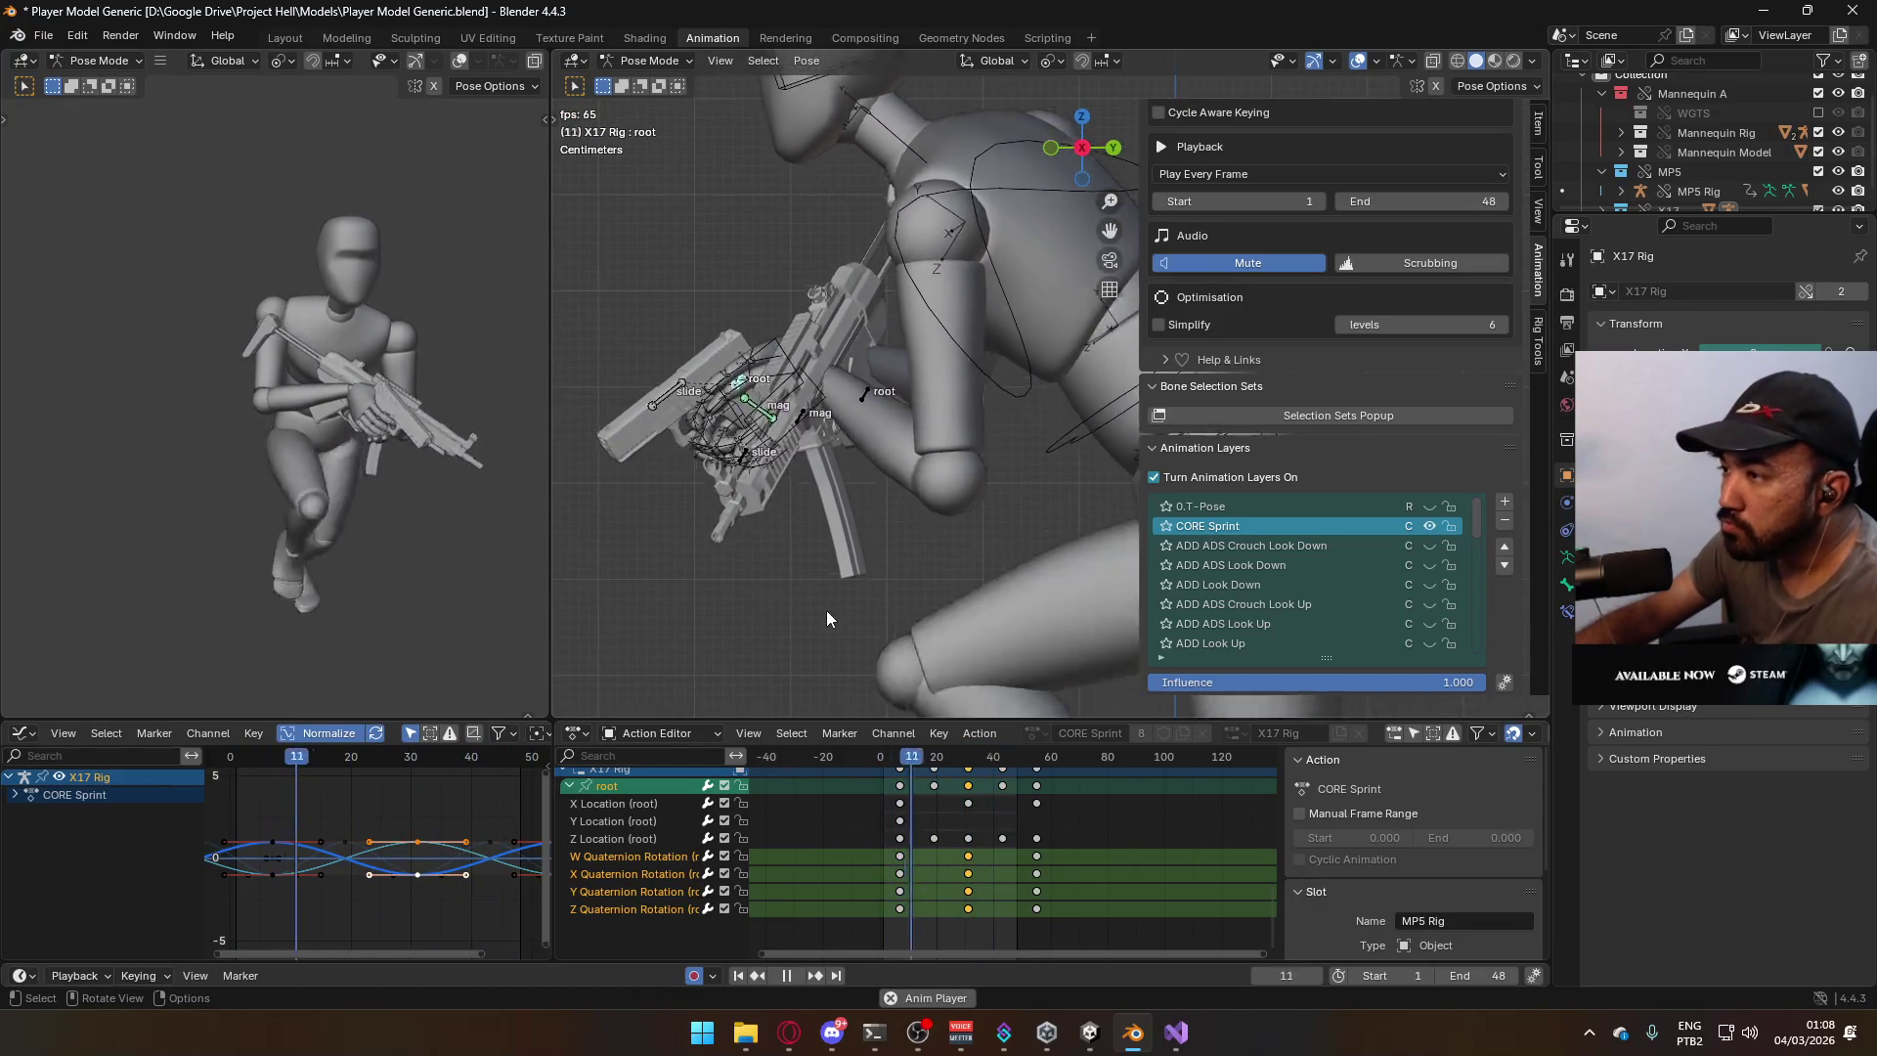
key("space")
key("space")
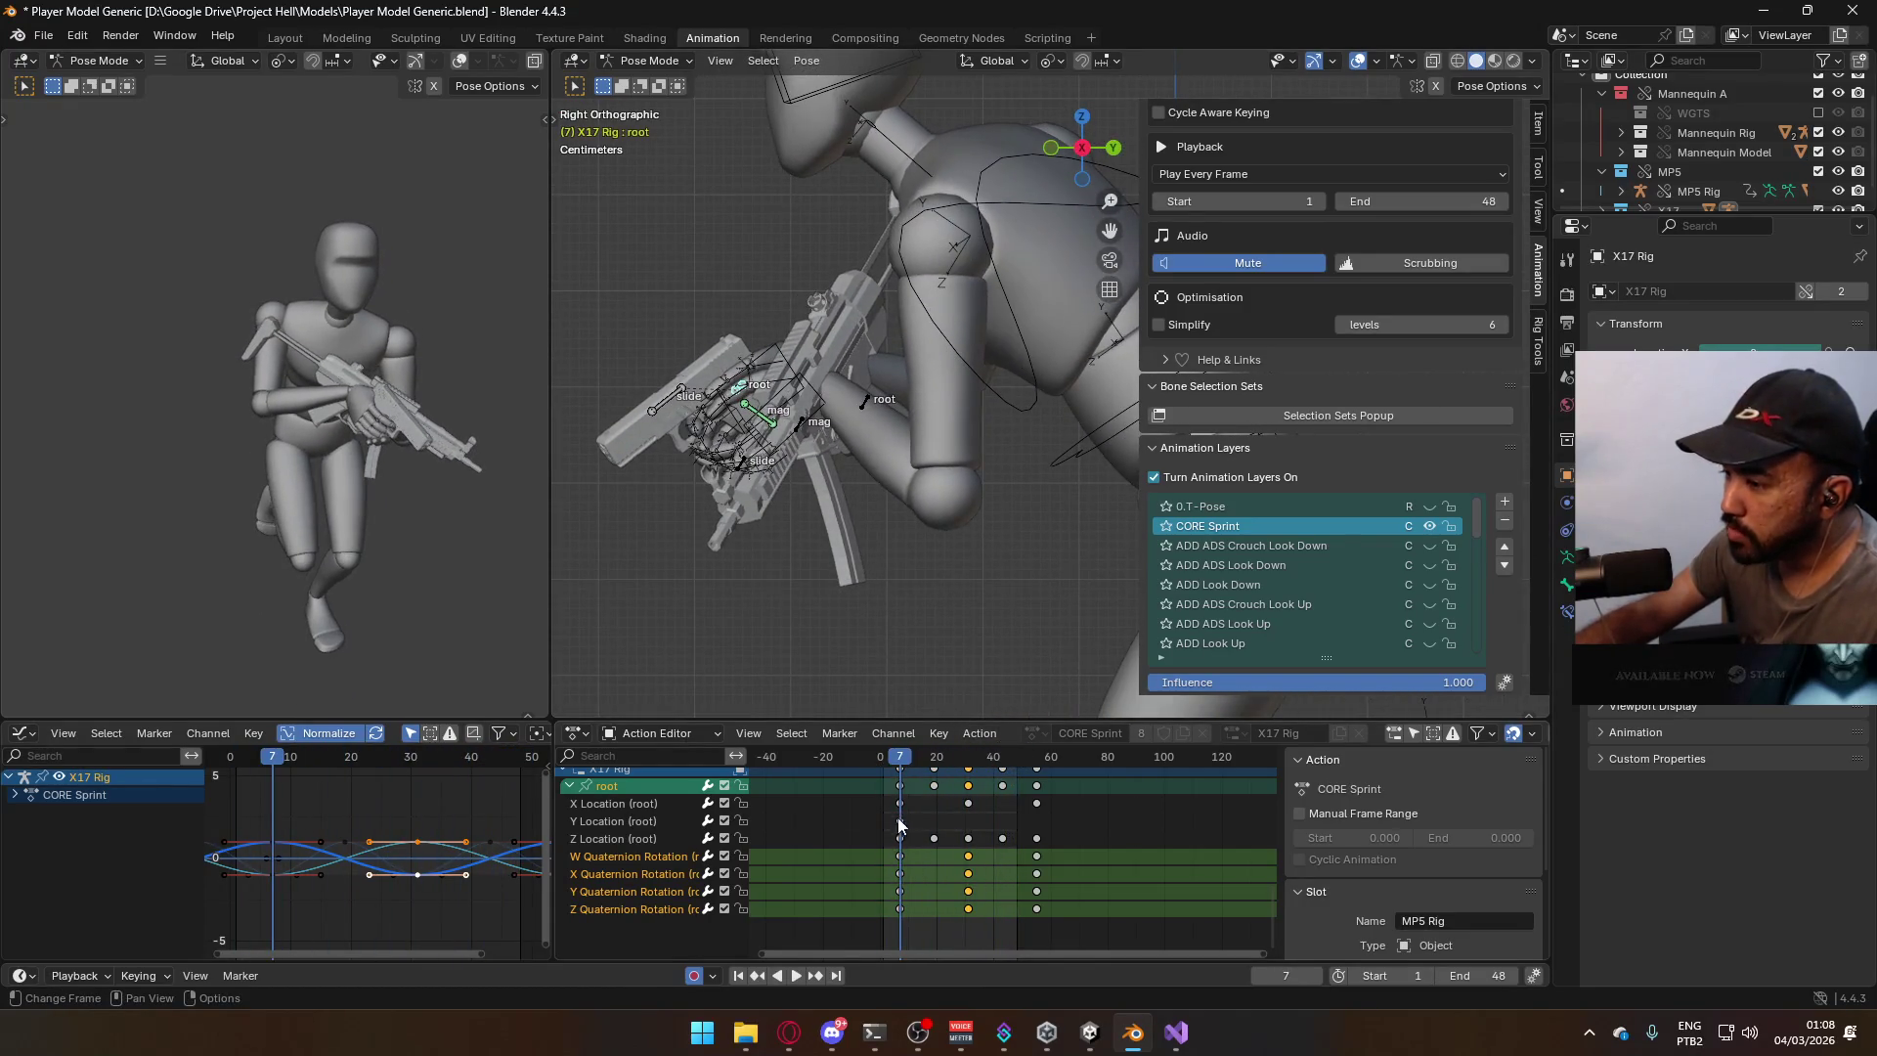
left_click(900, 825)
key("ctrl+v")
key("space")
left_click(968, 767)
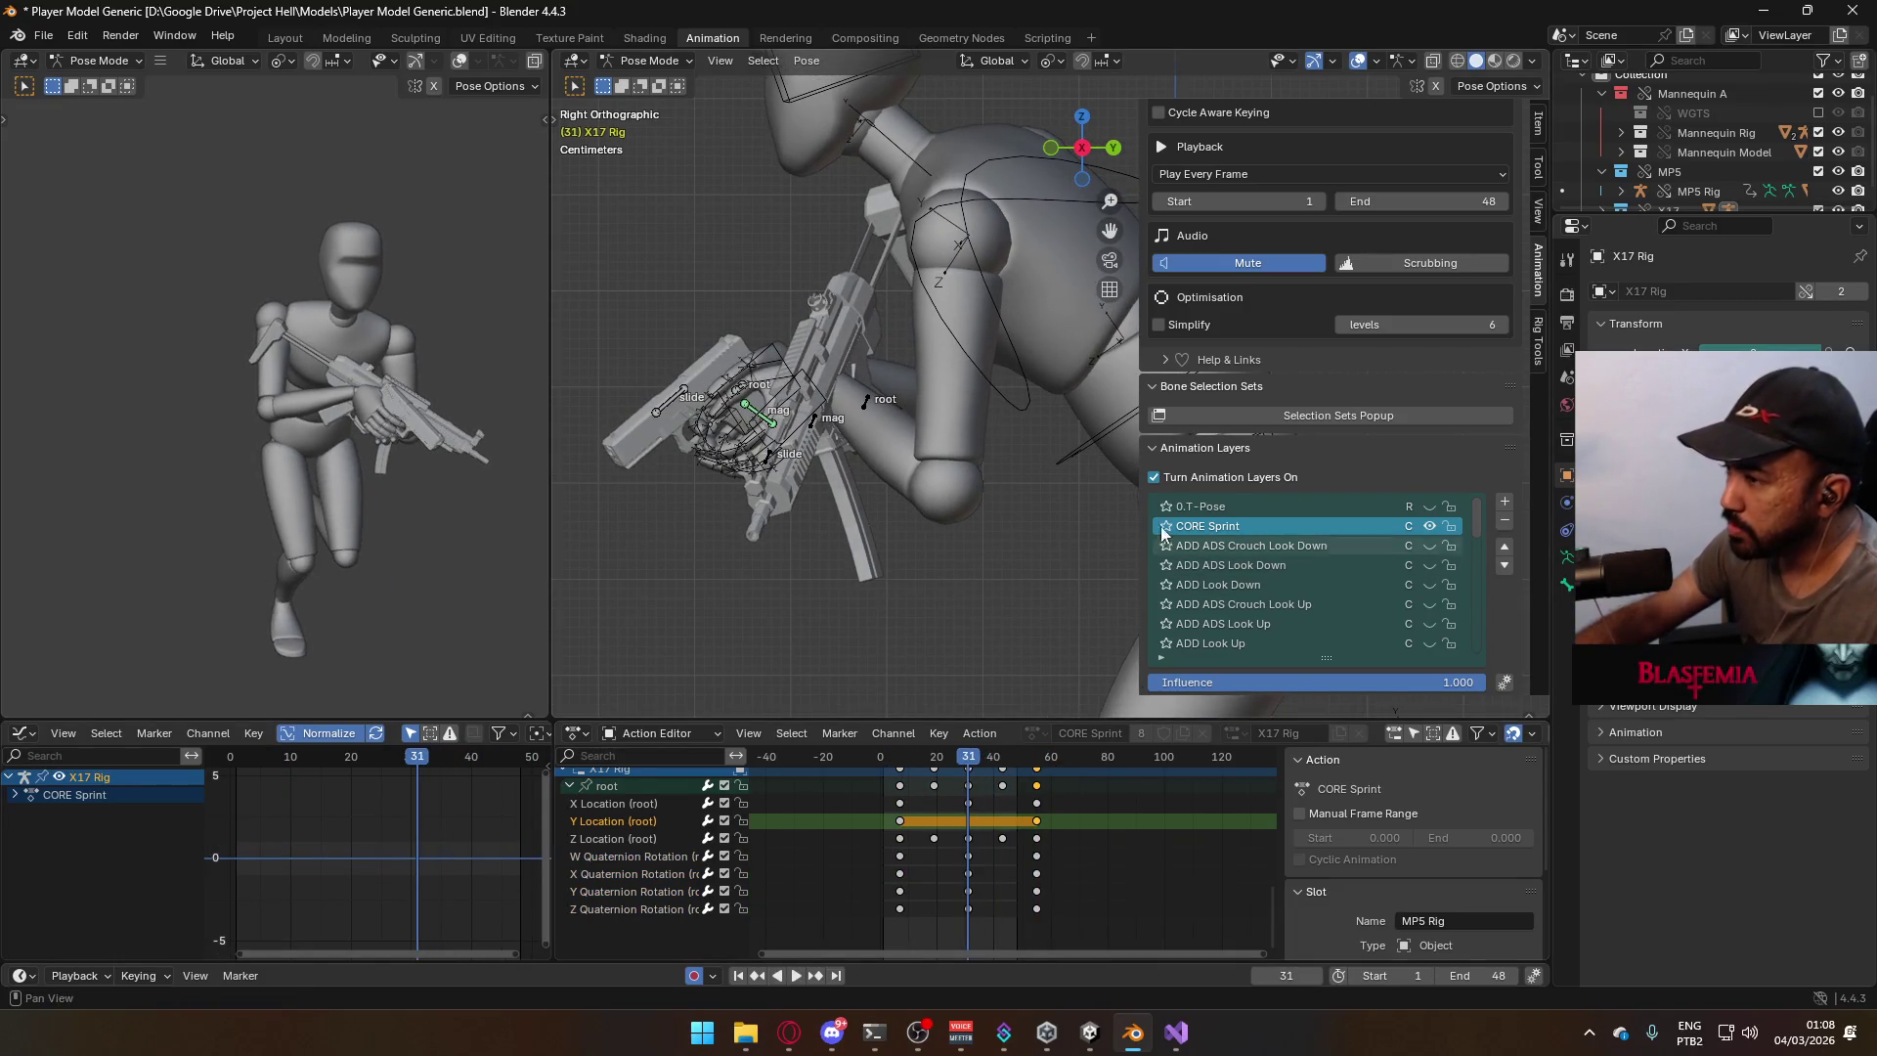
Reactivate the X17 Rig via Object Mode and return to Pose Mode, checking front and right views.
left_click(650, 60)
left_click(650, 78)
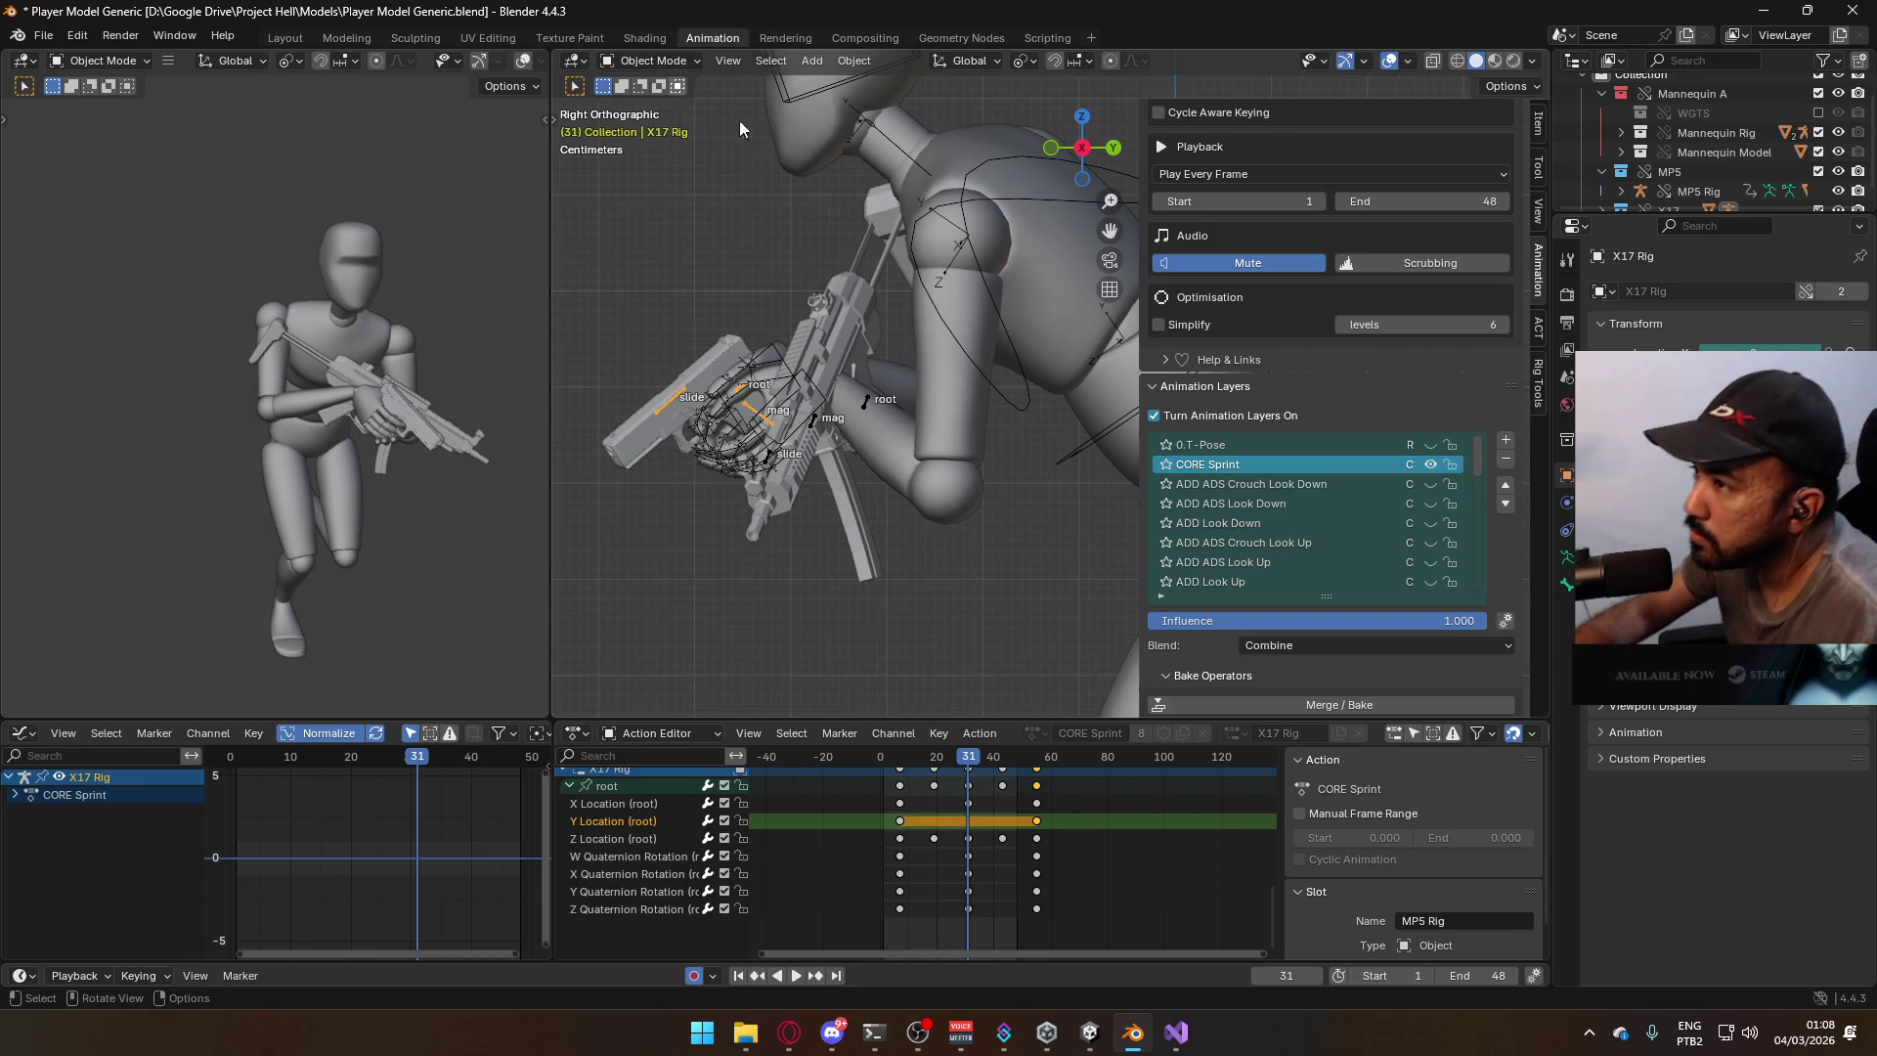
left_click(867, 401)
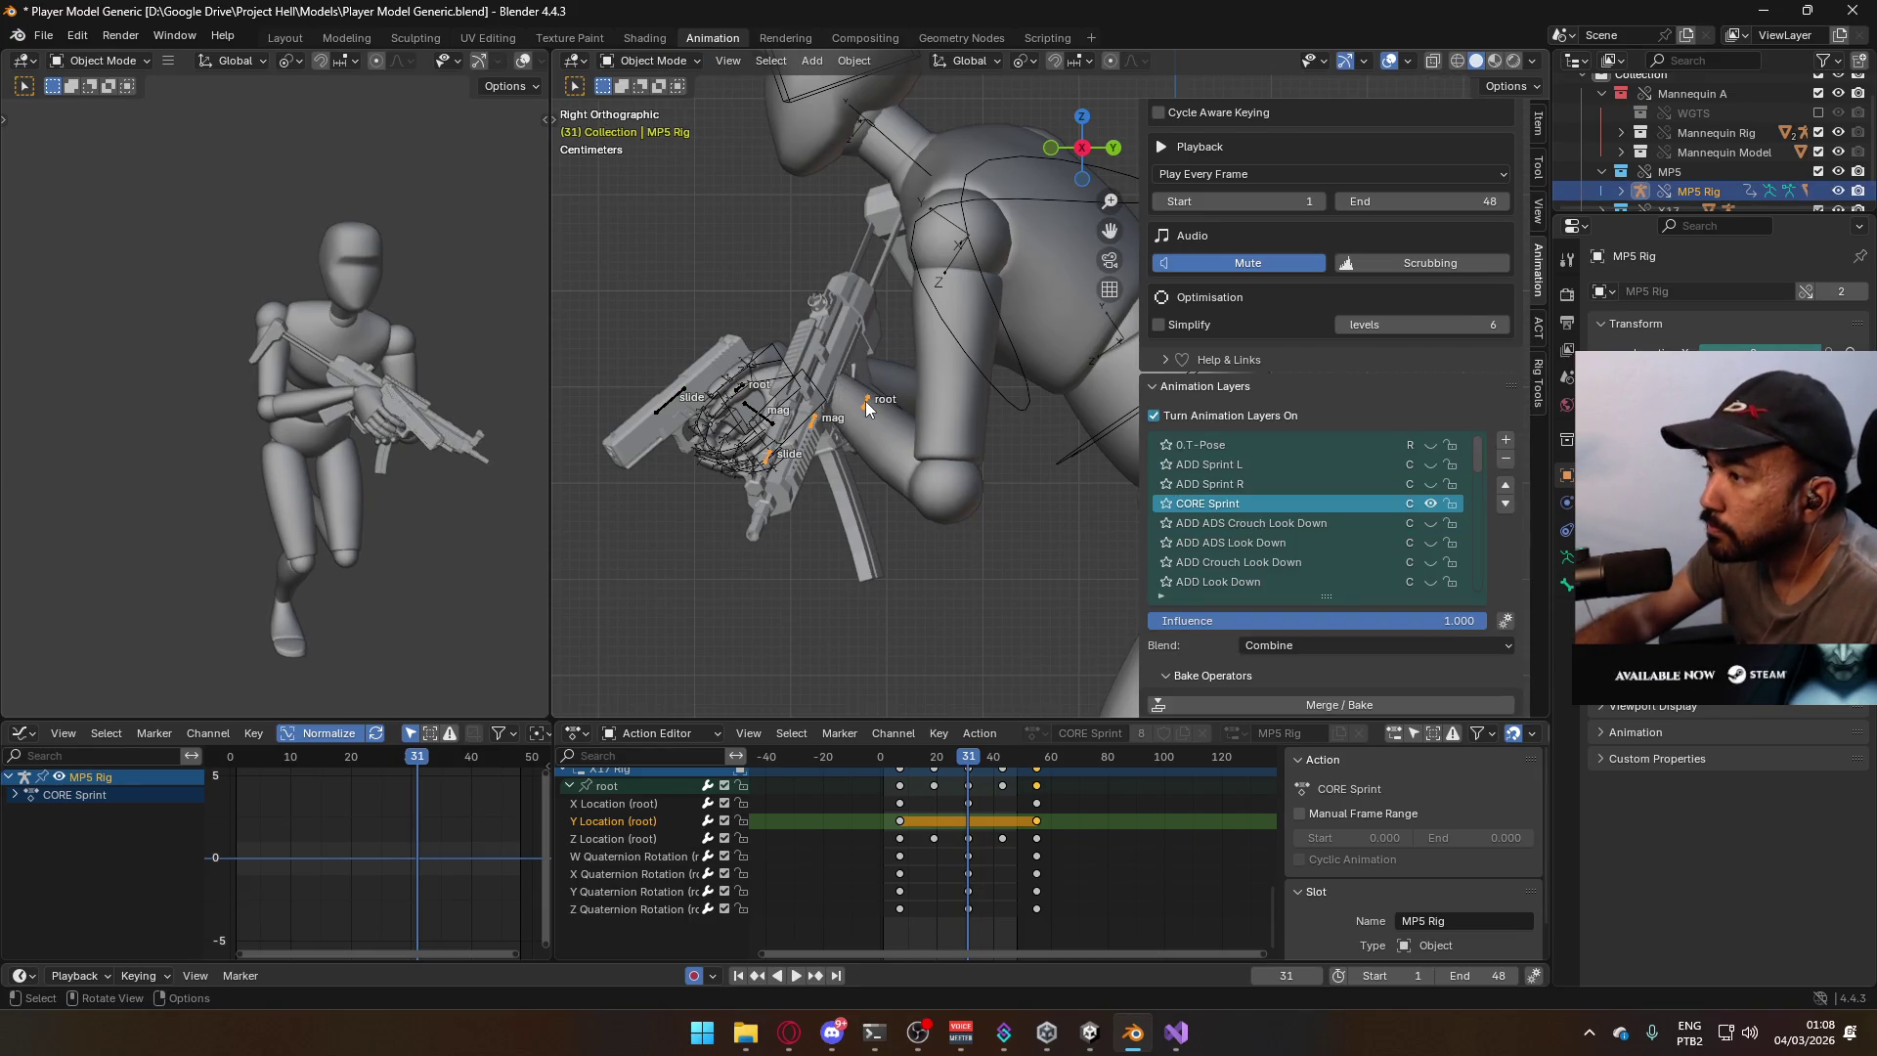
left_click(683, 393)
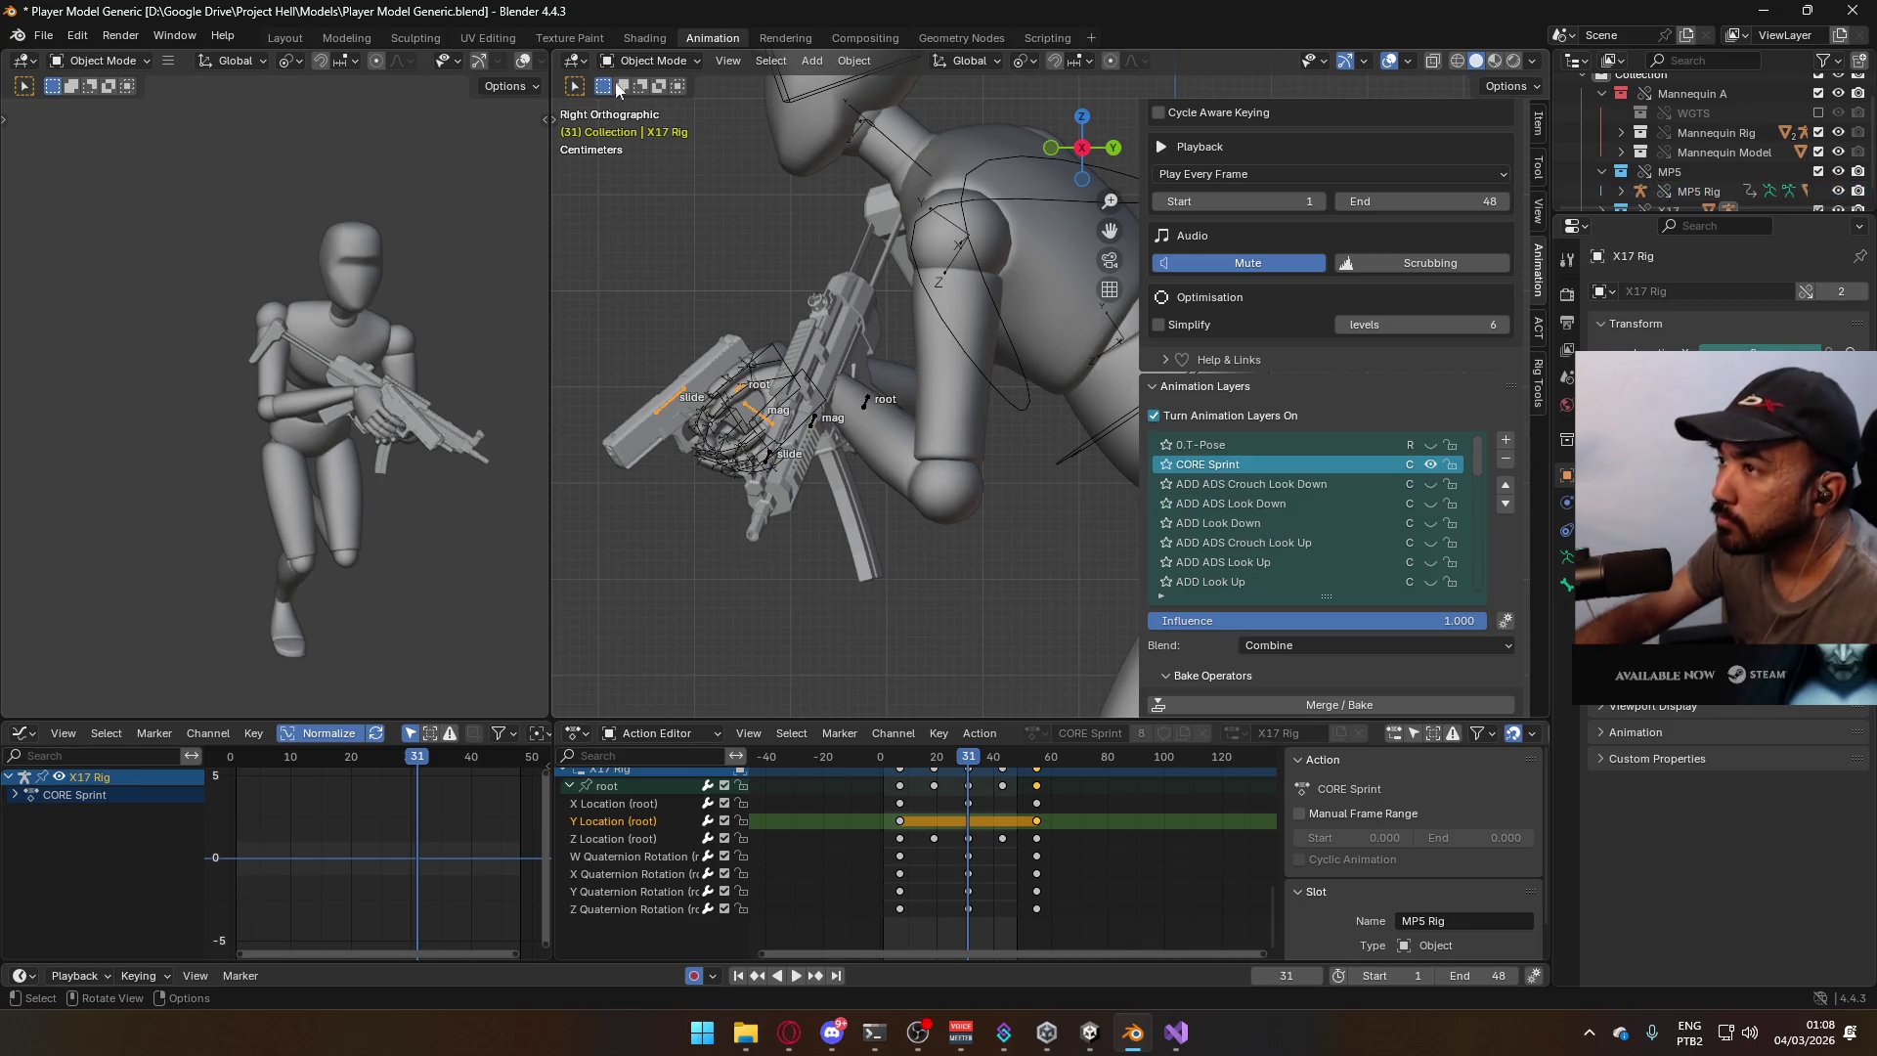
left_click(650, 61)
left_click(650, 123)
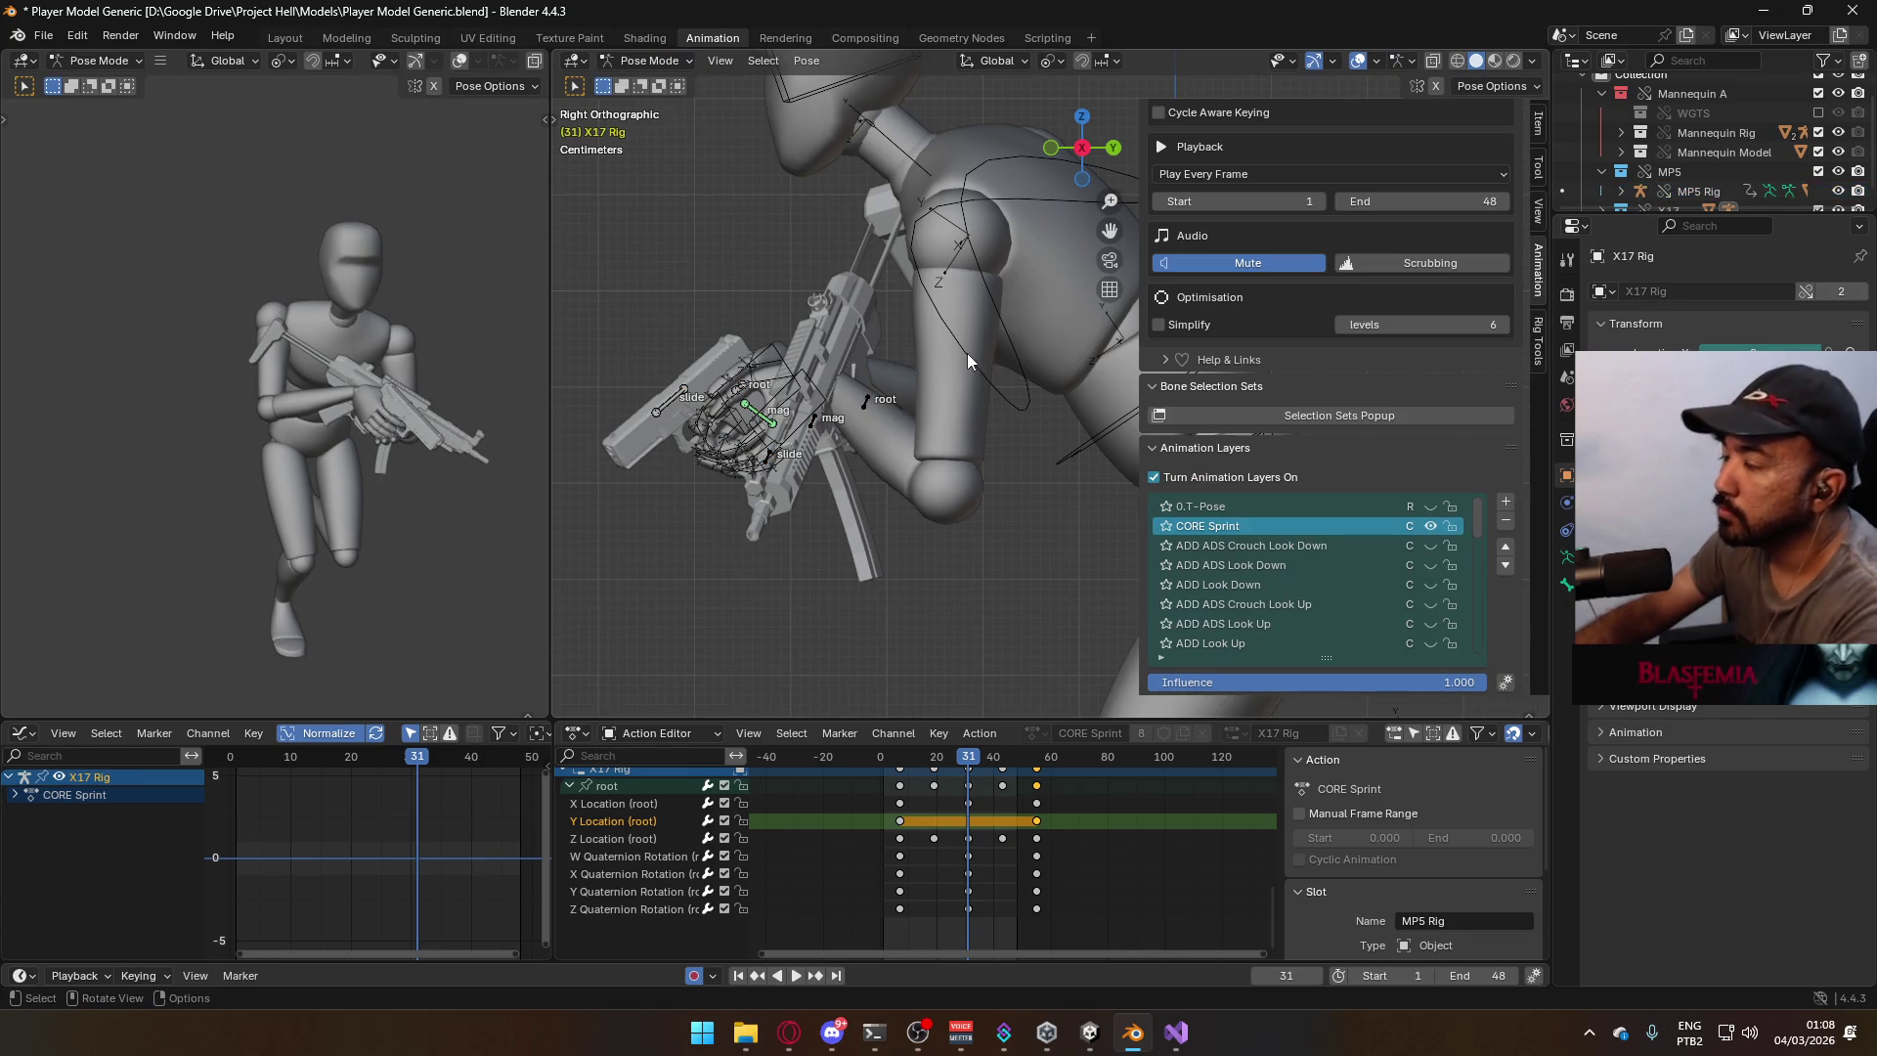
key("KP_1")
key("KP_3")
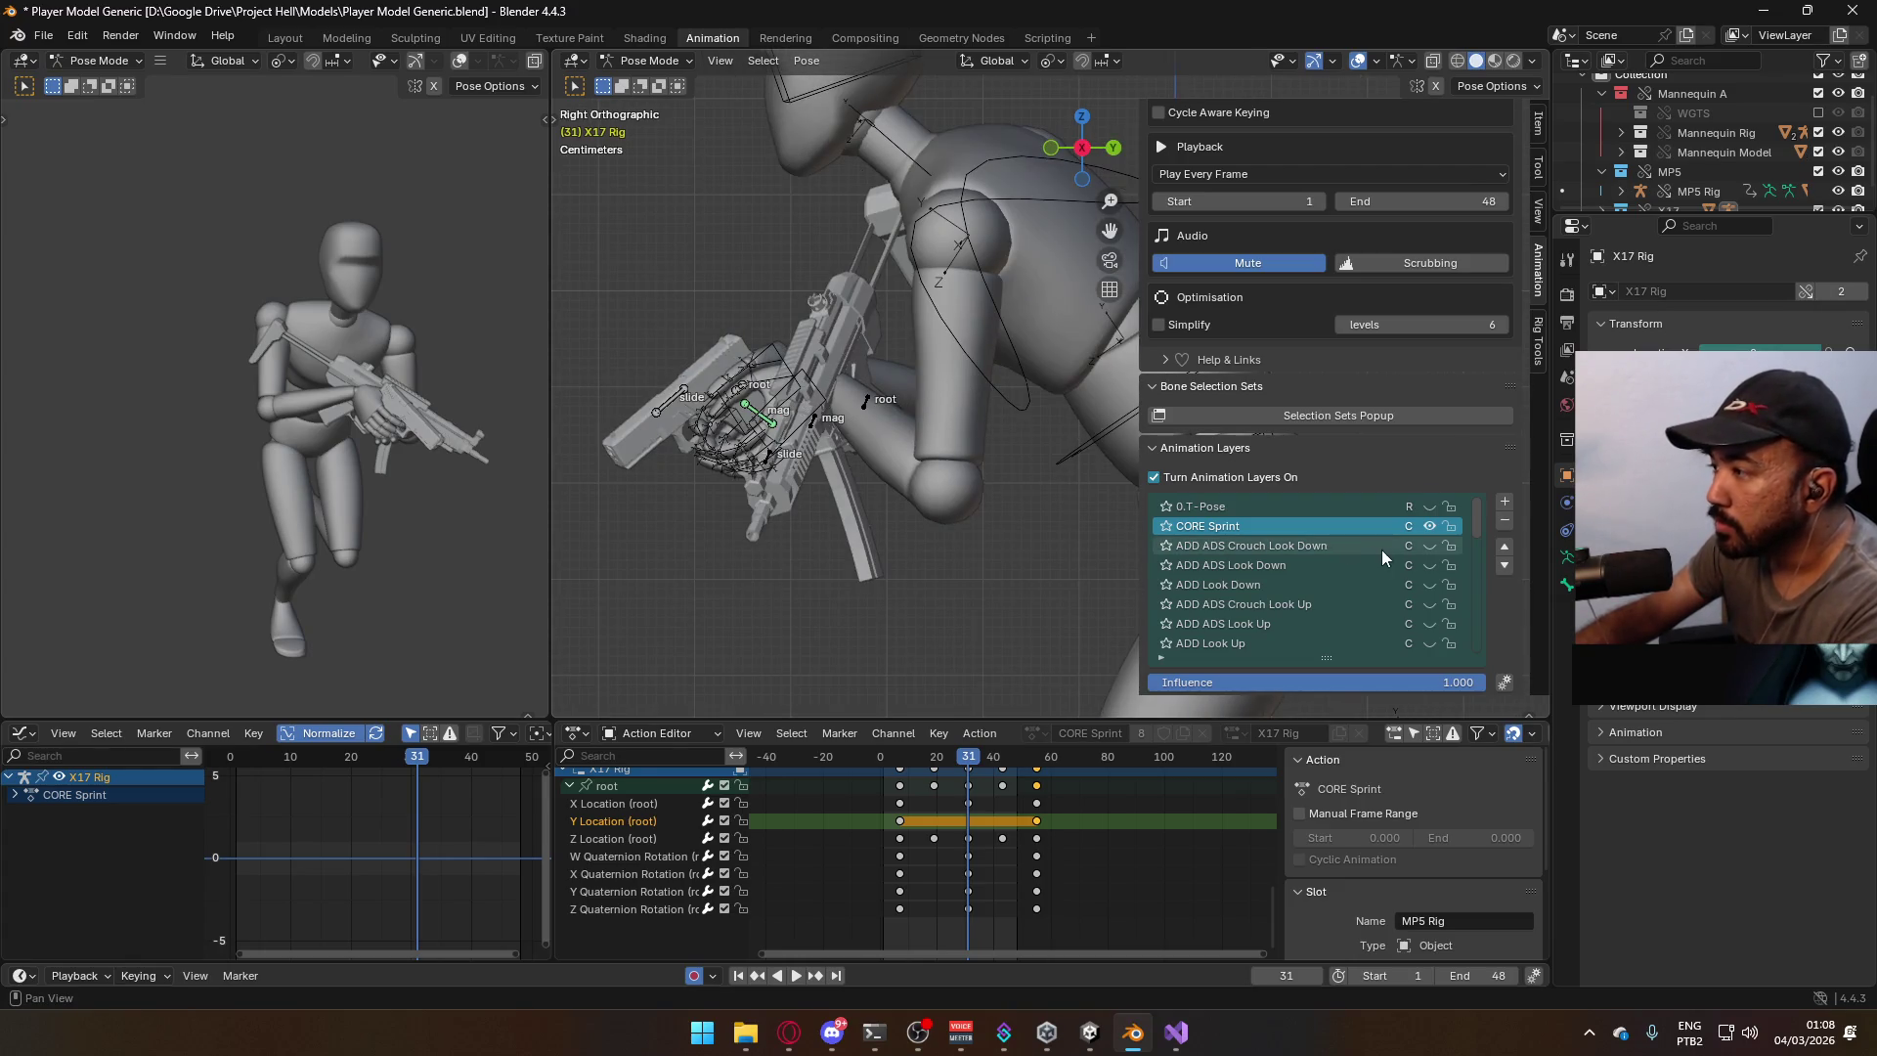
Set frame 7, view the rig from the front, and save Player Model Generic.blend.
scroll(1381, 549, "down", 8)
left_click(1429, 563)
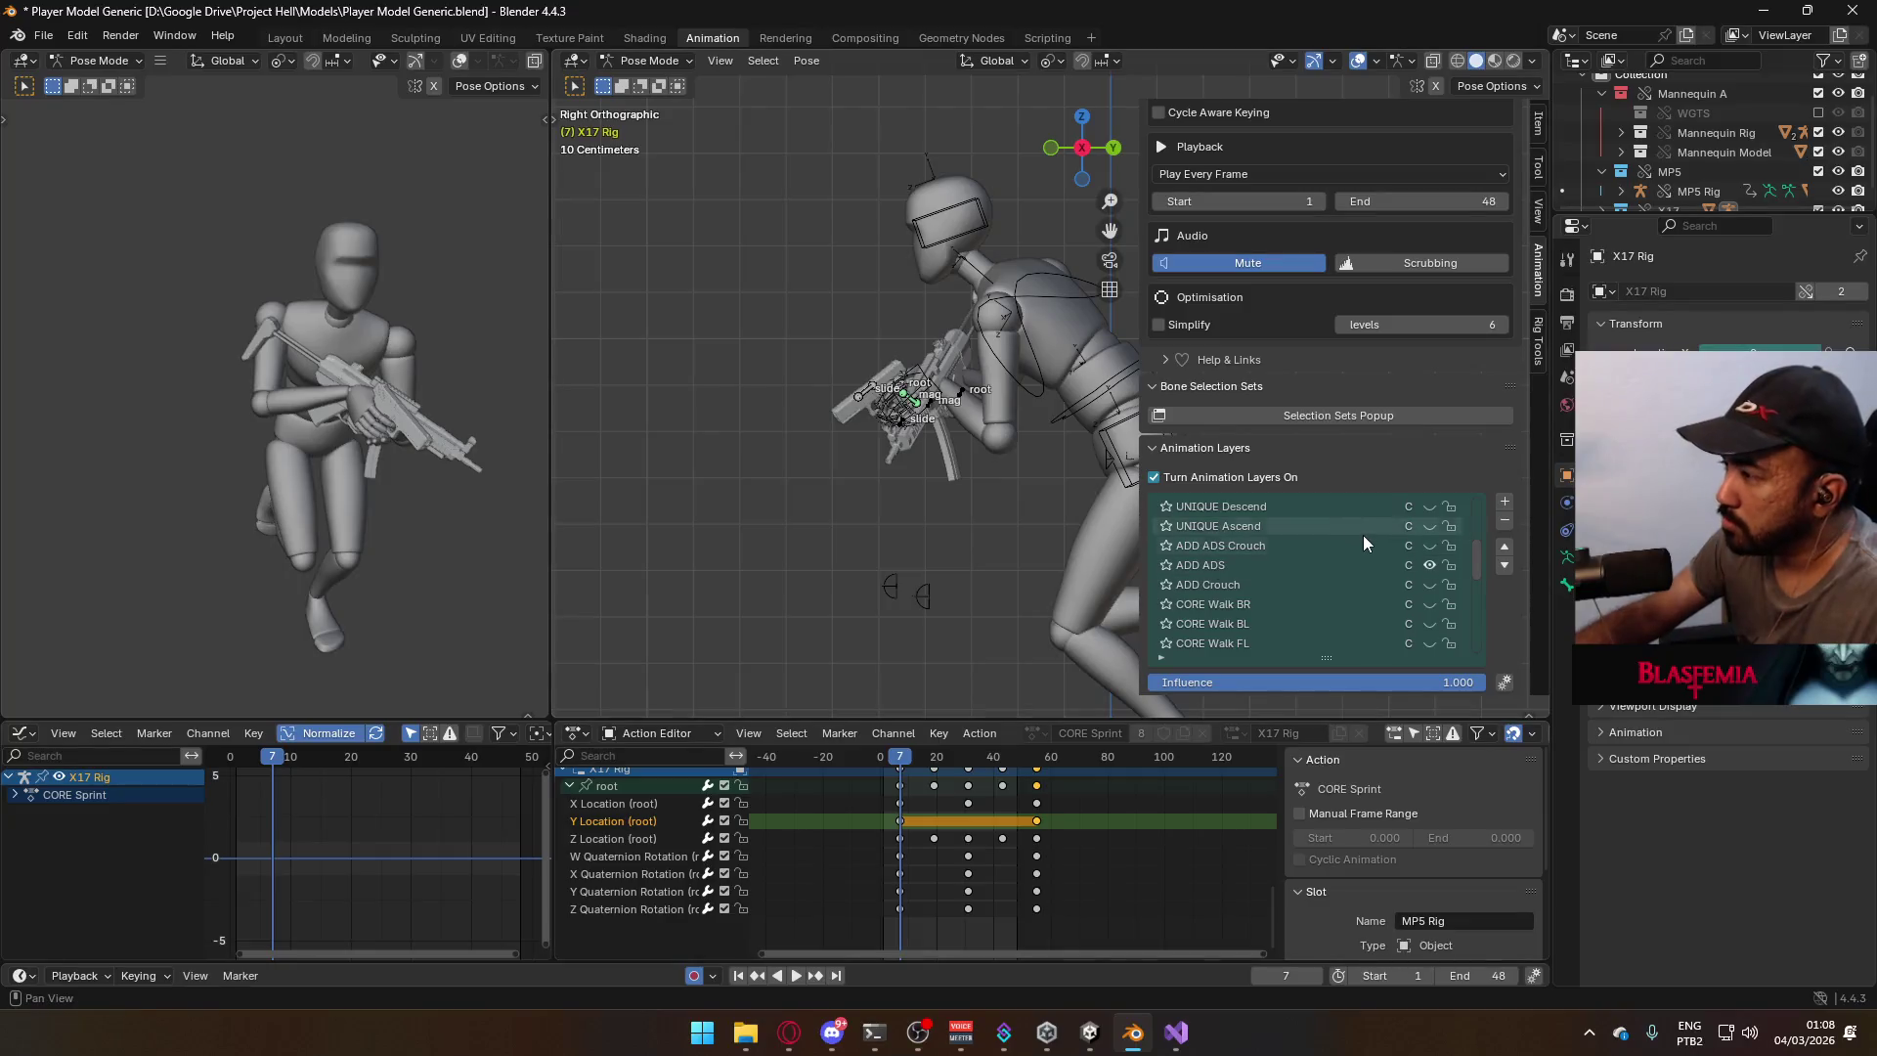
key("KP_1")
scroll(1322, 595, "up", 8)
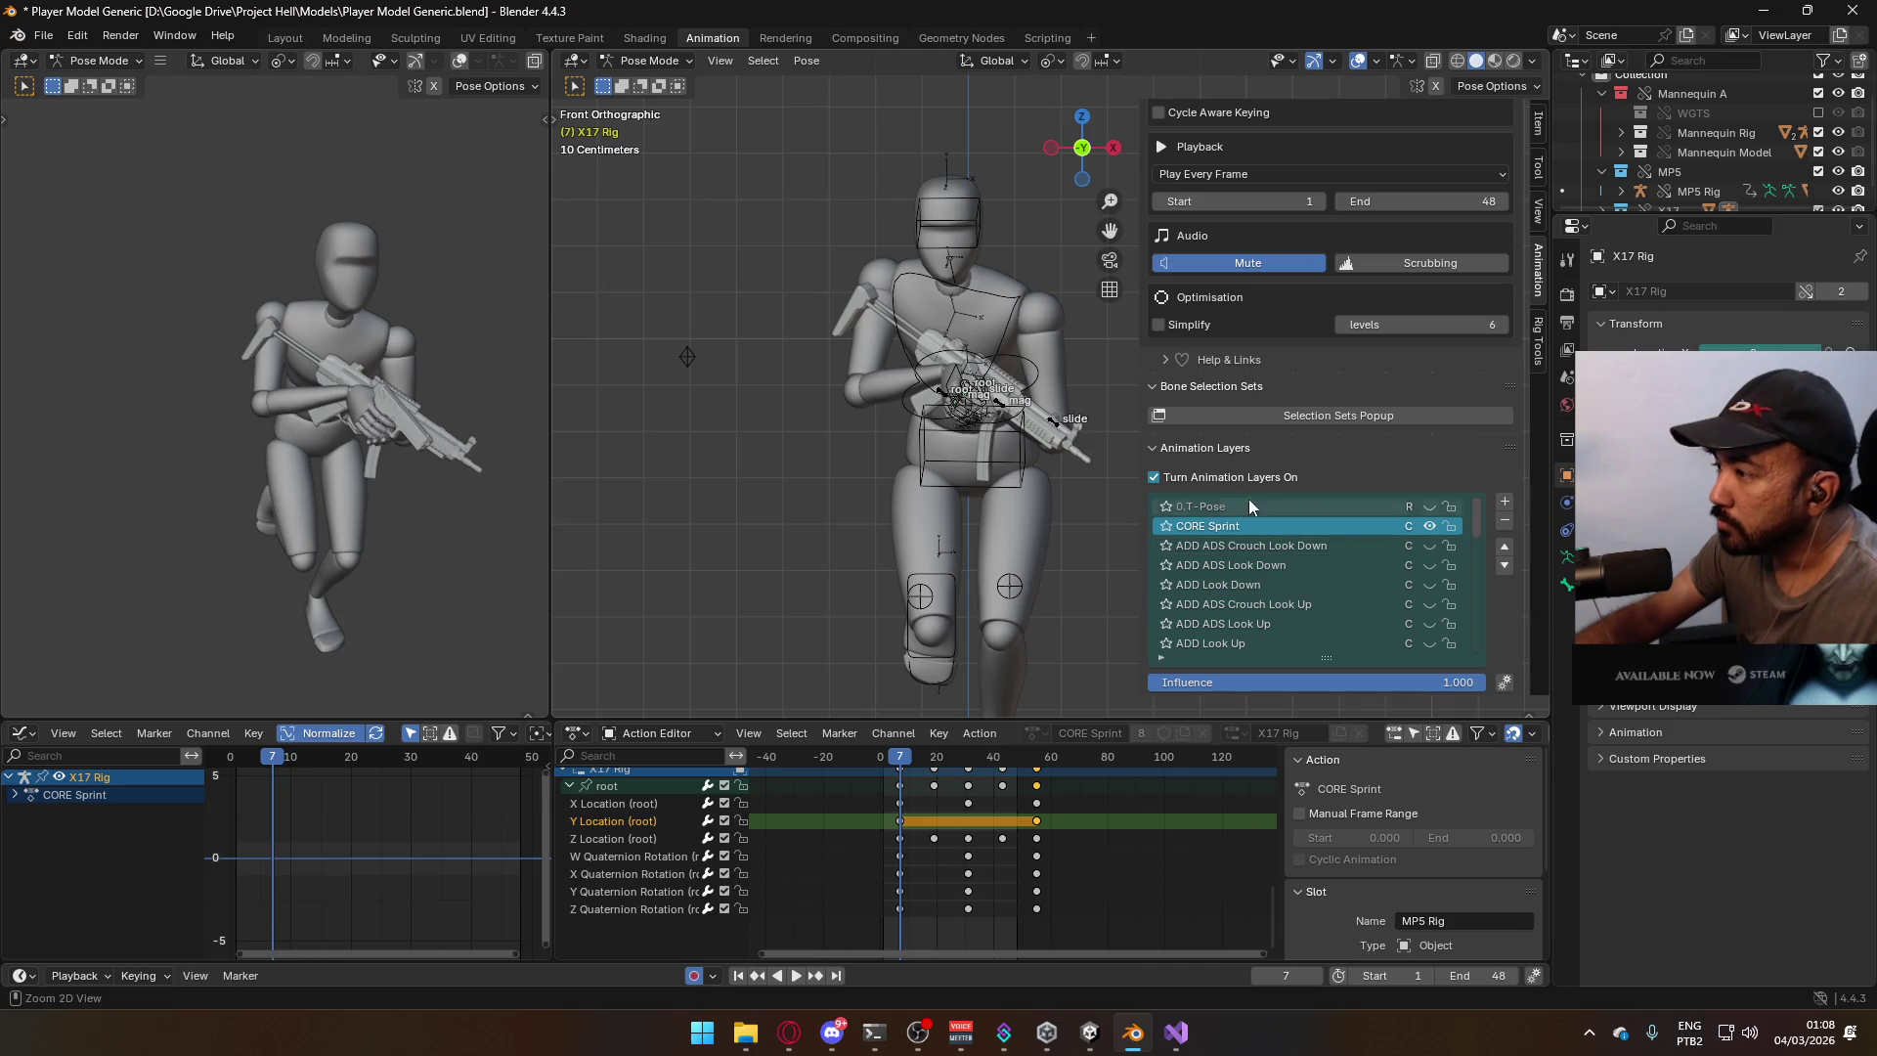
key("ctrl+s")
scroll(894, 452, "up", 4)
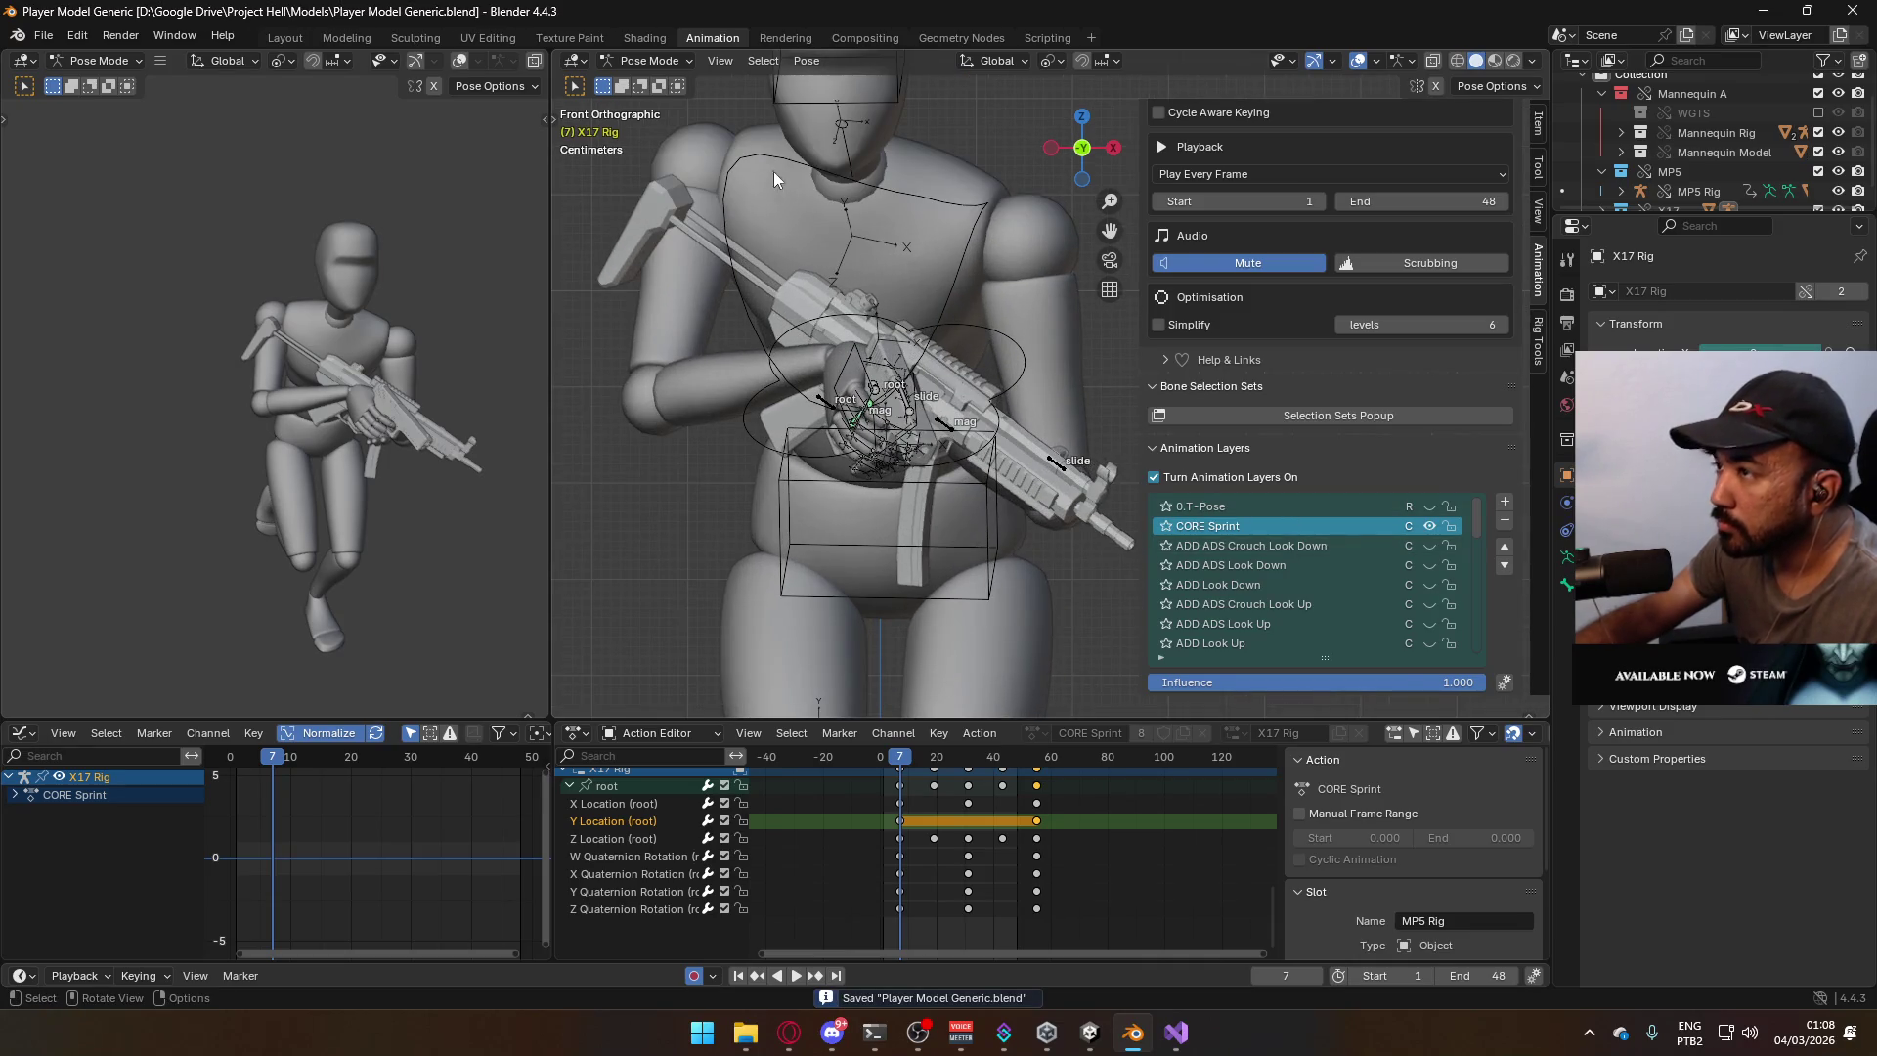
Save the file and return to Pose Mode with the X17 Rig root bone selected.
left_click(660, 62)
left_click(687, 110)
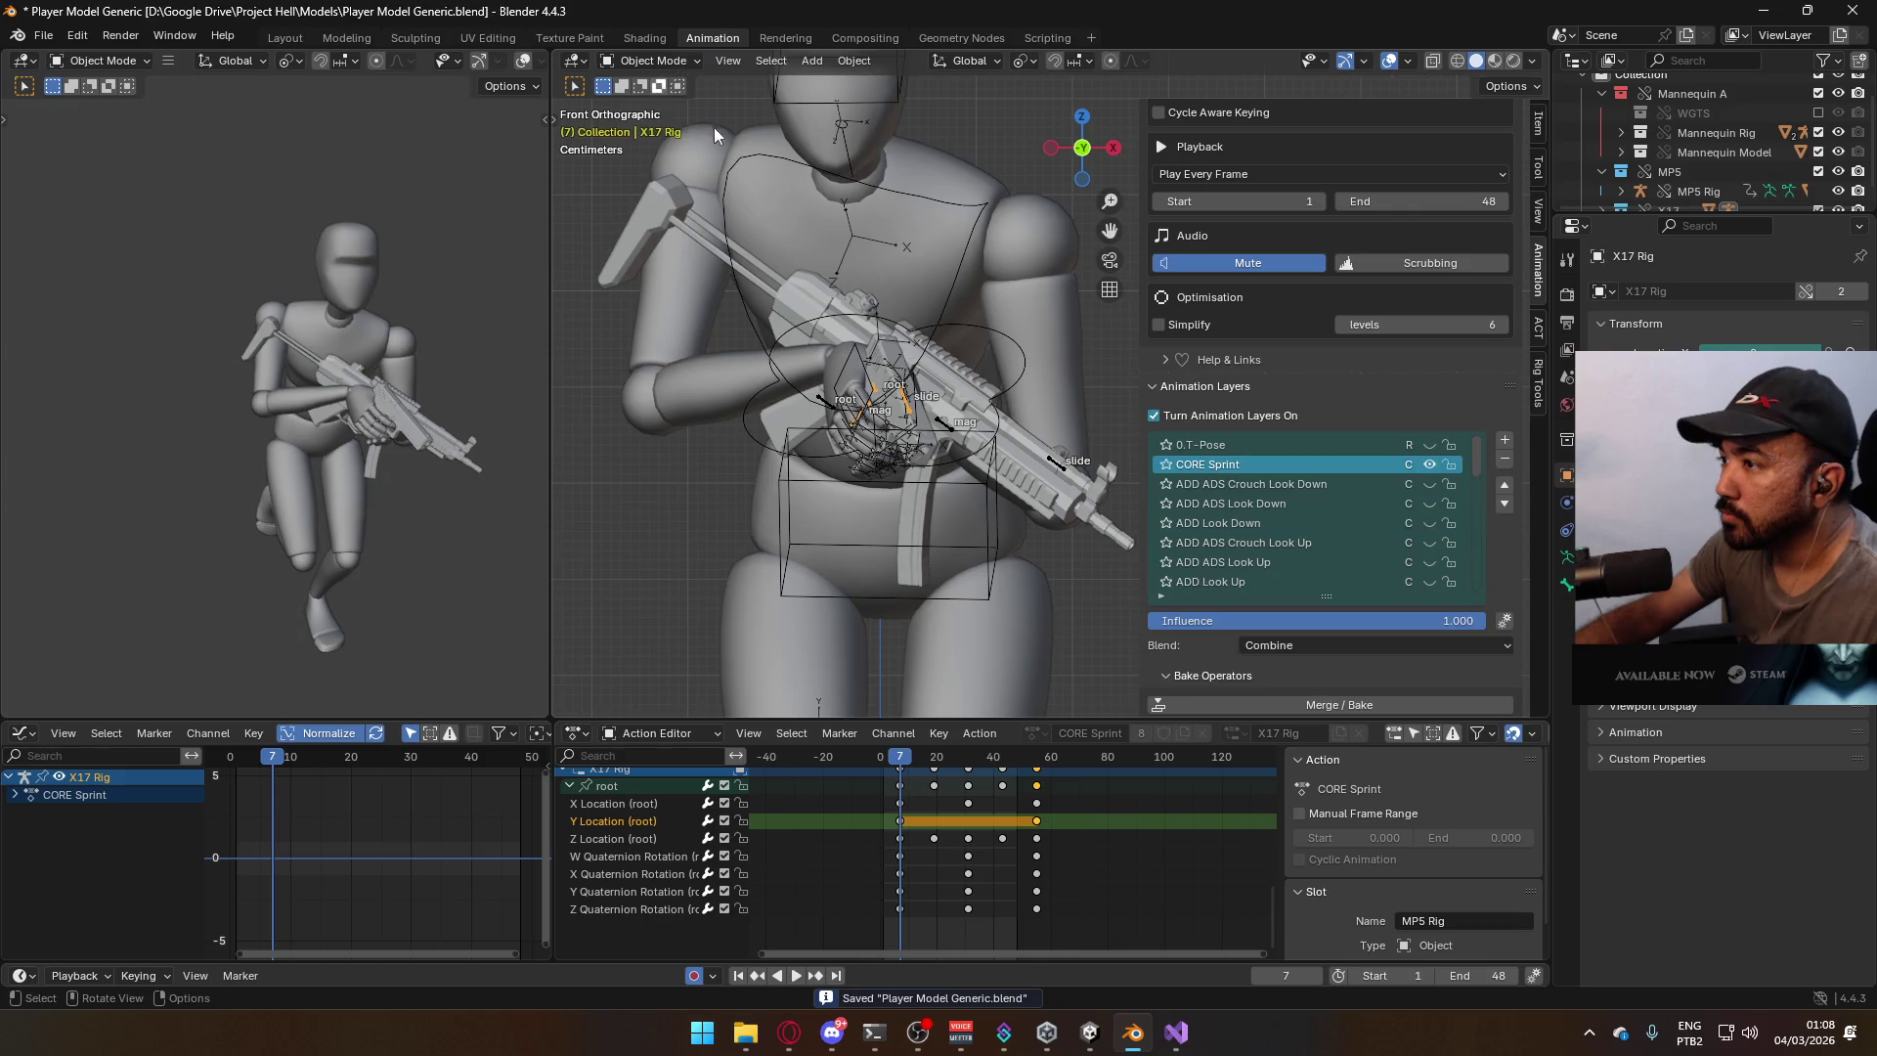
left_click(881, 396)
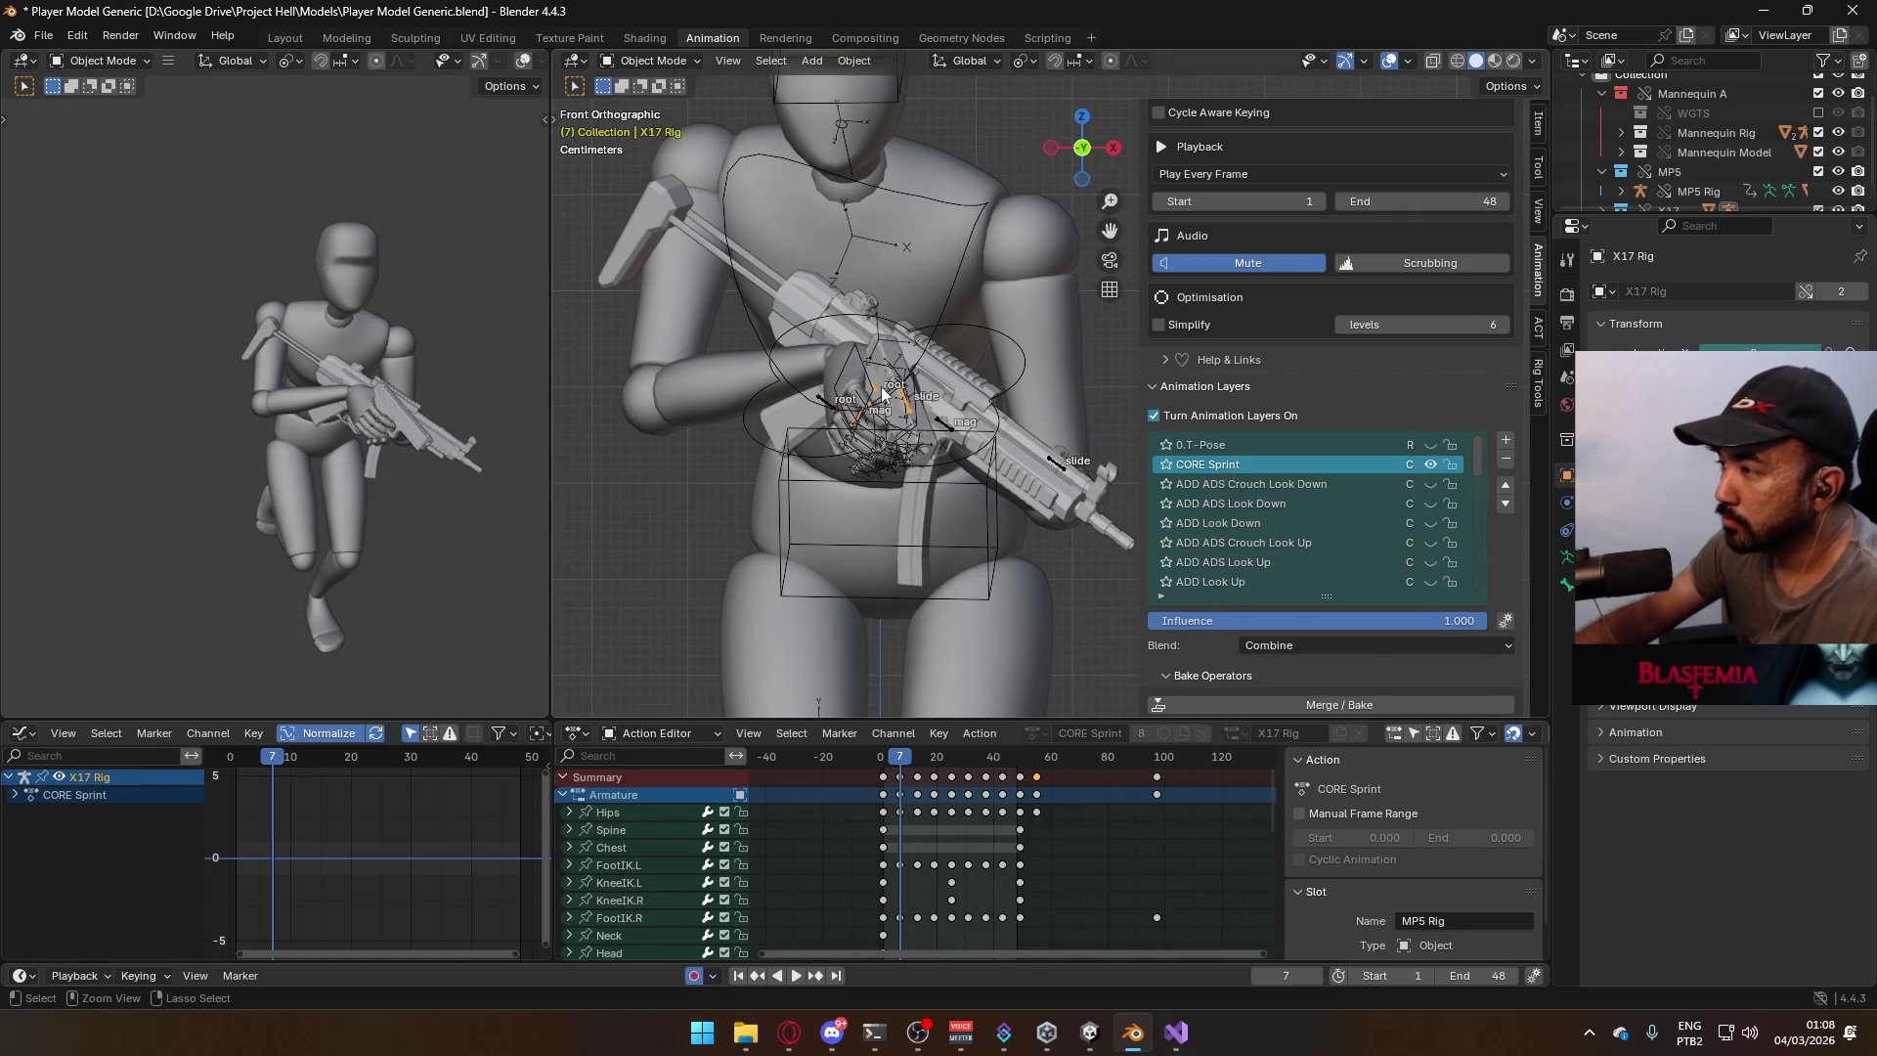
key("ctrl+s")
left_click(653, 61)
left_click(650, 129)
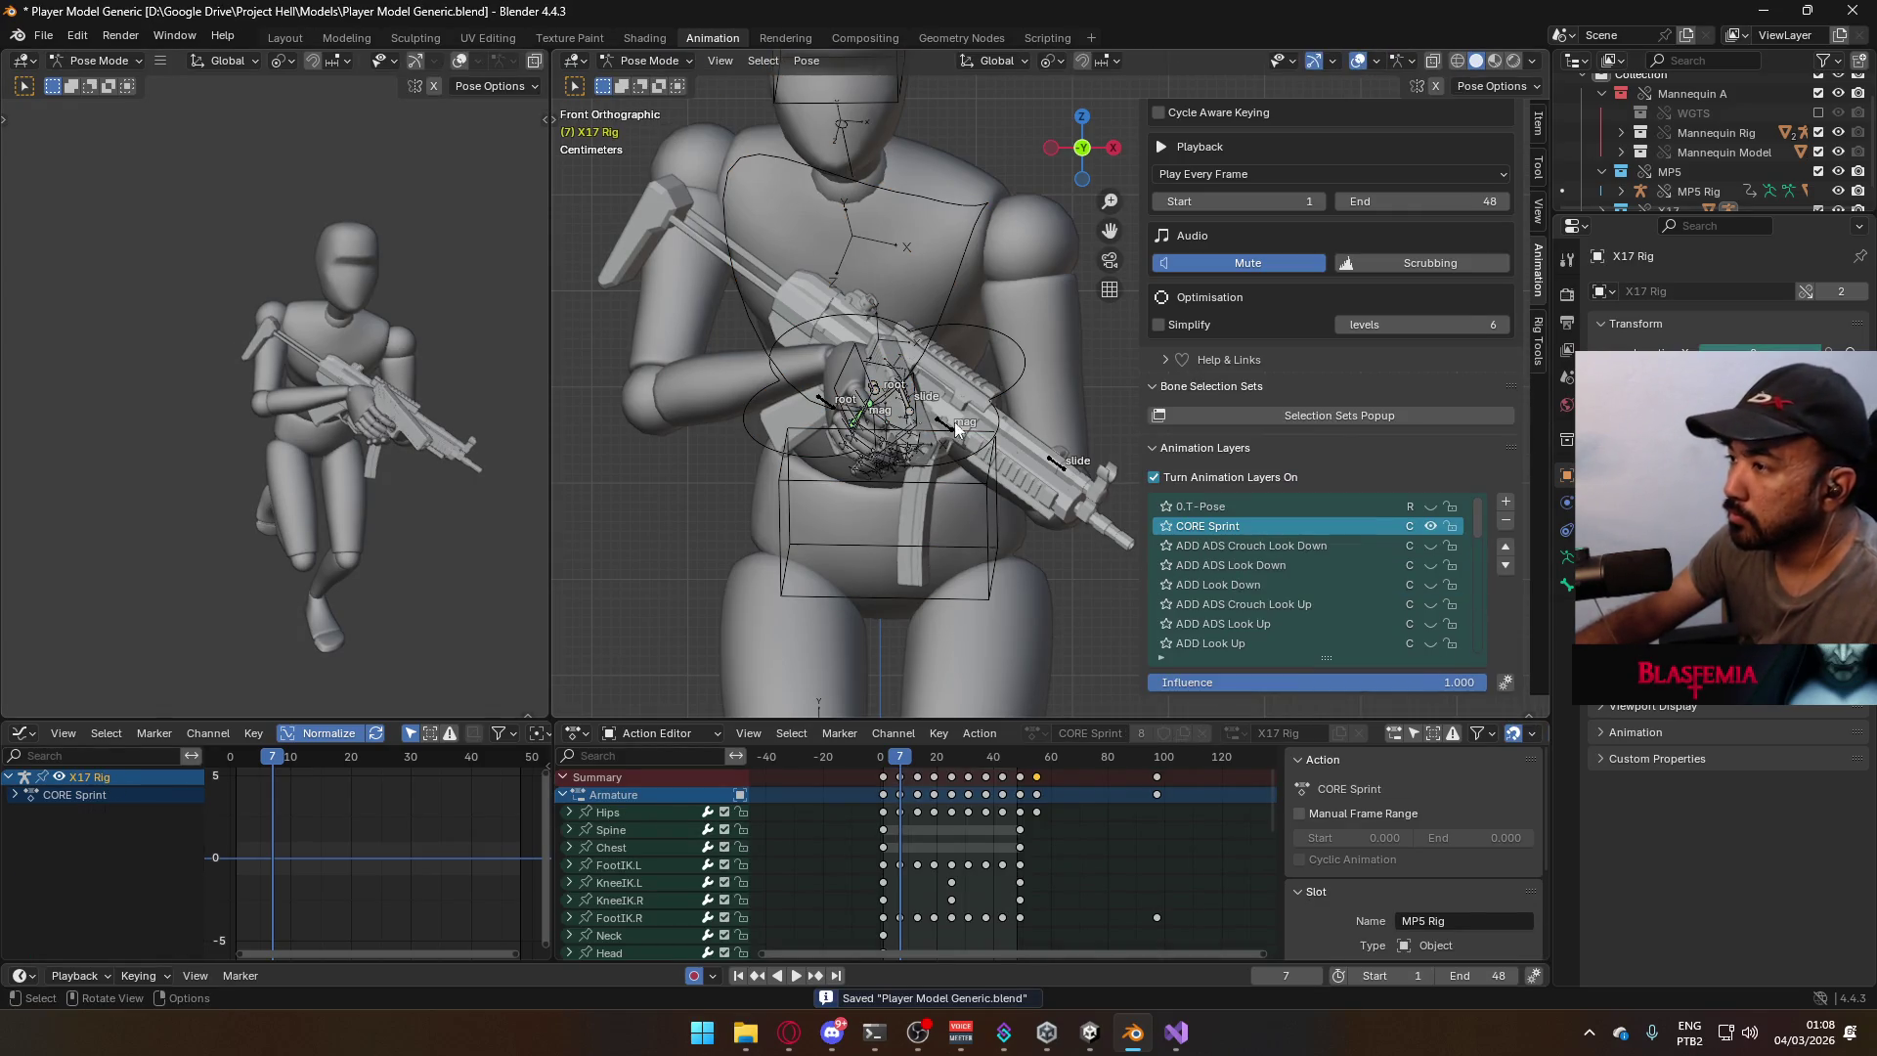
left_click(877, 388)
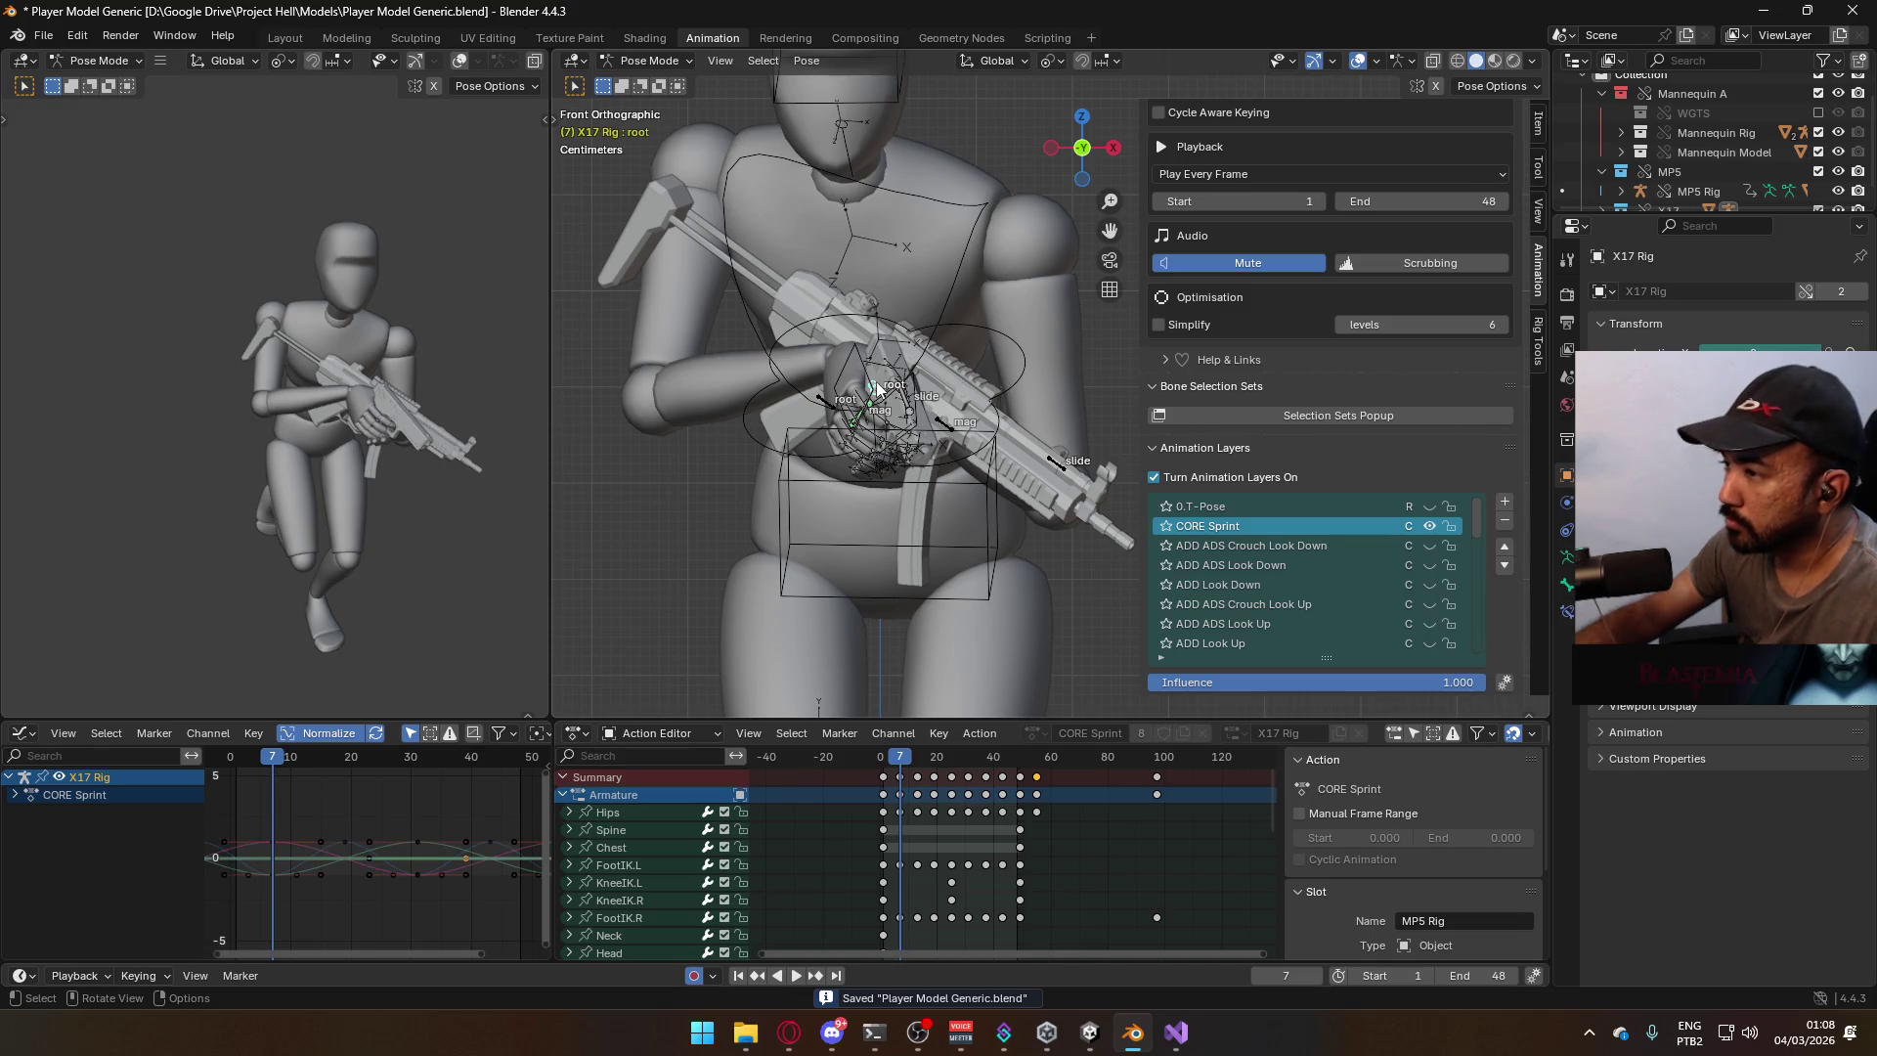
Add an animation layer using the ADD Sprint R action on the X17 Rig slot.
left_click(1504, 500)
scroll(1404, 555, "down", 8)
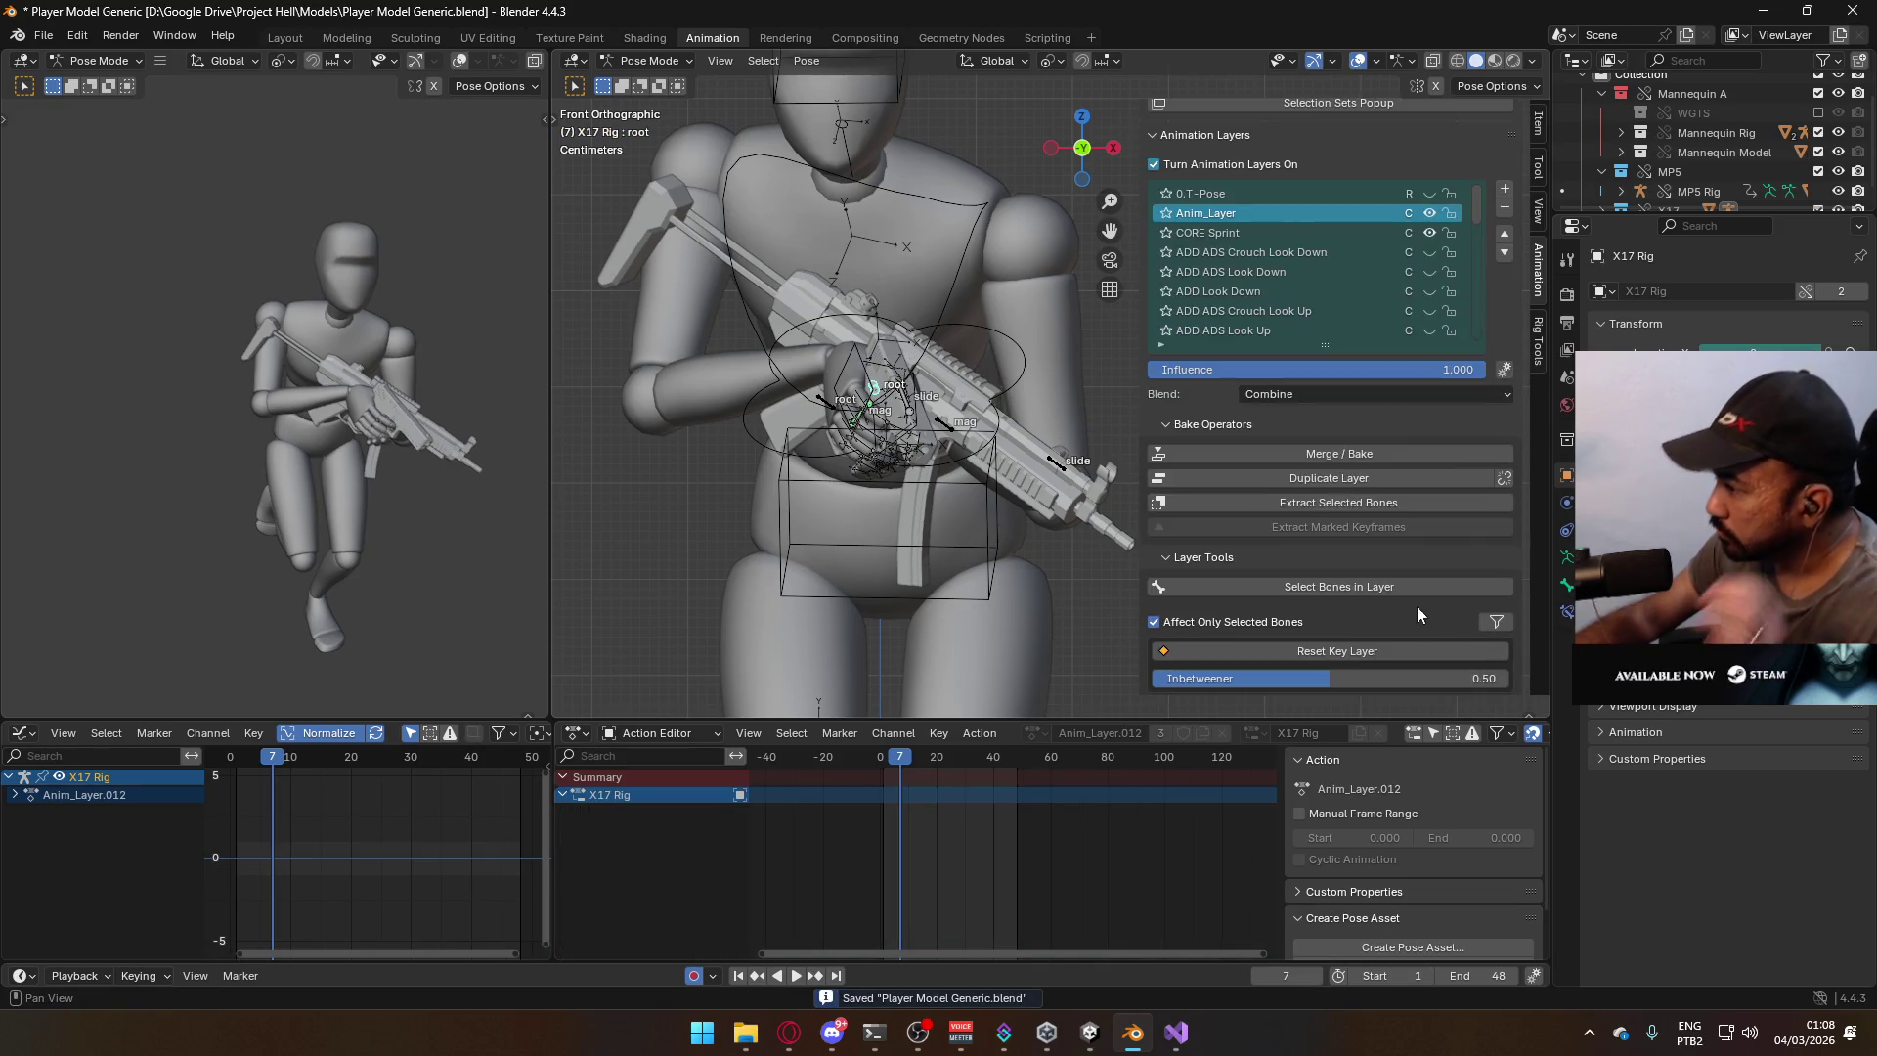
scroll(1421, 607, "down", 10)
left_click(1280, 561)
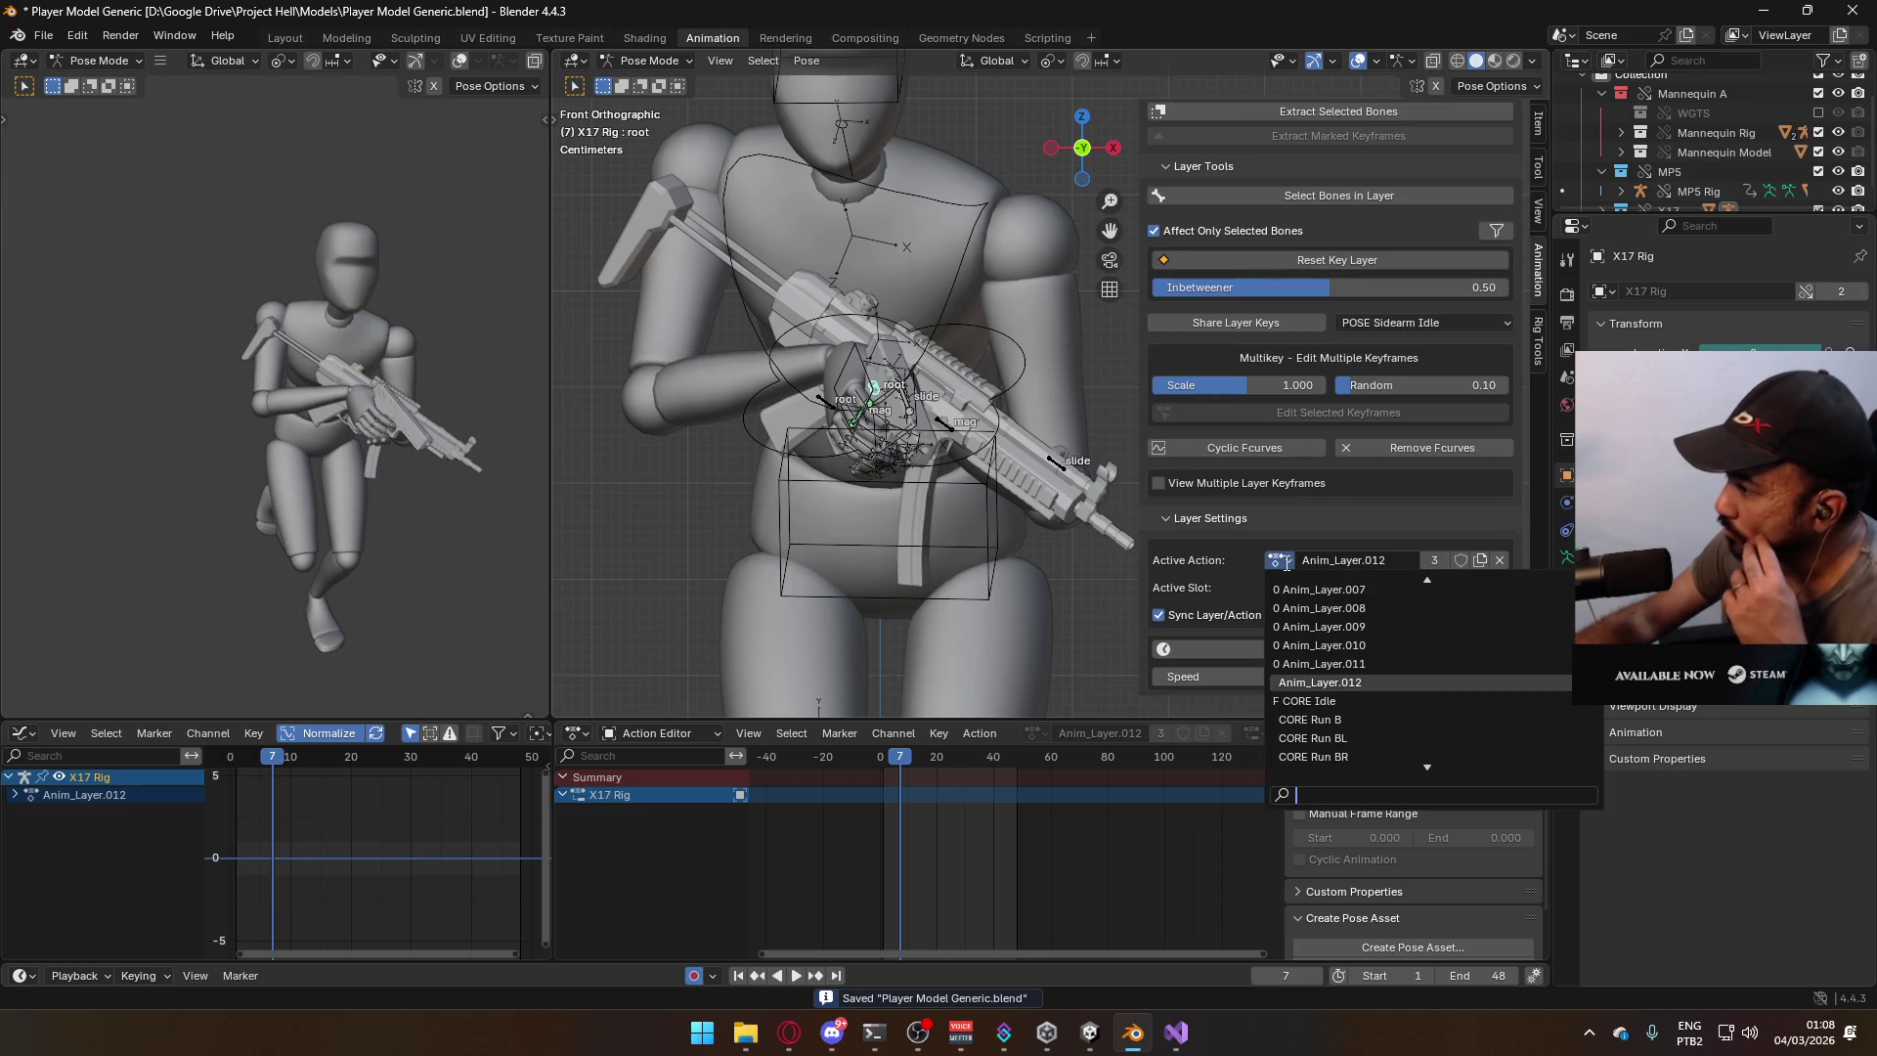
type("sprint")
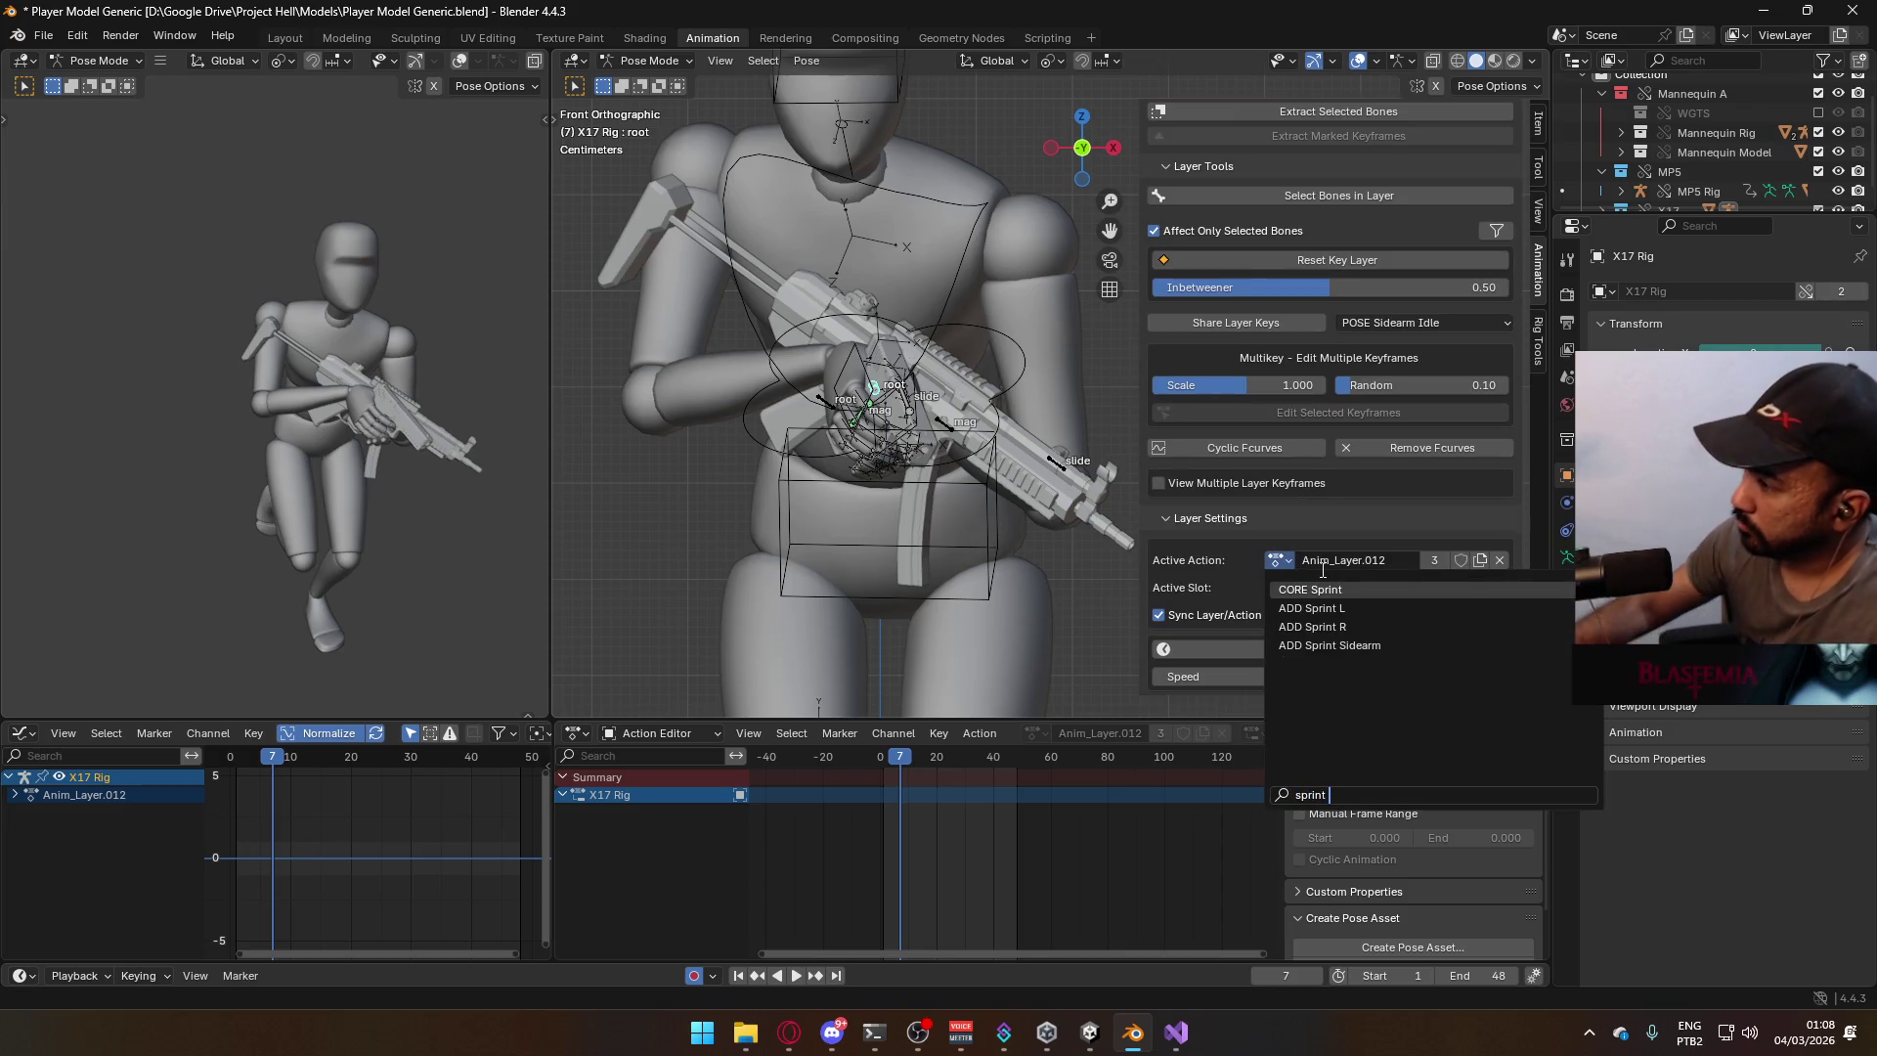
left_click(1289, 626)
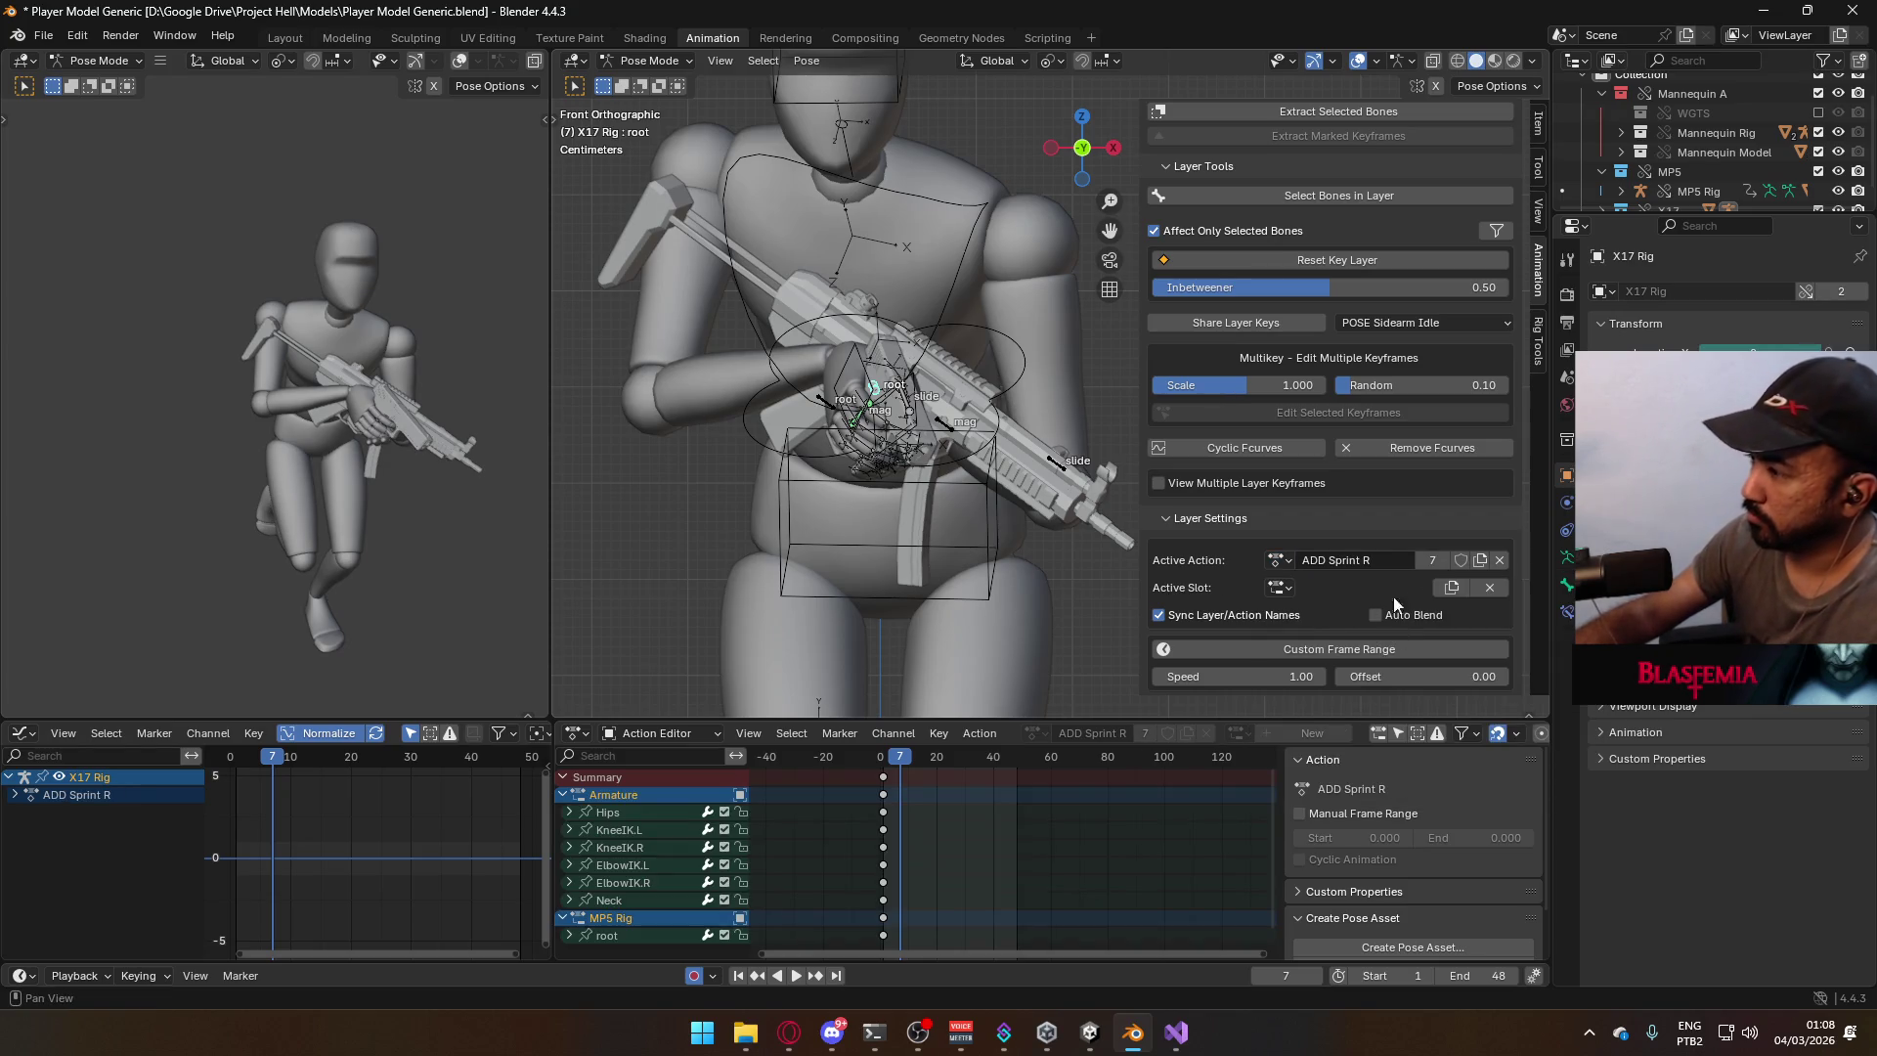
left_click(1447, 587)
middle_click_drag(972, 816, 1021, 802)
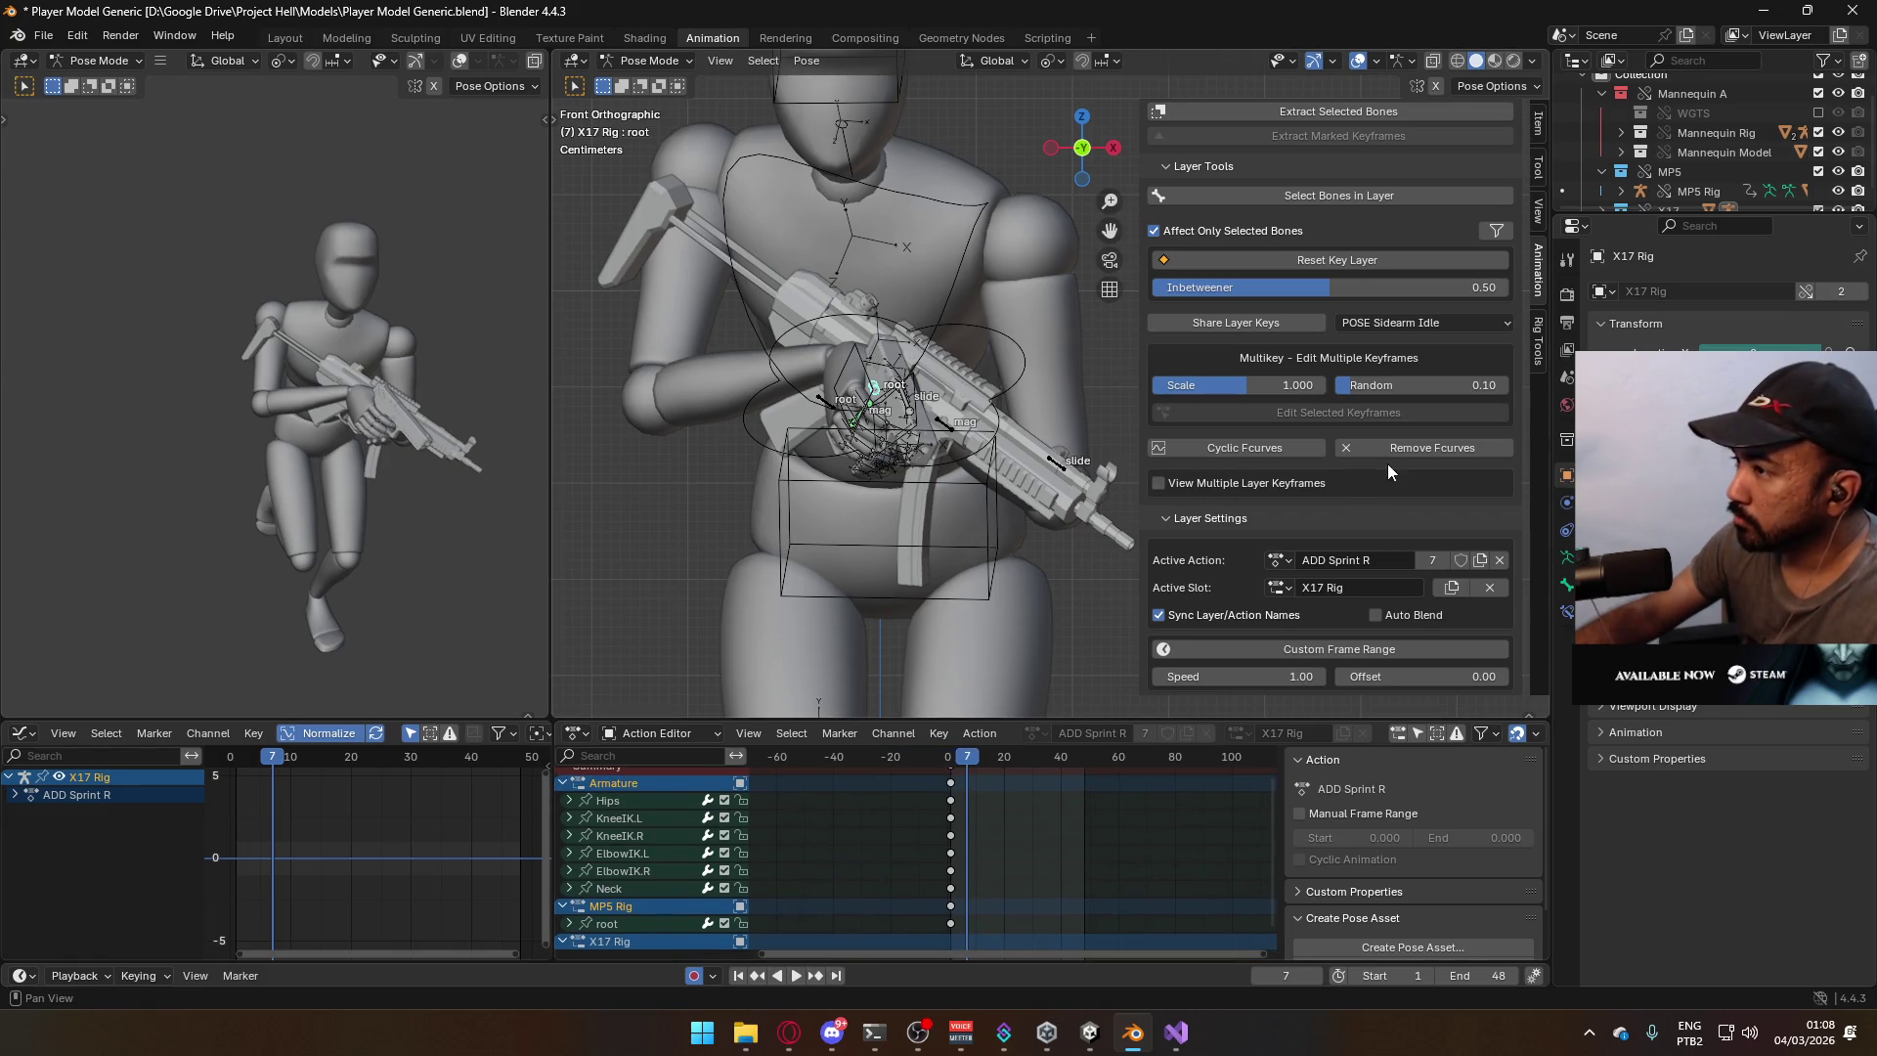
scroll(1388, 474, "up", 10)
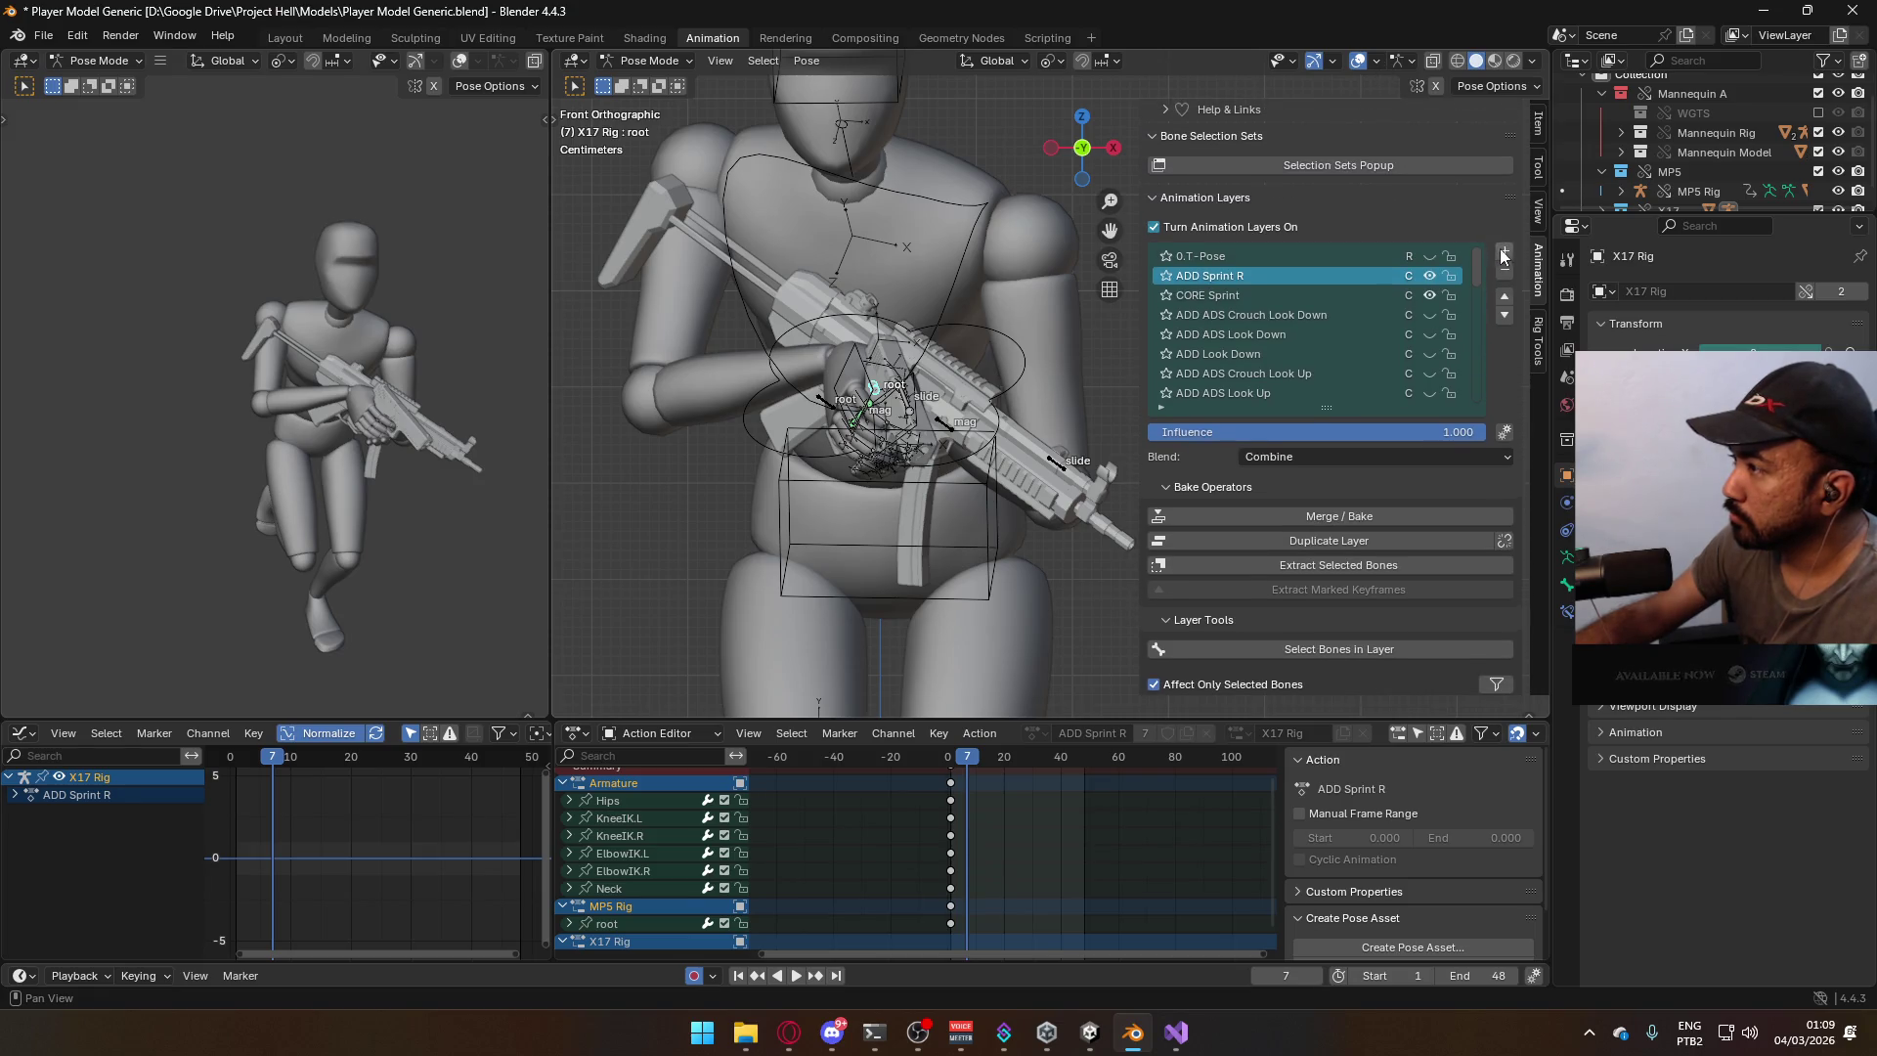
Add a new layer with the ADD Sprint L action on the X17 Rig slot and play the sprint.
left_click(1503, 252)
type("ADD Sprint")
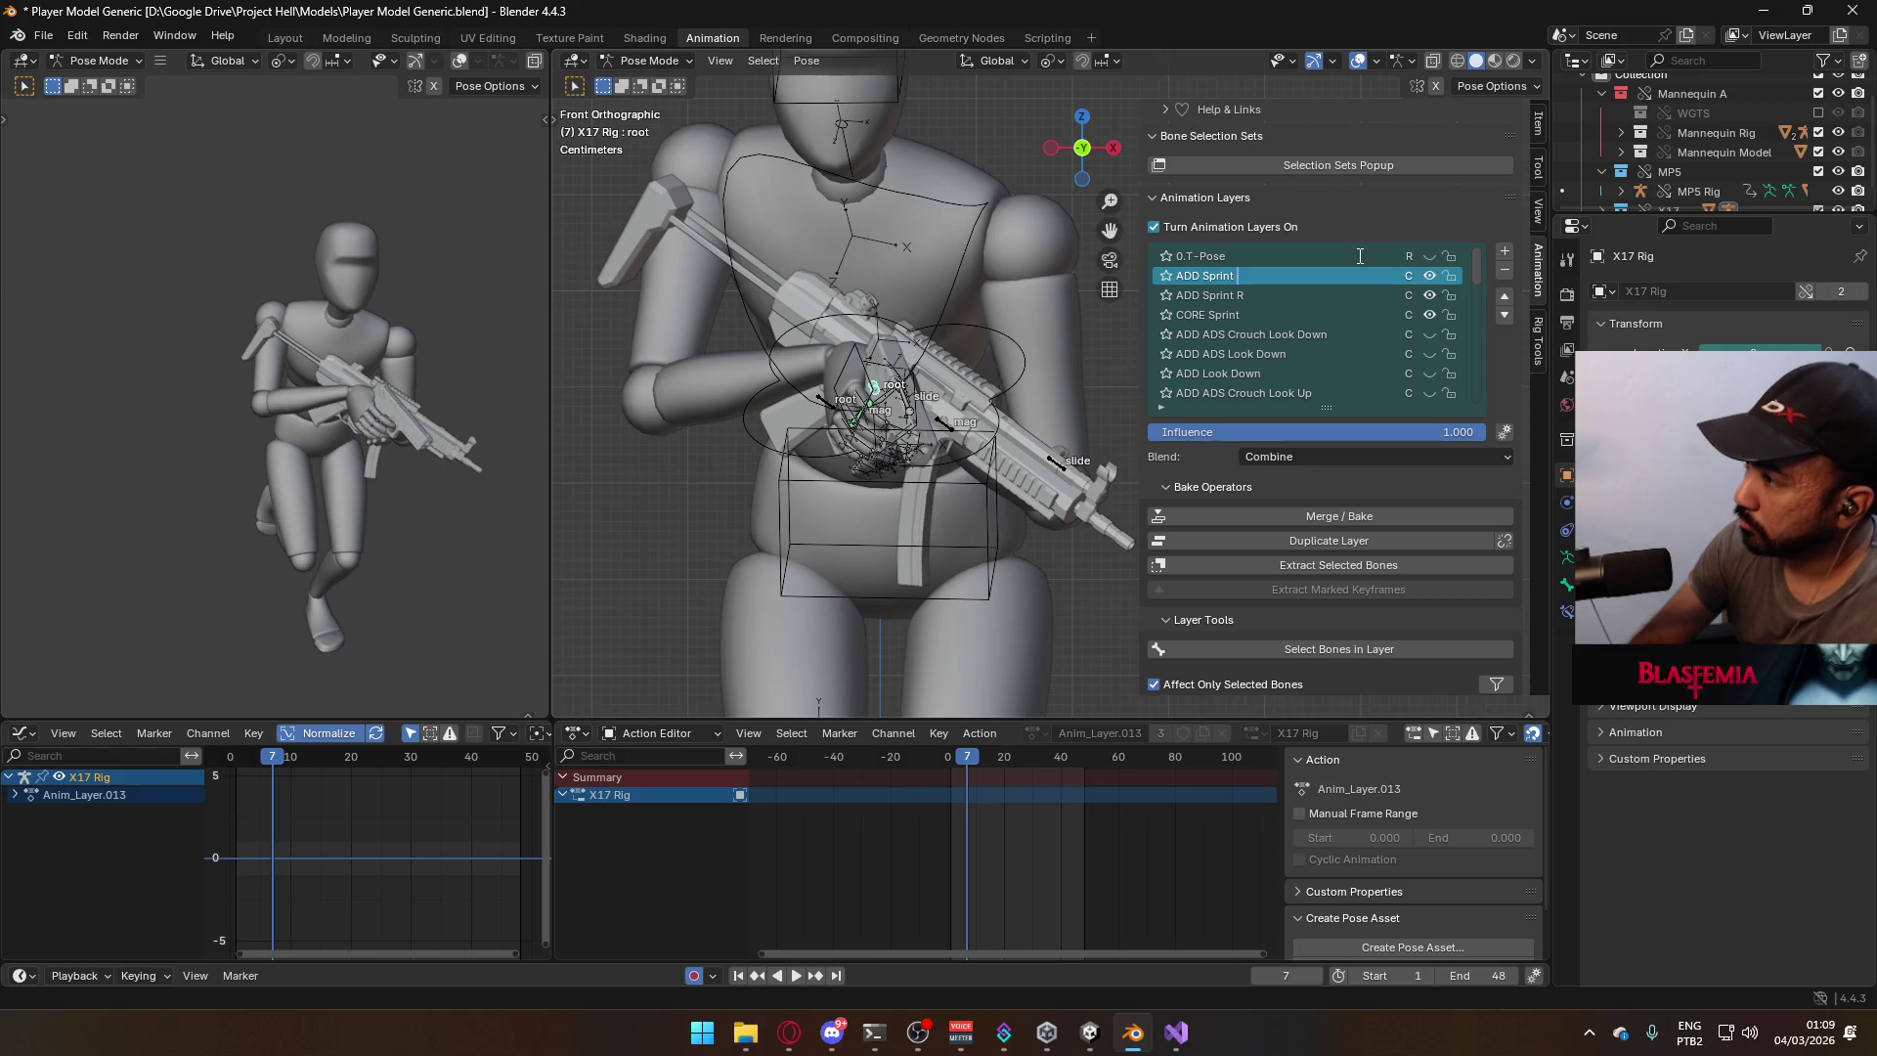
key("Escape")
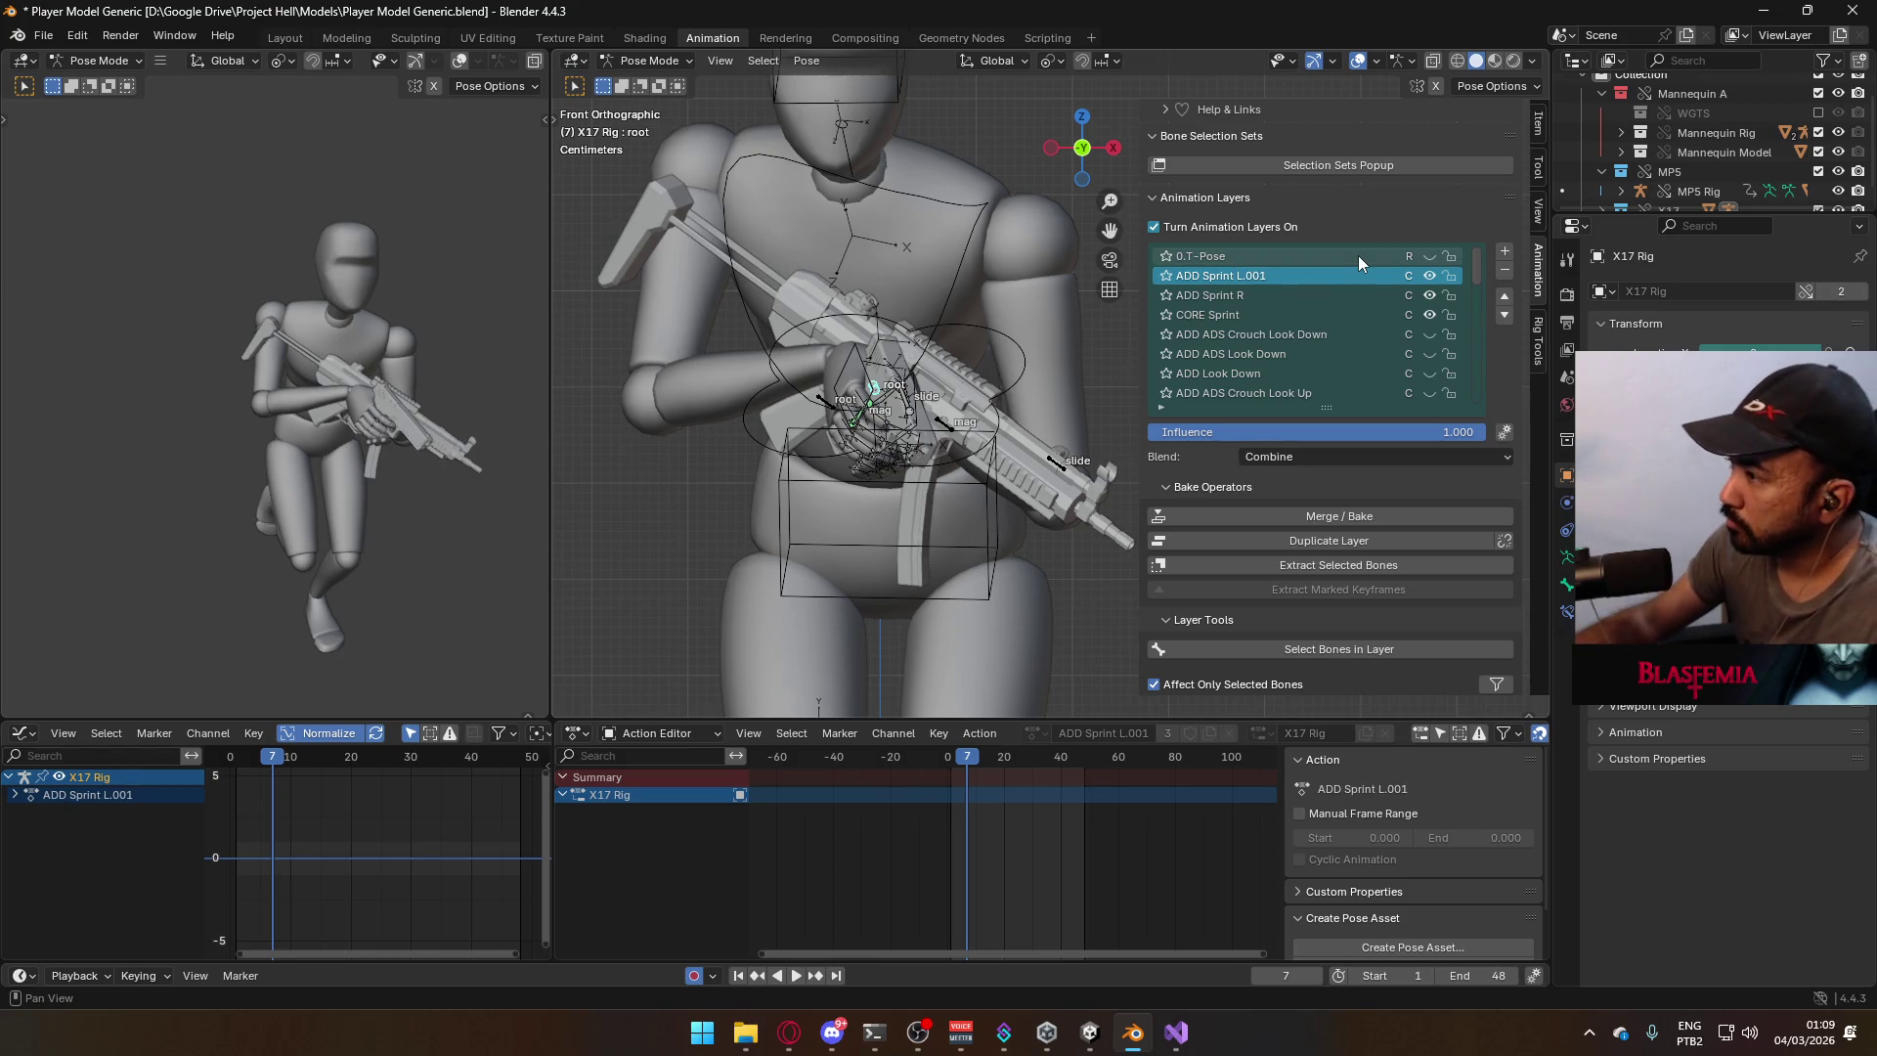
scroll(1443, 561, "down", 10)
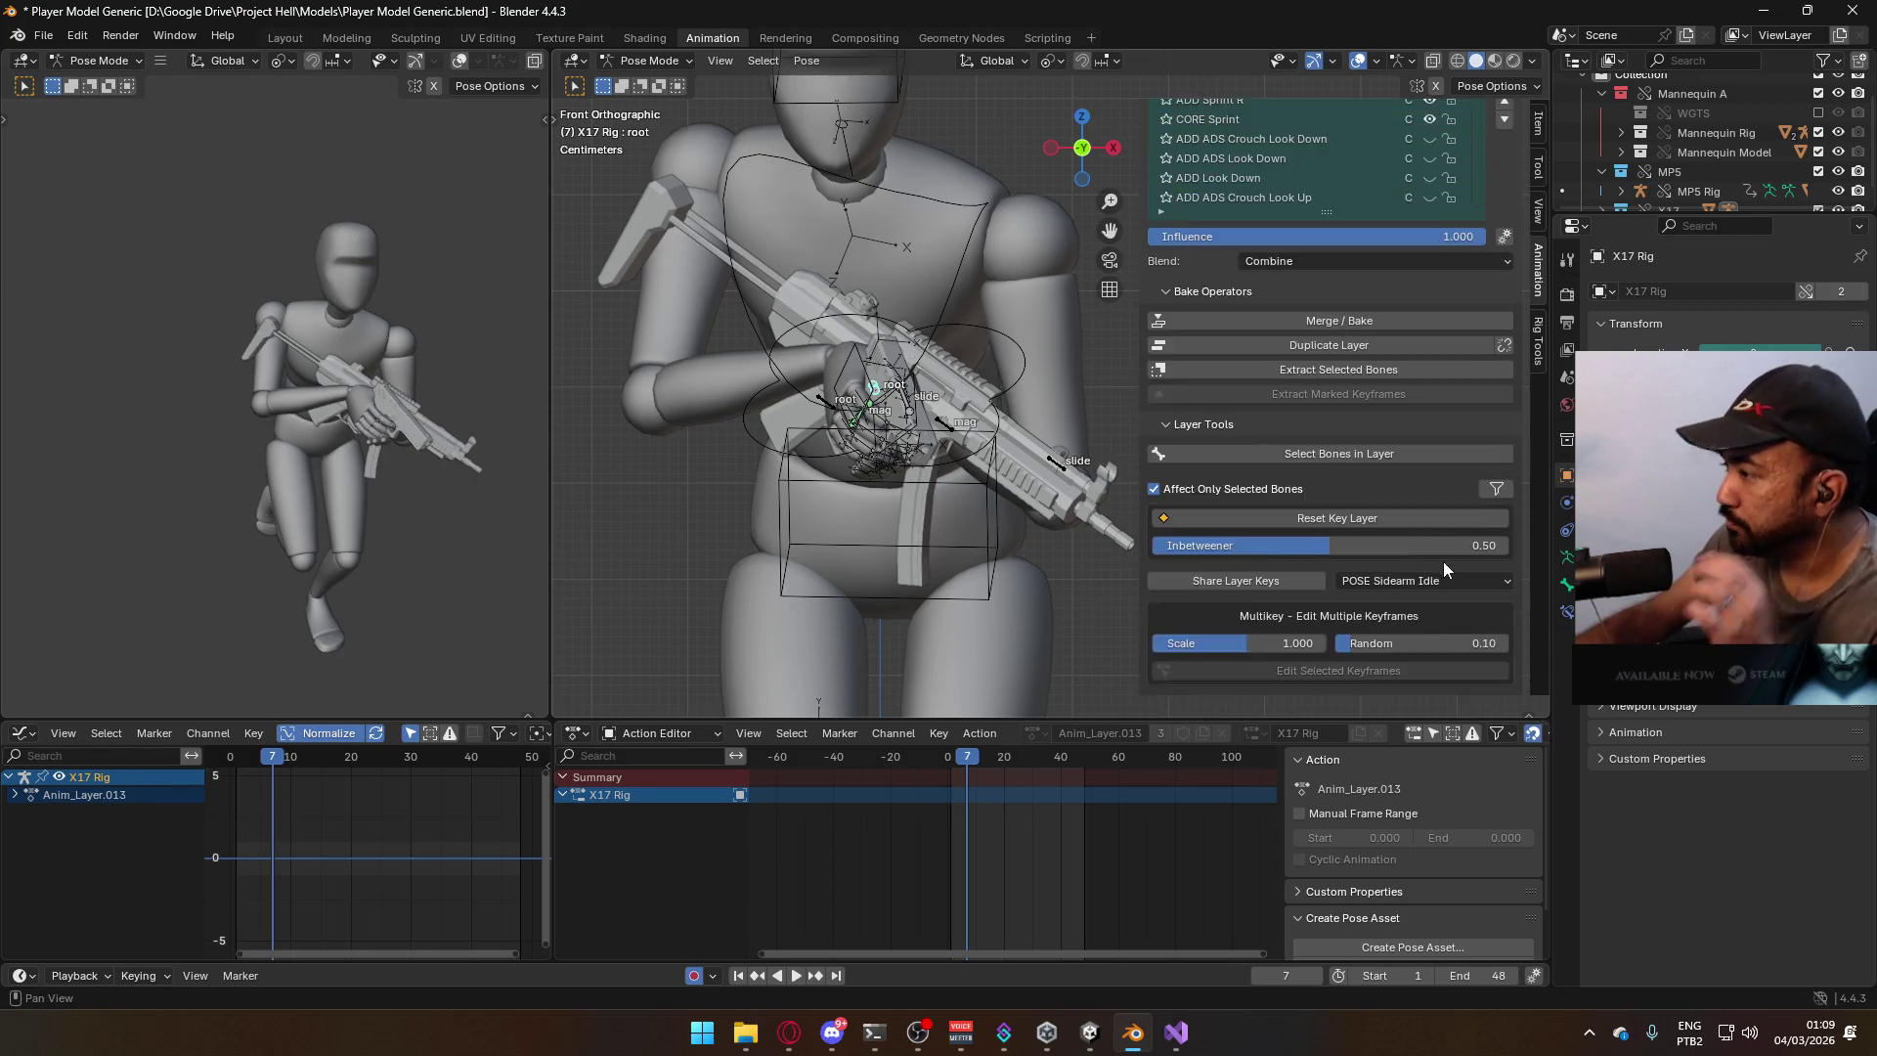
left_click(1279, 561)
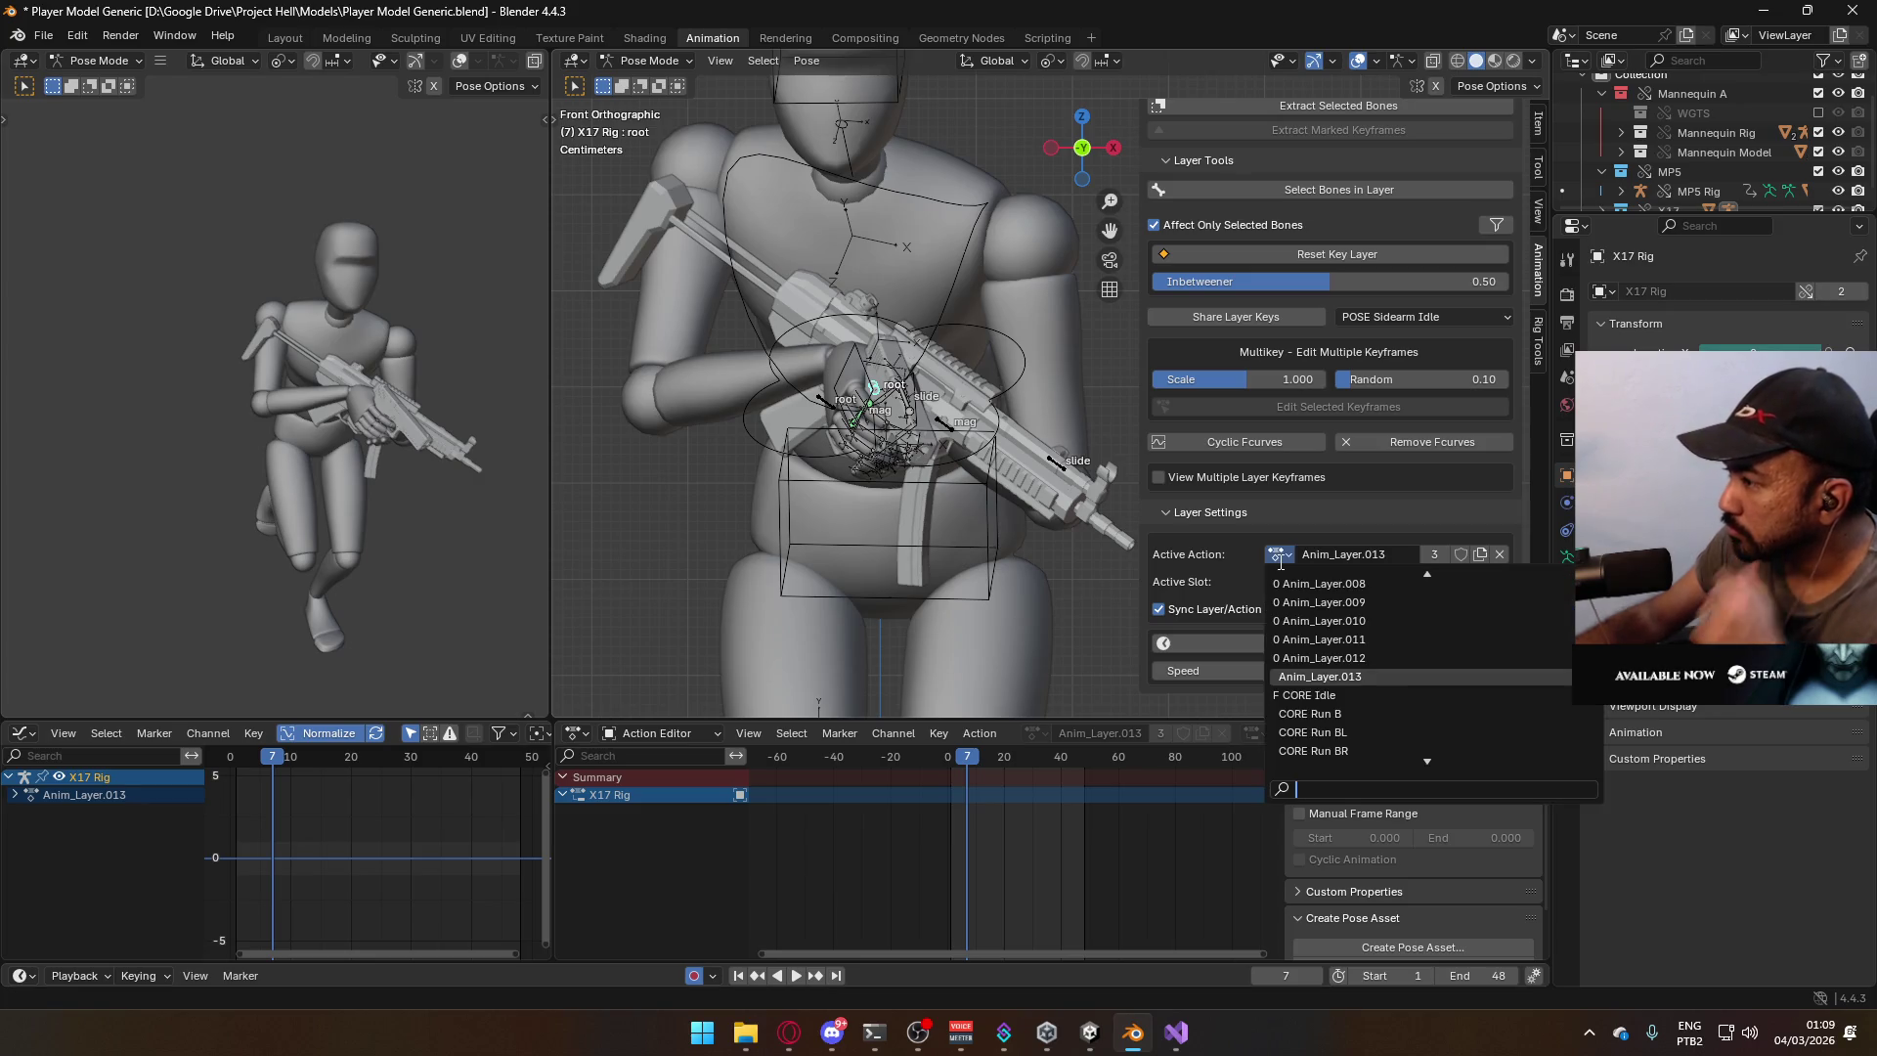
type("sprint L")
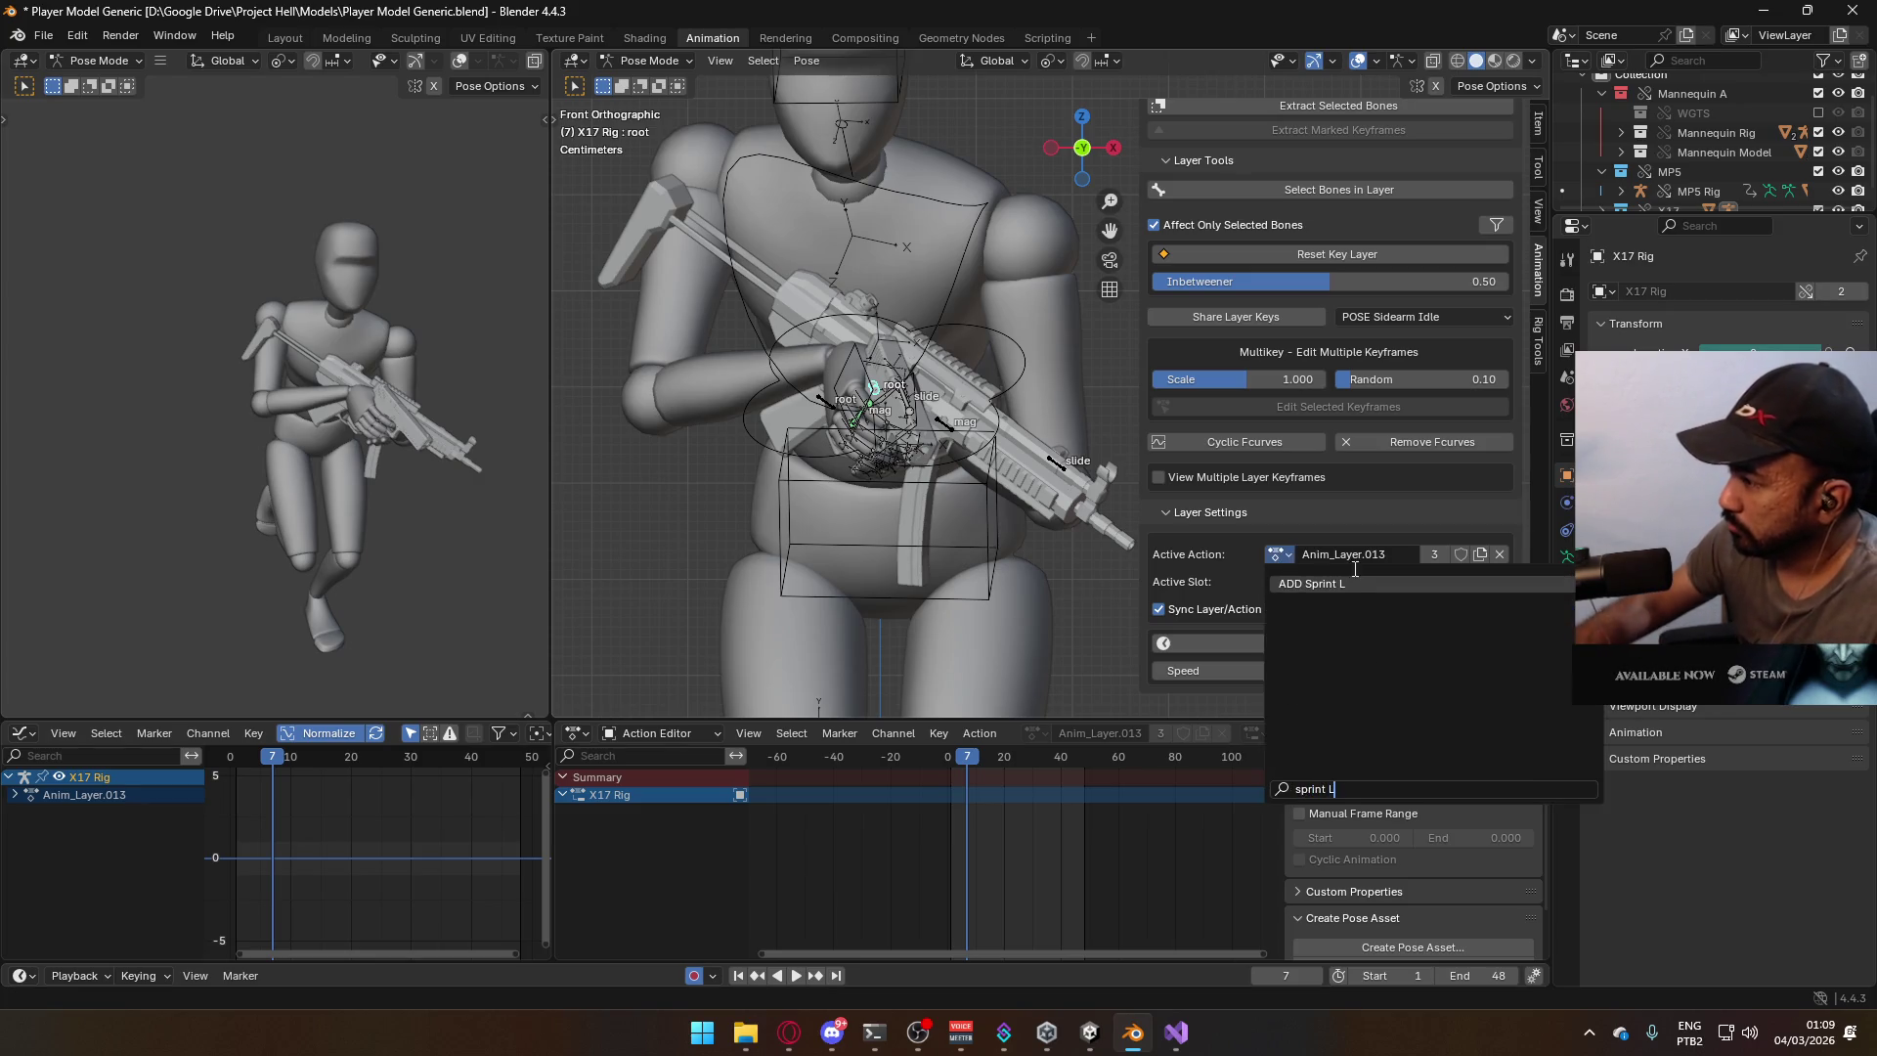
left_click(1322, 583)
left_click(1455, 583)
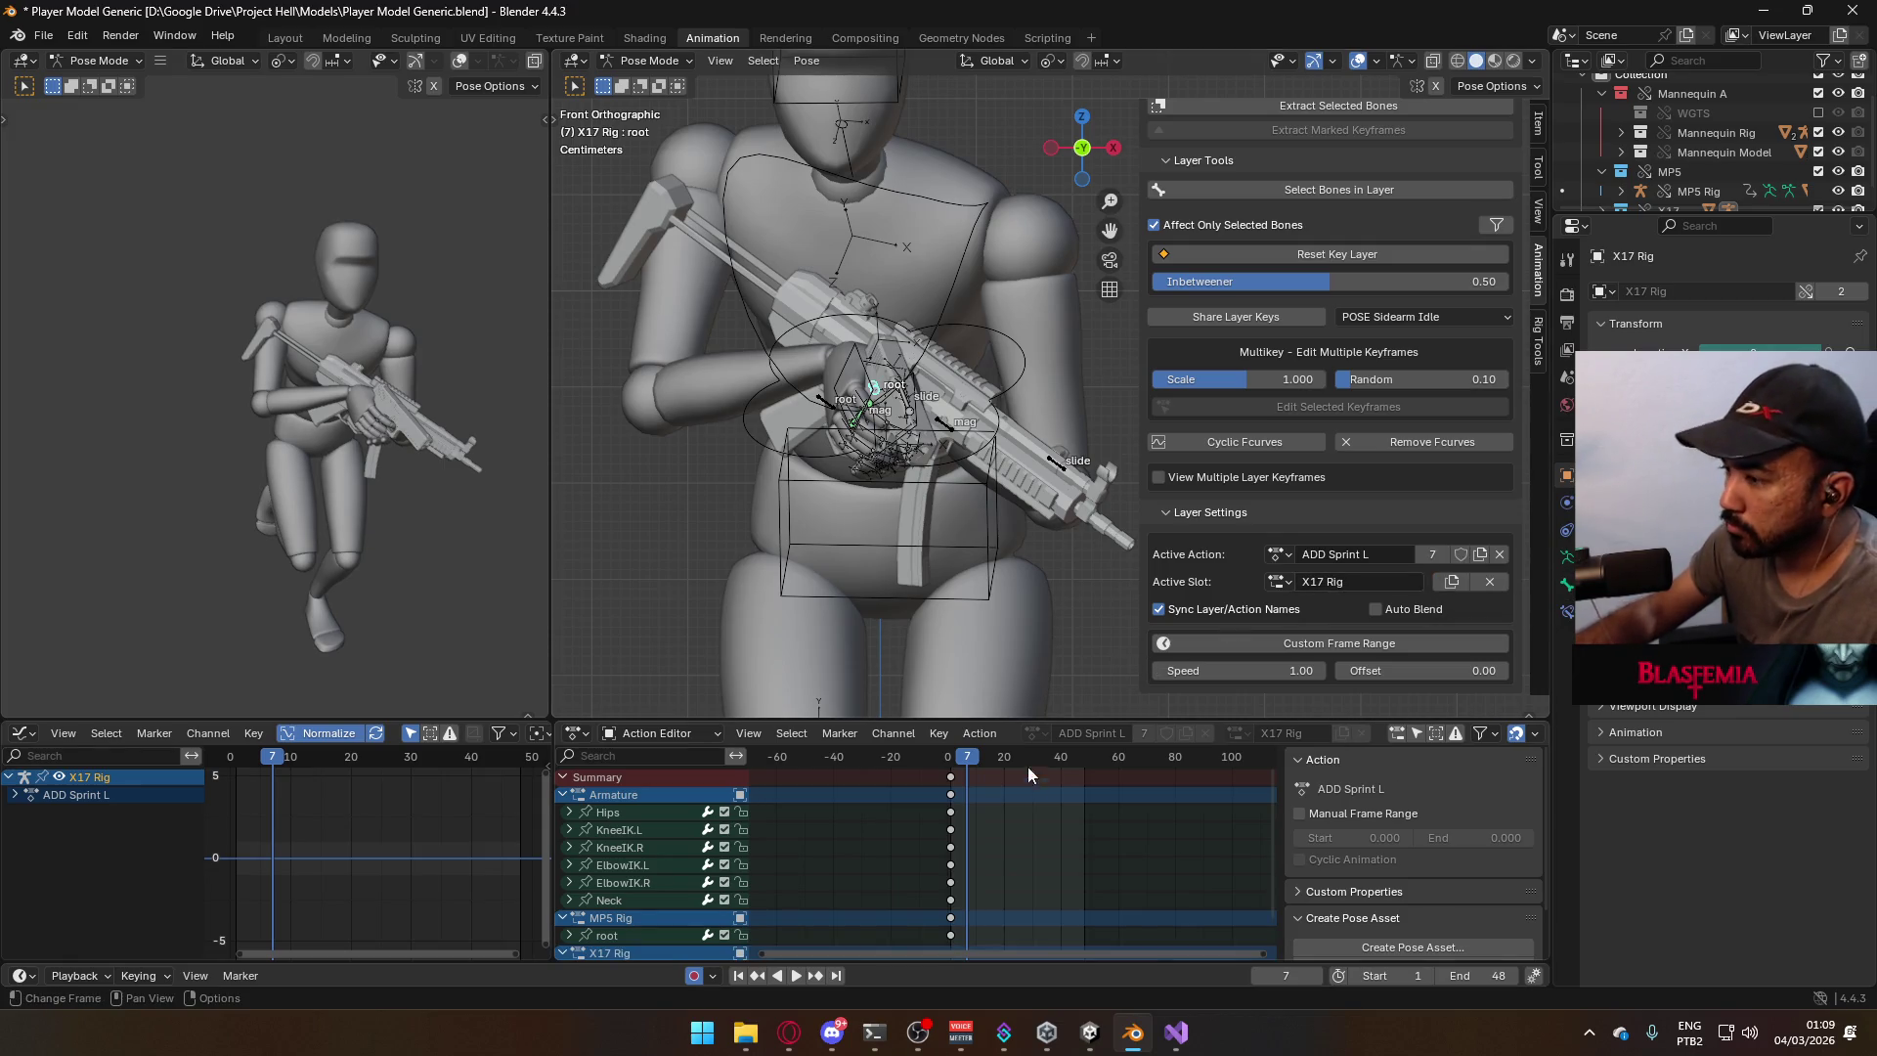
middle_click_drag(973, 773, 1014, 788)
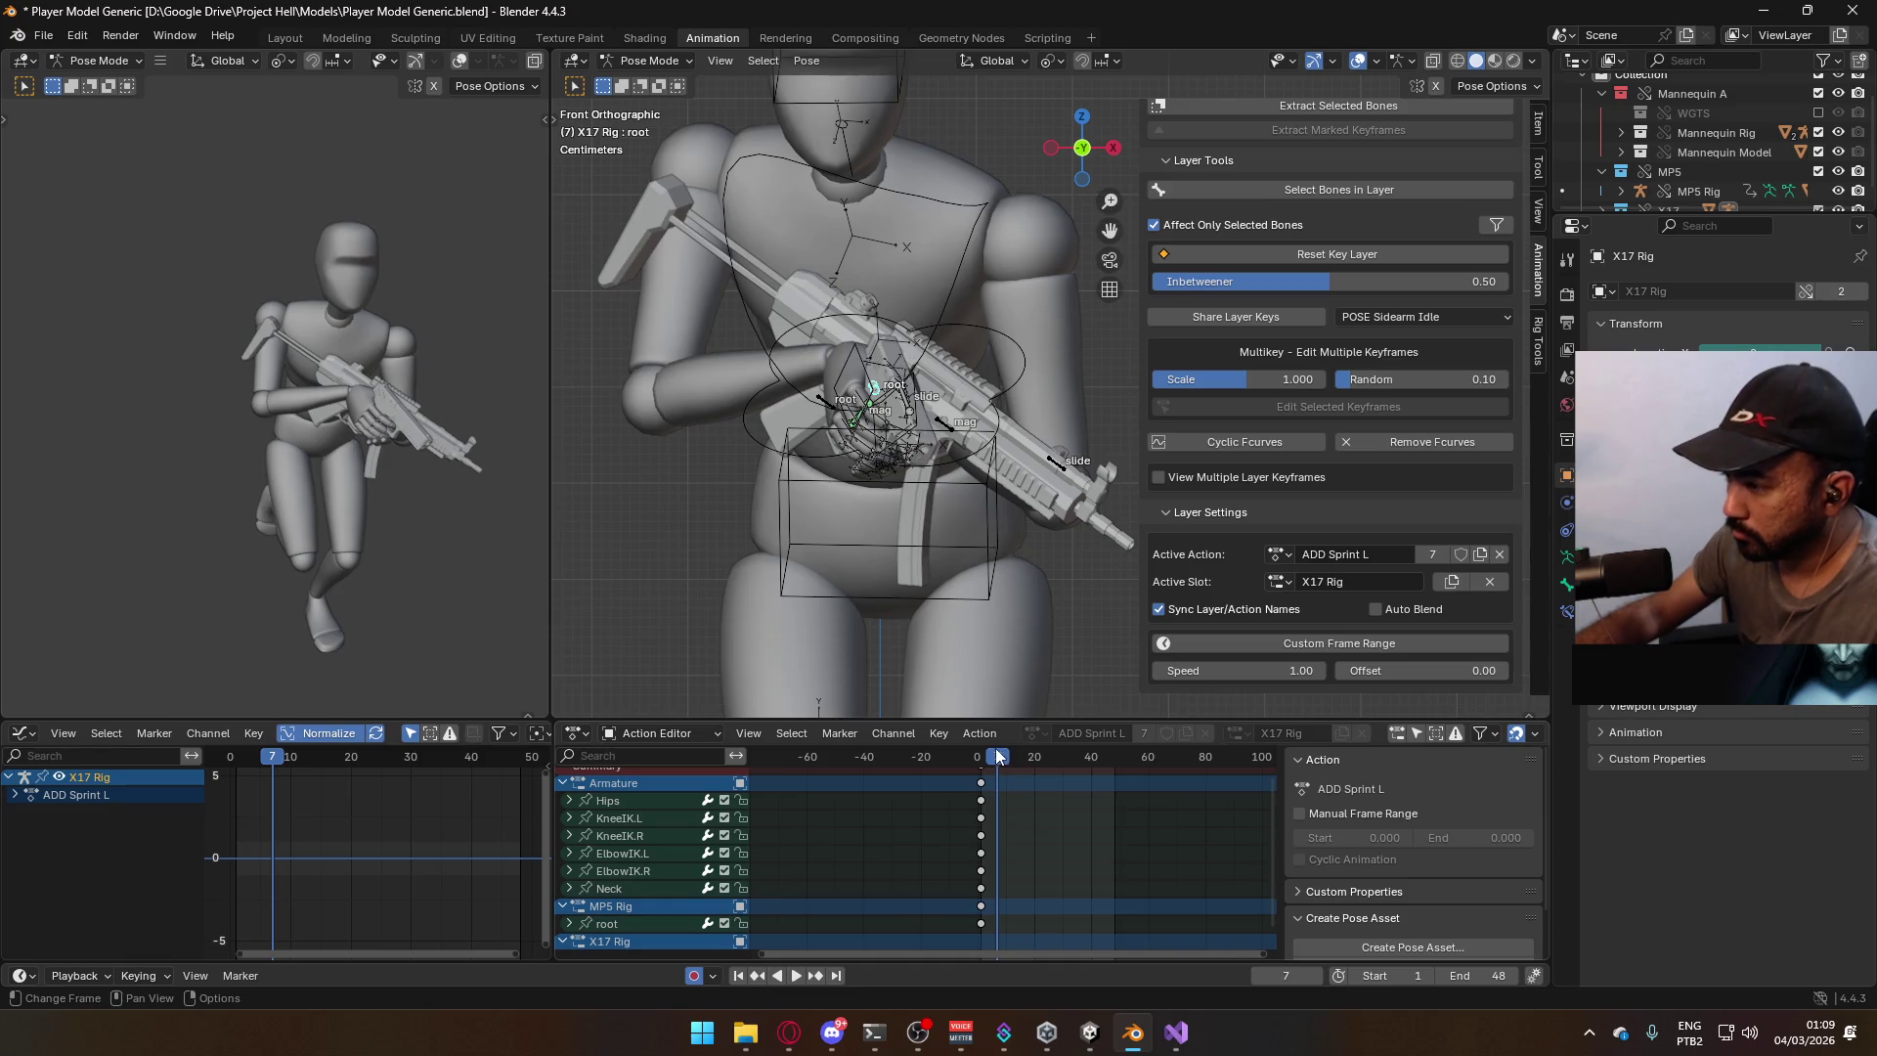
key("space")
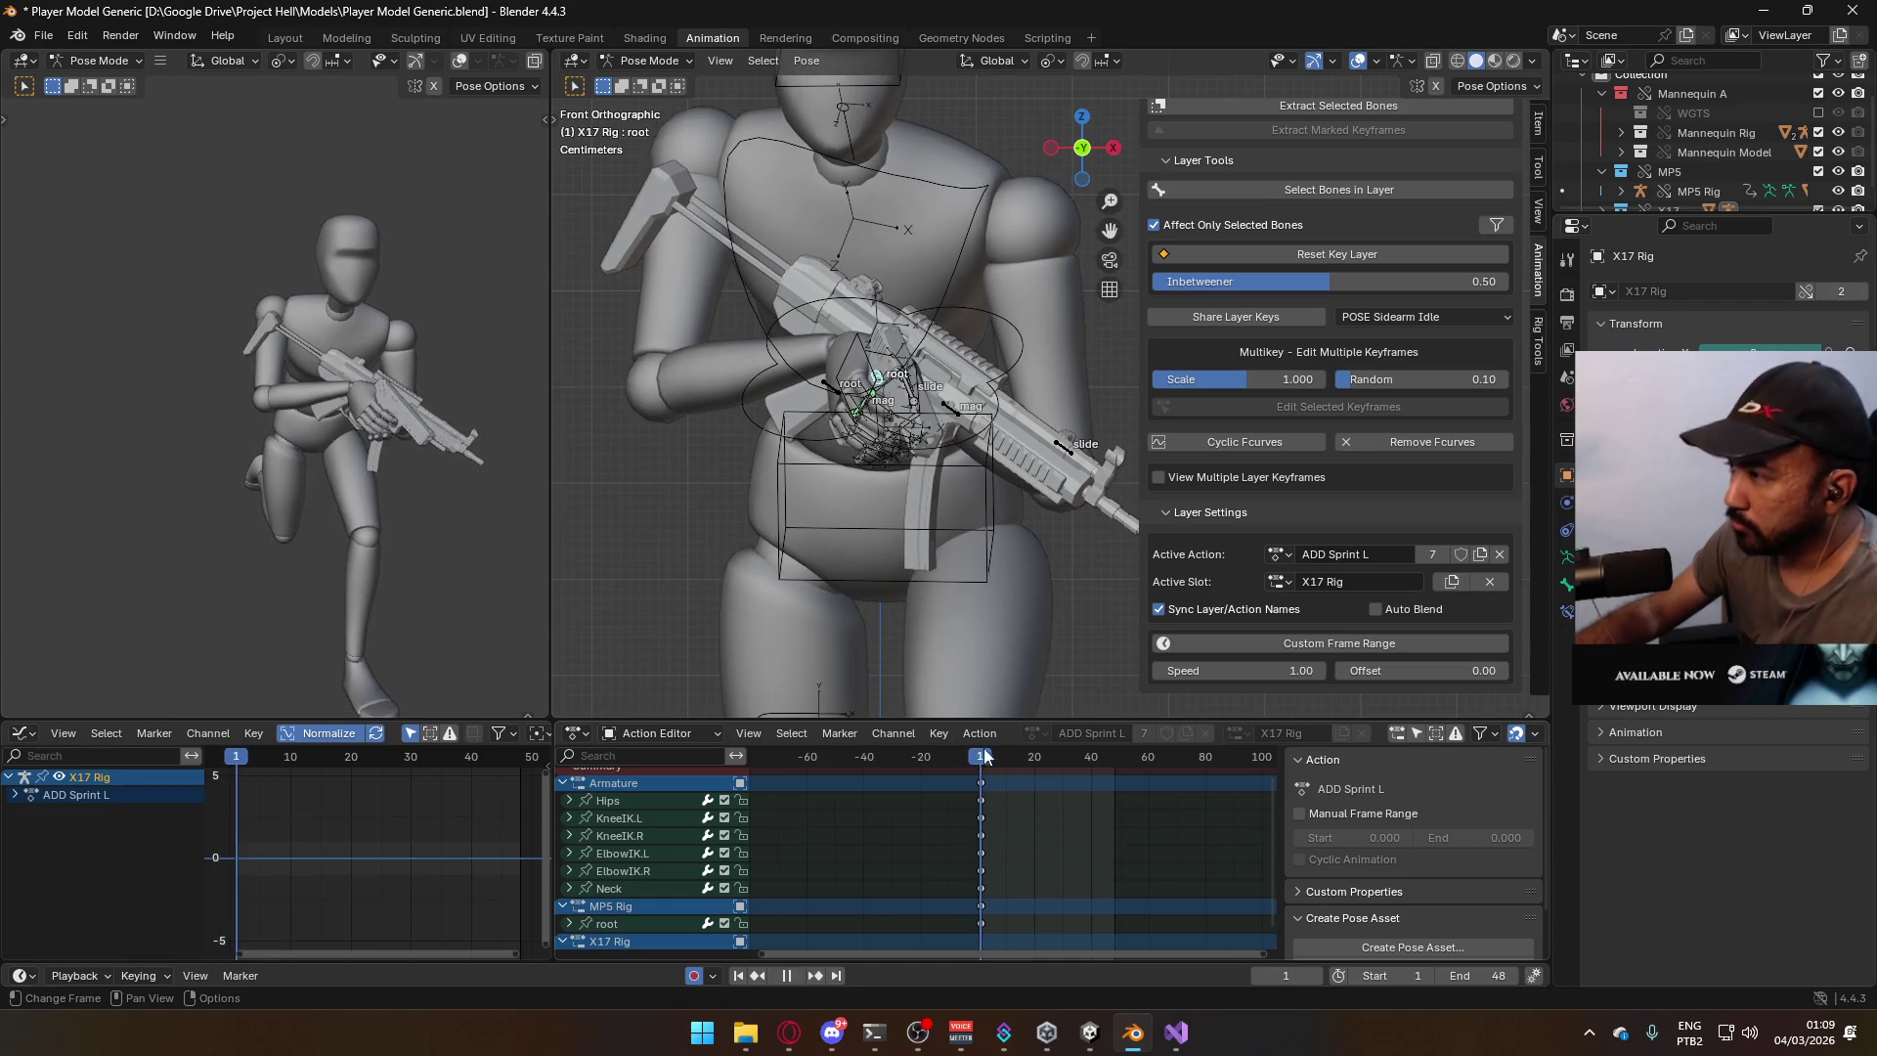
Stop playback, switch to Object Mode and click the mannequin armature.
key("space")
left_click(648, 60)
left_click(646, 82)
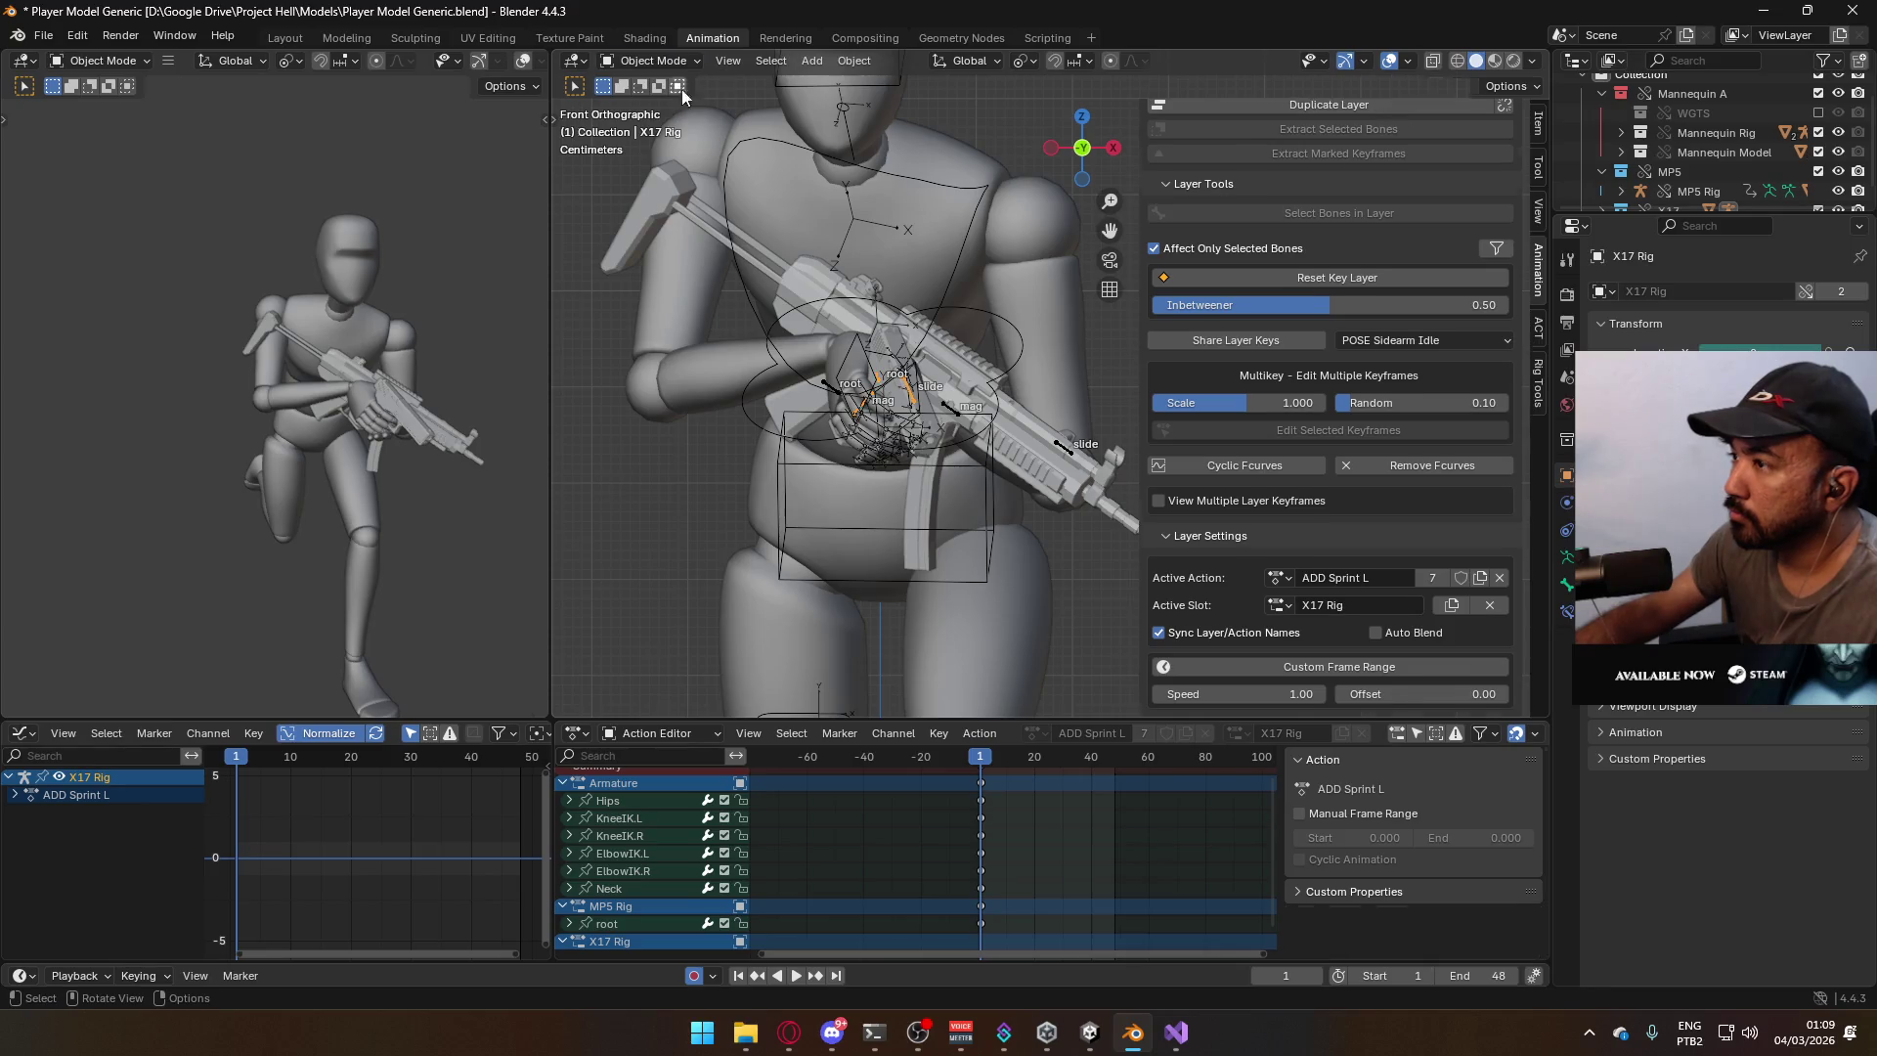
left_click(898, 393)
left_click(880, 383, "shift")
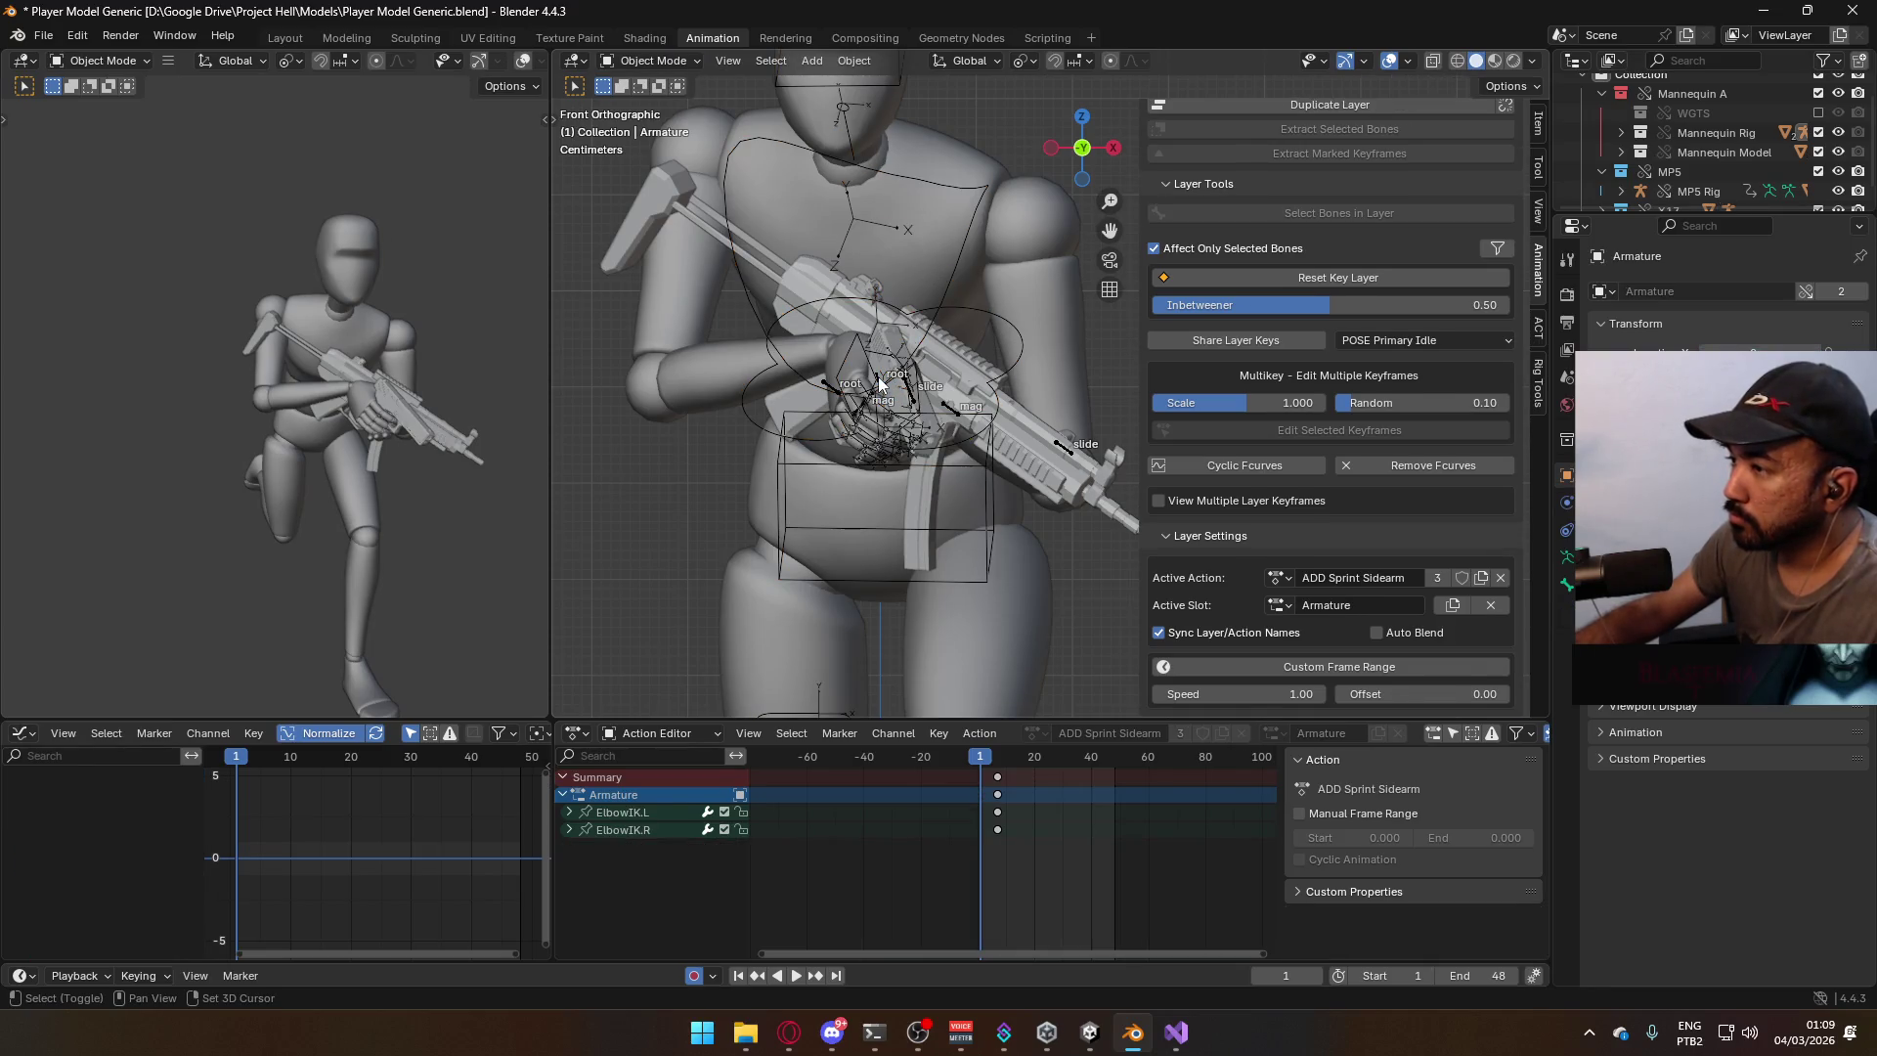
left_click(892, 384)
Cycle through the overlapping rigs until the mannequin armature is selected.
scroll(839, 381, "up", 2)
left_click(805, 387, "shift")
left_click(804, 386, "shift")
left_click(805, 385, "shift")
left_click(804, 385)
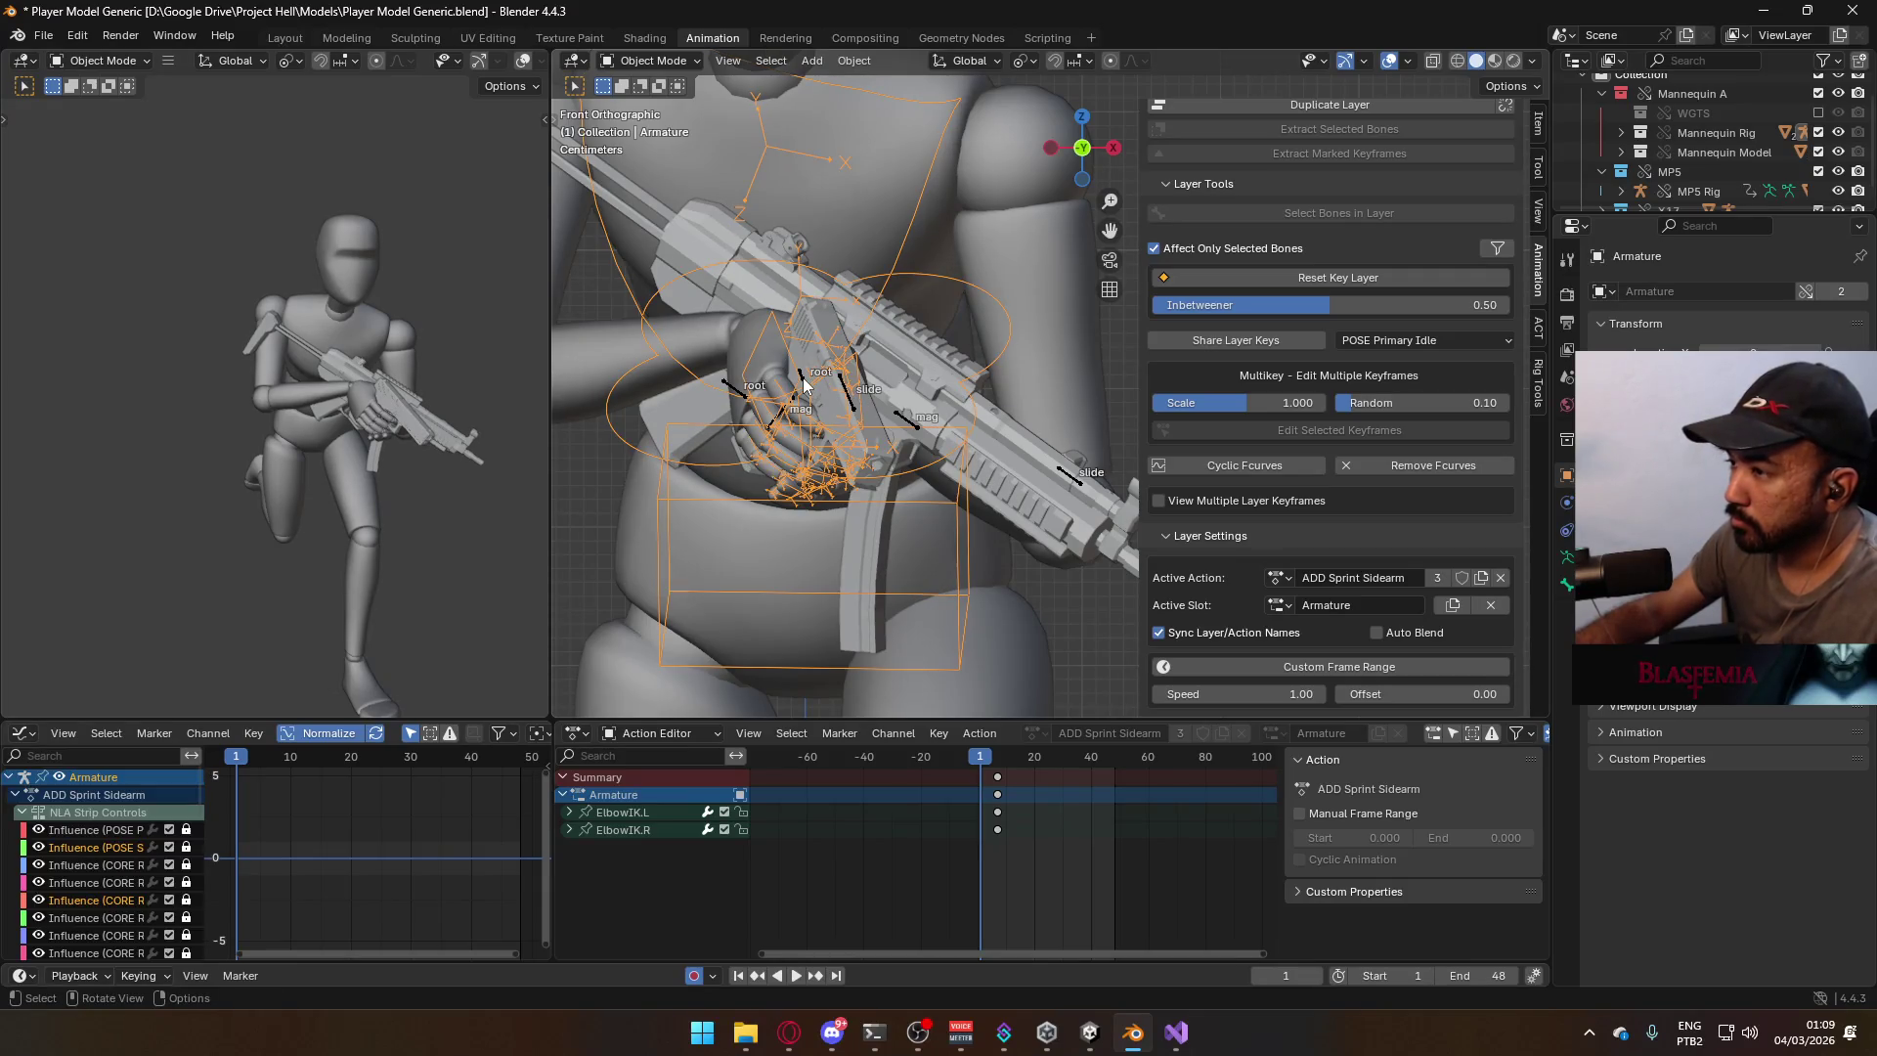
left_click(807, 386)
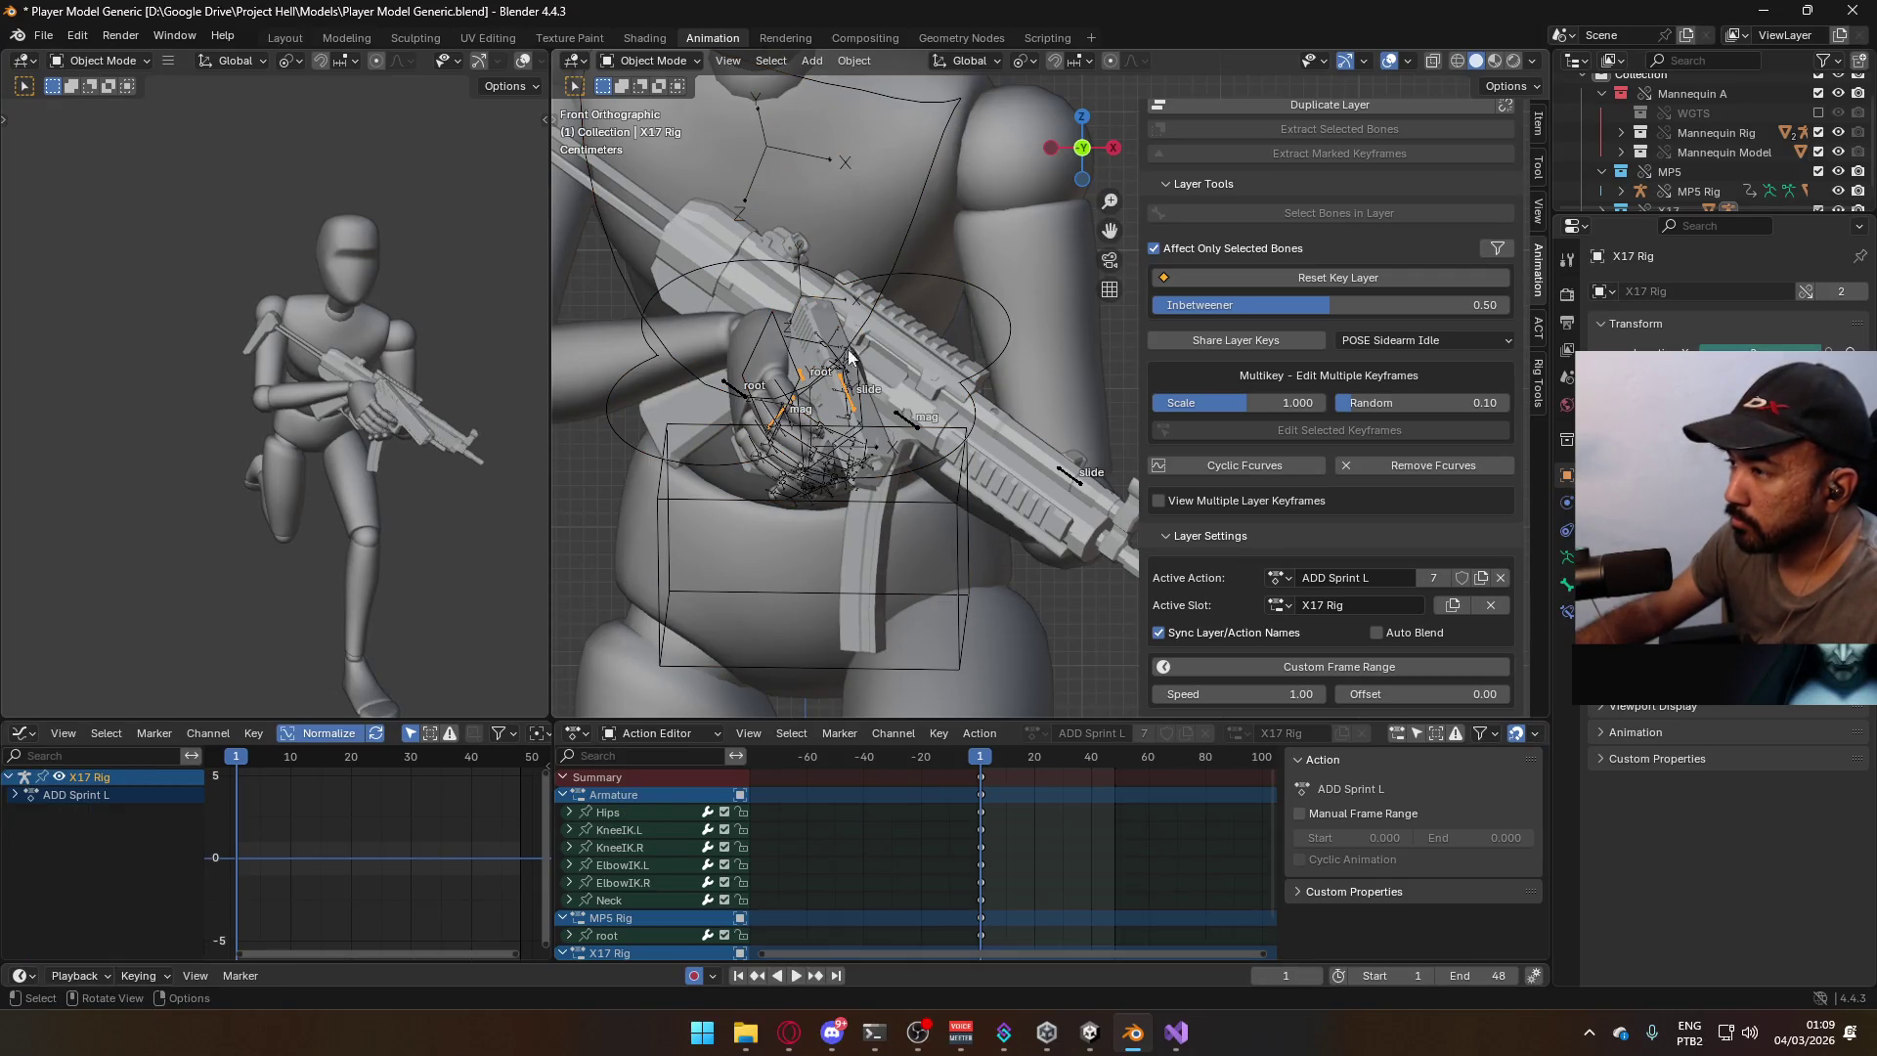
left_click(923, 178)
Save Player Model Generic.blend and put the mannequin armature into Pose Mode.
key("ctrl+s")
left_click(651, 61)
left_click(682, 127)
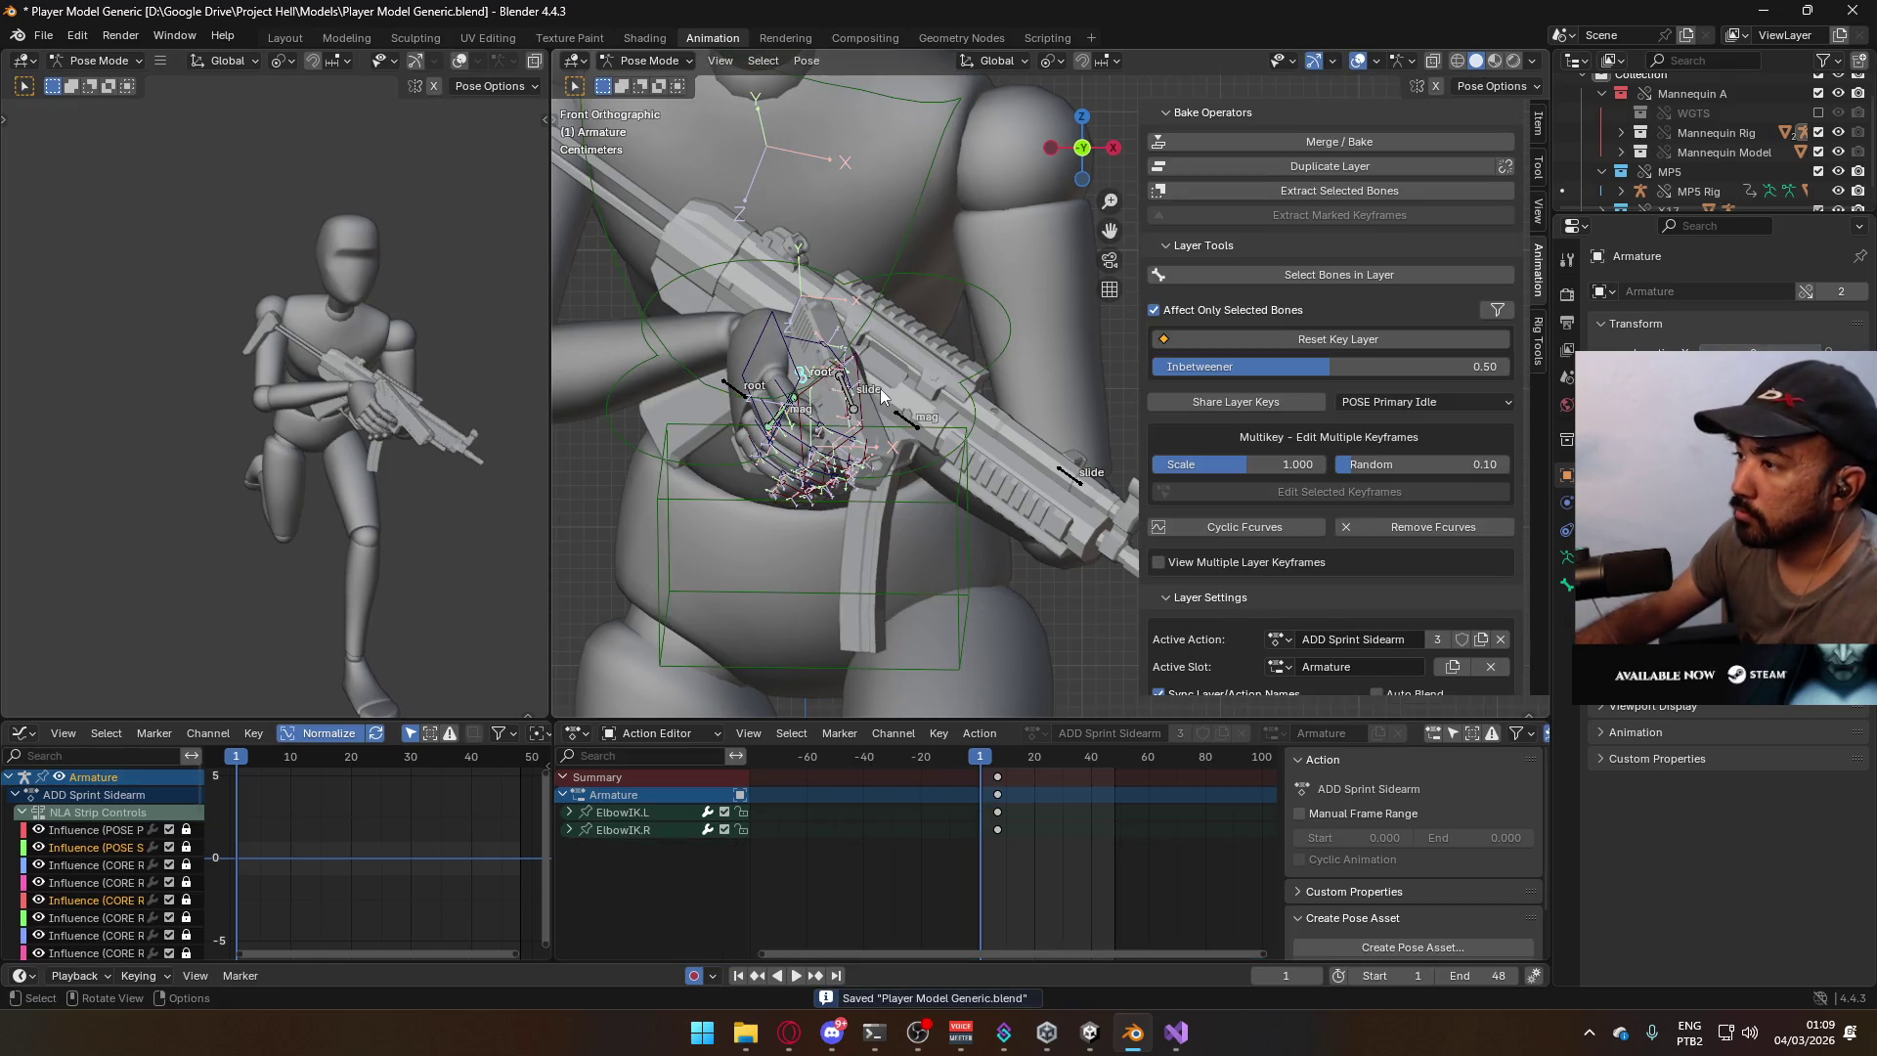
scroll(1352, 502, "up", 8)
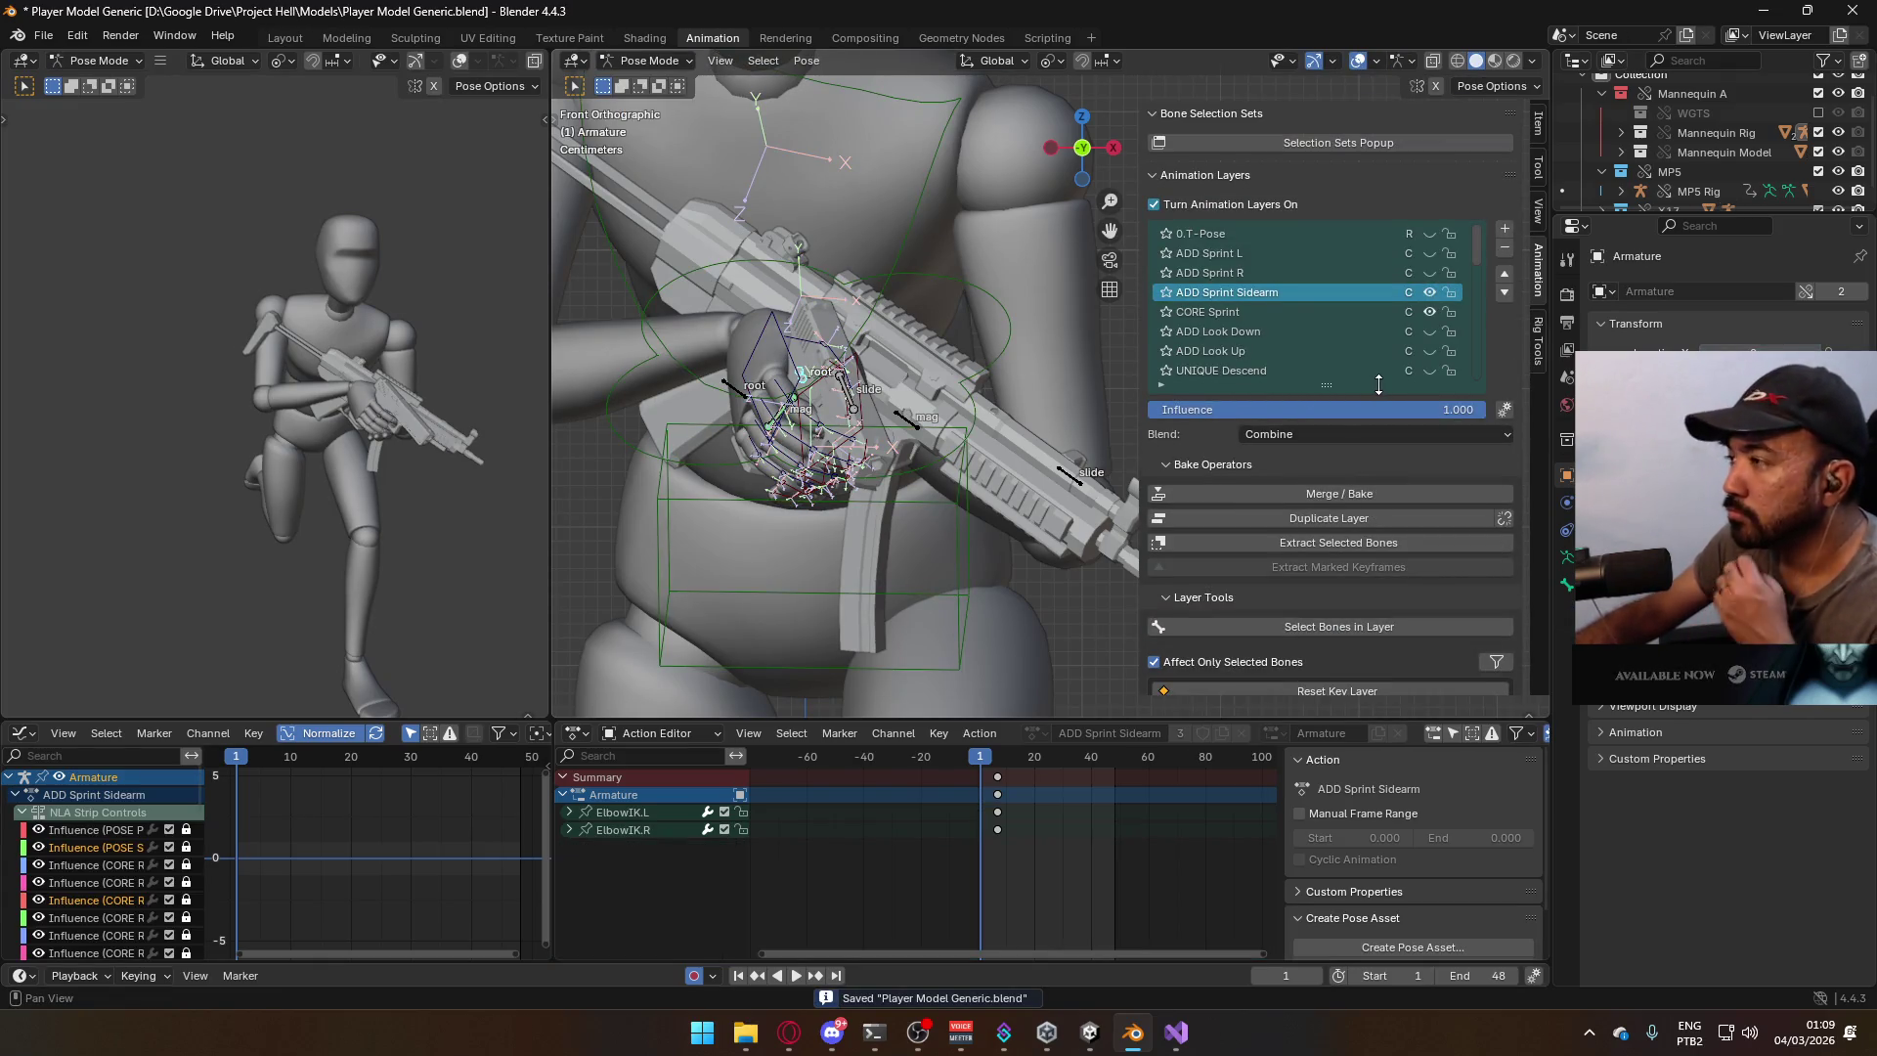
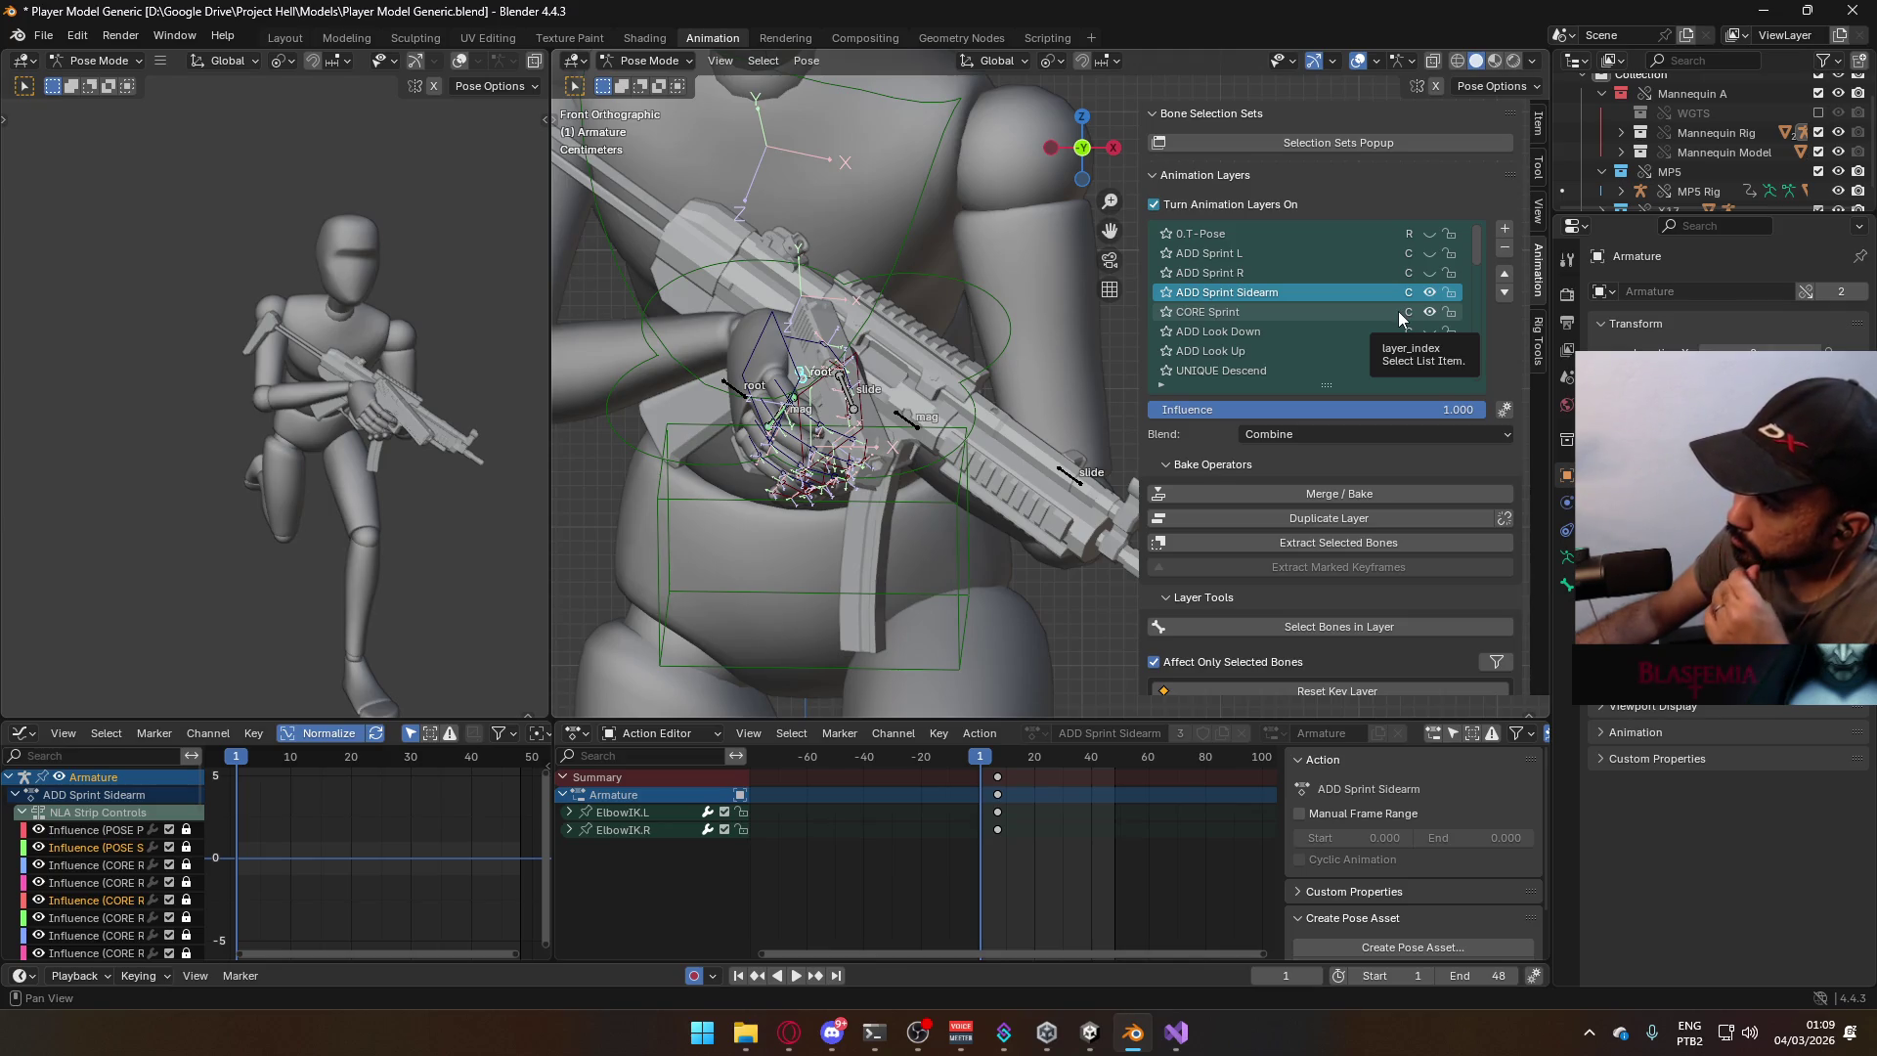
Show the ADD Sprint R layer's effect and zoom in to select the hand IK and X17 root bones.
left_click(1429, 273)
scroll(901, 340, "down", 5)
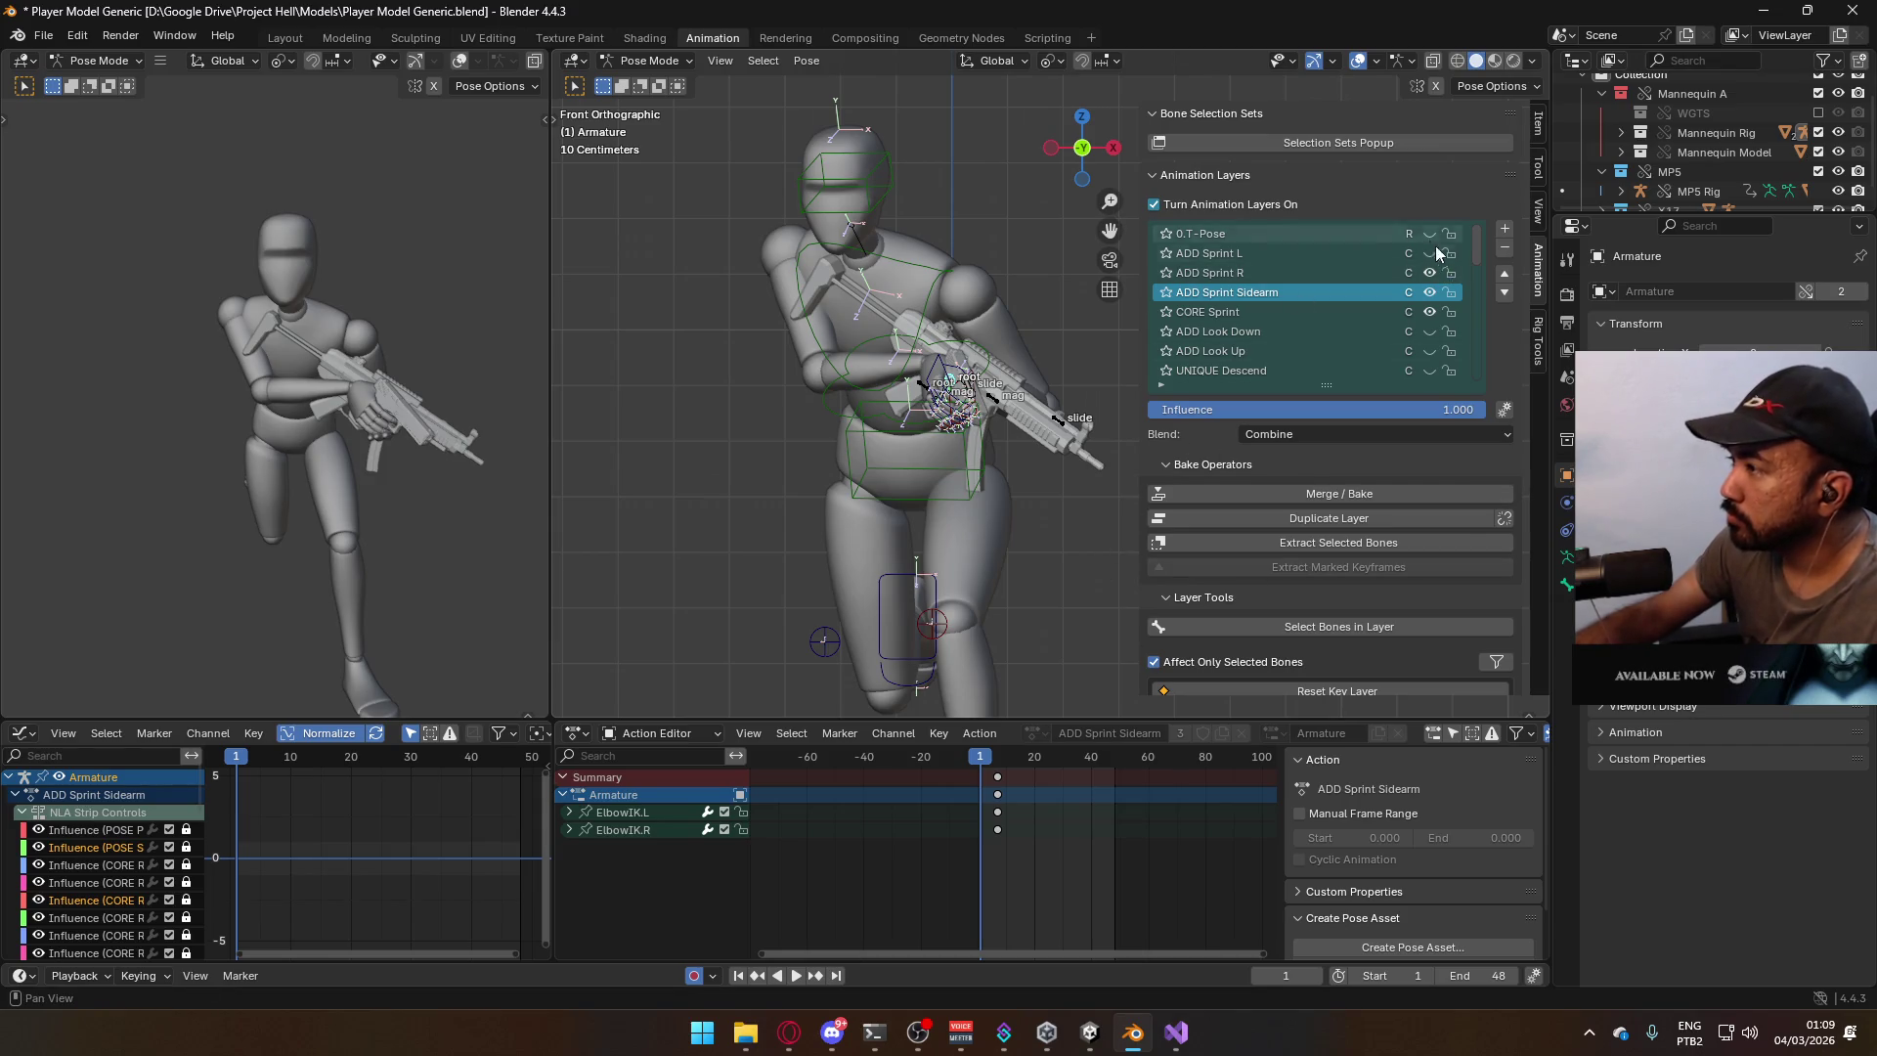
scroll(903, 414, "up", 3)
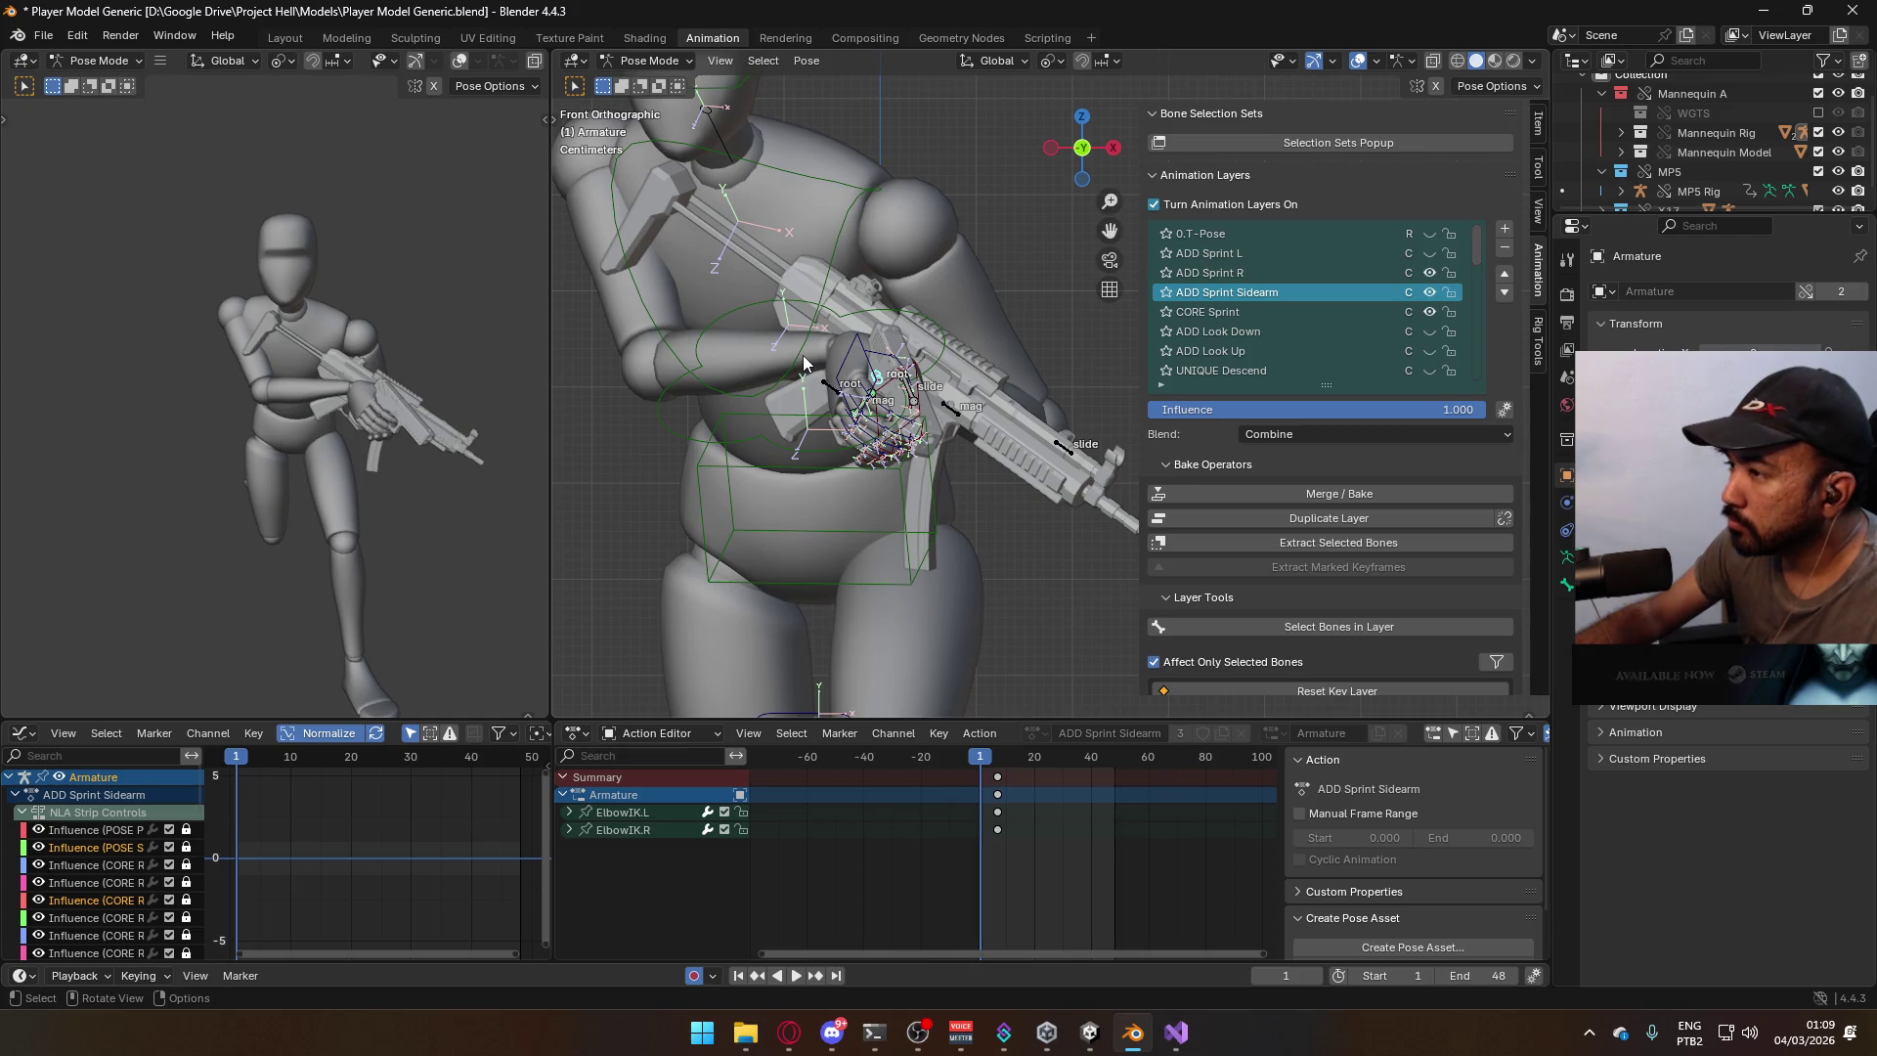
left_click(883, 385)
left_click(883, 385)
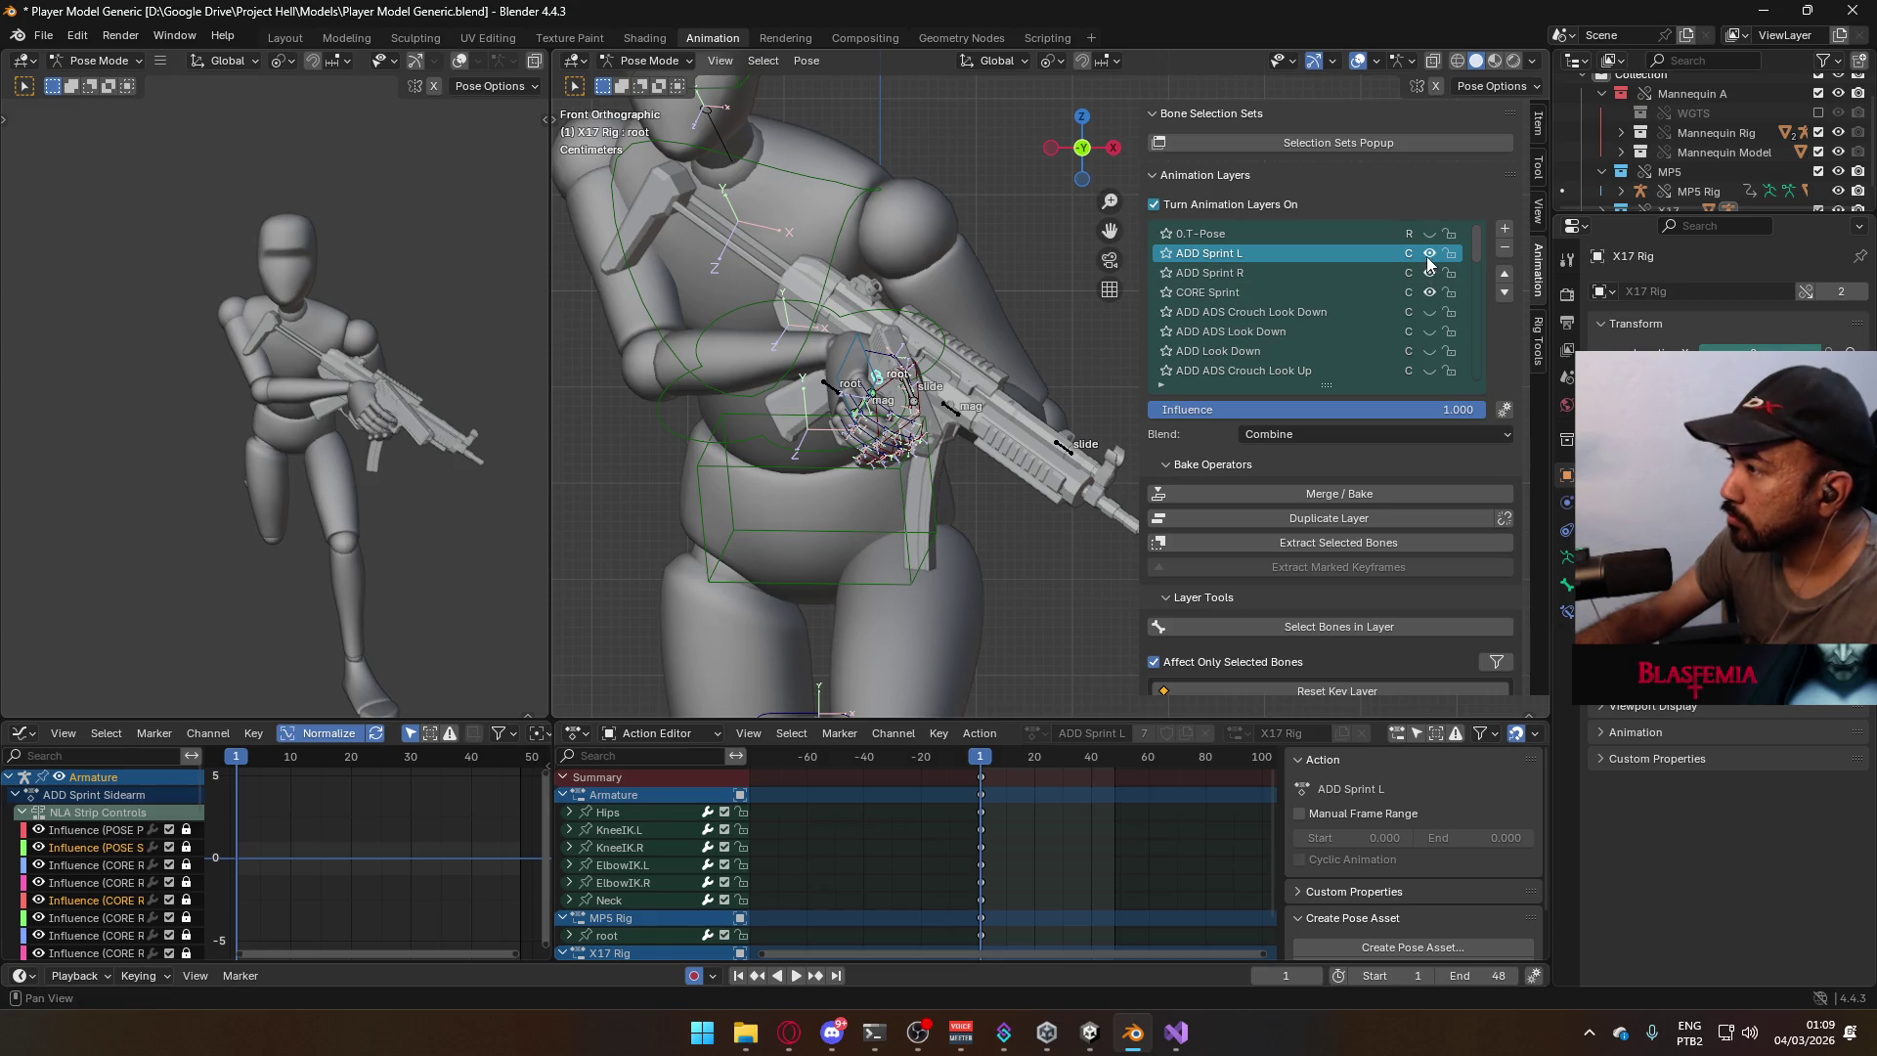
Make ADD Sprint R the active layer, view the rig from the top, and return to frame 1.
left_click(1341, 278)
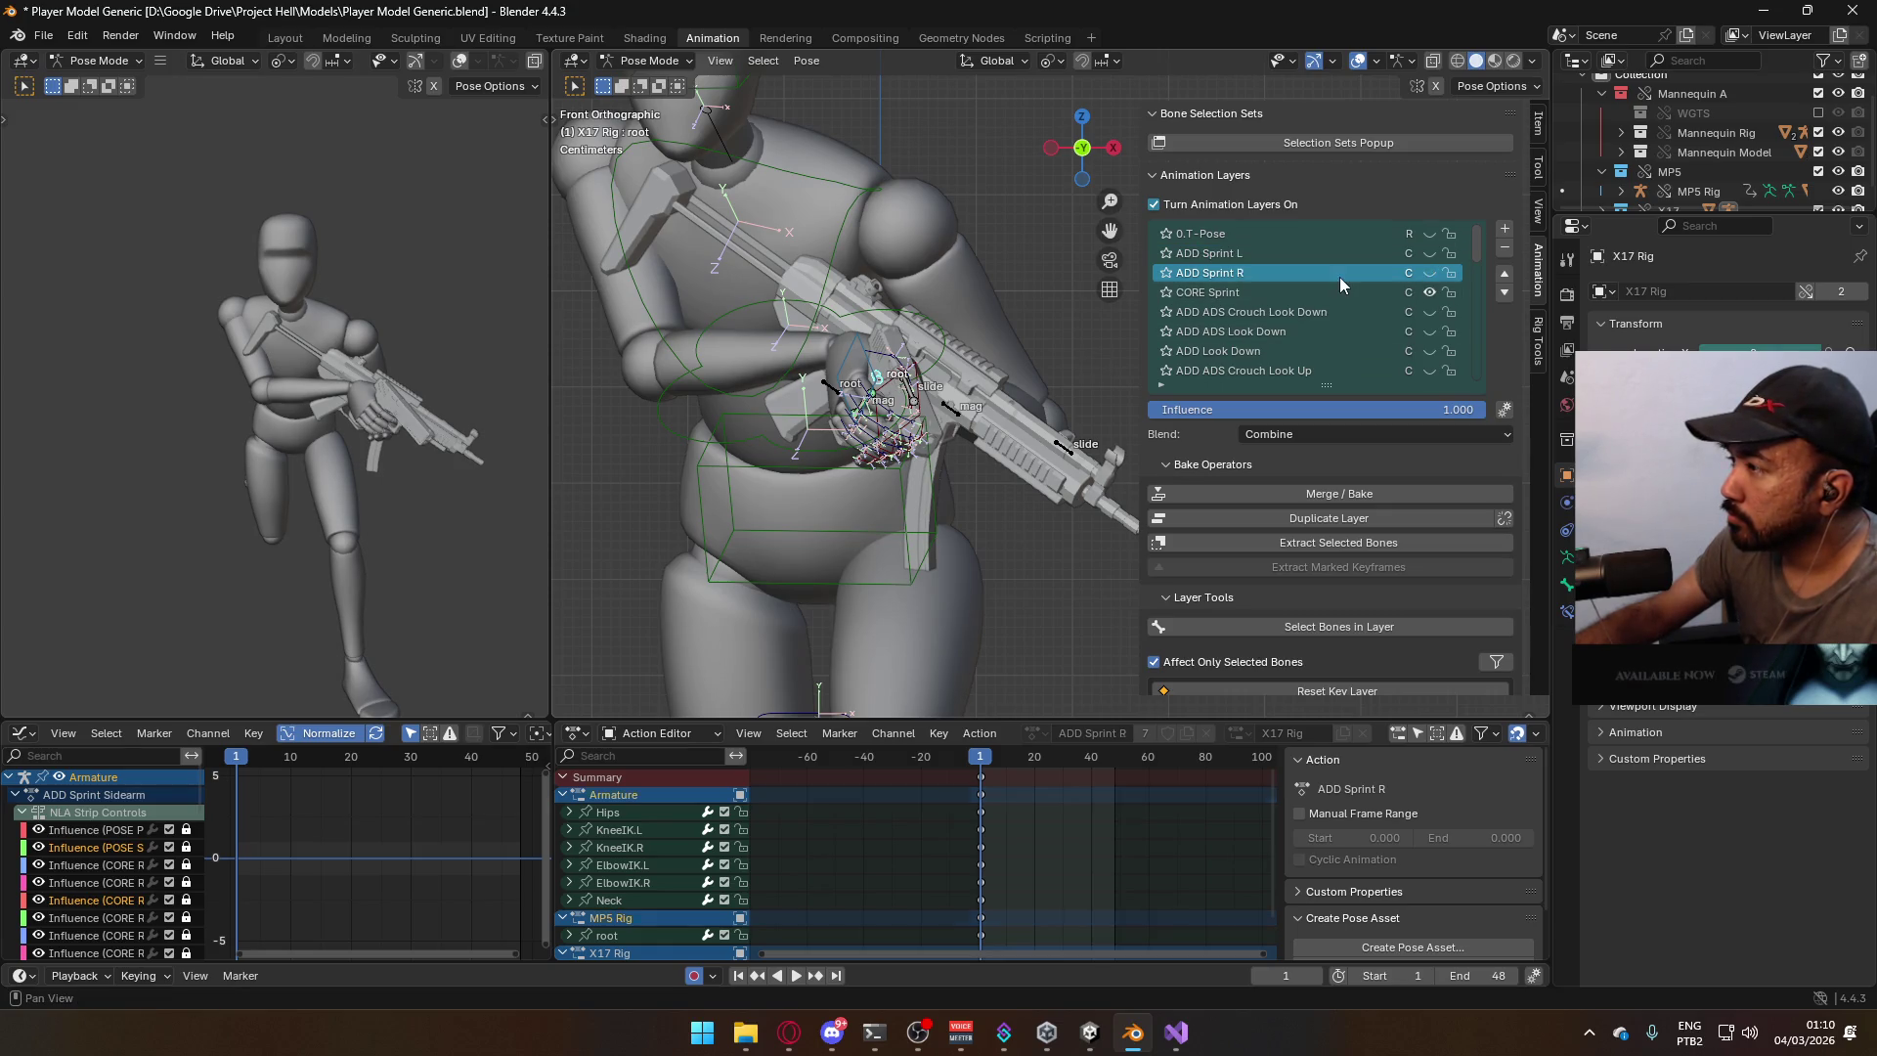
mouse_move(907, 440)
middle_mouse_down()
mouse_move(942, 525)
mouse_move(924, 466)
middle_mouse_up()
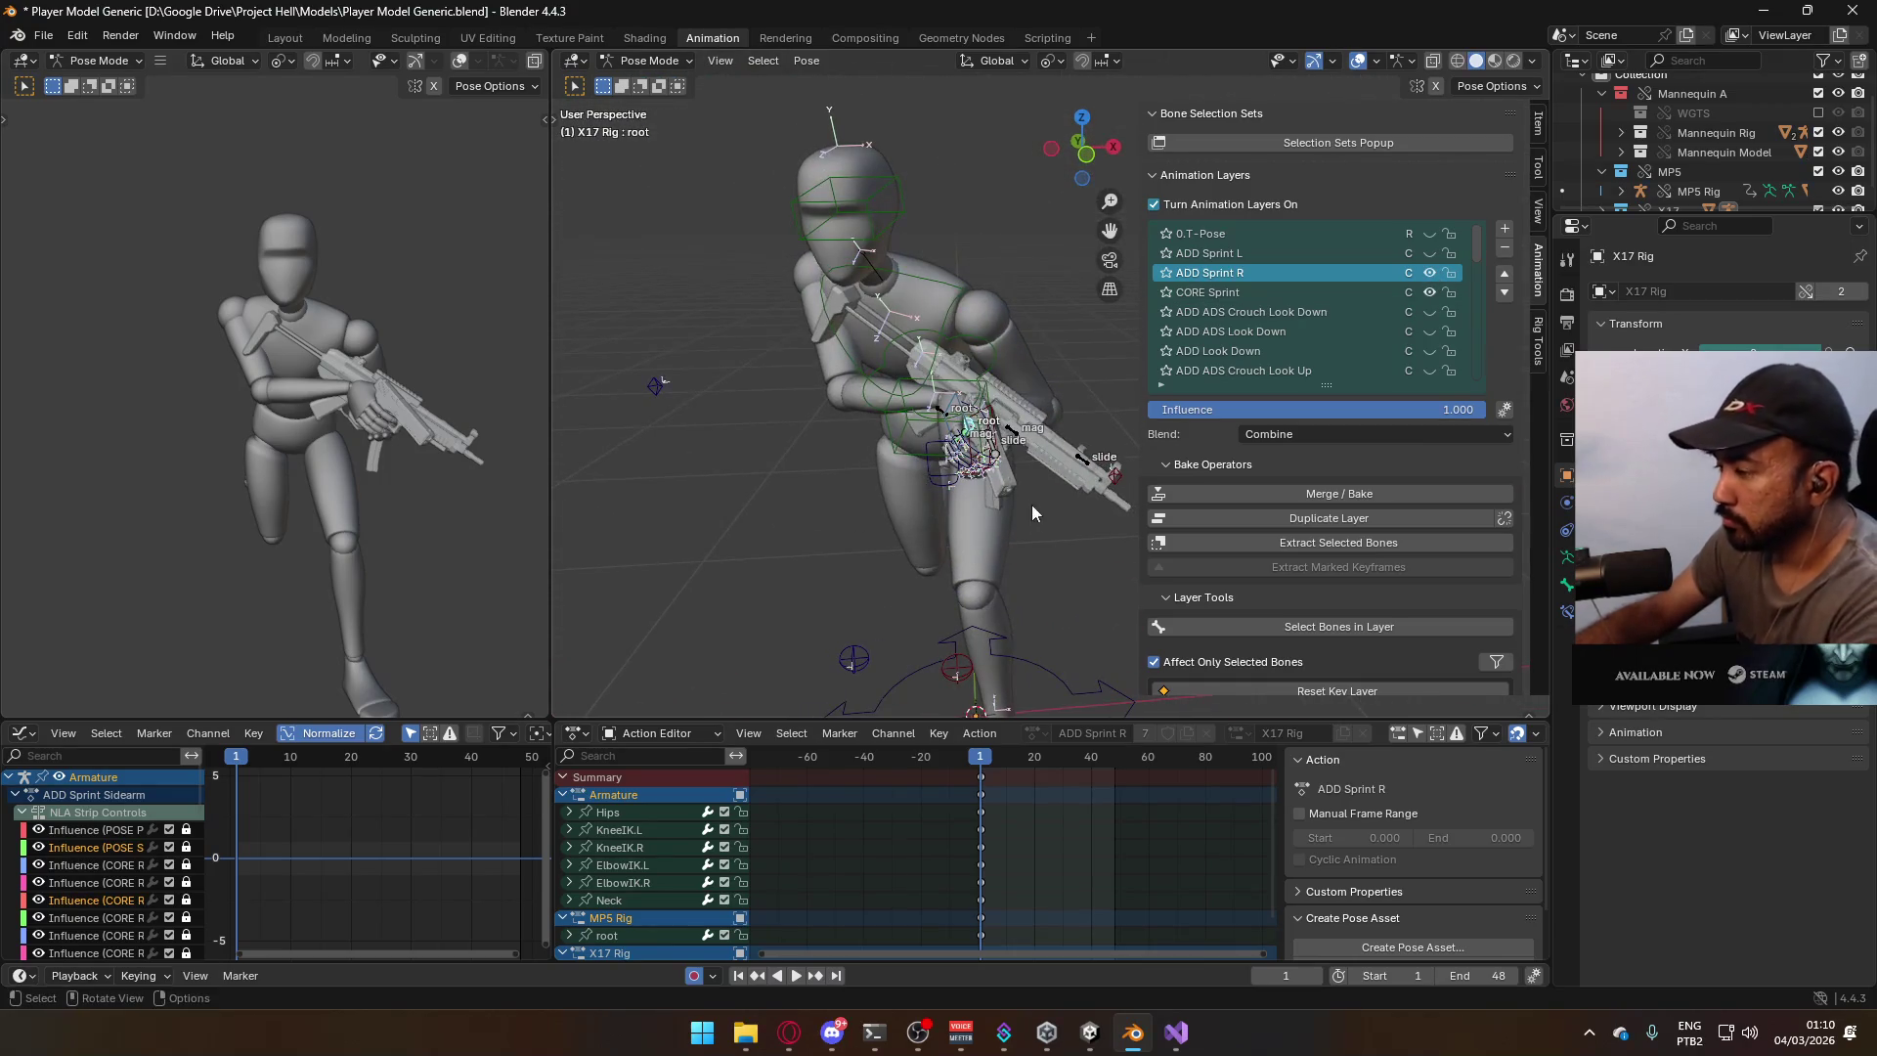
scroll(978, 851, "down", 2)
key("KP_7")
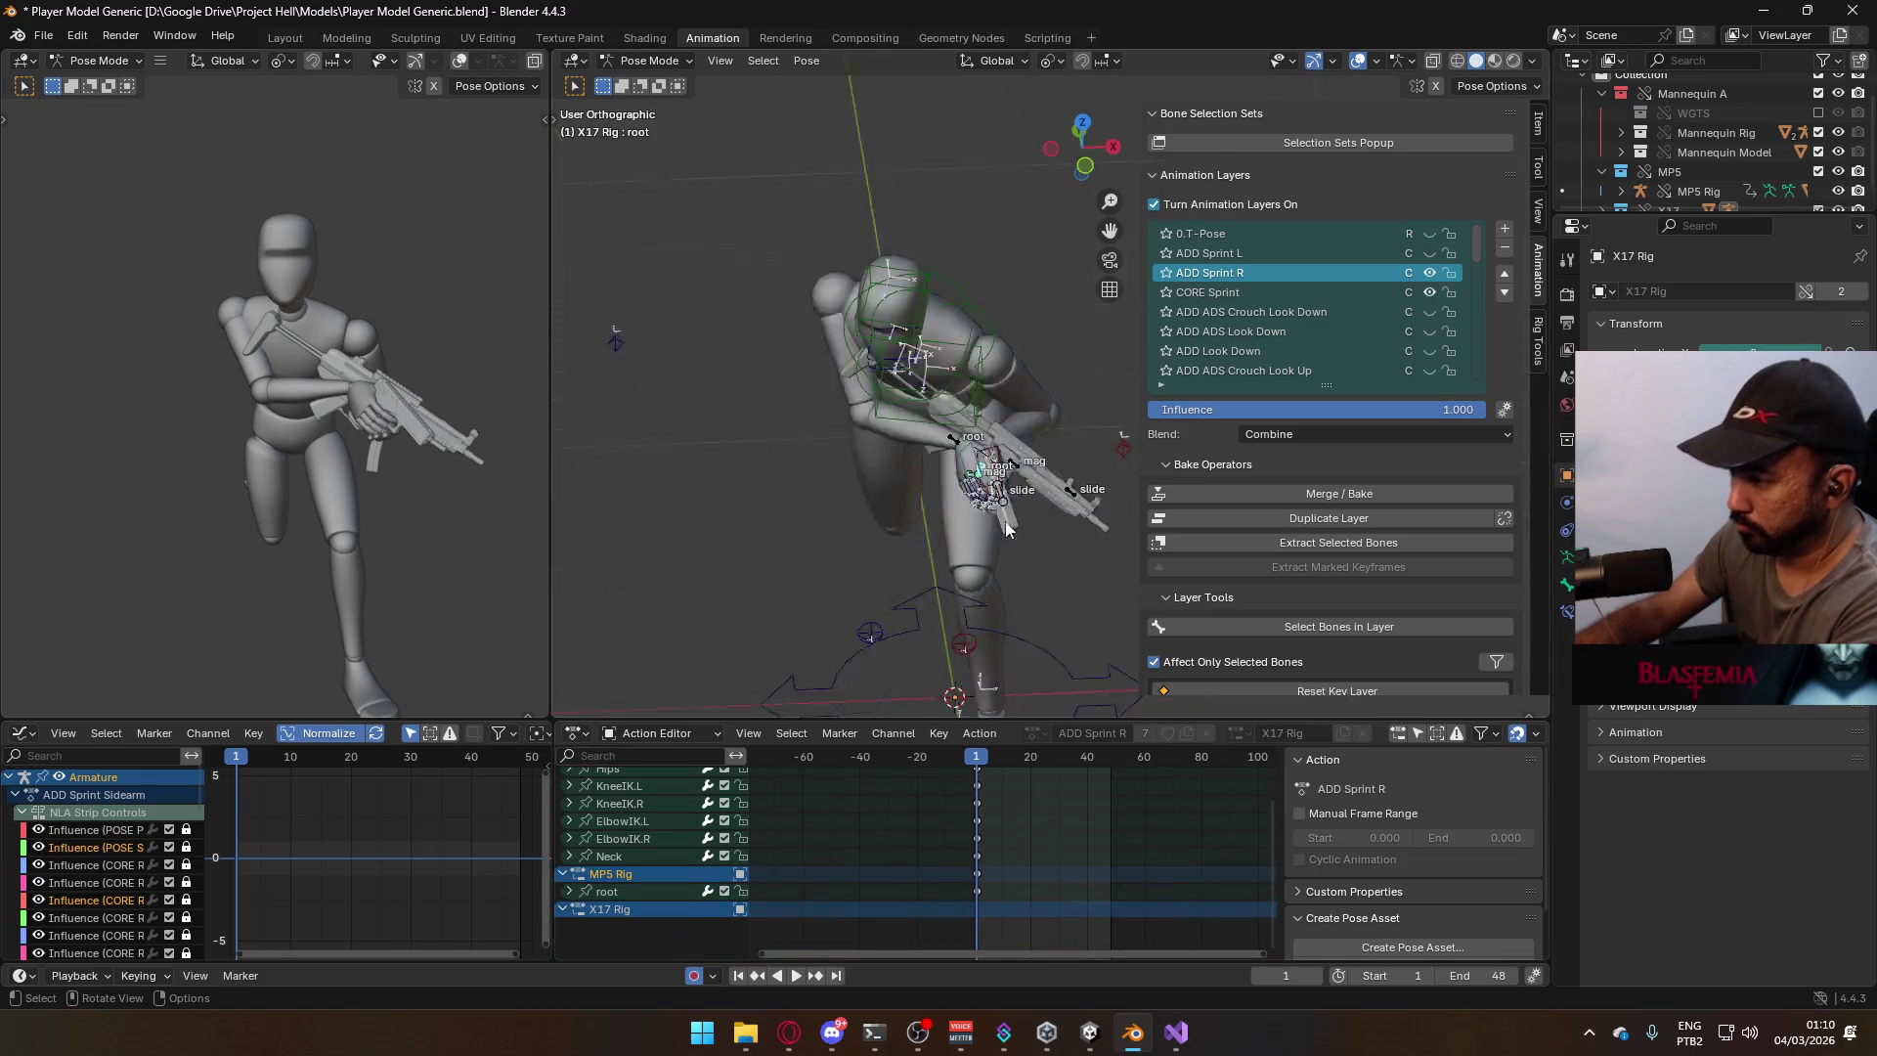
key("space")
key("space")
key("shift+Left")
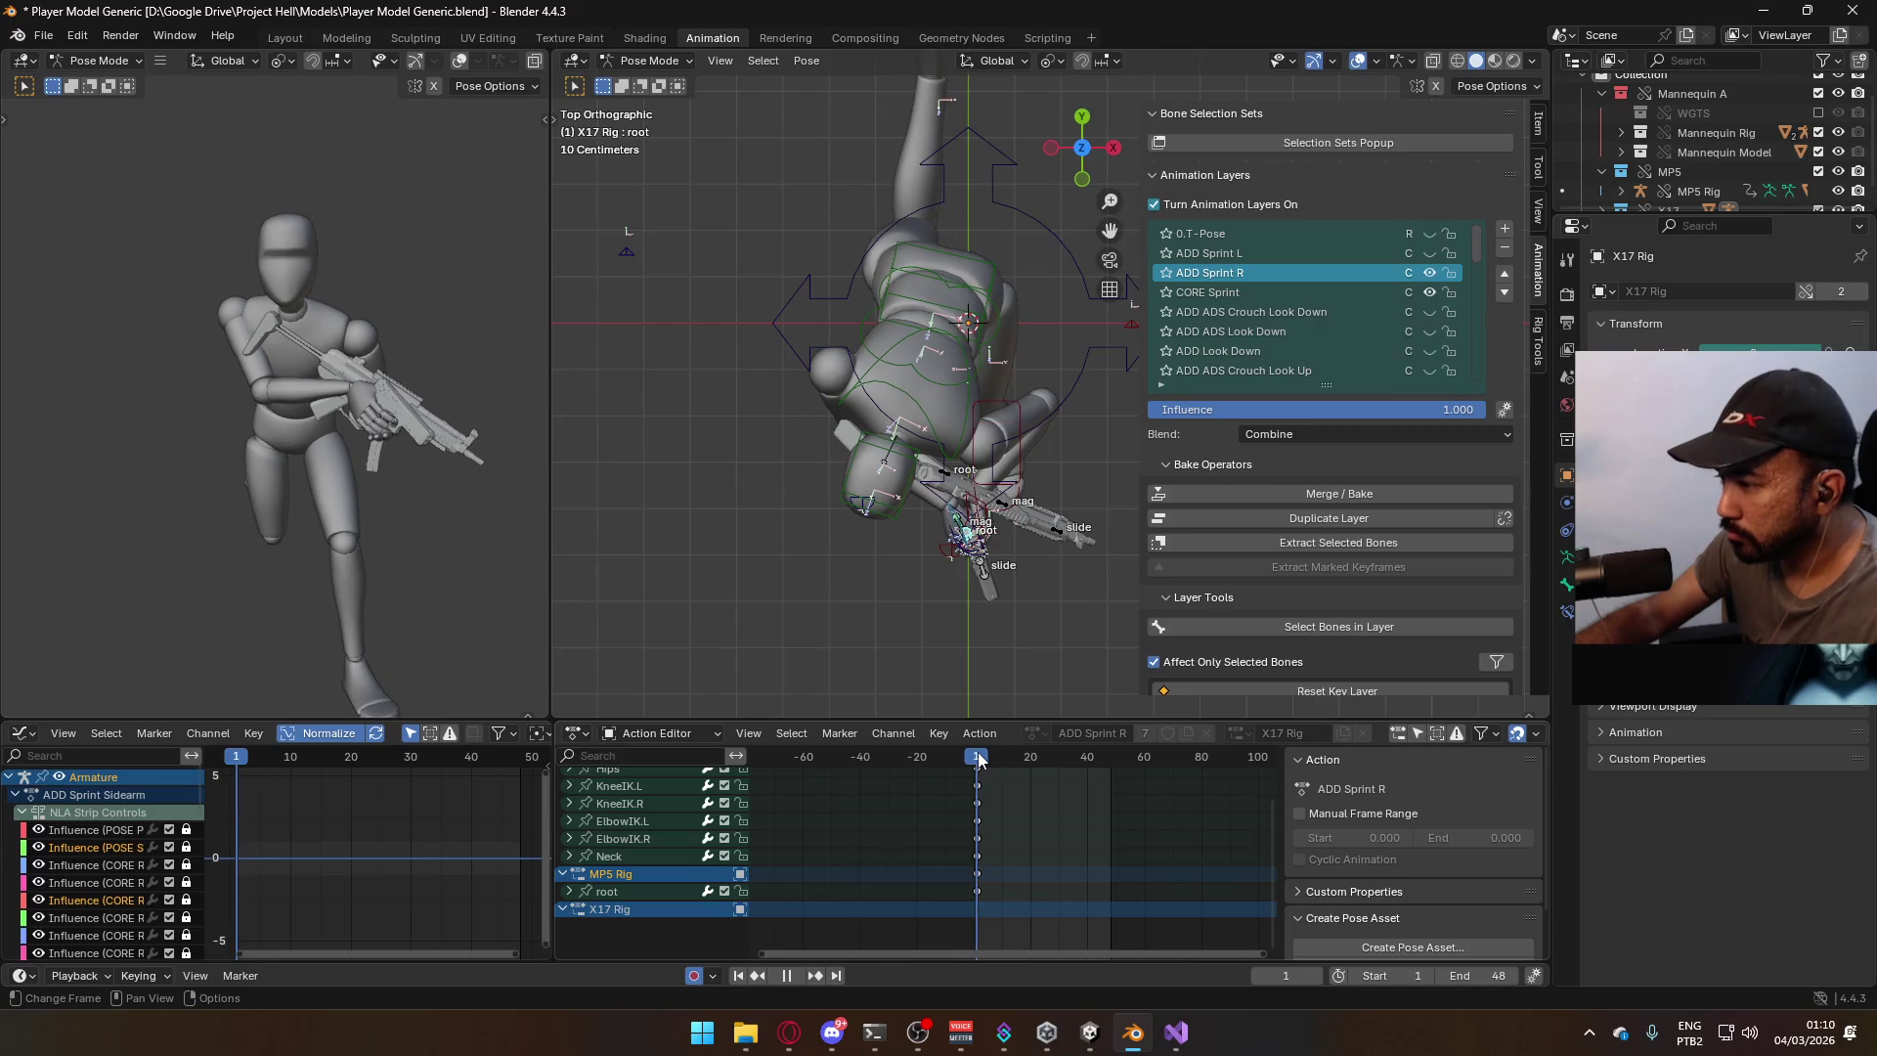
Move the X17 rifle root along X and rotate it into a new position.
key("g")
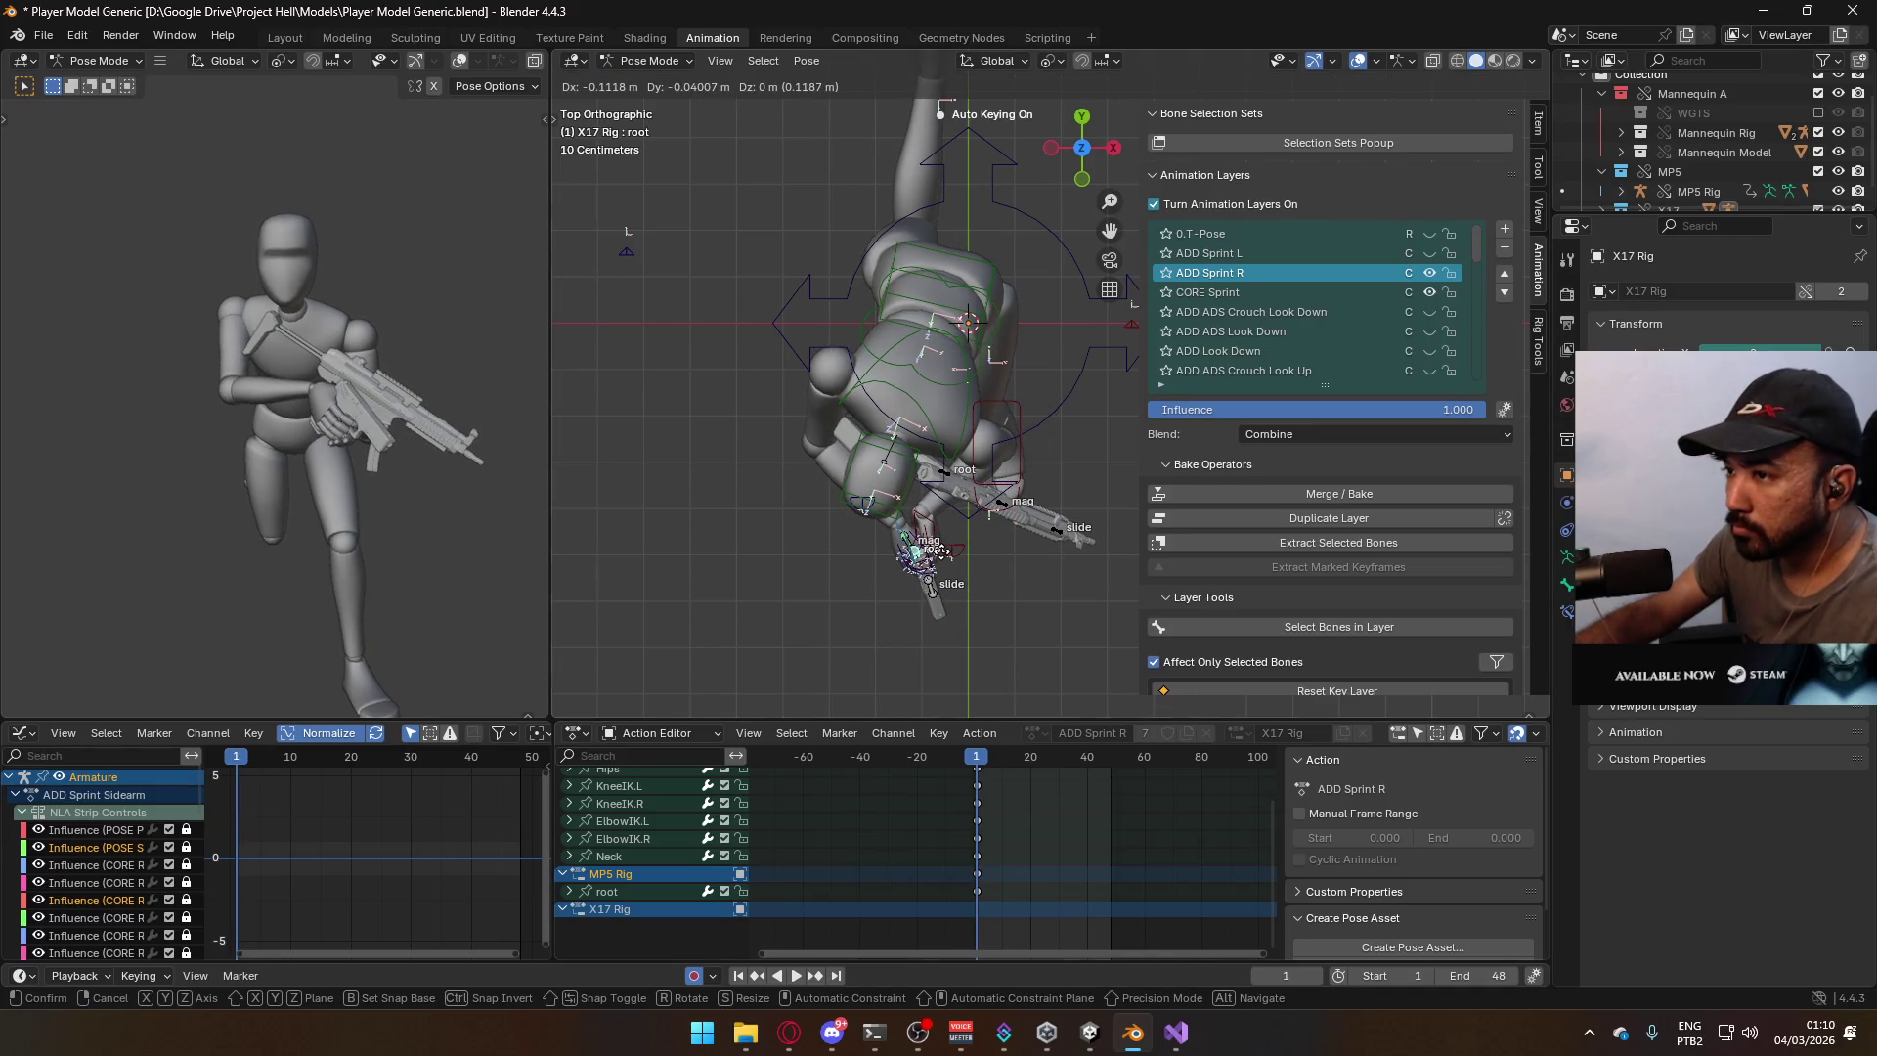
key("x")
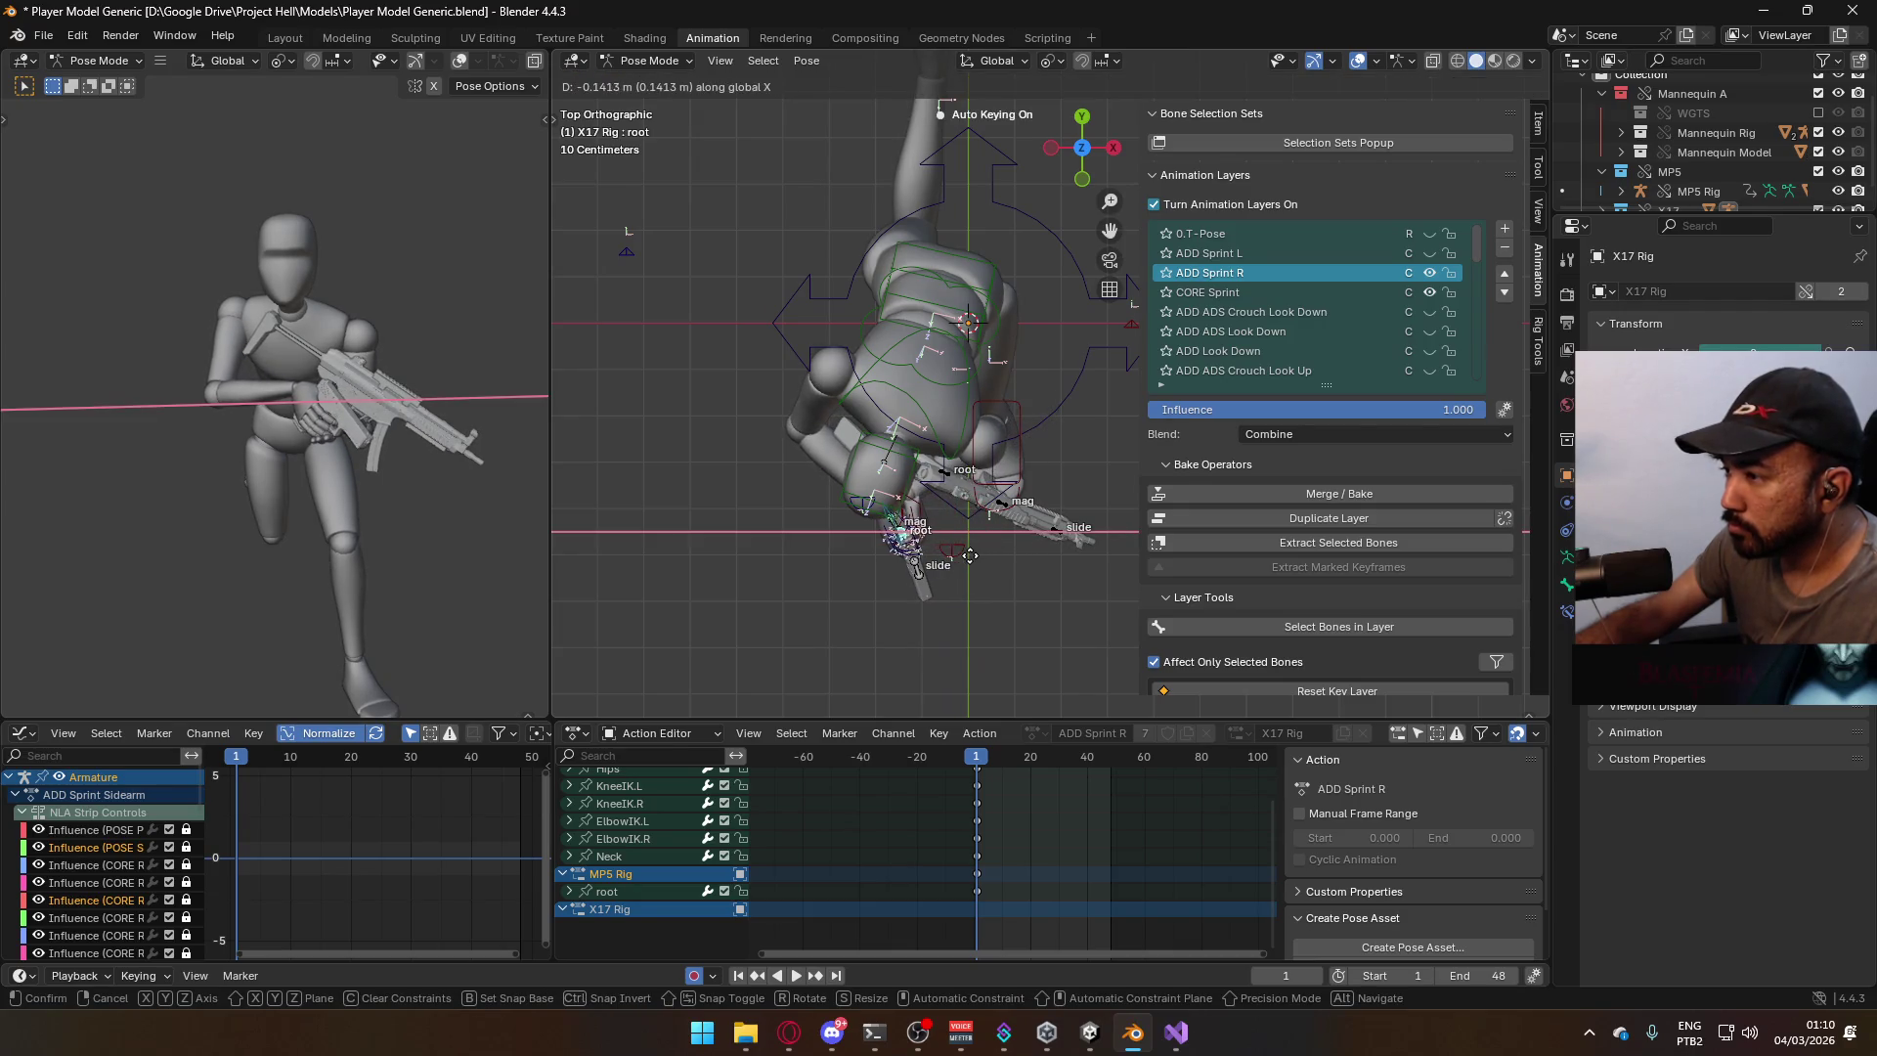
left_click(965, 564)
key("r")
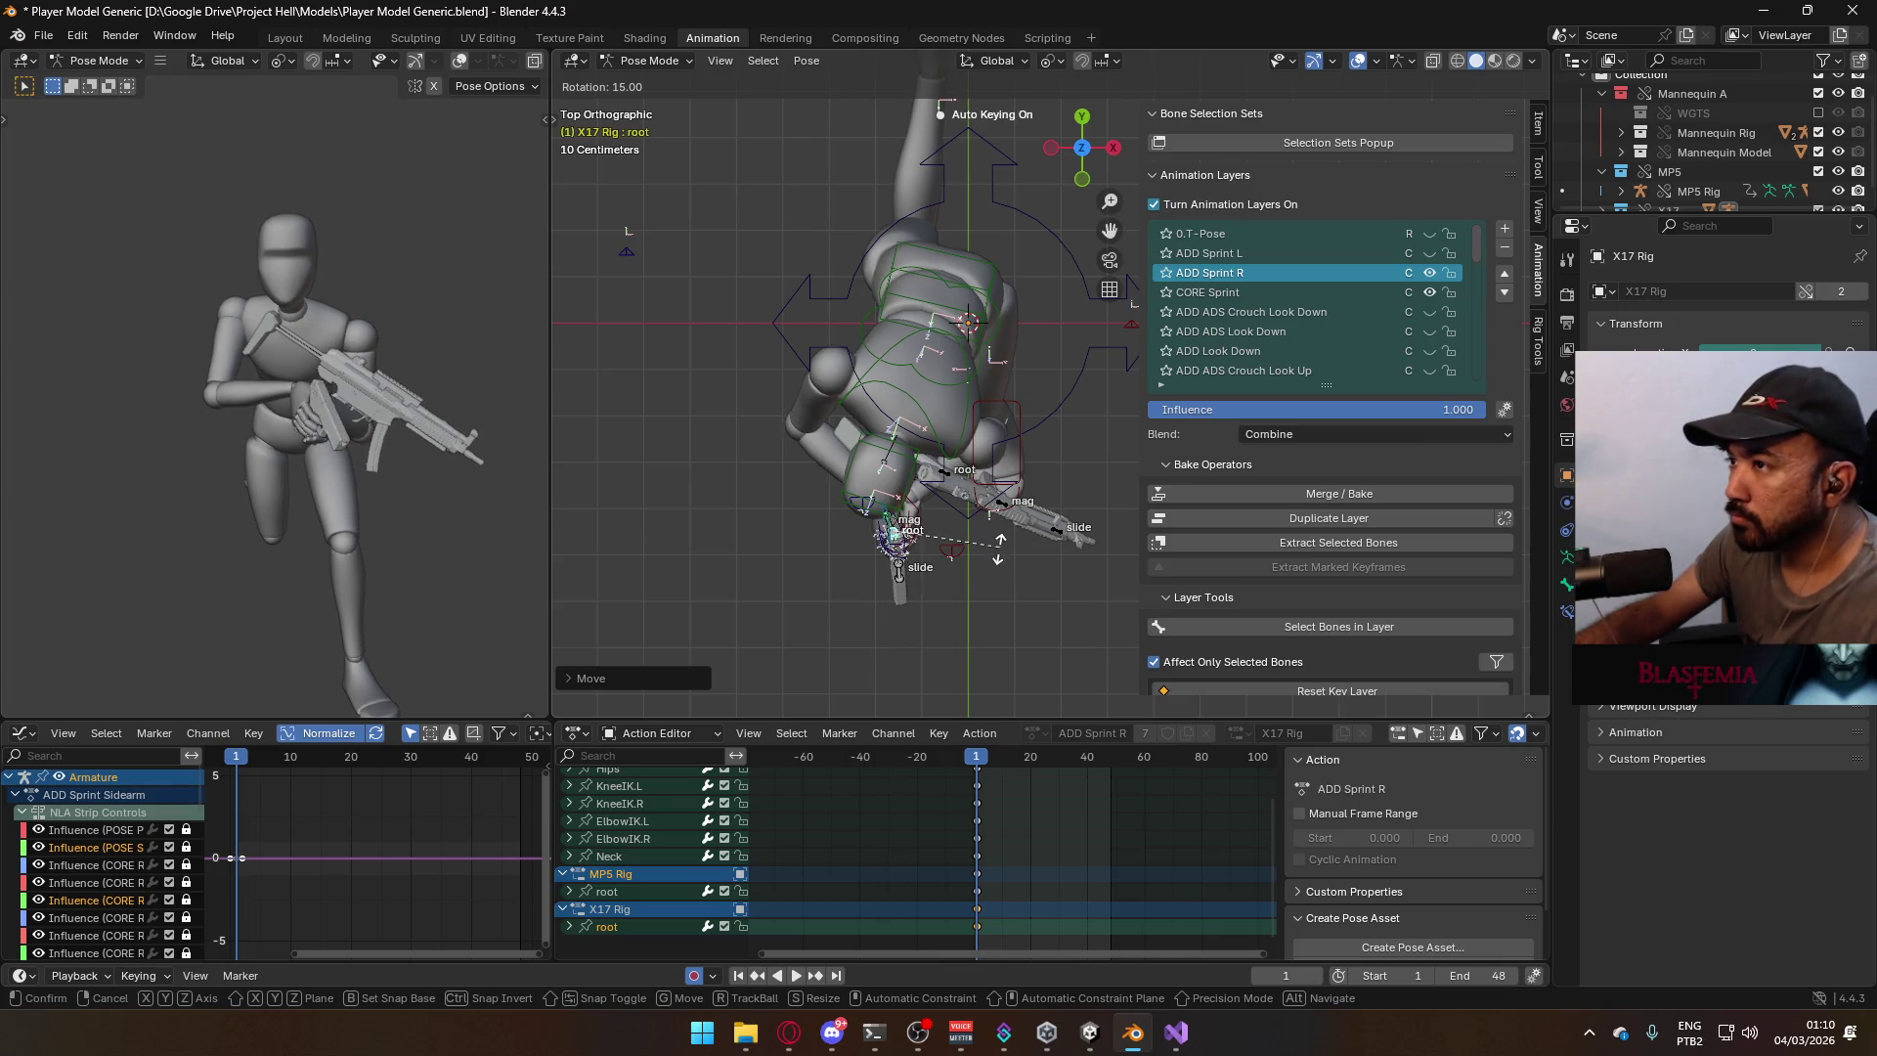
left_click(994, 587)
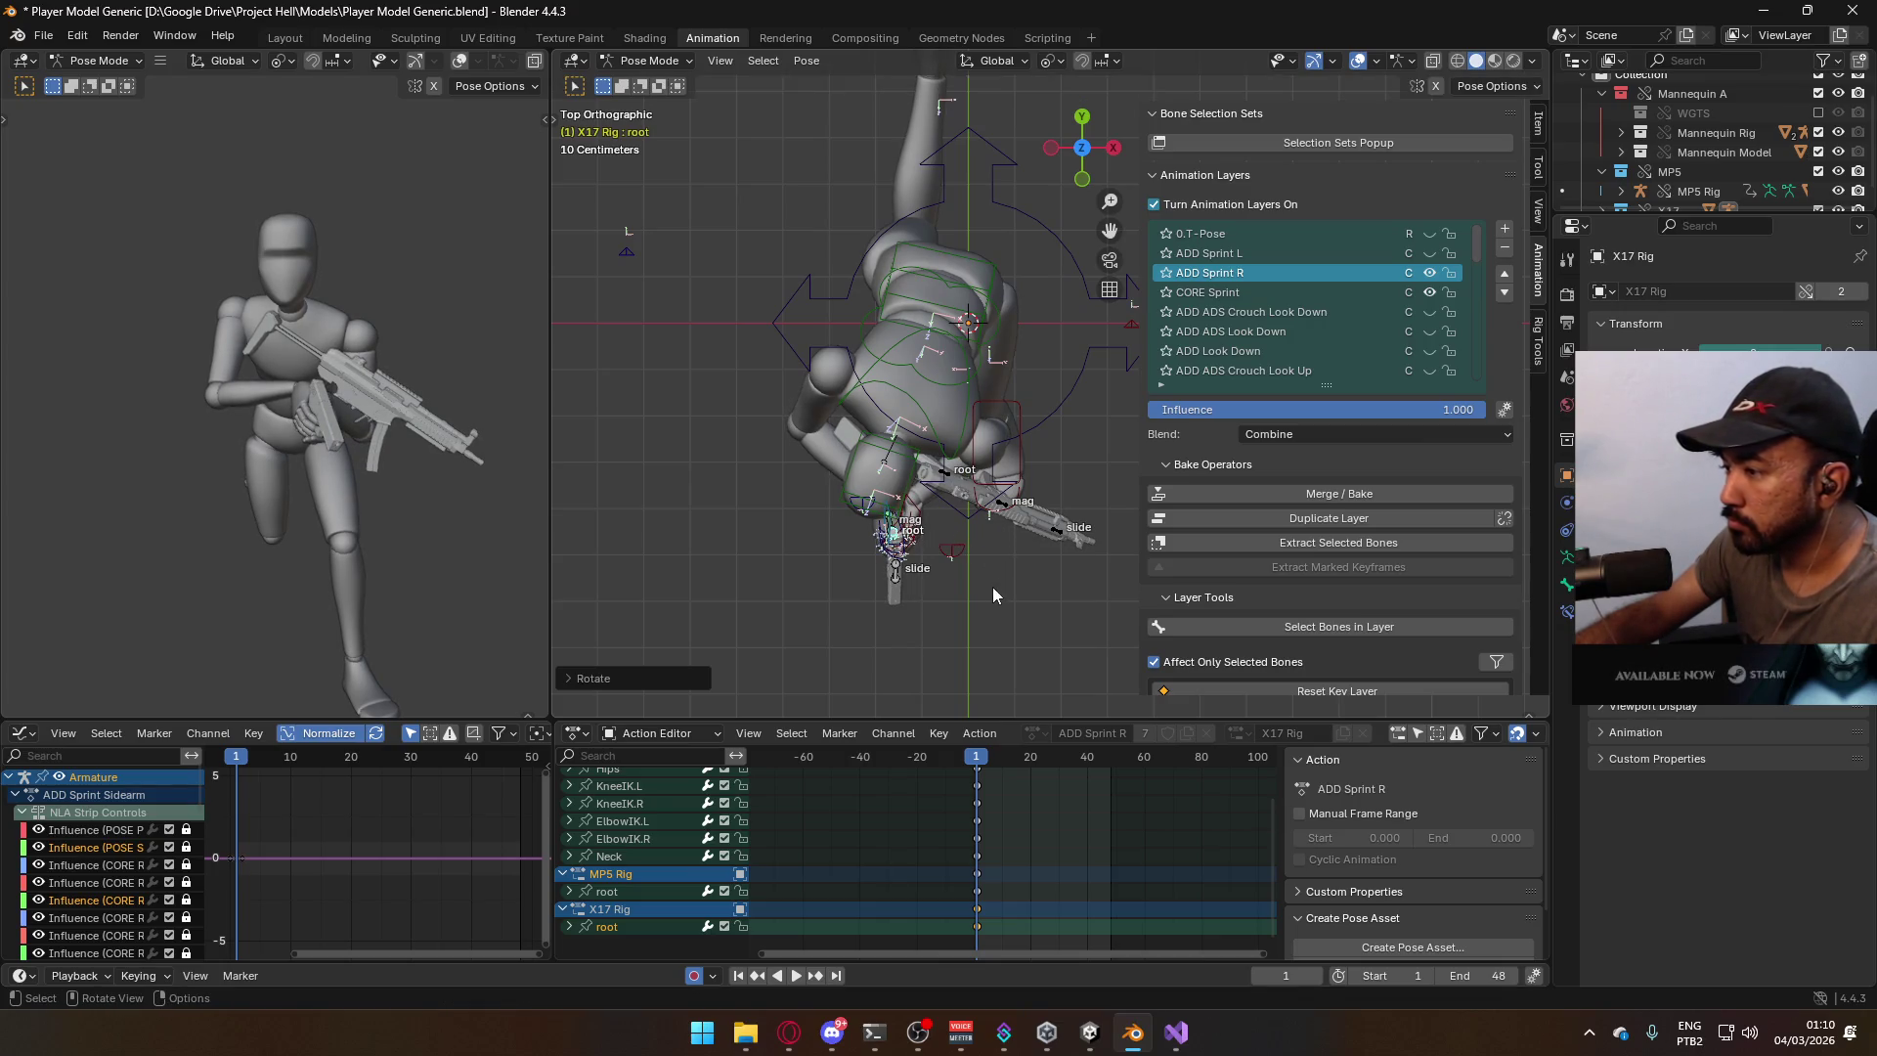
key("KP_1")
mouse_move(870, 432)
middle_mouse_down()
mouse_move(931, 425)
mouse_move(1014, 546)
middle_mouse_up()
key("KP_7")
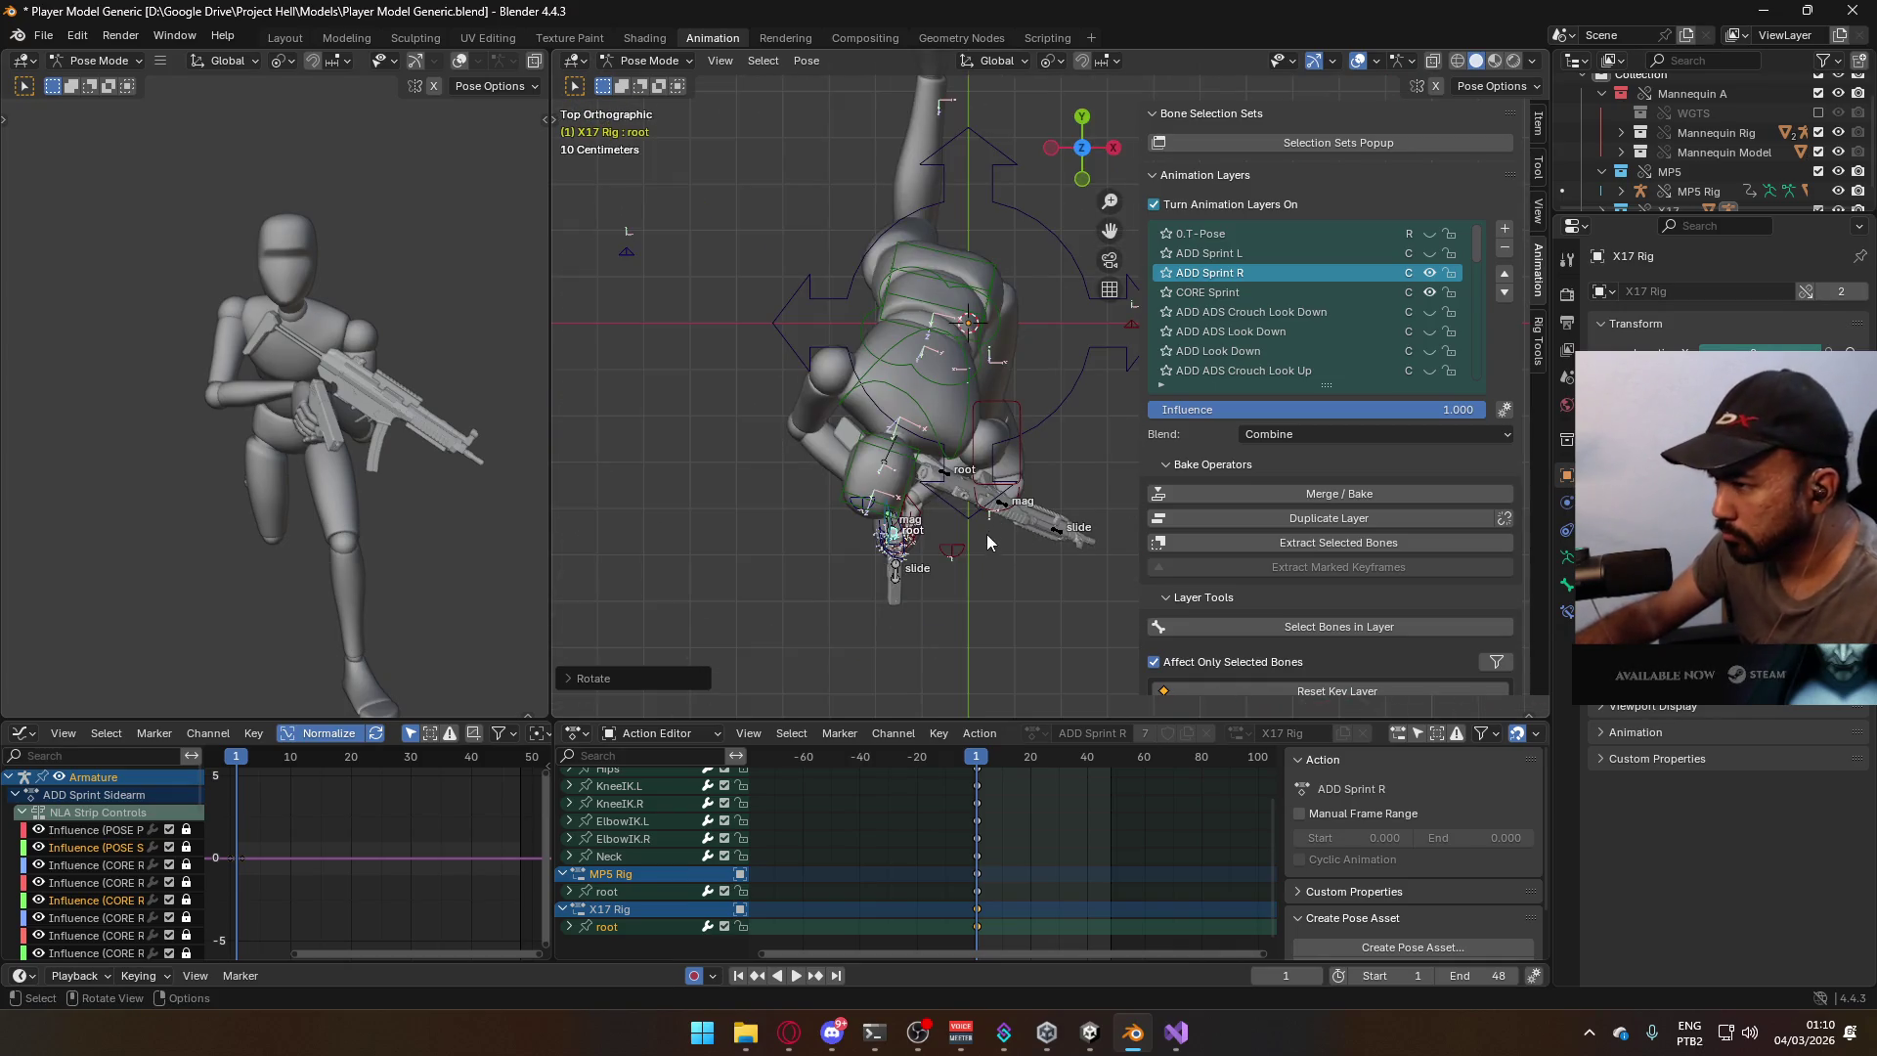
Reposition the X17 root again, cancel a trial Z rotation, and play the sprint.
key("g")
left_click(970, 489)
mouse_move(970, 489)
middle_mouse_down()
mouse_move(964, 449)
mouse_move(858, 336)
mouse_move(730, 354)
mouse_move(1017, 331)
mouse_move(1087, 444)
middle_mouse_up()
key("r")
key("z")
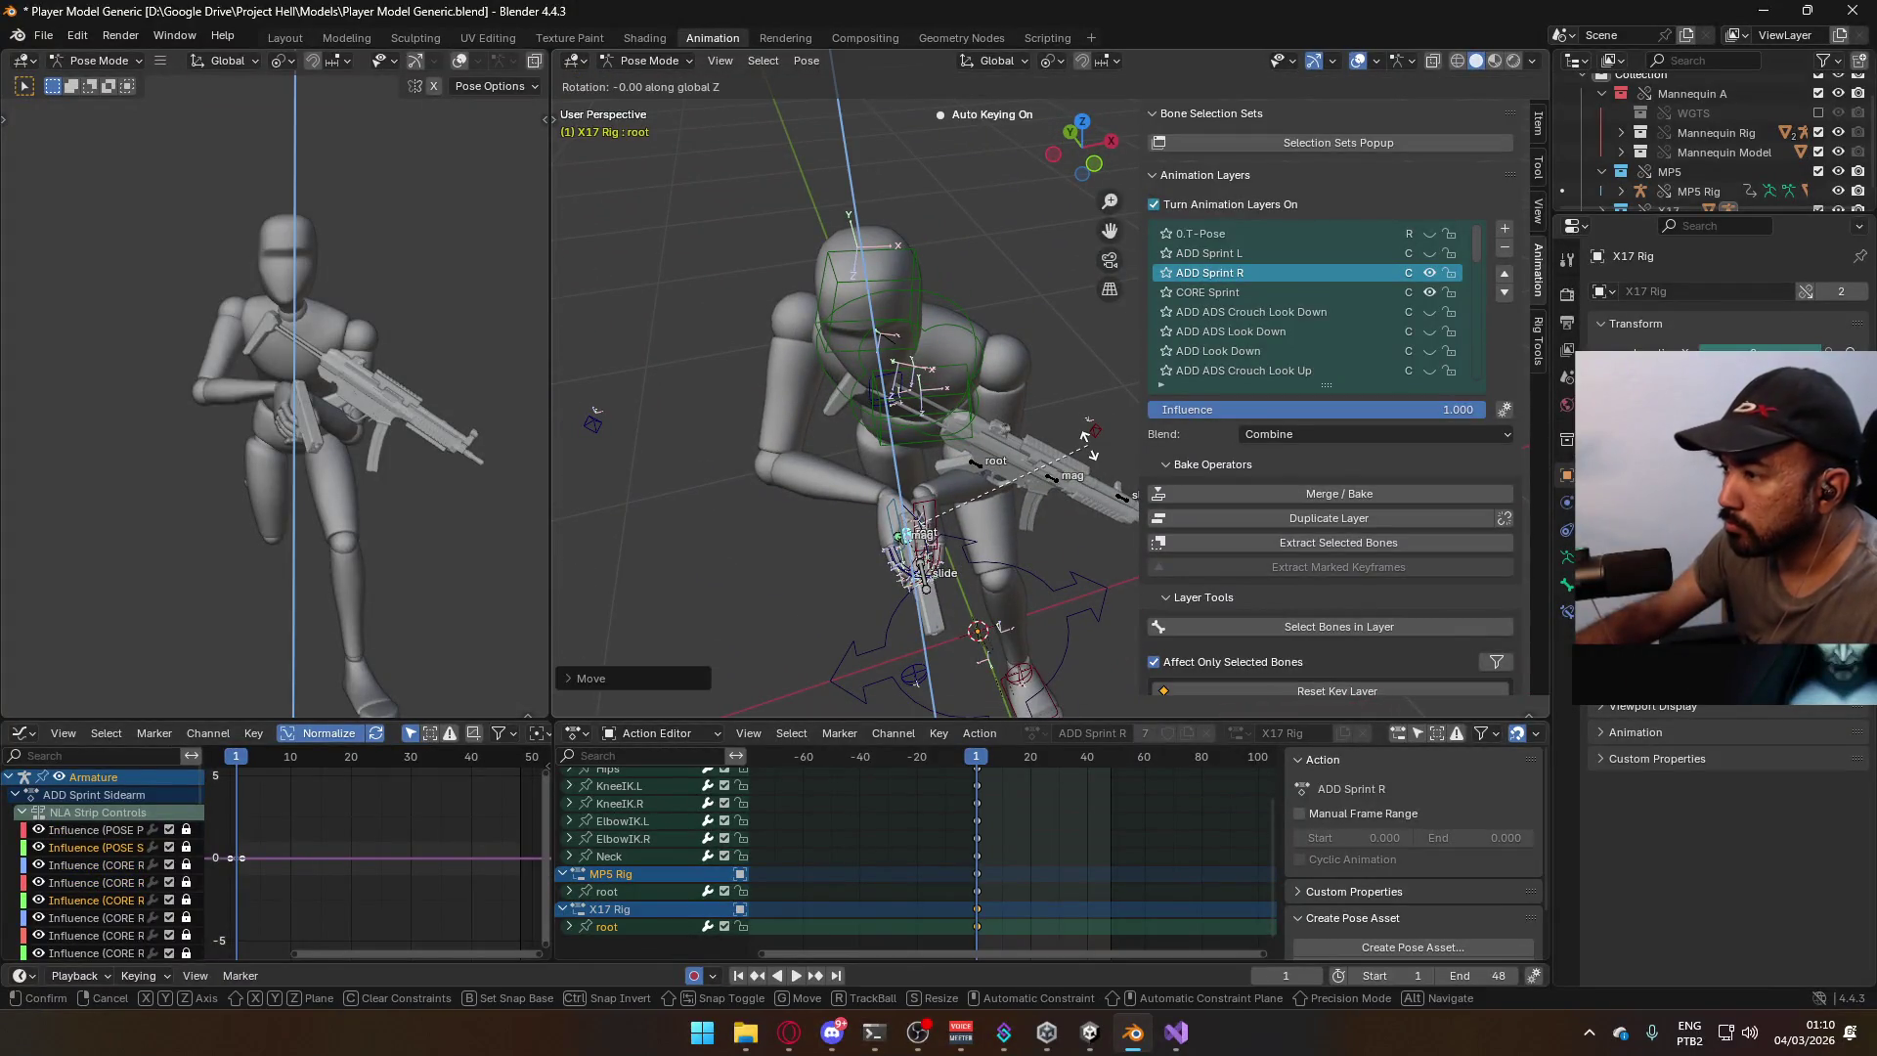
right_click(1076, 485)
key("space")
From a front view at frame 1, shift the X17 root further along X and replay the sprint.
mouse_move(1046, 496)
middle_mouse_down()
mouse_move(945, 447)
mouse_move(947, 396)
middle_mouse_up()
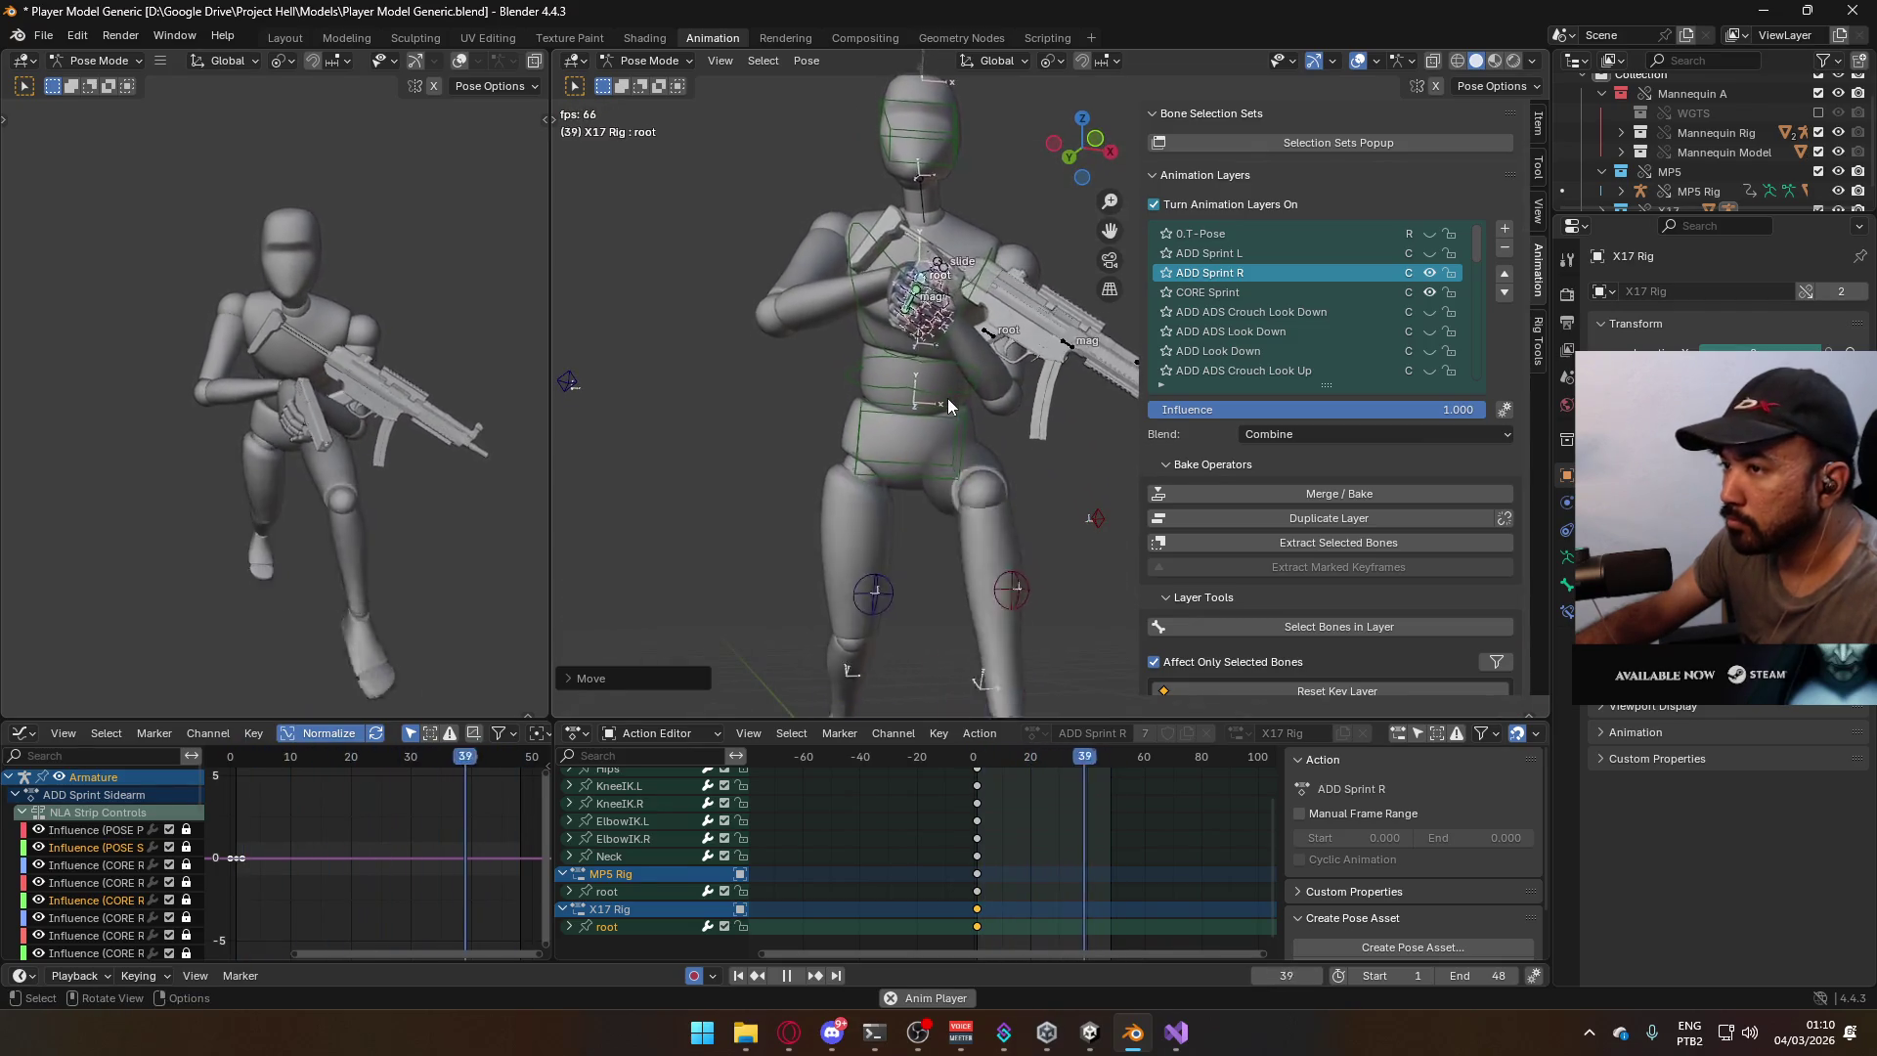
key("KP_1")
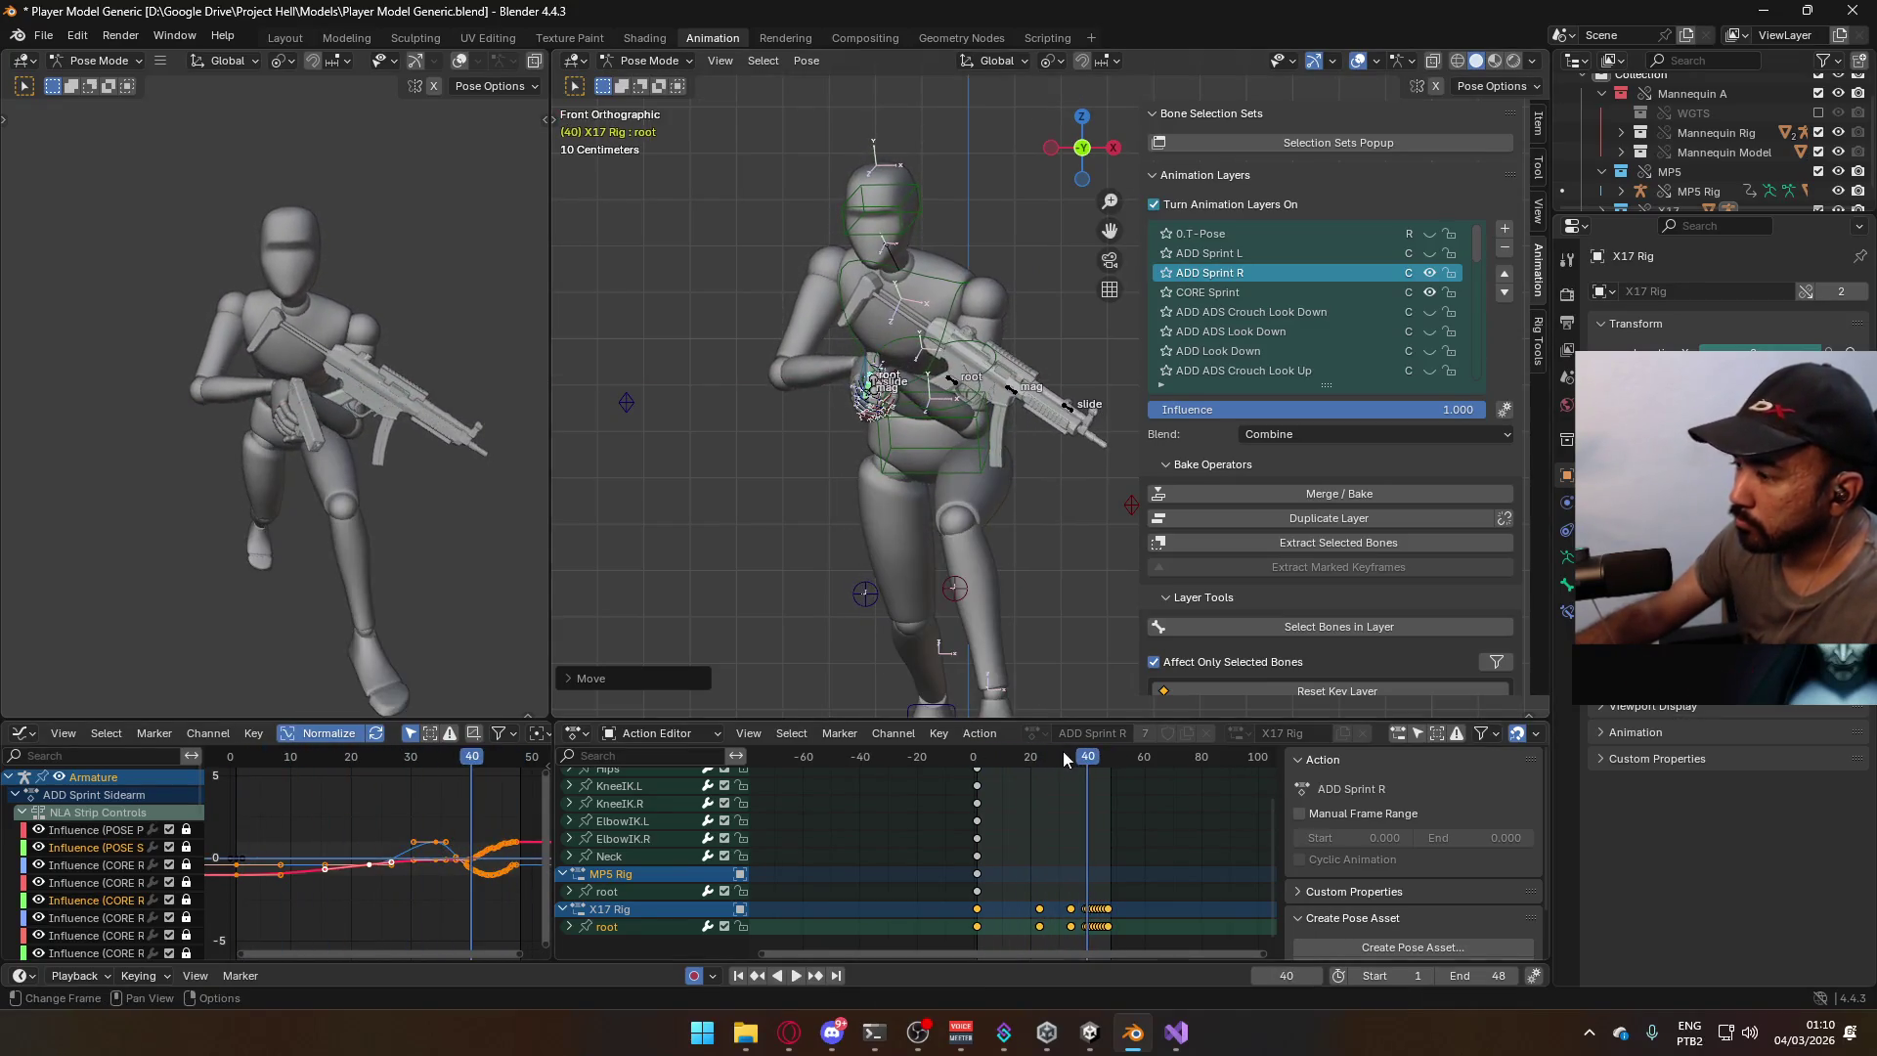
key("space")
left_click(977, 755)
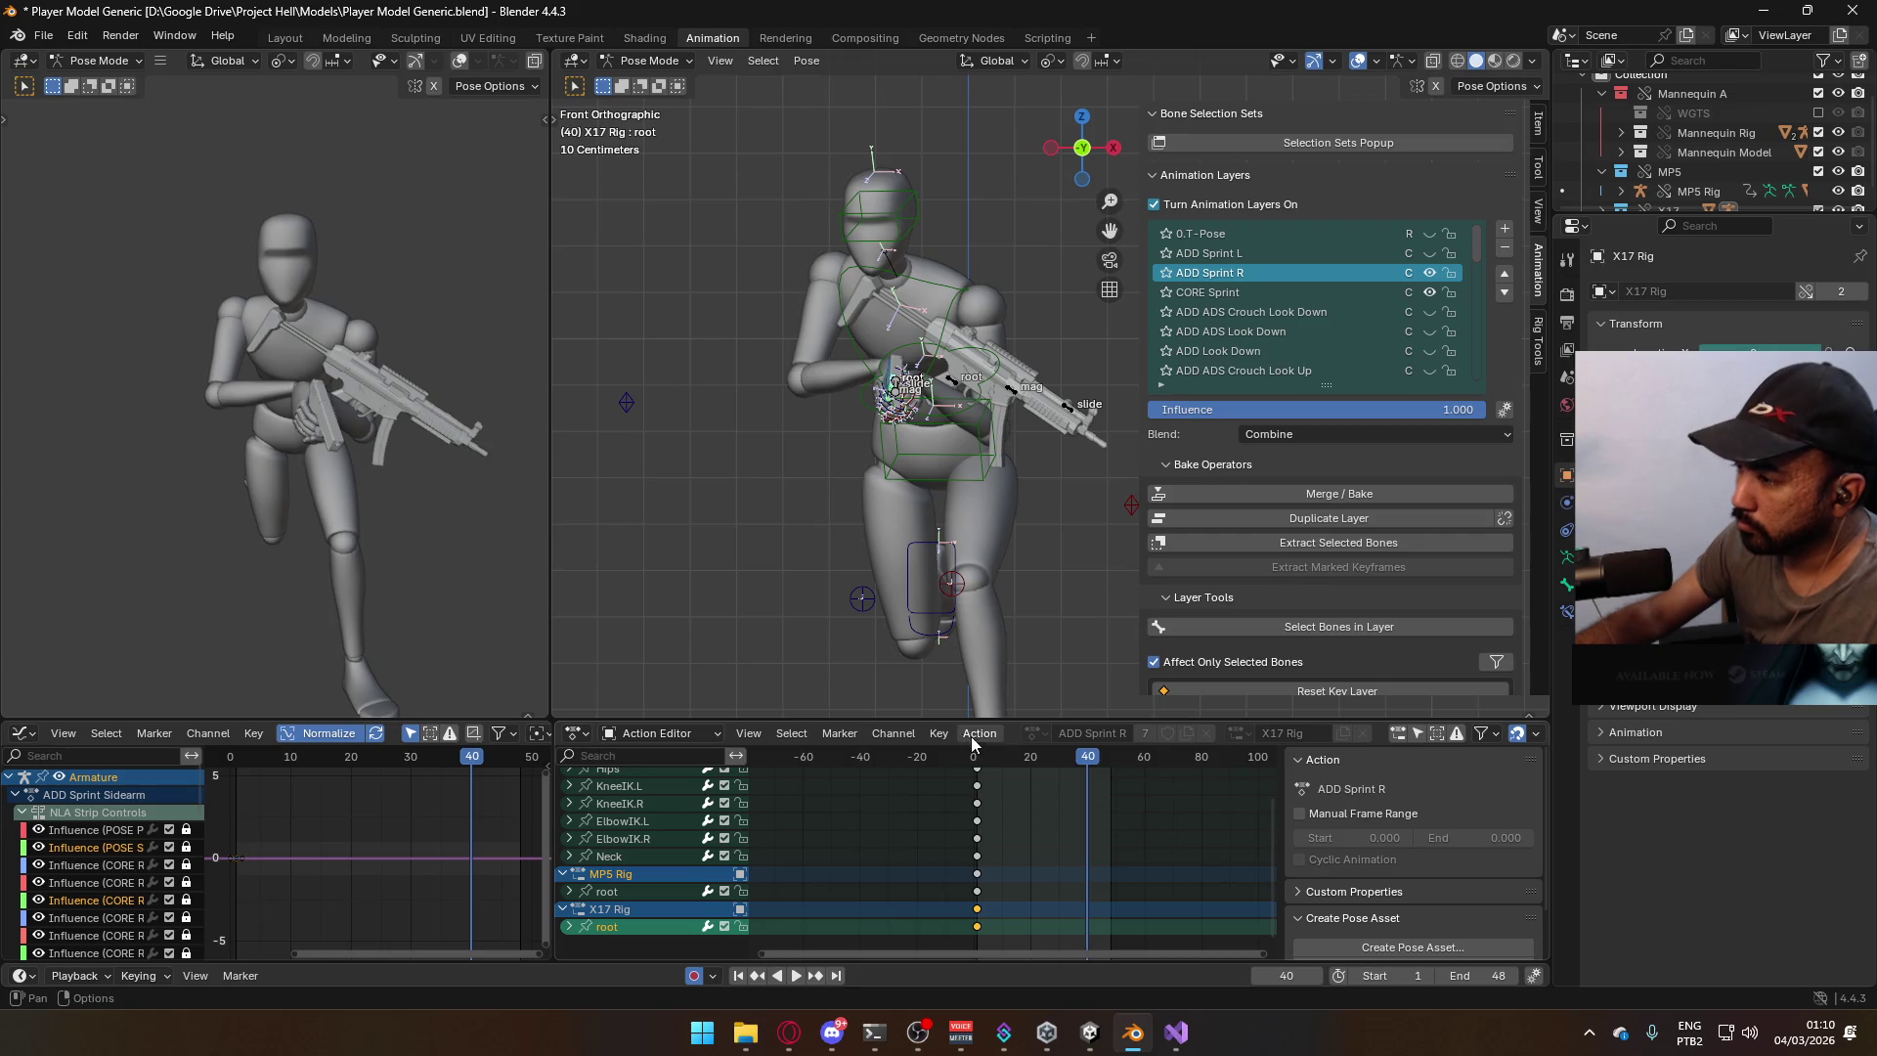
key("g")
key("x")
left_click(1070, 541)
key("space")
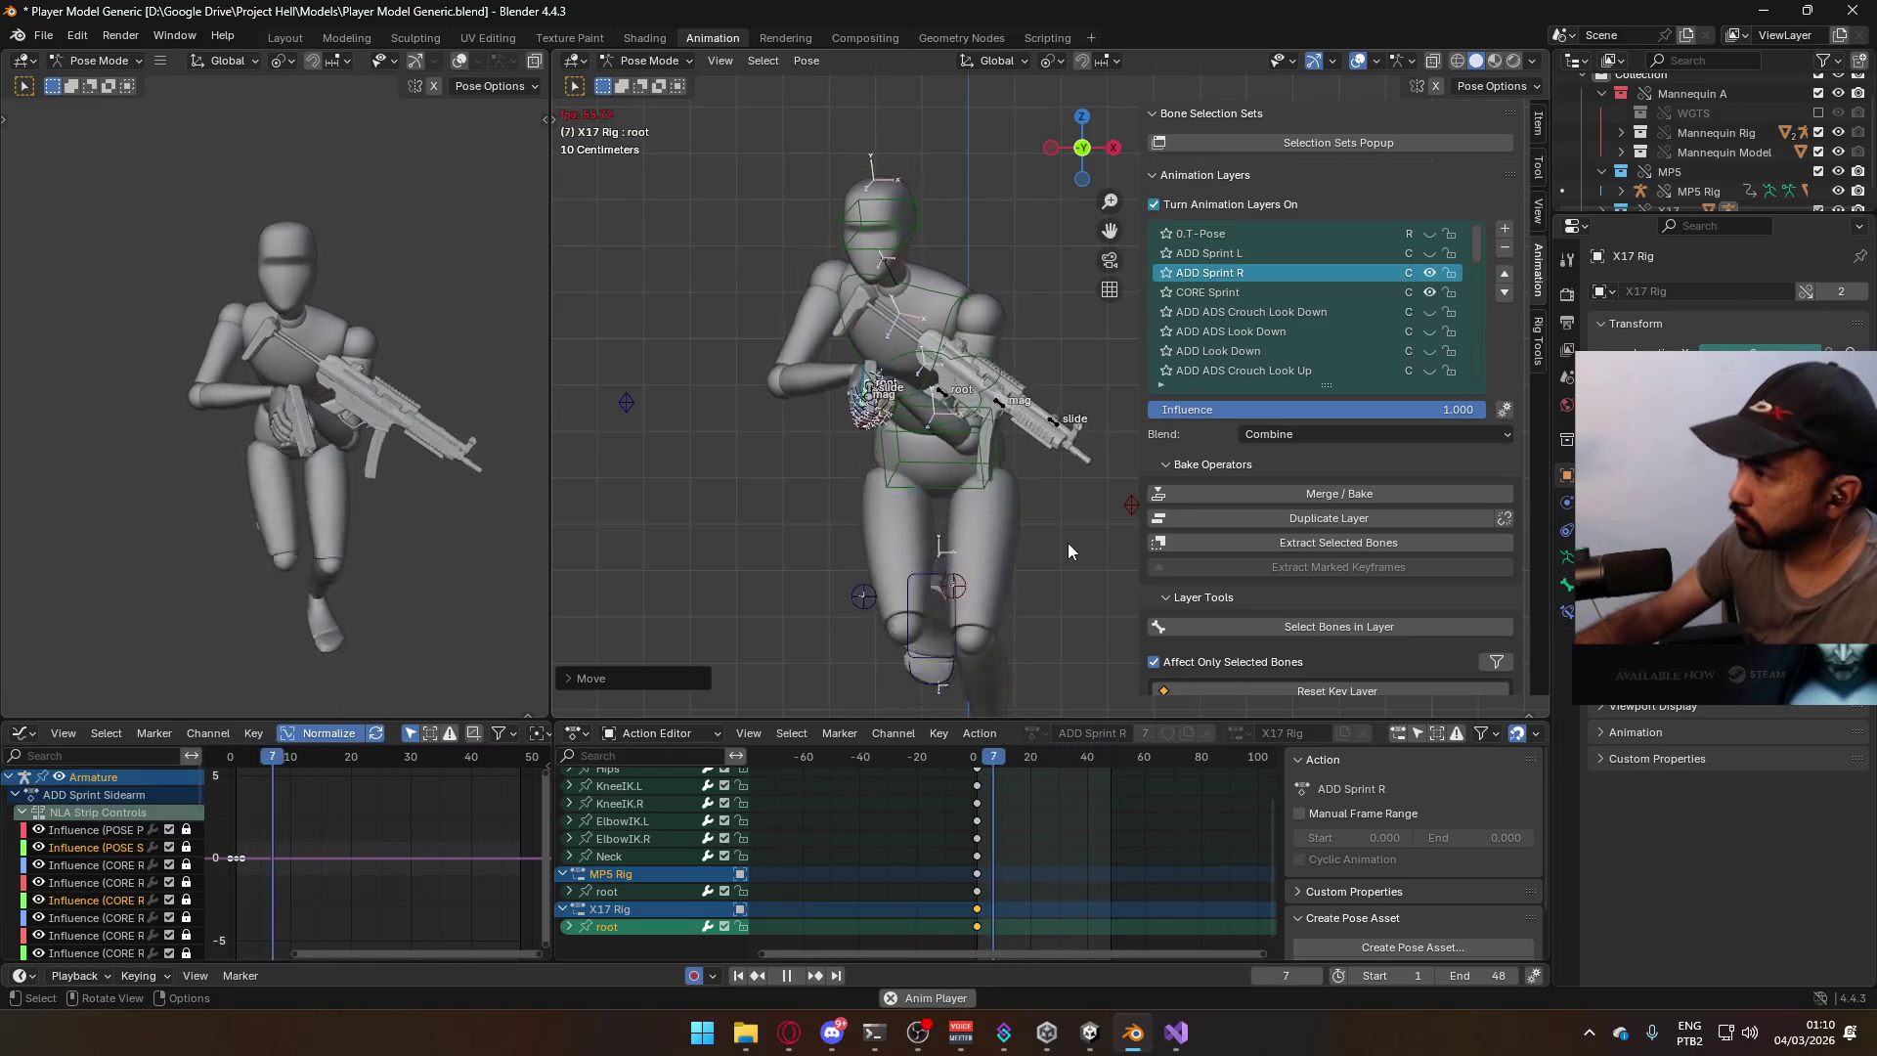
Stop playback at frame 1 and hide the ADD Sprint R layer's effect.
key("space")
left_click(978, 758)
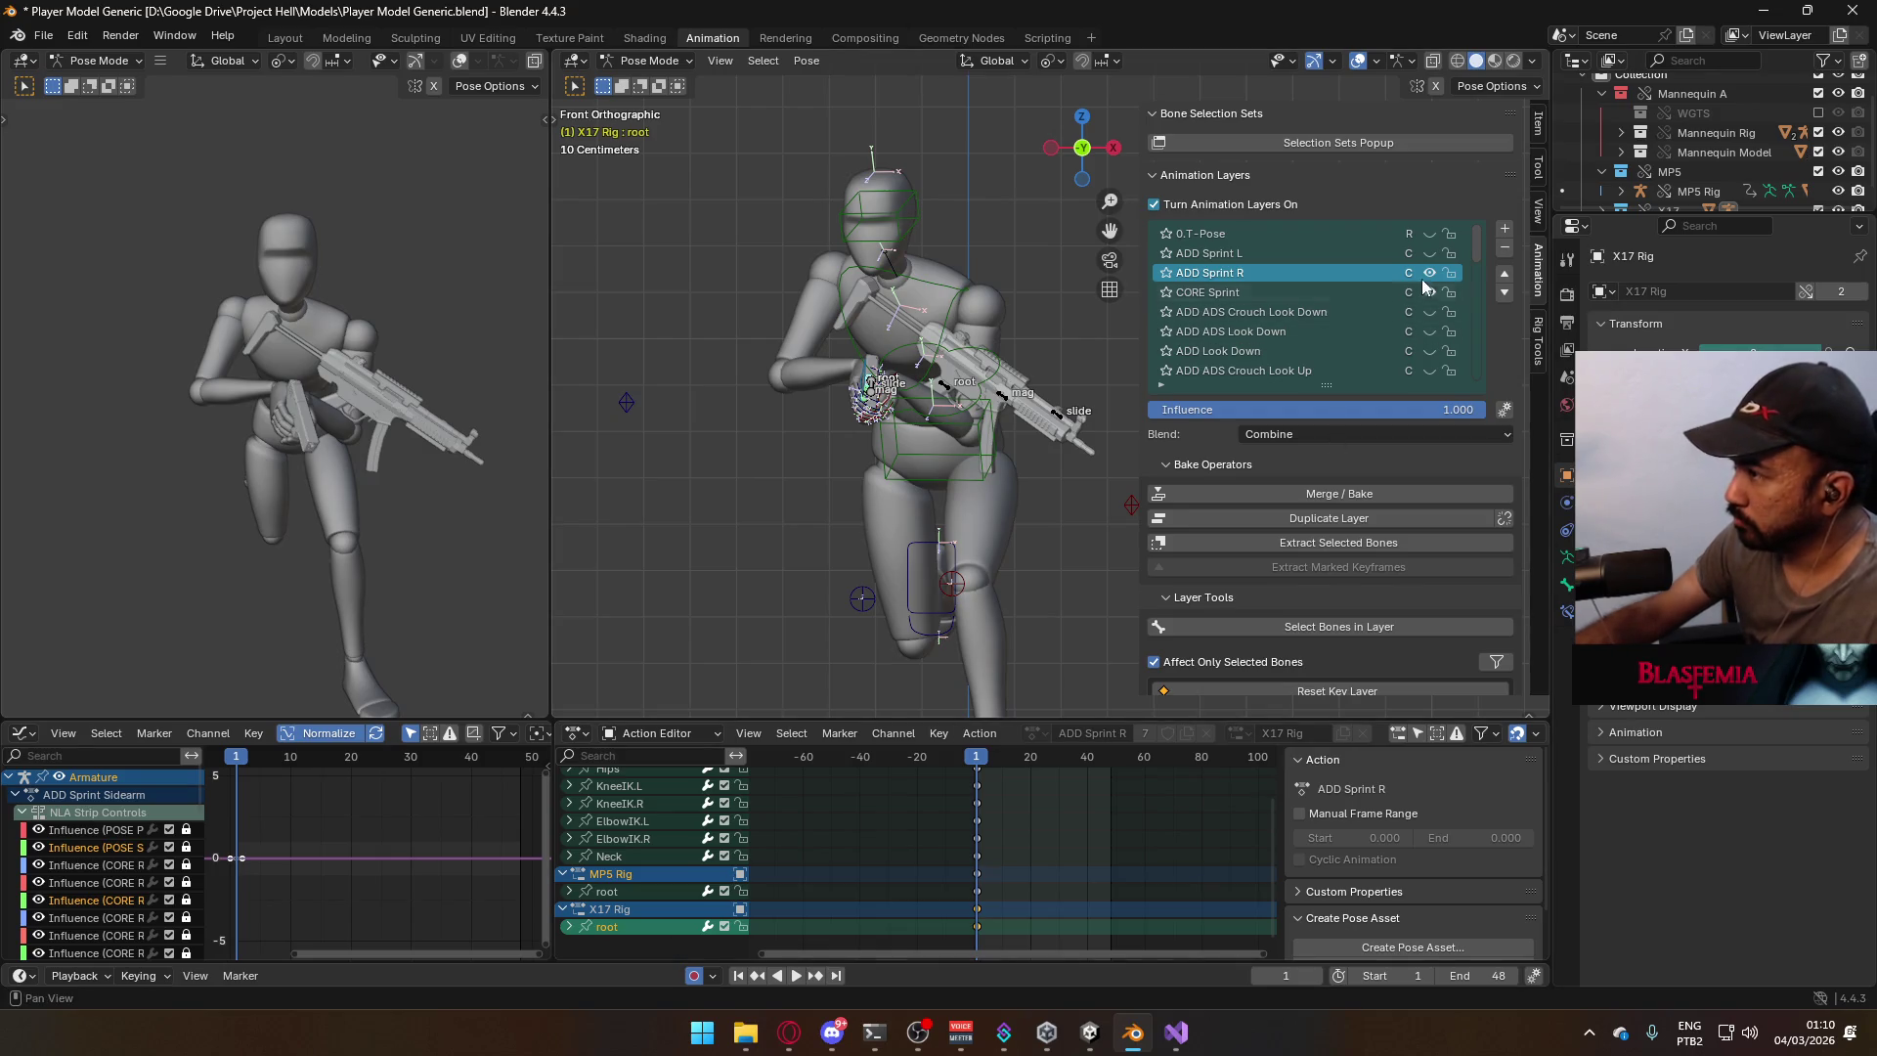
left_click(1429, 273)
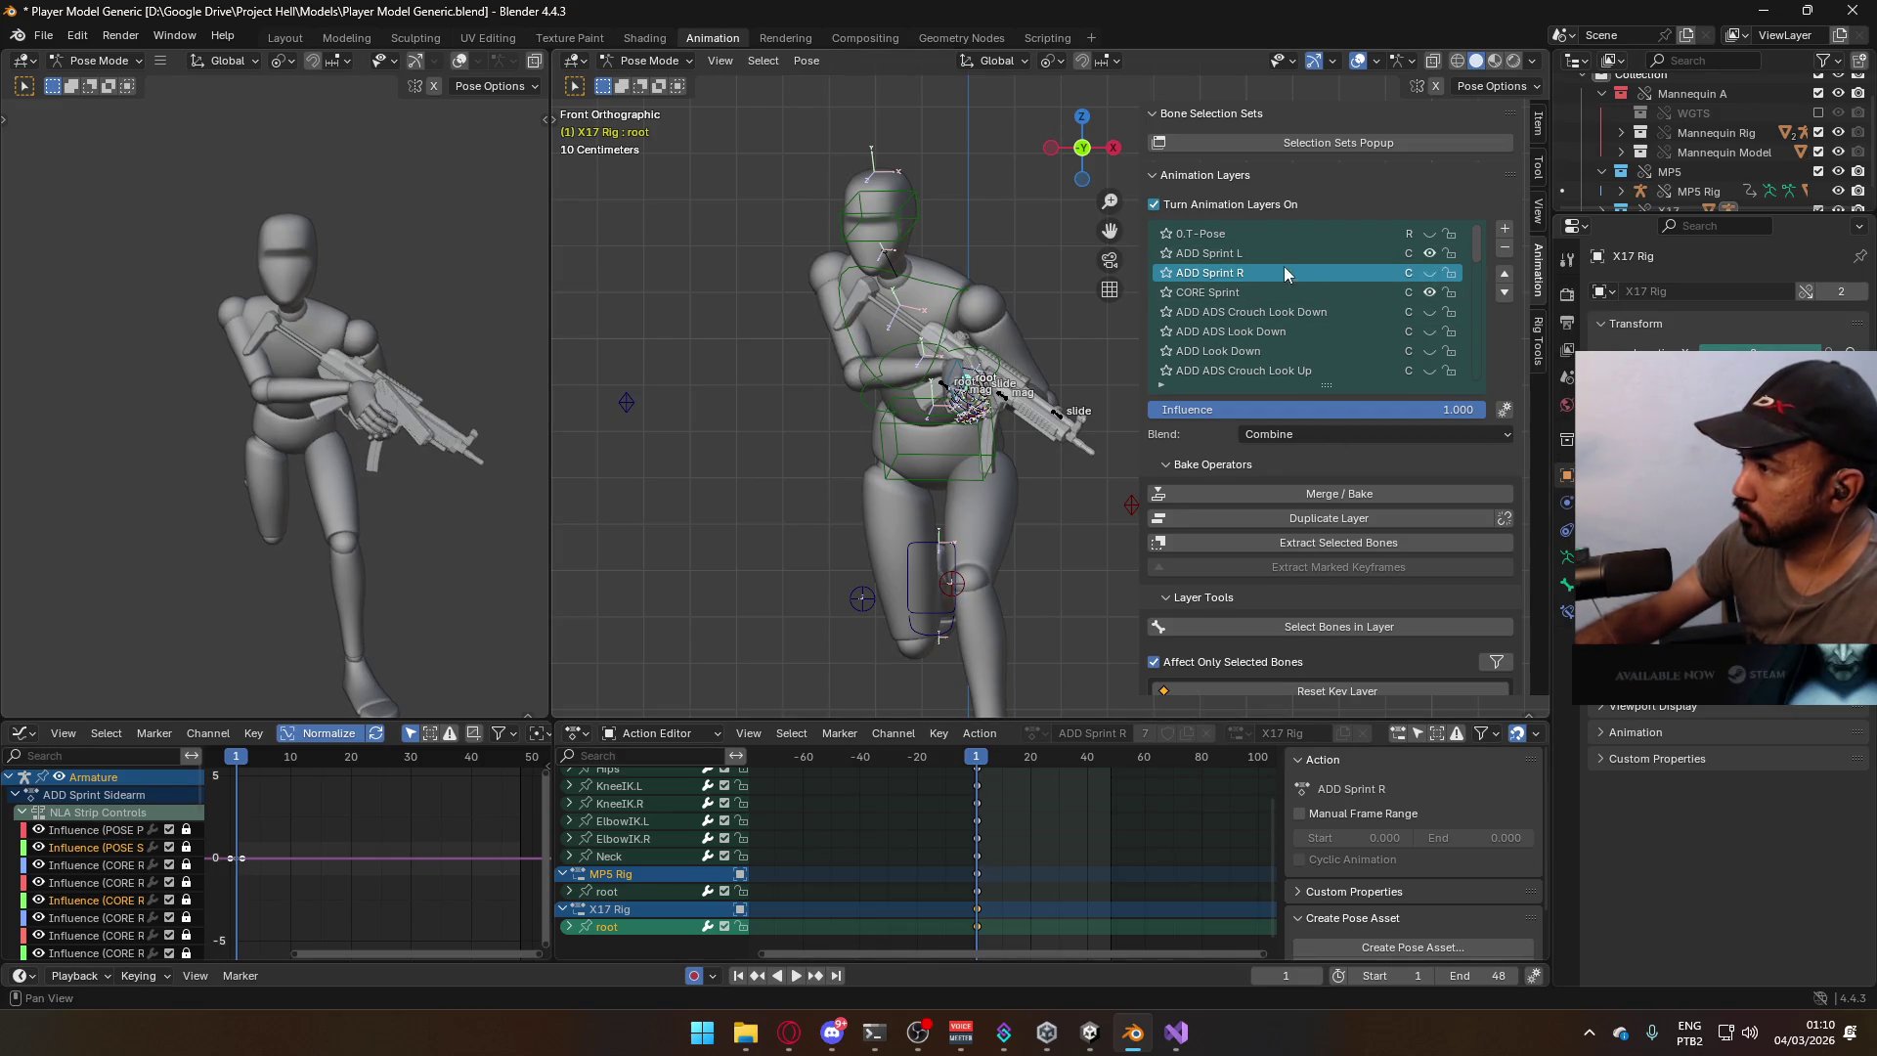
Activate ADD Sprint Sidearm, then ADD Sprint L, and select the X17 rifle's root bone.
left_click(948, 289)
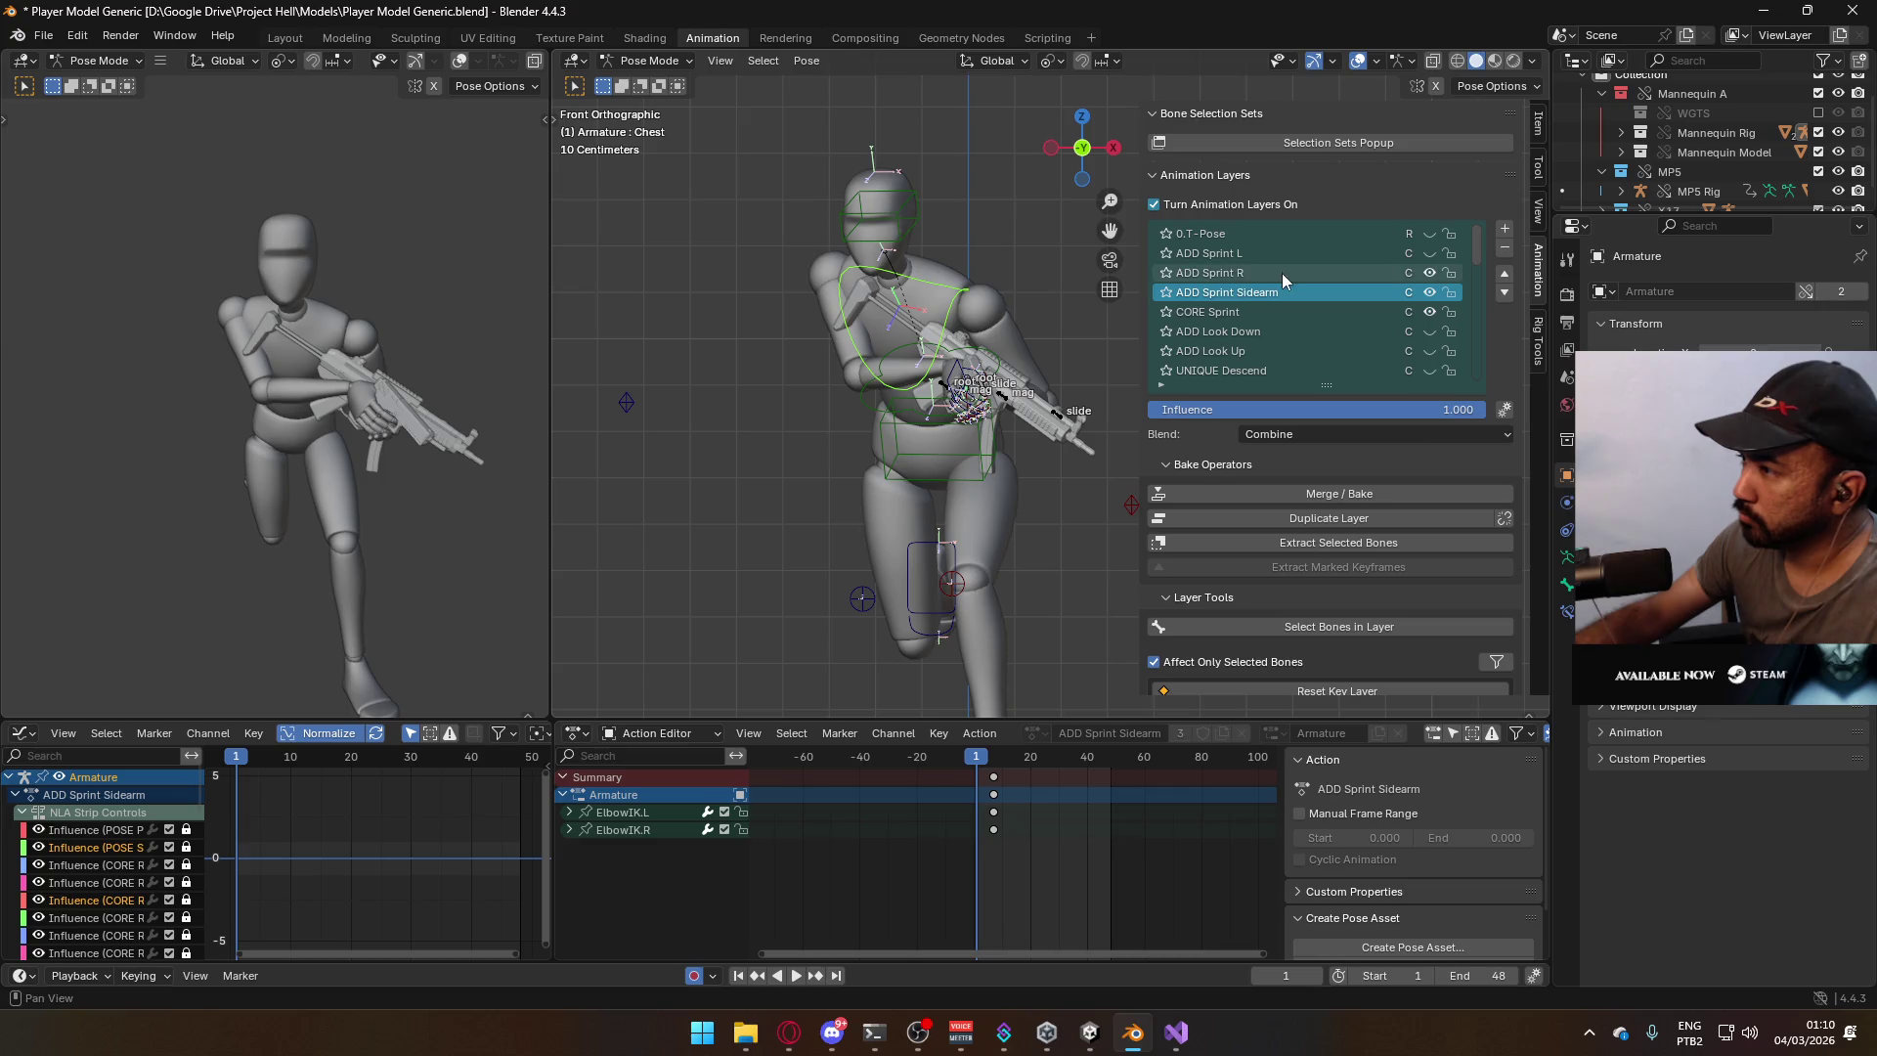
left_click(1433, 256)
left_click(1428, 272)
middle_click_drag(888, 505, 810, 486, "shift")
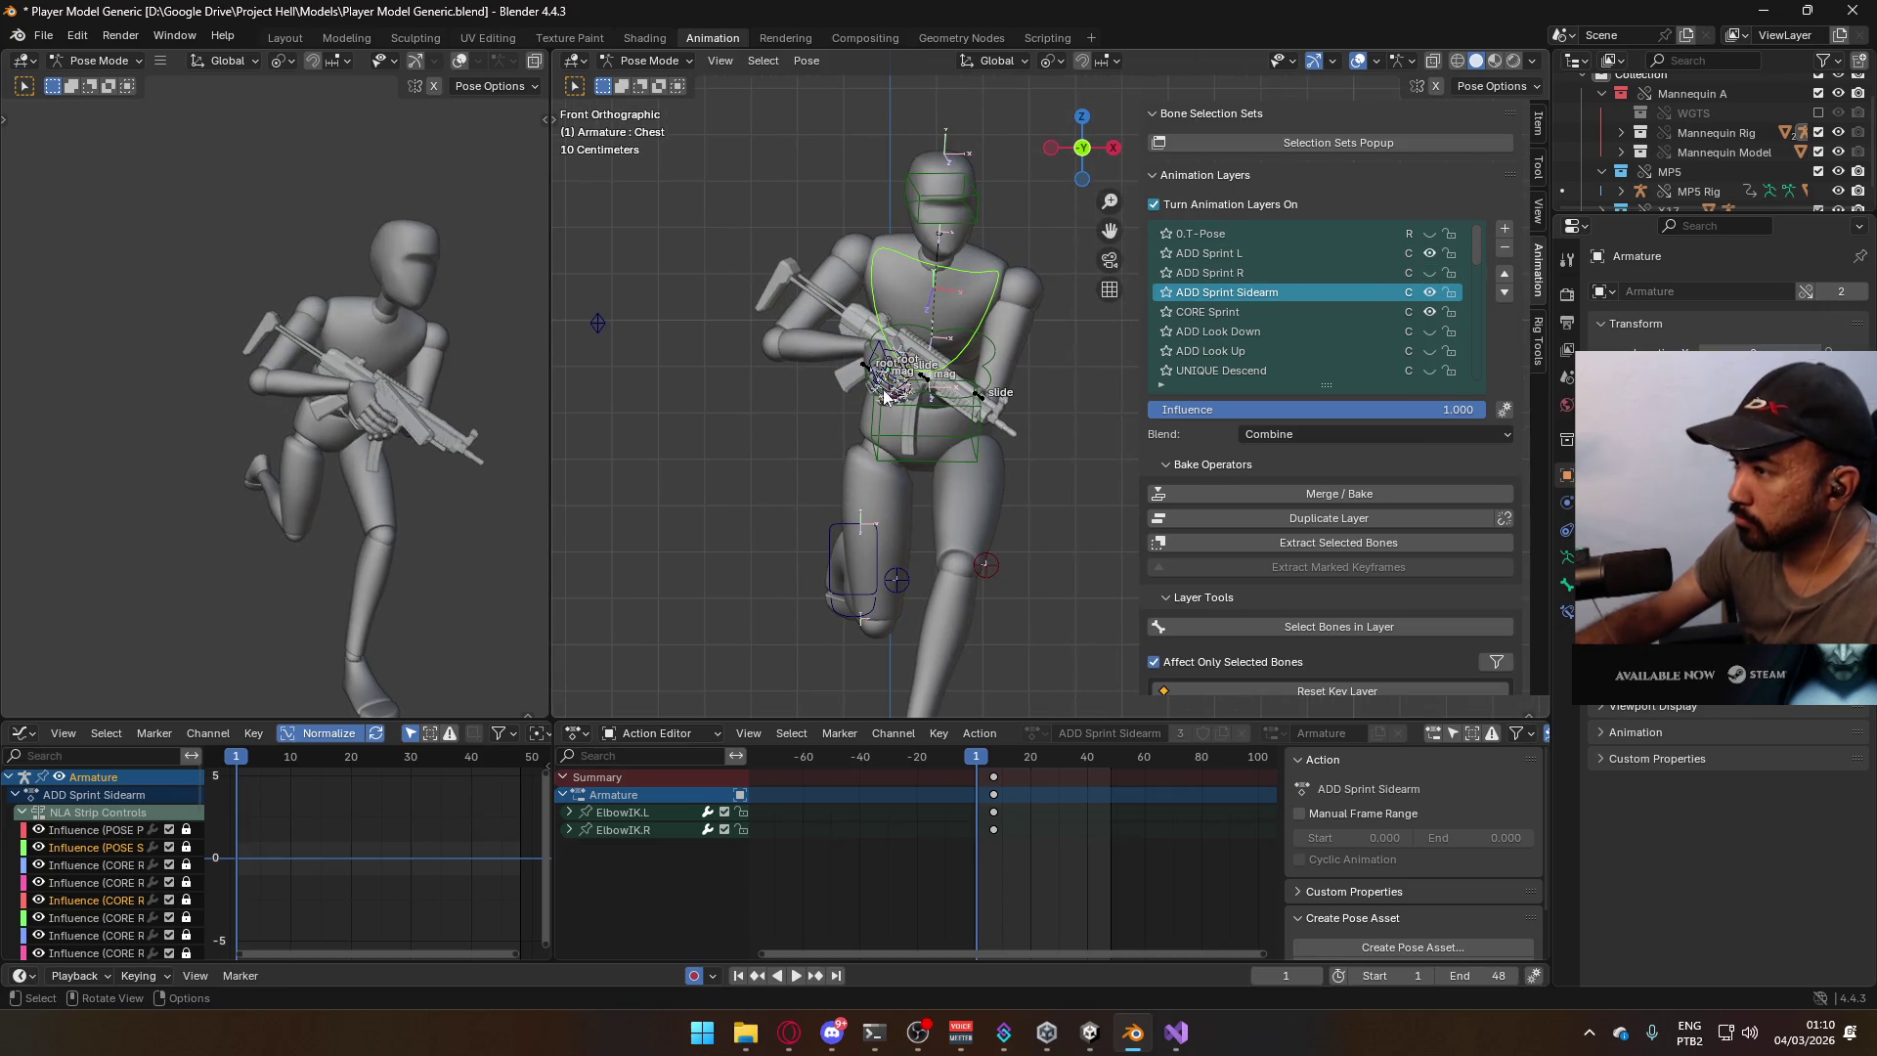
left_click(1286, 254)
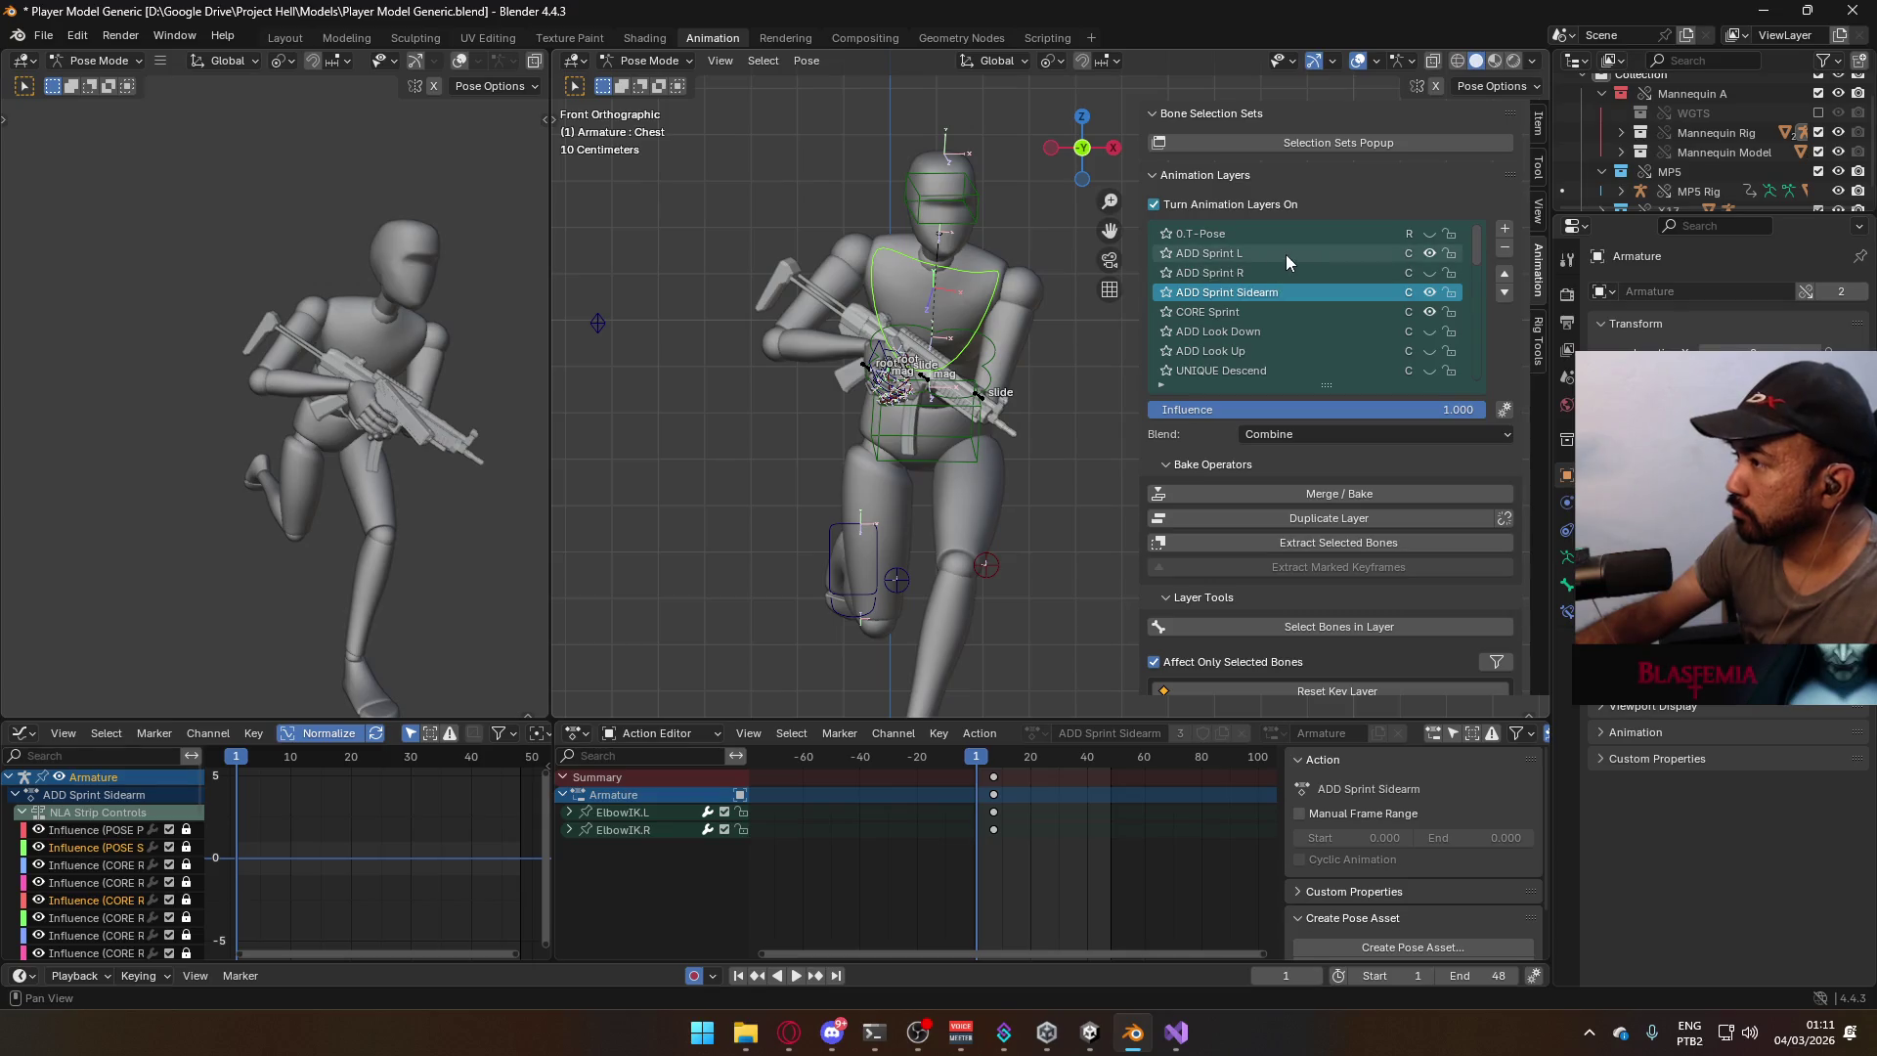
scroll(931, 791, "down", 2)
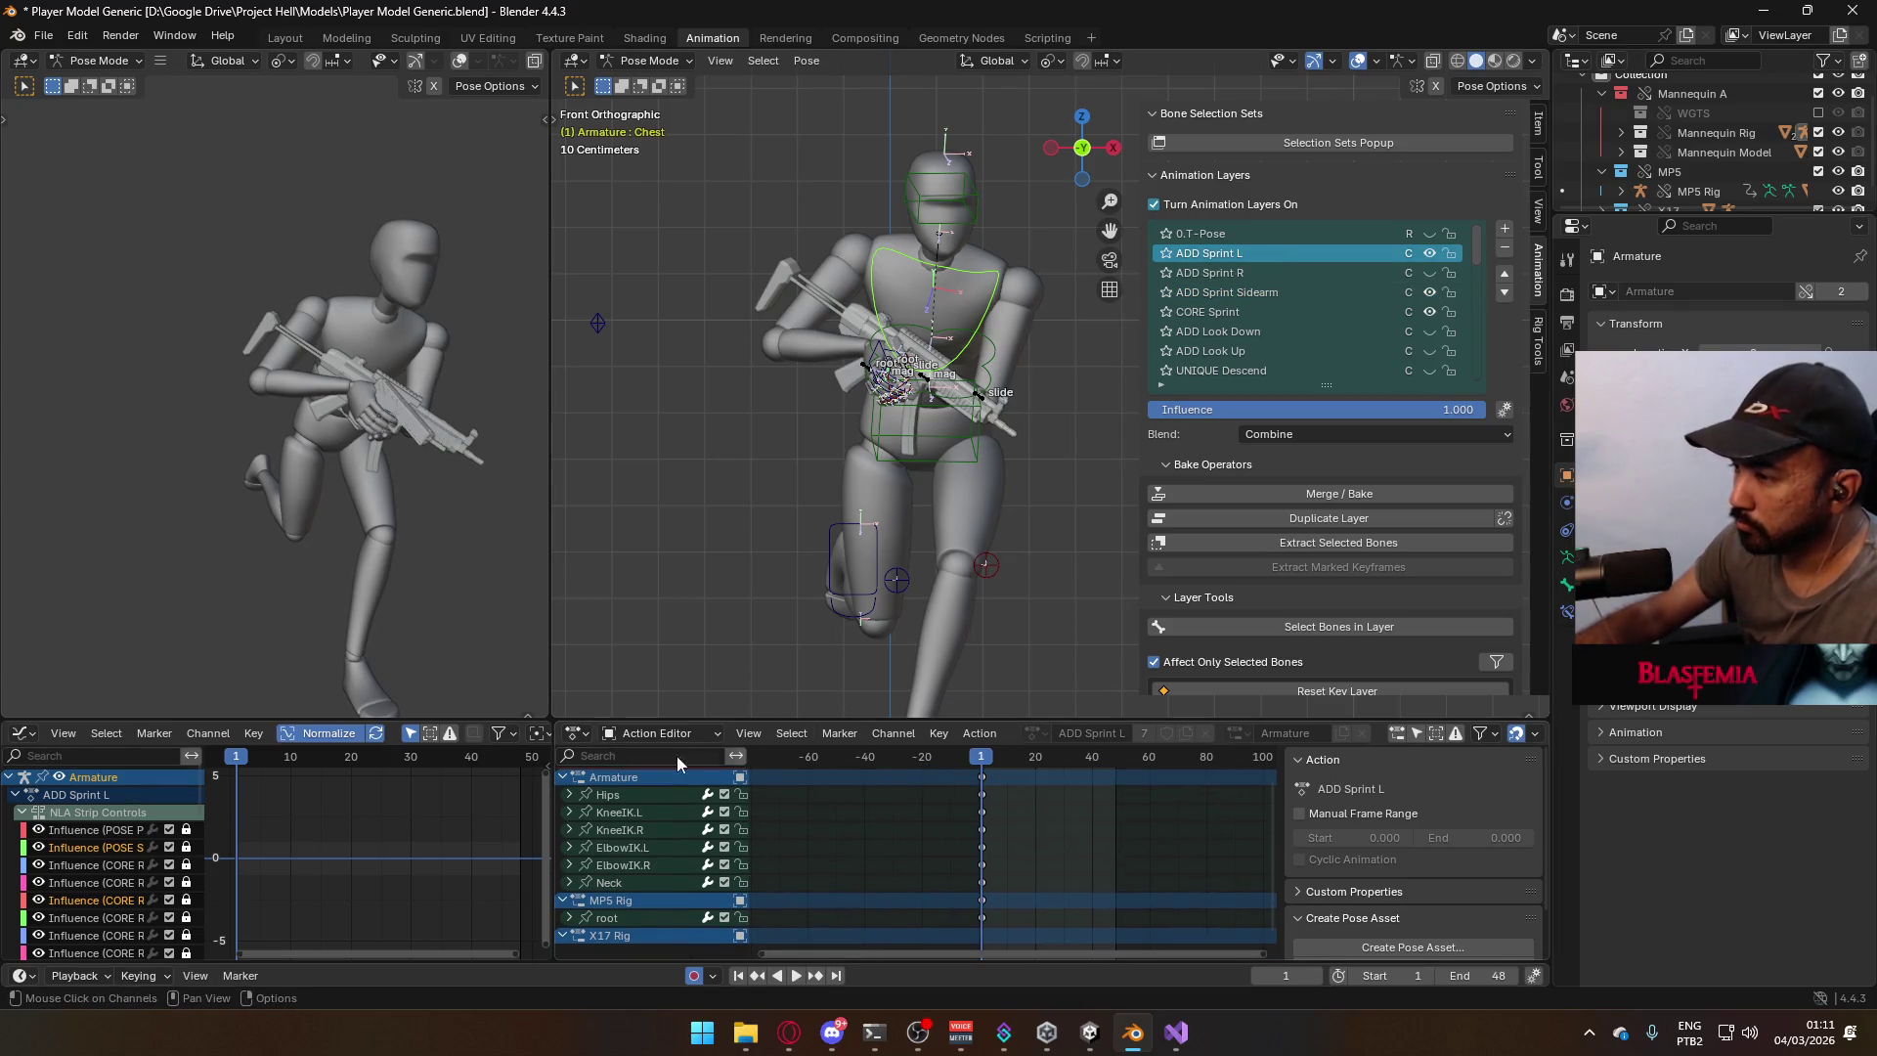
scroll(894, 370, "up", 4)
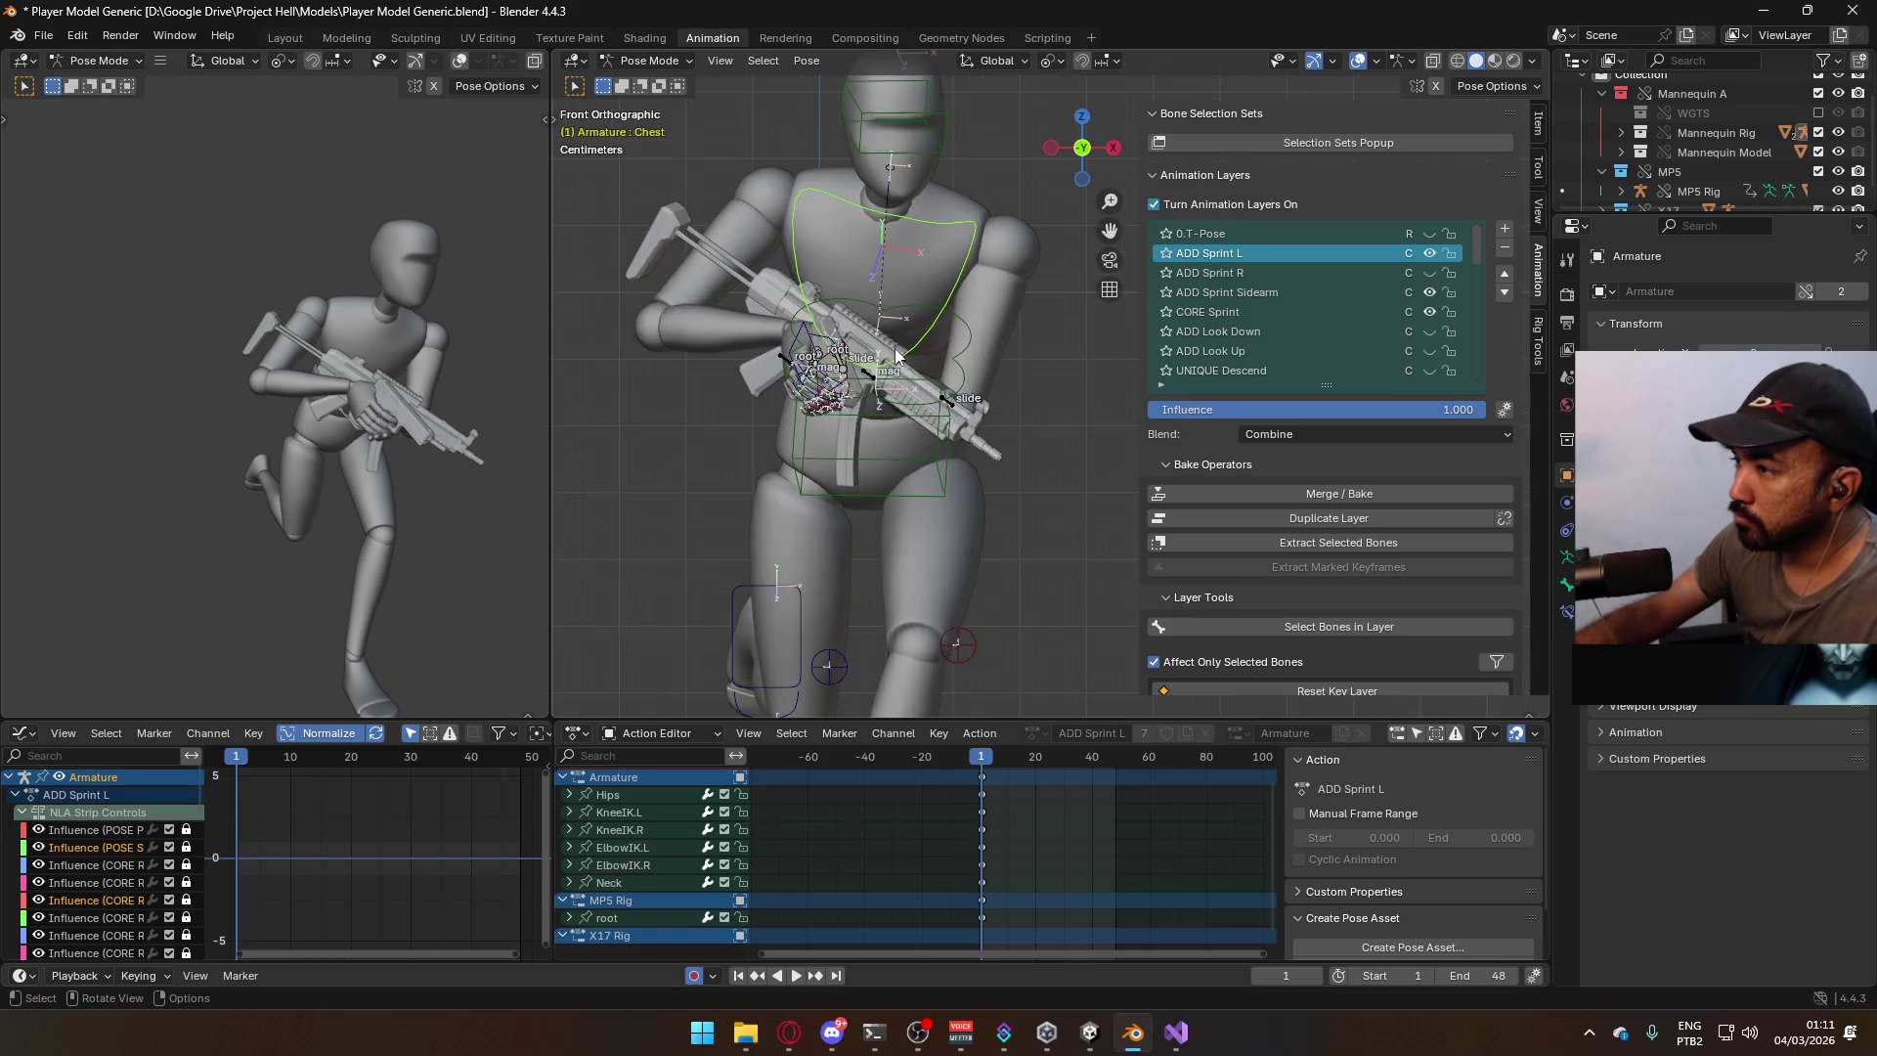
left_click(715, 344)
scroll(999, 830, "down", 2)
left_click(1210, 253)
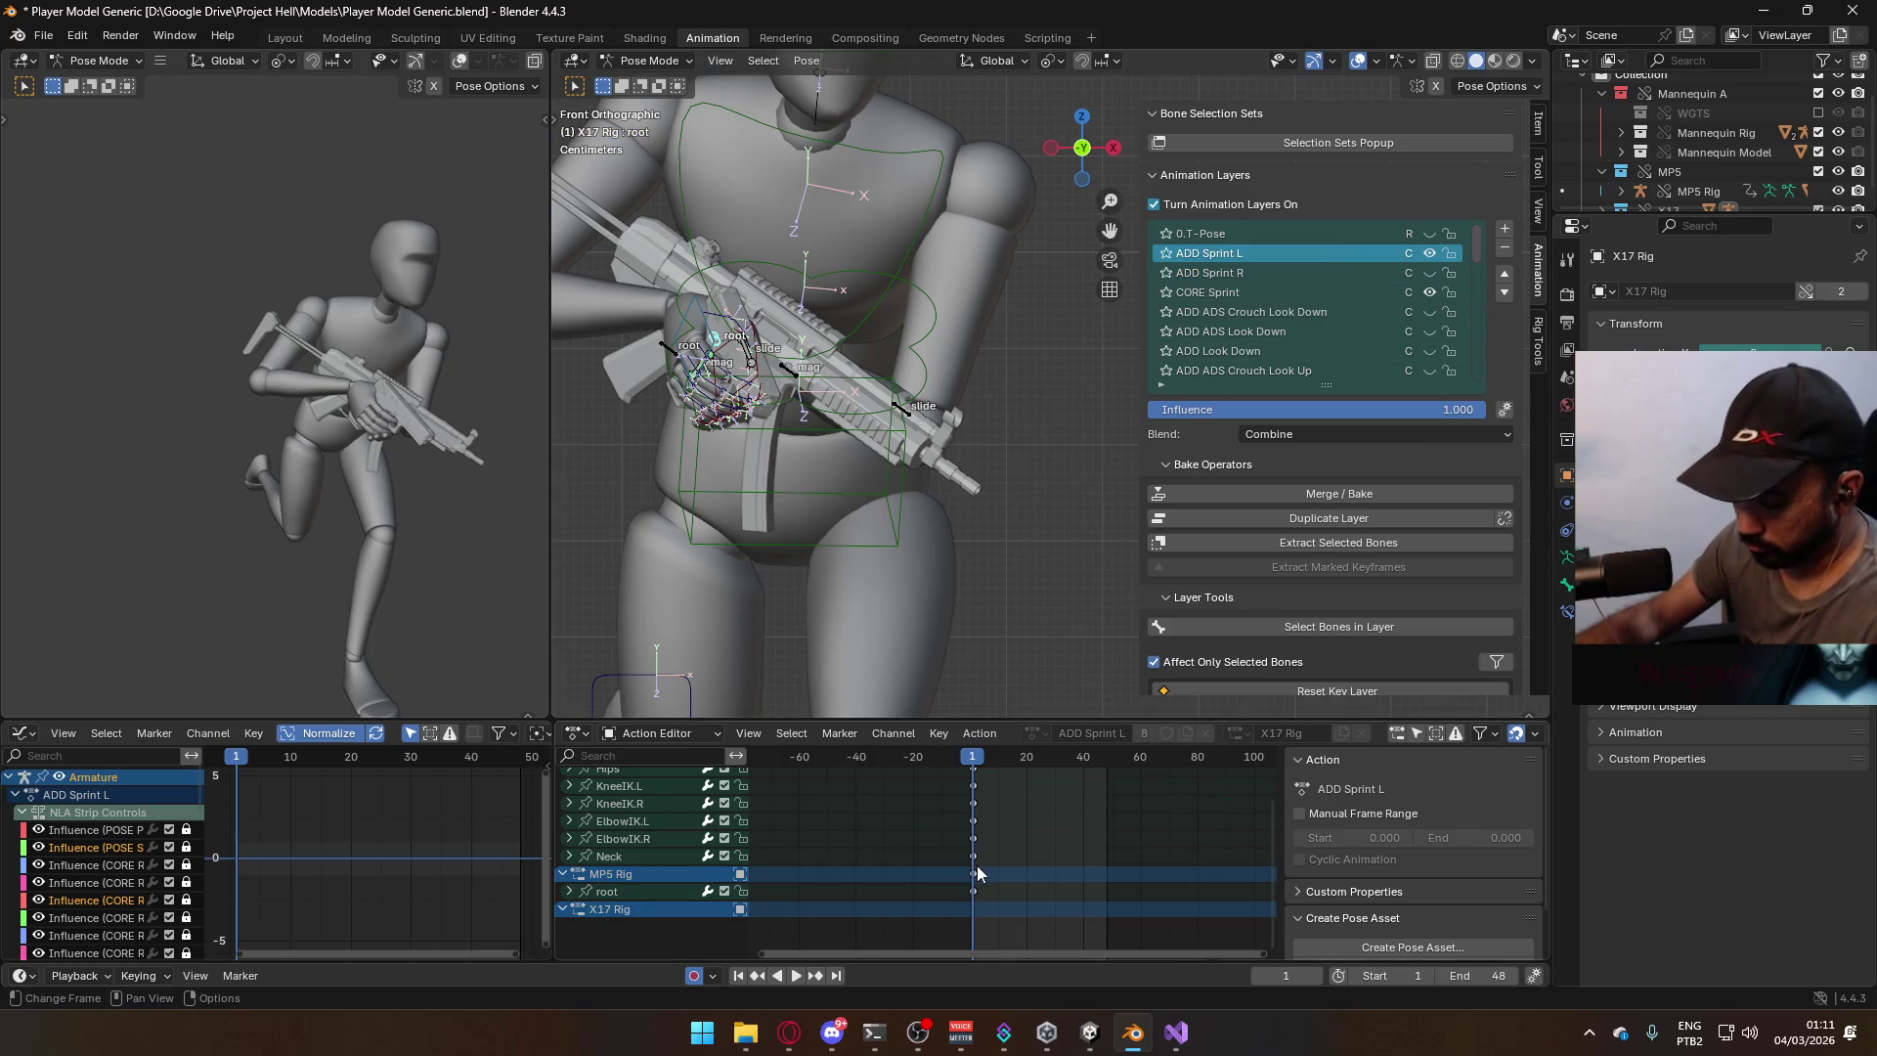
Key the X17 root's location and rotation and paste the copied keyframes onto it.
key("shift+s")
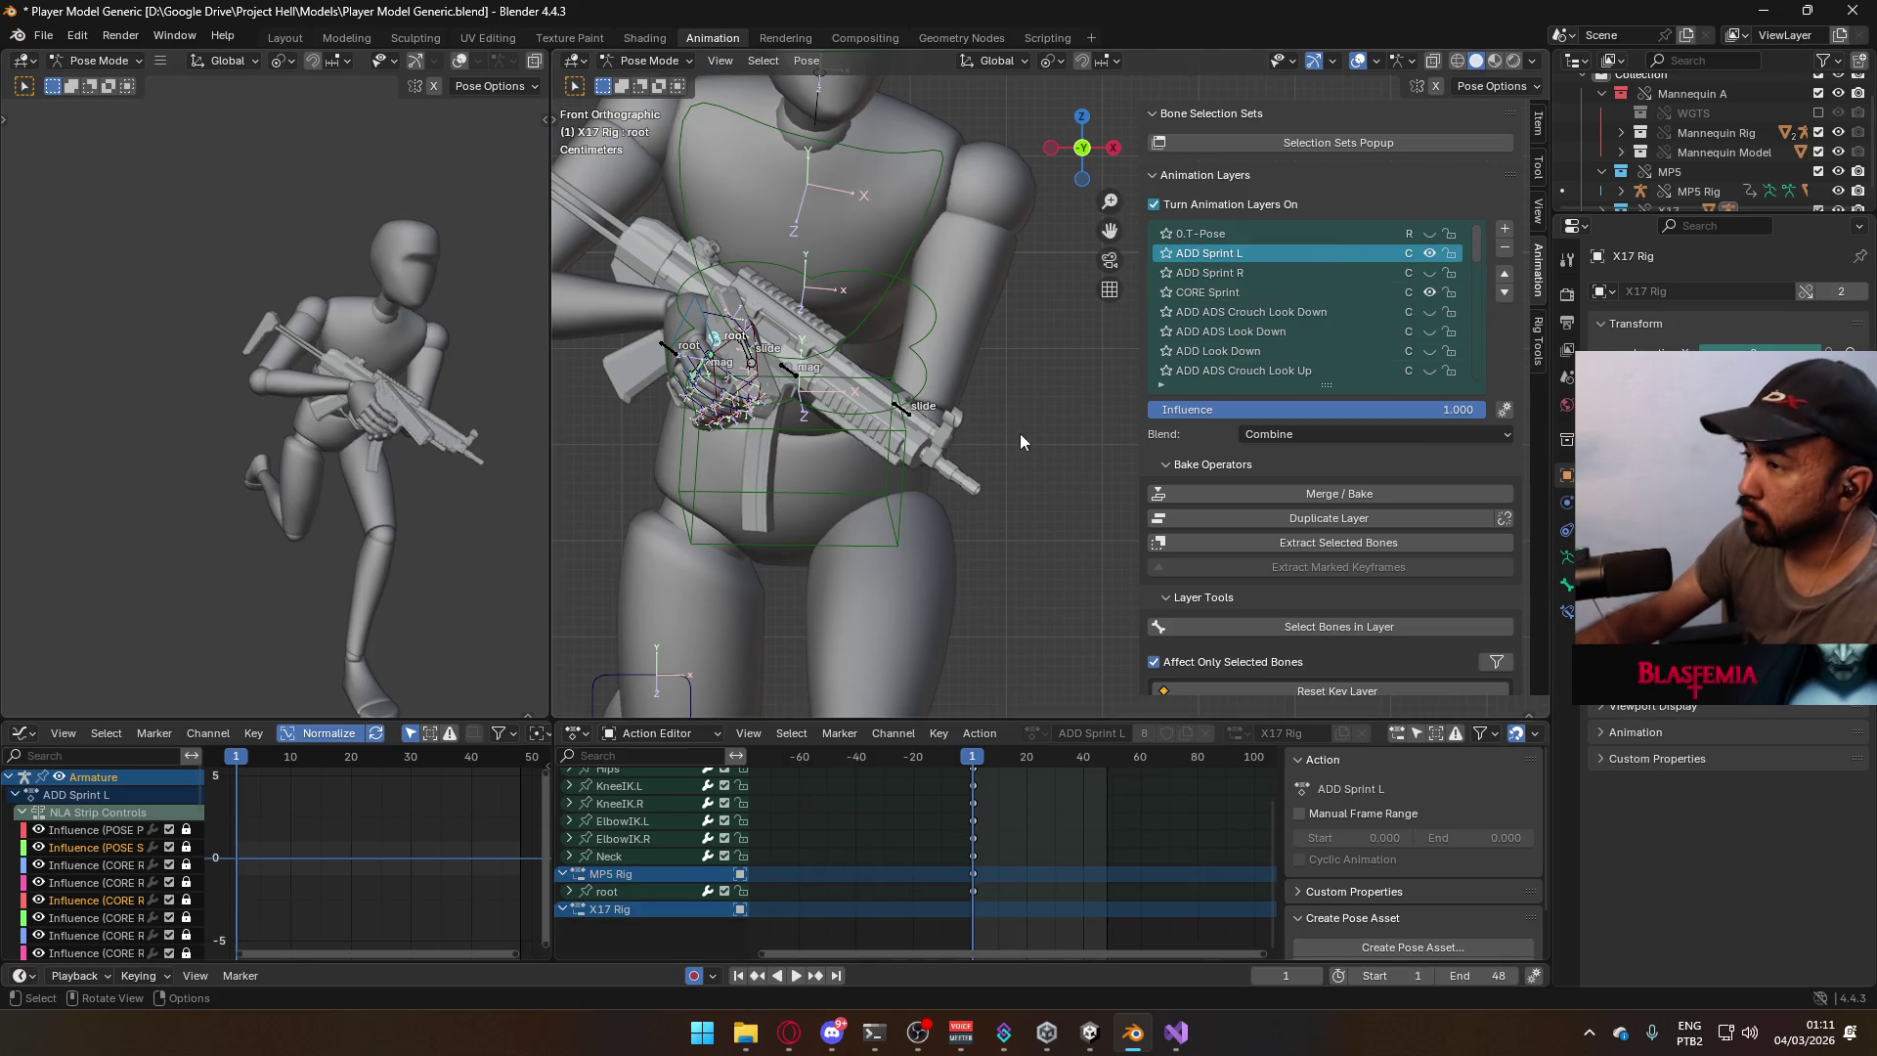
key("i")
scroll(1036, 882, "down", 1)
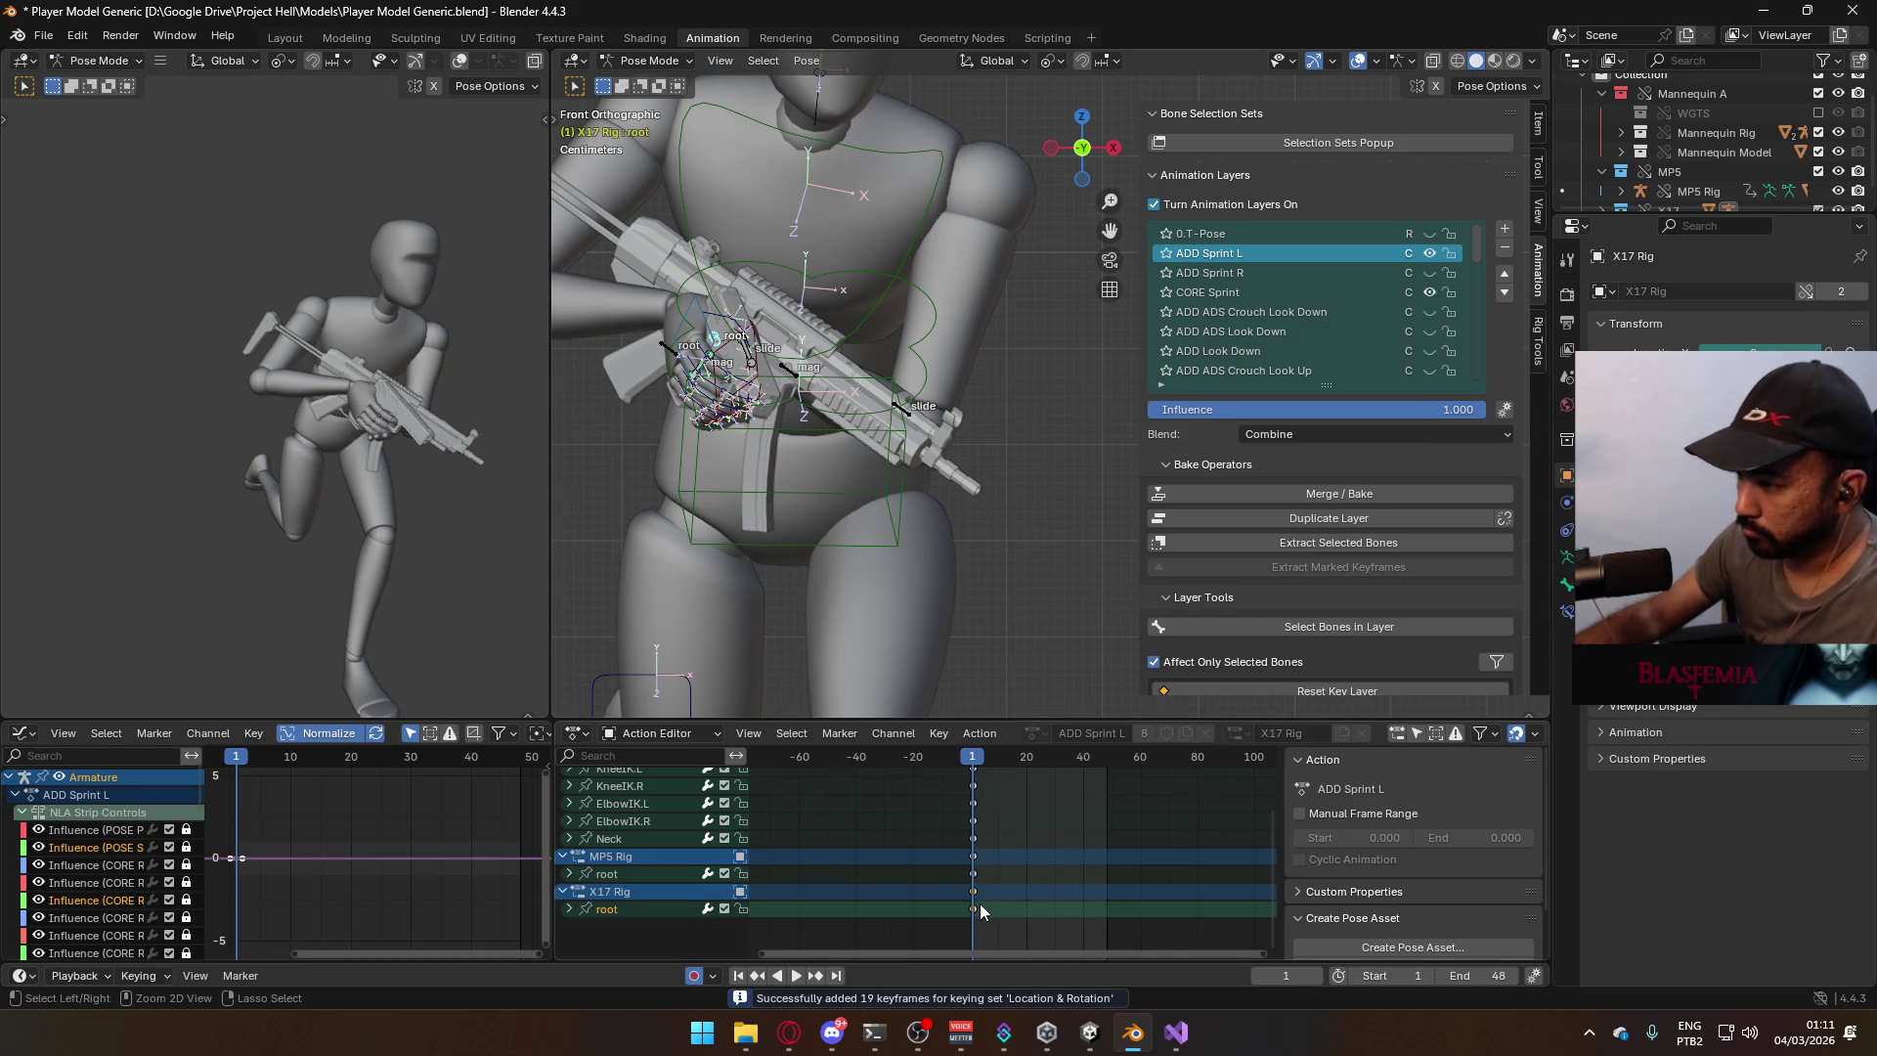
right_click(979, 905)
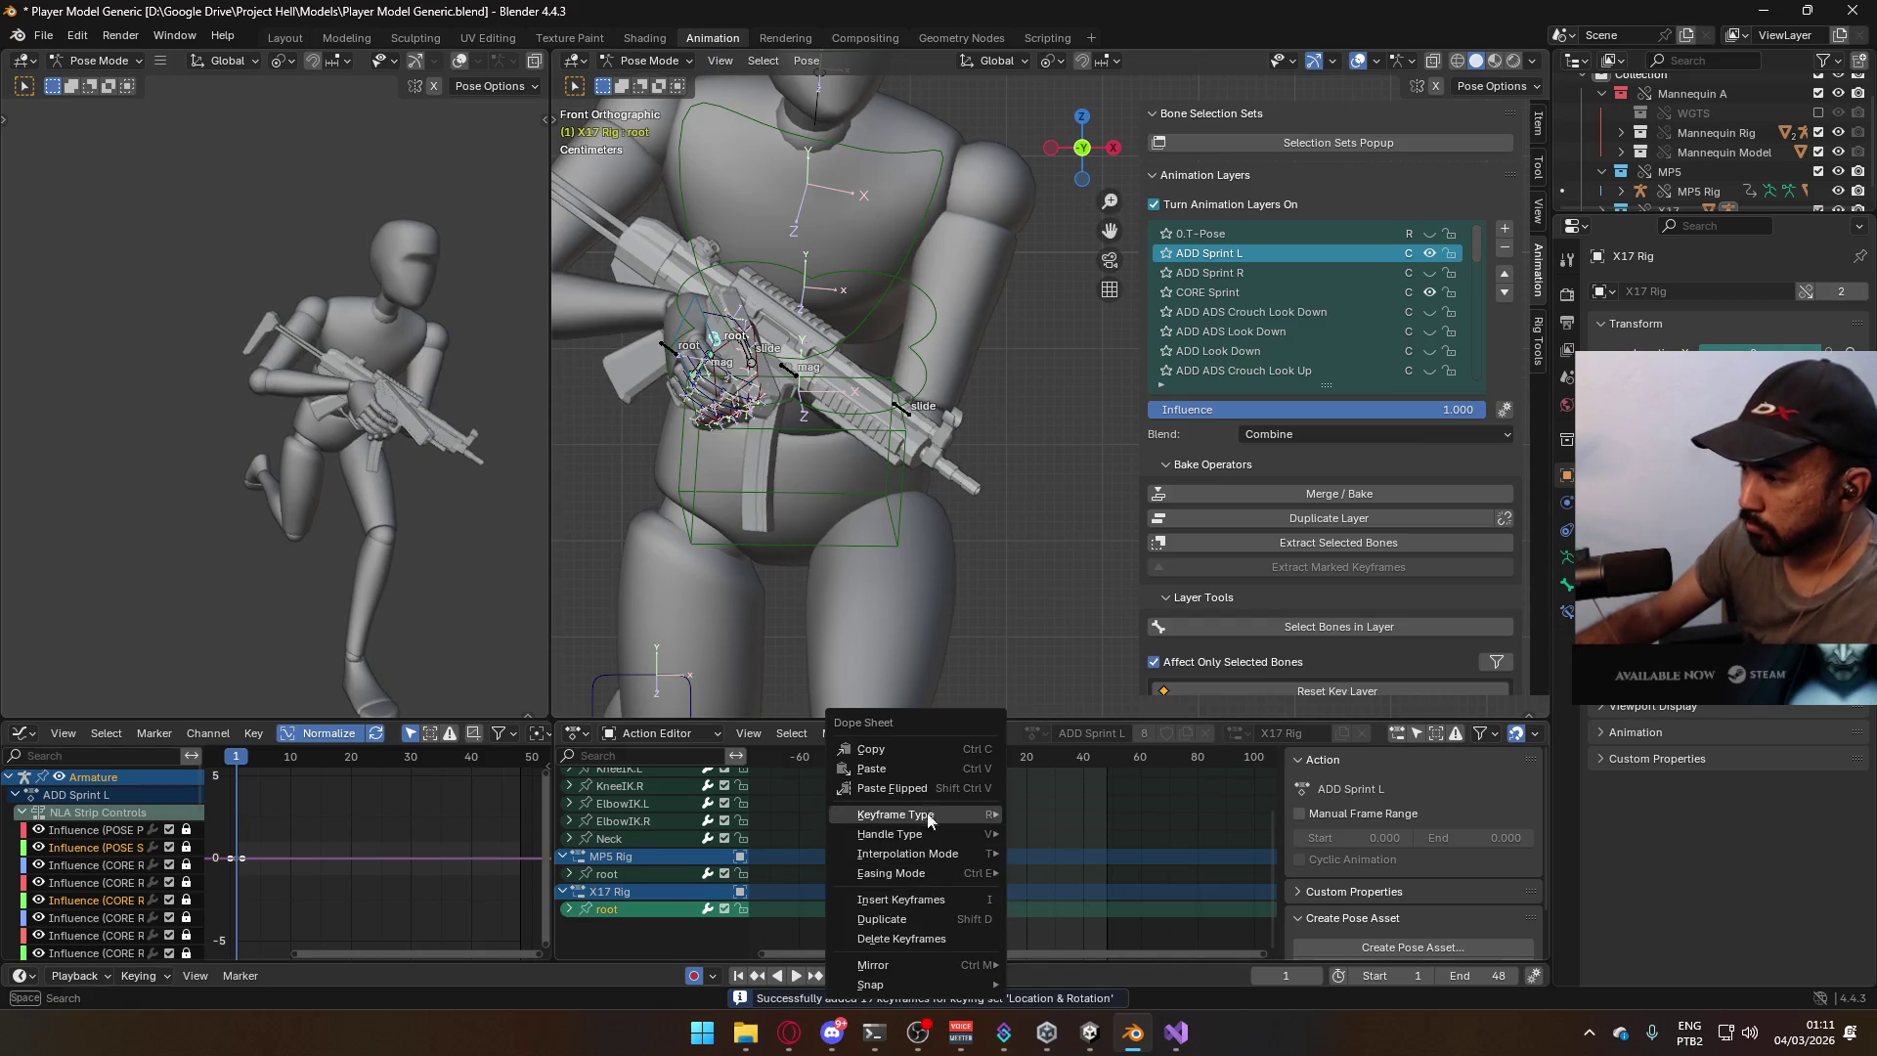
left_click(937, 790)
scroll(953, 665, "down", 2)
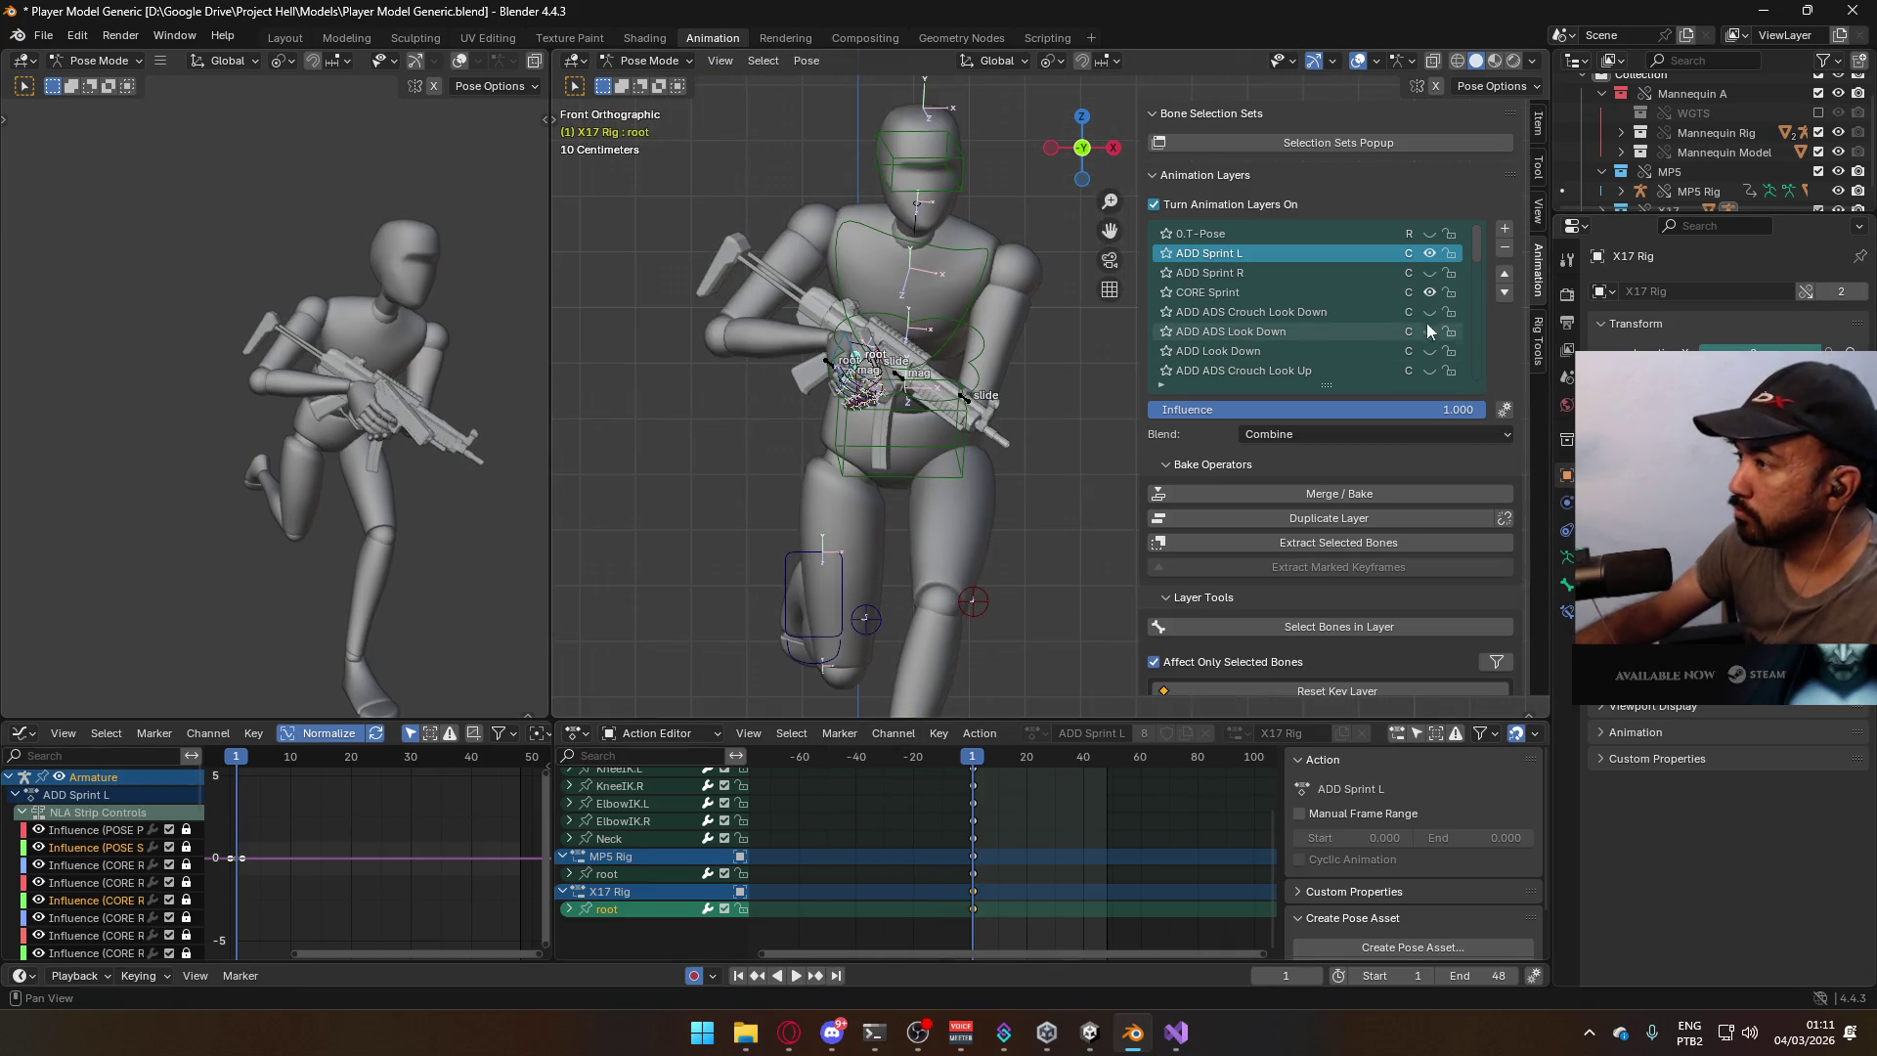
Show ADD Sprint R's effect and switch to that layer to edit its root key.
left_click(1429, 273)
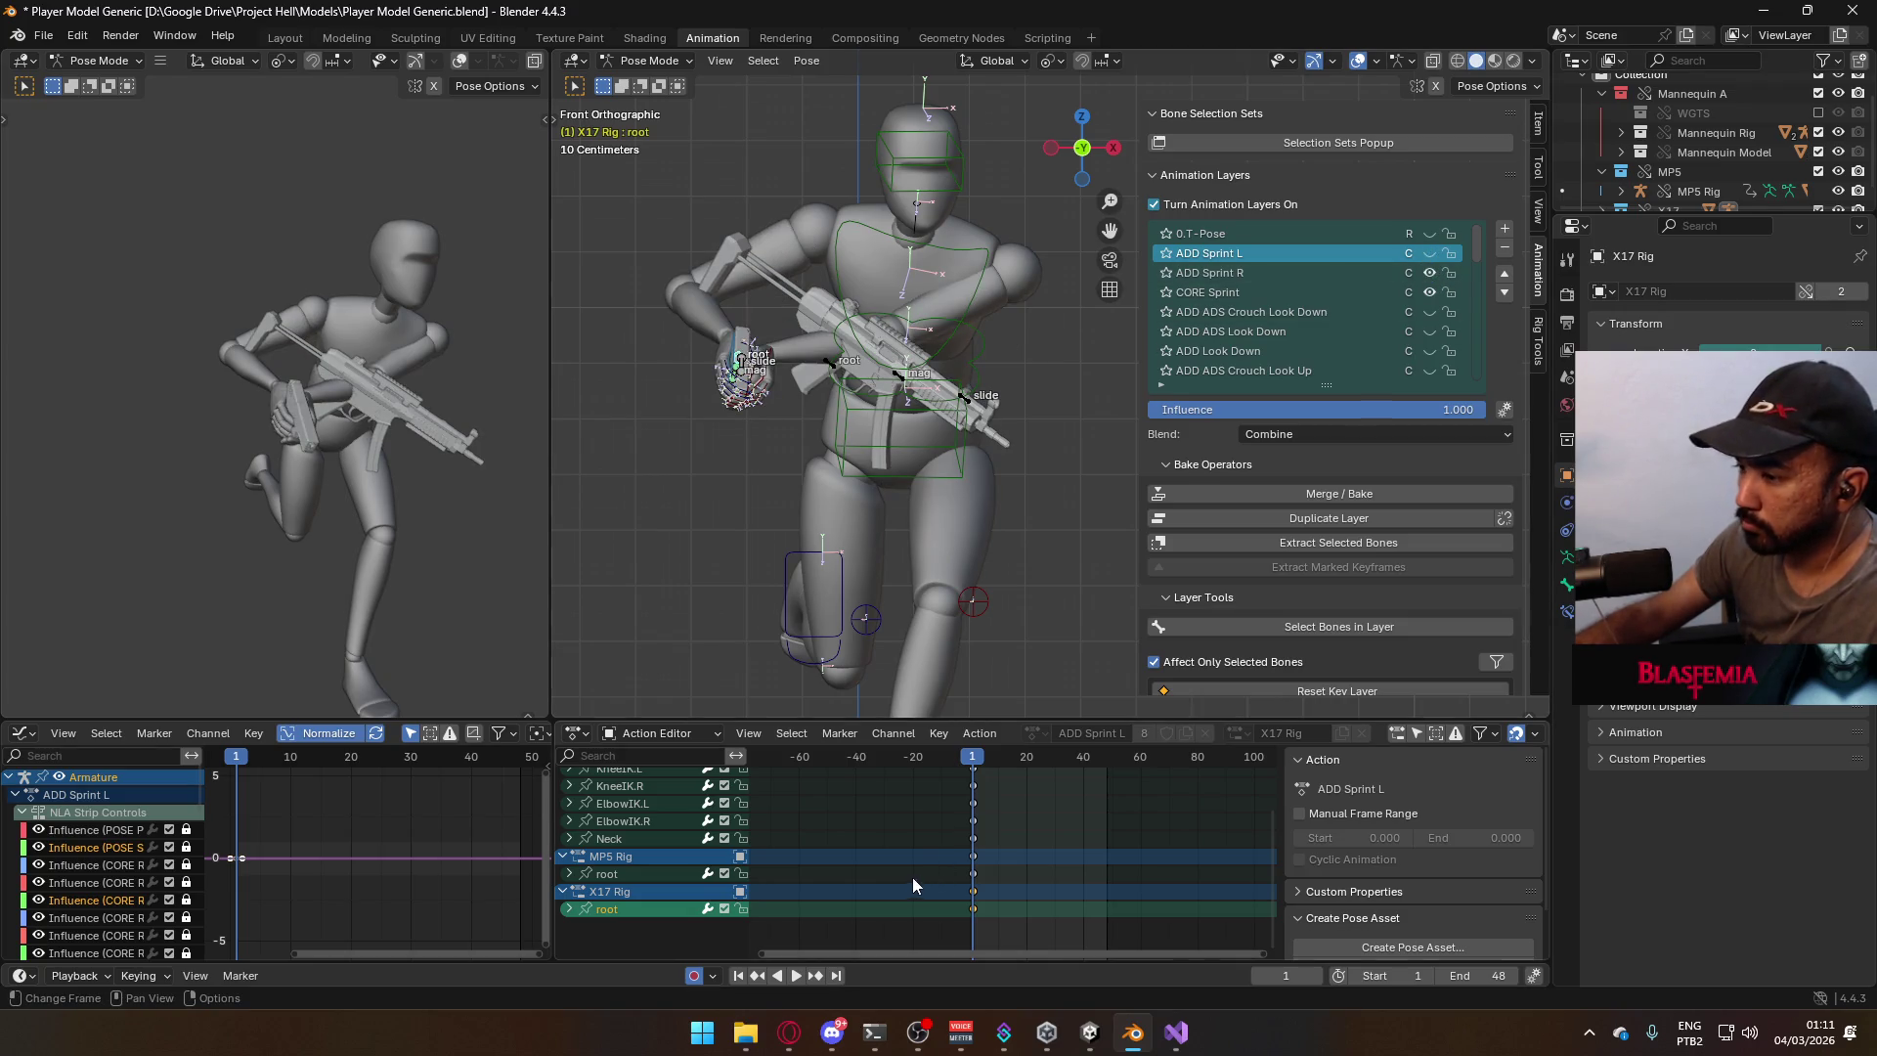
right_click(740, 366)
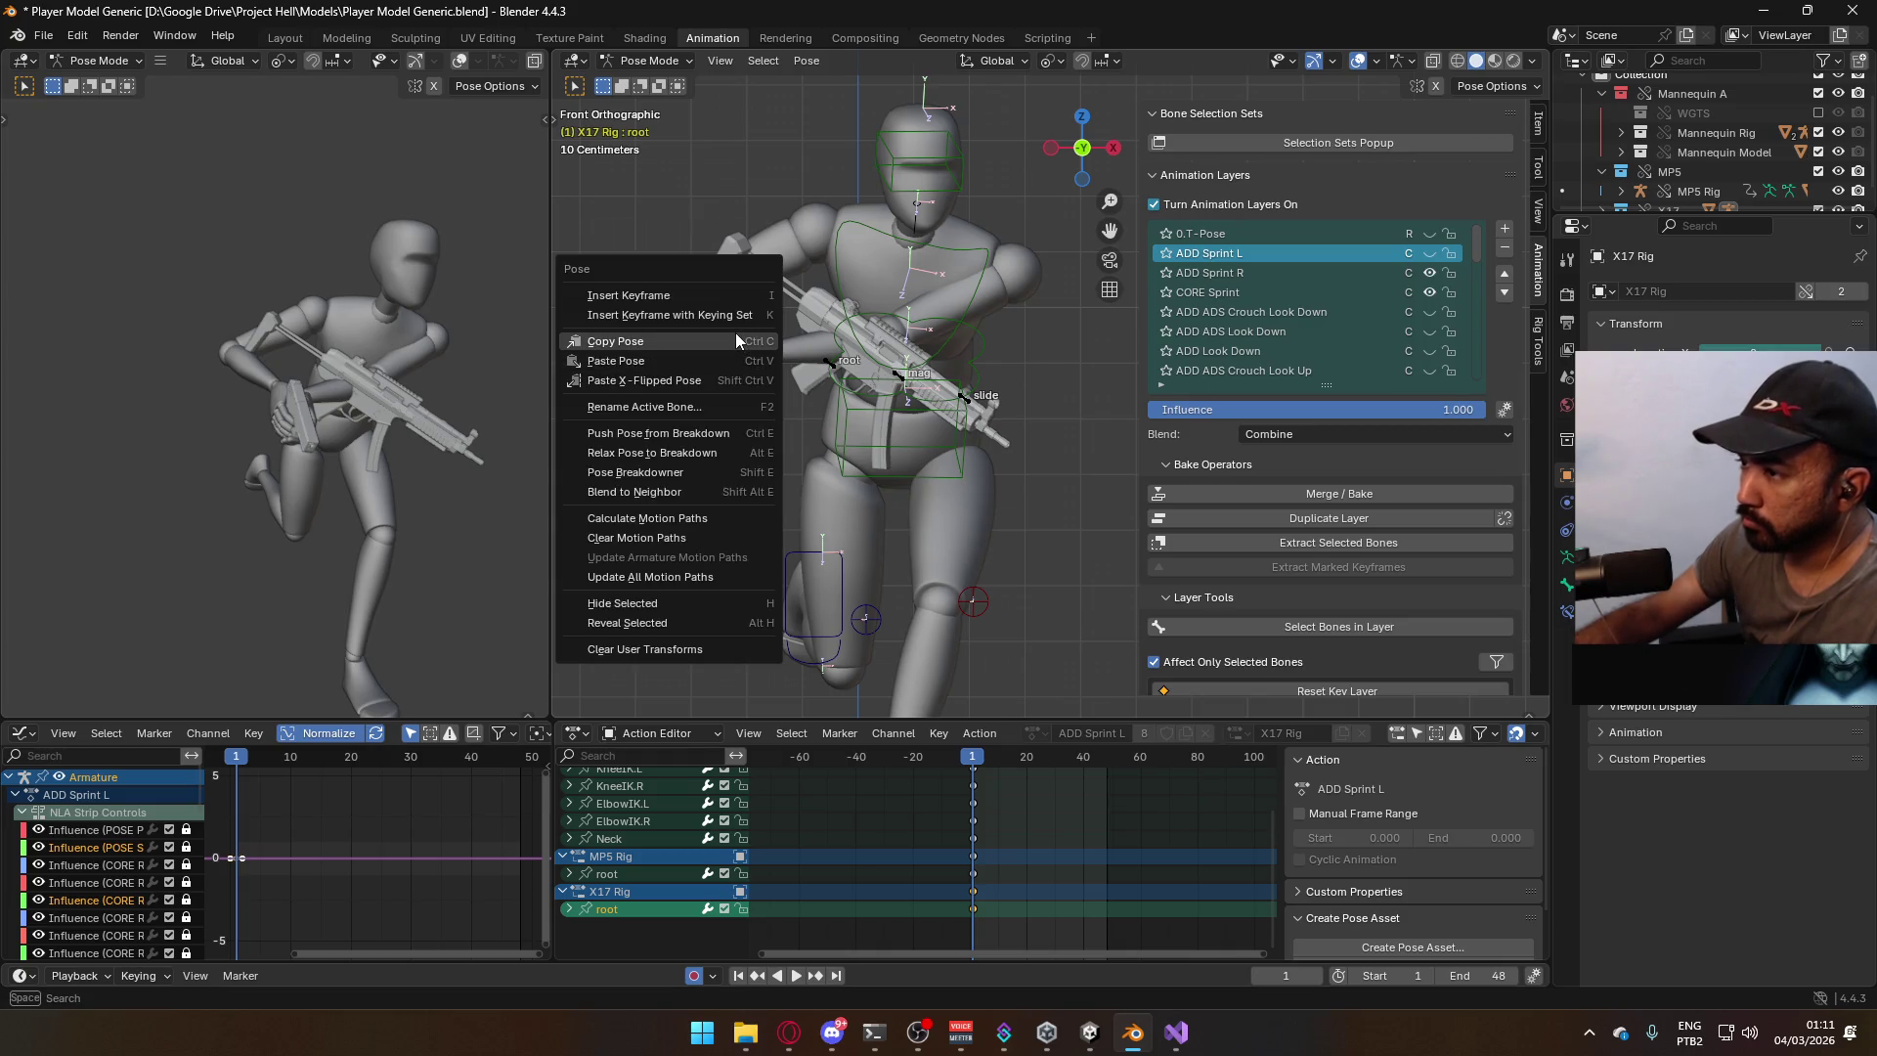
right_click(975, 914)
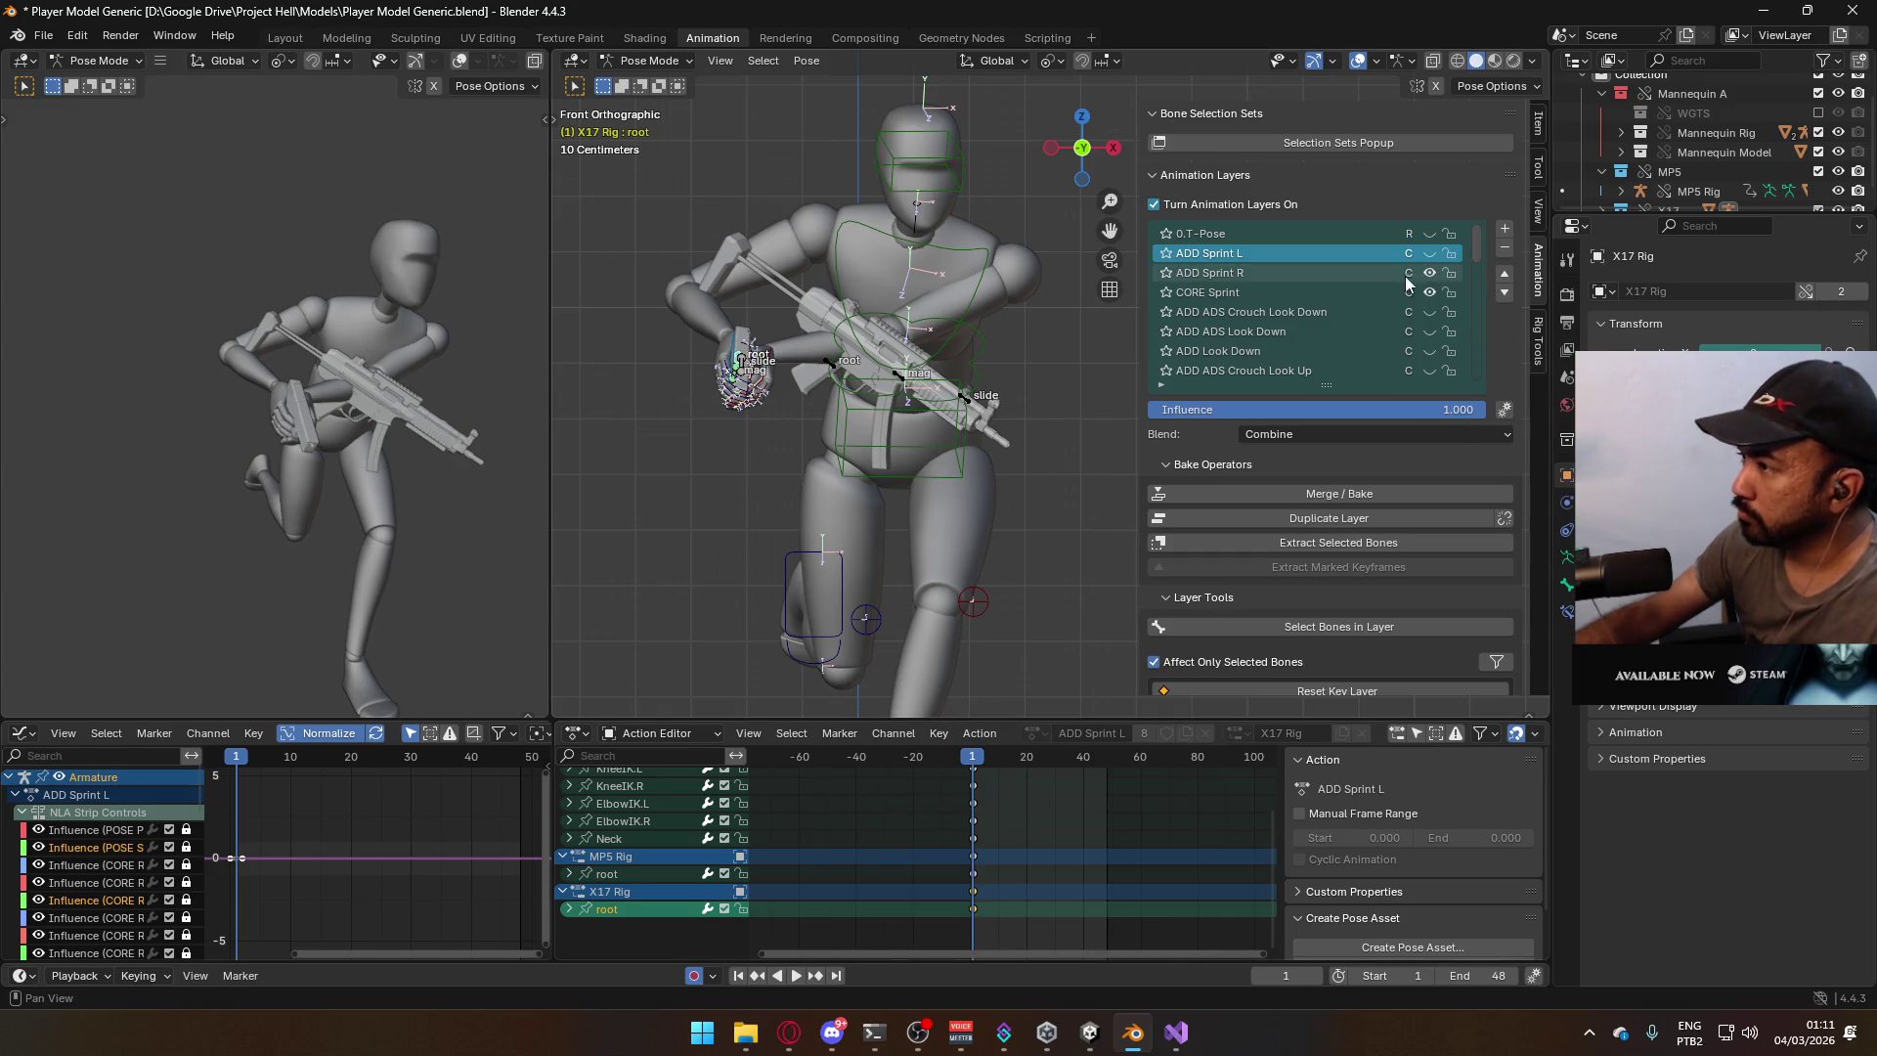
left_click(1437, 273)
right_click(975, 912)
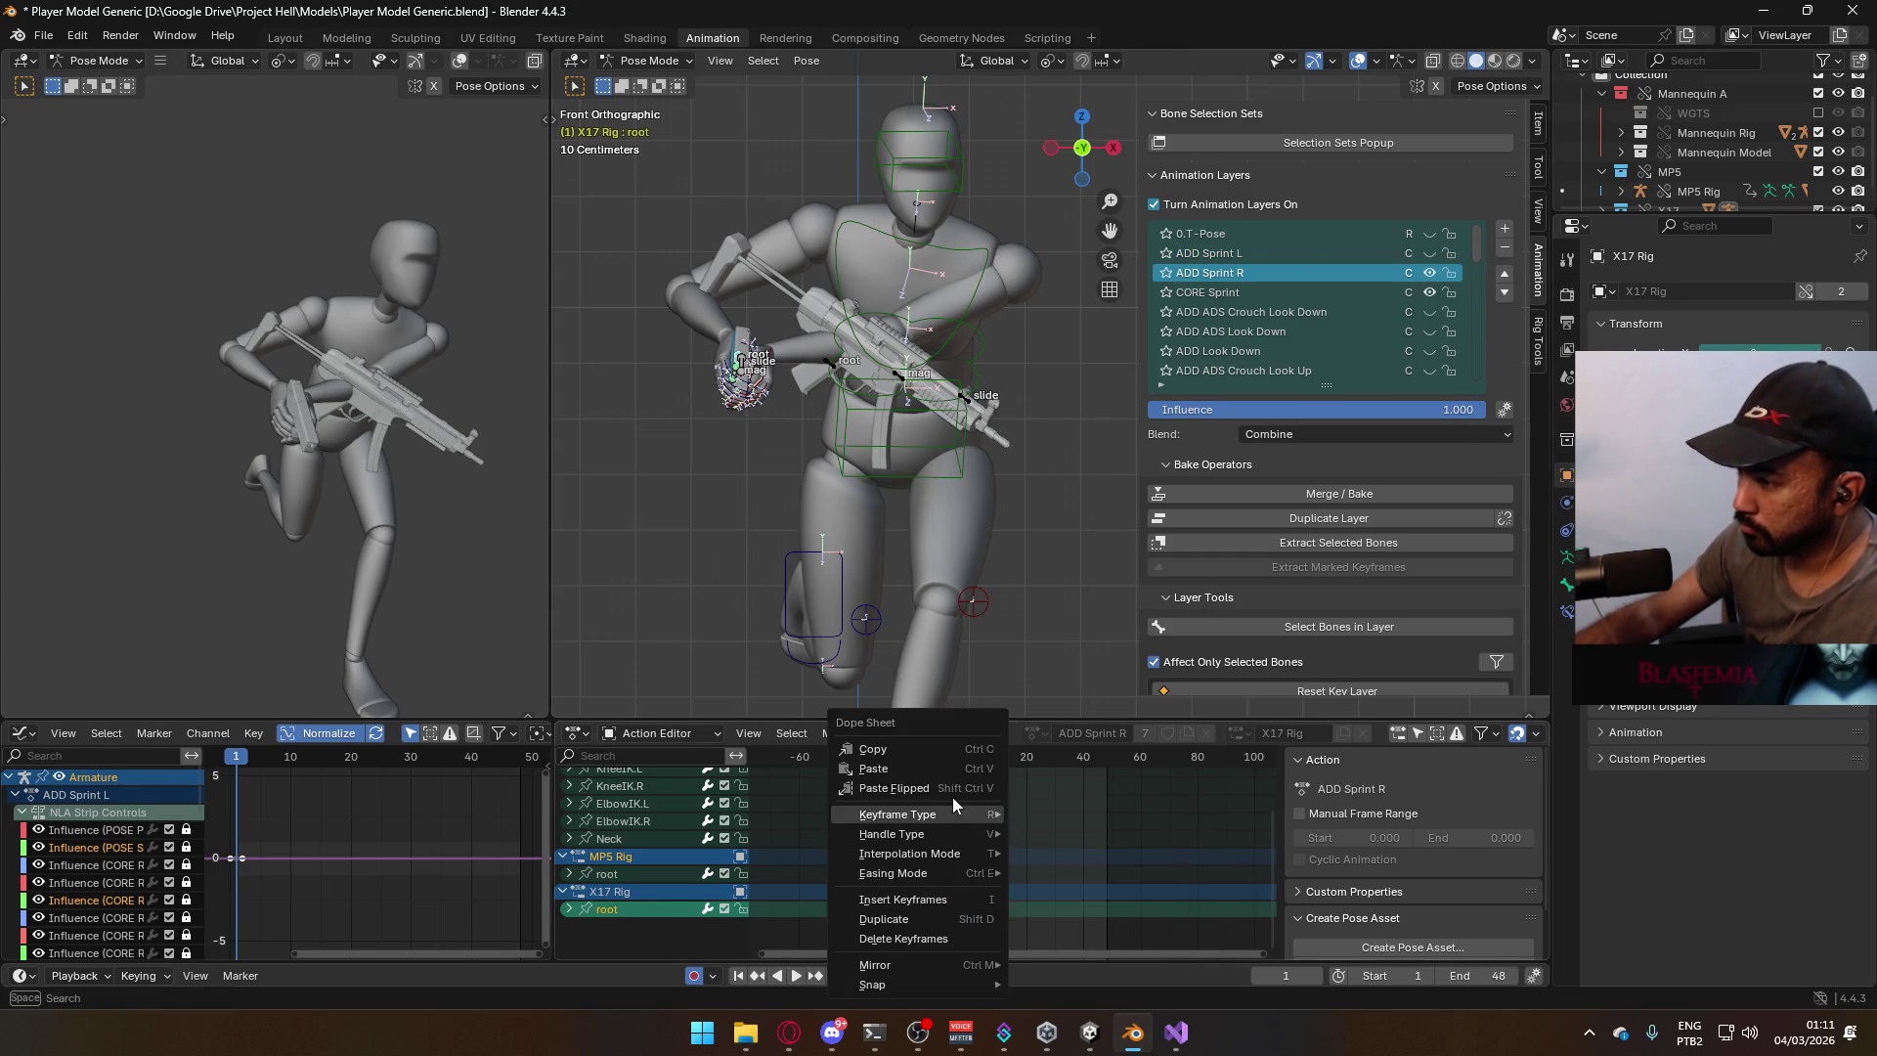
Paste the copied root keyframes into ADD Sprint L and play back to check the pose.
left_click(1433, 275)
left_click(1429, 253)
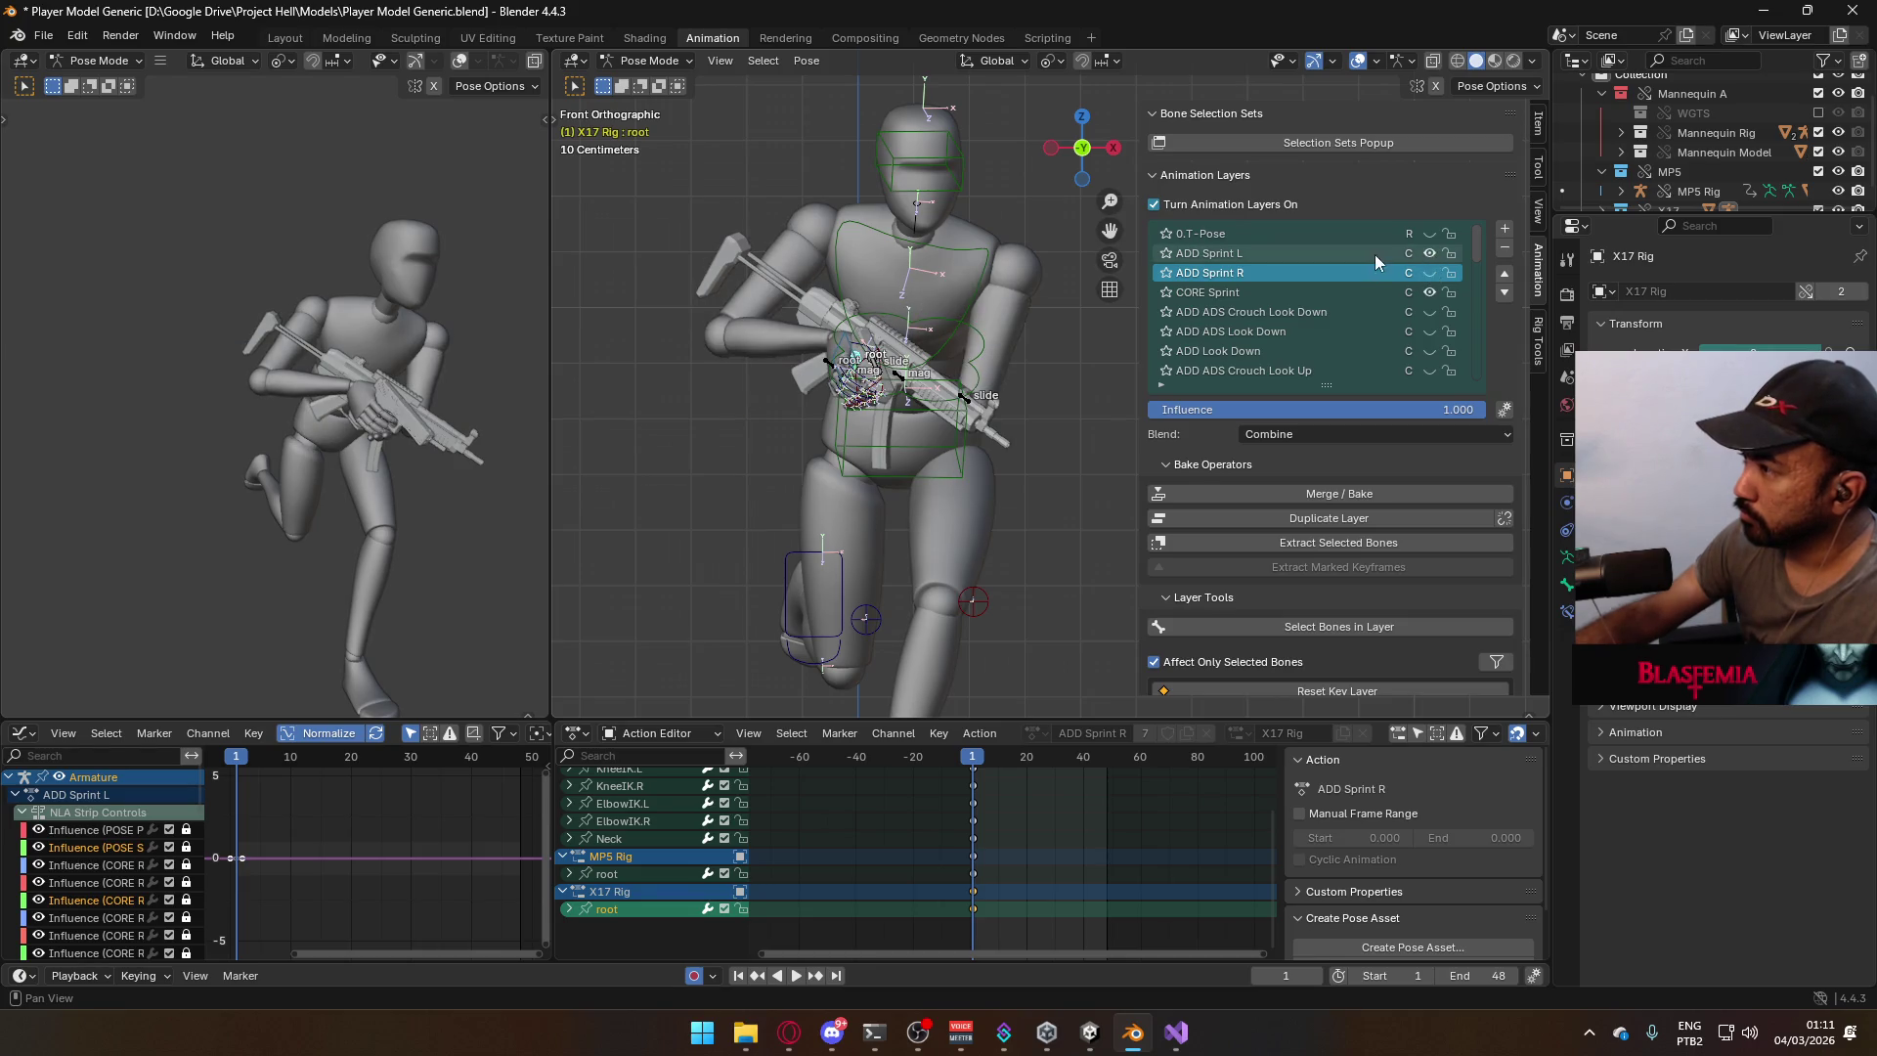
right_click(971, 914)
left_click(945, 794)
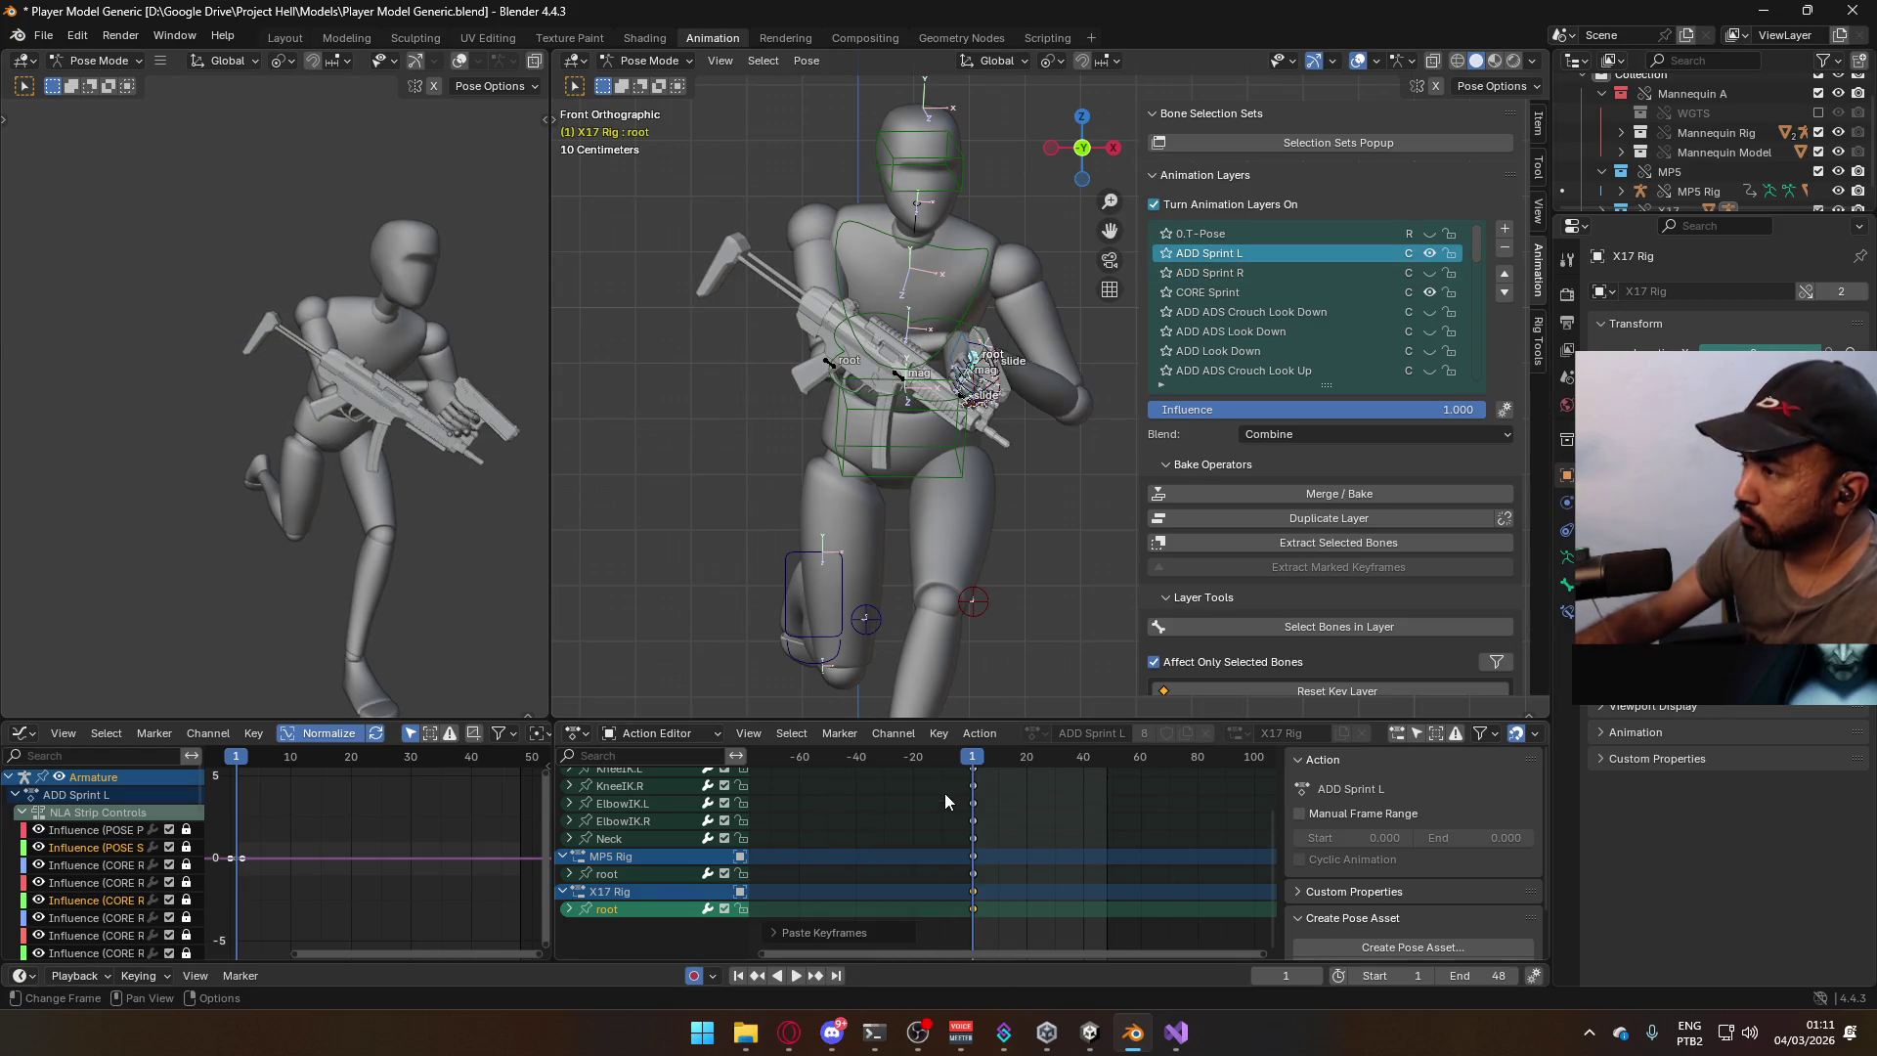
key("space")
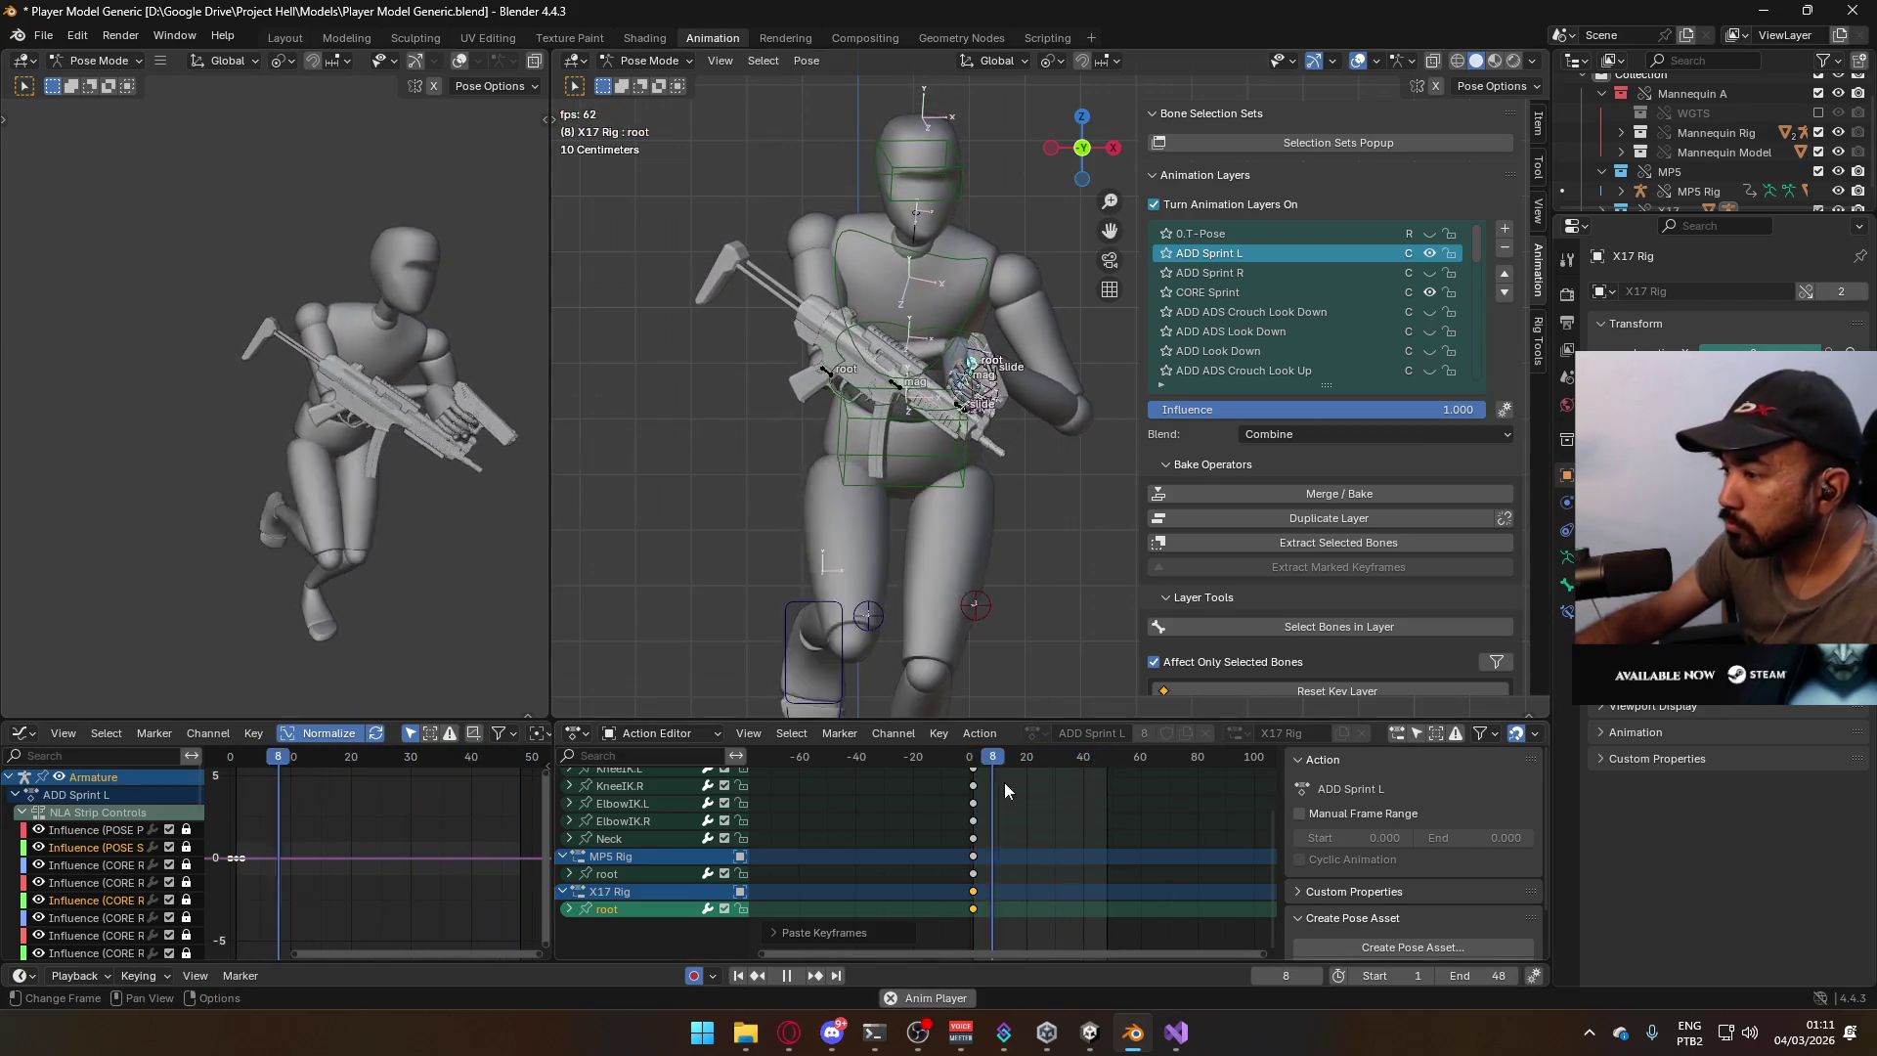
left_click(970, 761)
Shift the rig root along X, replay the sprint, and save Player Model Generic.blend.
key("space")
key("g")
key("x")
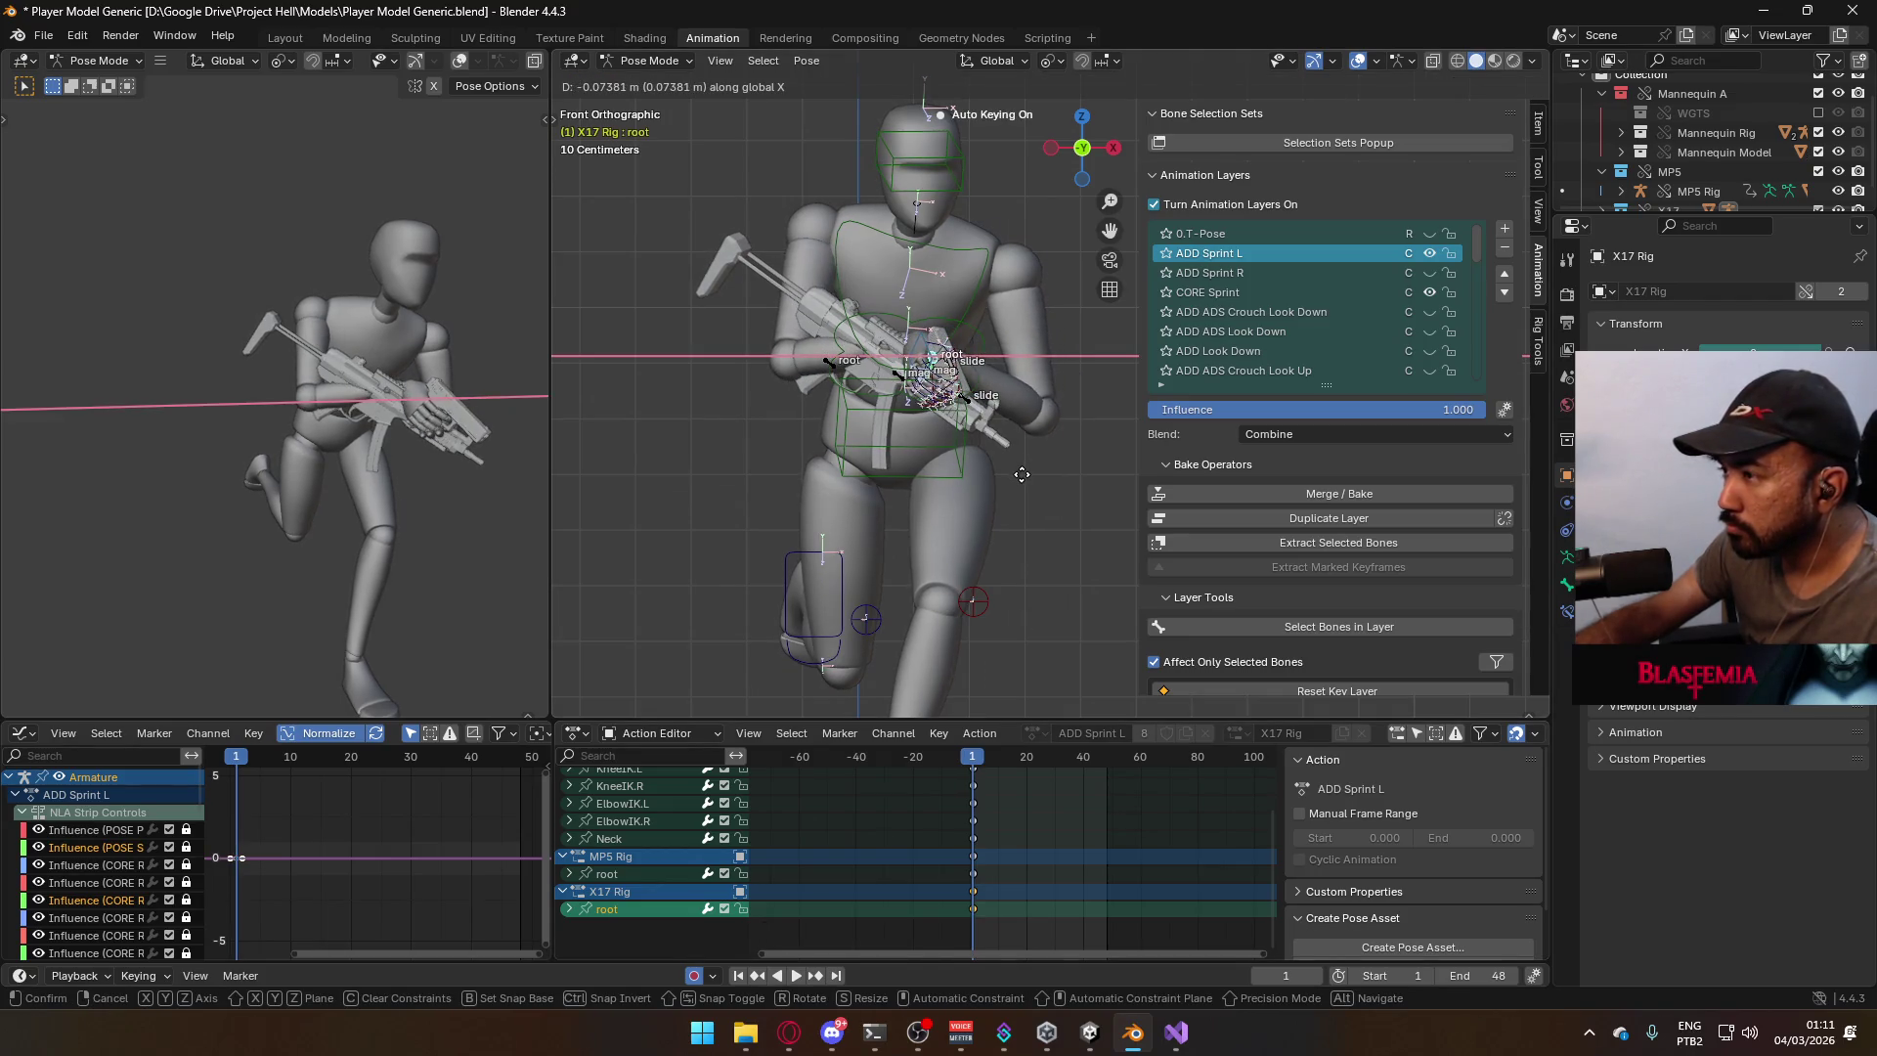
left_click(1022, 475)
key("space")
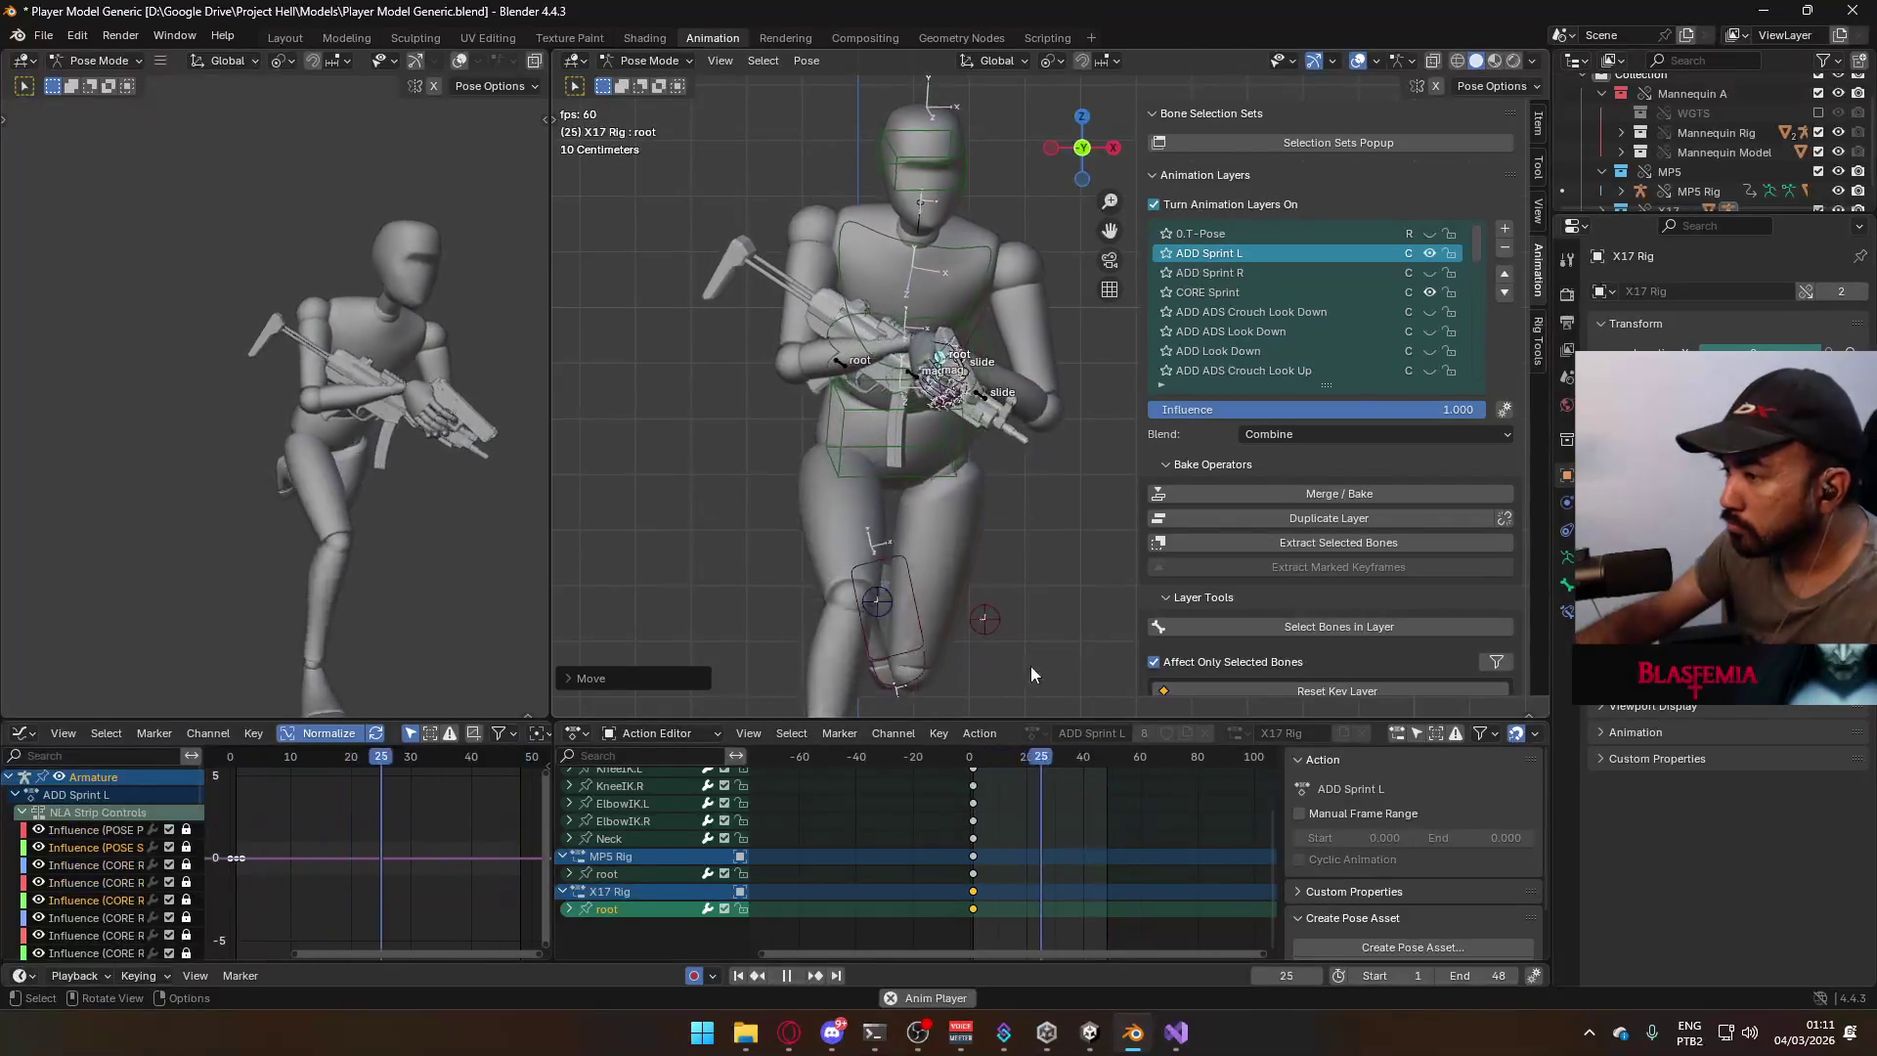
left_click_drag(1011, 759, 972, 760)
key("ctrl+s")
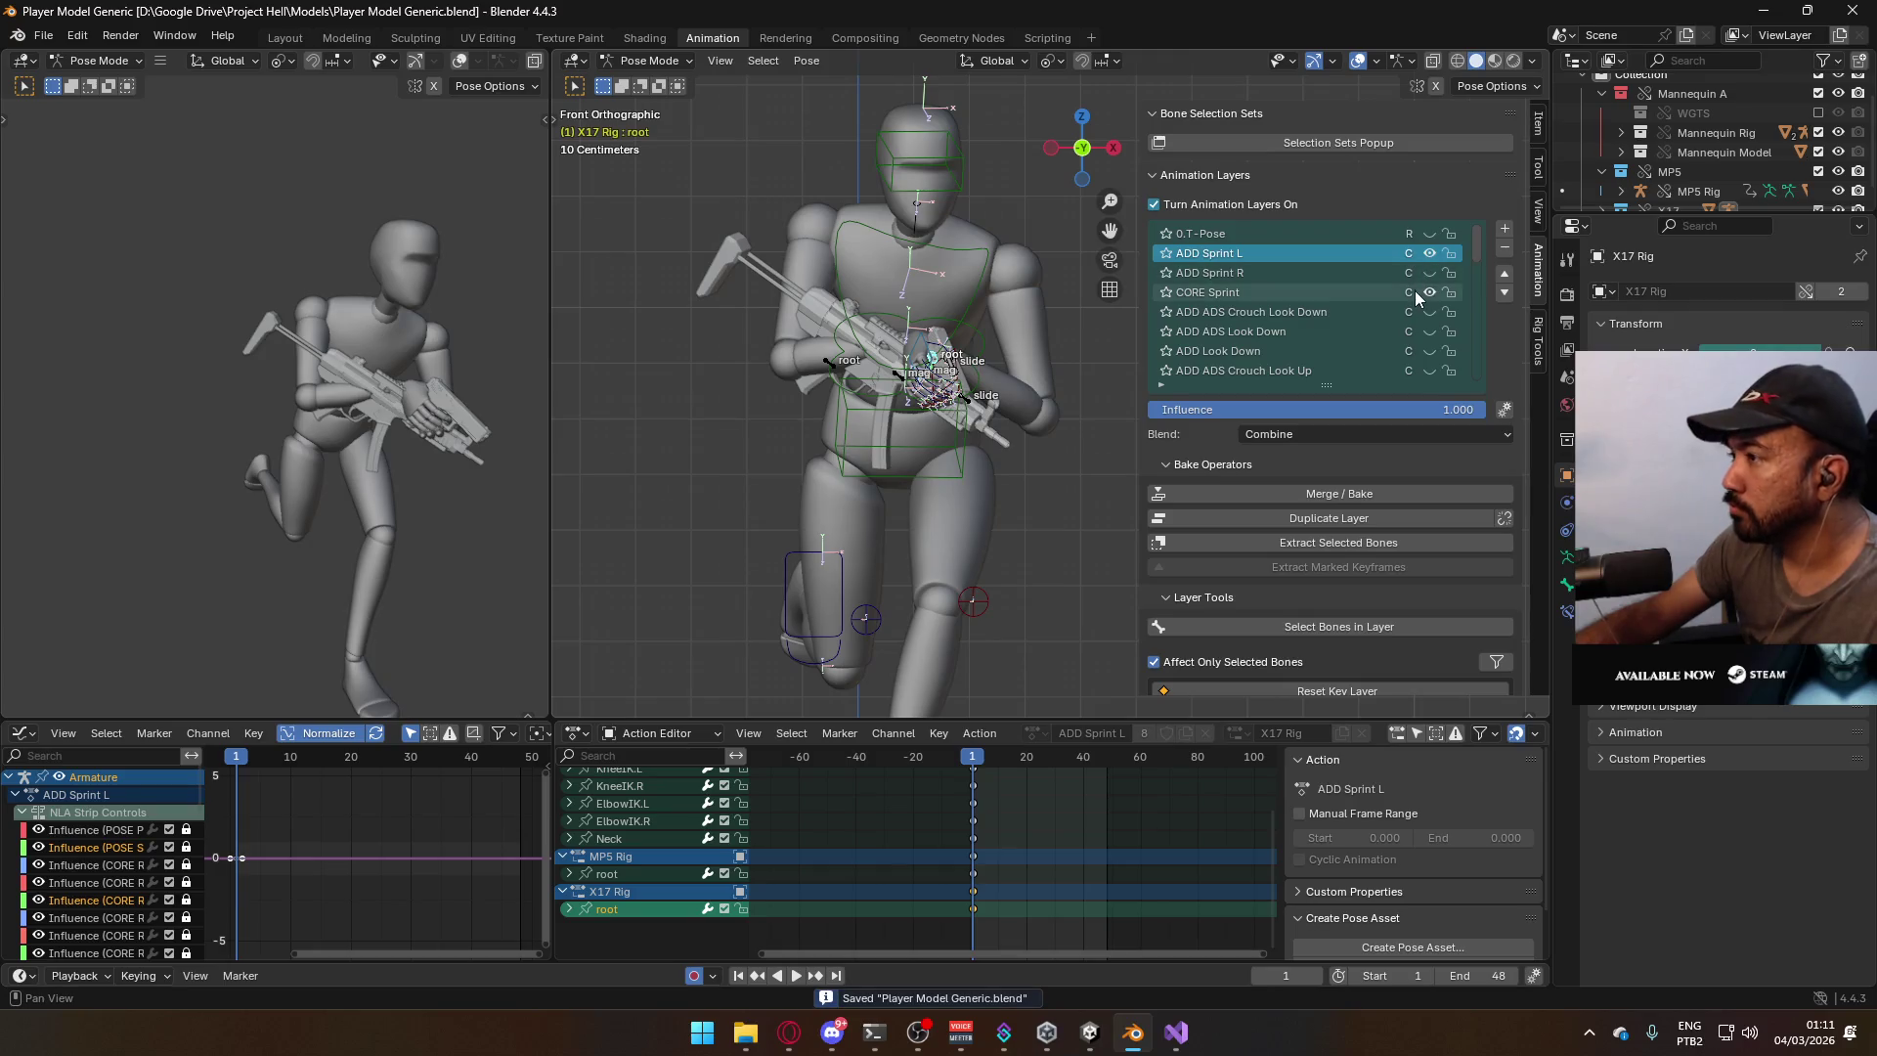
left_click(1429, 256)
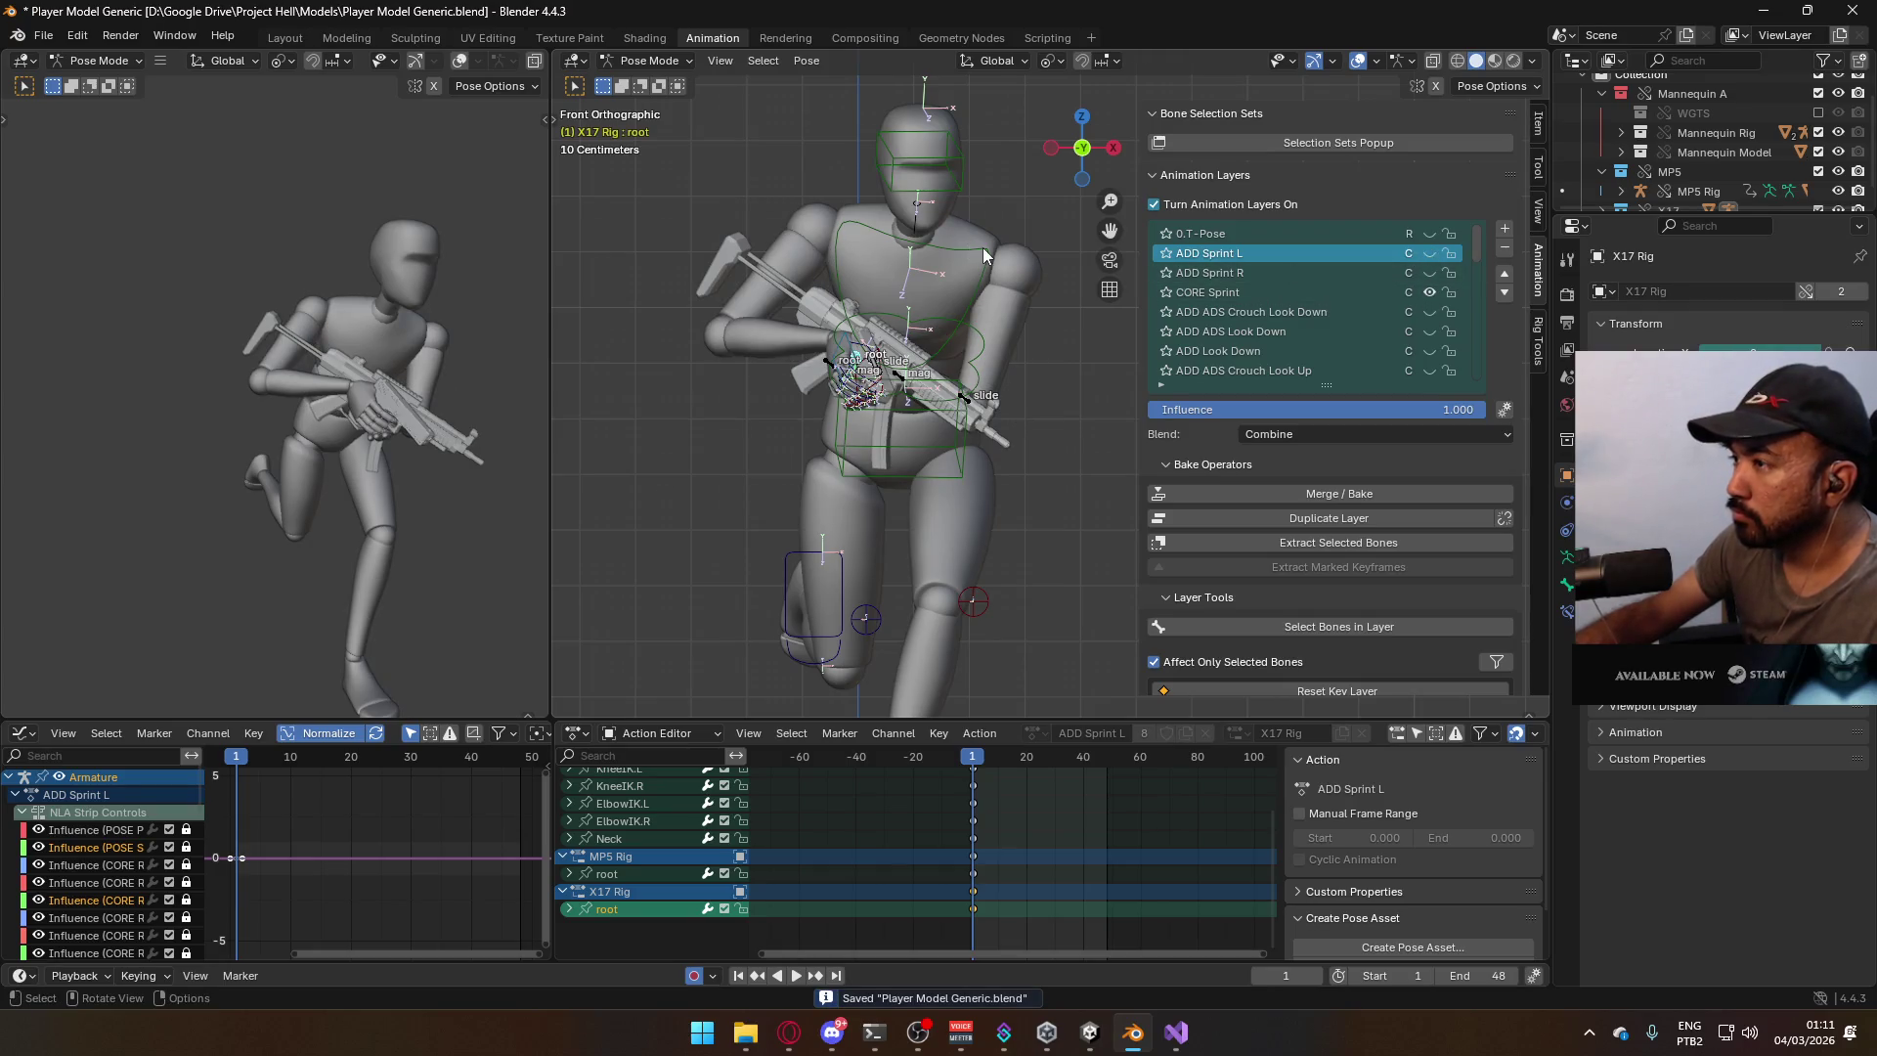
Switch to Object Mode, select the armature, and save the blend file.
key("ctrl+s")
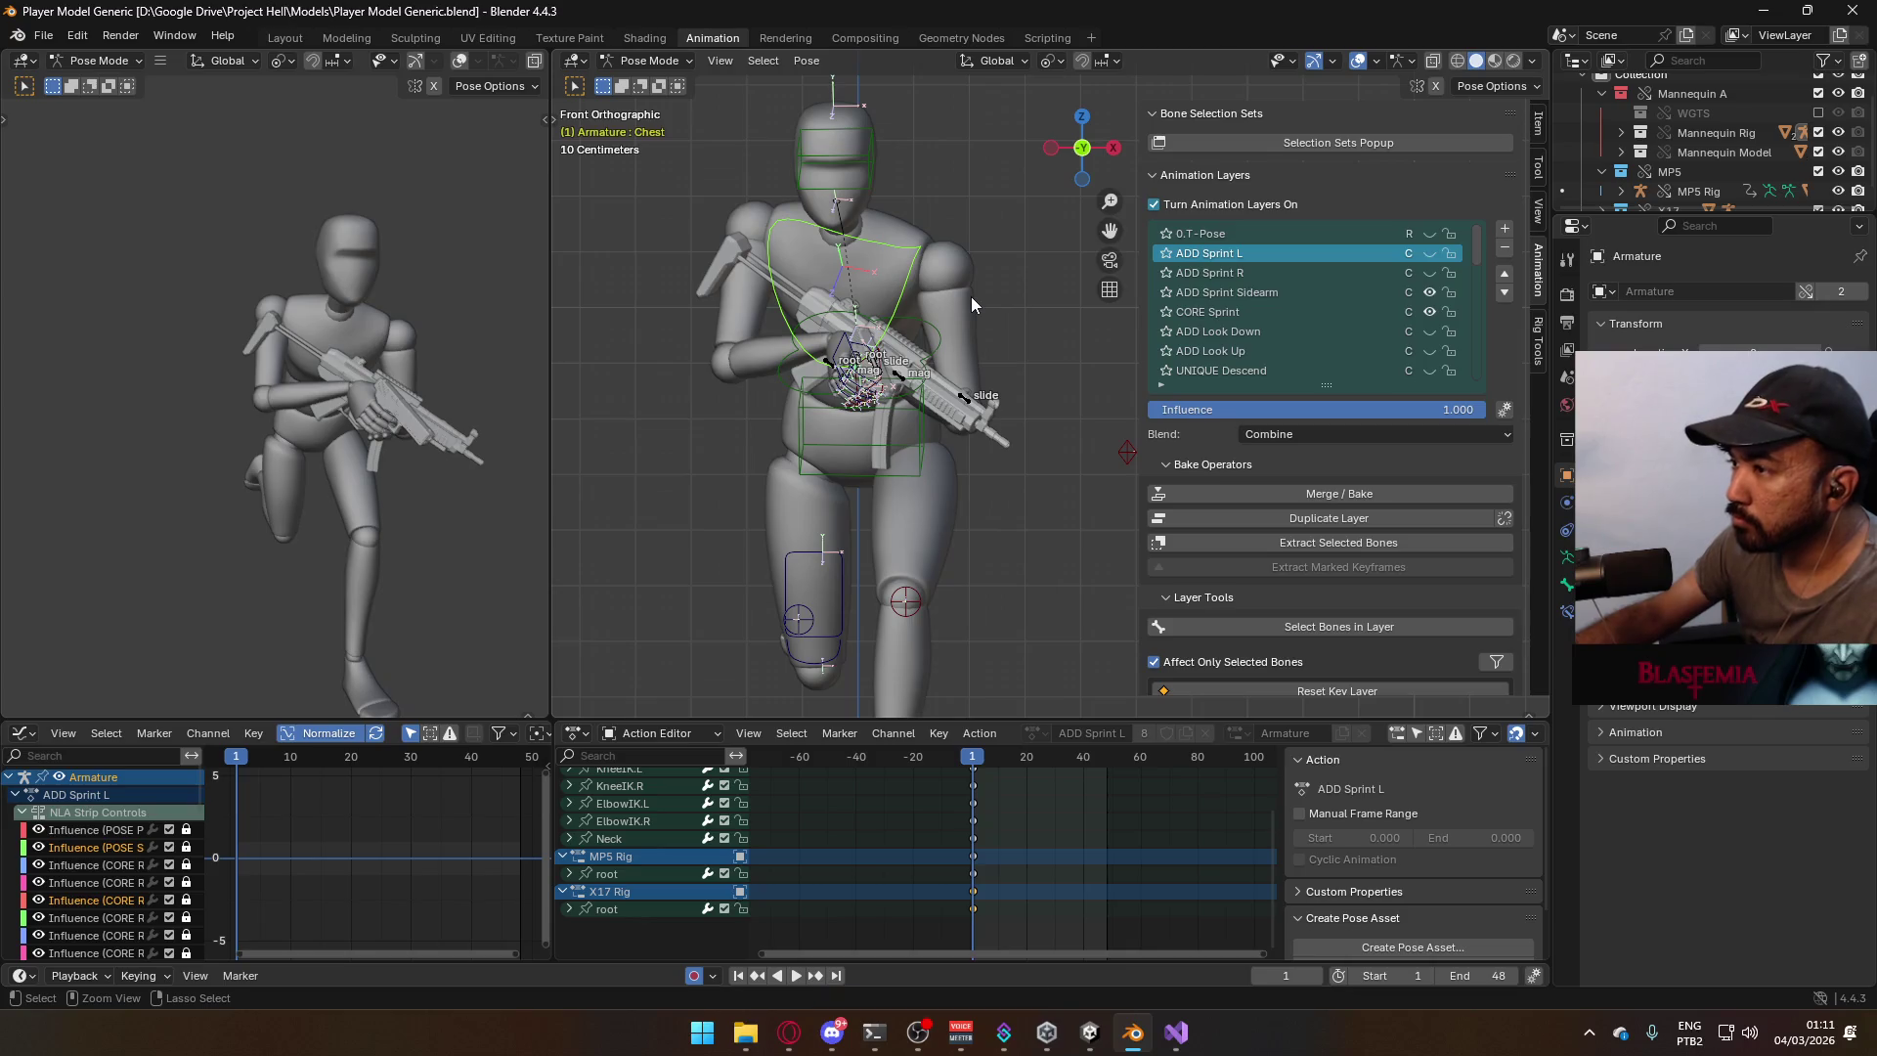
left_click(648, 61)
left_click(645, 69)
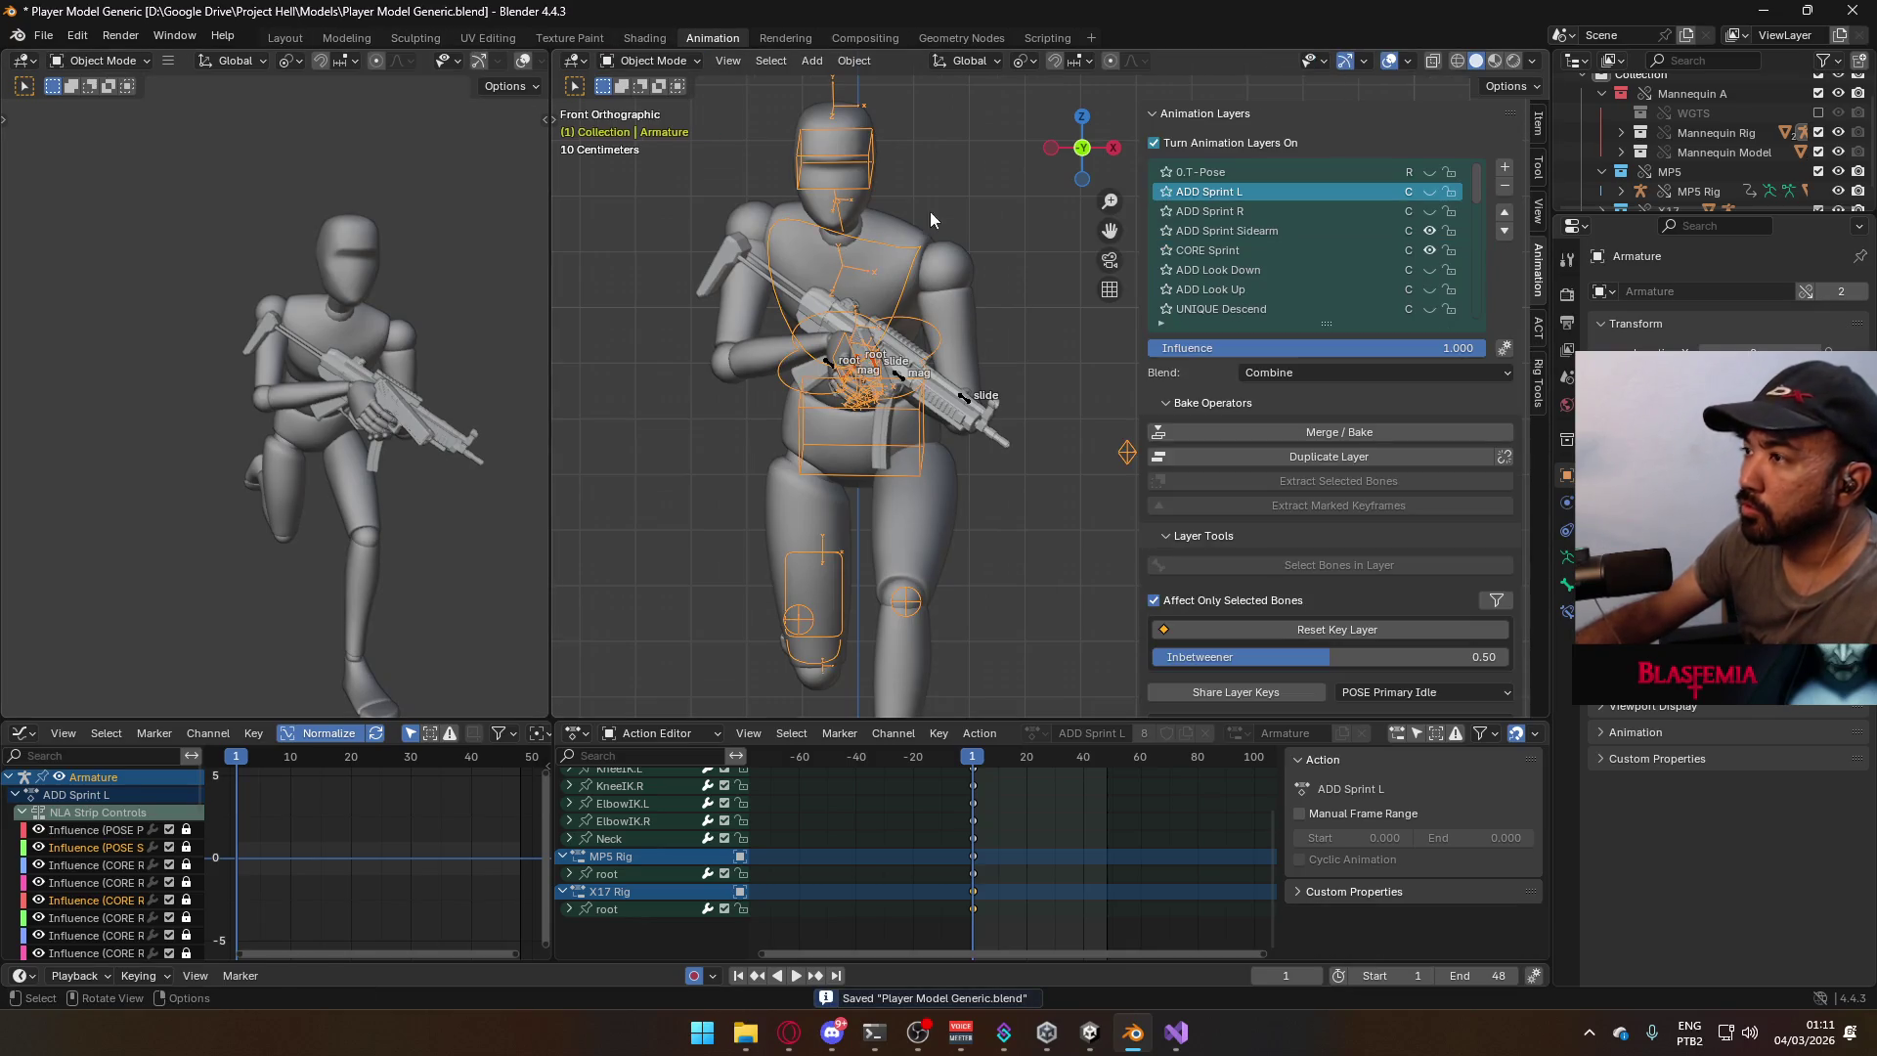
left_click(983, 331)
left_click(919, 468)
key("ctrl+s")
Export the FBX as Model@Sidearm Sprint.fbx, renaming it from Model@Primary Sprint.fbx.
left_click(43, 35)
mouse_move(155, 338)
left_click(403, 513)
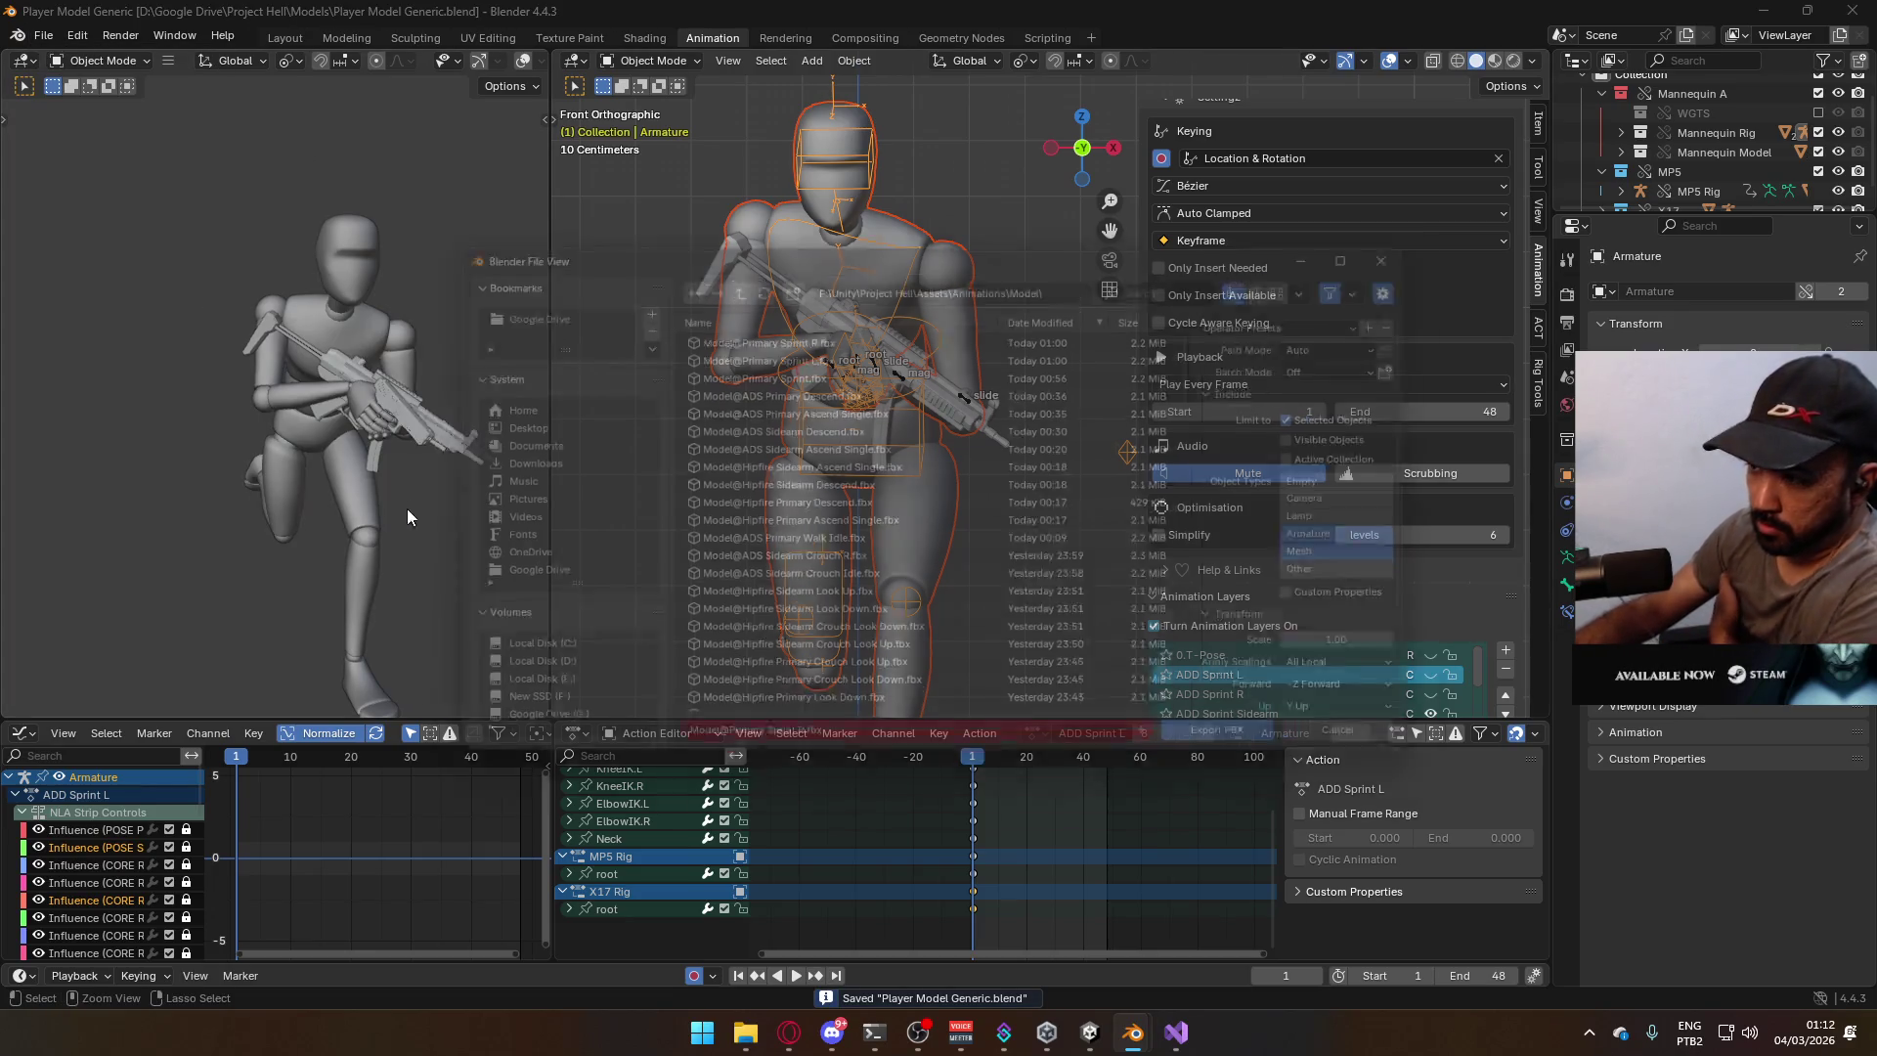
left_click(892, 368)
double_click(744, 757)
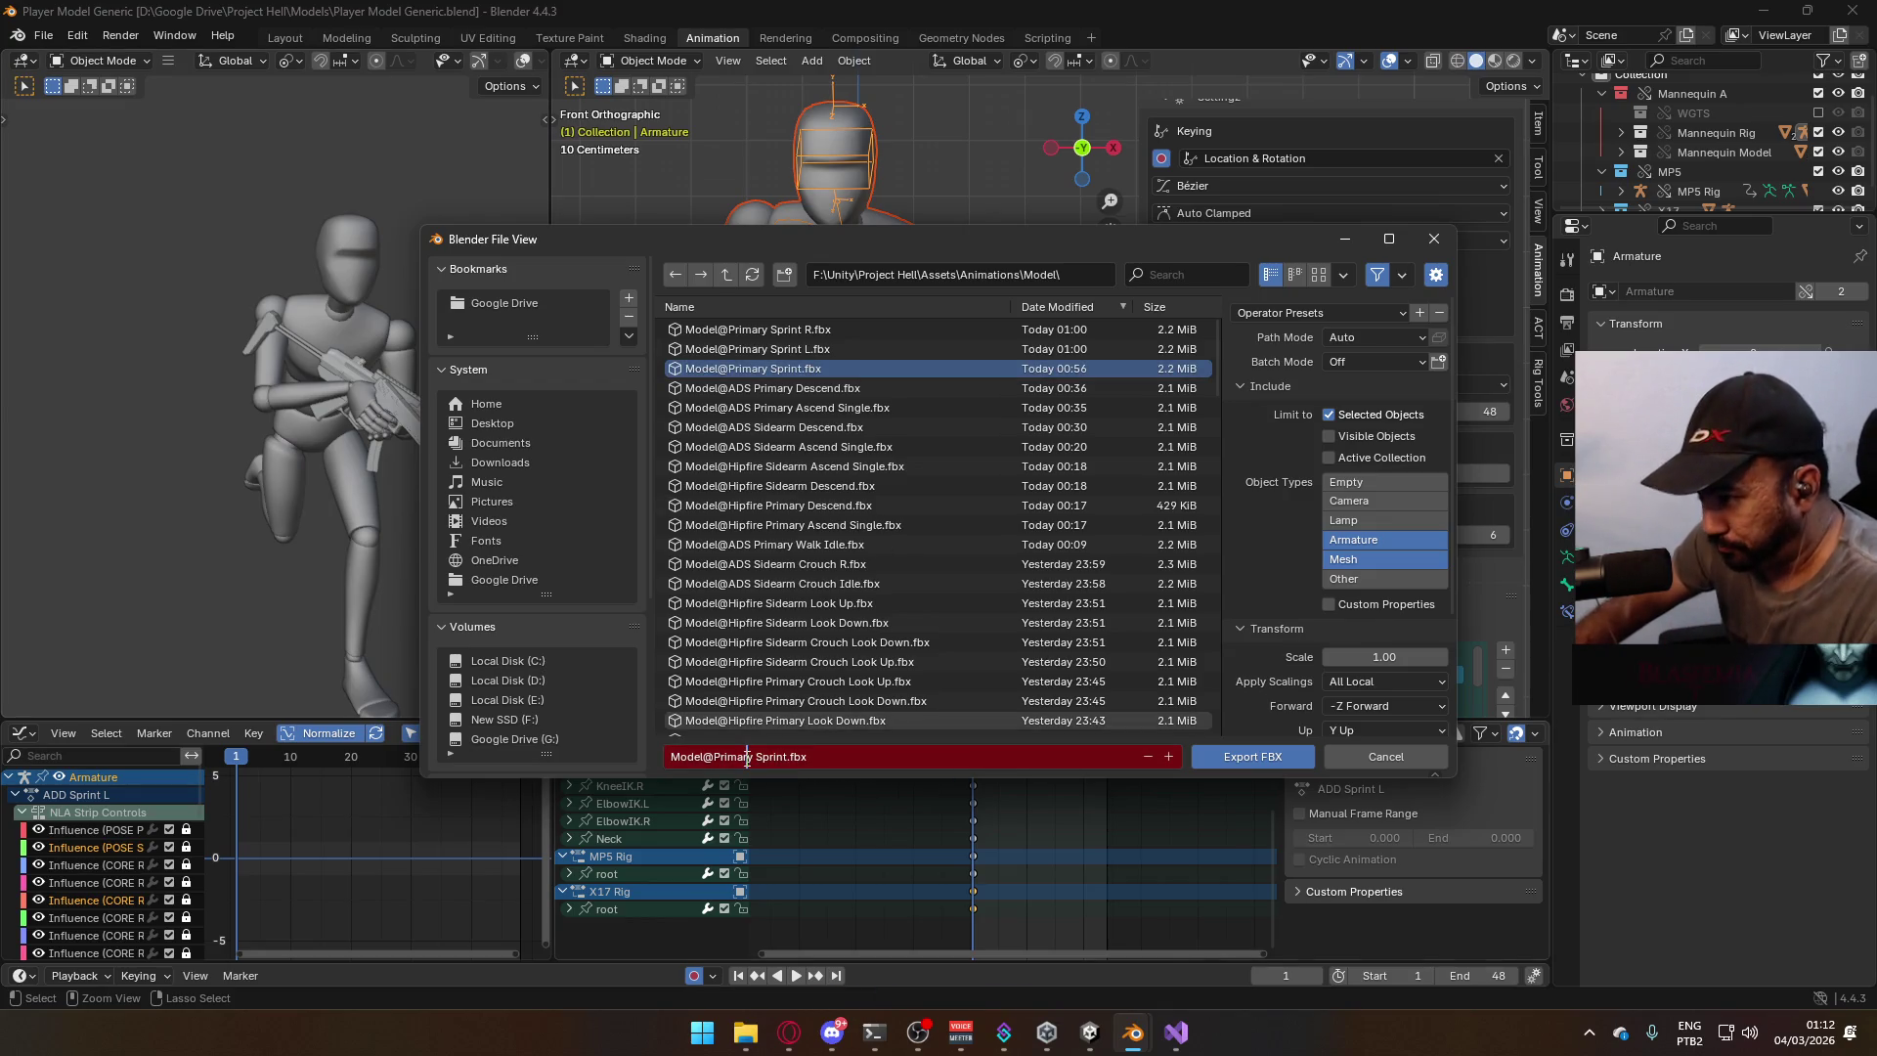
type("Sidearm")
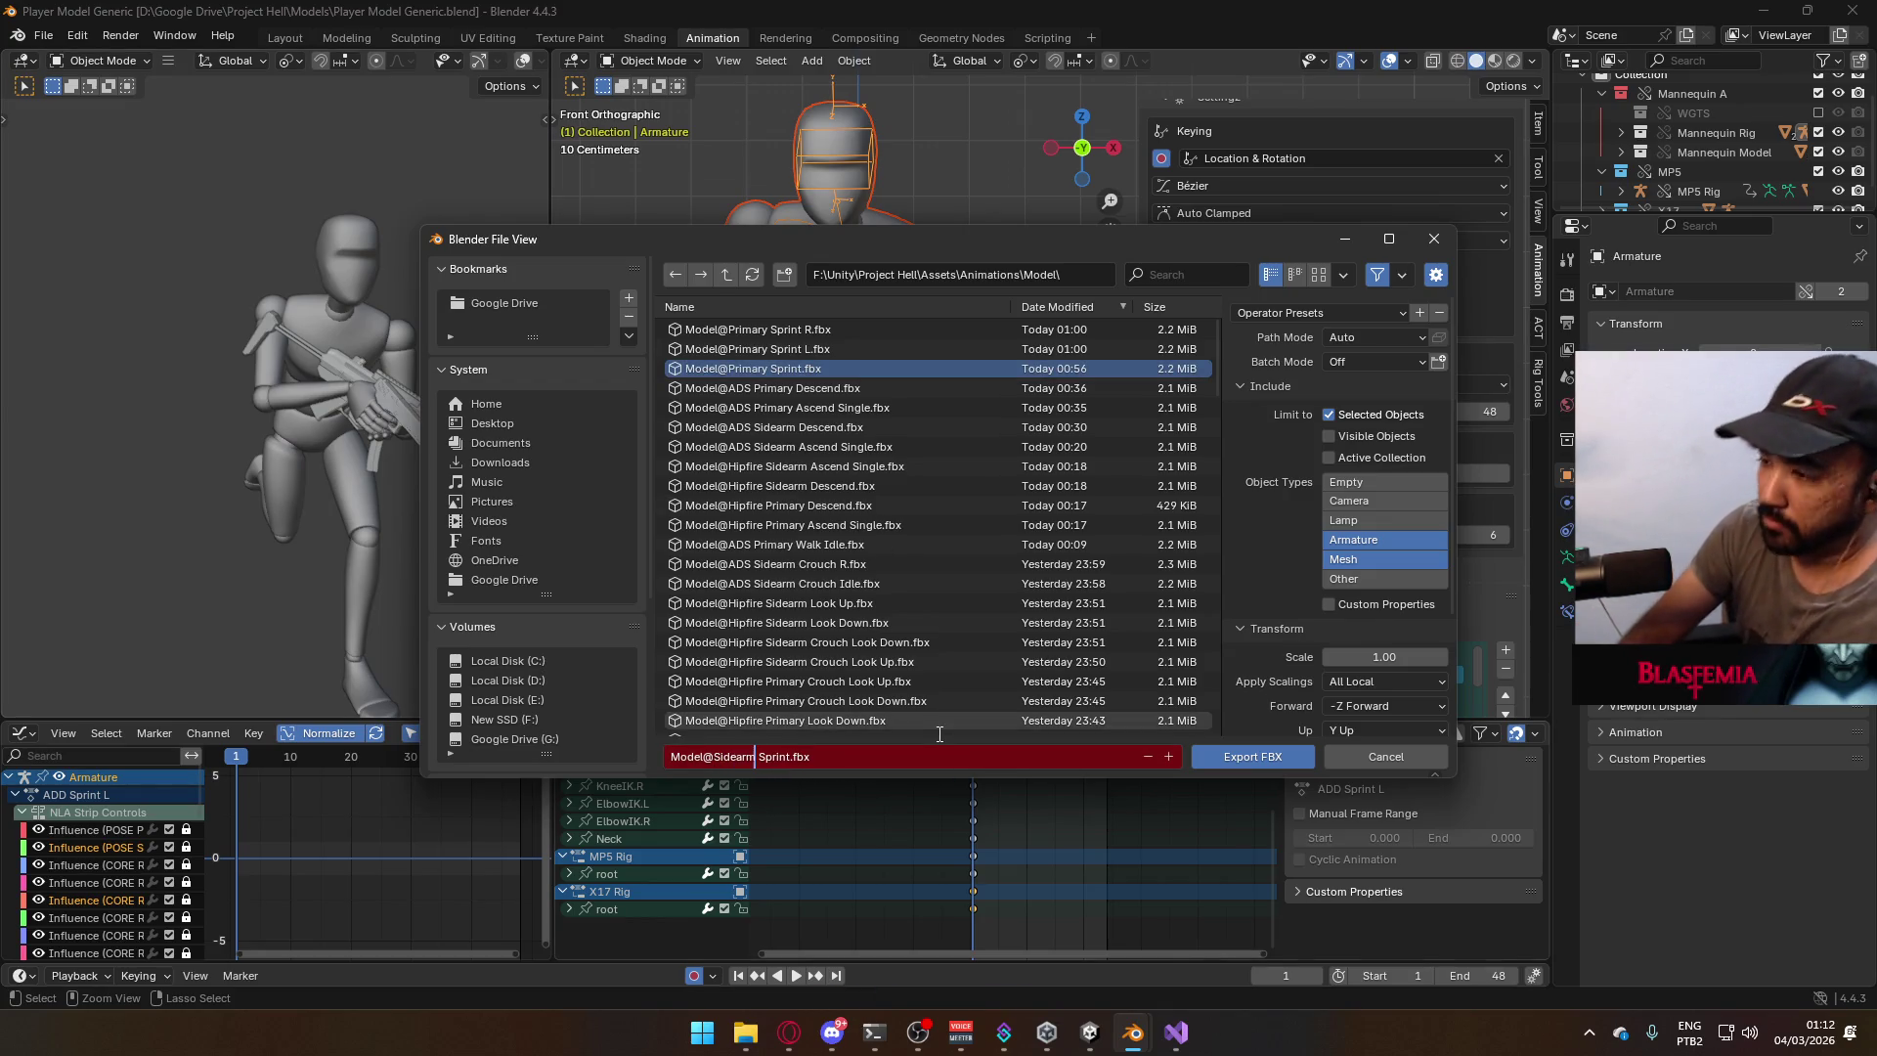
left_click(1251, 757)
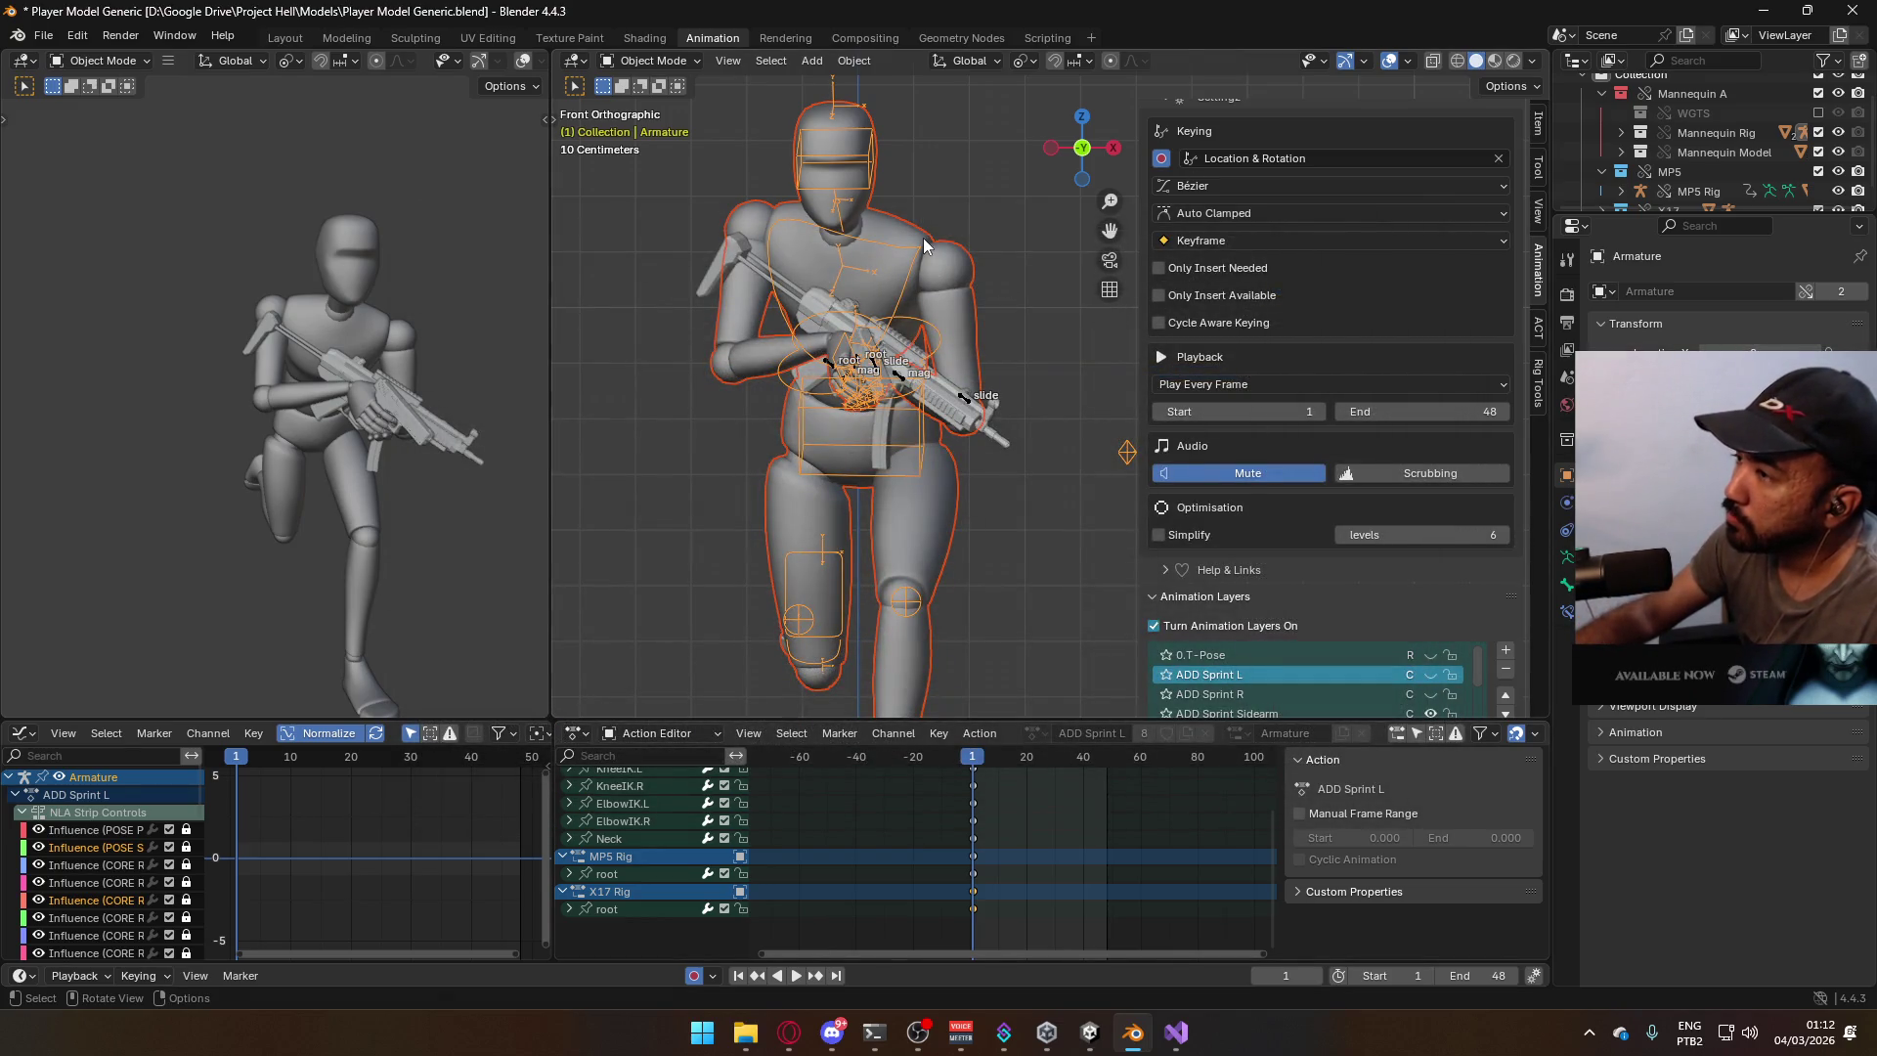
Hide the ADD Sprint Sidearm layer, toggle ADD Sprint R, select the mannequin, and save.
scroll(1445, 655, "down", 1)
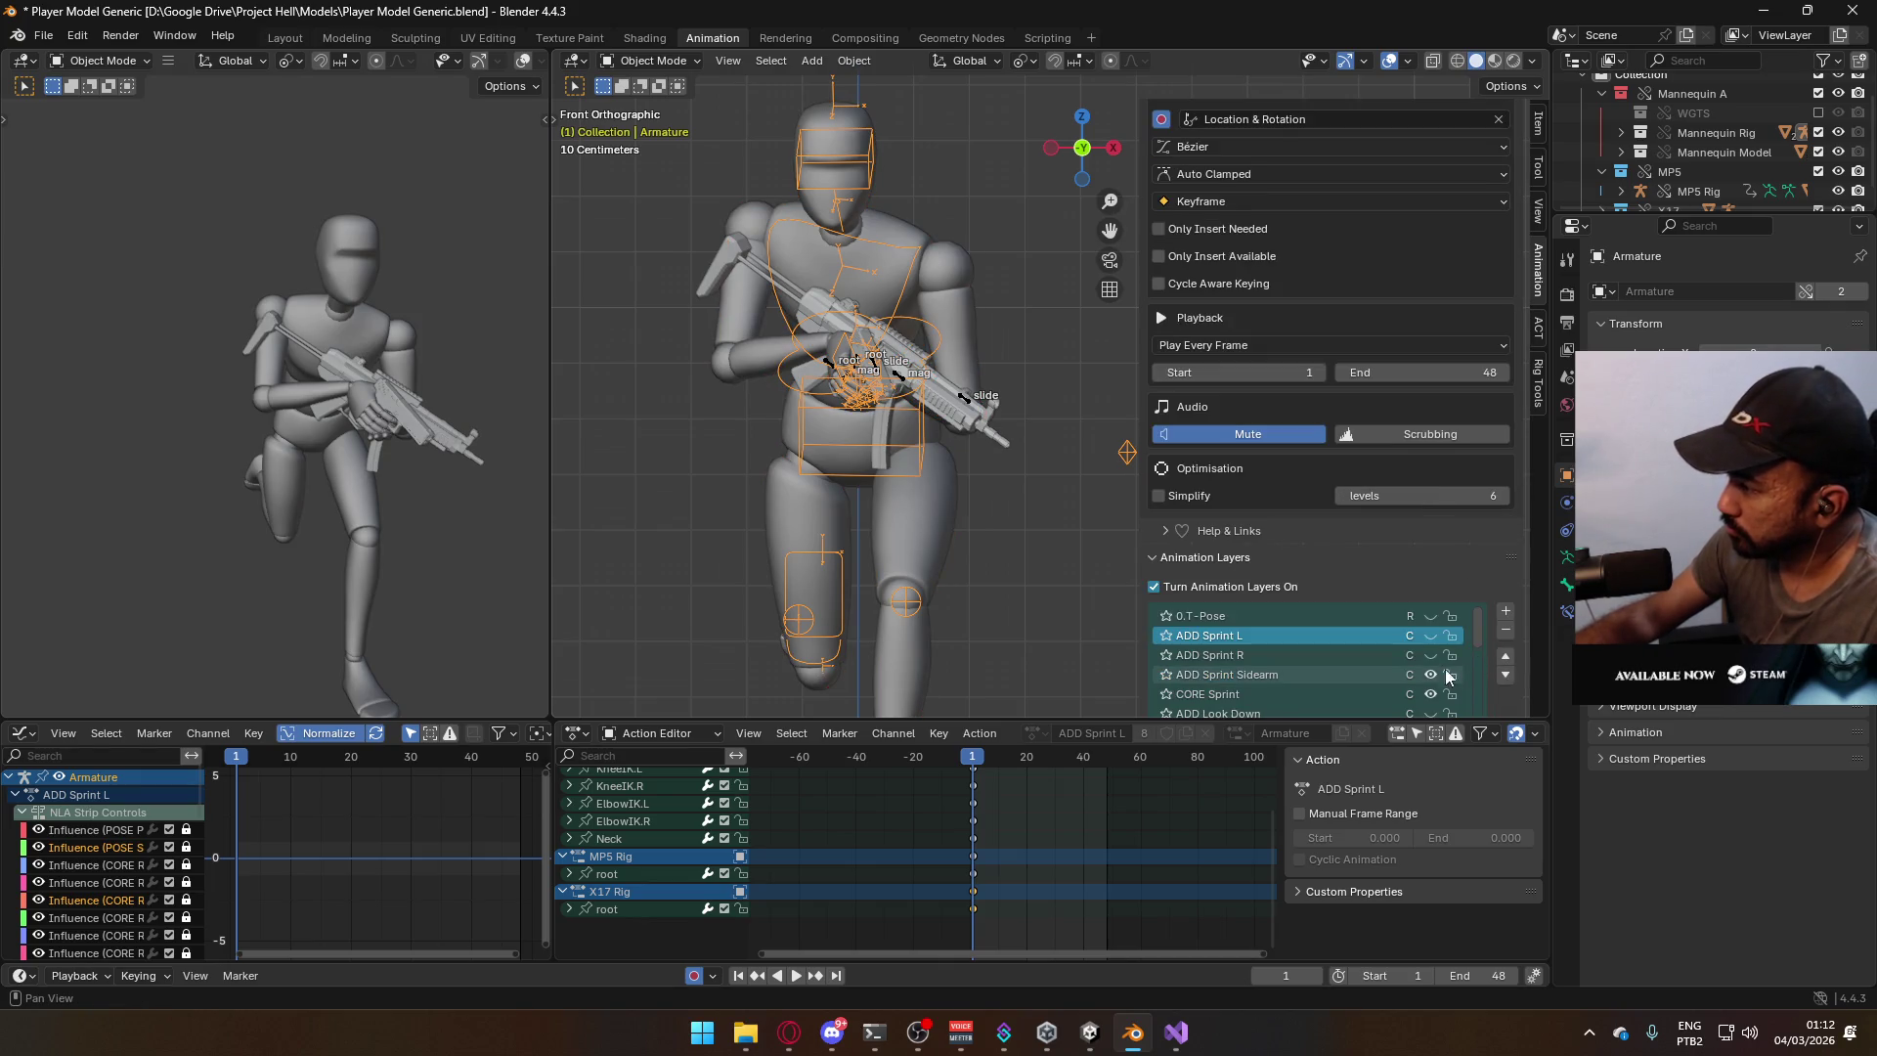
left_click(1433, 674)
left_click(1434, 655)
left_click(838, 368)
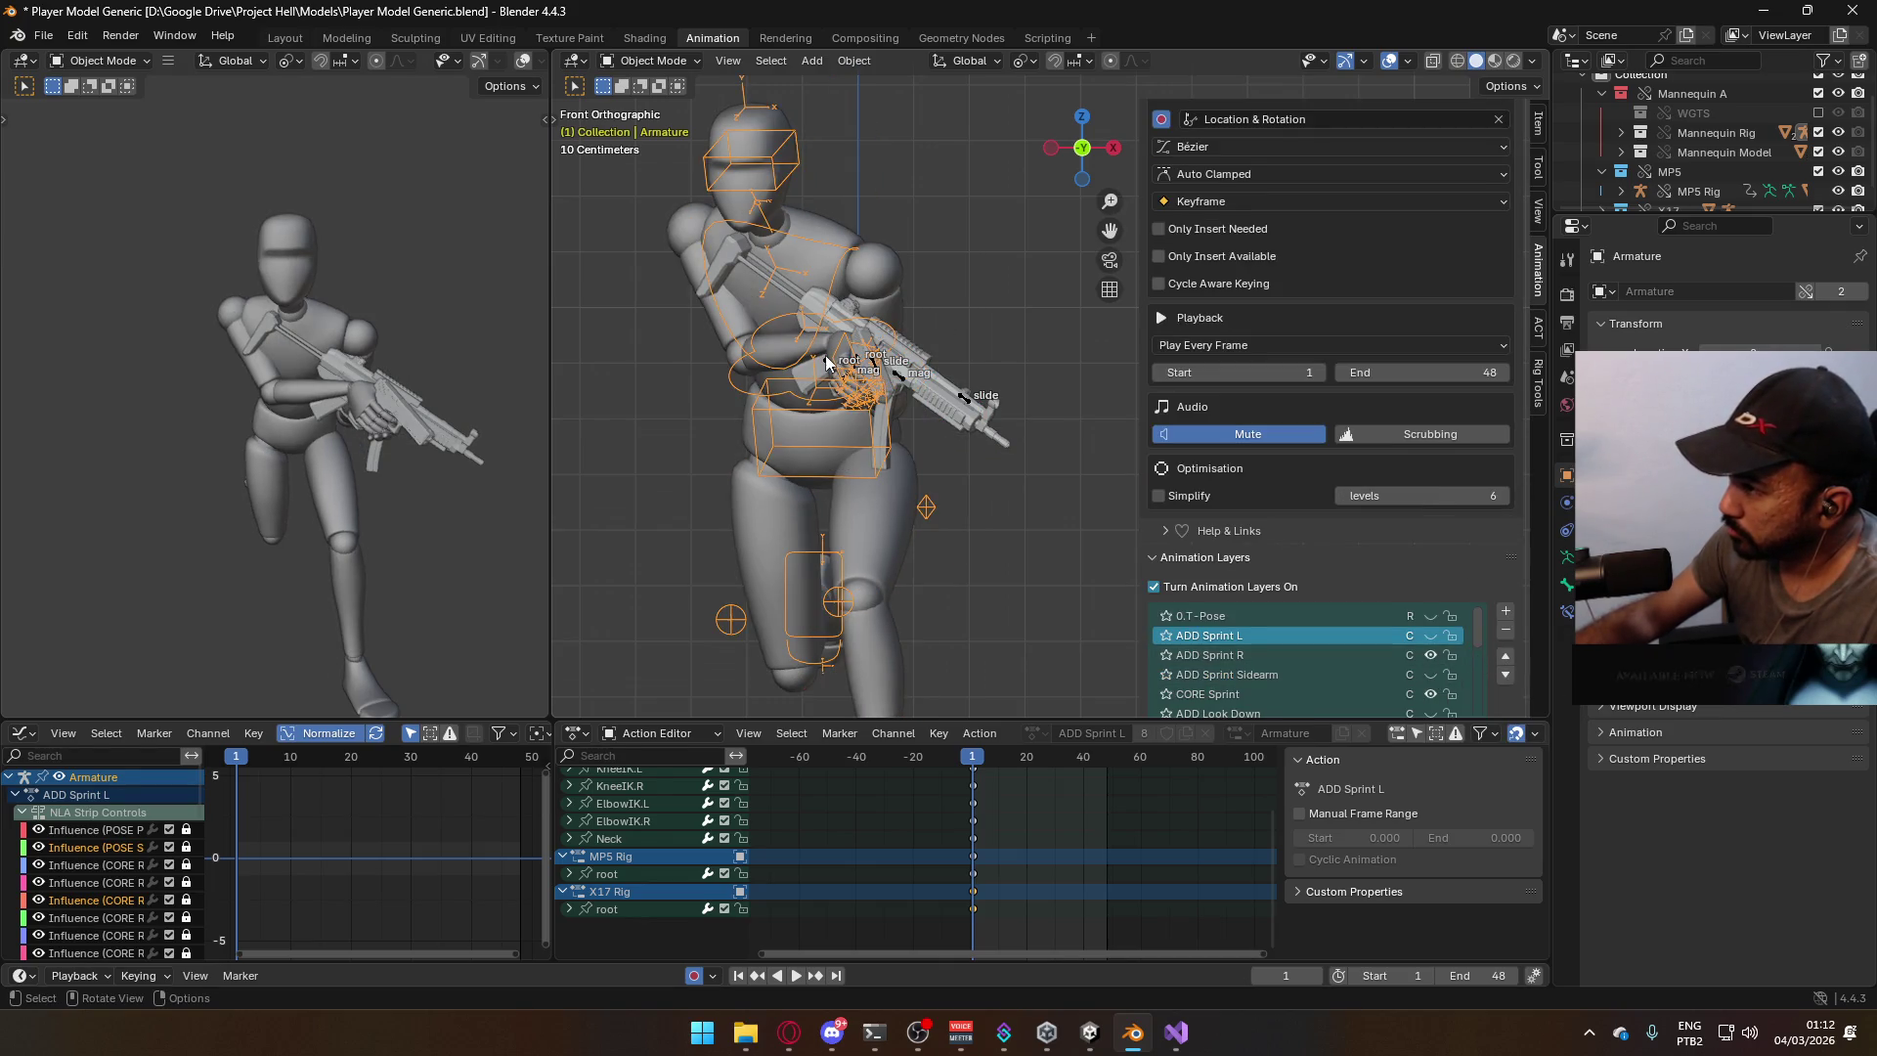
left_click(876, 367)
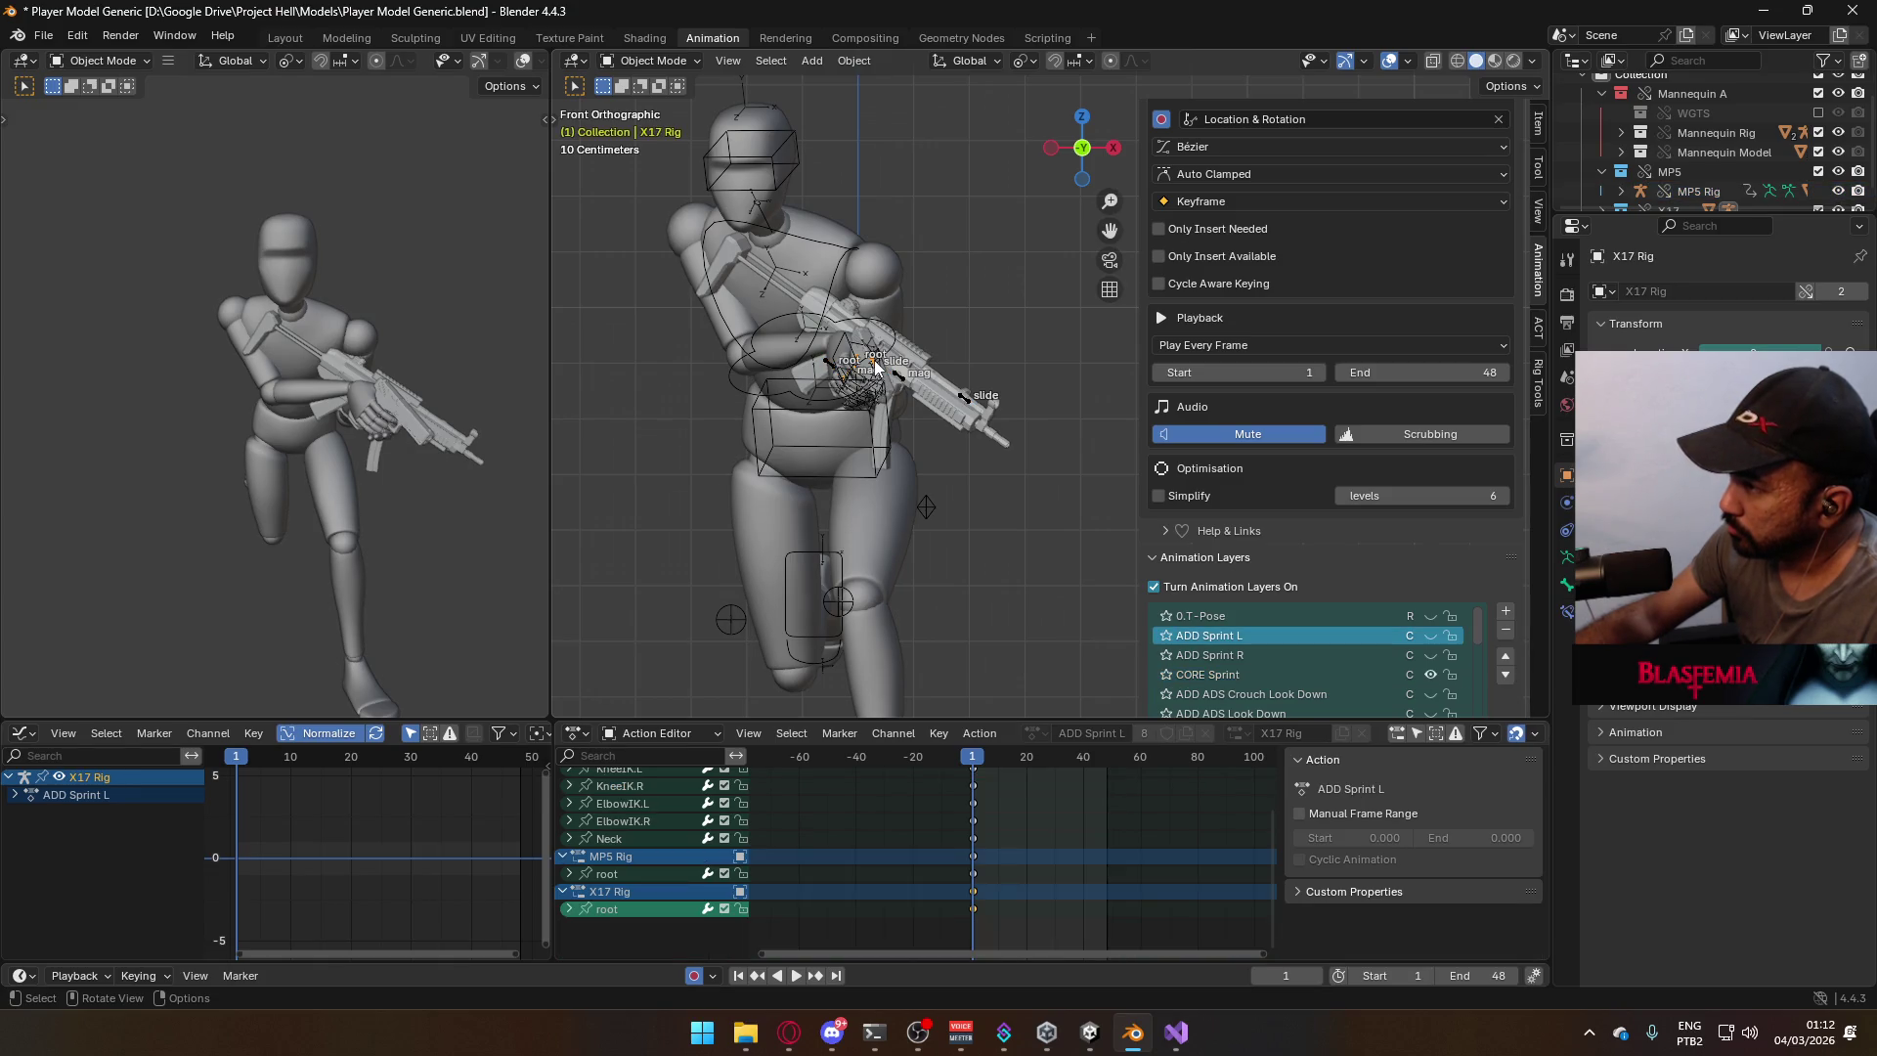
left_click(1432, 656)
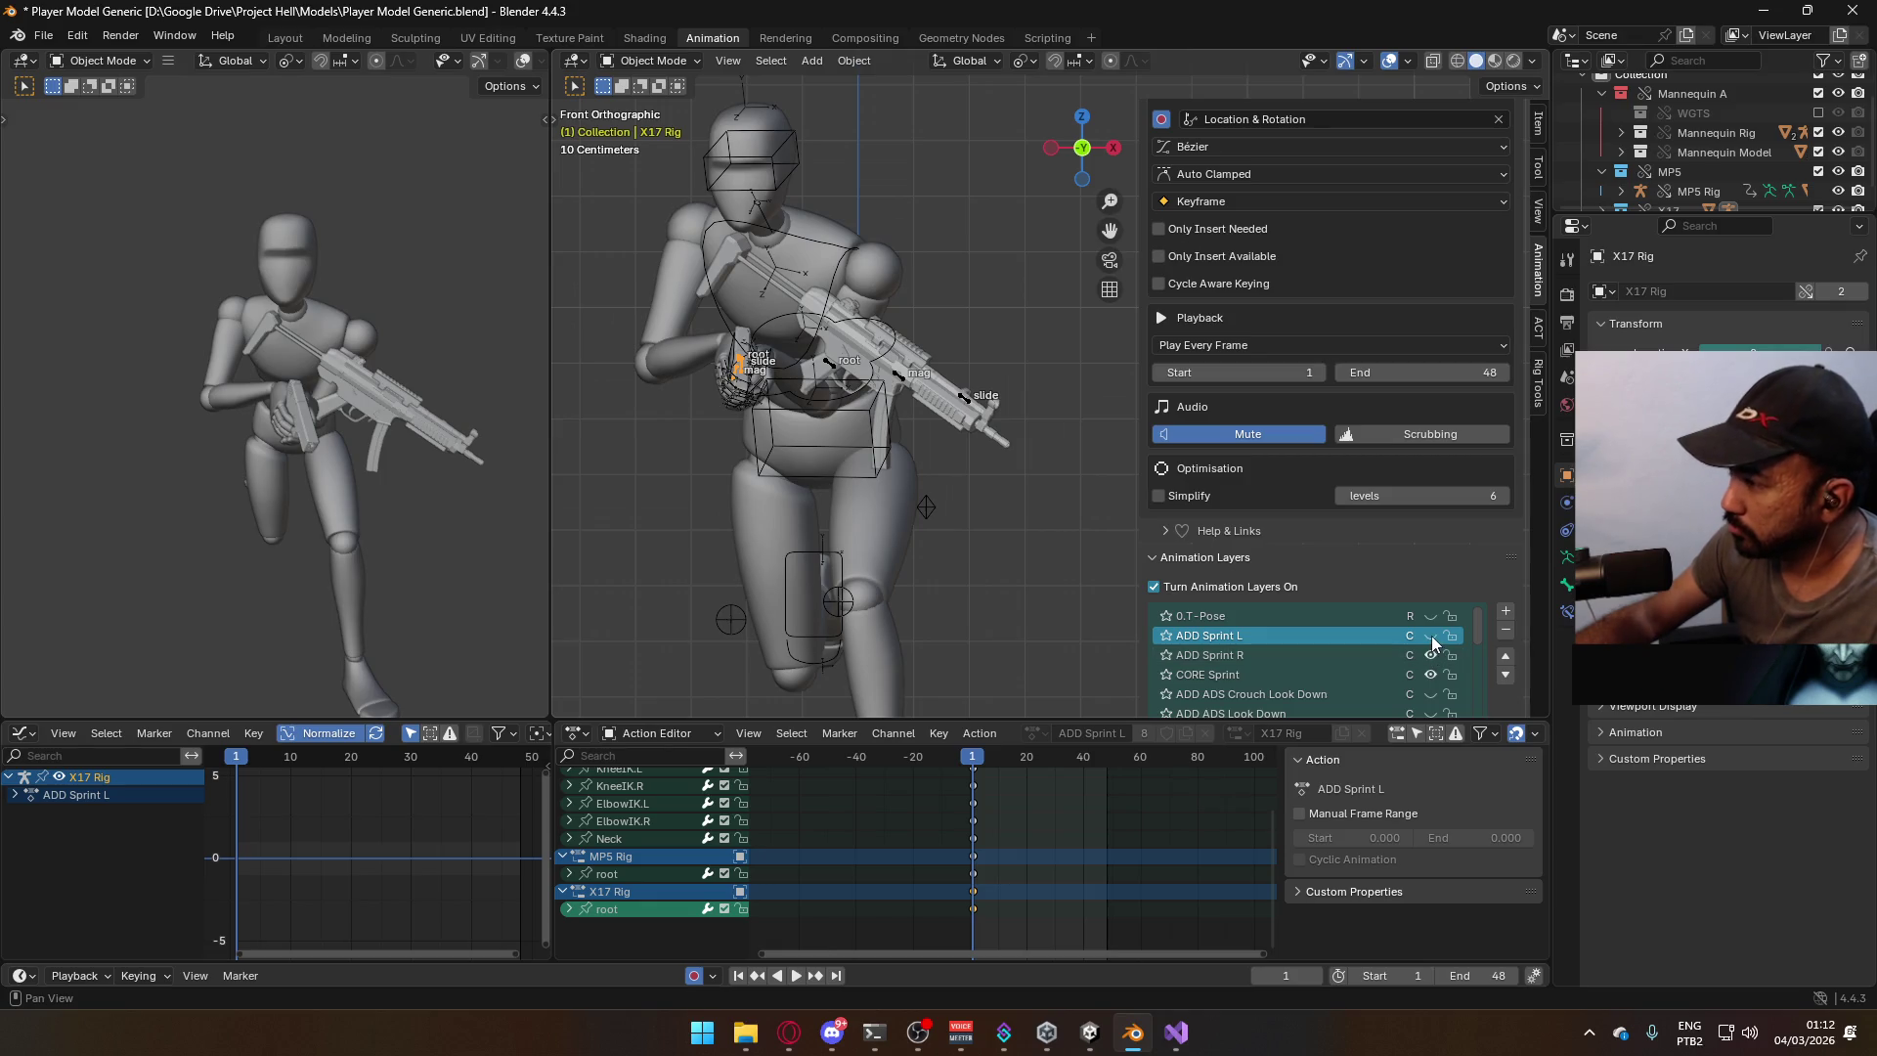
left_click(876, 481)
left_click(876, 480)
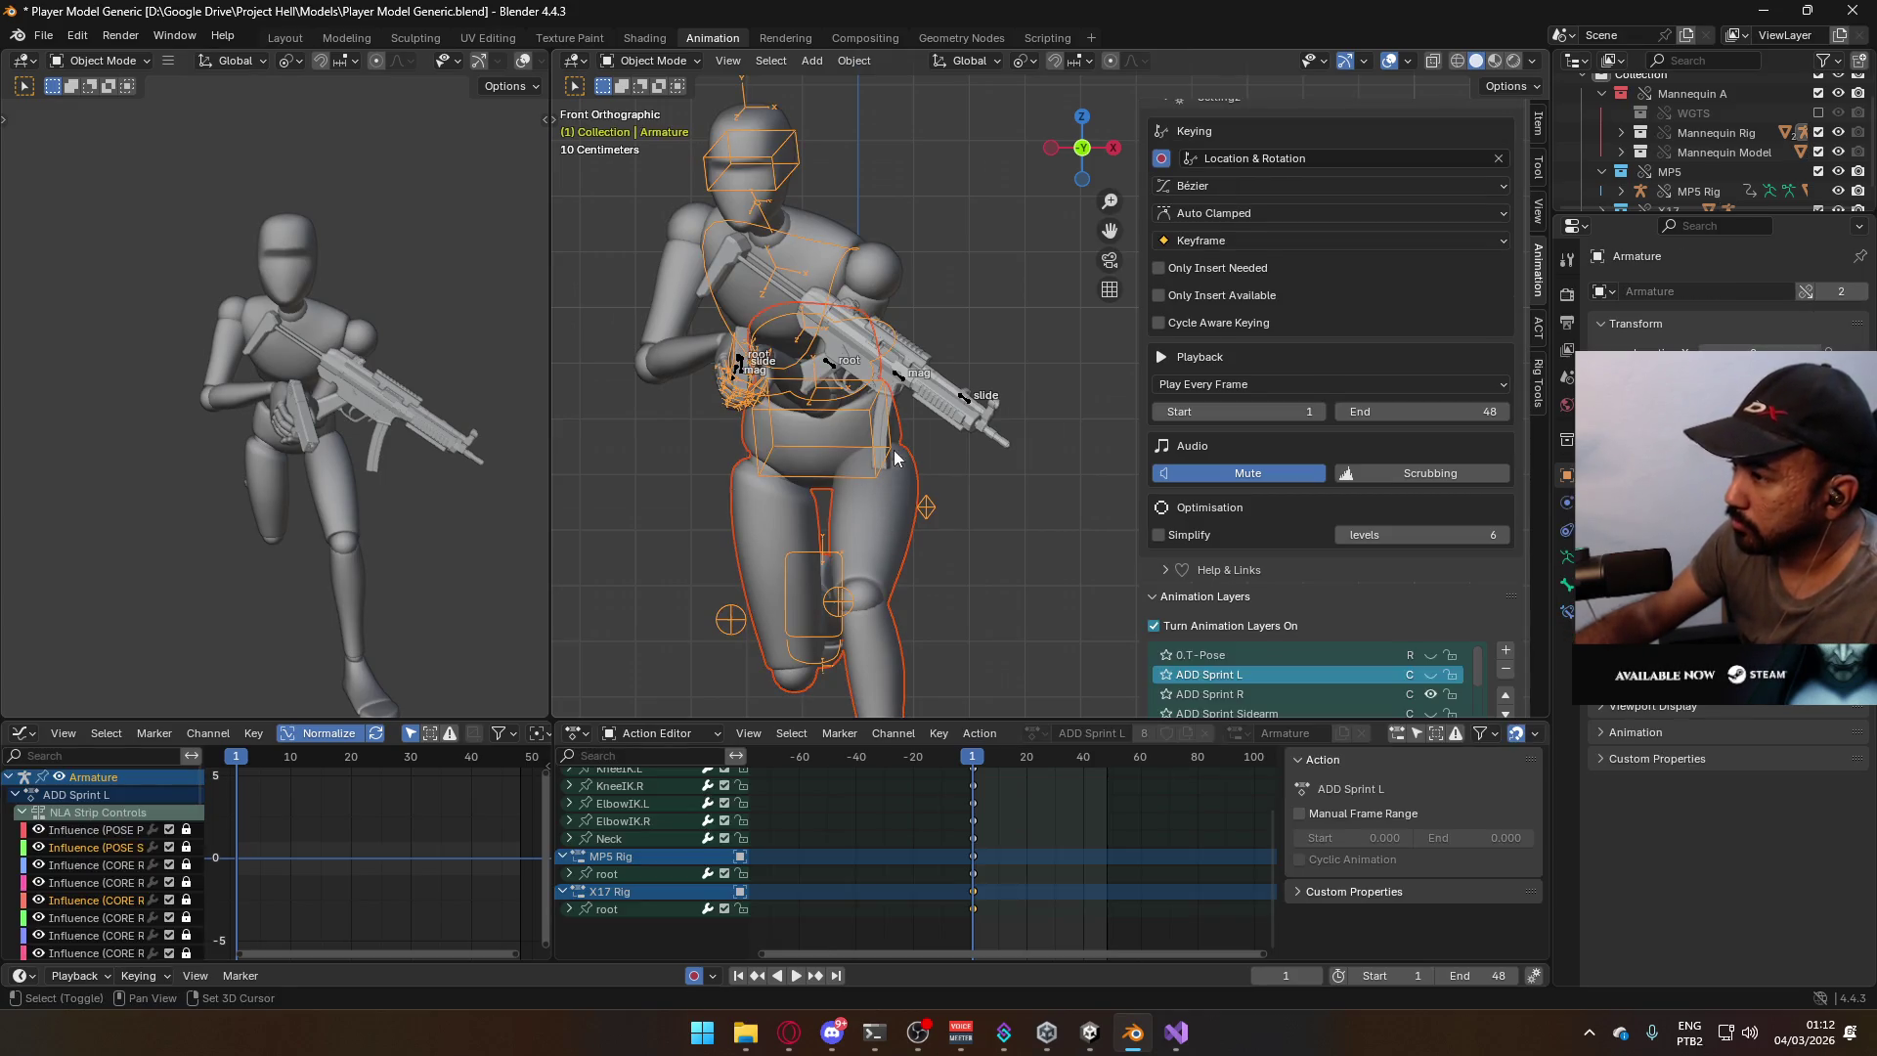
key("ctrl+s")
Re-export the FBX, overwriting Model@Sidearm Sprint.fbx, and reselect the armature.
left_click(46, 37)
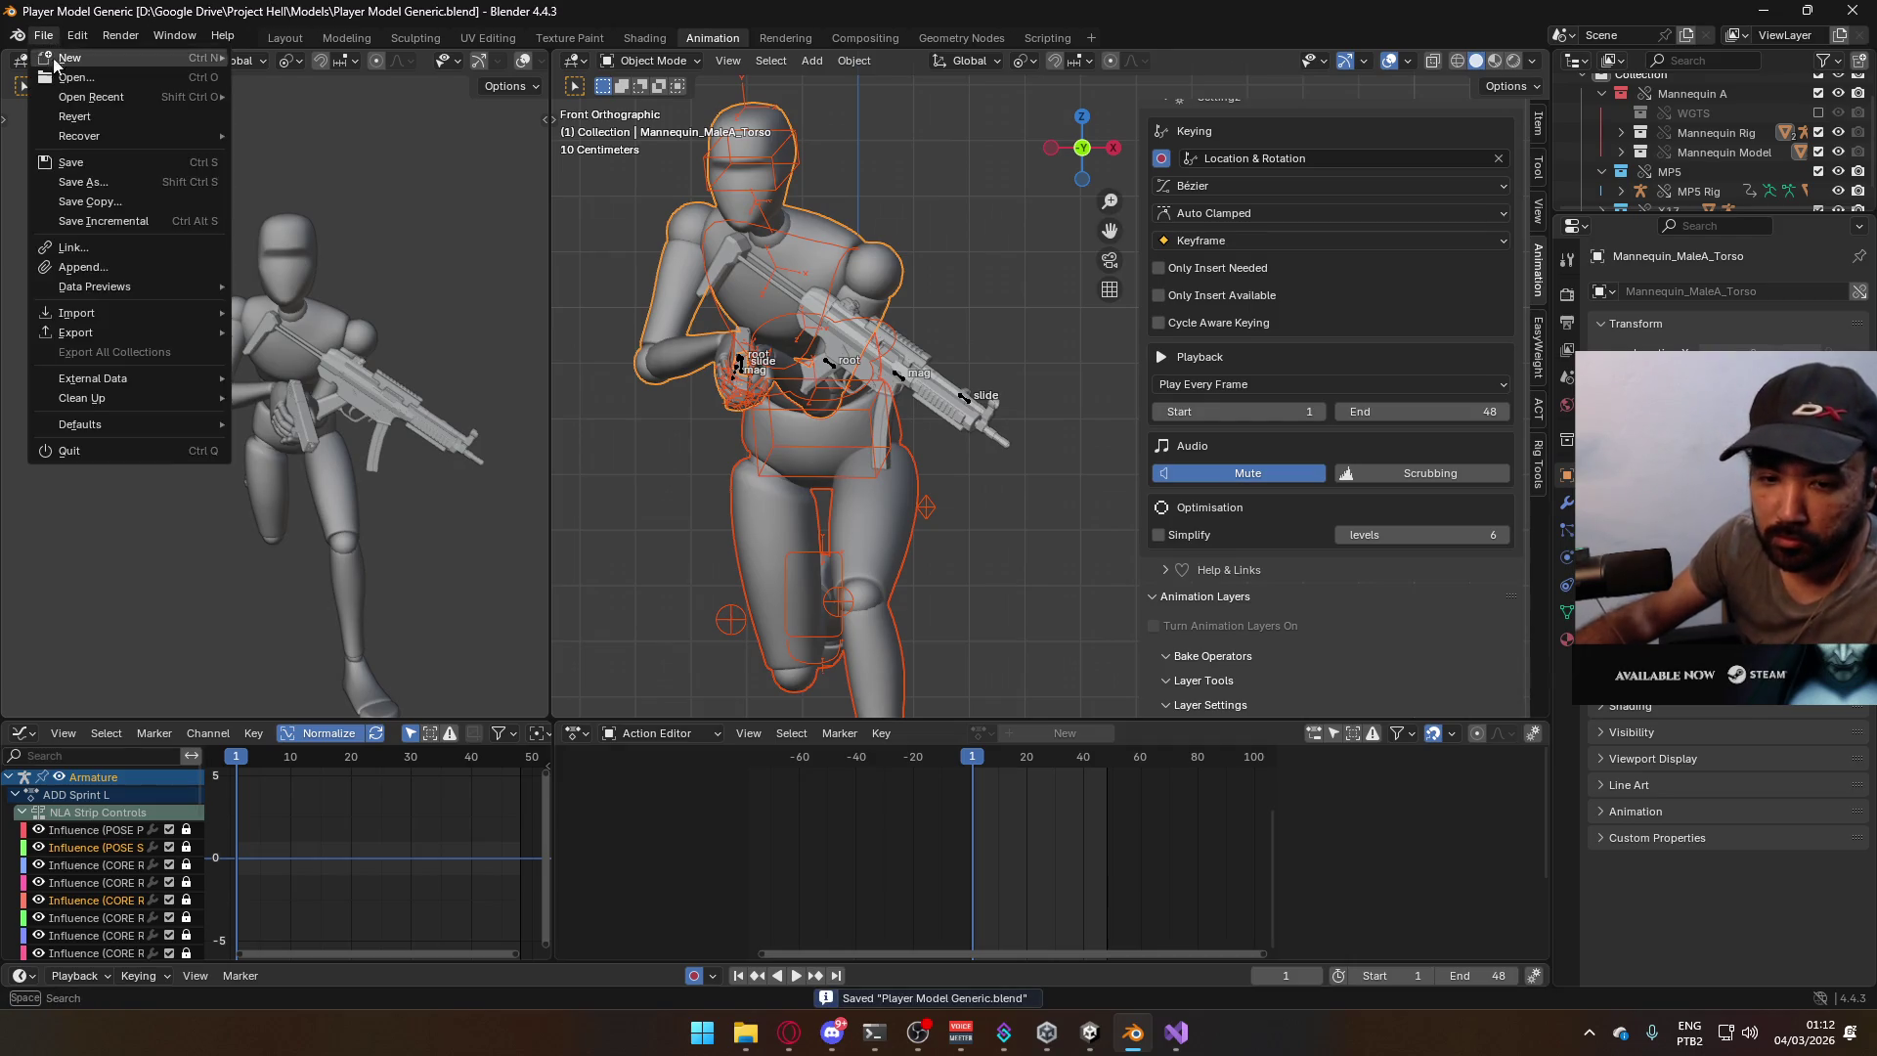
mouse_move(164, 338)
left_click(374, 504)
left_click(861, 331)
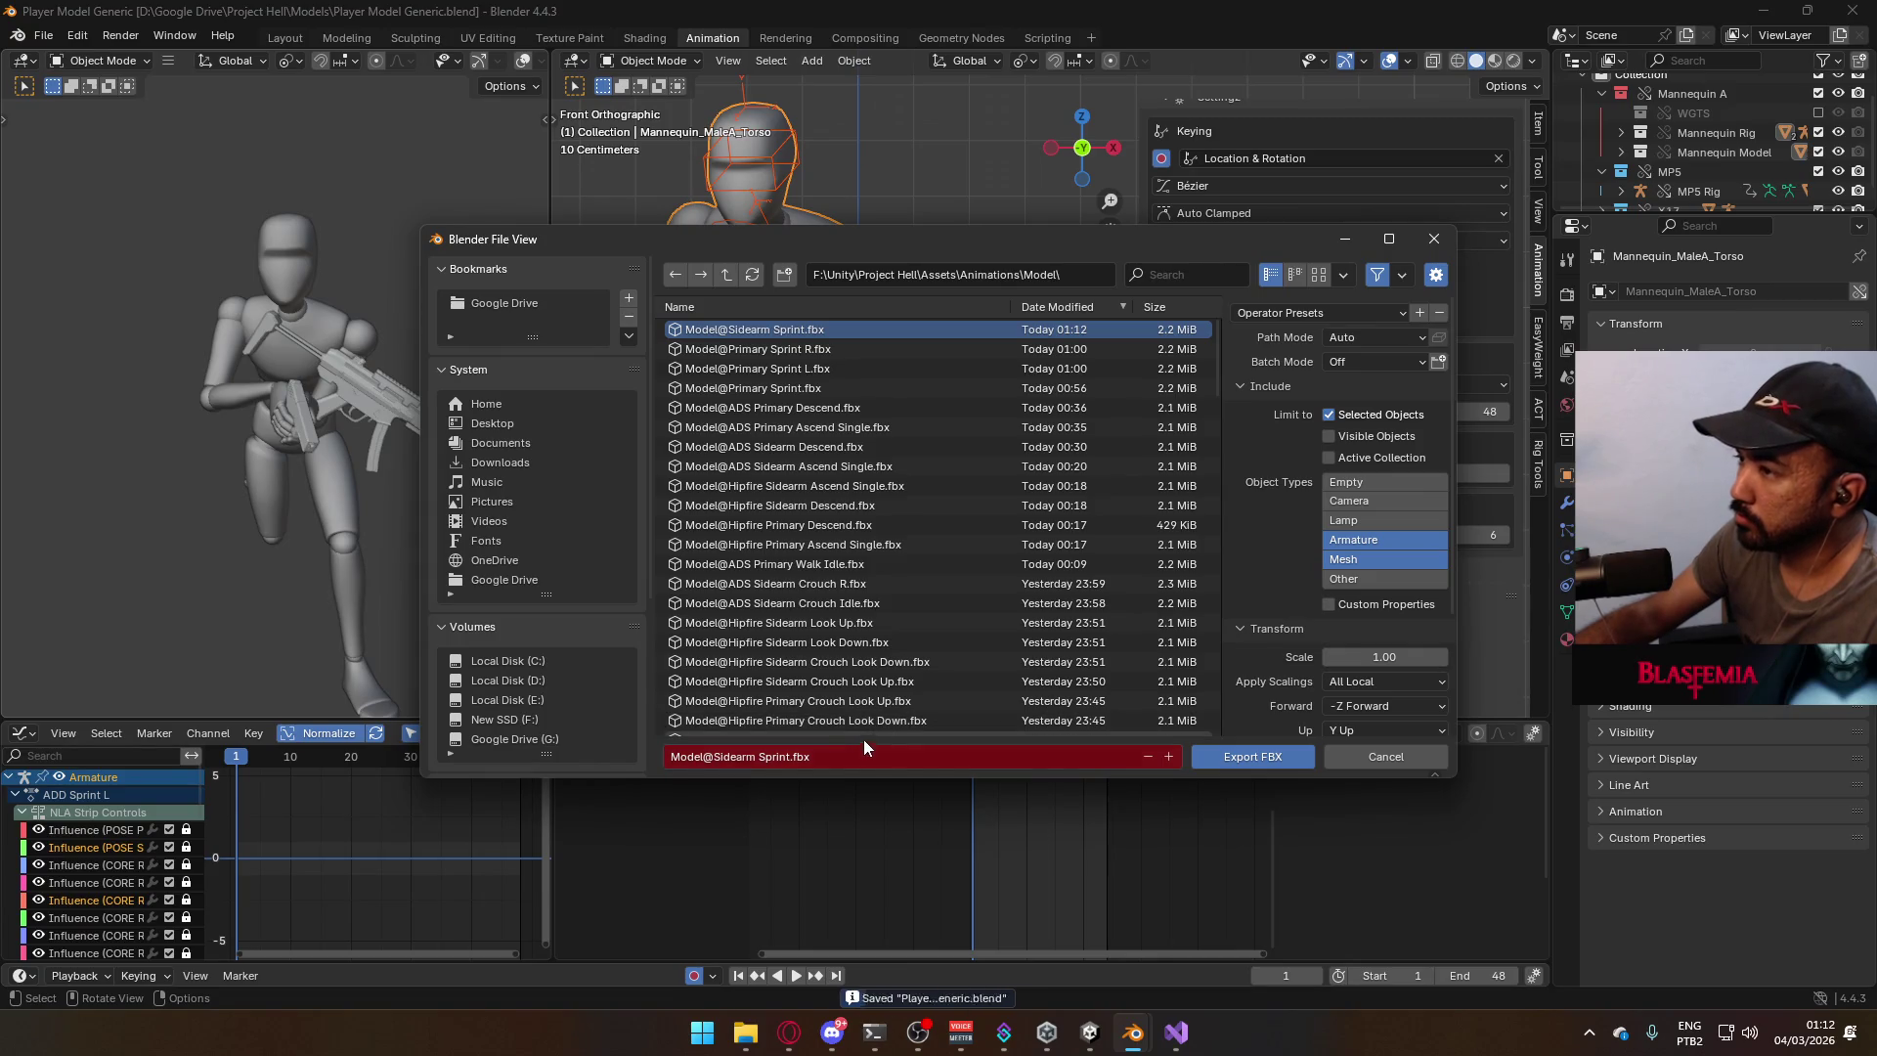
left_click(787, 756)
left_click(788, 756)
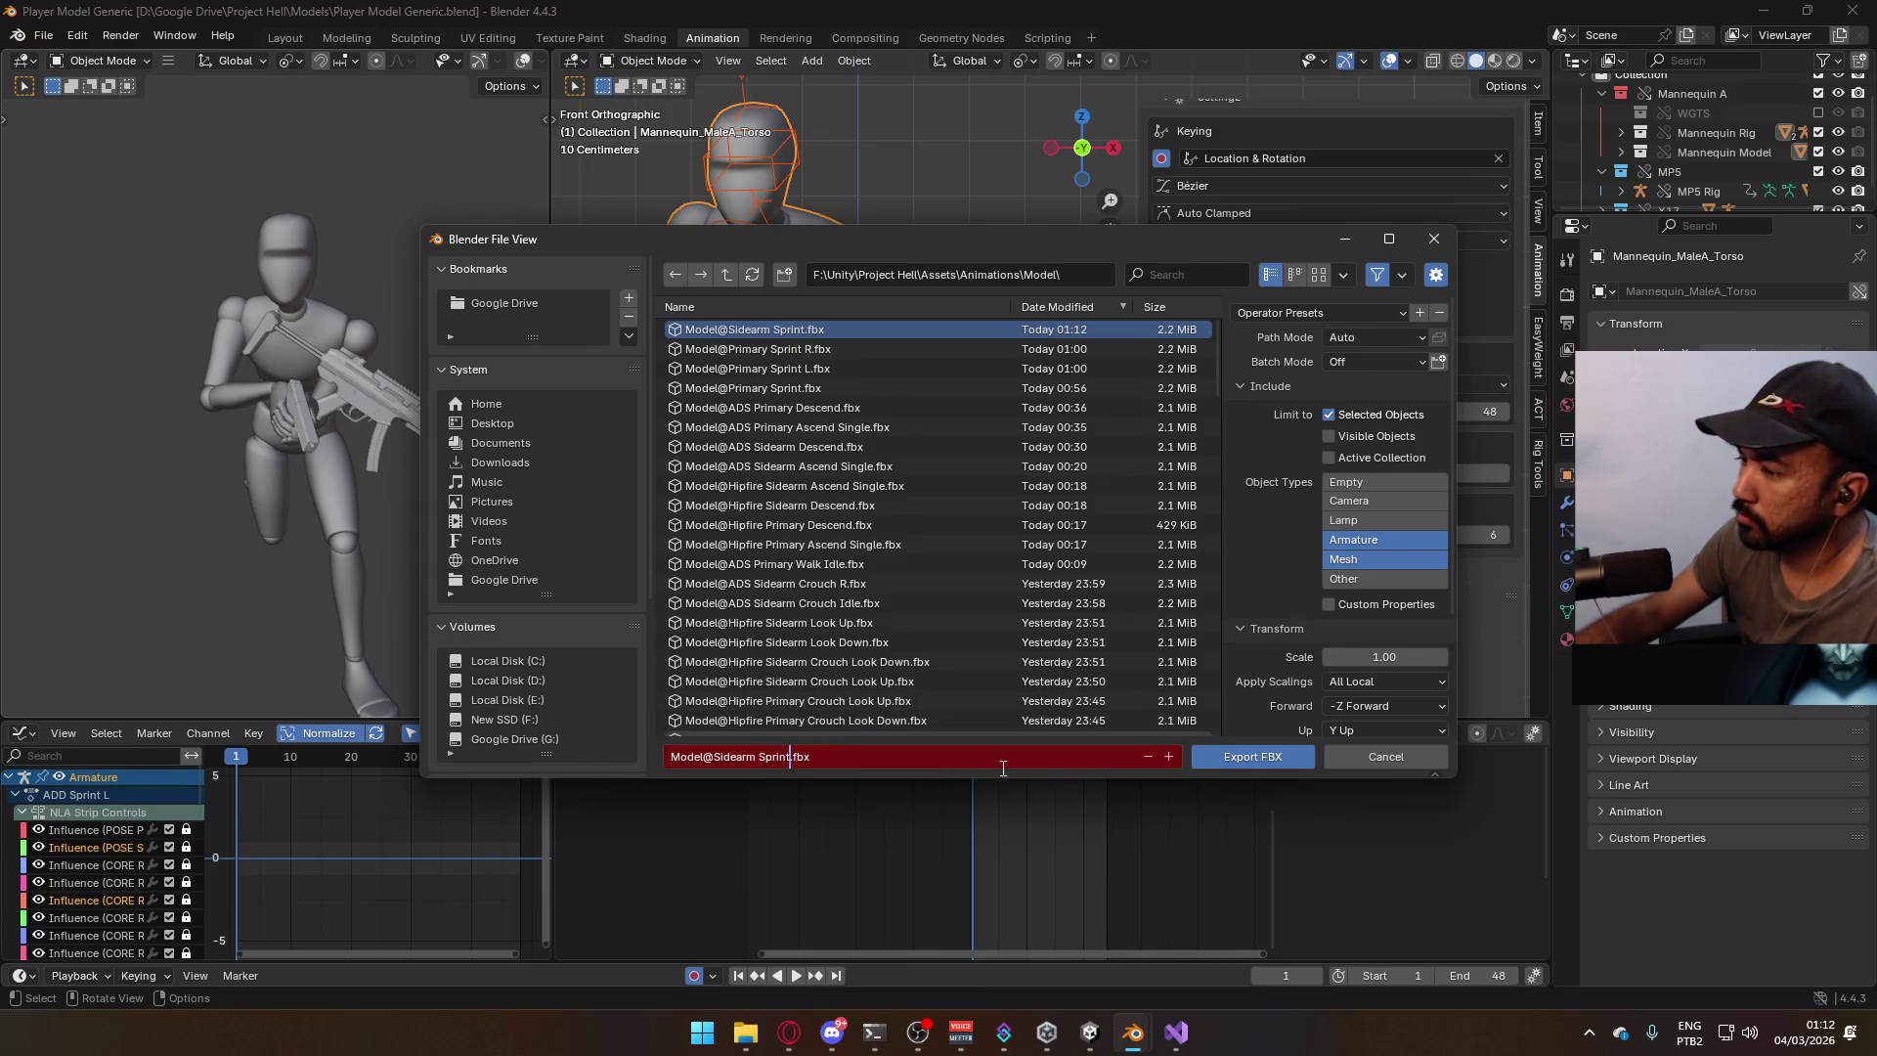
type("R")
left_click(1250, 753)
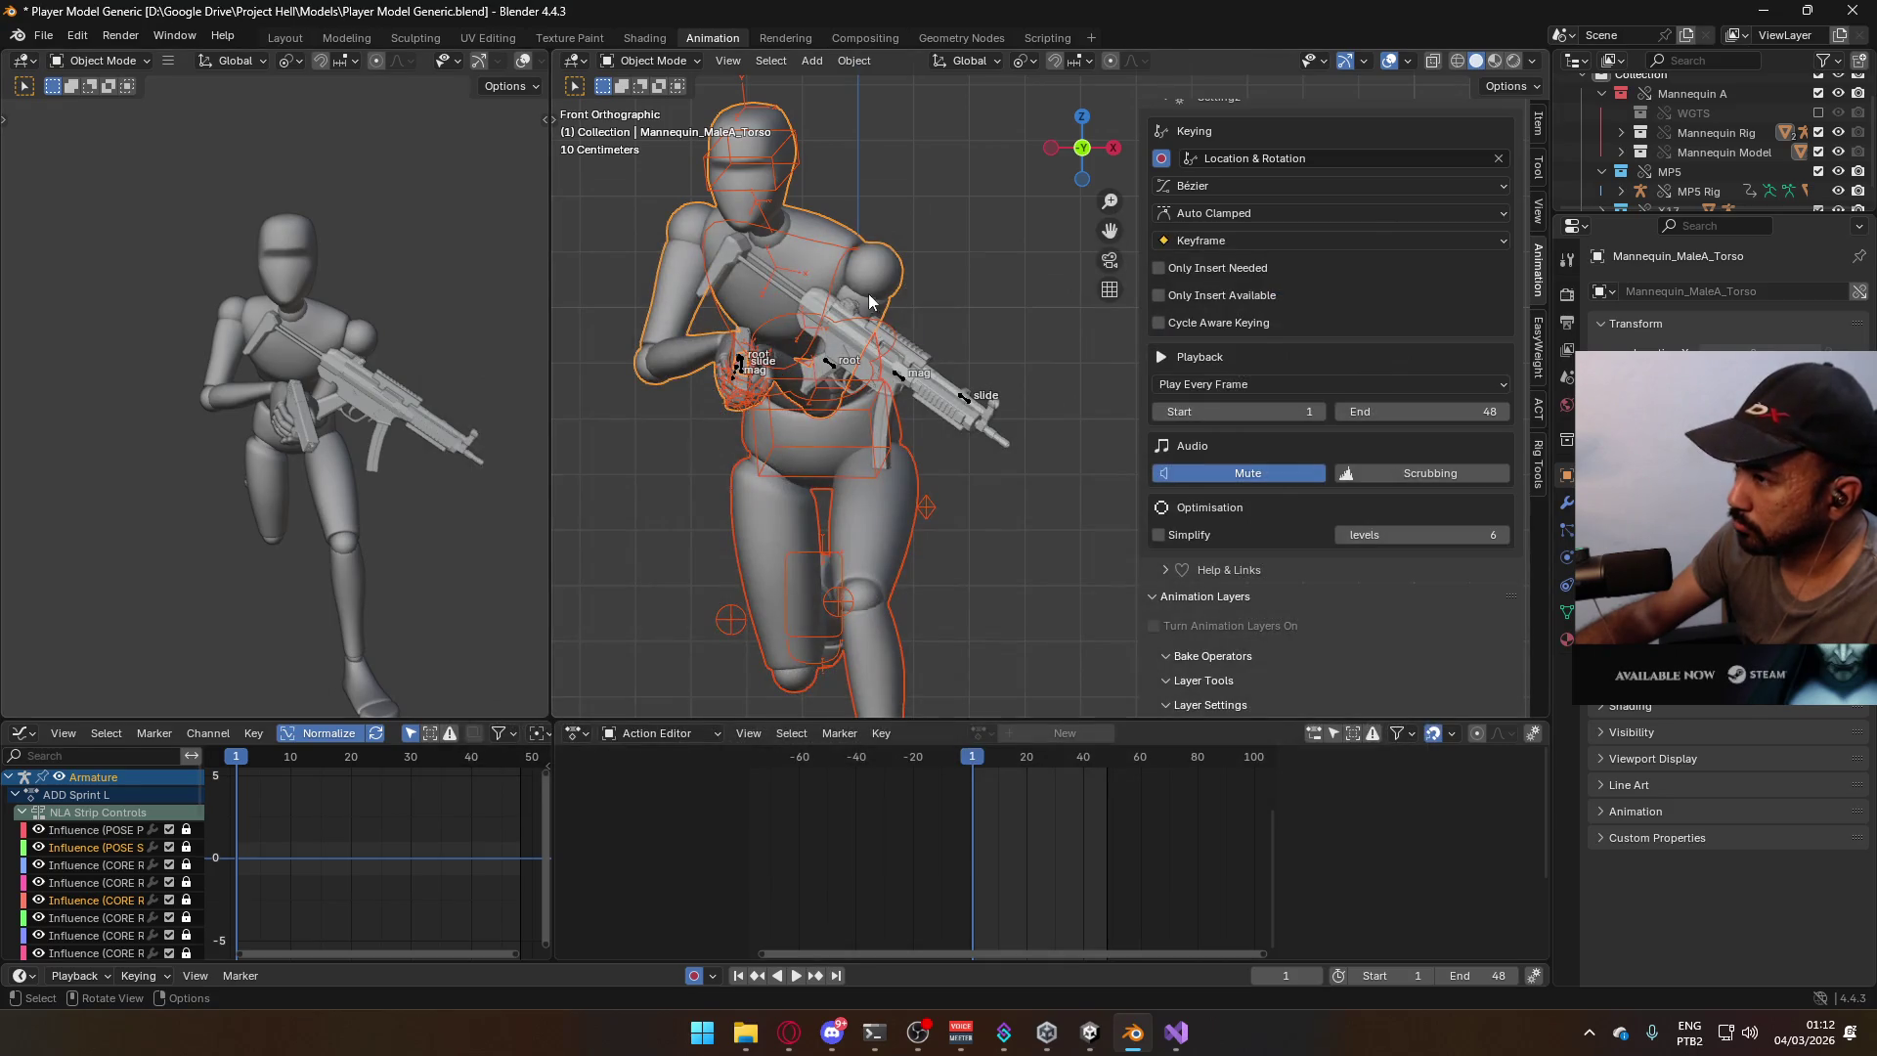
left_click(827, 290)
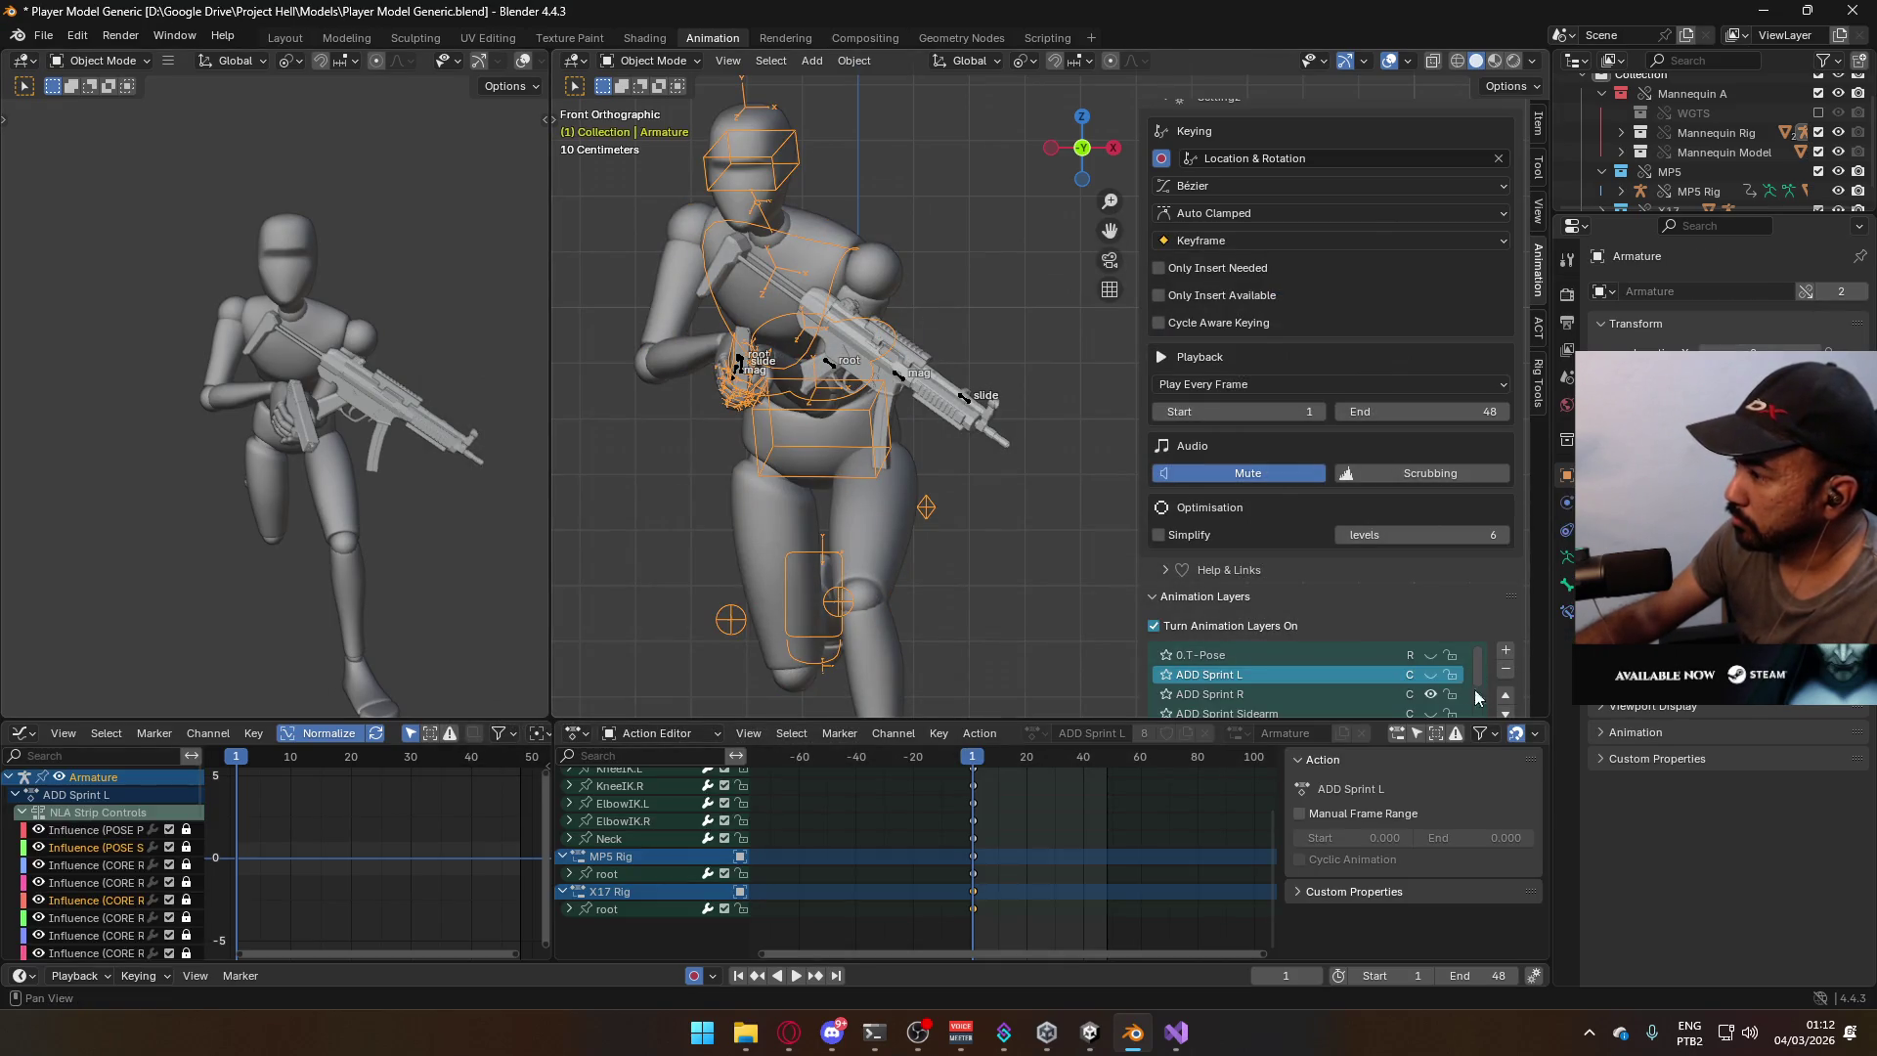
Turn on the ADD Sprint L layer's effect, select the mannequin mesh, and save.
left_click(1431, 675)
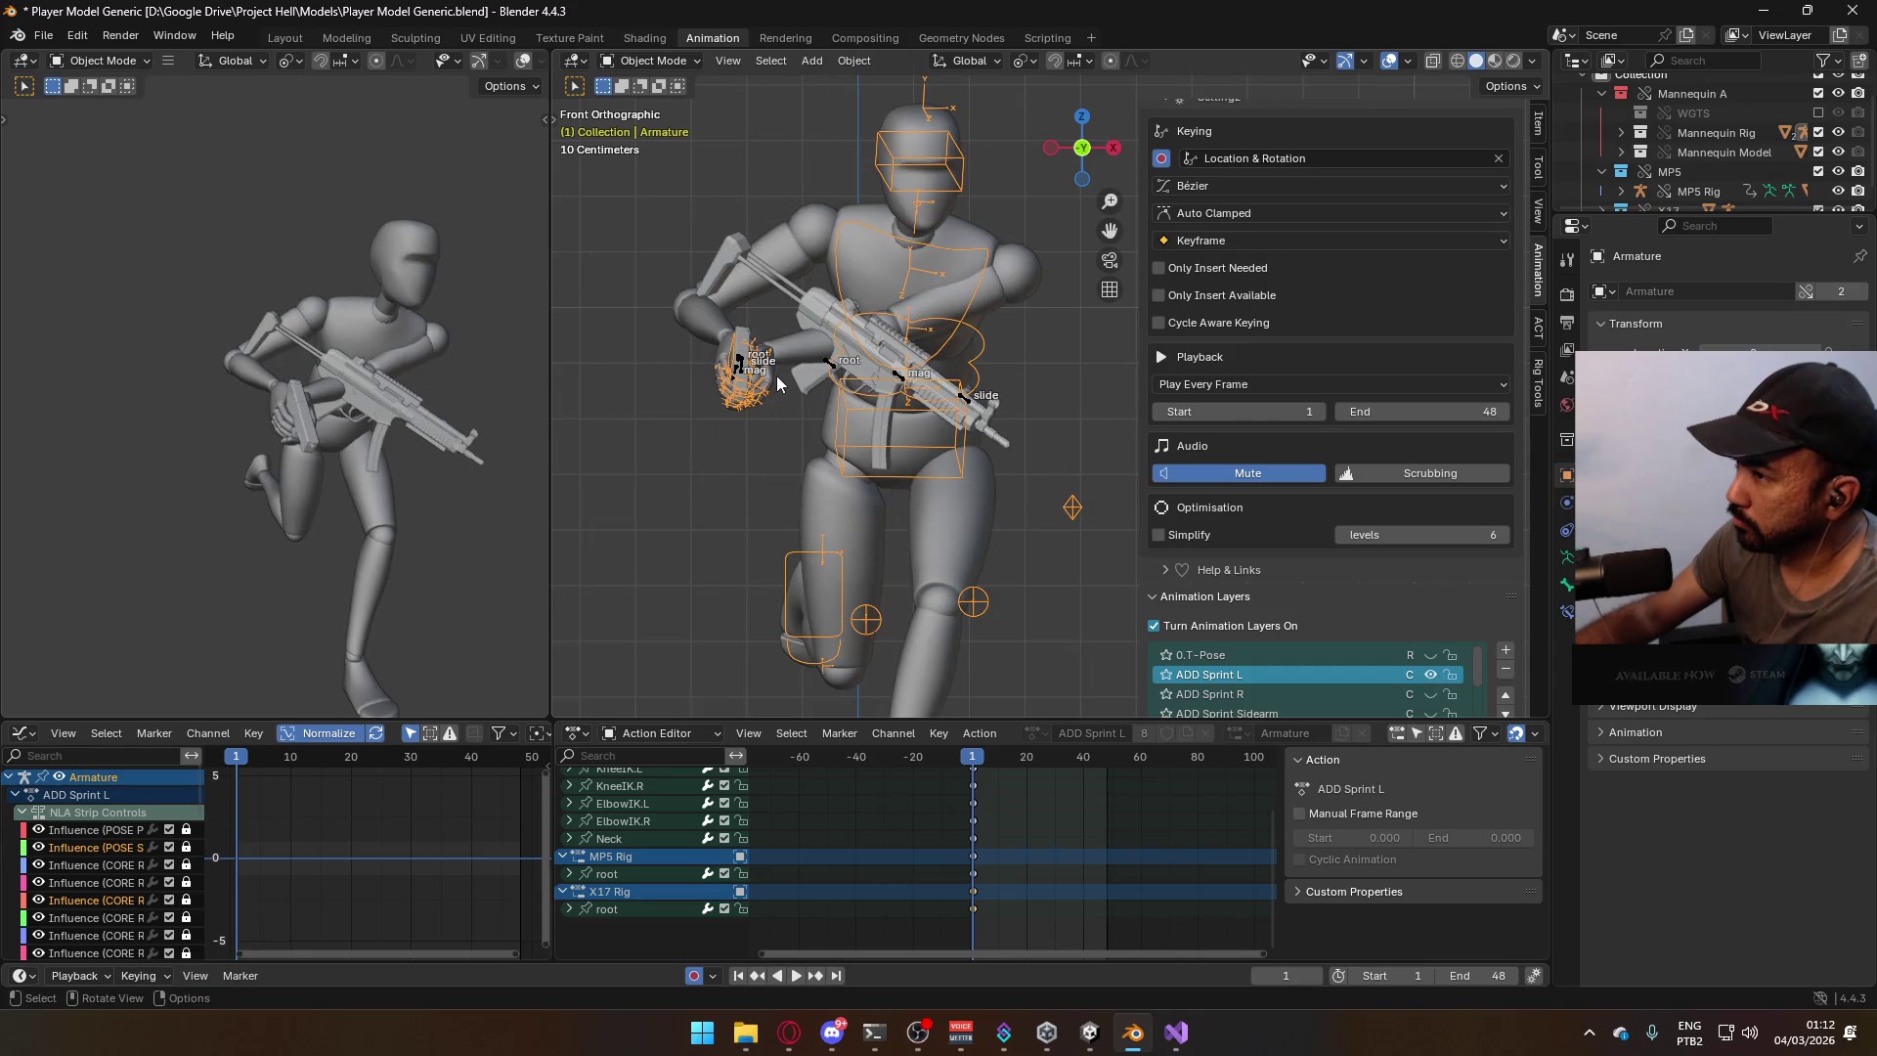
left_click(743, 366)
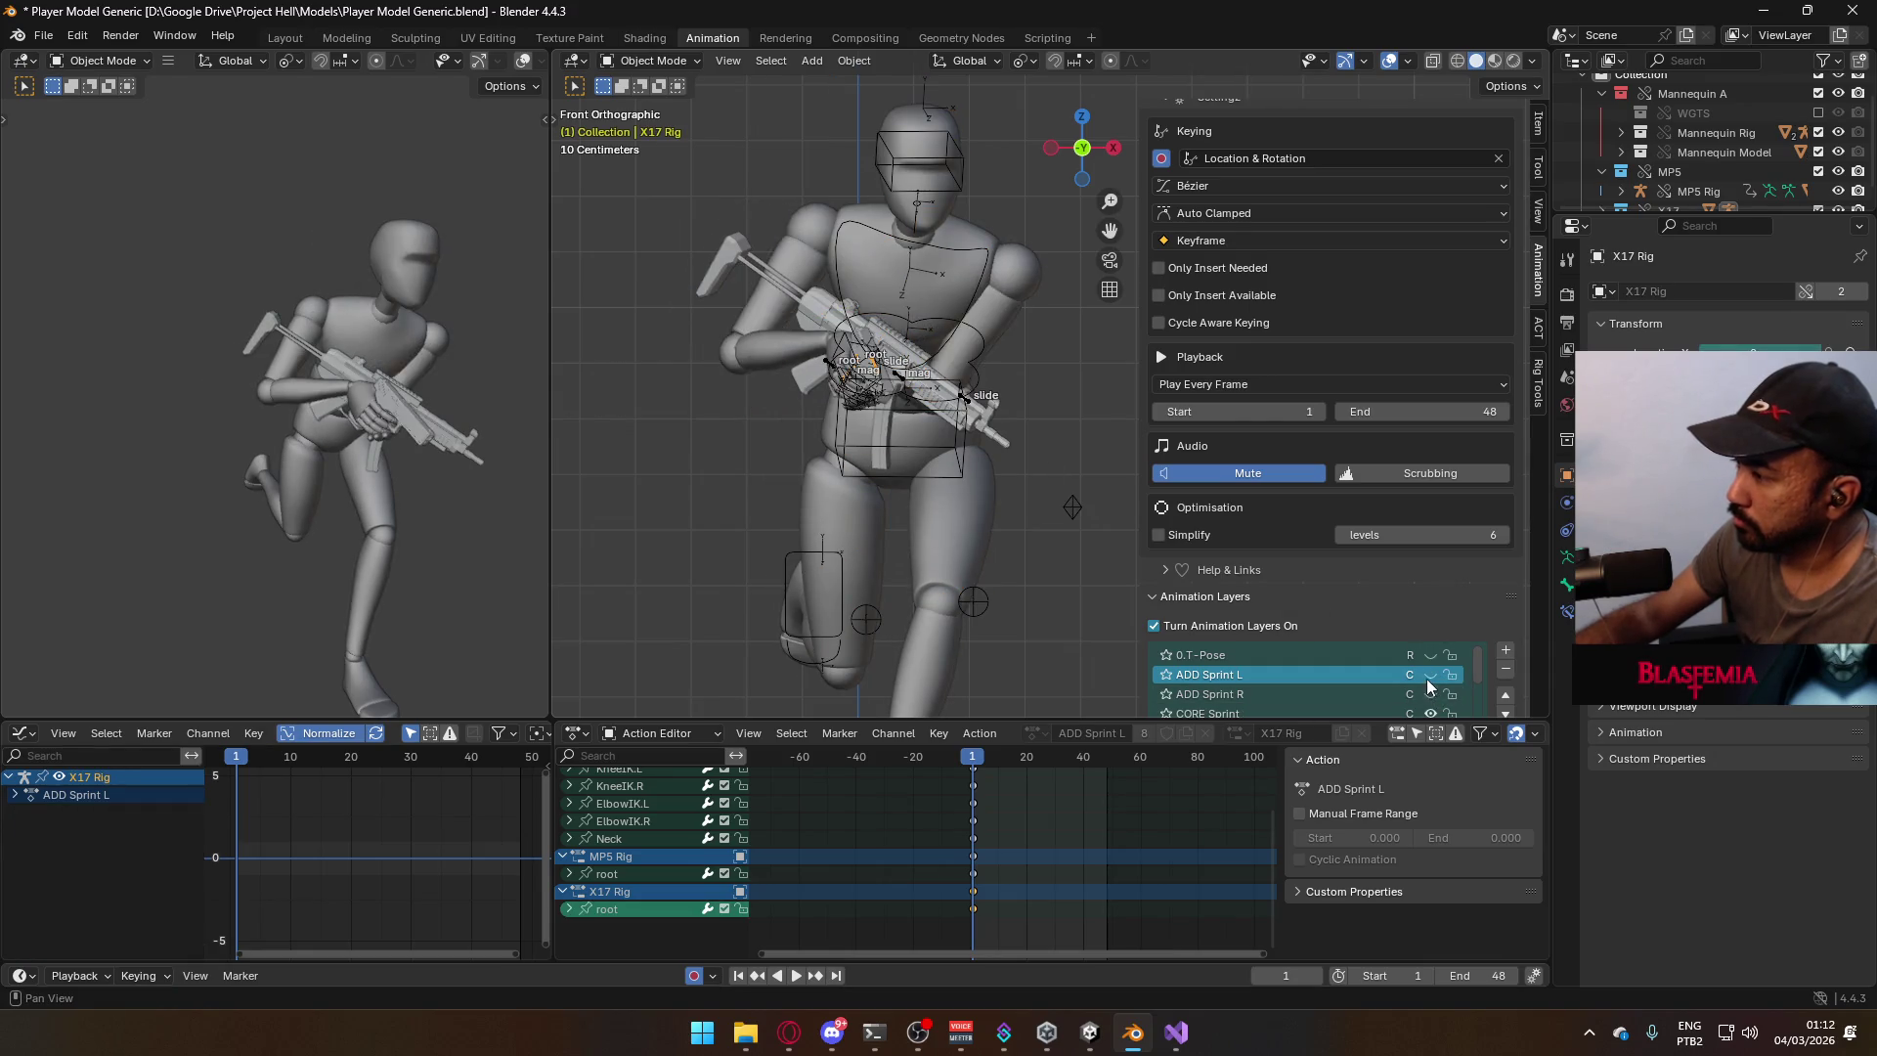
left_click(982, 303)
left_click(1000, 550)
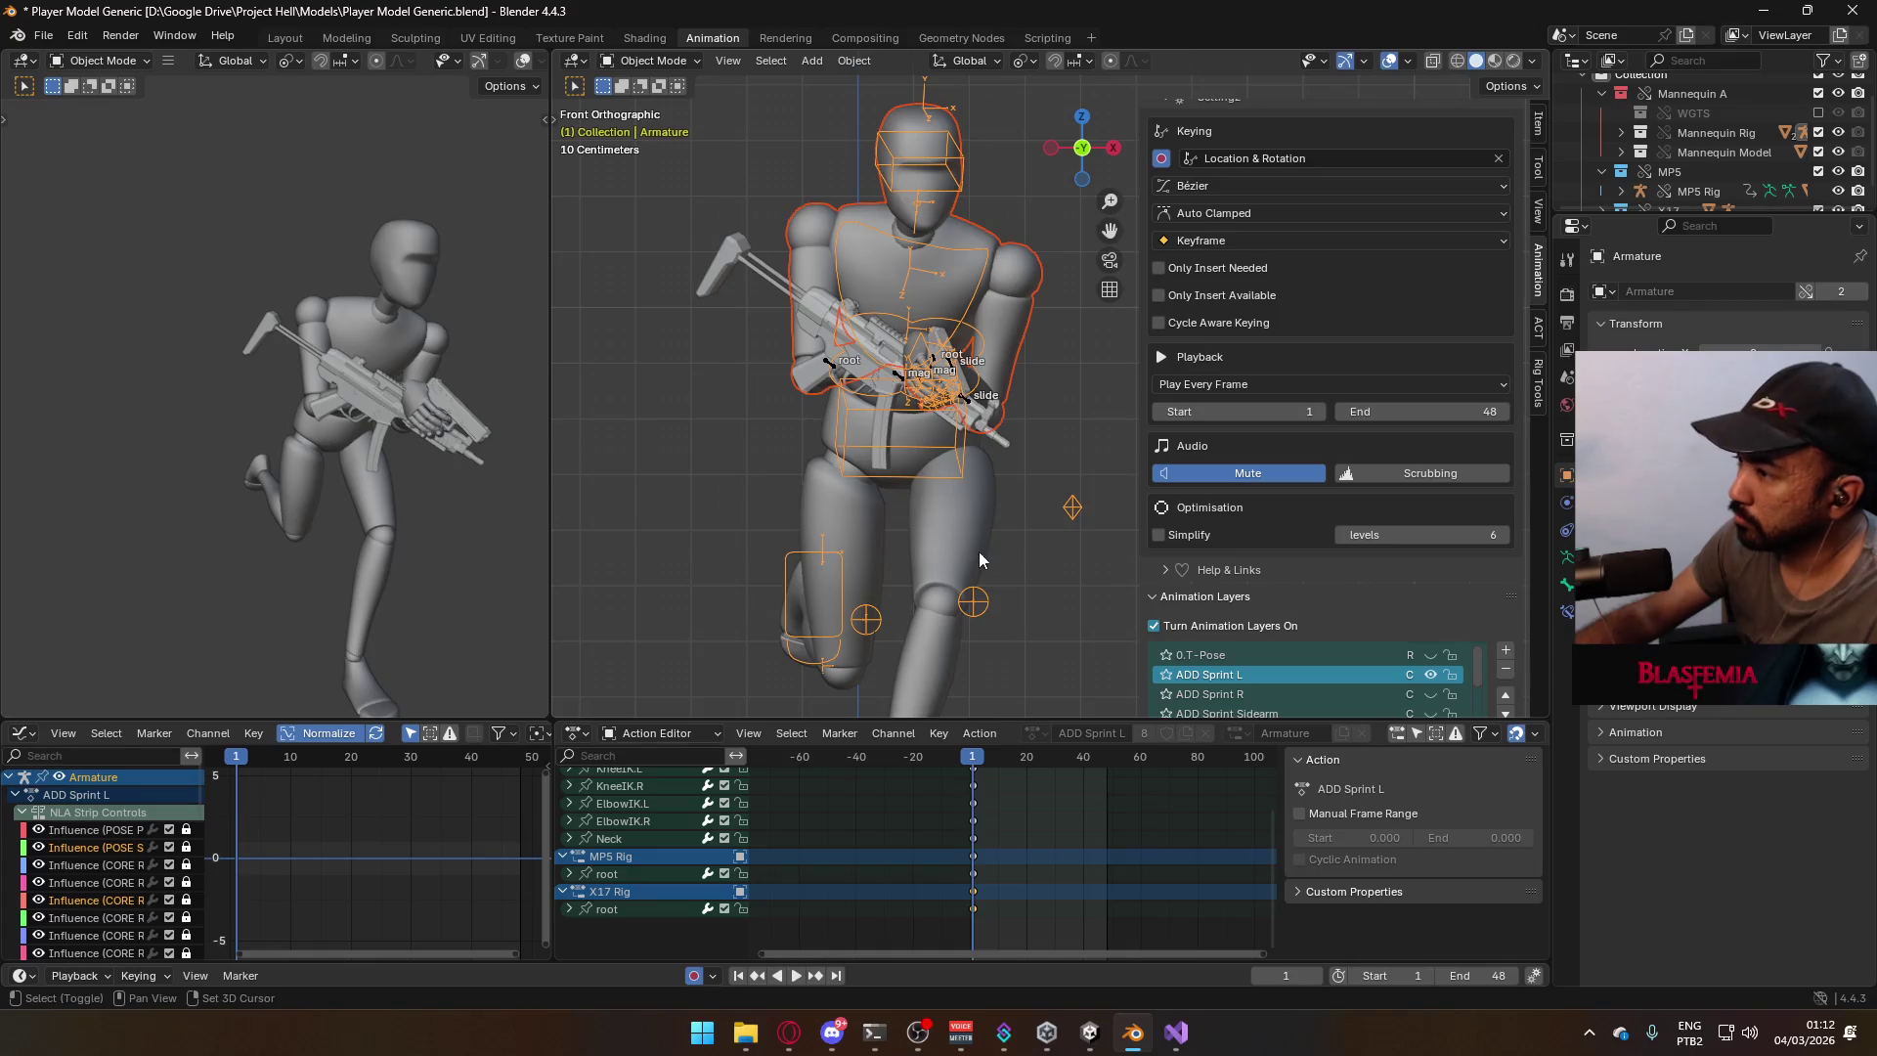
left_click(978, 551)
key("ctrl+s")
Export the FBX as Model@Sidearm Sprint L.fbx and bring Unity to the front.
left_click(43, 34)
mouse_move(98, 350)
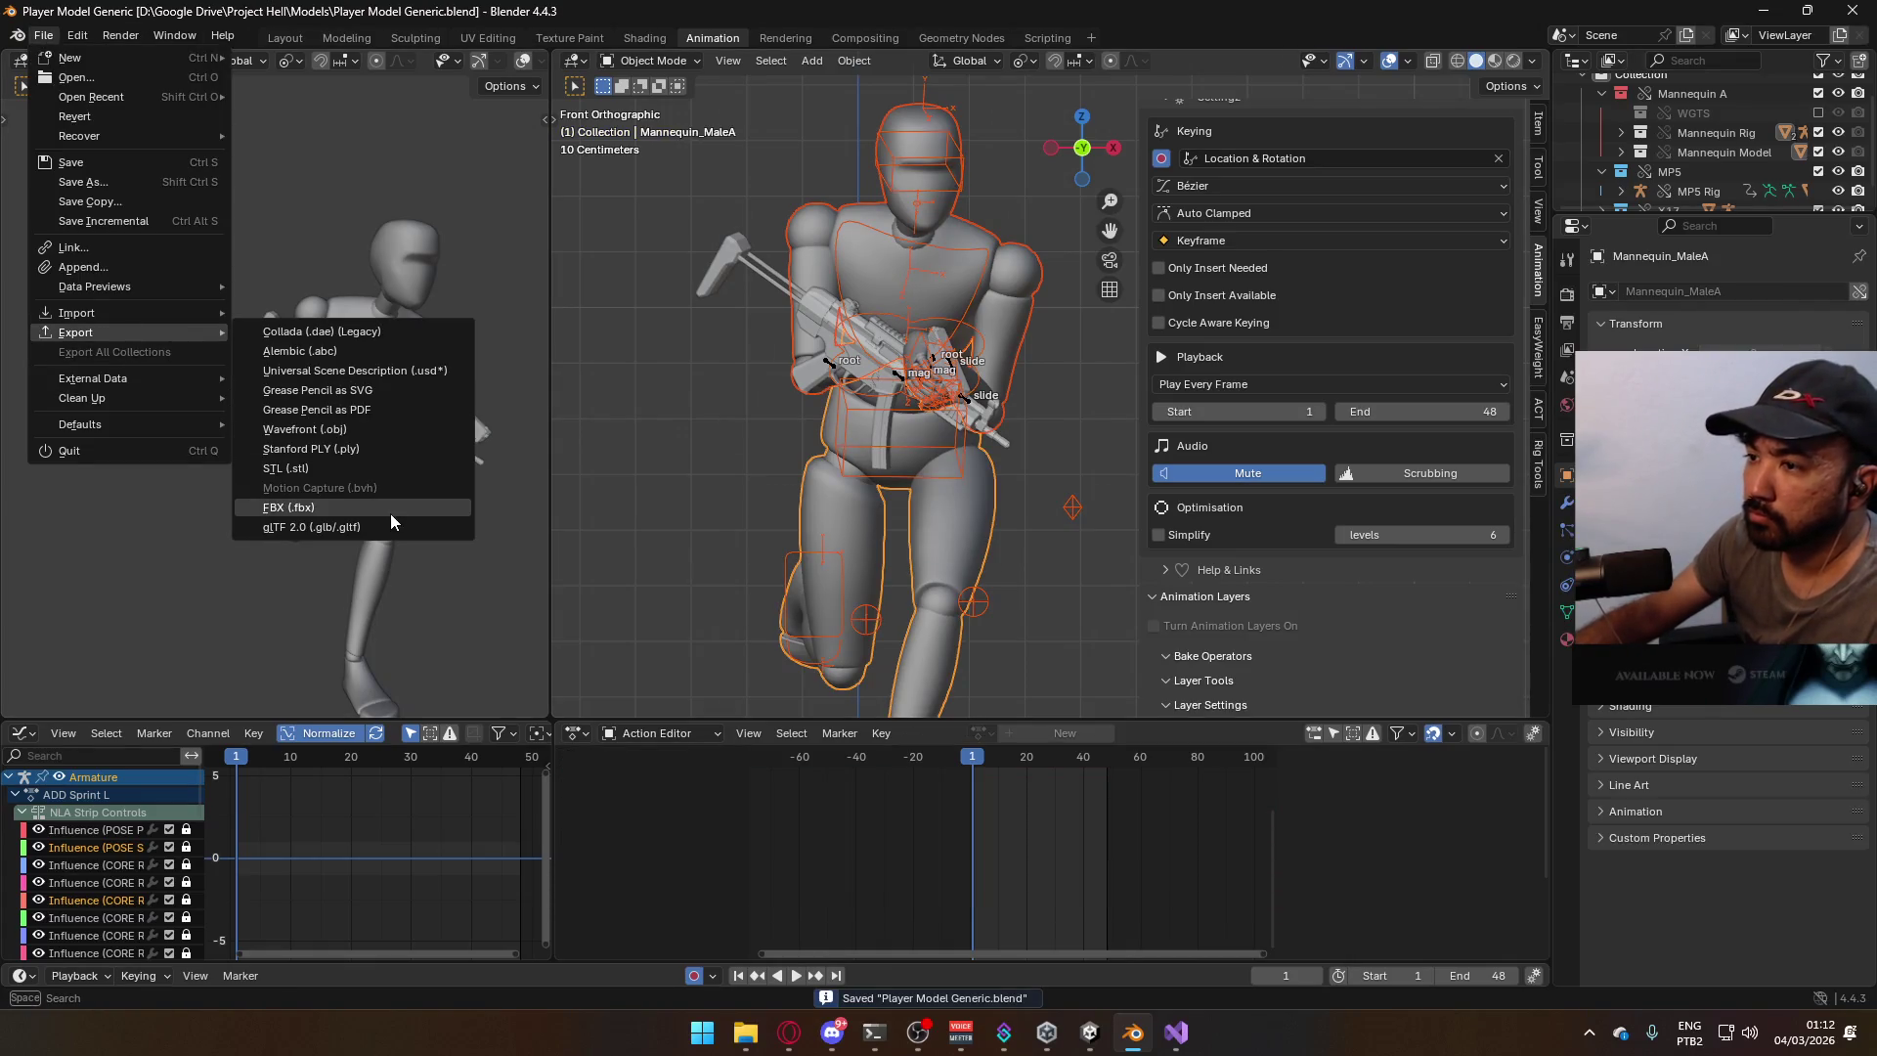
left_click(332, 515)
left_click(821, 328)
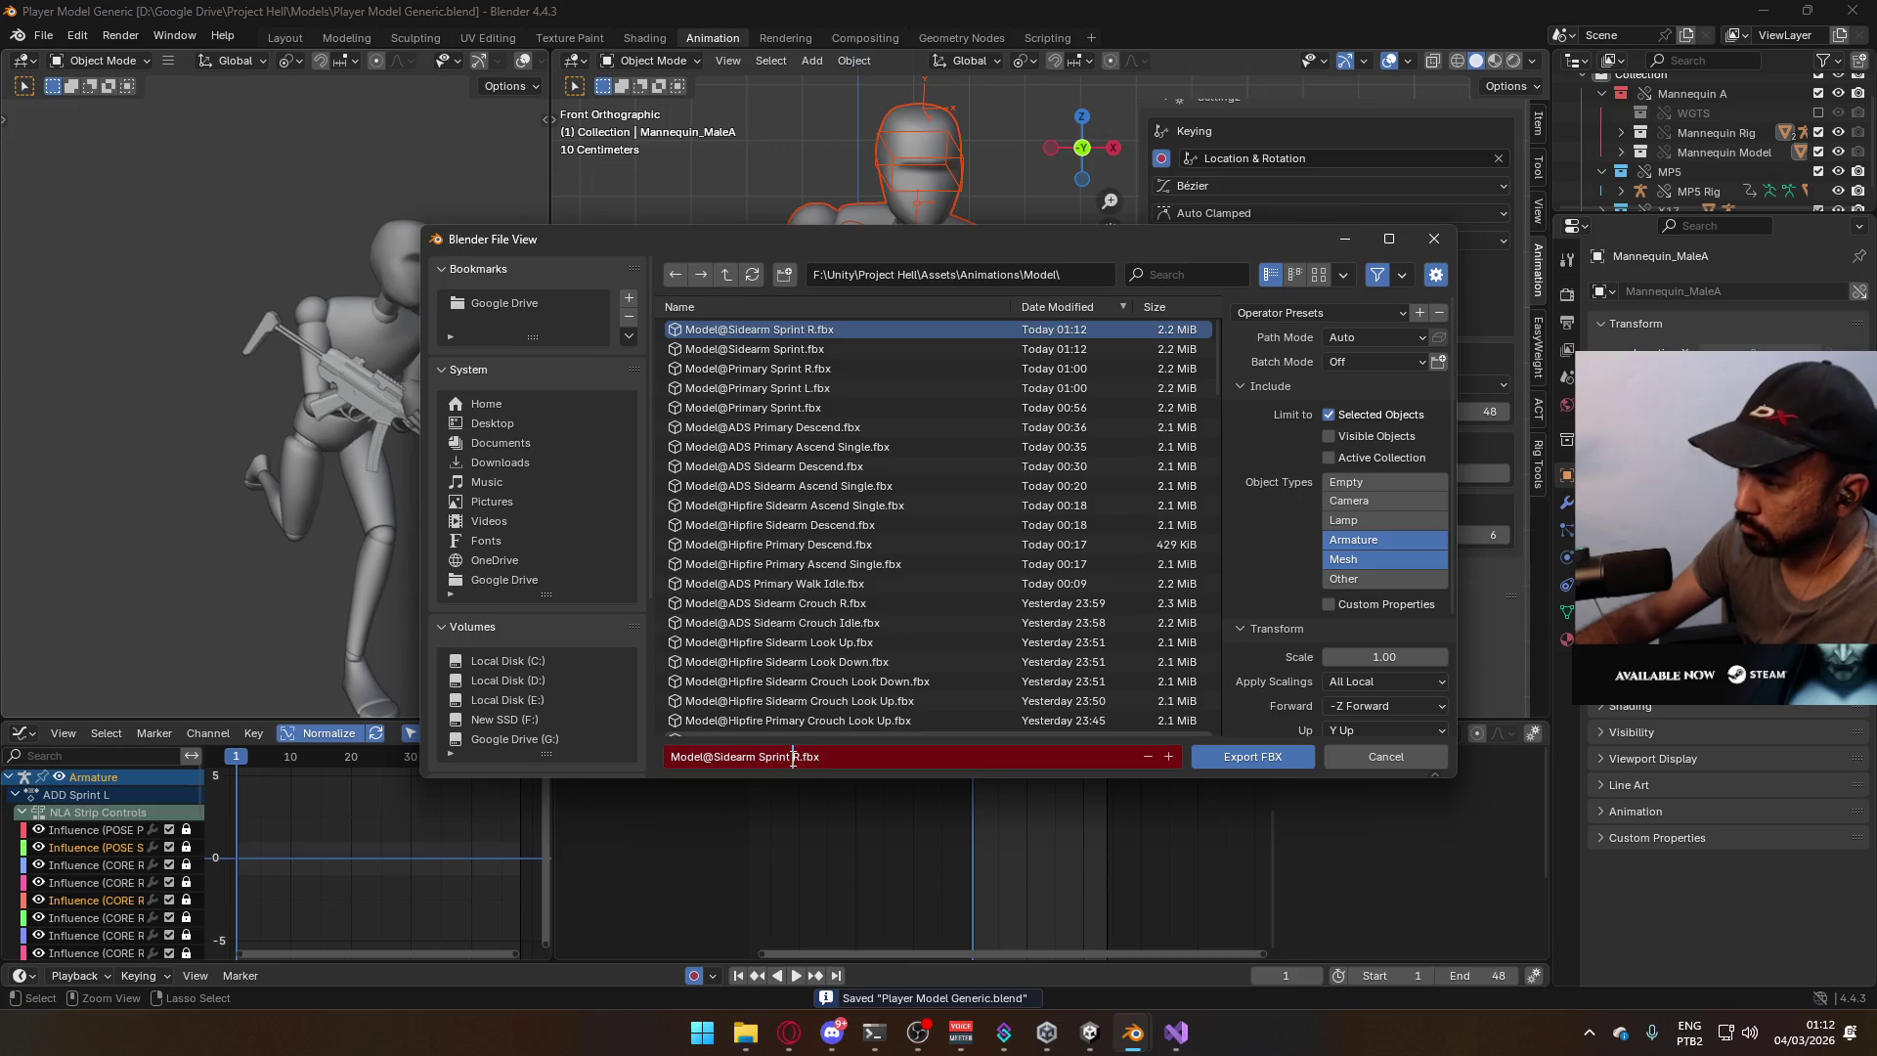
key("Return")
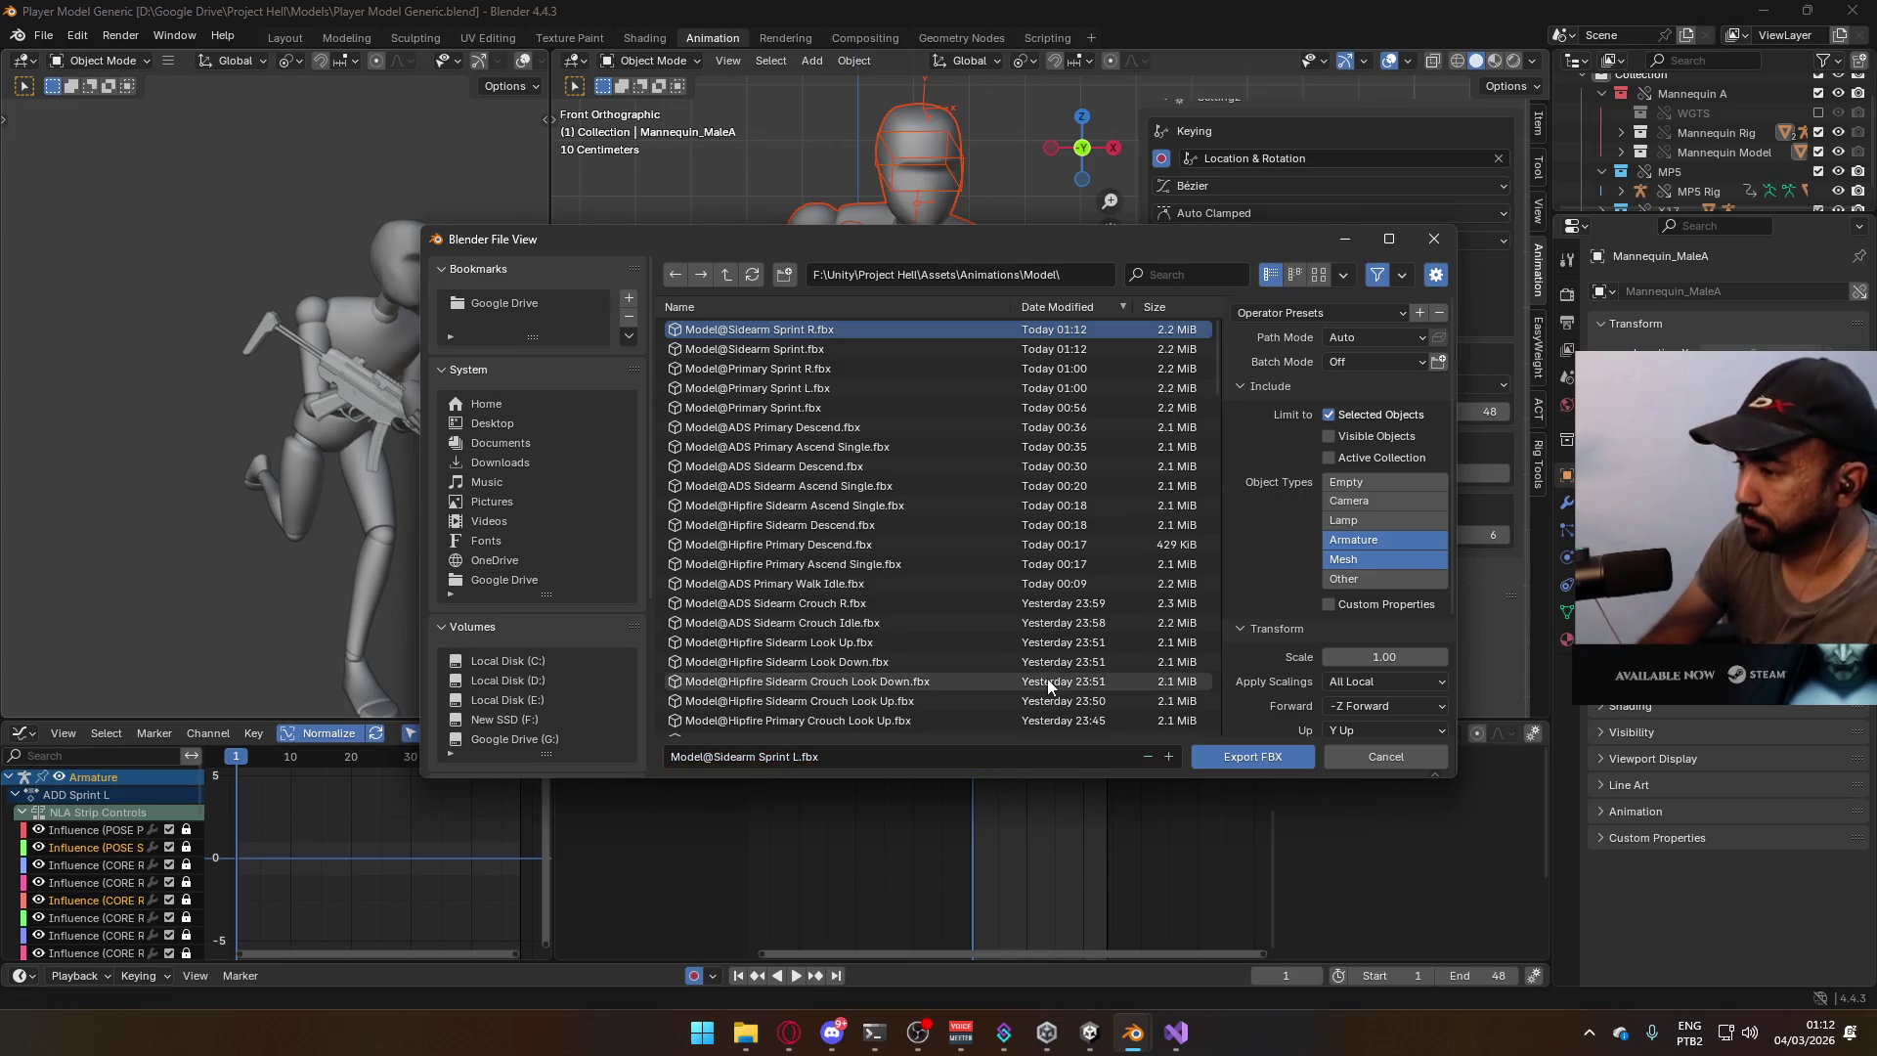
left_click(1089, 1046)
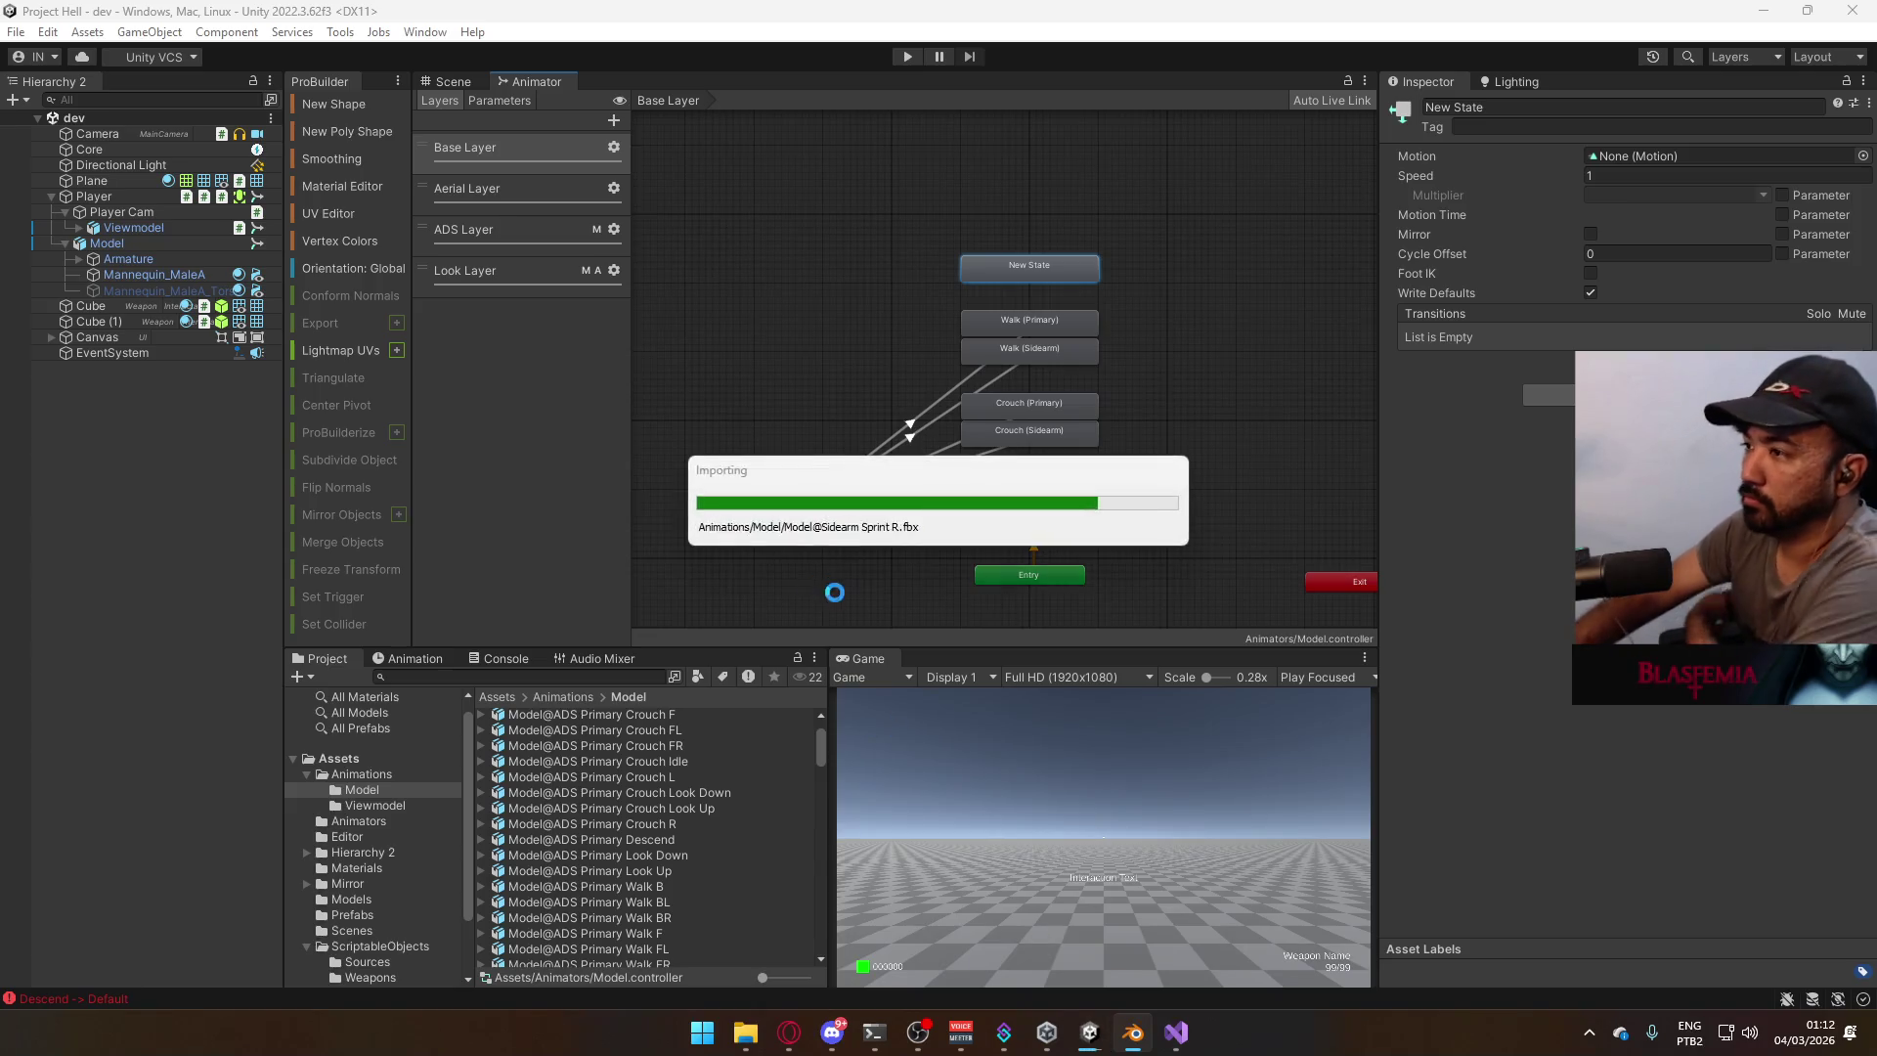
Collapse the expanded clip foldouts such as Hipfire Primary Look Up and Sidearm Crouch Look Down.
scroll(651, 749, "down", 5)
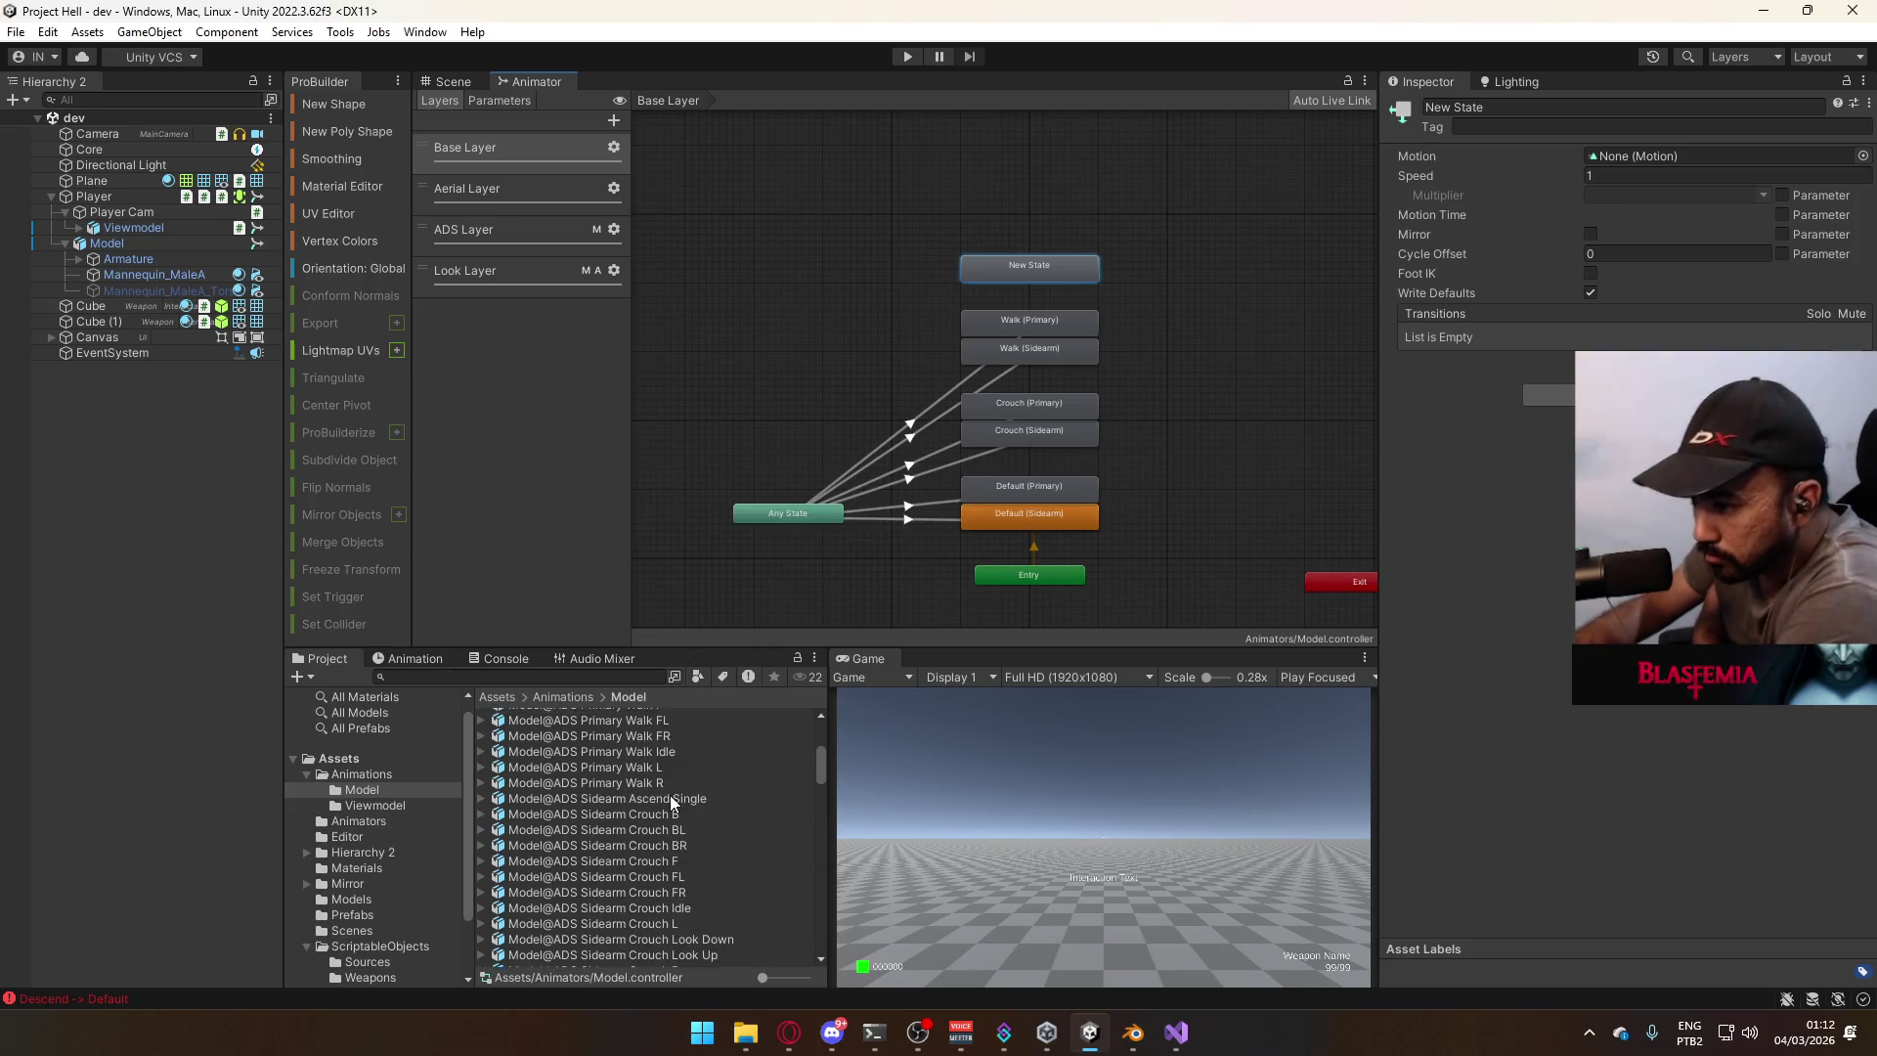
scroll(527, 822, "down", 5)
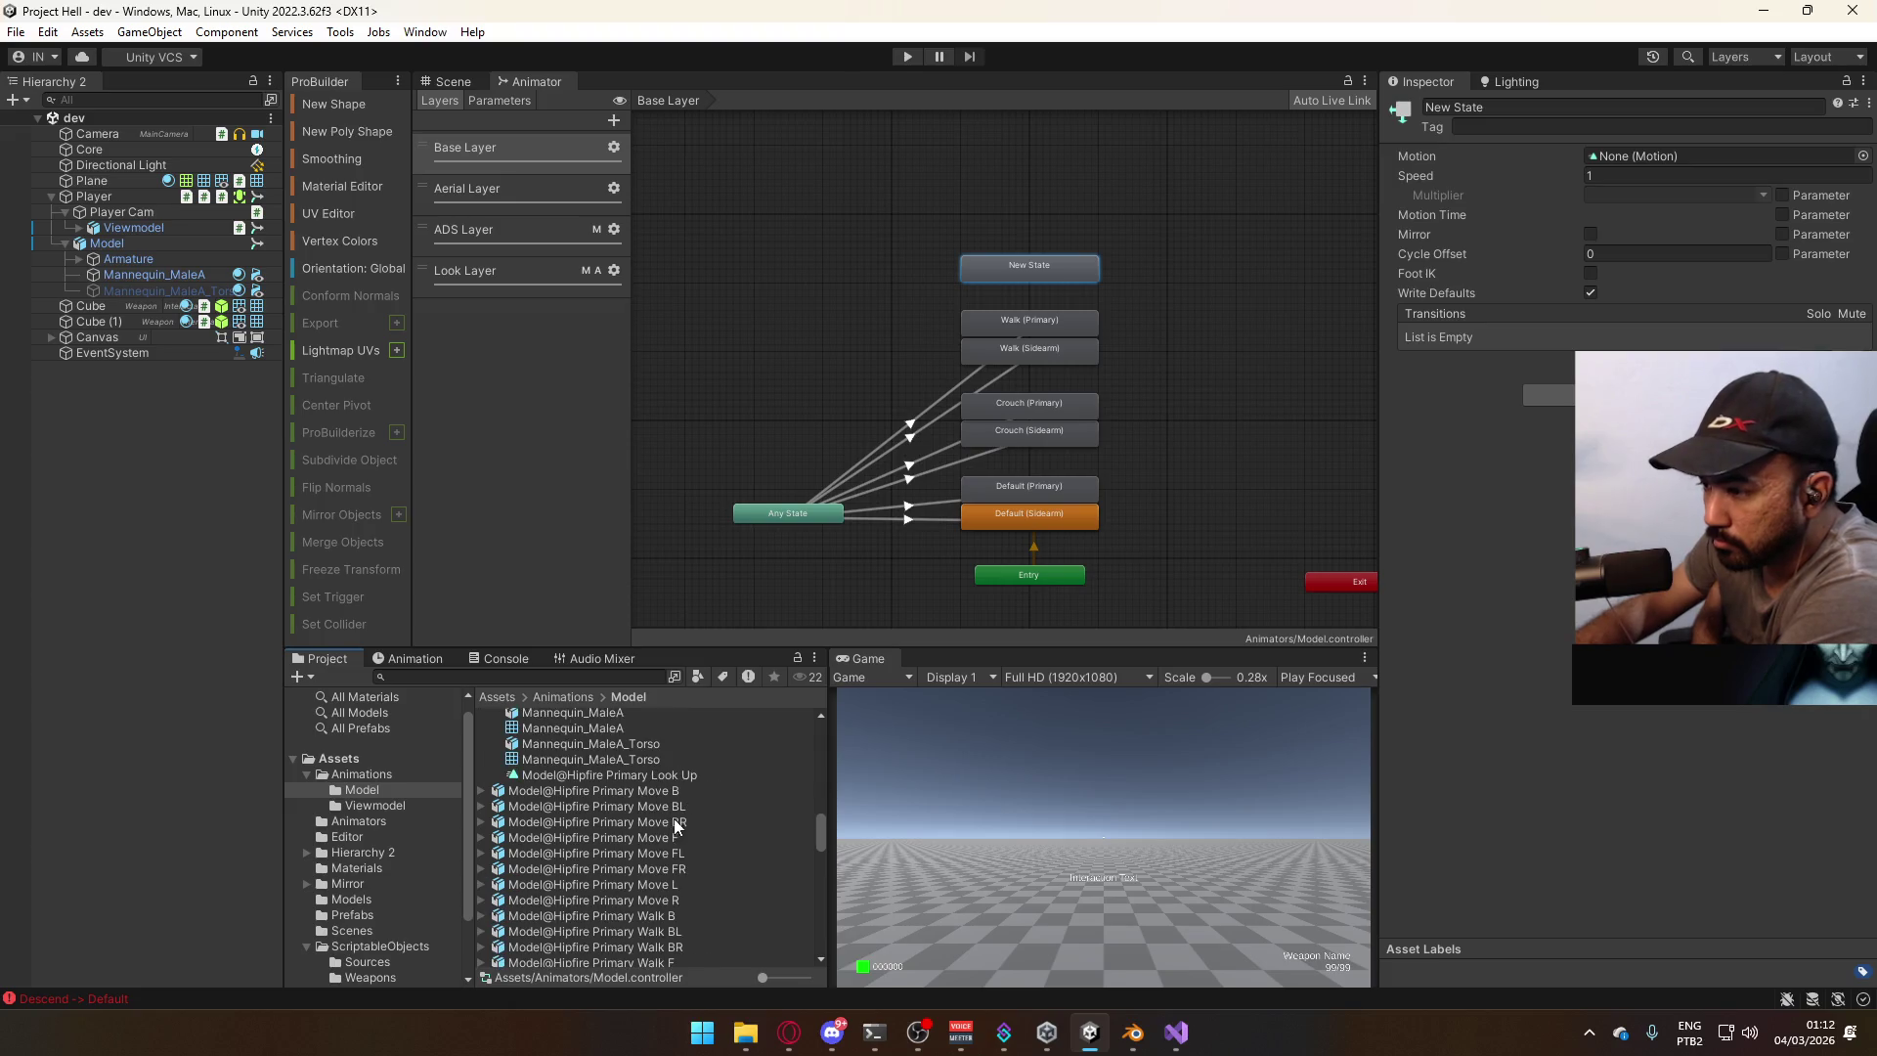
left_click(481, 799)
scroll(497, 799, "up", 2)
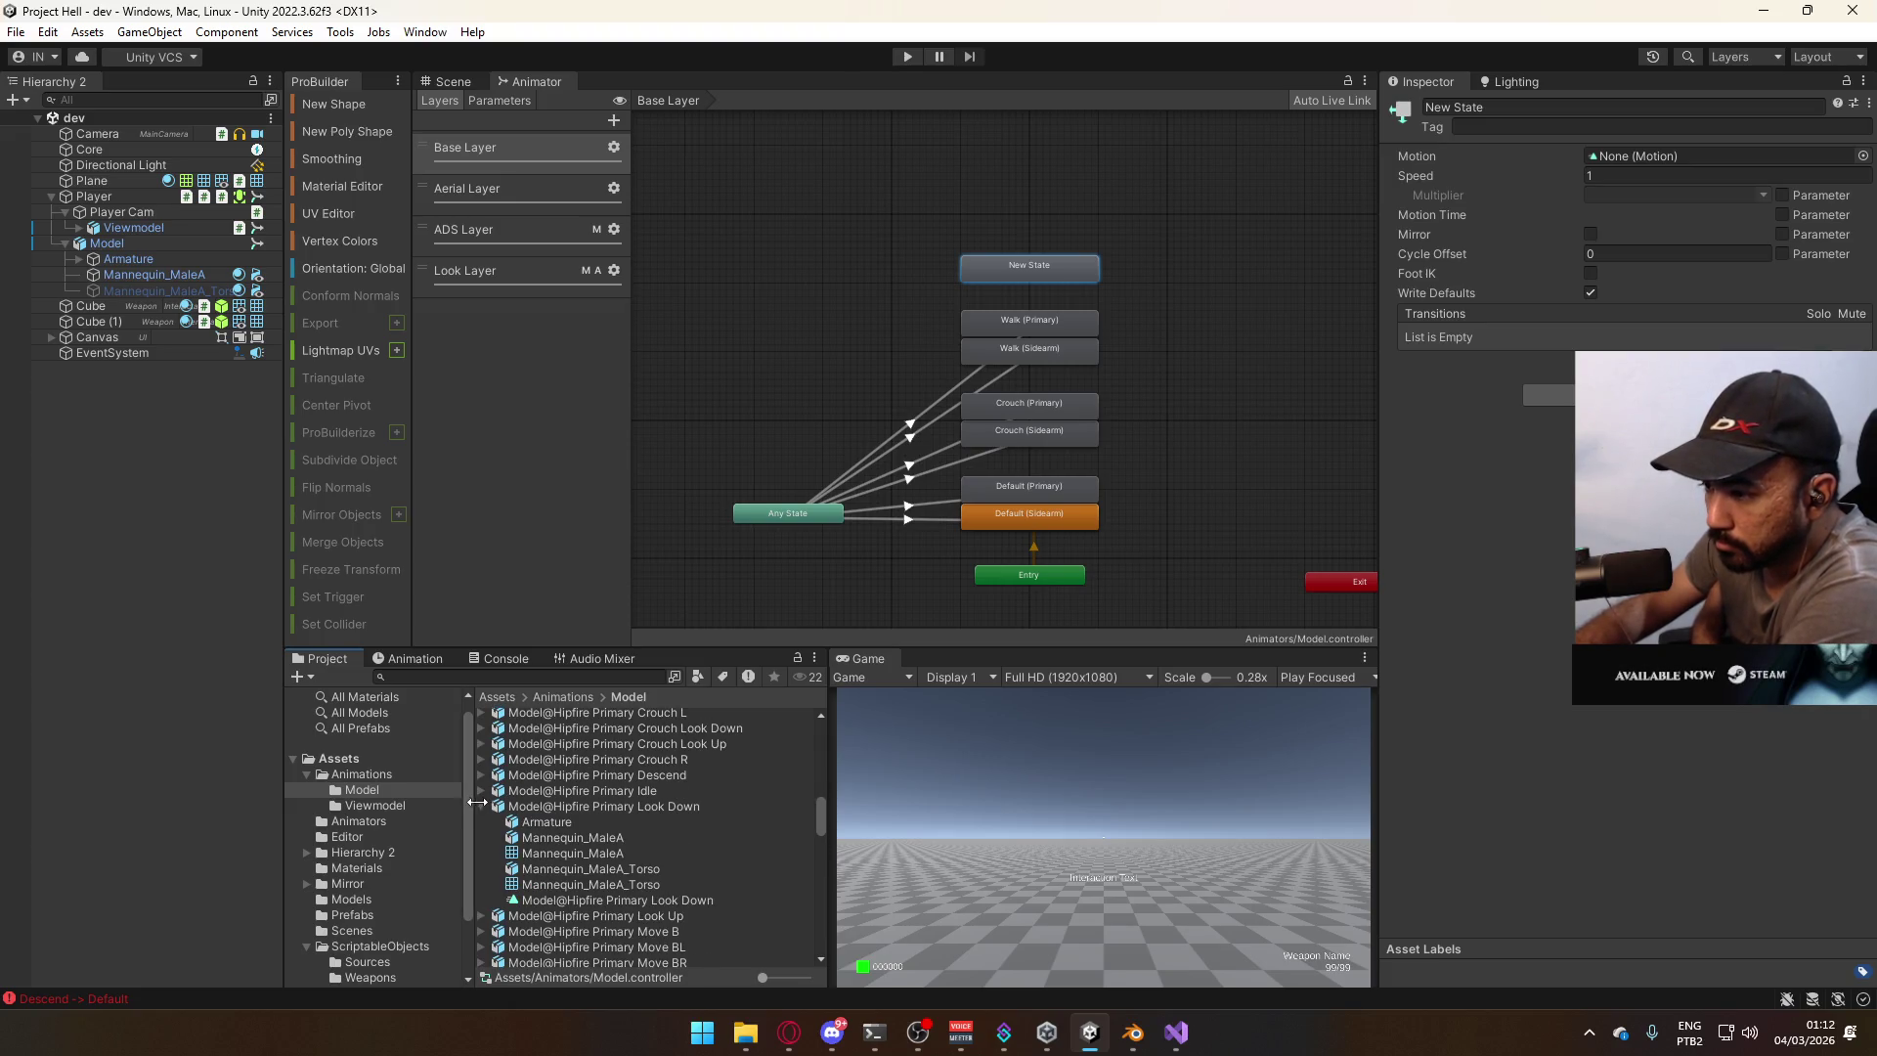
scroll(629, 815, "down", 5)
left_click(482, 818)
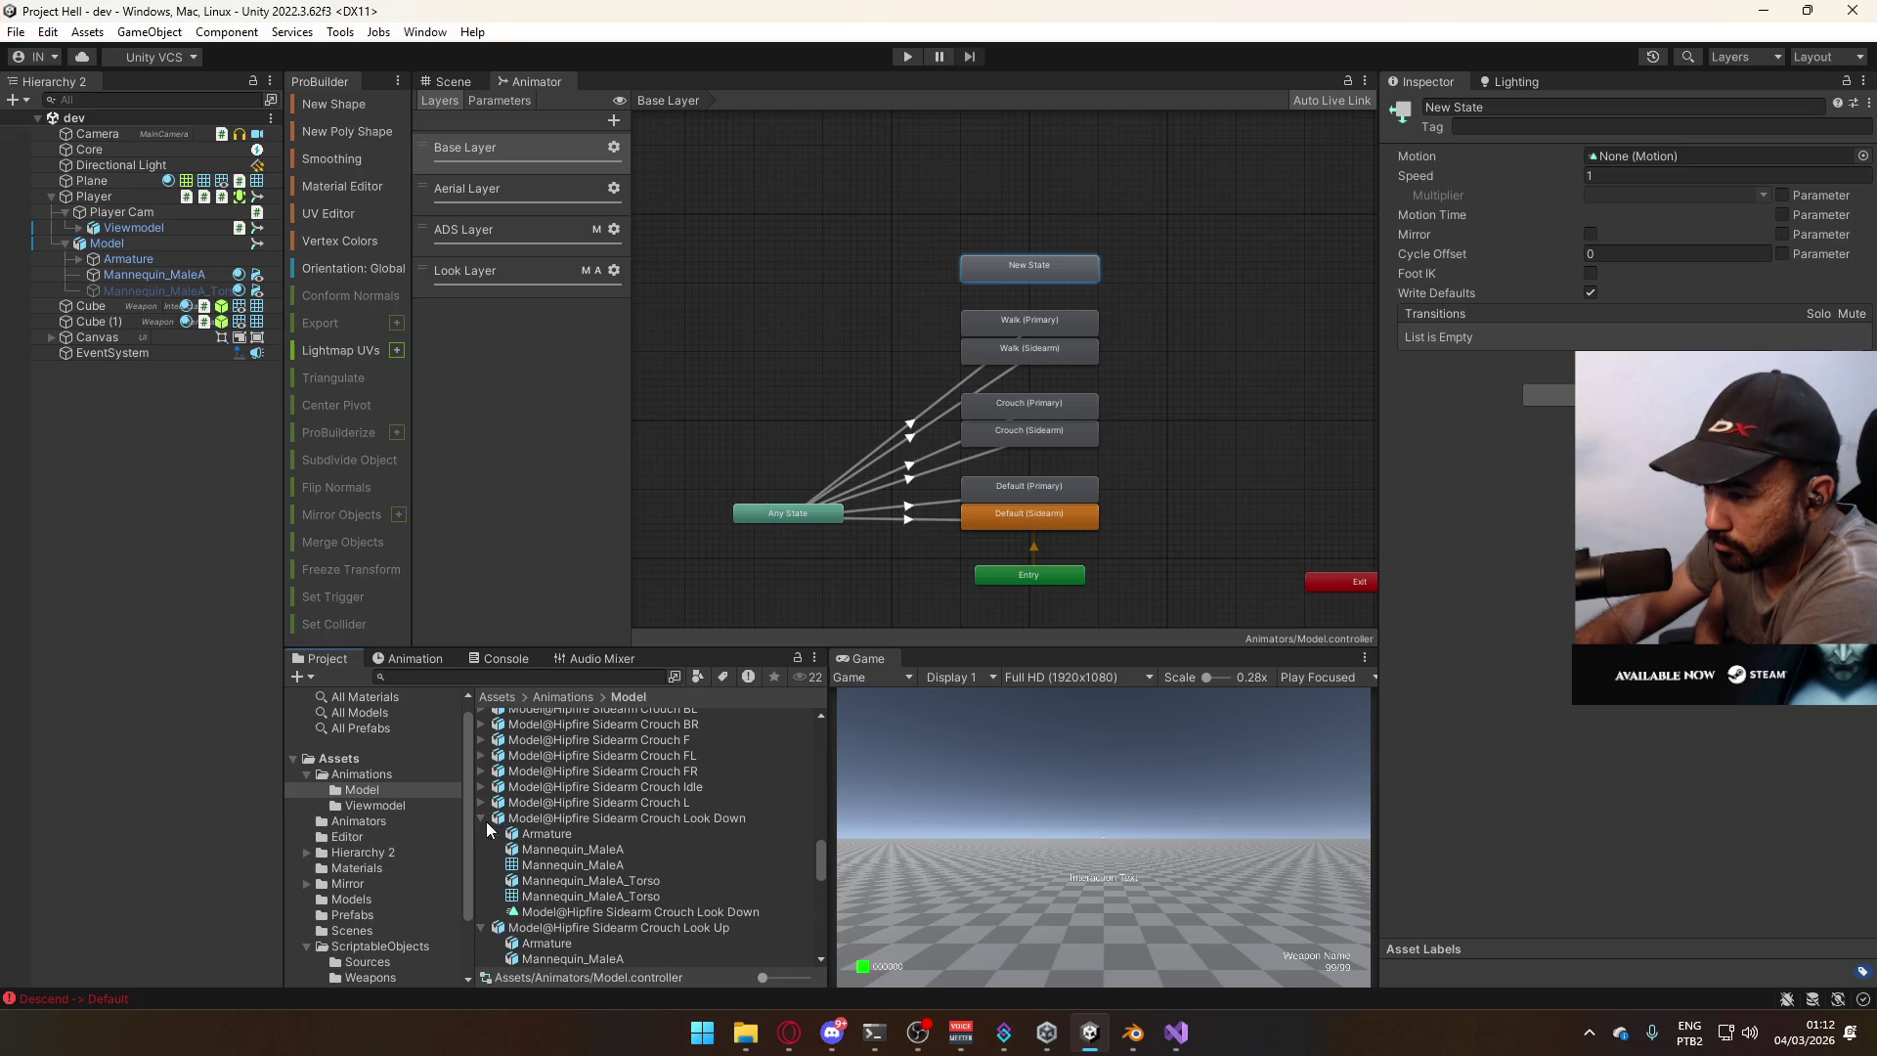
left_click(480, 819)
left_click(479, 833)
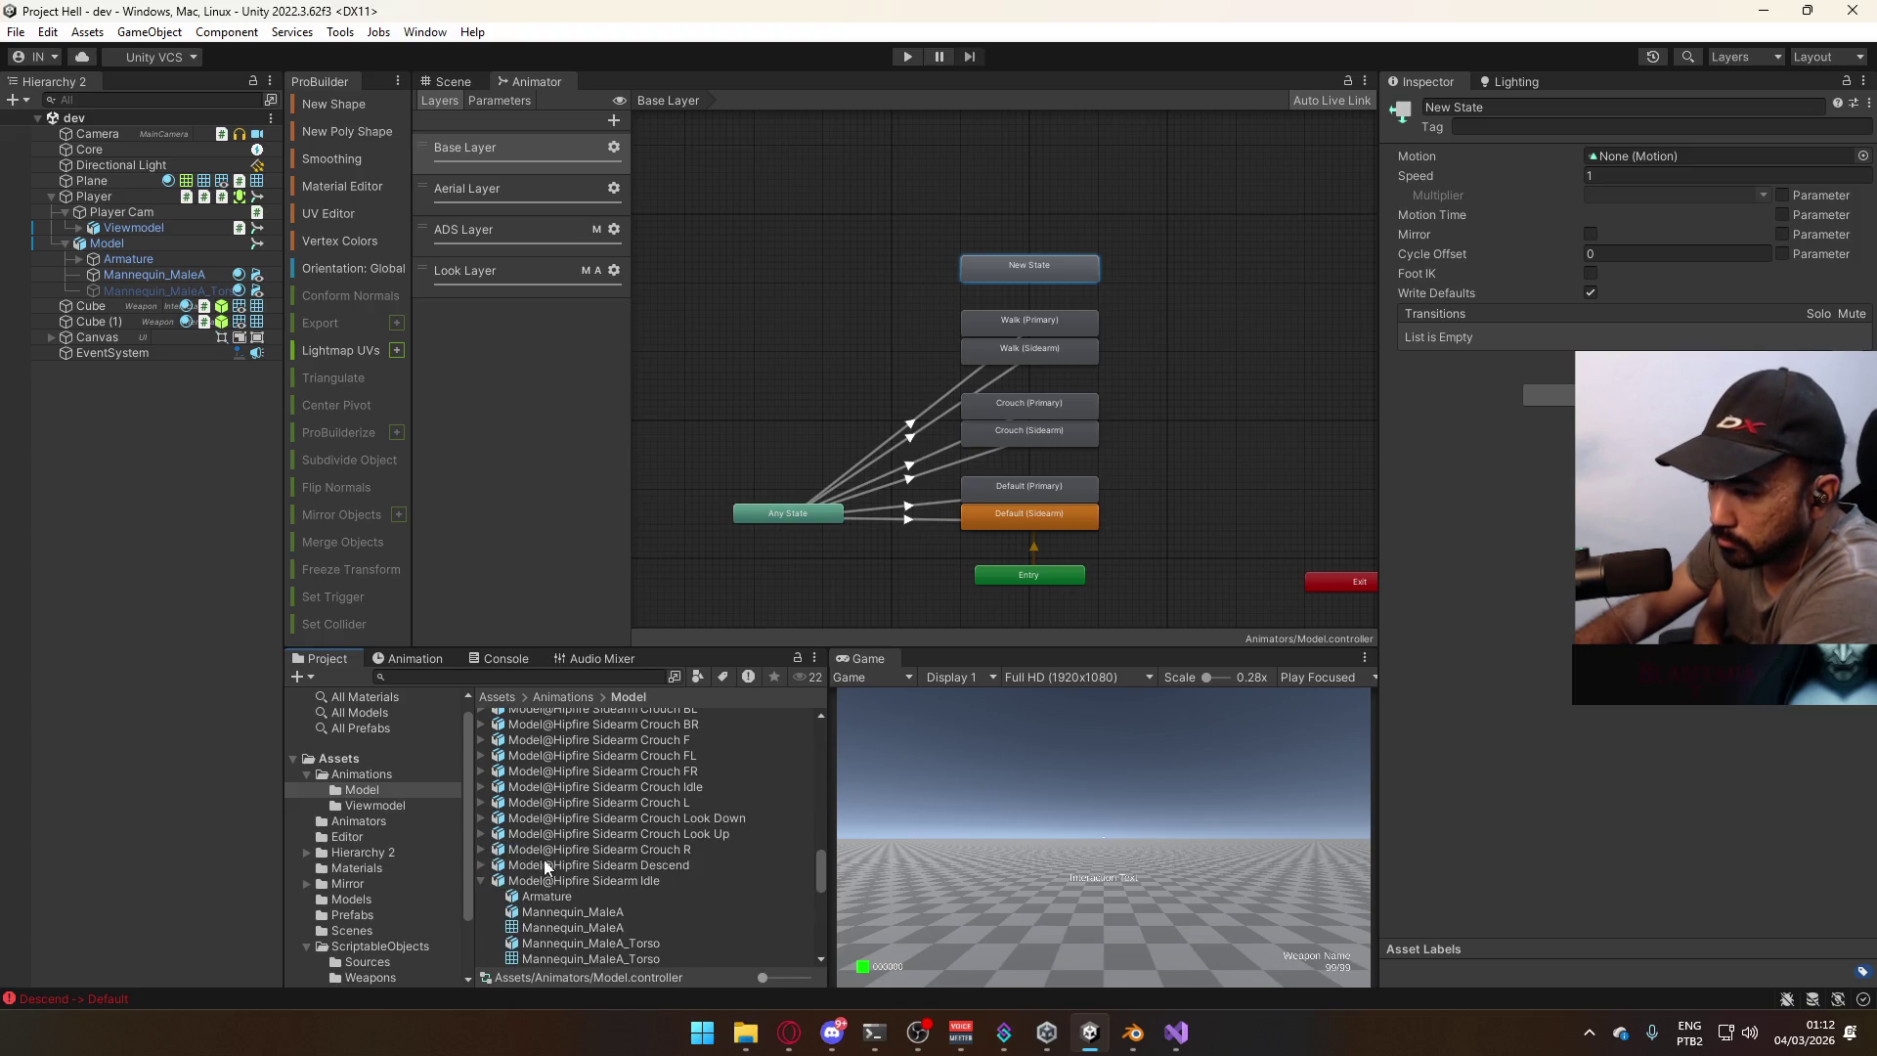
left_click(485, 881)
left_click(482, 897)
Select all six sprint clips from Model@Primary Sprint to Model@Sidearm Sprint R.
scroll(557, 889, "down", 5)
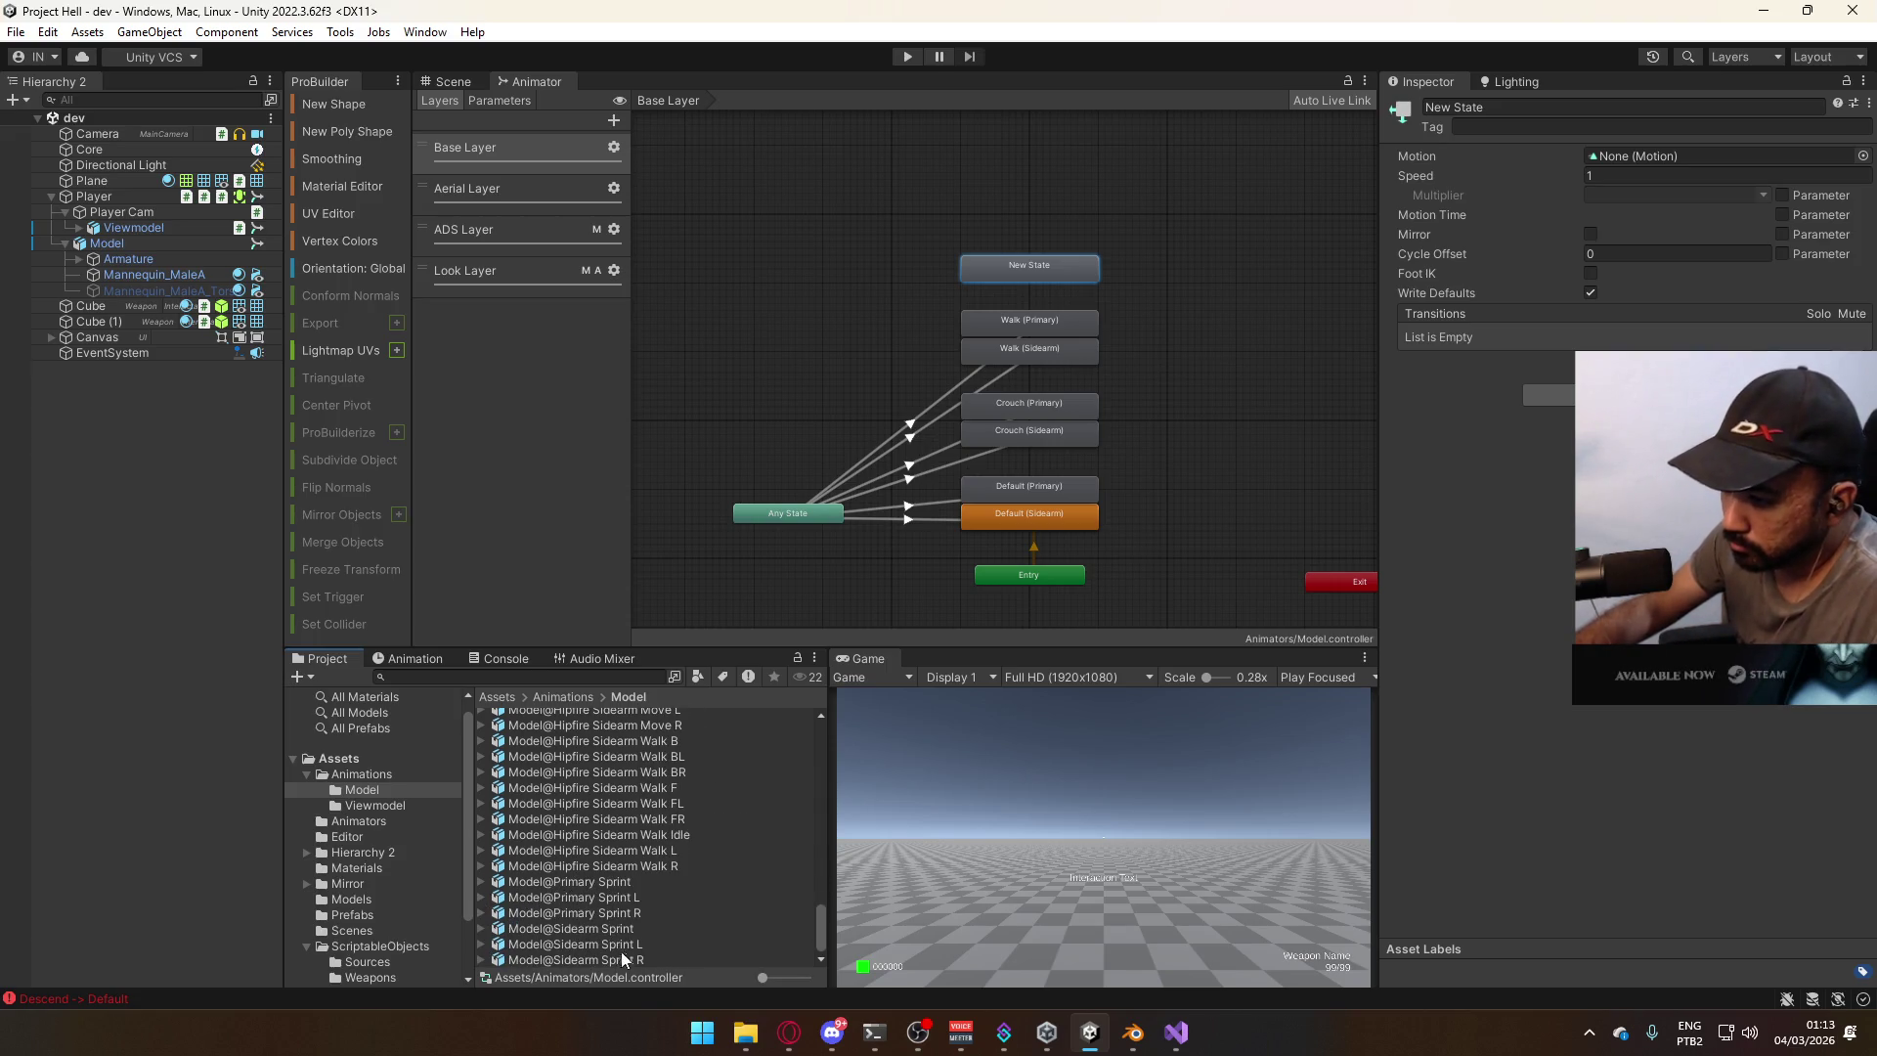
left_click(621, 953)
left_click(608, 885, "shift")
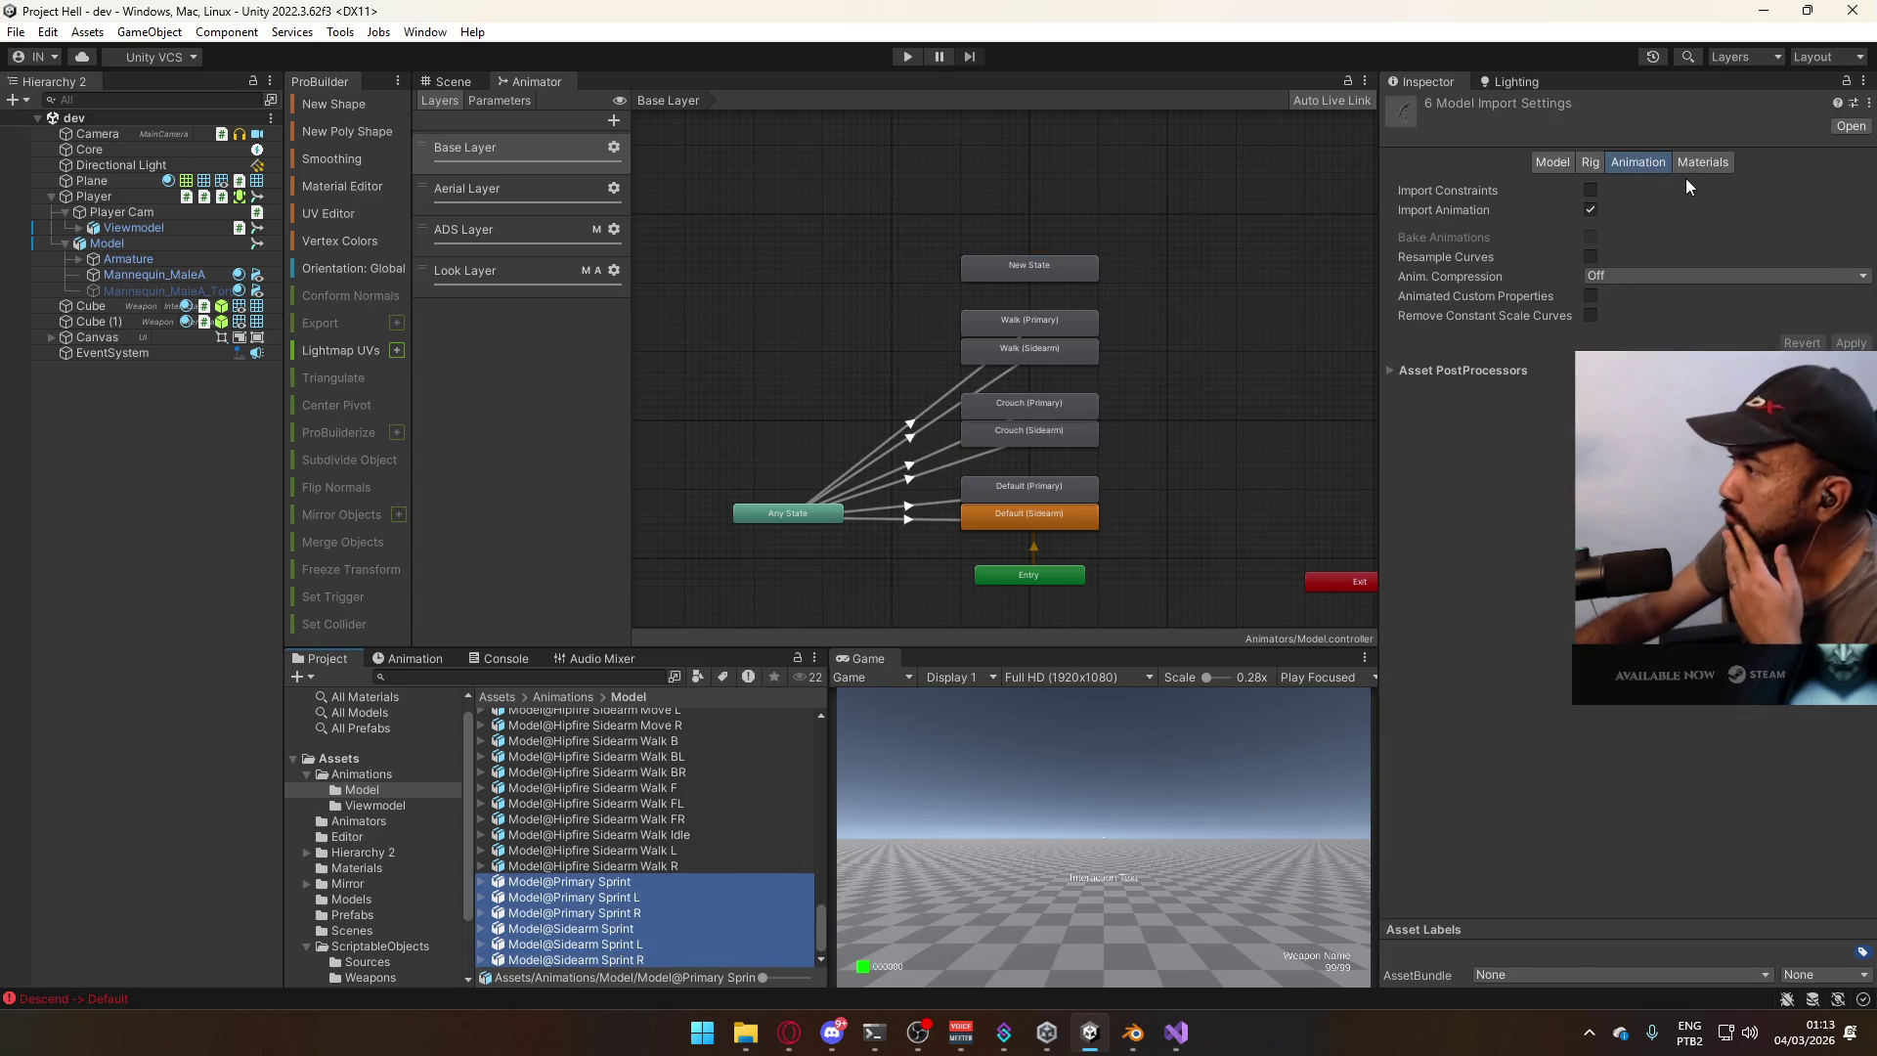
Reimport the six Primary and Sidearm Sprint clips and start stepping through their import settings.
right_click(544, 899)
left_click(641, 694)
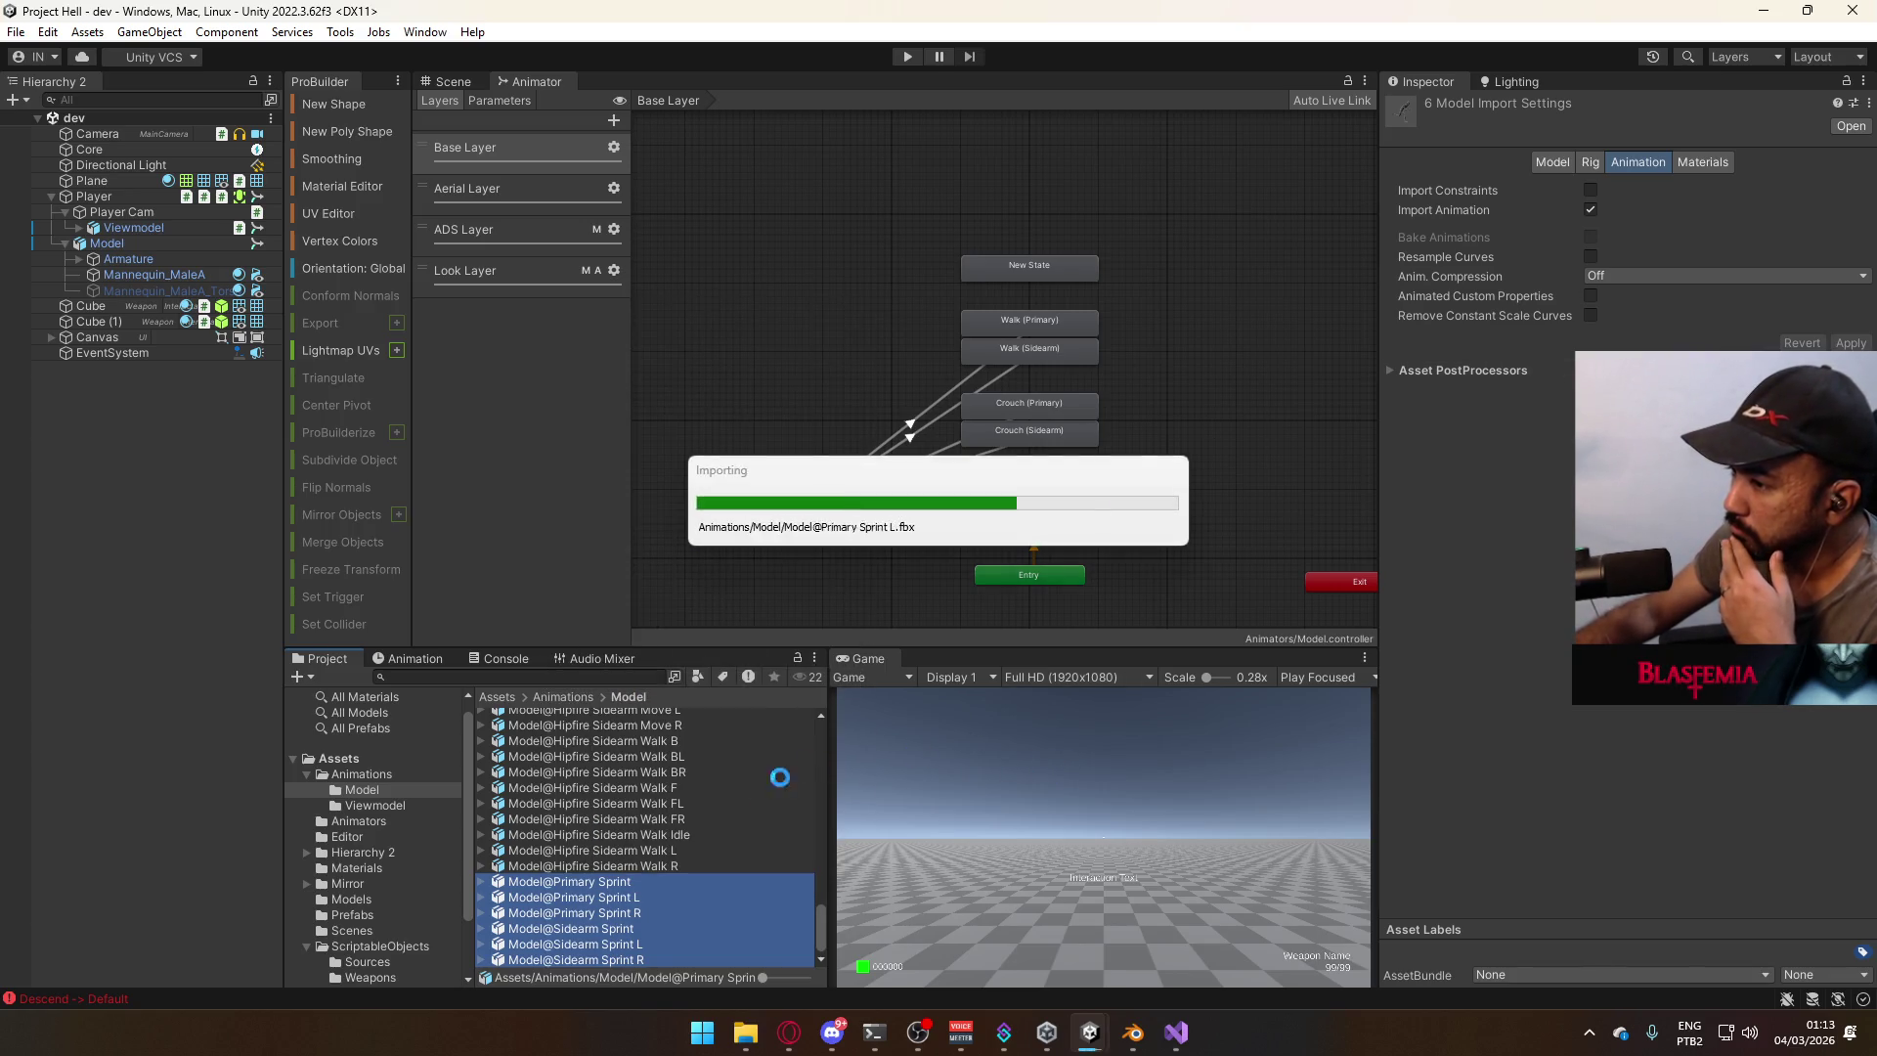
left_click(619, 884)
left_click(612, 912)
left_click(616, 929)
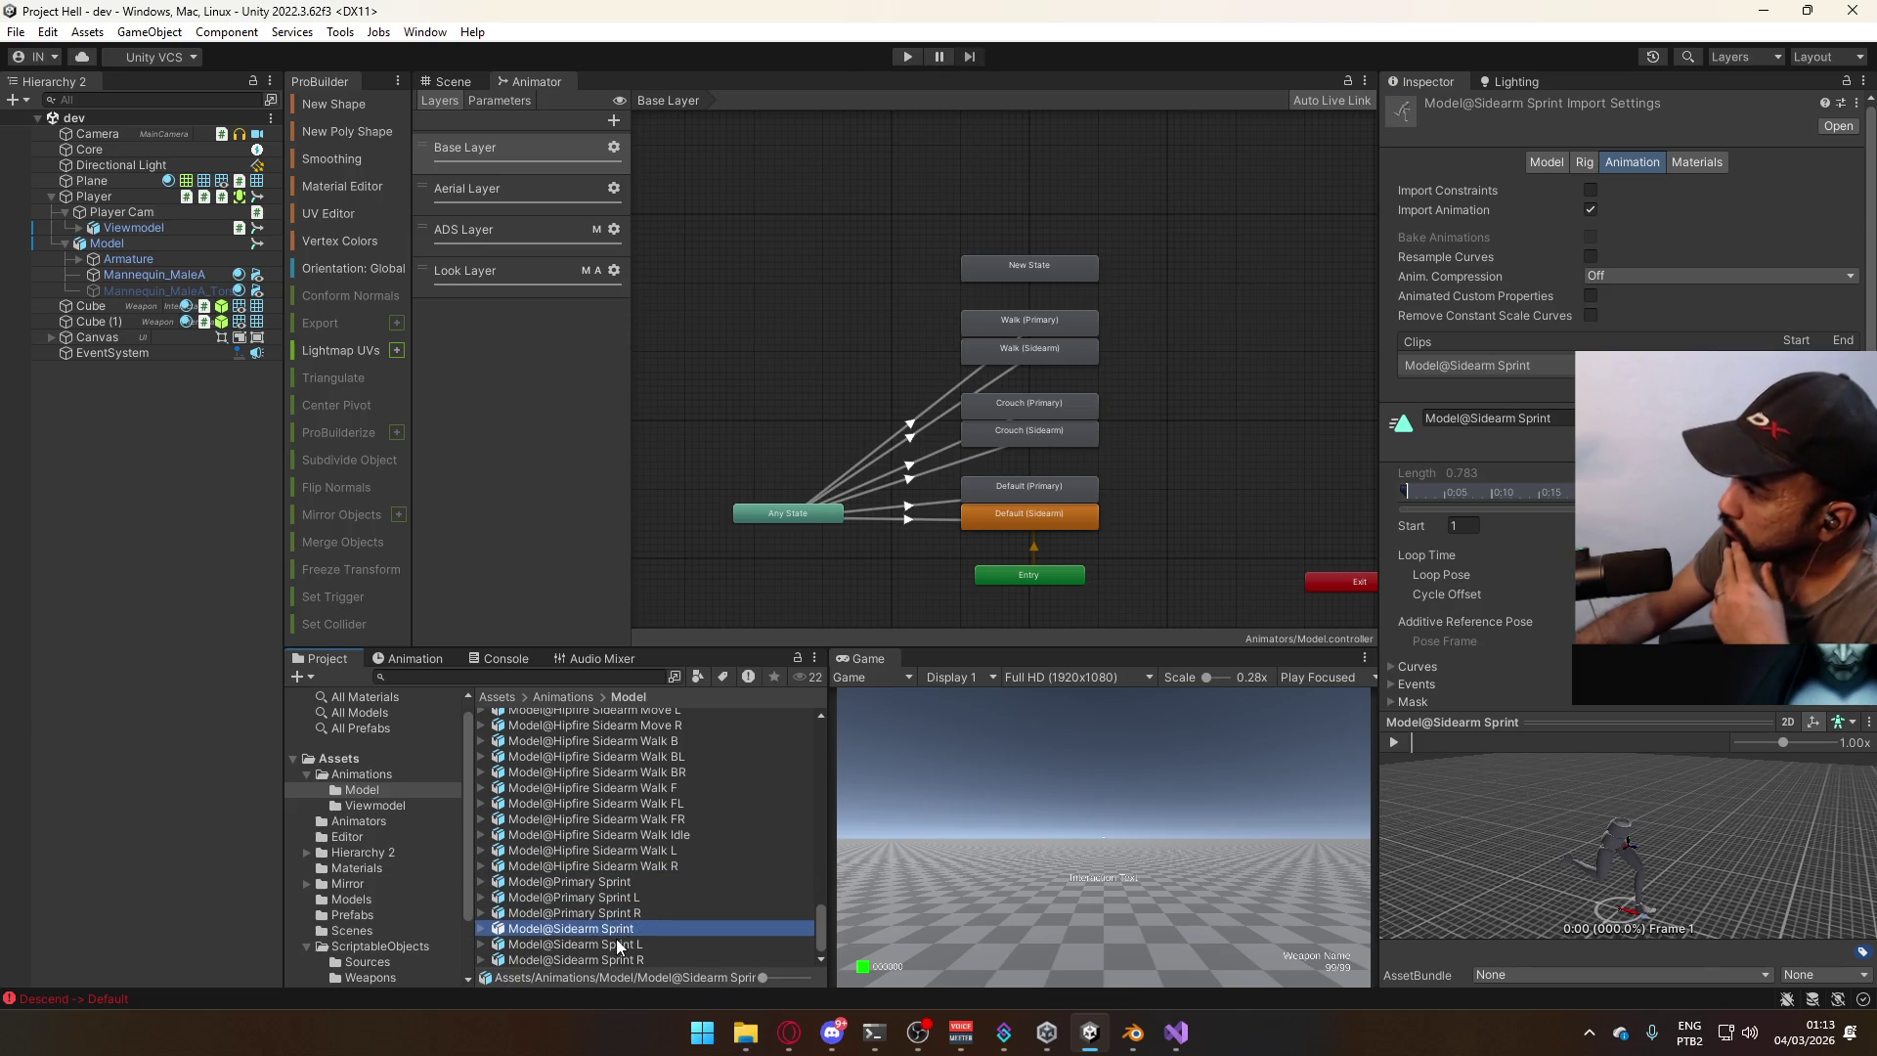
left_click(626, 913)
left_click(636, 897)
left_click(637, 882)
Review import settings of Primary Sprint L, Primary Sprint R, Model@Primary Sprint and Sidearm Sprint R.
left_click(631, 898)
left_click(624, 914)
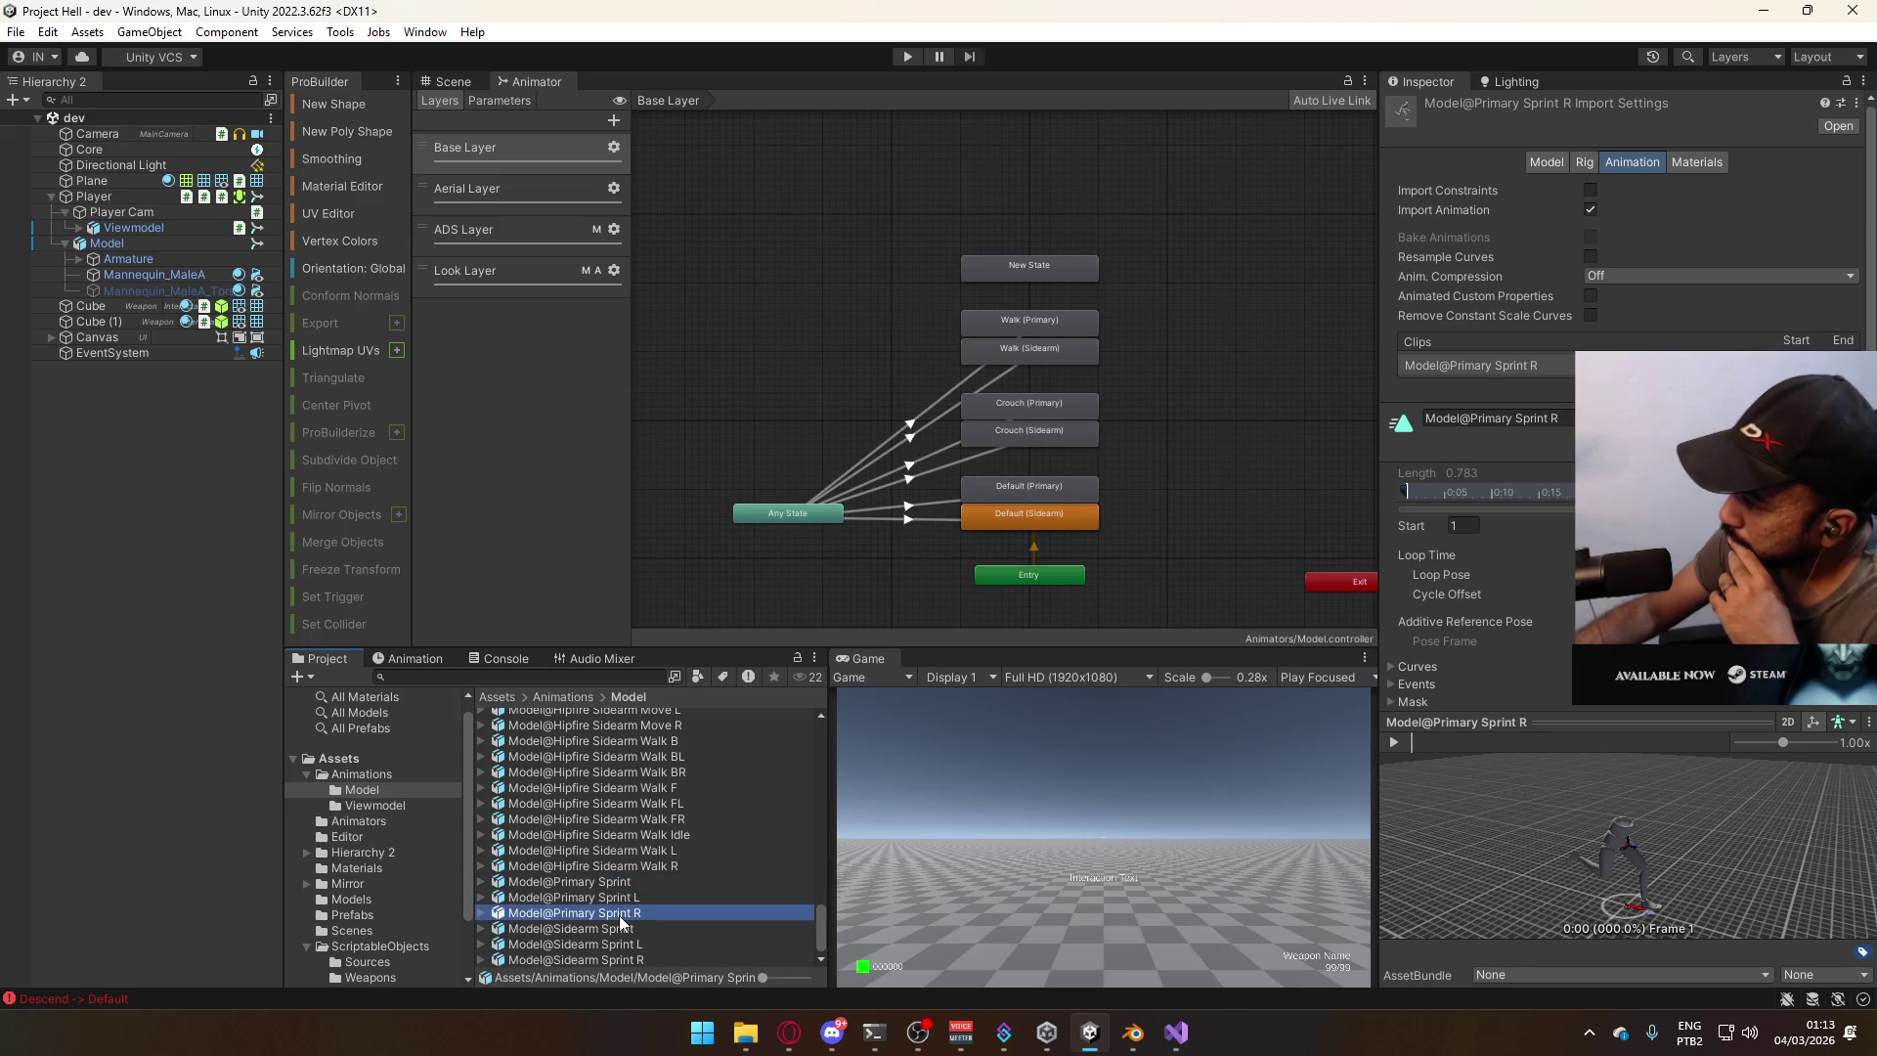
left_click(630, 898)
left_click(636, 883)
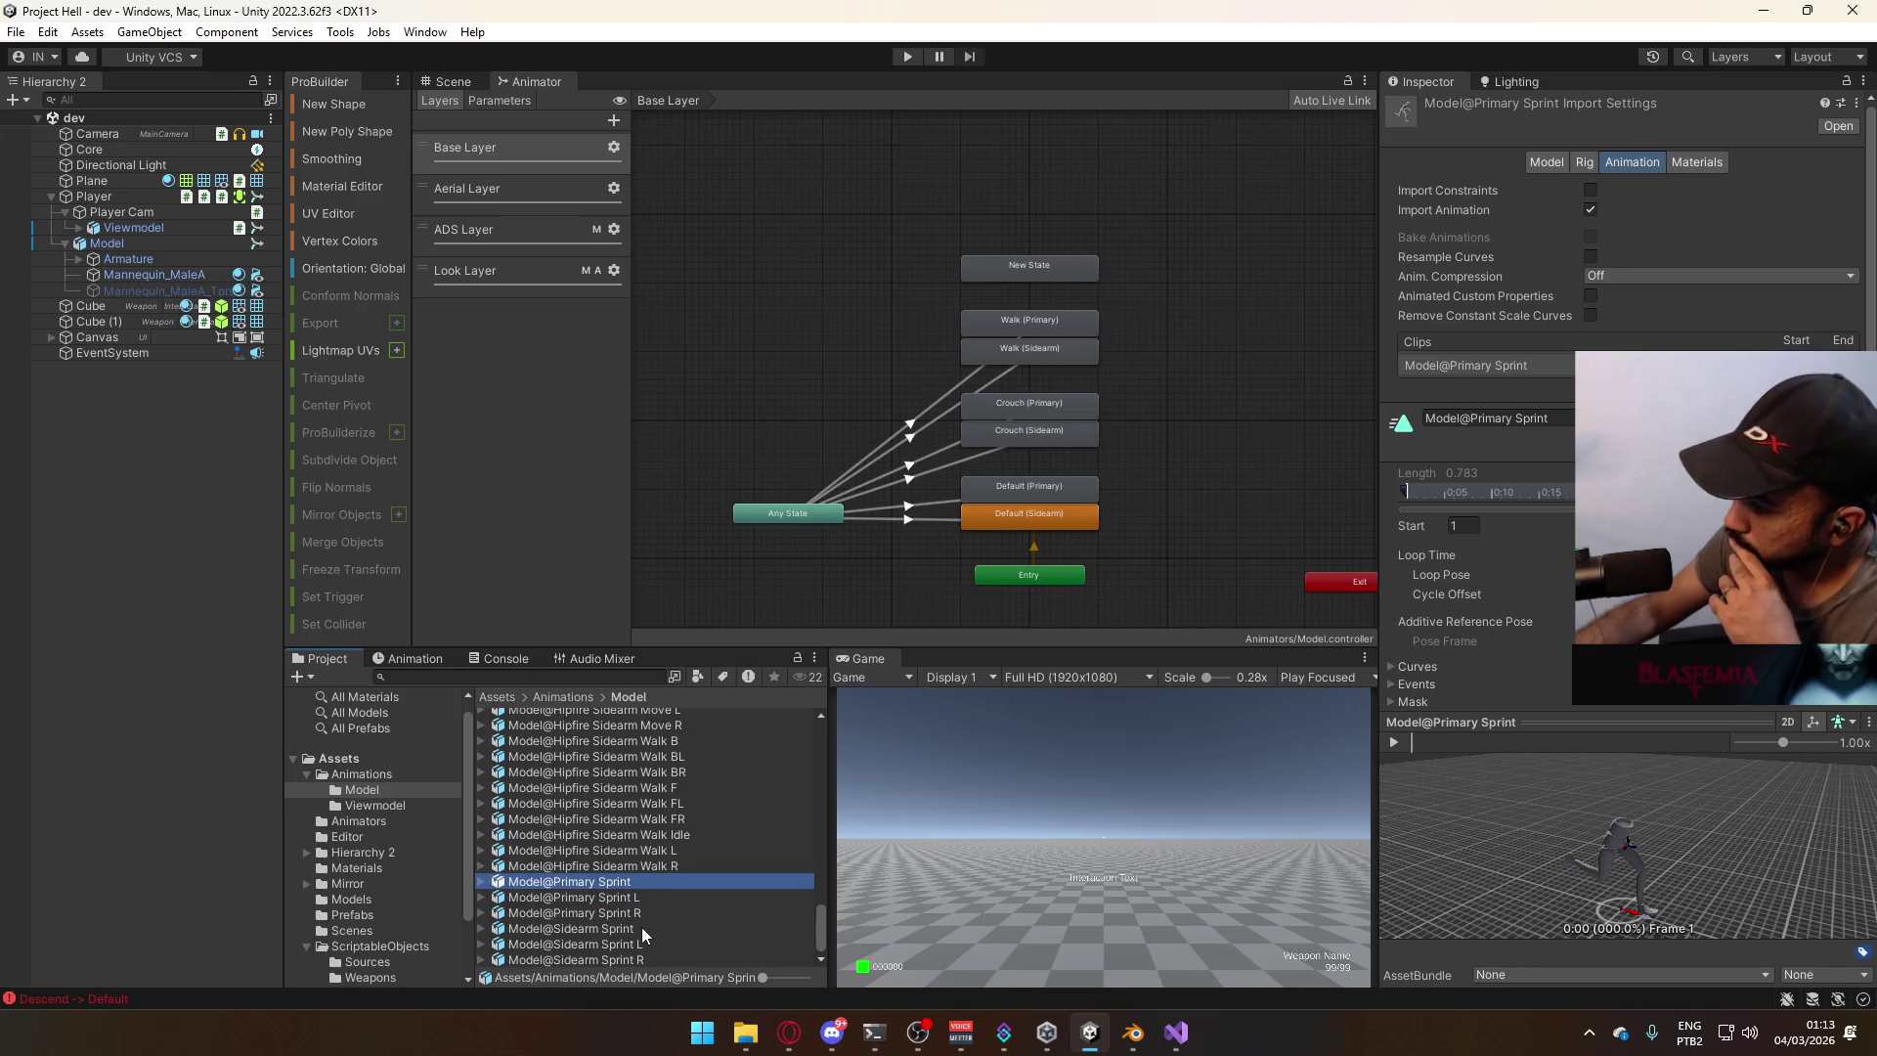
left_click(643, 930)
left_click(645, 945)
left_click(637, 960)
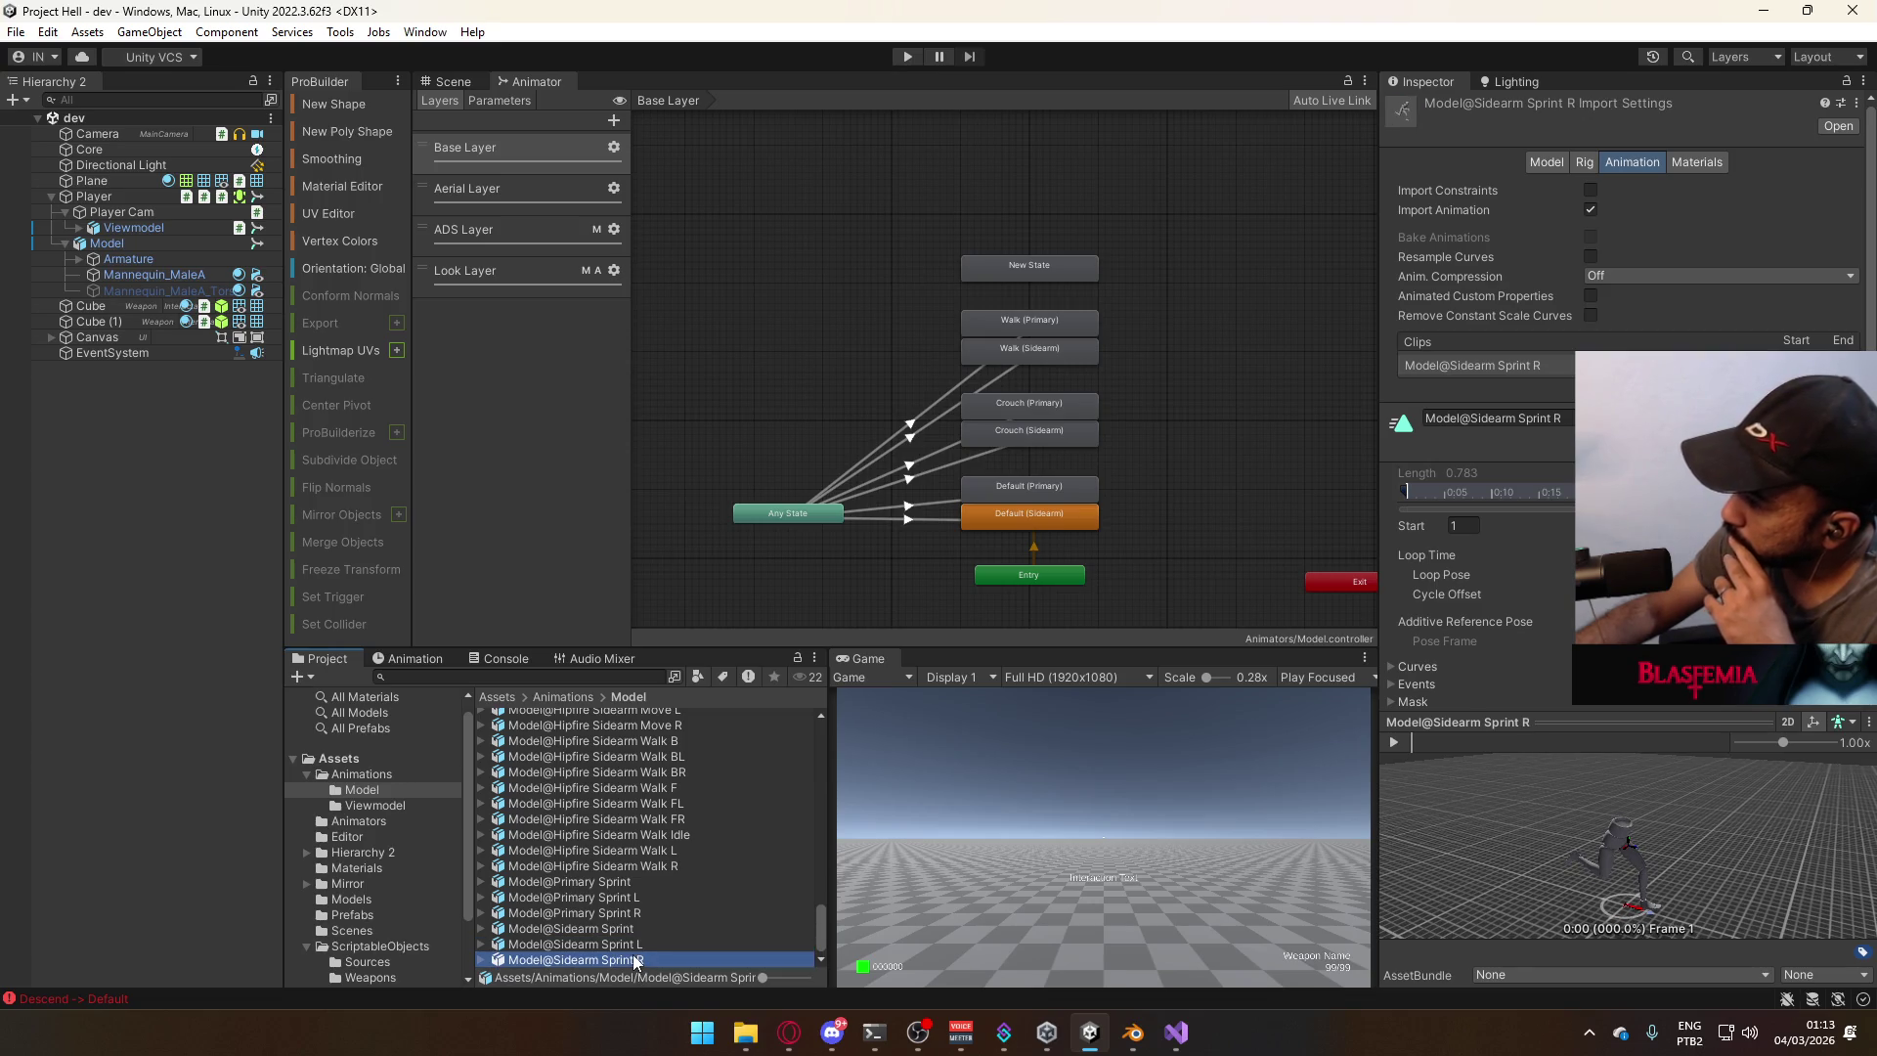
left_click(638, 930)
left_click(640, 914)
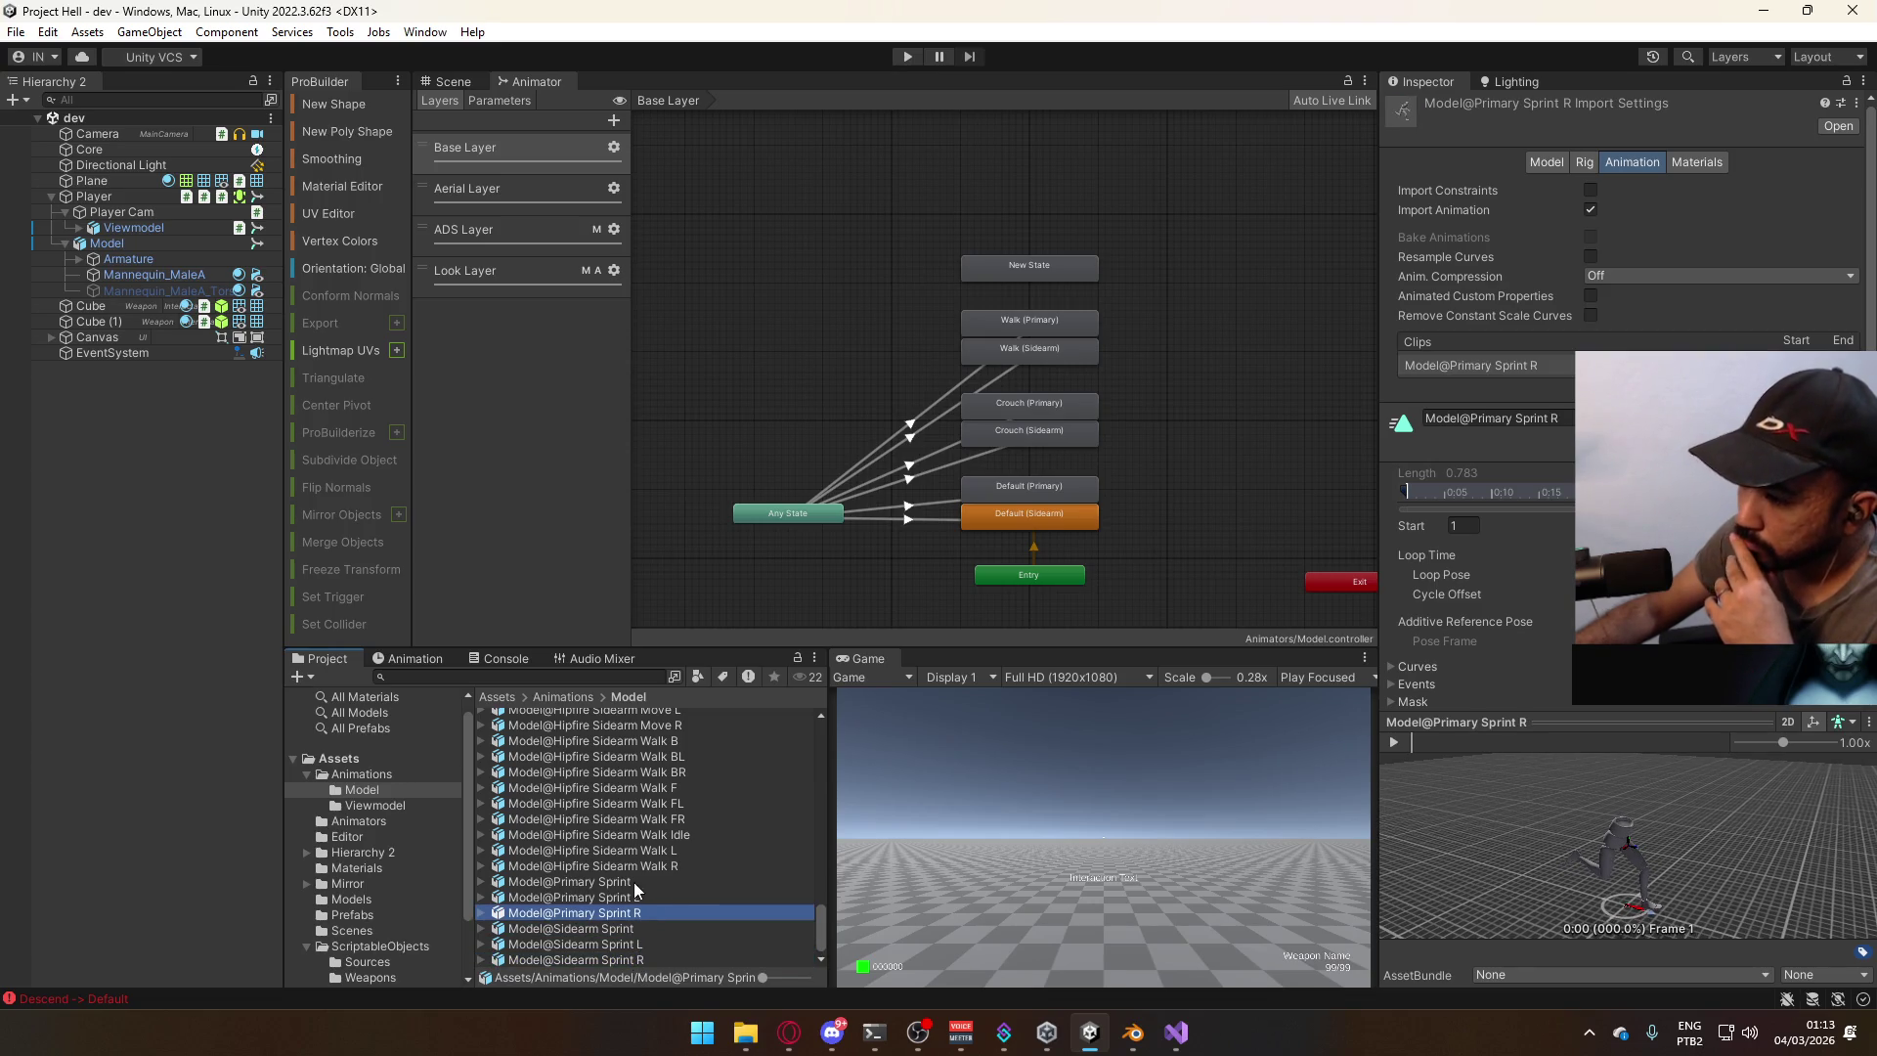
left_click(626, 883)
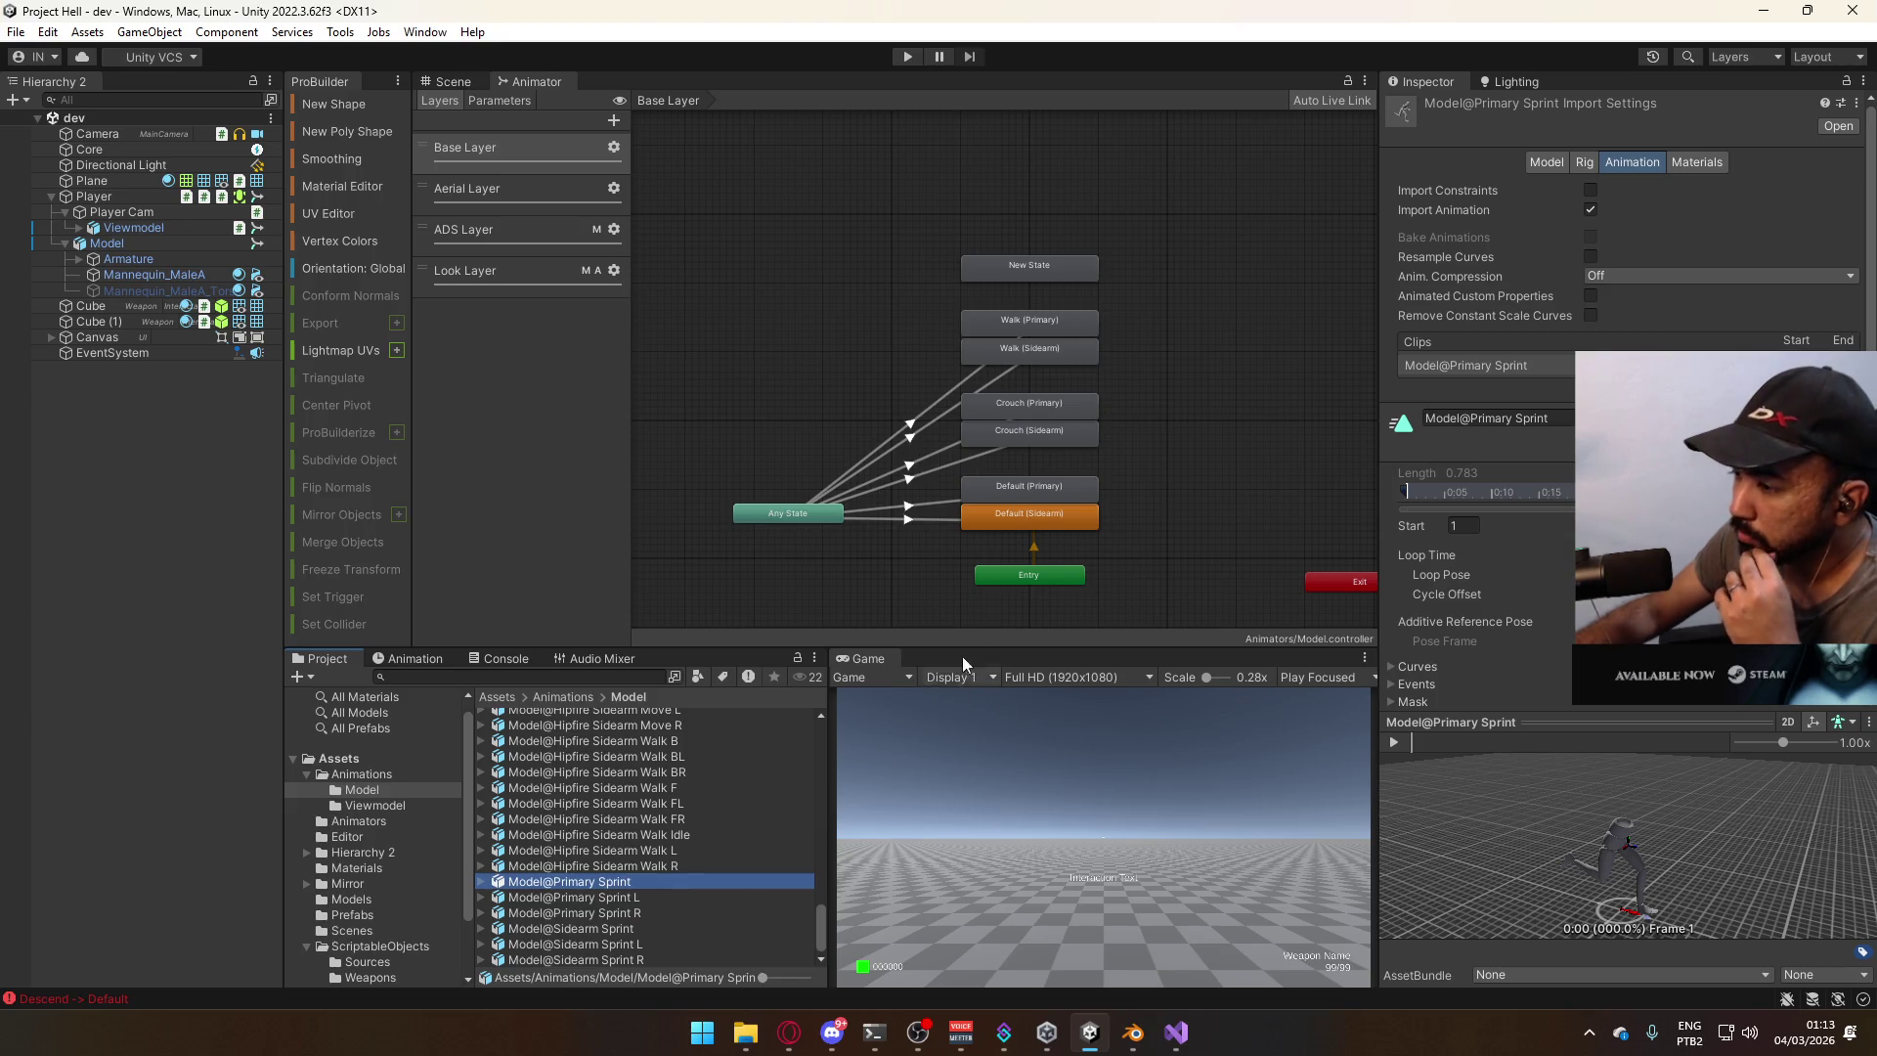
Select the Base Layer's New State node and open options for its Motion field.
left_click(1267, 462)
left_click(1076, 271)
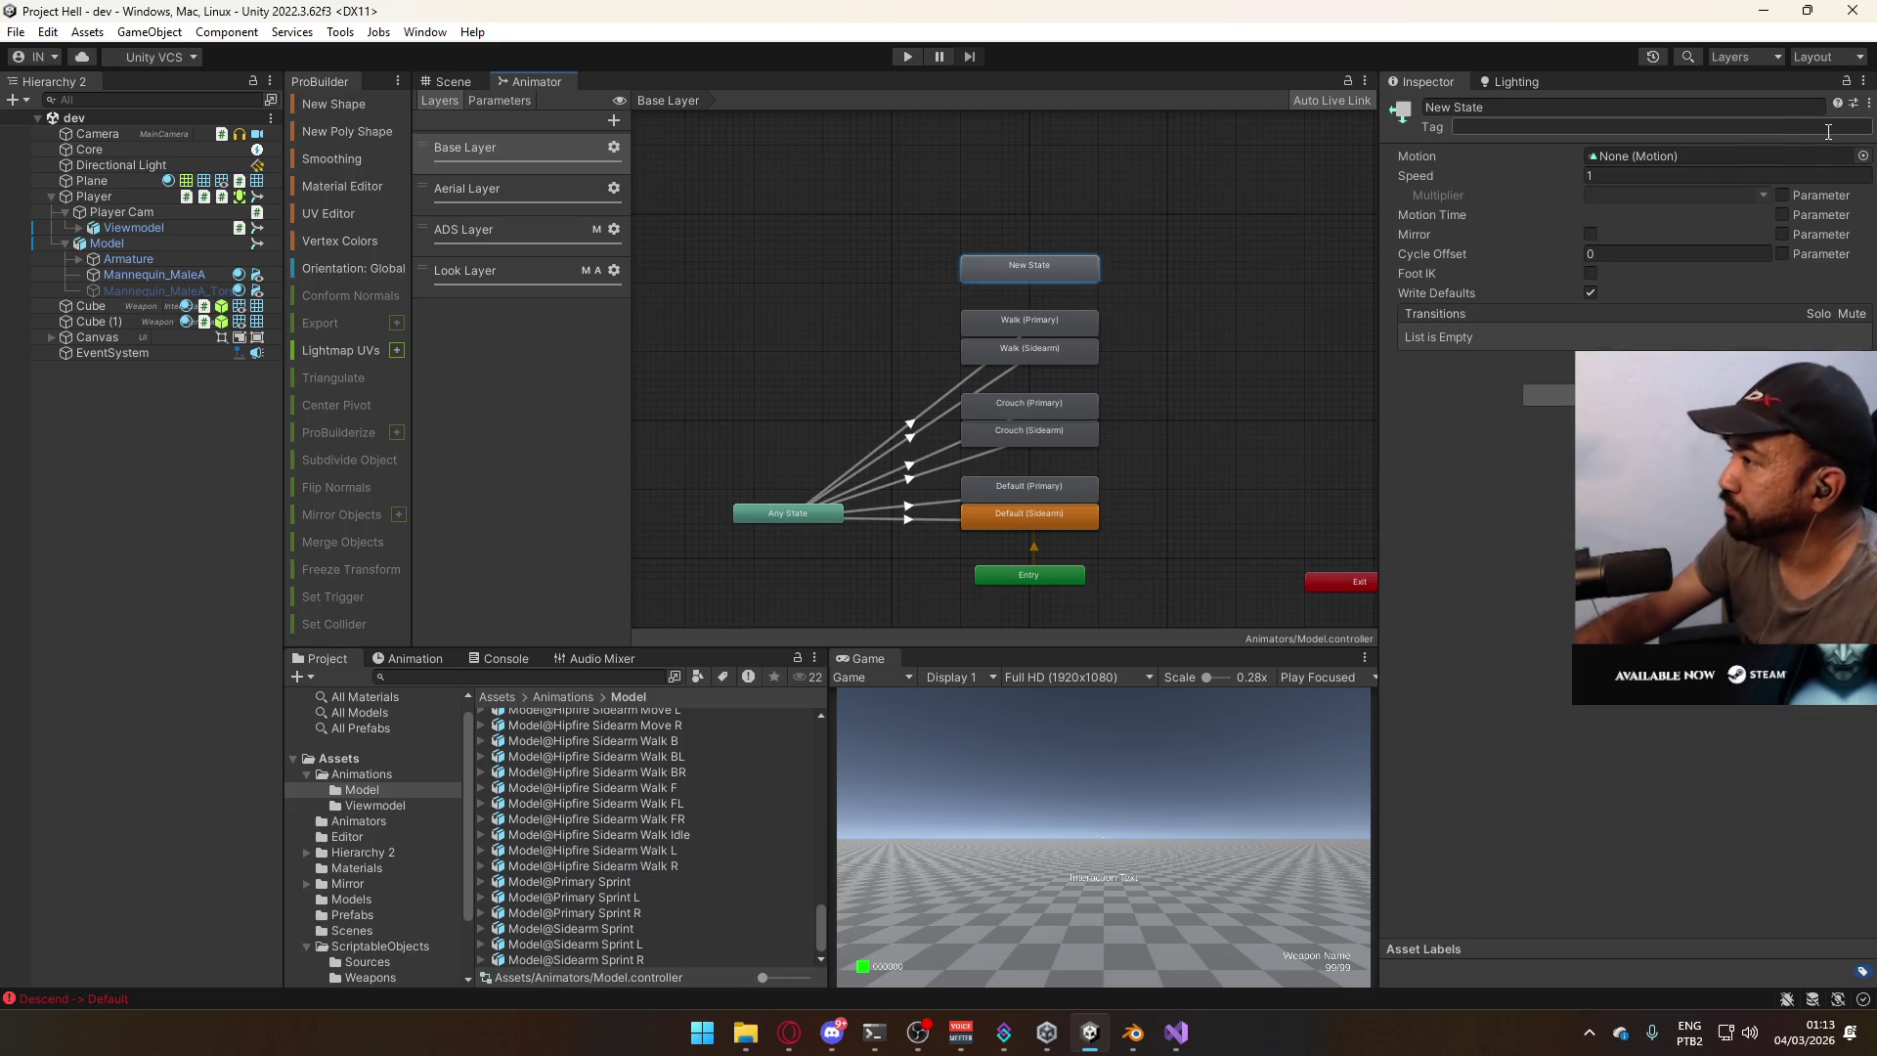
right_click(1009, 285)
left_click(1056, 279)
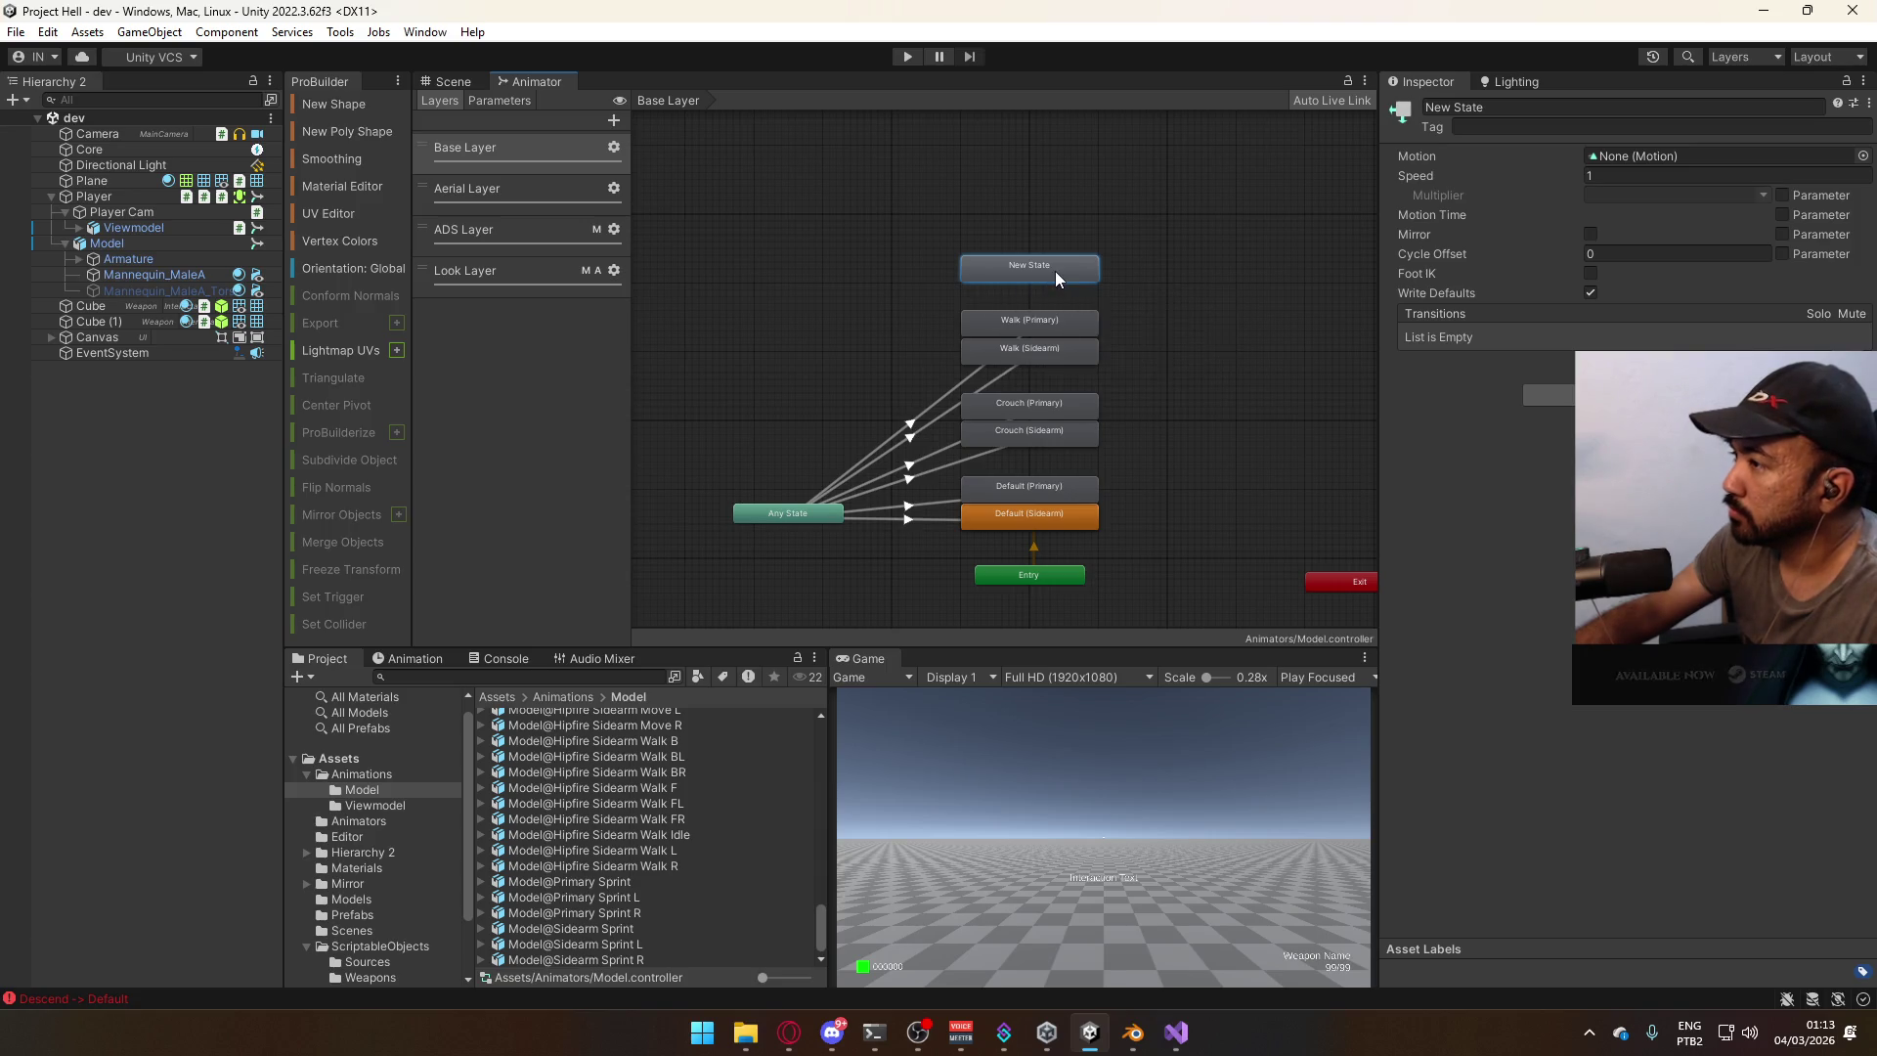
right_click(1623, 168)
left_click(1625, 166)
Pause the Genshin Impact soundtrack video in Opera and go to the YouTube home page.
right_click(1628, 160)
left_click(789, 1031)
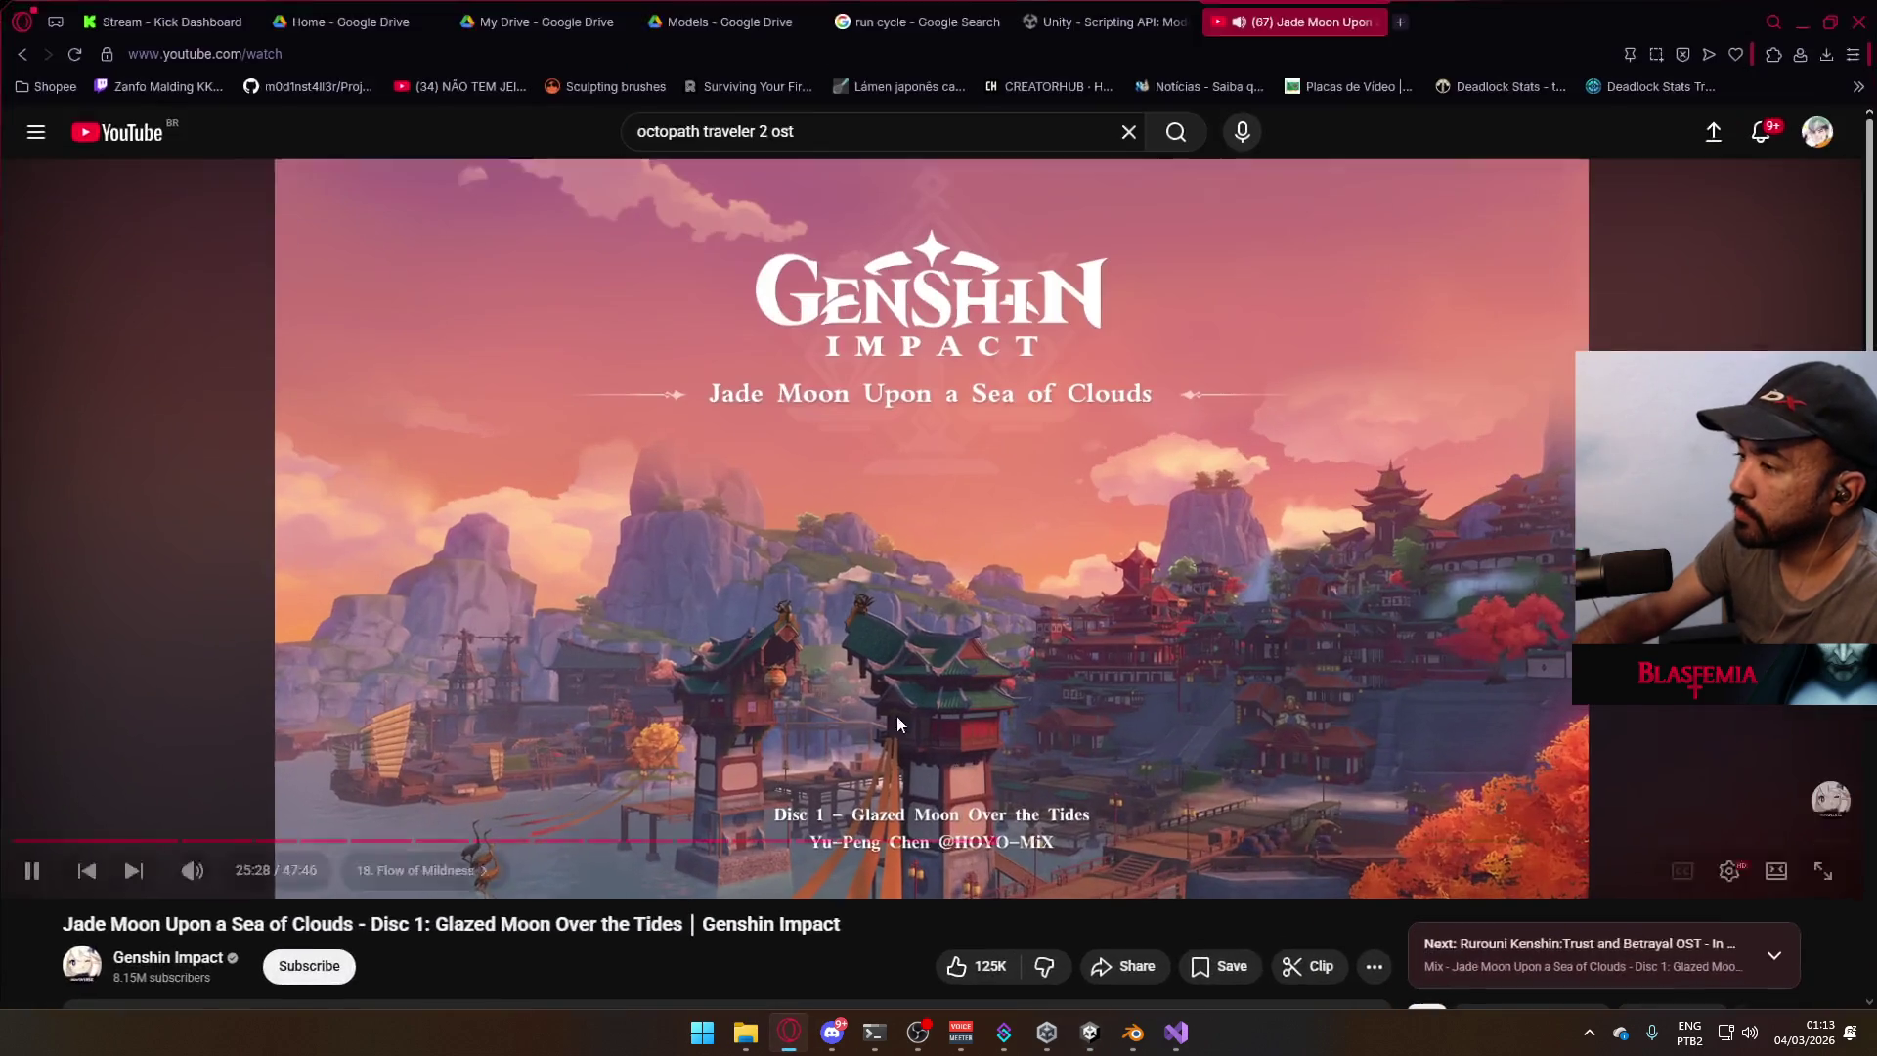
left_click(1069, 659)
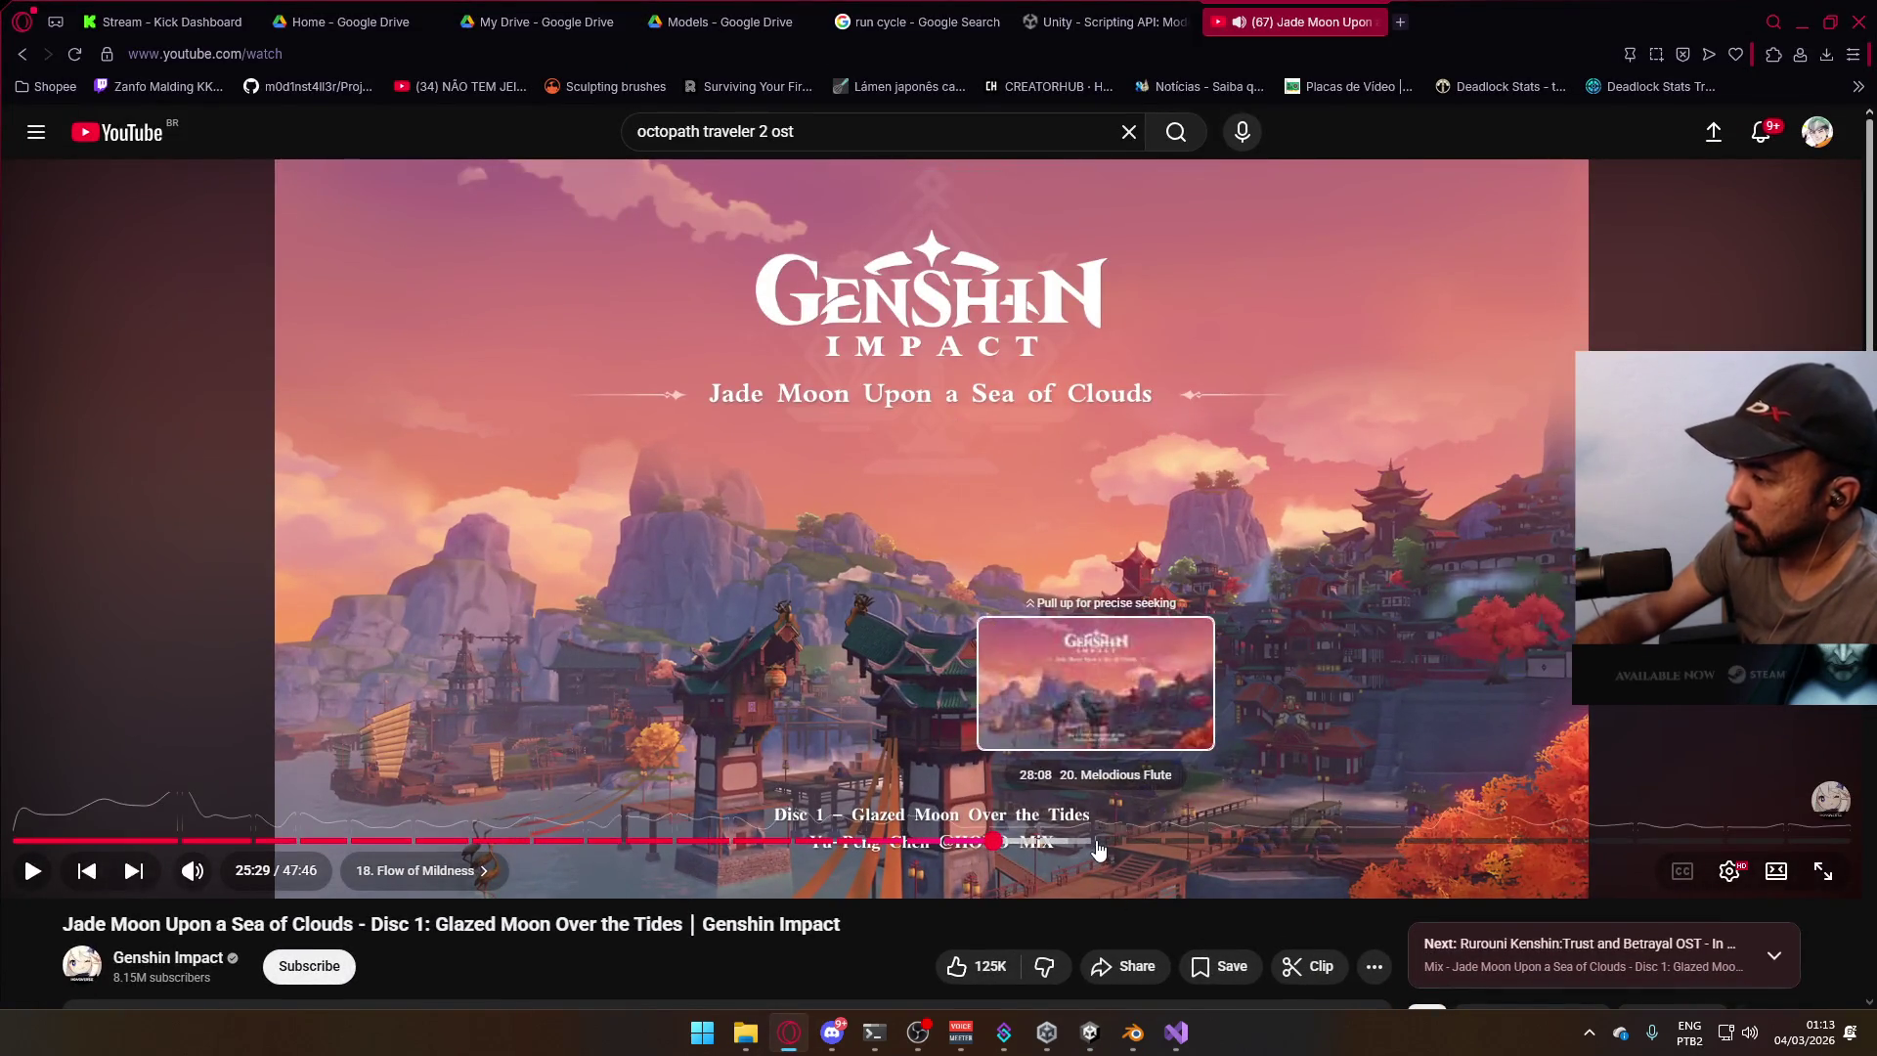
left_click(117, 132)
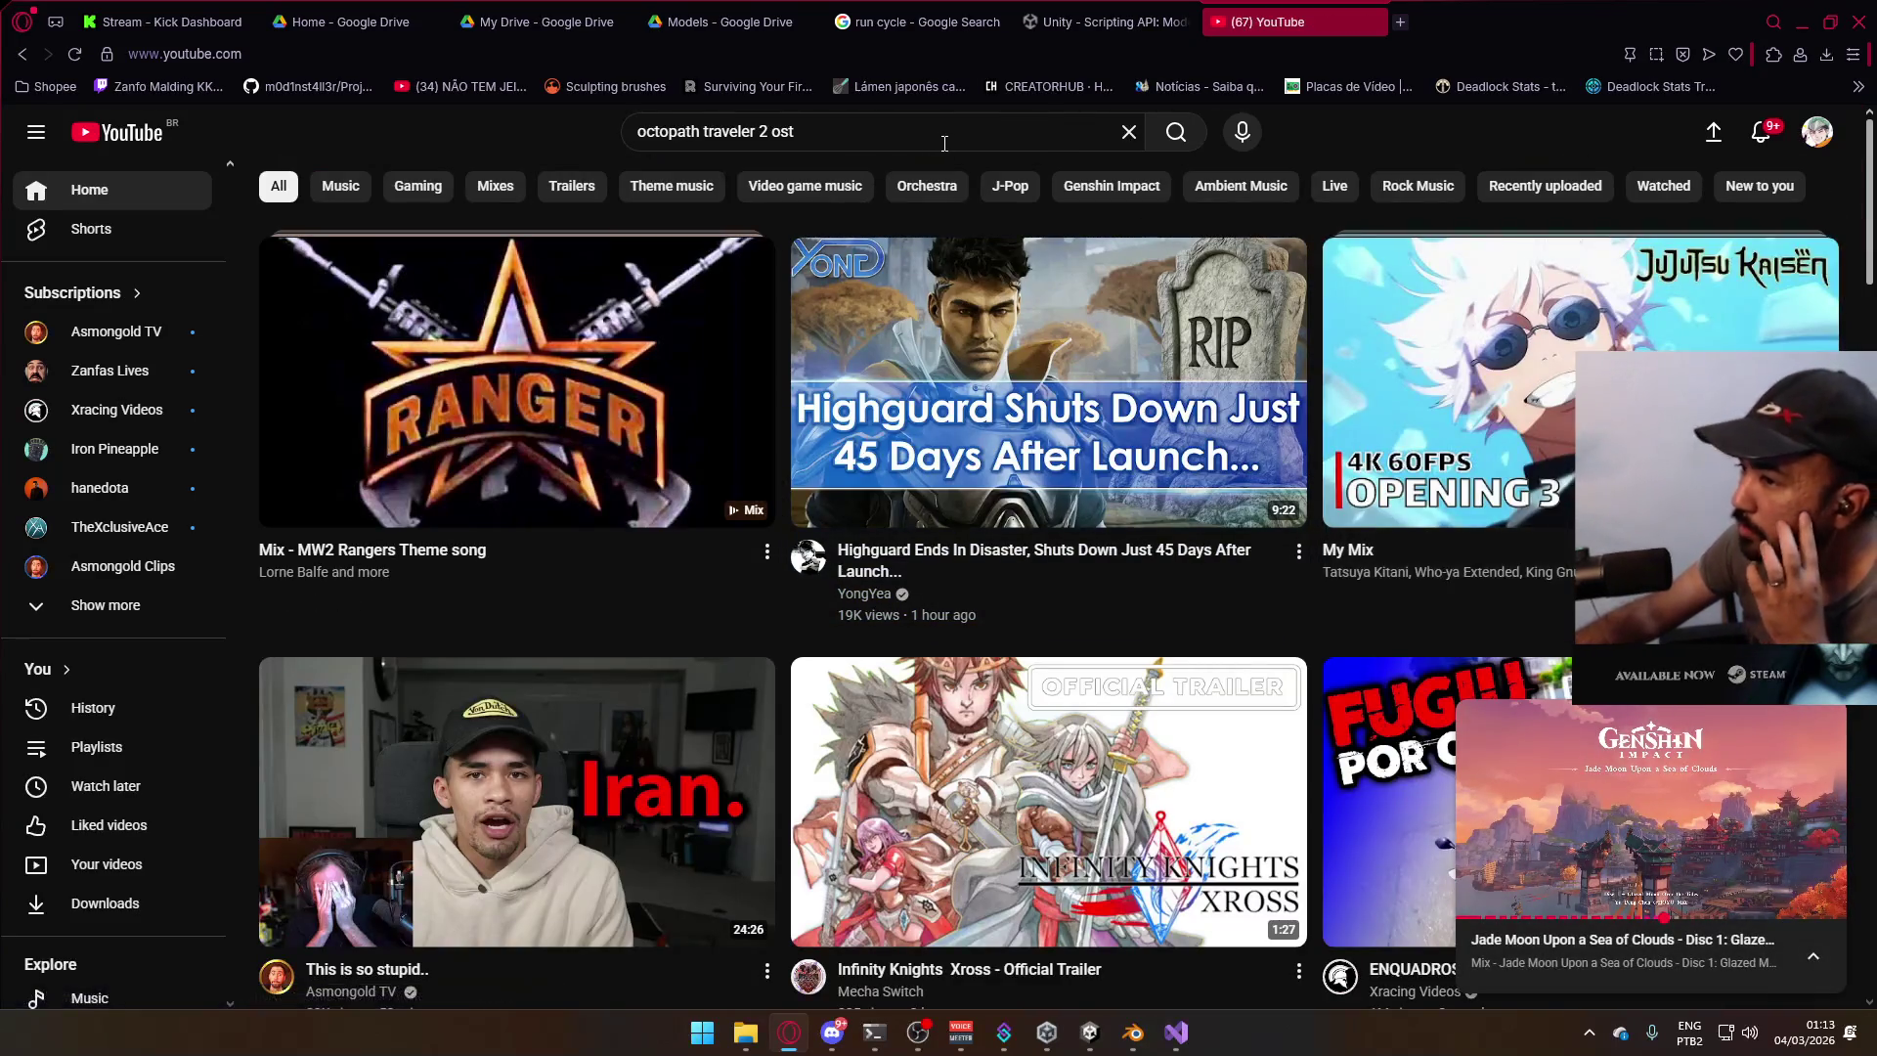
Search YouTube for 'ff7 bom' and highlight the bombing mission theme suggestion.
left_click(999, 118)
key("ctrl+a")
type("ff")
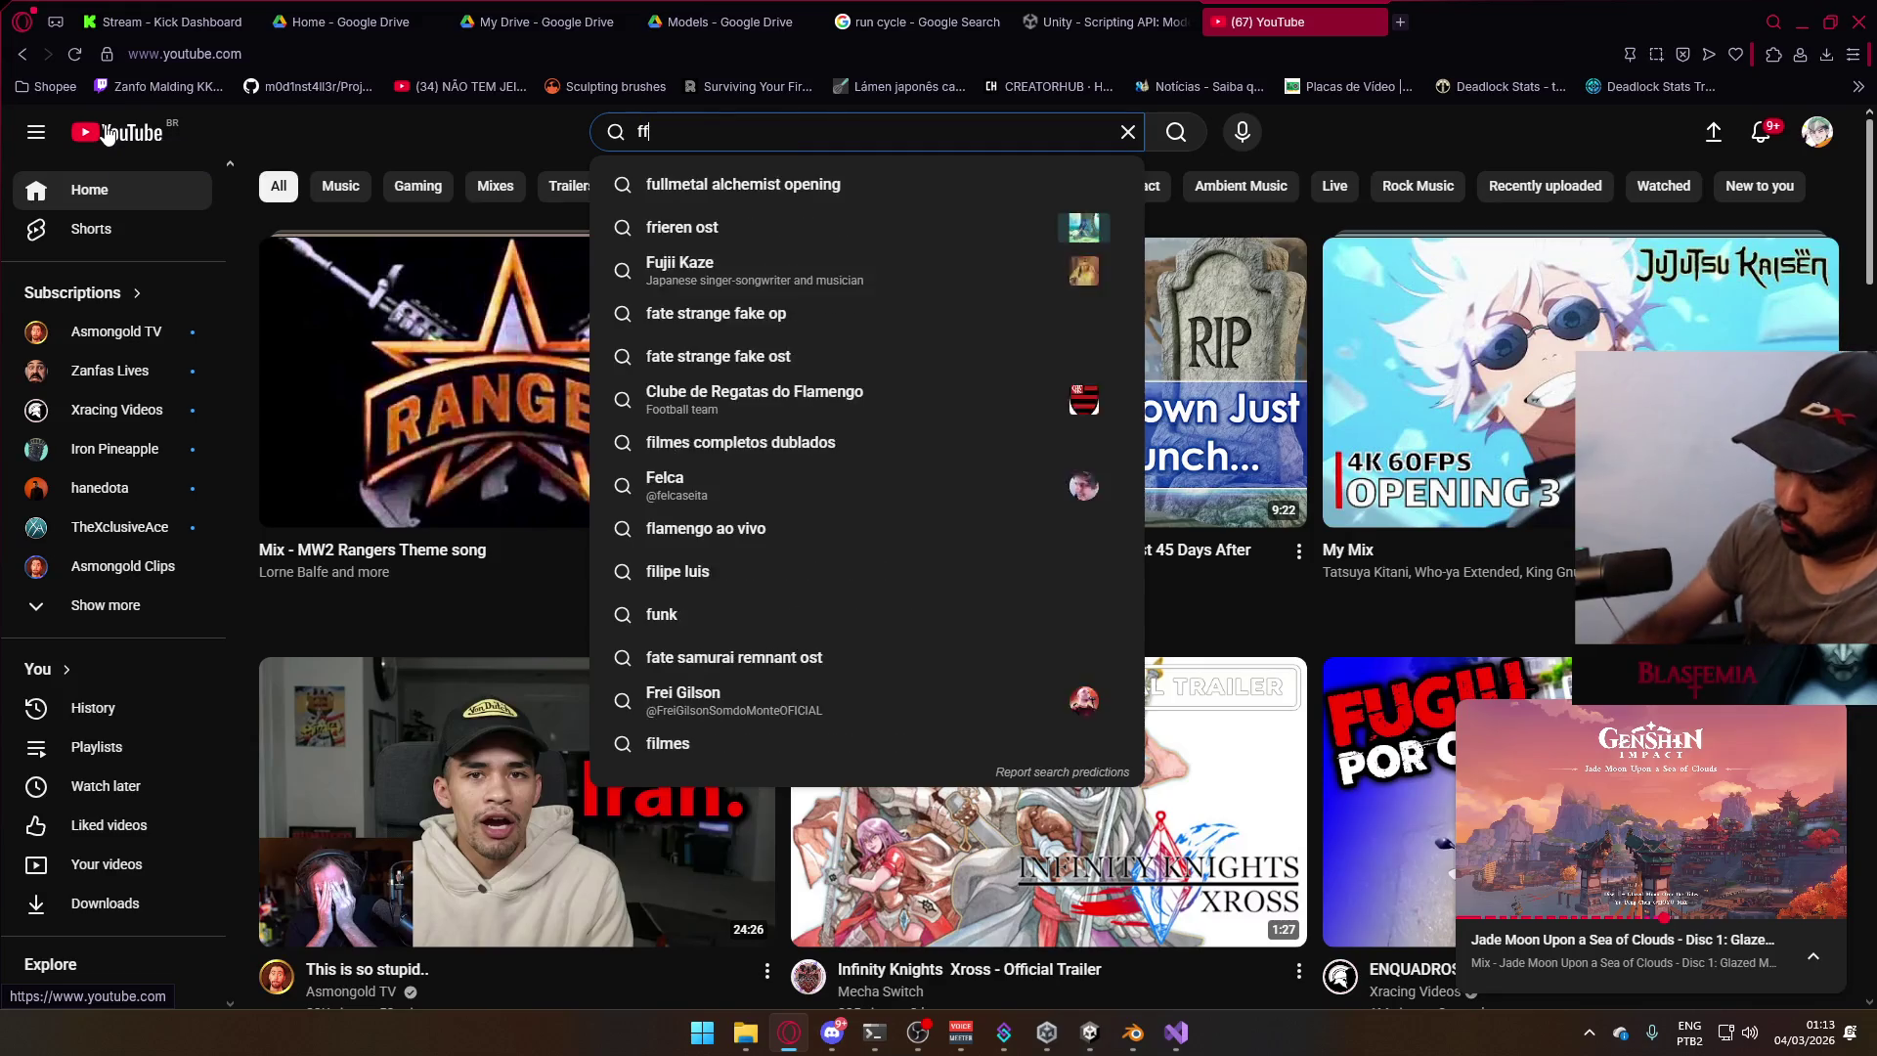
type("7 bom")
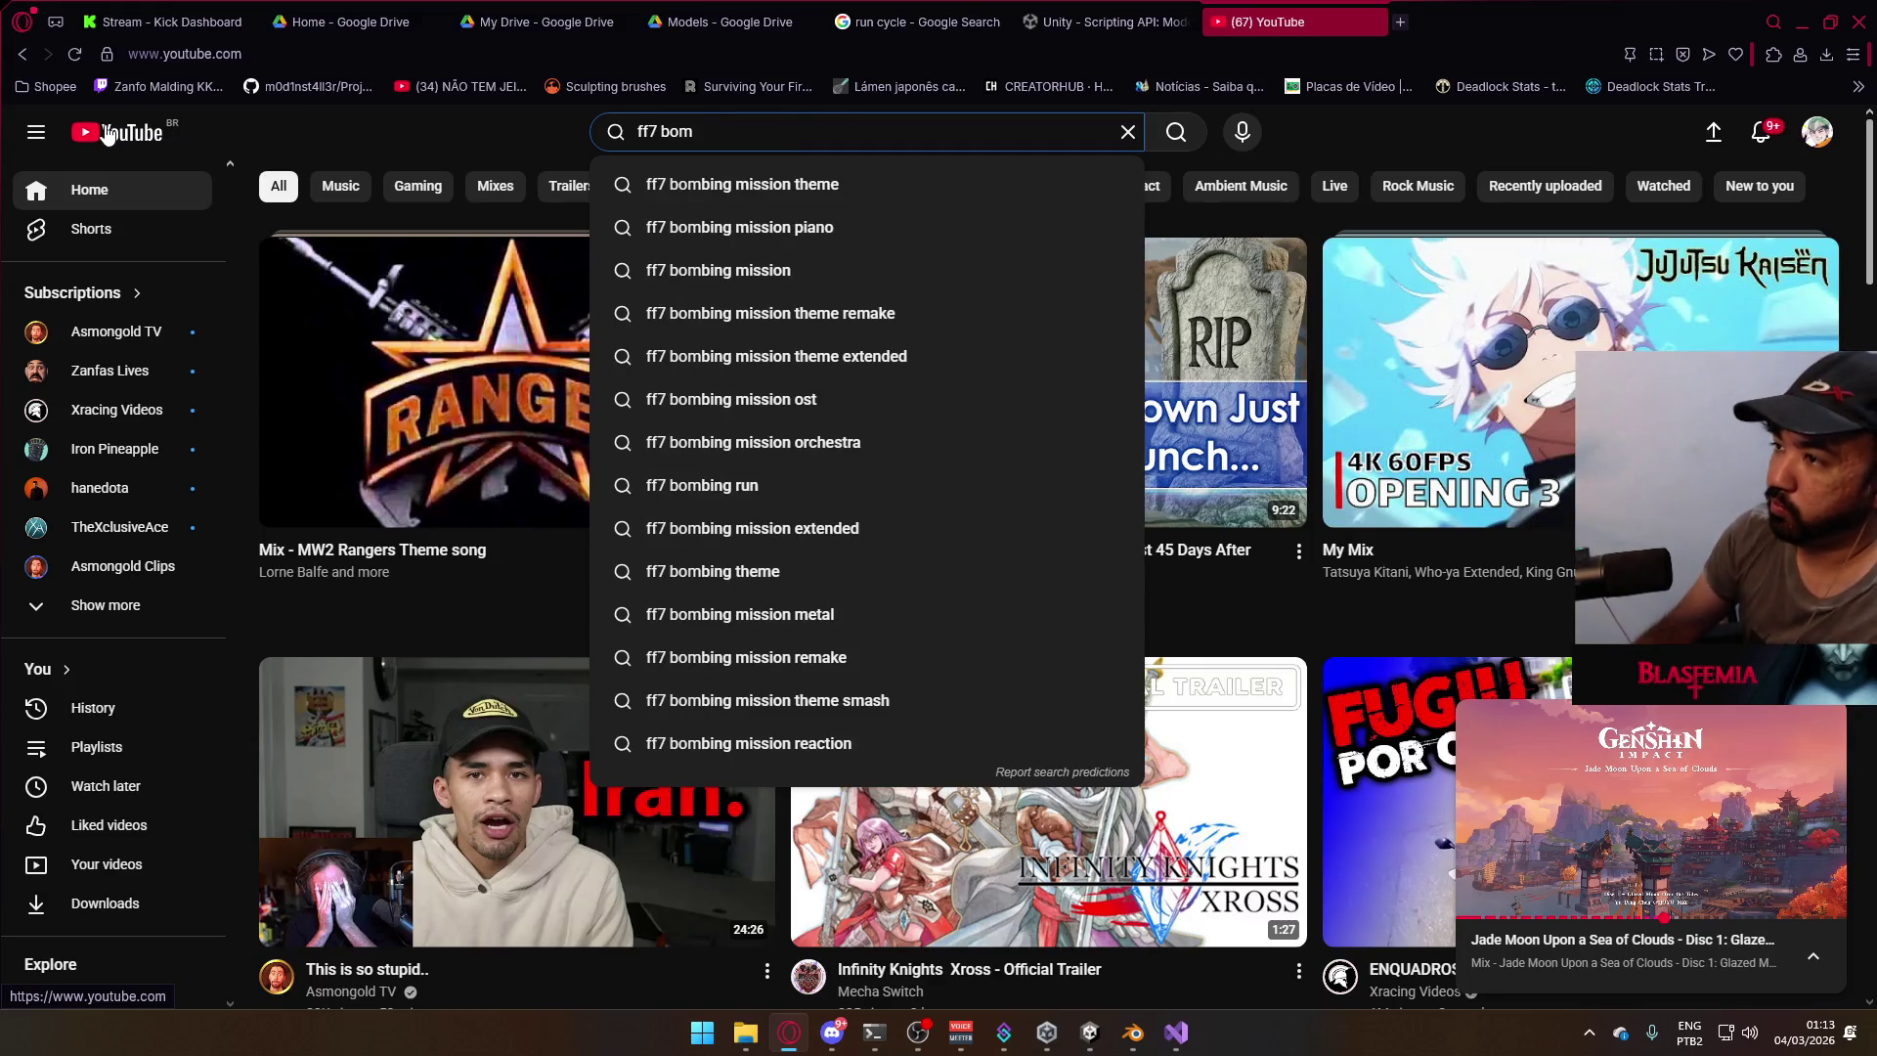
key("Down")
key("Down")
key("Down")
key("alt+Tab")
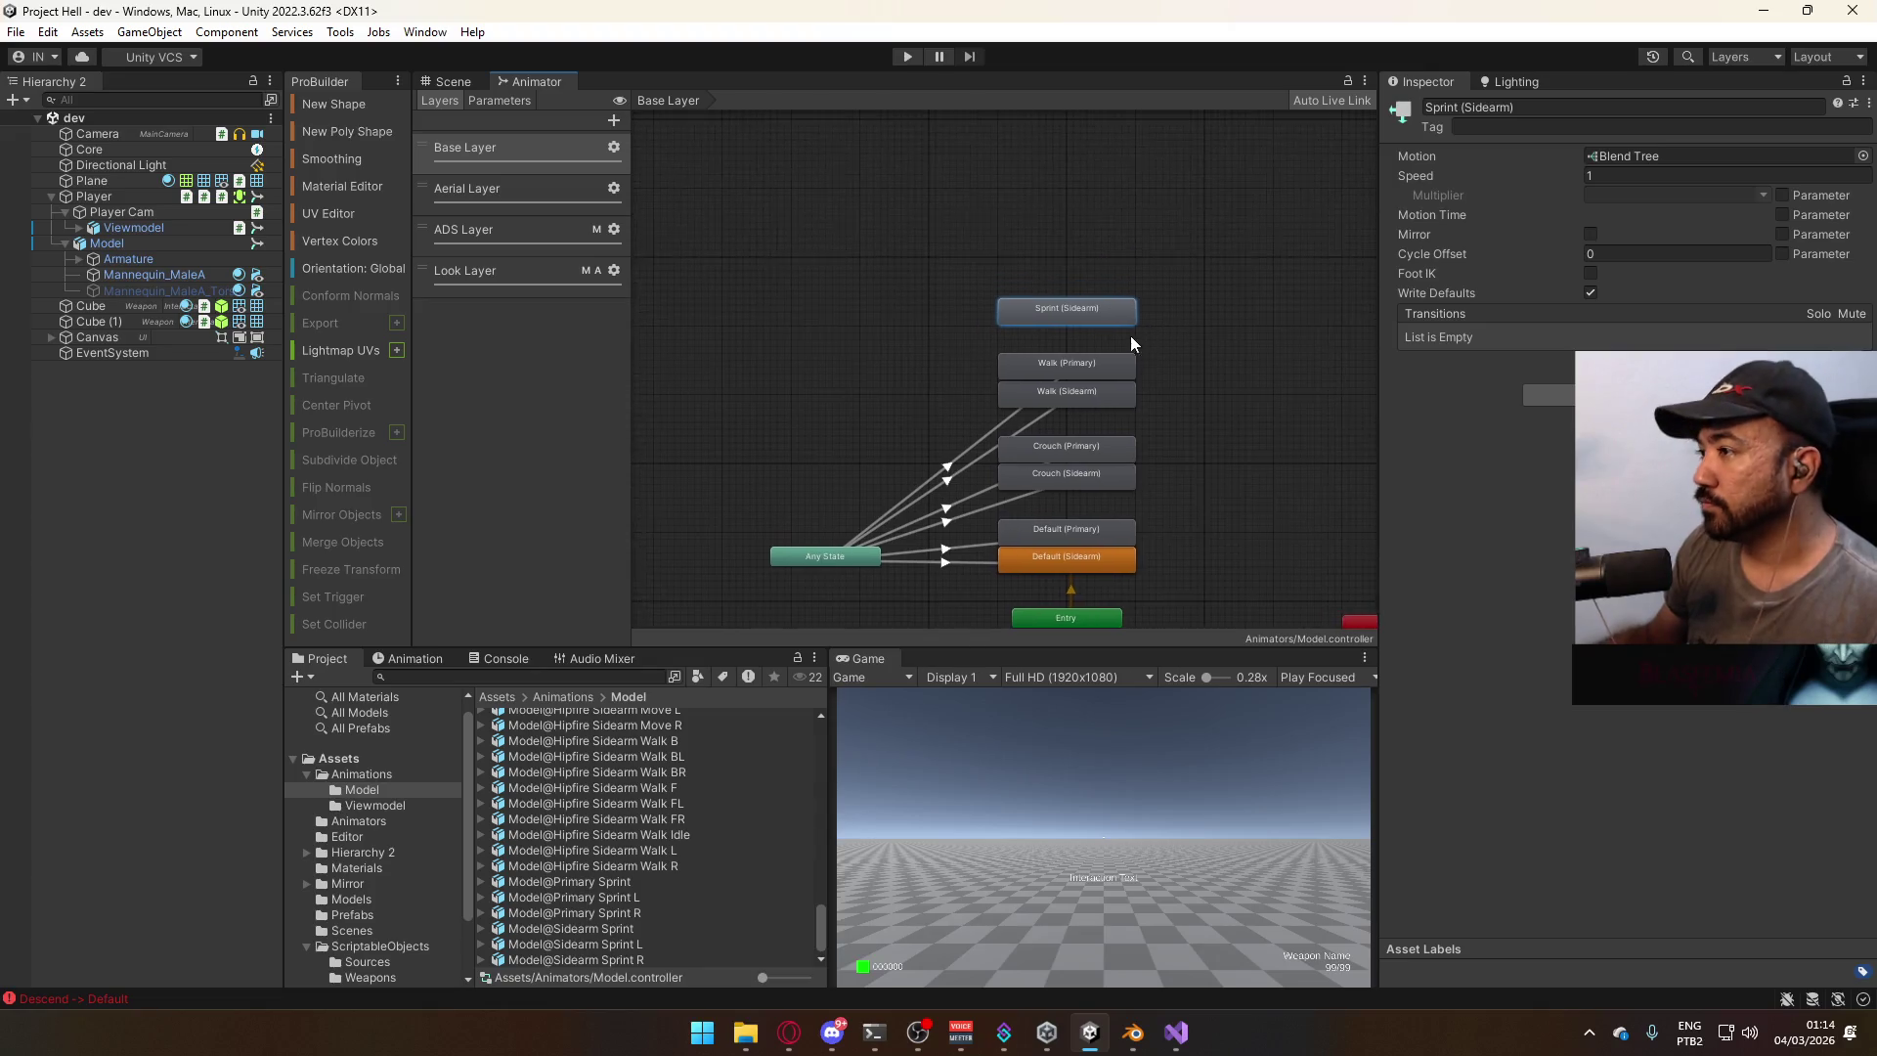
Add an Any State transition to Sprint (Sidearm) and change its interruption setting.
right_click(777, 620)
left_click(880, 636)
left_click(1054, 294)
left_click(1029, 334)
left_click(1416, 313)
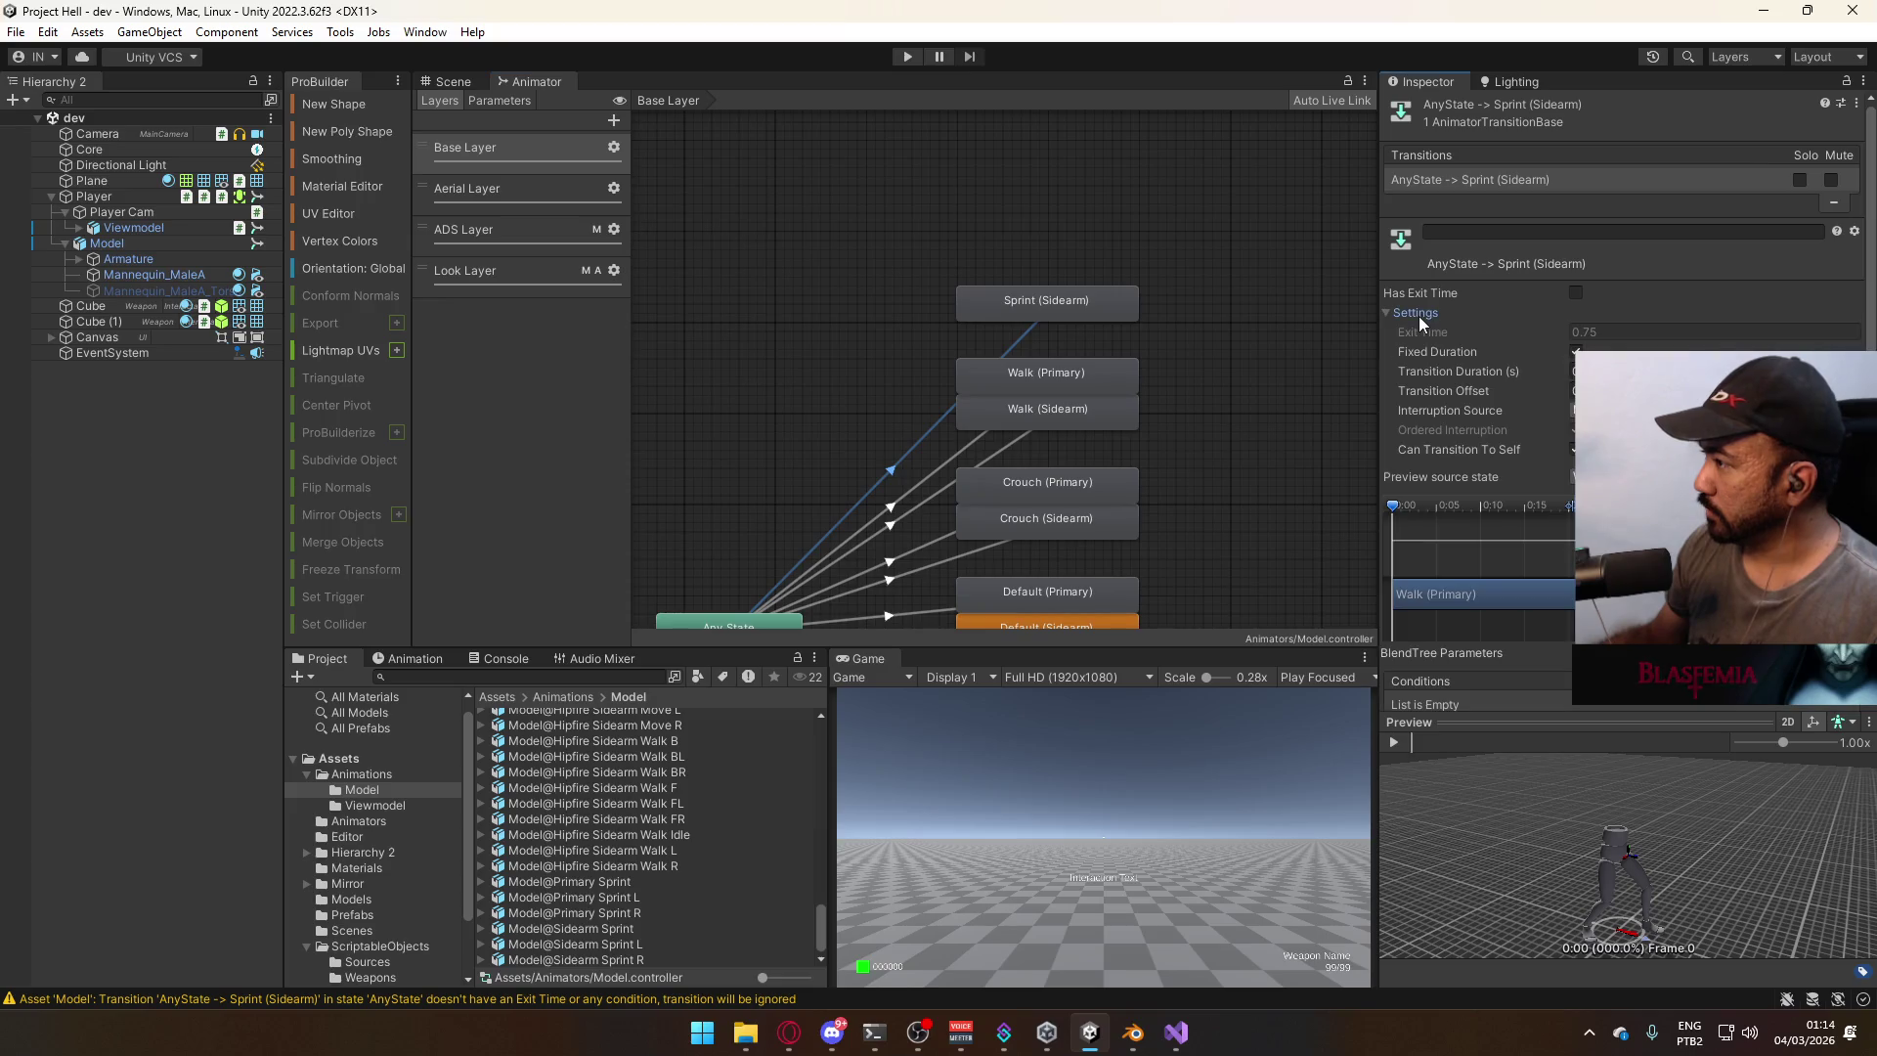
left_click(1613, 445)
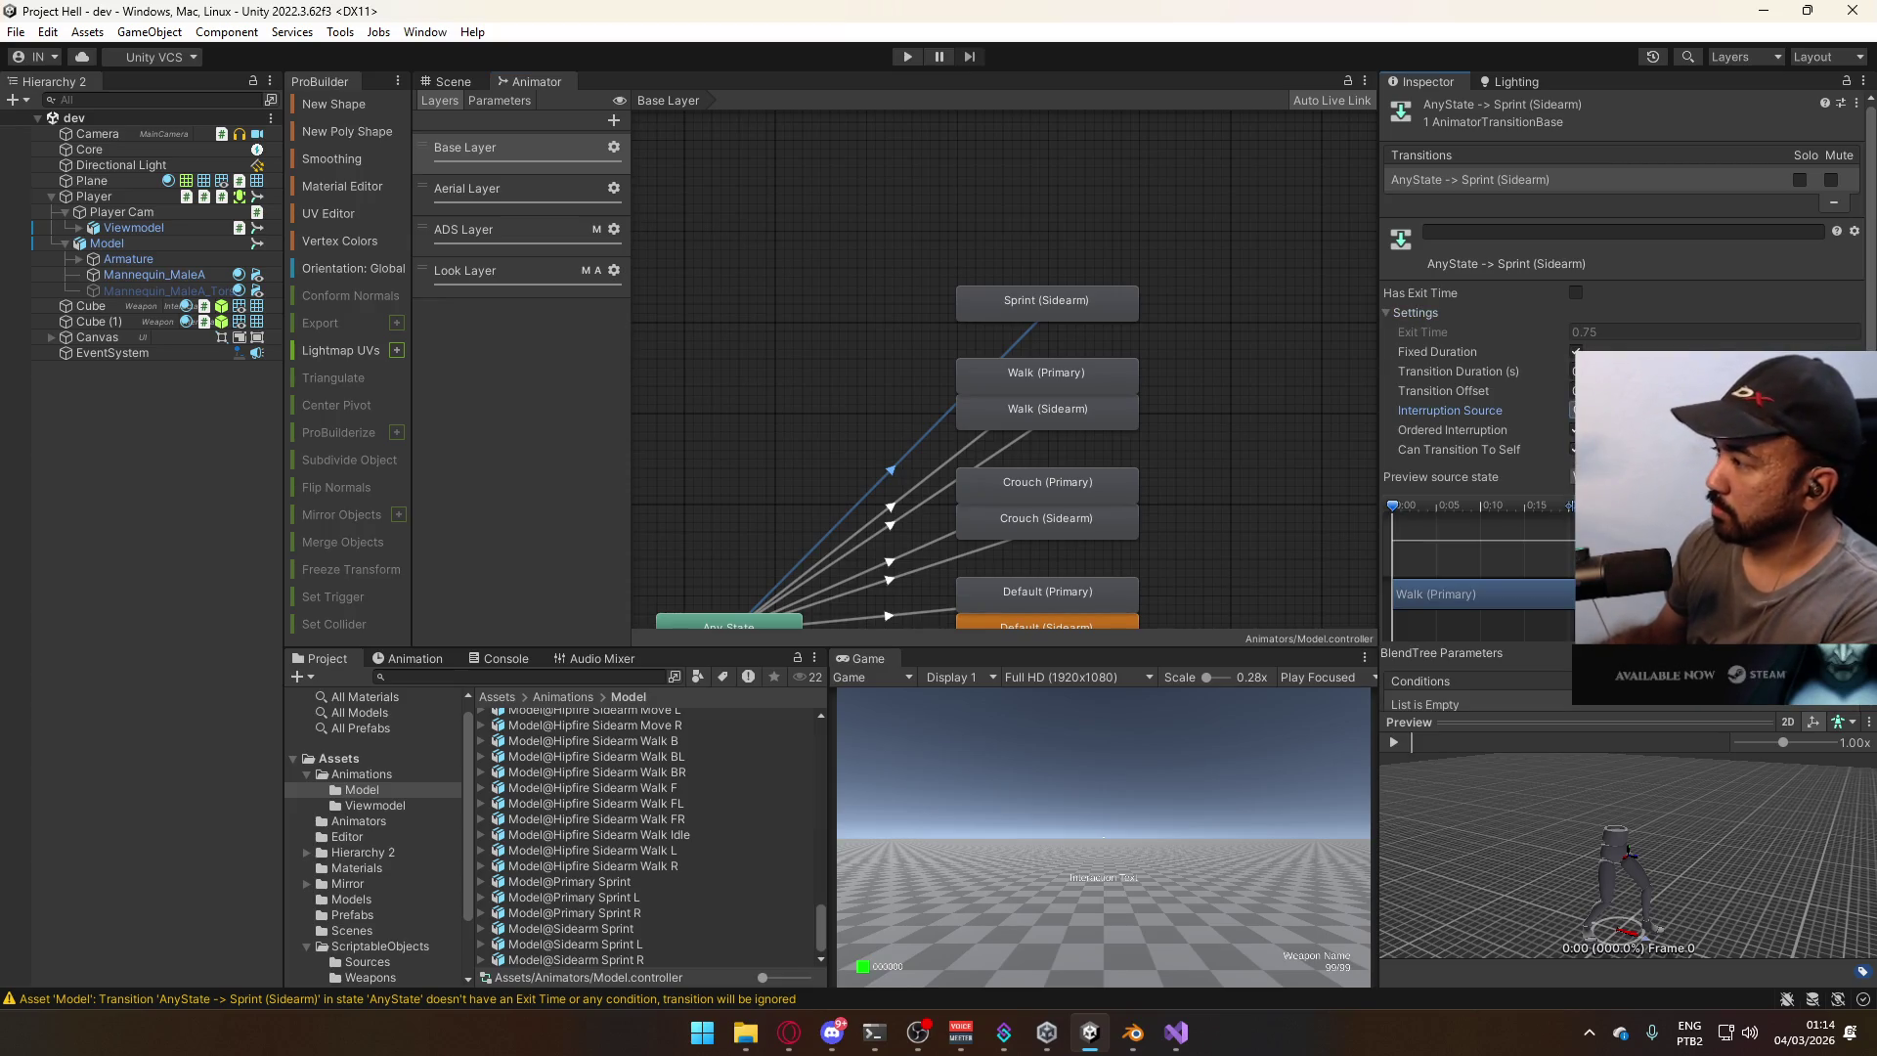
Add a state condition with its comparison value to the Sprint (Sidearm) transition.
scroll(1548, 539, "down", 2)
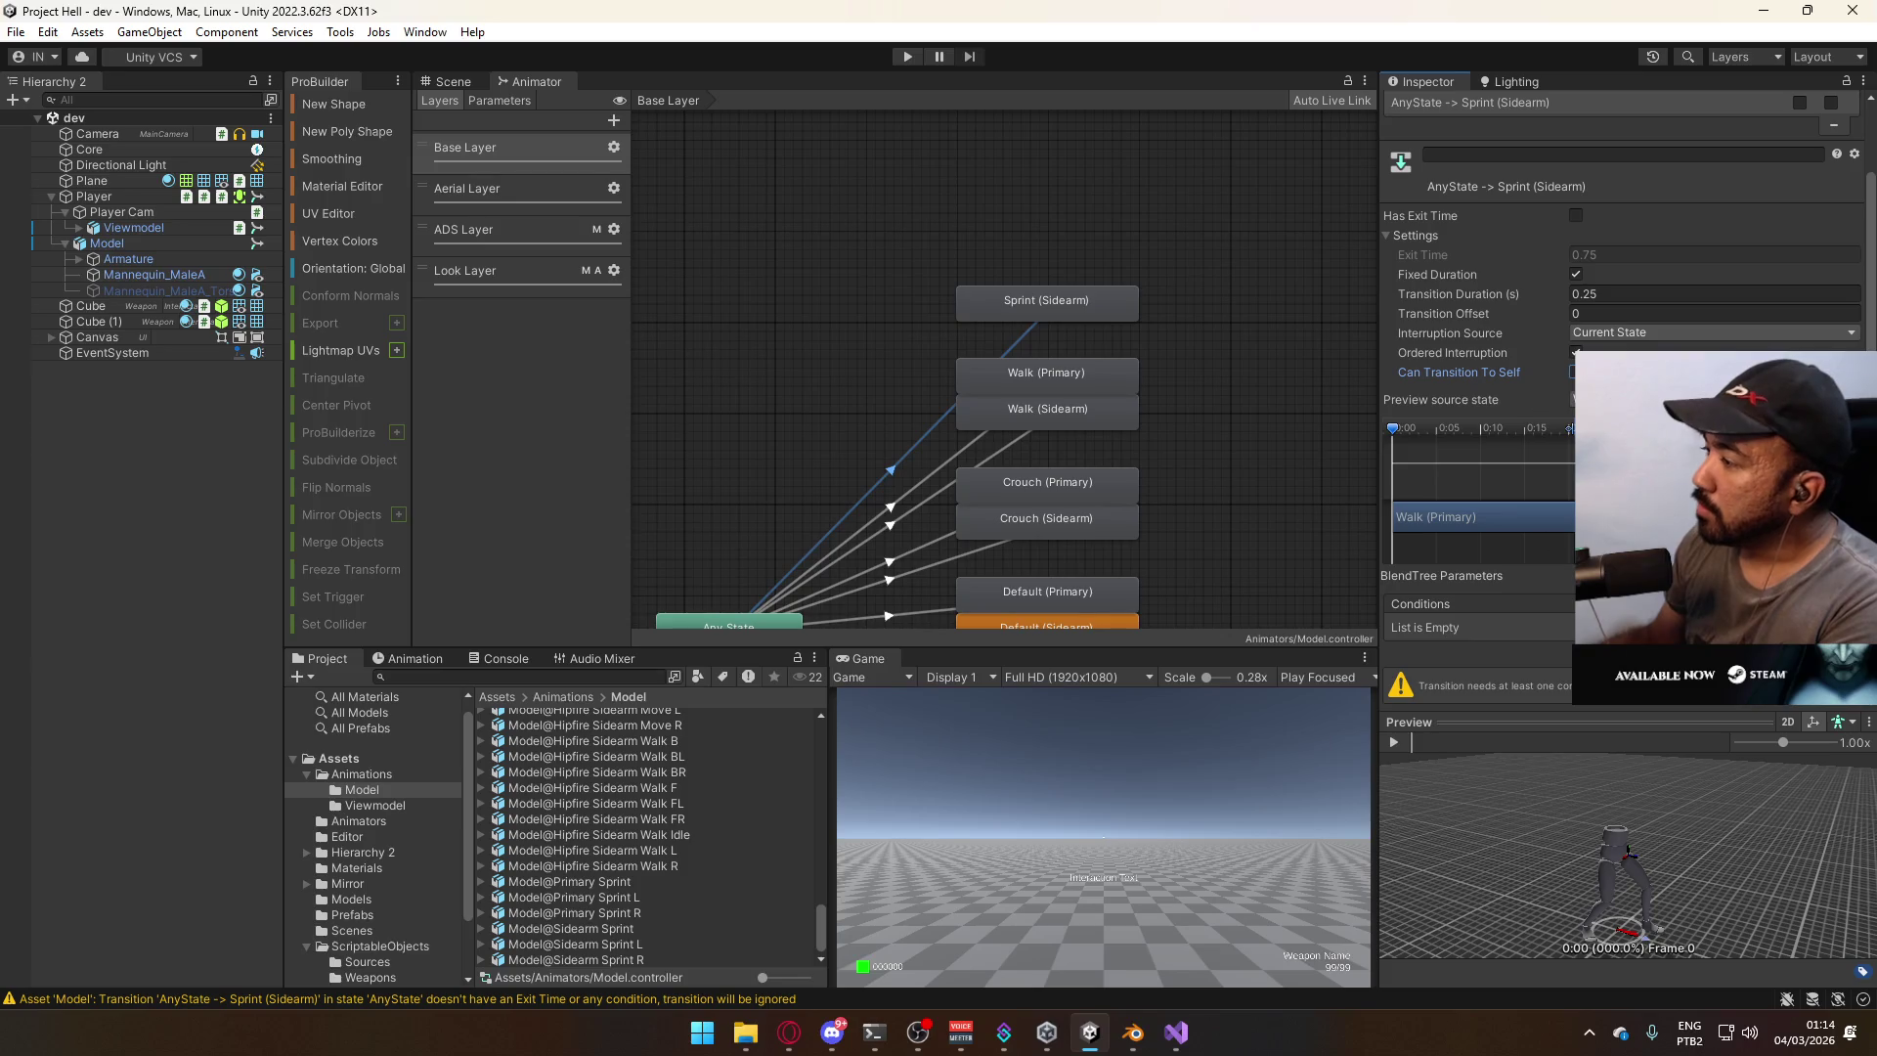
left_click(1833, 645)
left_click(1476, 667)
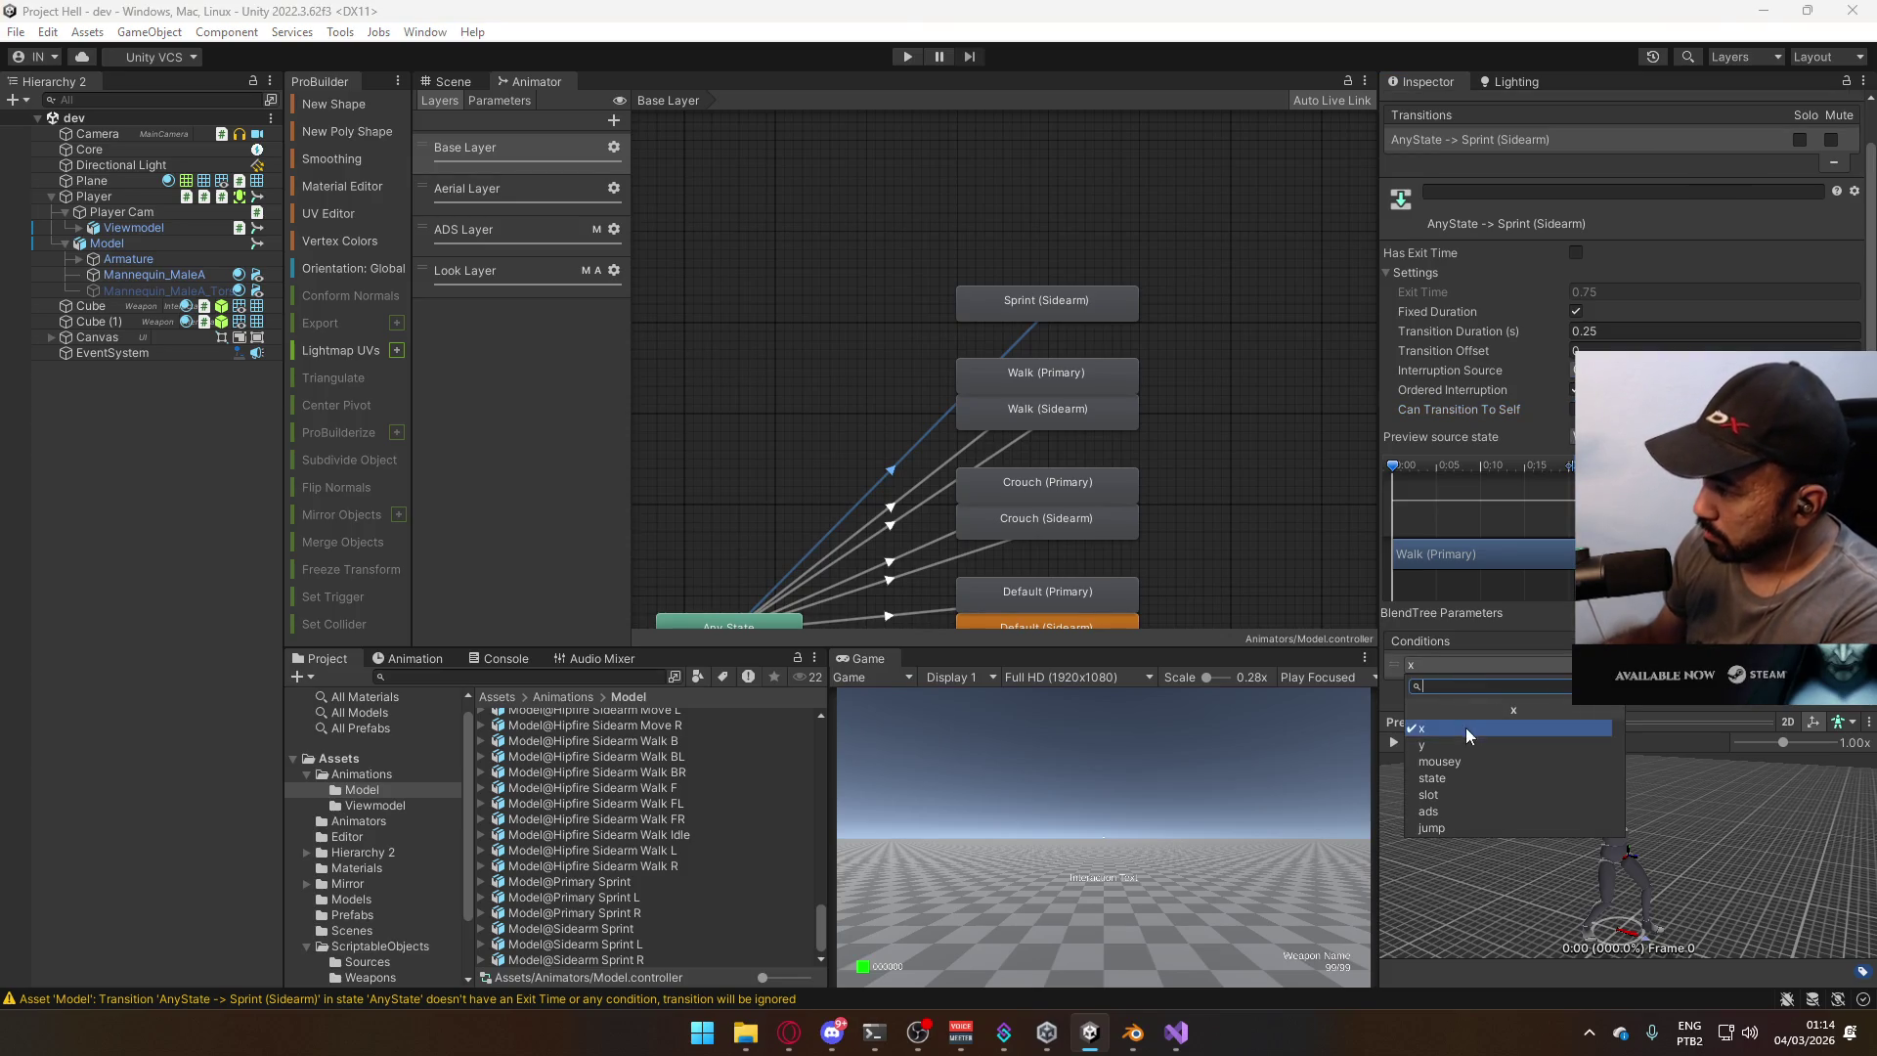
left_click(1461, 784)
left_click(1662, 665)
left_click(1701, 731)
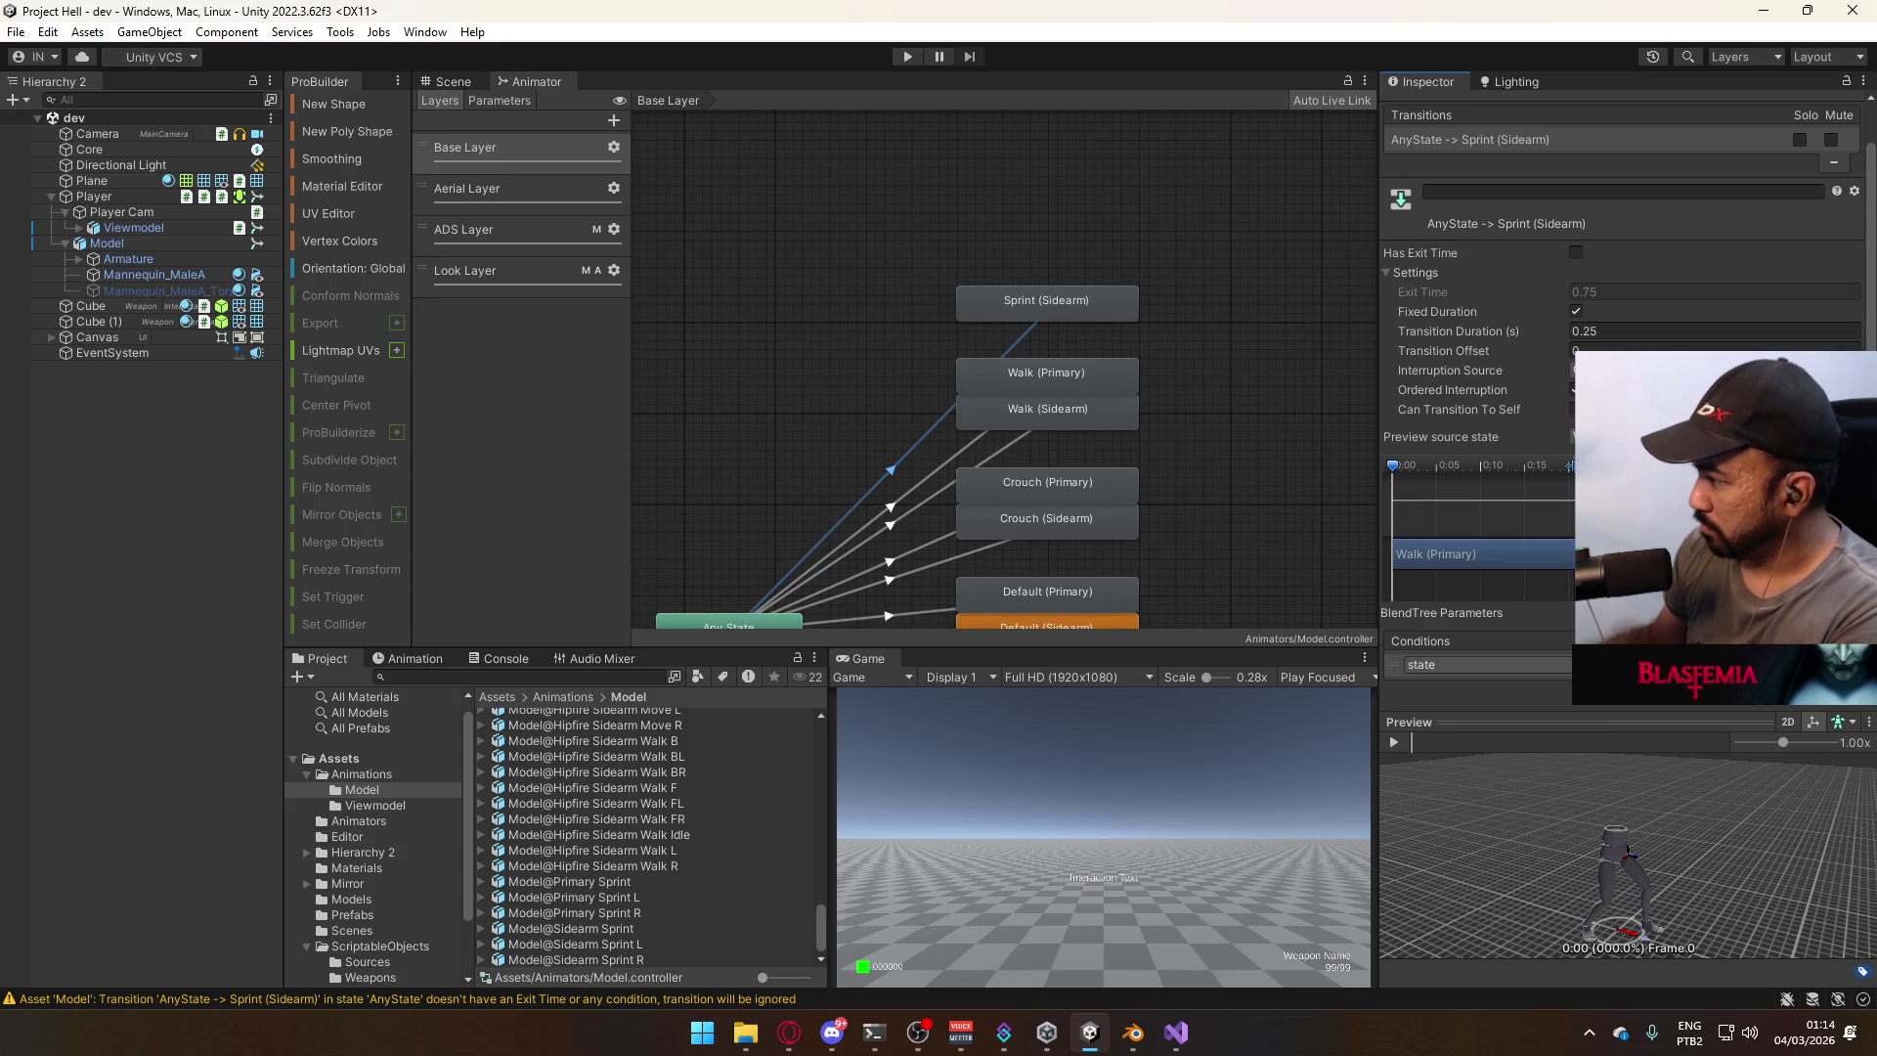
Duplicate the Sprint (Sidearm) state and rename the copy Sprint (Primary).
left_click(1083, 291)
left_click(1028, 327)
left_click(1085, 299, "ctrl")
left_click(1054, 230)
key("ctrl+v")
left_click_drag(1054, 241, 1082, 257)
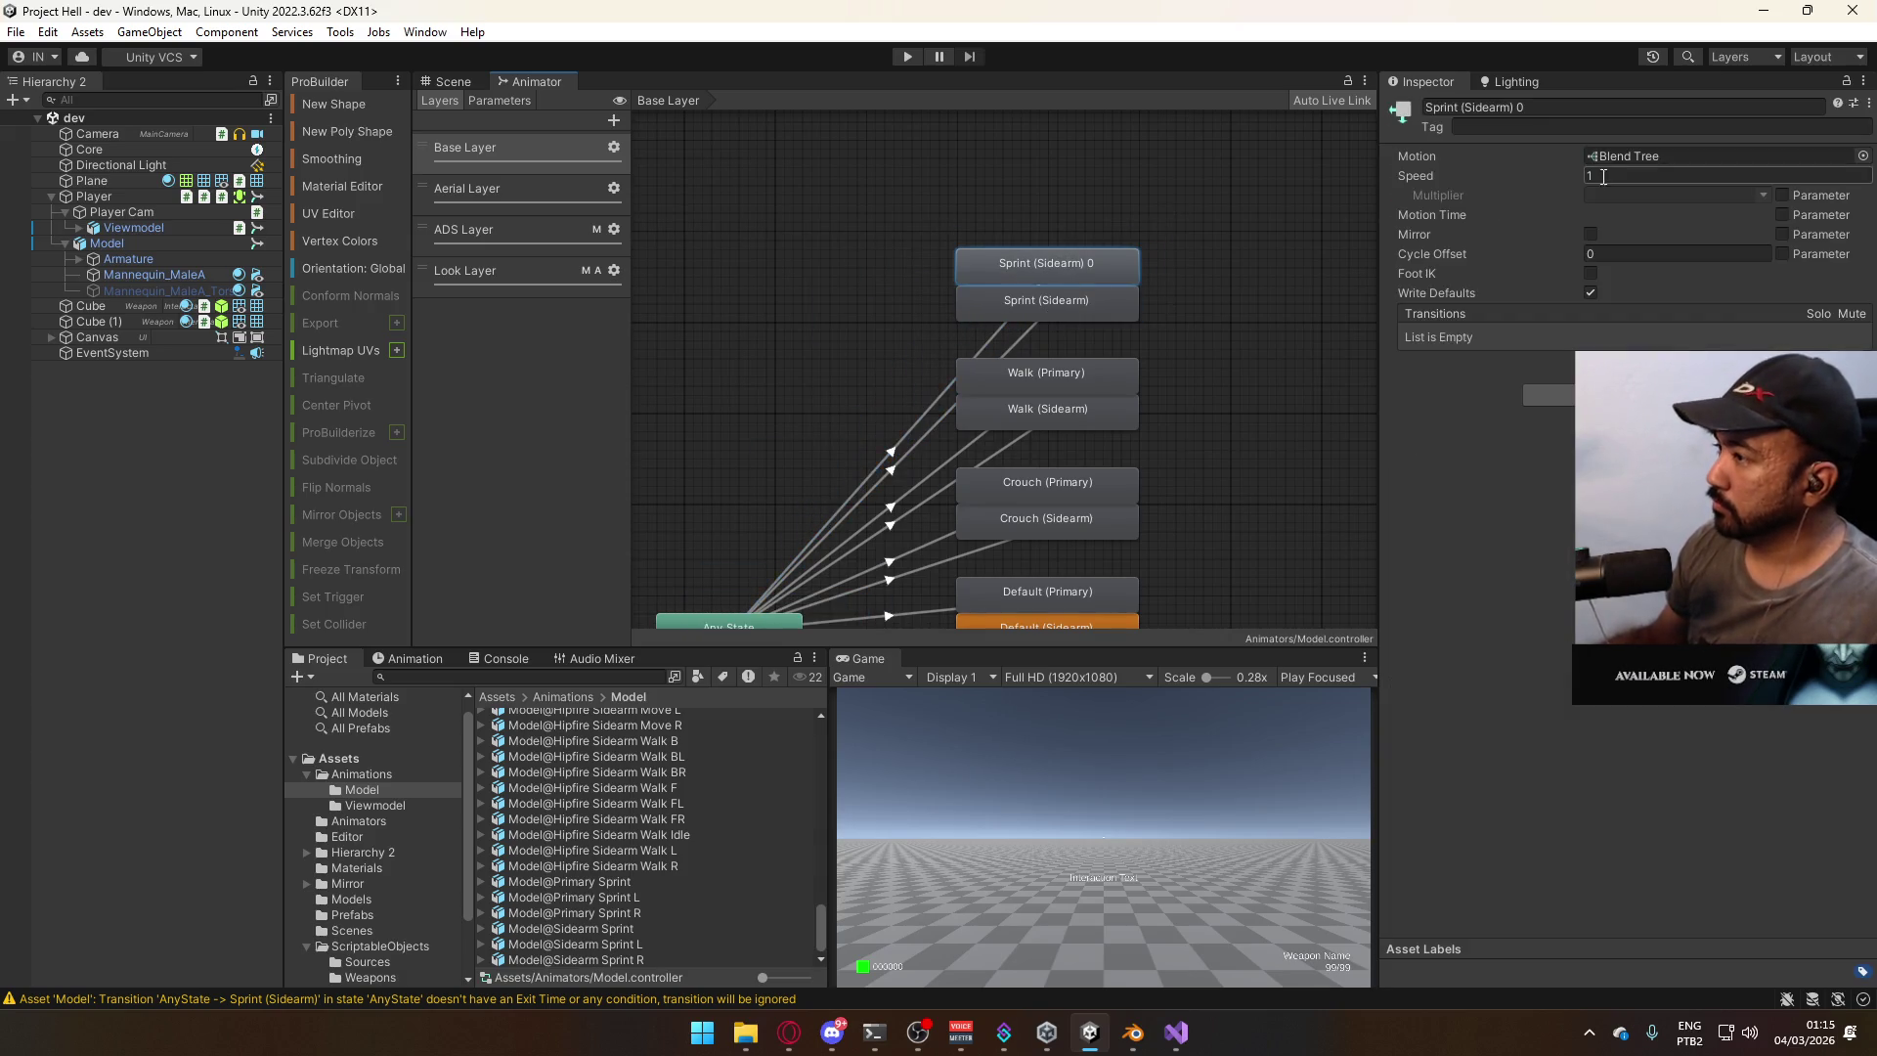
left_click(1552, 111)
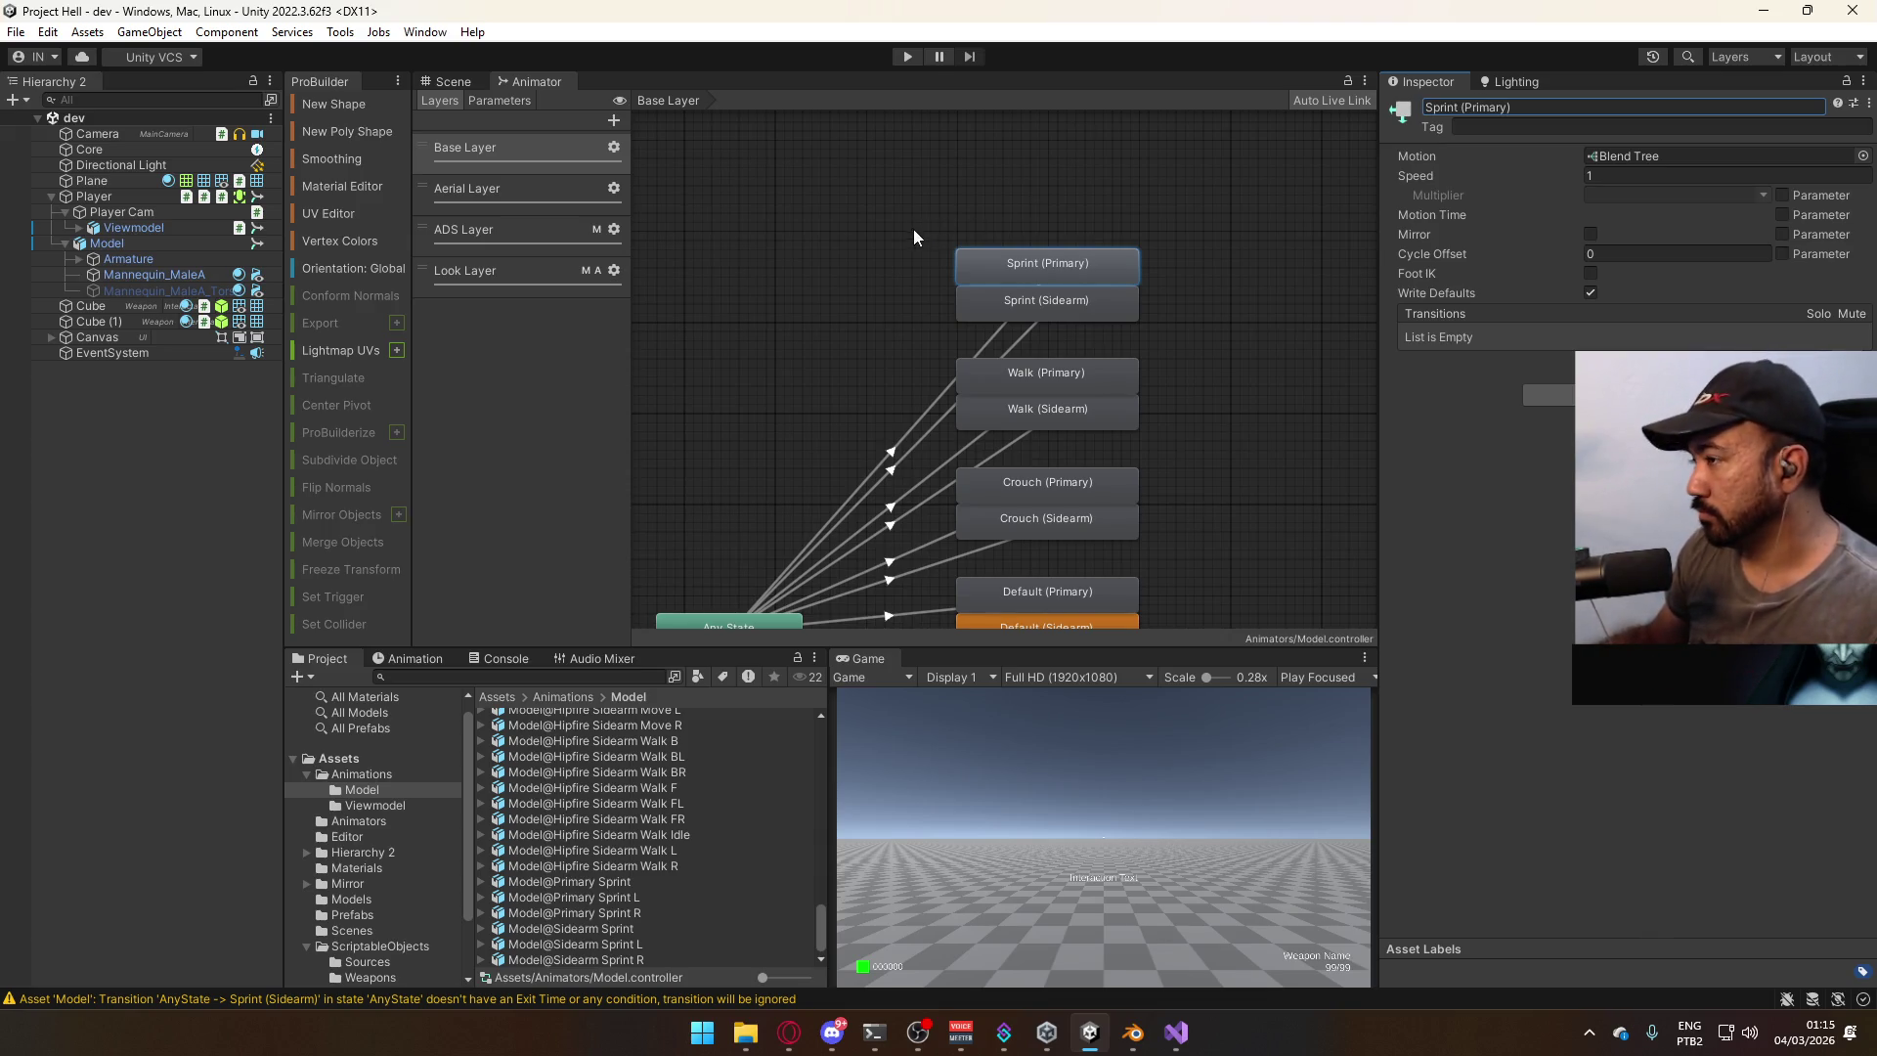
Add a slot condition with its value to the Any State to Sprint (Sidearm) transition.
left_click(989, 338)
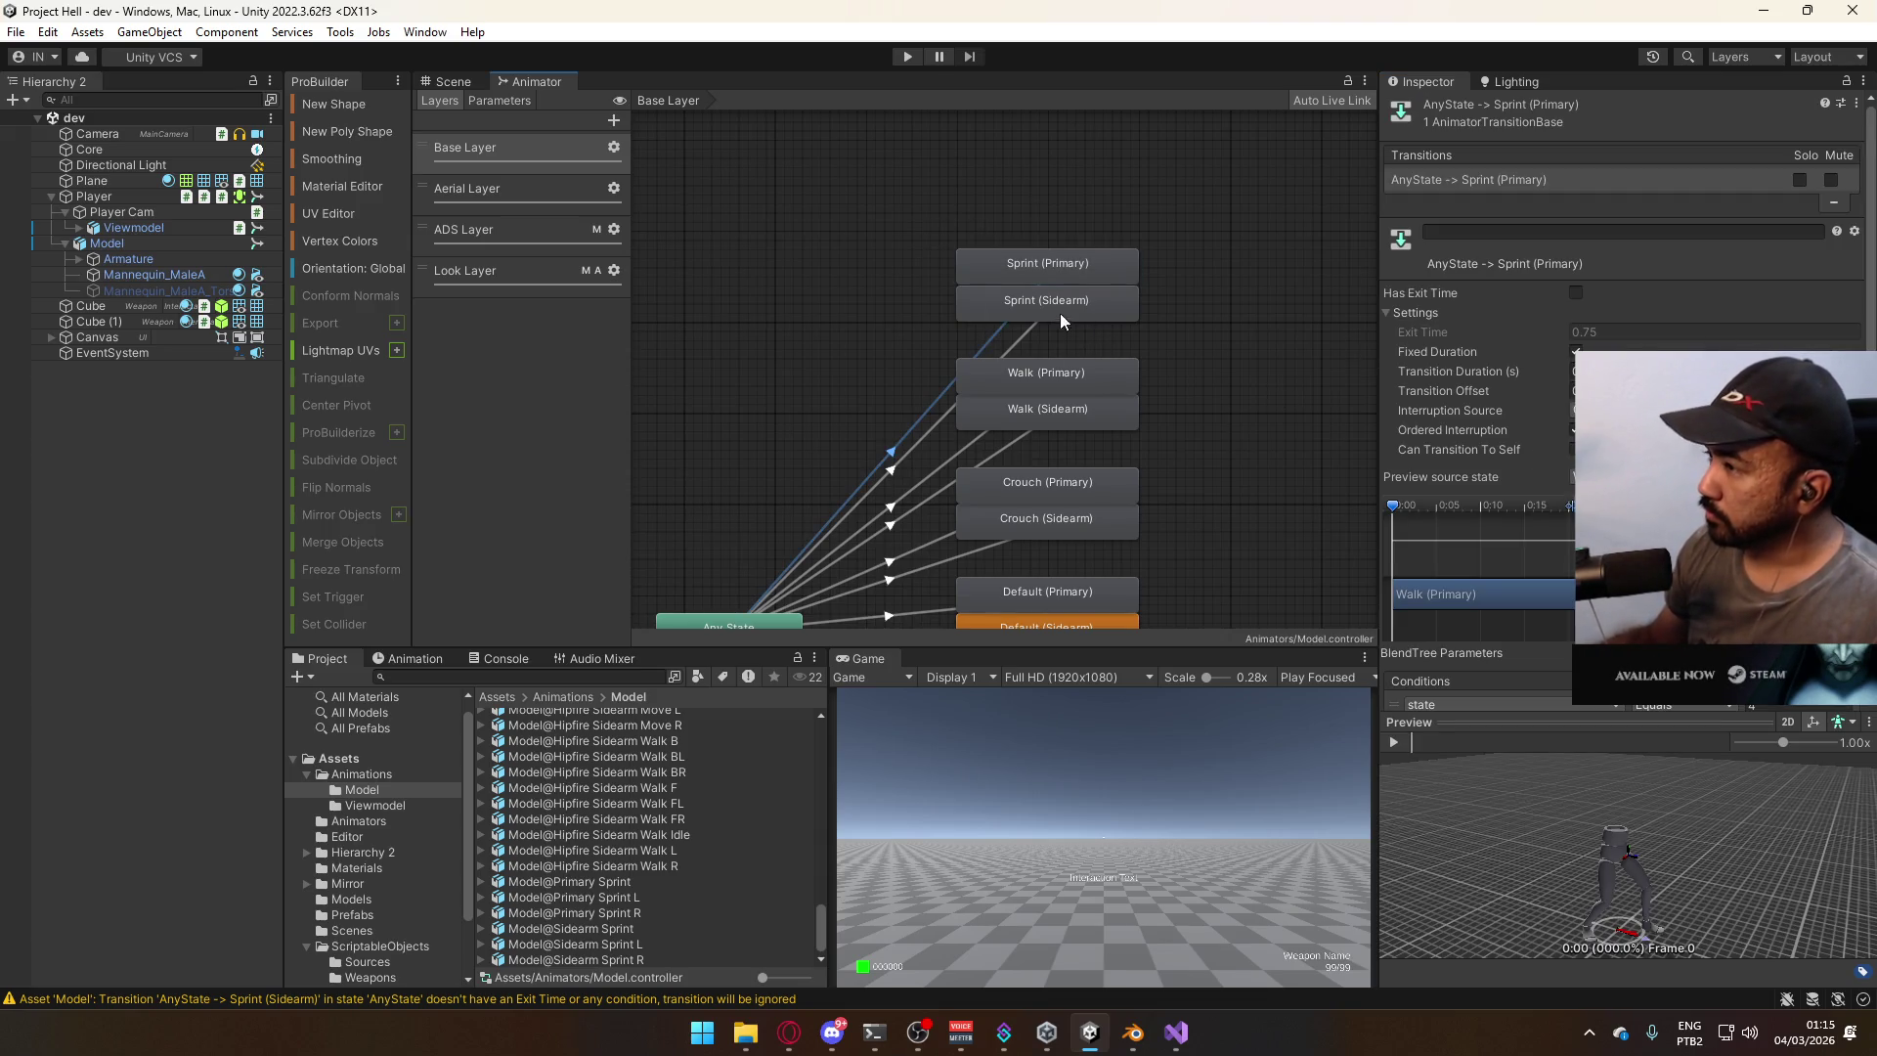
left_click(1023, 336)
left_click(1838, 706)
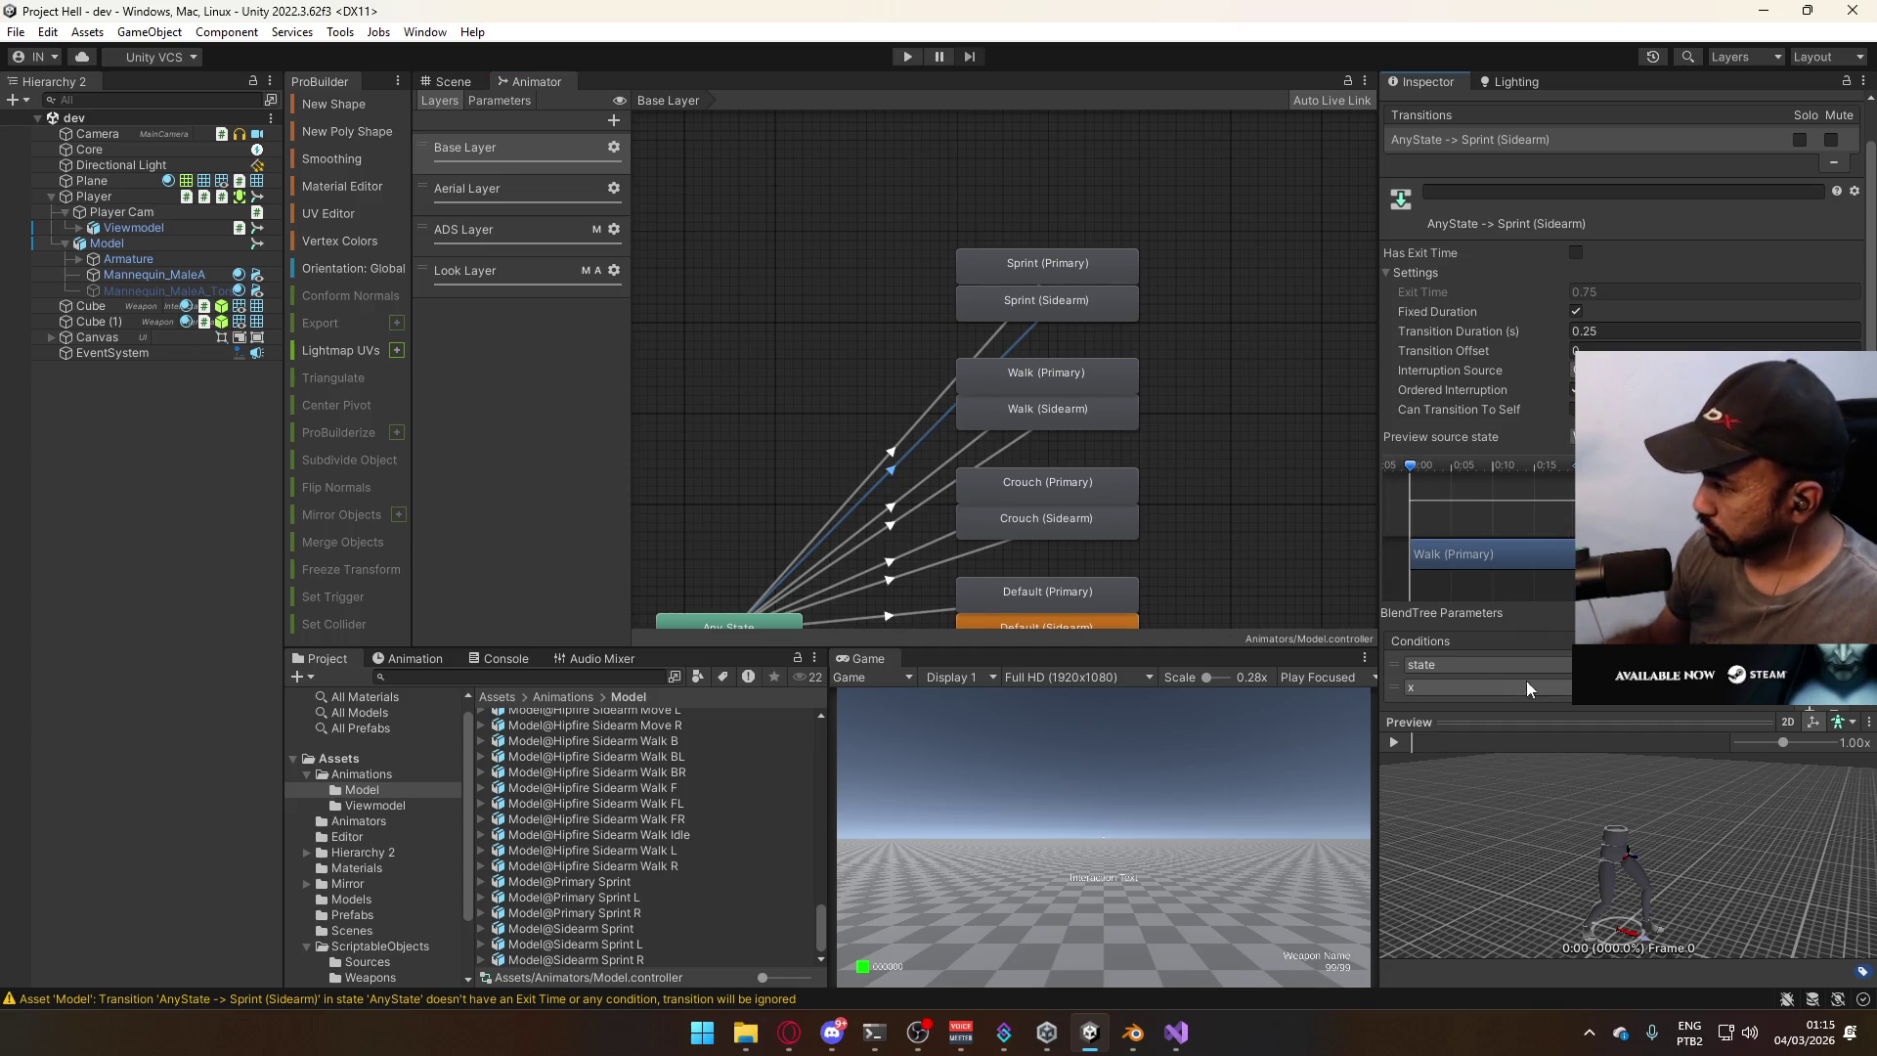
left_click(1467, 687)
left_click(1466, 824)
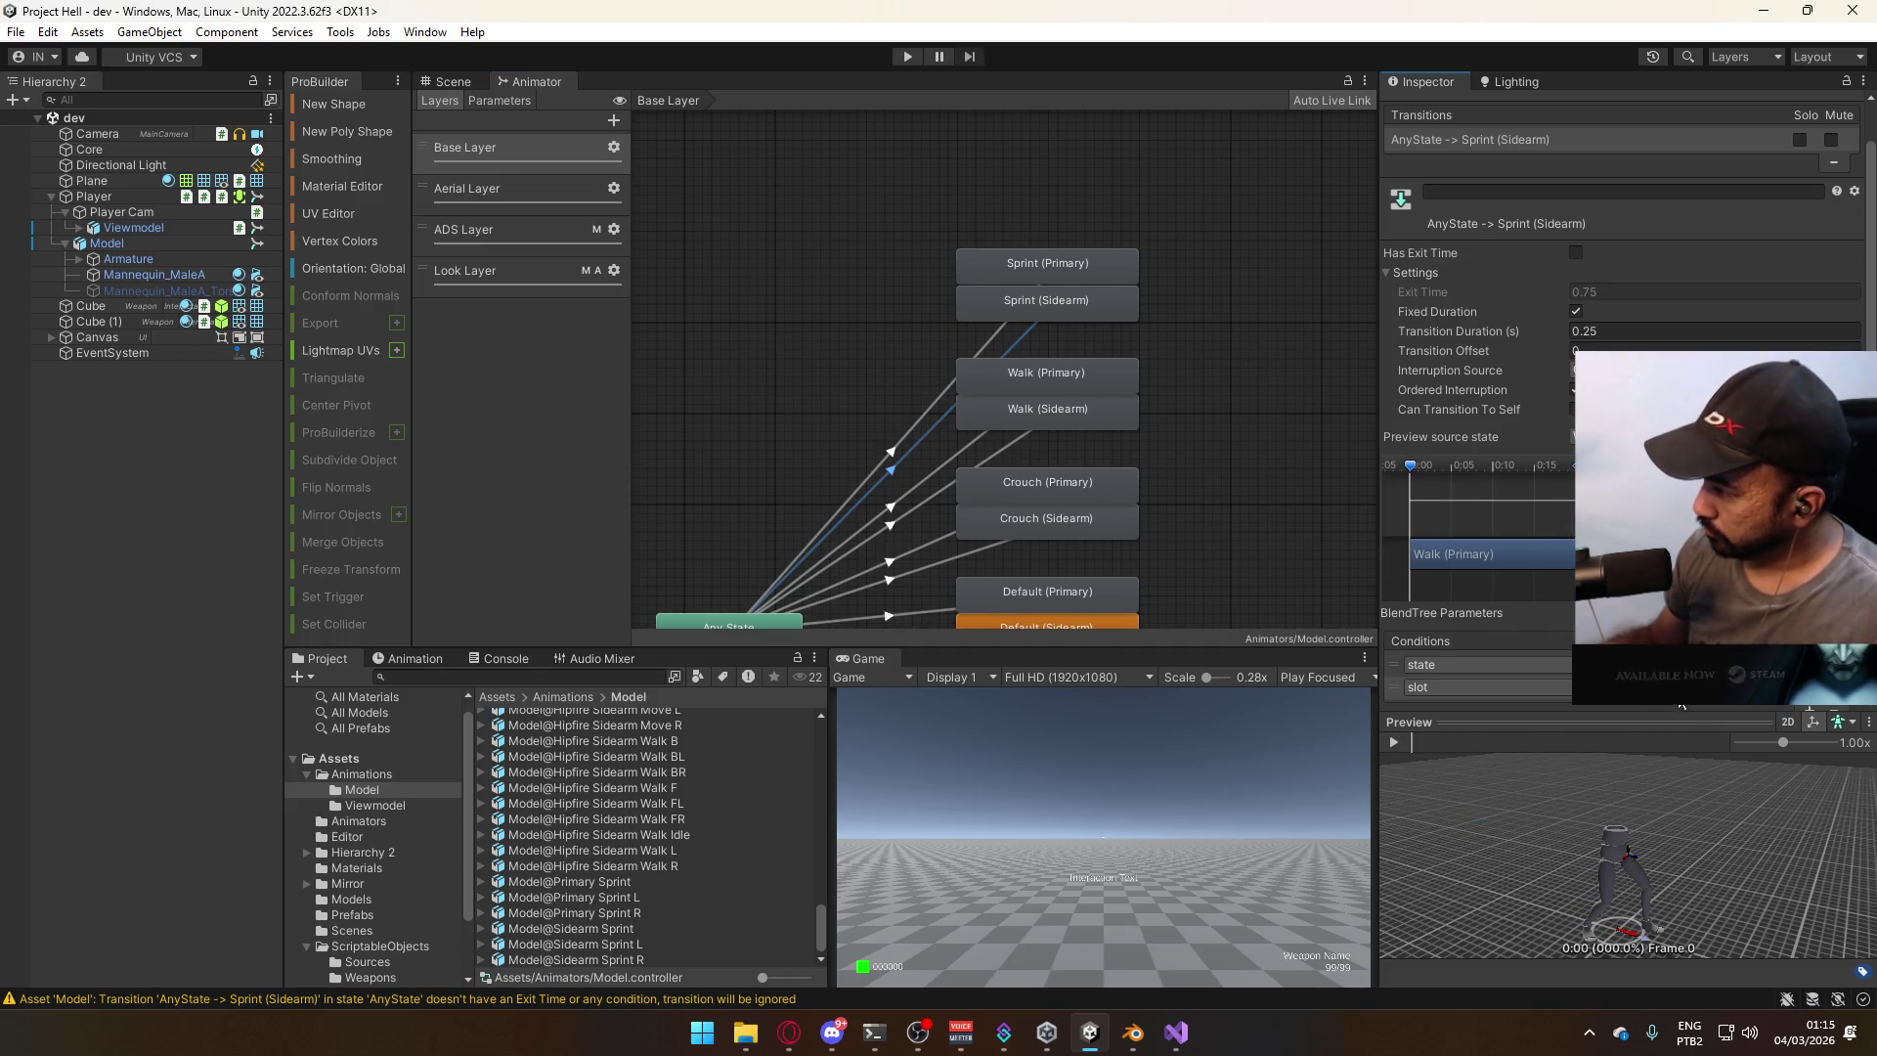
left_click(1662, 687)
left_click(1702, 753)
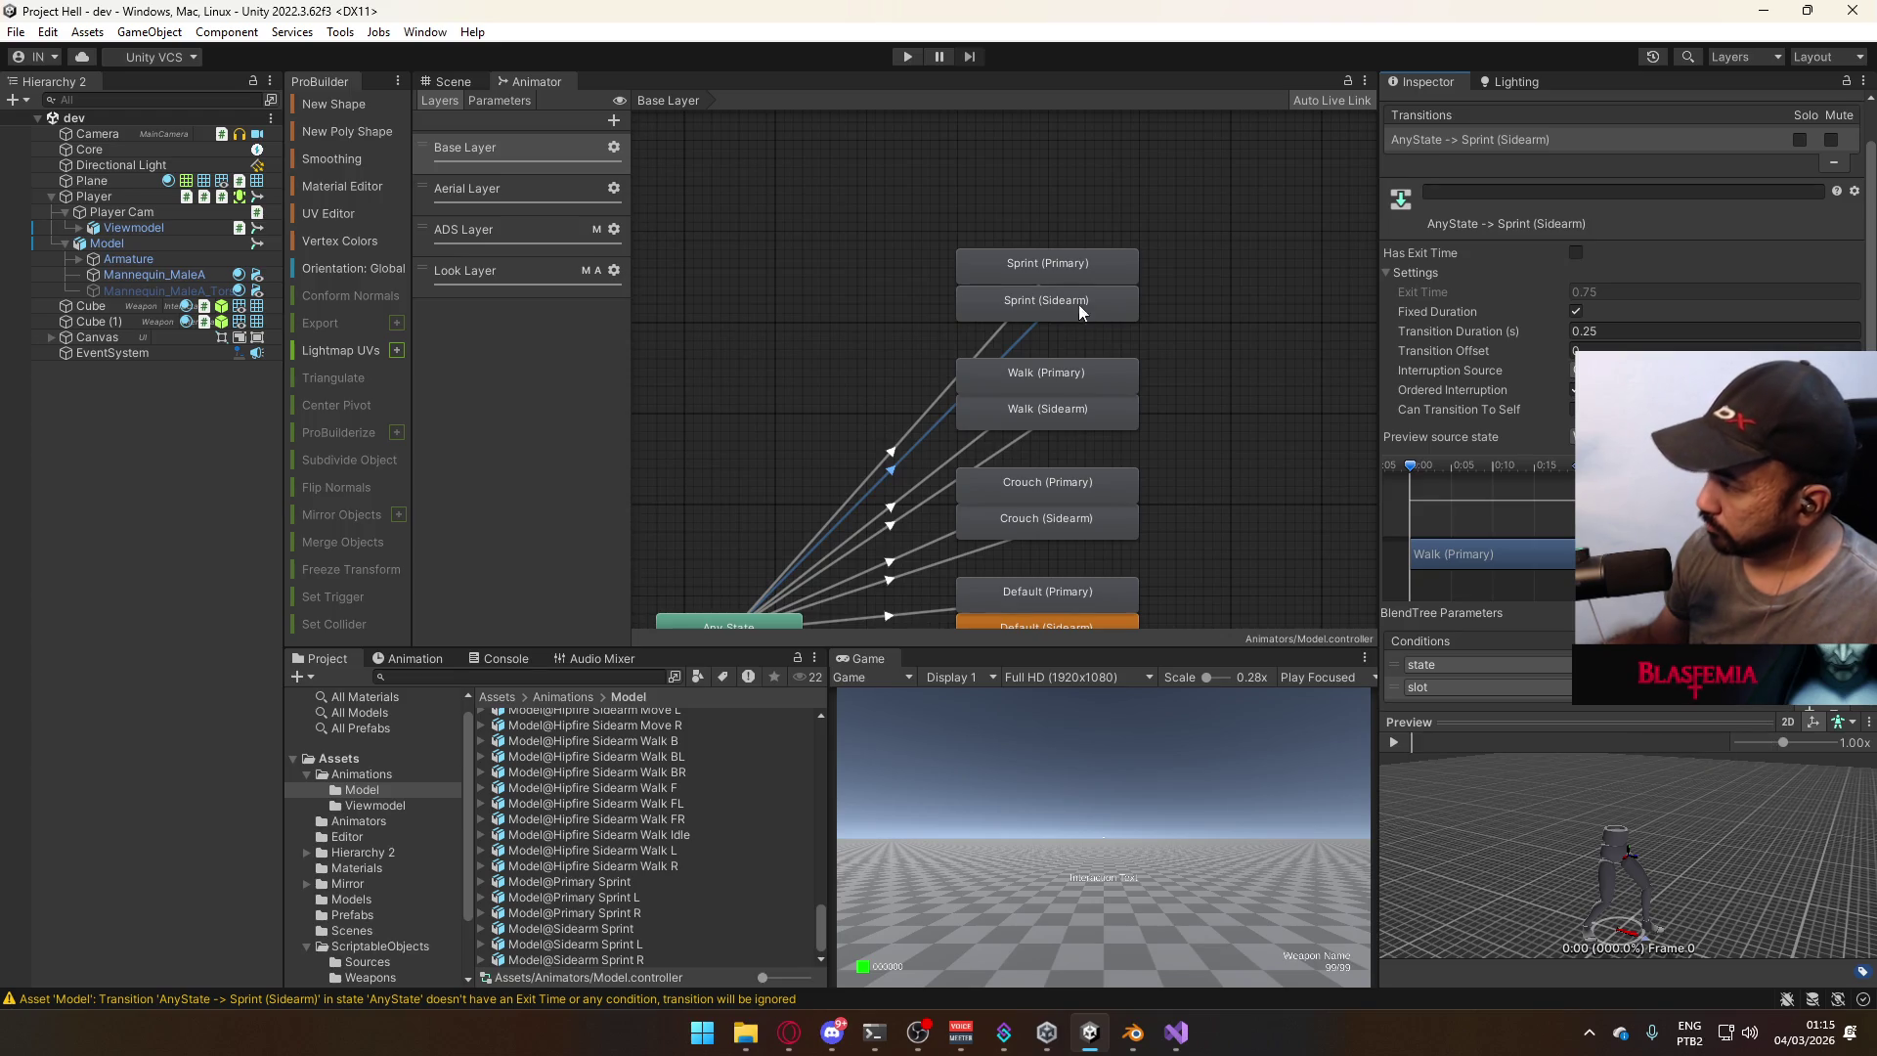
Add a second condition testing slot to the Any State to Sprint (Primary) transition.
left_click(1003, 340)
left_click(1802, 704)
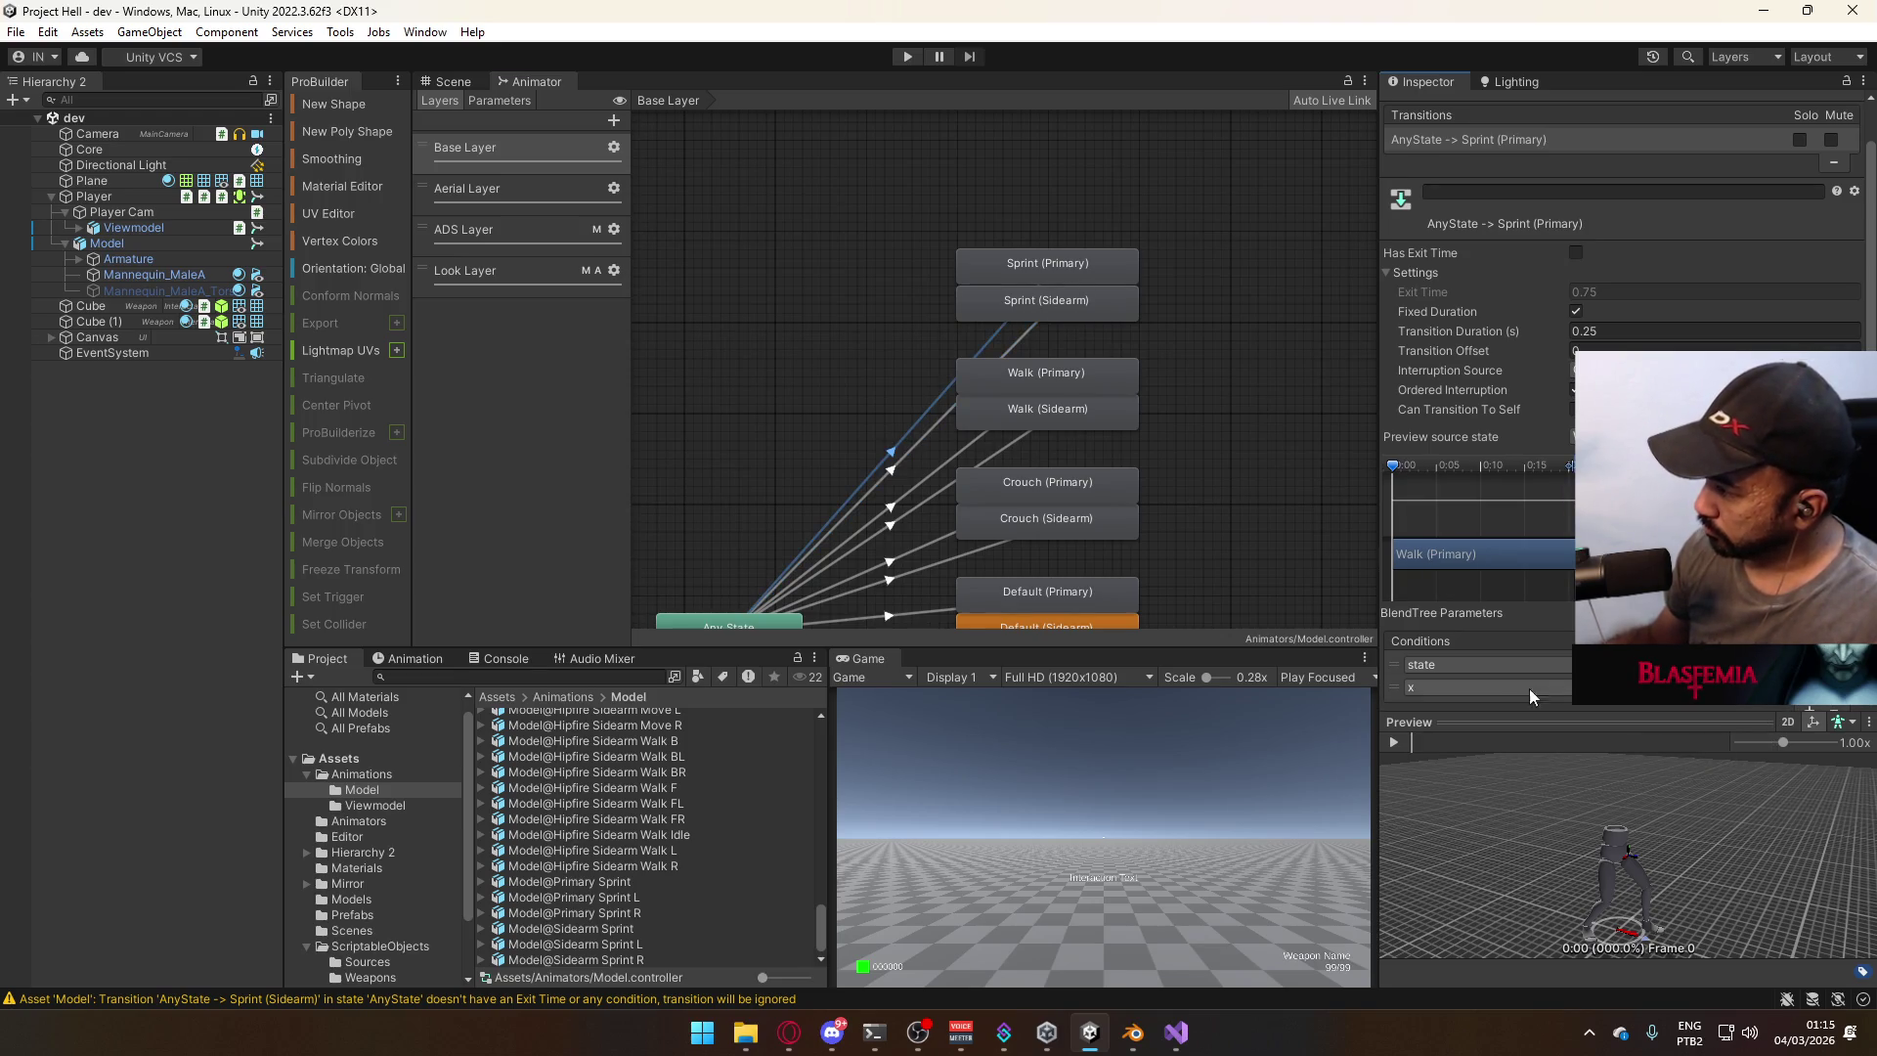
left_click(1562, 687)
left_click(1475, 820)
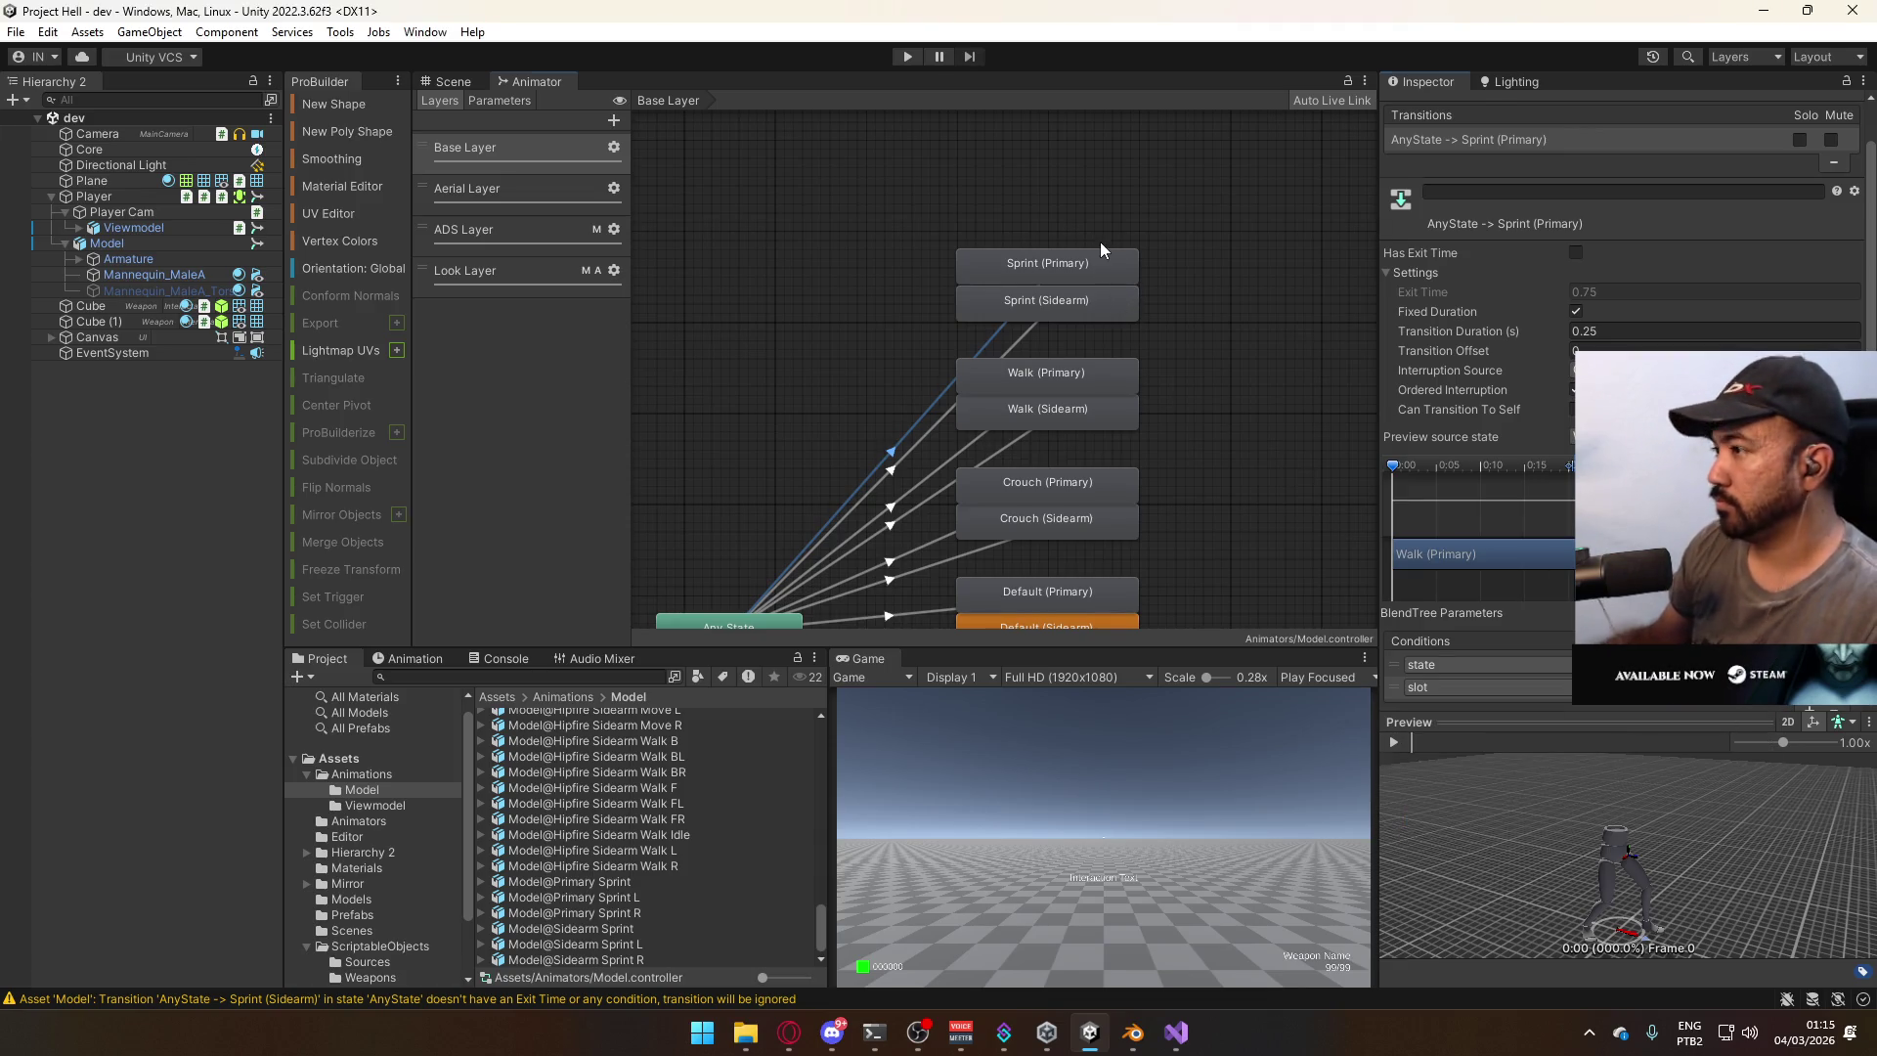
left_click(1059, 262)
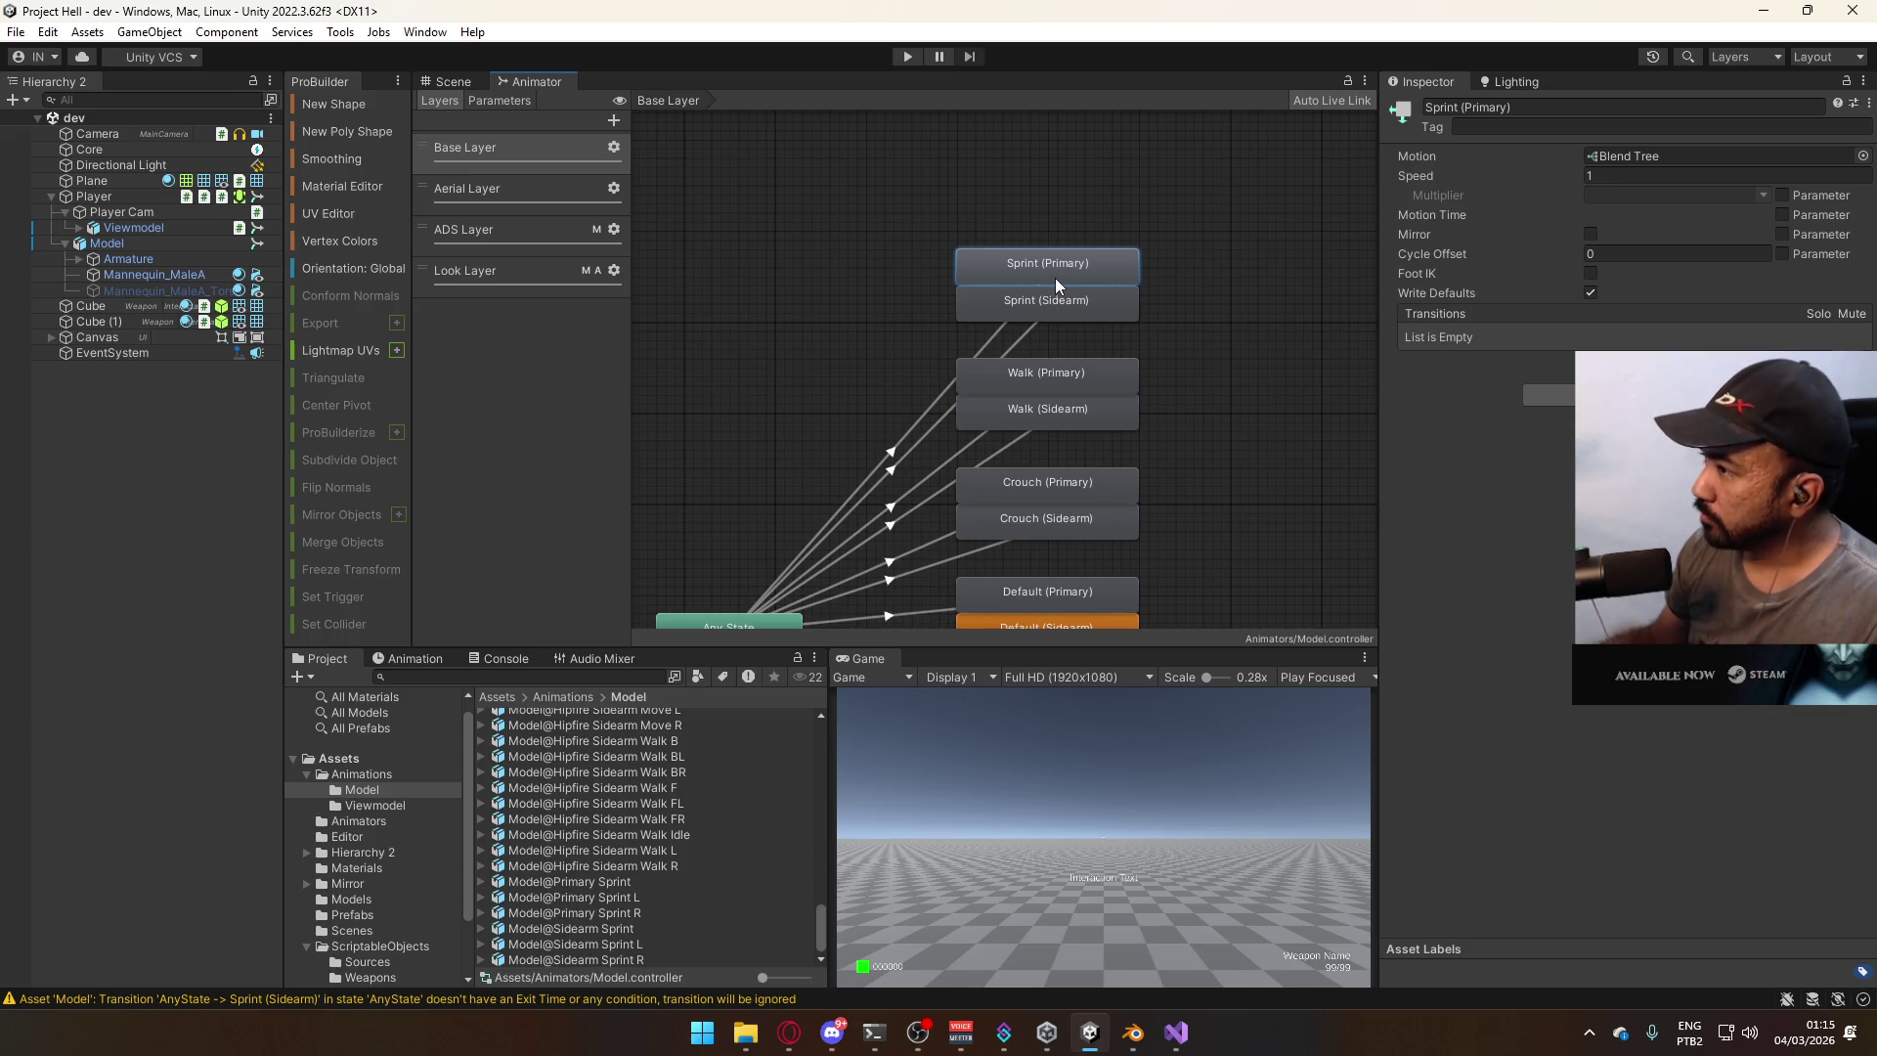
Set the Sprint (Primary) blend tree's middle and first motions to Model@Primary Sprint and Model@Primary Sprint L.
double_click(1054, 278)
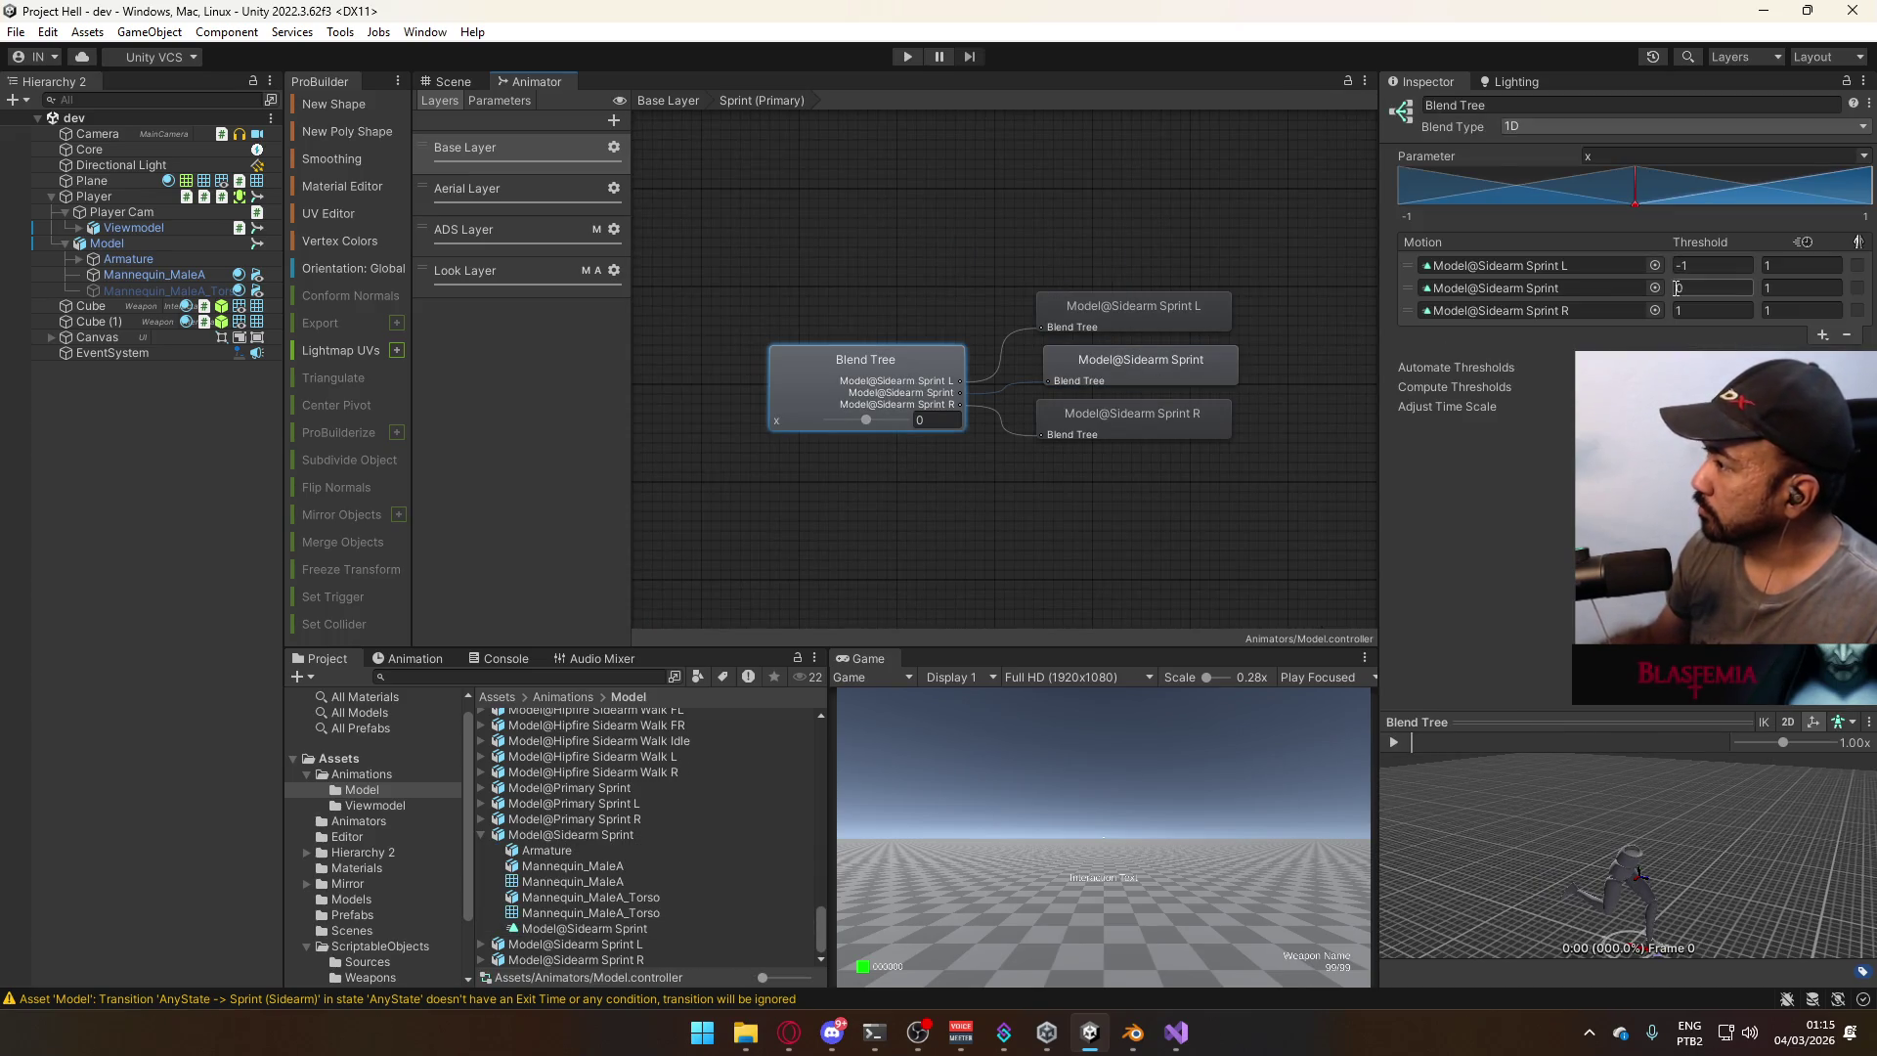
left_click(1656, 289)
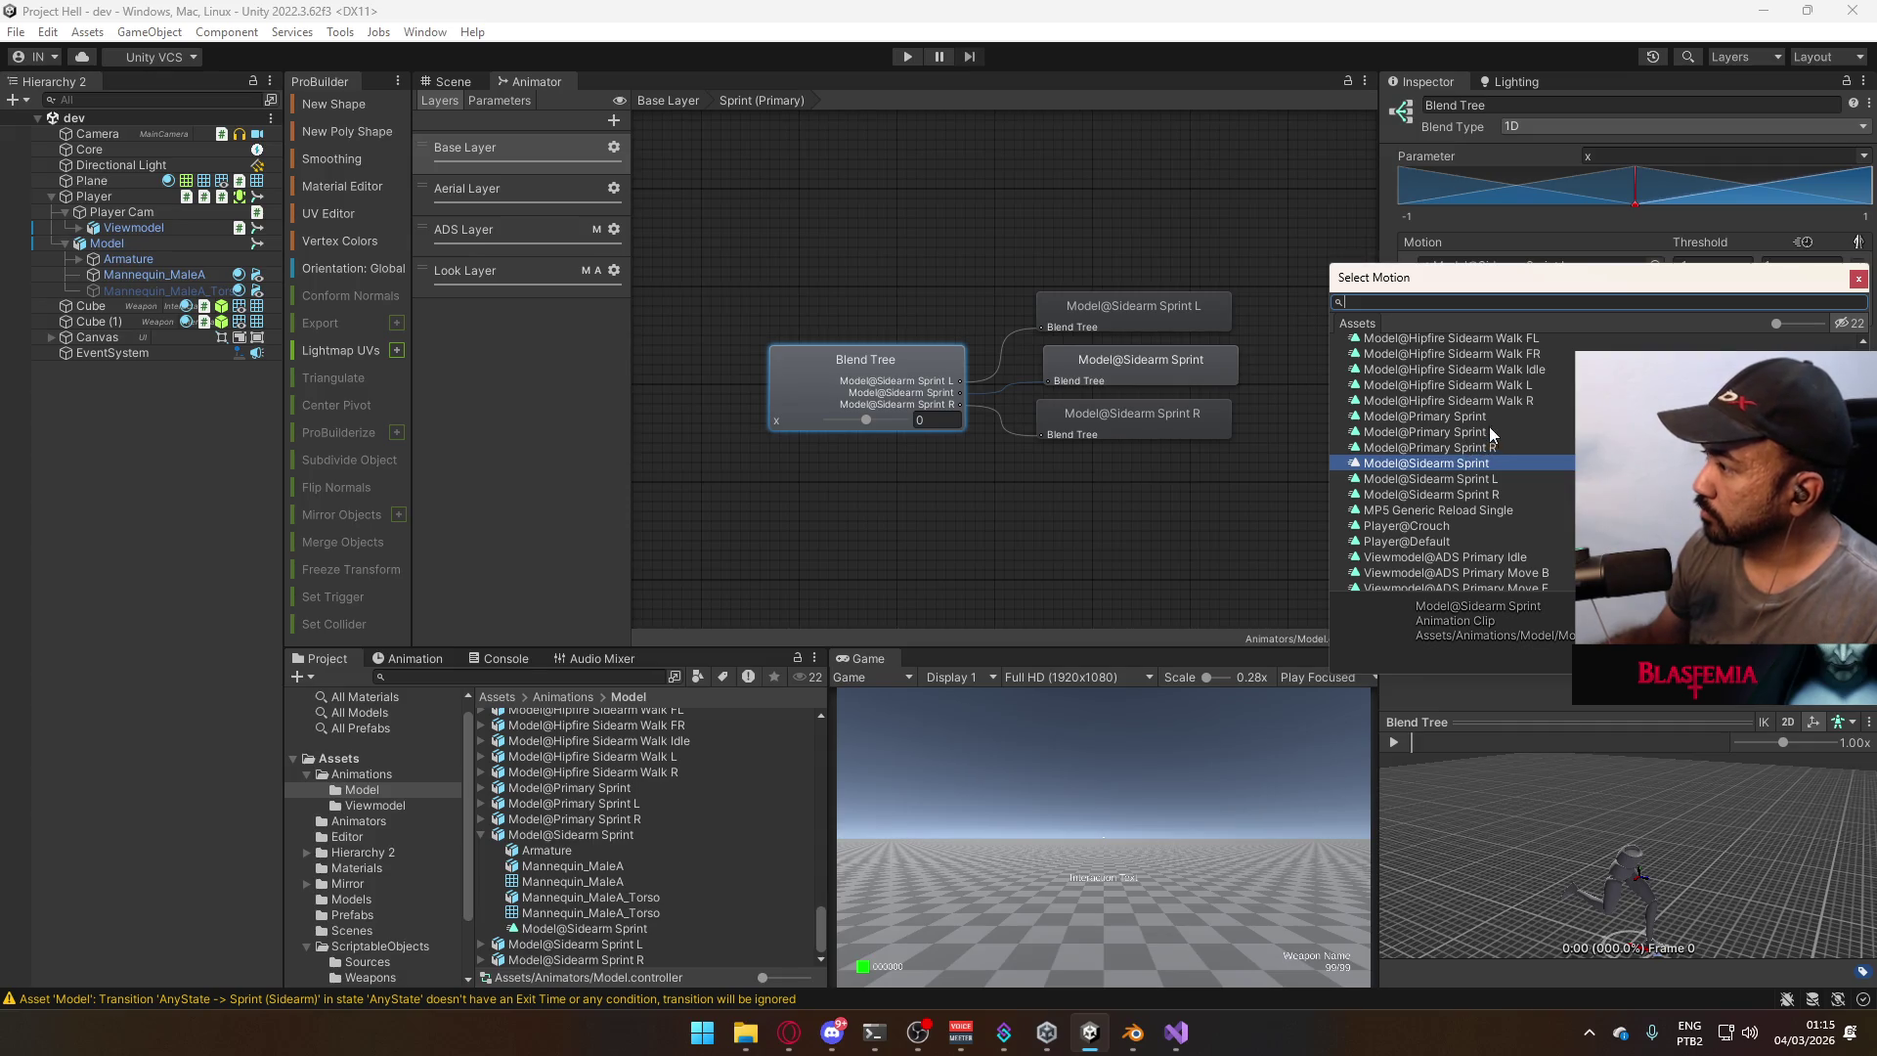
left_click(1492, 419)
double_click(1492, 419)
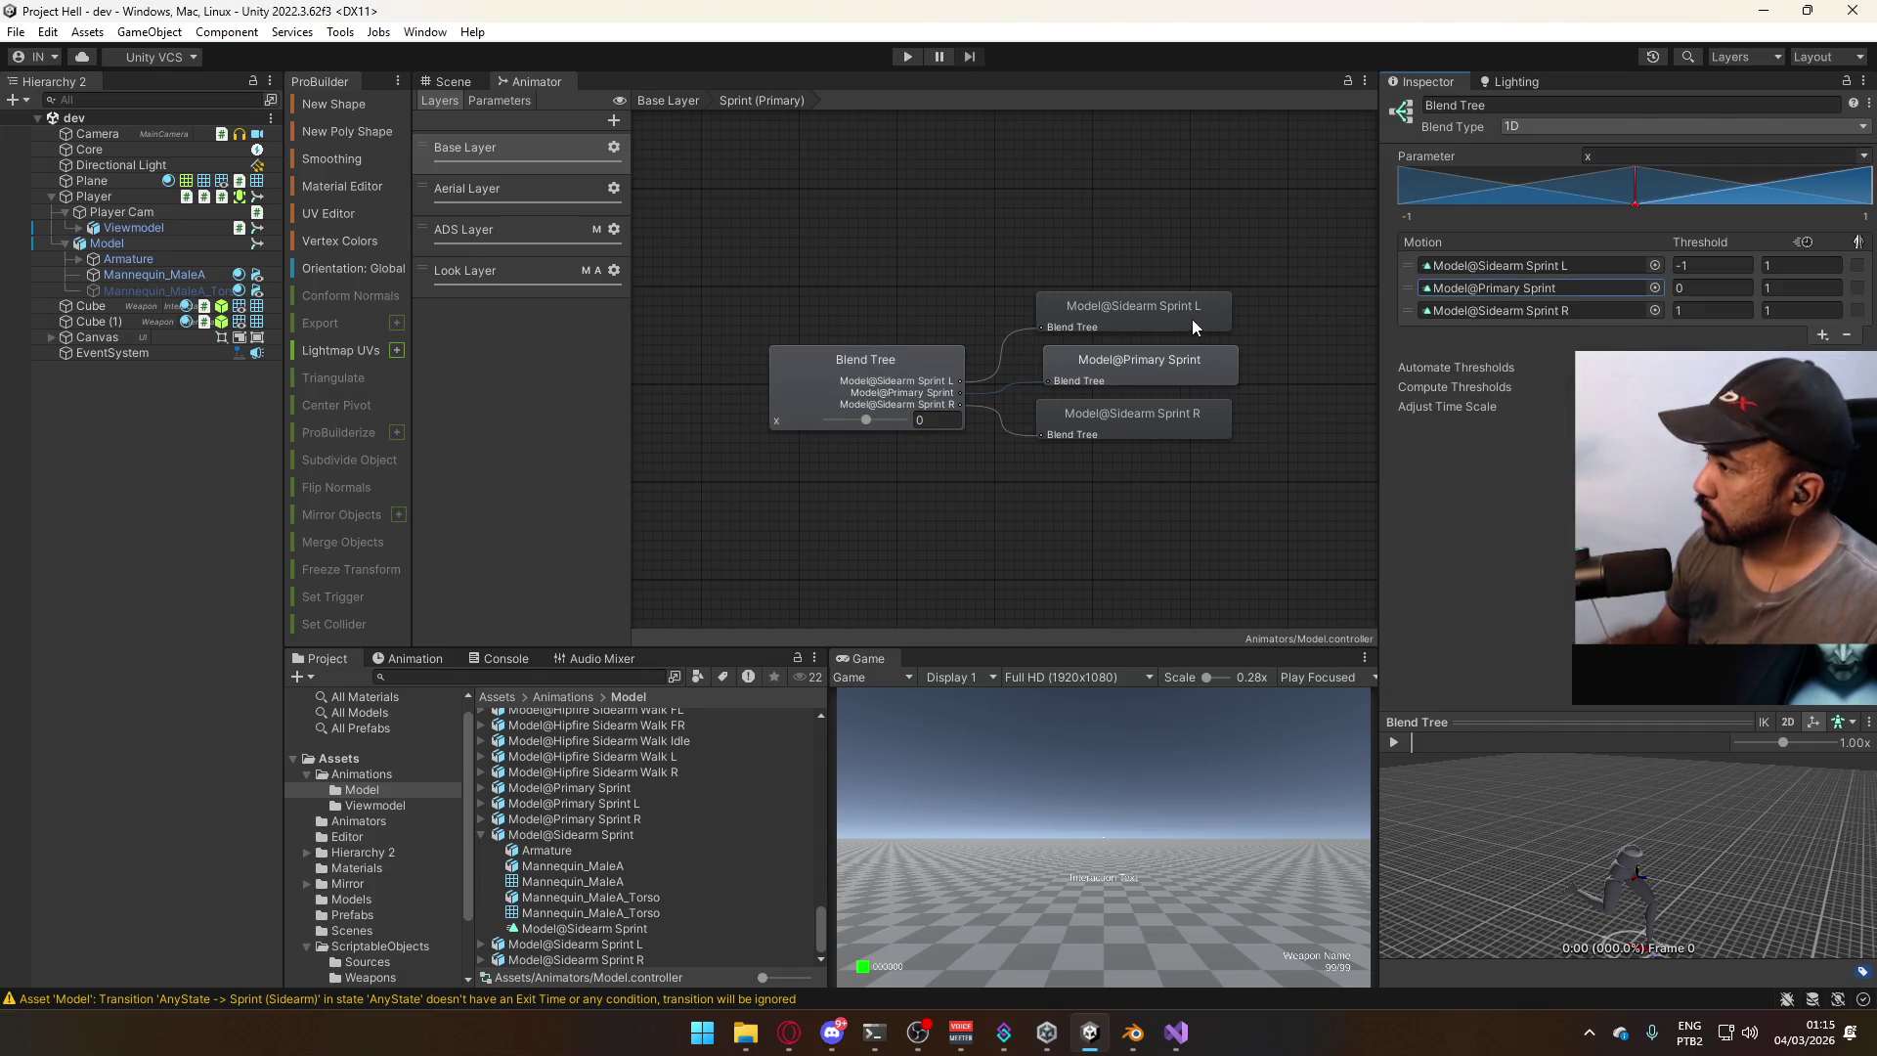
left_click(1193, 328)
left_click(1013, 319)
left_click(1656, 265)
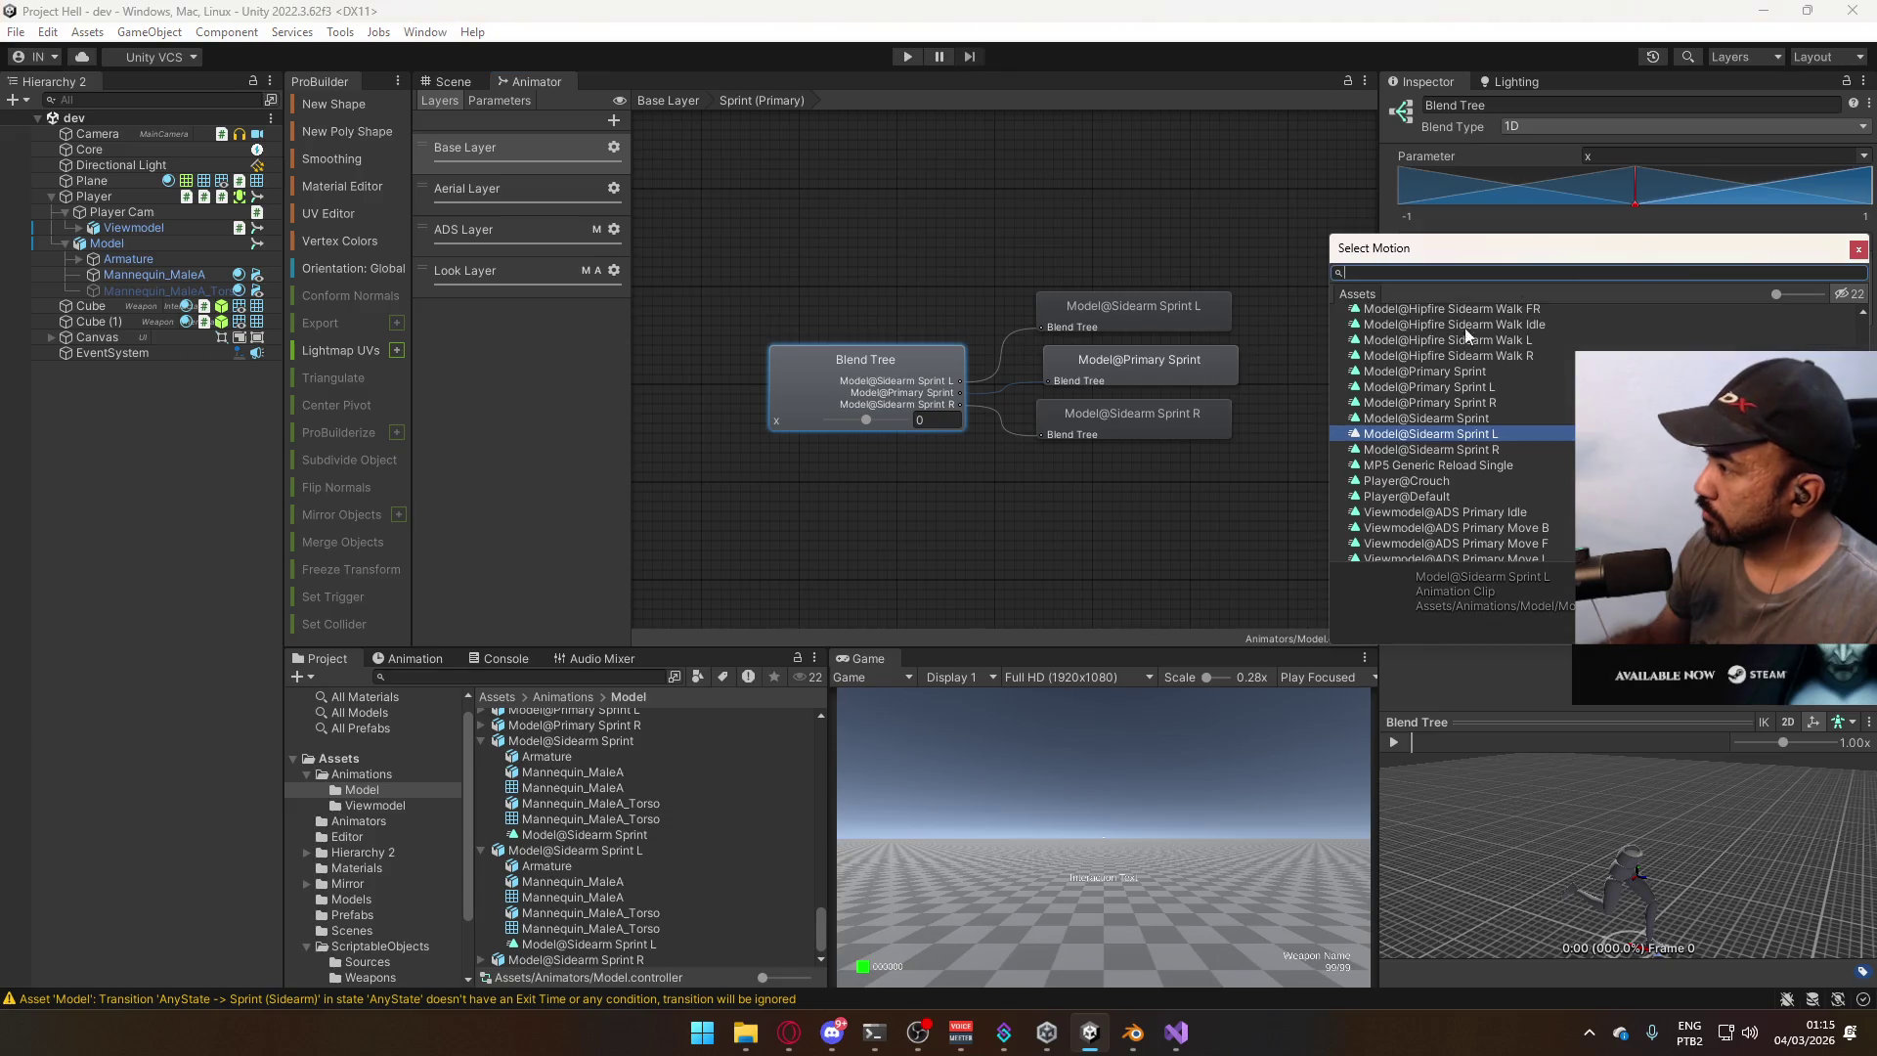
double_click(1493, 387)
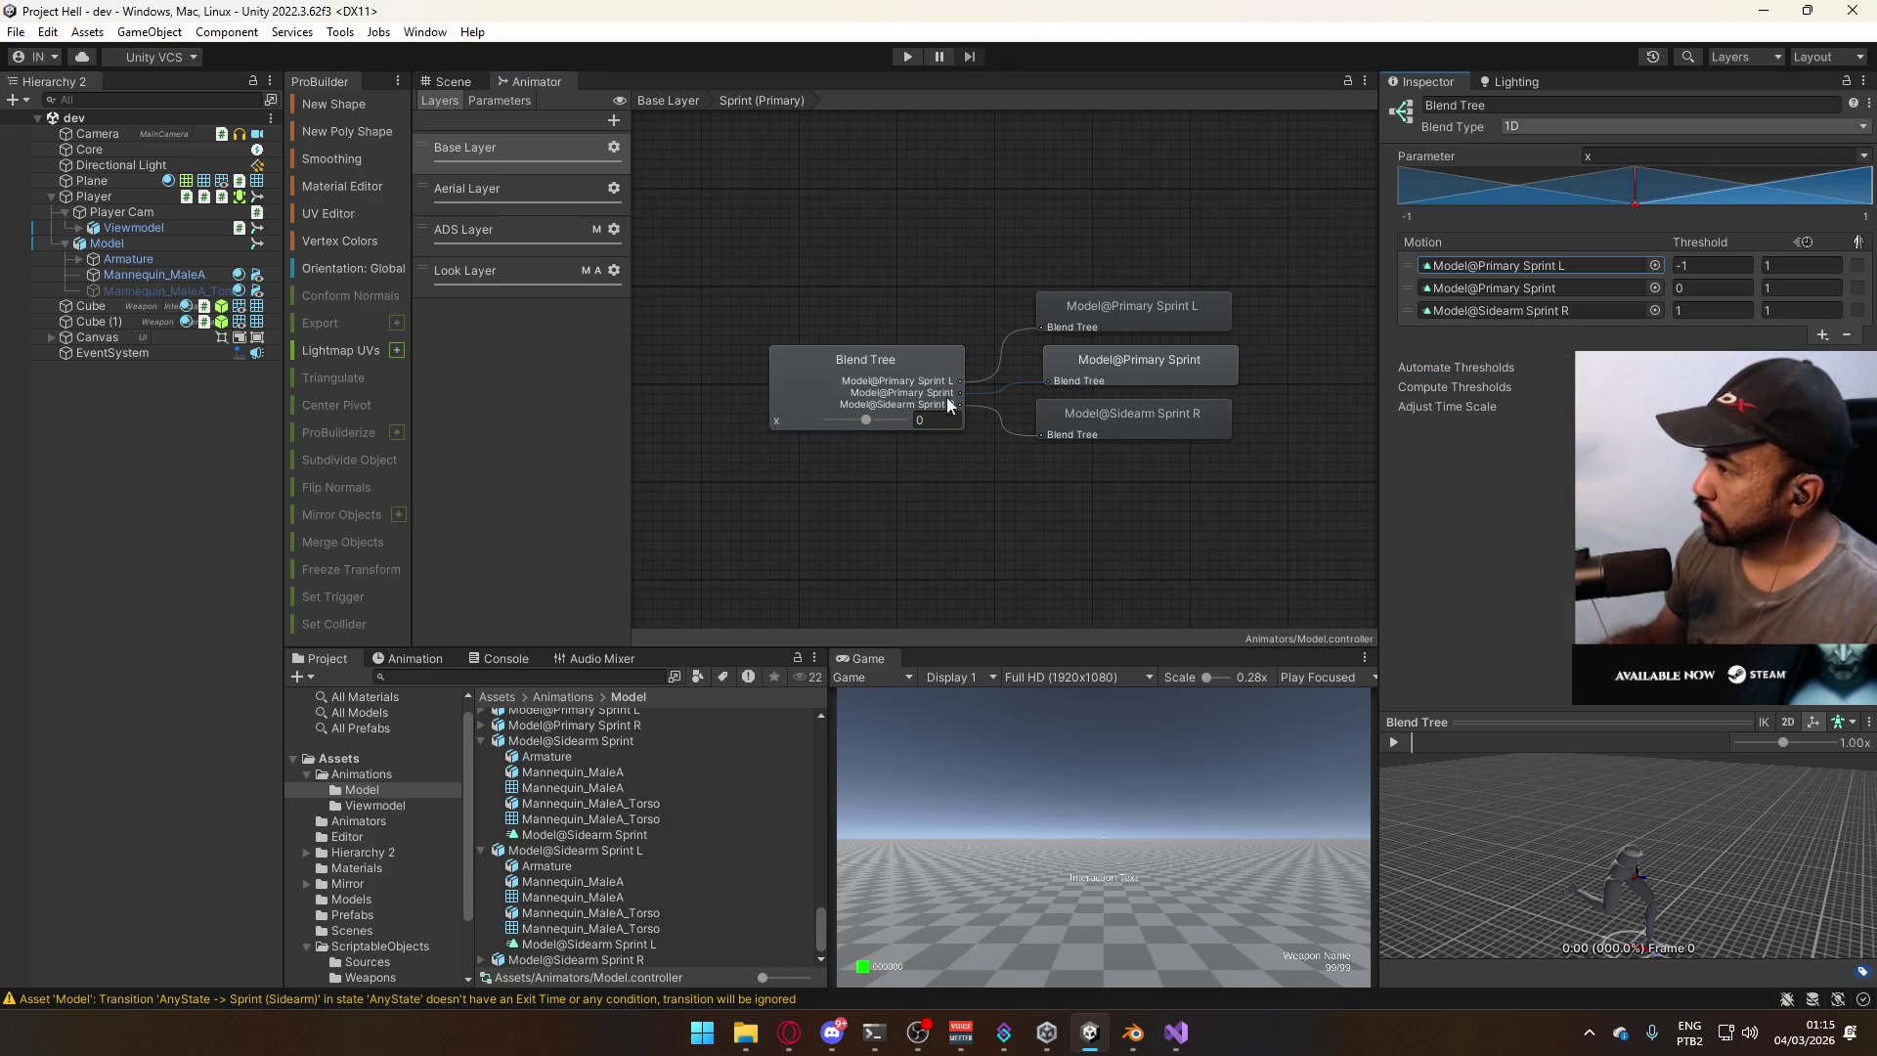
Set the third motion to Model@Primary Sprint R and start the game.
left_click(1565, 310)
left_click(1654, 310)
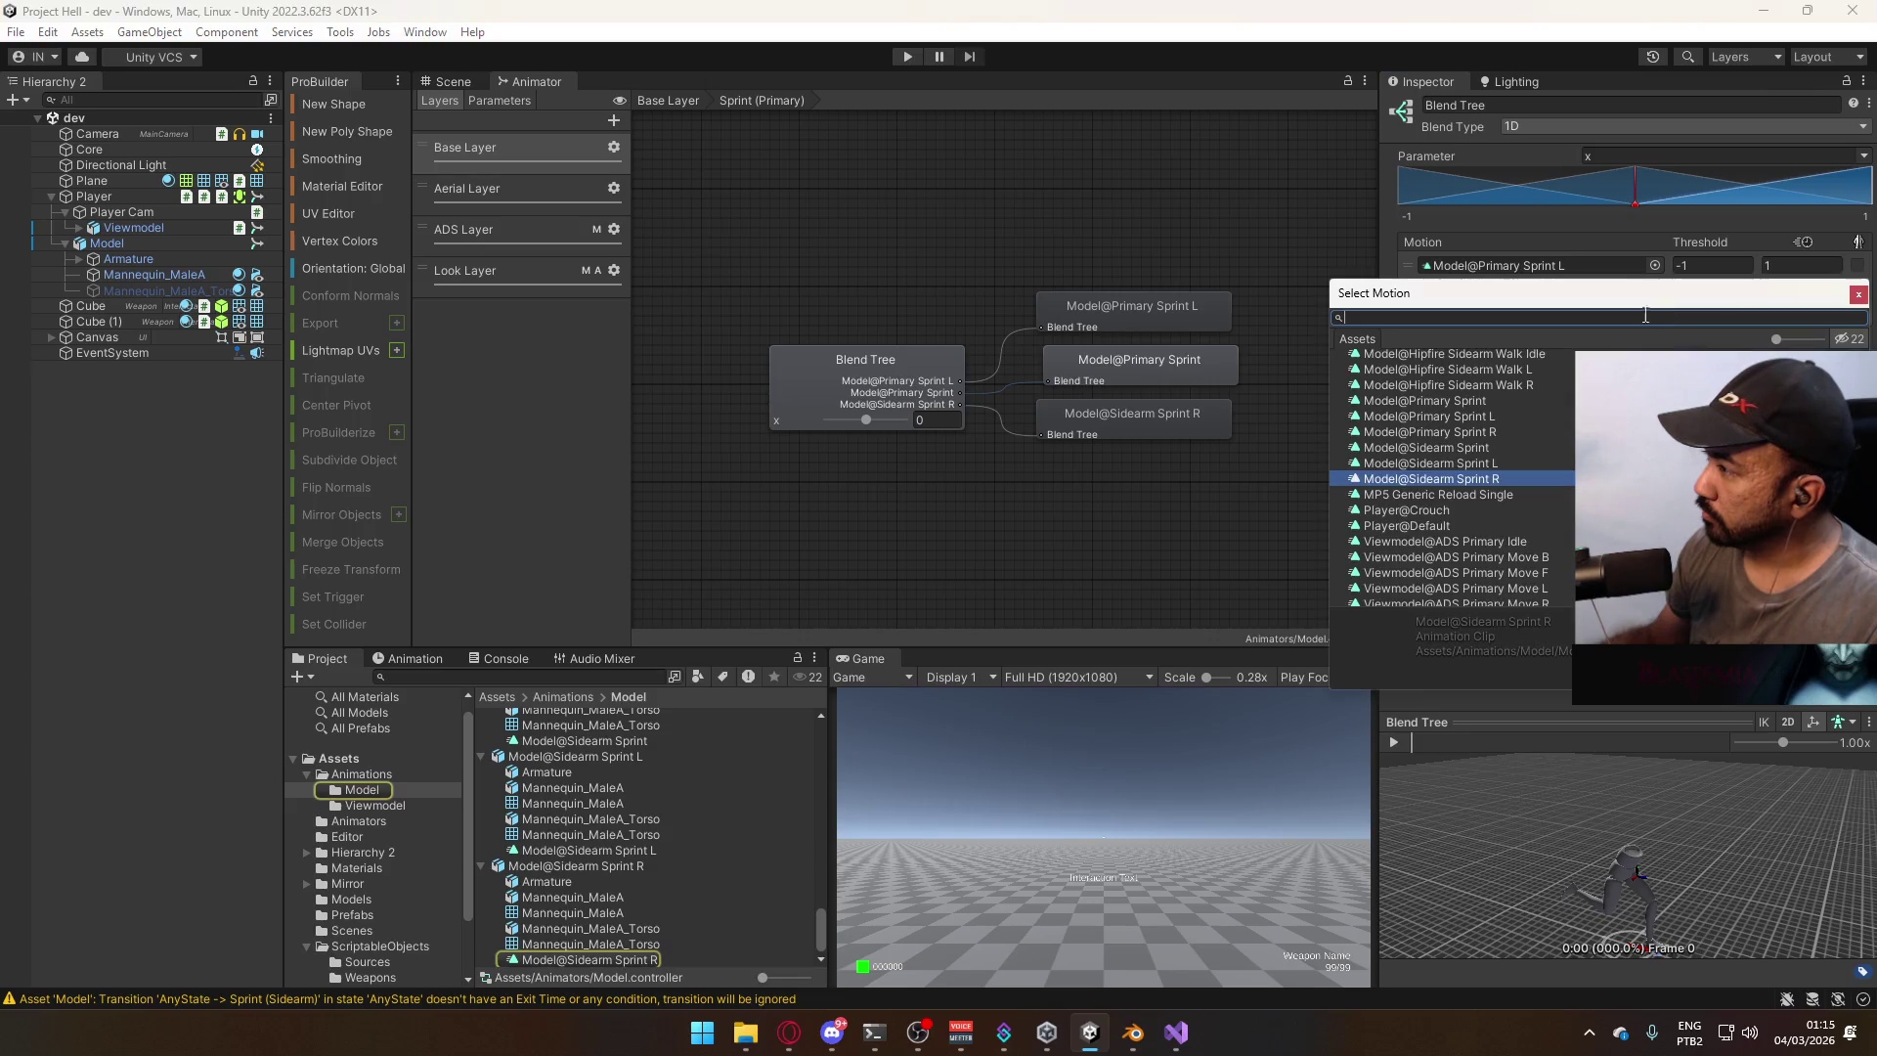
left_click(1500, 432)
double_click(1498, 431)
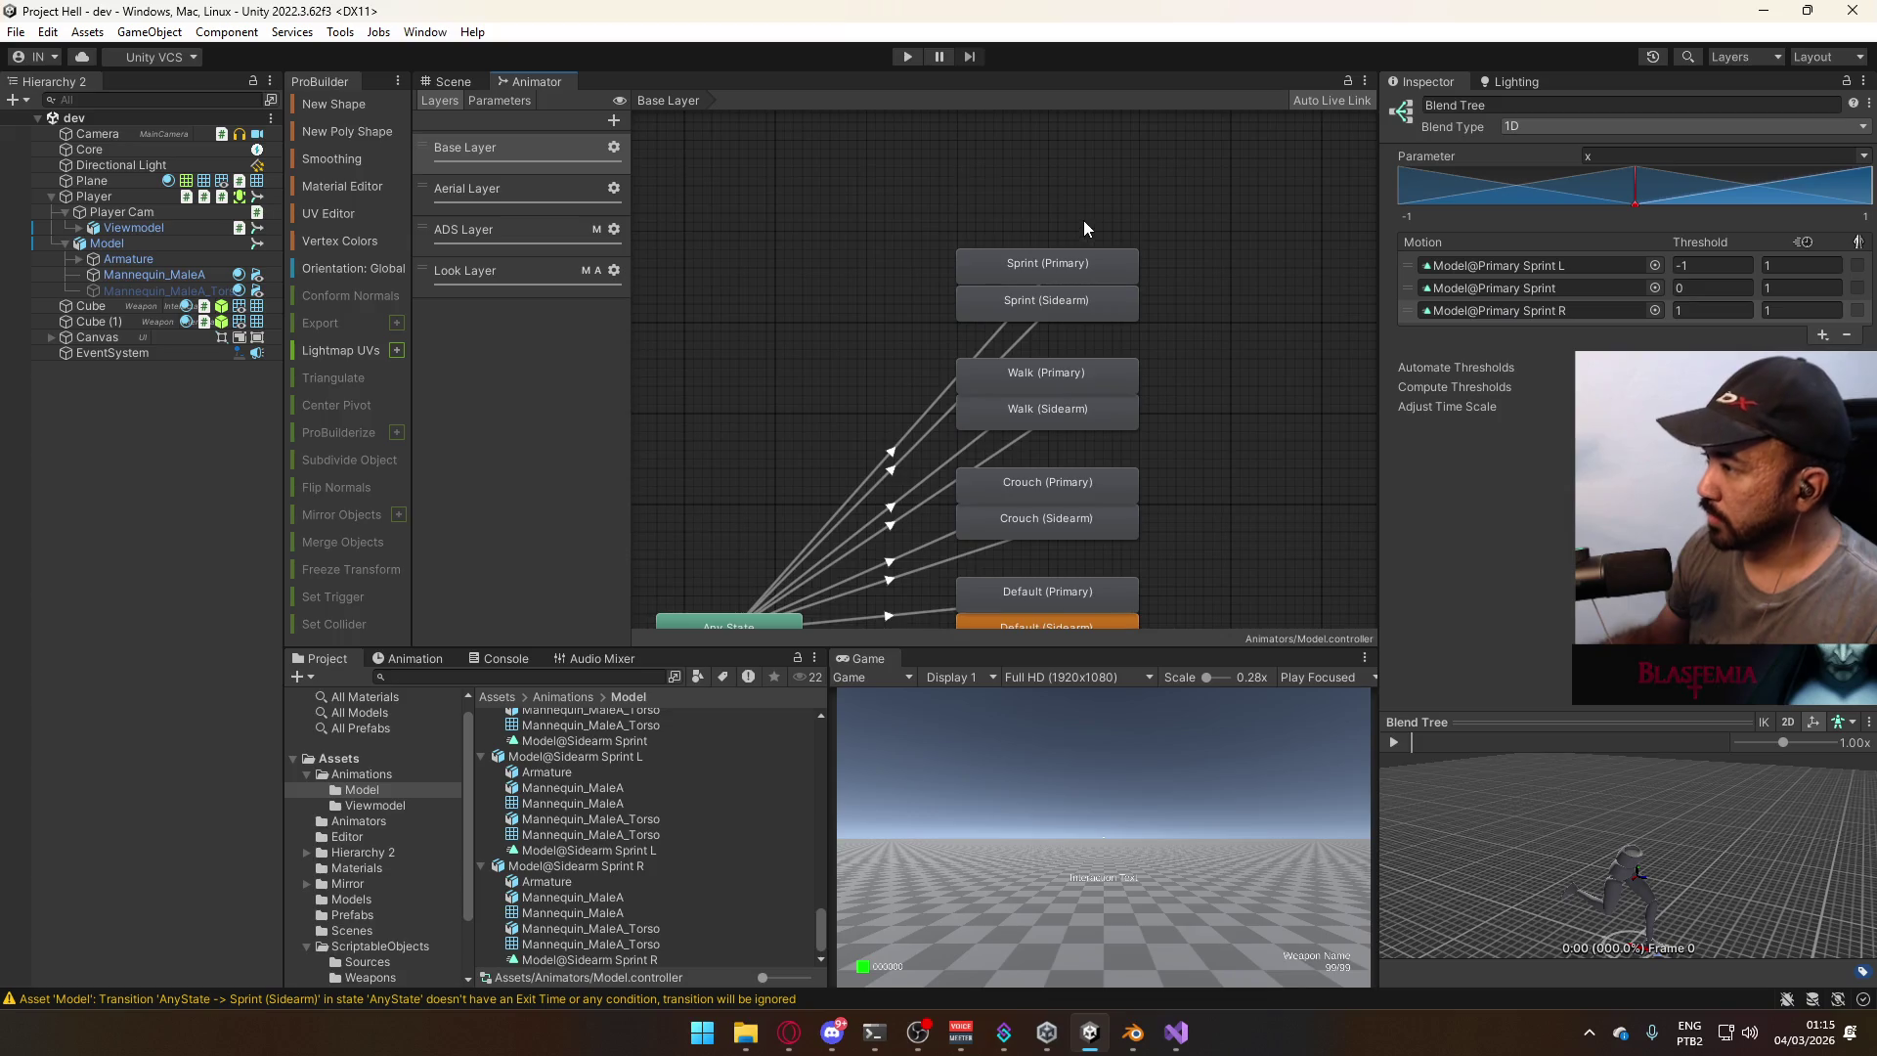
left_click(905, 55)
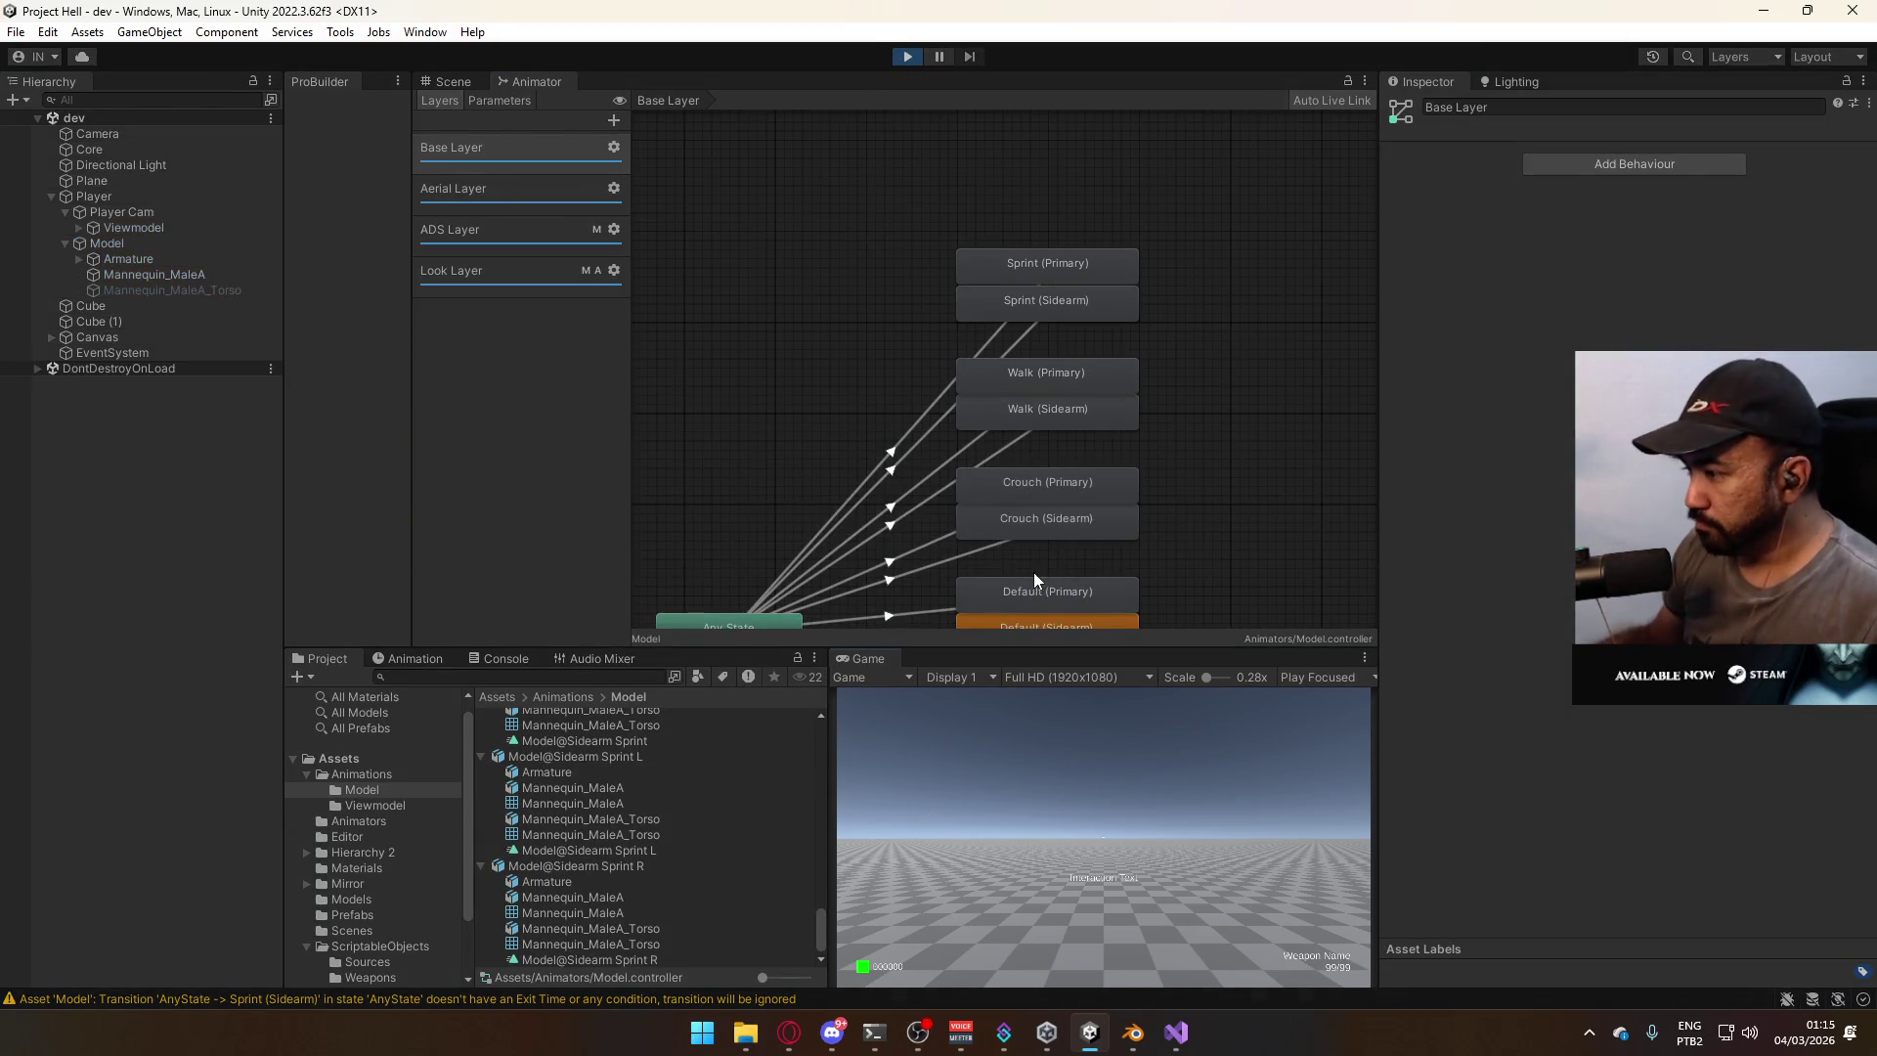
Frame the Player in the Scene view and alternate sprinting (Shift+W) and walking (W) while turning.
left_click(450, 81)
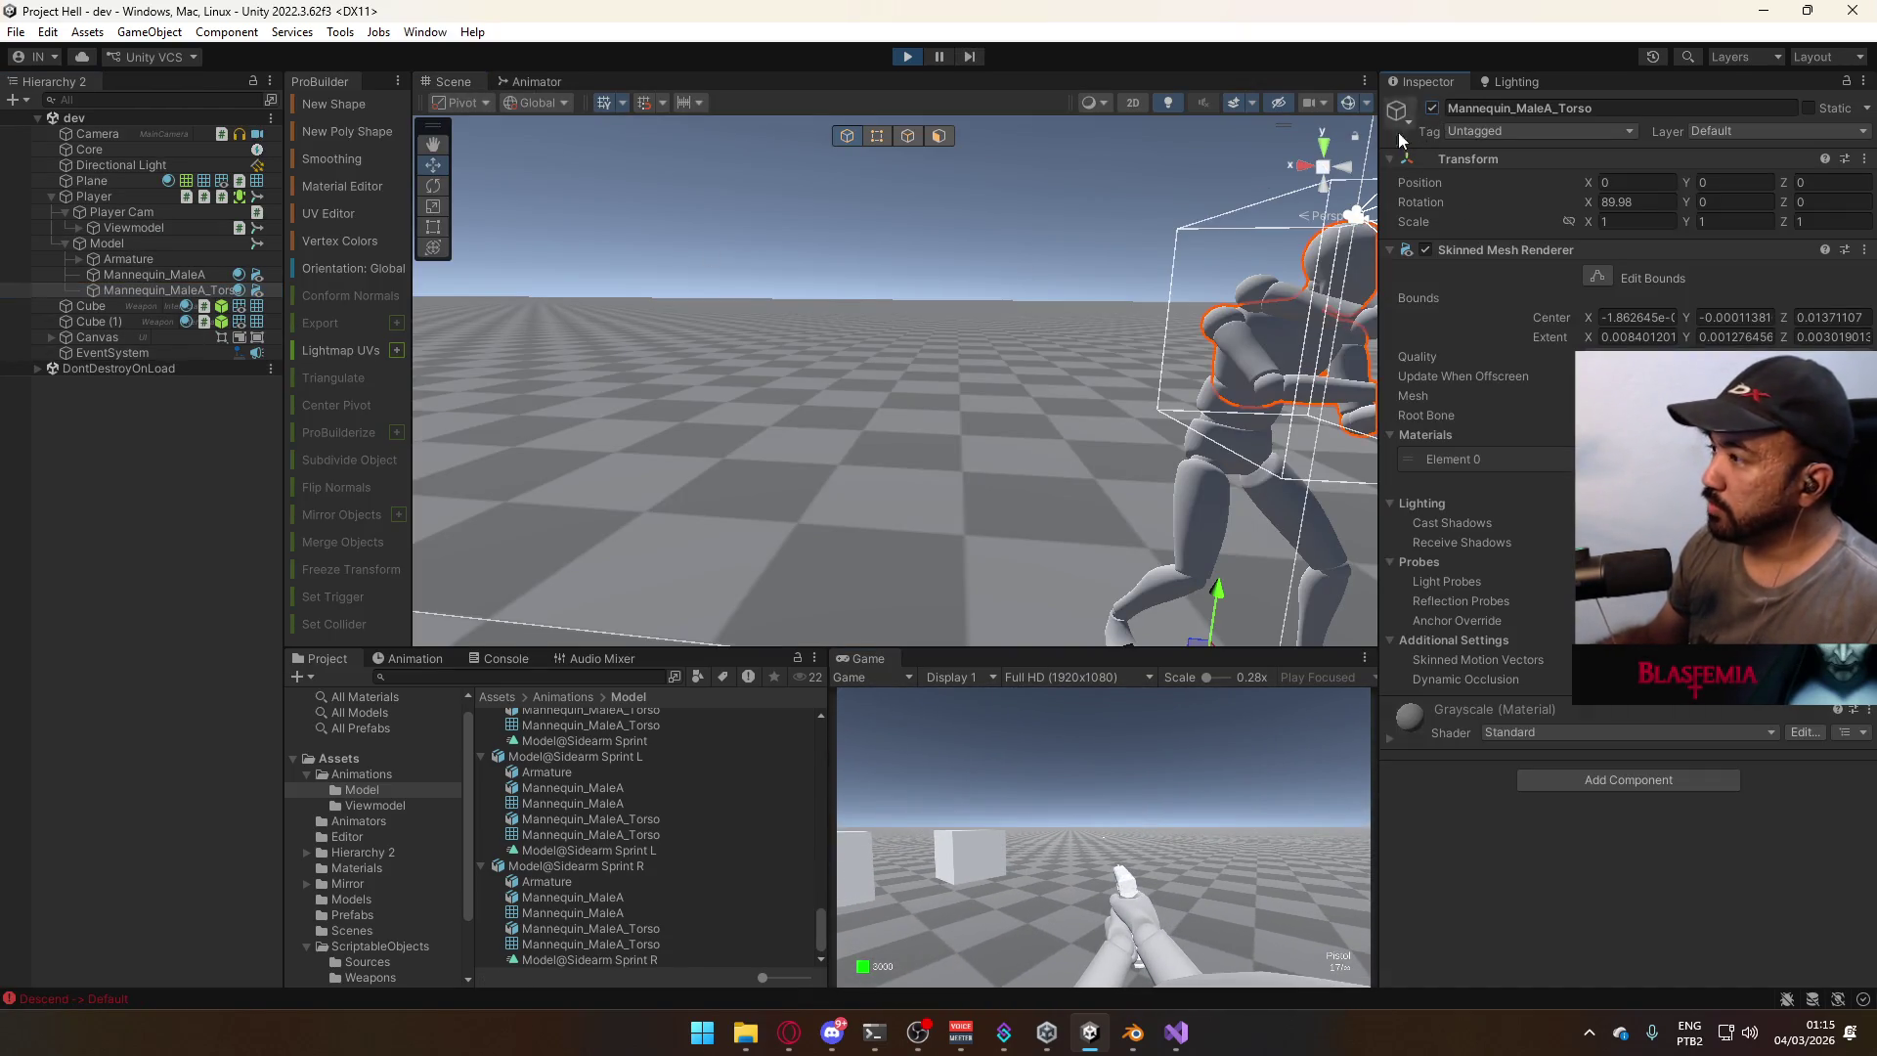
double_click(98, 197)
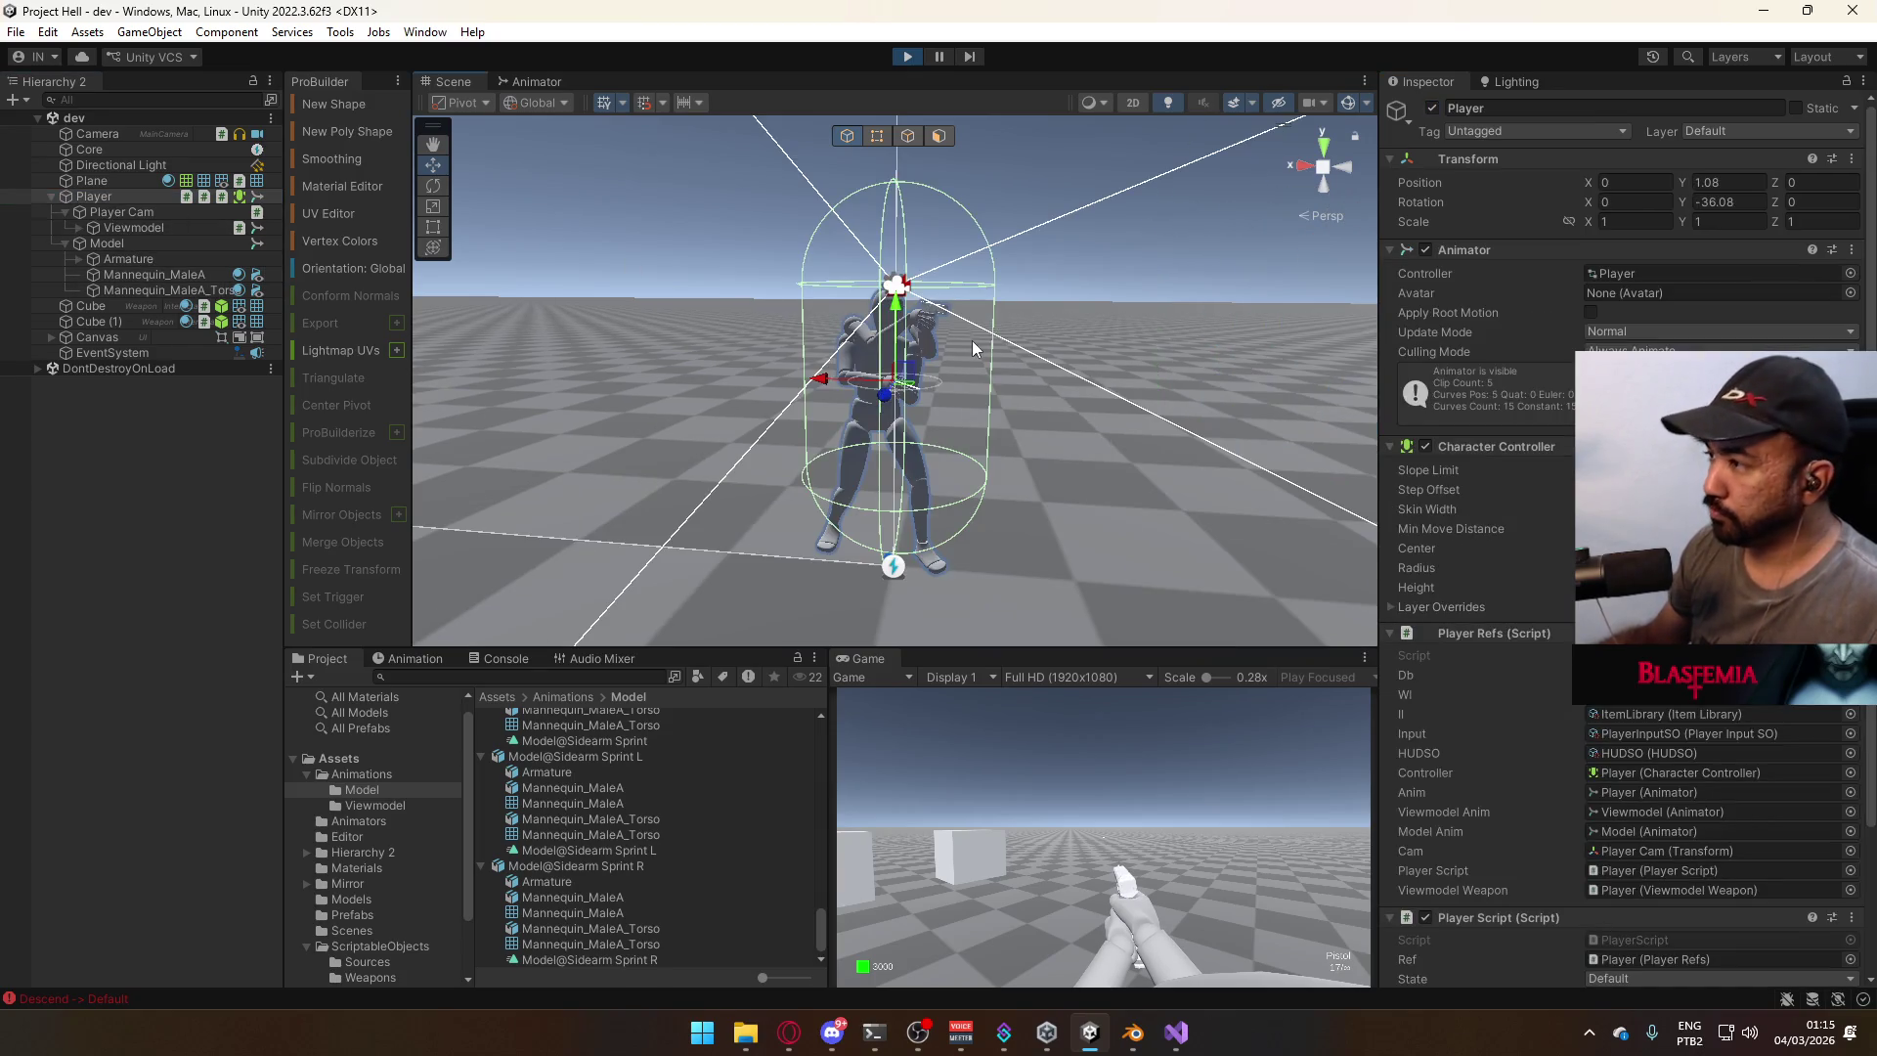
key("shift+w")
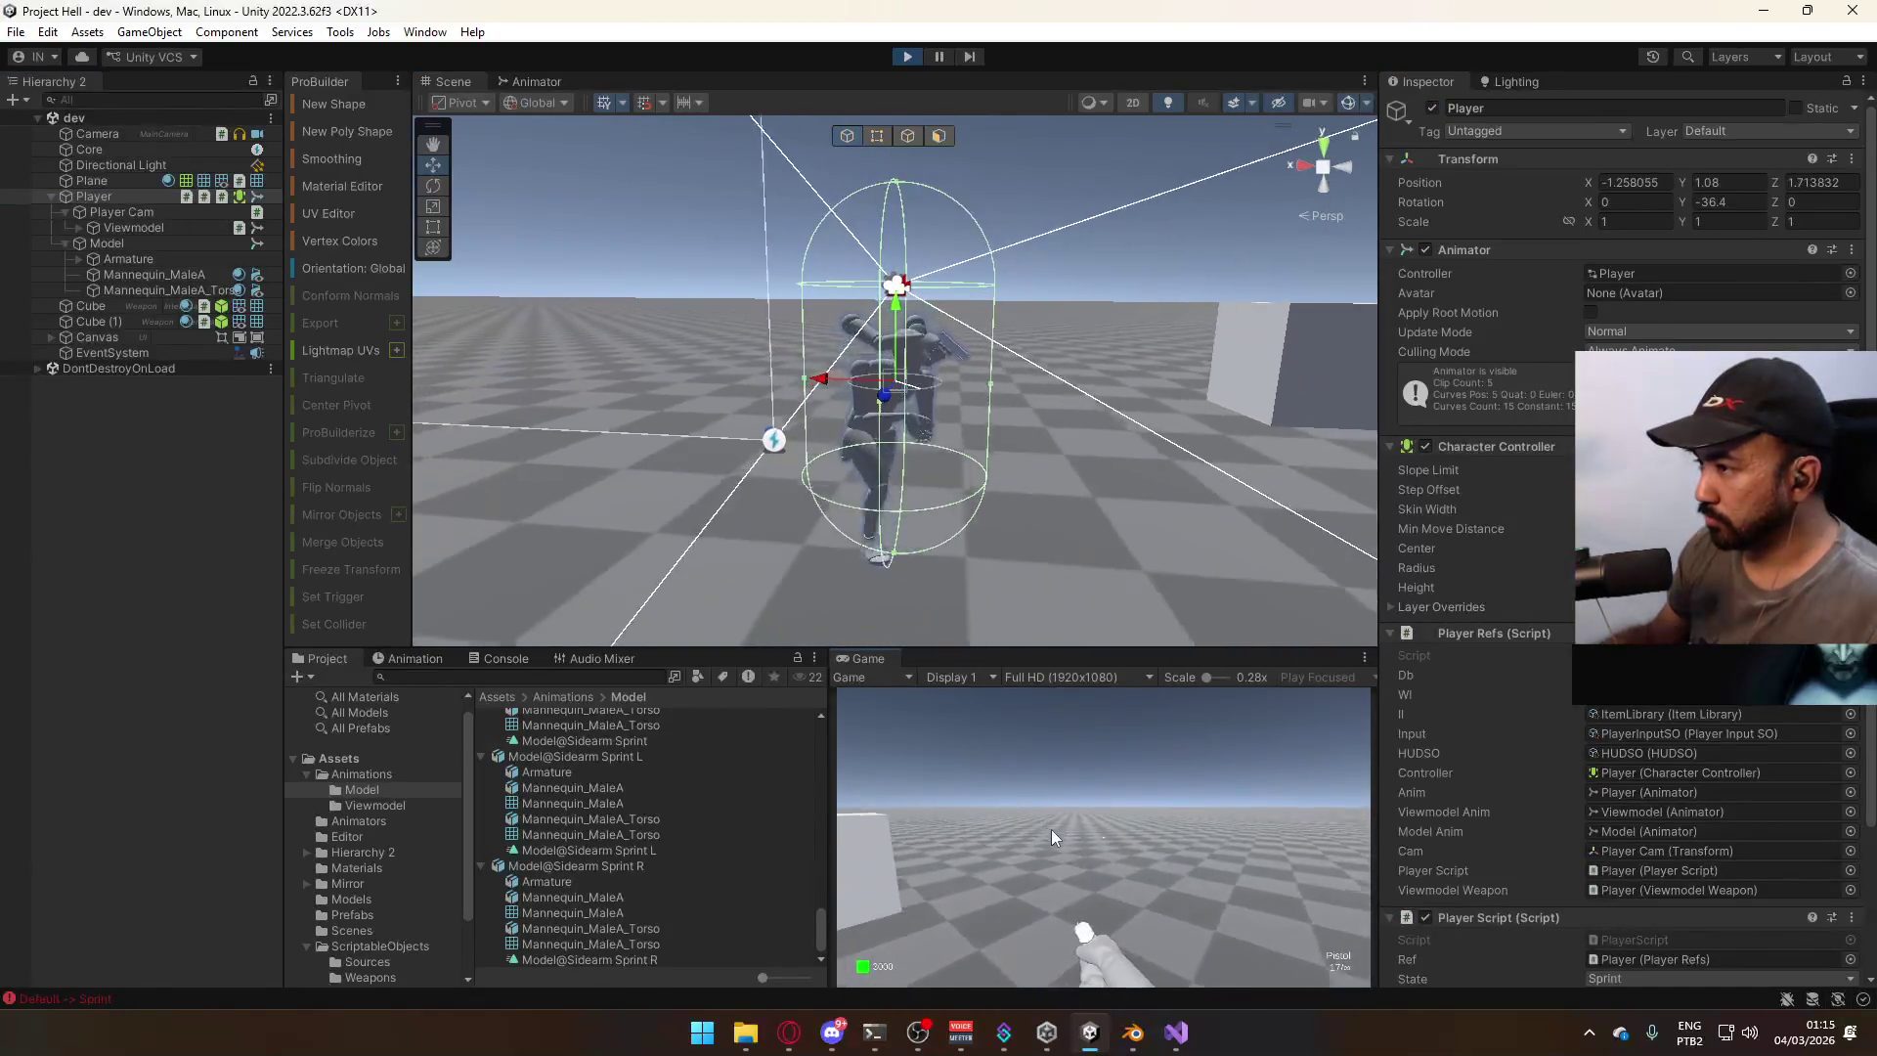
key("w")
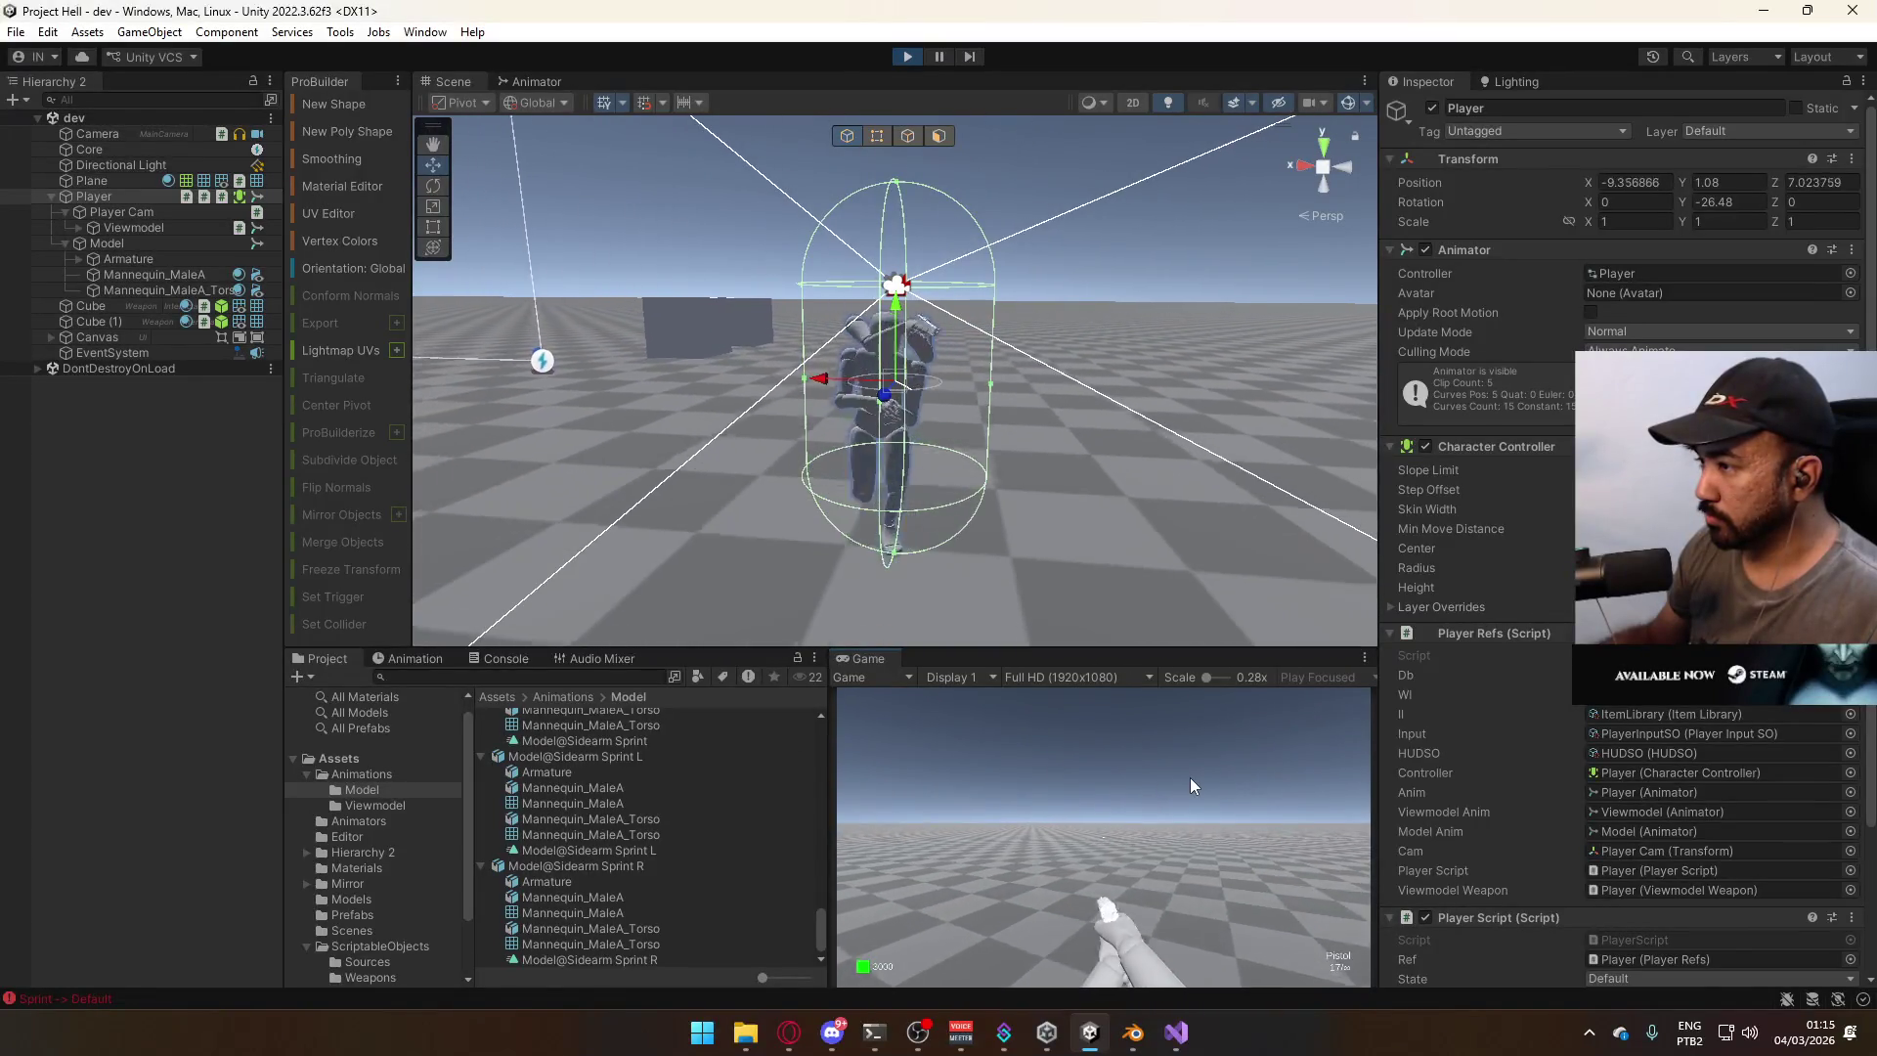
key("shift+w")
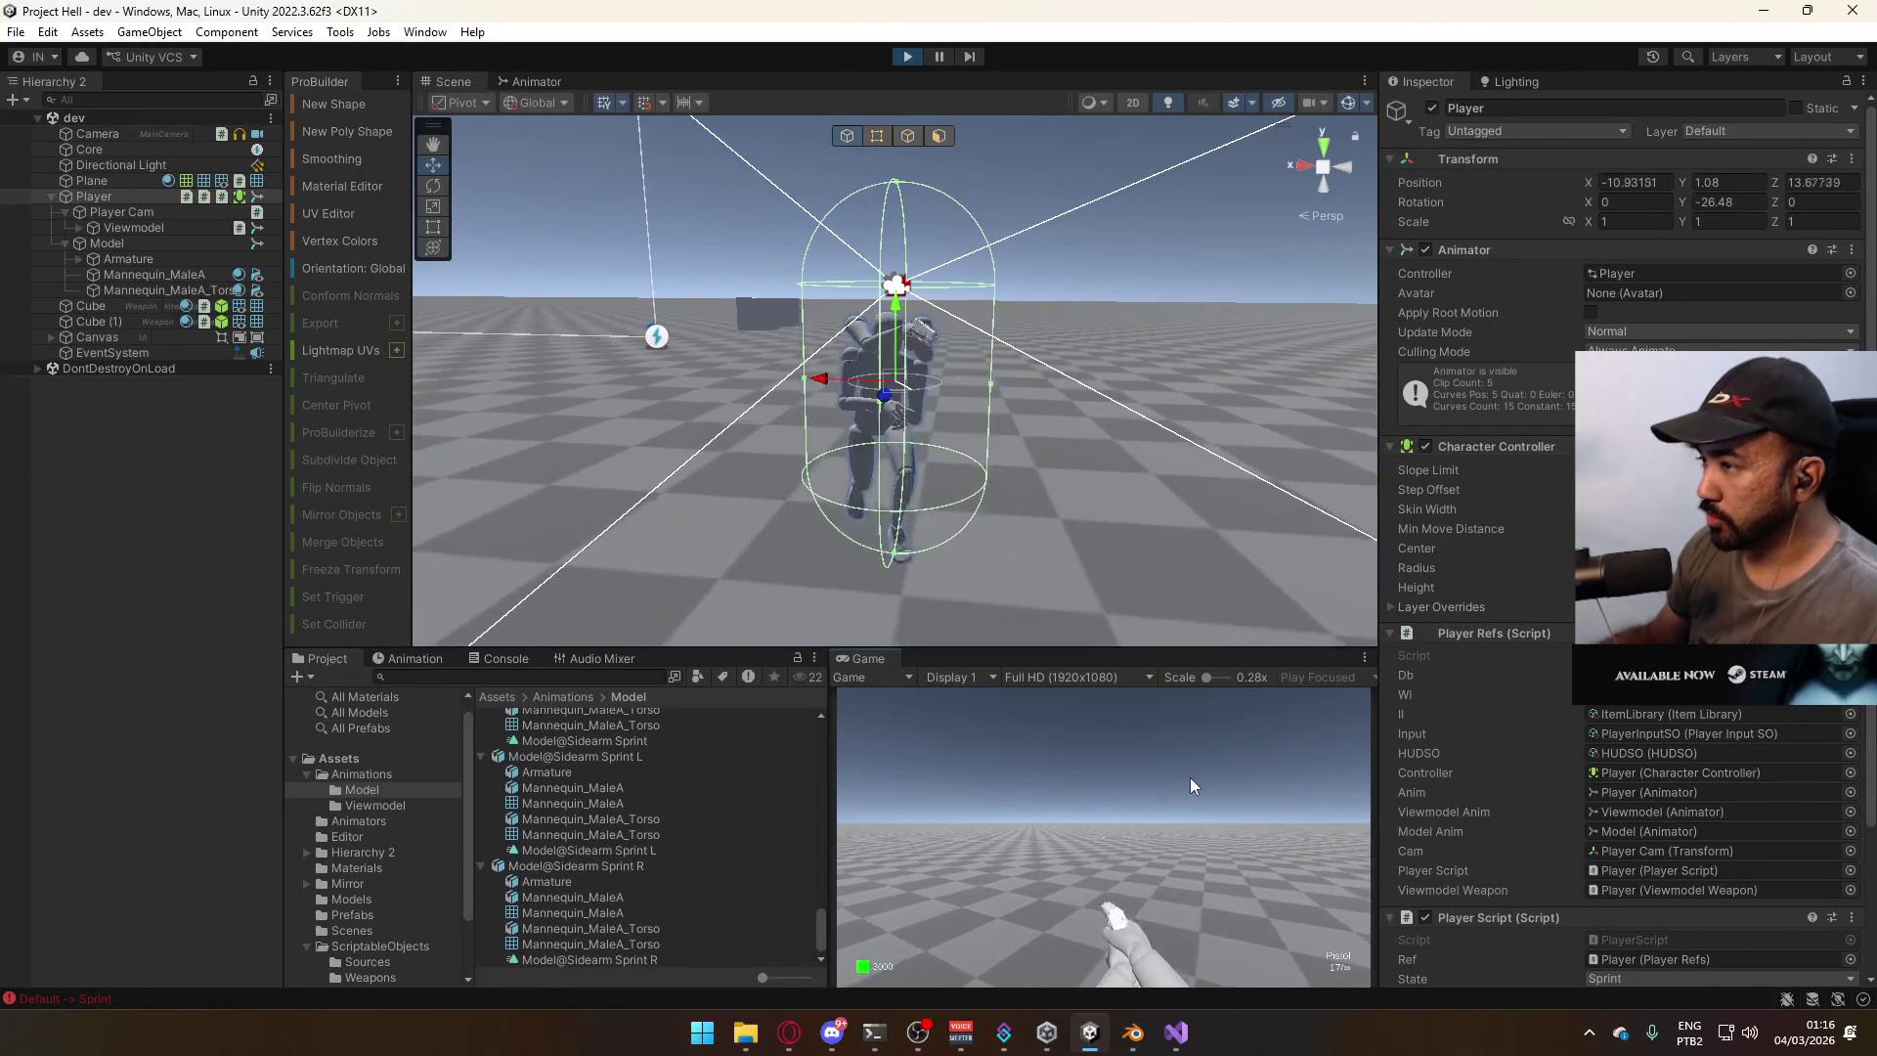
key("w")
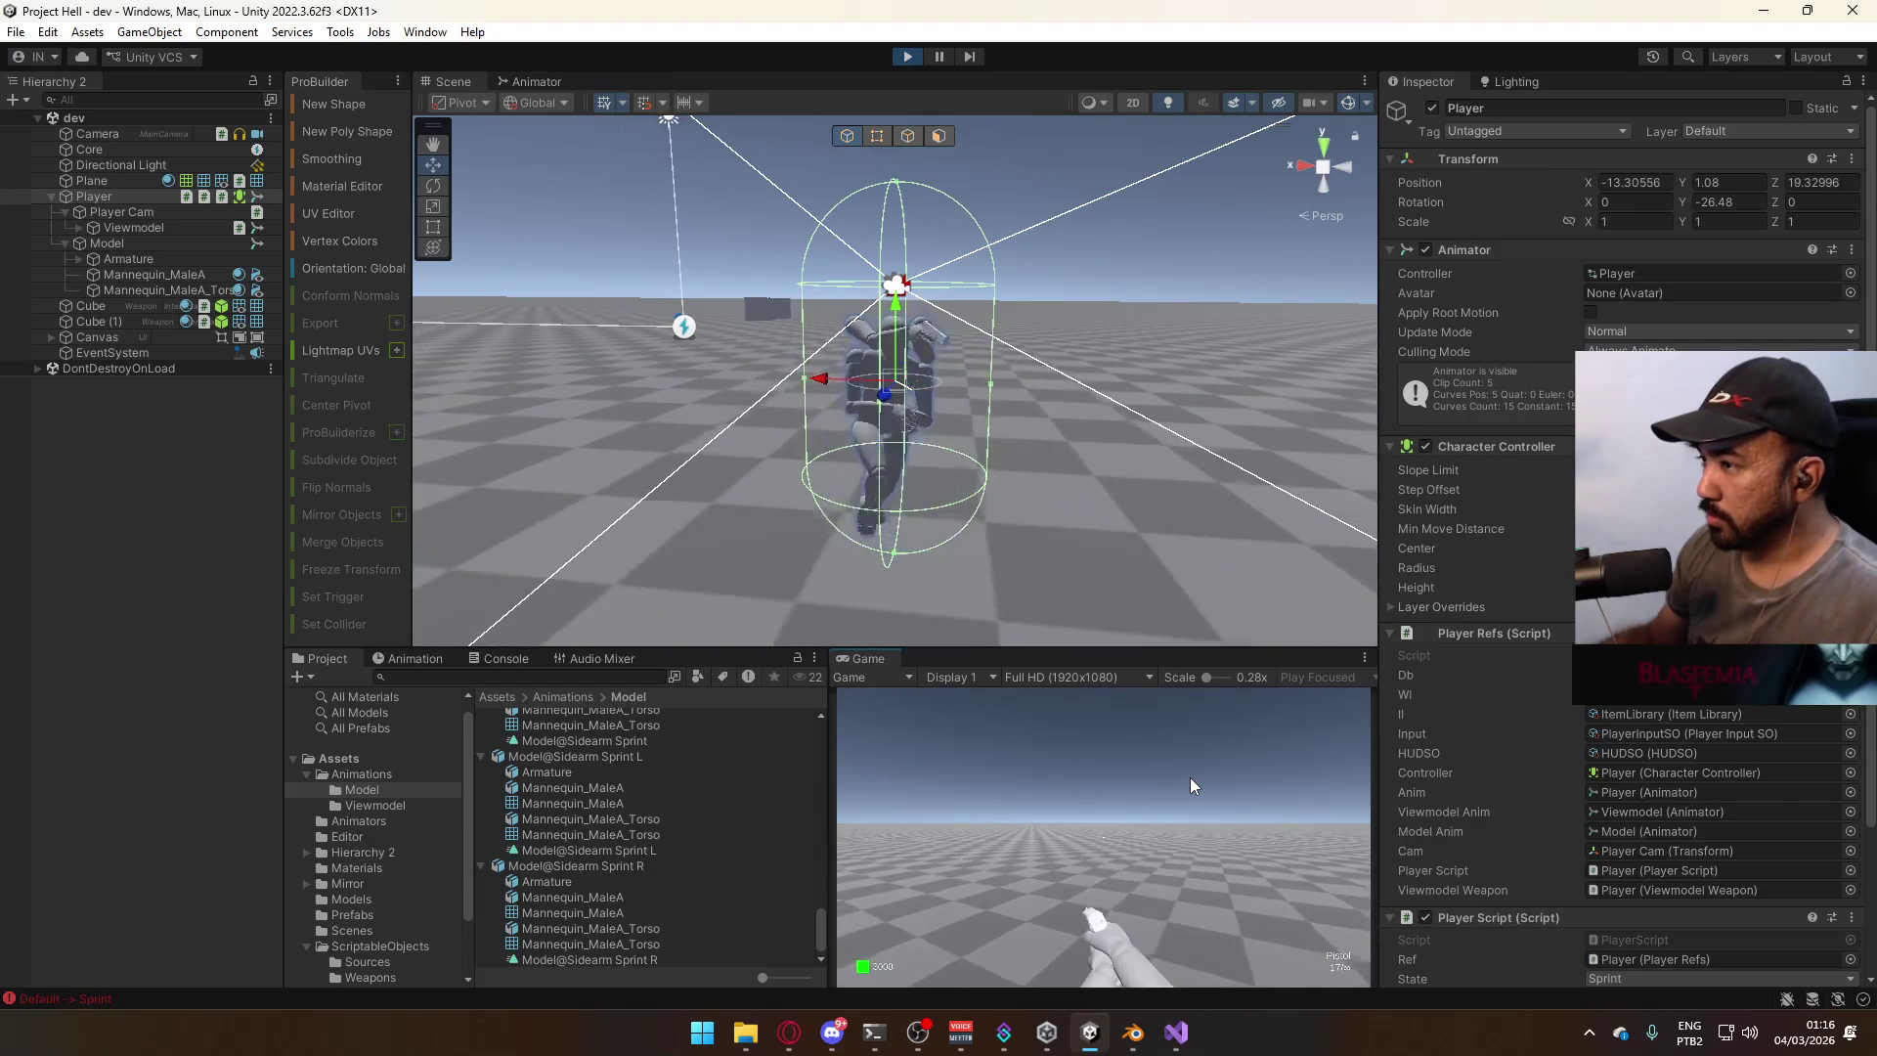
key("shift+w")
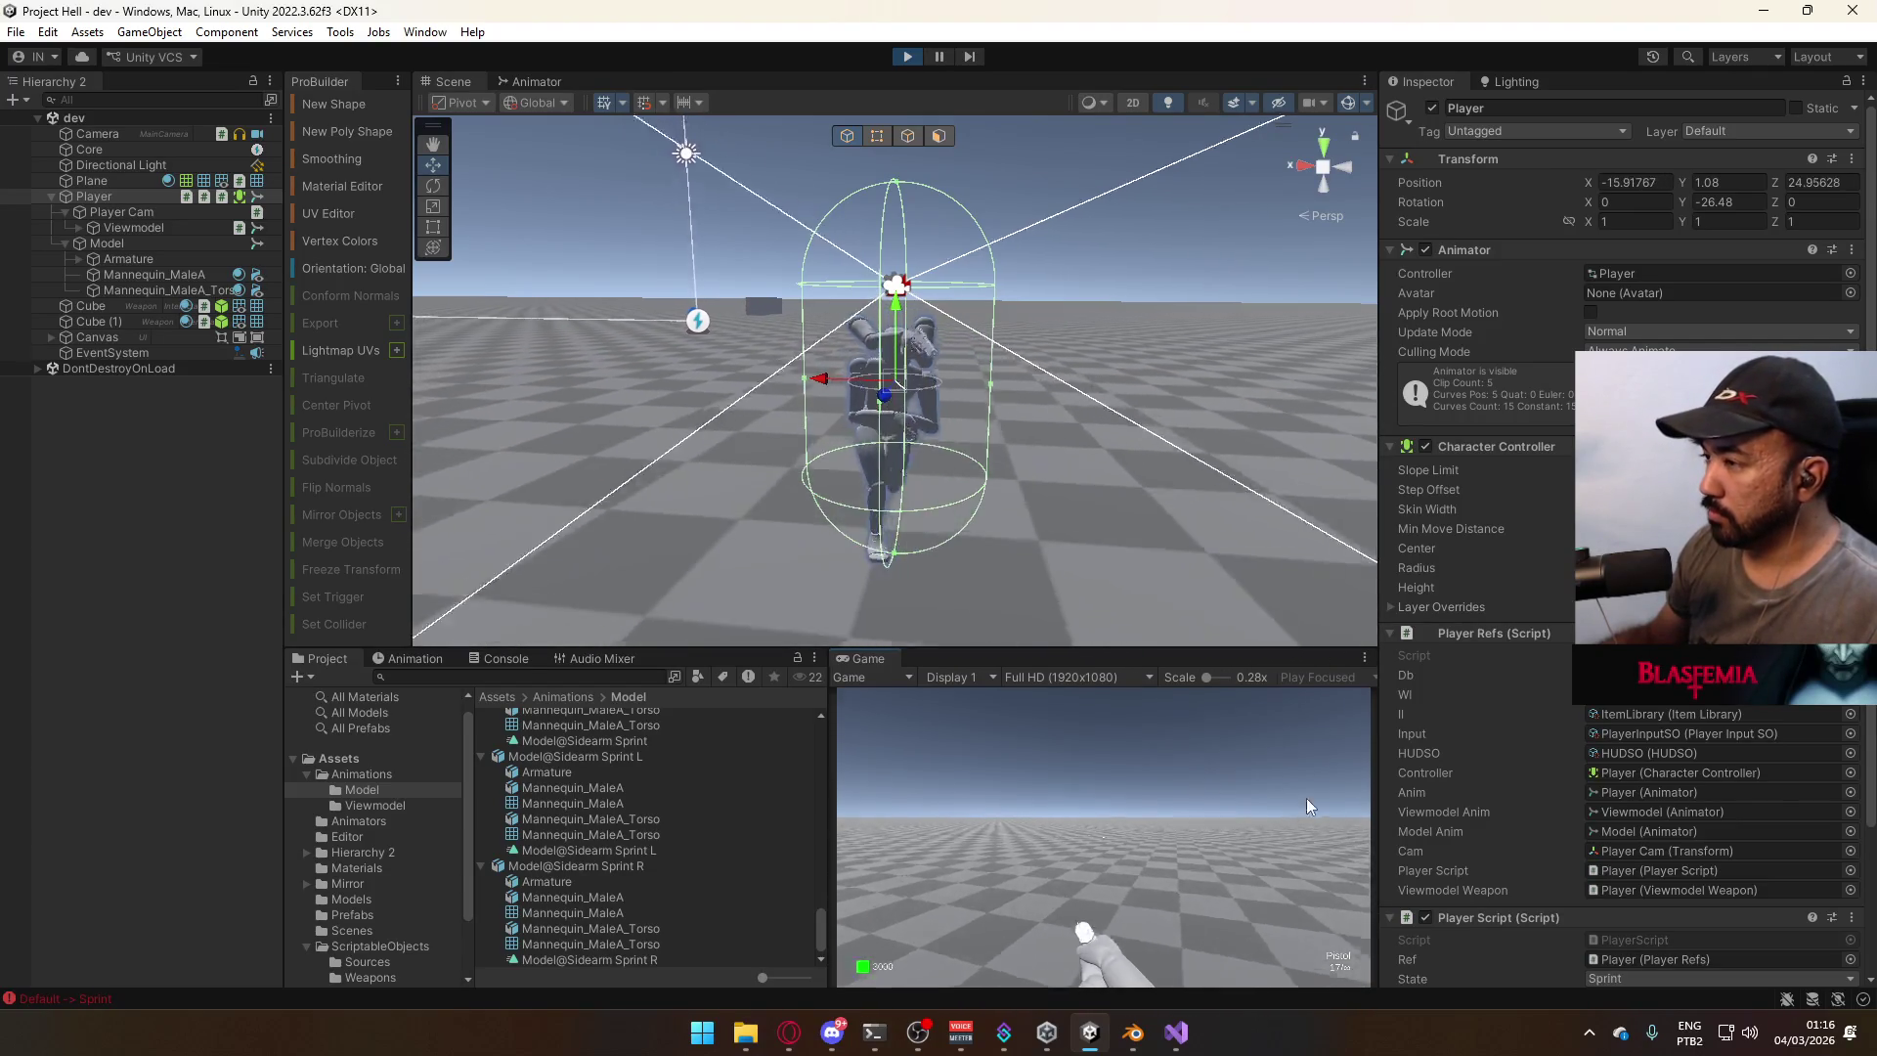
left_click(1215, 862)
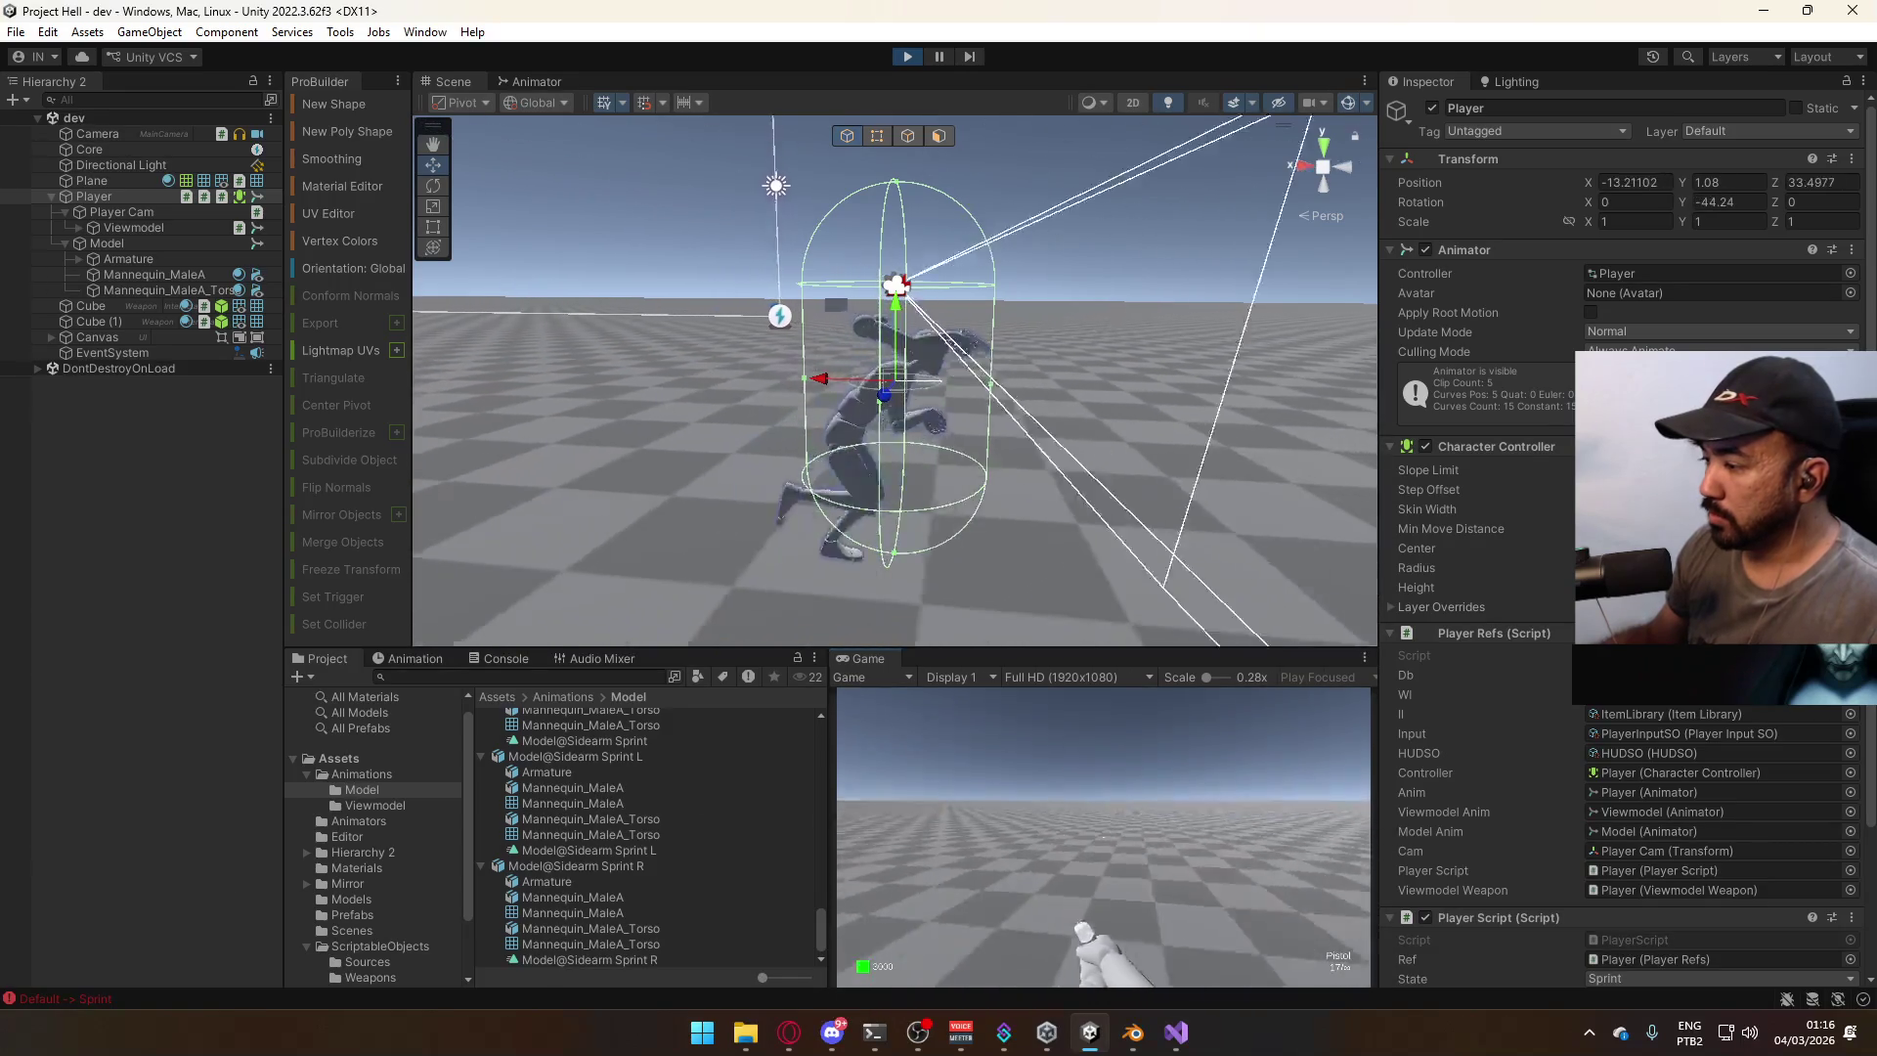
Exit play mode with Ctrl+P and switch to Visual Studio.
key("super")
key("super")
key("ctrl+p")
left_click(1176, 1032)
Open PlayerScript.cs and look up the _ammo variable.
scroll(655, 518, "down", 15)
scroll(655, 518, "down", 20)
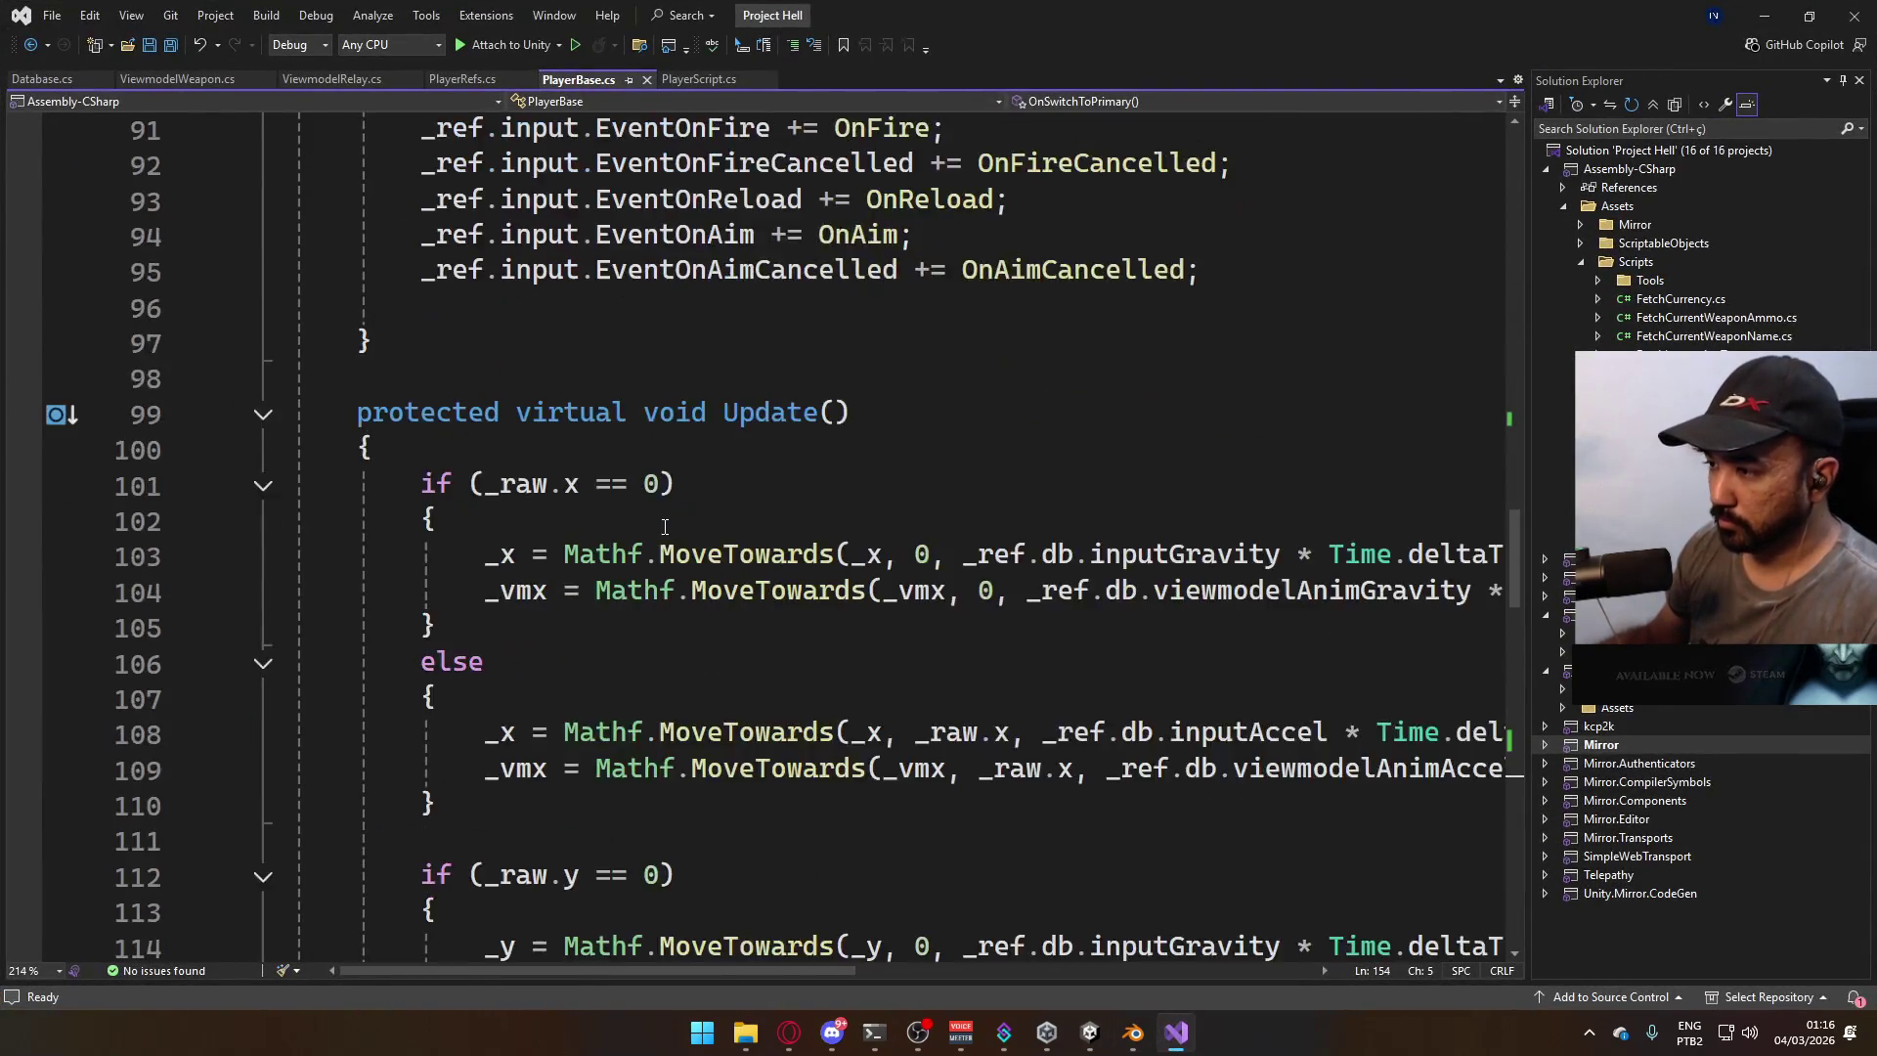
scroll(679, 560, "up", 6)
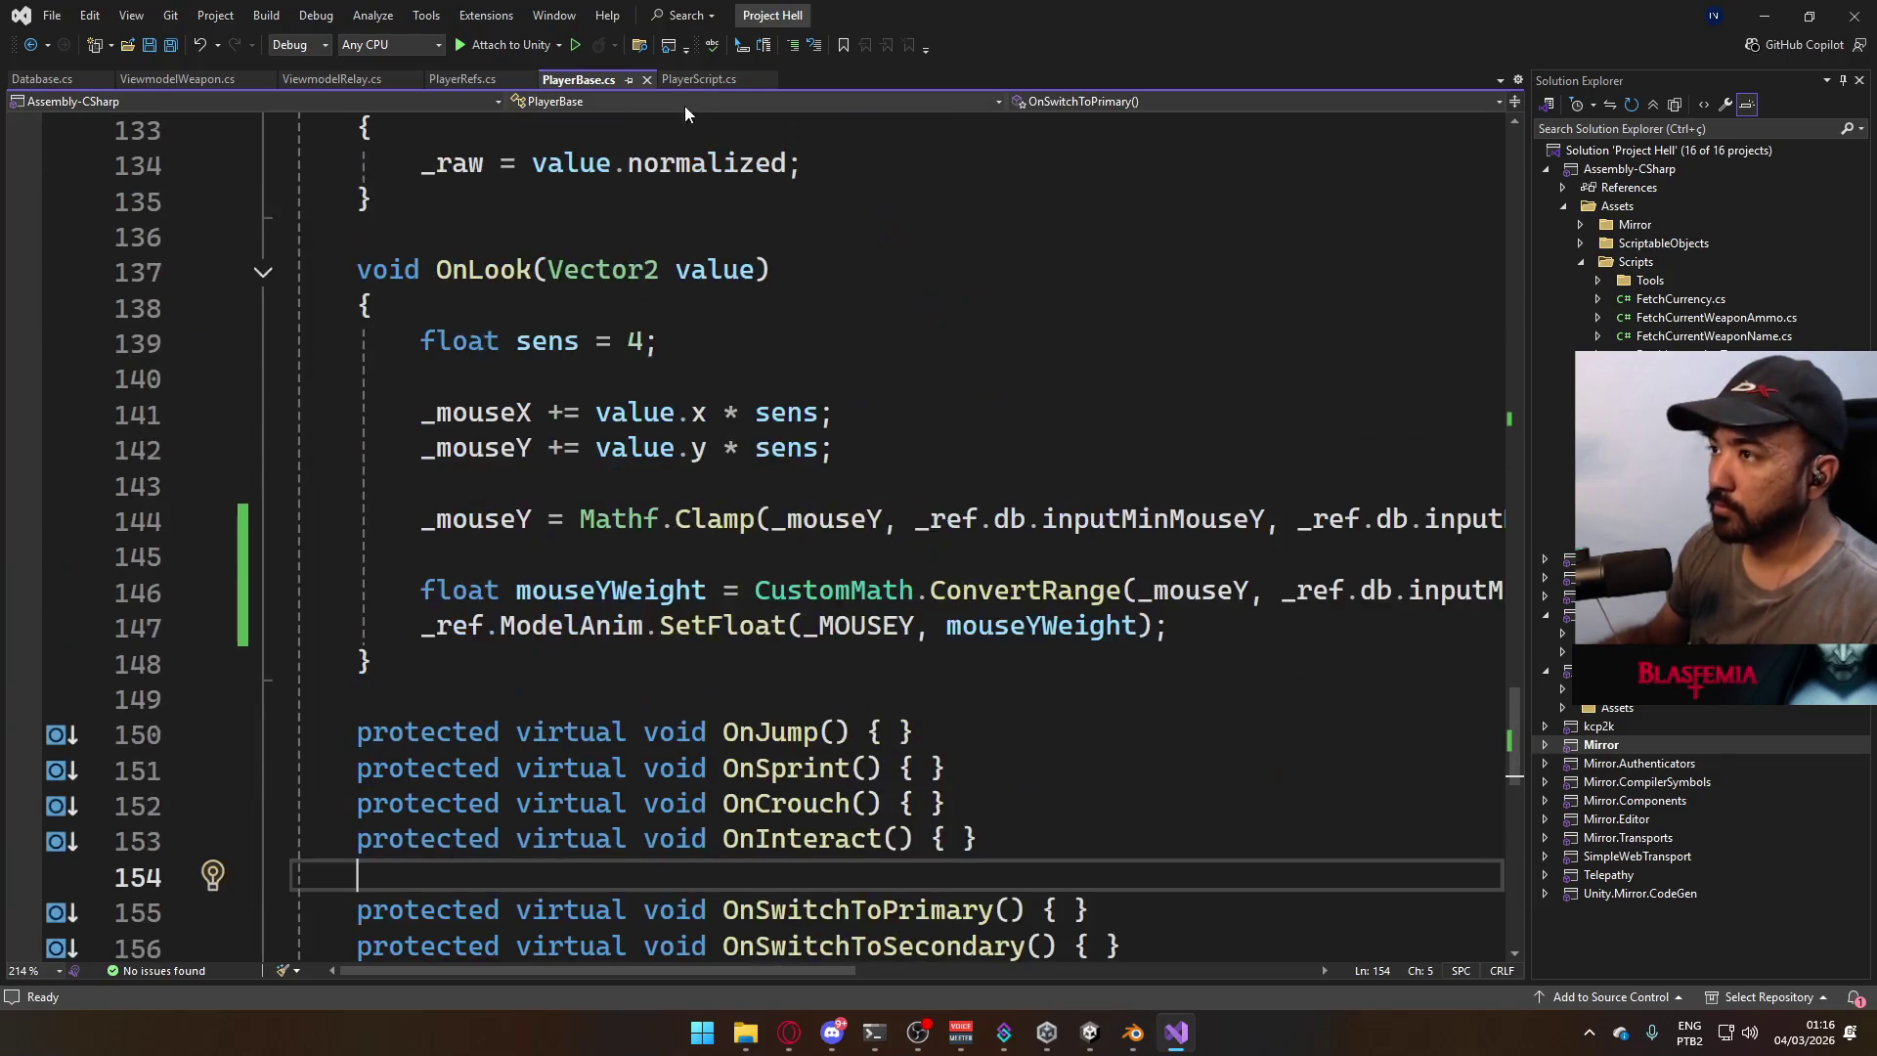
left_click(706, 82)
scroll(871, 613, "down", 14)
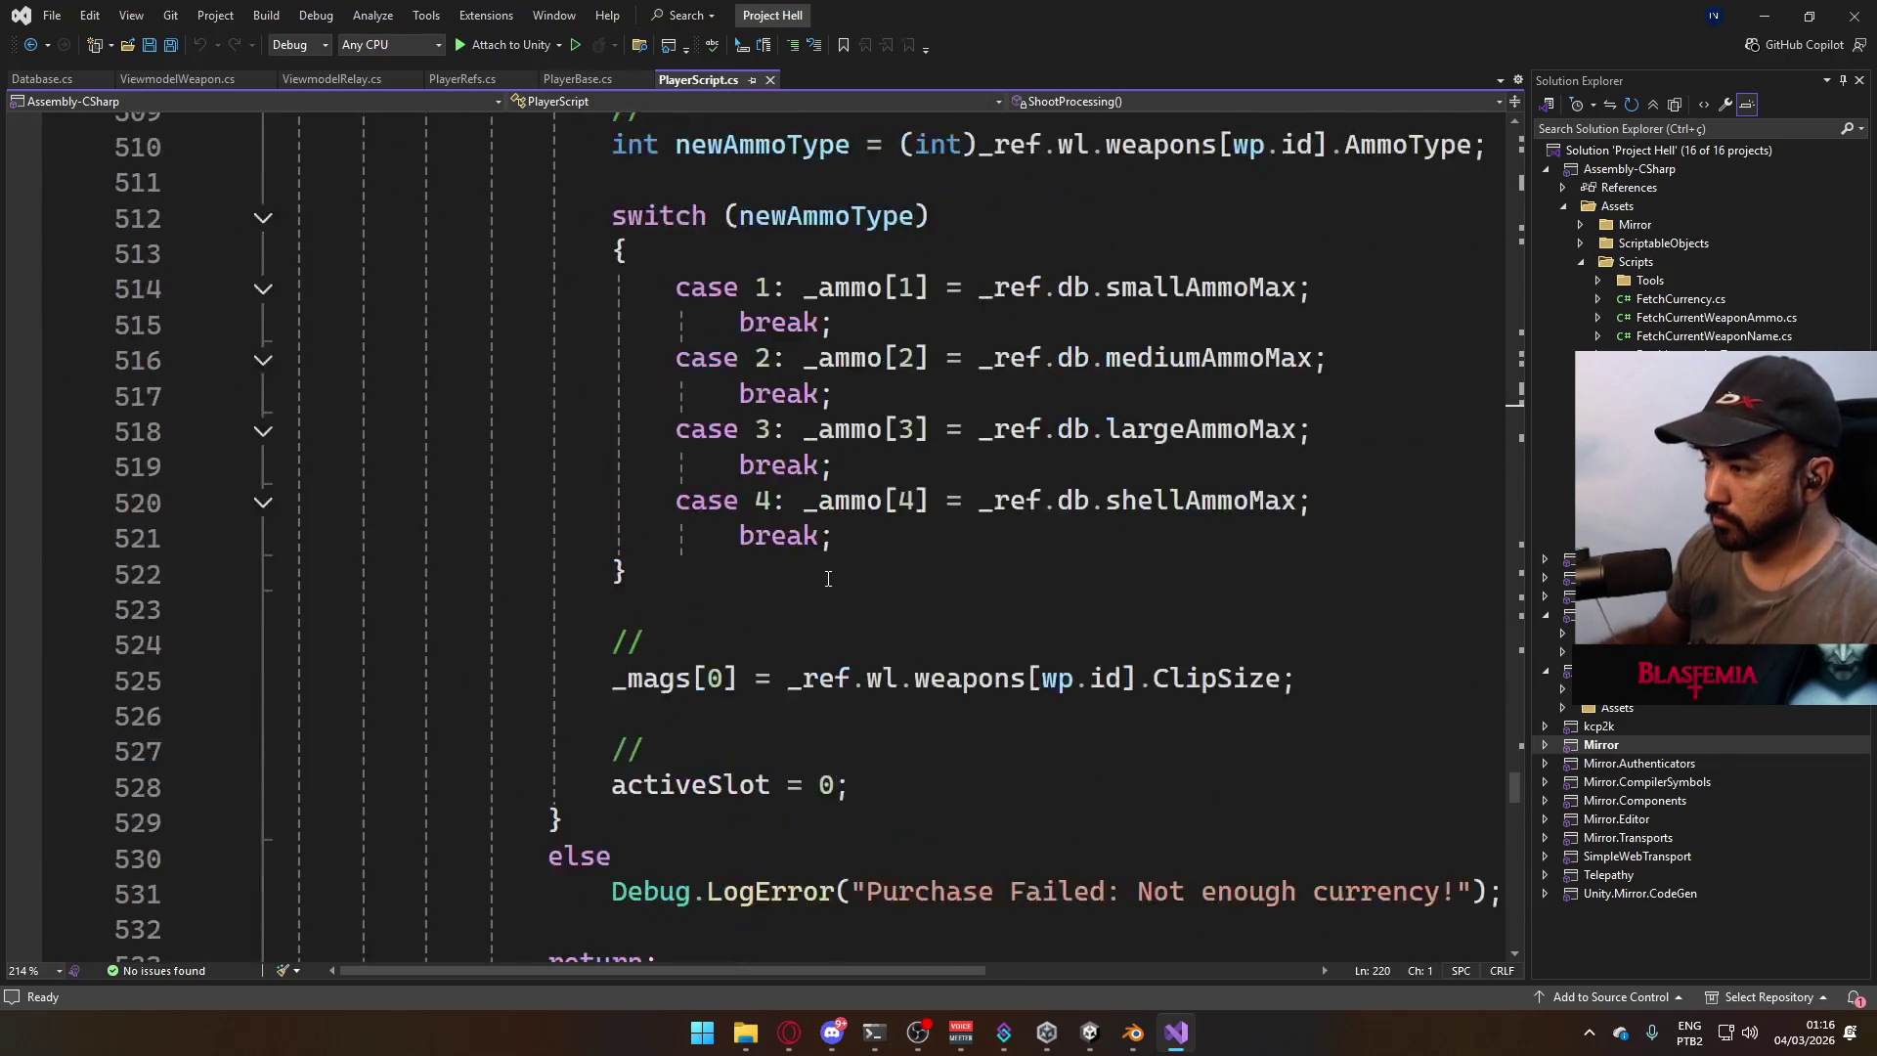
scroll(870, 613, "up", 4)
left_click(870, 613)
scroll(870, 613, "up", 20)
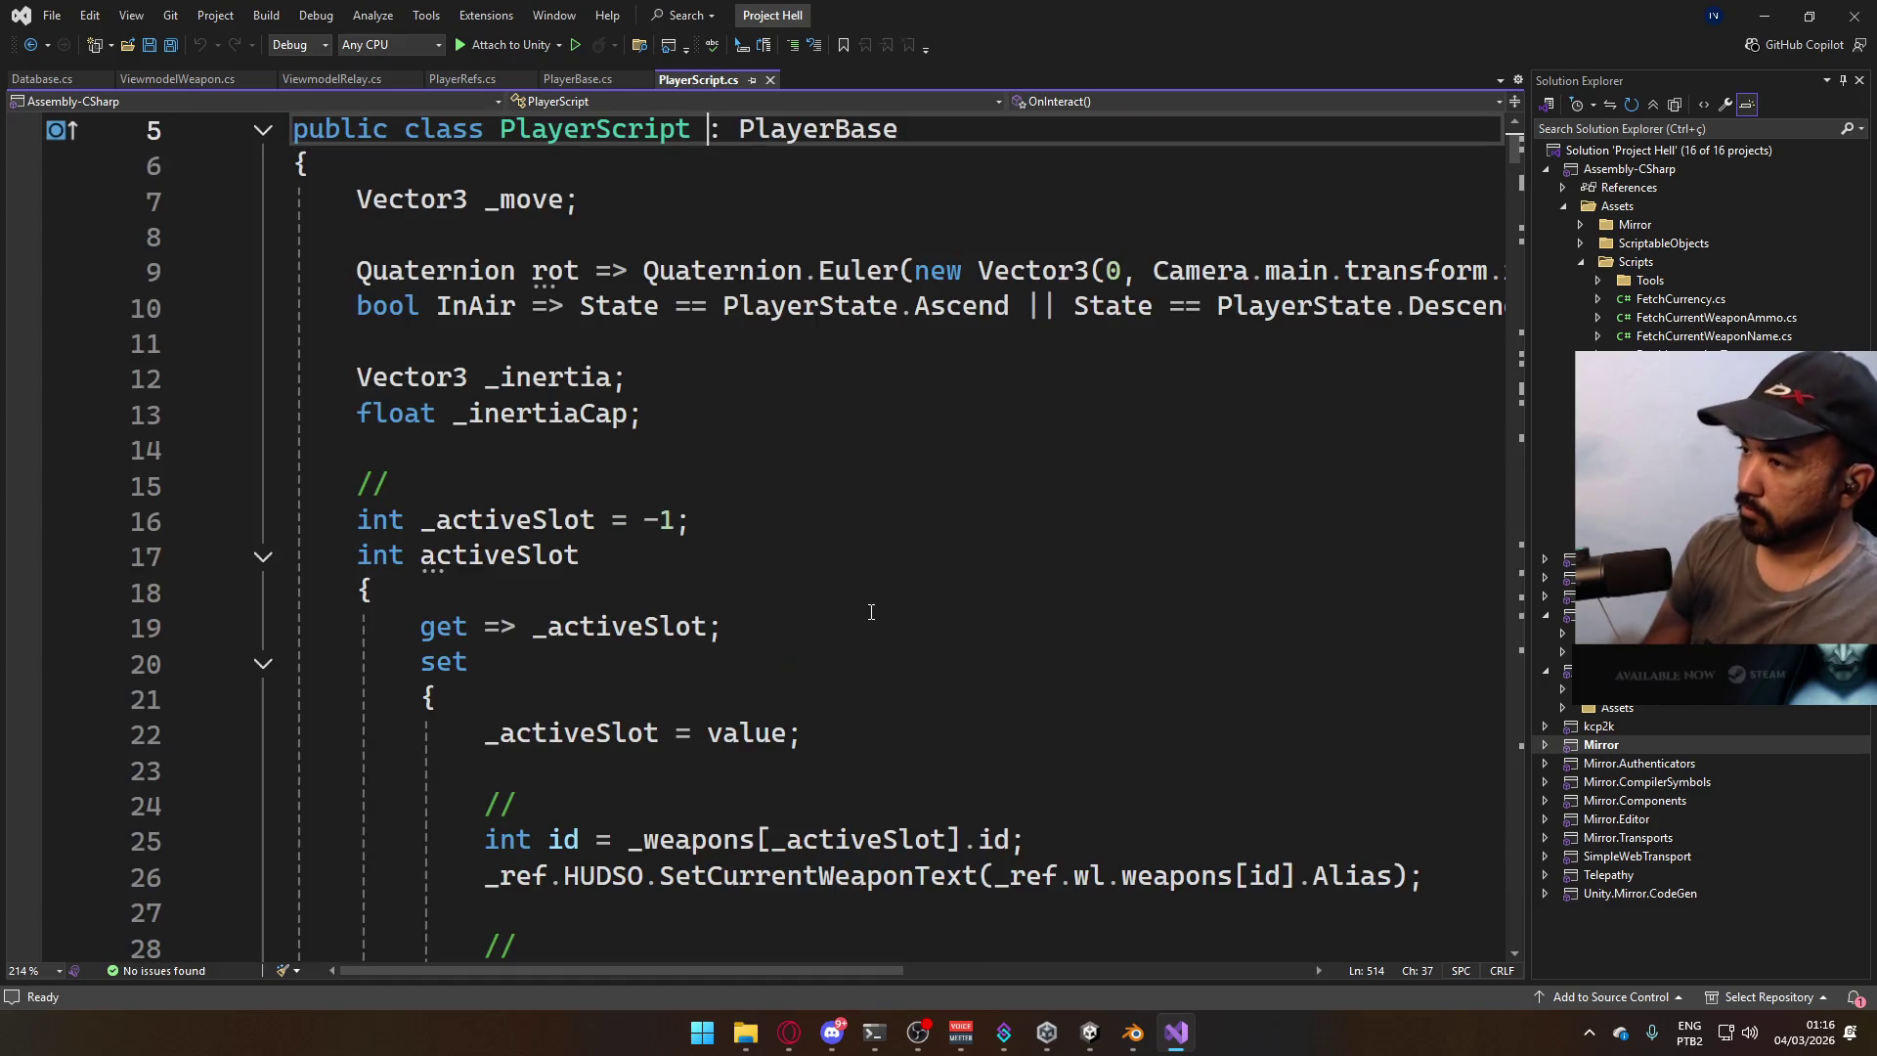
Collapse and re-expand the PlayerScript class with Ctrl+M and scroll through its code.
key("ctrl+m")
key("ctrl+m")
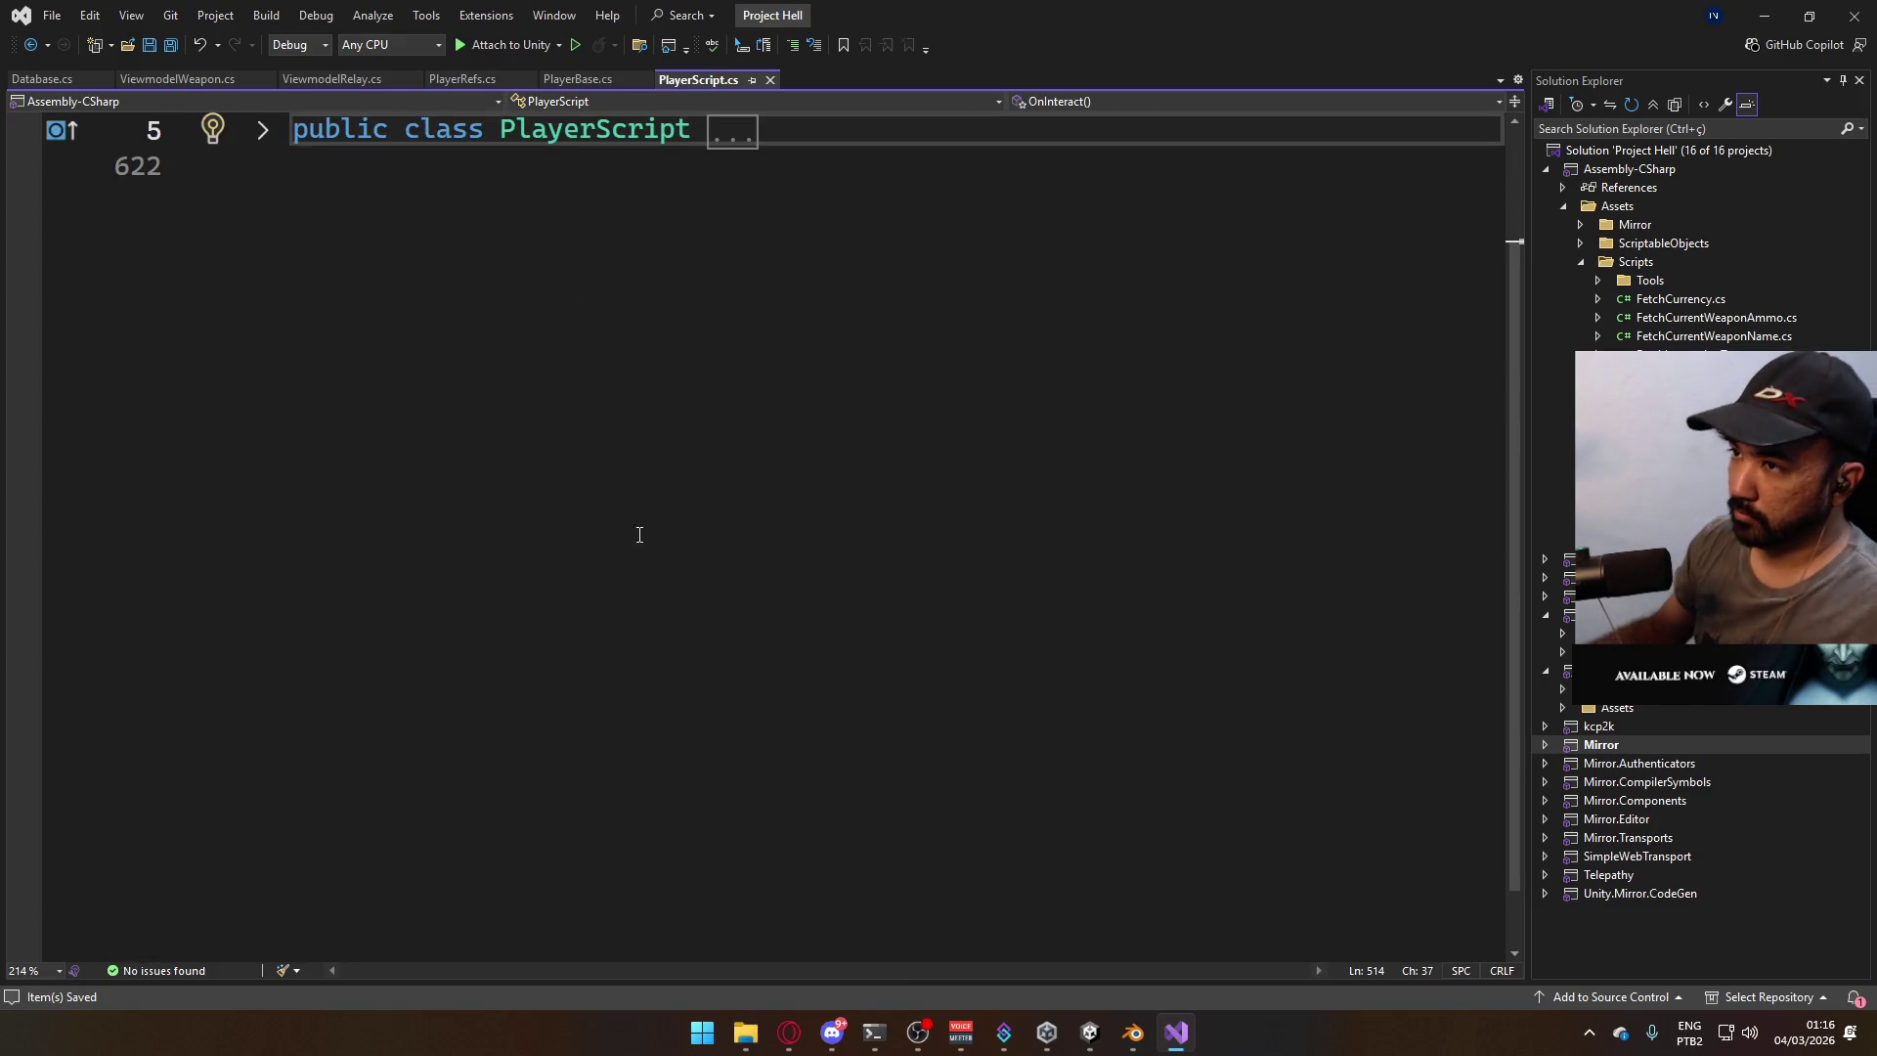
left_click(262, 129)
scroll(867, 494, "down", 12)
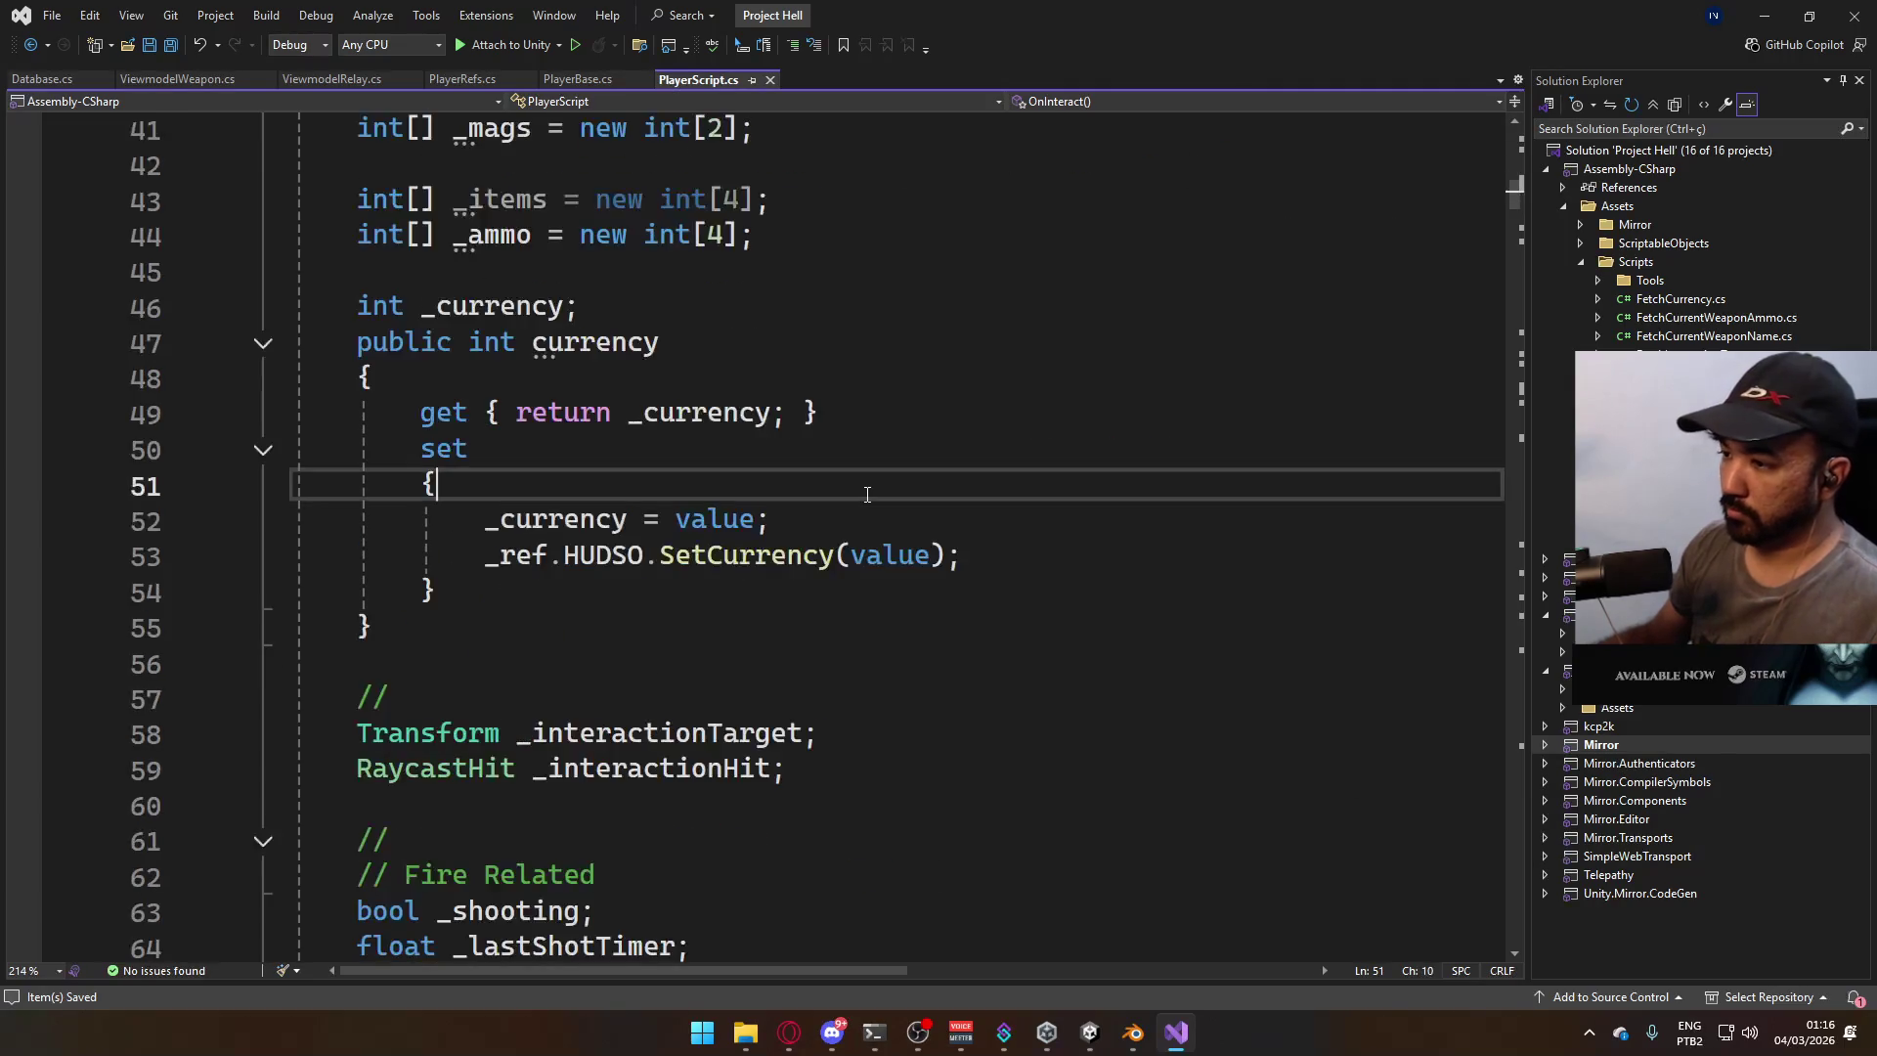
key("ctrl+a")
key("ctrl+m")
key("ctrl+m")
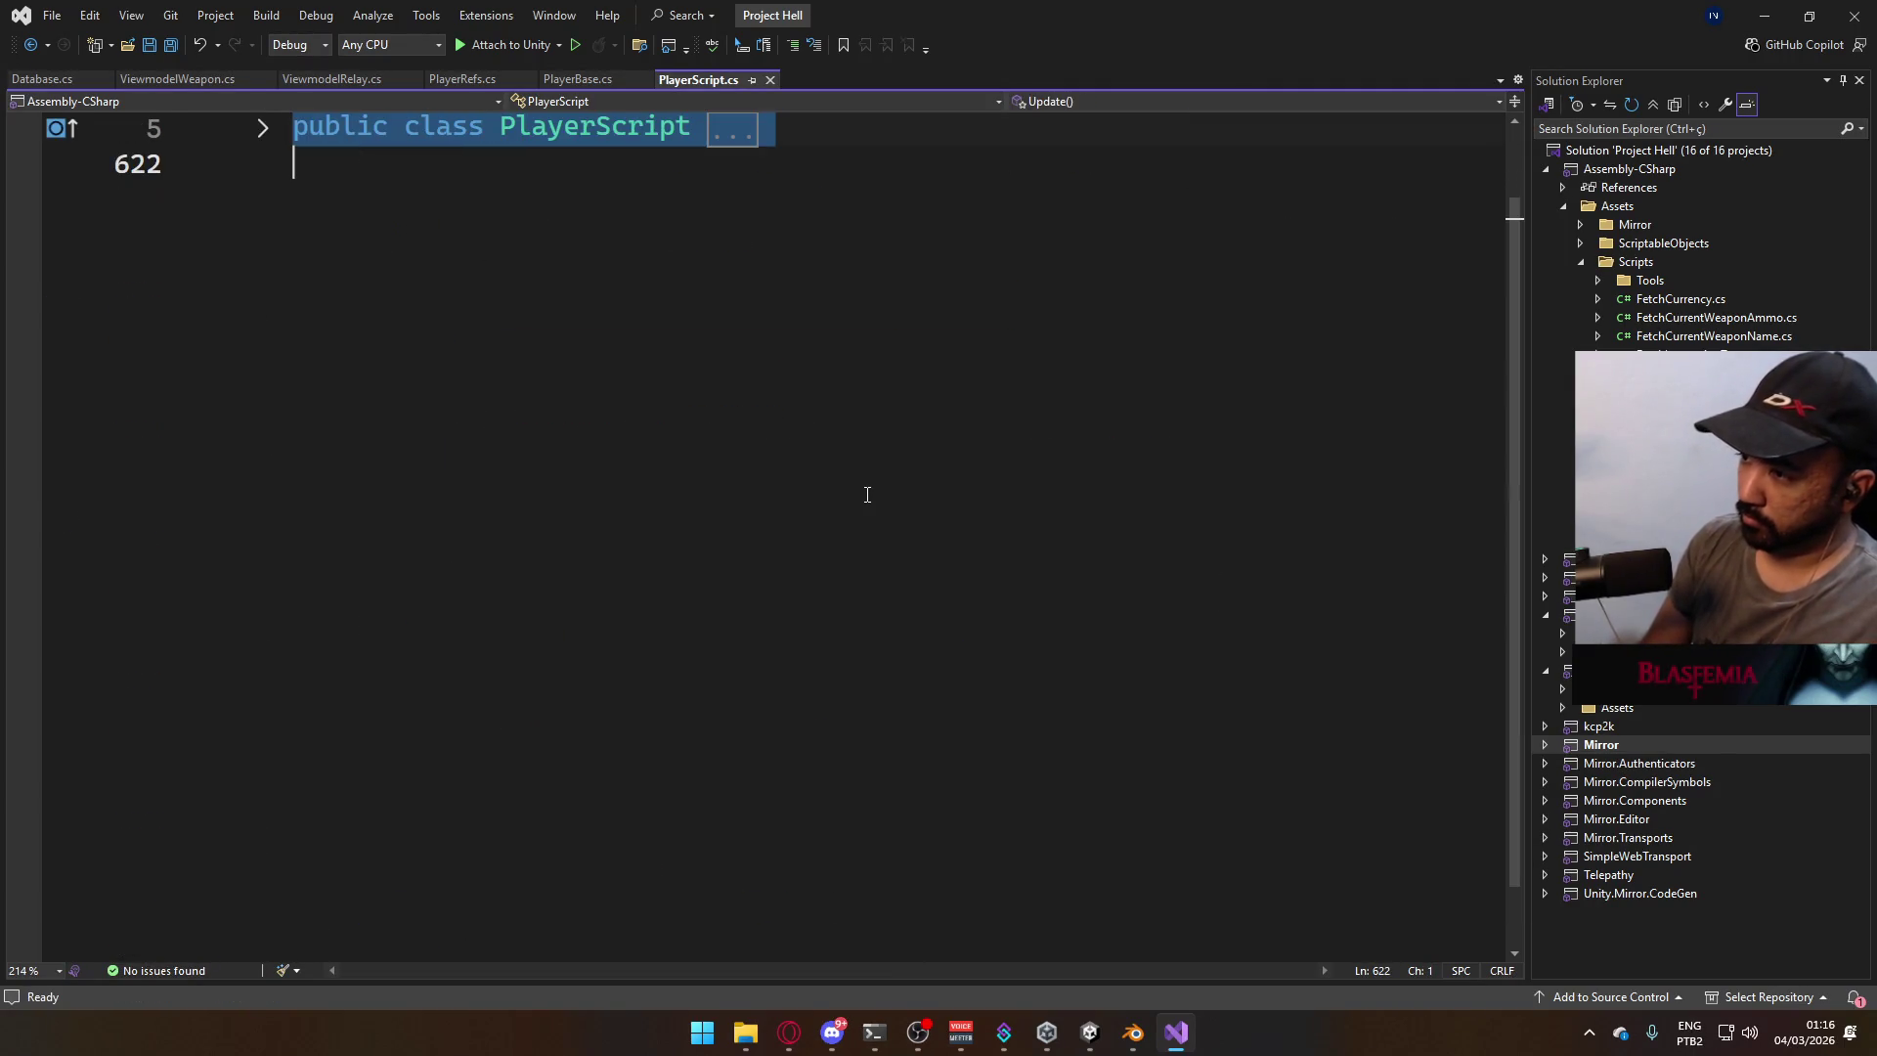
left_click(264, 140)
left_click(637, 343)
scroll(725, 461, "down", 20)
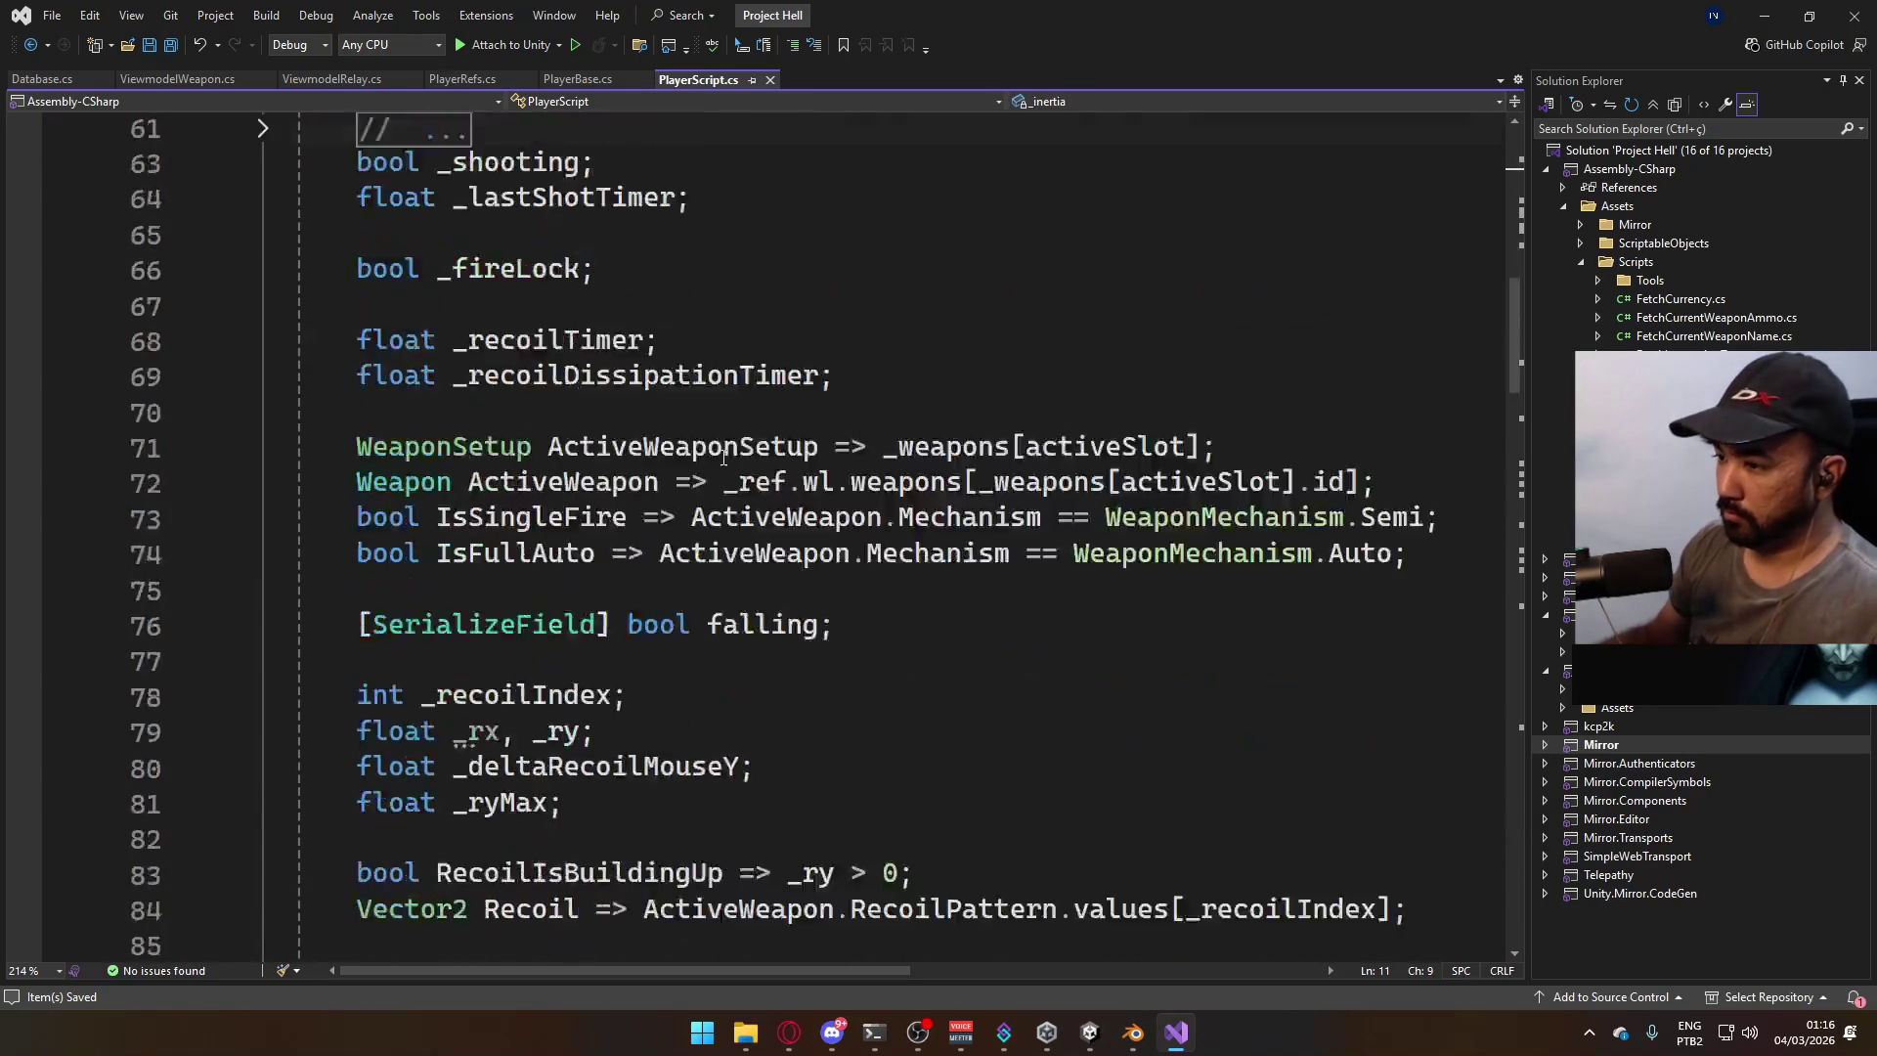
scroll(725, 462, "down", 20)
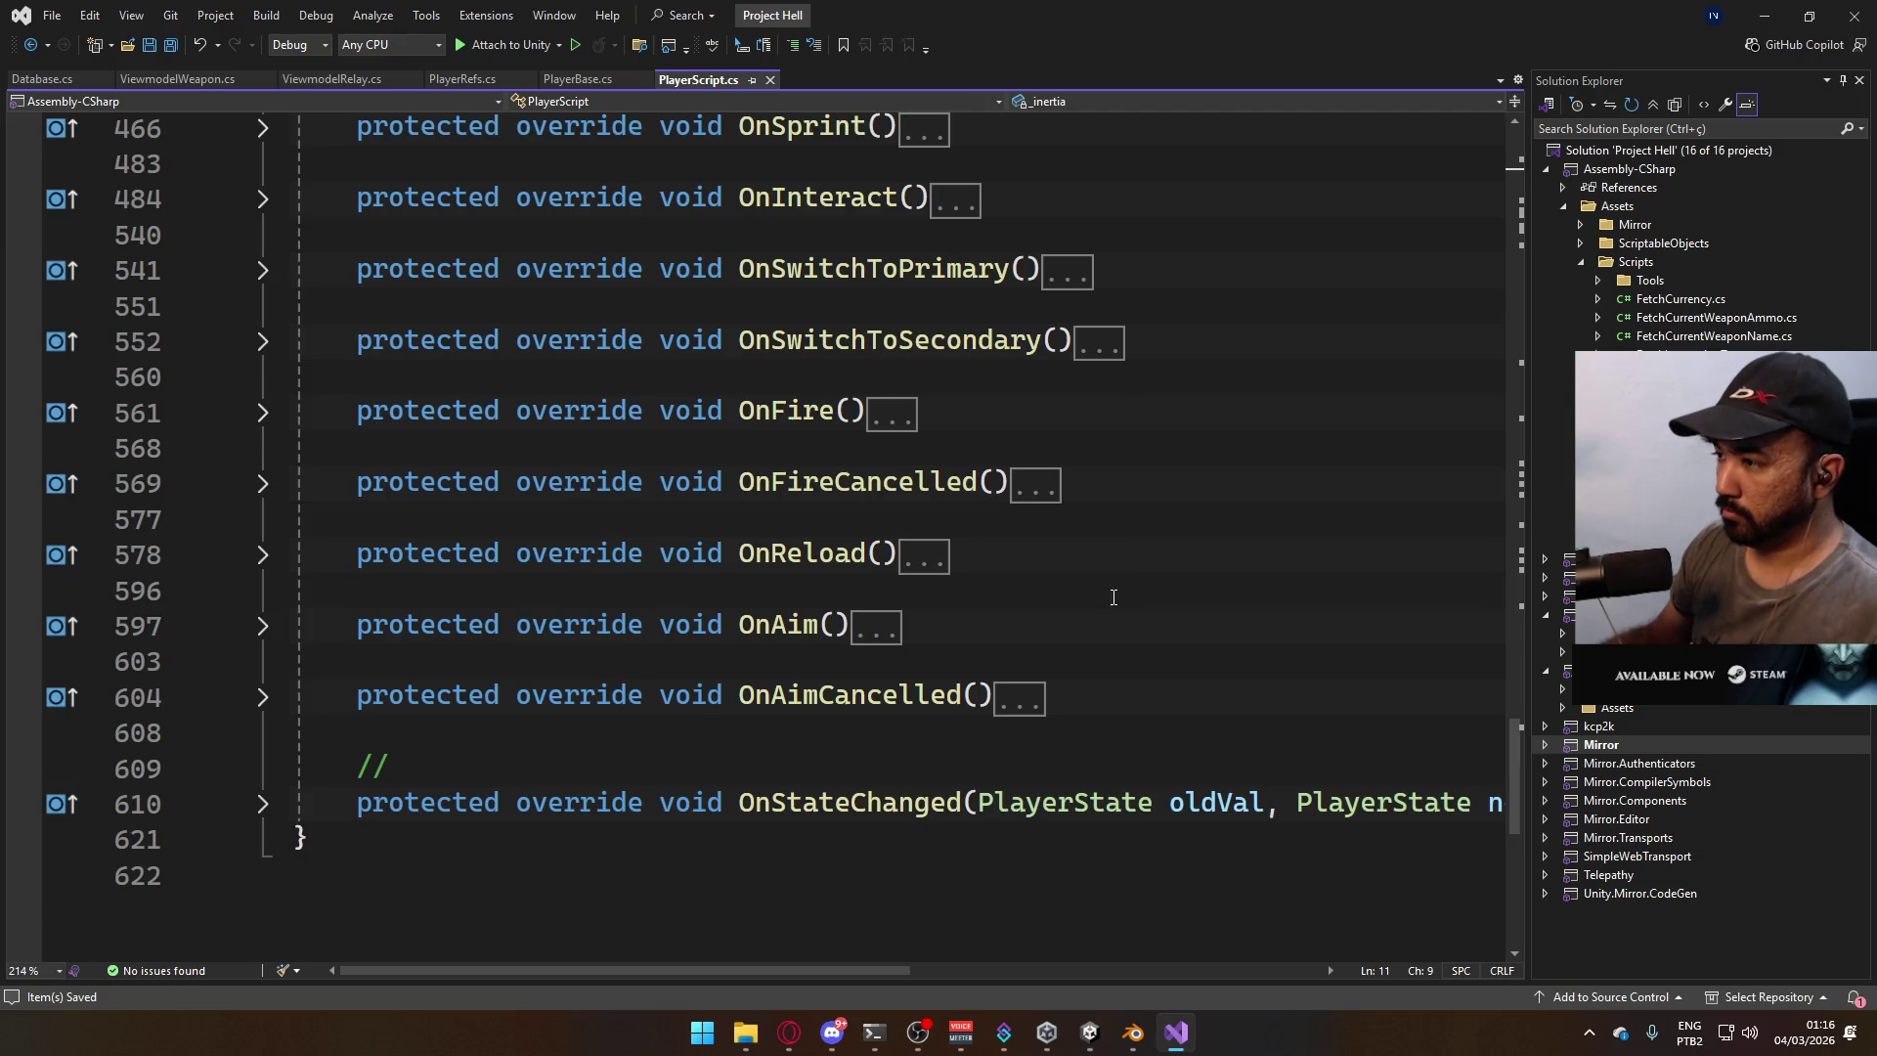
scroll(814, 475, "up", 2)
scroll(684, 508, "down", 2)
scroll(621, 528, "up", 2)
scroll(746, 586, "up", 2)
scroll(746, 587, "down", 2)
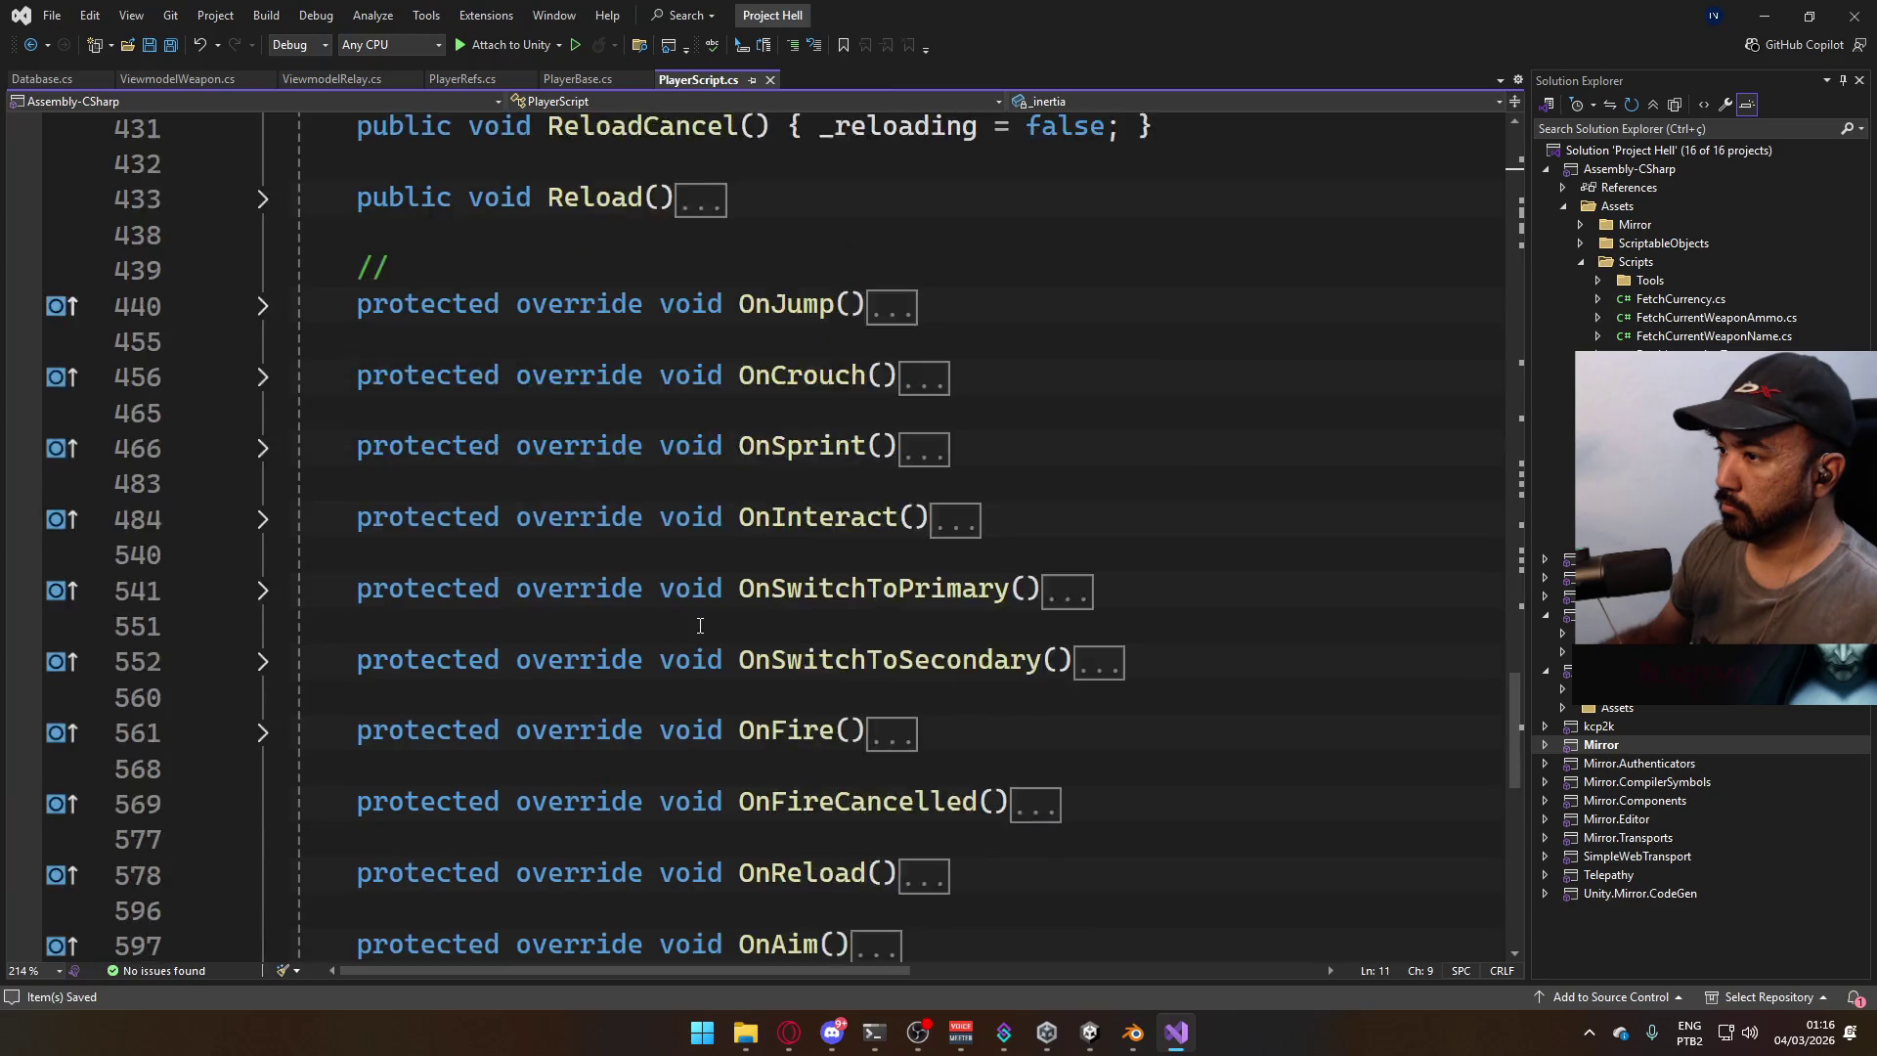
scroll(587, 509, "up", 9)
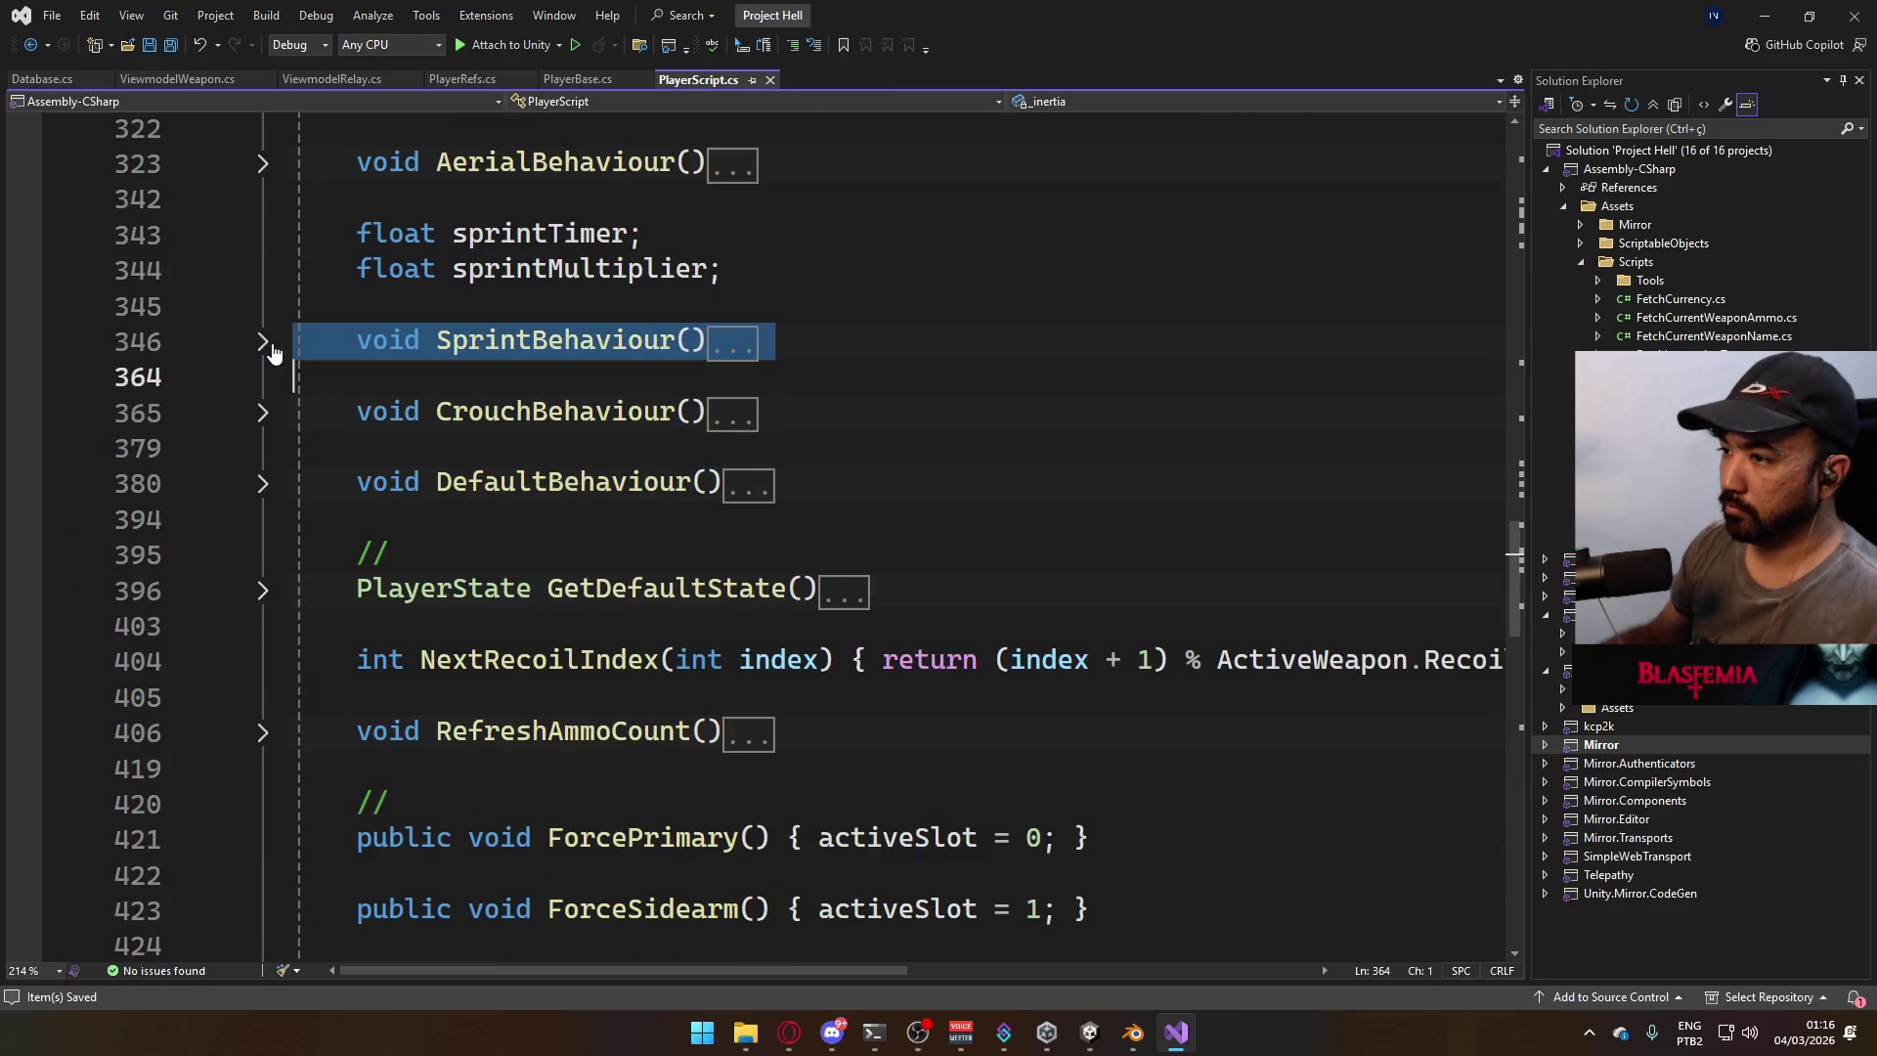
Expand SprintBehaviour to its sprint state check, then start play mode in Unity.
left_click(264, 342)
left_click(746, 425)
scroll(684, 470, "down", 9)
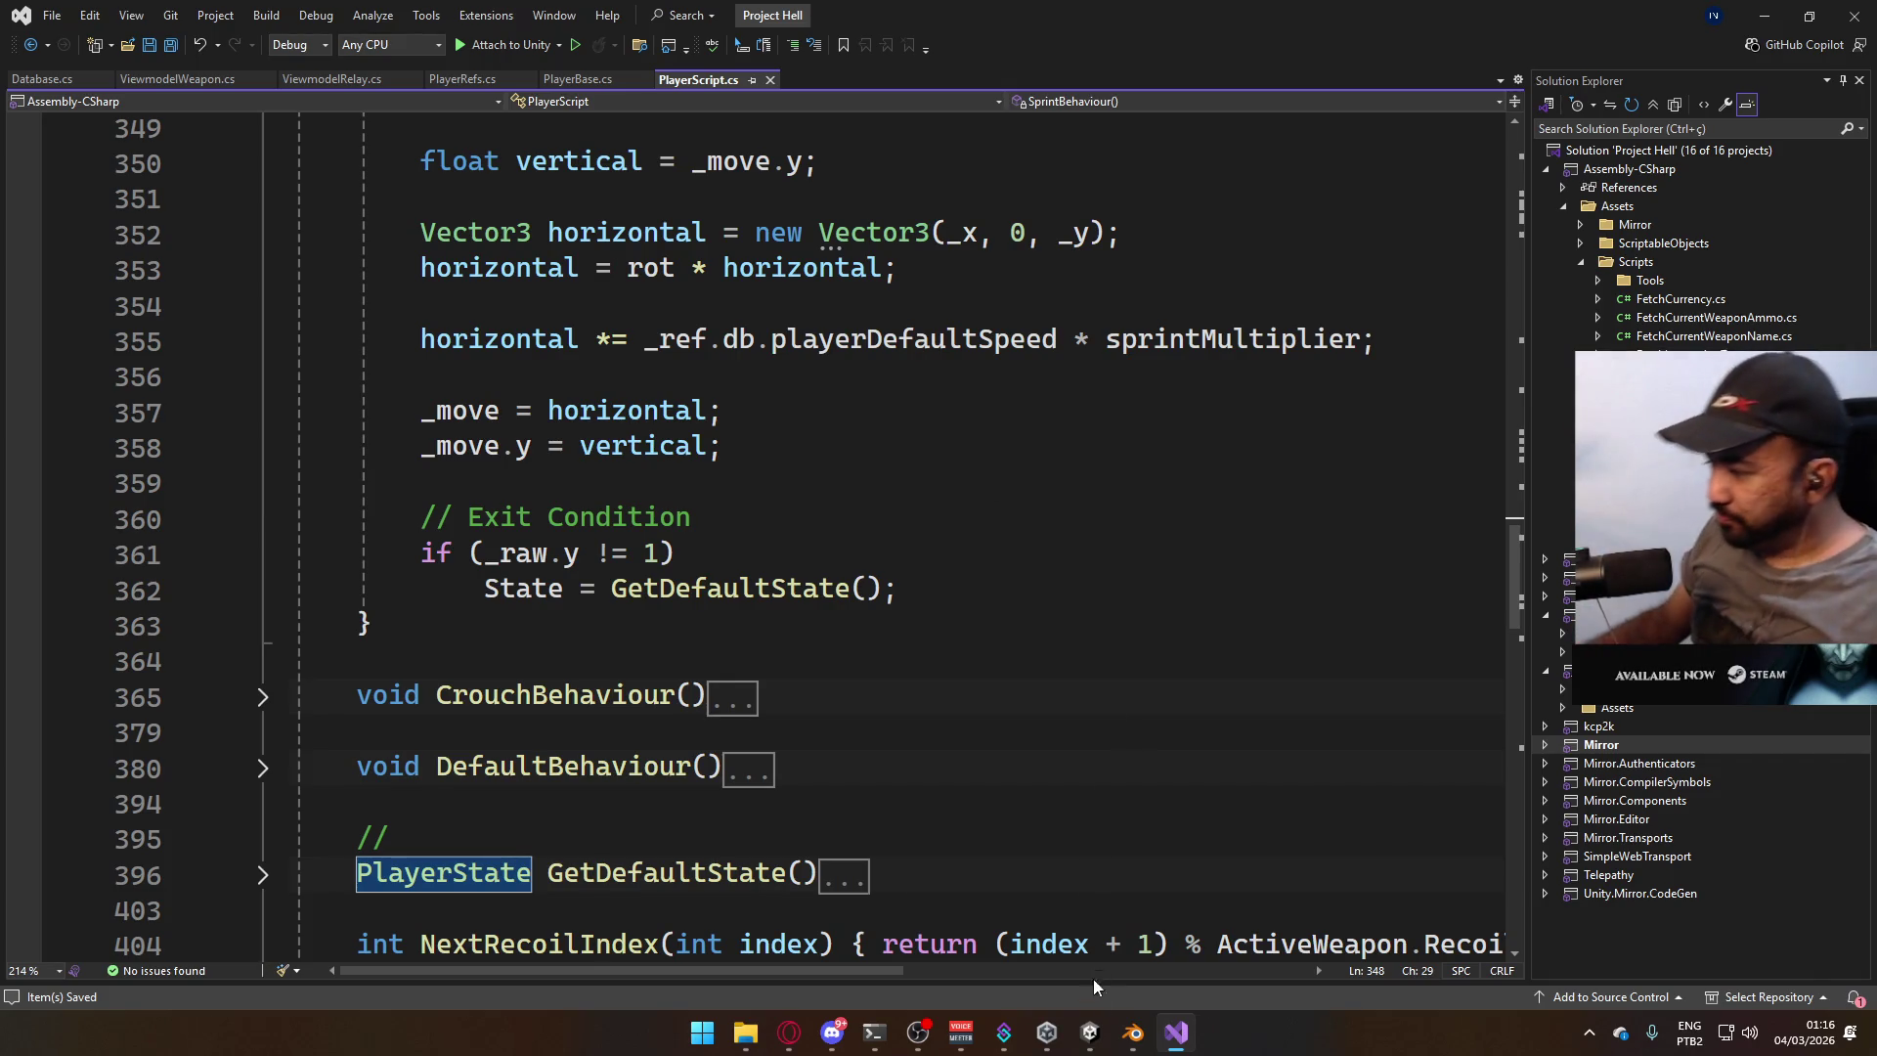
left_click(1090, 1032)
left_click(907, 56)
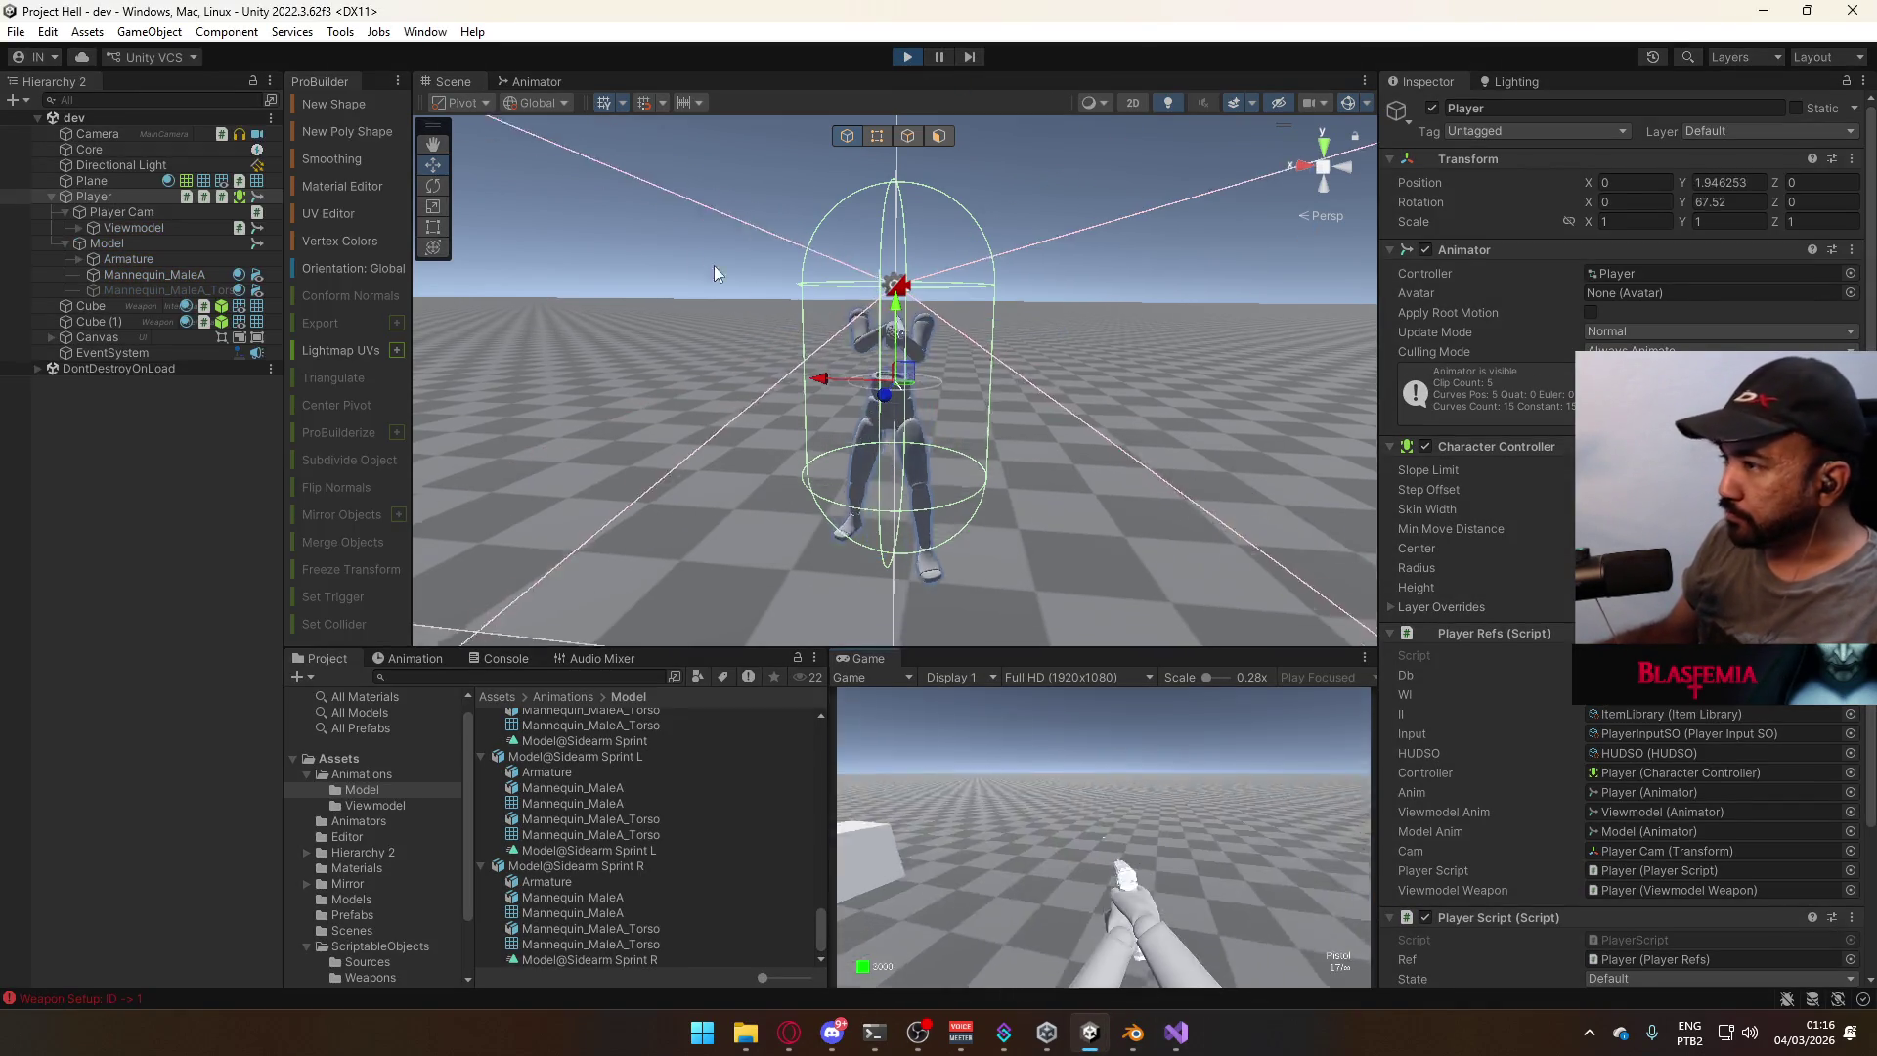
Switch the Inspector to Debug mode and sprint the player forward in play mode.
left_click(1864, 81)
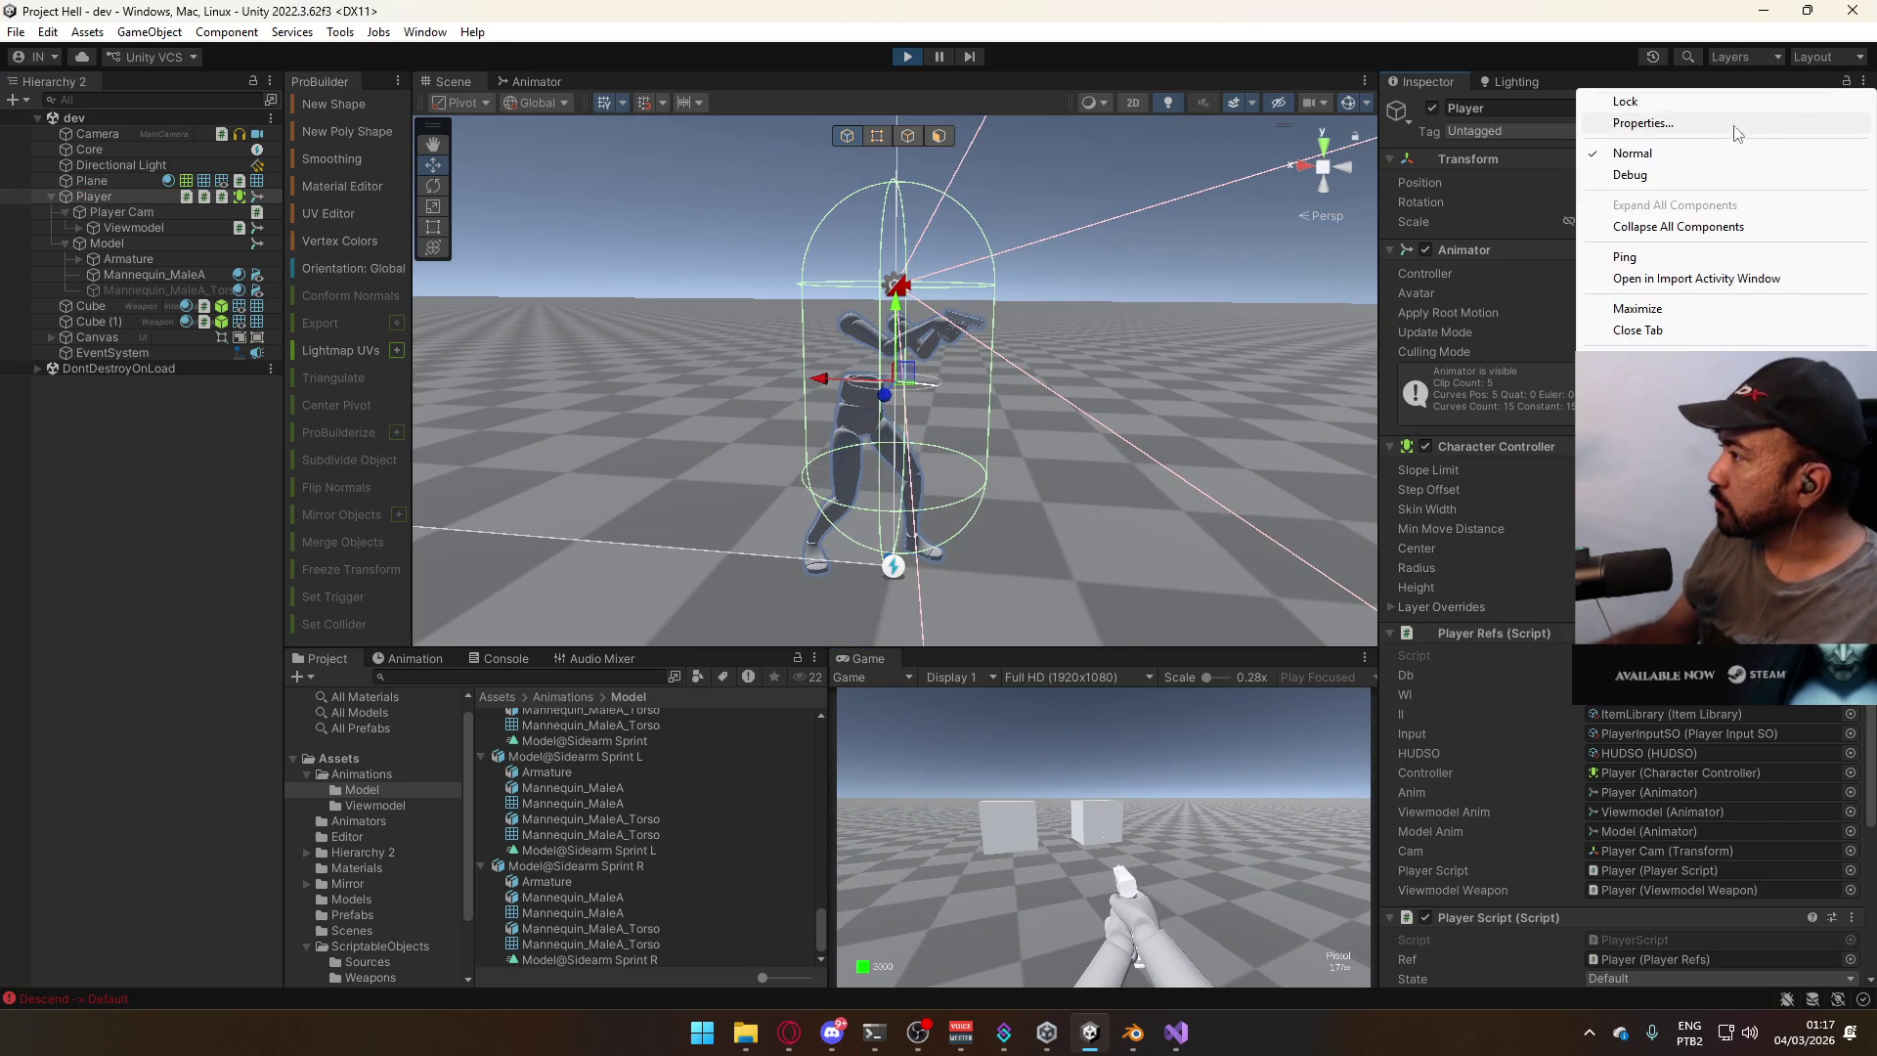
left_click(1662, 174)
scroll(1623, 538, "down", 10)
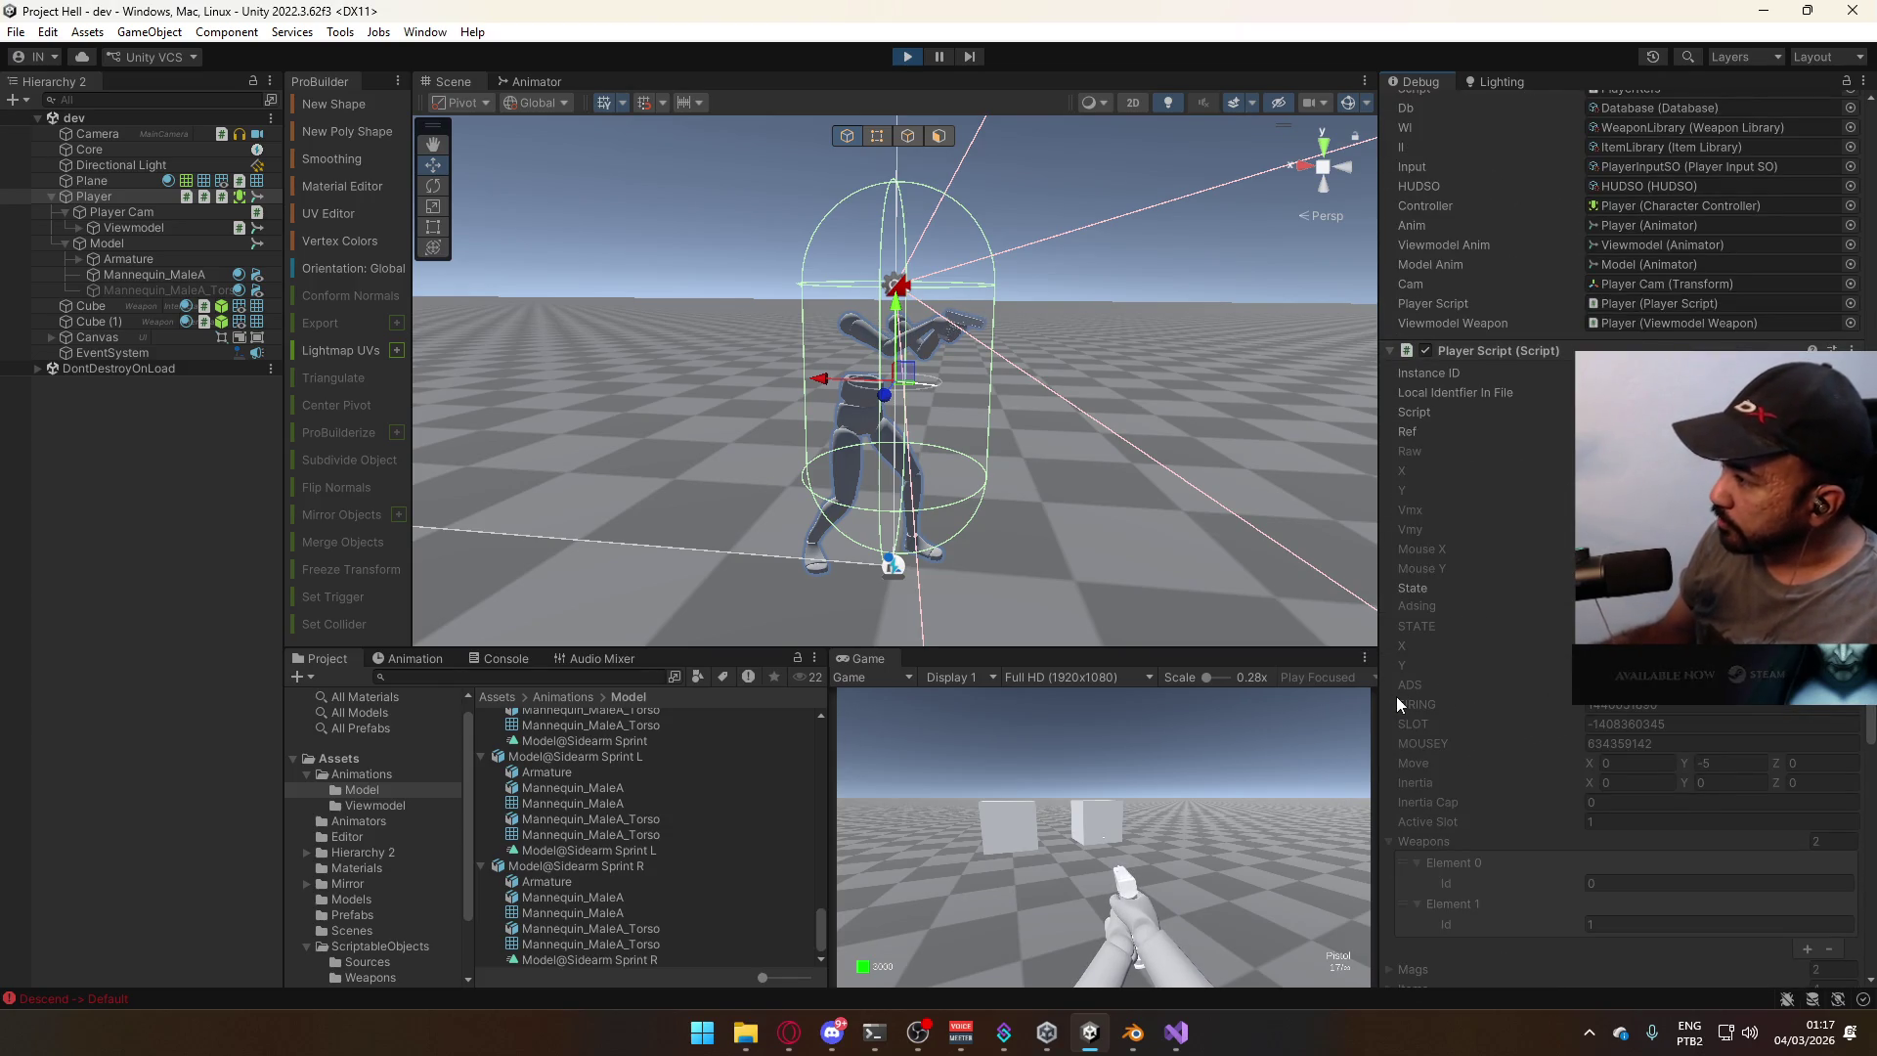
key("w")
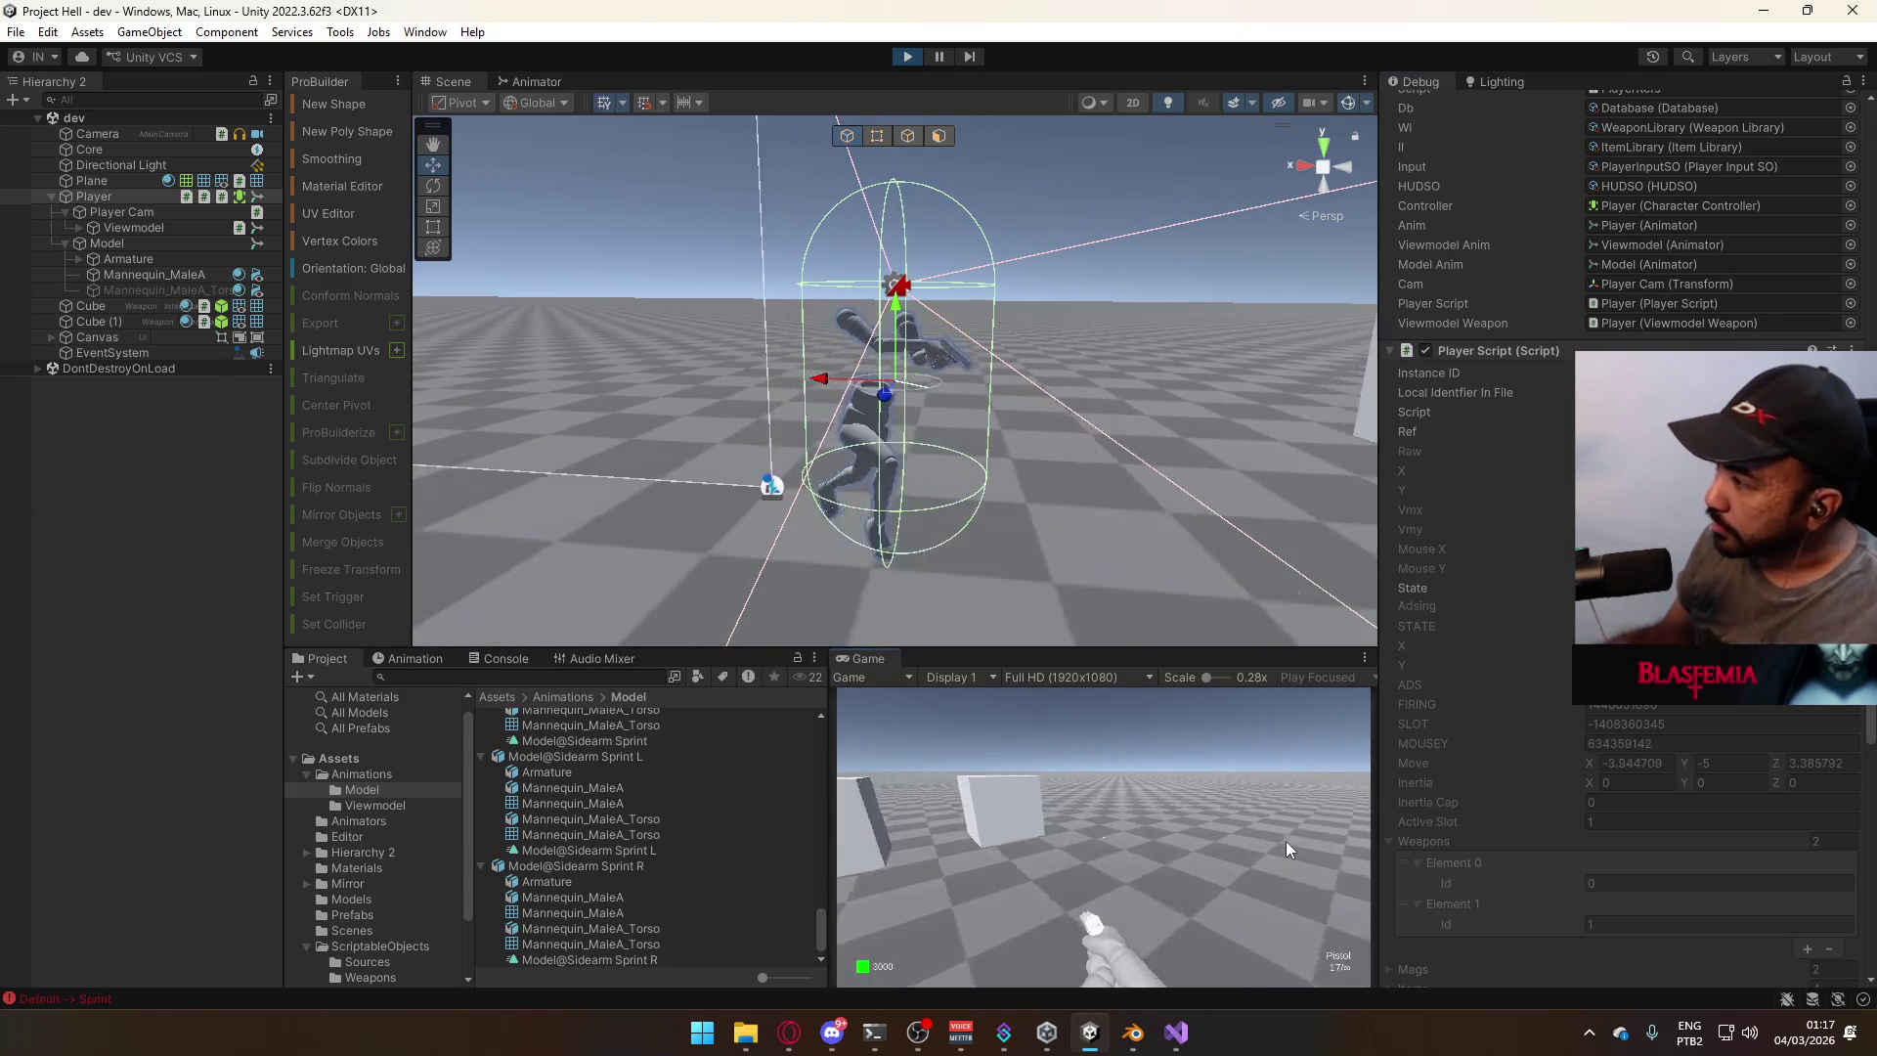
Exit play mode and open the Default input actions asset from the Assets folder.
key("super")
key("super")
key("ctrl+p")
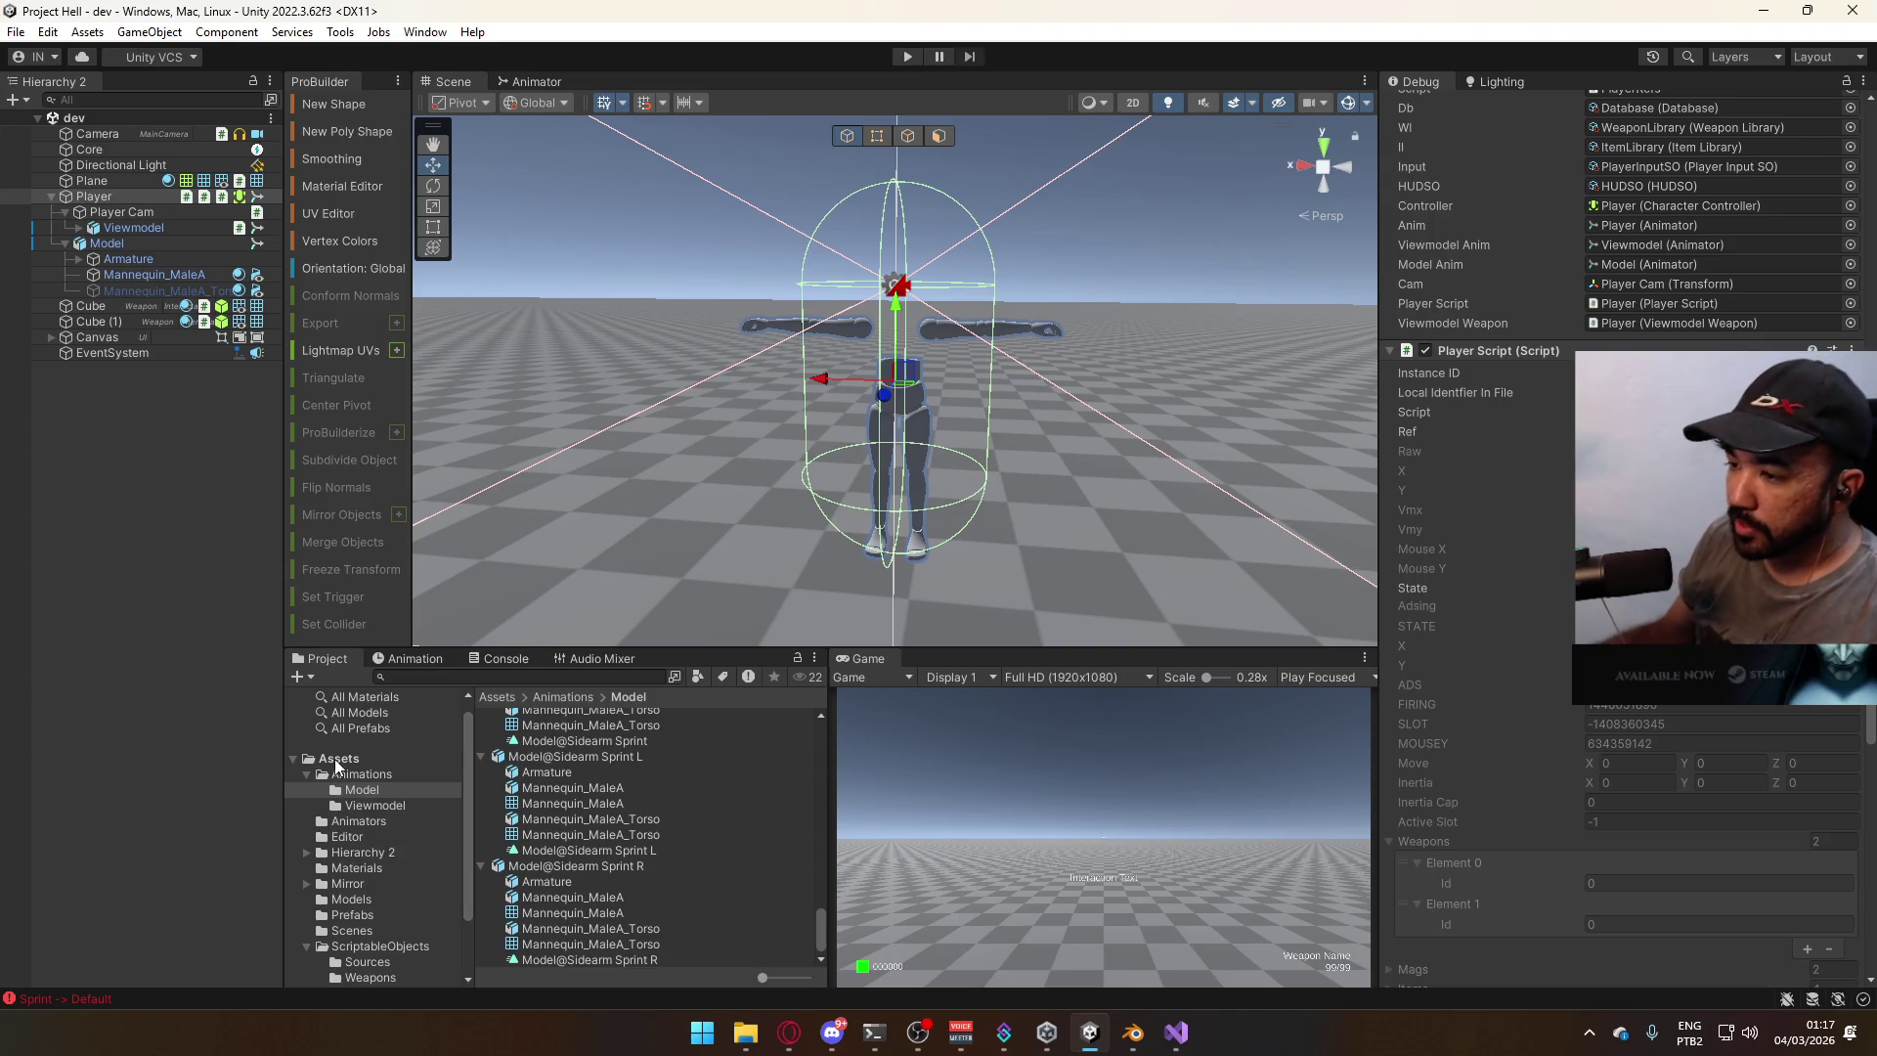
left_click(338, 758)
left_click(520, 934)
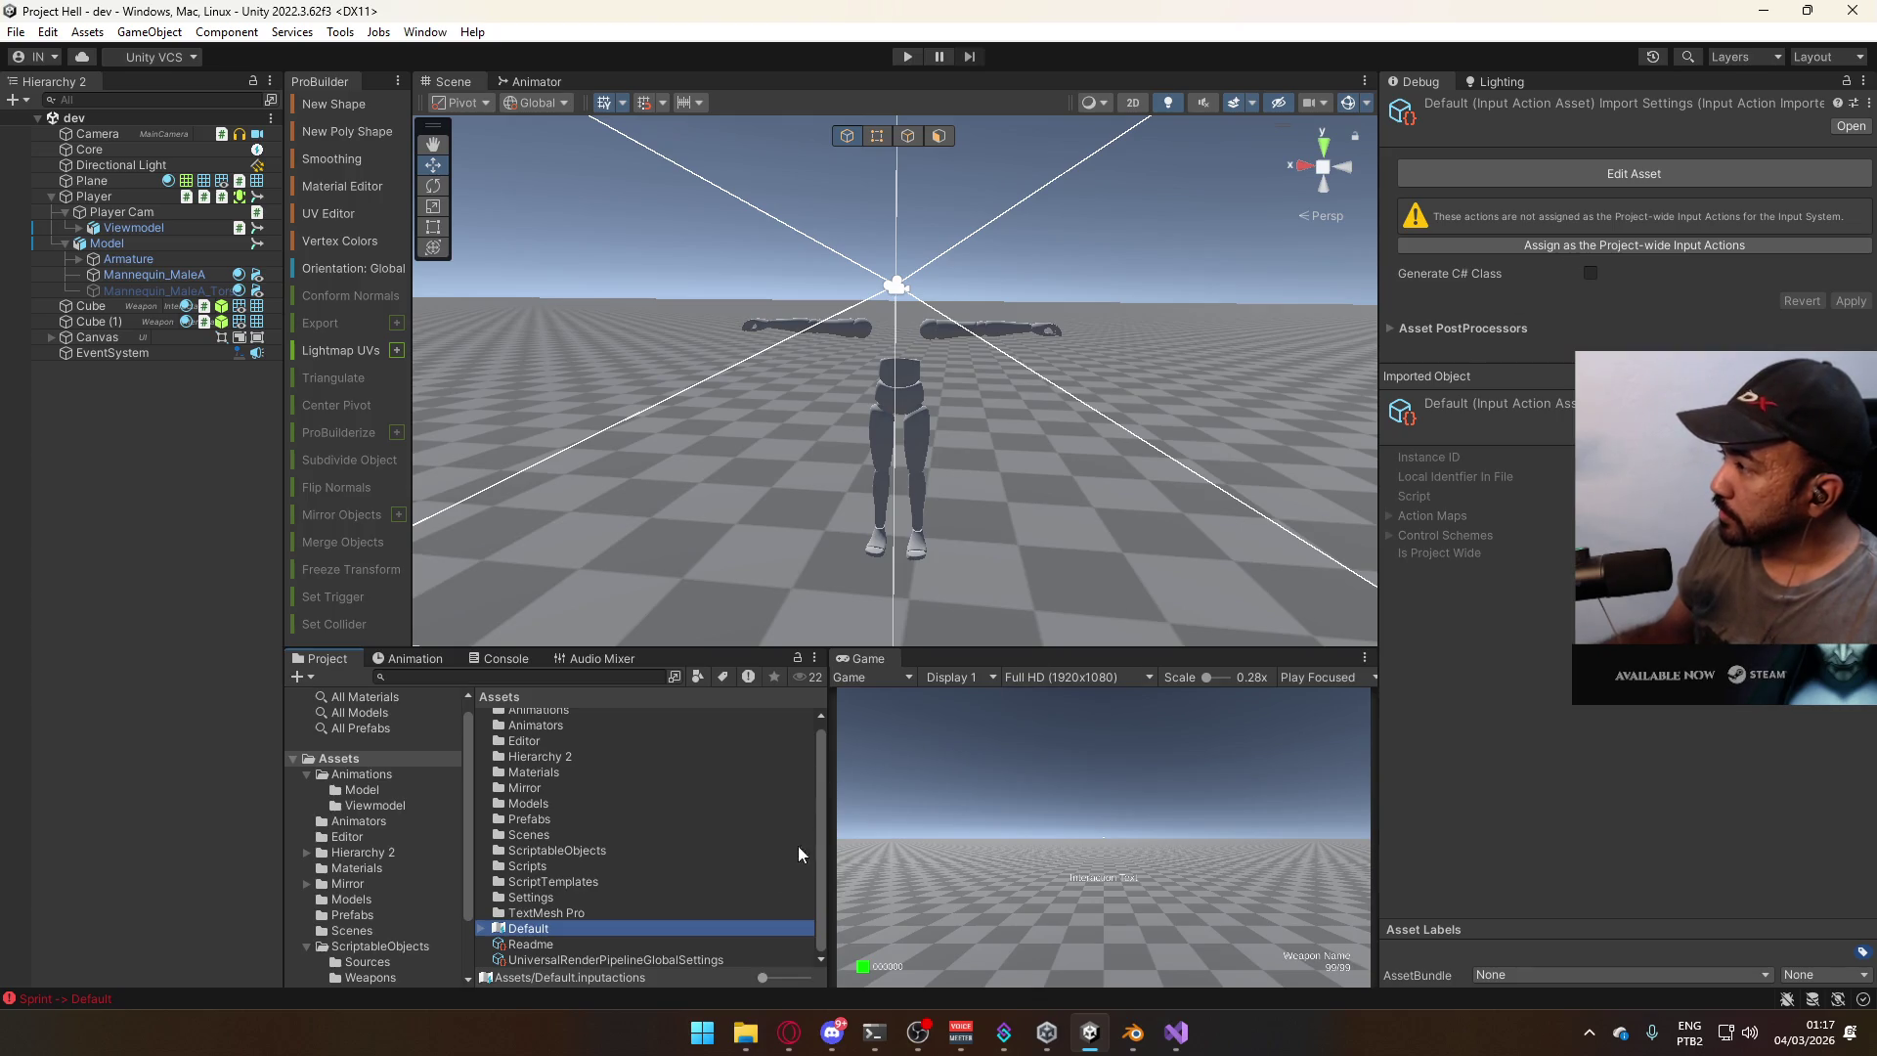
double_click(569, 933)
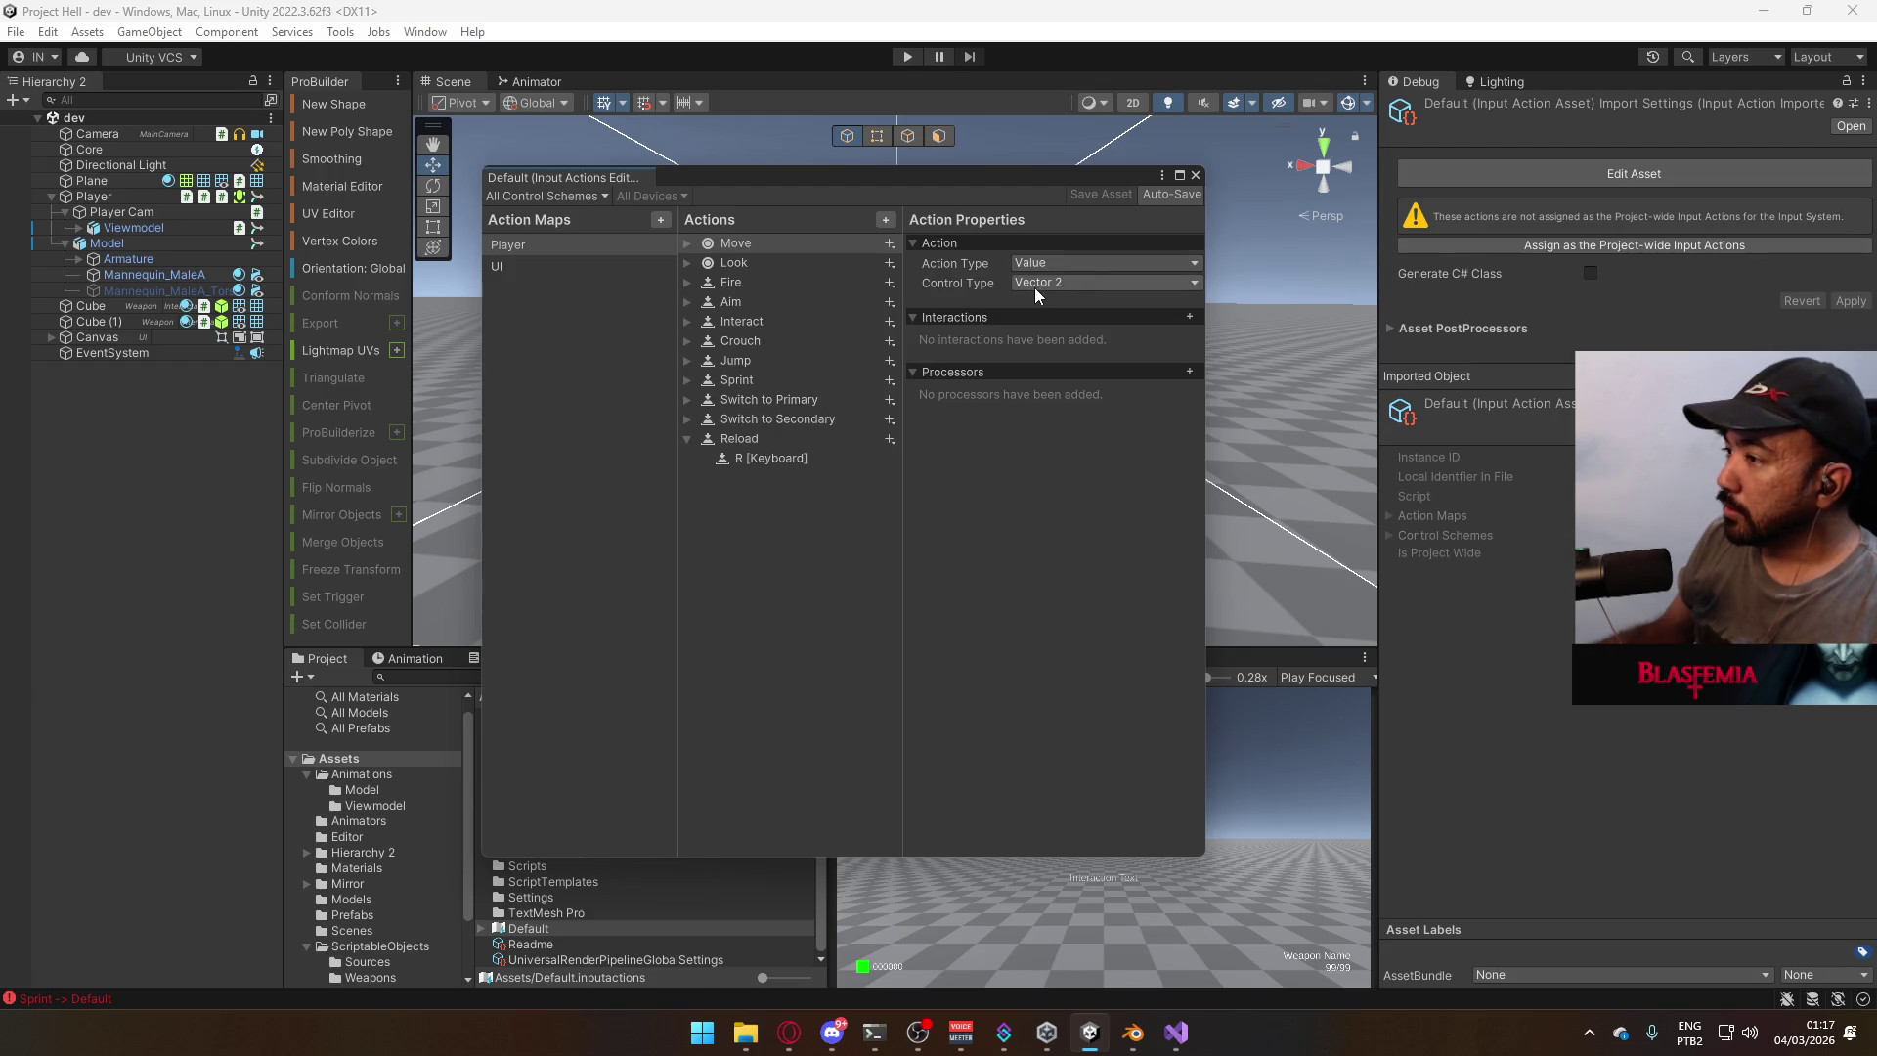
Check the Move action's WASD composite Mode, leaving it Digital, then return to Visual Studio.
left_click(687, 245)
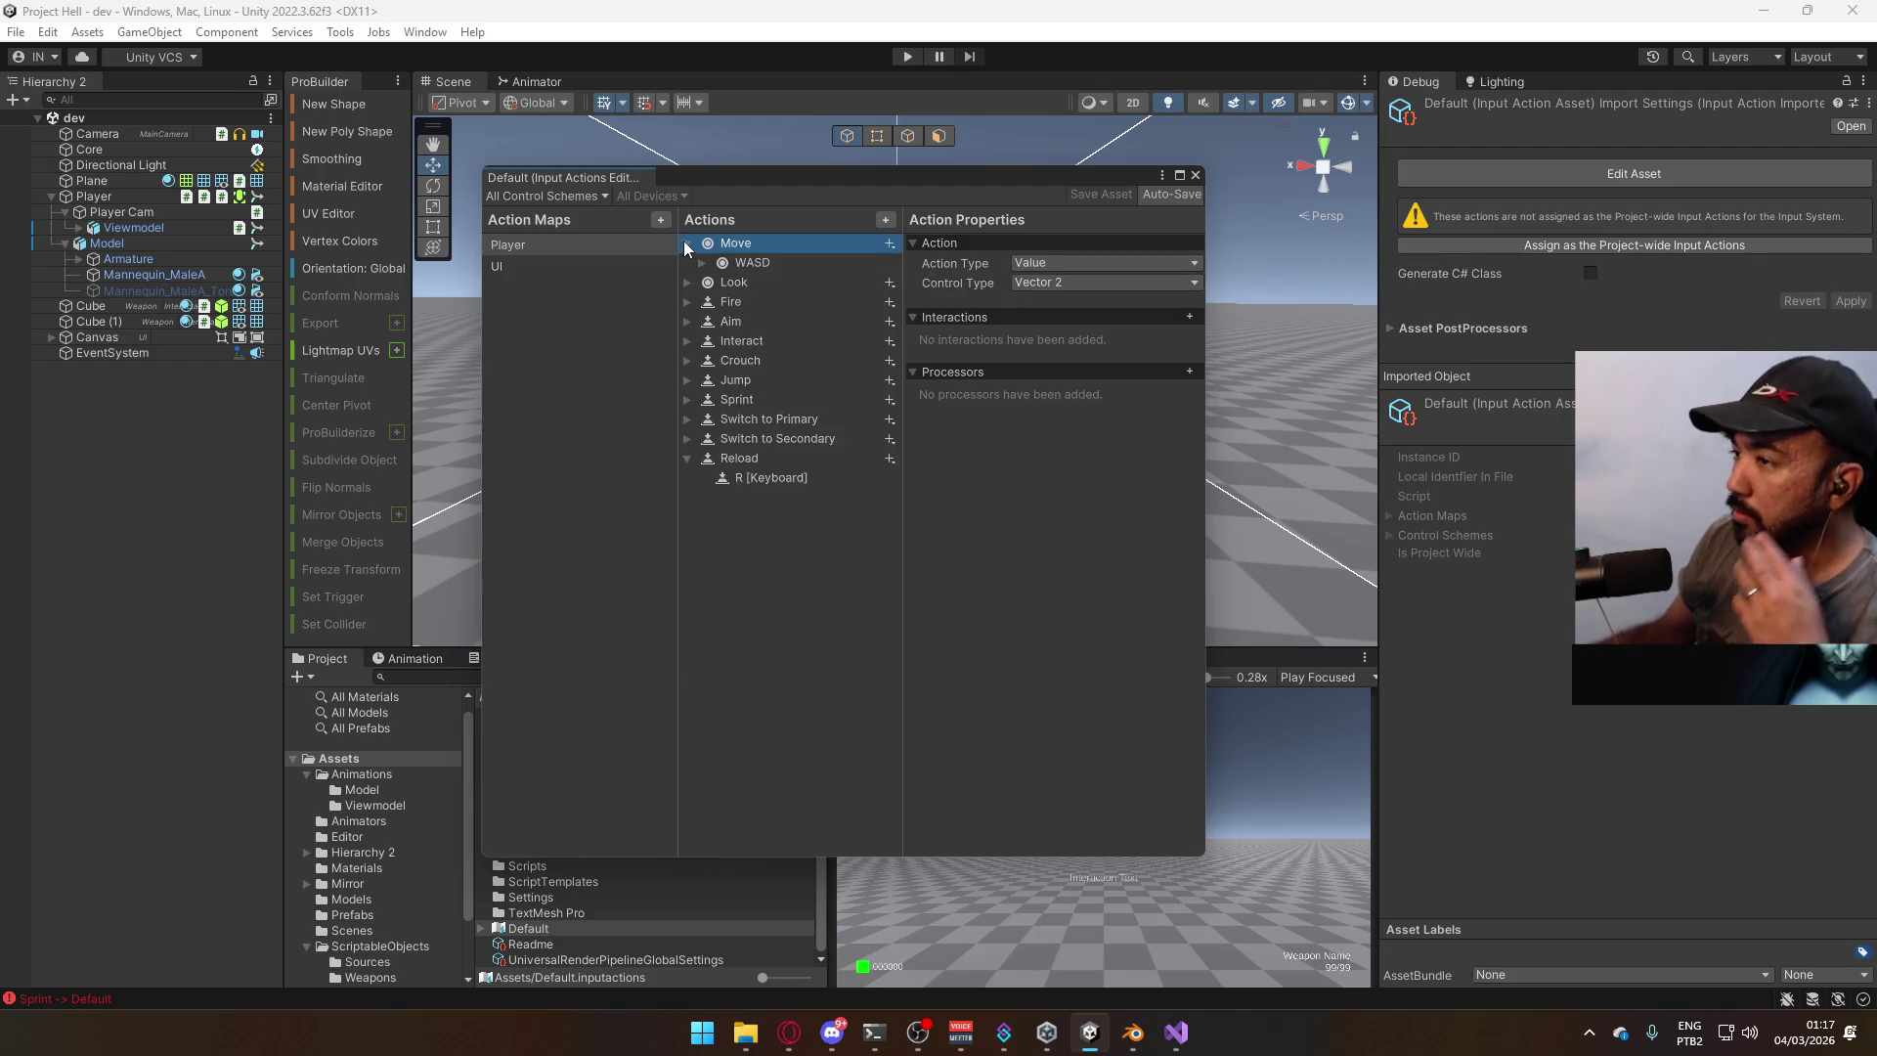
left_click(759, 260)
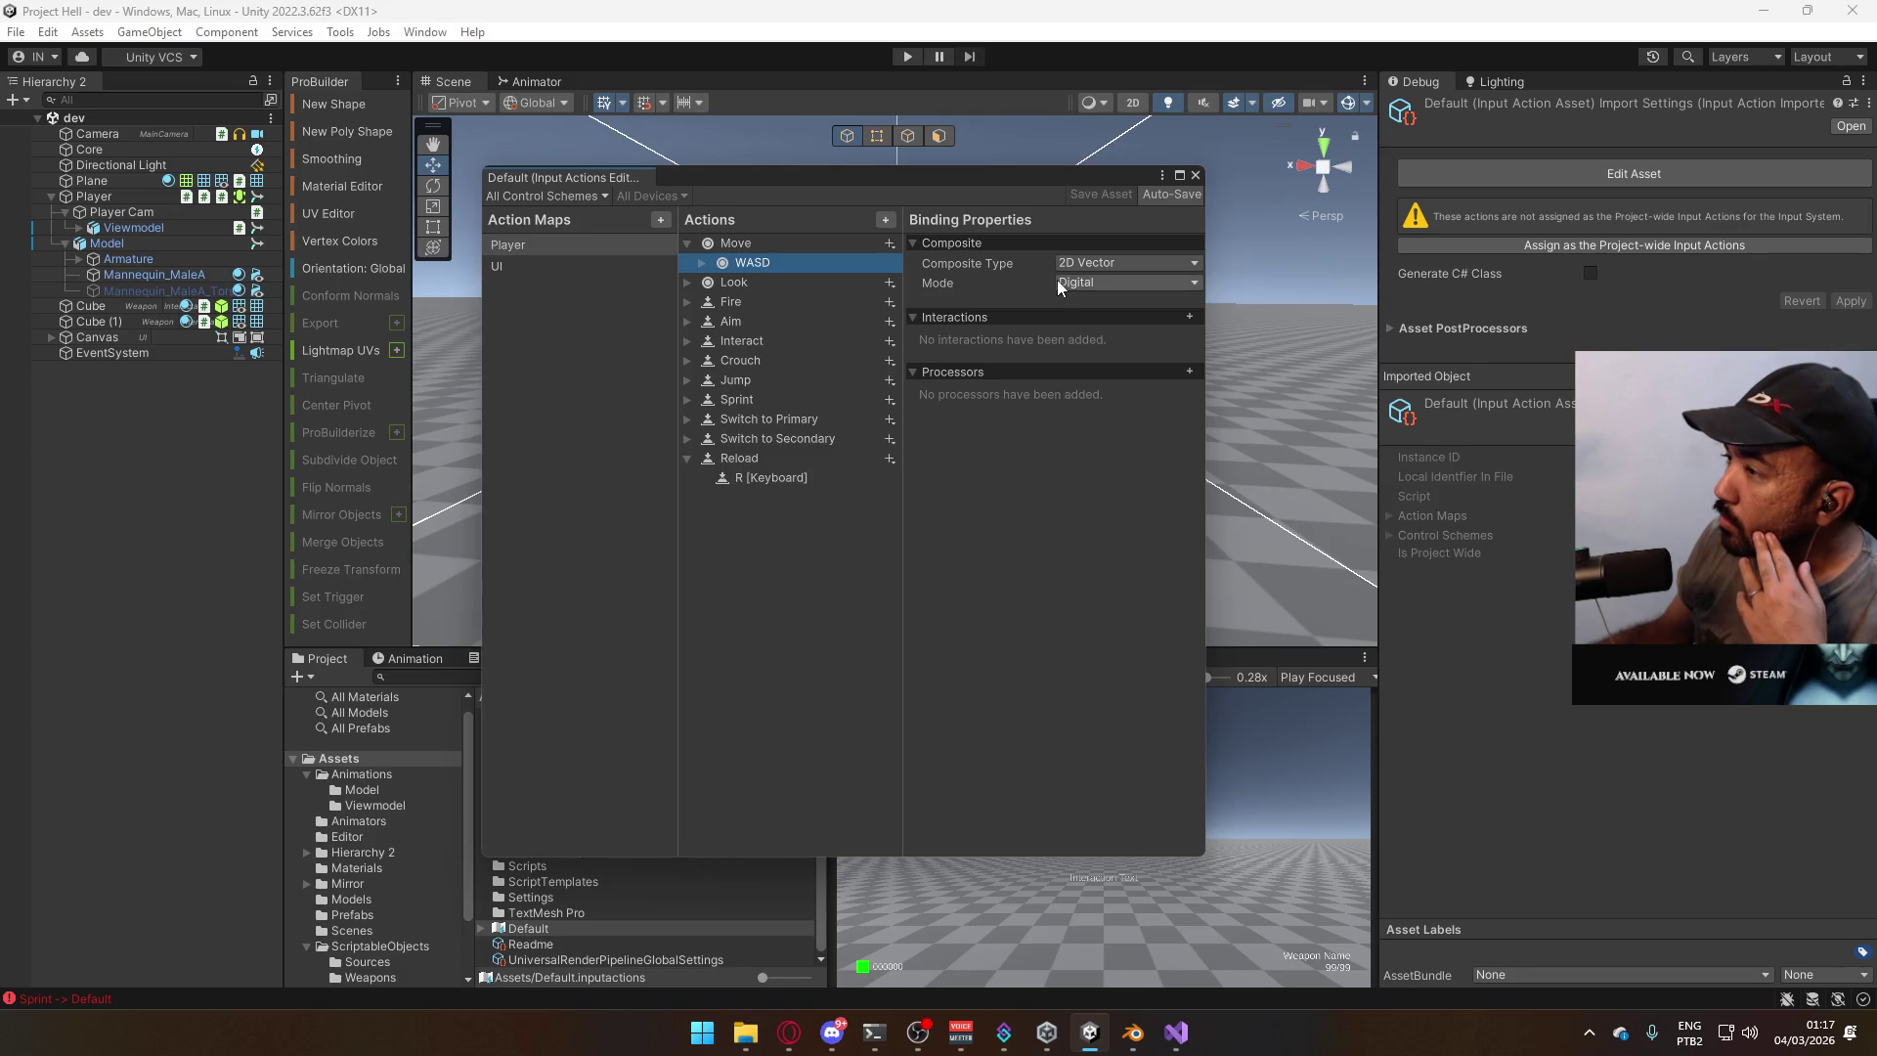
left_click(1112, 283)
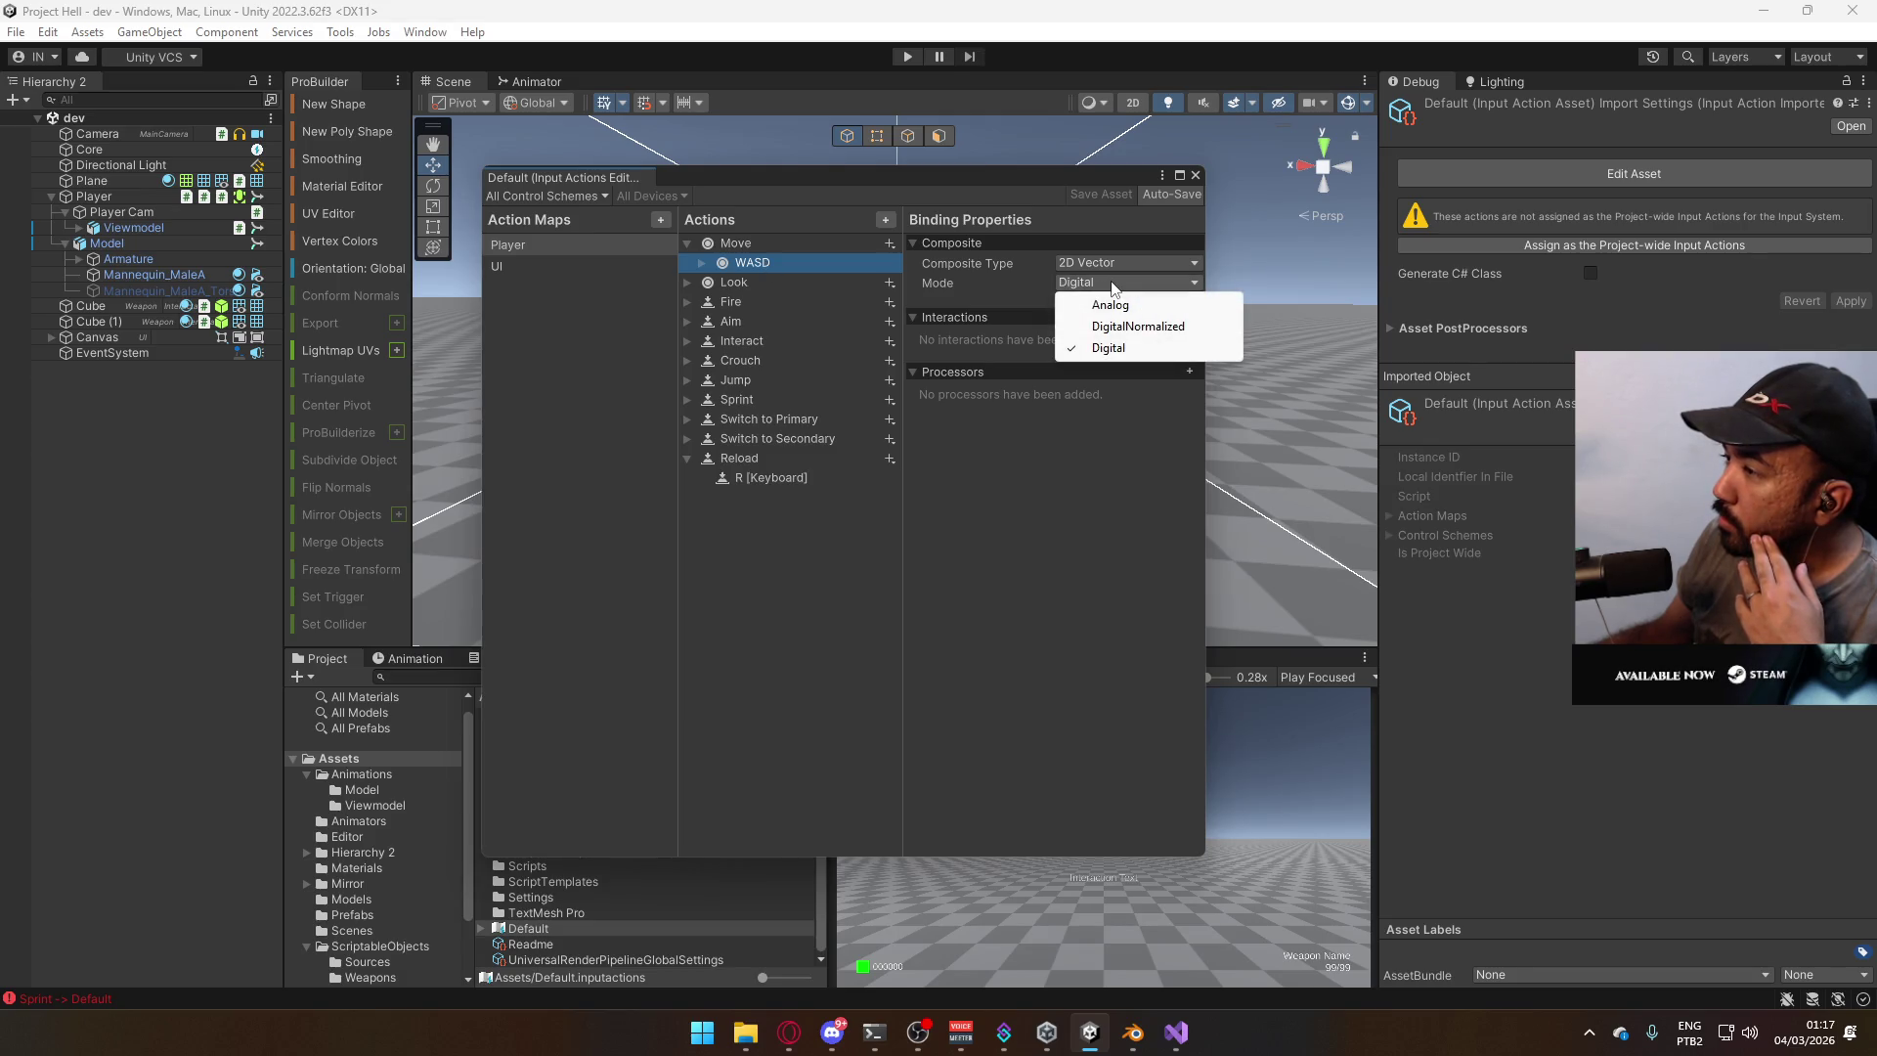
left_click(966, 280)
left_click(700, 266)
left_click(700, 264)
left_click(1125, 282)
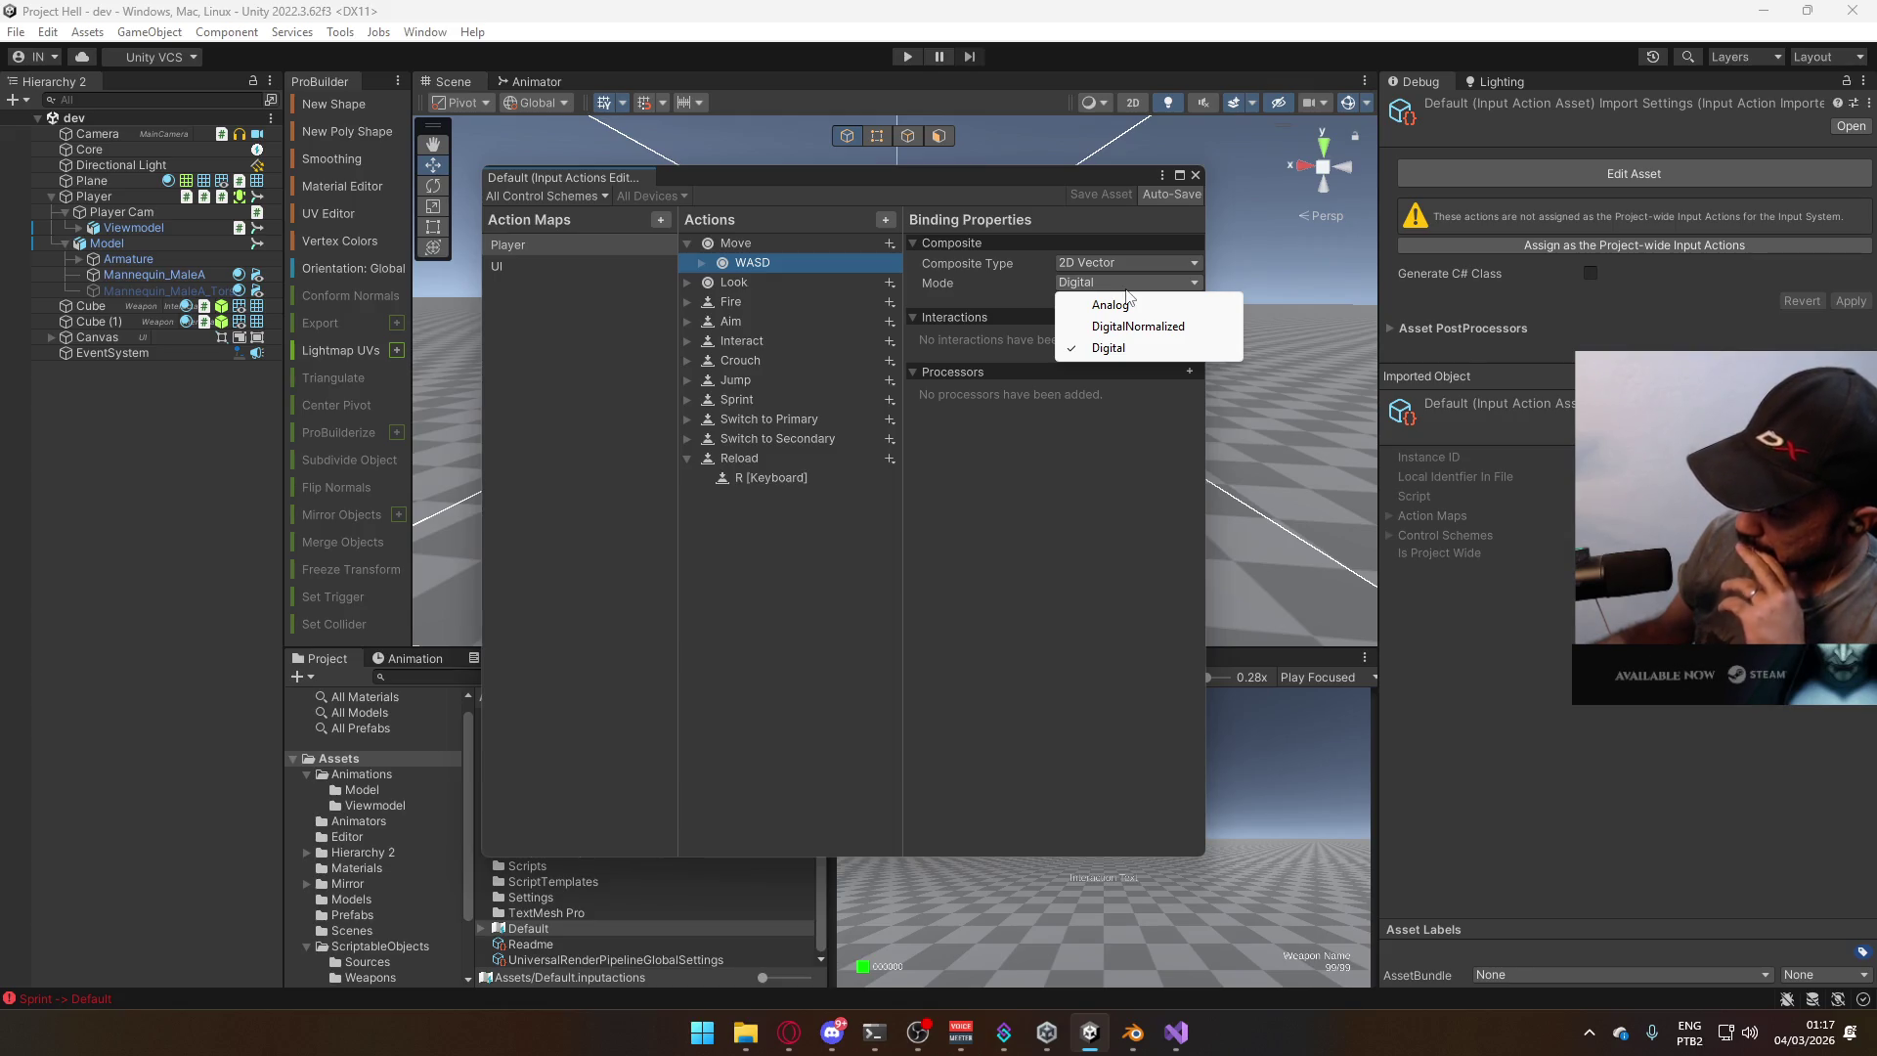
left_click(1176, 1032)
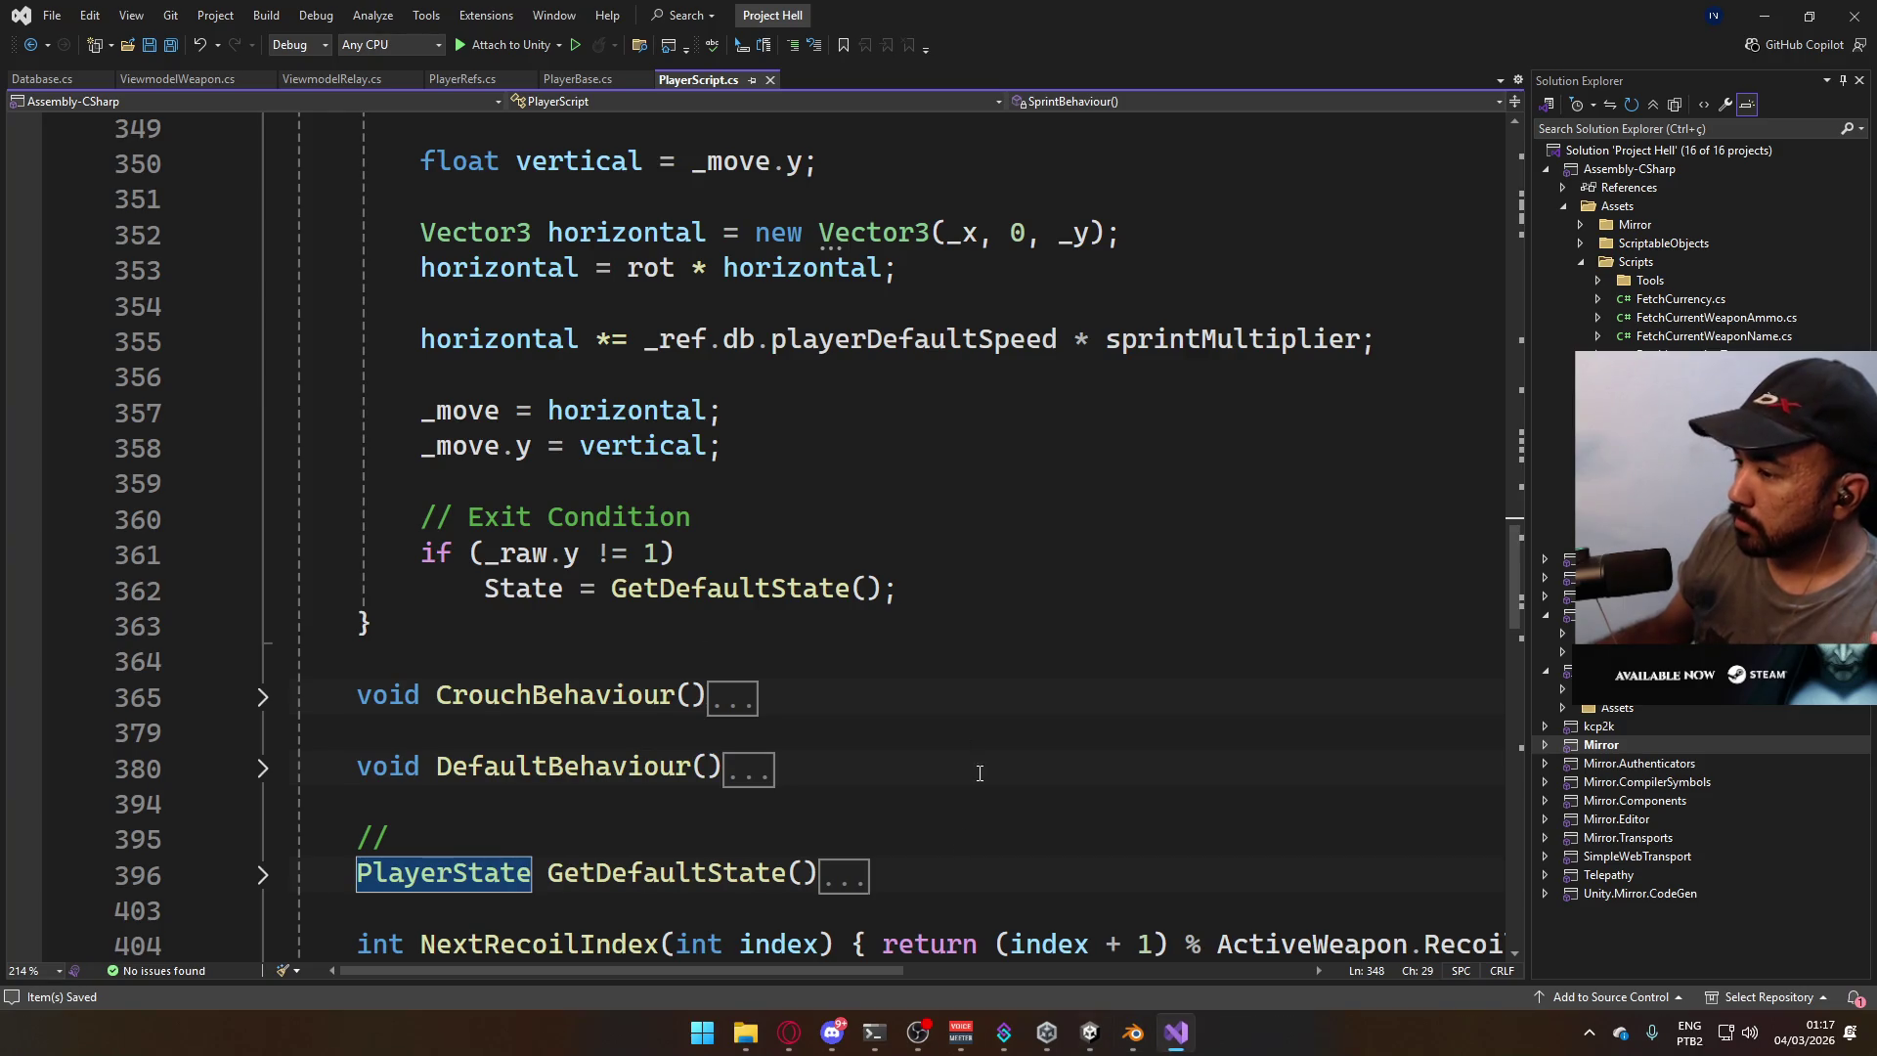
Switch from PlayerScript to PlayerBase.cs and scroll to its OnMove method.
scroll(979, 773, "up", 3)
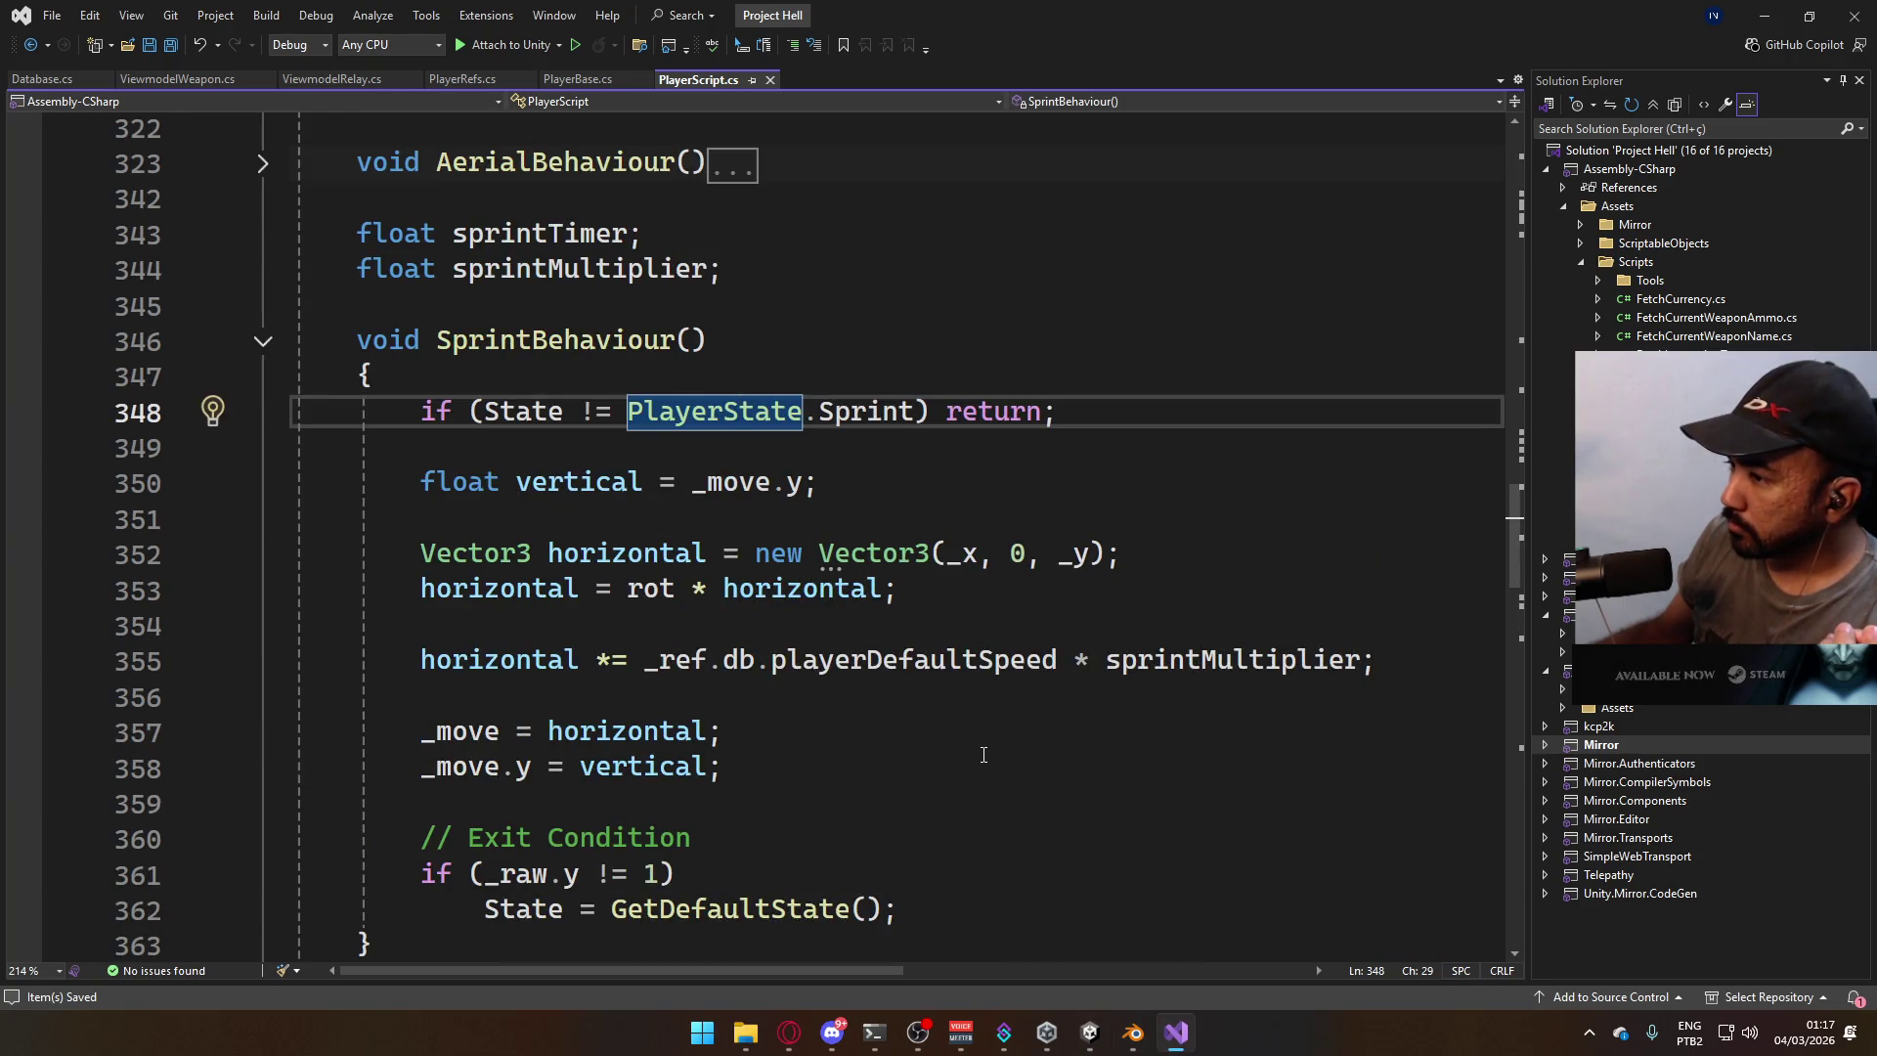
scroll(984, 754, "up", 5)
scroll(984, 738, "up", 2)
scroll(987, 711, "down", 4)
left_click(579, 82)
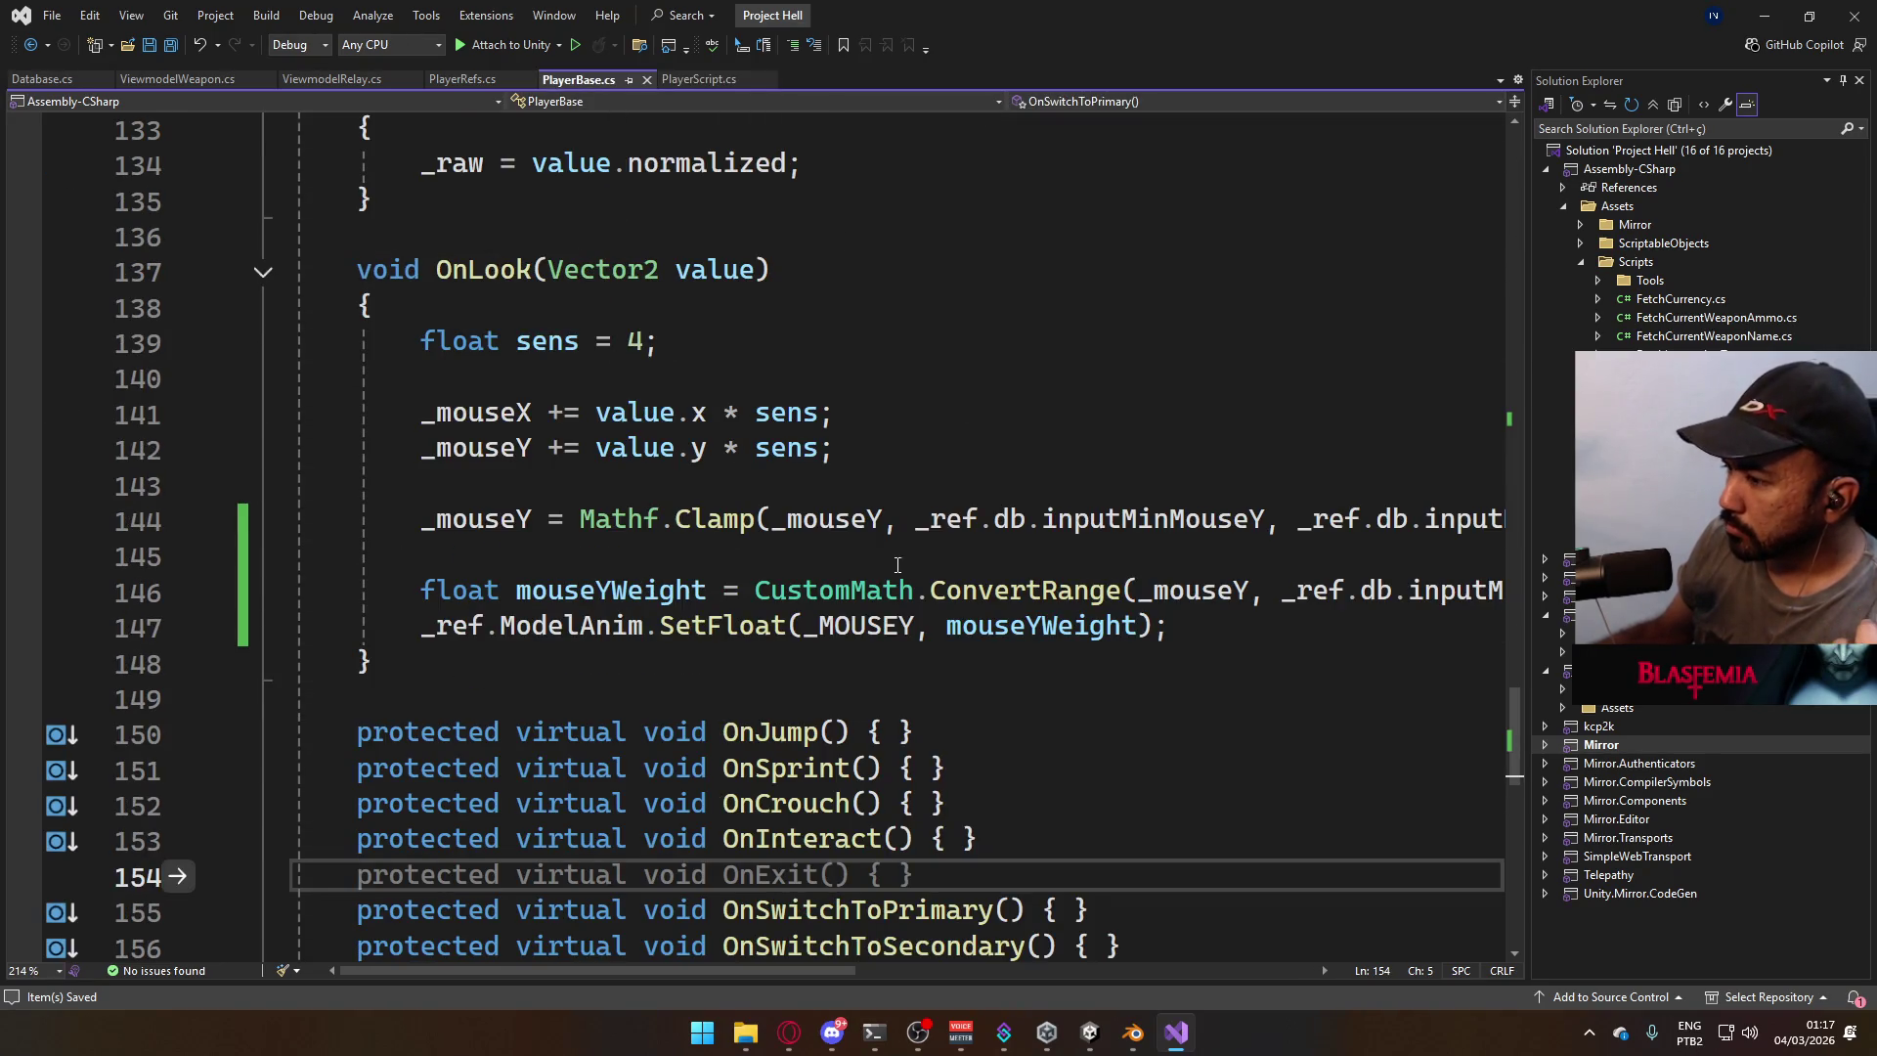
scroll(919, 577, "up", 3)
scroll(924, 582, "up", 4)
scroll(972, 660, "down", 2)
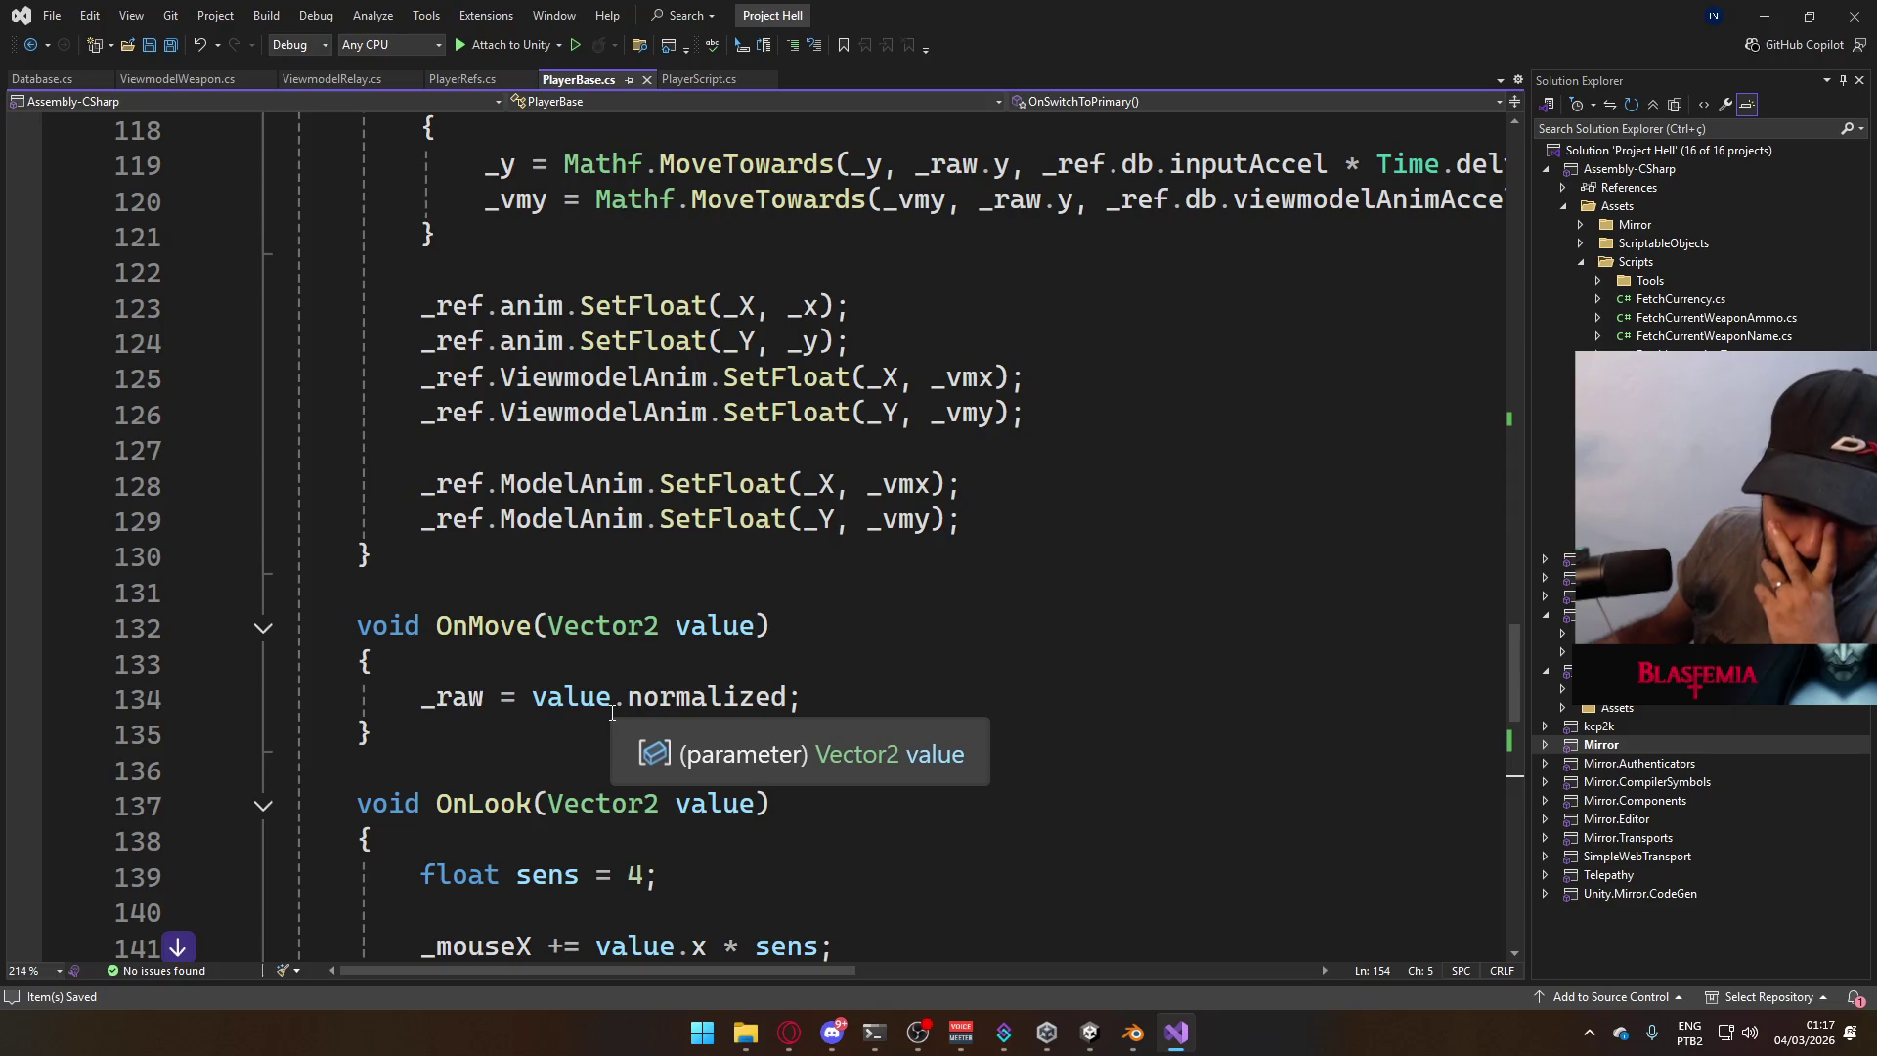
Select value.normalized on line 134 and highlight the references to OnMove's value parameter.
mouse_move(804, 696)
left_mouse_down()
mouse_move(565, 696)
mouse_move(806, 696)
left_mouse_up()
left_click(565, 697)
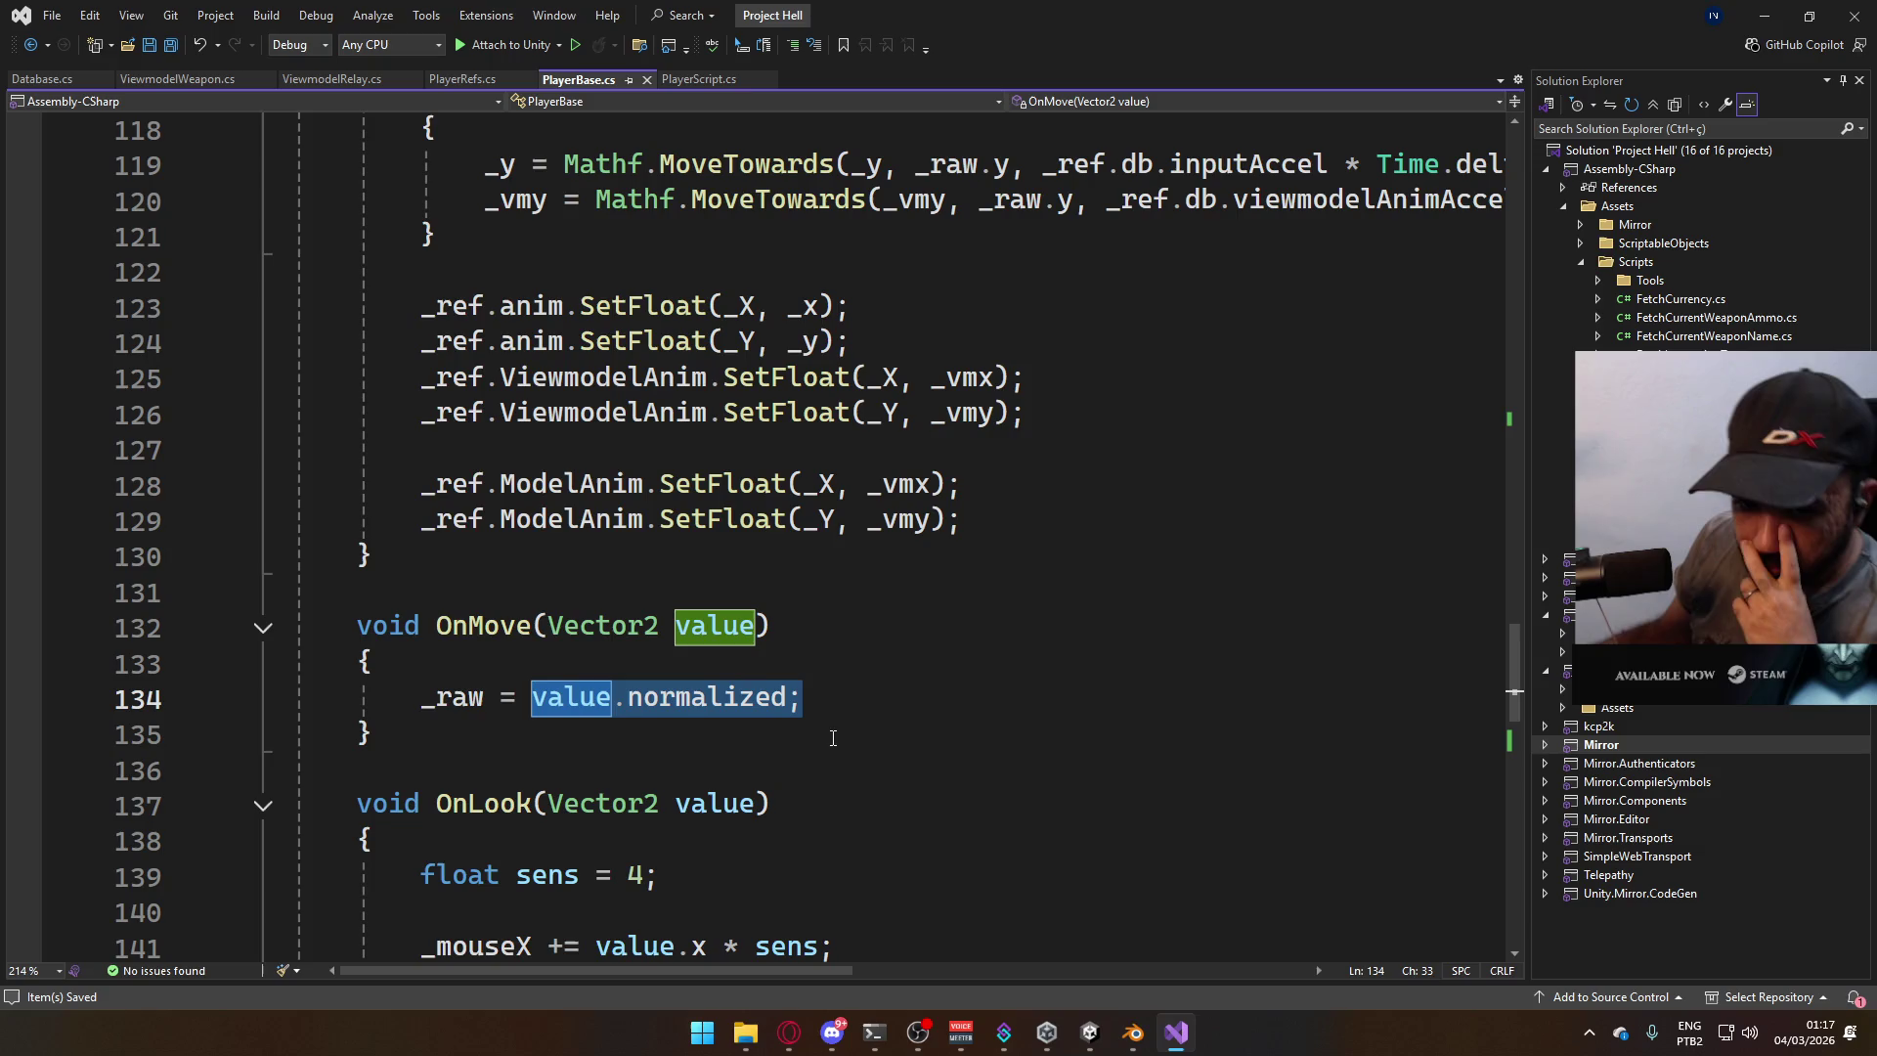
scroll(825, 745, "up", 5, "ctrl")
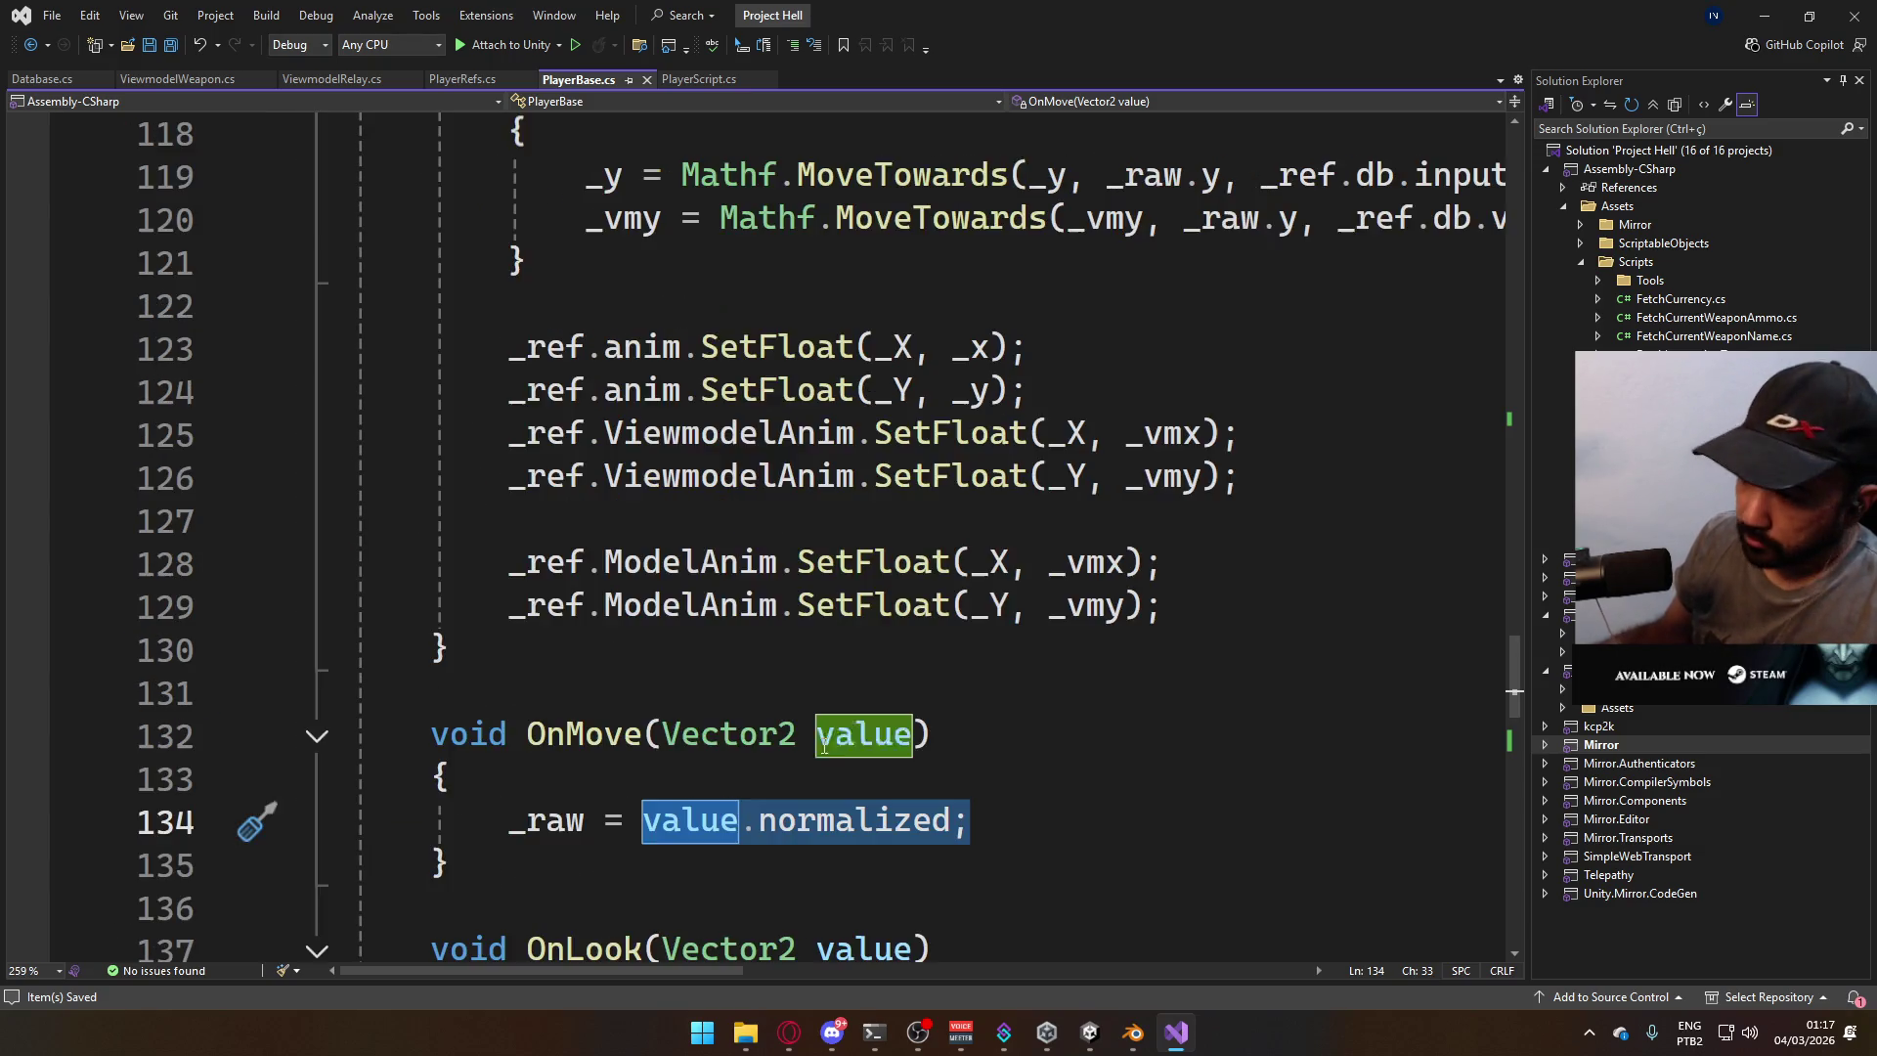
scroll(916, 807, "up", 1, "ctrl")
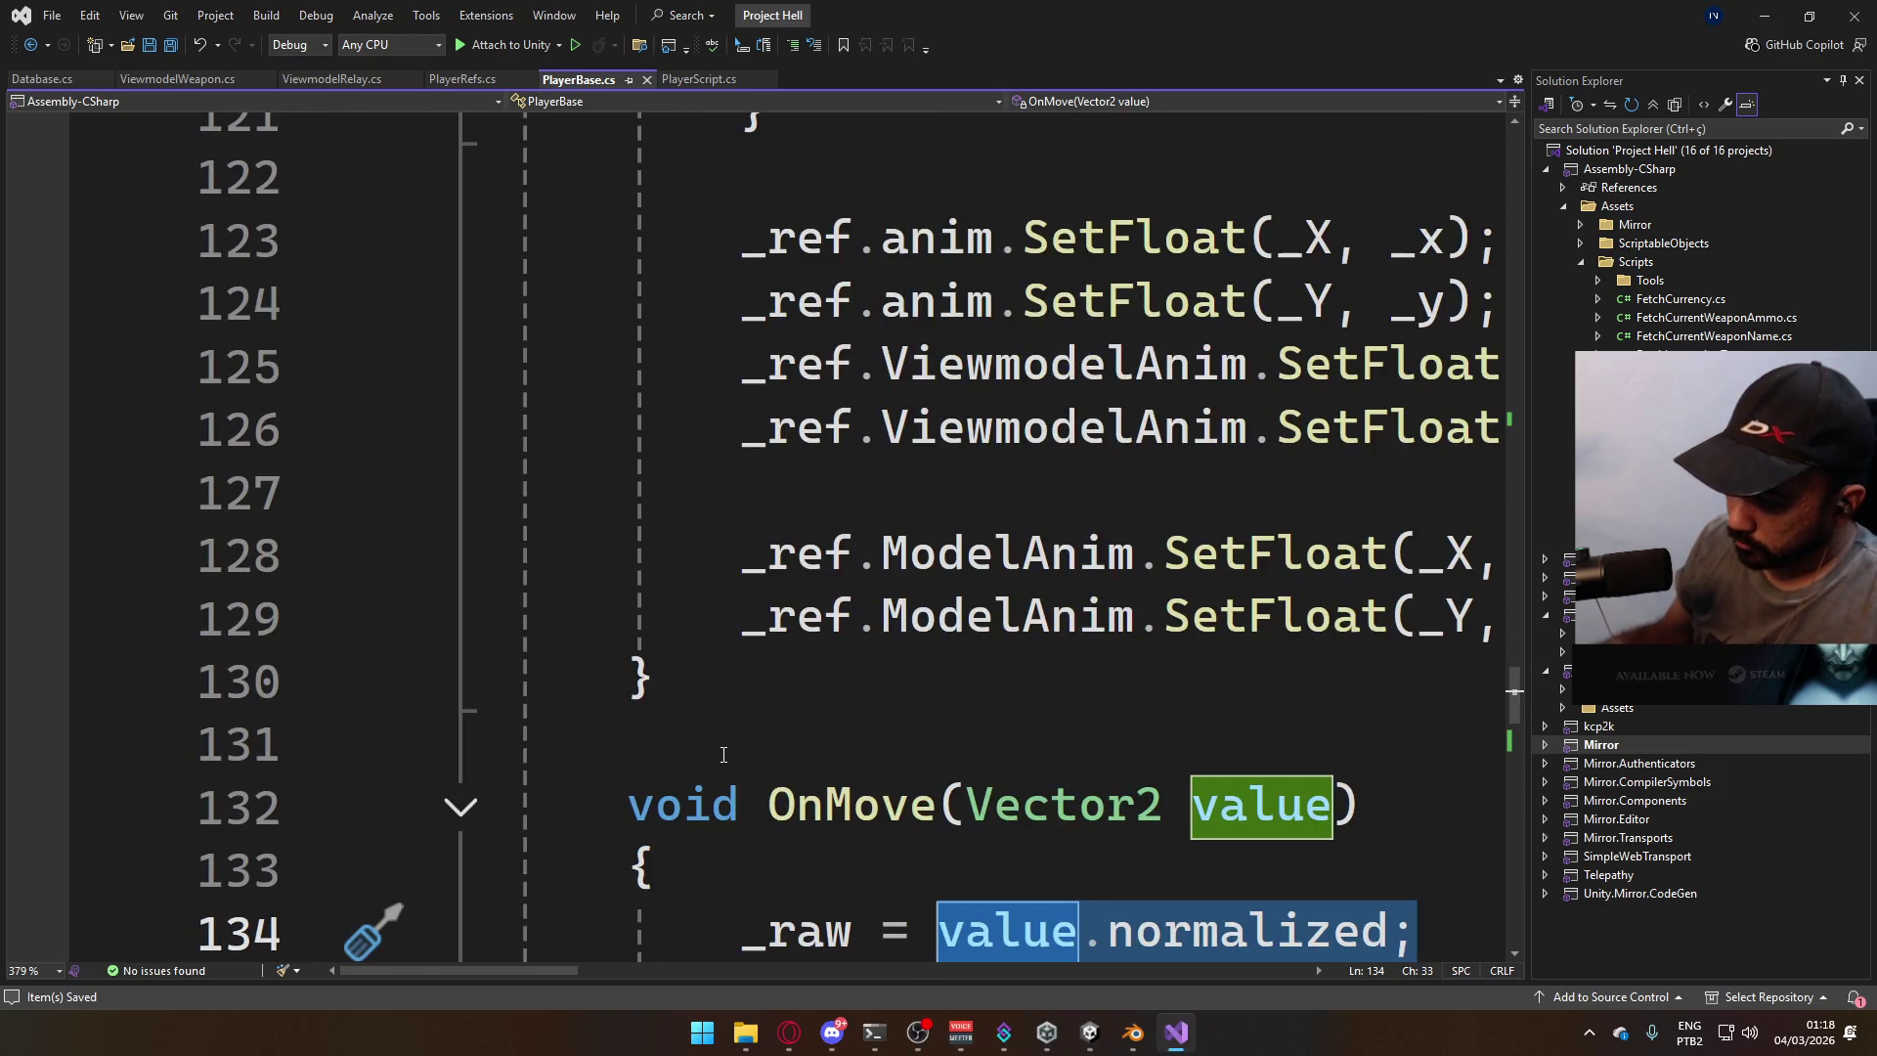
mouse_move(563, 956)
left_mouse_down()
mouse_move(659, 945)
mouse_move(620, 954)
left_mouse_up()
scroll(742, 740, "down", 2)
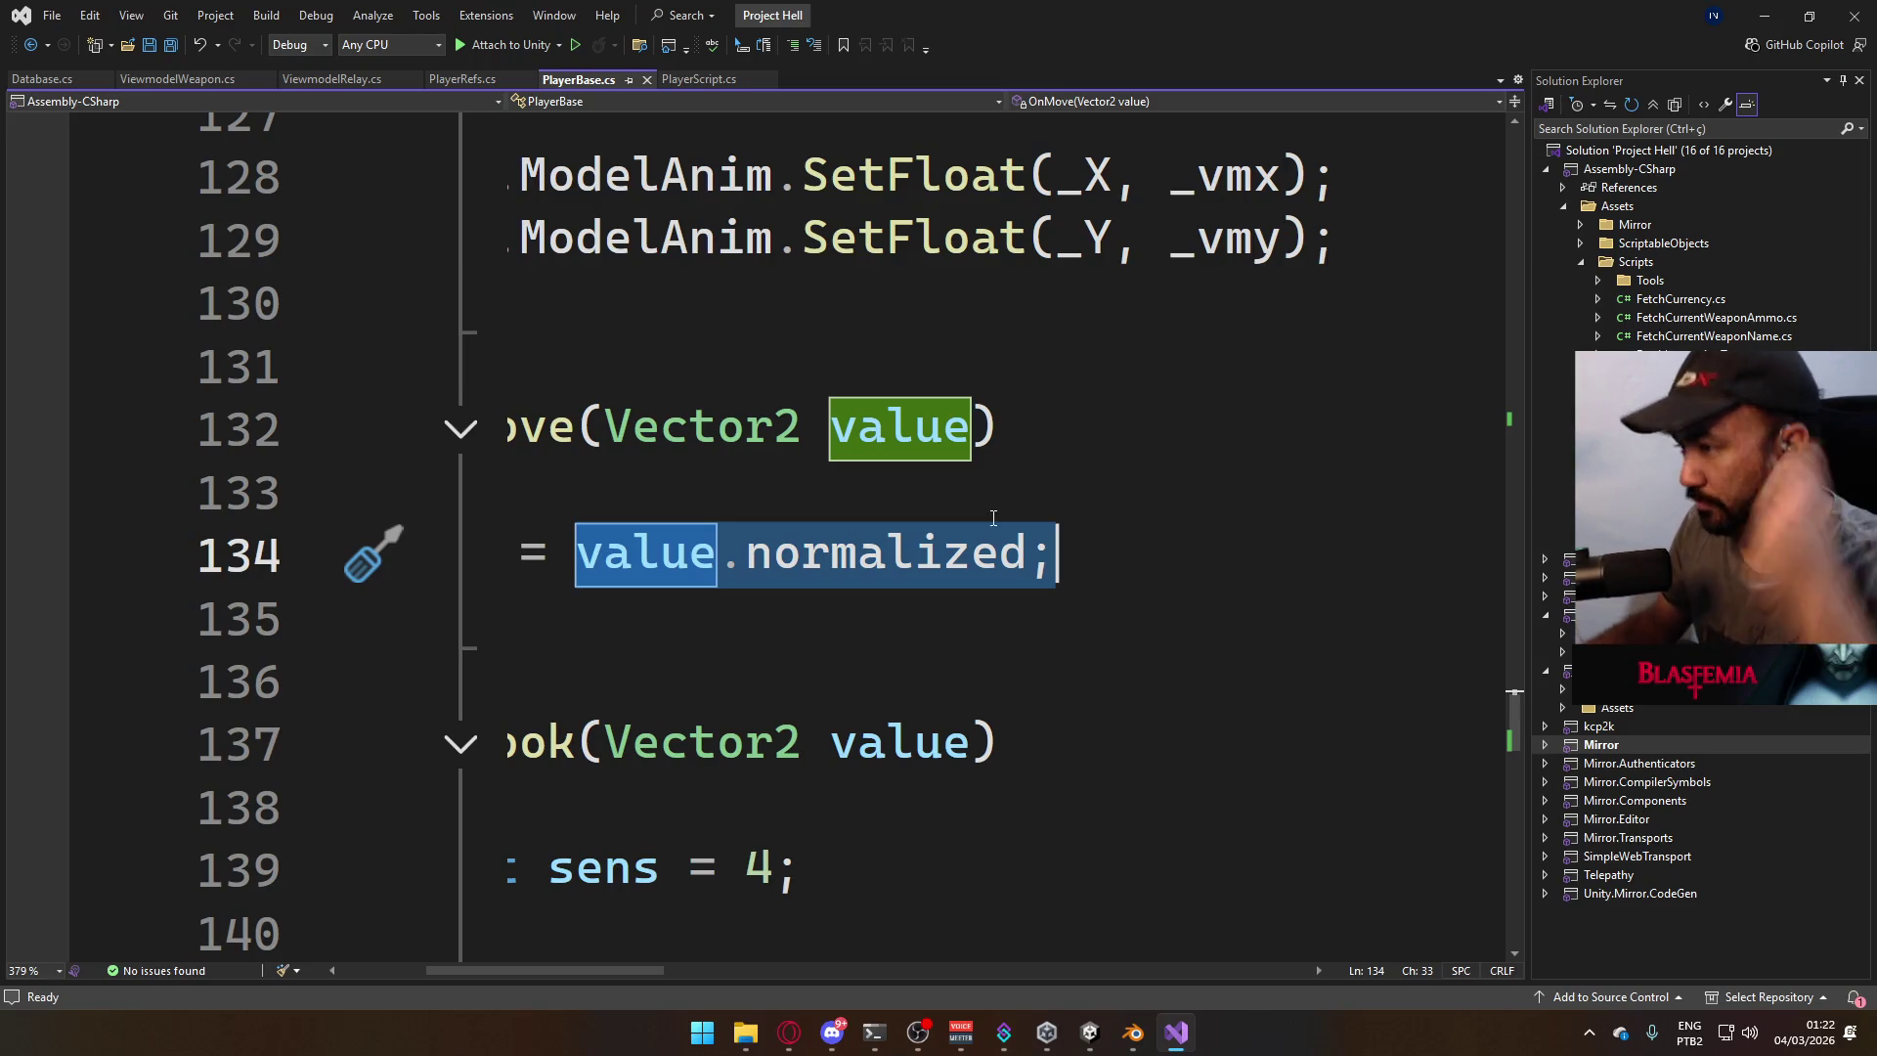
In YouTube, pause the Final Fantasy VII video and play 'Let The Battles Begin' instead.
left_click(789, 1032)
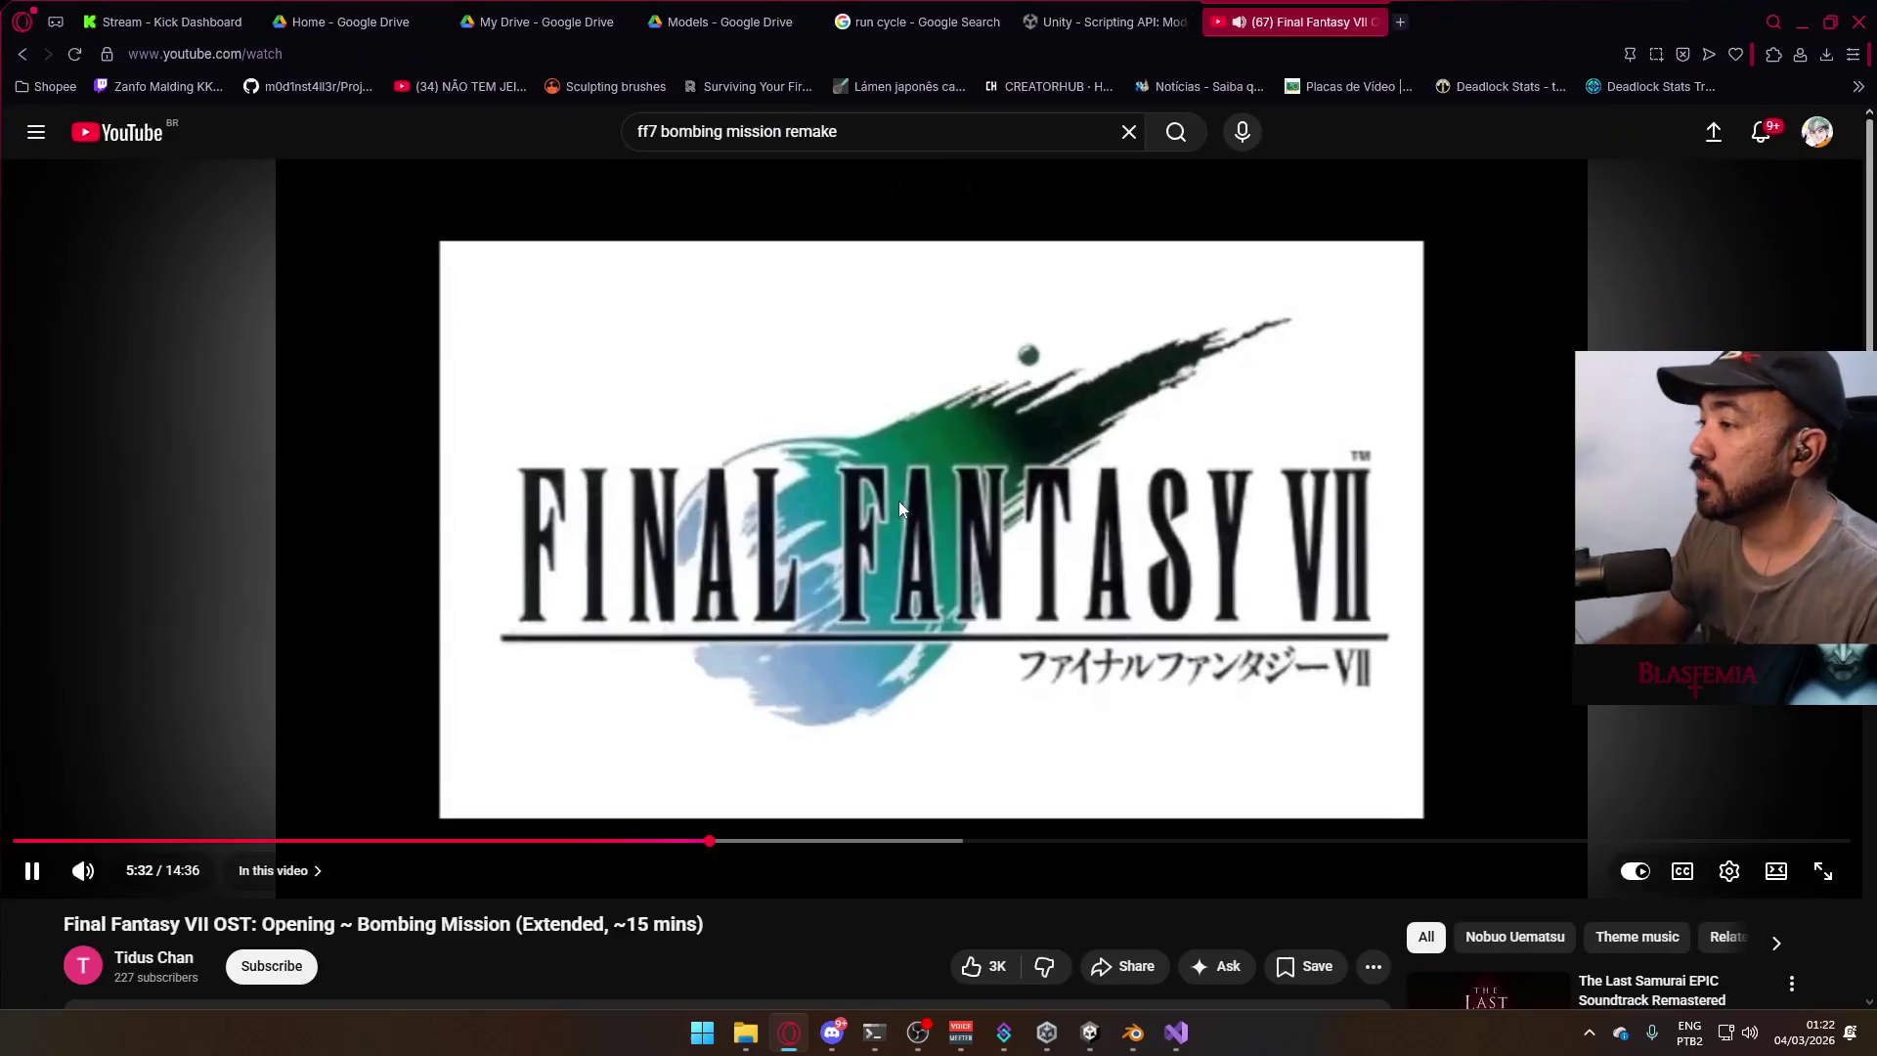
left_click(899, 501)
scroll(1213, 618, "down", 5)
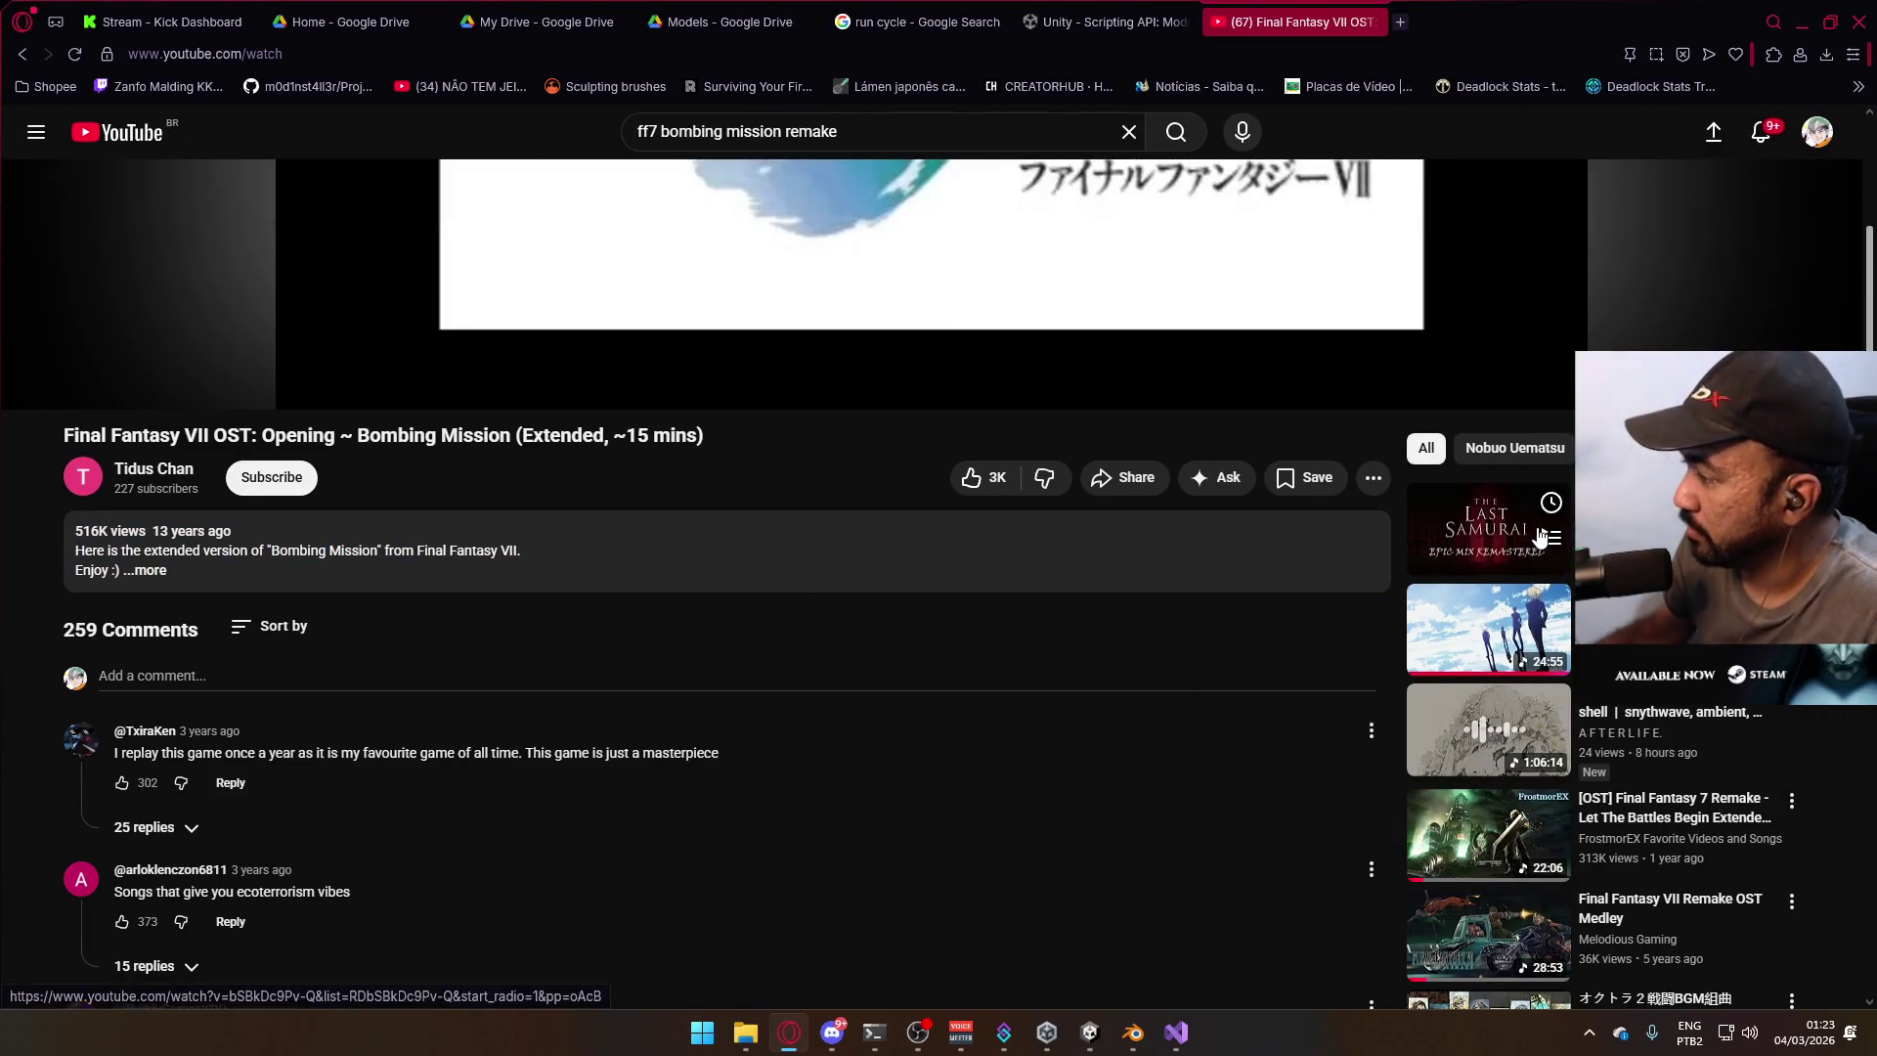
scroll(1562, 653, "down", 1)
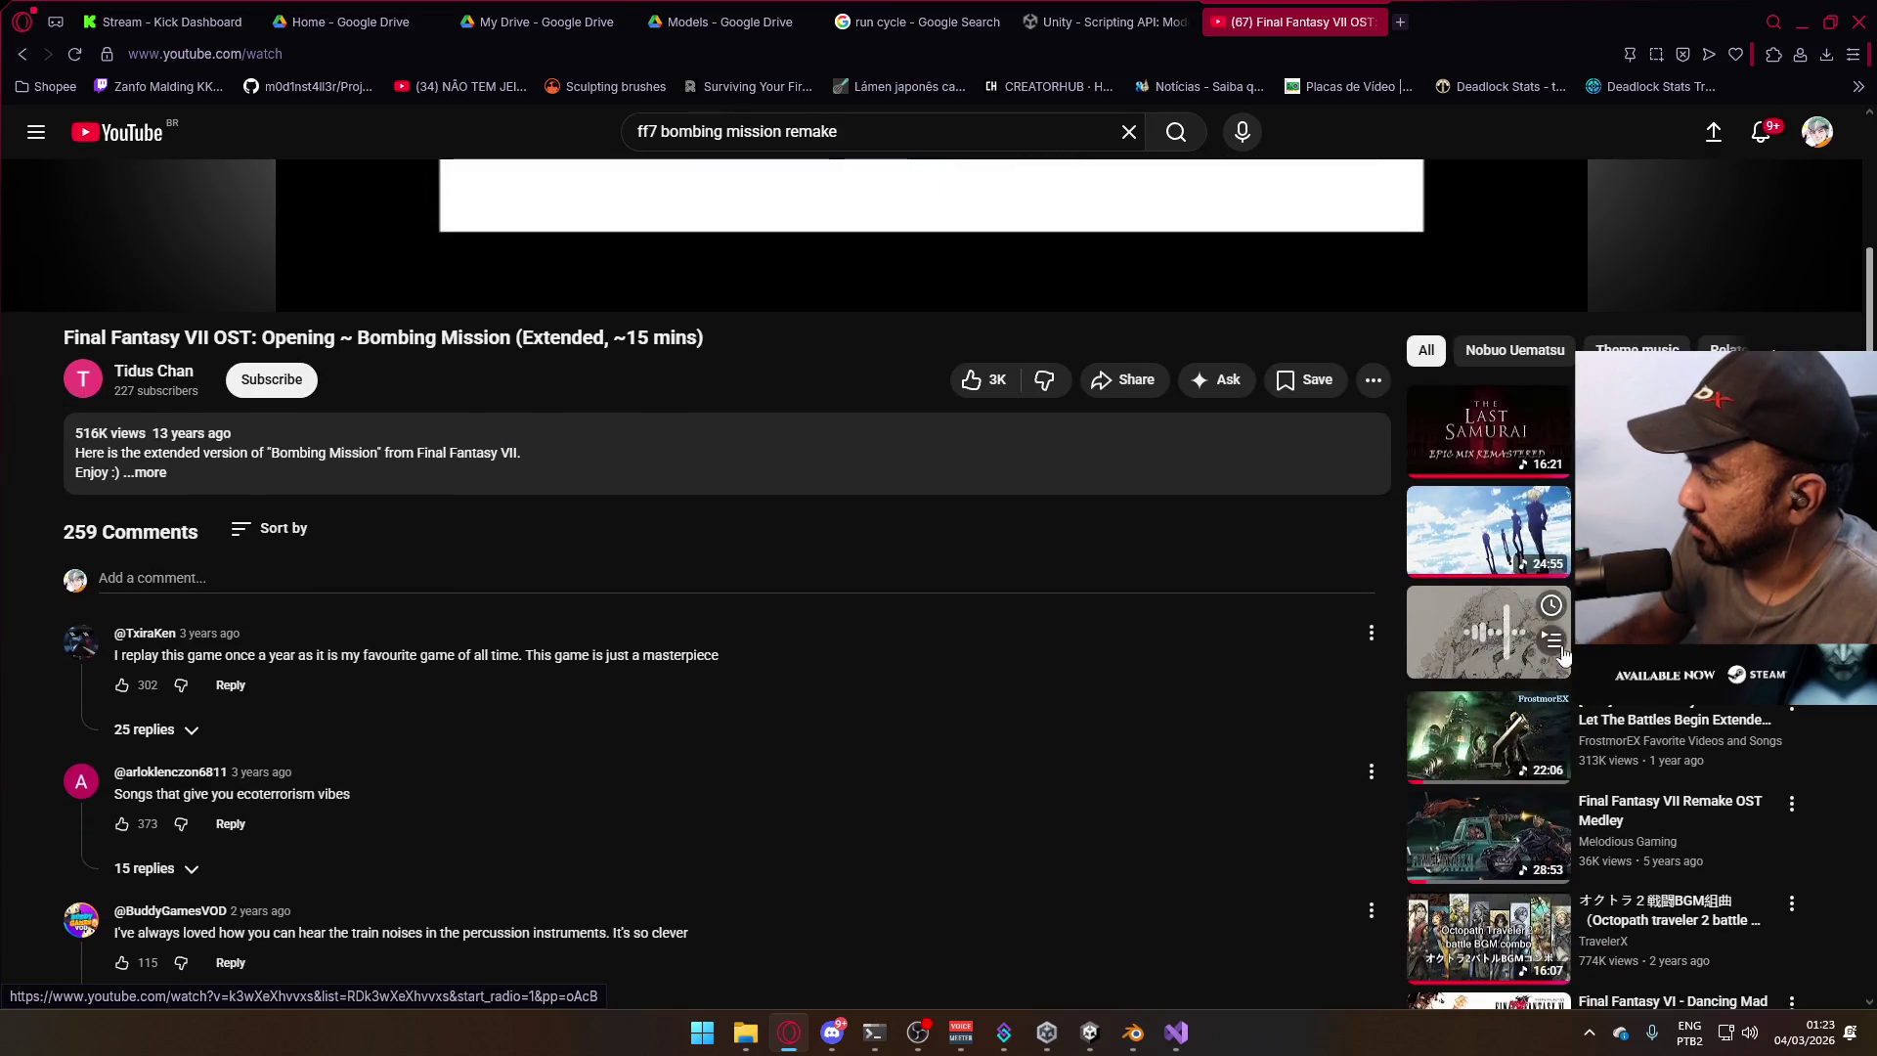
left_click(1462, 735)
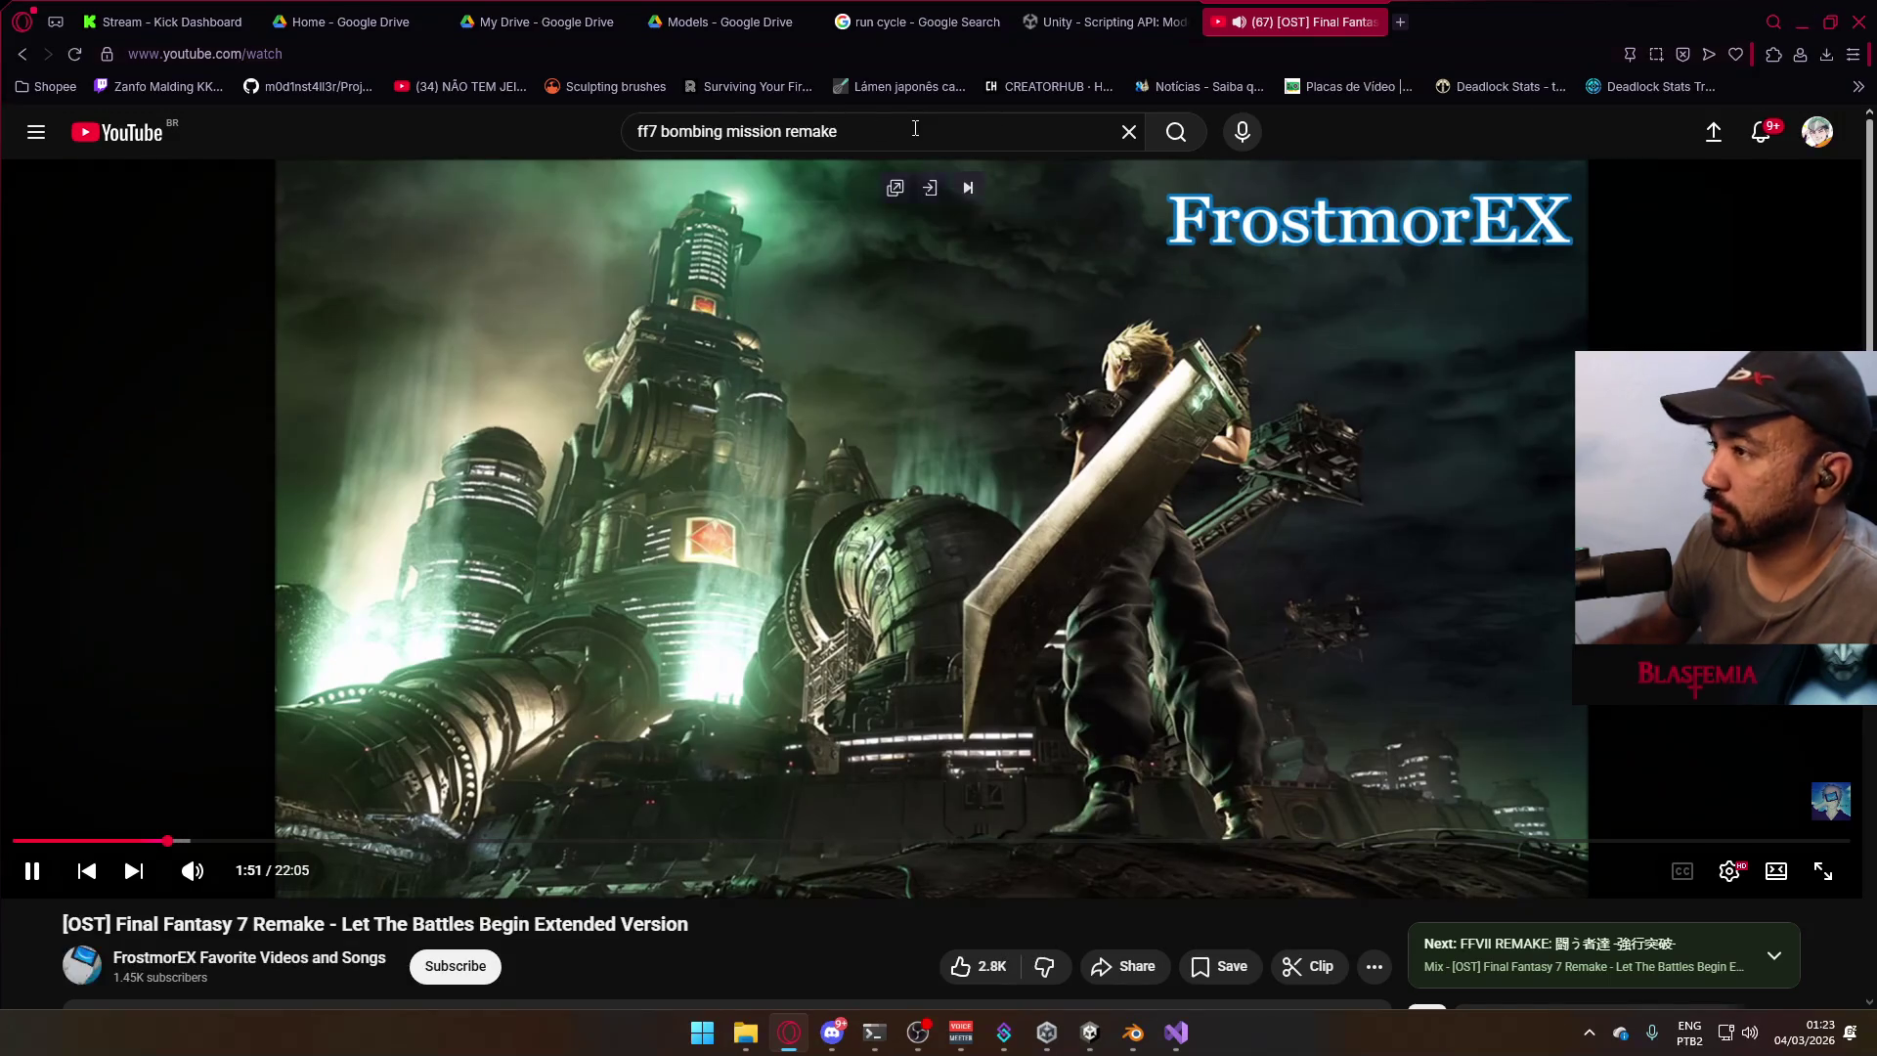
Search YouTube for 'sabers edge', go back to the playing video and minimise the browser.
key("slash")
type("sabers edge")
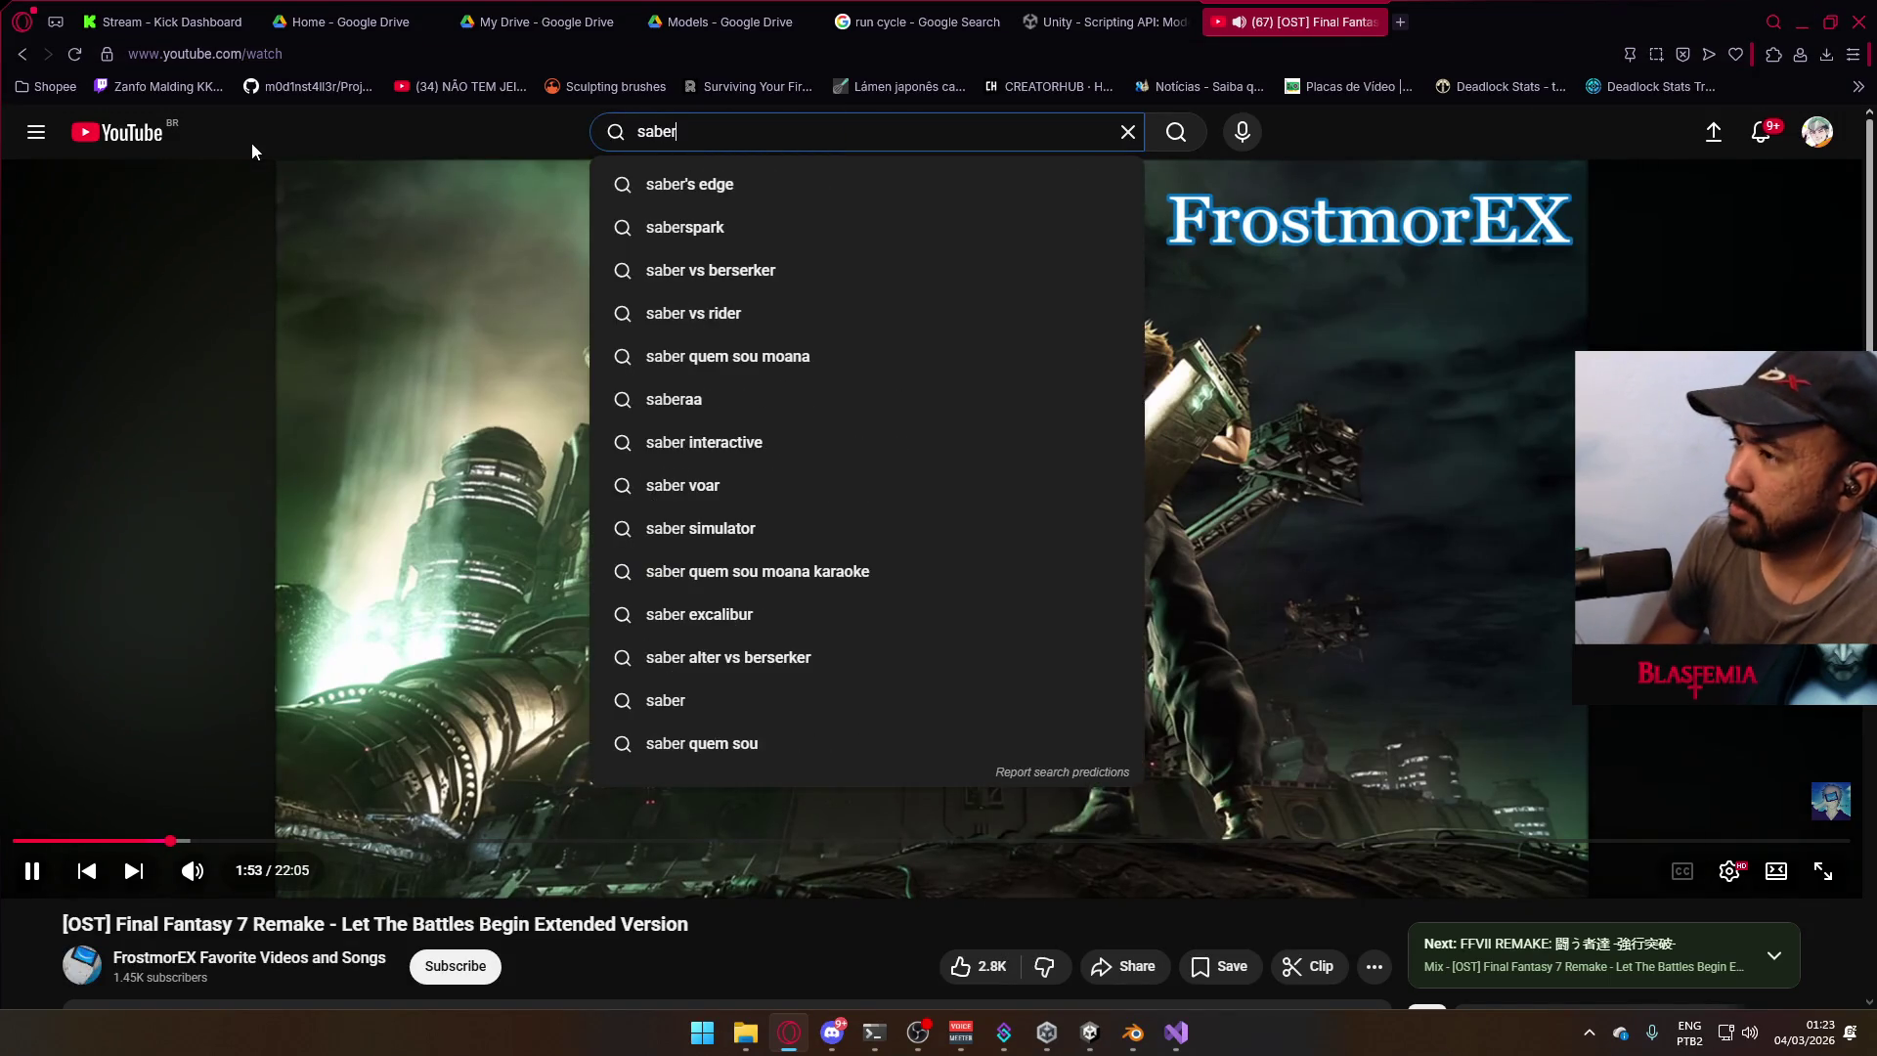
key("Return")
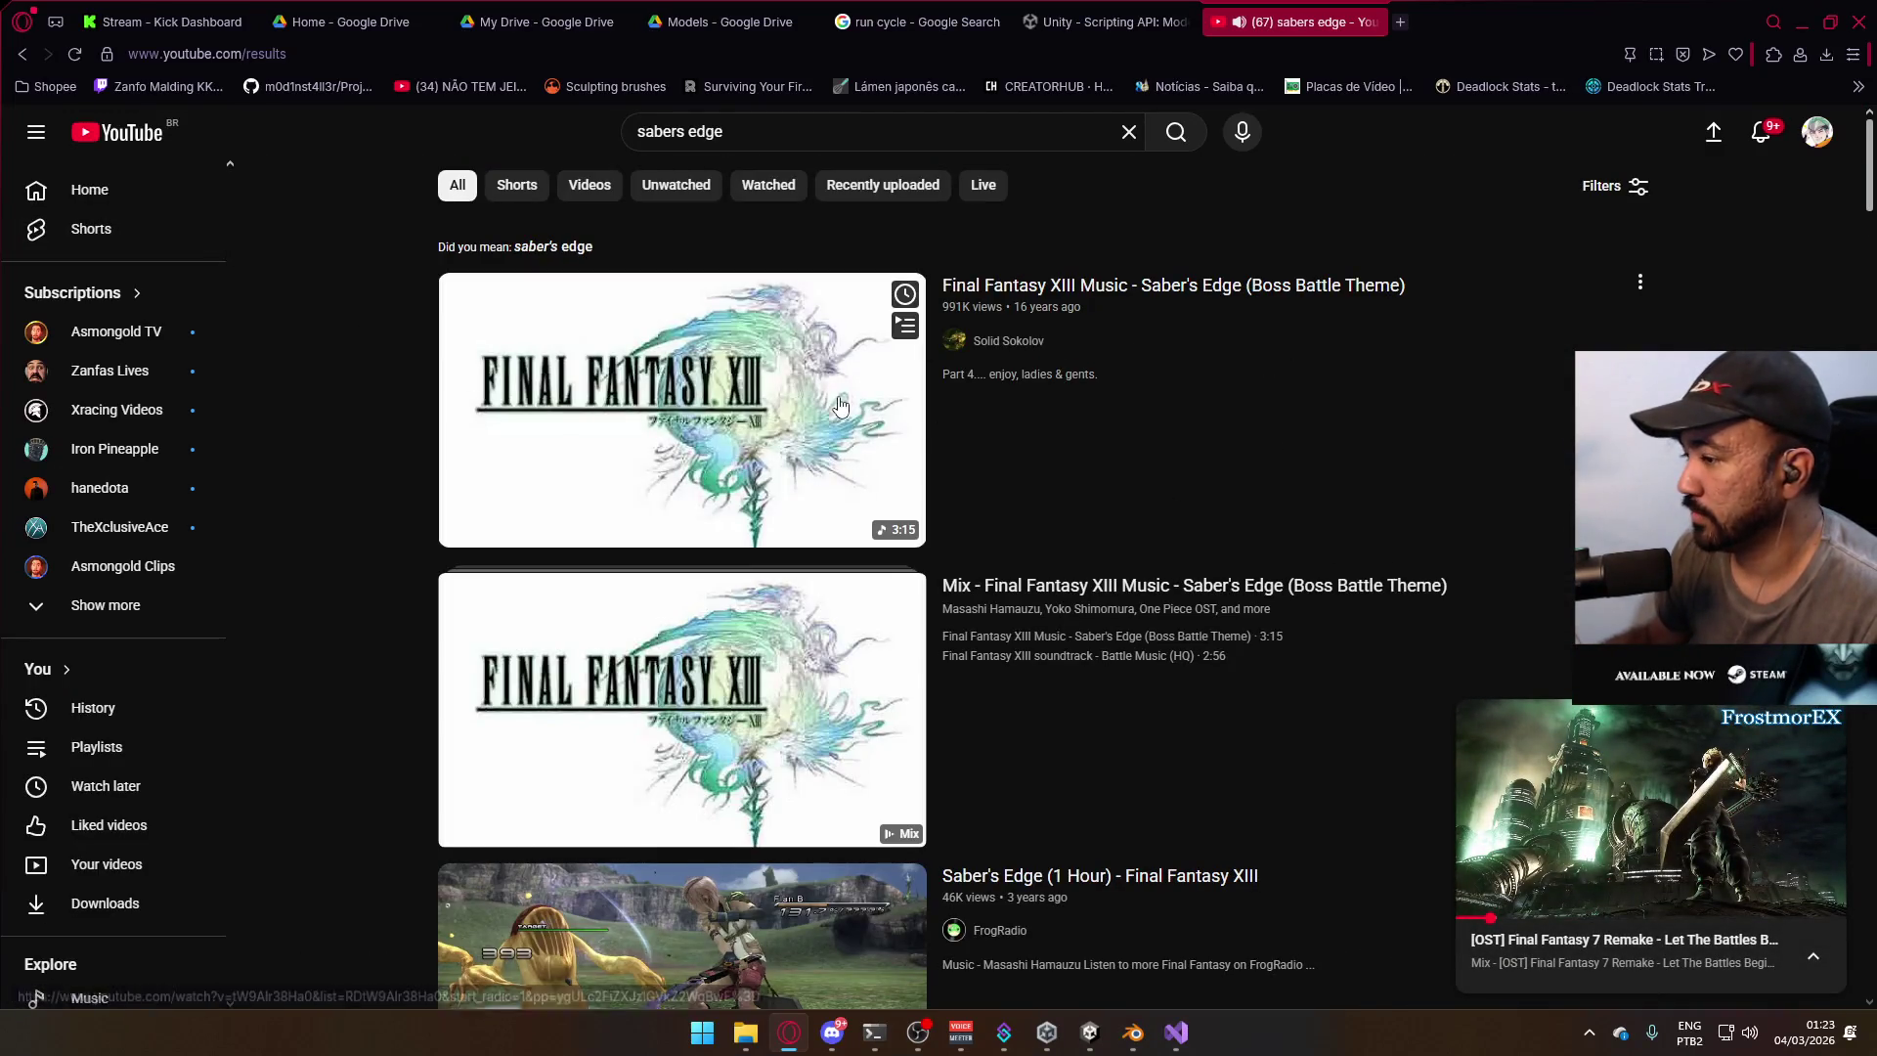
scroll(828, 459, "down", 1)
key("alt+Left")
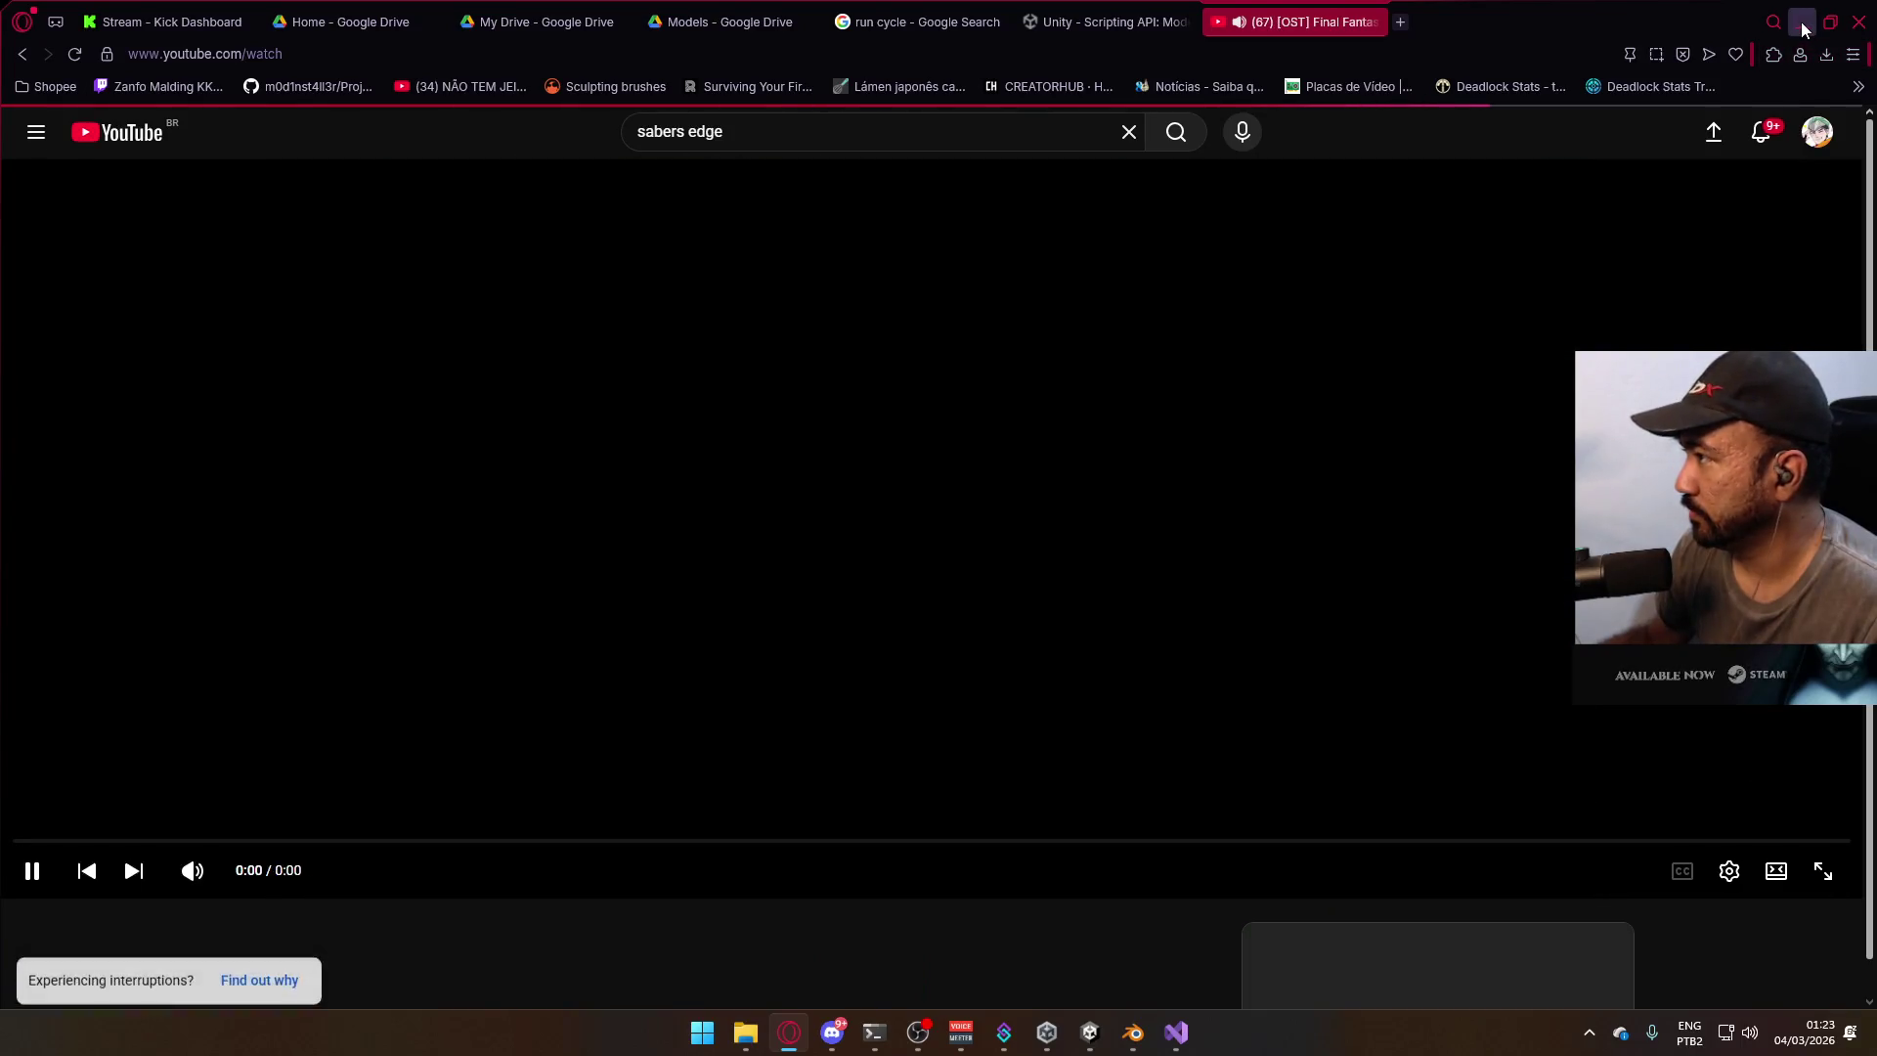
left_click(1801, 21)
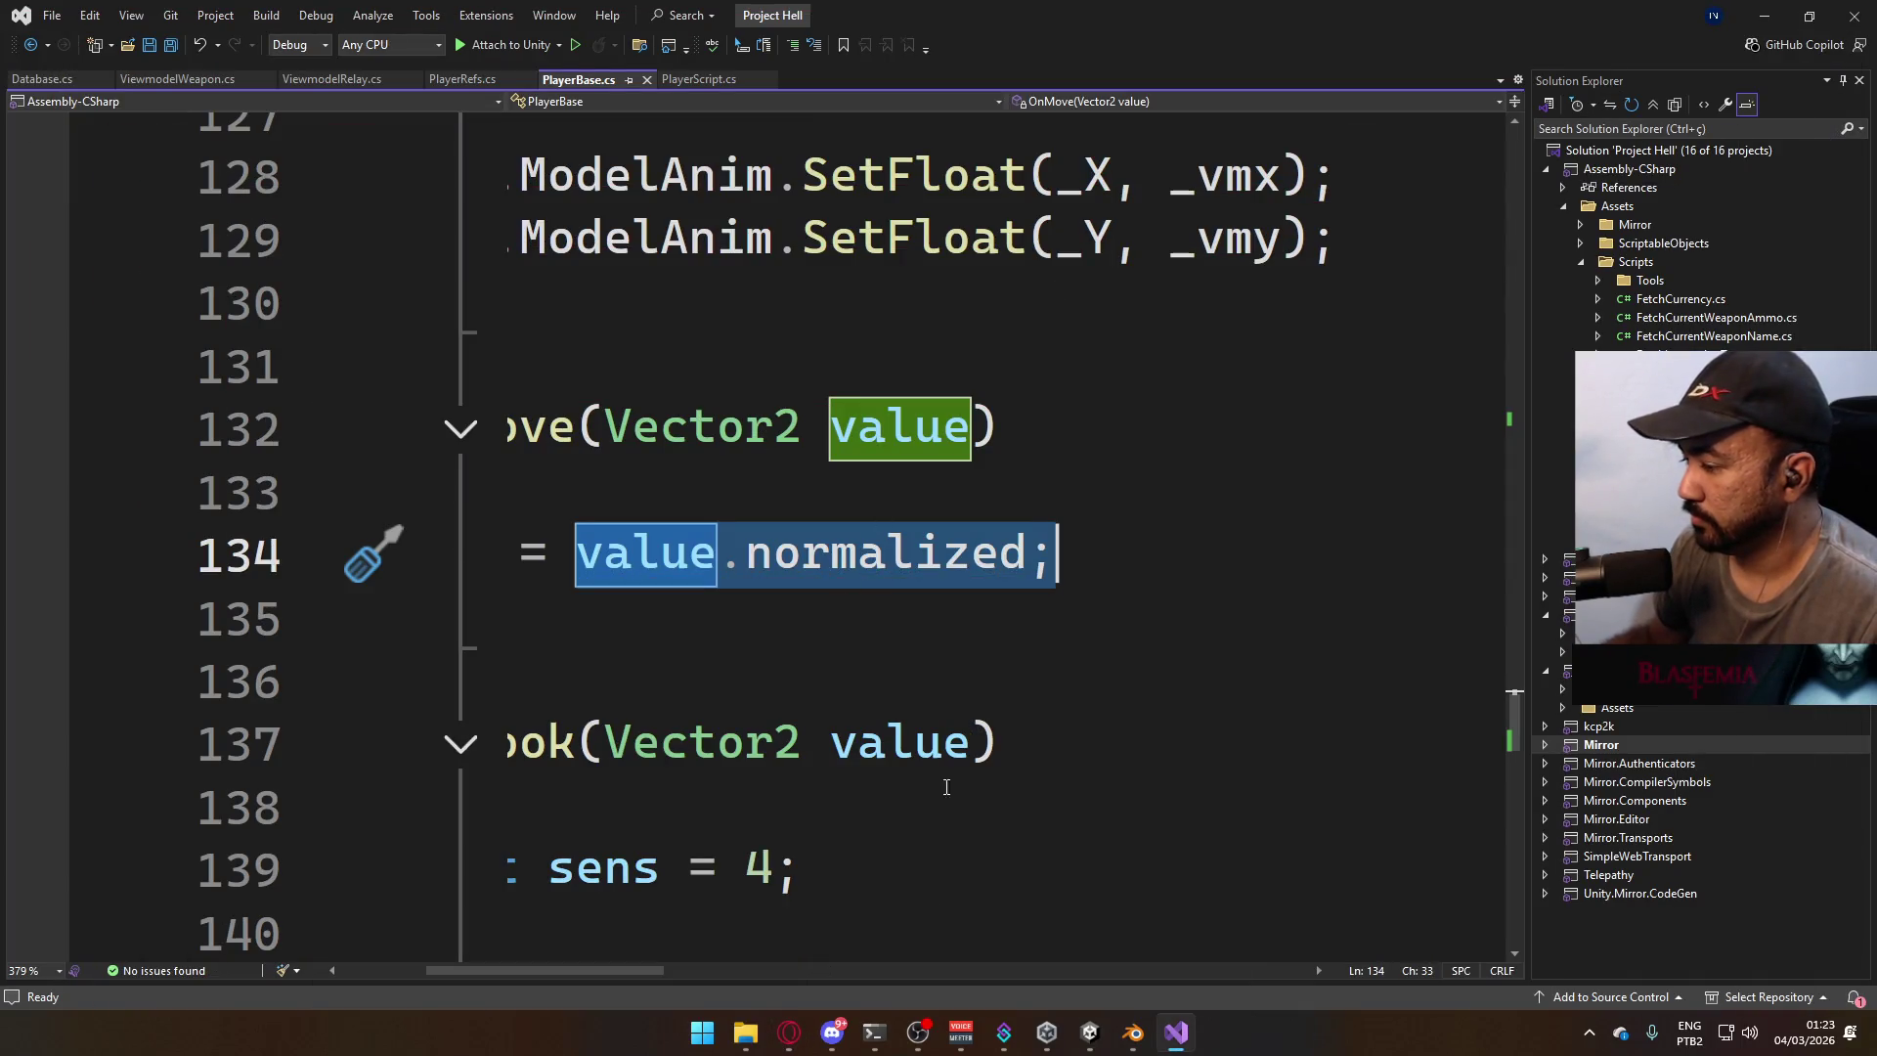
Replace 'value.normalized;' with 'value;' on line 134 and save PlayerBase.cs.
scroll(955, 742, "down", 3, "ctrl")
left_click_drag(772, 971, 687, 971)
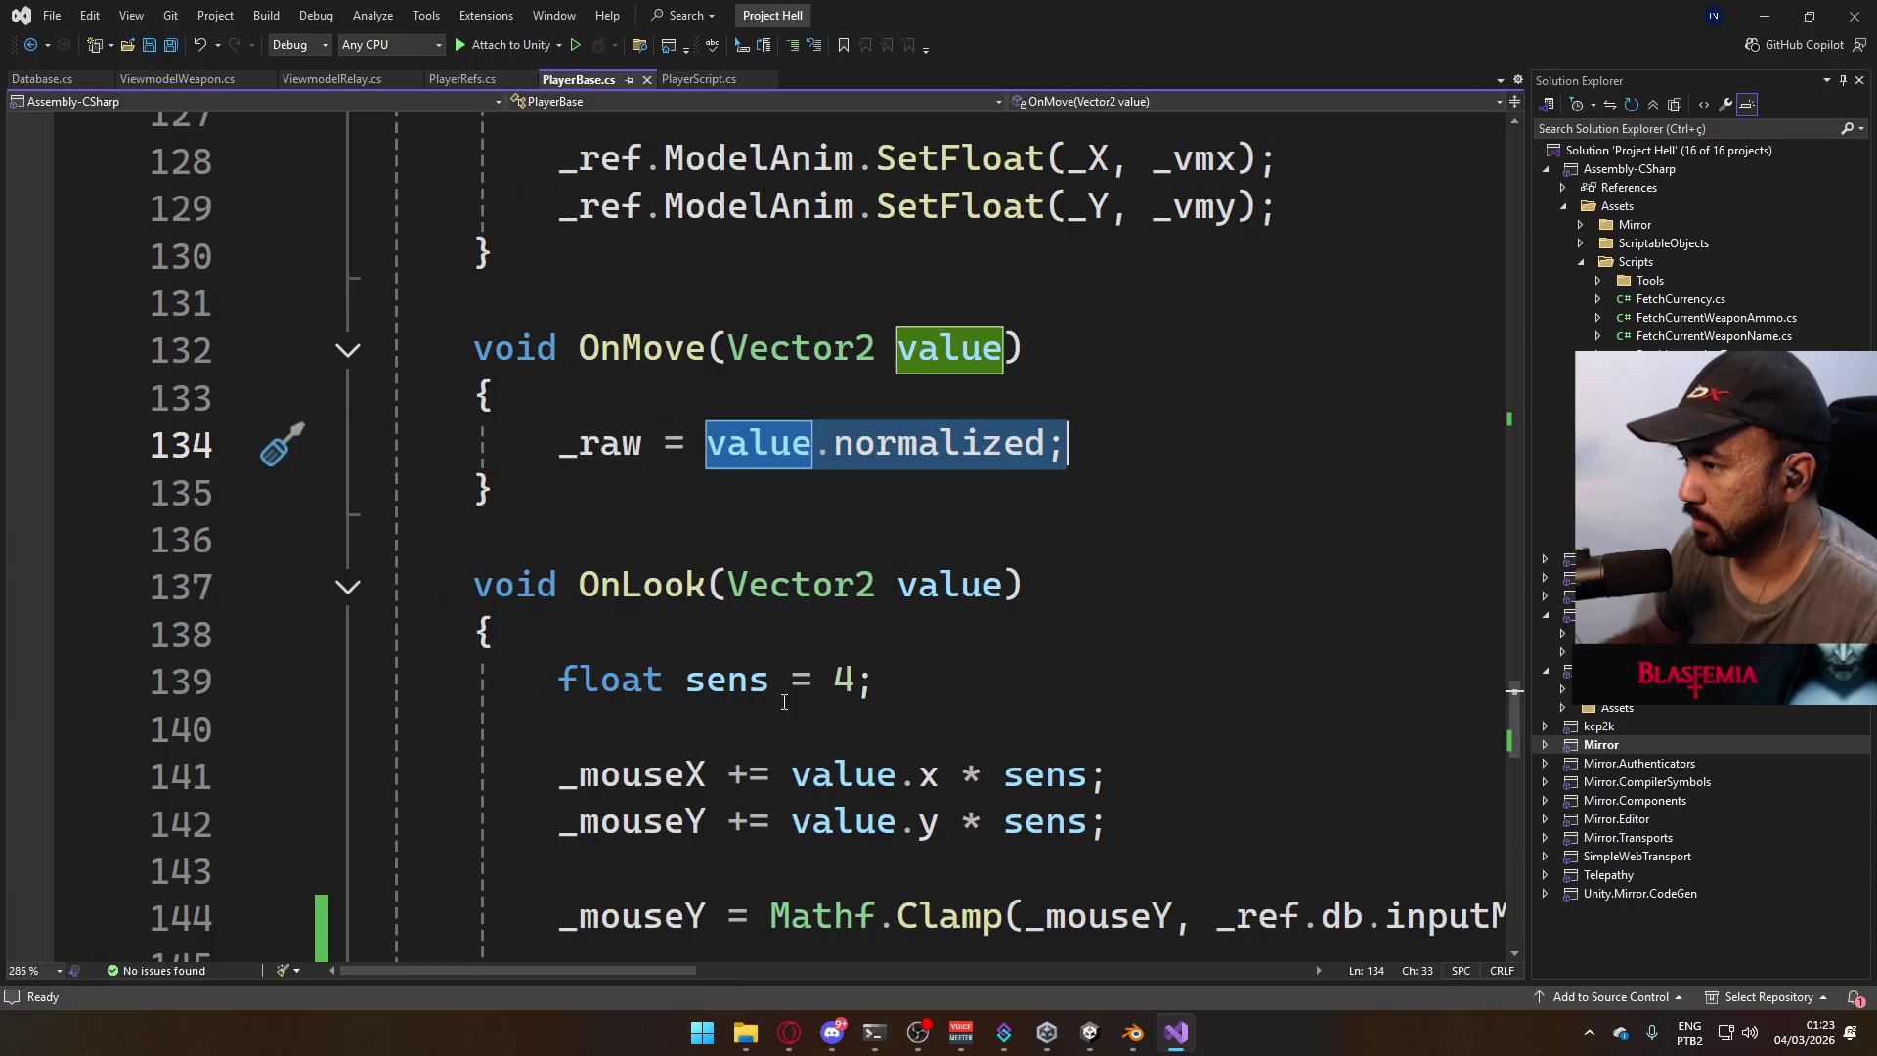
left_click(871, 584)
scroll(888, 533, "down", 1, "ctrl")
scroll(894, 533, "up", 2)
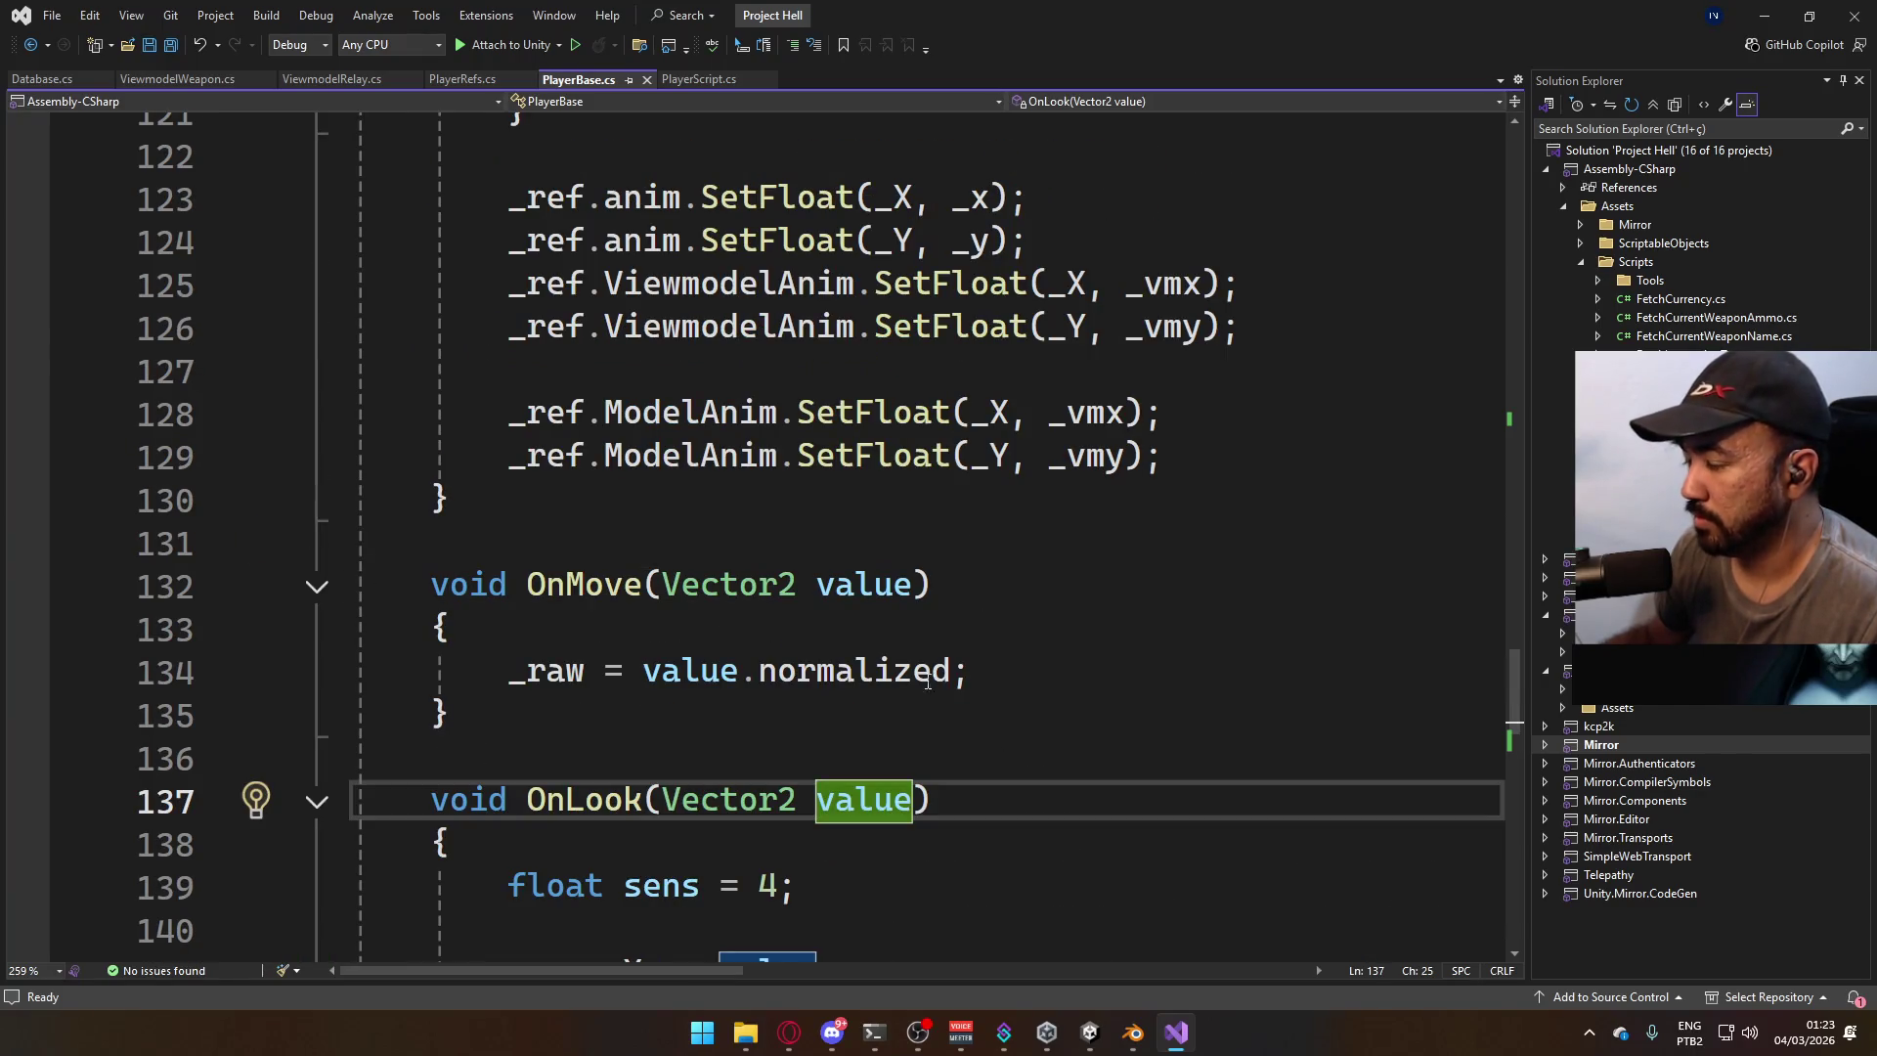
left_click_drag(1036, 675, 783, 687)
key("ctrl+shift+Left")
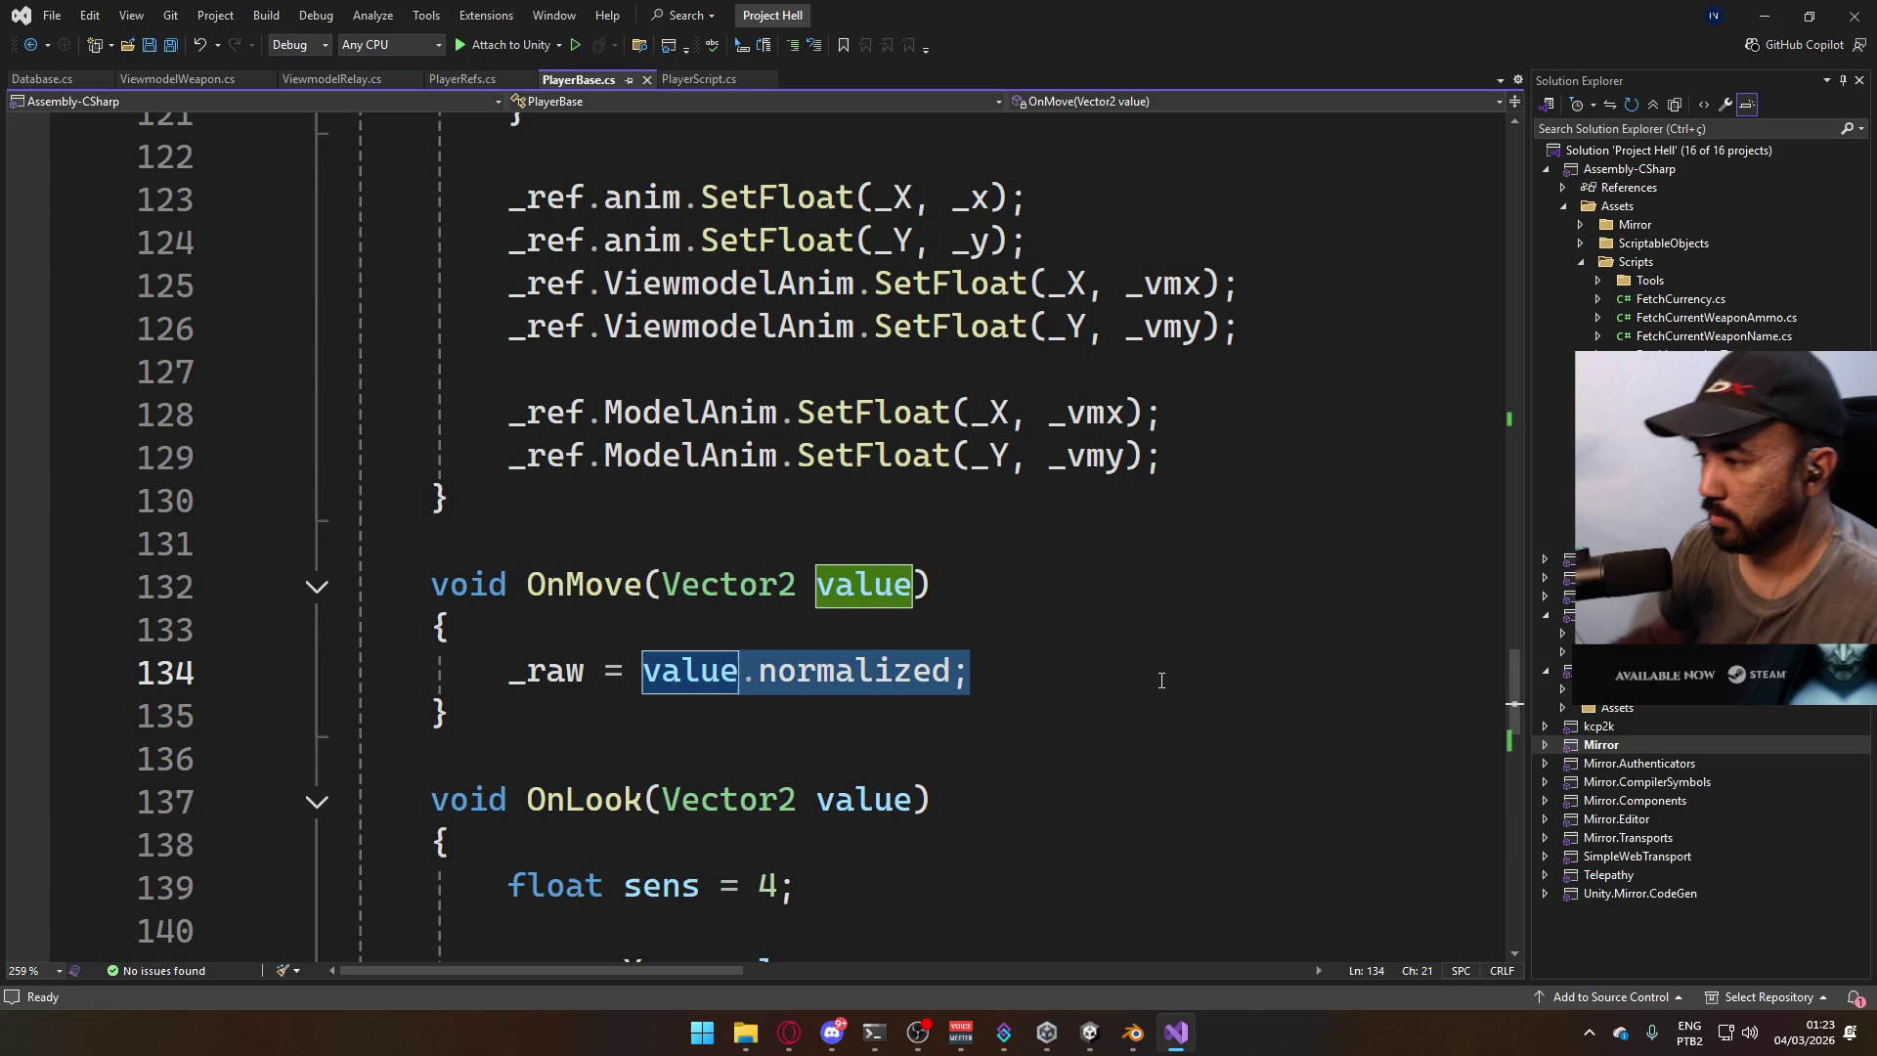
type("value;")
key("ctrl+s")
Scroll up to the Update method and place the caret after _raw on line 108.
scroll(925, 712, "down", 3)
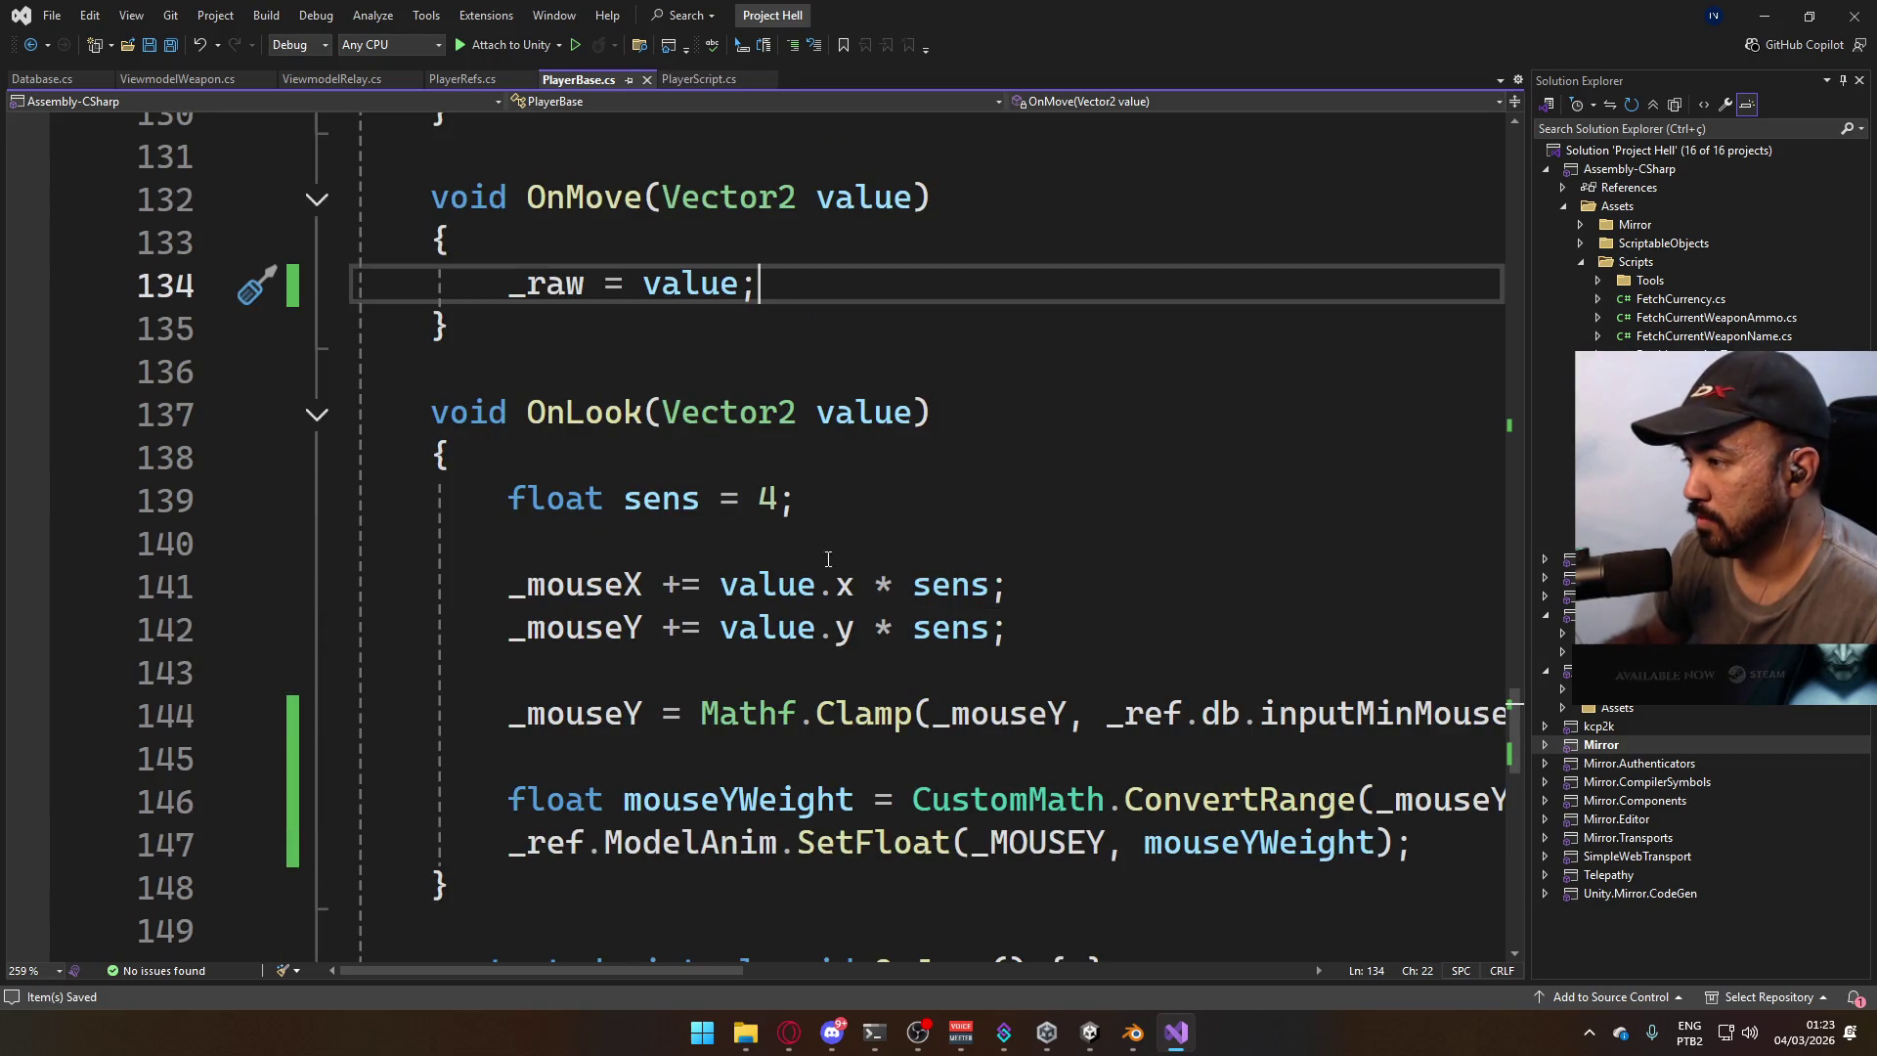
scroll(821, 554, "up", 7)
scroll(968, 609, "down", 6)
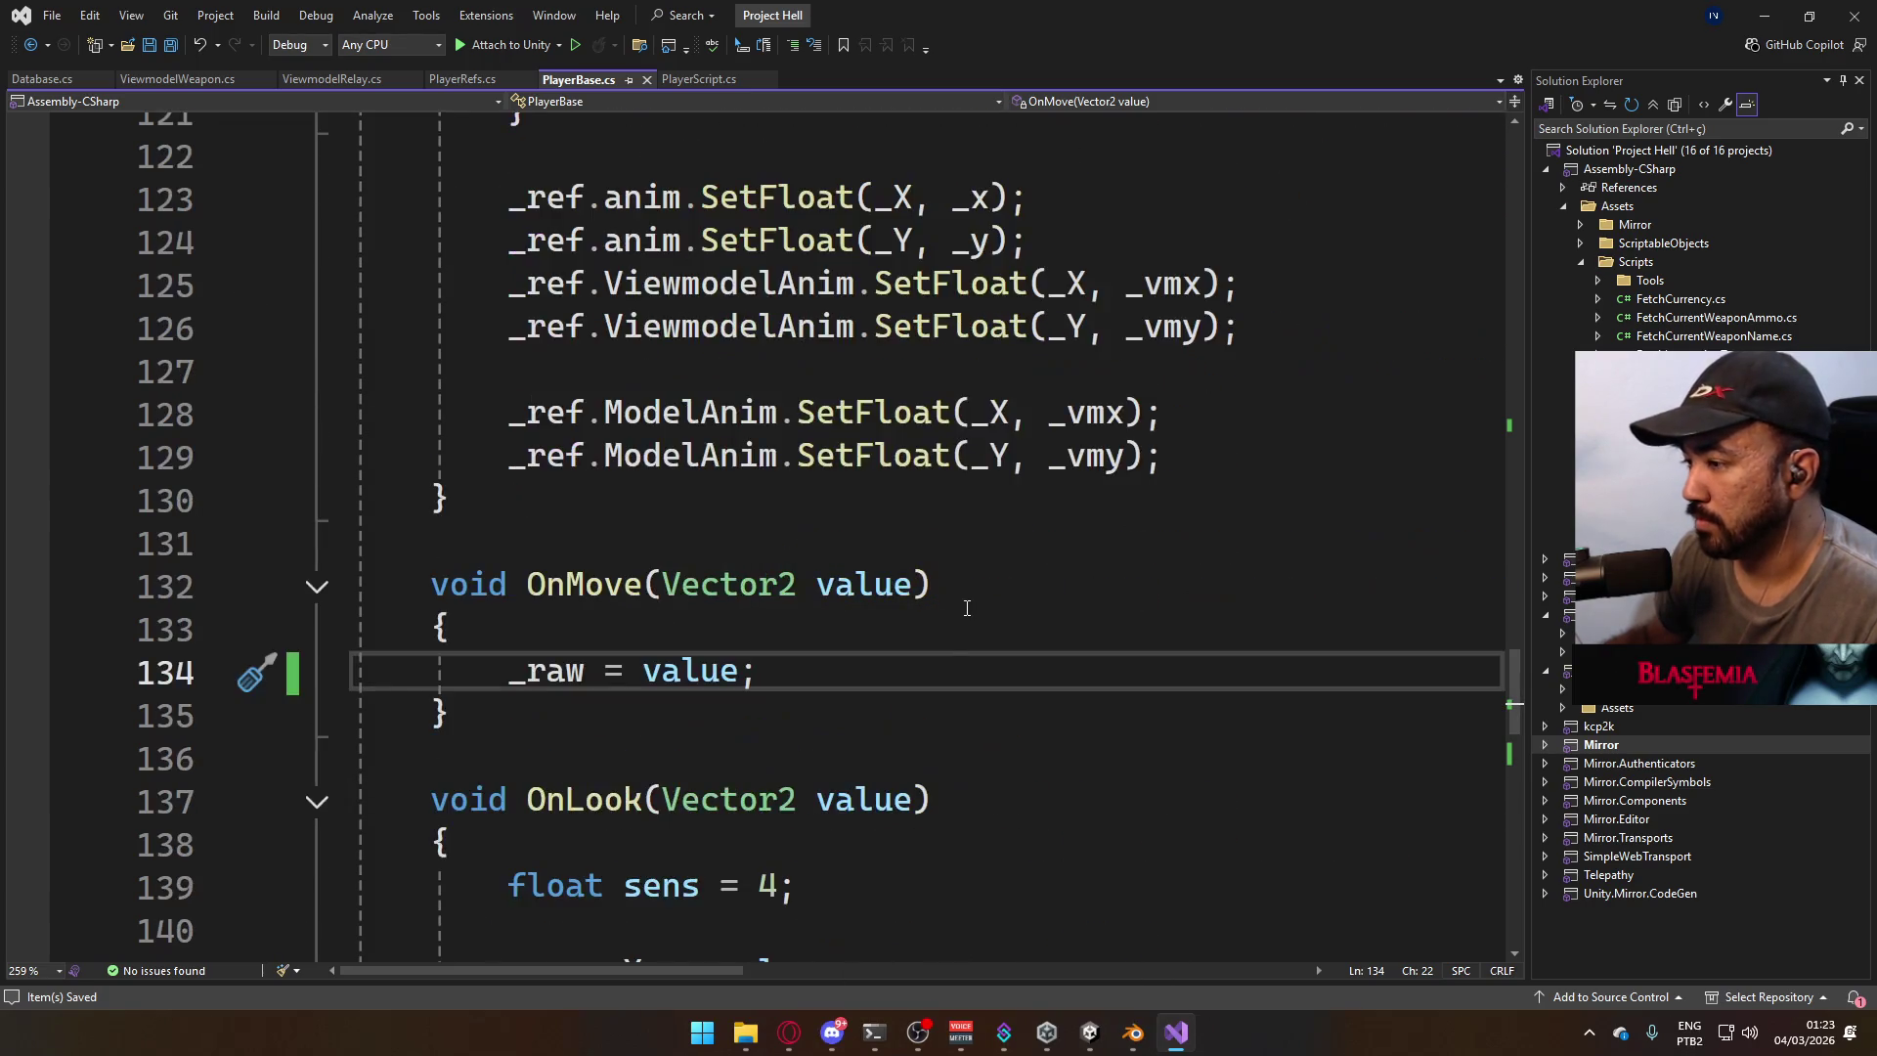
scroll(963, 616, "up", 6)
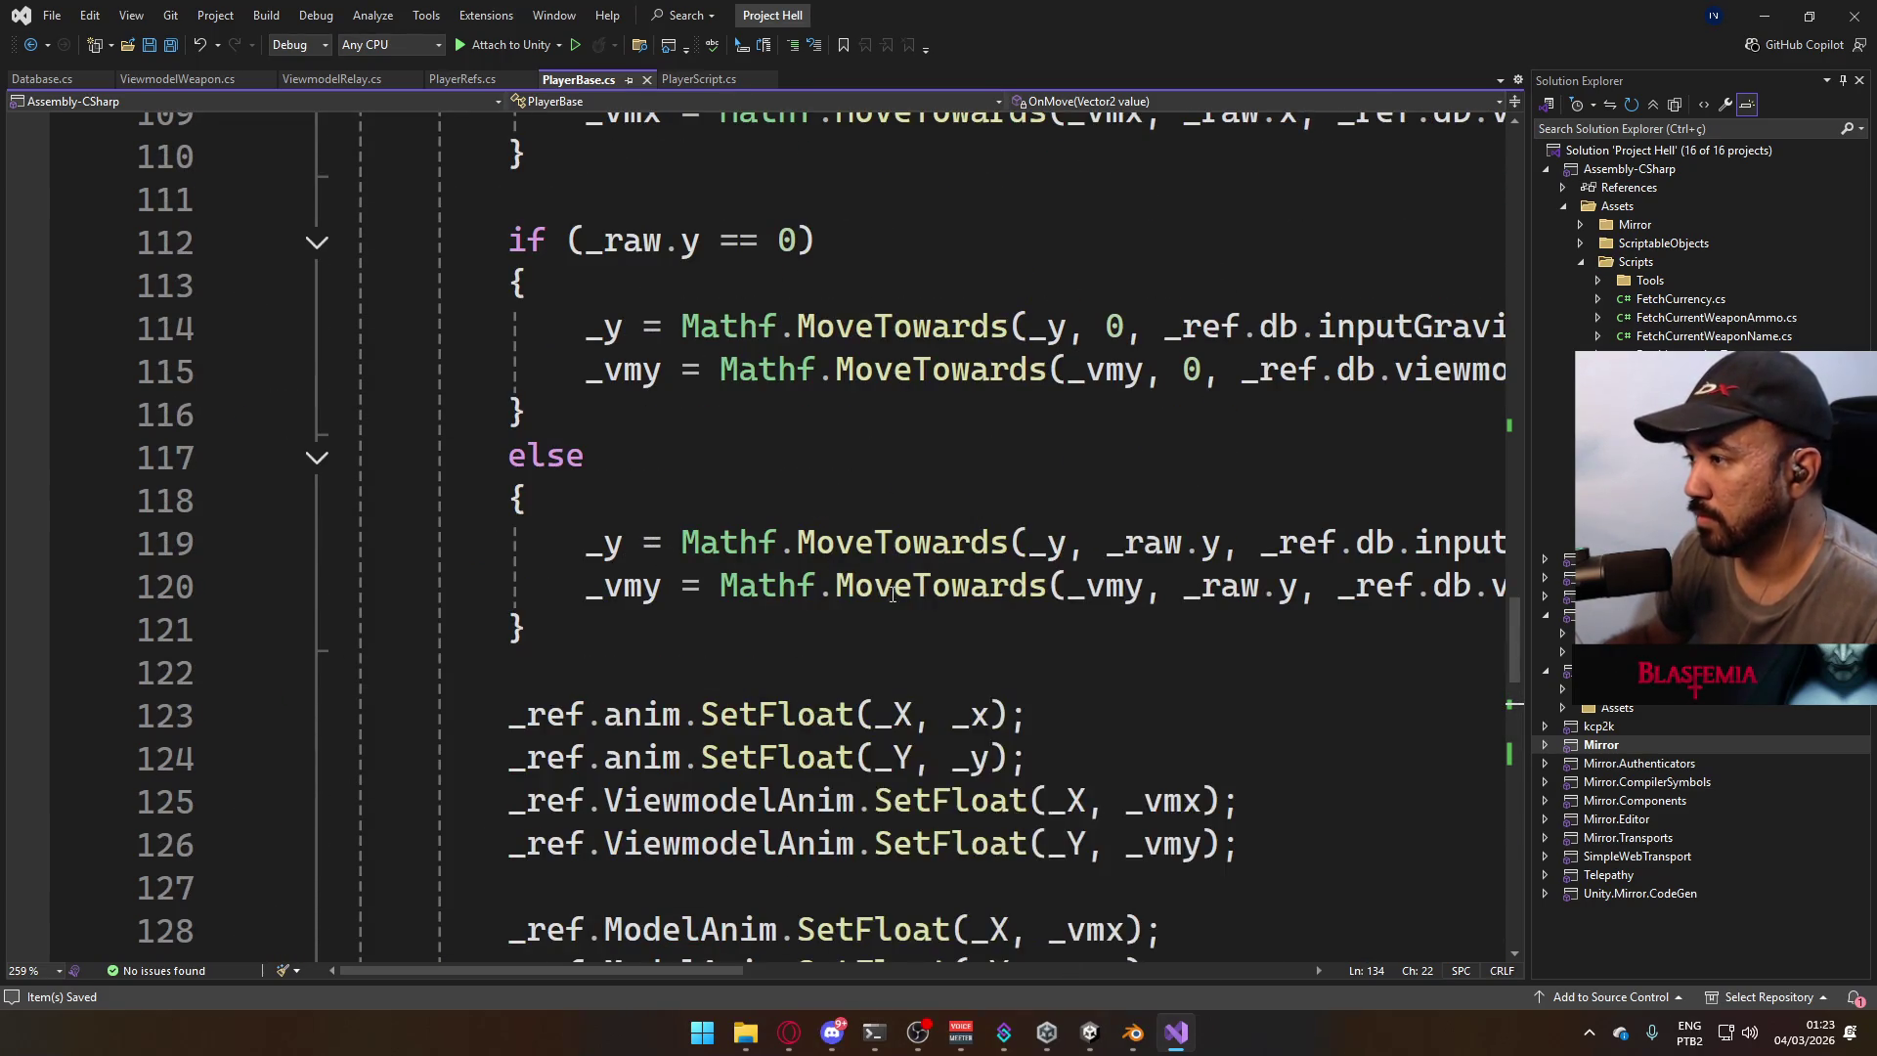
scroll(850, 562, "up", 3)
scroll(852, 564, "up", 2)
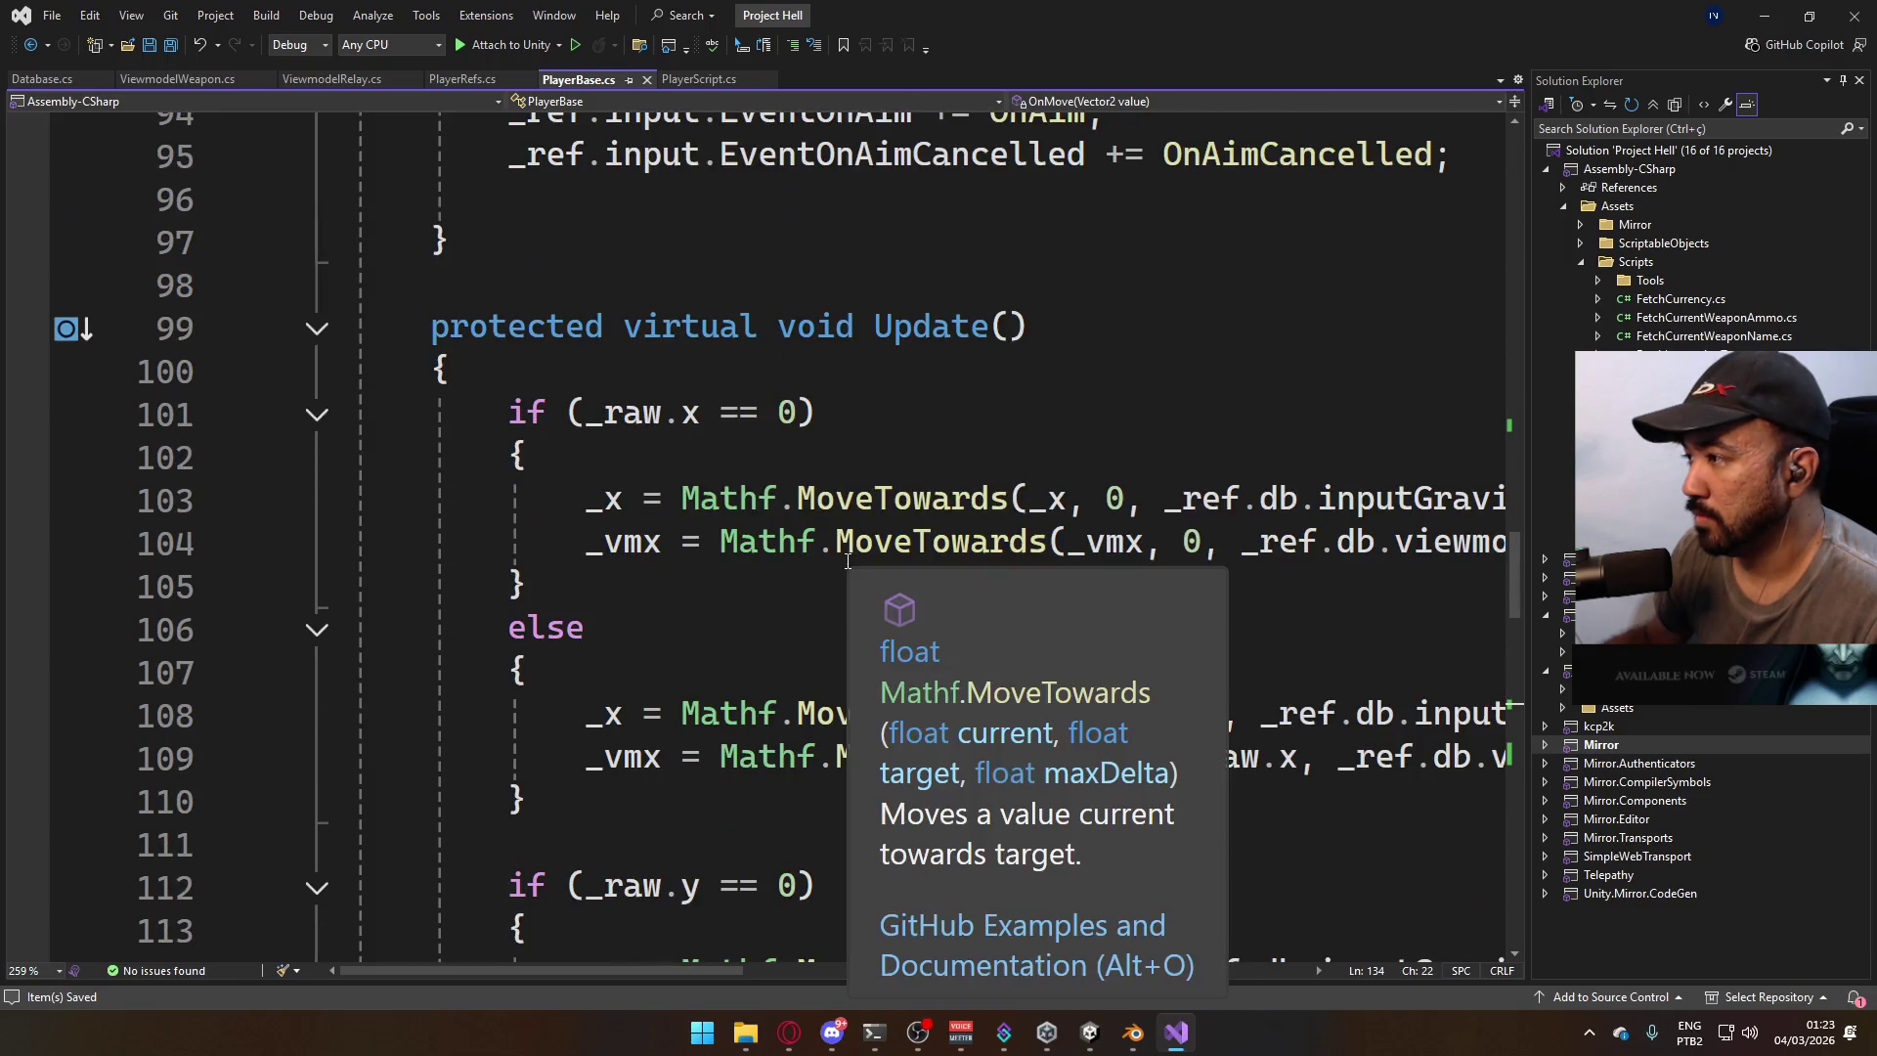
scroll(865, 547, "up", 3)
scroll(870, 540, "up", 4)
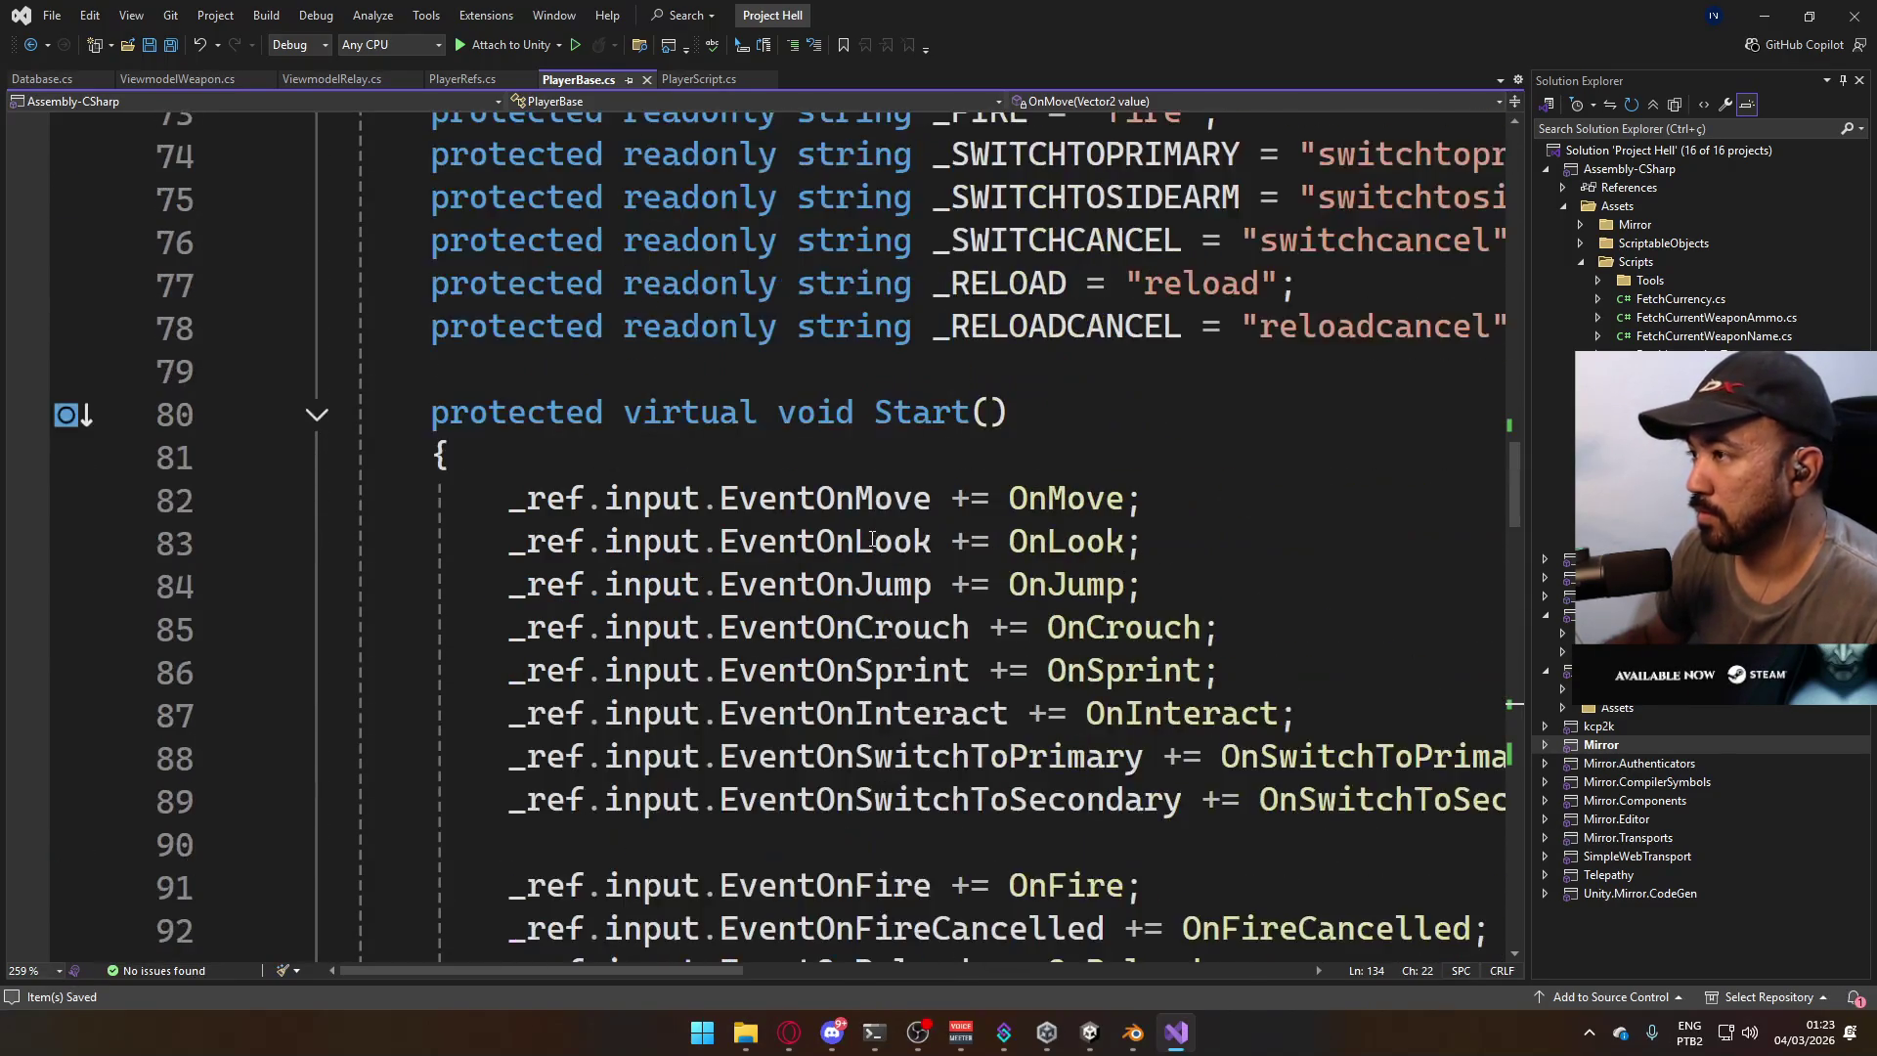
scroll(880, 545, "down", 8)
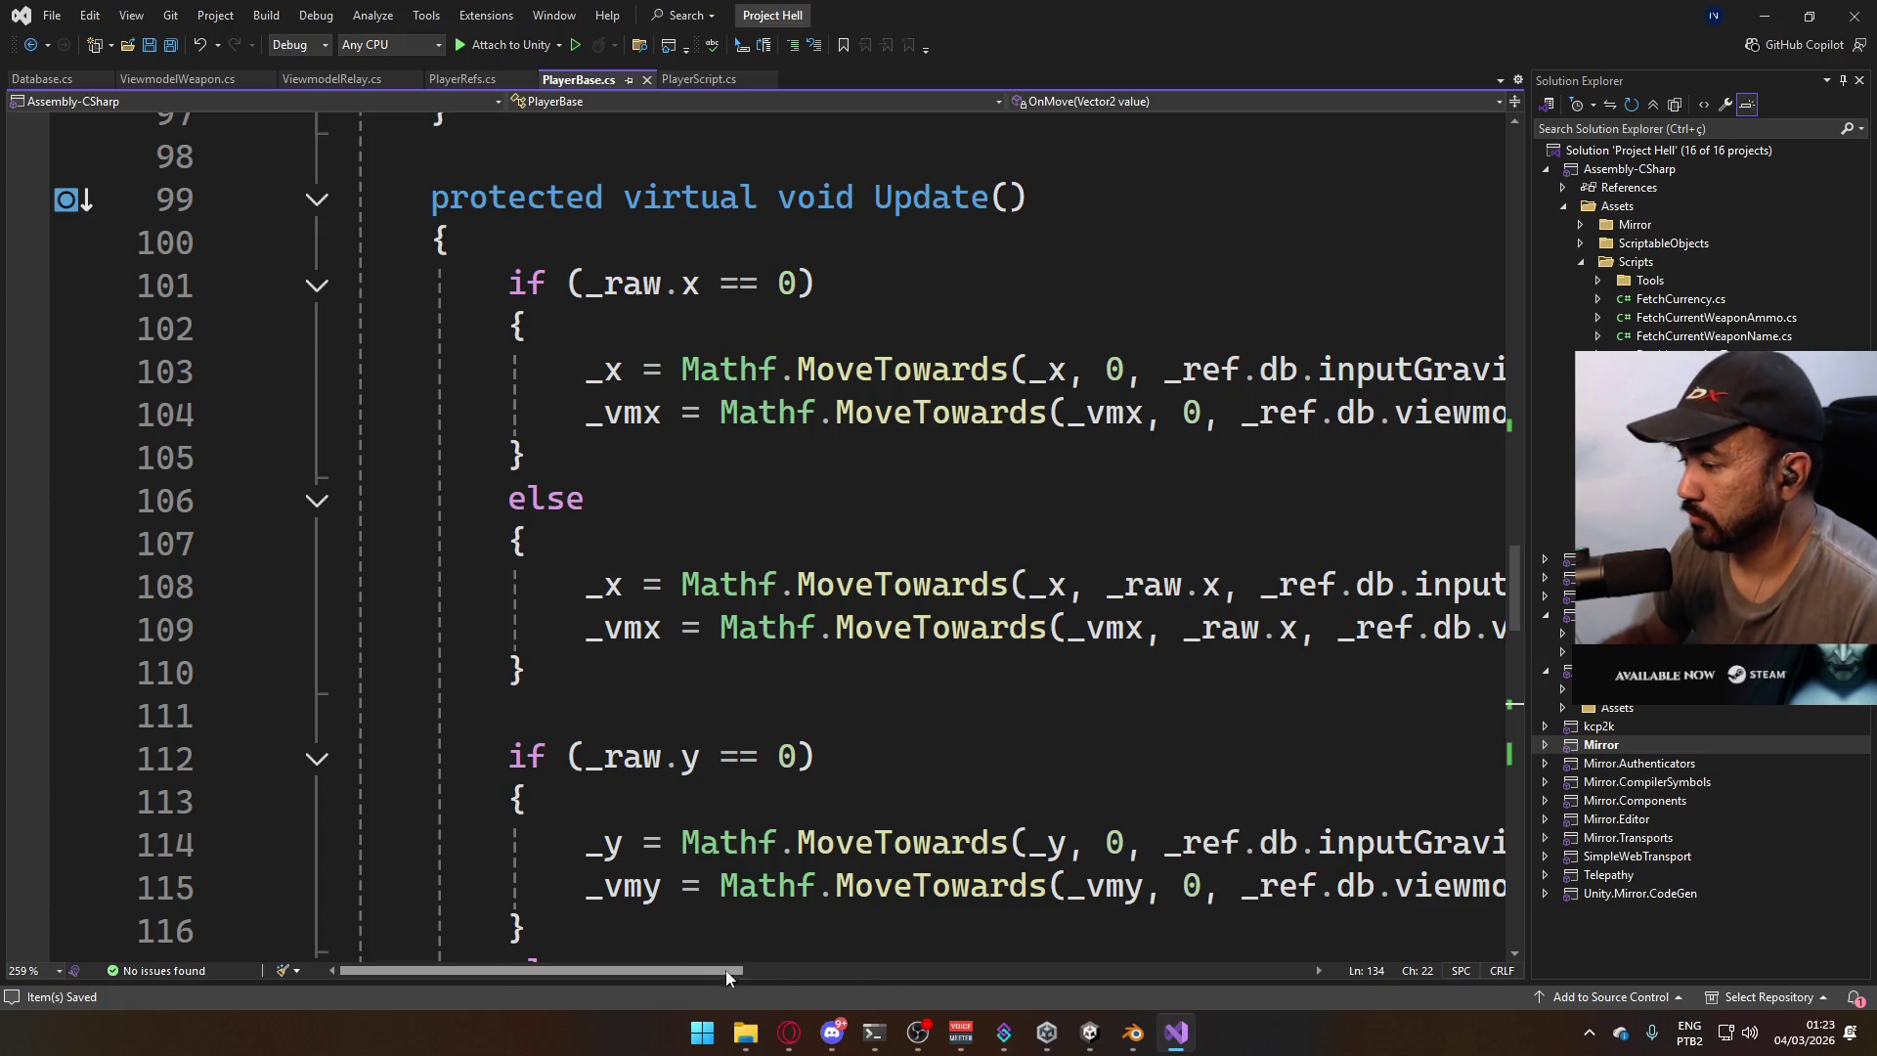
mouse_move(697, 971)
left_mouse_down()
mouse_move(778, 974)
mouse_move(747, 970)
left_mouse_up()
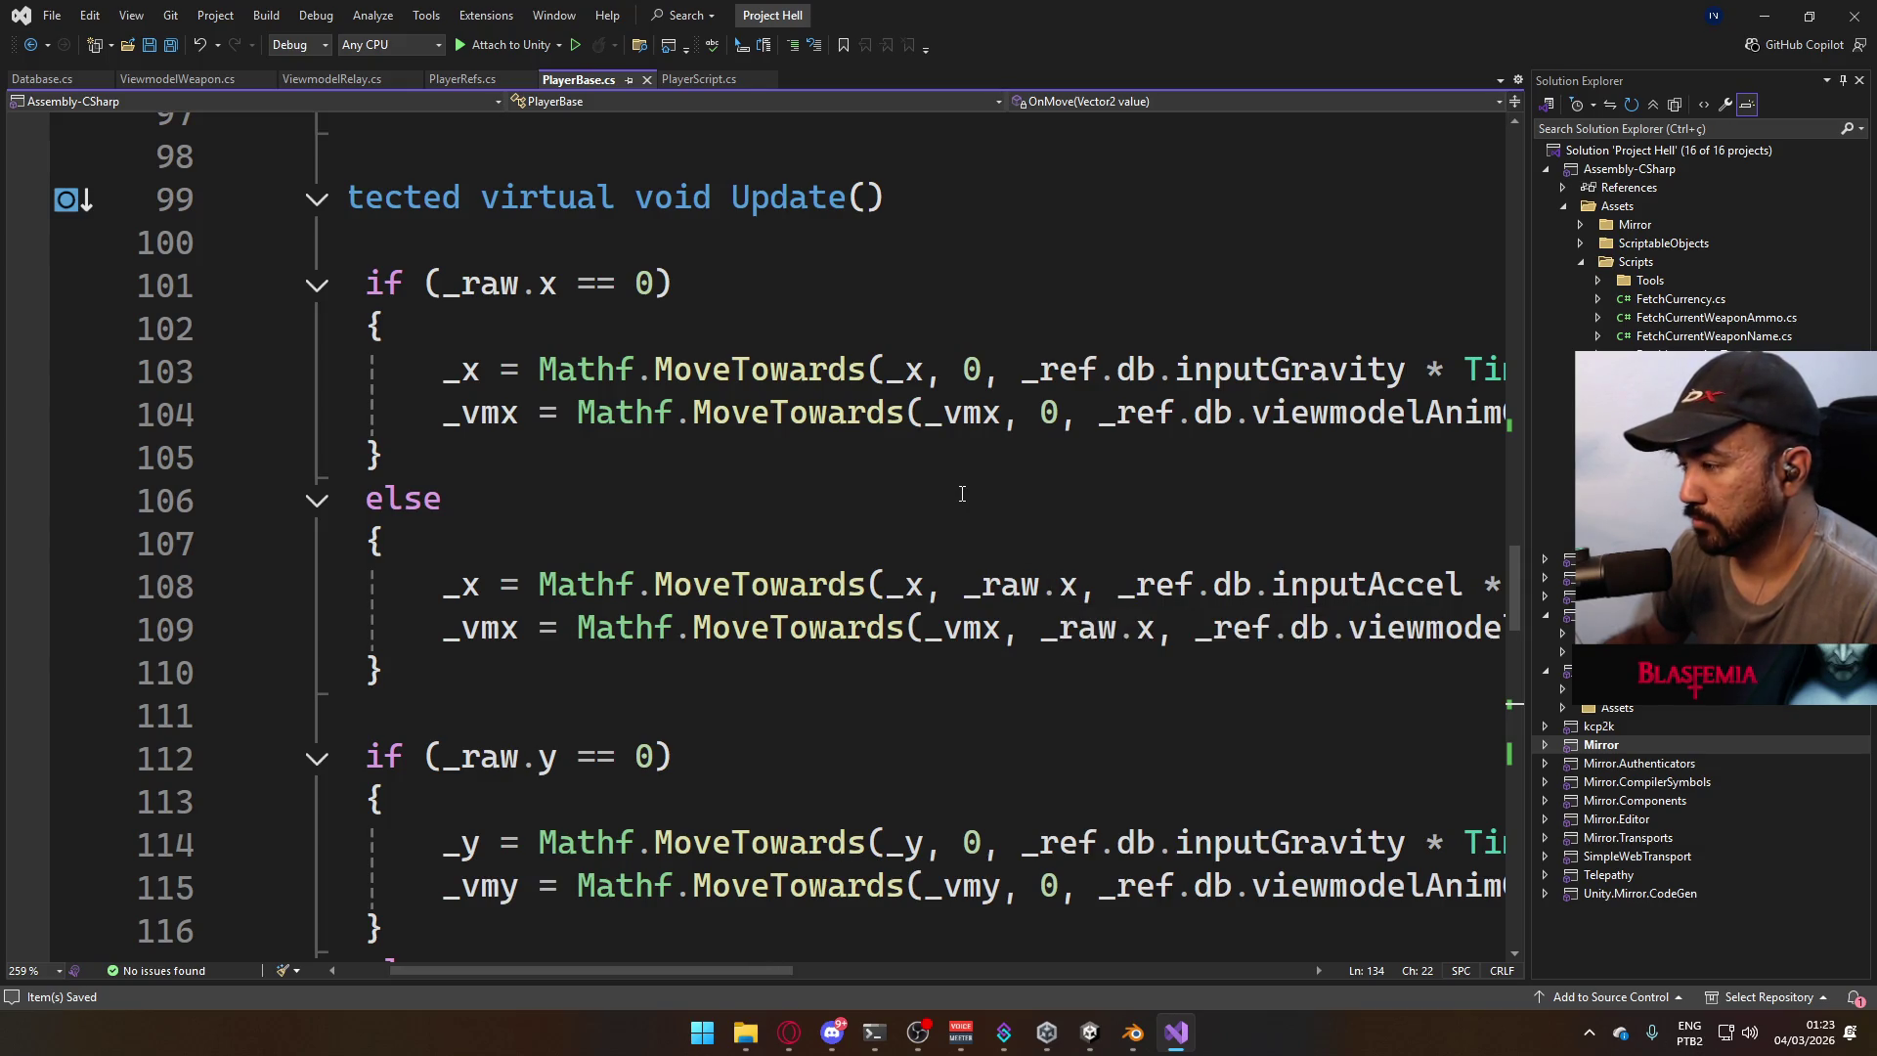
left_click(1041, 584)
type(".nor.")
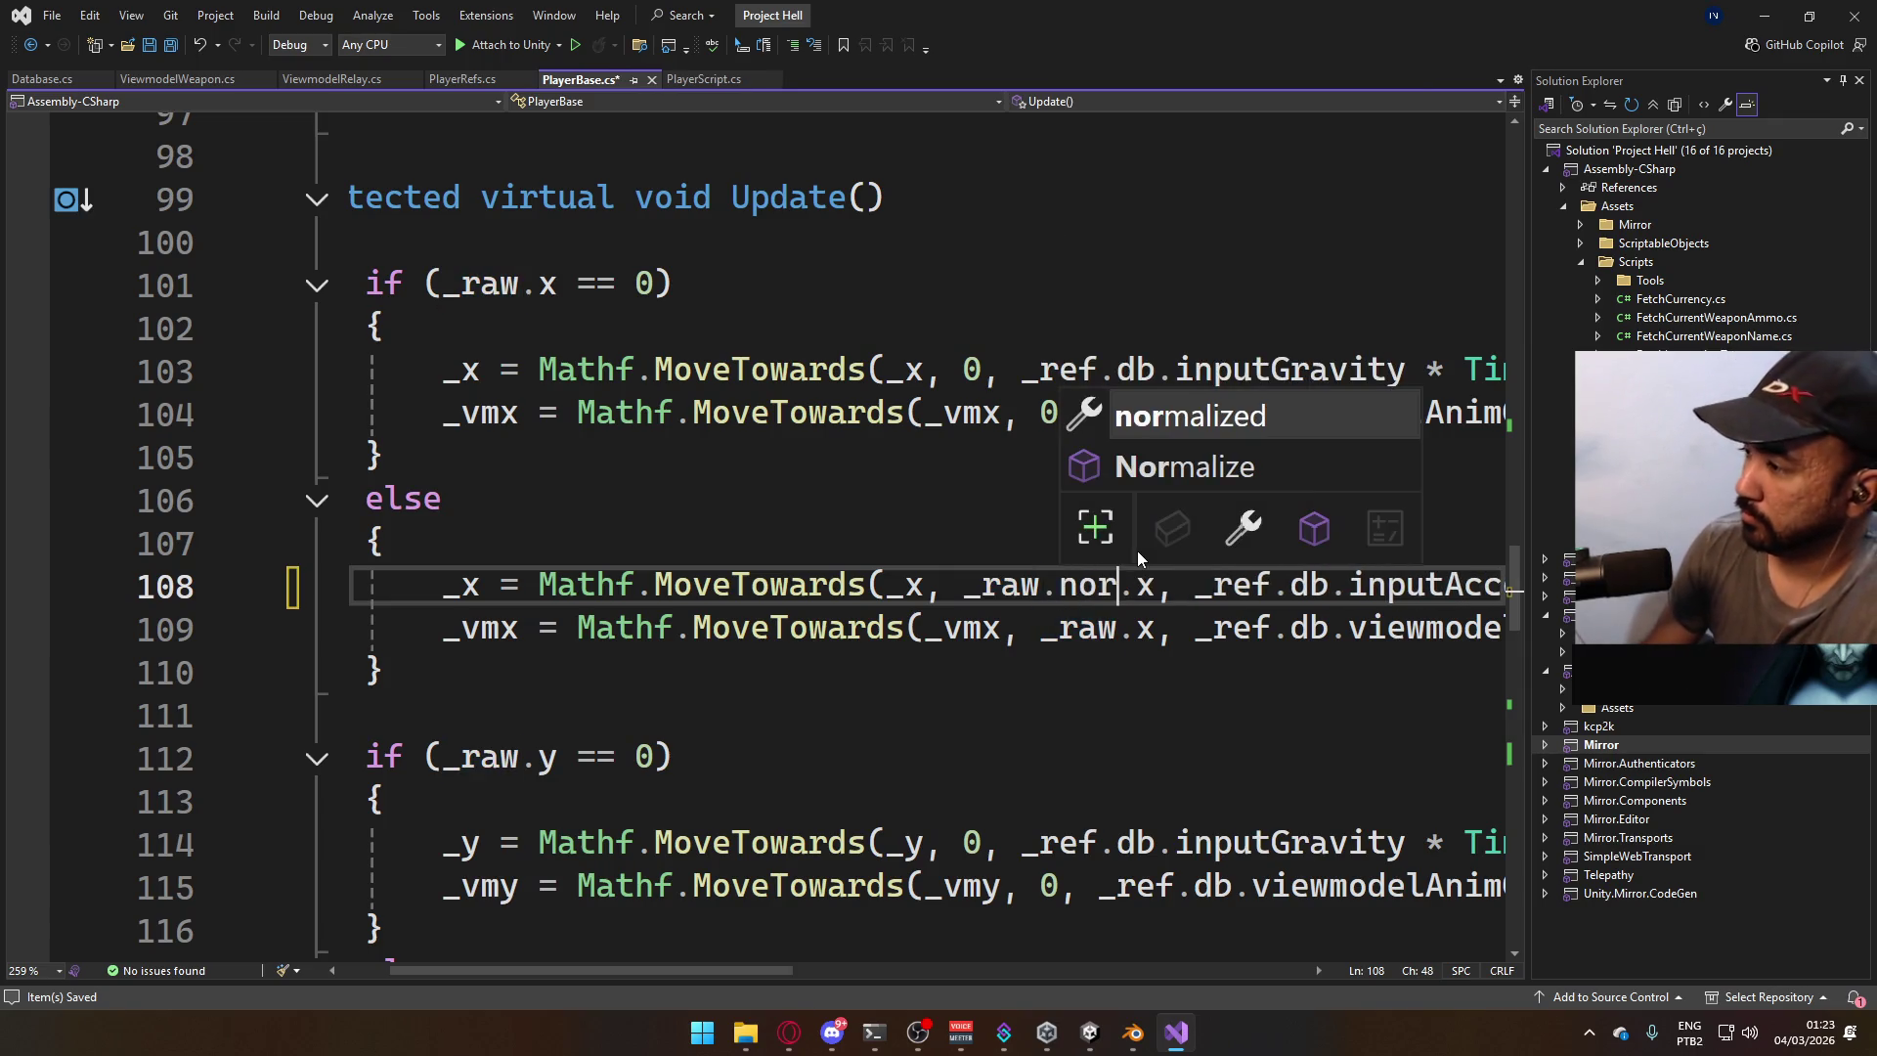
key("Tab")
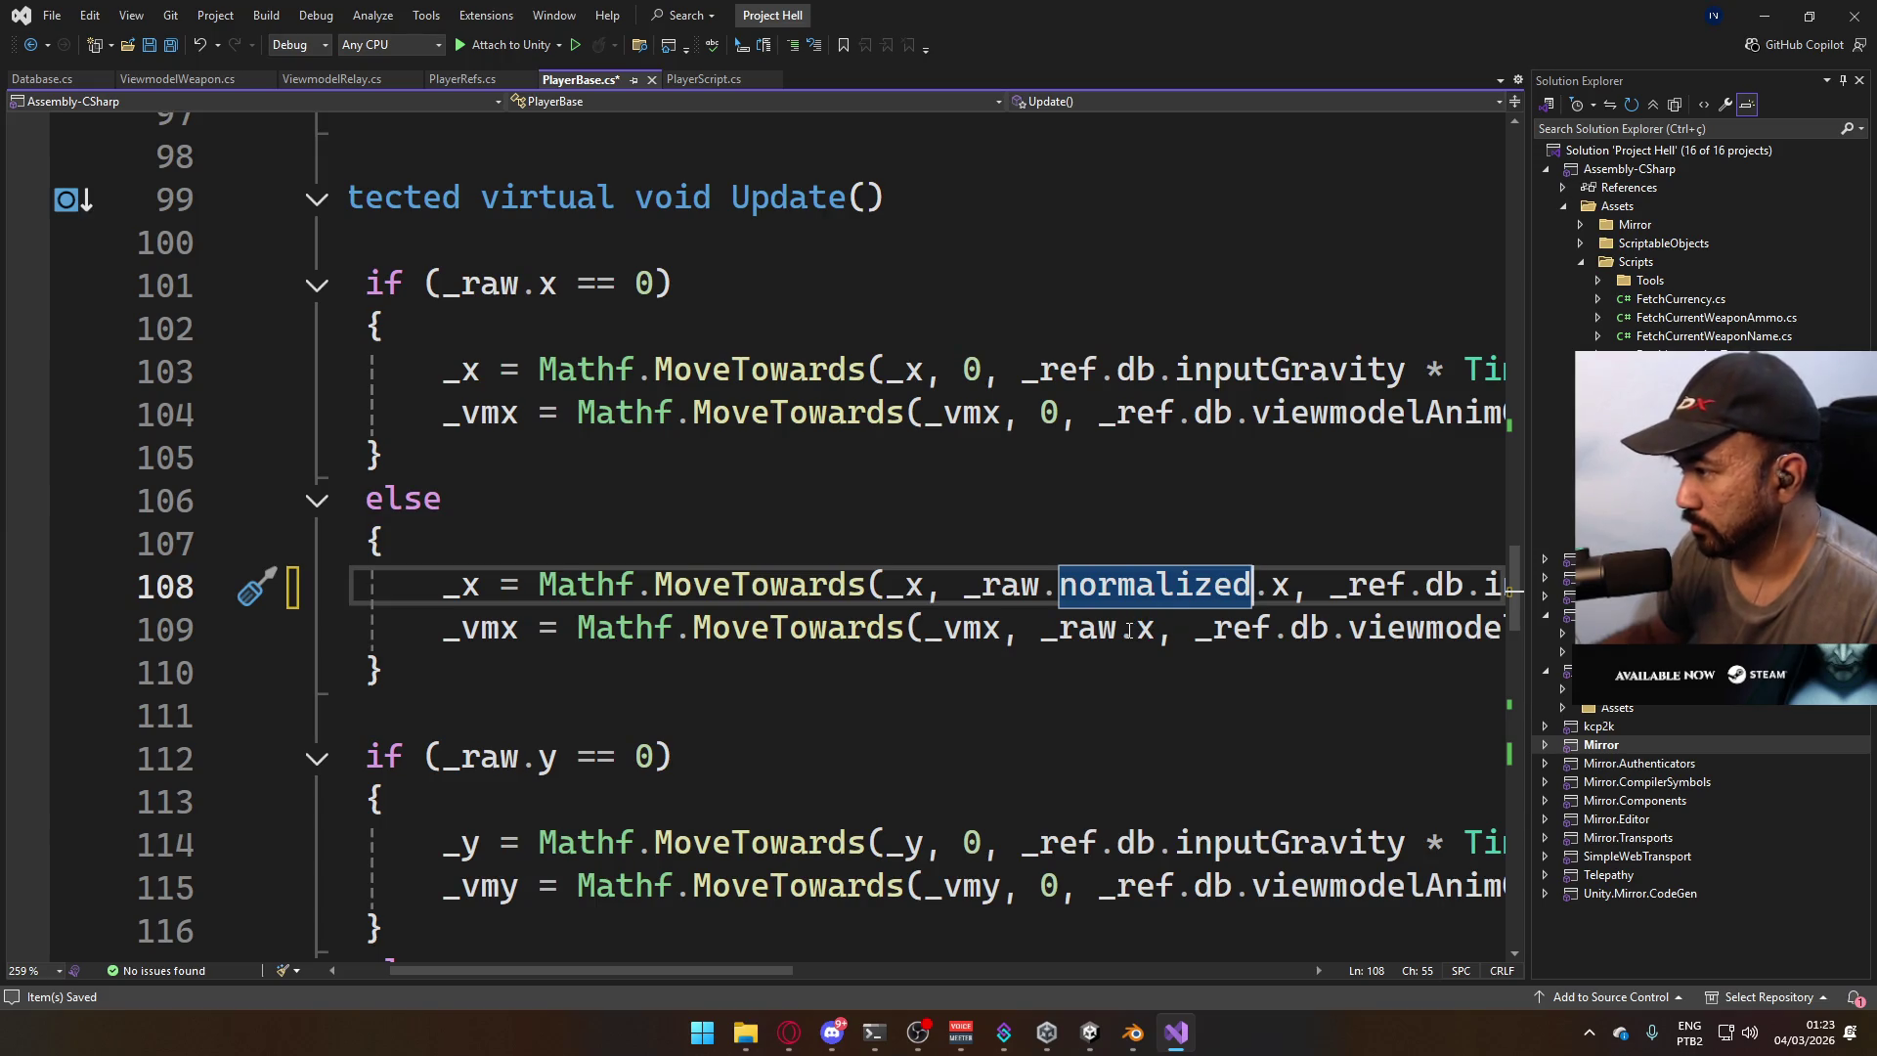
left_click(1042, 585)
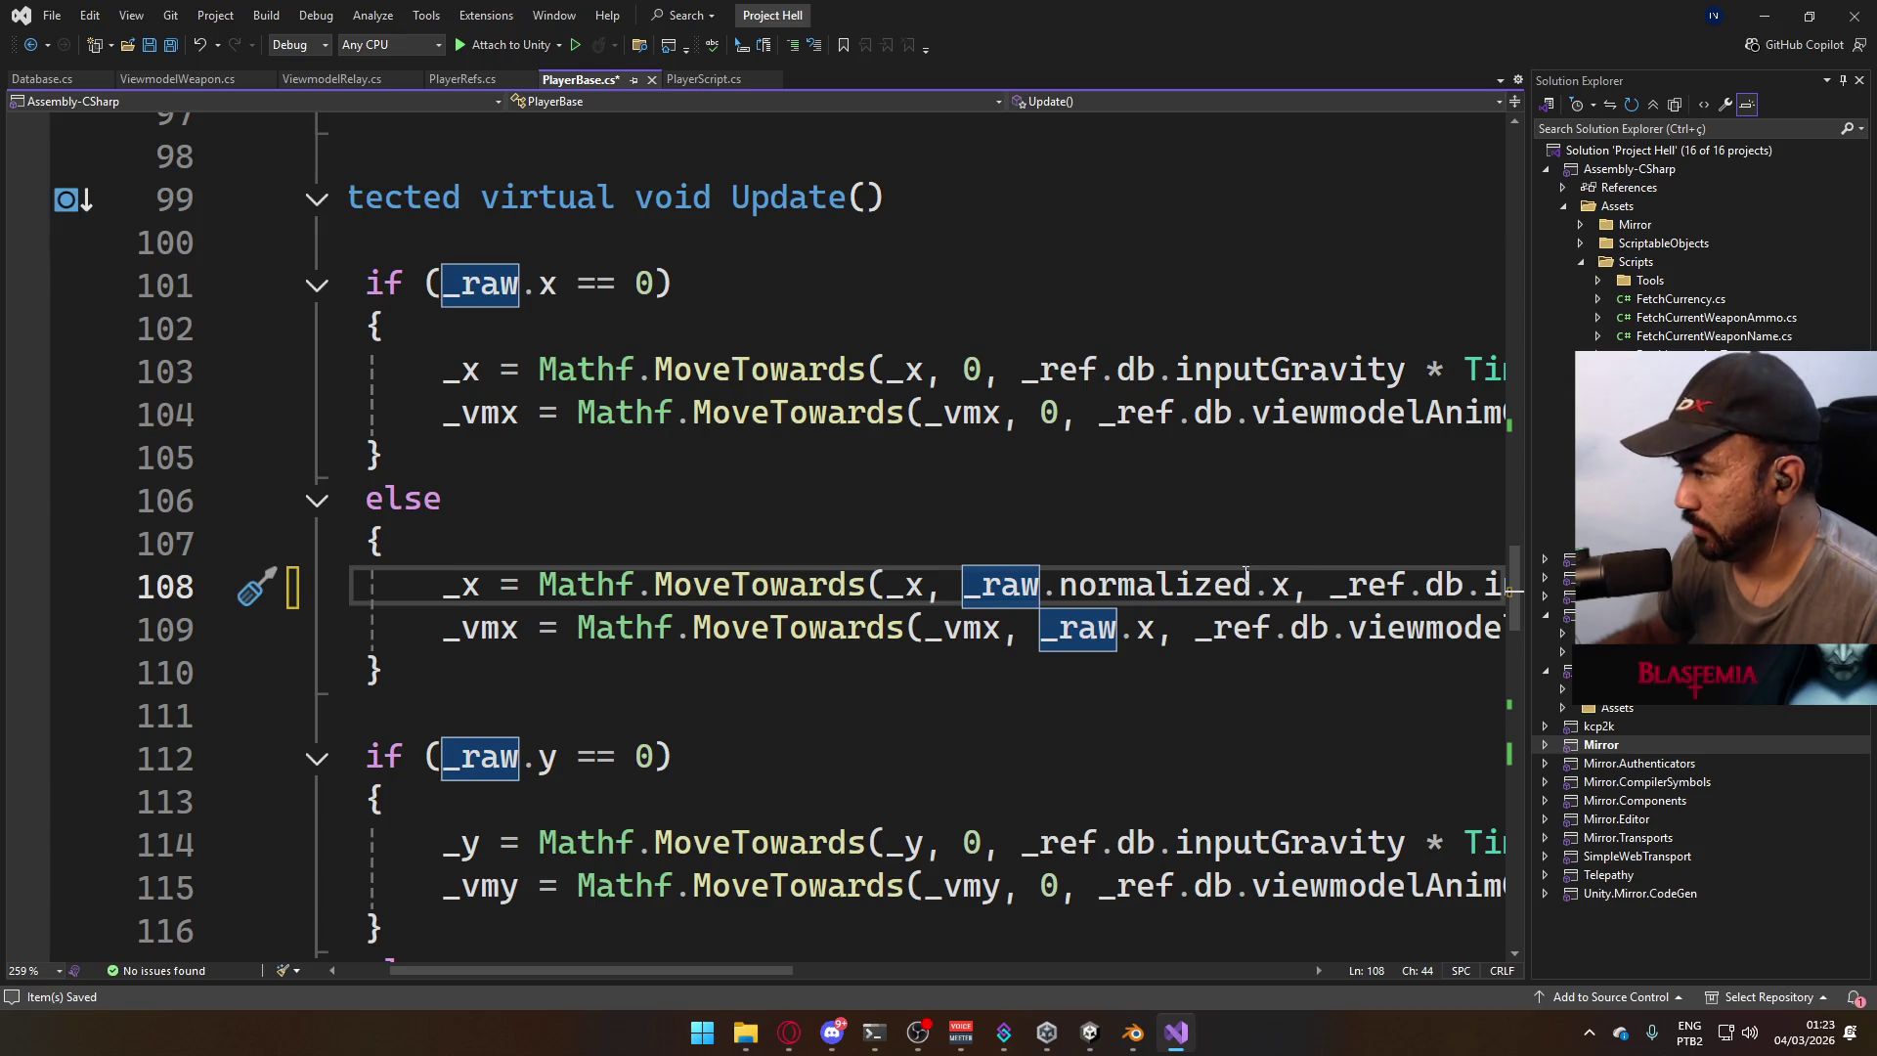
left_click(1246, 571)
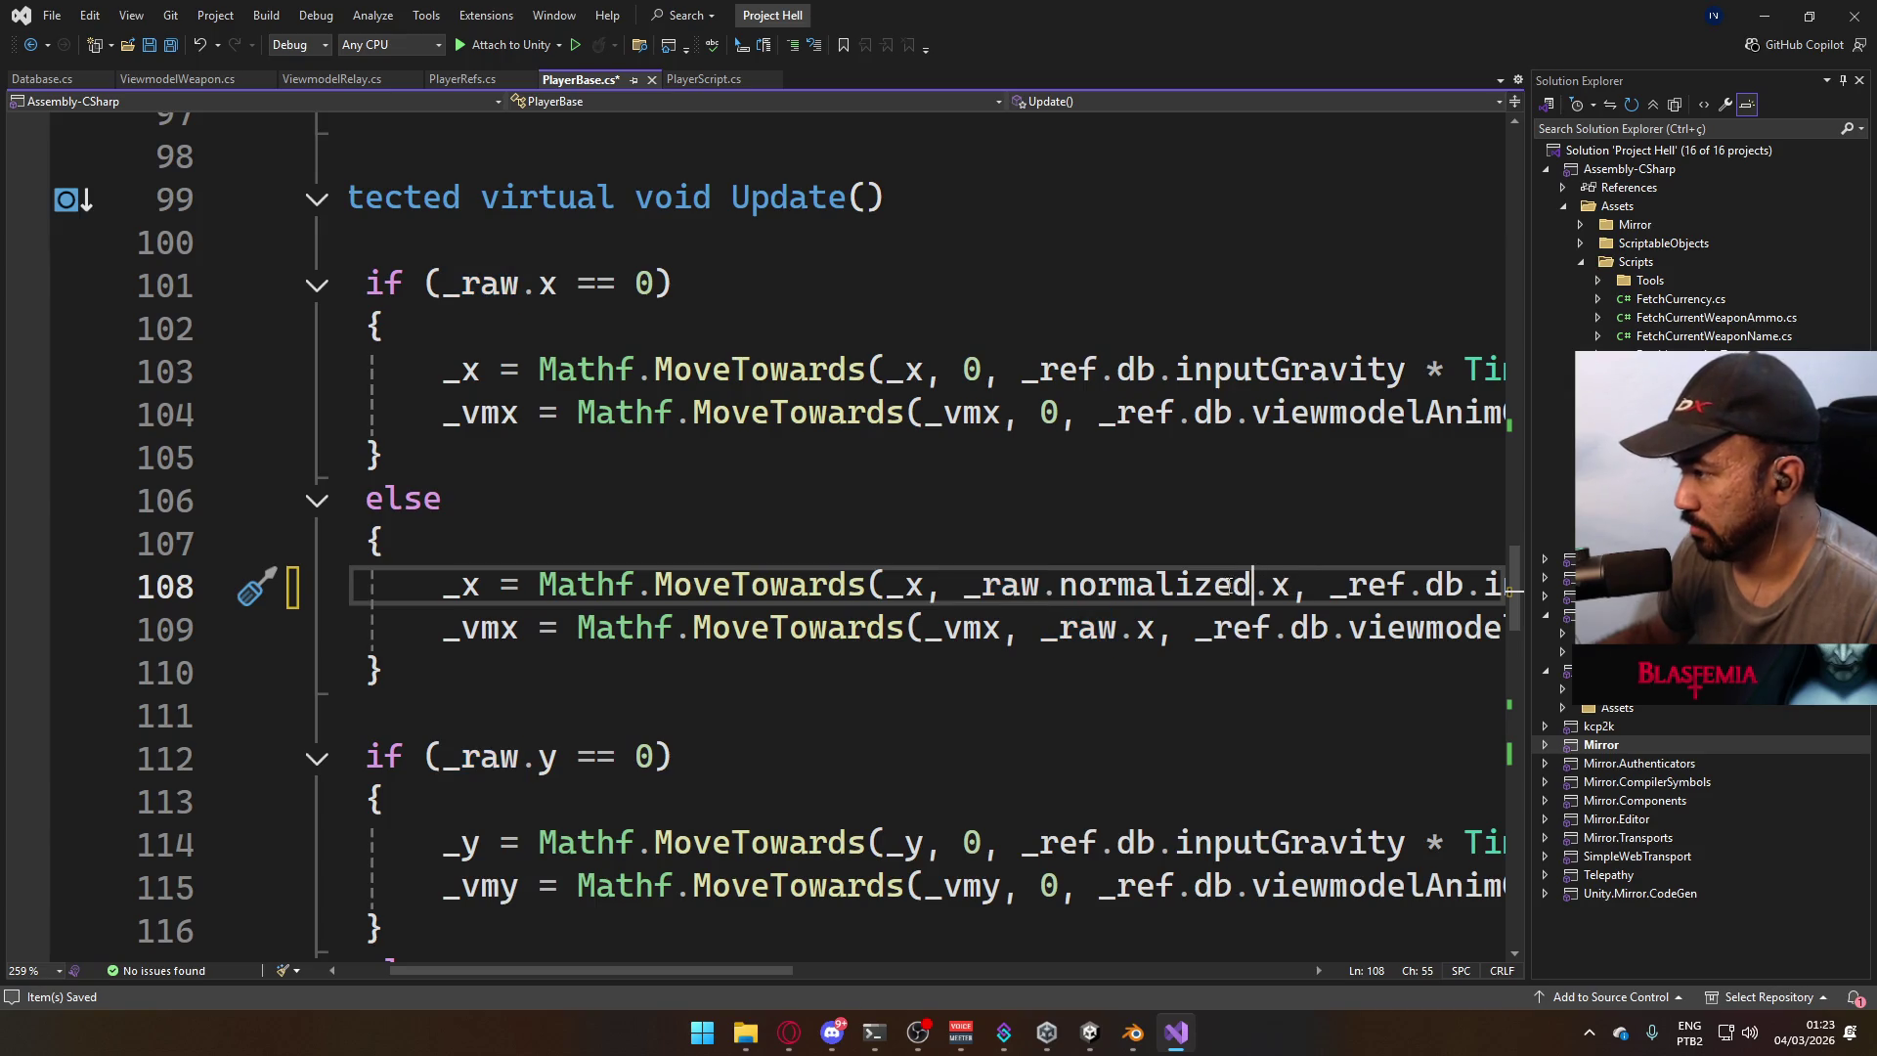
left_click(1047, 597, "shift")
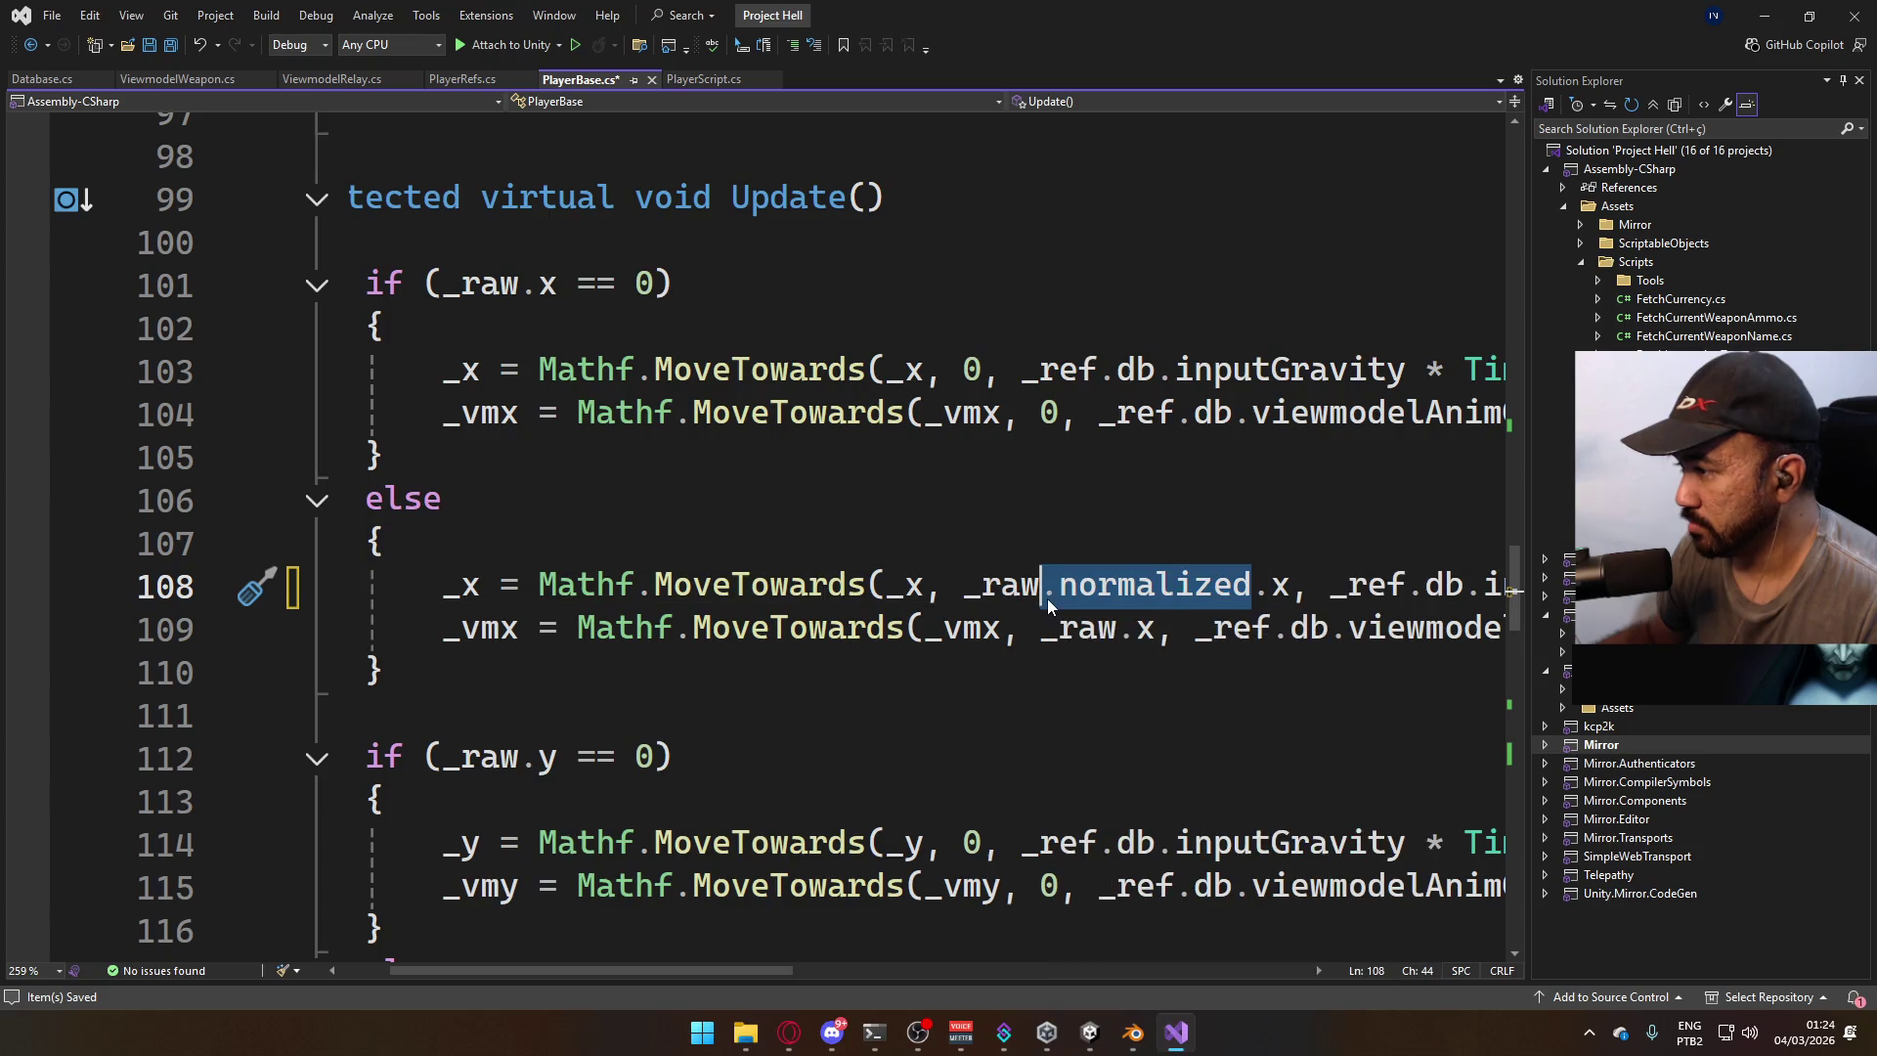
key("ctrl+c")
left_click(1120, 627)
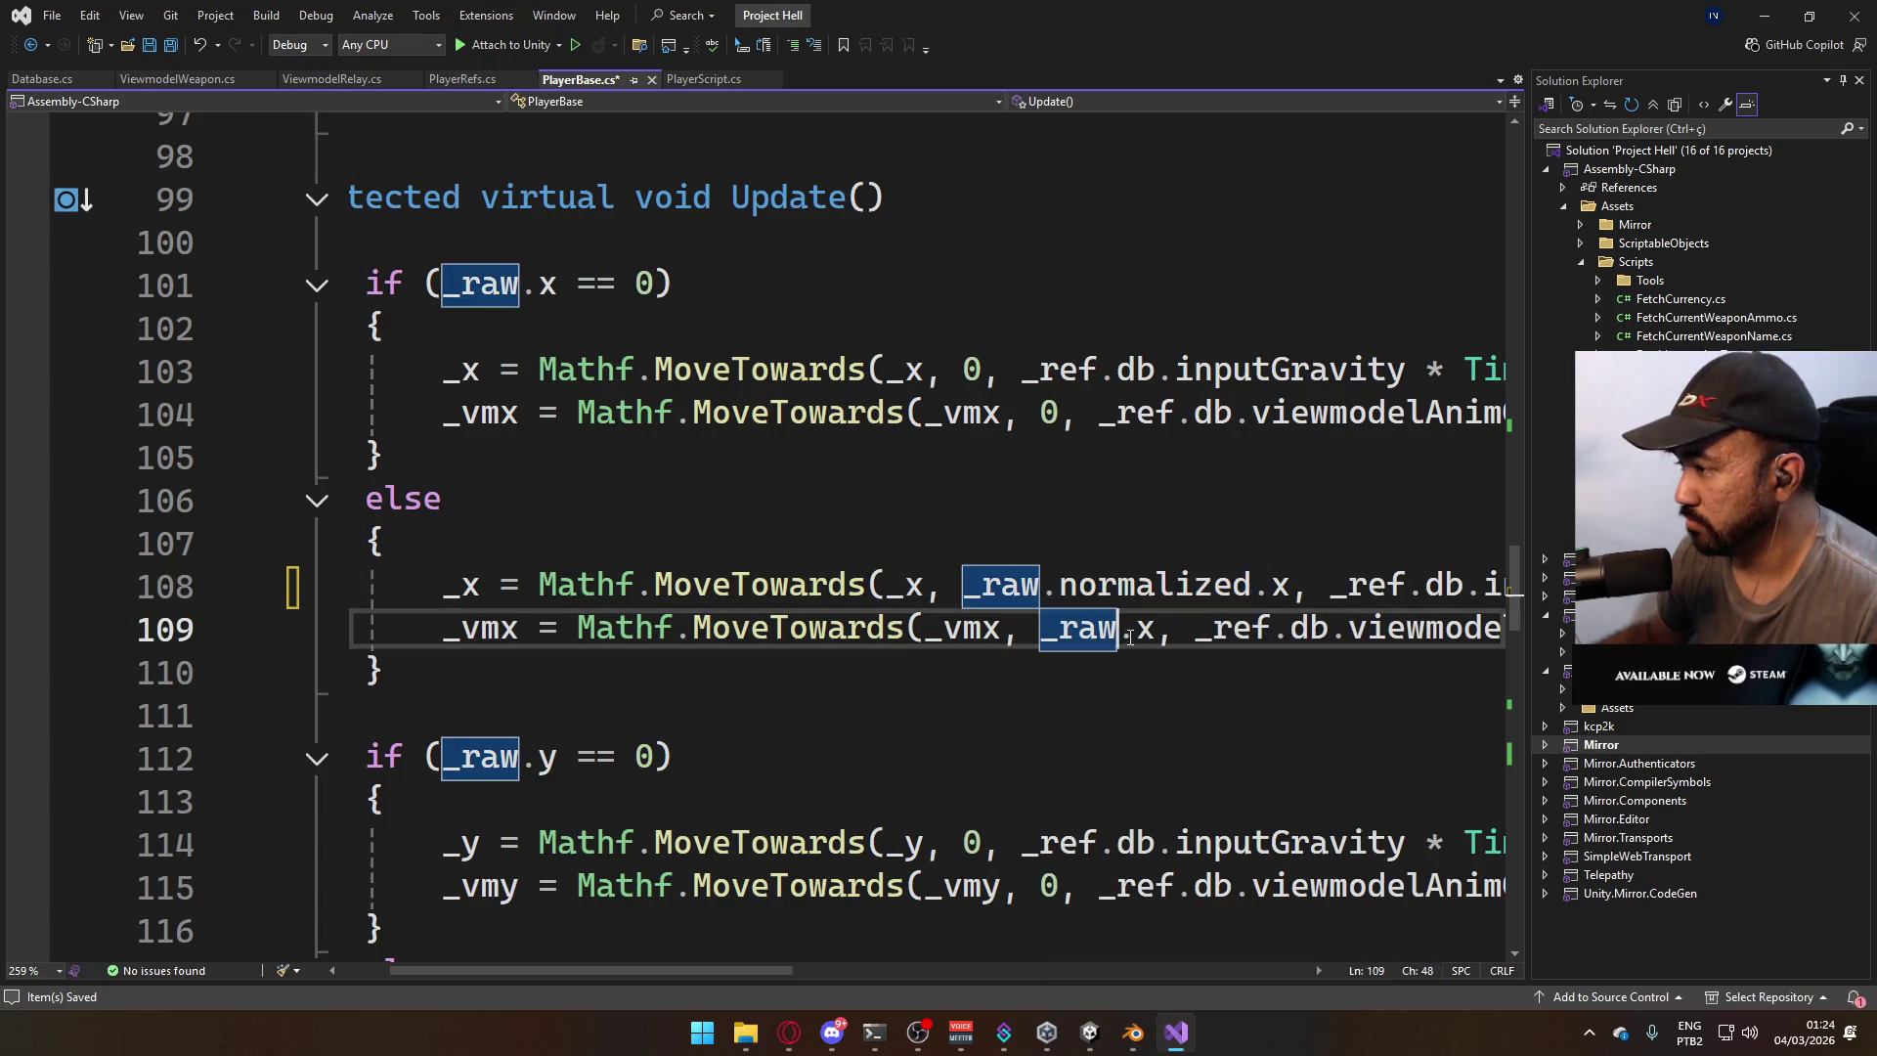
key("ctrl+v")
left_click(1066, 428)
scroll(1178, 636, "down", 1)
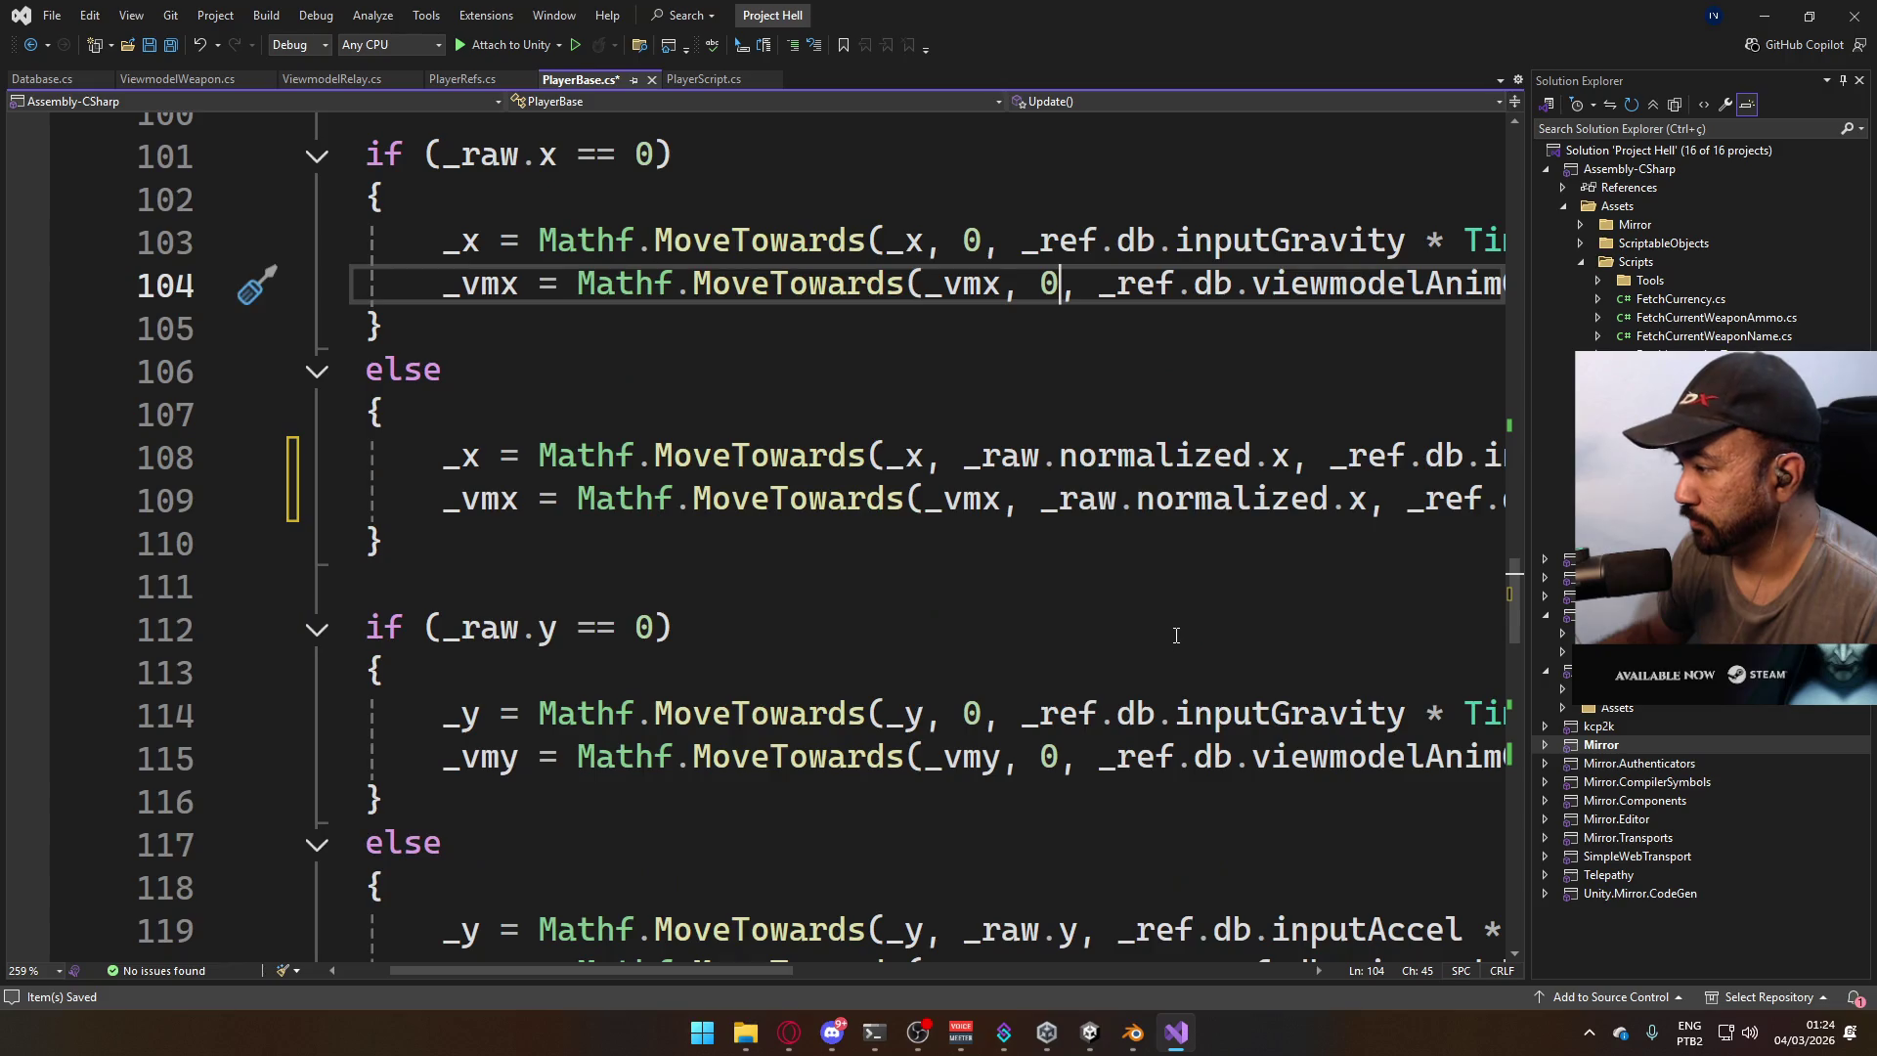
scroll(995, 526, "up", 2)
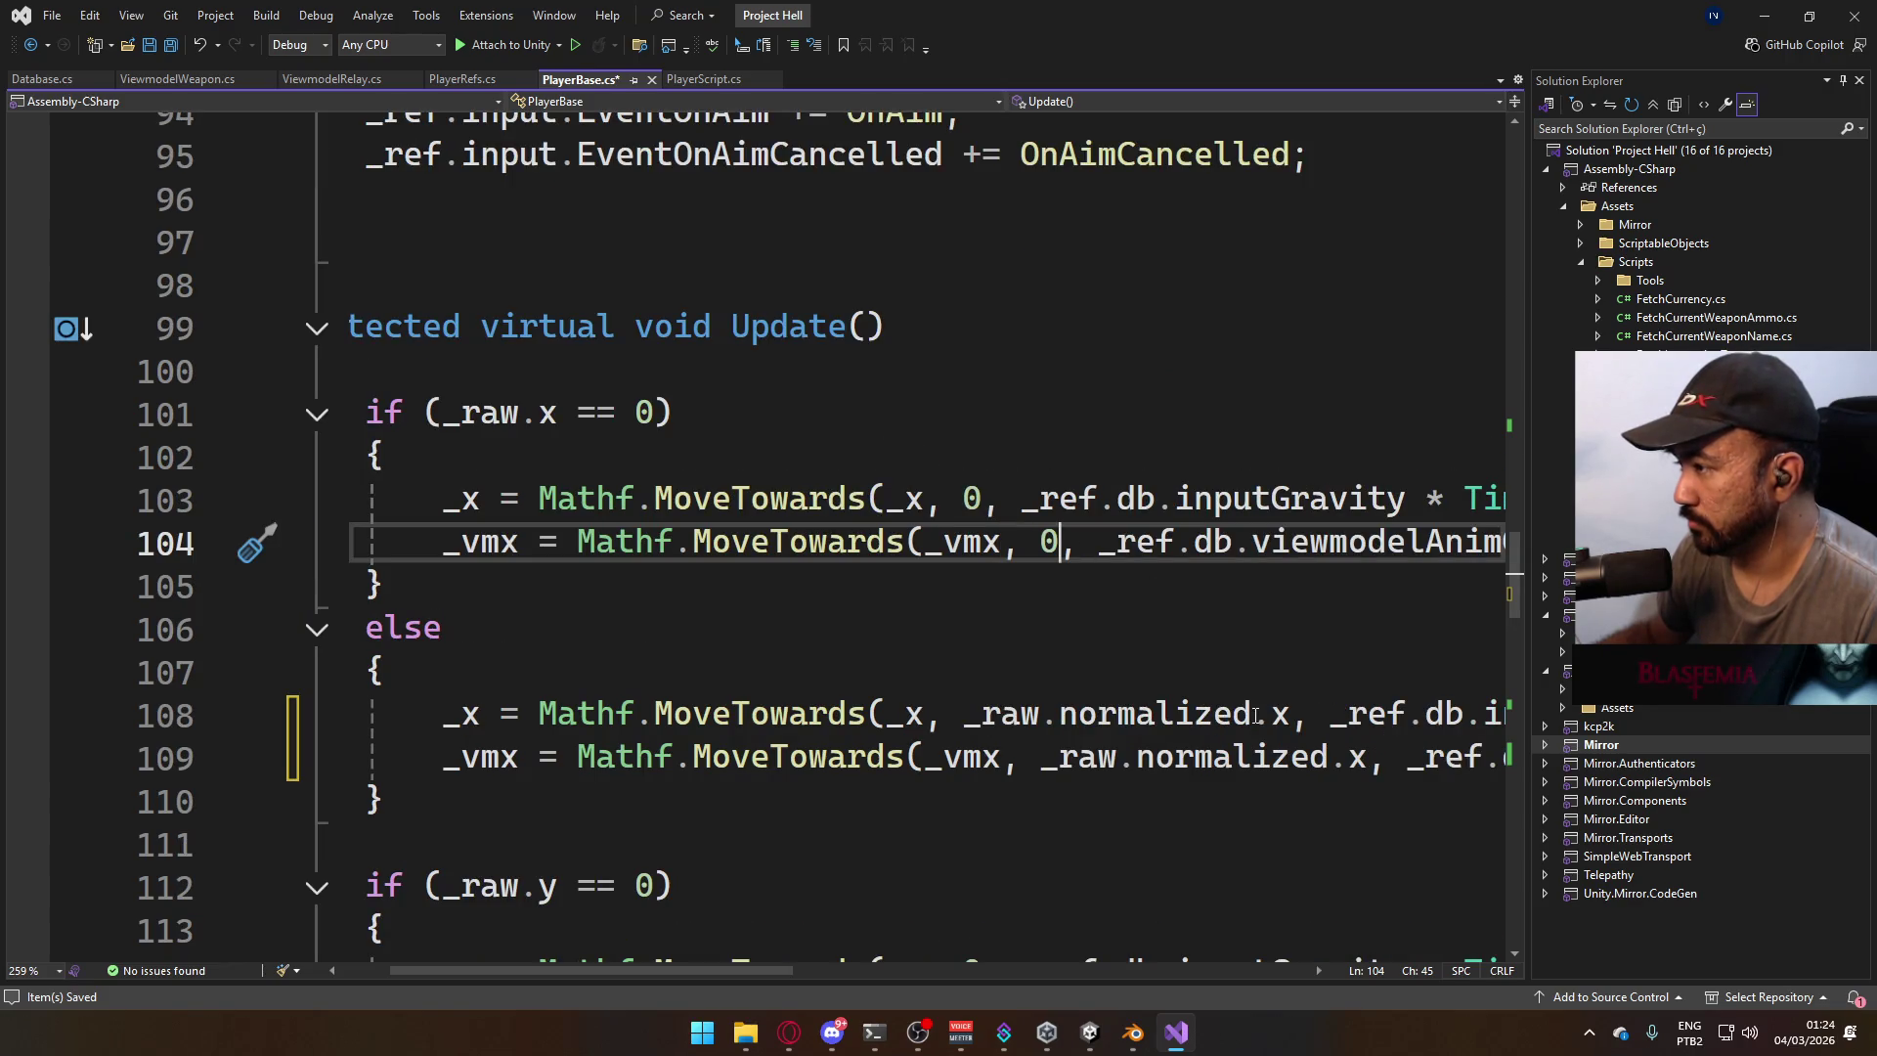
mouse_move(755, 976)
left_mouse_down()
mouse_move(843, 946)
mouse_move(791, 941)
left_mouse_up()
key("ctrl+z")
key("ctrl+z")
key("ctrl+z")
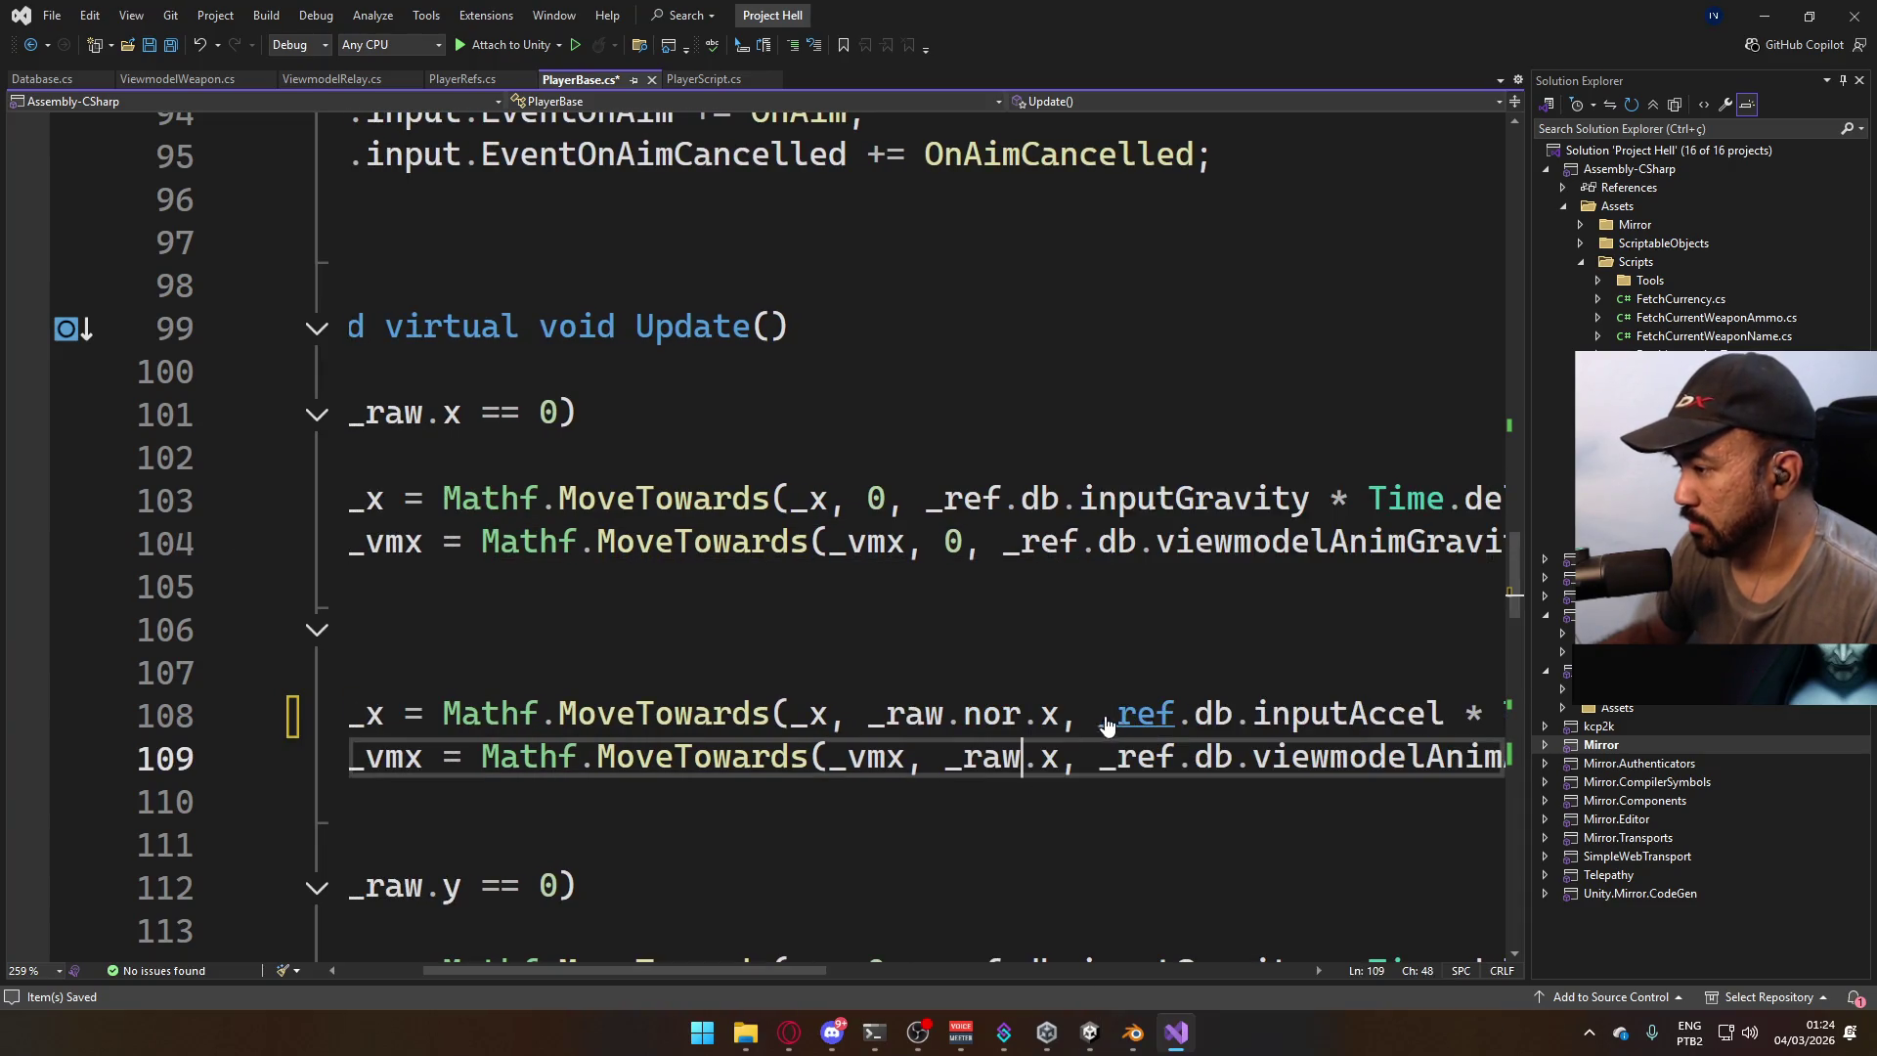
left_click(1076, 773)
mouse_move(790, 968)
left_mouse_down()
mouse_move(708, 963)
mouse_move(755, 966)
left_mouse_up()
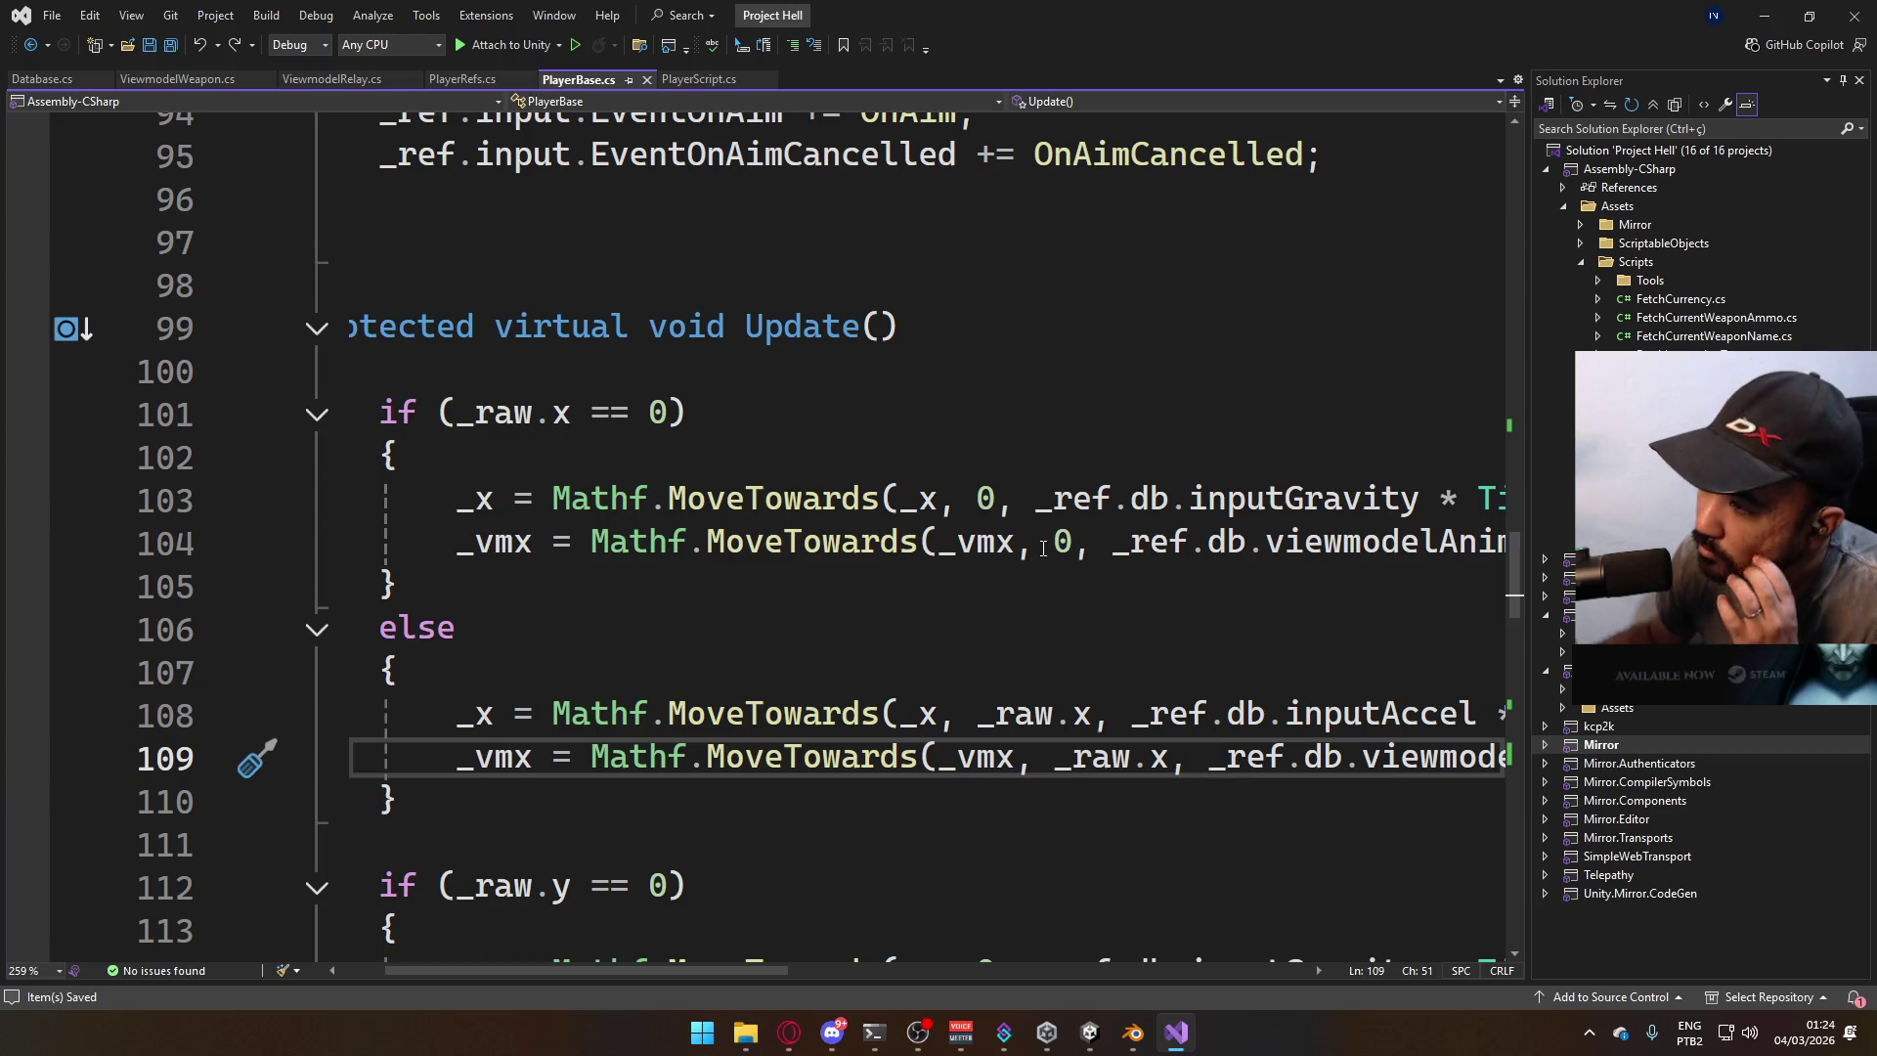
left_click_drag(643, 970, 598, 970)
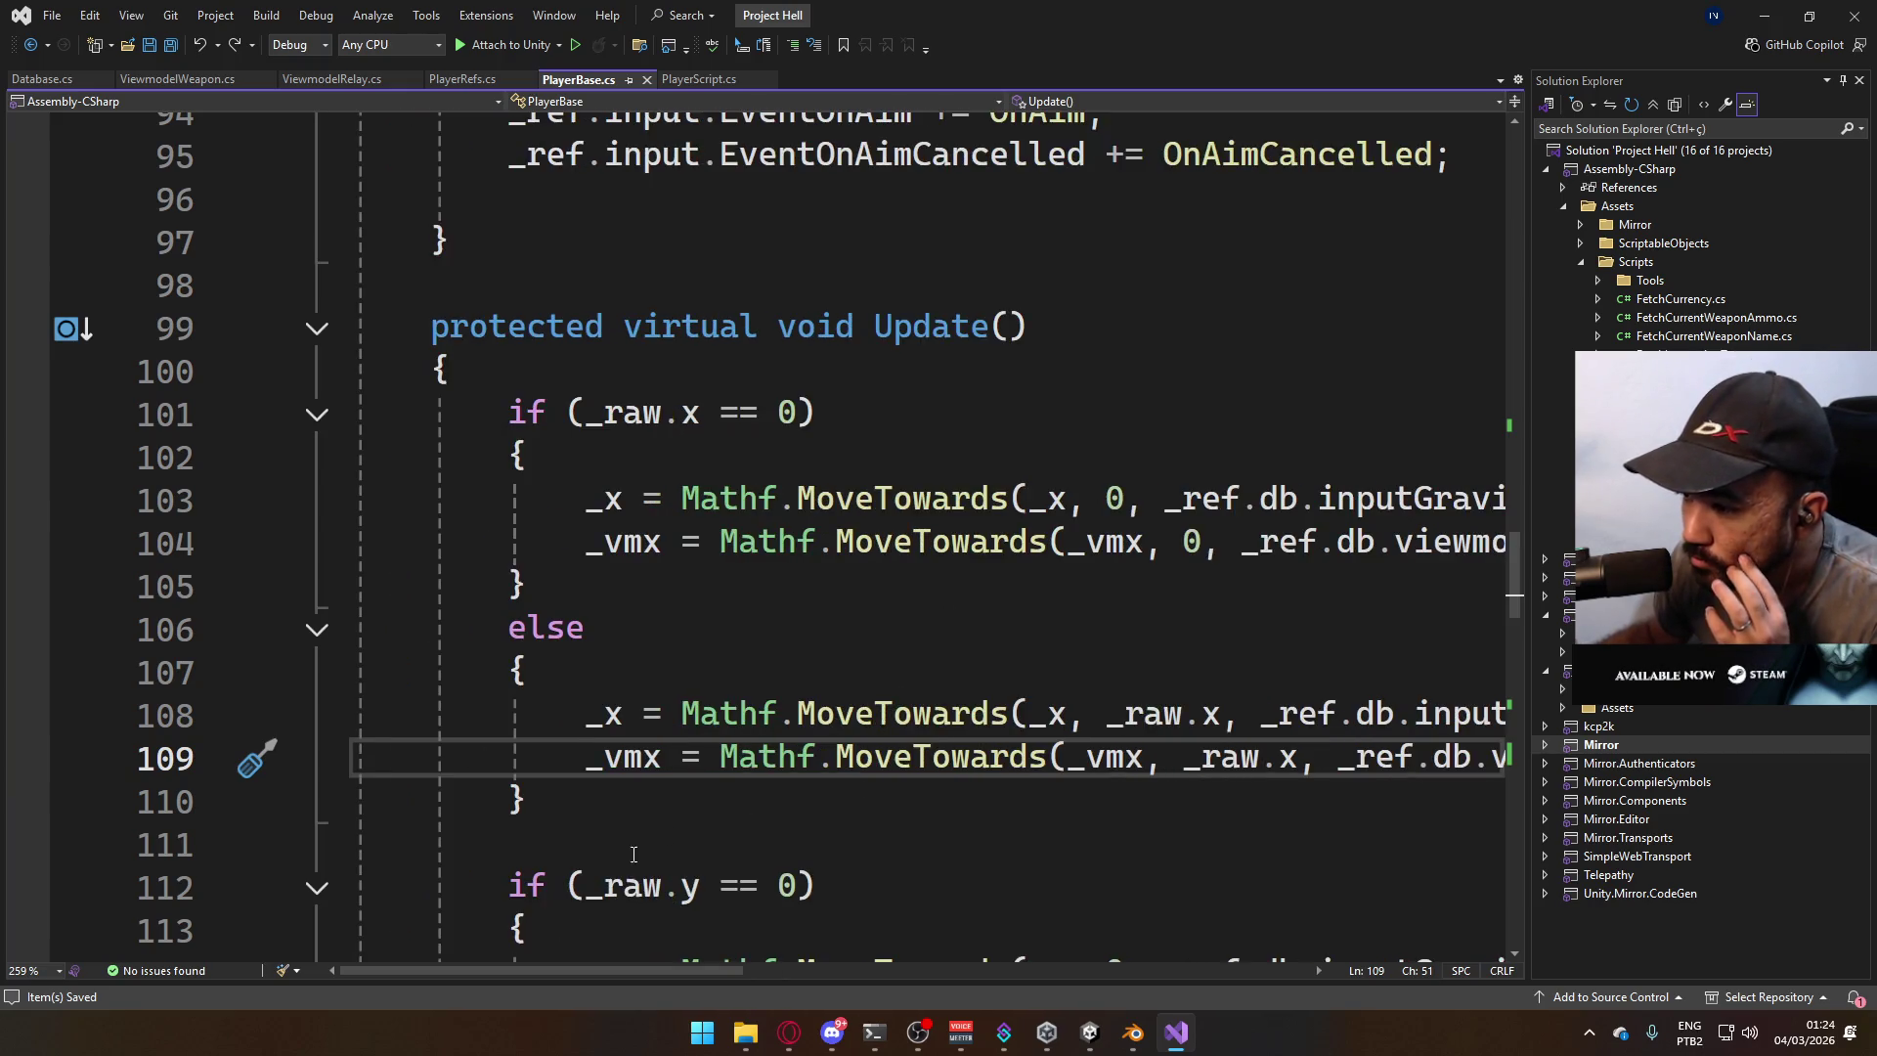
scroll(834, 753, "down", 5)
scroll(1317, 690, "down", 2)
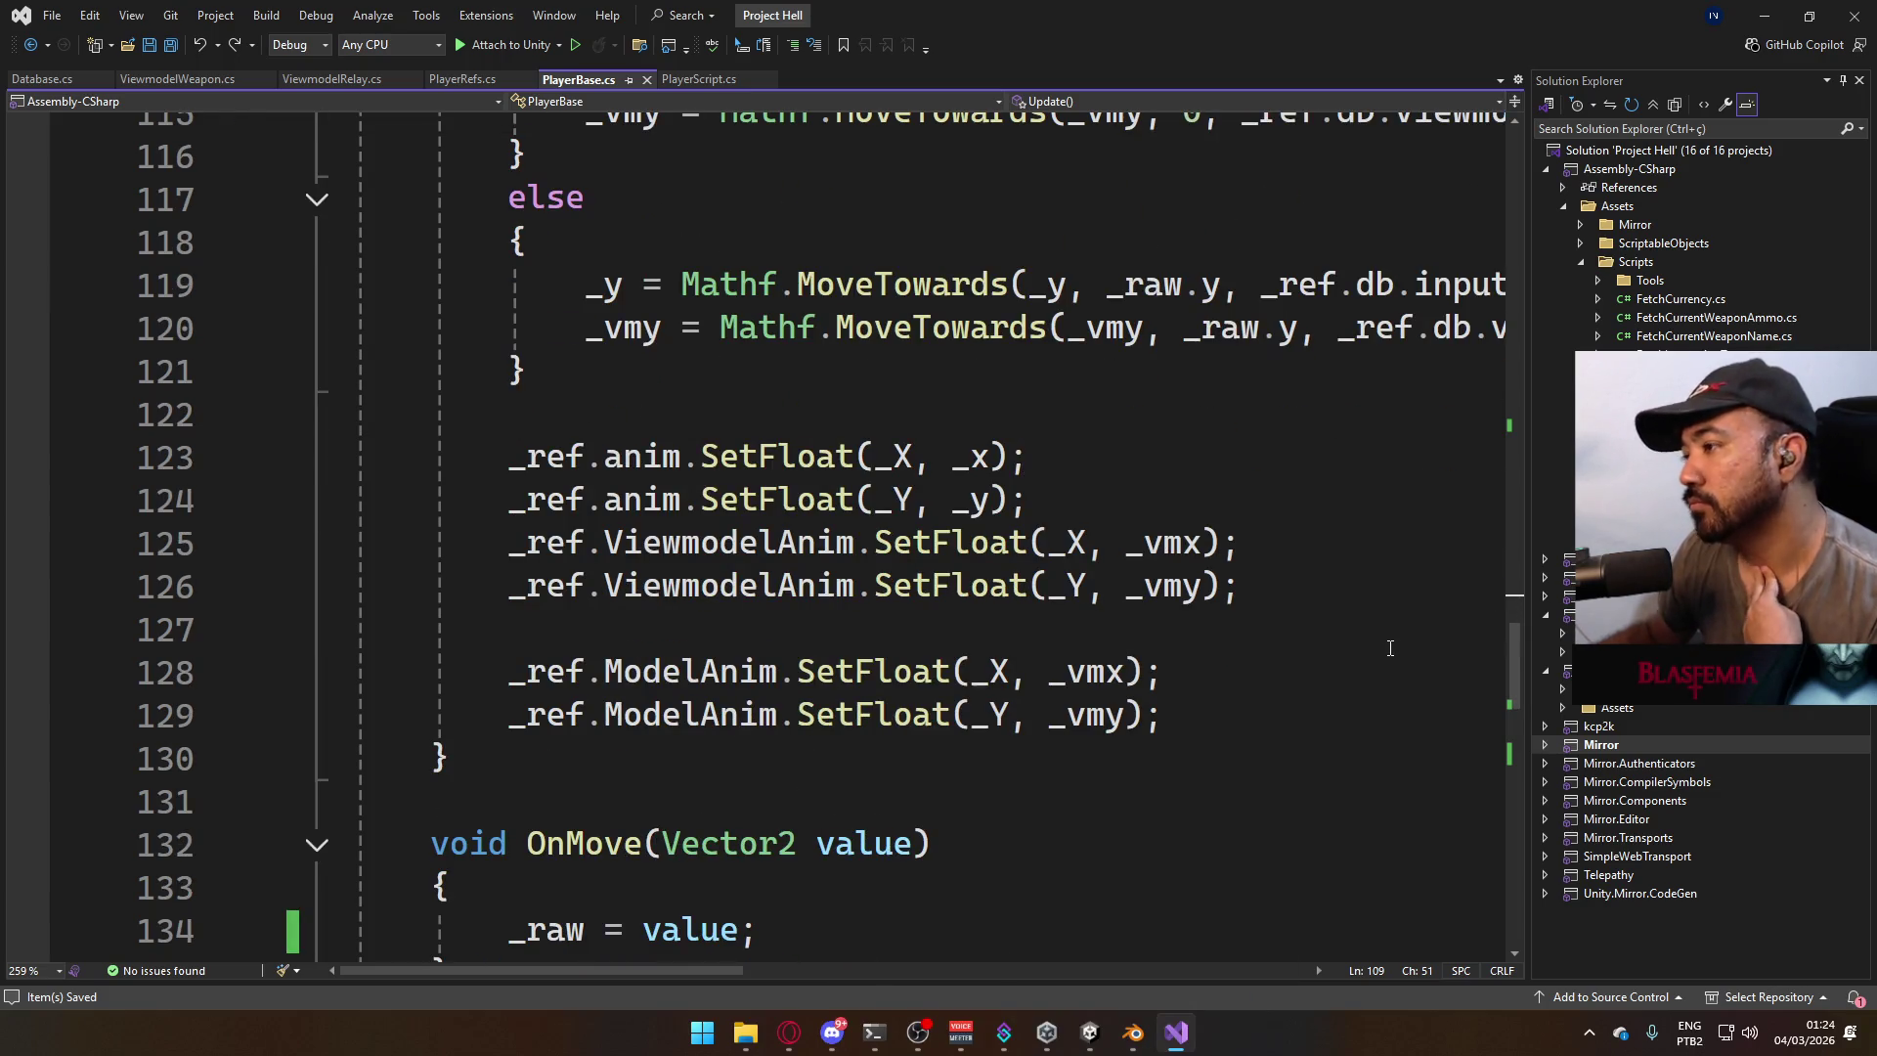
scroll(1243, 626, "down", 3)
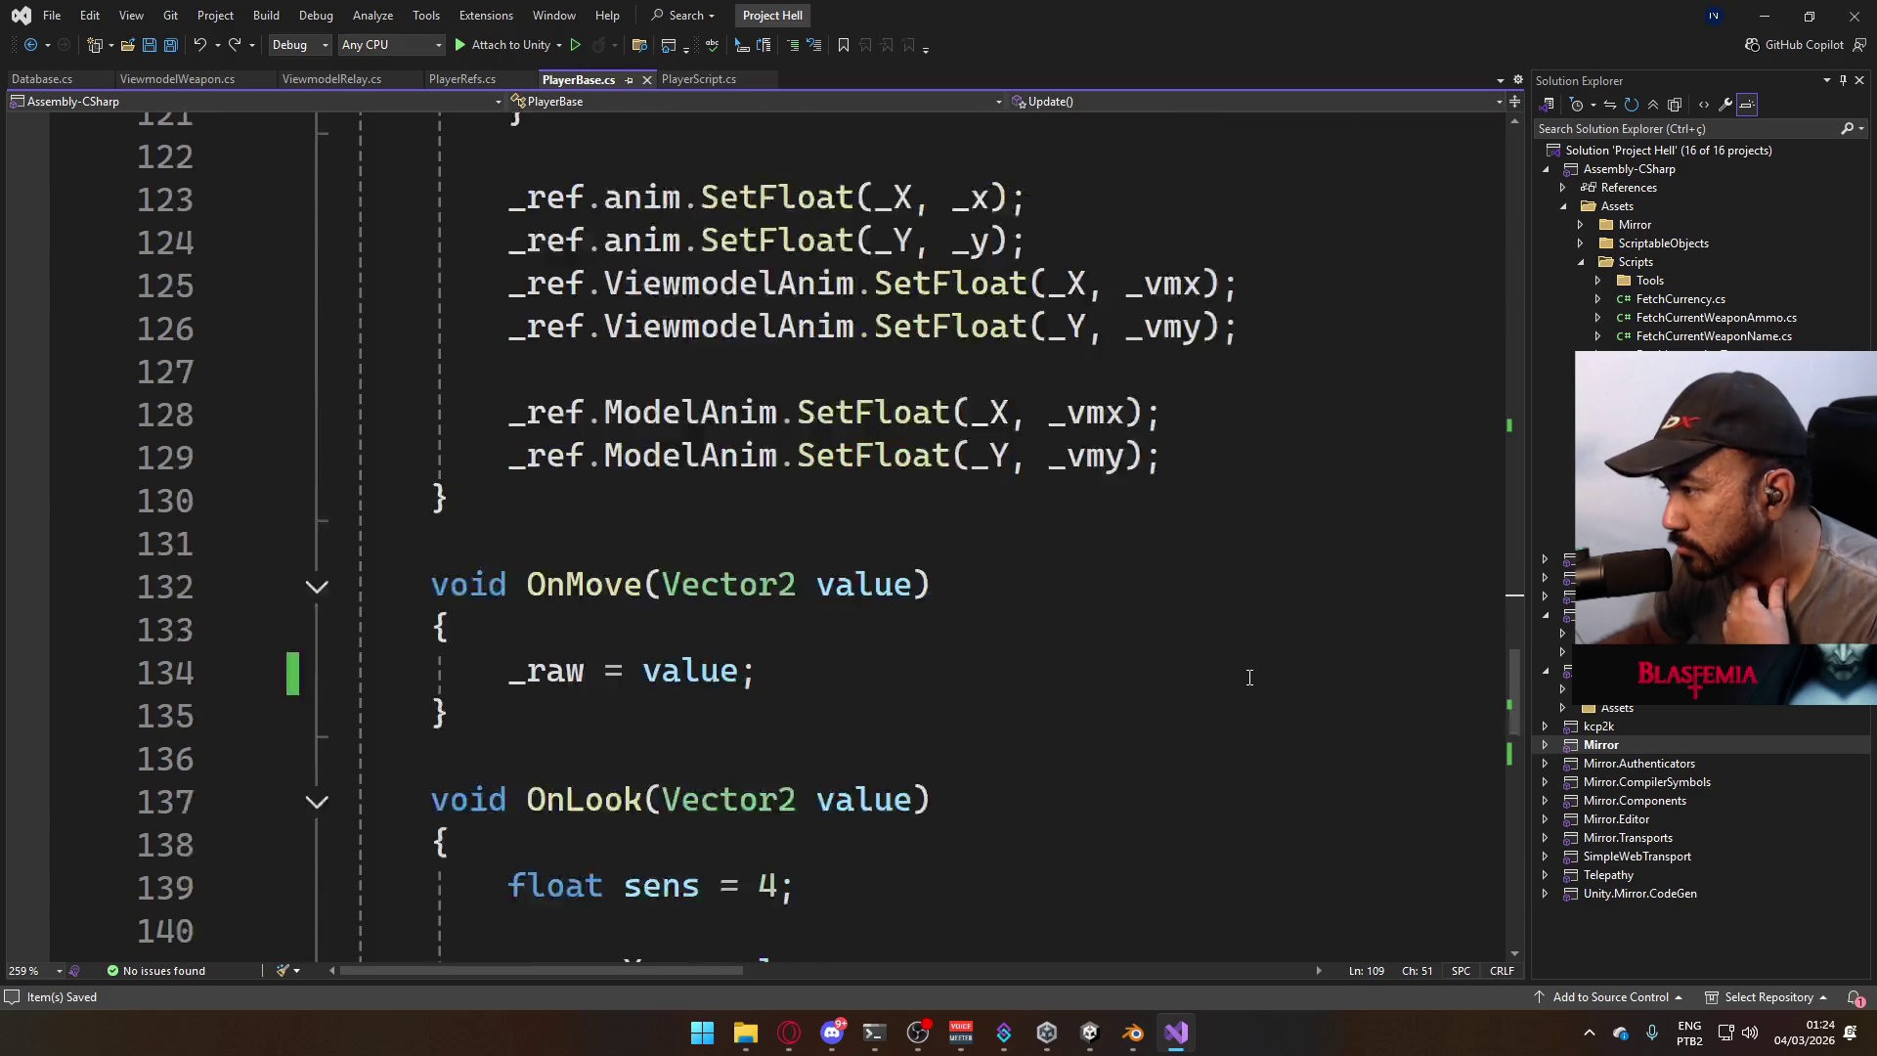
scroll(1250, 671, "up", 6)
scroll(1253, 681, "up", 1)
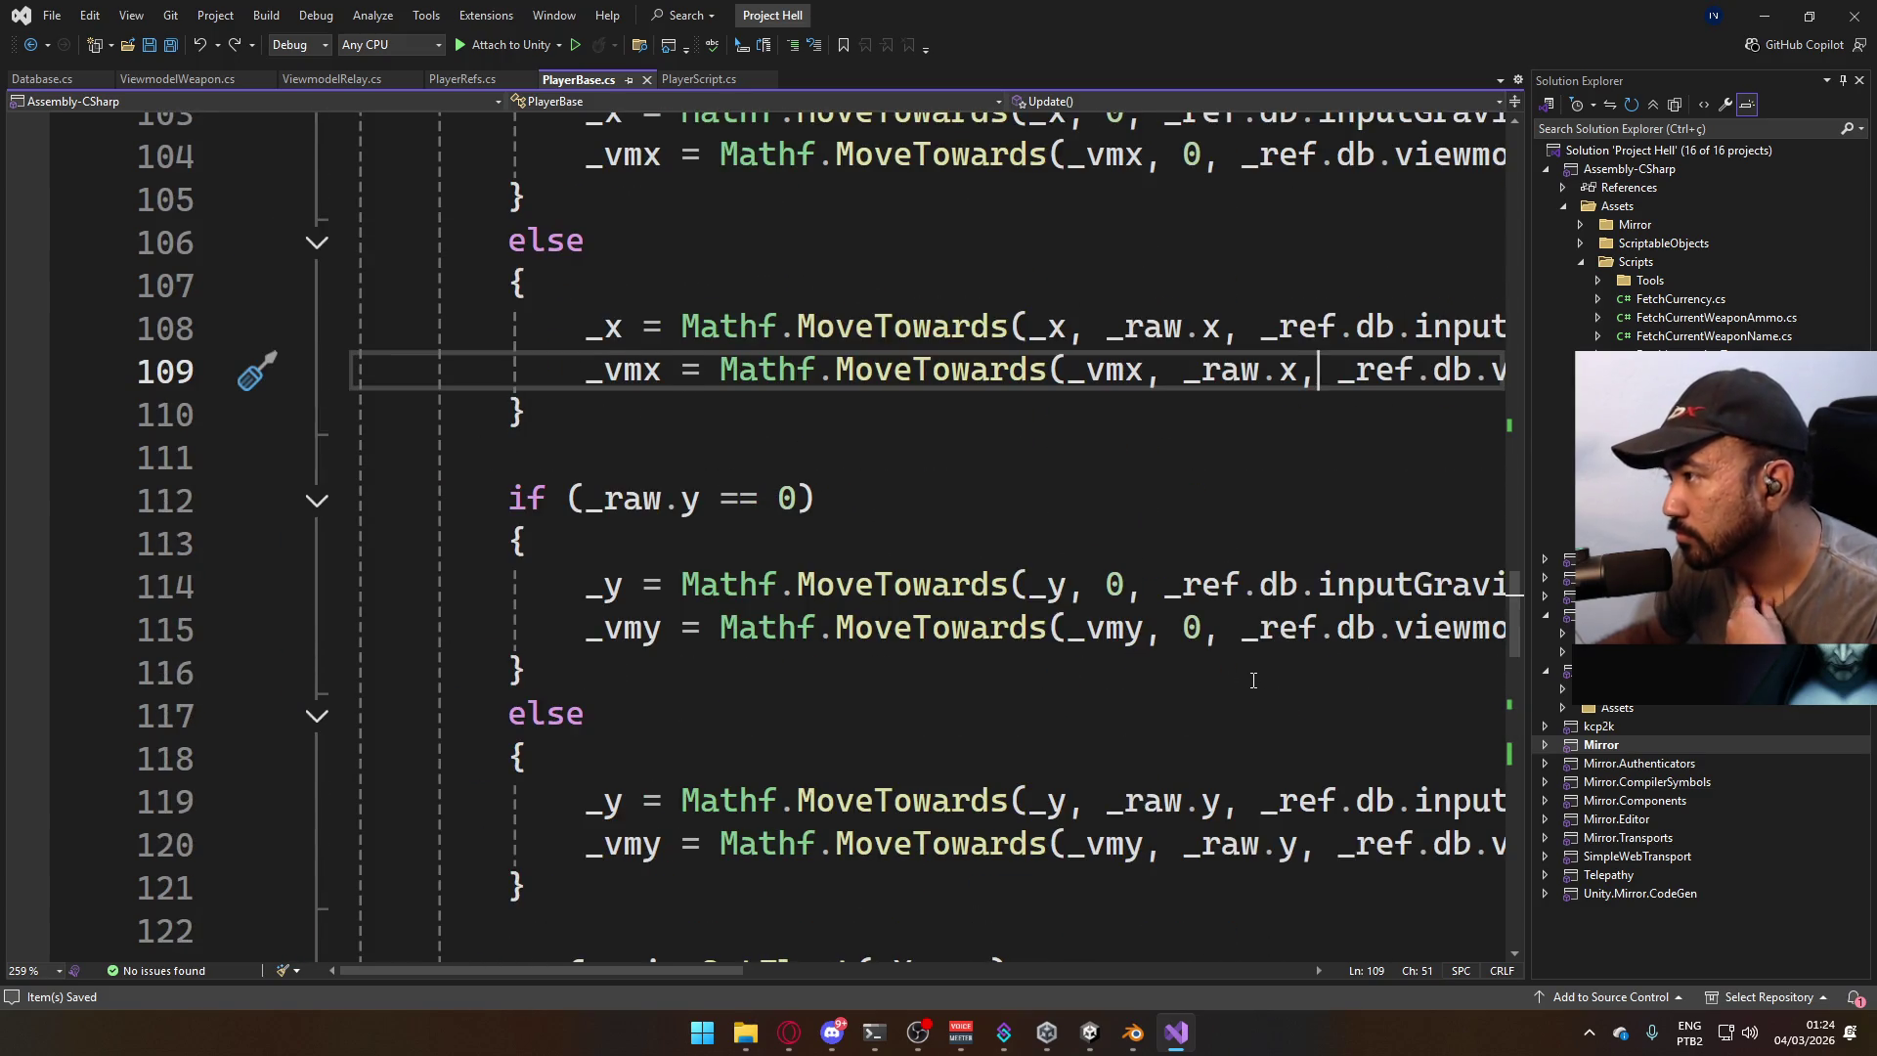
scroll(1254, 680, "down", 18)
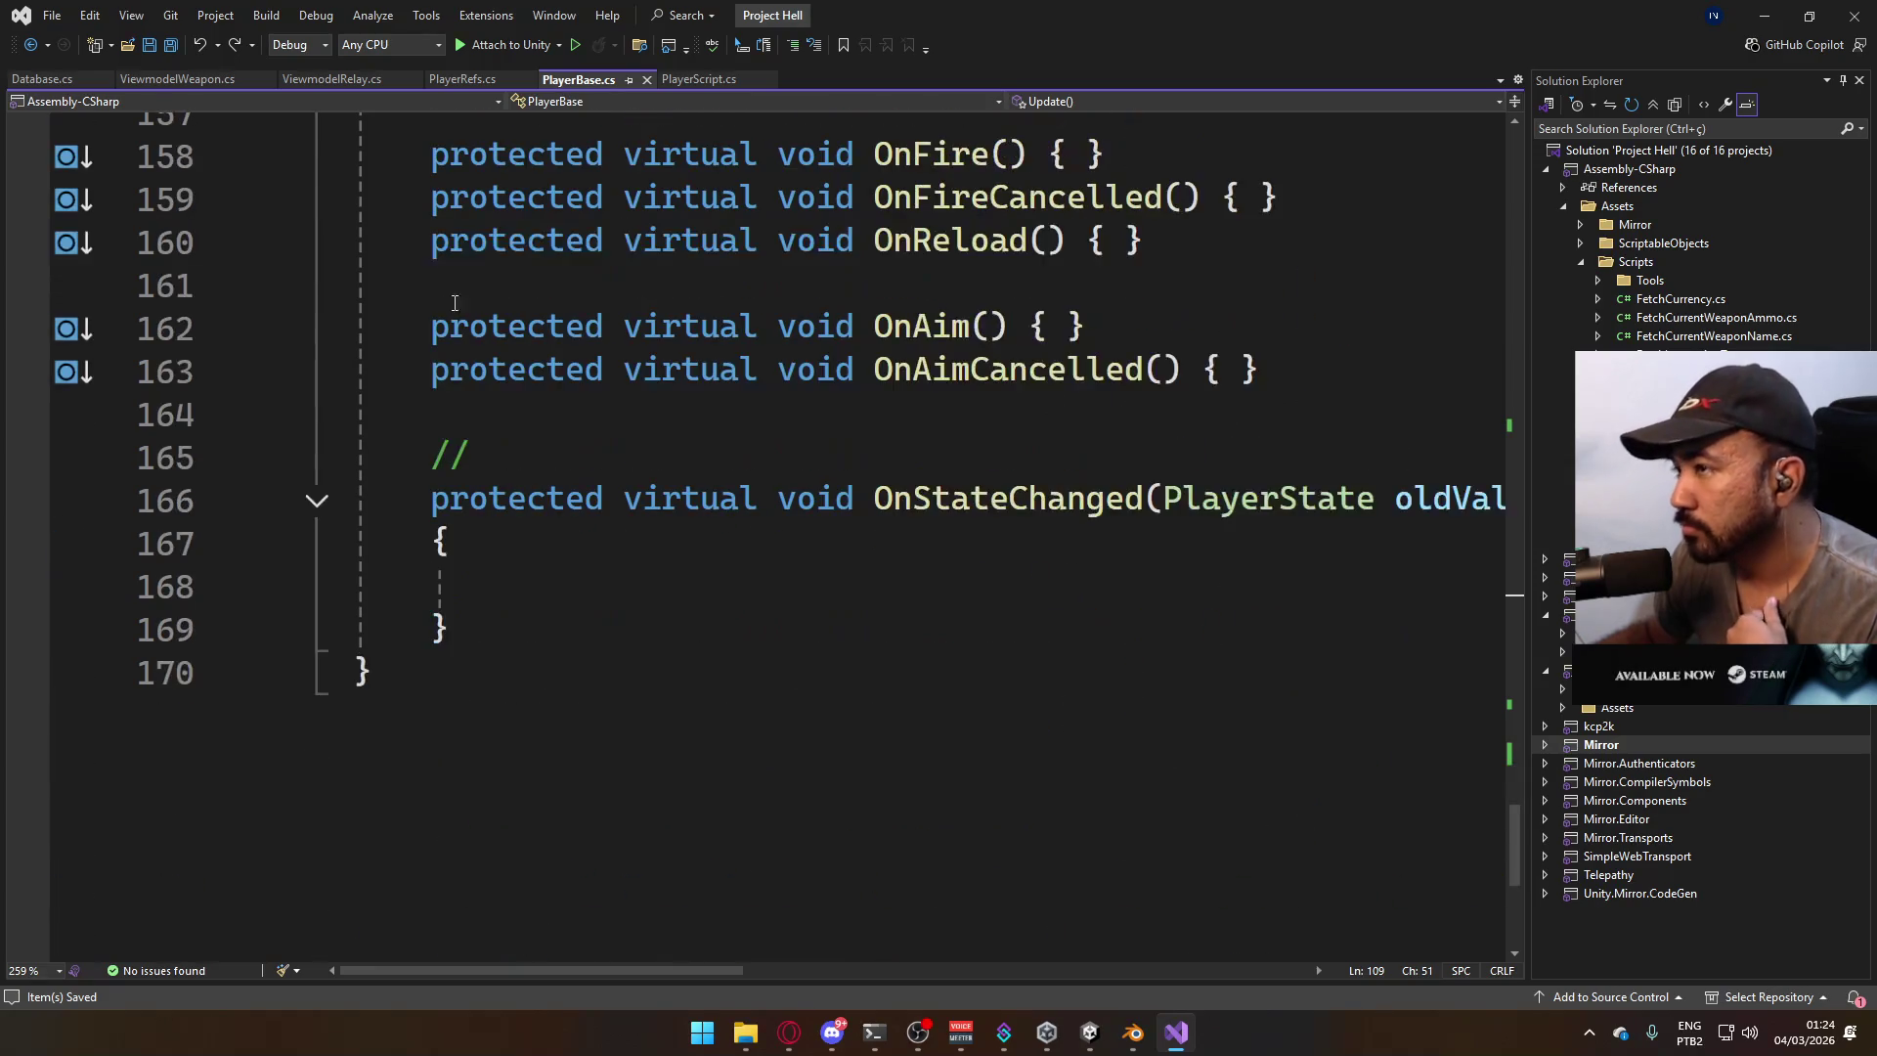
left_click(698, 79)
Add 'horizontal = horizontal.normalized;' below line 352 in SprintBehaviour.
scroll(960, 606, "down", 4)
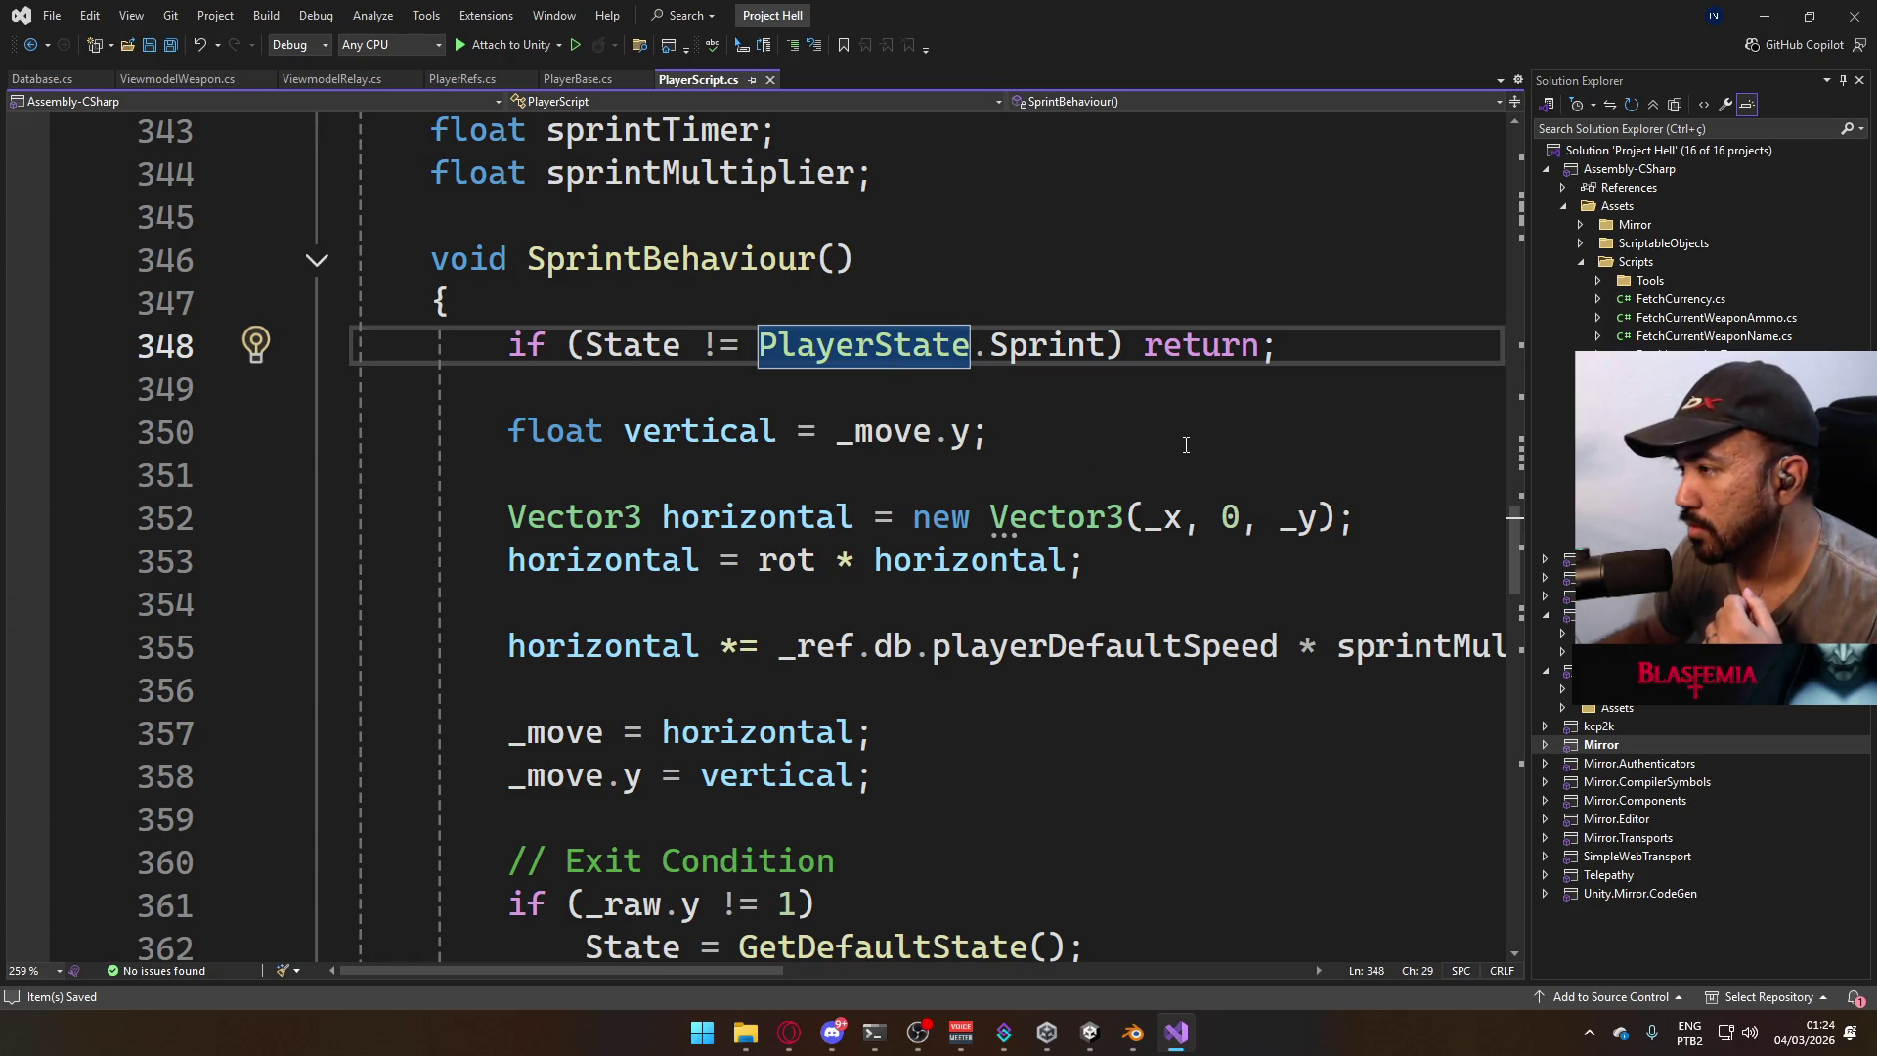
left_click(1332, 514)
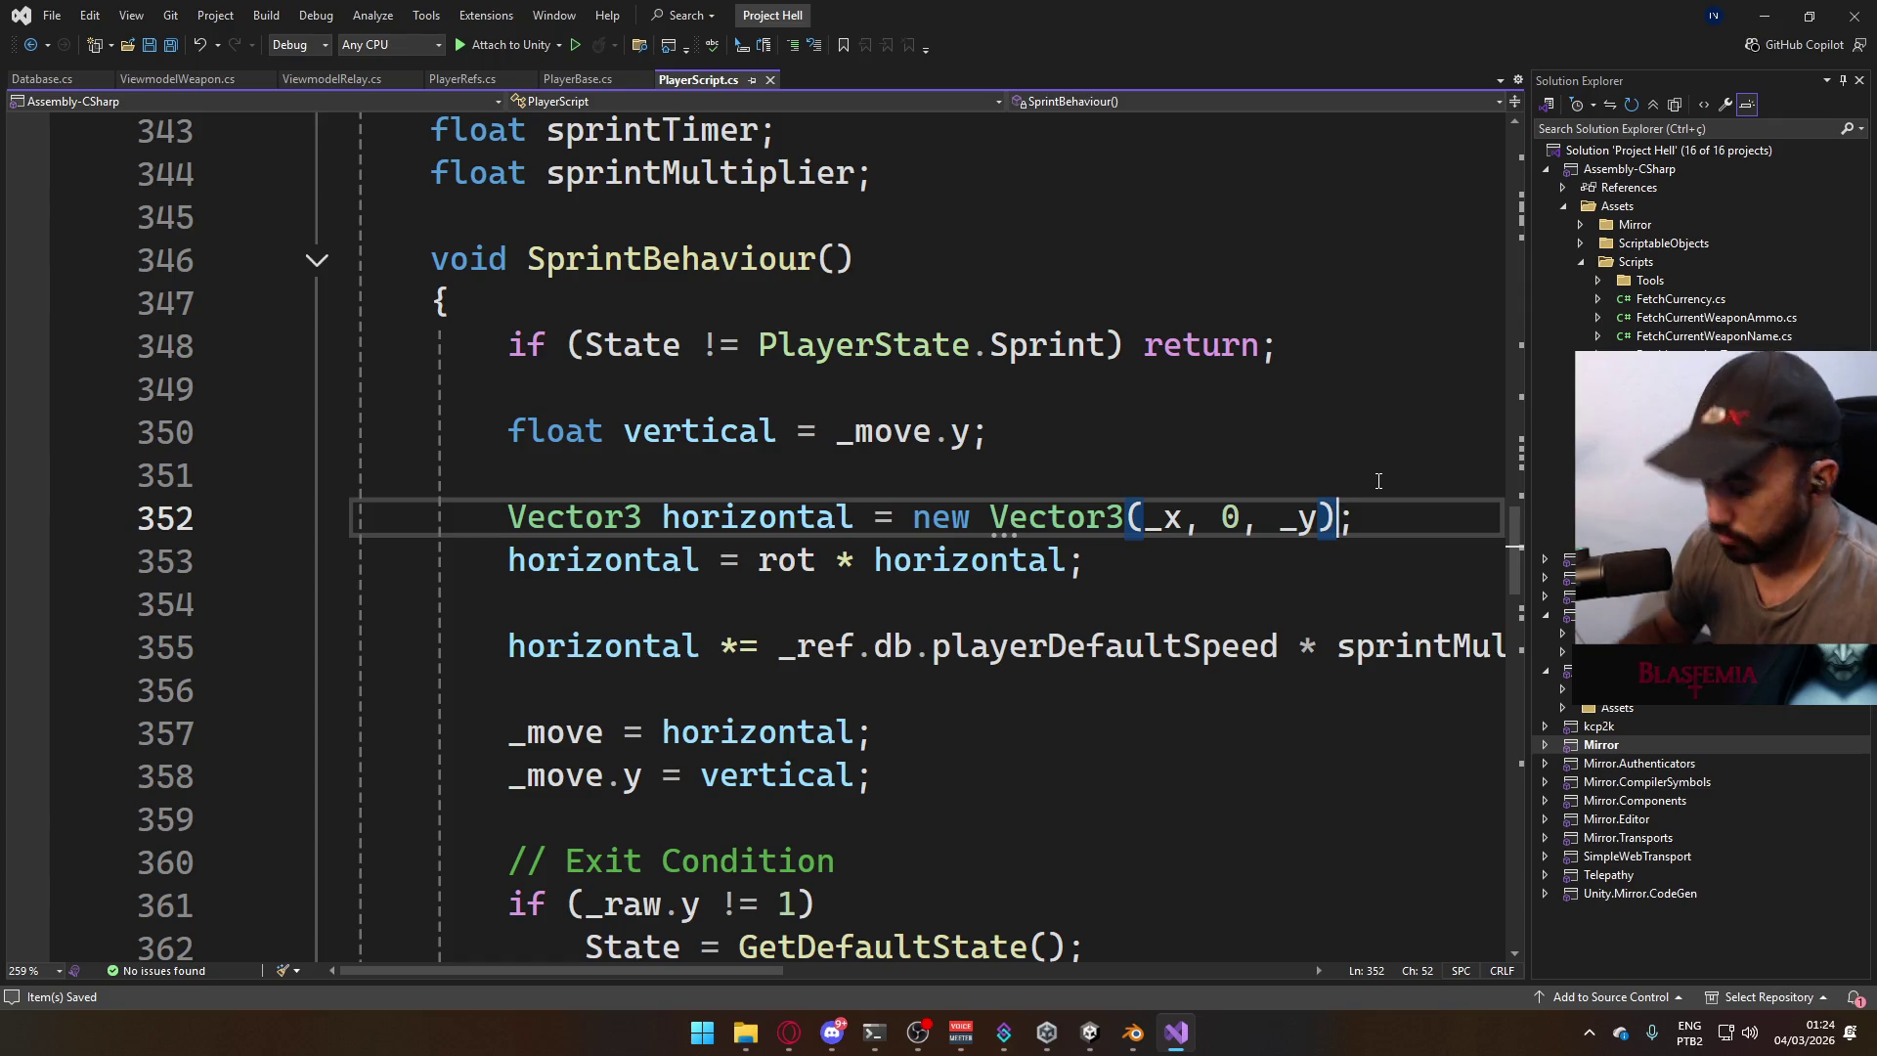
type(".no")
key("Tab")
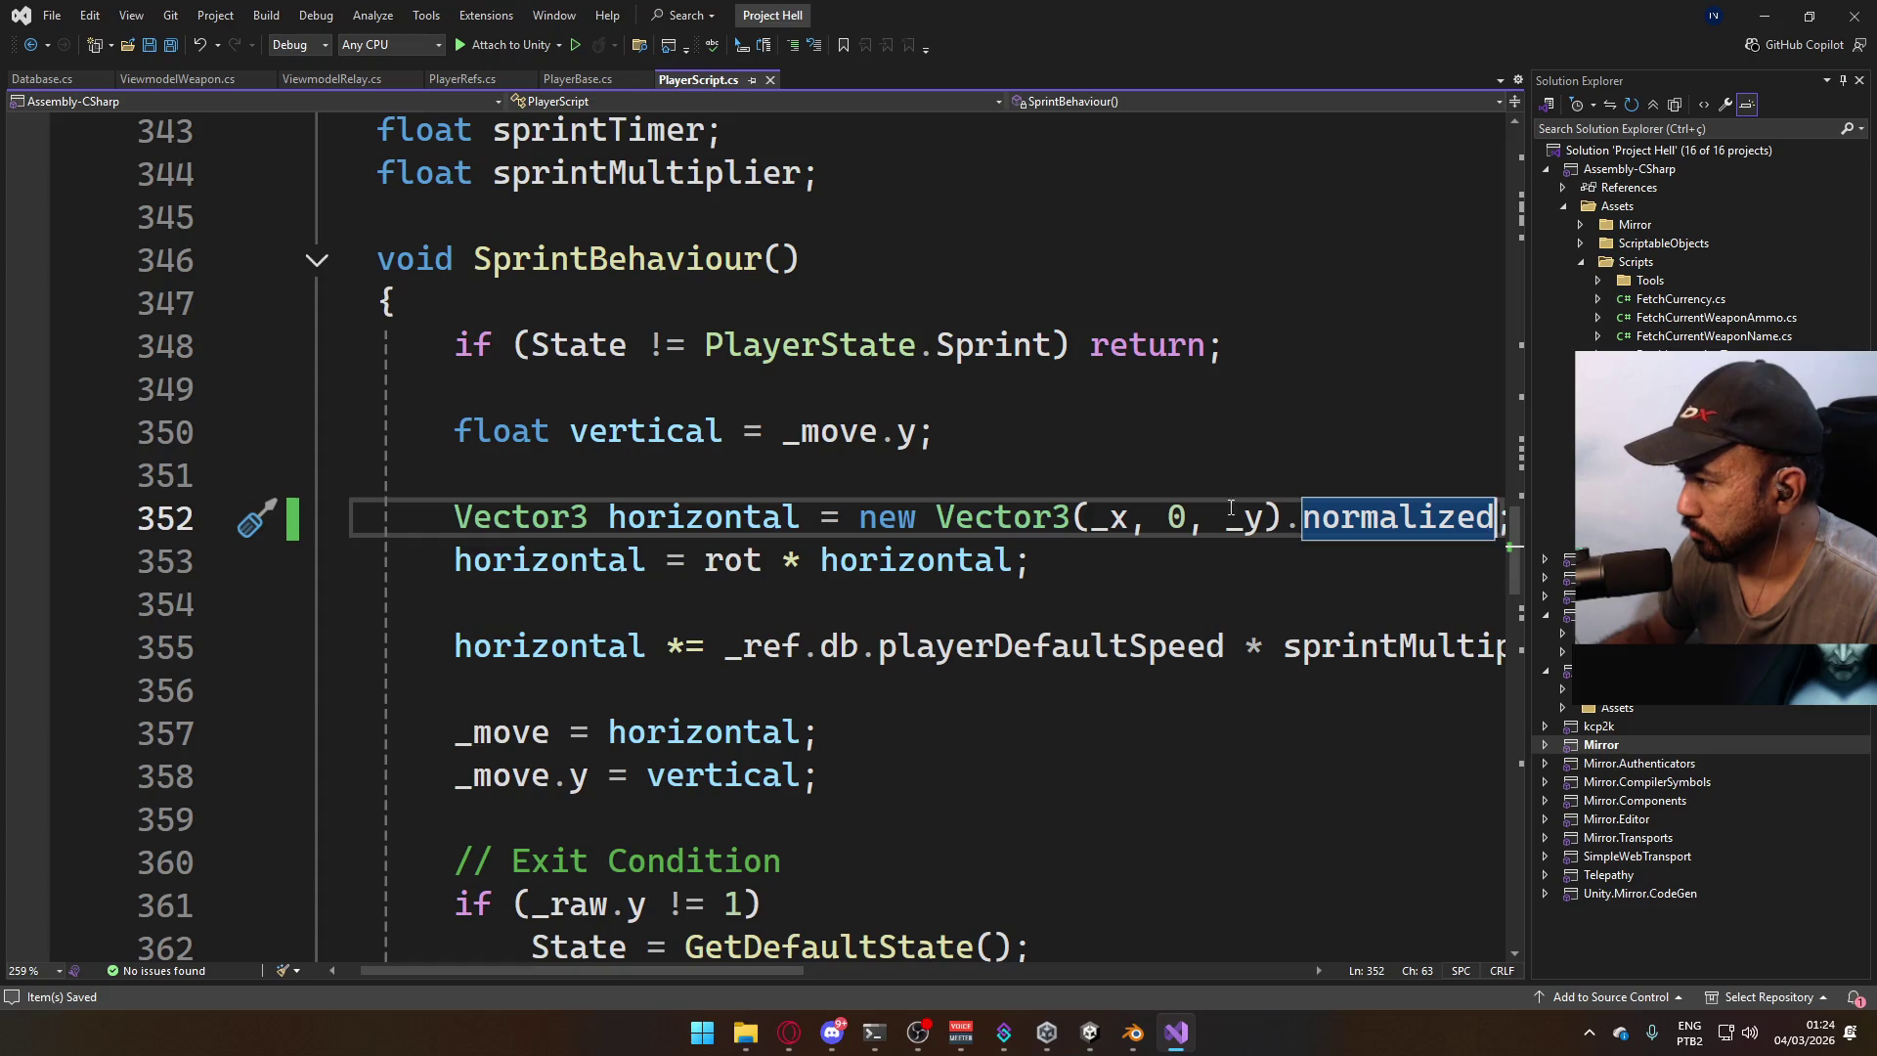
key("BackSpace")
key("BackSpace")
key("End")
key("Return")
type("horizontal = ")
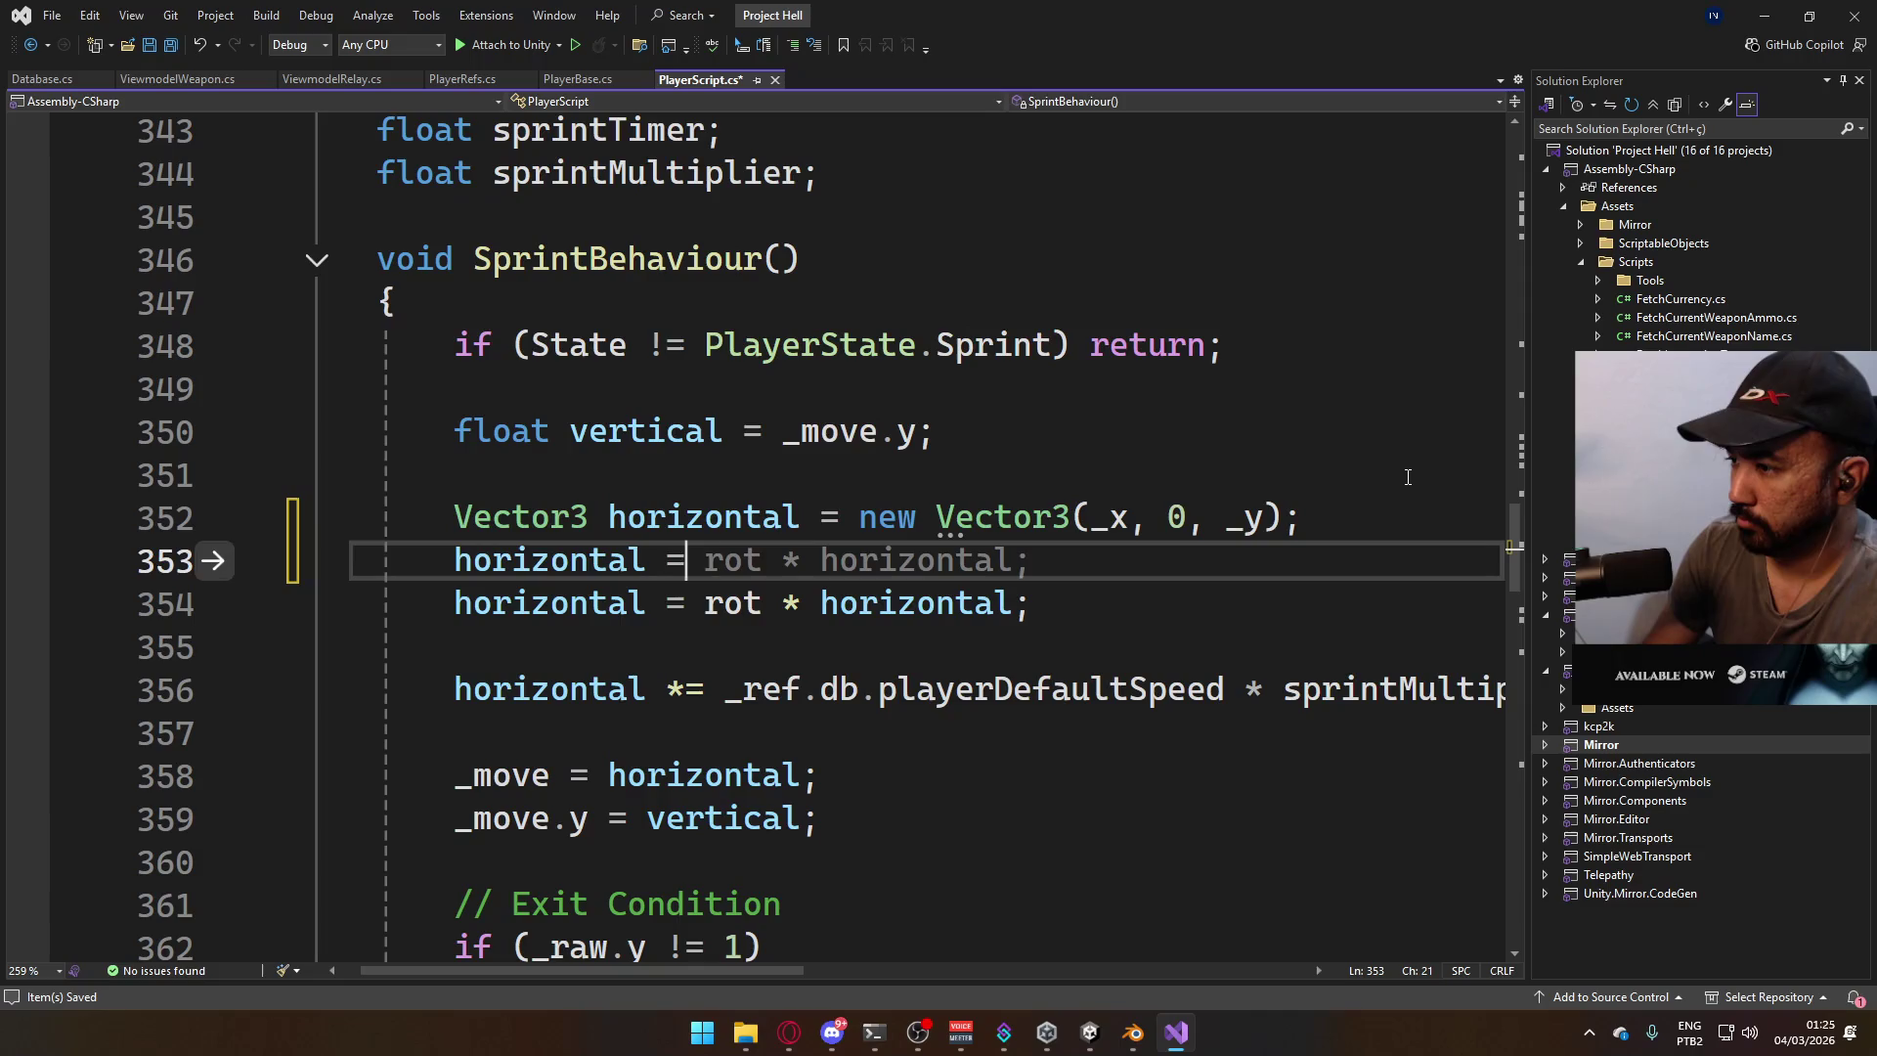
type("horizontal")
type(".nor")
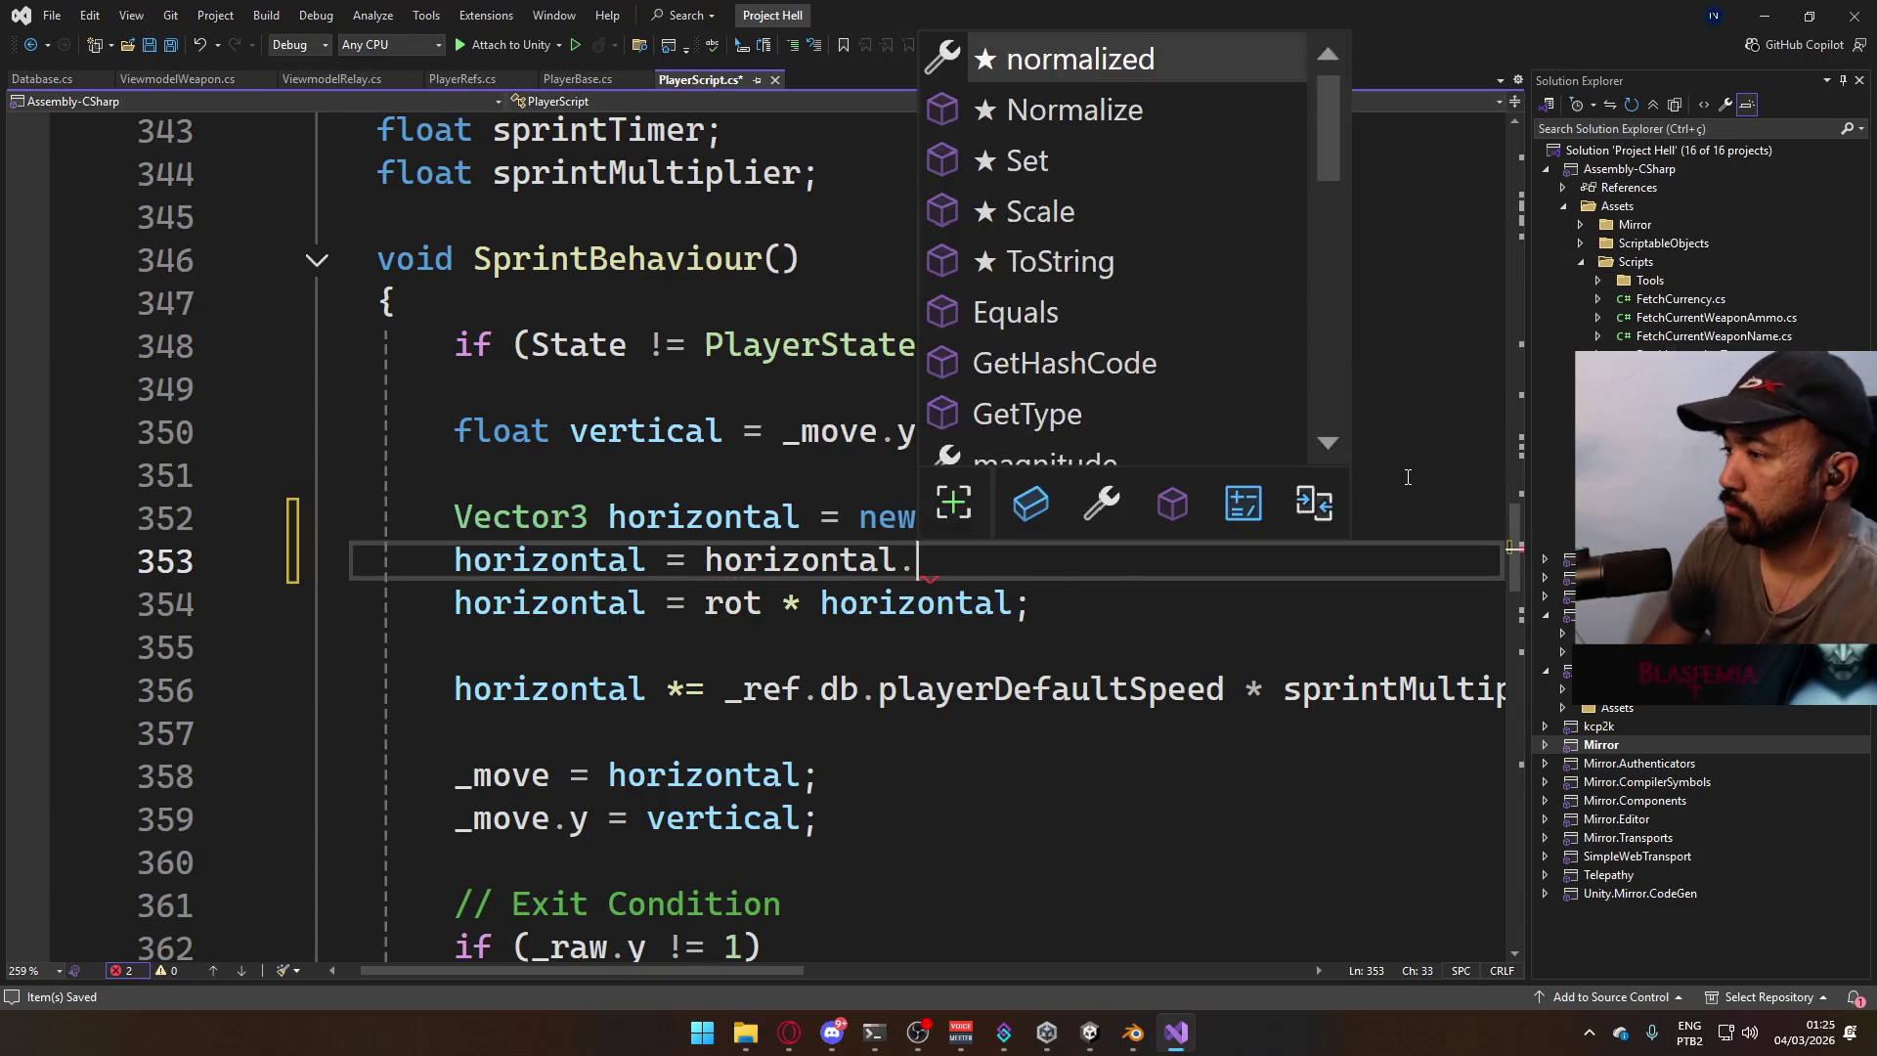
key("Tab")
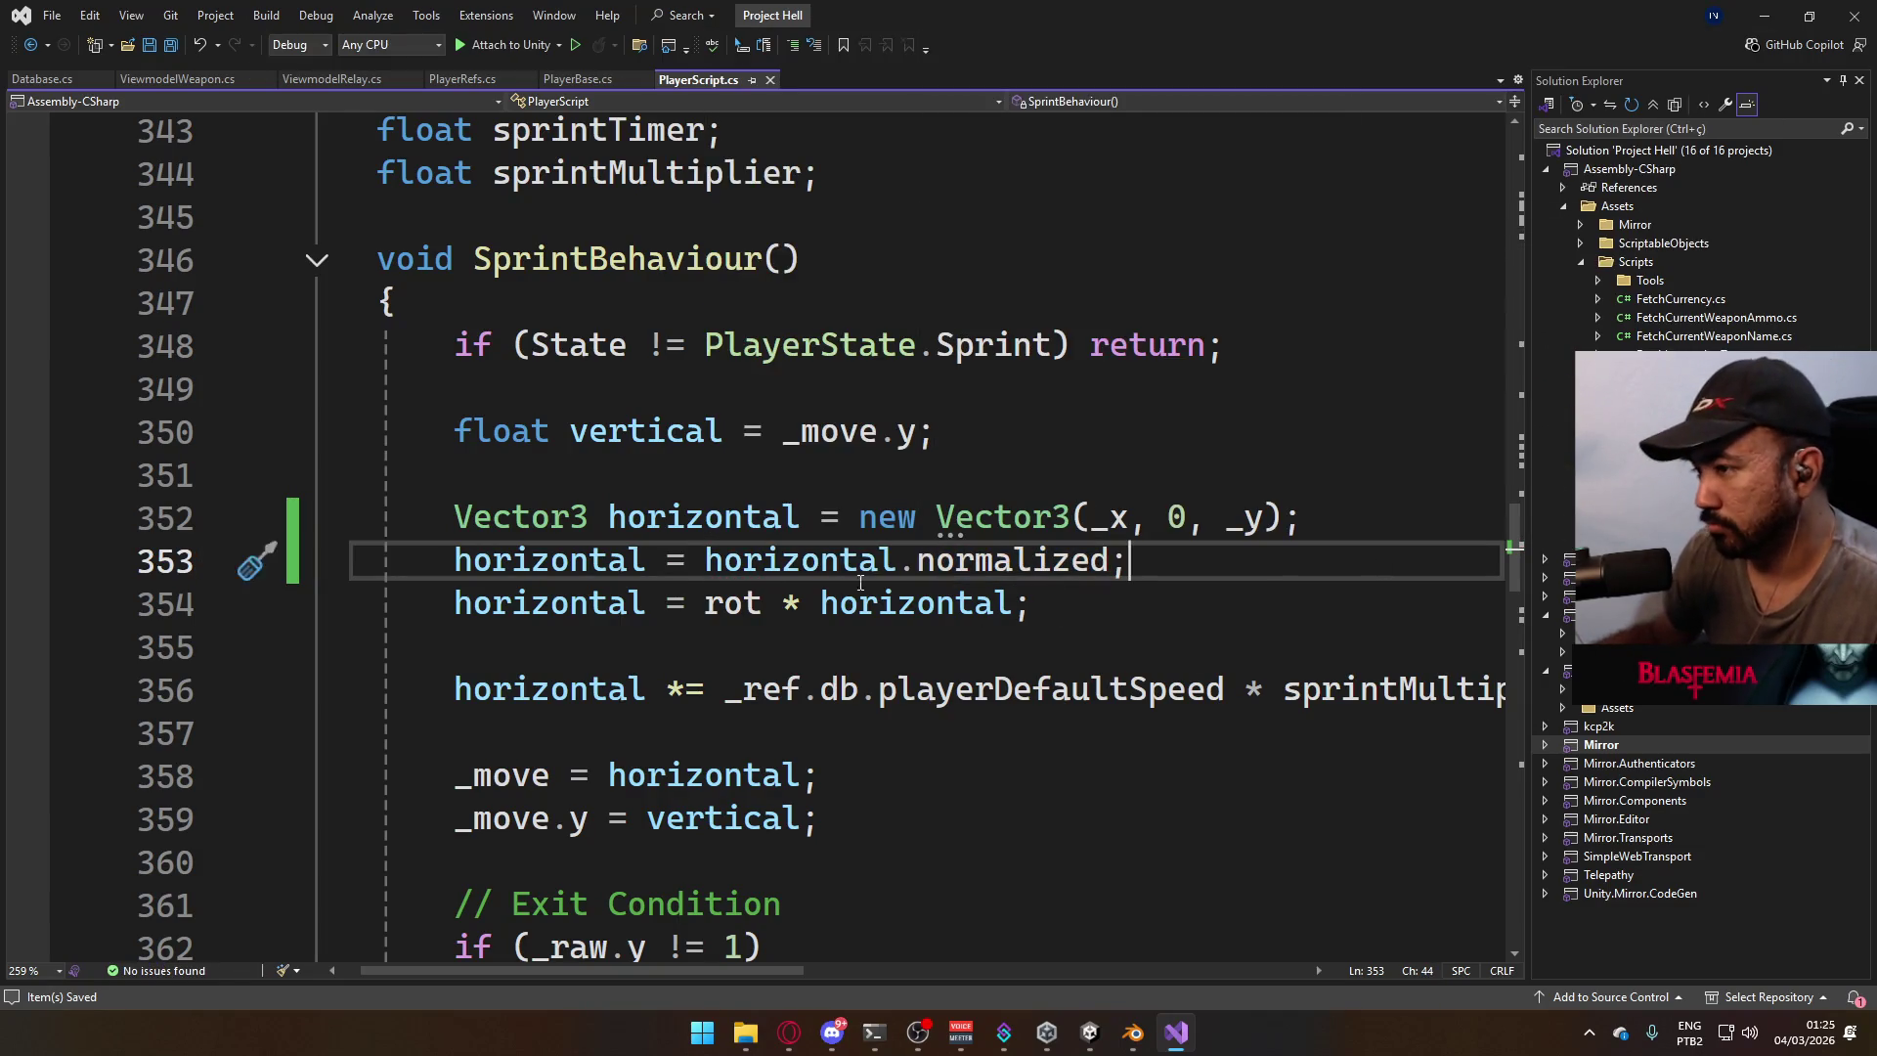
Copy the normalization line into CrouchBehaviour after line 372 and save PlayerScript.
scroll(873, 584, "down", 4)
scroll(635, 537, "up", 5)
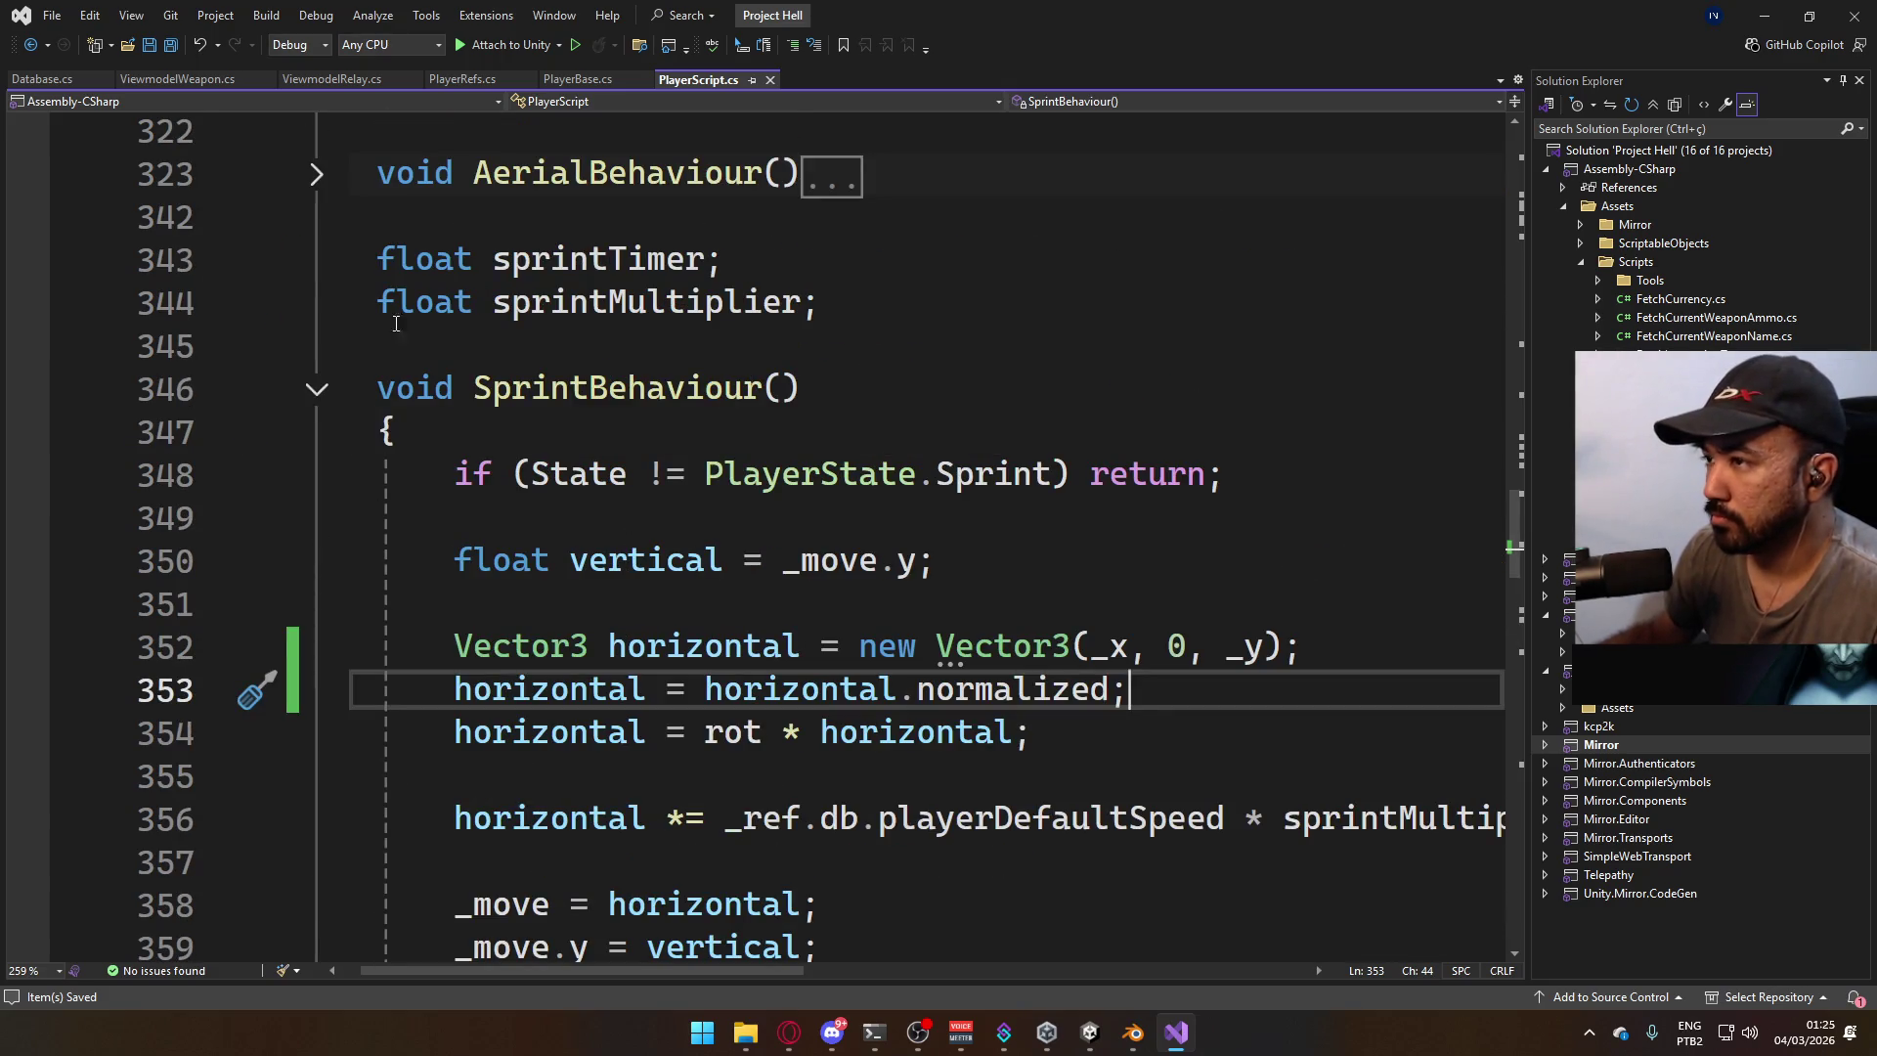
mouse_move(1130, 690)
left_mouse_down()
mouse_move(1032, 732)
mouse_move(454, 690)
mouse_move(1032, 732)
left_mouse_up()
left_click(316, 389)
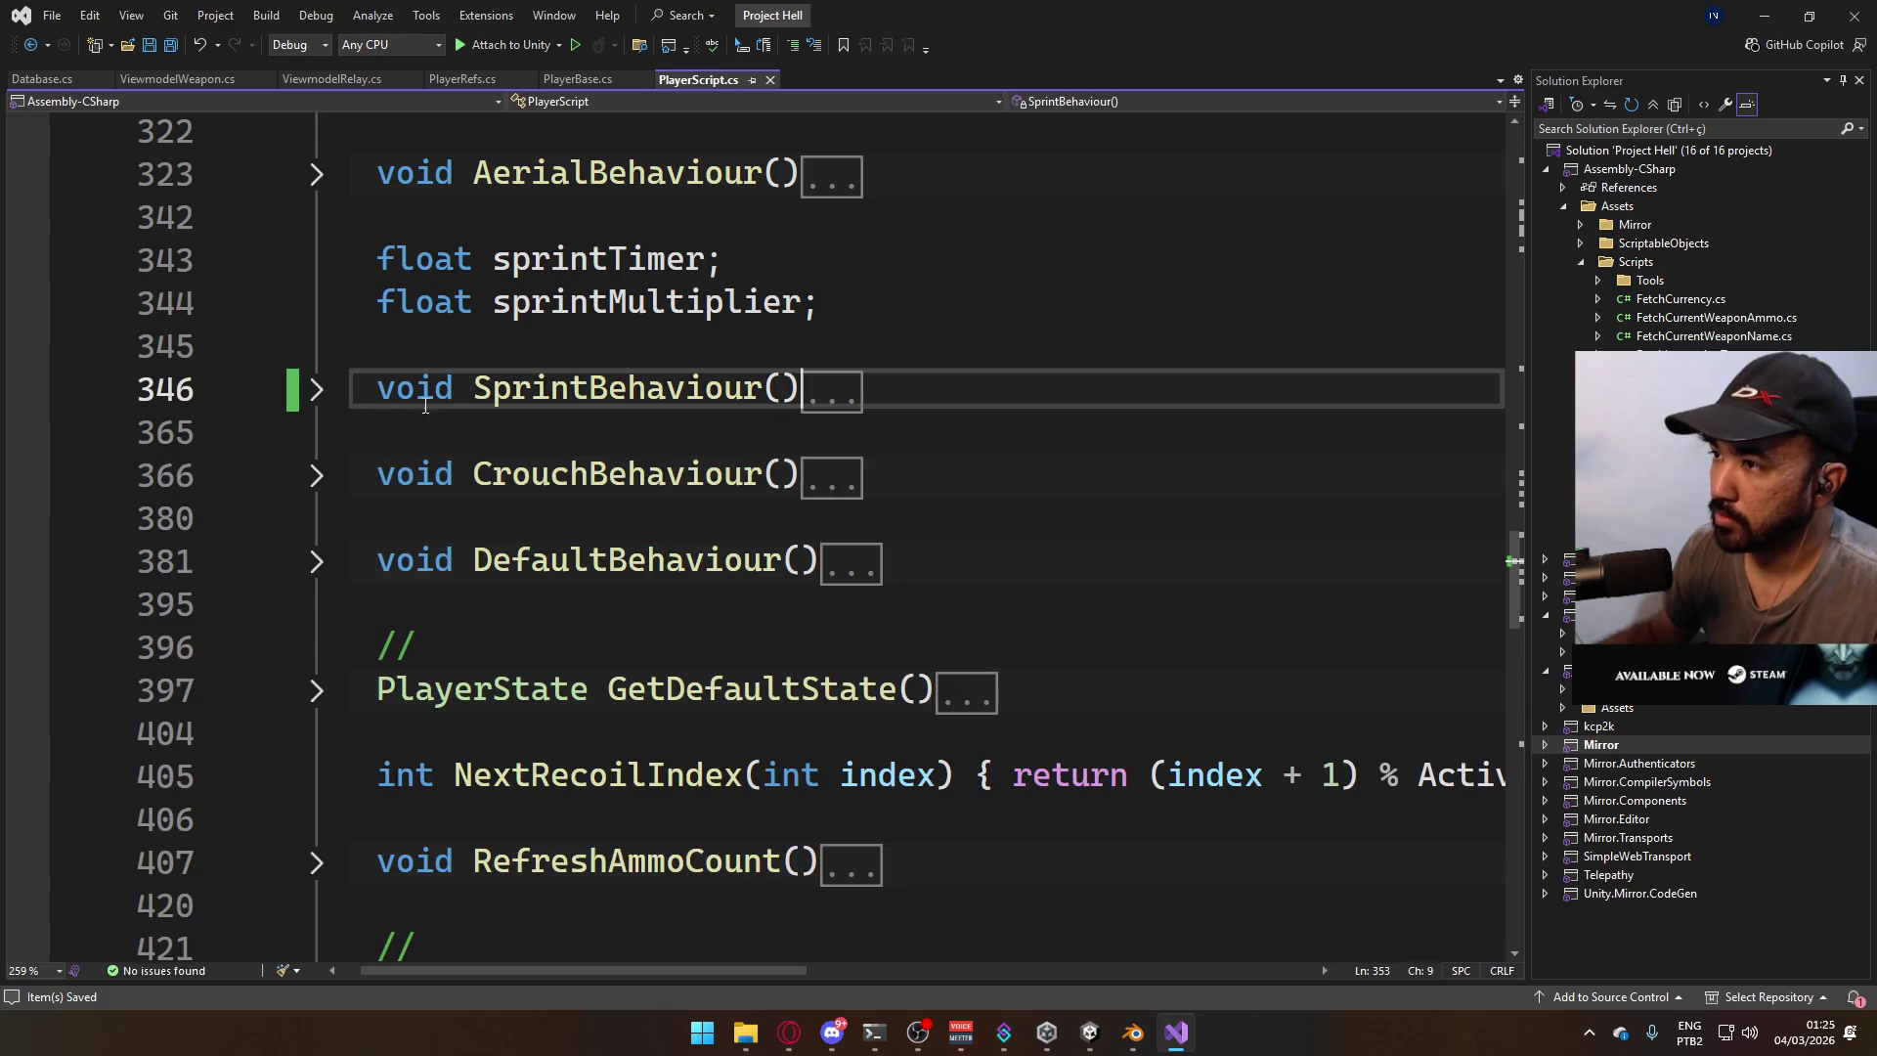
left_click(315, 475)
scroll(1238, 612, "down", 1)
left_click(1352, 603)
key("Return")
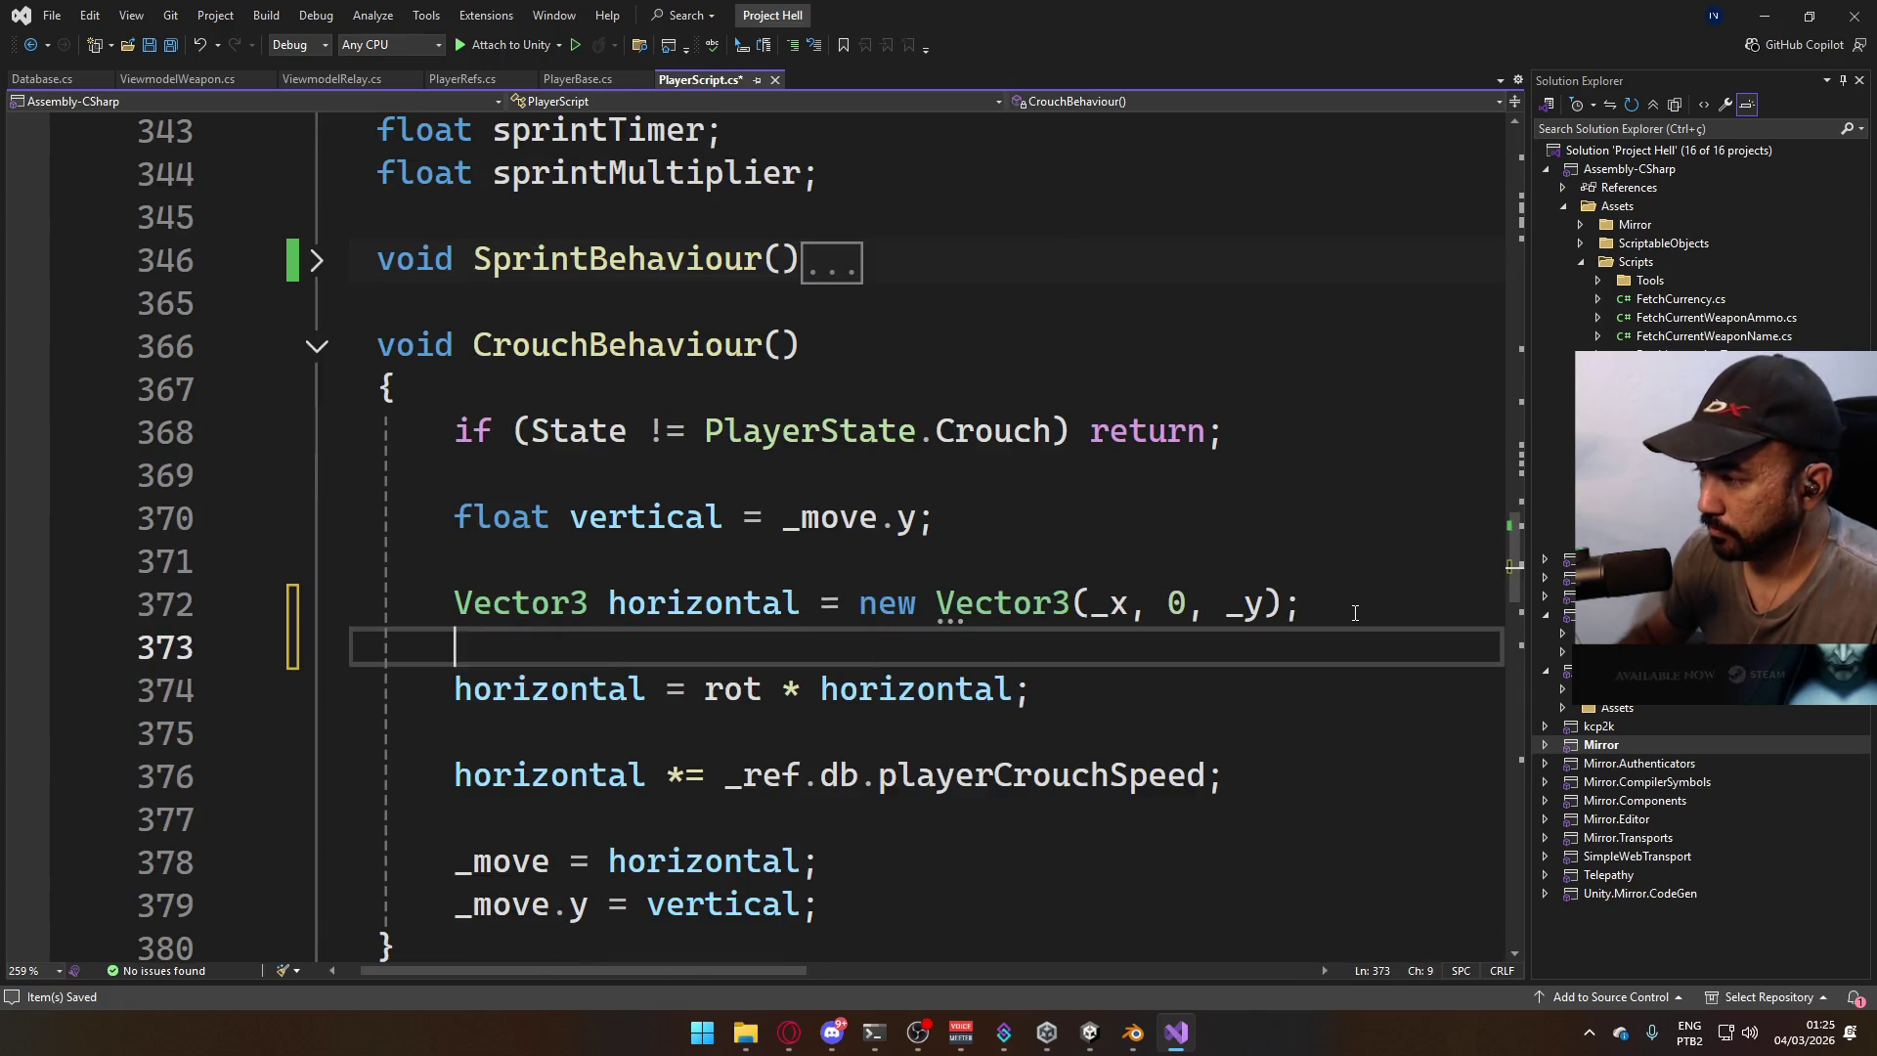
type("horizontal = horizontal.normalized;")
key("ctrl+s")
Paste the same normalization line into DefaultBehaviour after line 388.
left_click(316, 346)
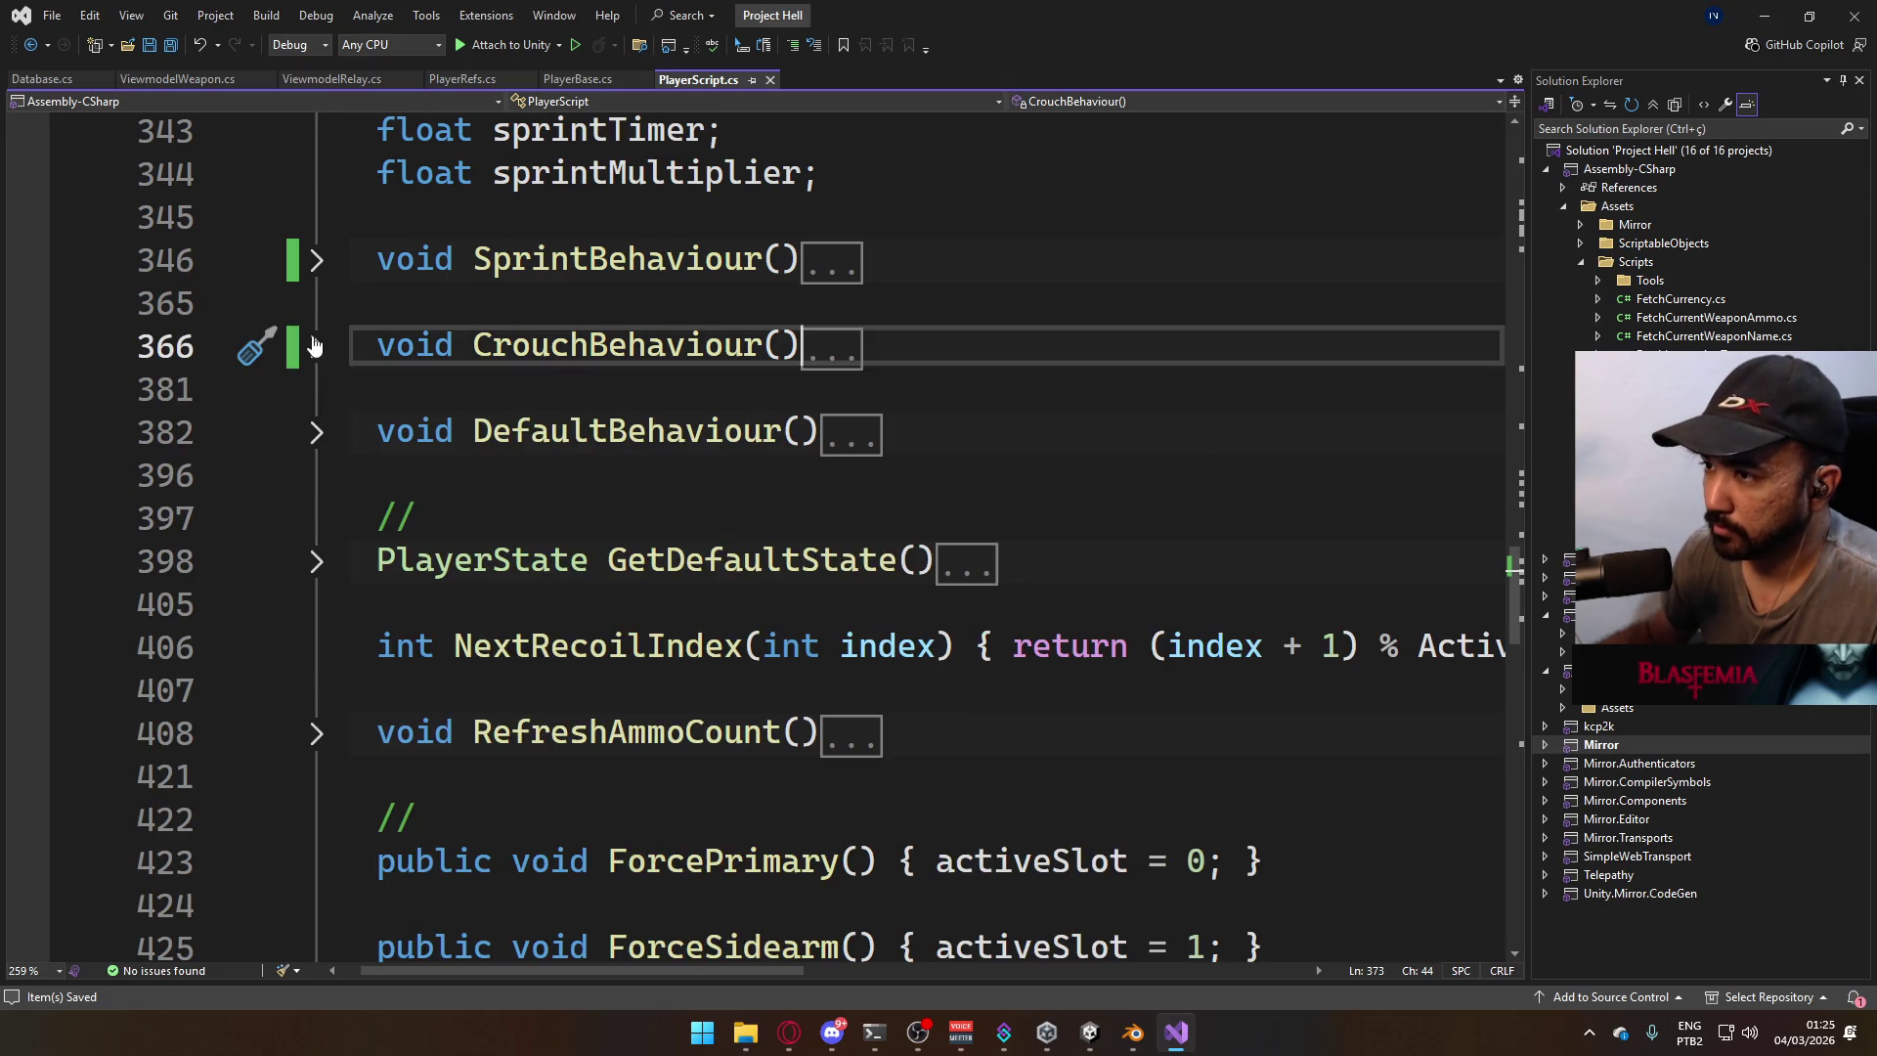
left_click(315, 431)
scroll(1076, 586, "down", 1)
left_click(1301, 560)
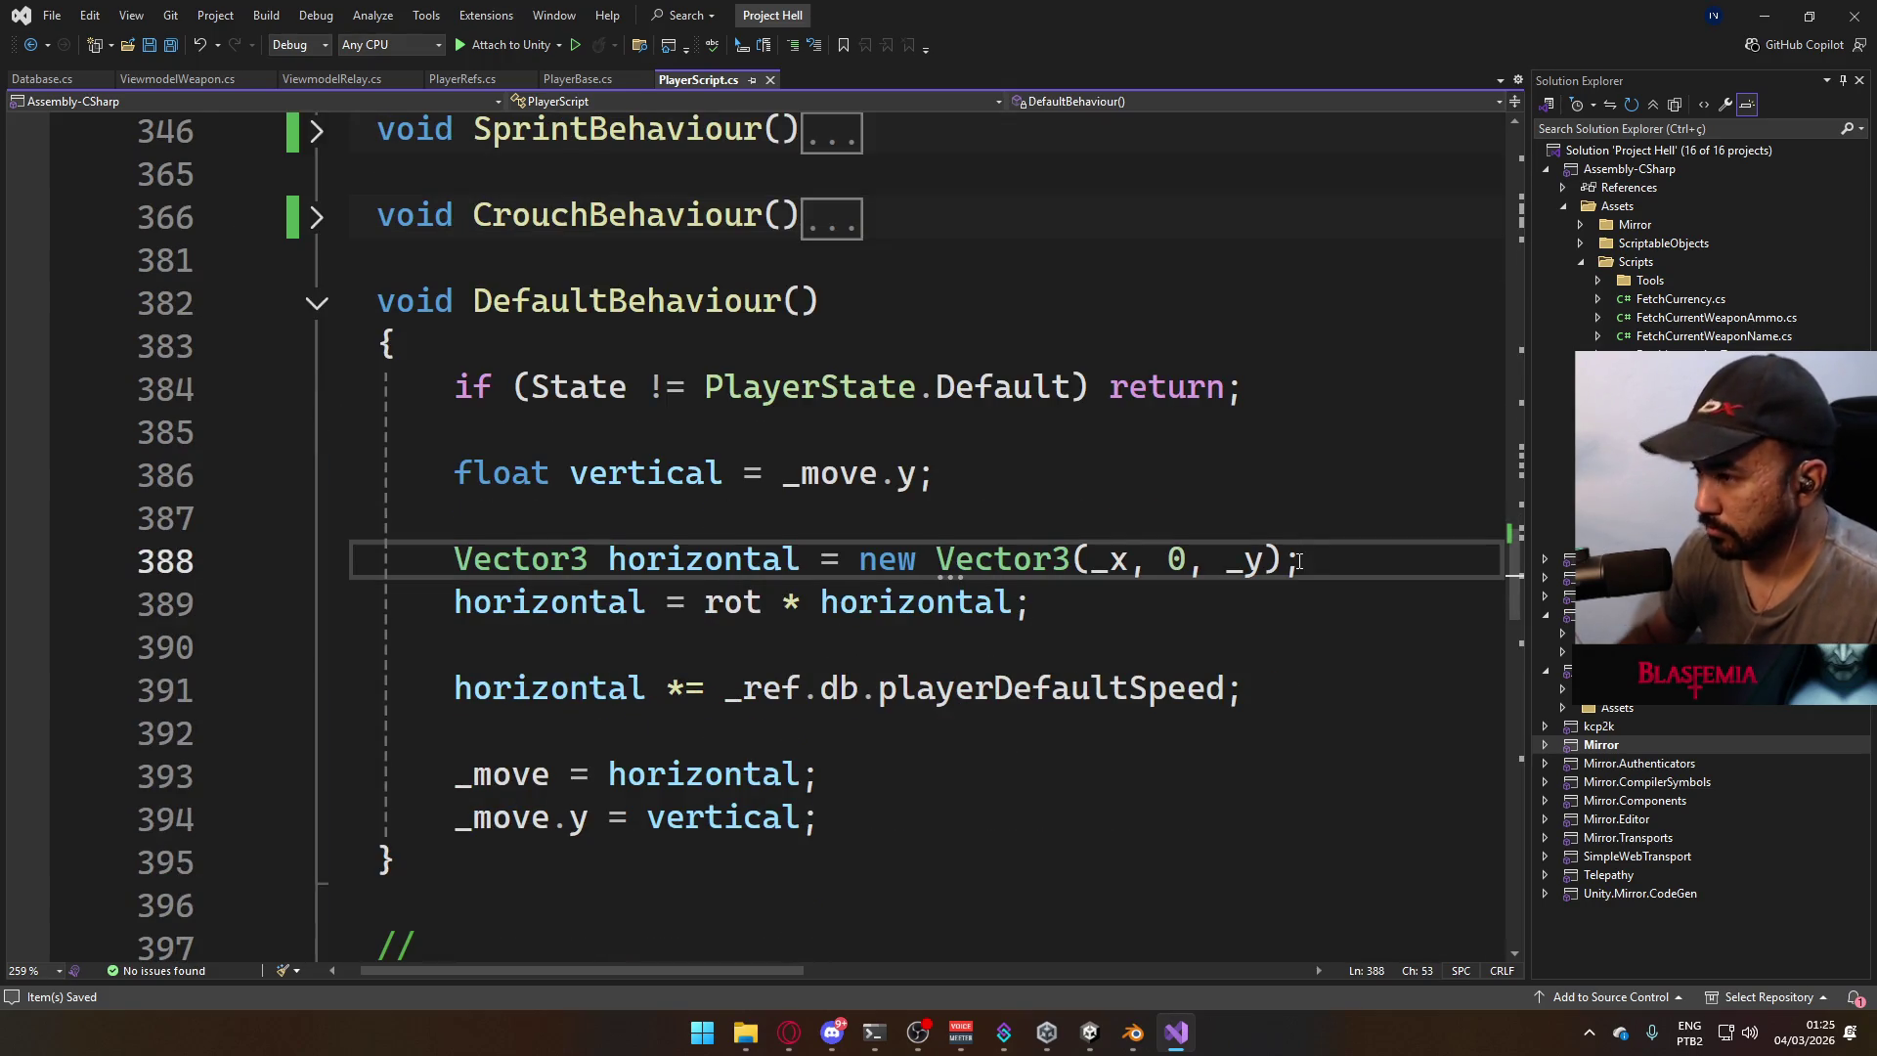
key("Return")
type("horizontal = horizontal.normalized;")
left_click(315, 302)
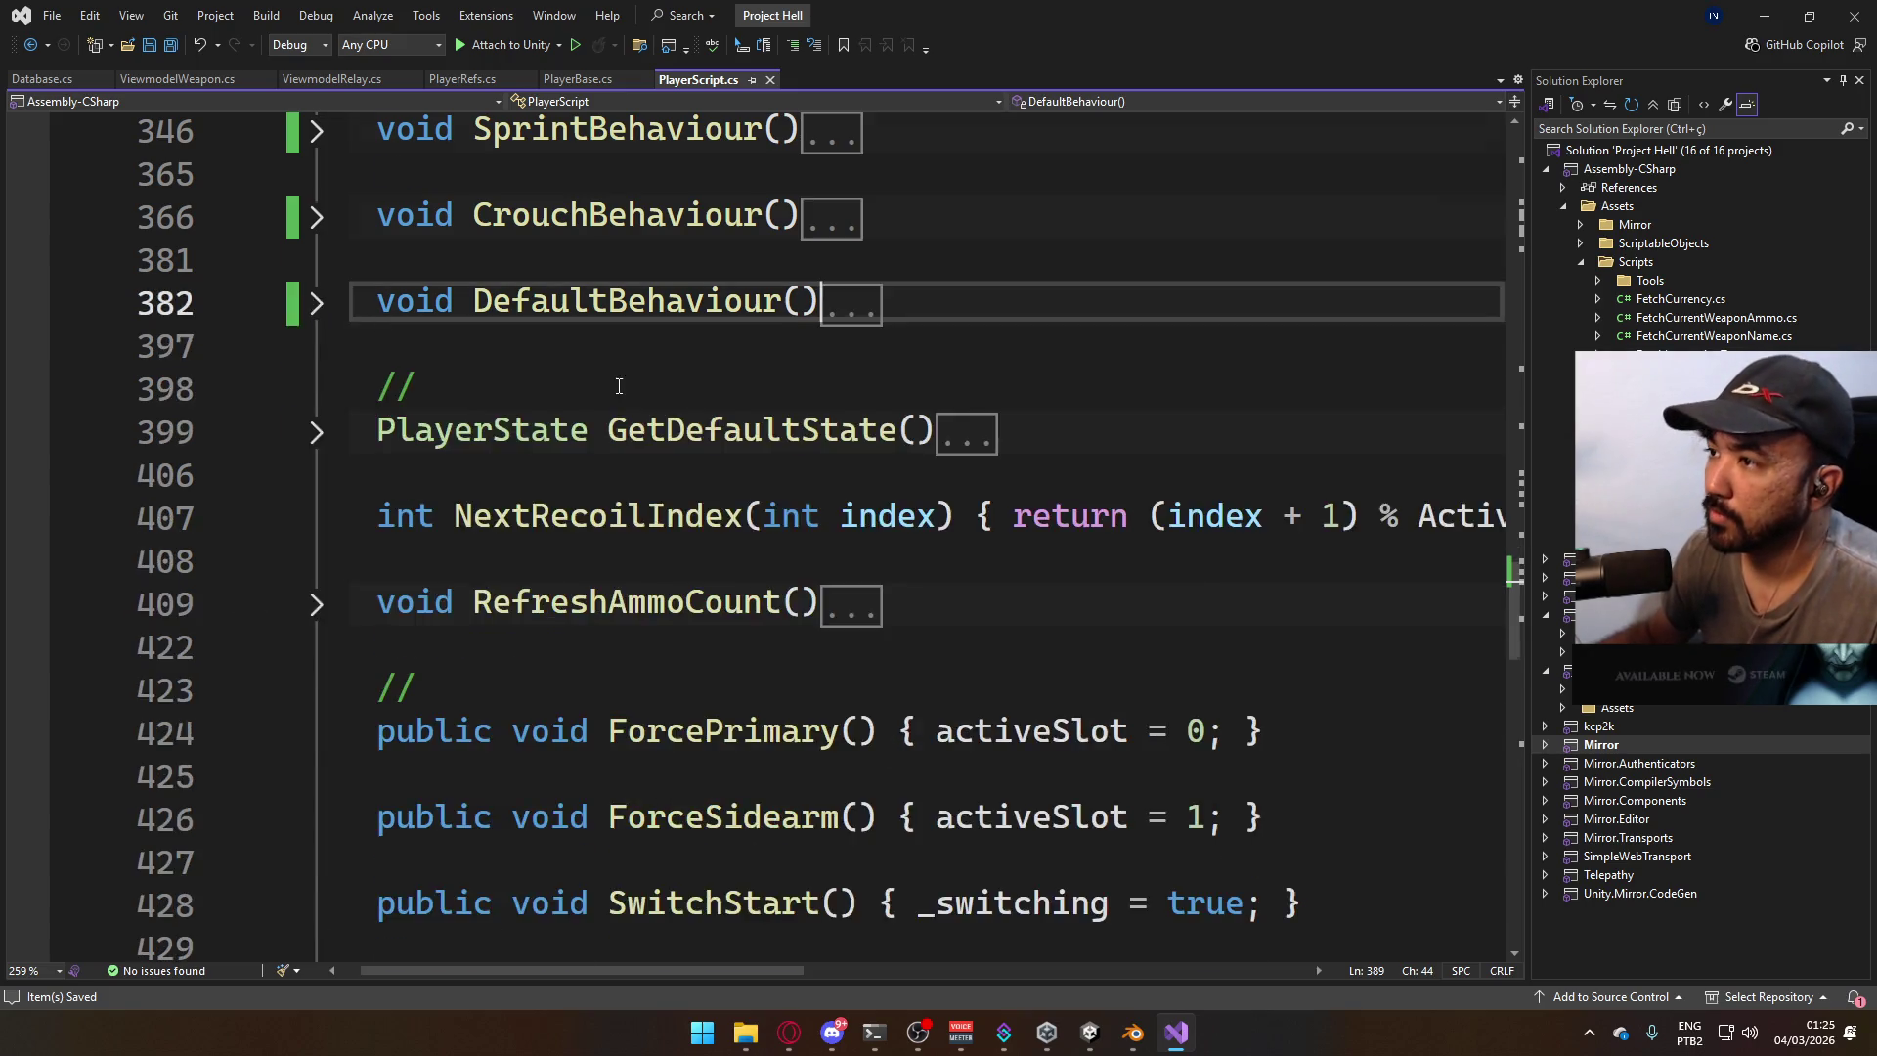
scroll(491, 391, "up", 3)
left_click(316, 305)
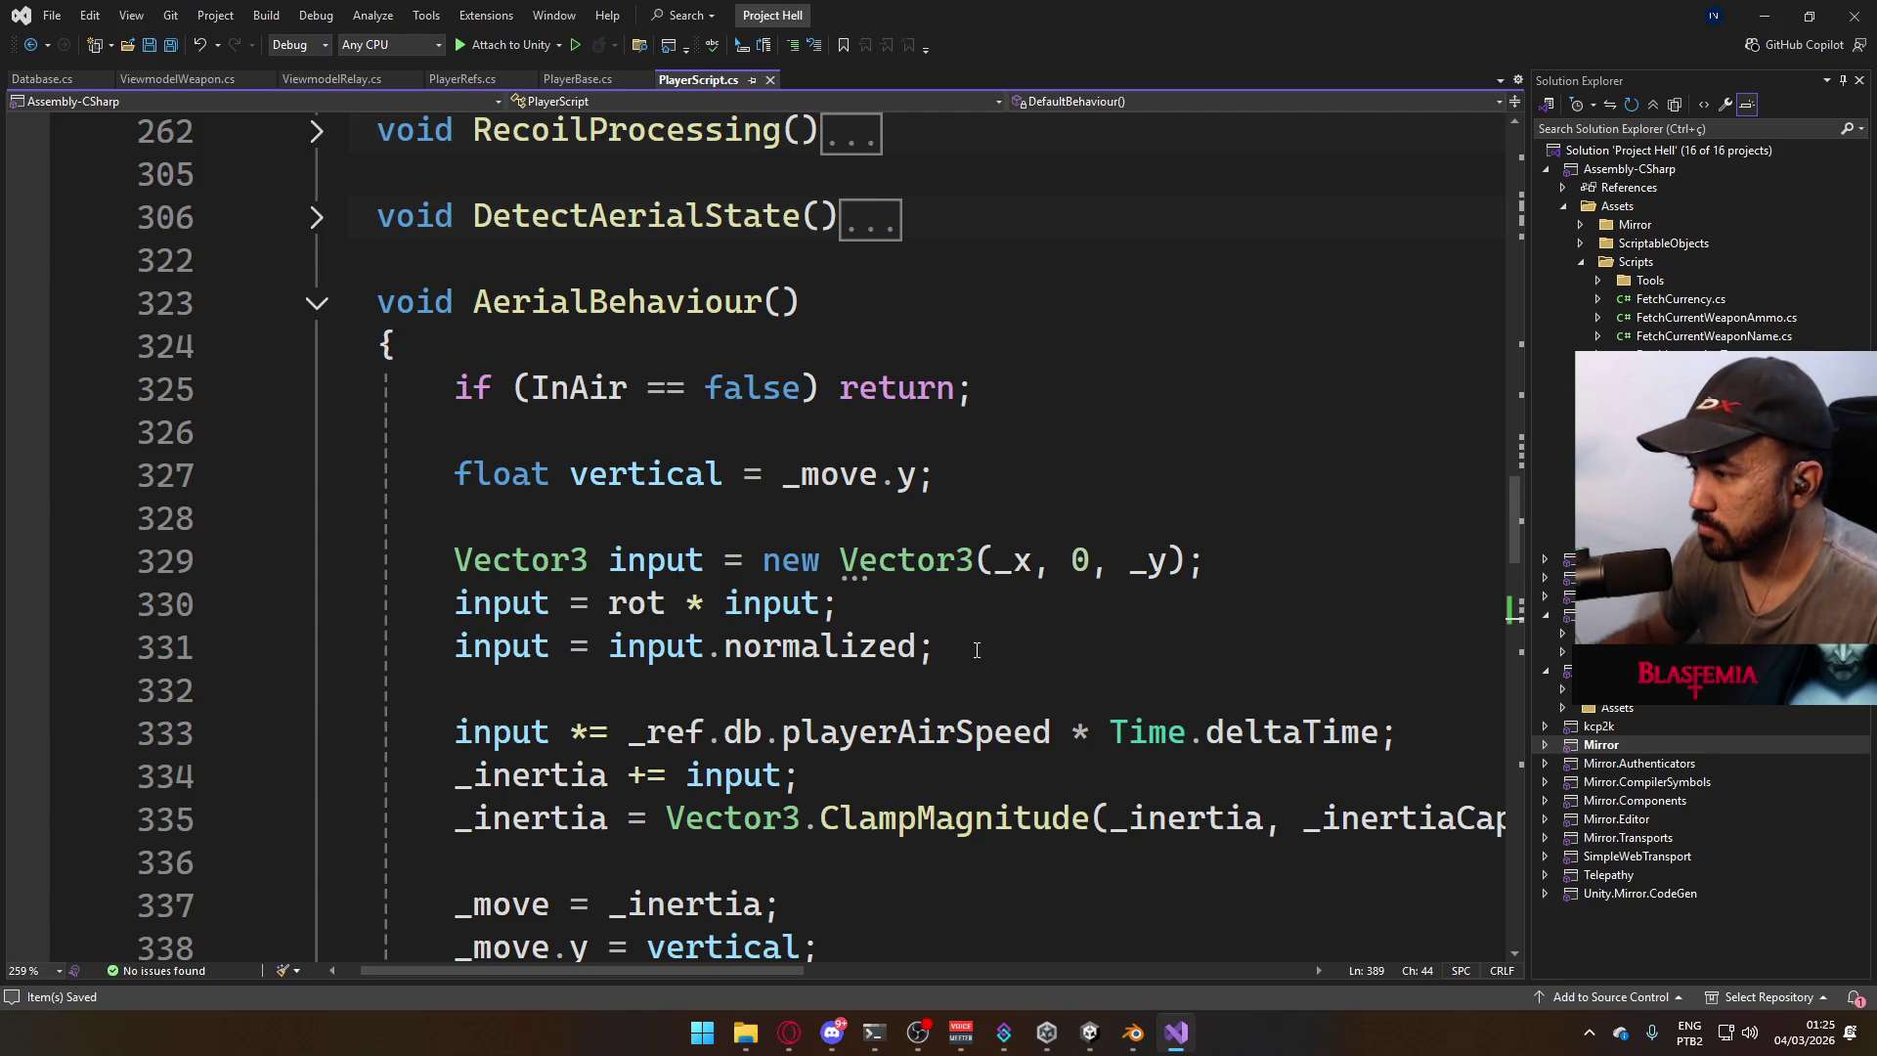
Move 'input = input.normalized;' from line 331 to under line 329 and save PlayerScript.
left_click_drag(983, 646, 460, 646)
key("ctrl+c")
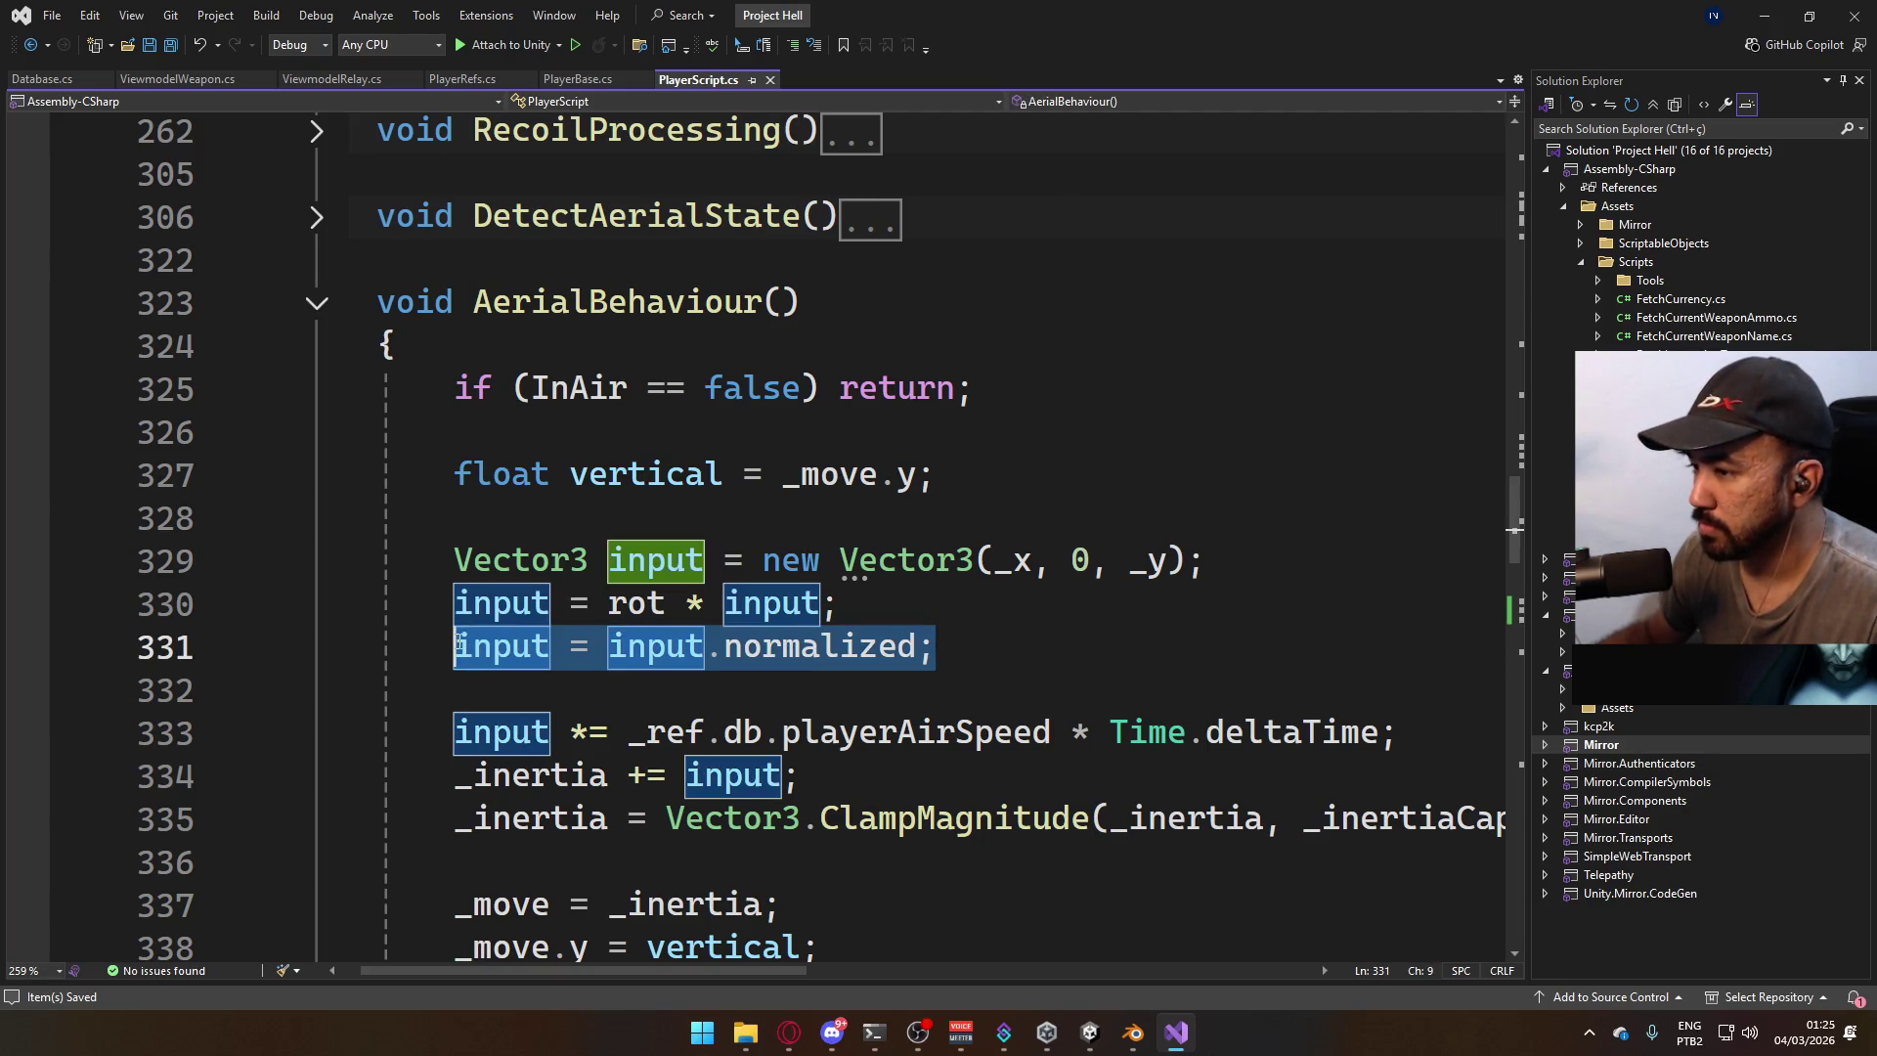
key("BackSpace")
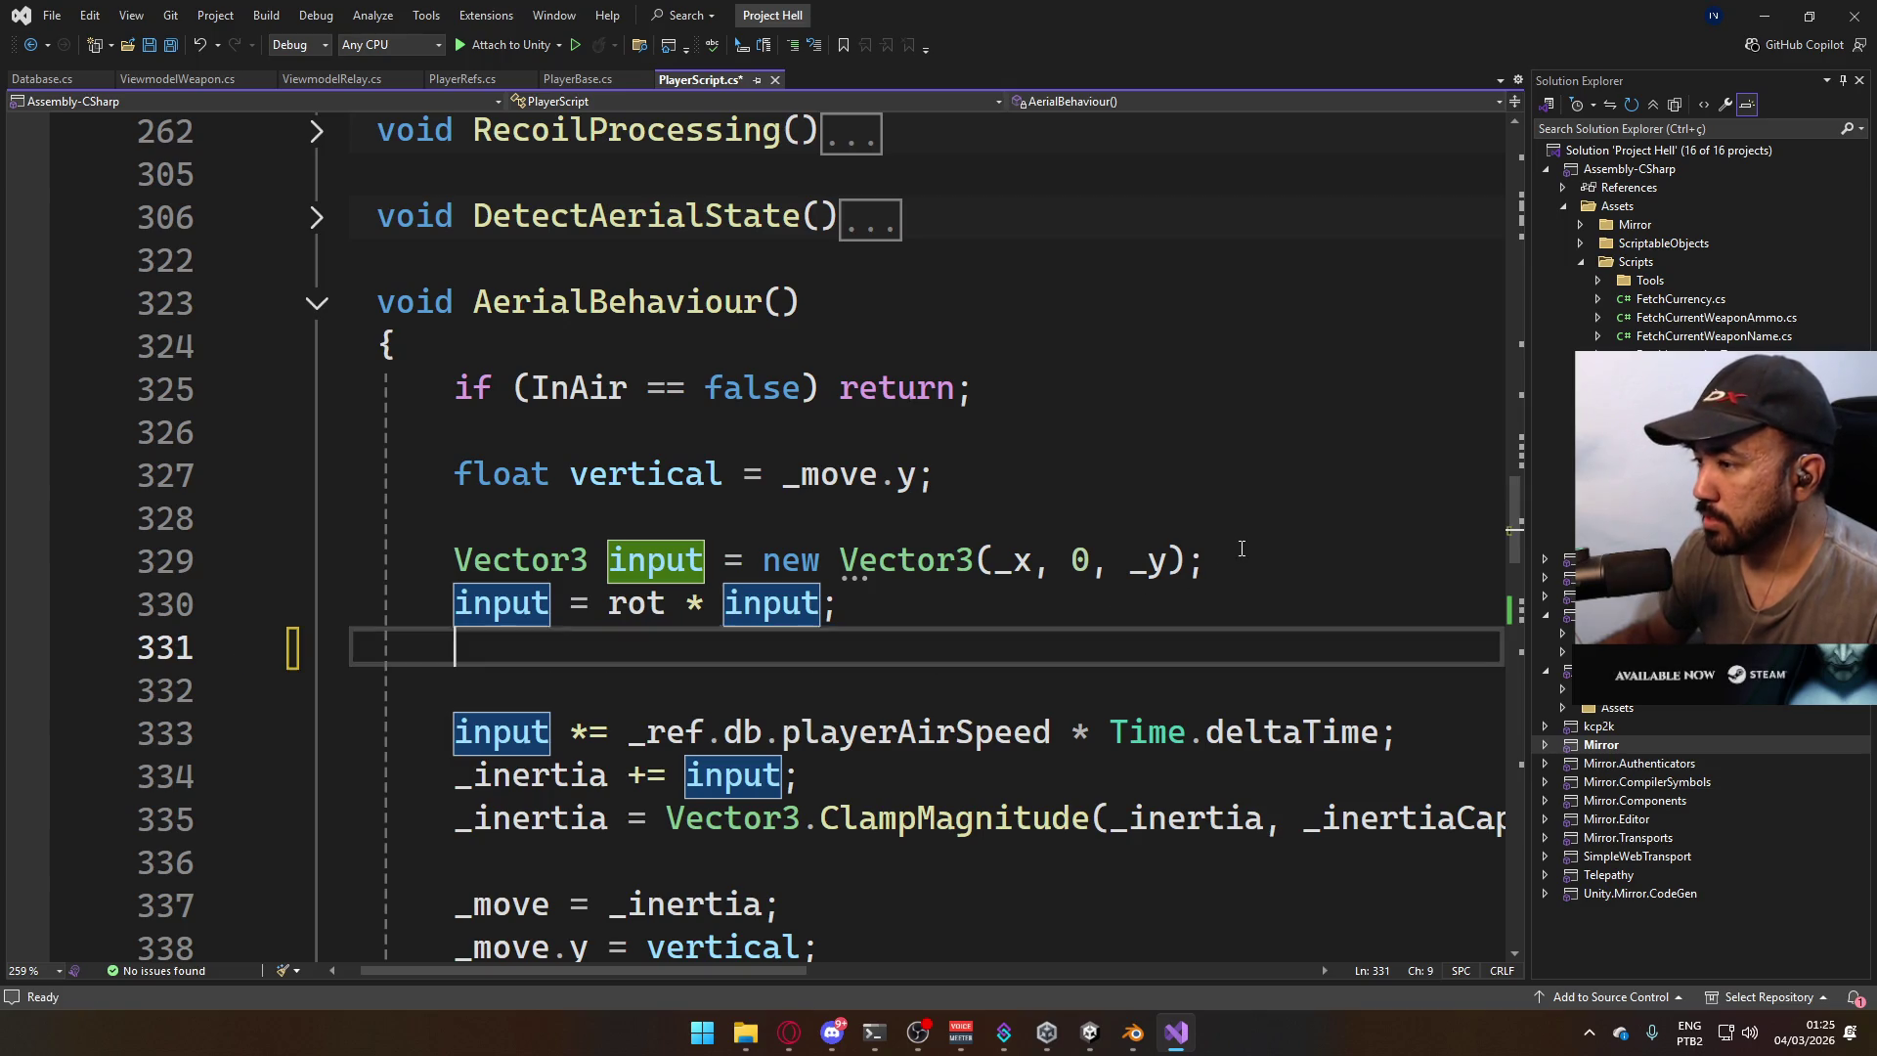
left_click(1242, 553)
key("ctrl+v")
key("Down")
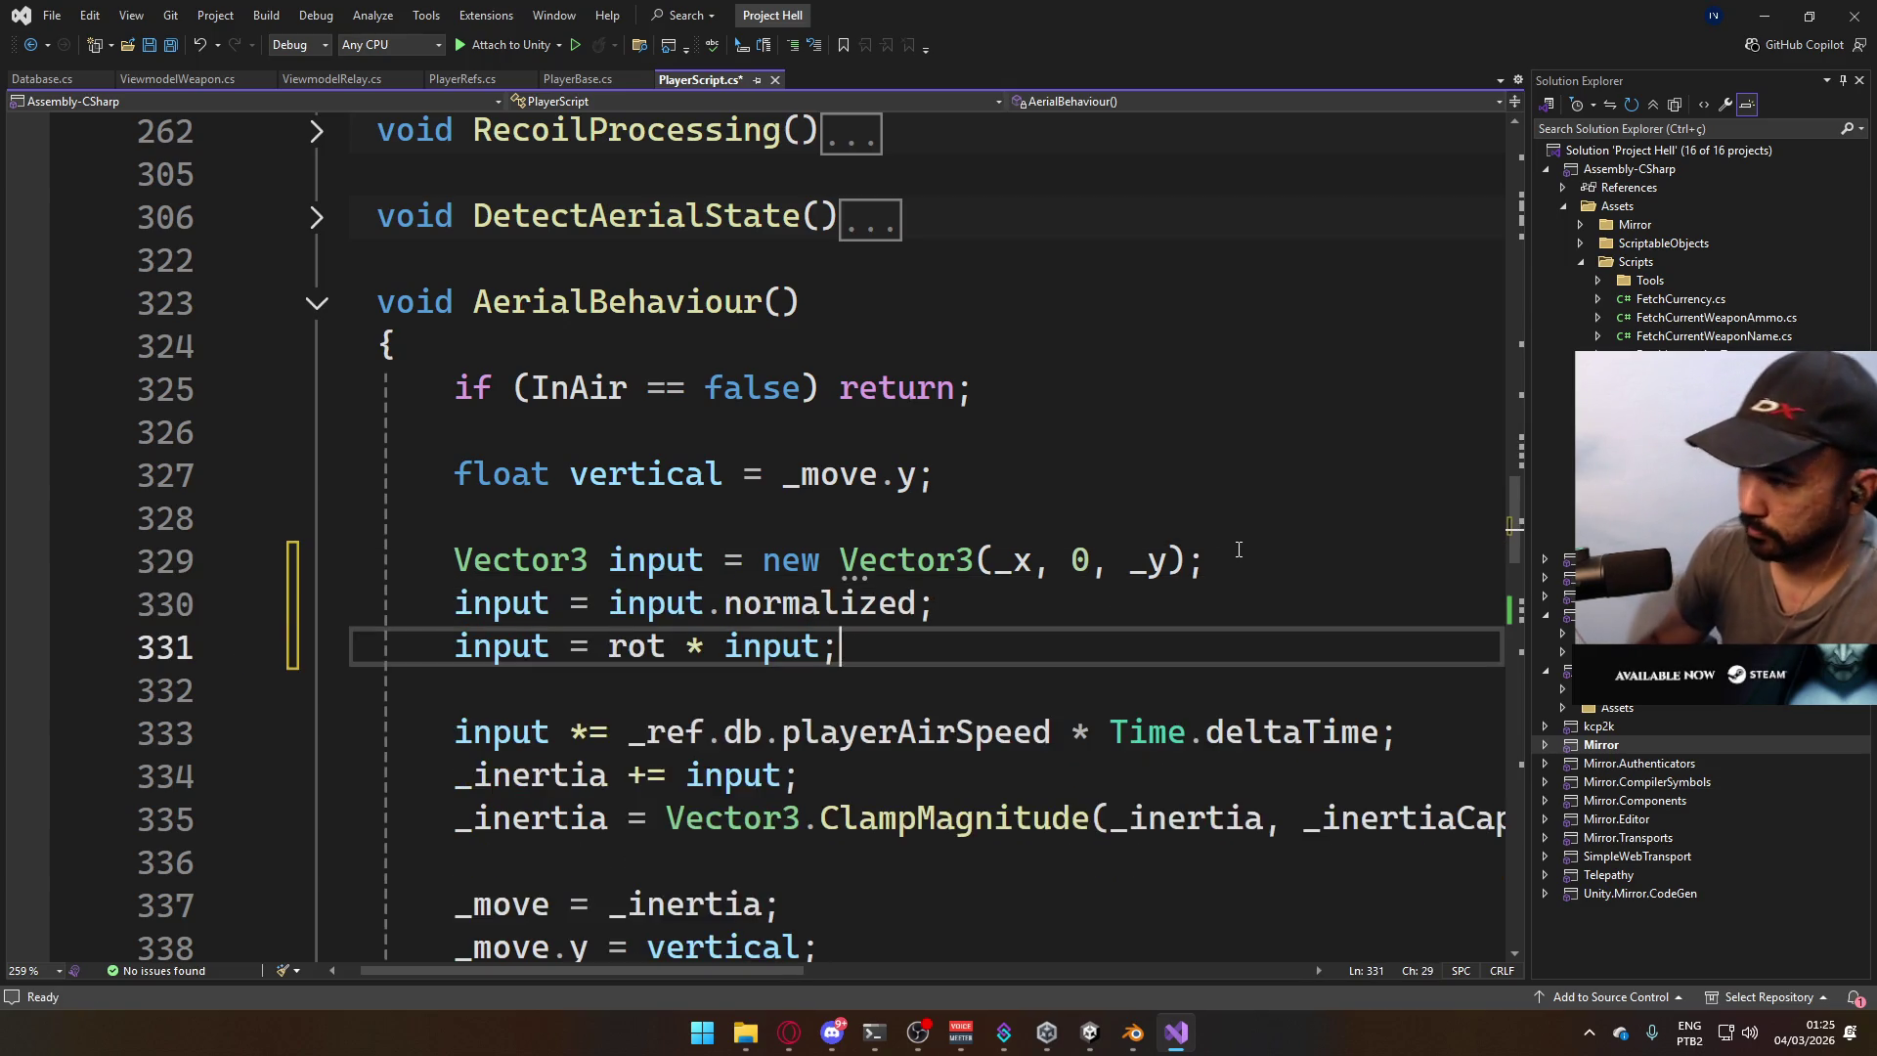
key("ctrl+s")
Collapse AerialBehaviour, then return to Unity and close the Input Actions editor.
key("ctrl+m")
key("ctrl+m")
scroll(516, 408, "up", 2)
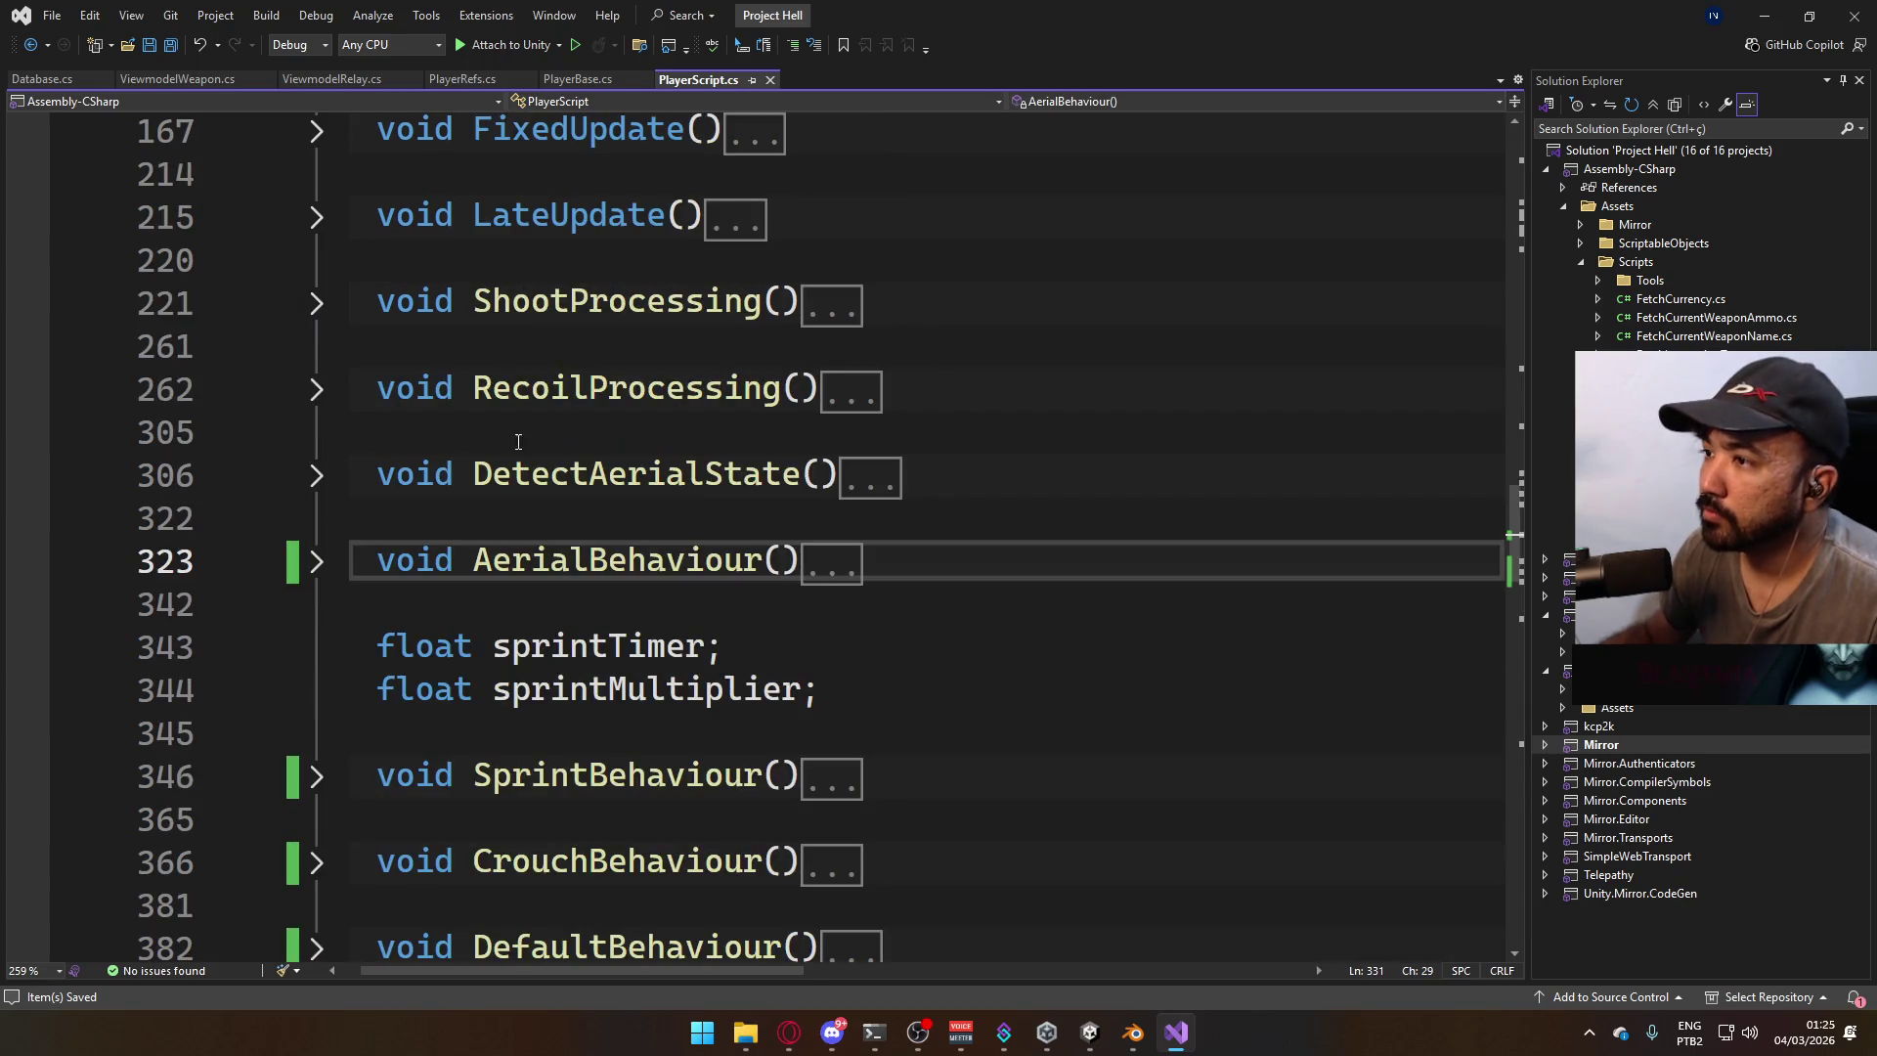
scroll(632, 517, "down", 2)
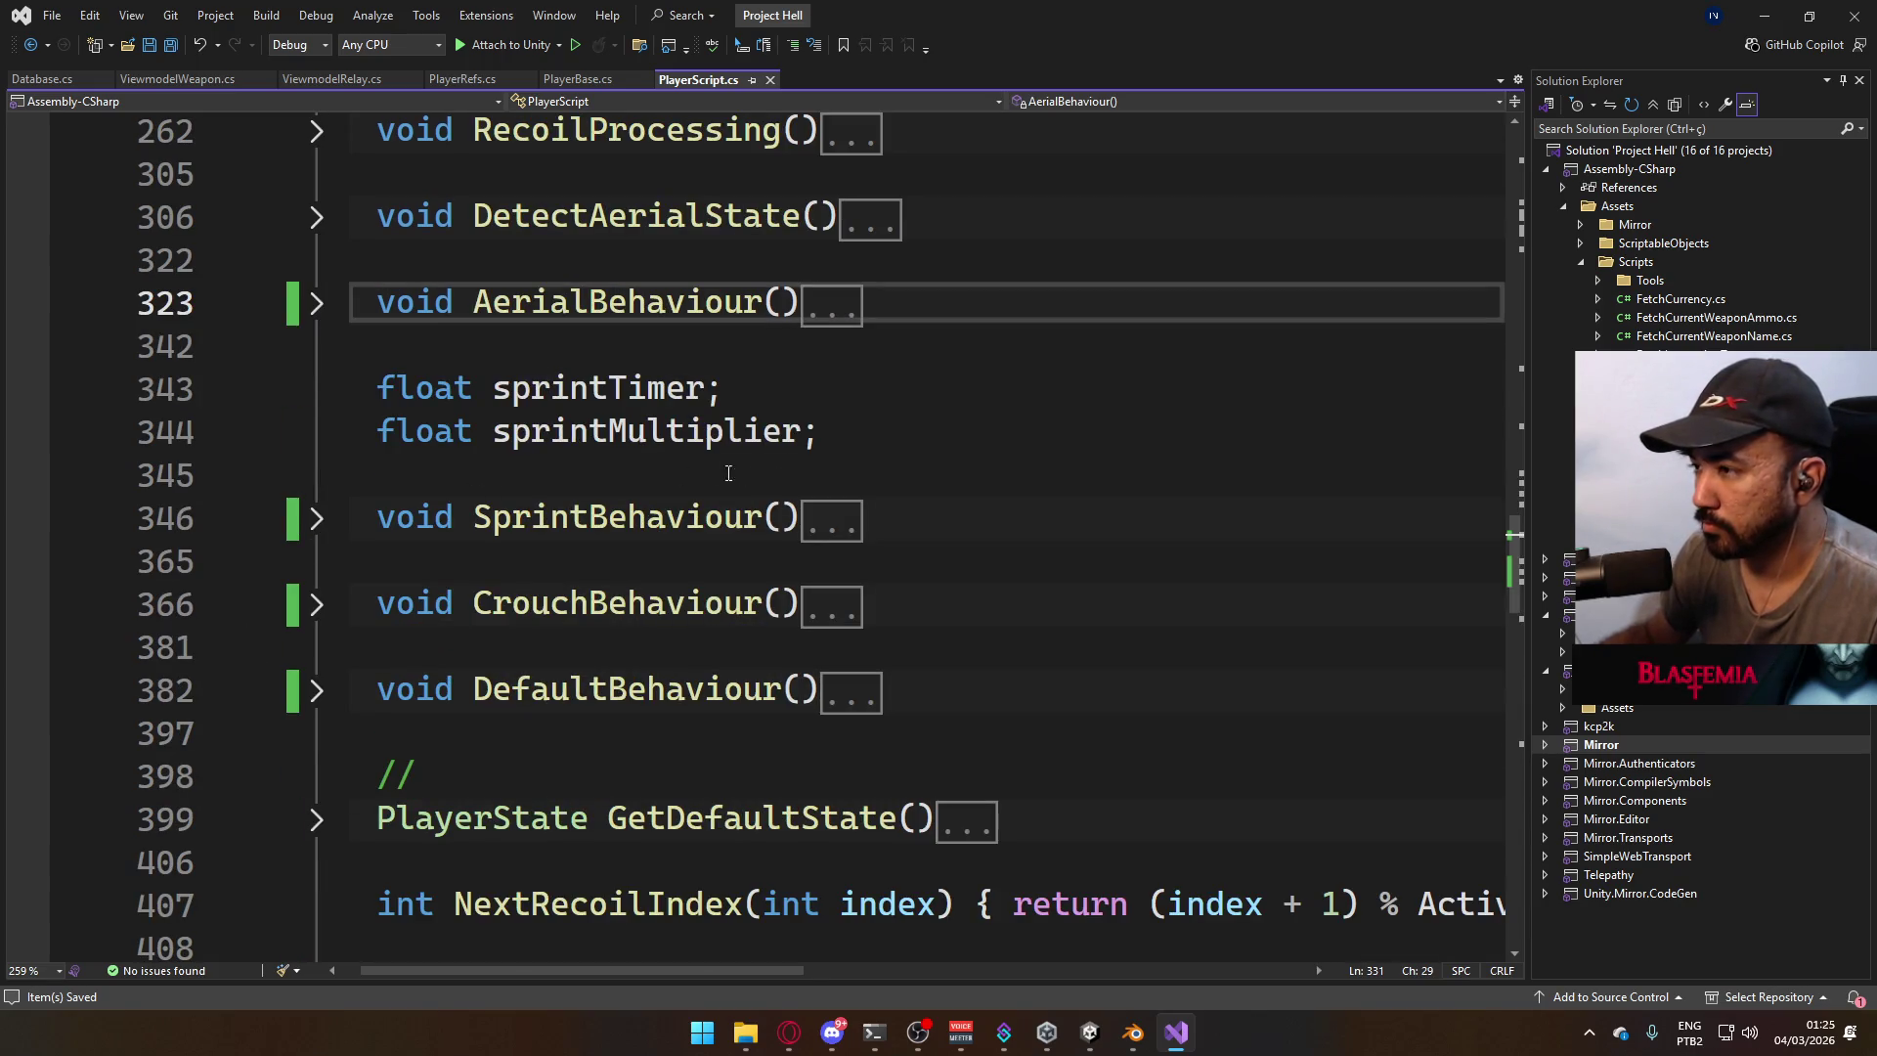
scroll(745, 476, "up", 4)
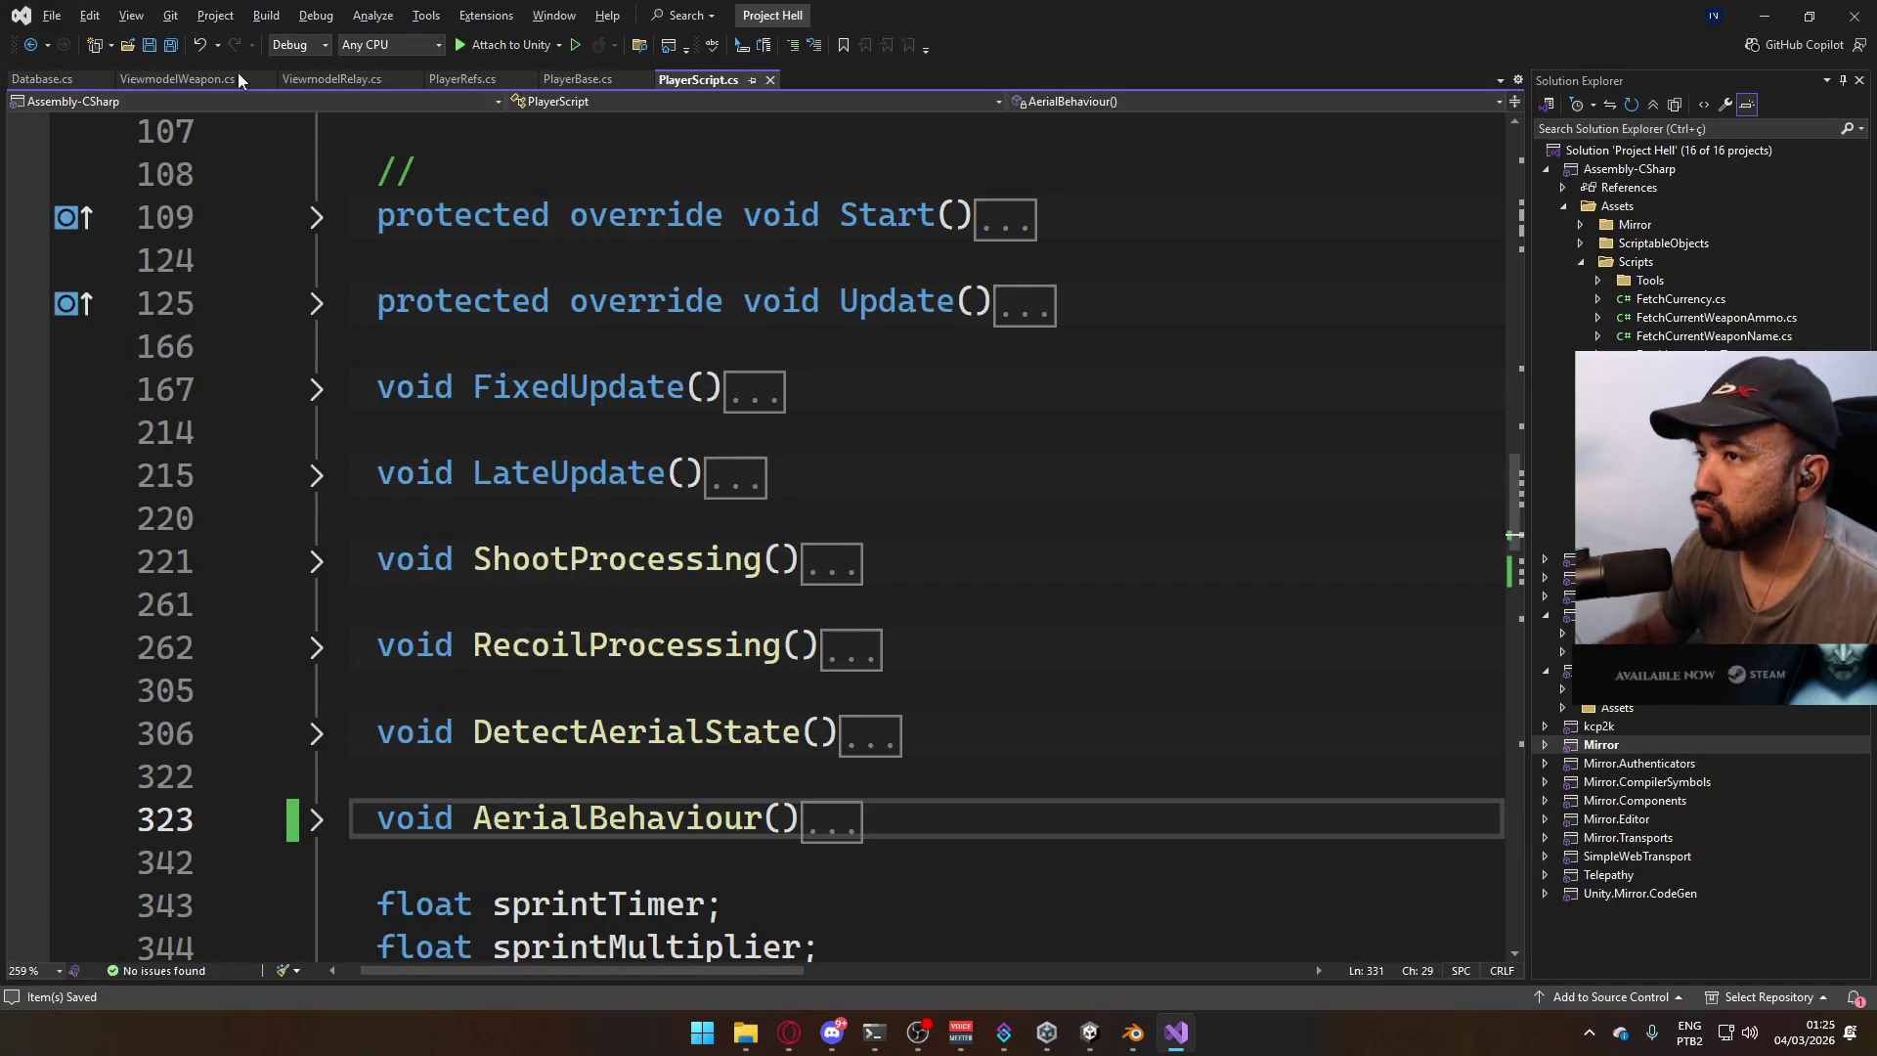
left_click(1090, 1033)
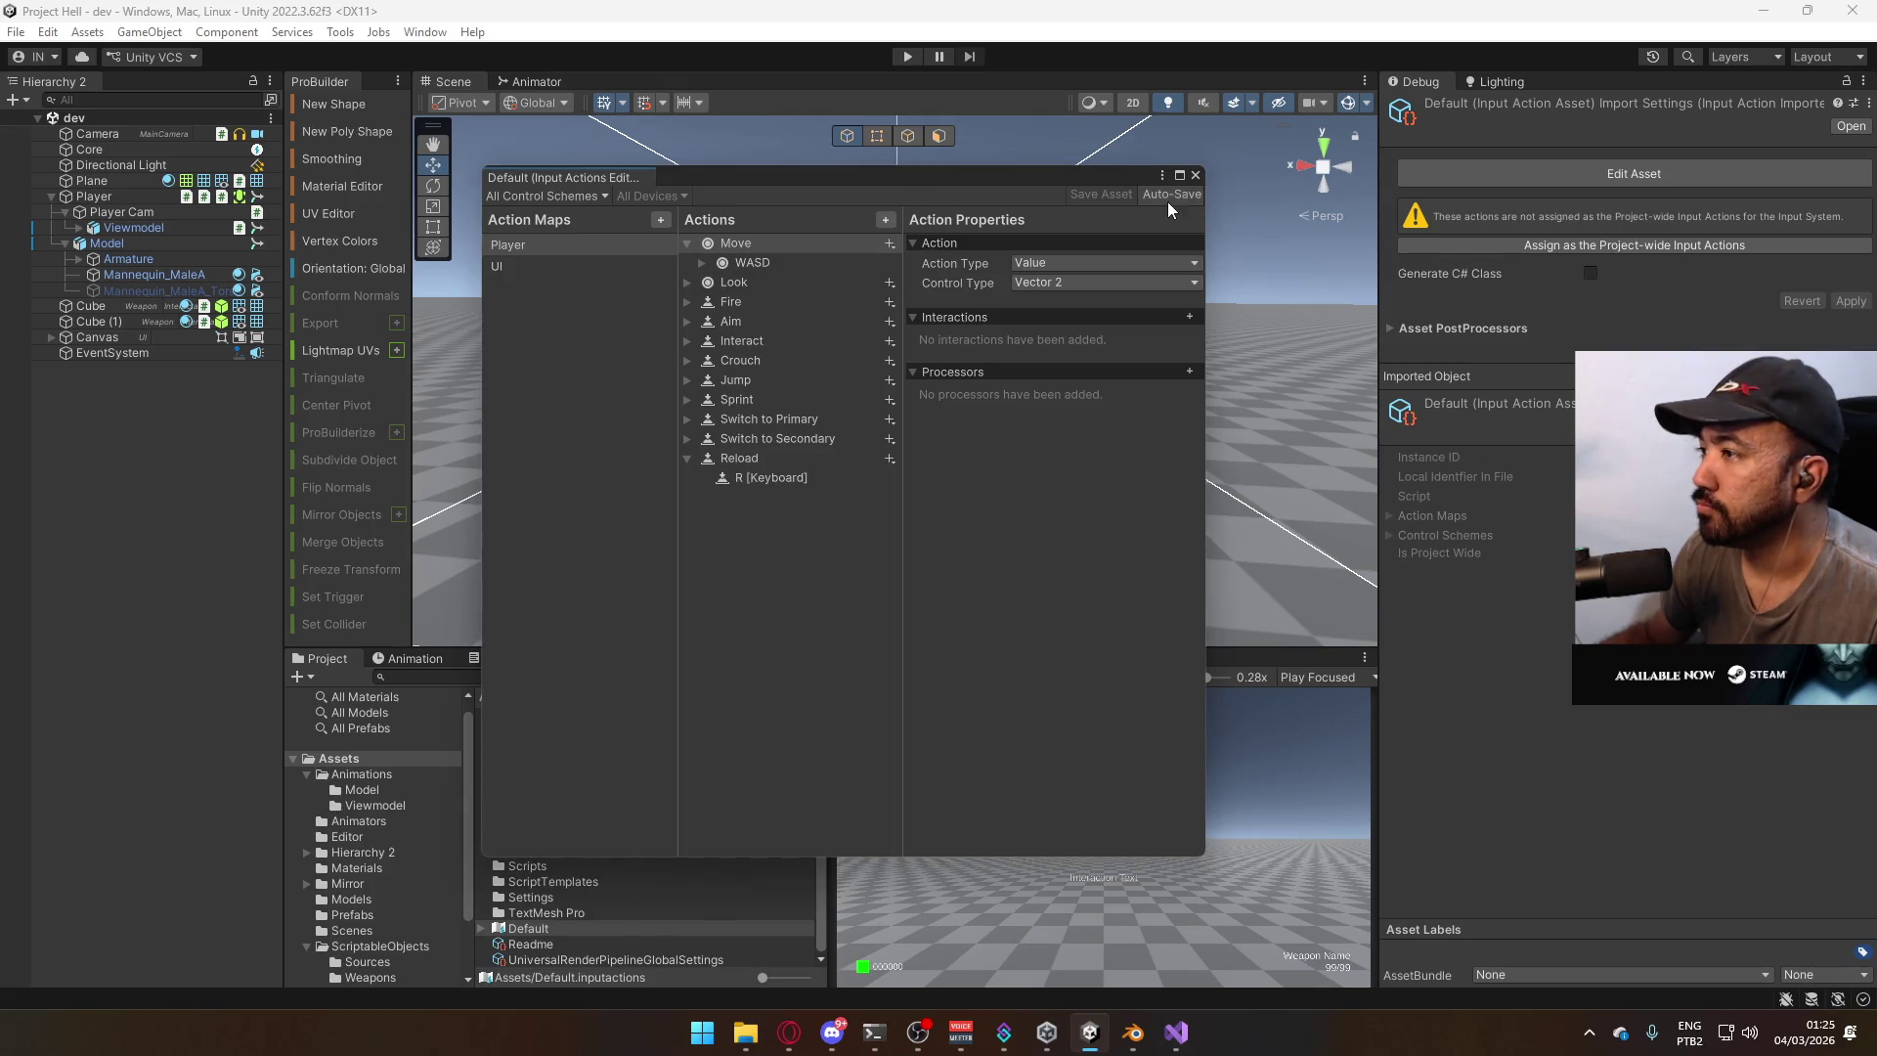
left_click(1194, 177)
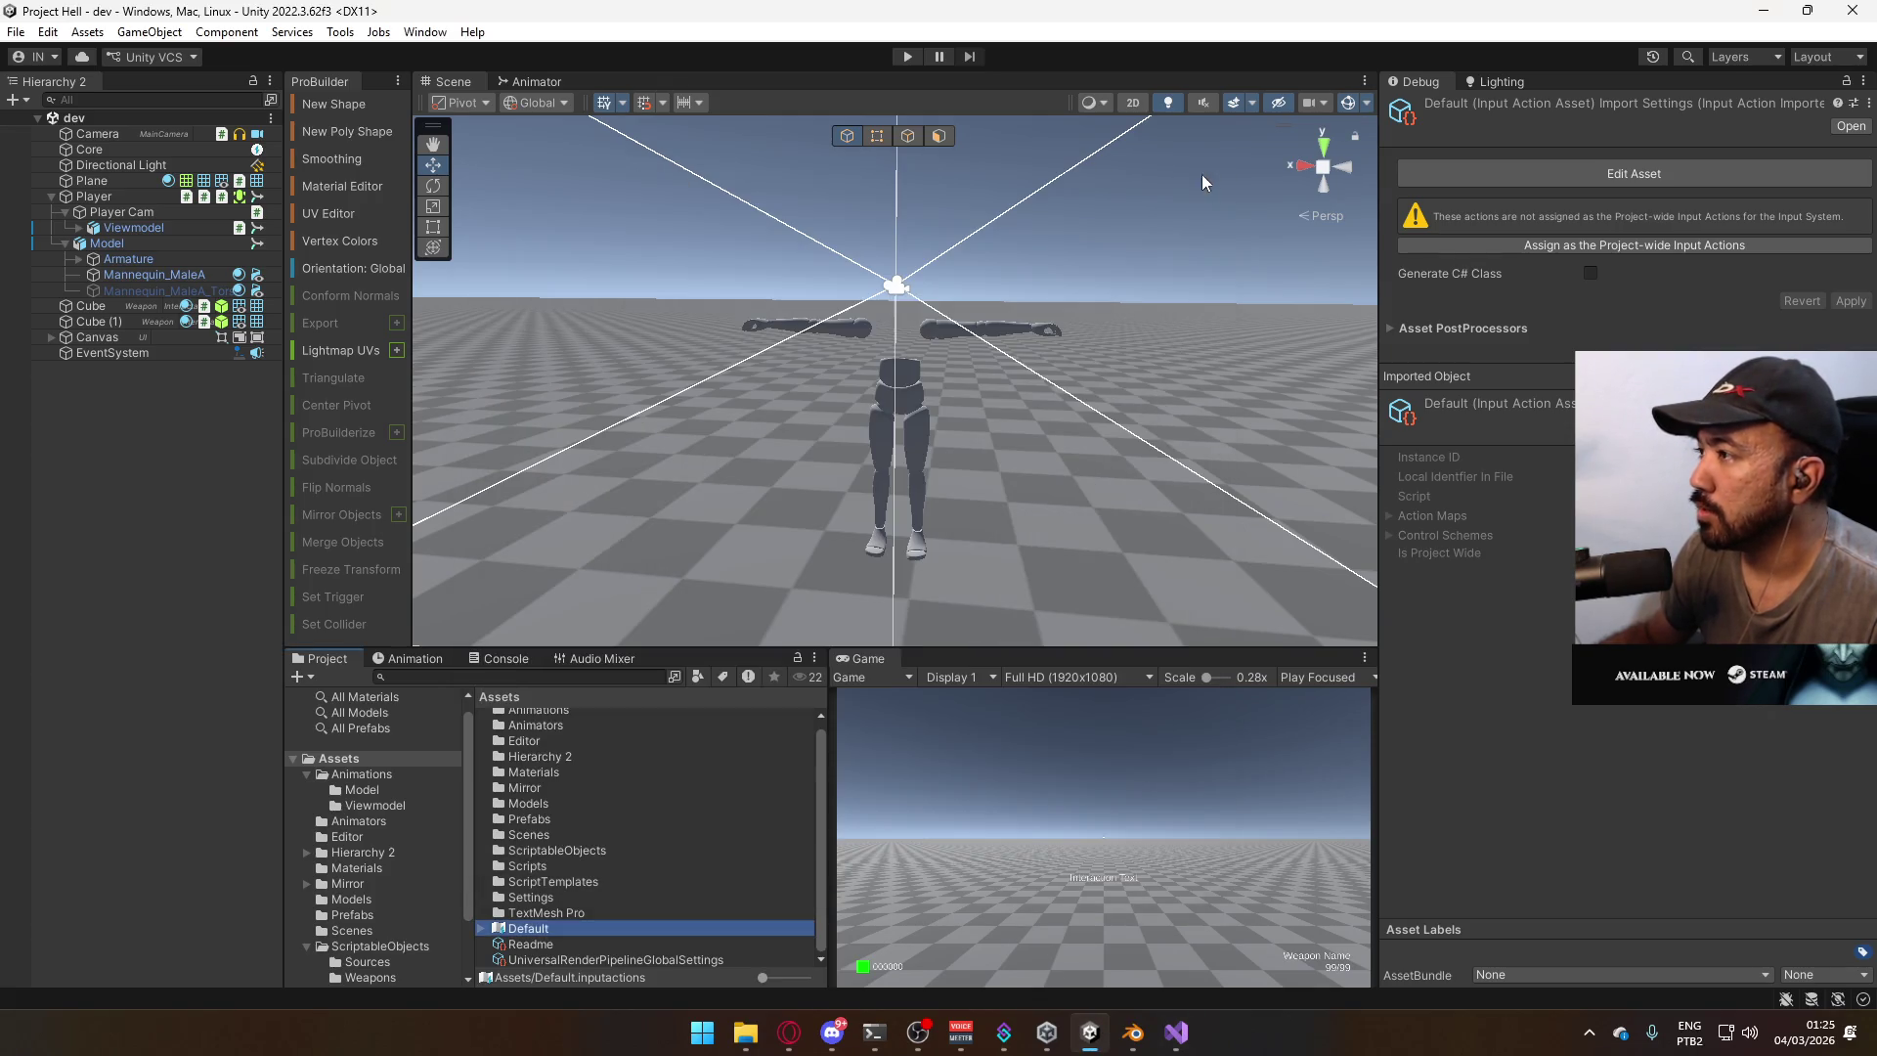
Play-test sprinting forward and jumping, then deactivate the Mannequin_MaleA_Torso object.
left_click(906, 57)
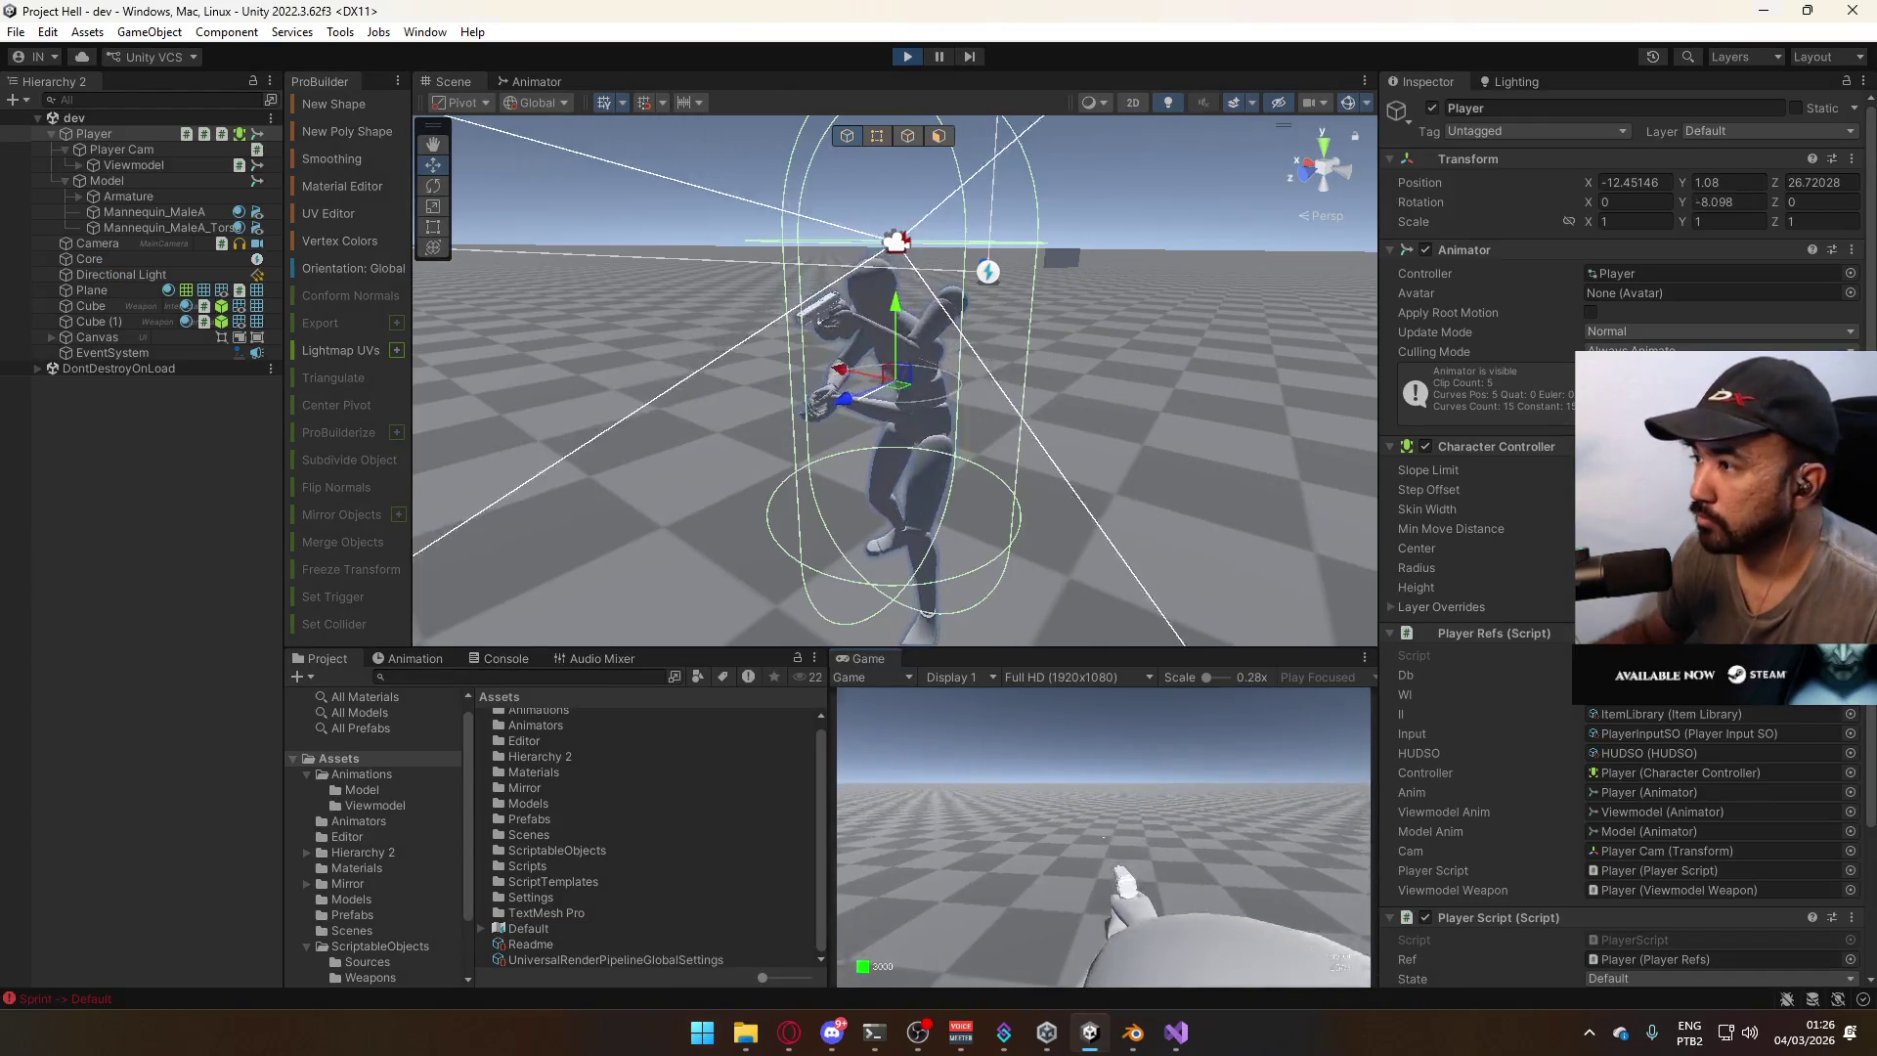
mouse_move(941, 277)
left_mouse_down("alt")
mouse_move(906, 837)
mouse_move(900, 454)
mouse_move(922, 188)
mouse_move(926, 294)
left_mouse_up("alt")
scroll(920, 295, "up", 3)
key("w")
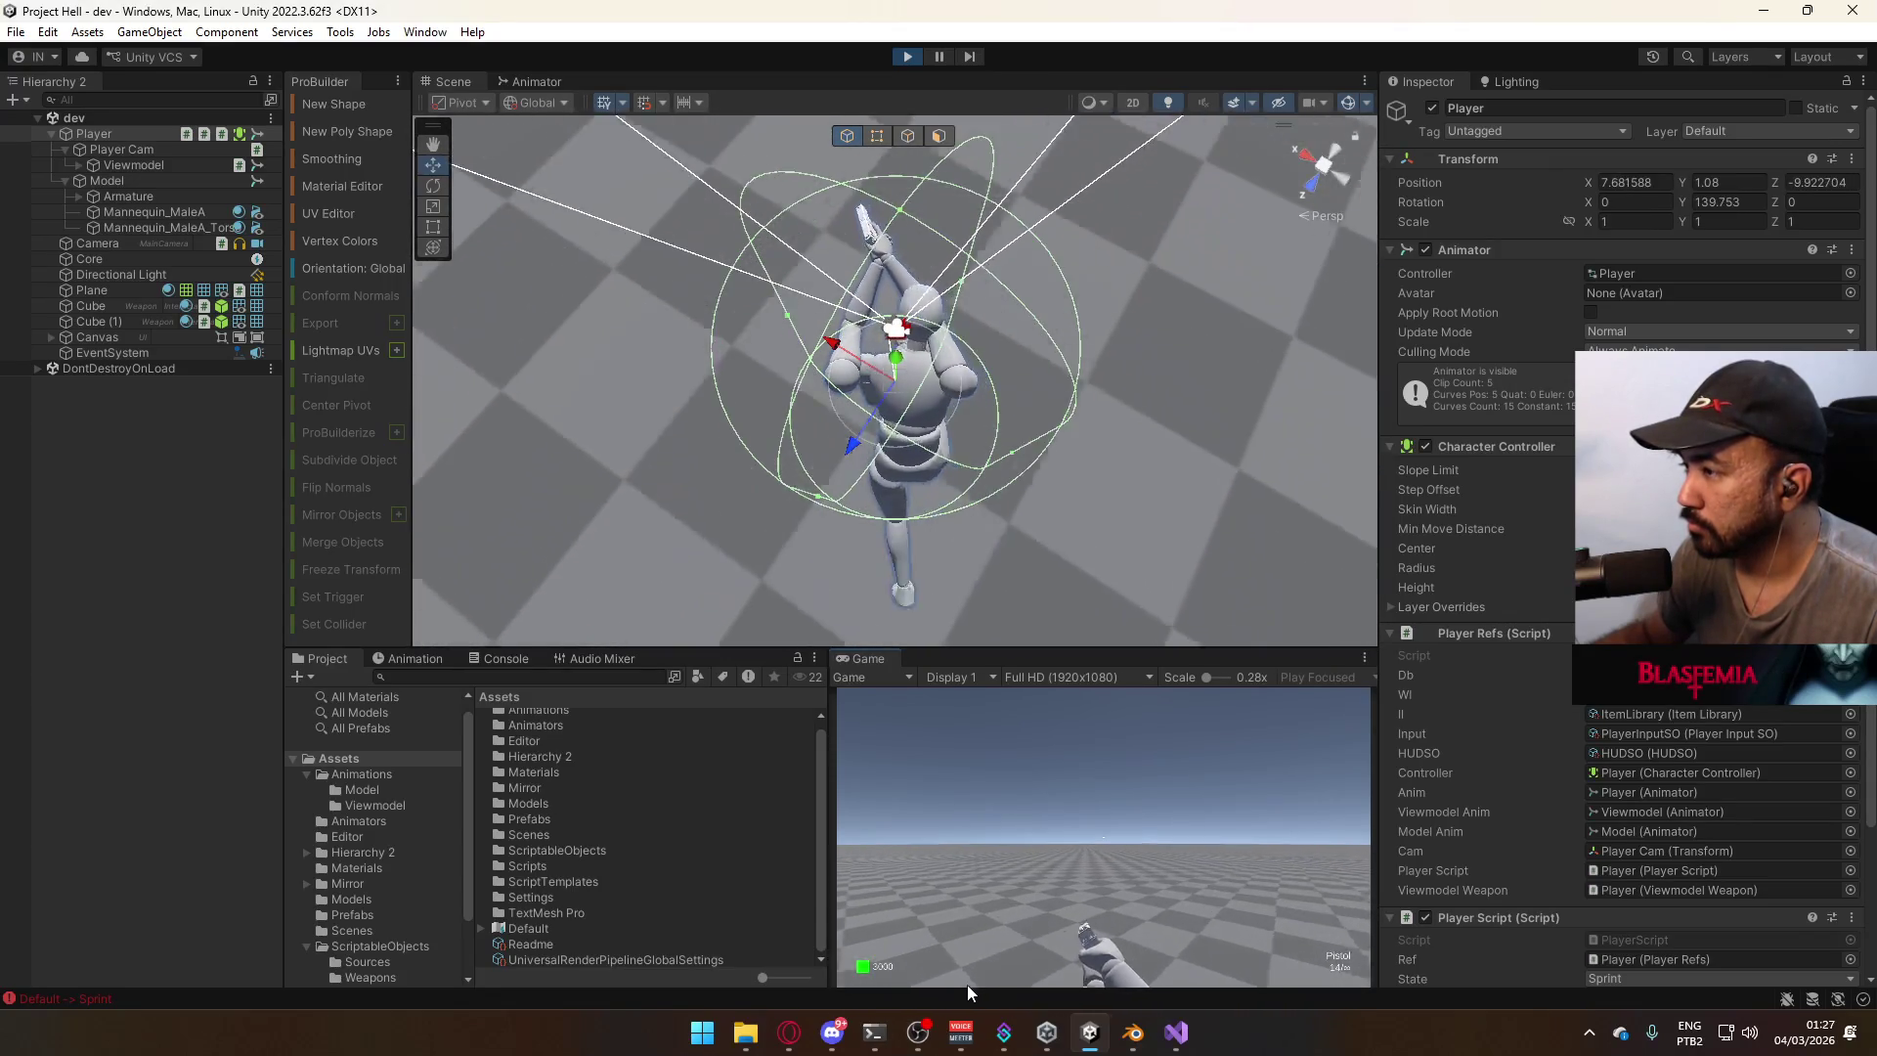
left_click(966, 984)
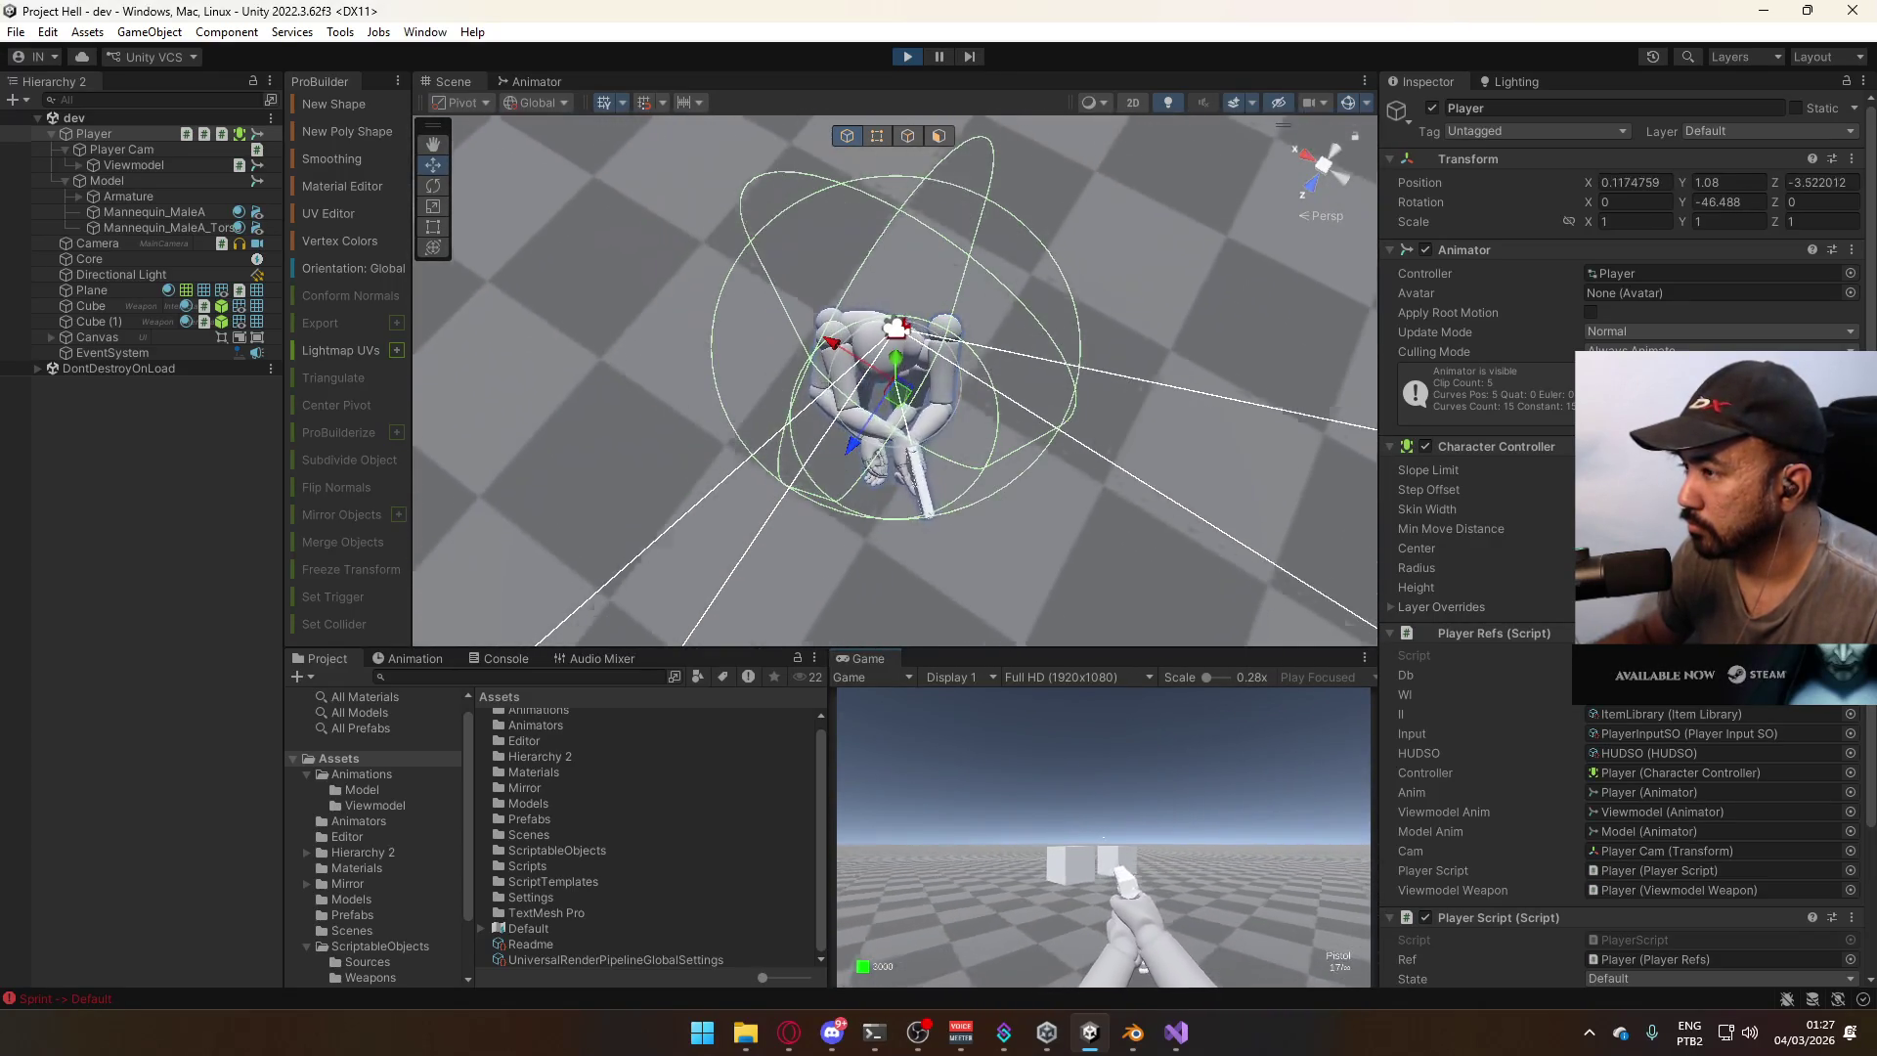
key("space")
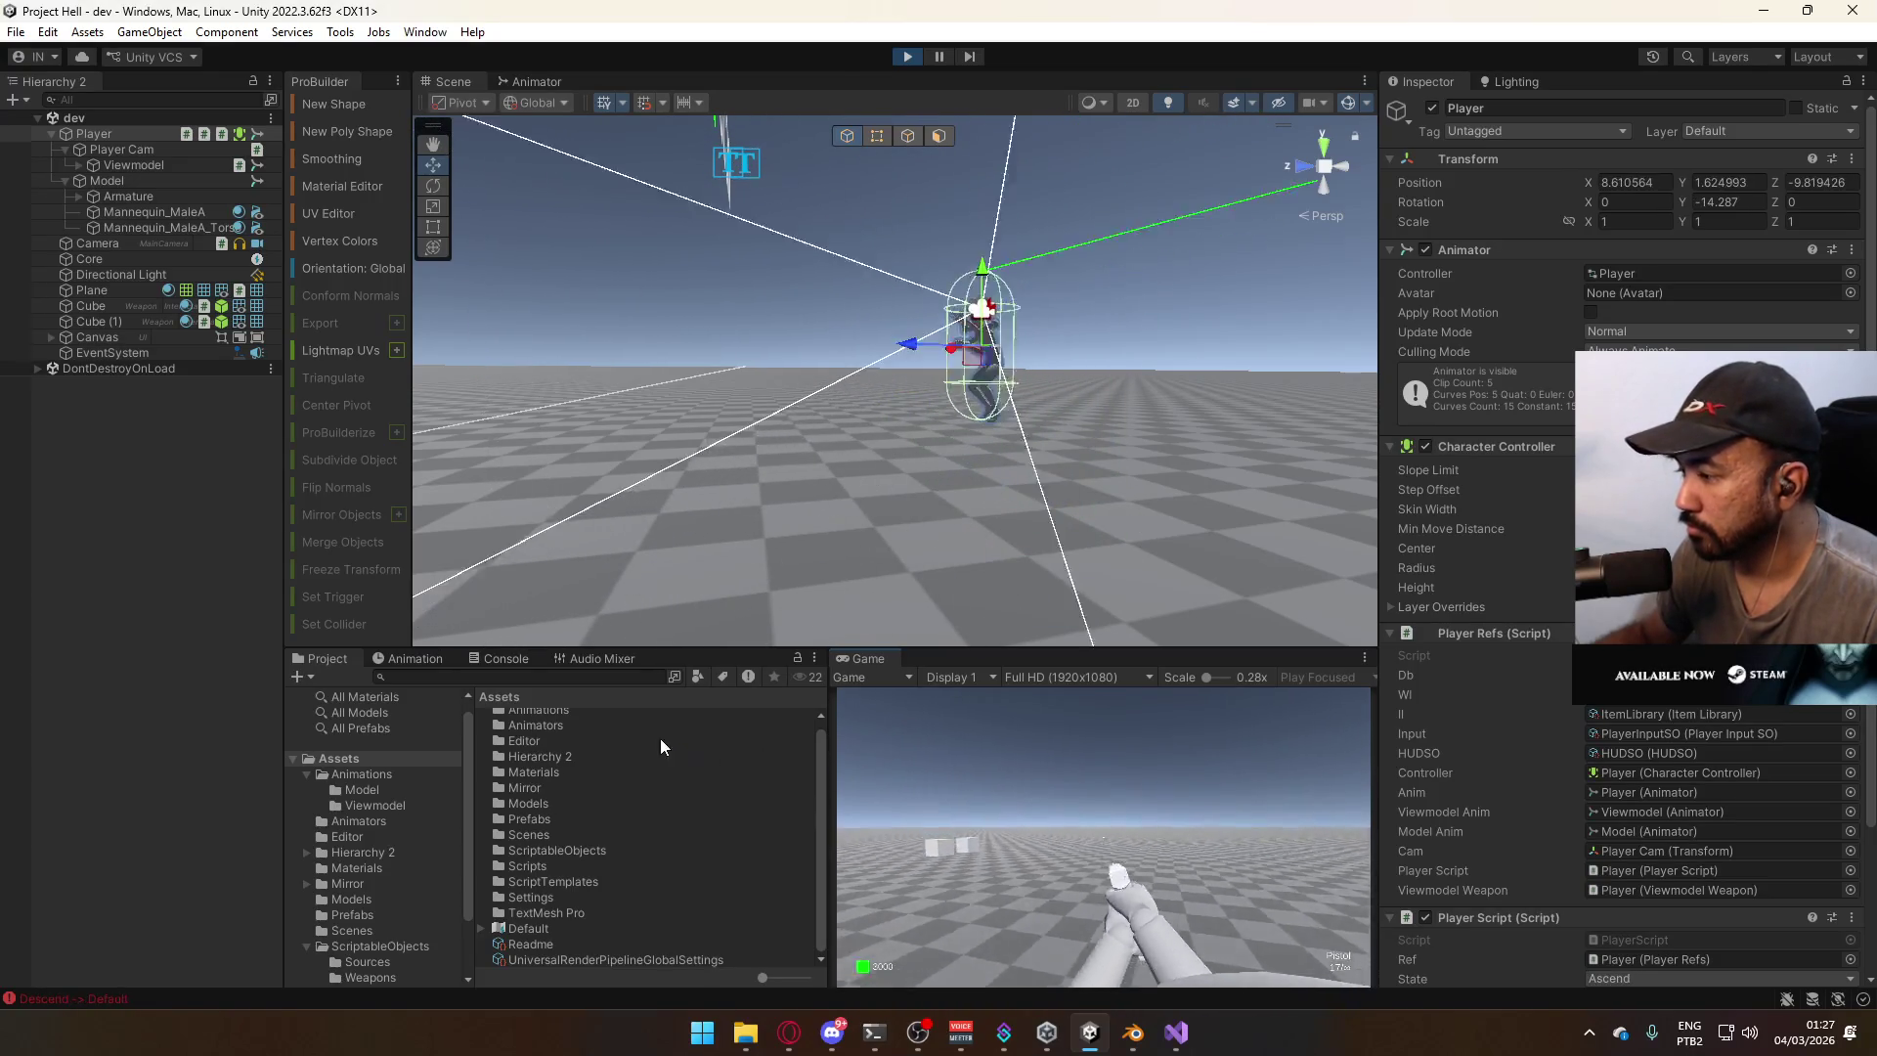
left_click(1133, 386)
left_click(1433, 108)
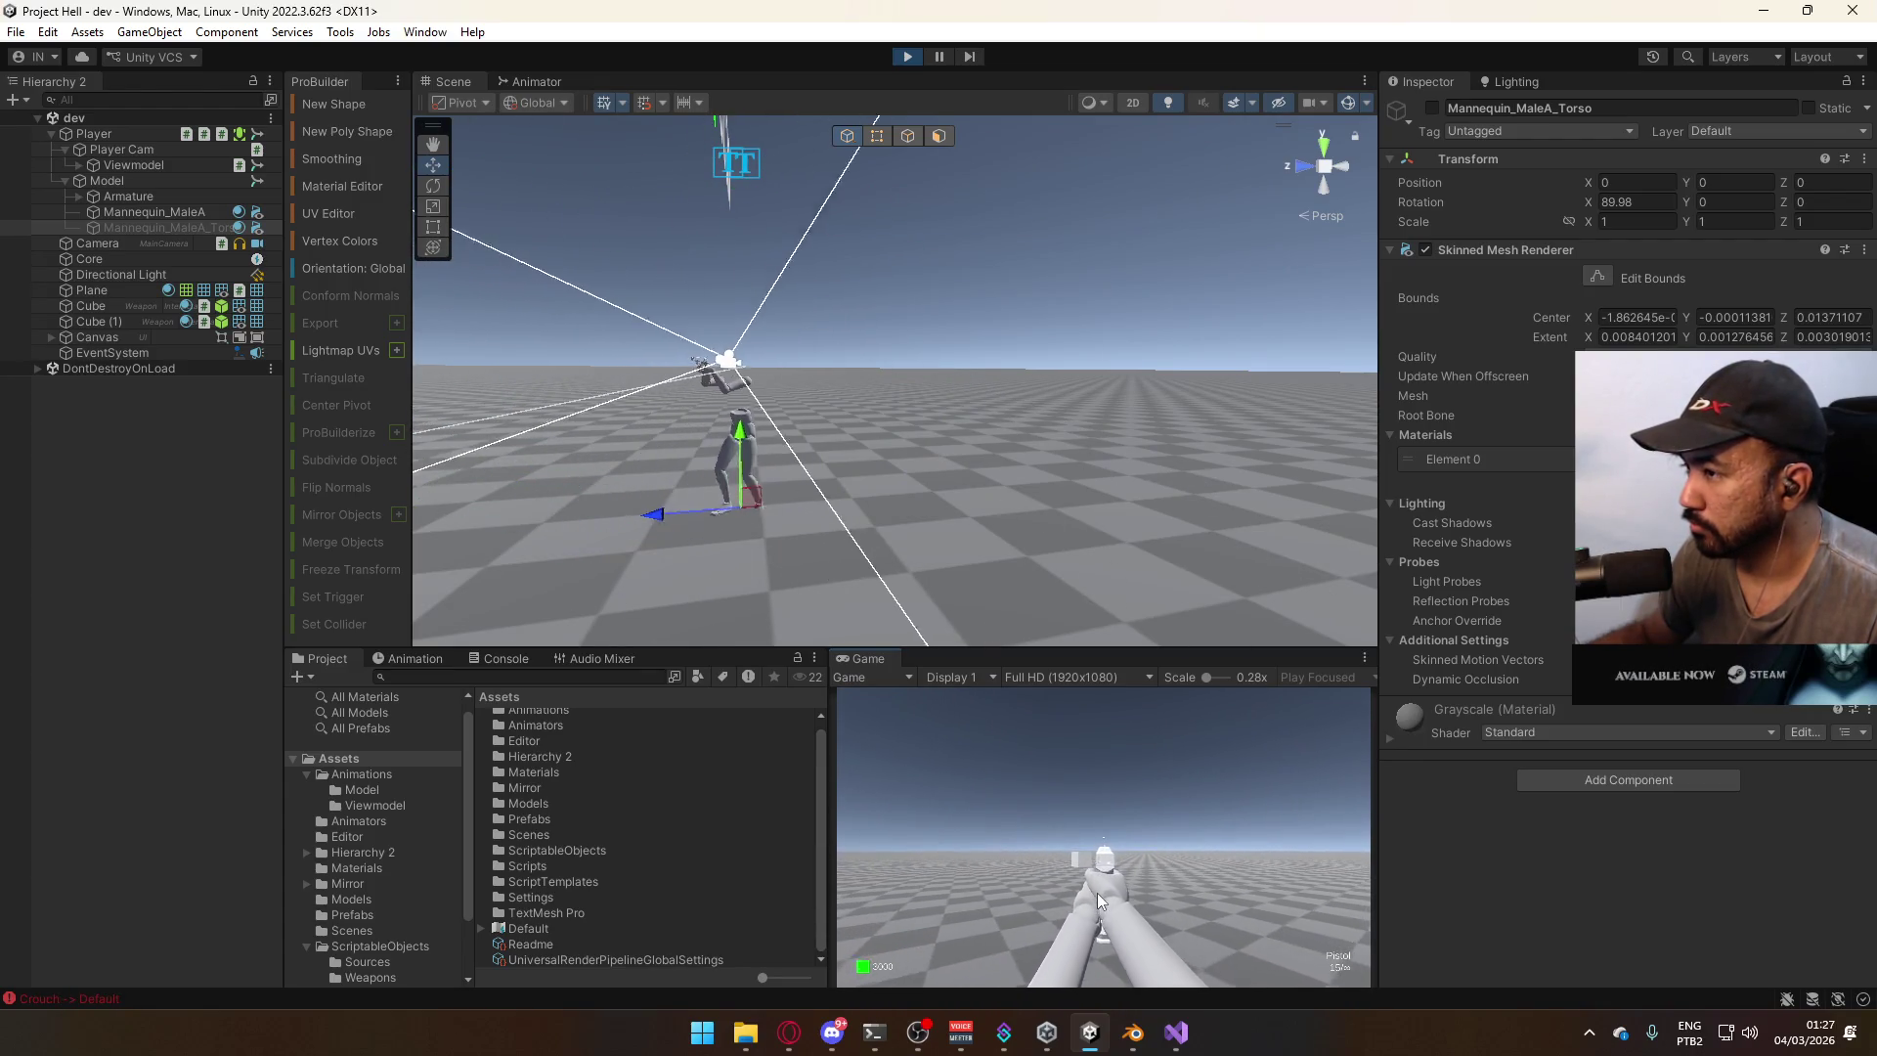
In play mode, run forward with Shift+W, jump, and walk forward and back across the level.
key("shift+w")
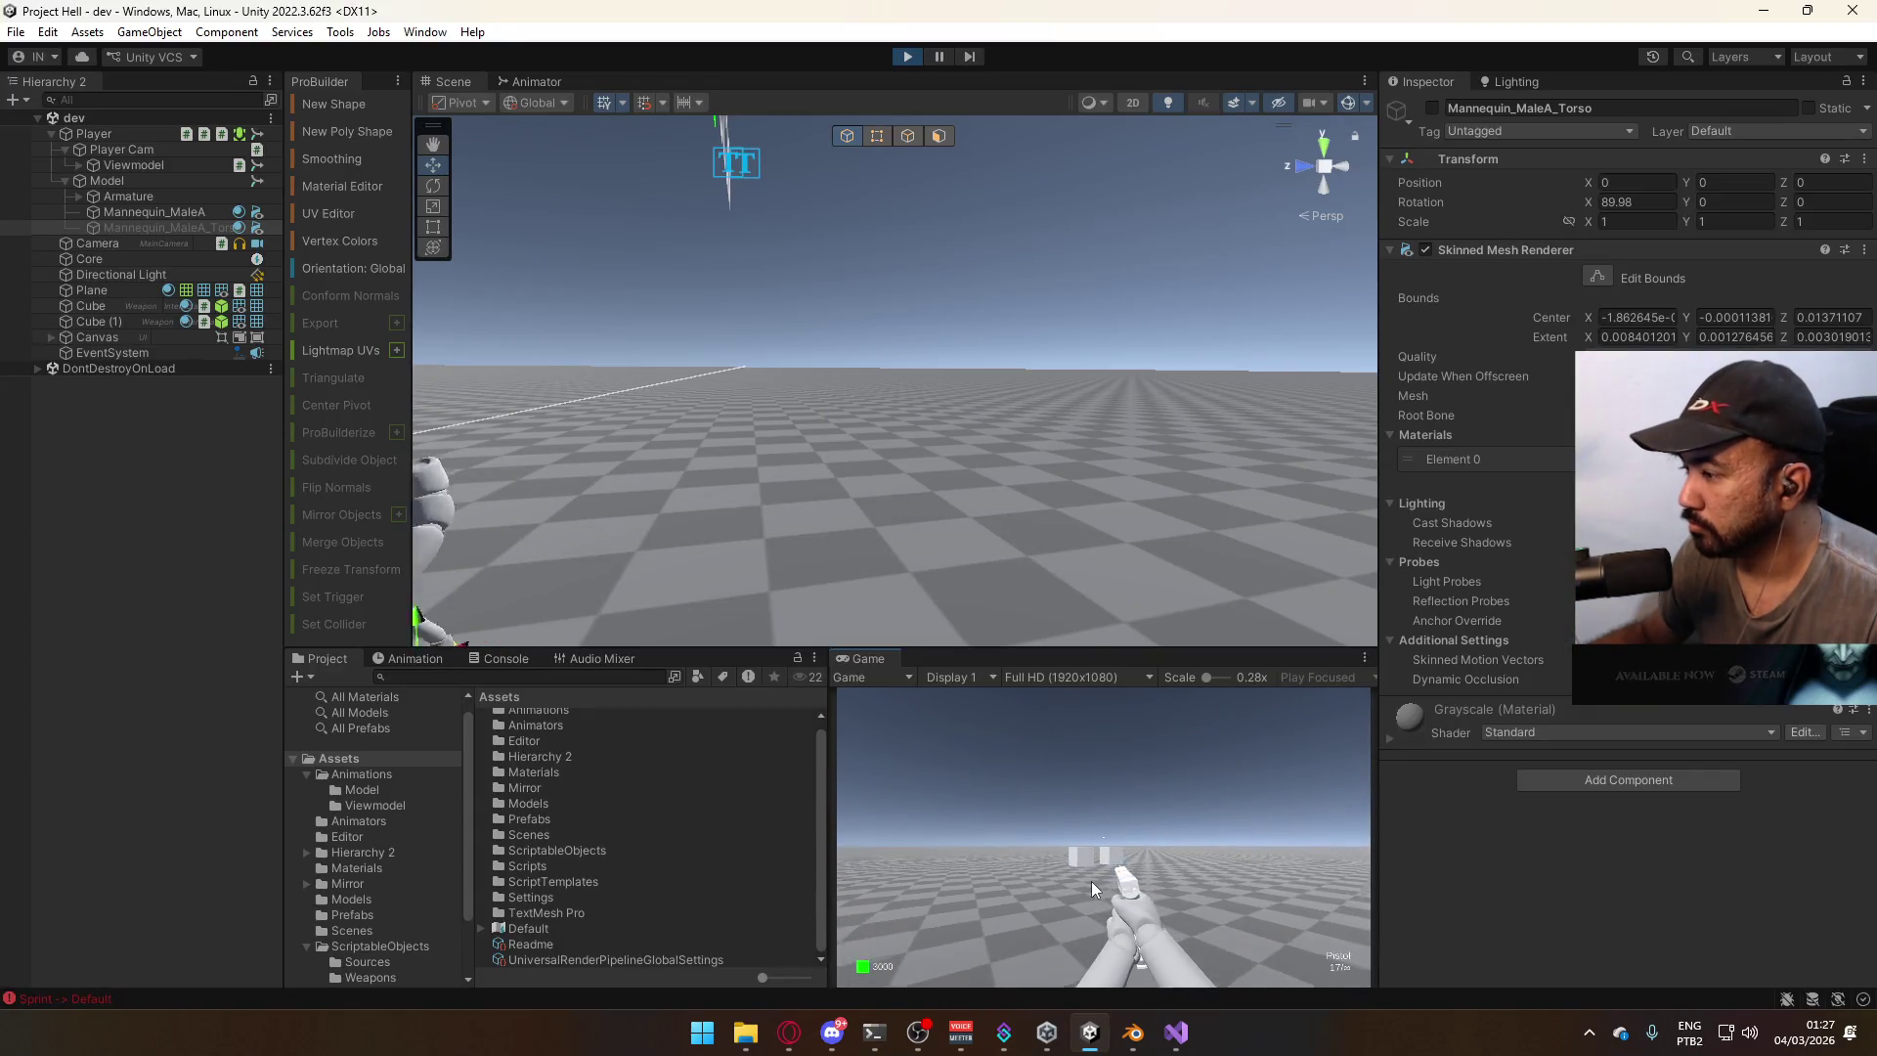
key("space")
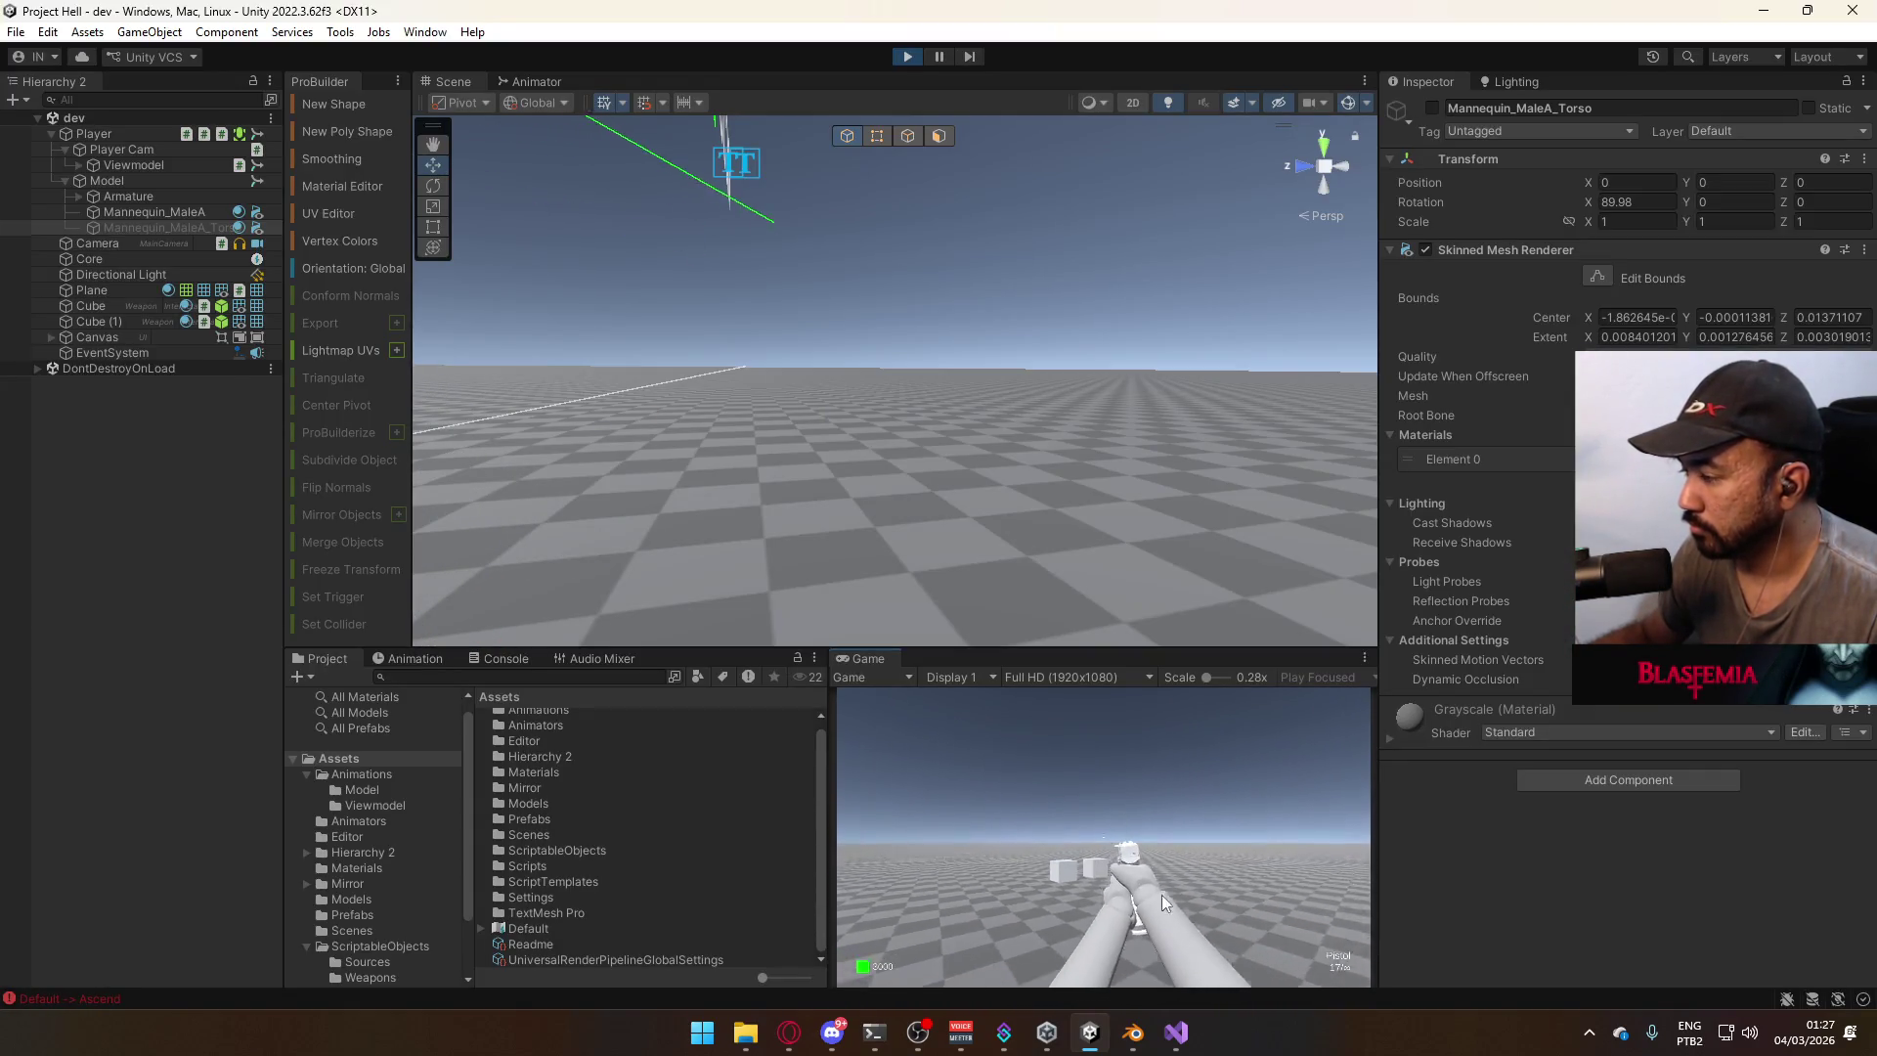
key("w")
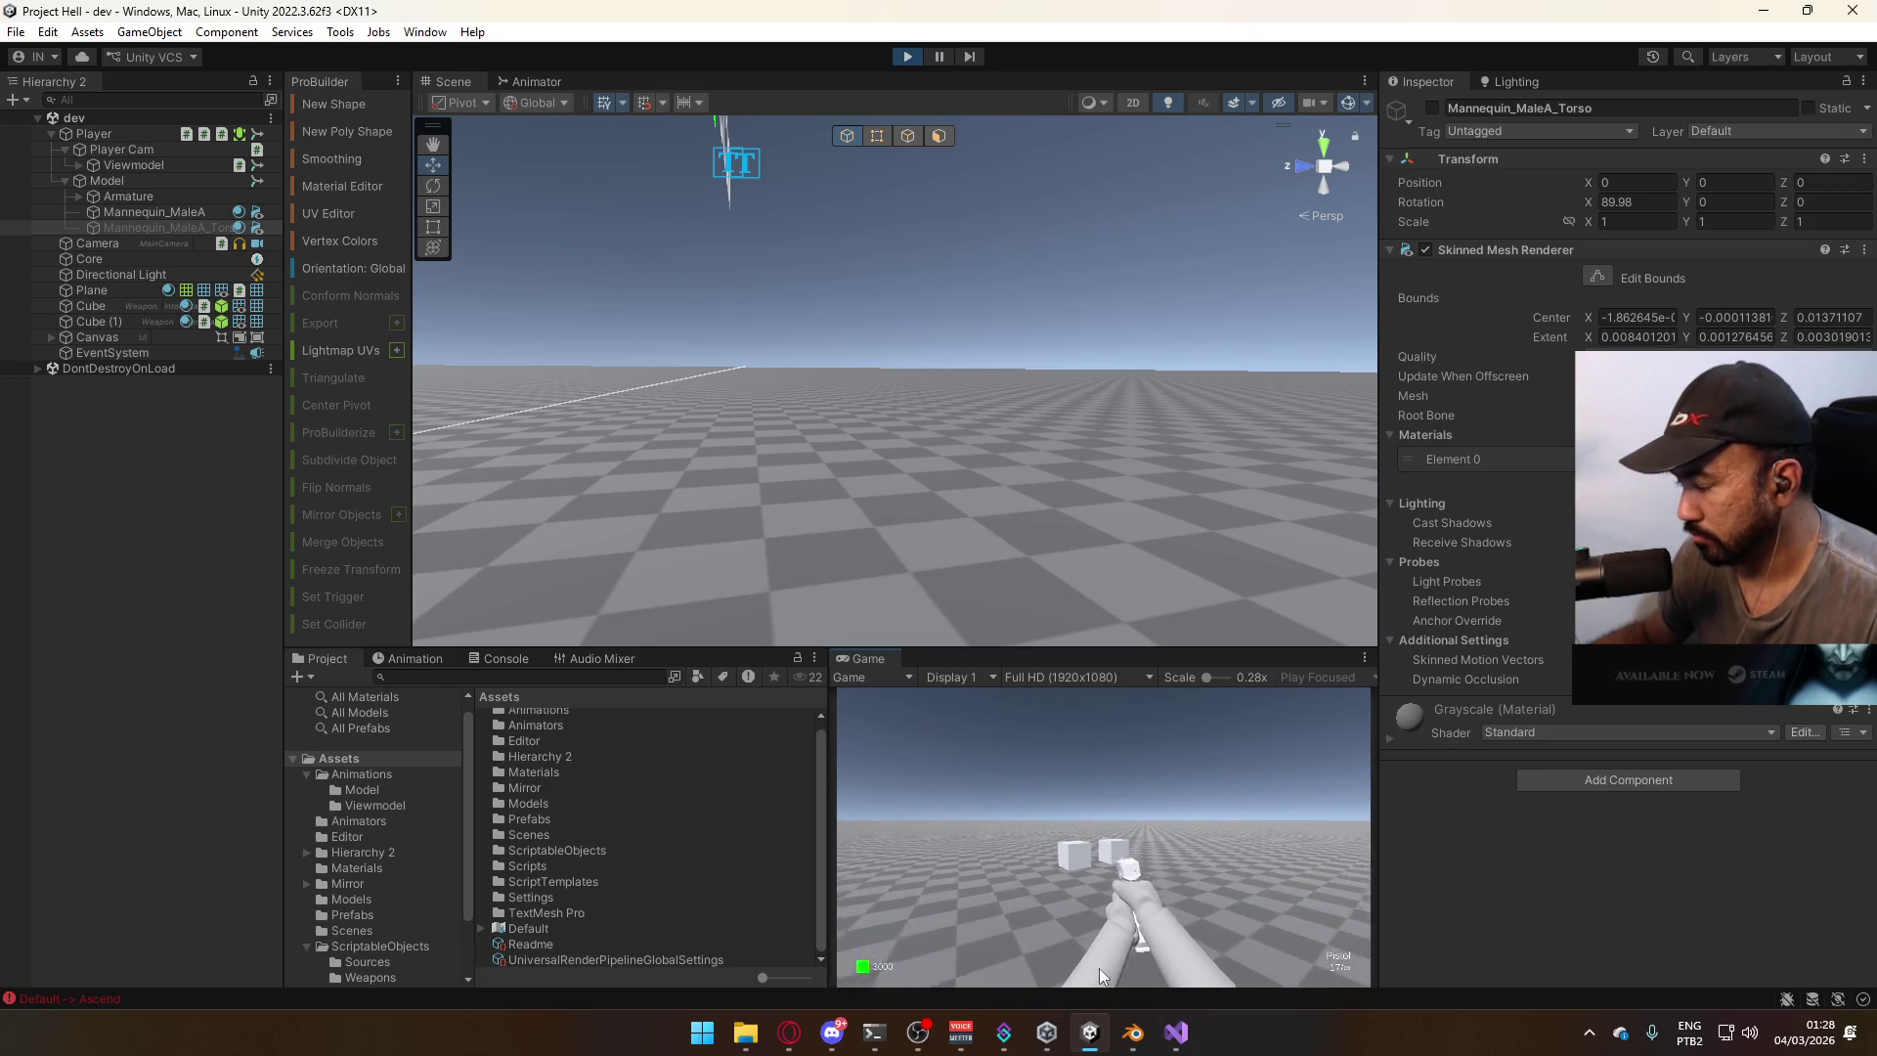
key("space")
key("s")
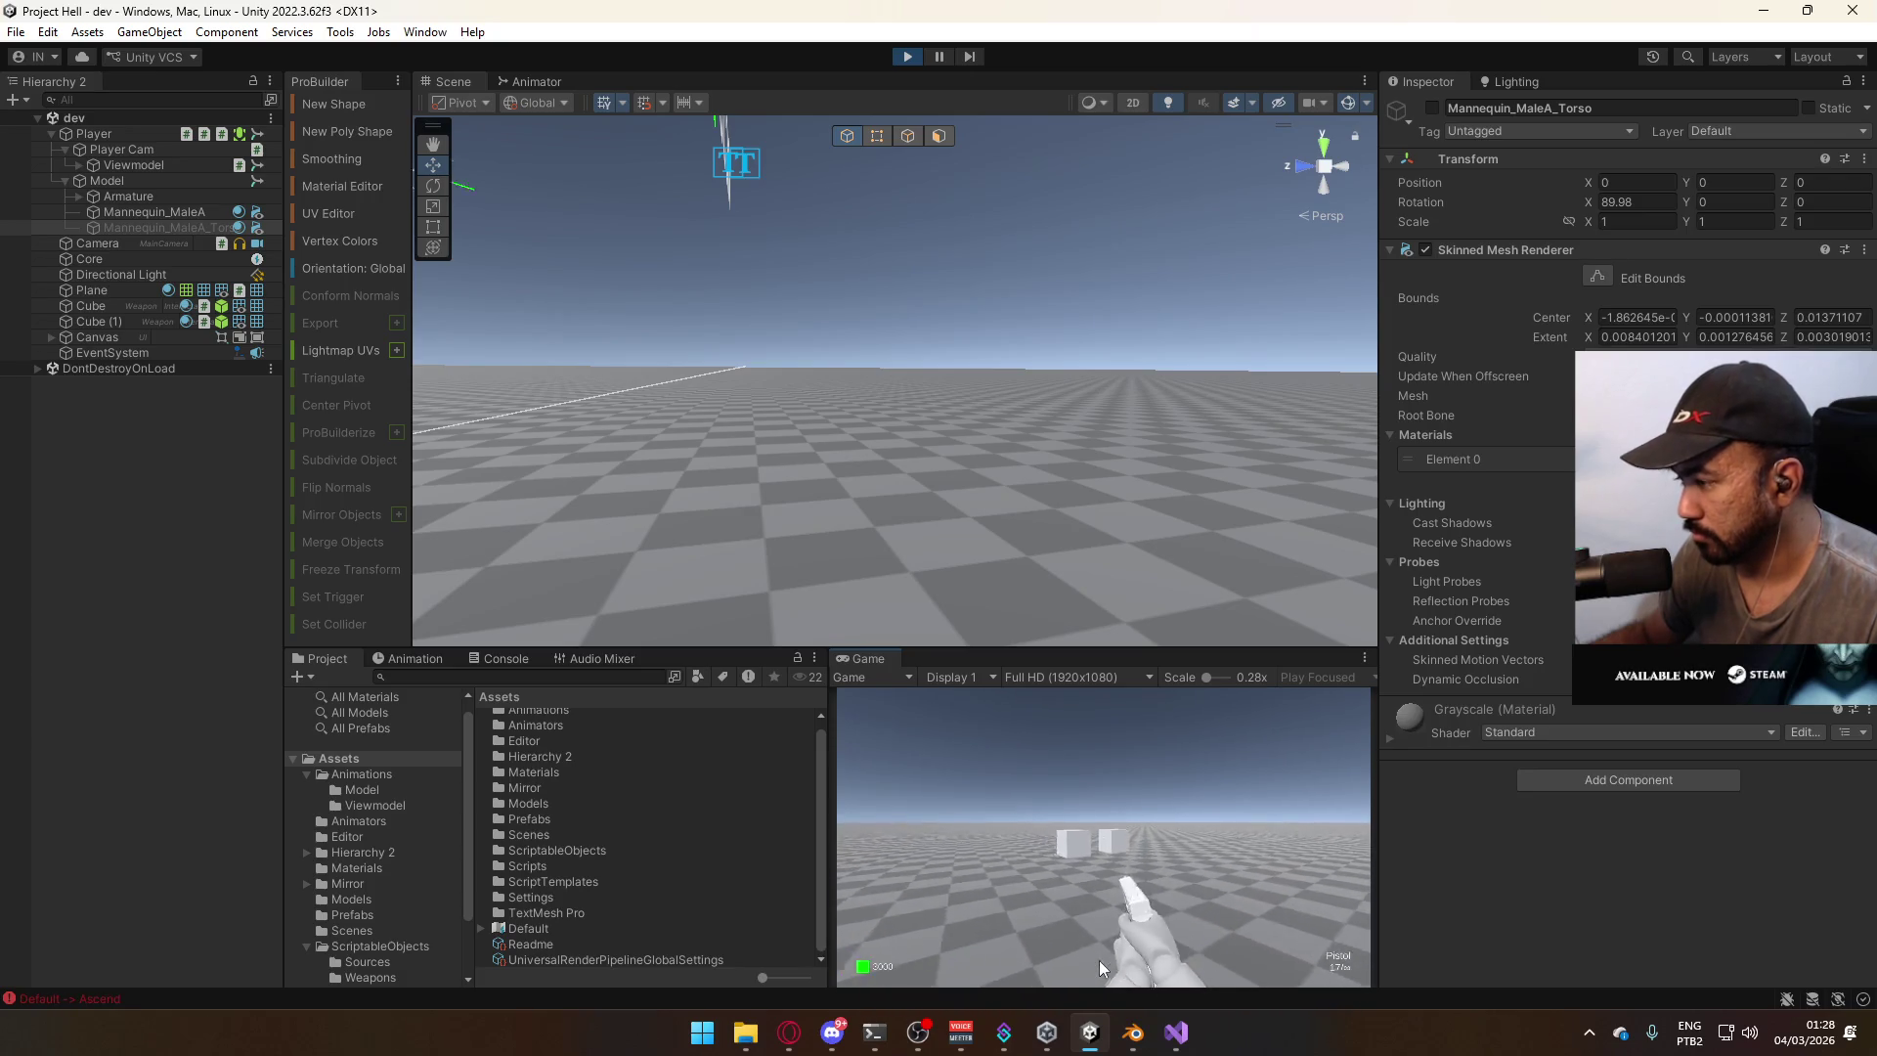
key("w")
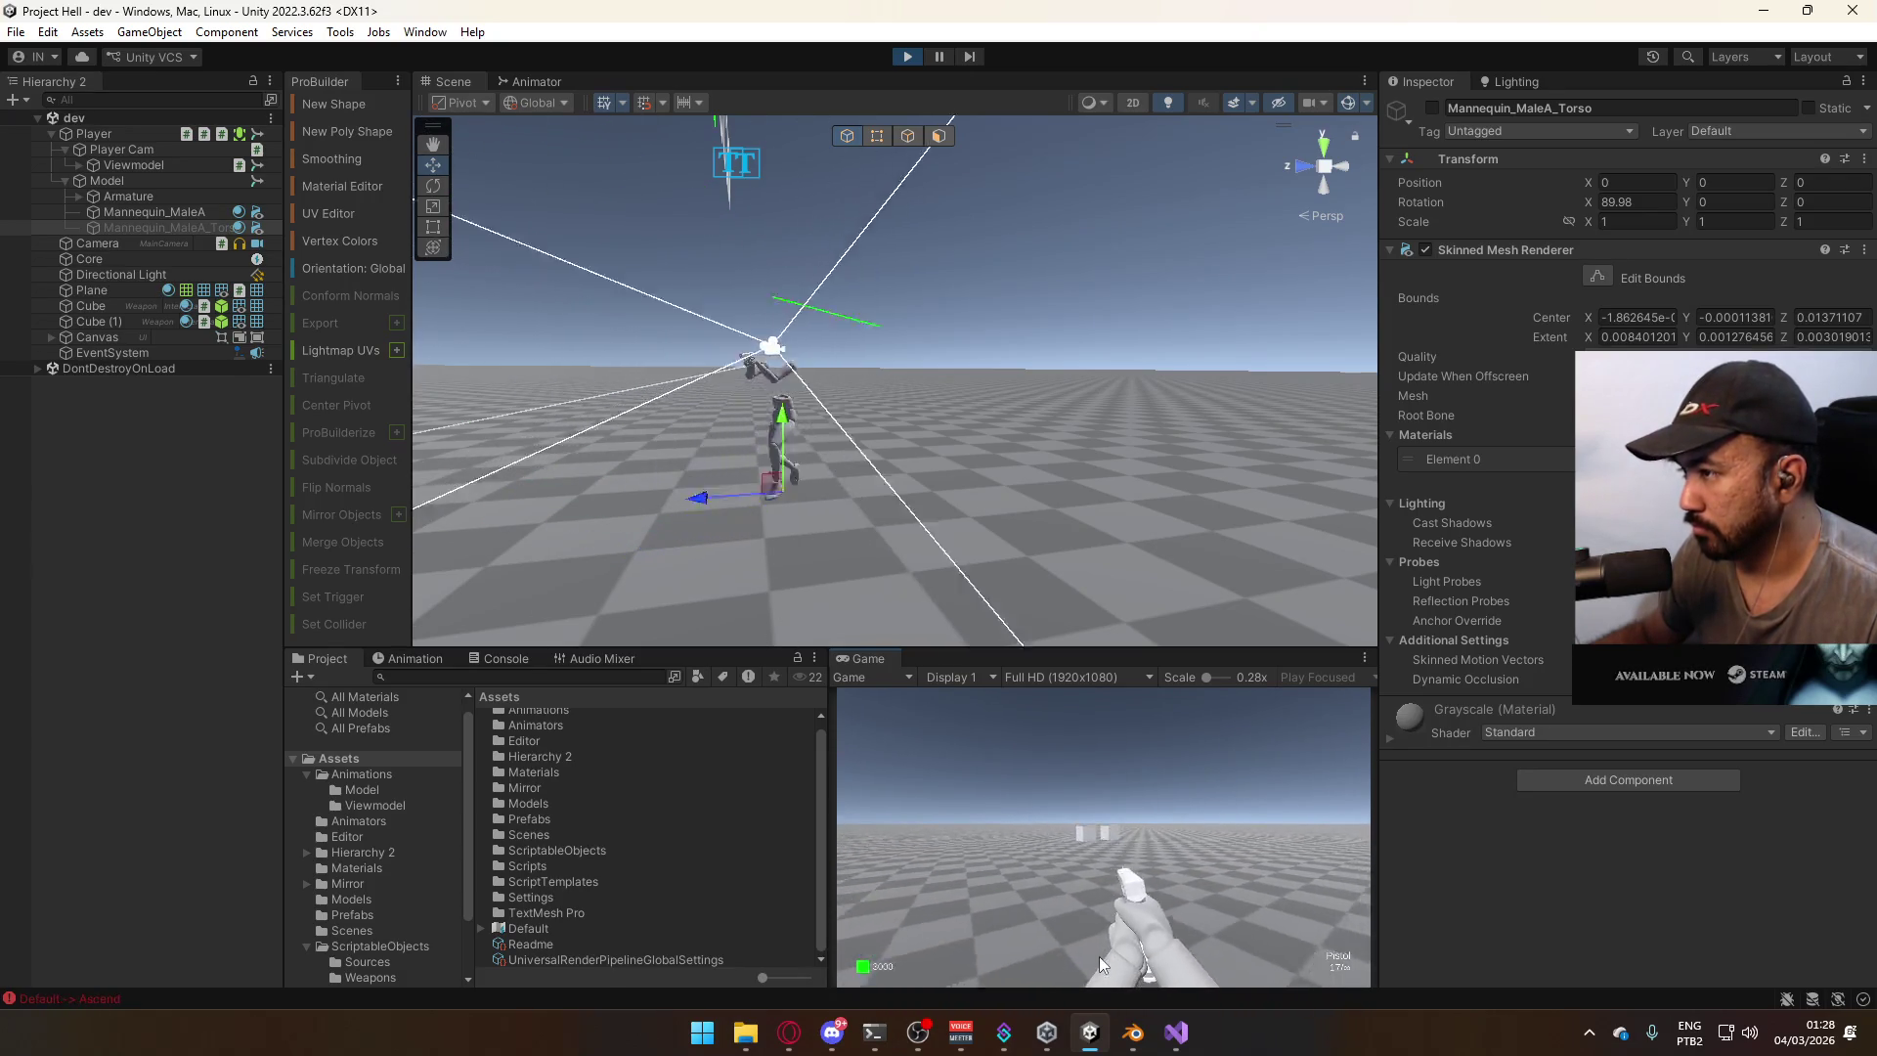
key("s")
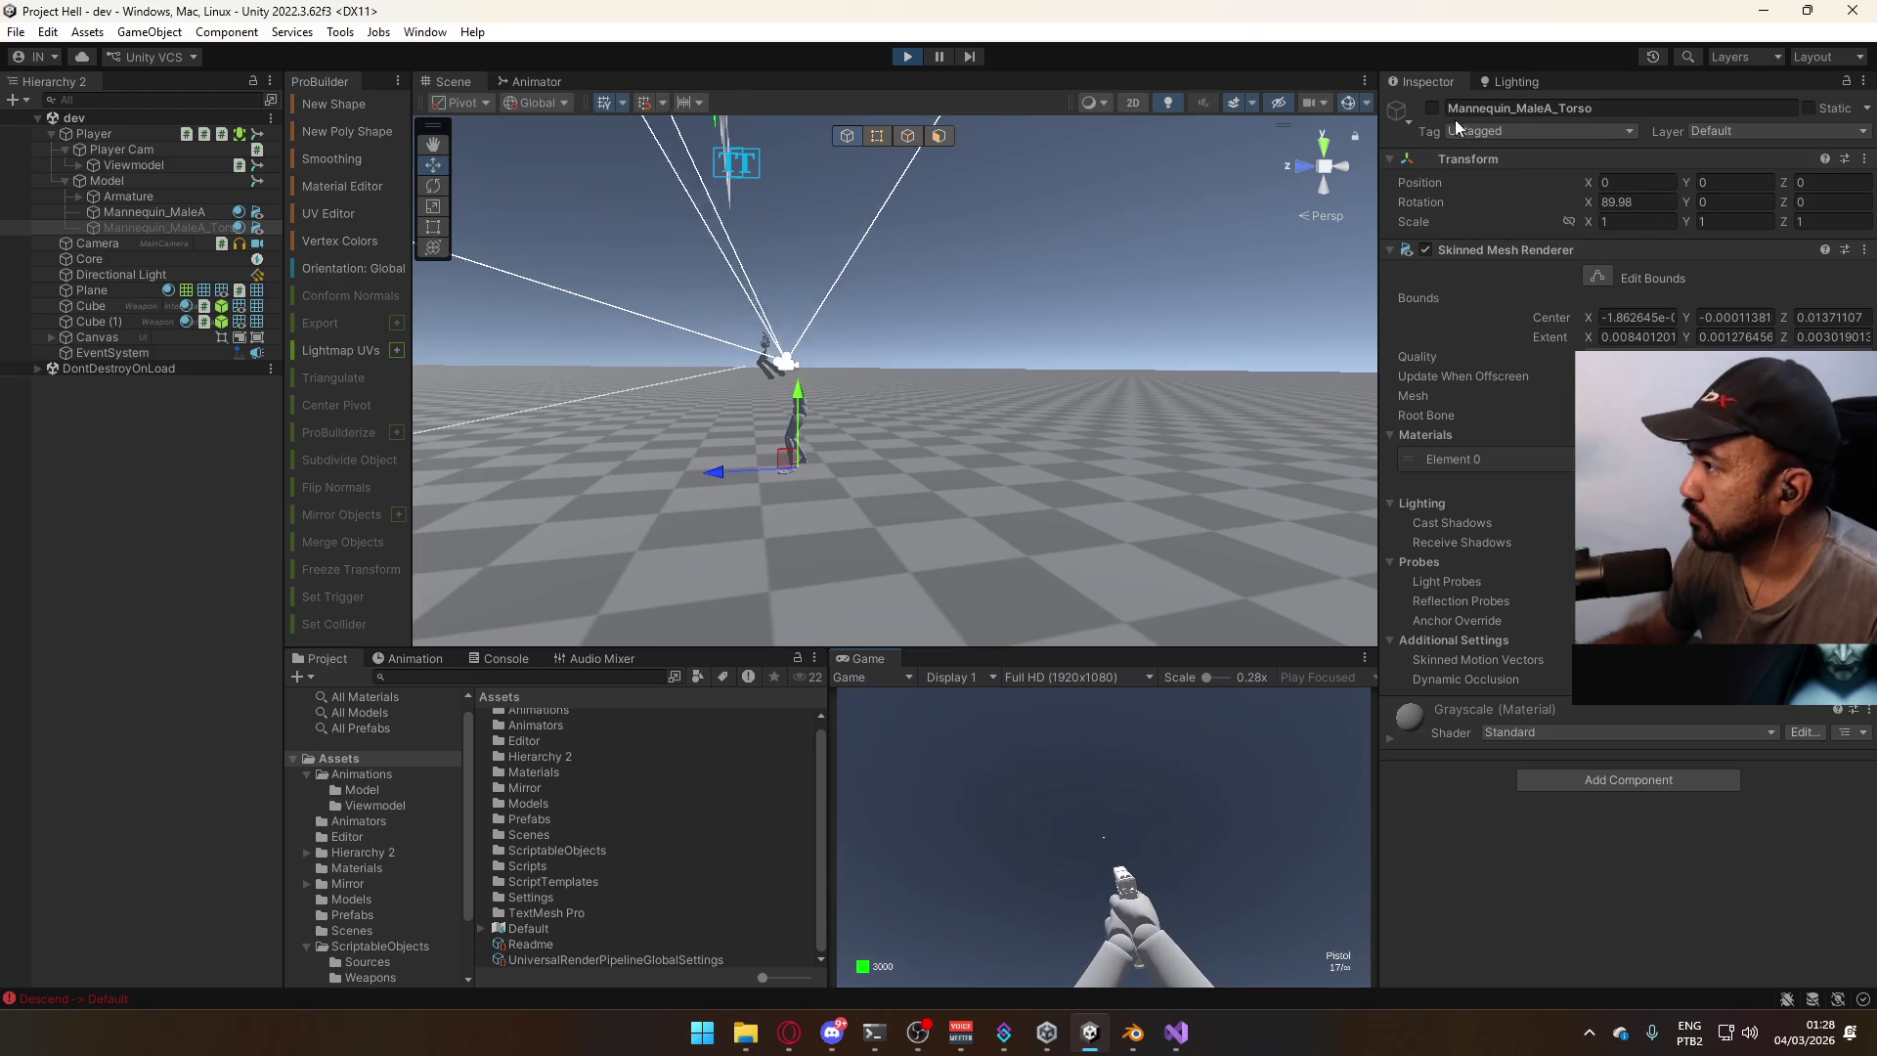
Sprint to check the lowered pistol pose while moving, then view the Model animator's Base Layer.
key("w")
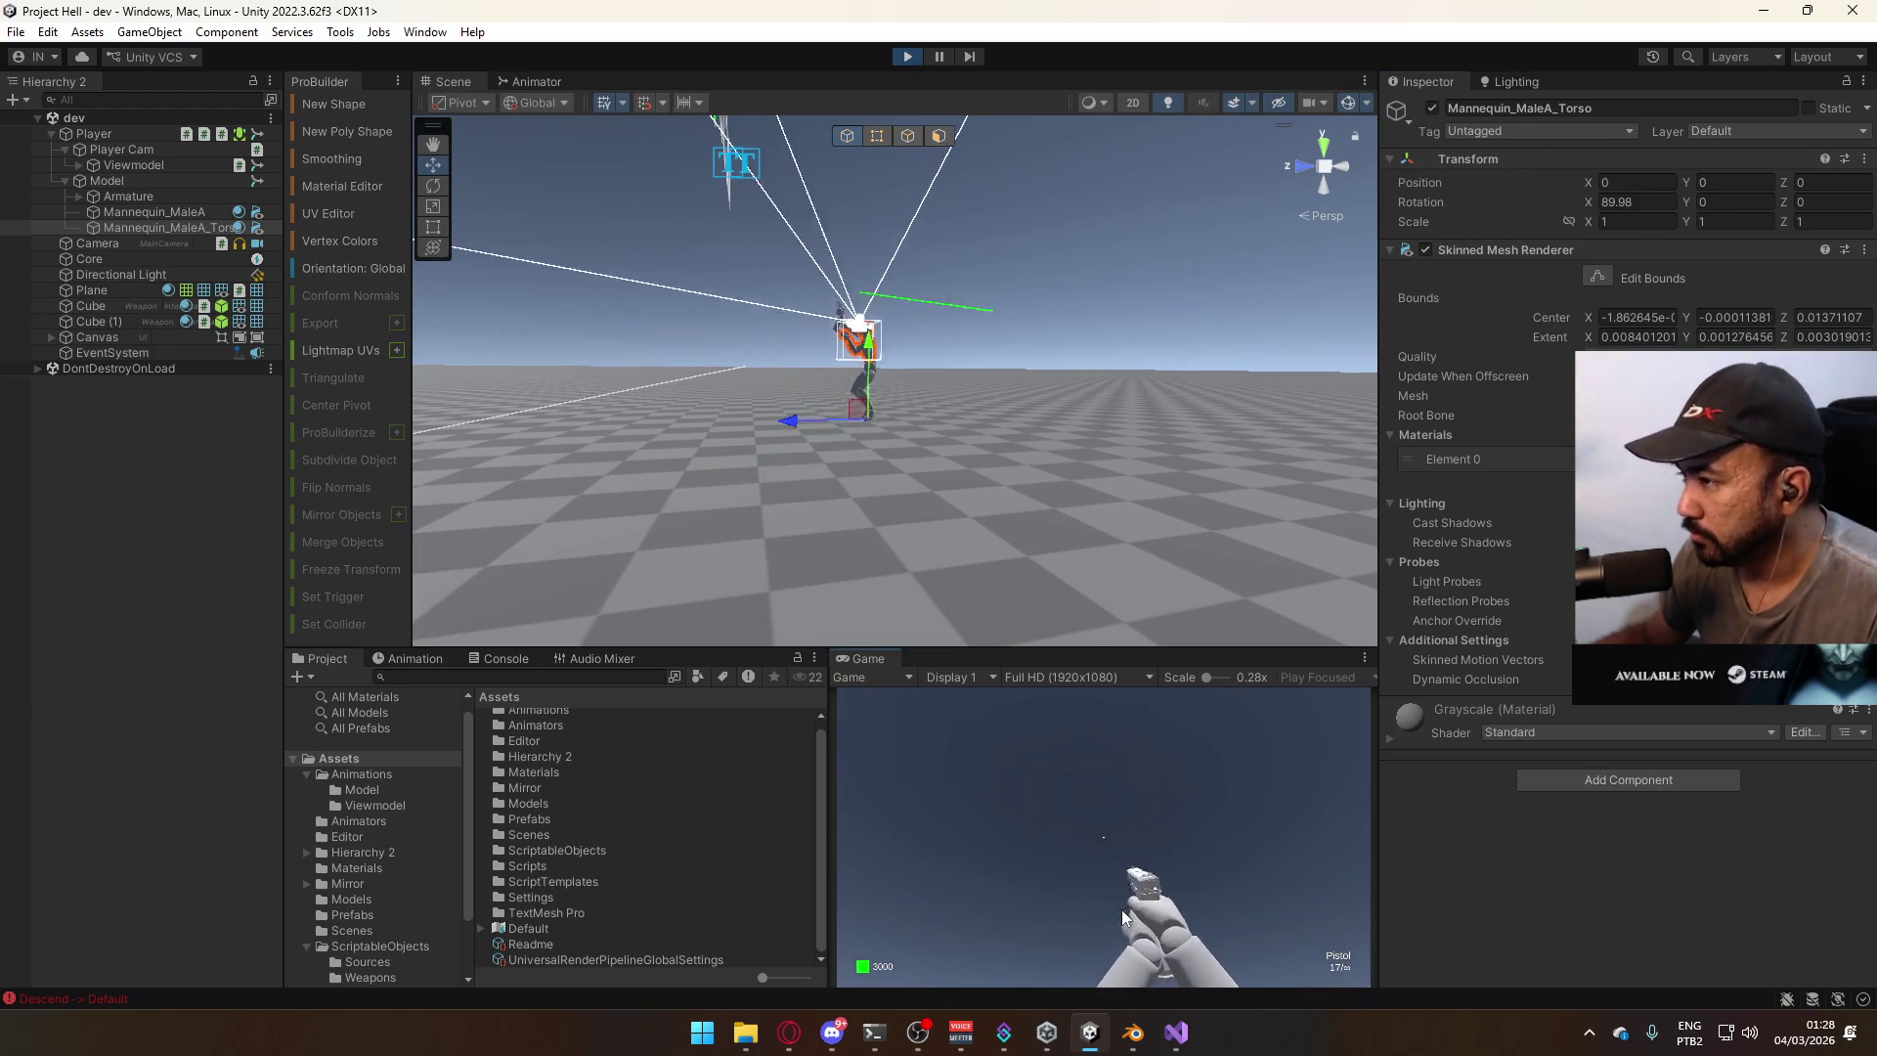
key("s")
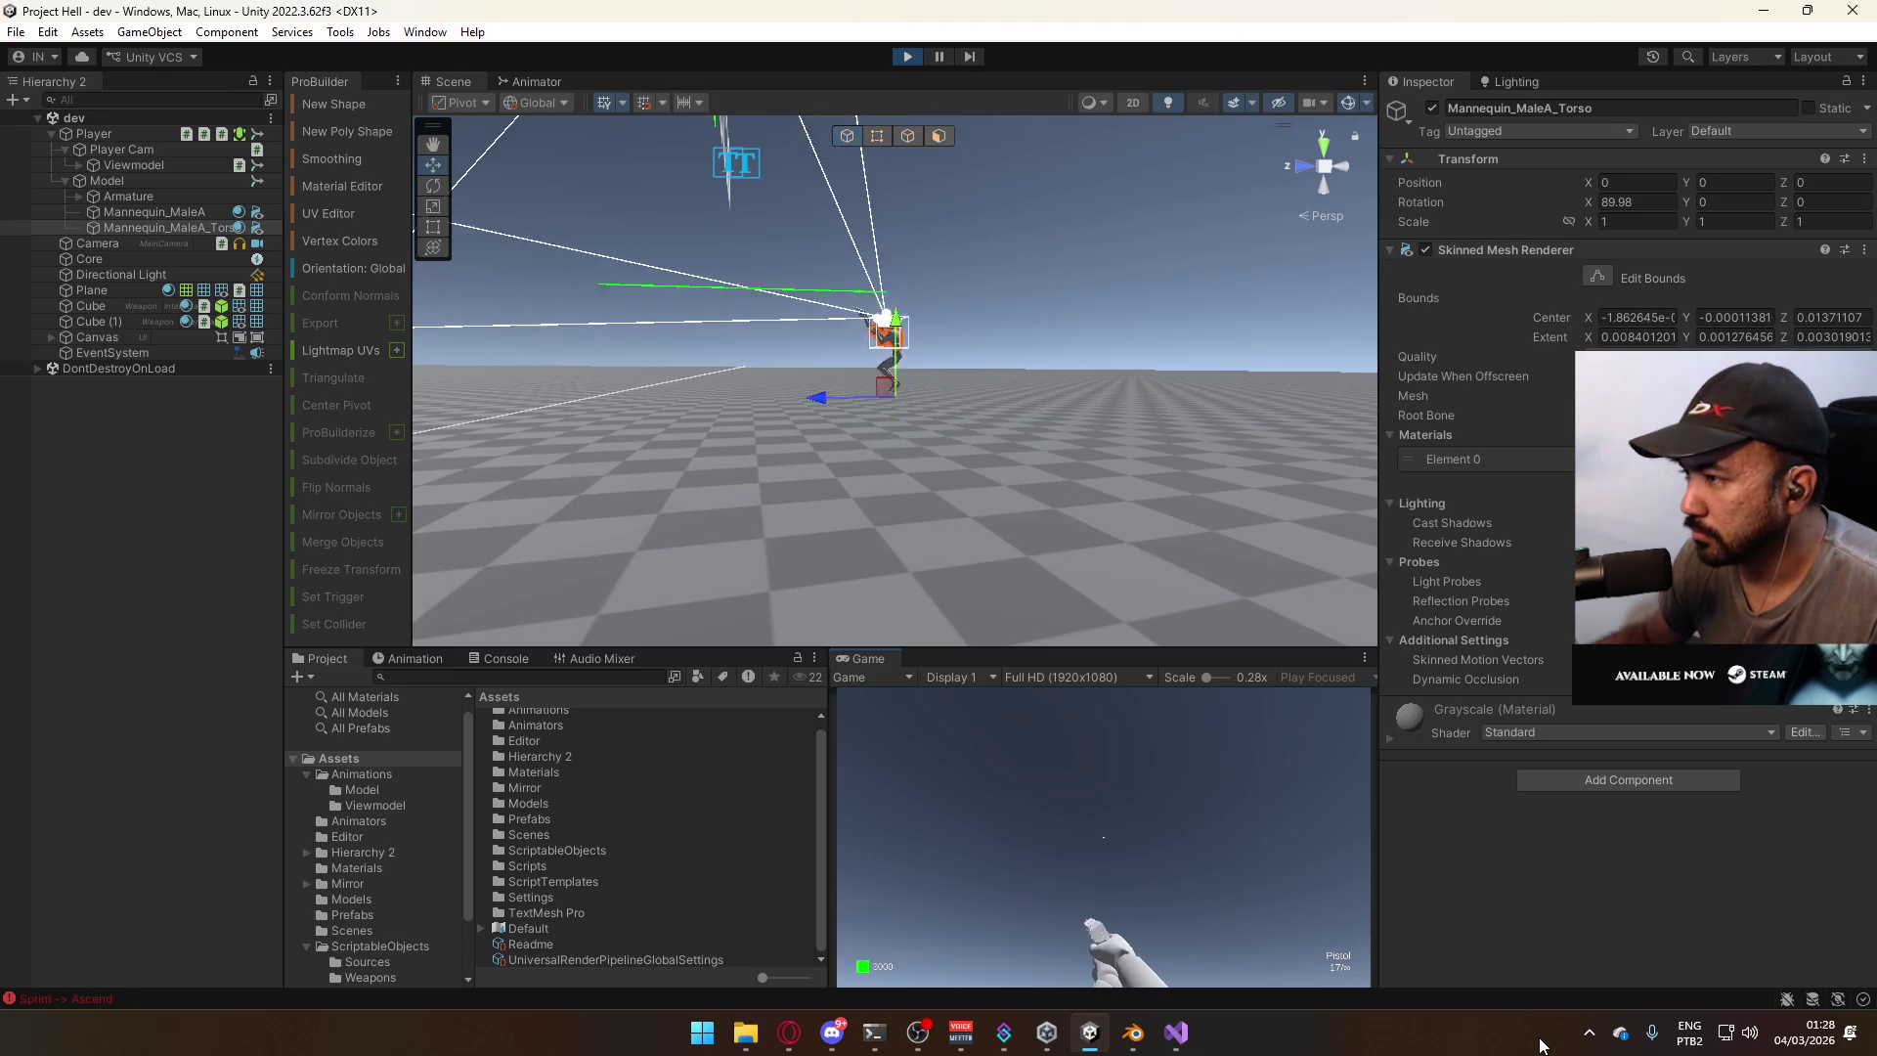
key("shift")
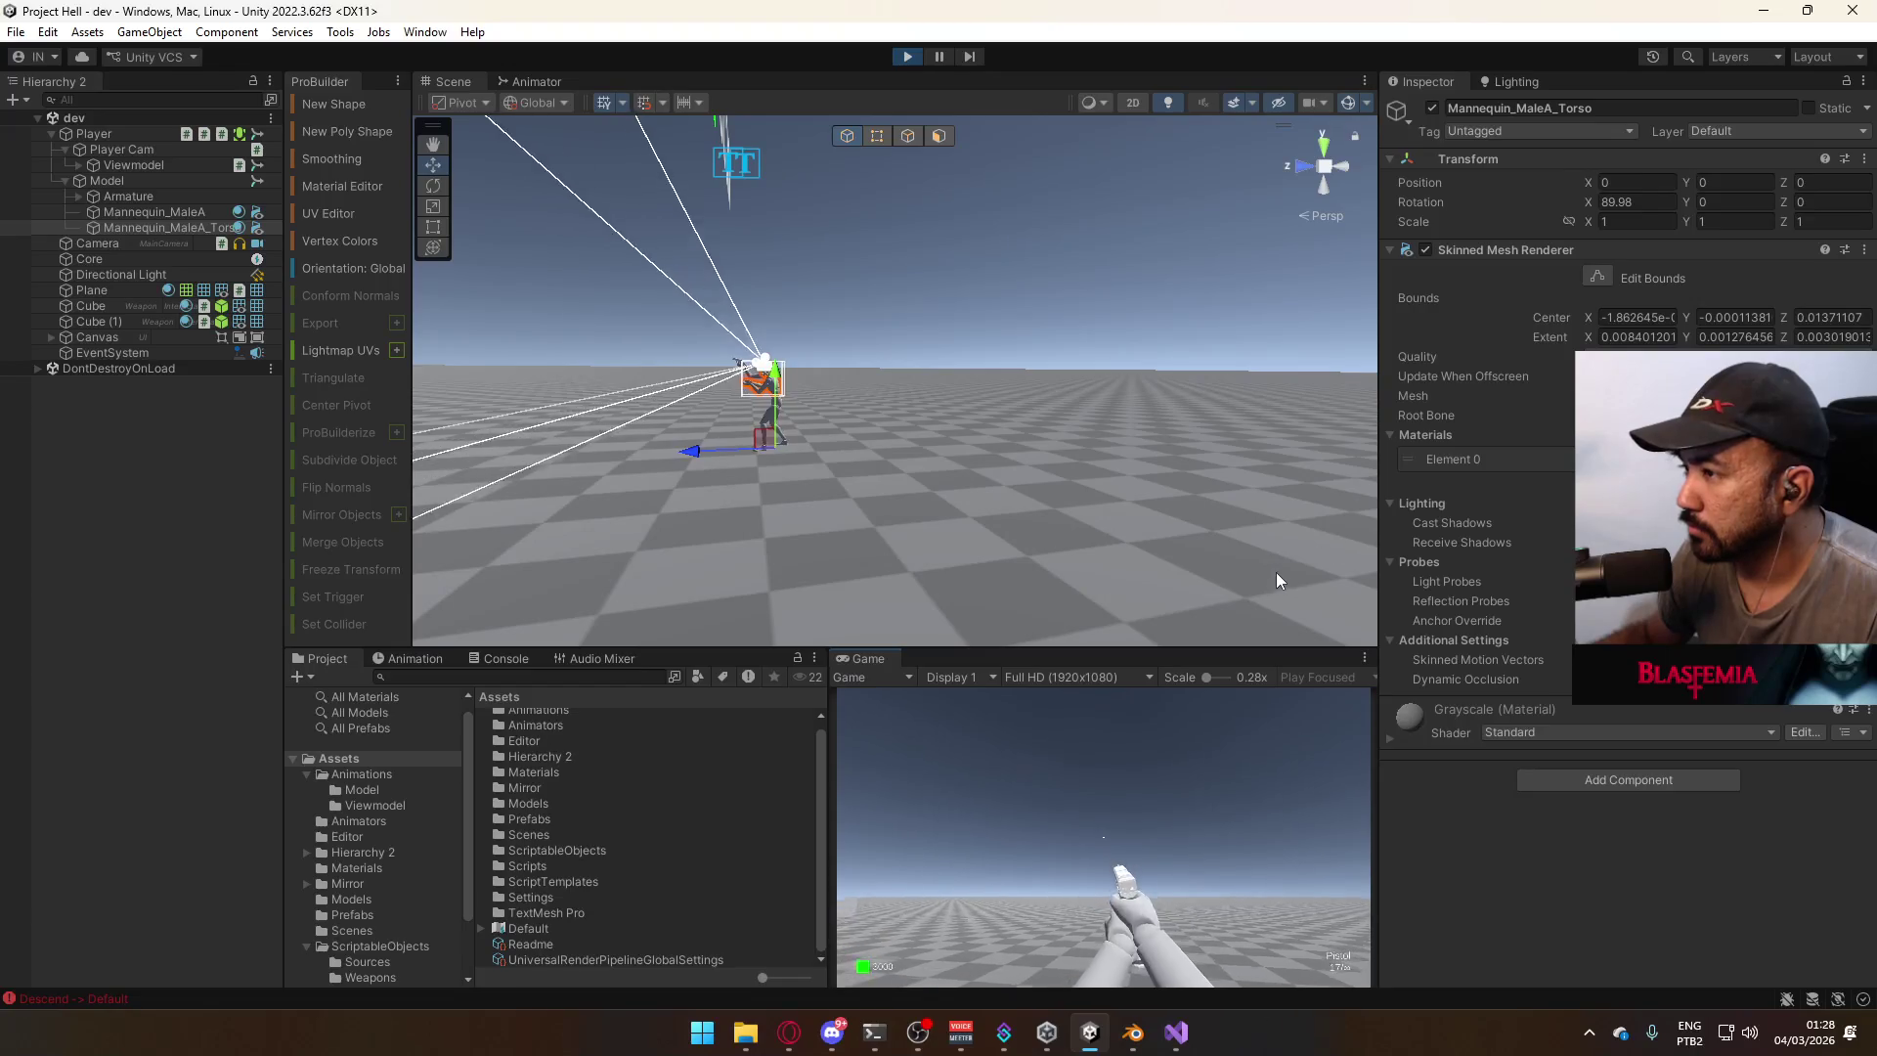
key("s")
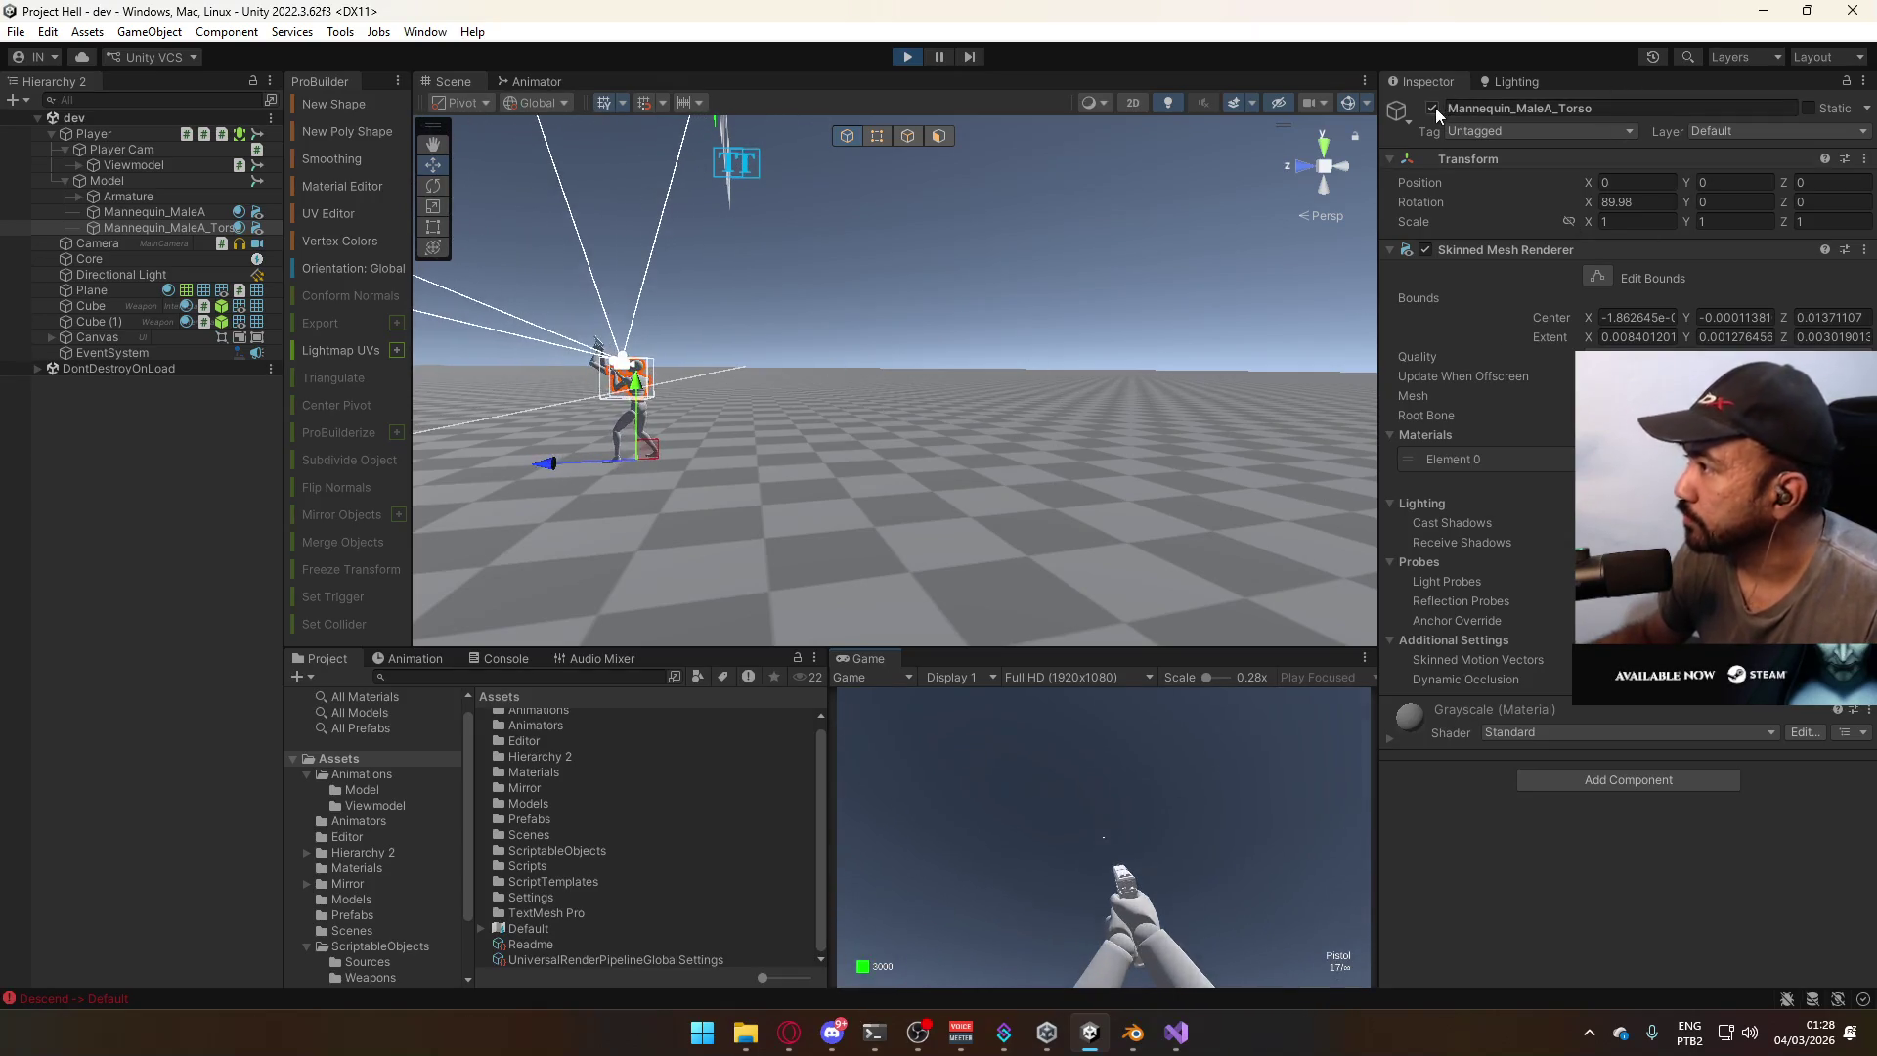
left_click(1001, 813)
key("w")
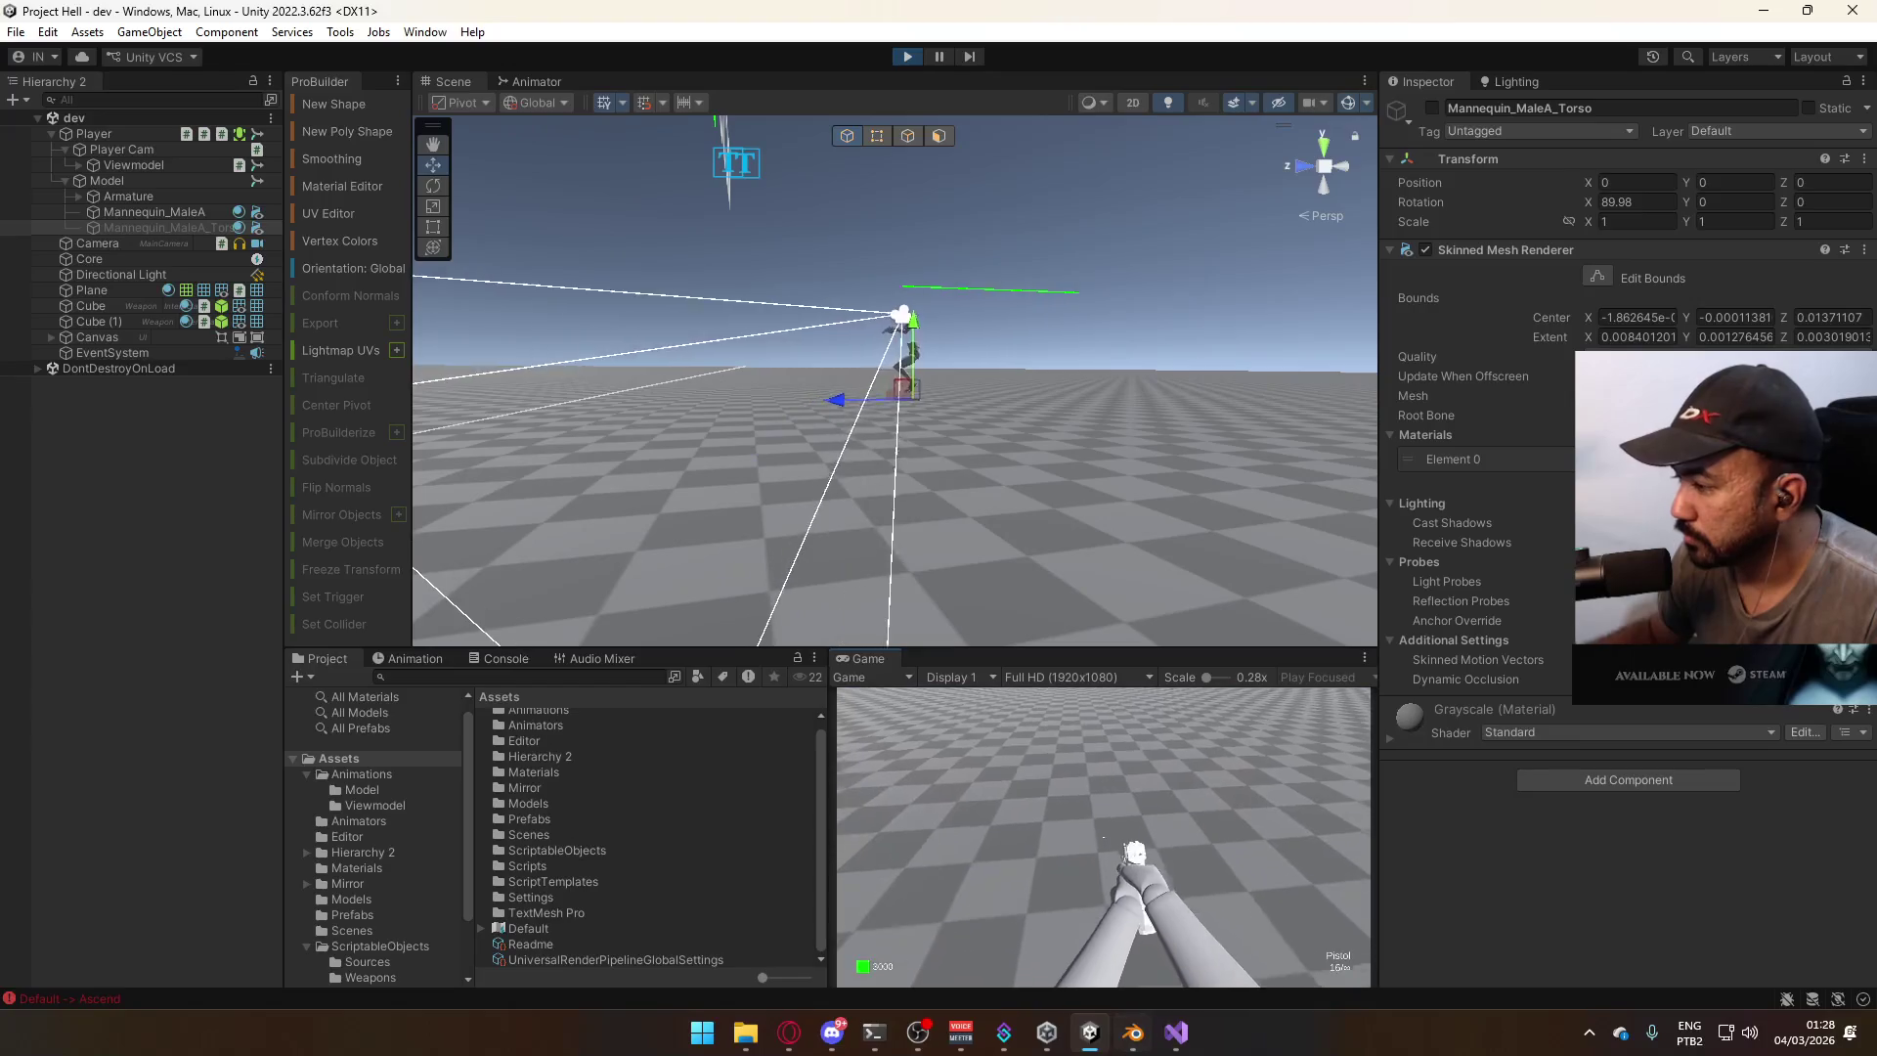
key("w")
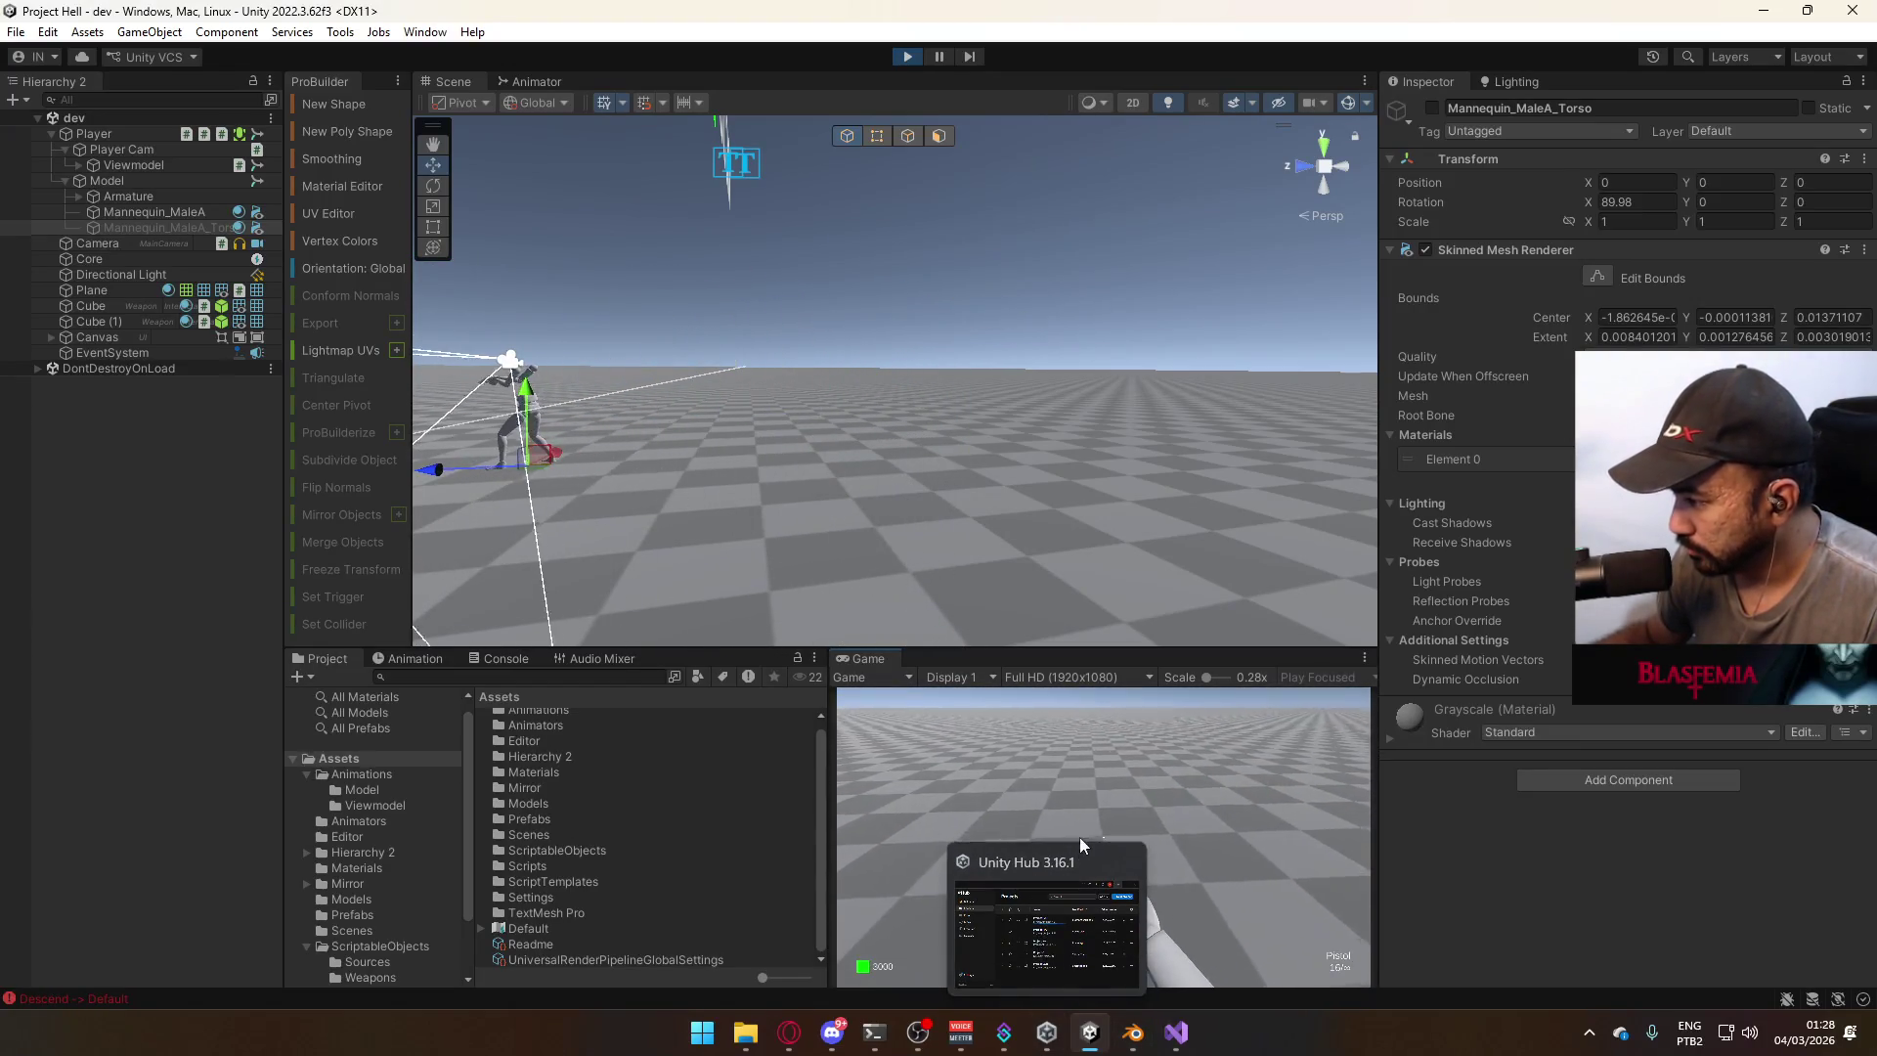
key("w")
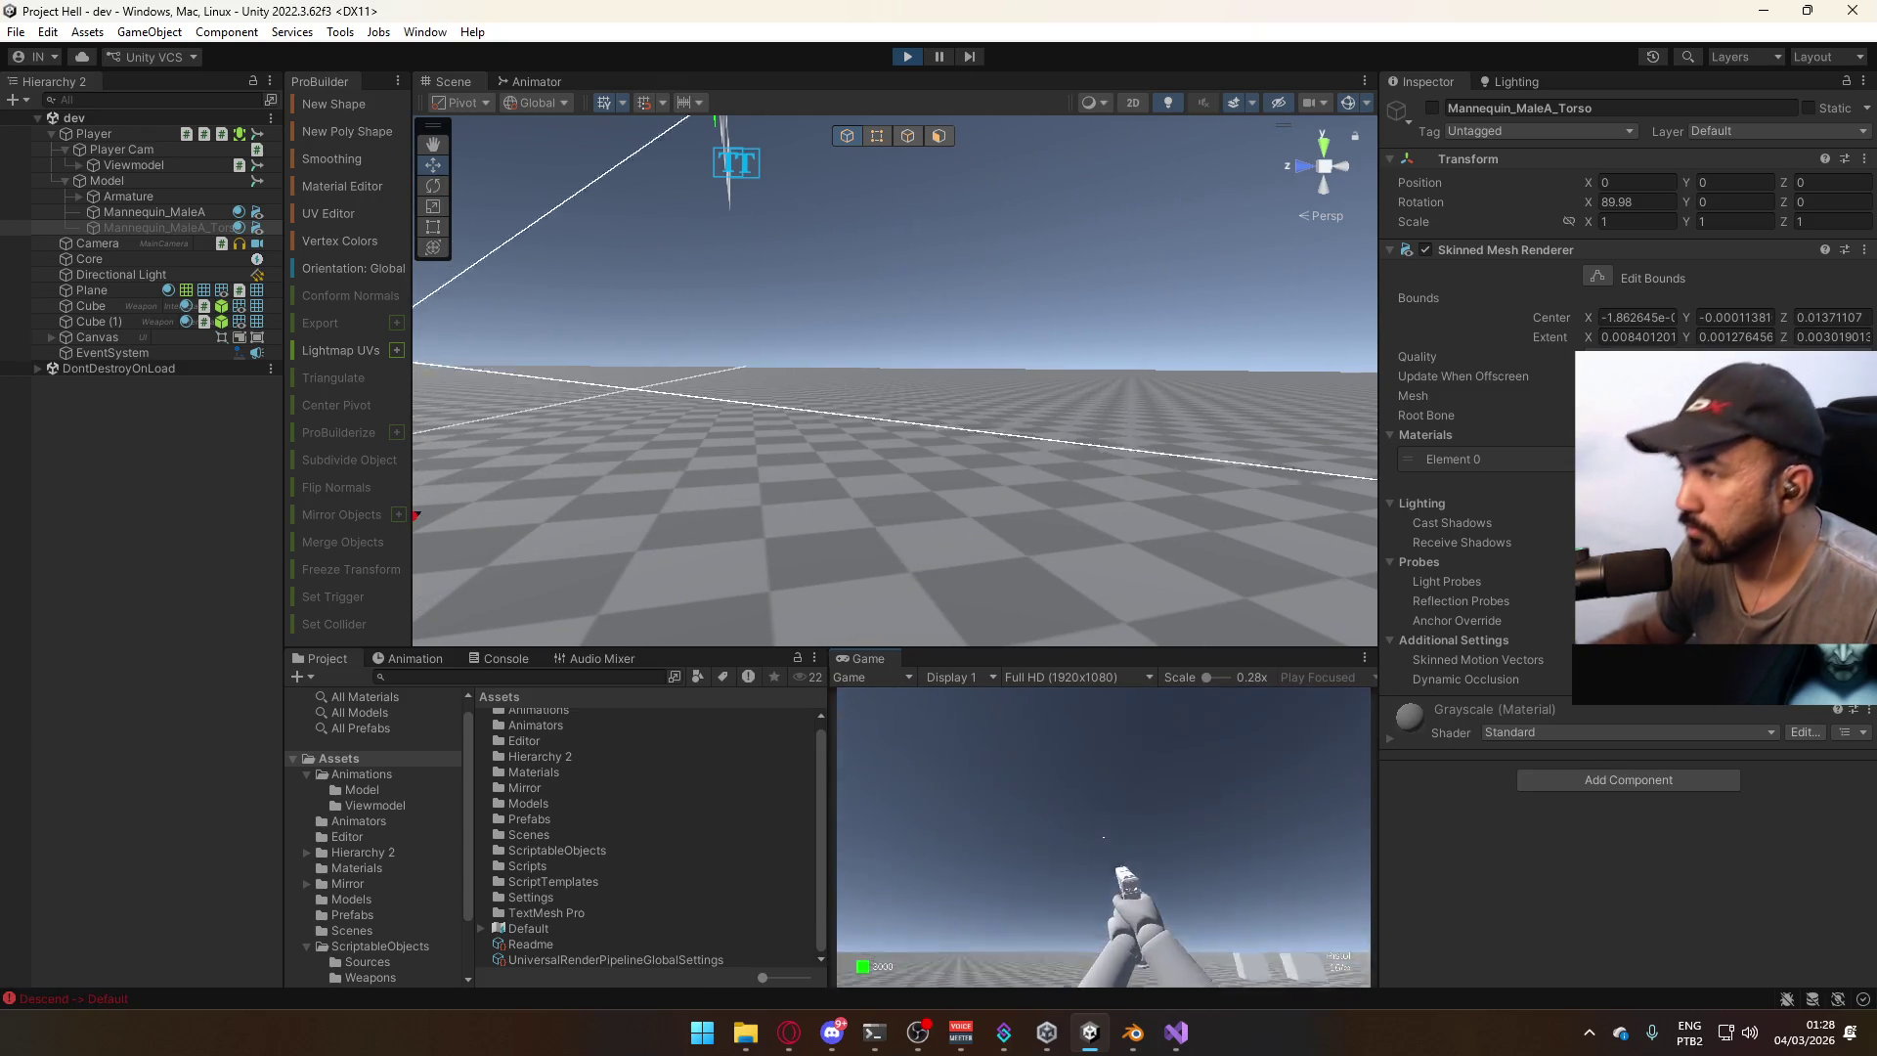
left_click(537, 82)
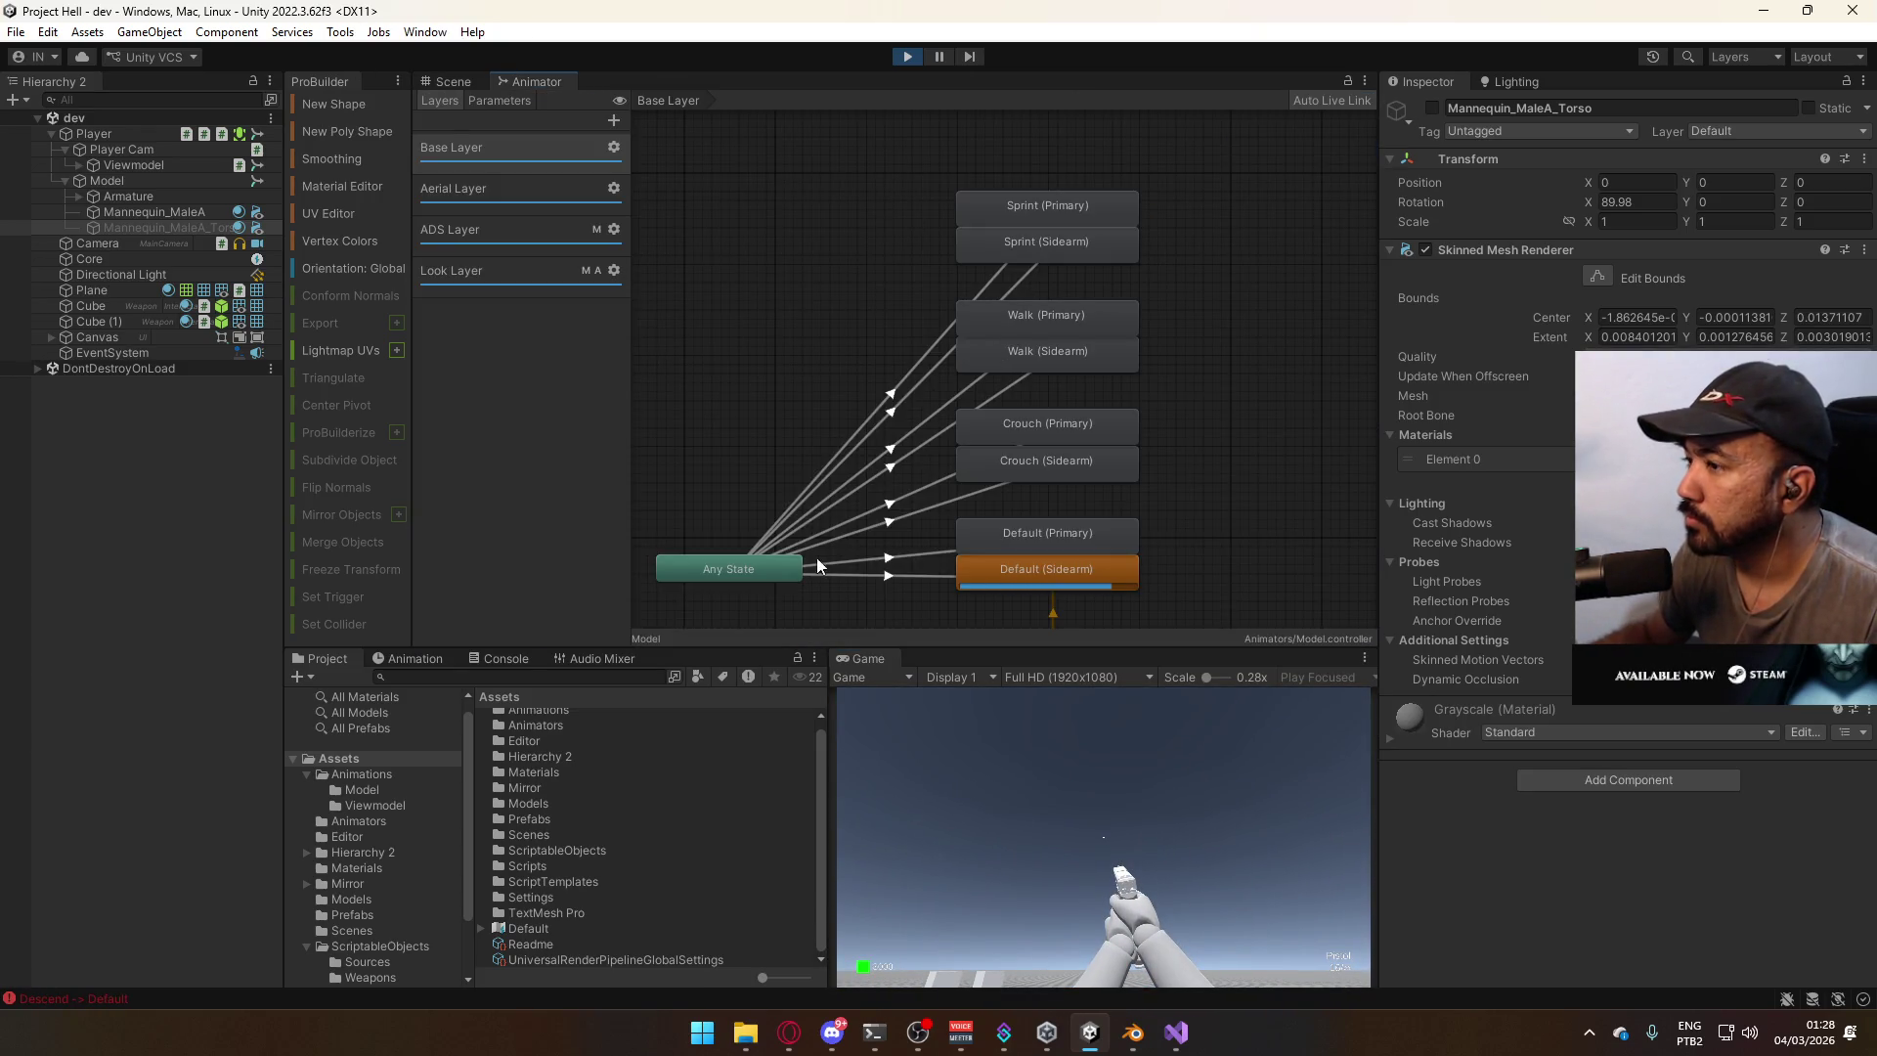
Reorder Any State transitions: Default (Sidearm), Sprint (Sidearm), Sprint (Primary), then Walk (Sidearm) after Walk (Primary).
left_click(776, 568)
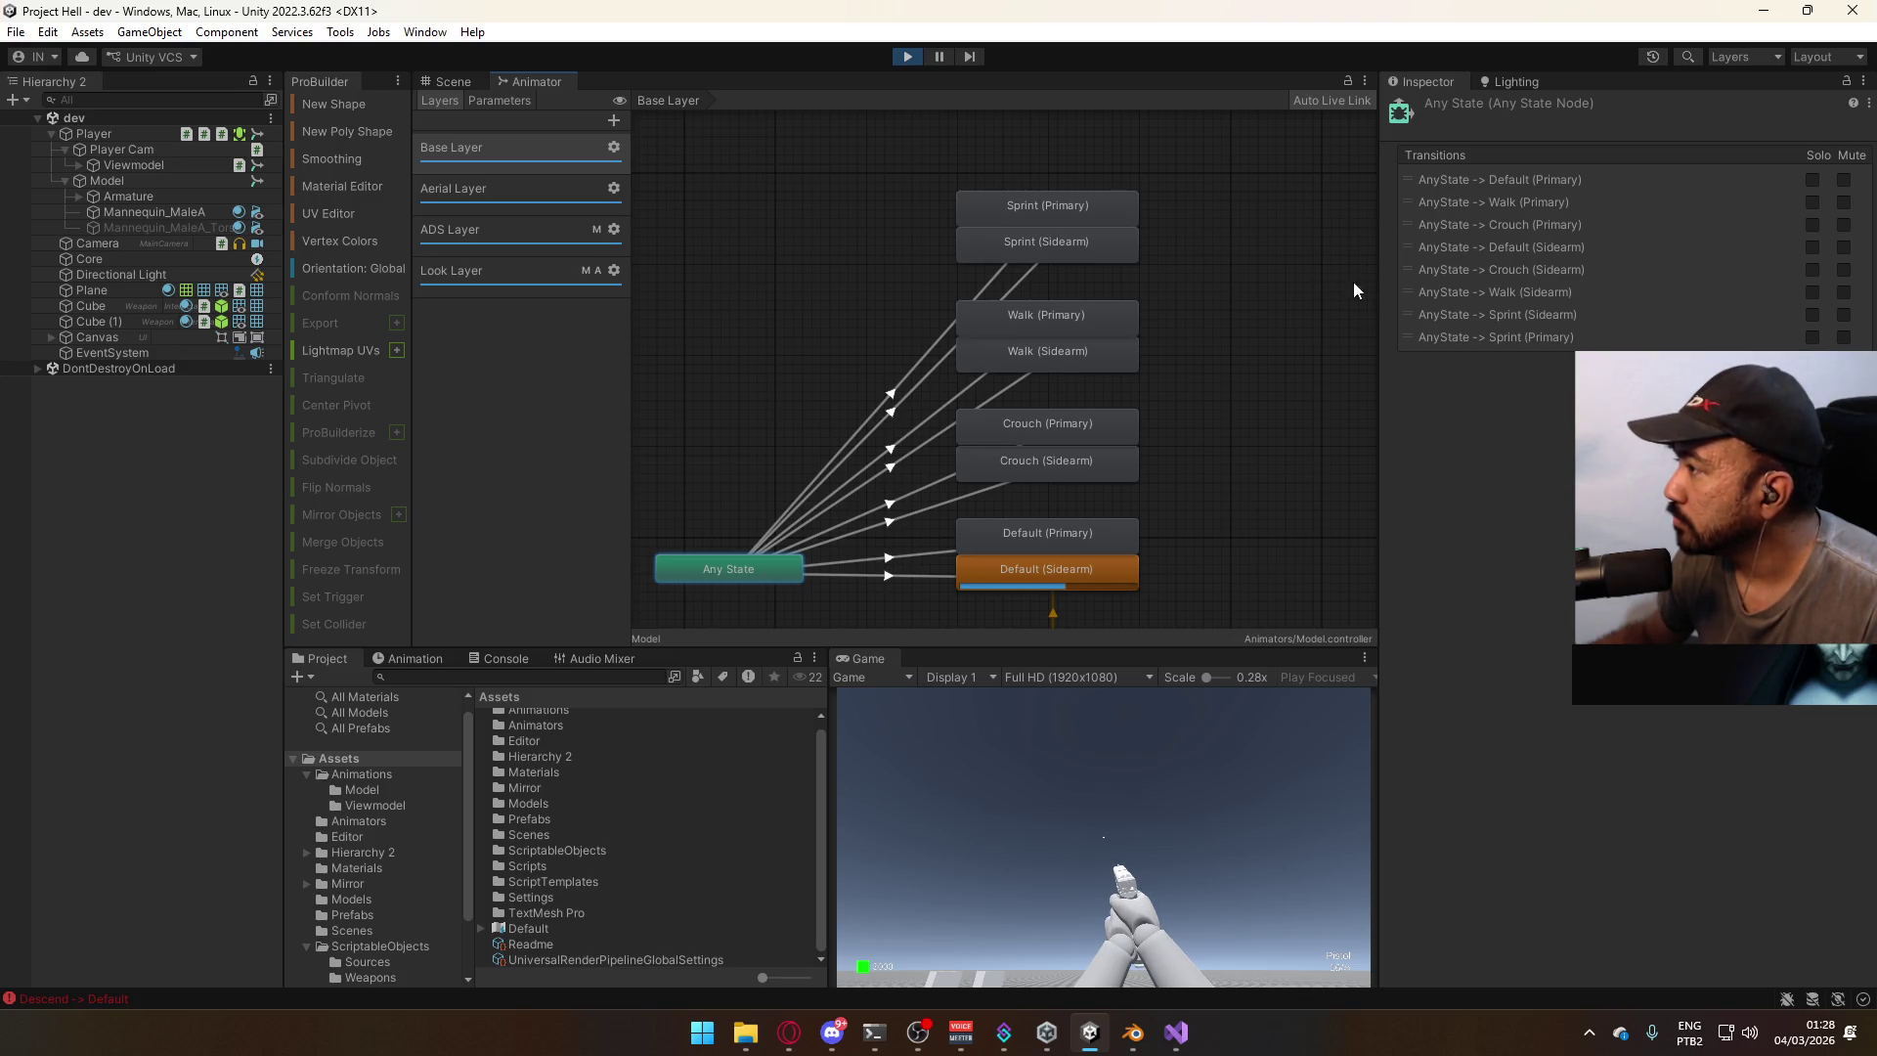
left_click_drag(1414, 245, 1428, 207)
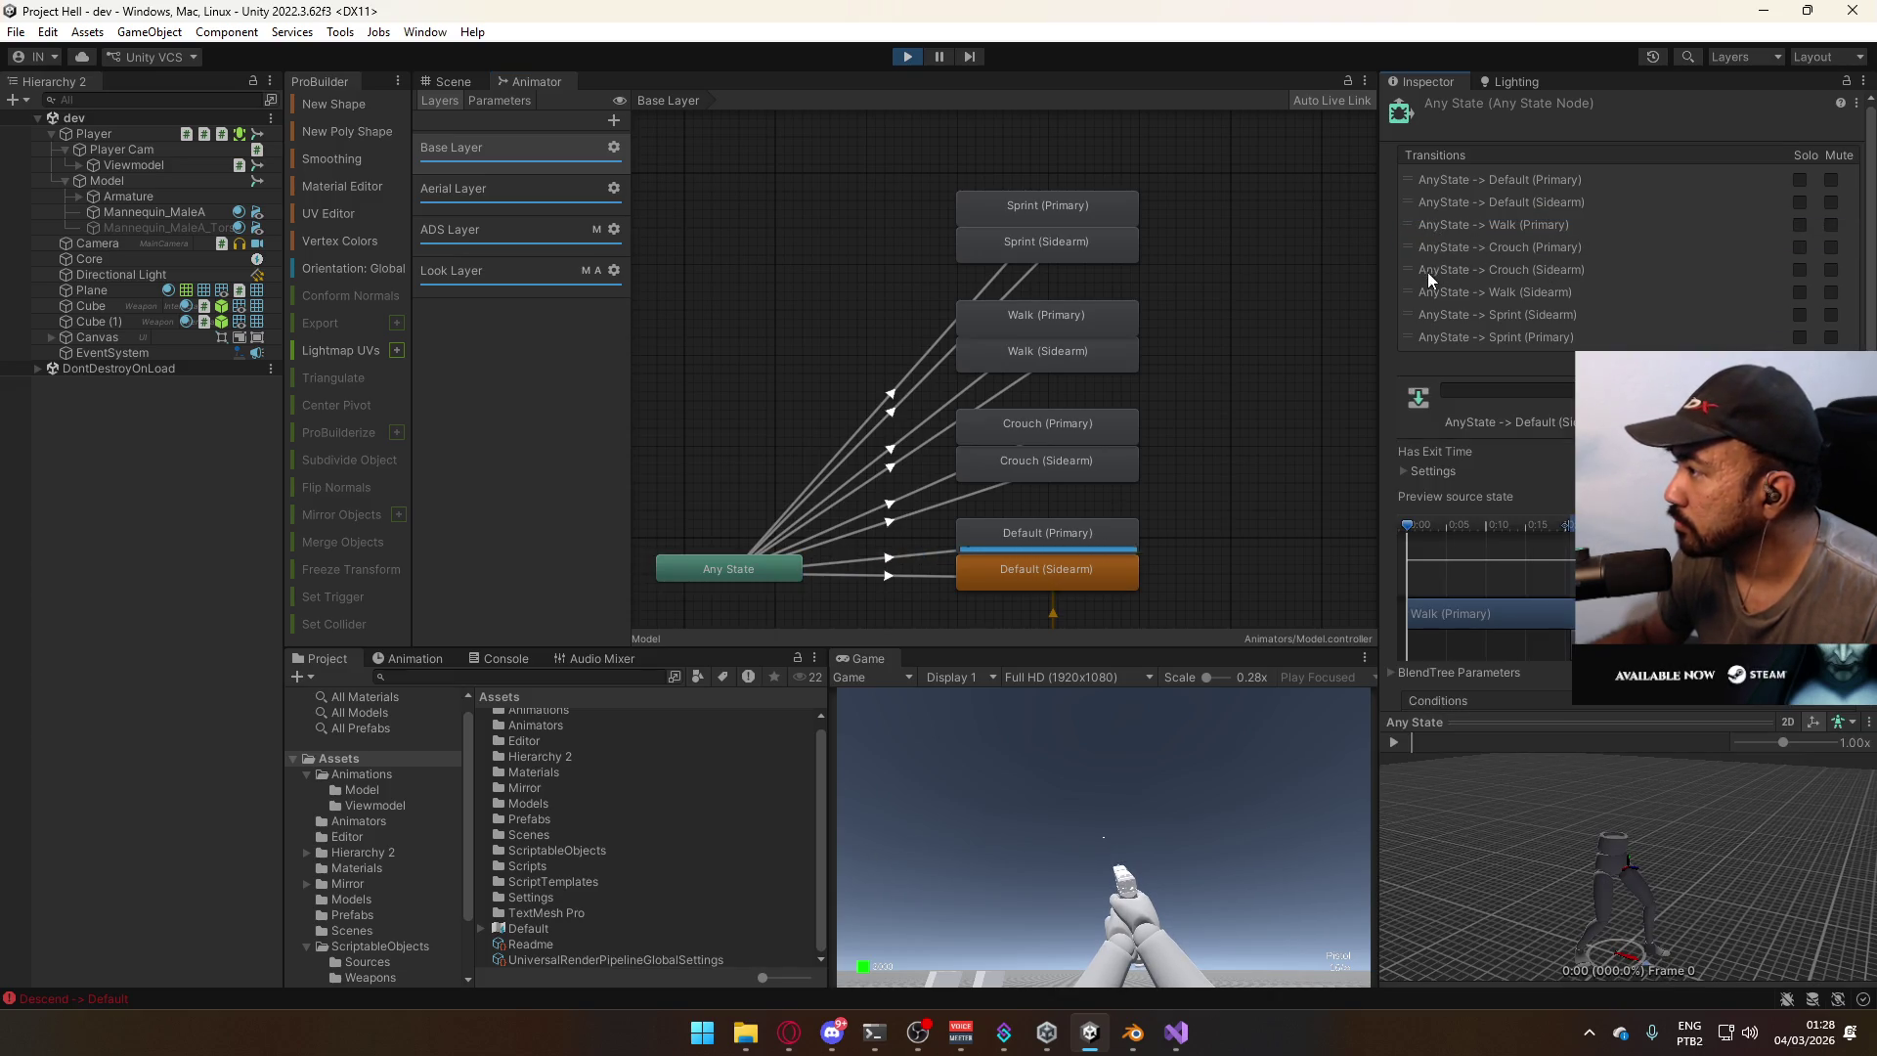
left_click_drag(1434, 315, 1437, 233)
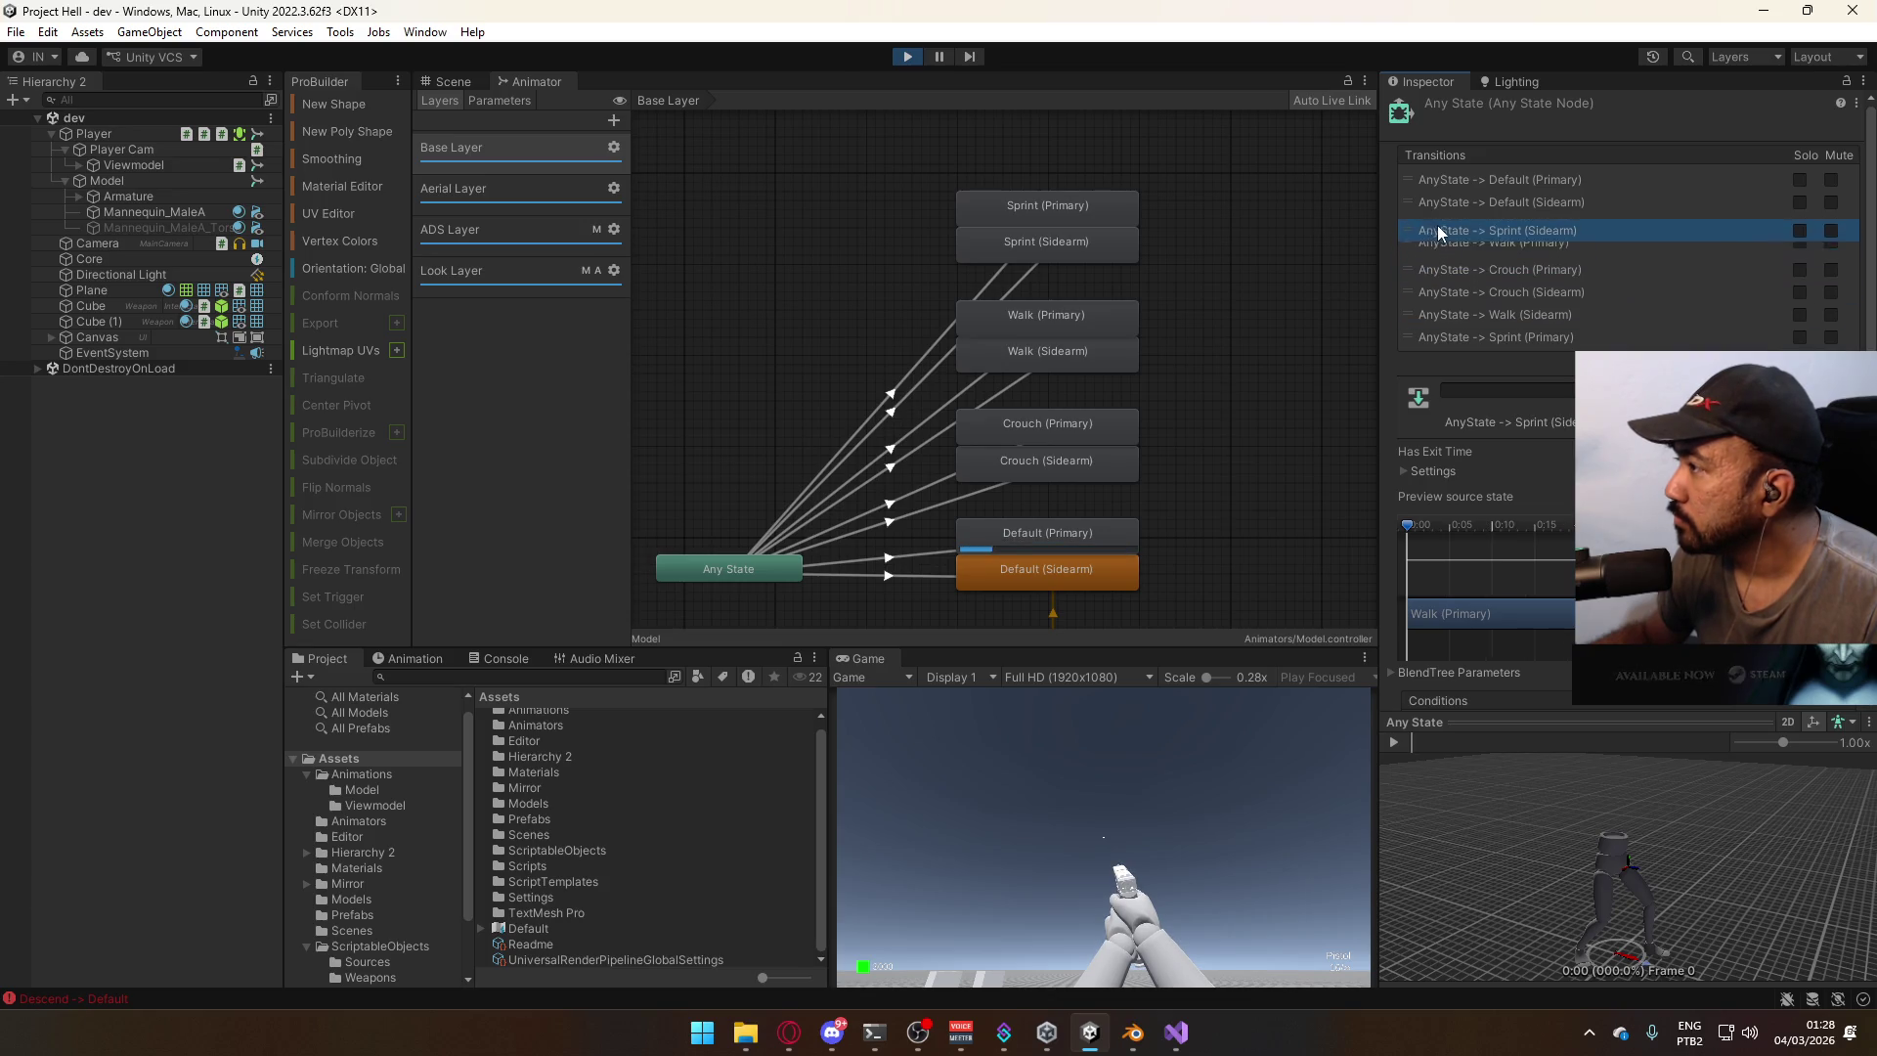
left_click_drag(1427, 338, 1457, 247)
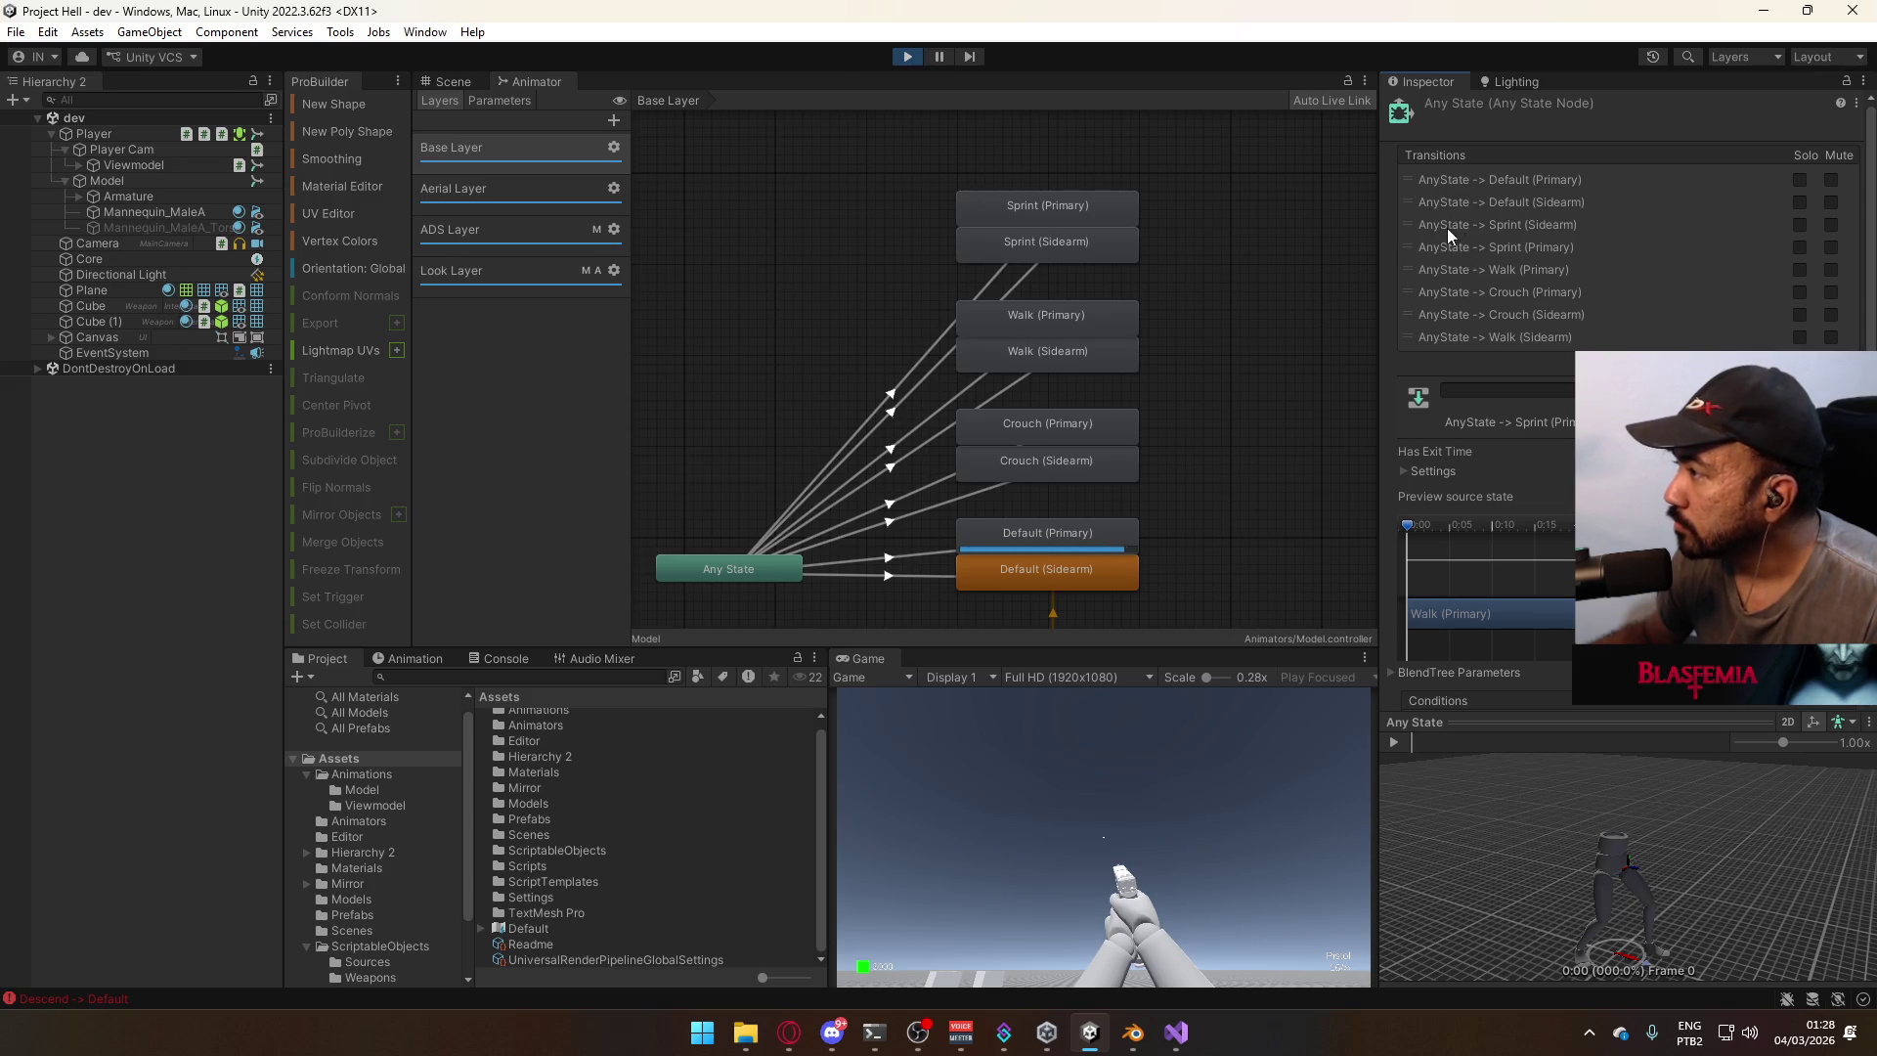
mouse_move(1413, 326)
left_mouse_down()
mouse_move(1430, 282)
mouse_move(1439, 305)
left_mouse_up()
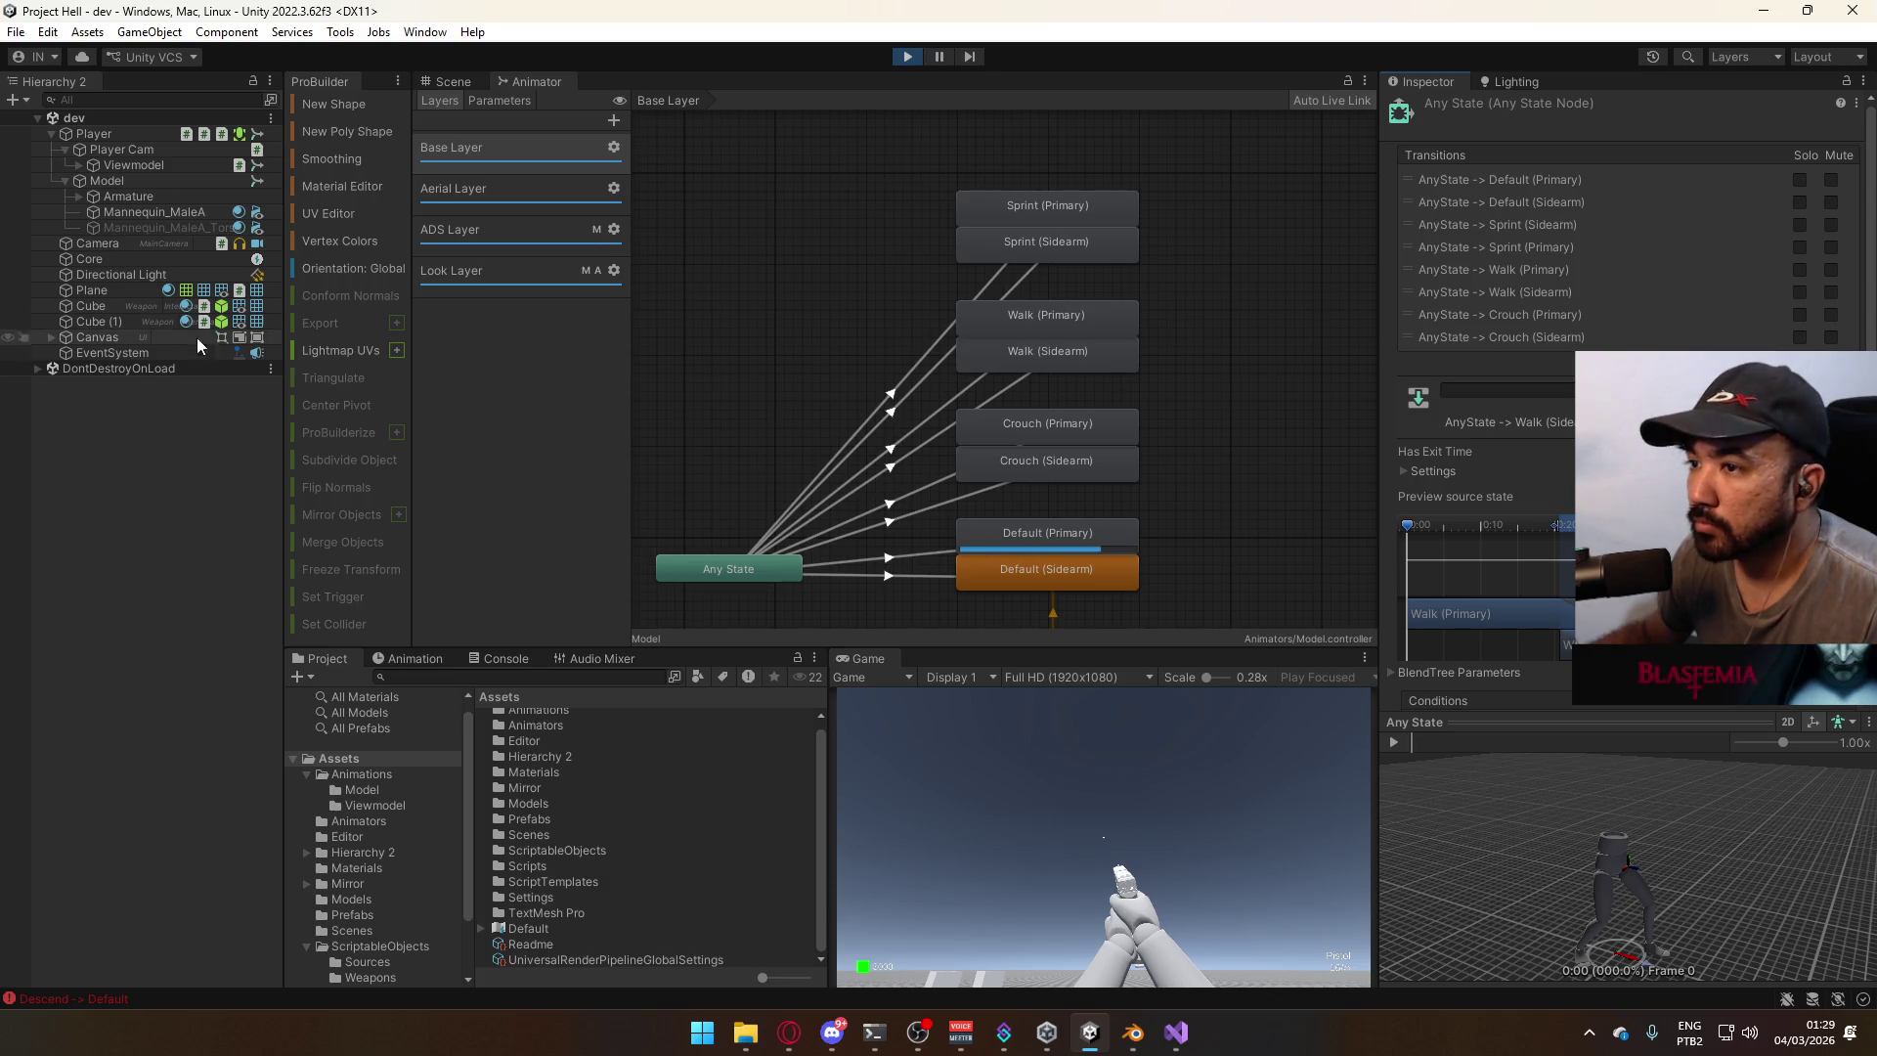
left_click(137, 176)
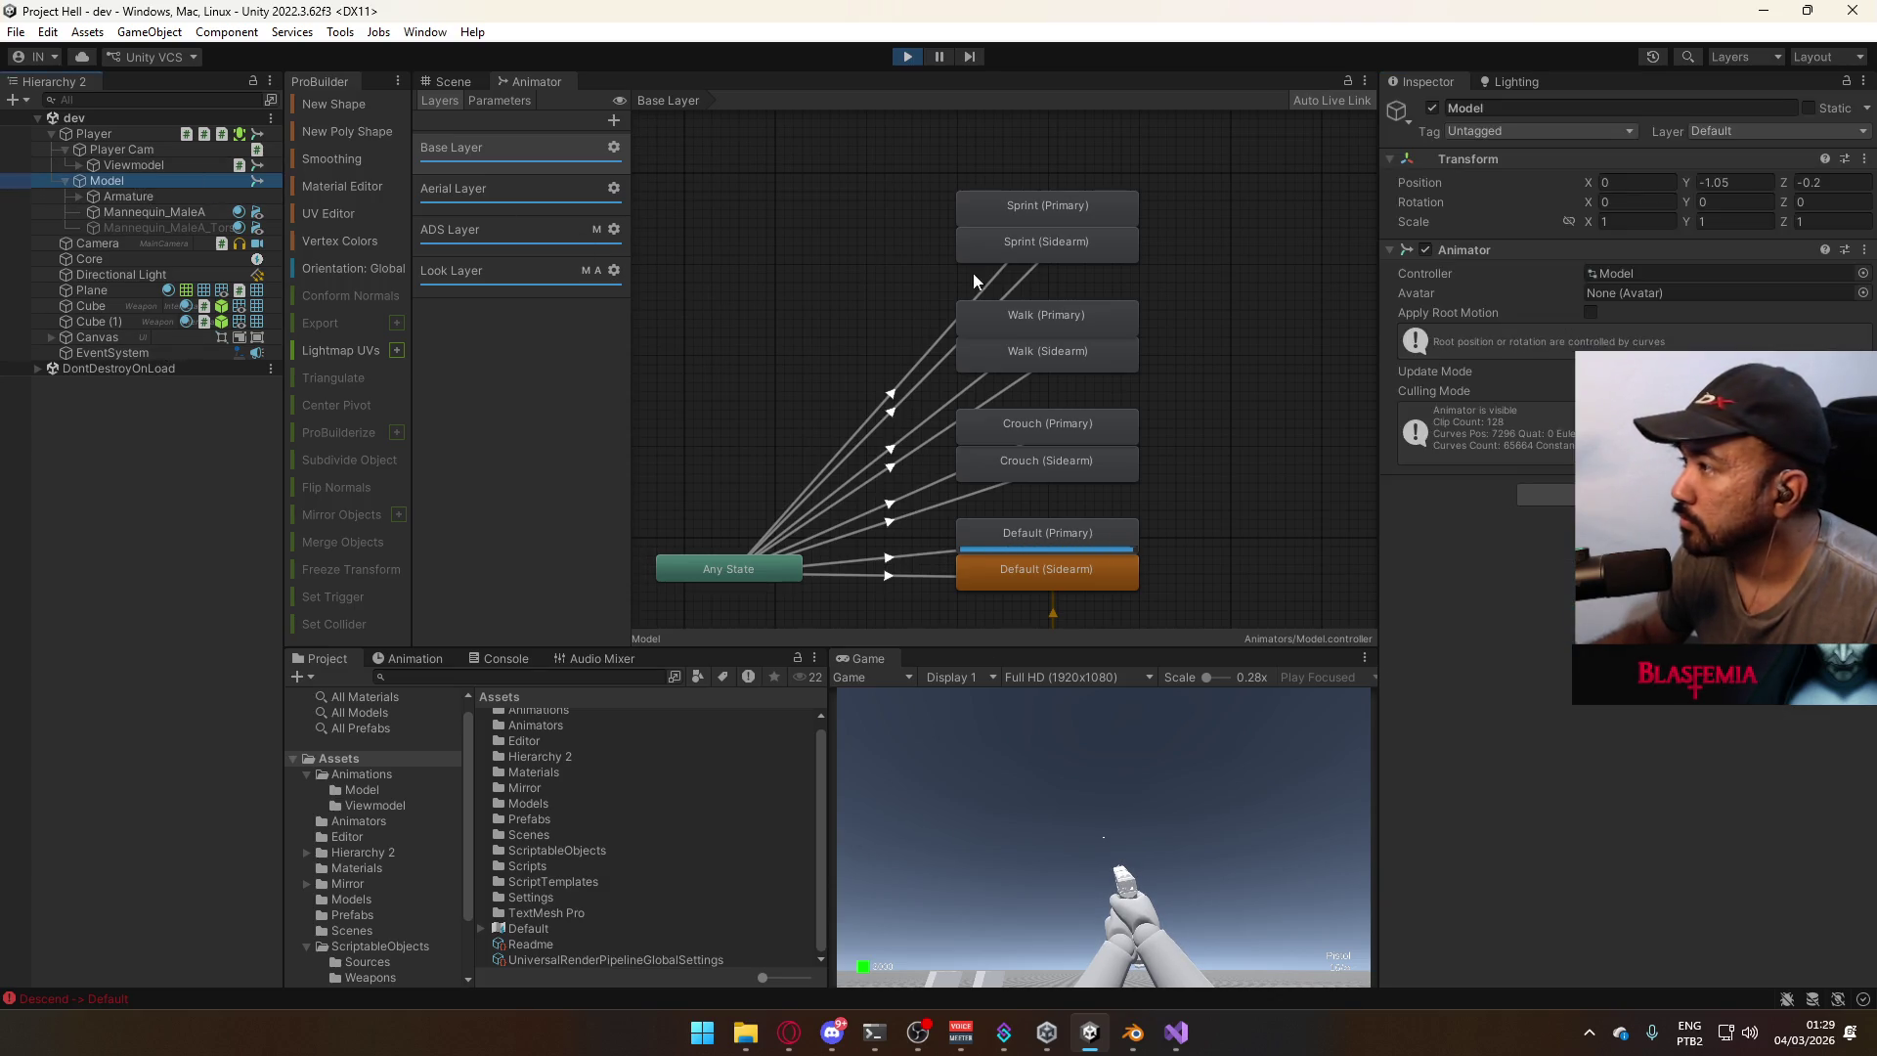
Open the Viewmodel animator's Sprint sub-state machine and inspect its Any State transitions.
left_click(137, 166)
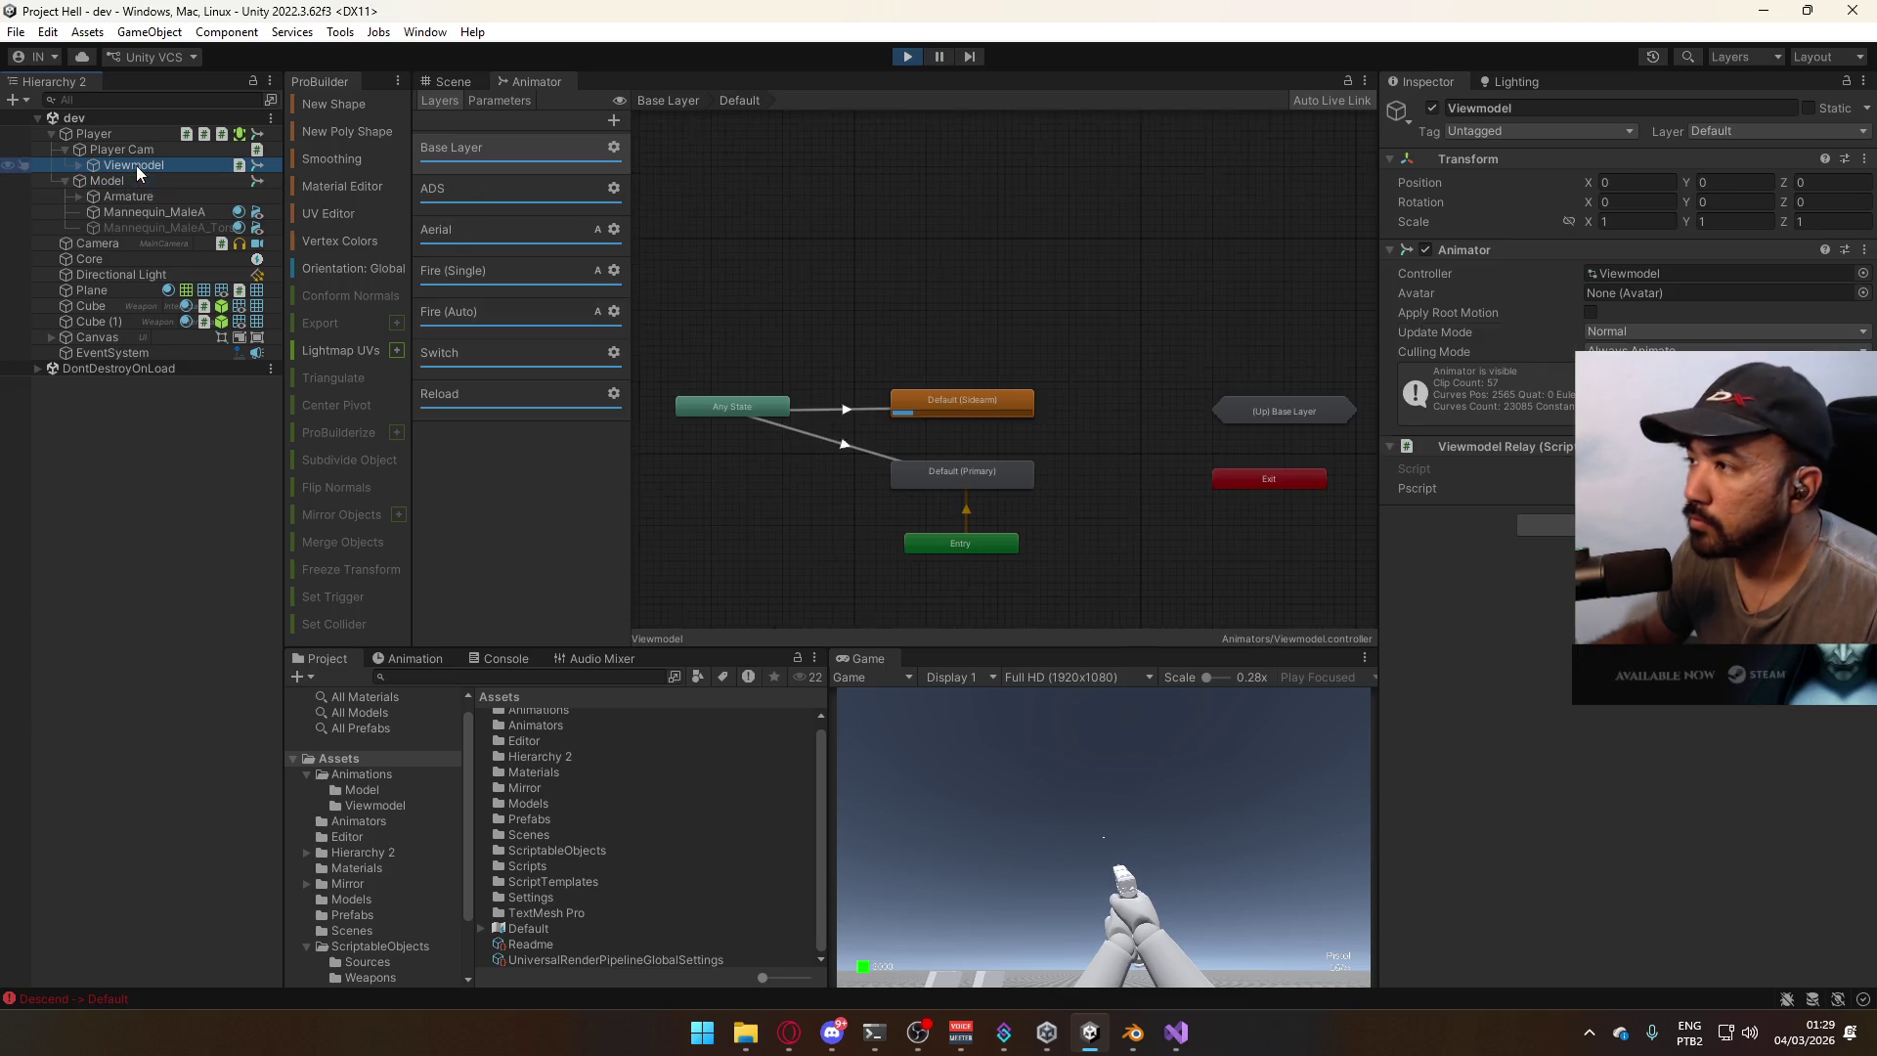
left_click(507, 190)
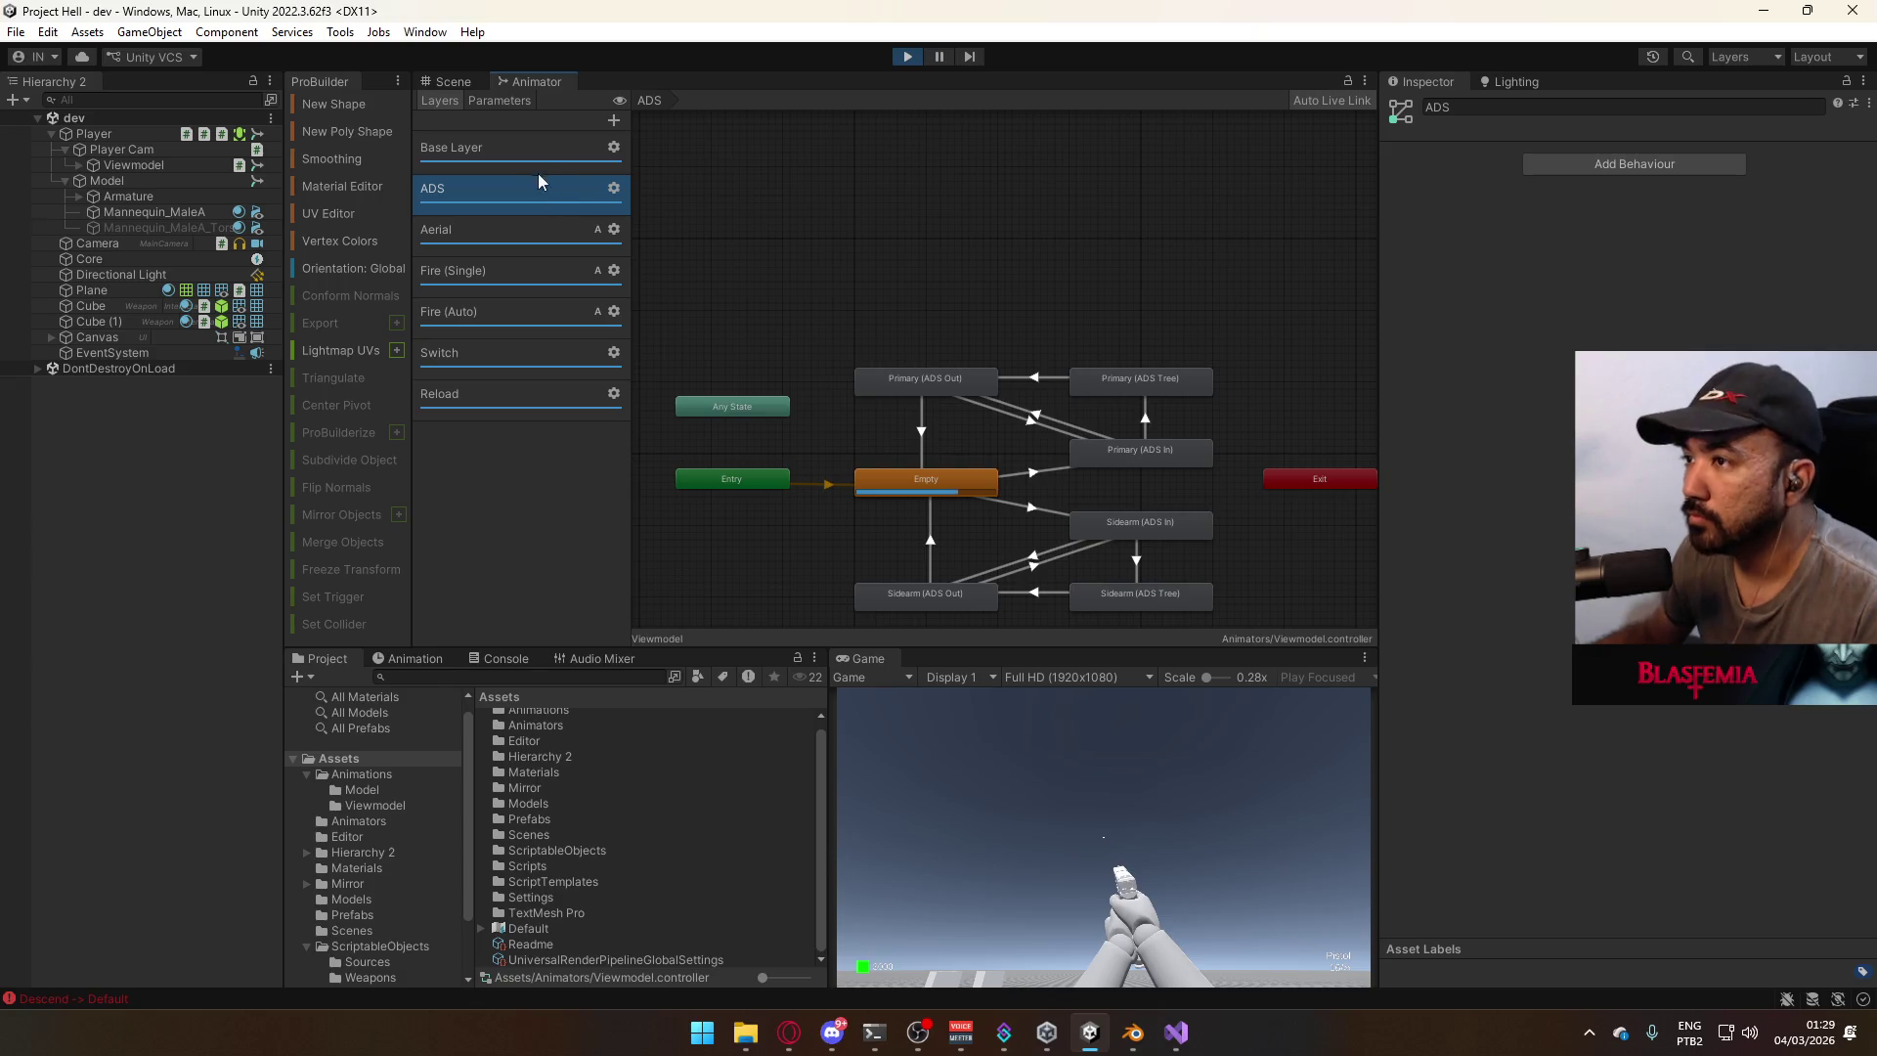
left_click(520, 153)
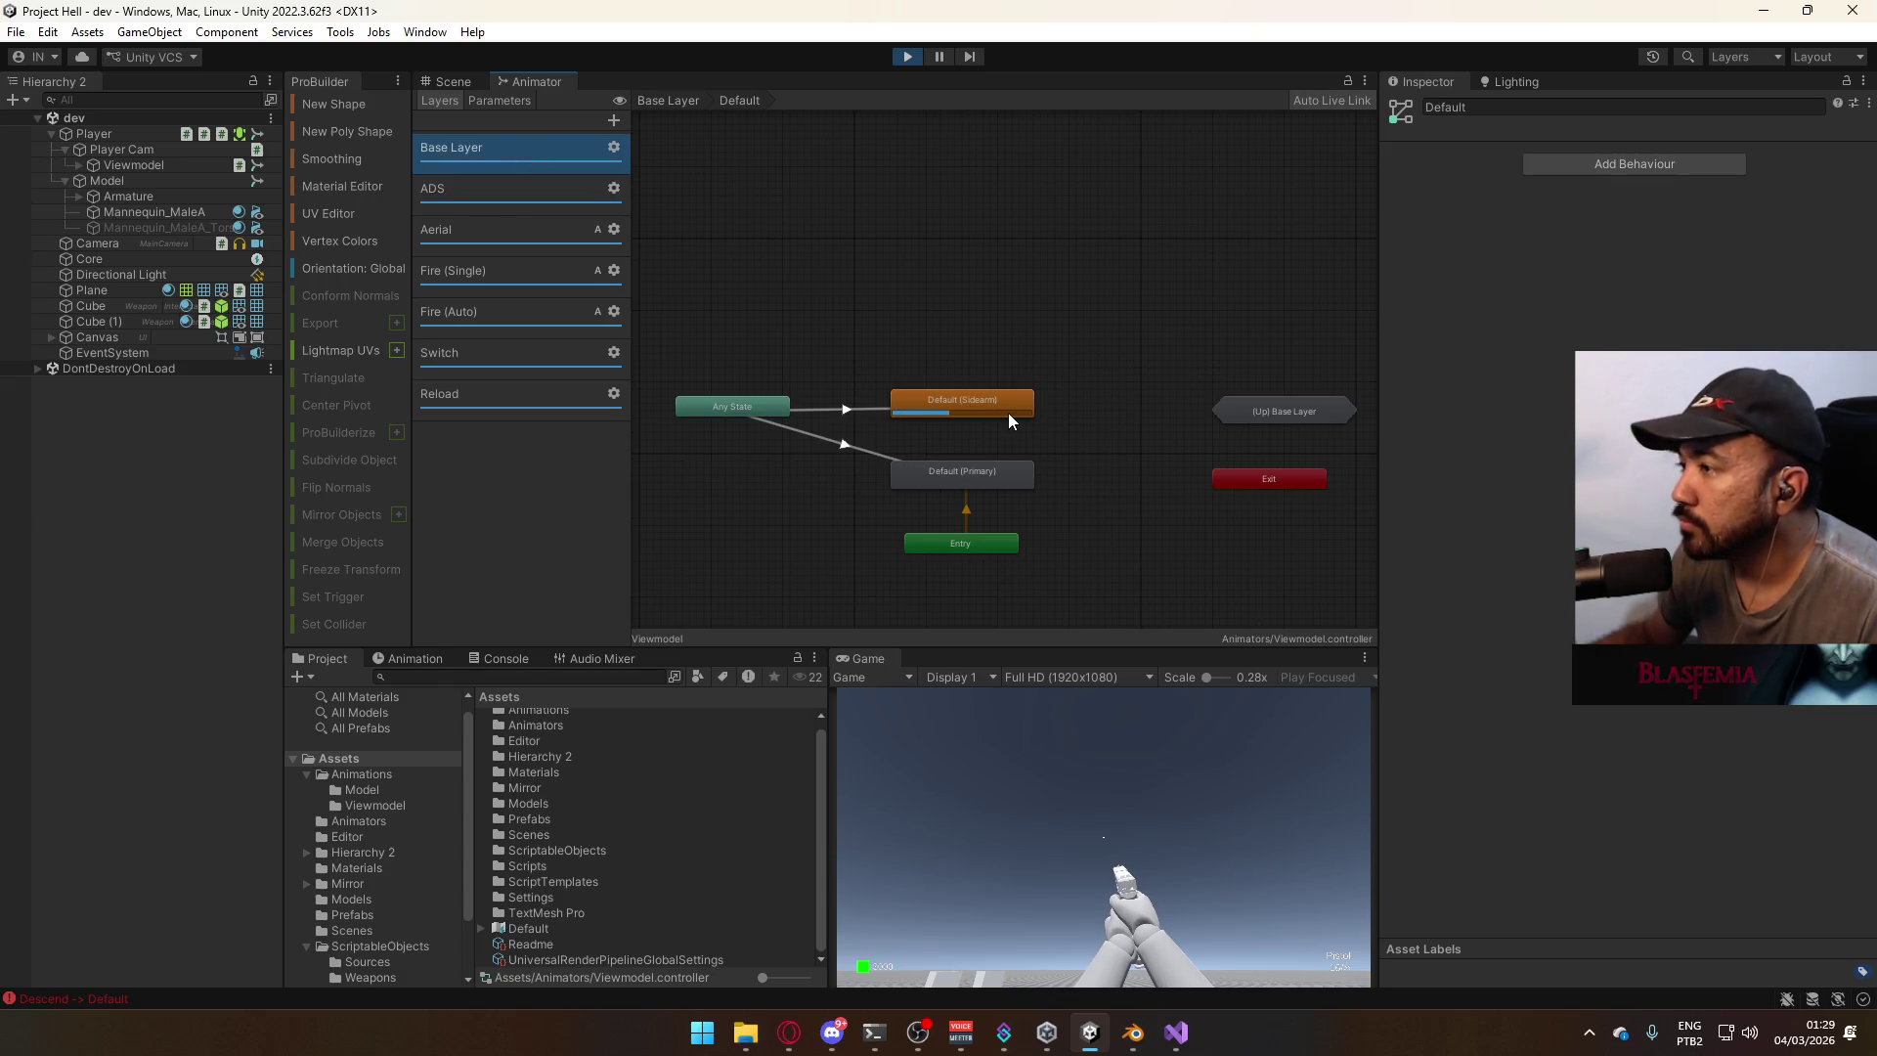
left_click(1295, 412)
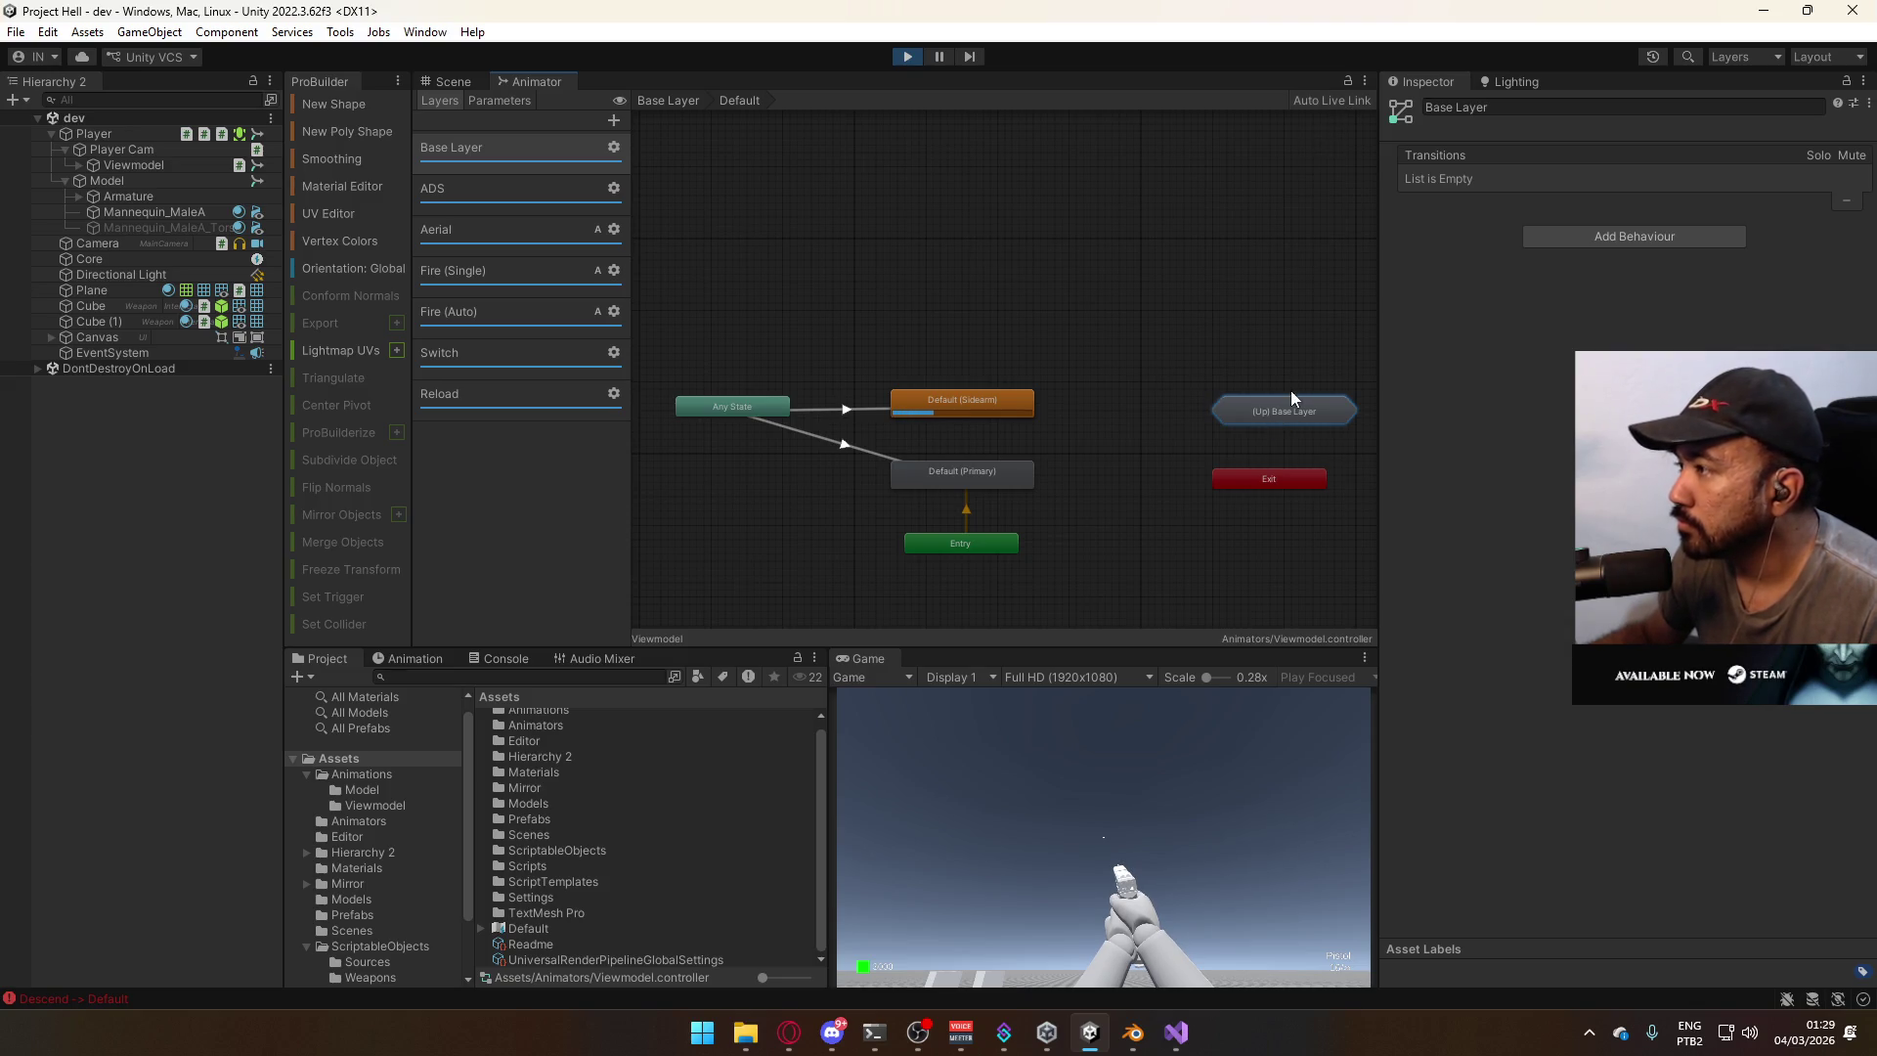
double_click(1287, 415)
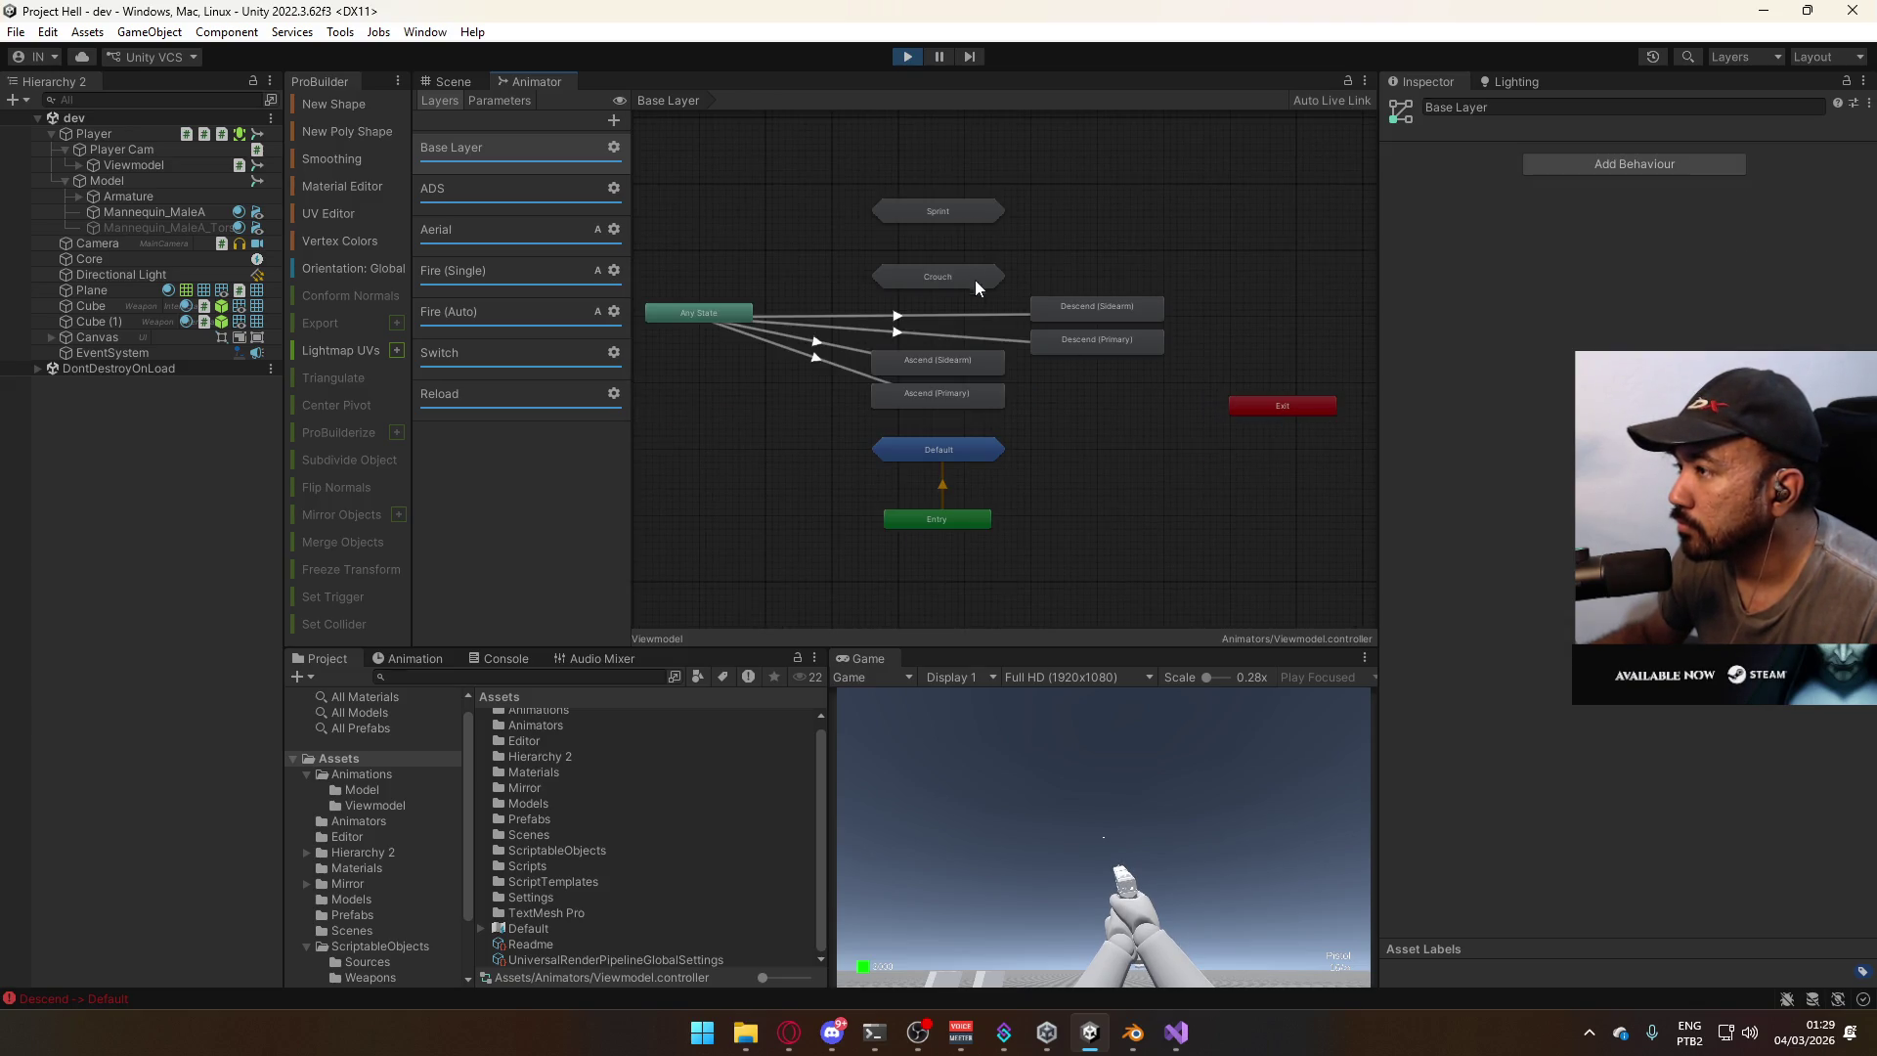
double_click(944, 210)
left_click(860, 333)
left_click(821, 293)
left_click(683, 332)
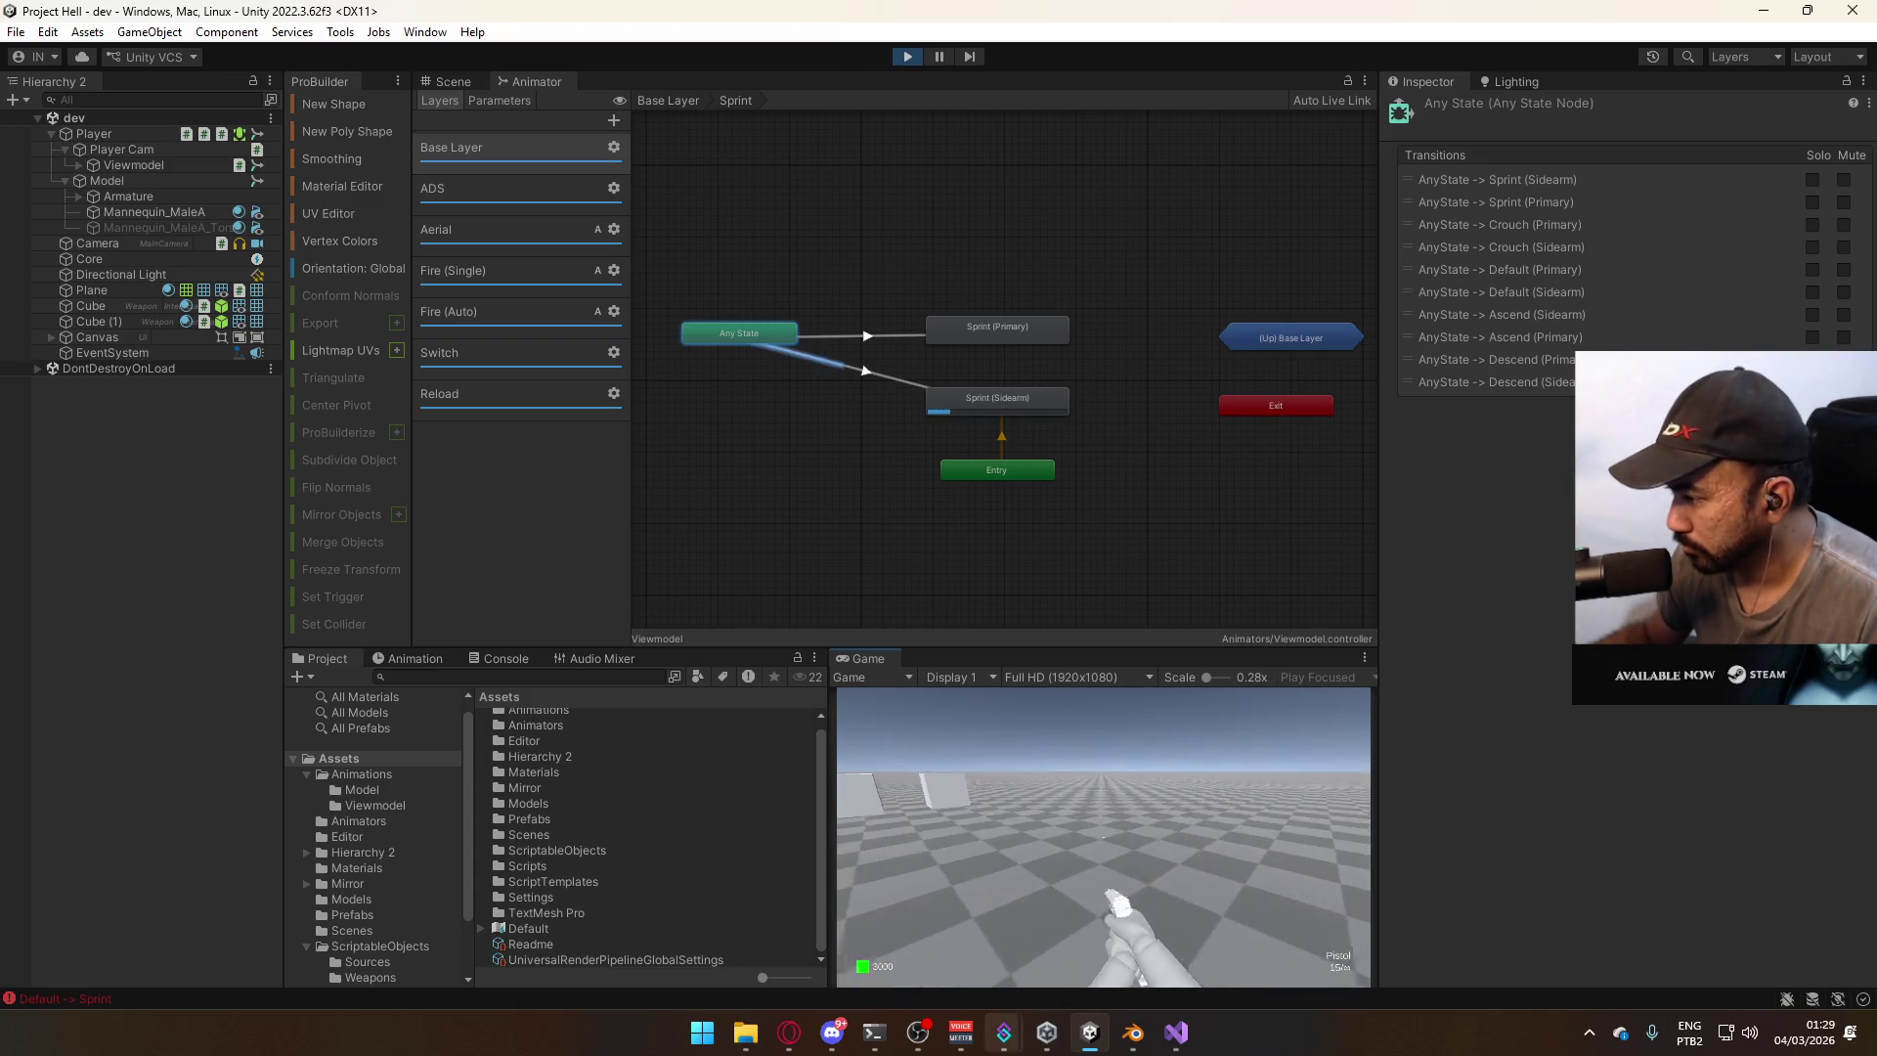
Sprint with Shift+W to test the sidearm sprint, then return to the Base Layer graph.
key("super")
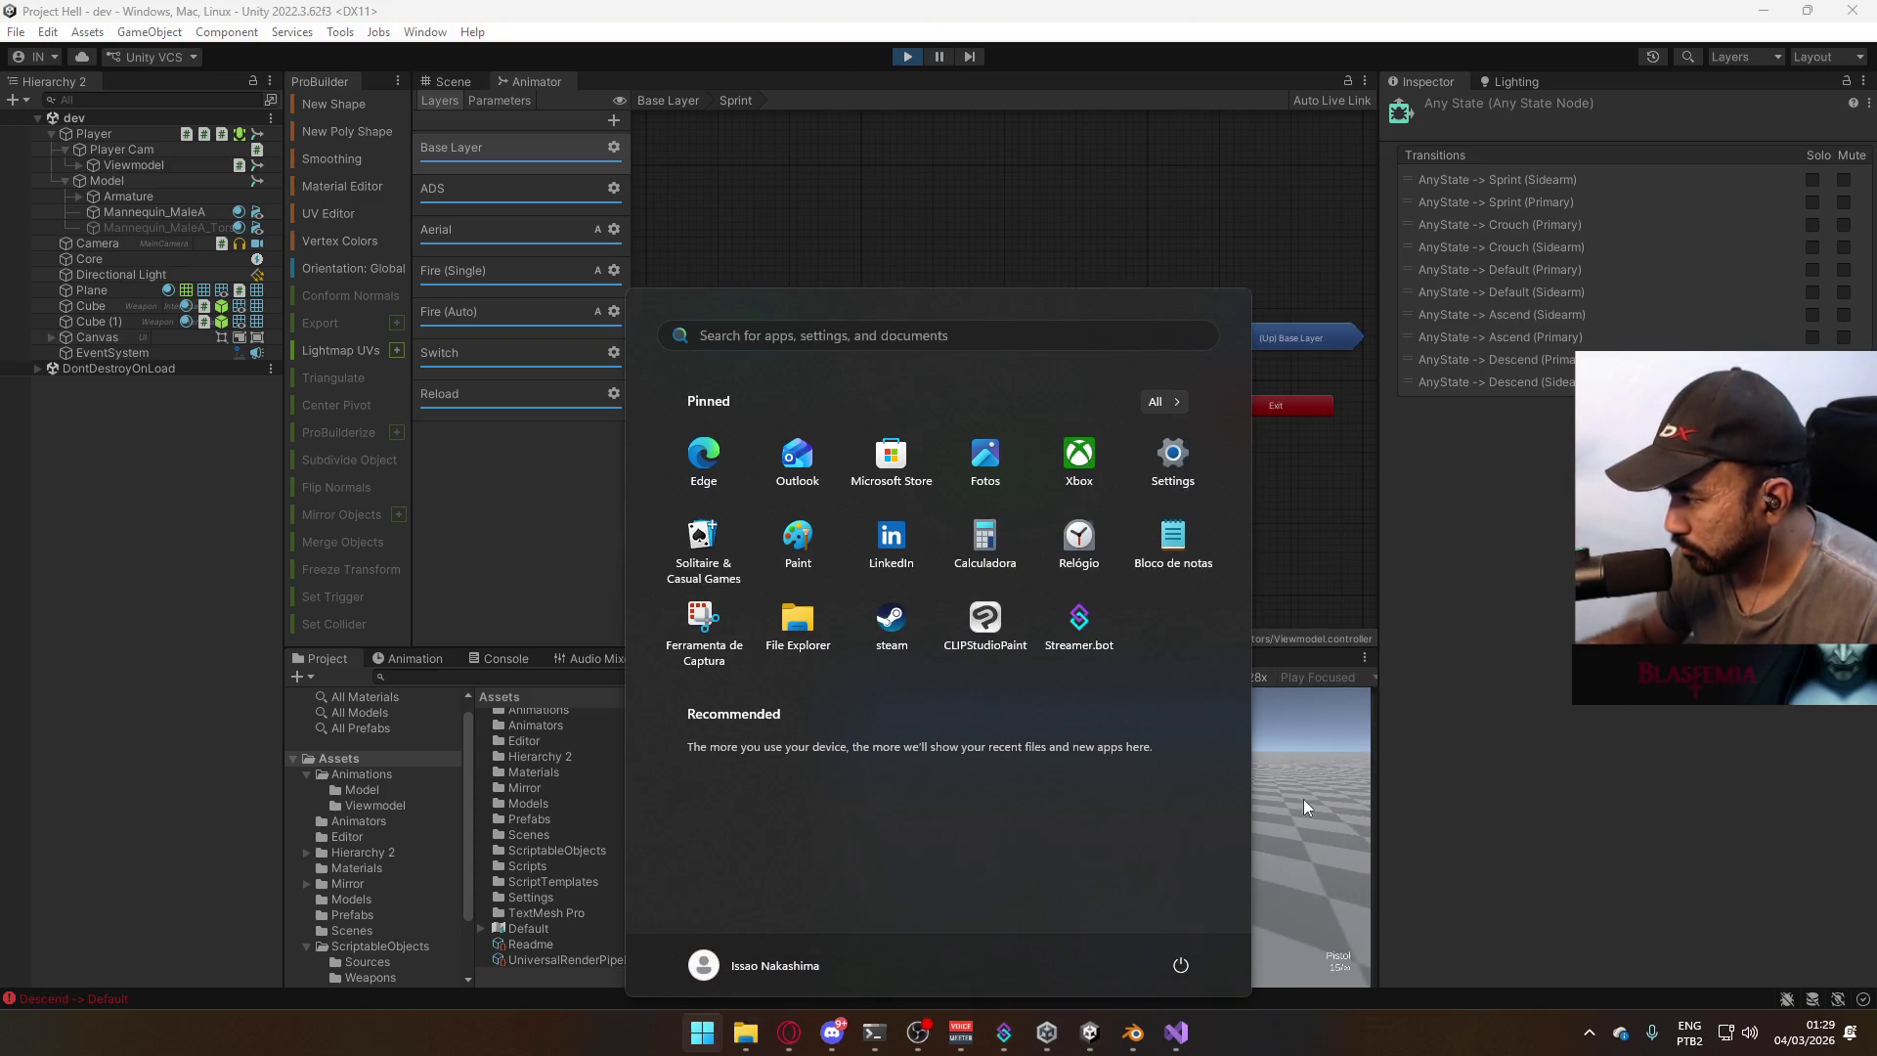
left_click(1328, 800)
key("shift+w")
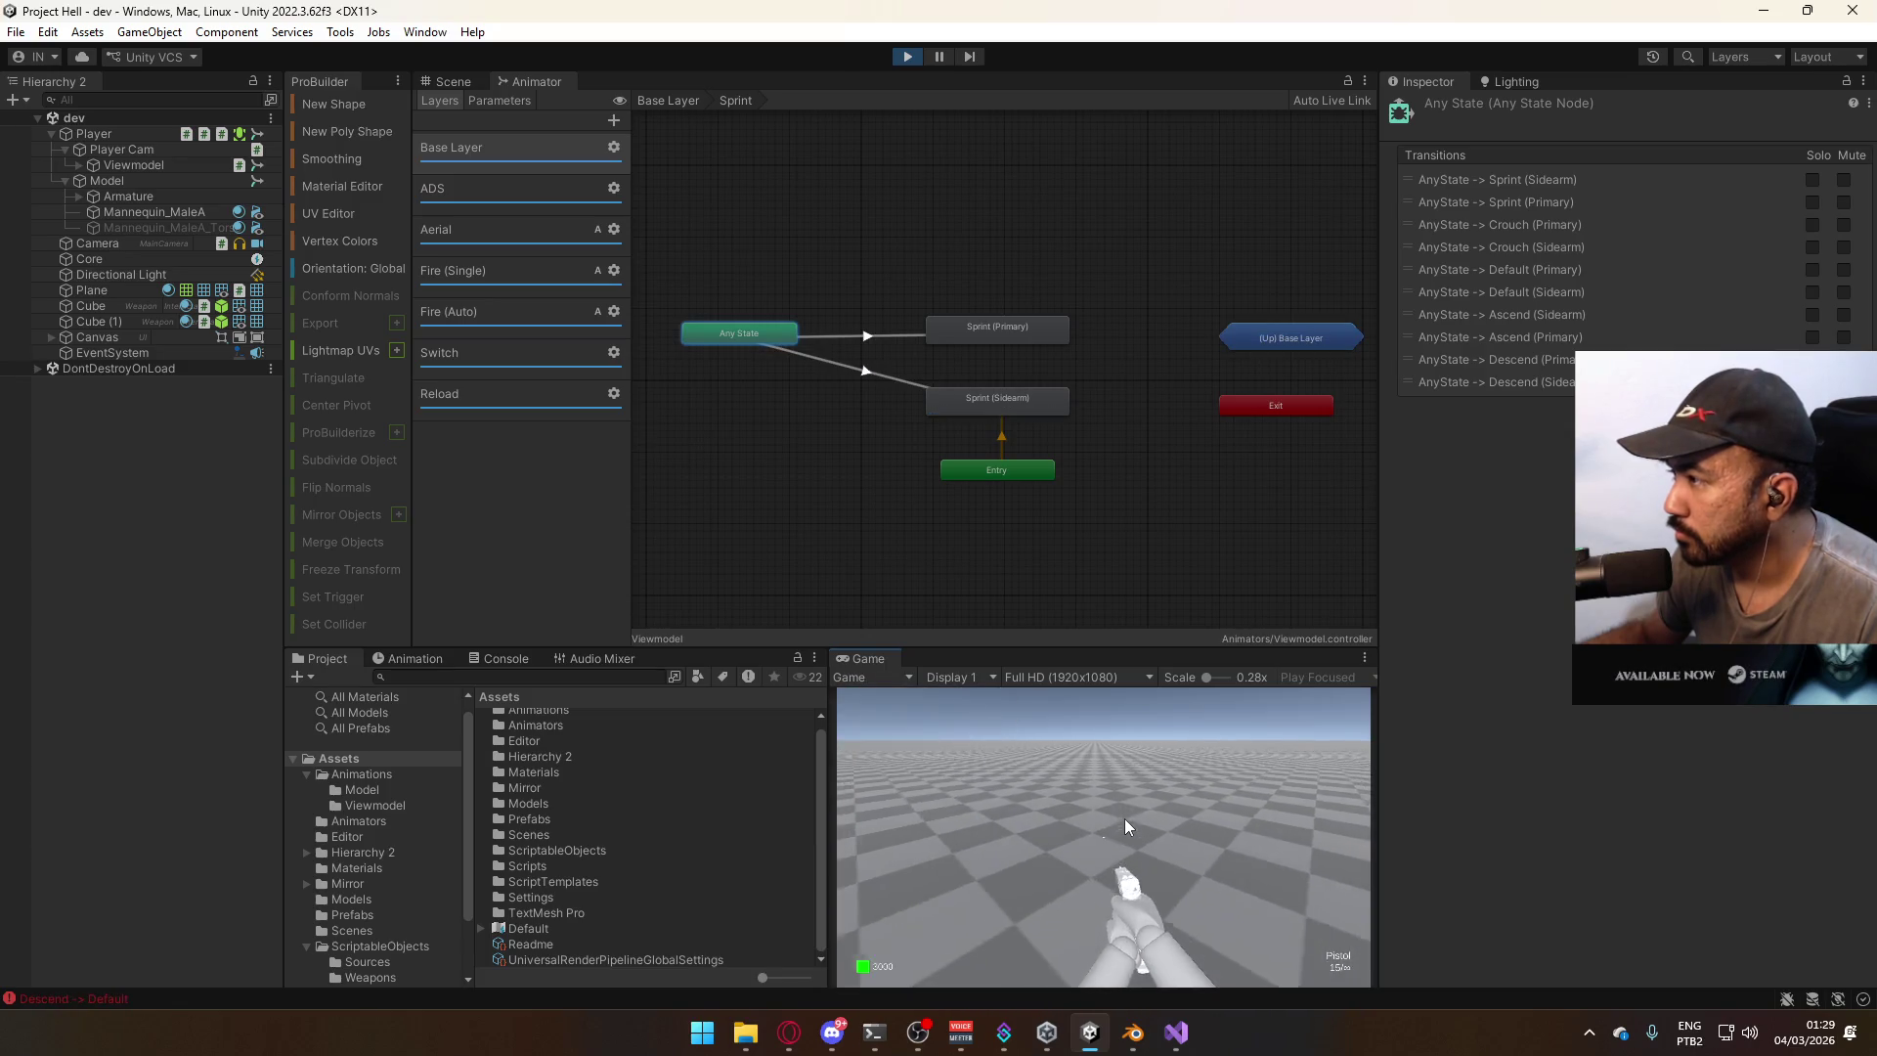
double_click(1272, 344)
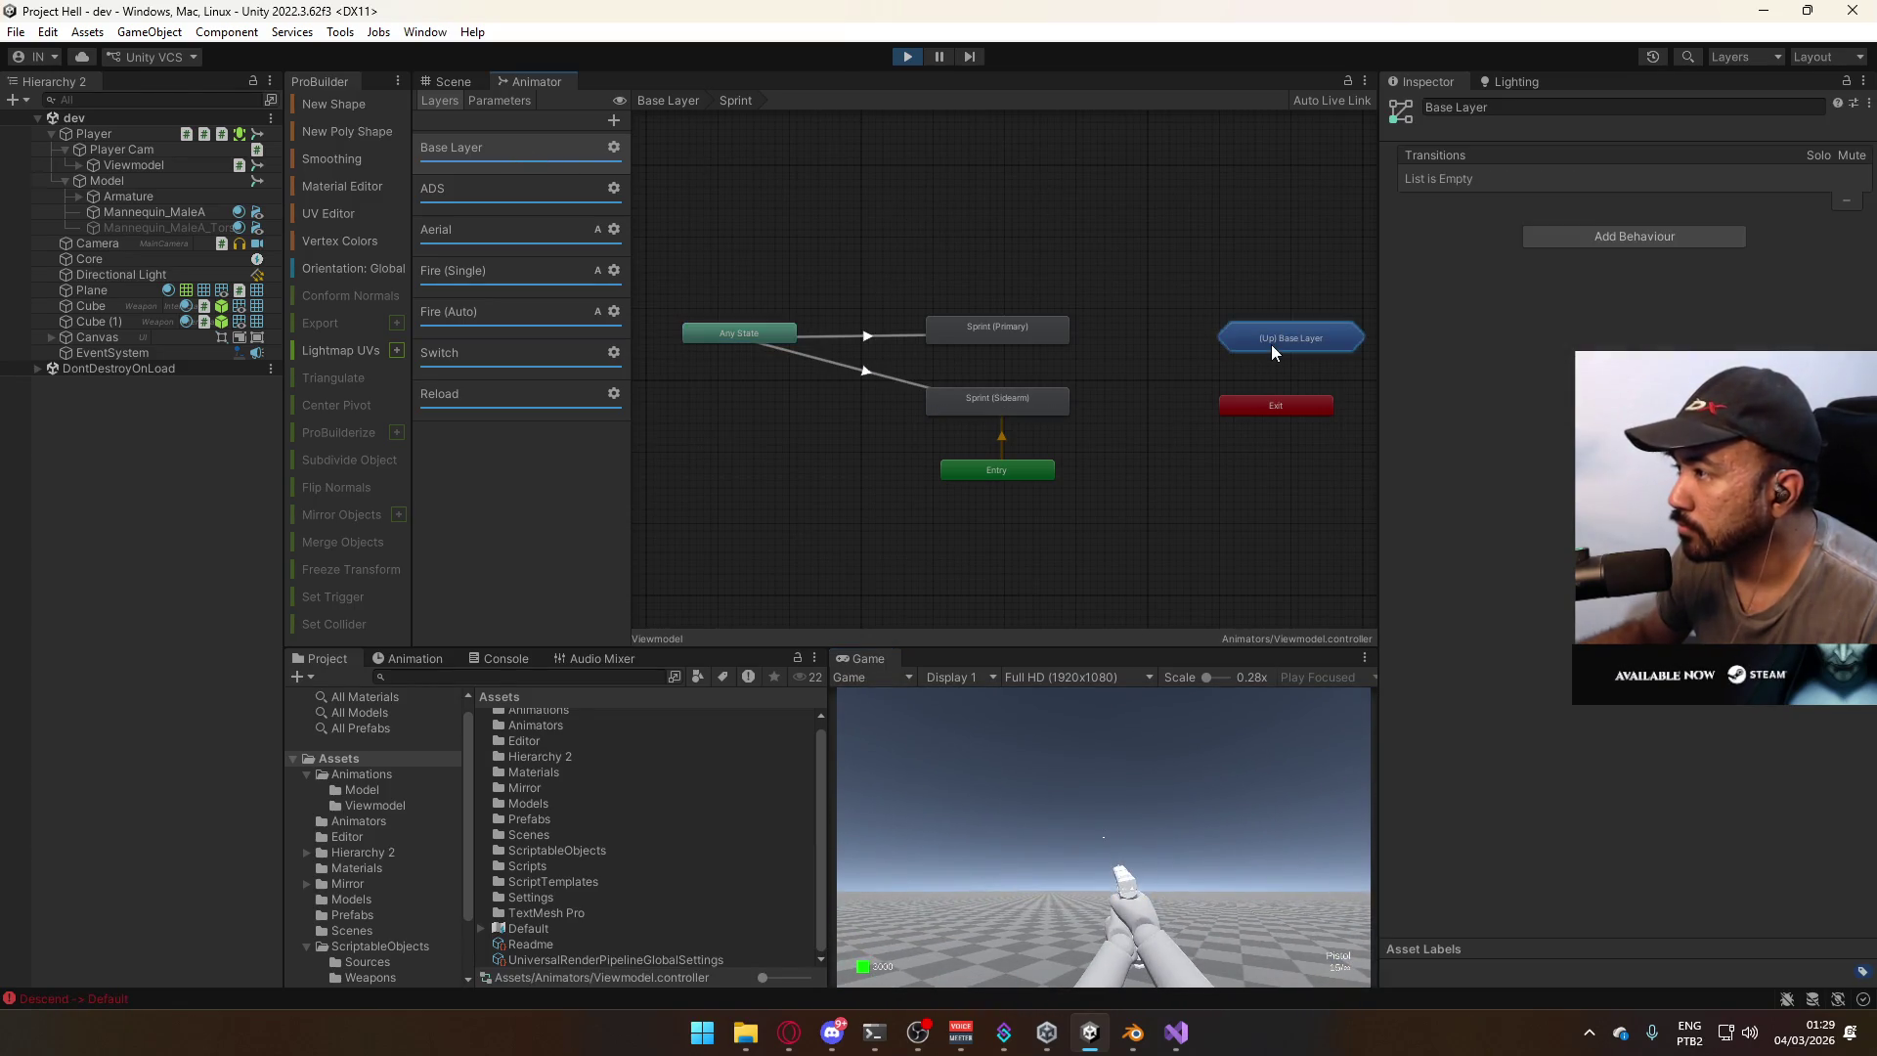
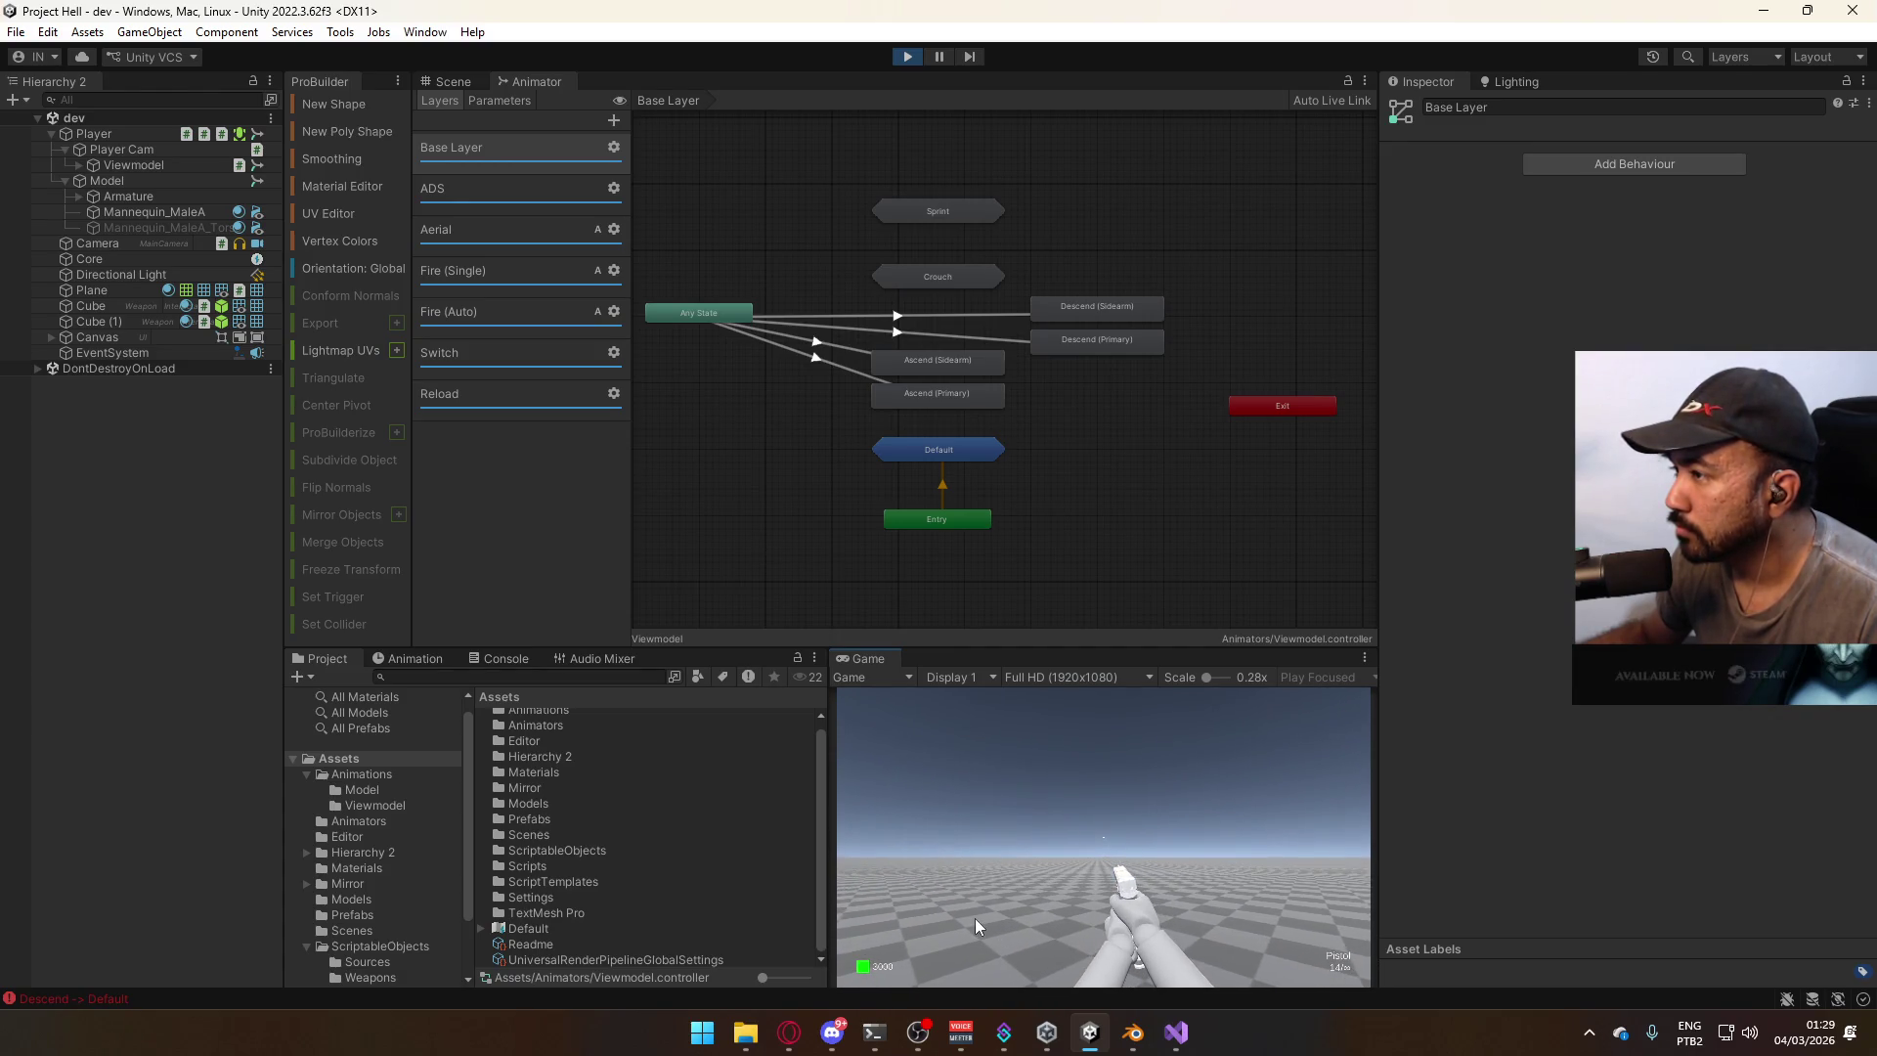
Reorder Any State's transitions so Ascend (Sidearm), Ascend (Primary) and Descend (Primary) come first.
key("shift")
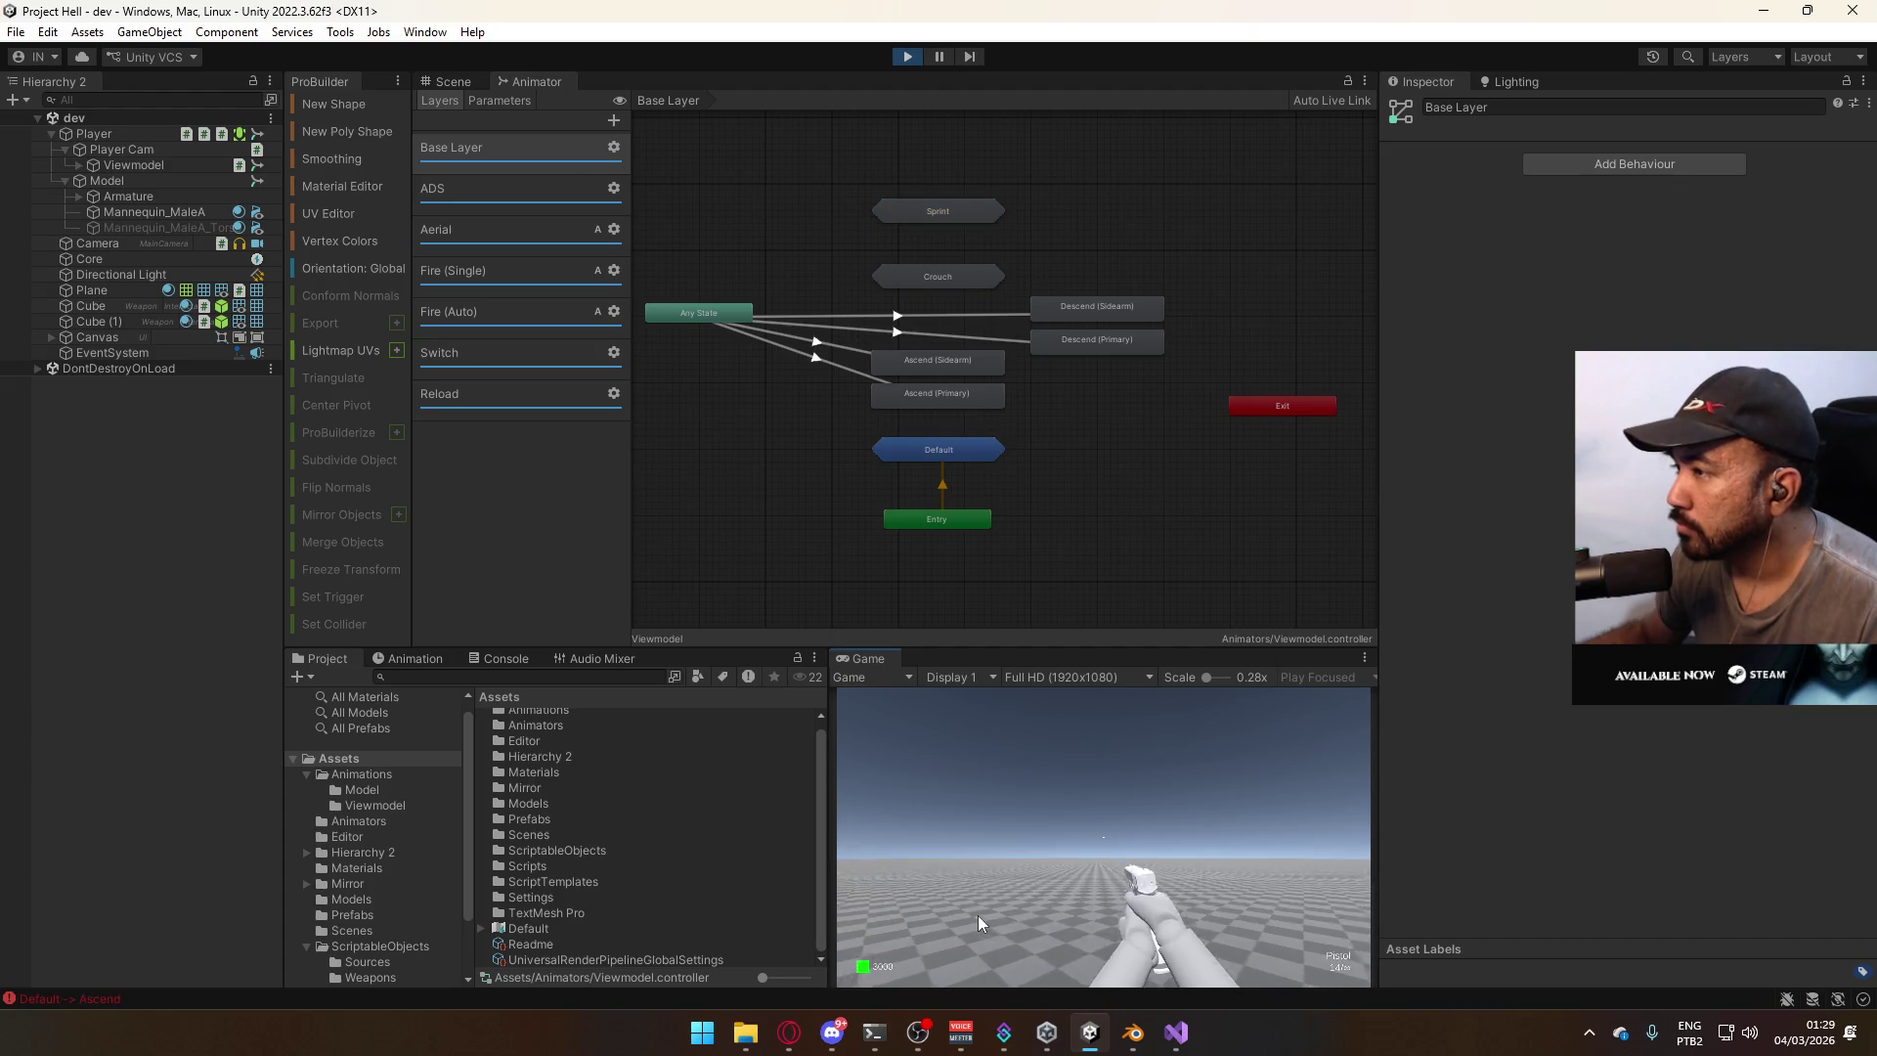
left_click(728, 313)
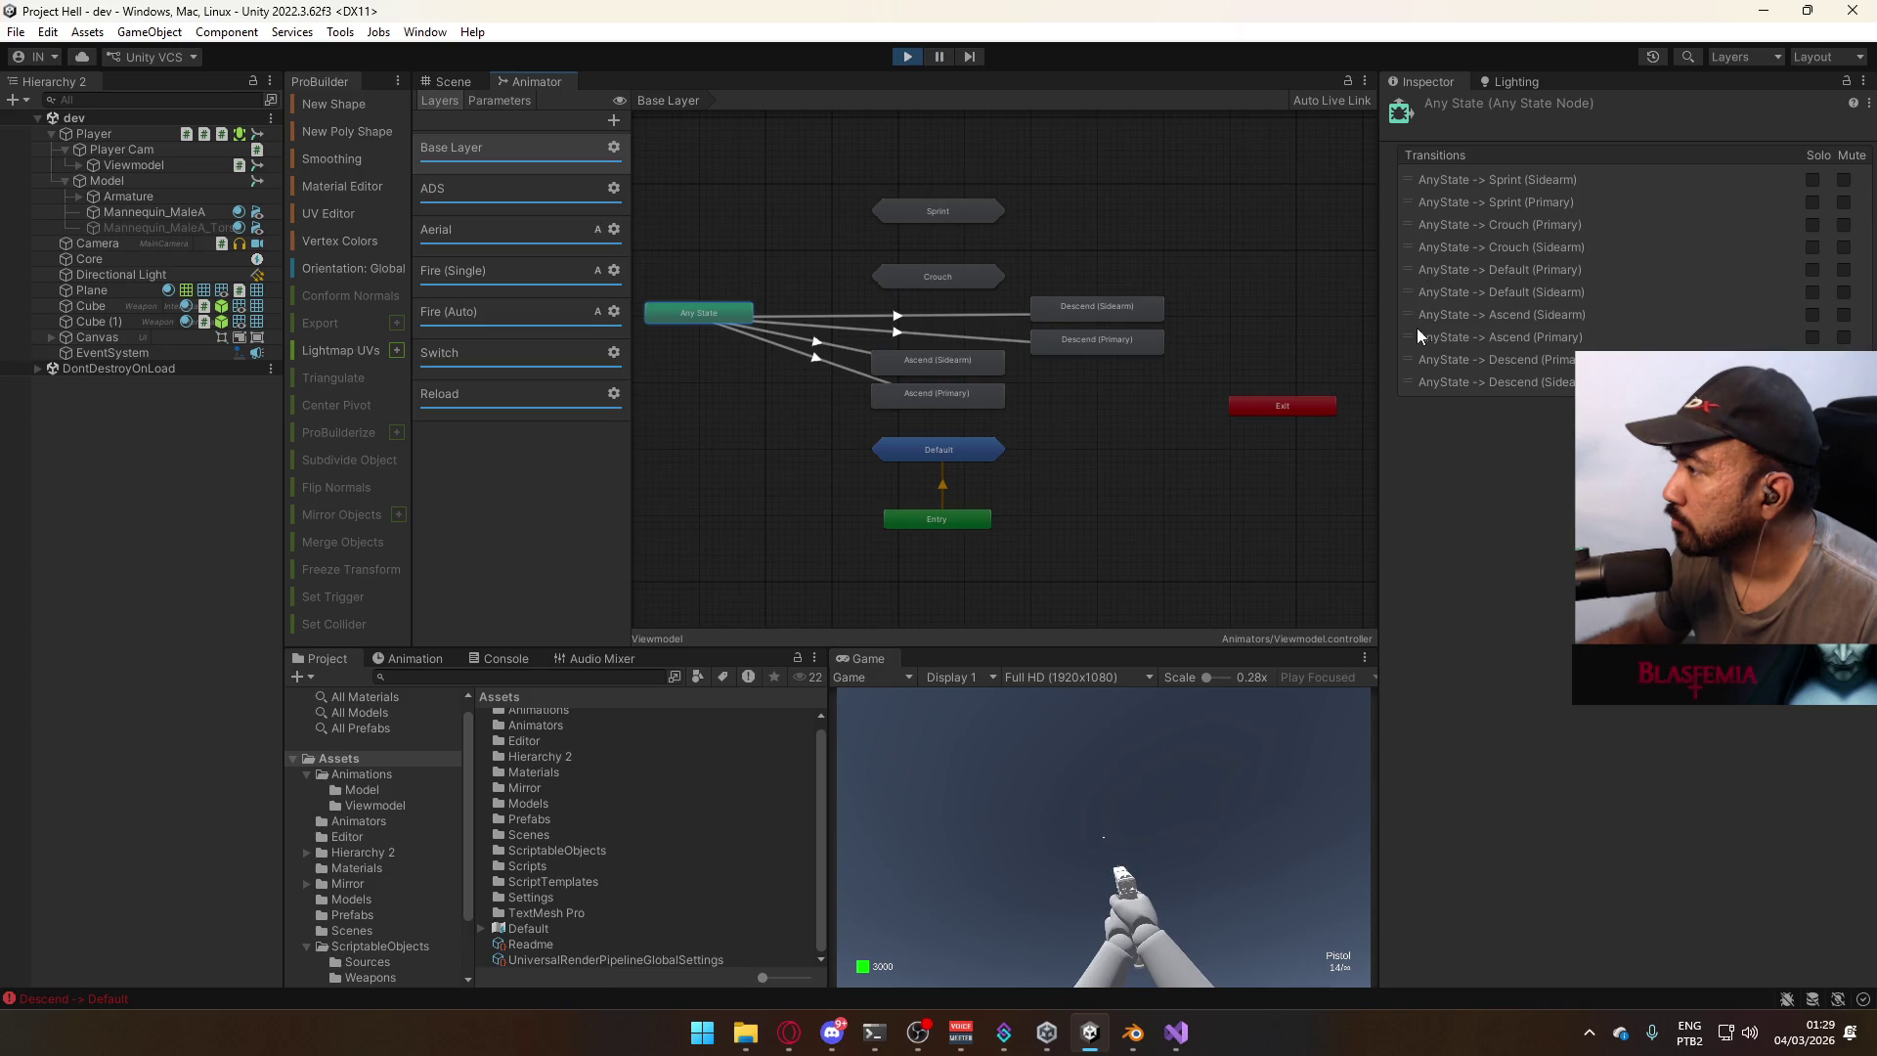
left_click_drag(1415, 311, 1435, 198)
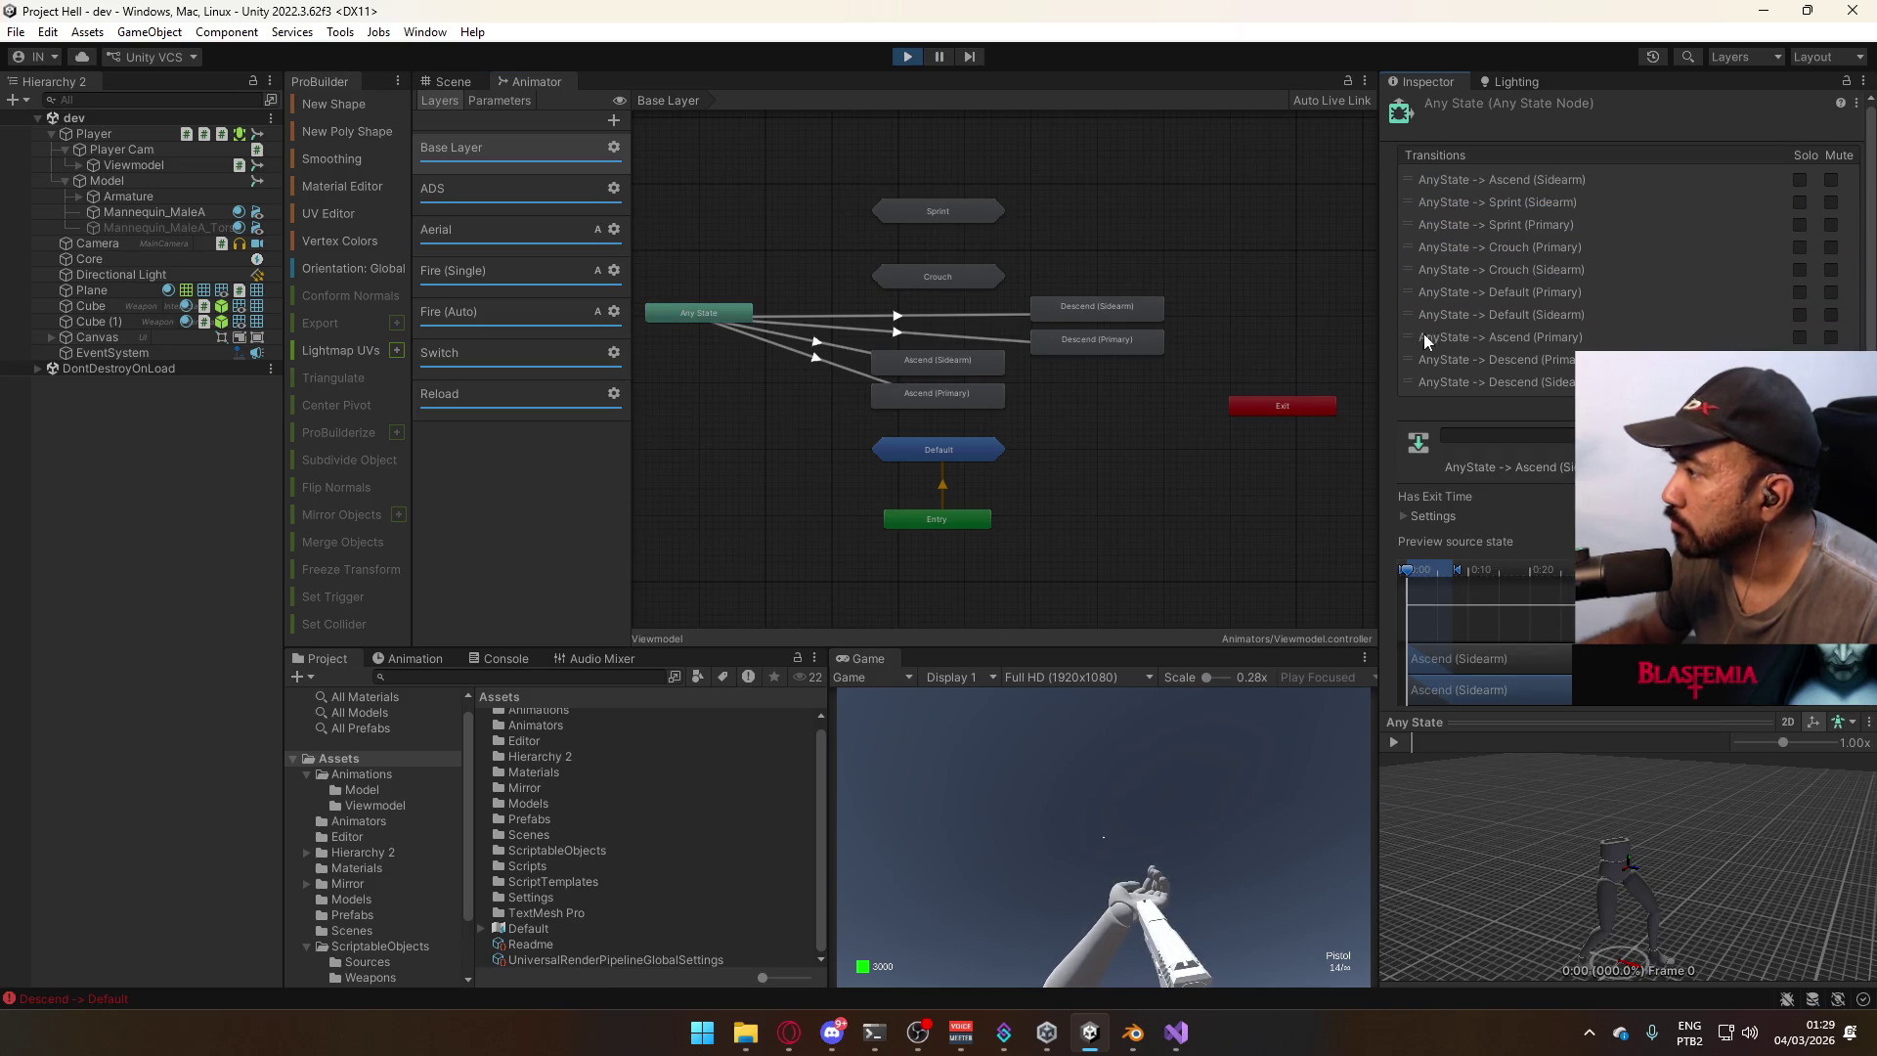
left_click_drag(1424, 336, 1429, 202)
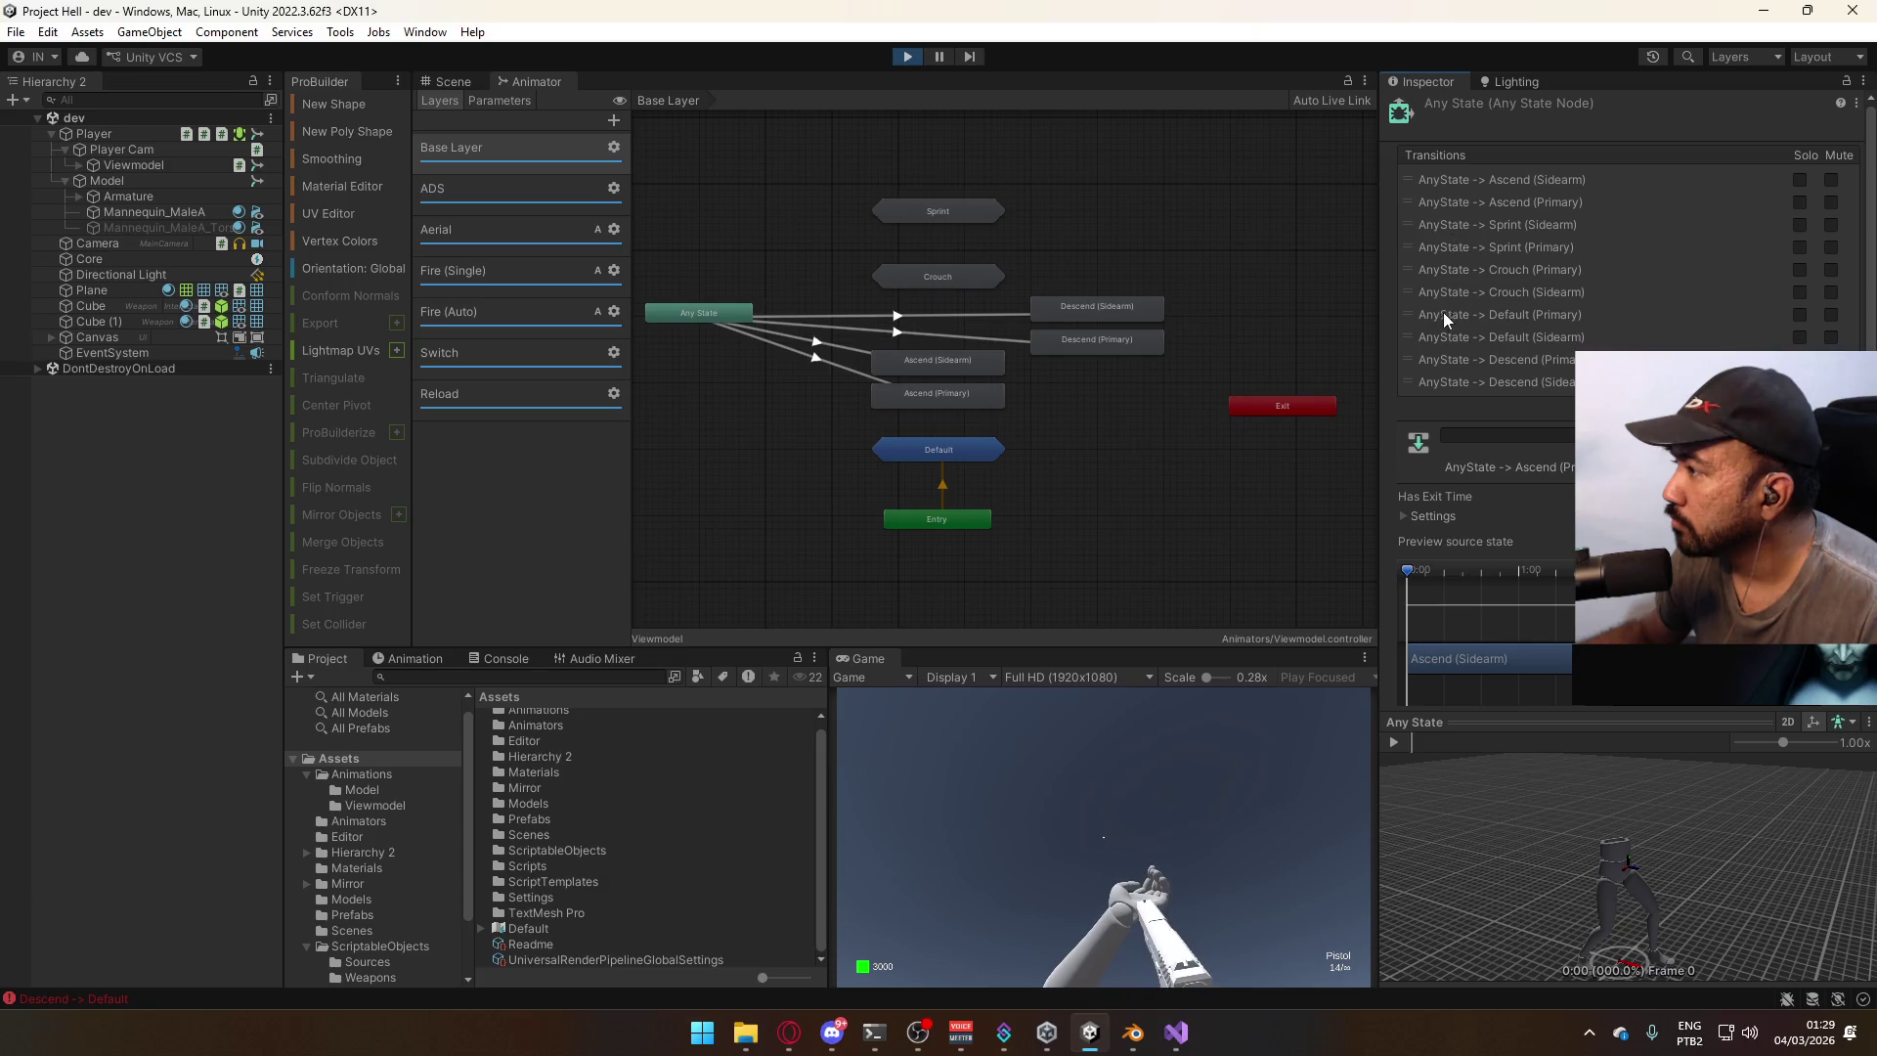
mouse_move(1415, 358)
left_mouse_down()
mouse_move(1446, 225)
mouse_move(1462, 247)
left_mouse_up()
Test sprinting, swapping to the SMG and back to the pistol, and jumping, then select Viewmodel.
left_click(1161, 806)
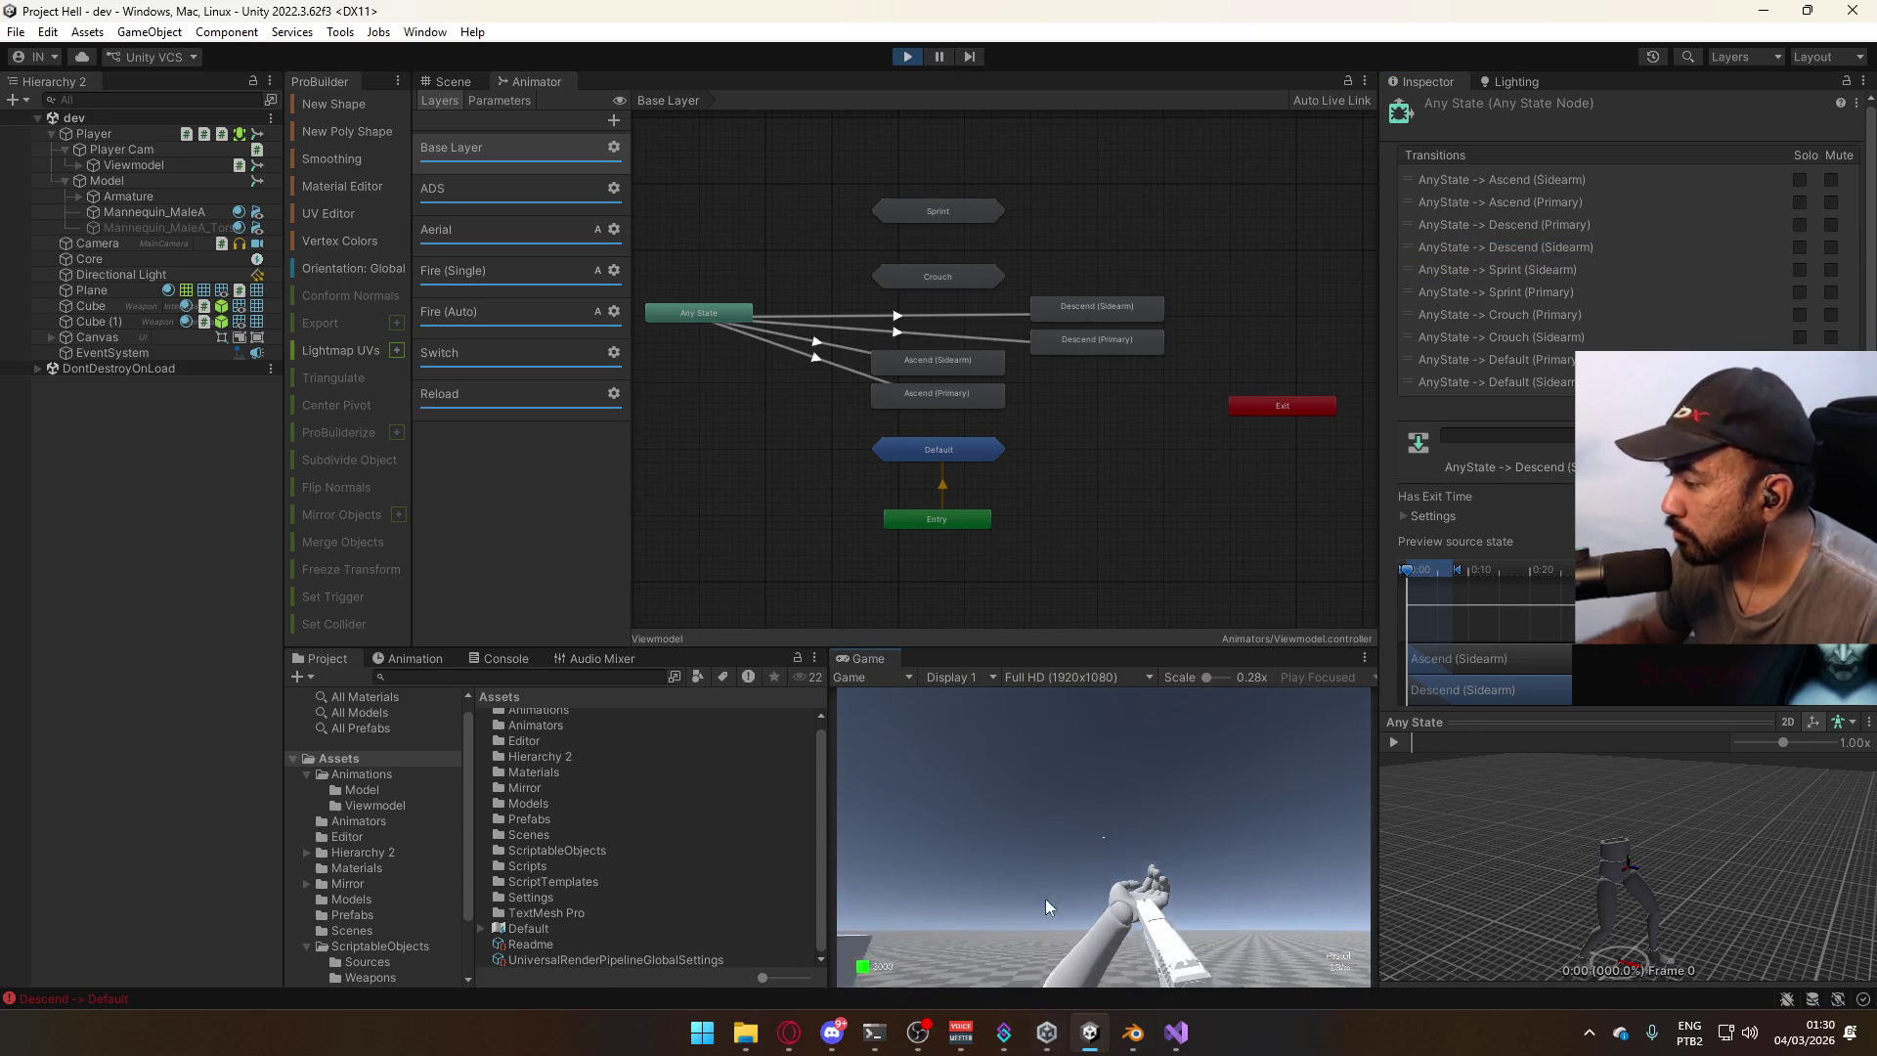
key("shift+w")
key("2")
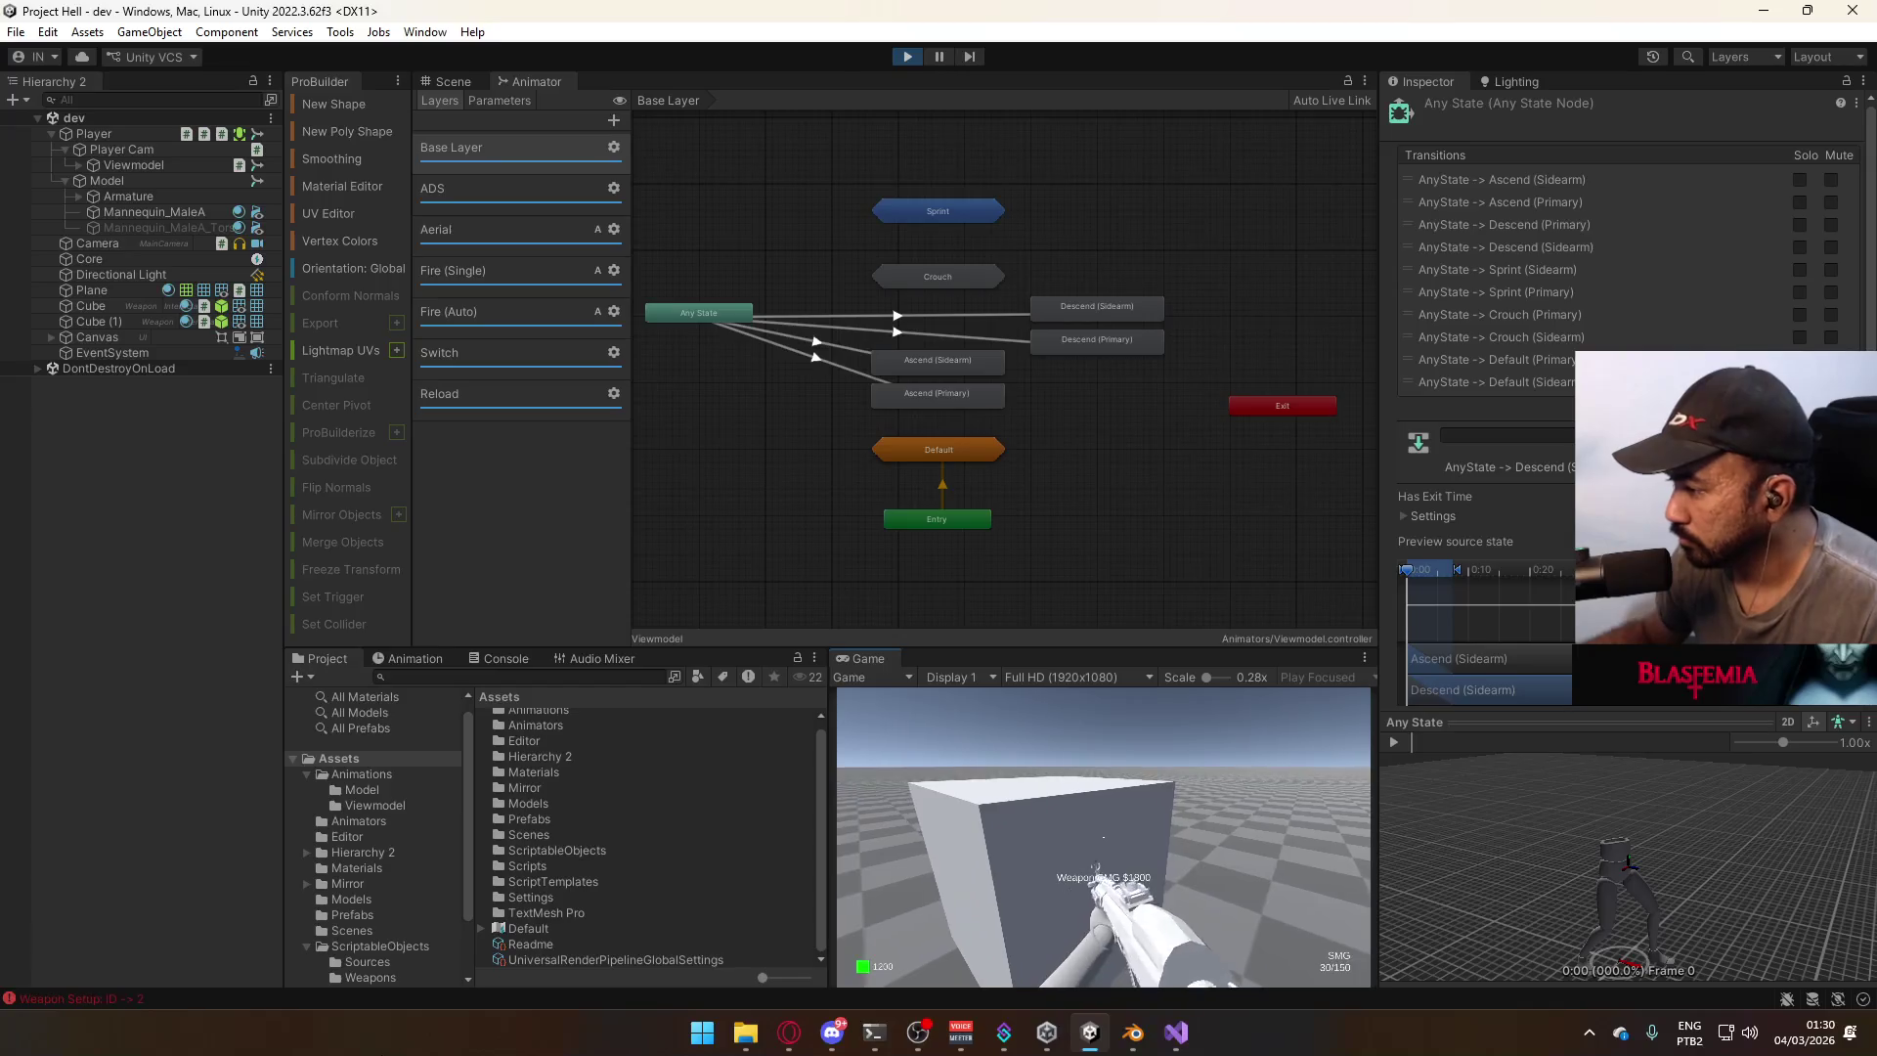
key("1")
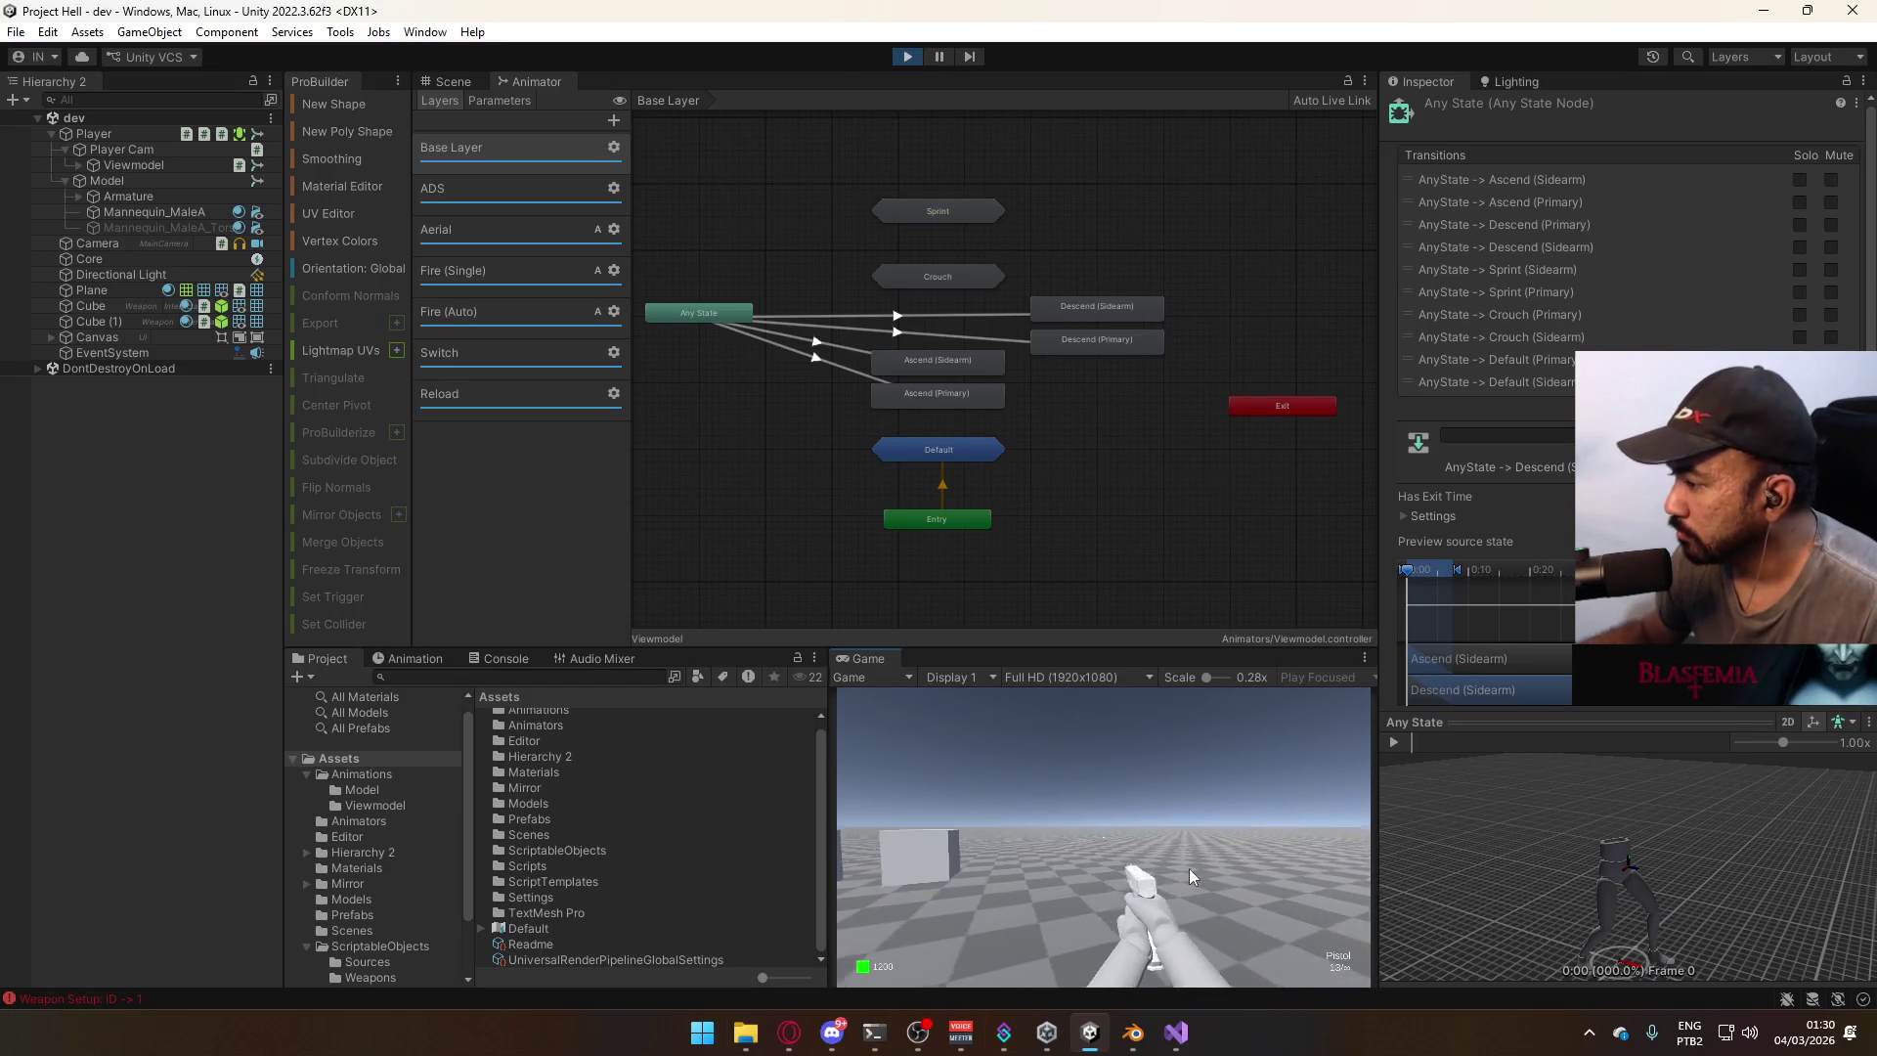
key("space")
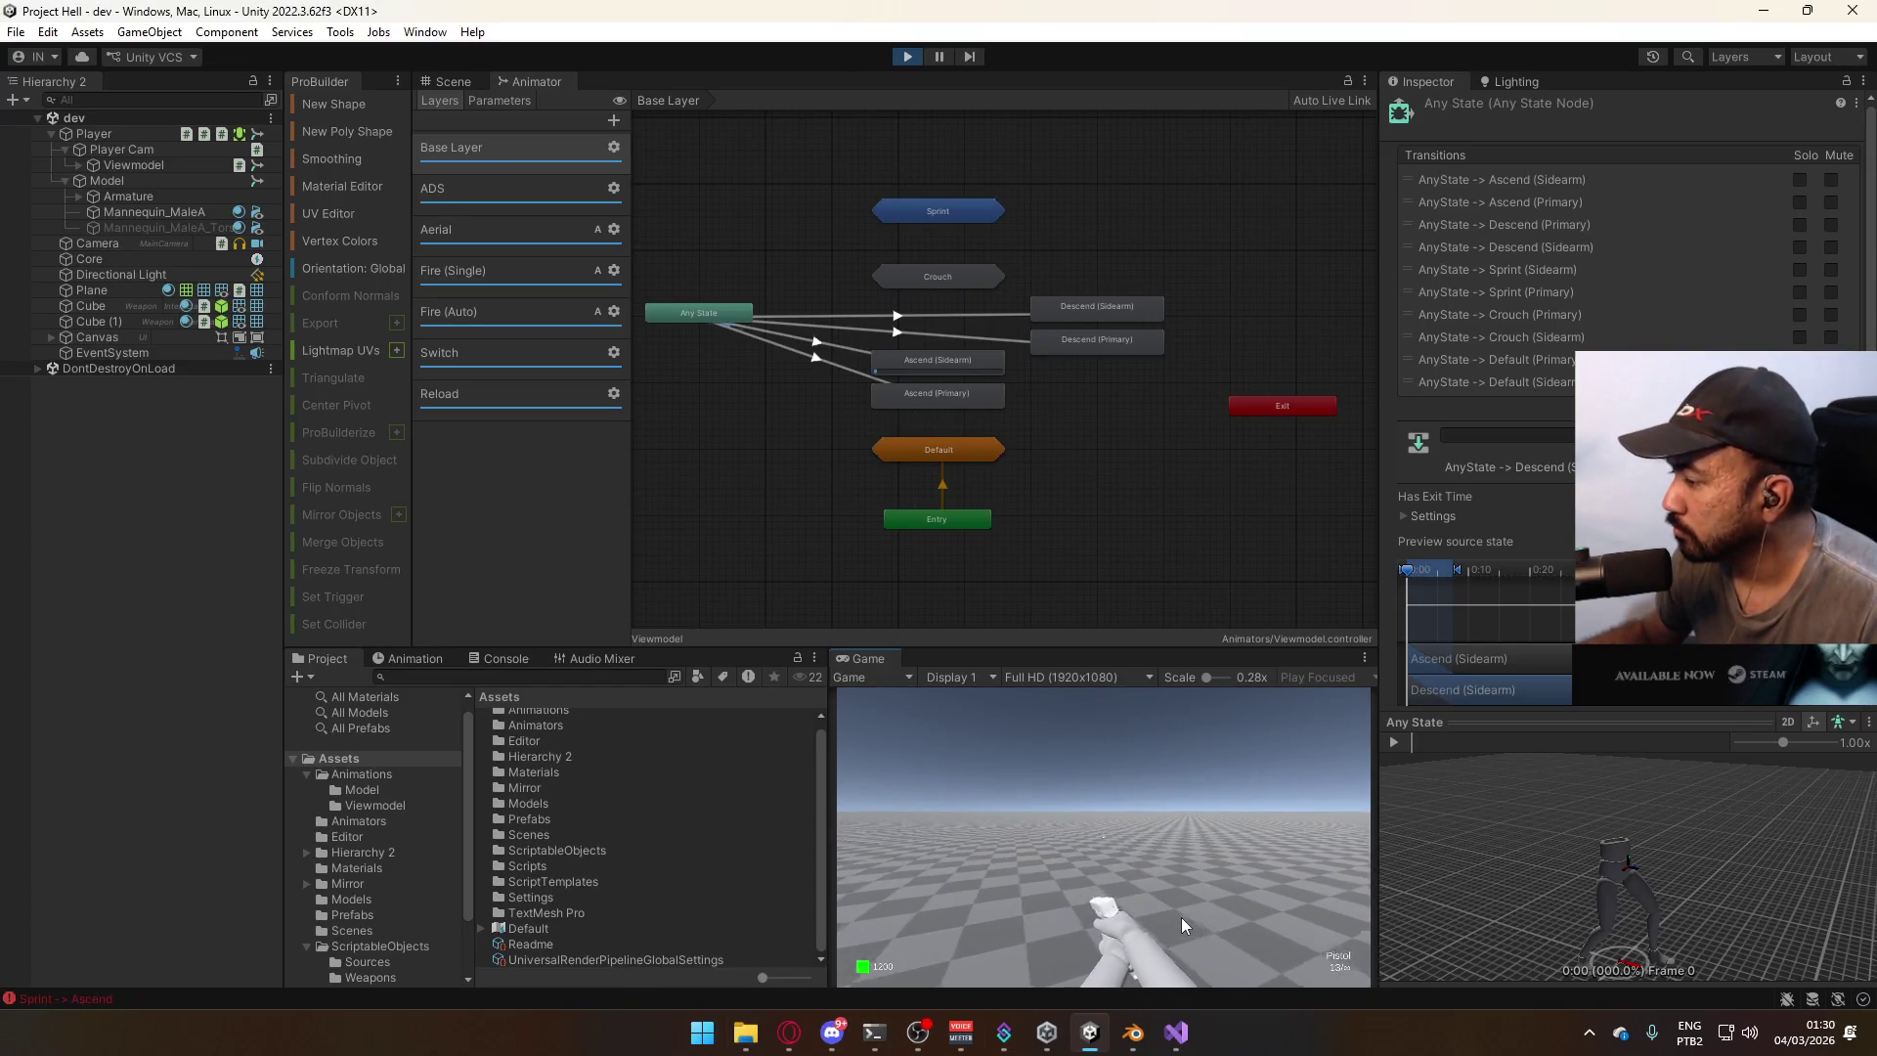
key("shift")
key("space")
key("space")
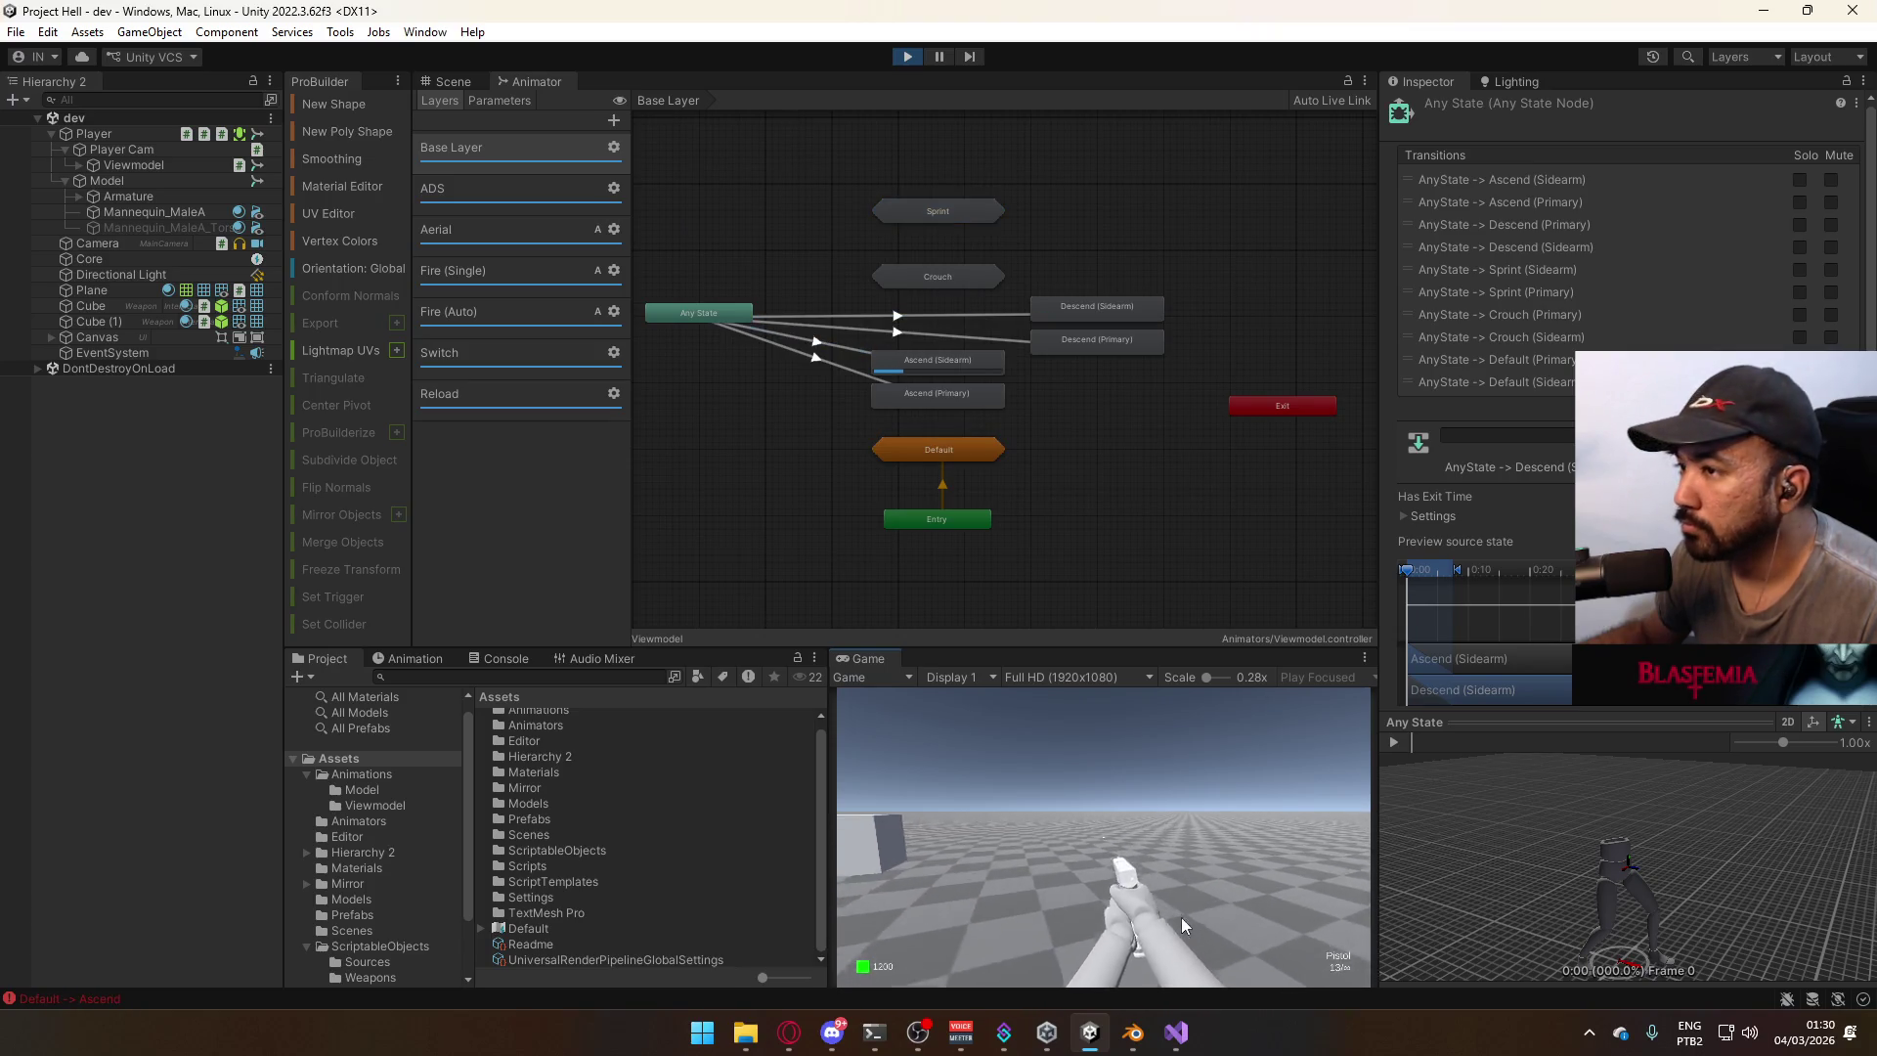
left_click(134, 165)
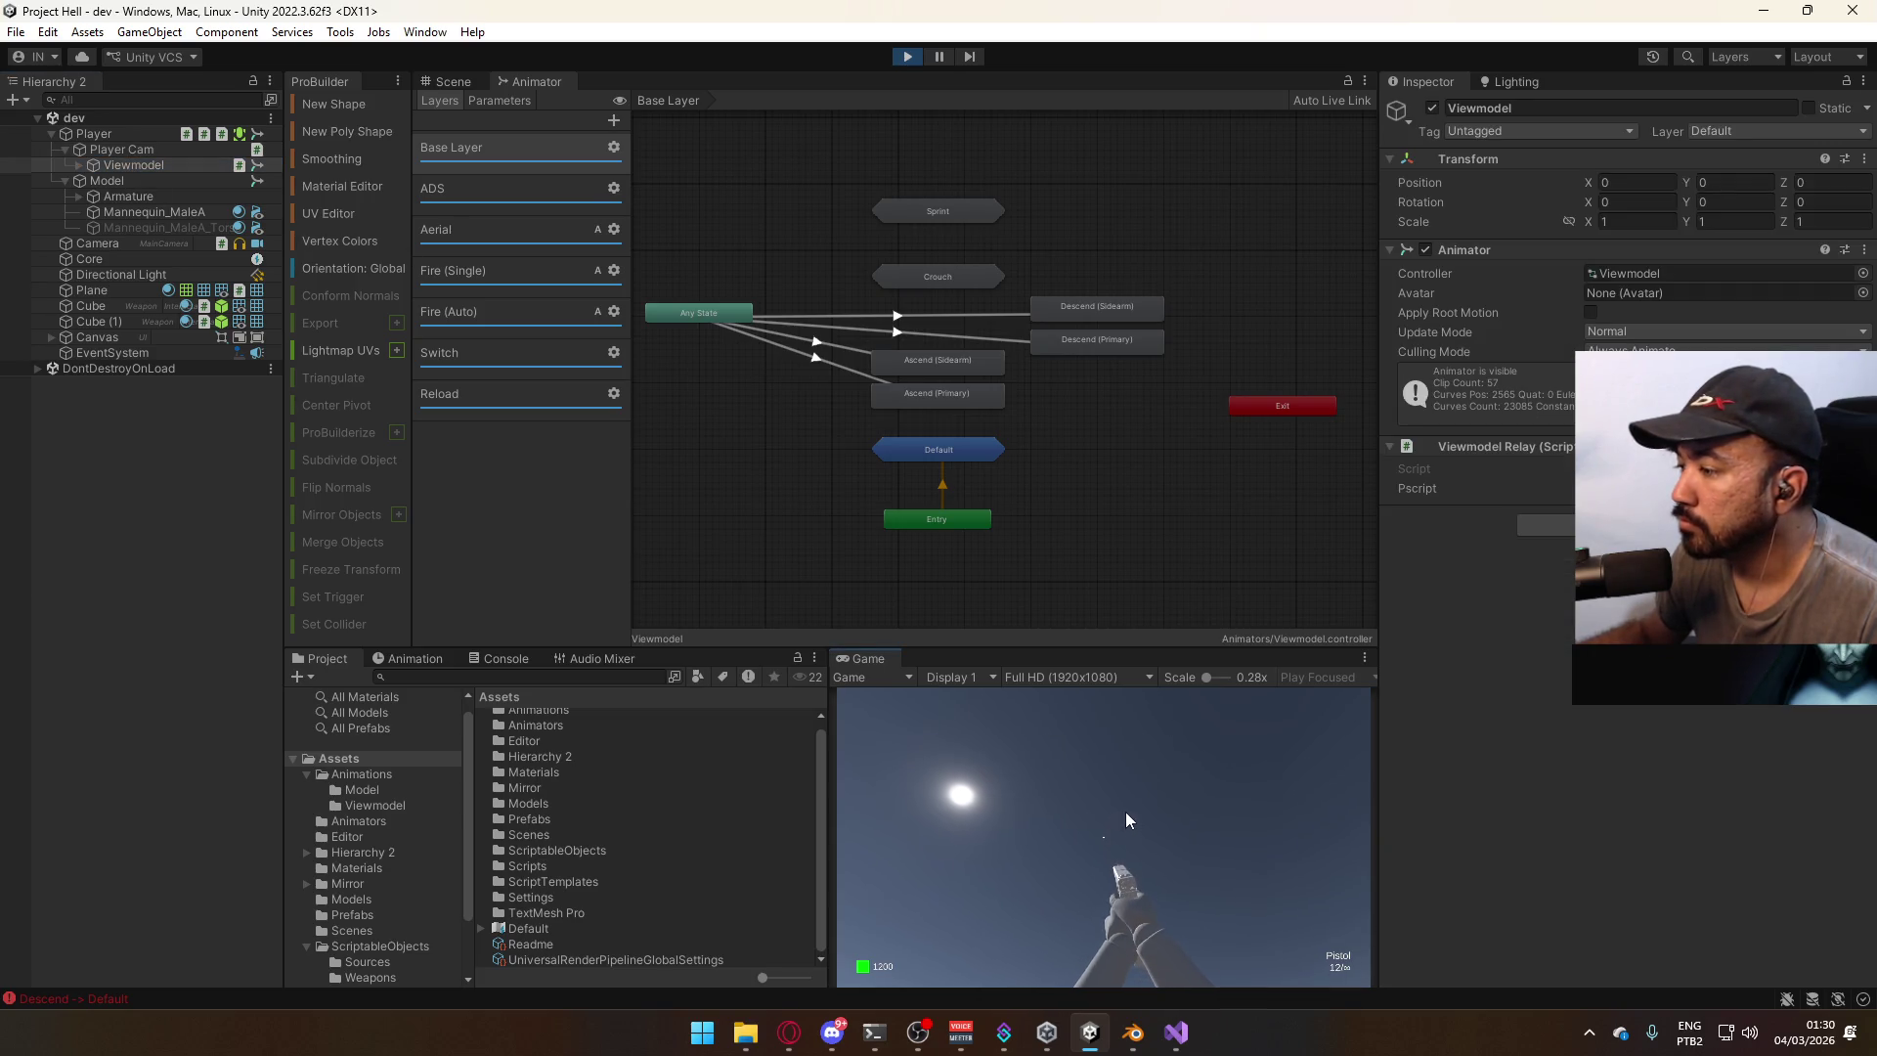
Inspect the Any State to Ascend (Sidearm) transition's timing settings after a test jump.
key("space")
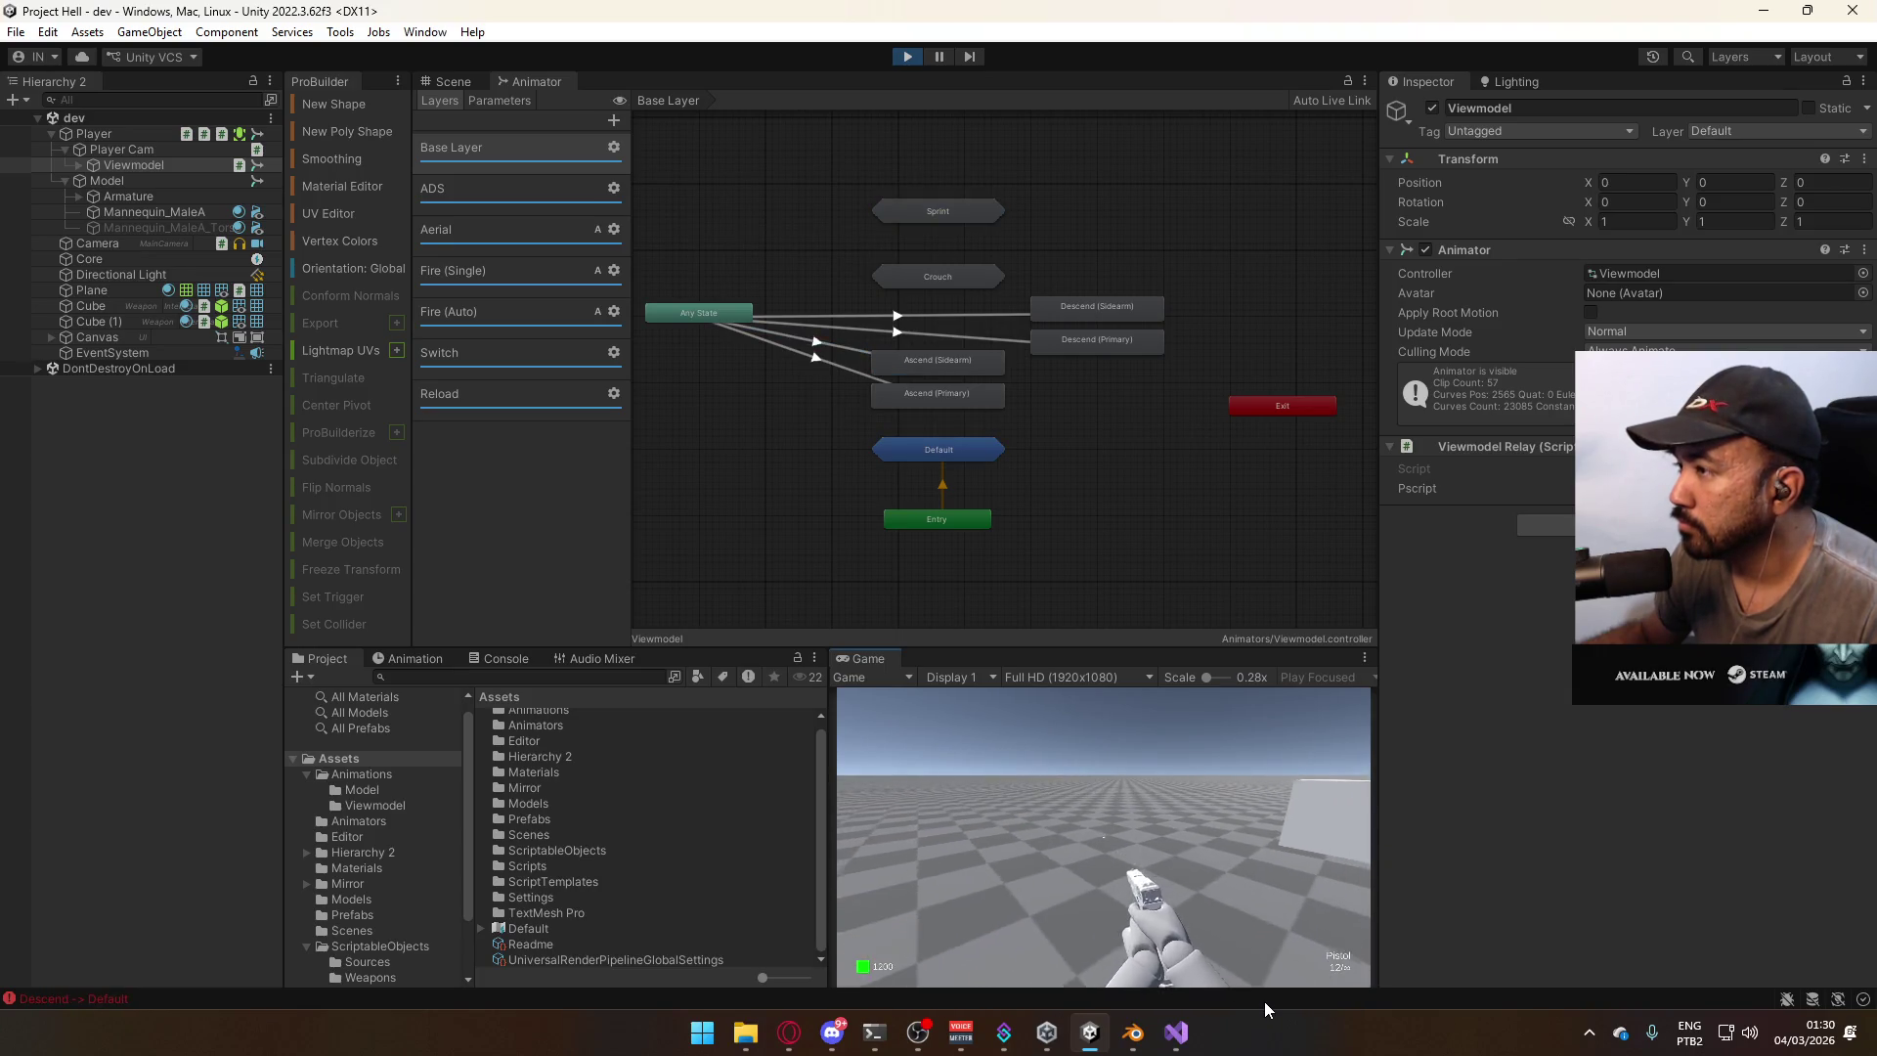
left_click(837, 350)
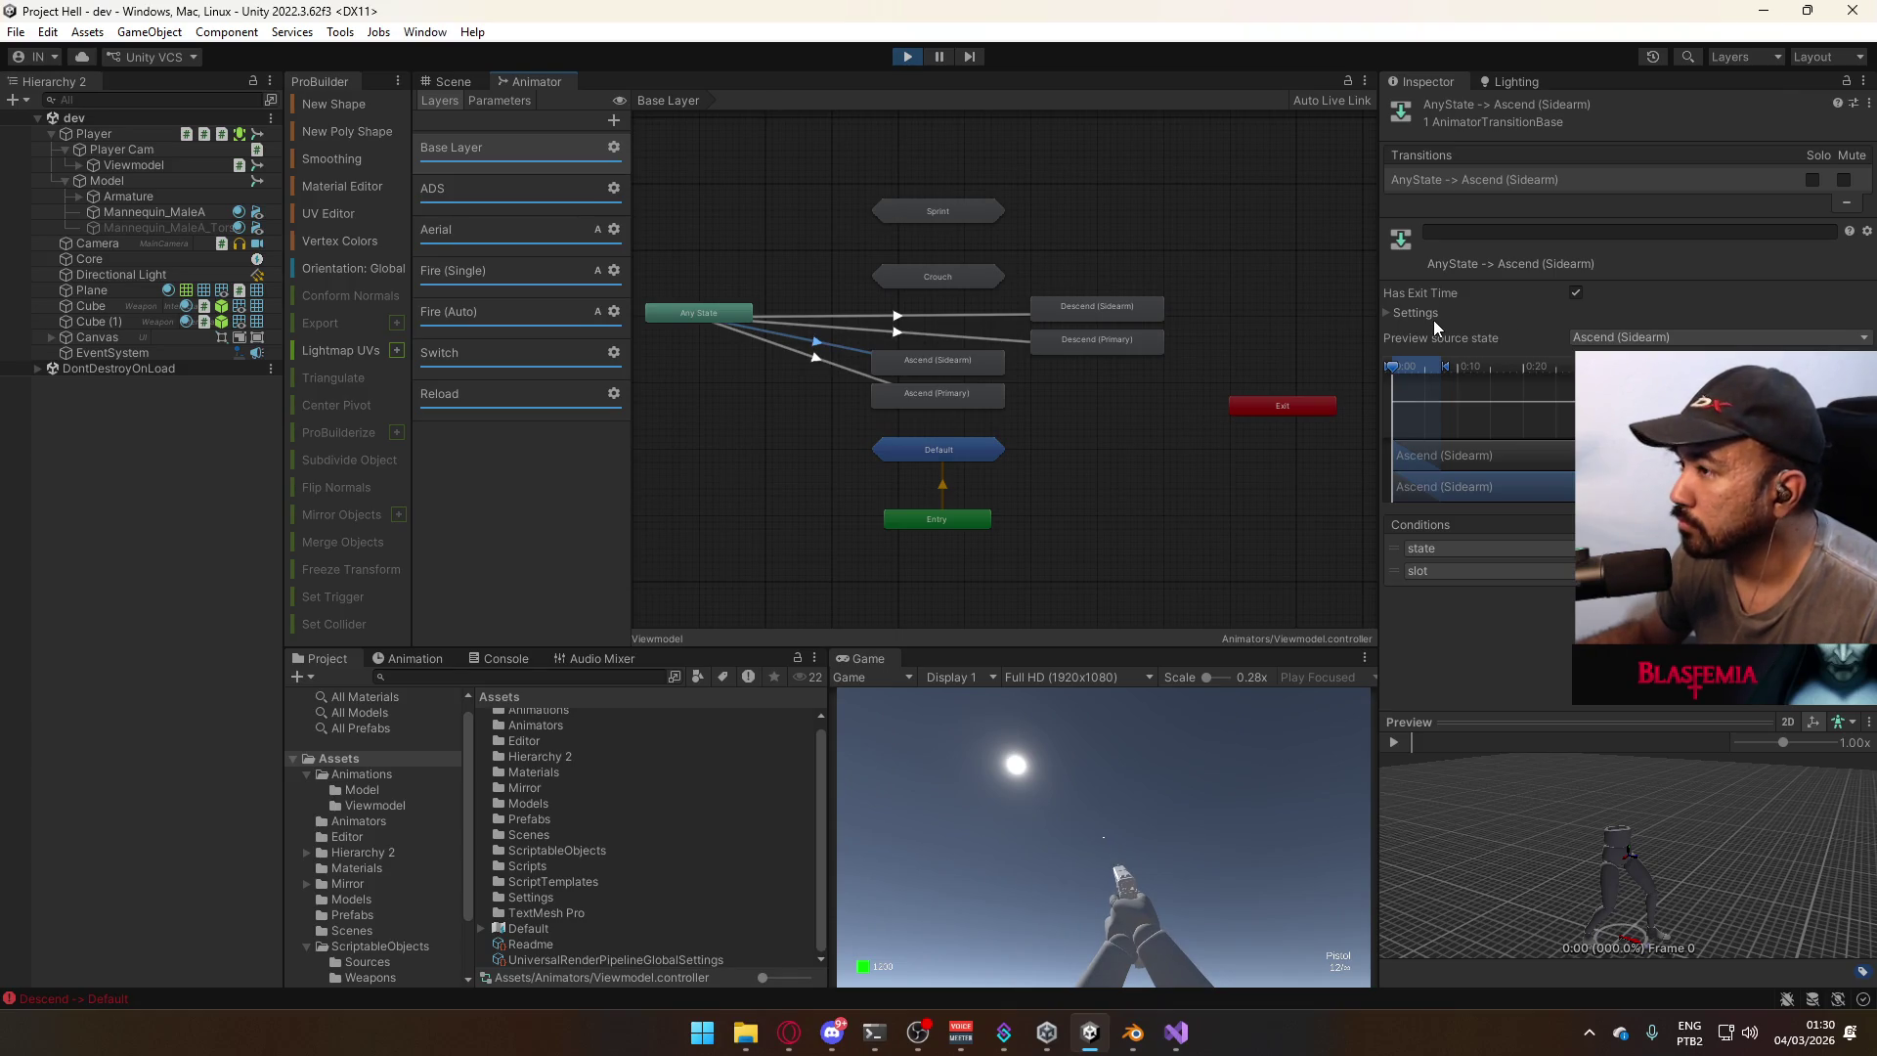
left_click(1433, 315)
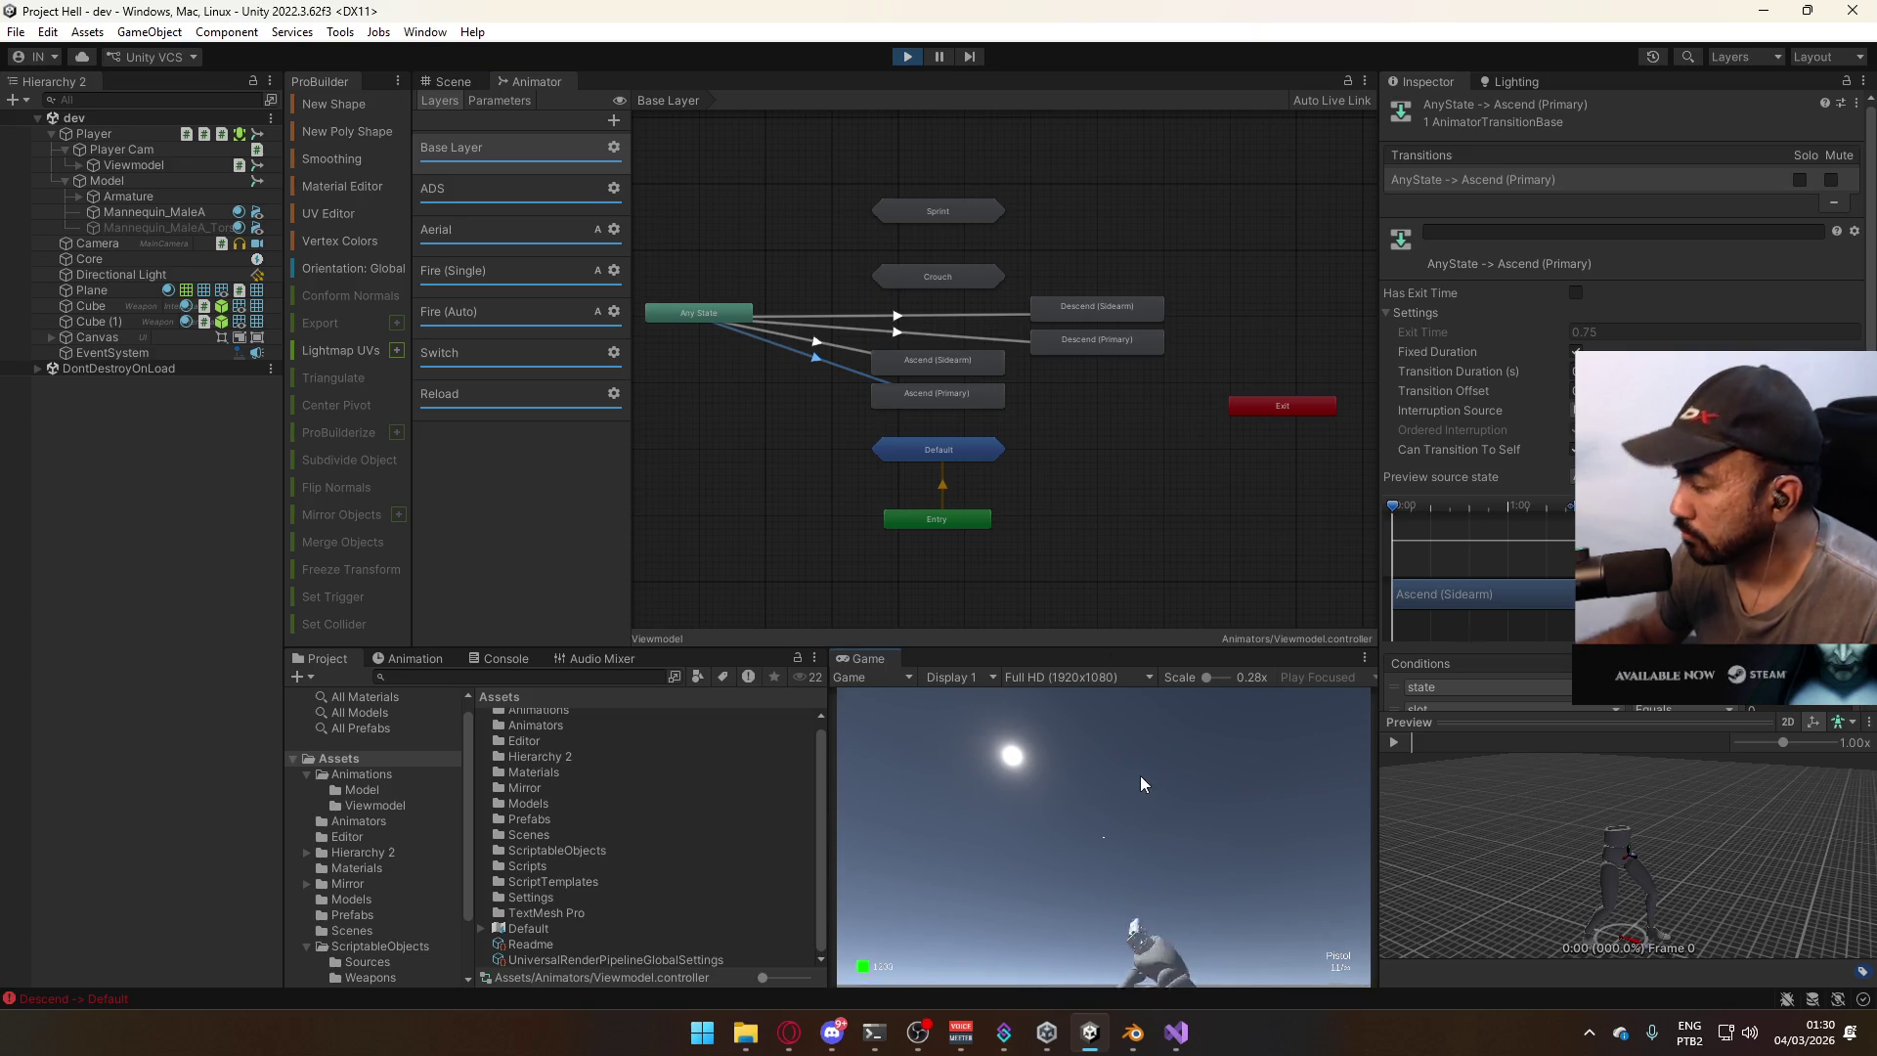
mouse_move(1090, 1032)
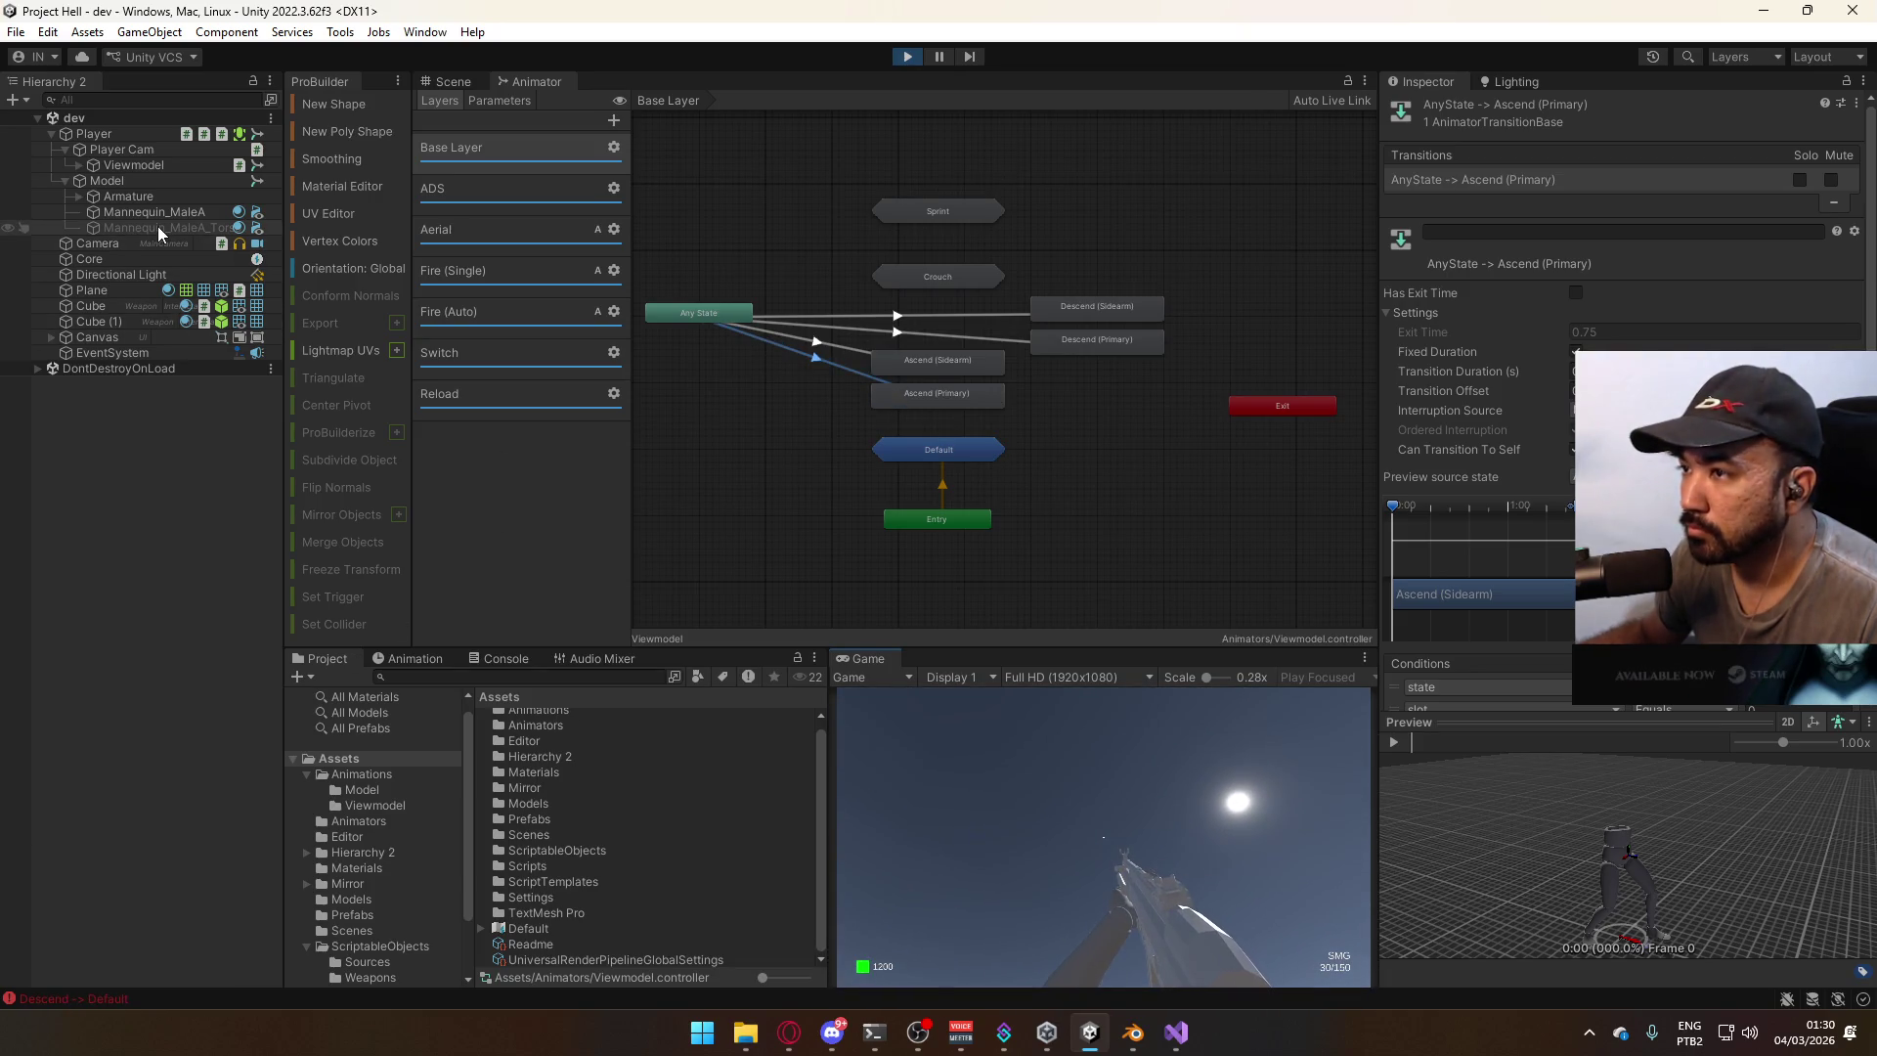
Show the Scene view looking down on the characters and frame the Player.
left_click(463, 76)
mouse_move(860, 284)
right_mouse_down()
mouse_move(880, 293)
mouse_move(825, 381)
mouse_move(629, 460)
mouse_move(548, 440)
right_mouse_up()
double_click(102, 133)
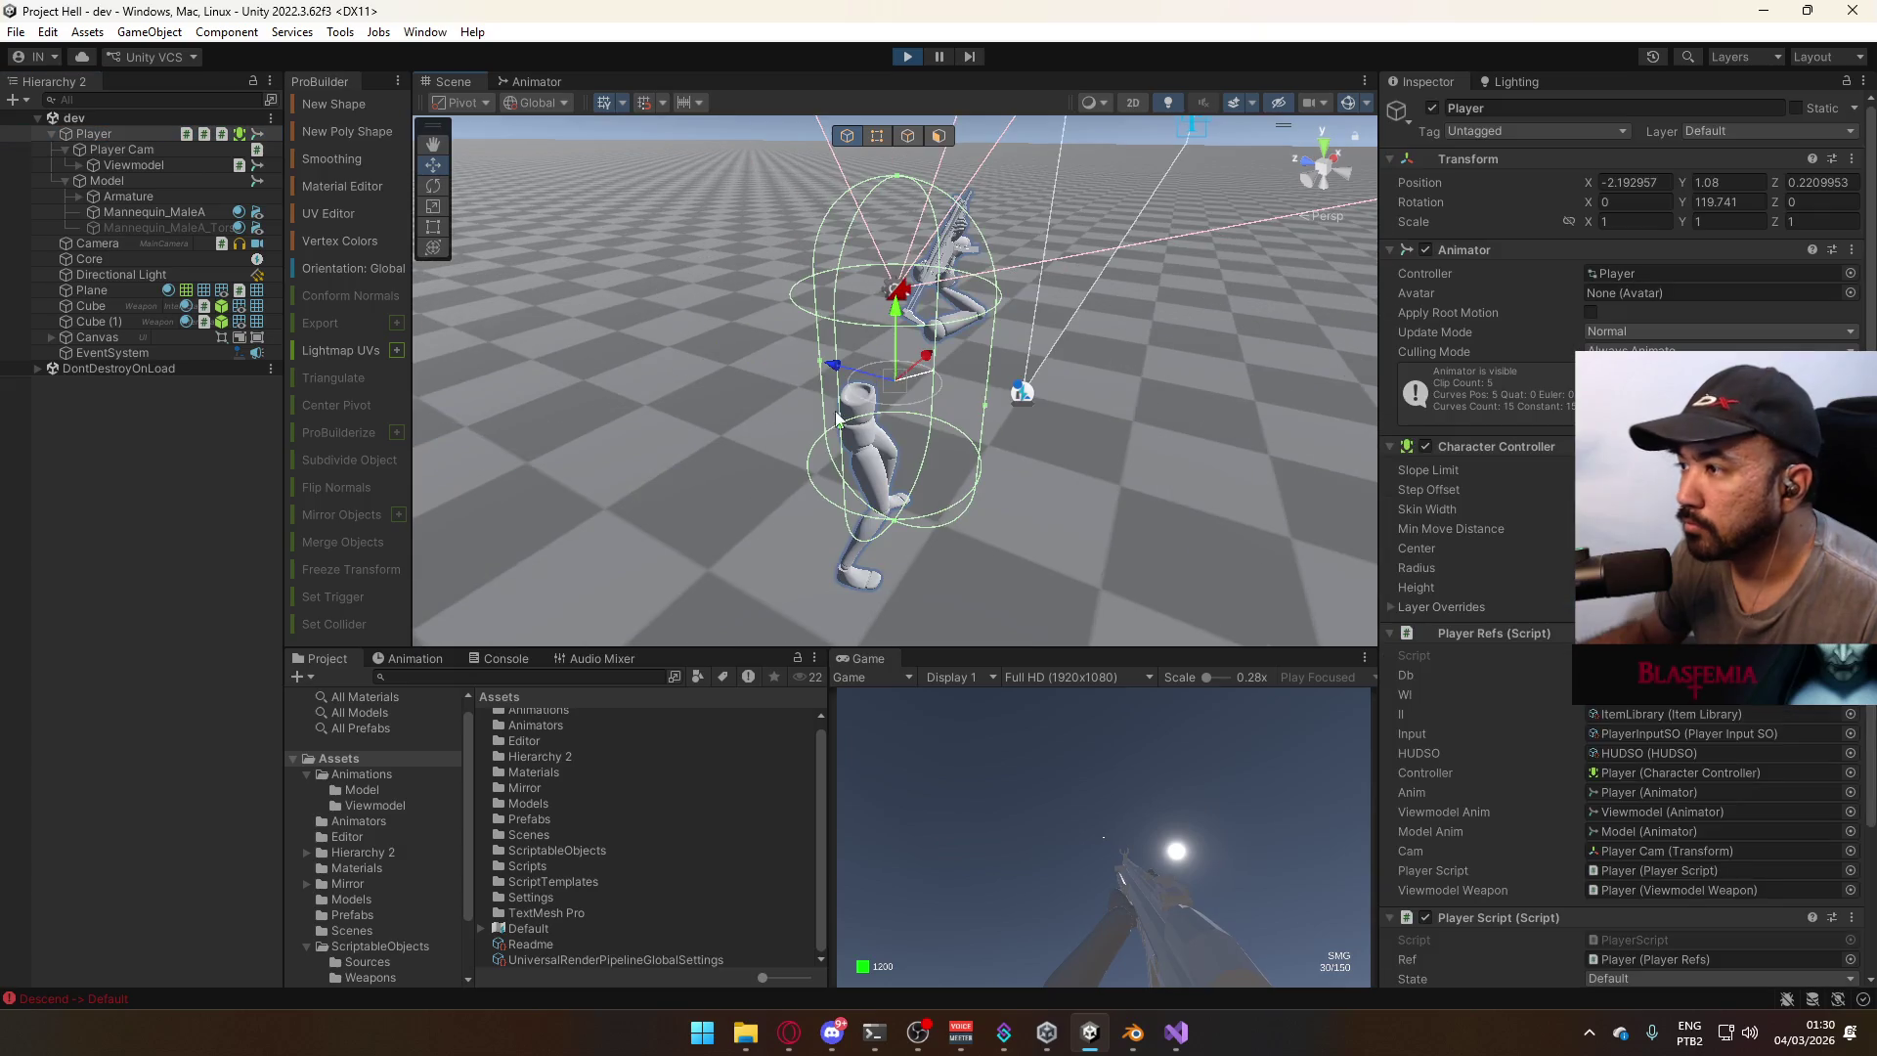
Move the player forward and jump, then stop play mode.
left_click(1101, 739)
key("w")
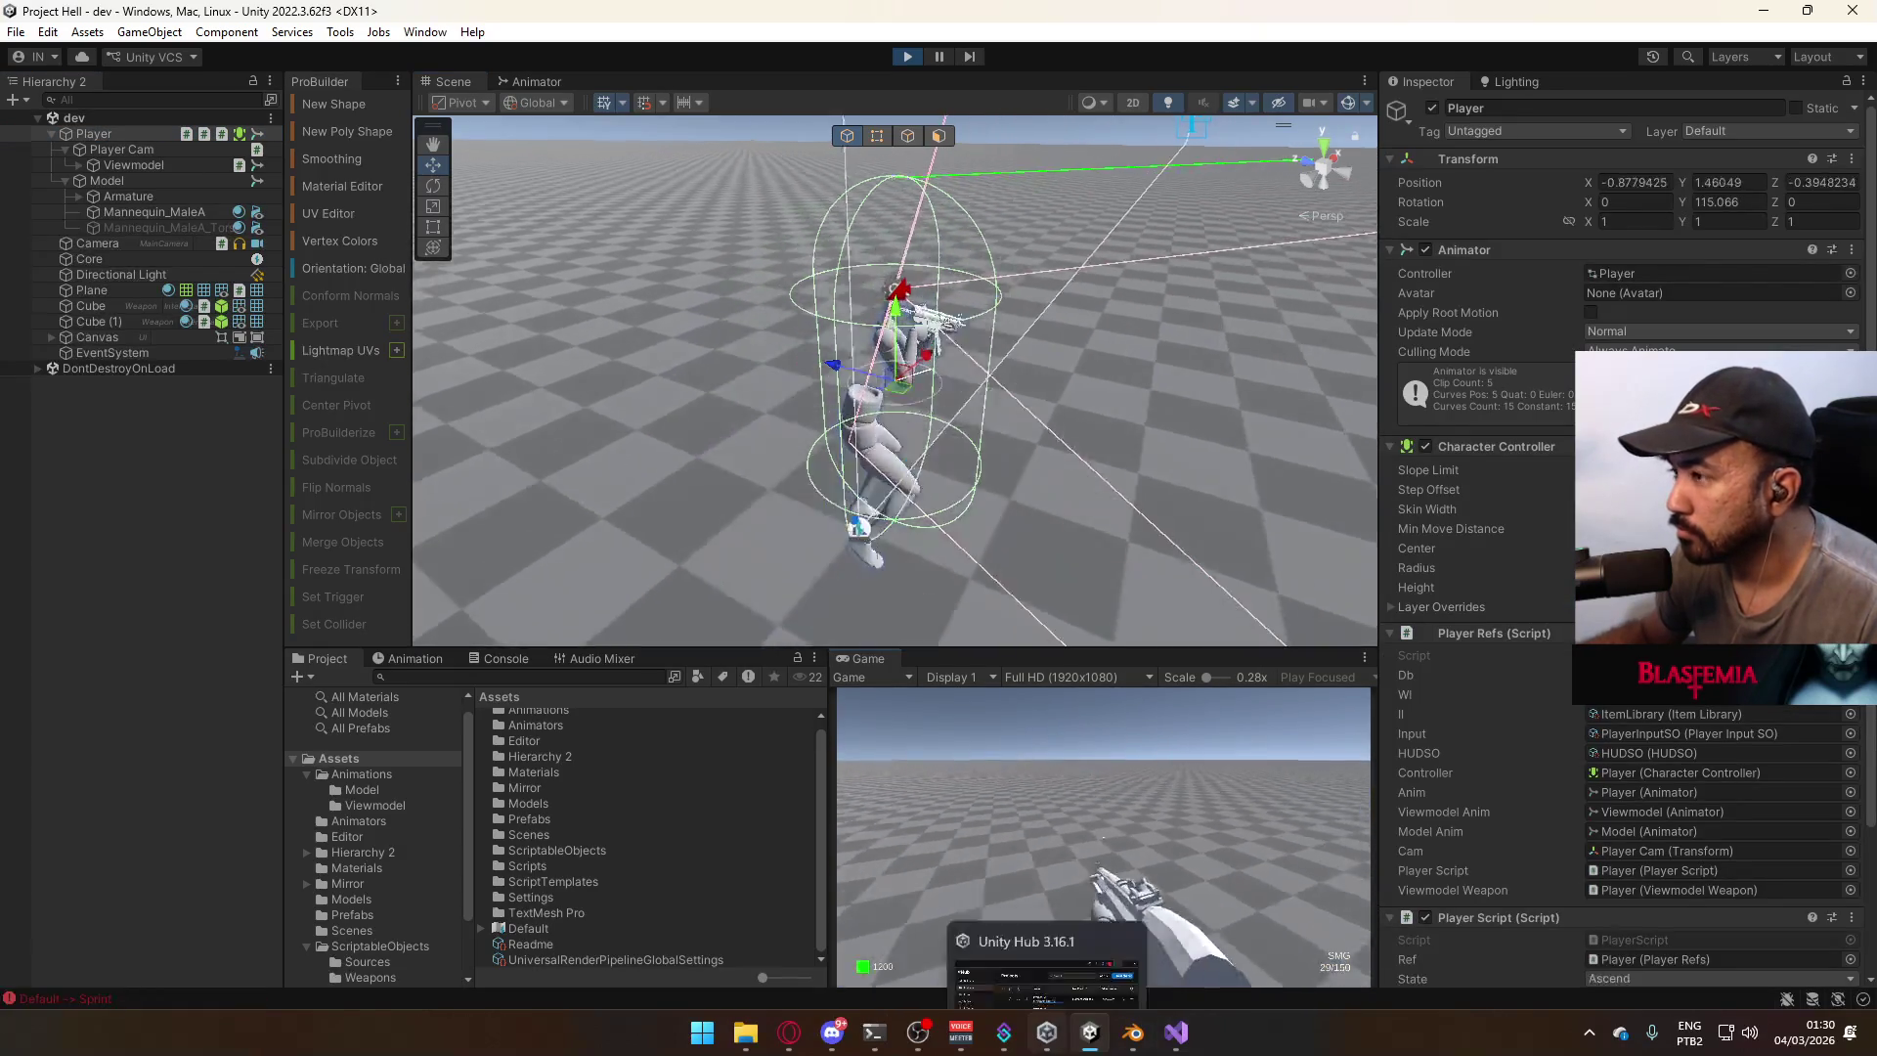
key("w")
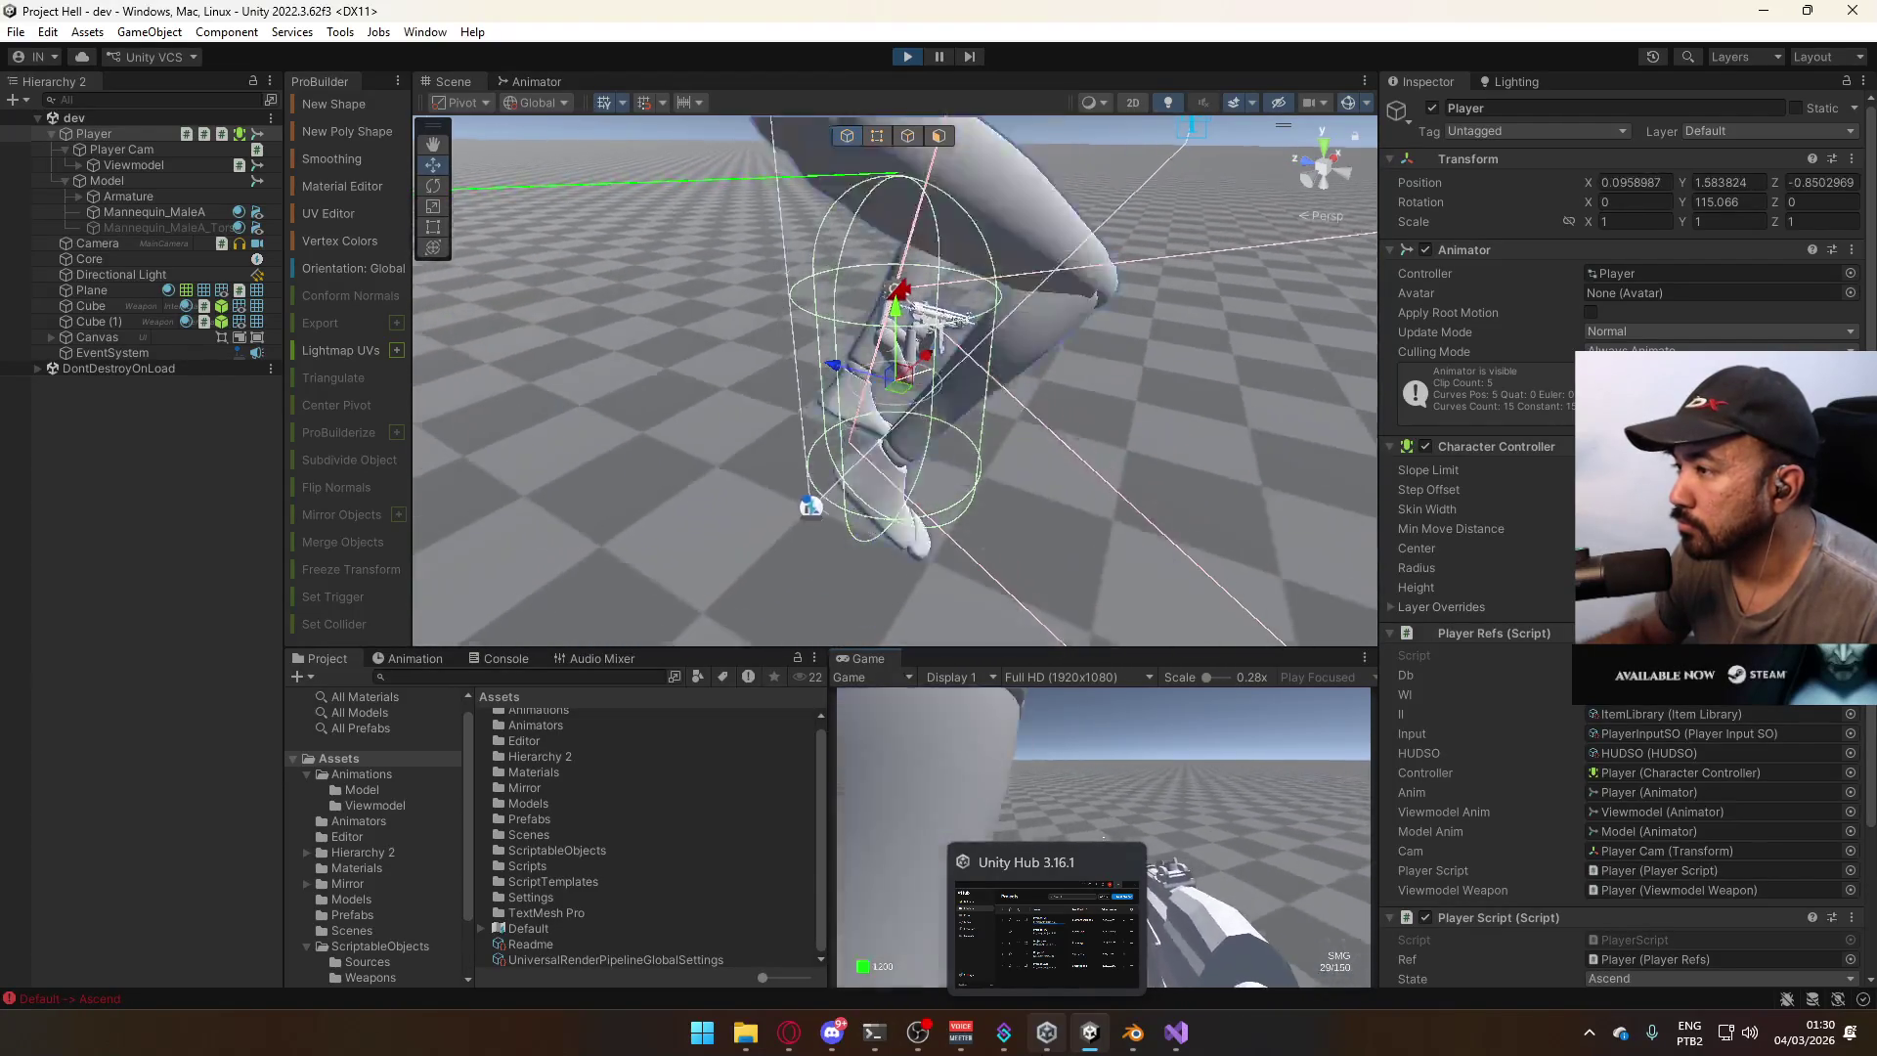
key("space")
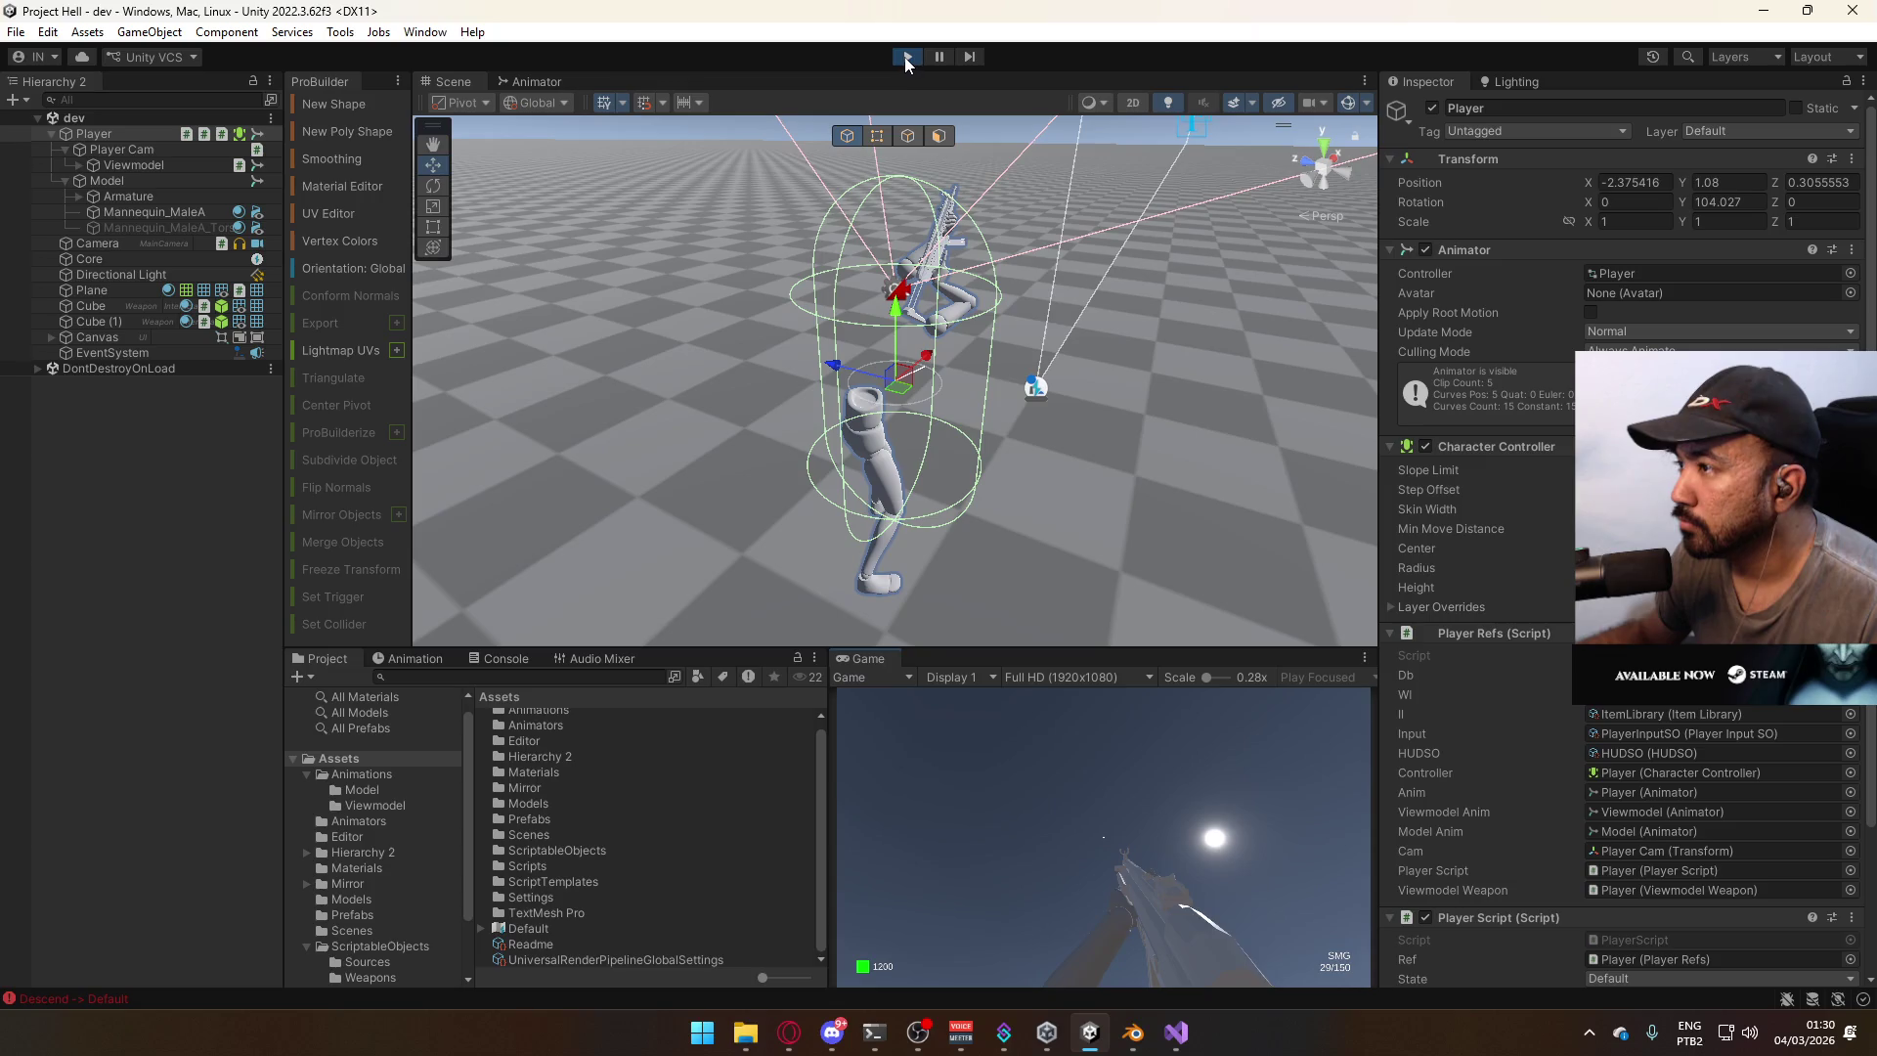
left_click(906, 56)
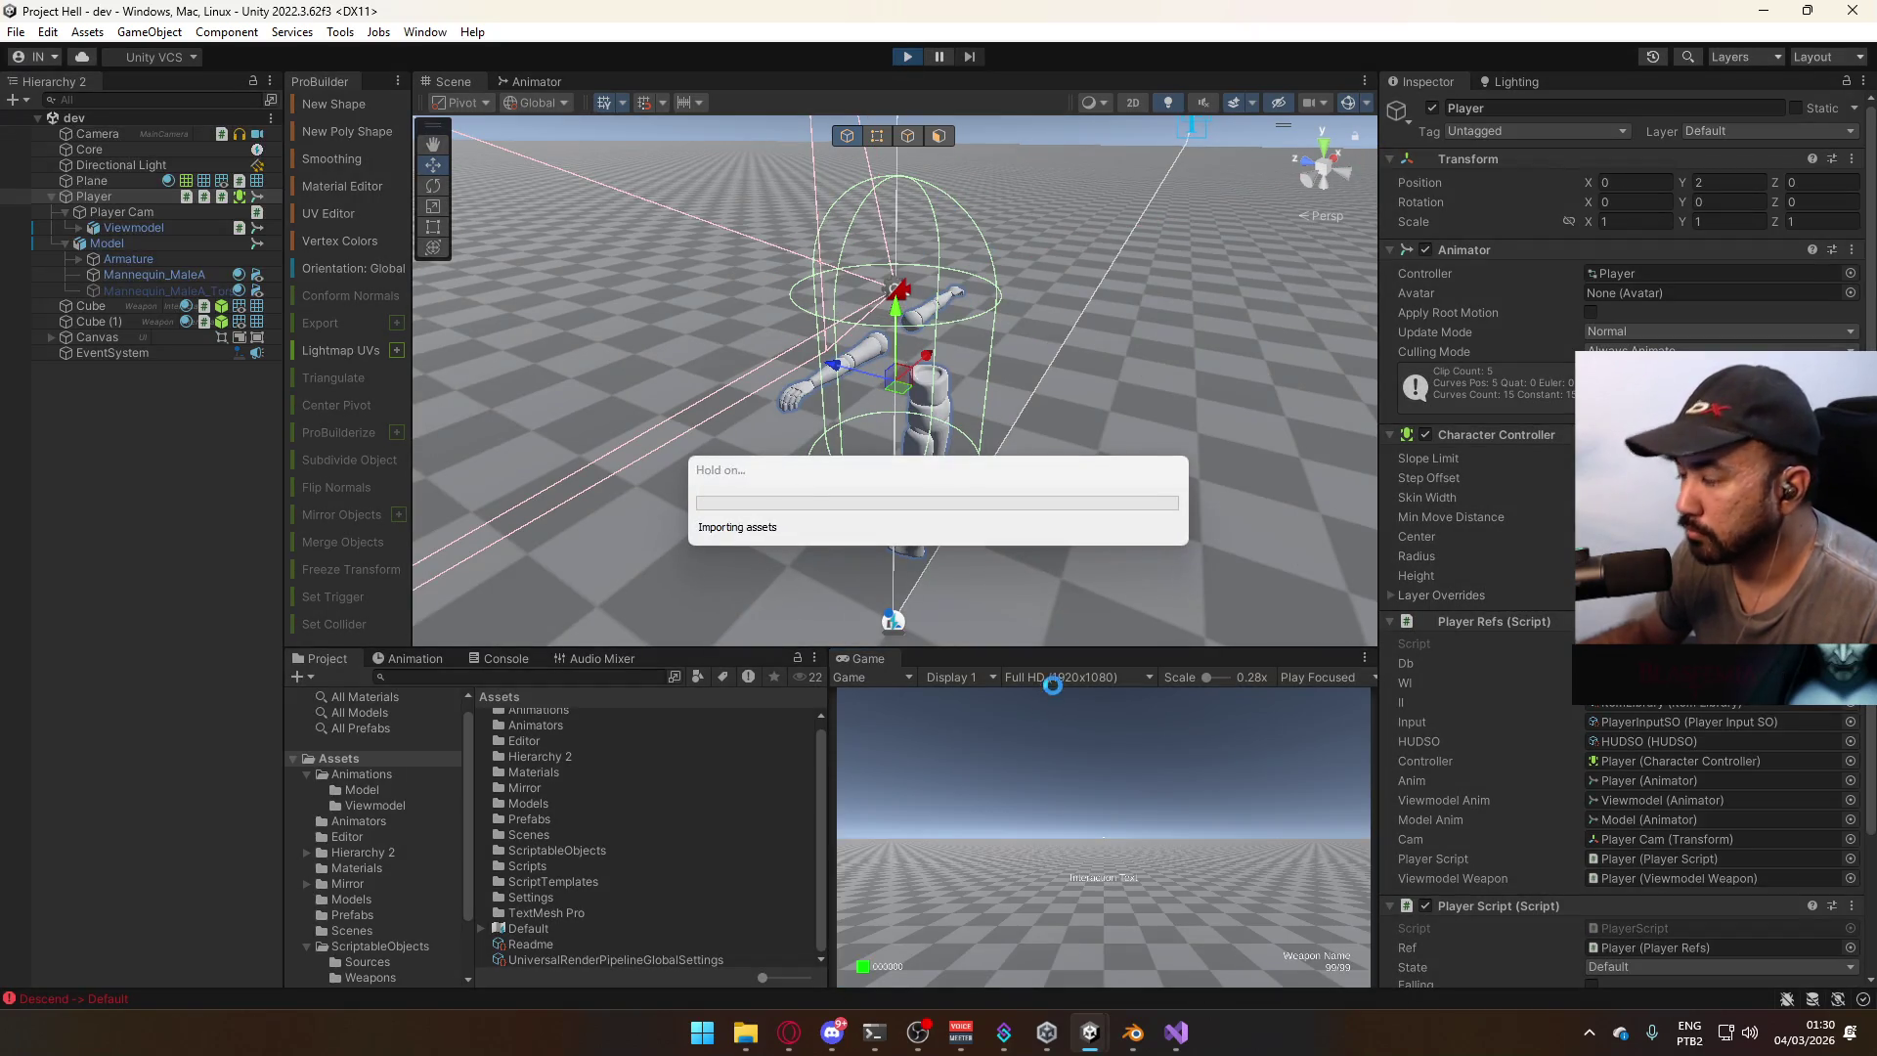
In the restarted game, sprint, jump and switch to the SMG, then open the Model's Animator graph.
key("w")
key("space")
key("shift")
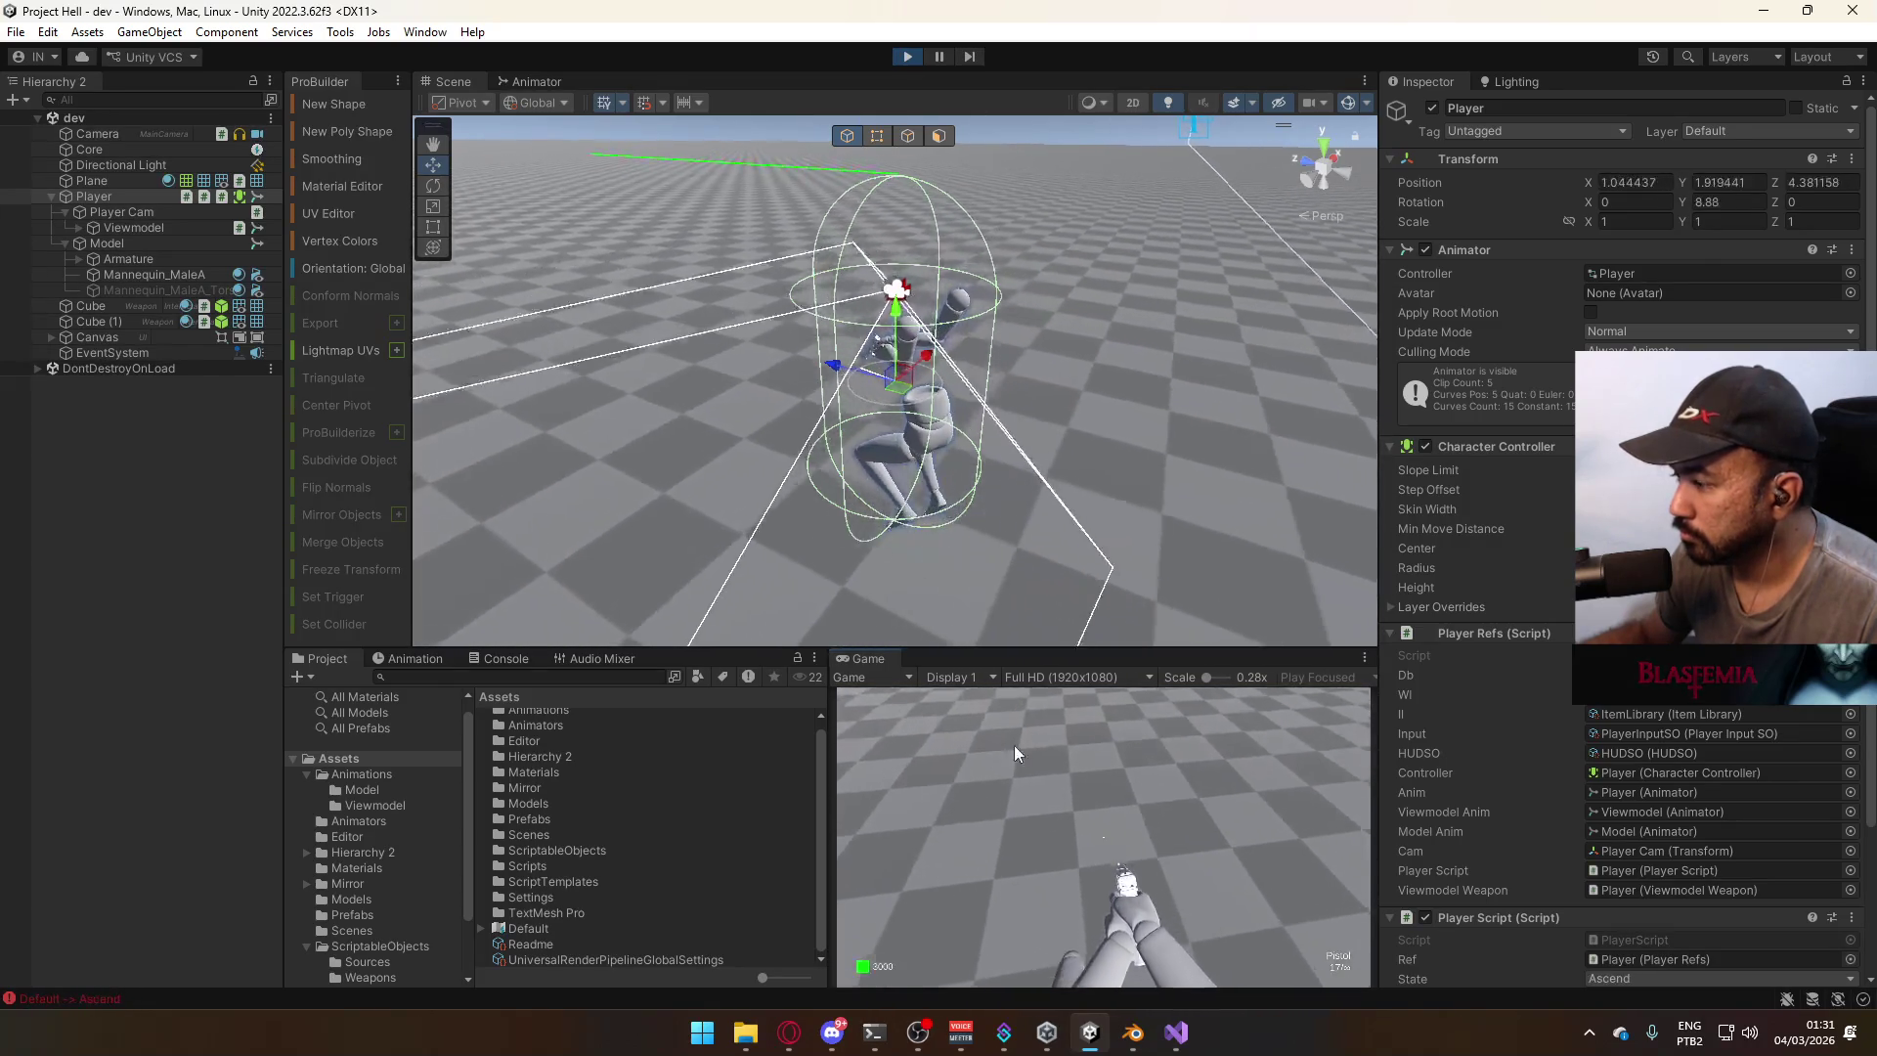
key("space")
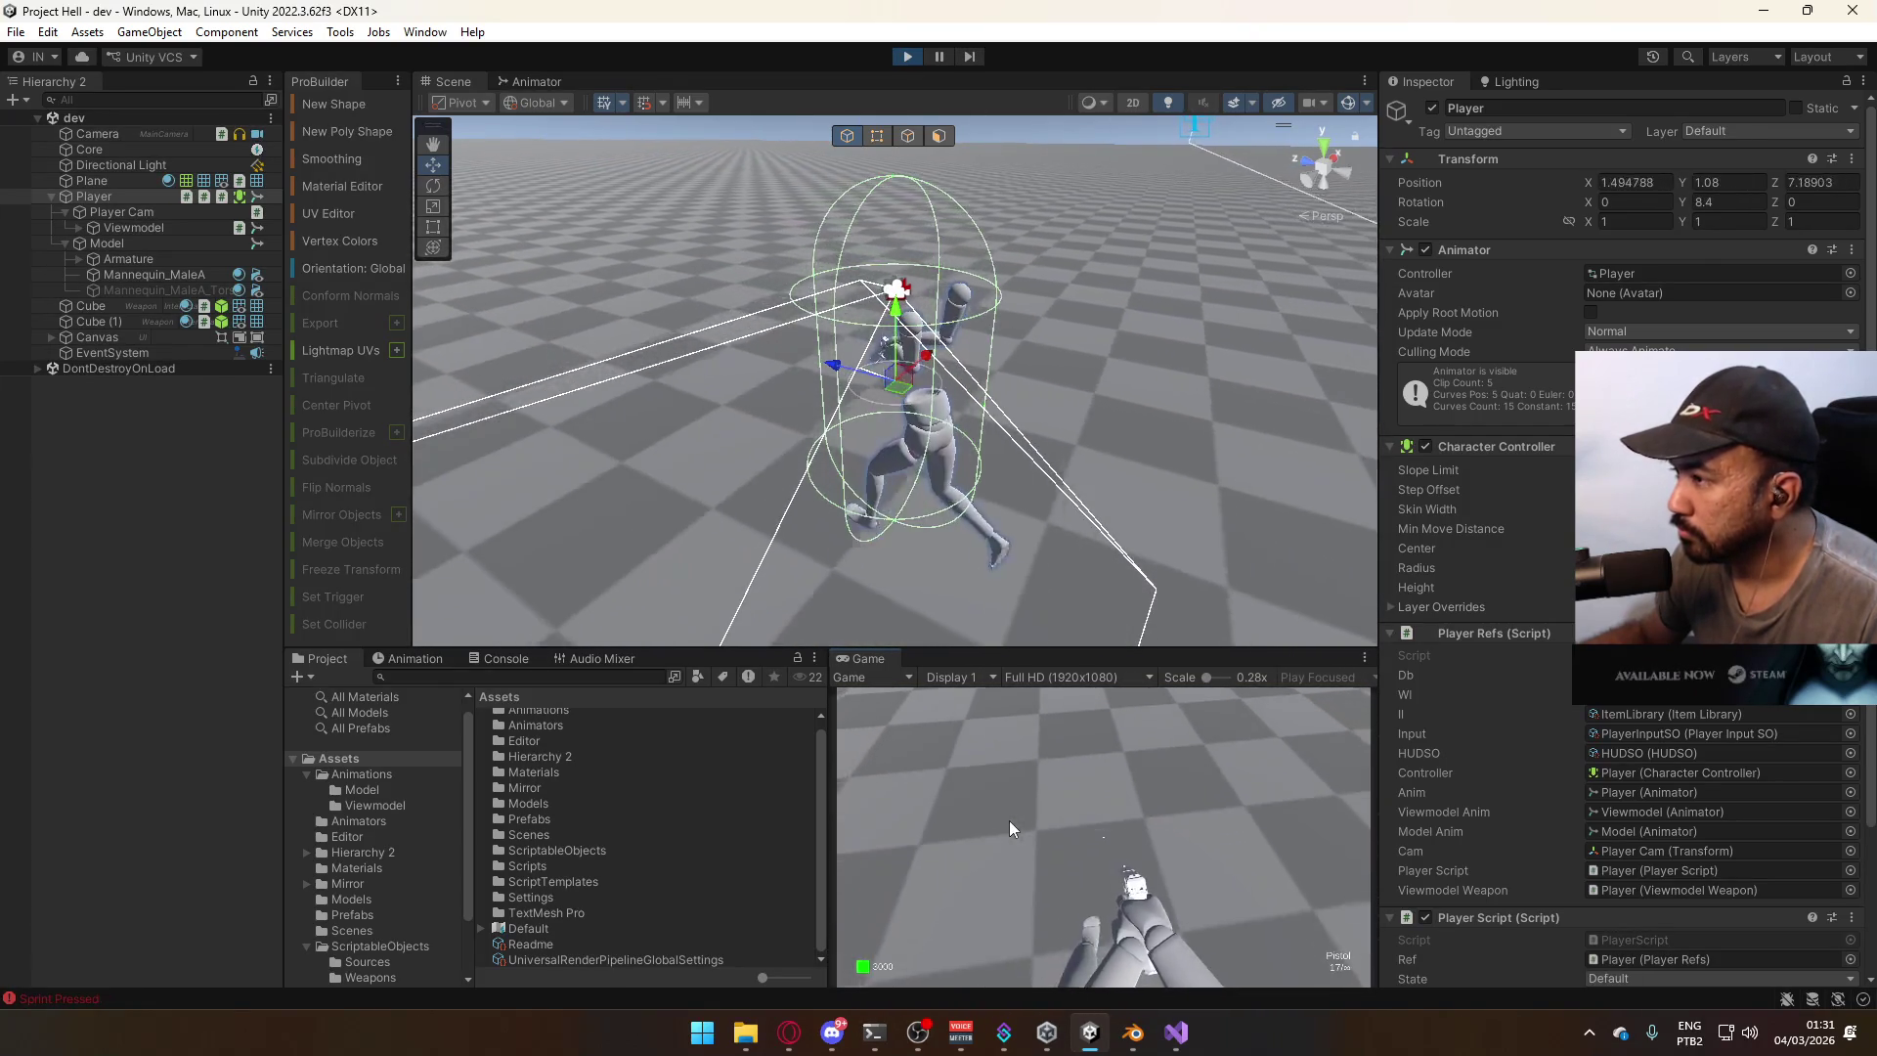
left_click(1009, 819)
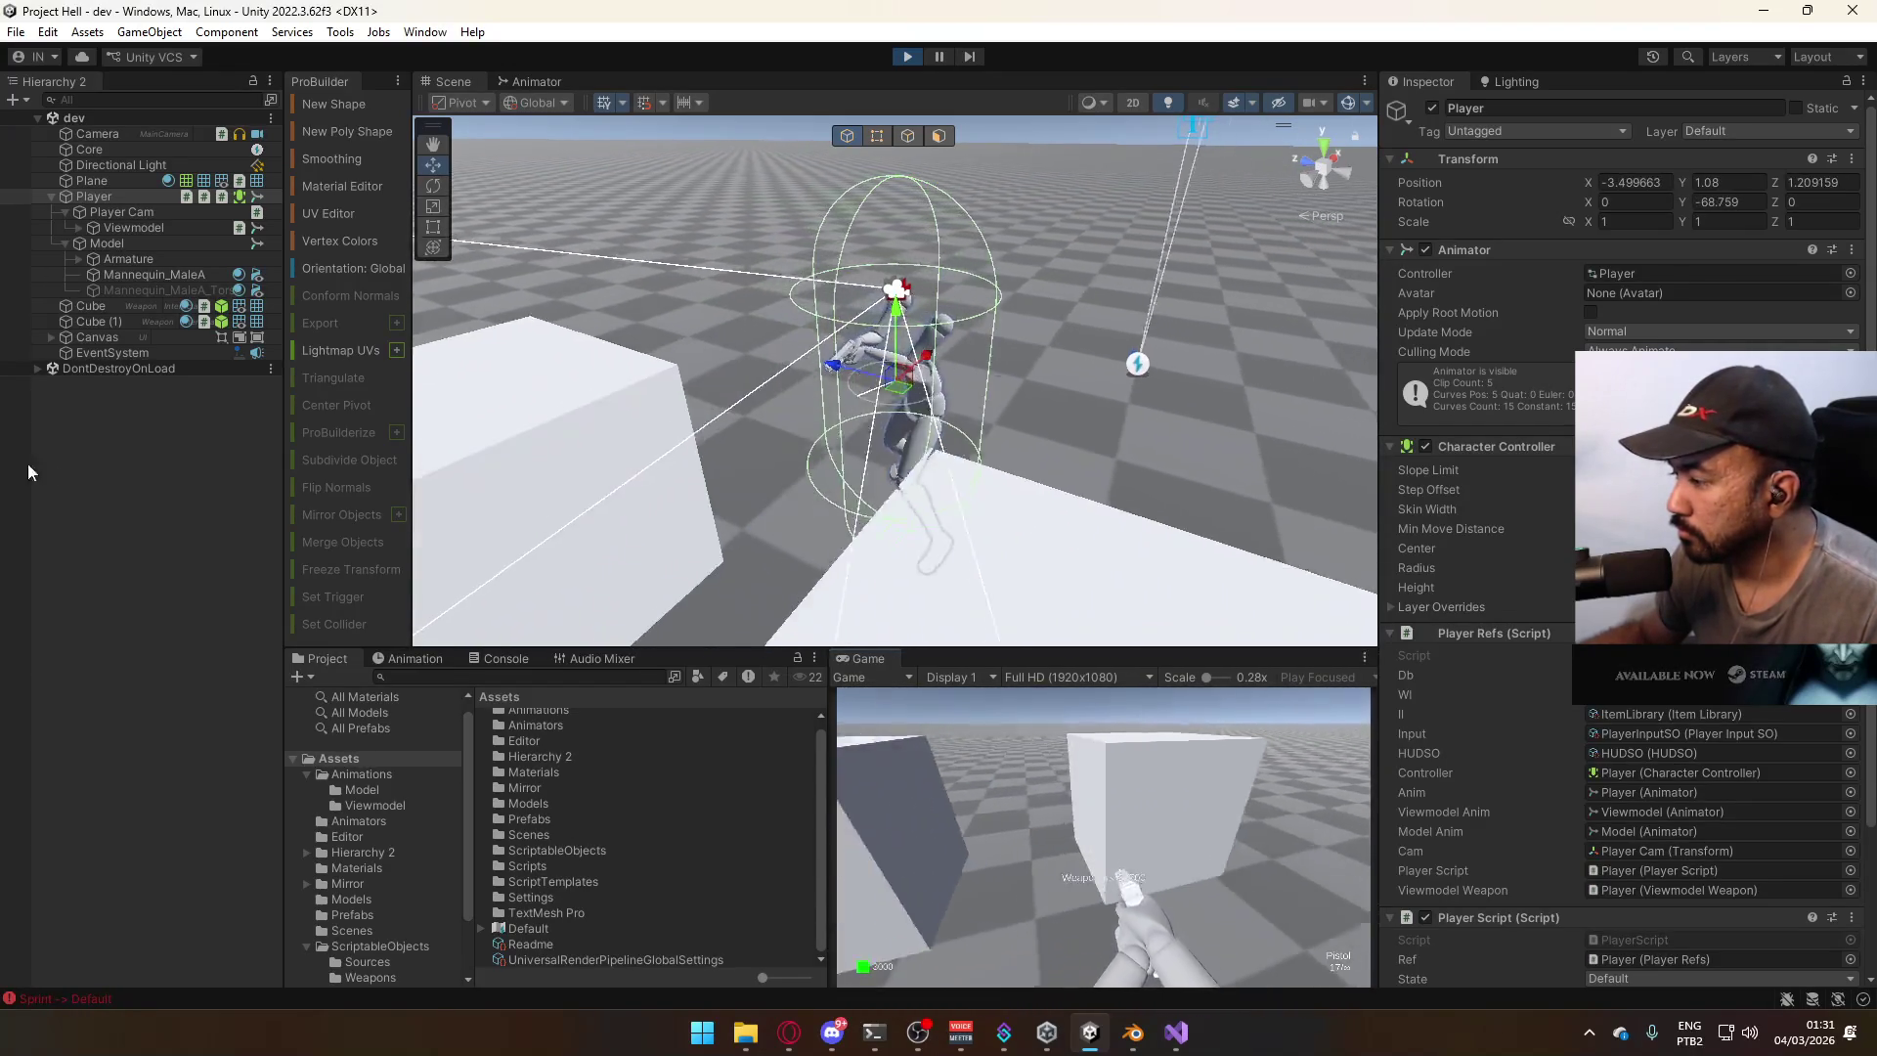
key("2")
key("w")
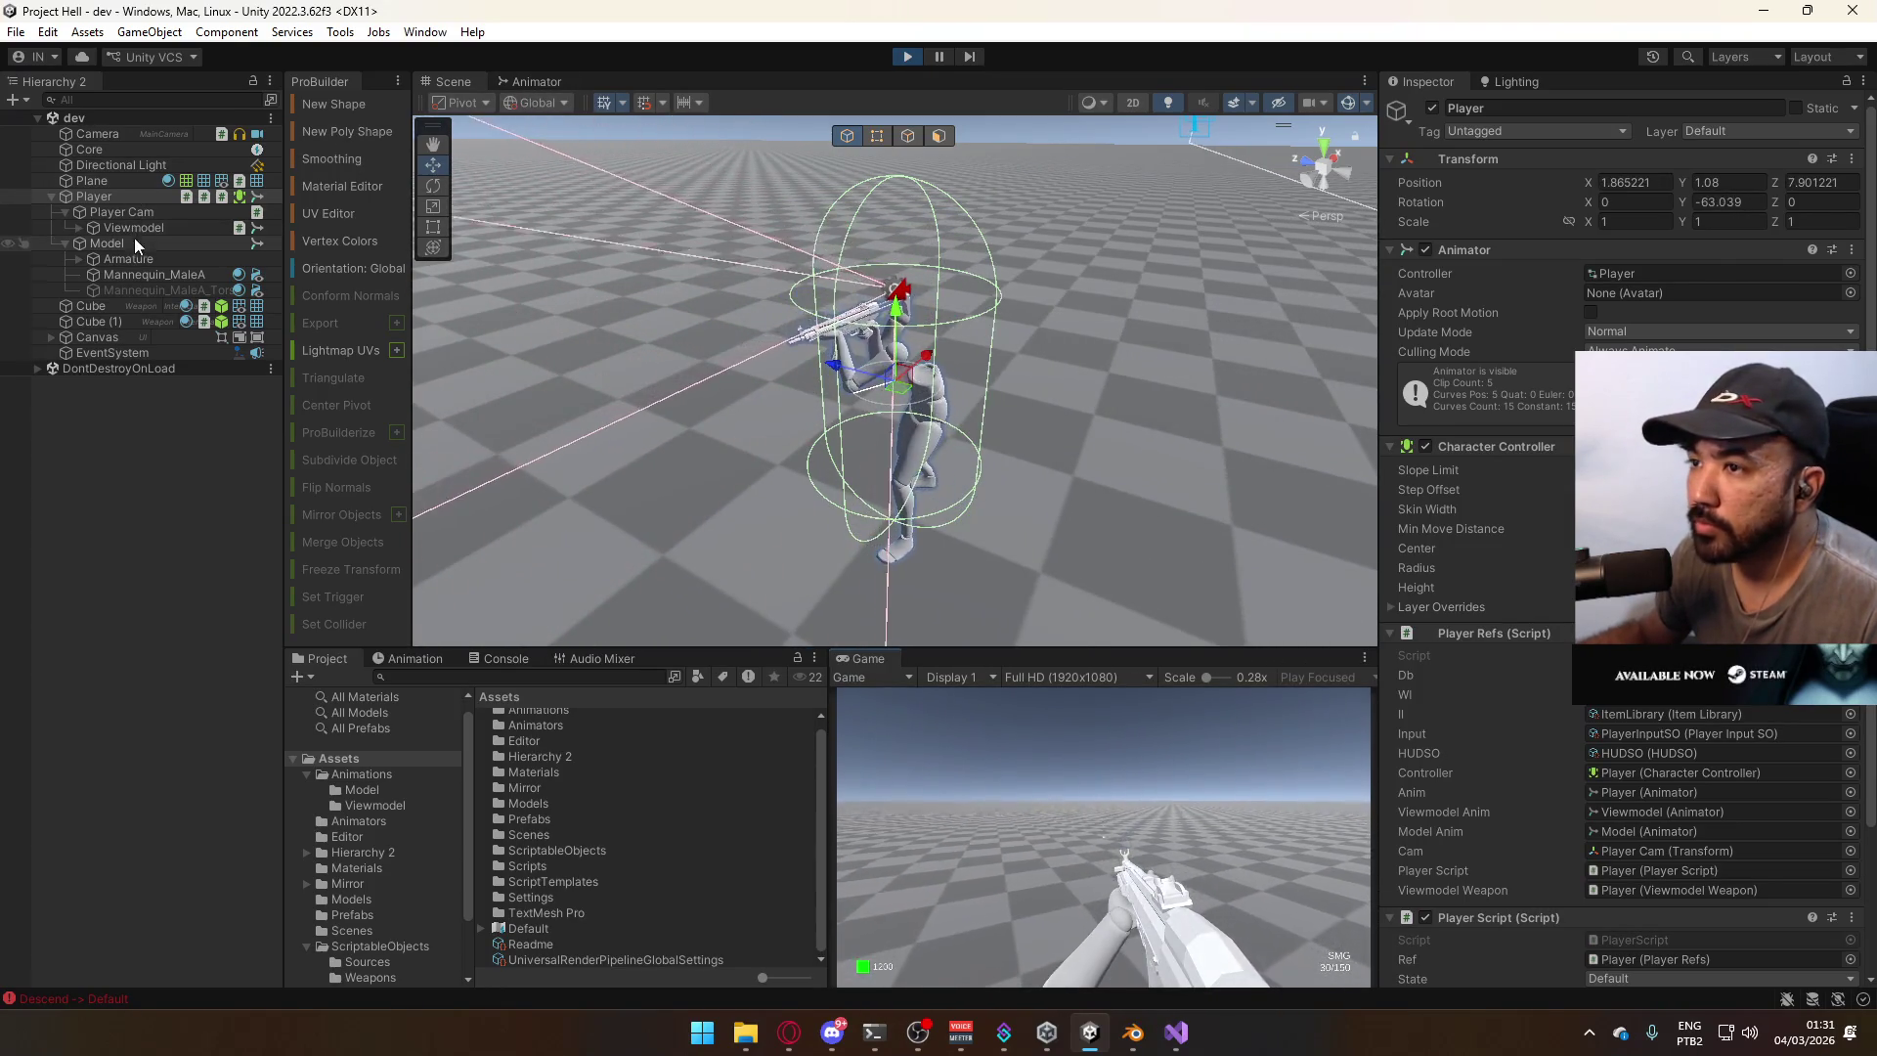
left_click(162, 241)
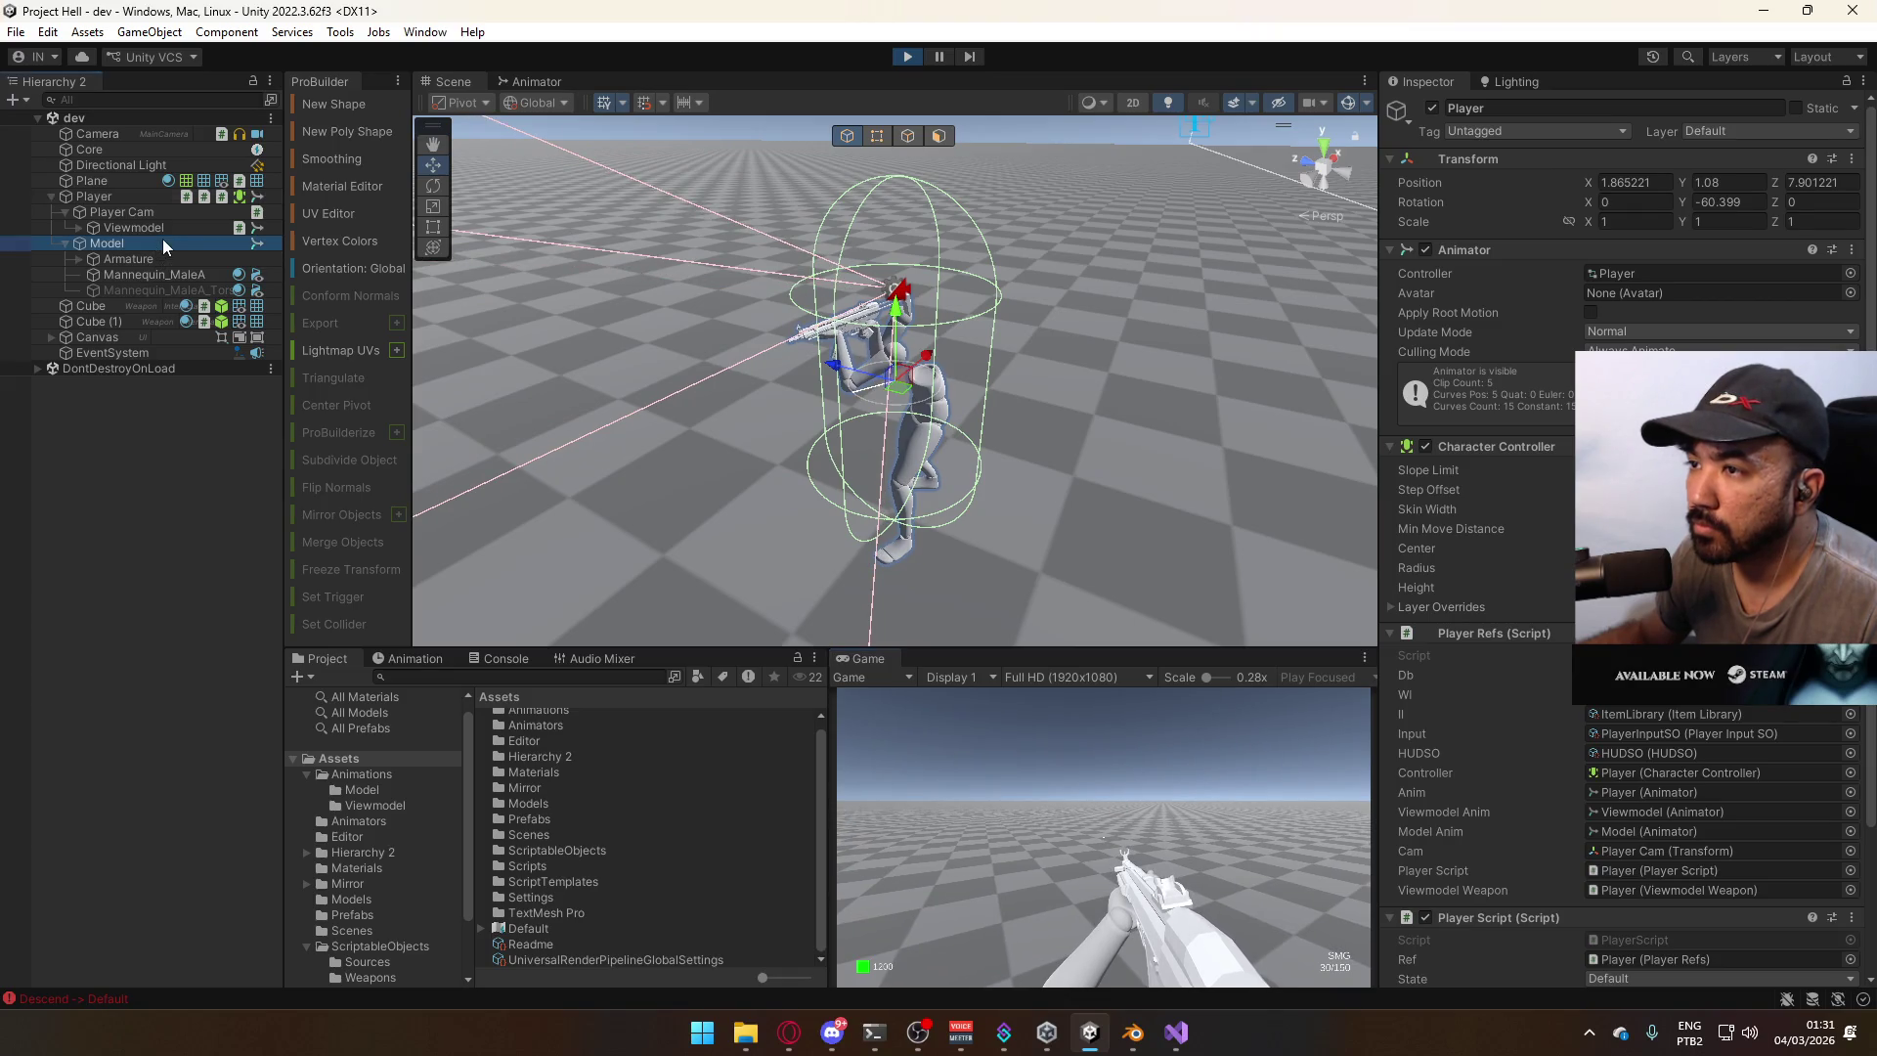
left_click(554, 80)
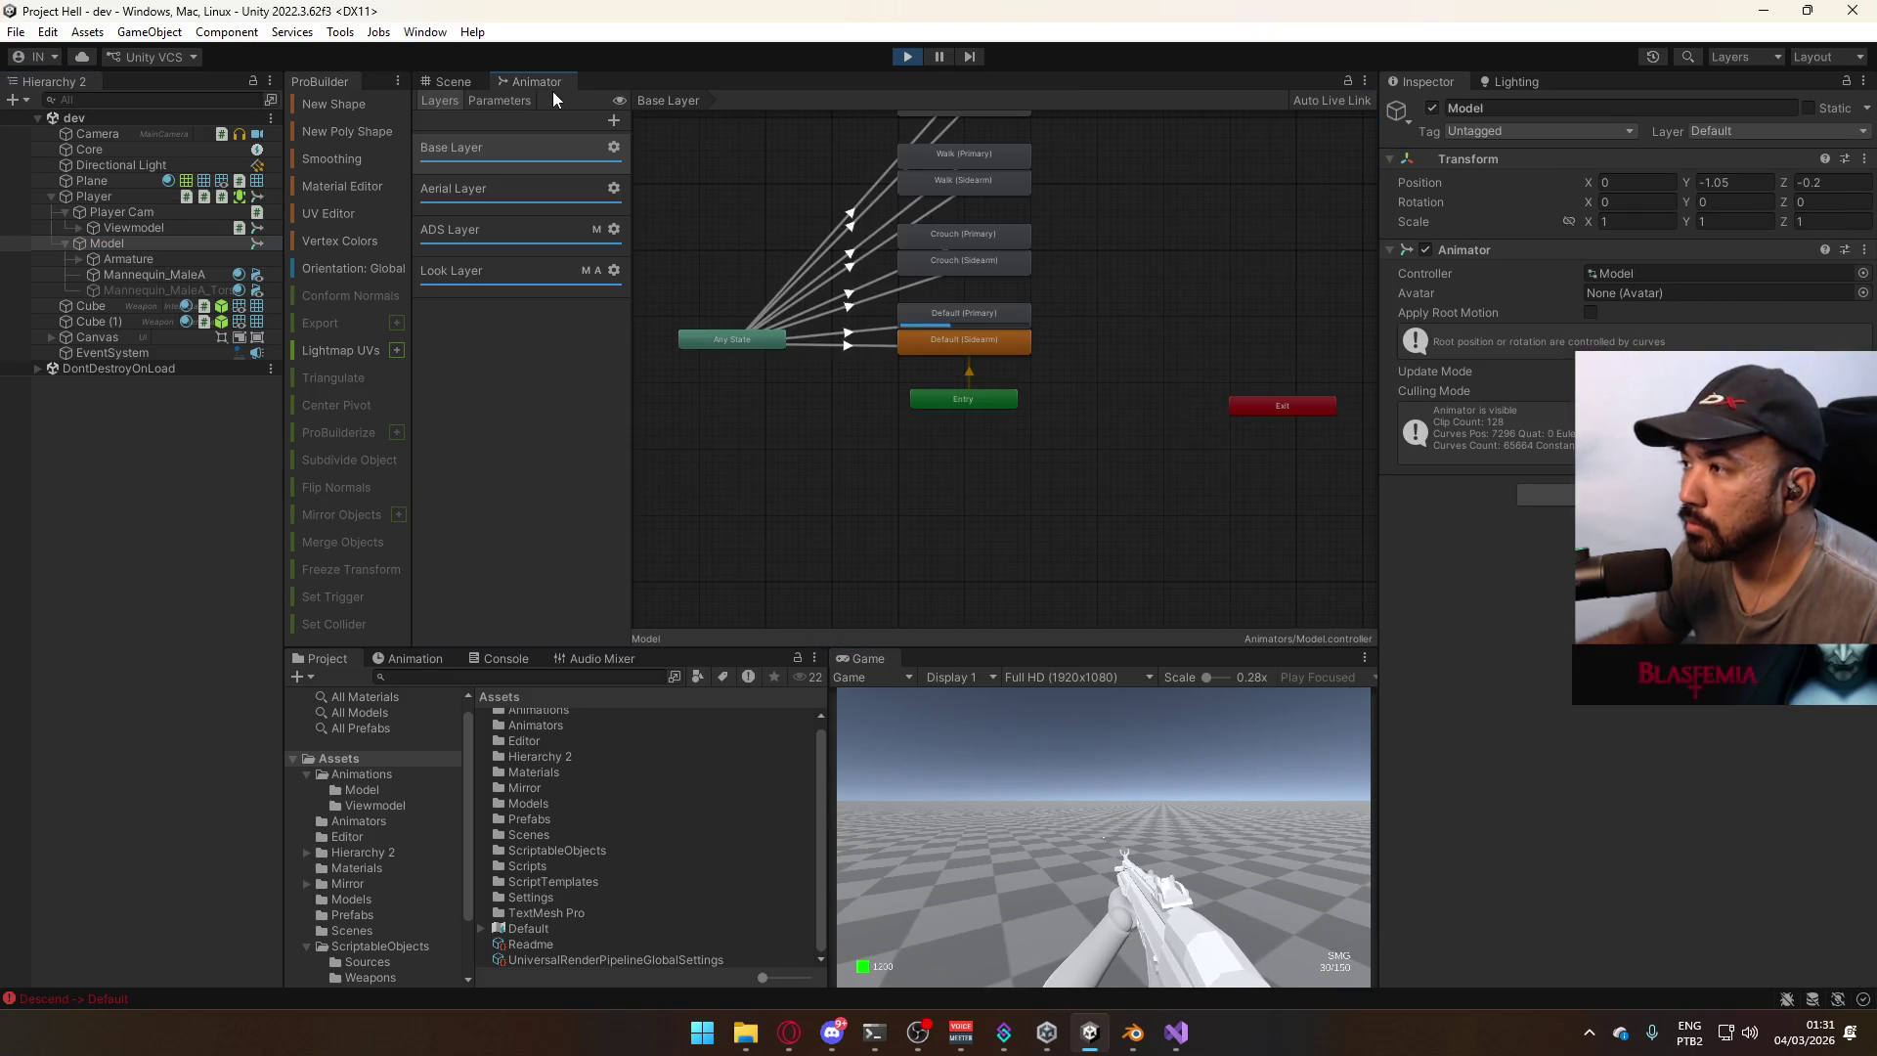
Frame the Model in the Scene view while firing, sprinting and jumping in the game.
left_click(995, 837)
left_click(454, 82)
key("f")
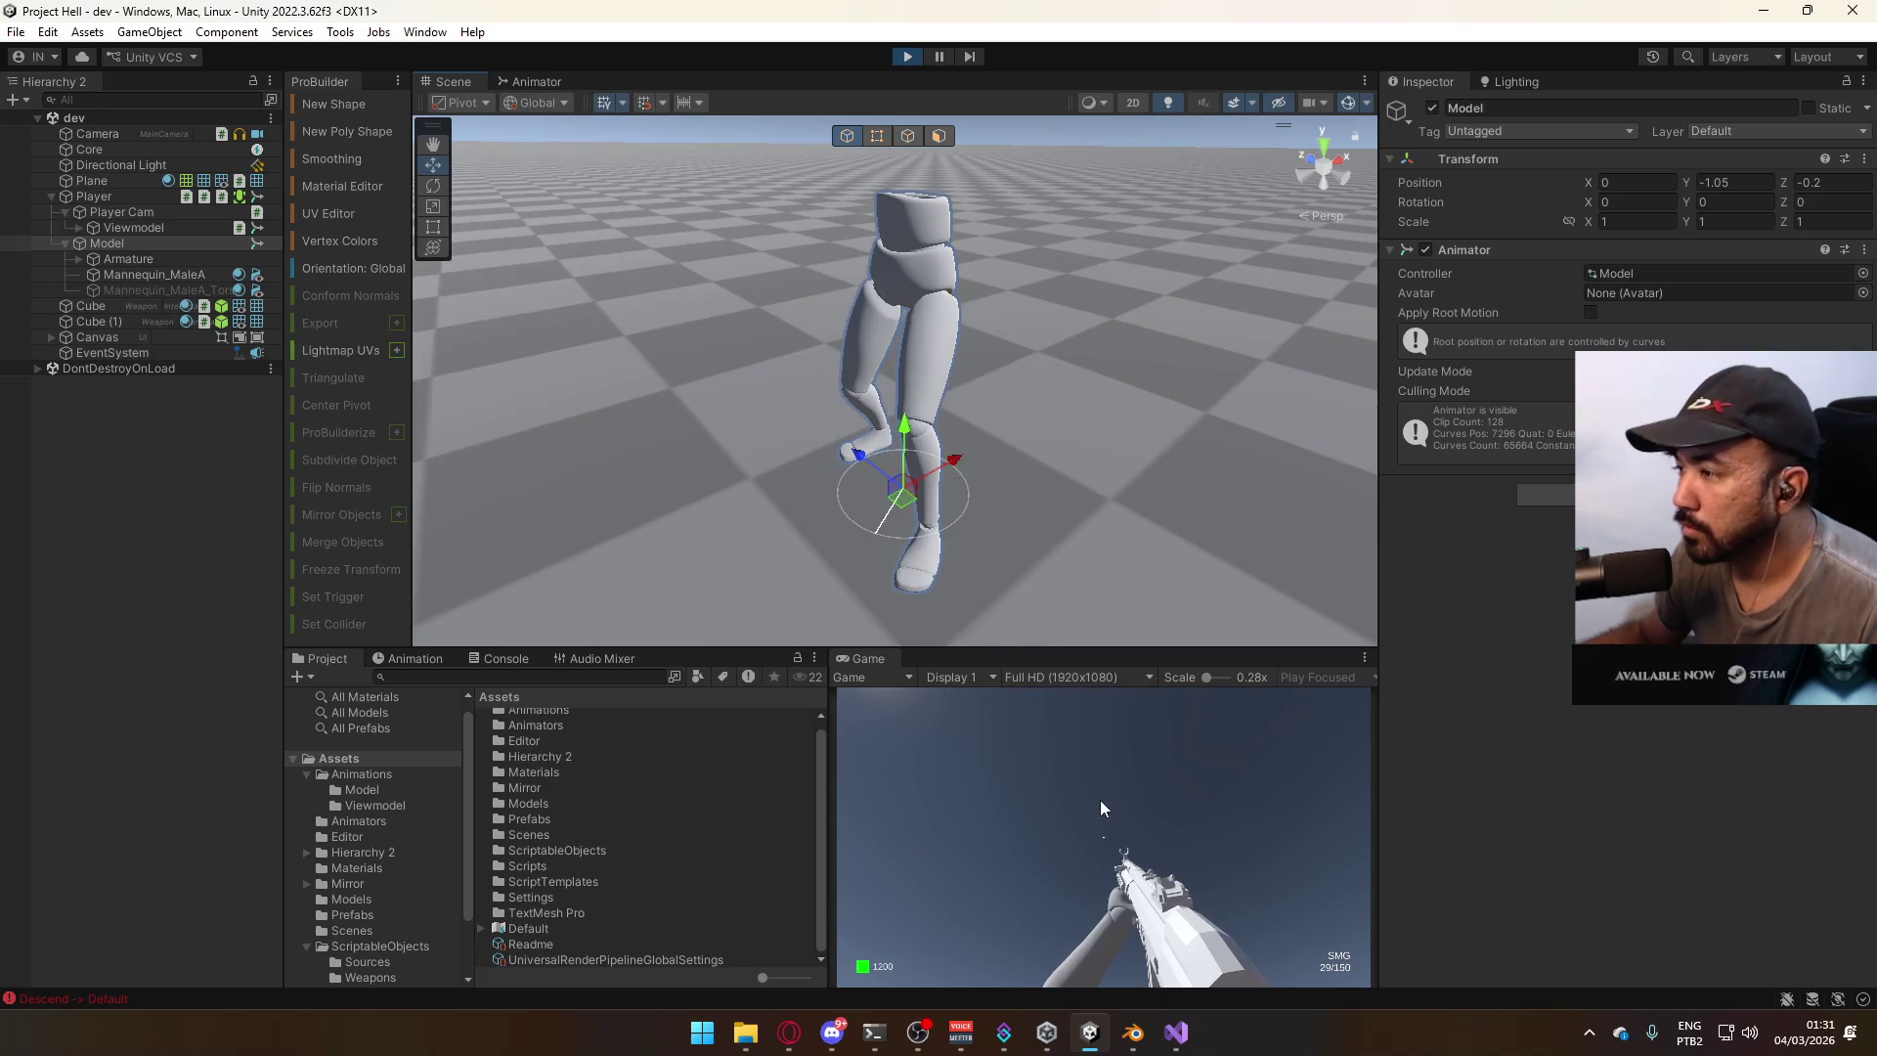
left_click(1100, 790)
key("shift+w")
key("space")
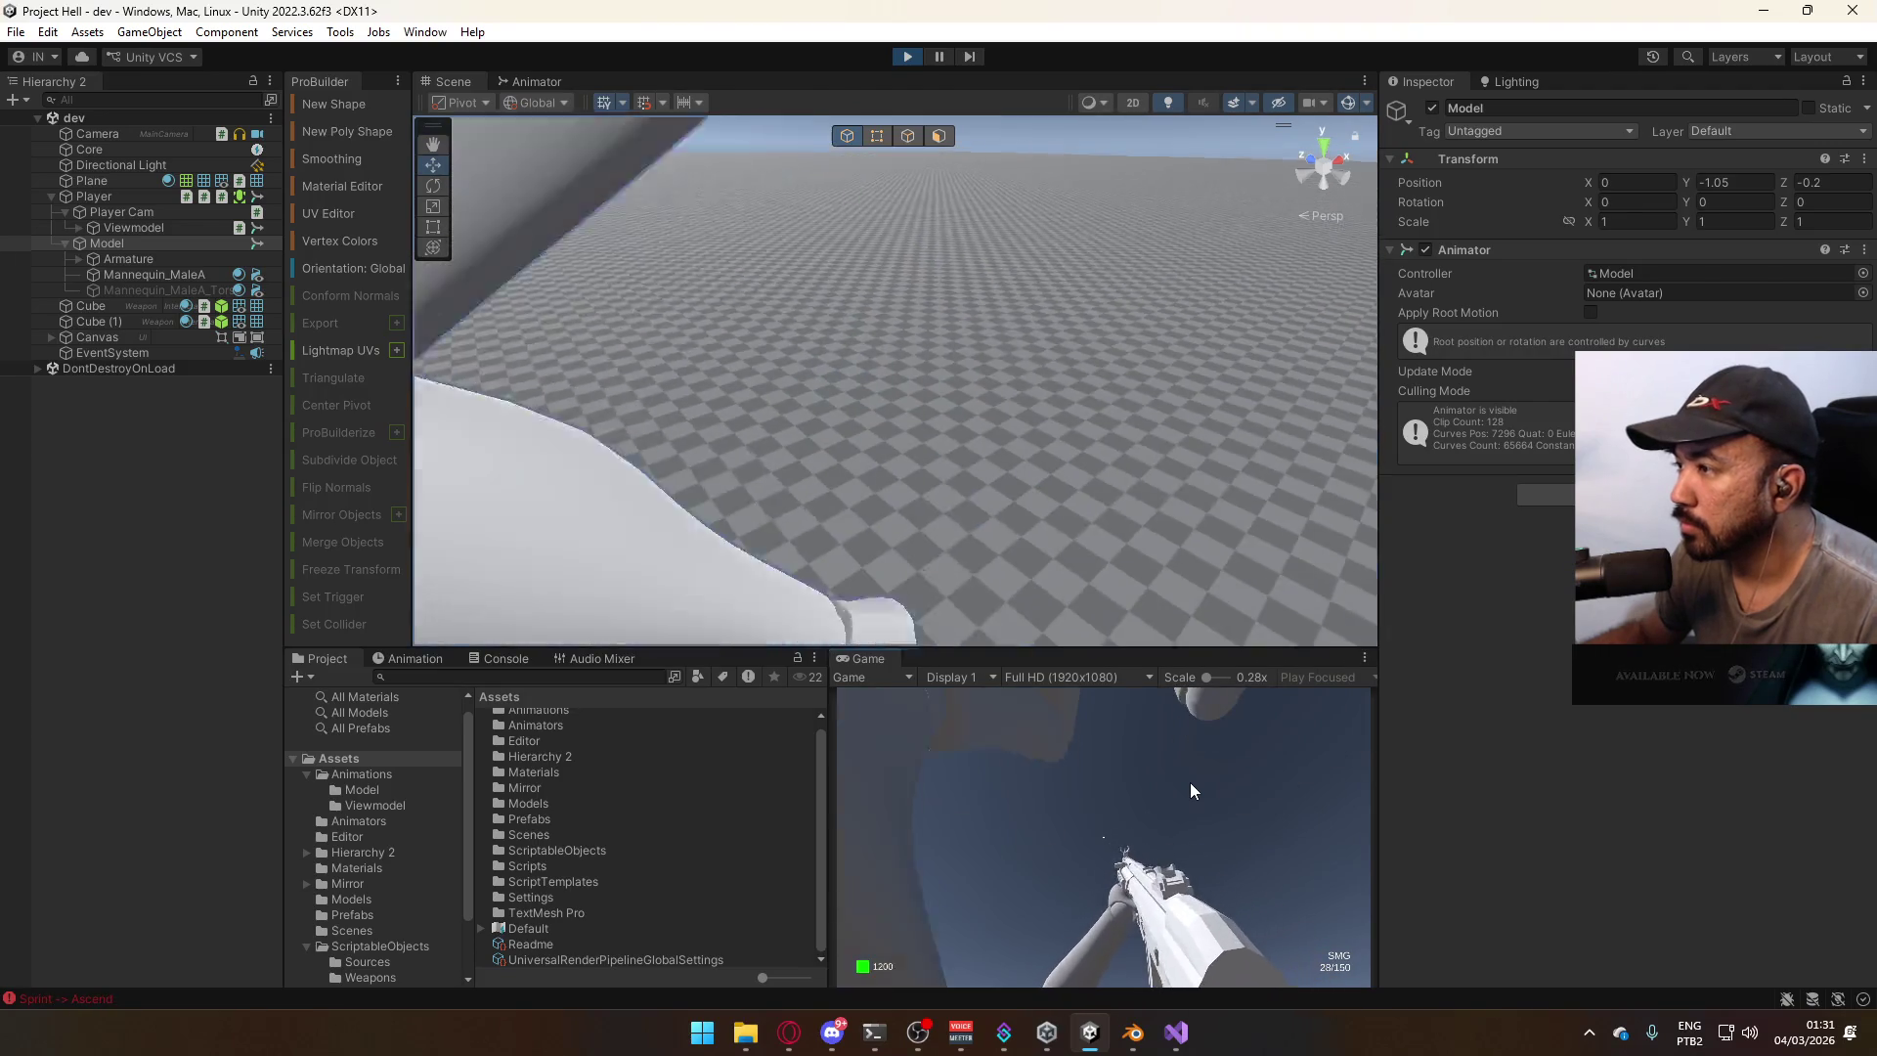
scroll(860, 460, "down", 5)
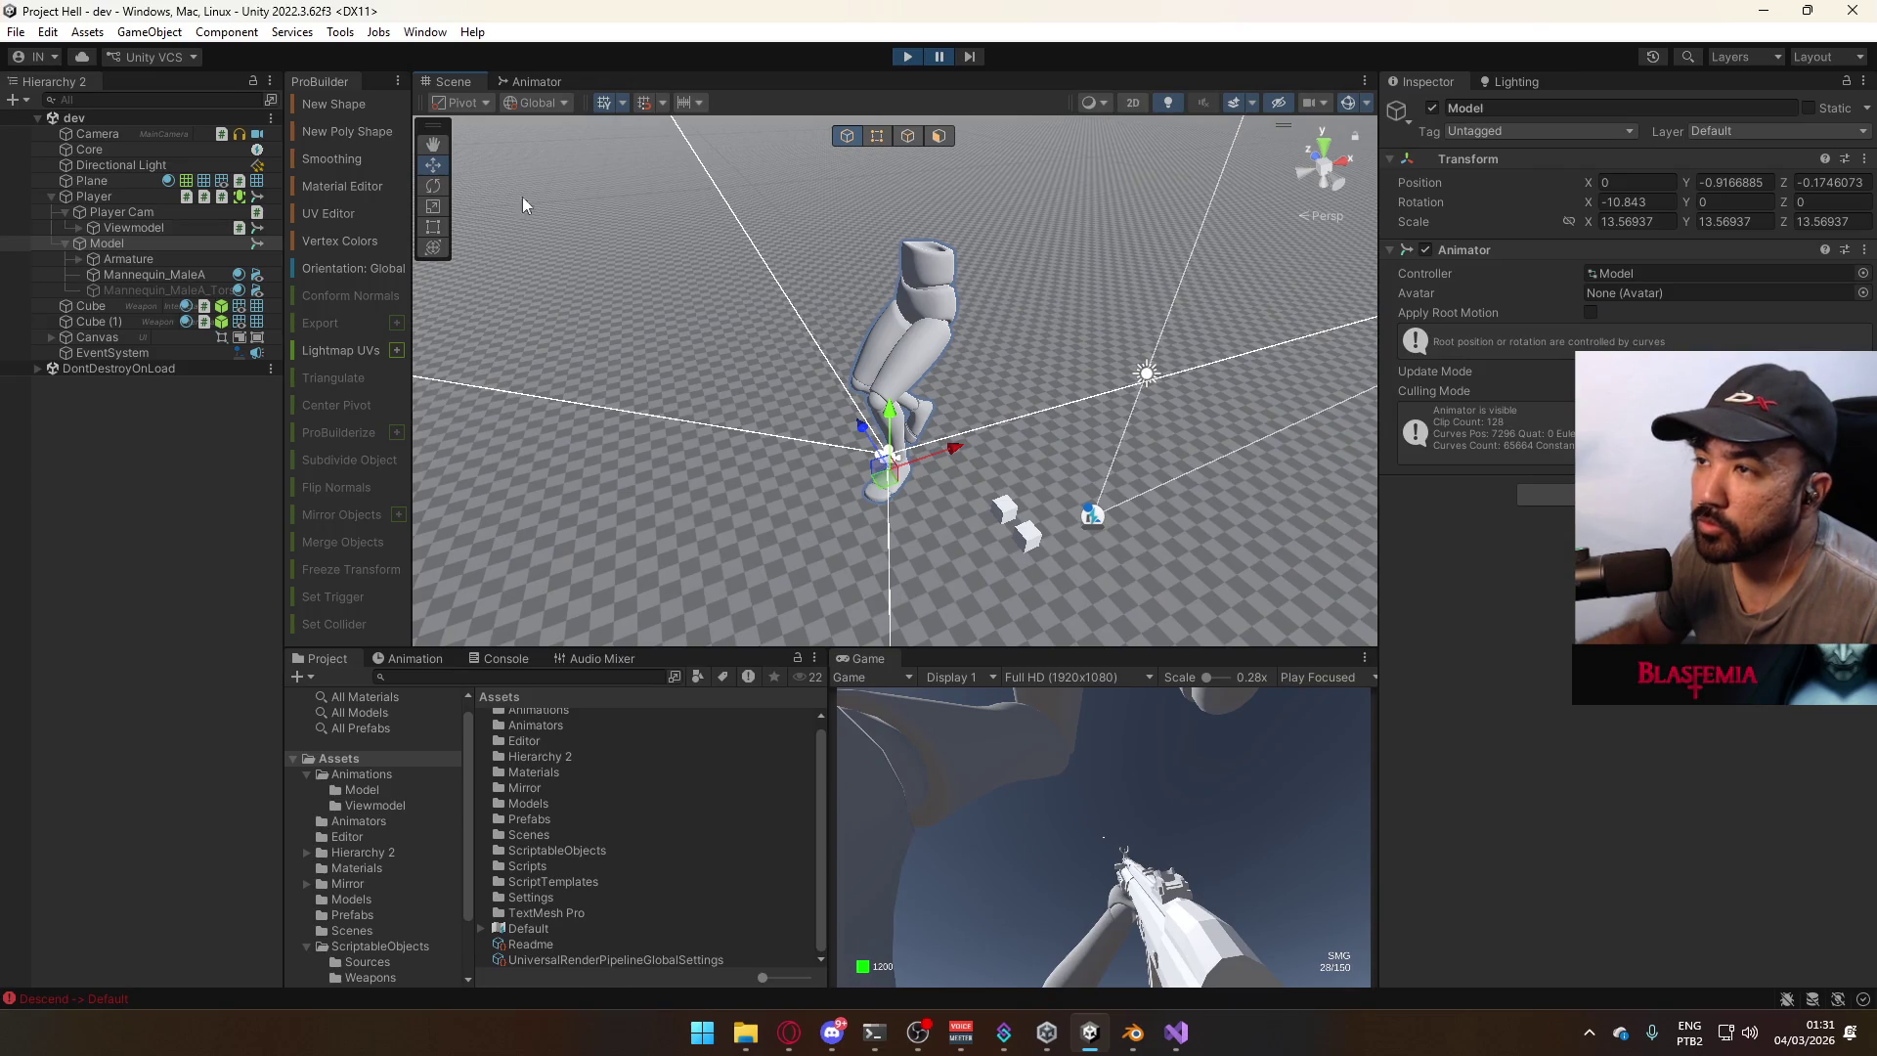
Return to the Animator graph, pan it and show the Aerial Layer.
left_click(536, 83)
mouse_move(910, 313)
middle_mouse_down()
mouse_move(954, 409)
mouse_move(948, 449)
mouse_move(978, 448)
middle_mouse_up()
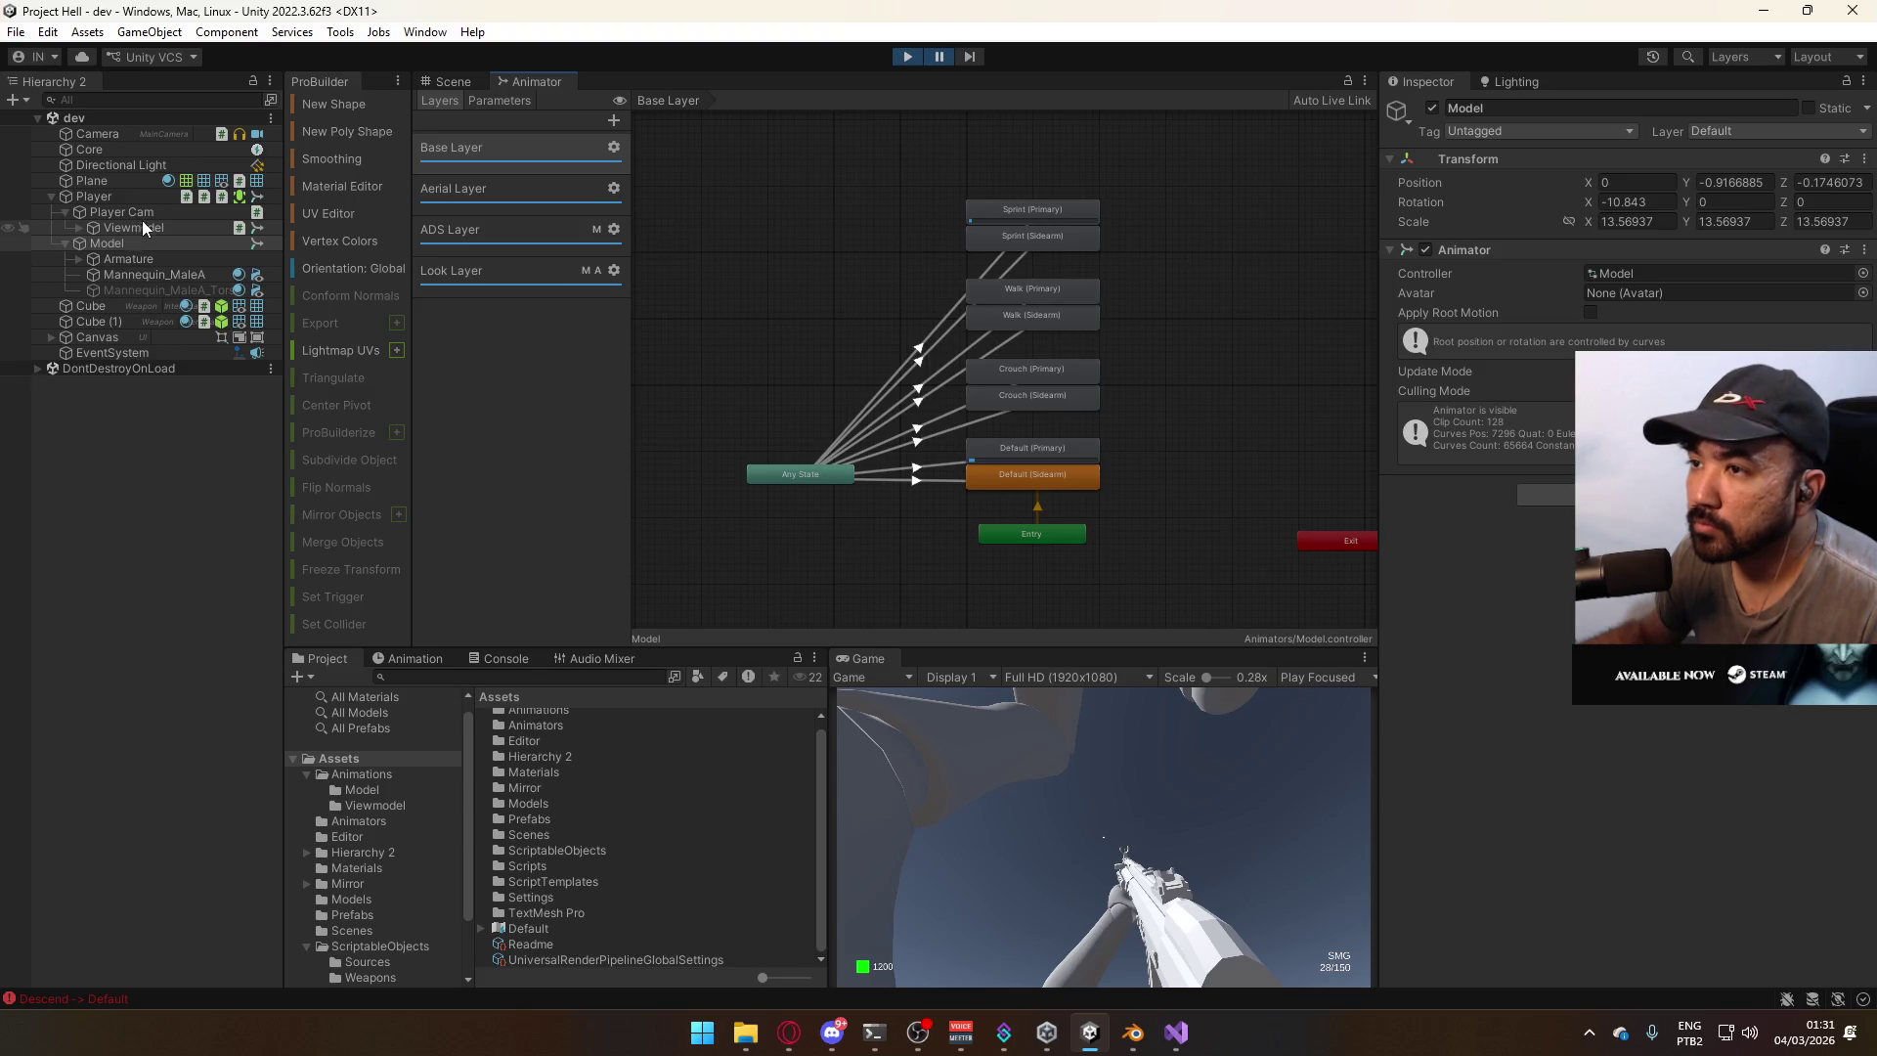
left_click(514, 187)
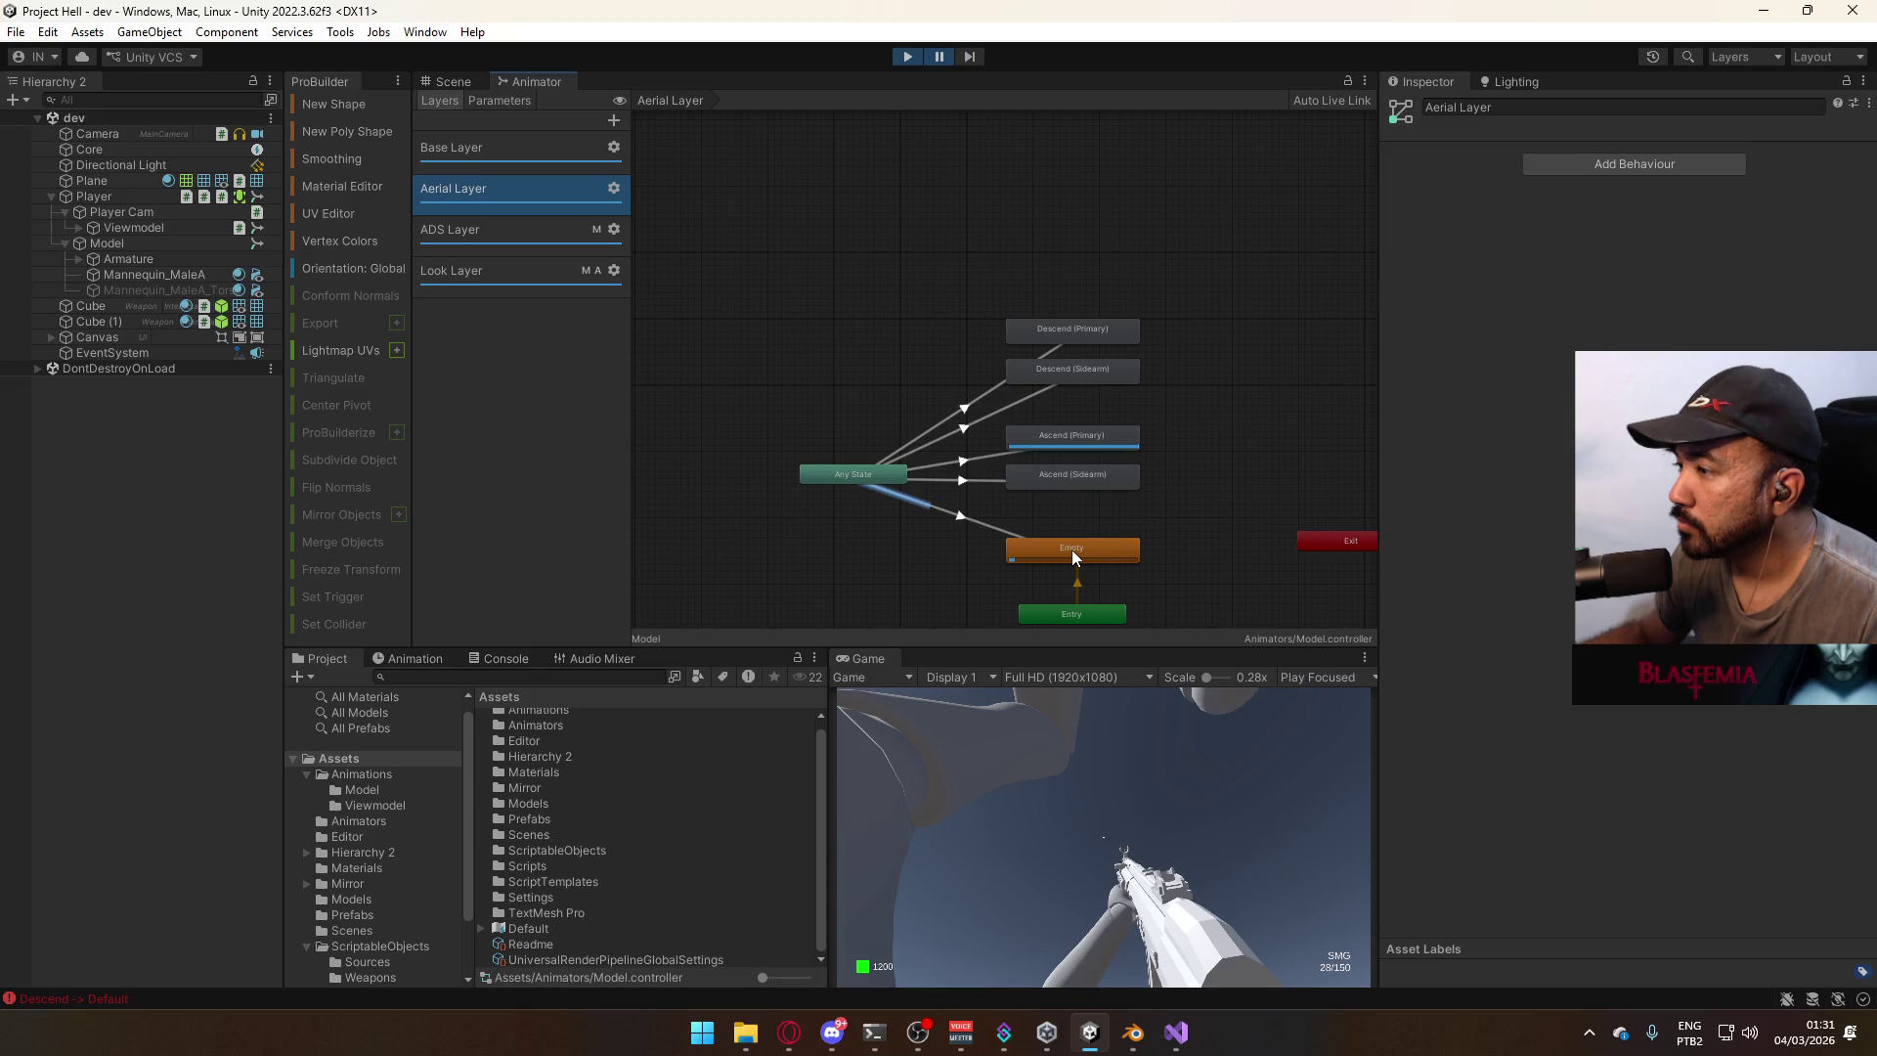
Locate the Ascend (Primary) state's Hipfire Primary Ascend Single clip and view its model's import settings.
left_click(1049, 437)
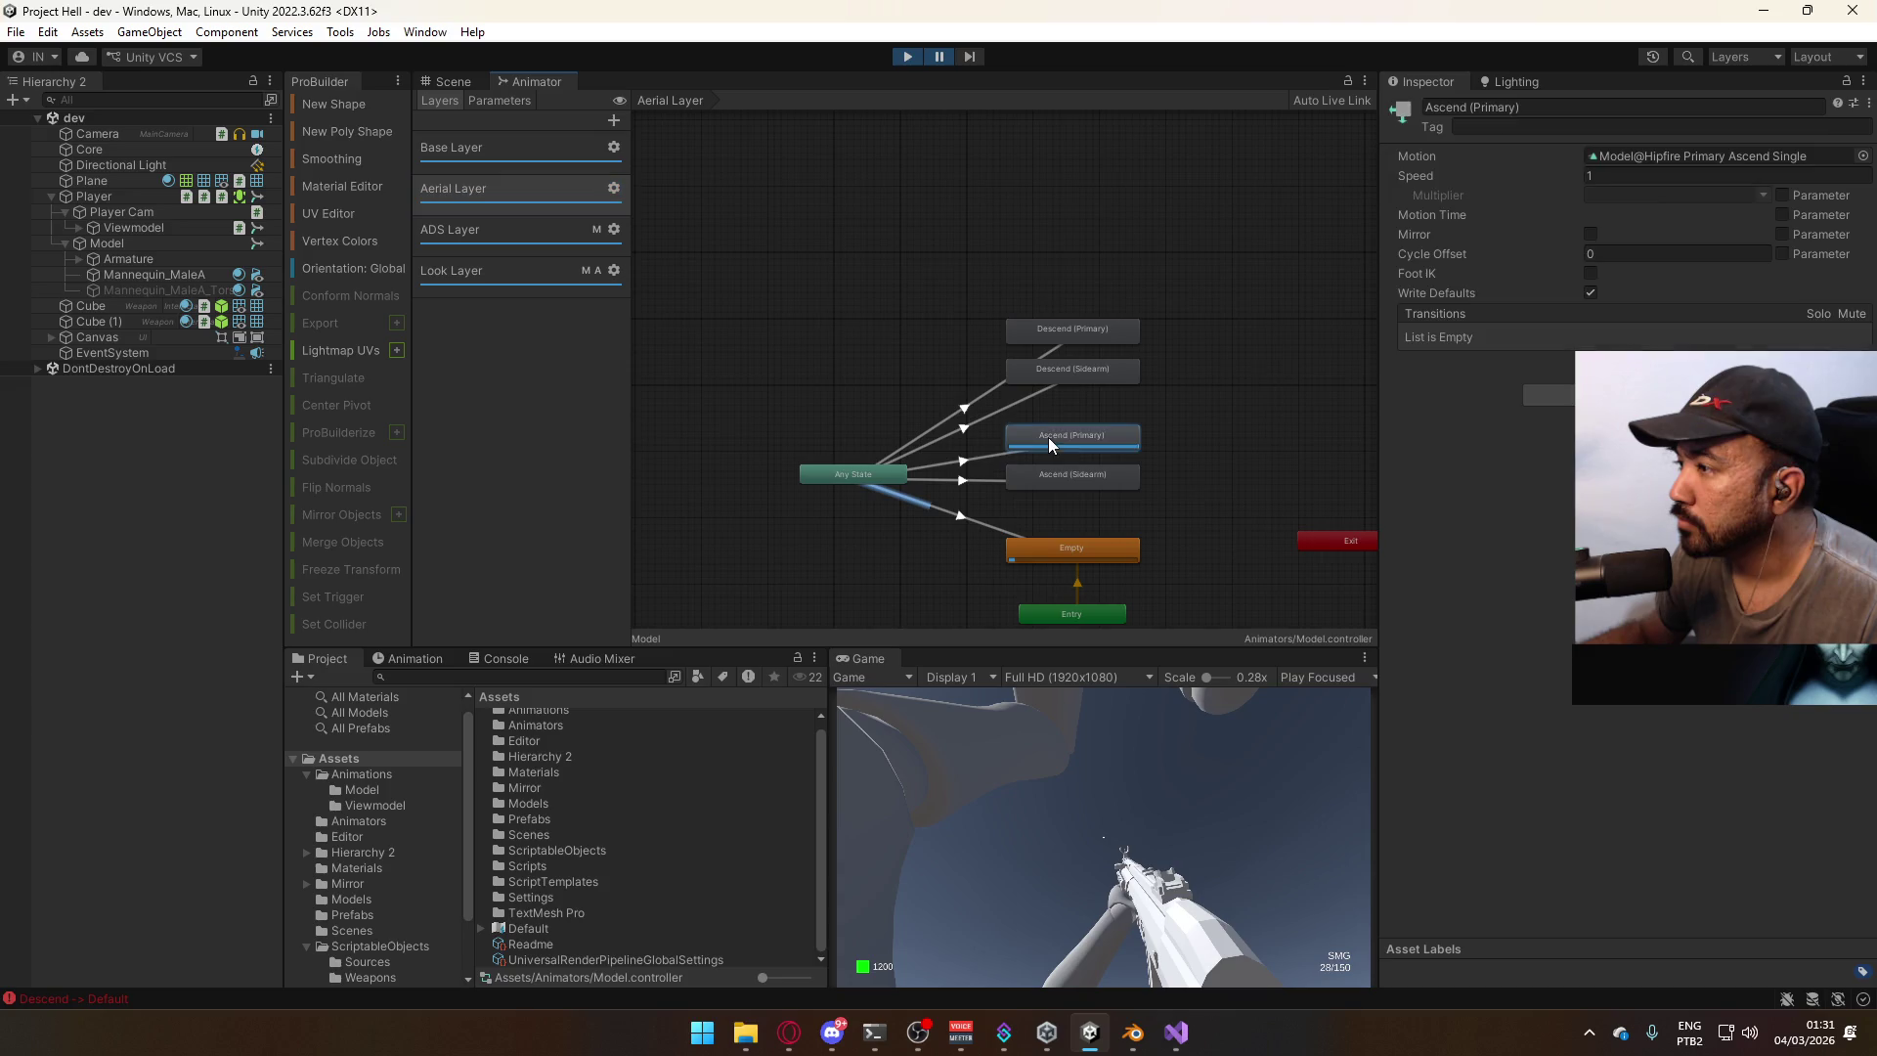
left_click(1662, 158)
left_click(655, 838)
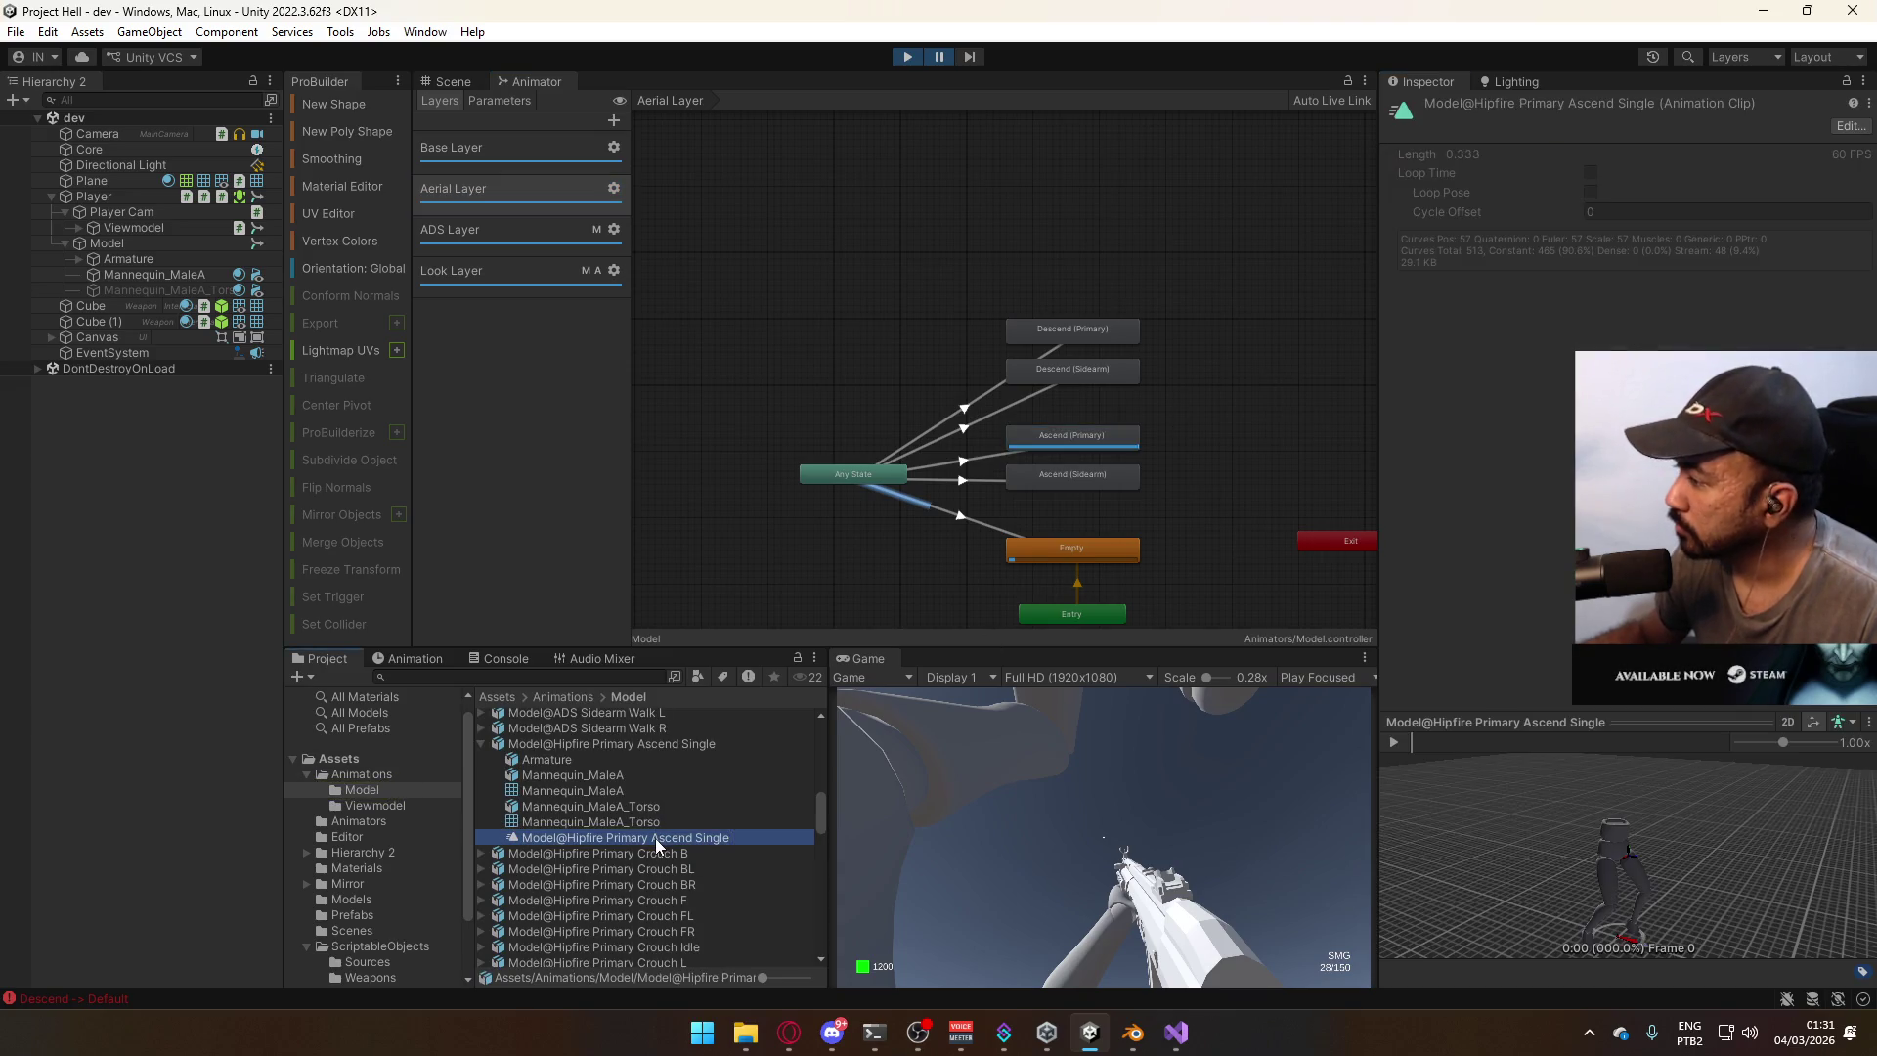
mouse_move(1613, 831)
left_mouse_down()
mouse_move(1470, 801)
mouse_move(947, 783)
left_mouse_up()
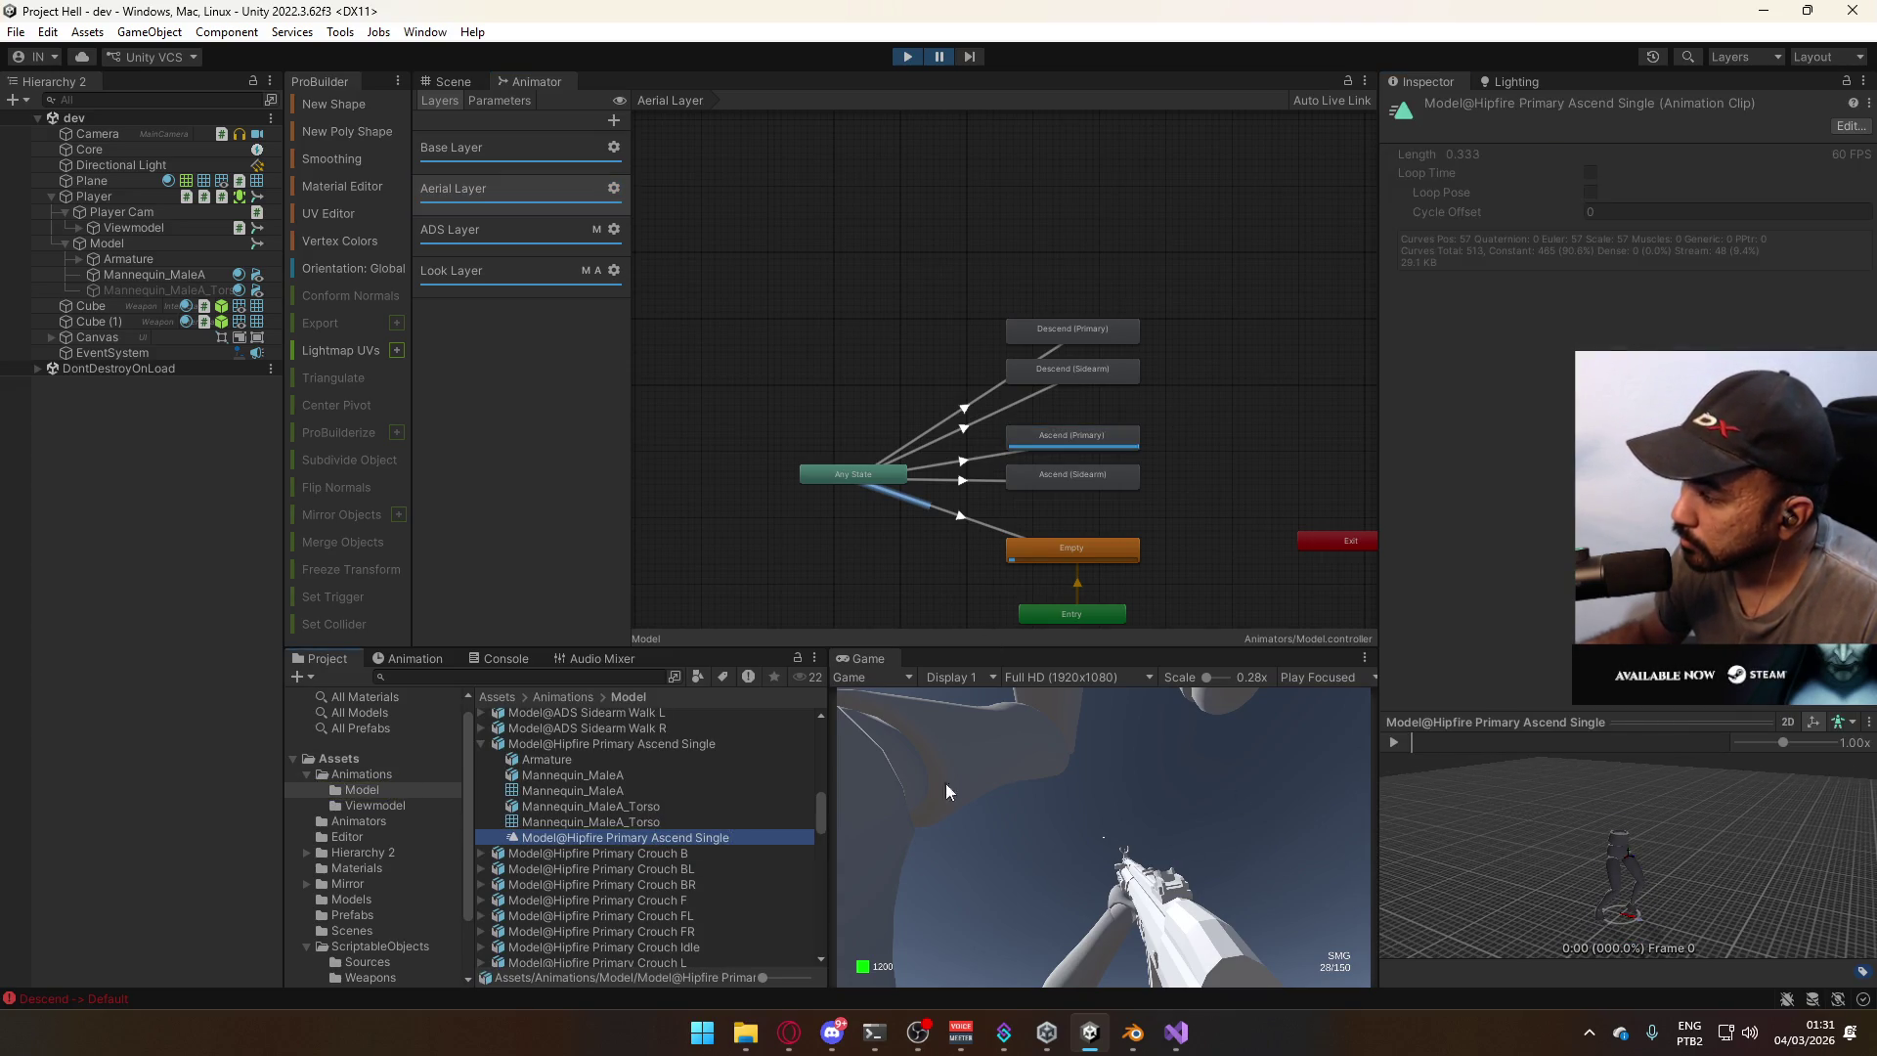
left_click(571, 748)
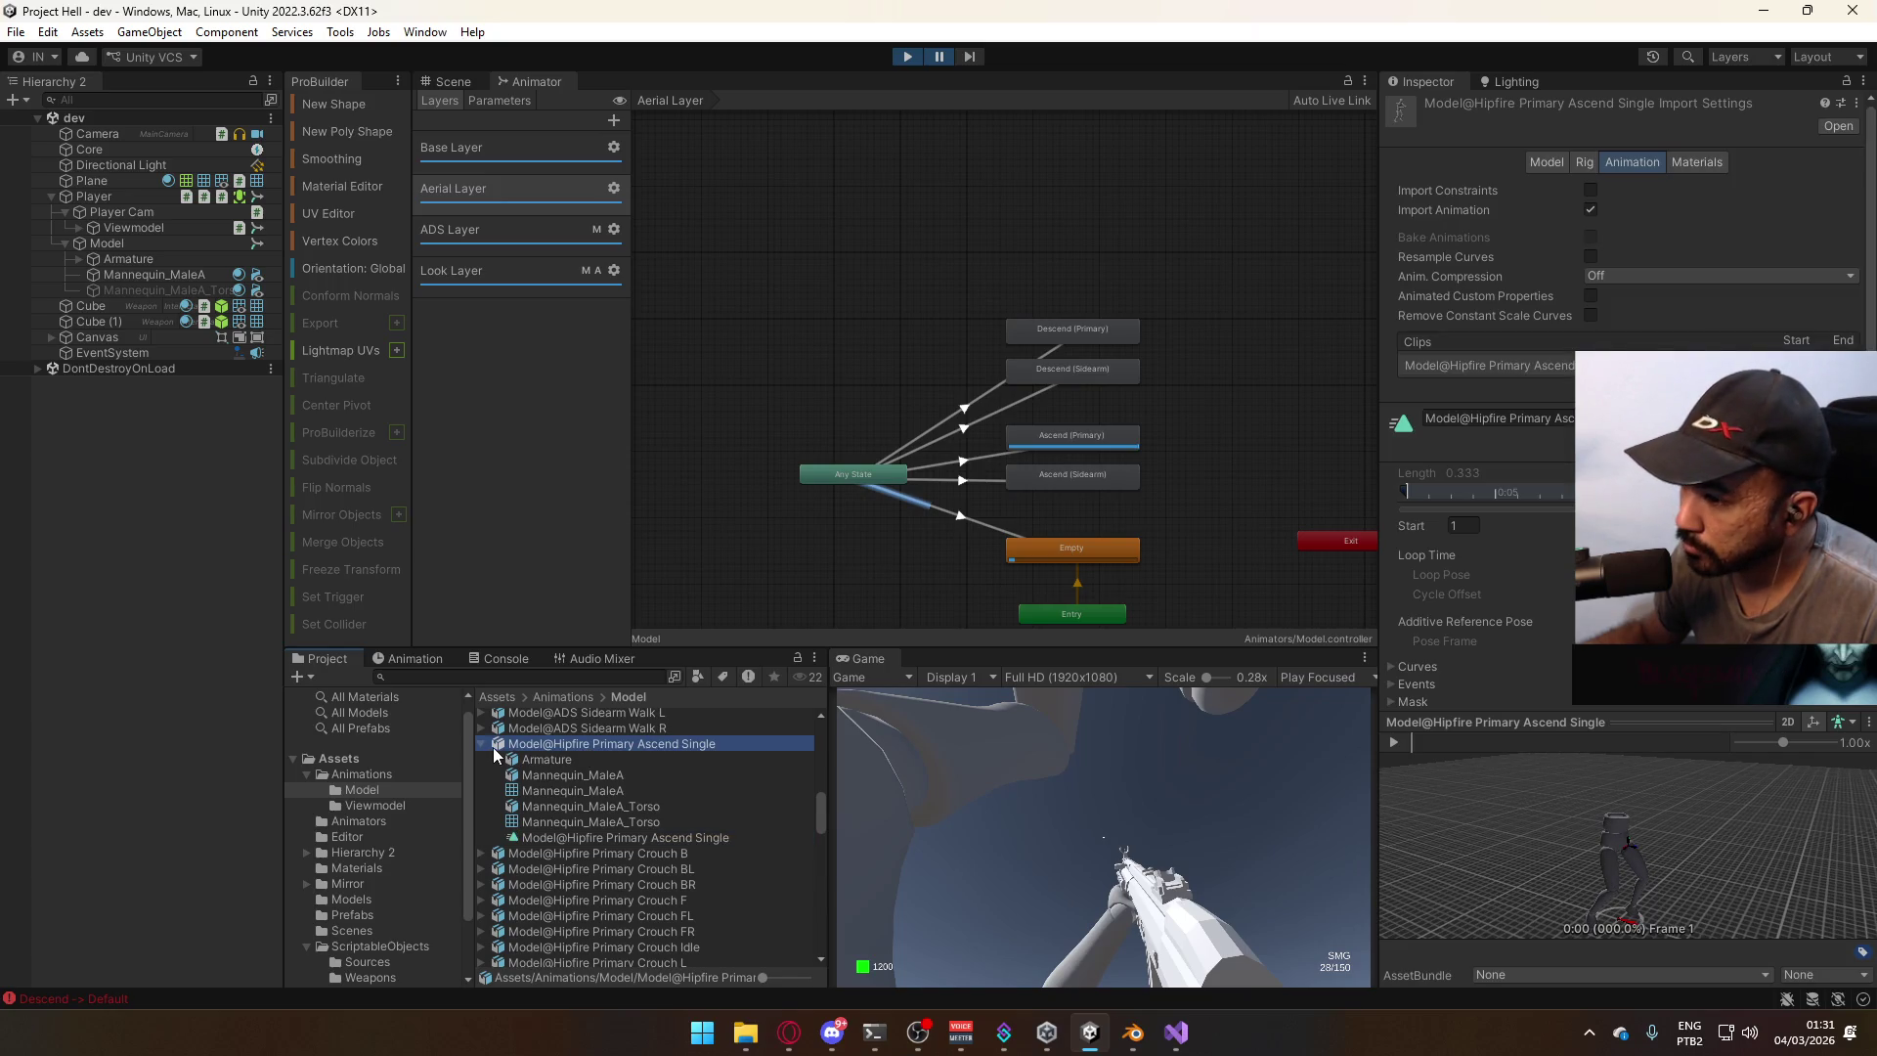
left_click(483, 747)
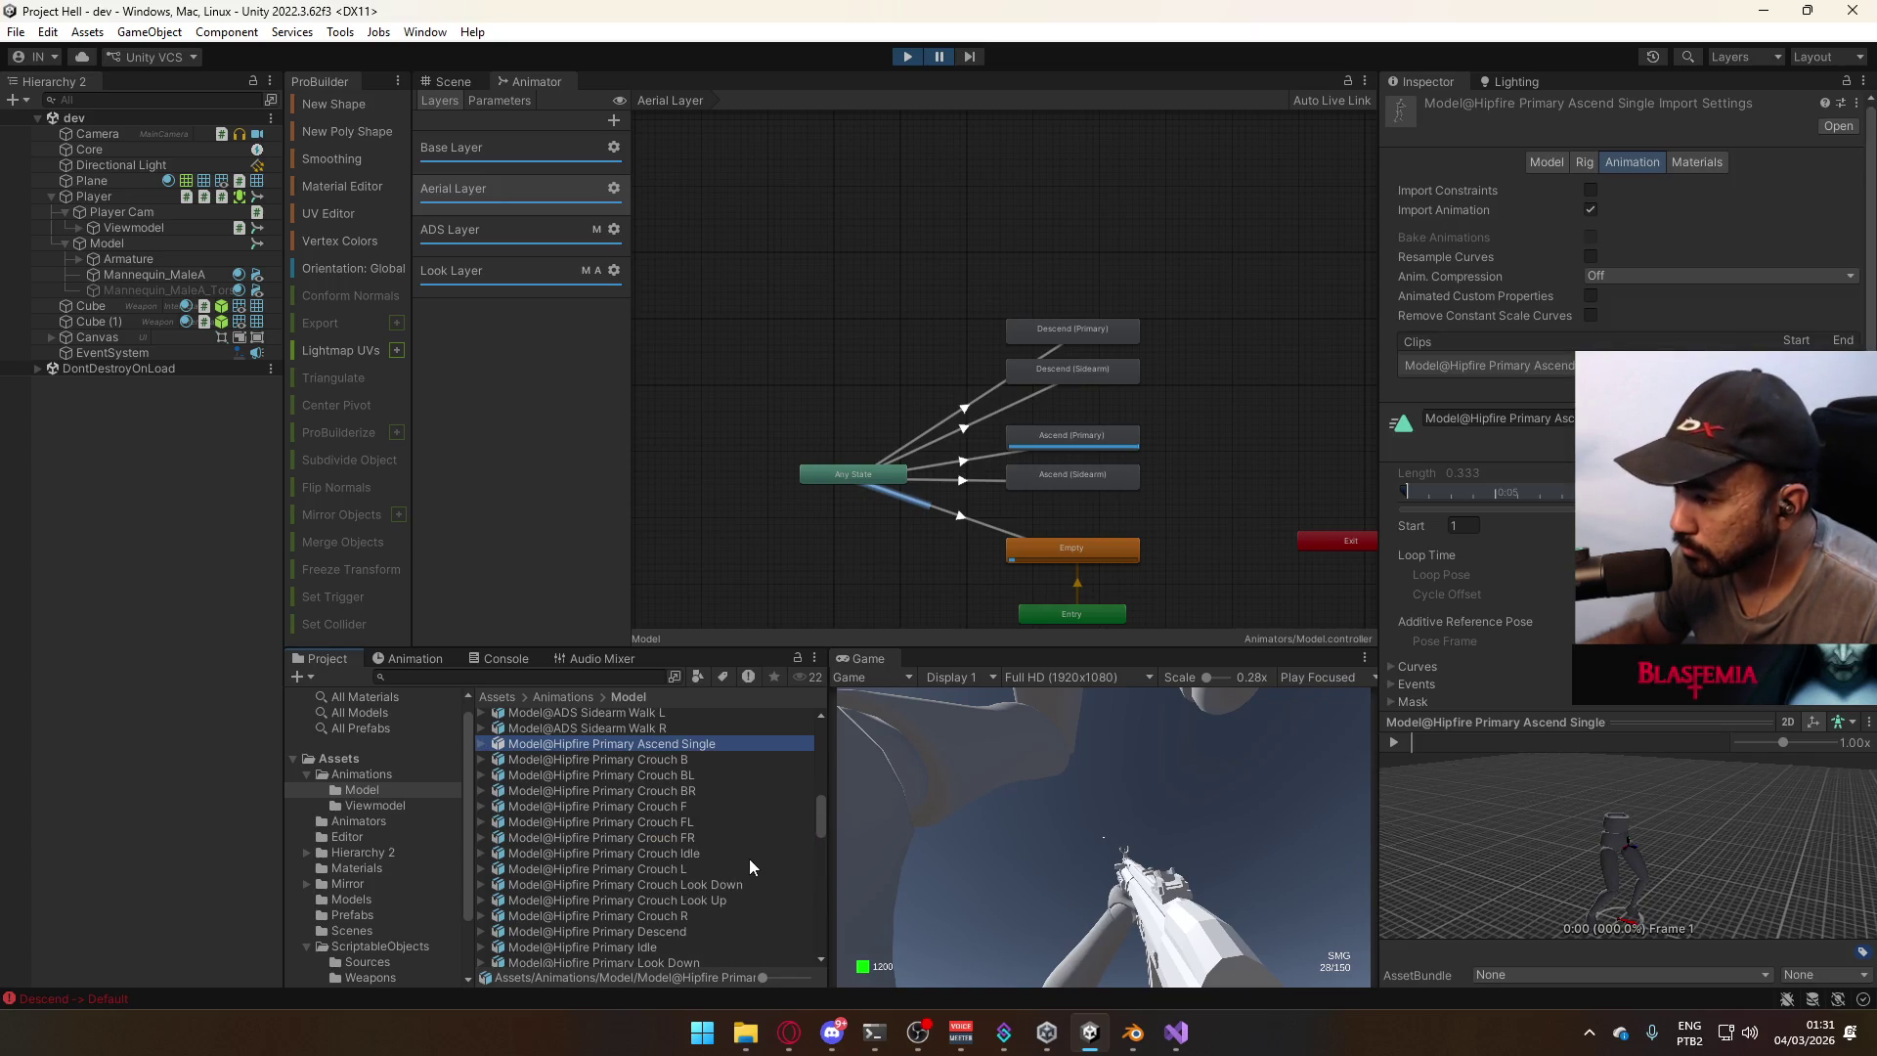
Inspect the Model@ADS Sidearm Ascend Single asset in the Project panel.
scroll(723, 858, "up", 5)
scroll(715, 853, "up", 2)
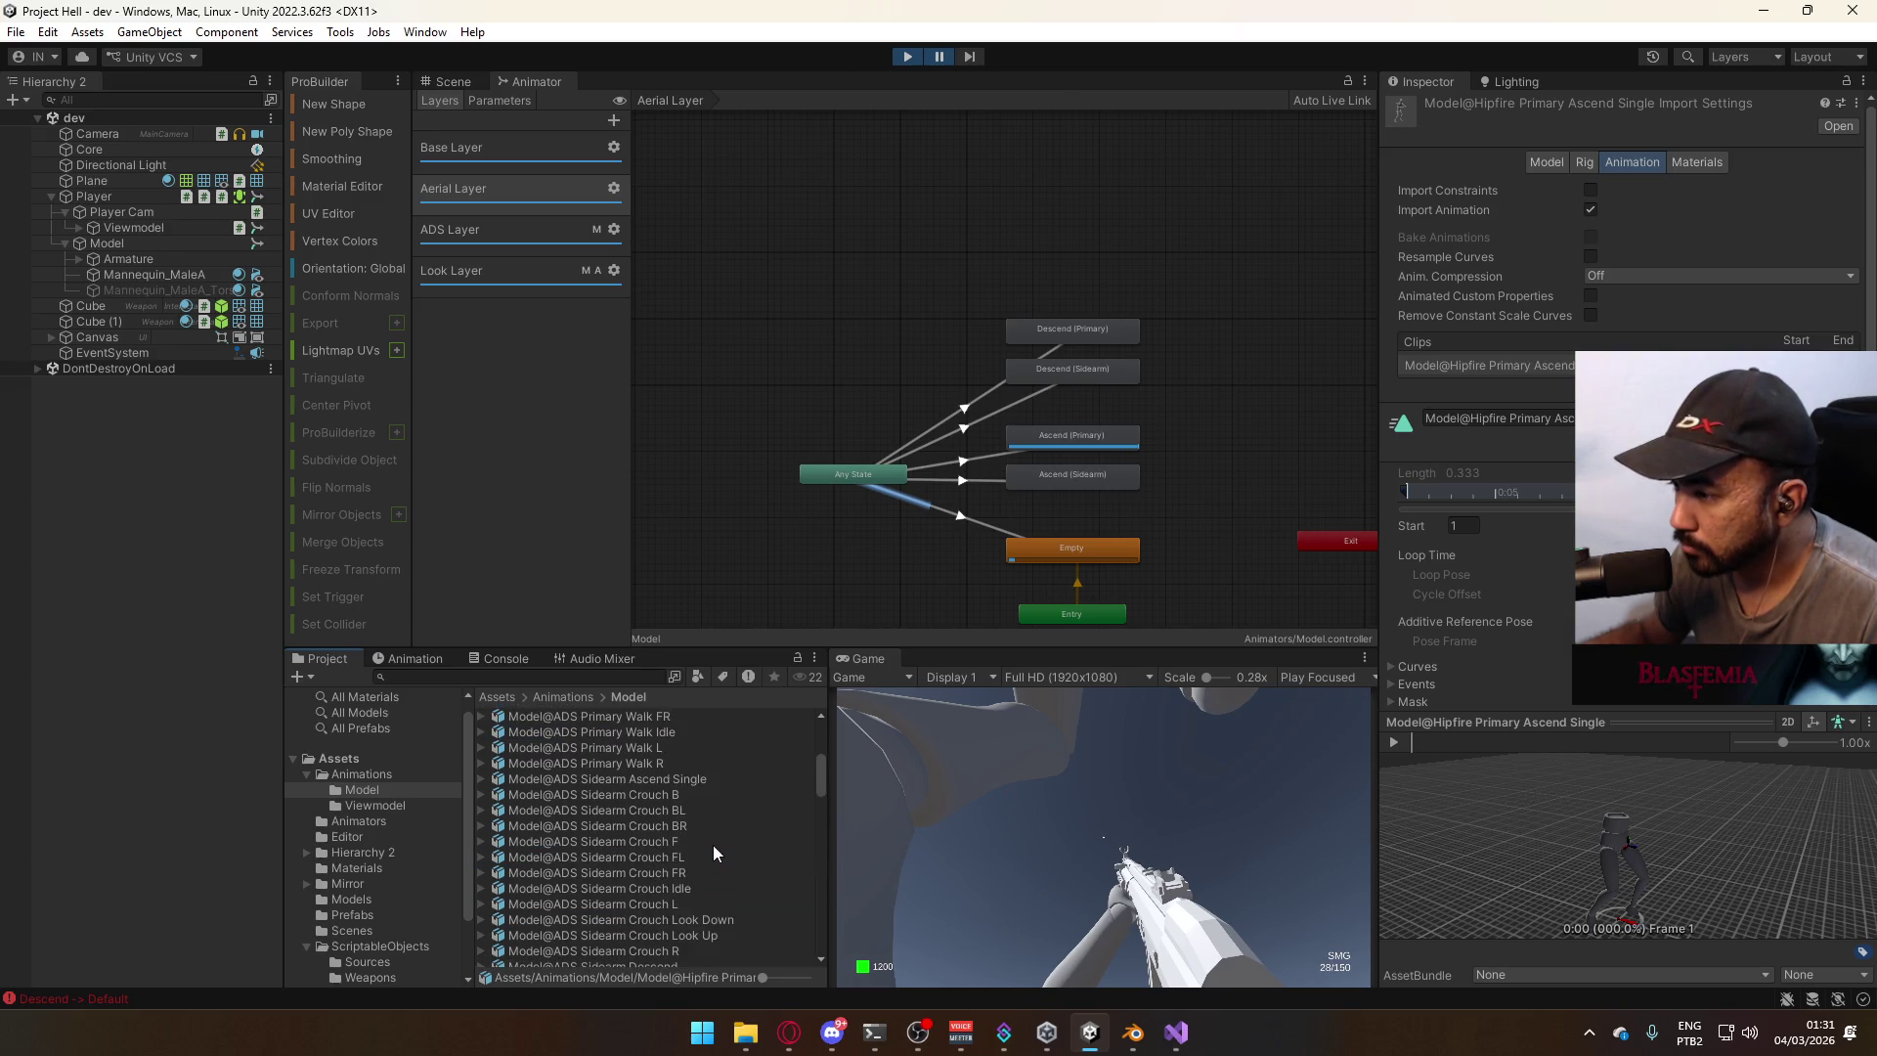
left_click(695, 779)
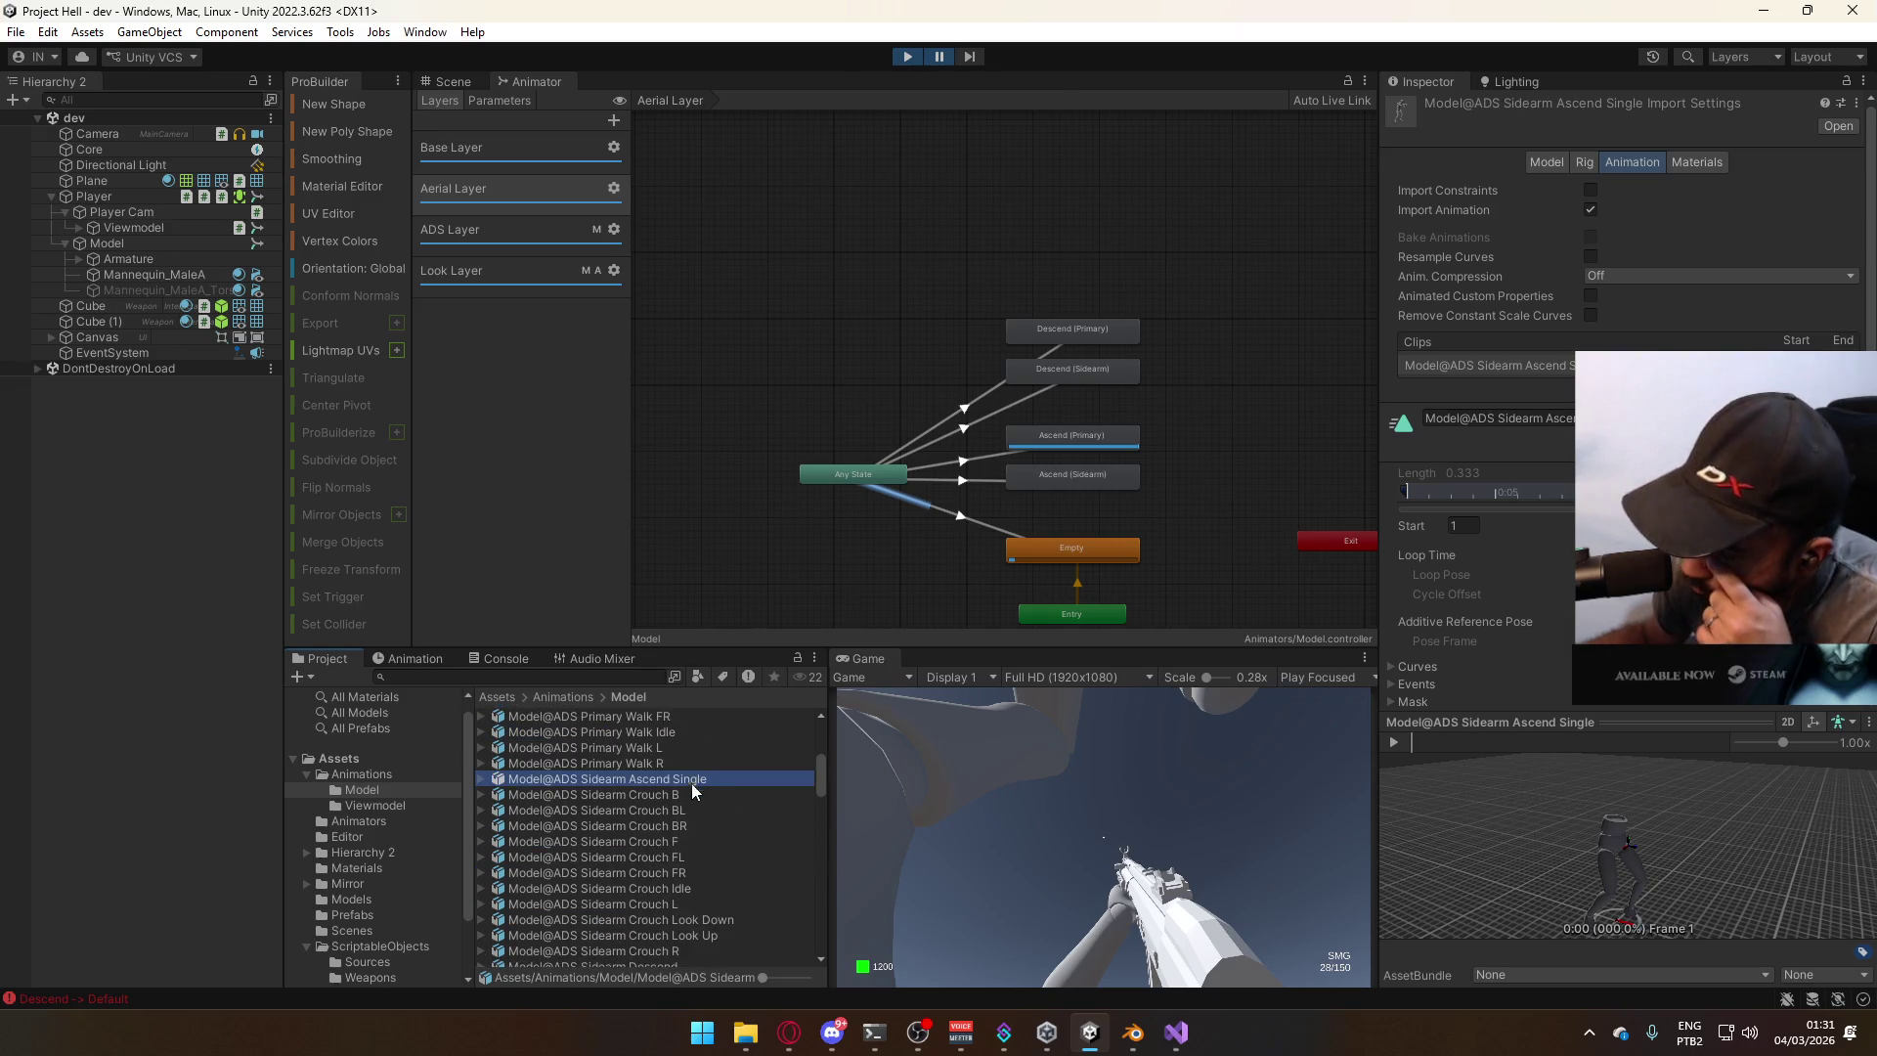
scroll(702, 854, "down", 5)
scroll(704, 860, "down", 4)
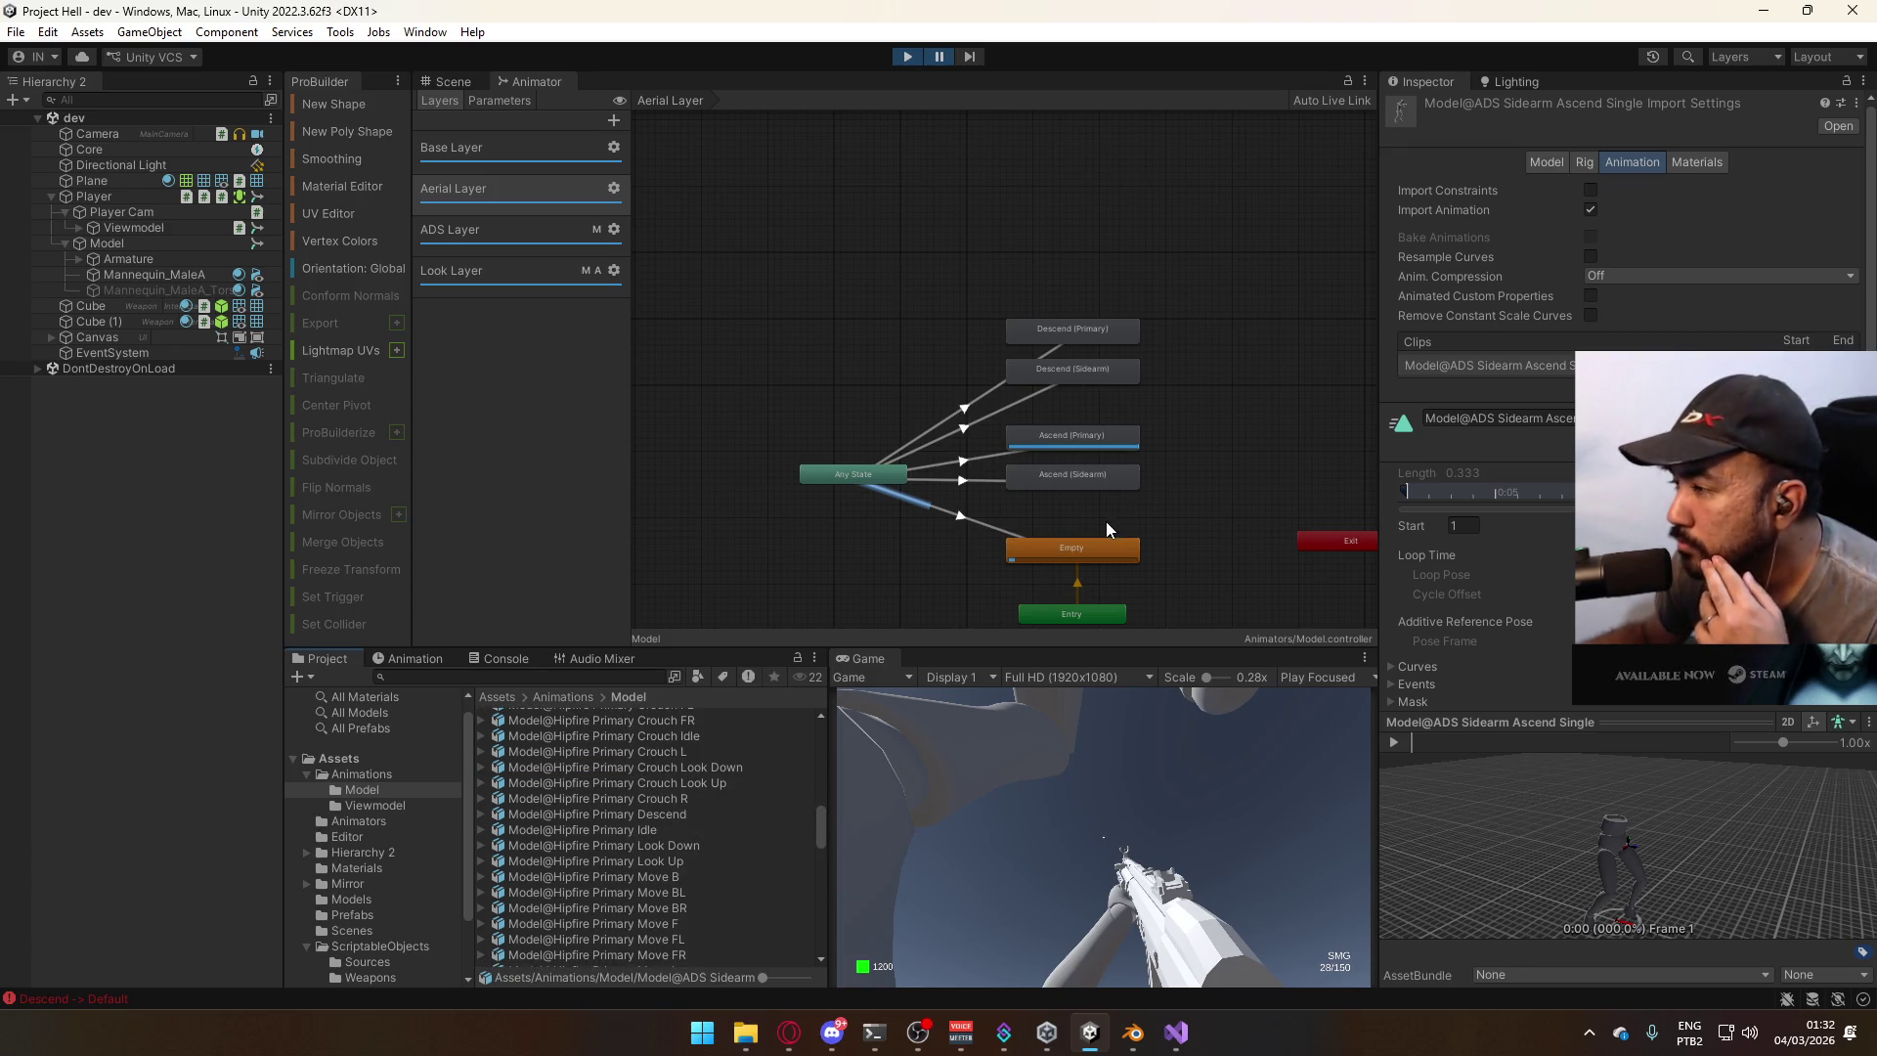
Check the Empty, Ascend (Sidearm), Ascend (Primary), Descend (Sidearm) and Descend (Primary) states.
left_click(1040, 548)
left_click(1060, 486)
left_click(1070, 449)
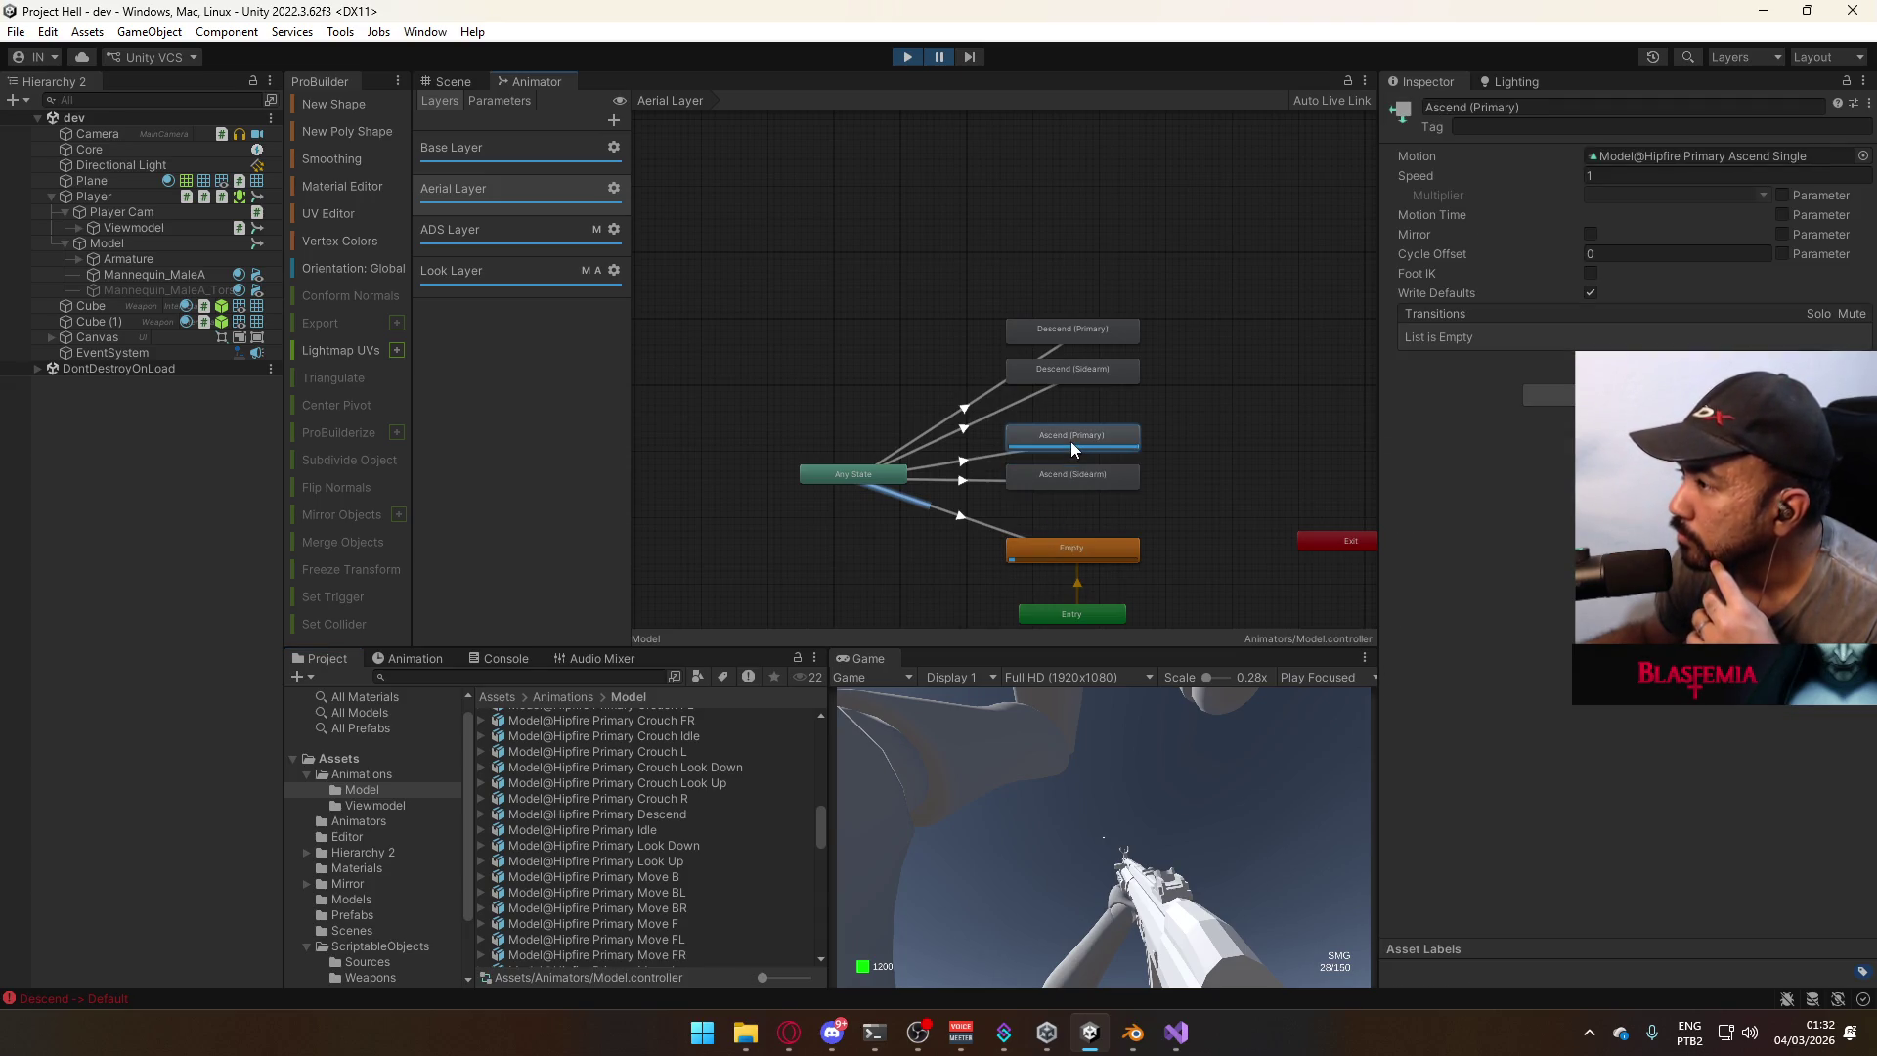
left_click(1081, 373)
left_click(1099, 327)
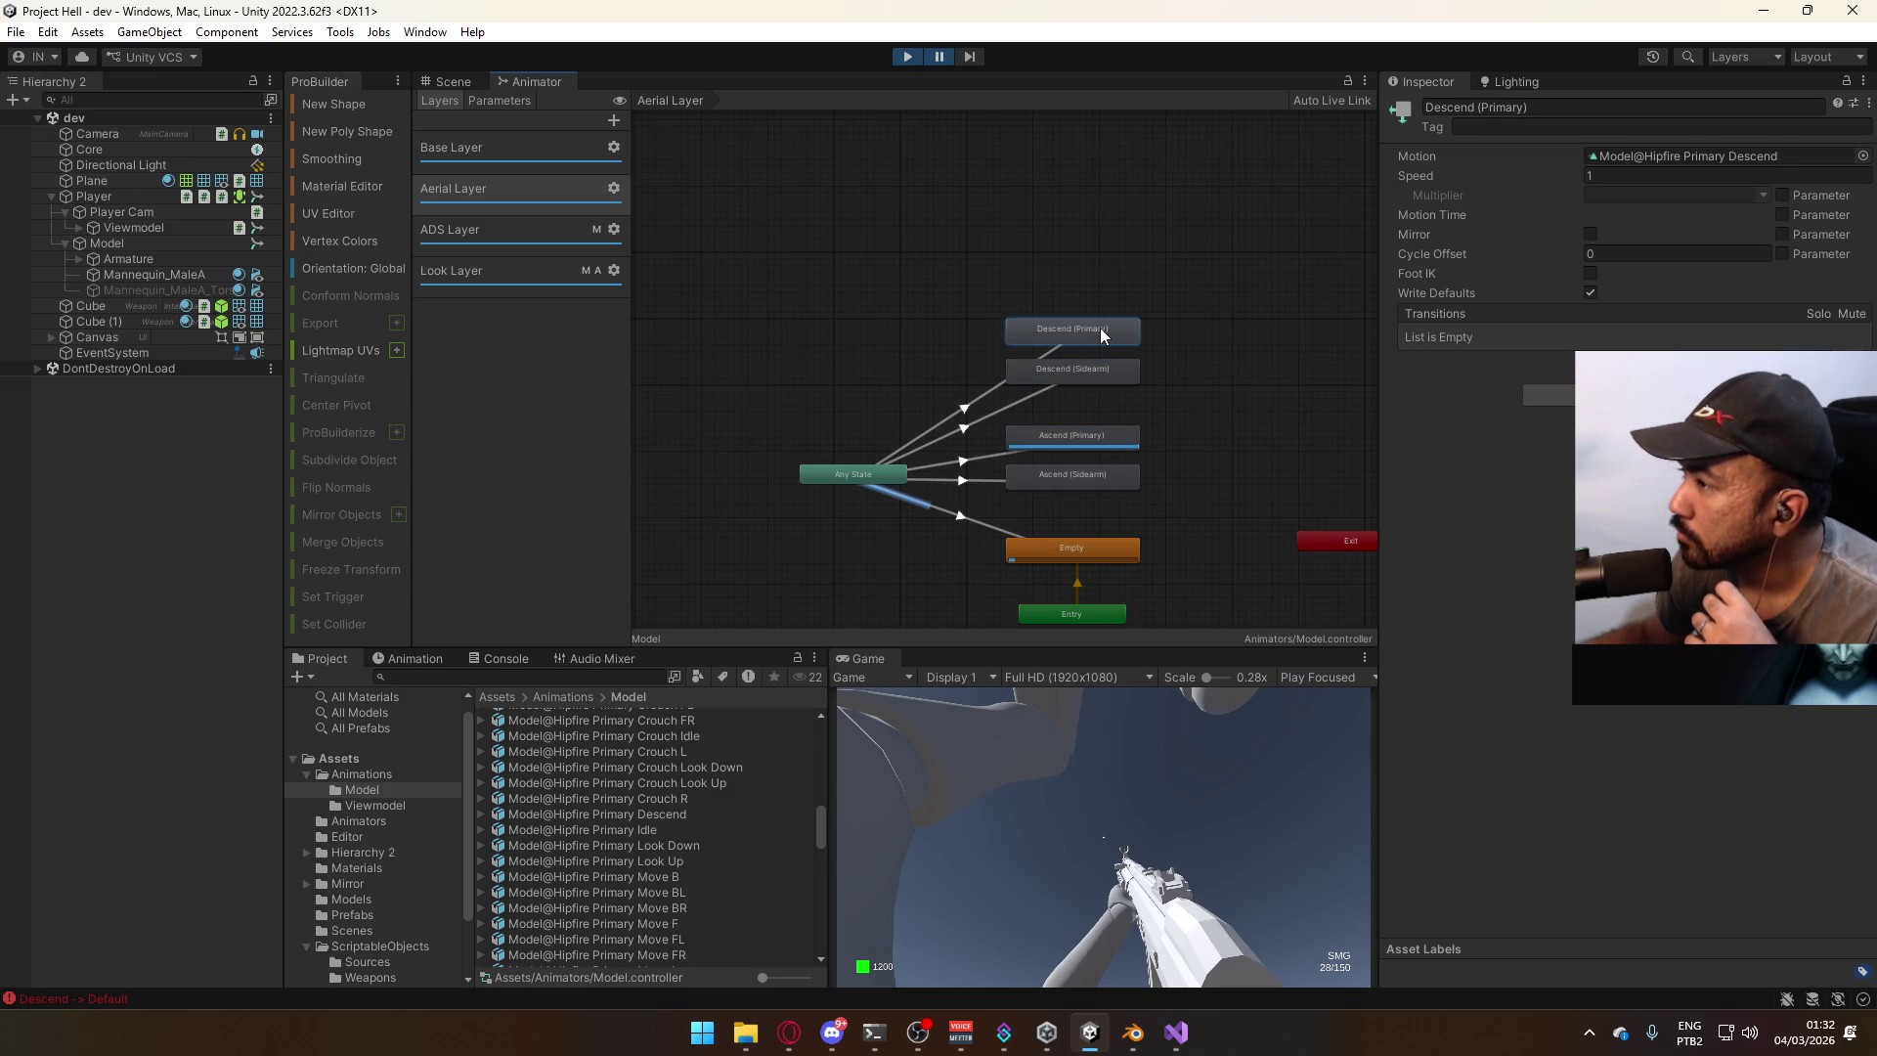
Locate Descend (Primary)'s clip and show the Model@Hipfire Primary Descend import settings.
left_click(1669, 156)
left_click(677, 836)
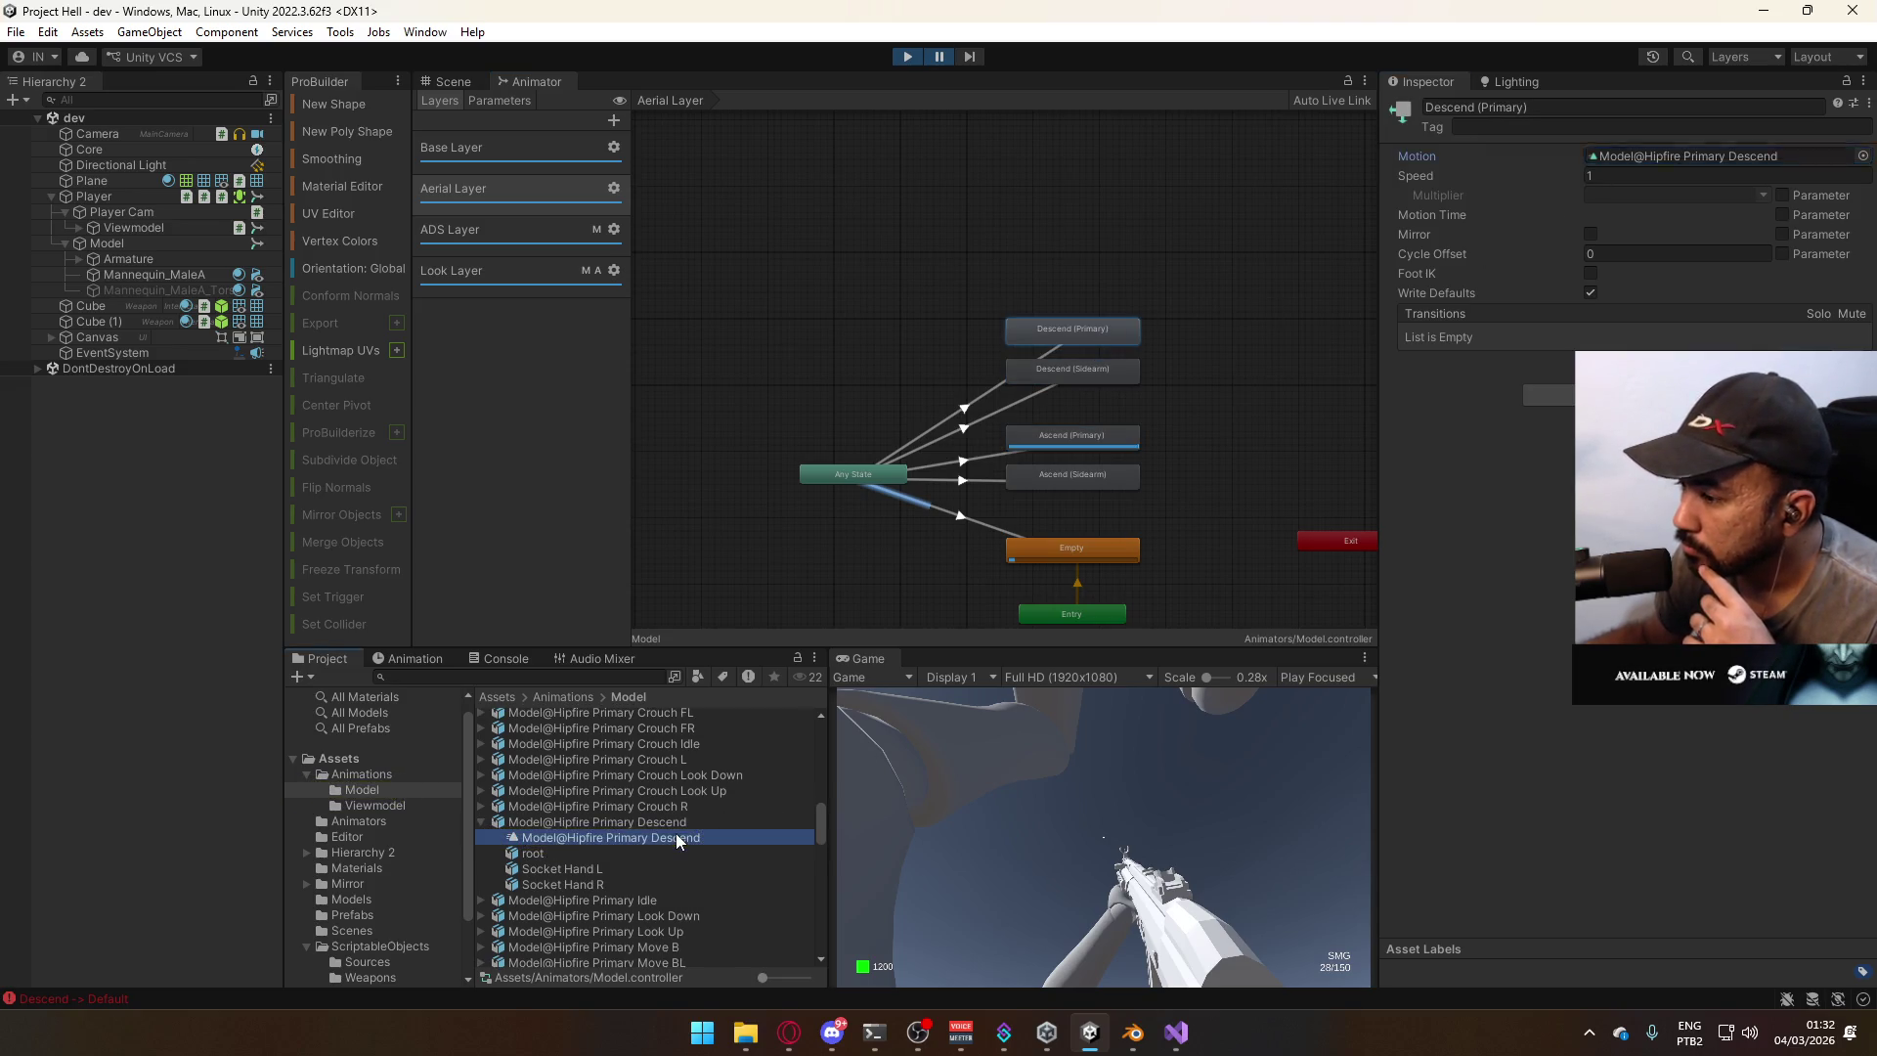
left_click(670, 824)
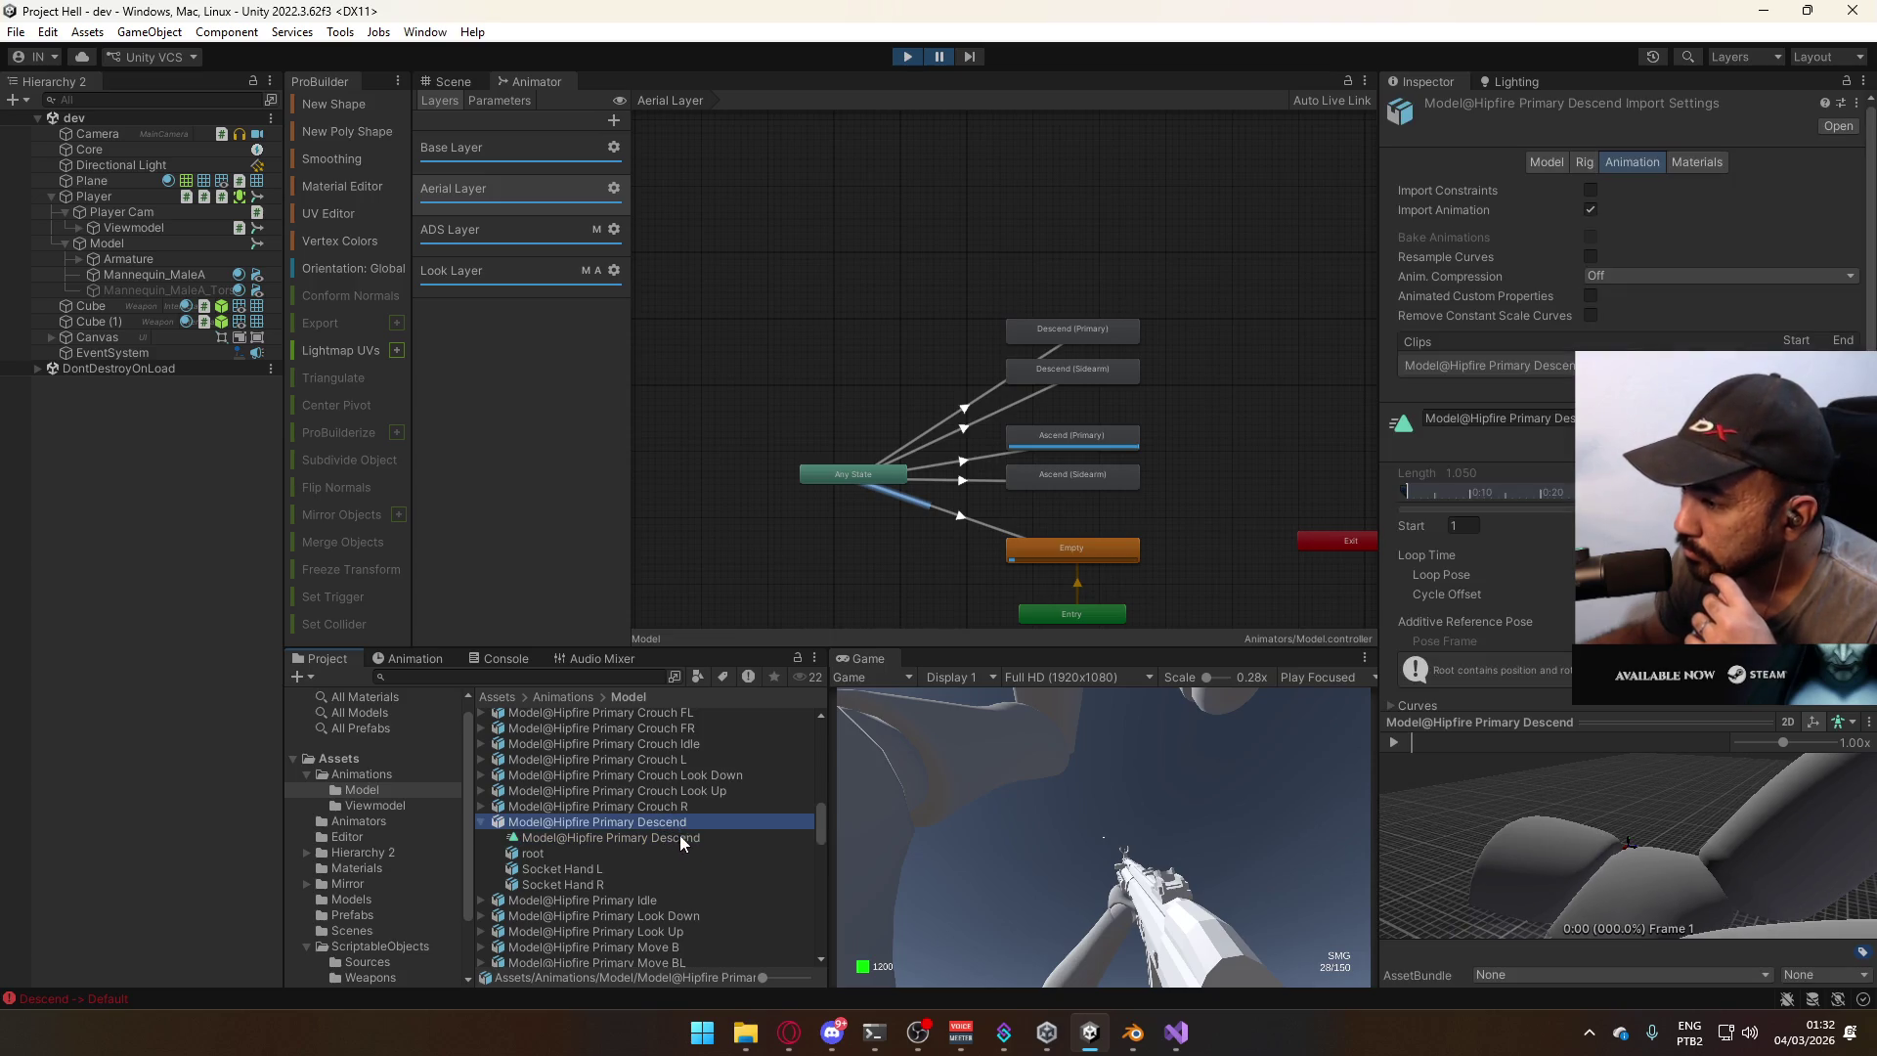
mouse_move(1466, 808)
left_mouse_down()
mouse_move(1517, 814)
mouse_move(1522, 835)
left_mouse_up()
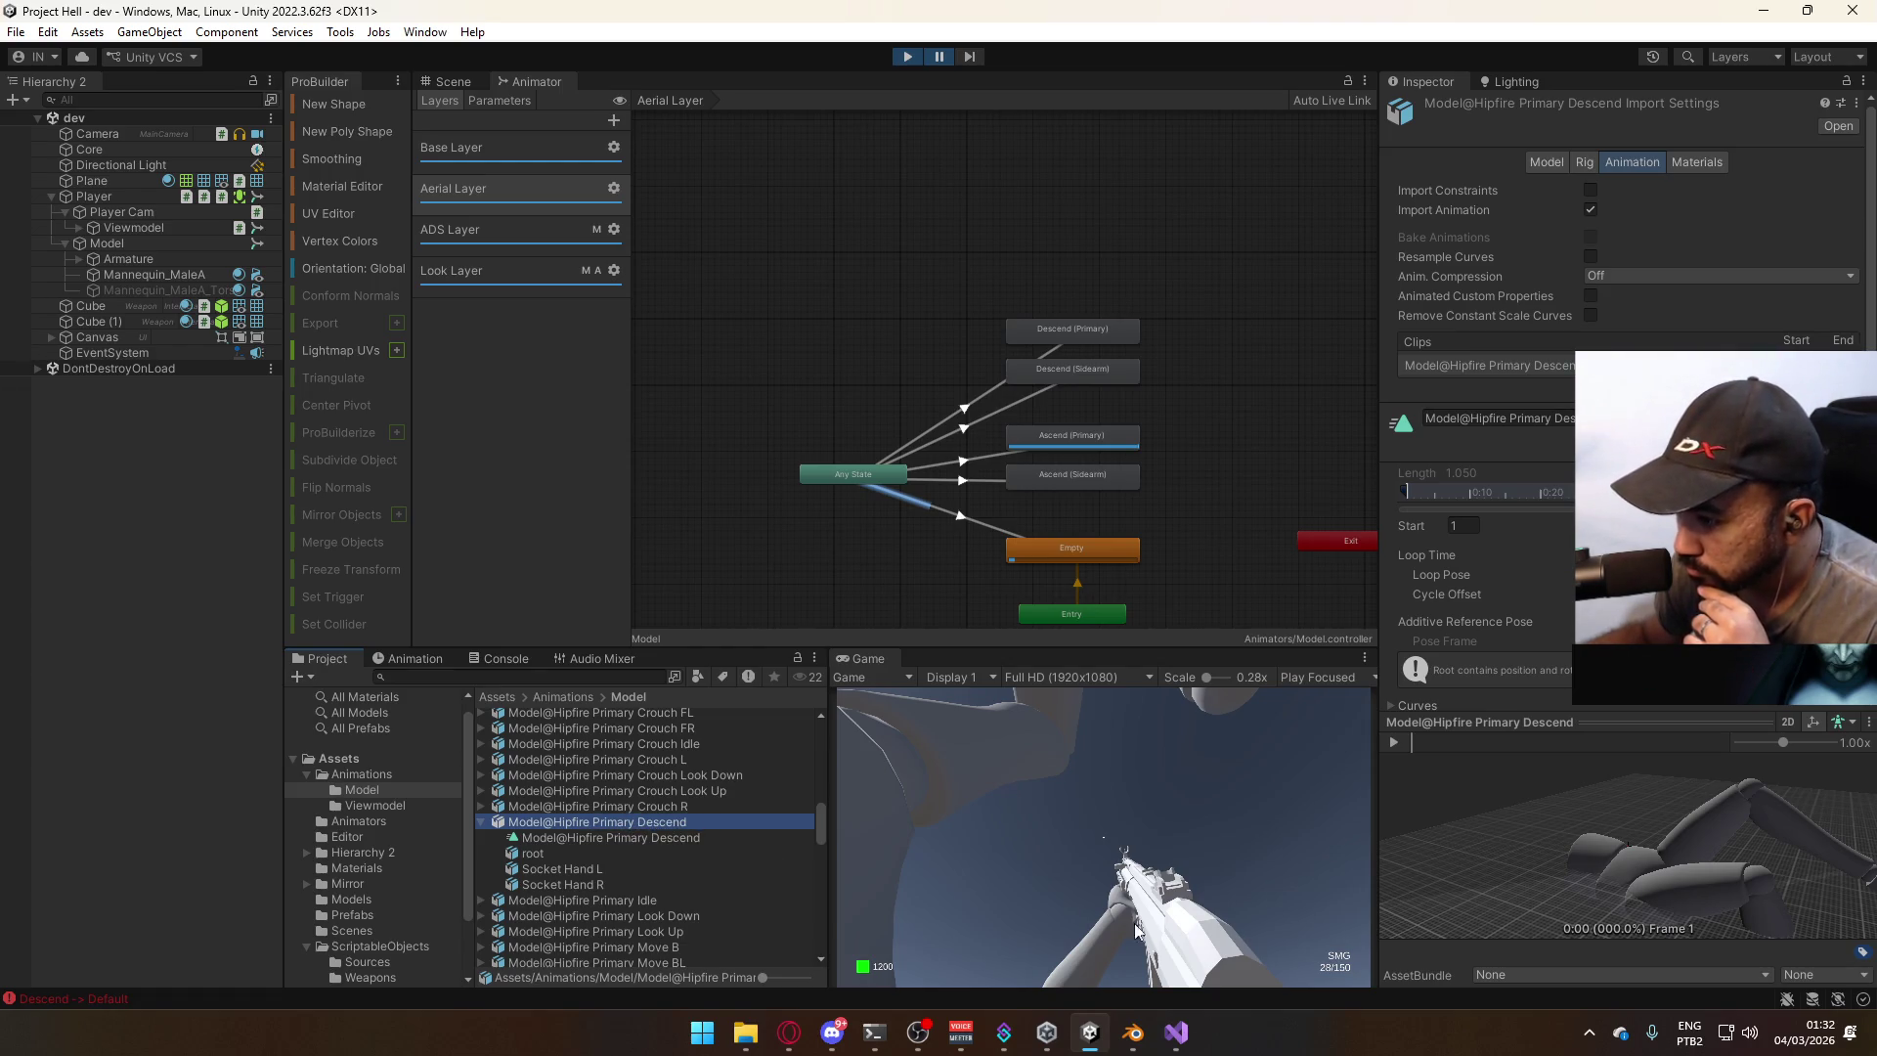
left_click(1142, 1044)
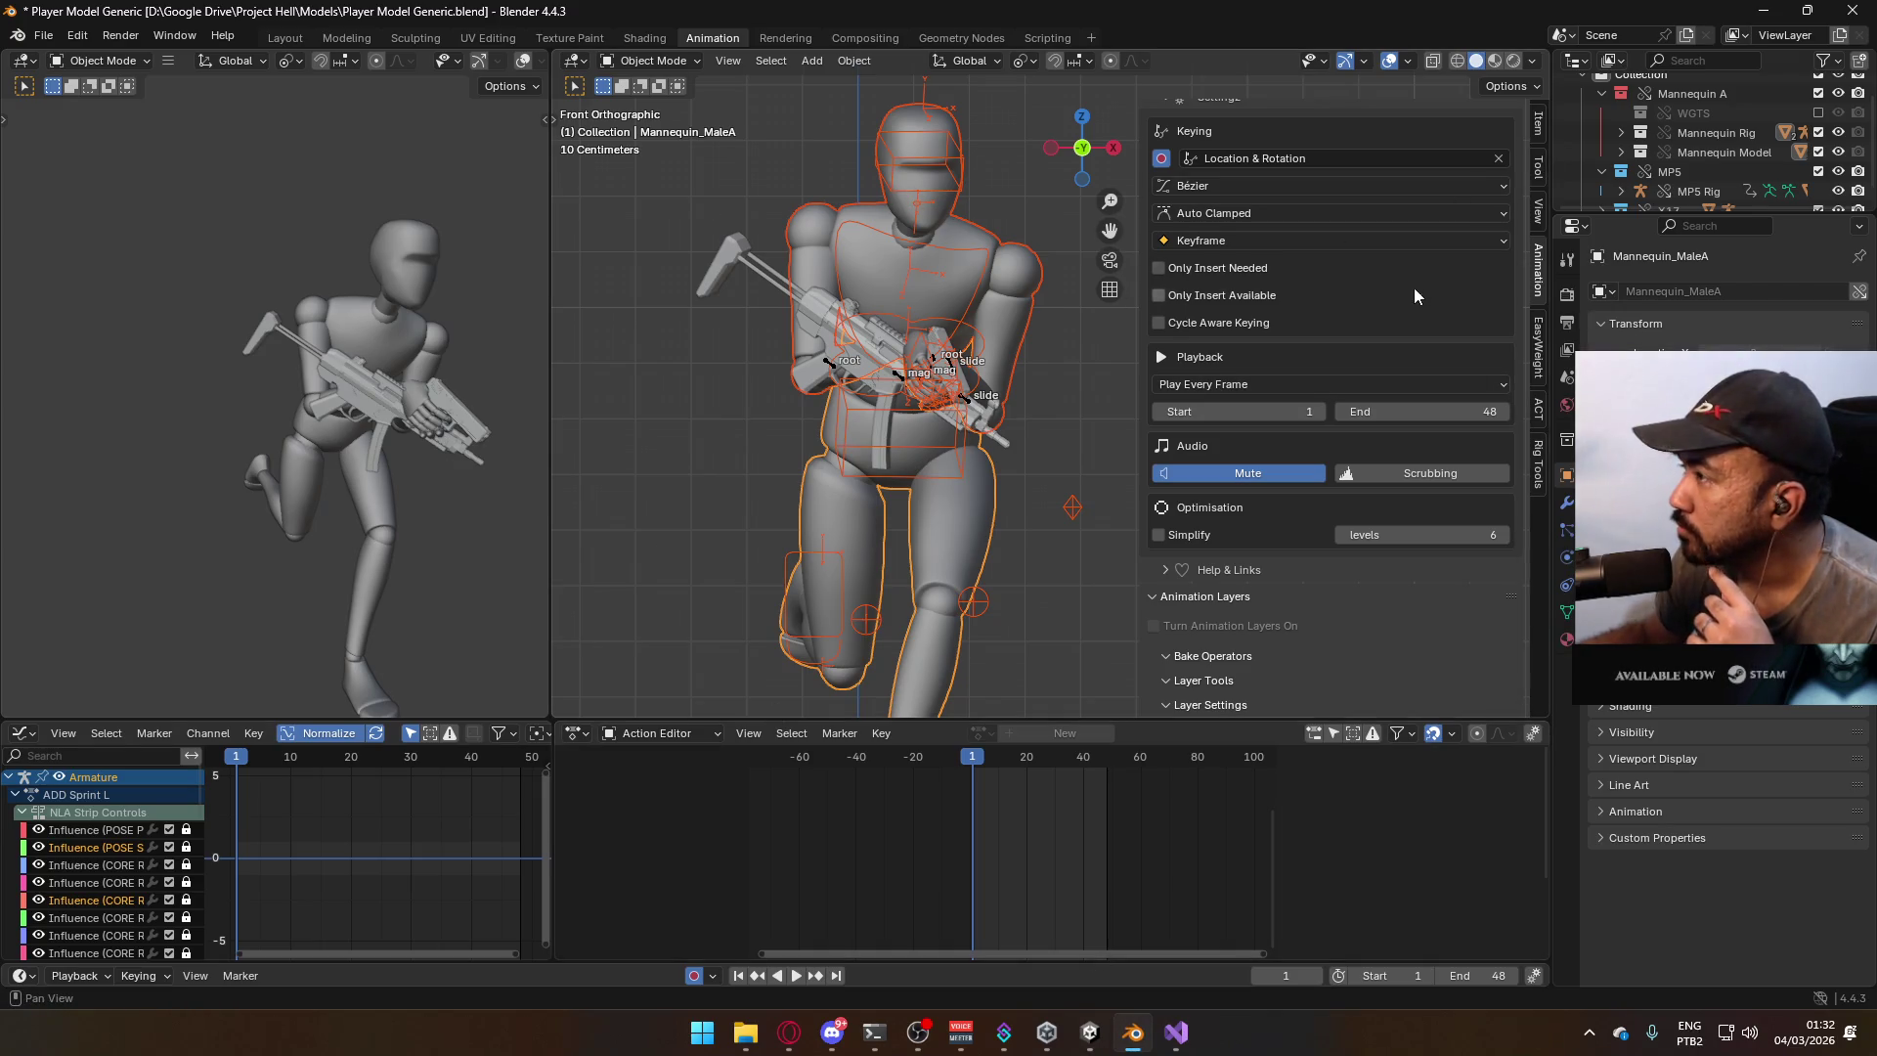
Hide the body's ADD Sprint L and CORE Sprint layers and the MP5 Rig's CORE Sprint and ADD ADS layers.
scroll(1415, 295, "up", 5)
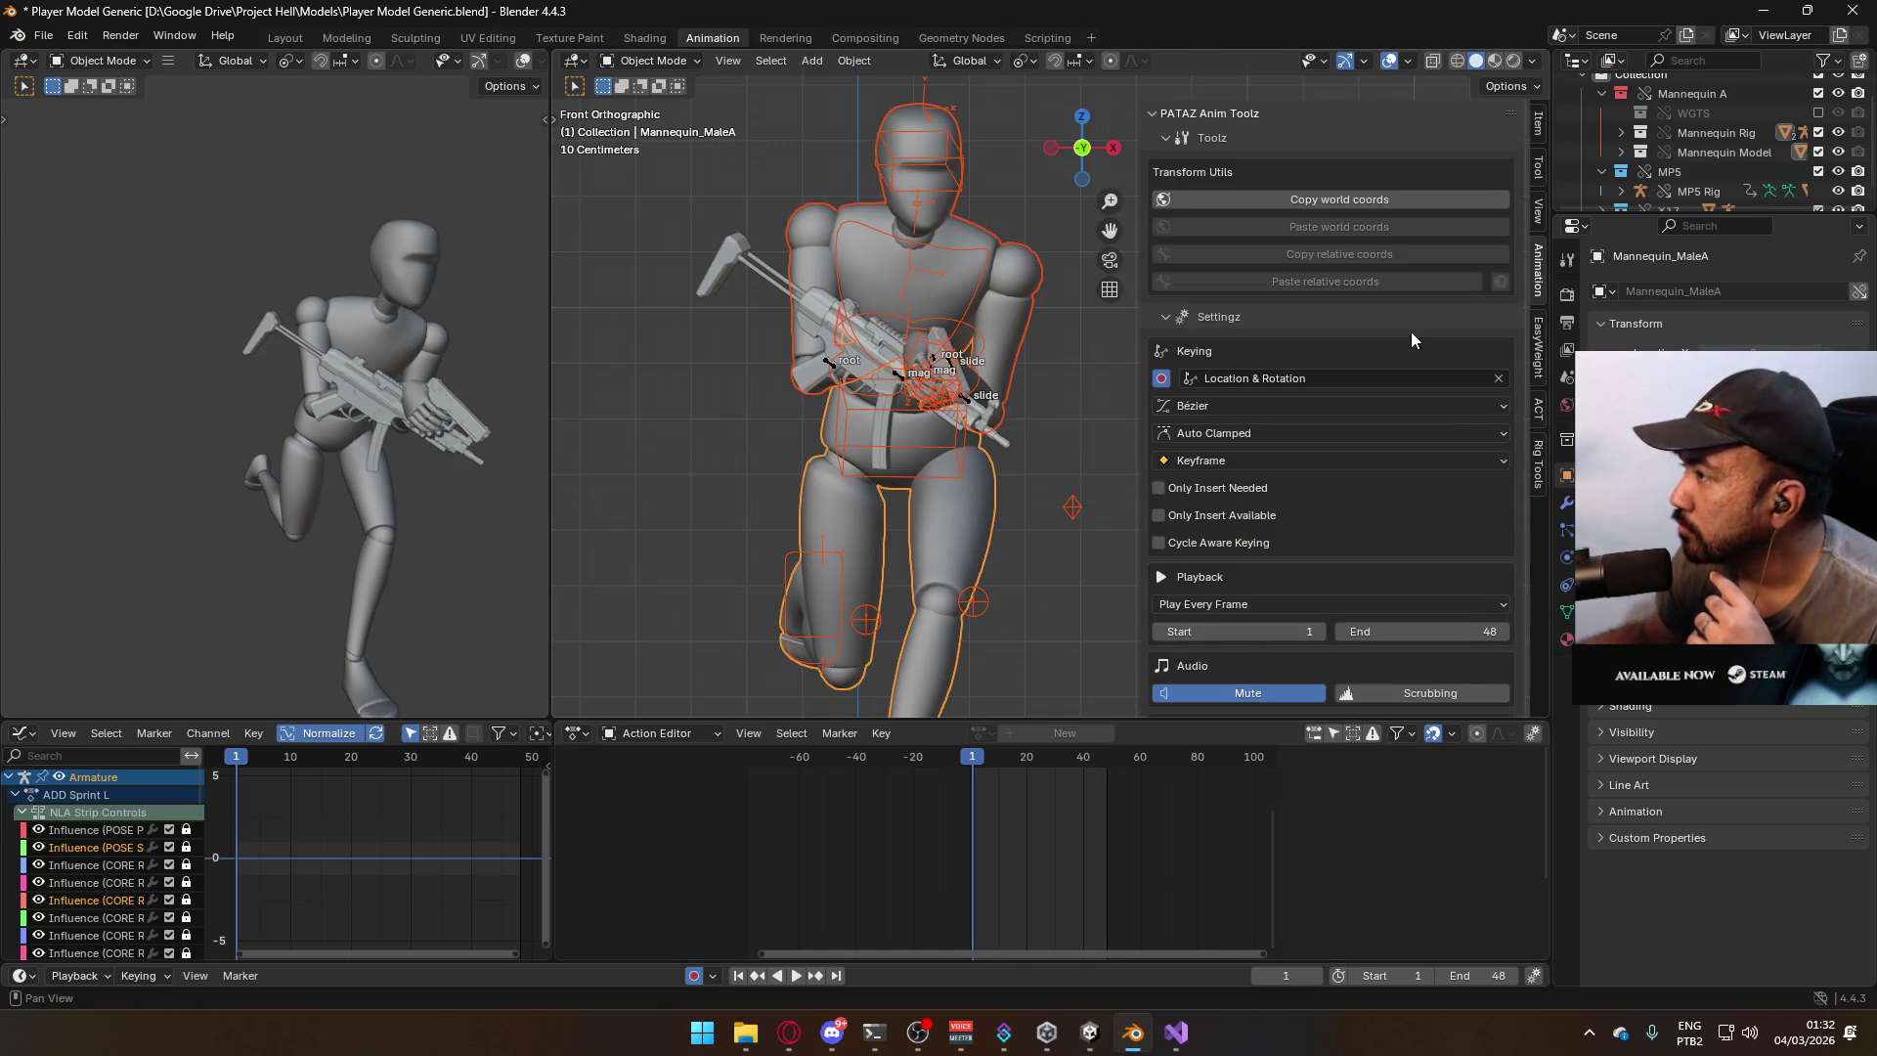
left_click(914, 269)
scroll(1349, 544, "down", 7)
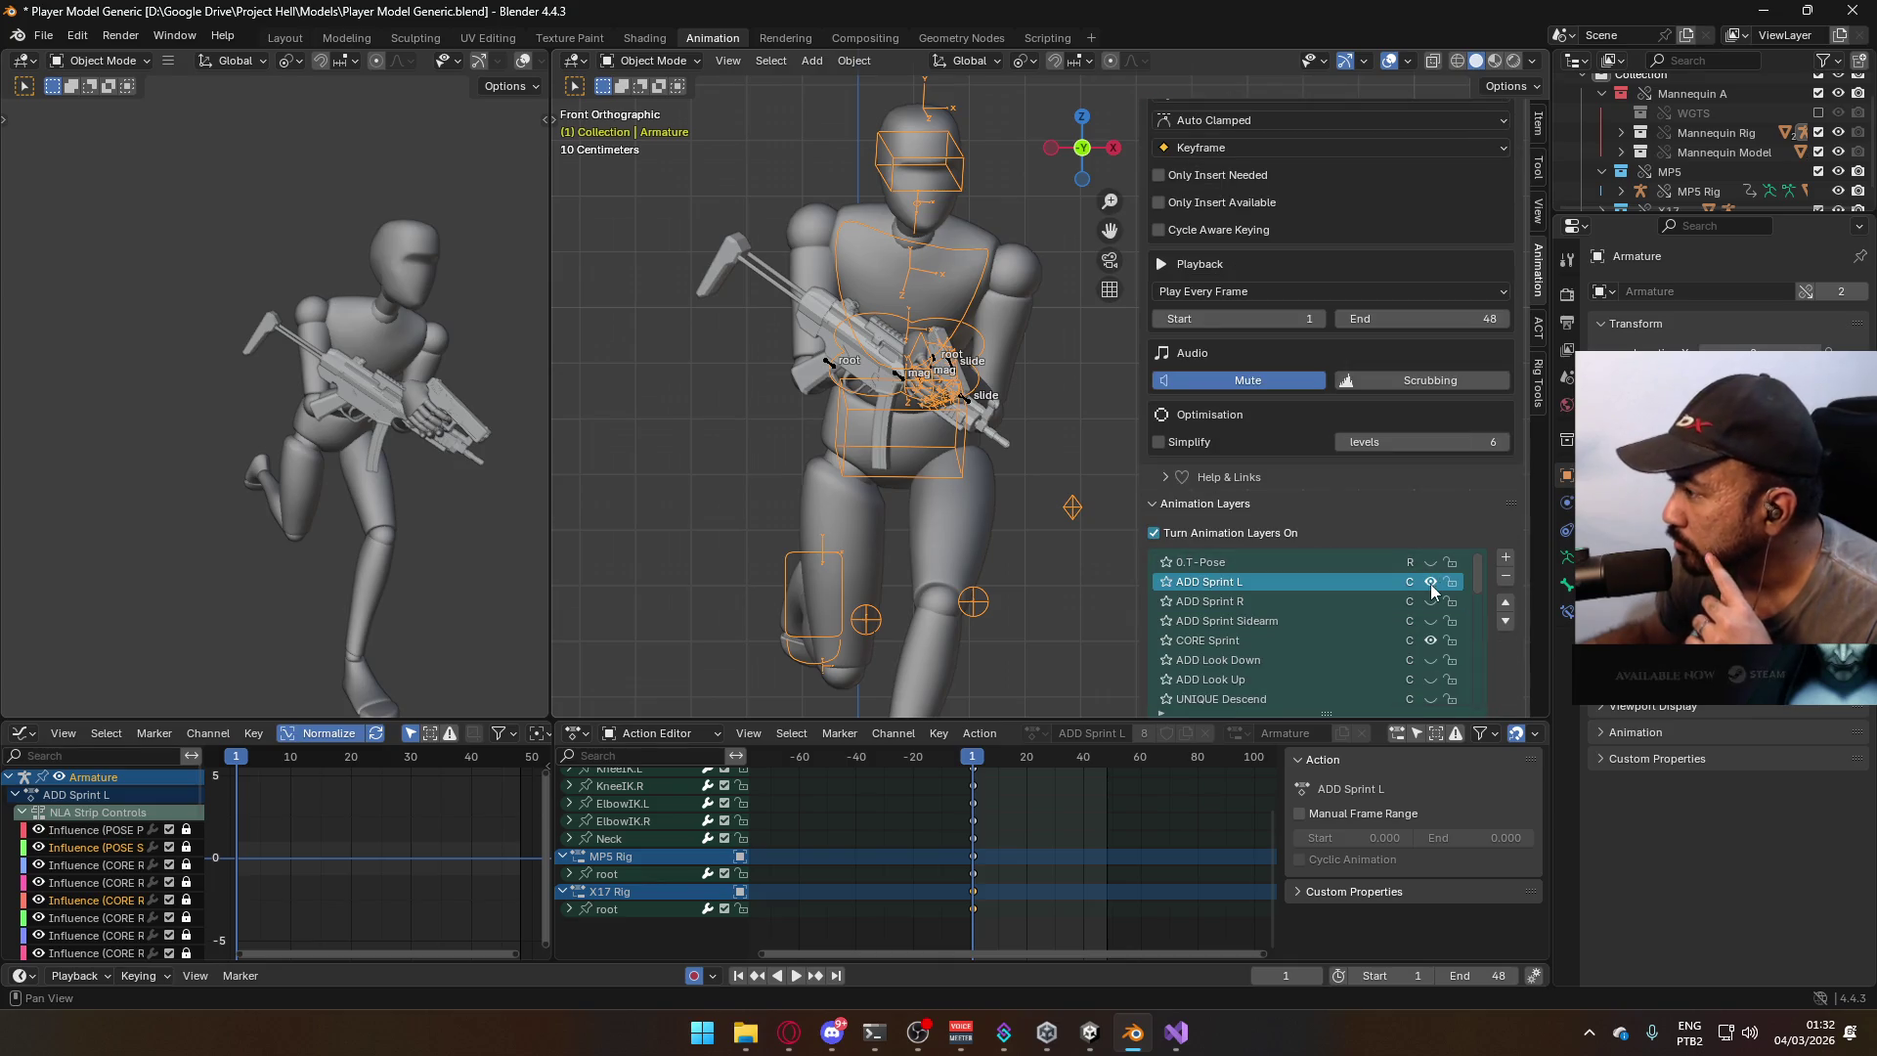
left_click(1432, 584)
left_click(1432, 640)
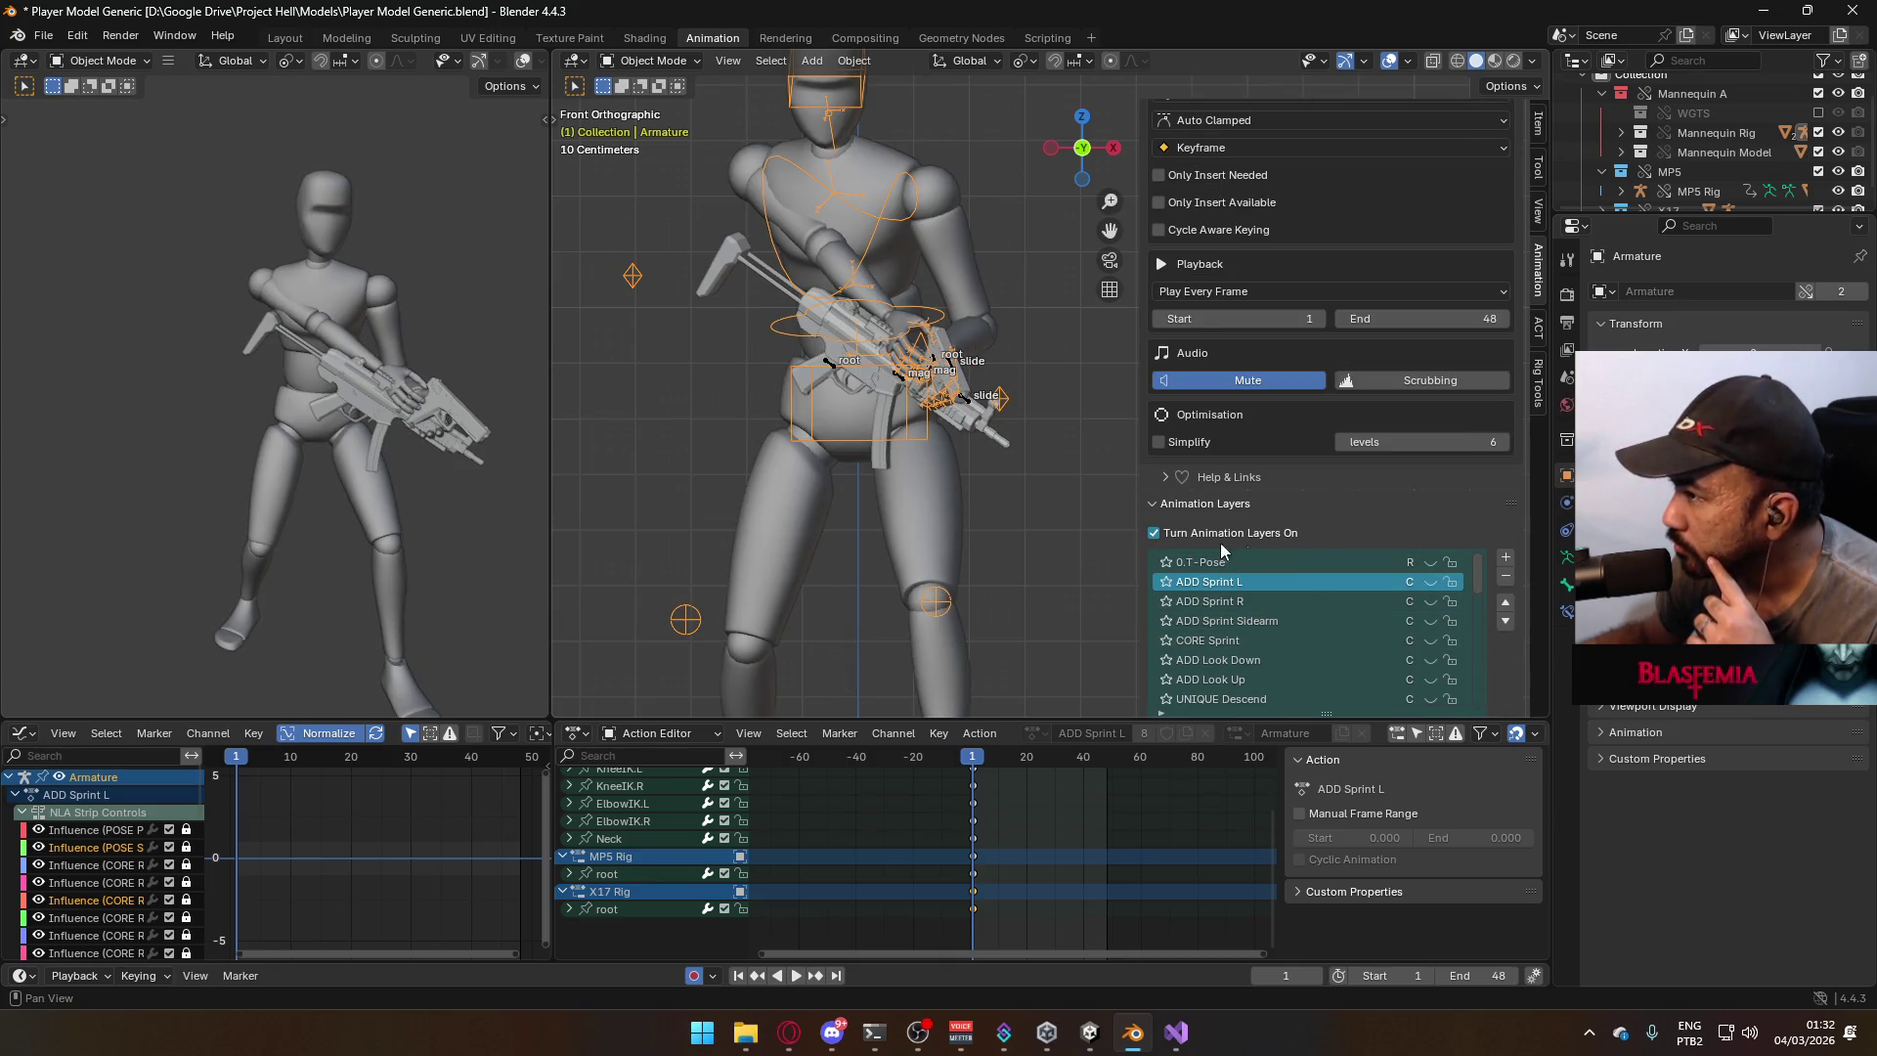
left_click(834, 368)
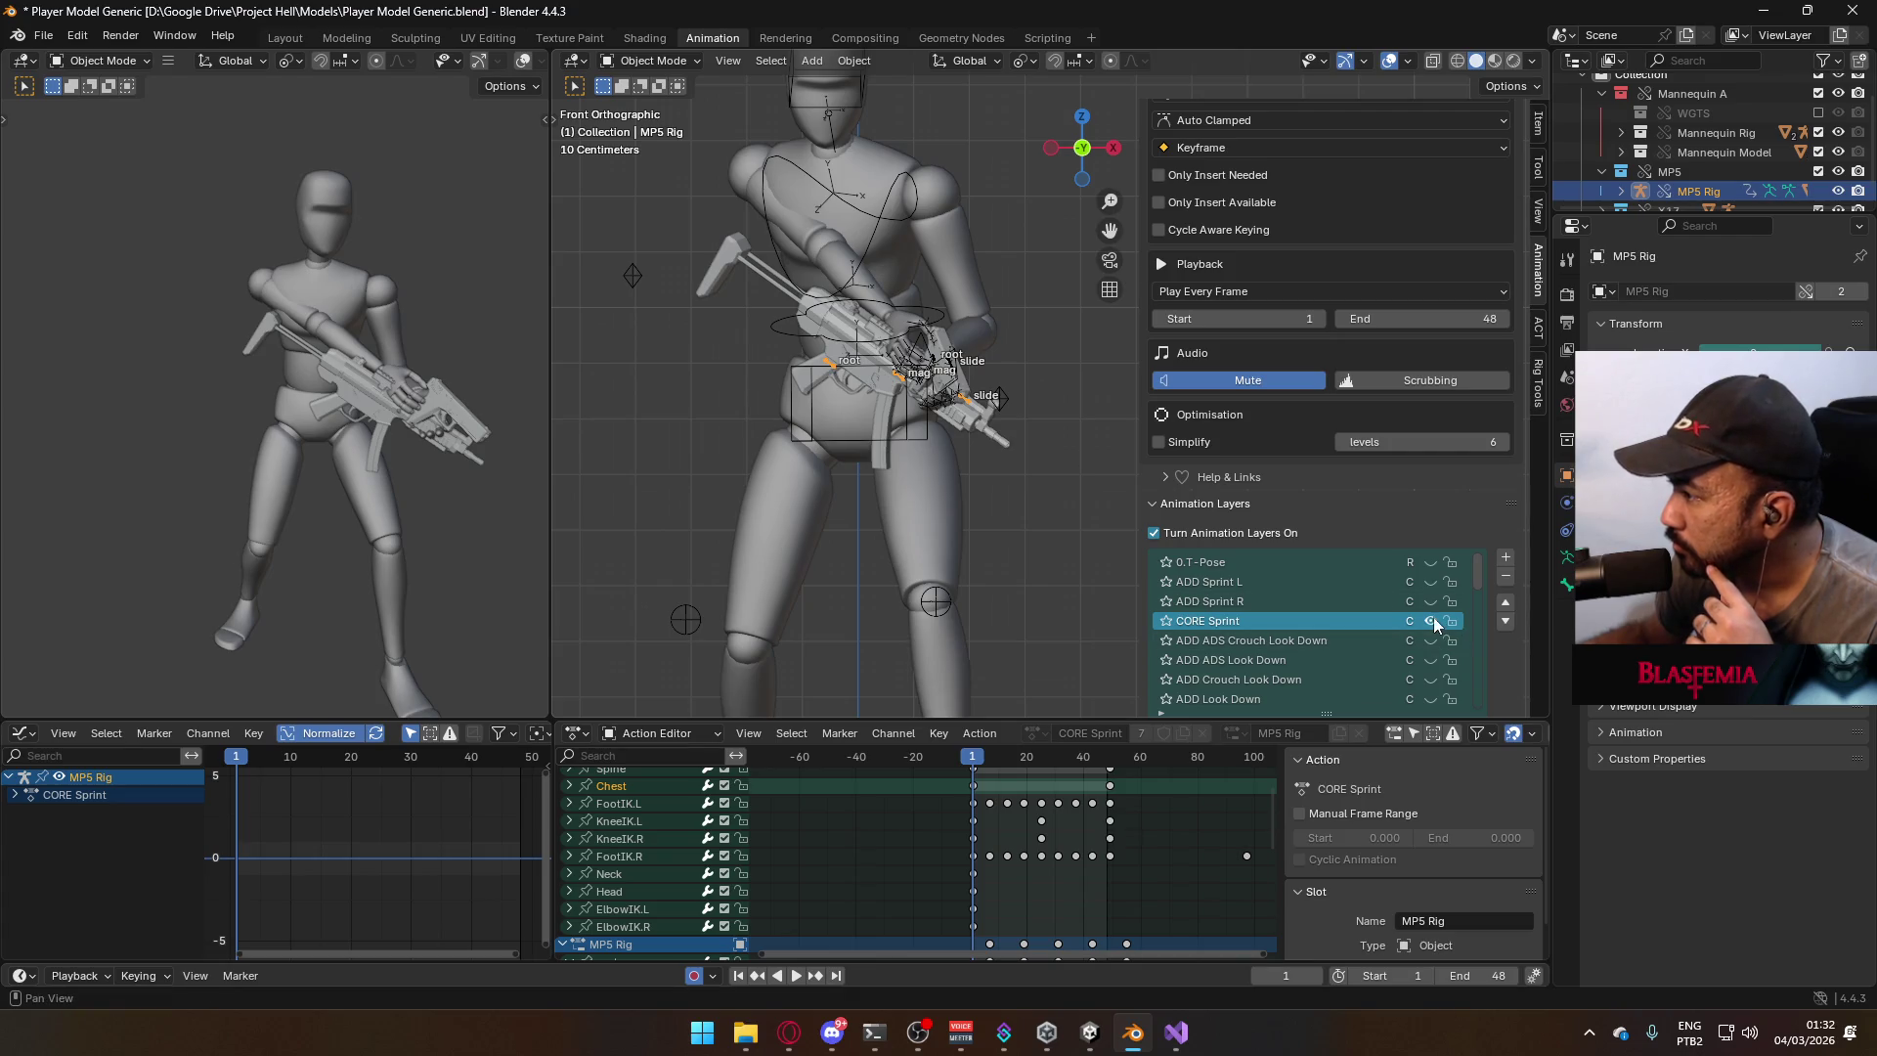
left_click(1431, 622)
scroll(1423, 634, "down", 4)
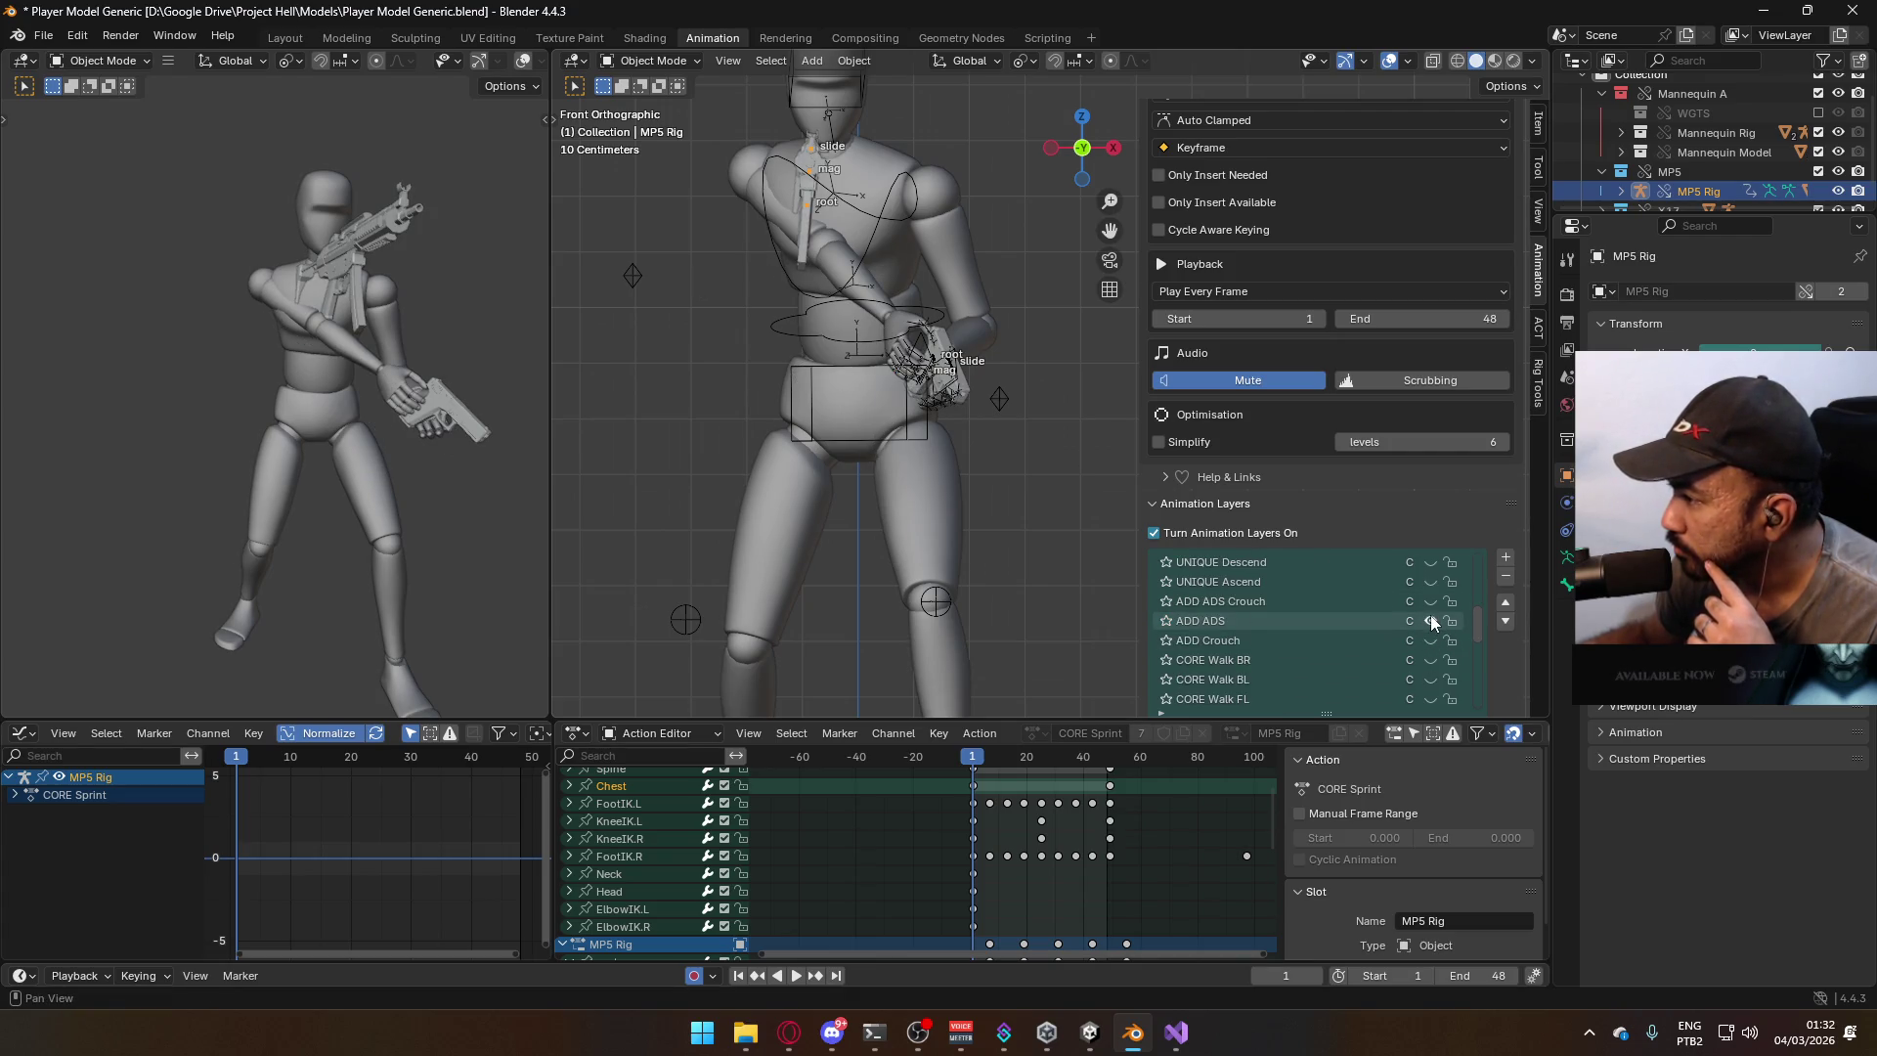
left_click(1431, 622)
scroll(1458, 646, "down", 5)
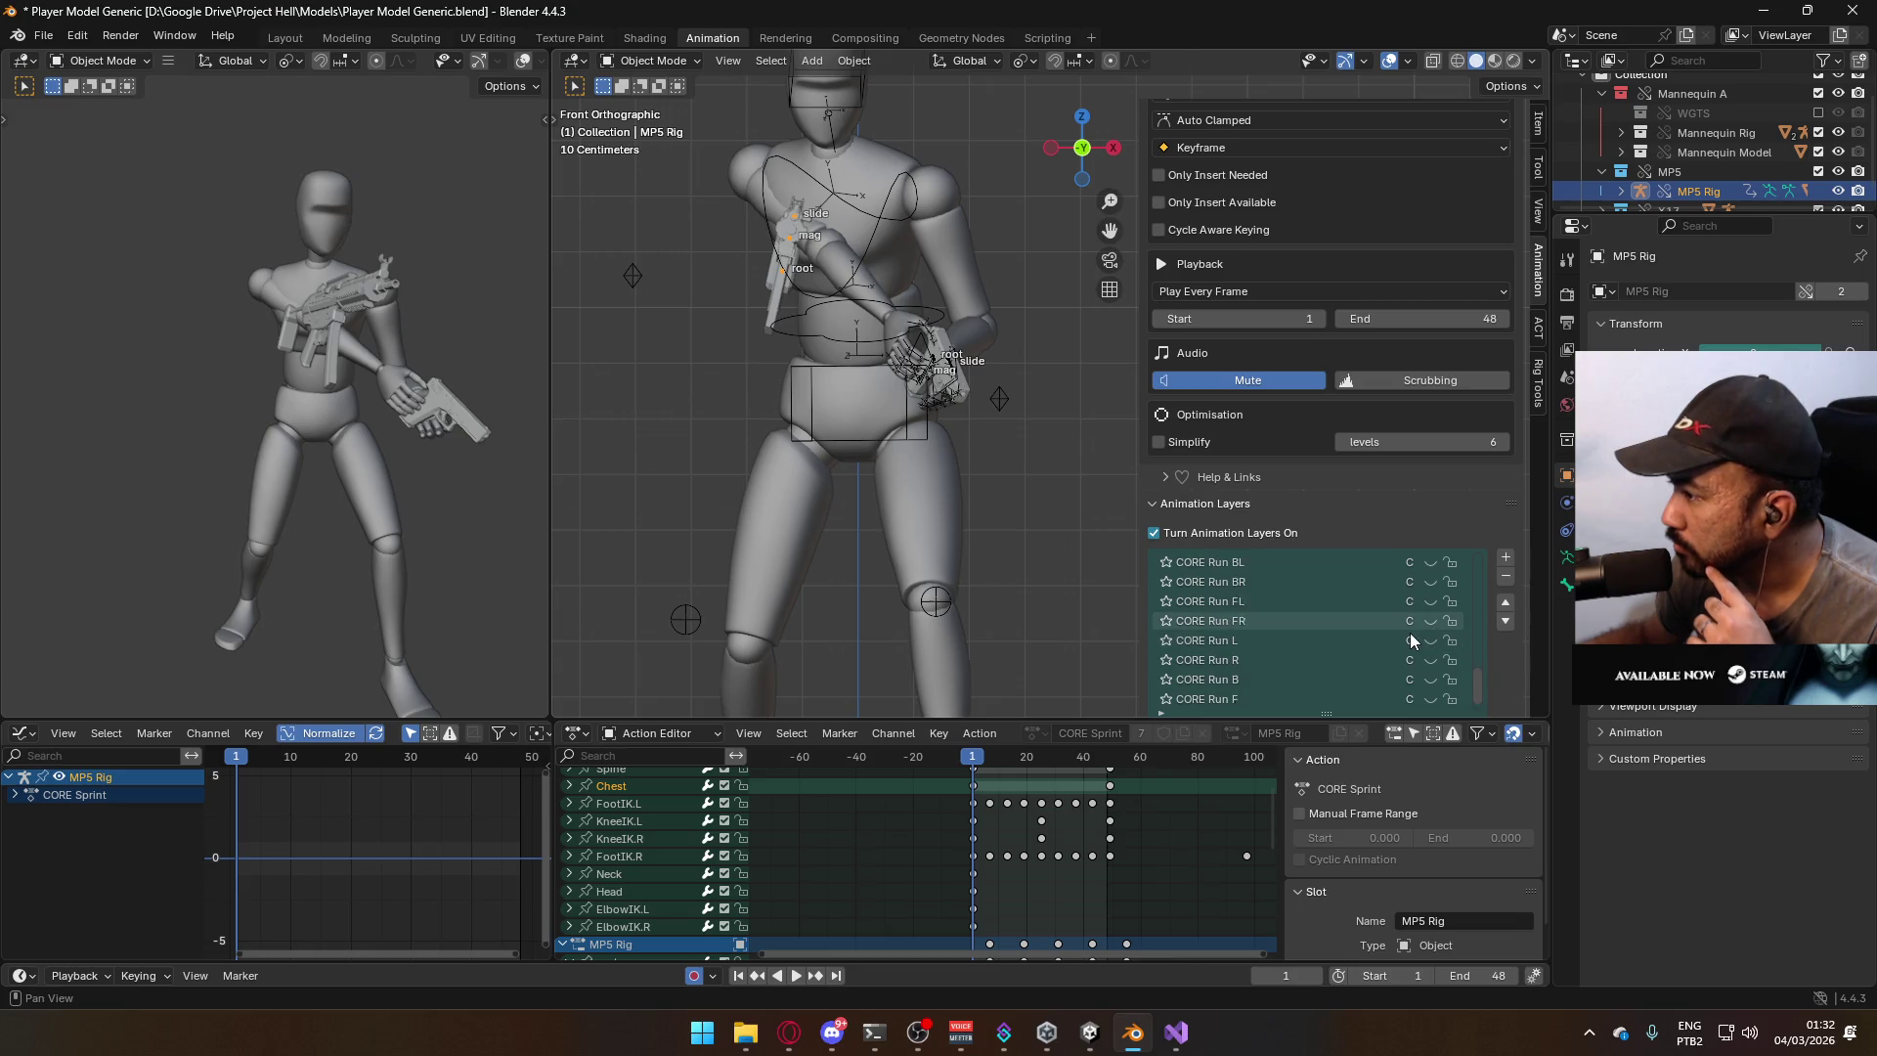
Turn on the body armature's POSE Primary Idle and UNIQUE Descend layers.
left_click(869, 256)
scroll(1466, 606, "down", 8)
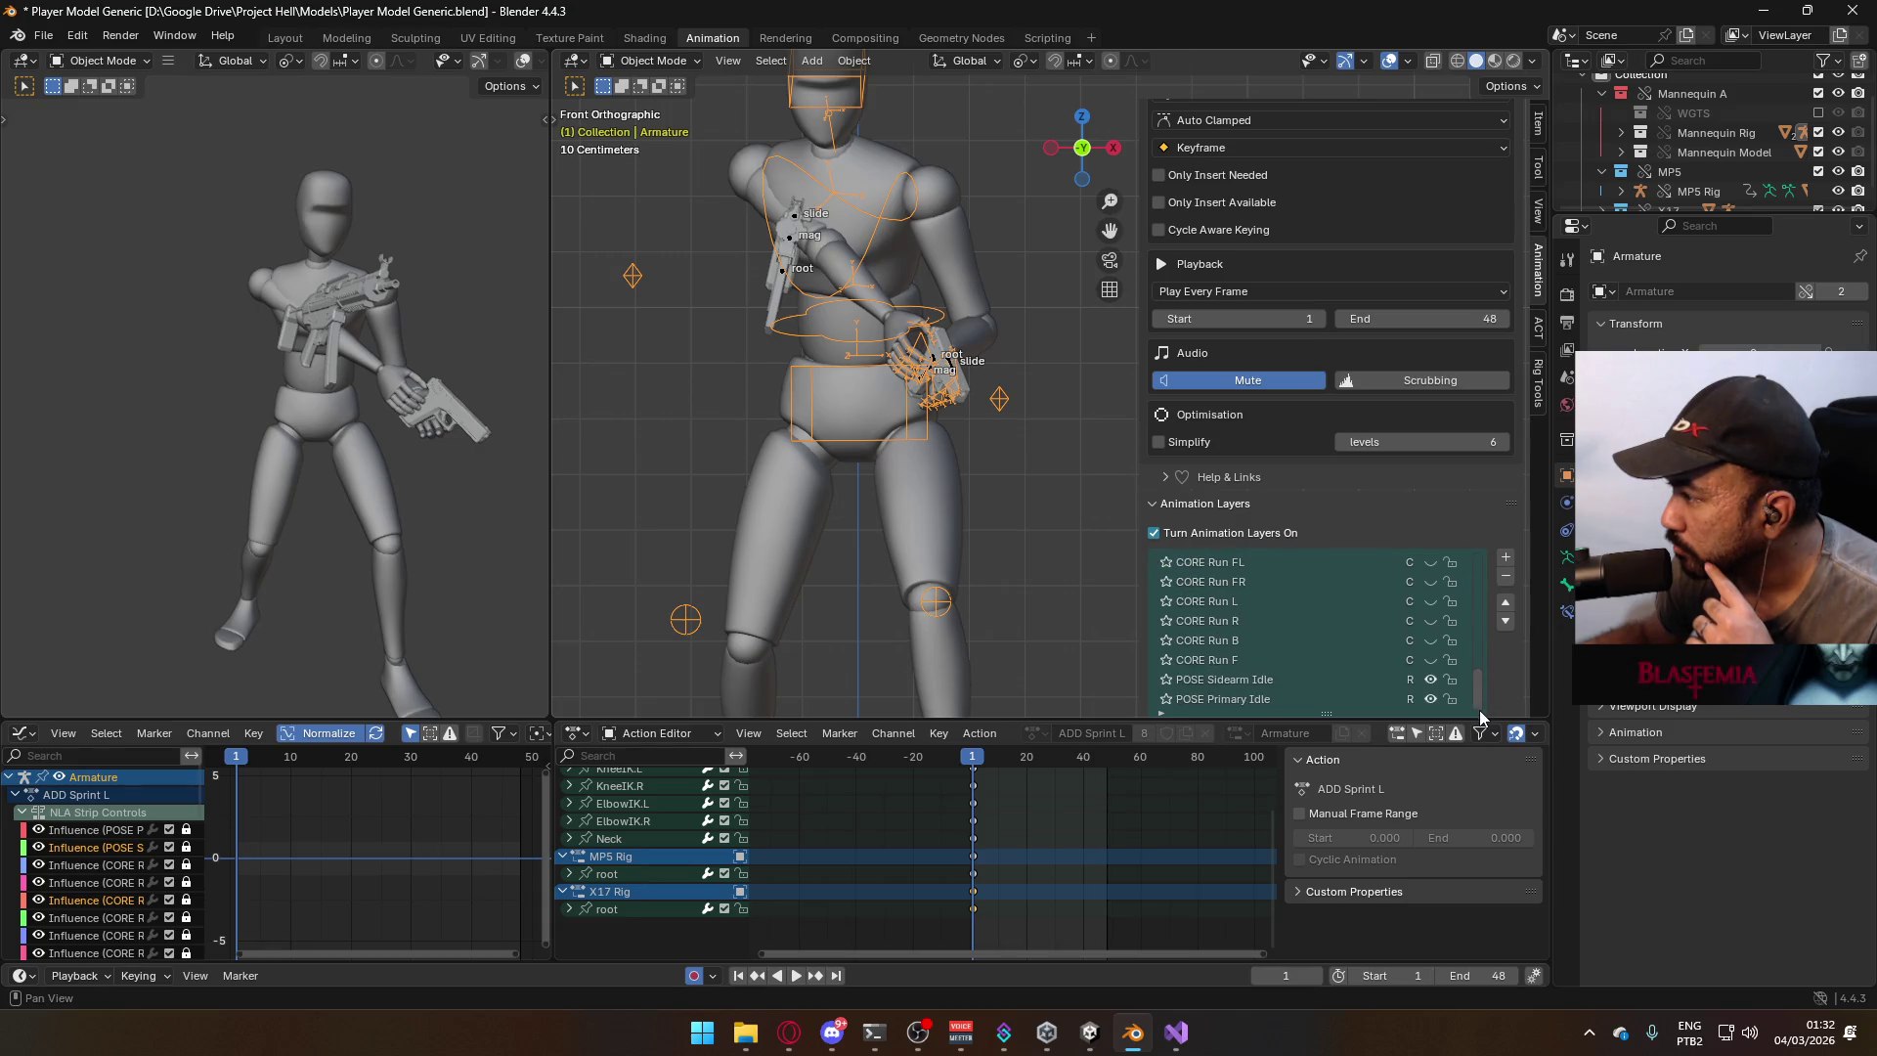
left_click(1430, 699)
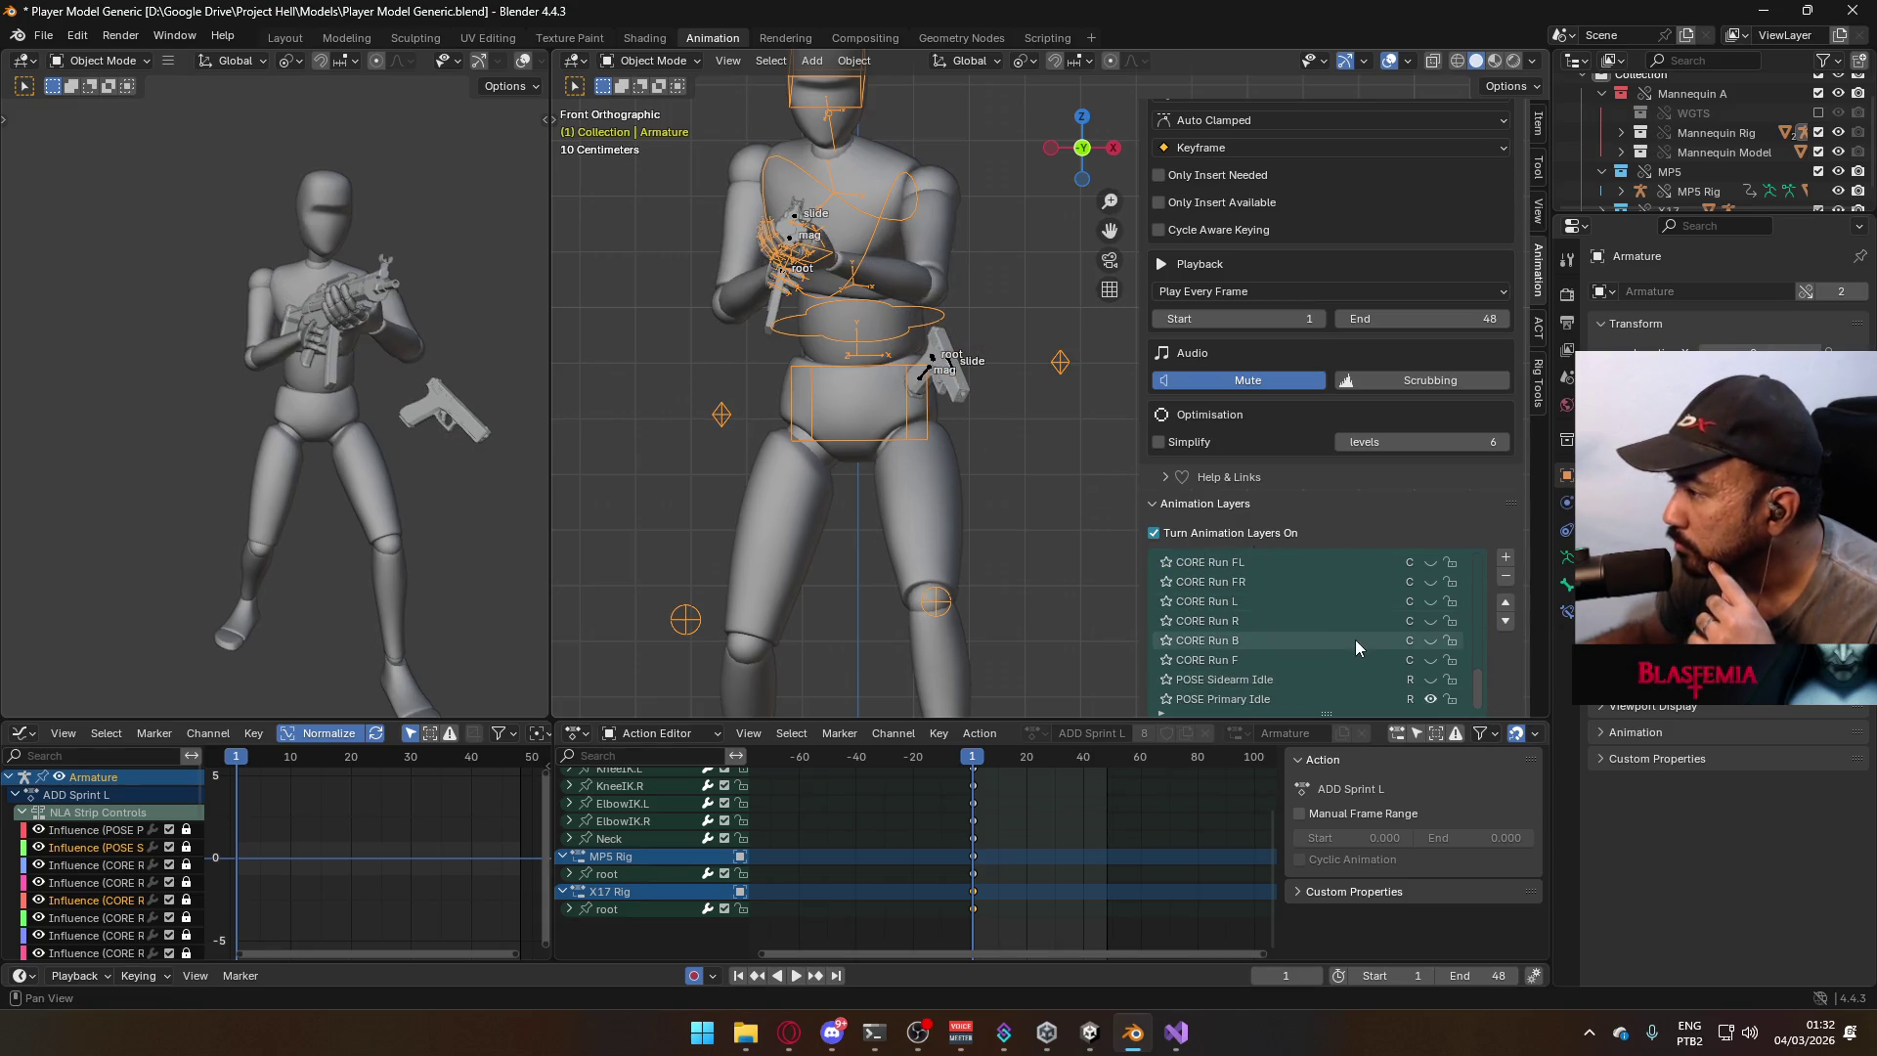
scroll(1360, 647, "up", 8)
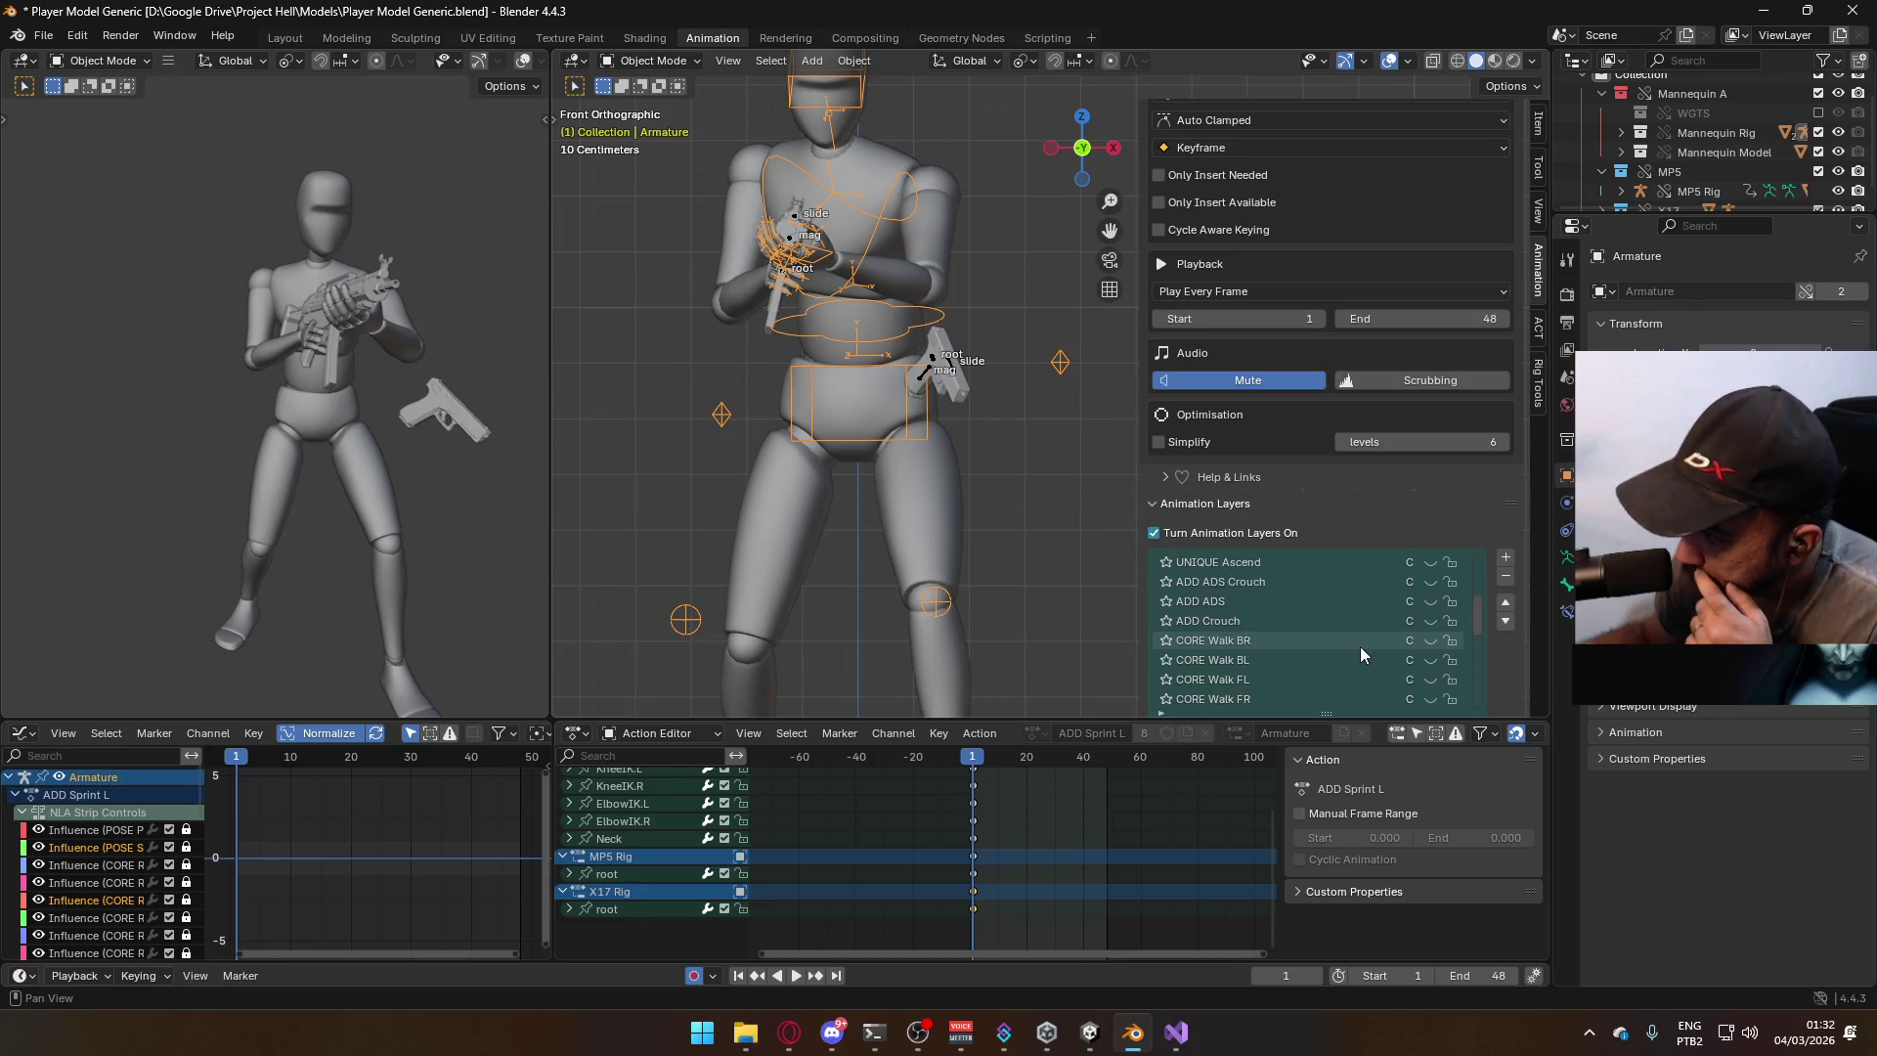
scroll(1362, 654, "up", 2)
left_click(1430, 602)
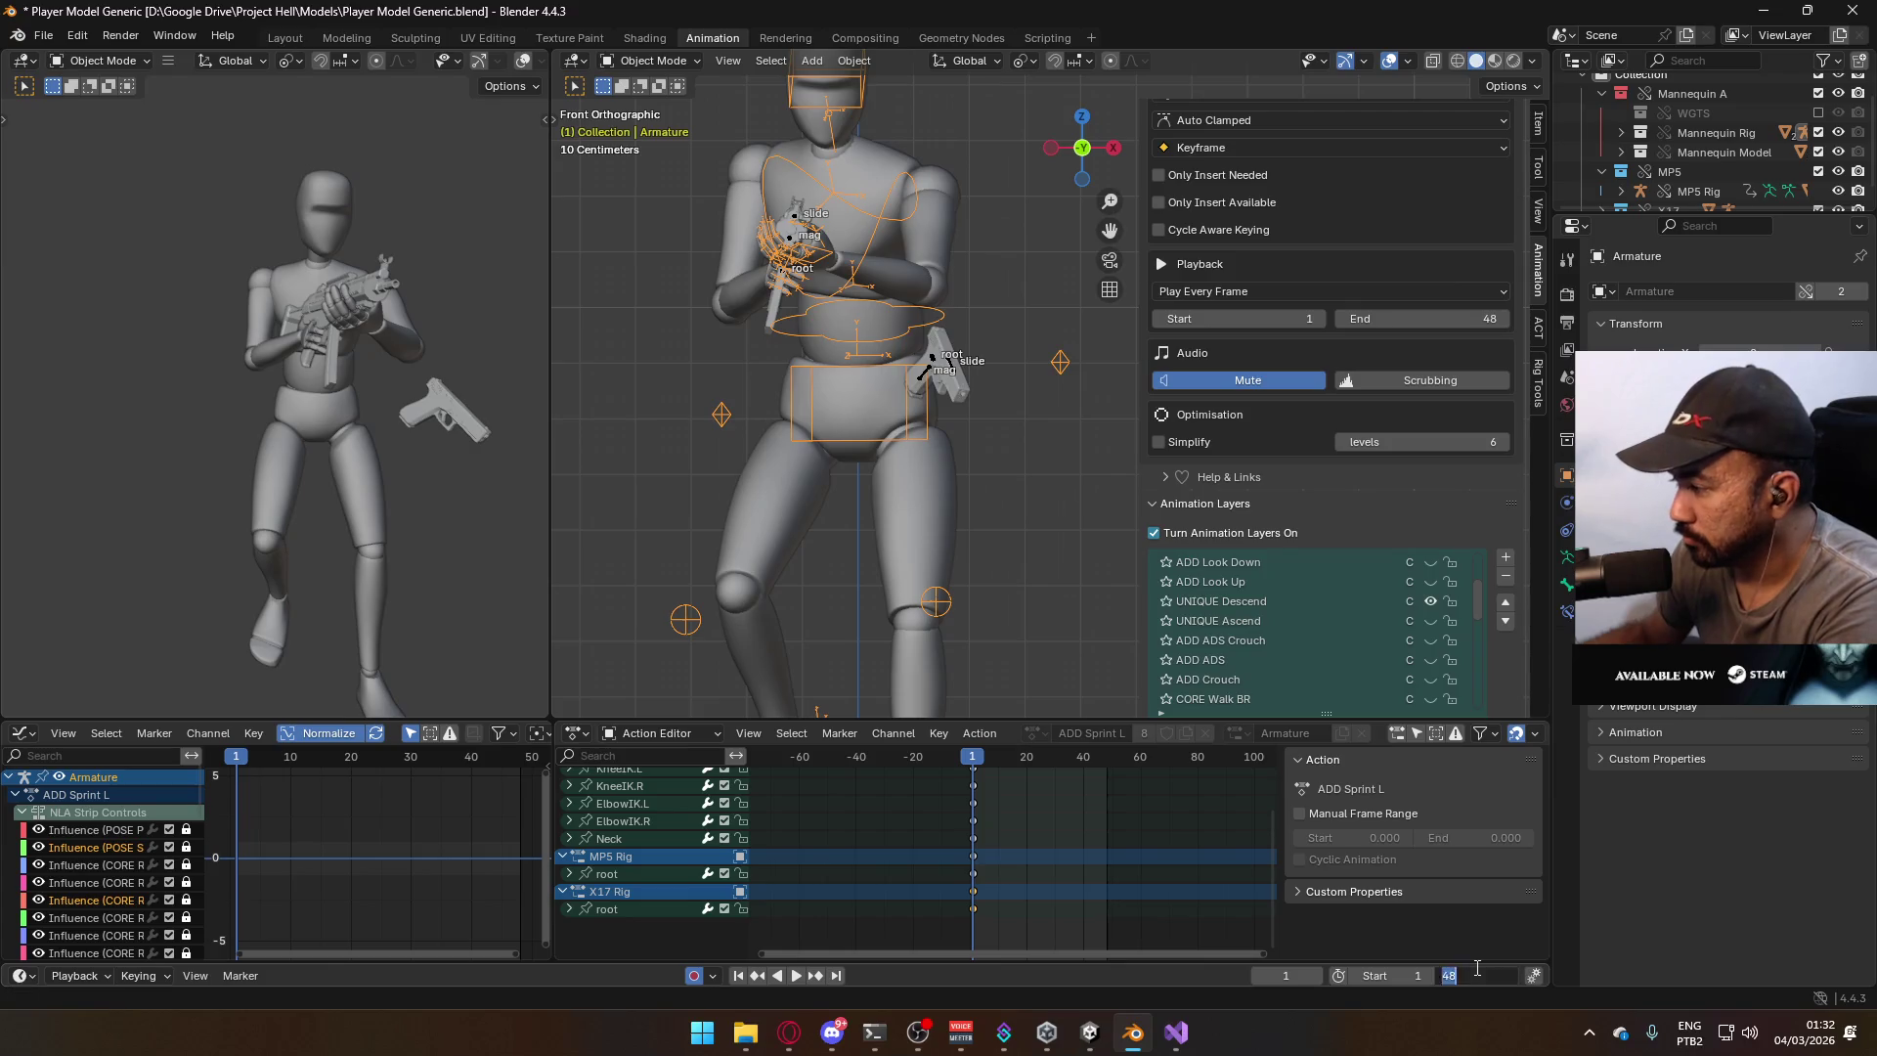
Set the scene end frame to 21 and preview the UNIQUE Descend animation from the side.
type("21")
key("Return")
left_click(1259, 604)
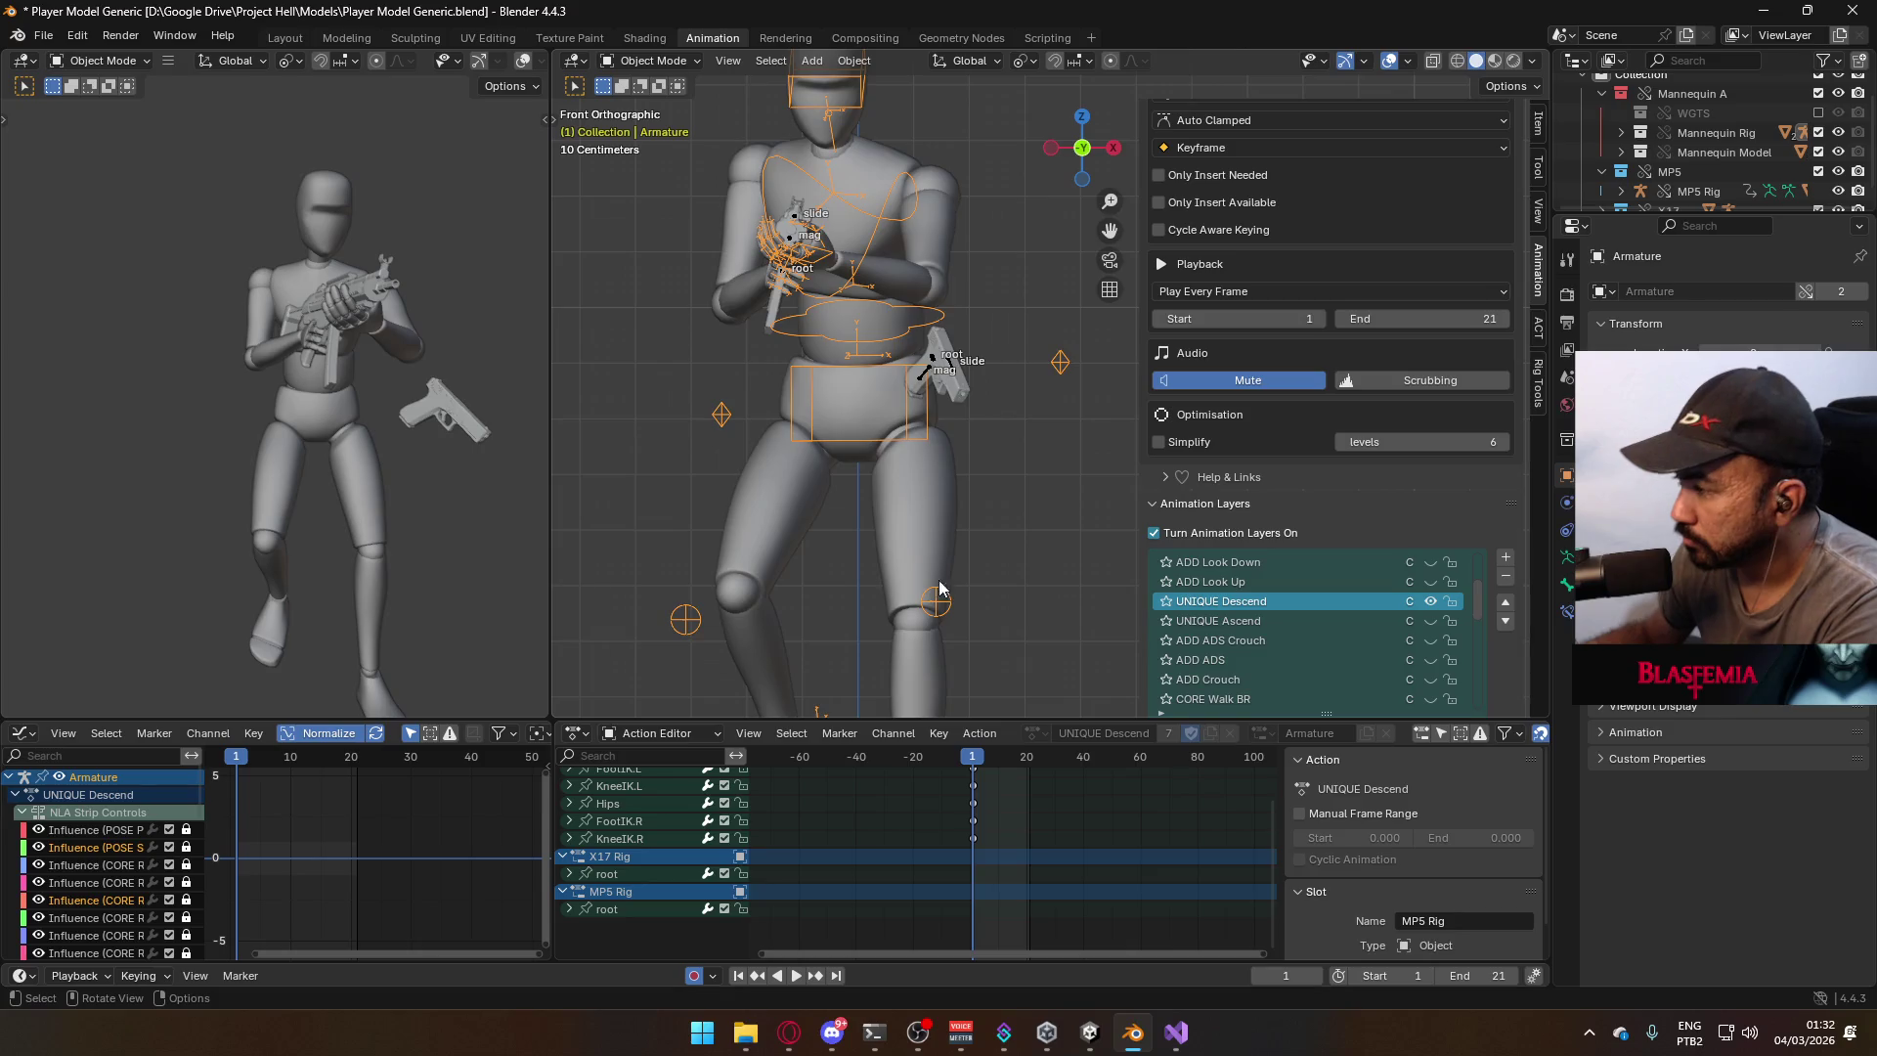
key("KP_3")
key("space")
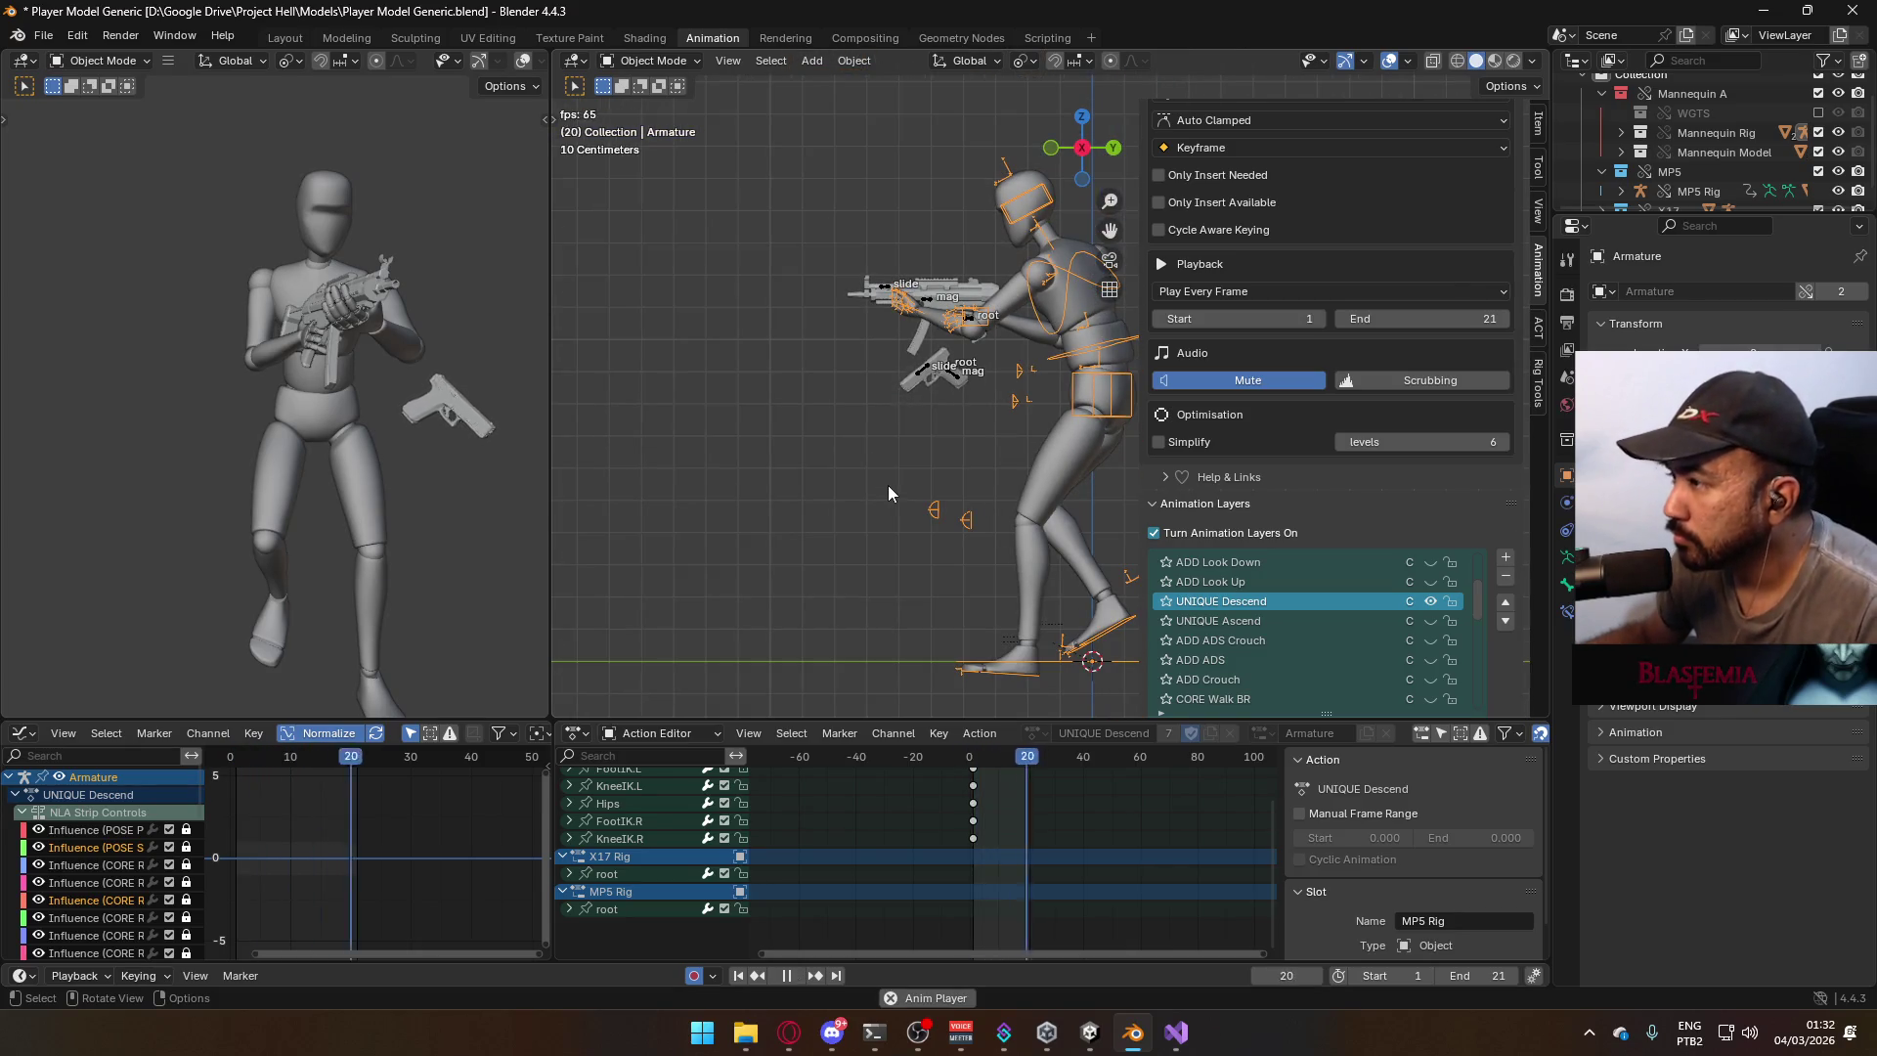
key("space")
Select the mannequin mesh and save Player Model Generic.blend.
left_click(1088, 428)
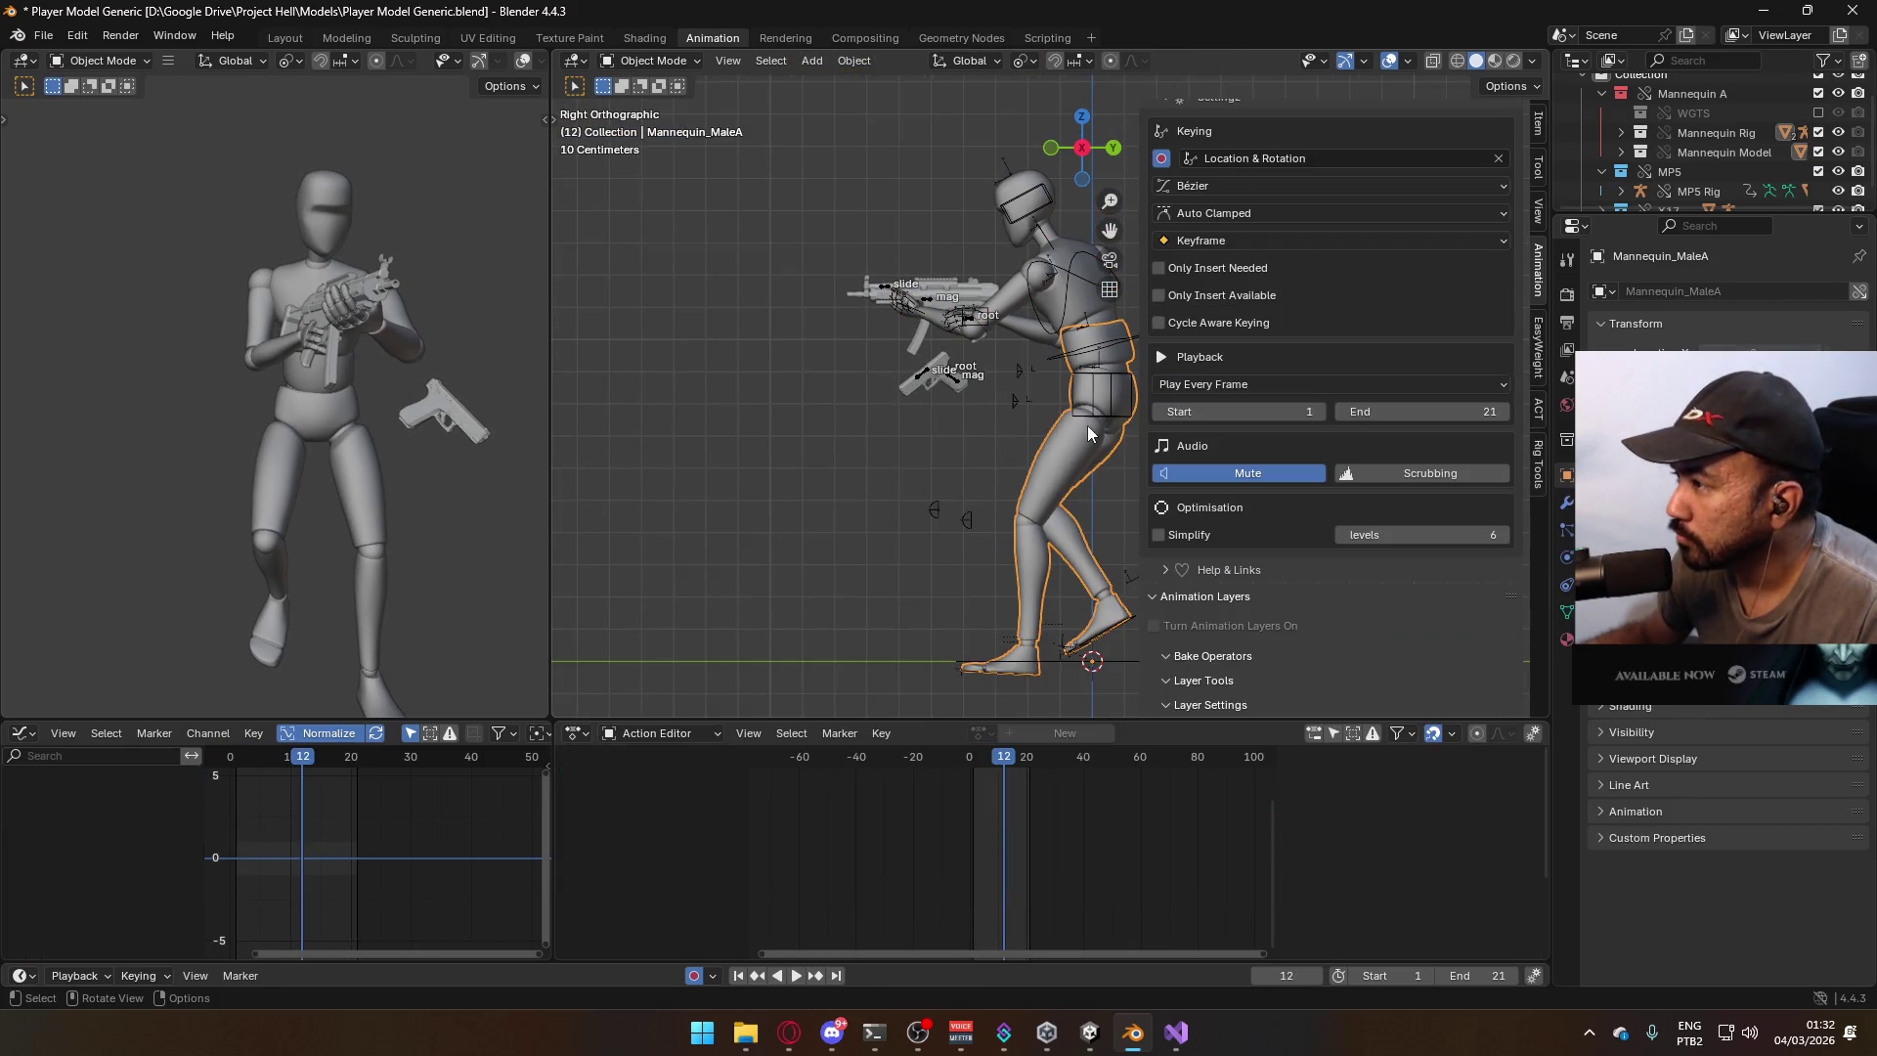
left_click(1087, 317)
key("ctrl+s")
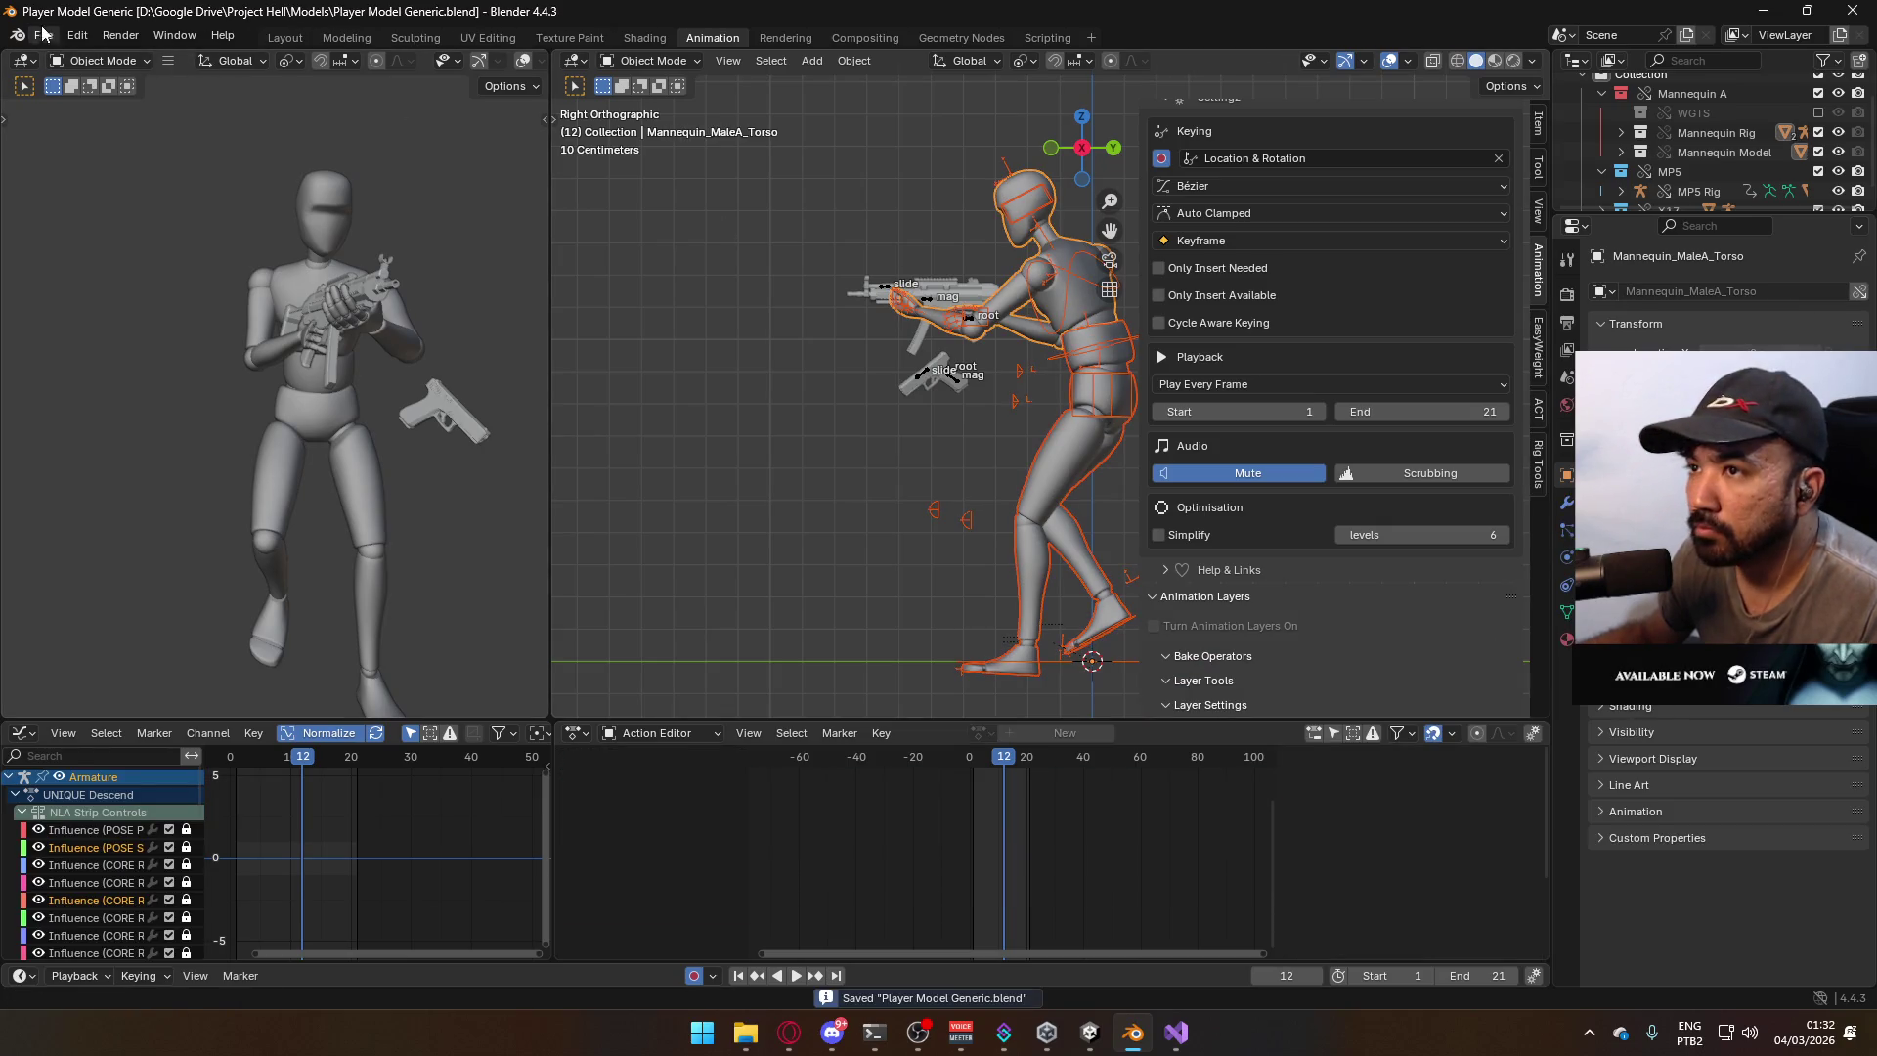
left_click(43, 35)
Export FBX over Model@Hipfire Primary Descend.fbx in the Unity Animations\Model folder, confirming replacement.
mouse_move(88, 338)
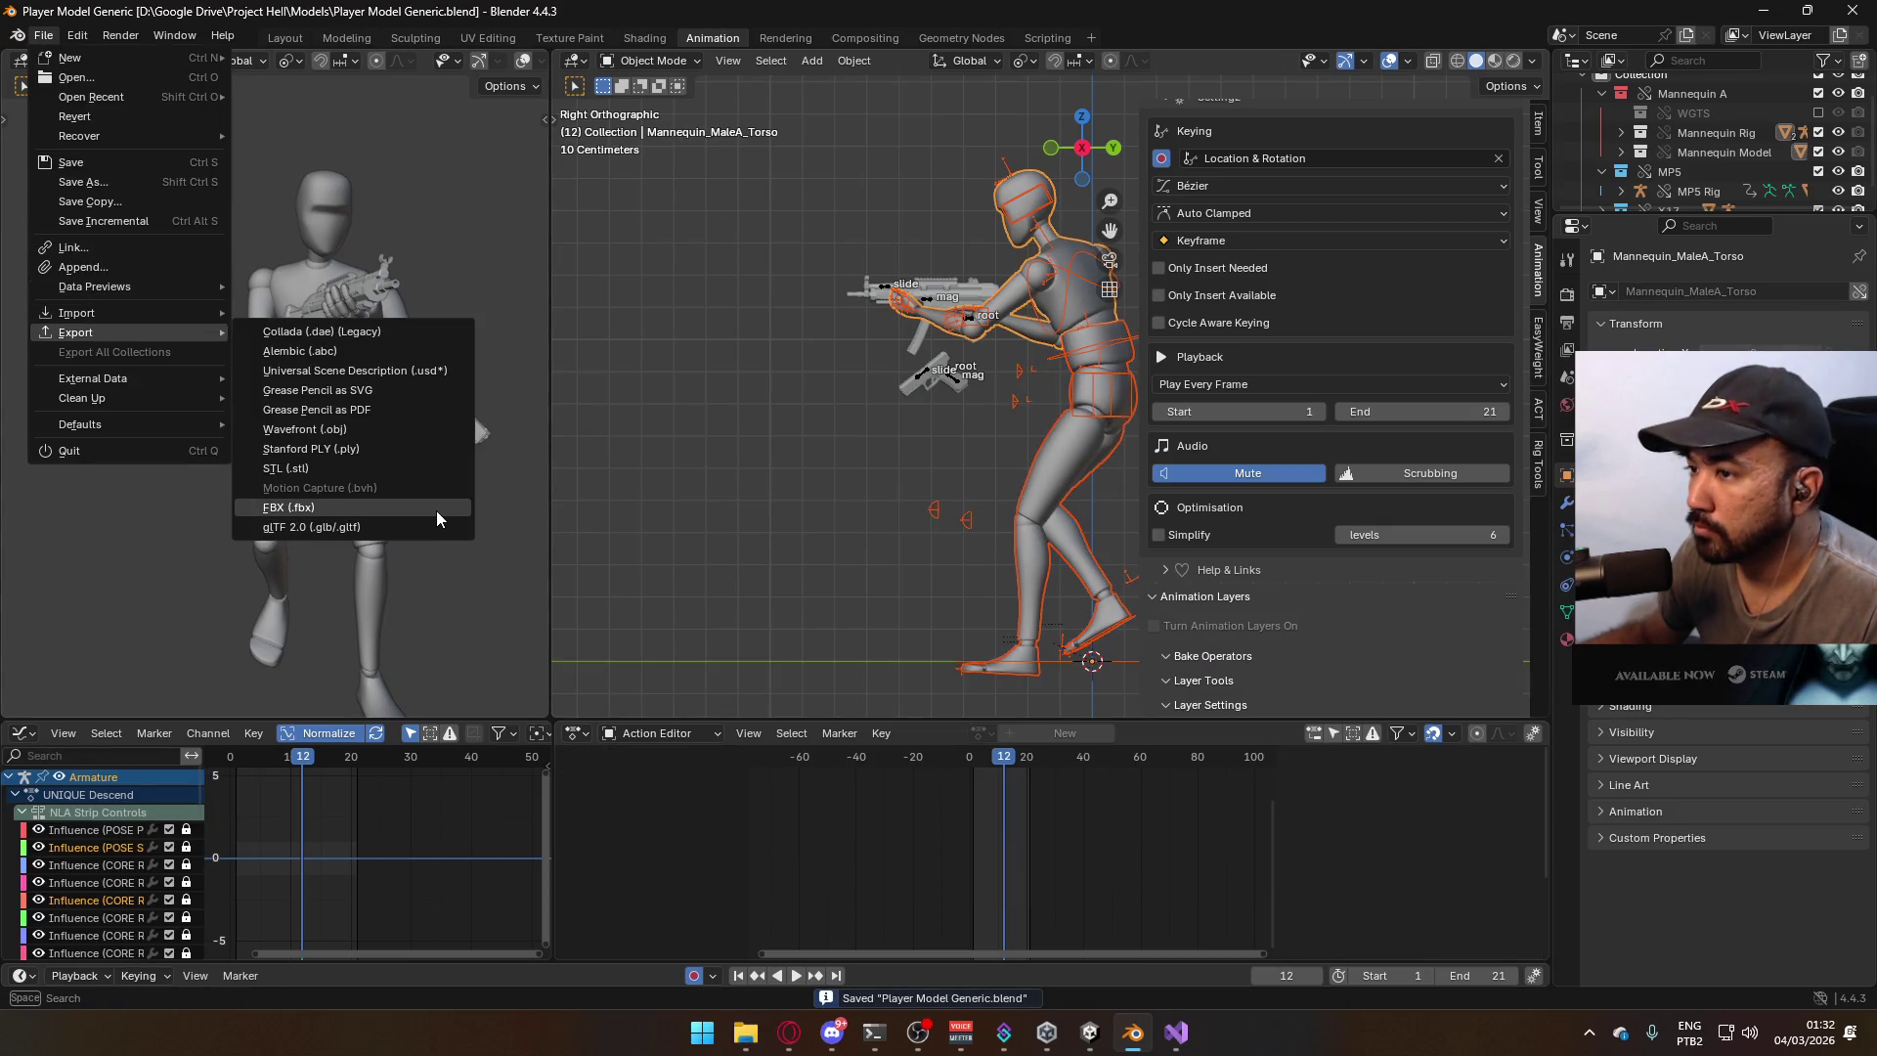
left_click(323, 515)
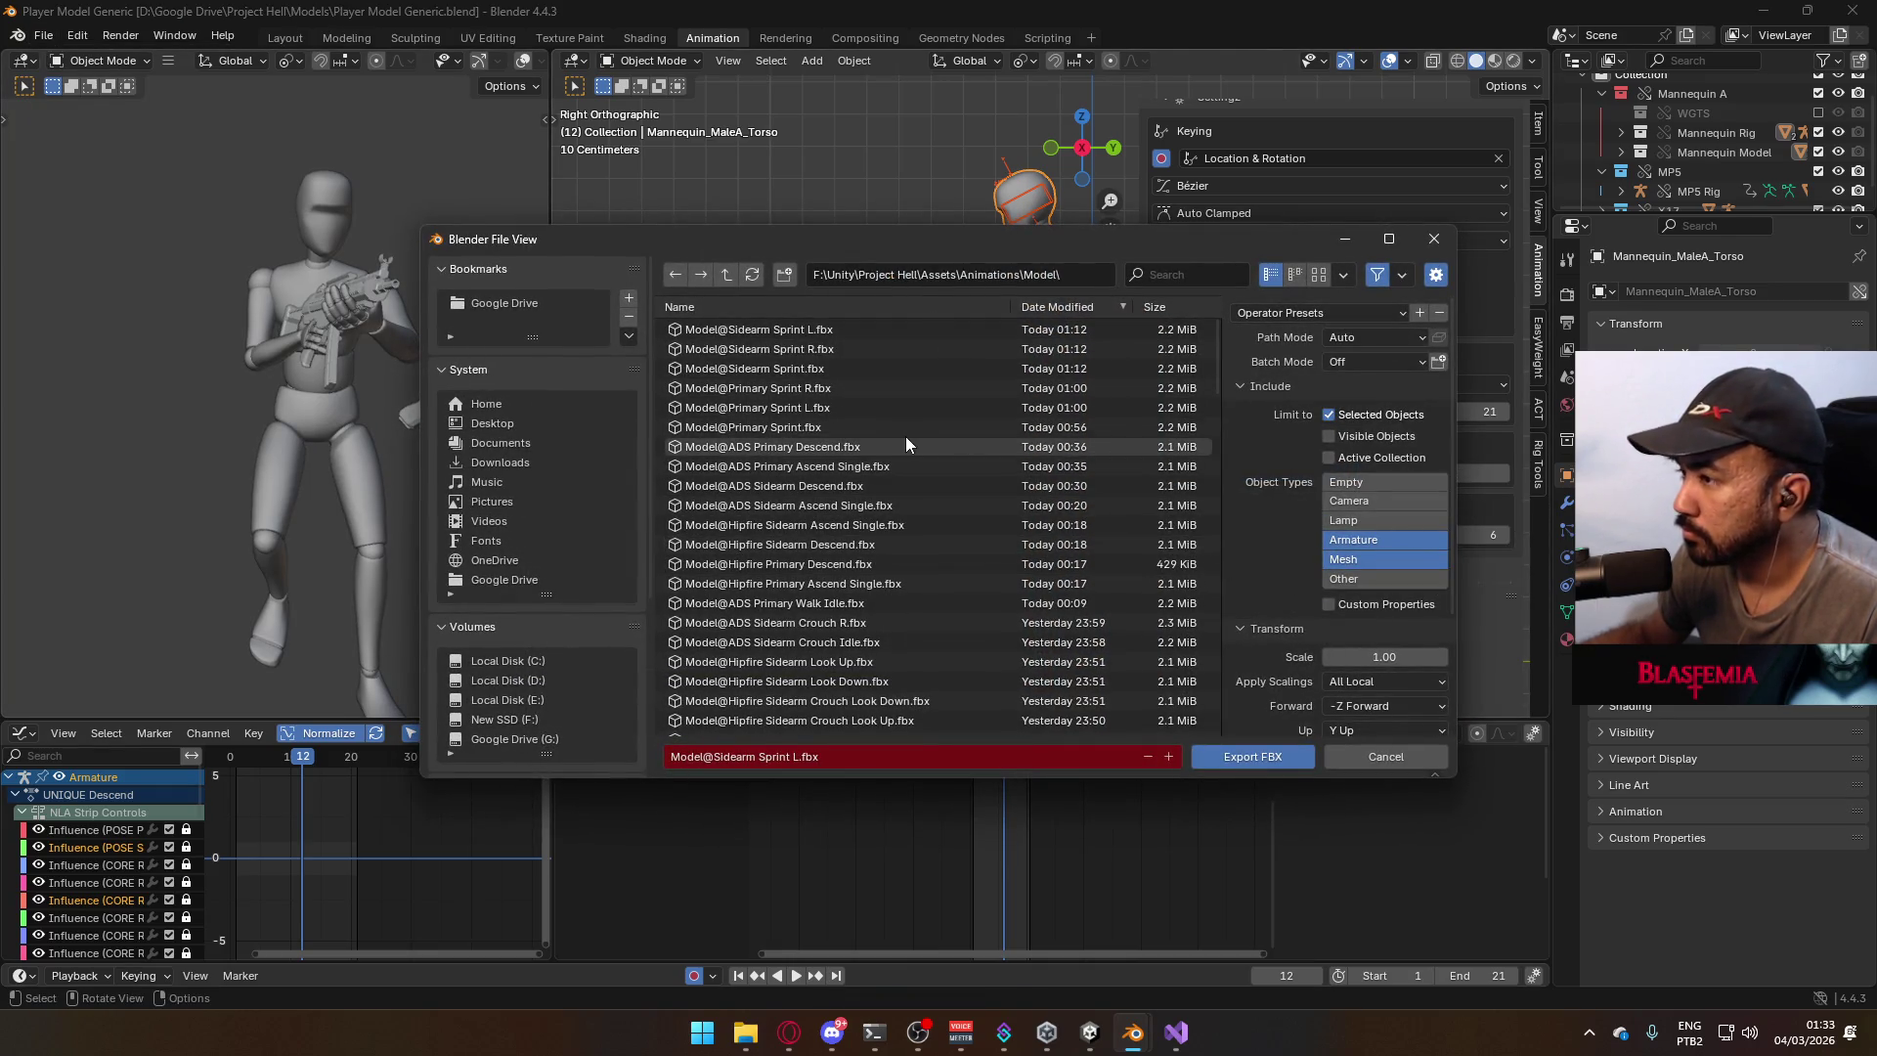
left_click(883, 567)
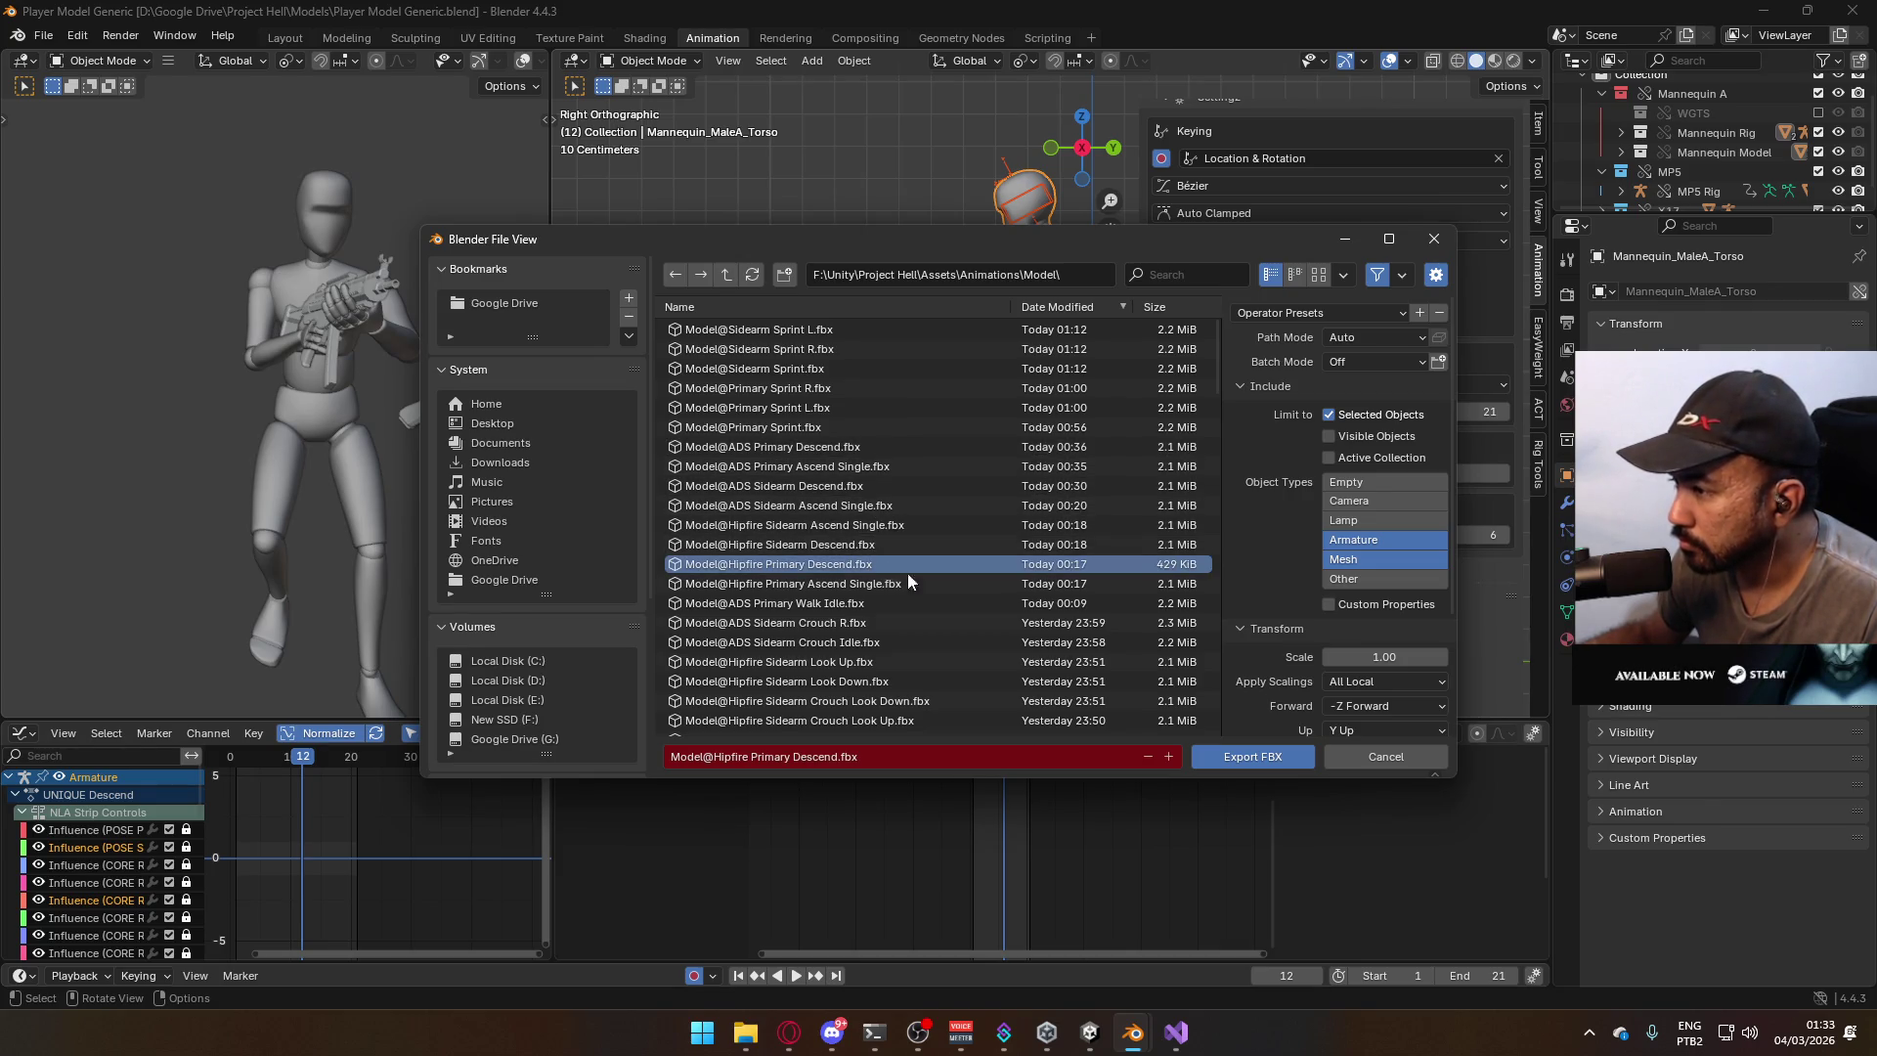
double_click(965, 563)
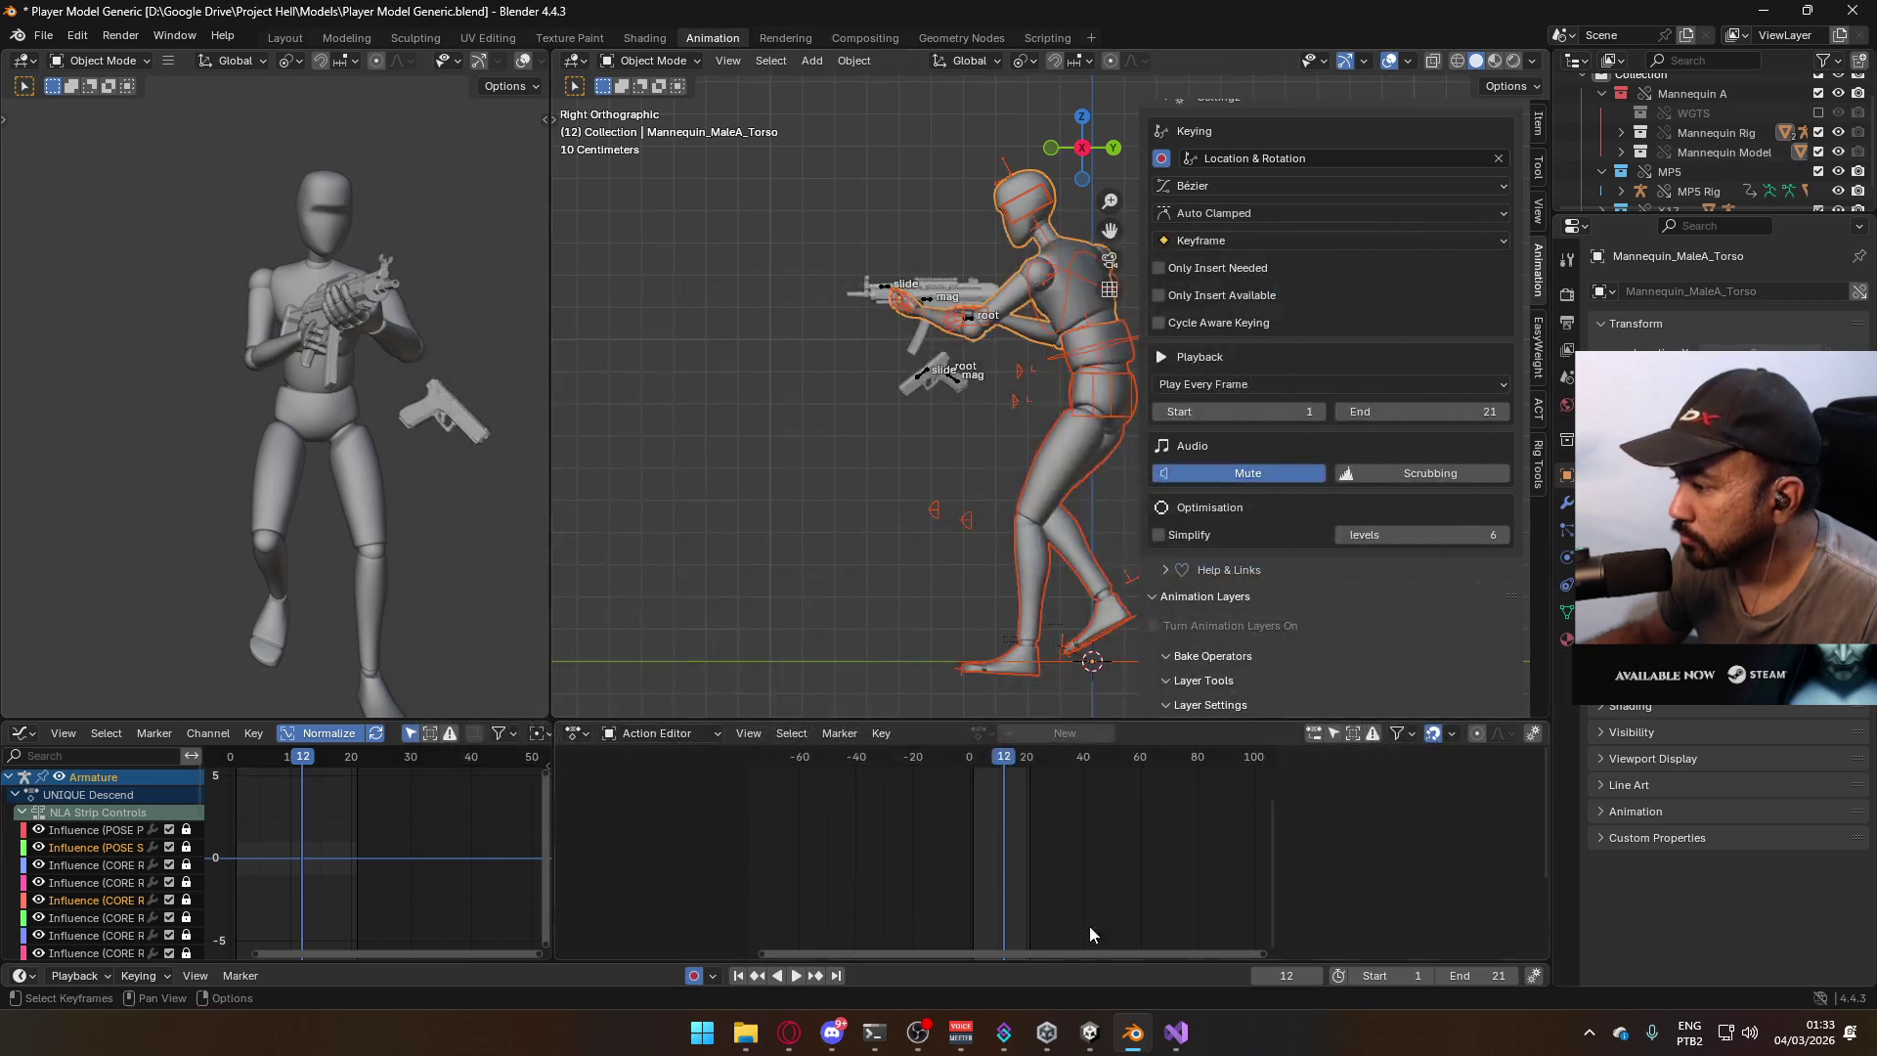
left_click(1090, 1033)
Restart play mode to load the new import, equip the SMG and jump.
left_click(1146, 794)
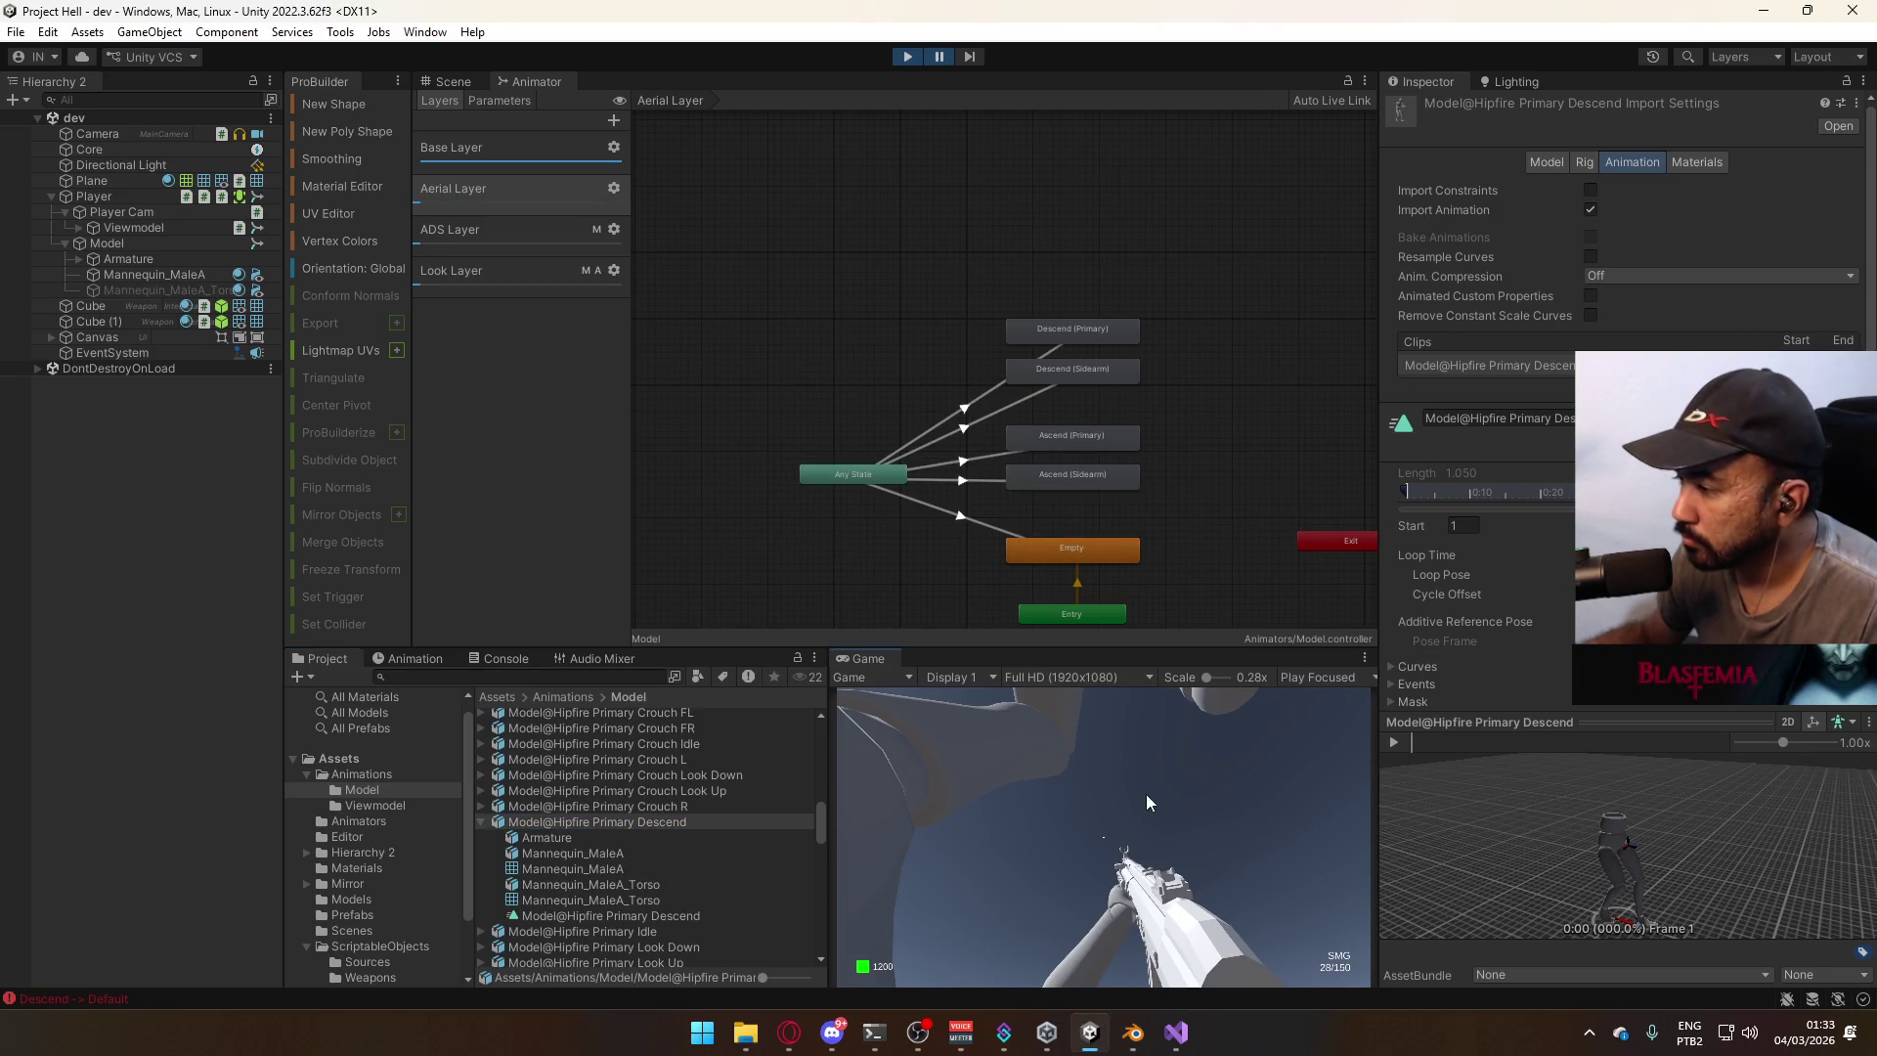
left_click(907, 57)
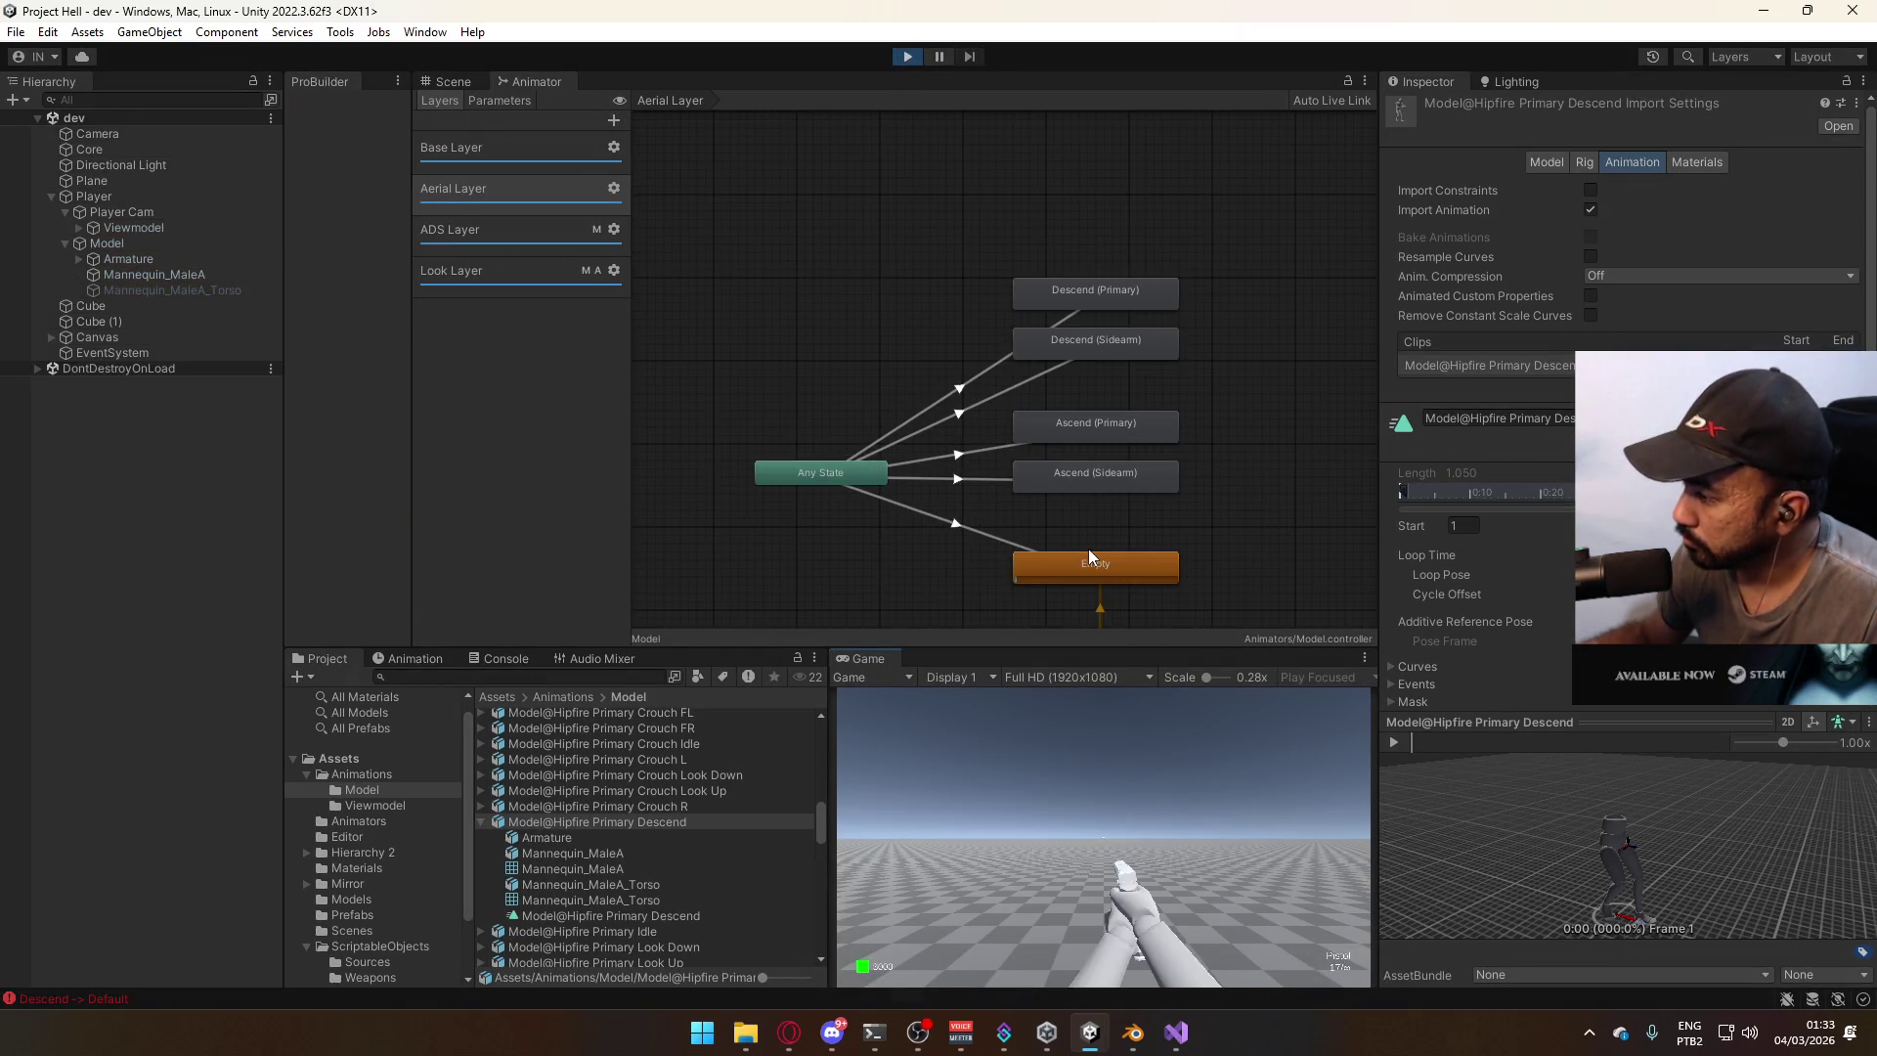
key("2")
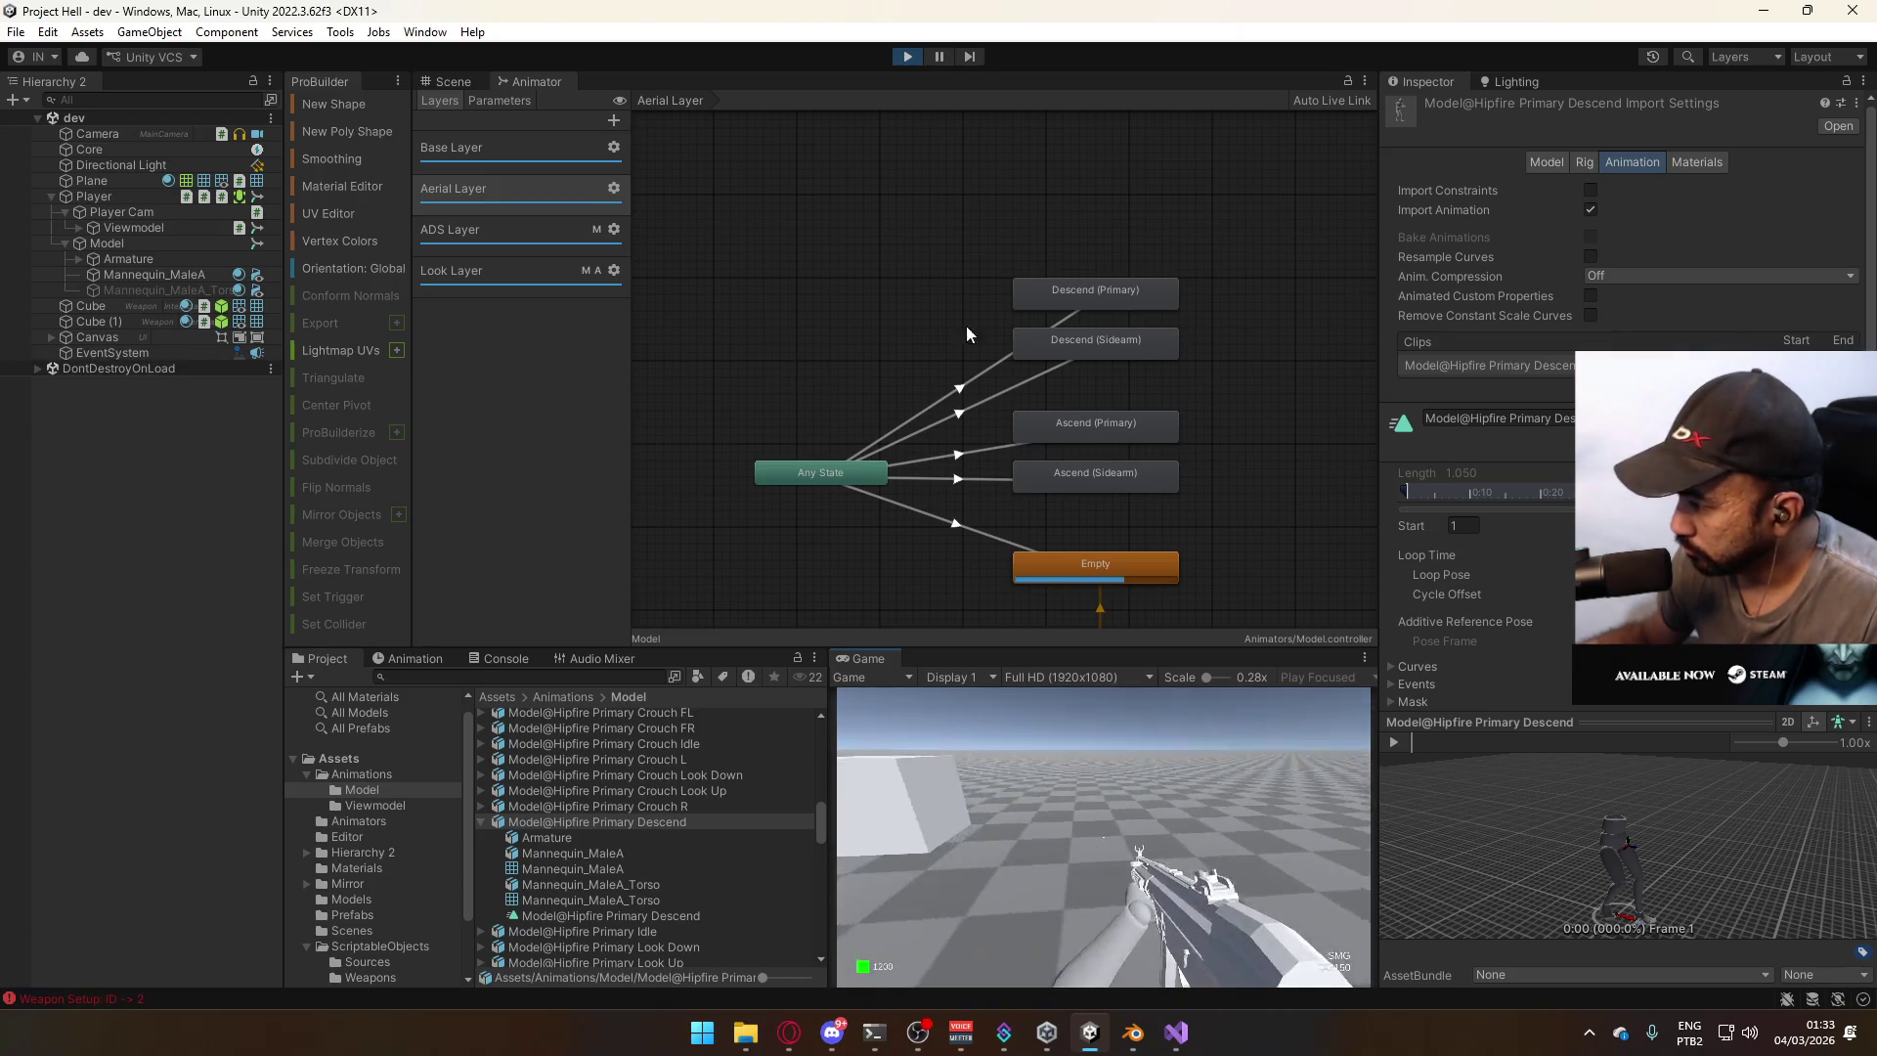
key("space")
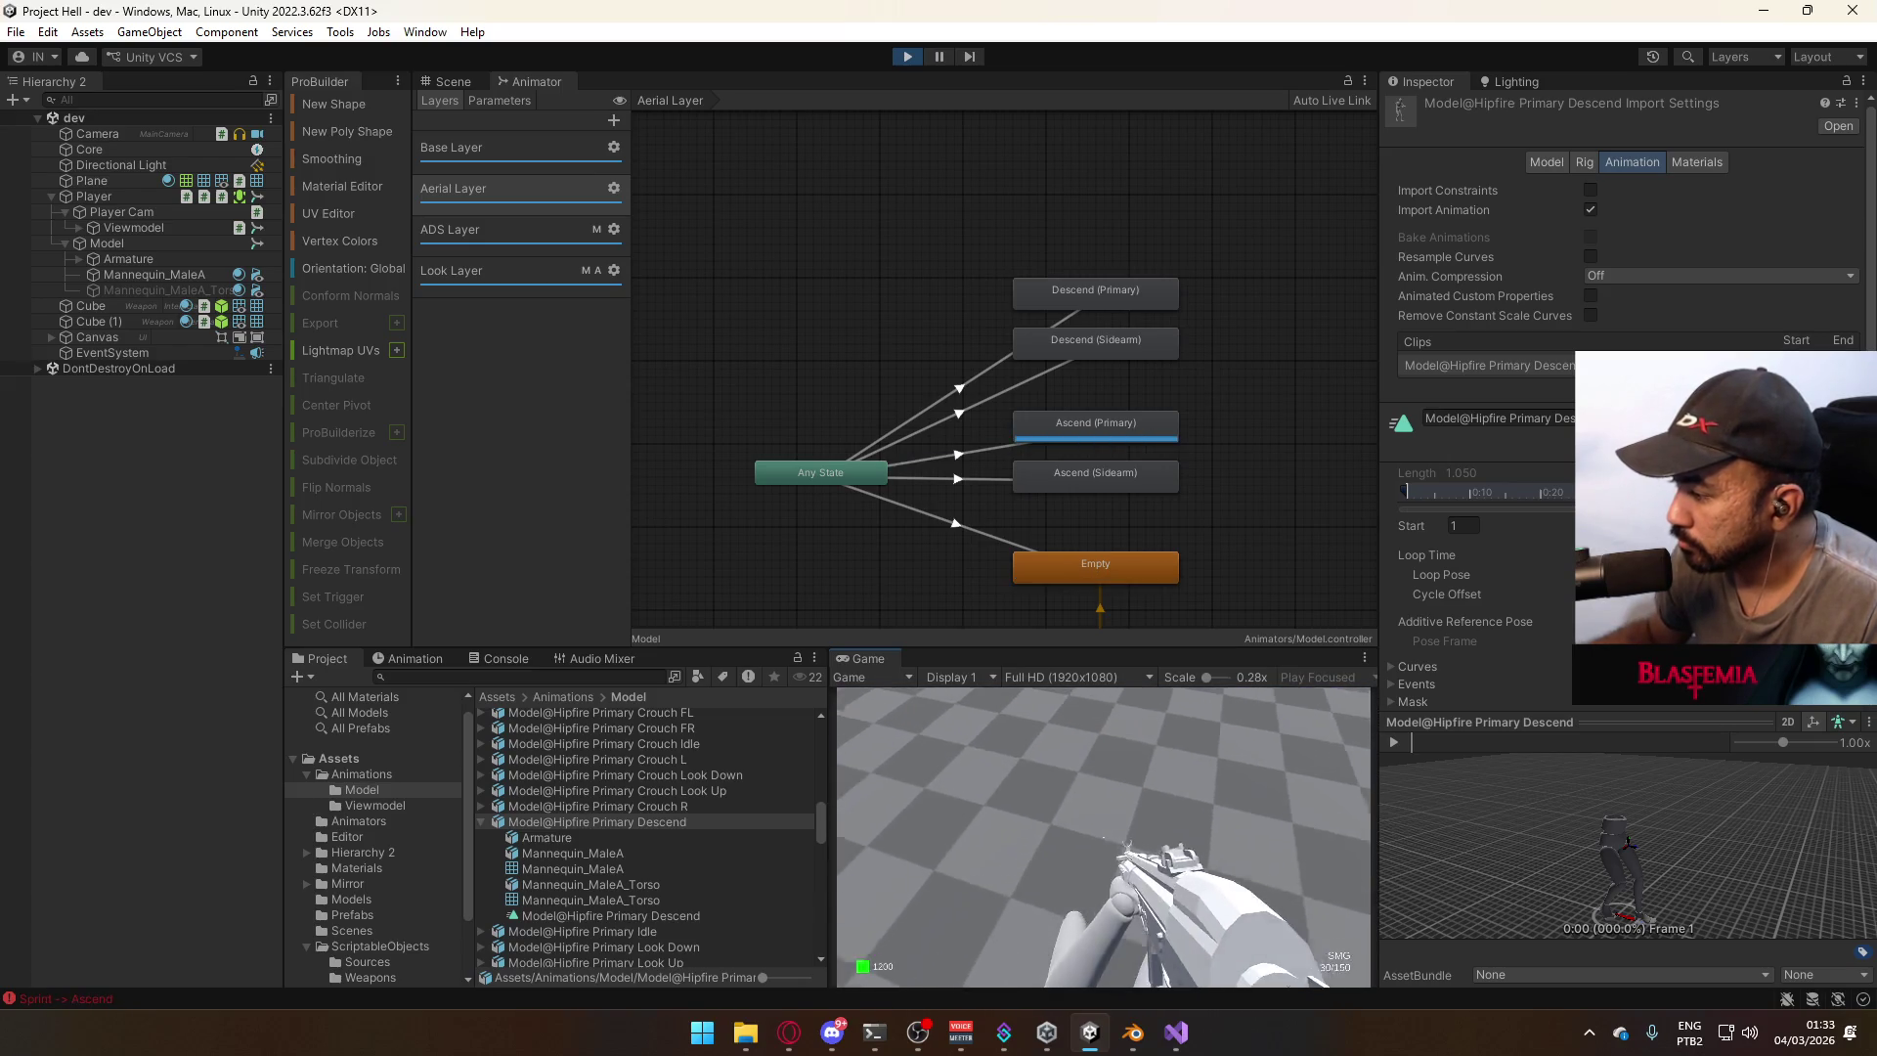
In the Scene view, walk and sprint the player across the floor toward the cubes.
left_click(453, 81)
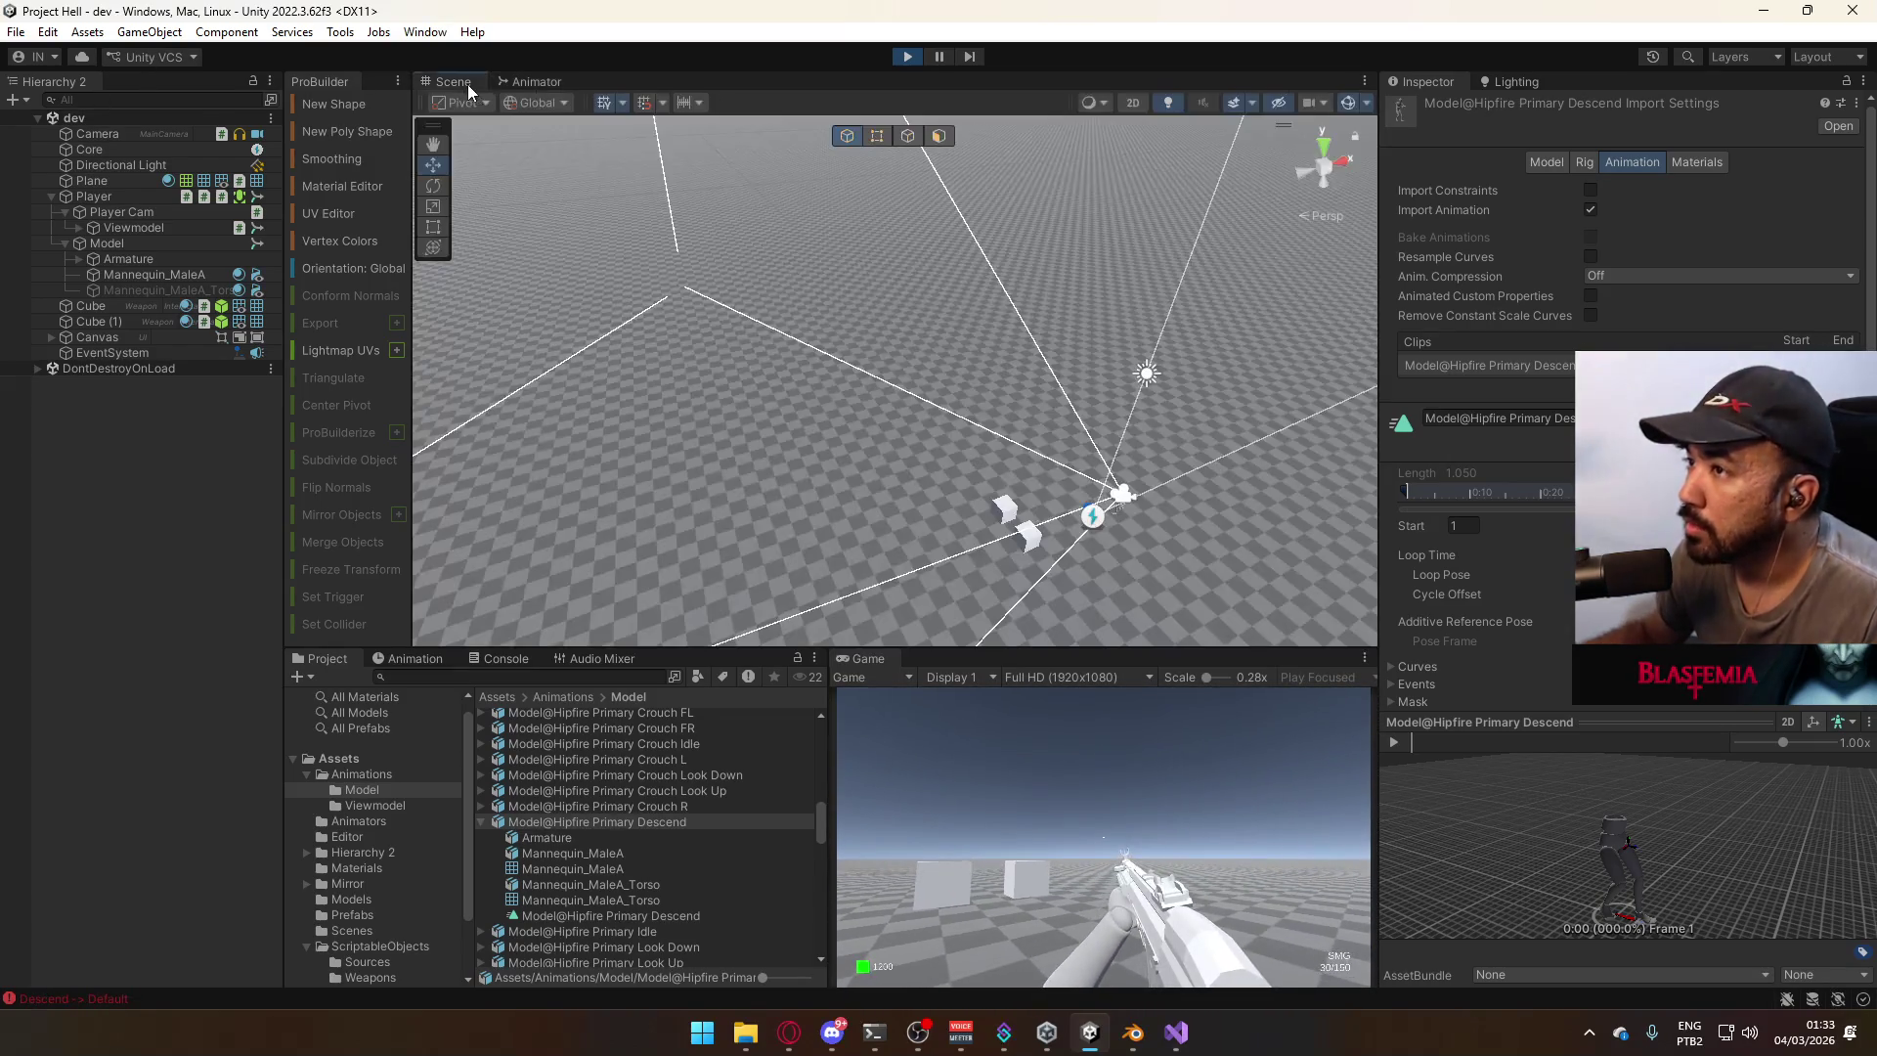
right_click_drag(971, 385, 1131, 537)
key("w")
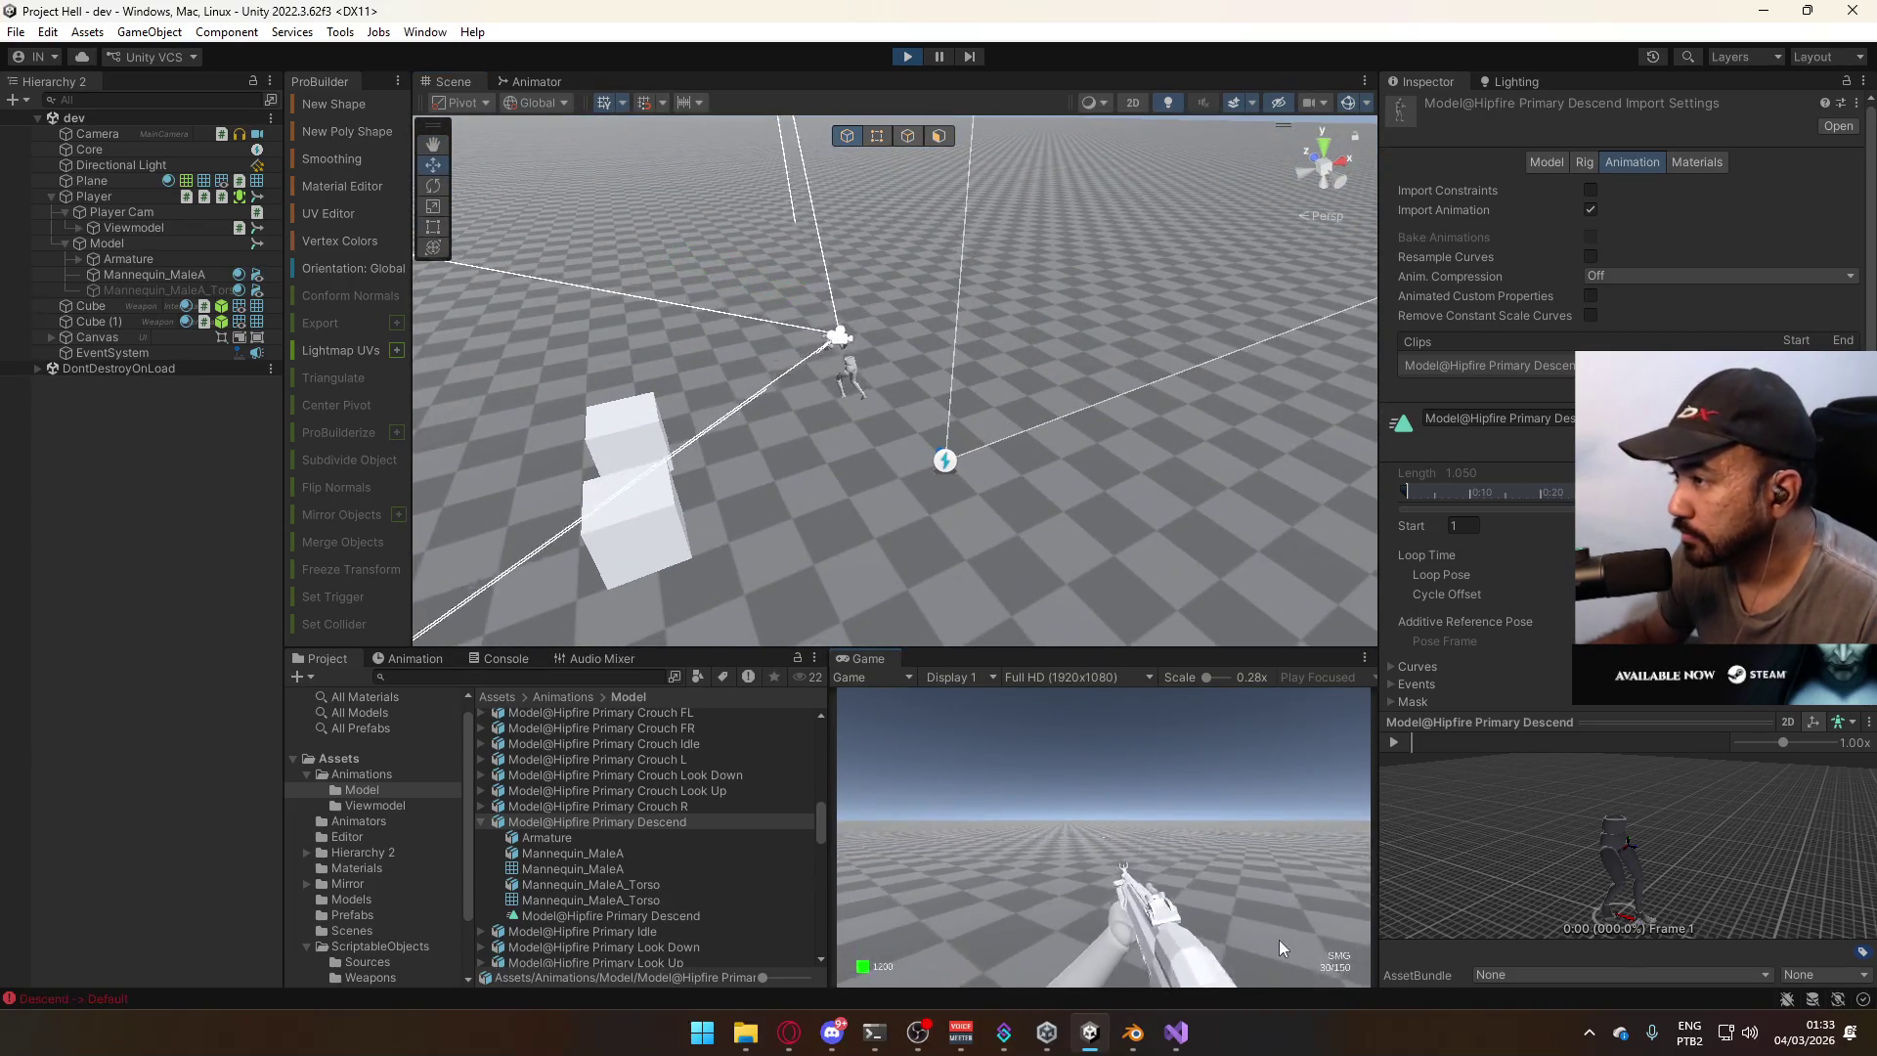
mouse_move(938, 1017)
mouse_move(1004, 1032)
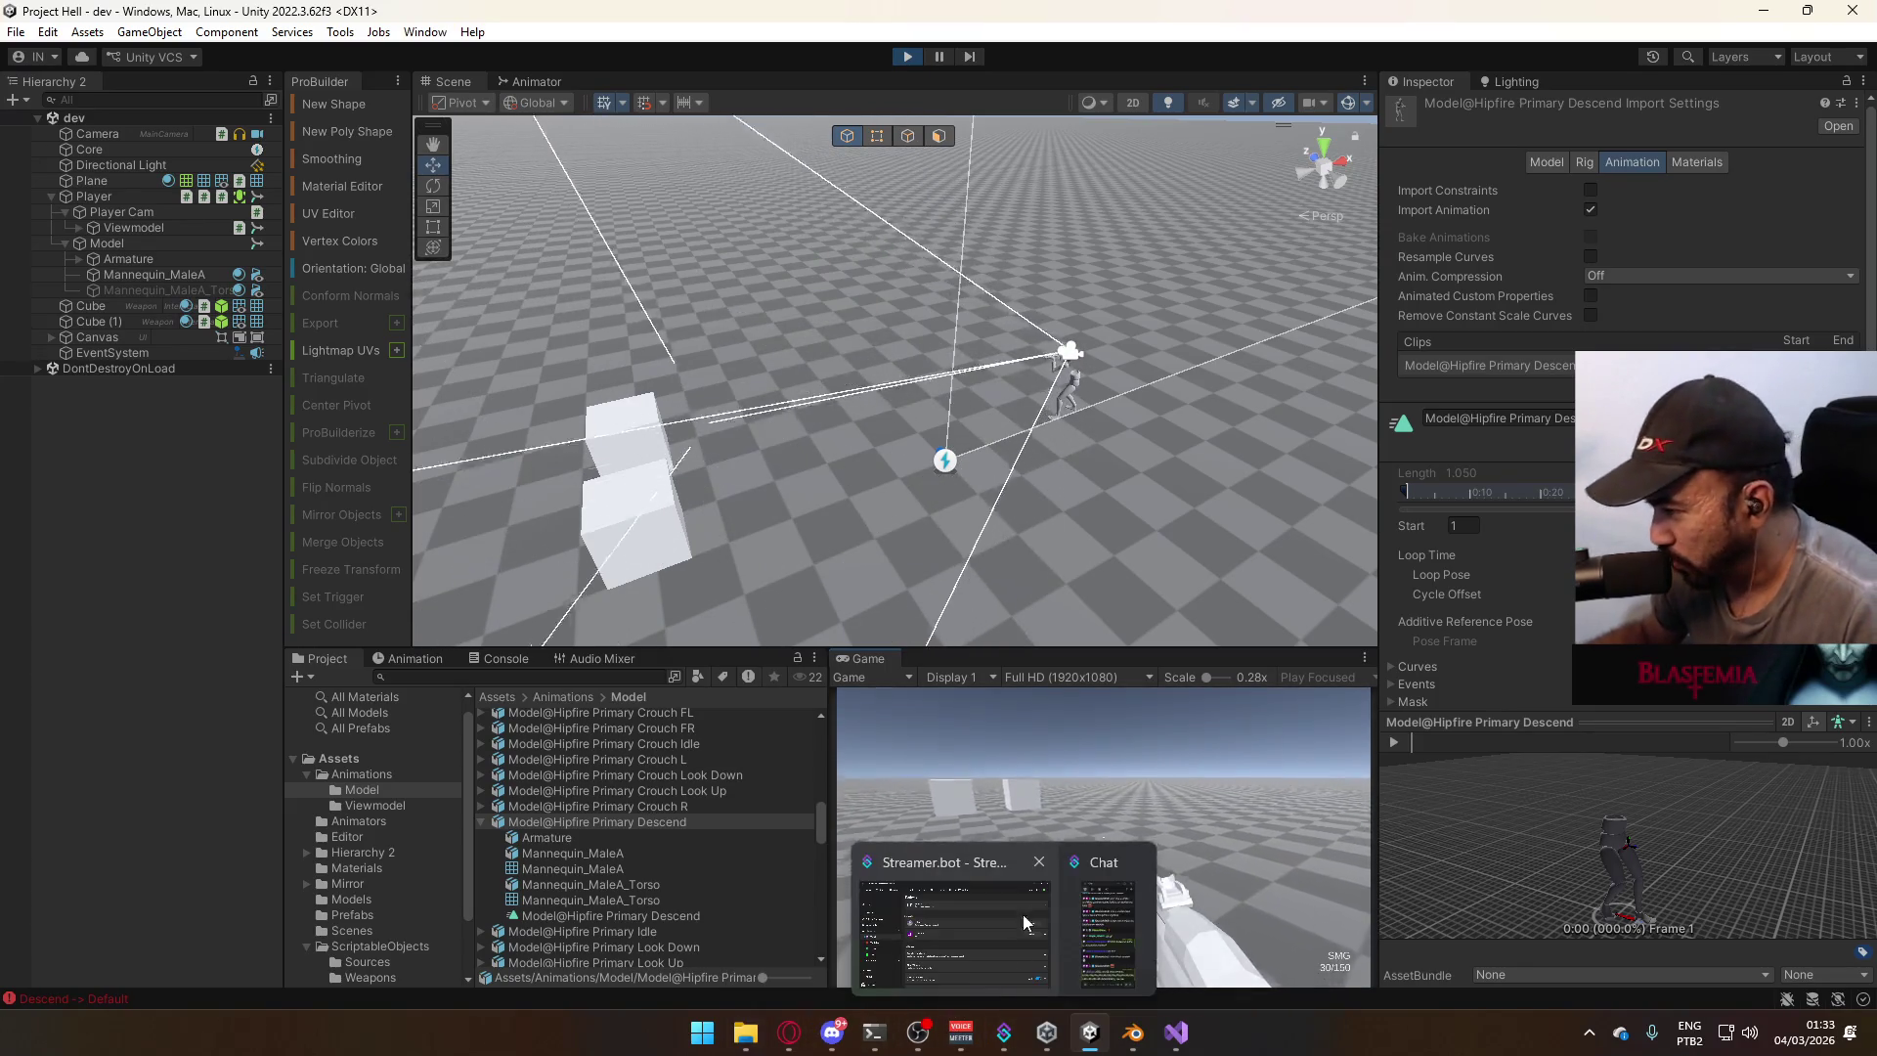
key("shift")
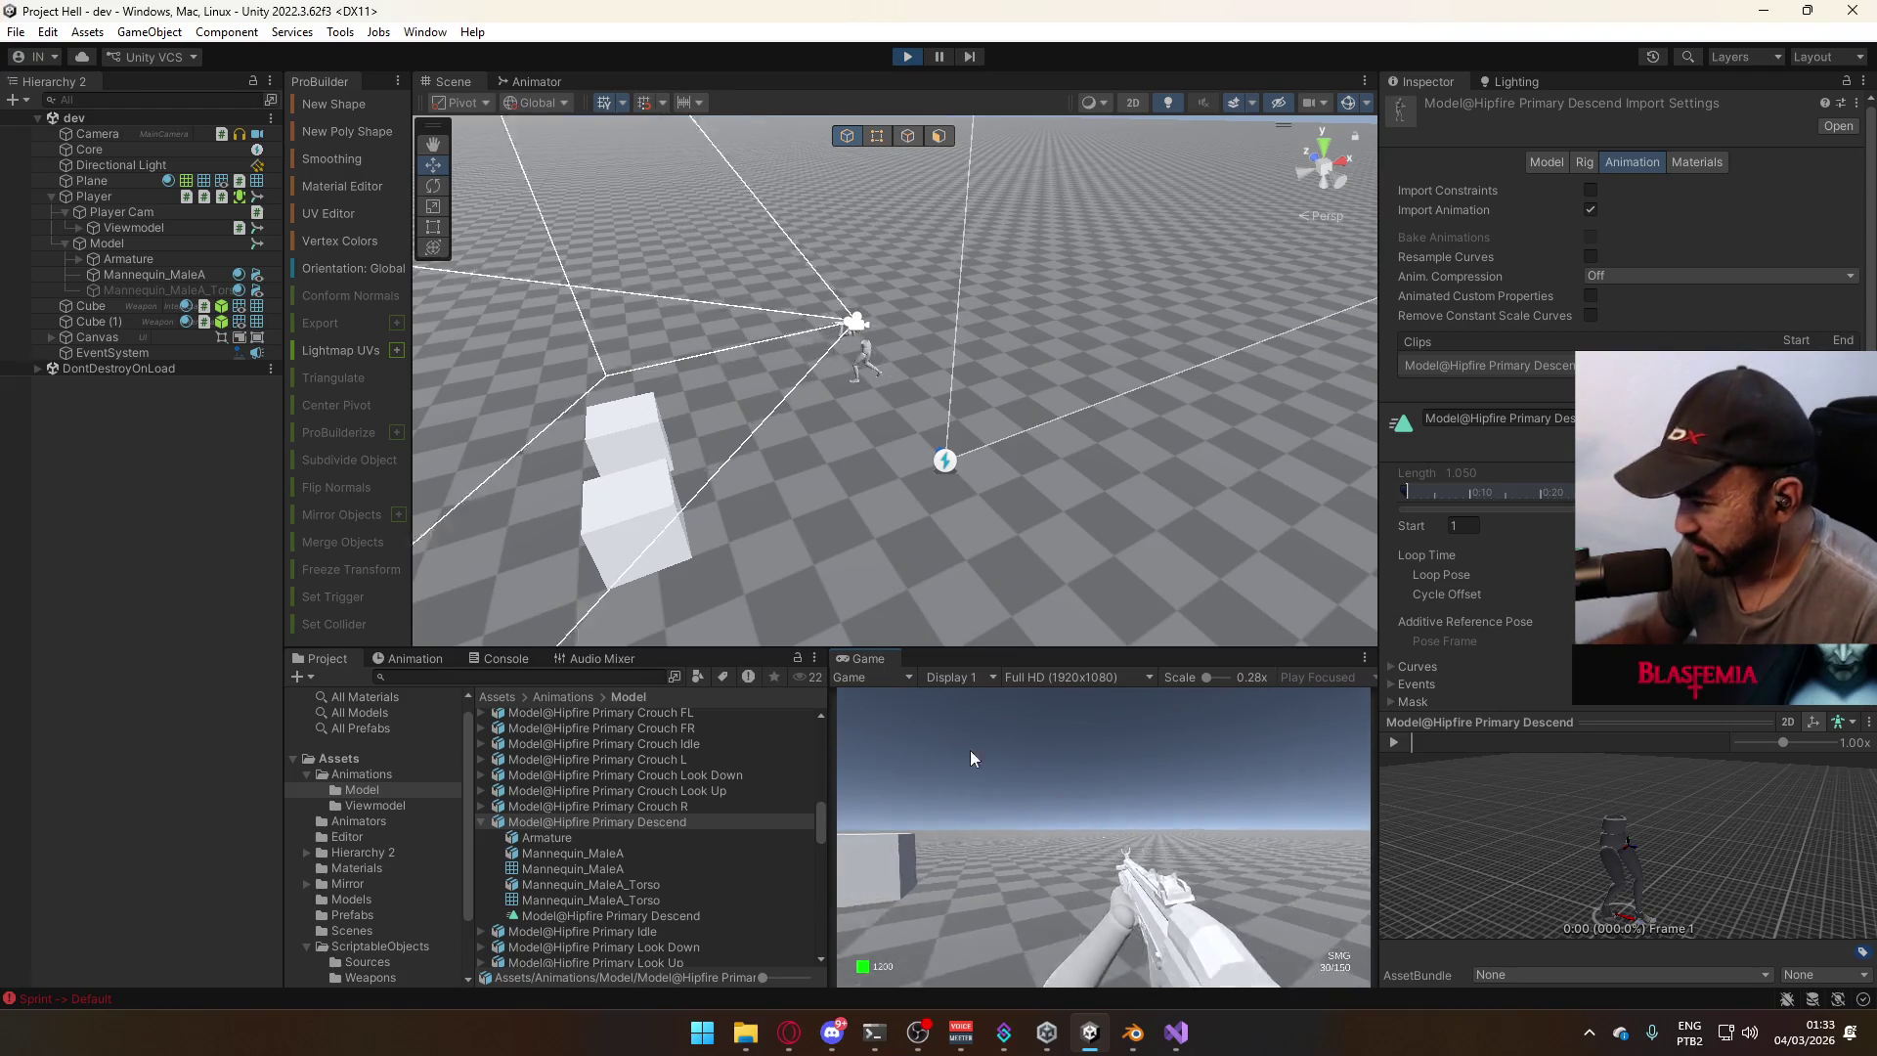
key("space")
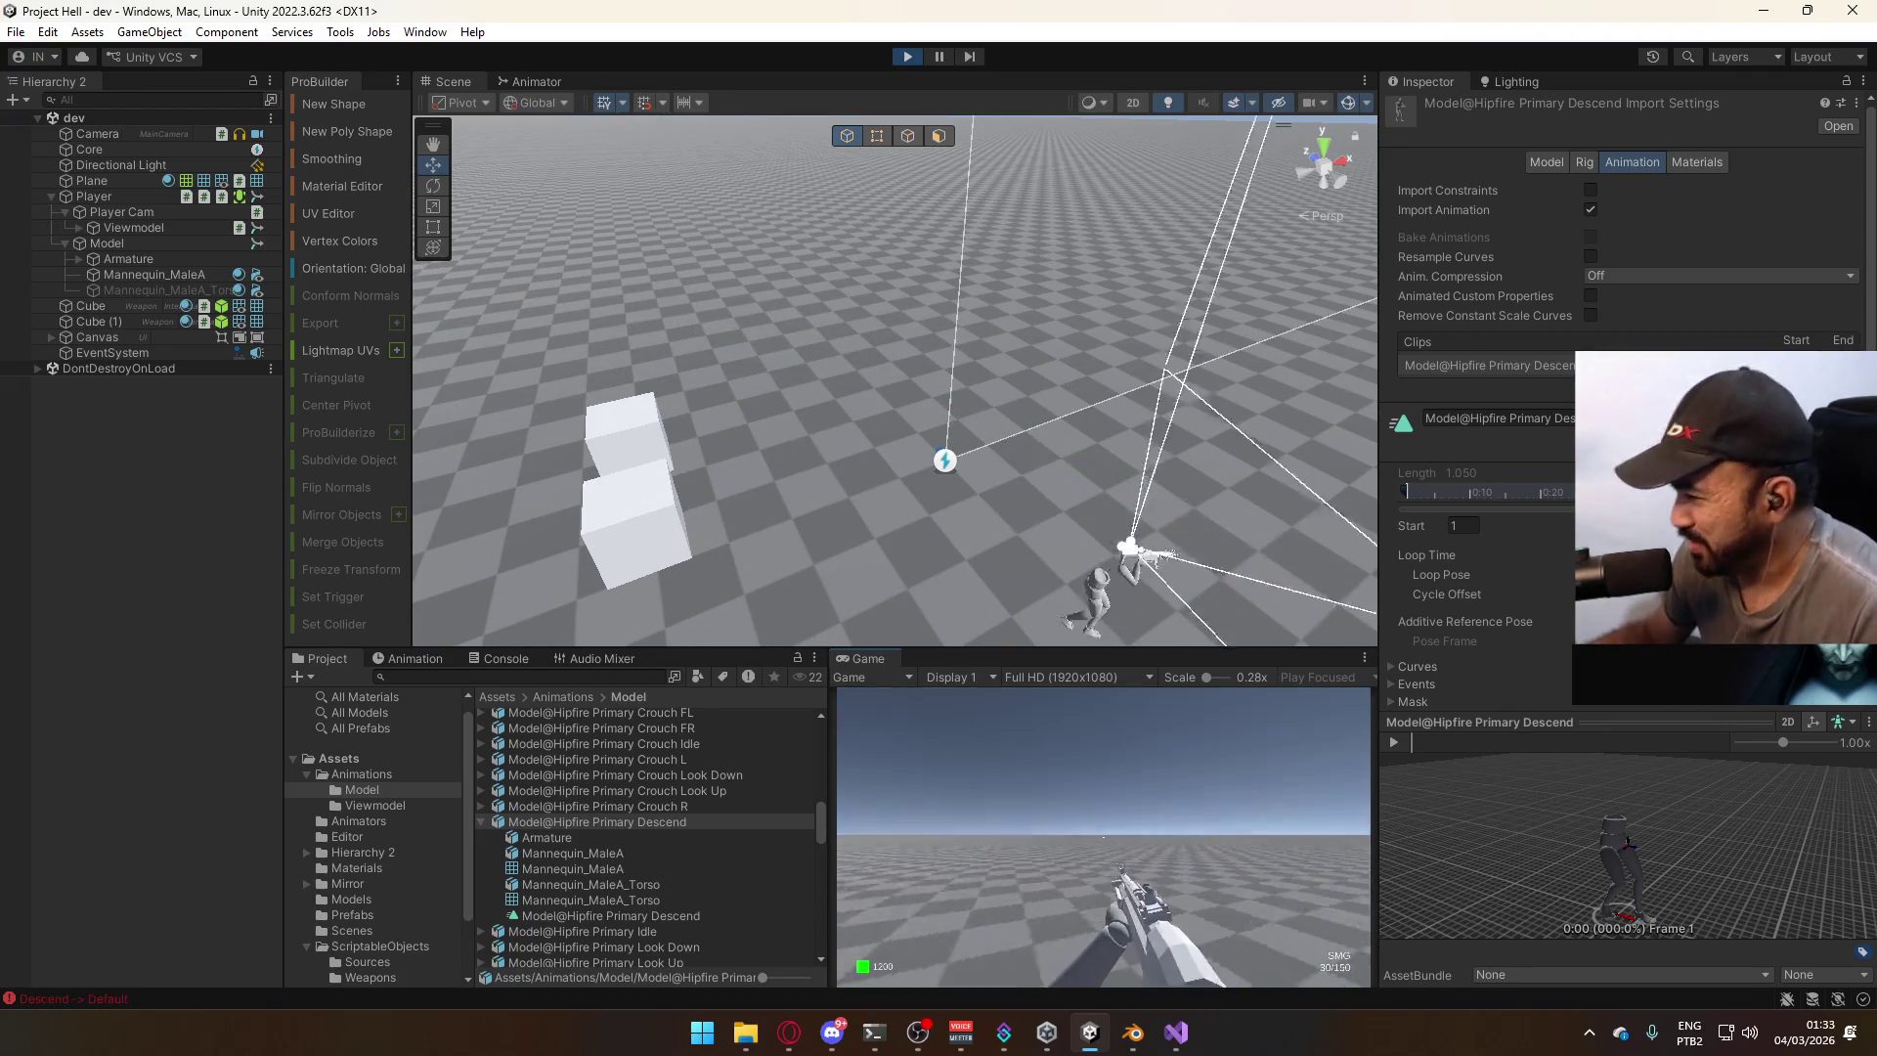
key("w")
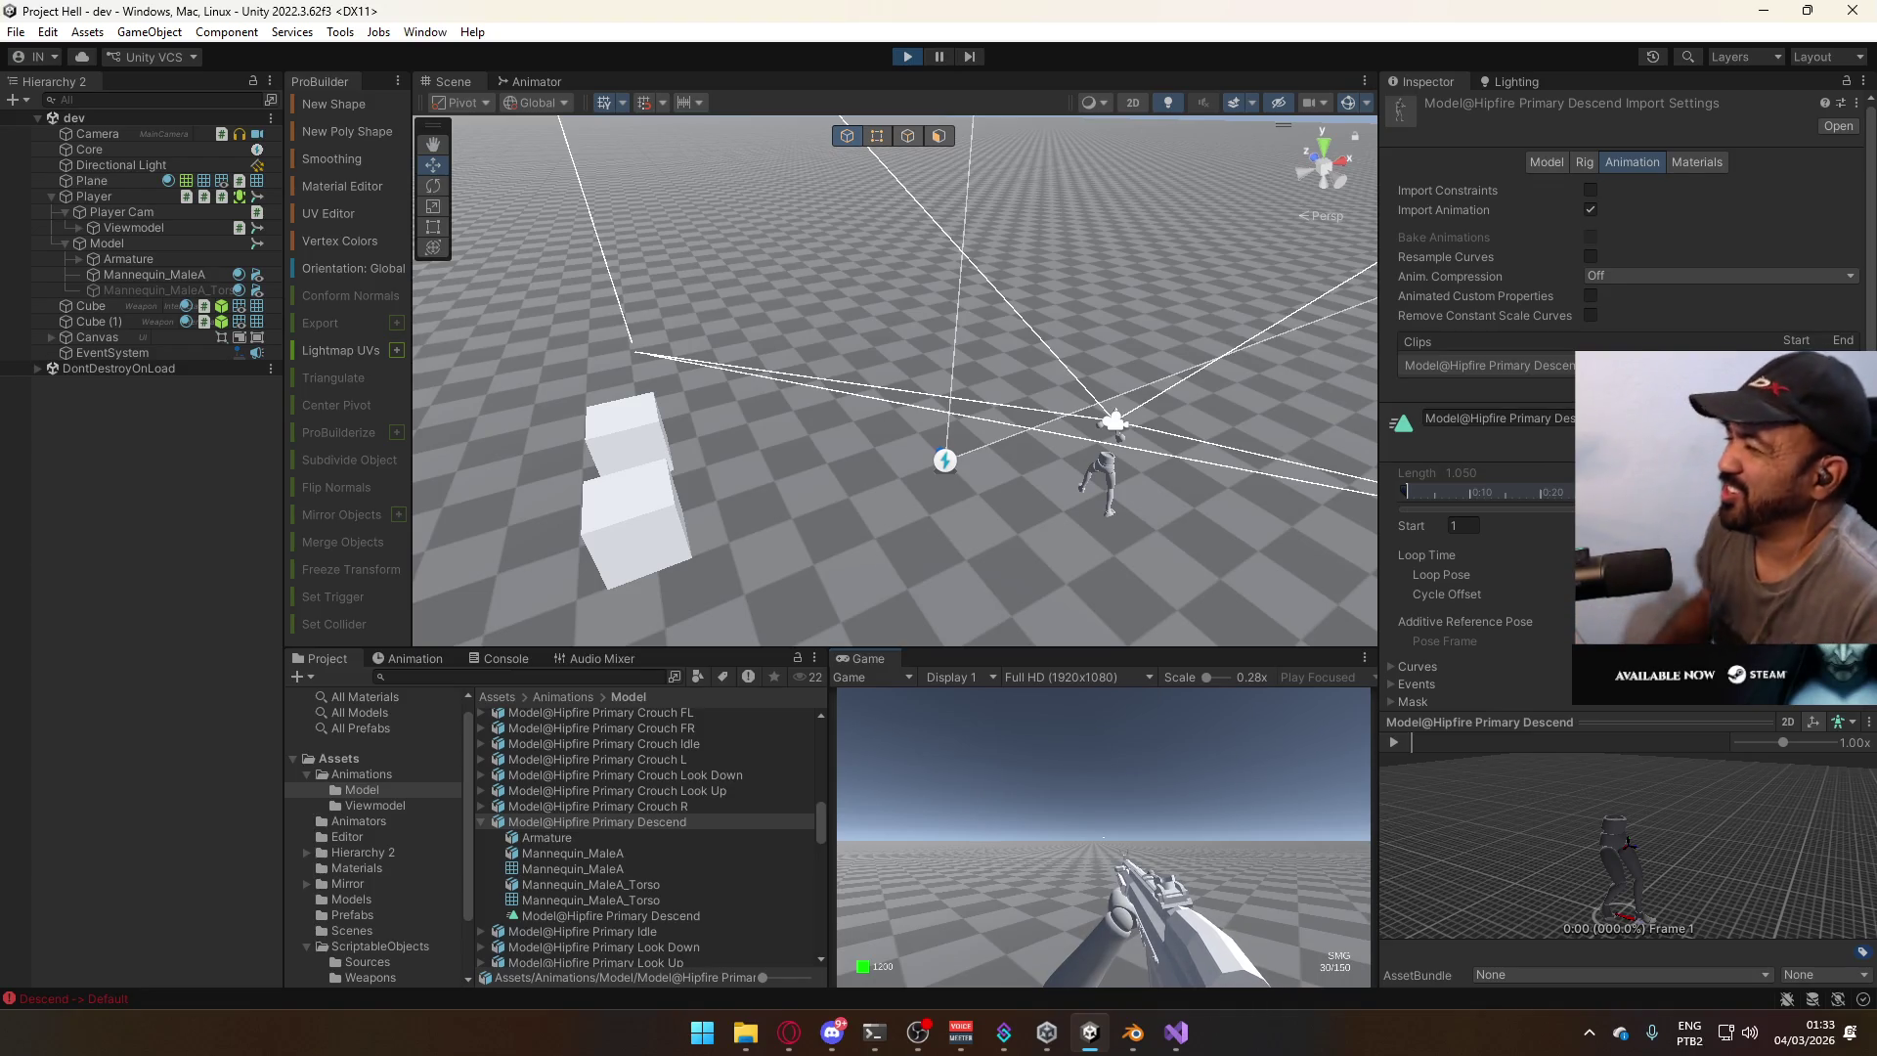
key("w")
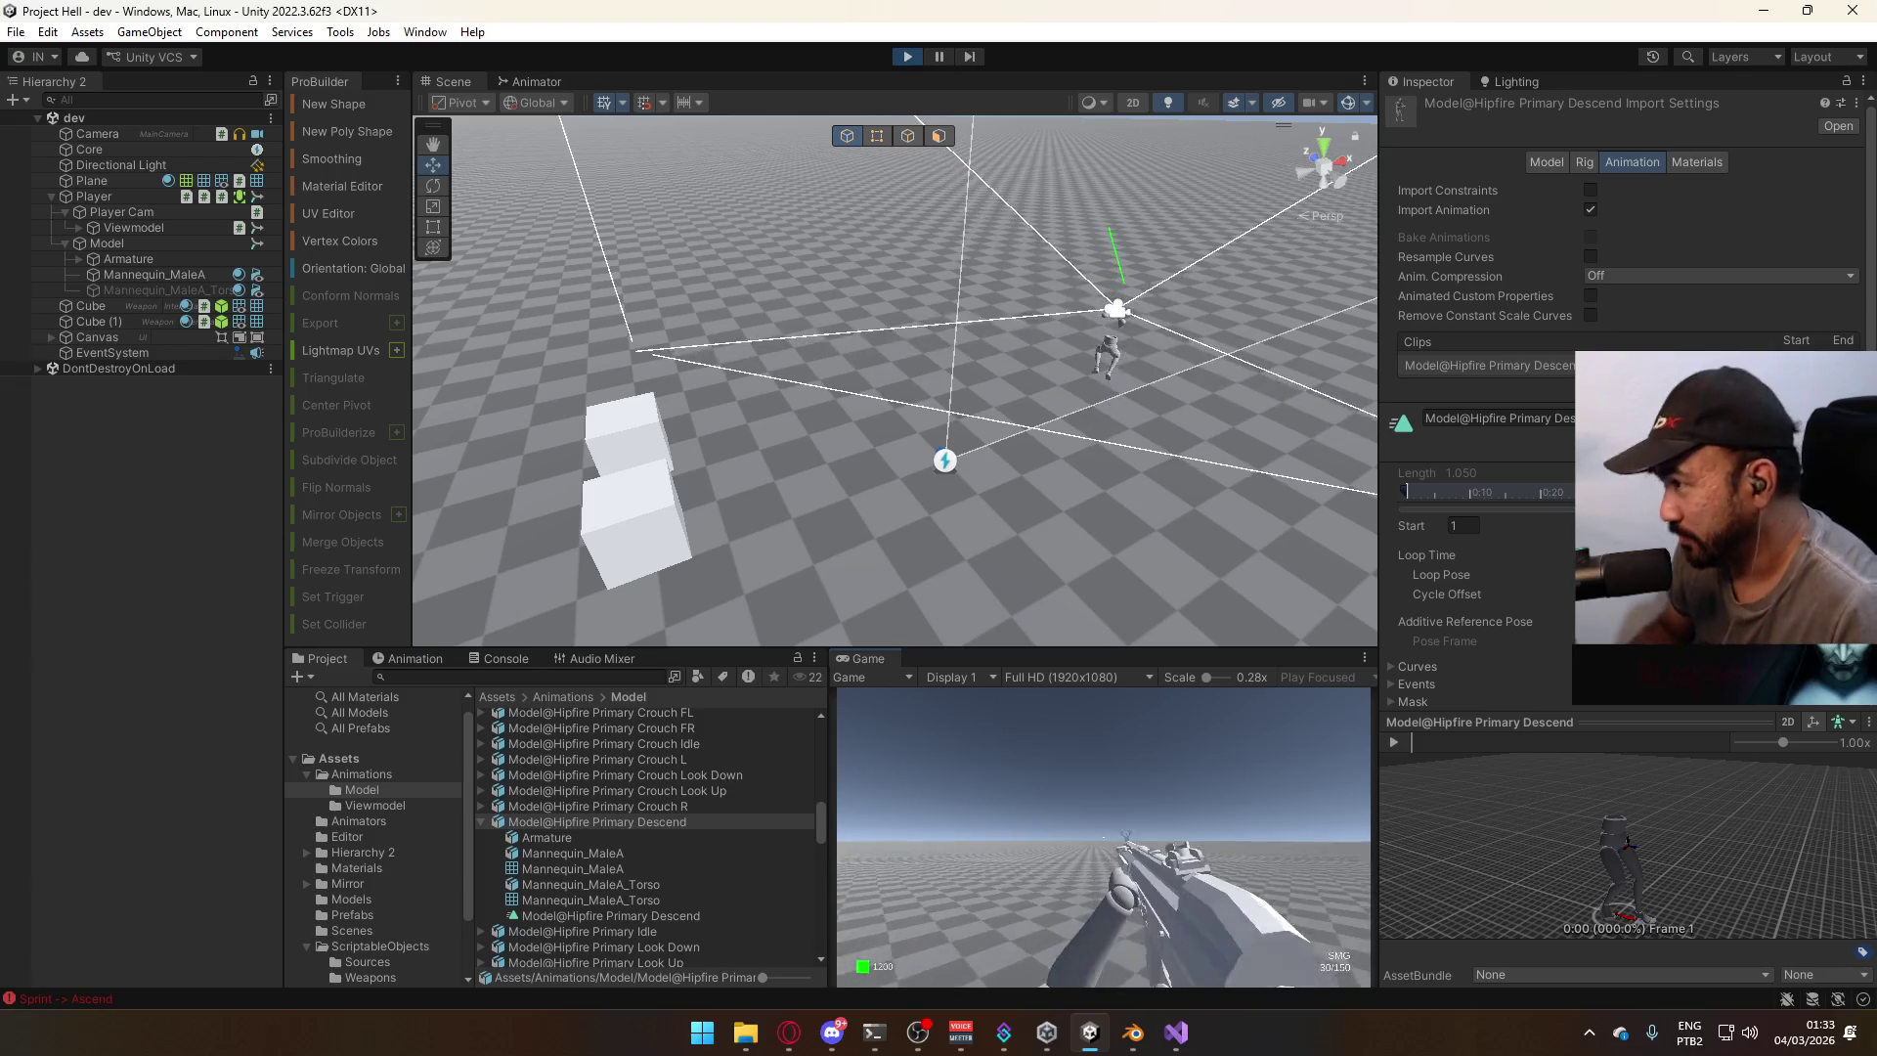
key("w")
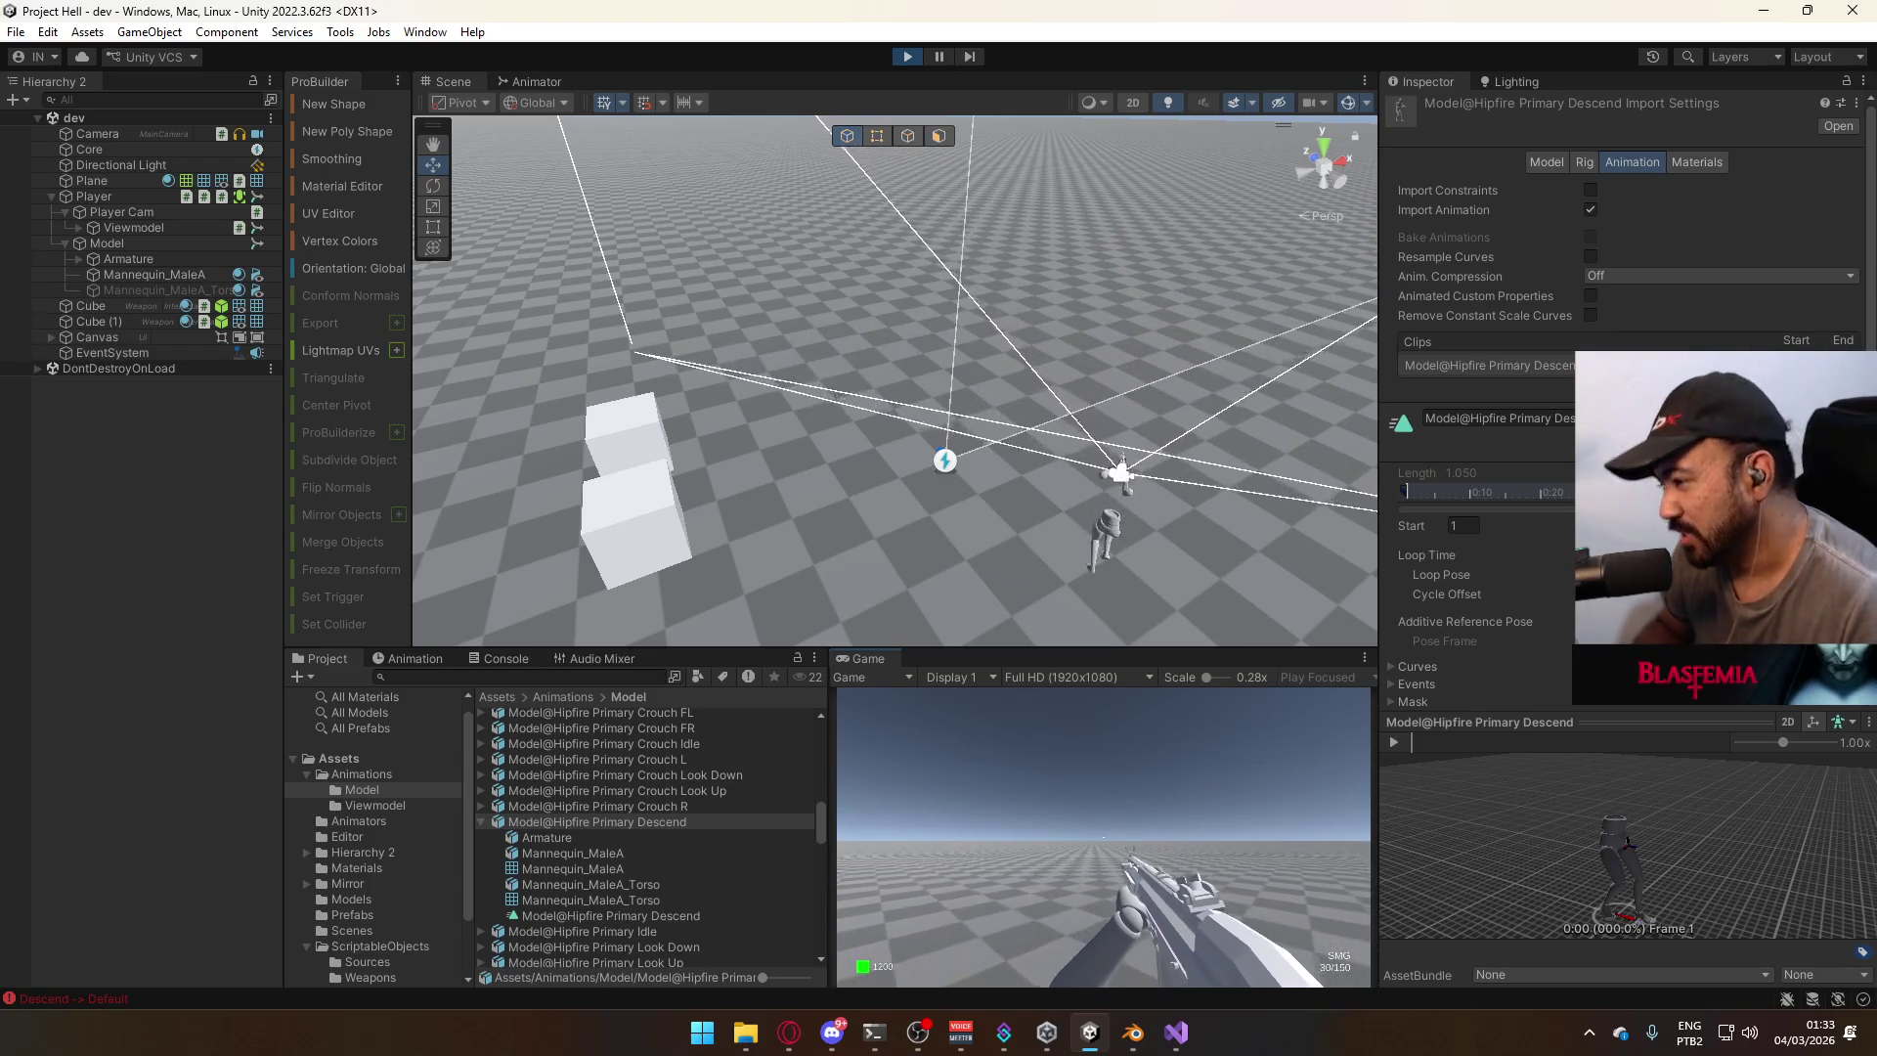
key("w")
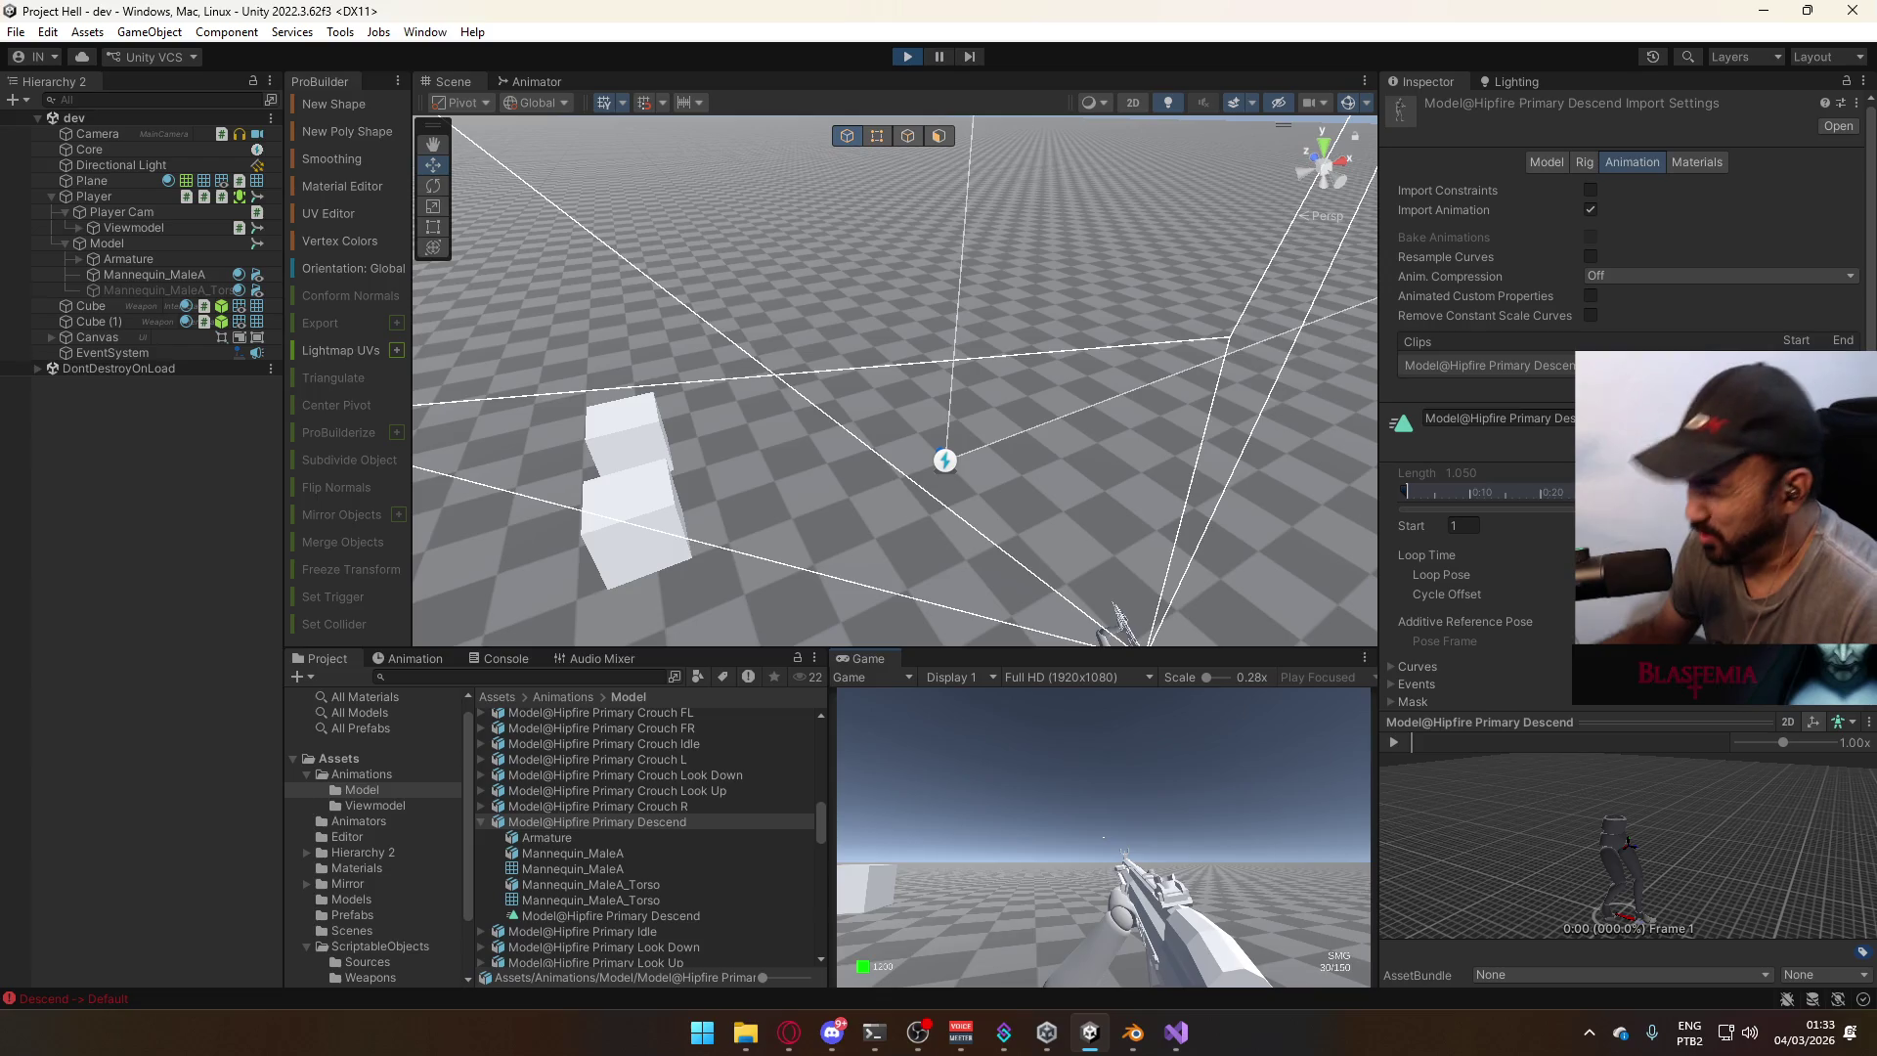
Sprint and jump toward the two cubes, then crouch while backing away.
key("space")
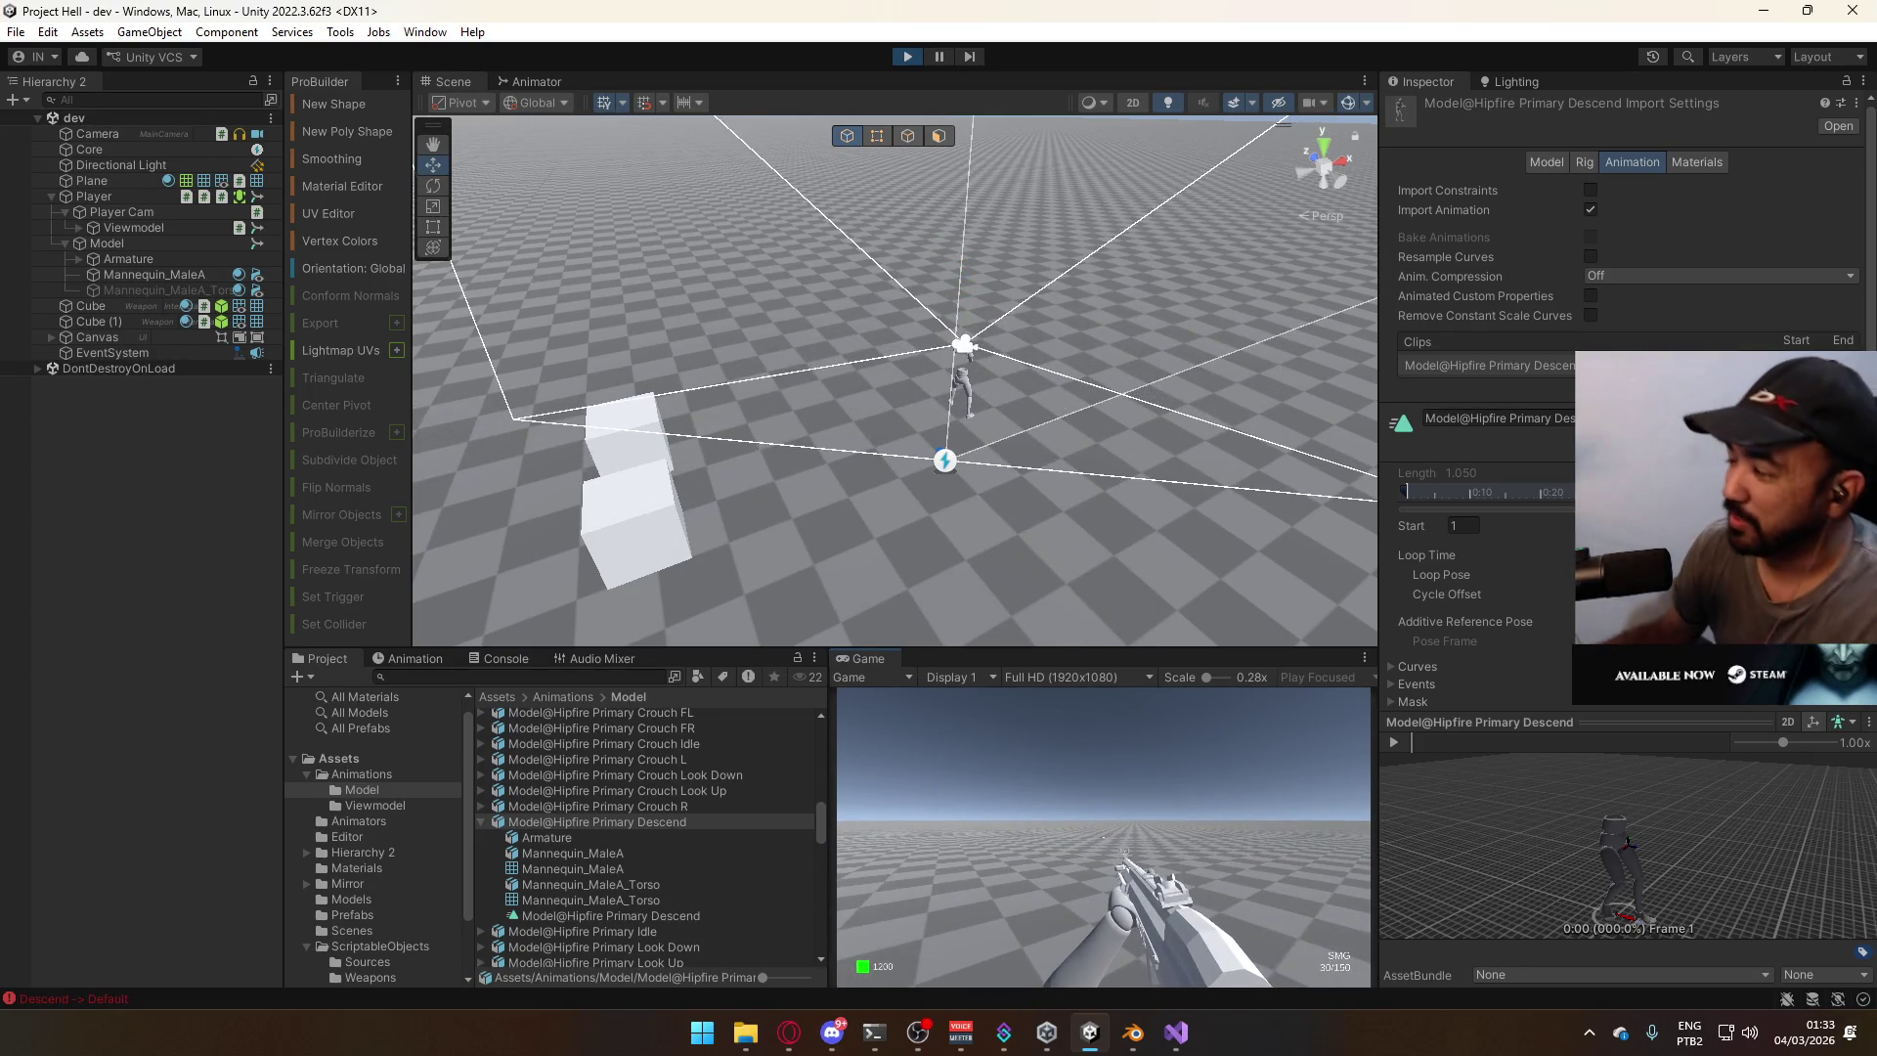
key("w")
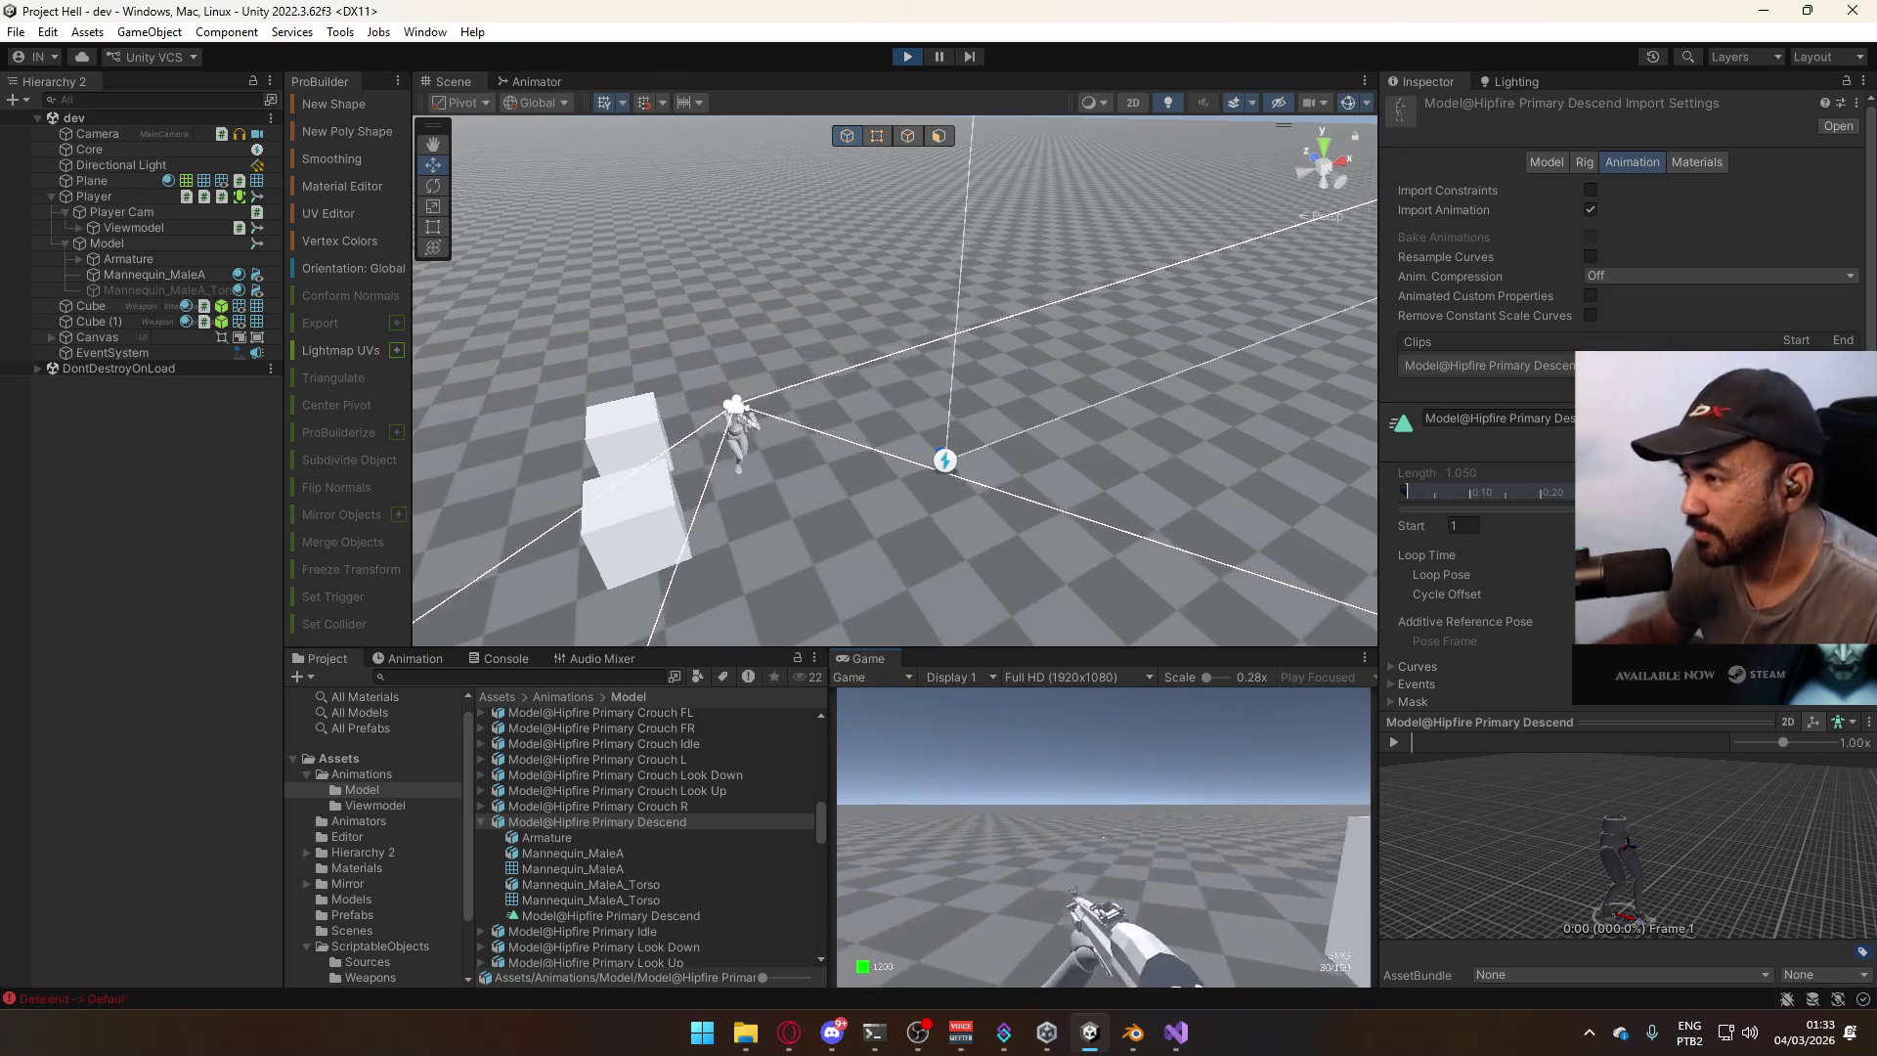
key("shift")
key("space")
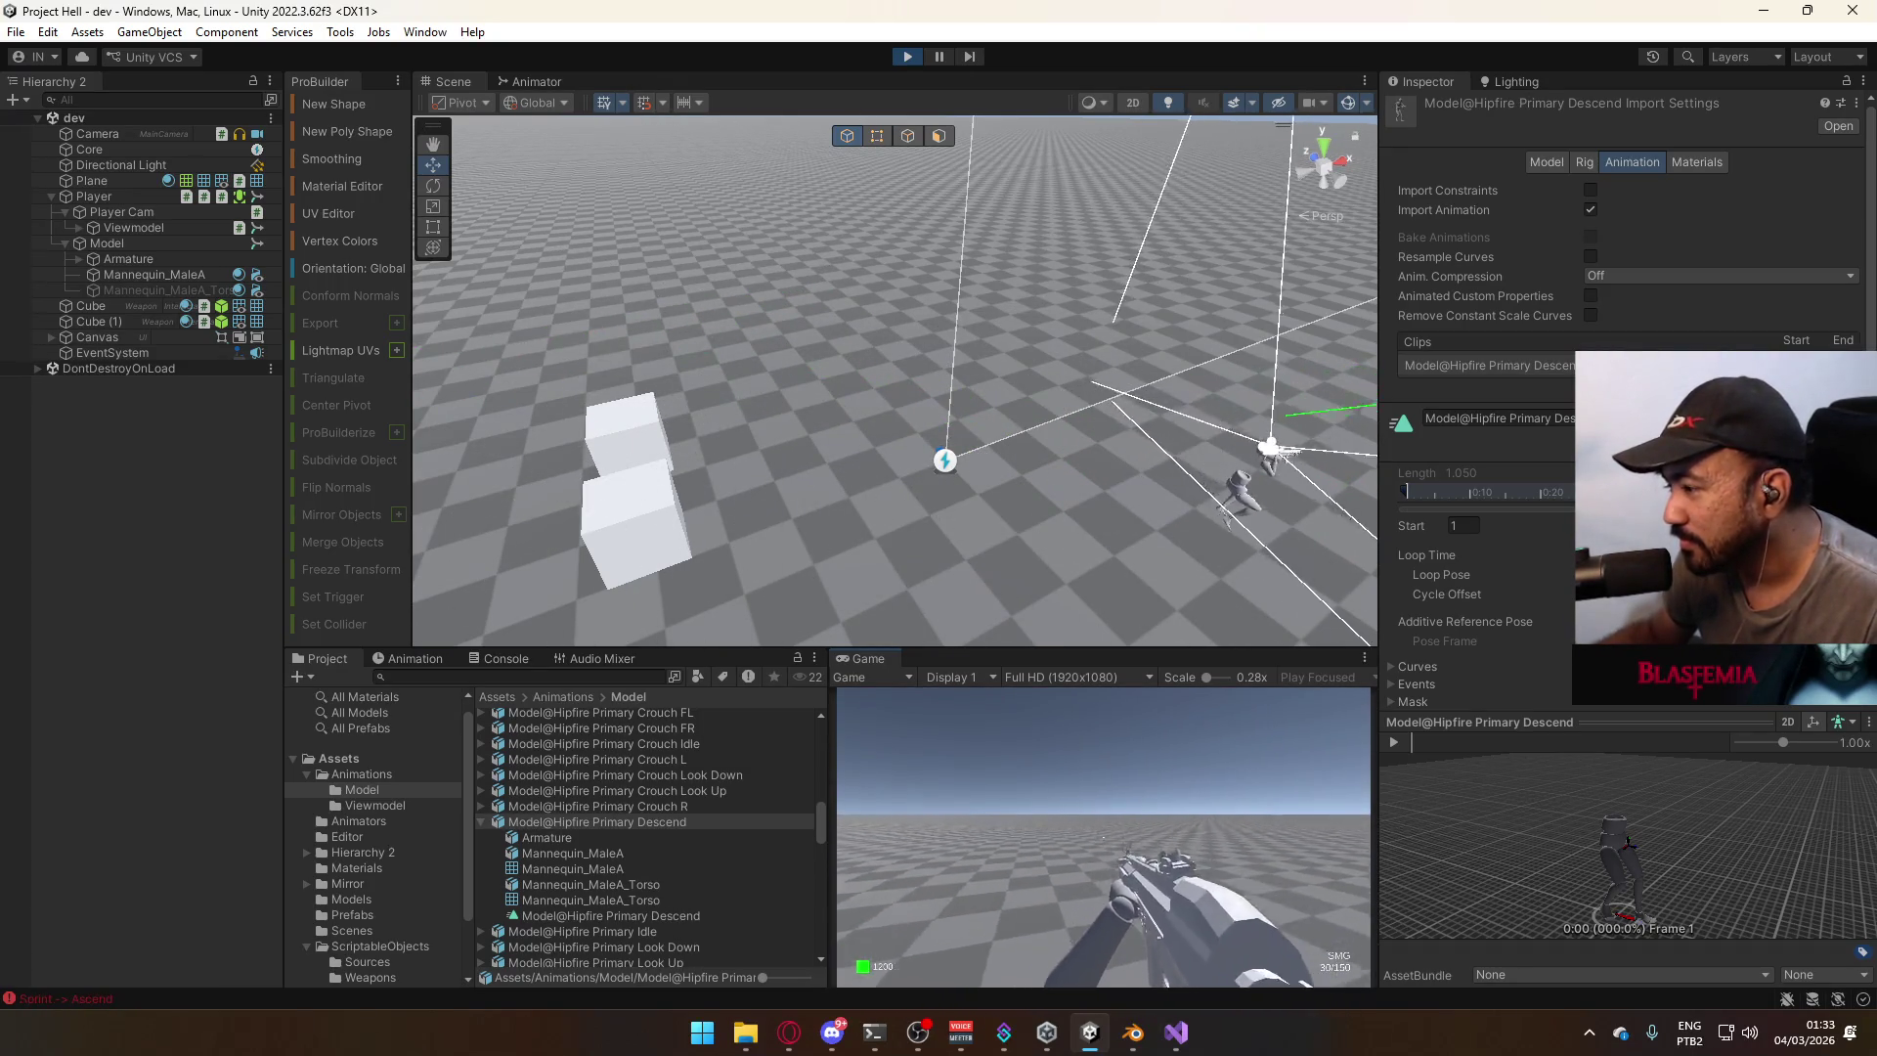
key("w")
key("w")
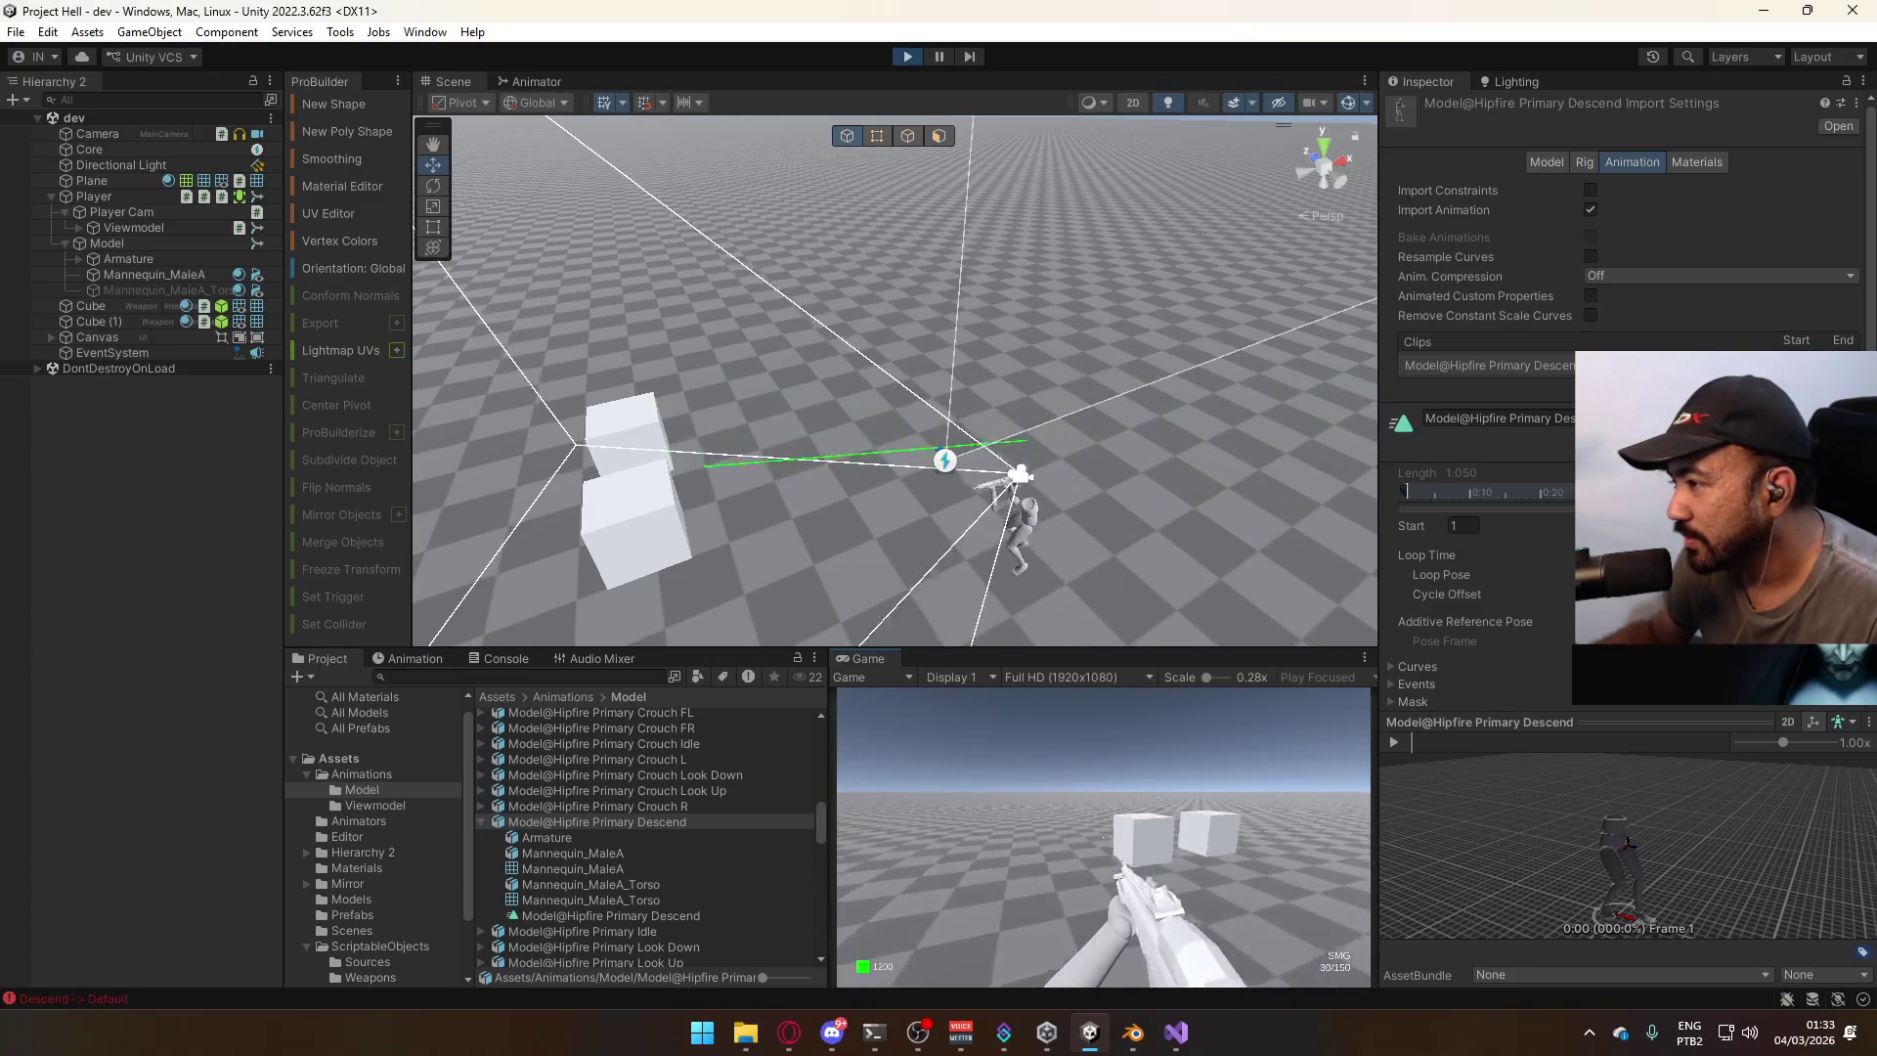
key("s")
key("ctrl")
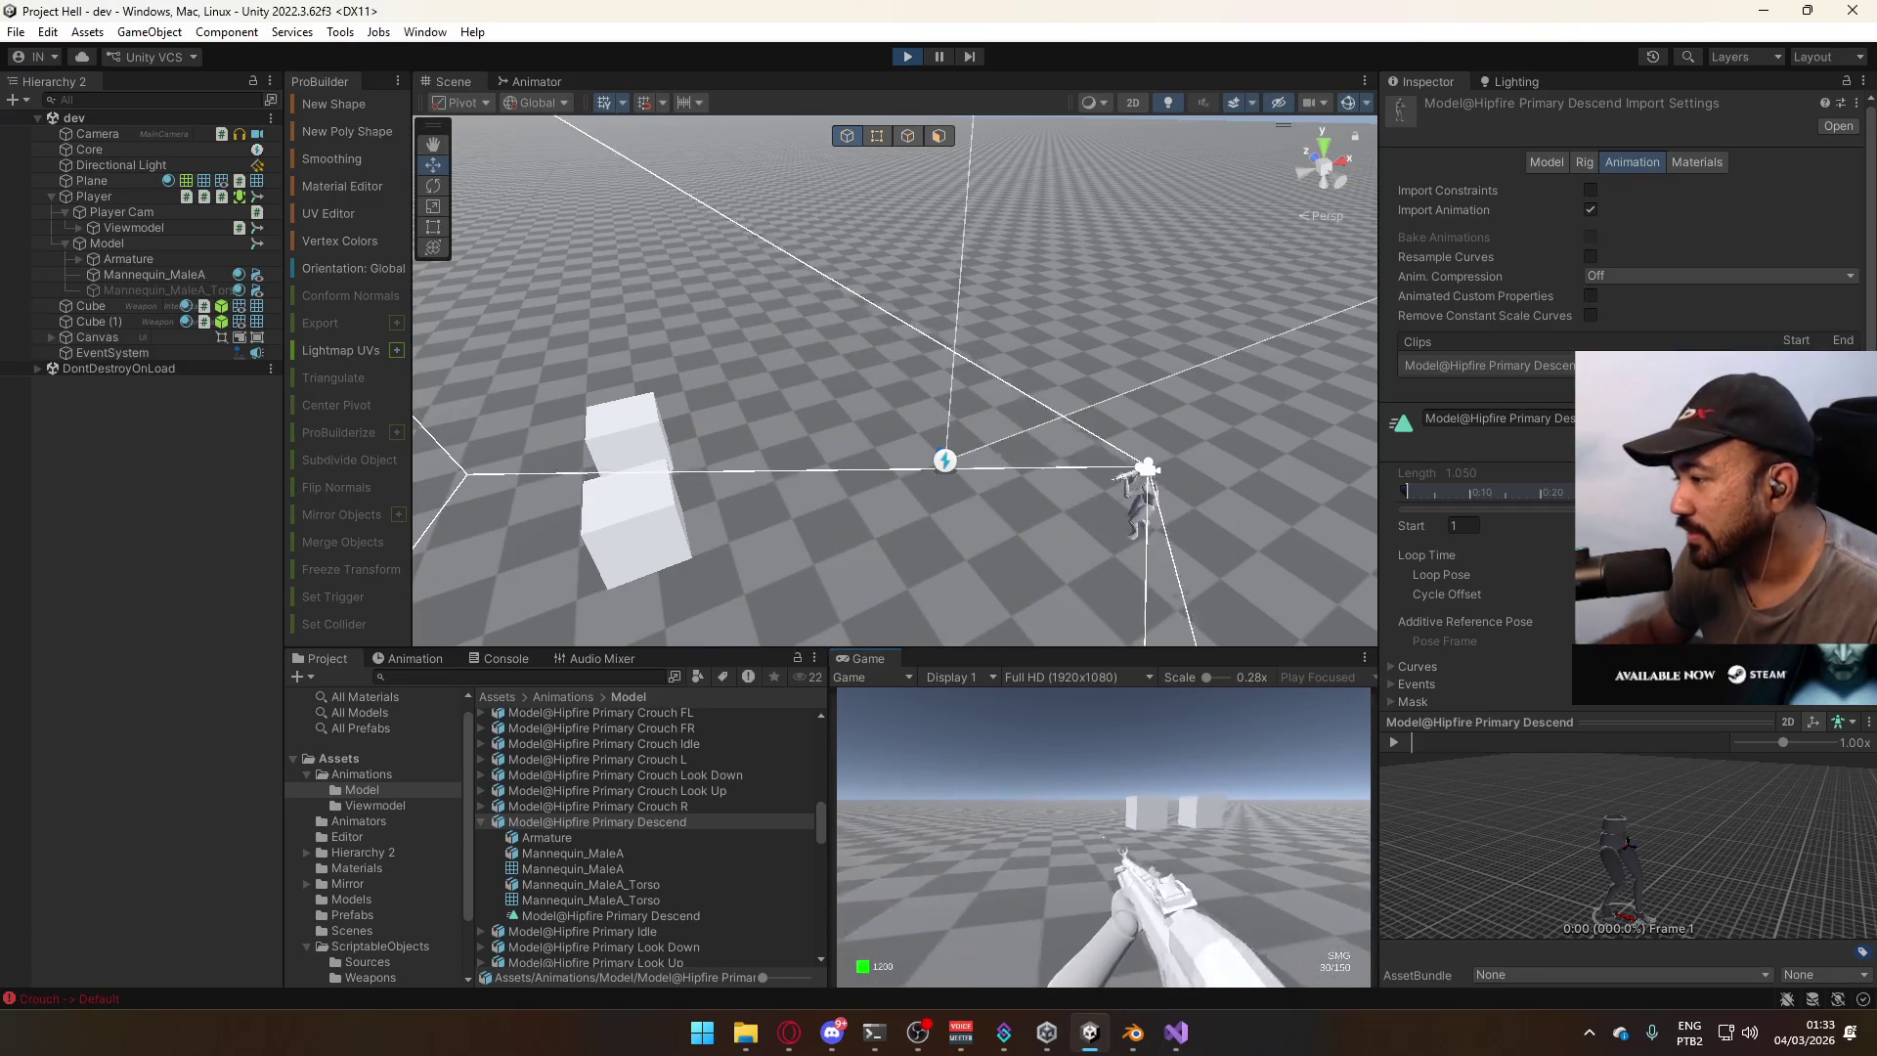
key("s")
key("s")
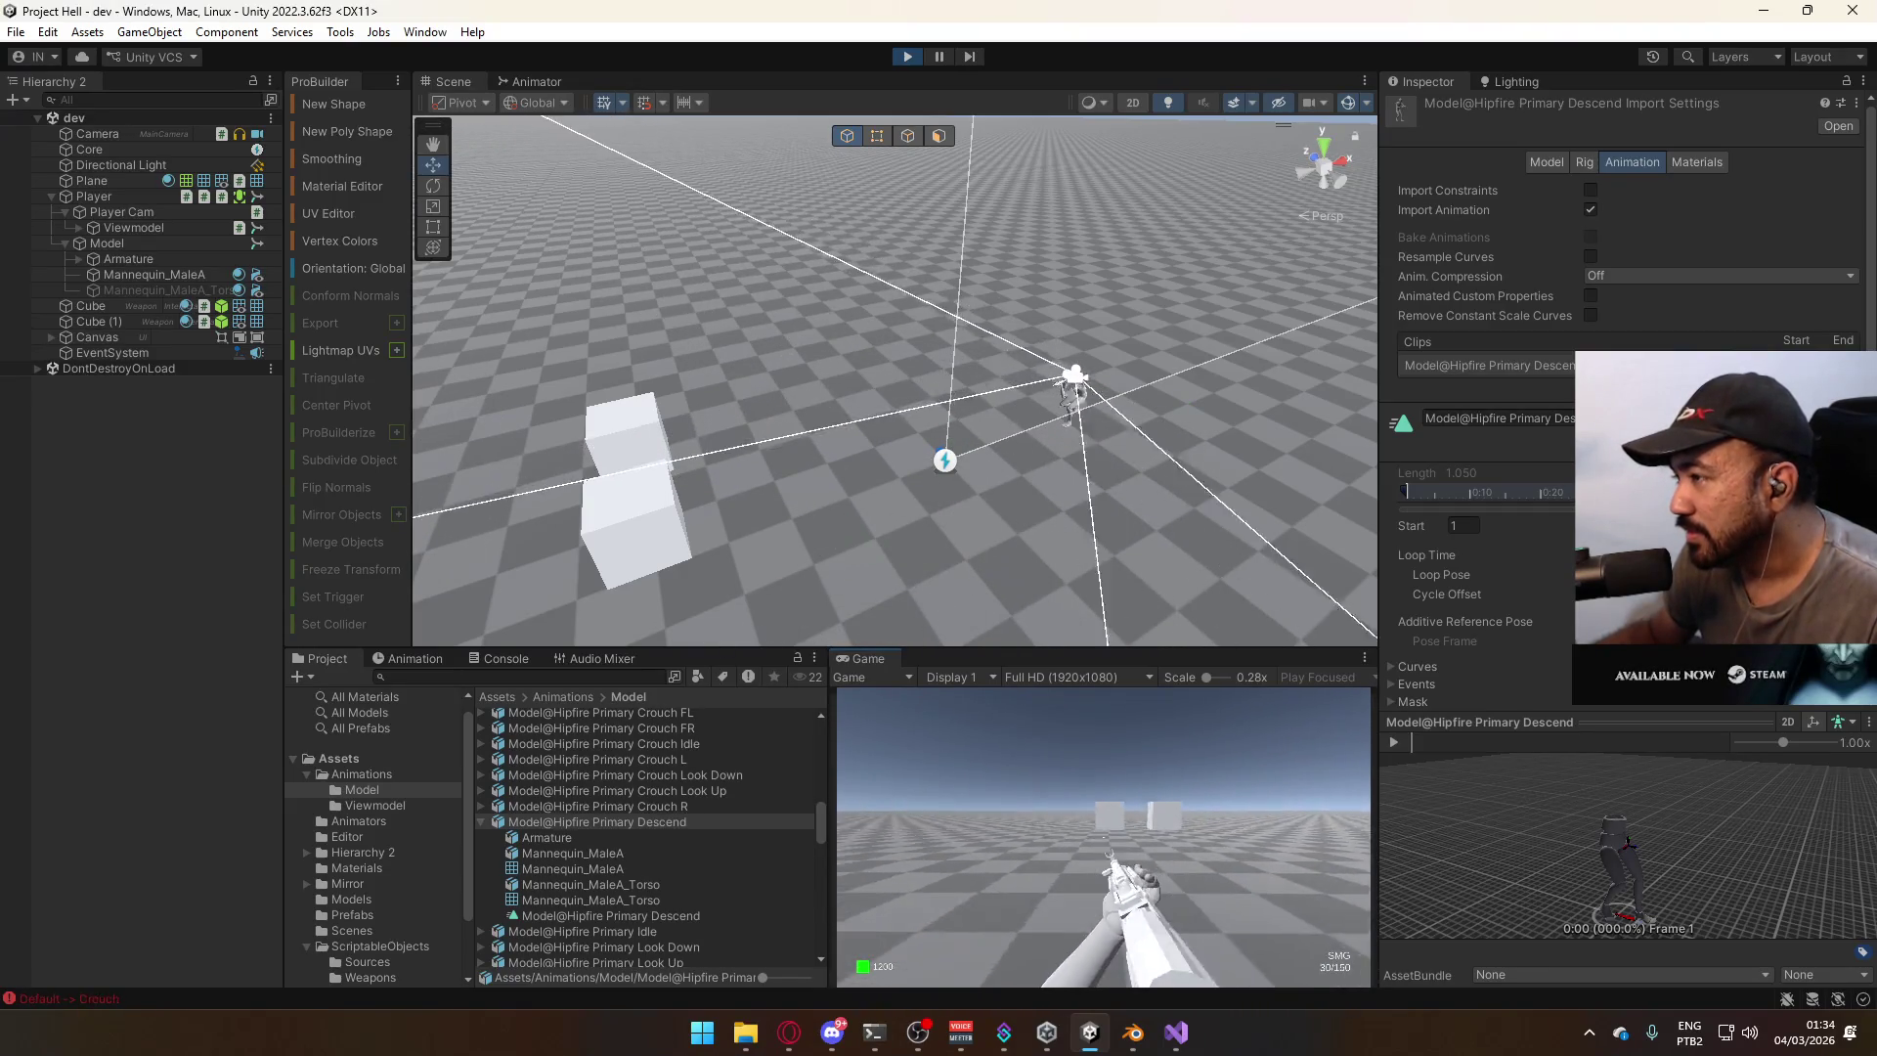
key("ctrl")
key("s")
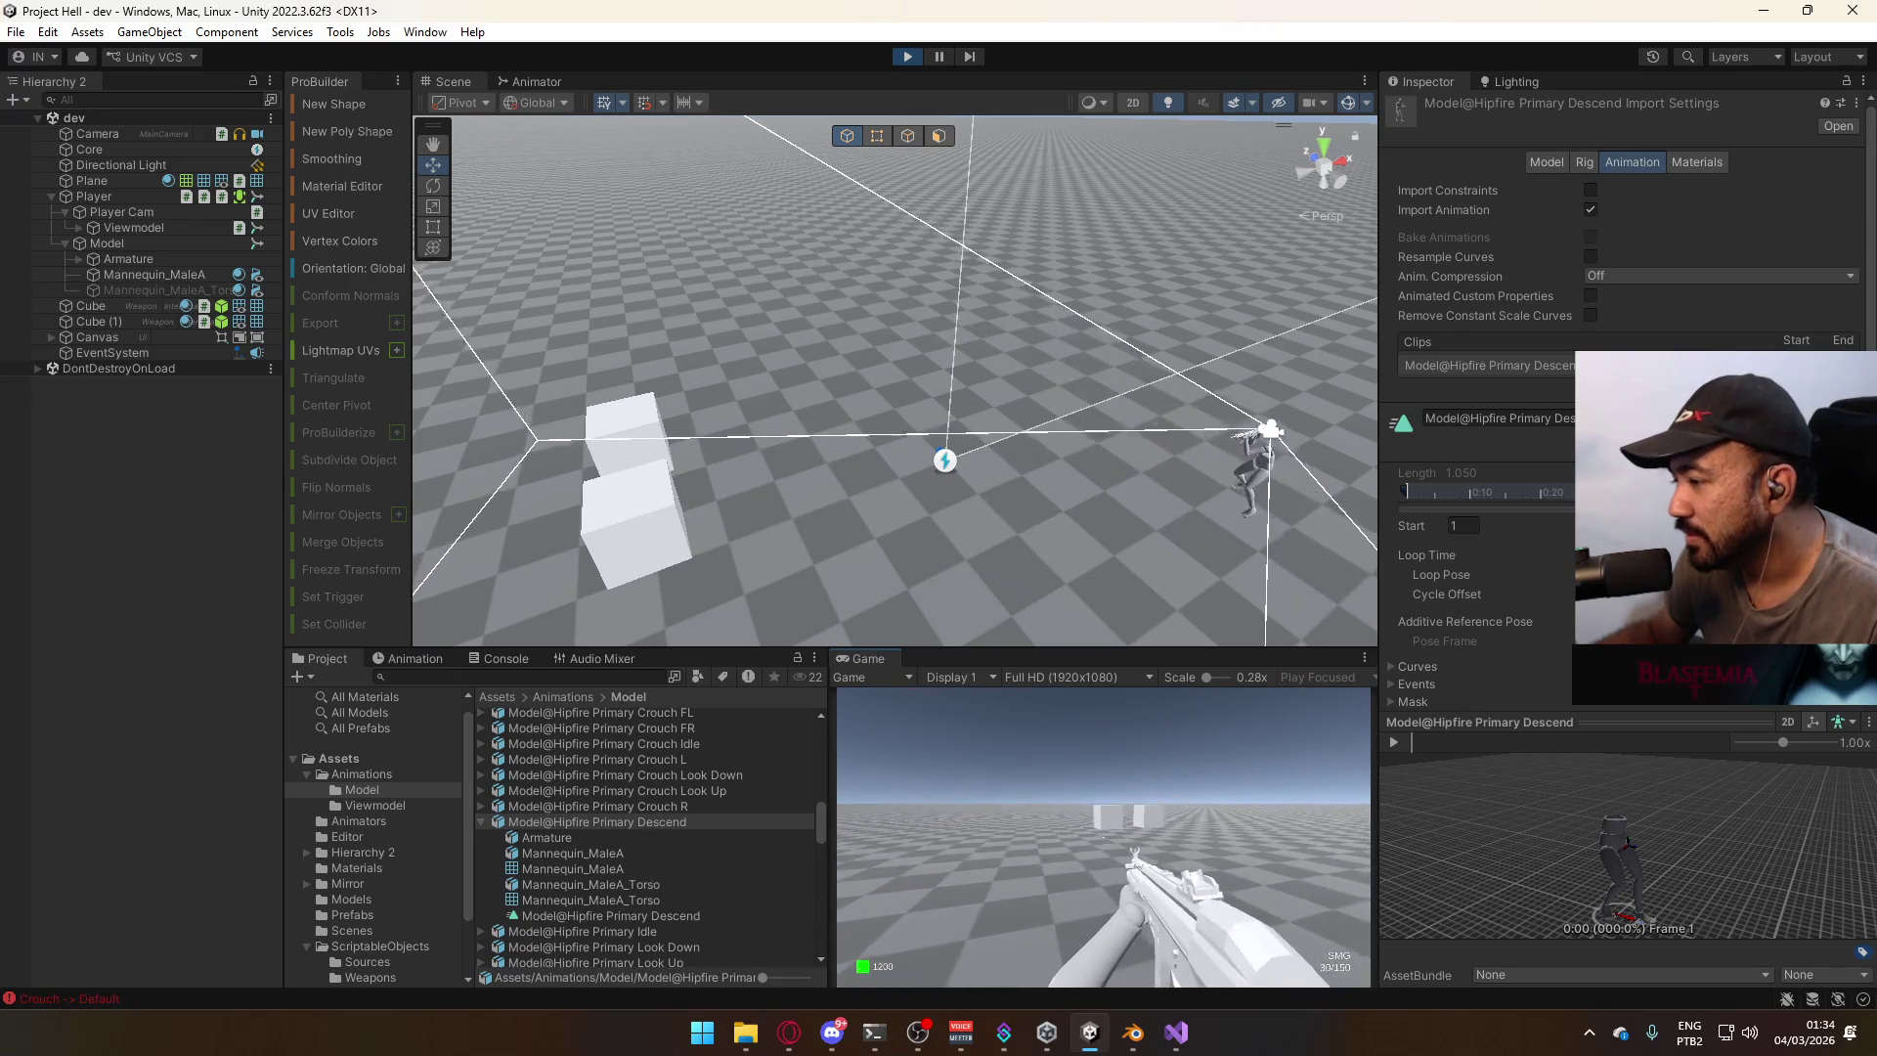
Sprint and jump near the cubes, walk around the floor, then stop play mode.
key("shift+w")
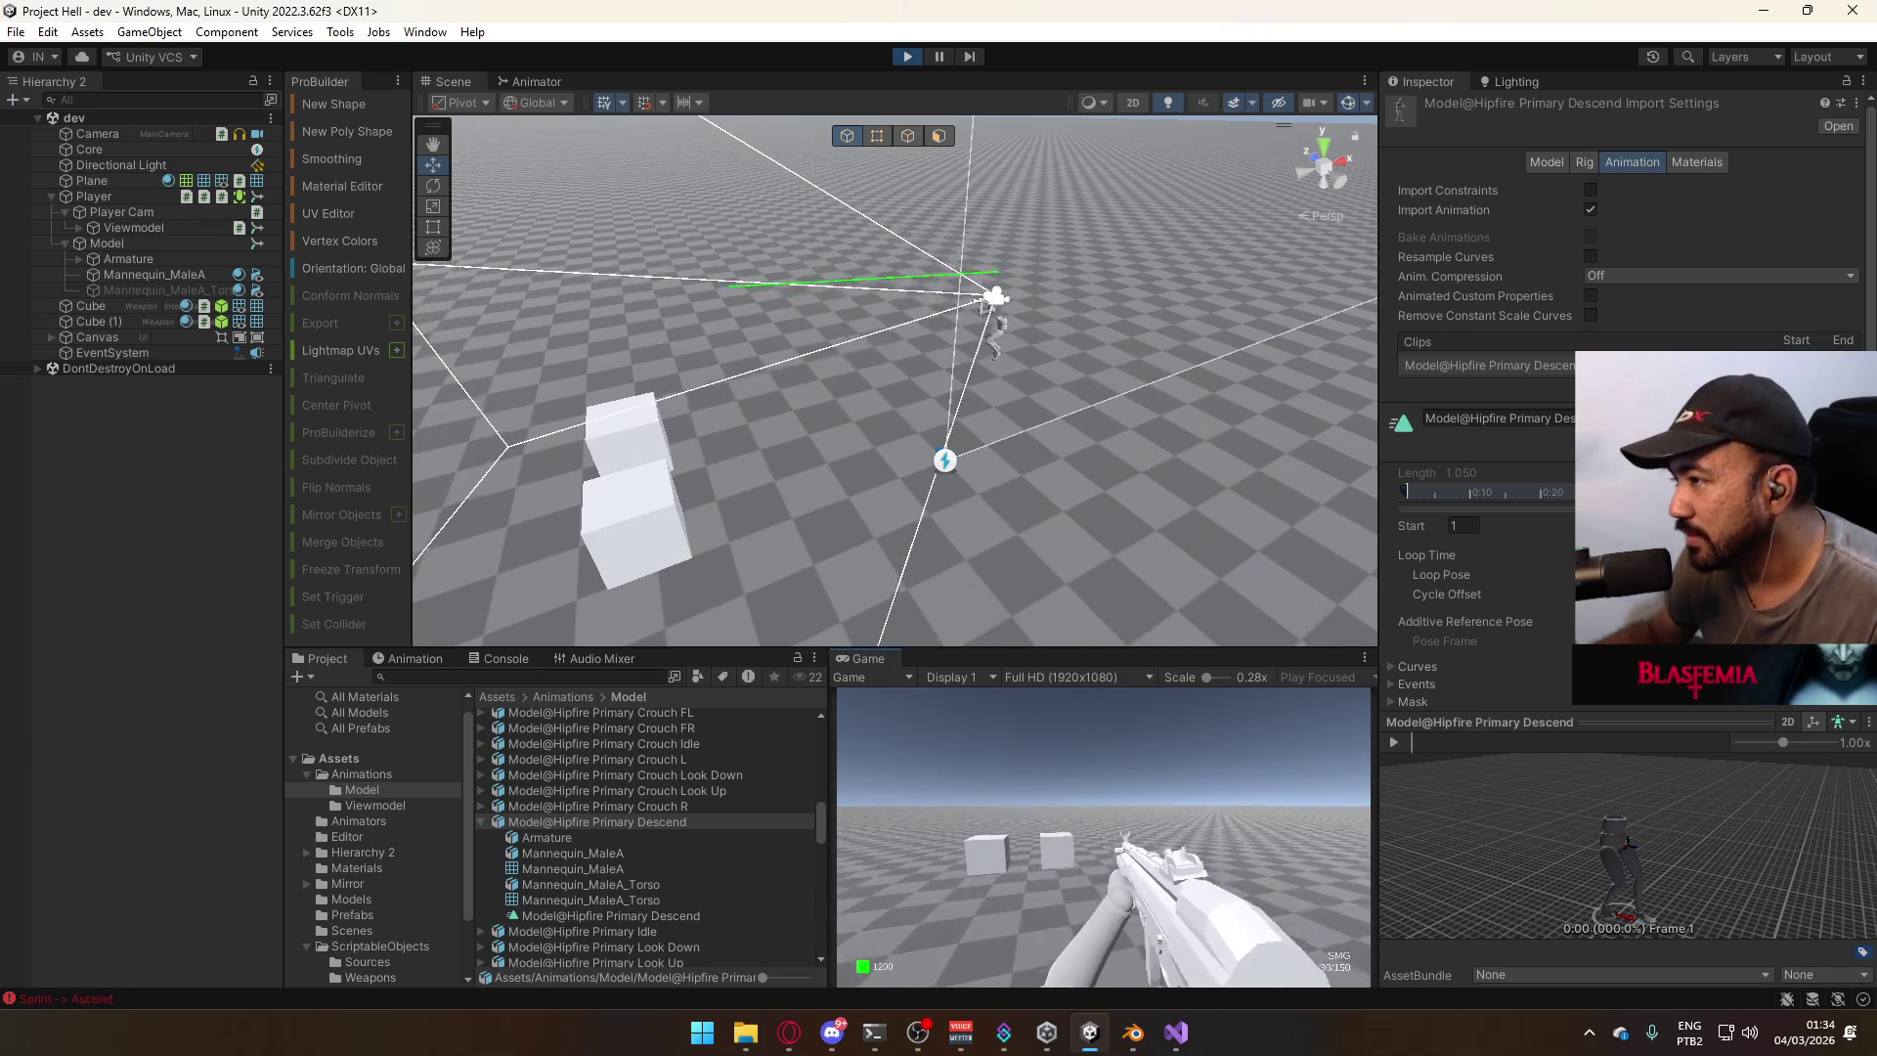
key("s")
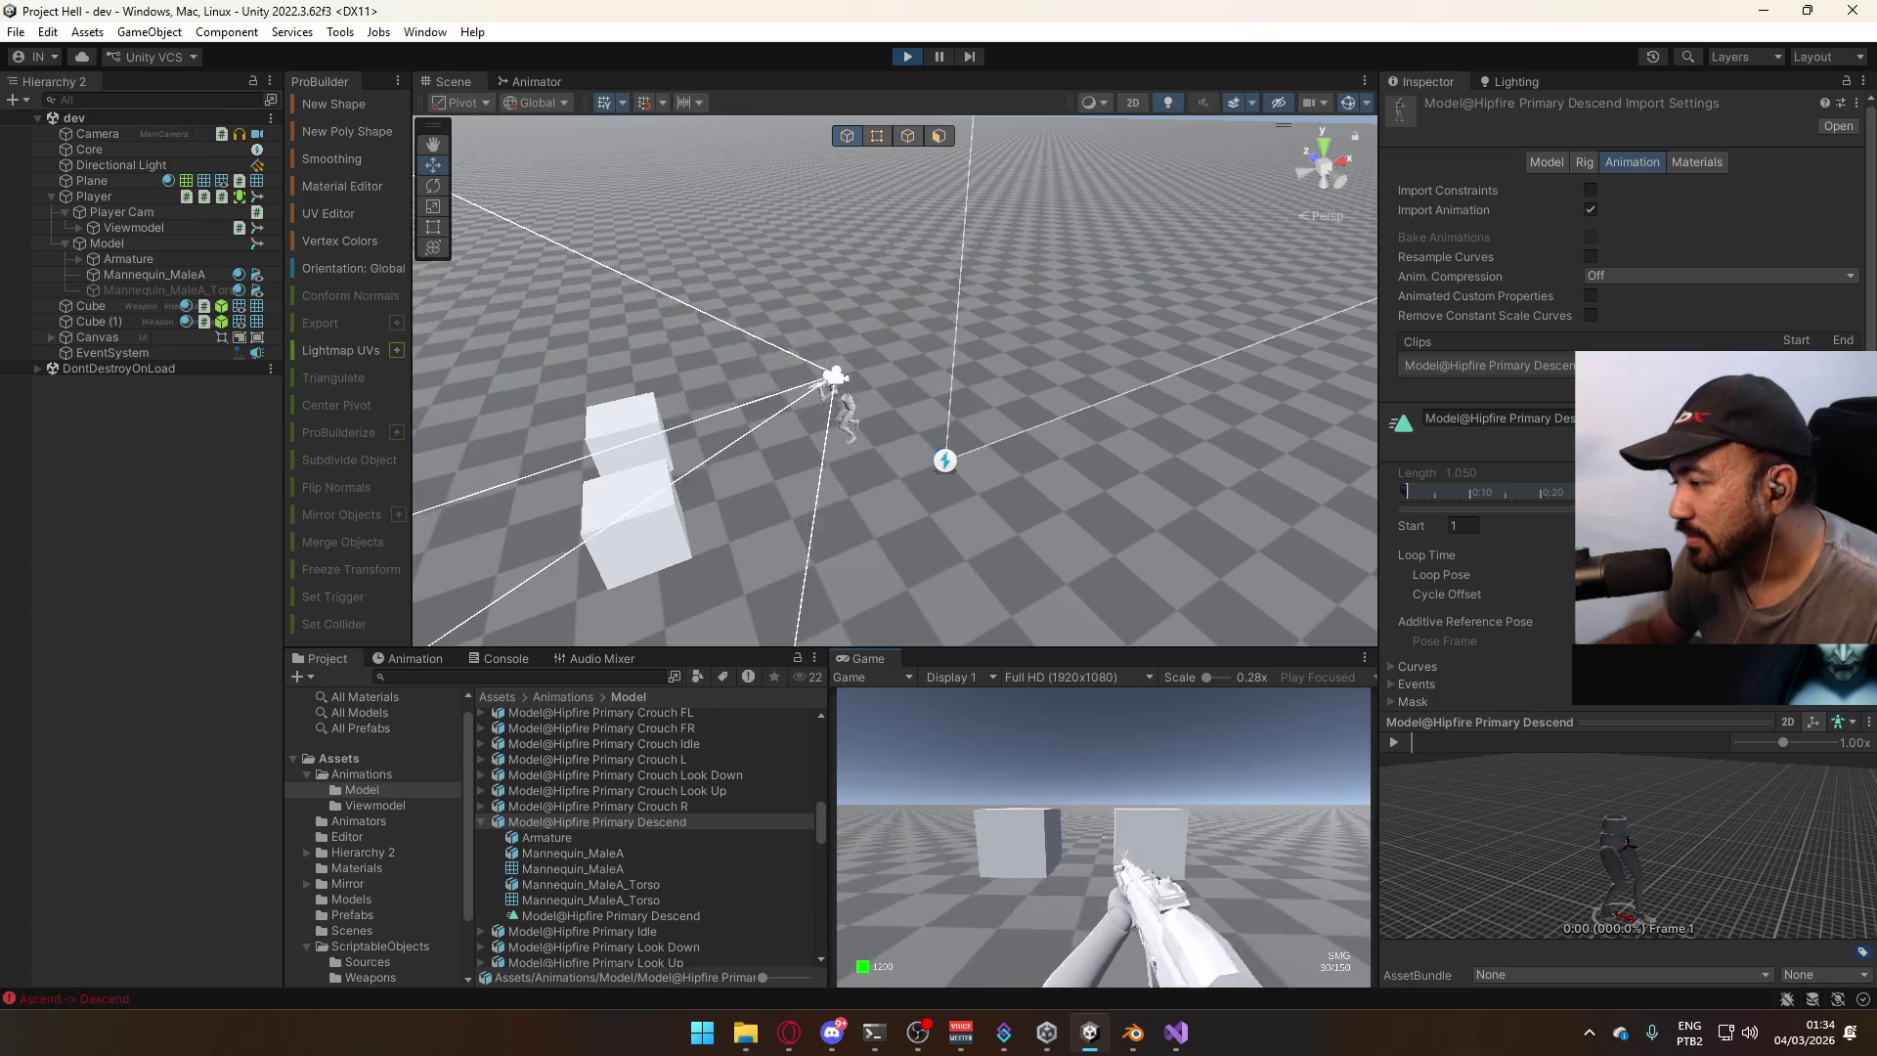
key("space")
key("shift+w")
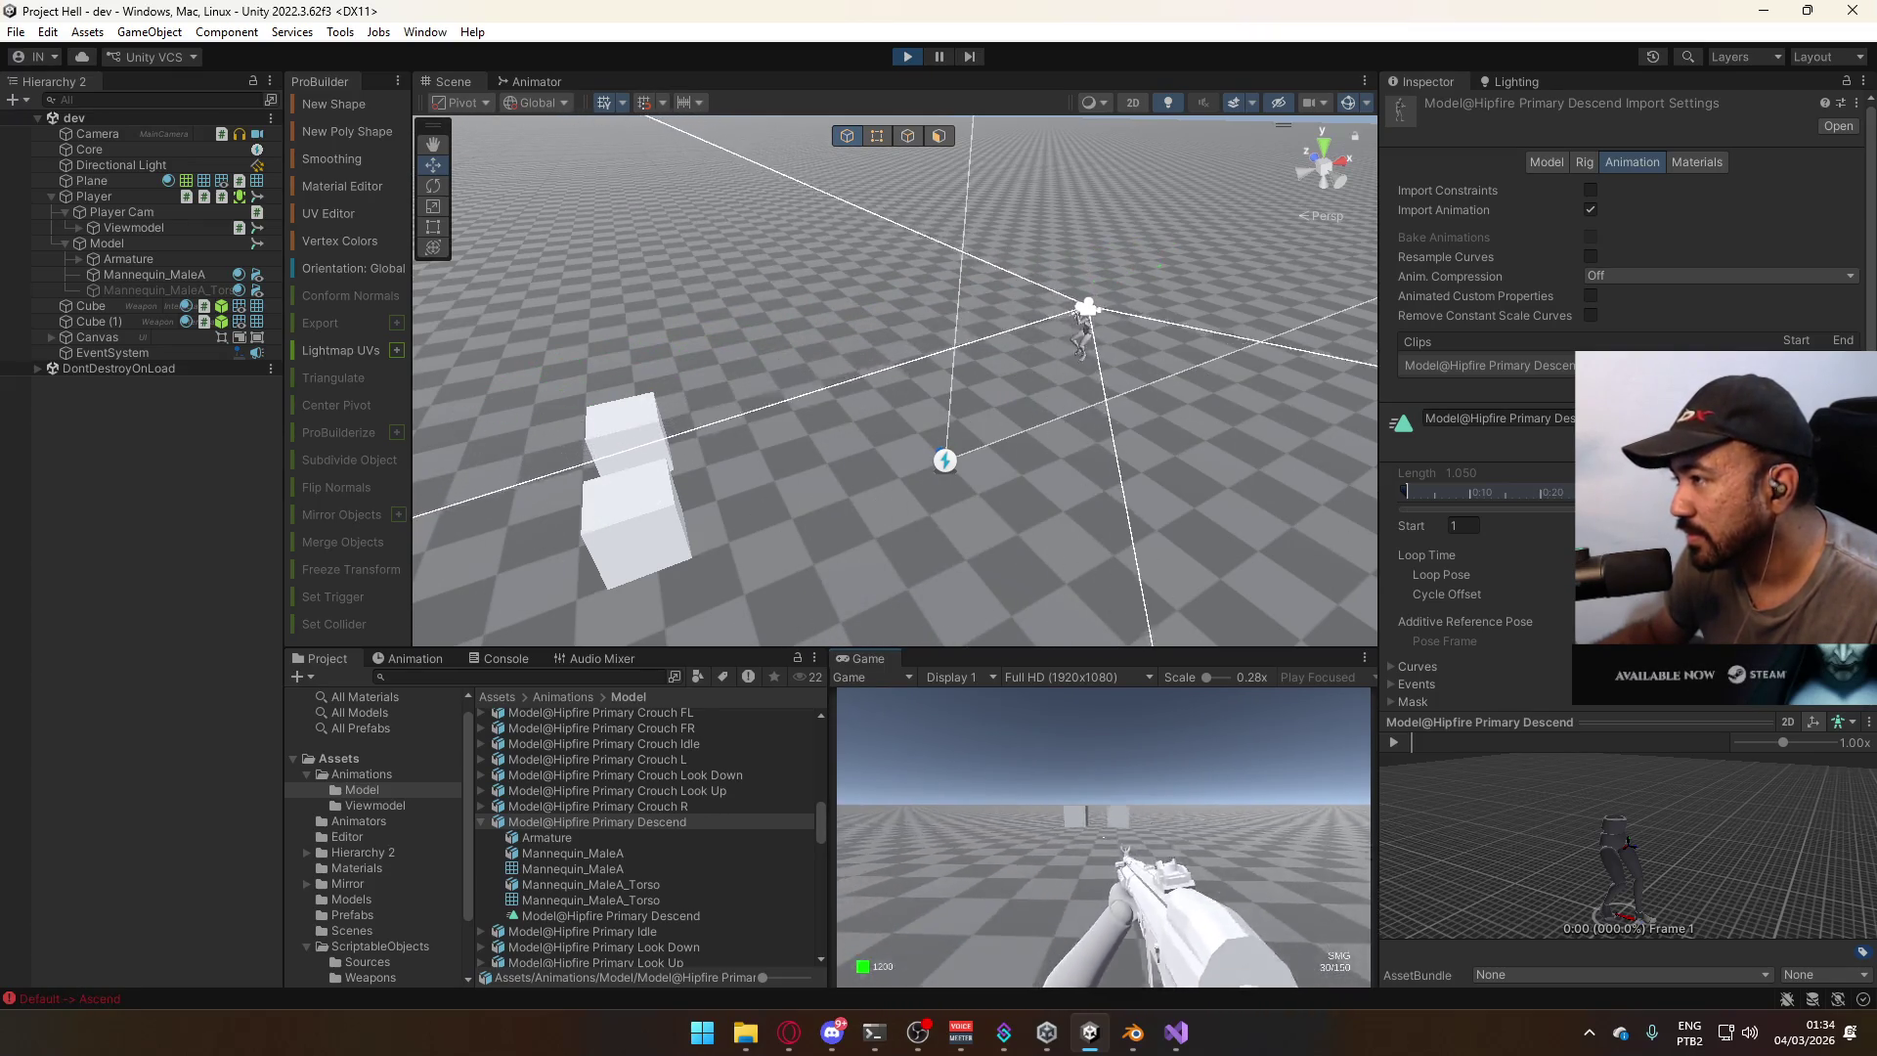
key("w")
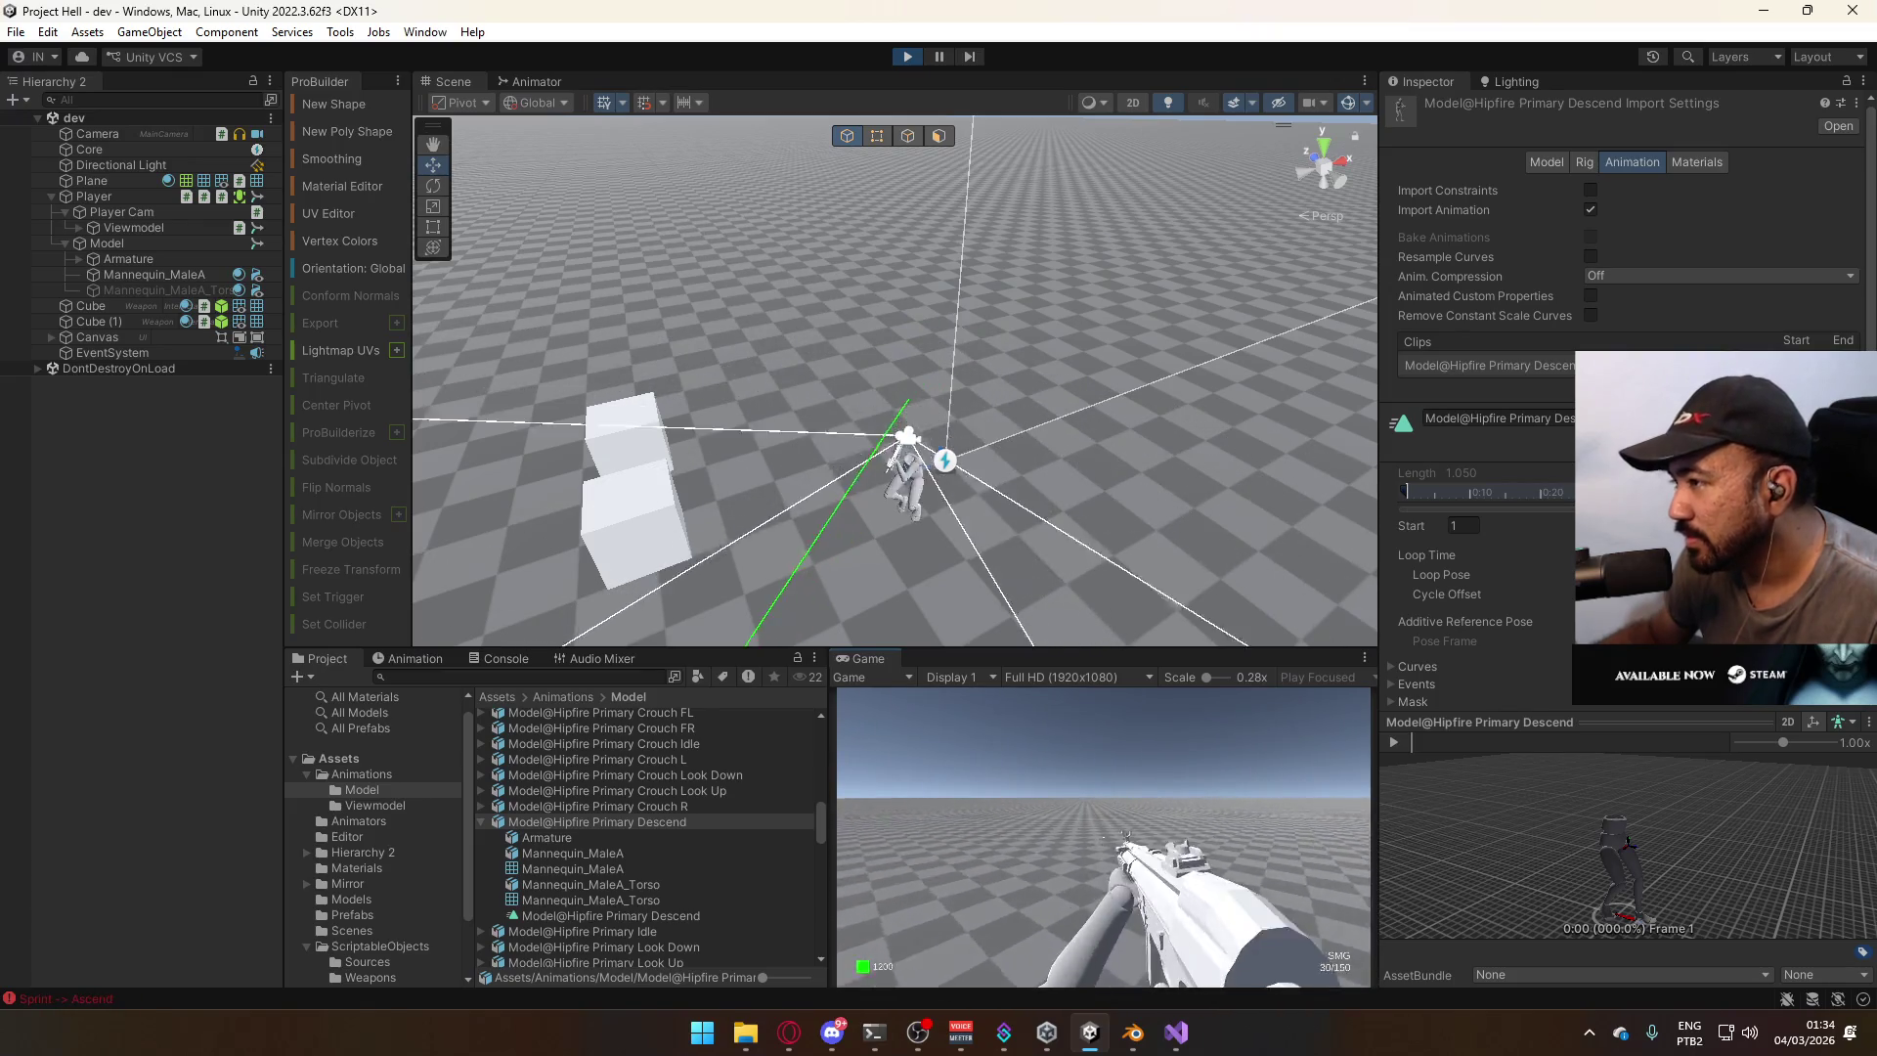
key("space")
key("s")
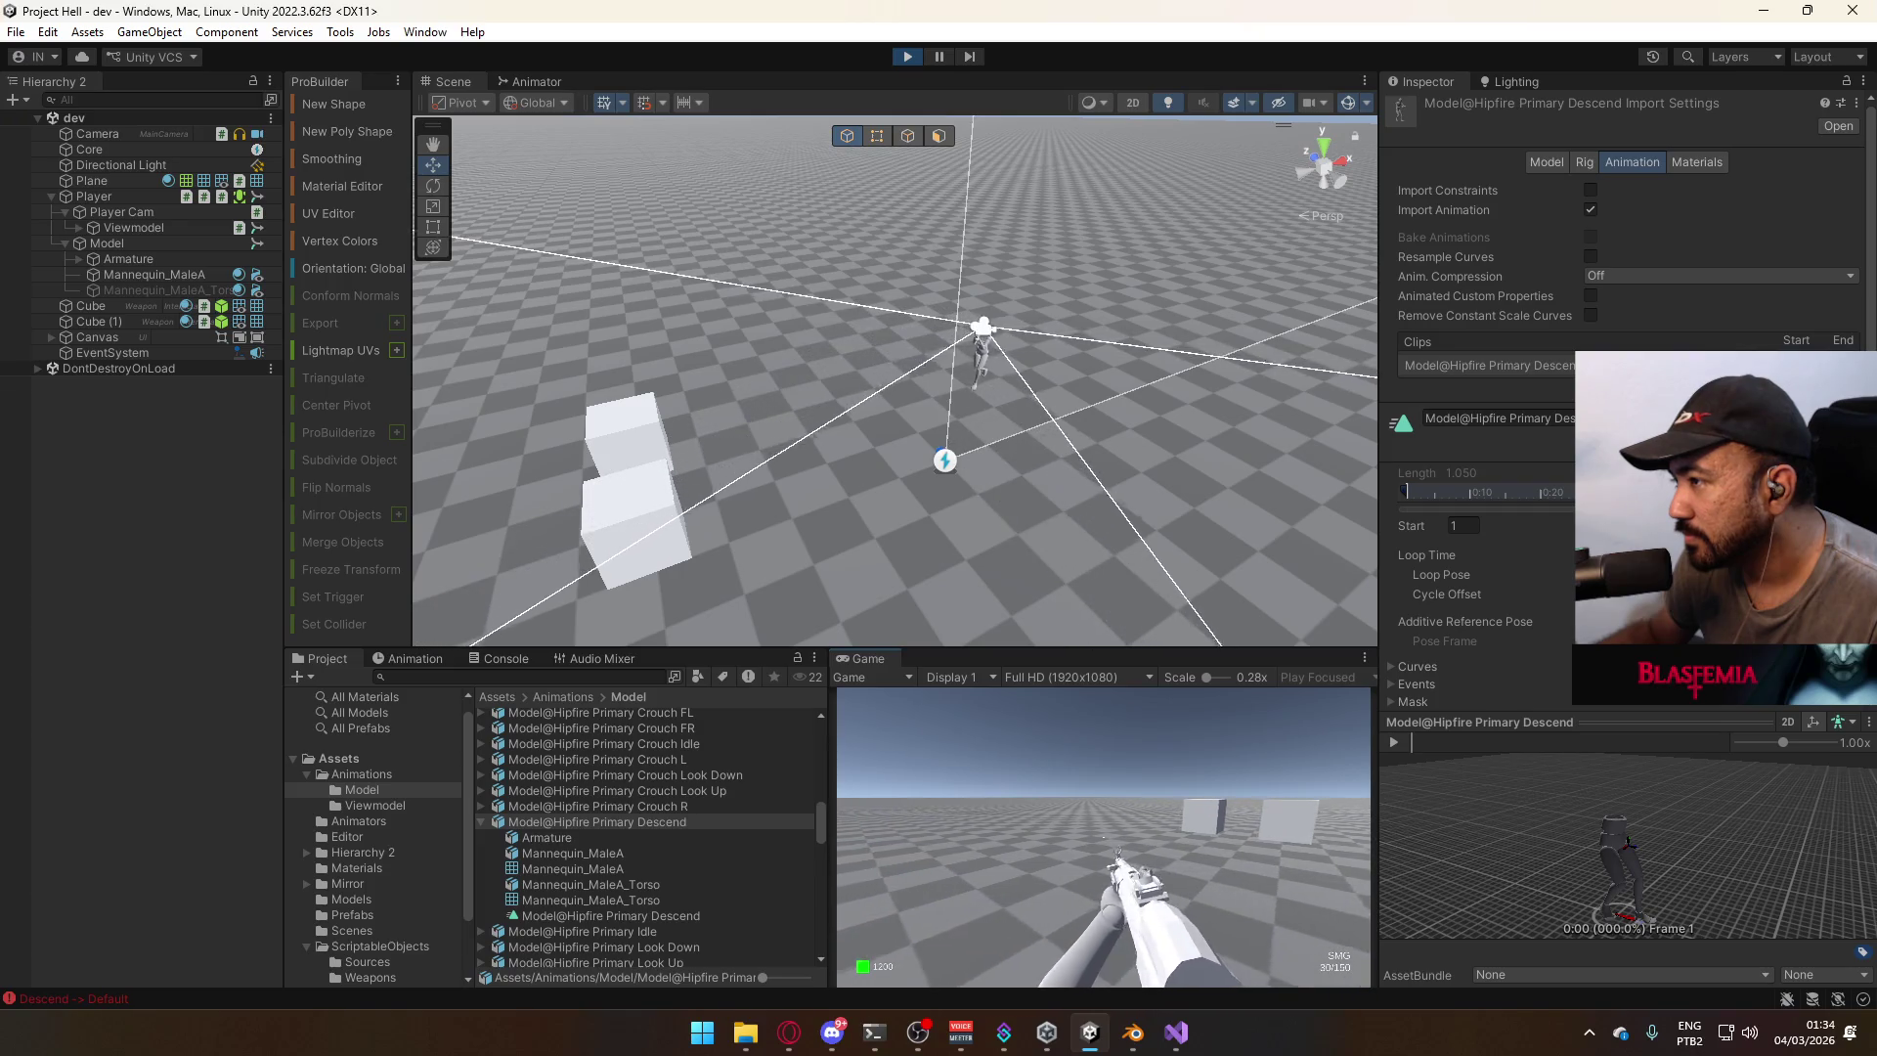
key("w")
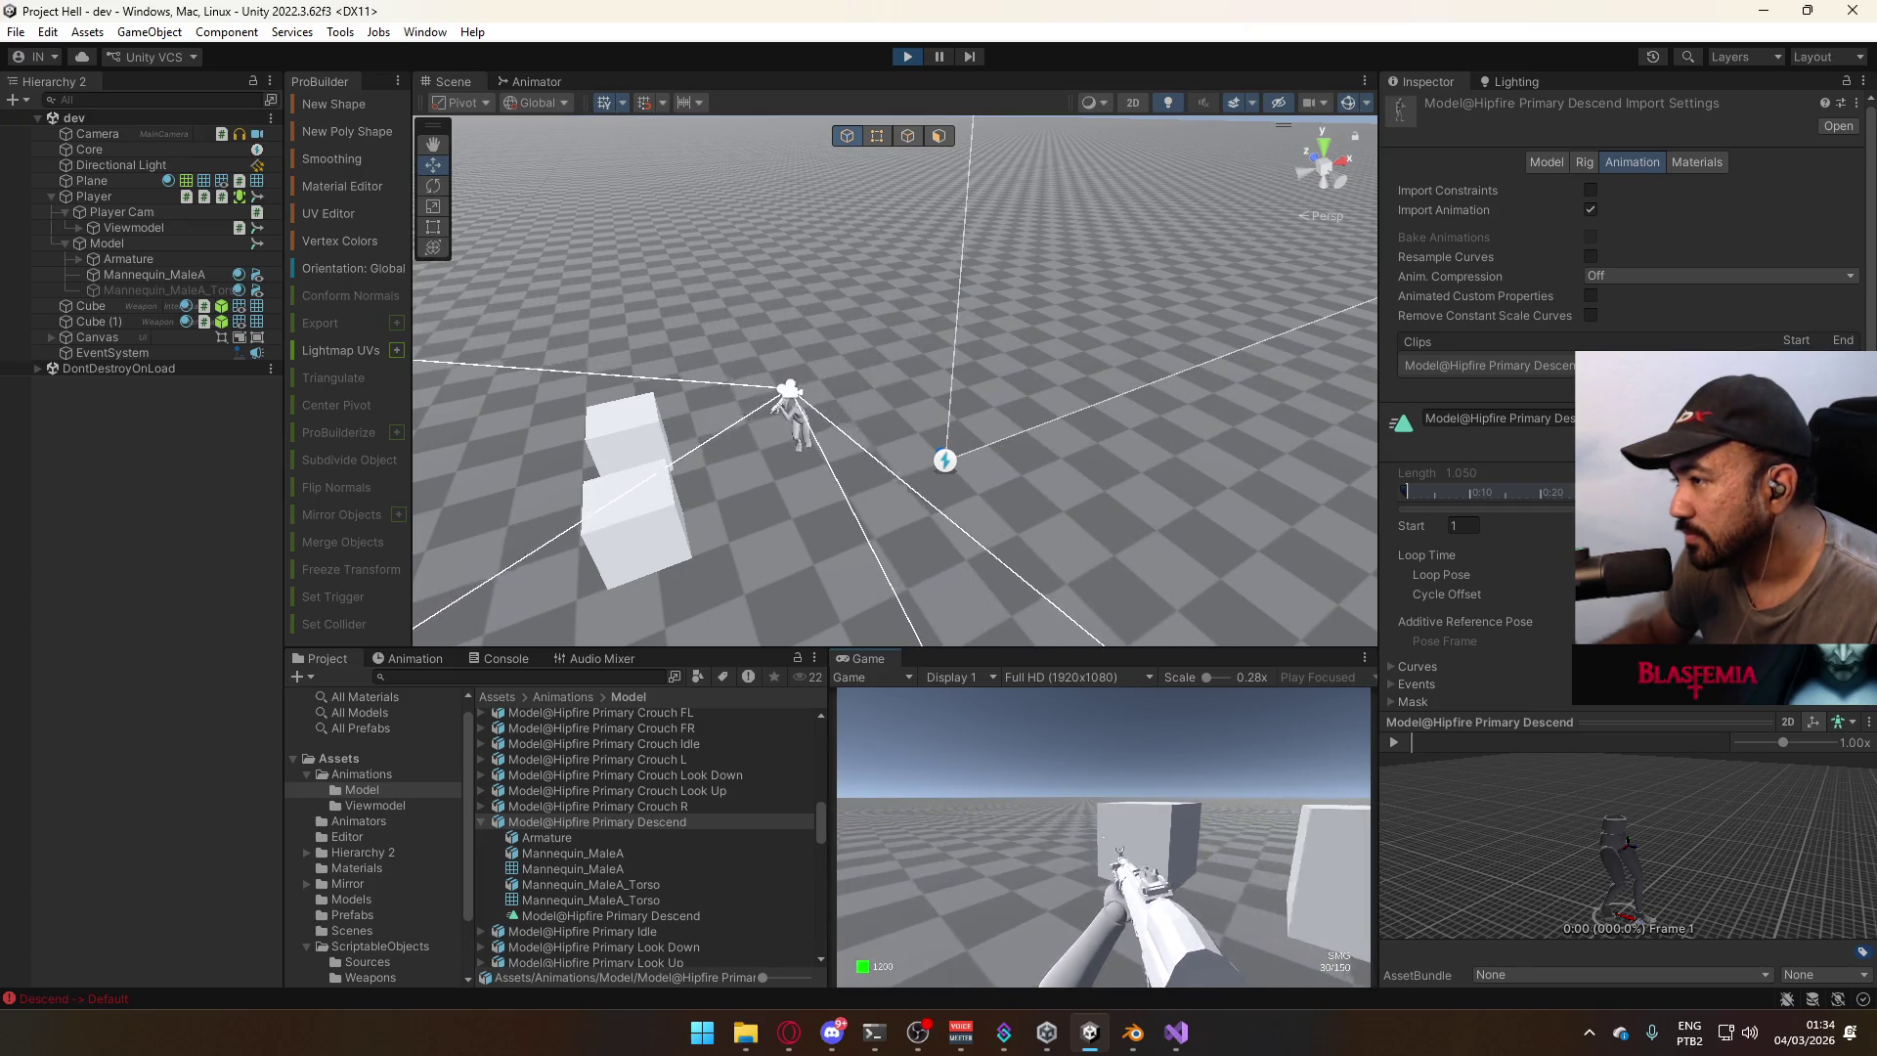
key("w")
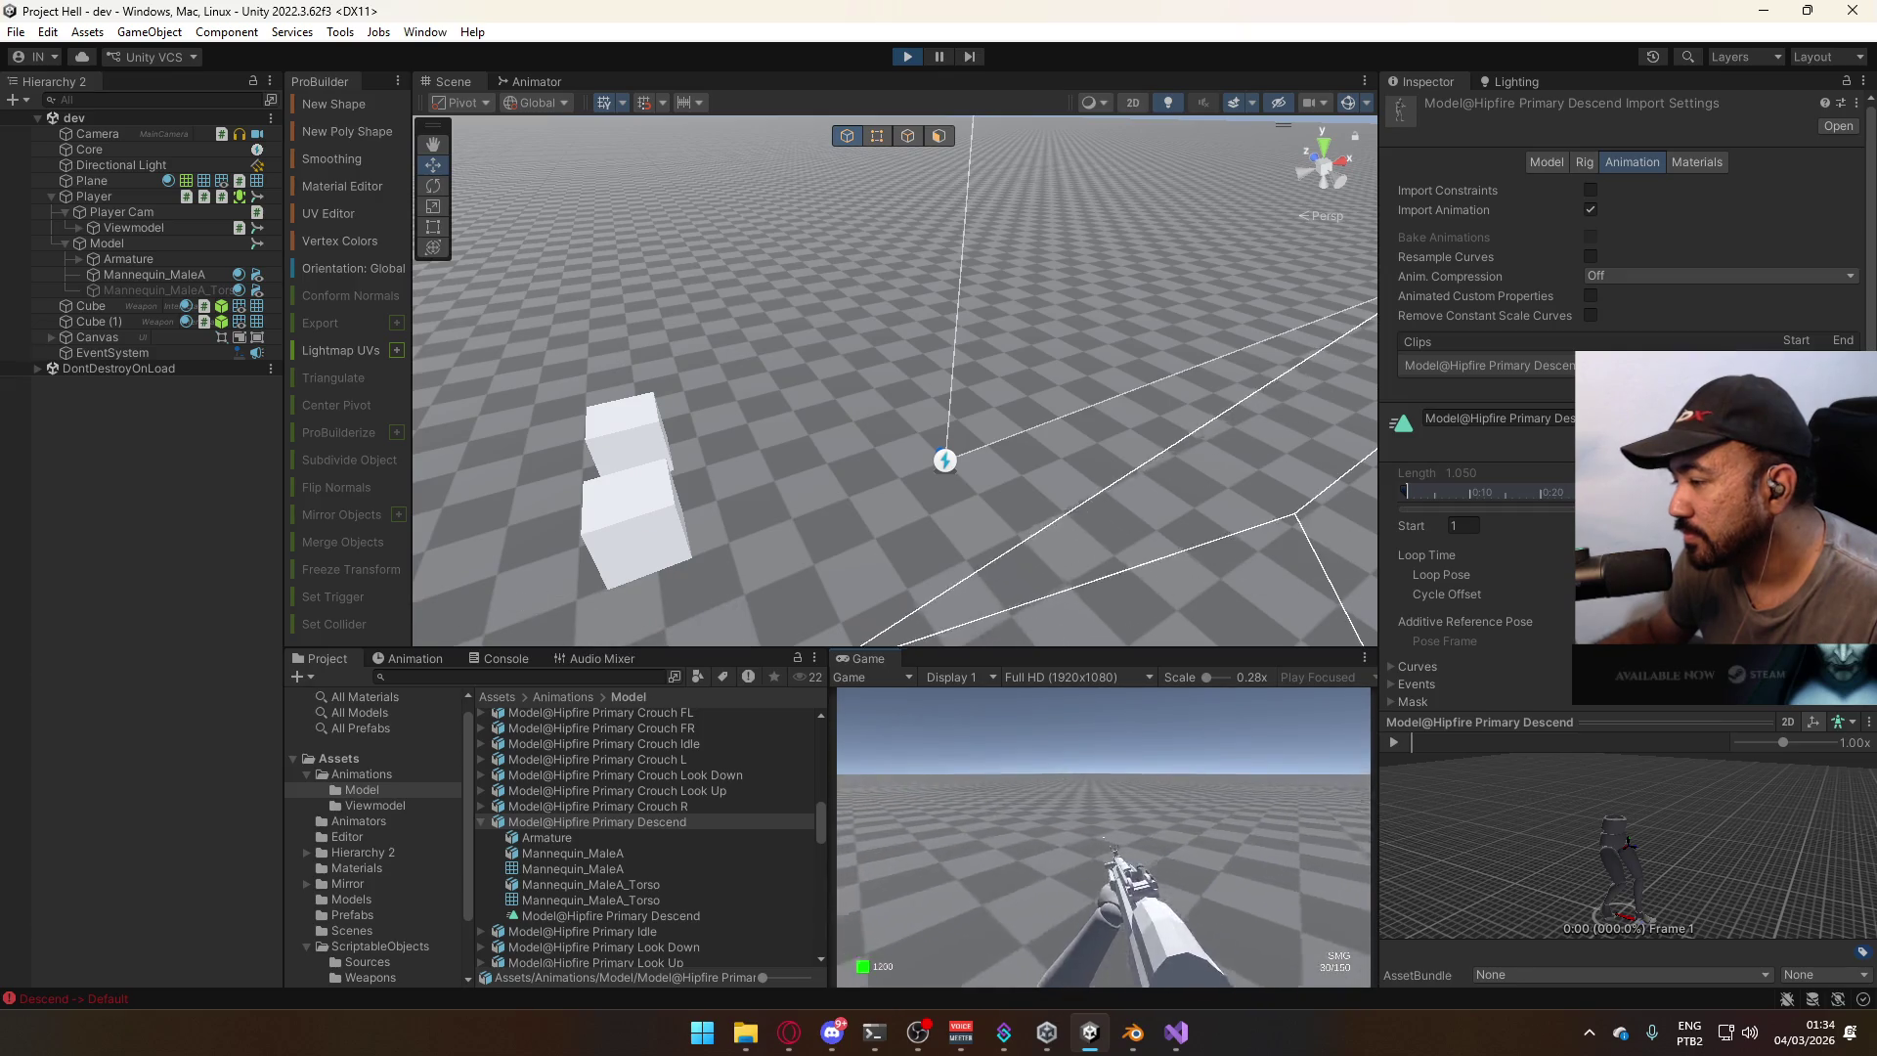
key("w")
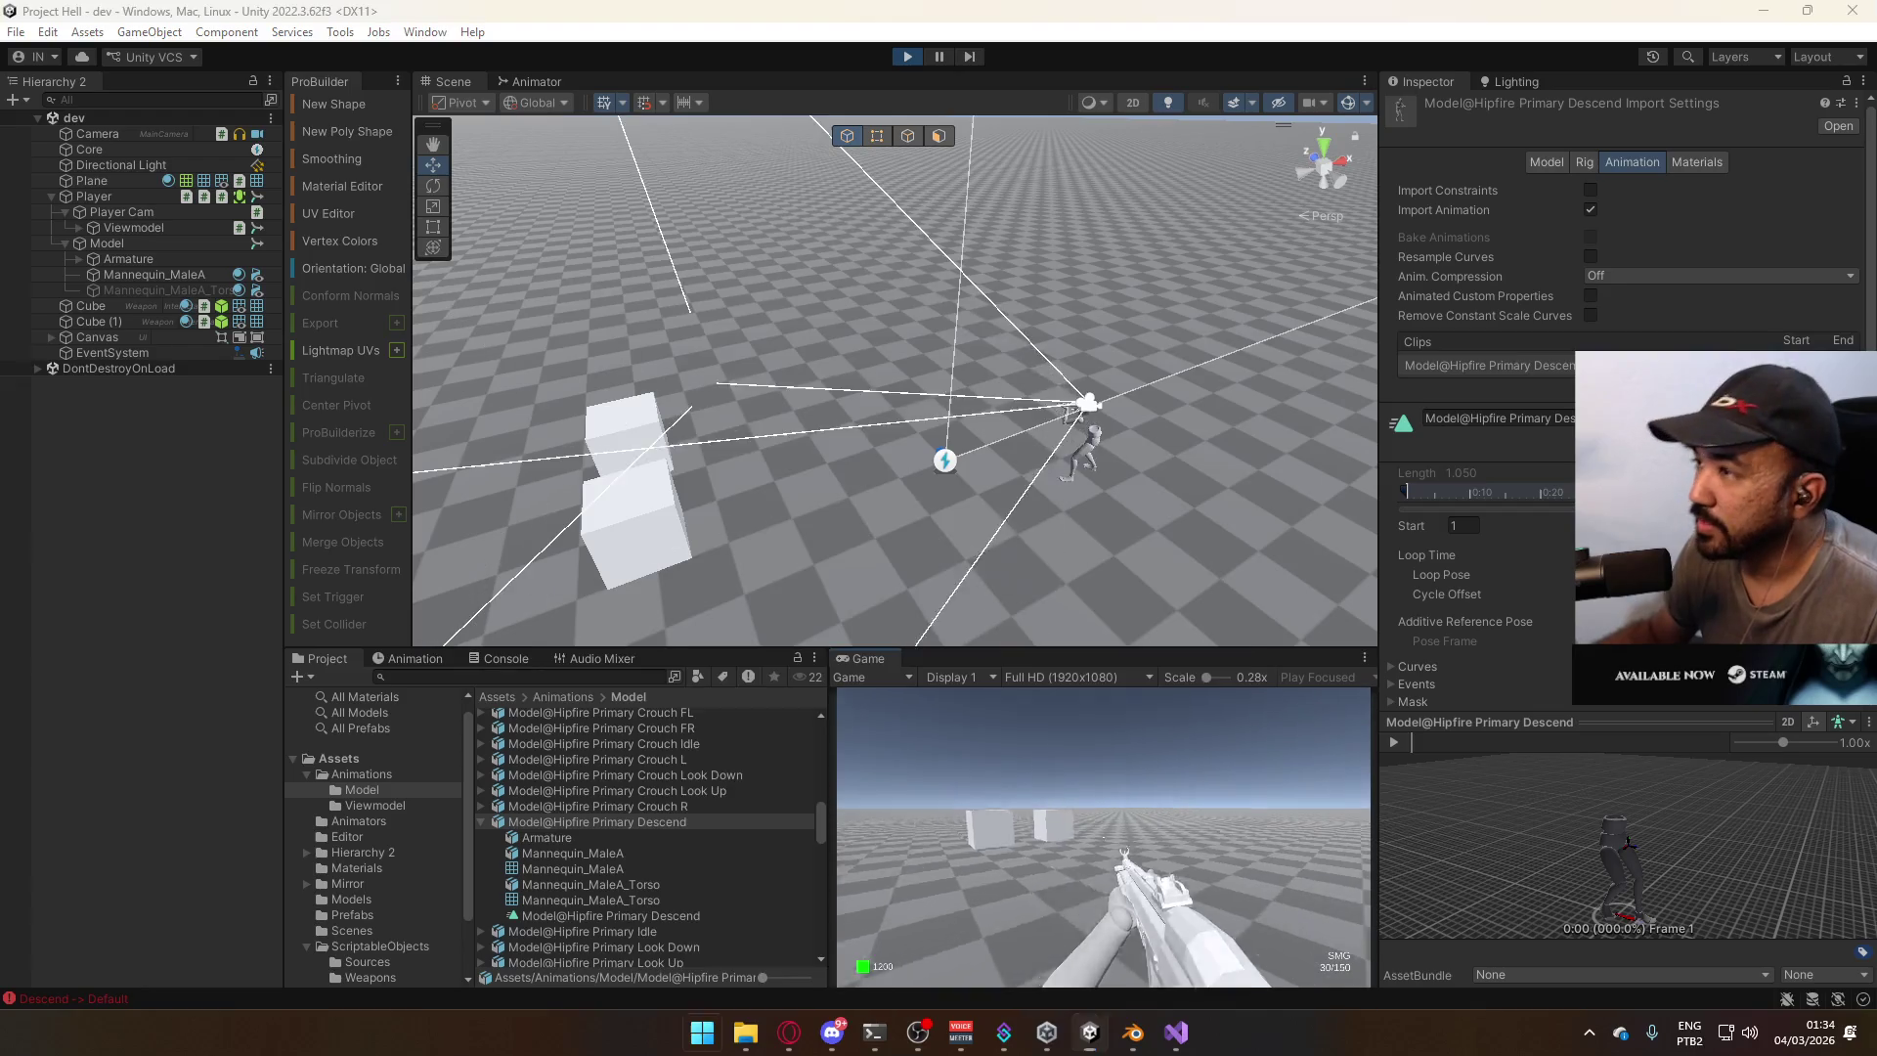
left_click(911, 57)
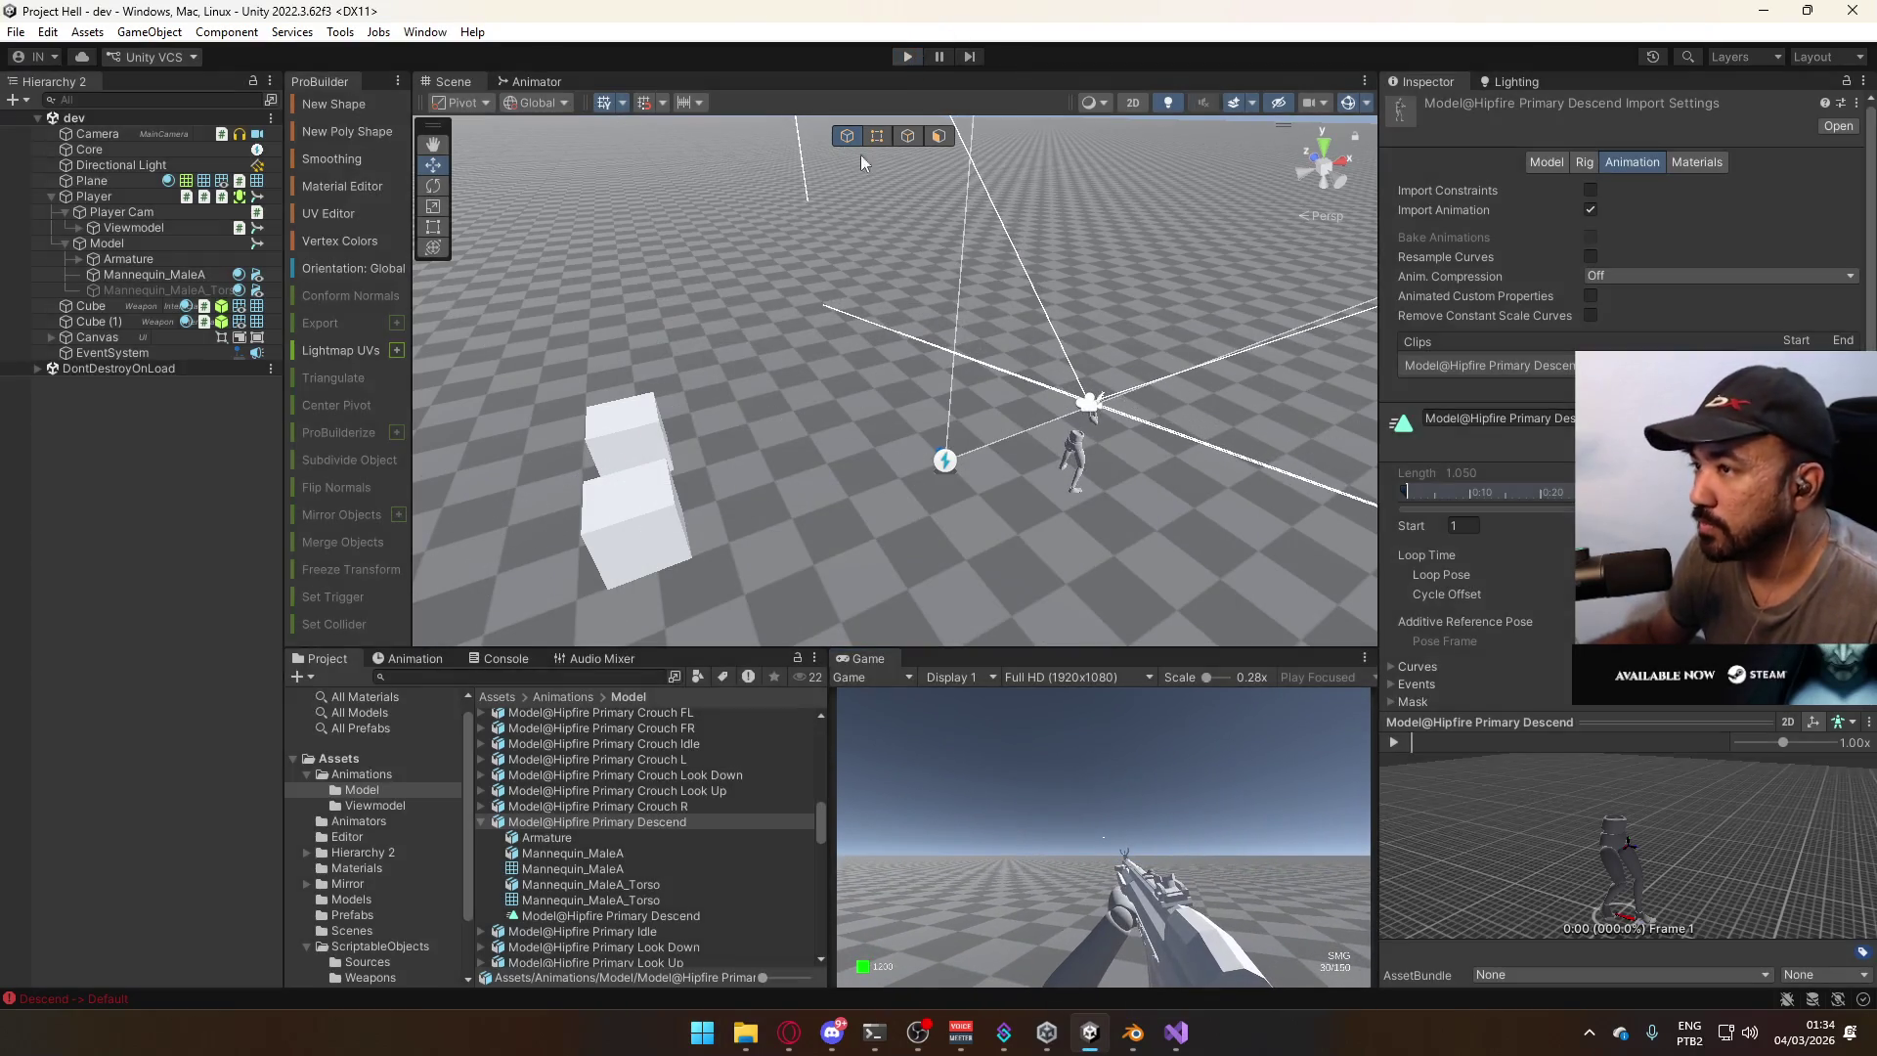
Select the weapon pickup Cube (1) and open the ScriptableObjects folder.
left_click(619, 436)
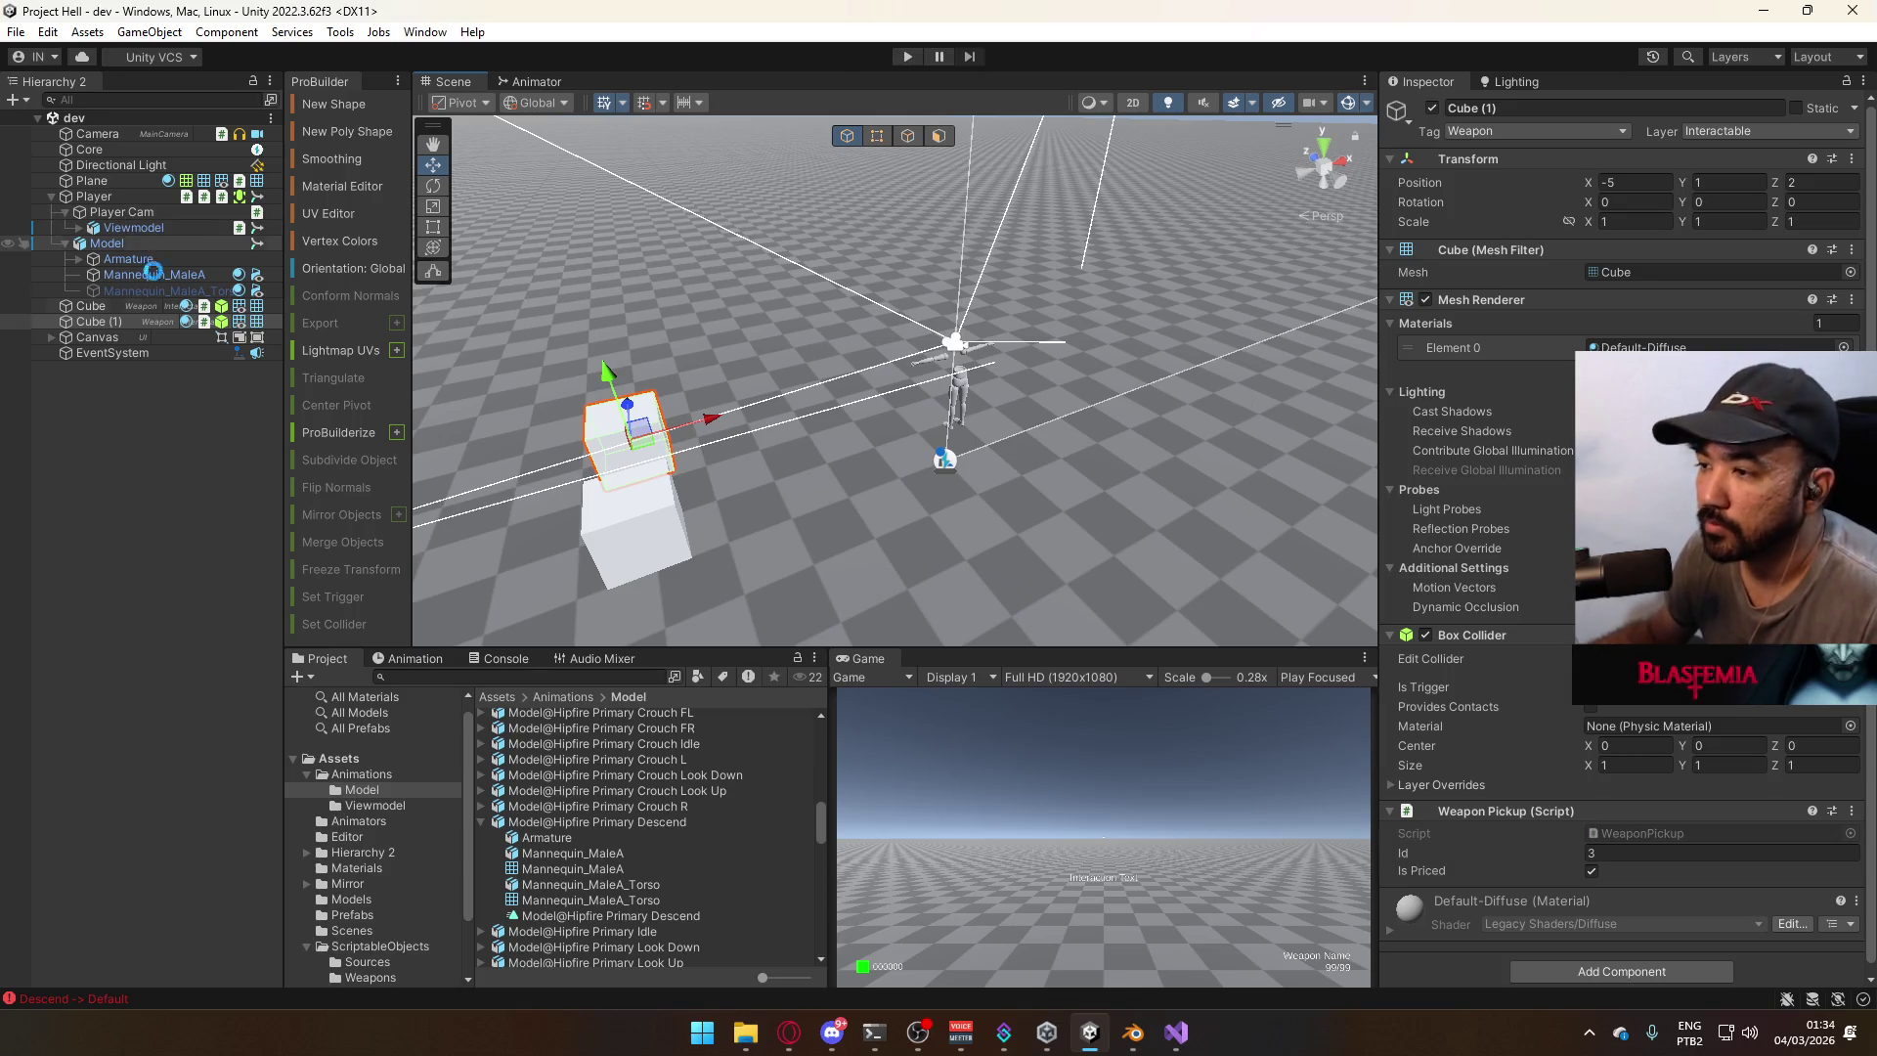
scroll(415, 900, "down", 3)
left_click(402, 871)
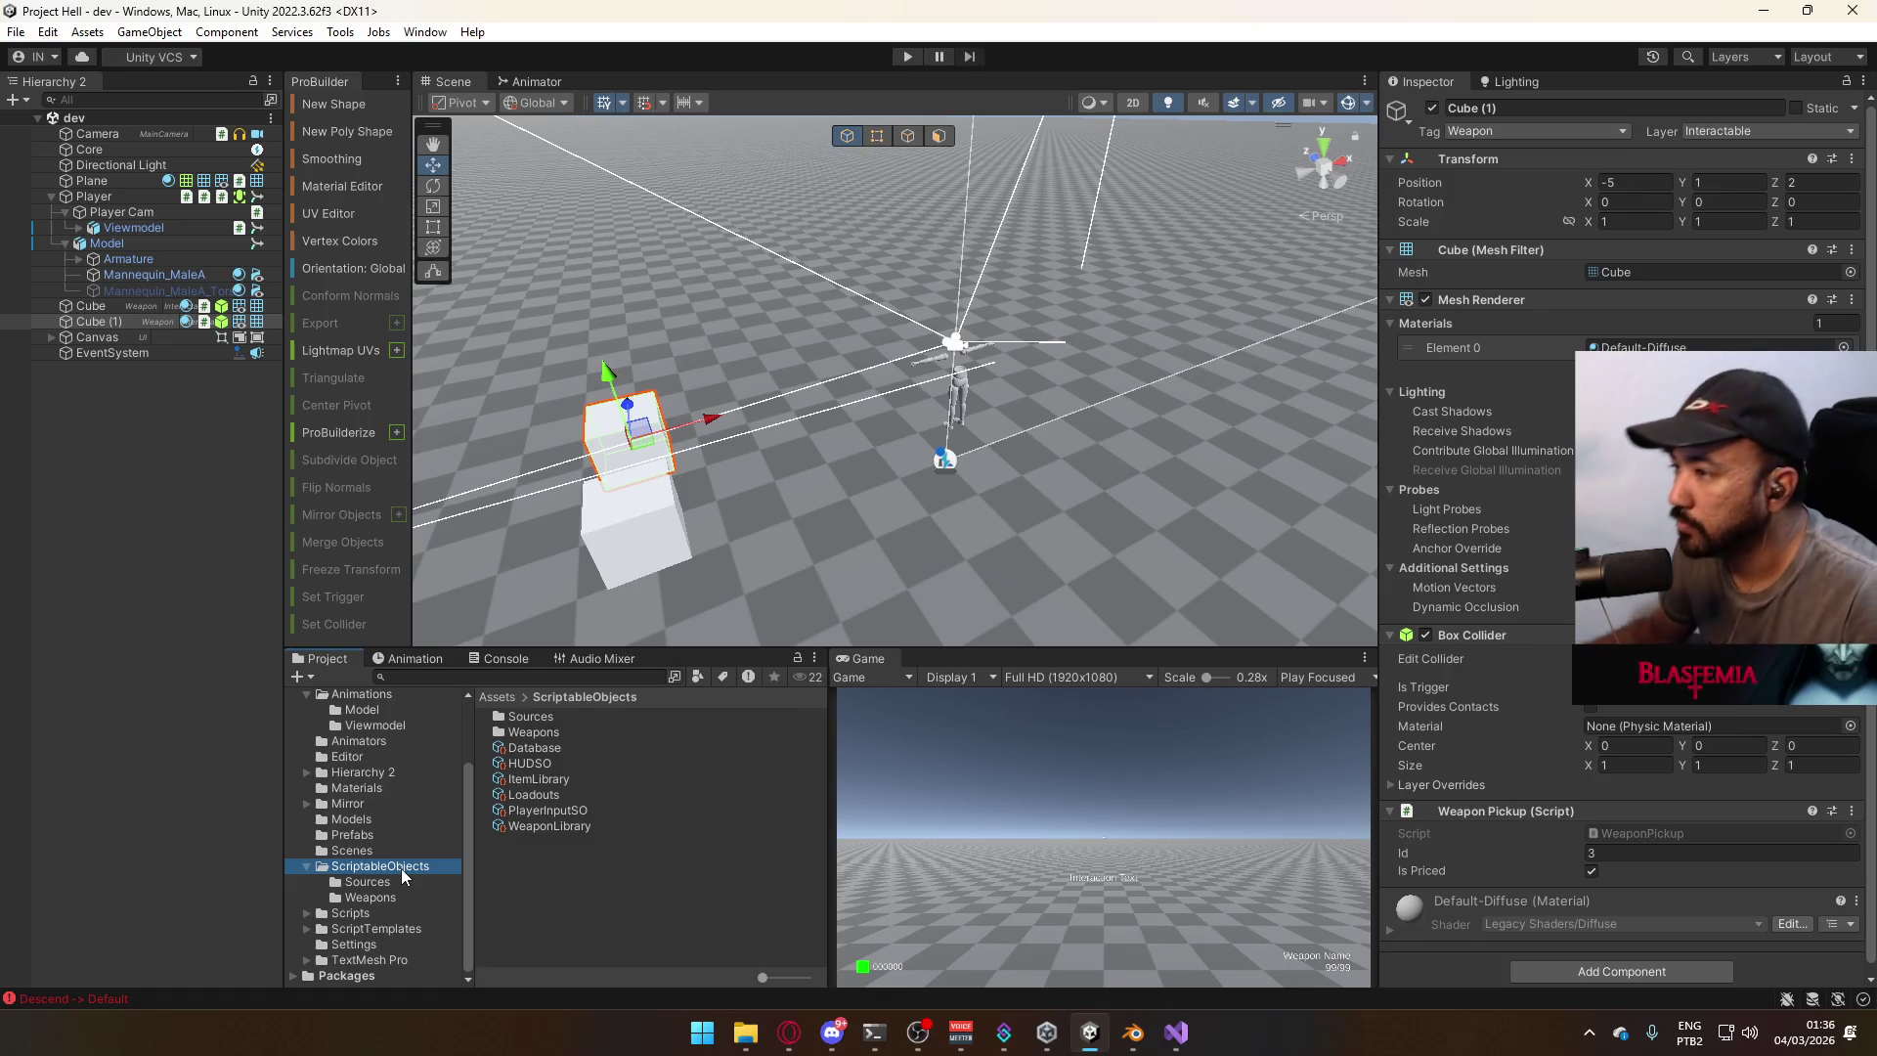
Inspect the Database asset, then view Weapon MP5's import settings in the Models folder.
mouse_move(1134, 469)
right_mouse_down()
mouse_move(789, 520)
mouse_move(748, 555)
right_mouse_up()
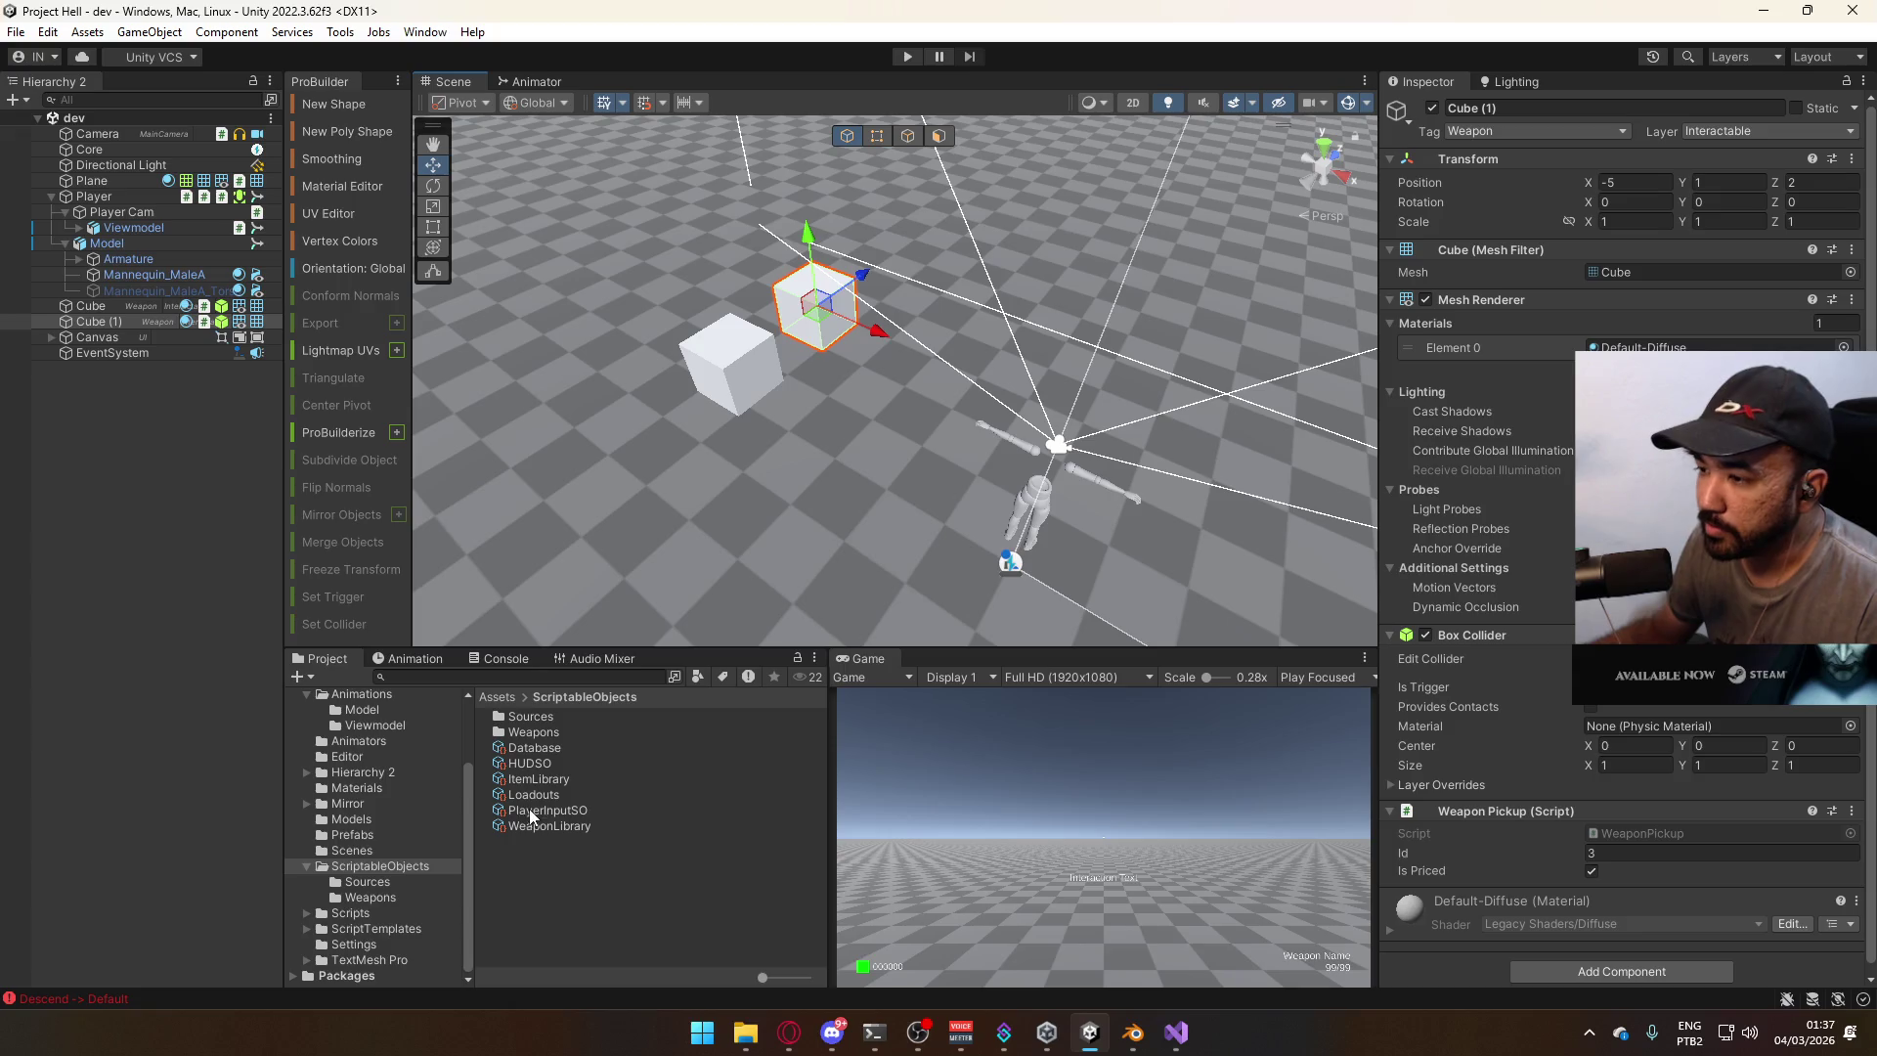
left_click(534, 748)
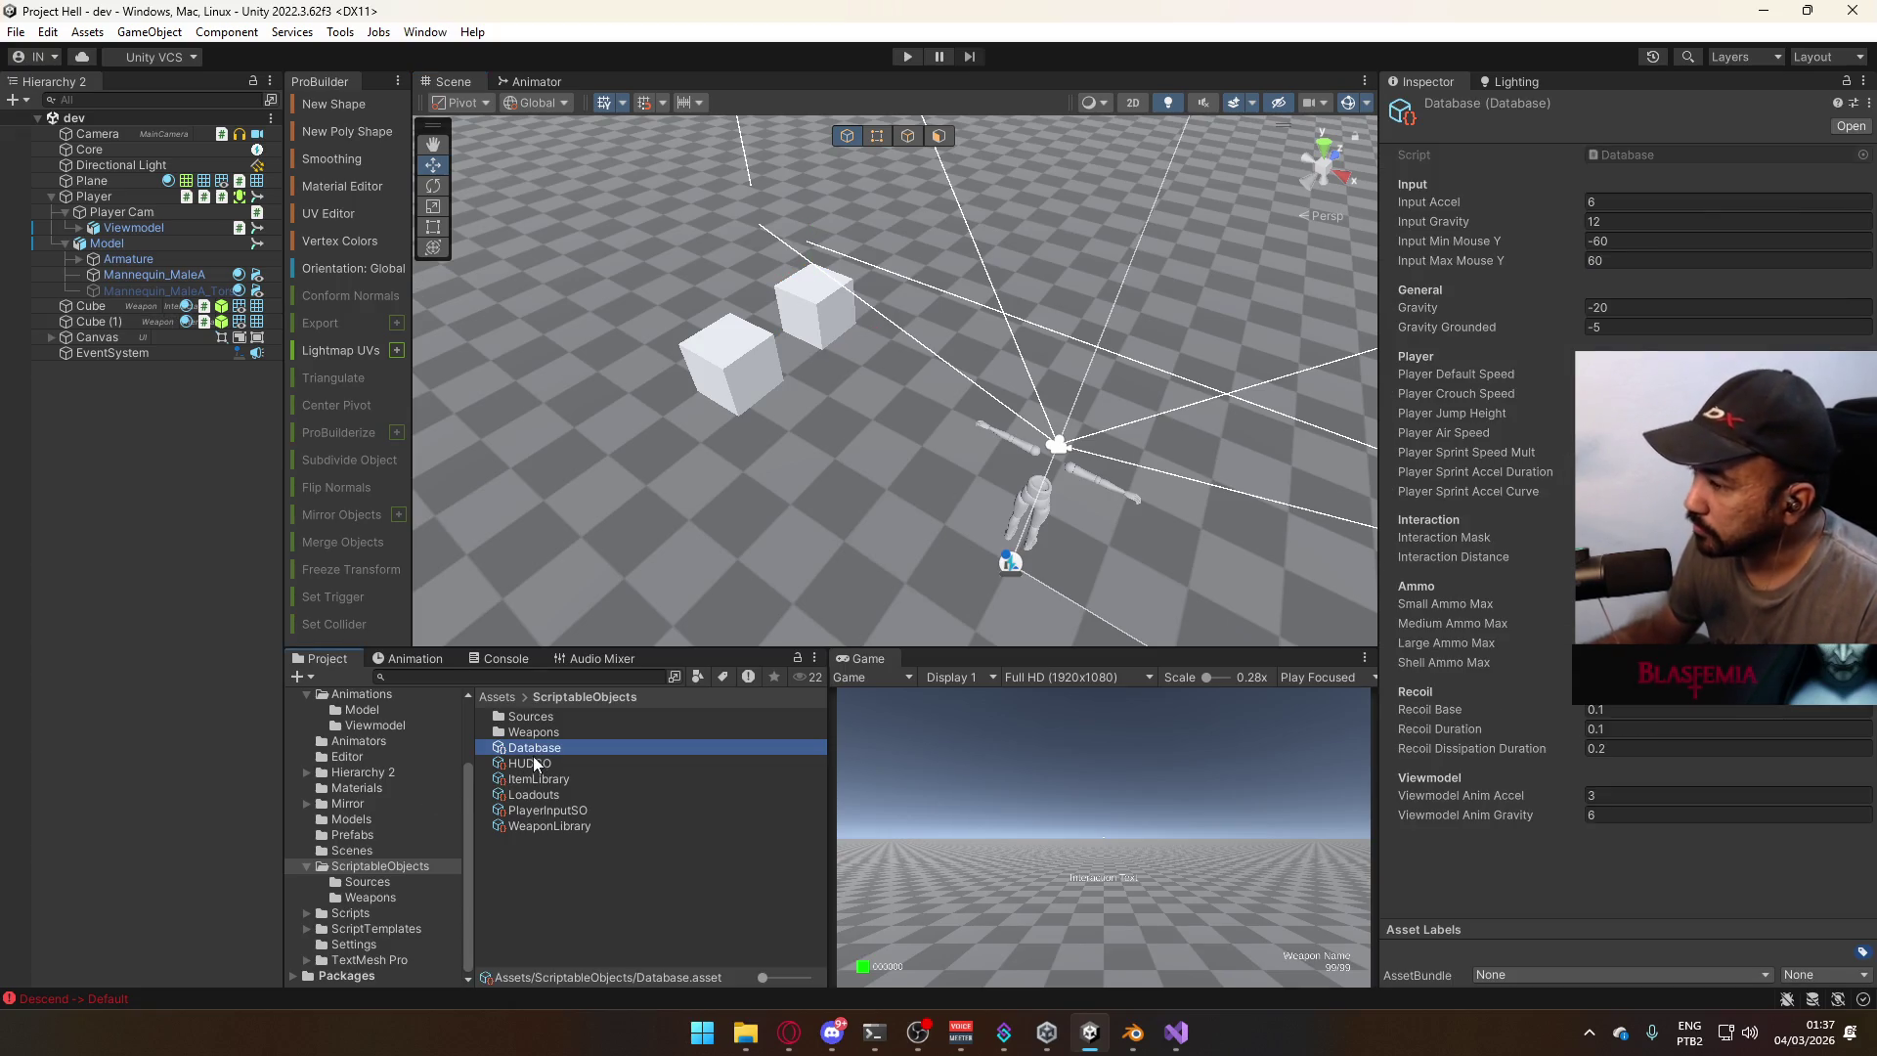
left_click(364, 820)
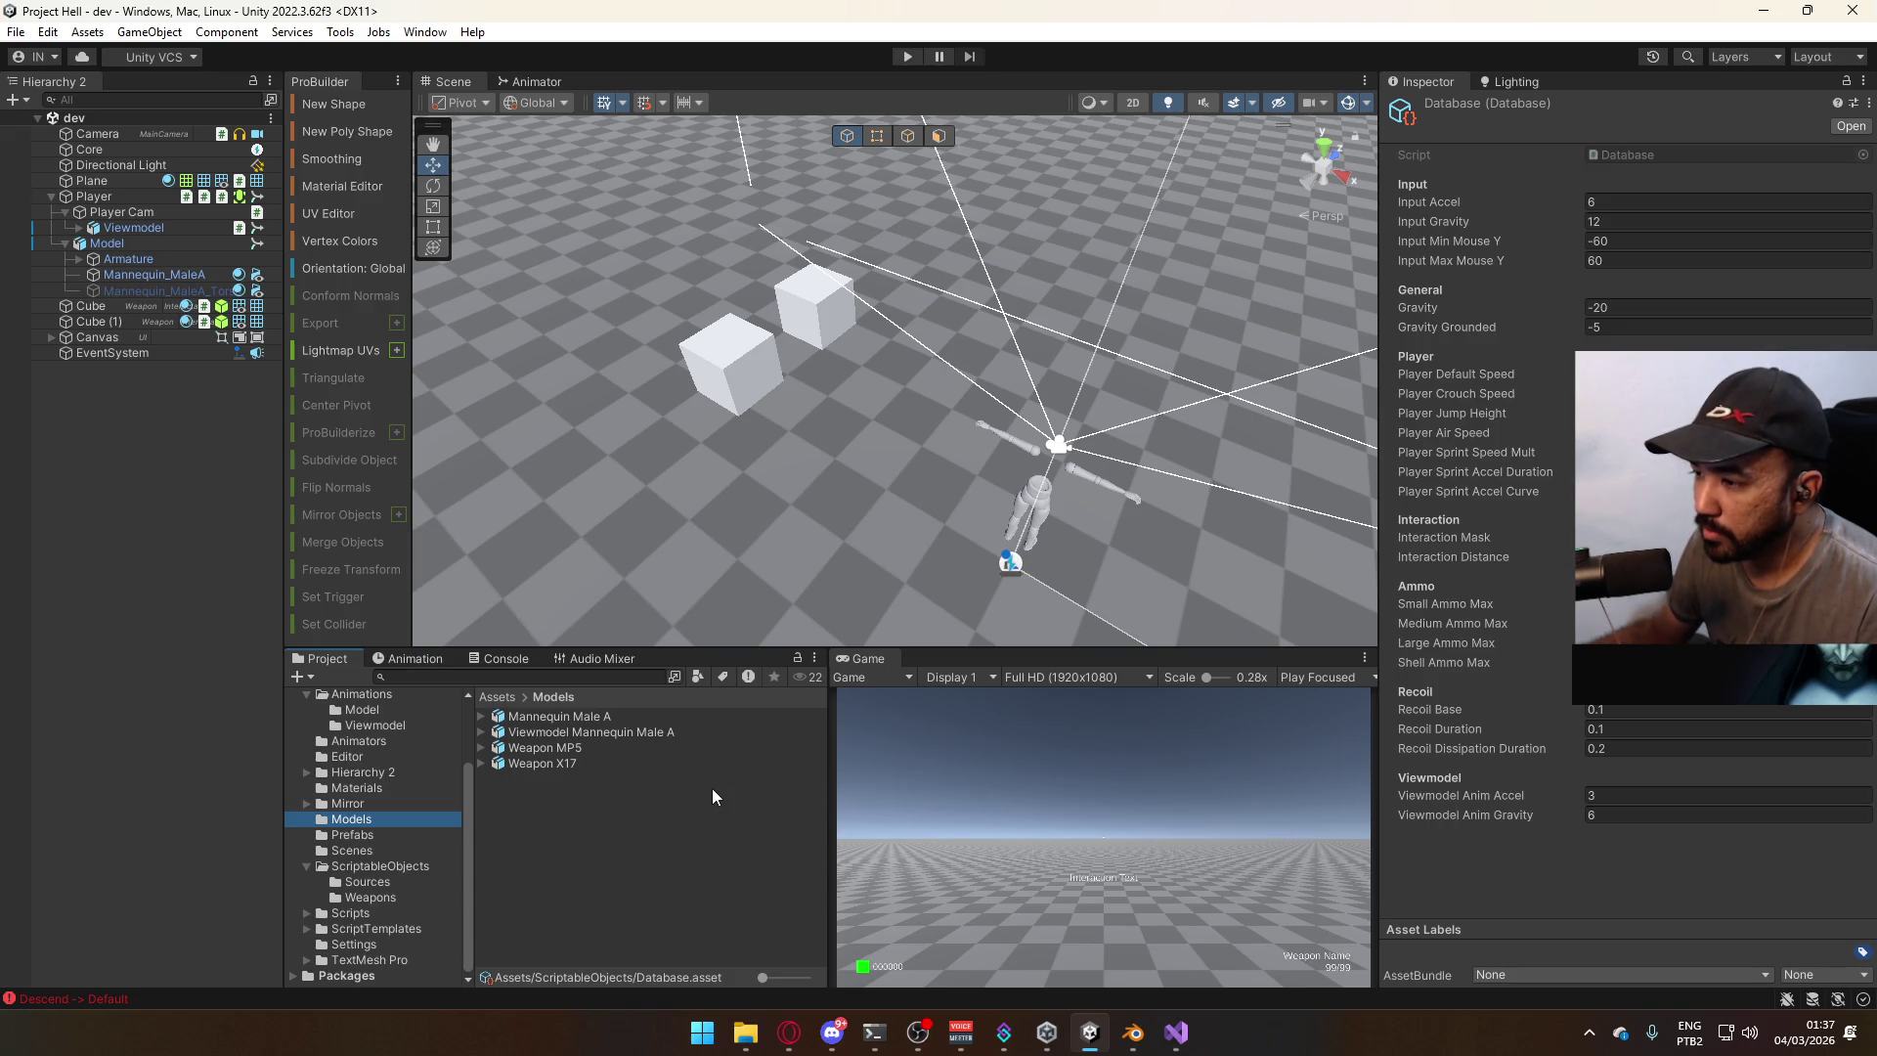
left_click(578, 747)
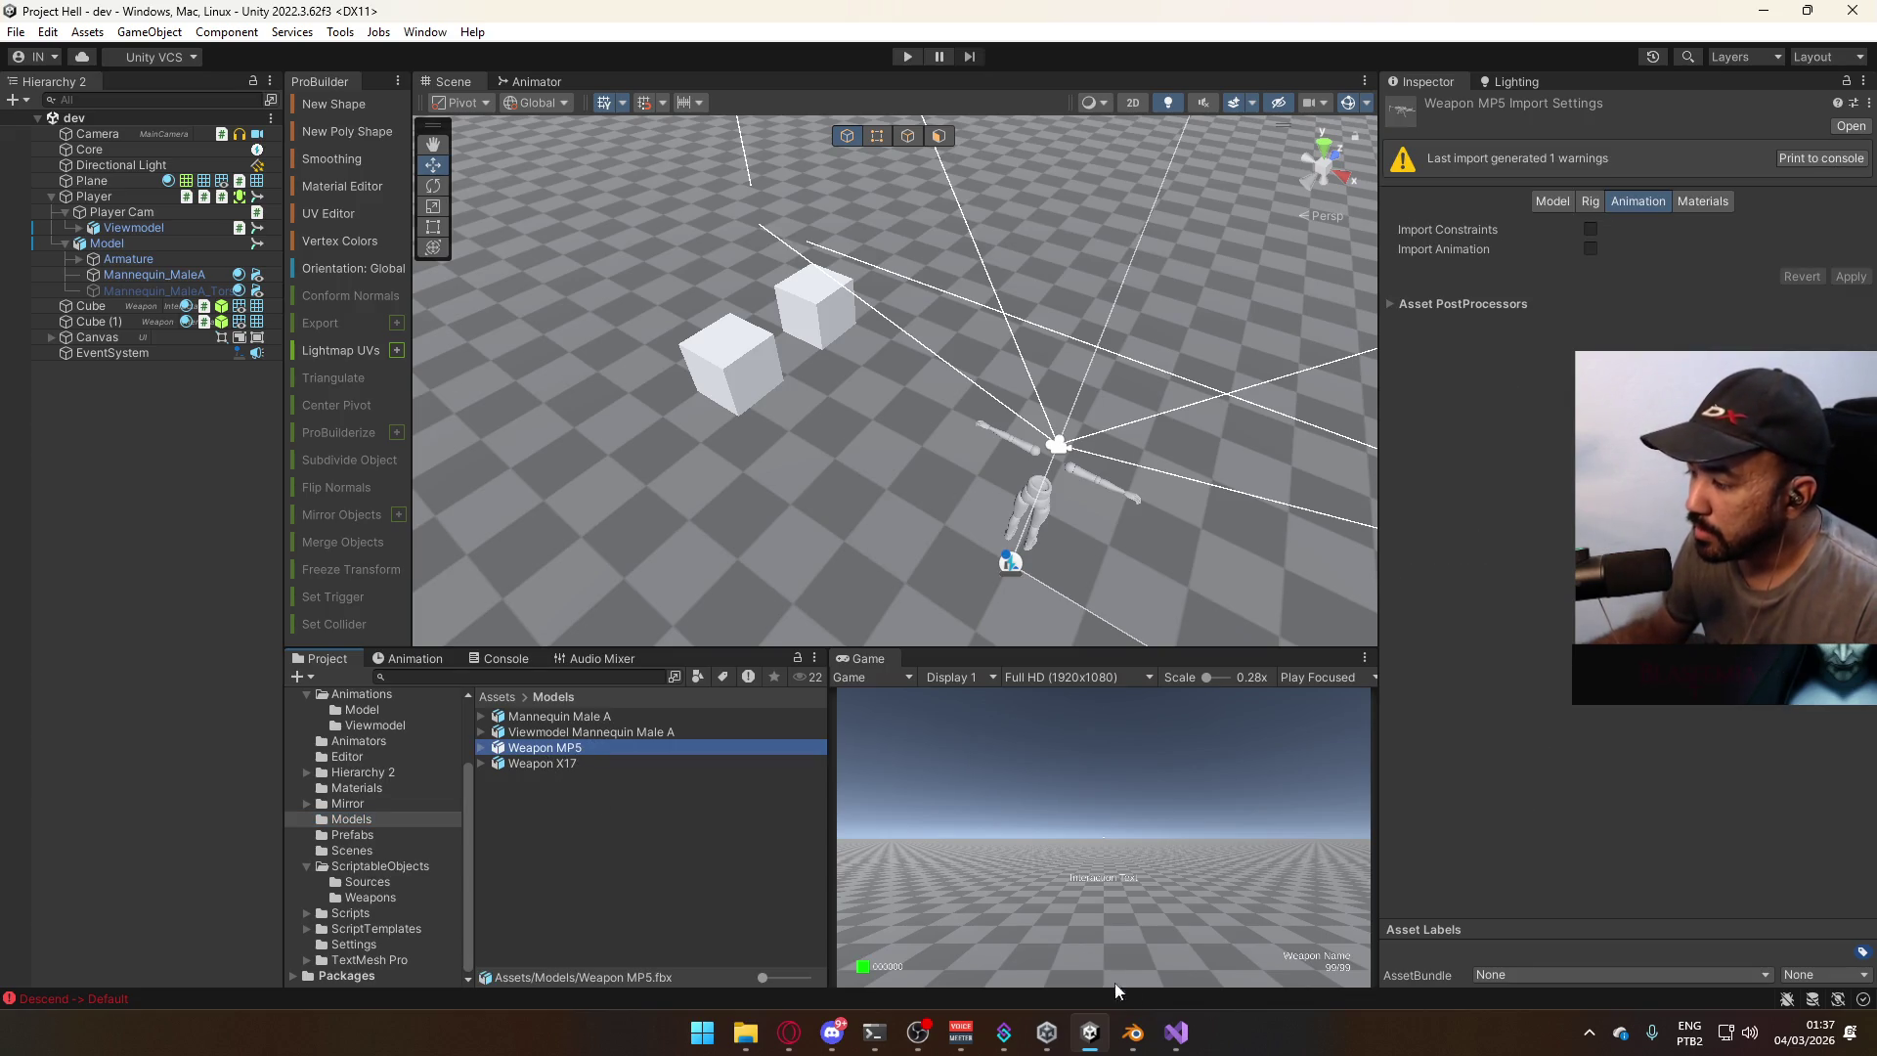
left_click(1136, 1033)
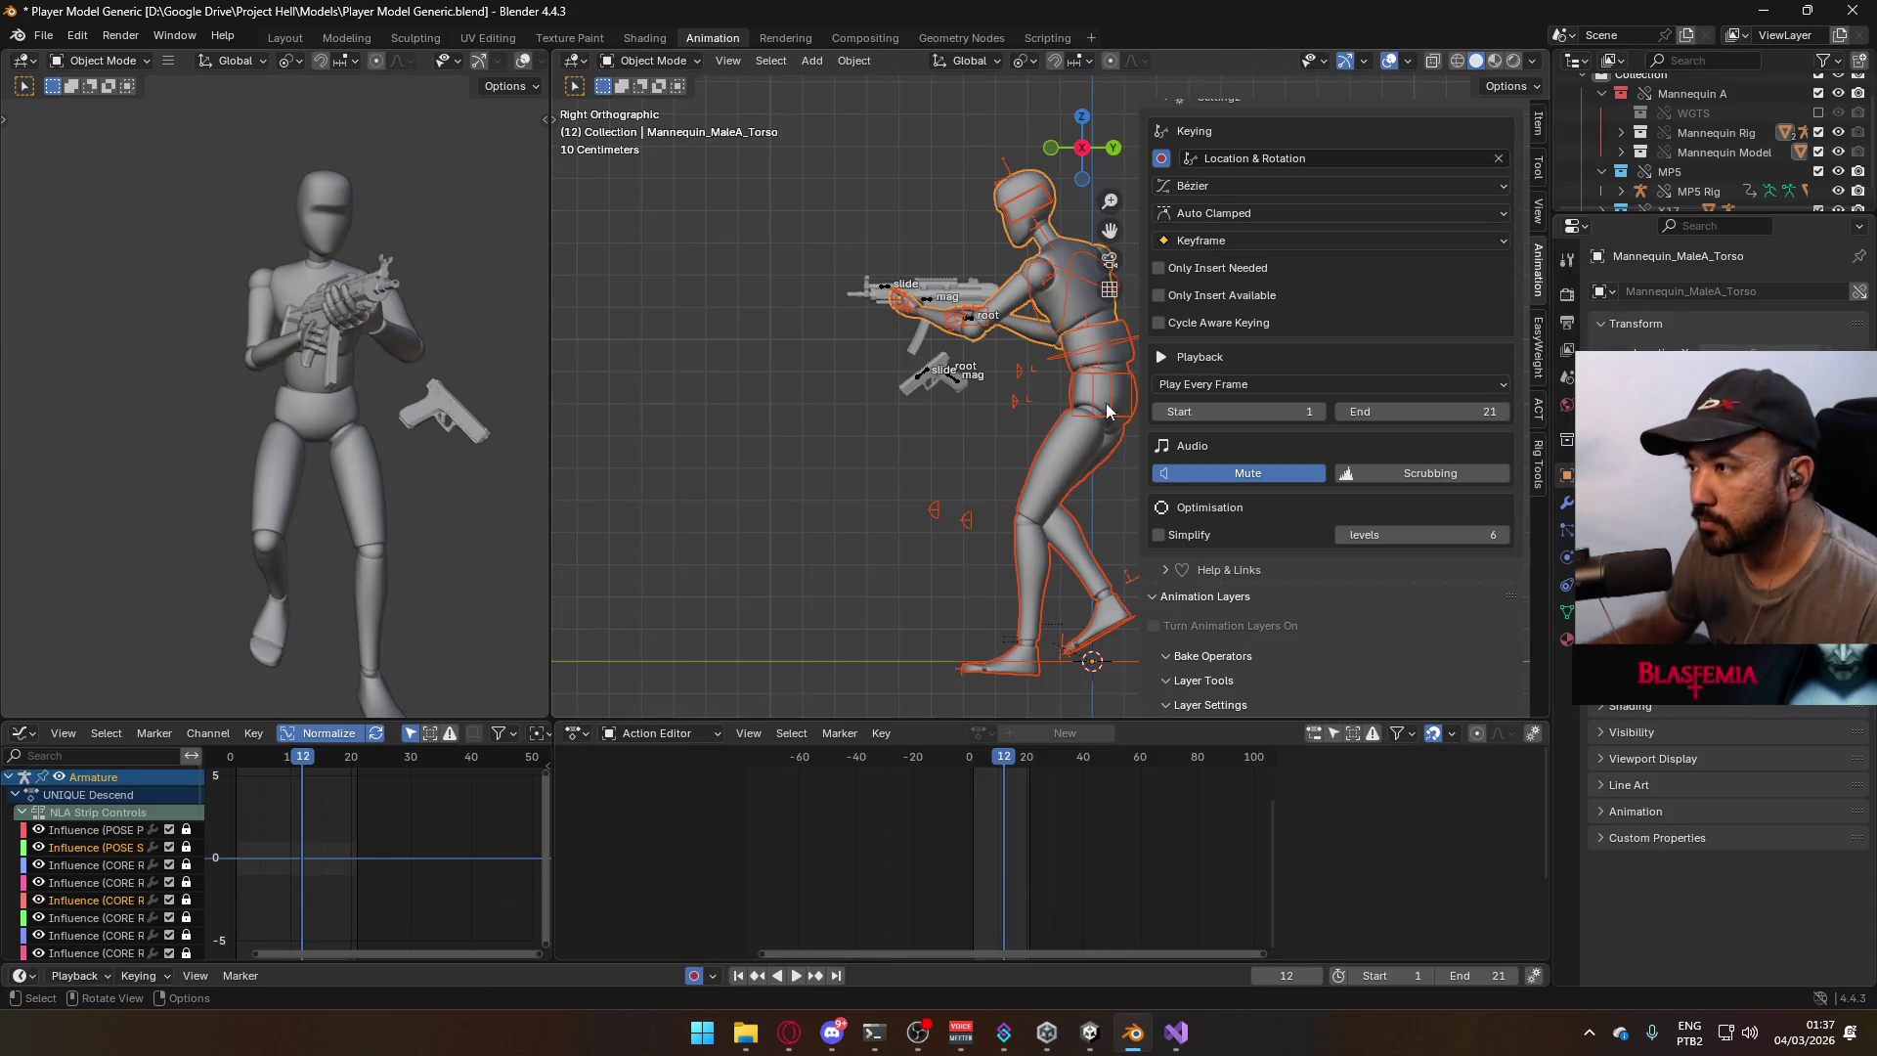
Save the player model file and reopen MP5 Export.blend from the recent files list.
key("ctrl+s")
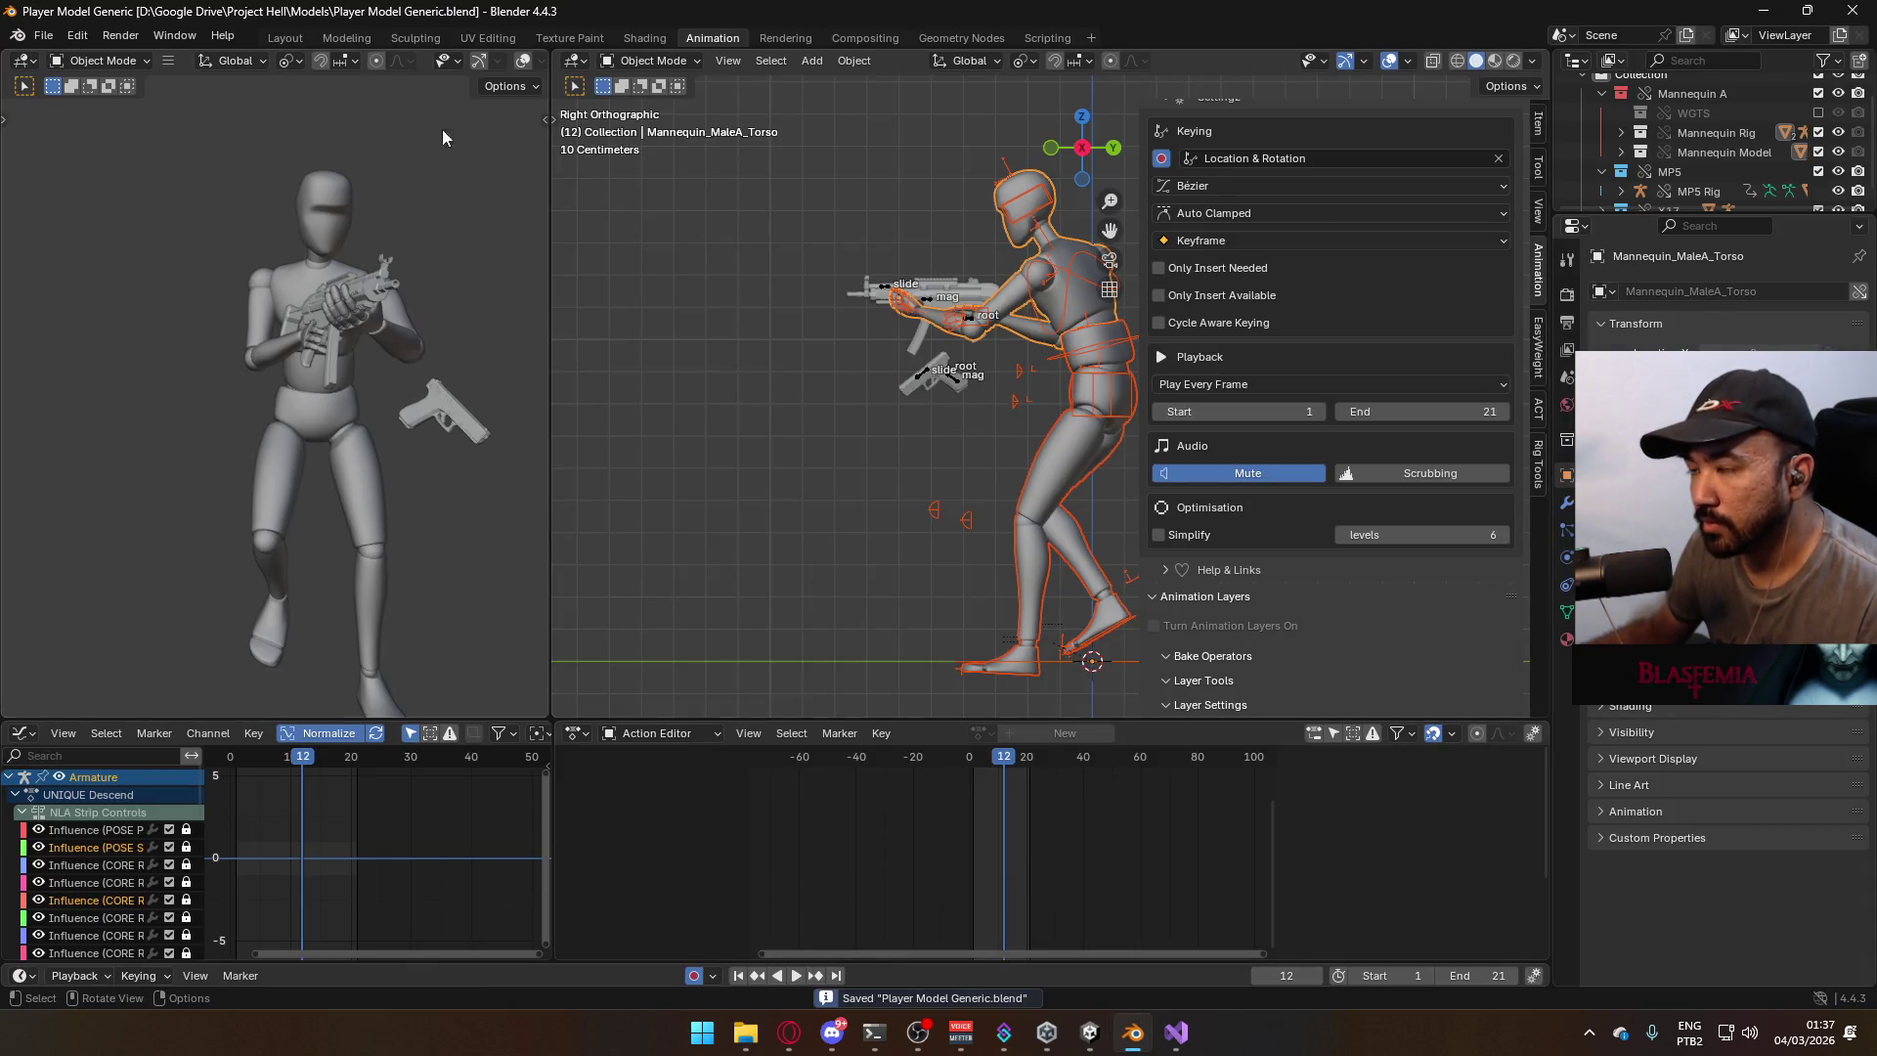
left_click(46, 43)
mouse_move(98, 97)
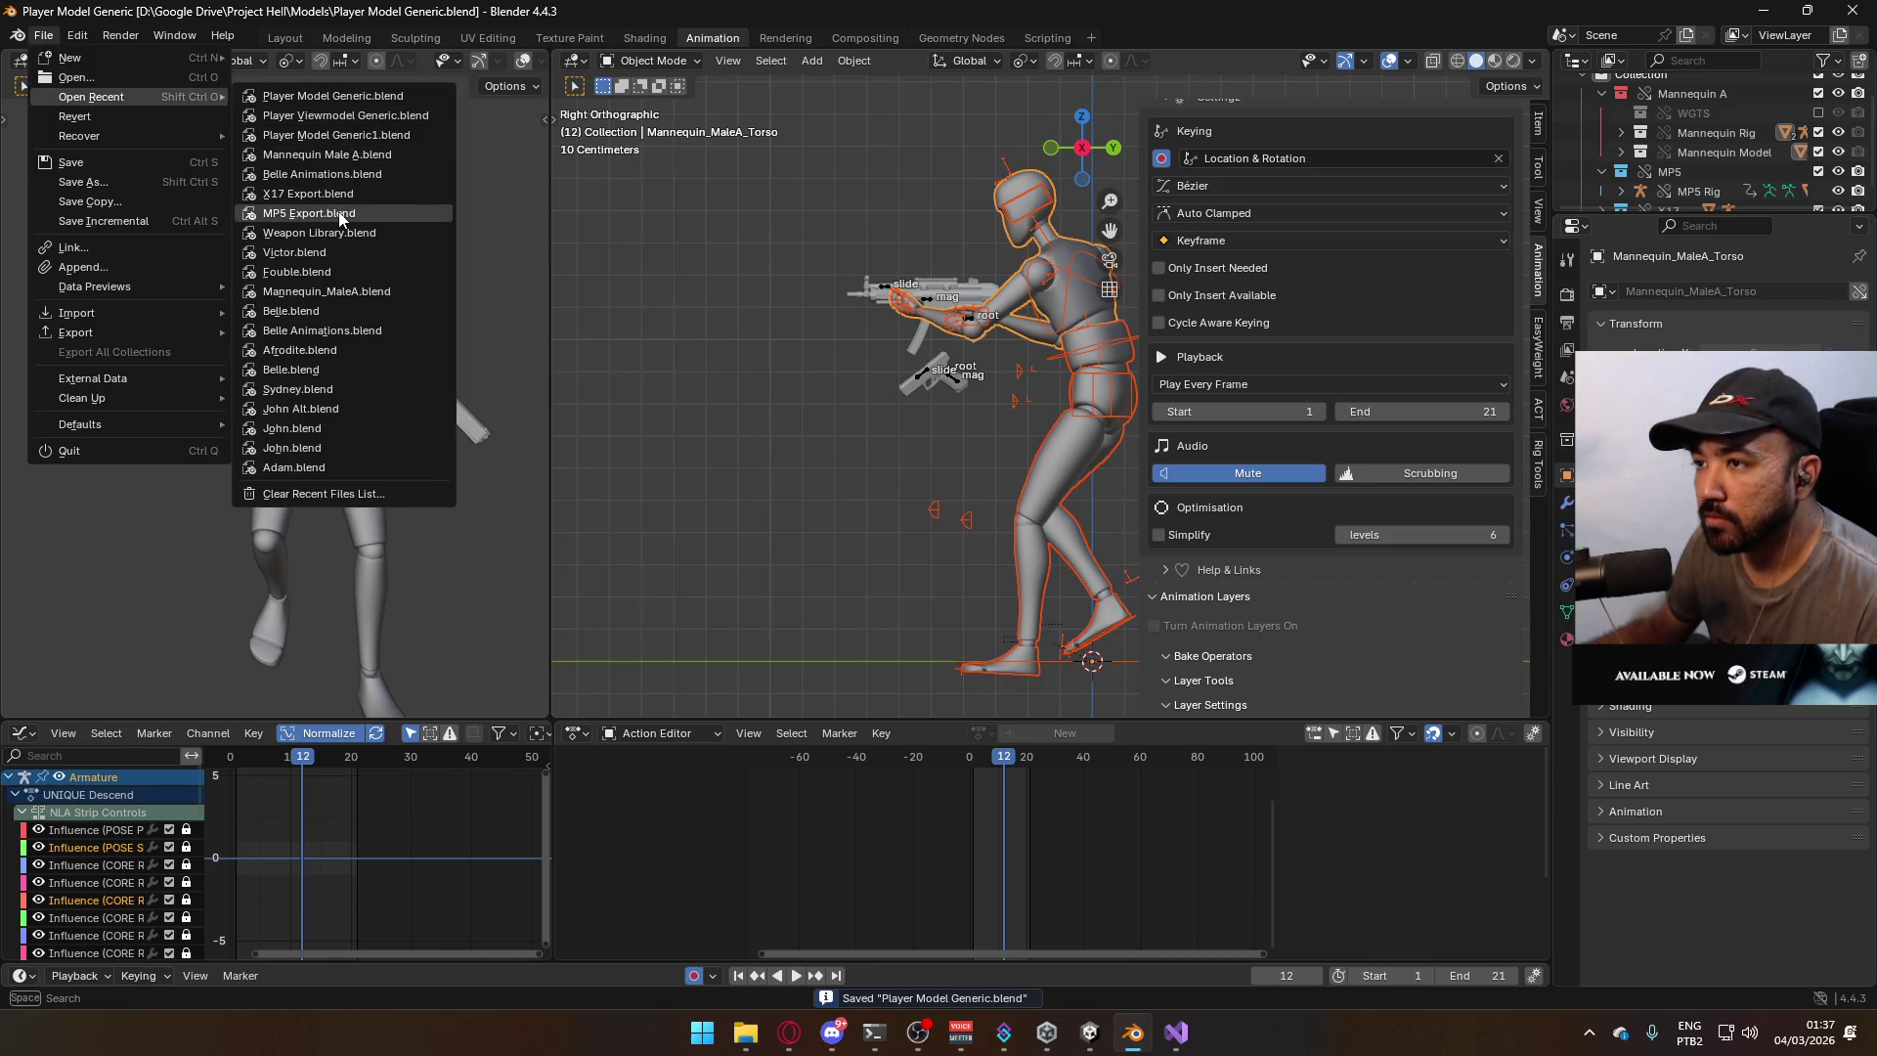
left_click(342, 213)
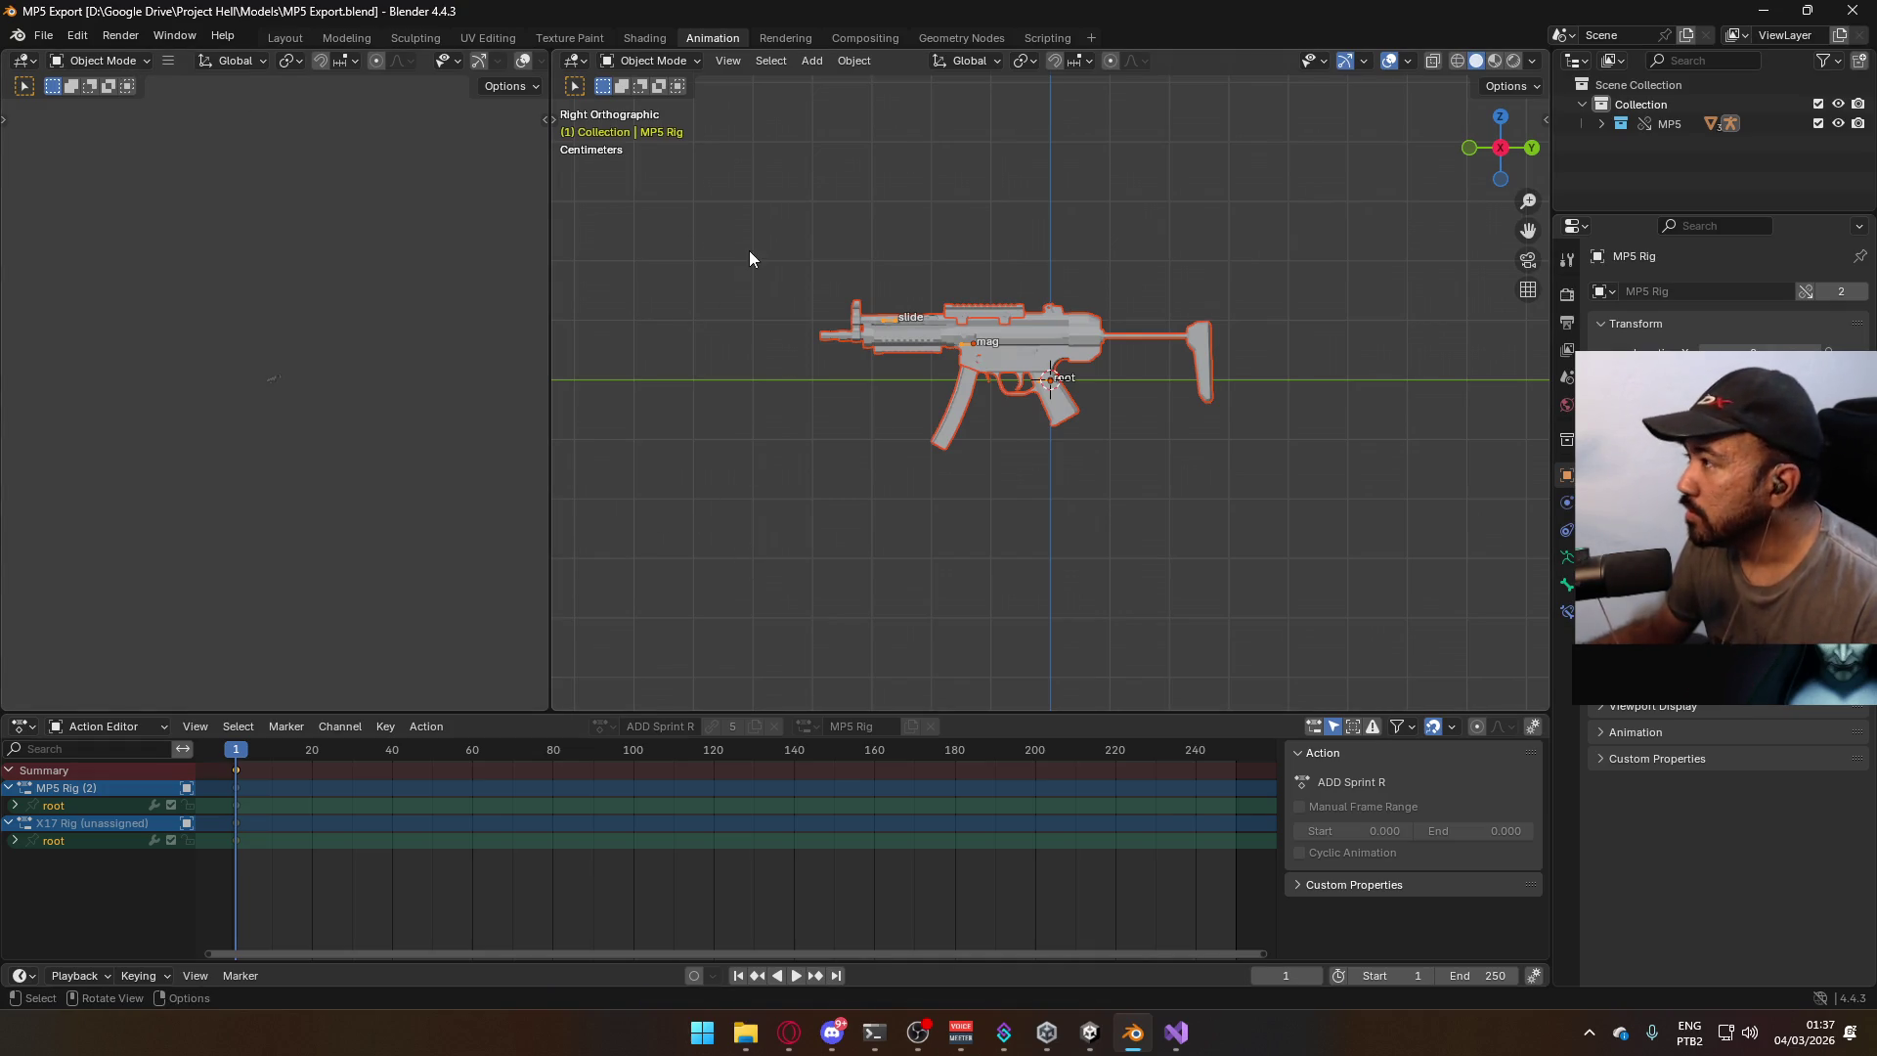
left_click(45, 35)
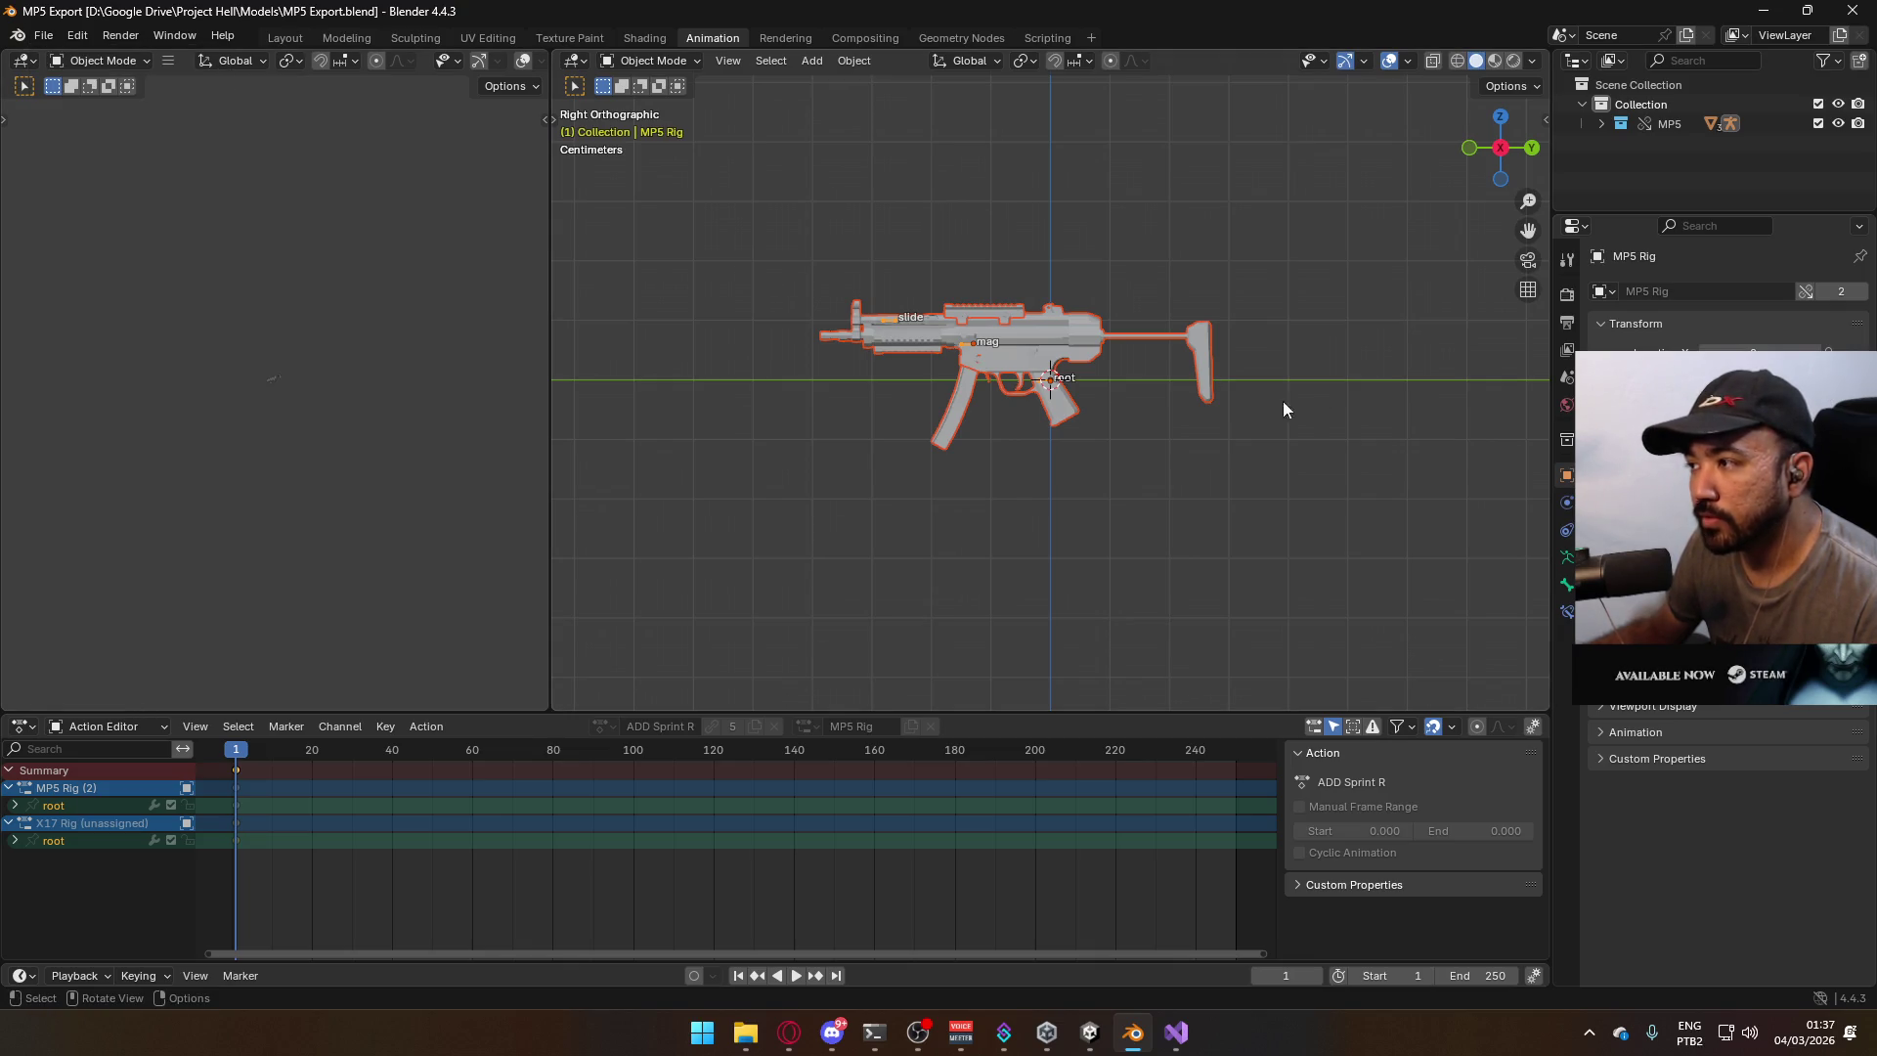
left_click(48, 41)
Open the recent file and set the Outliner to list its data by Blender File.
mouse_move(161, 91)
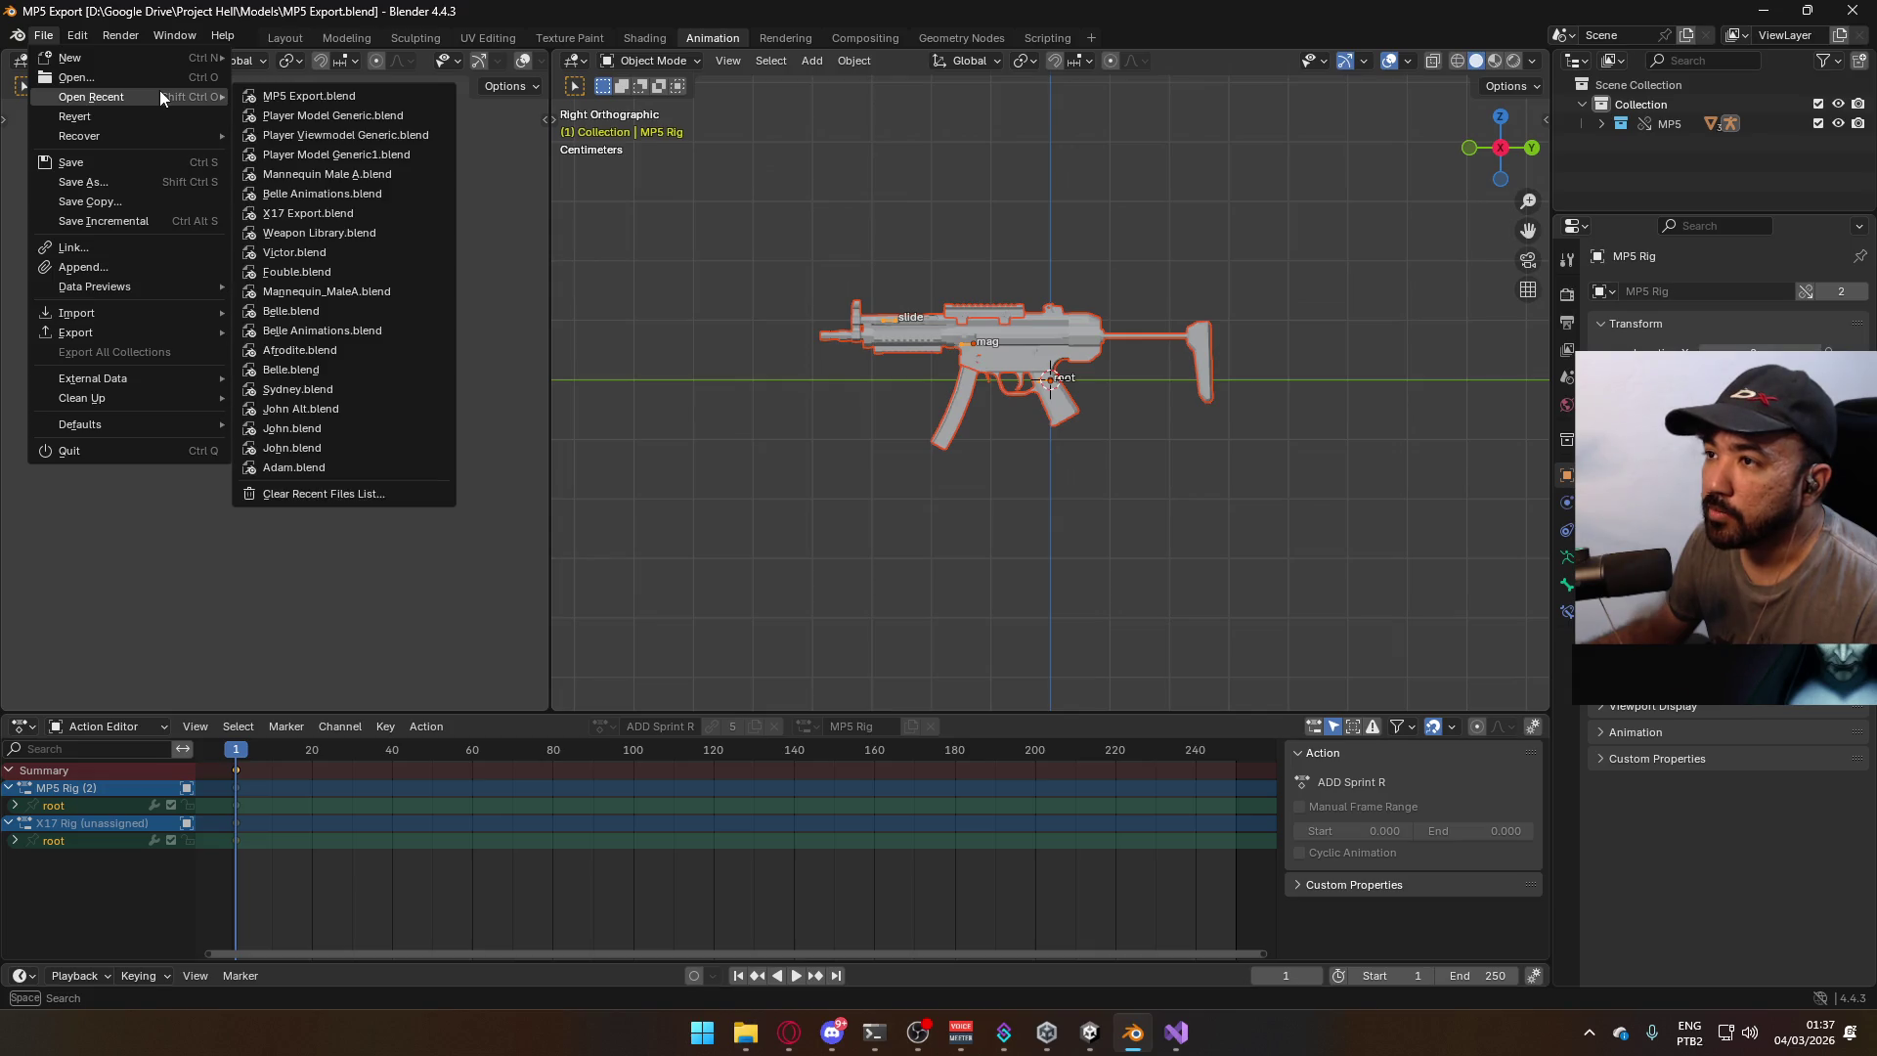
left_click(378, 232)
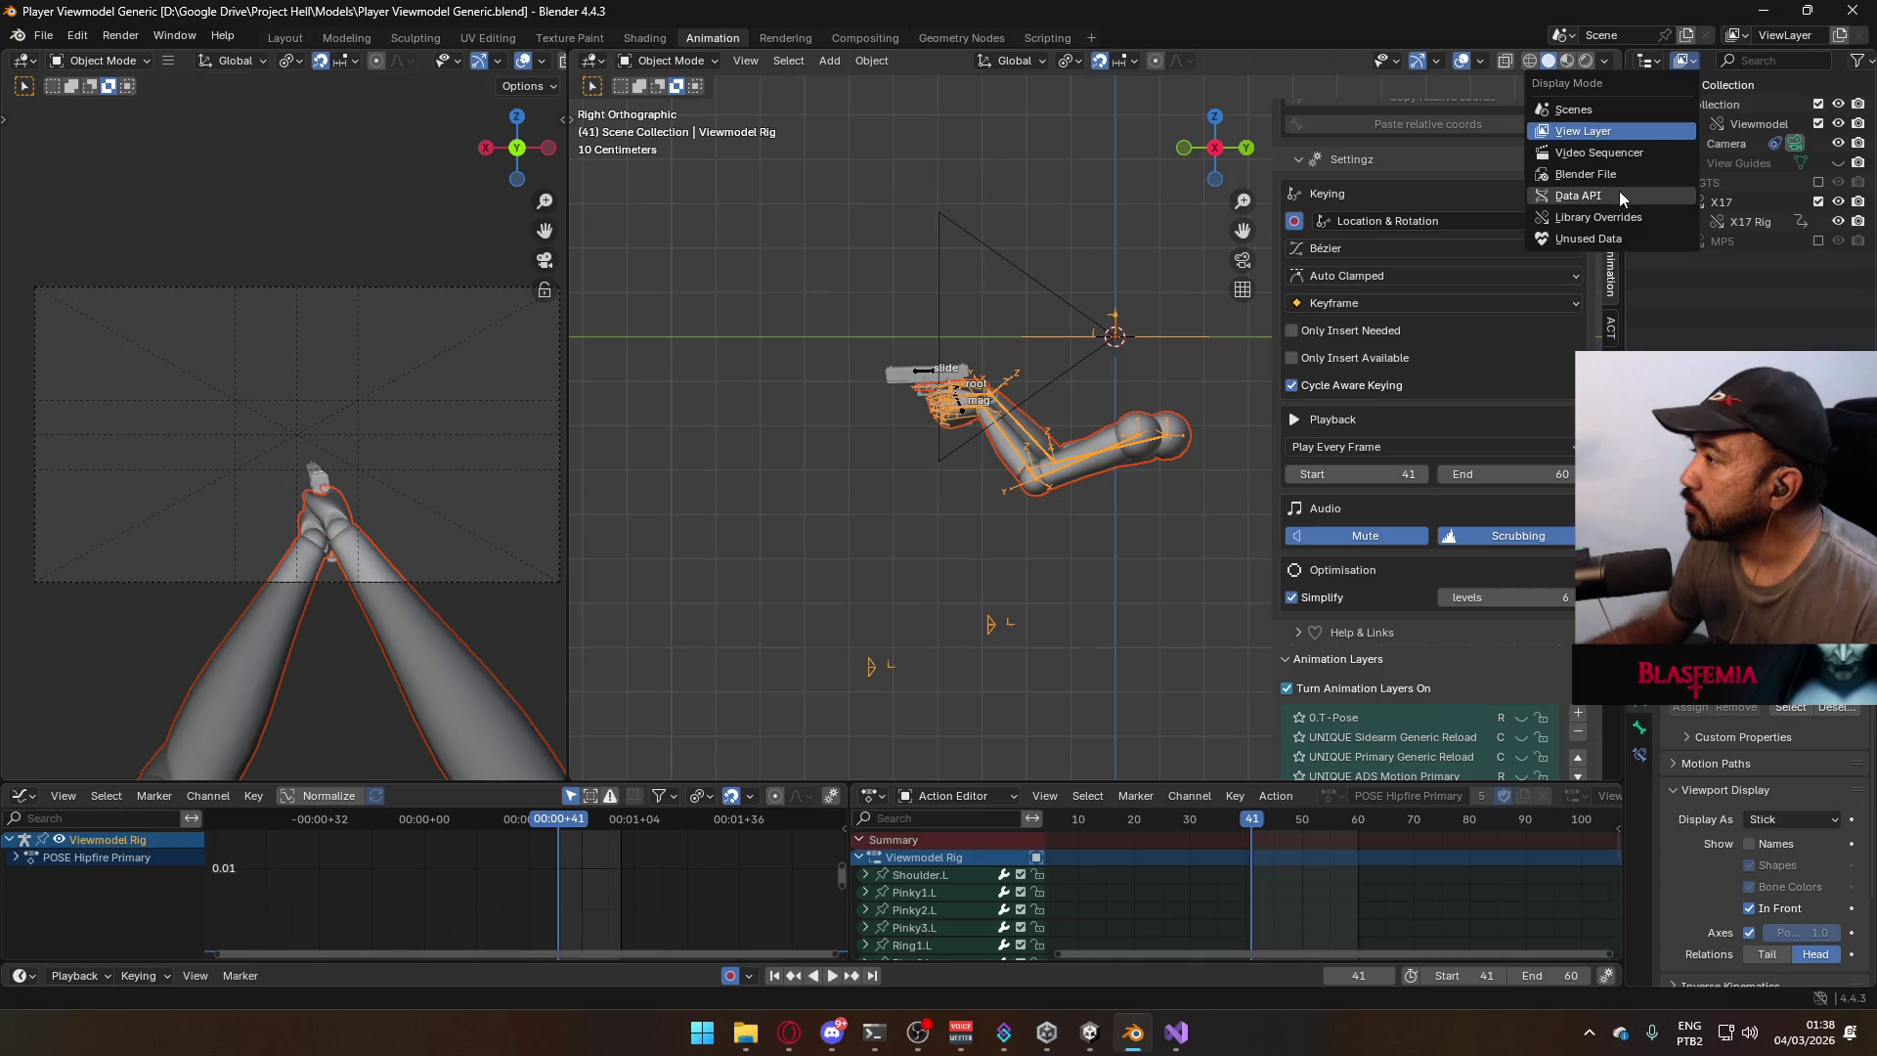
left_click(1617, 194)
scroll(1721, 176, "down", 4)
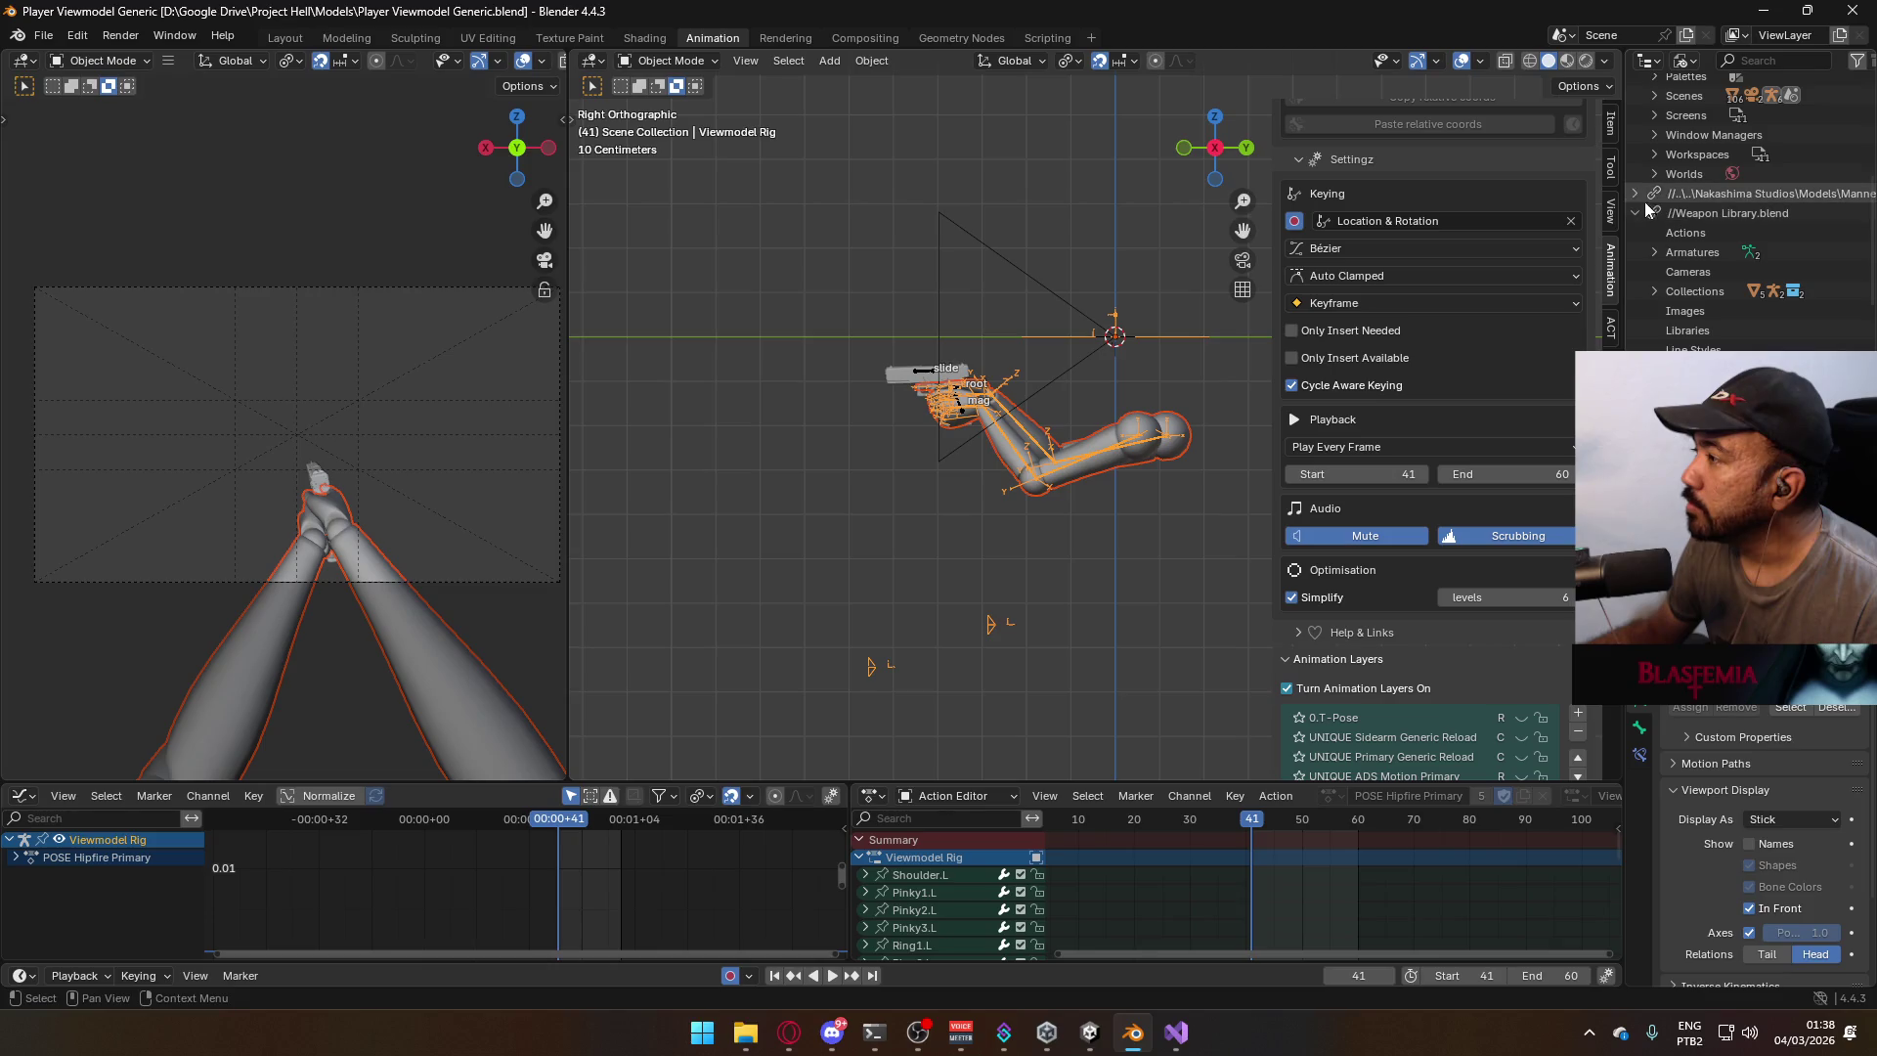
Deselect the viewmodel rig and save Player Viewmodel Generic.blend.
left_click(894, 256)
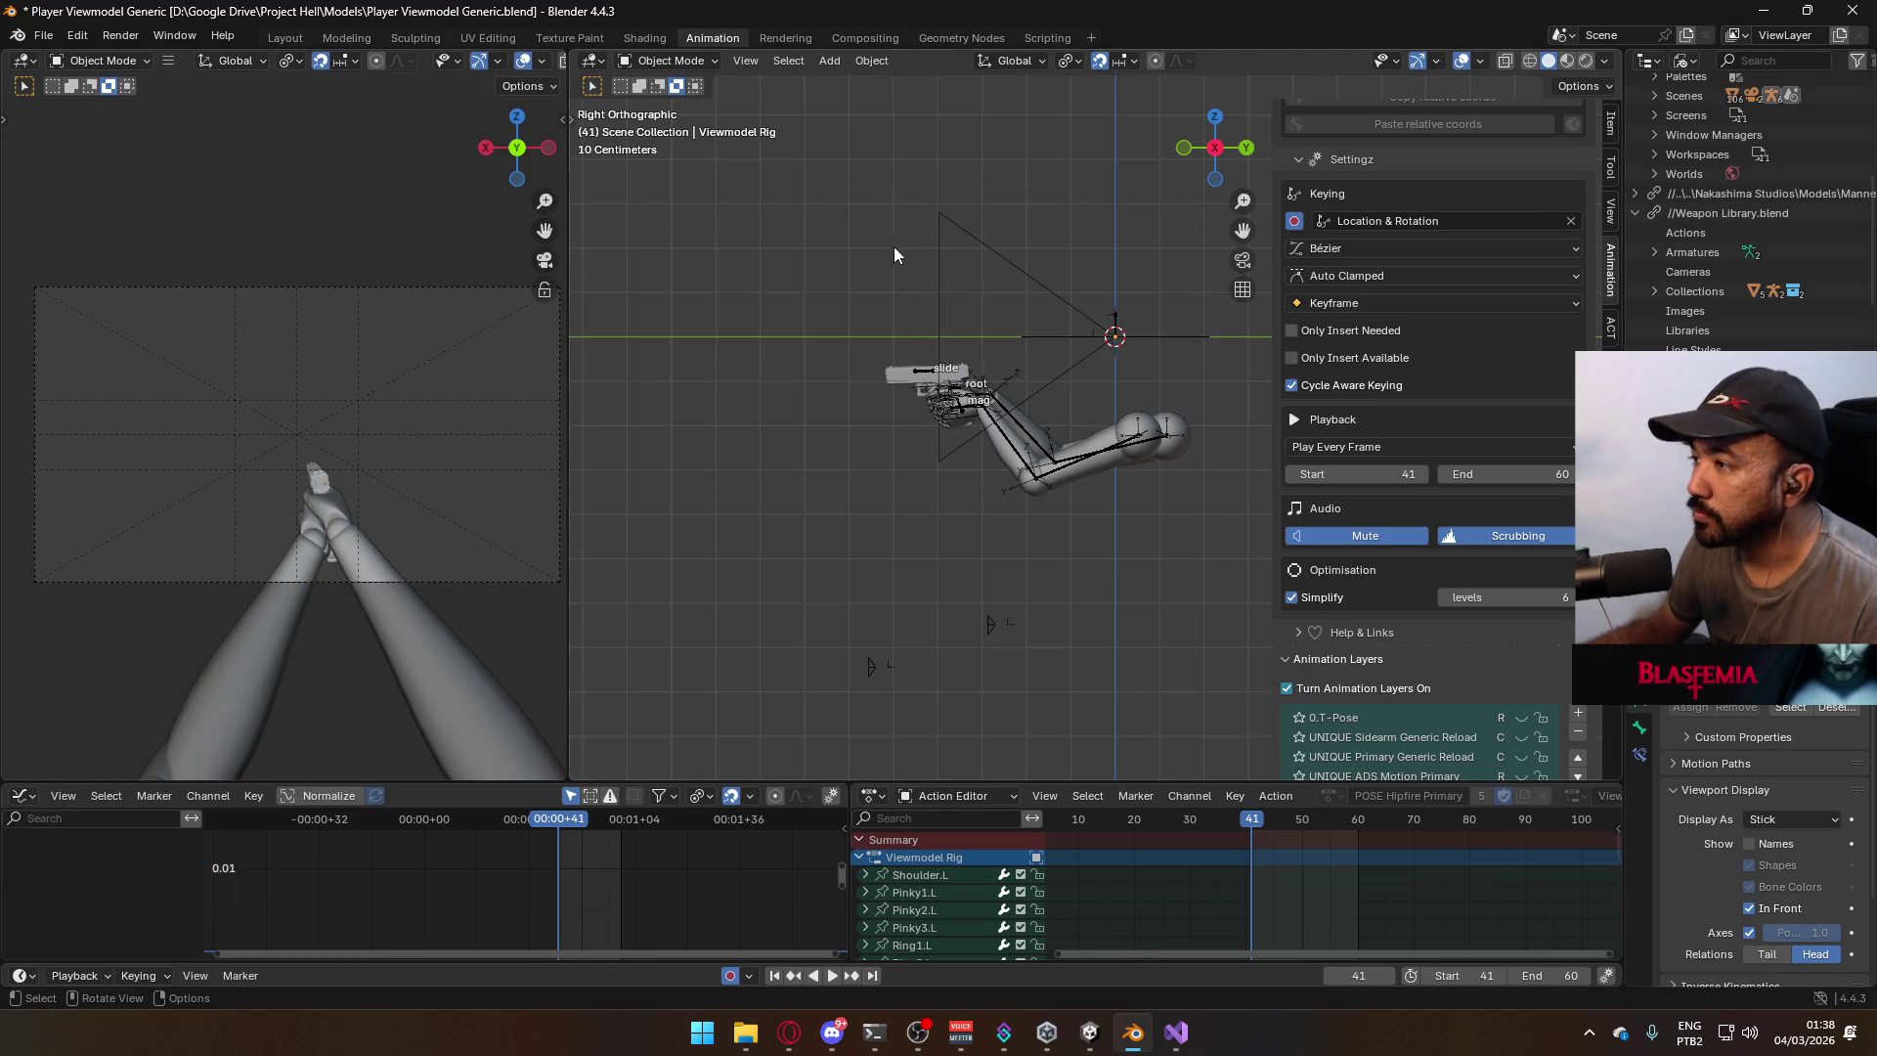
key("ctrl+s")
left_click(43, 35)
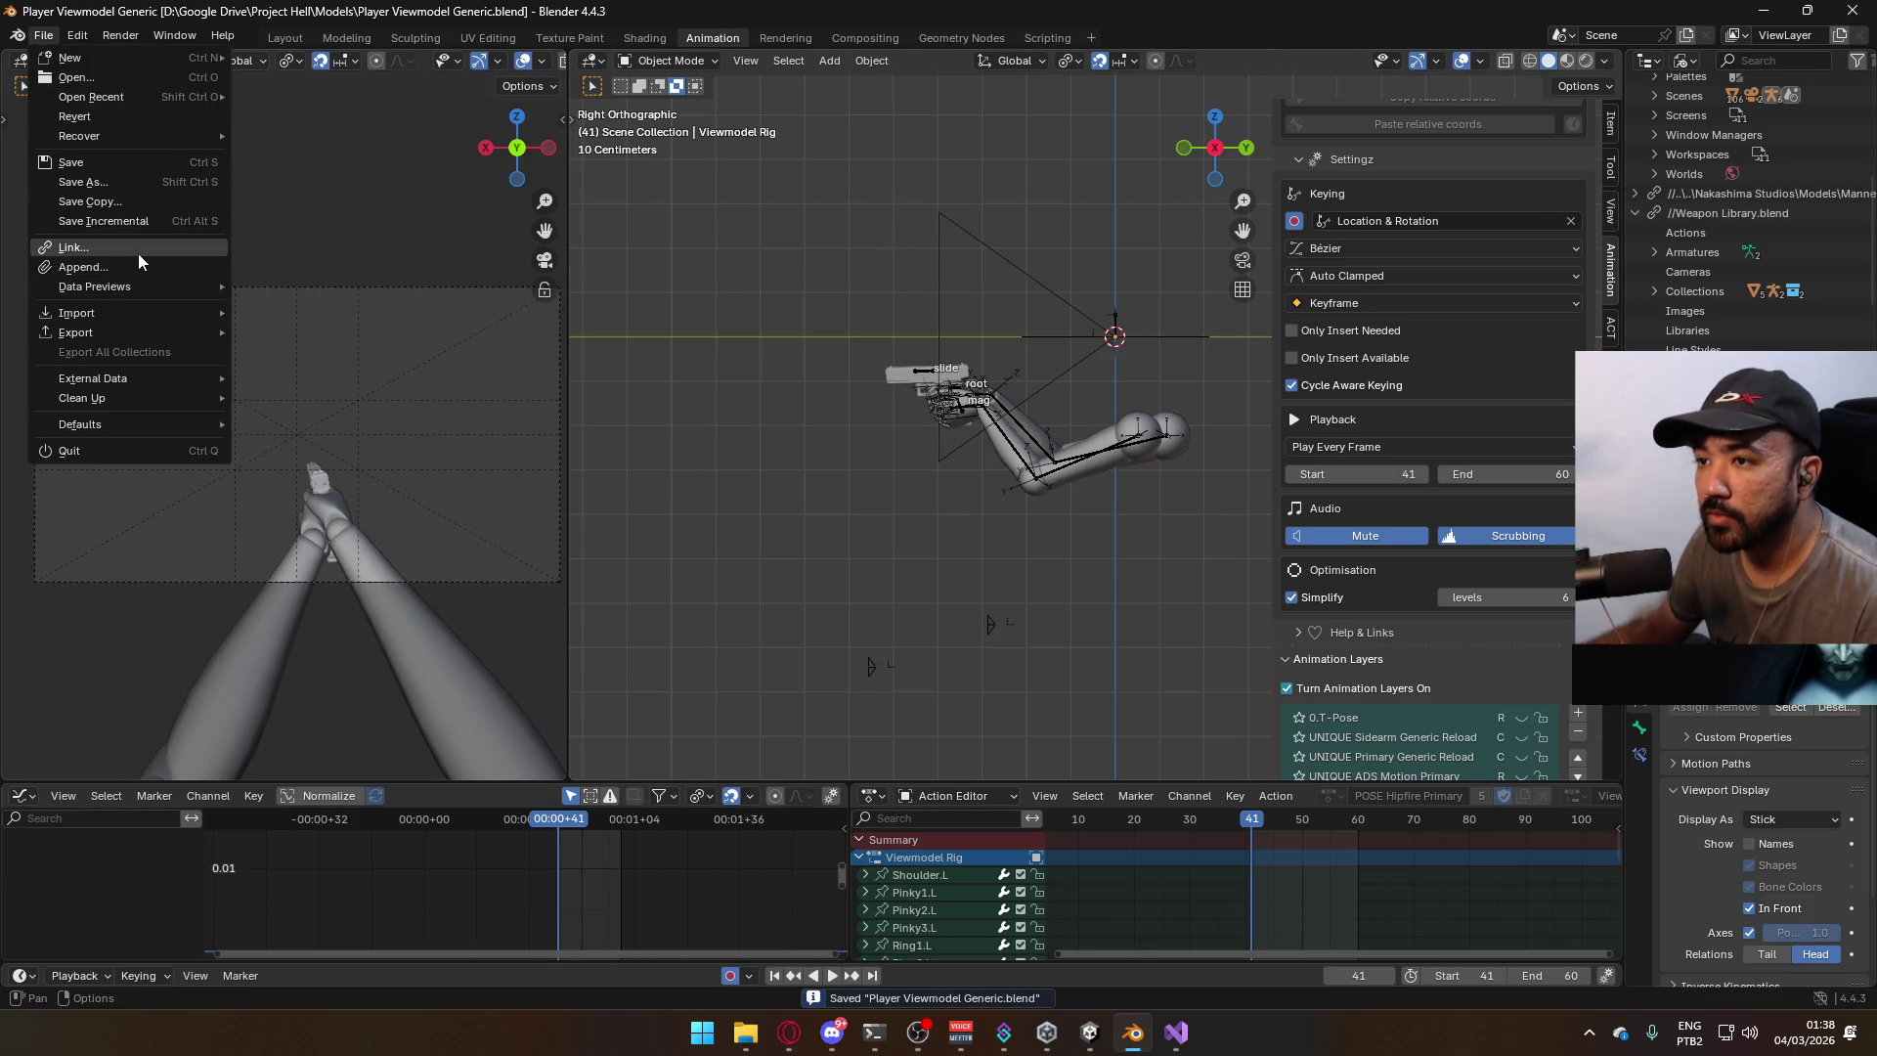
left_click(138, 251)
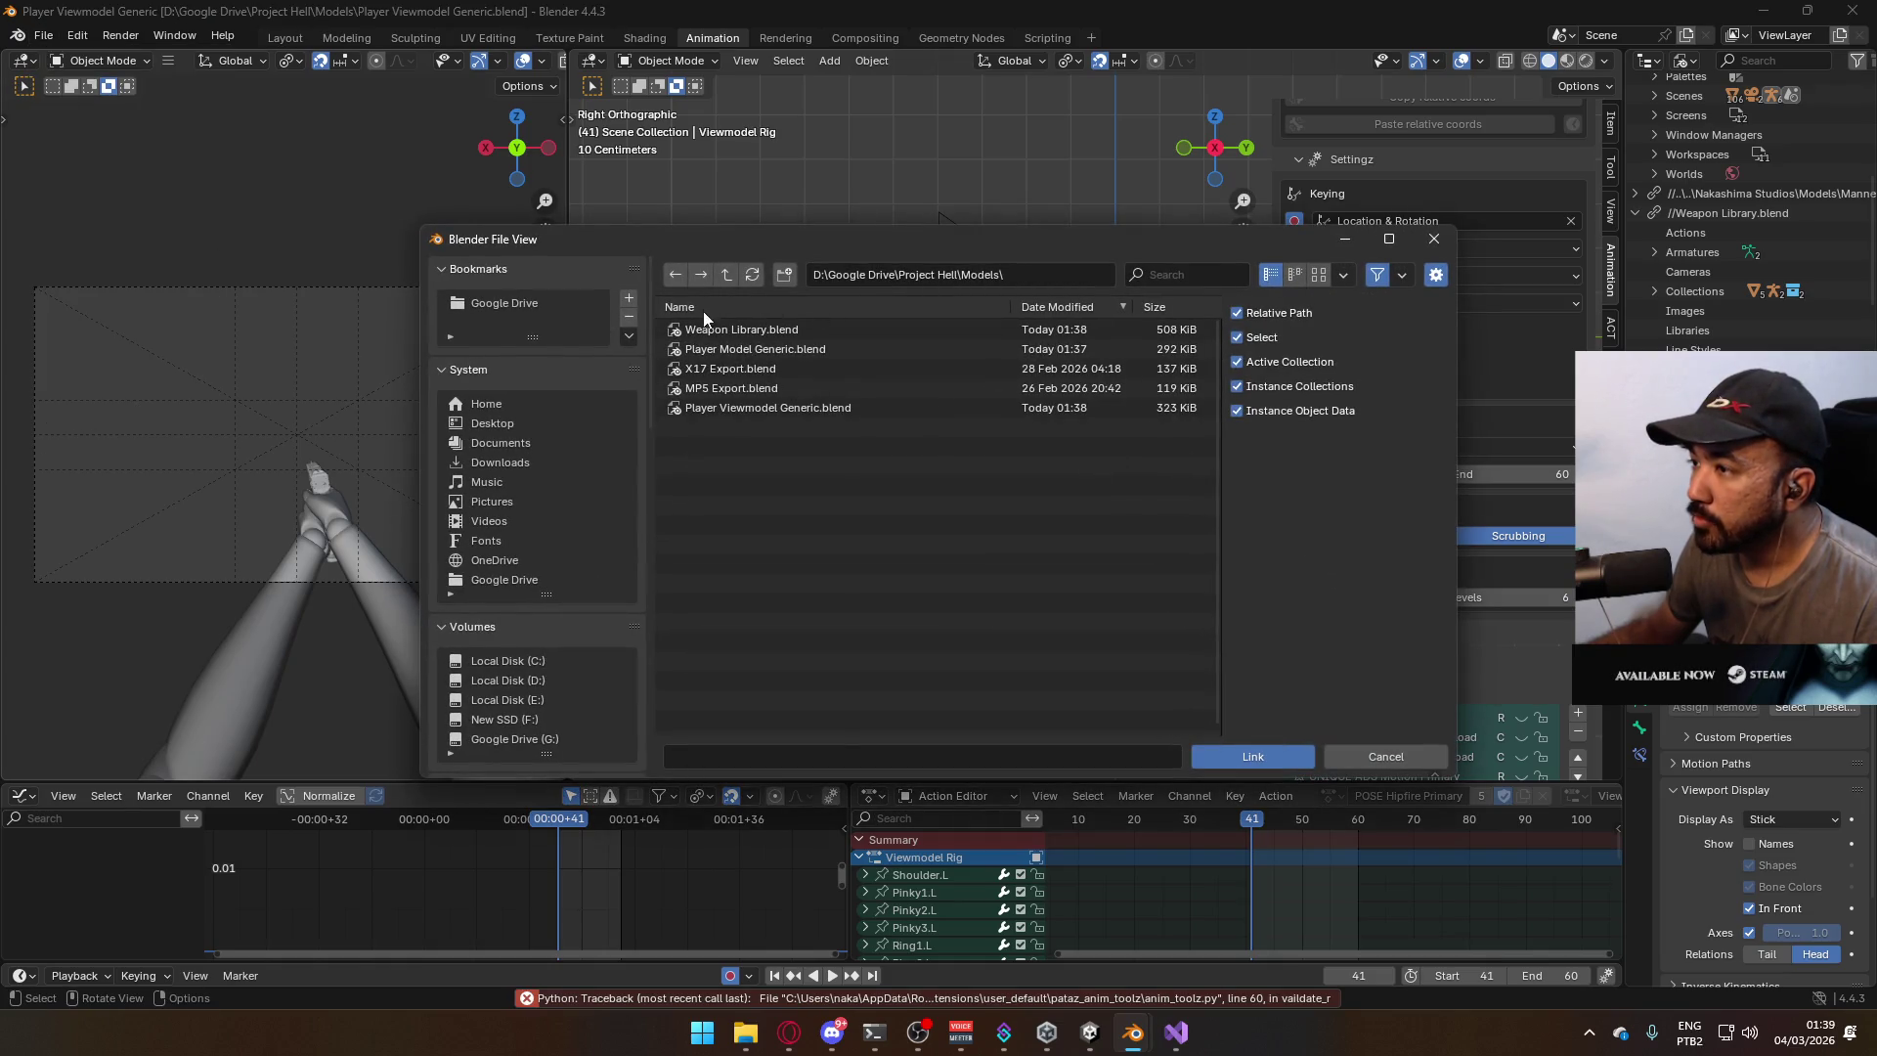
Link the AKM collection from Weapon Library.blend into the viewmodel scene.
double_click(722, 332)
double_click(746, 349)
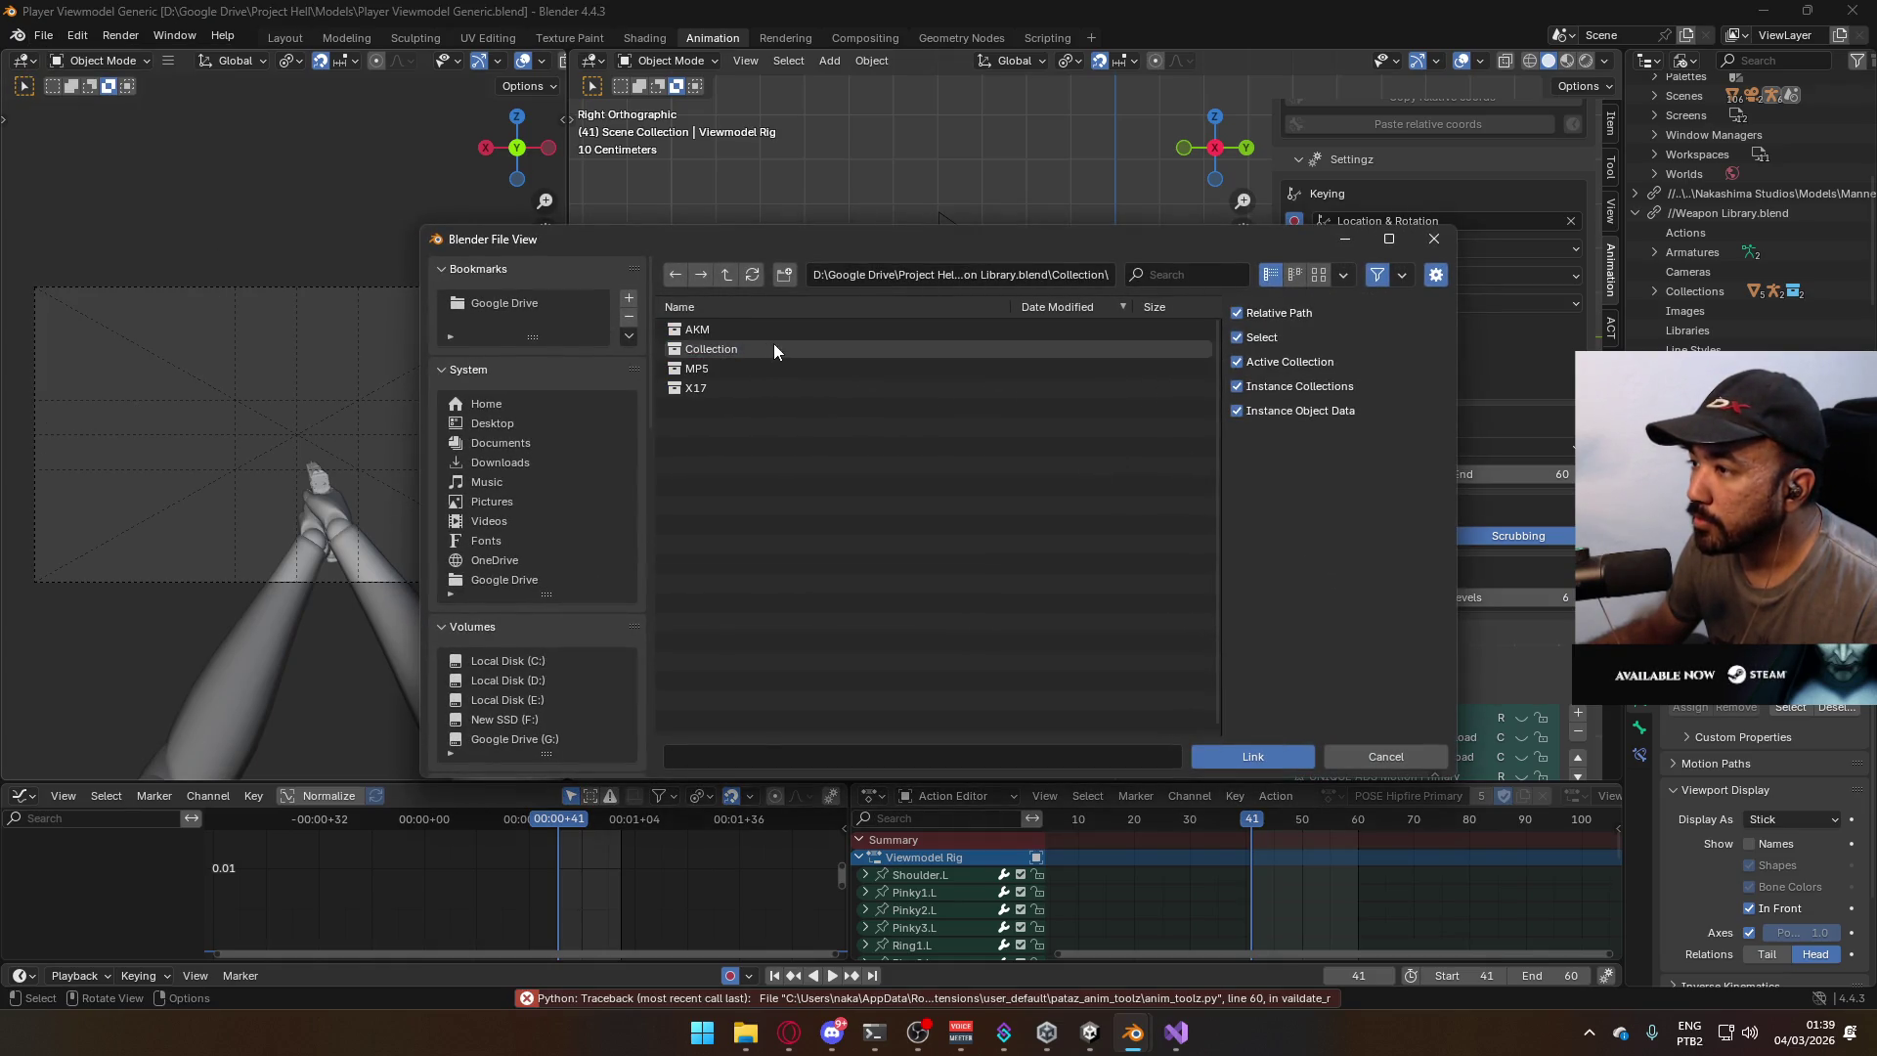
left_click(743, 330)
left_click(1256, 754)
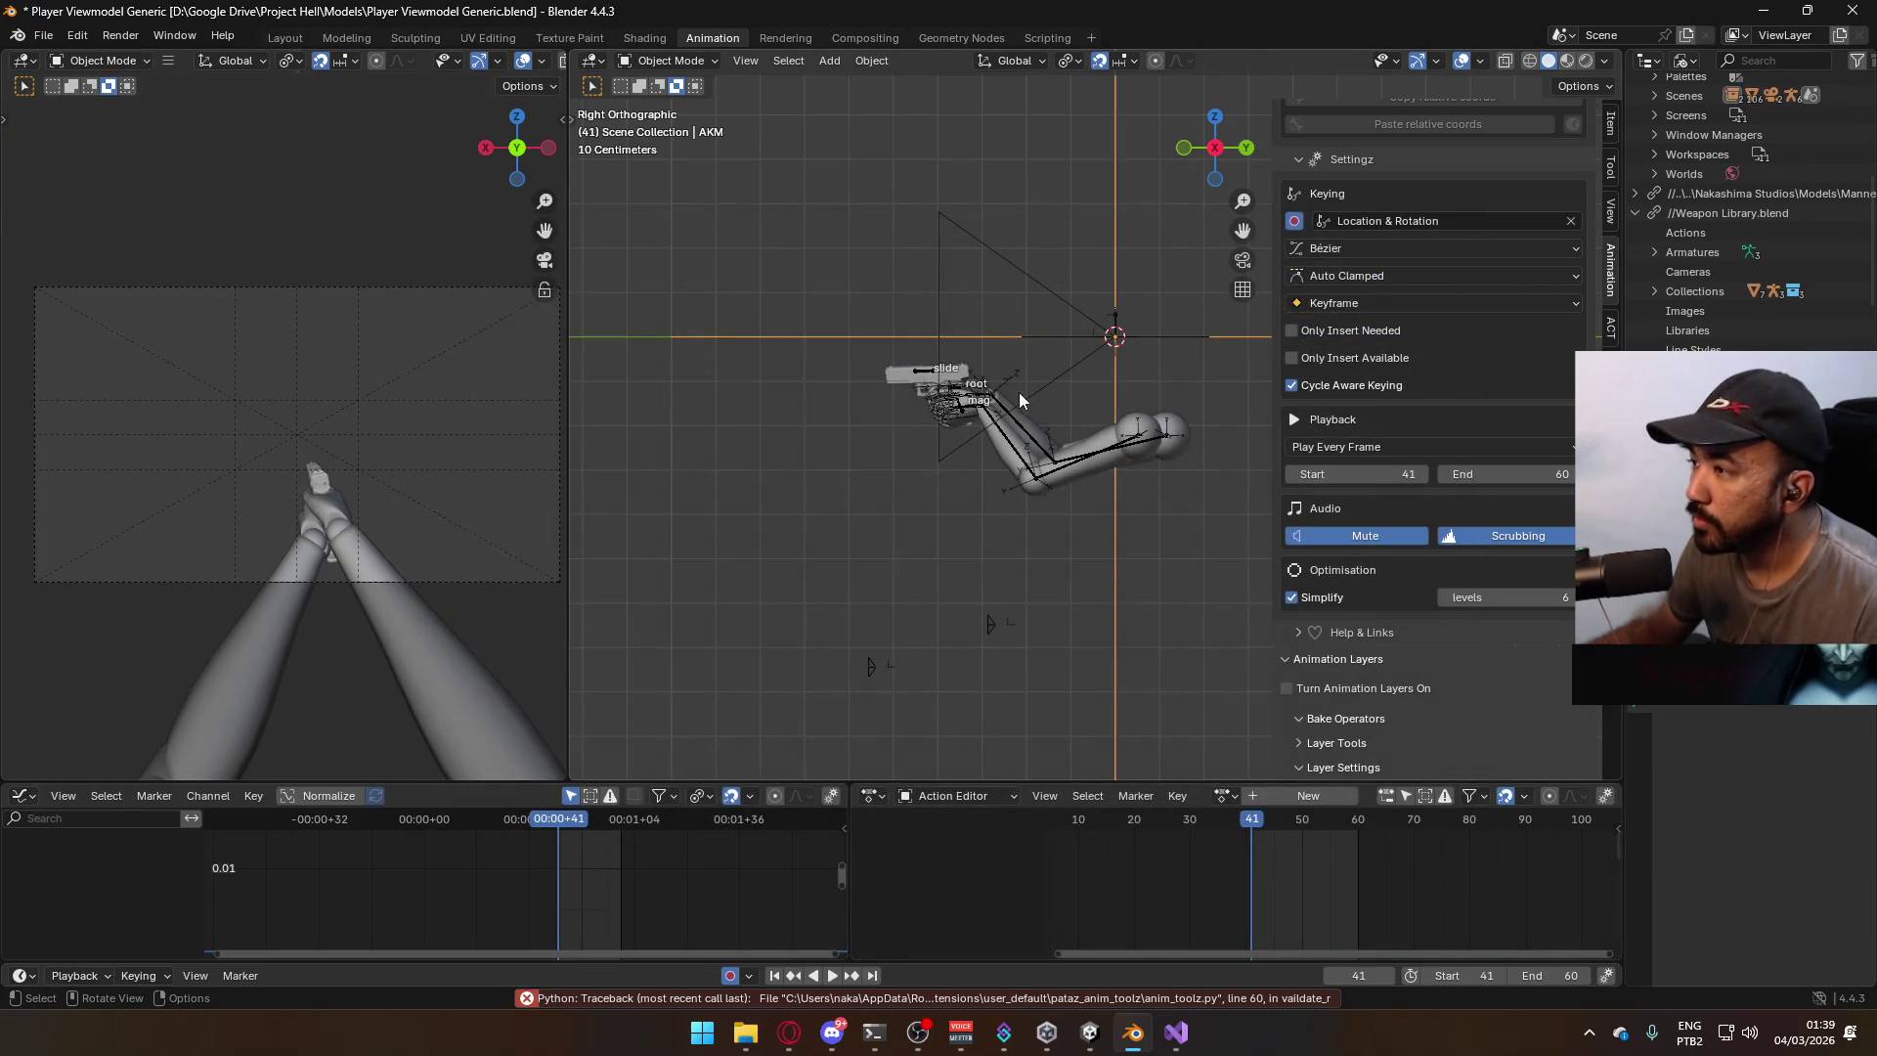
scroll(1019, 391, "down", 2)
middle_click_drag(1036, 88, 997, 280, "shift")
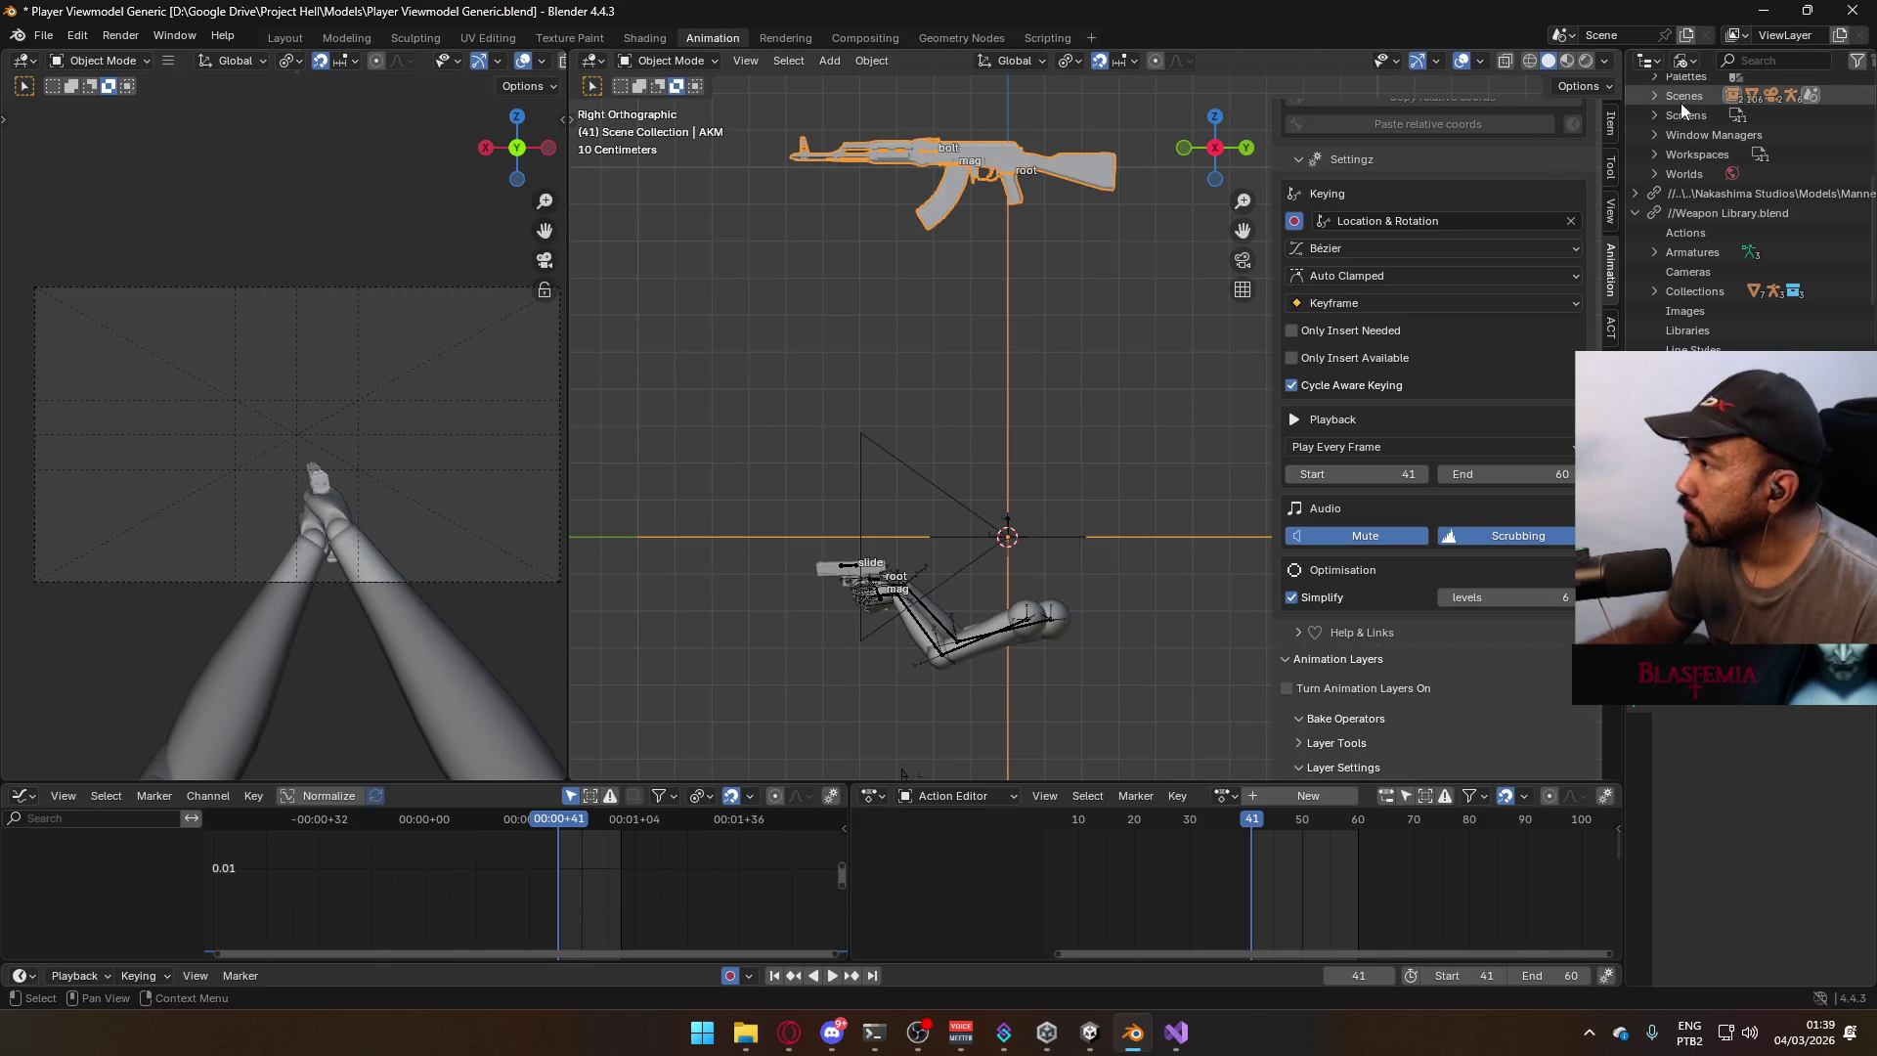
Return the Outliner to View Layer, save, and make the linked AKM a library override.
left_click(1685, 62)
left_click(1678, 130)
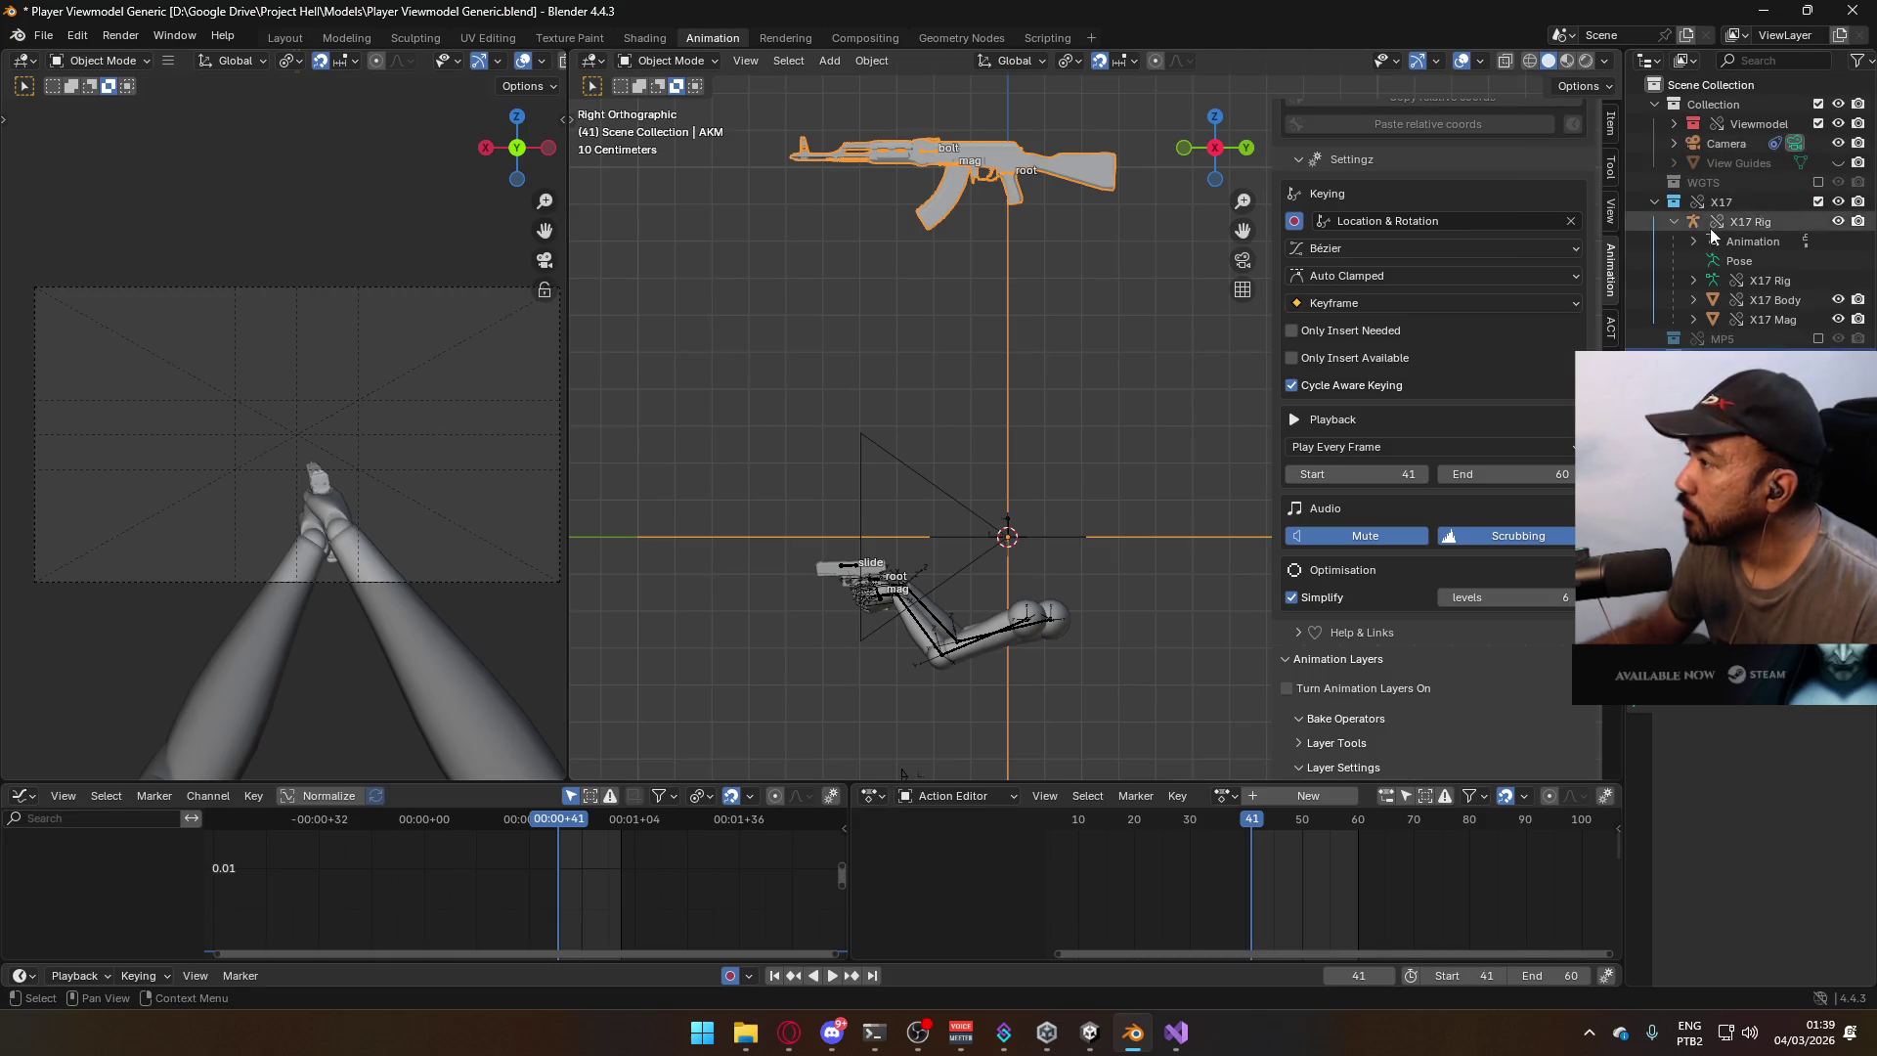
key("ctrl+s")
right_click(1695, 348)
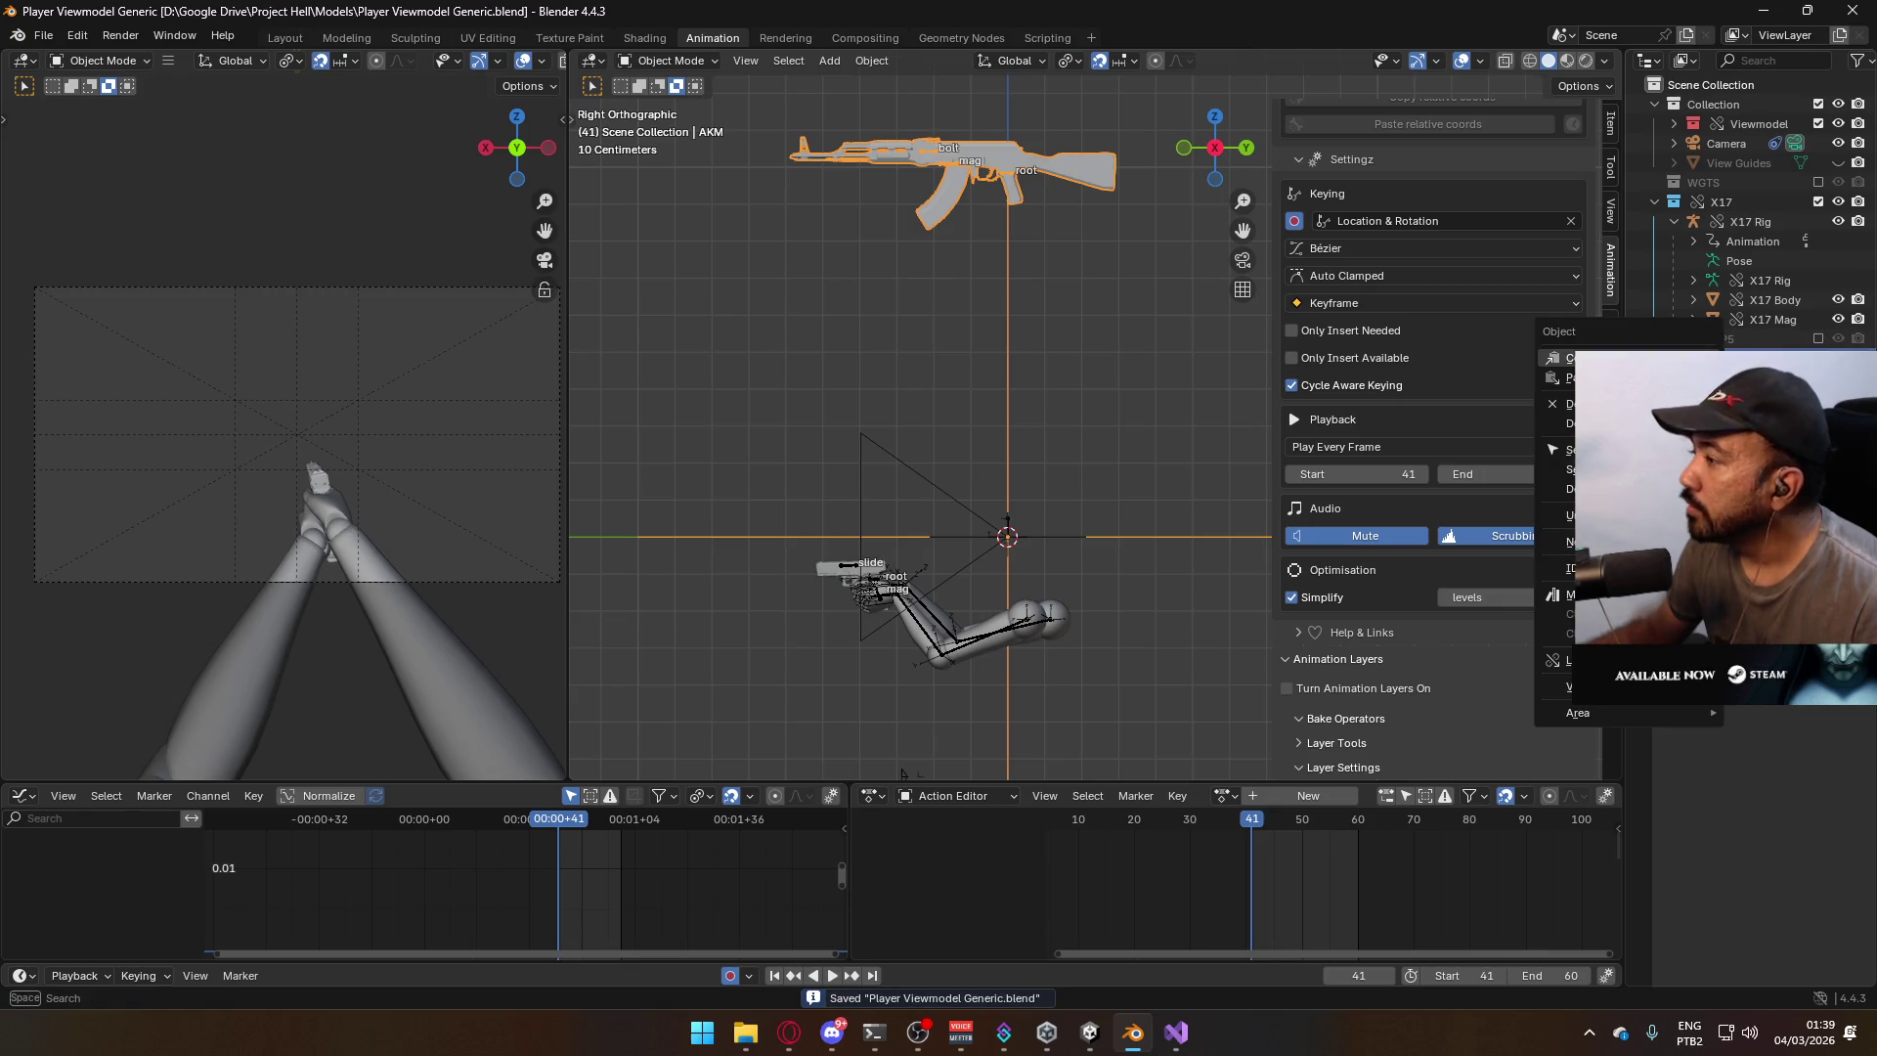
mouse_move(1565, 660)
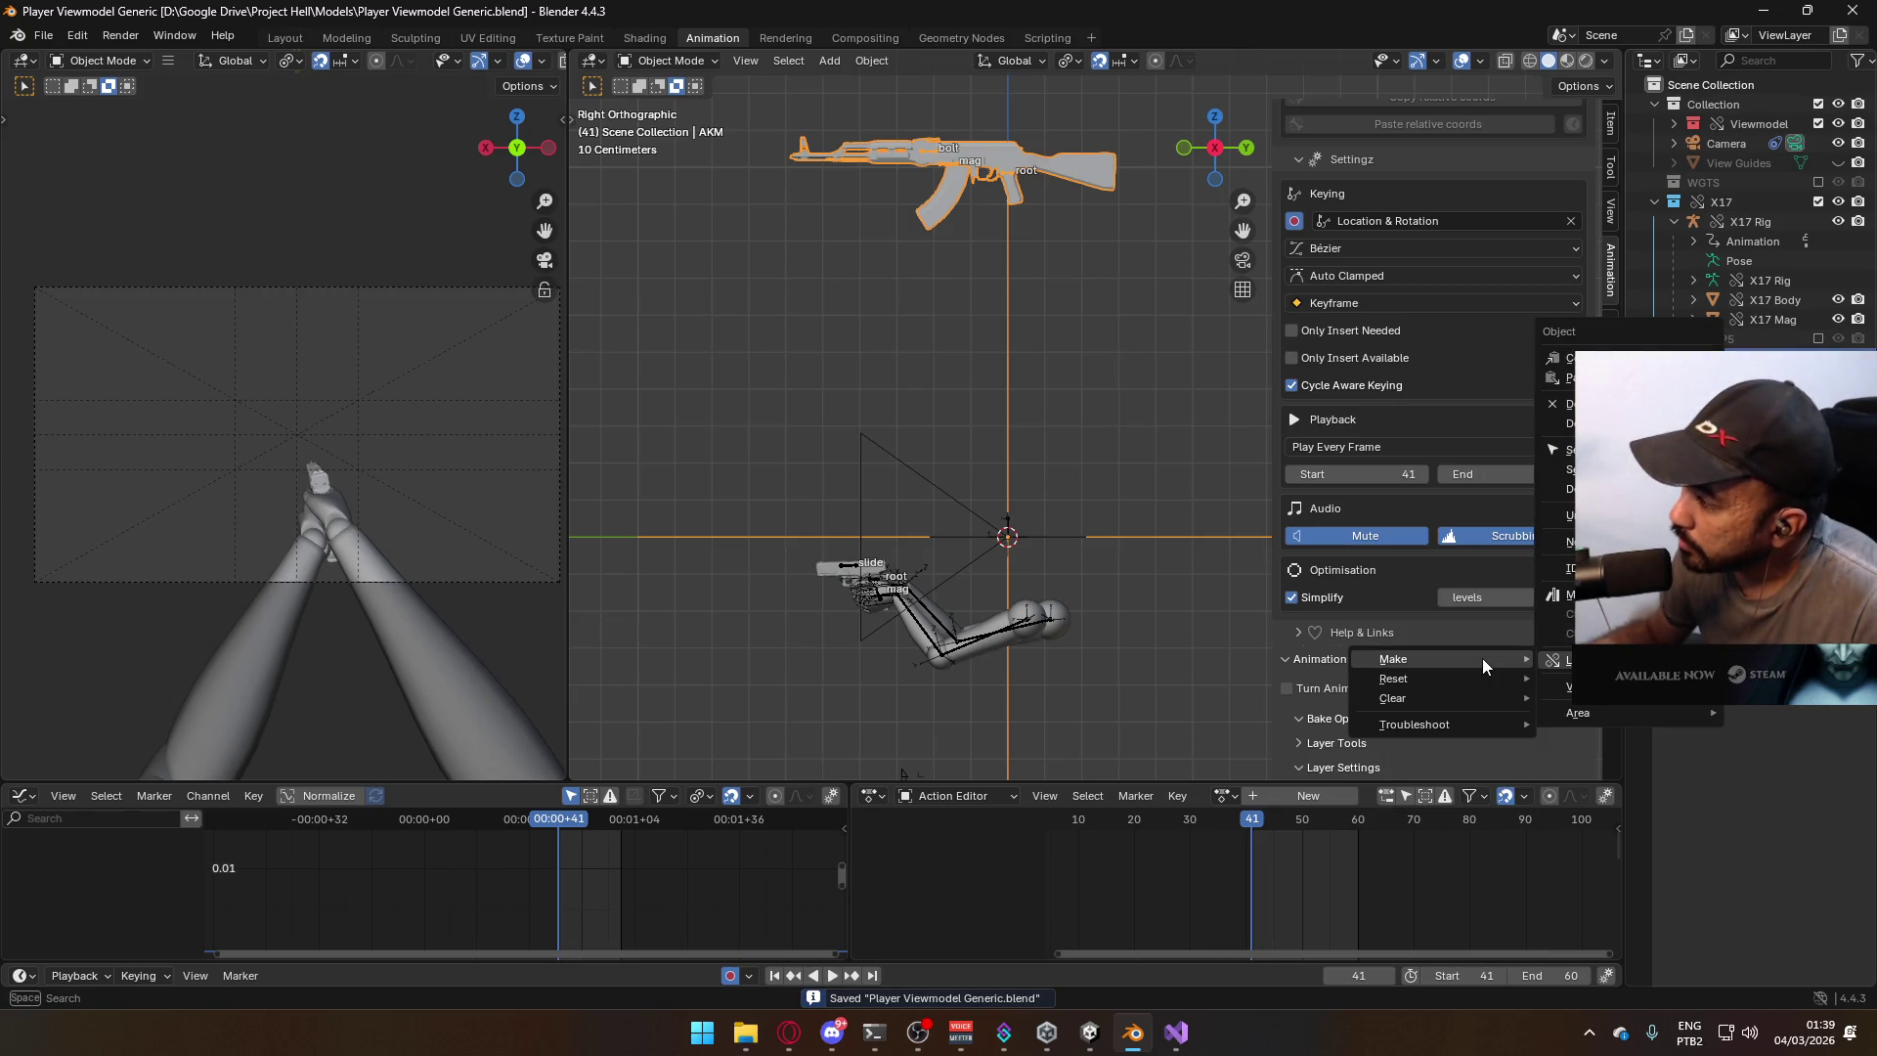
left_click(1643, 661)
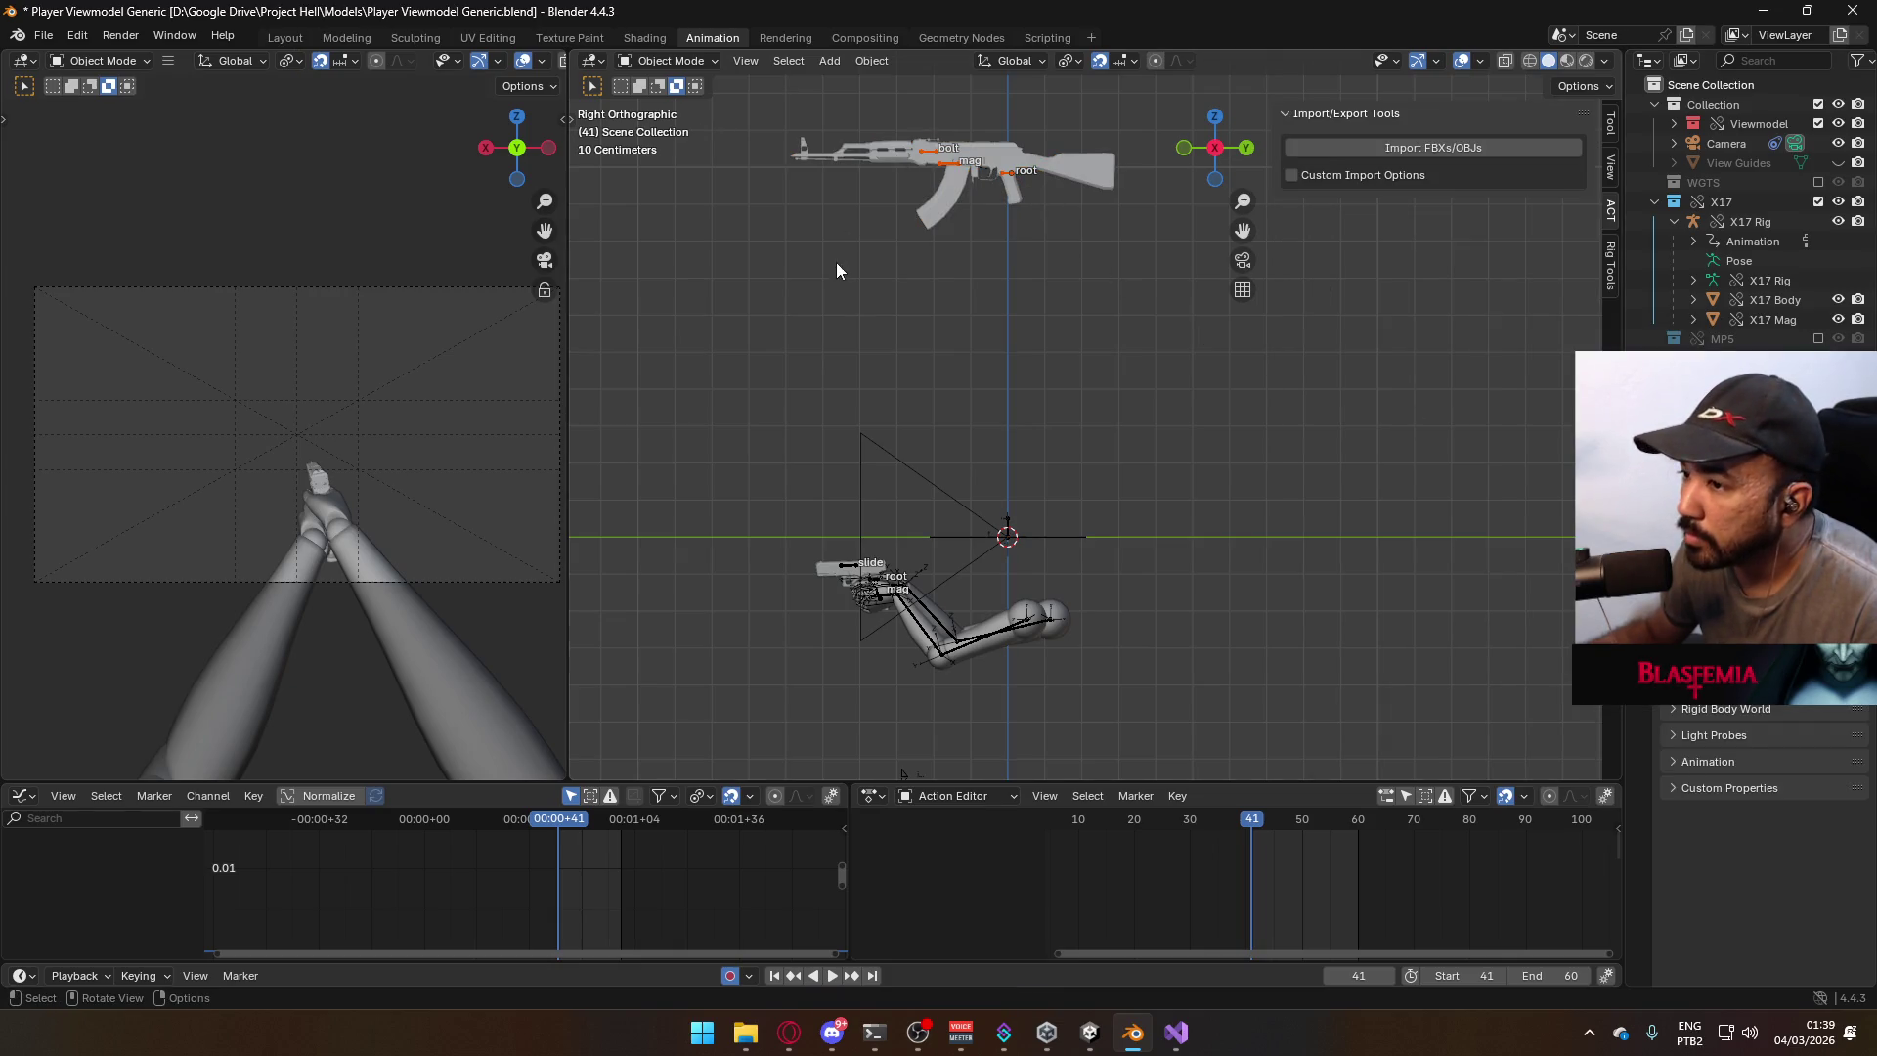
Select the AKM Rig, clear its location to the origin with Alt+G, and save.
scroll(915, 249, "up", 2)
middle_click_drag(958, 178, 1017, 366, "shift")
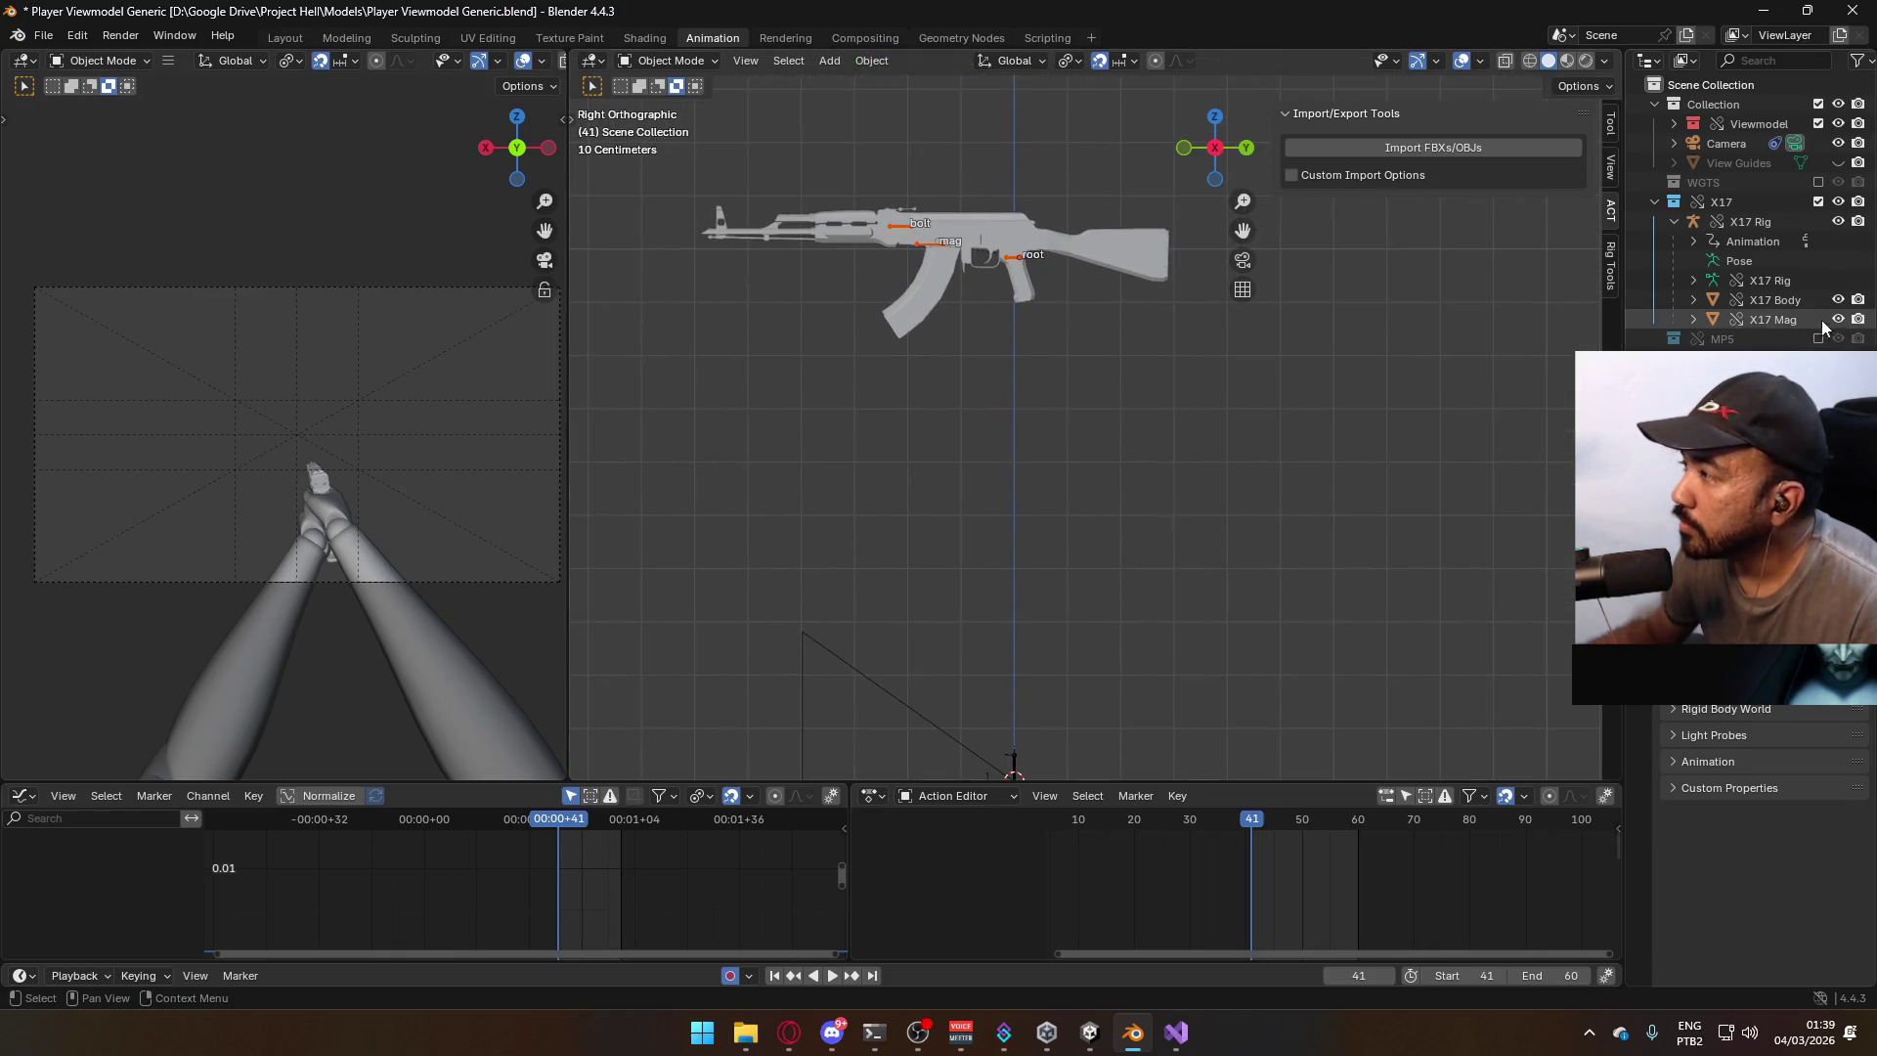
scroll(977, 266, "down", 3)
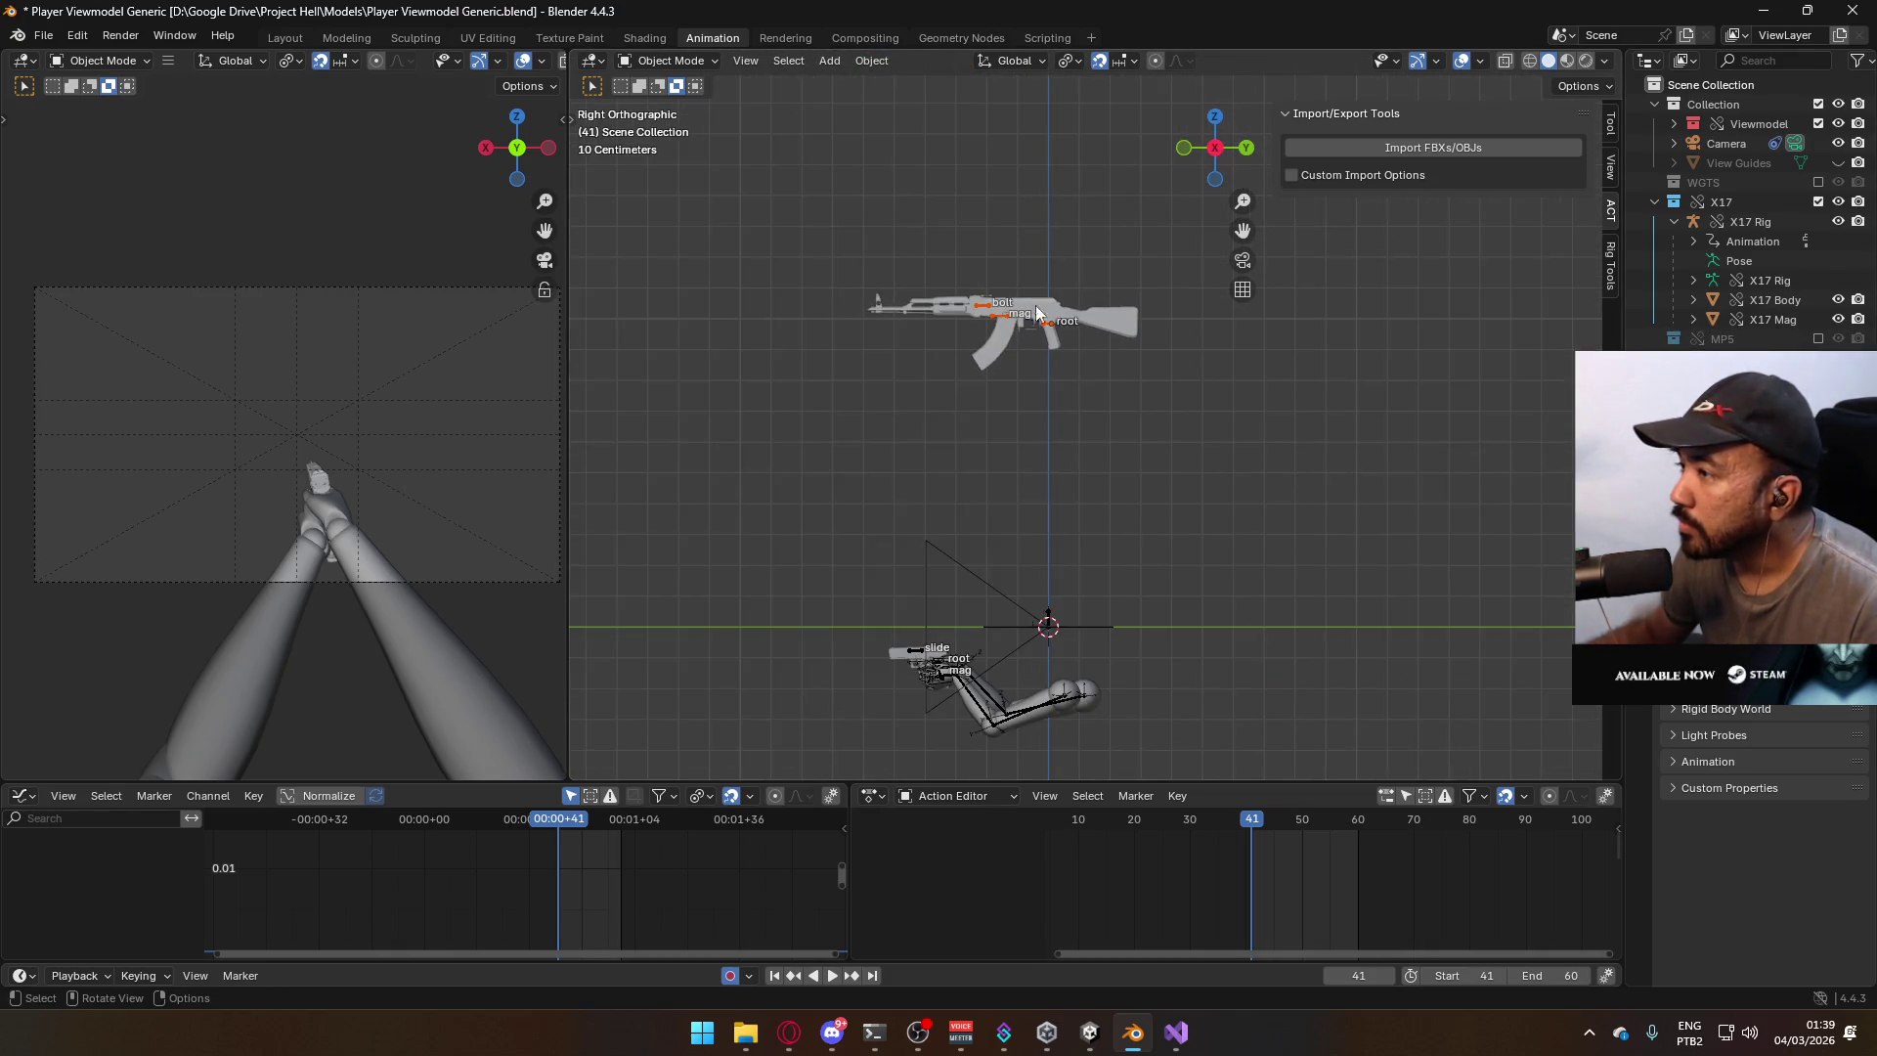
left_click(1046, 321)
key("alt+g")
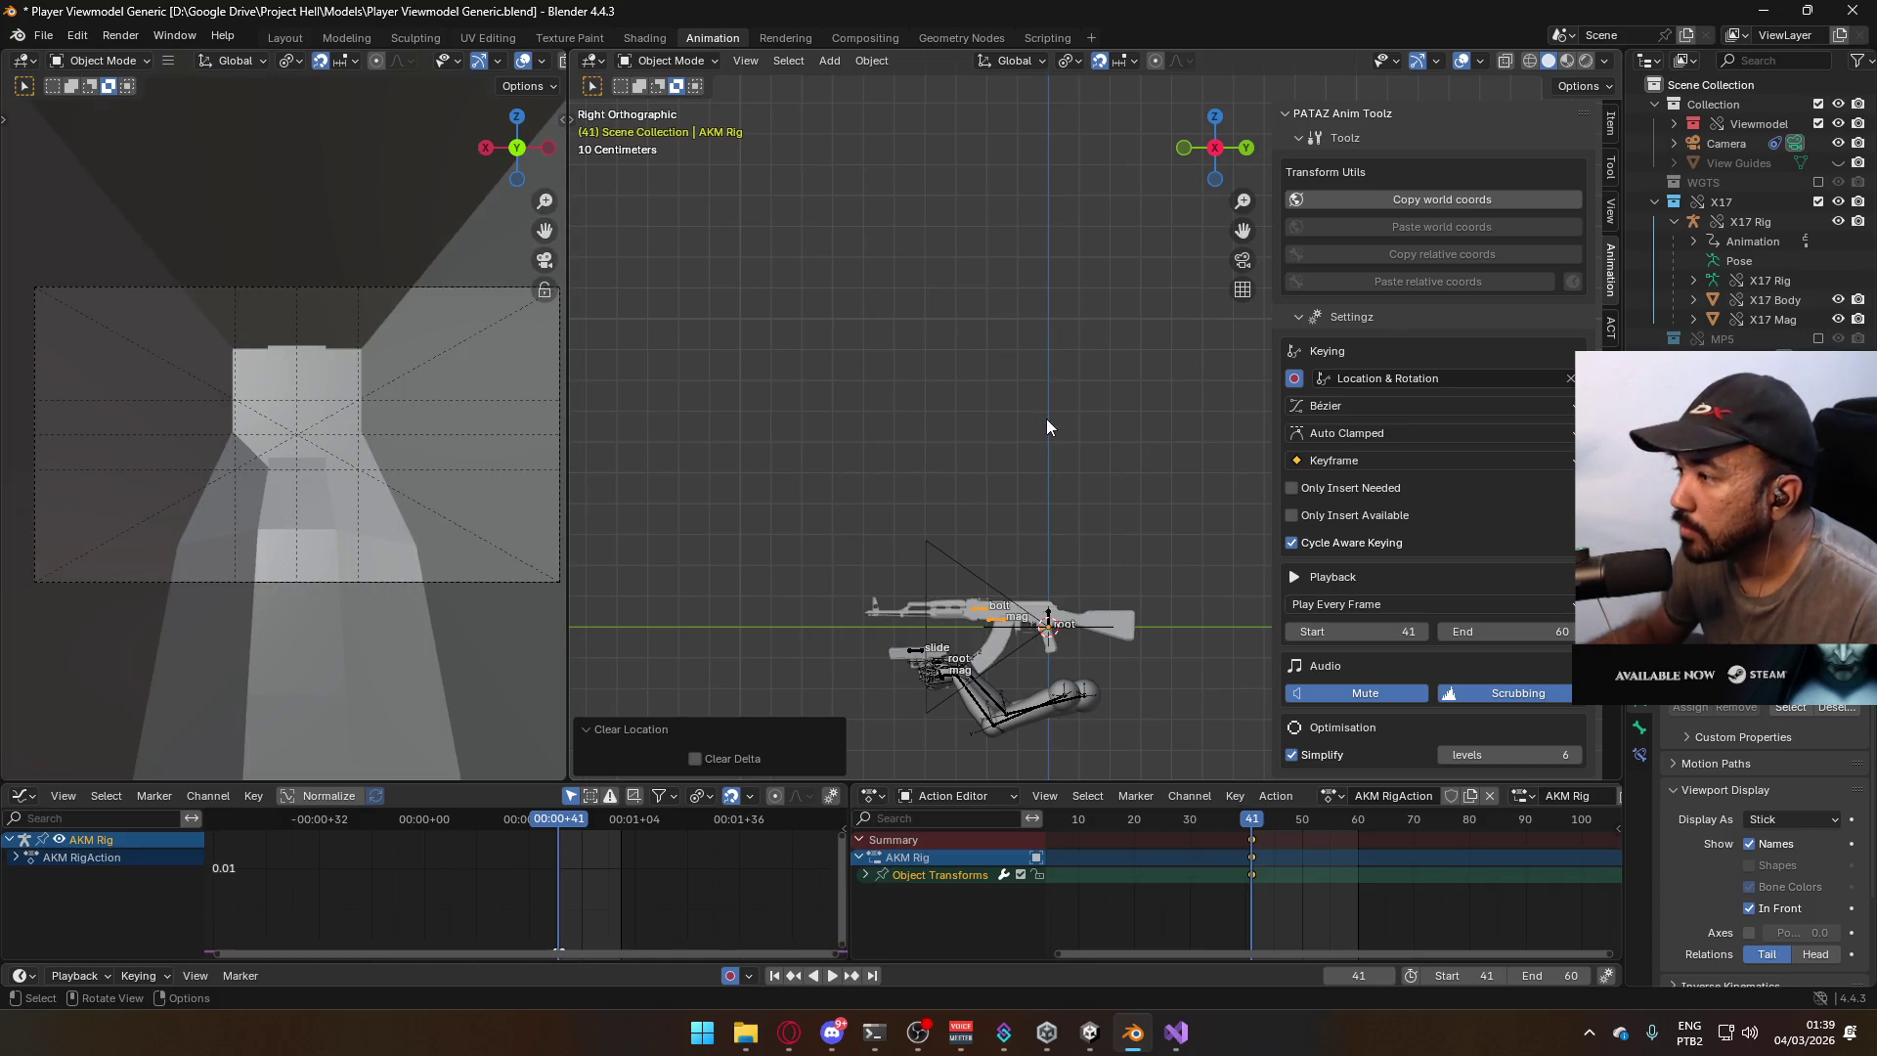
key("ctrl+s")
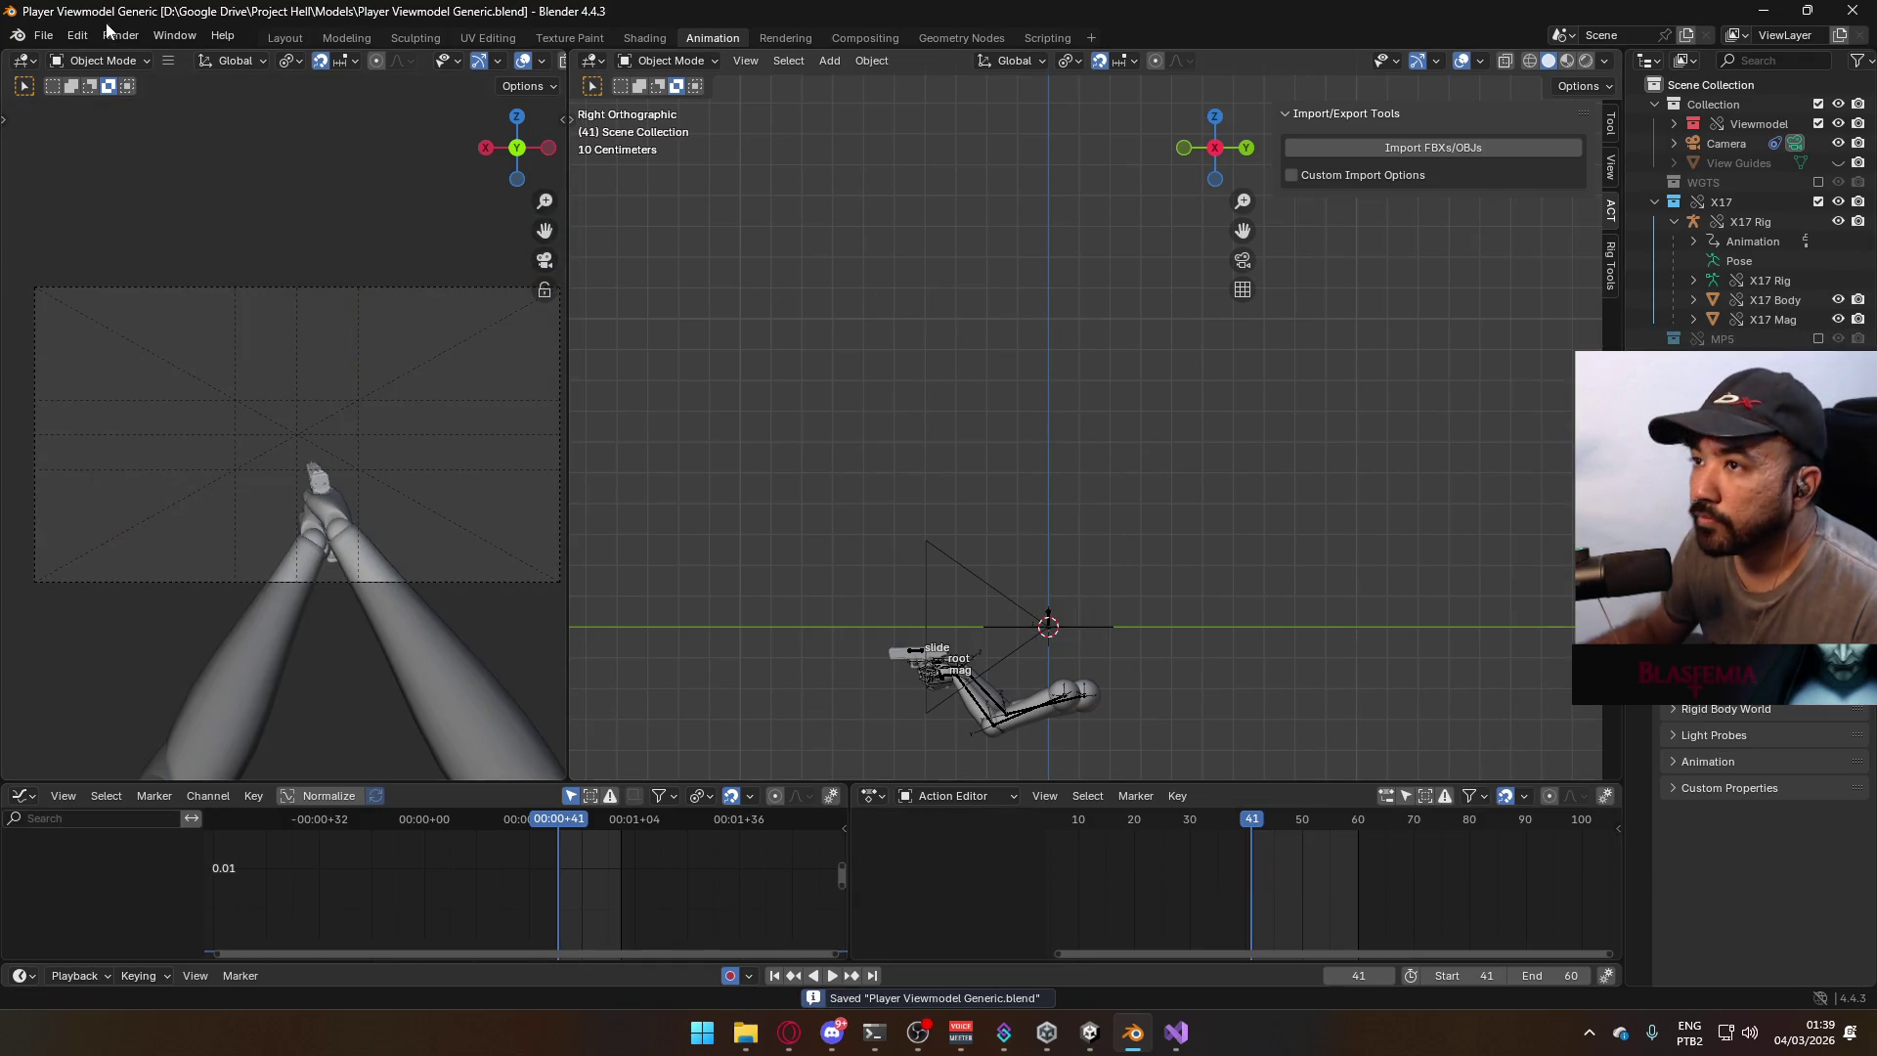
left_click(46, 35)
mouse_move(61, 58)
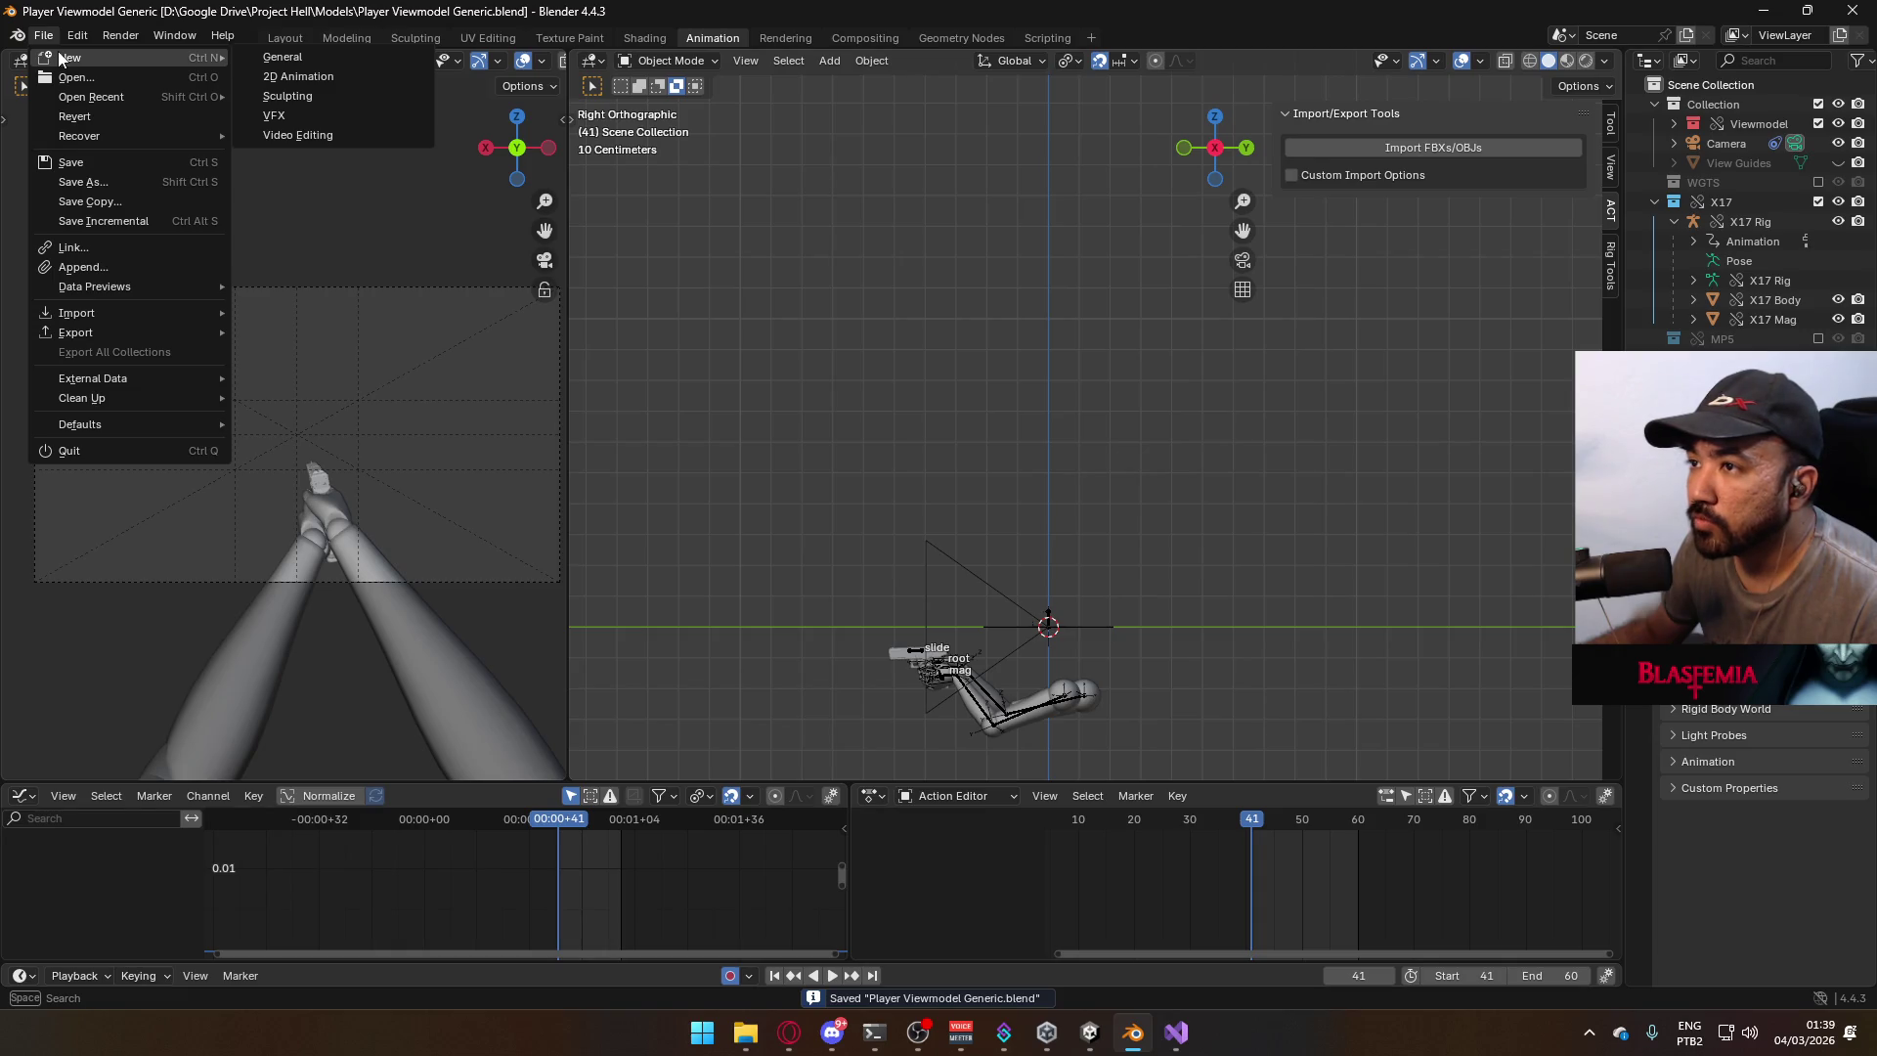
left_click(283, 57)
Delete the default objects and link the AKM collection from Player Viewmodel Generic.blend.
key("Delete")
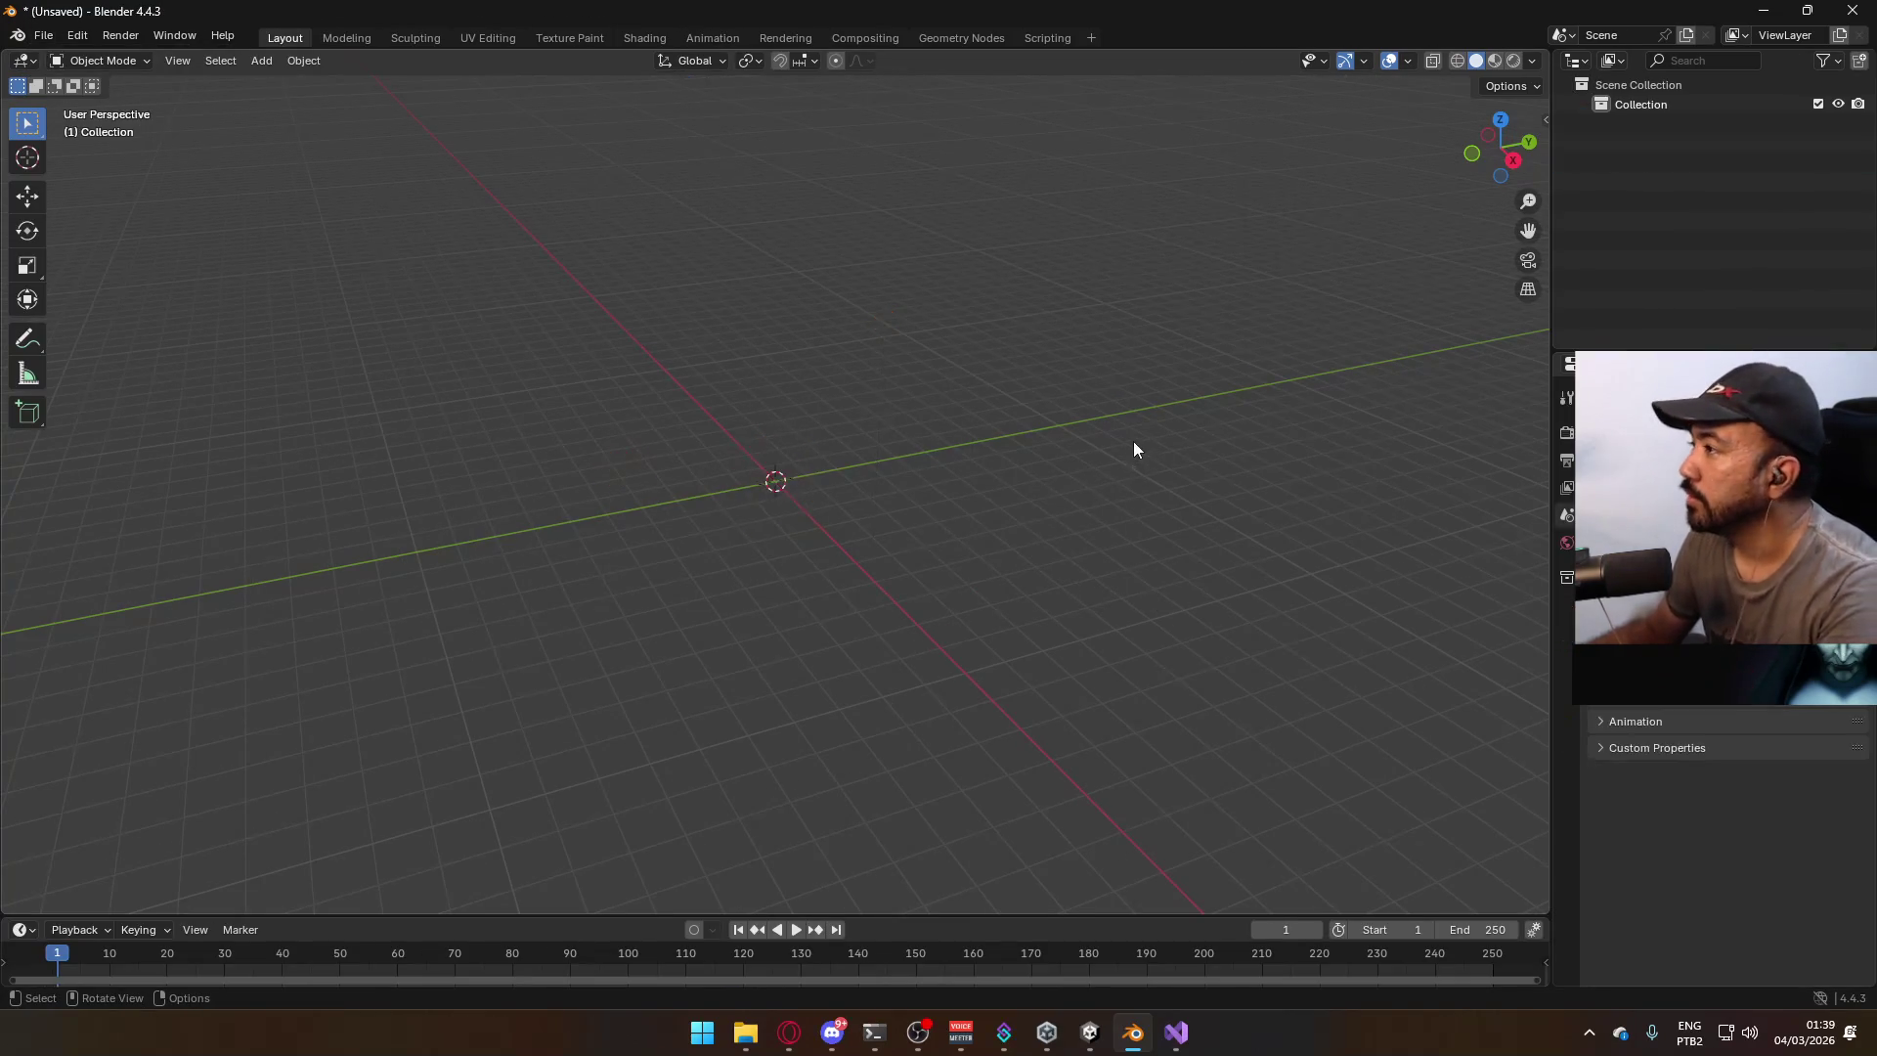
left_click(55, 33)
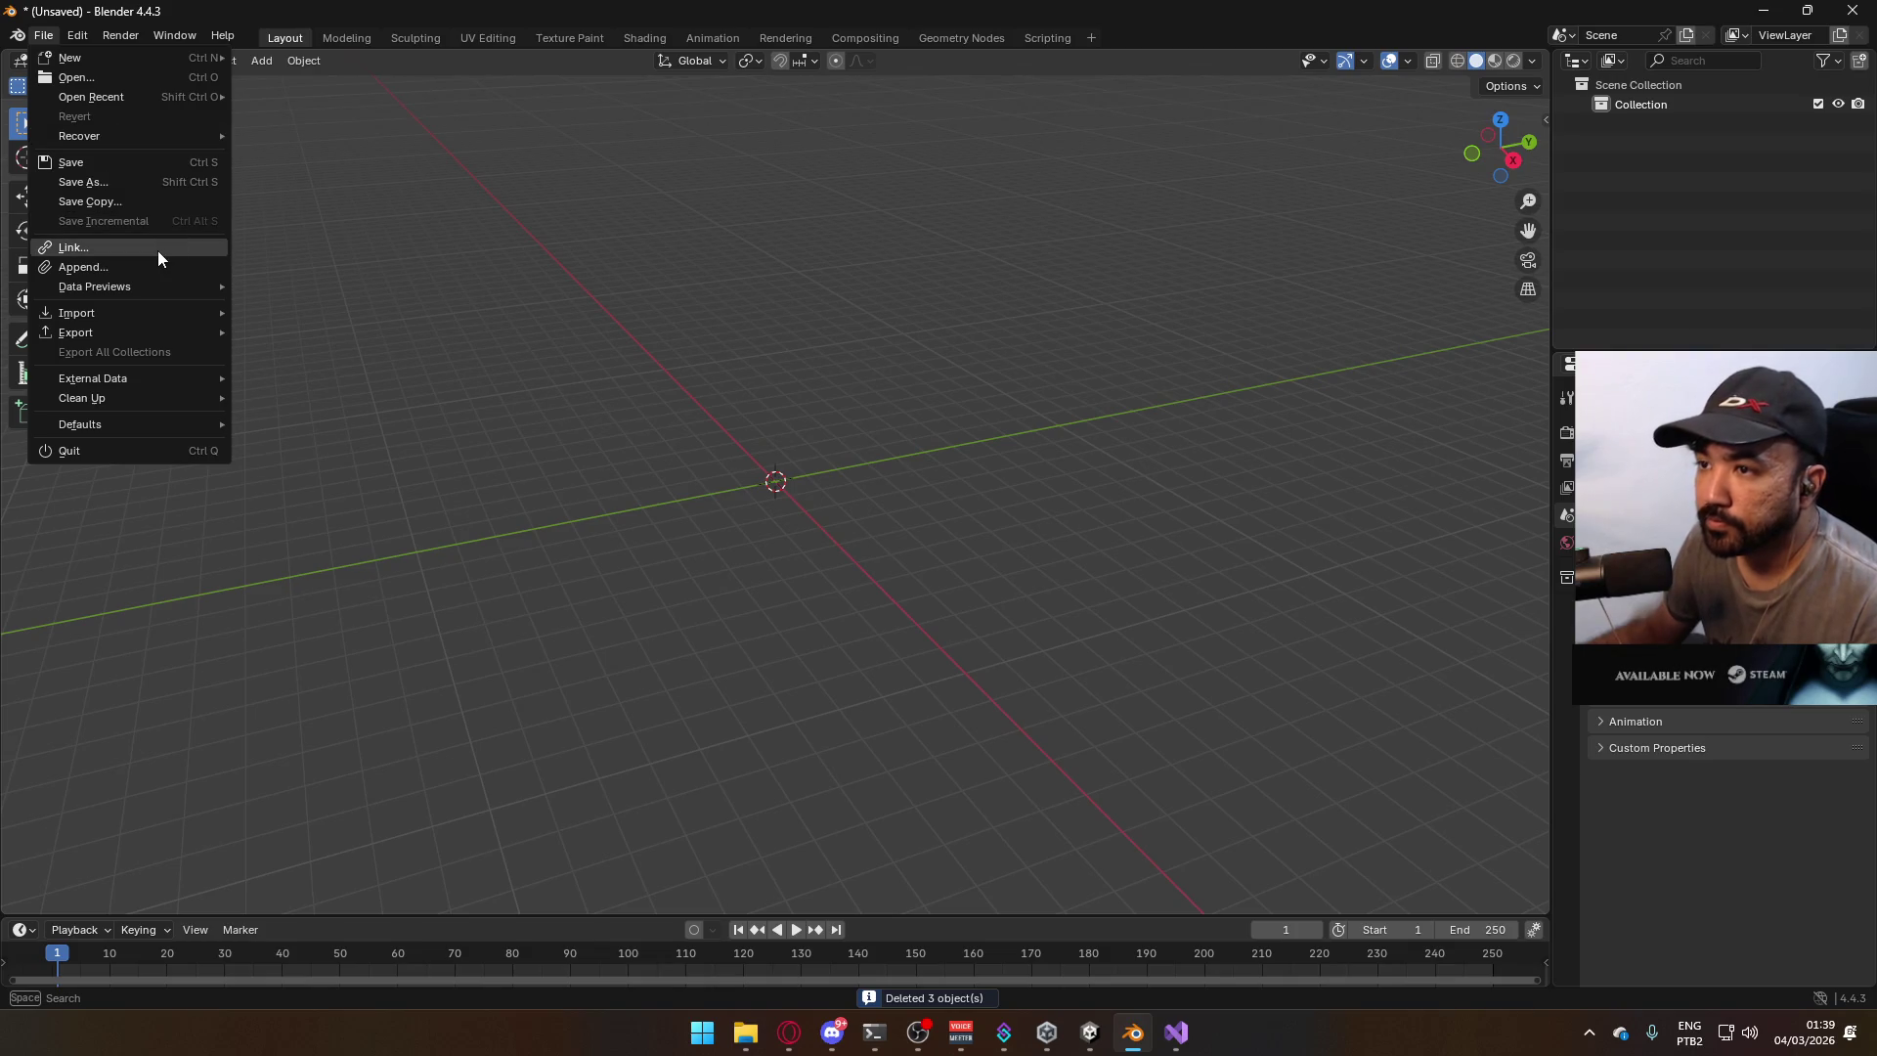
left_click(157, 250)
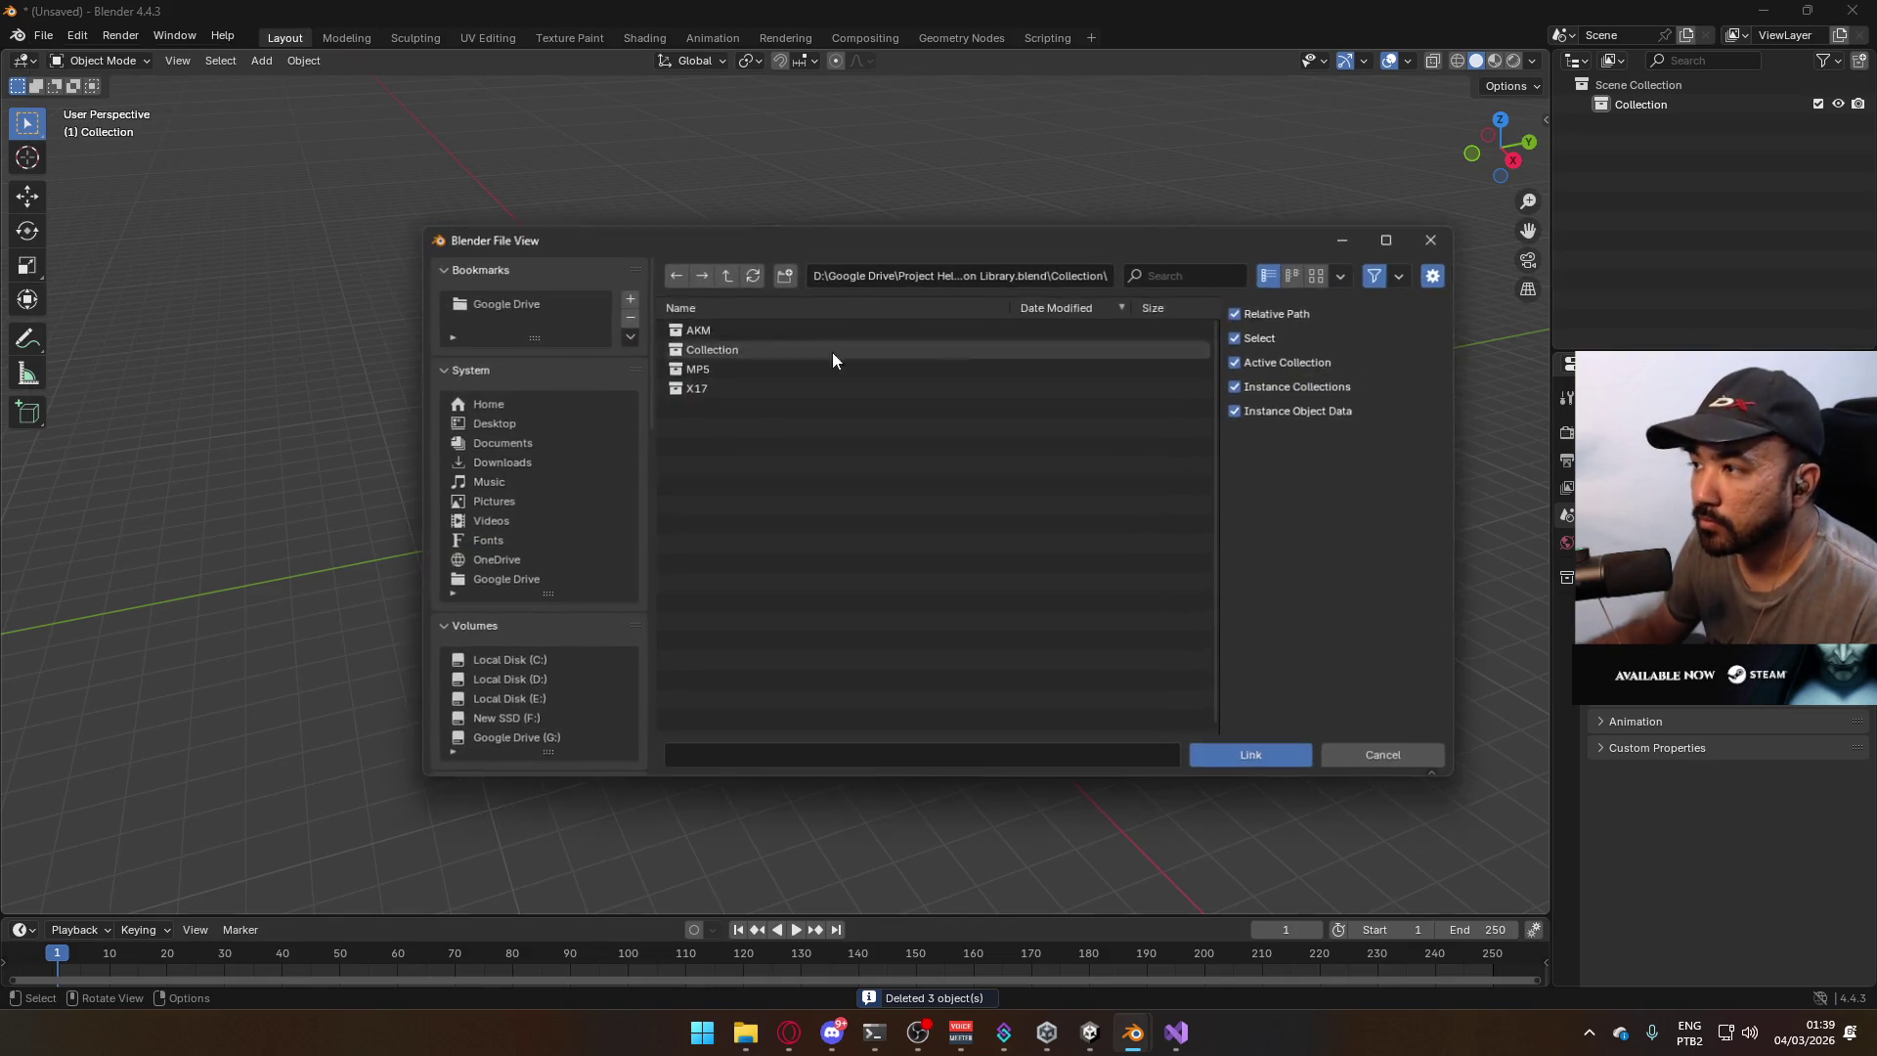
left_click(727, 275)
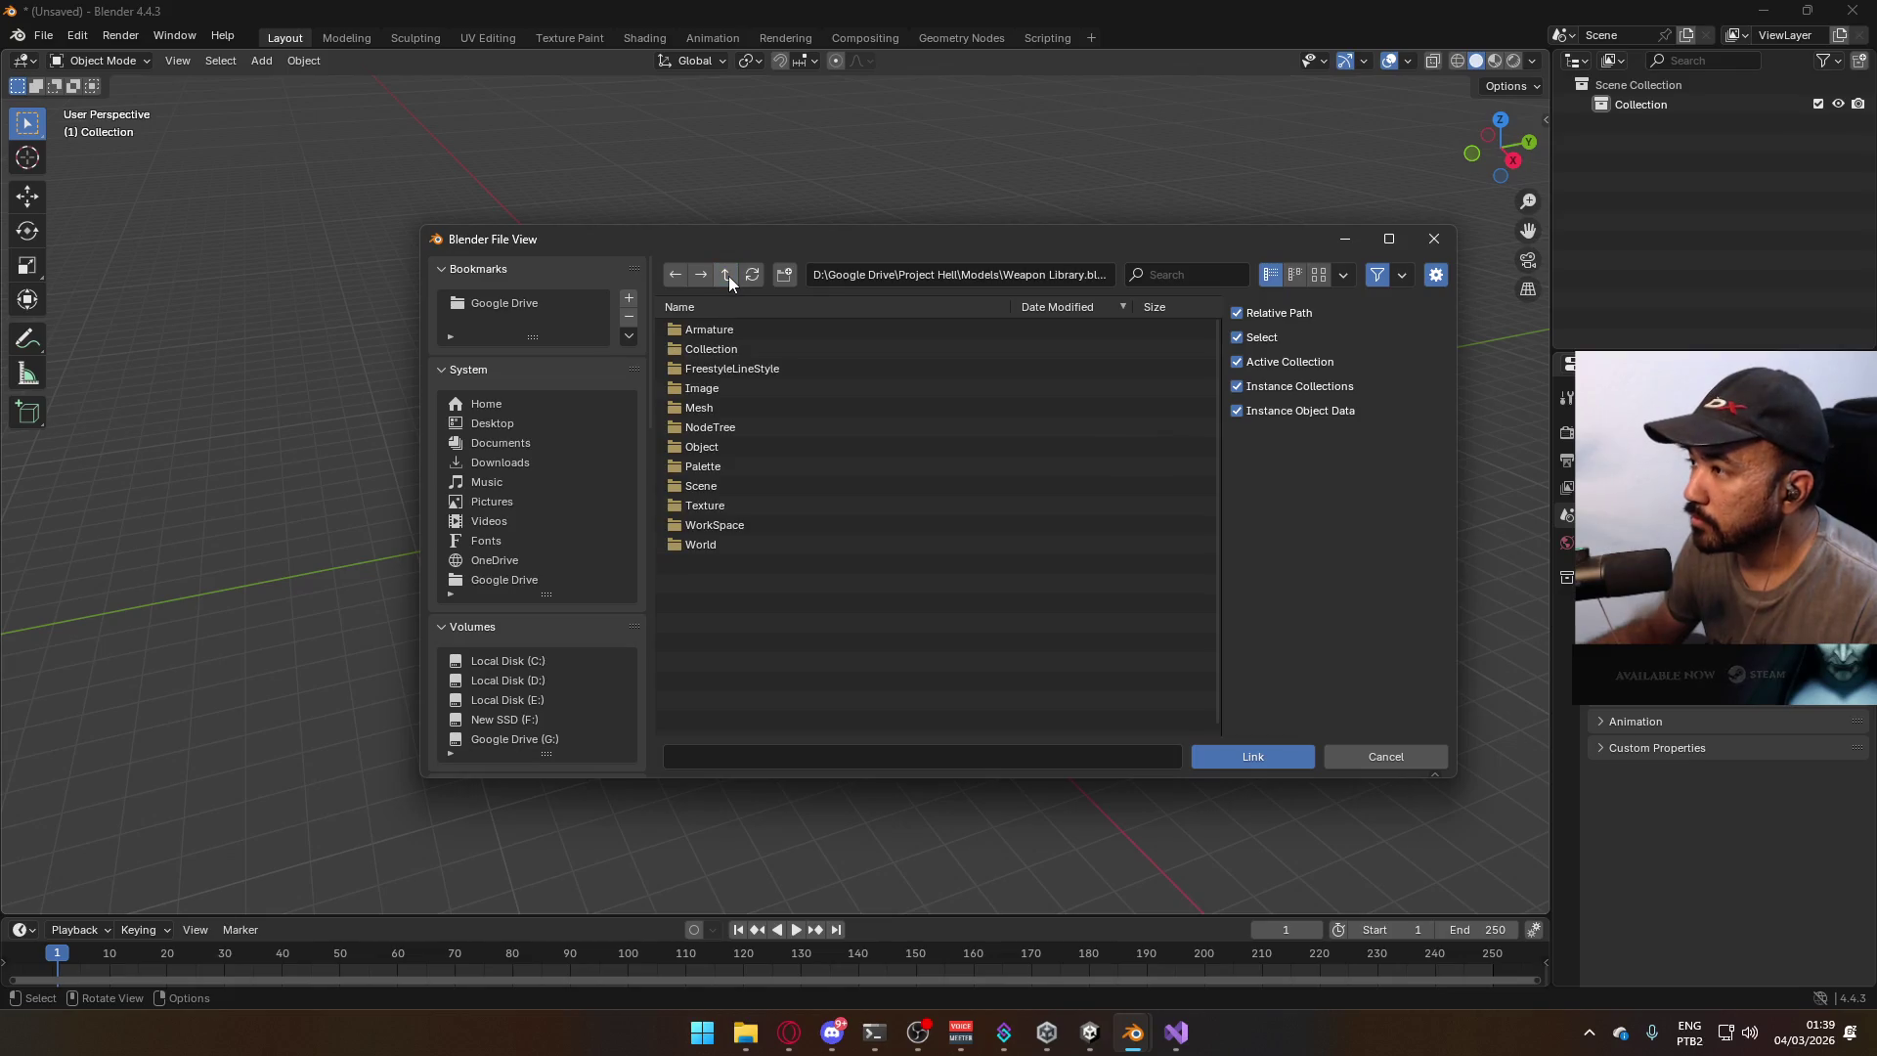
left_click(726, 278)
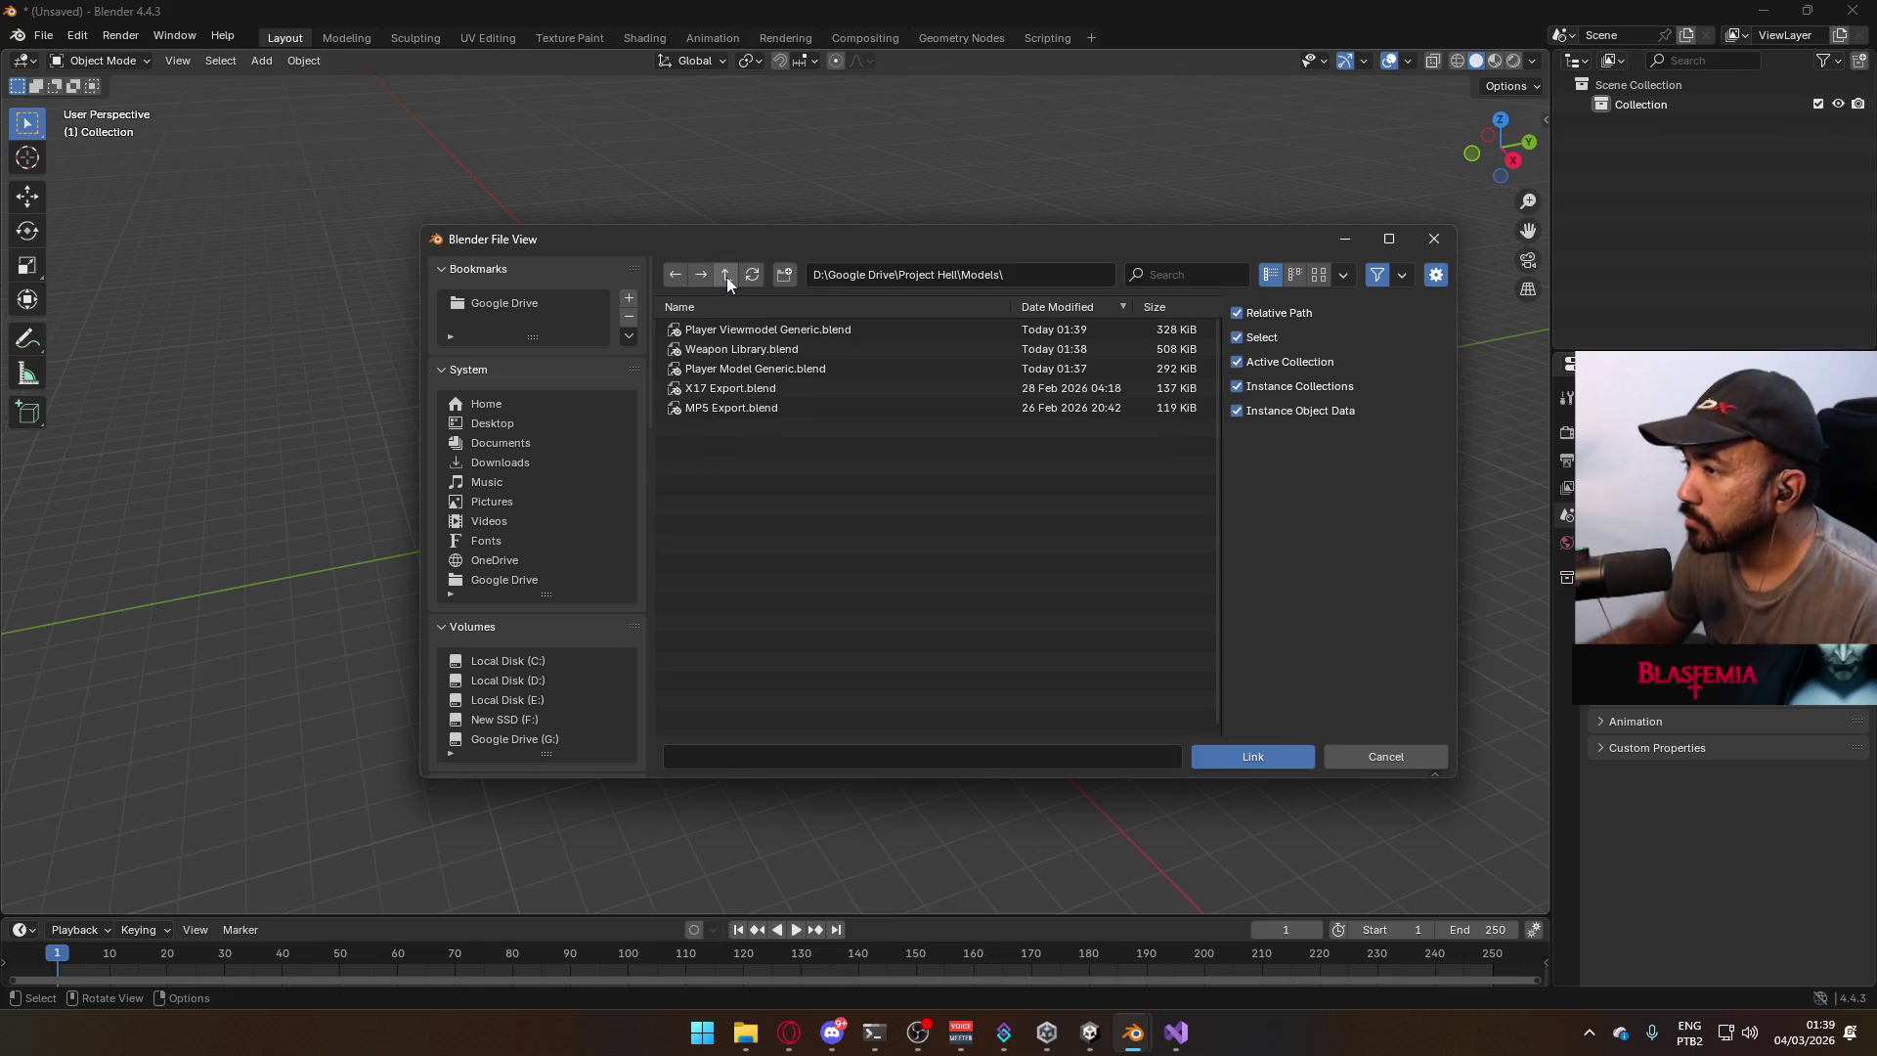
double_click(831, 332)
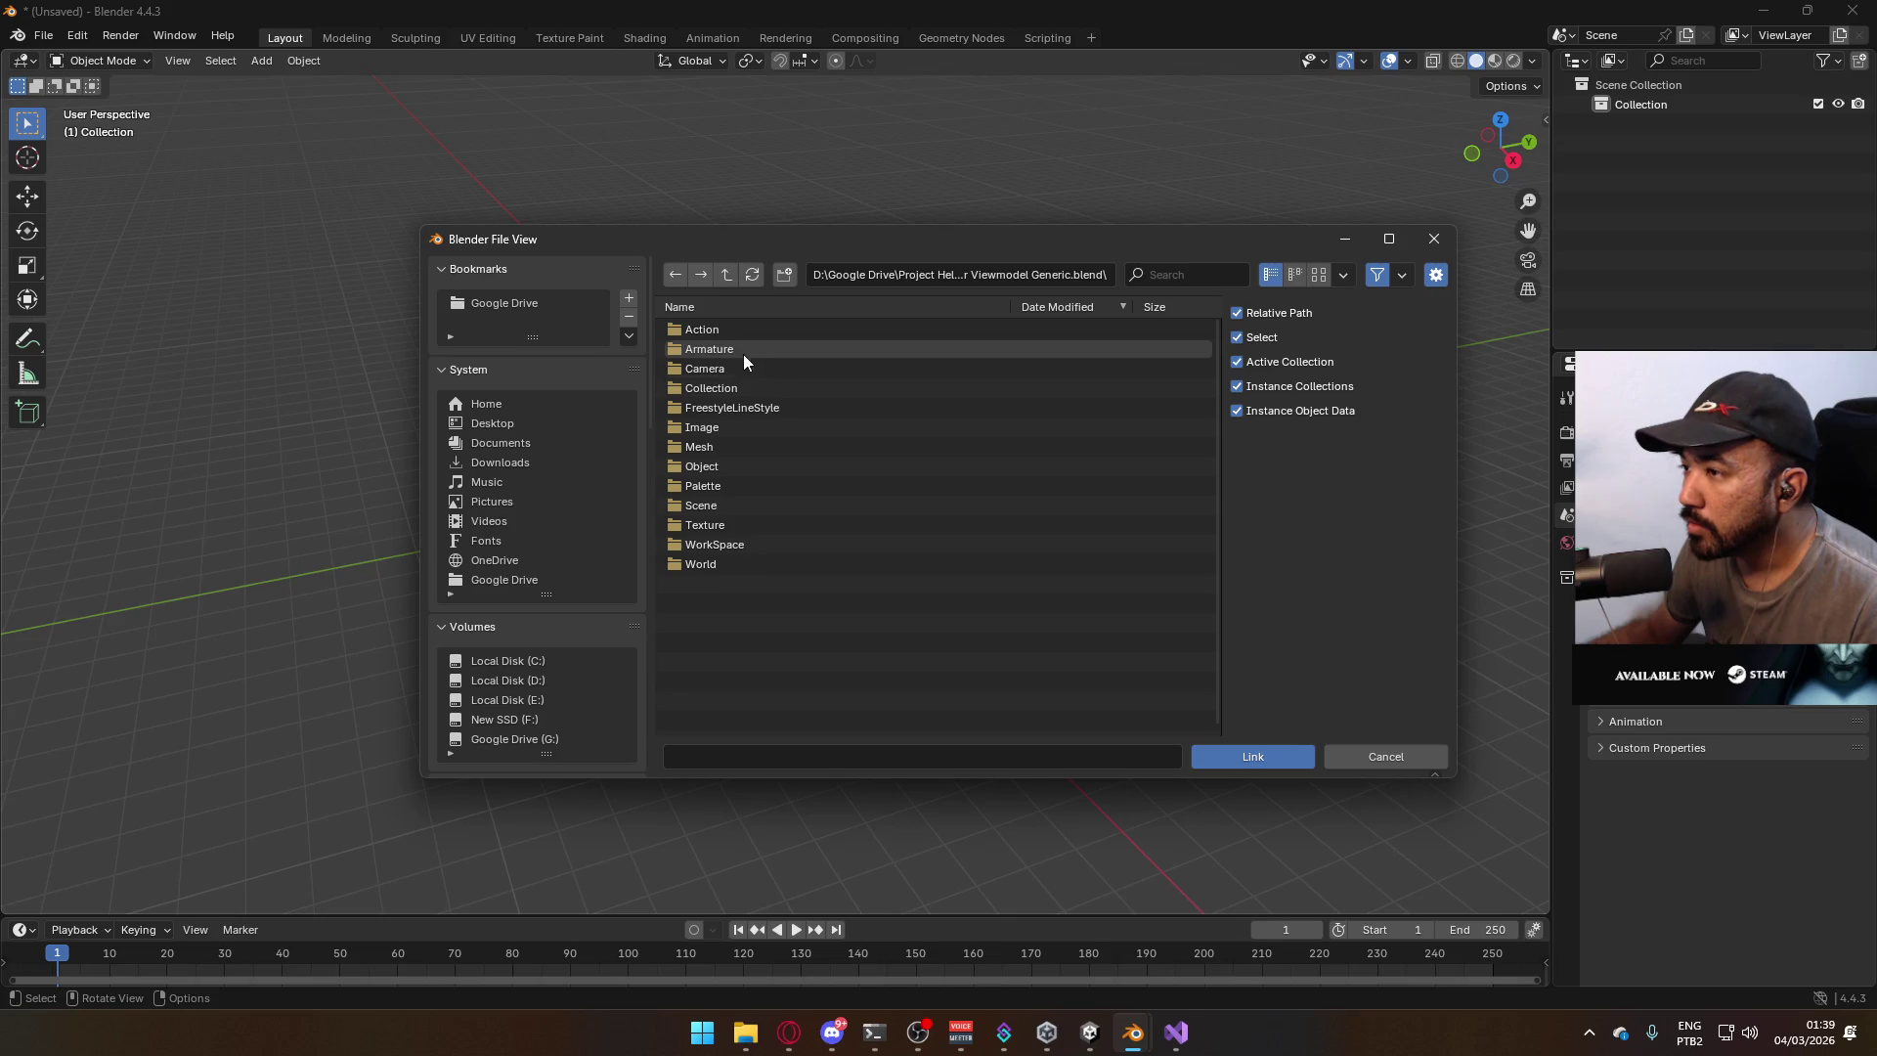
double_click(724, 388)
left_click(811, 331)
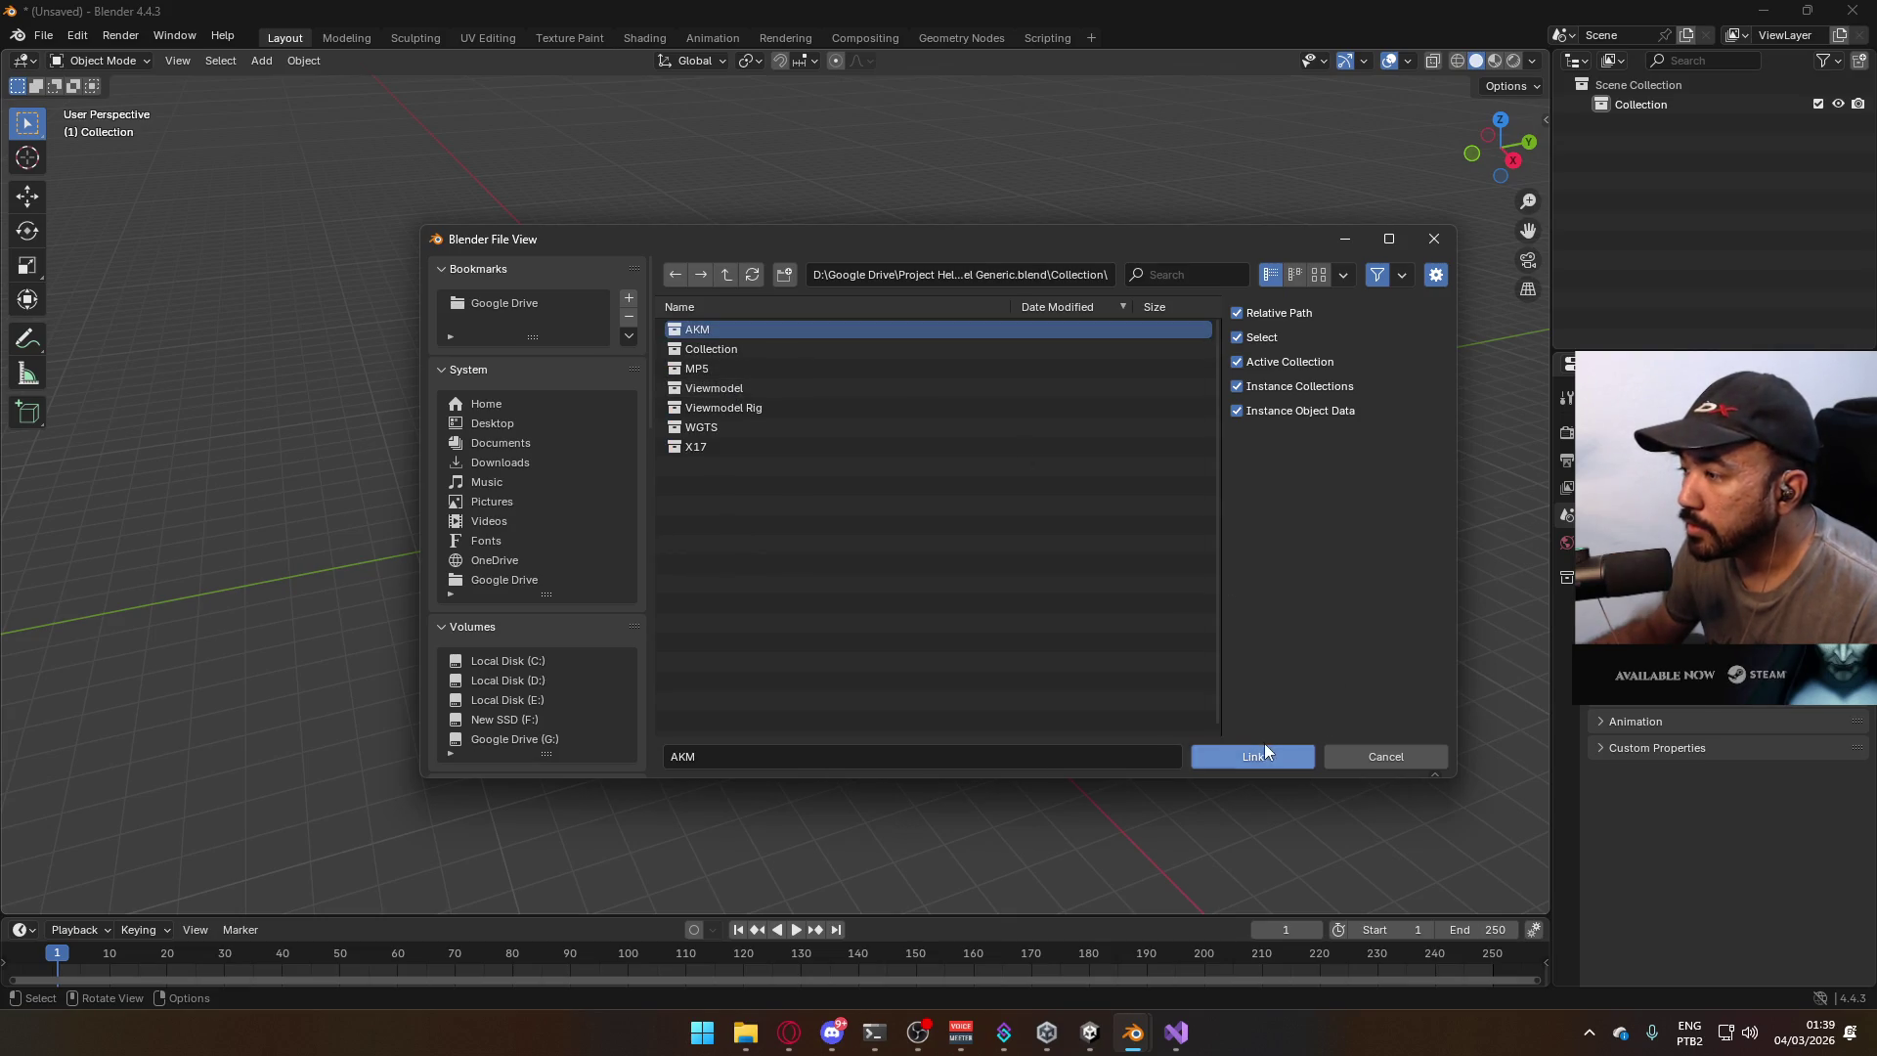
left_click(1265, 751)
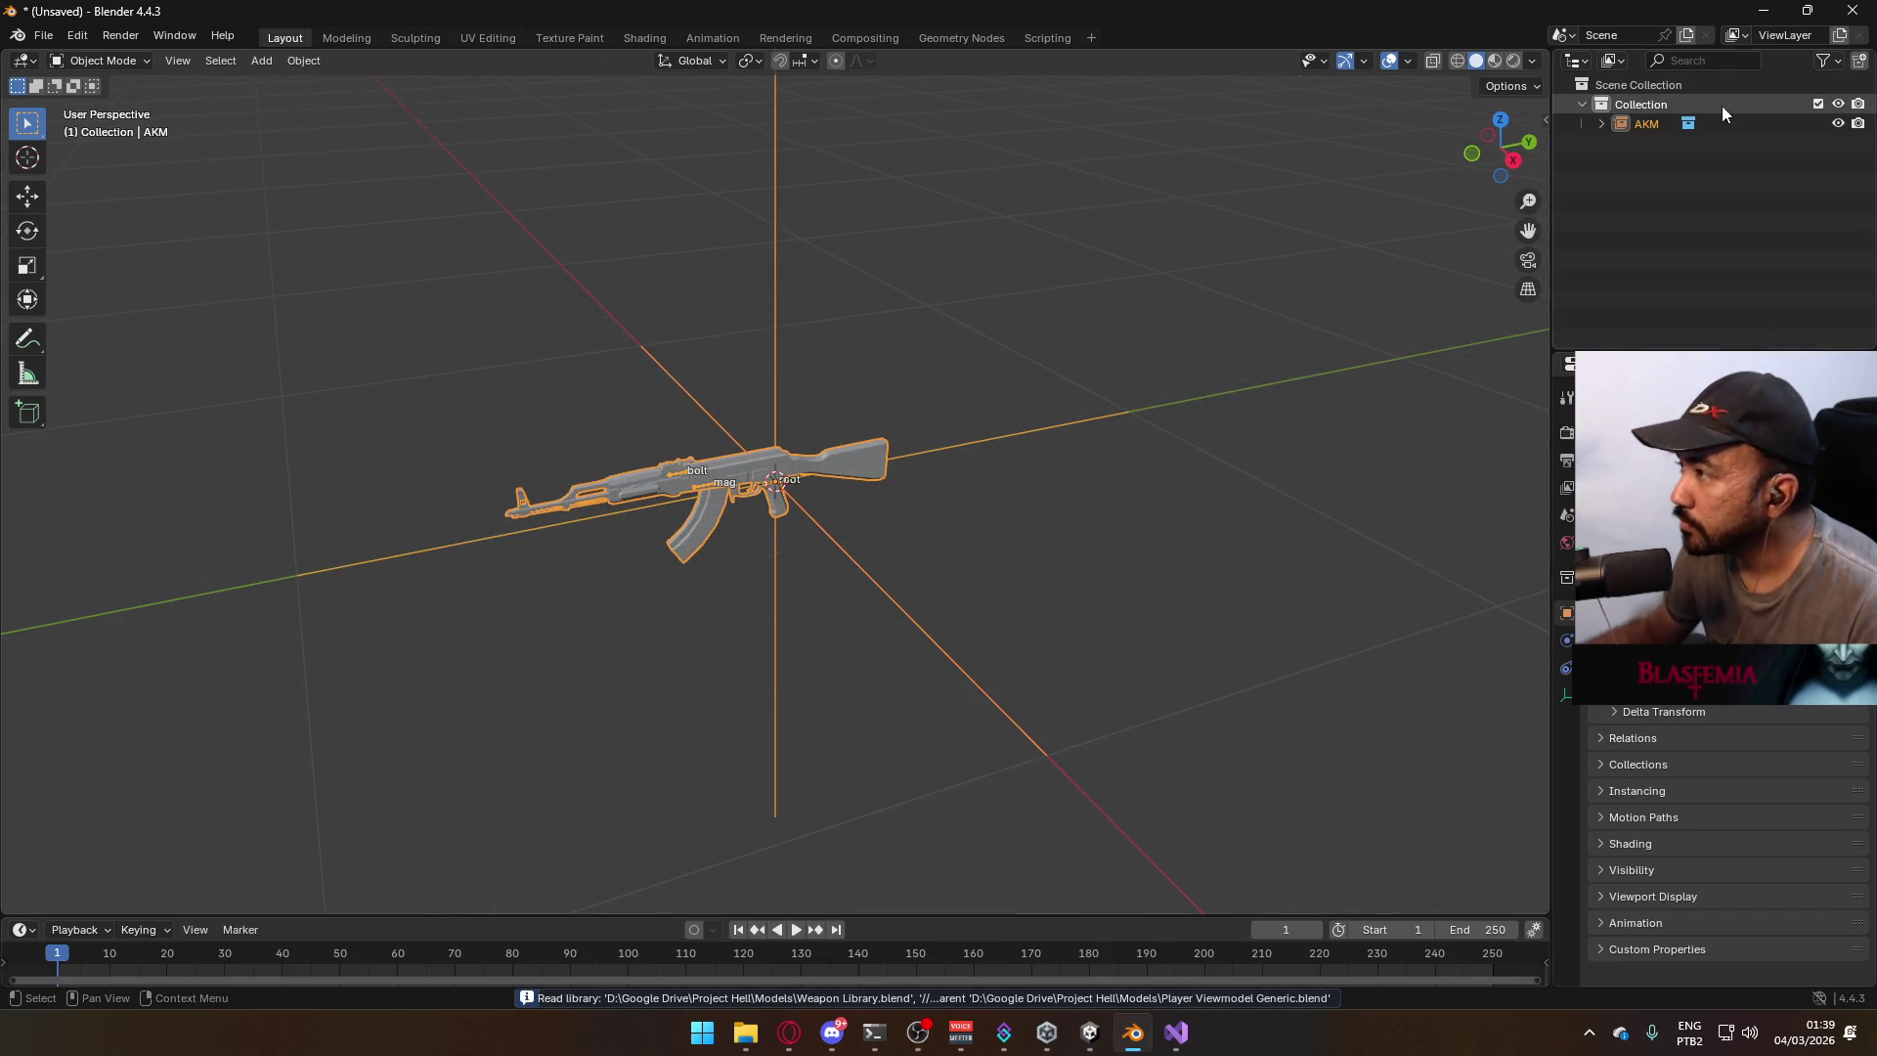
Make the linked AKM an editable library override and view it from the right side.
right_click(1659, 124)
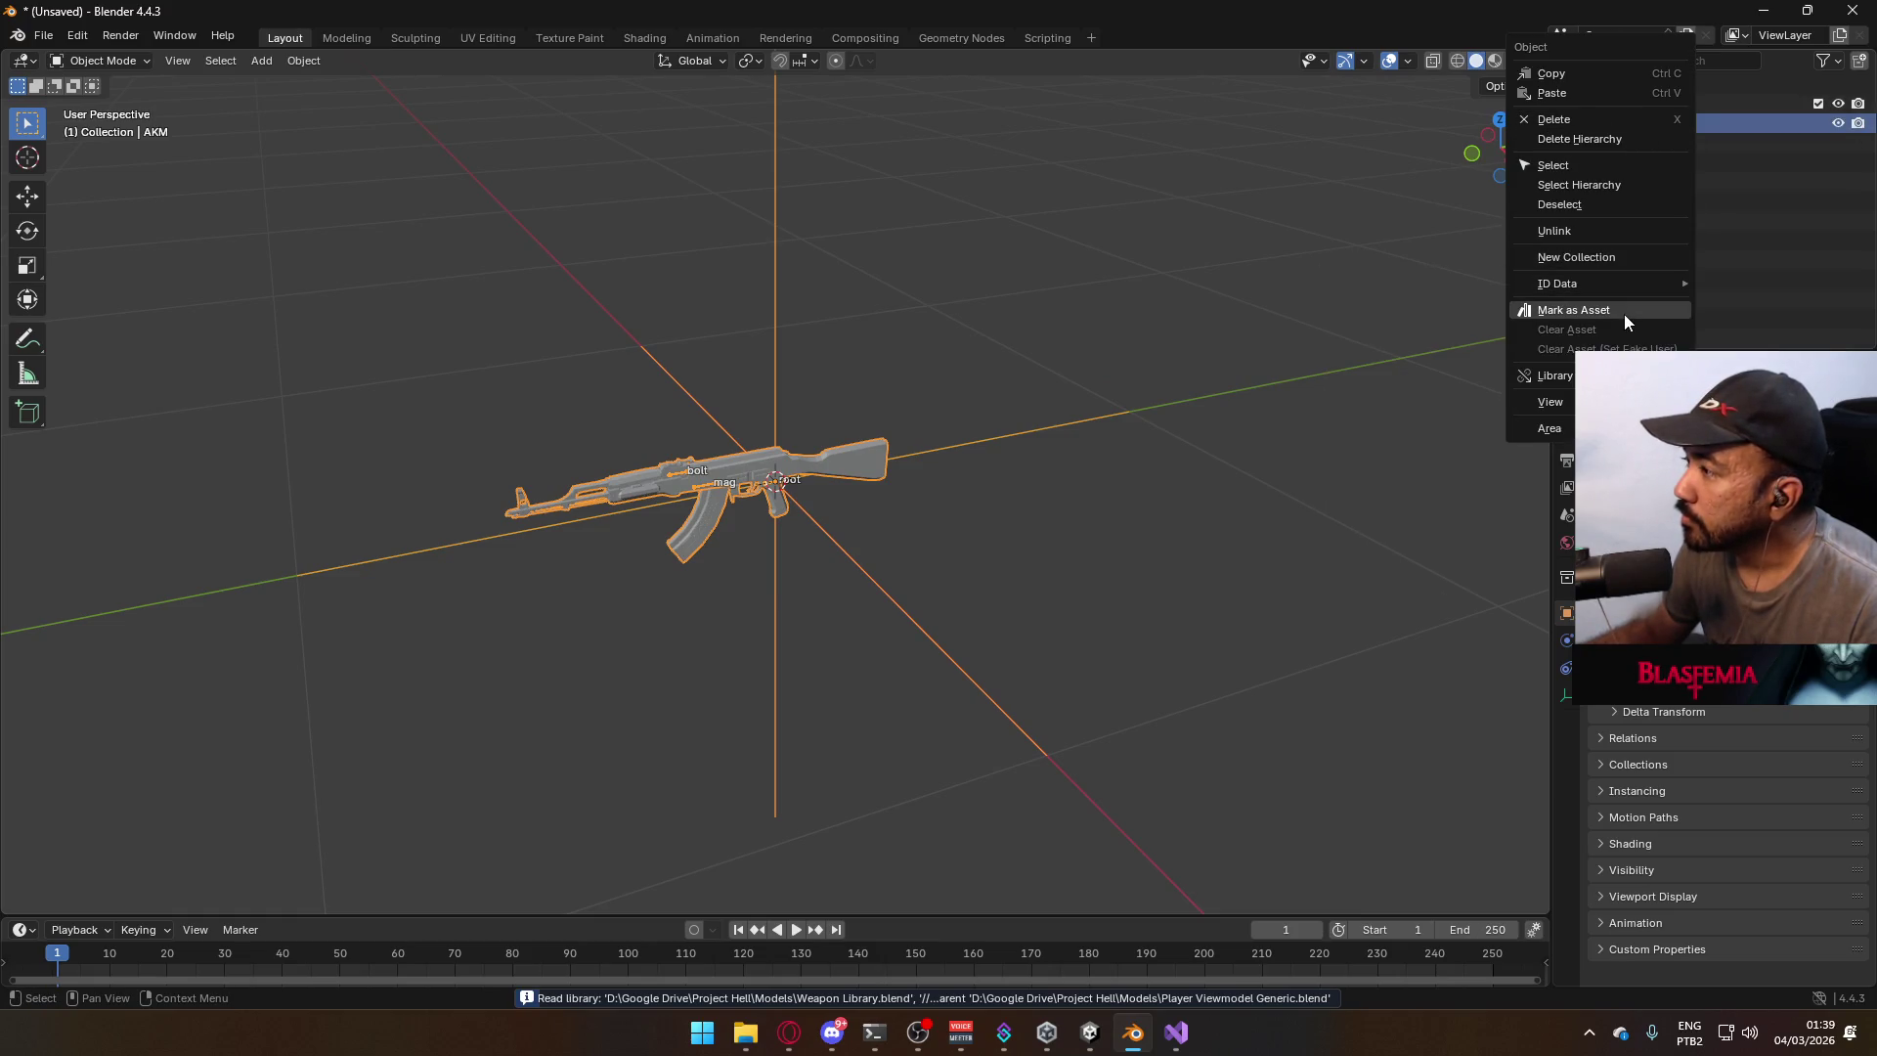
mouse_move(1559, 375)
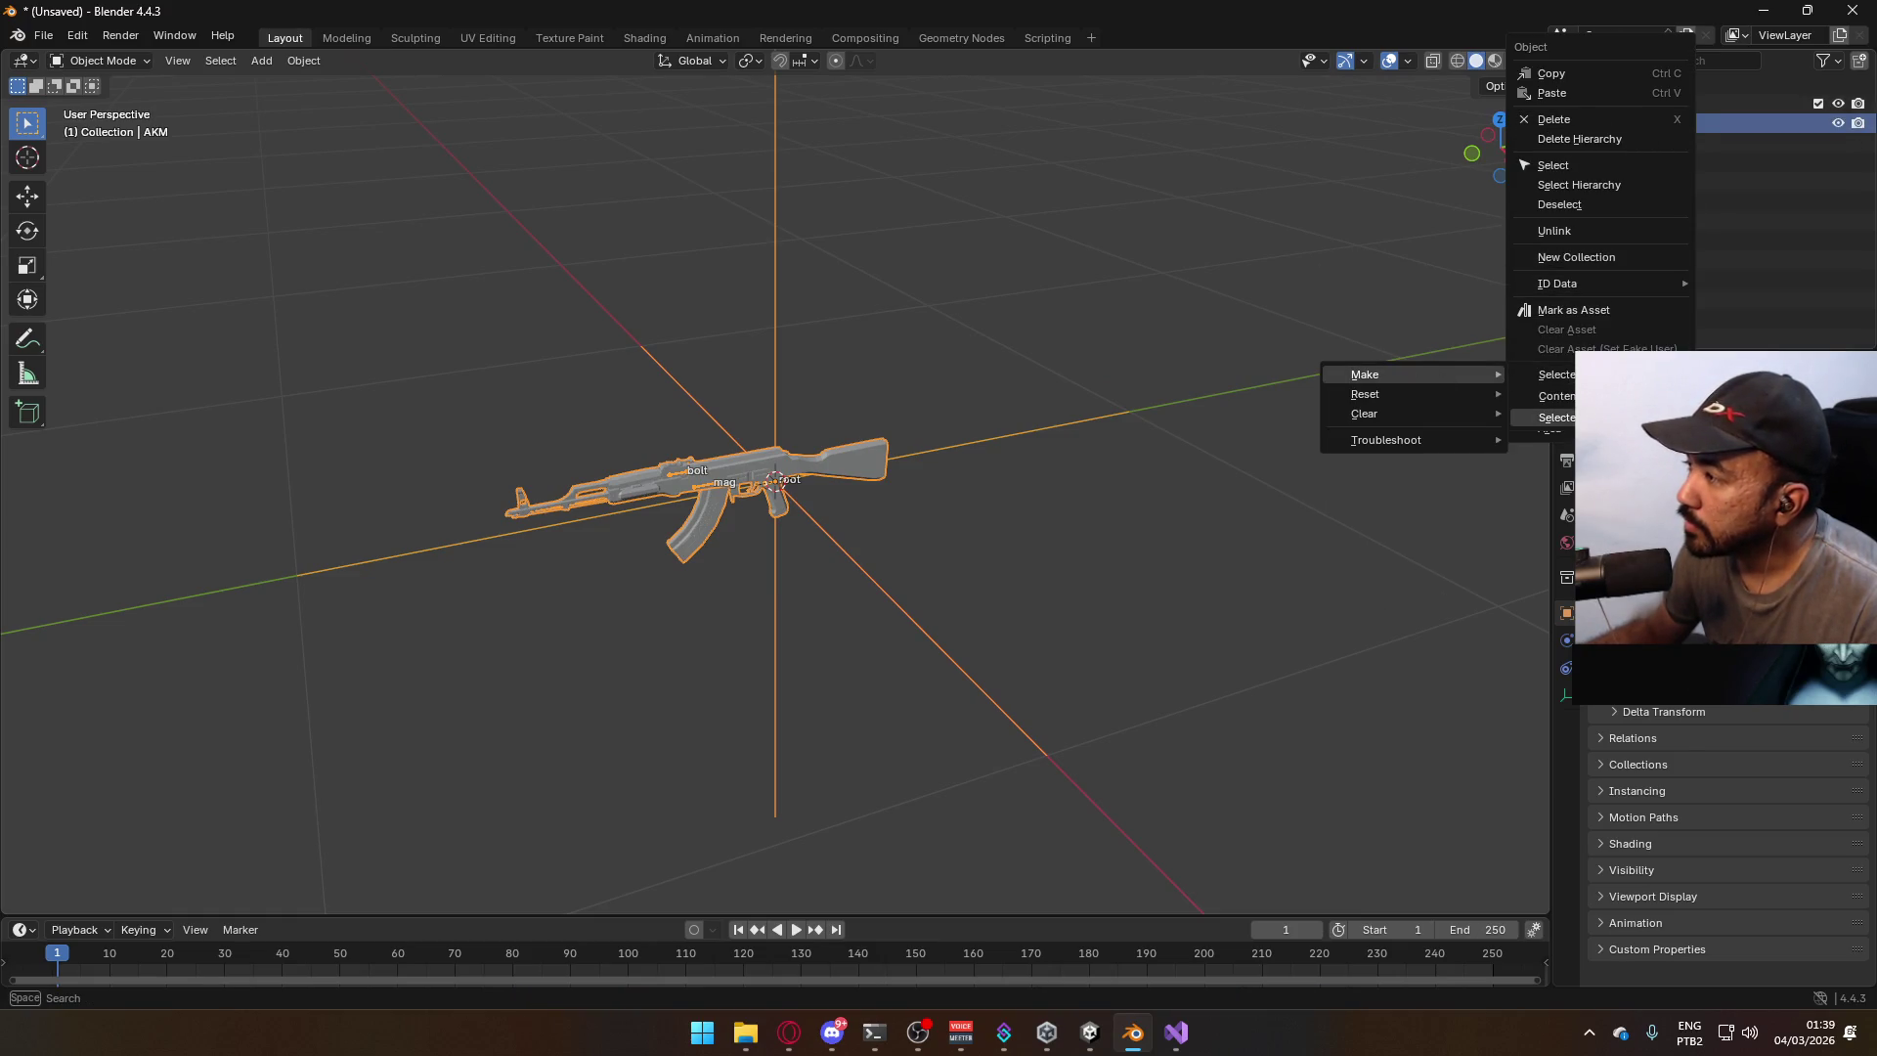
left_click(1555, 417)
key("KP_3")
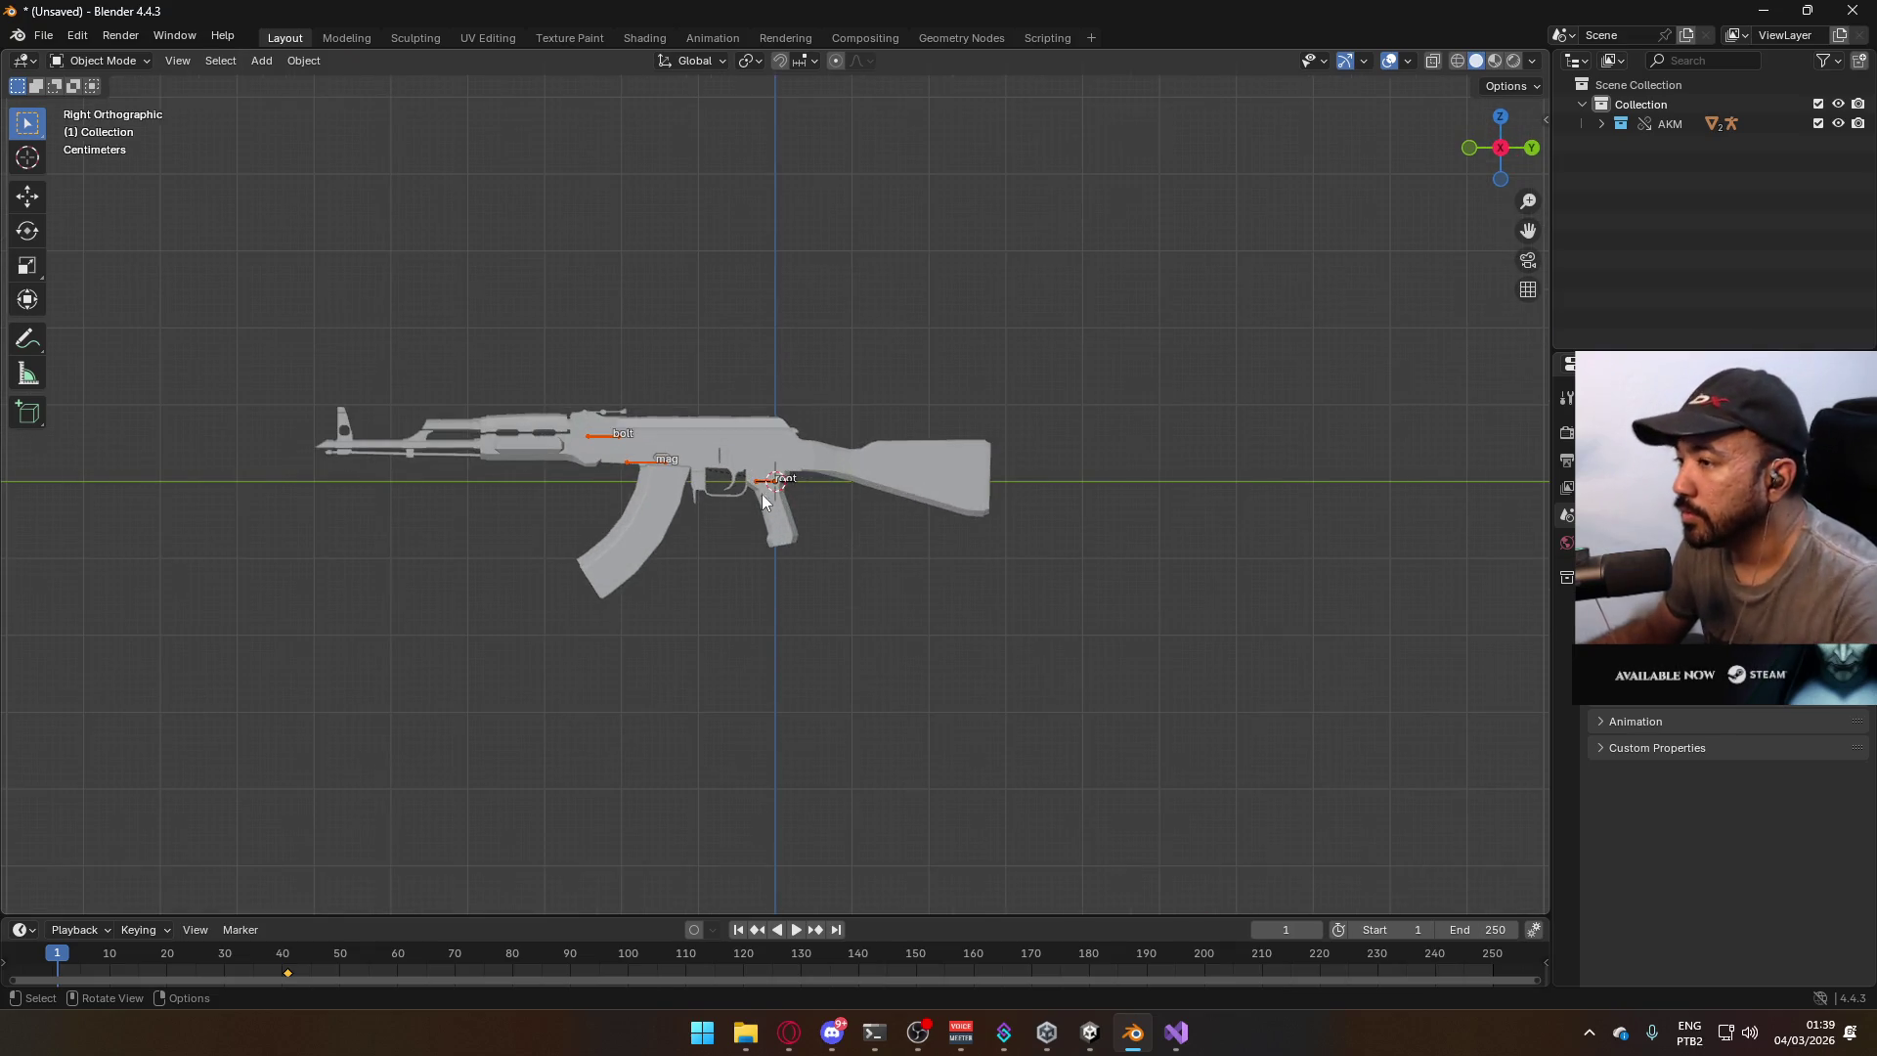
left_click(764, 494)
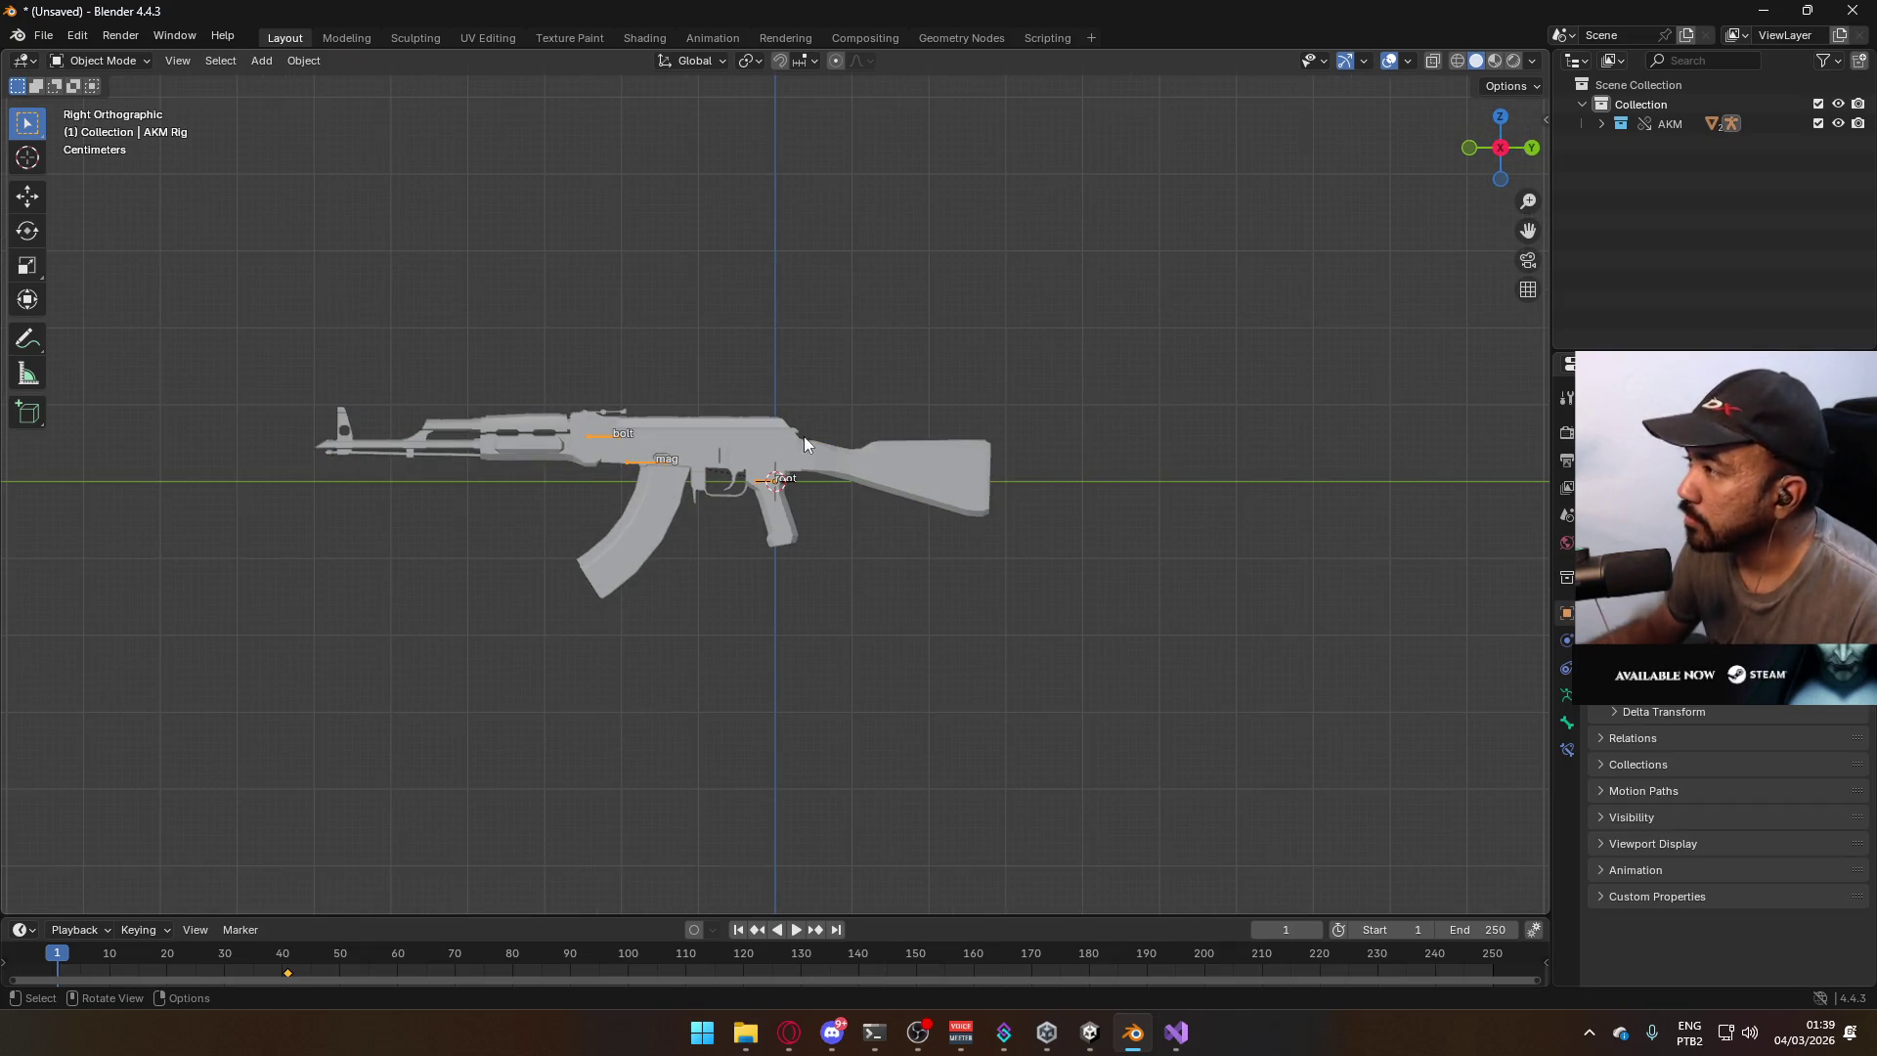
Save the scene as AKM Export.blend in the Models folder.
key("ctrl+s")
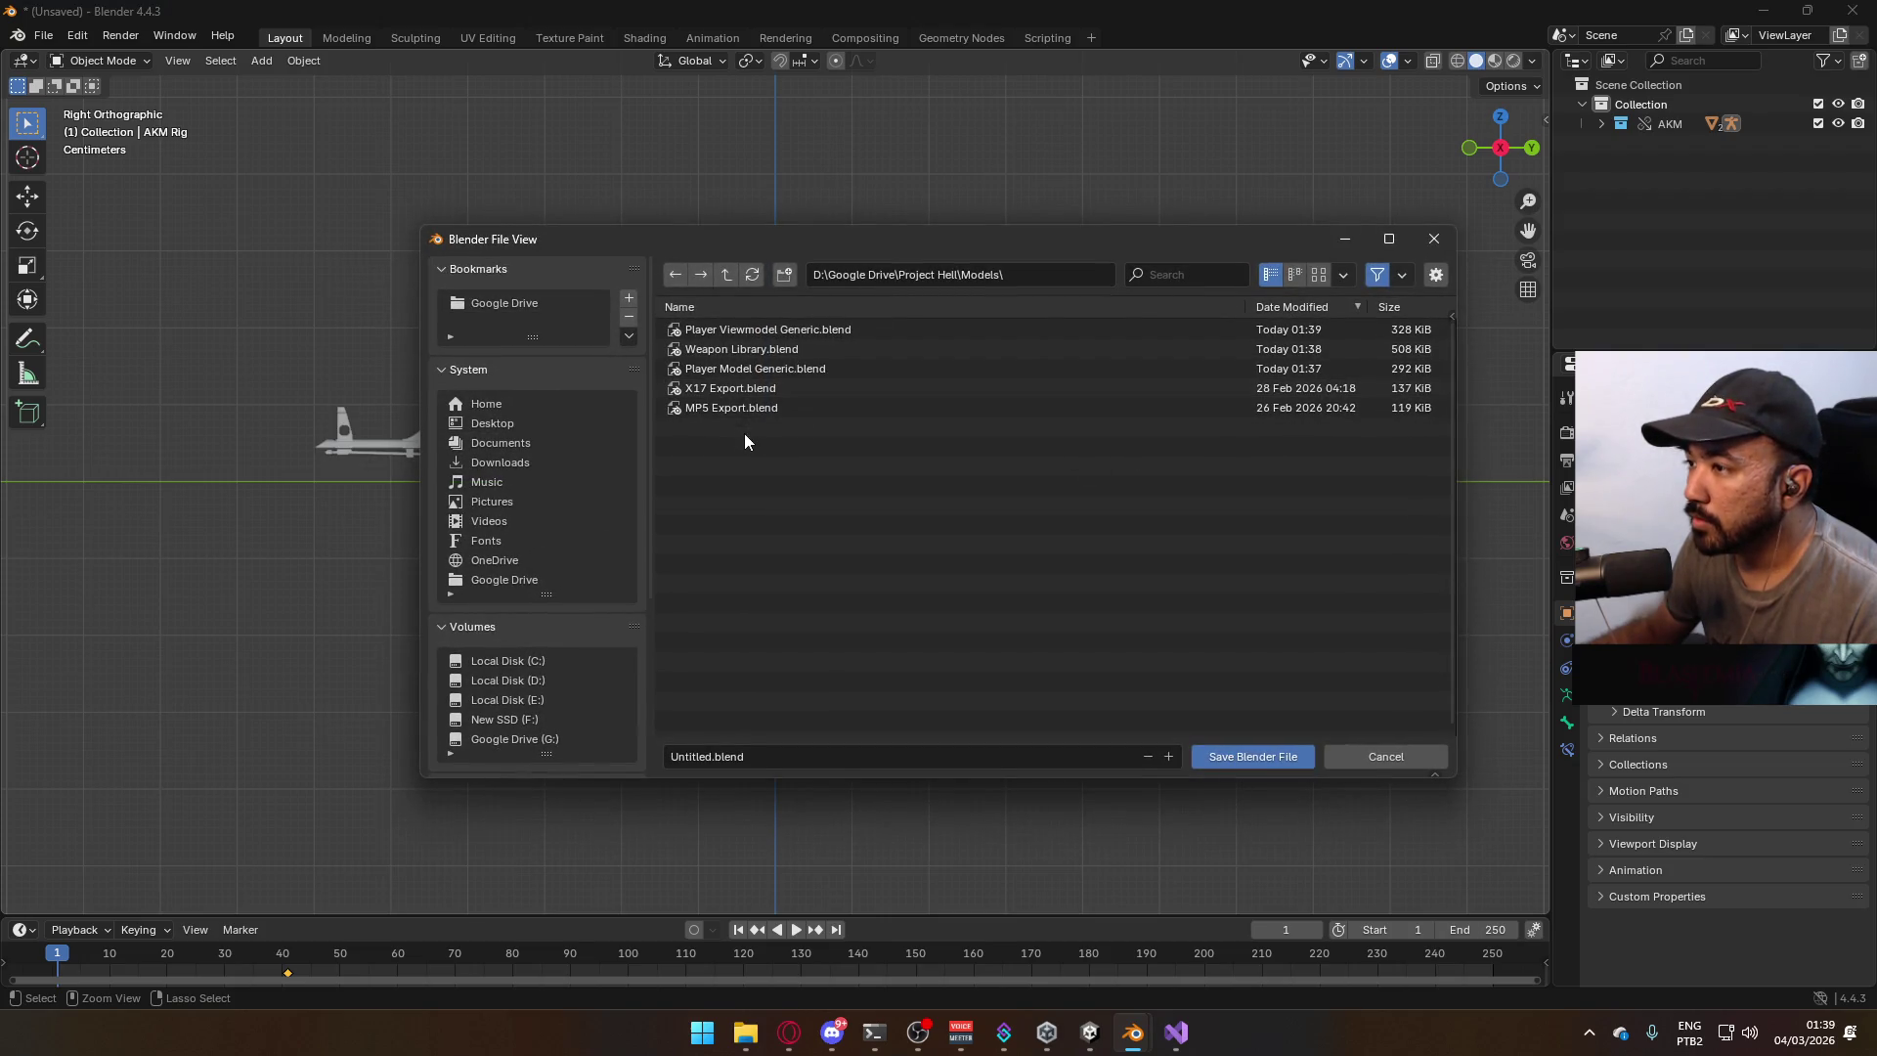
left_click(747, 409)
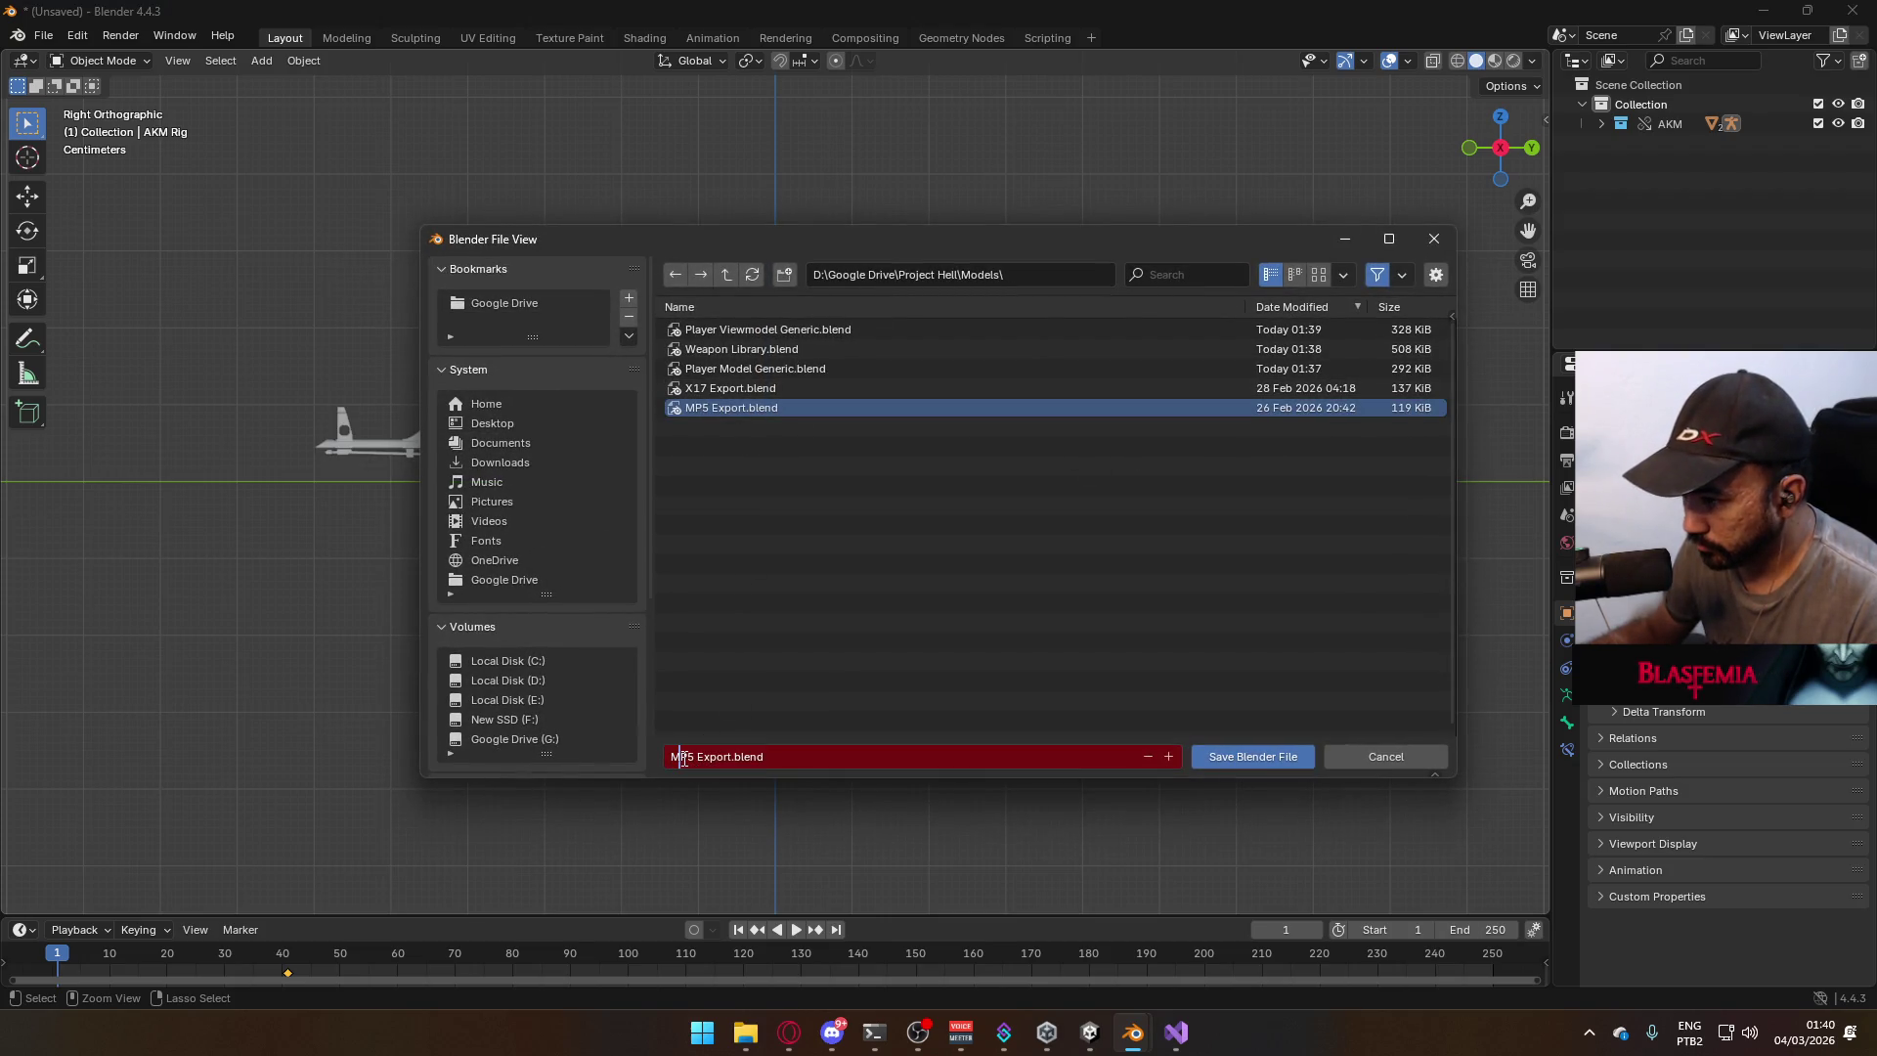
type("AKM")
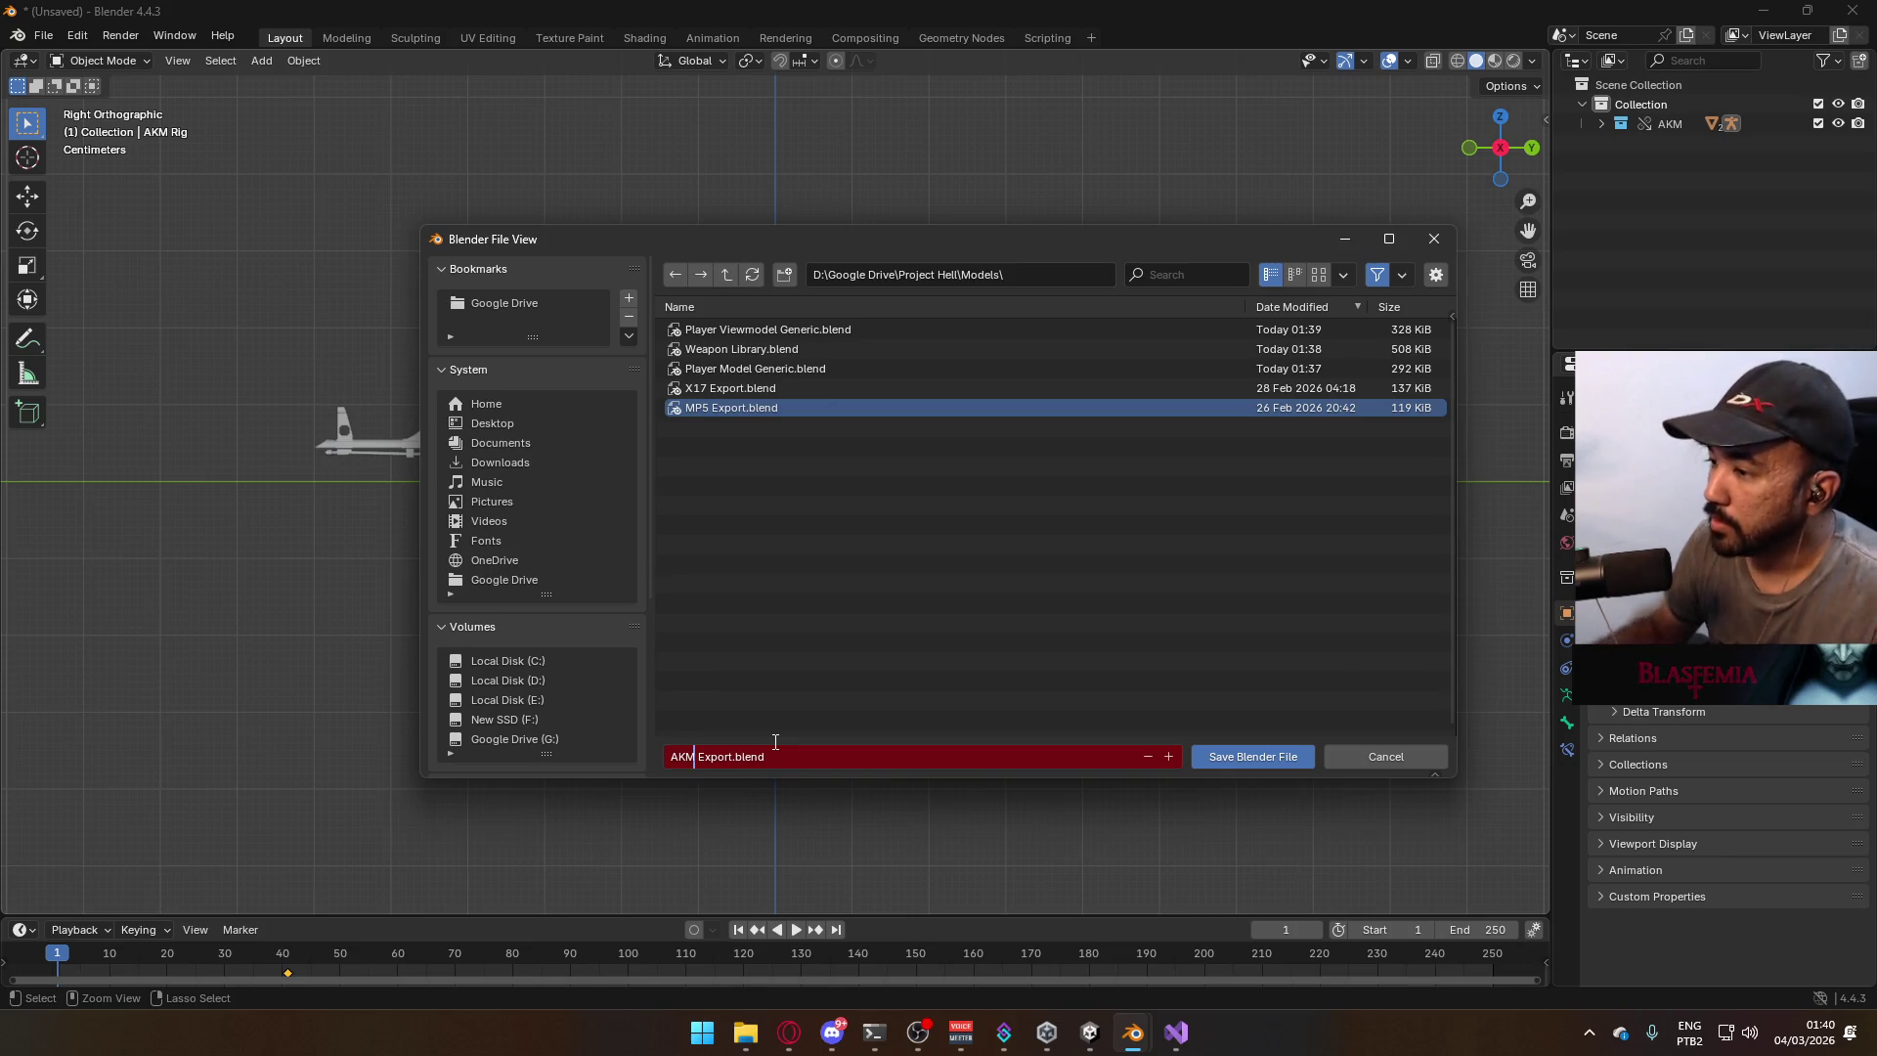
left_click(1271, 758)
Stay in Object Mode, box-select the whole AKM rifle and rig, and save.
left_click(103, 61)
left_click(123, 89)
left_click(767, 475)
left_click(771, 494)
left_click(772, 502)
left_click(772, 493)
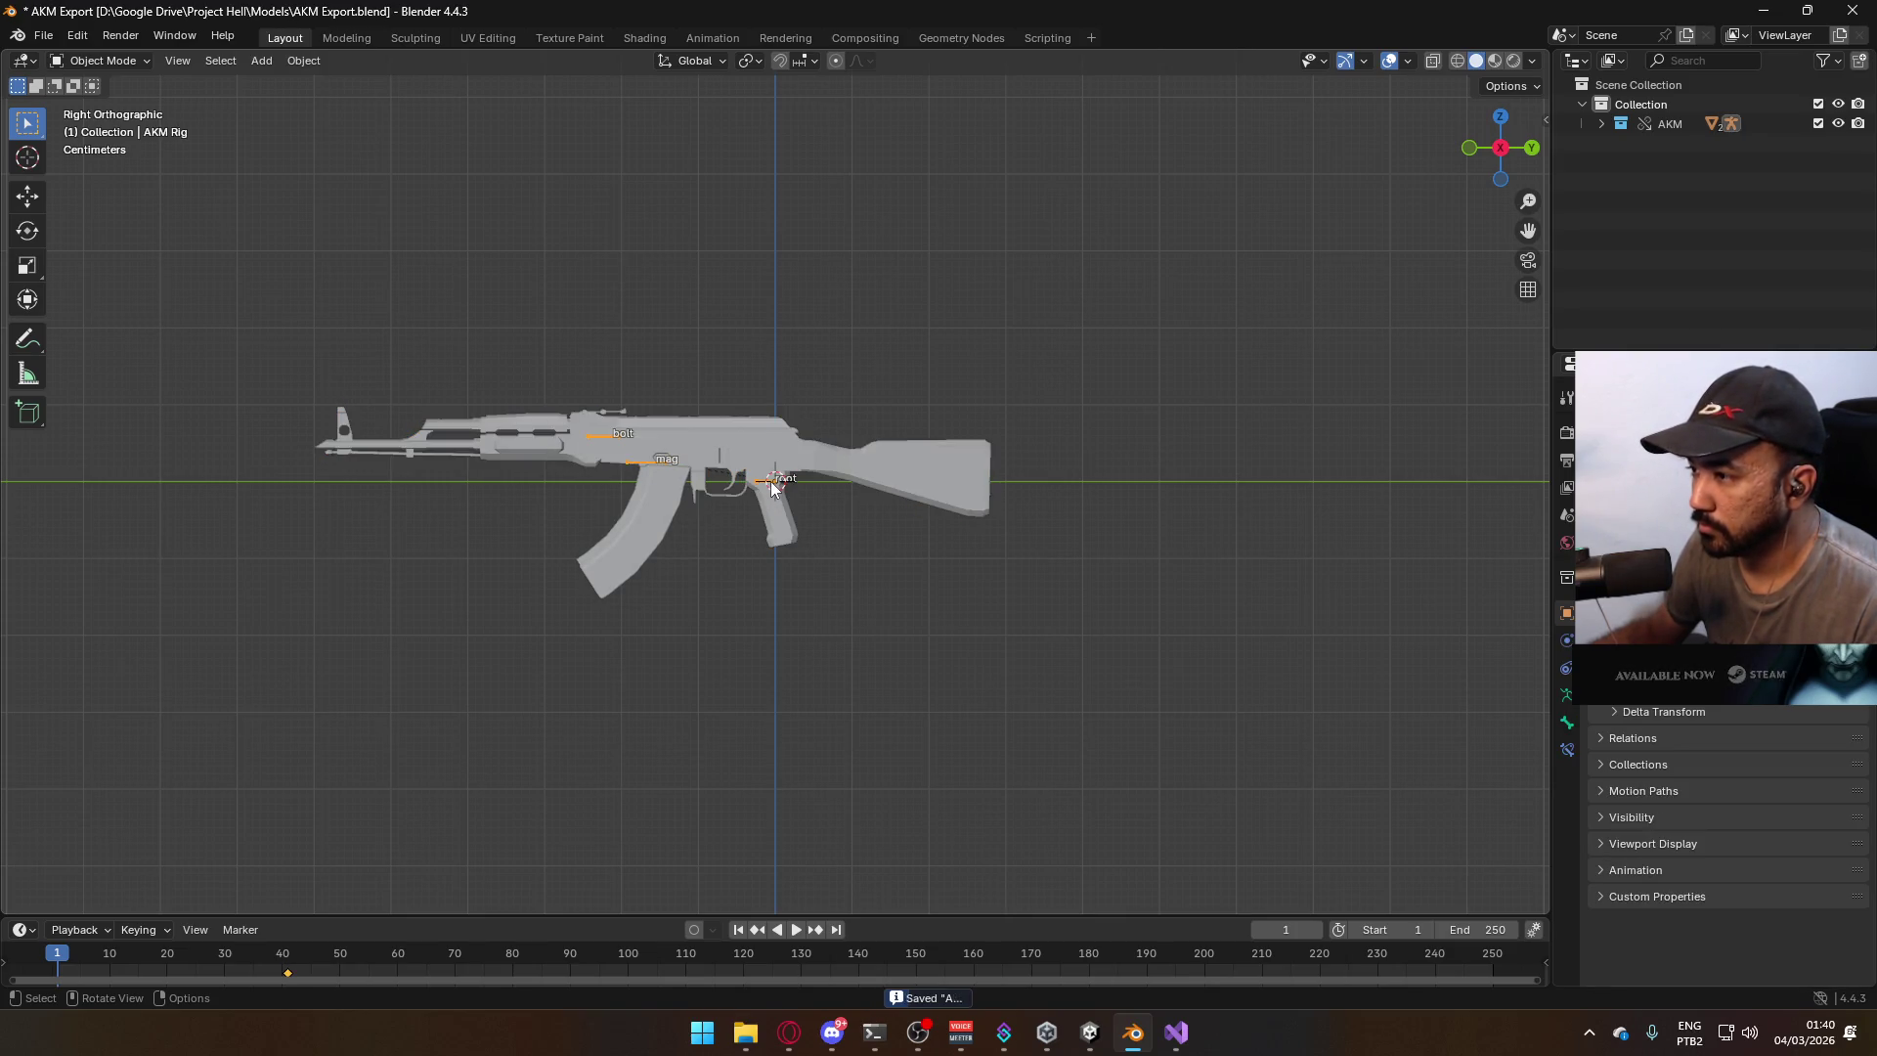
left_click(782, 521)
left_click(771, 493)
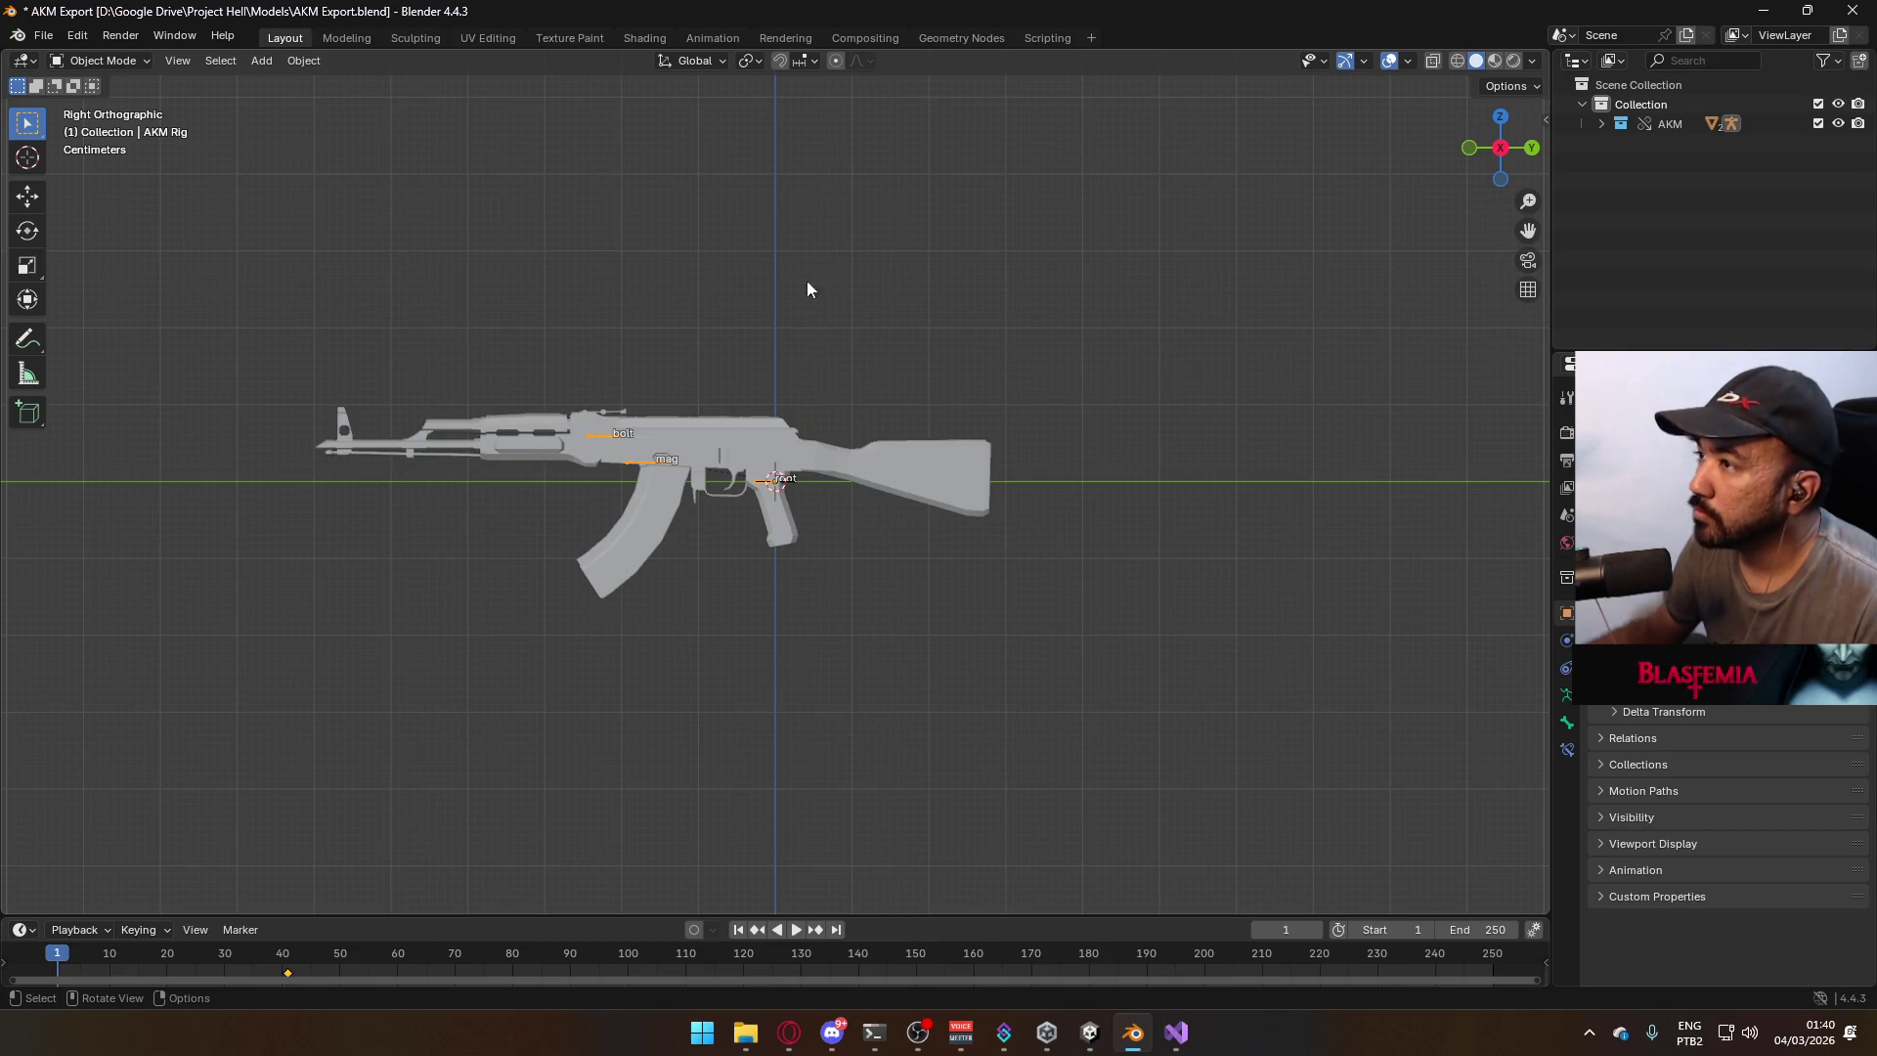
mouse_move(250, 285)
left_mouse_down()
mouse_move(499, 404)
mouse_move(572, 408)
left_mouse_up()
key("ctrl+s")
left_click(43, 35)
Start an FBX export and apply the Unity operator preset.
mouse_move(127, 332)
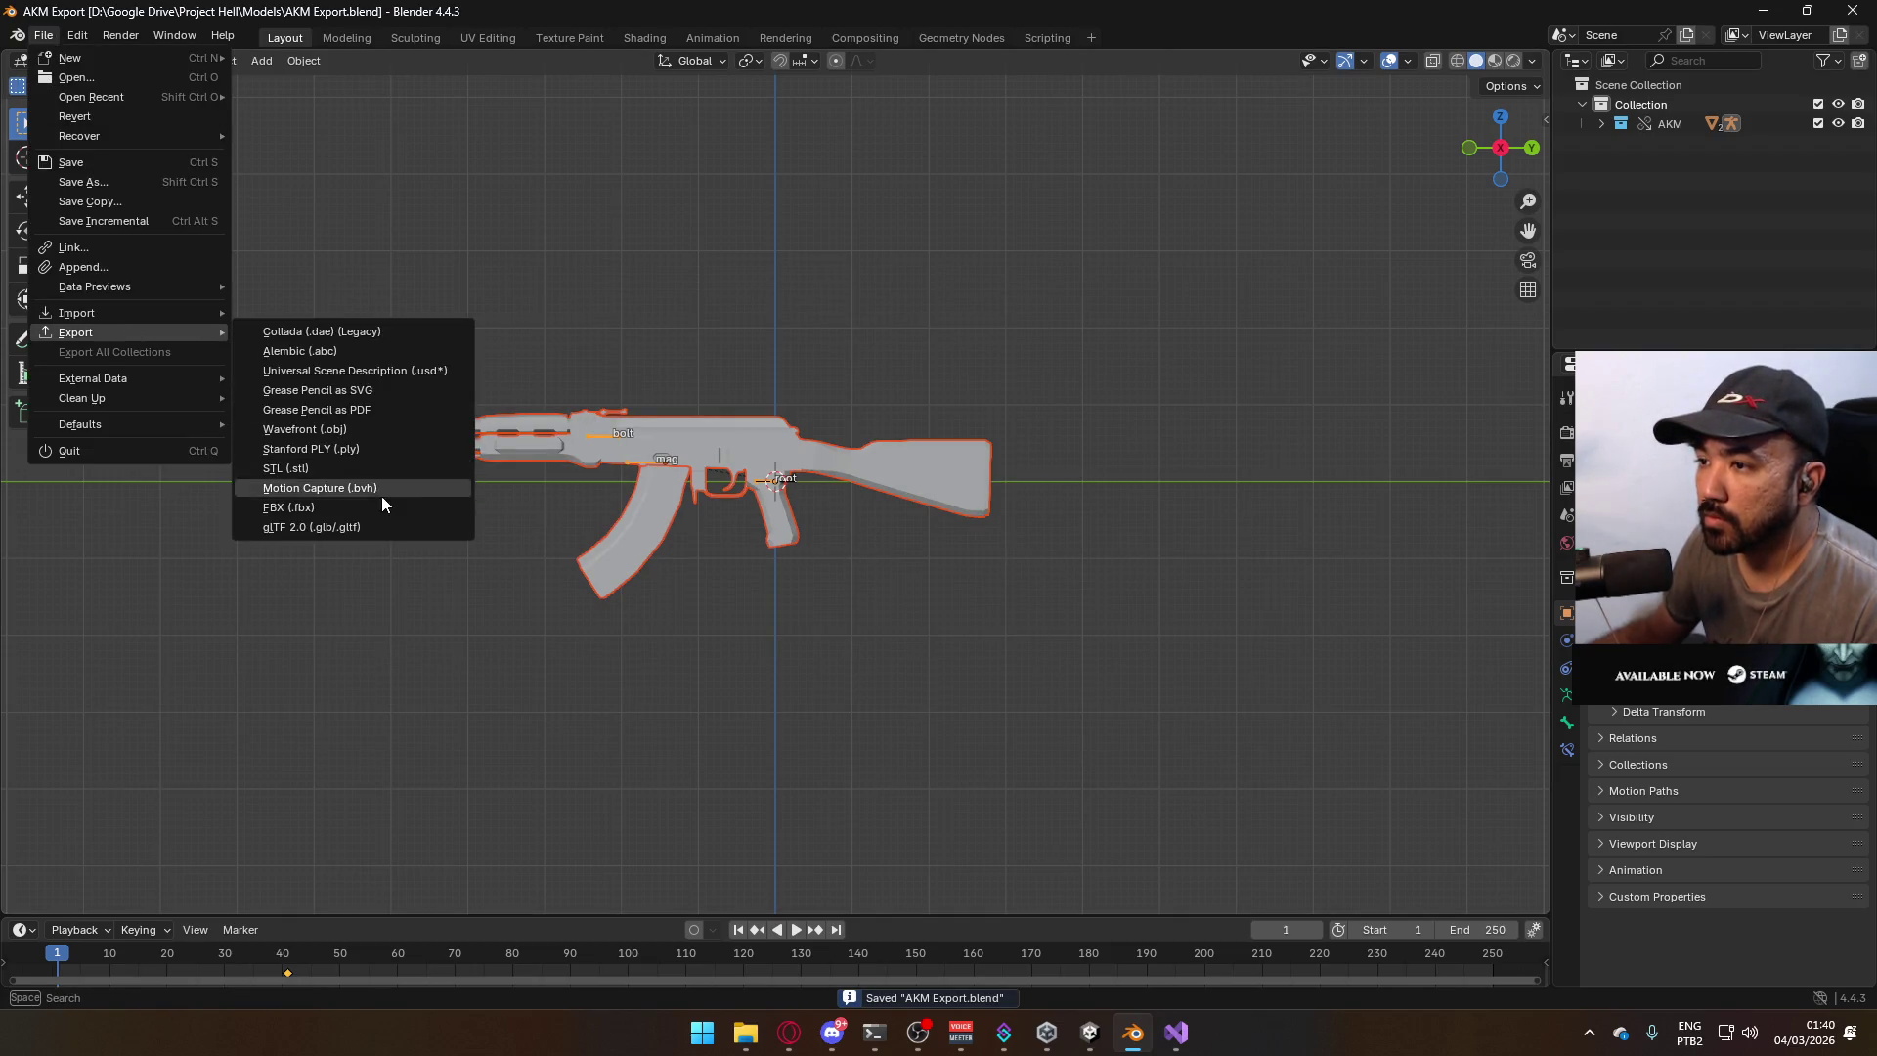
left_click(381, 507)
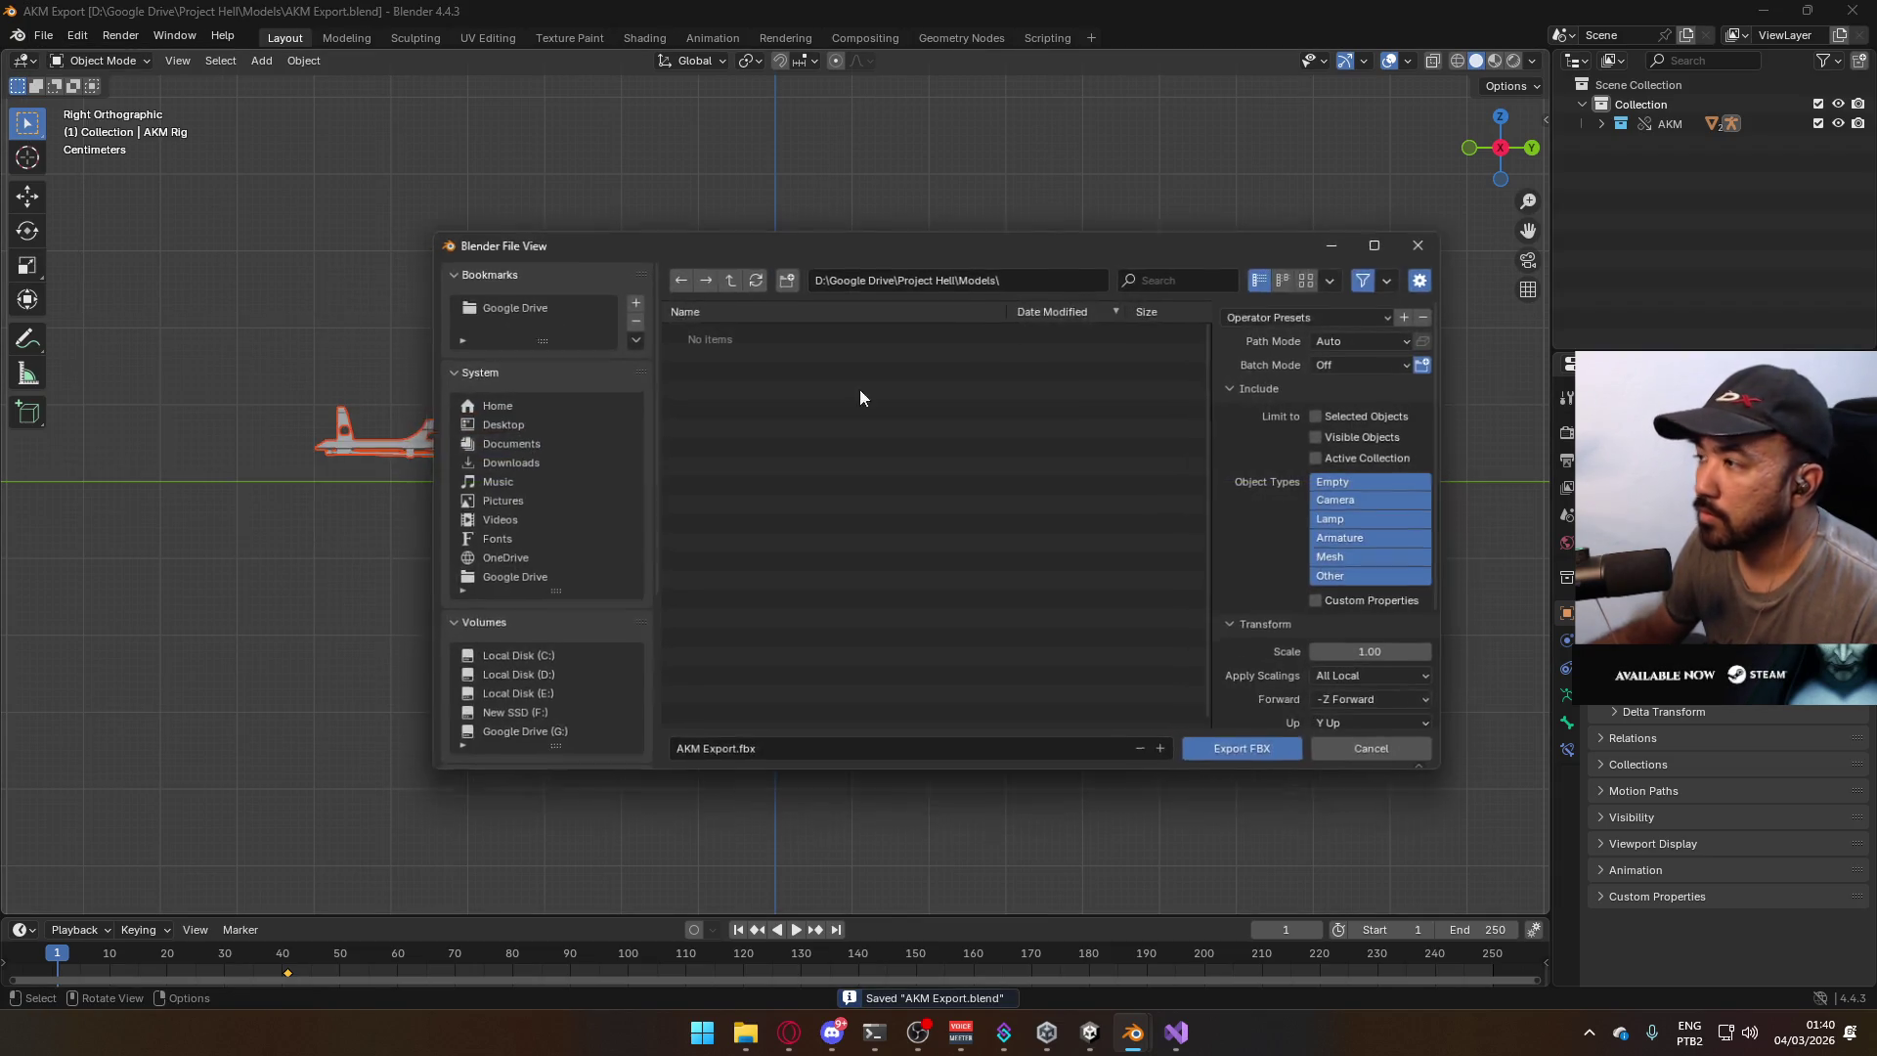
left_click(1329, 313)
left_click(1314, 360)
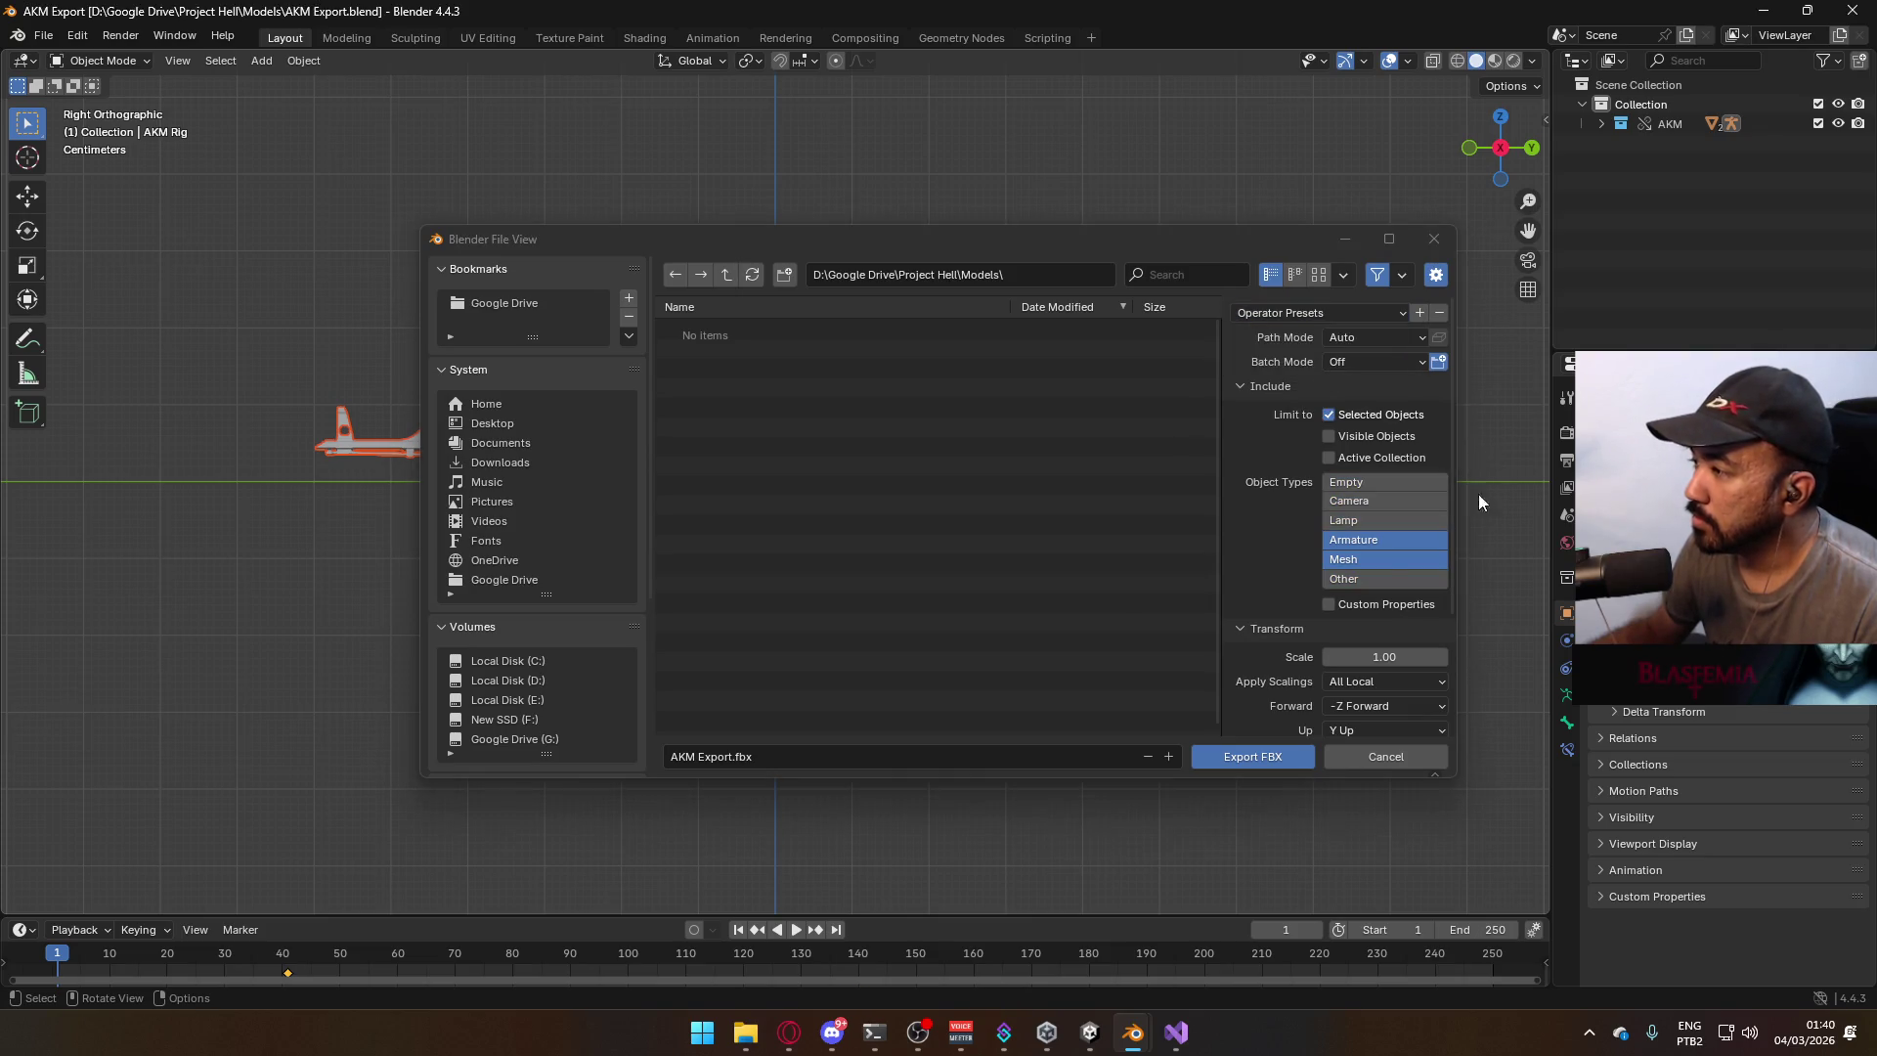
scroll(1369, 596, "down", 3)
scroll(560, 661, "down", 5)
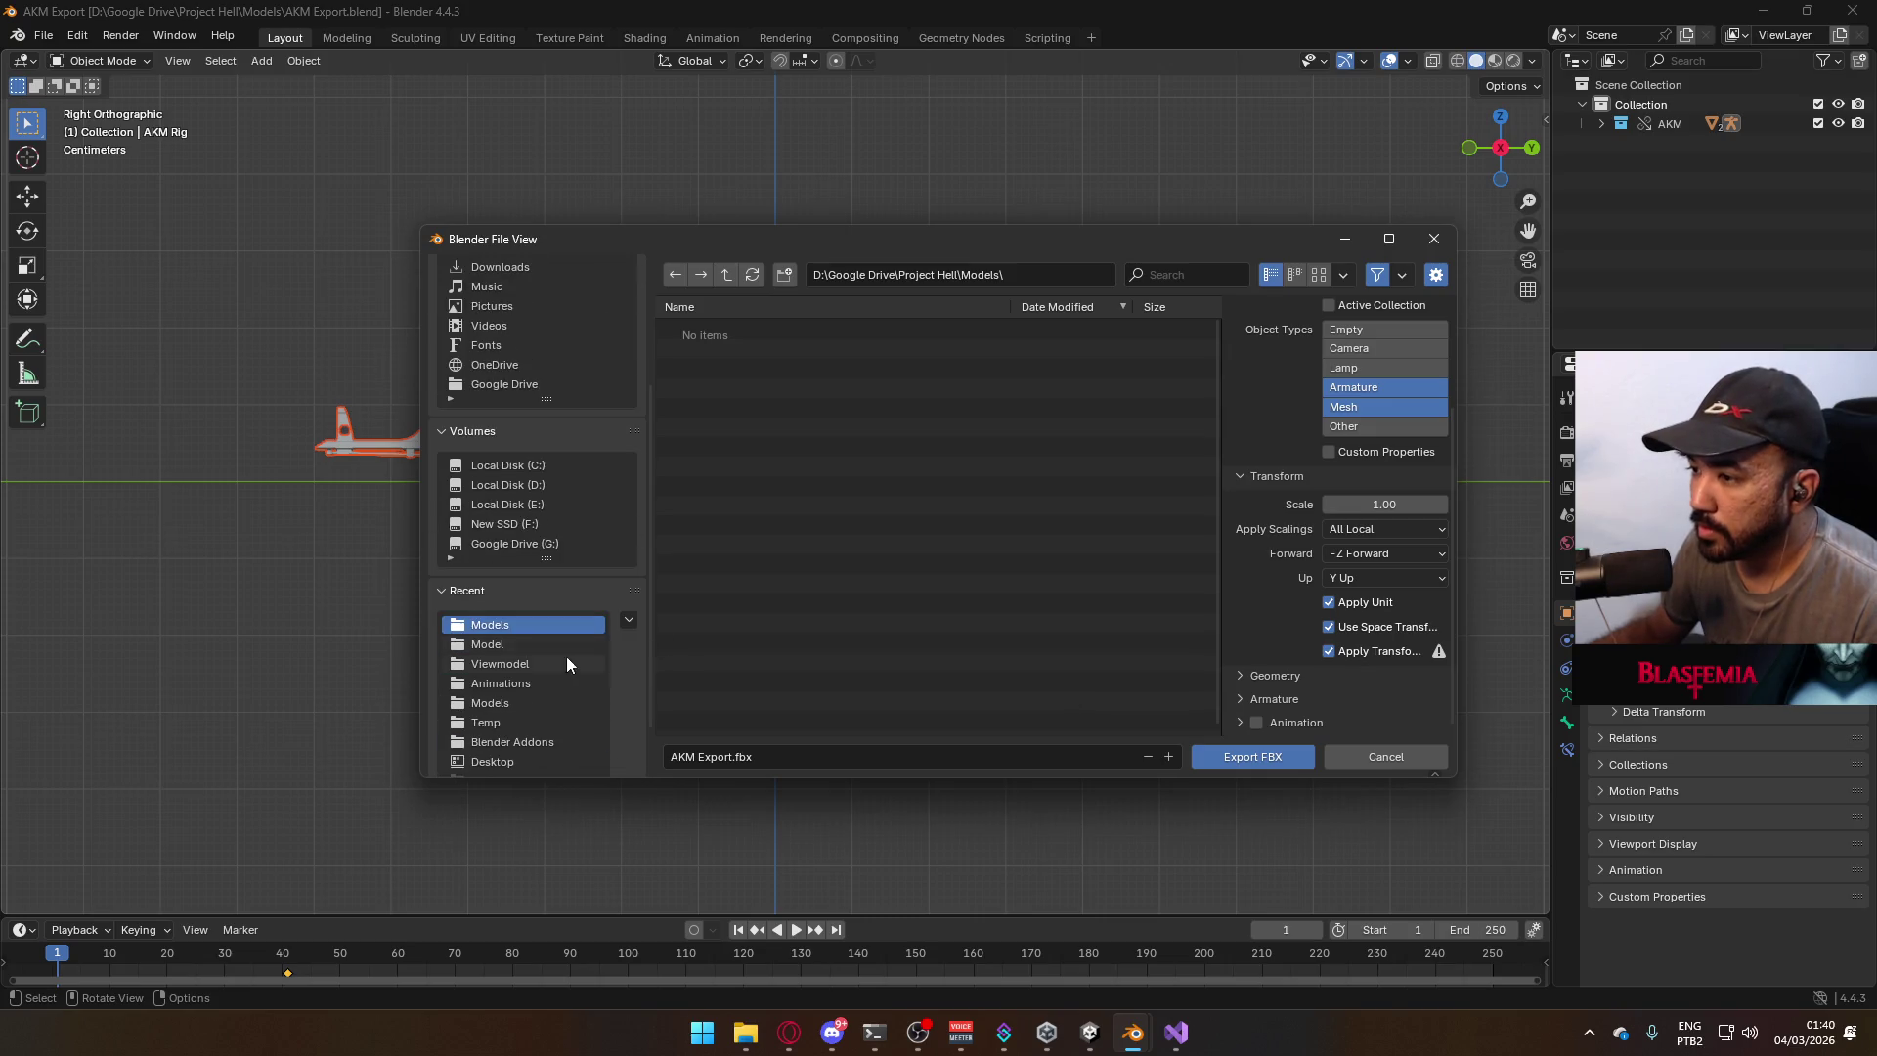
Export to the Unity project's Assets/Models folder as Weapon AKM.fbx.
left_click(565, 649)
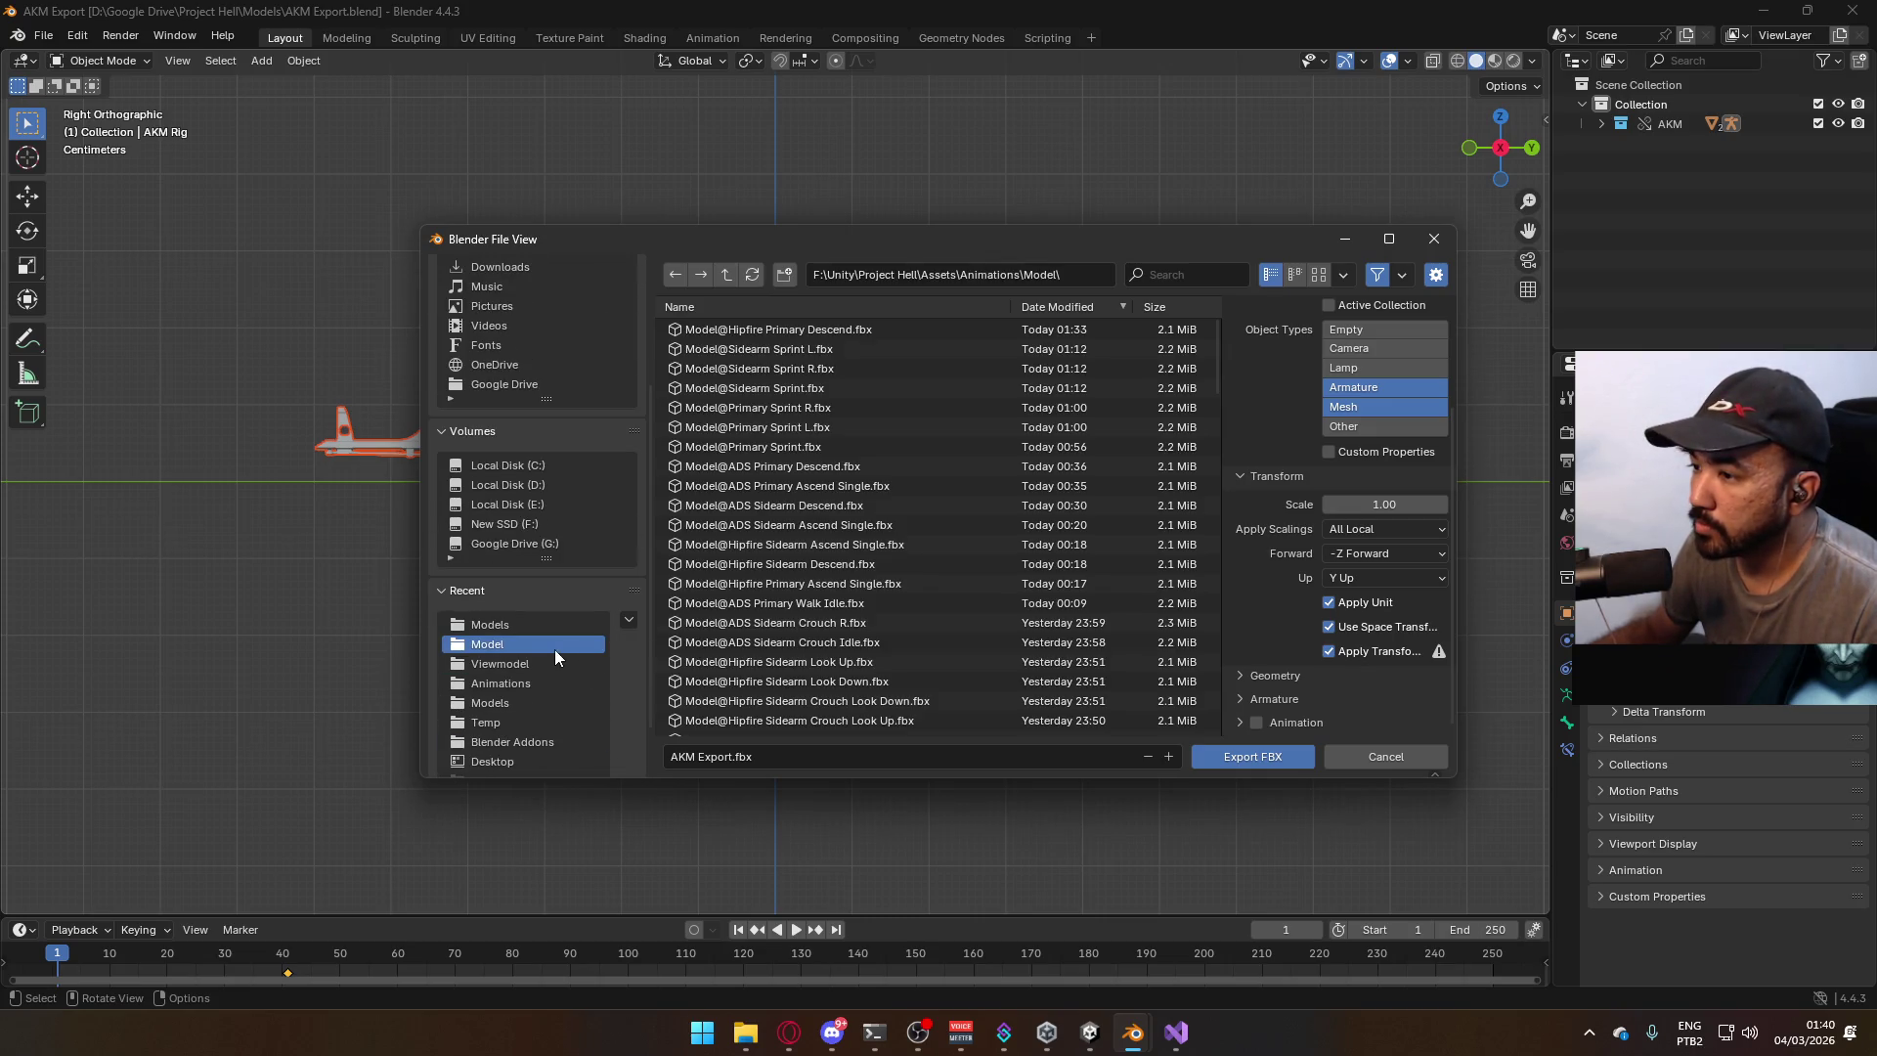
left_click(538, 702)
left_click(757, 390)
double_click(723, 755)
type("AKM")
left_click(1253, 758)
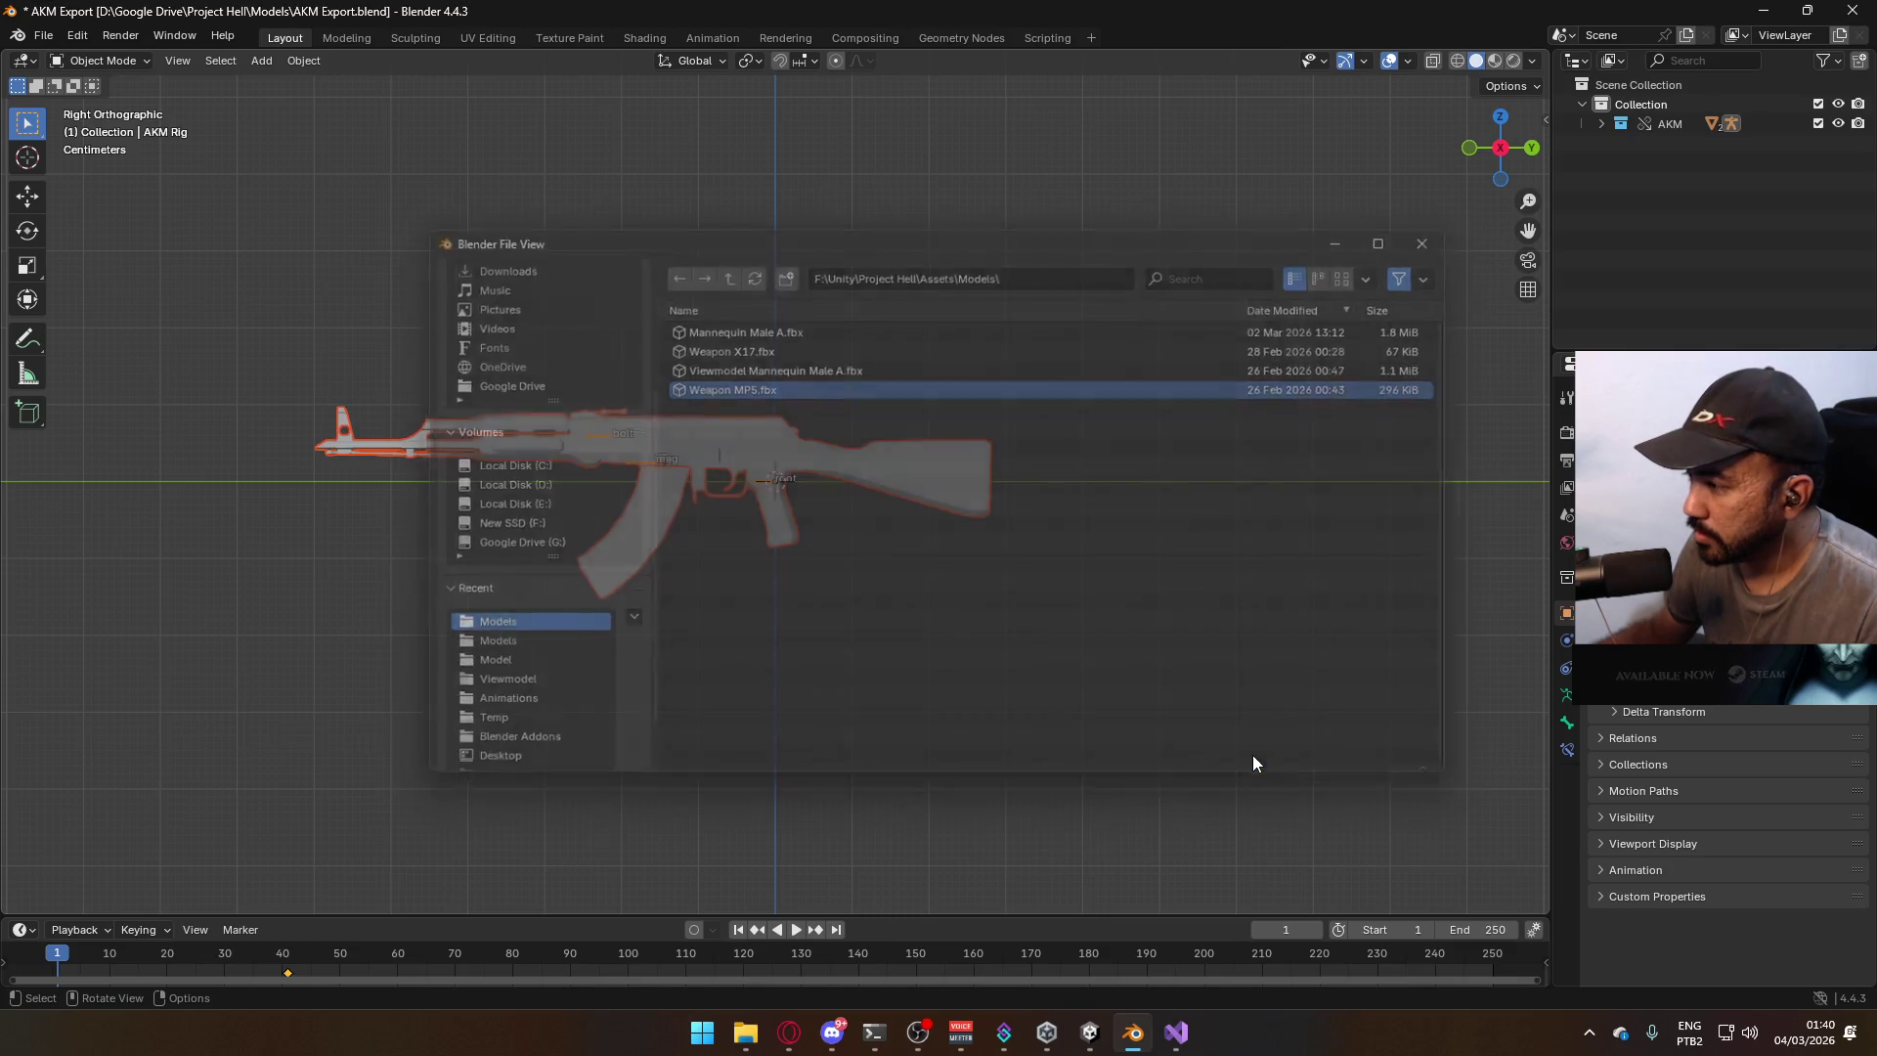
left_click(779, 1034)
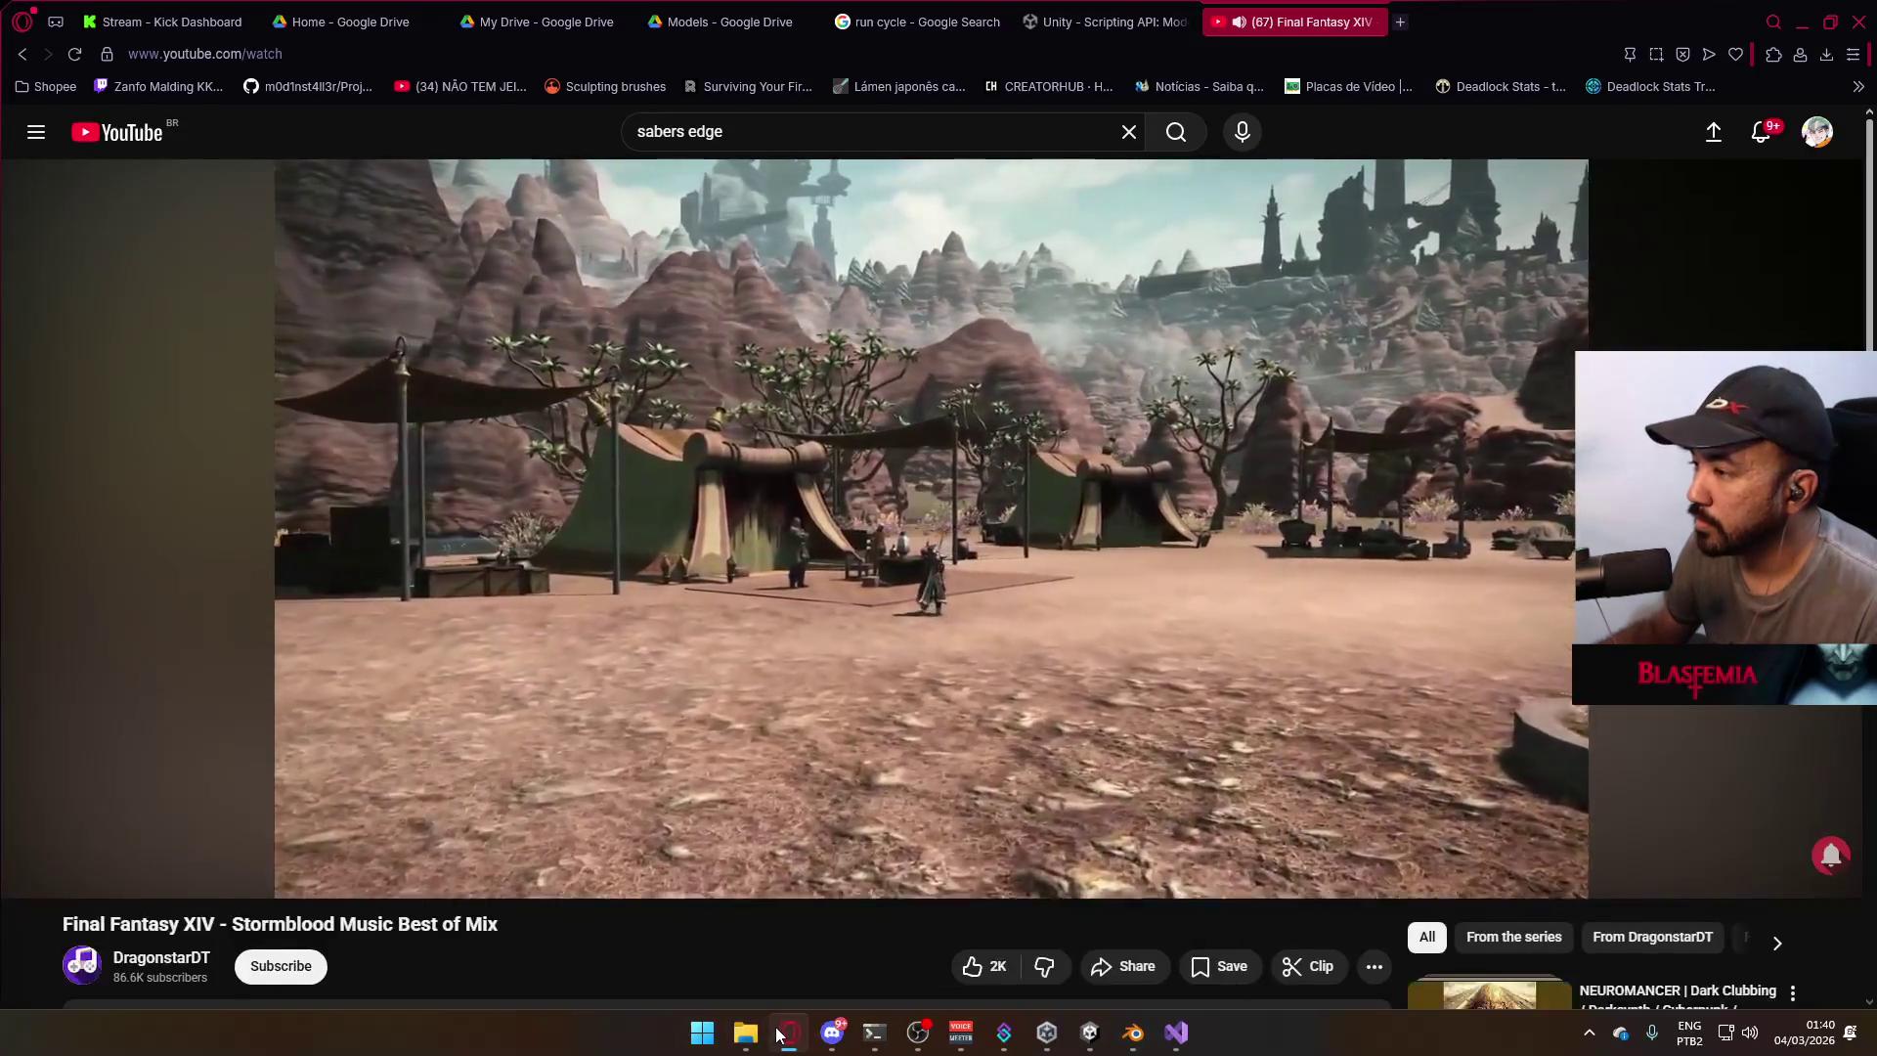
Search YouTube for 'ffxiii blinded by light' and play the Saber's Edge boss battle theme.
left_click(626, 133)
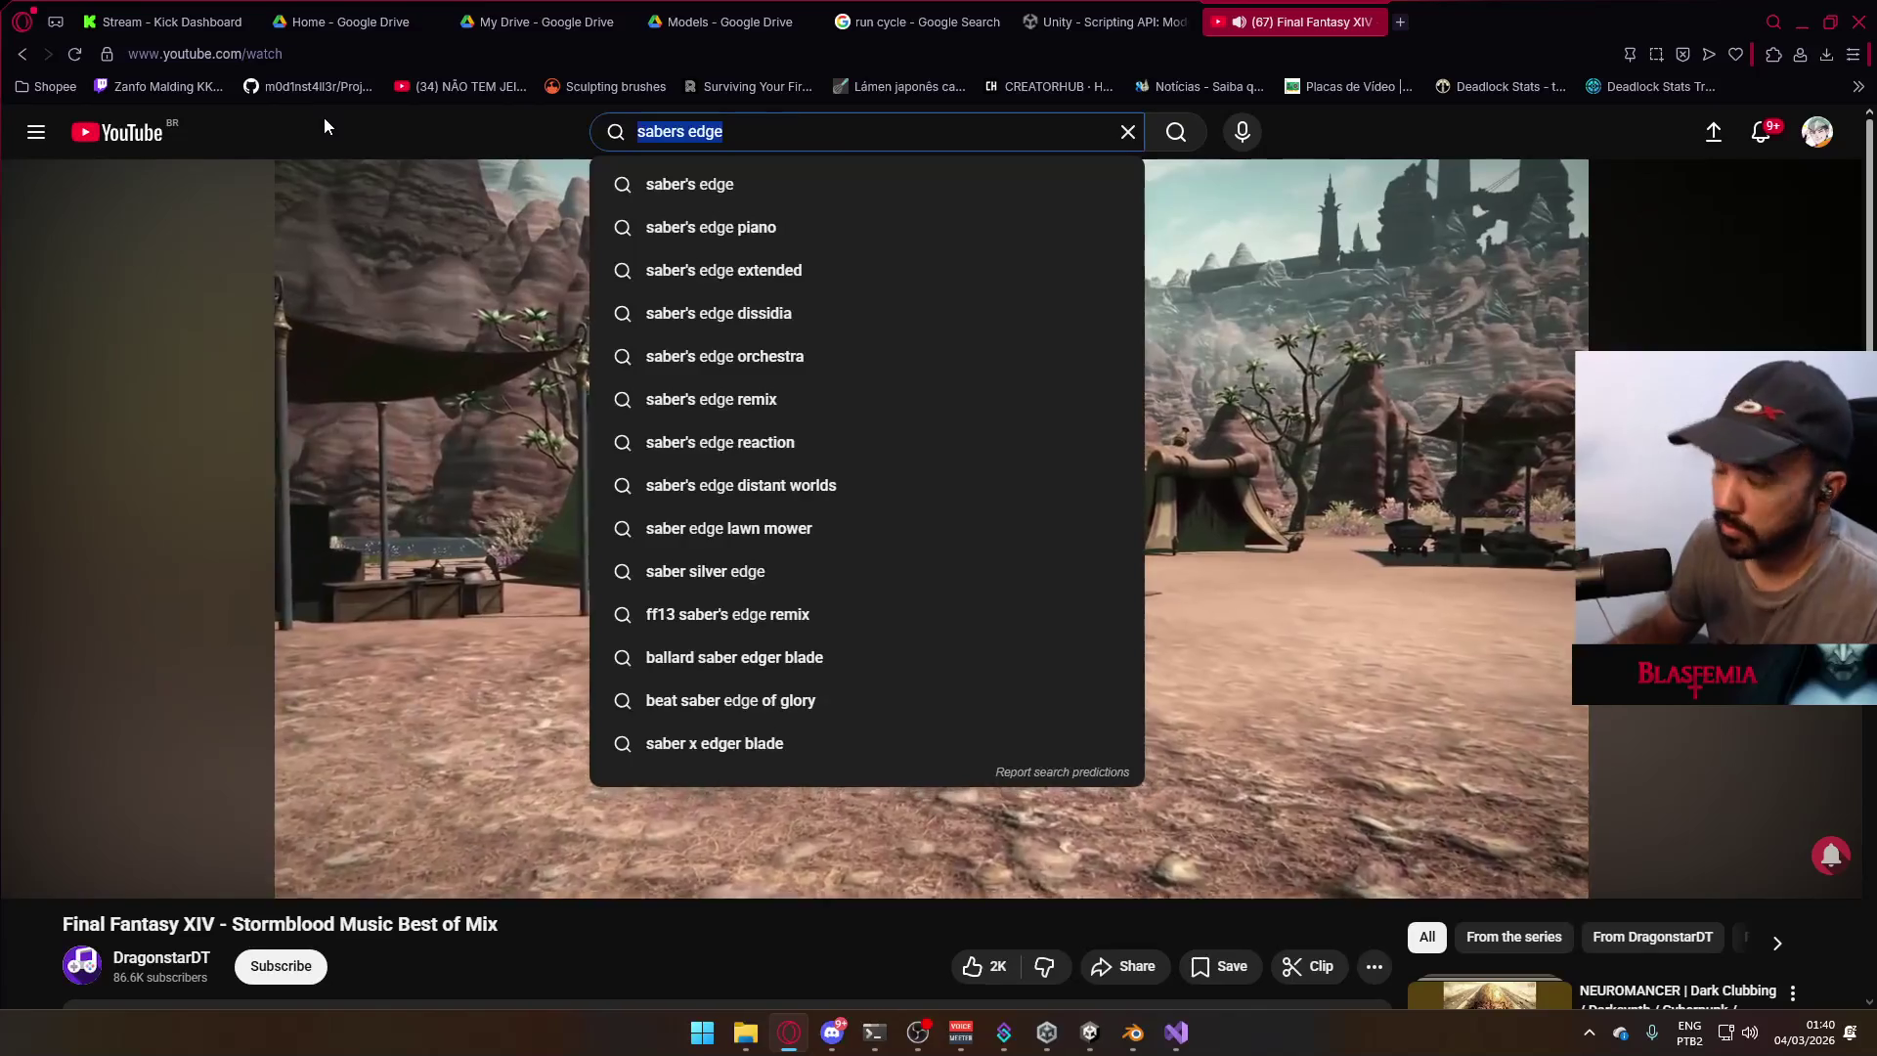
key("BackSpace")
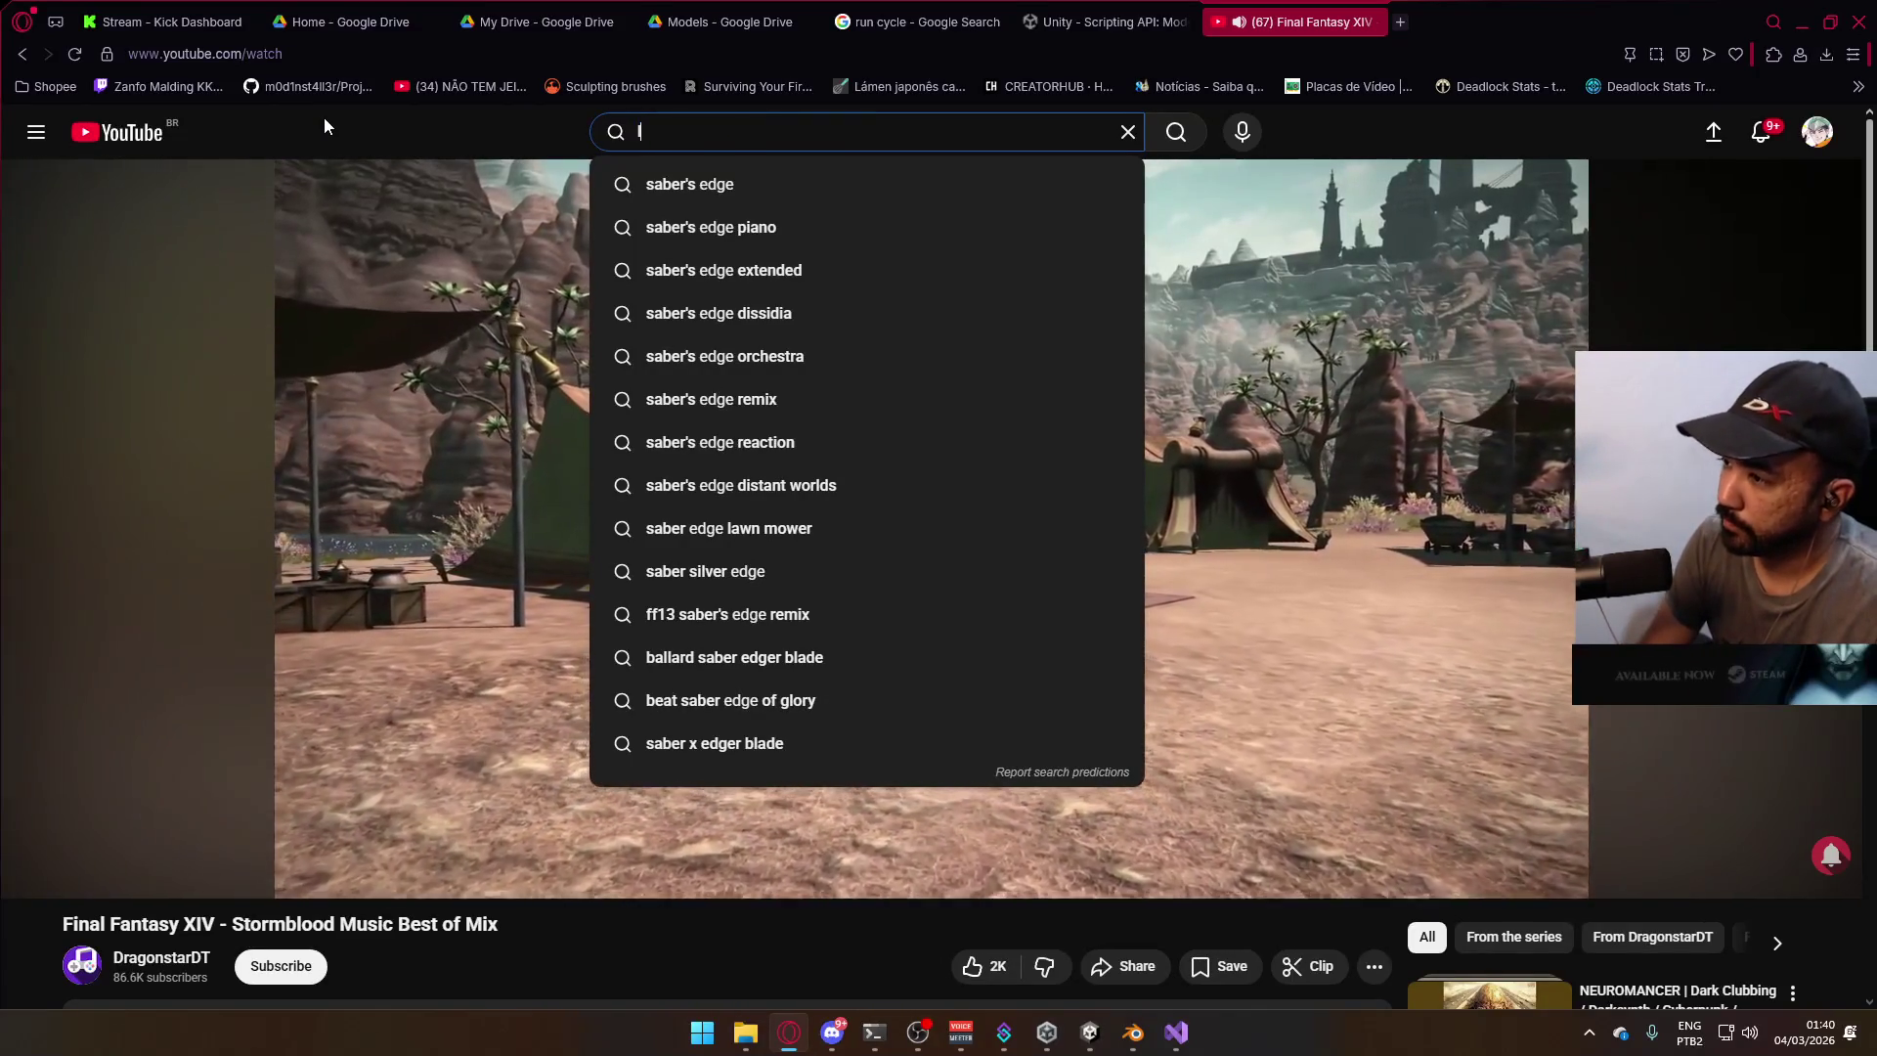
type("ight")
key("BackSpace")
key("BackSpace")
key("BackSpace")
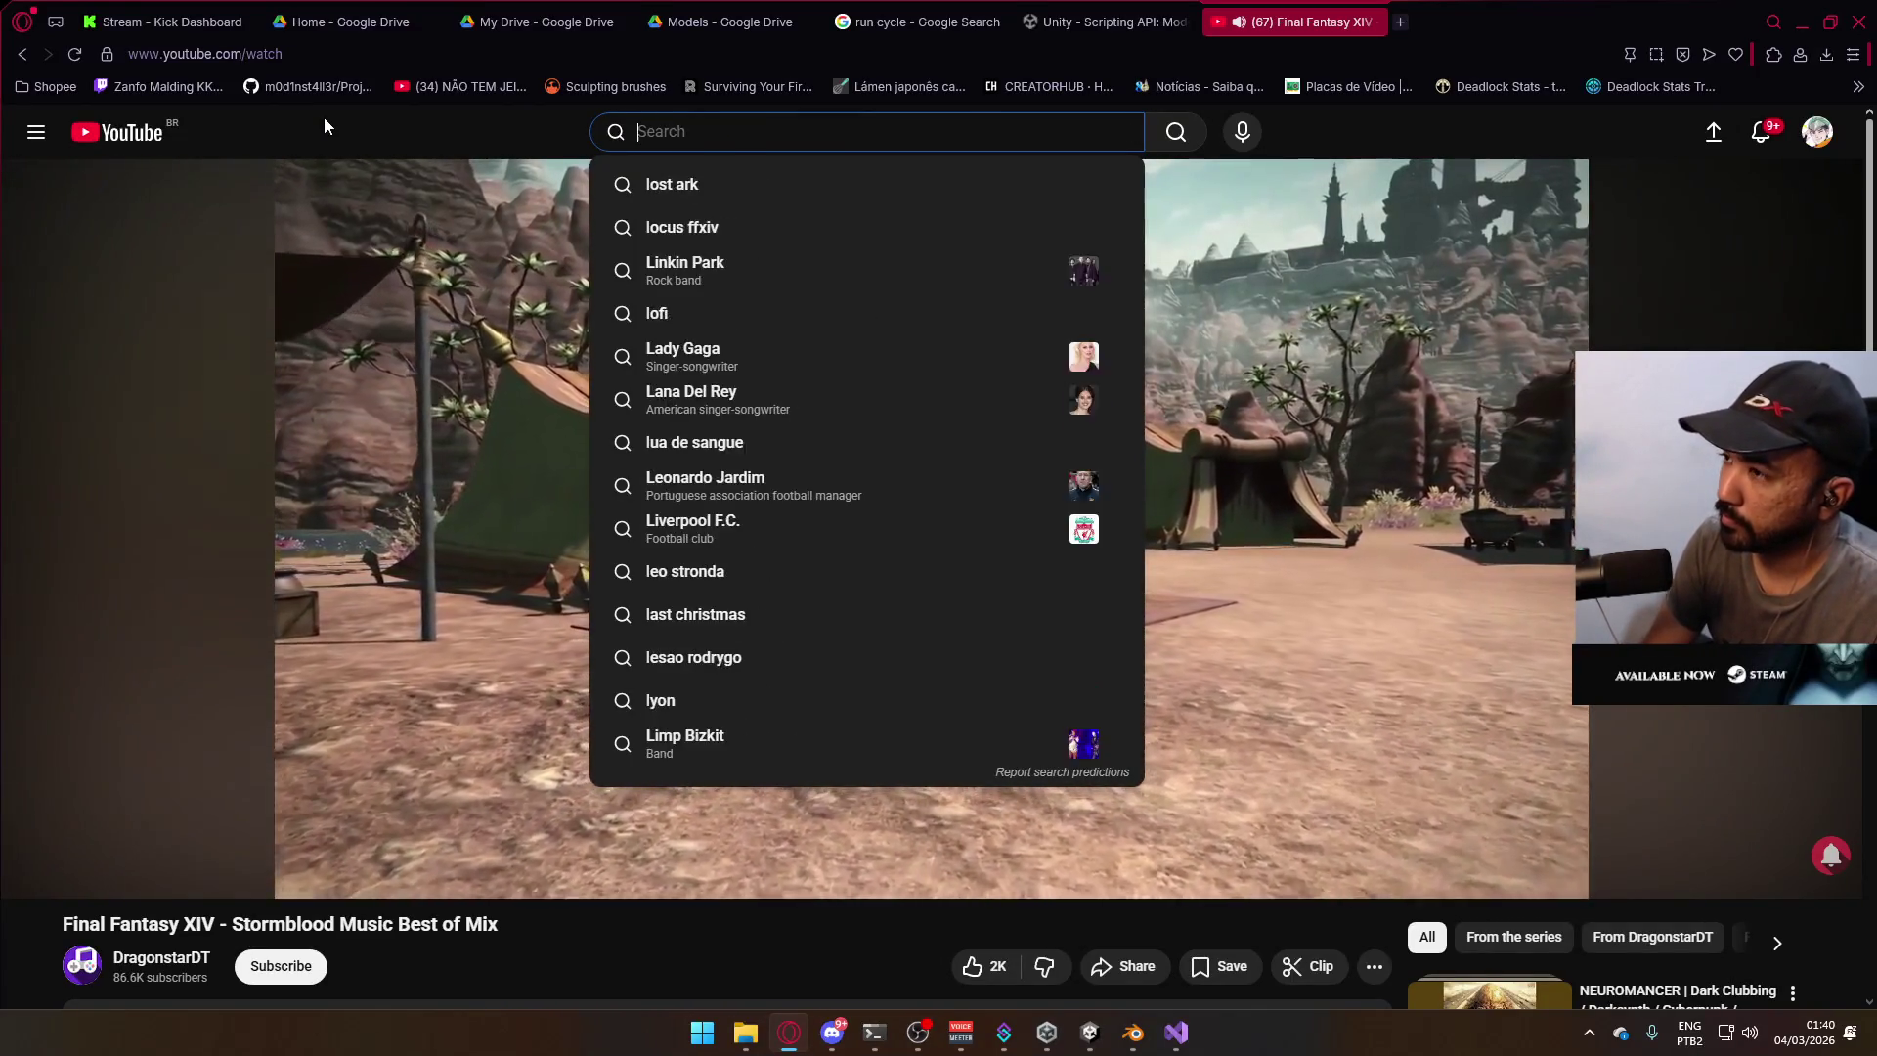
key("BackSpace")
type("ffxiii")
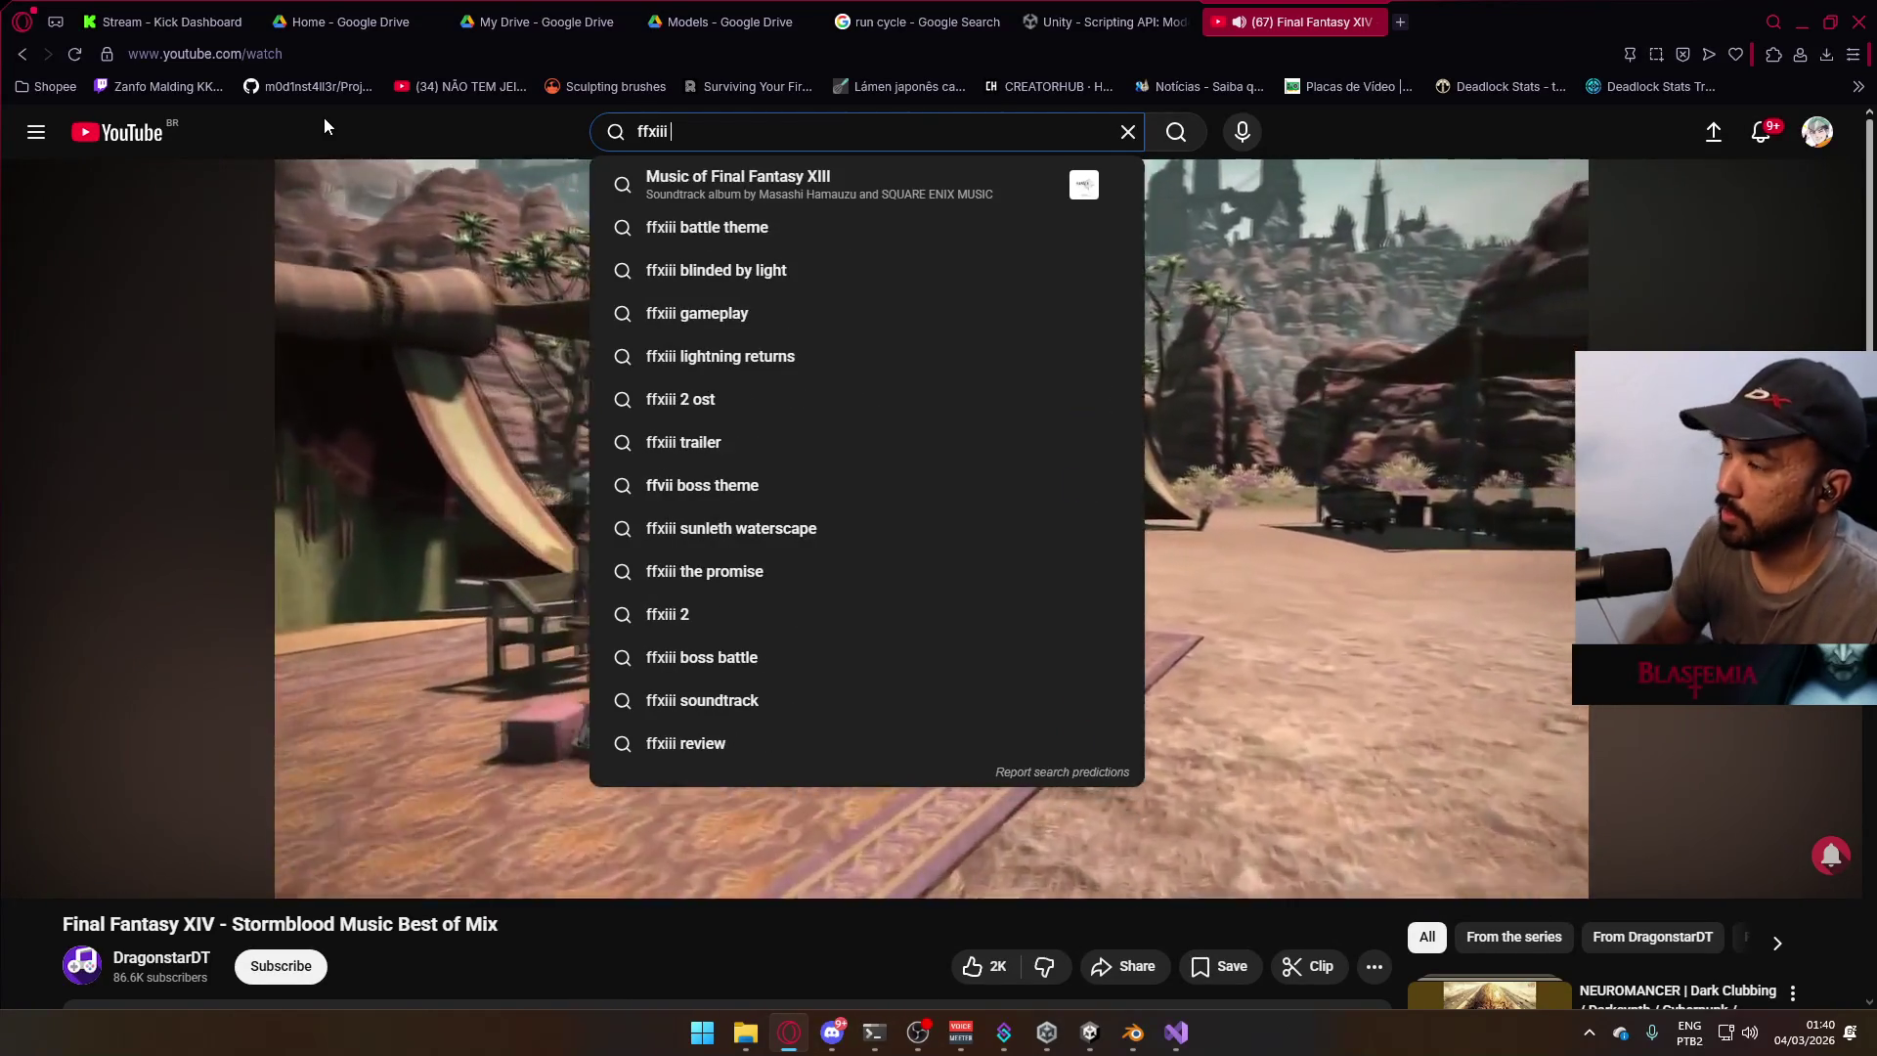
key("Down")
key("Down")
key("Down")
key("Return")
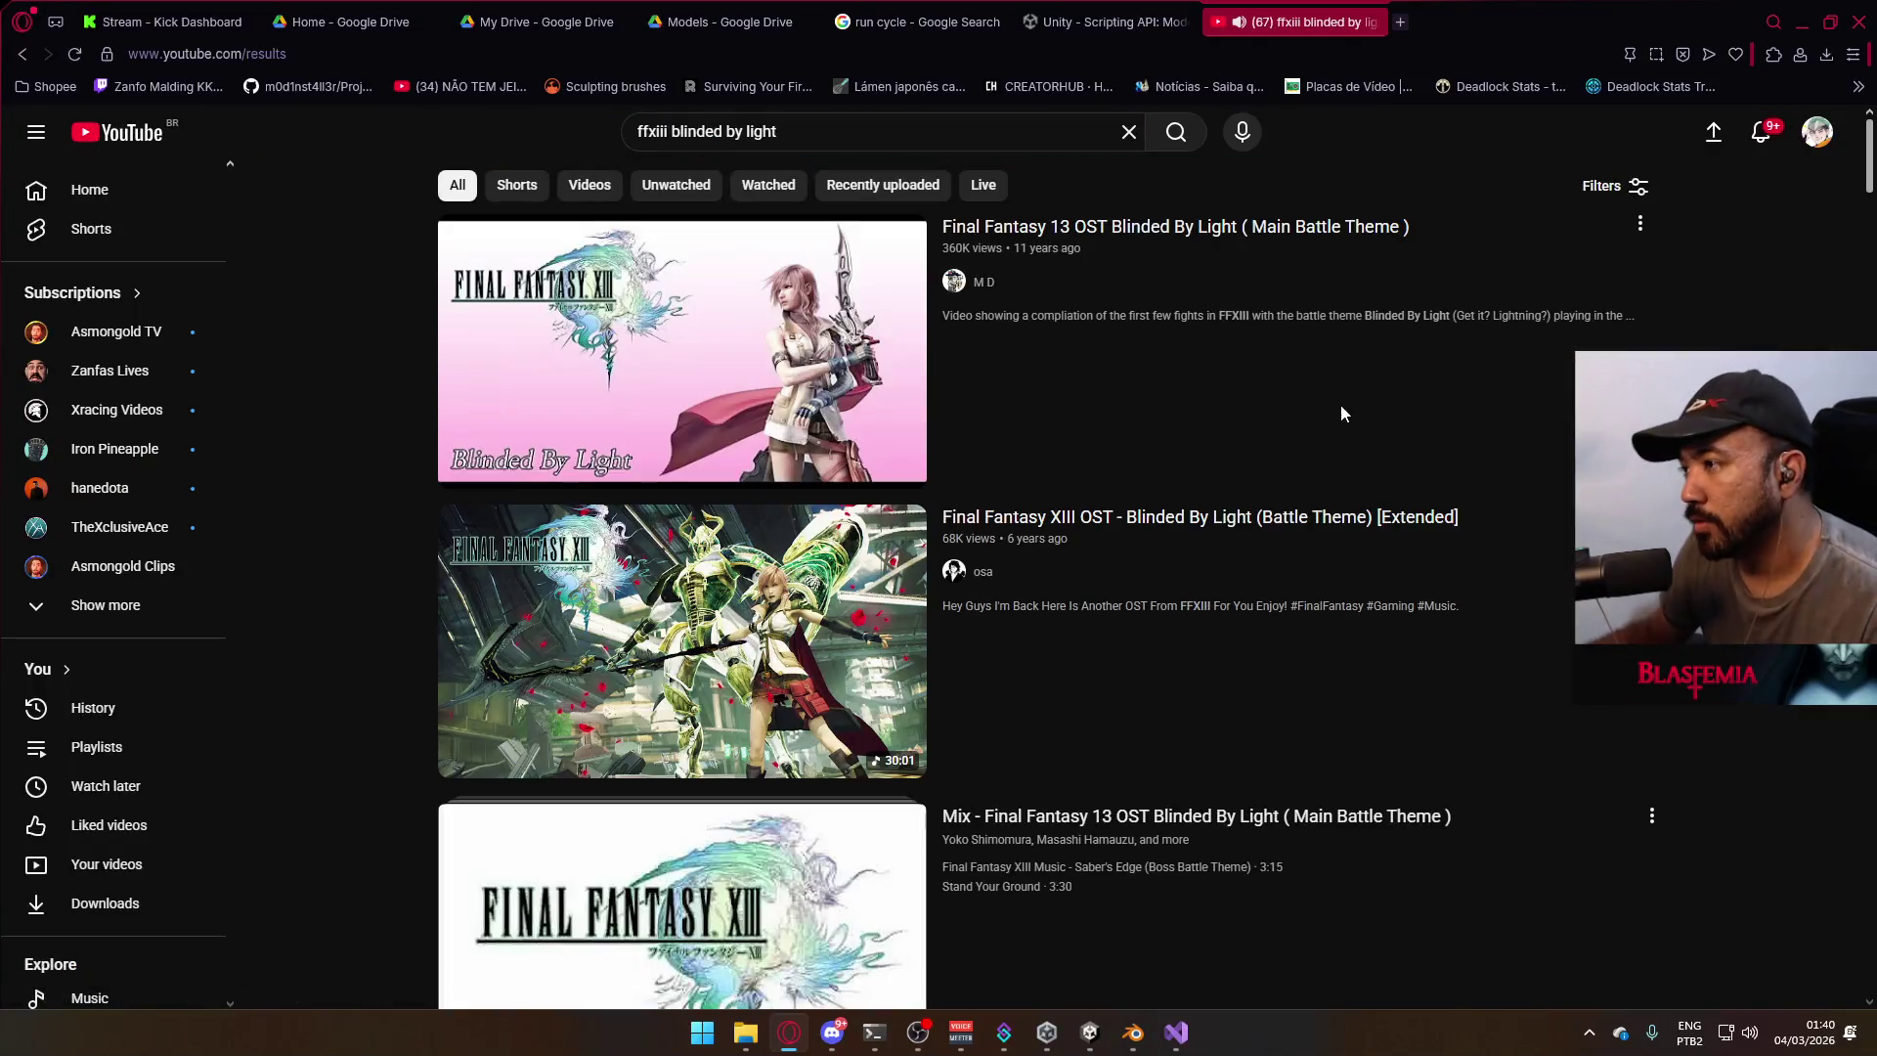
left_click(733, 327)
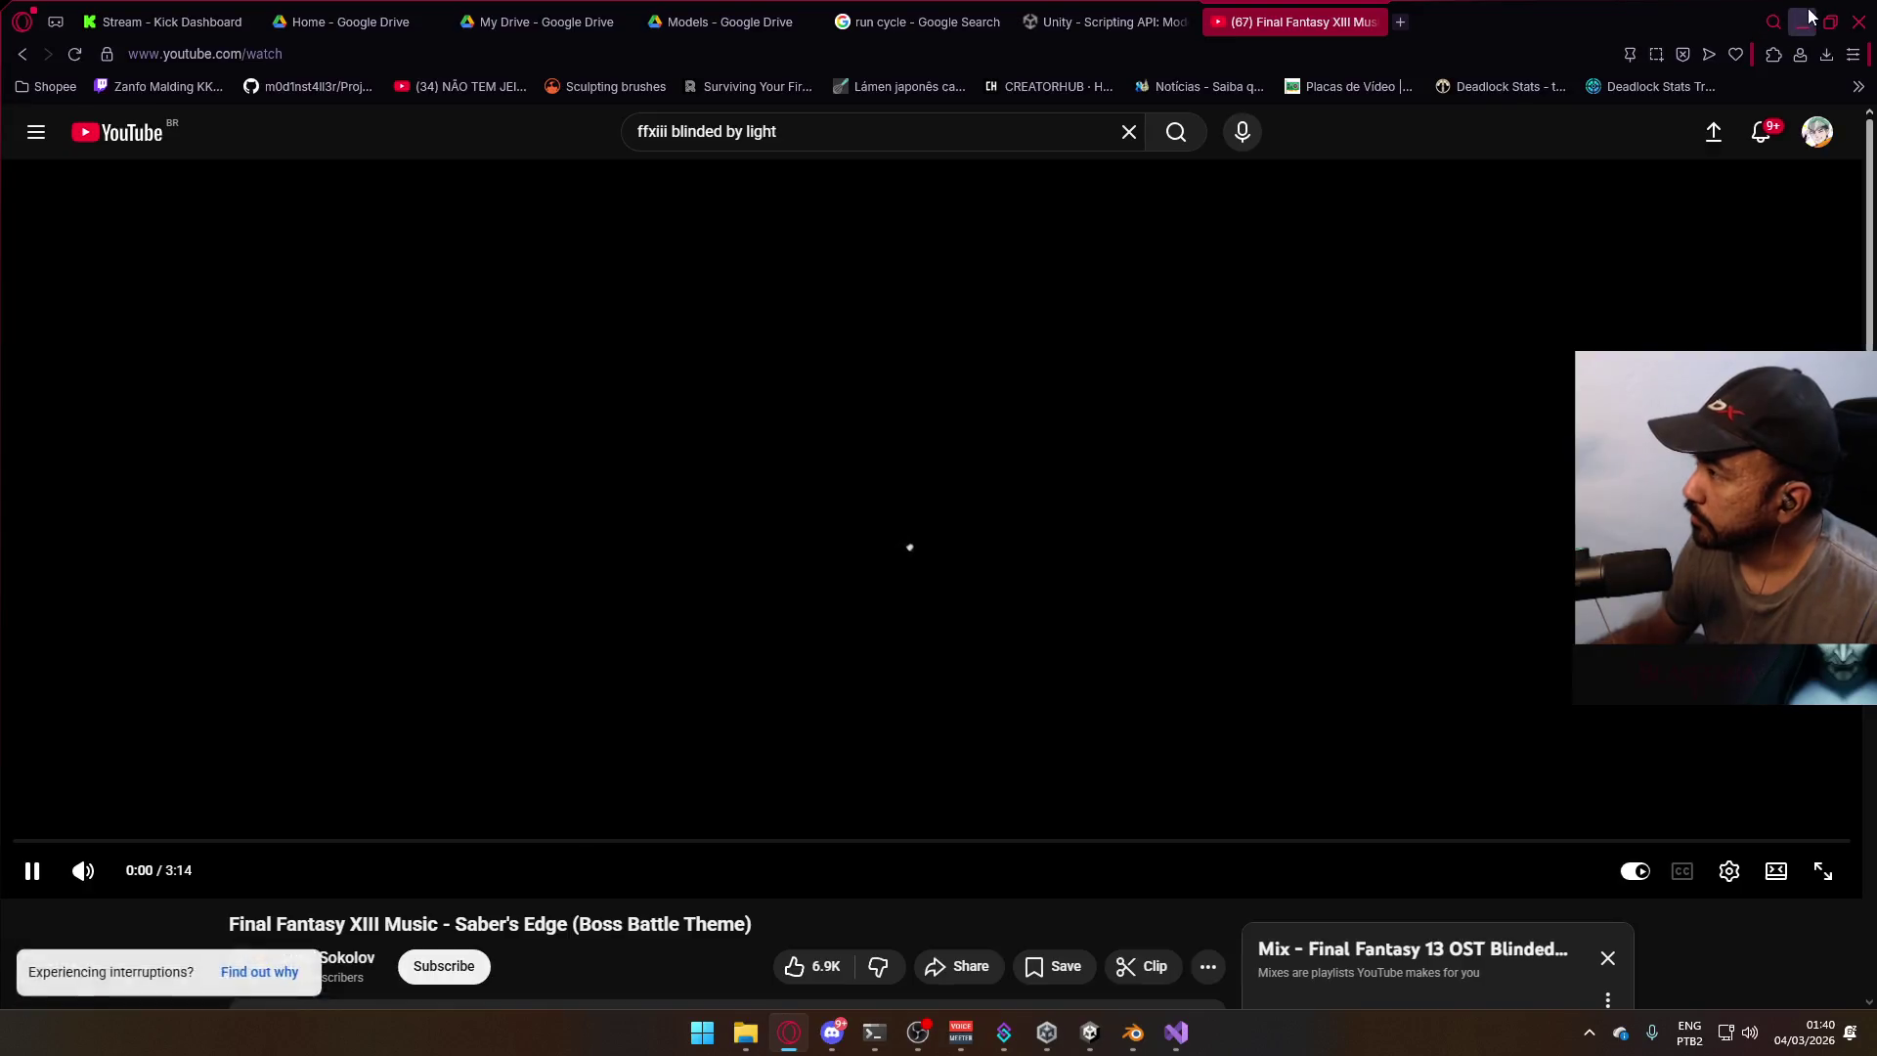
key("alt+Tab")
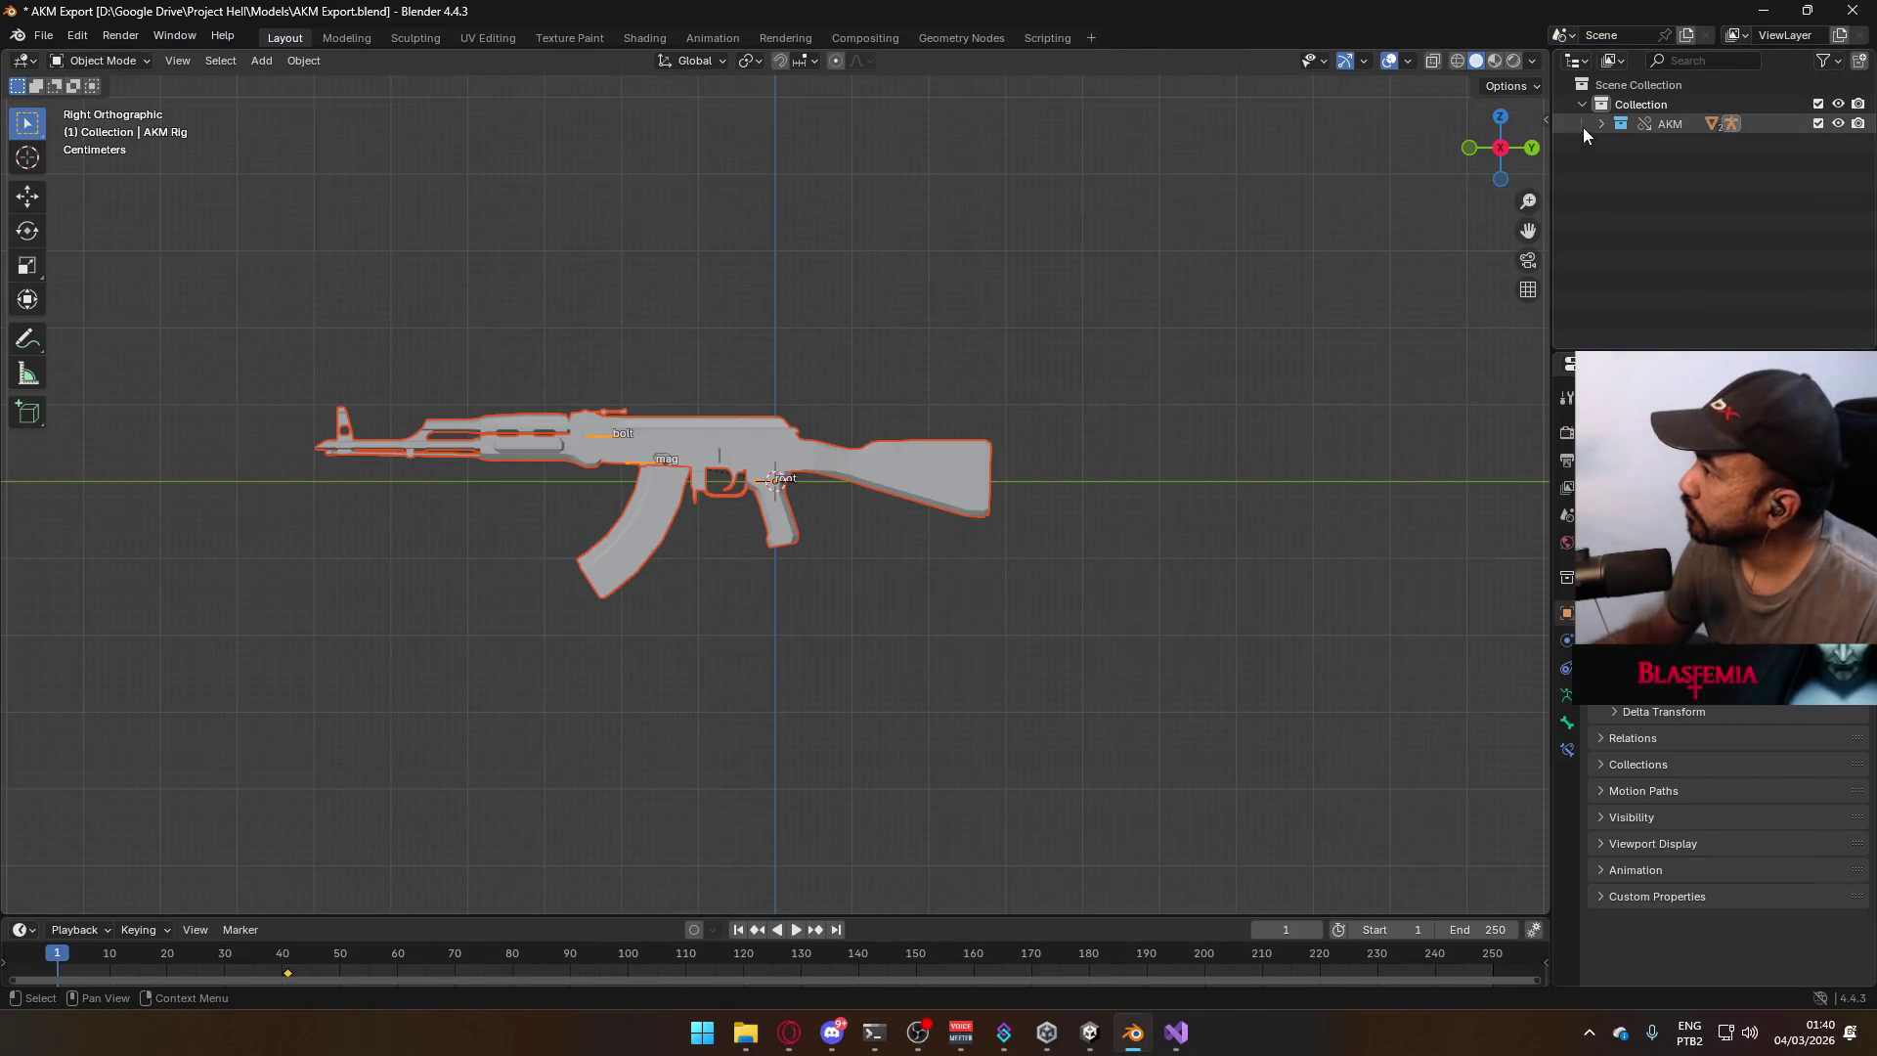
Inspect the imported Weapon AKM model in Unity's Models assets.
left_click(1091, 1032)
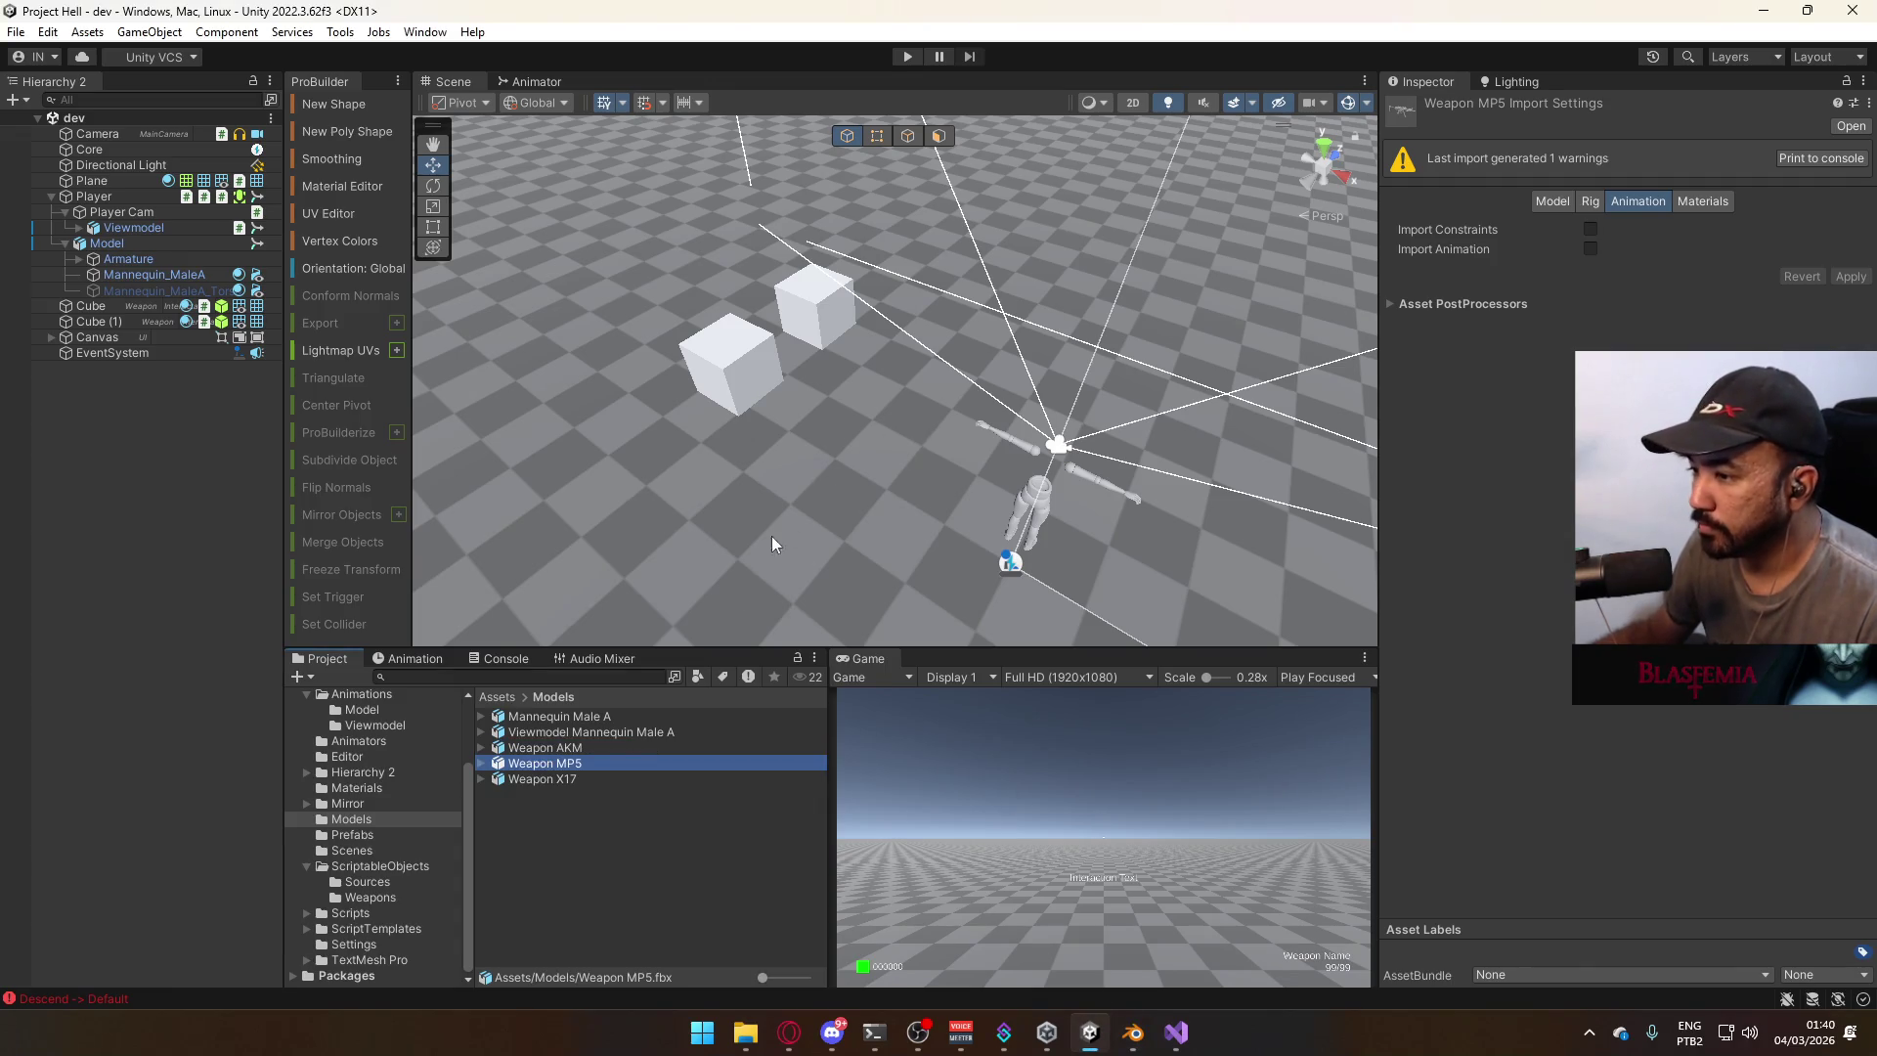
left_click(547, 751)
left_click_drag(1059, 525, 989, 447, "alt")
left_click(1134, 1033)
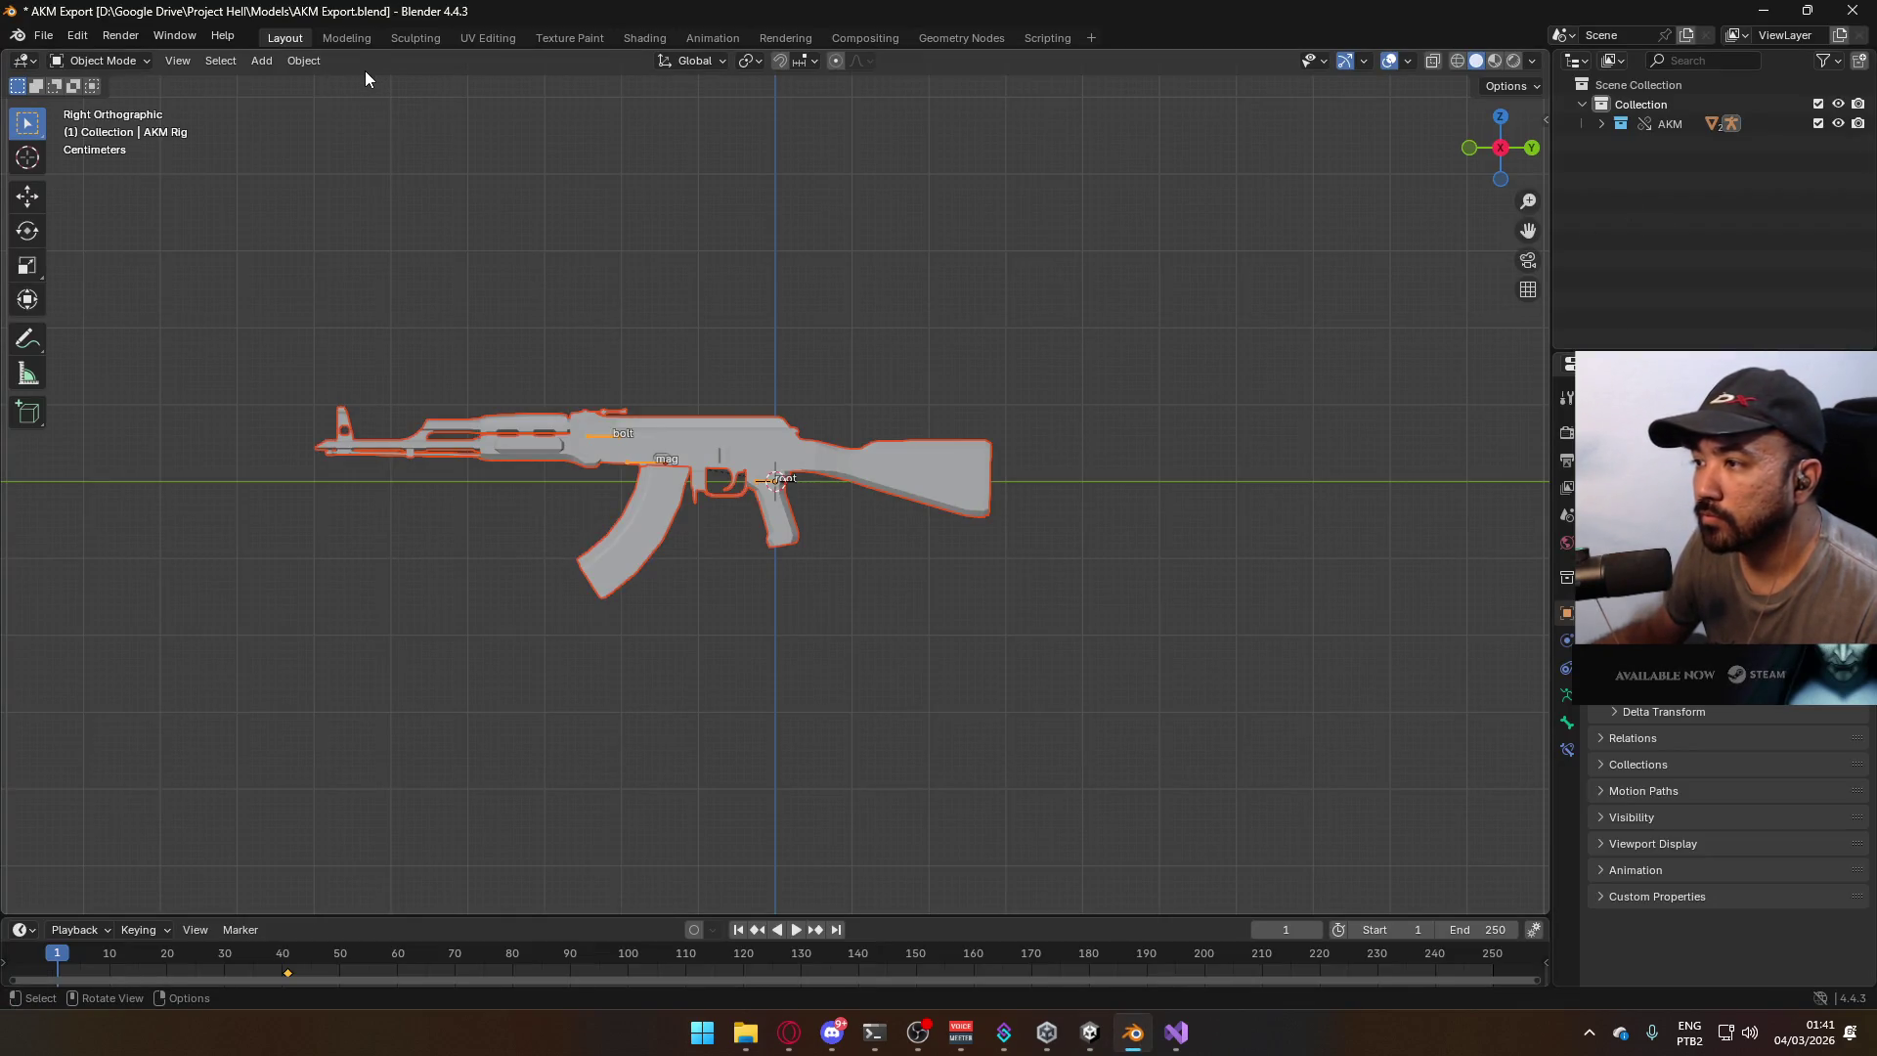
Save AKM Export.blend and open Player Viewmodel Generic.blend from recent files.
key("ctrl+s")
left_click(43, 36)
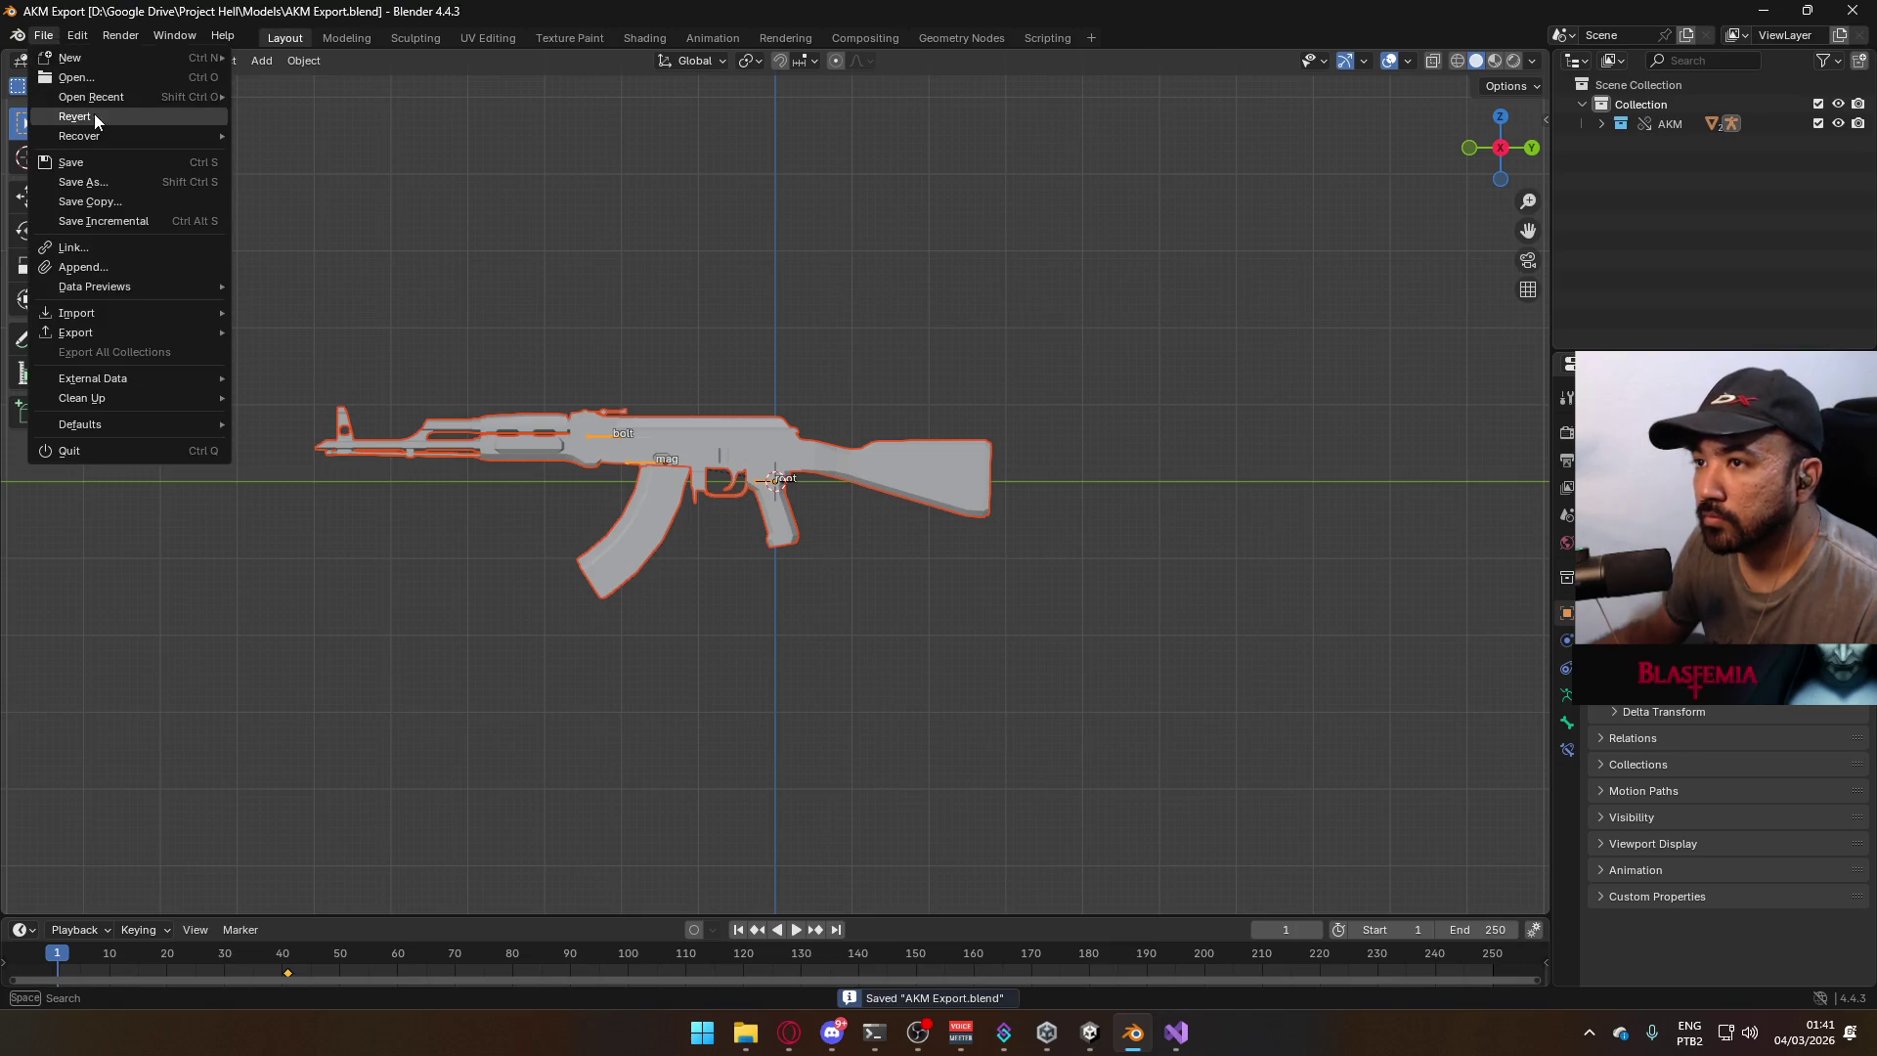
mouse_move(91, 97)
left_click(381, 116)
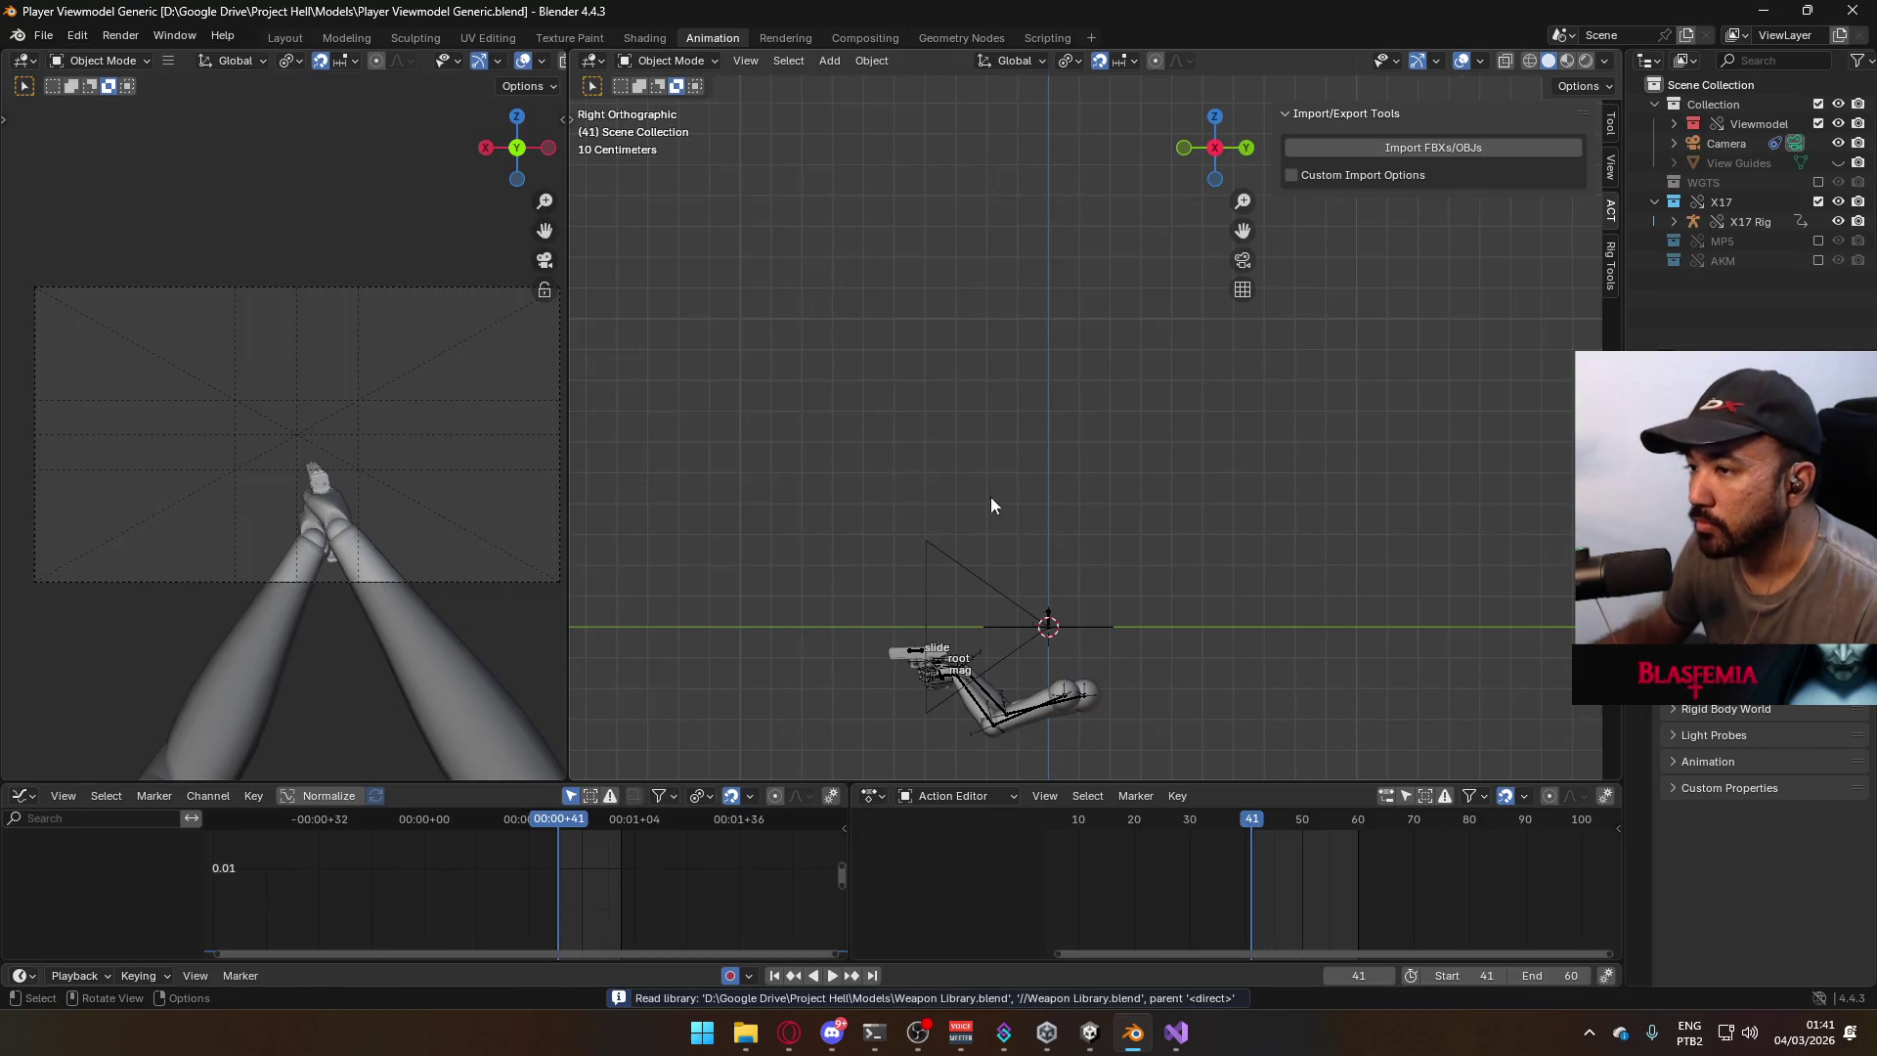
Select the X17 Rig and Viewmodel Rig to check their animations.
left_click(904, 653)
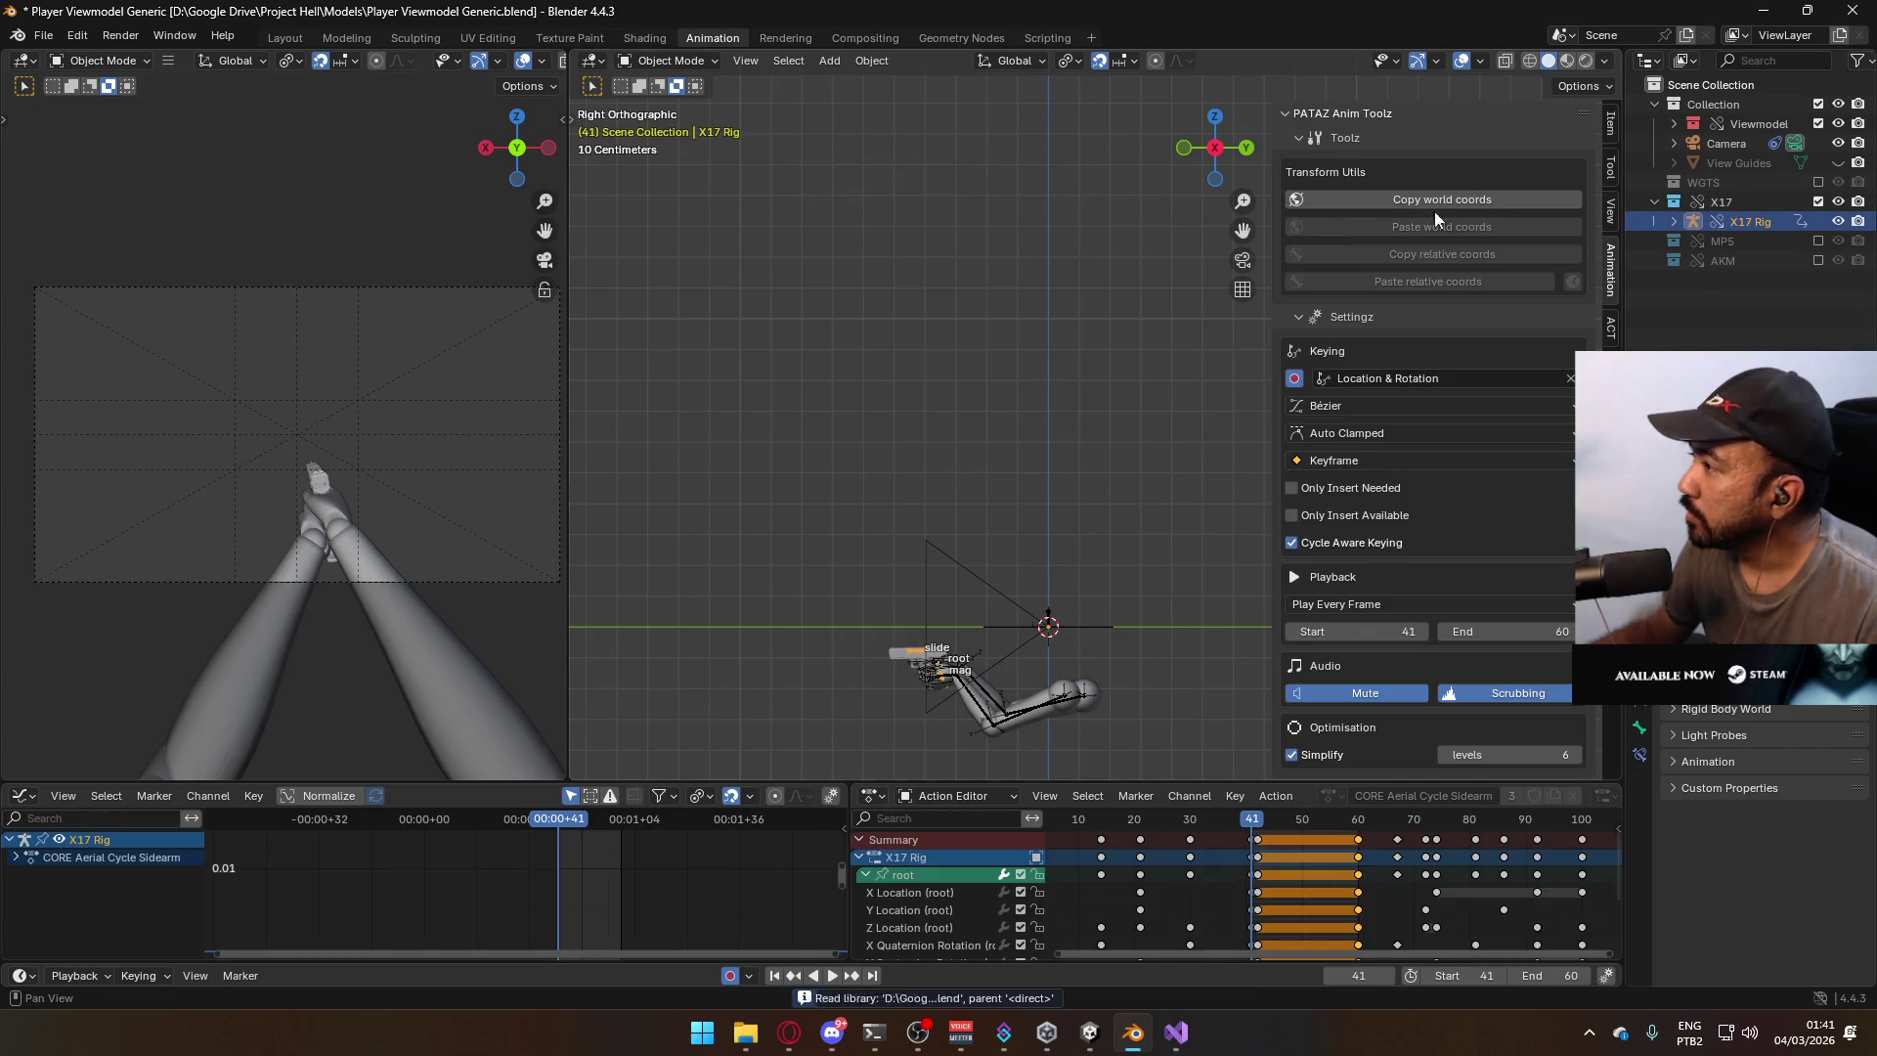
left_click(1037, 706)
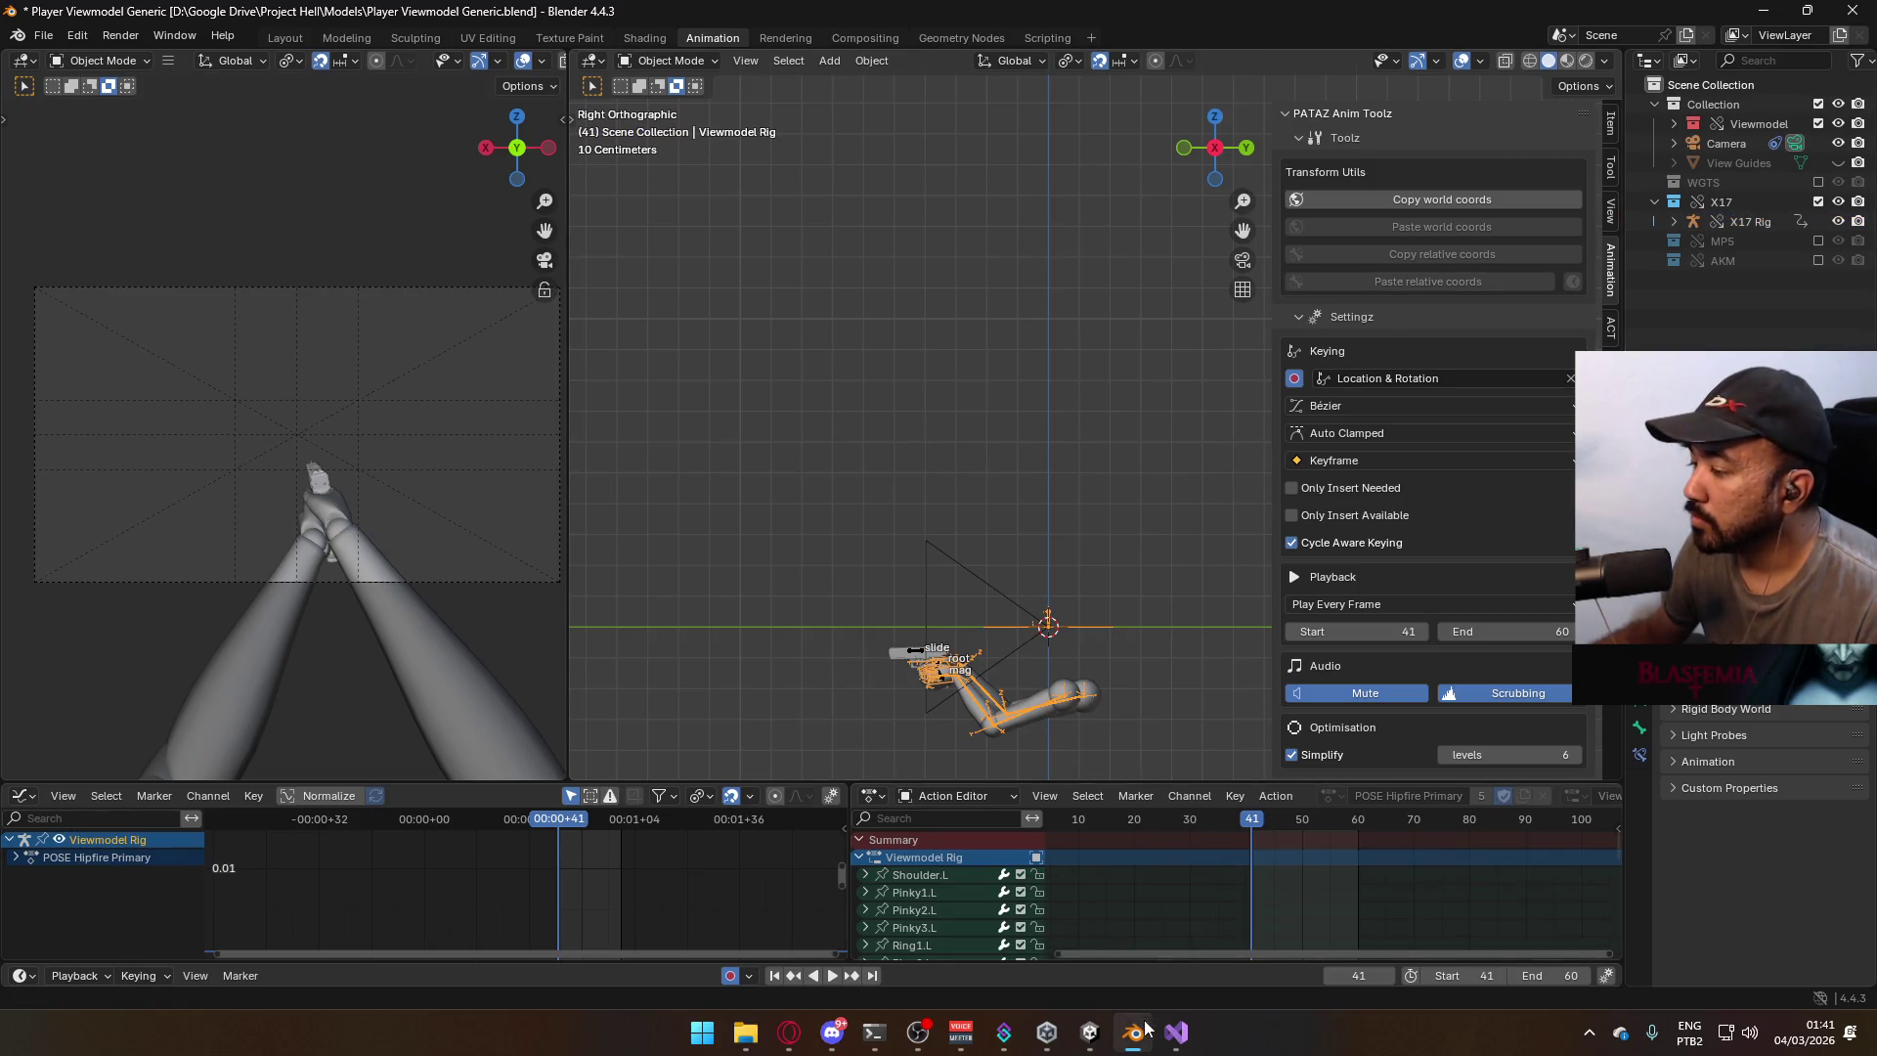
left_click(1090, 1034)
mouse_move(743, 459)
left_mouse_down("alt")
mouse_move(782, 445)
mouse_move(806, 366)
left_mouse_up("alt")
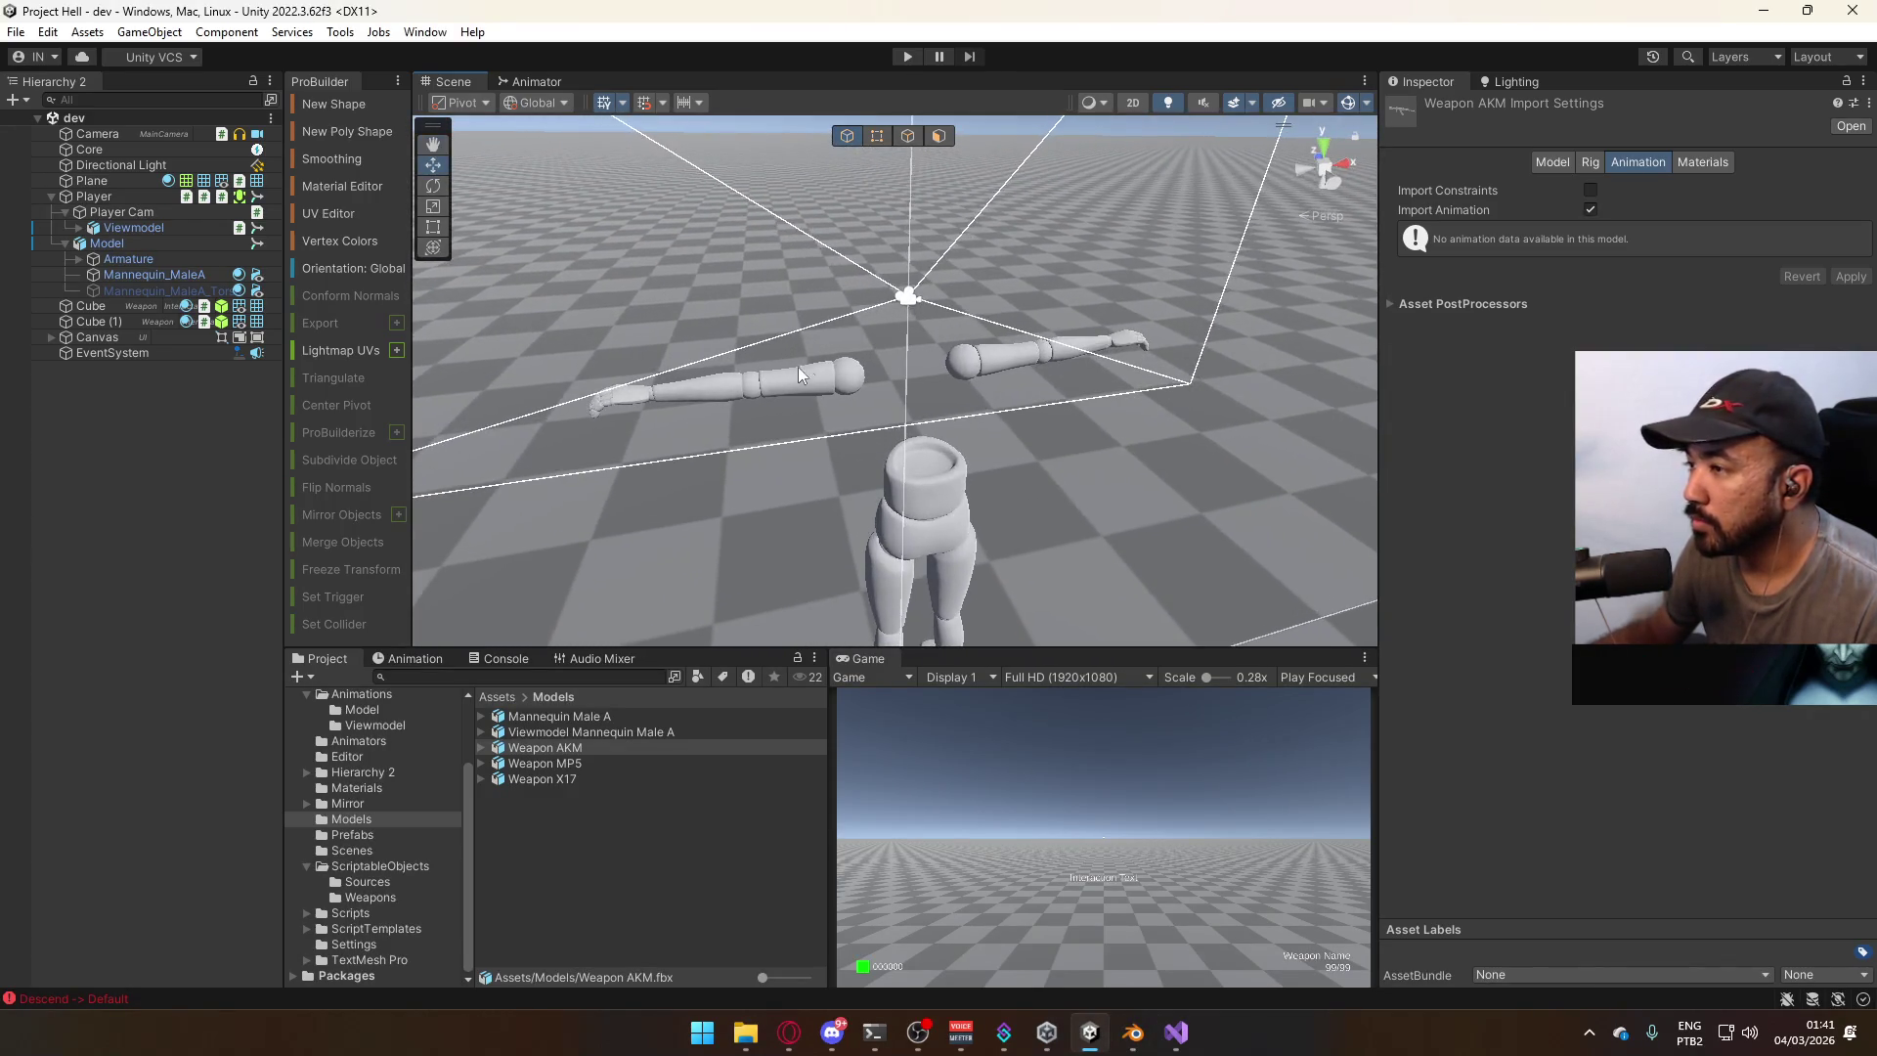
Expand the viewmodel hierarchy and drop Weapon AKM into the Socket Hand R socket.
left_click(805, 370)
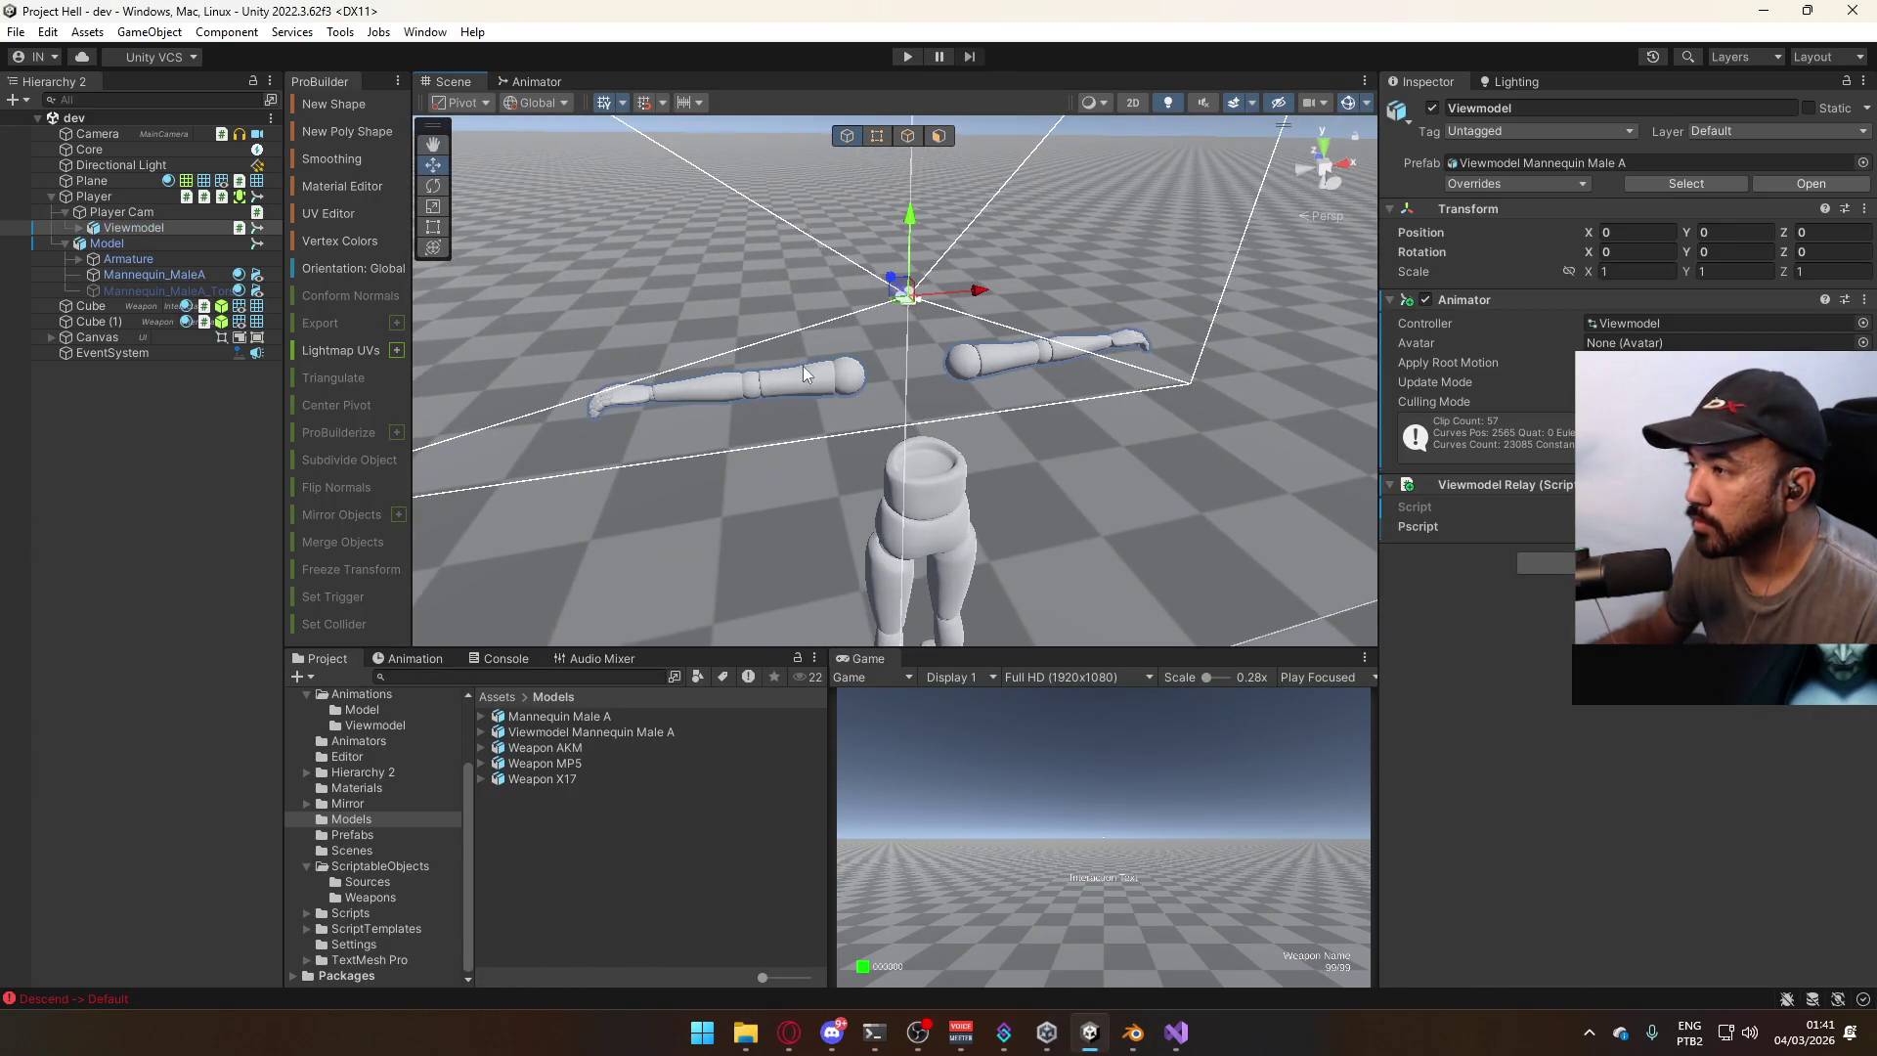
left_click(79, 227)
left_click(94, 258)
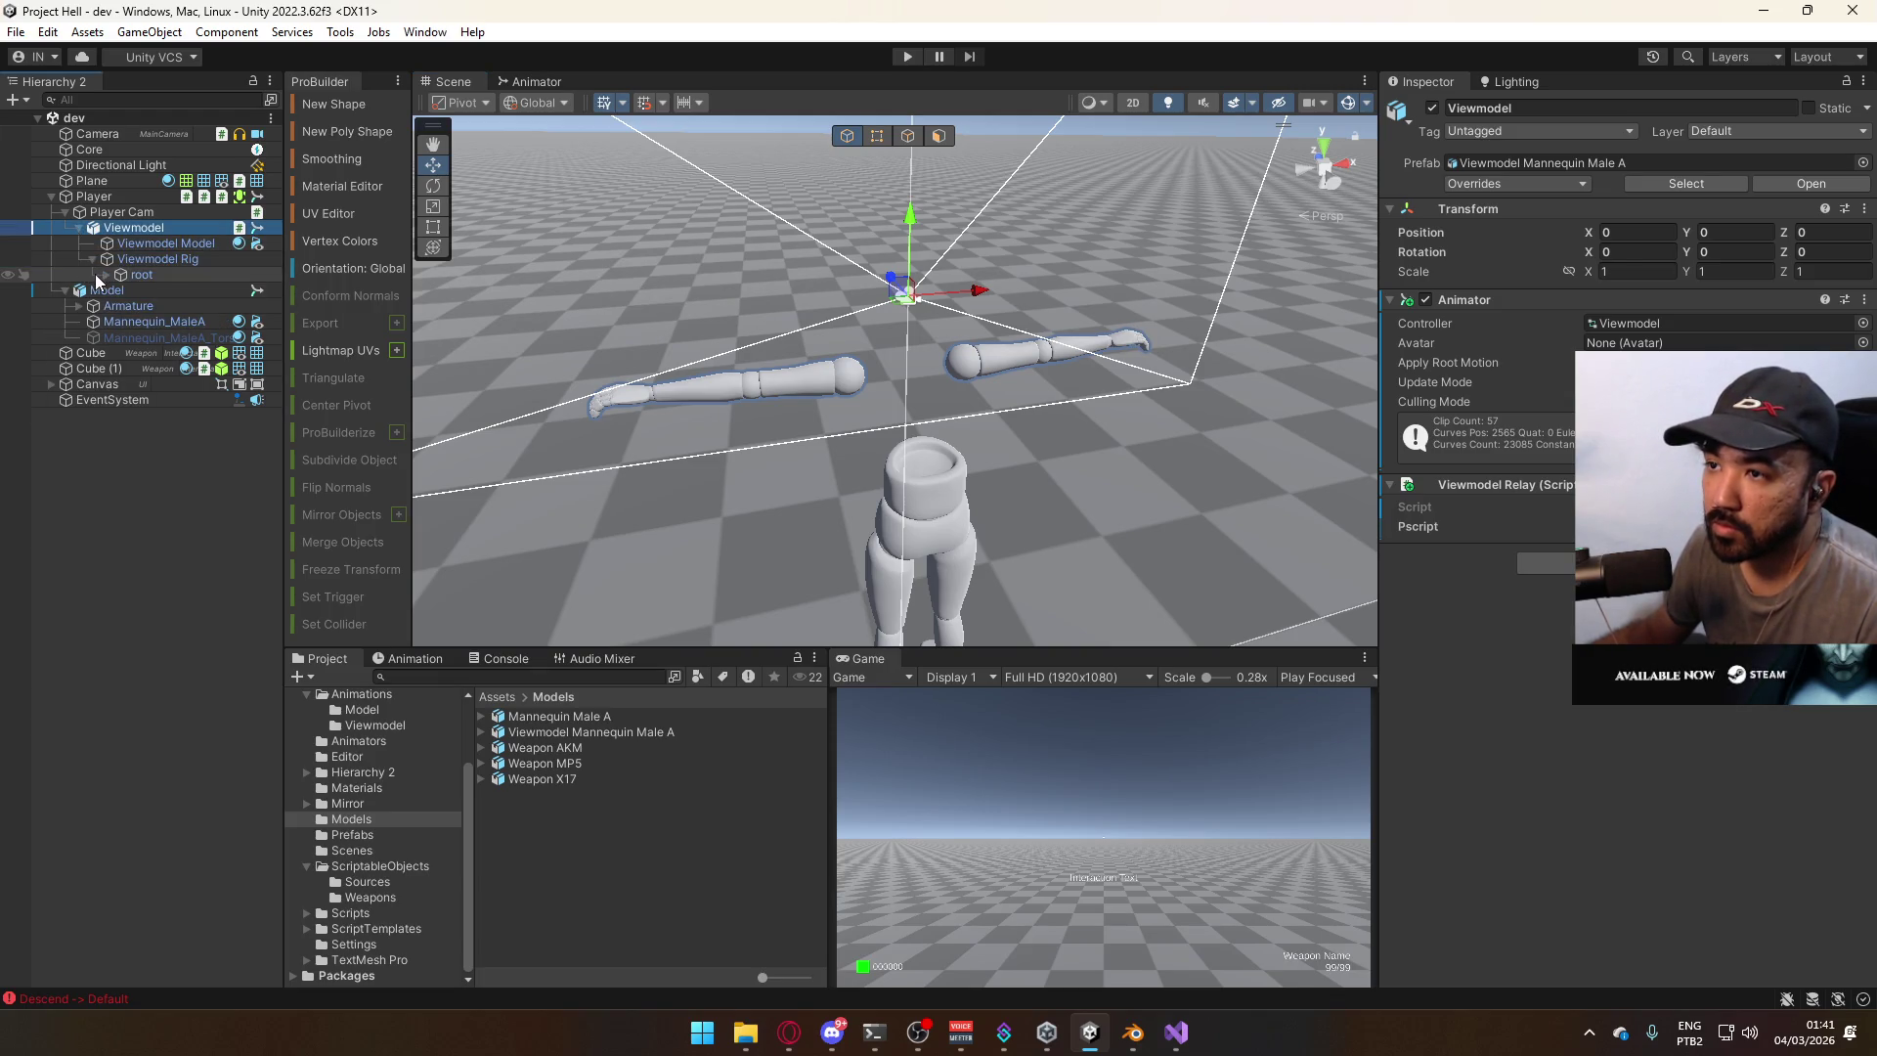
left_click(104, 276)
left_click(105, 274)
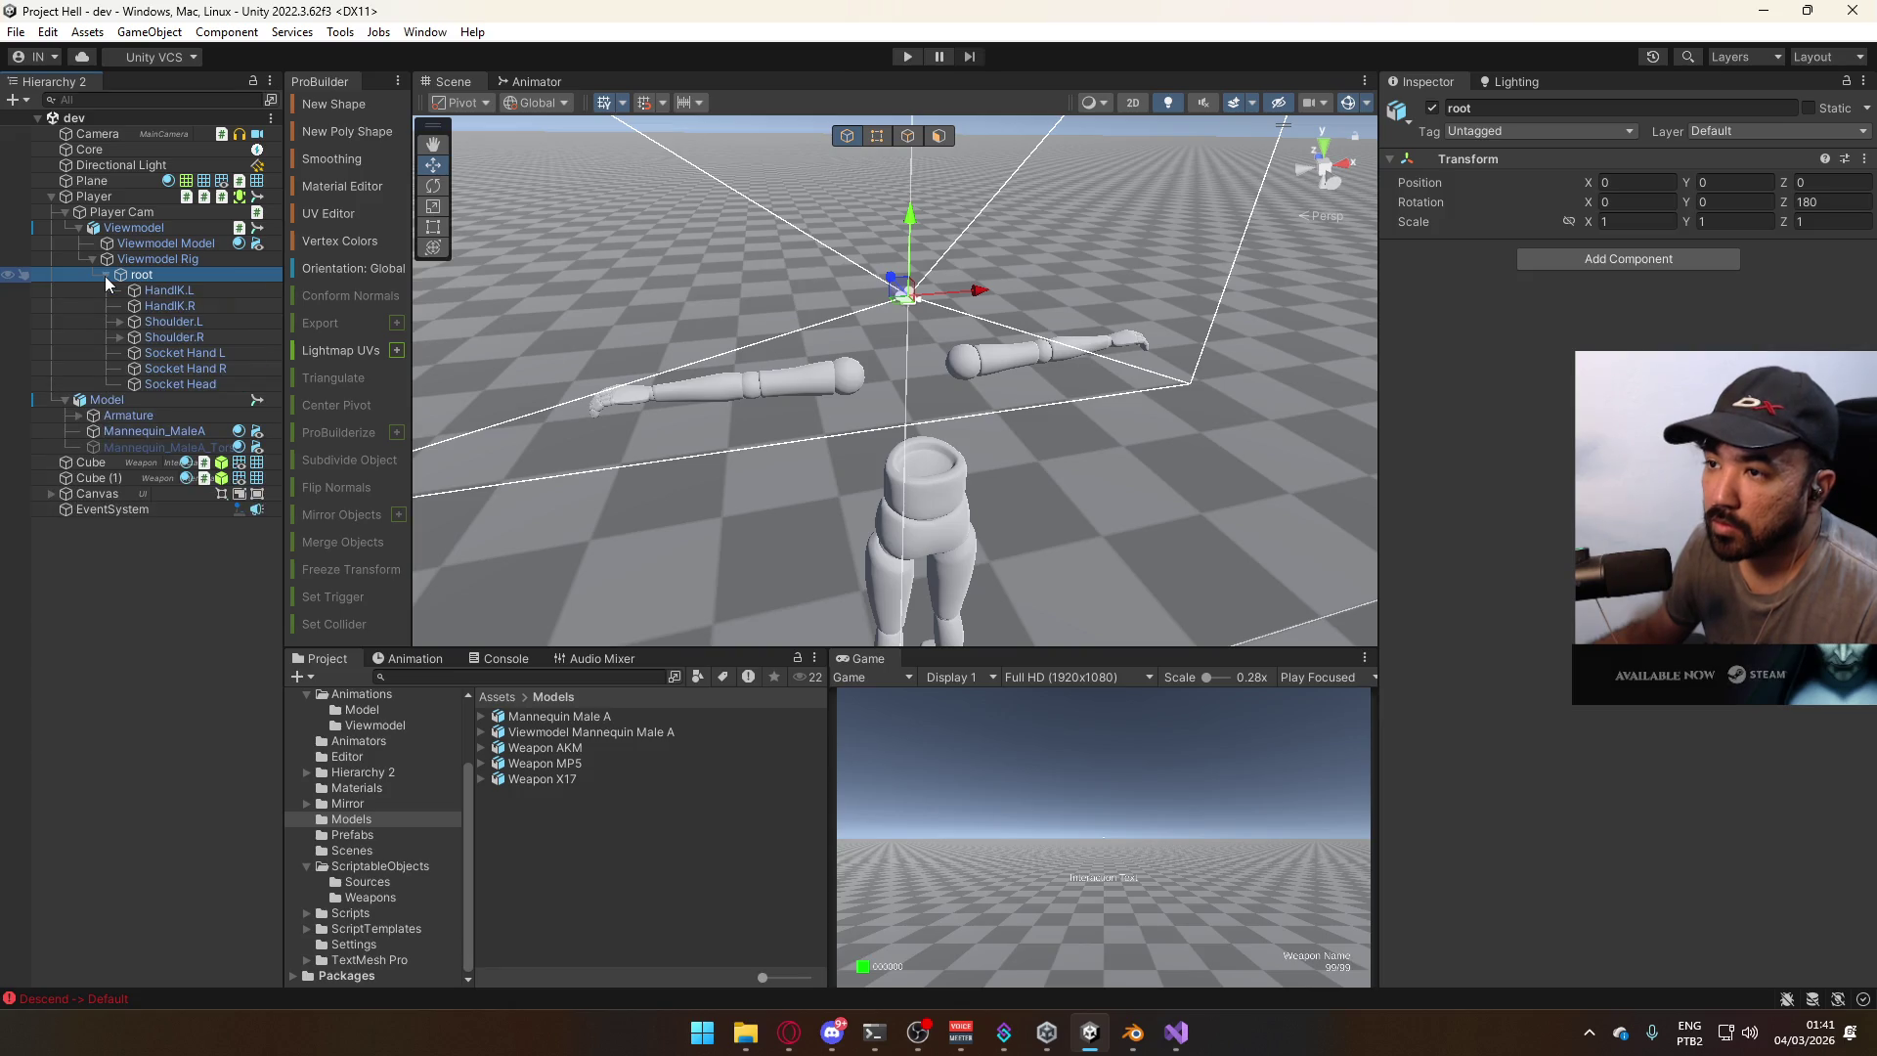
left_click(237, 369)
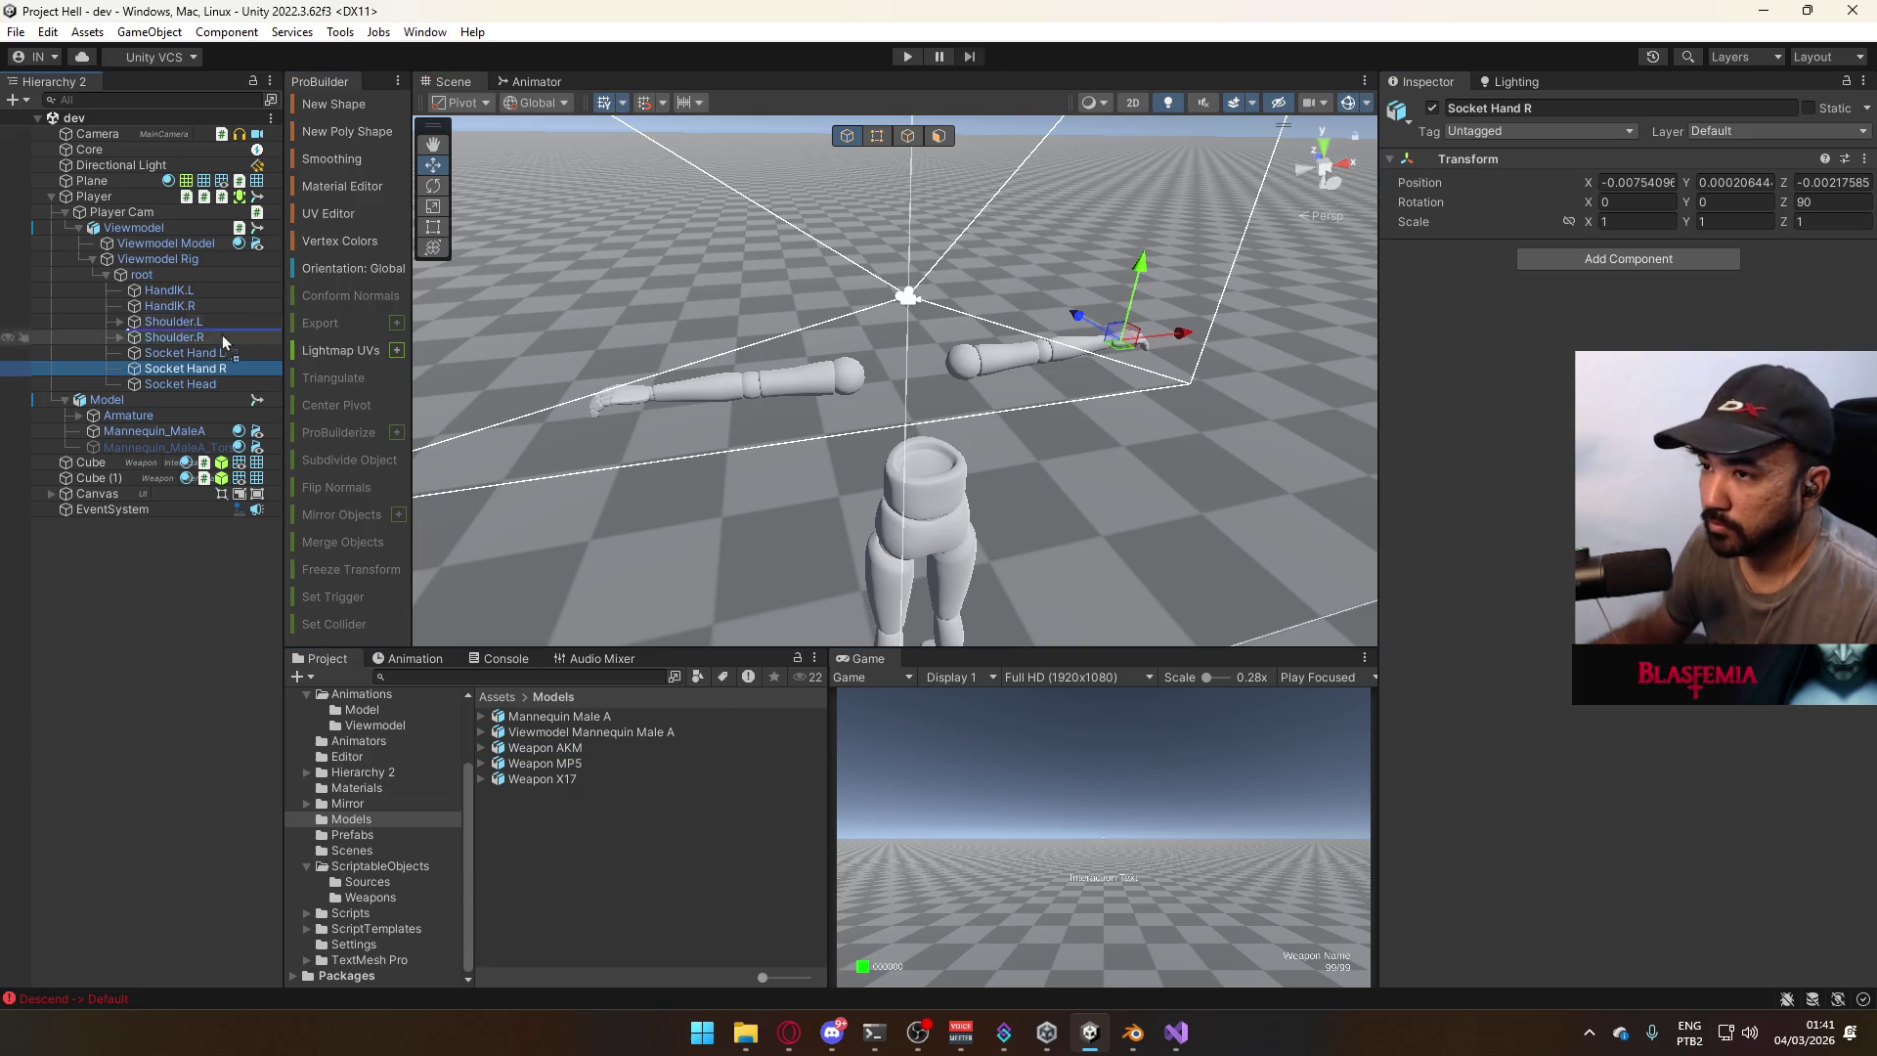
left_click_drag(198, 372, 199, 375)
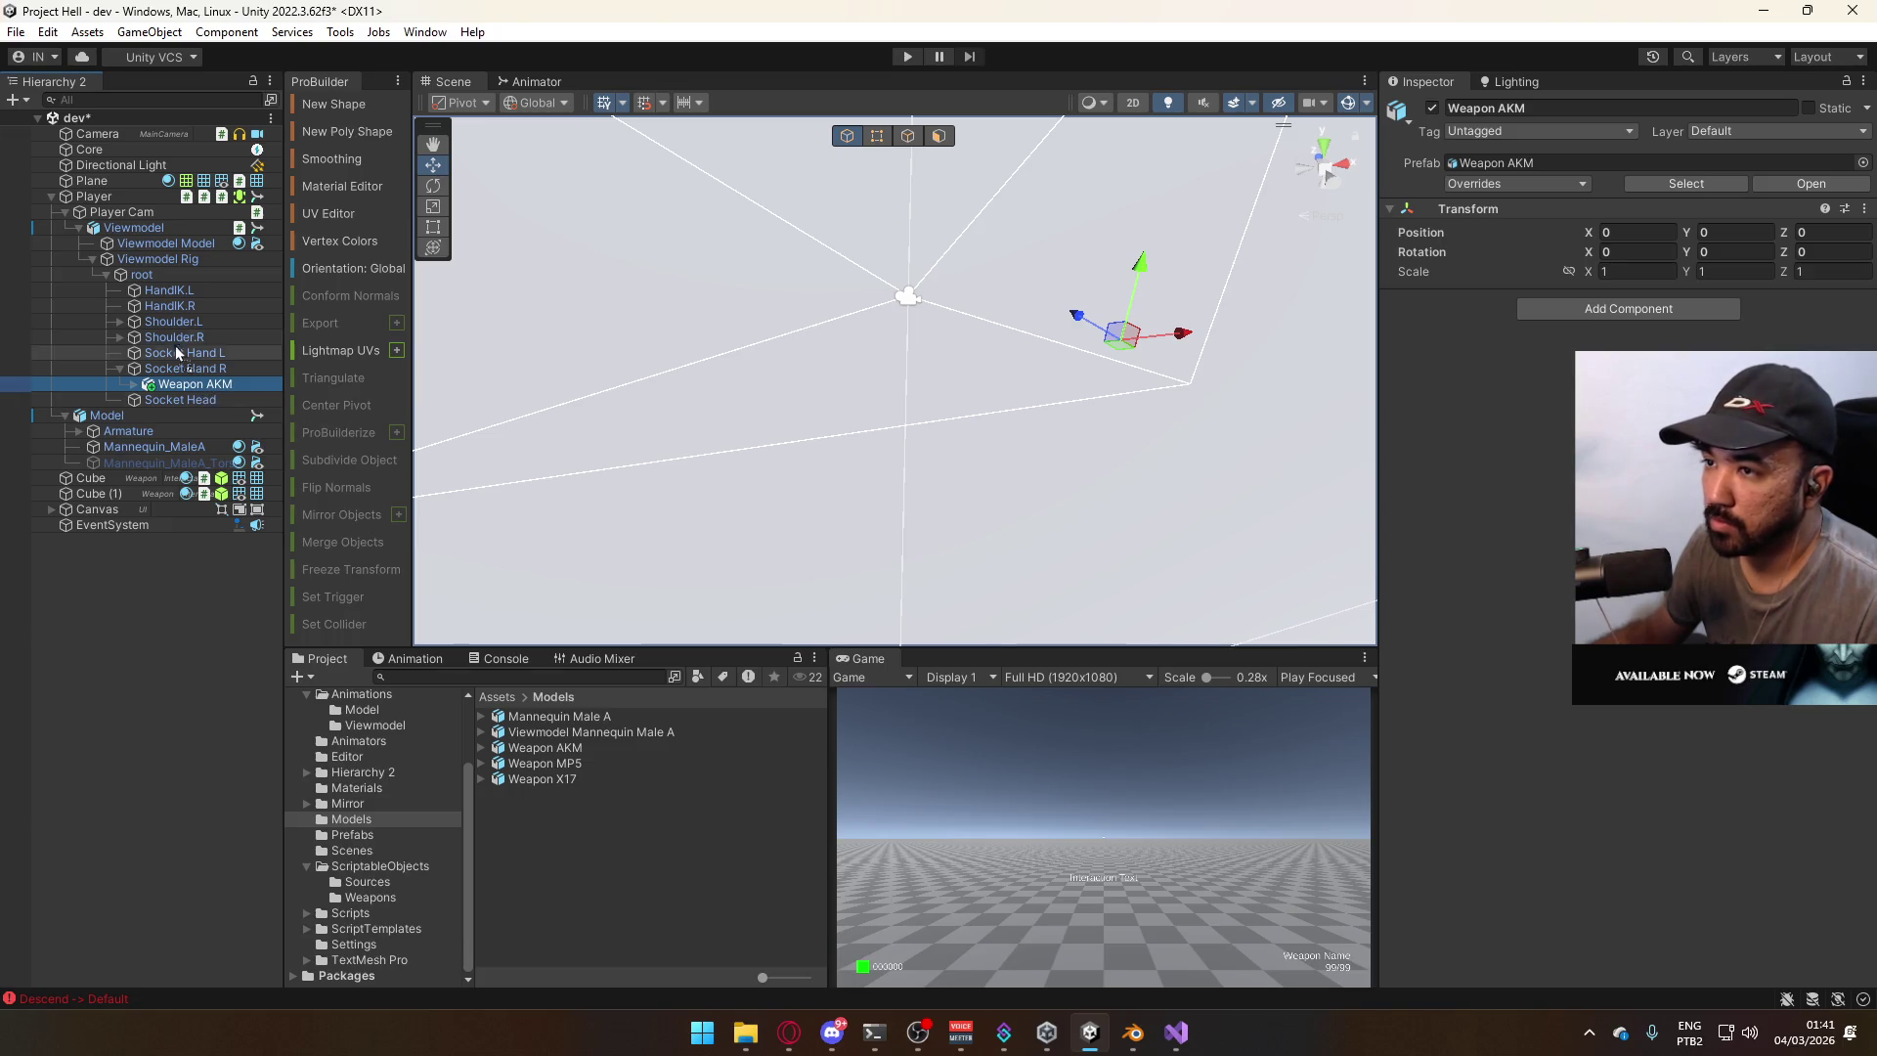
Move Weapon AKM to the scene root and set its scale to 1 and X/Z rotation to 0.
left_click_drag(117, 205, 109, 201)
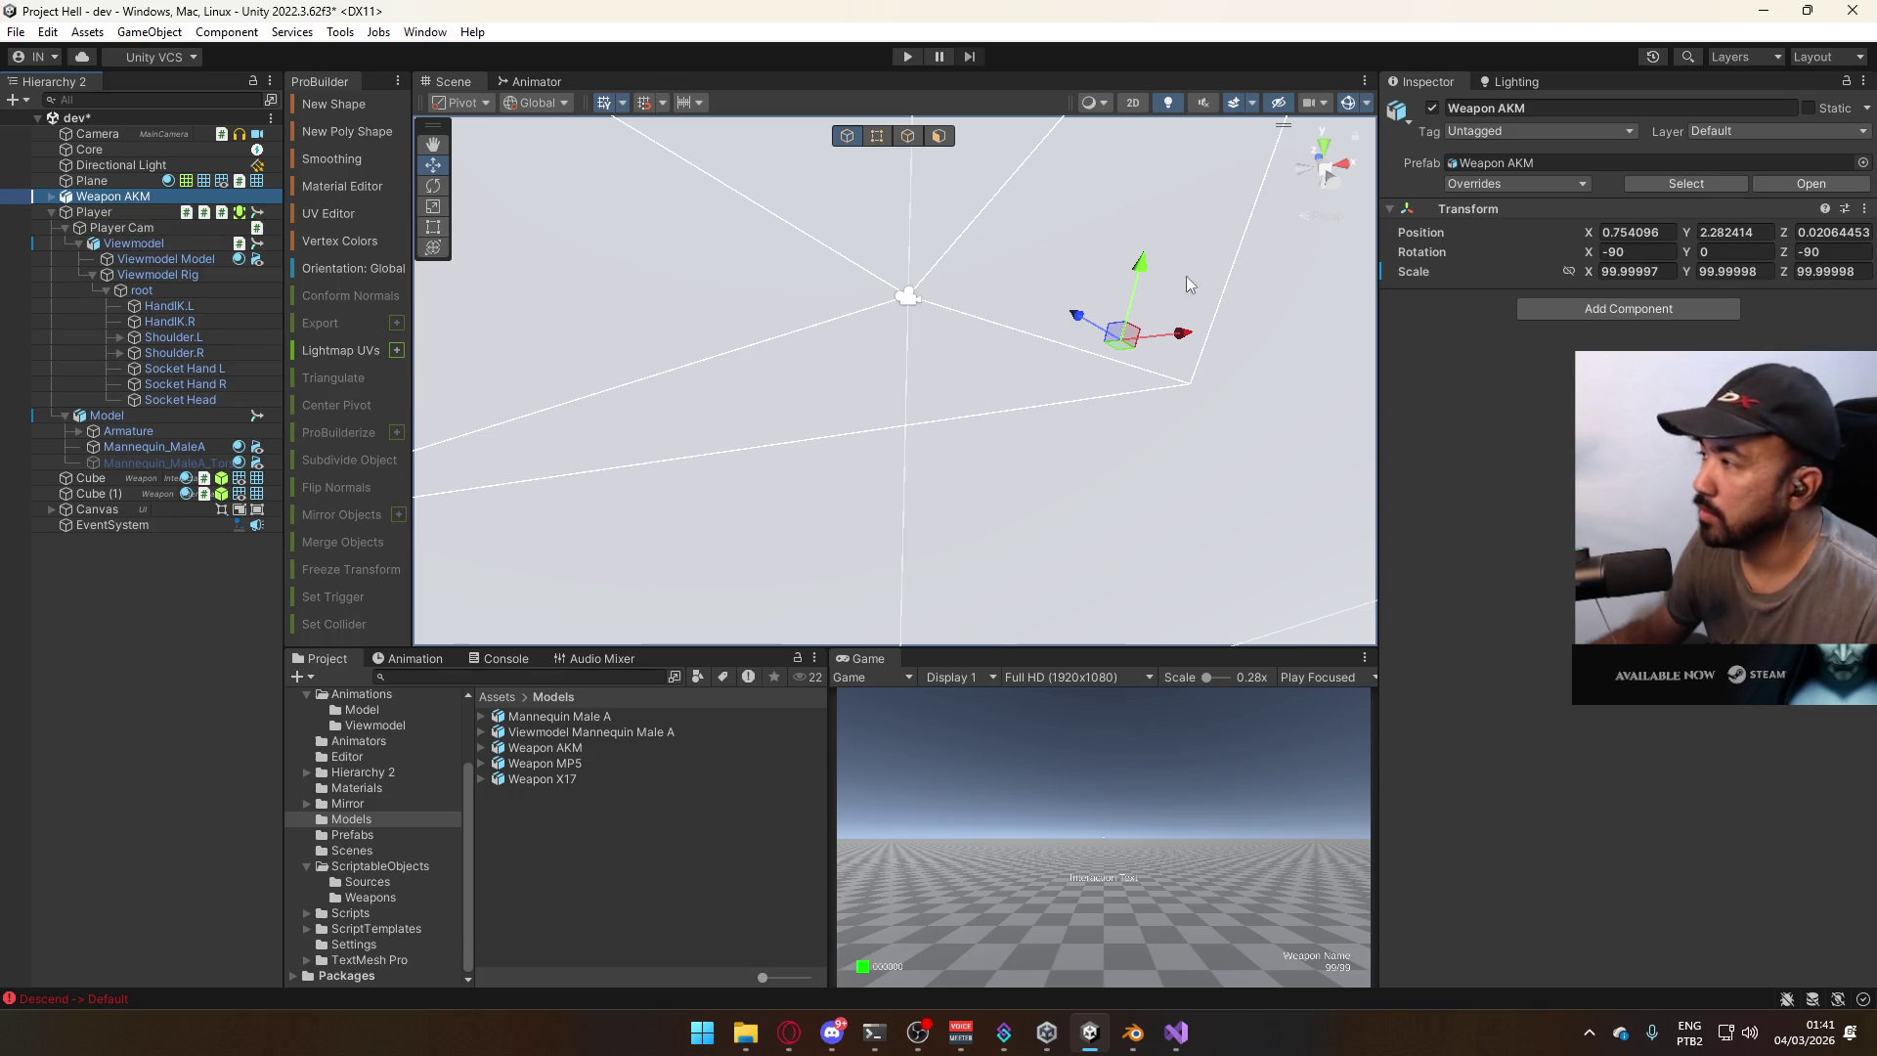
left_click(1676, 268)
type("1")
key("Tab")
type("1")
left_click(1835, 272)
type("1")
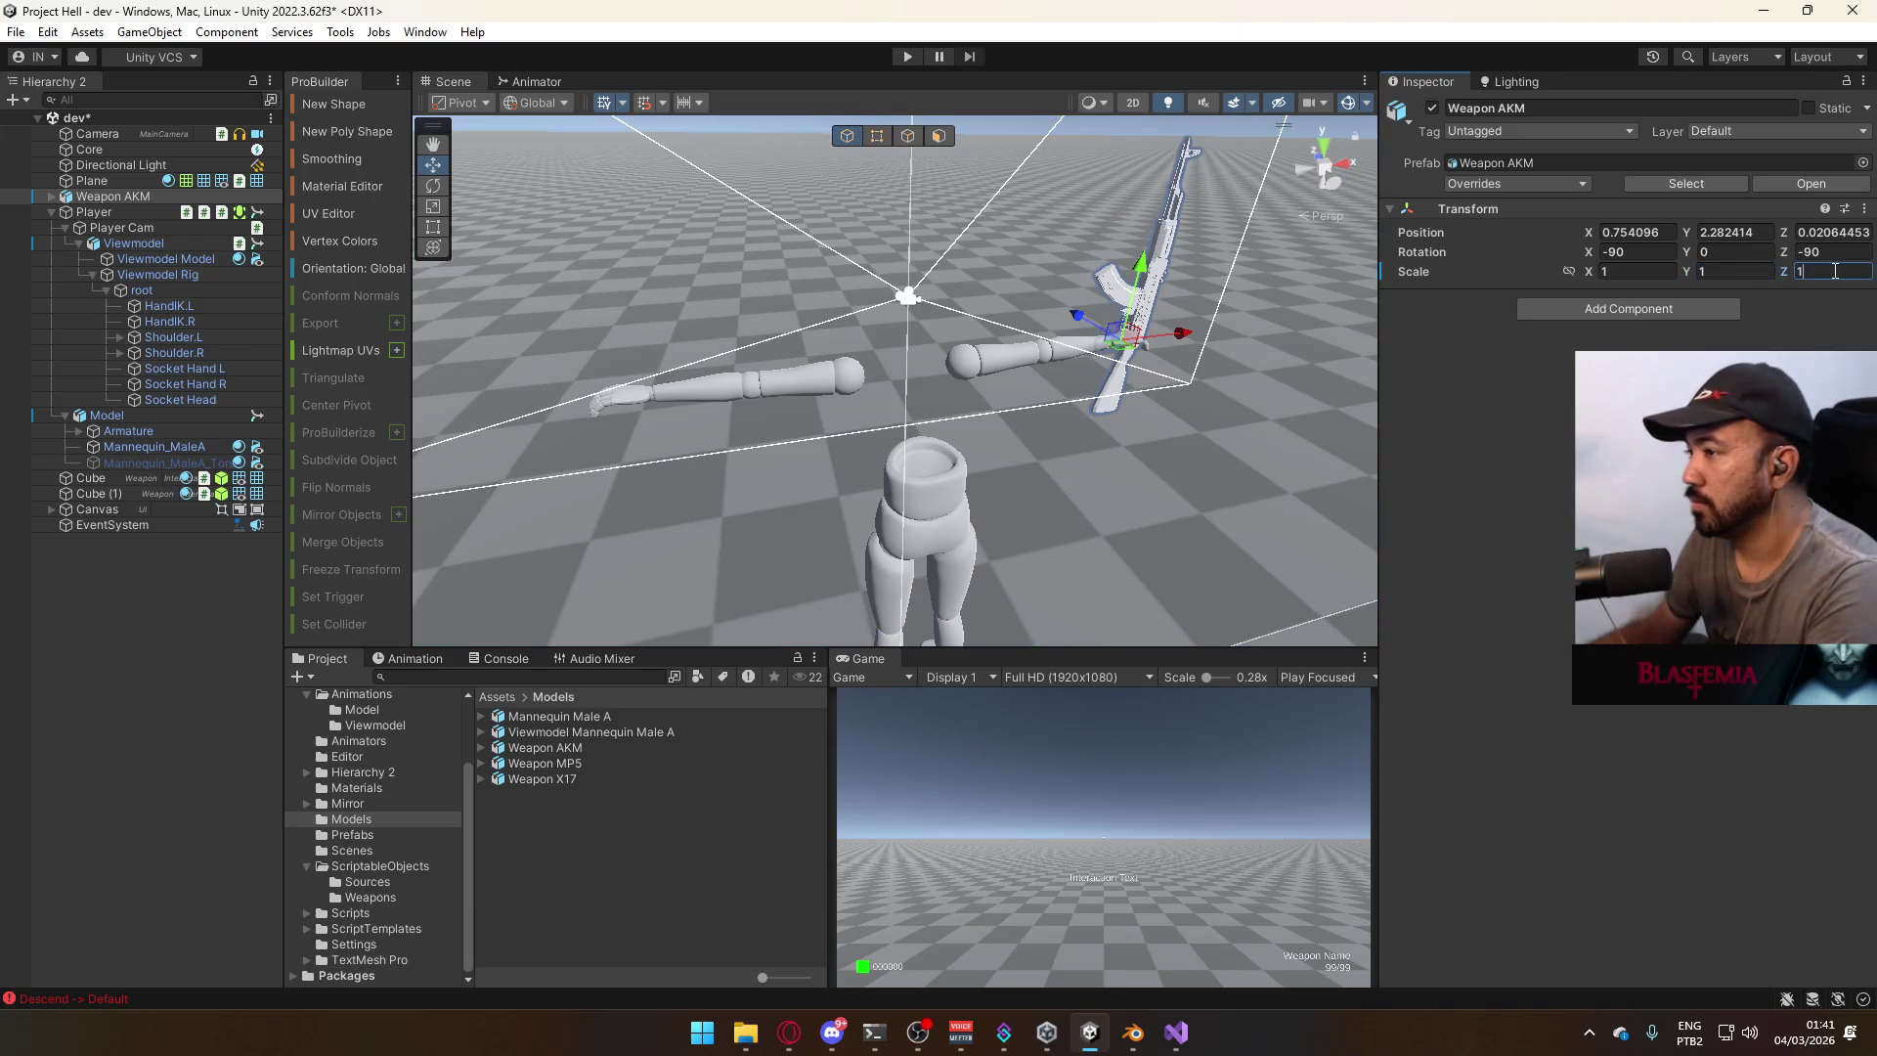
left_click(1623, 252)
type("0")
left_click(1809, 252)
type("0")
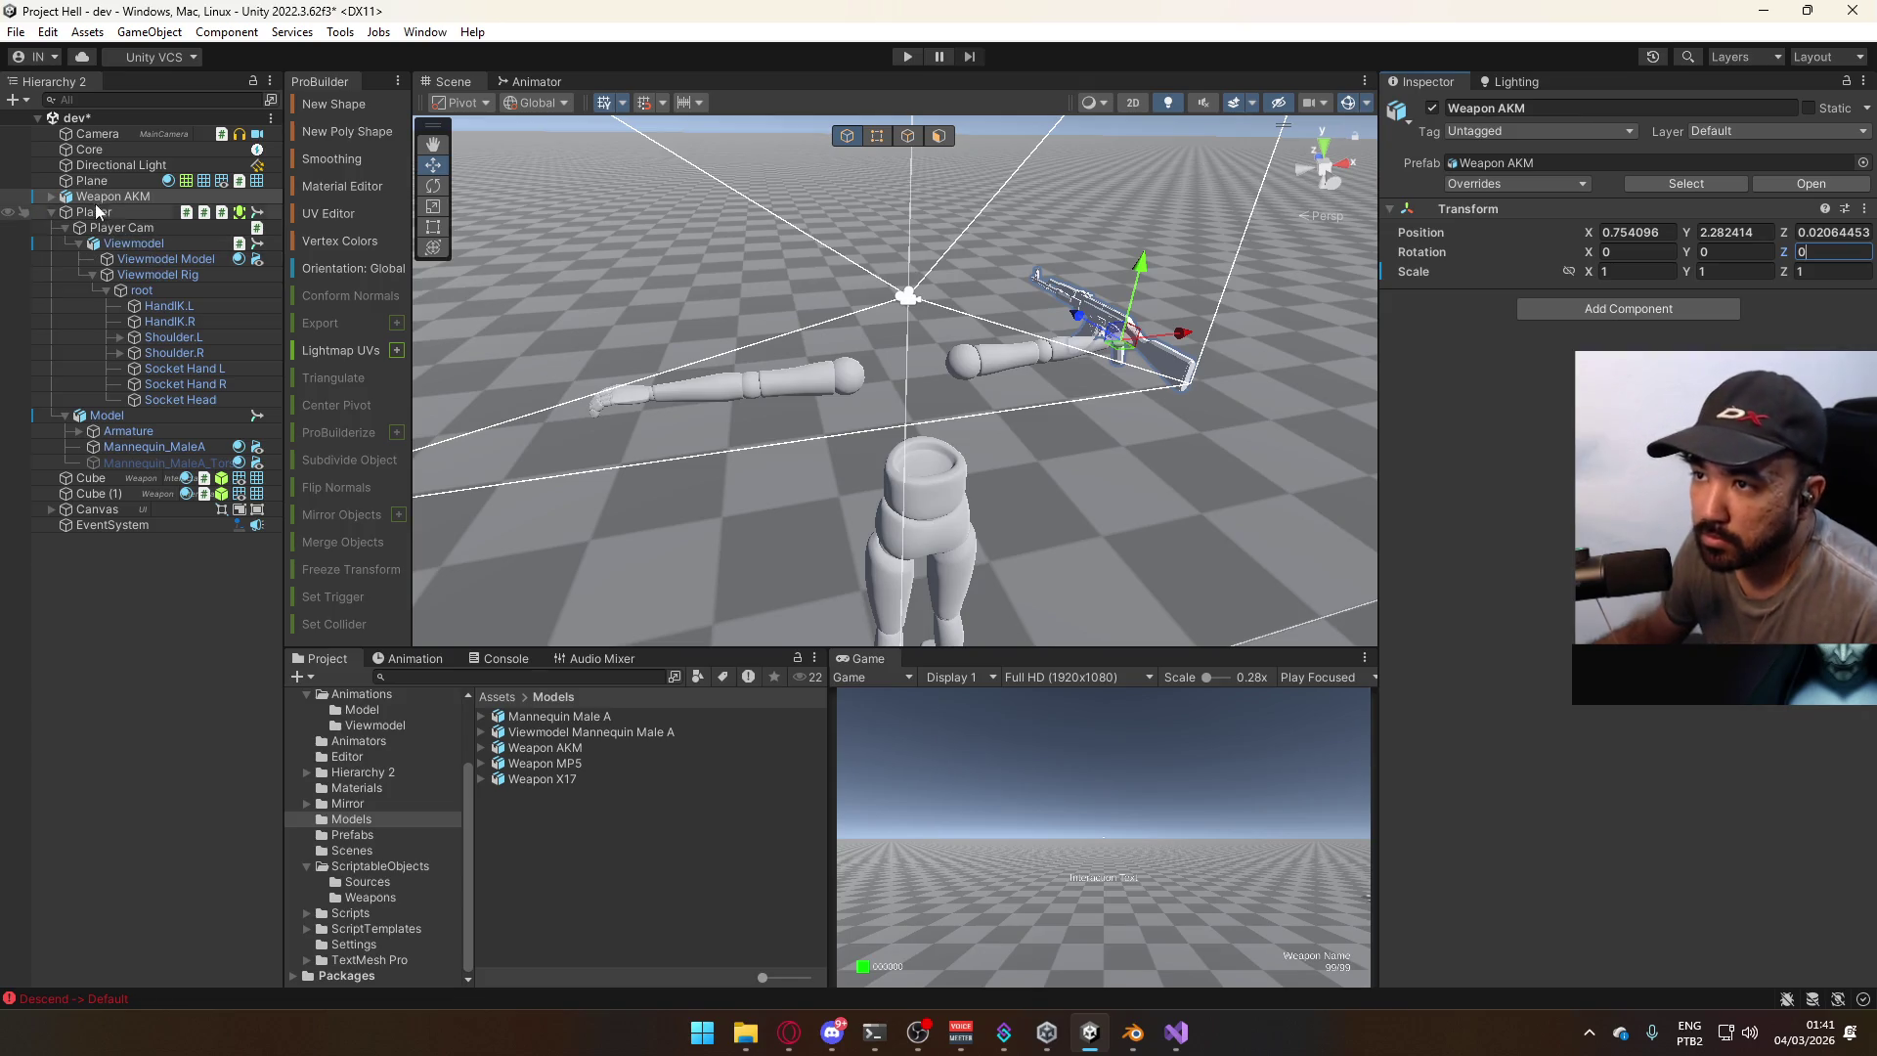
Re-parent Weapon AKM under Socket Hand R at rotation 270, 0, 270, inspect it, then delete it.
left_click_drag(115, 201, 181, 382)
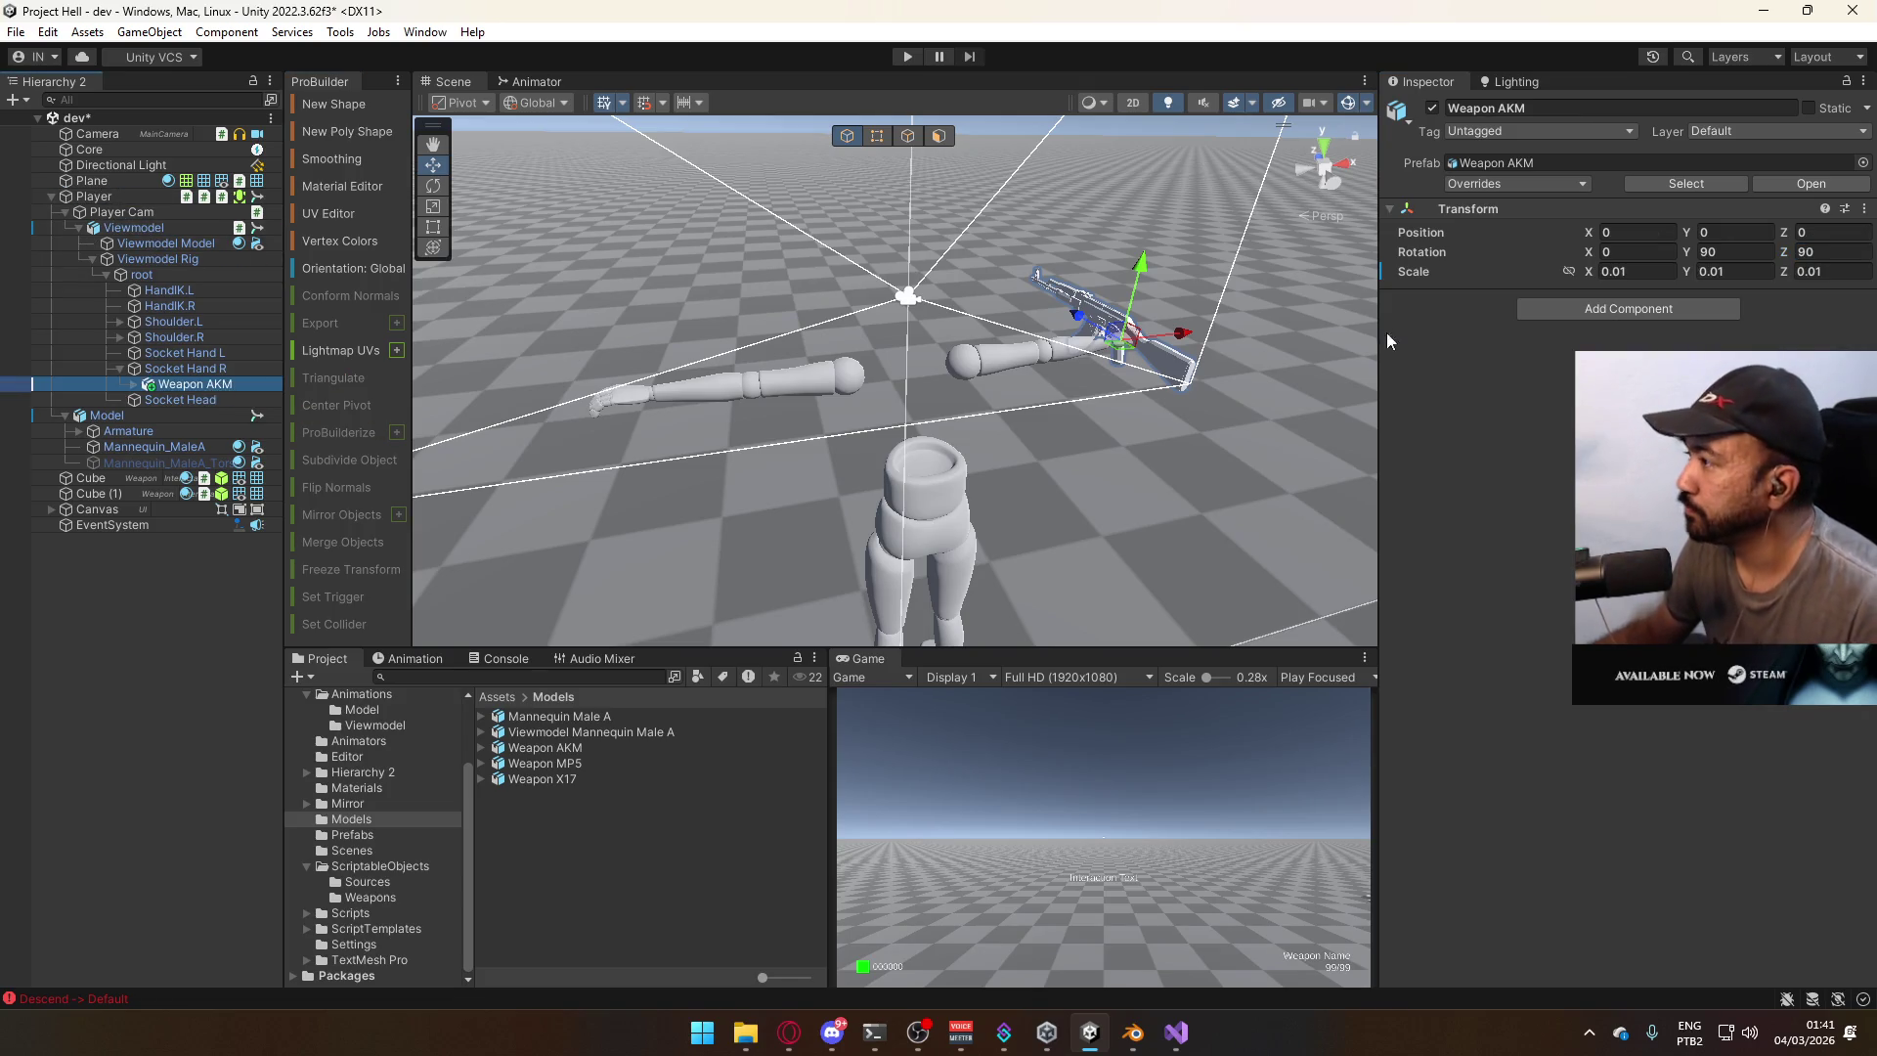
left_click(1659, 252)
type("9")
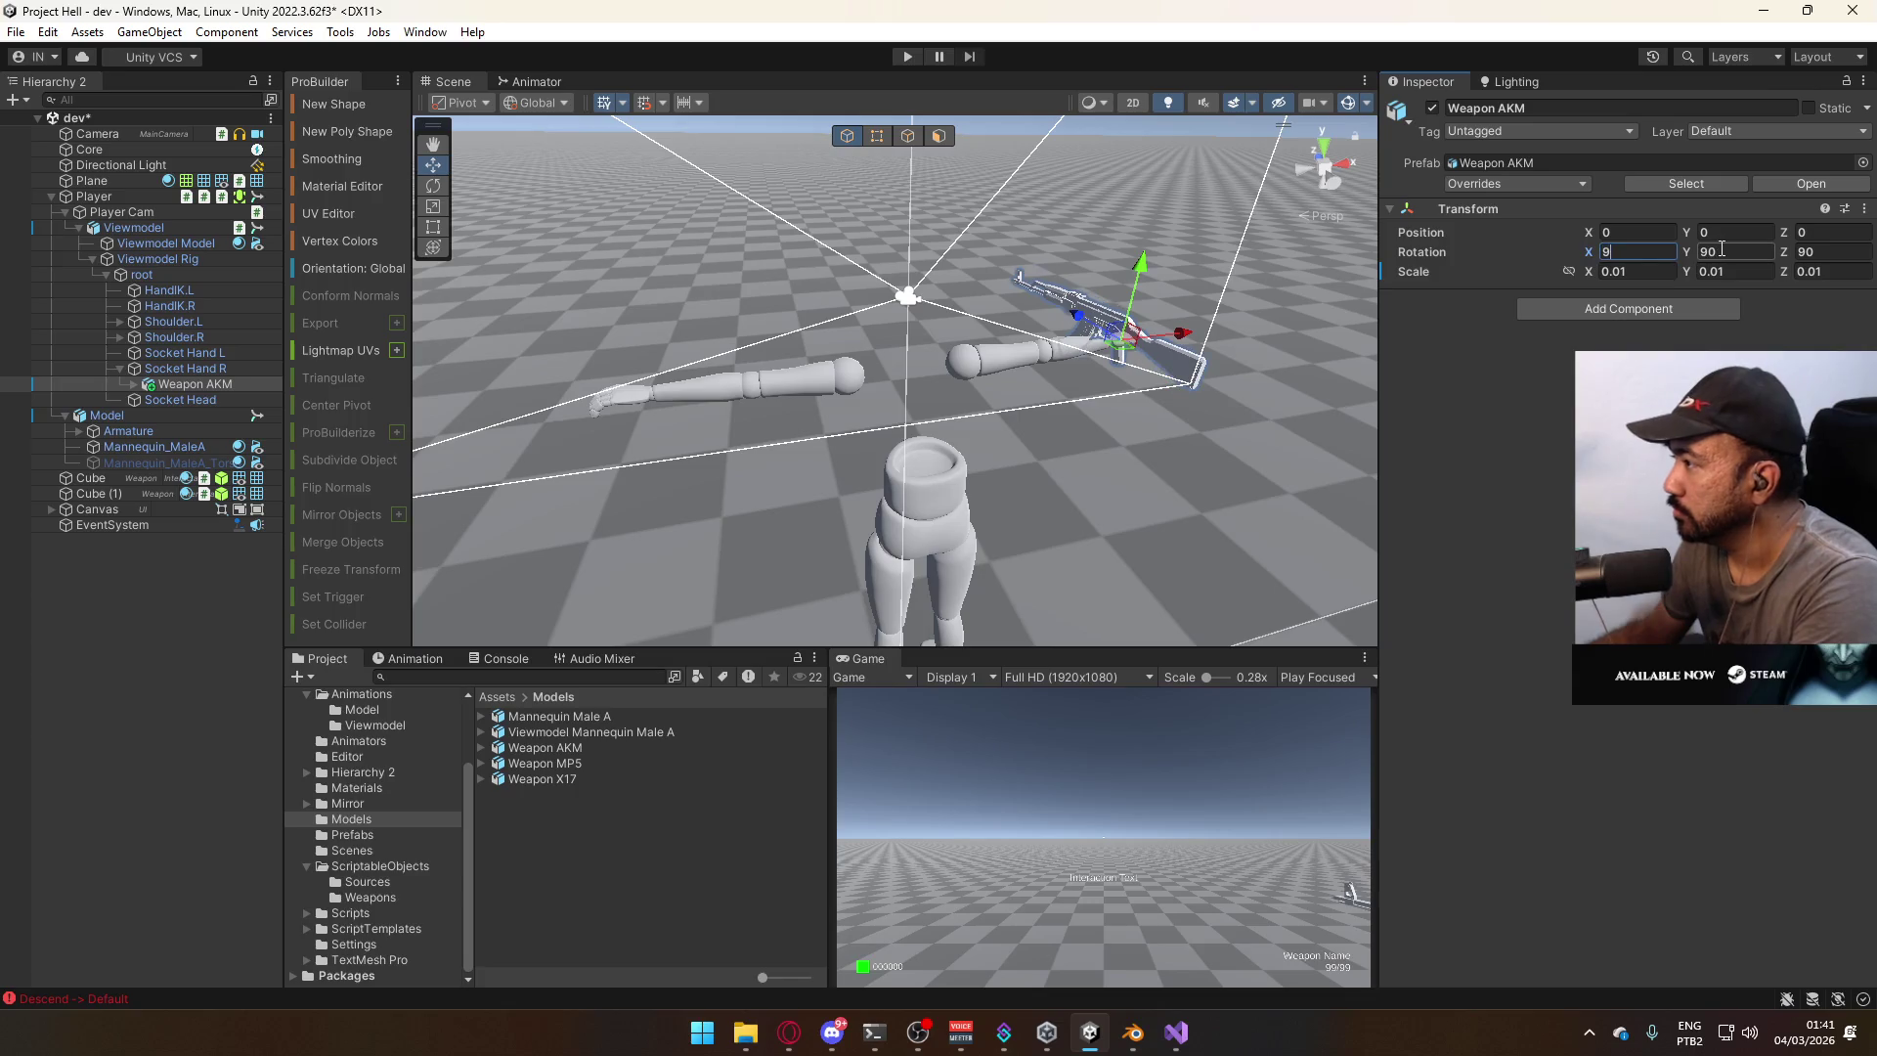
key("BackSpace")
type("270")
key("Tab")
type("0")
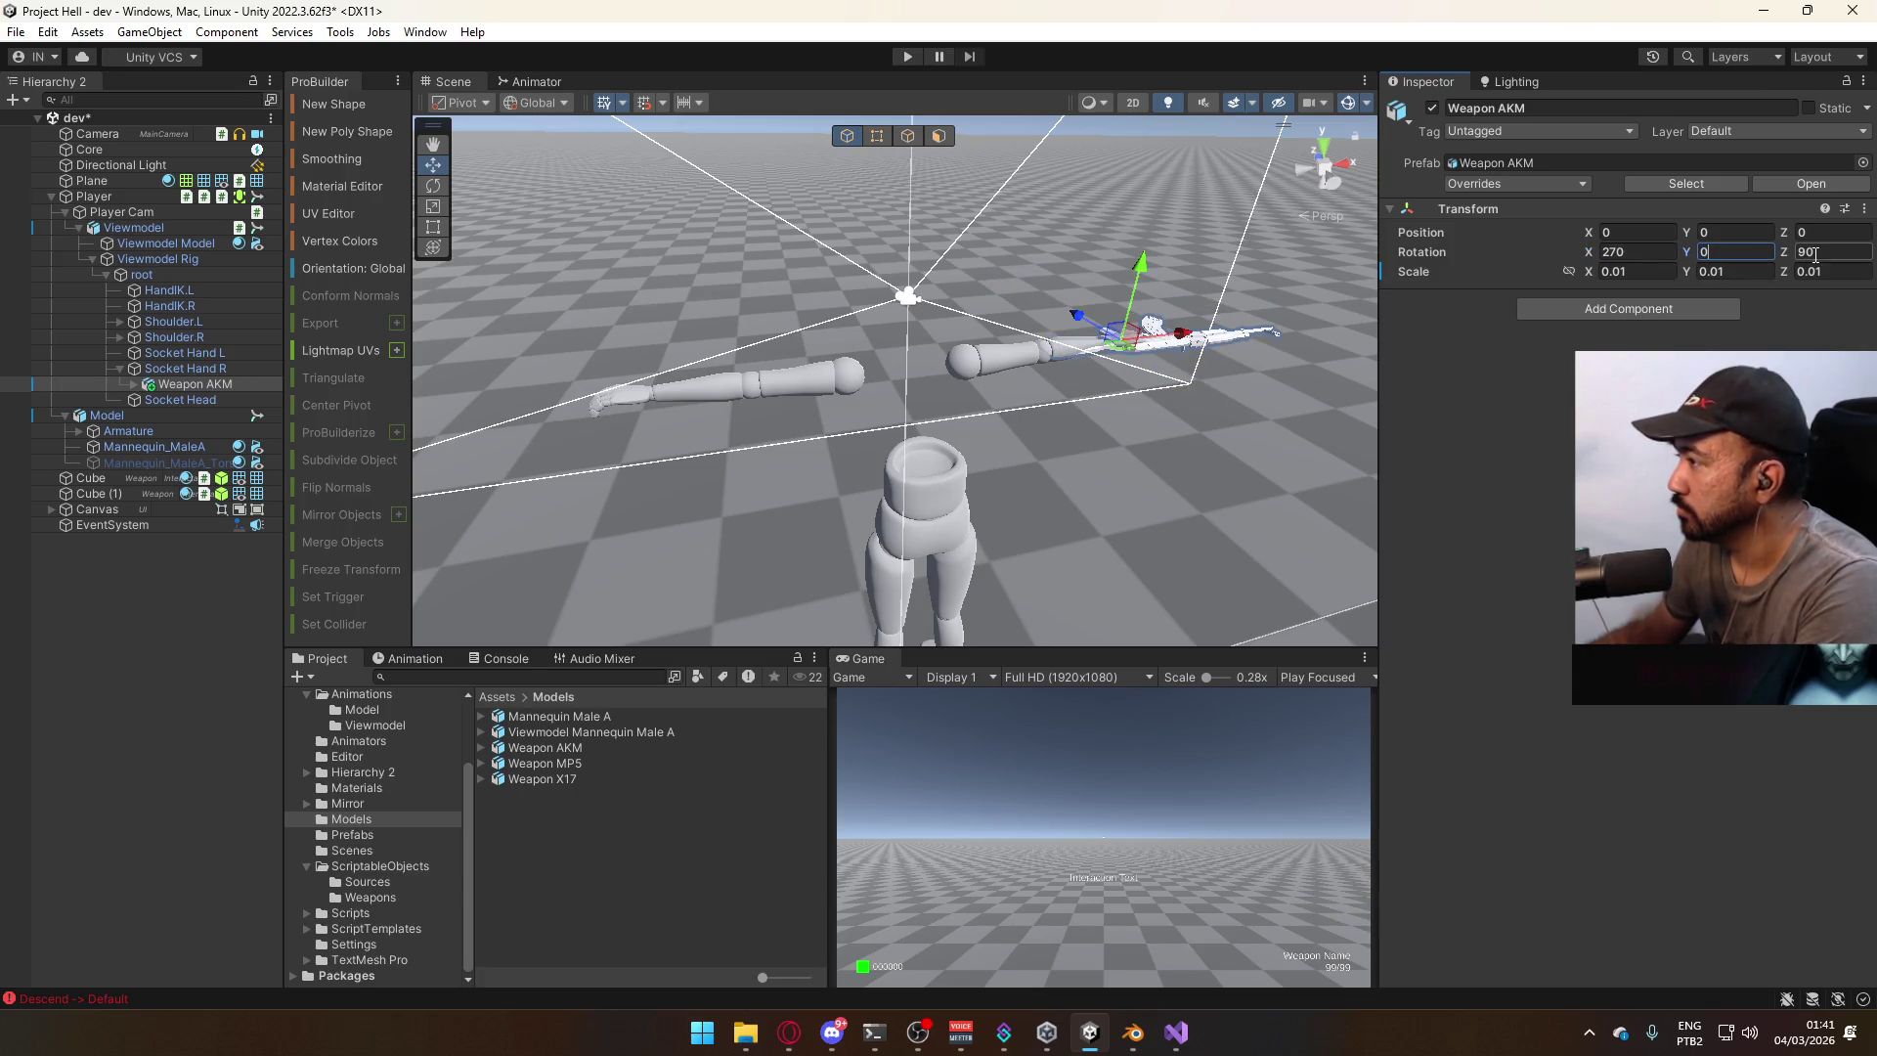
type("270")
mouse_move(1012, 274)
left_mouse_down("alt")
mouse_move(354, 403)
mouse_move(344, 449)
mouse_move(408, 419)
left_mouse_up("alt")
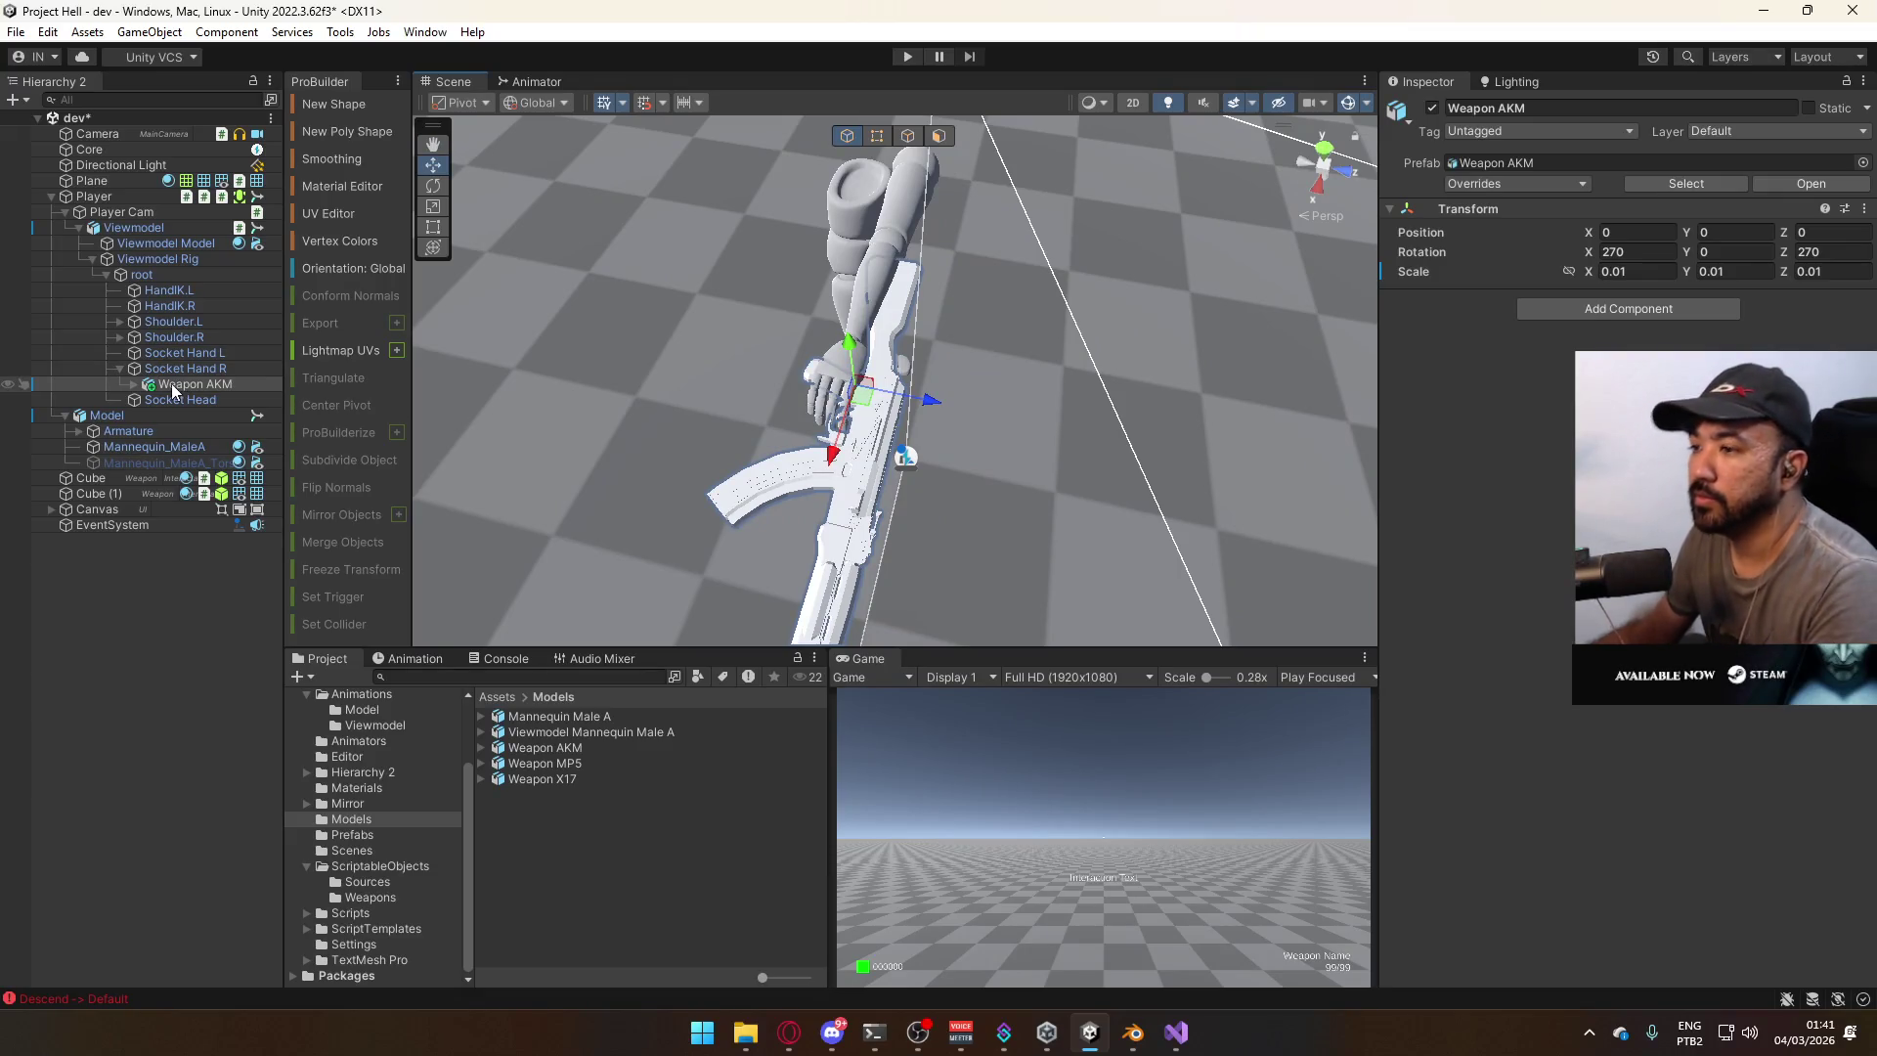
key("Delete")
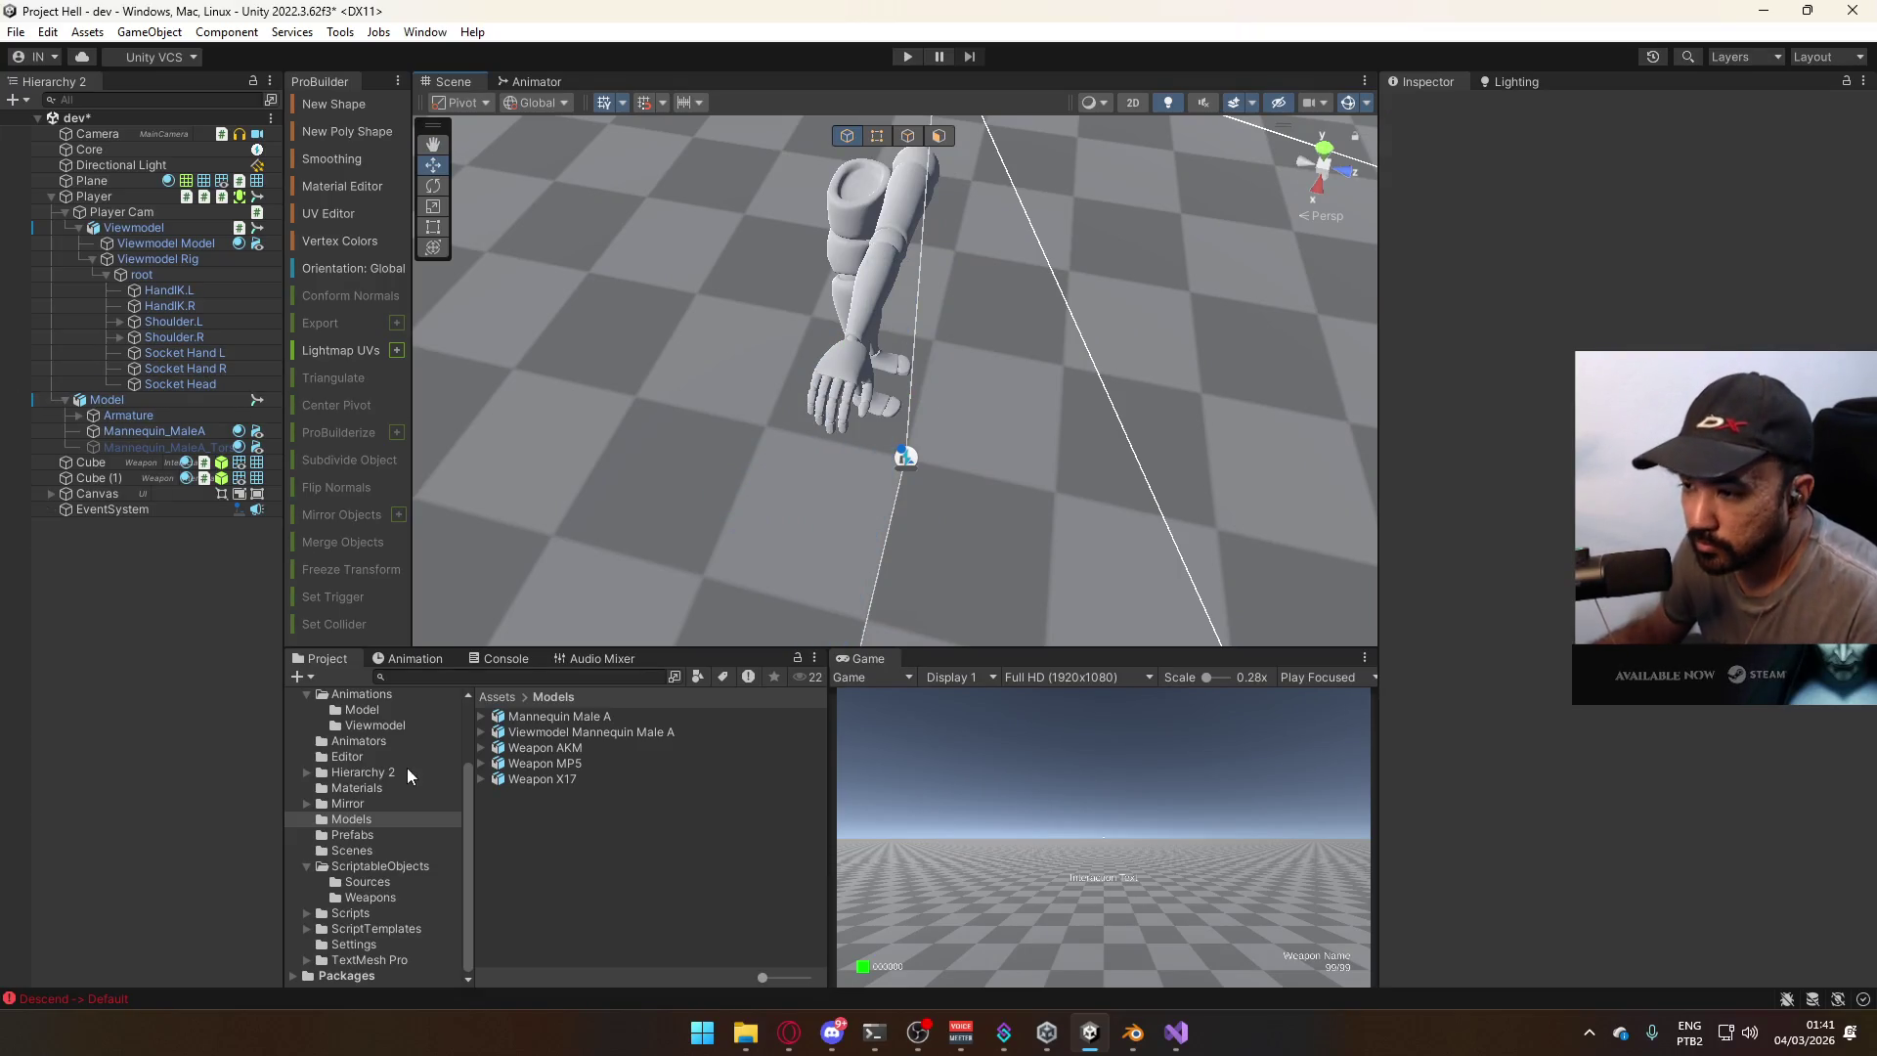
Undo the Weapon AKM deletion and look over the Weapon X17 and MP5 prefabs.
left_click(373, 839)
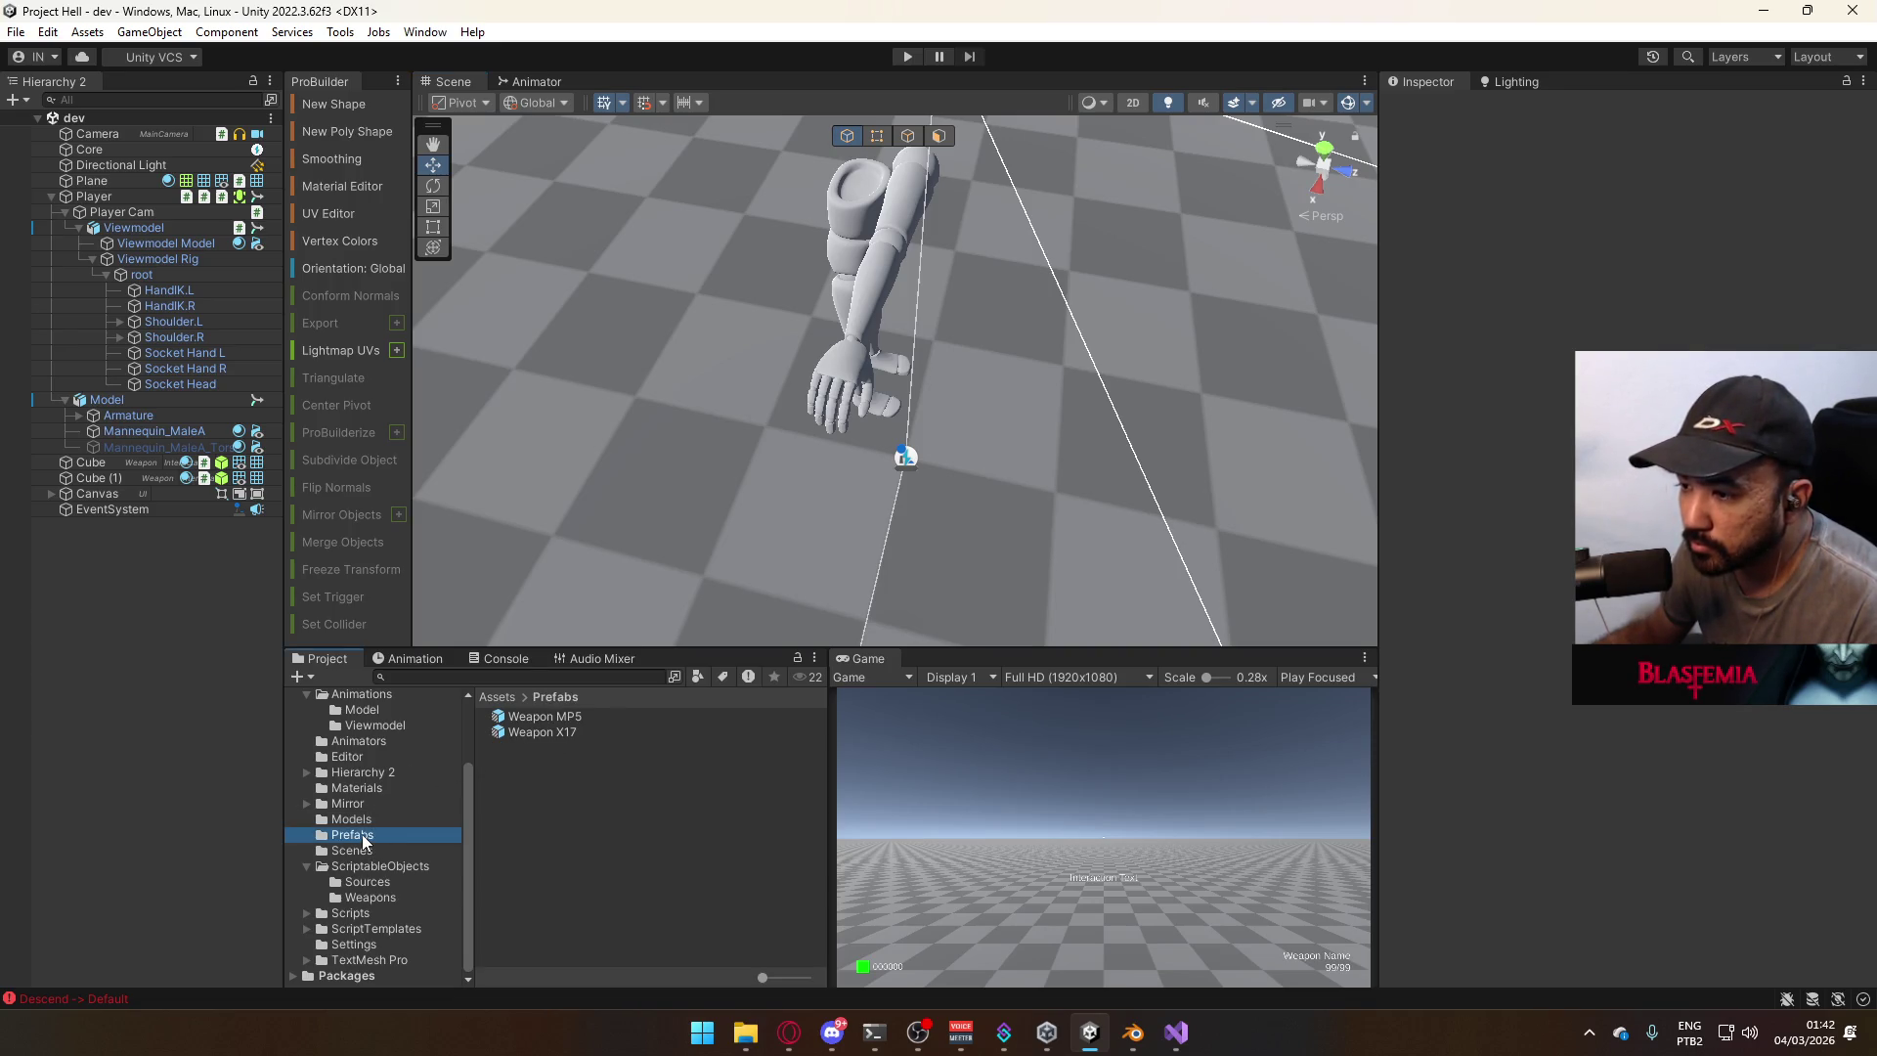
key("ctrl+z")
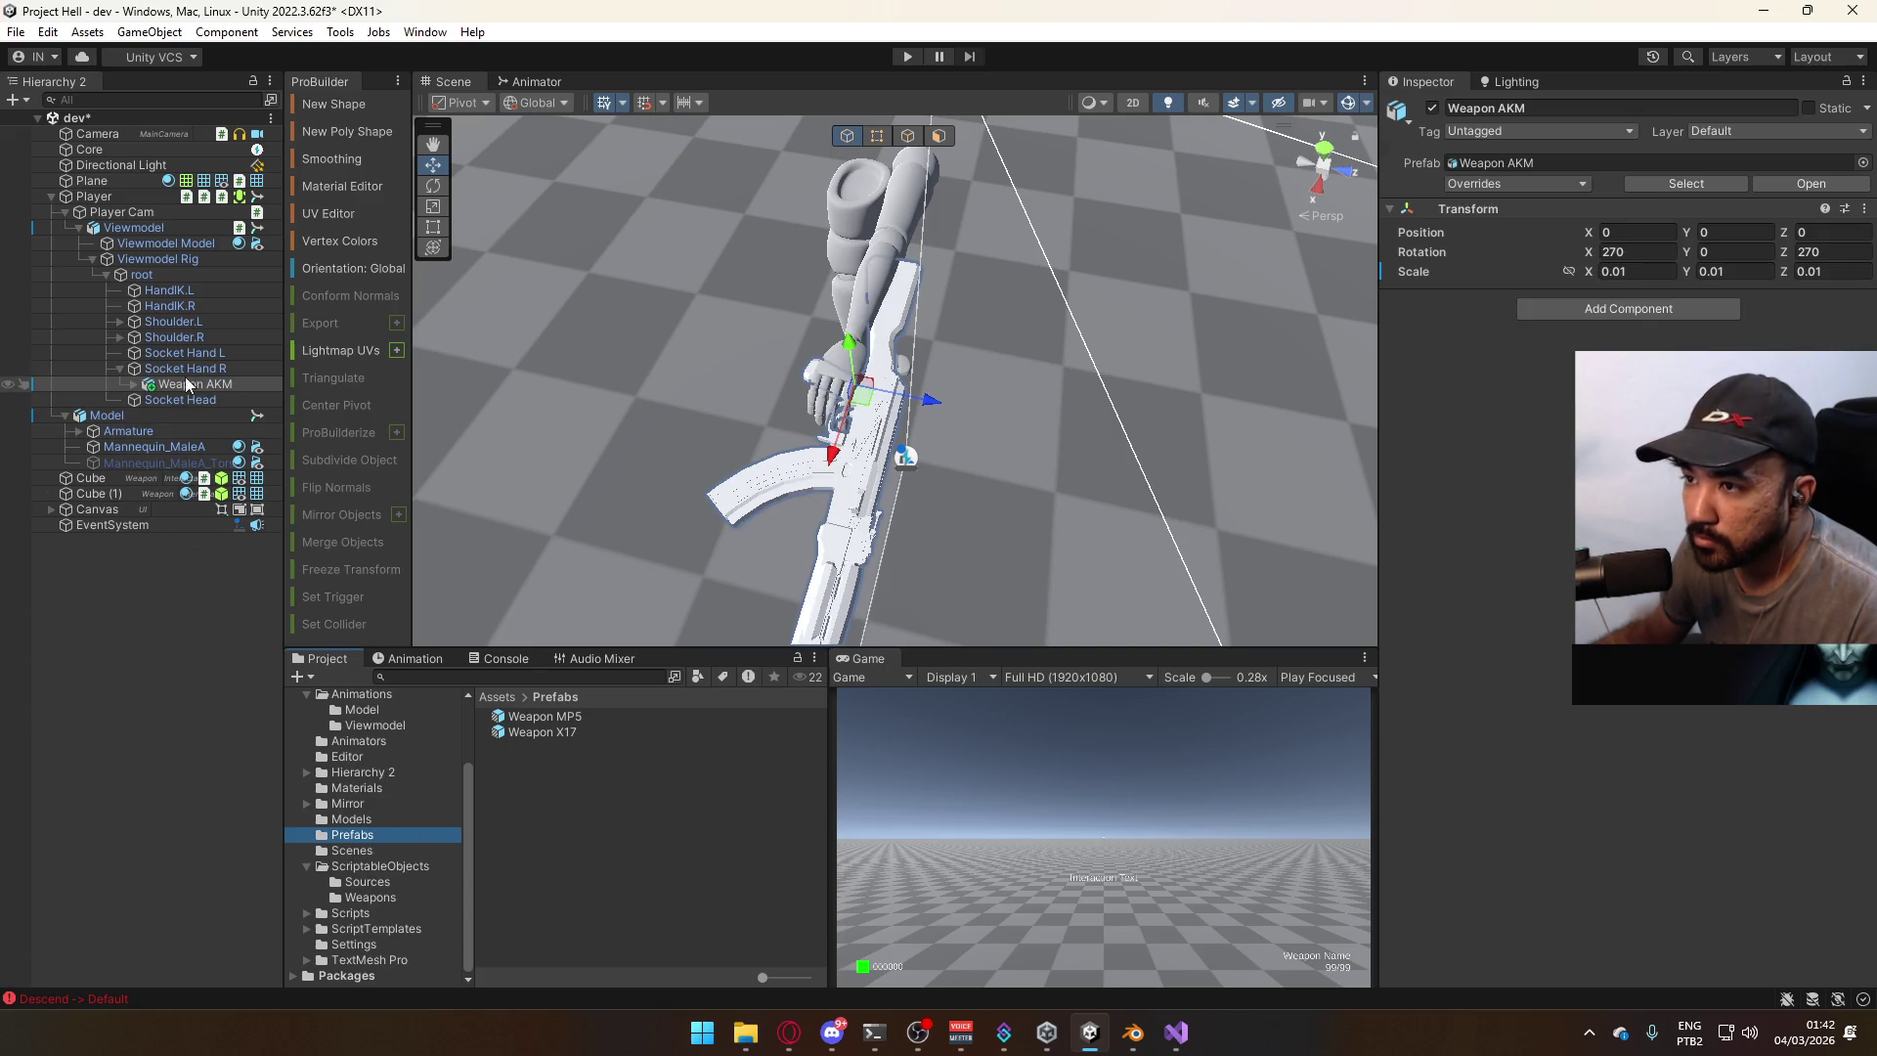
left_click(551, 732)
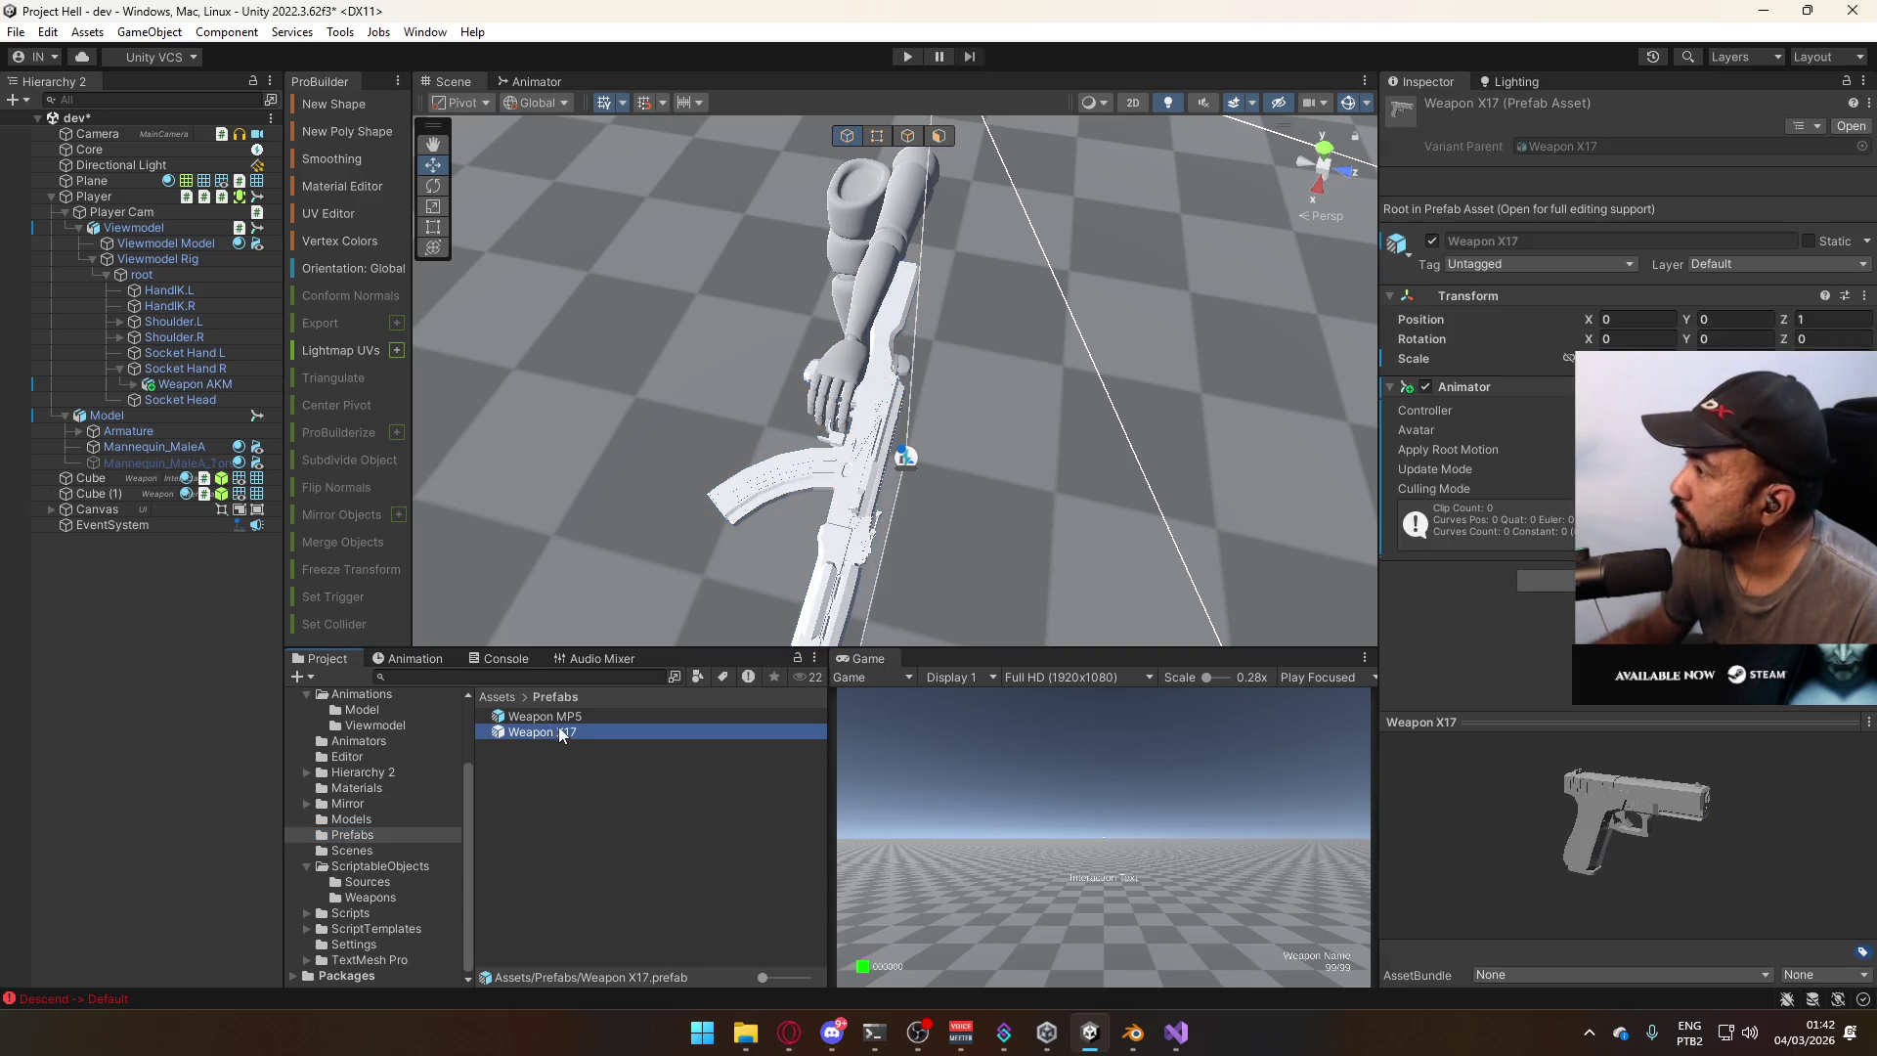
left_click(571, 717)
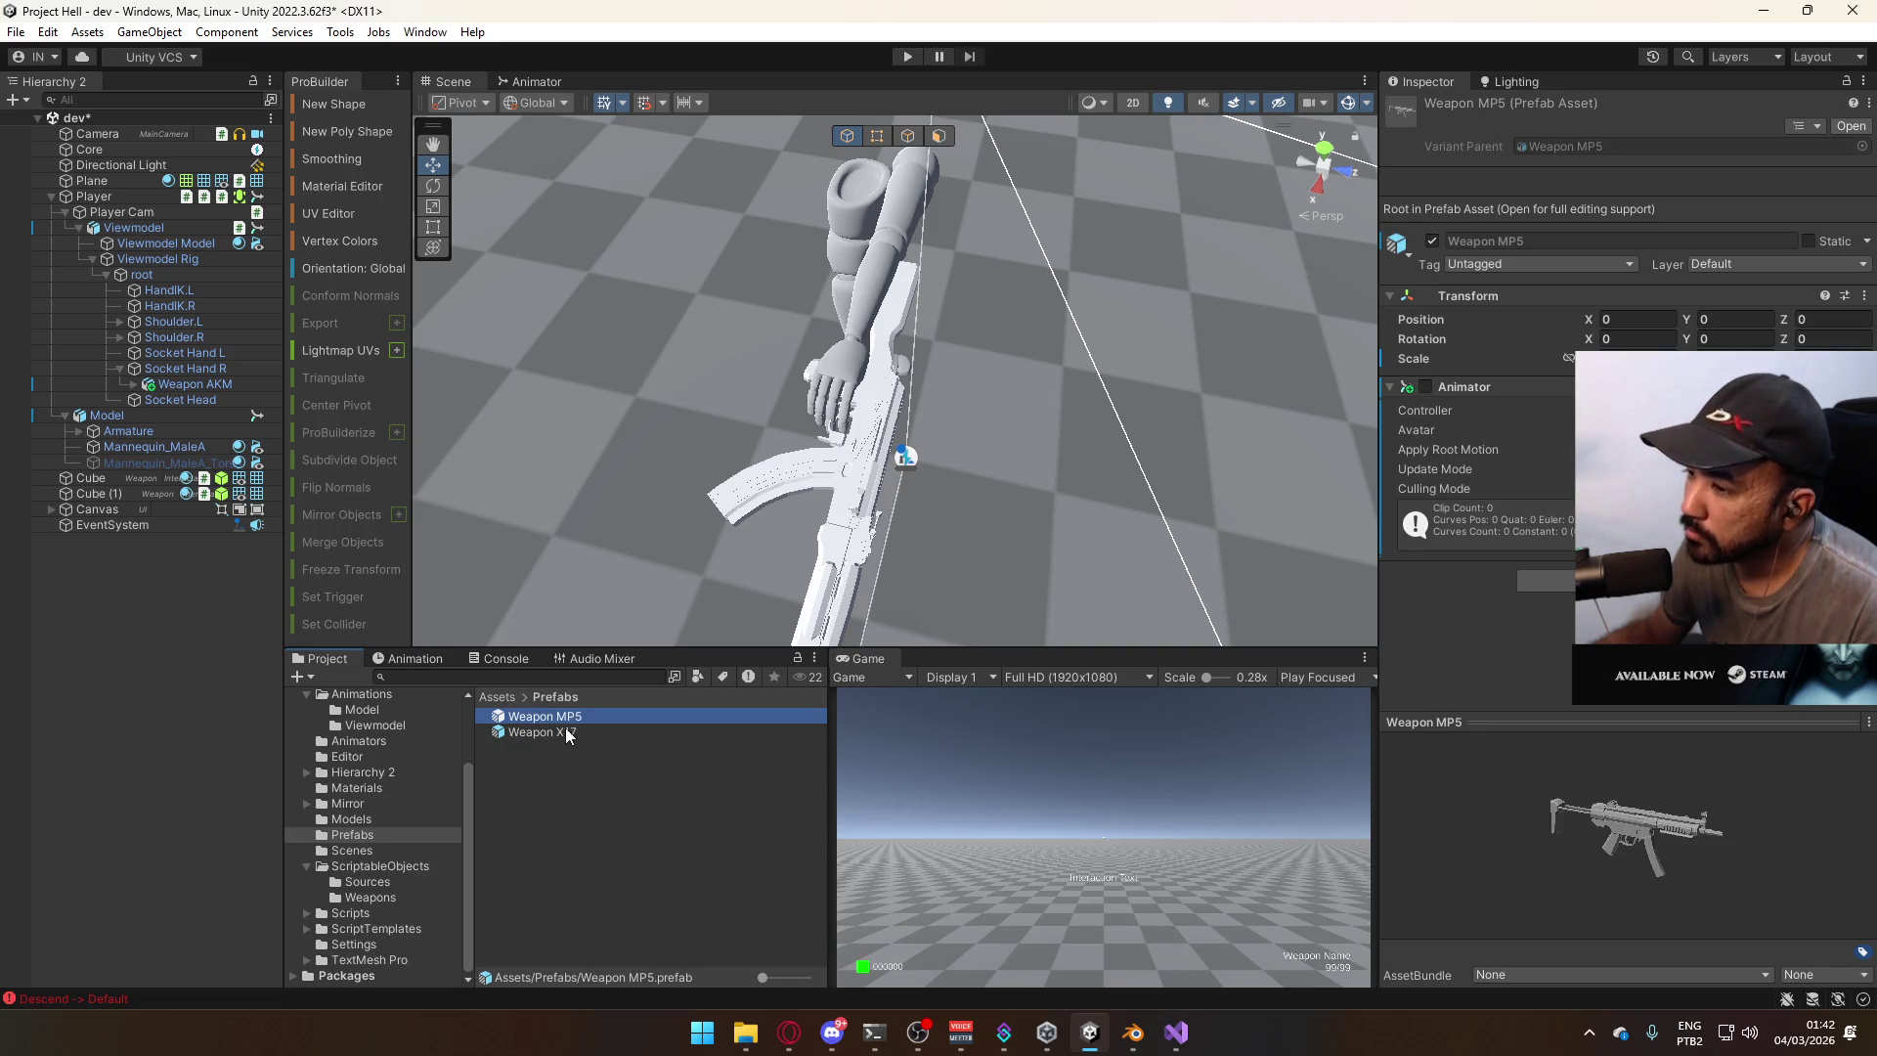
left_click(354, 819)
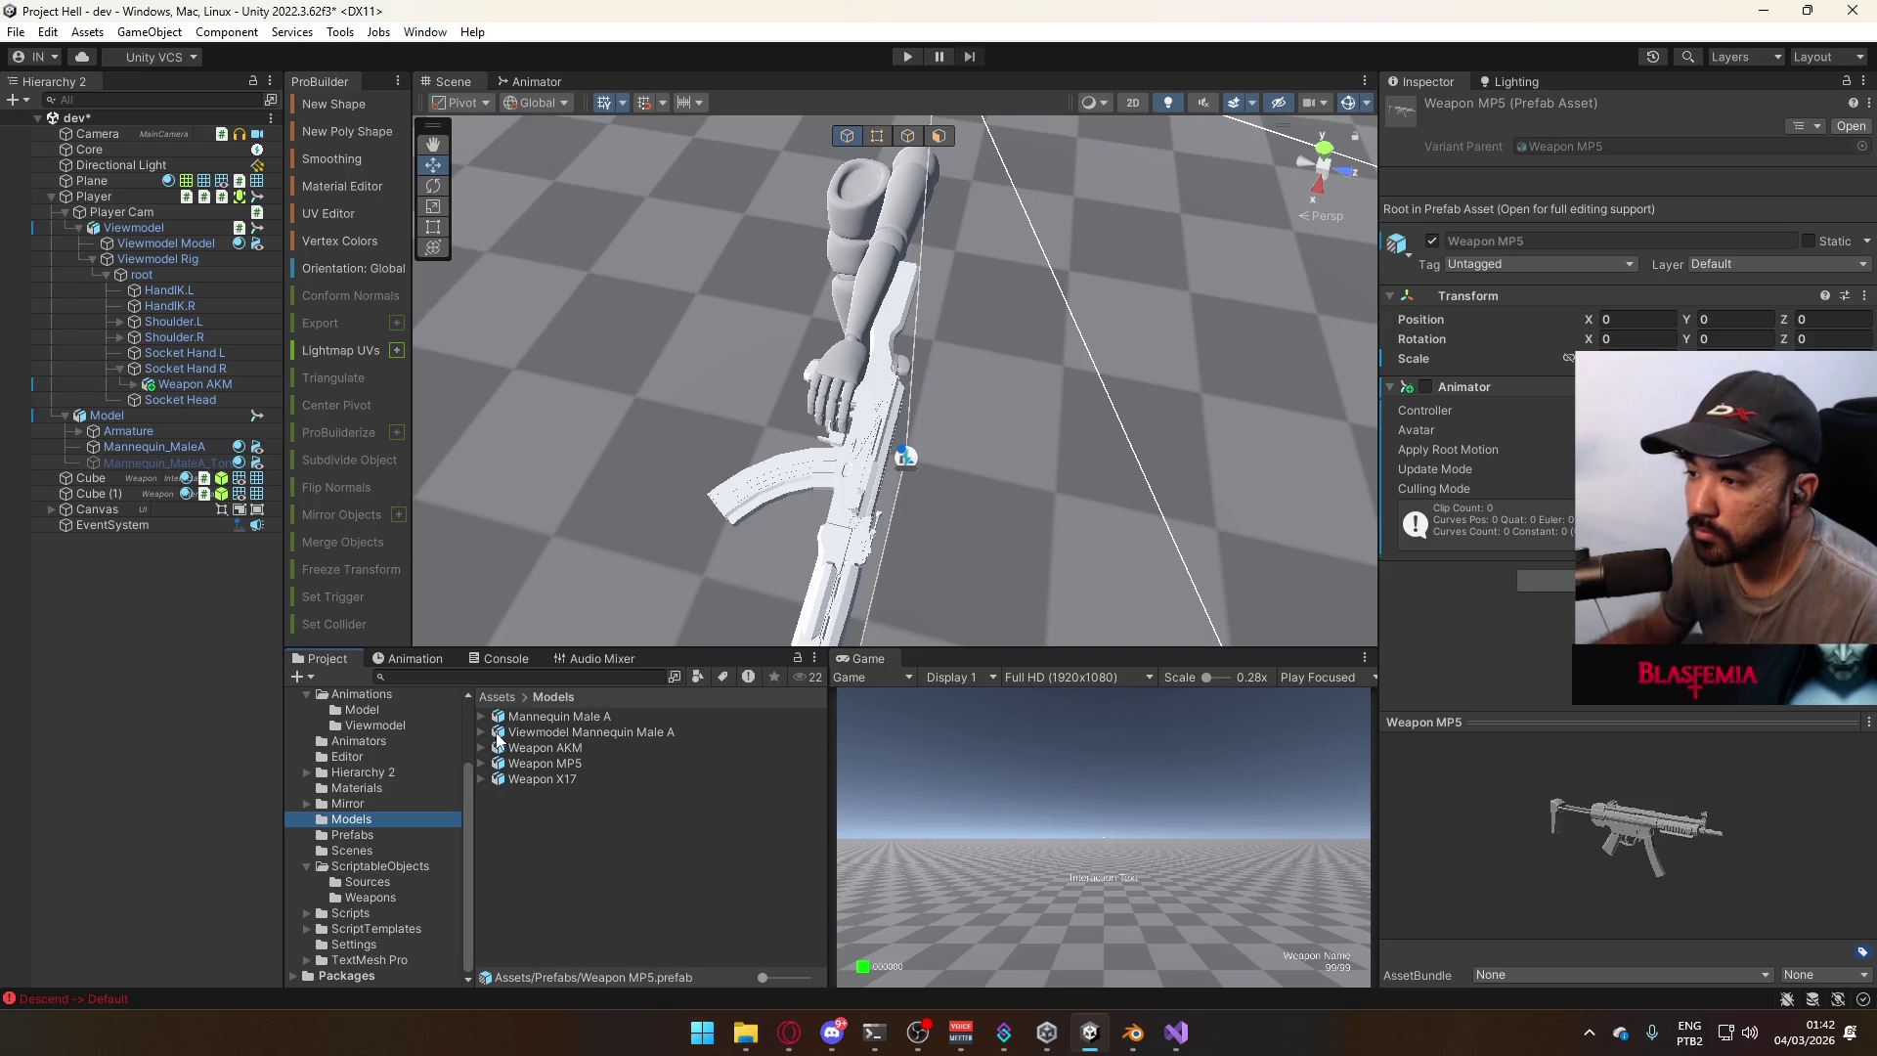
Drag the Weapon AKM model into the scene root and save it as a prefab in Prefabs.
left_click_drag(532, 751, 205, 628)
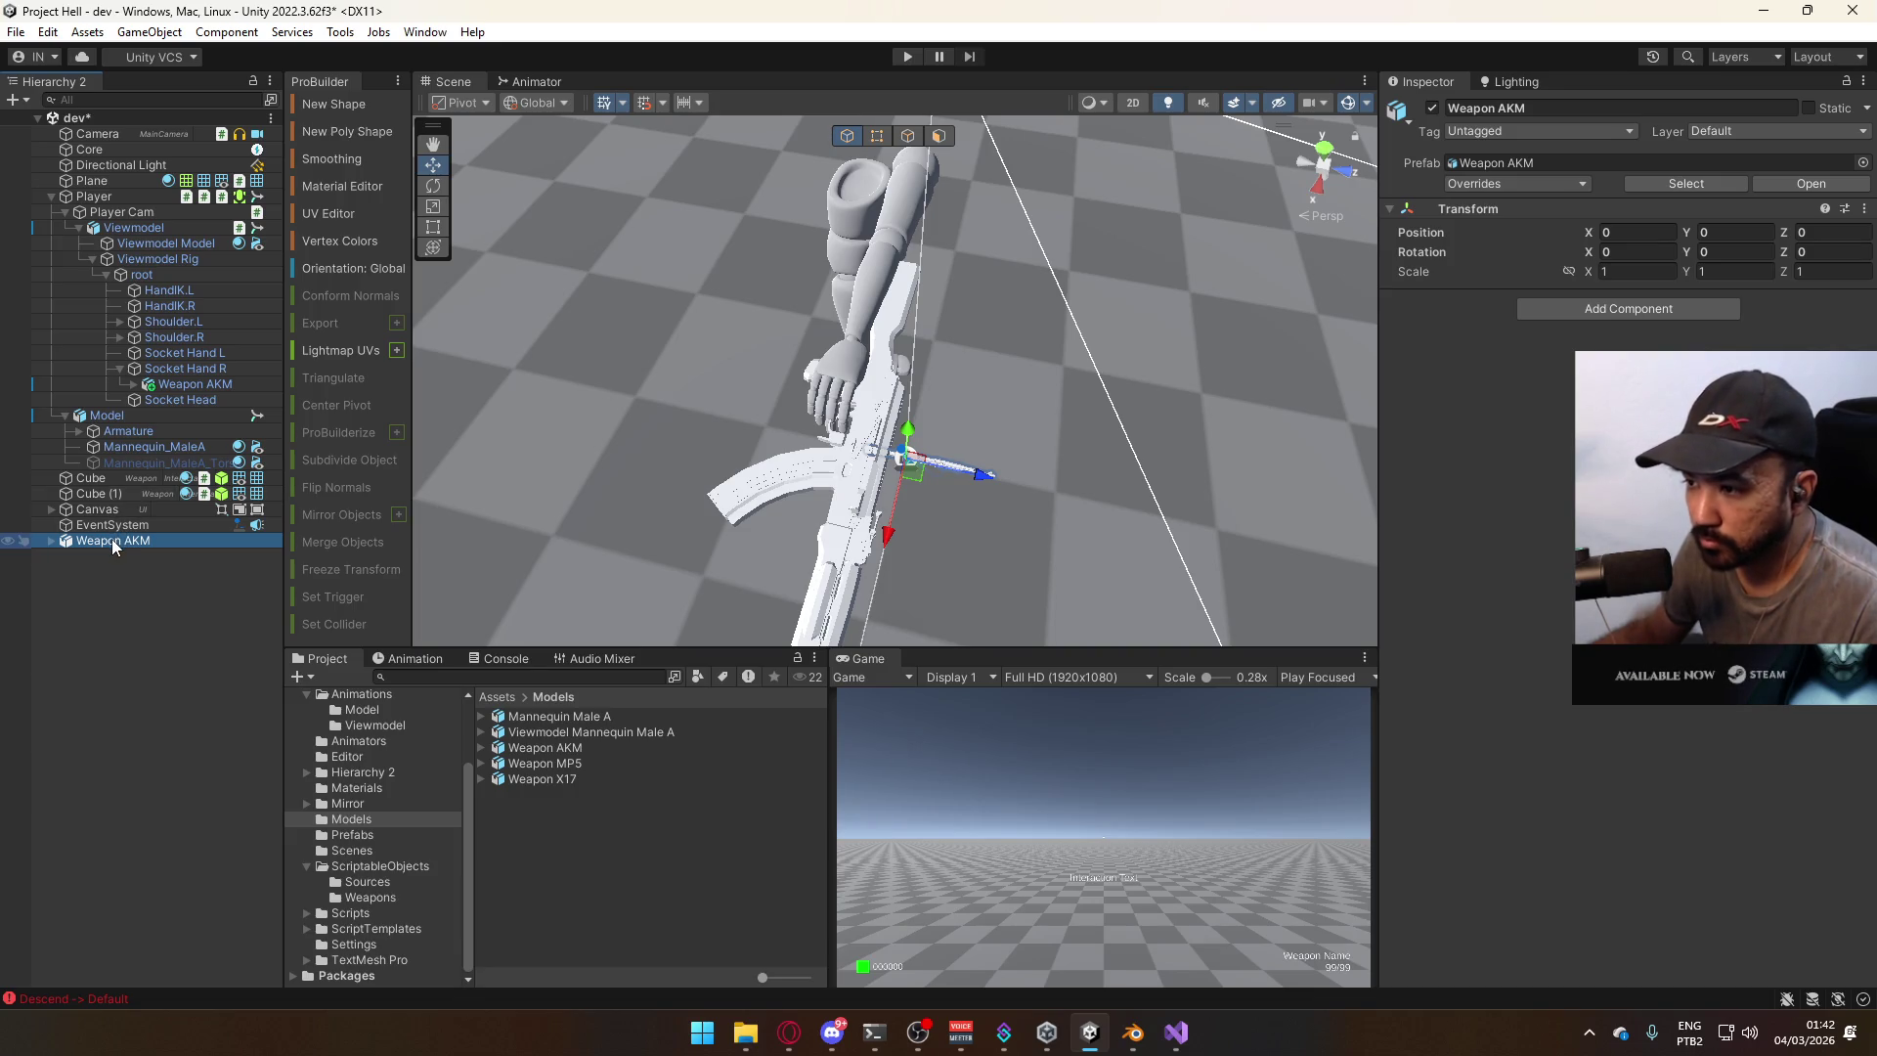
scroll(410, 857, "up", 2)
left_click_drag(411, 857, 372, 883)
left_click(365, 882)
left_click(606, 717)
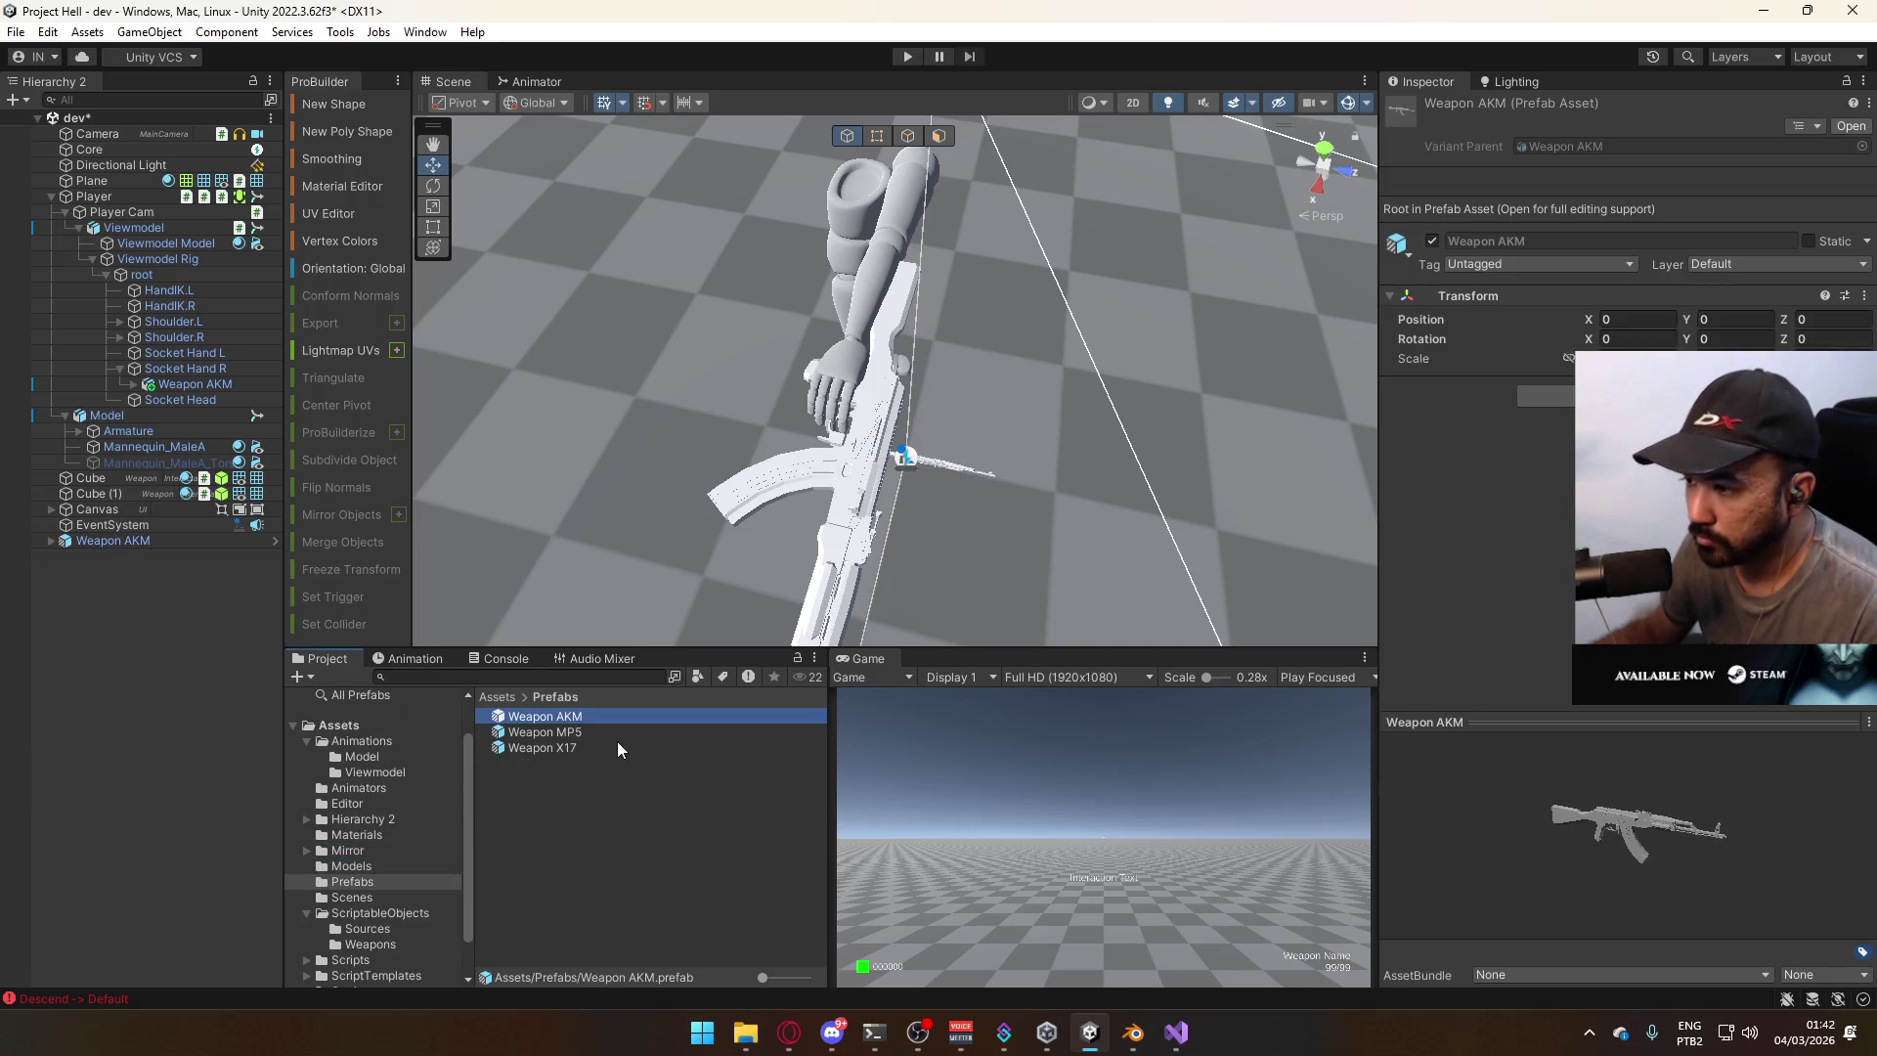
Copy the MP5's Animator onto the Weapon AKM prefab, then remove the AKM copy from the right-hand socket.
left_click(553, 731)
right_click(1541, 390)
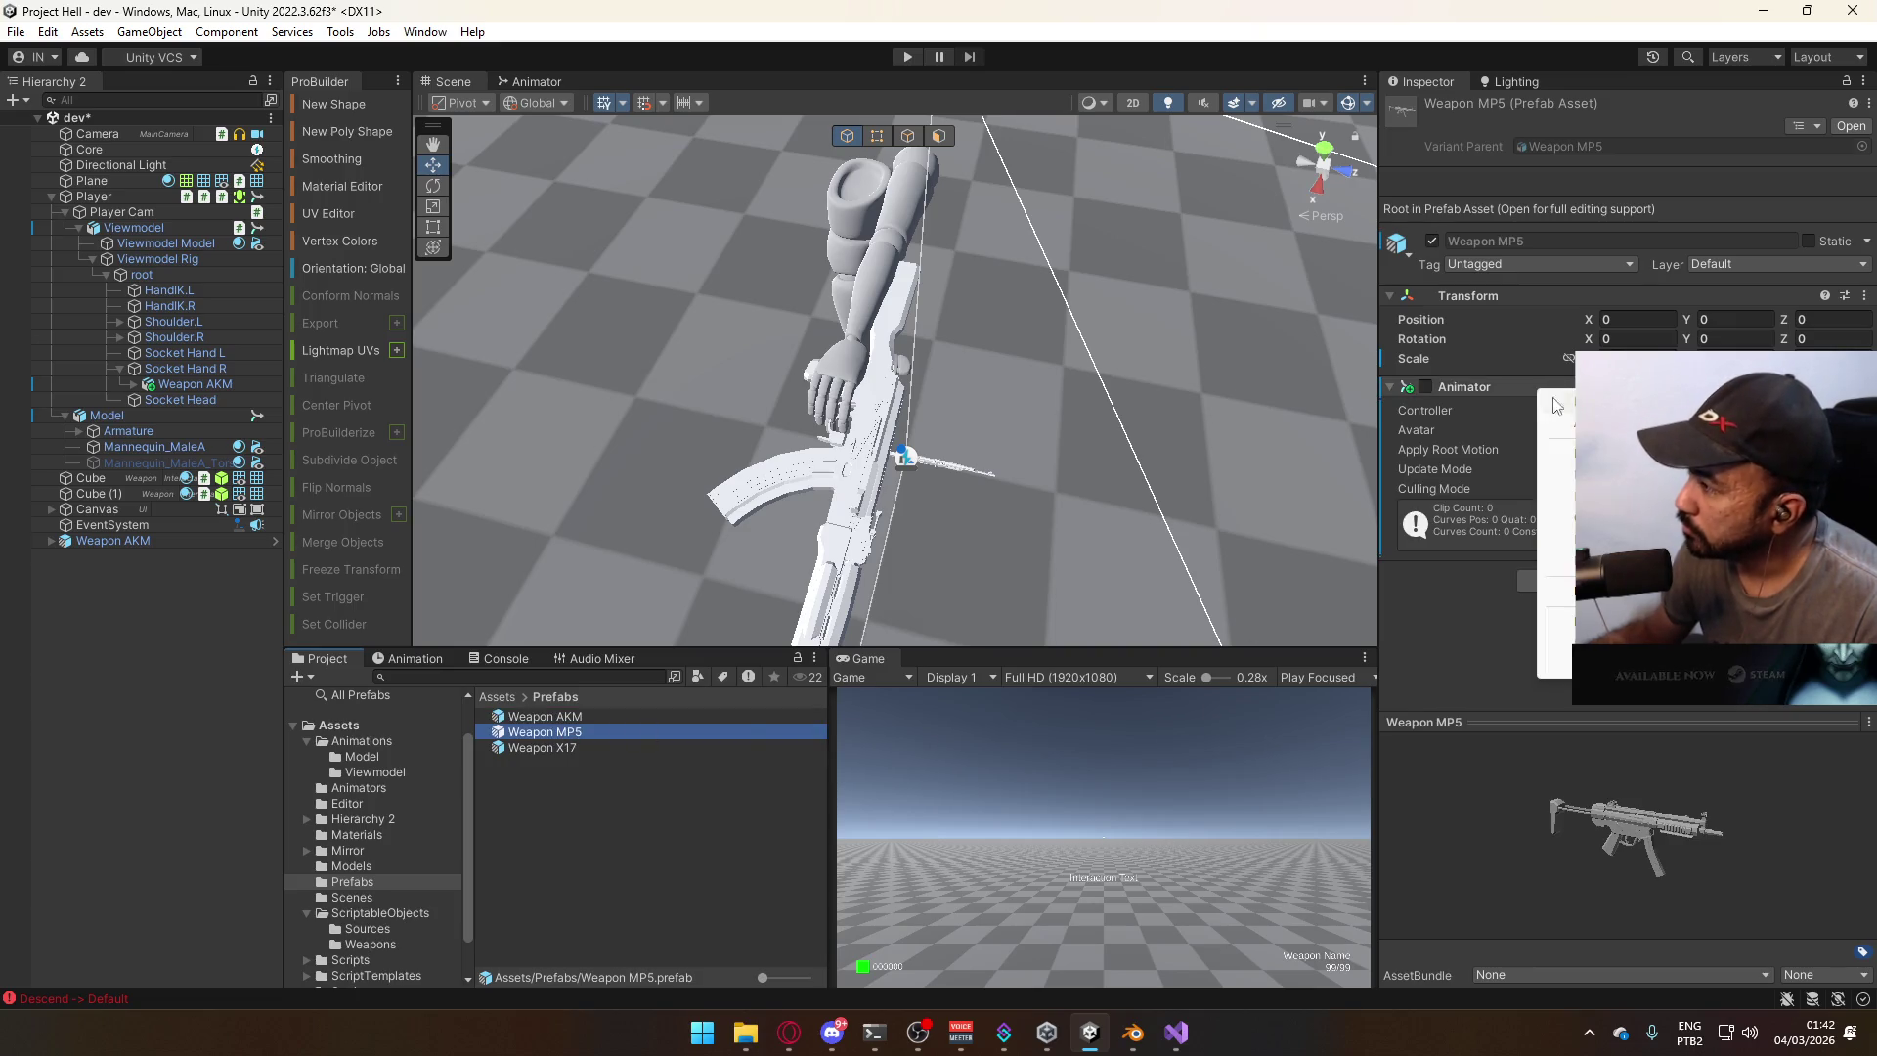
key("Escape")
left_click(535, 720)
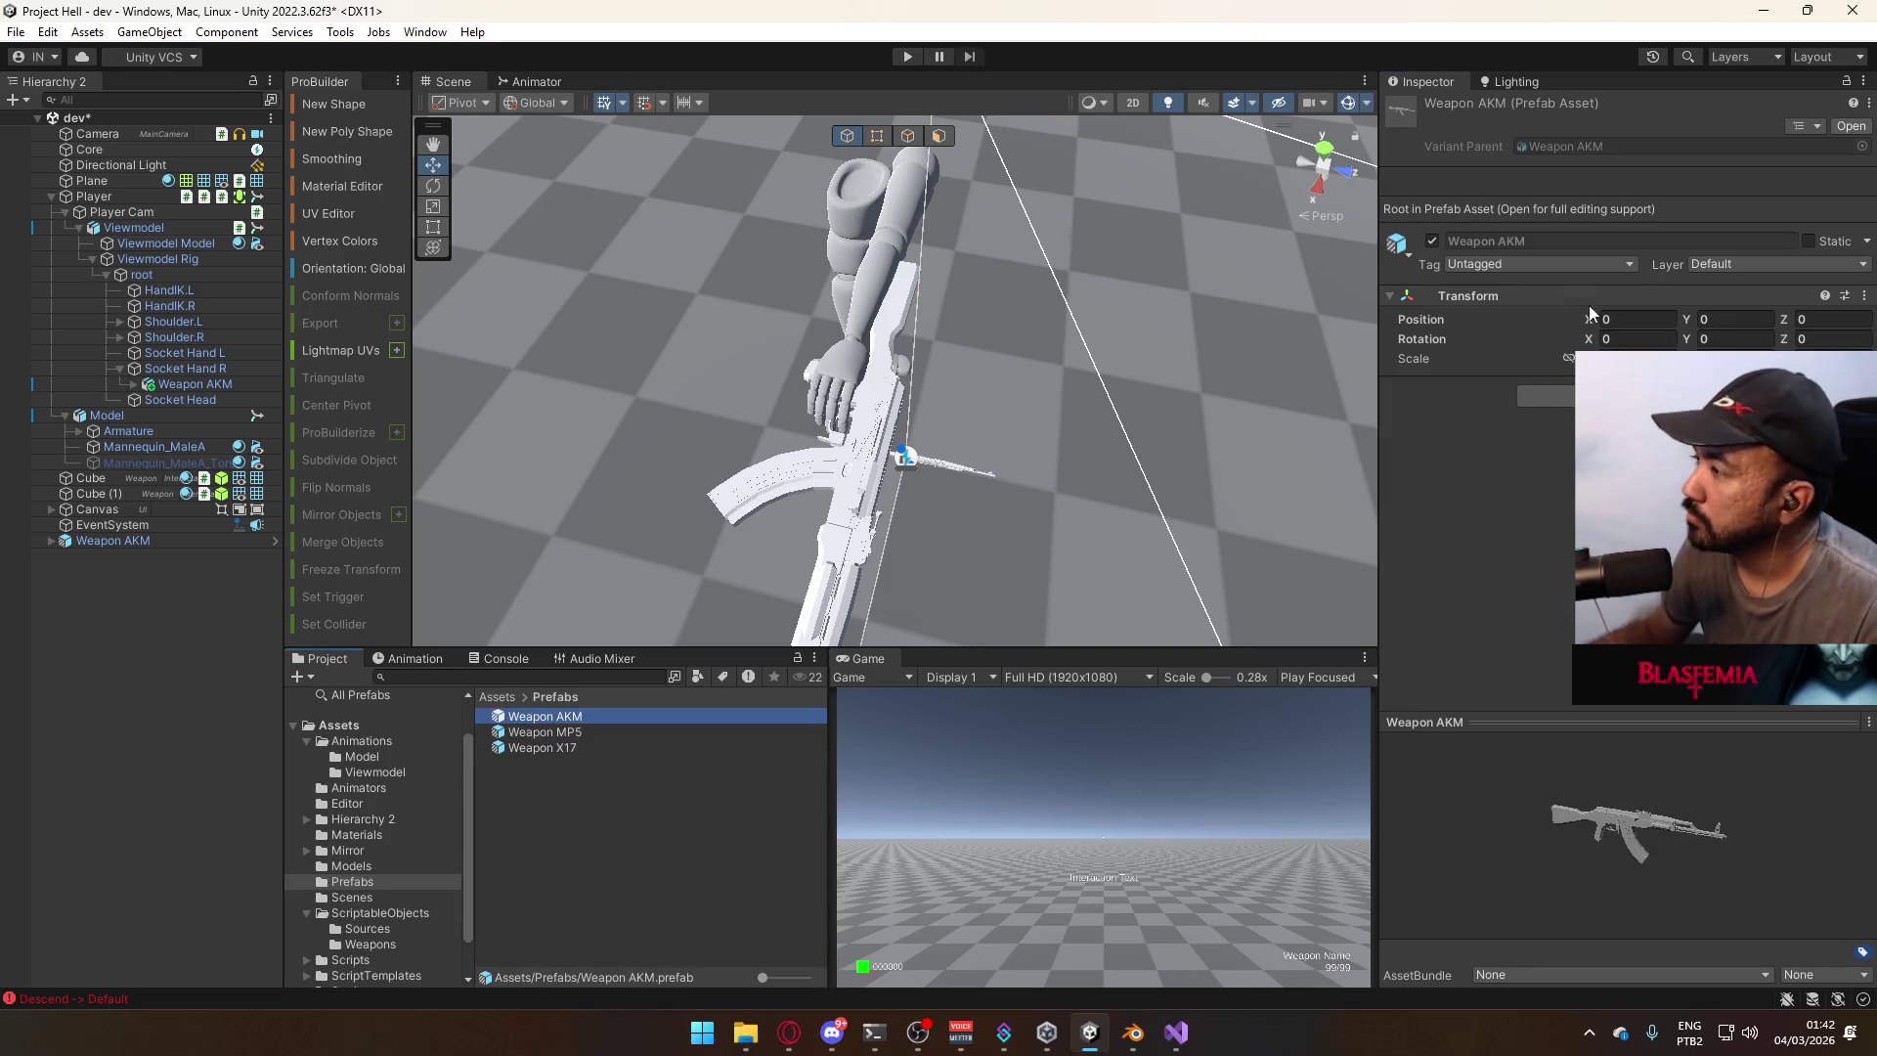
right_click(1540, 296)
mouse_move(1614, 471)
mouse_move(1555, 494)
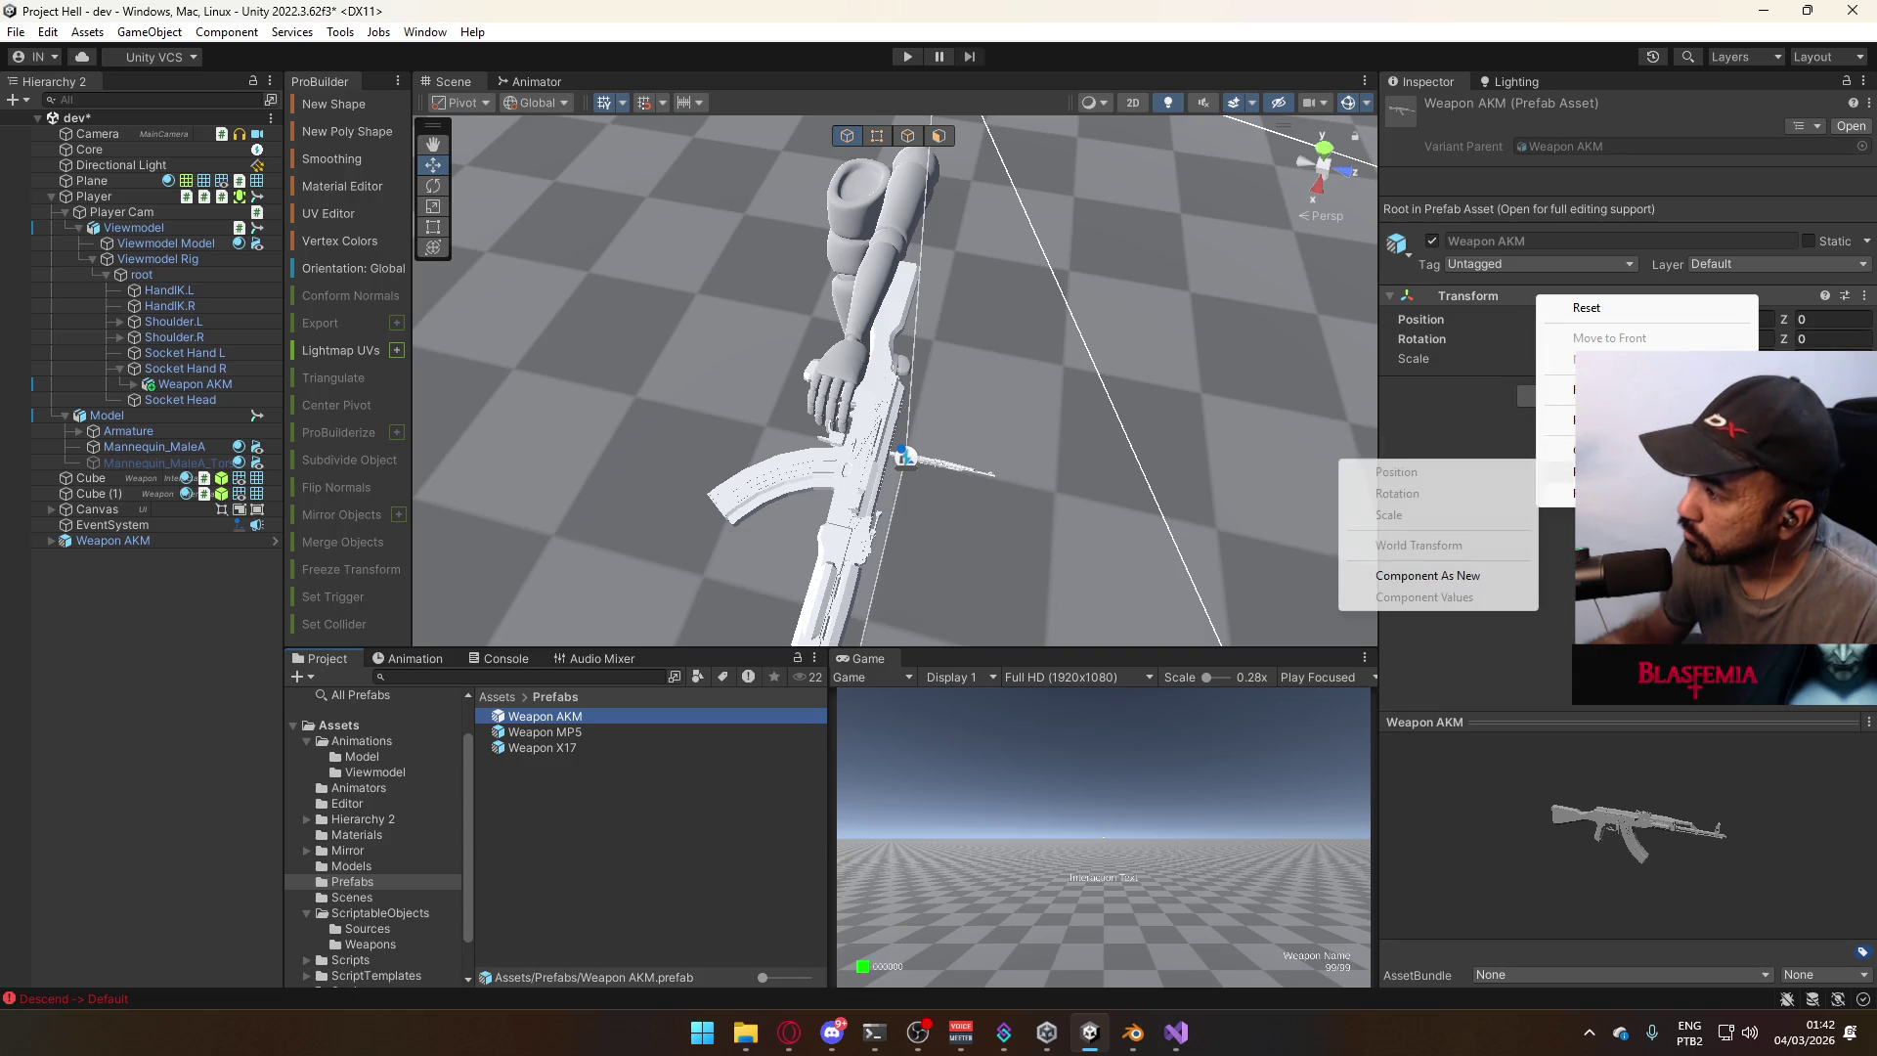
left_click(1447, 575)
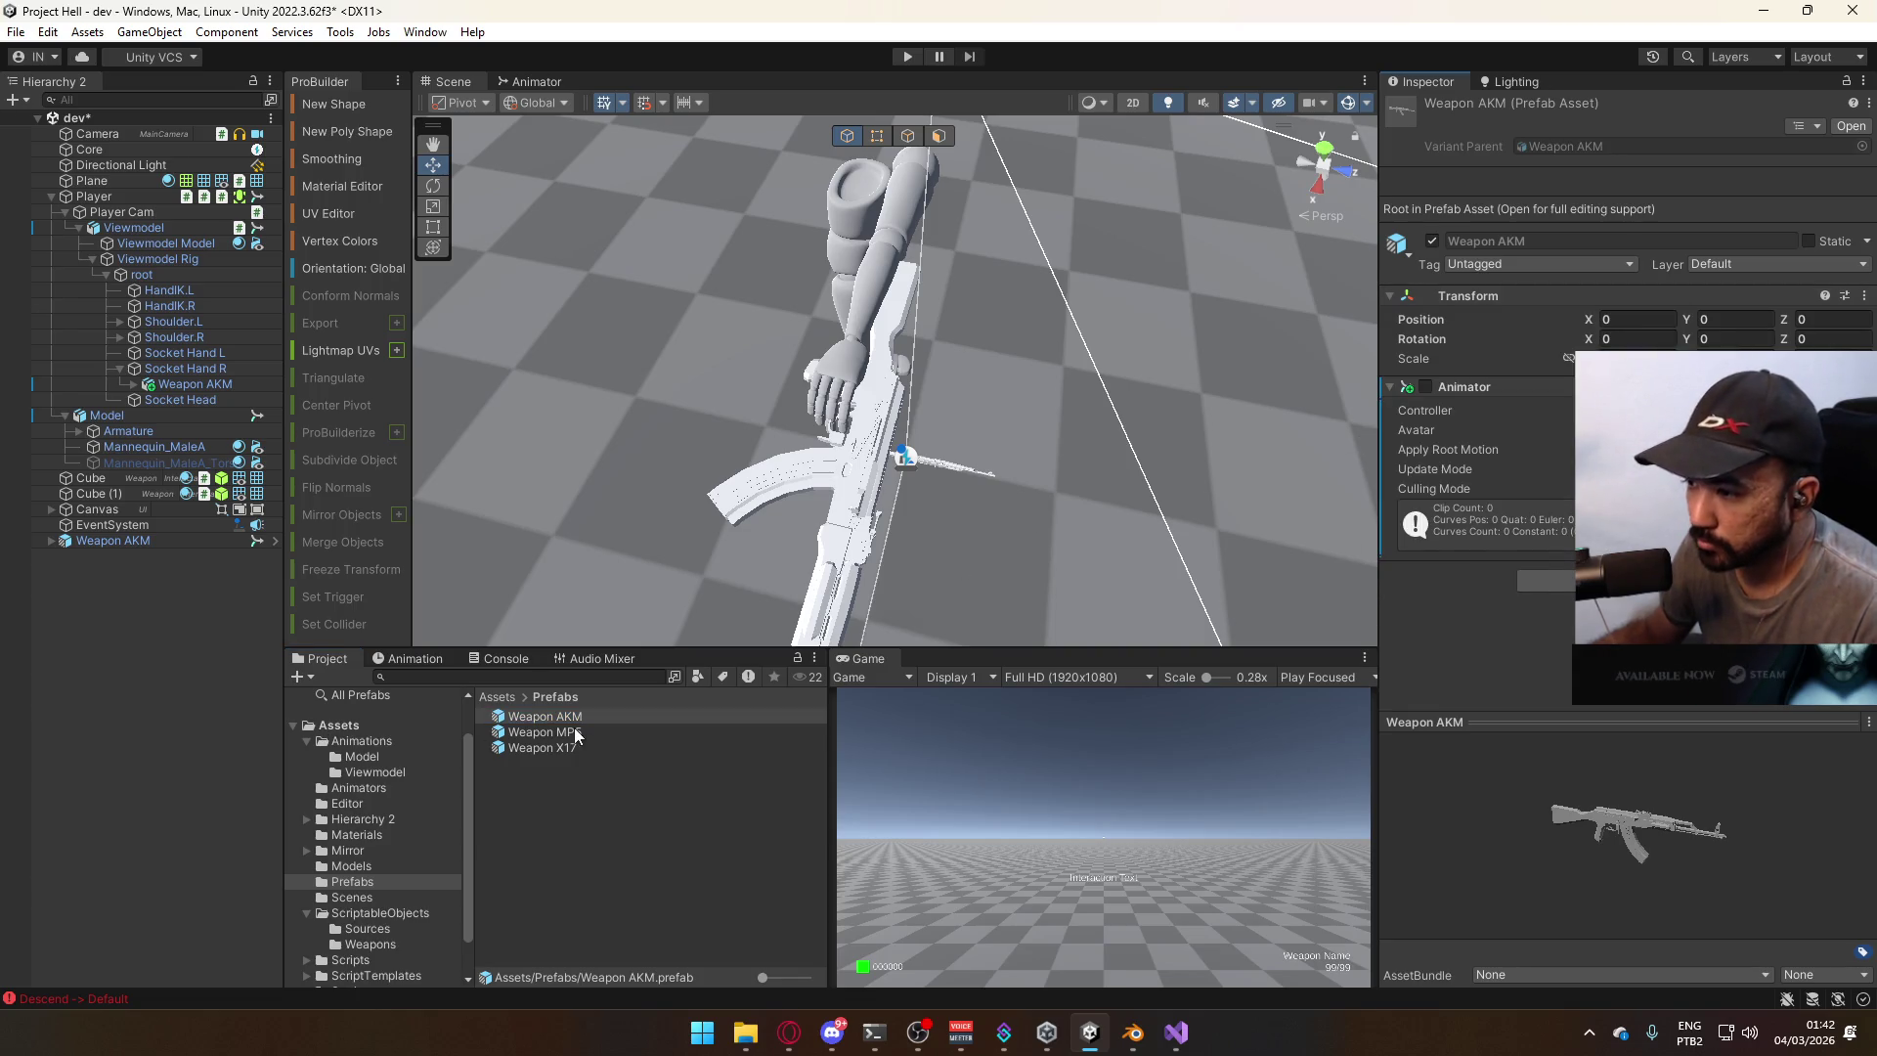
left_click(178, 386)
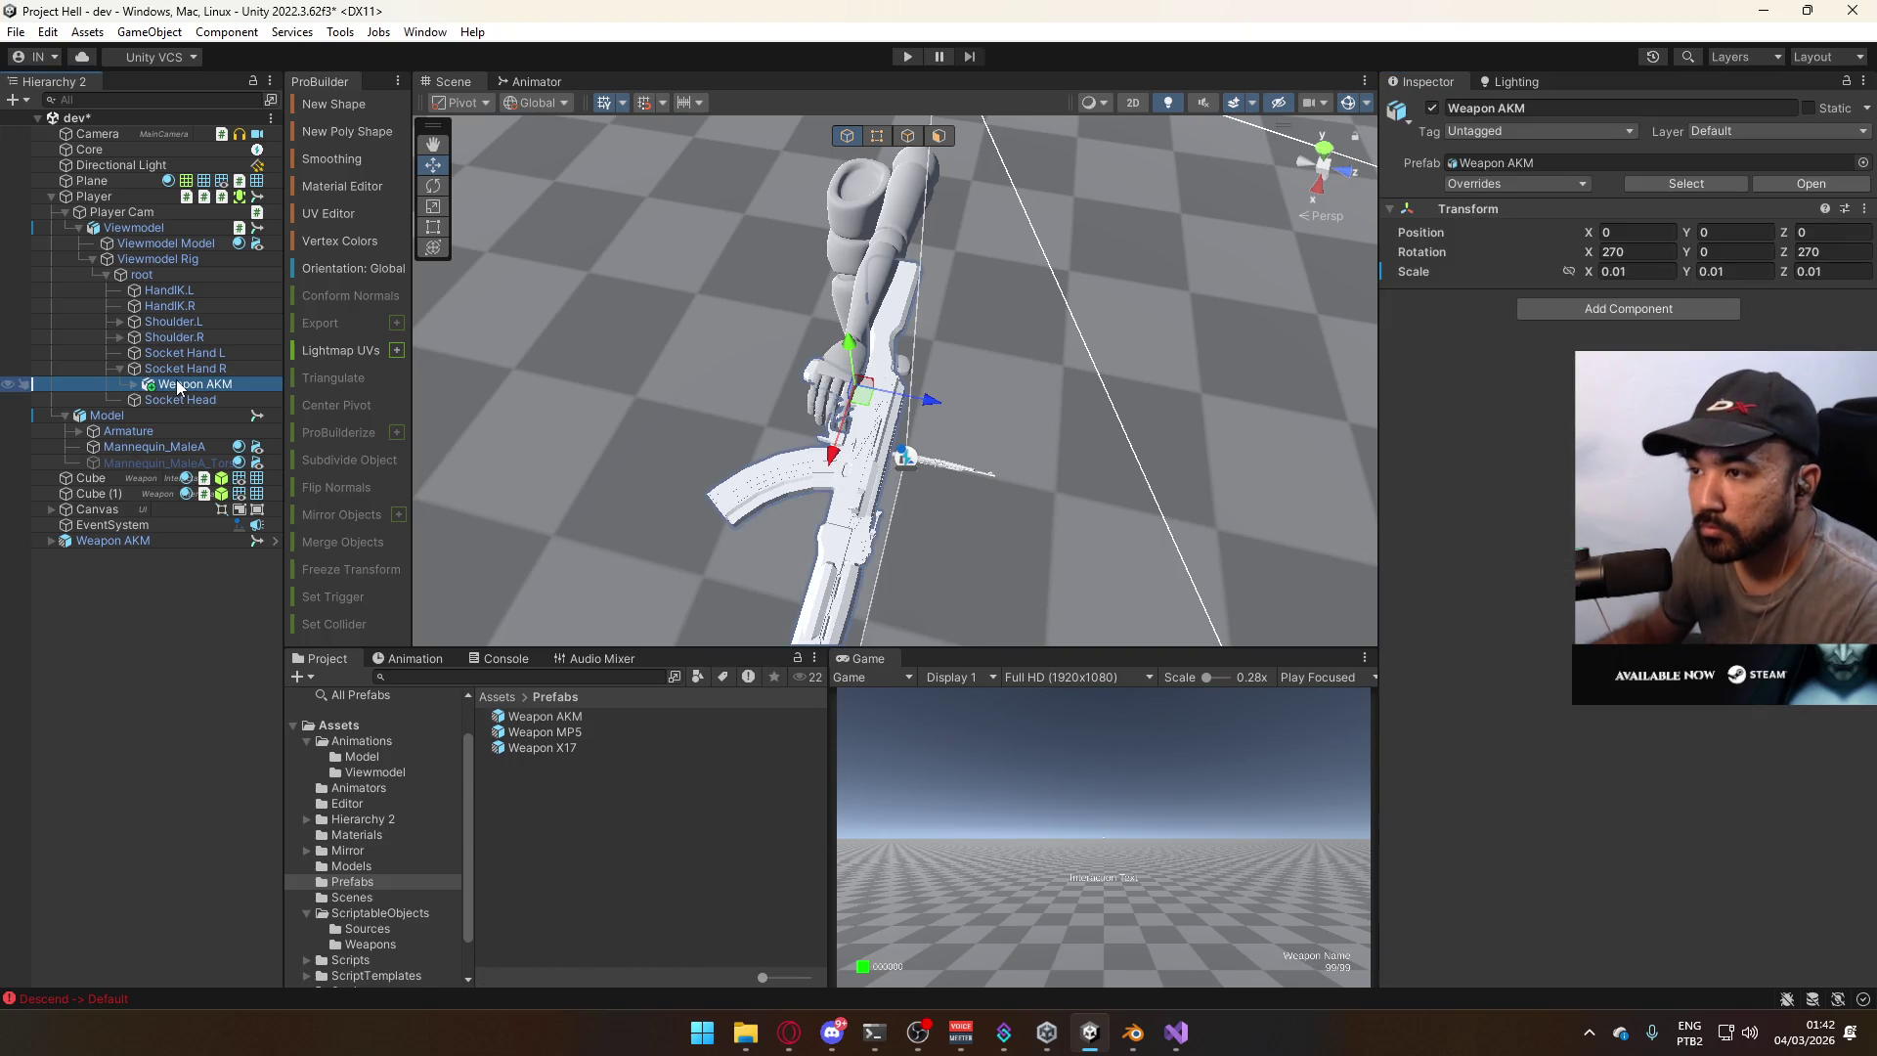
key("ctrl+z")
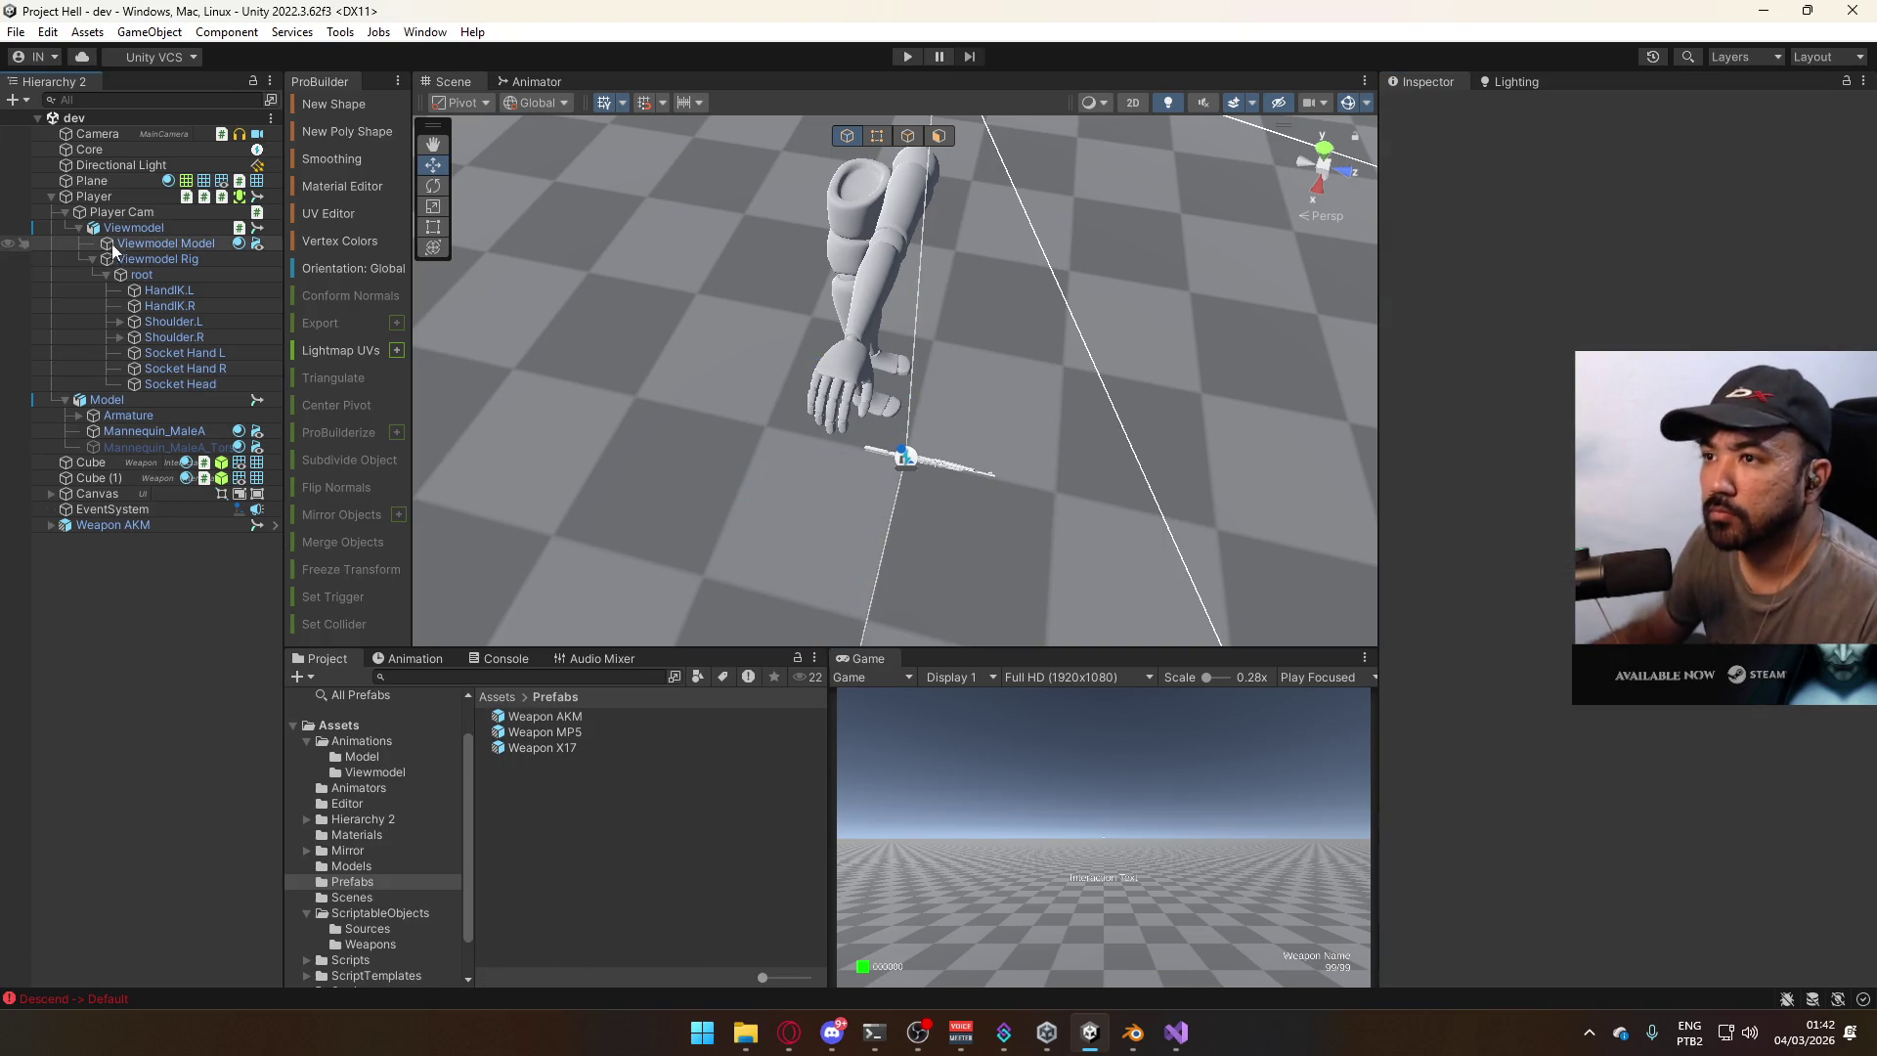
Open the Weapon AK settings from the WeaponLibrary in ScriptableObjects.
left_click(382, 915)
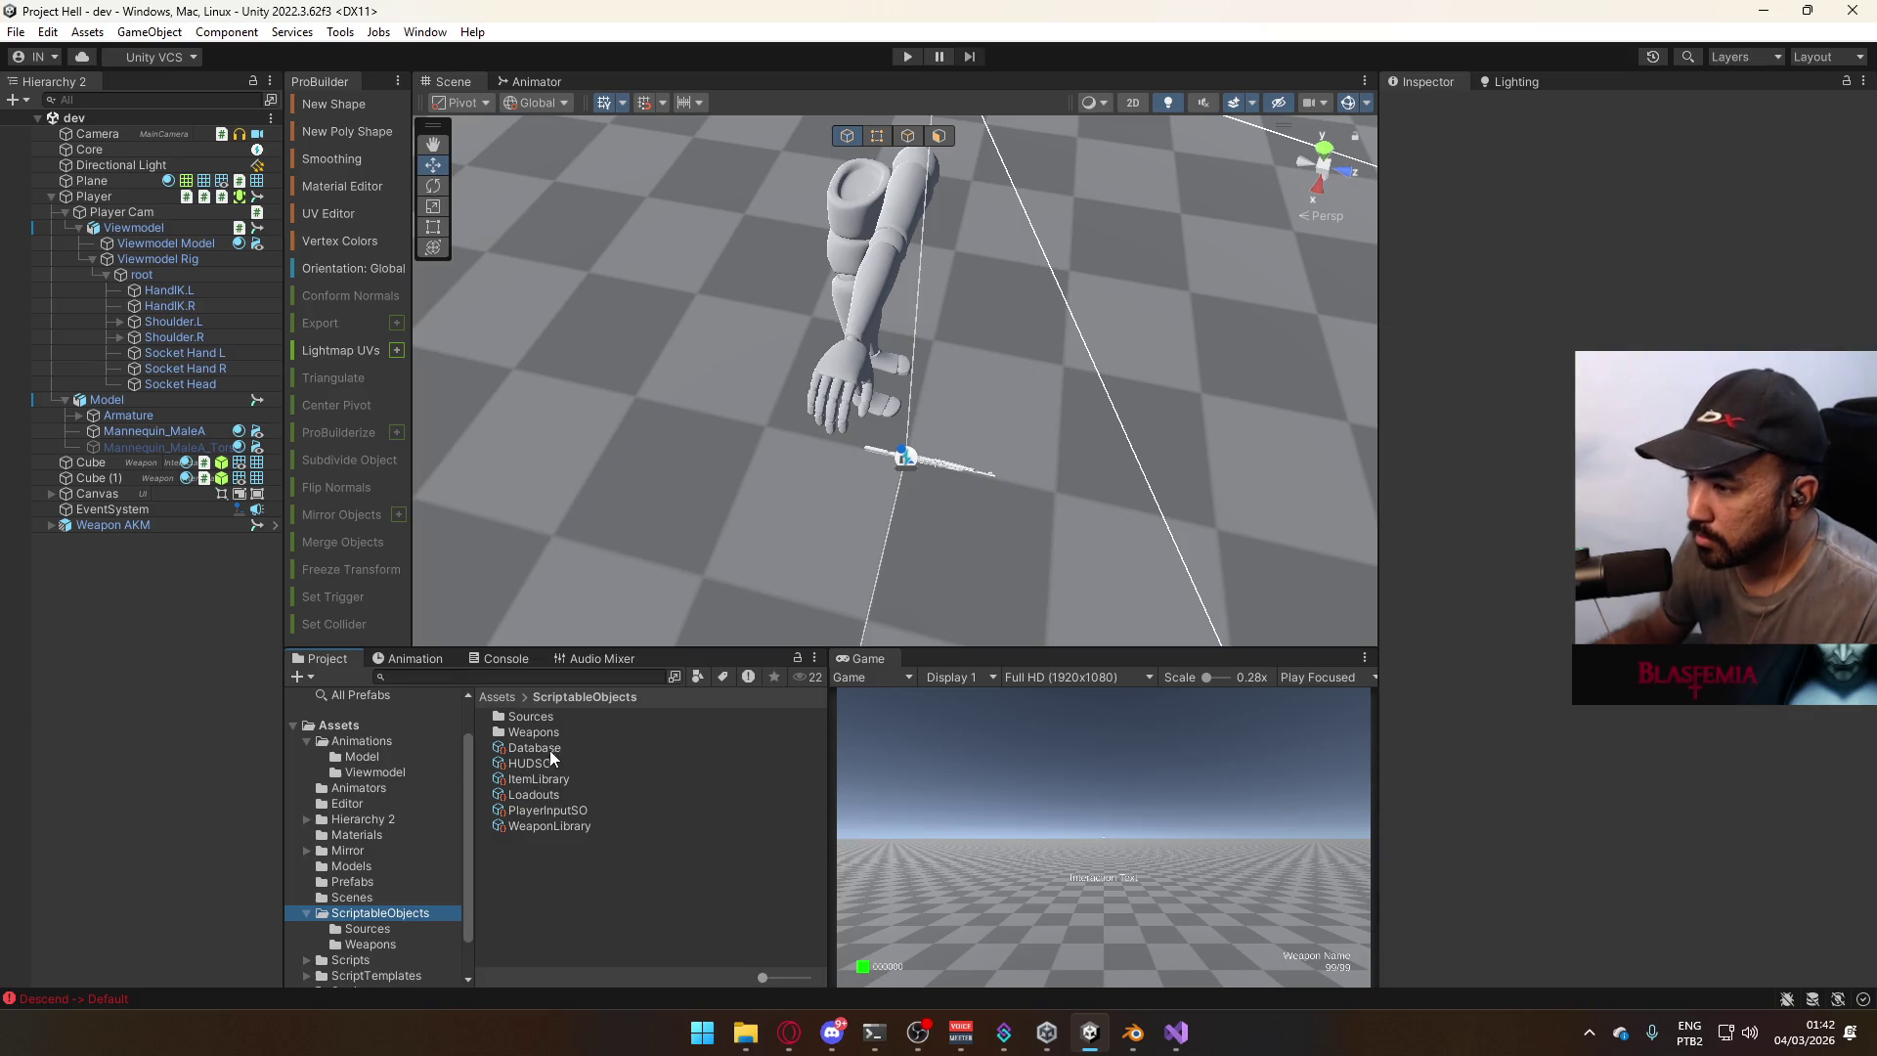
left_click(541, 749)
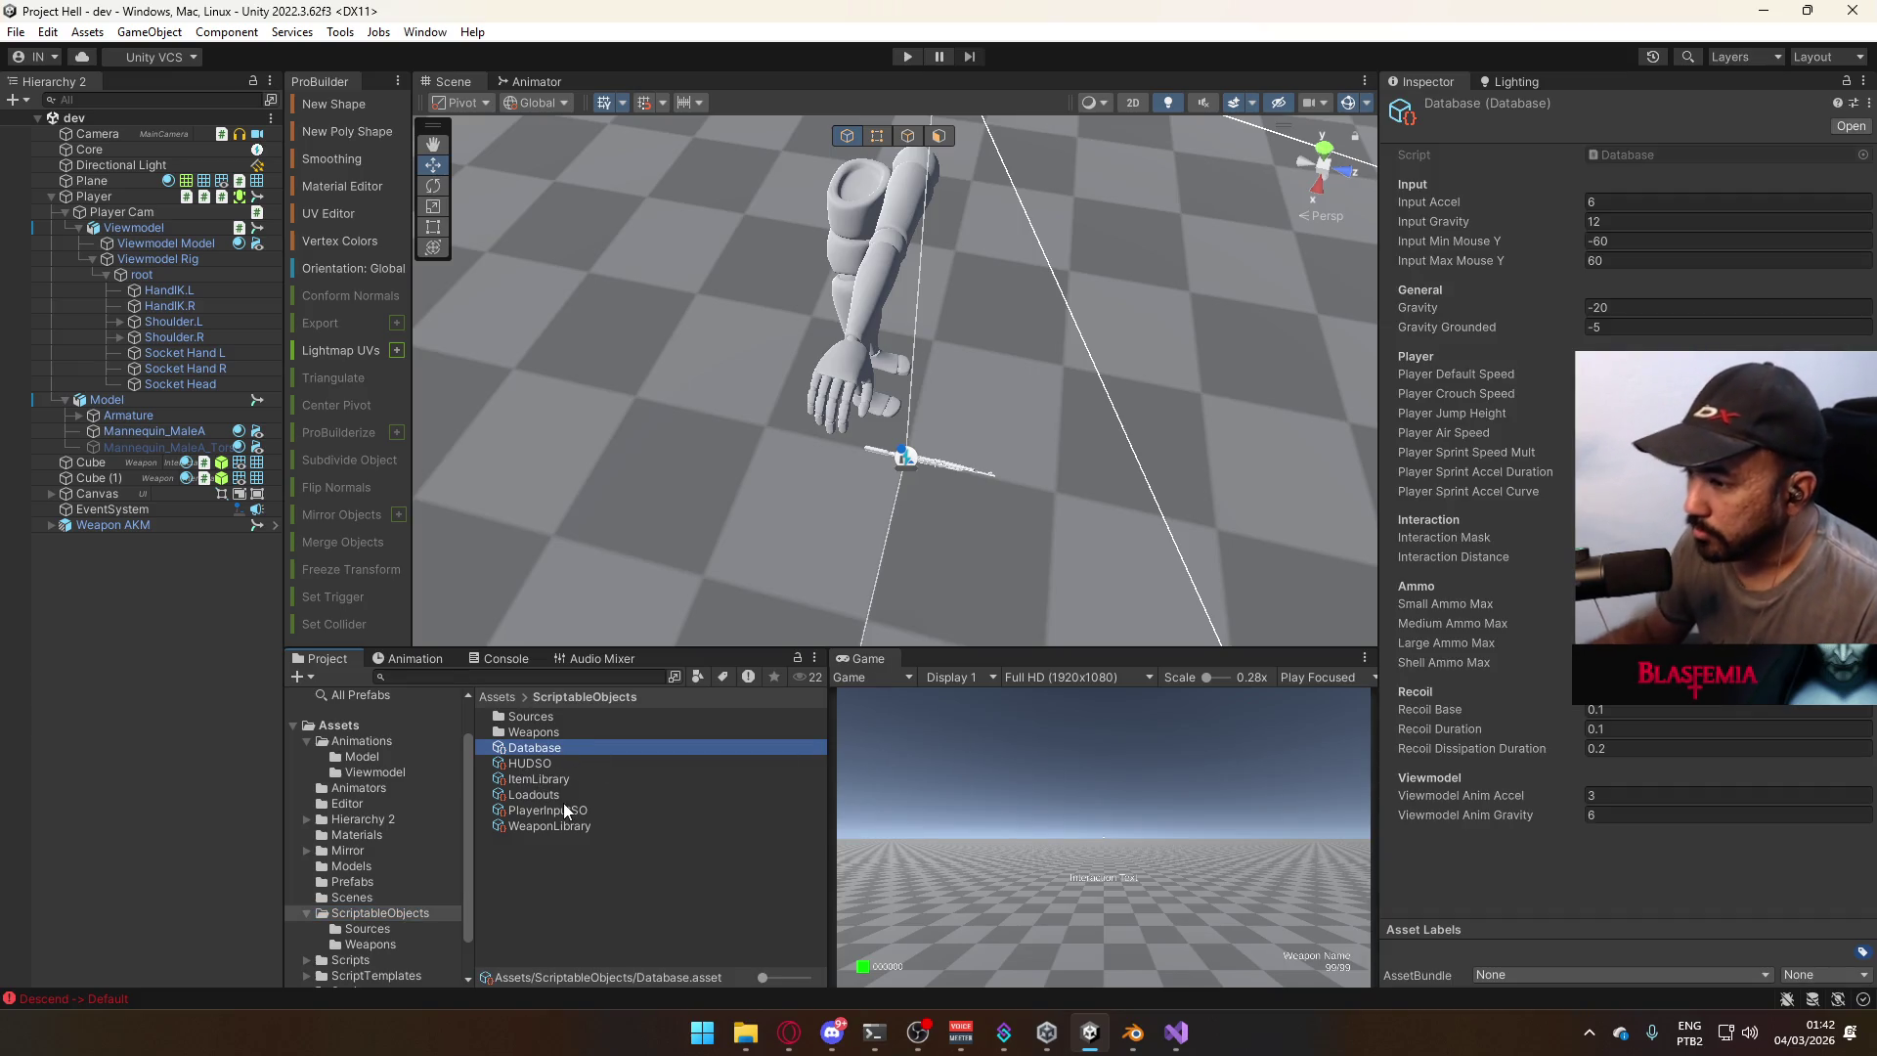
left_click(614, 828)
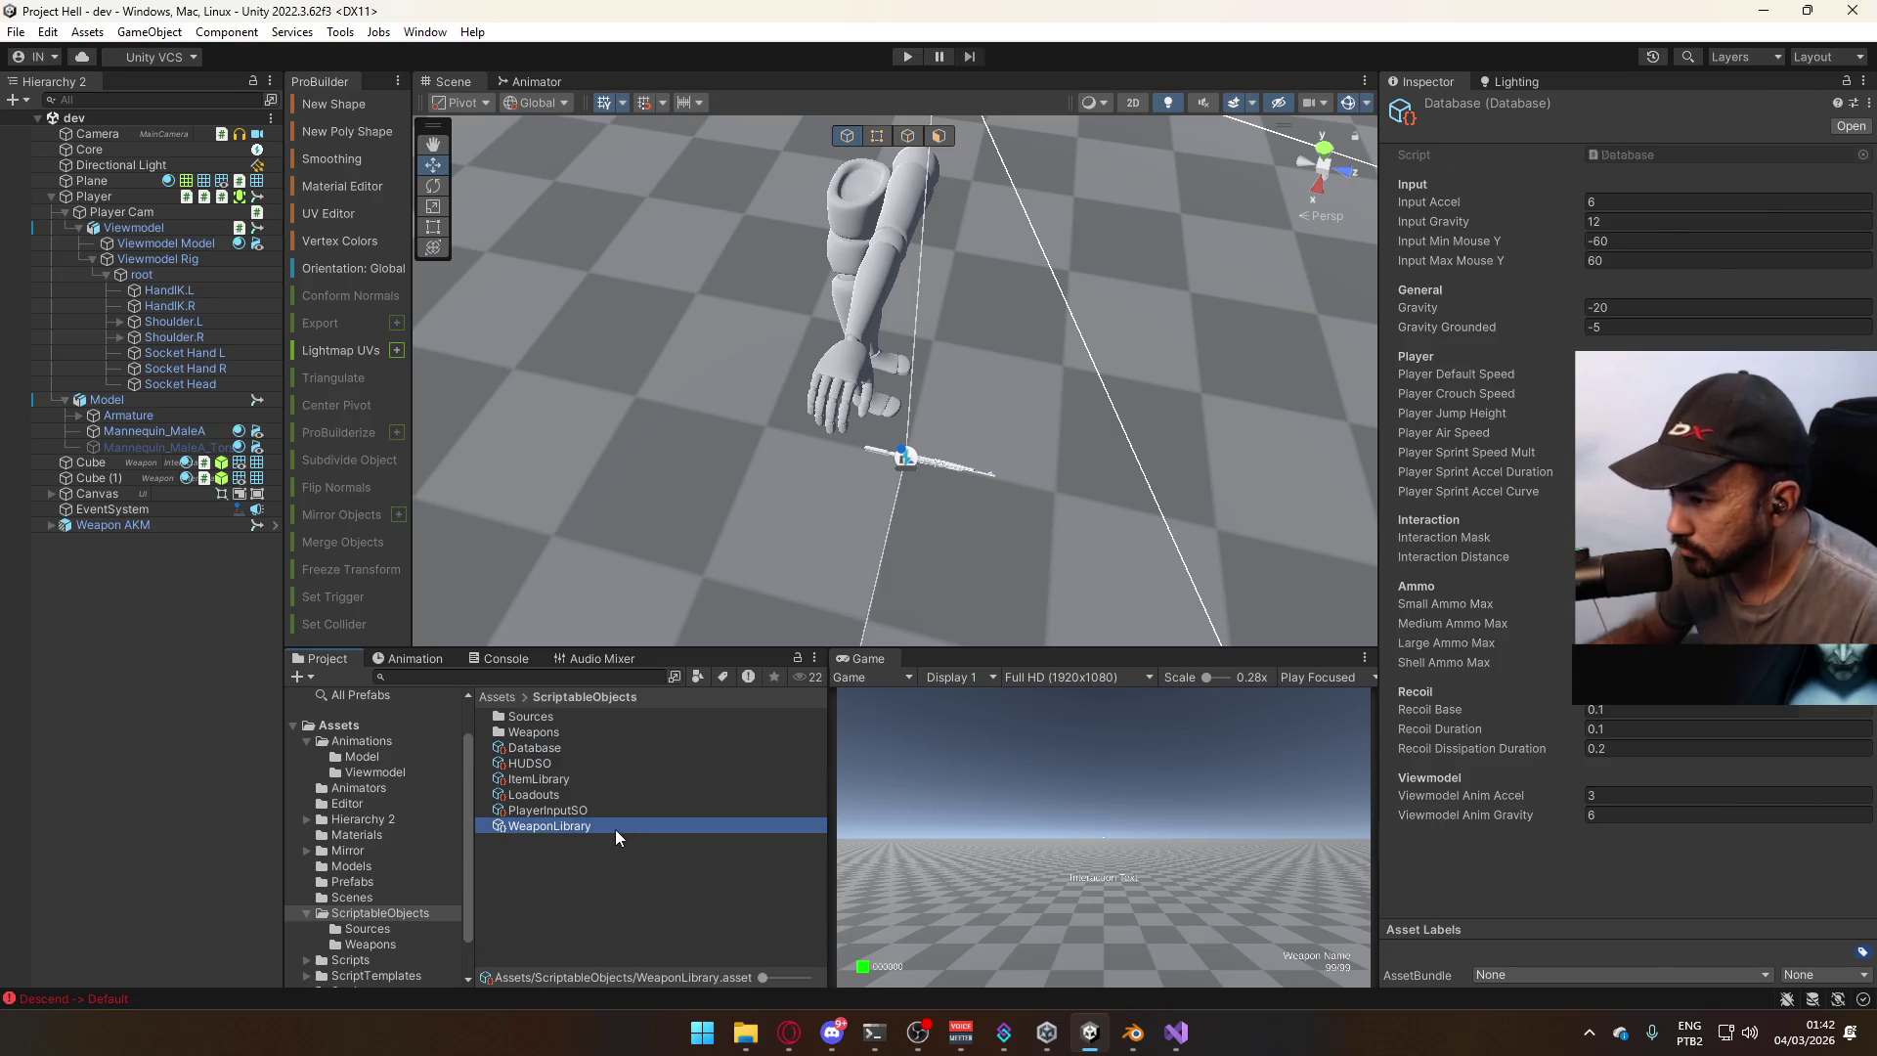
left_click(1664, 262)
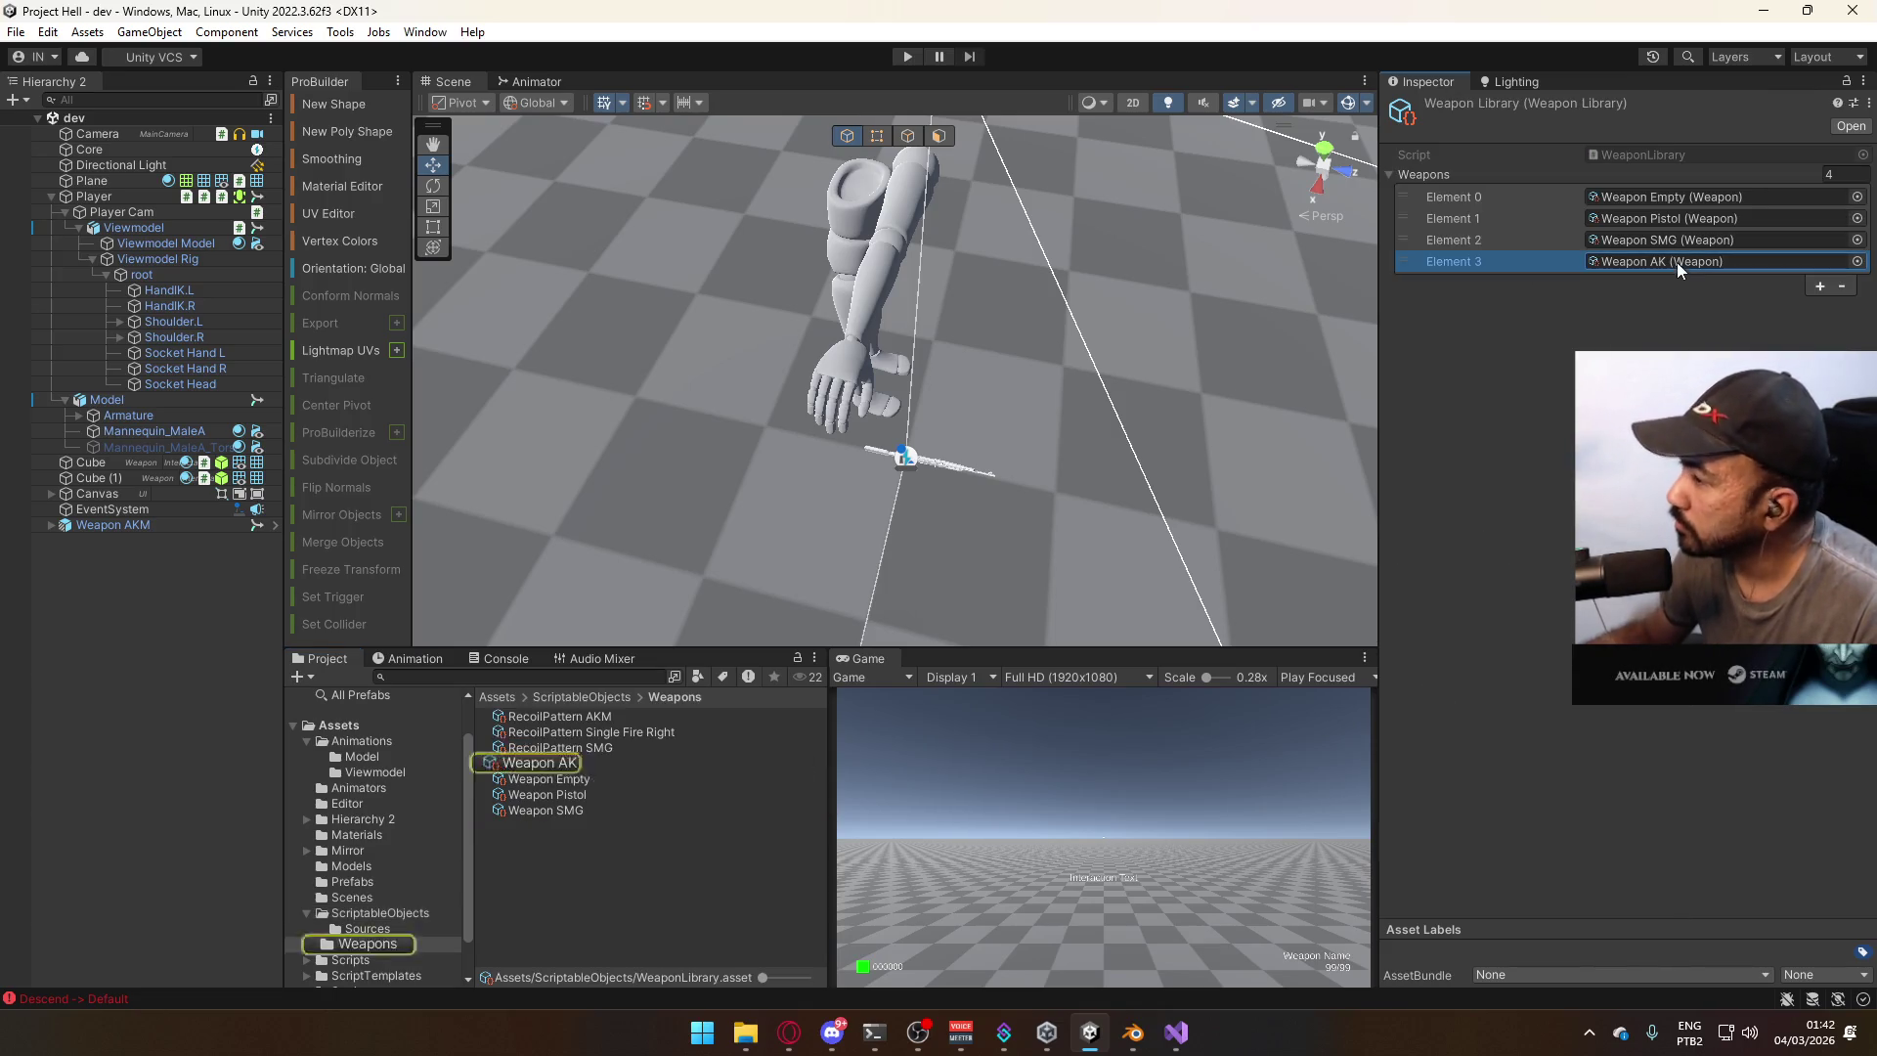
left_click(569, 763)
Set the Weapon AK's Prefab field to Weapon AKM and start Play mode.
left_click(1863, 350)
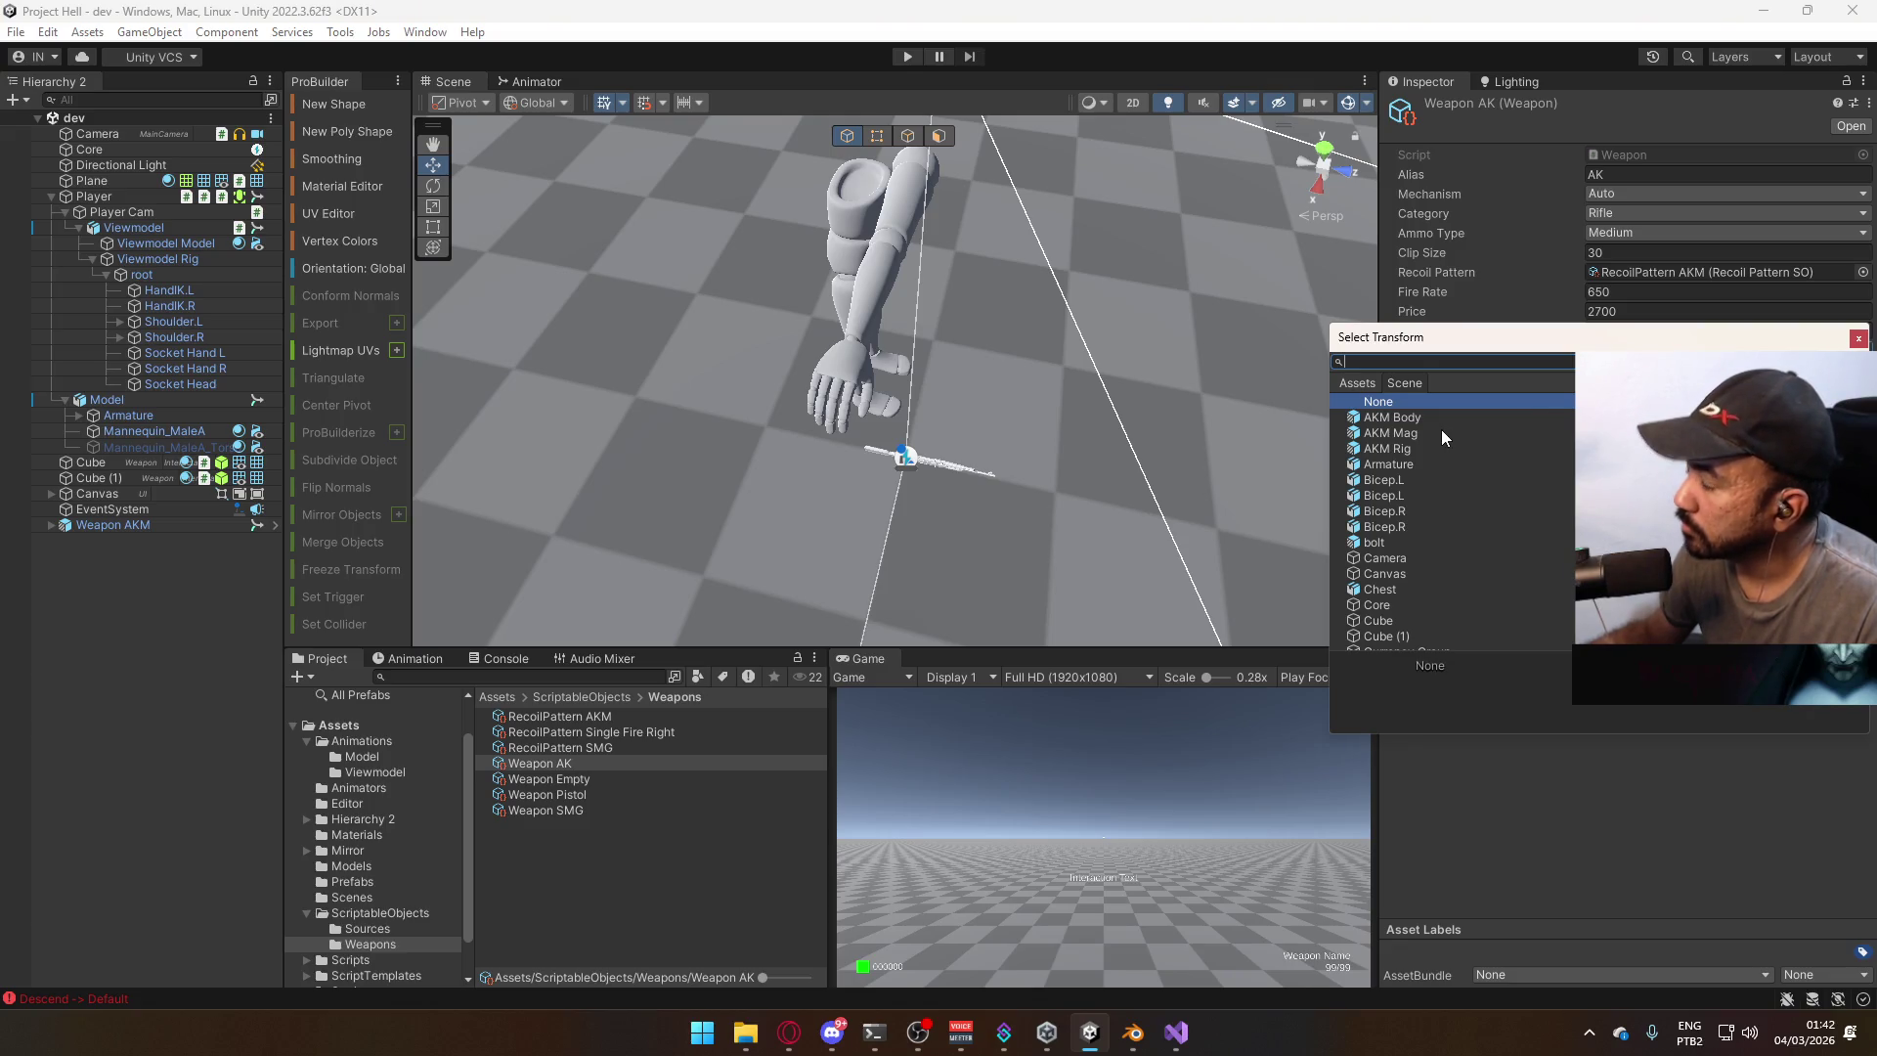
type("ak")
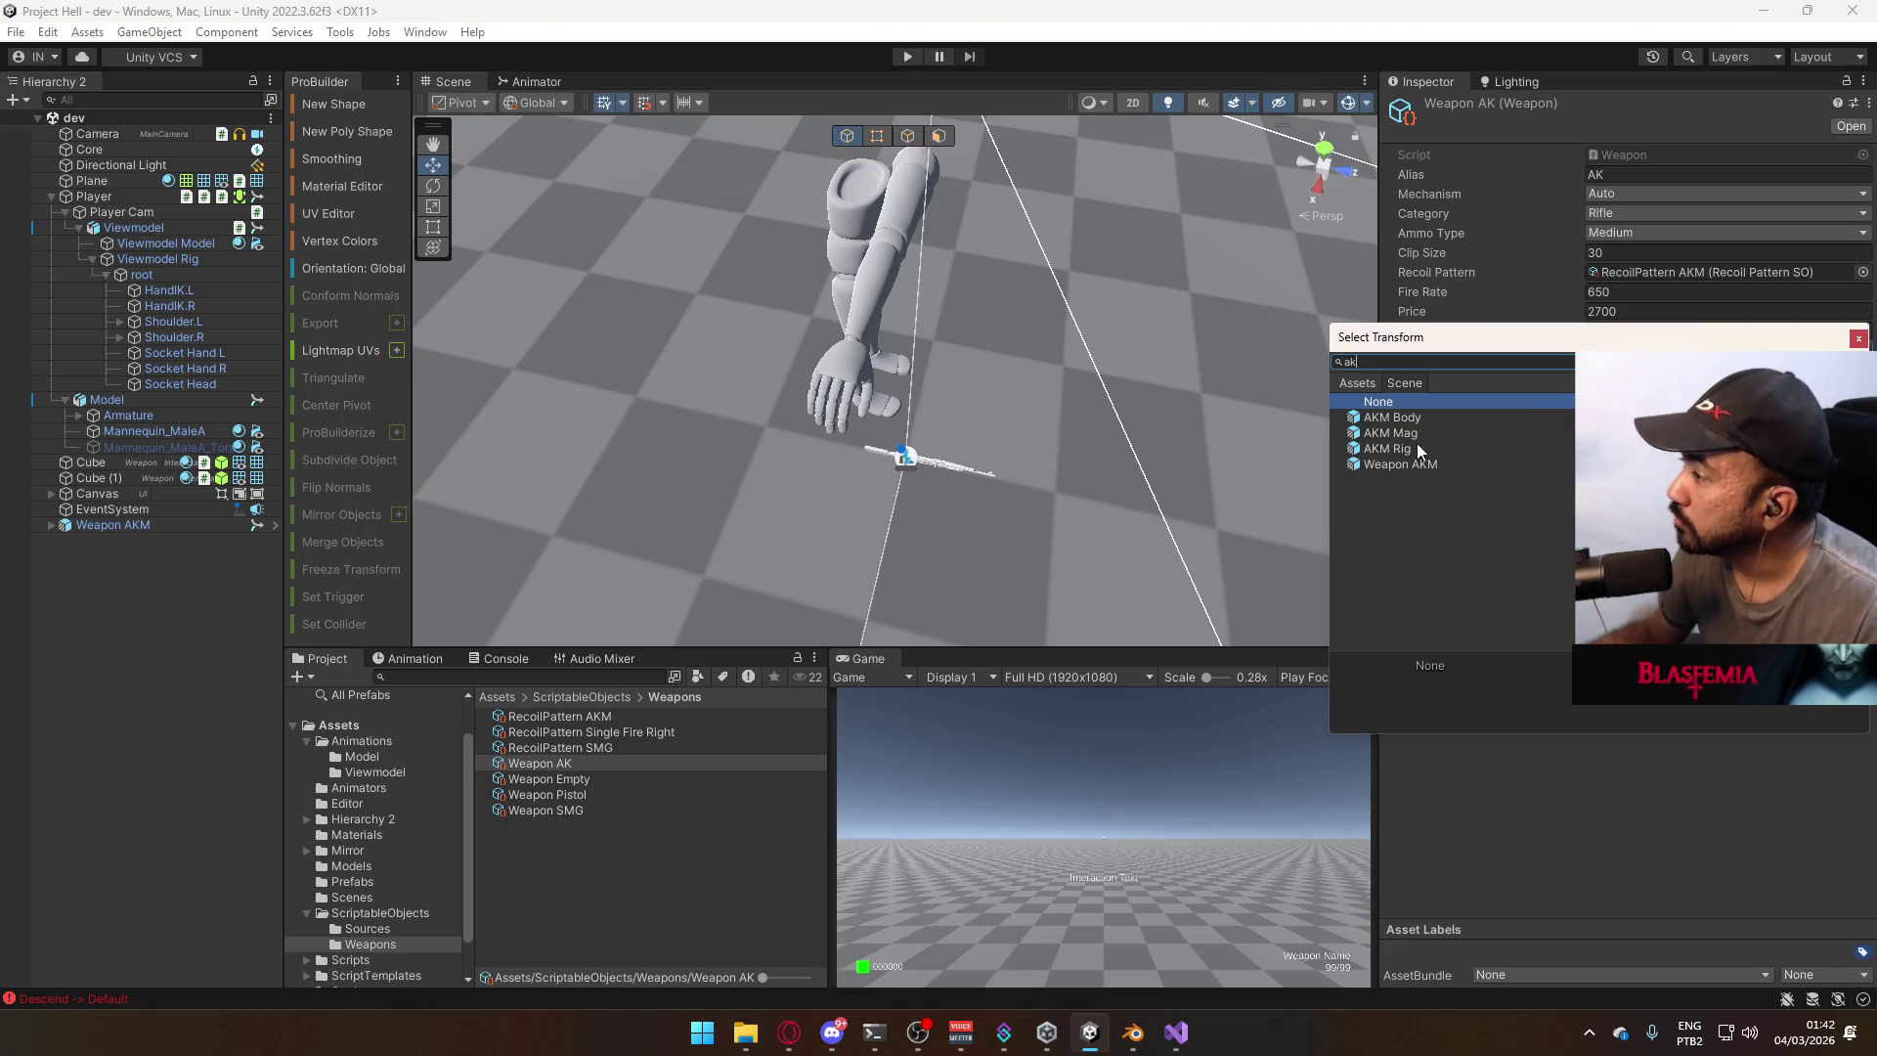
double_click(1411, 461)
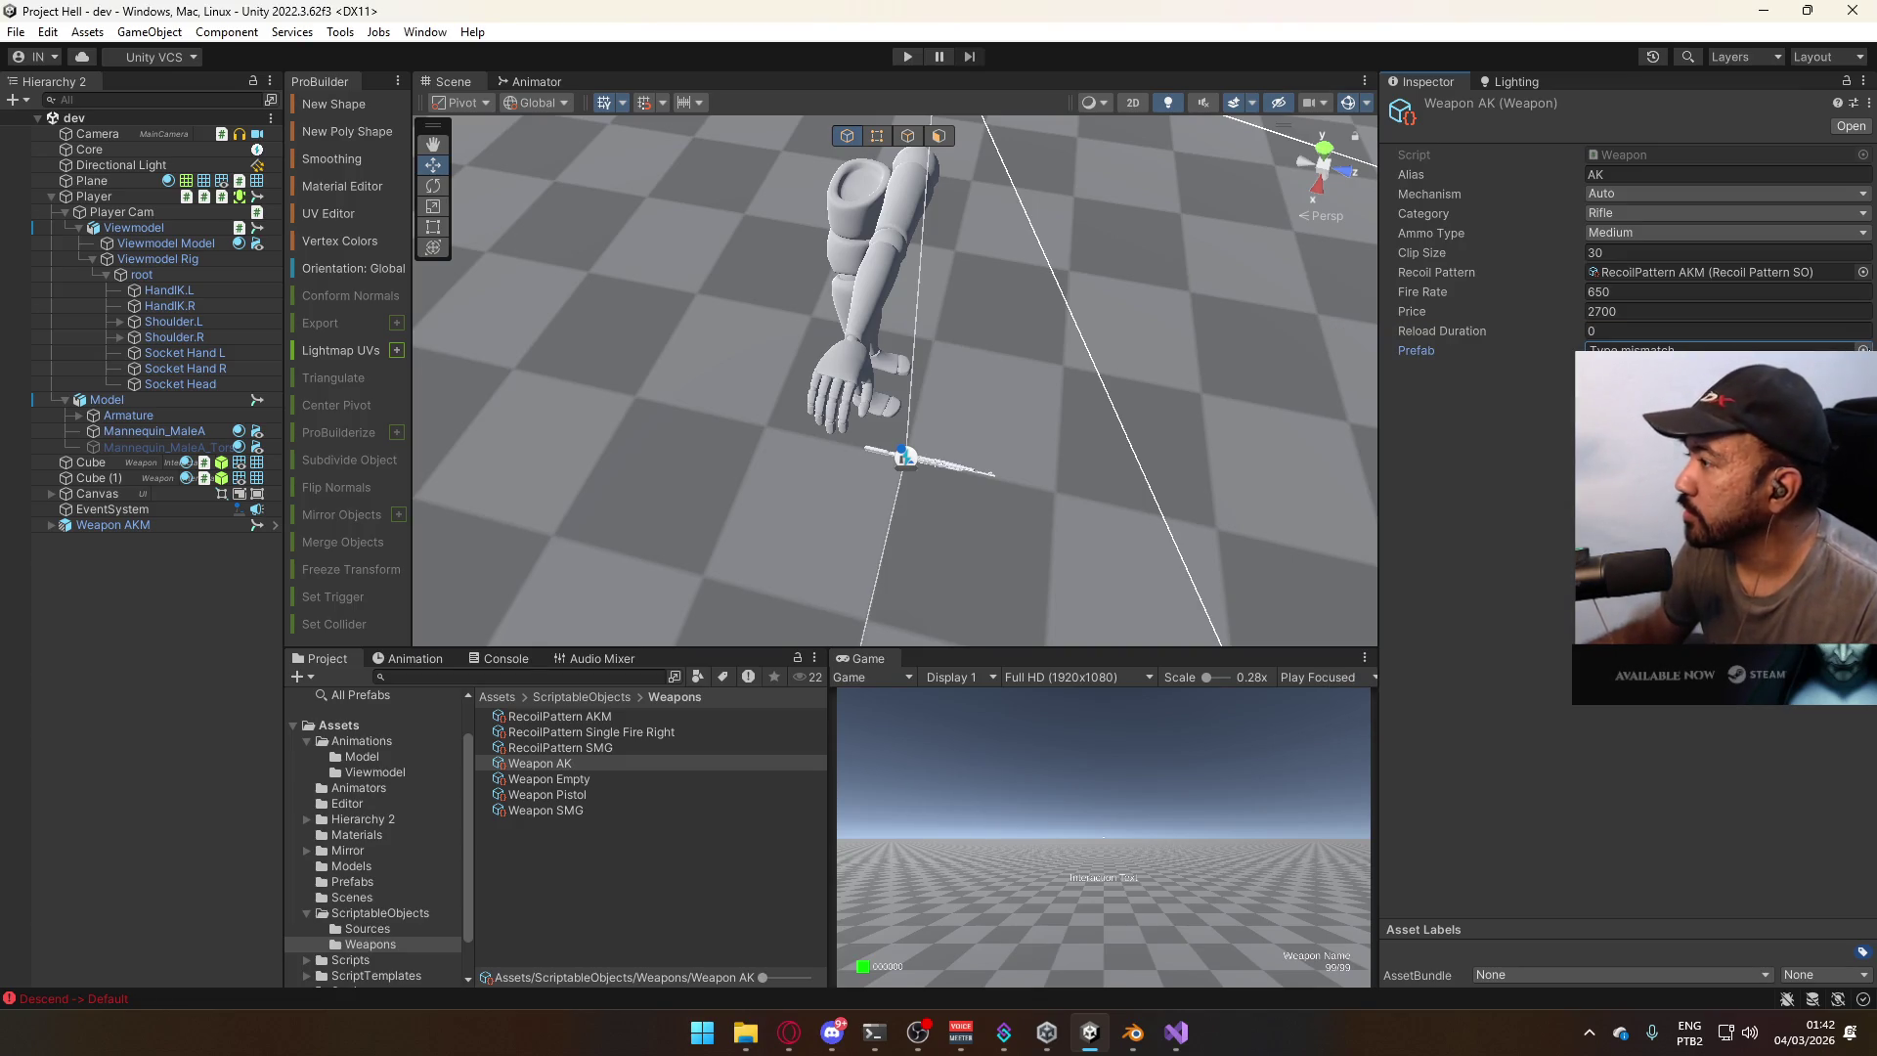
left_click(1864, 349)
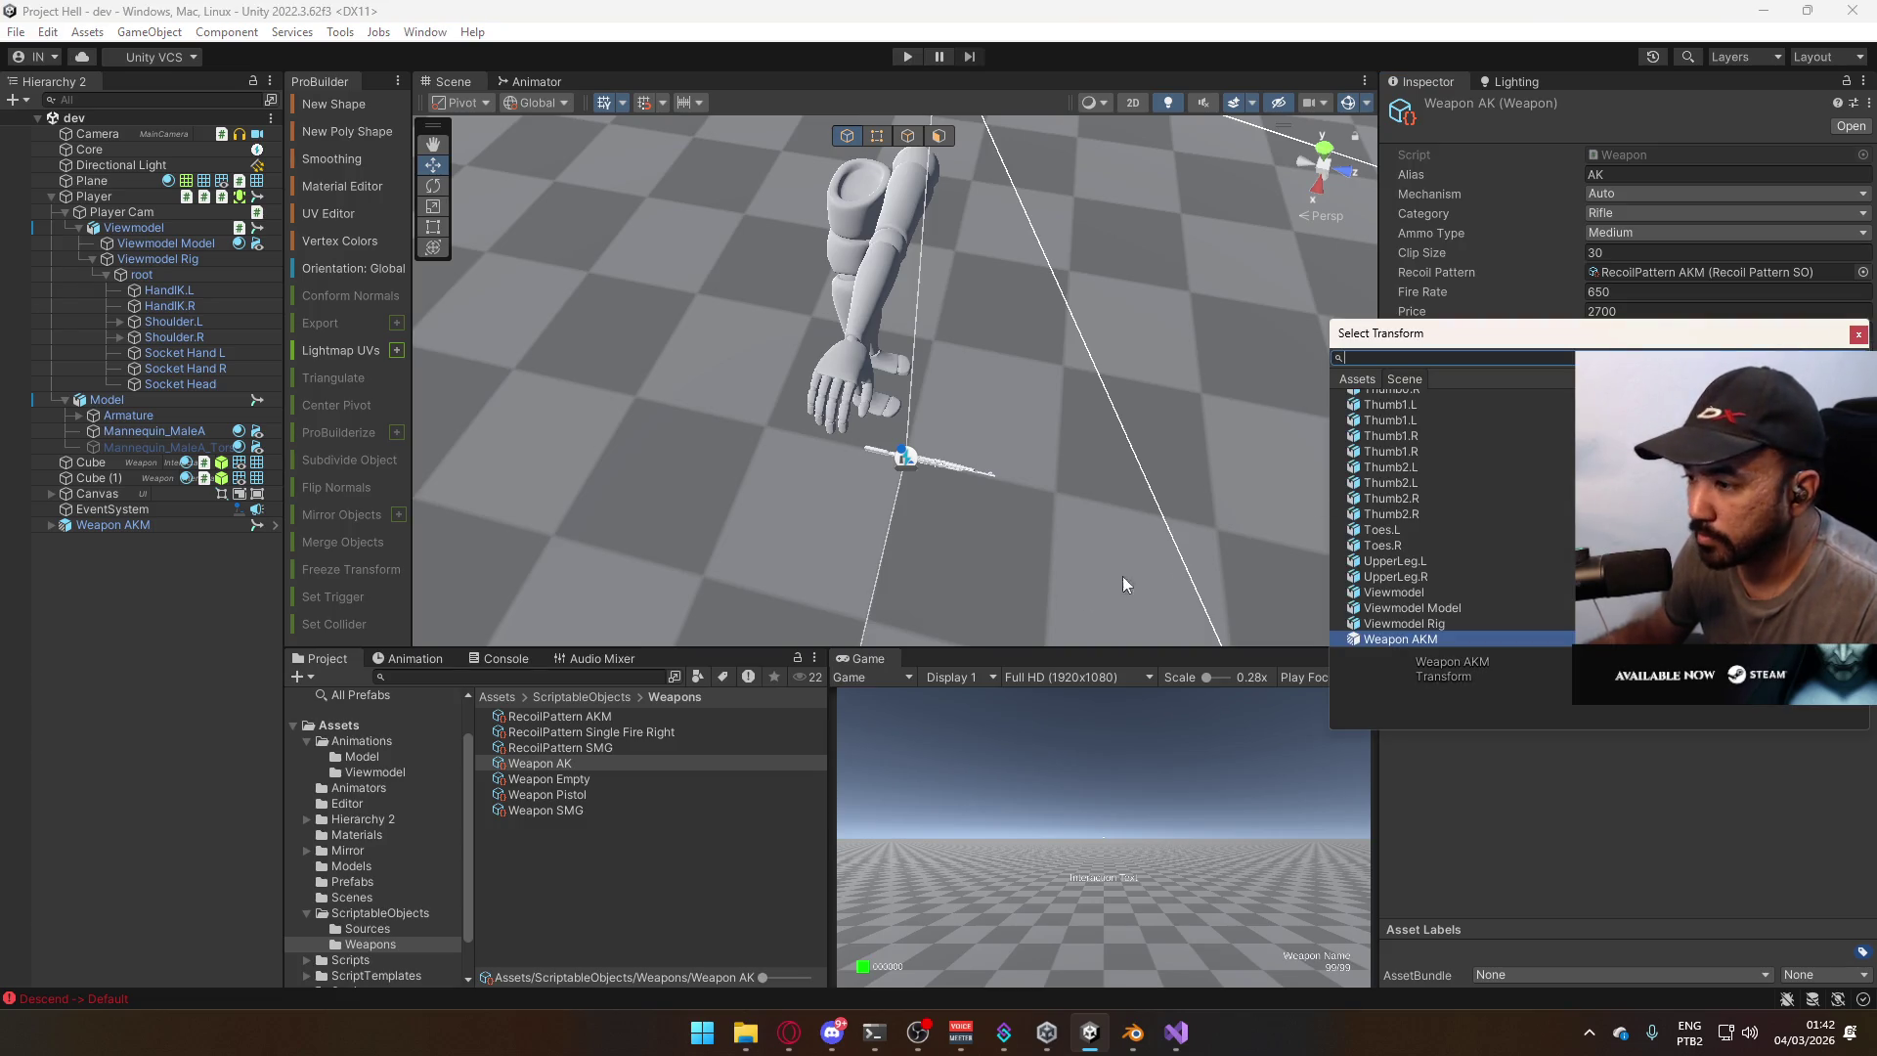
key("Return")
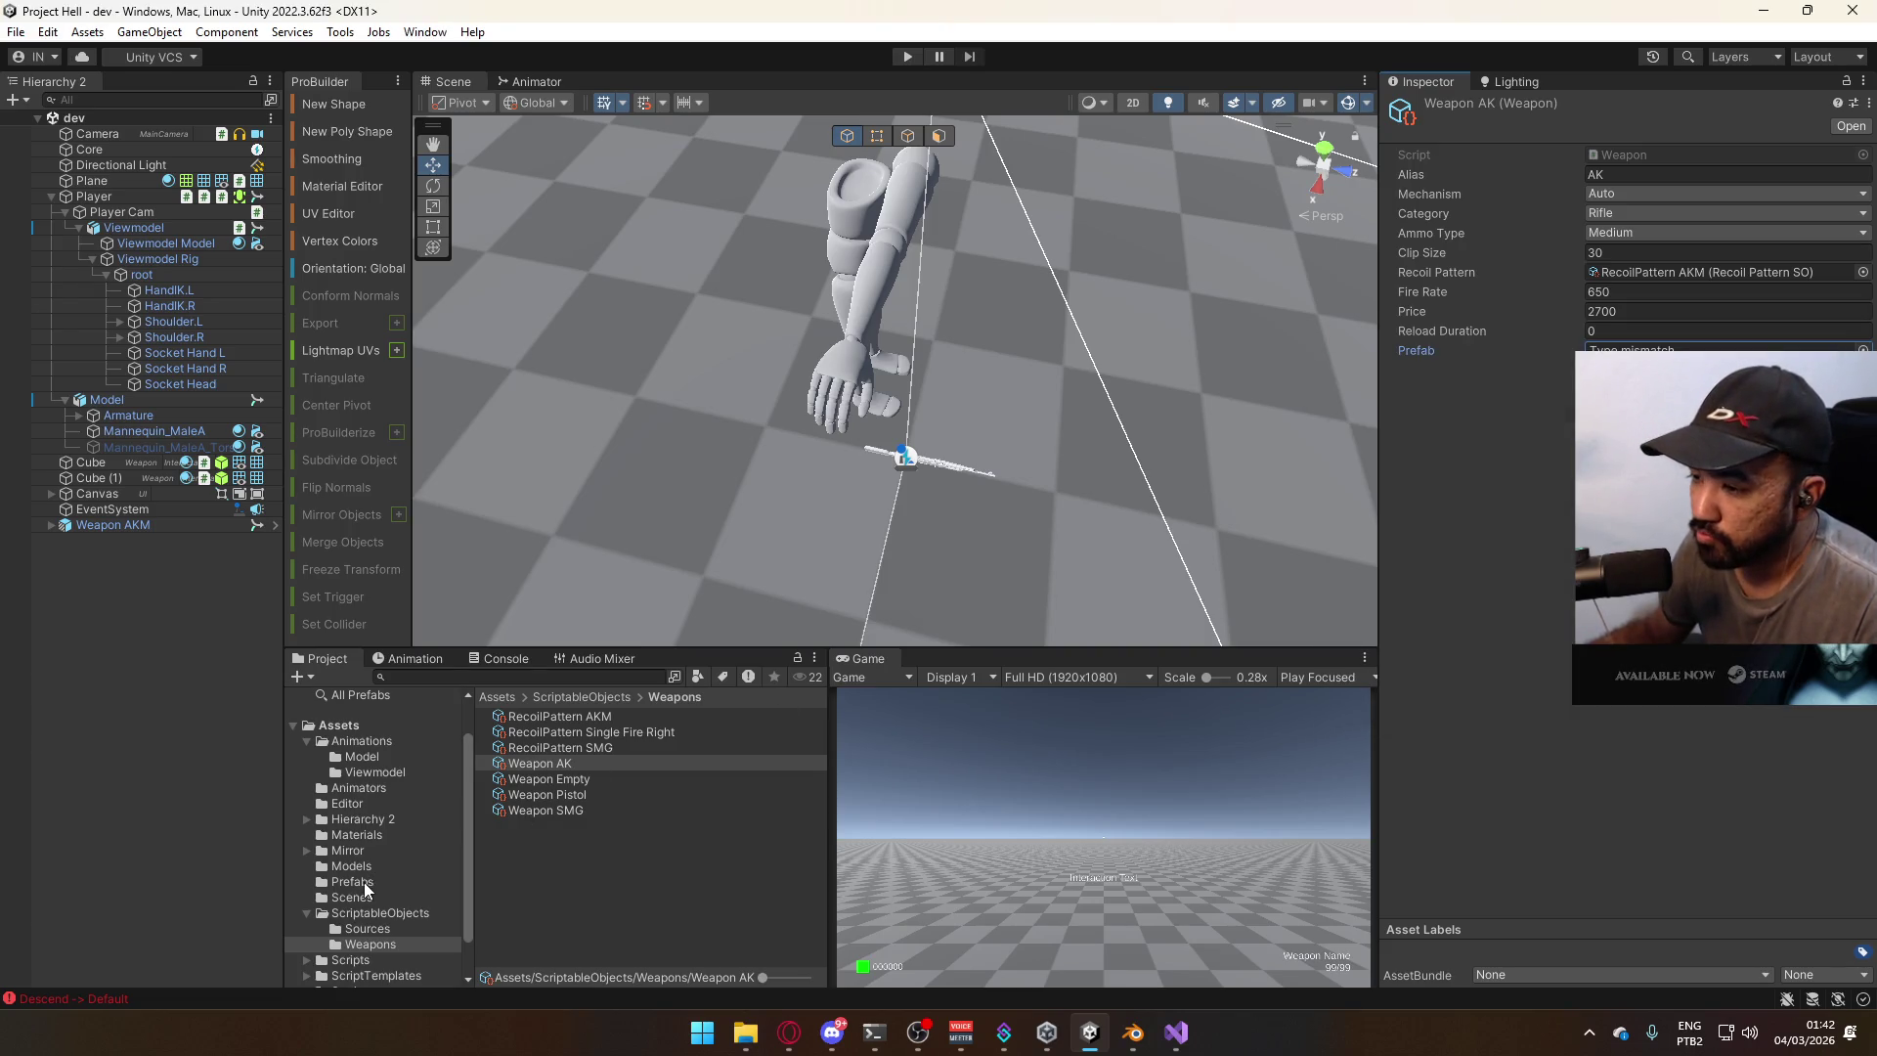
left_click(352, 882)
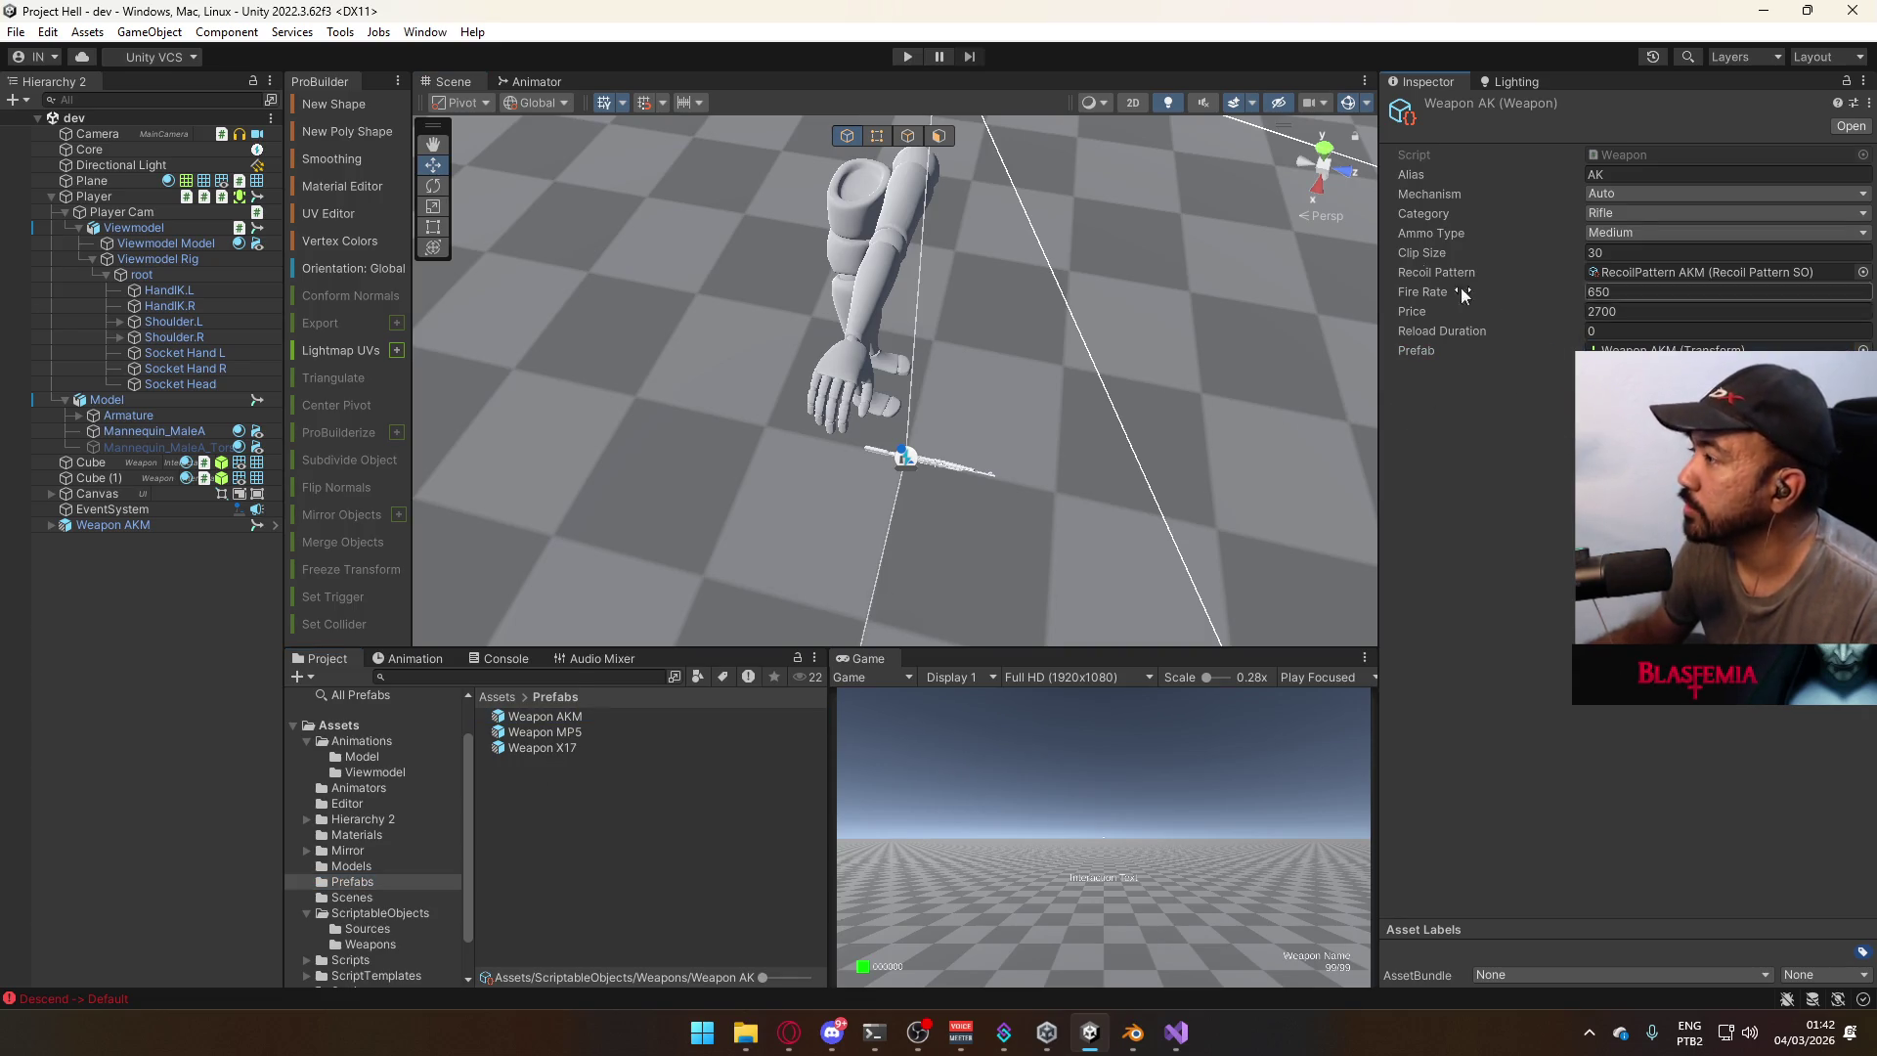
left_click(909, 56)
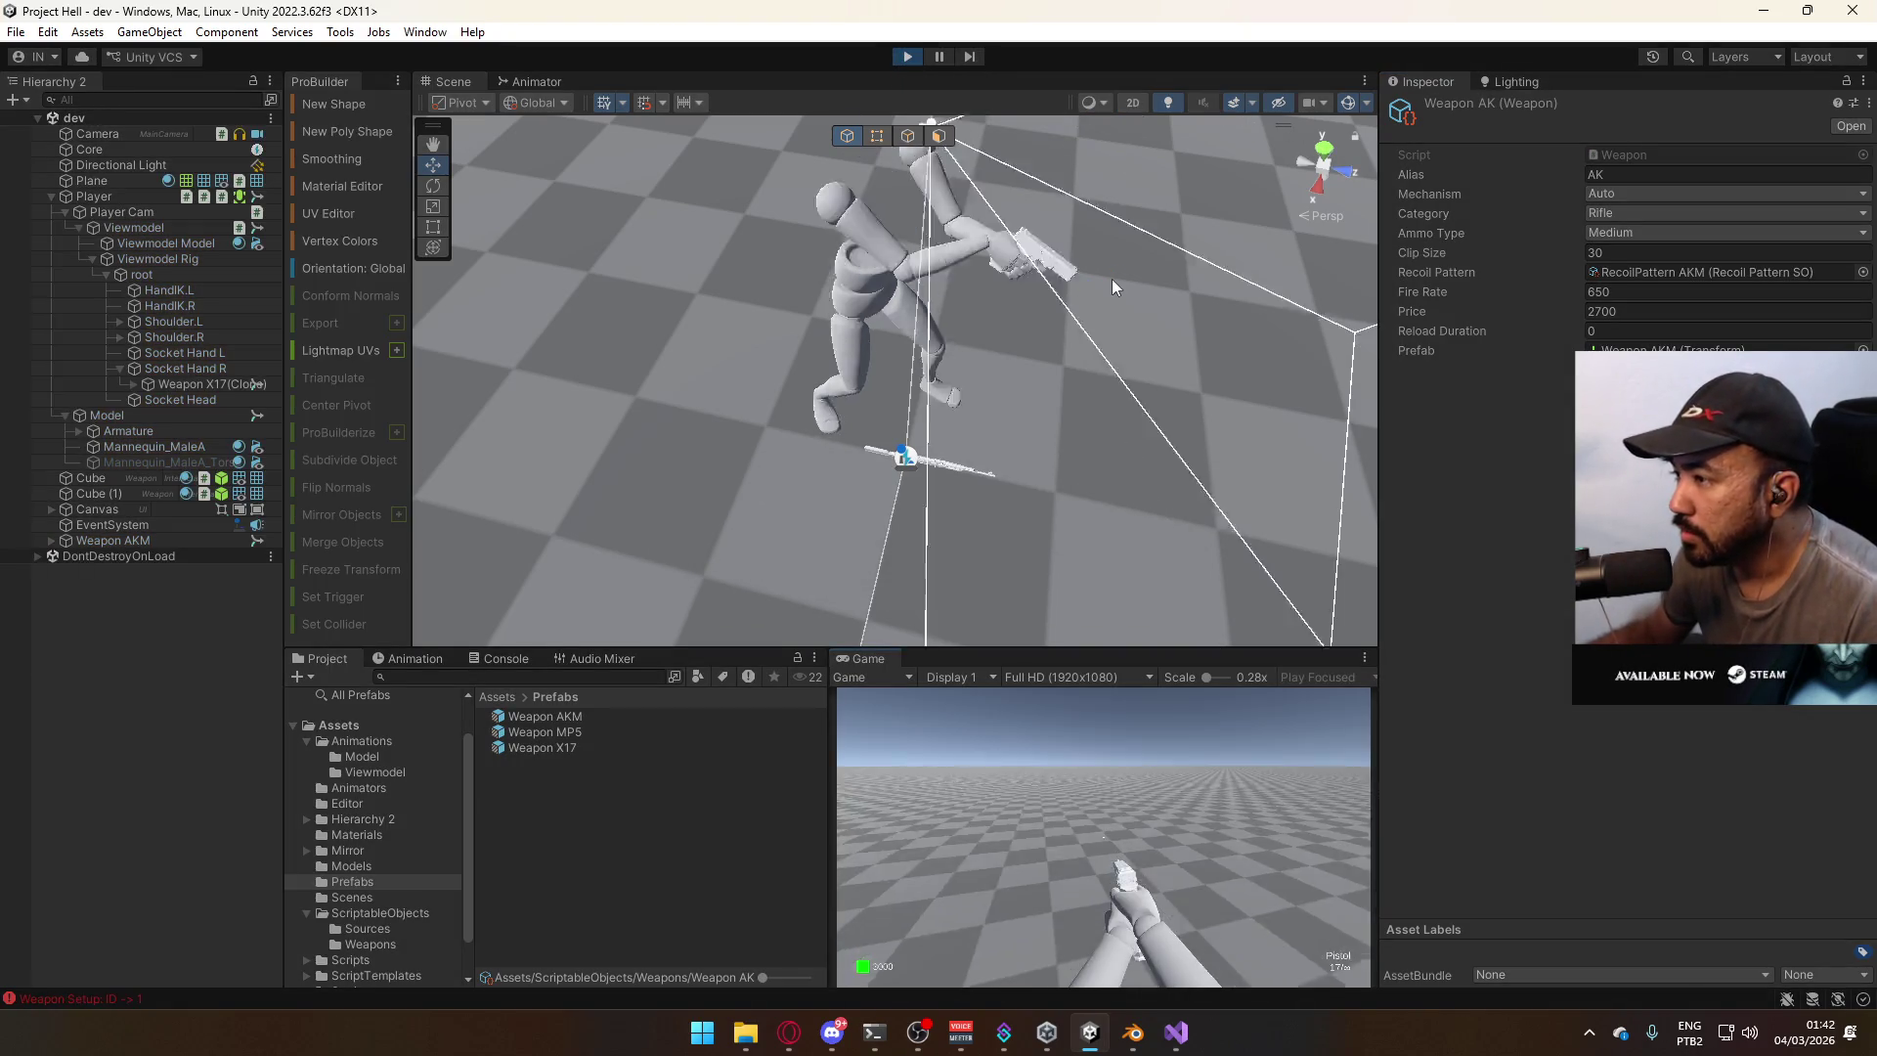
Equip the AK in the running game and move the player around the cube.
key("w")
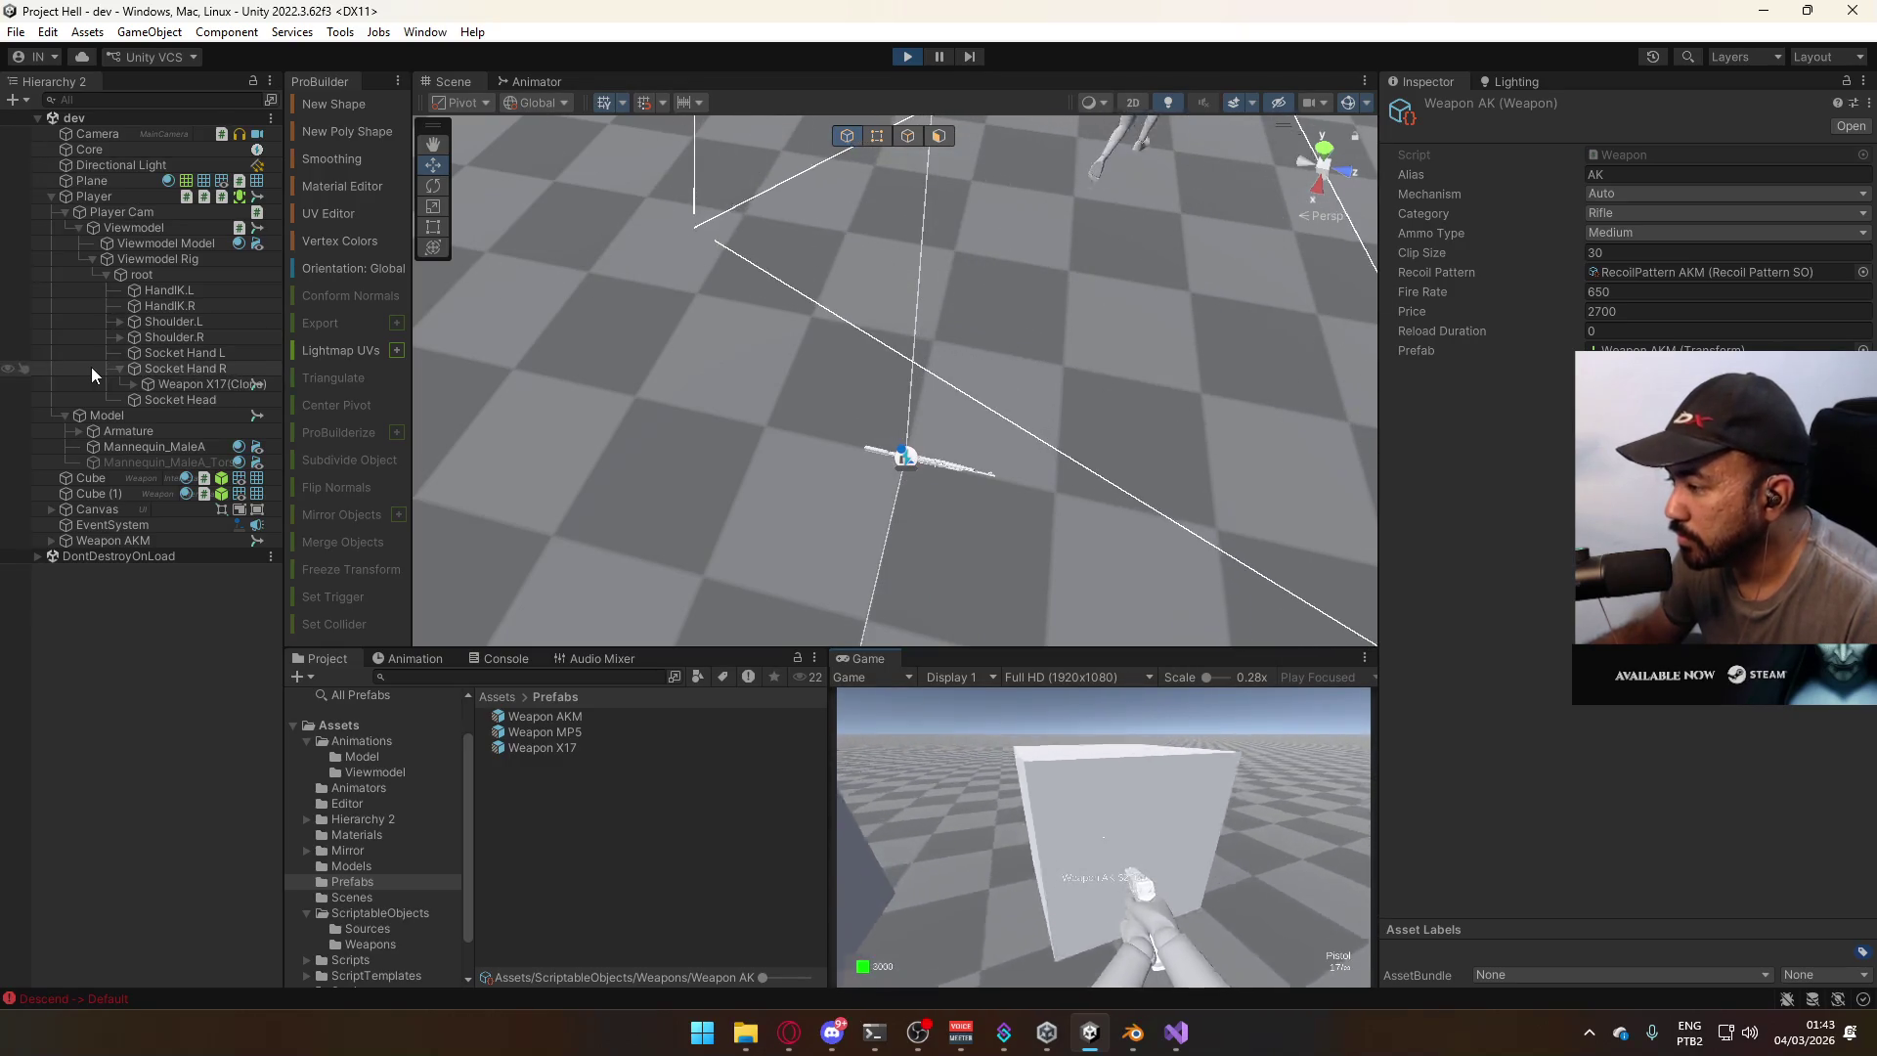
key("e")
key("s")
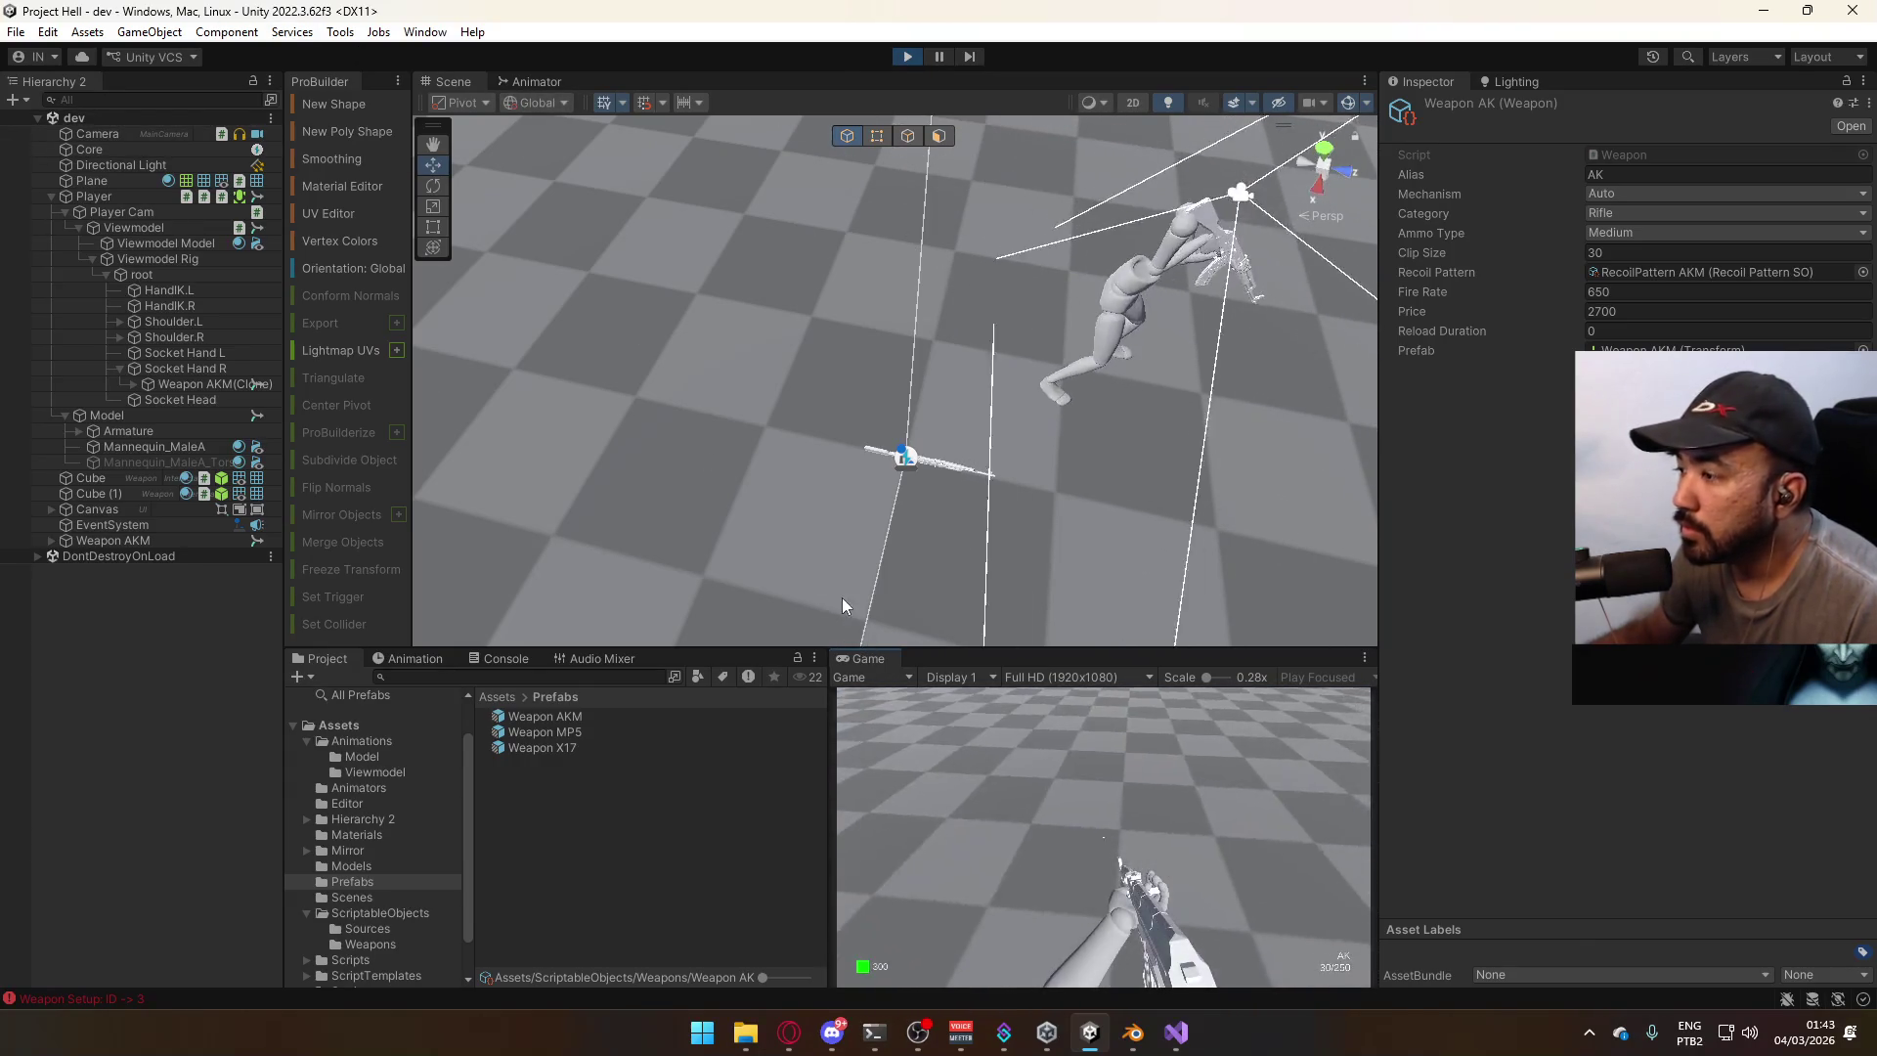
mouse_move(714, 499)
right_mouse_down()
mouse_move(891, 368)
mouse_move(993, 589)
right_mouse_up()
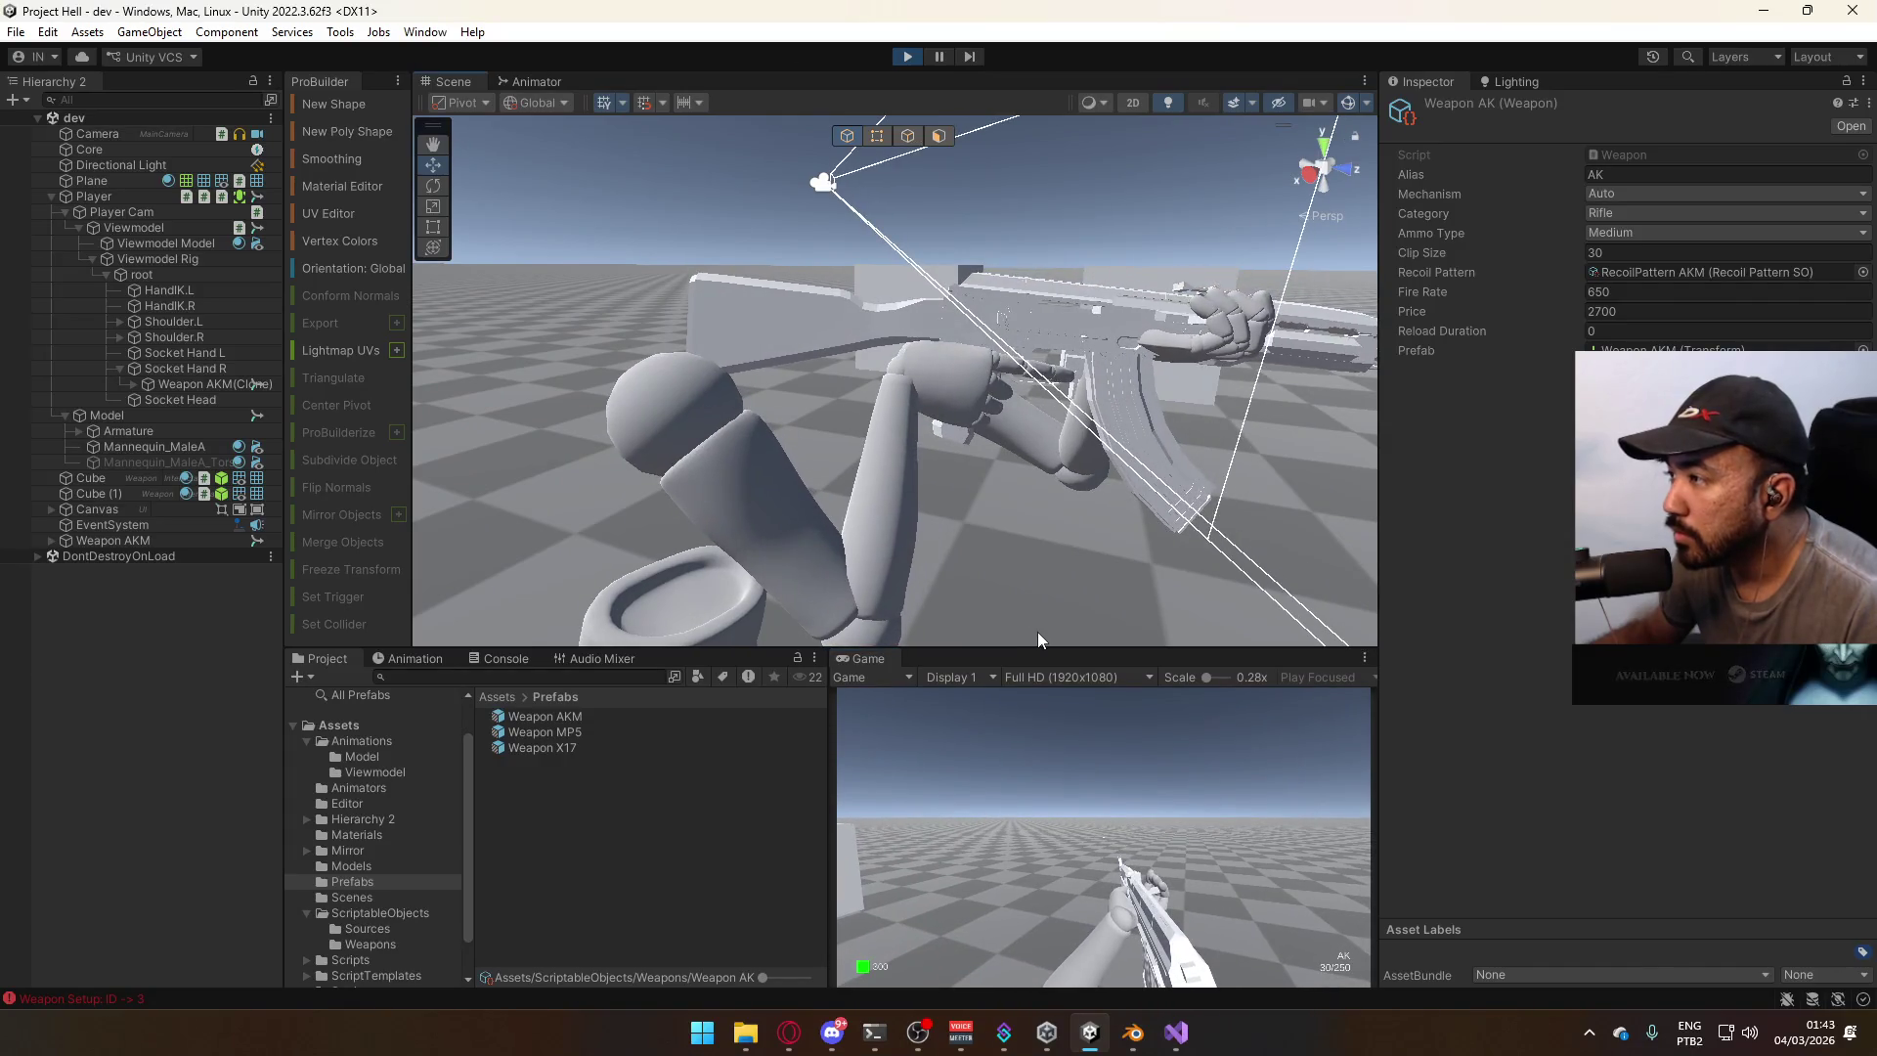
left_click(1036, 631)
Fire the AK, jump, reload with R and run forward, then select Weapon AKM(Clone).
left_click_drag(1103, 808, 964, 786)
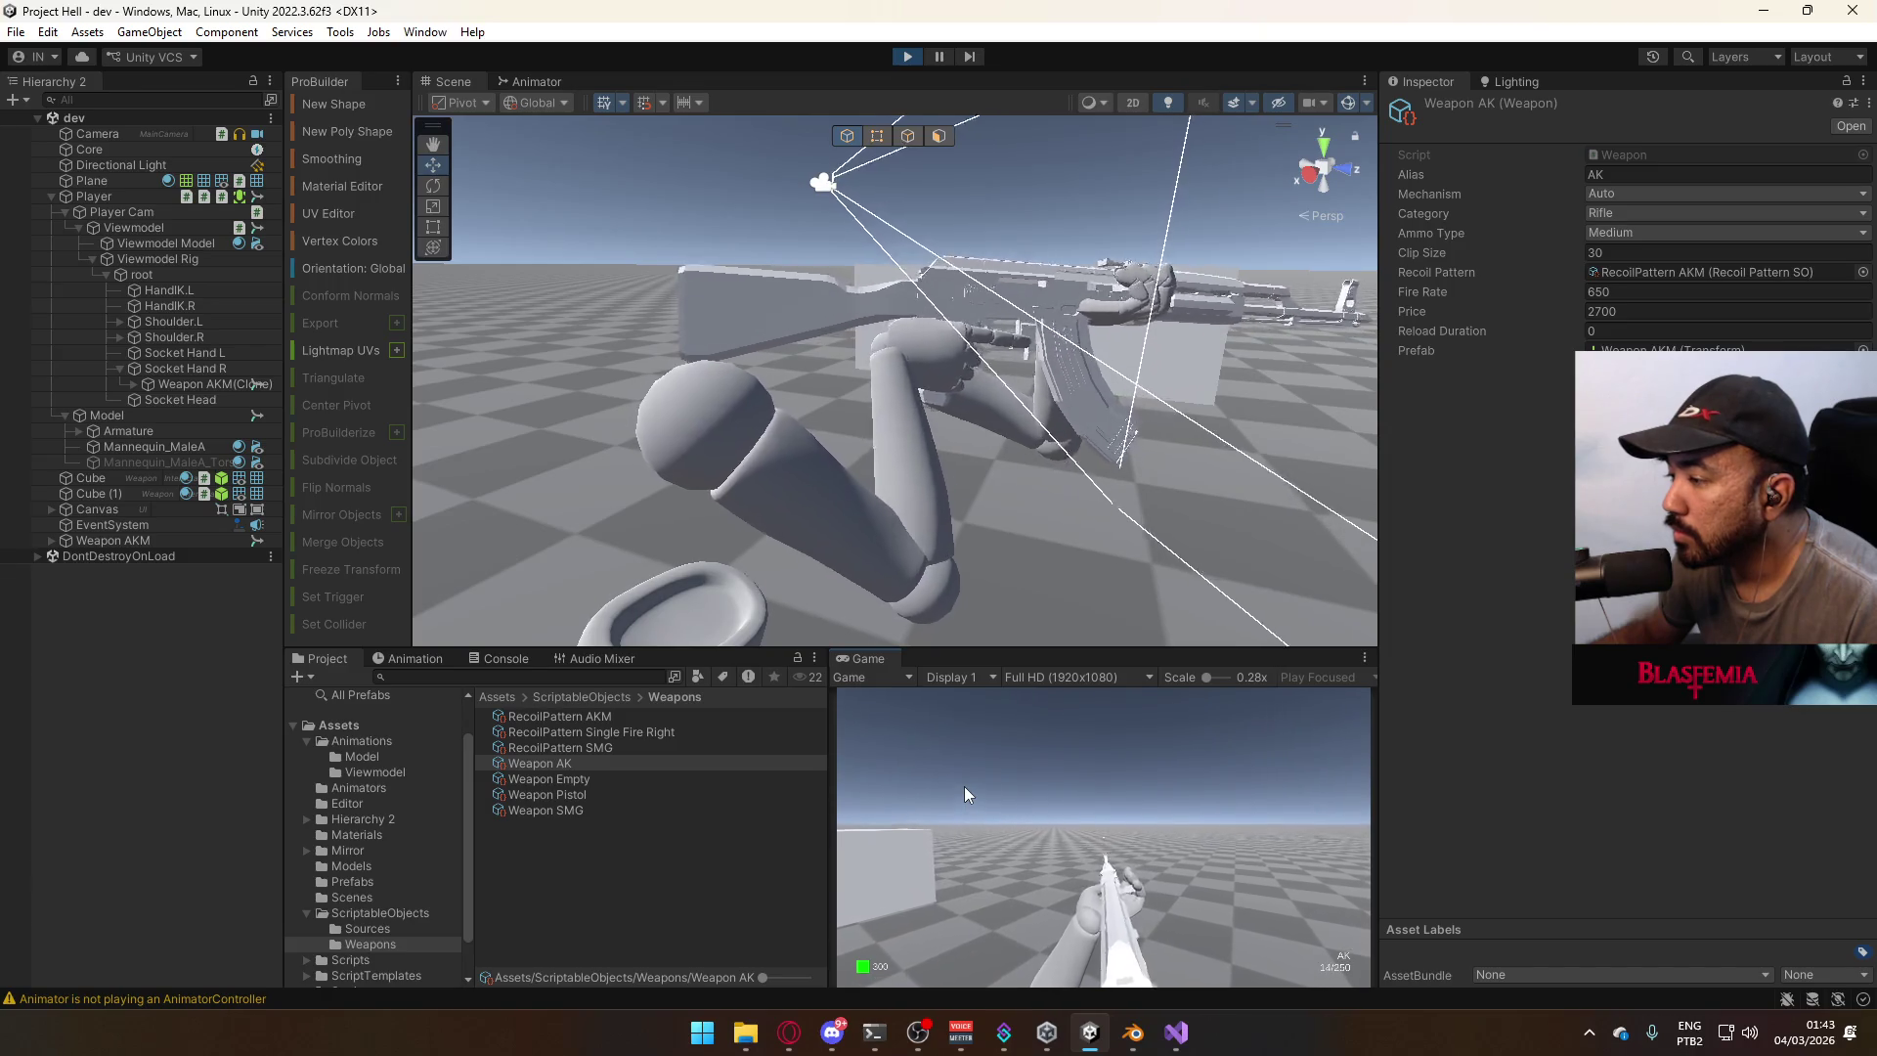
key("space")
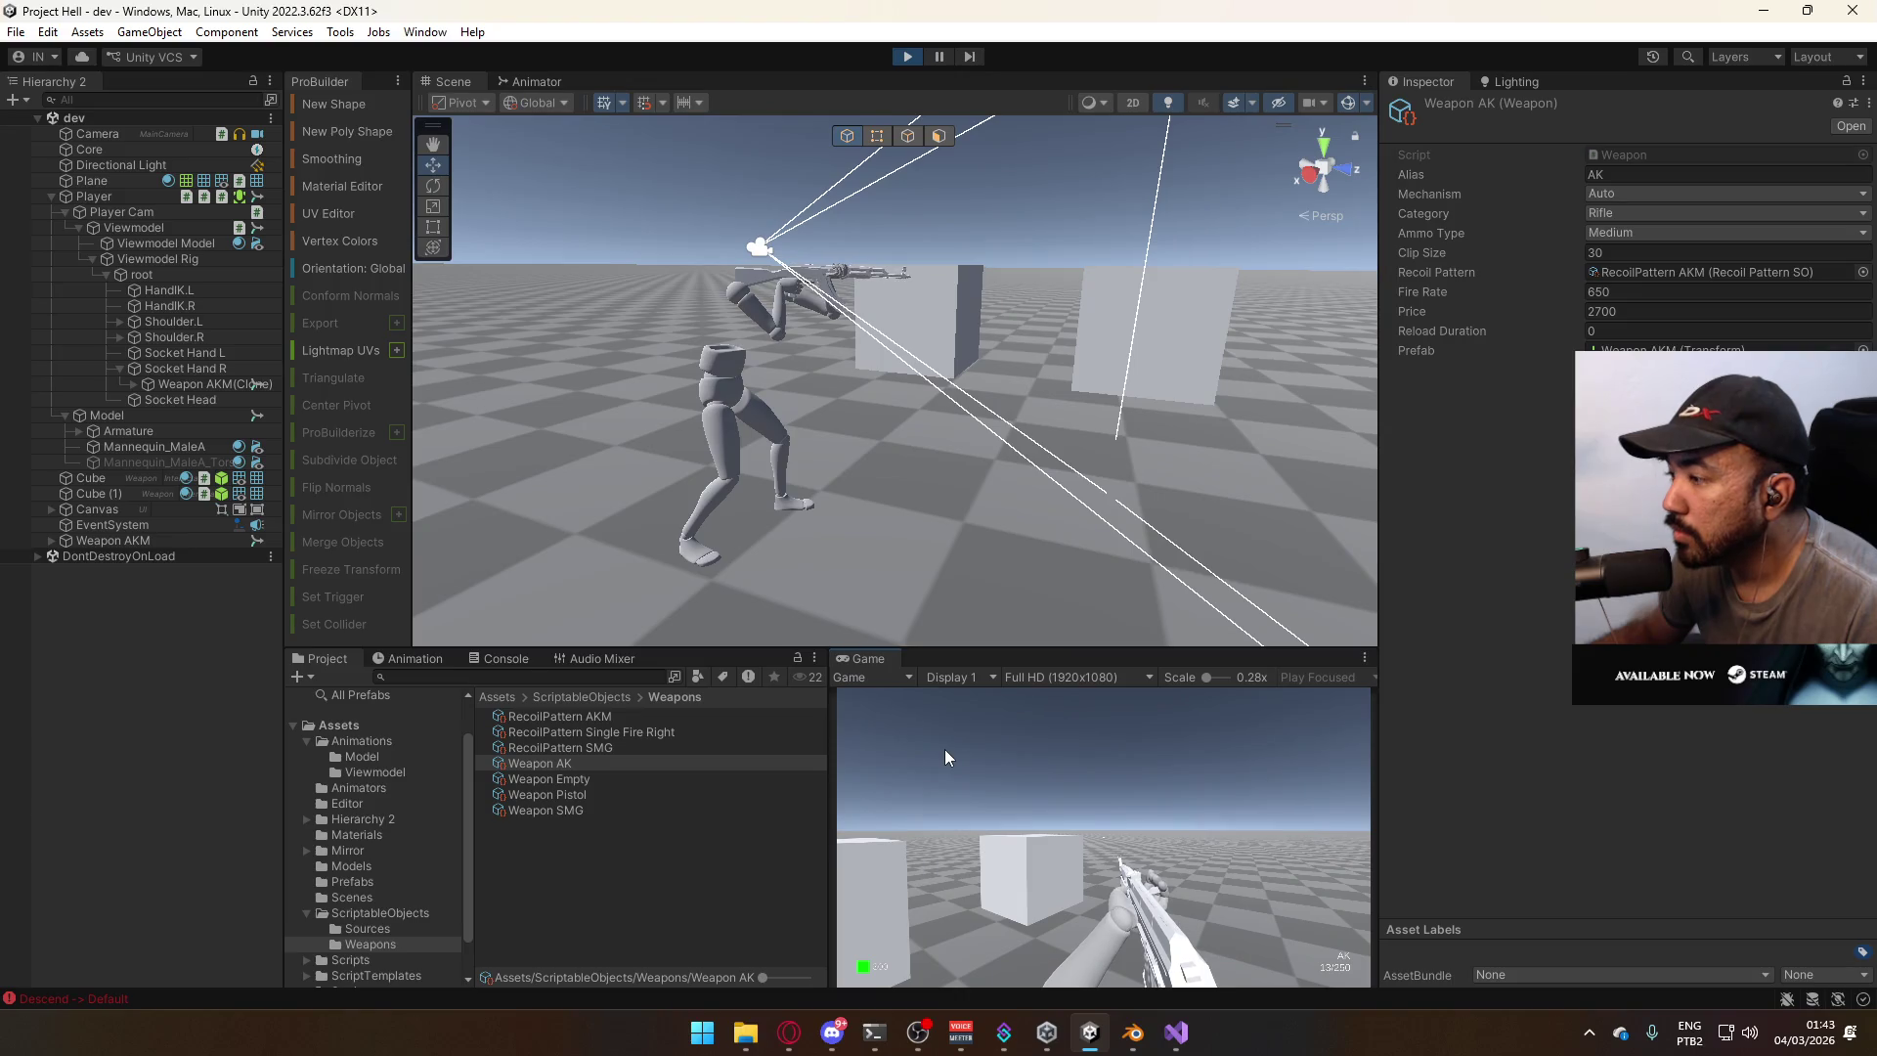
key("r")
key("w")
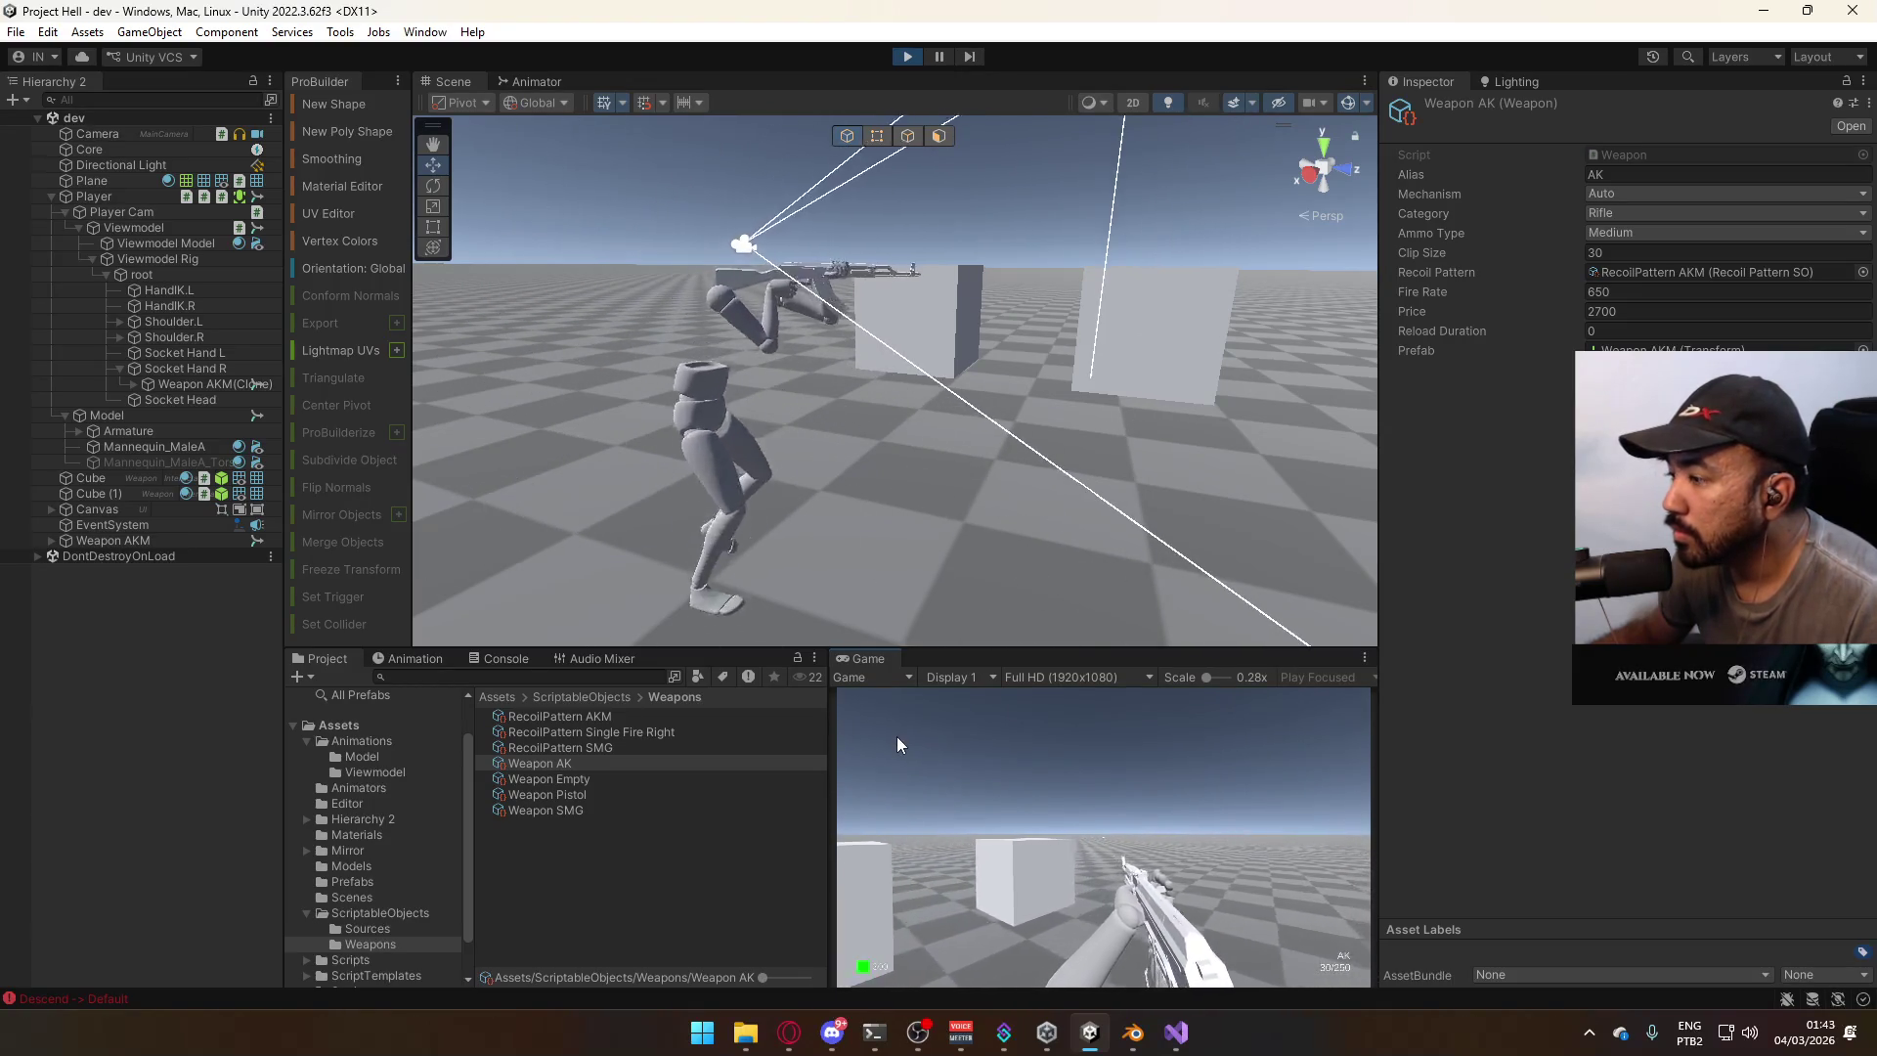
key("w")
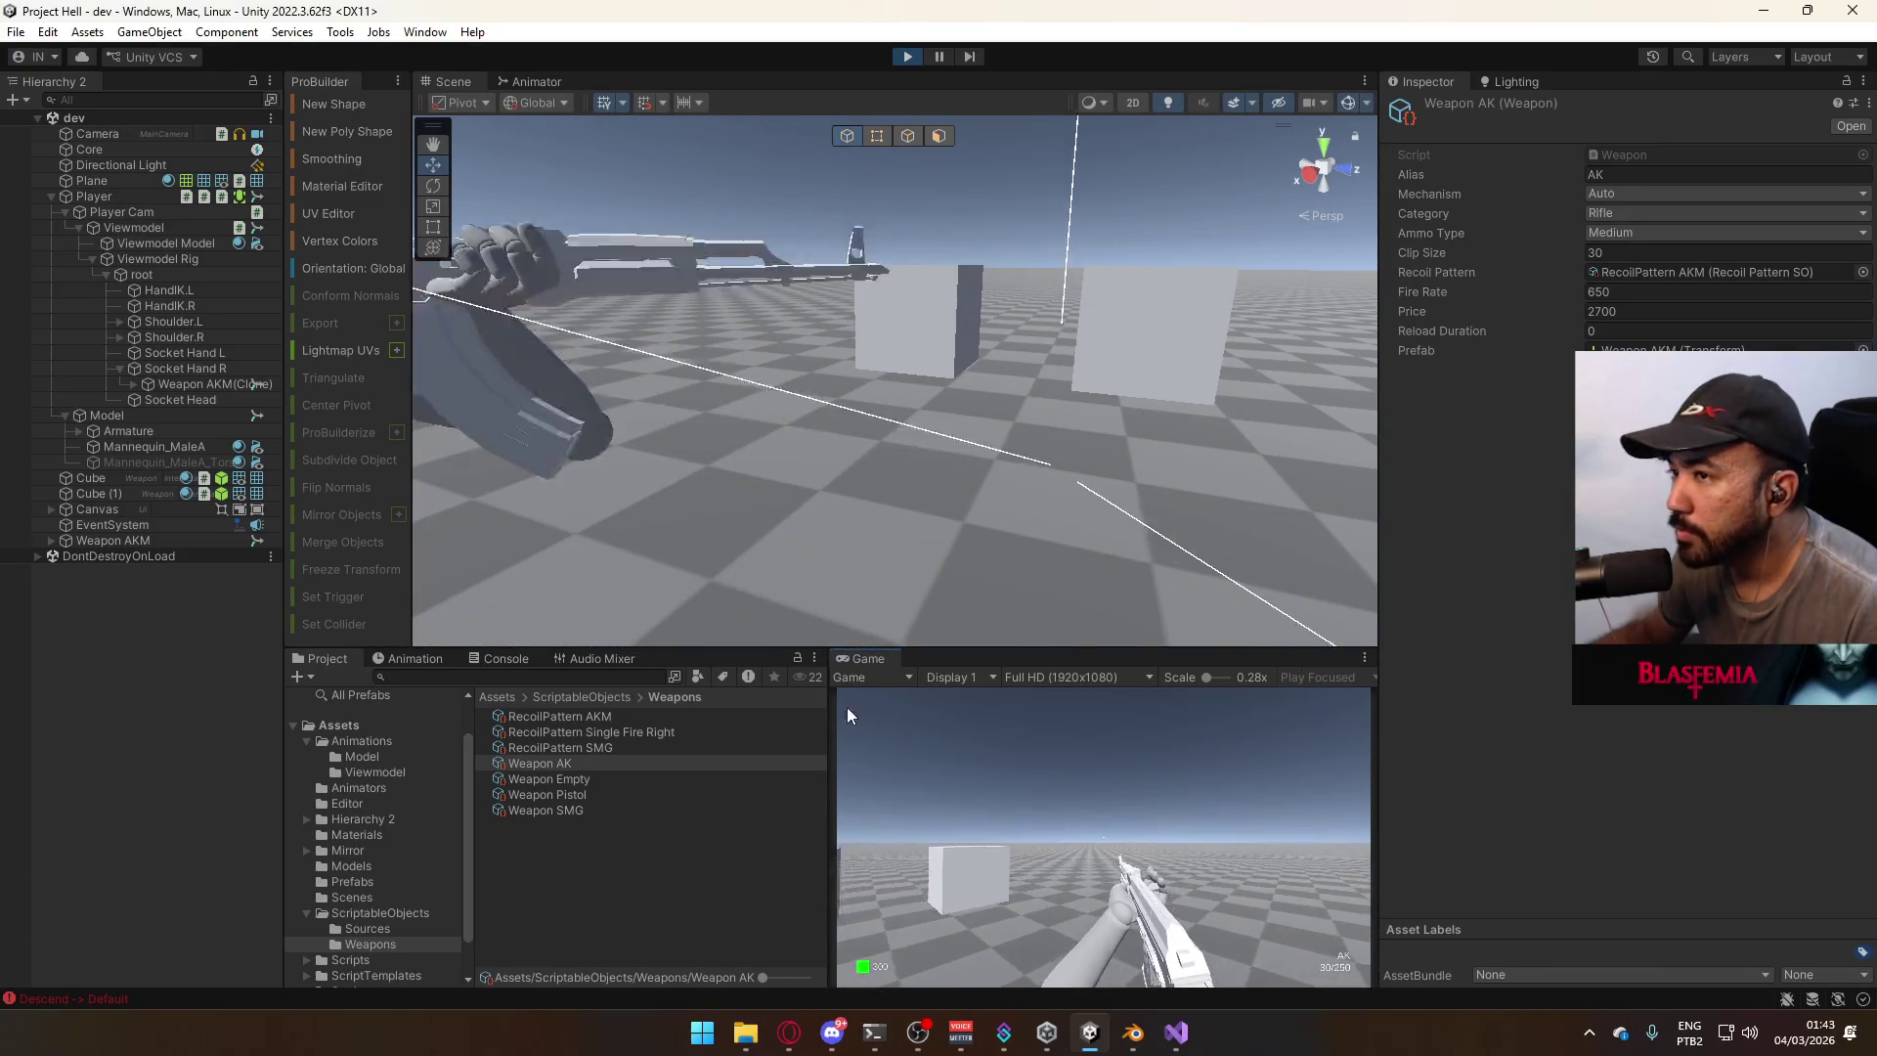
key("super")
left_click(190, 385)
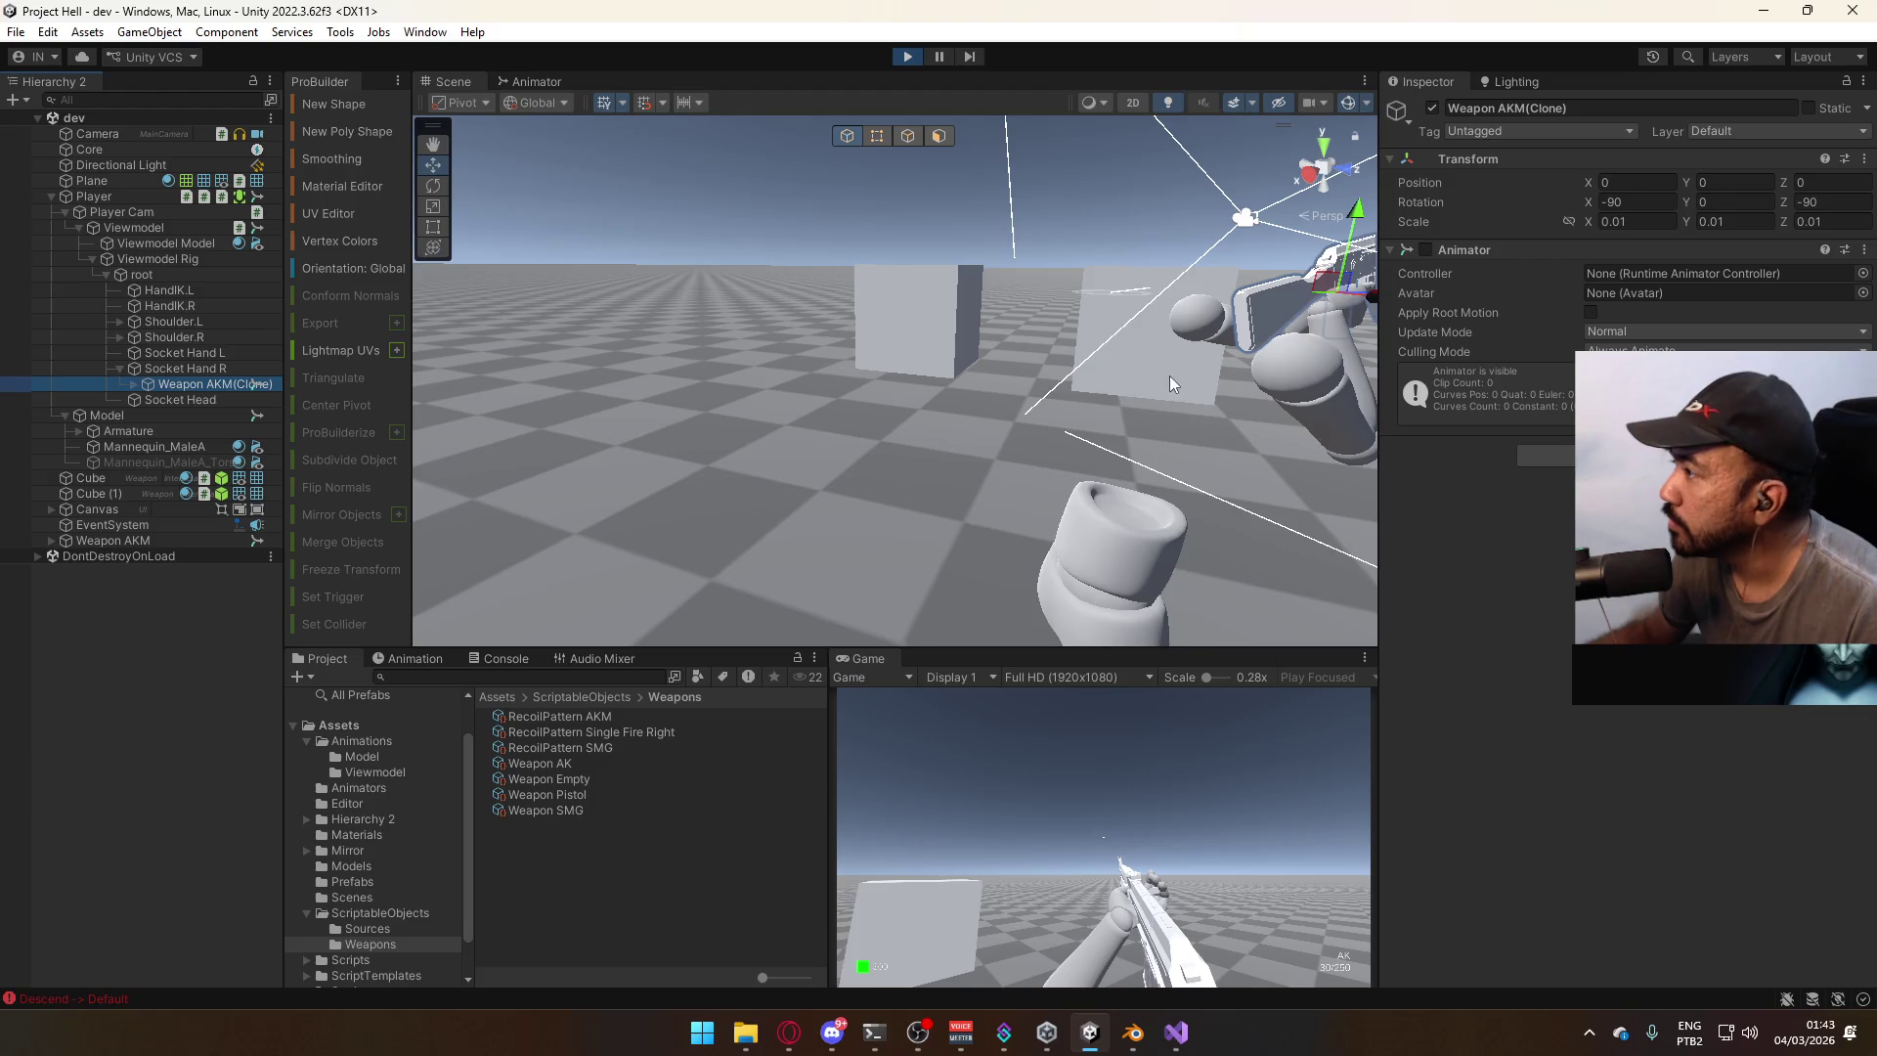
Frame and orbit around the Weapon AKM(Clone) in the hands, then maximize the Game view.
key("f")
mouse_move(909, 352)
left_mouse_down("alt")
mouse_move(961, 354)
mouse_move(957, 282)
mouse_move(151, 297)
mouse_move(49, 368)
mouse_move(119, 370)
mouse_move(4, 376)
left_mouse_up("alt")
mouse_move(256, 384)
left_mouse_down("alt")
mouse_move(174, 334)
mouse_move(96, 348)
left_mouse_up("alt")
key("f")
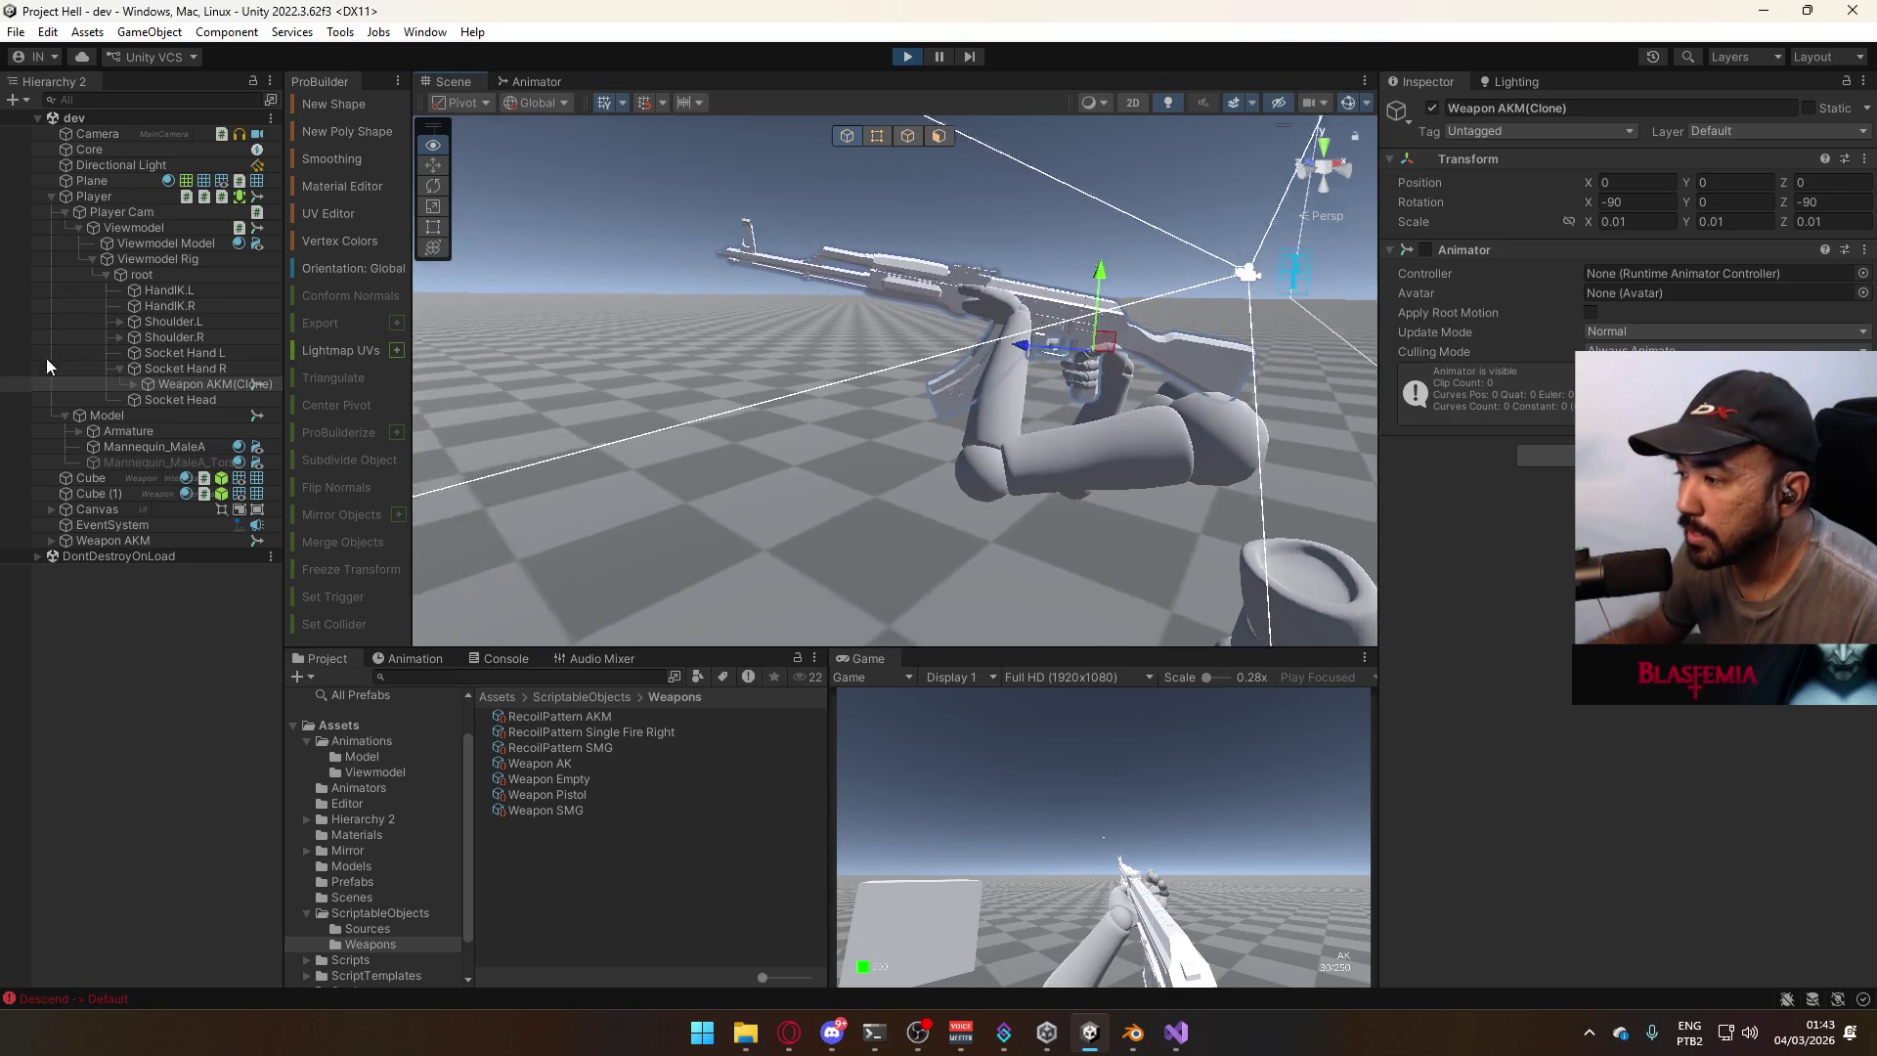
right_click(863, 658)
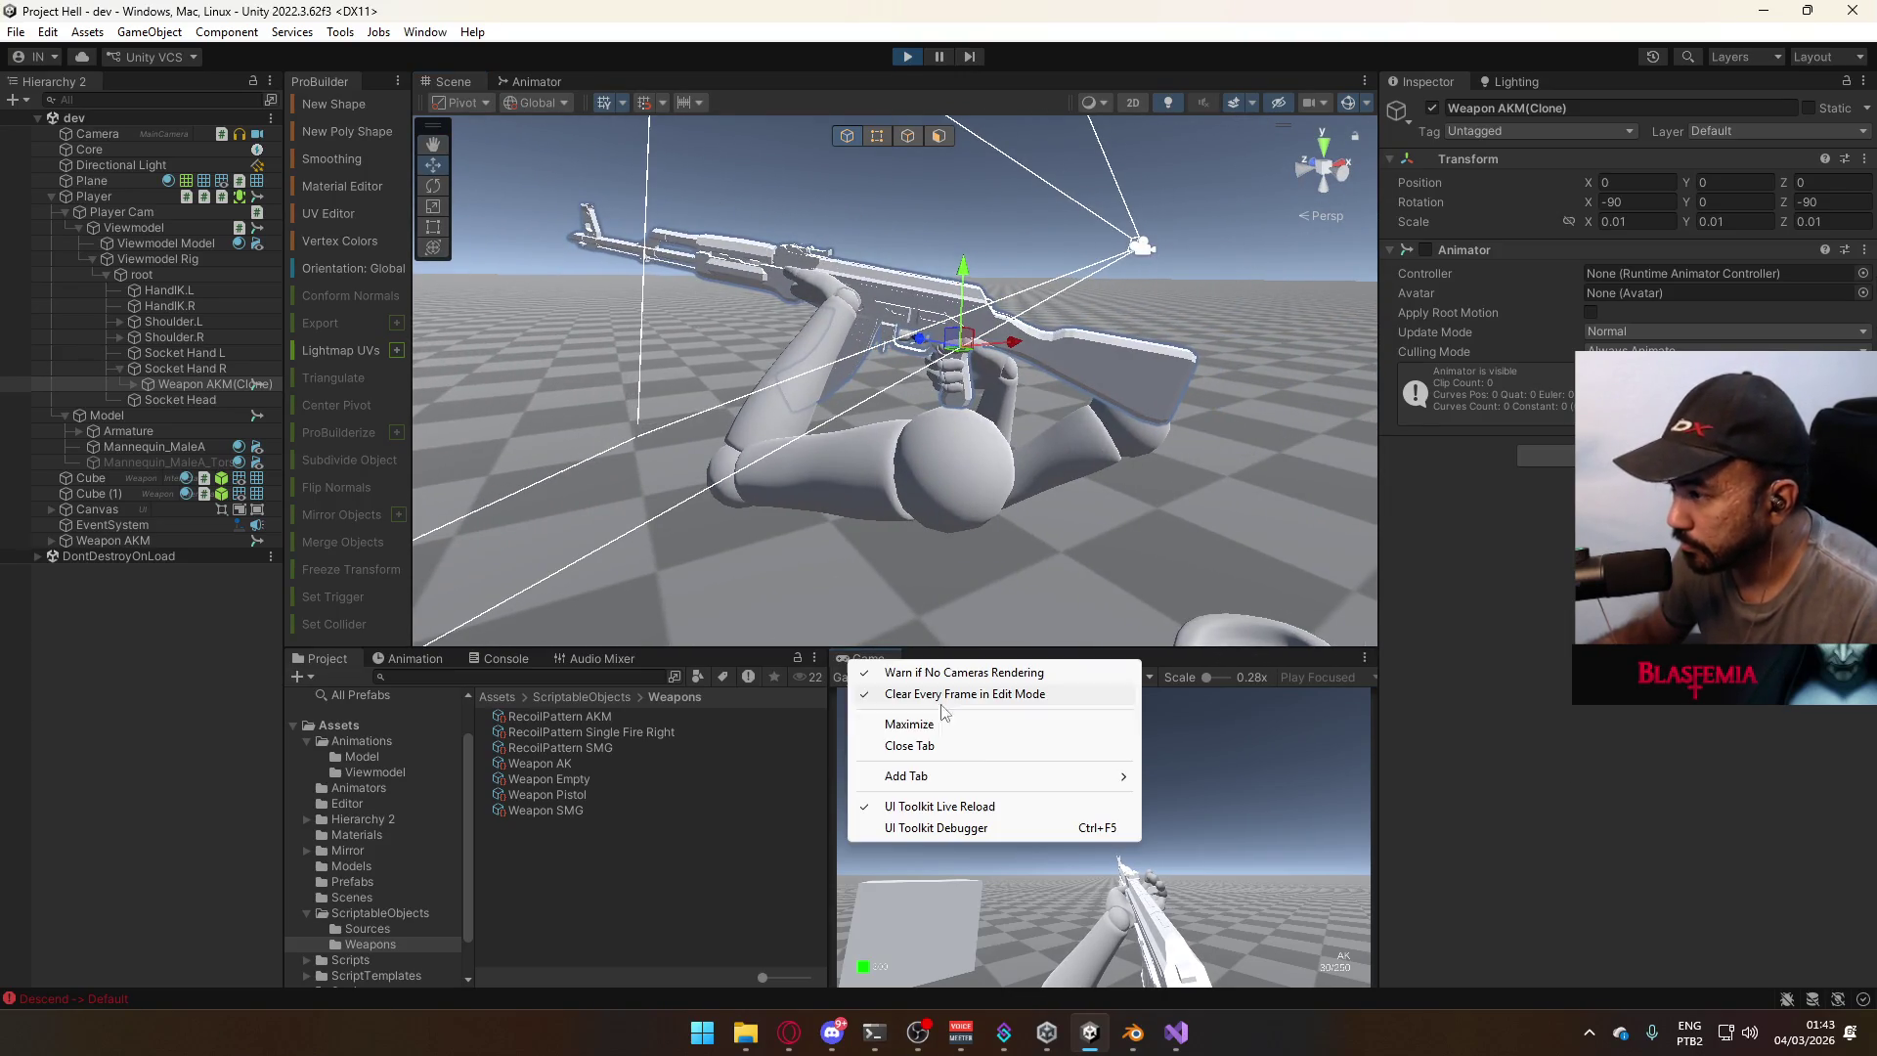
left_click(902, 730)
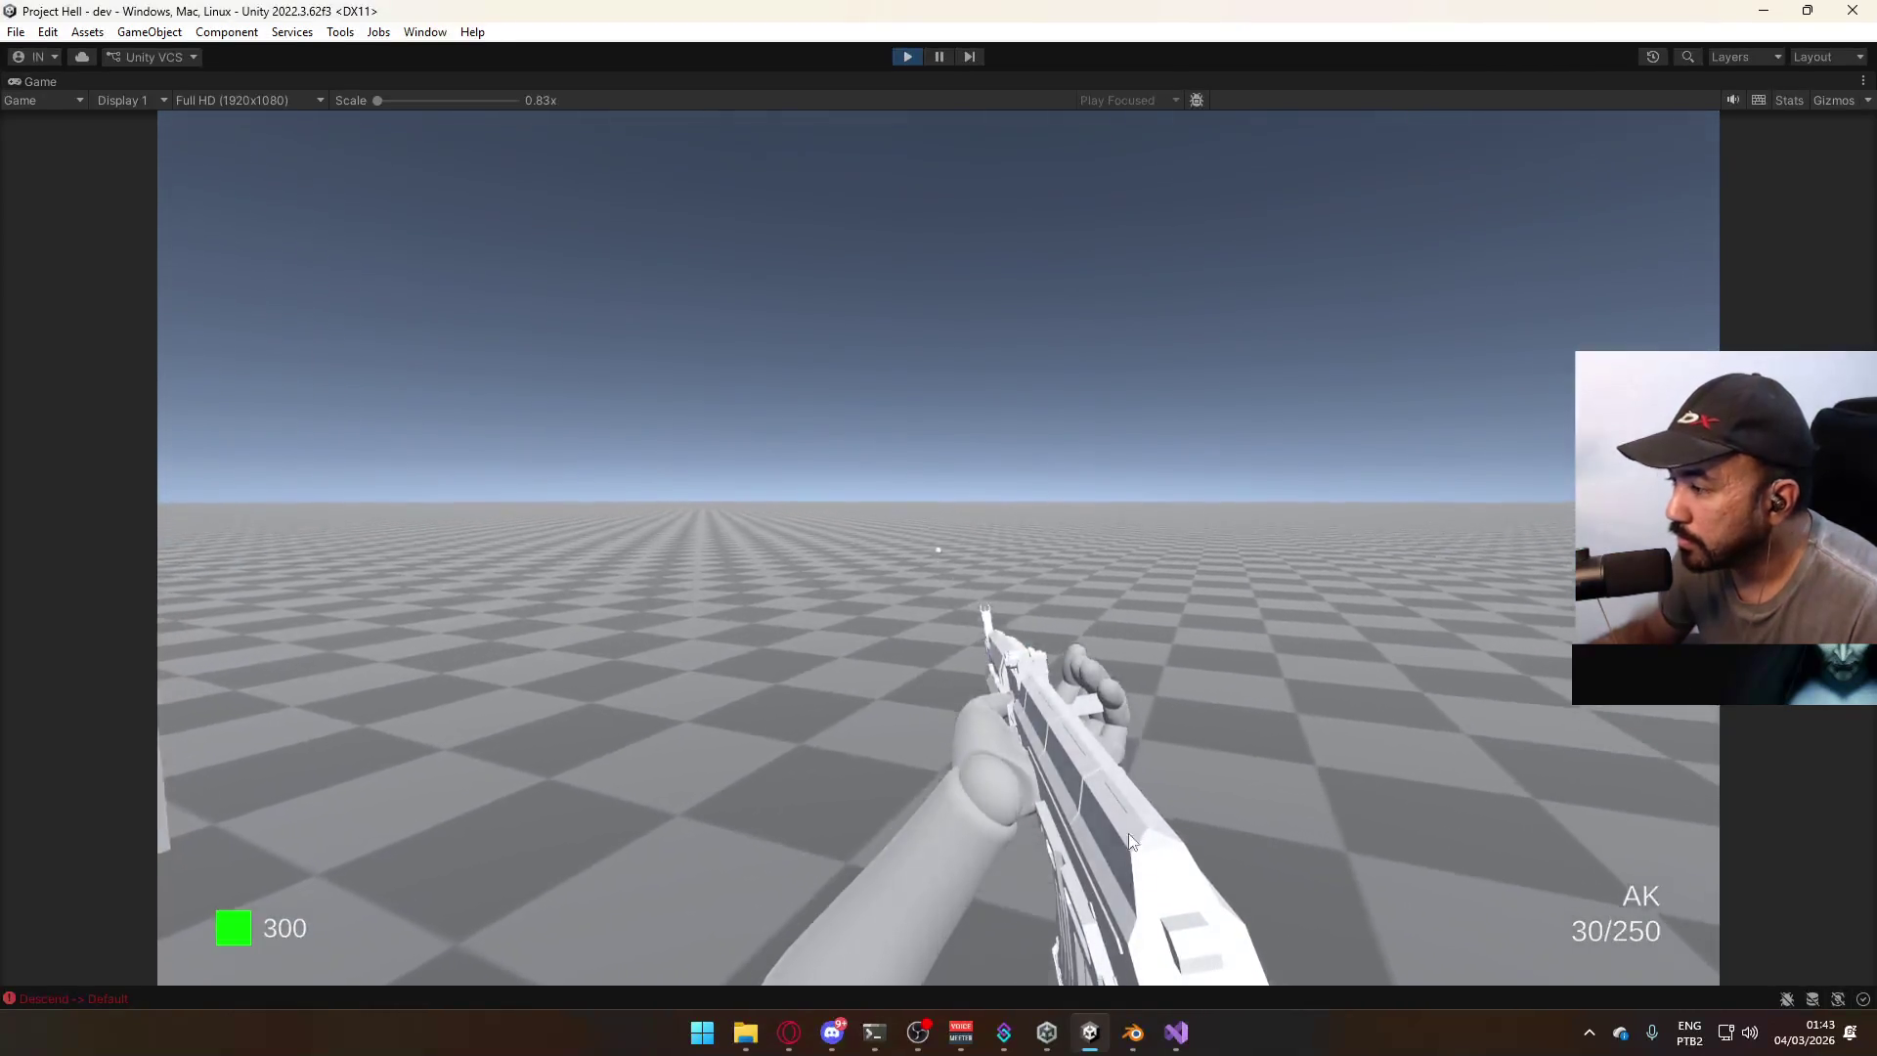
Buy the SMG ($1800), then the AK ($2700), then the SMG again from the boxes.
key("w")
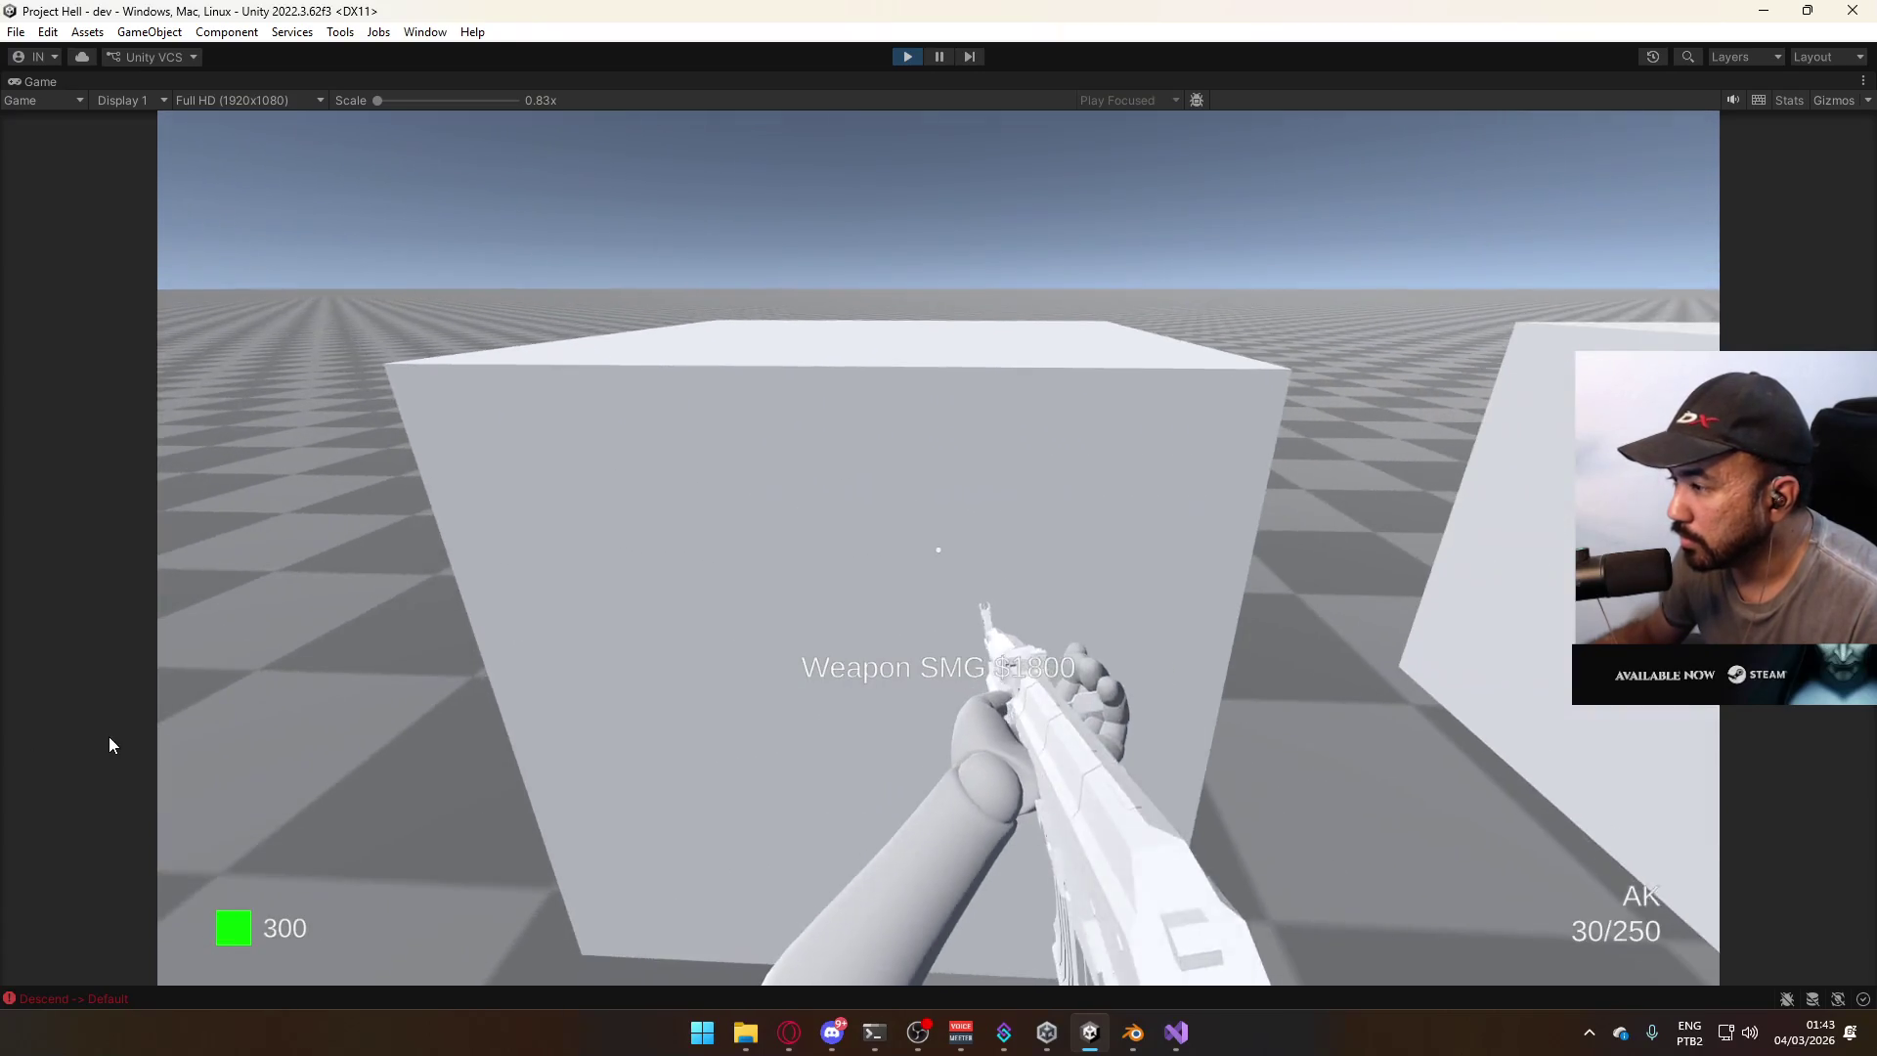
key("e")
key("s")
key("w")
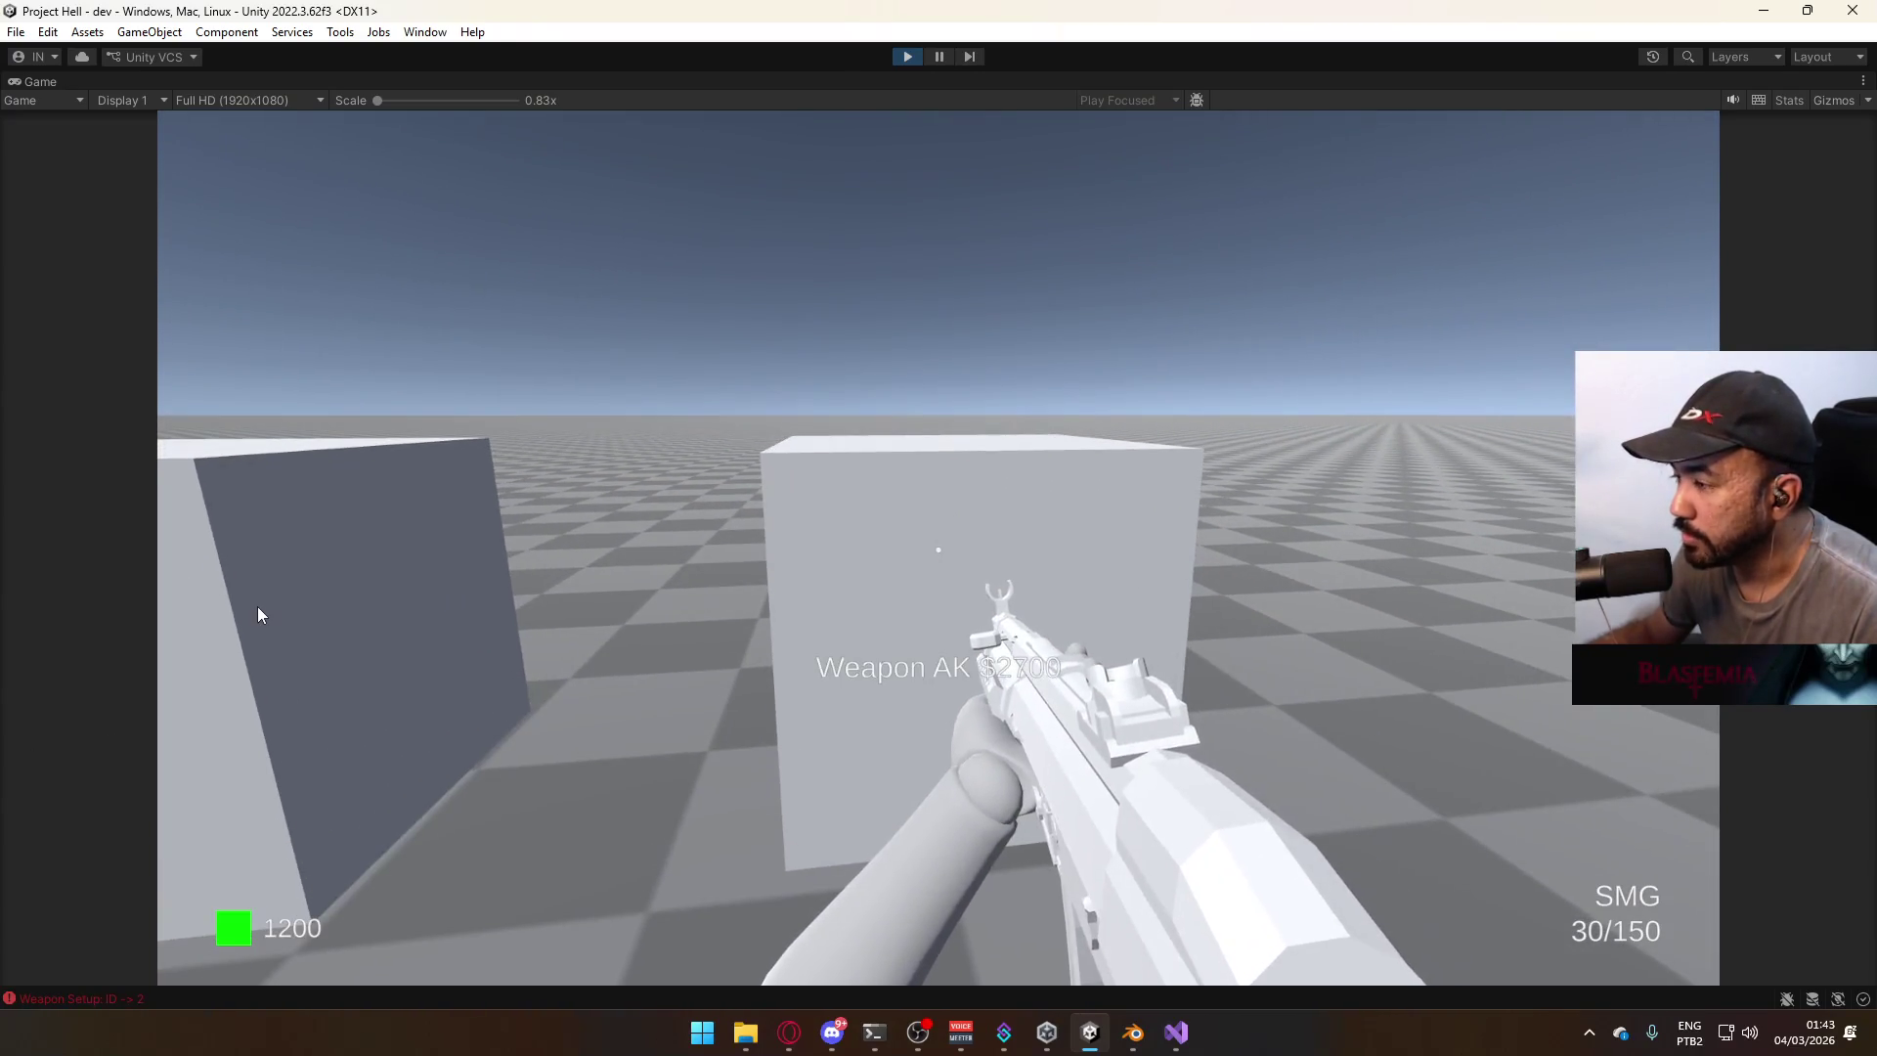
key("e")
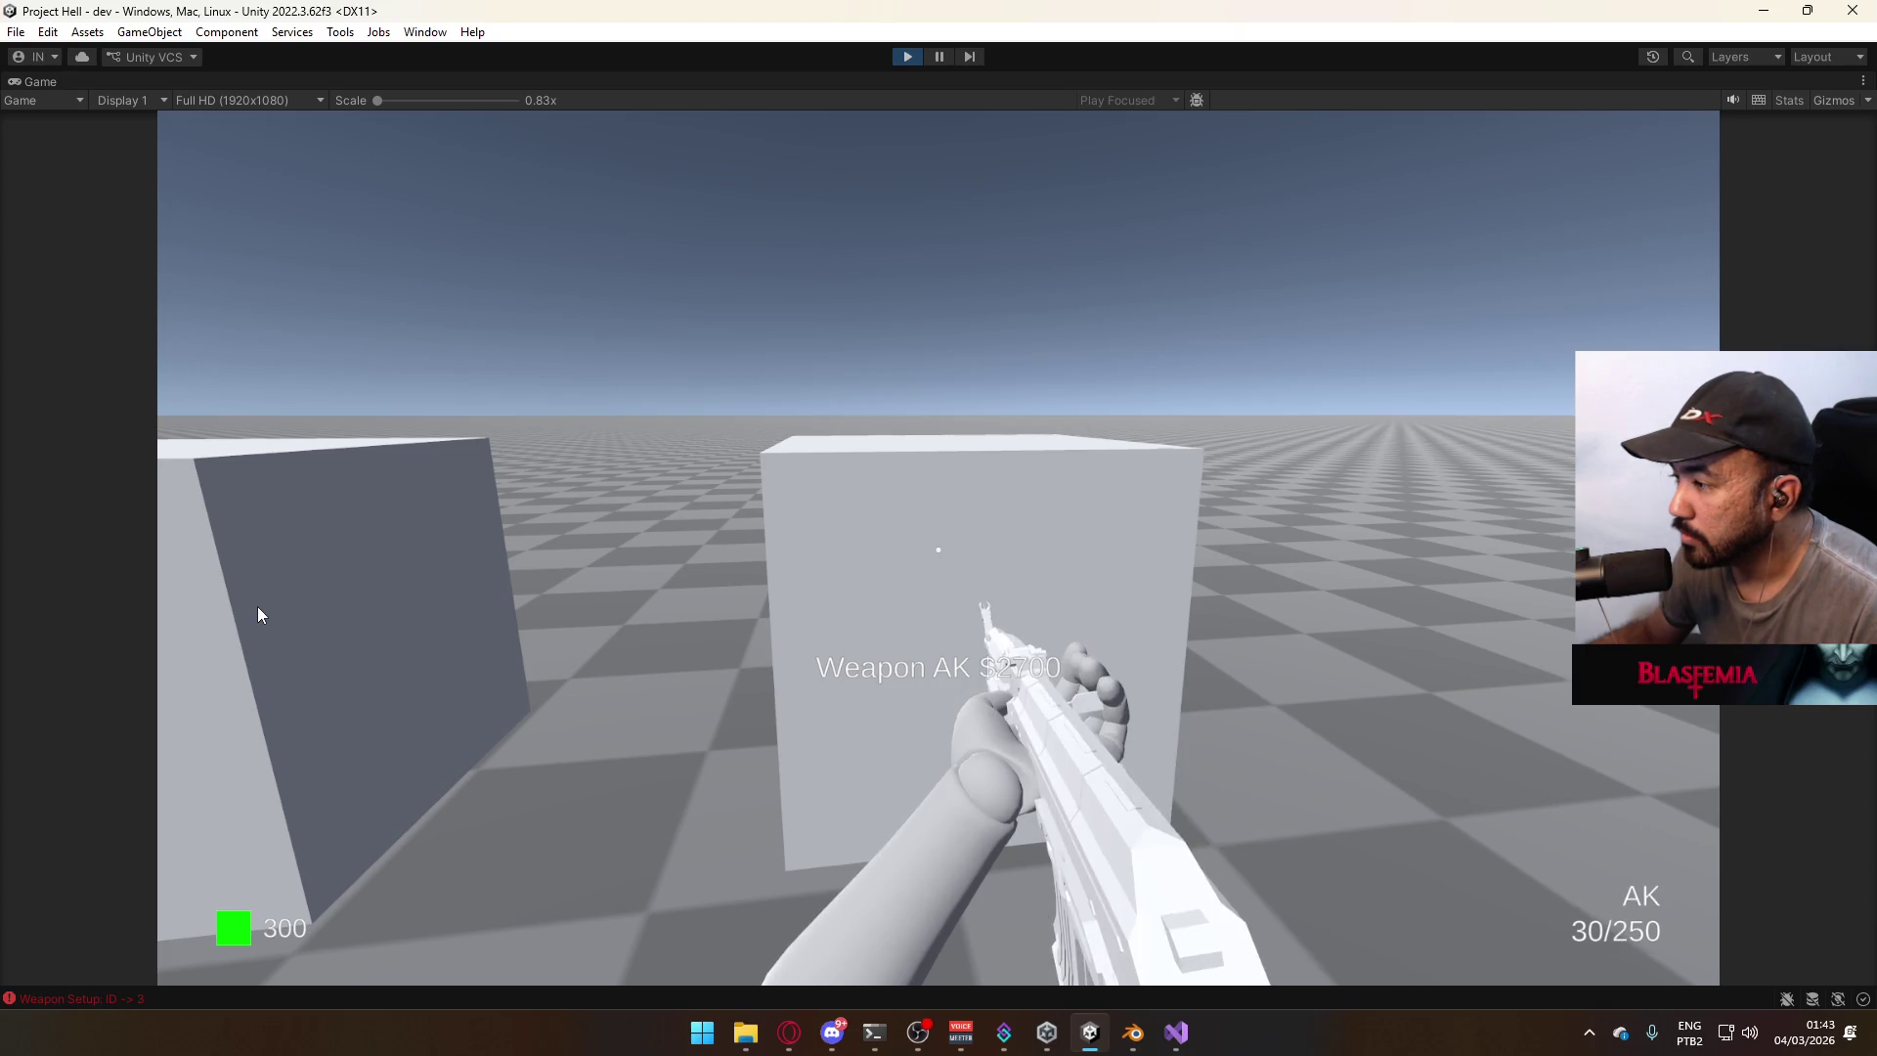
key("s")
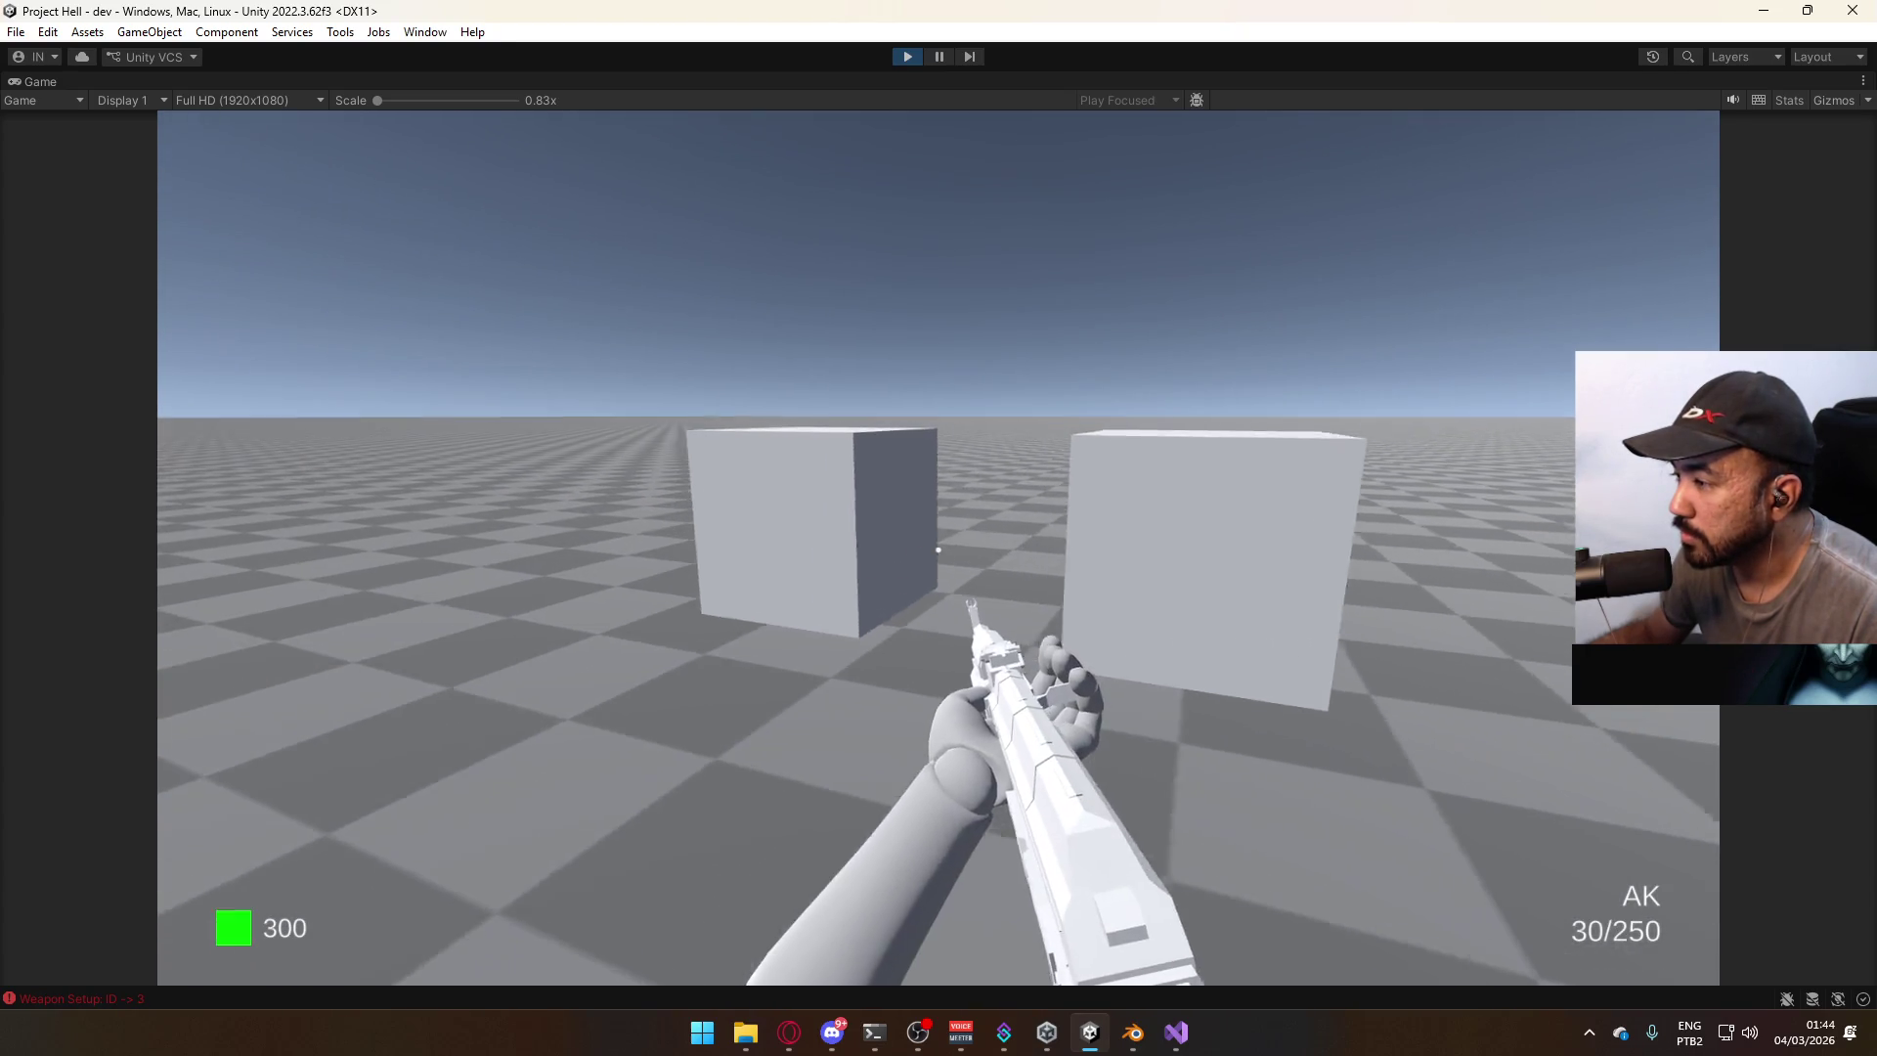
key("w")
key("e")
key("s")
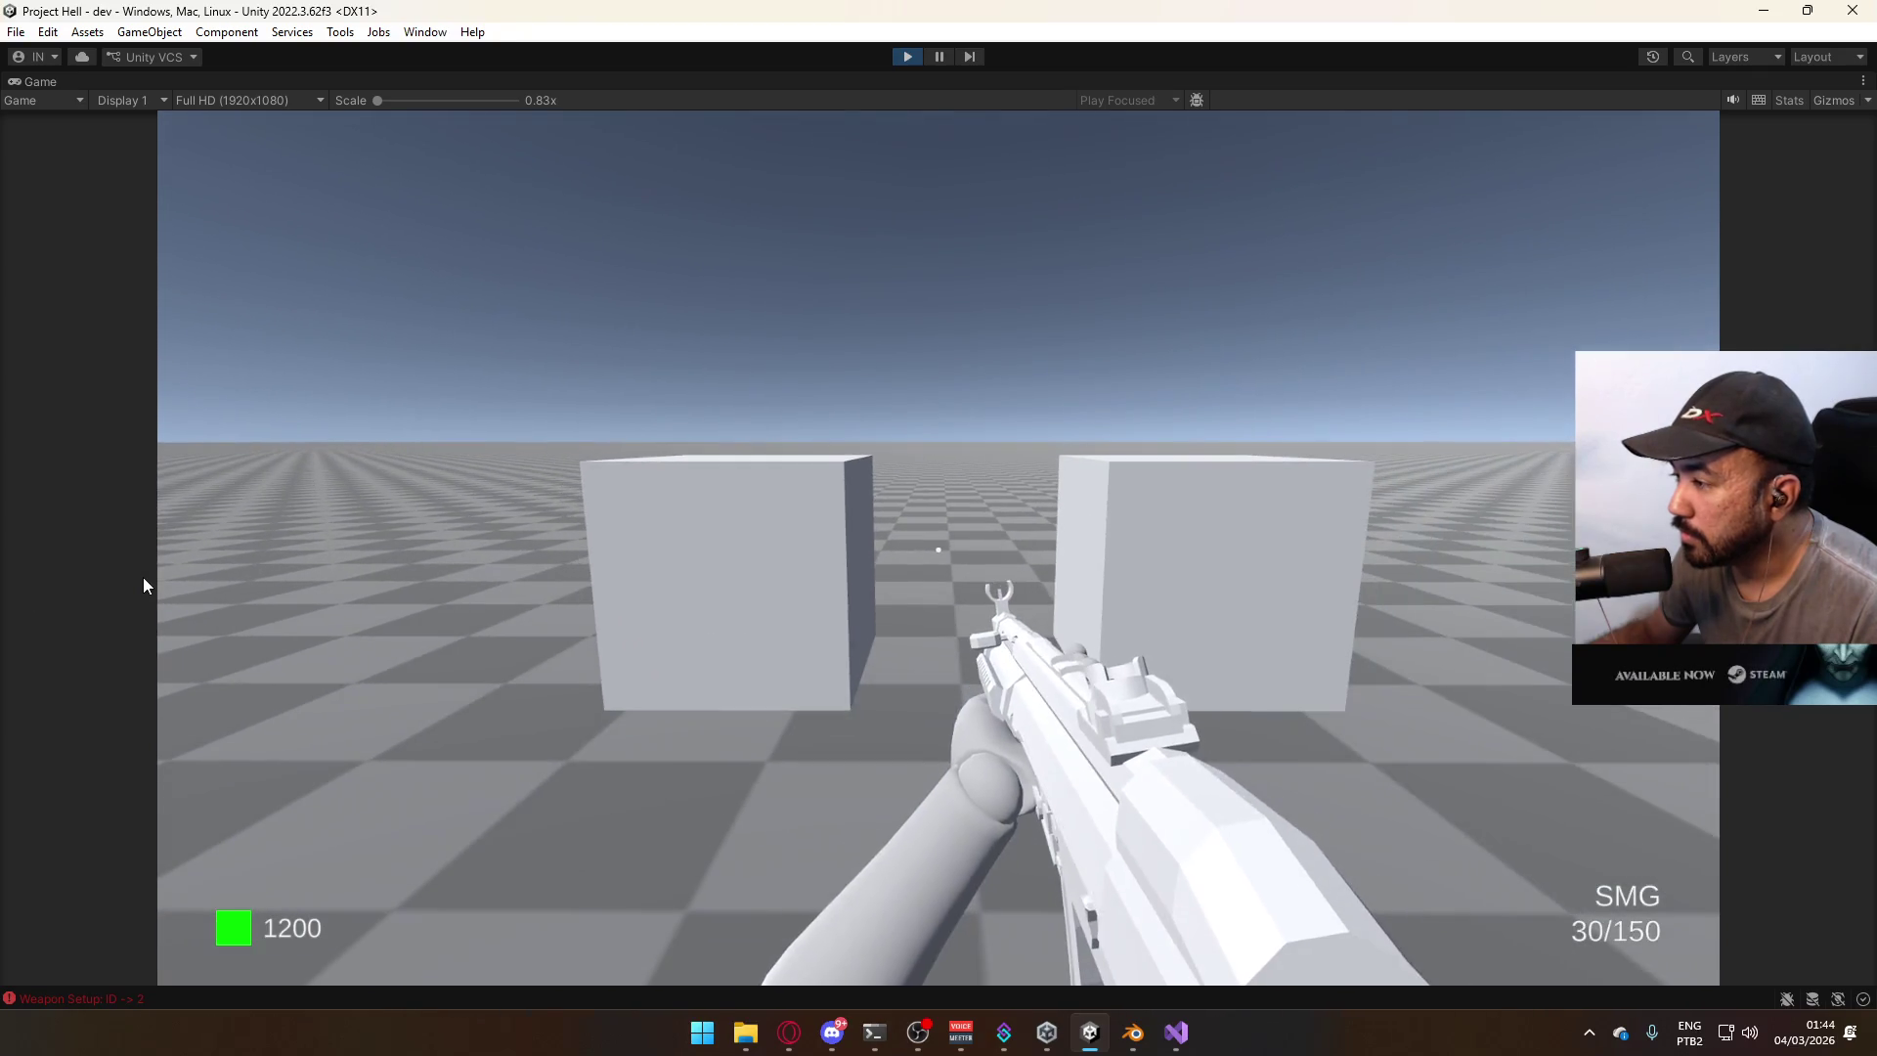
Restore the normal editor layout and move the scene camera toward the character and gun.
key("alt+Tab")
key("alt+Tab")
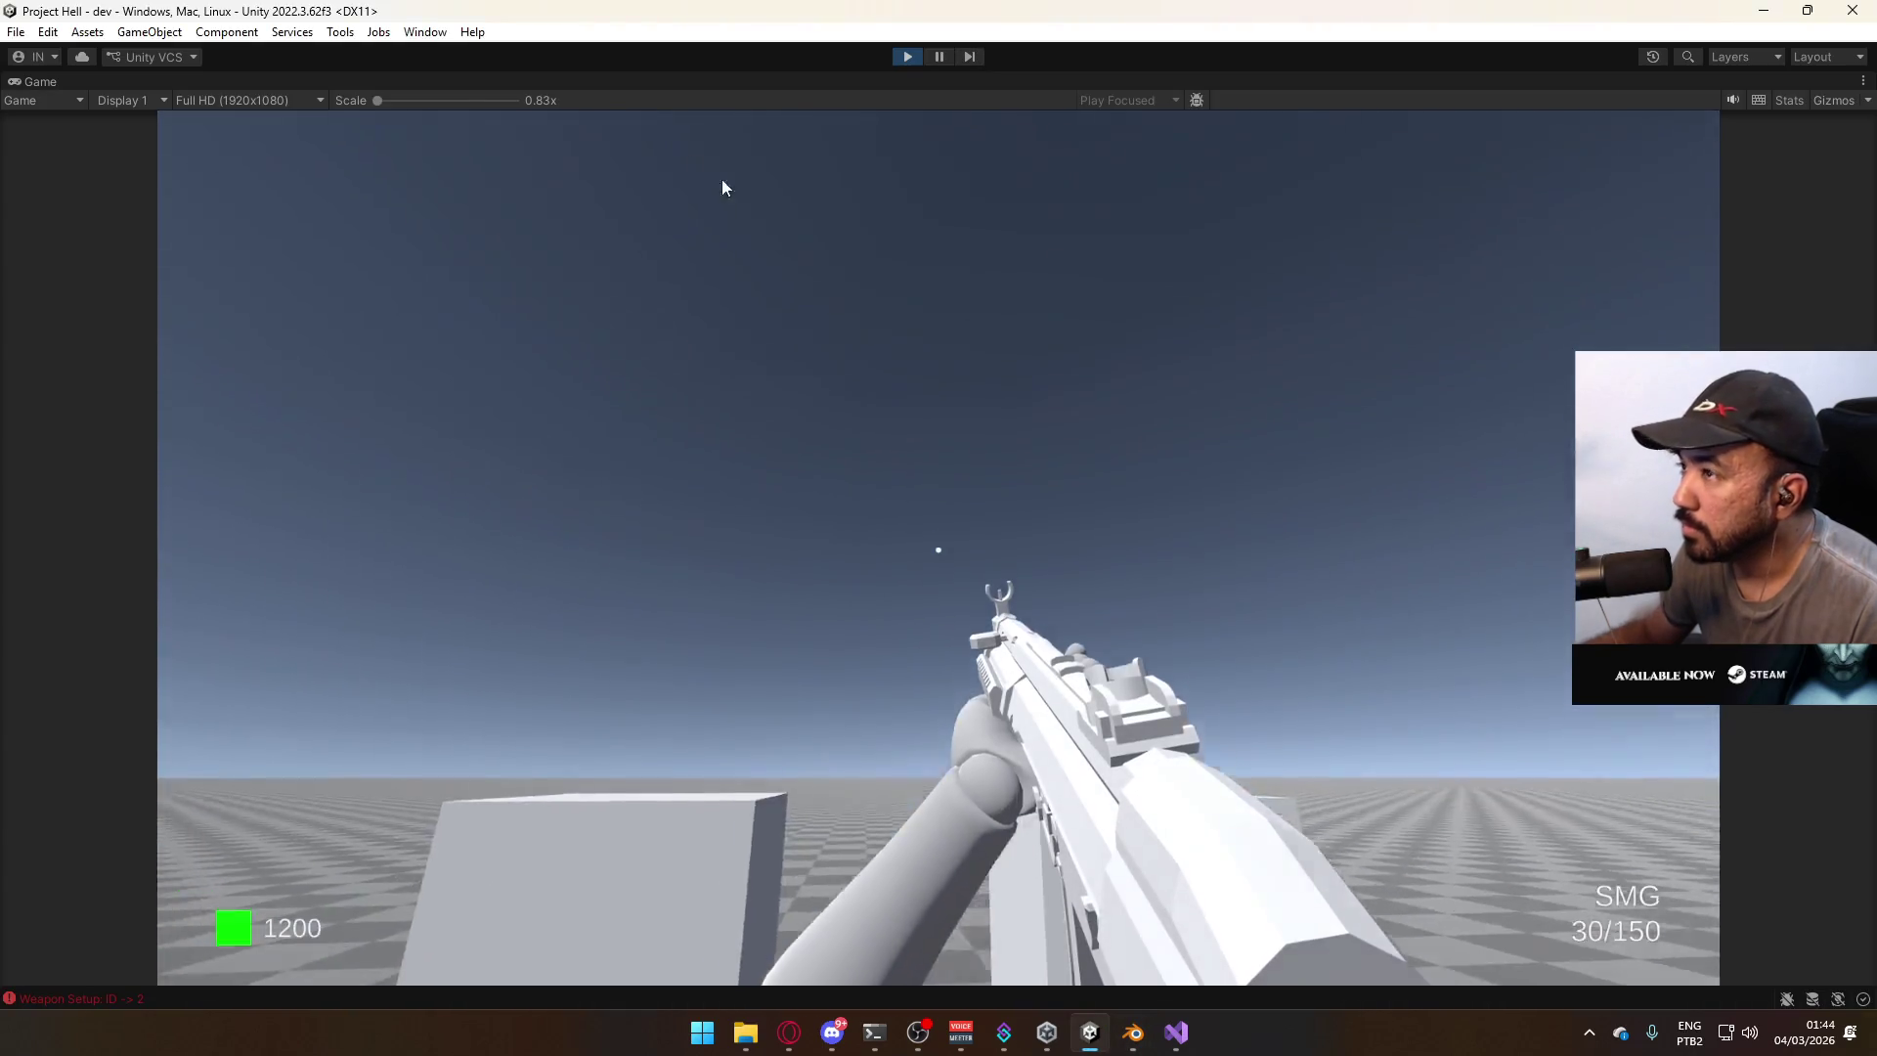
right_click(473, 78)
left_click(585, 147)
mouse_move(755, 303)
right_mouse_down()
mouse_move(650, 327)
mouse_move(584, 370)
mouse_move(614, 348)
right_mouse_up()
key("w")
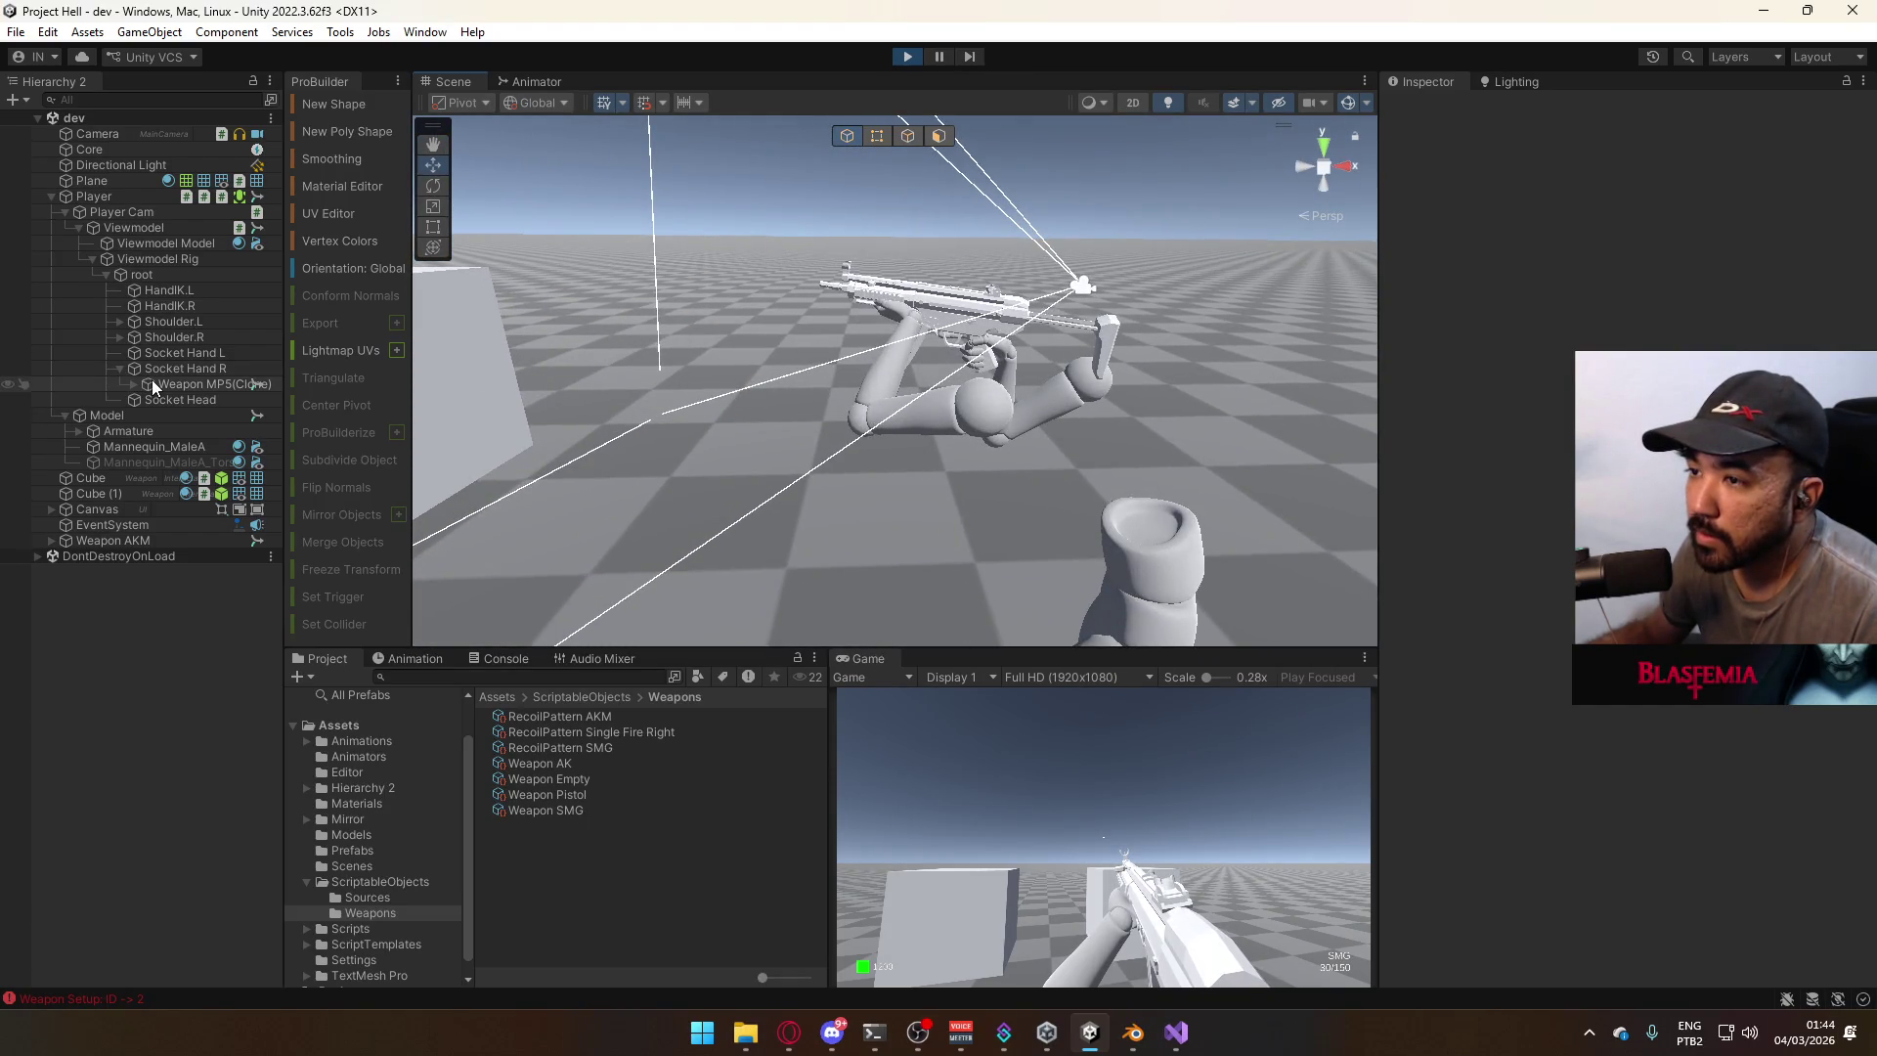
Add a Weapon AKM copy under Socket Hand R and edit its scale toward 0.01.
left_click(151, 384)
left_click(352, 850)
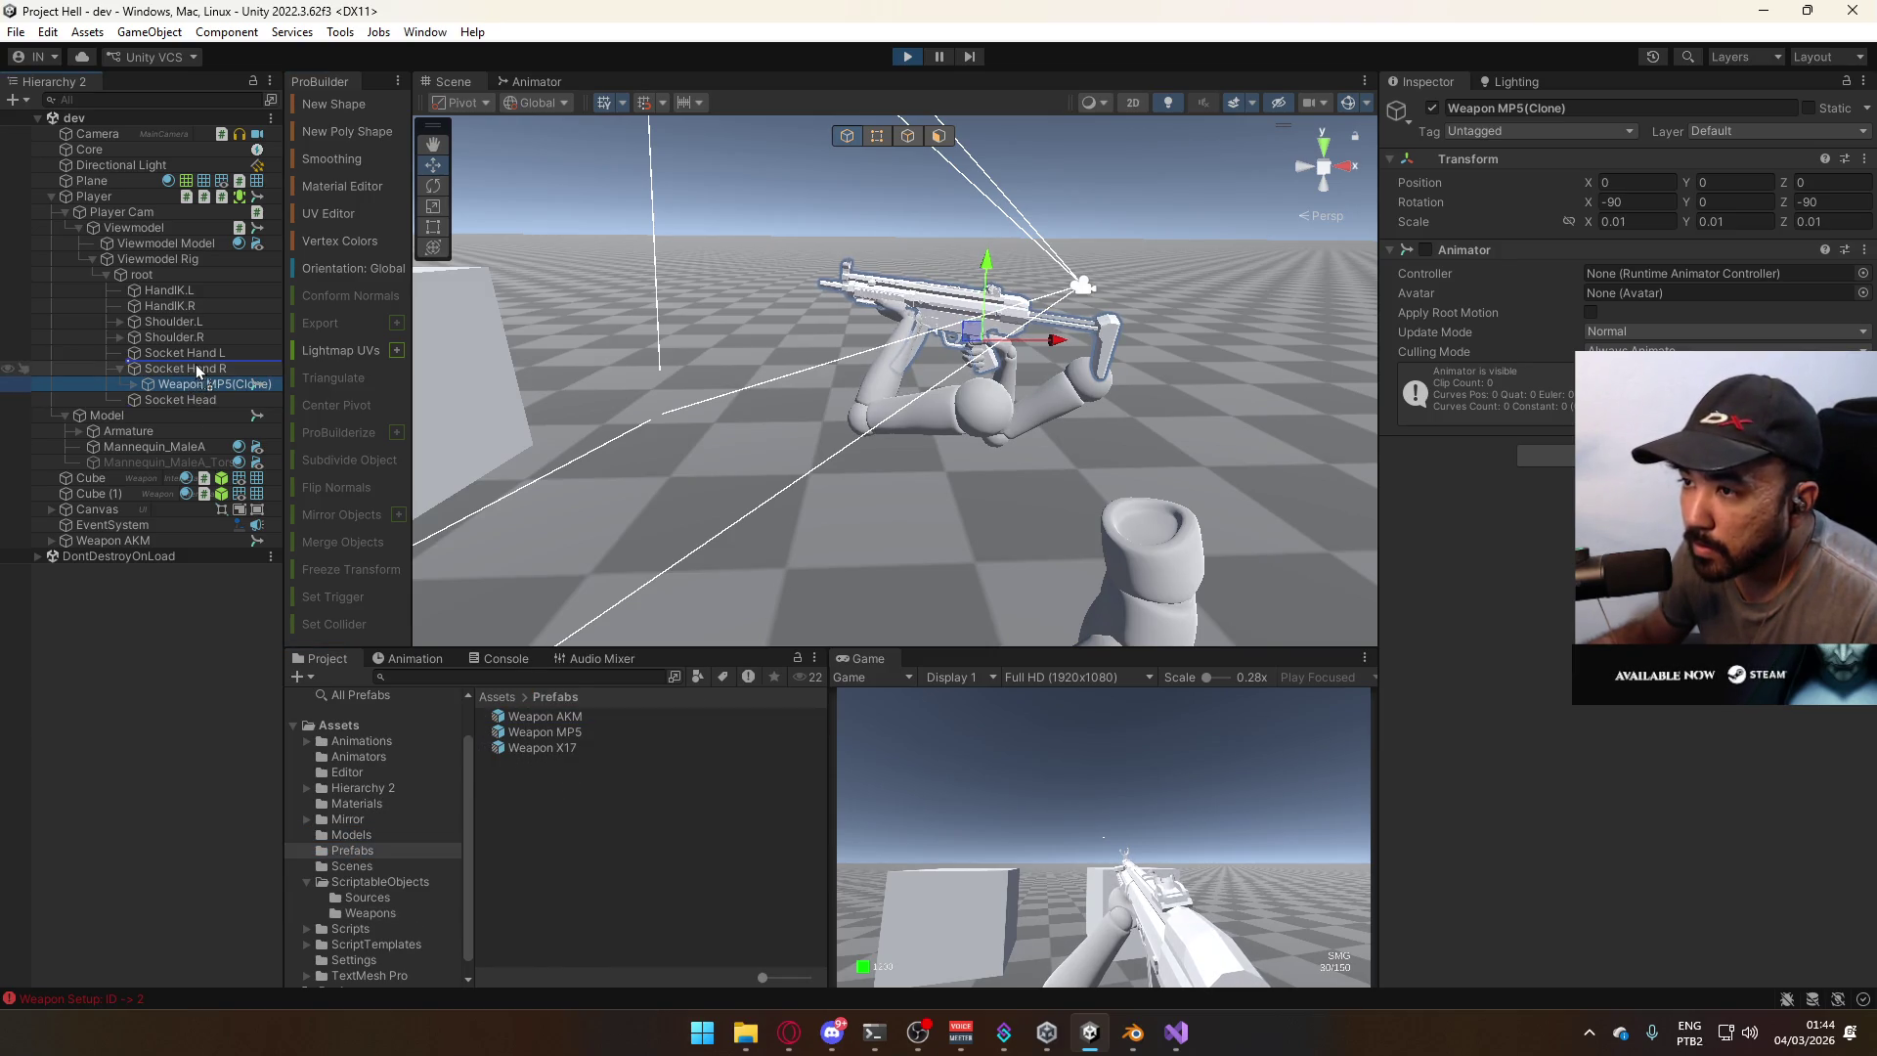
left_click(1631, 224)
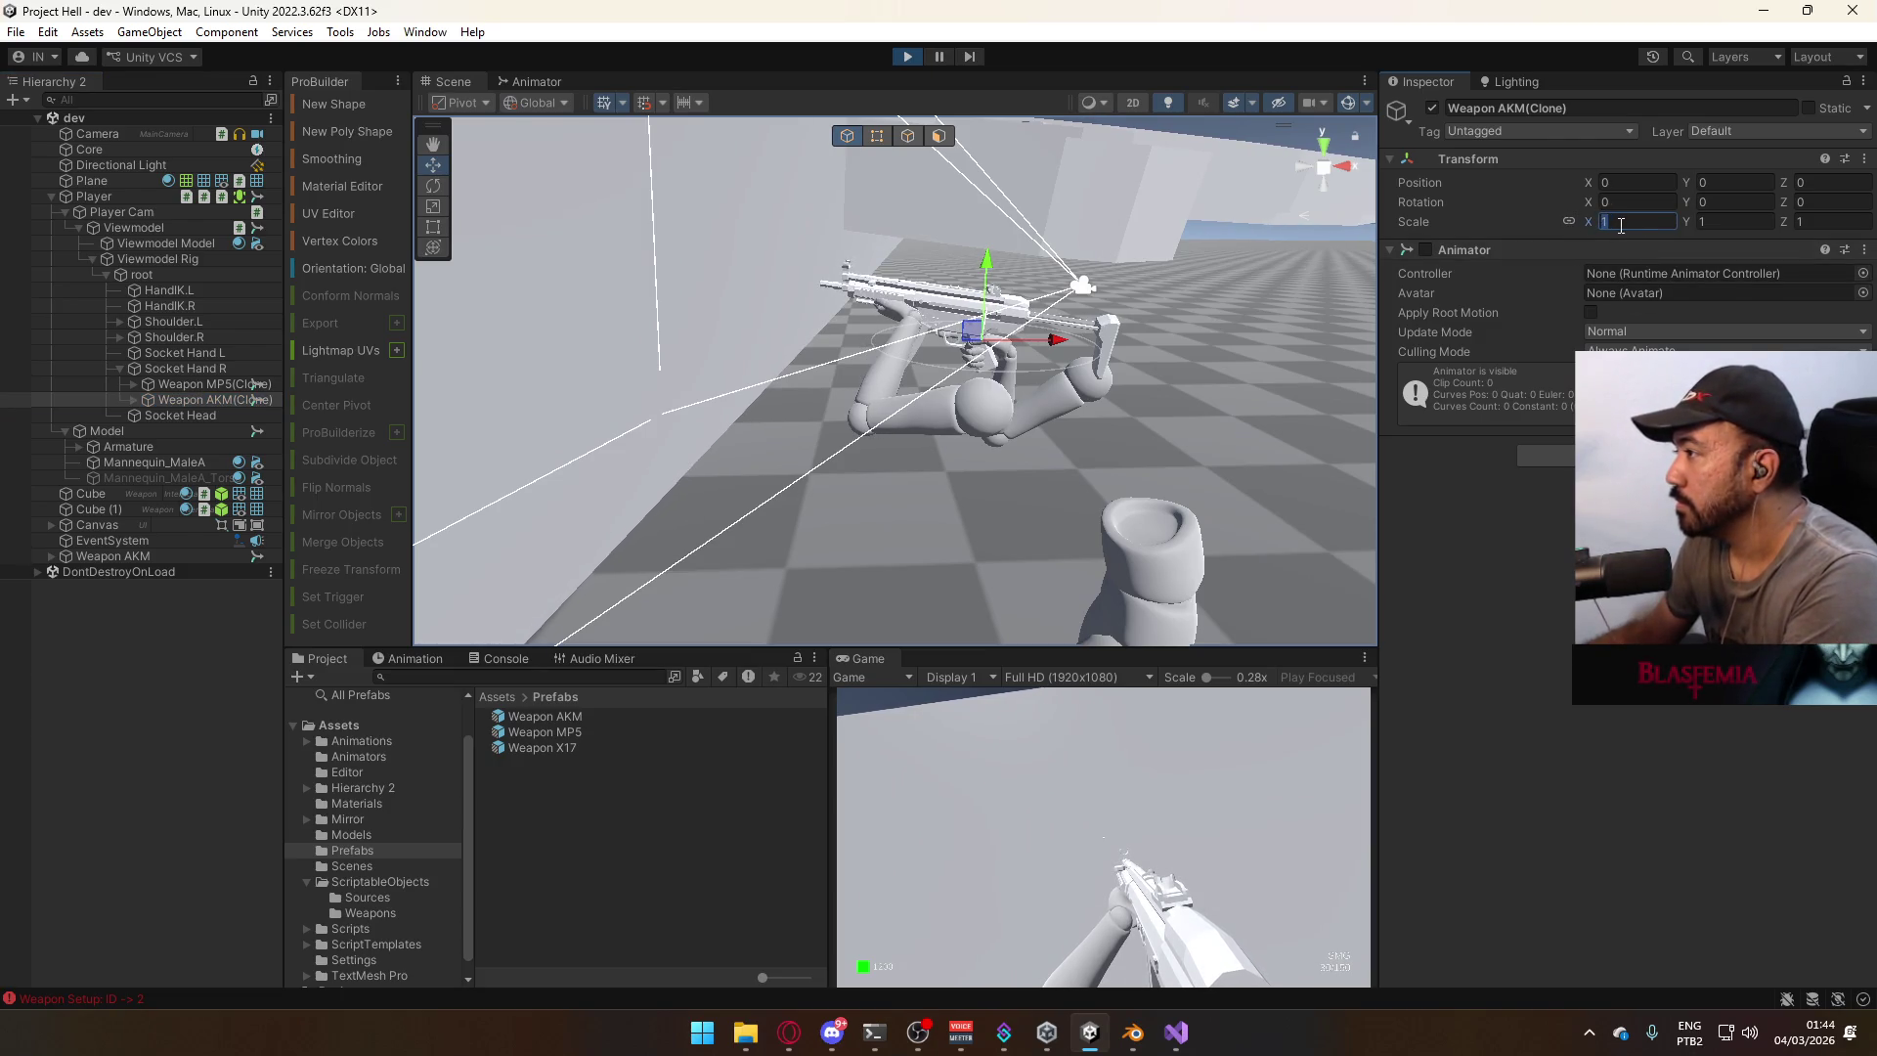
type("1")
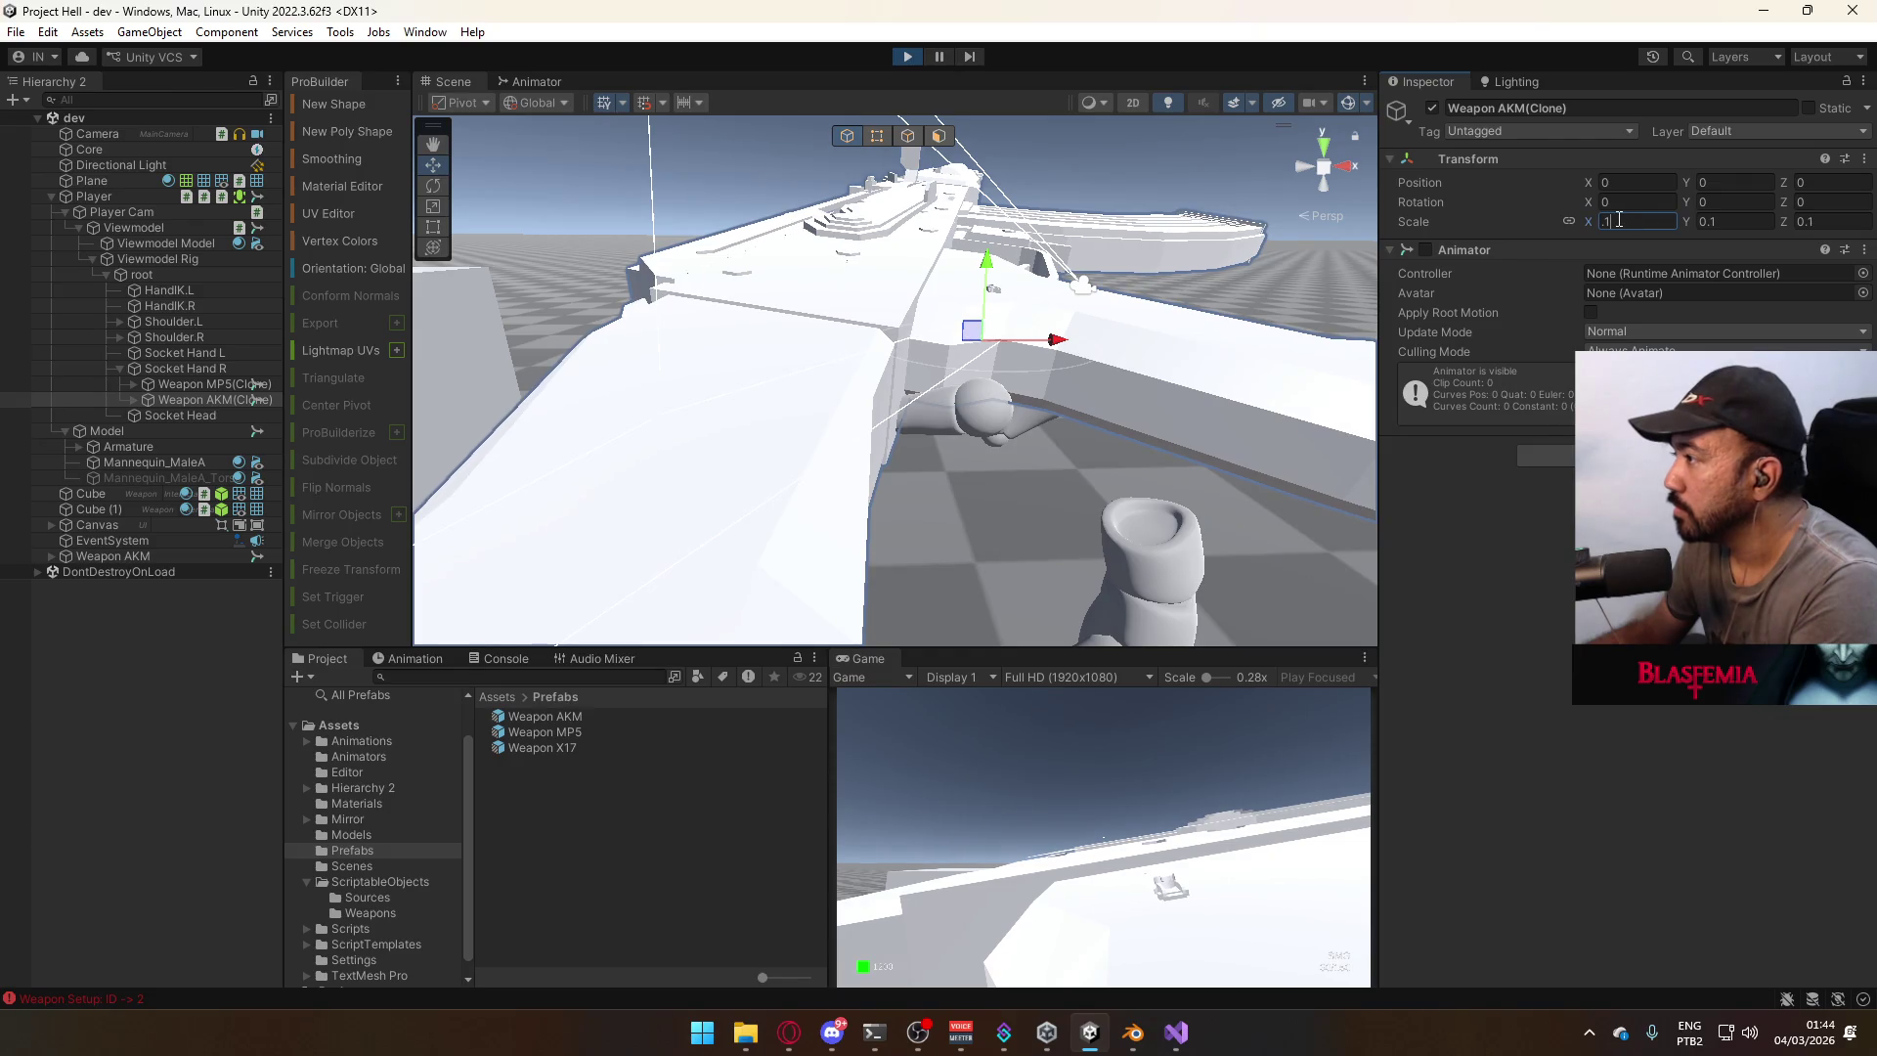
type("0")
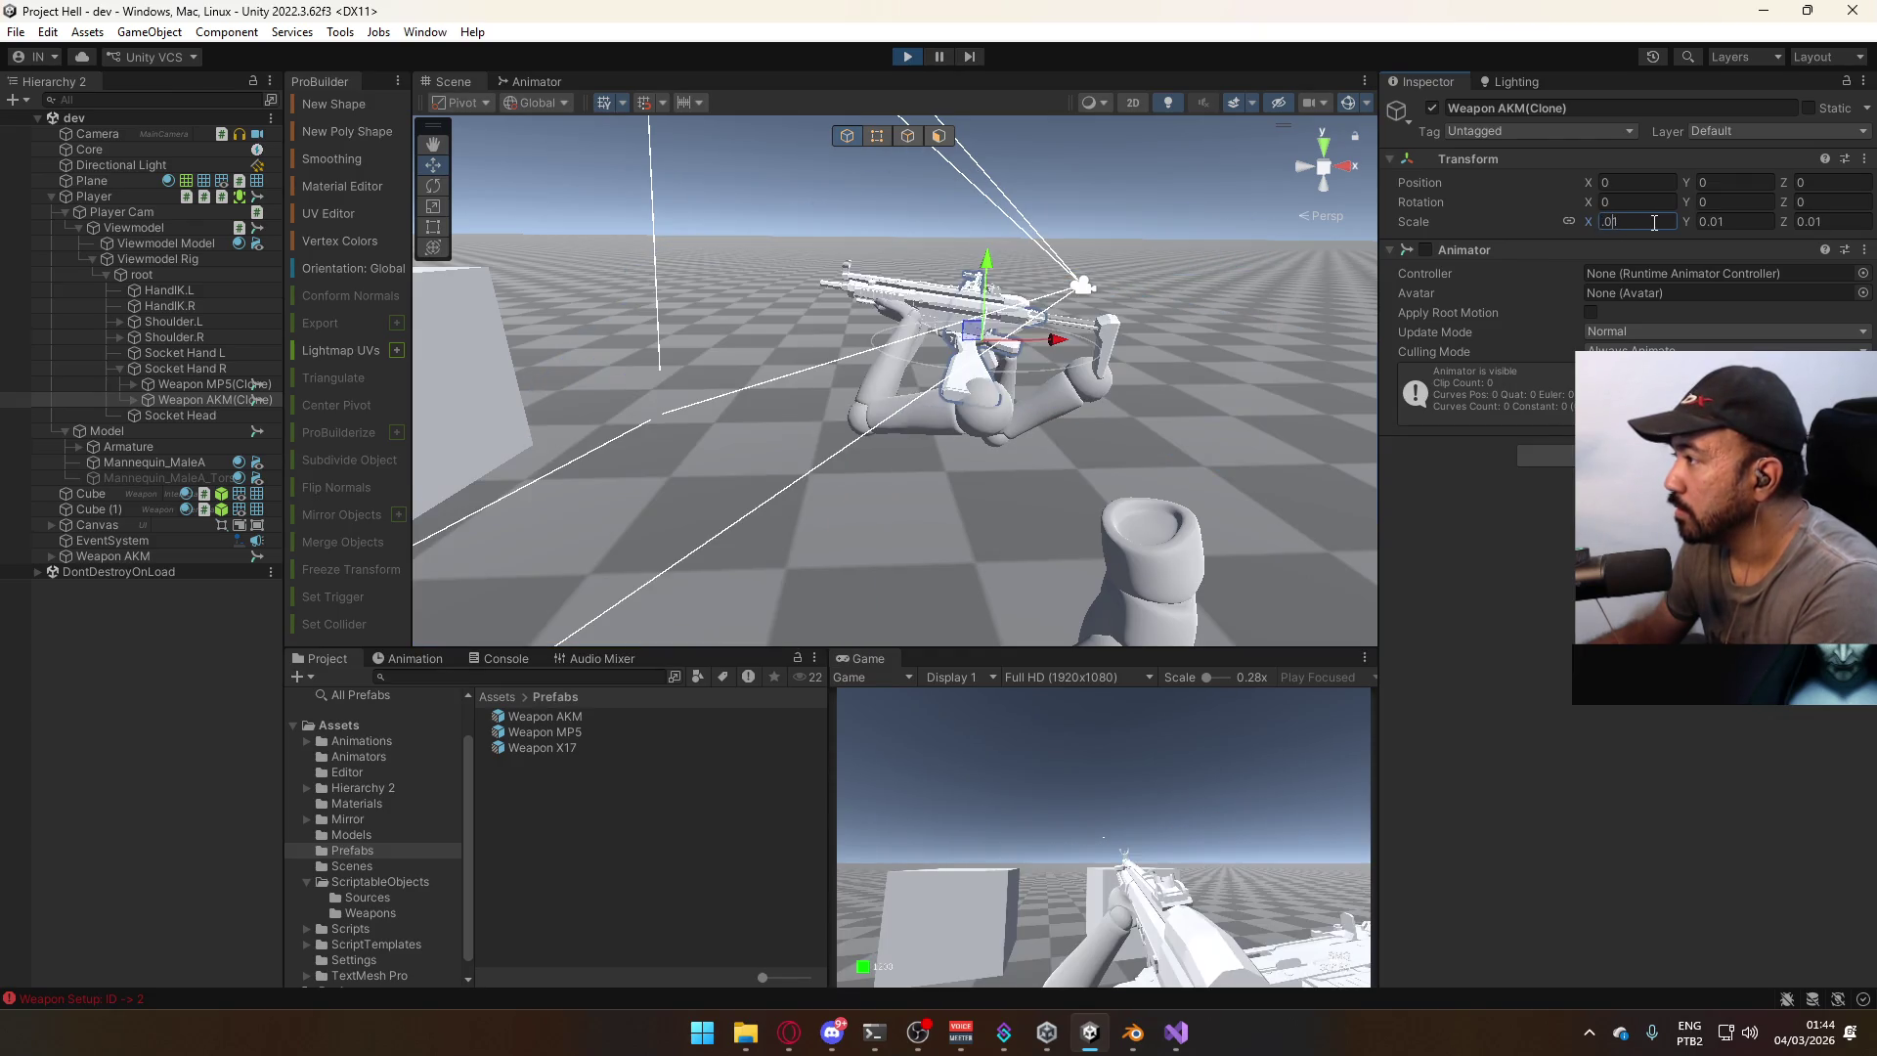
type("70")
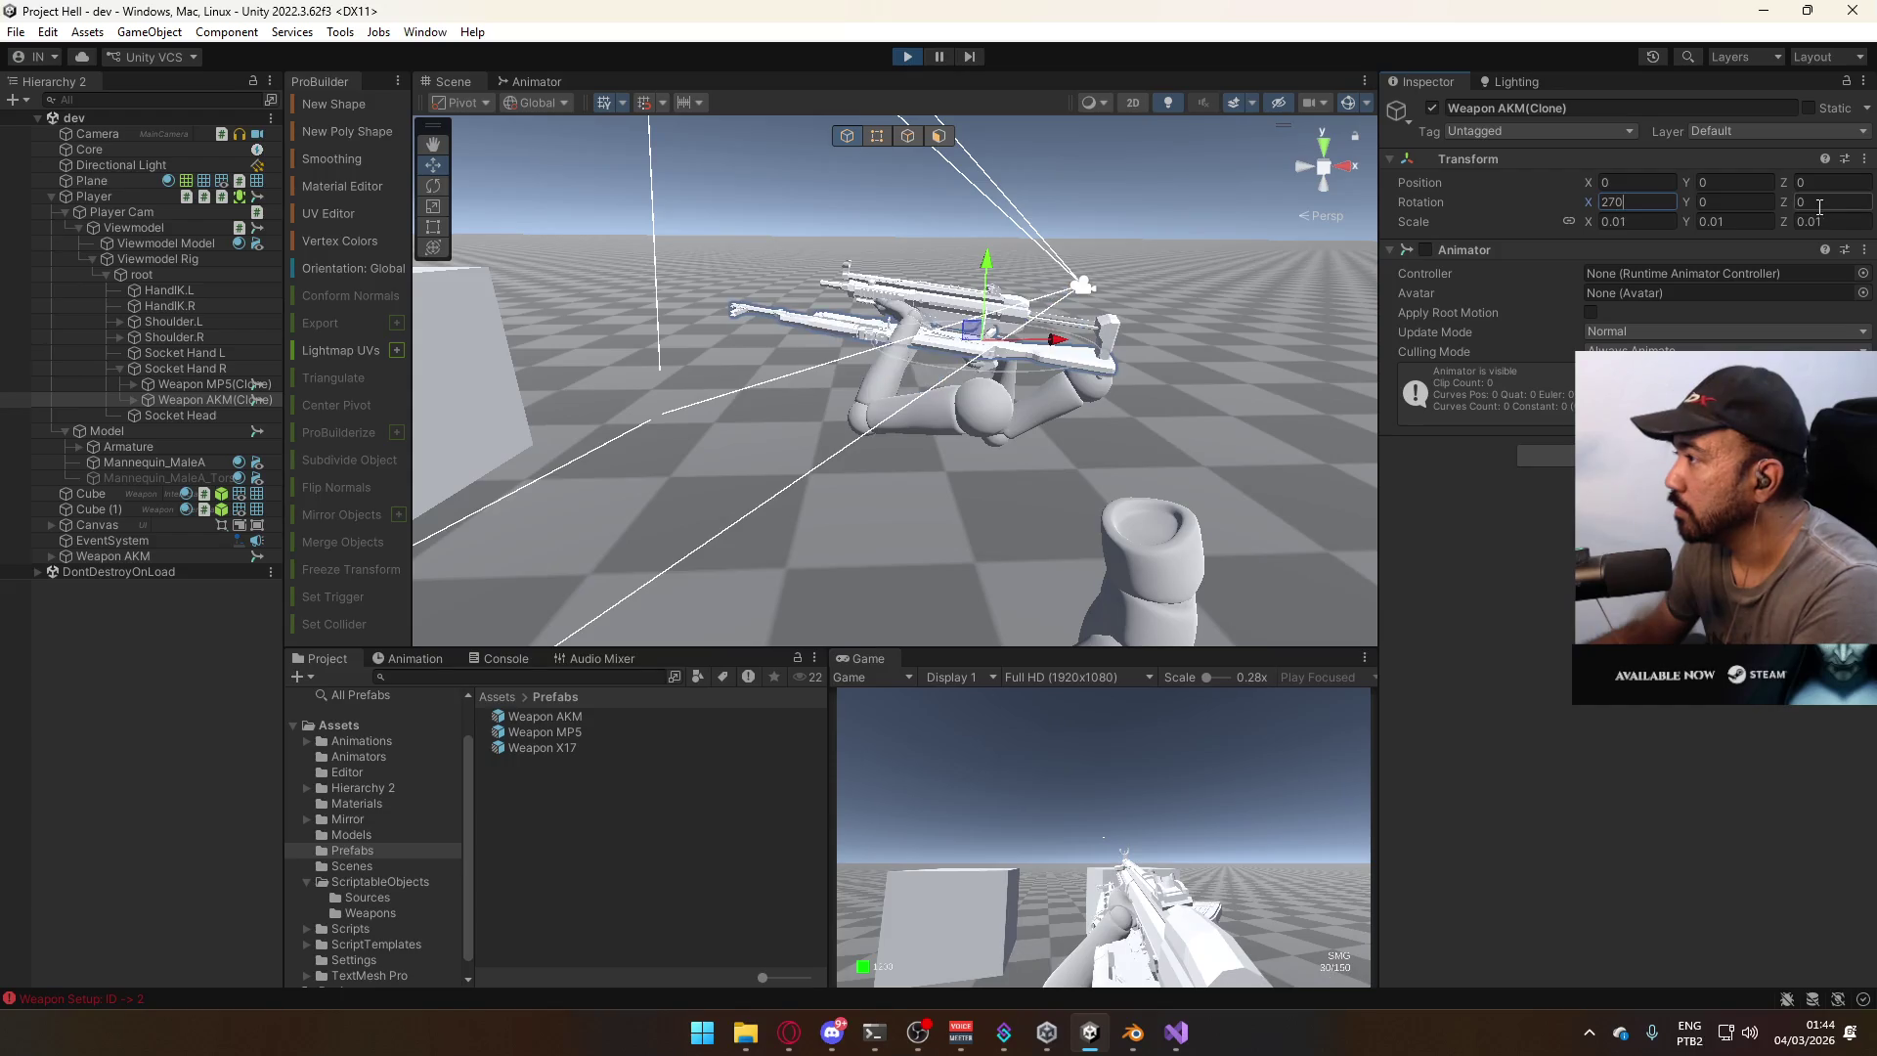
type("0")
scroll(1099, 259, "up", 8)
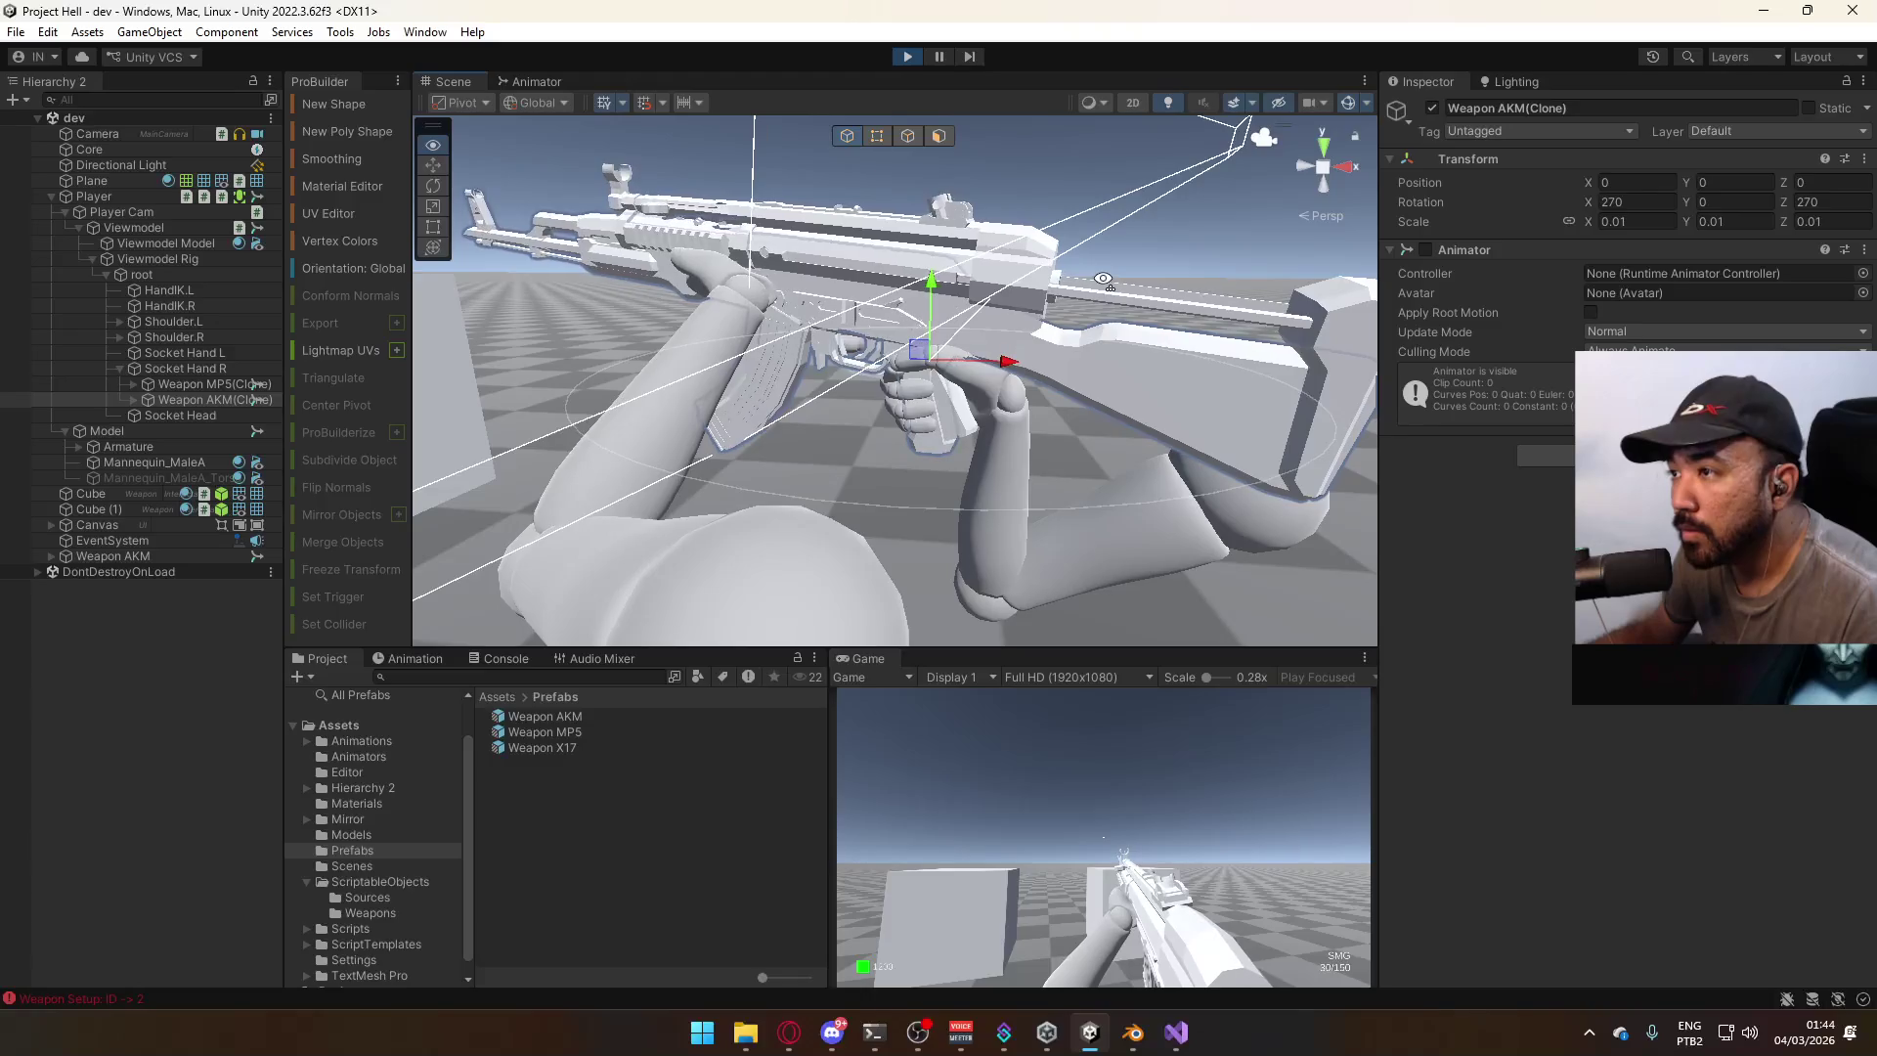
scroll(1103, 280, "down", 8)
Deactivate the Weapon MP5(Clone) so only the AK shows in the hands.
left_click(1154, 328)
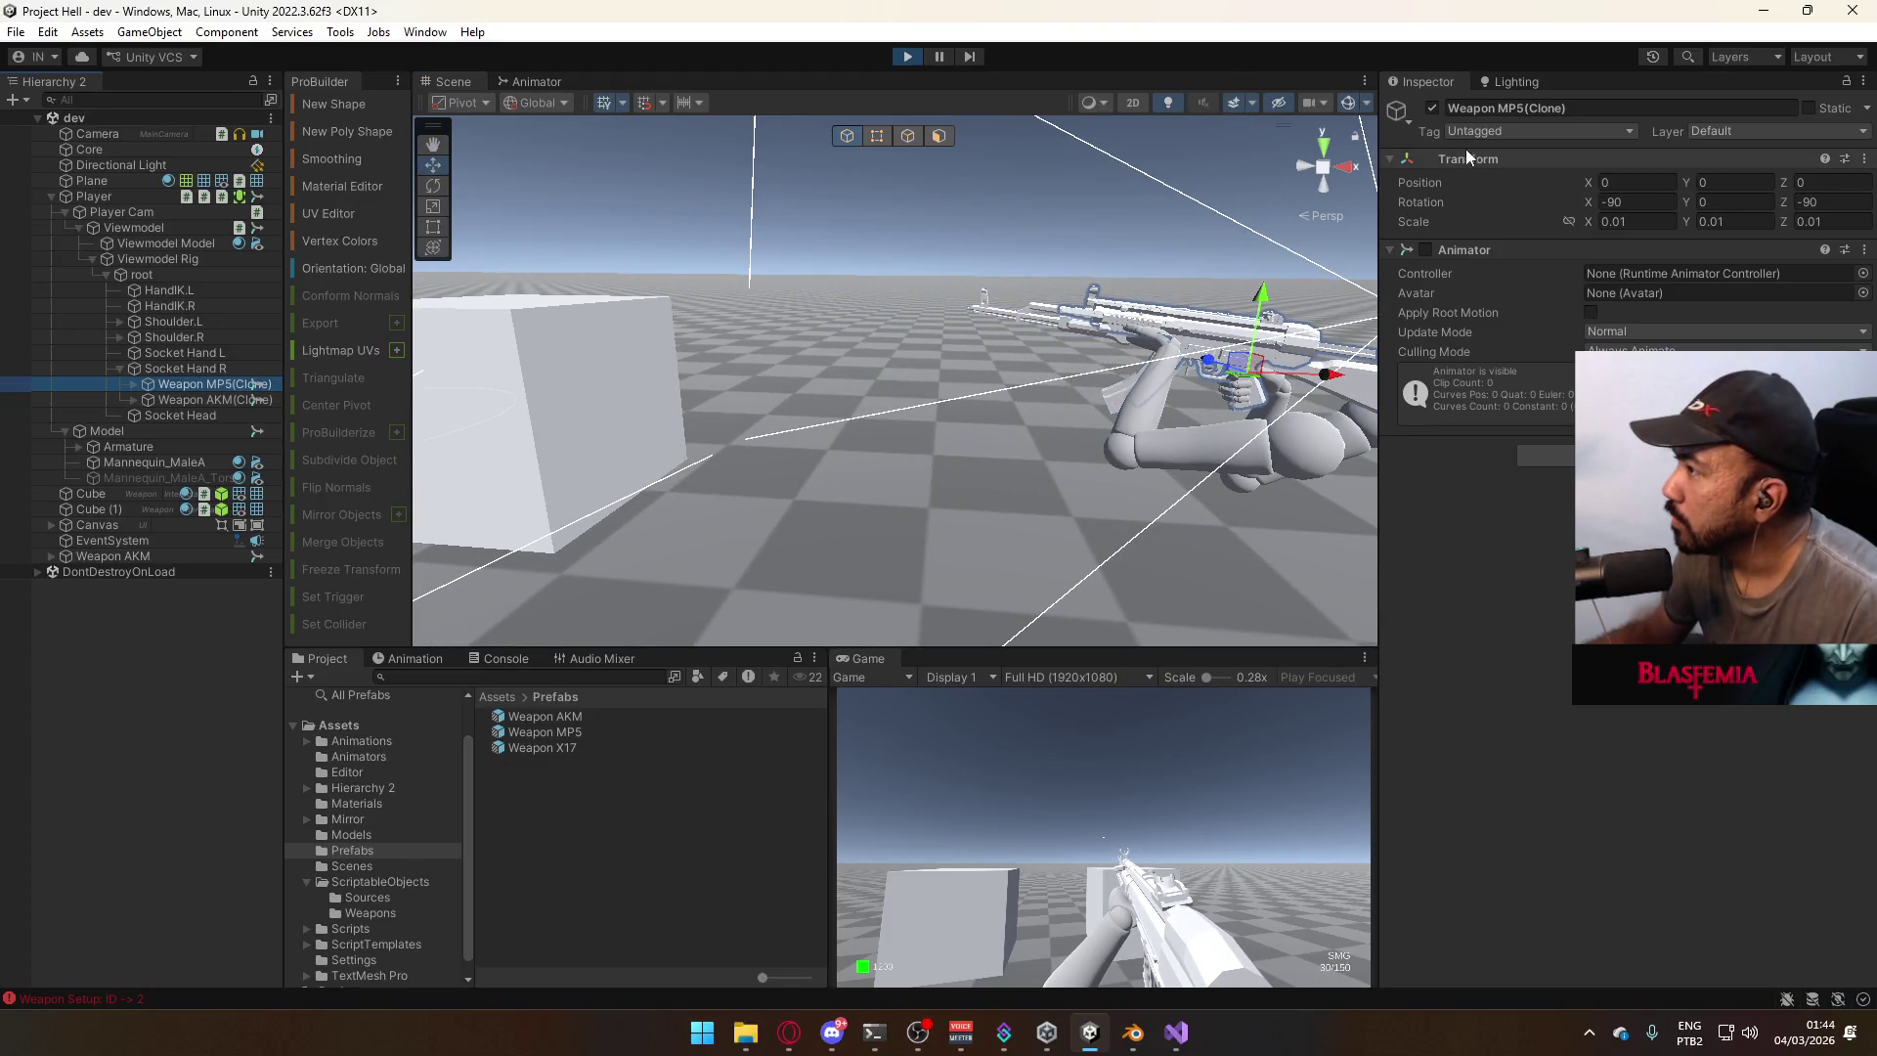
left_click(1432, 108)
key("f")
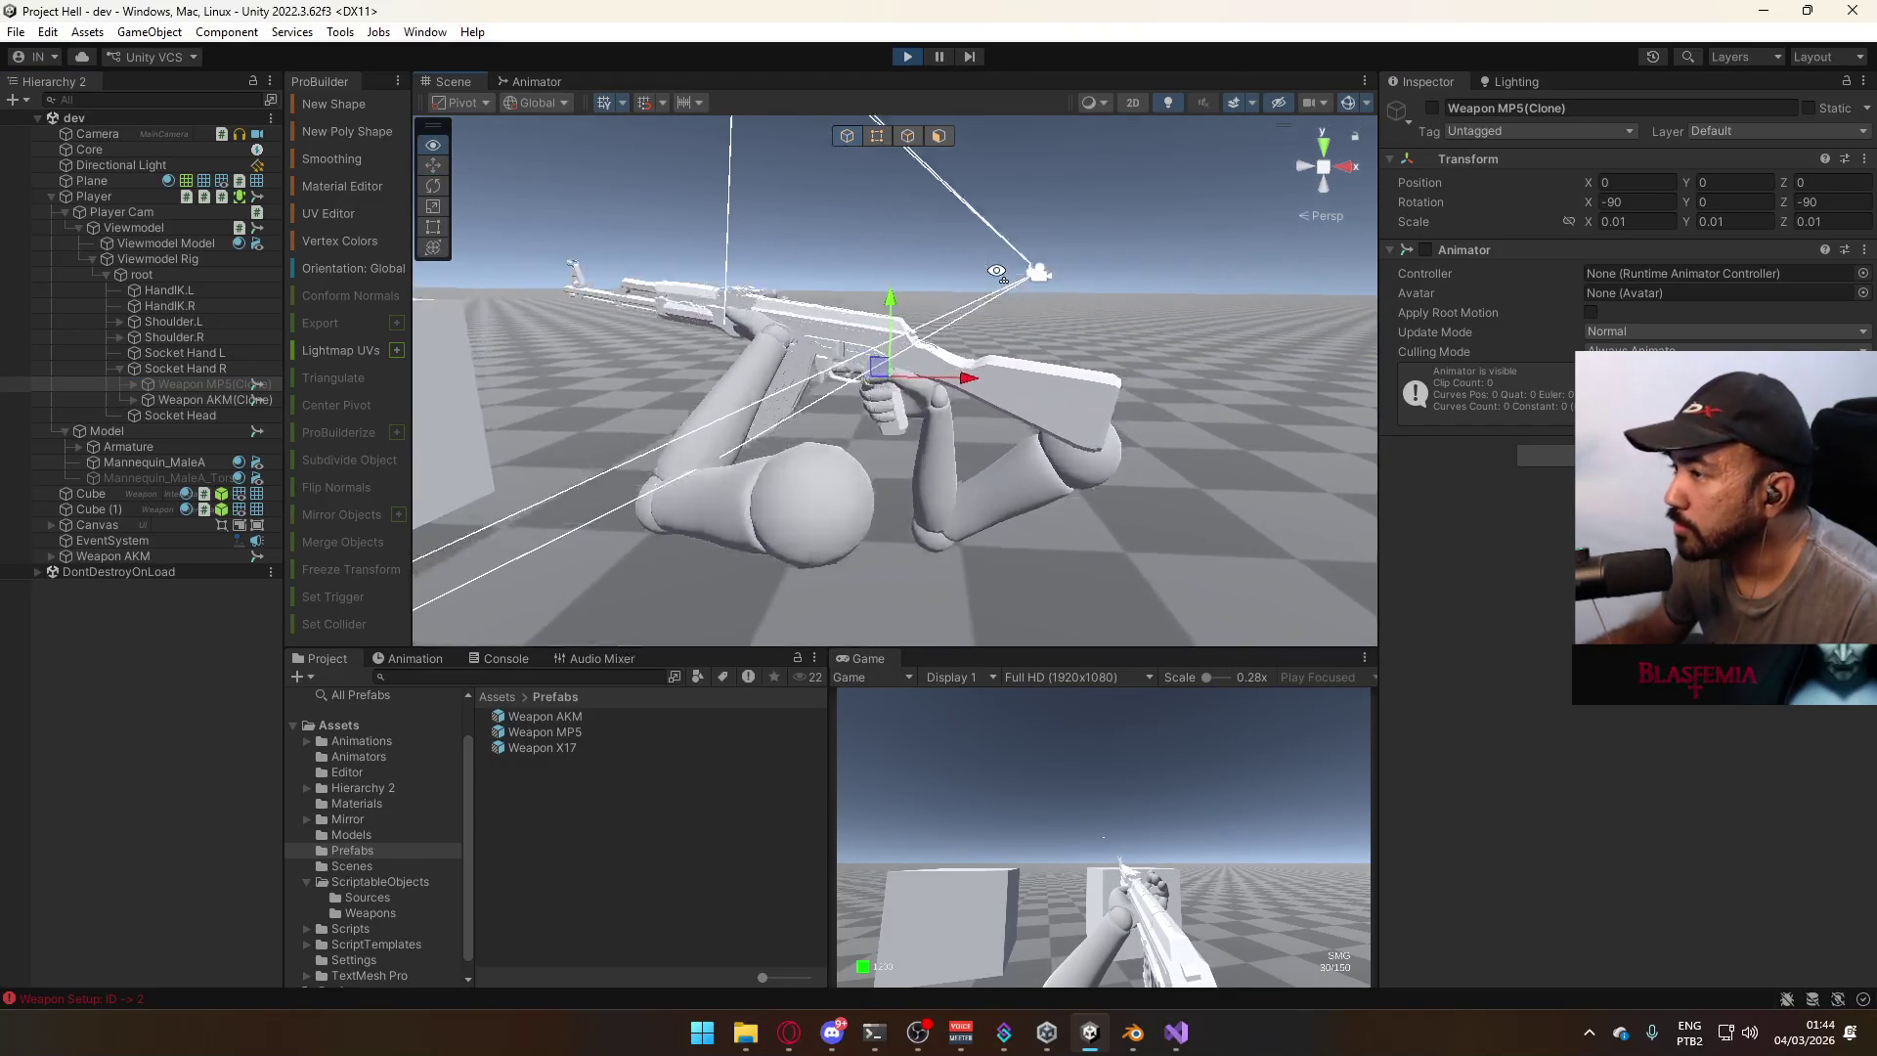
left_click(1433, 107)
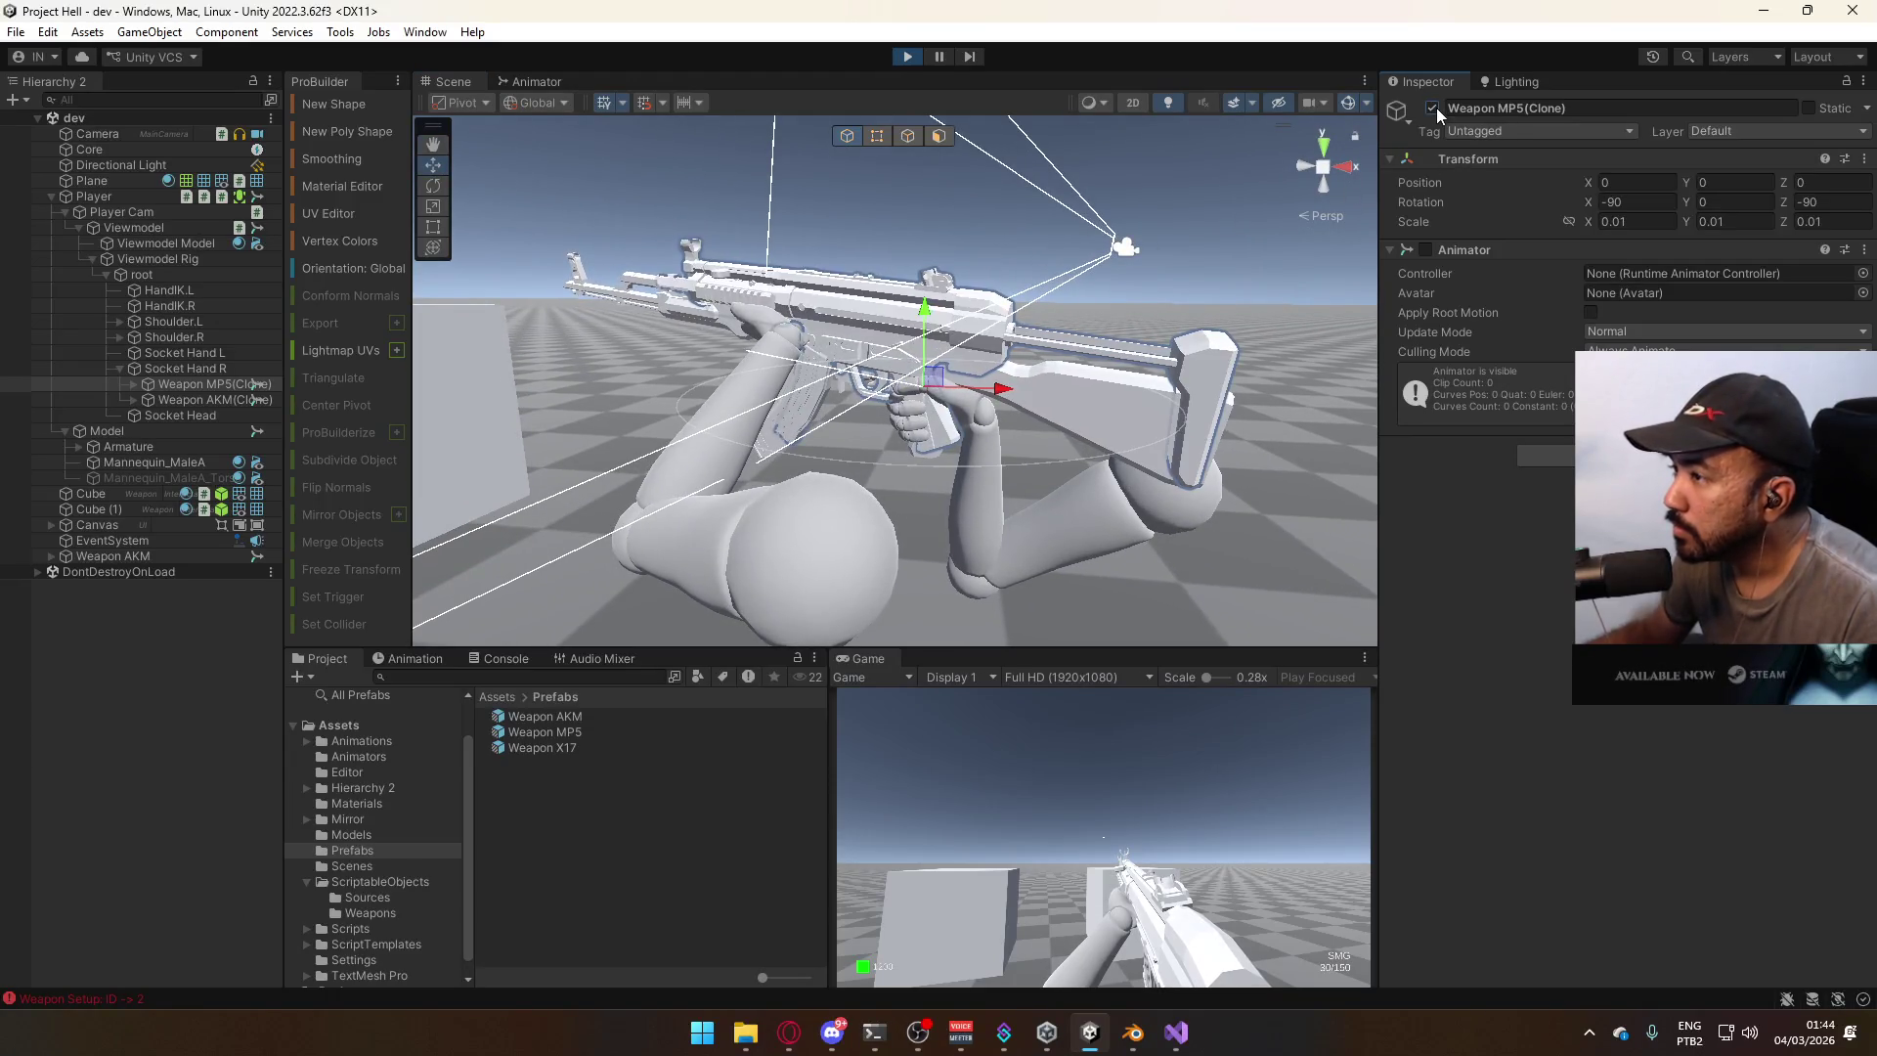
left_click(1434, 108)
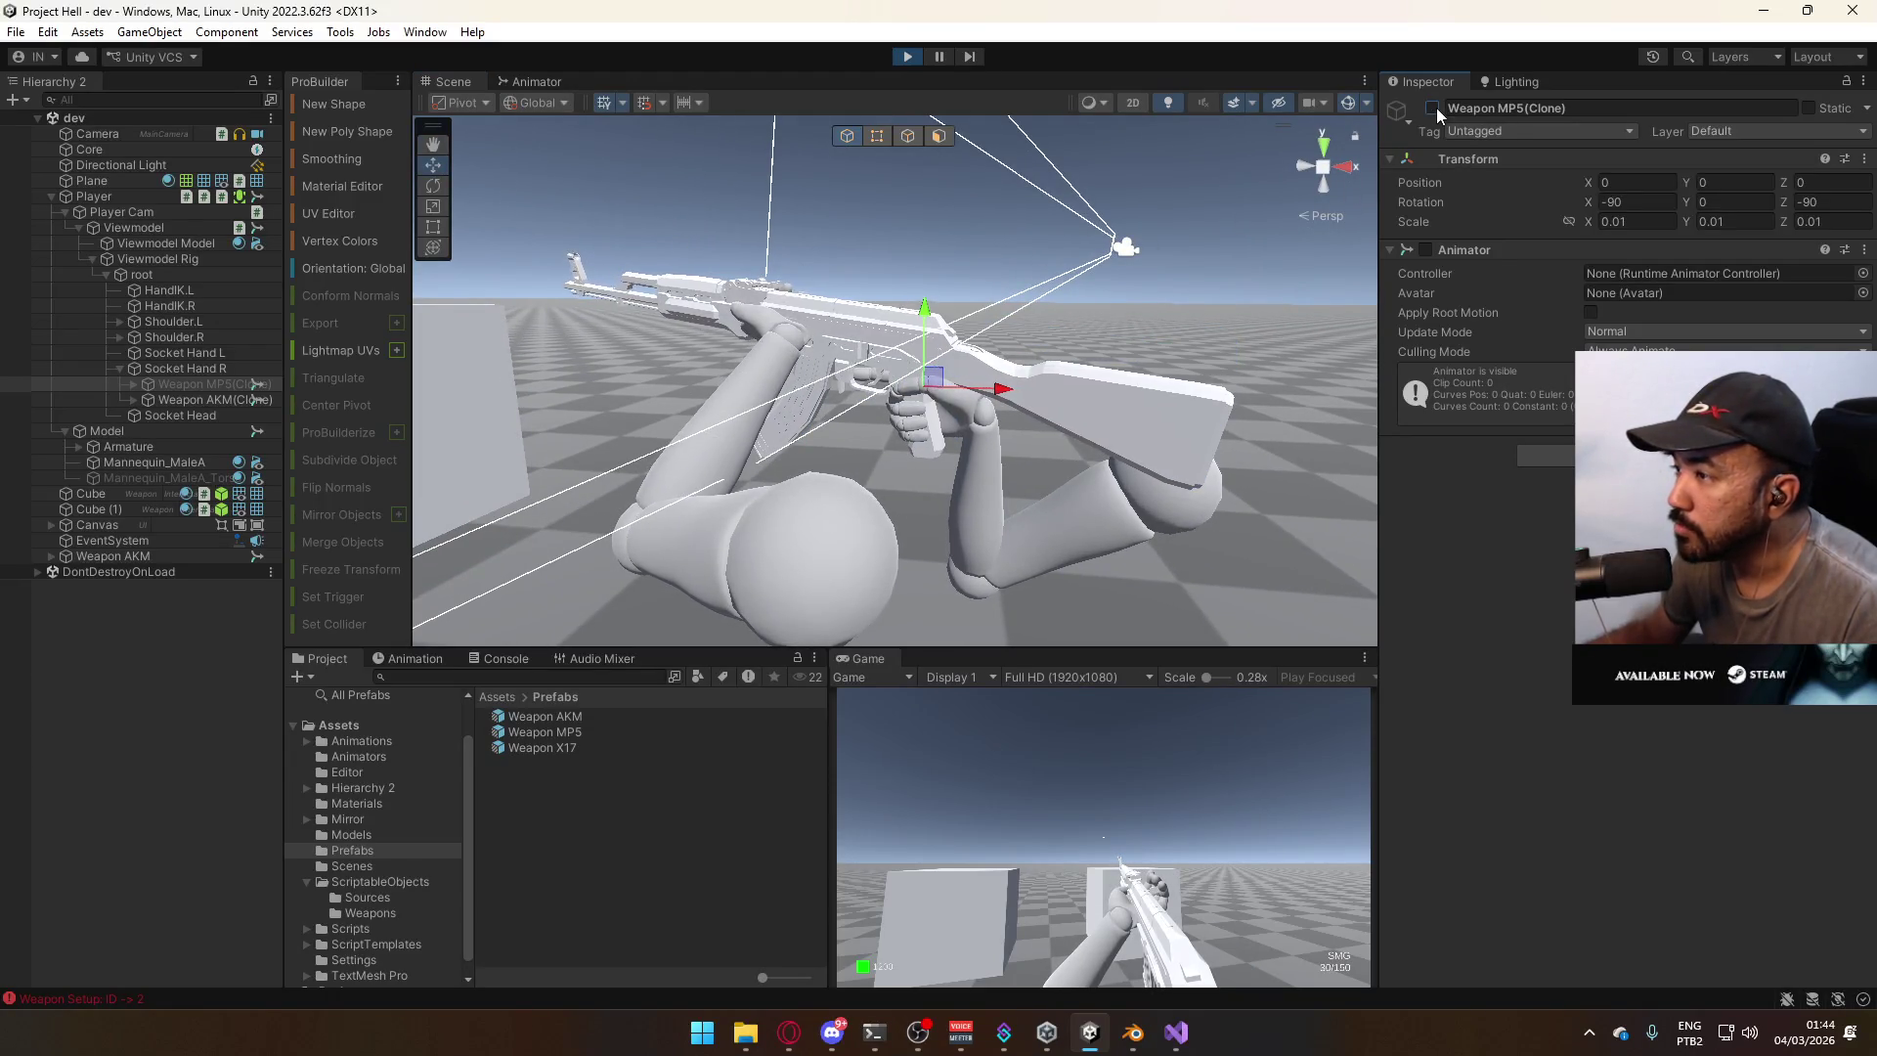
mouse_move(880, 391)
right_mouse_down()
mouse_move(904, 404)
mouse_move(945, 329)
right_mouse_up()
left_click(1433, 107)
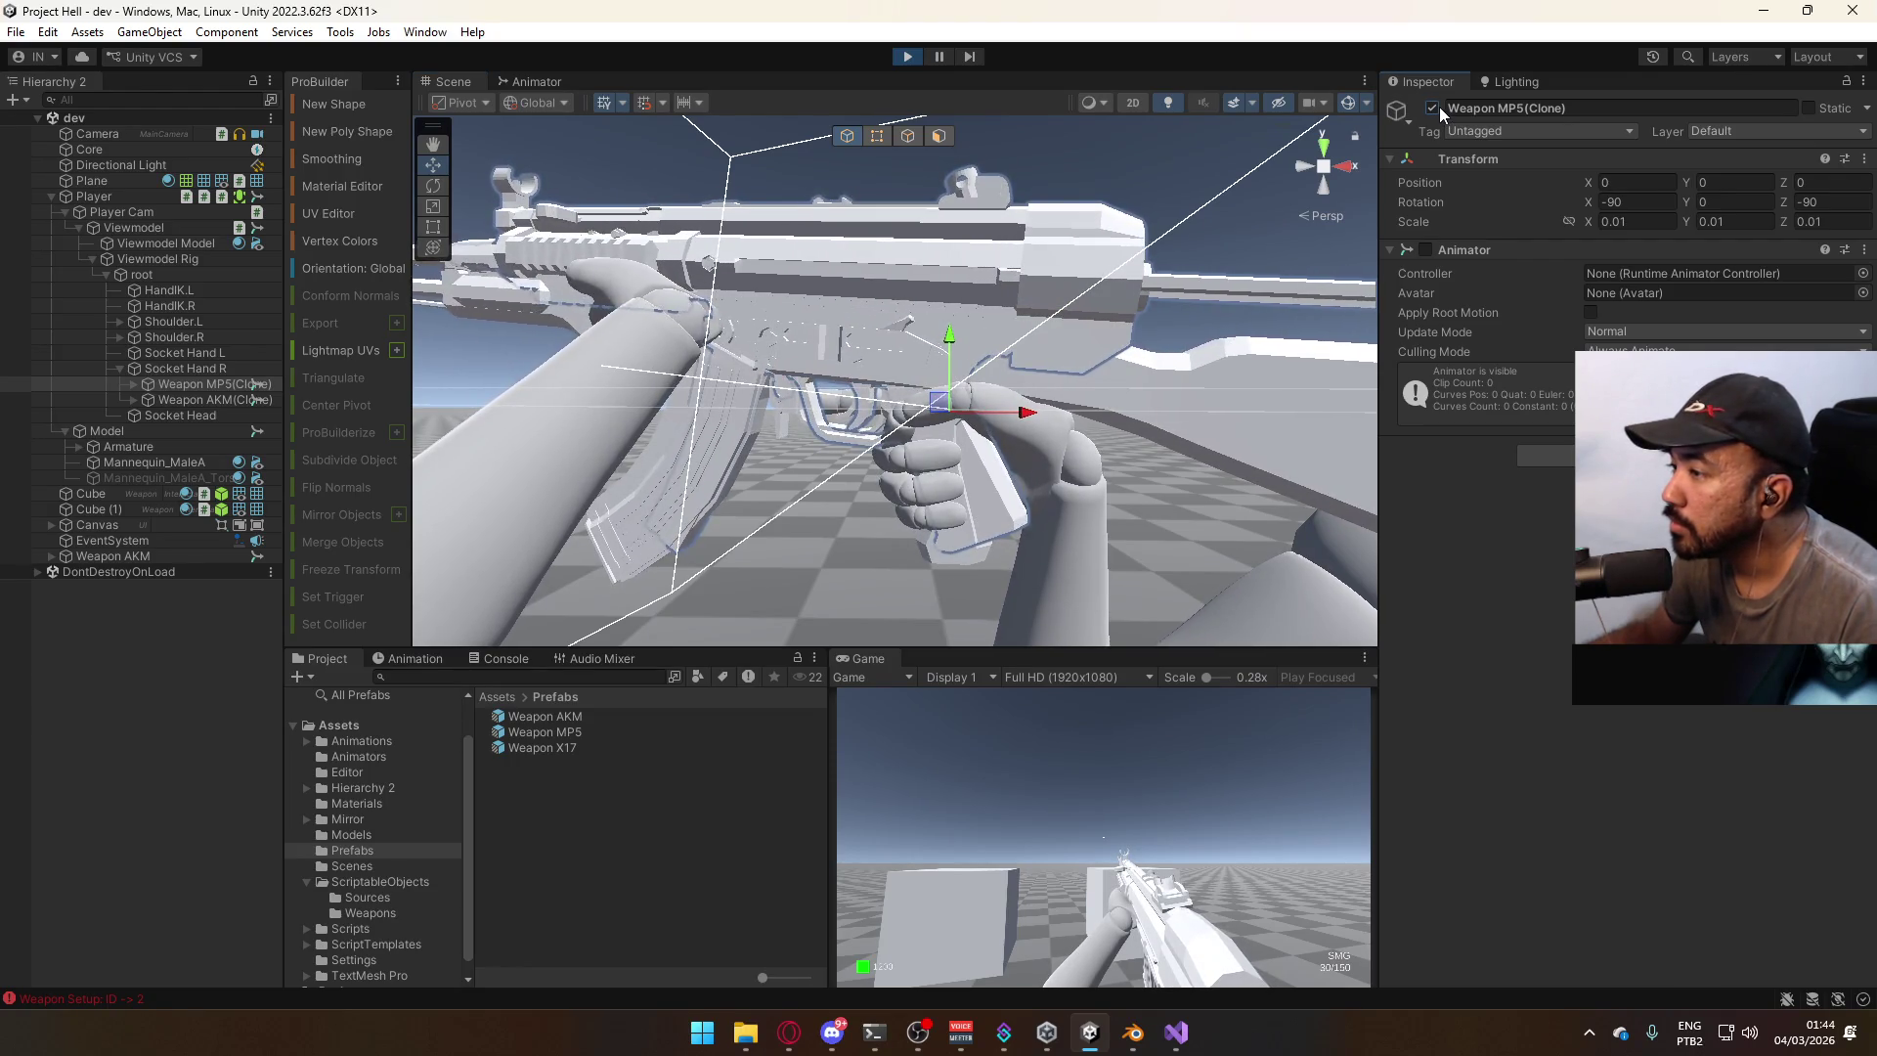
right_click_drag(951, 360, 981, 352)
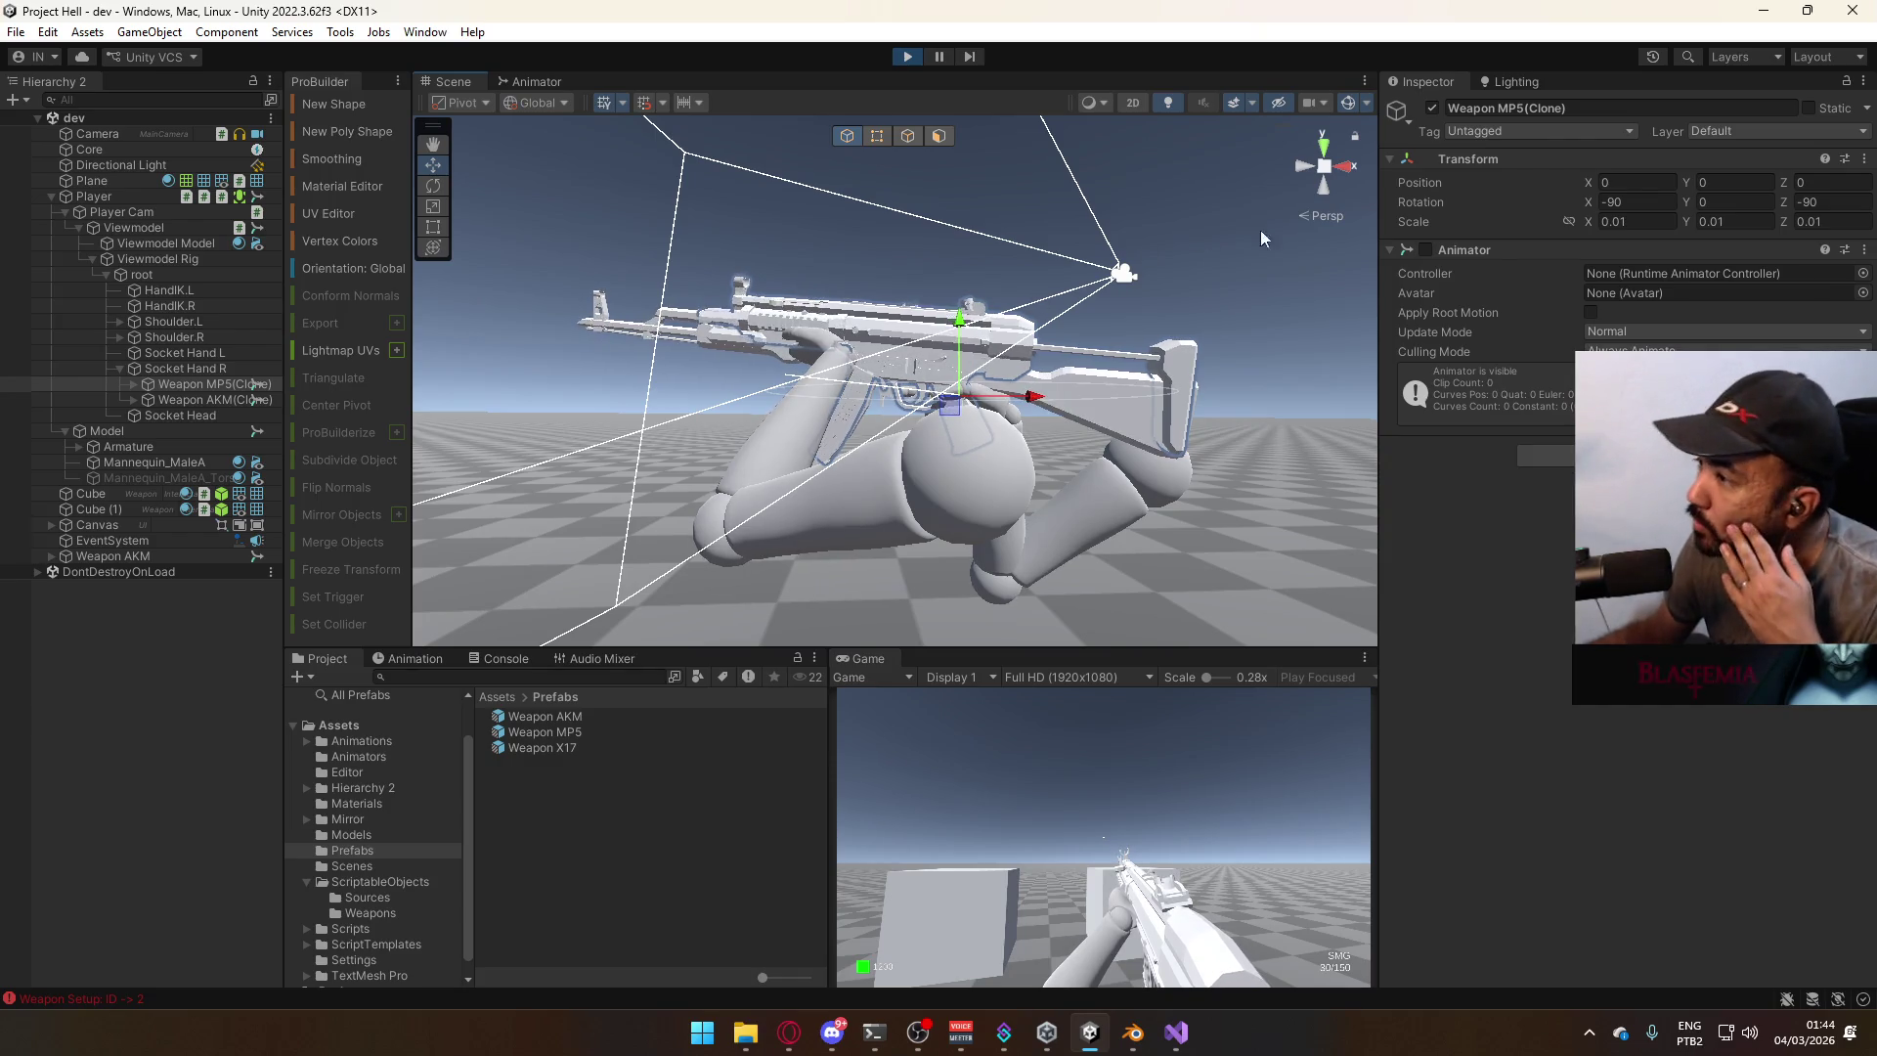
left_click(1433, 108)
left_click(1431, 108)
left_click(1431, 108)
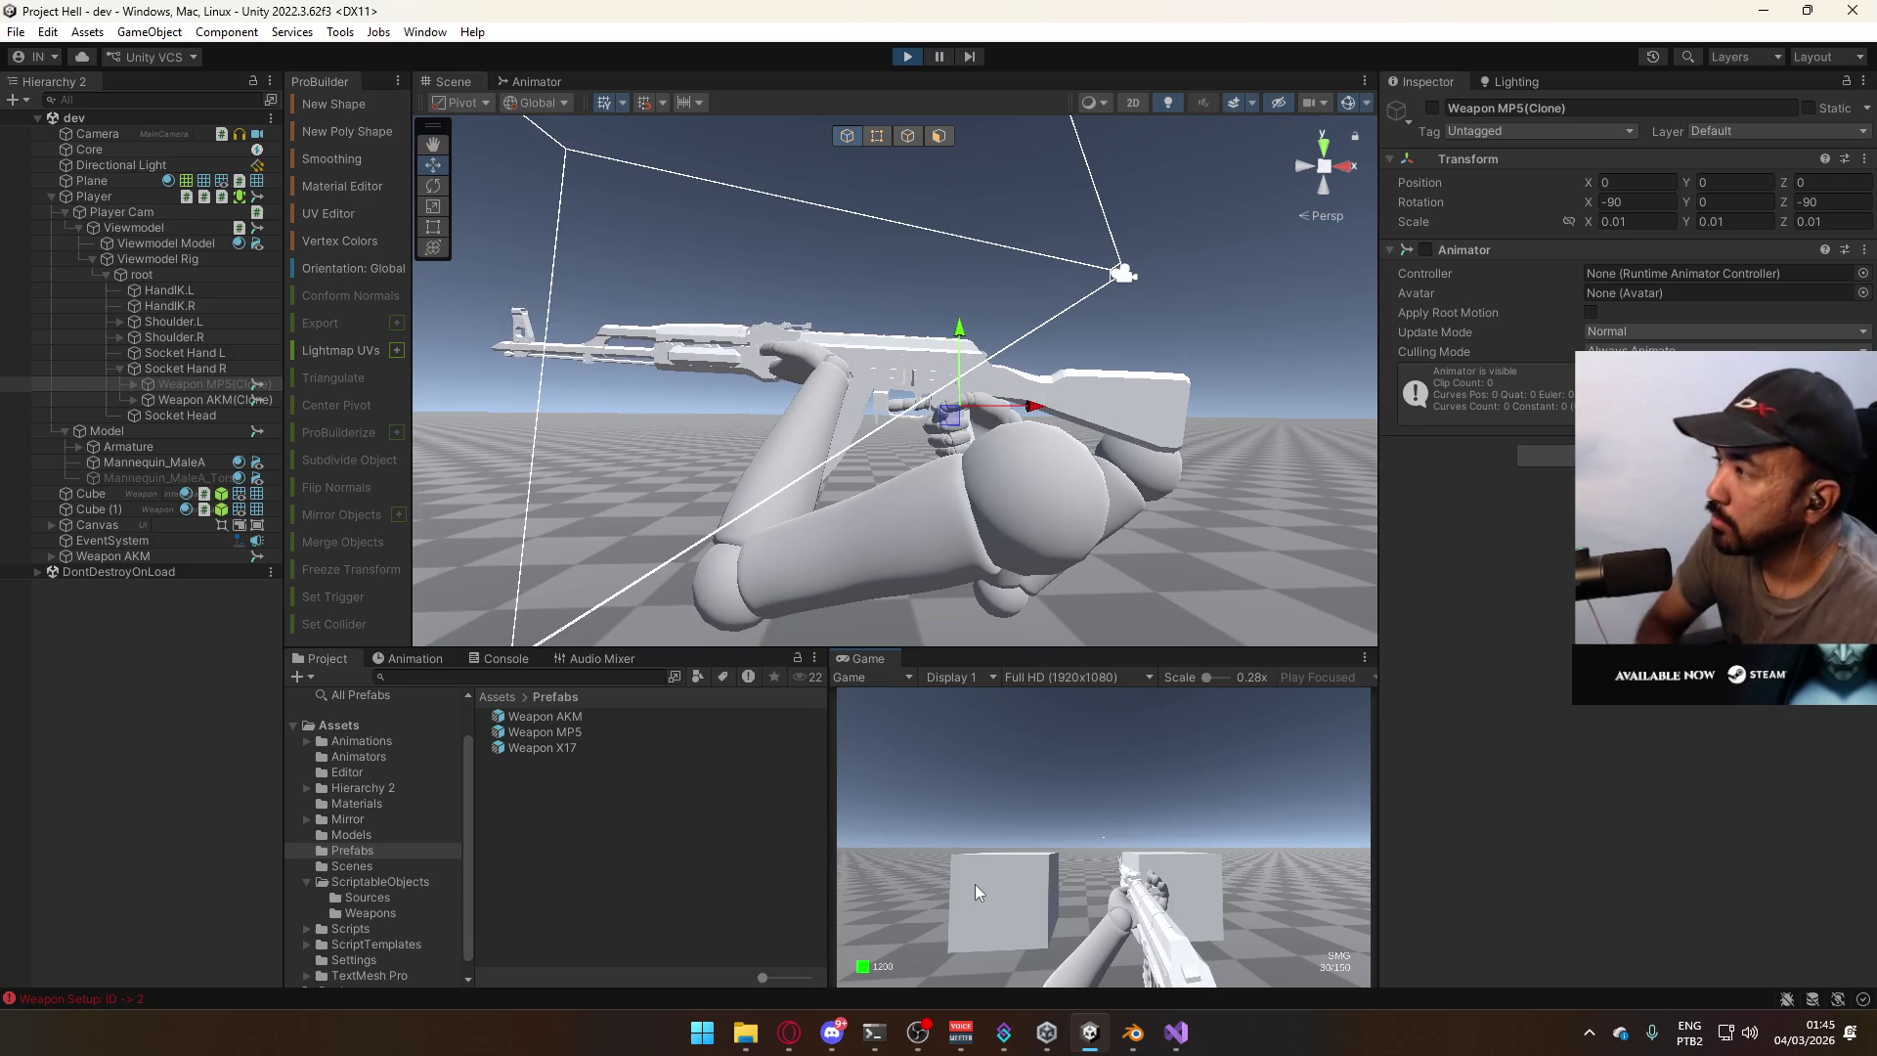
key("super")
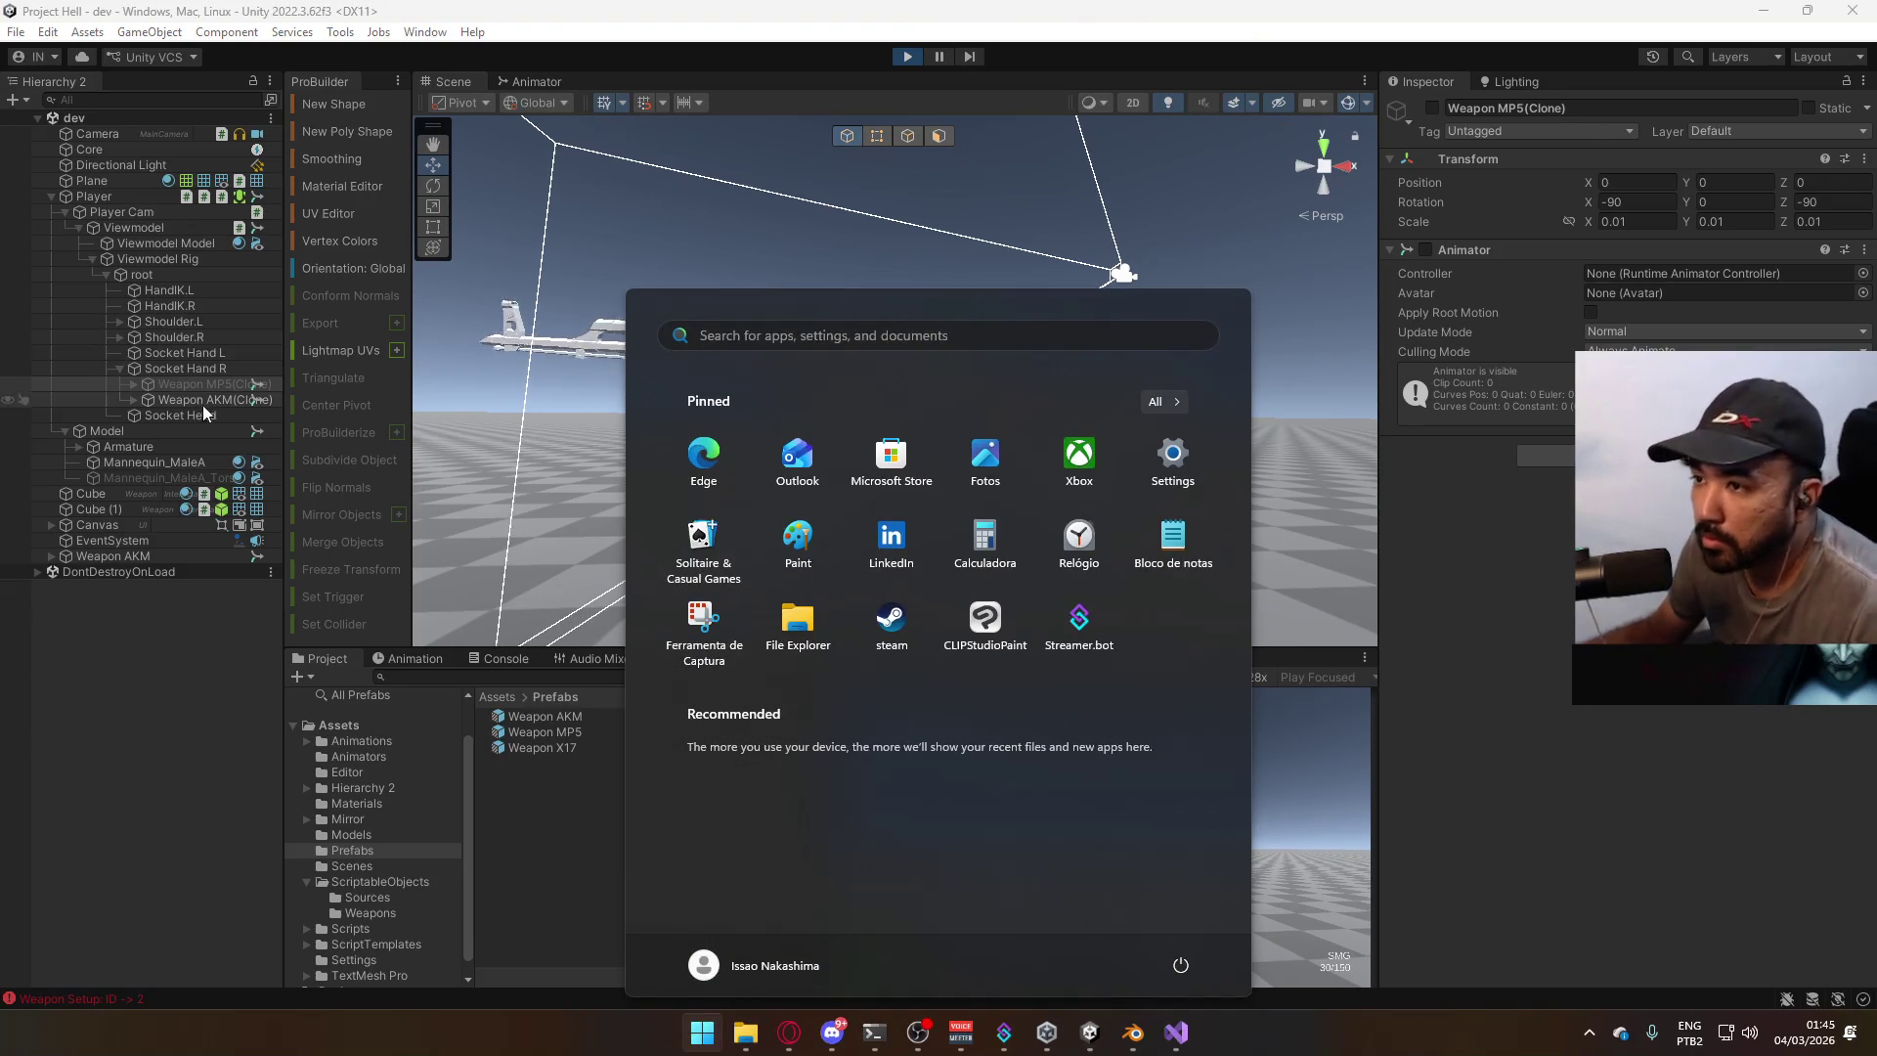
key("super")
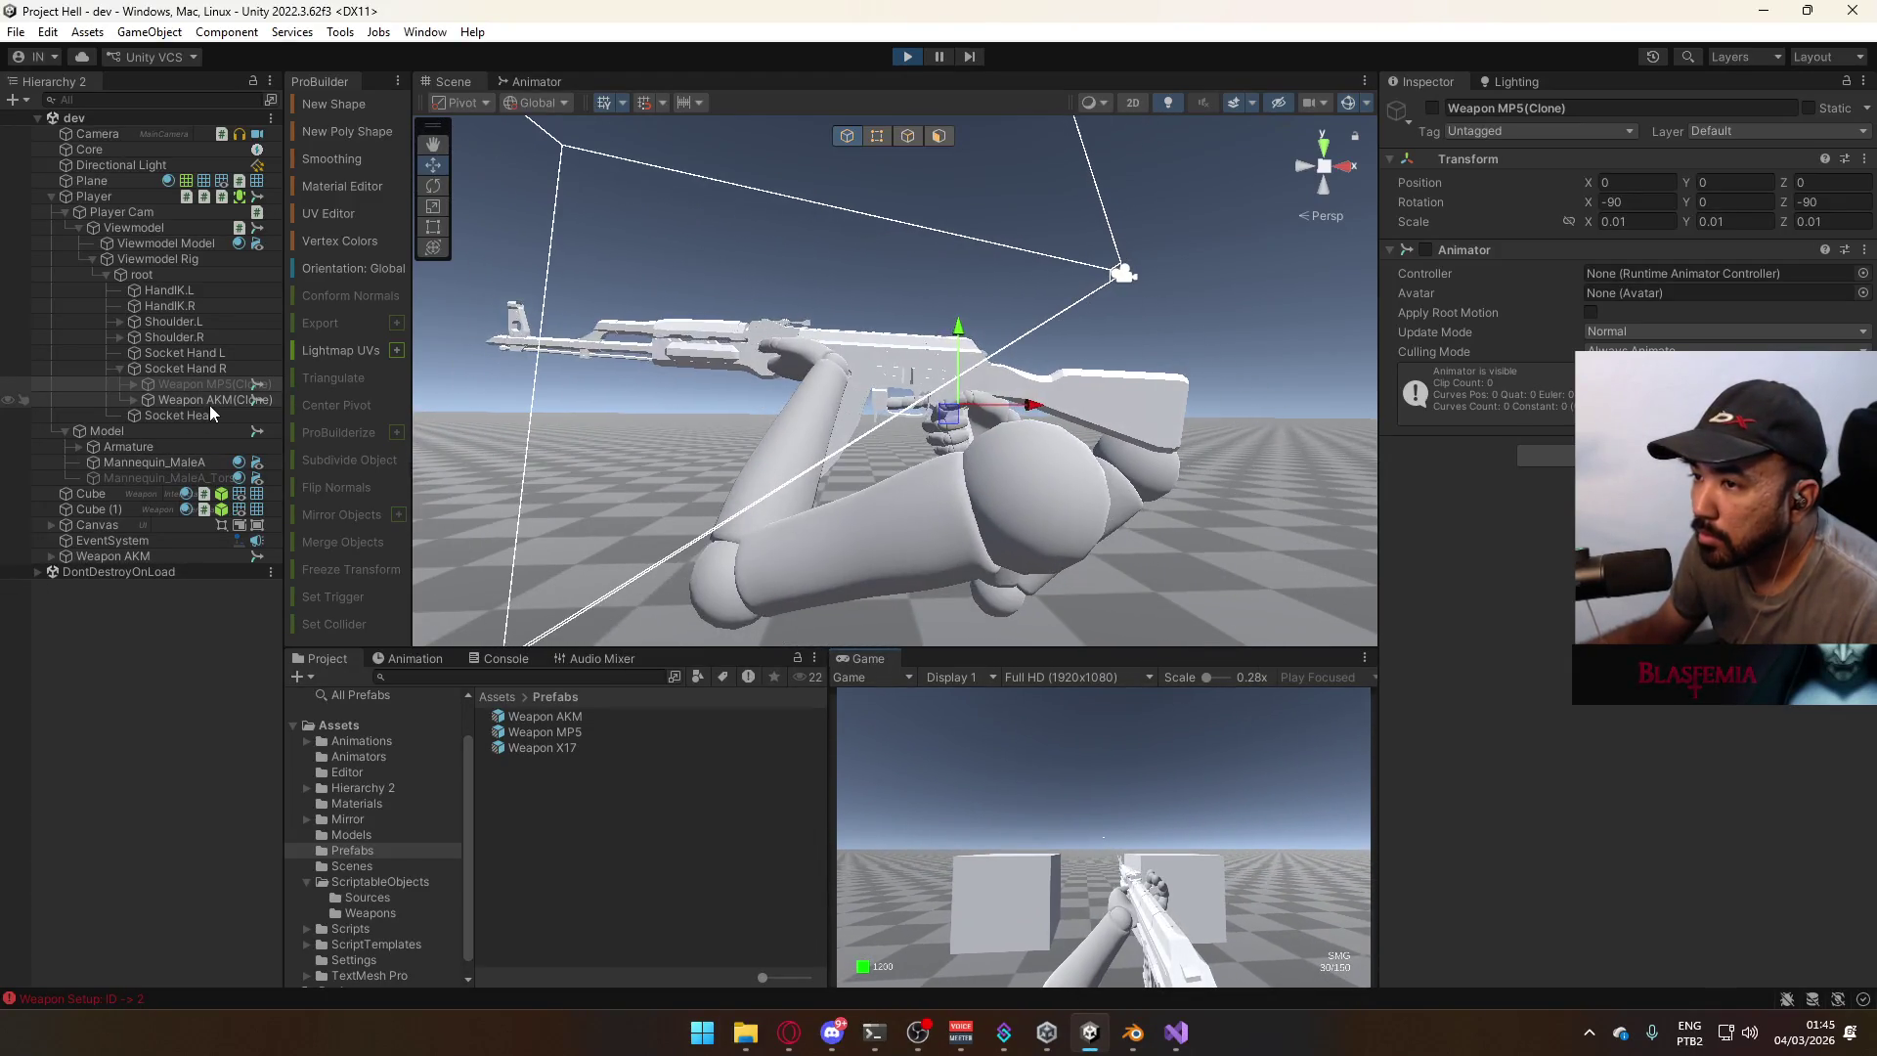
left_click(1433, 108)
mouse_move(1075, 322)
left_mouse_down("alt")
mouse_move(951, 305)
mouse_move(1505, 412)
mouse_move(1405, 388)
left_mouse_up("alt")
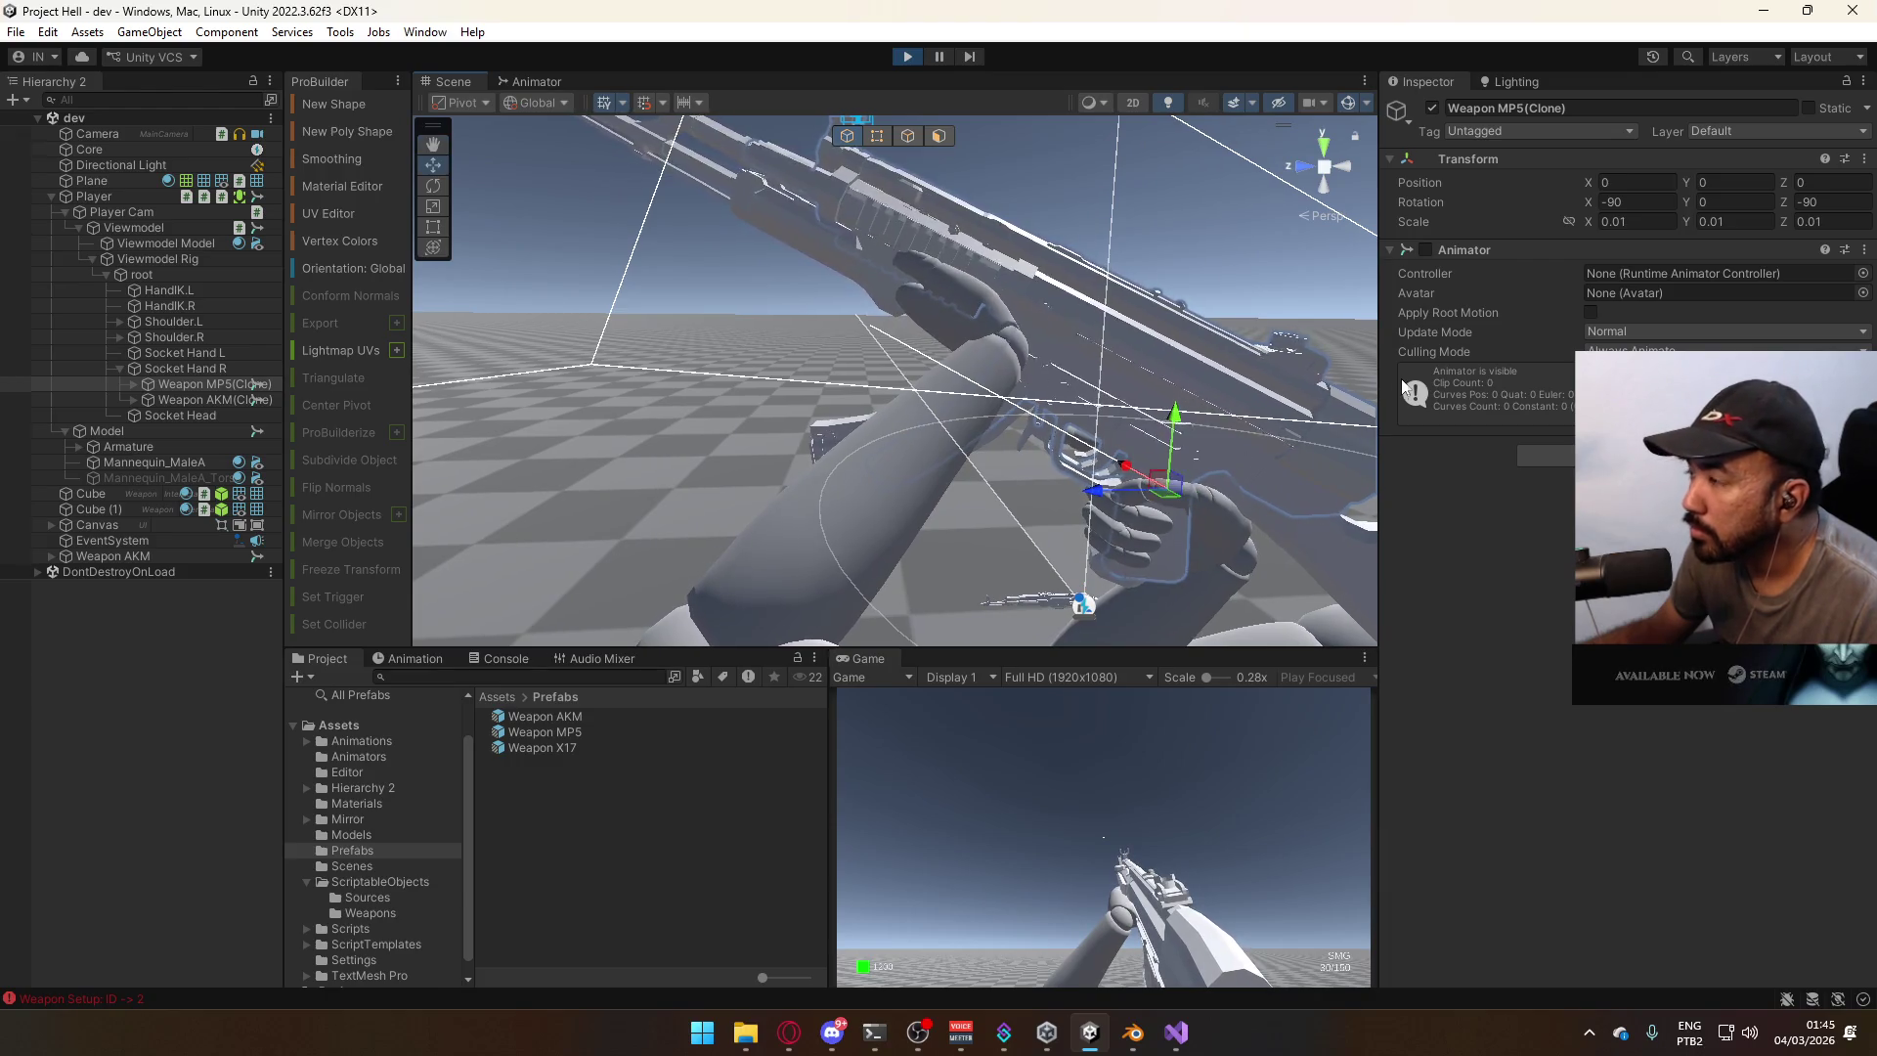
key("alt+Tab")
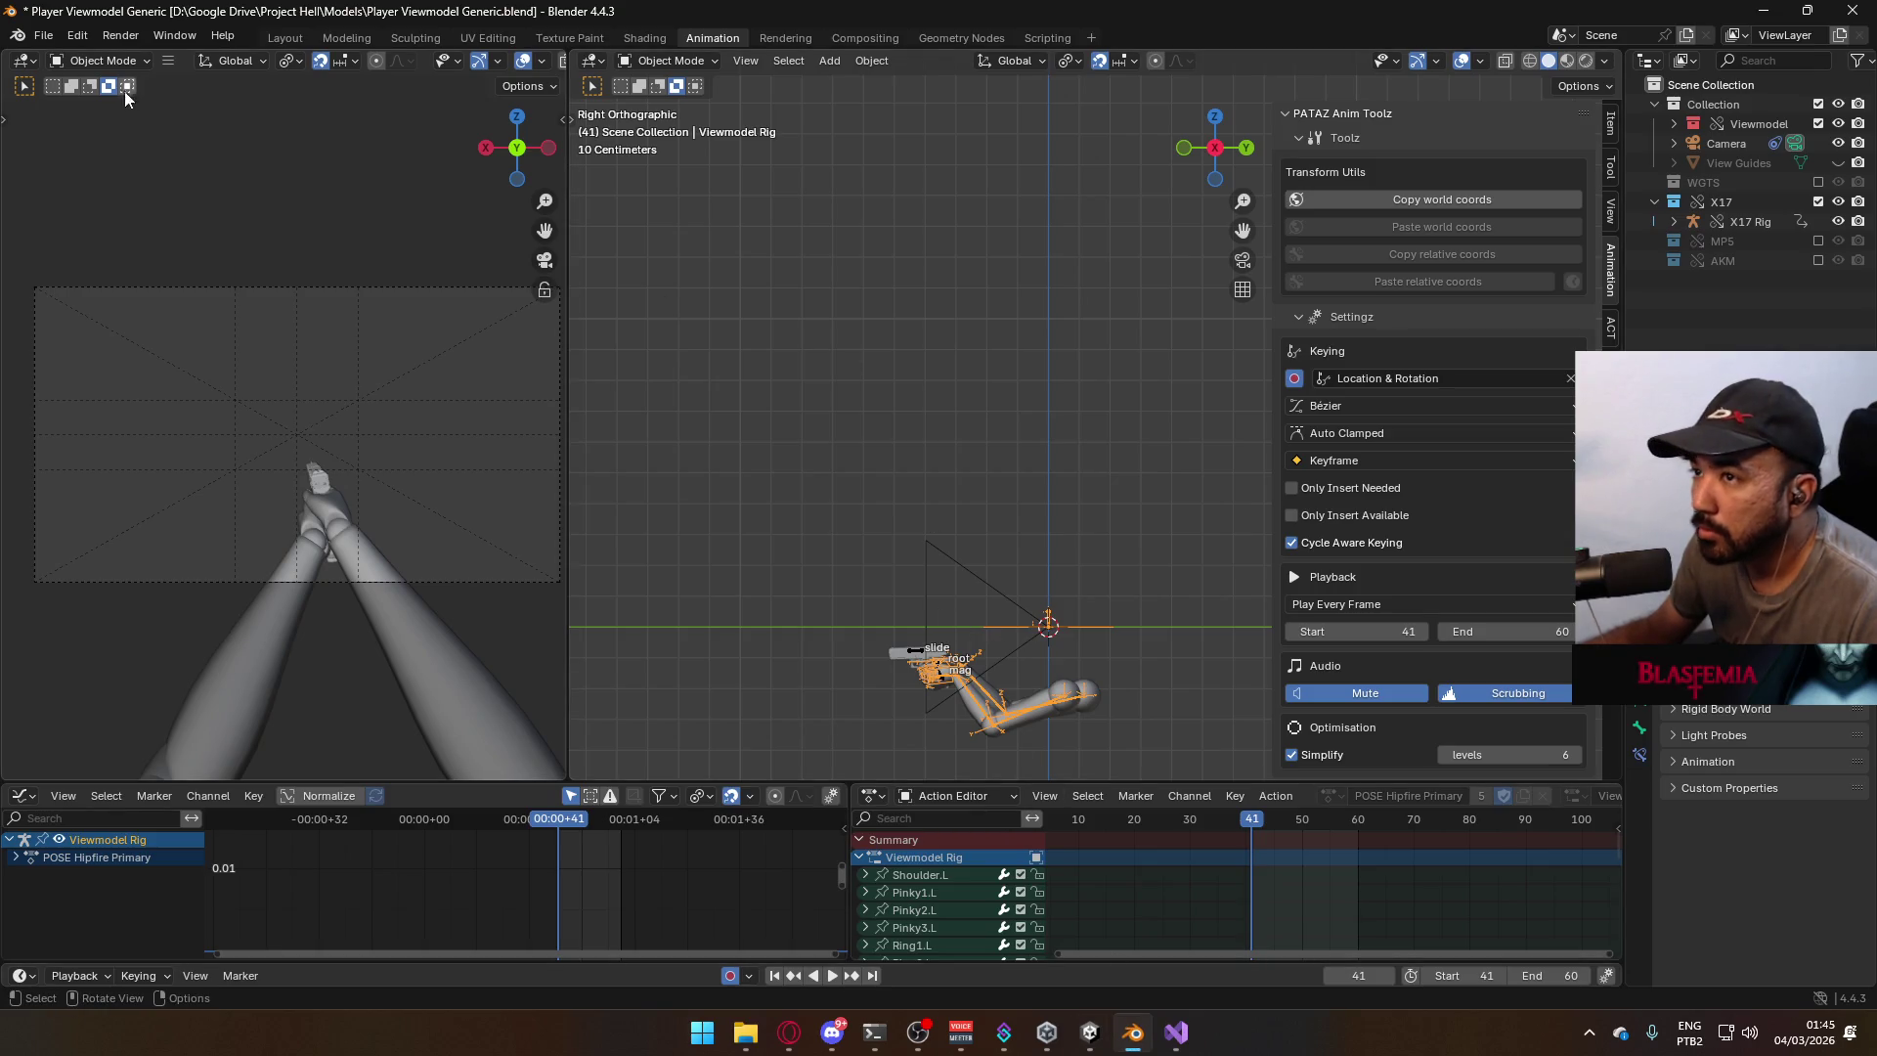
Save the viewmodel file and open Weapon Library.blend from recent files.
left_click(43, 35)
mouse_move(63, 46)
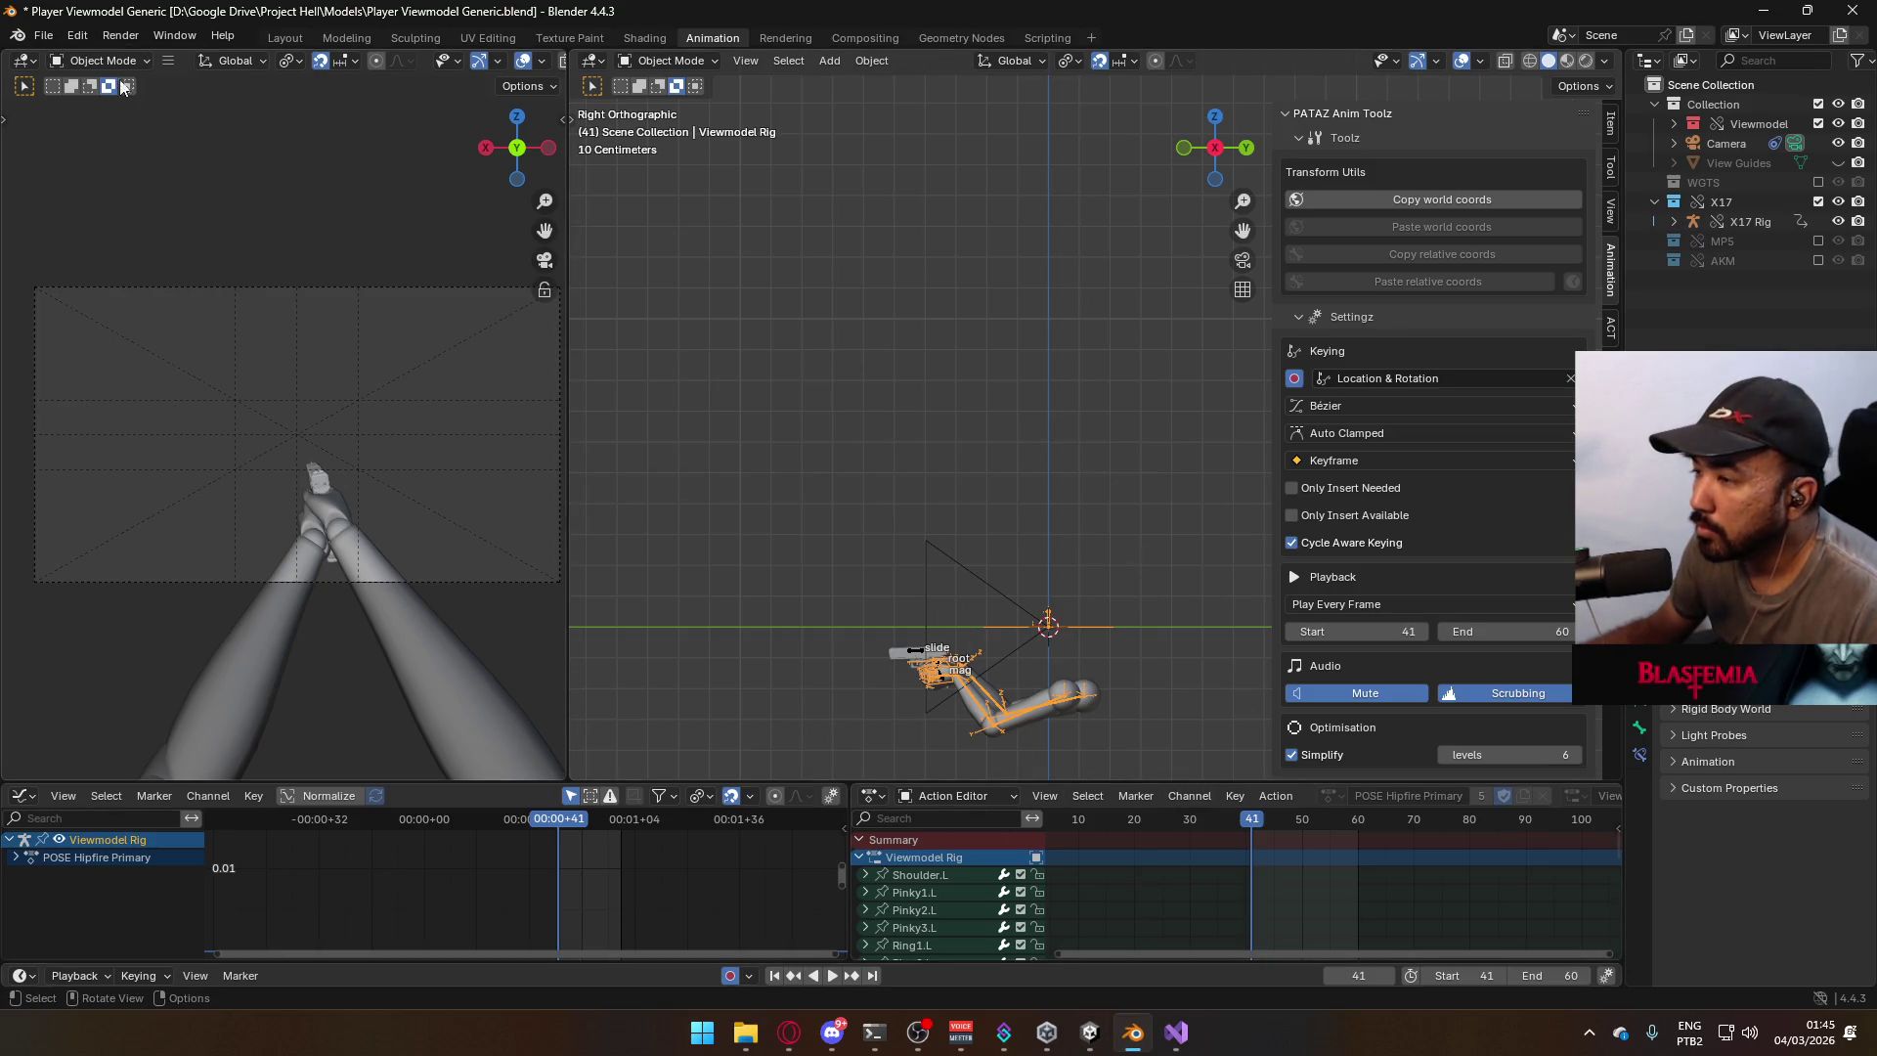
key("ctrl+s")
left_click(43, 36)
mouse_move(98, 96)
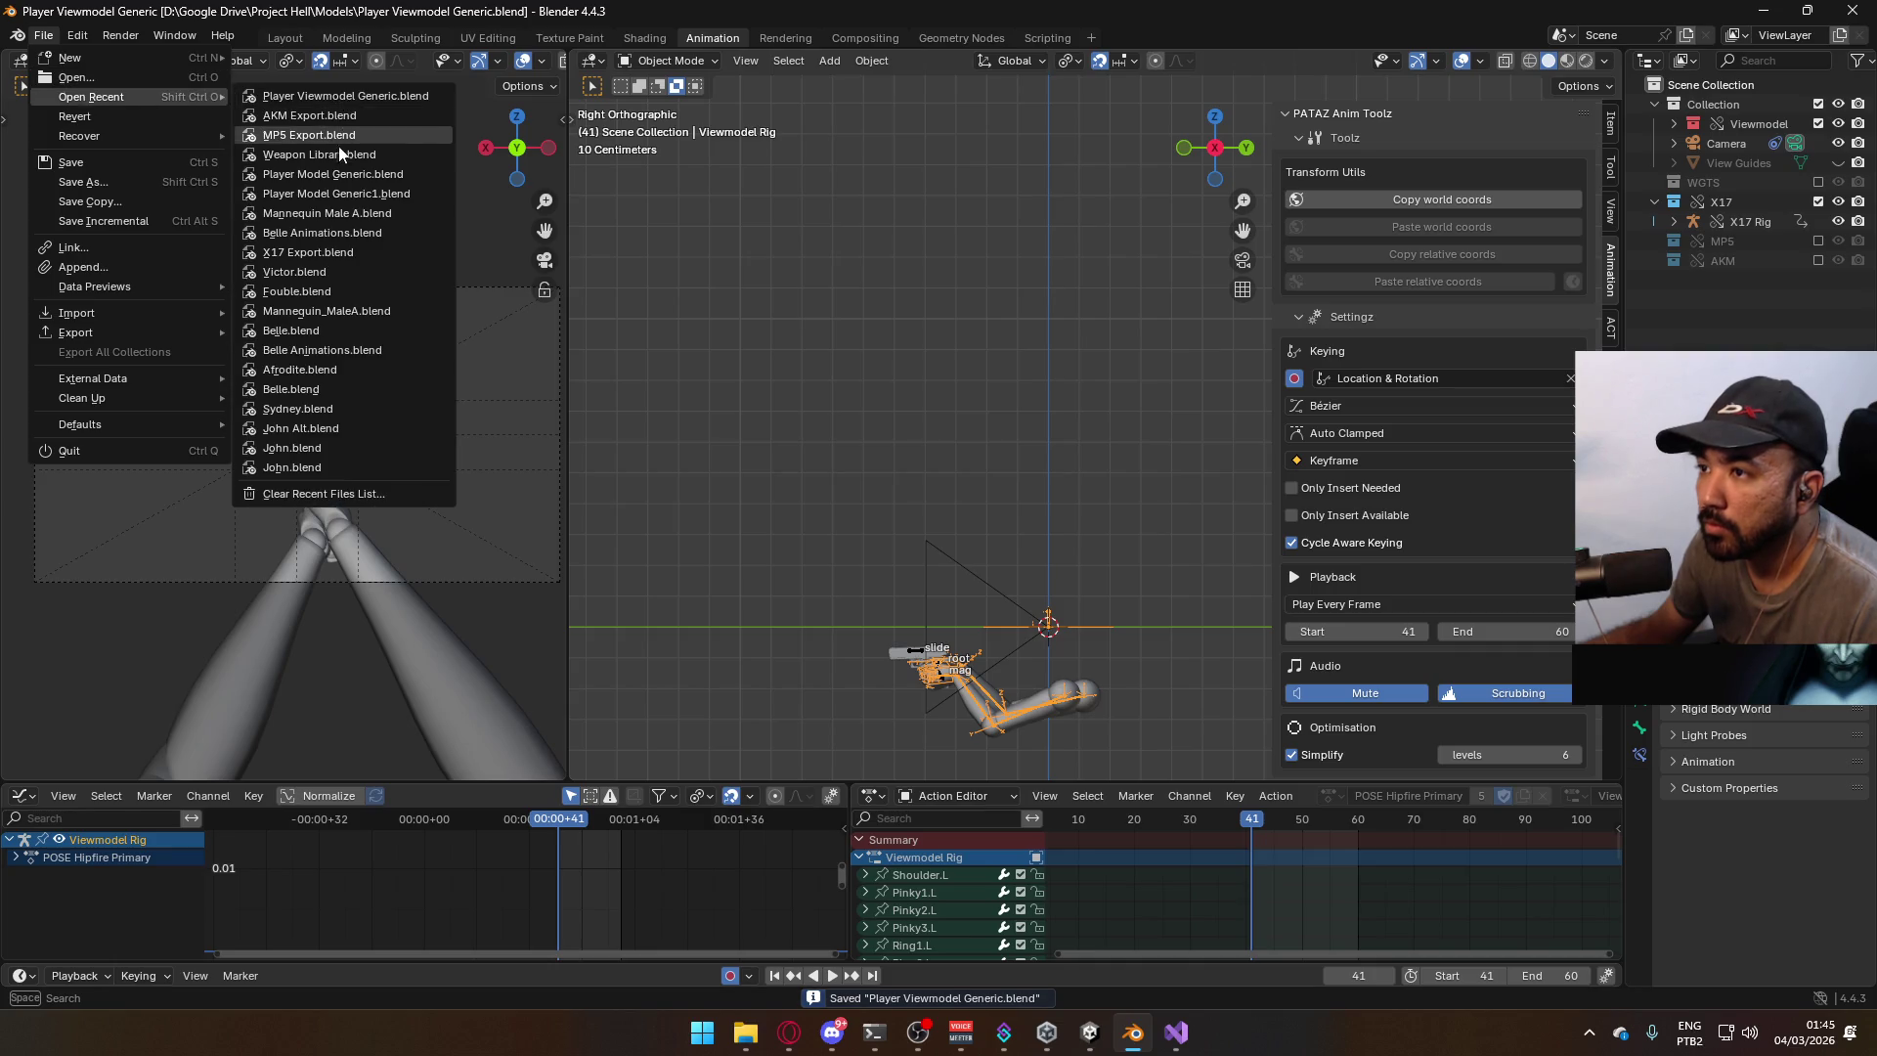
left_click(333, 155)
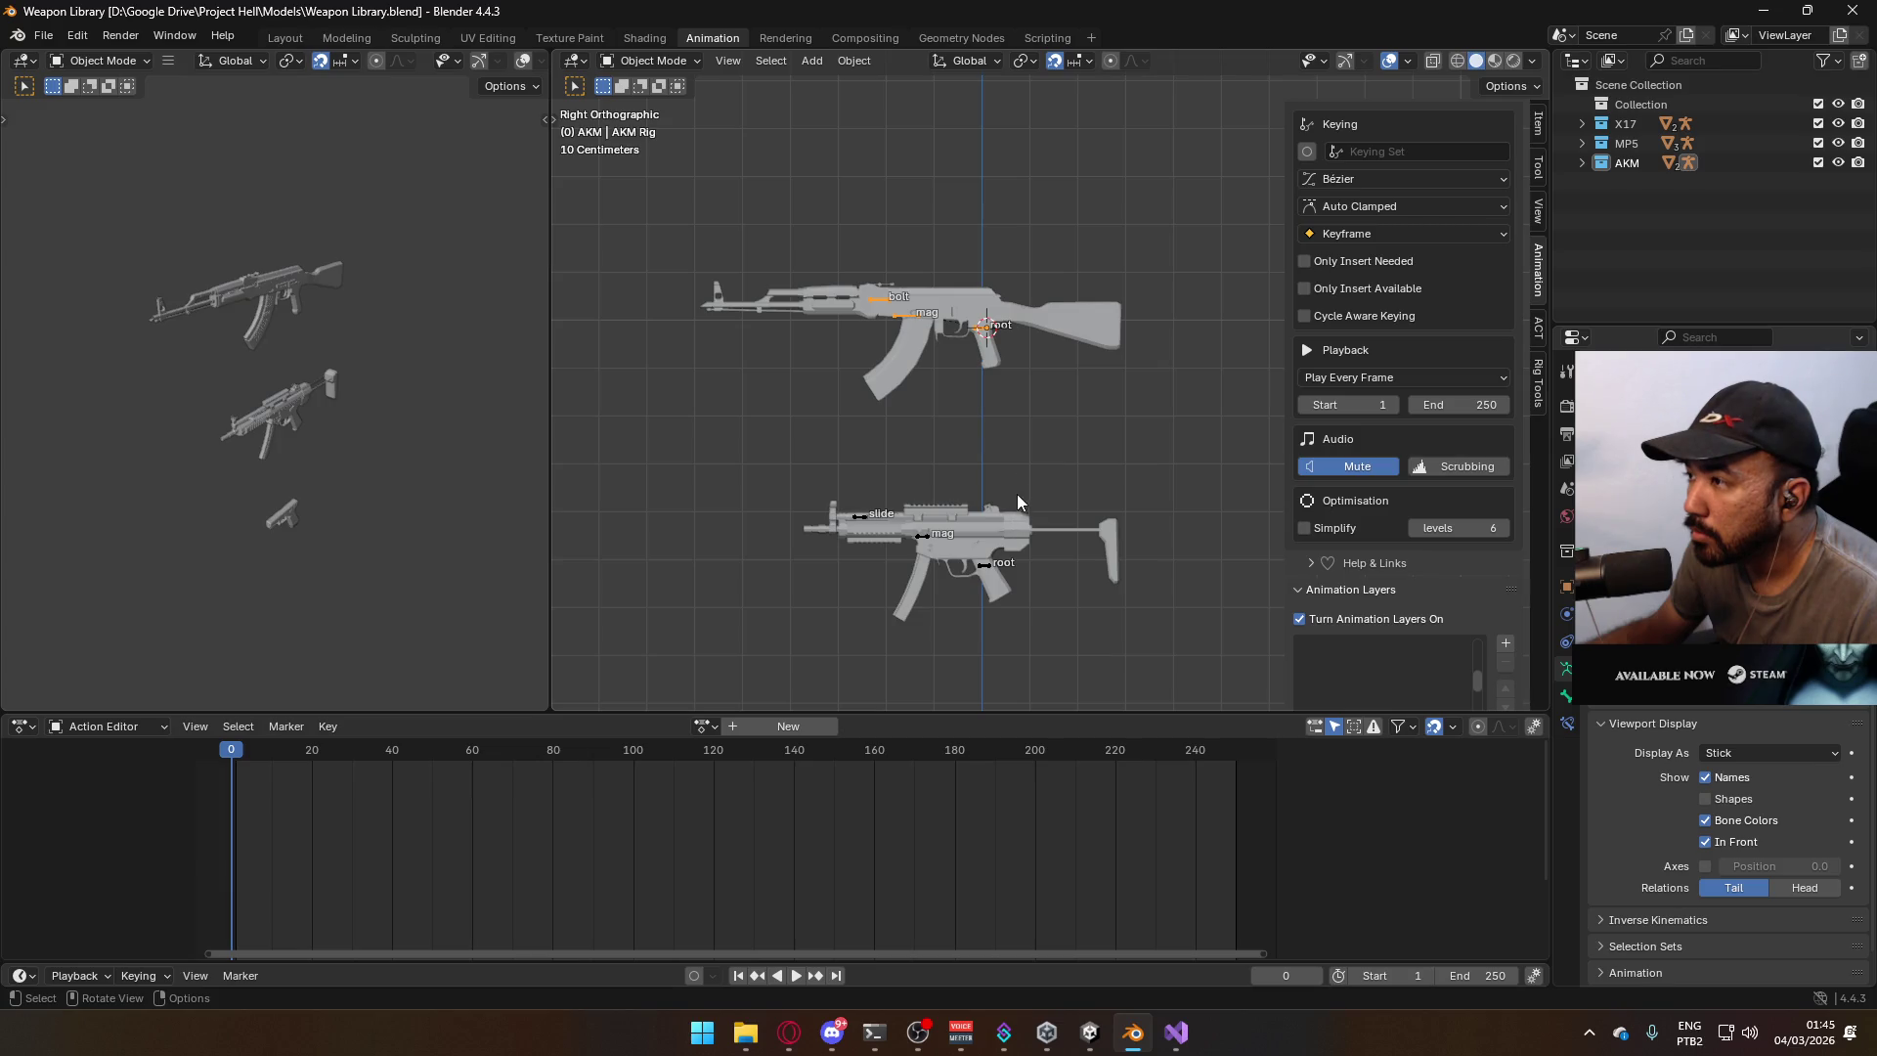
Select the AKM rig and try moving it, then cancel and undo the move.
left_click(993, 373)
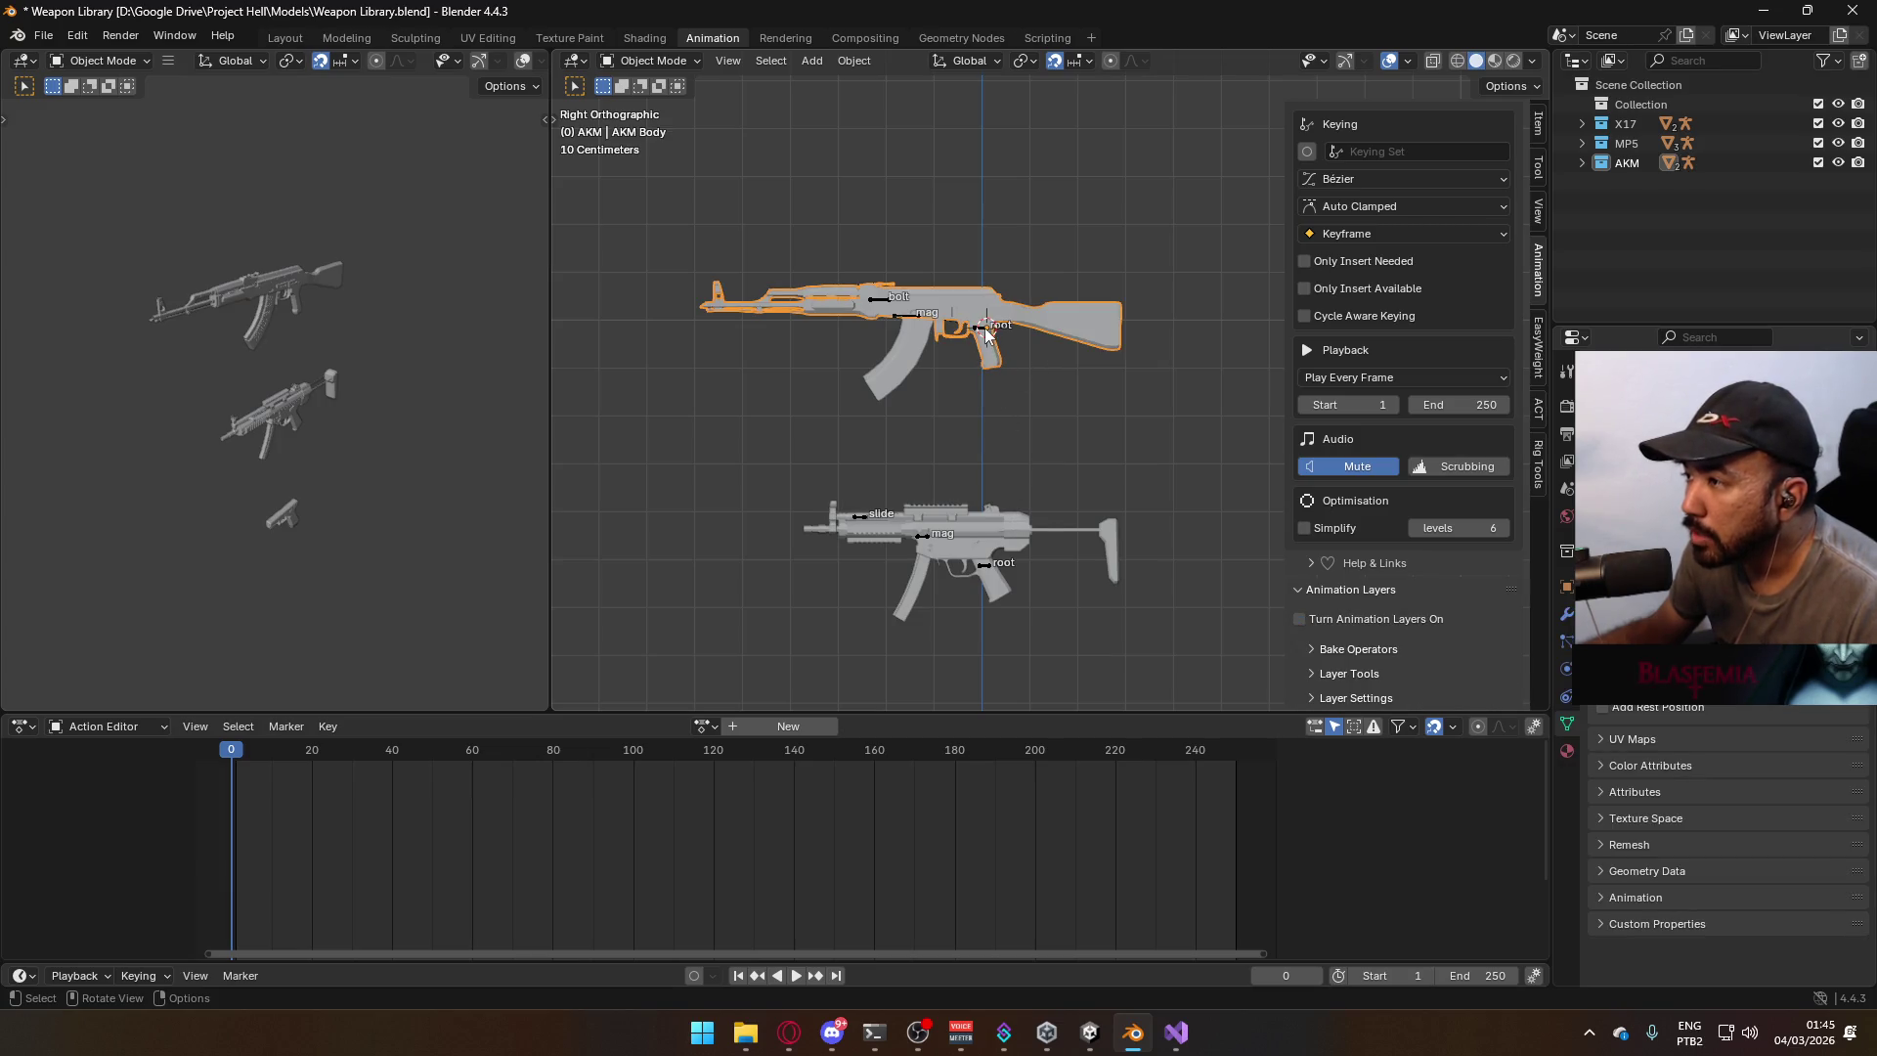
left_click(986, 336)
key("g")
left_click(993, 553)
scroll(1002, 607, "up", 5)
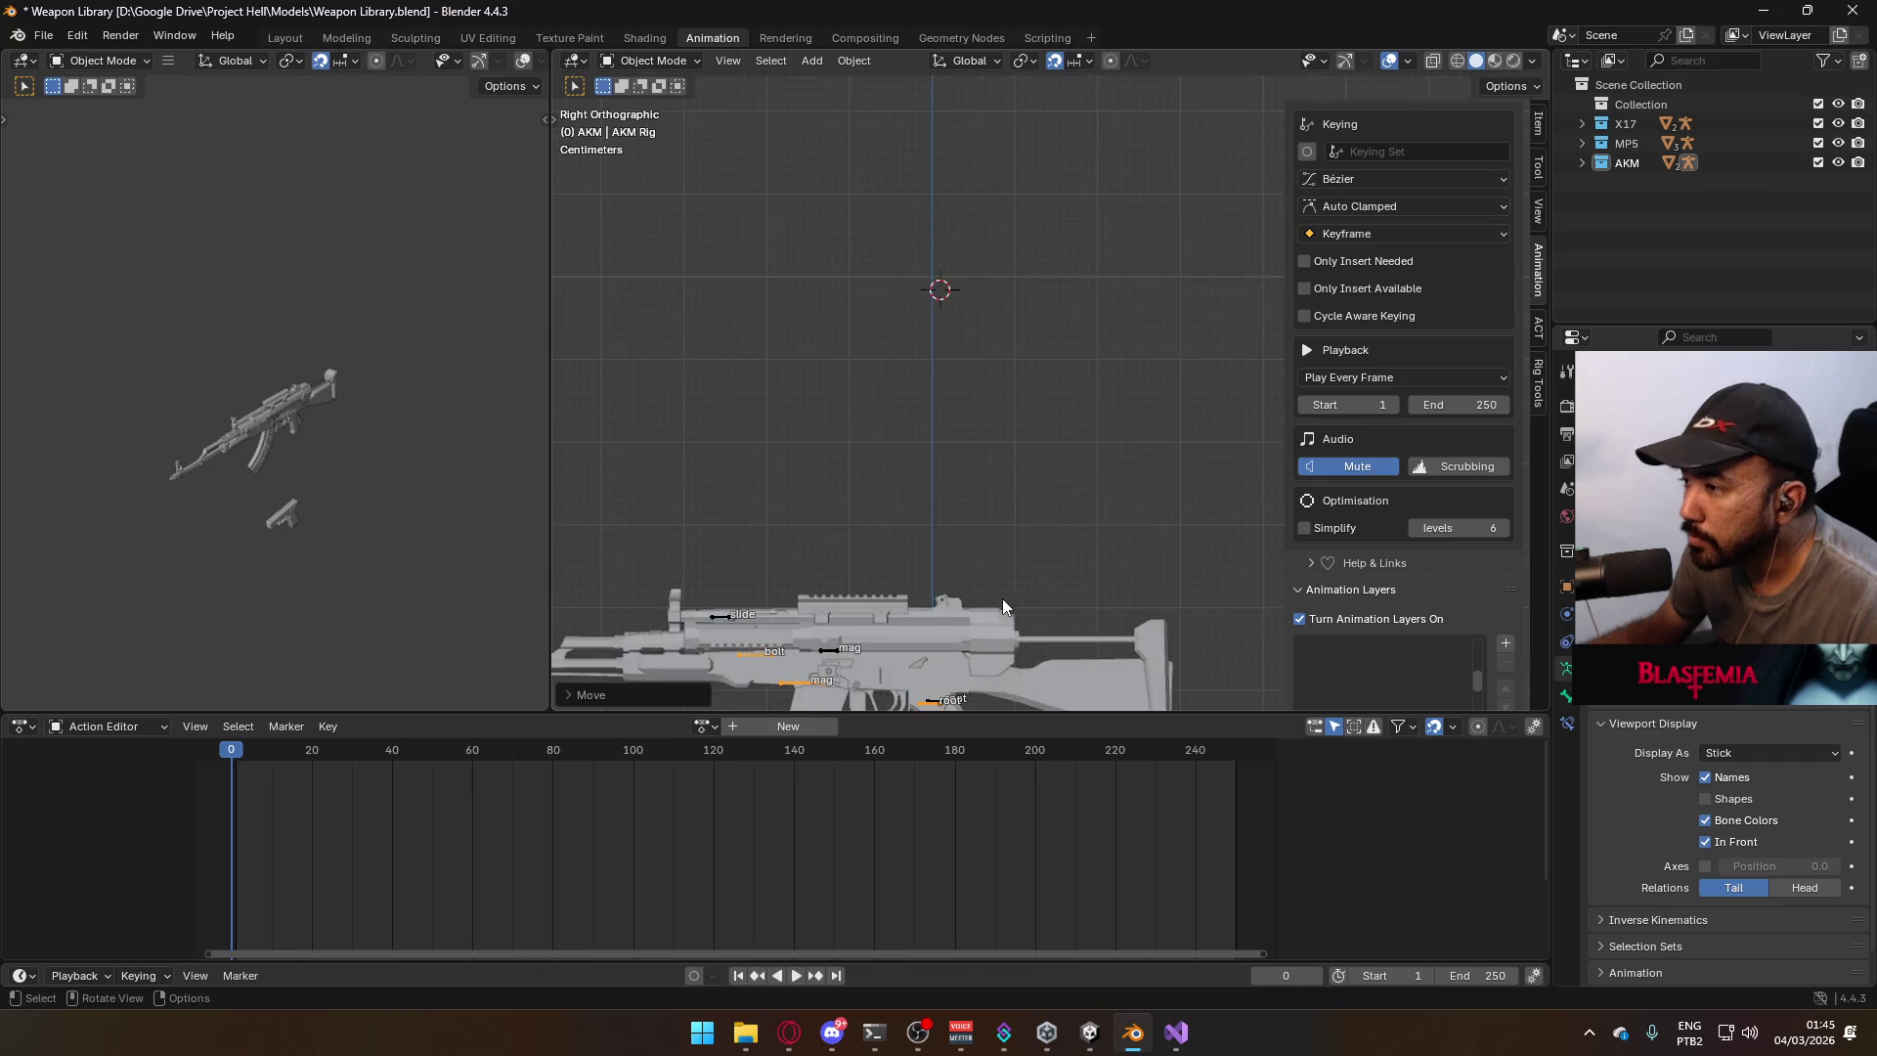
middle_click_drag(1003, 606, 1005, 421, "shift")
scroll(1006, 489, "up", 4)
key("g")
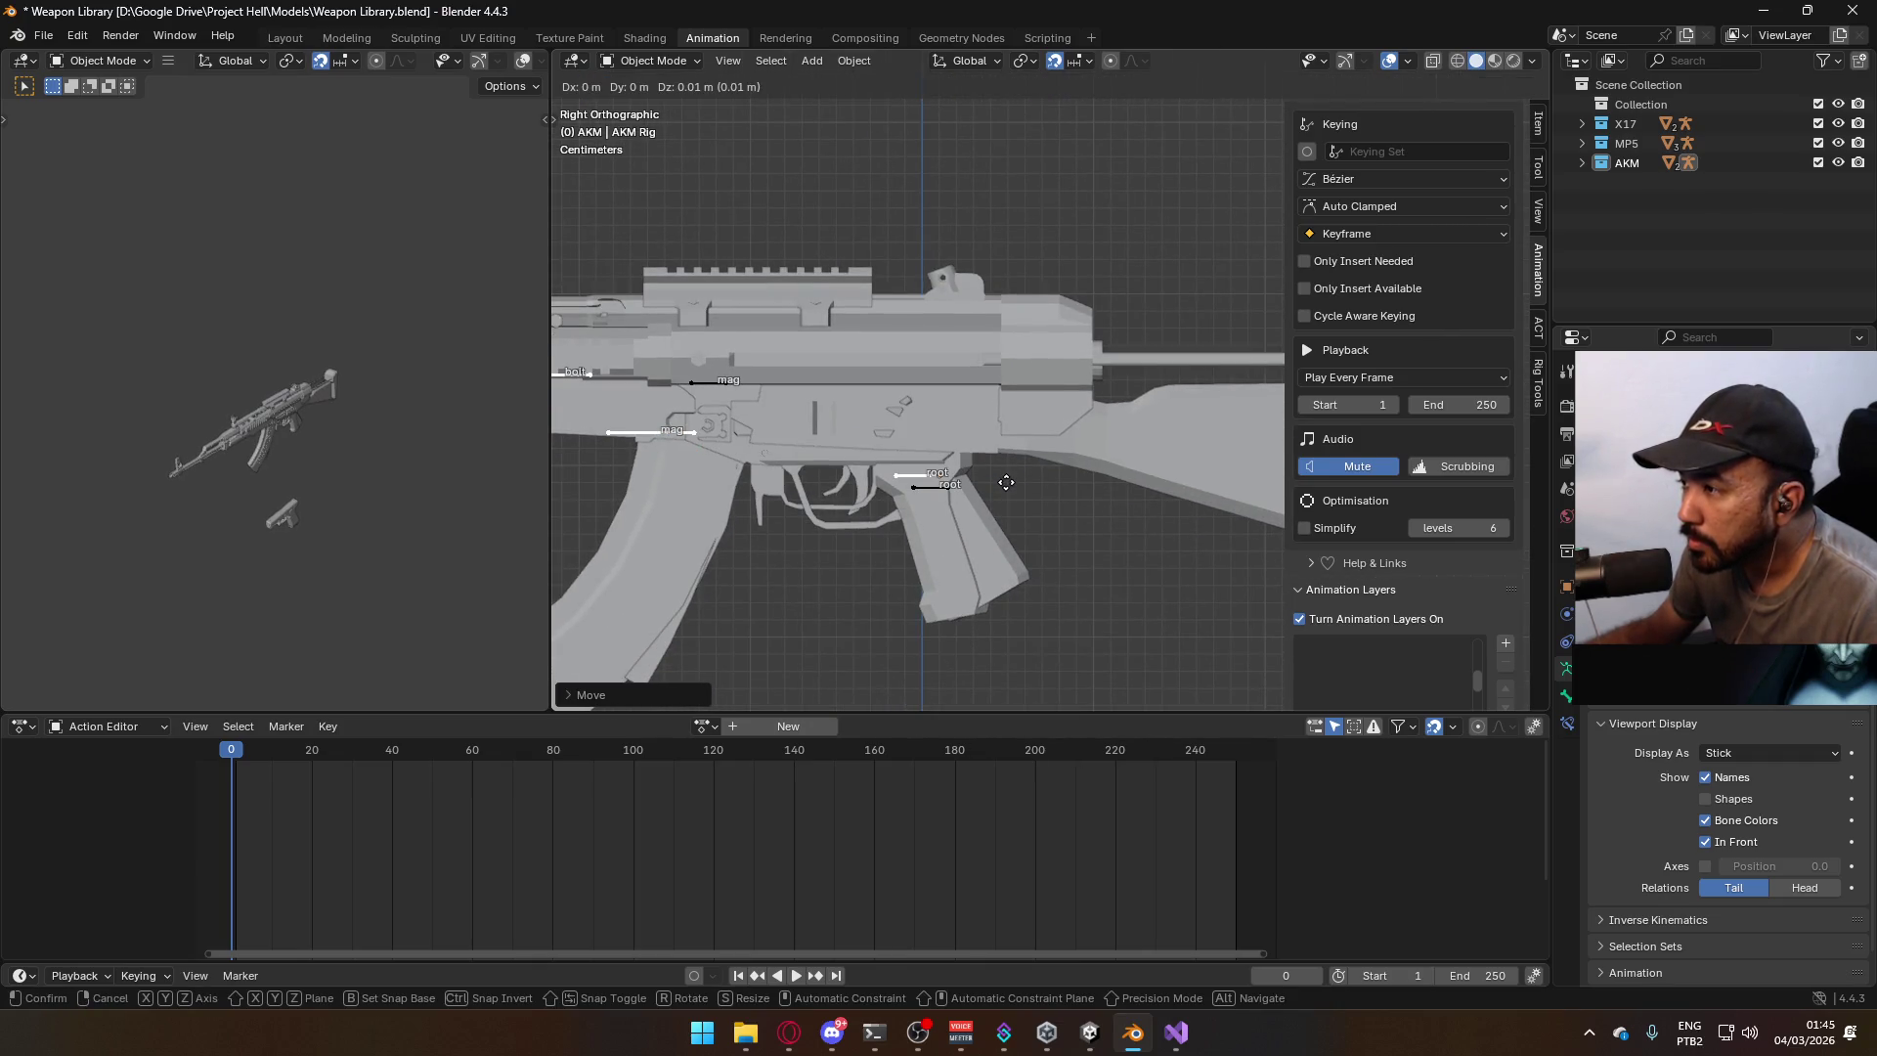
key("Escape")
key("ctrl+z")
key("ctrl+z")
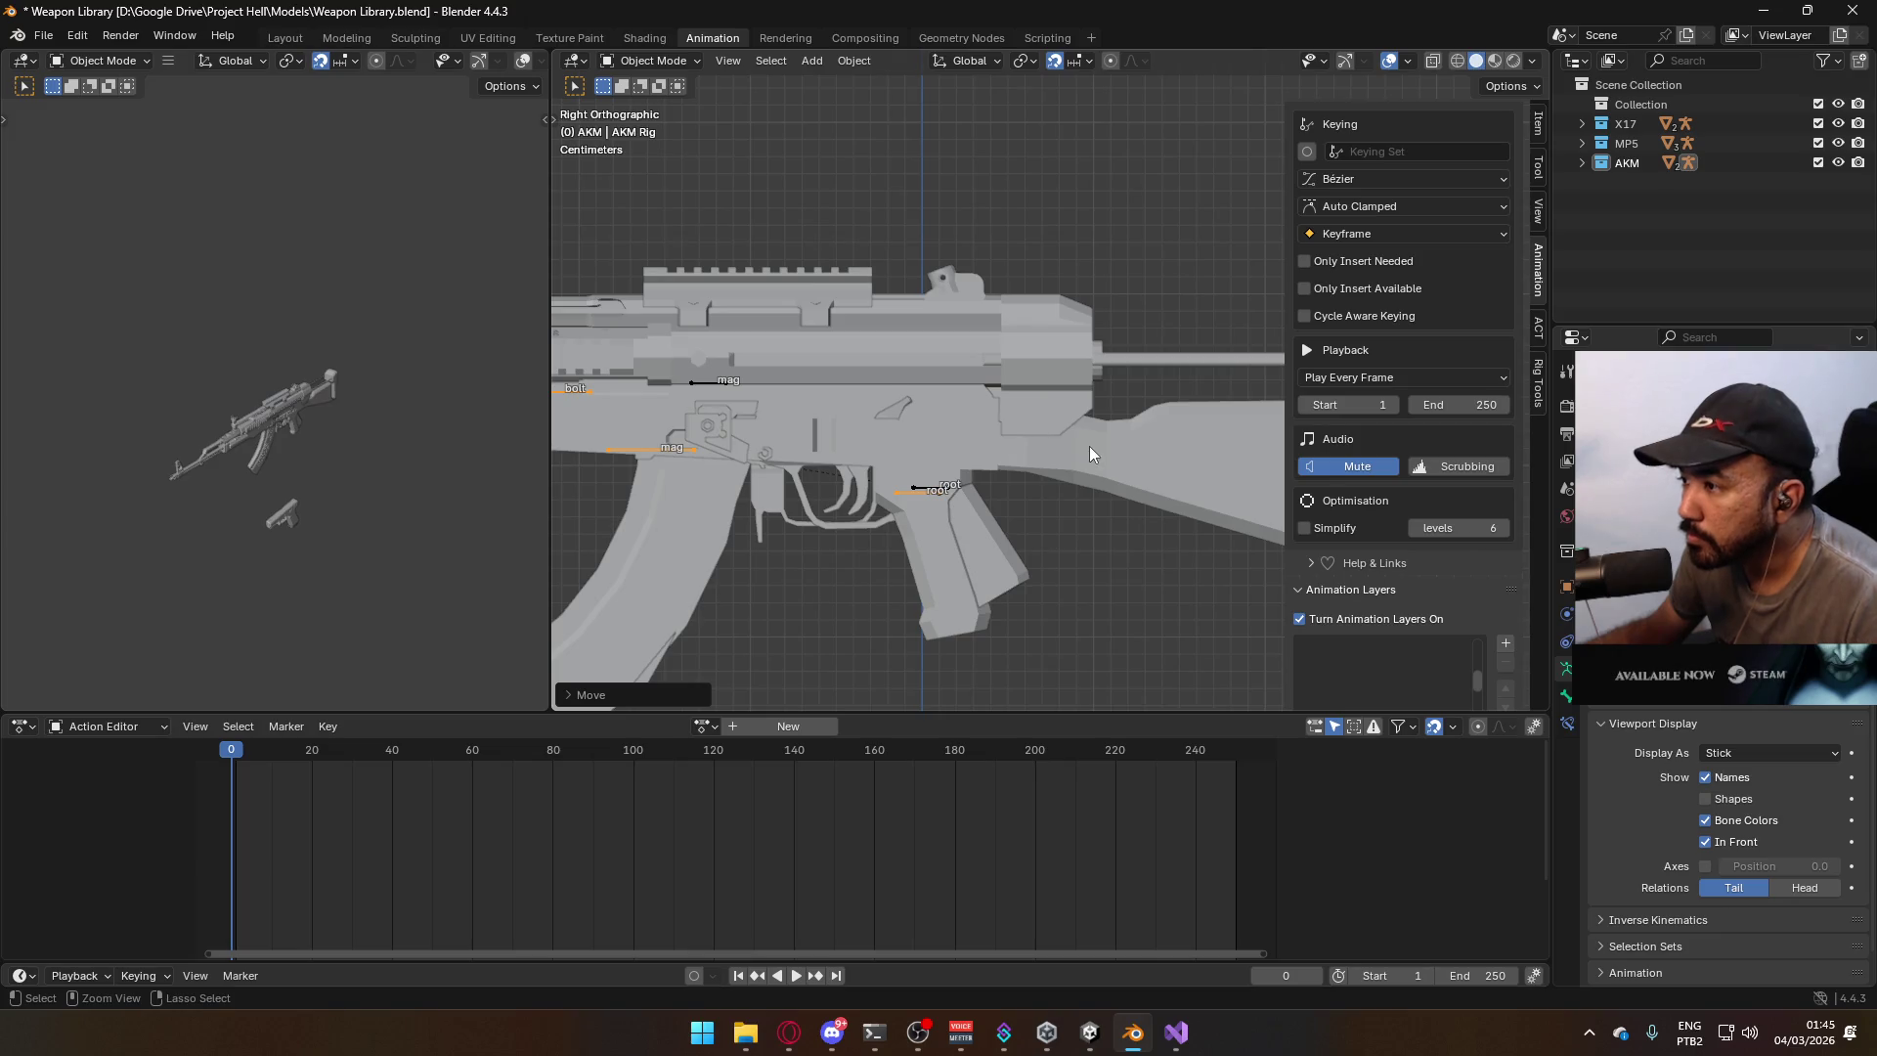
scroll(1085, 430, "down", 7)
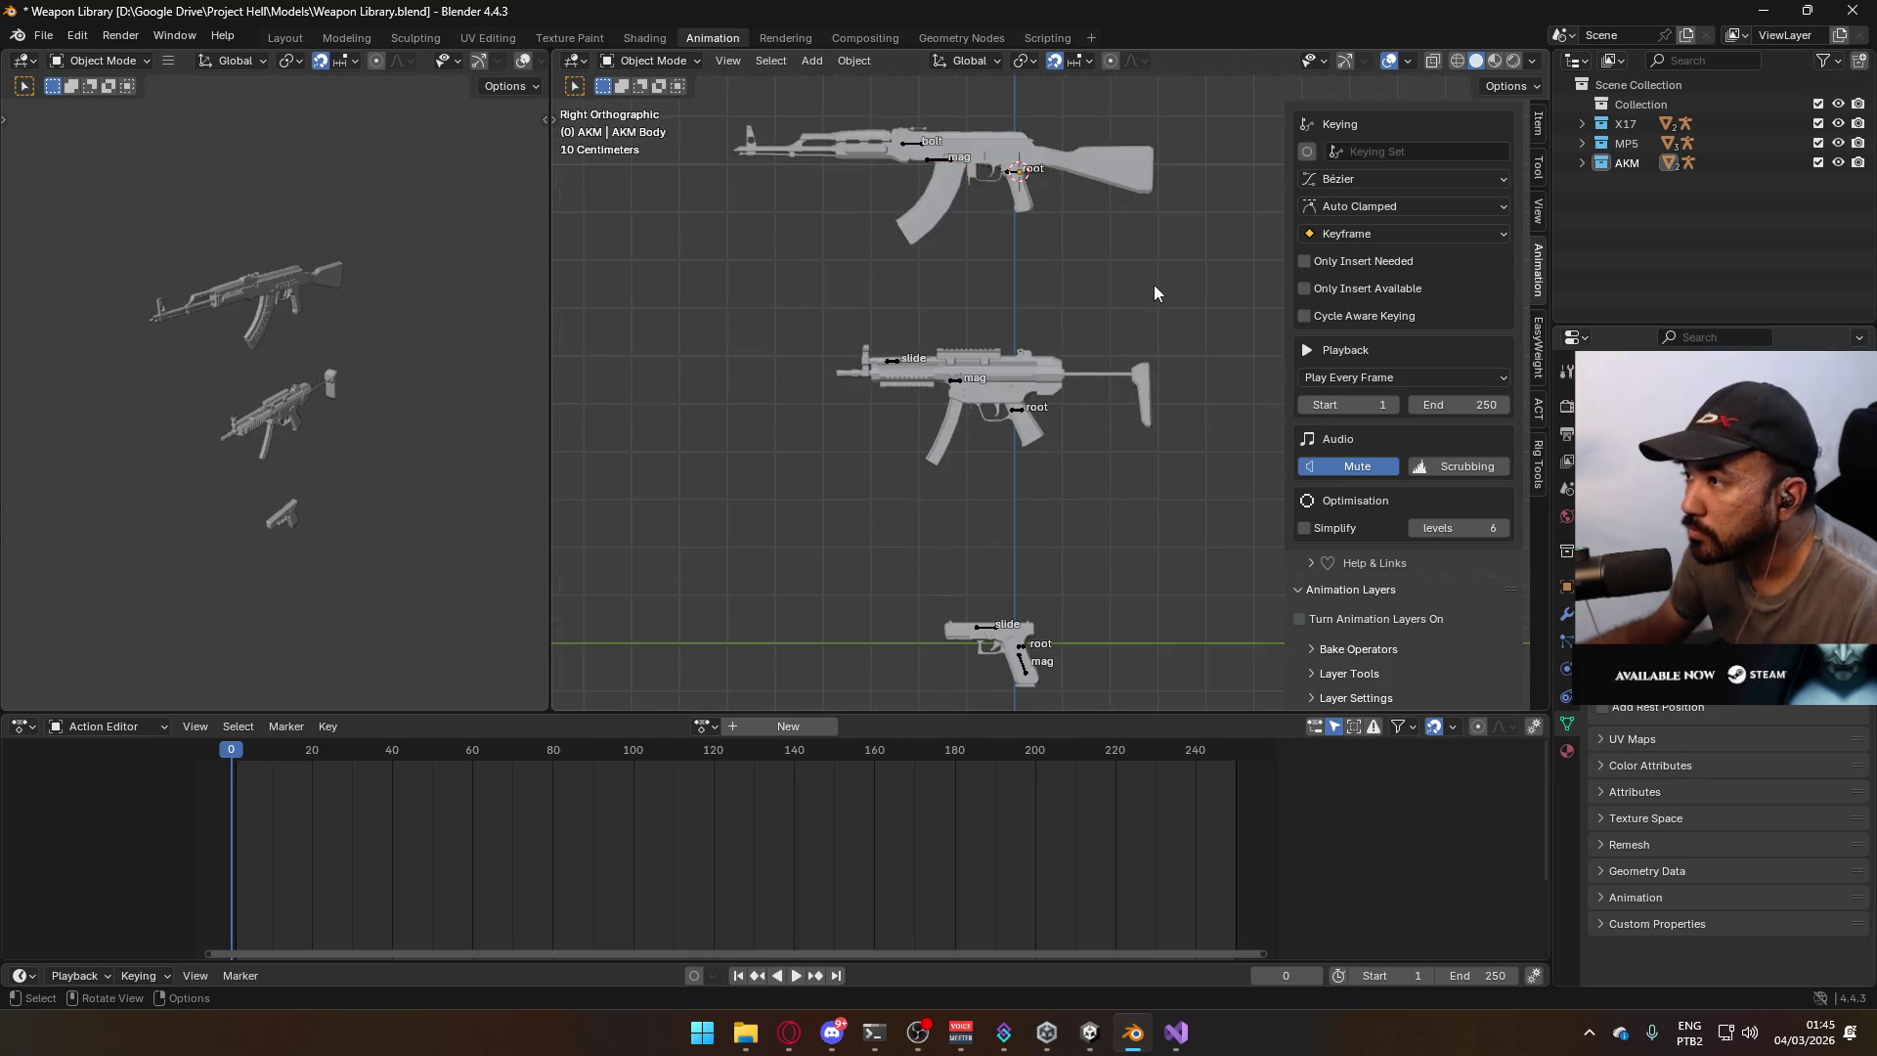
key("alt+Tab")
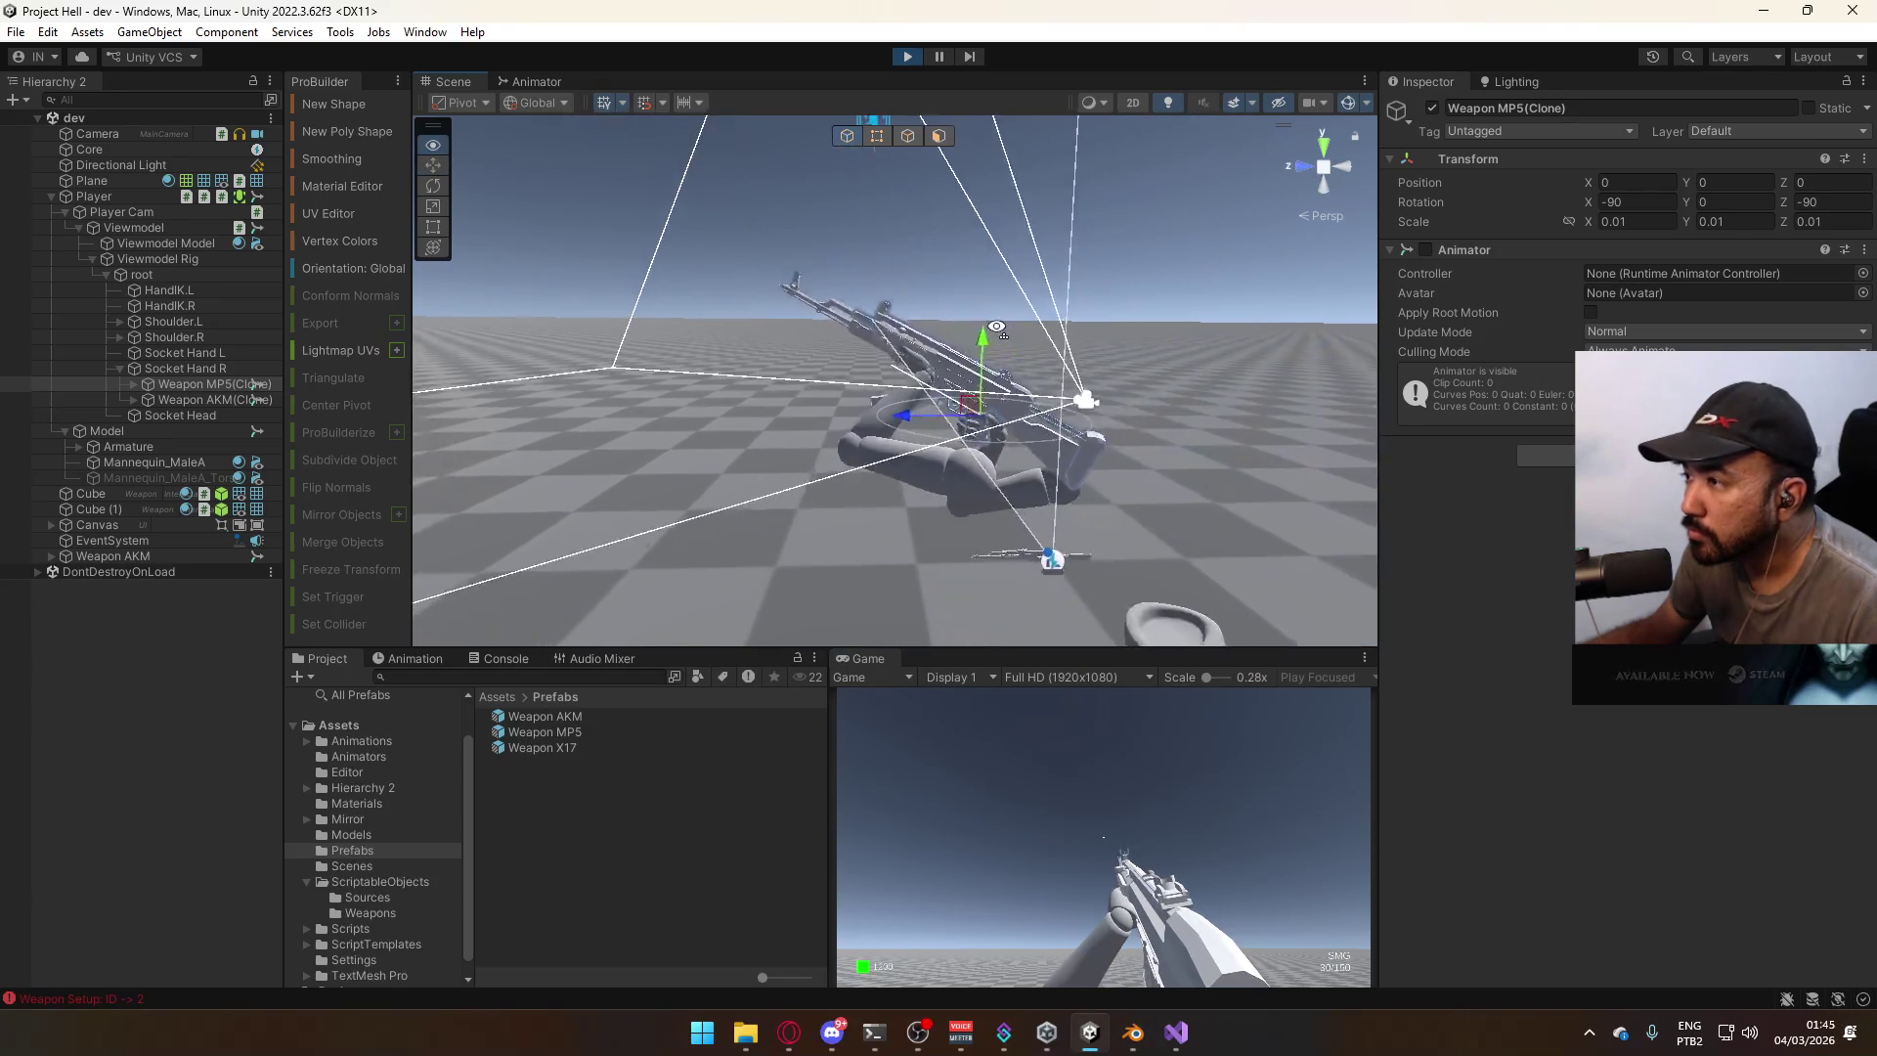
Delete the extra Weapon AKM copy from the scene.
left_click_drag(1004, 337, 988, 337, "alt")
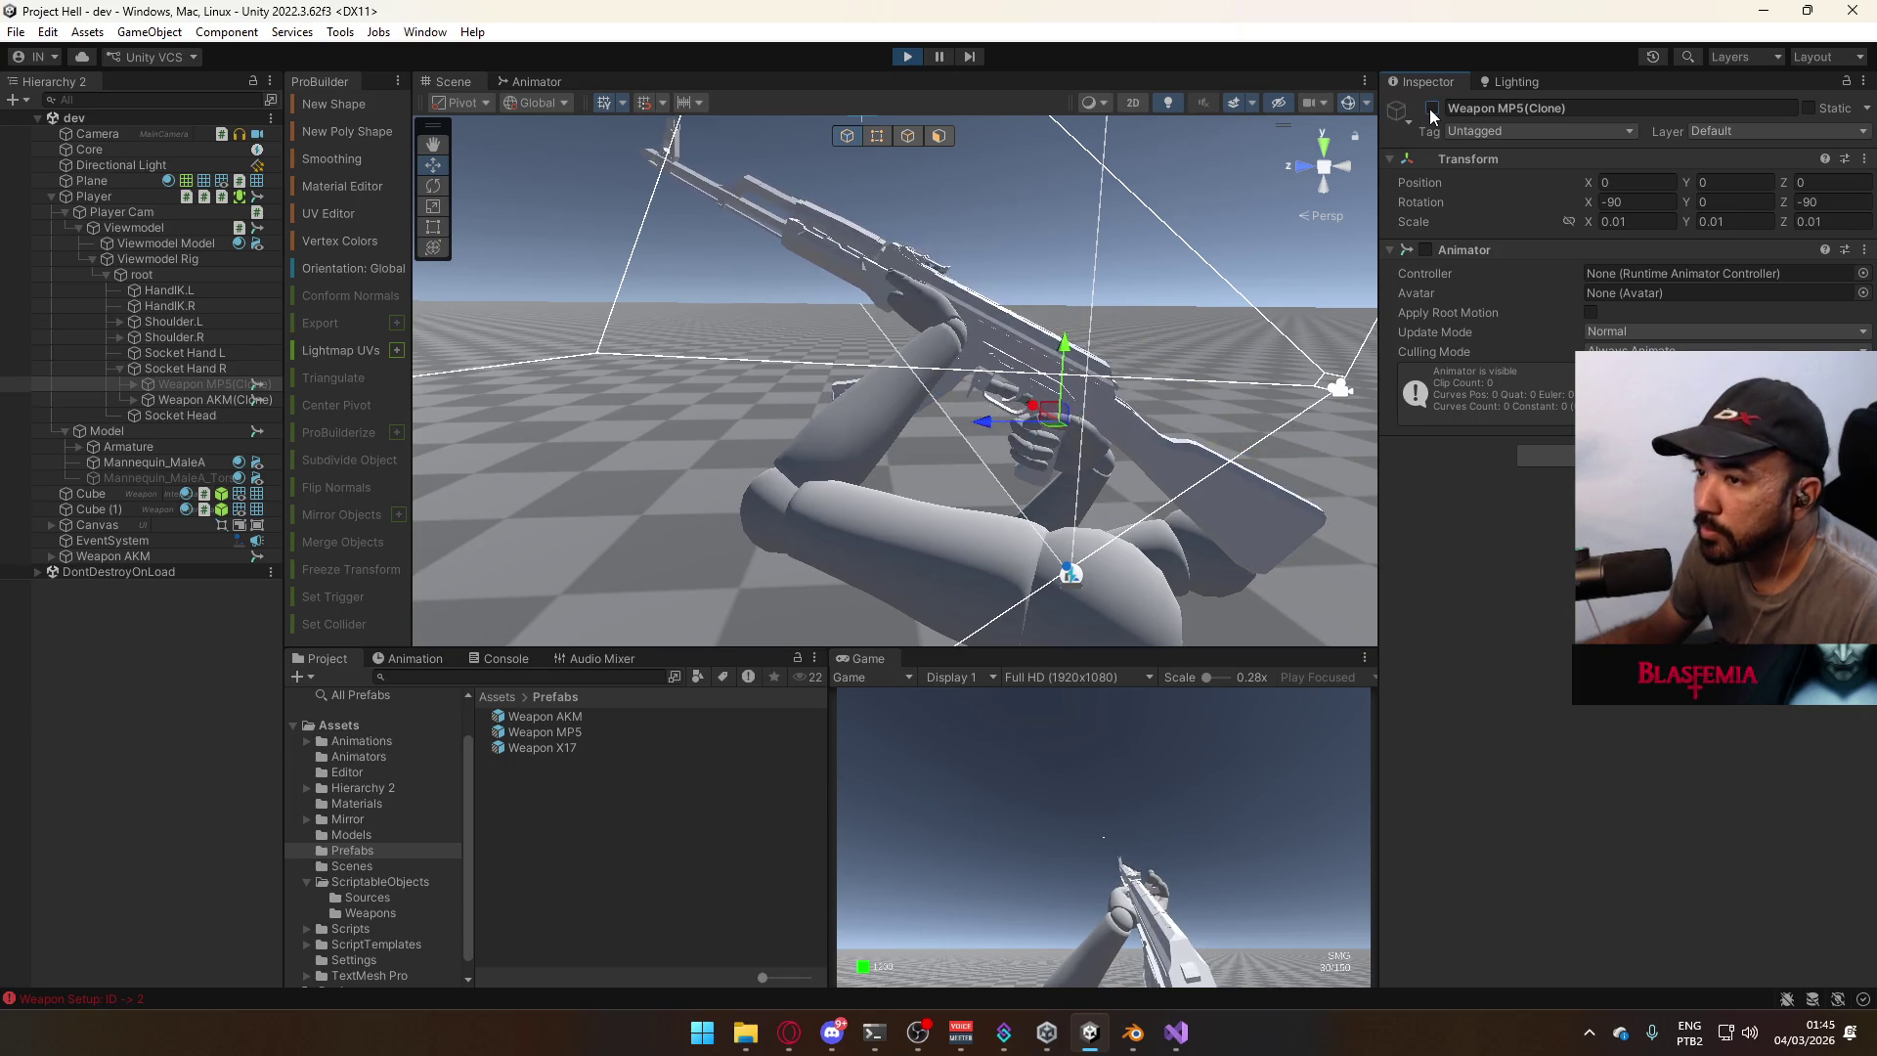
left_click(210, 400)
key("Delete")
Fire, then cycle between MP5, X17 and AKM with keys 2 and 3, and stop play mode.
left_click(1106, 770)
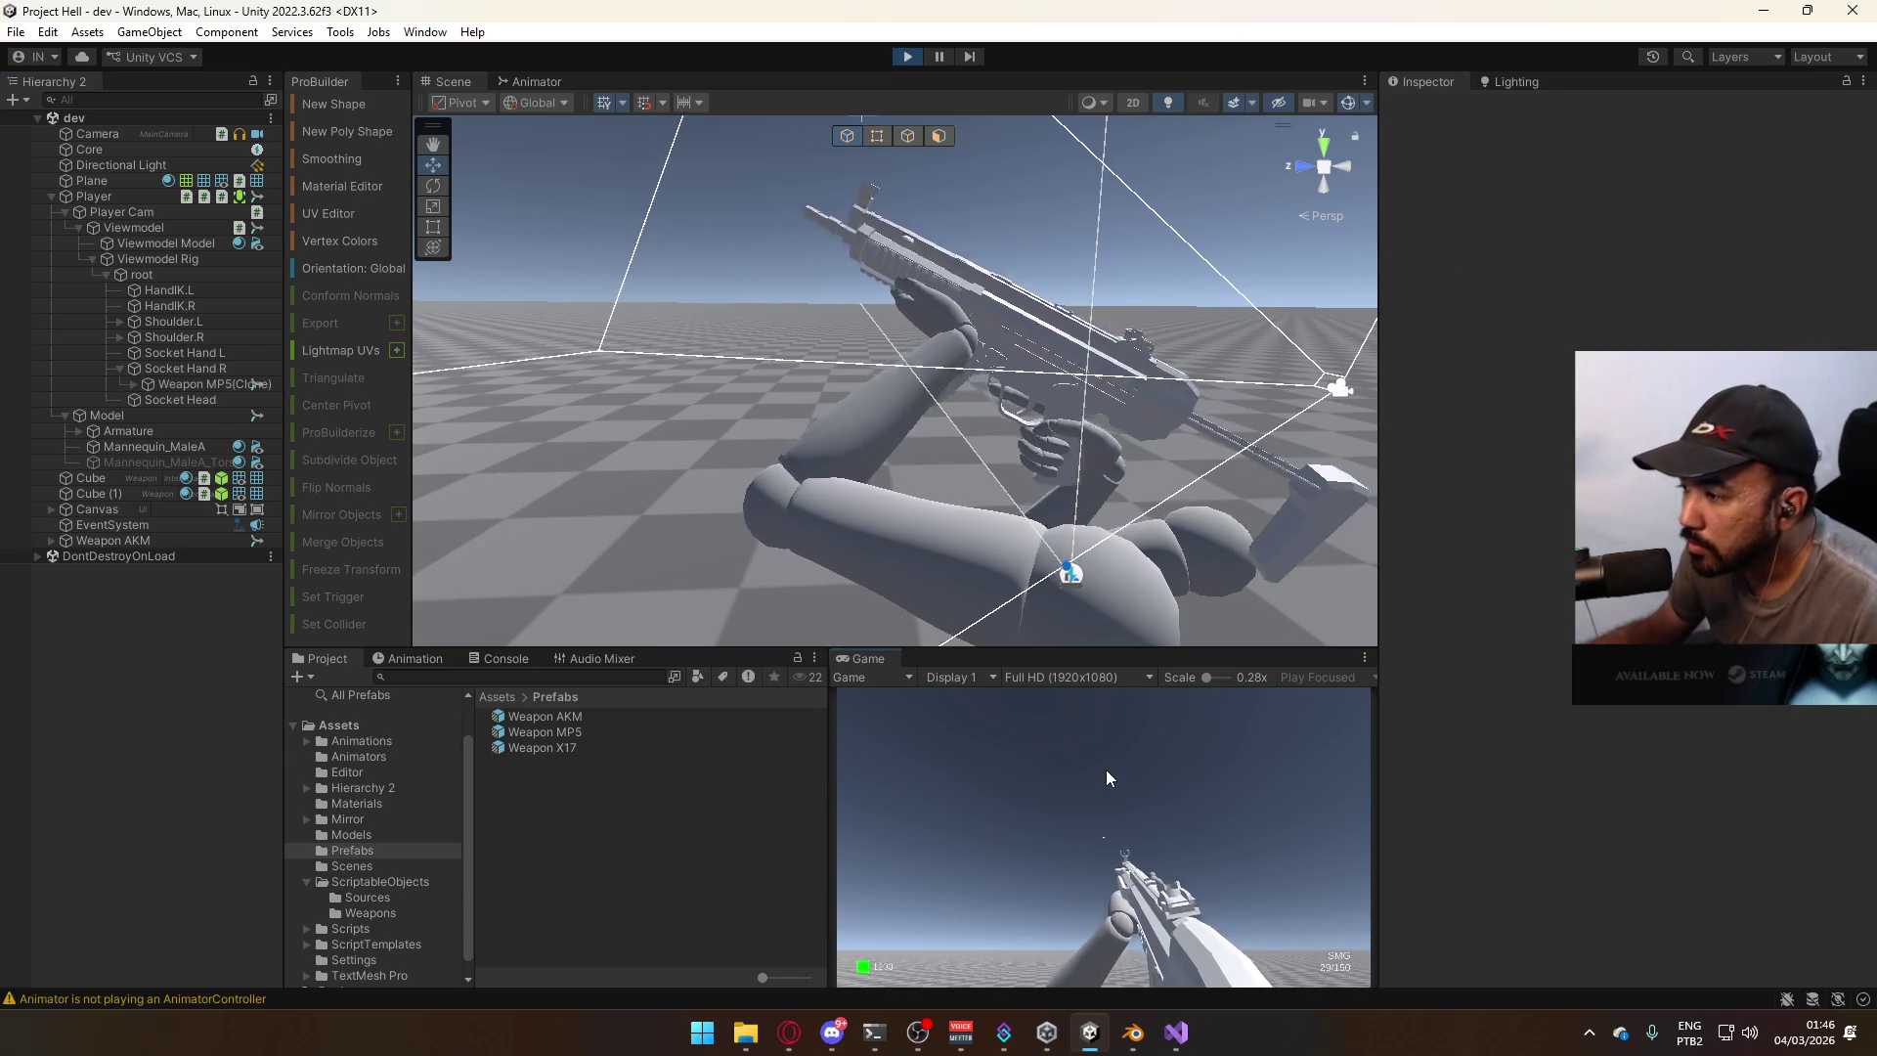
key("2")
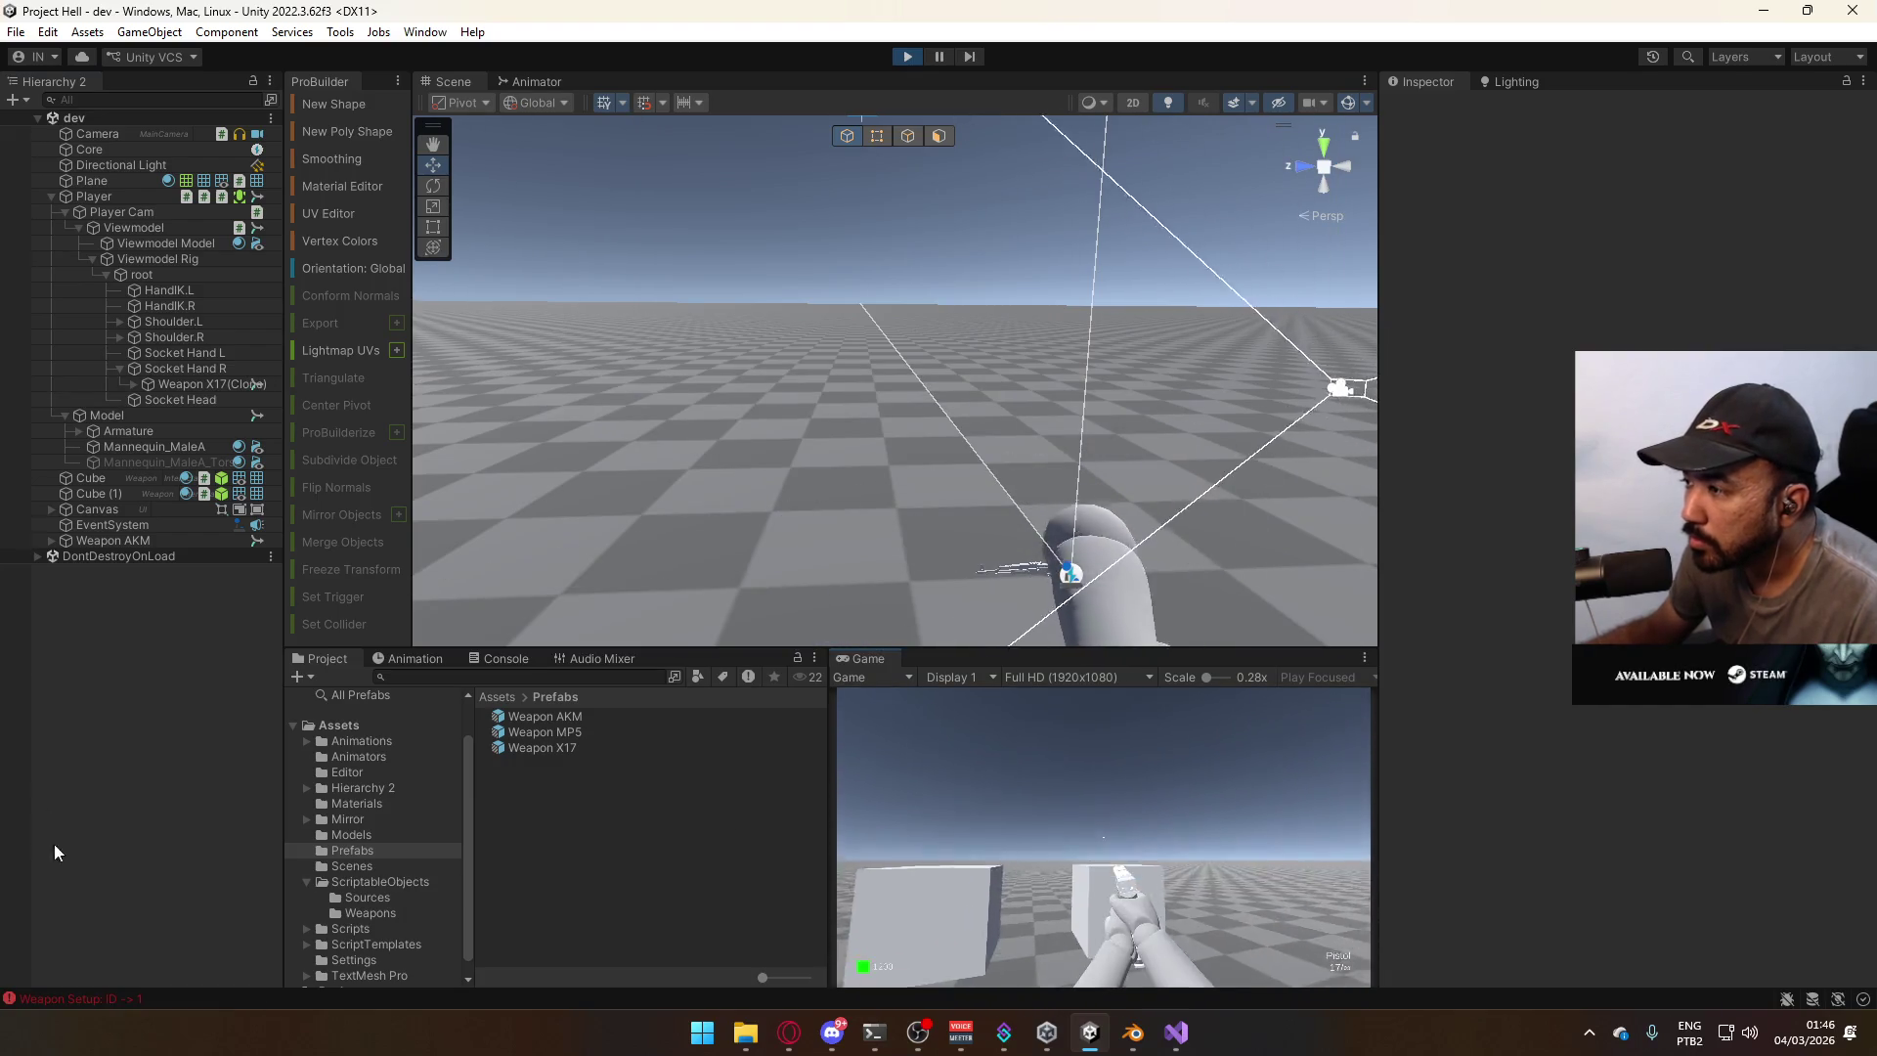
key("3")
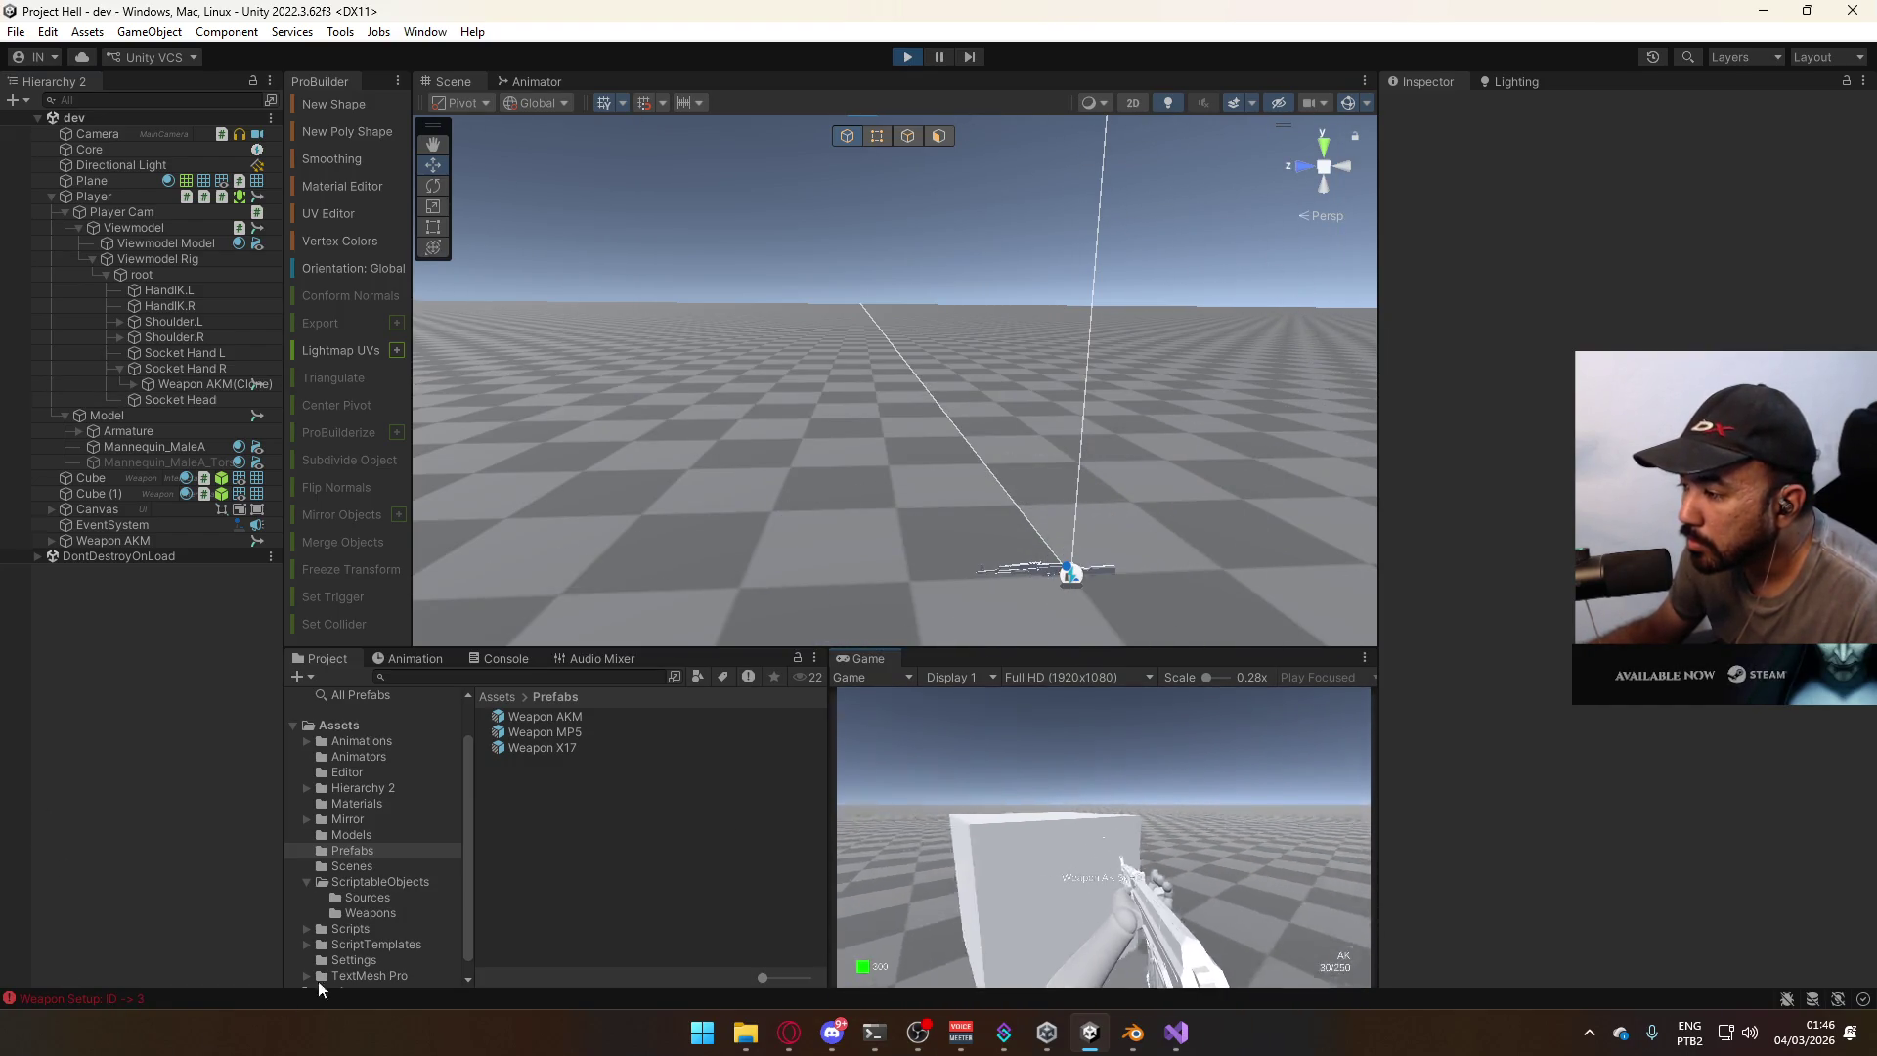
key("super")
key("super")
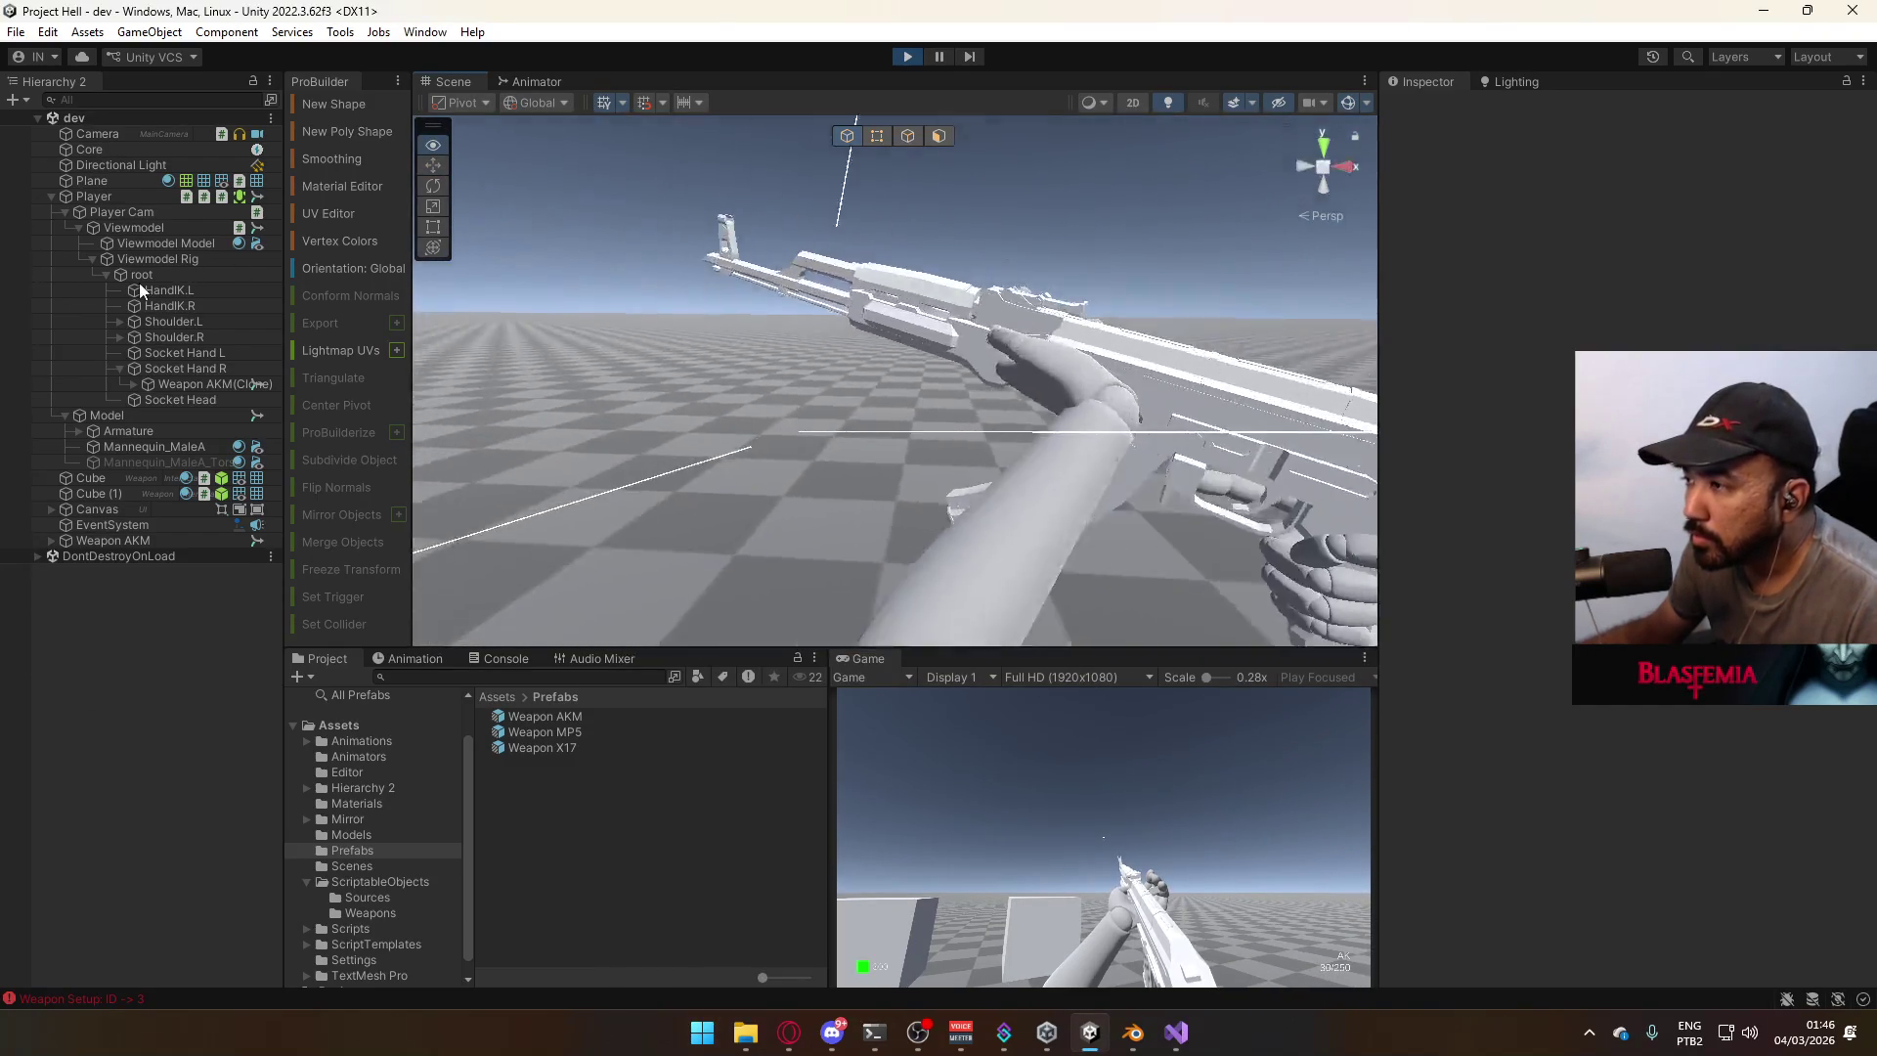
mouse_move(81, 313)
left_mouse_down("alt")
mouse_move(1265, 313)
mouse_move(1093, 171)
left_mouse_up("alt")
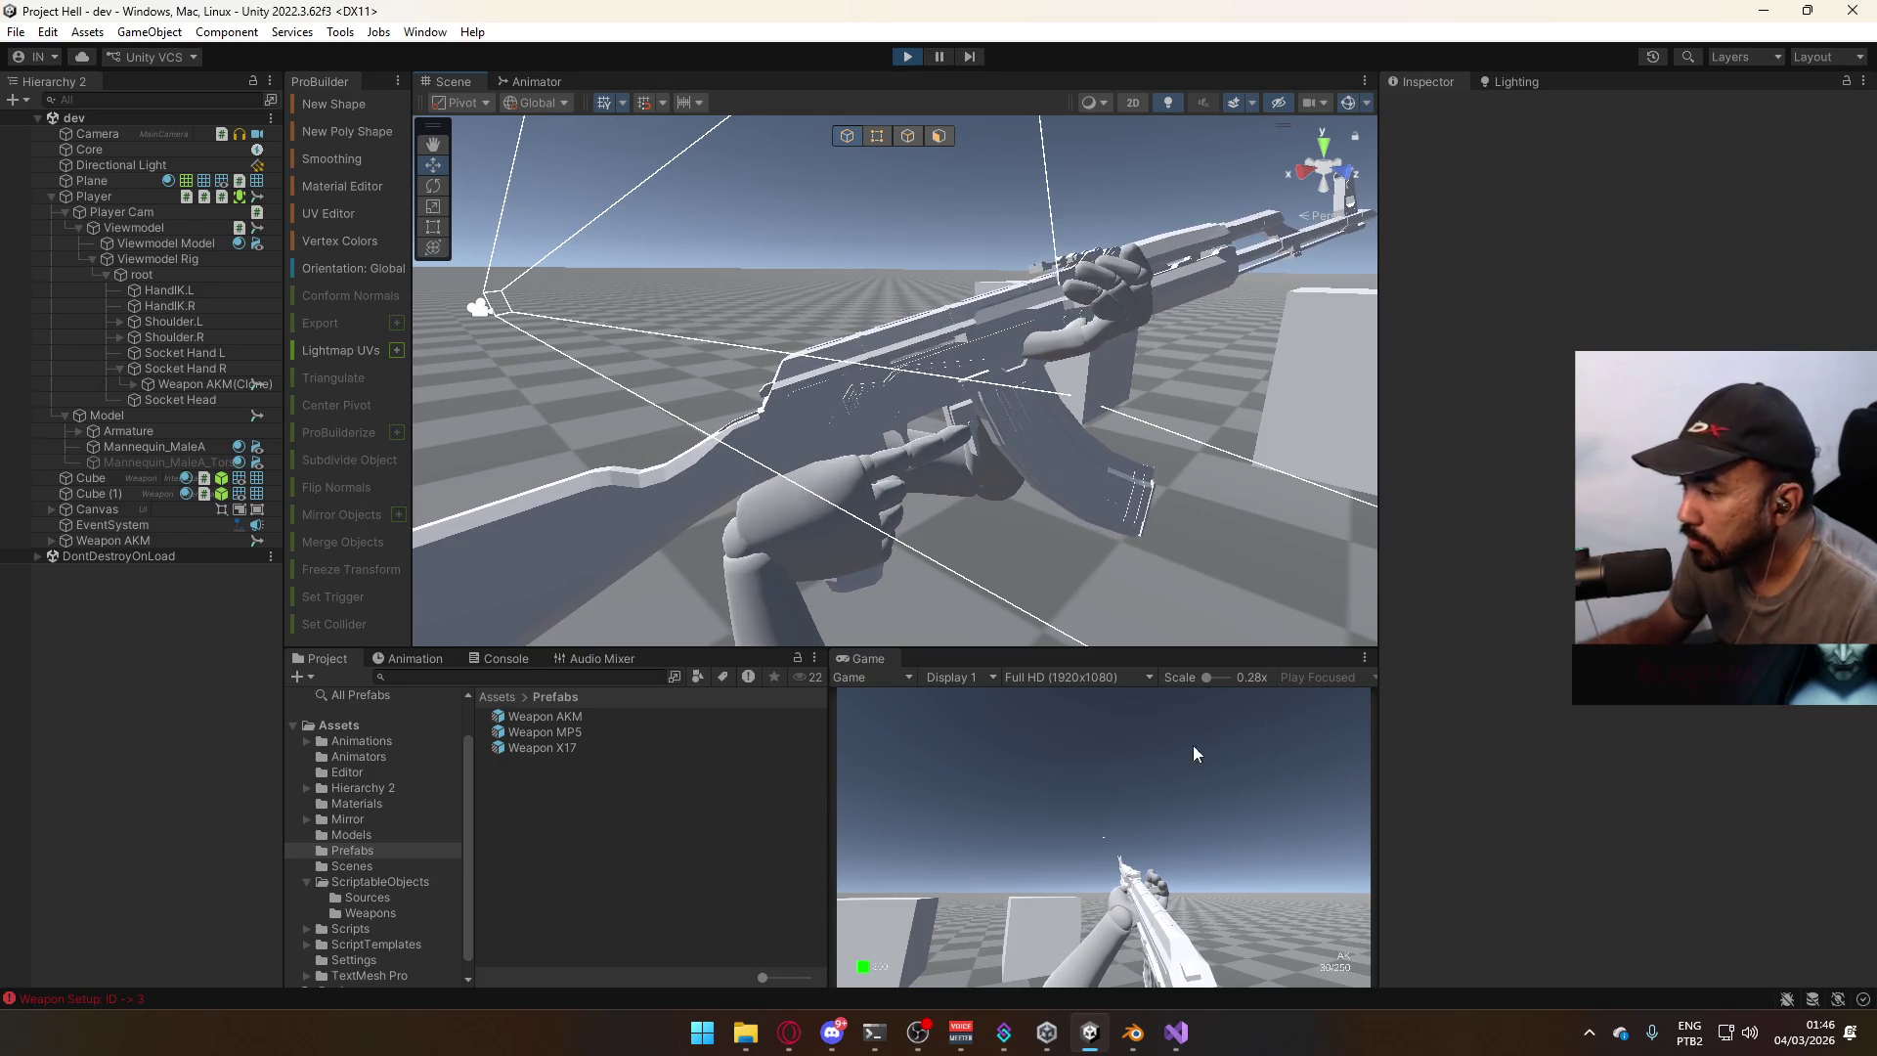
key("2")
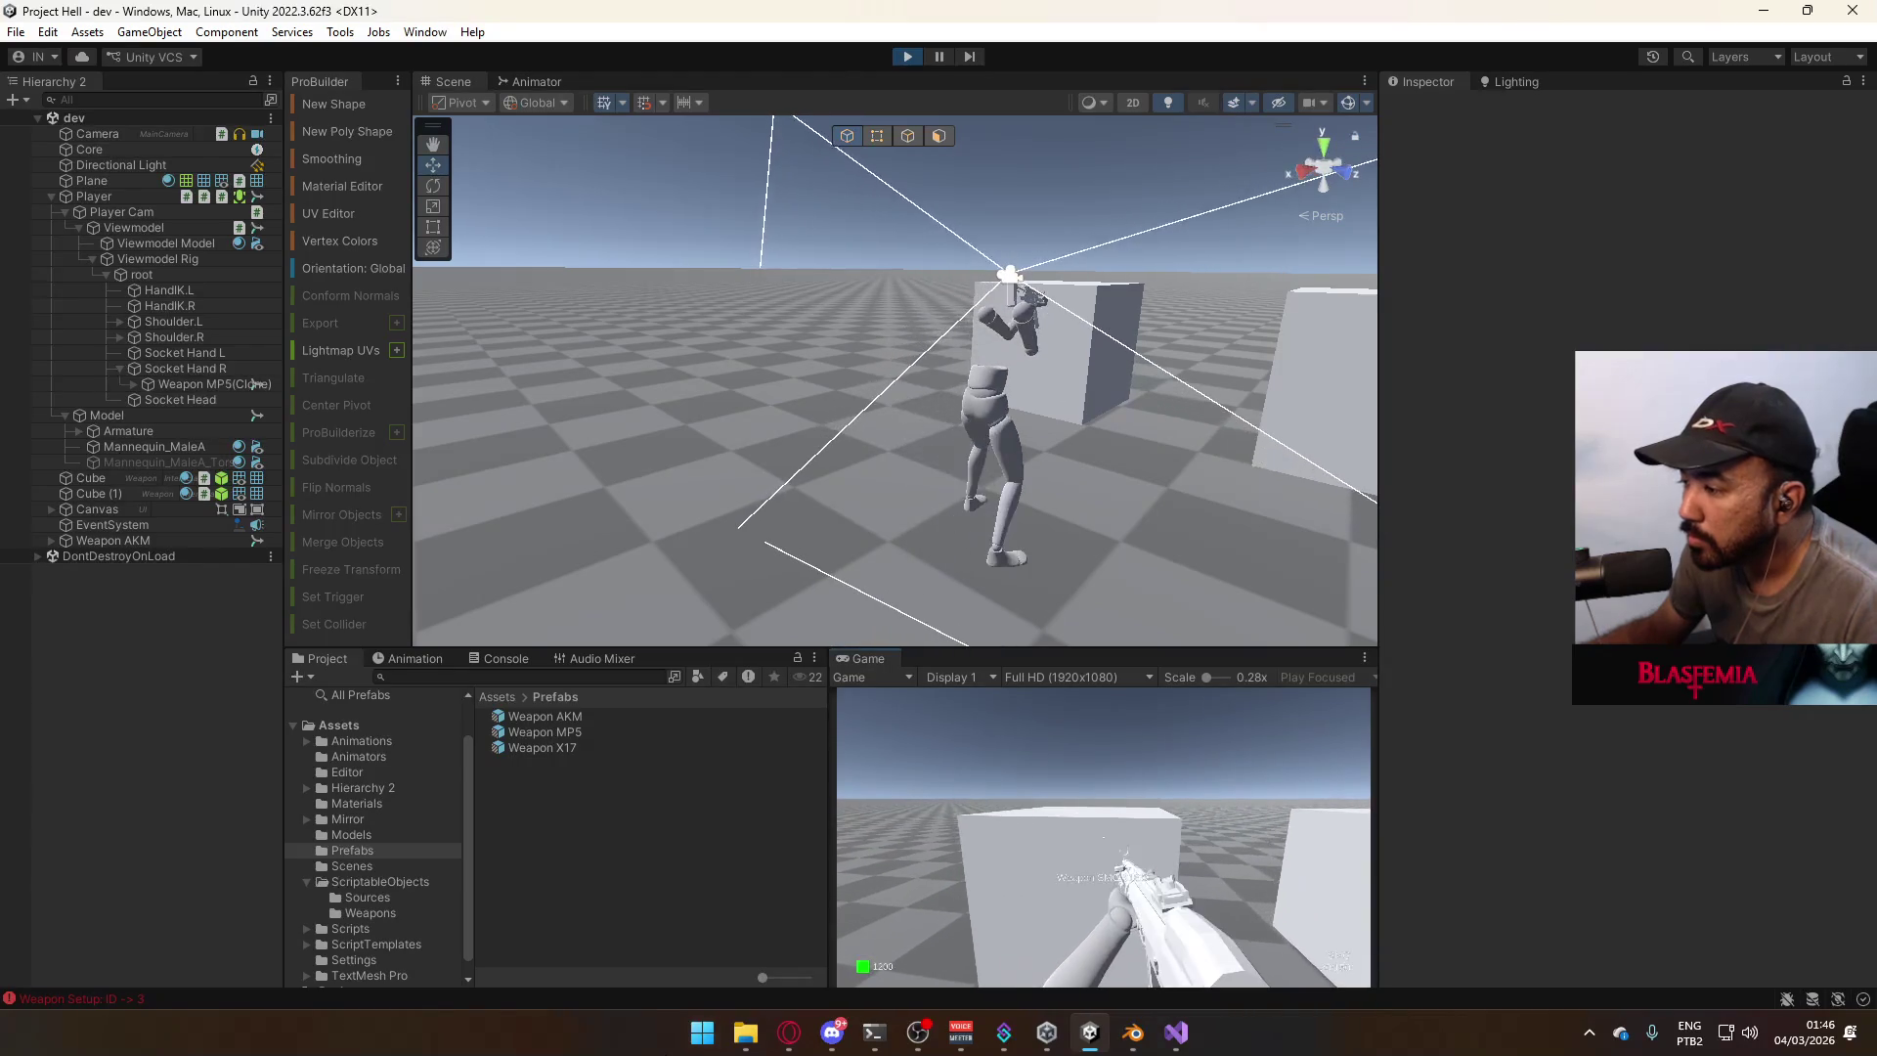
key("3")
mouse_move(811, 1033)
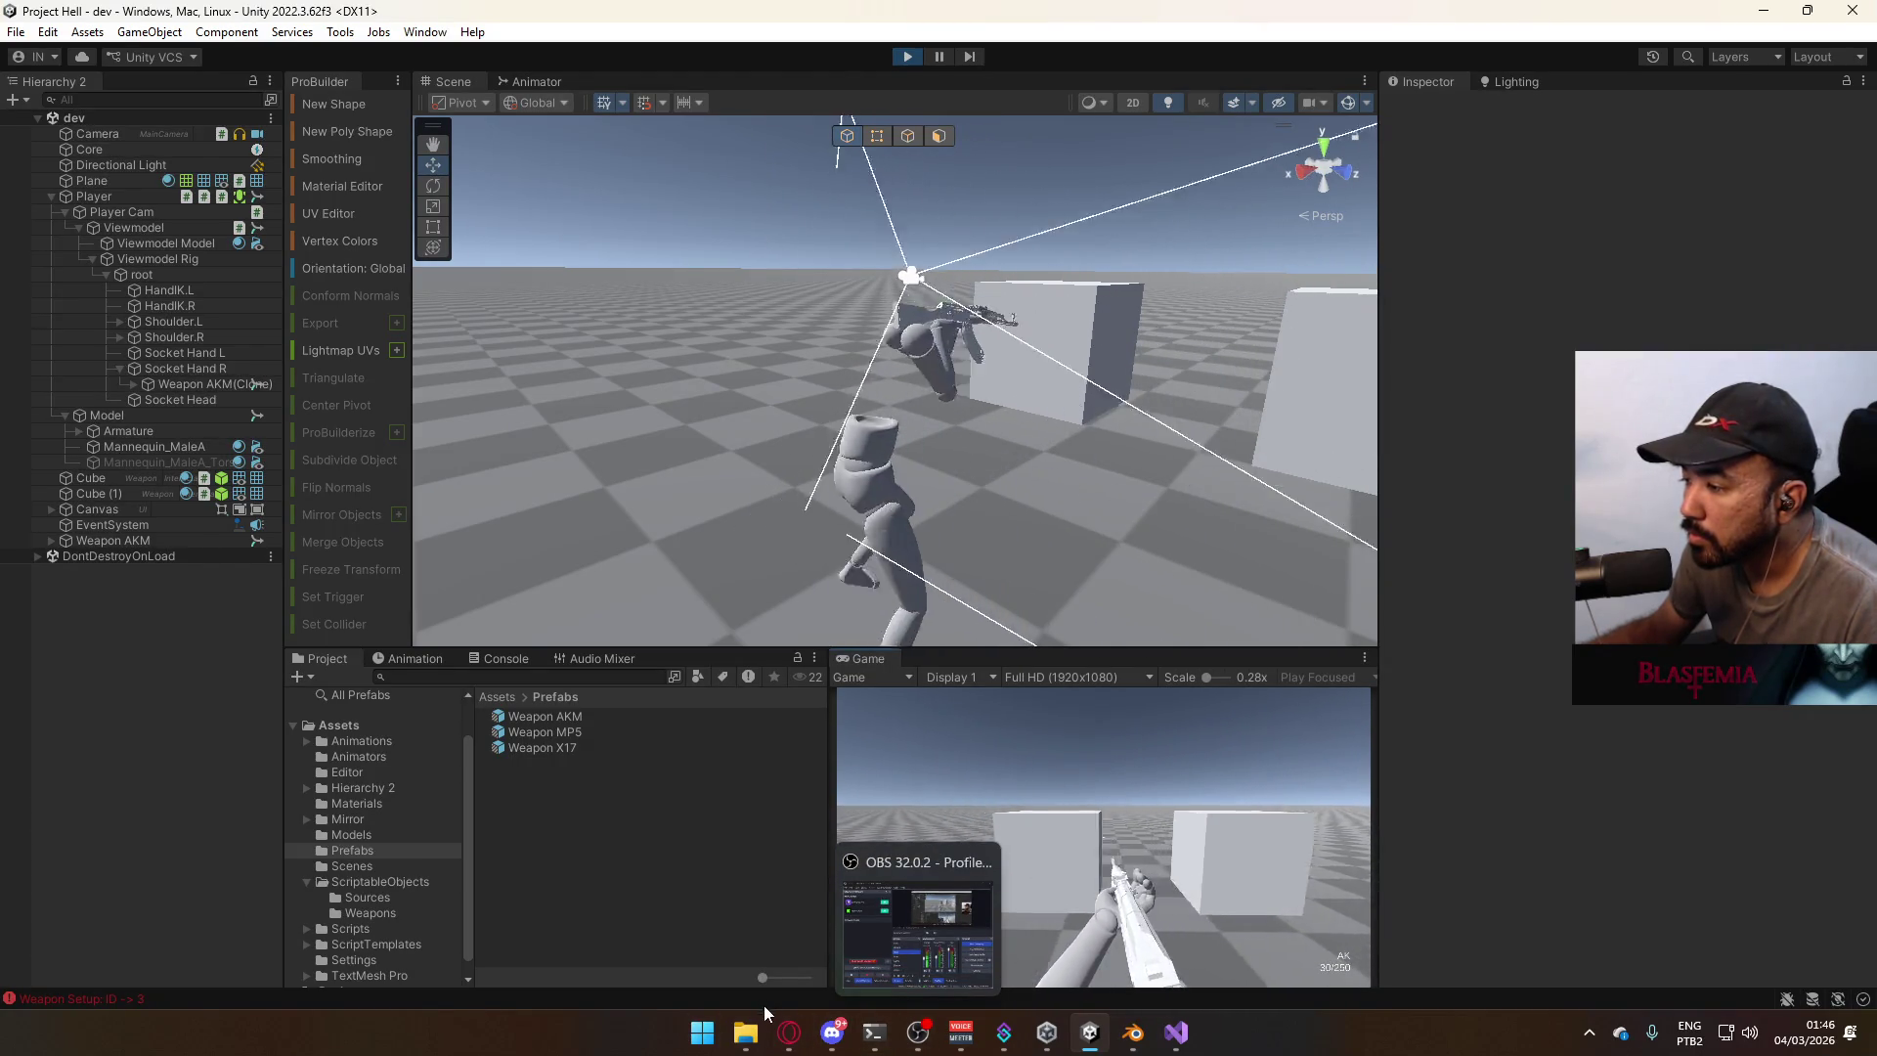
key("2")
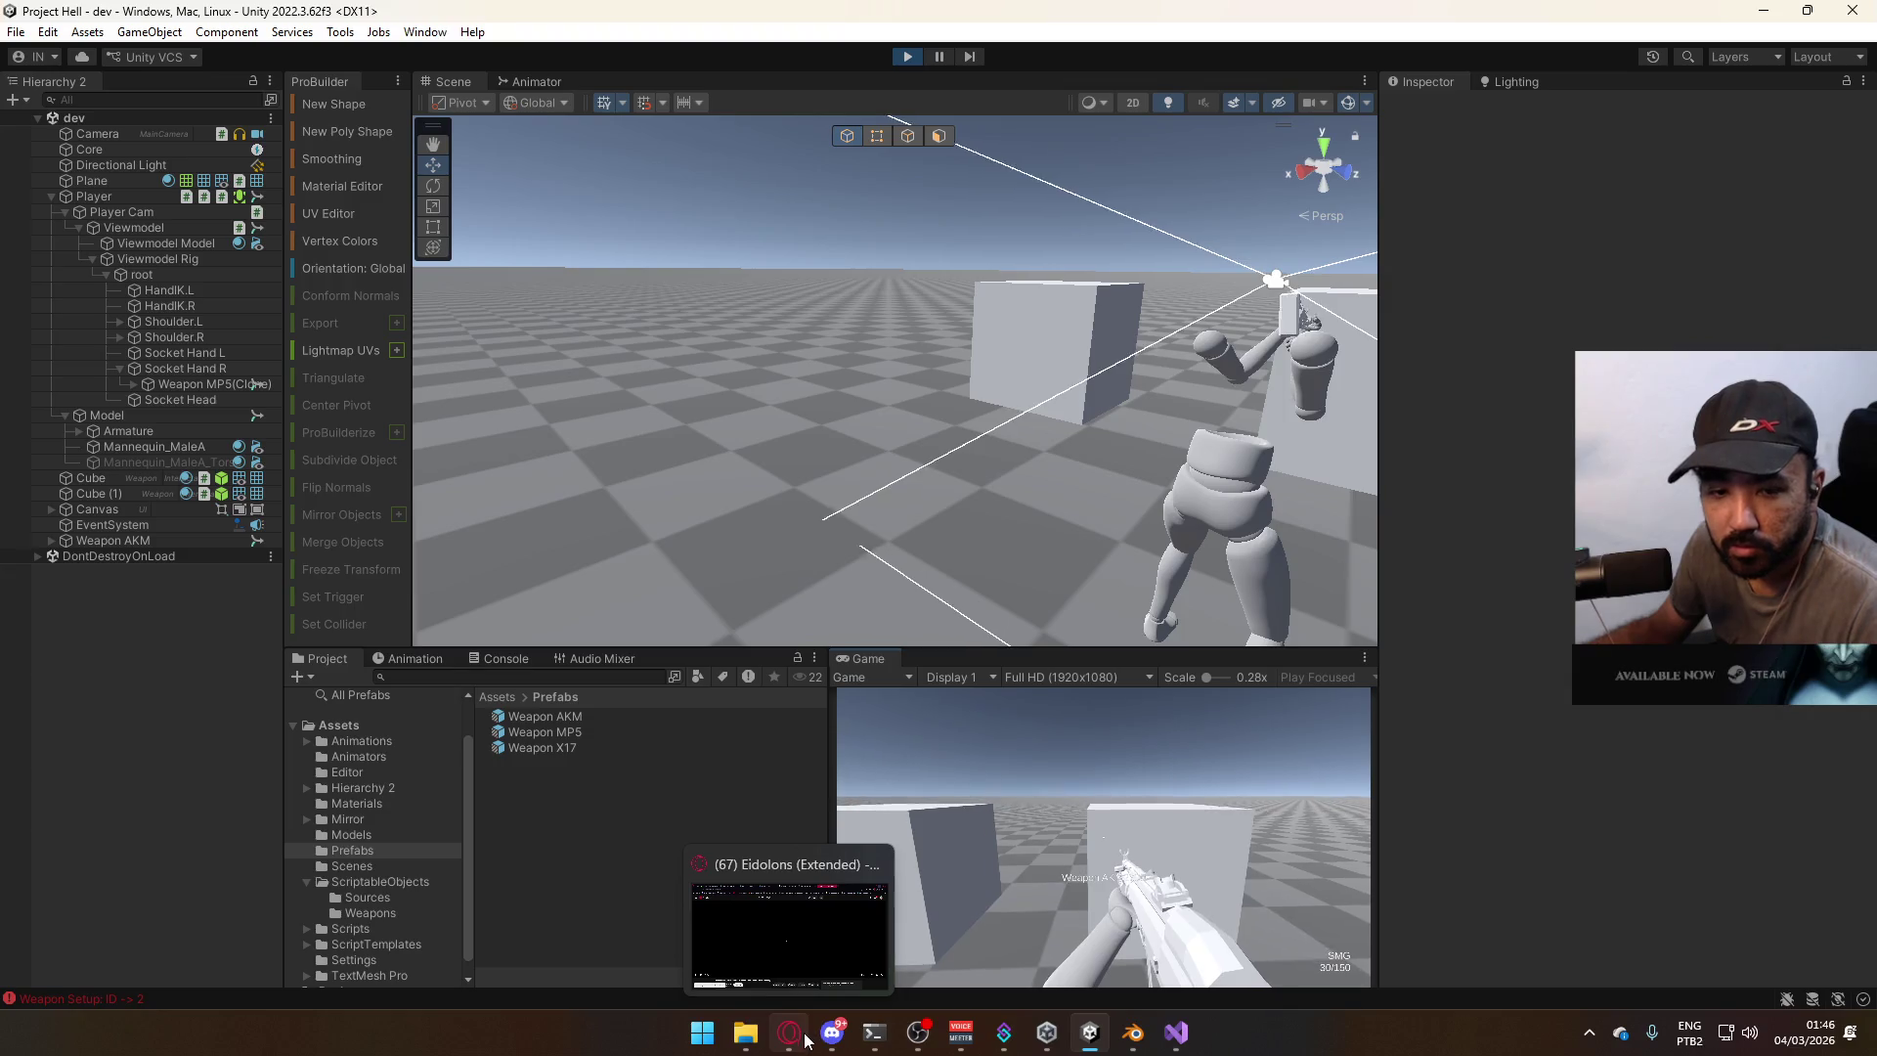
key("3")
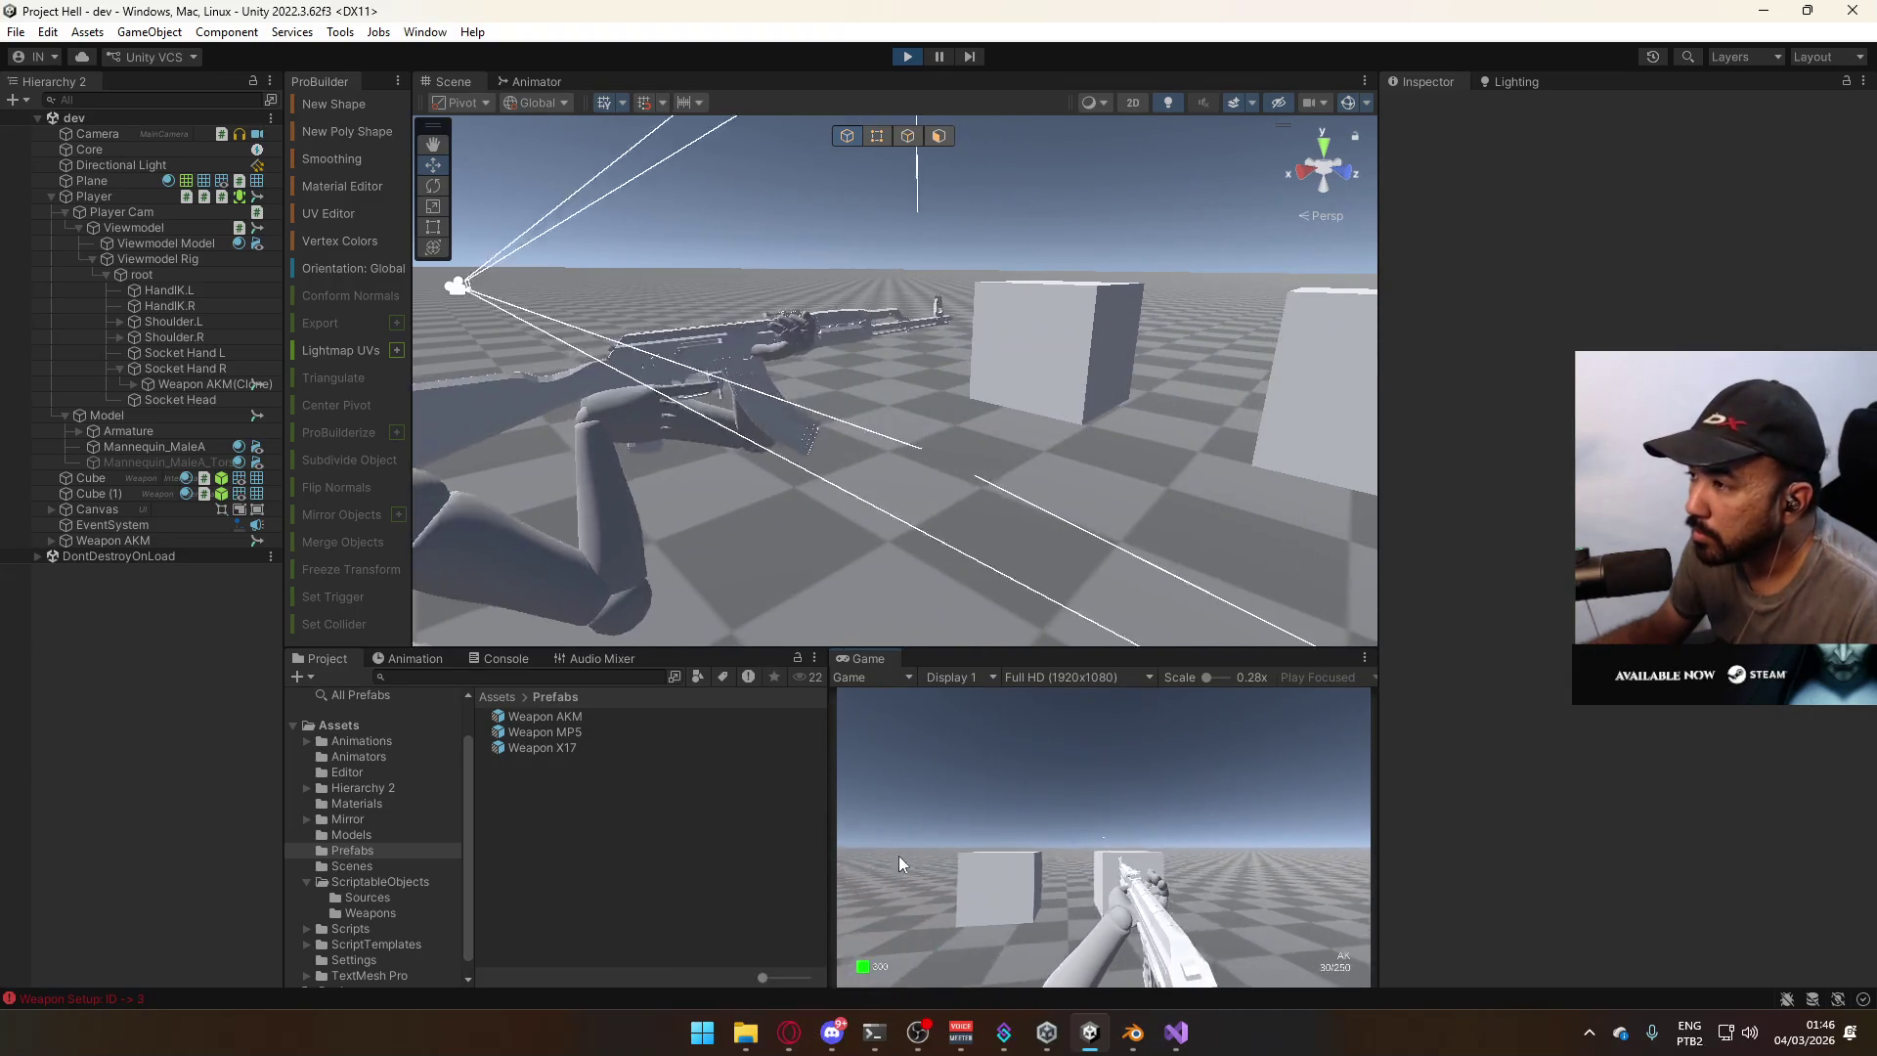
key("w")
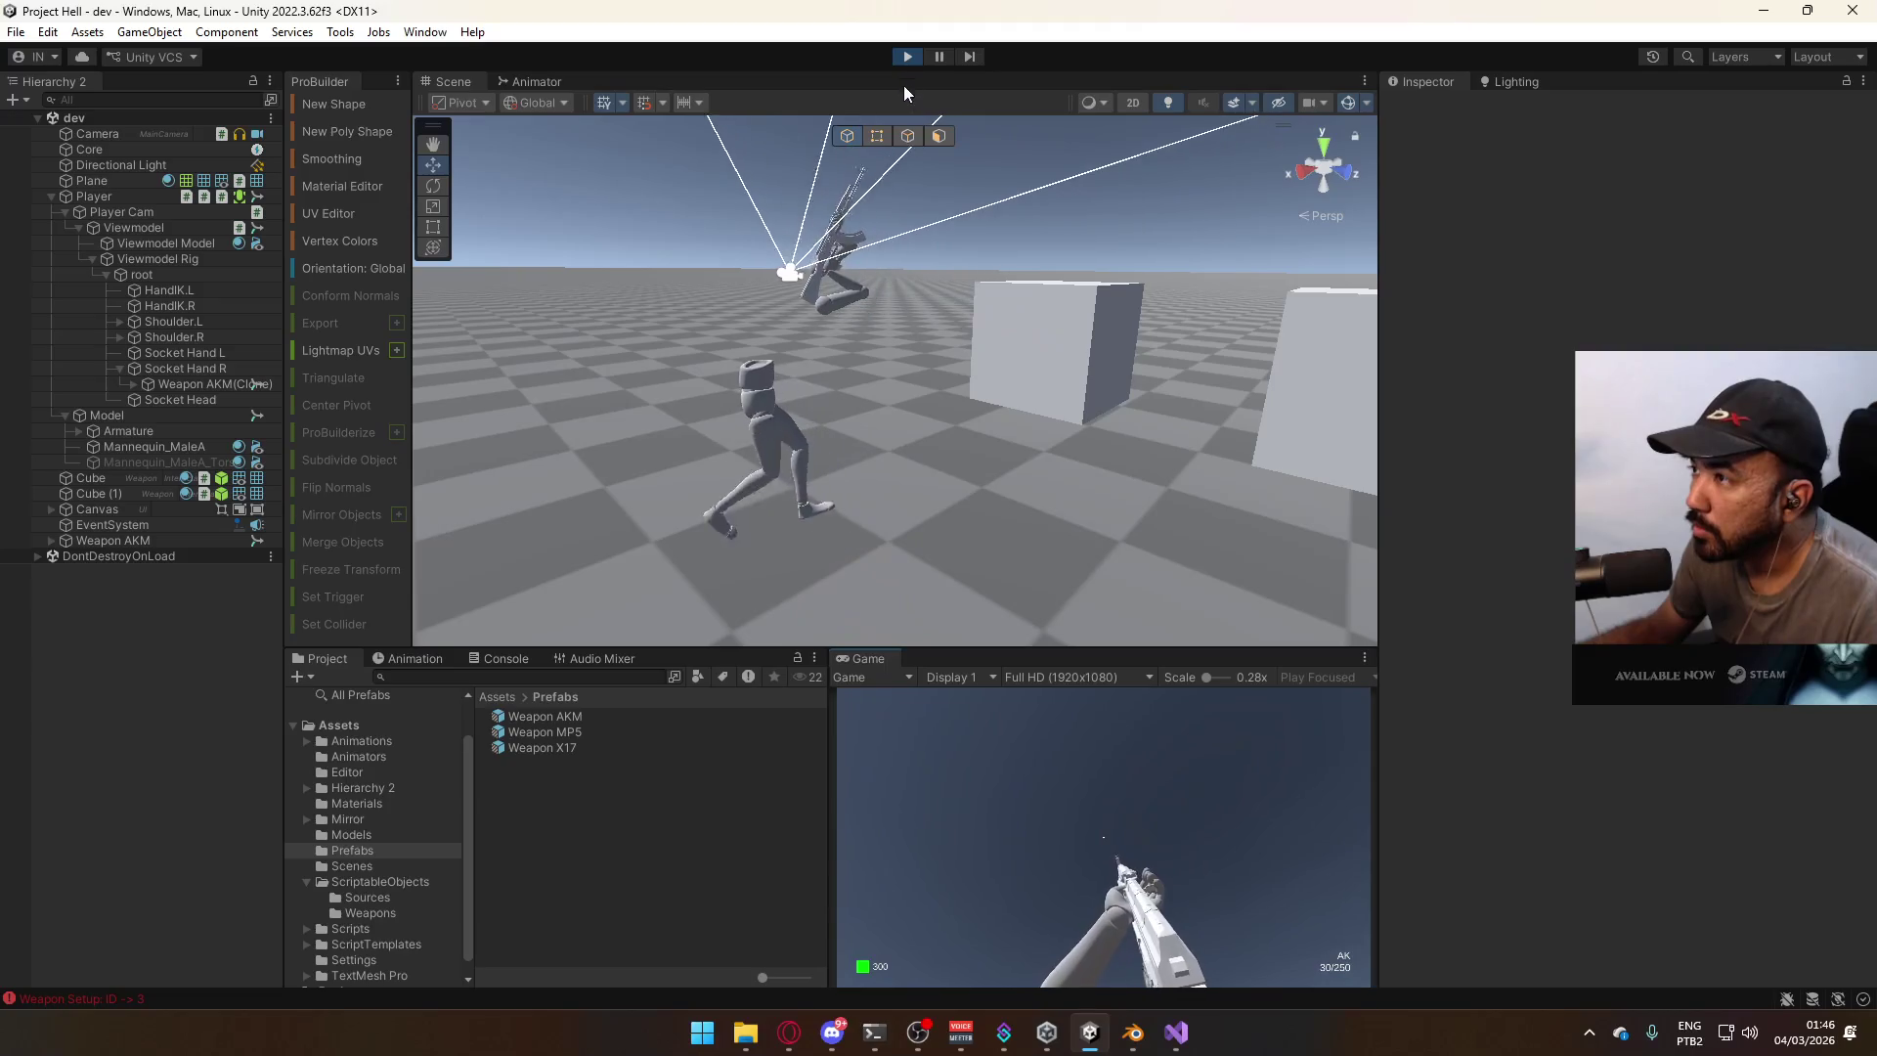
left_click(907, 56)
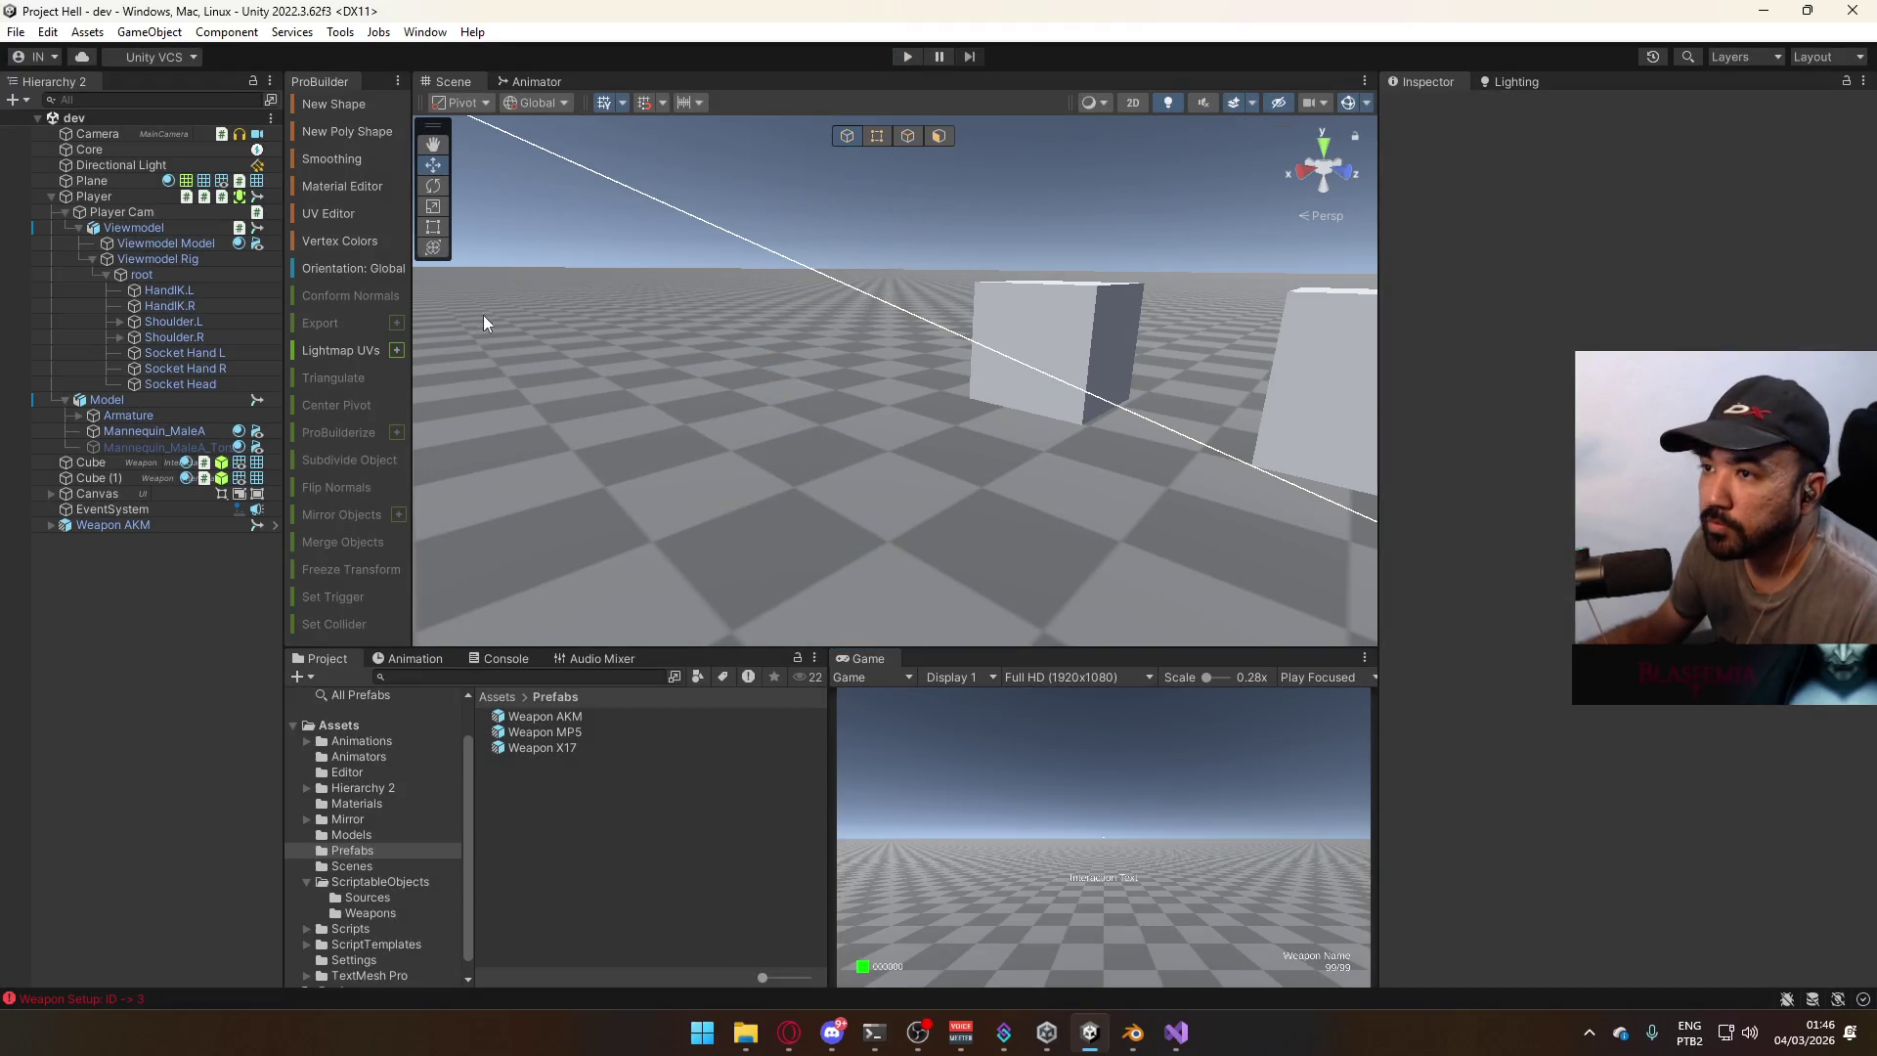
Reparent Viewmodel from Player Cam to Player, save the dev scene, and start Play mode.
left_click(77, 229)
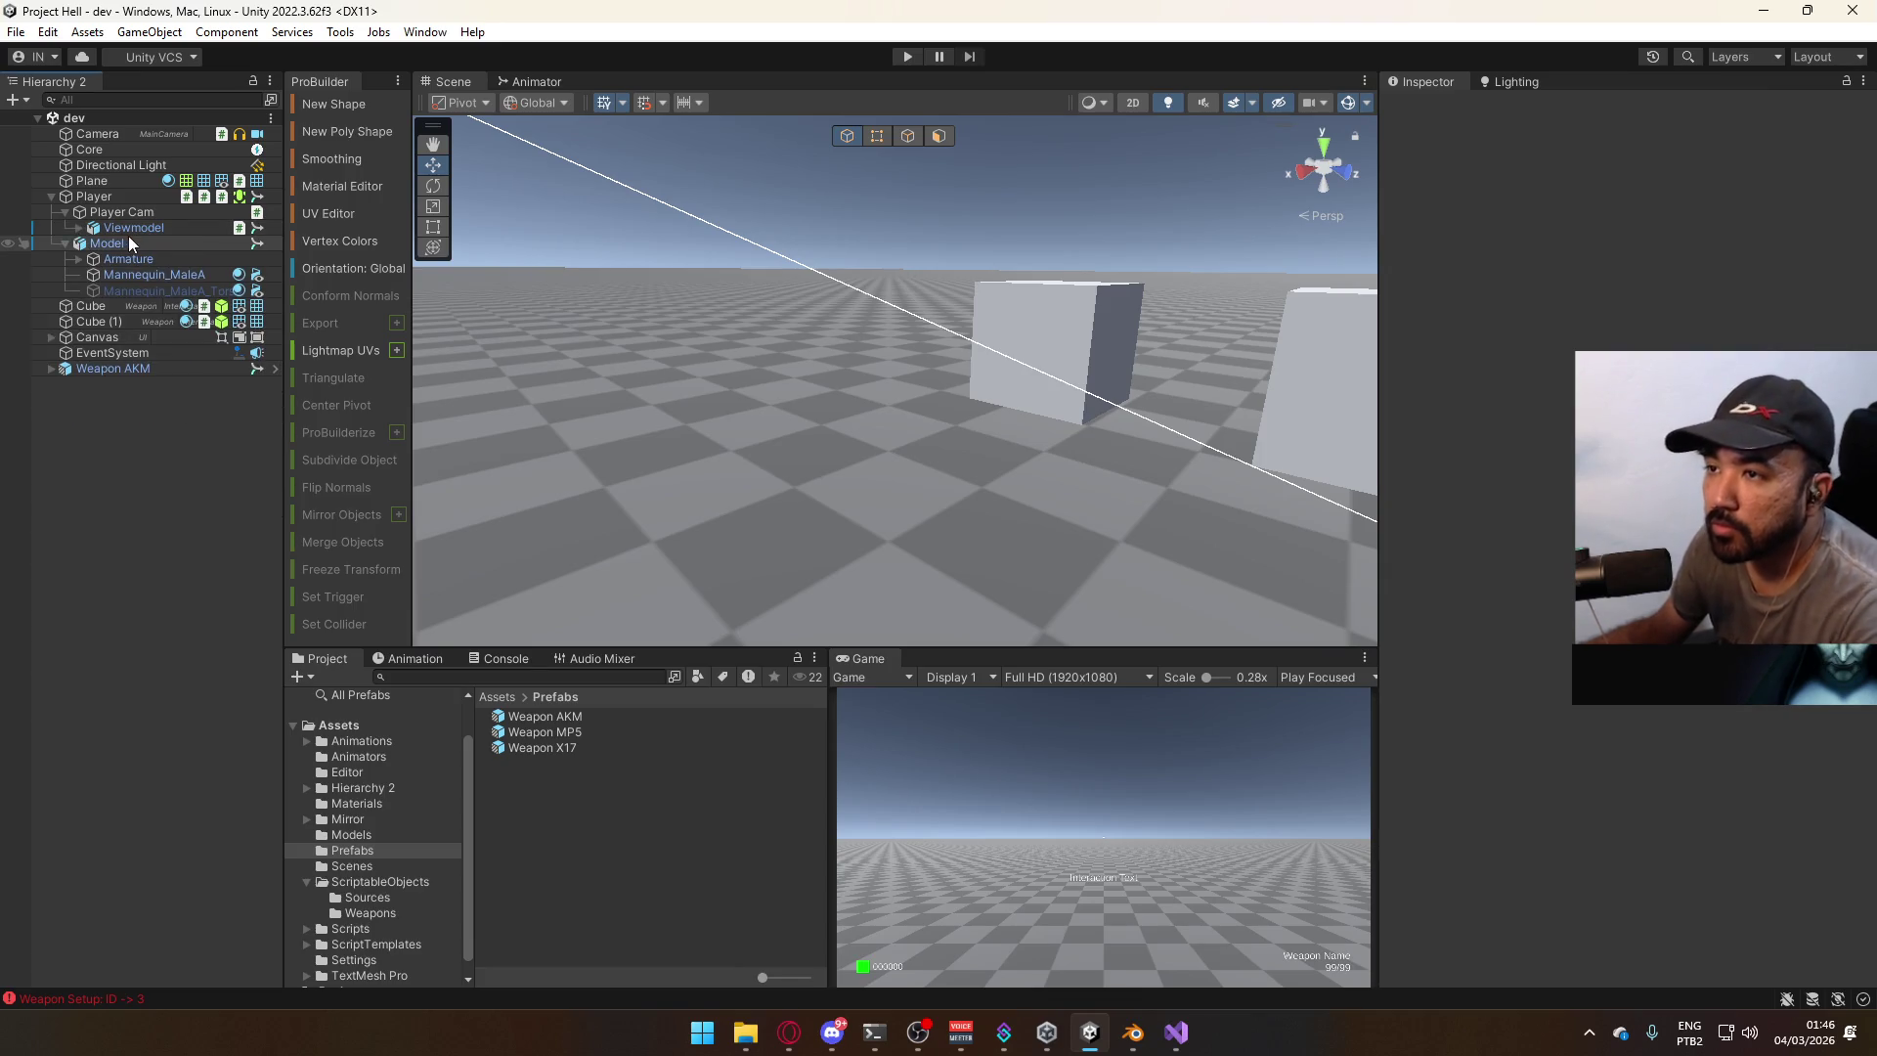
left_click(160, 229)
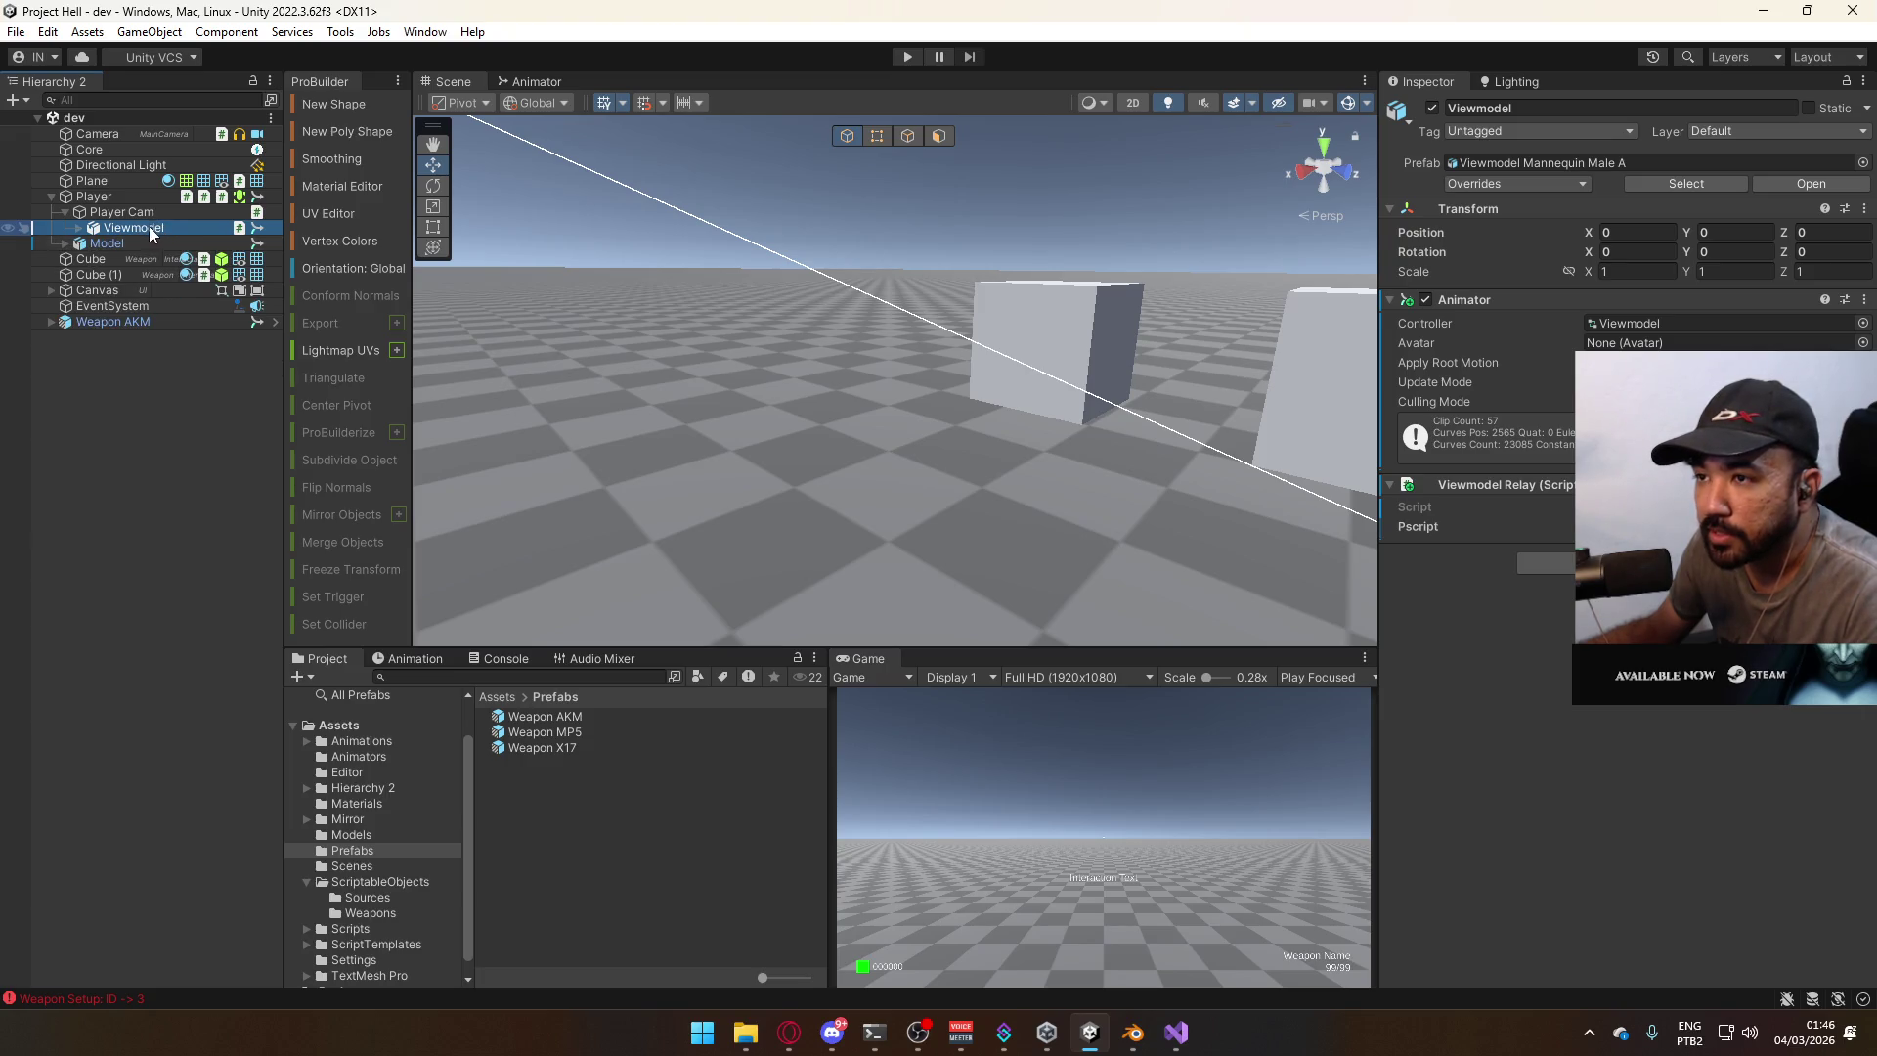
left_click(121, 210)
mouse_move(125, 231)
left_mouse_down()
mouse_move(108, 209)
mouse_move(121, 227)
mouse_move(125, 212)
left_mouse_up()
left_click(202, 197)
key("ctrl+s")
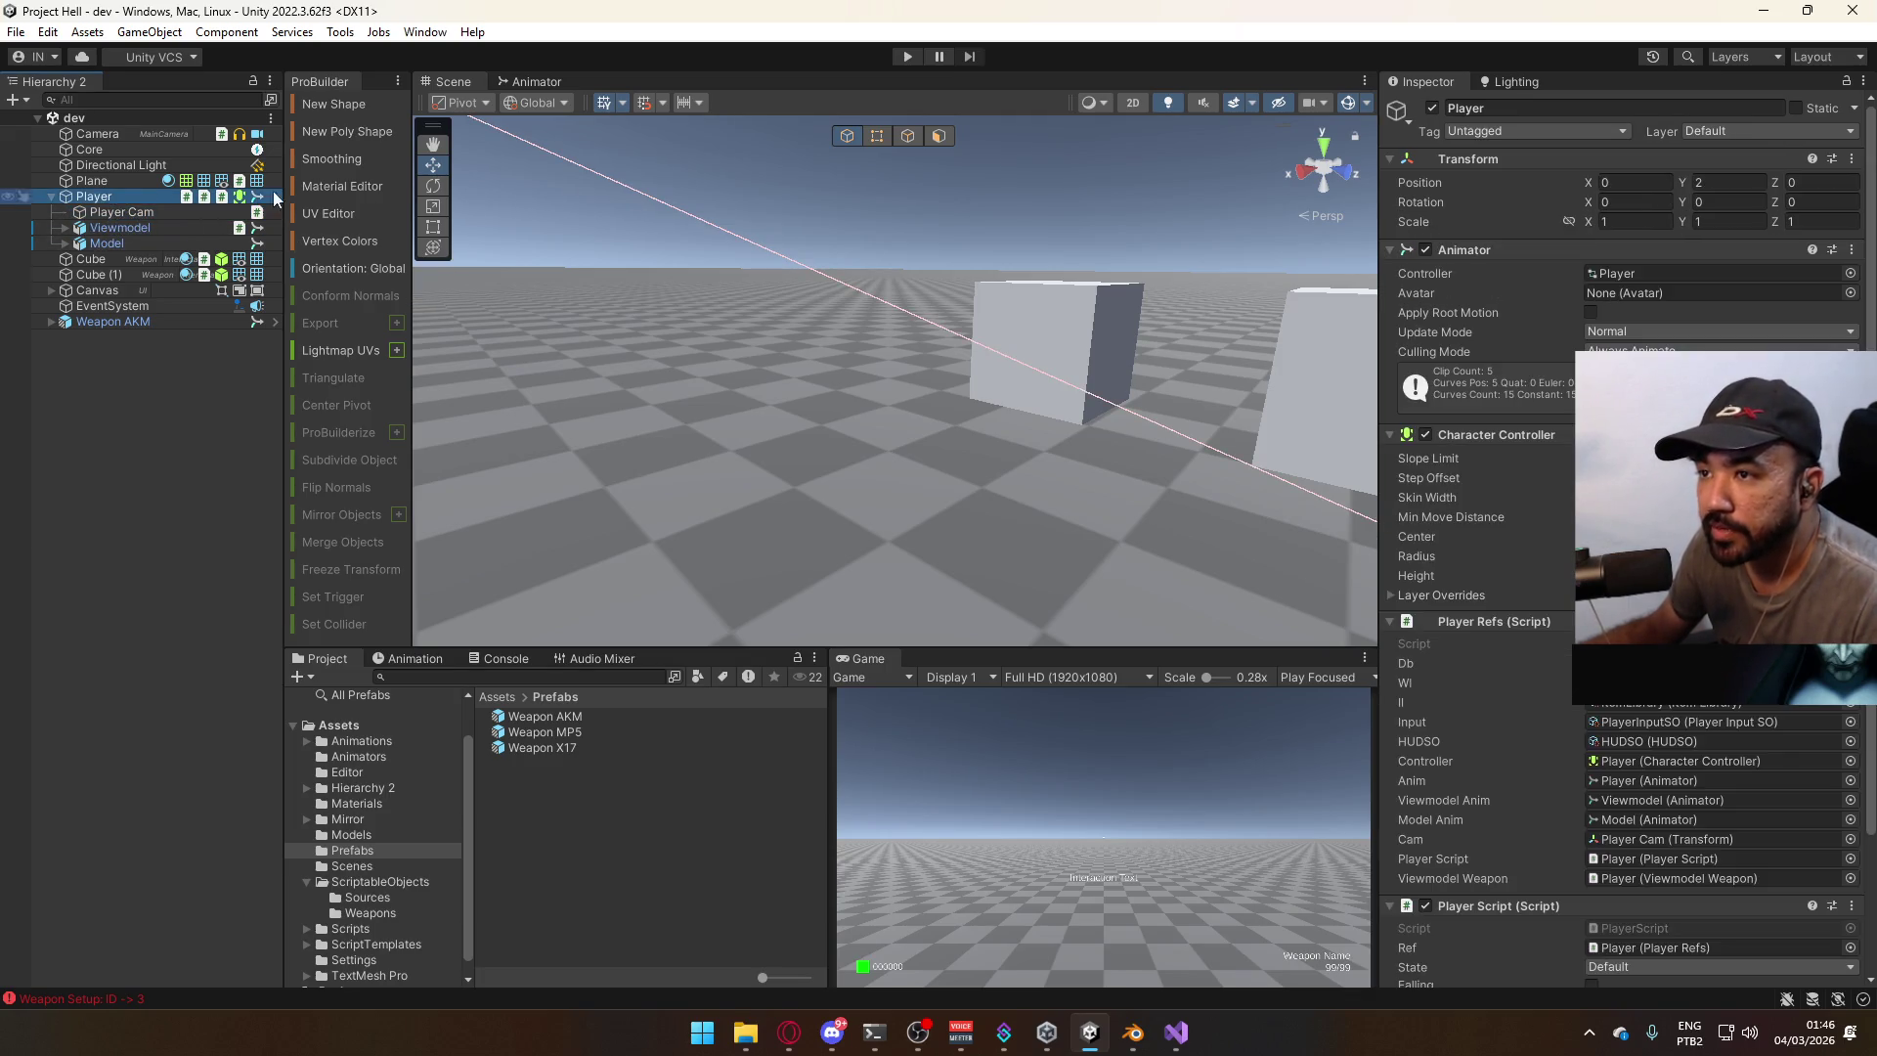
left_click(919, 56)
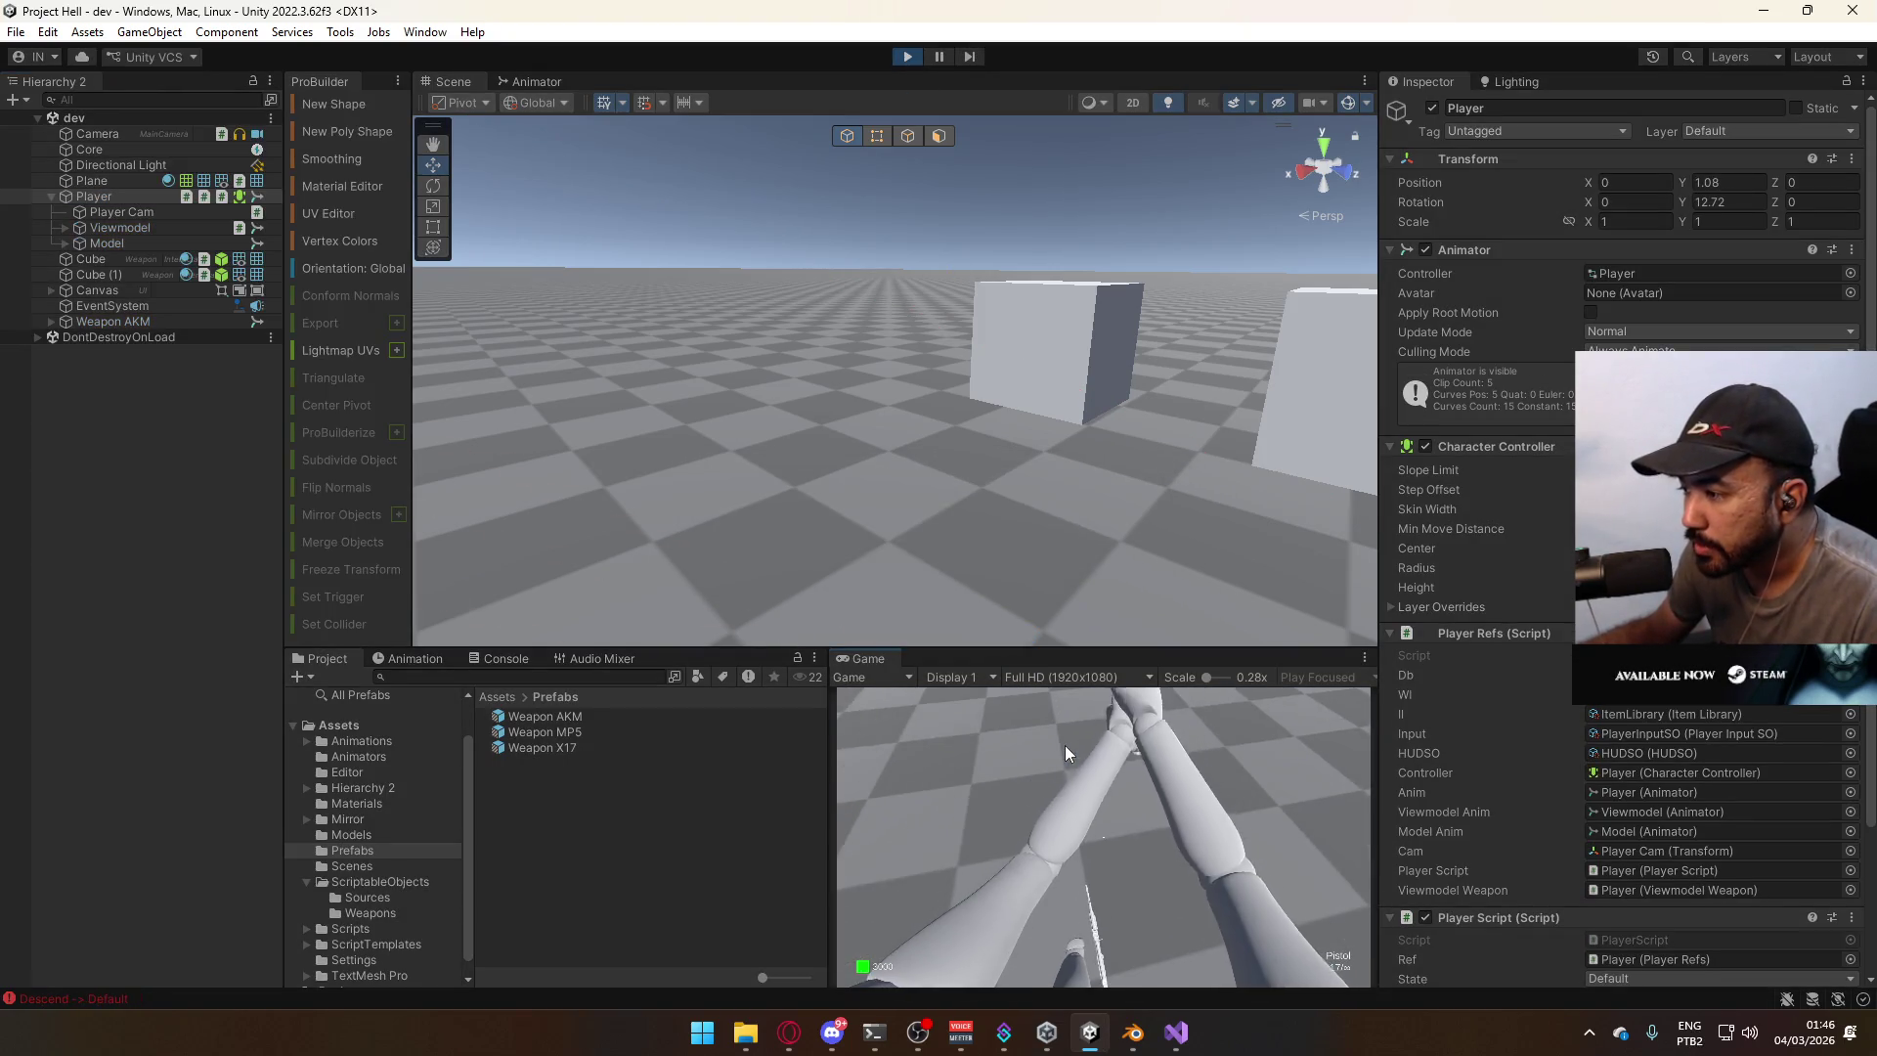
Walk forward, then frame Player Cam and select Viewmodel in the scene view.
key("w")
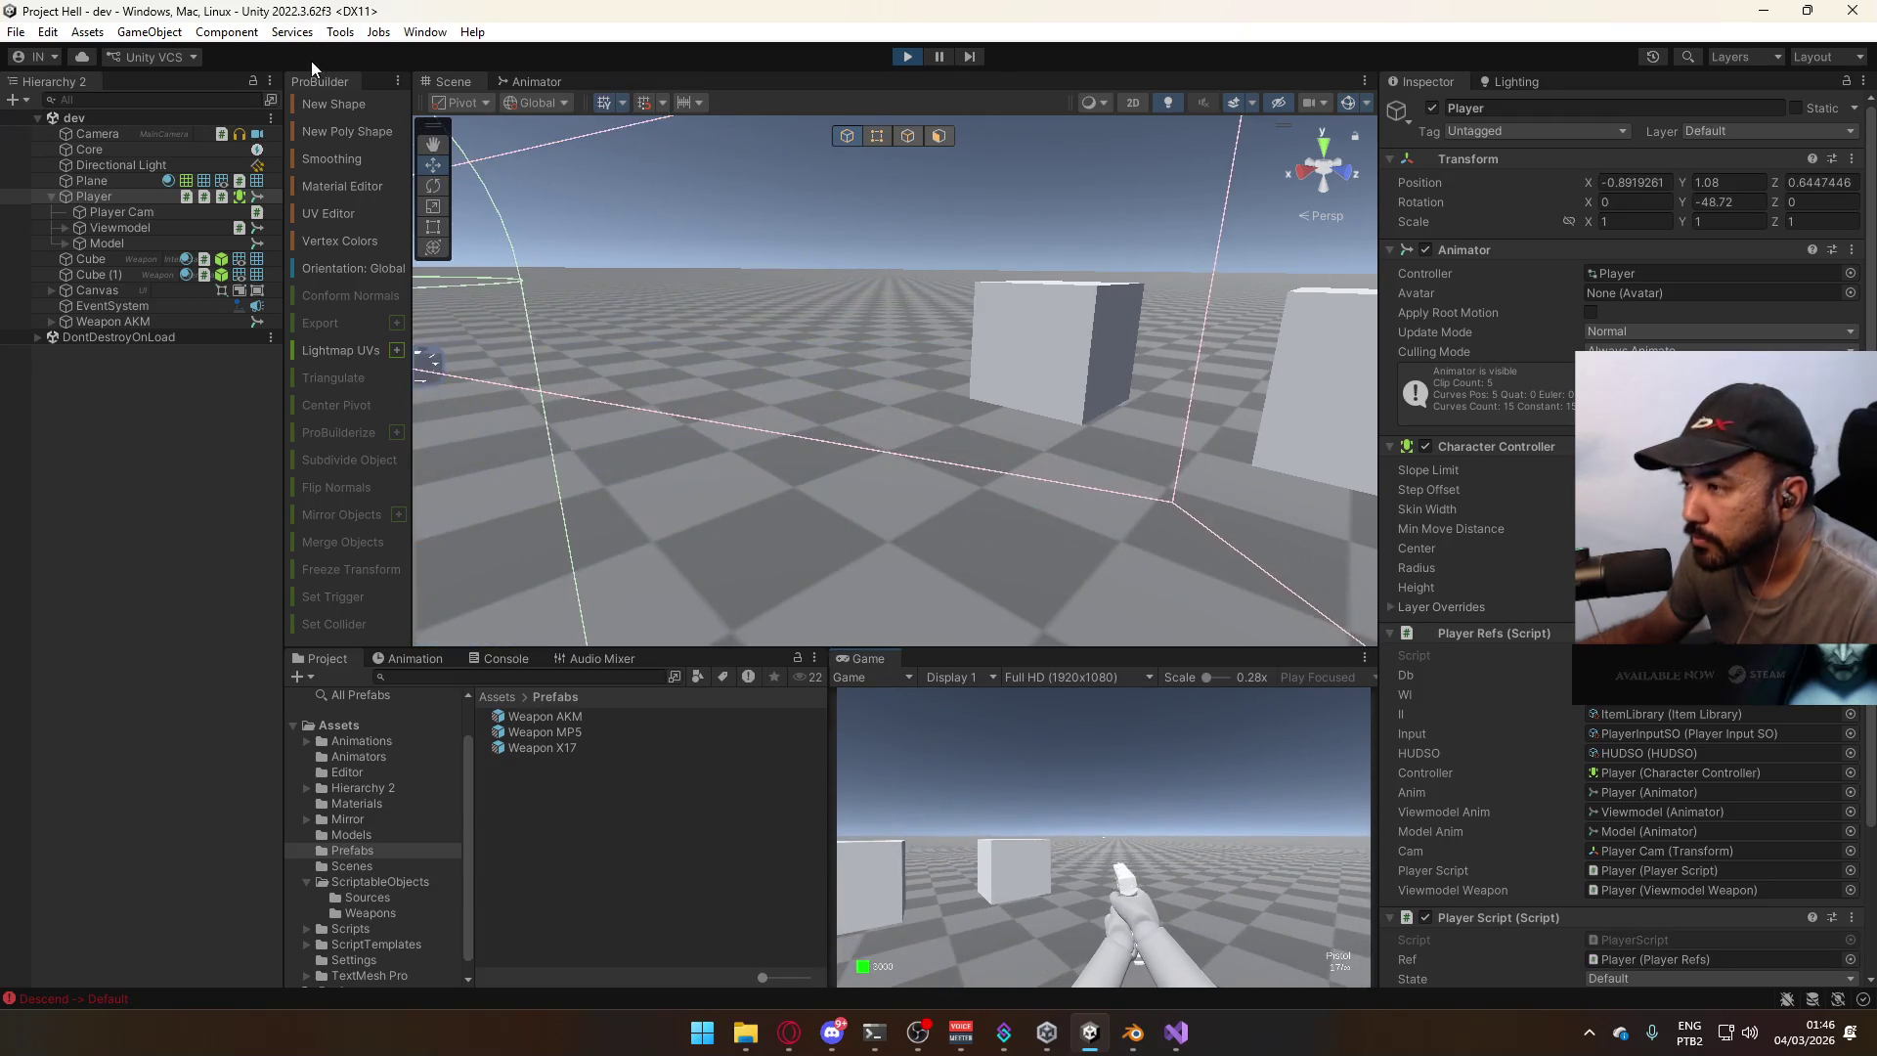
key("super")
double_click(139, 210)
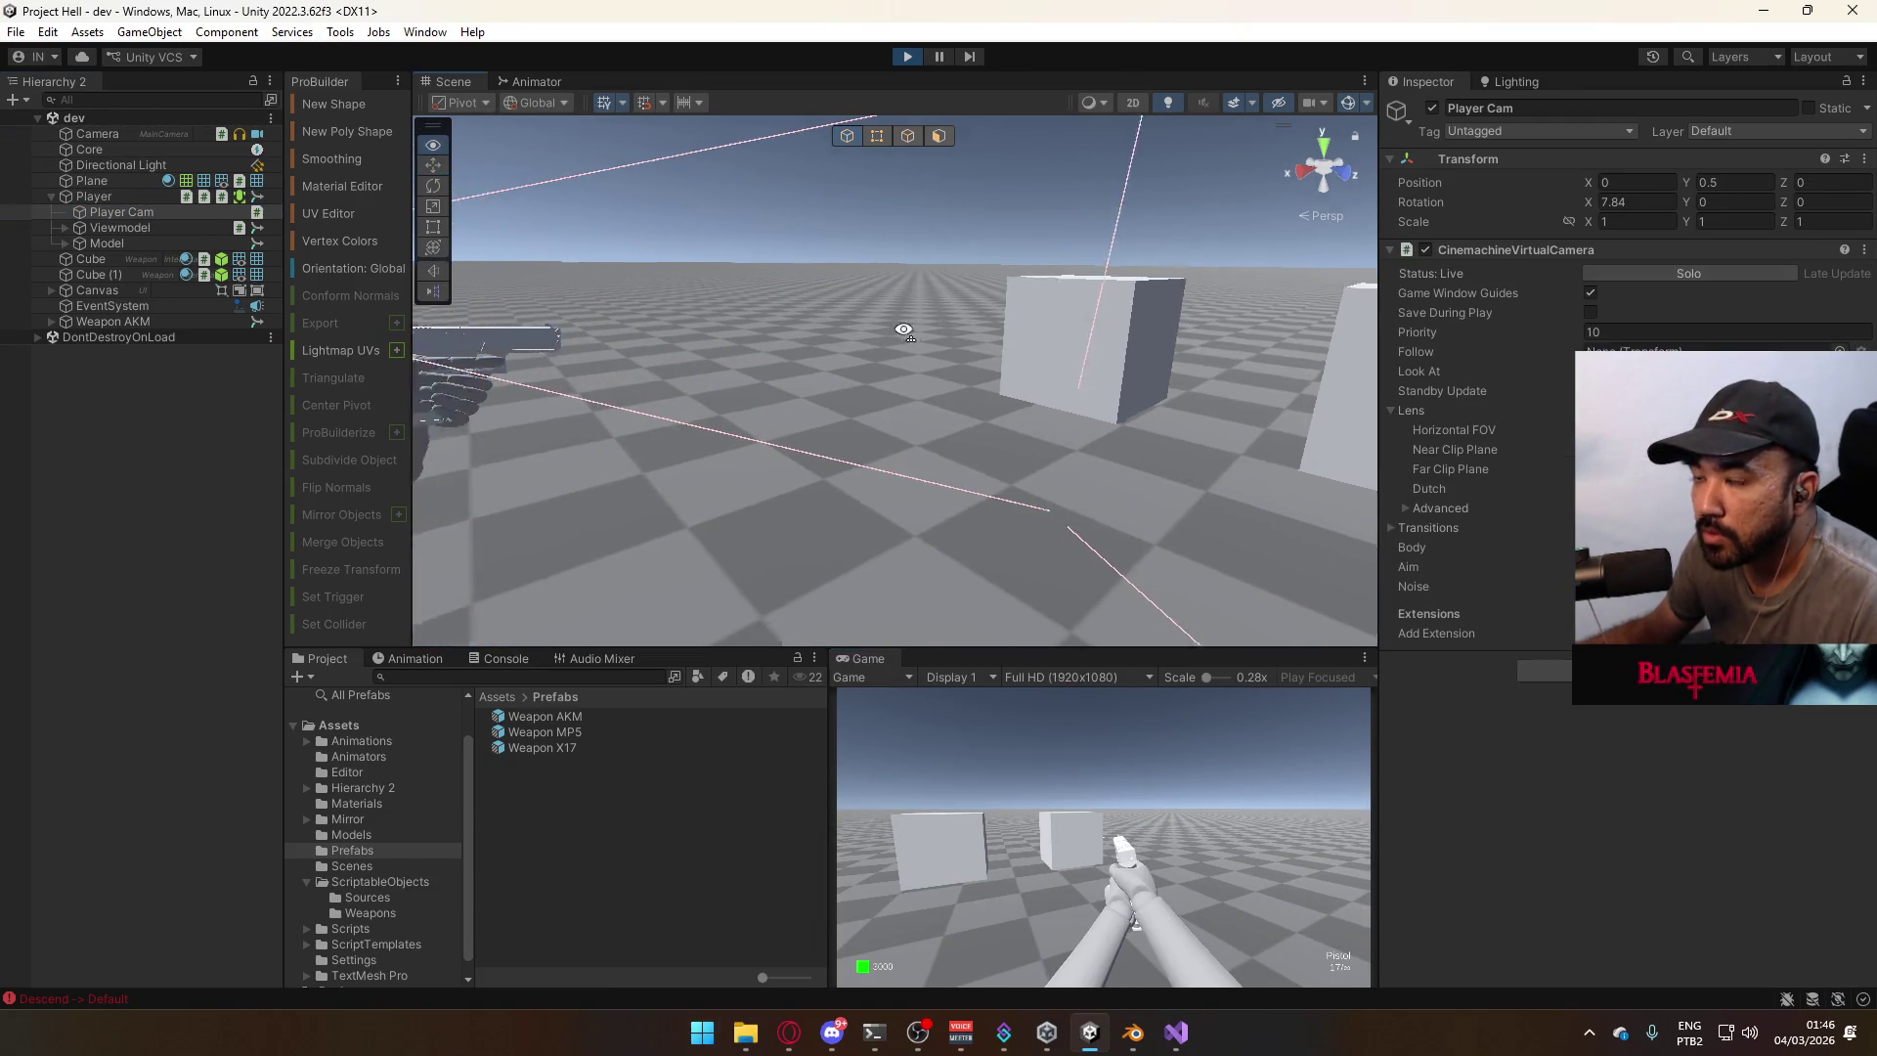
right_click_drag(729, 310, 802, 315)
left_click(120, 227)
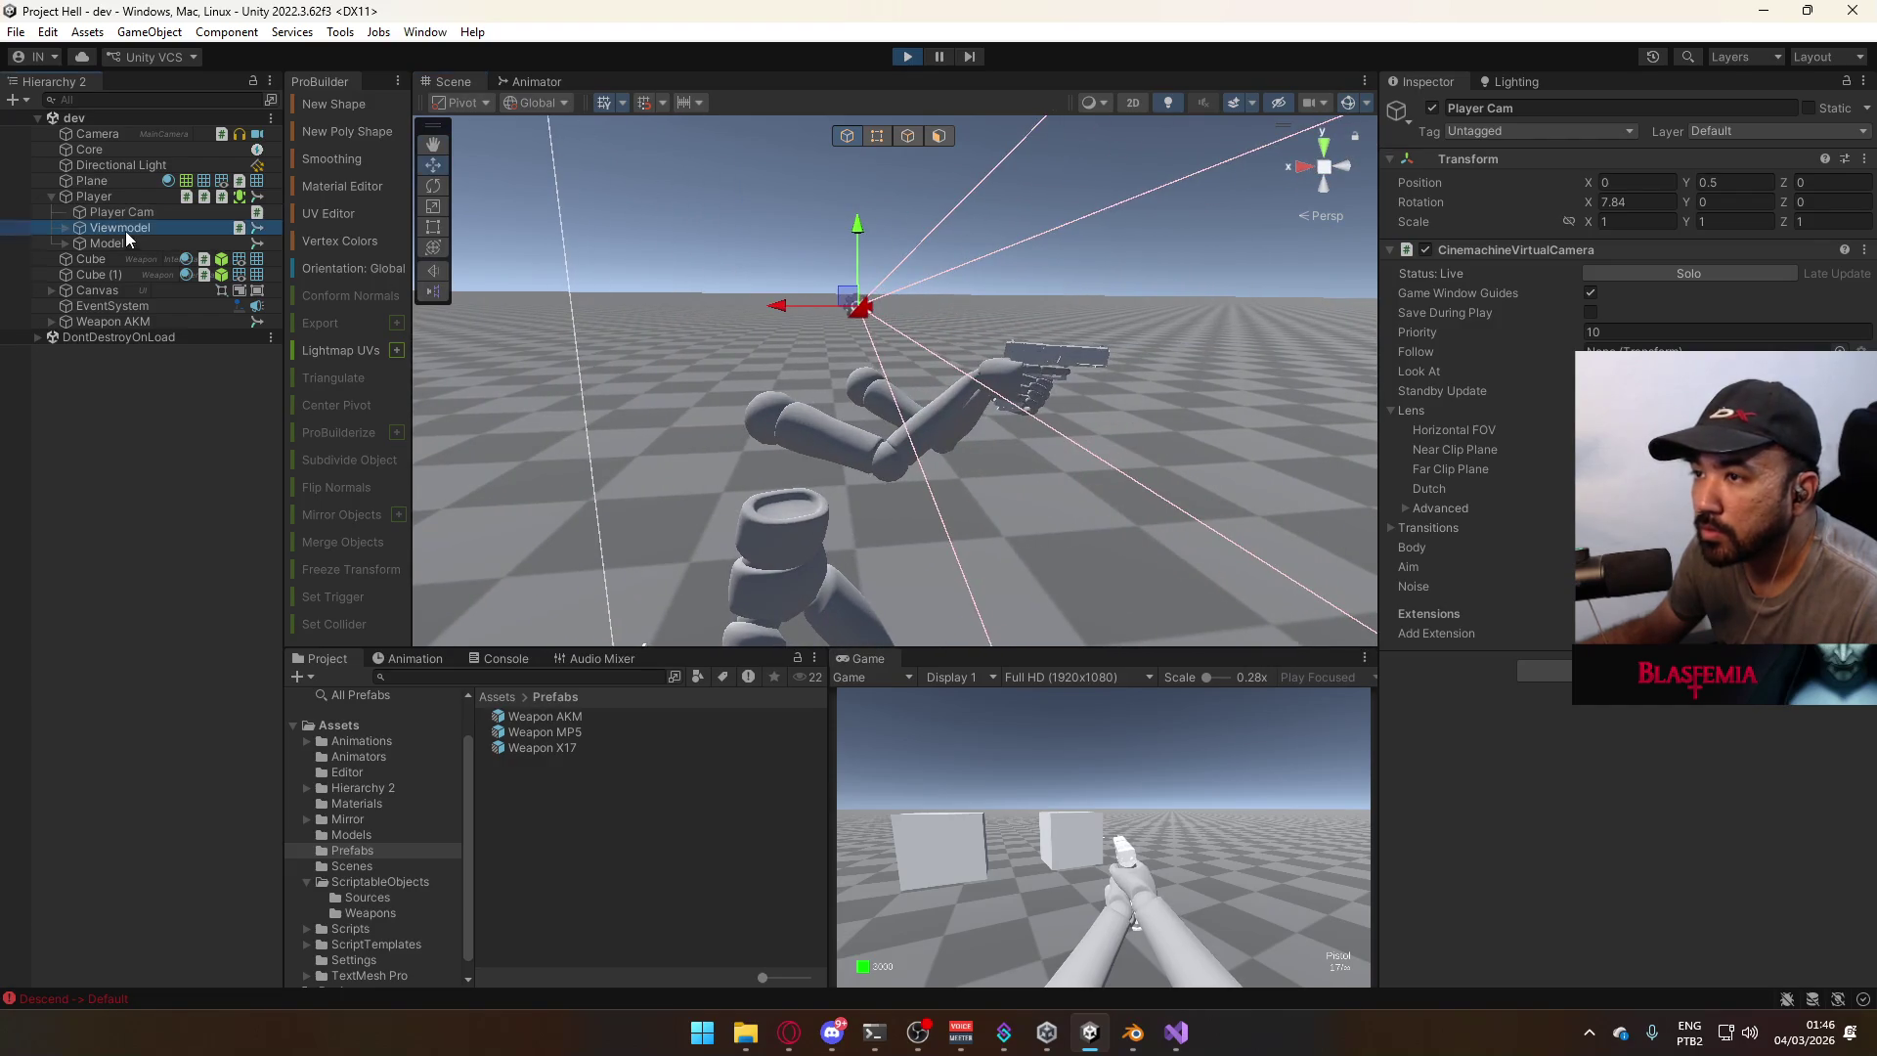
Jump and step back from the cubes in the game, then stop play mode.
left_click(1075, 802)
key("space")
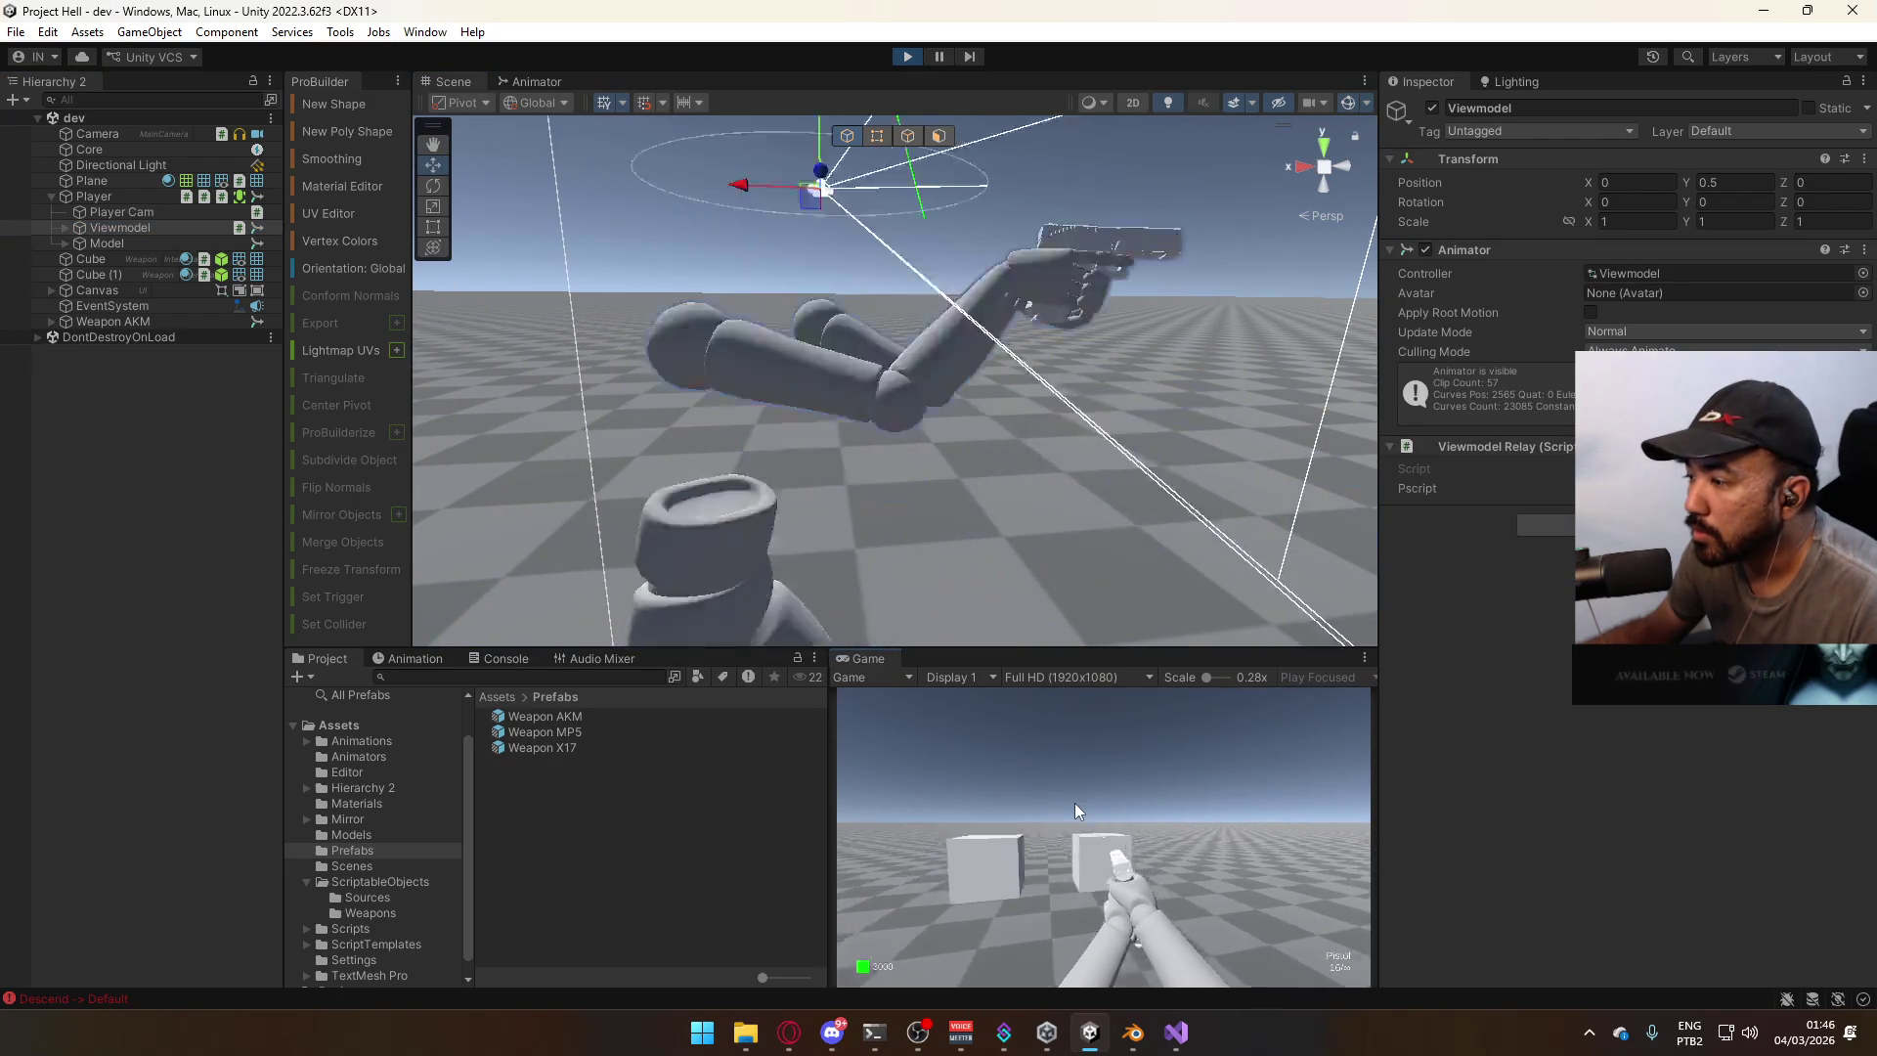
key("s")
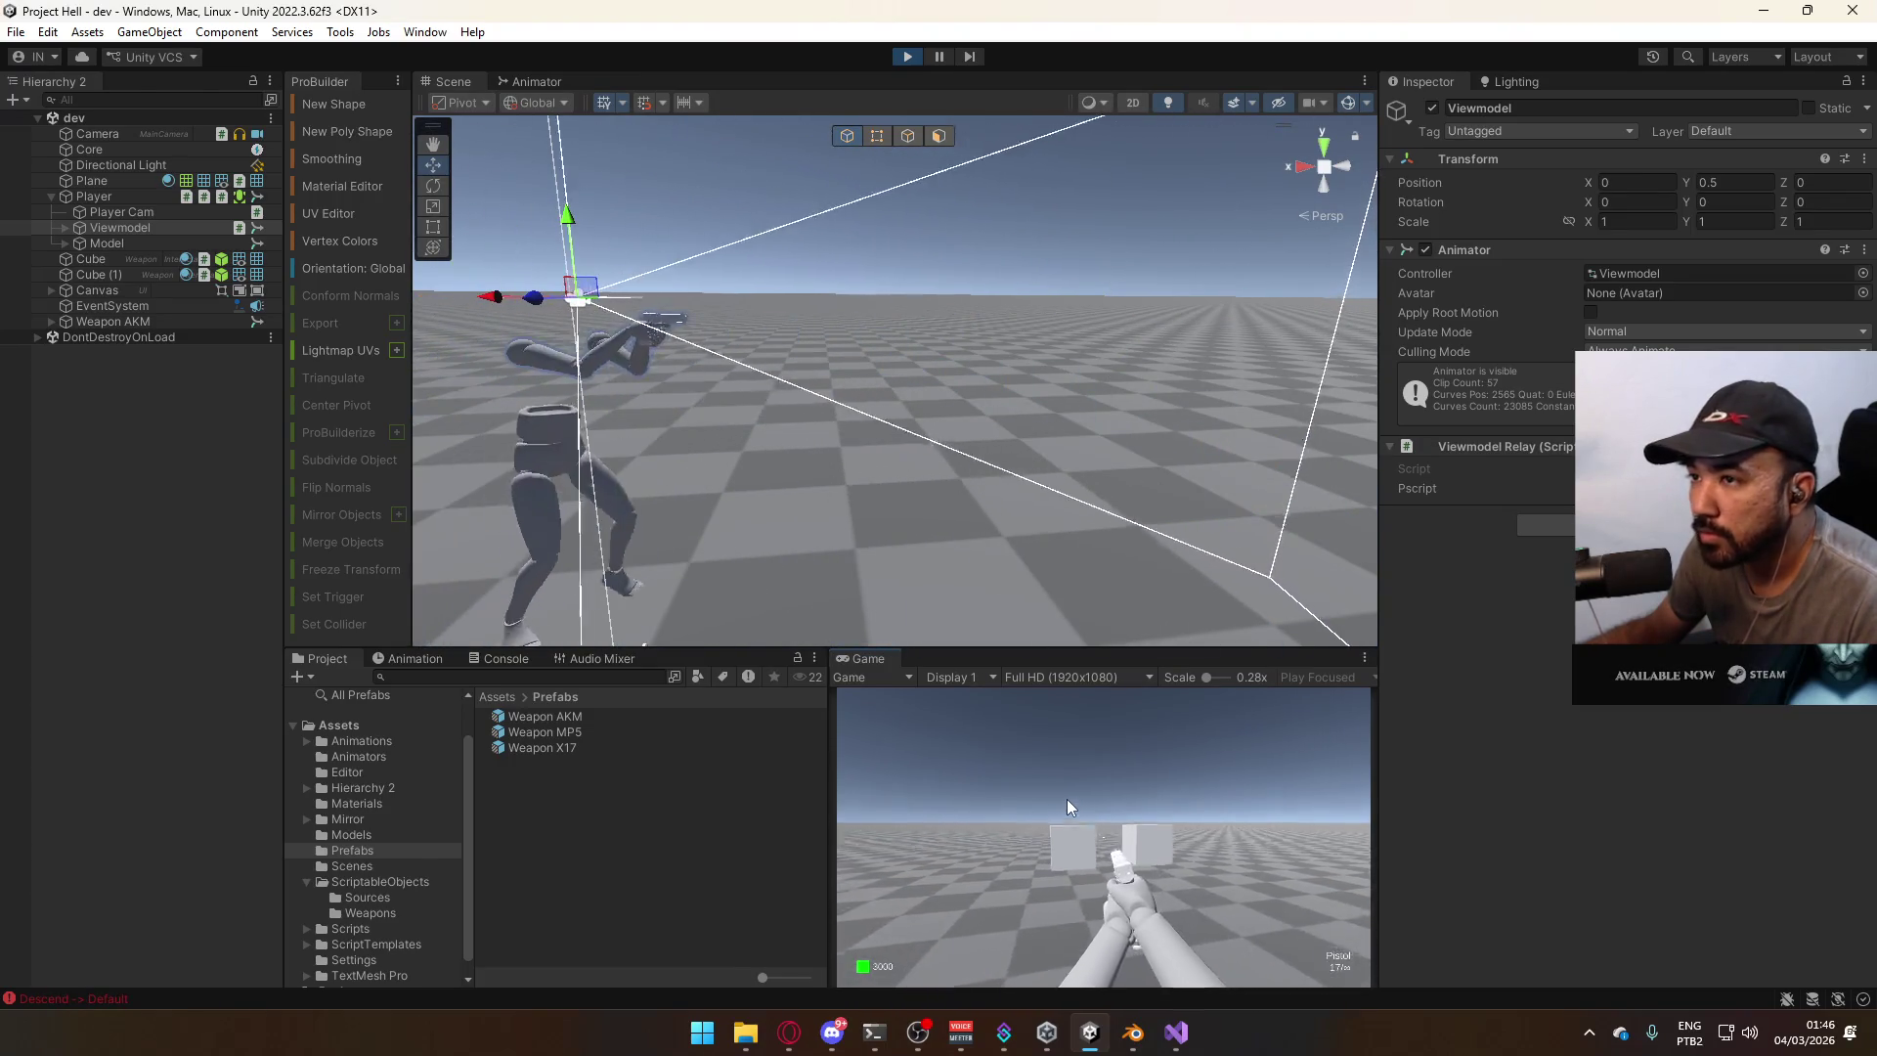
key("super")
key("Escape")
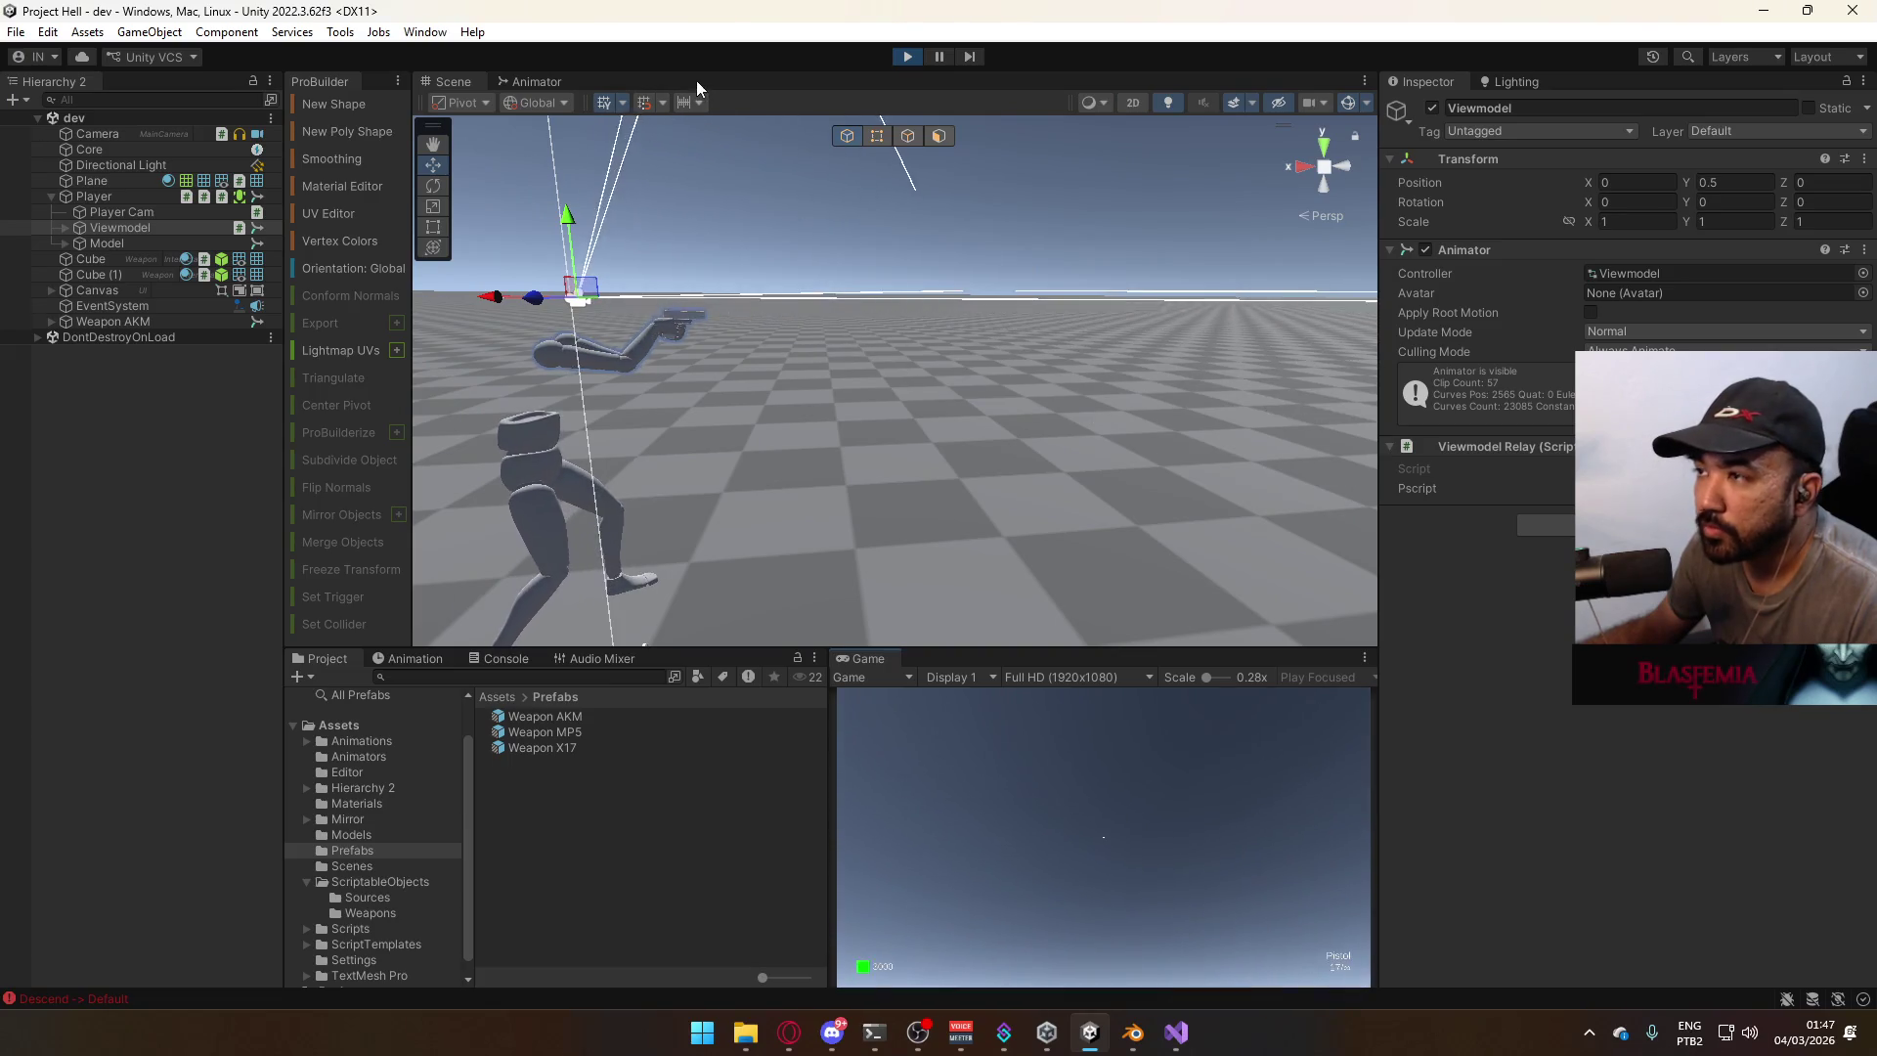
left_click(907, 57)
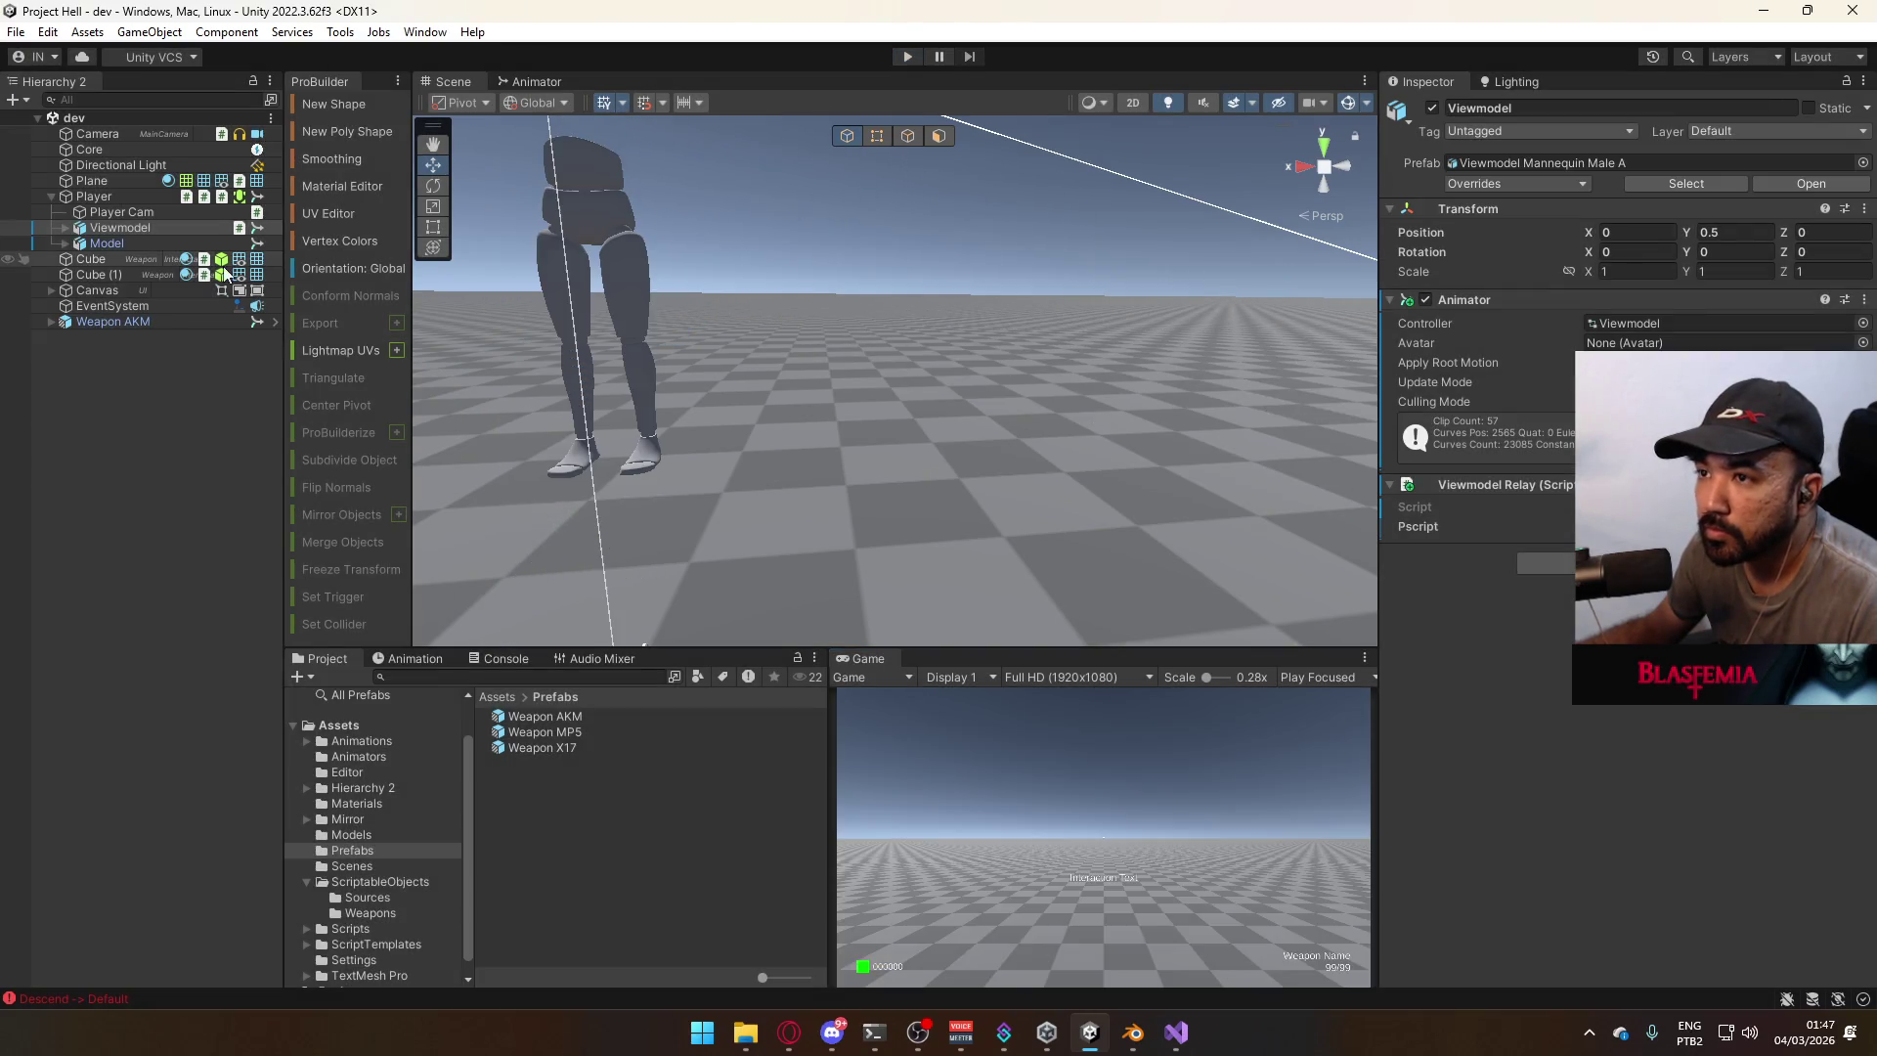
Toggle the Viewmodel's children, select Player Cam, and pan the scene view toward the legs.
left_click(64, 228)
left_click(79, 259)
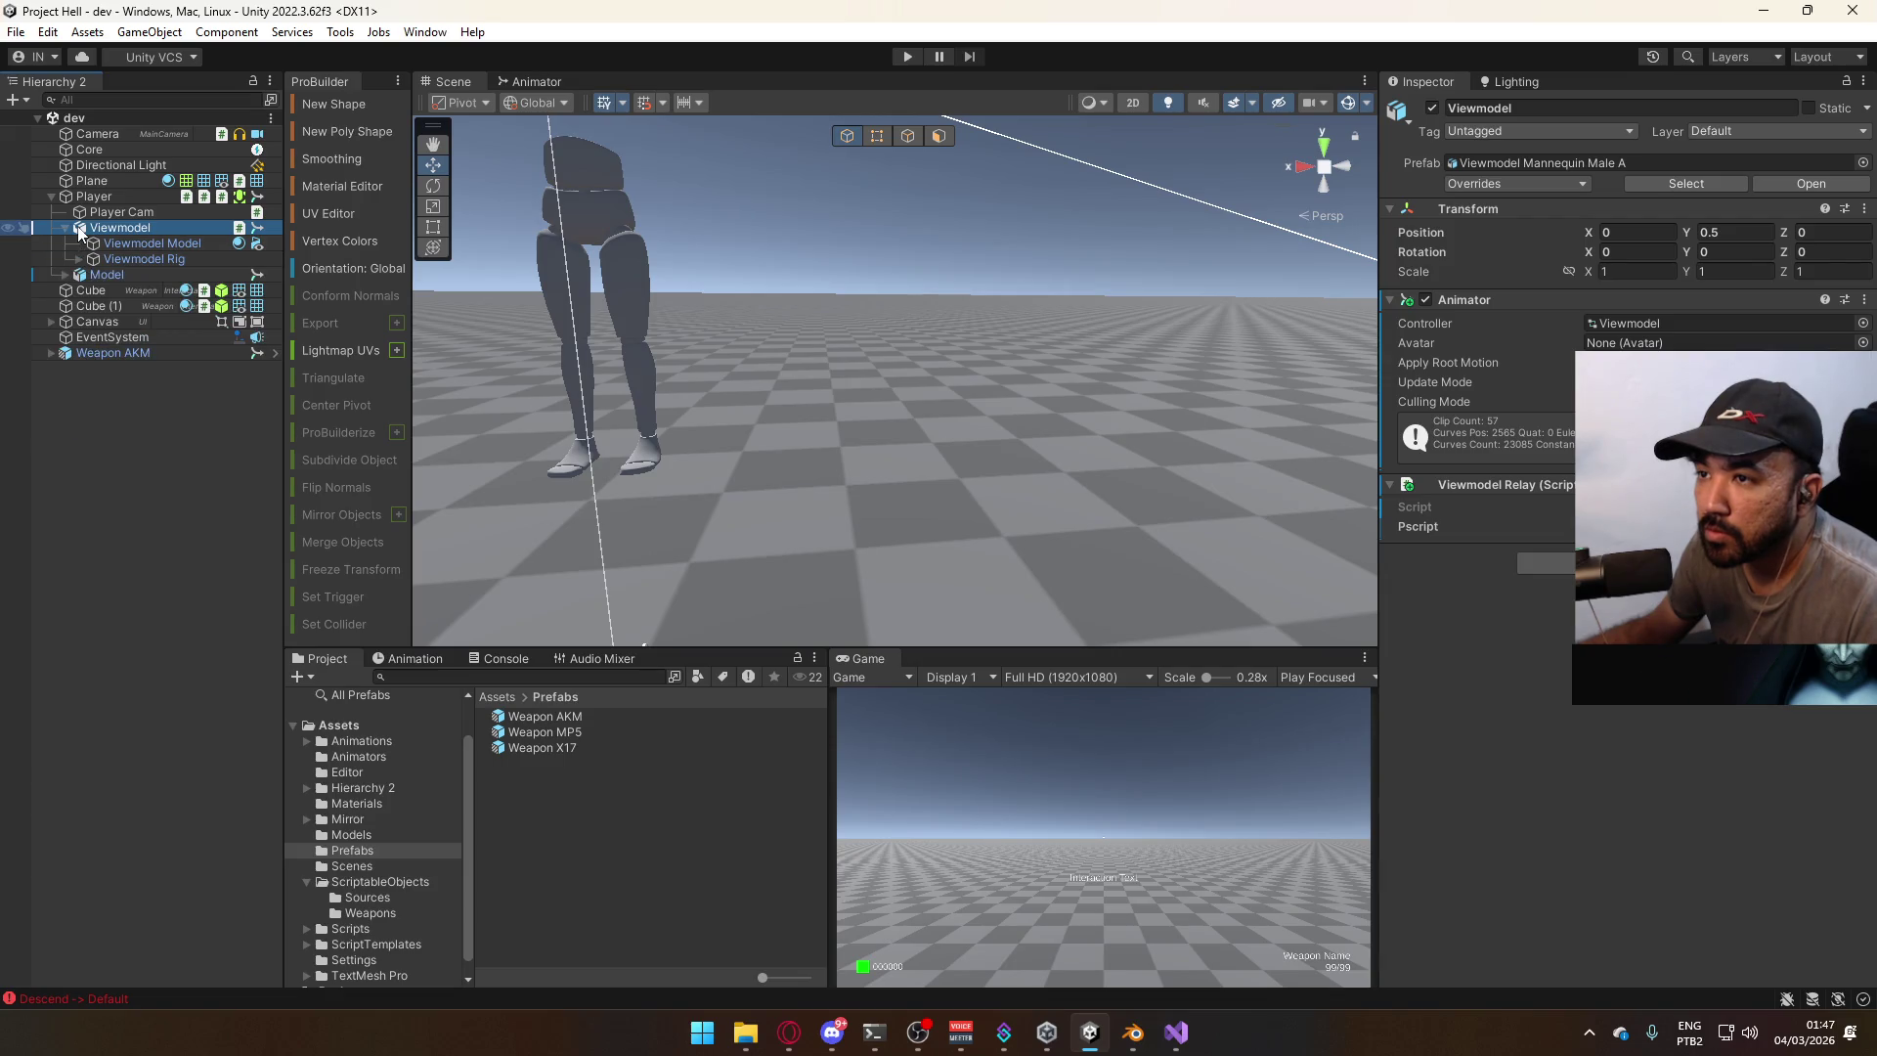
left_click(65, 228)
left_click(119, 211)
mouse_move(1125, 426)
right_mouse_down()
mouse_move(966, 415)
mouse_move(818, 371)
right_mouse_up()
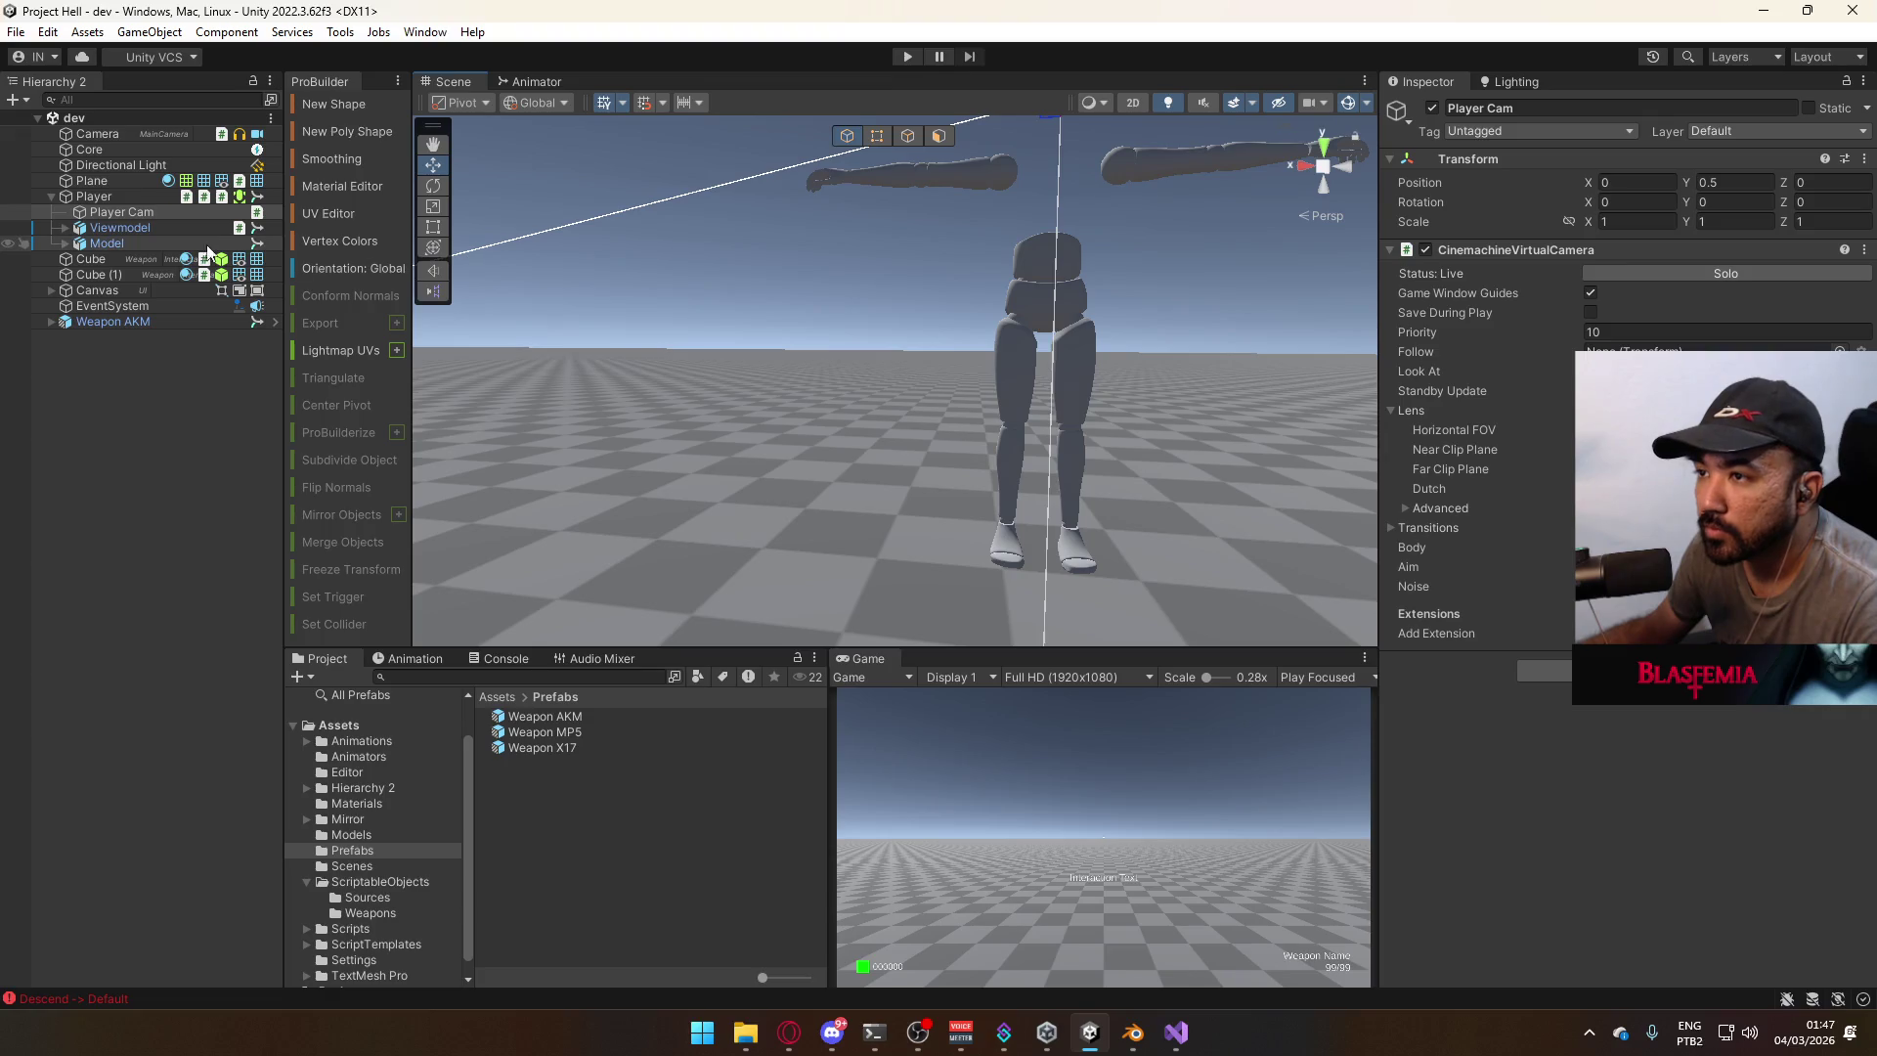
Compare the Viewmodel and Player Cam settings in the Inspector.
left_click(160, 227)
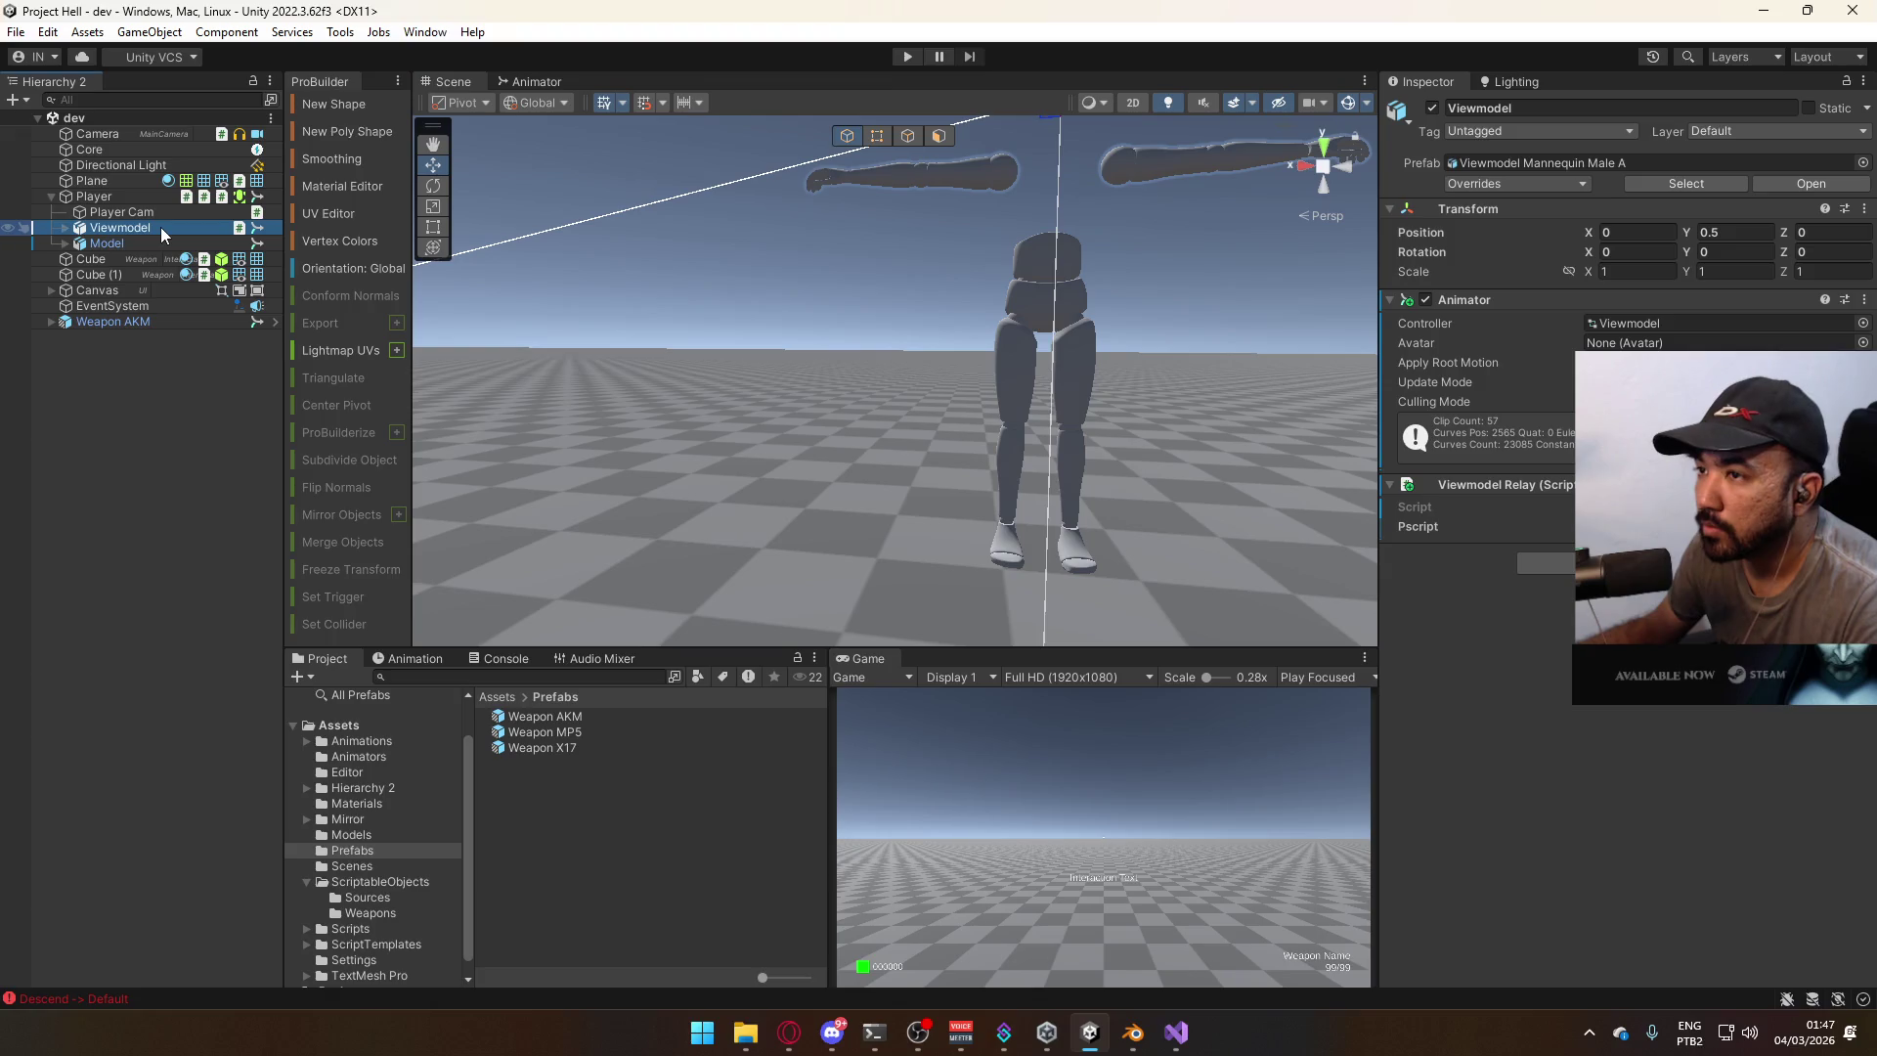
left_click(132, 215)
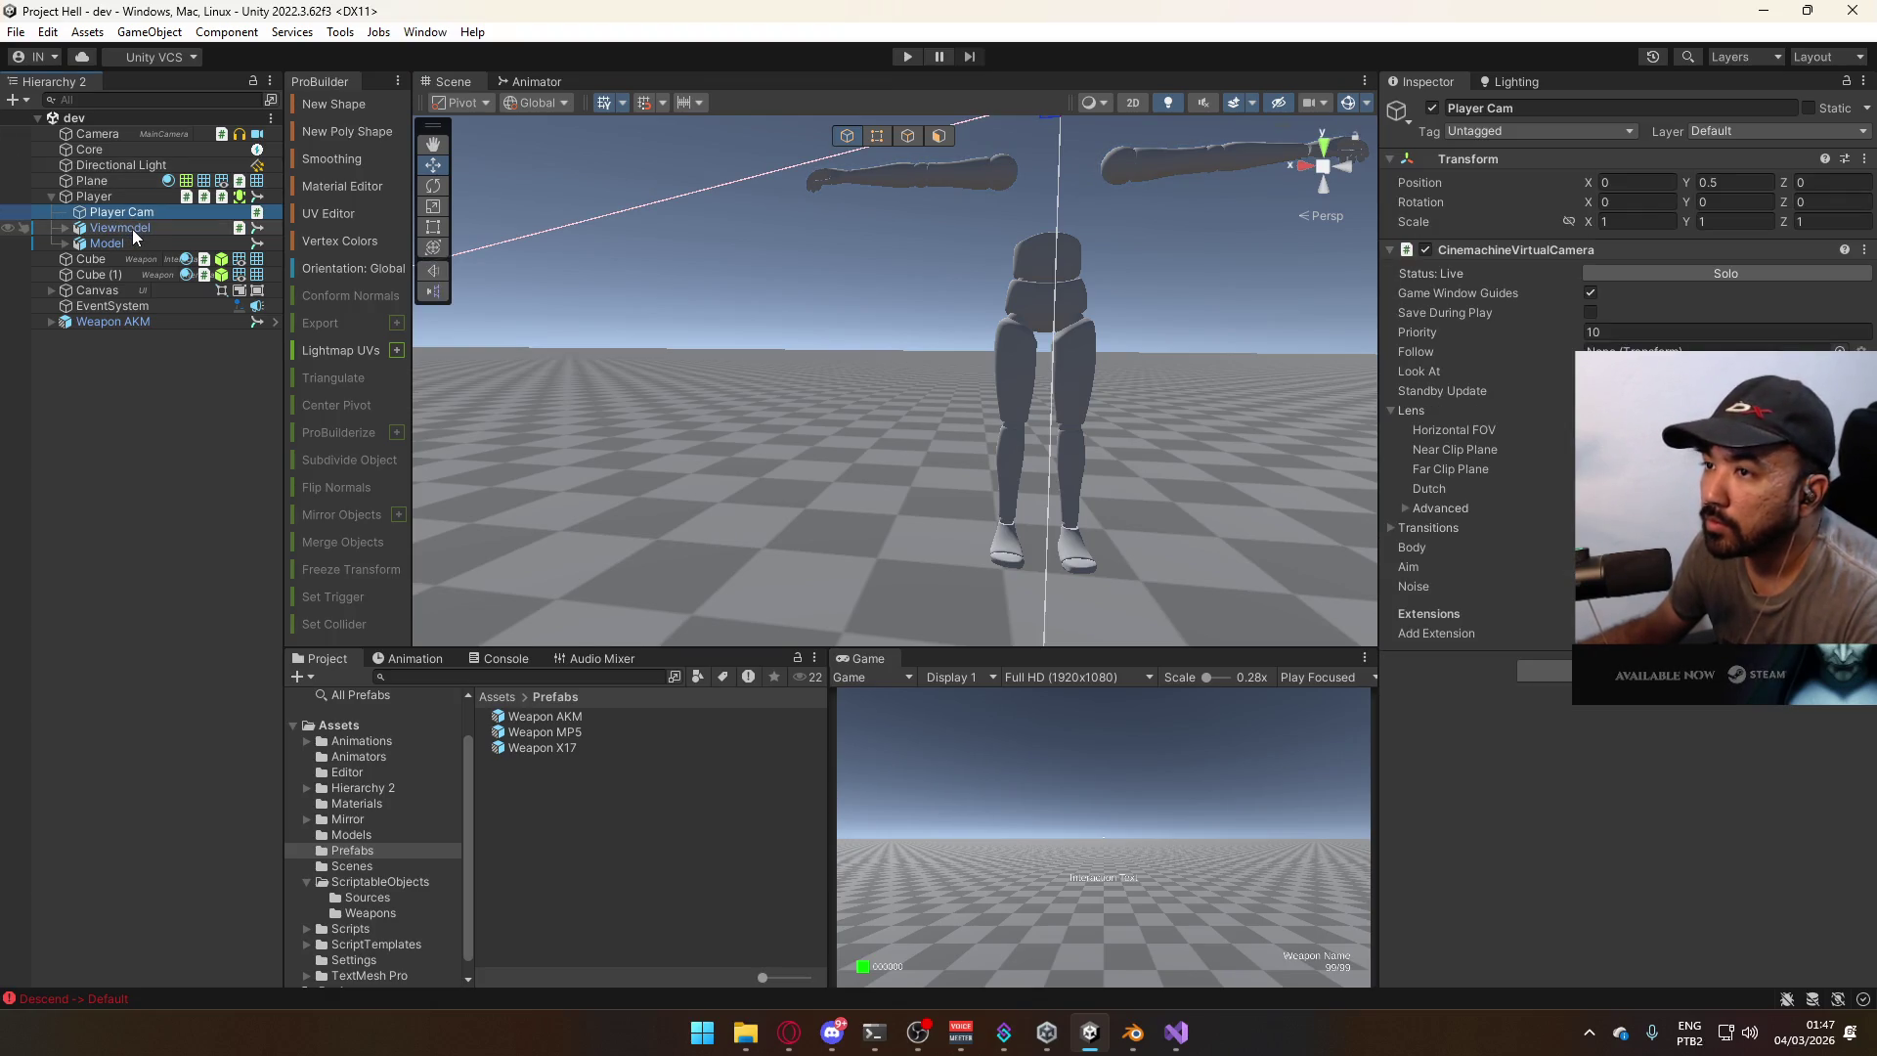
left_click(132, 228)
left_click(143, 213)
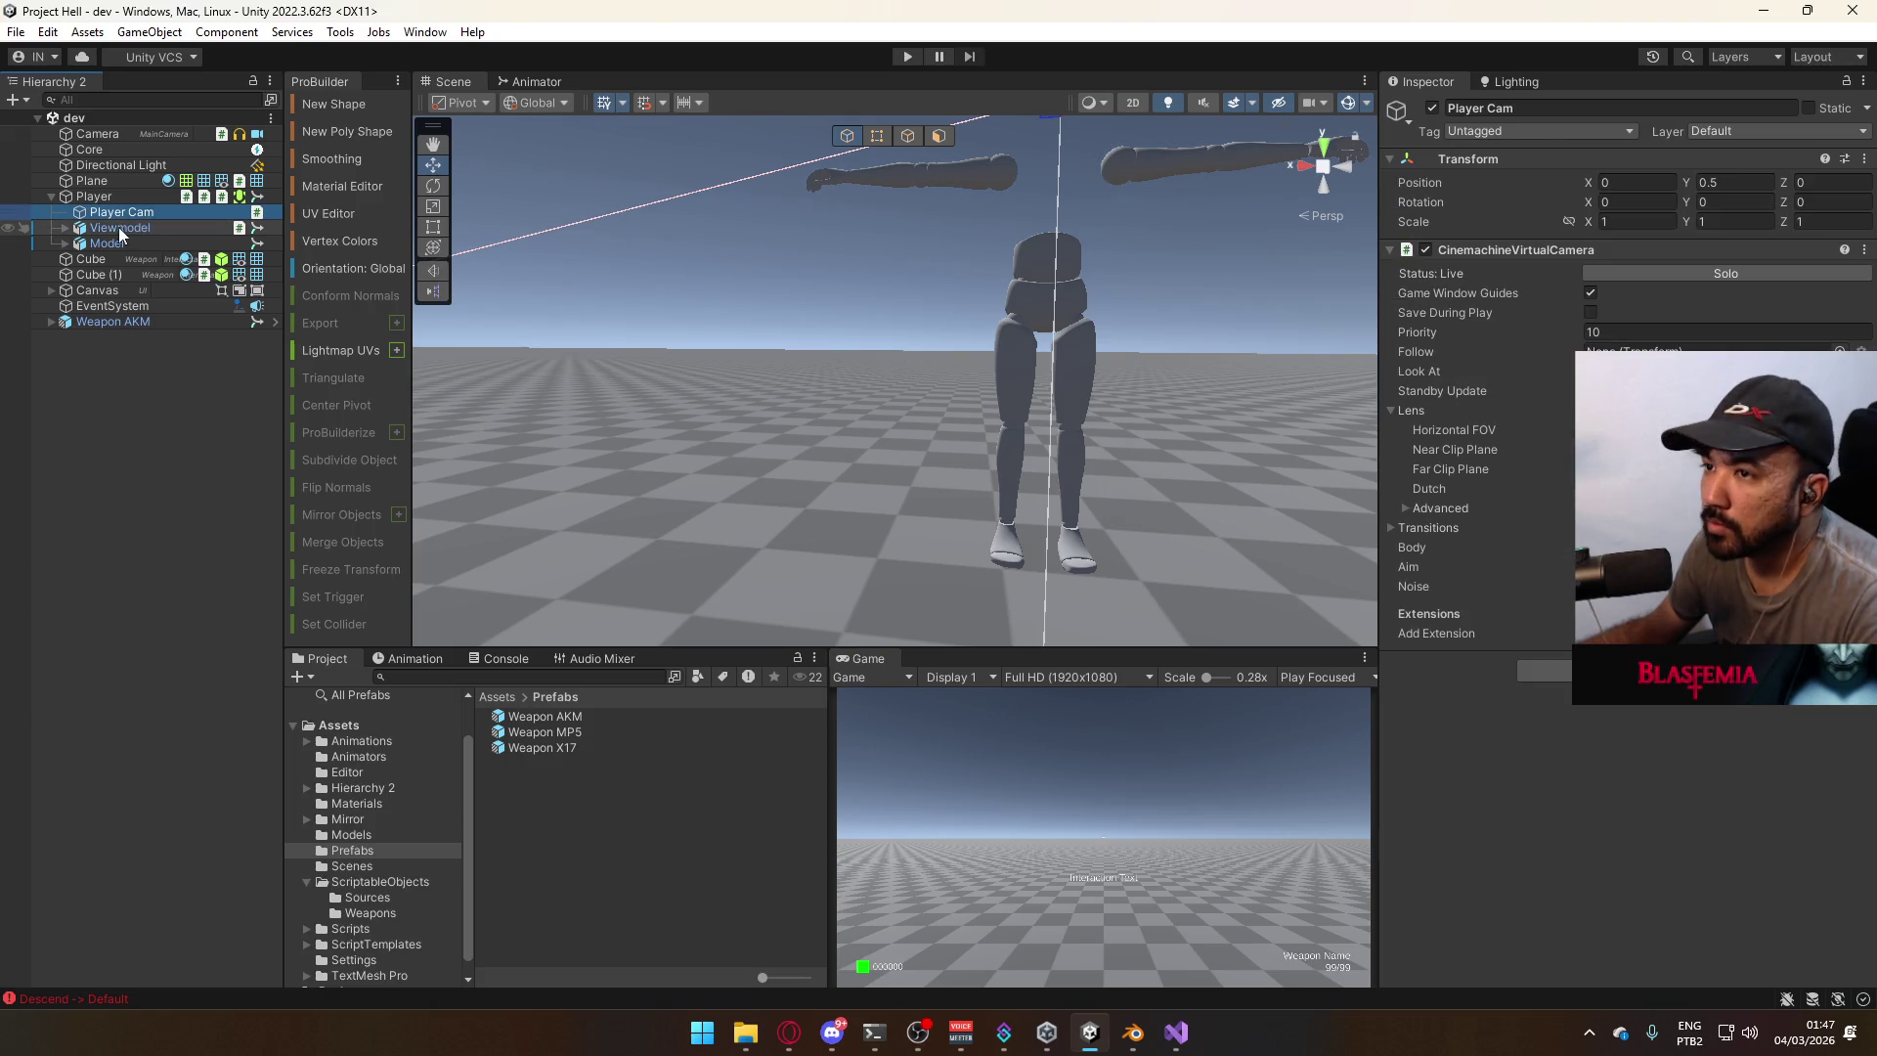
Expand Viewmodel to list Viewmodel Model and Viewmodel Rig, then select Player.
left_click(66, 229)
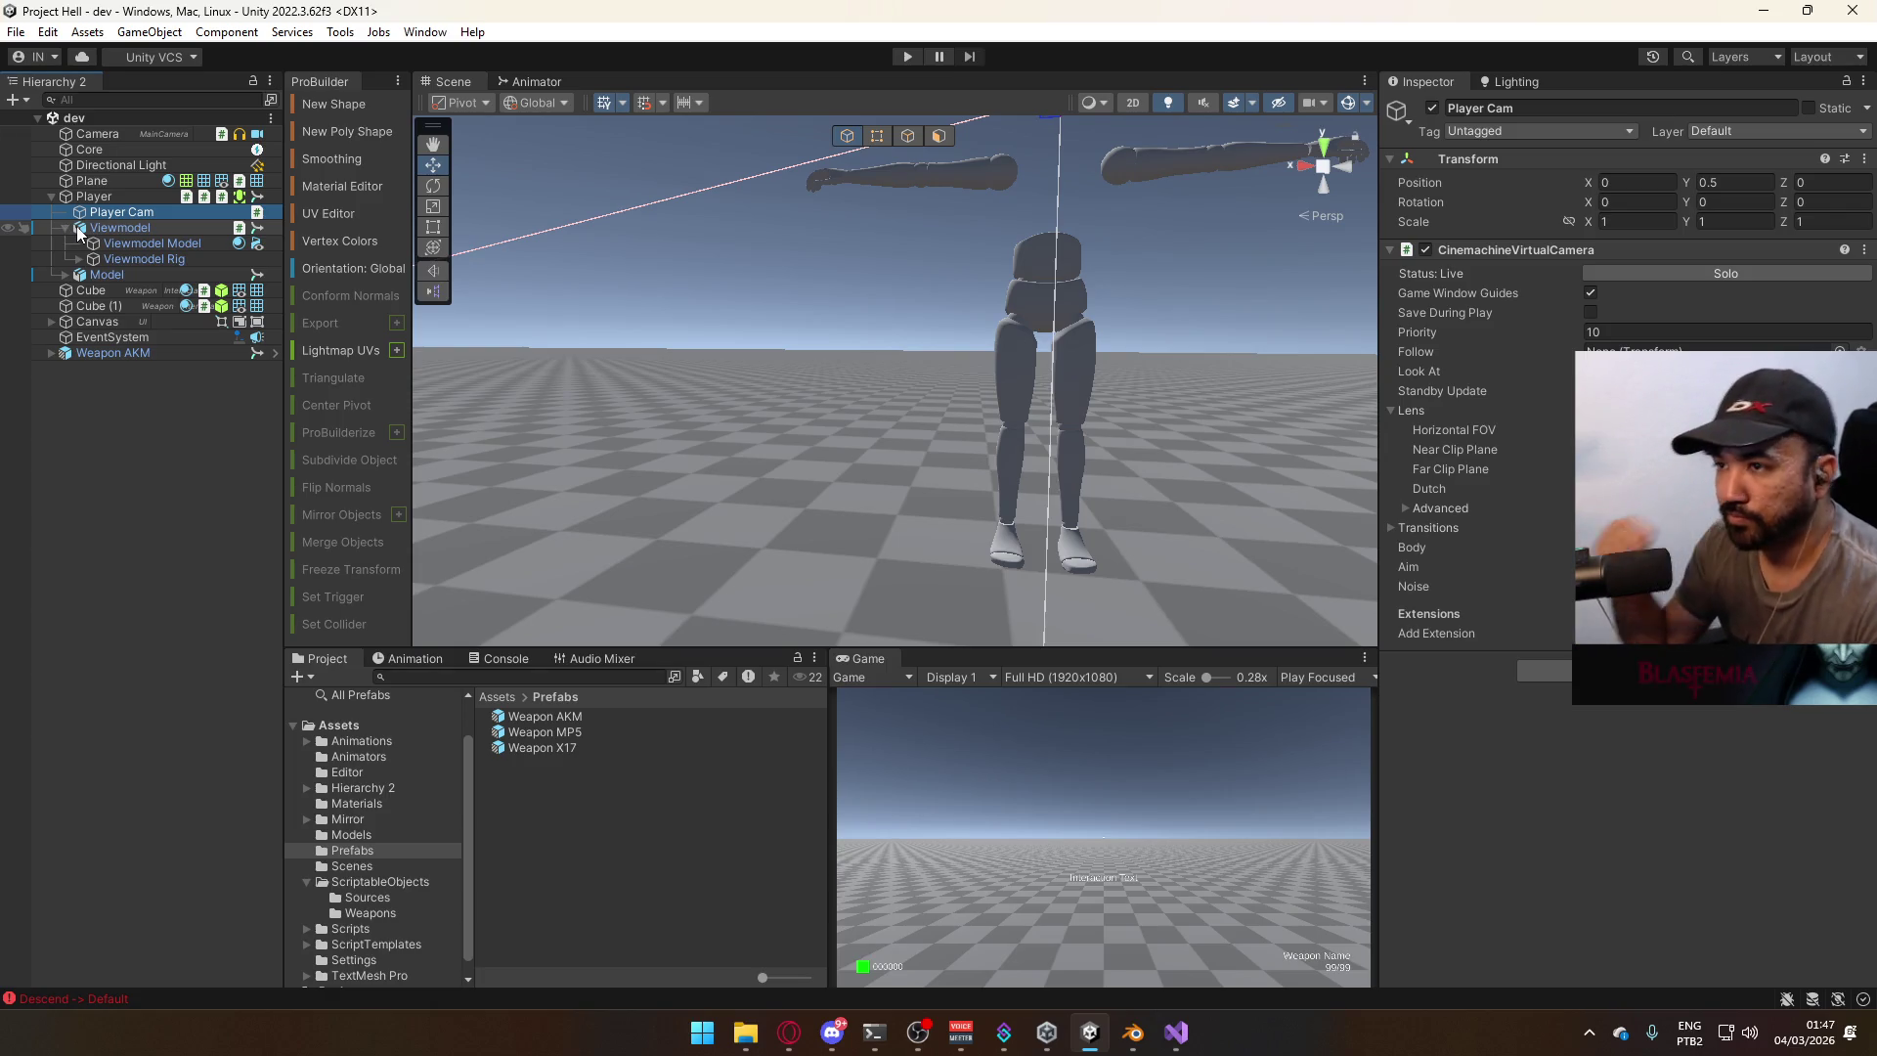
left_click(88, 197)
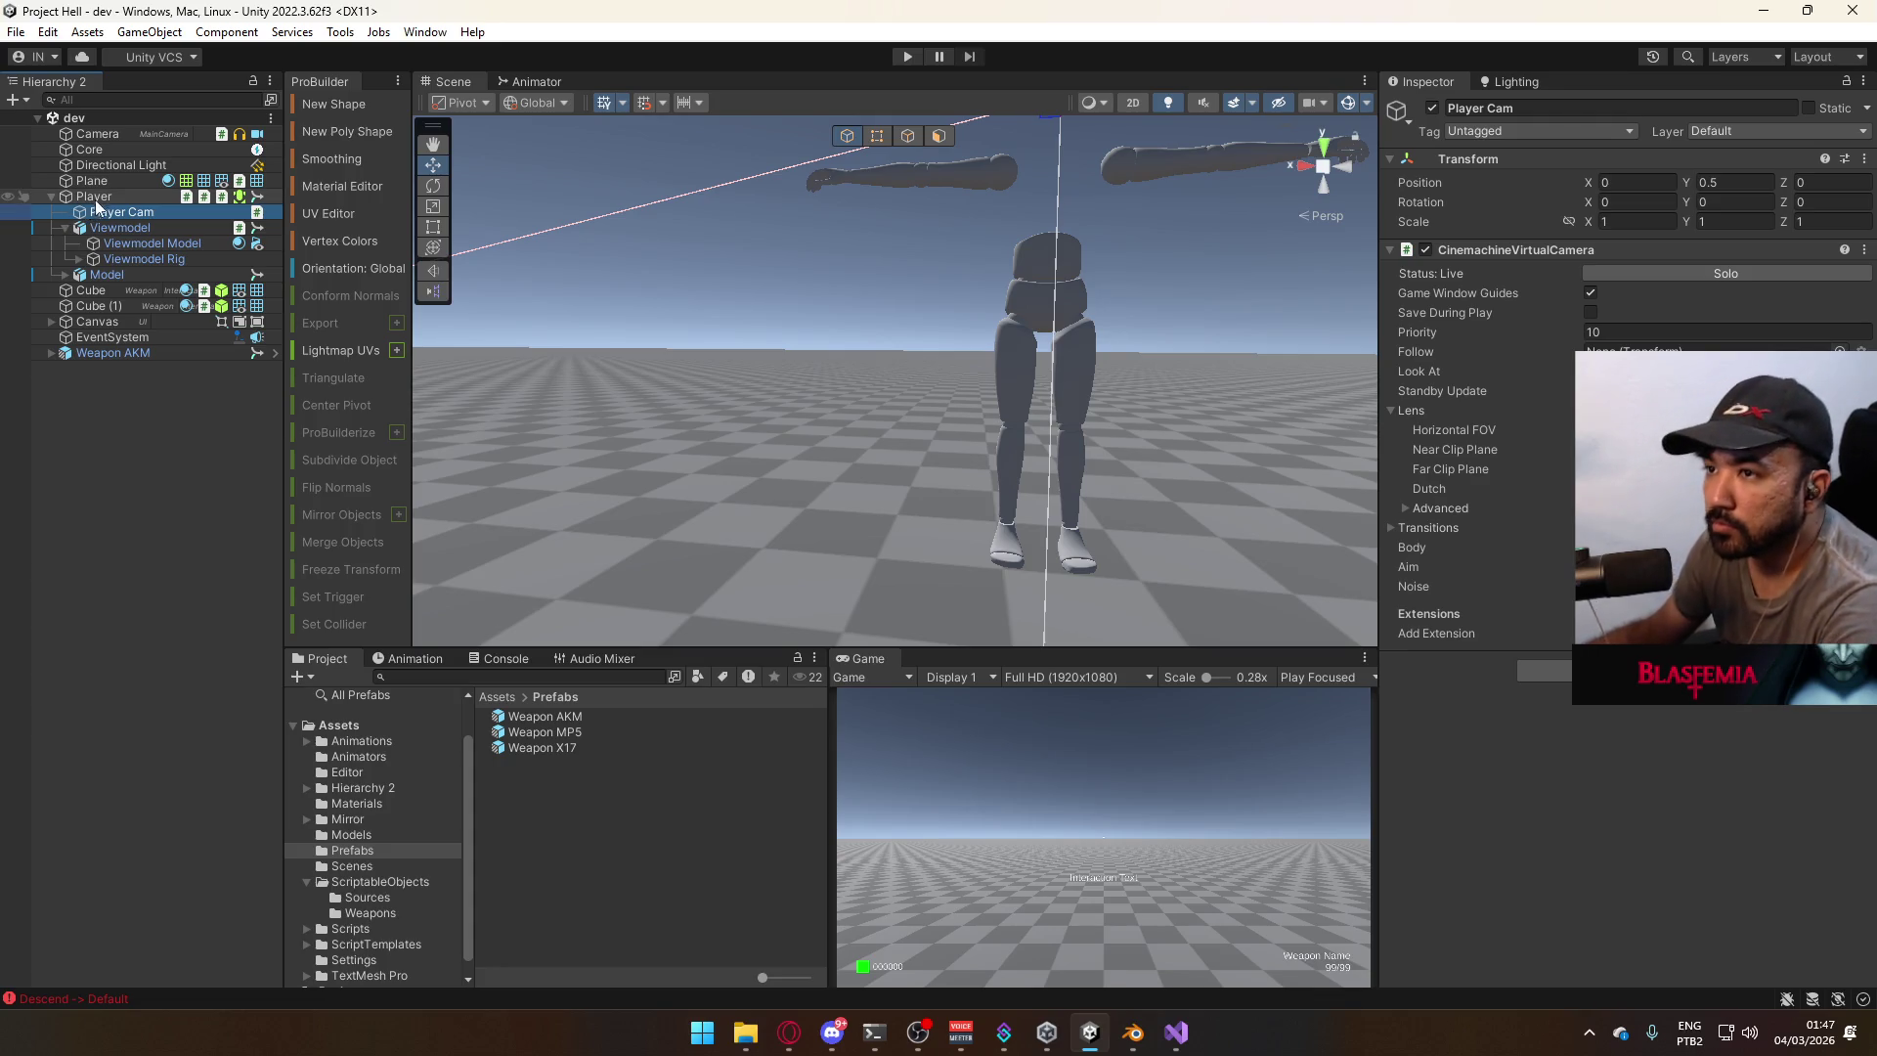
left_click(498, 659)
Show the Player's animation clip list in the Animation panel and enter play mode.
left_click(427, 661)
left_click(363, 700)
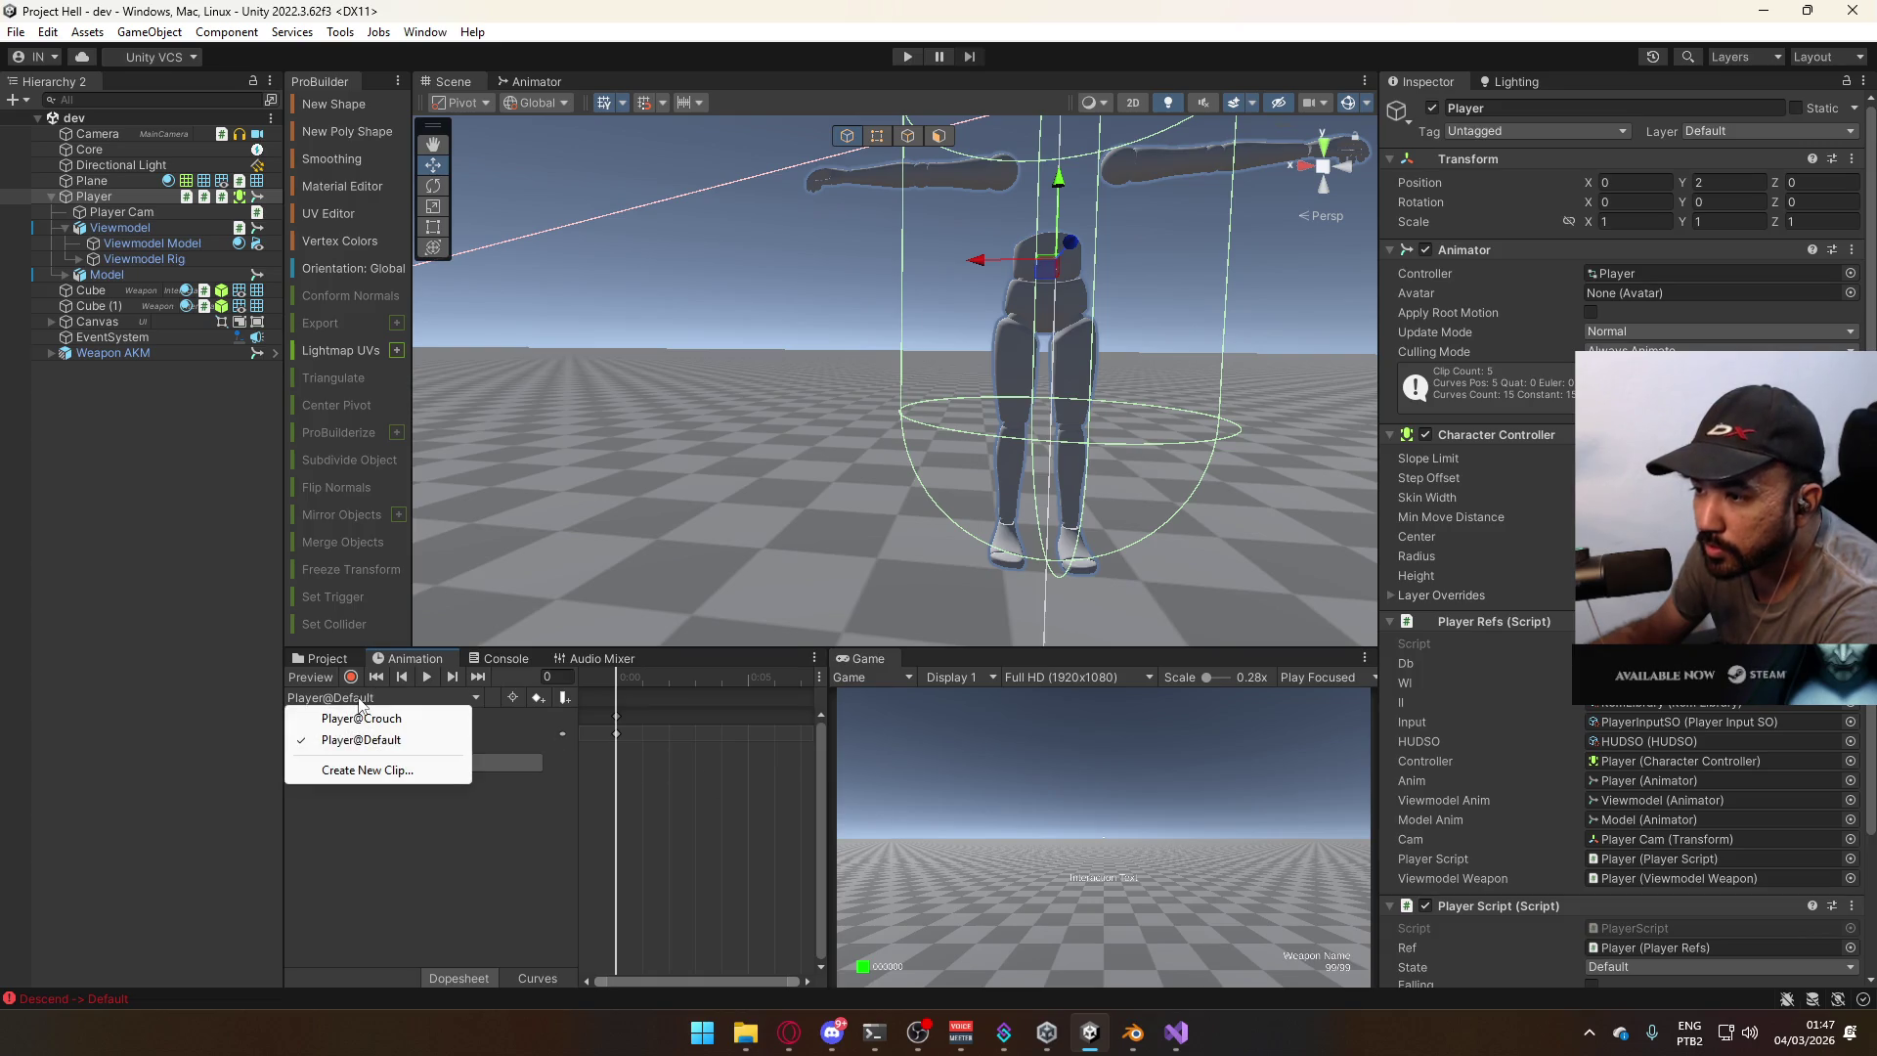
left_click(909, 57)
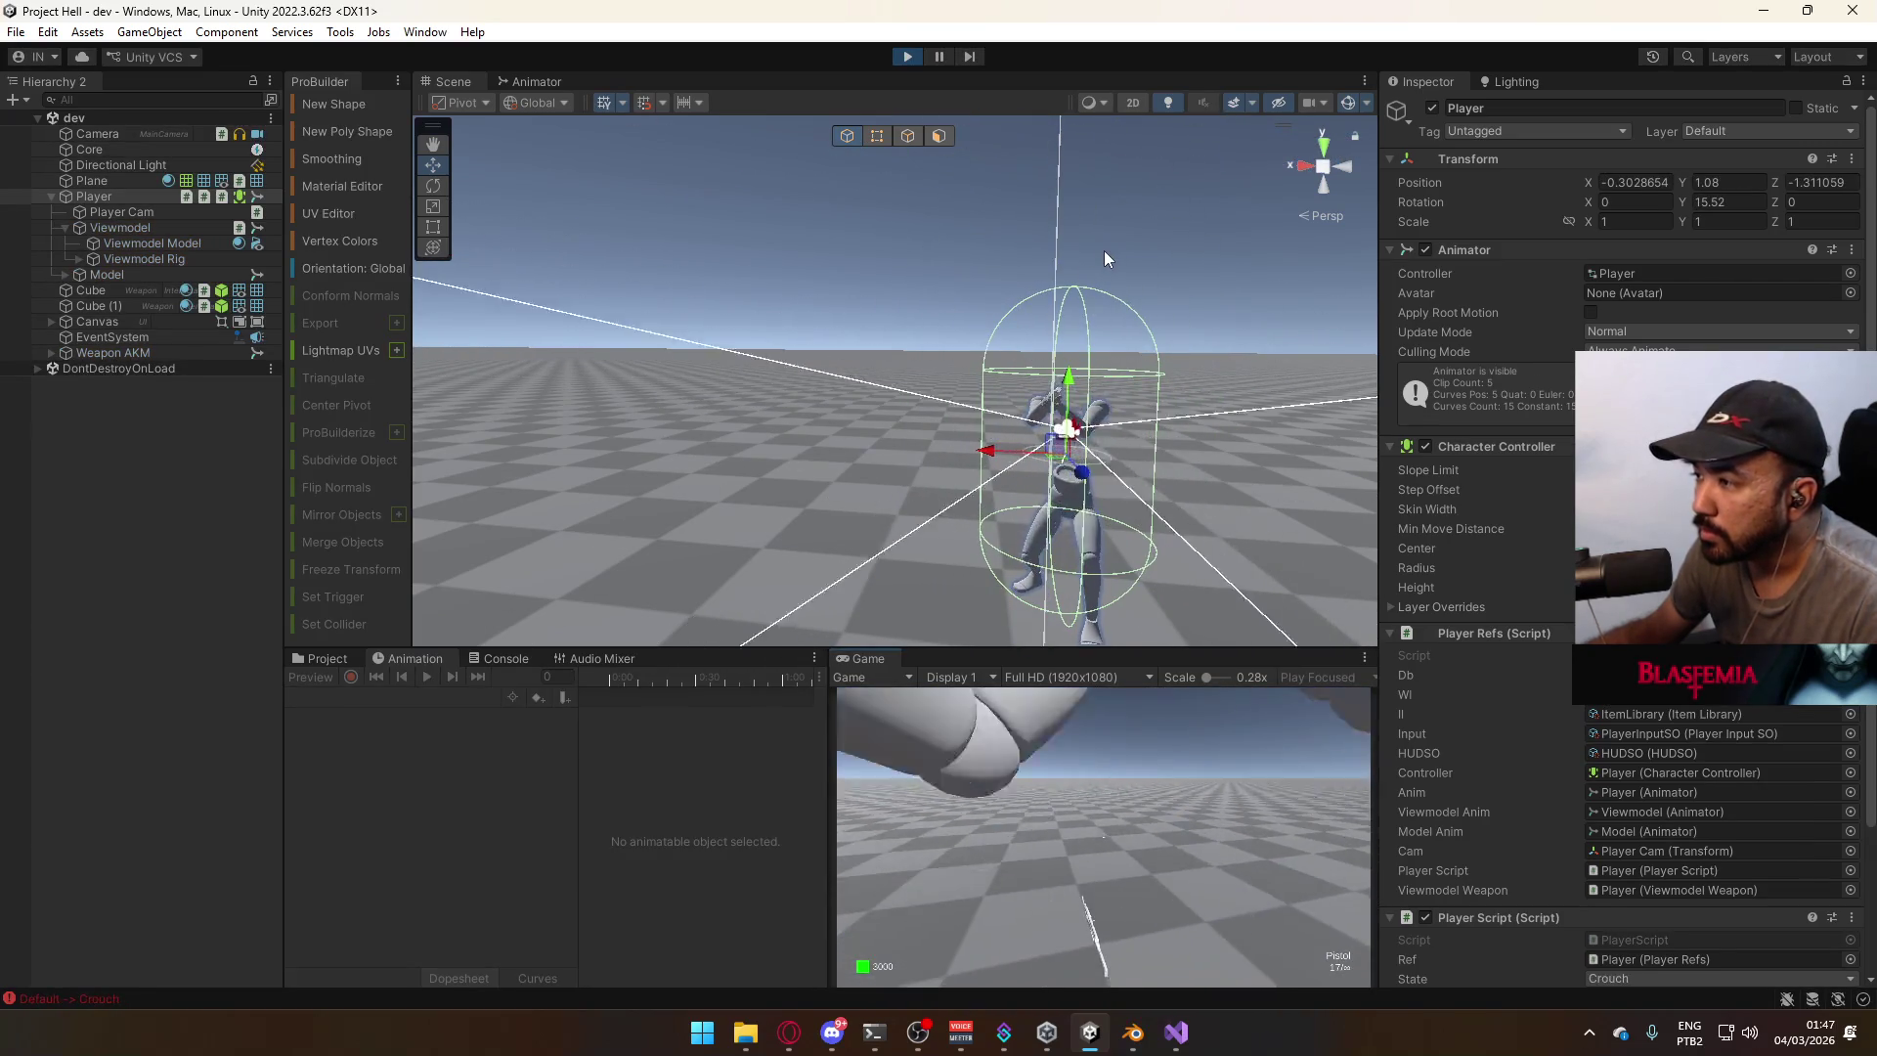
Stand back up from crouching with C, stop play mode, and select Viewmodel collapsed.
key("c")
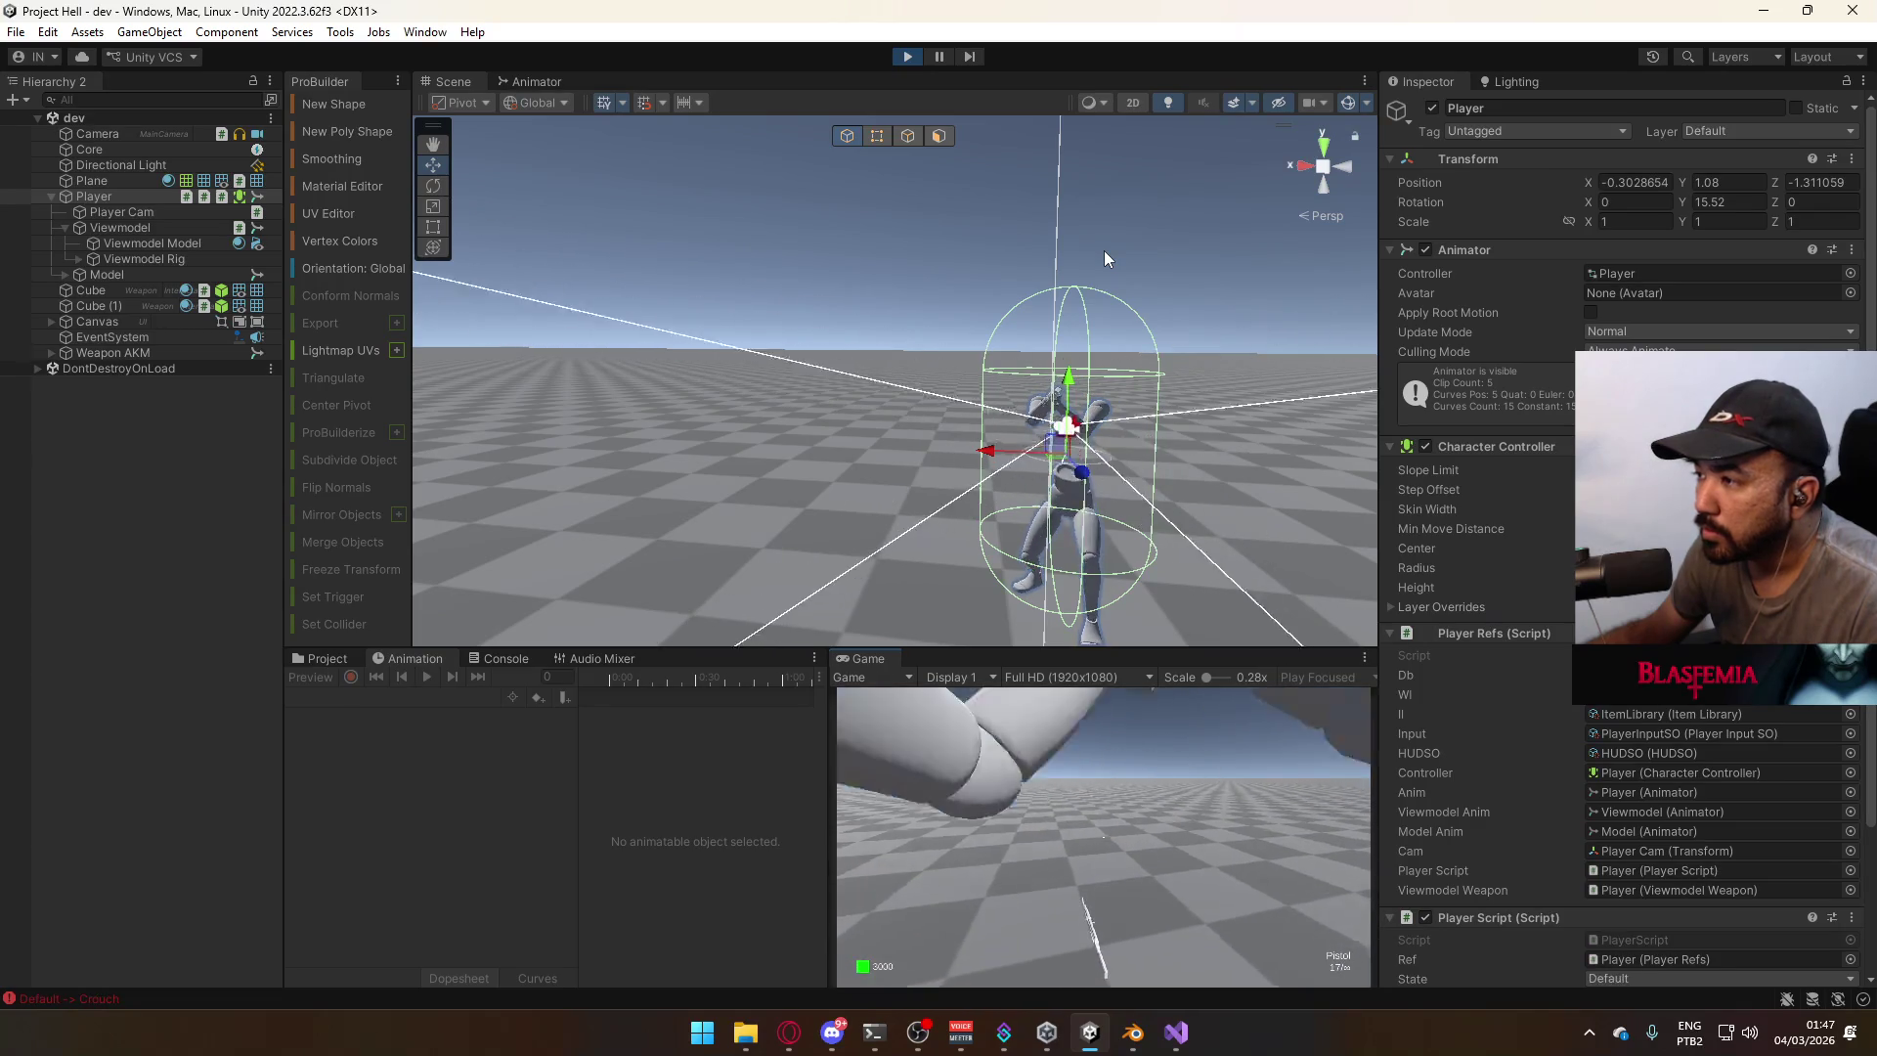
left_click(908, 56)
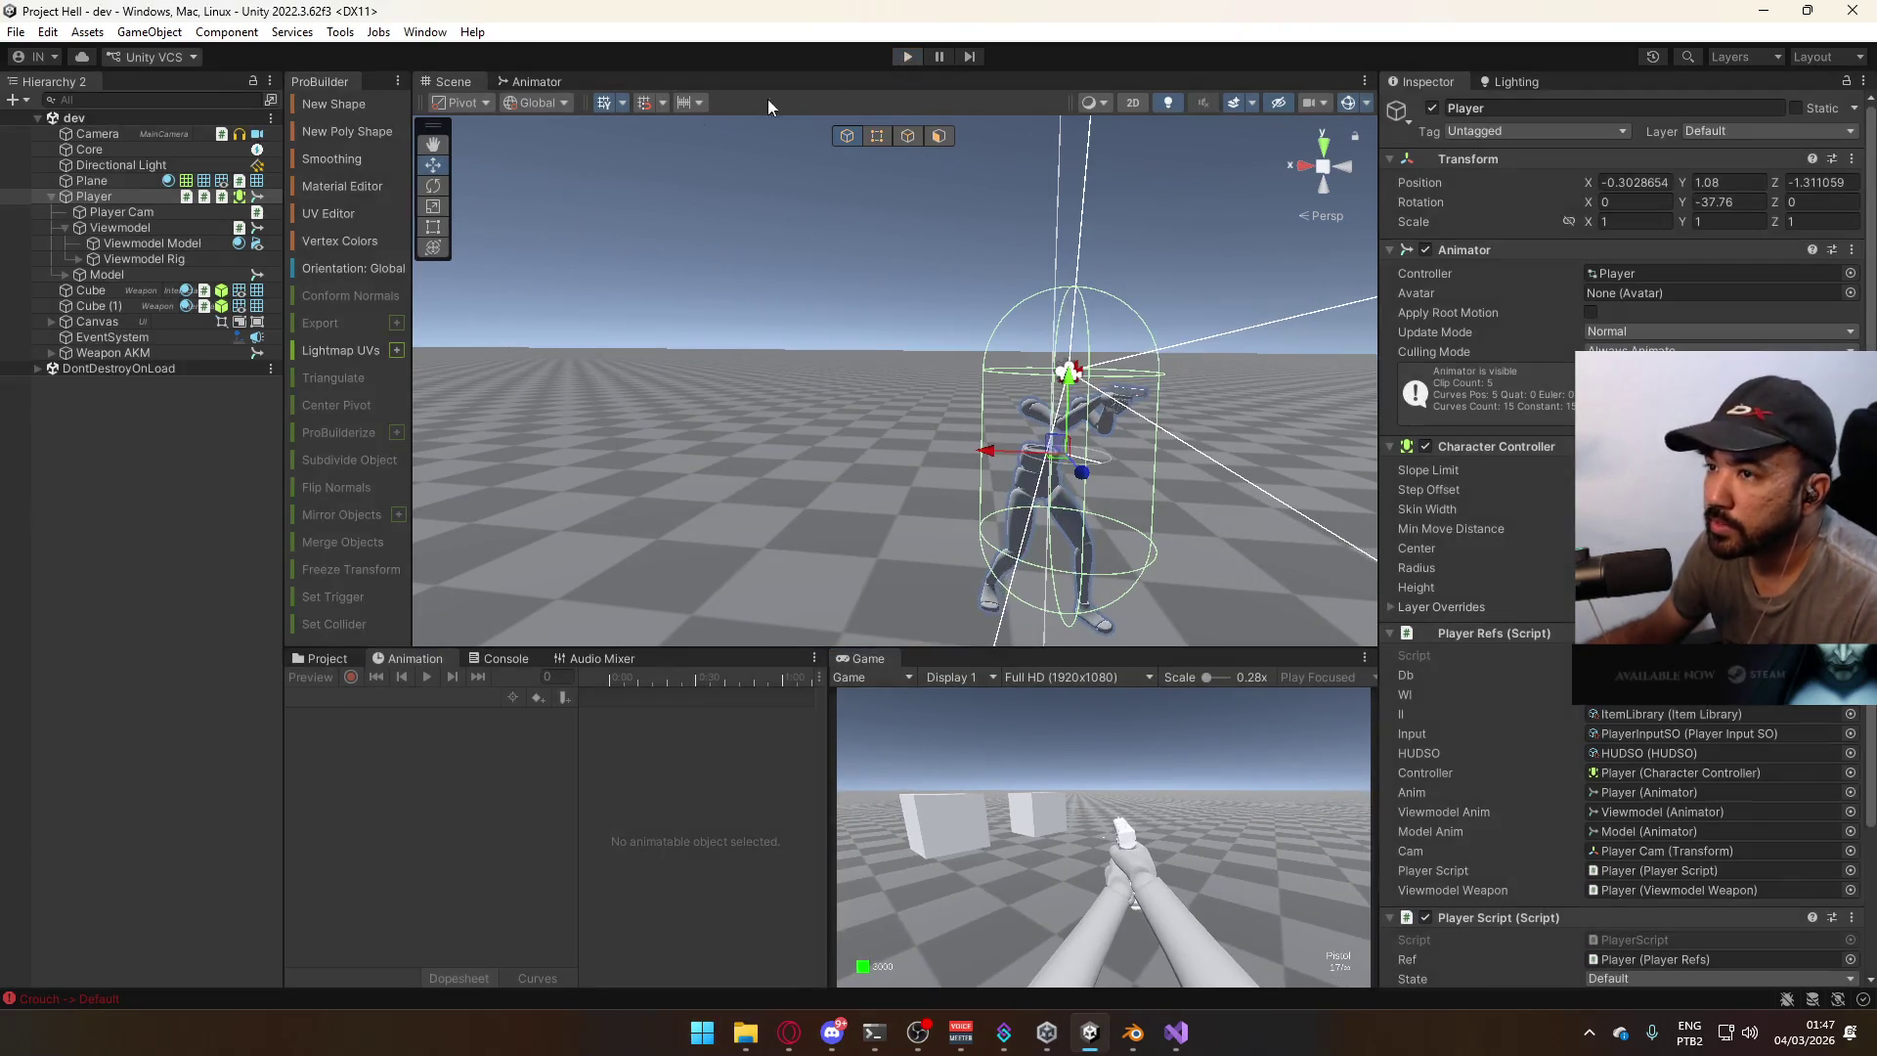
left_click(117, 226)
key("Left")
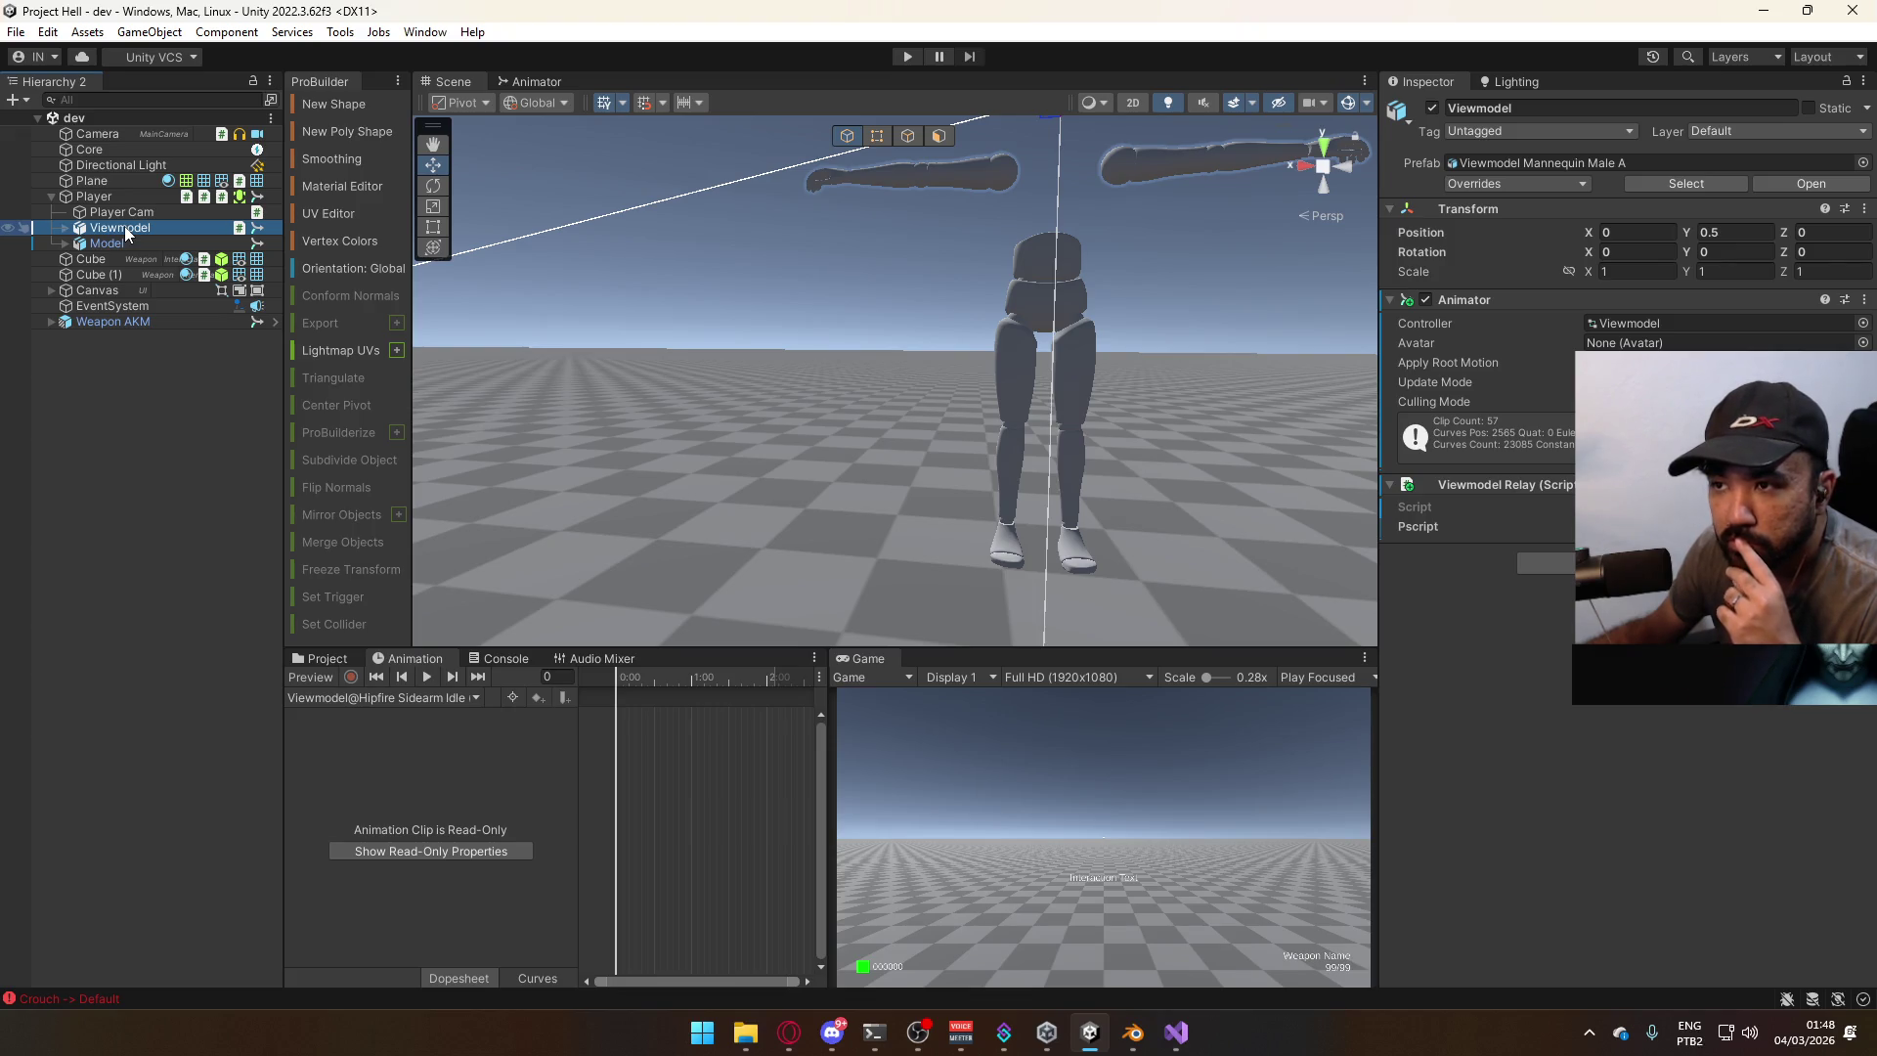
Browse the Viewmodel's animation clips without changing the current clip.
left_click(434, 700)
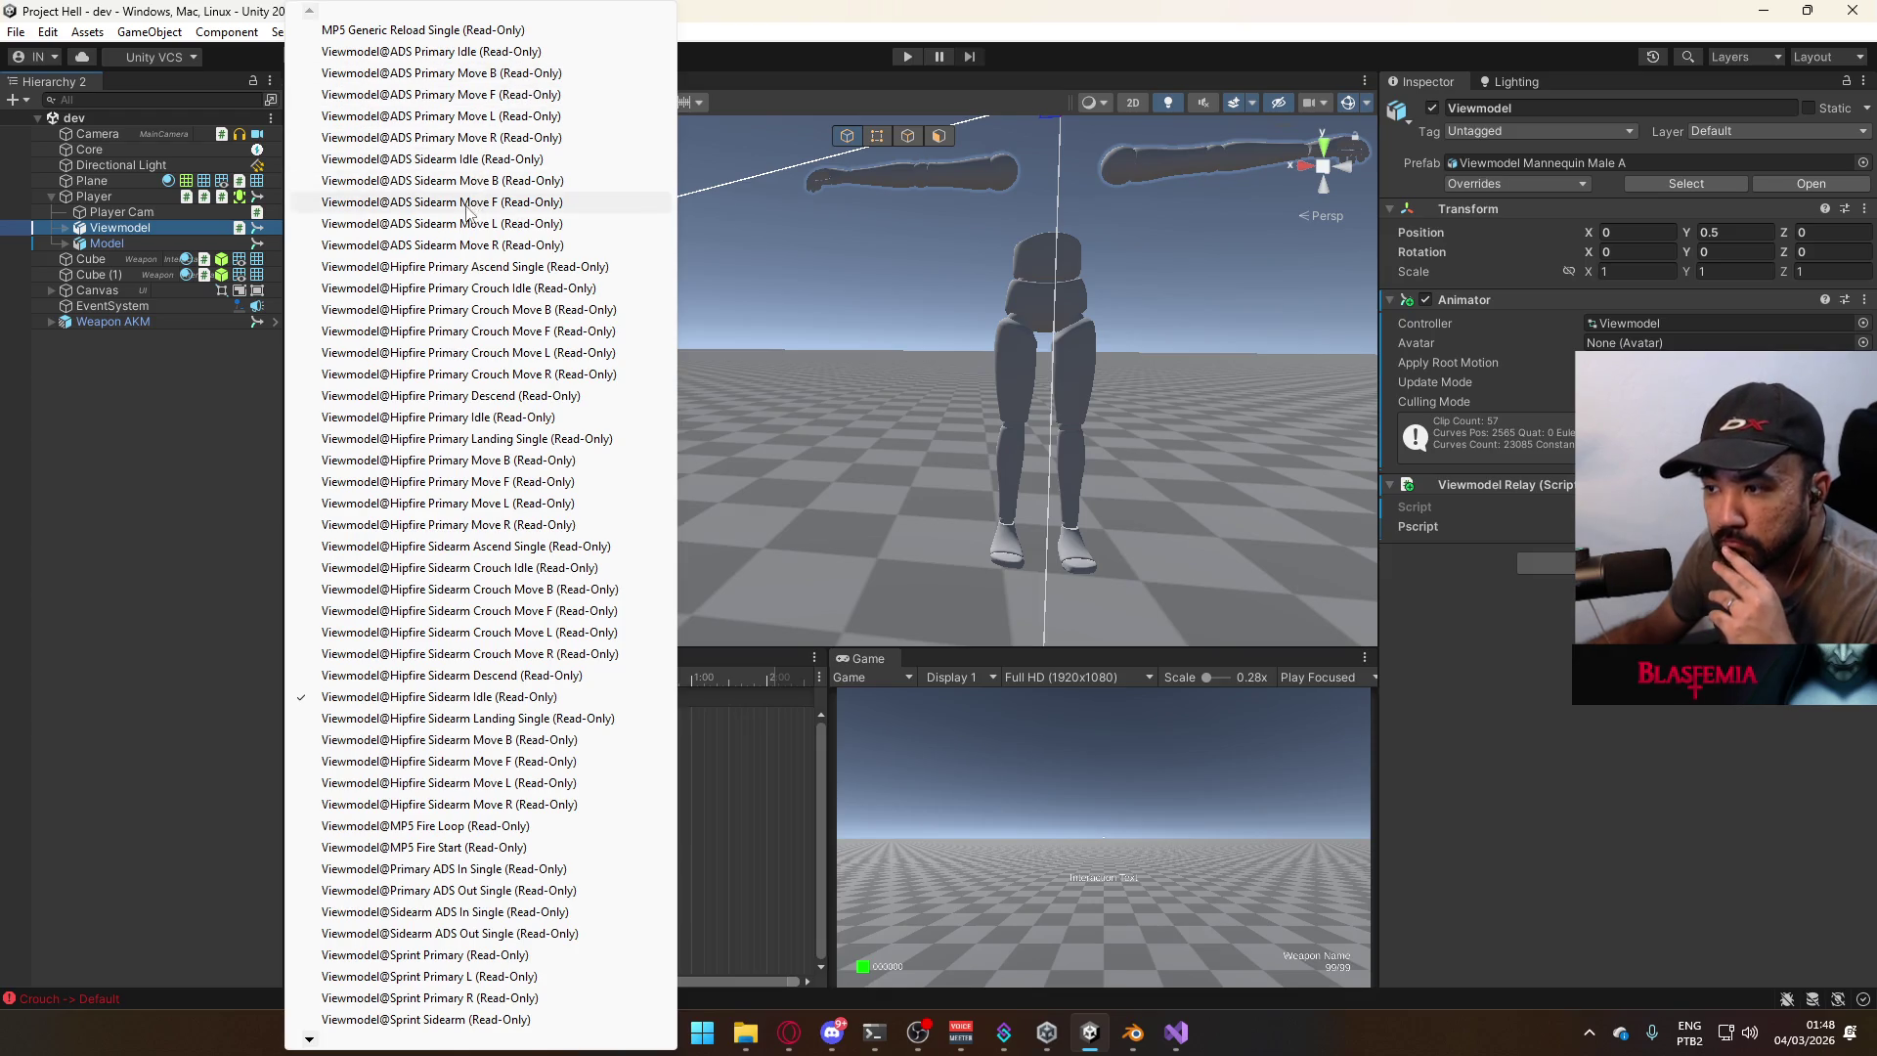
left_click(34, 511)
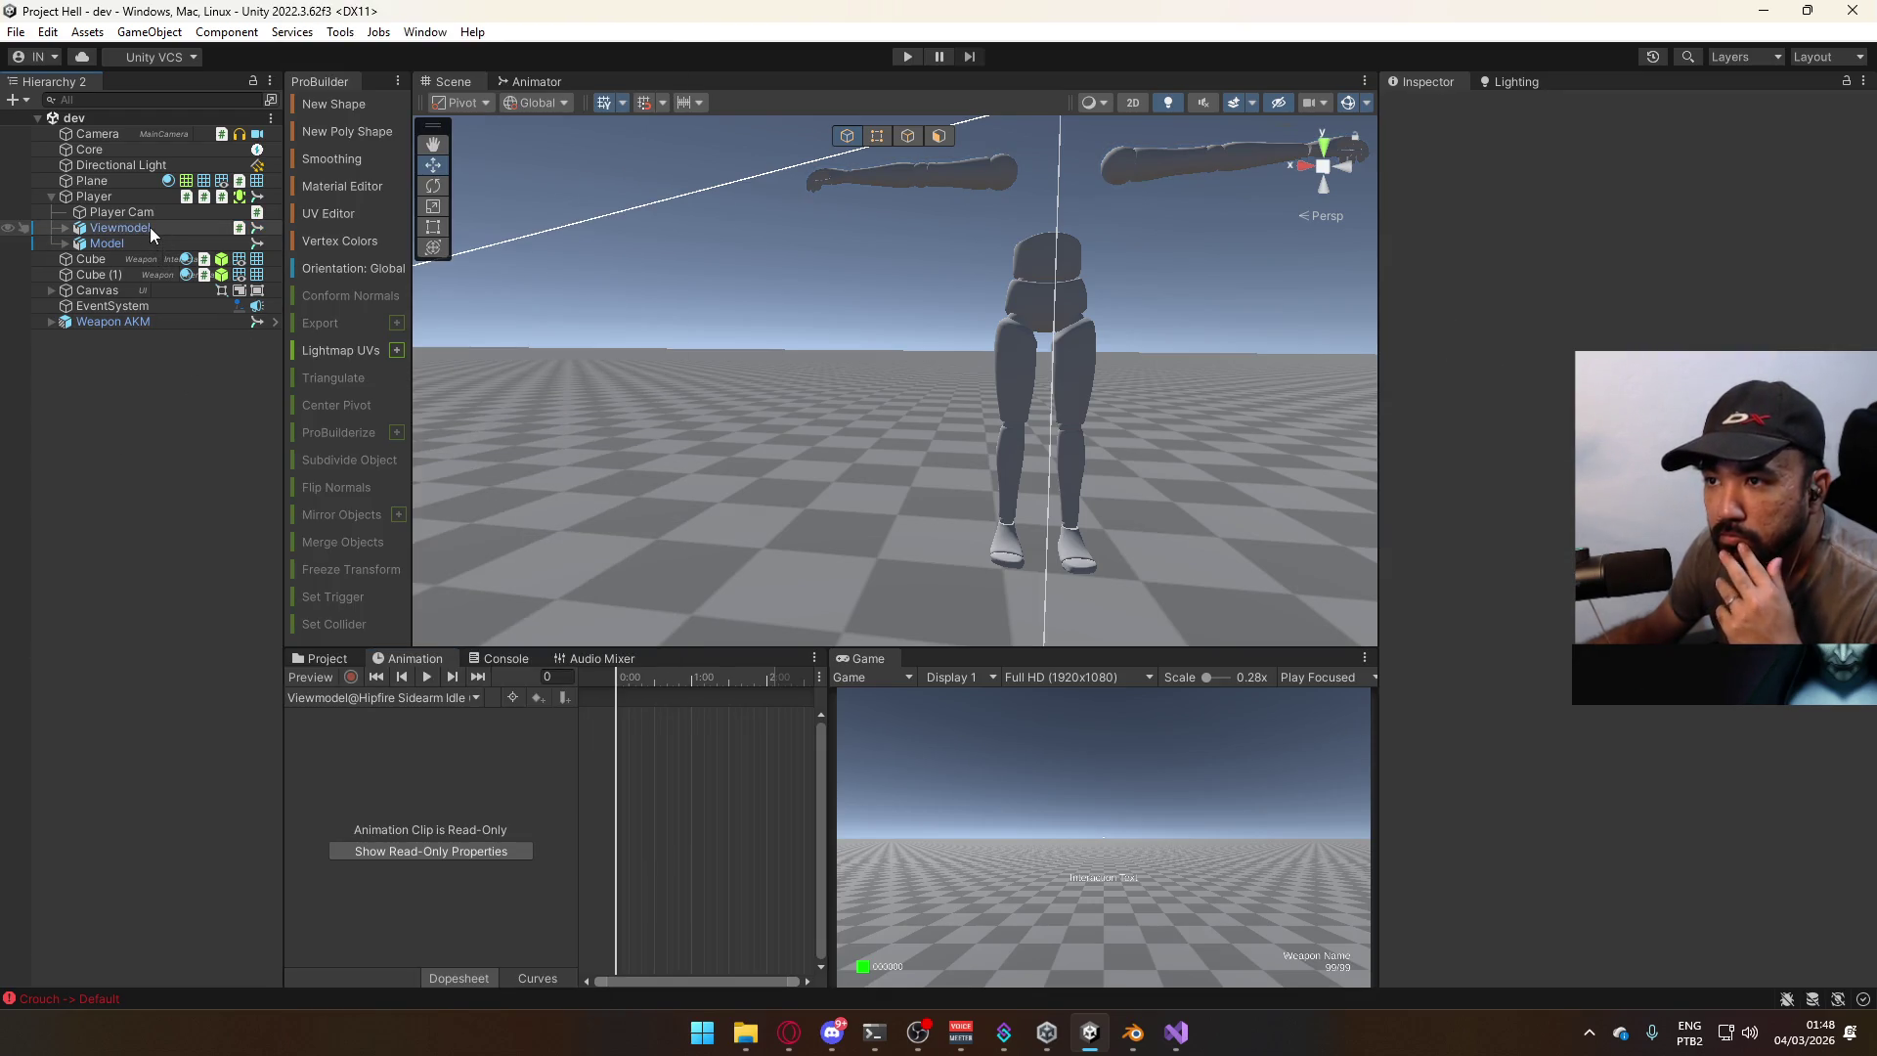
left_click(67, 229)
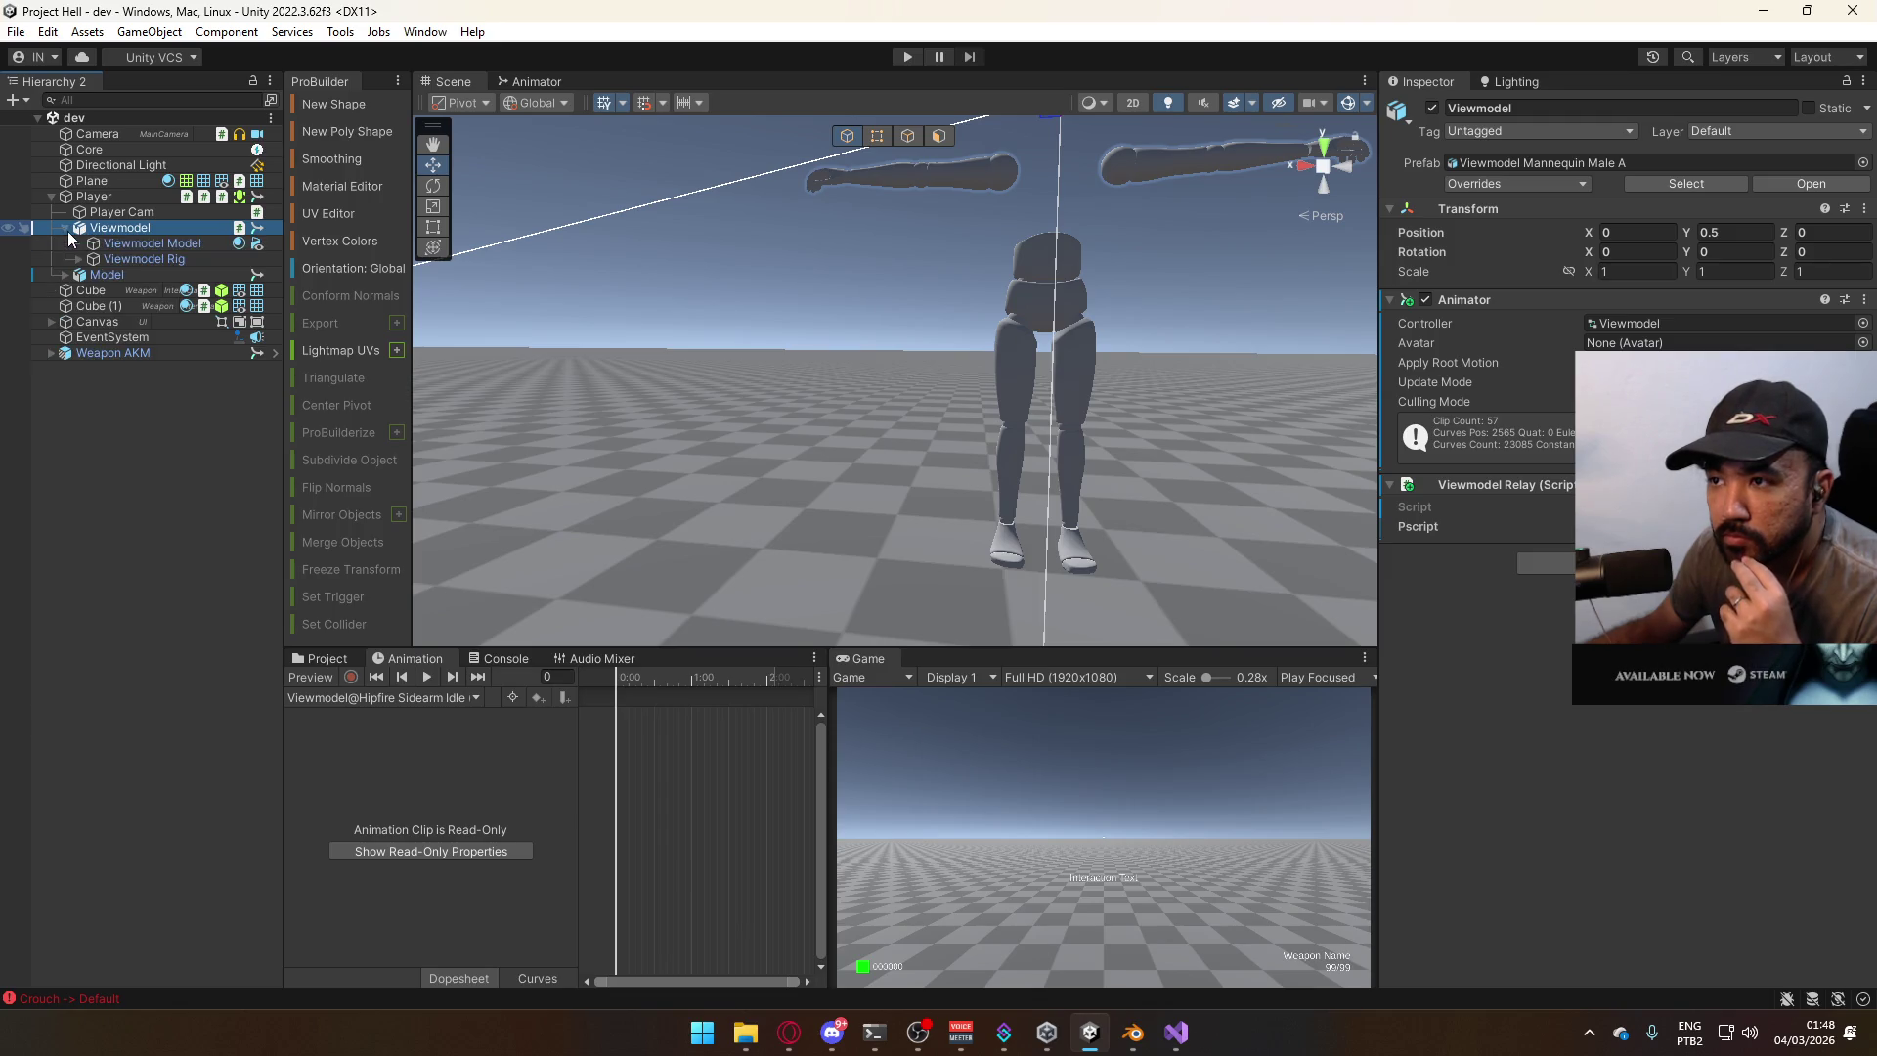
left_click(66, 229)
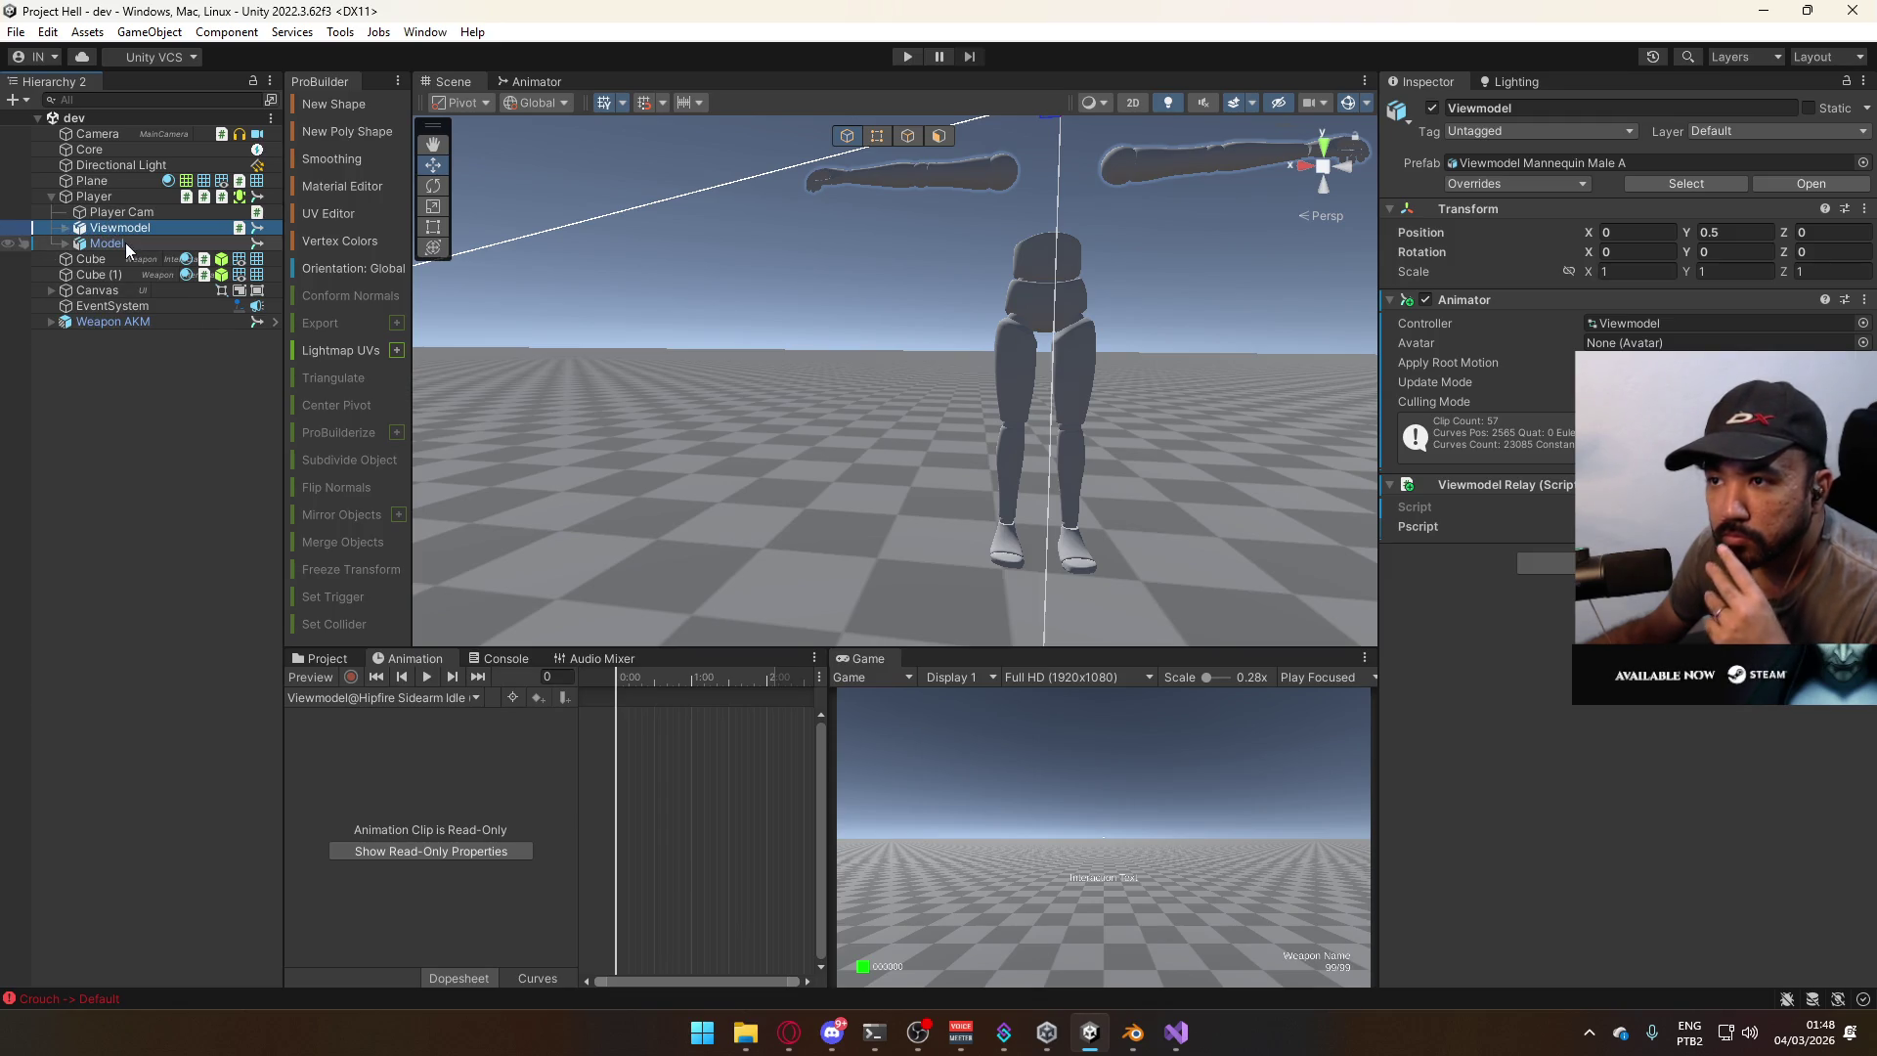
Toggle the animation preview for Viewmodel and Model, then select Player Cam.
left_click(125, 242)
left_click(127, 230)
left_click(319, 673)
left_click(318, 673)
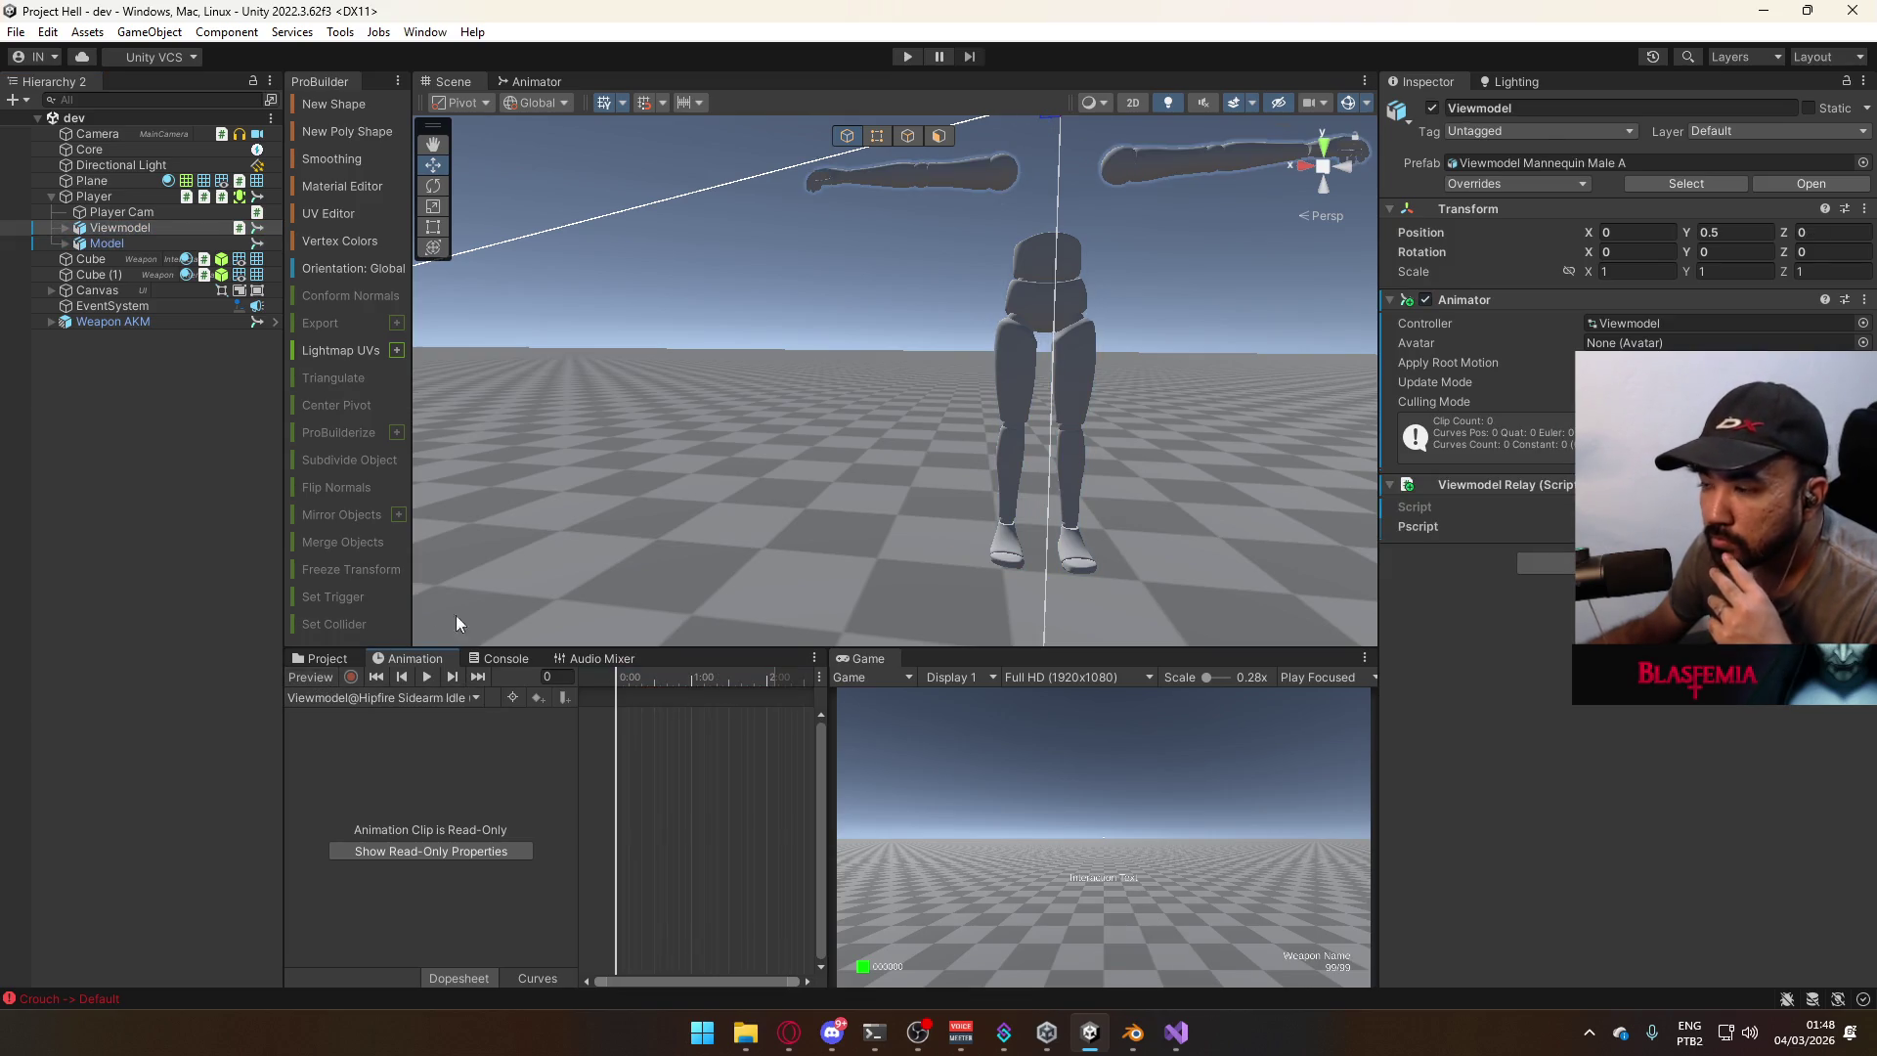
left_click(157, 242)
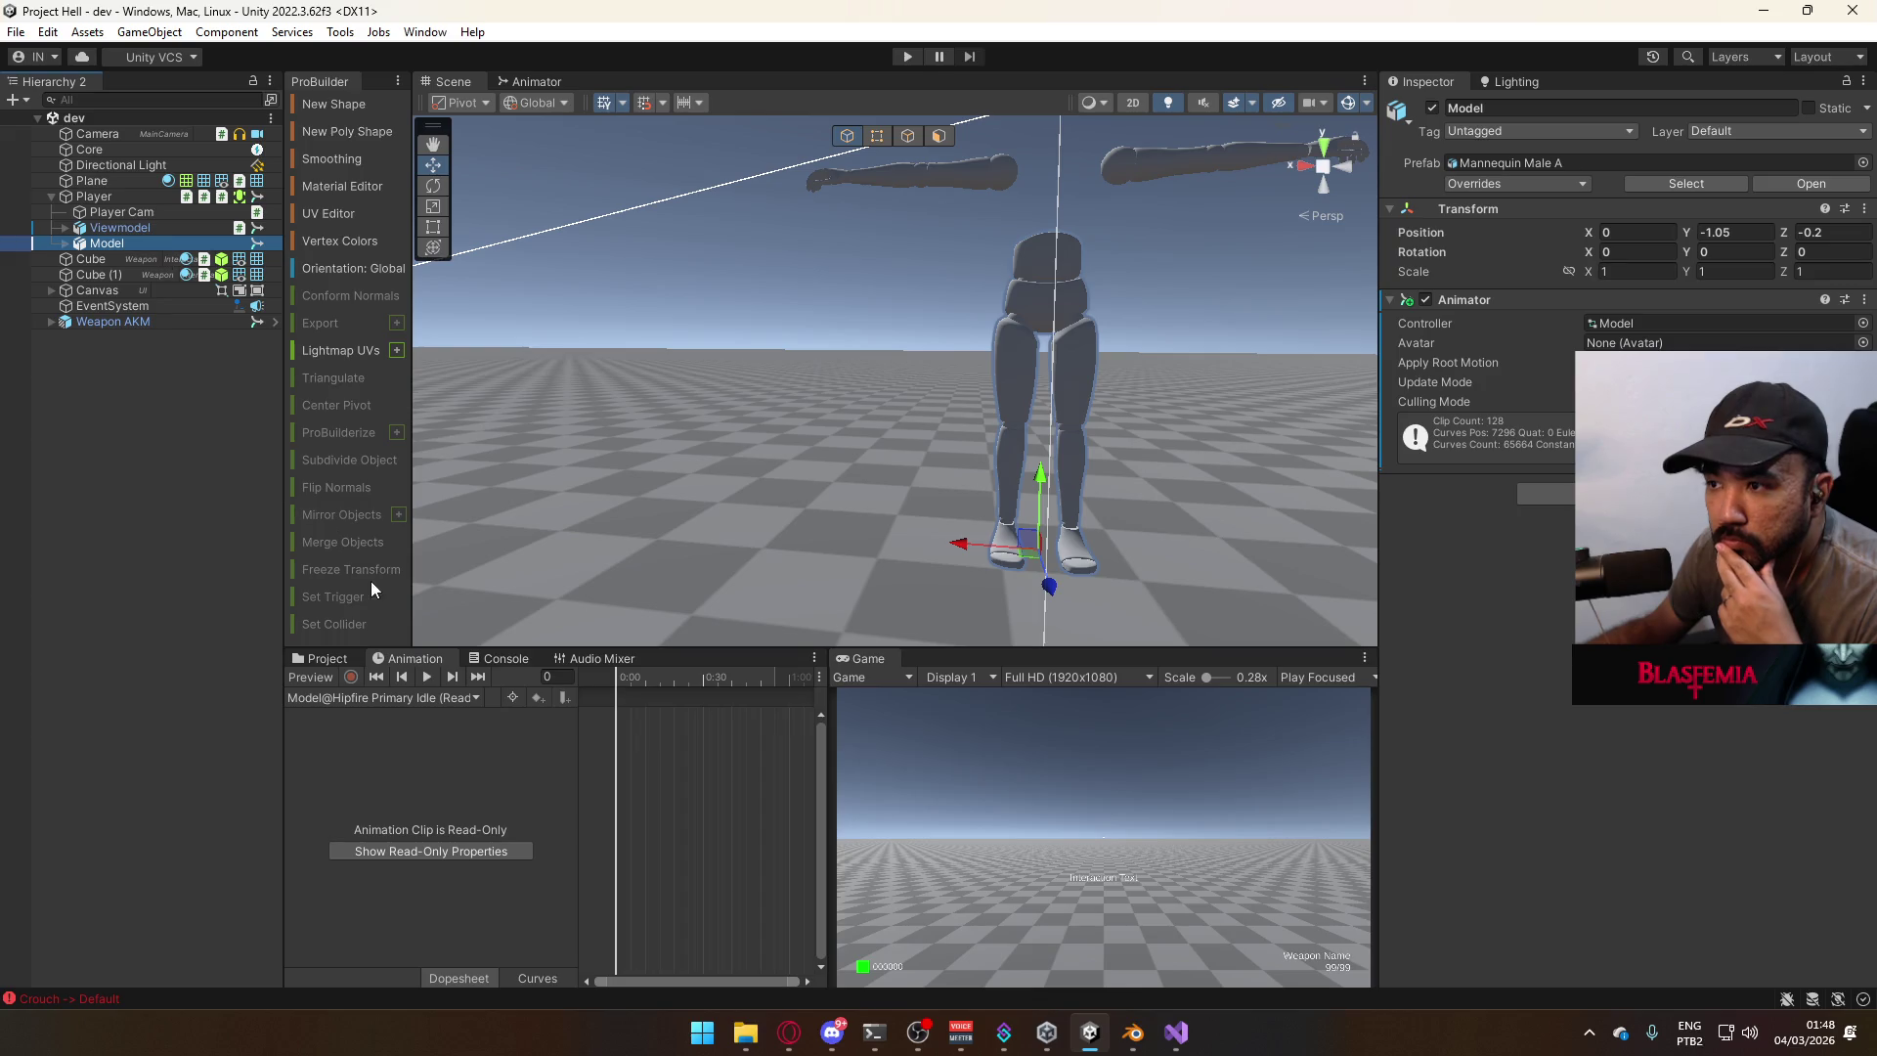
left_click(315, 678)
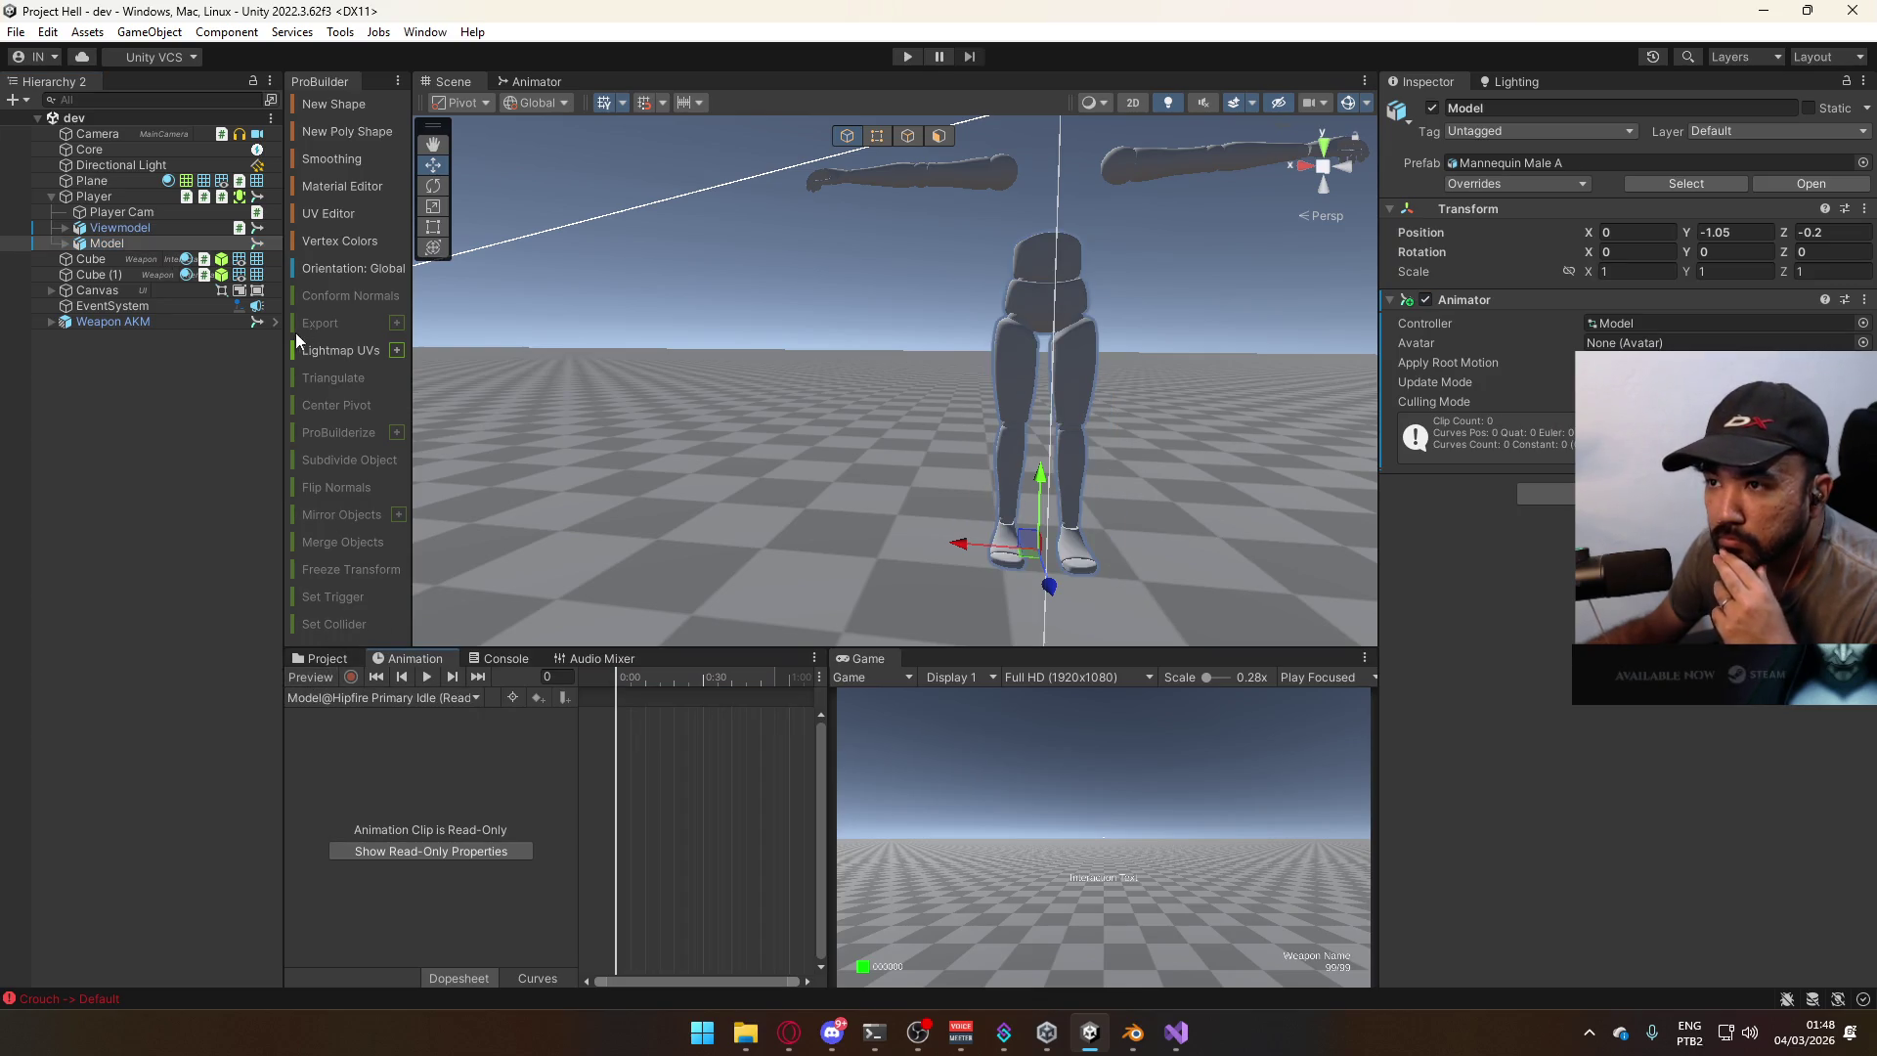
left_click(151, 216)
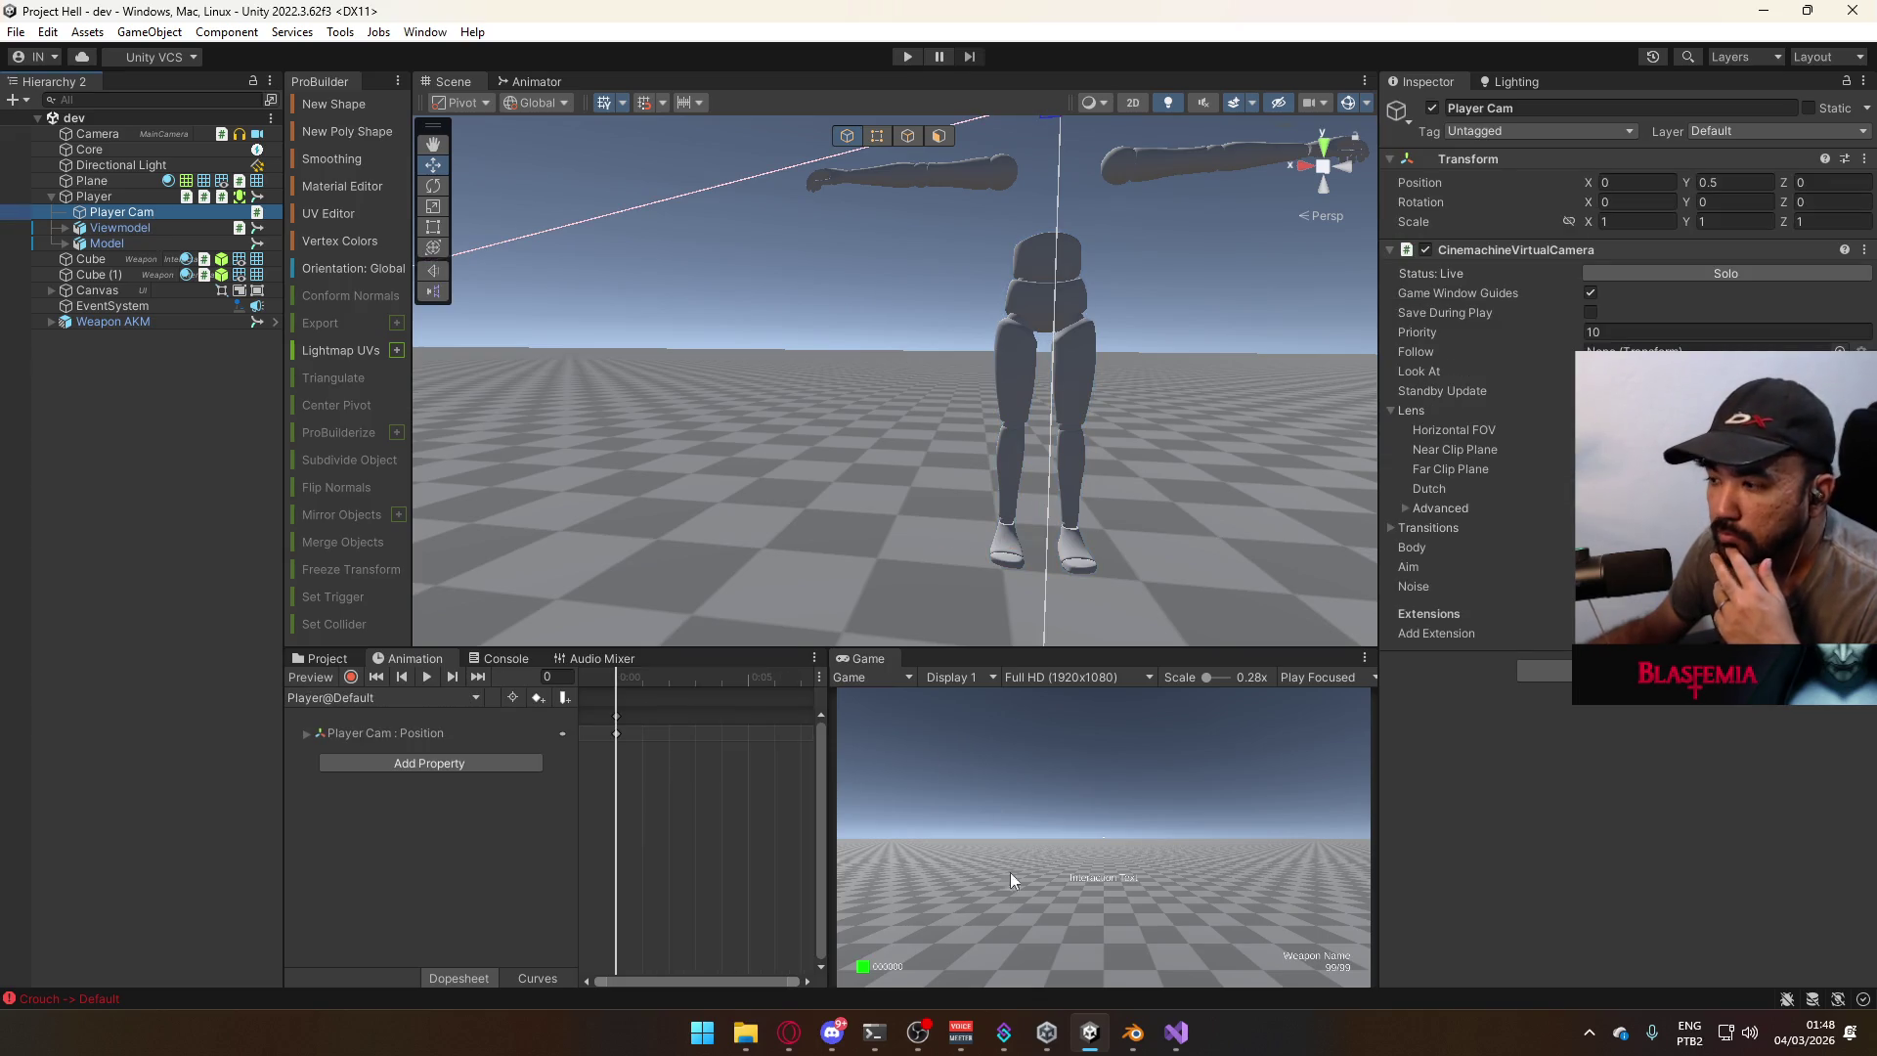
left_click(1047, 1032)
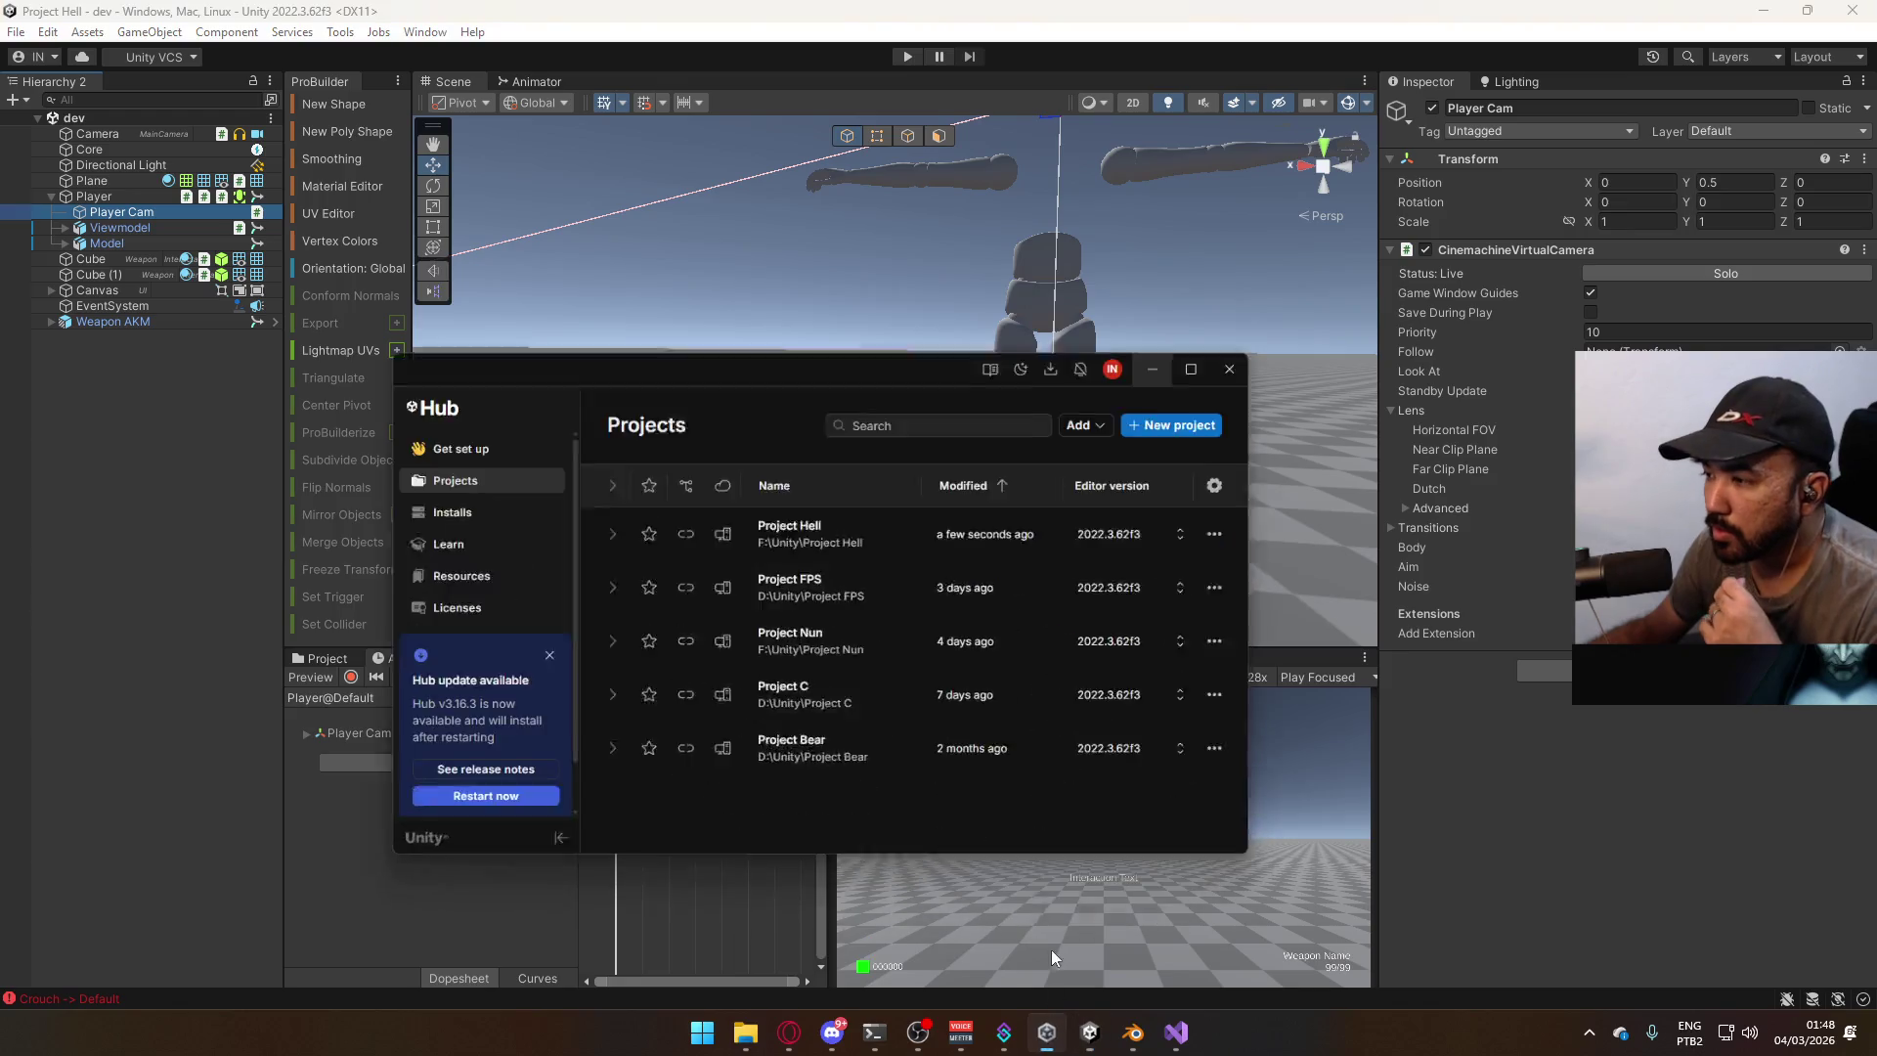
Launch Project FPS from the Unity Hub Projects list.
left_click(792, 513)
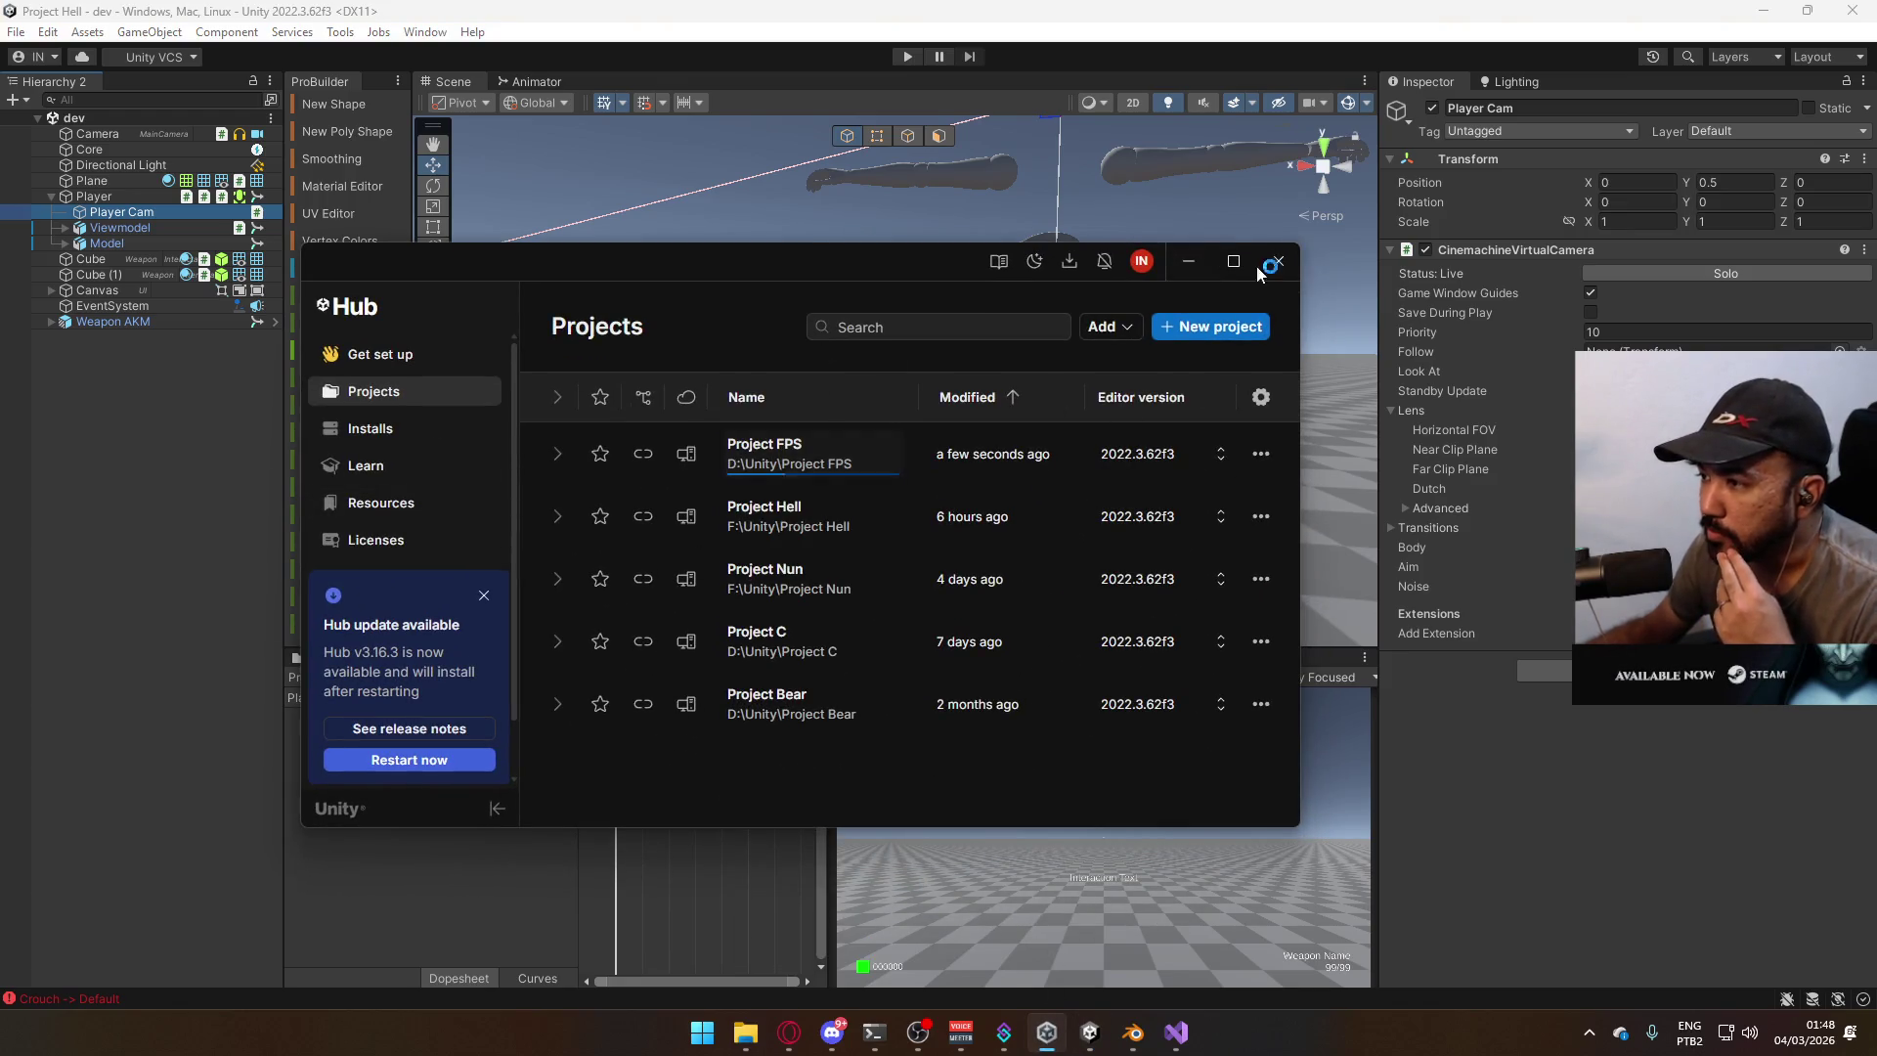
left_click(1203, 256)
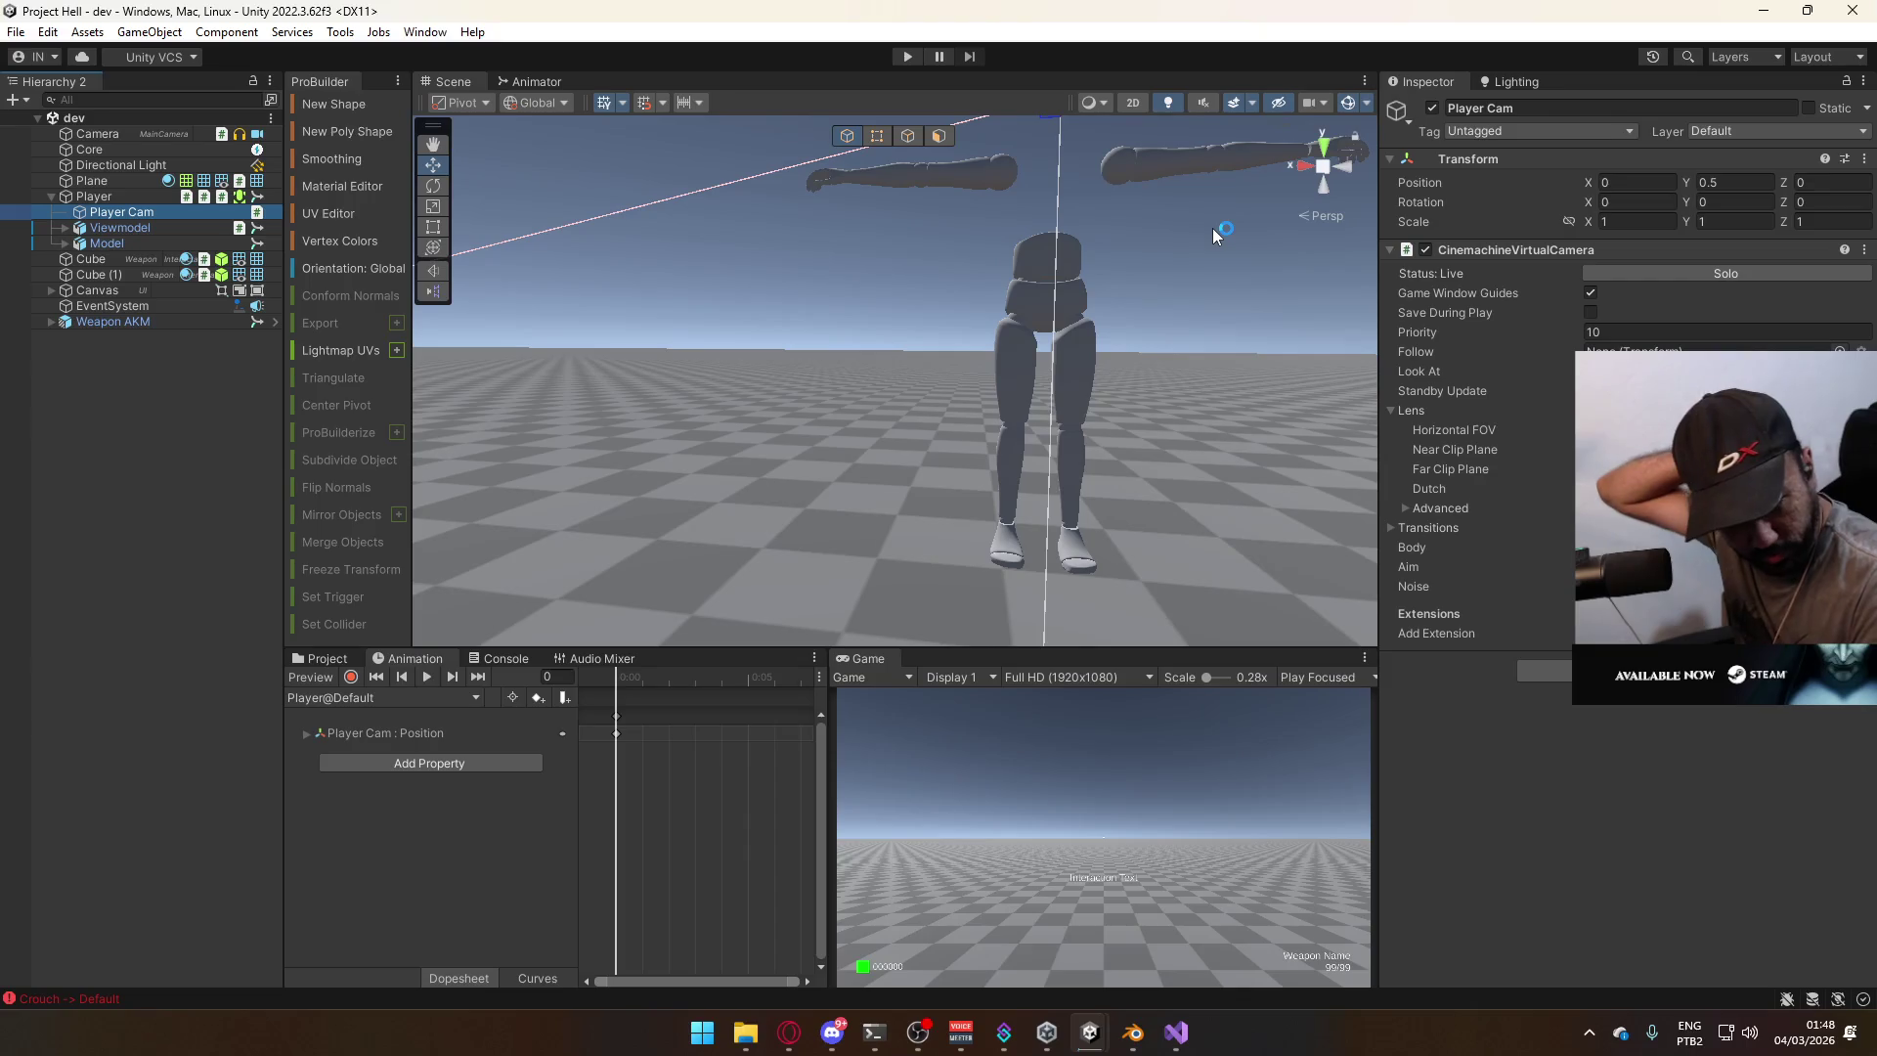
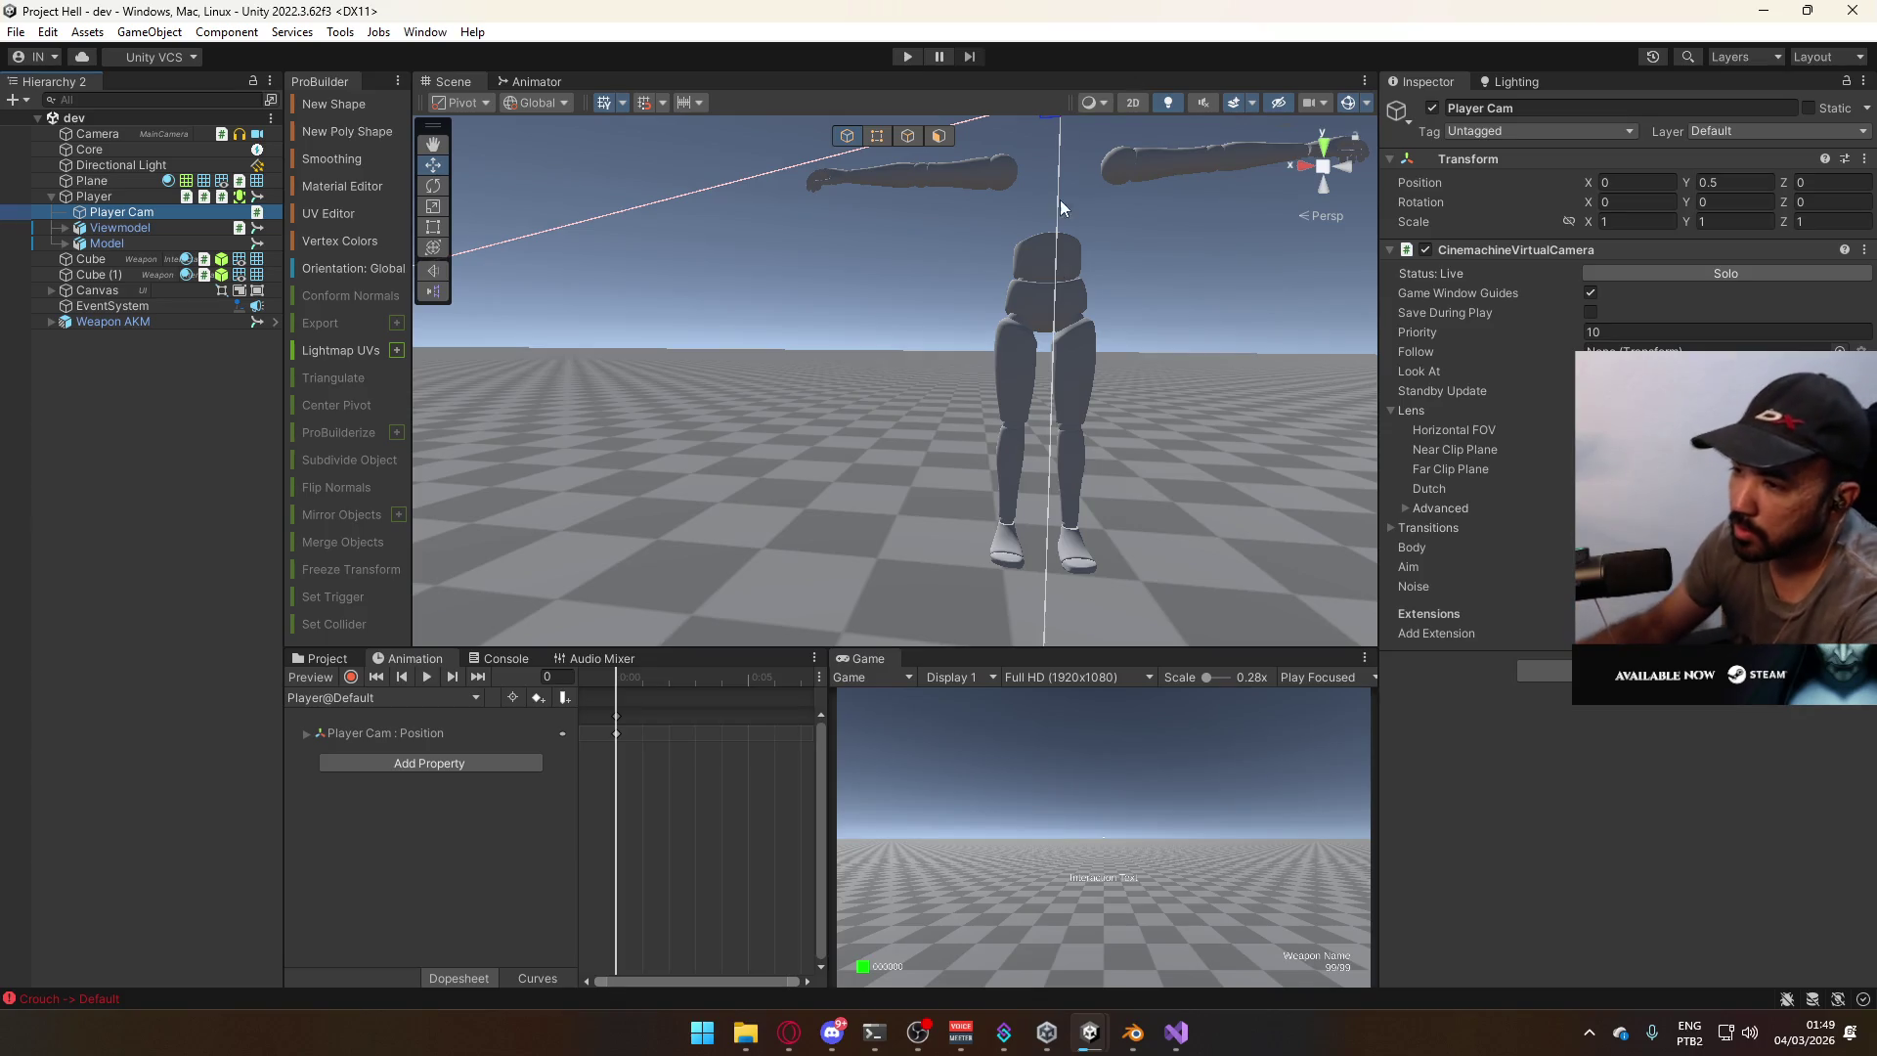
Create a ChildOf script in Scripts/Tools, add it to Viewmodel, and assign Player Cam as its target.
left_click(332, 660)
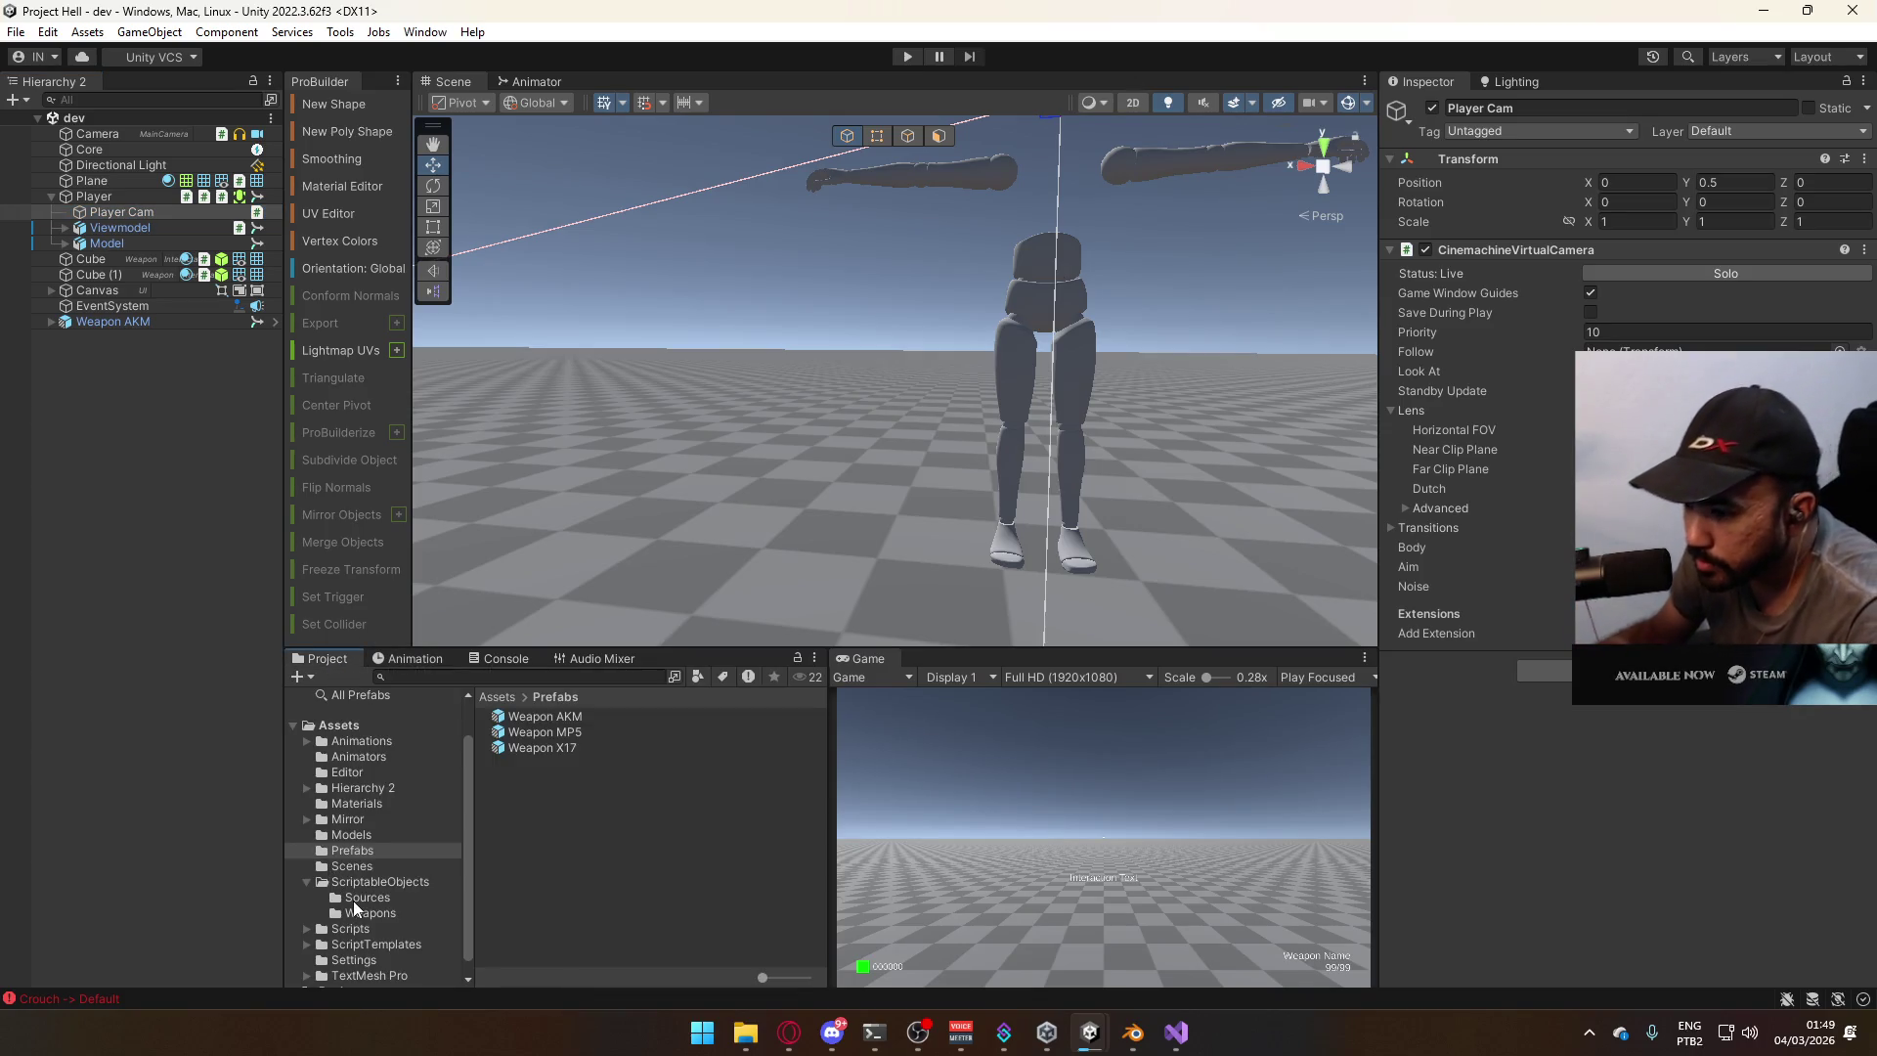
left_click(350, 928)
double_click(538, 716)
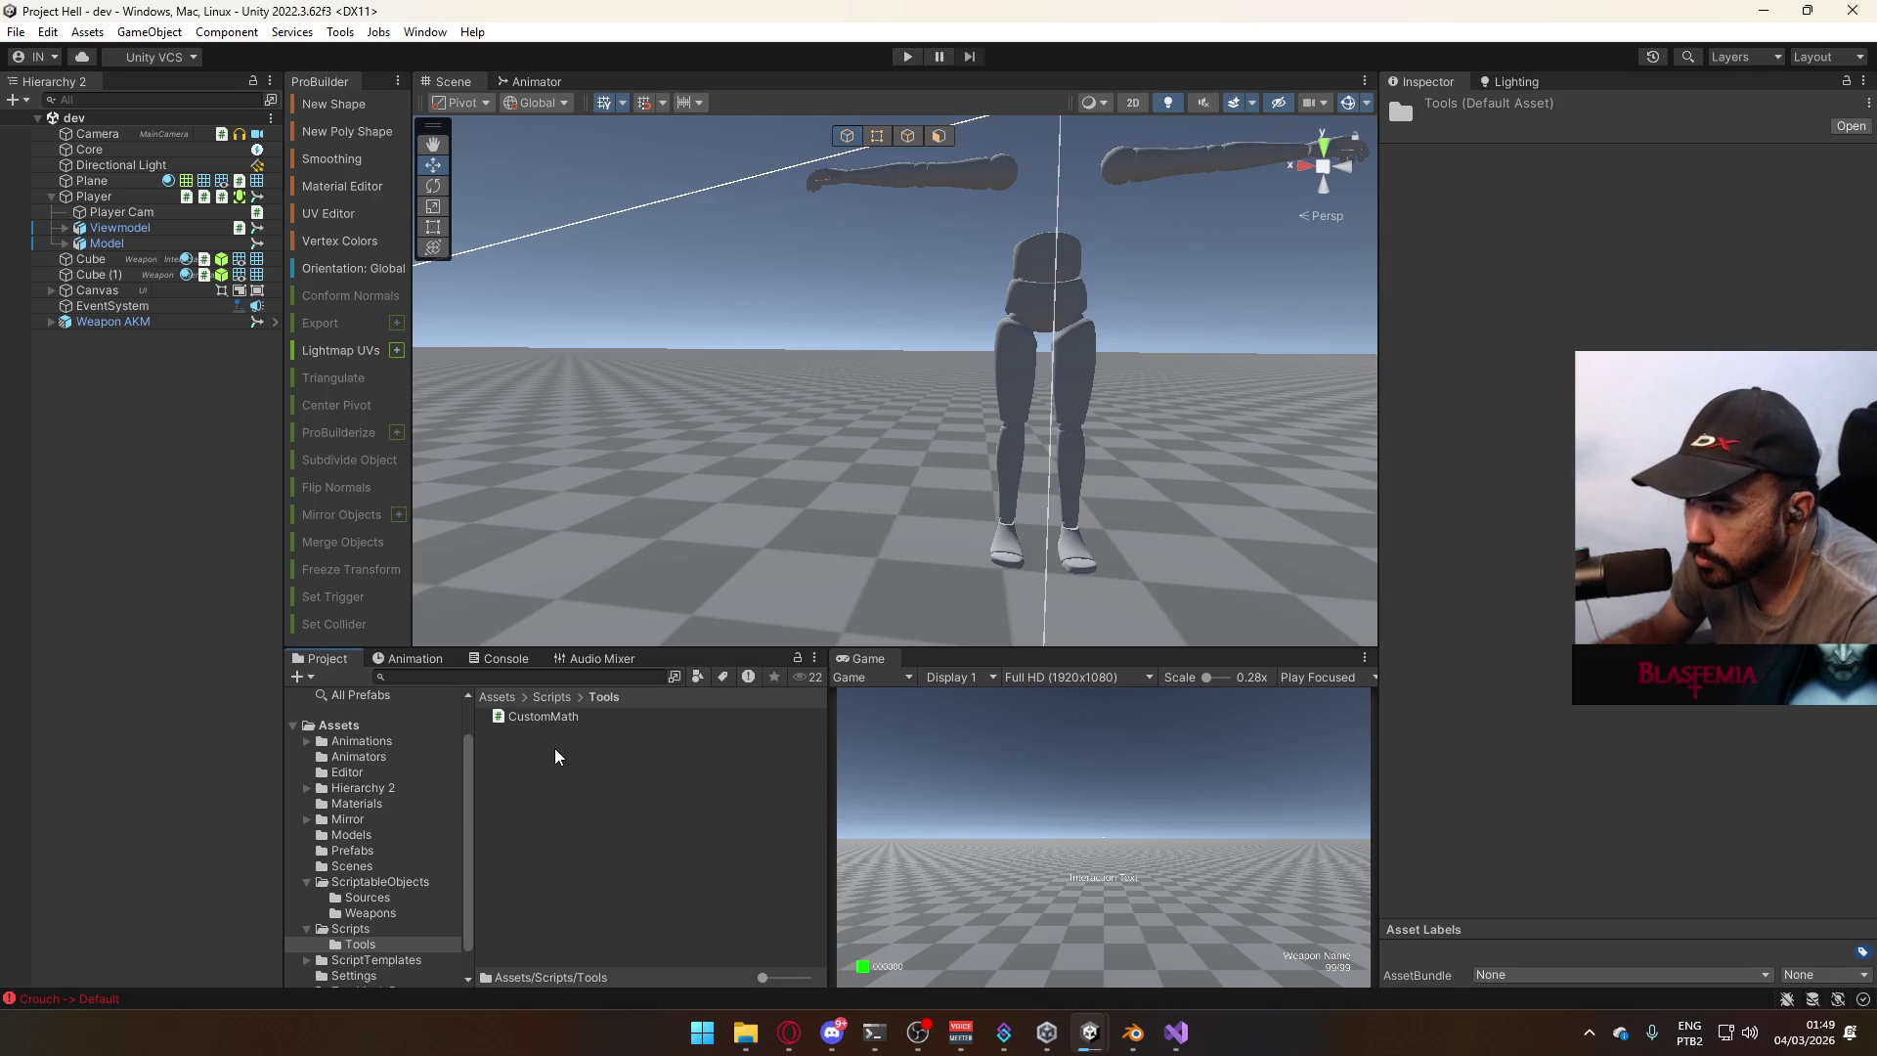
right_click(552, 742)
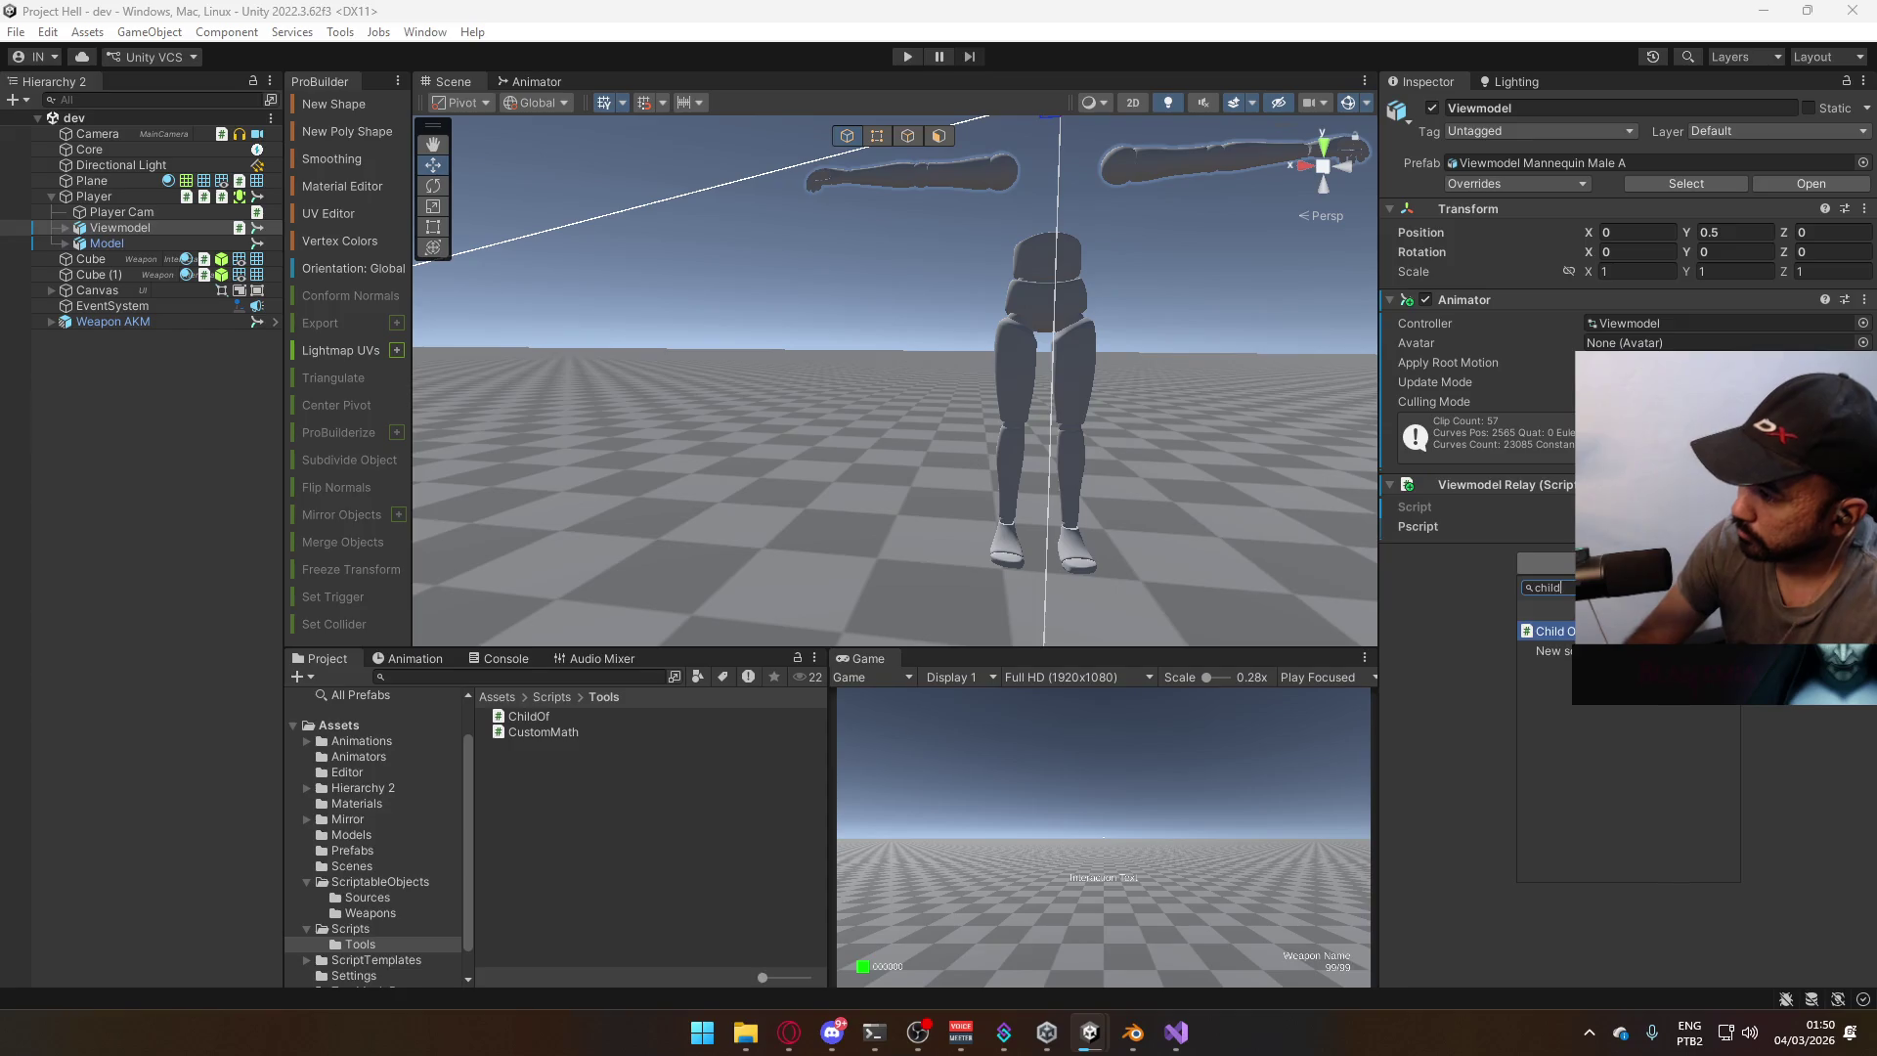
key("Return")
mouse_move(92, 214)
left_mouse_down()
mouse_move(1149, 323)
mouse_move(1663, 595)
left_mouse_up()
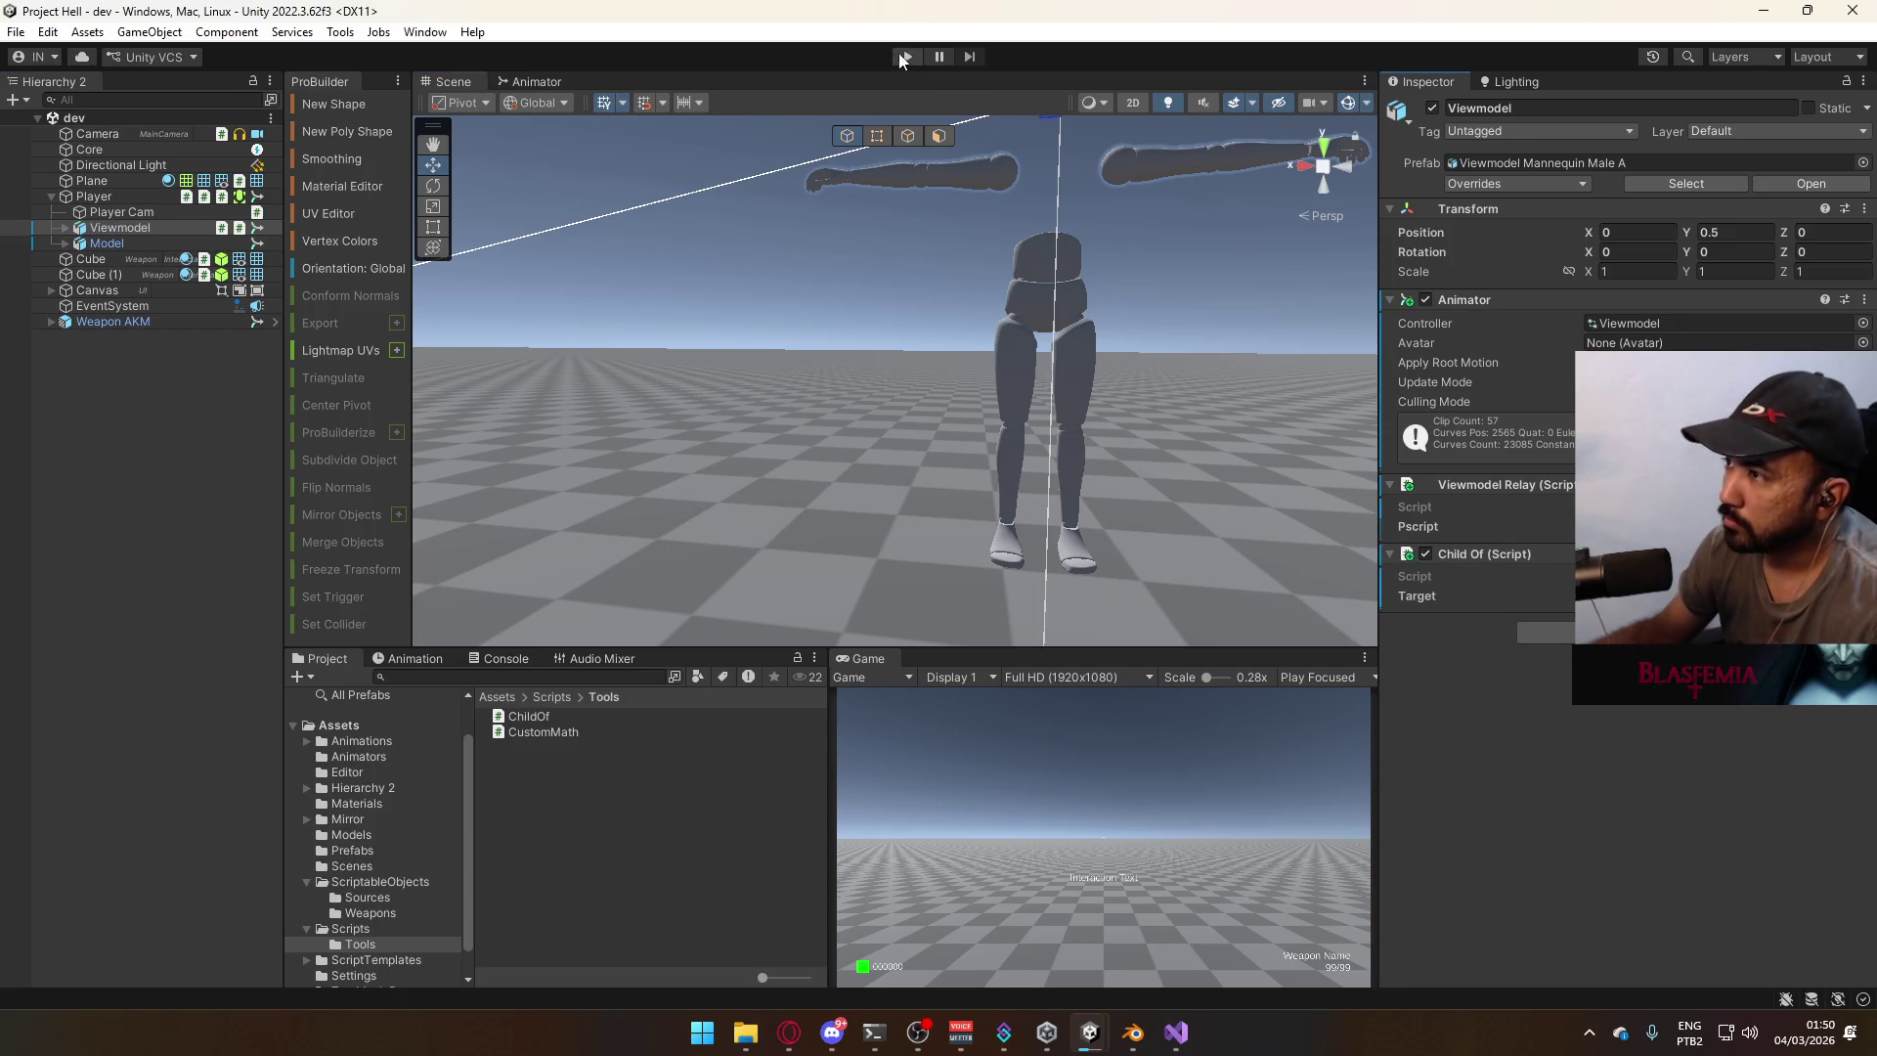
Playtest the viewmodel follow behaviour, stop the game, and return to the code editor.
left_click(906, 58)
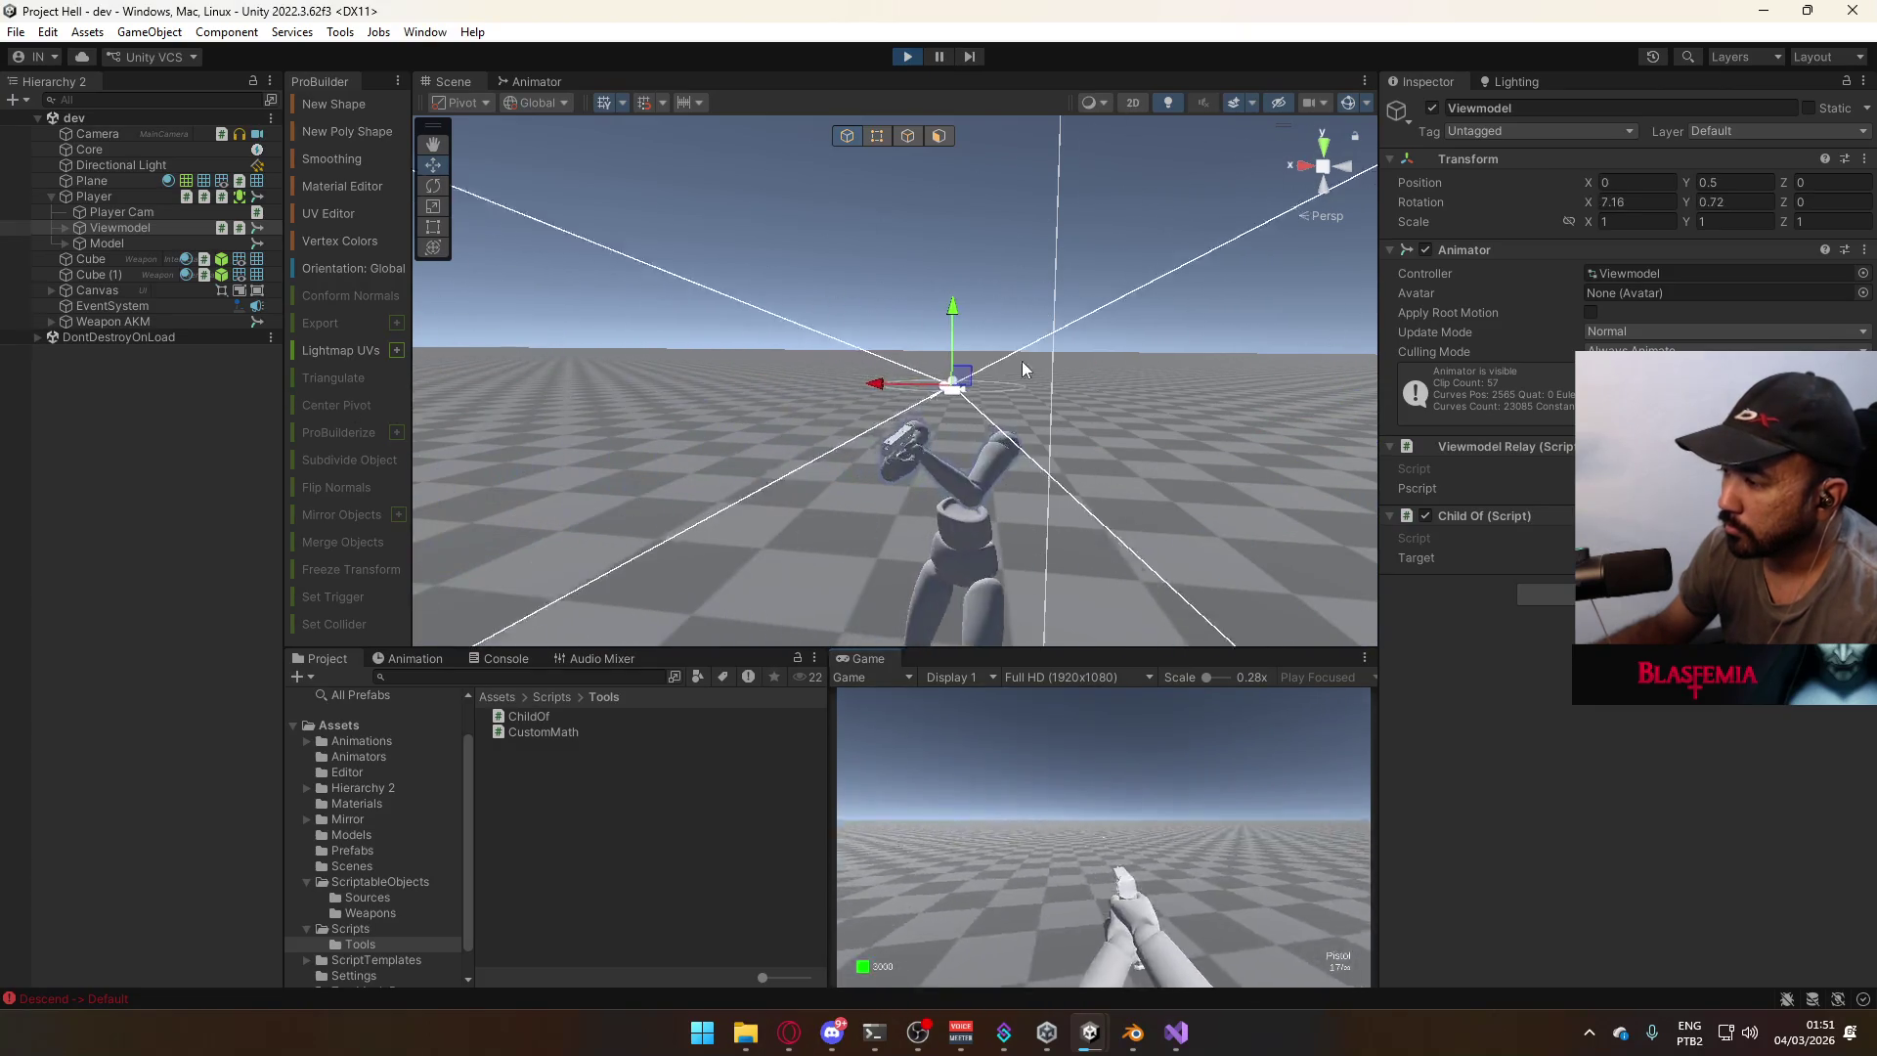
left_click(907, 55)
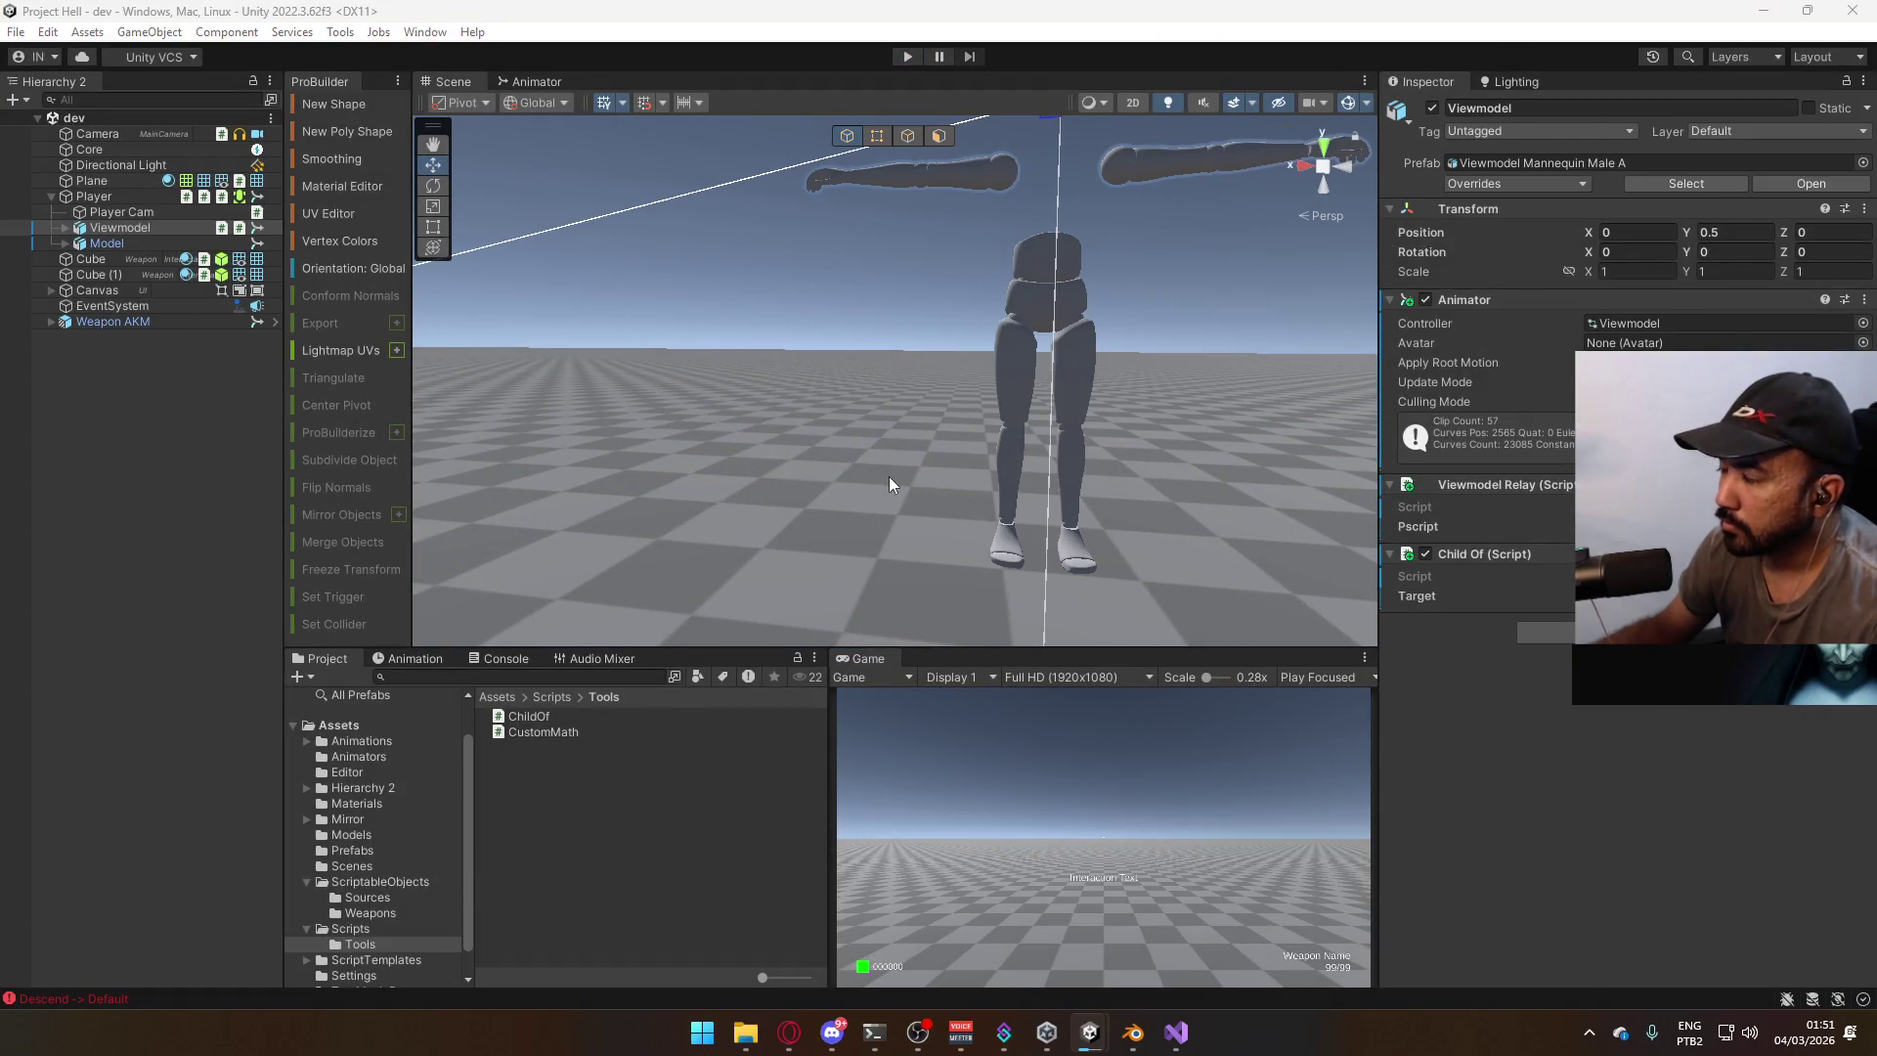
key("alt+Tab")
Rename ChildOf's Update method to LateUpdate and save ChildOf.cs.
left_click(550, 476)
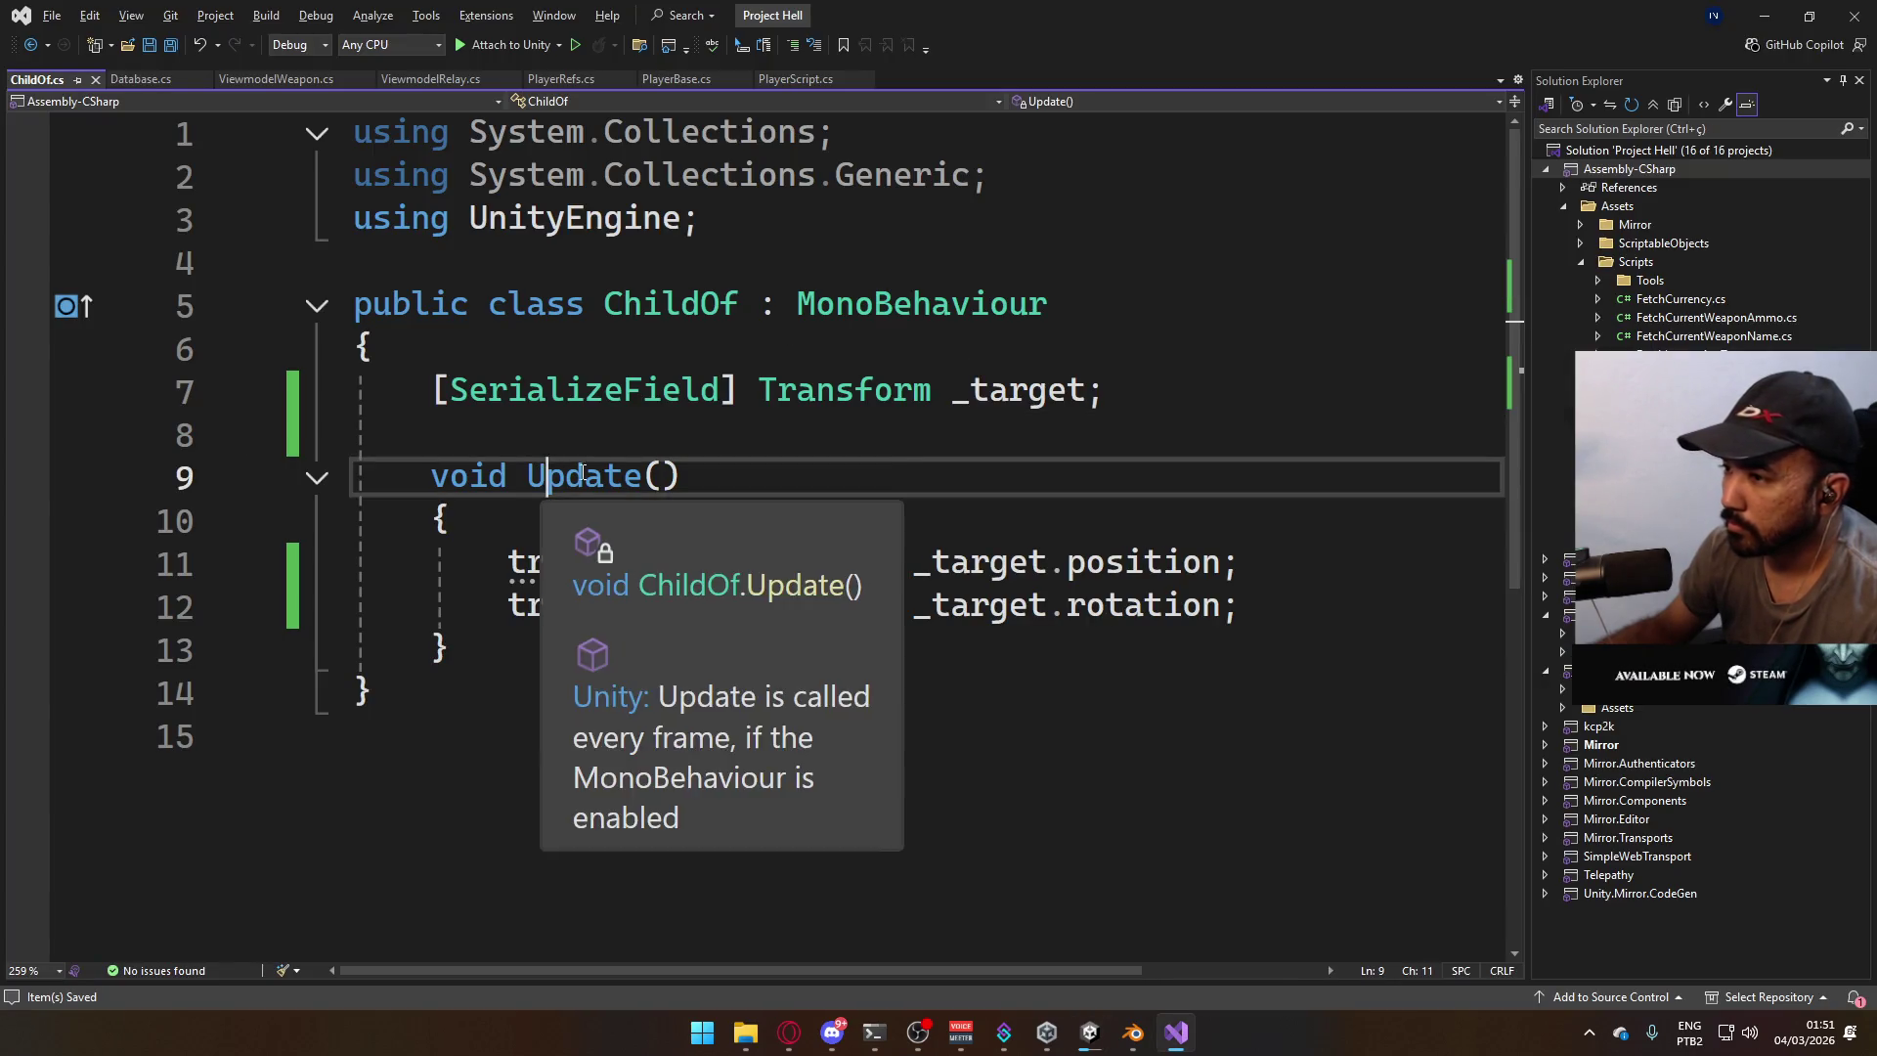
key("Left")
type("Lates")
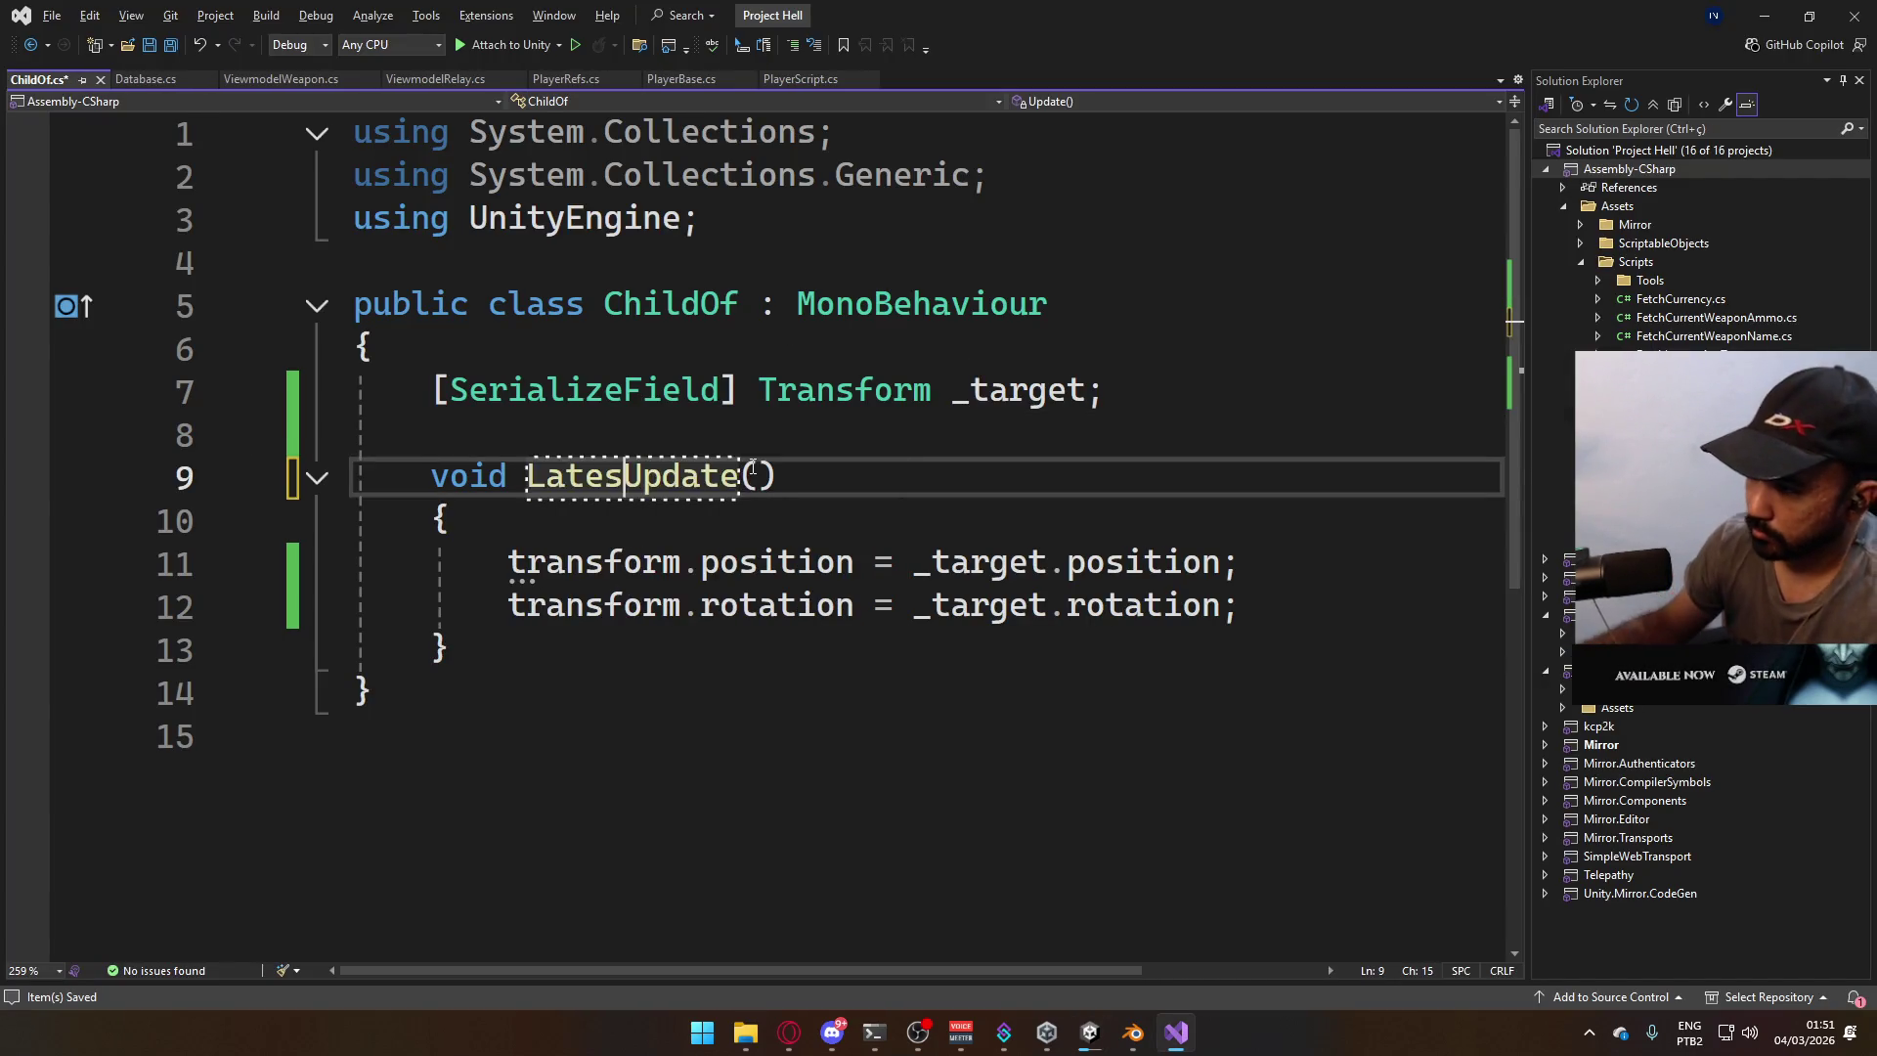
key("BackSpace")
key("ctrl+s")
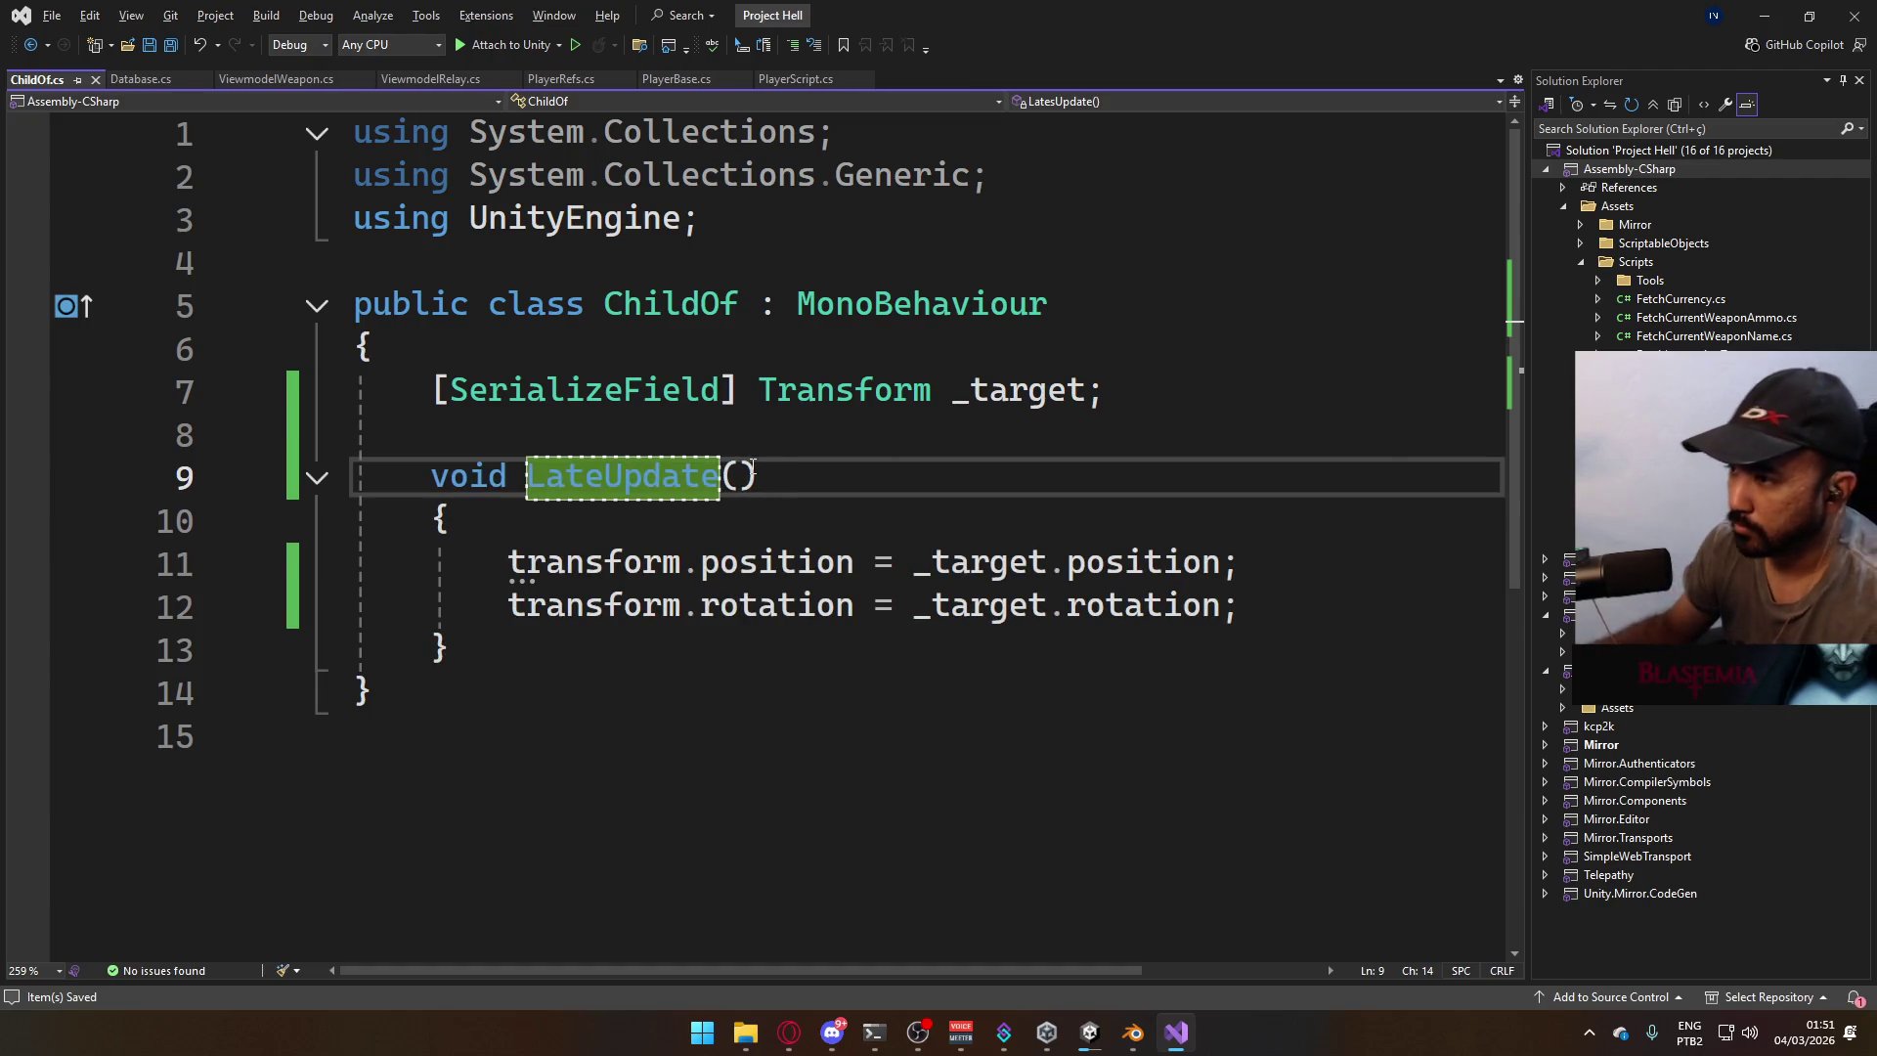
key("alt+Tab")
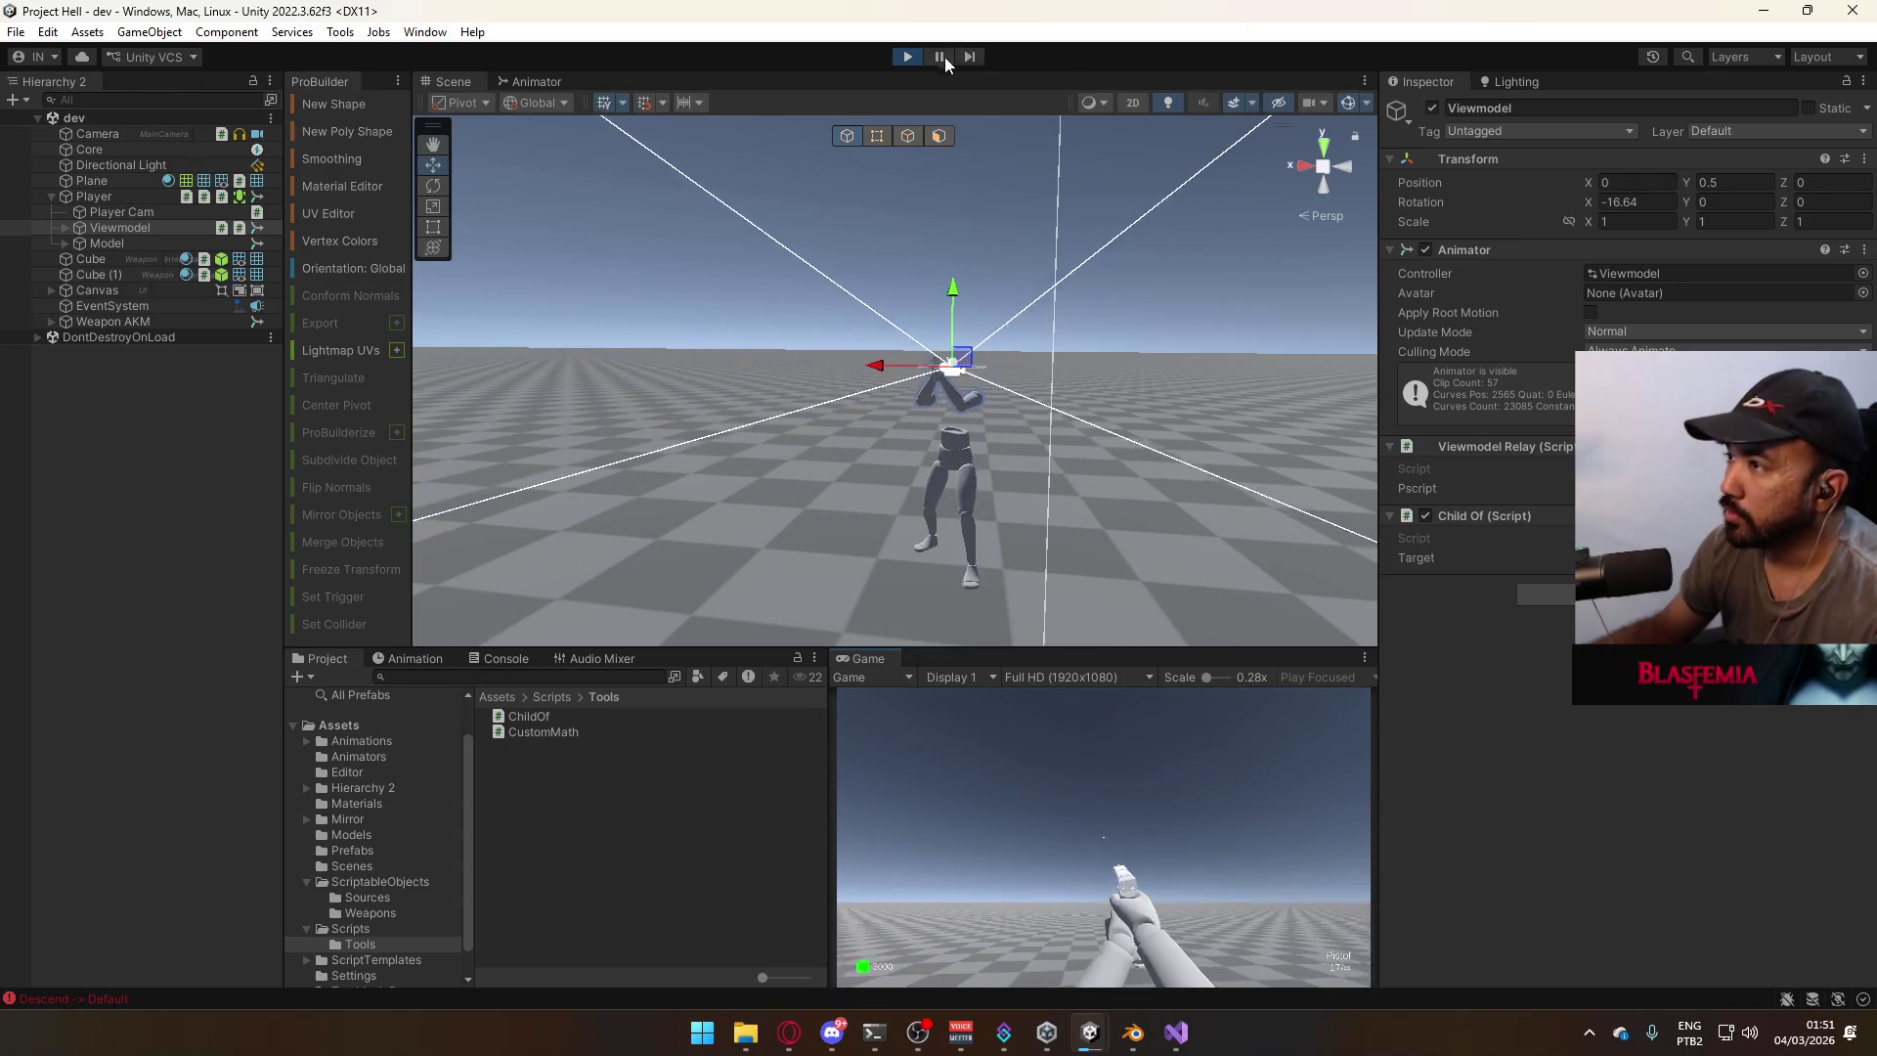
Stop the game and revert ChildOf's LateUpdate back to Update, saving the file.
left_click(906, 58)
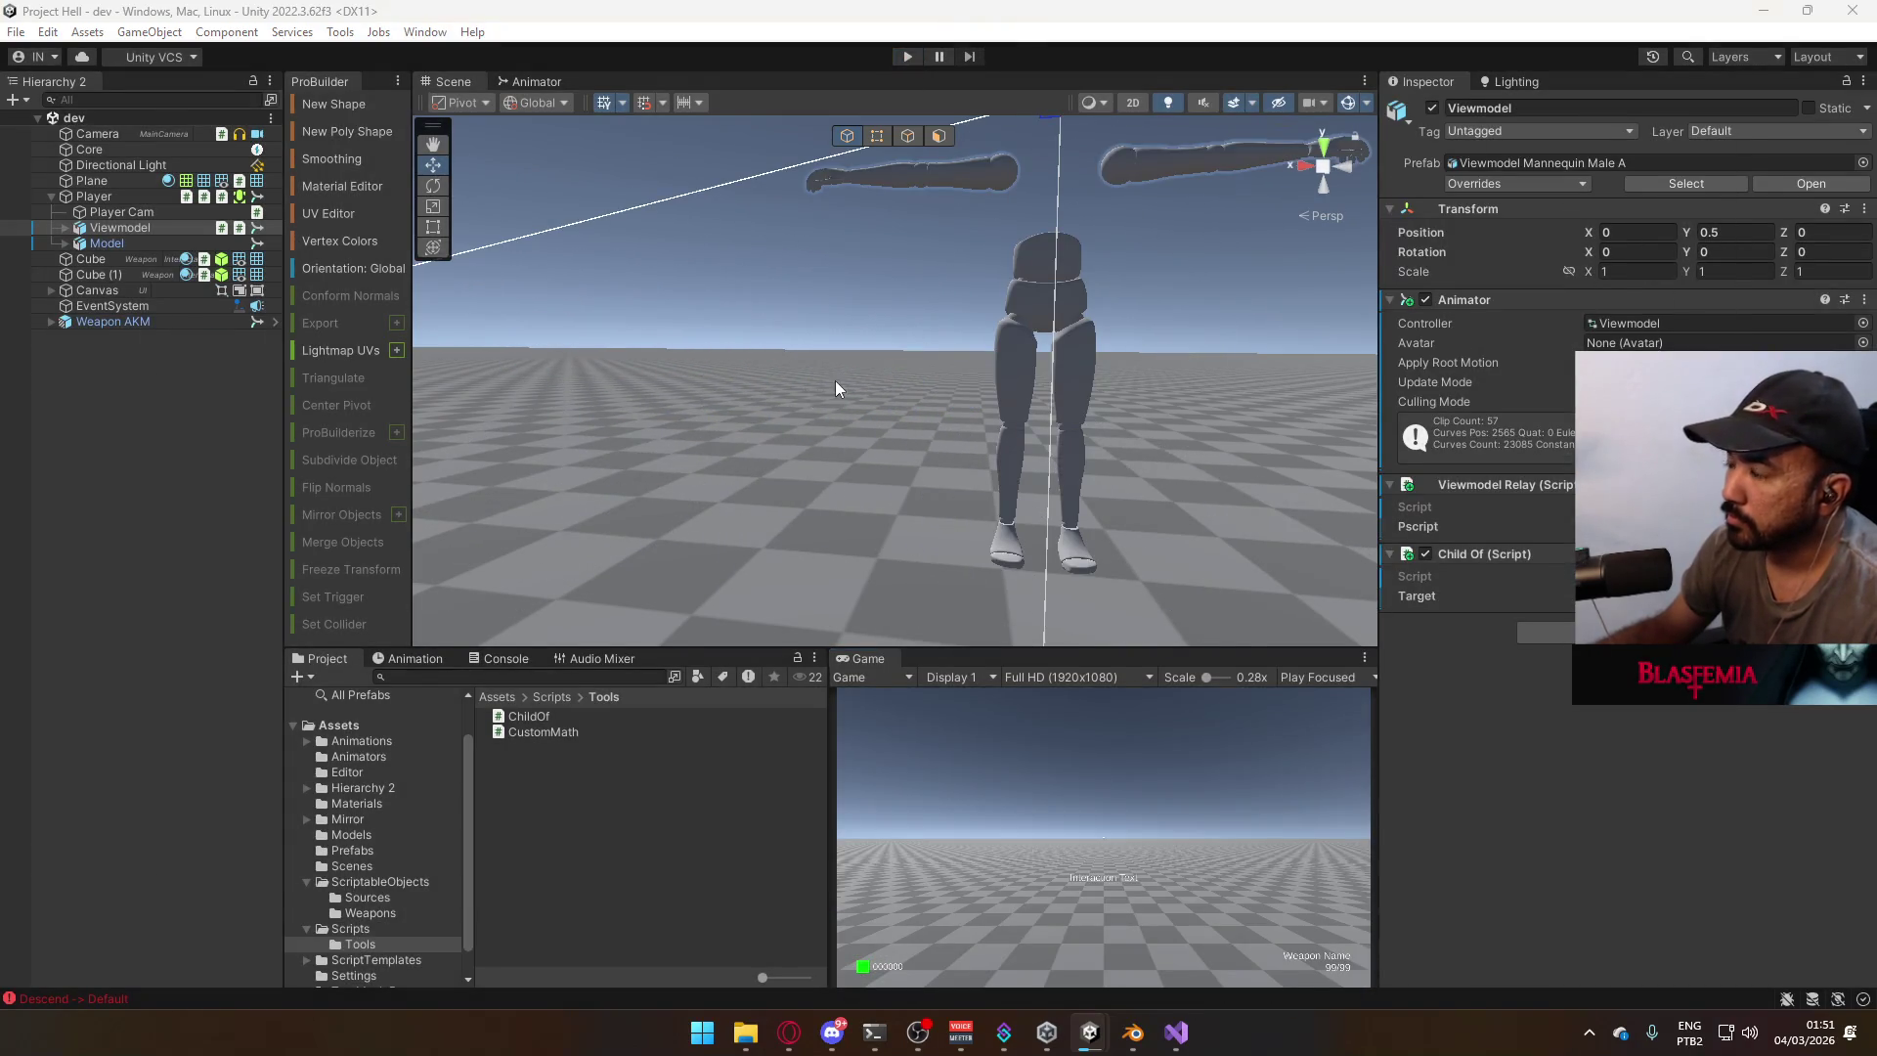
key("alt+Tab")
left_click(529, 476)
key("Delete")
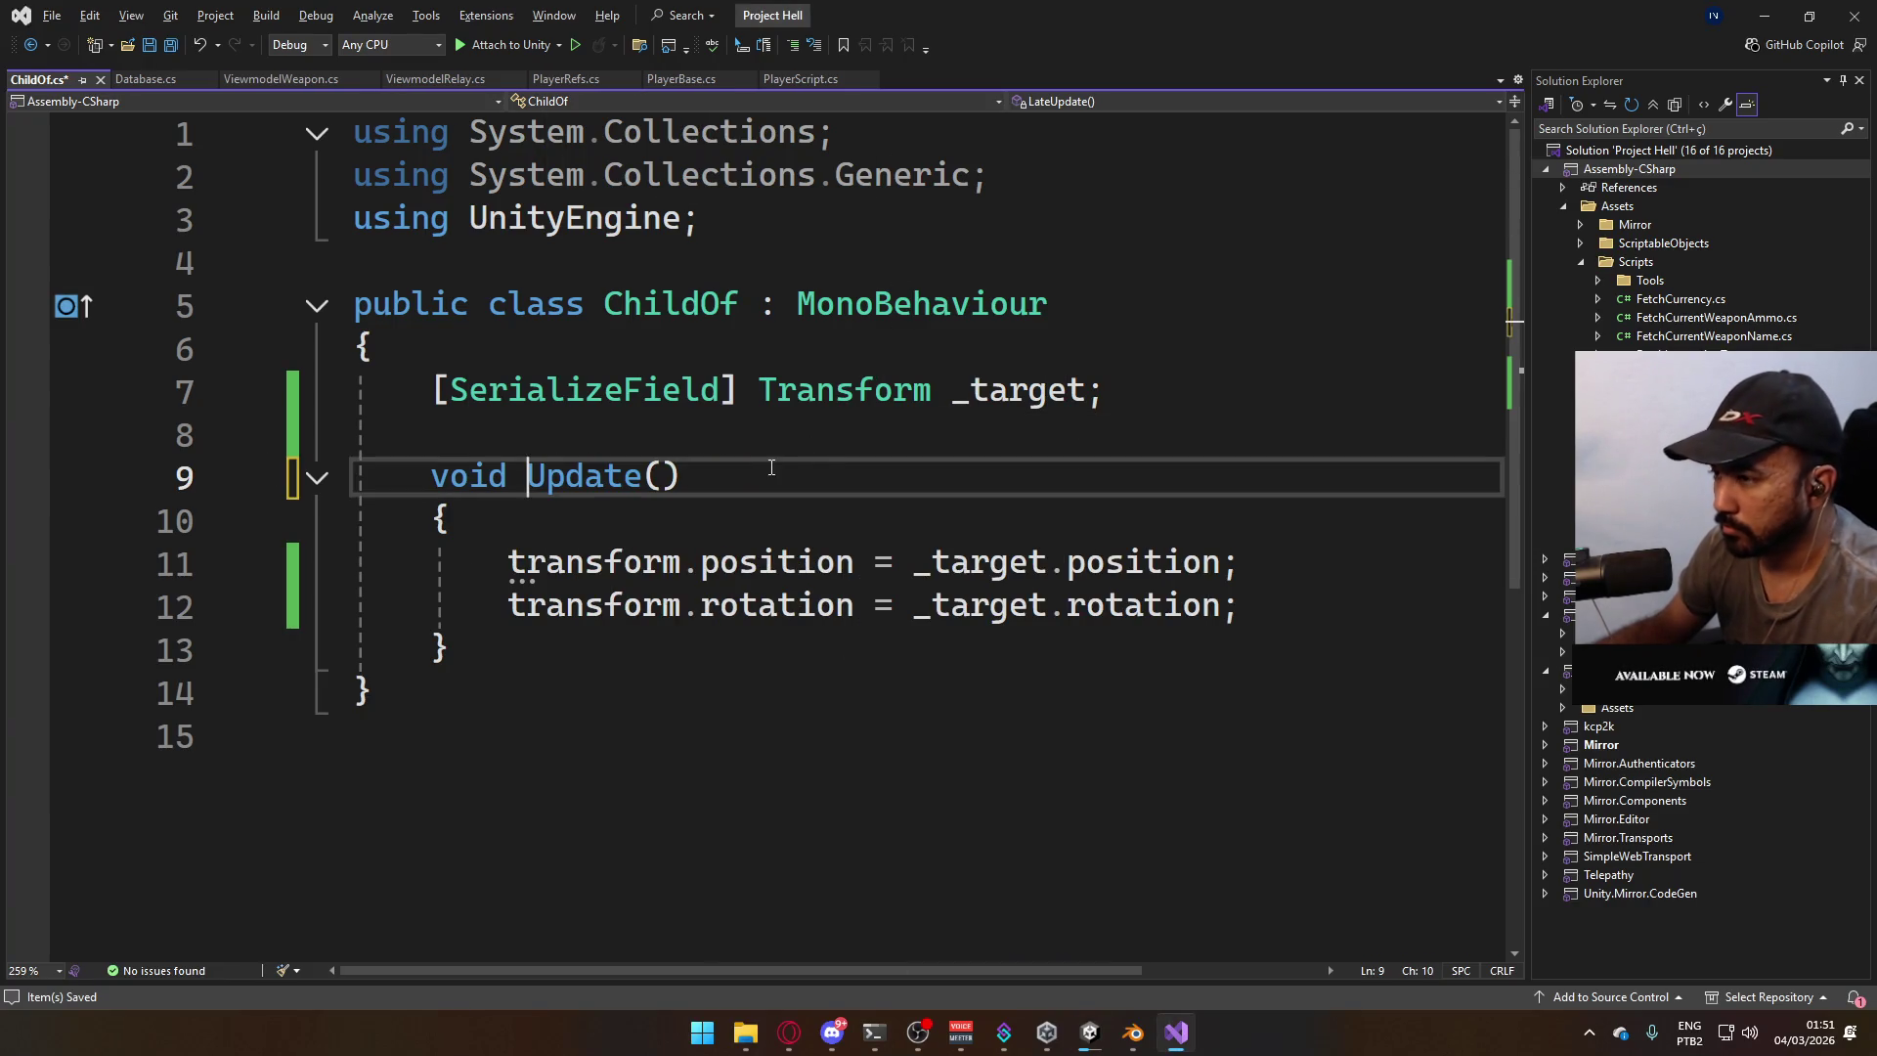
left_click(746, 435)
key("ctrl+s")
left_click(605, 476)
key("alt+Tab")
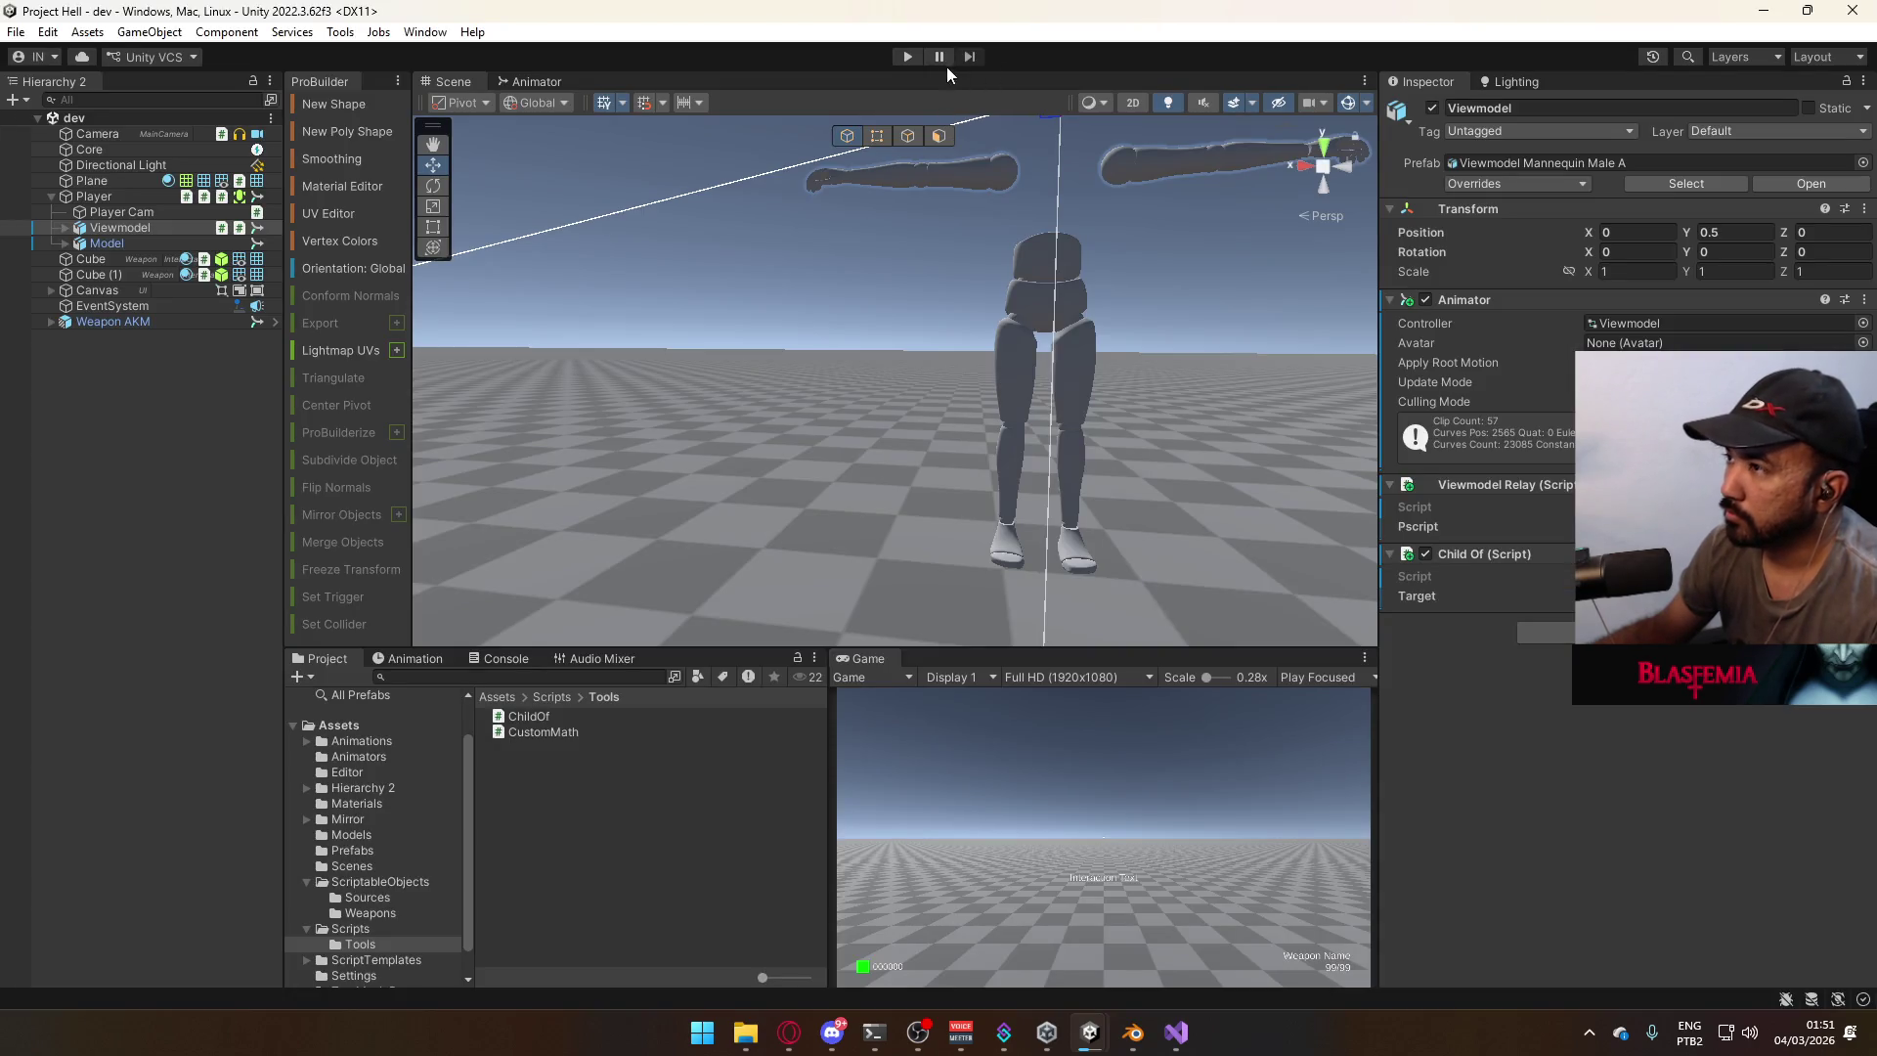
Playtest again, then remove the Child Of component from Viewmodel.
left_click(908, 56)
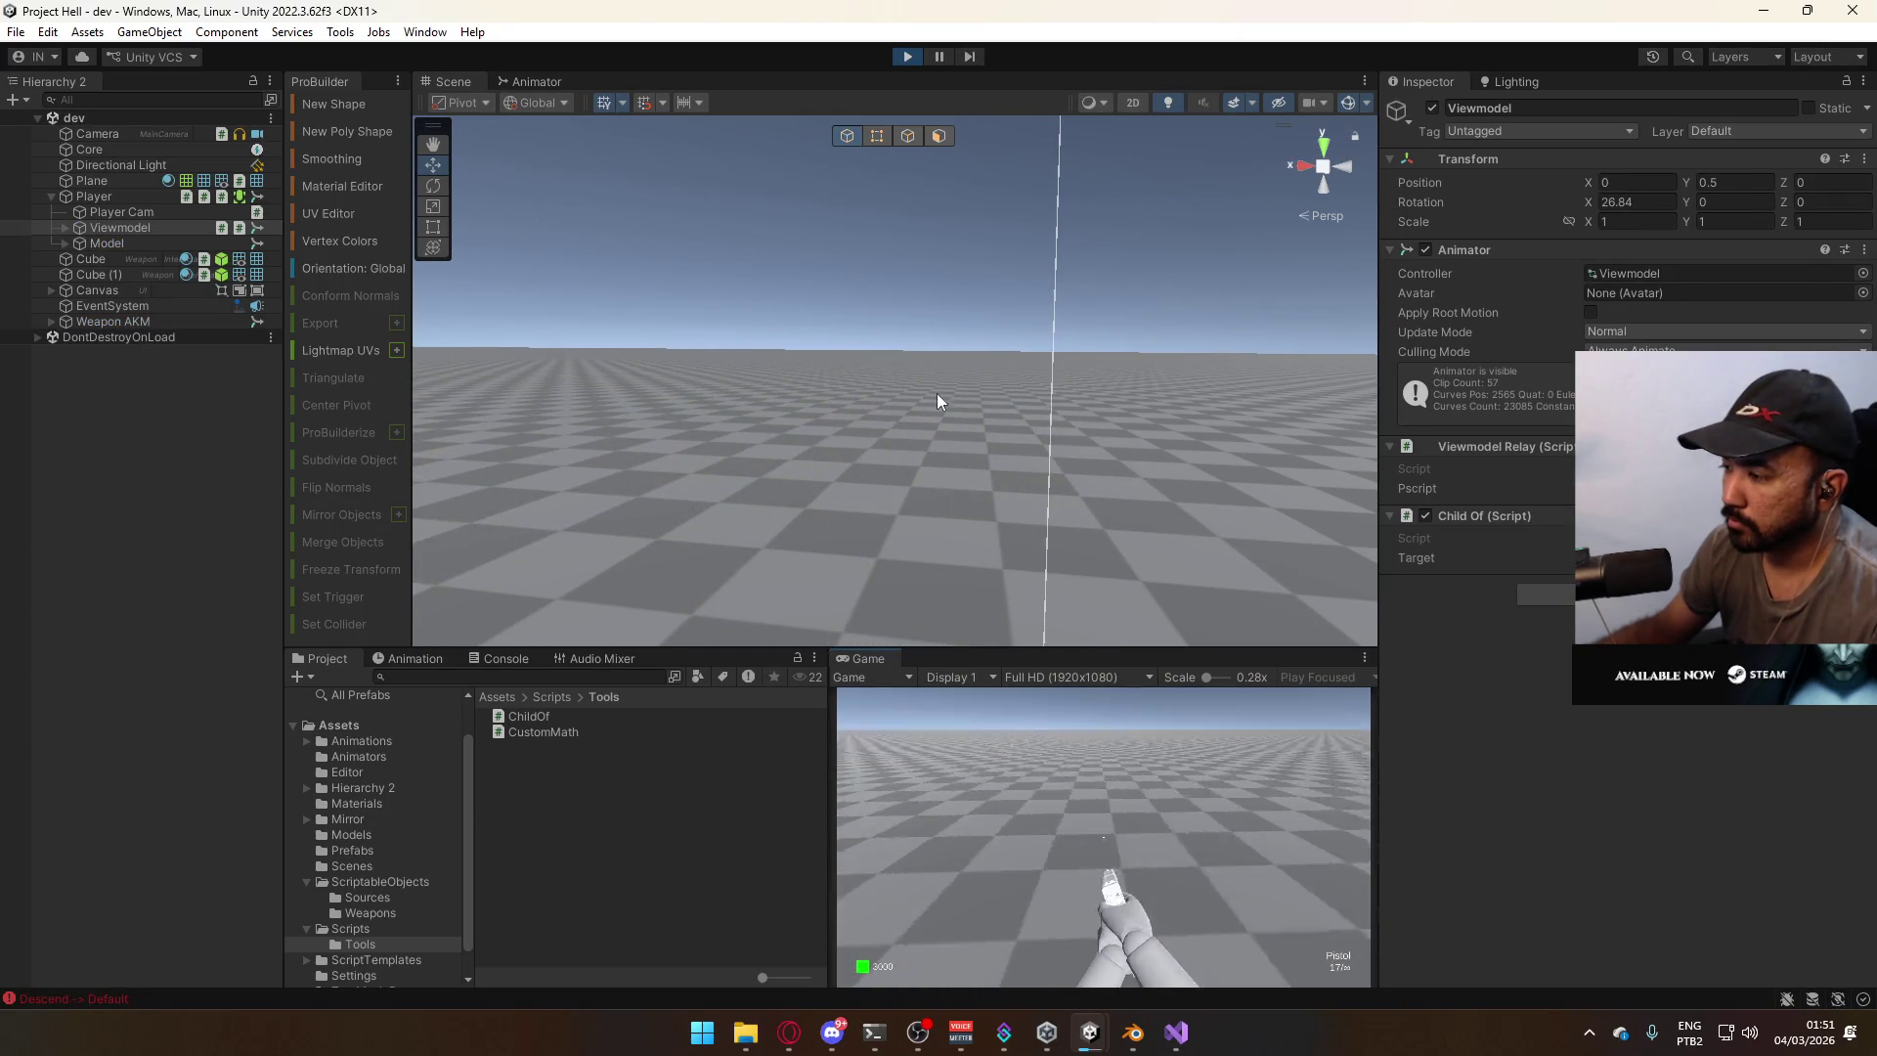
left_click(906, 56)
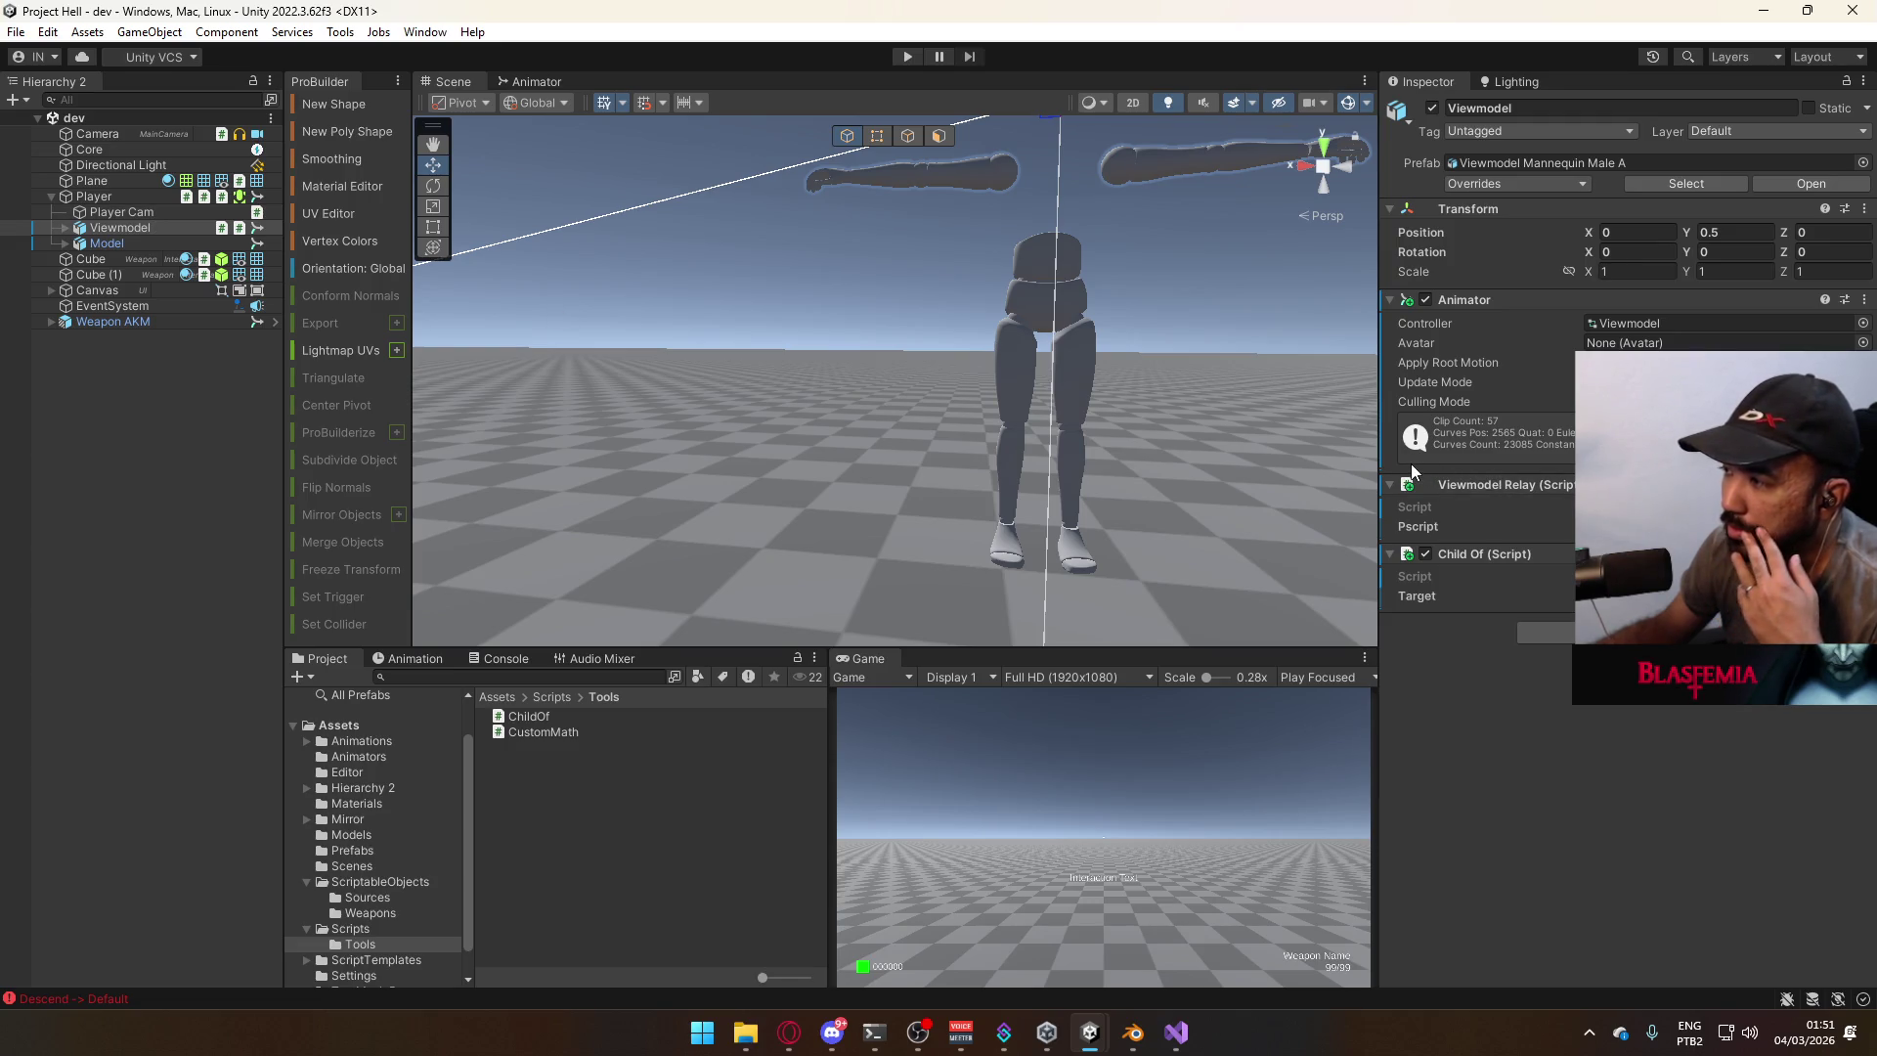
right_click(1539, 555)
left_click(1561, 663)
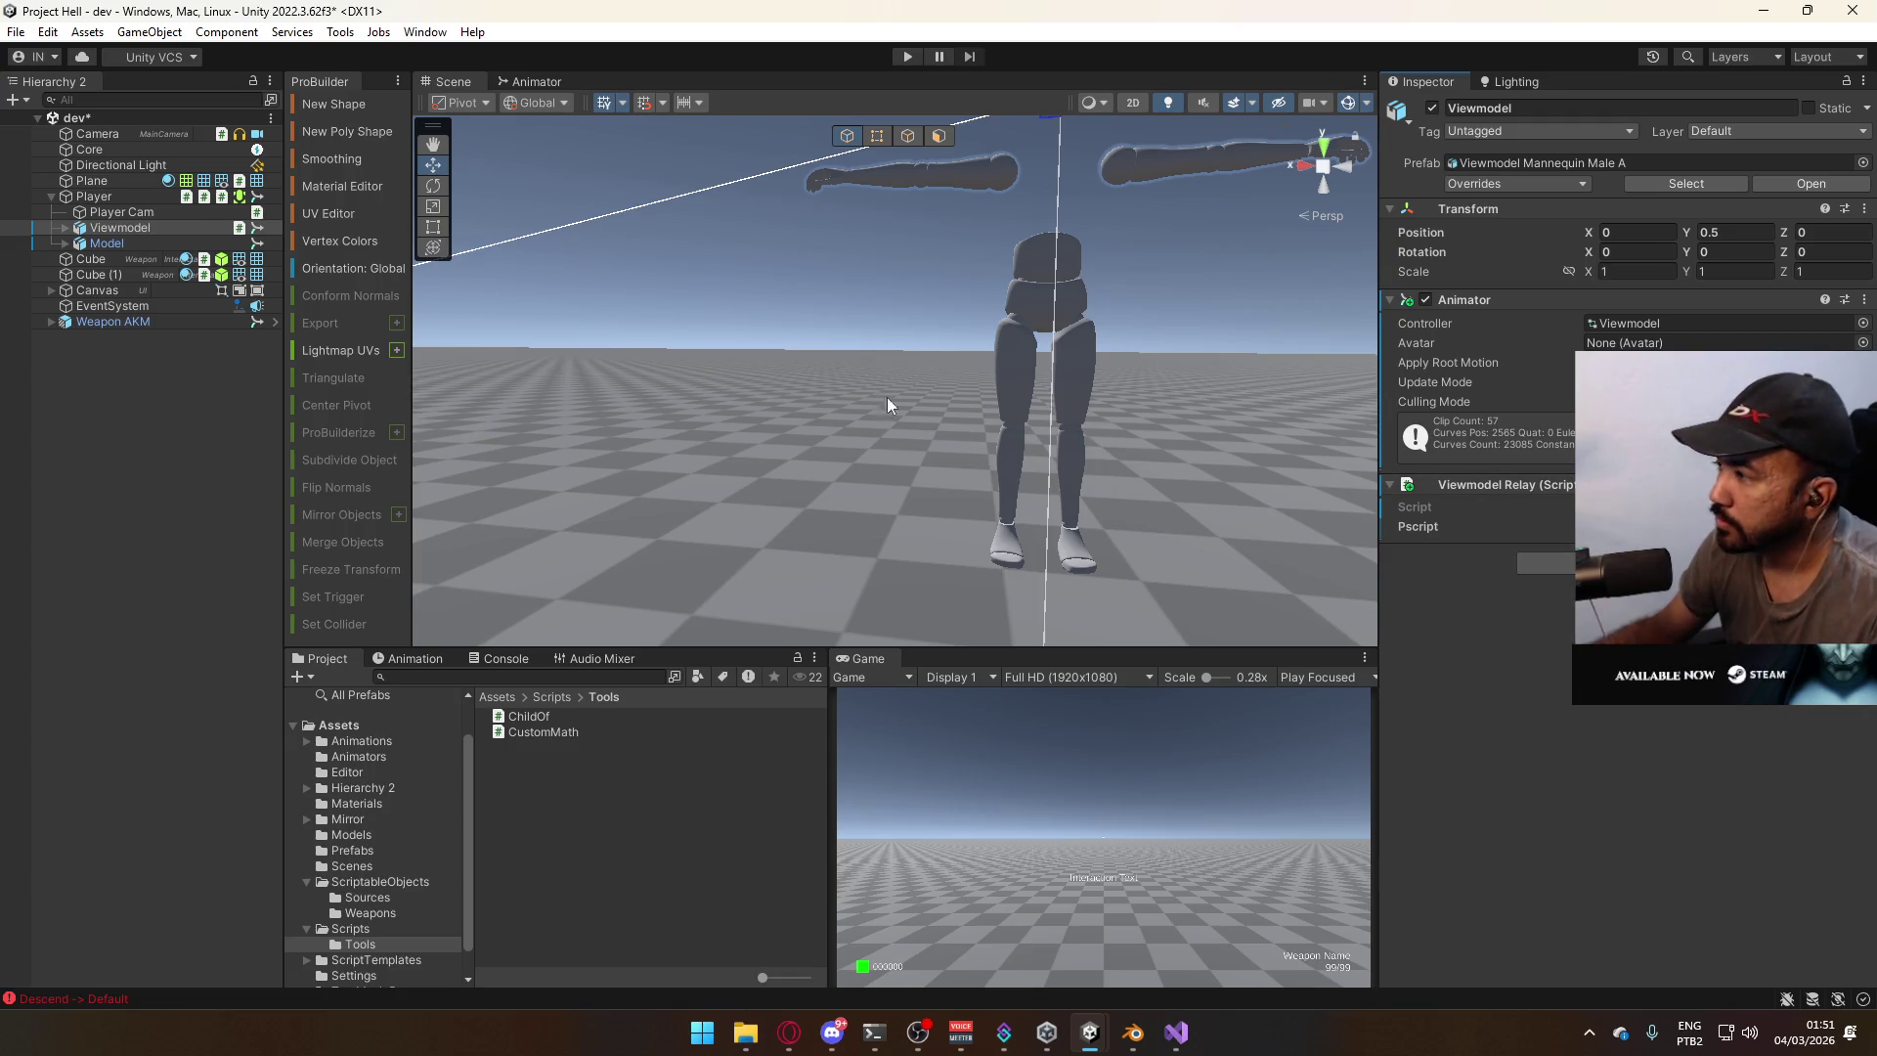
left_click(1177, 1032)
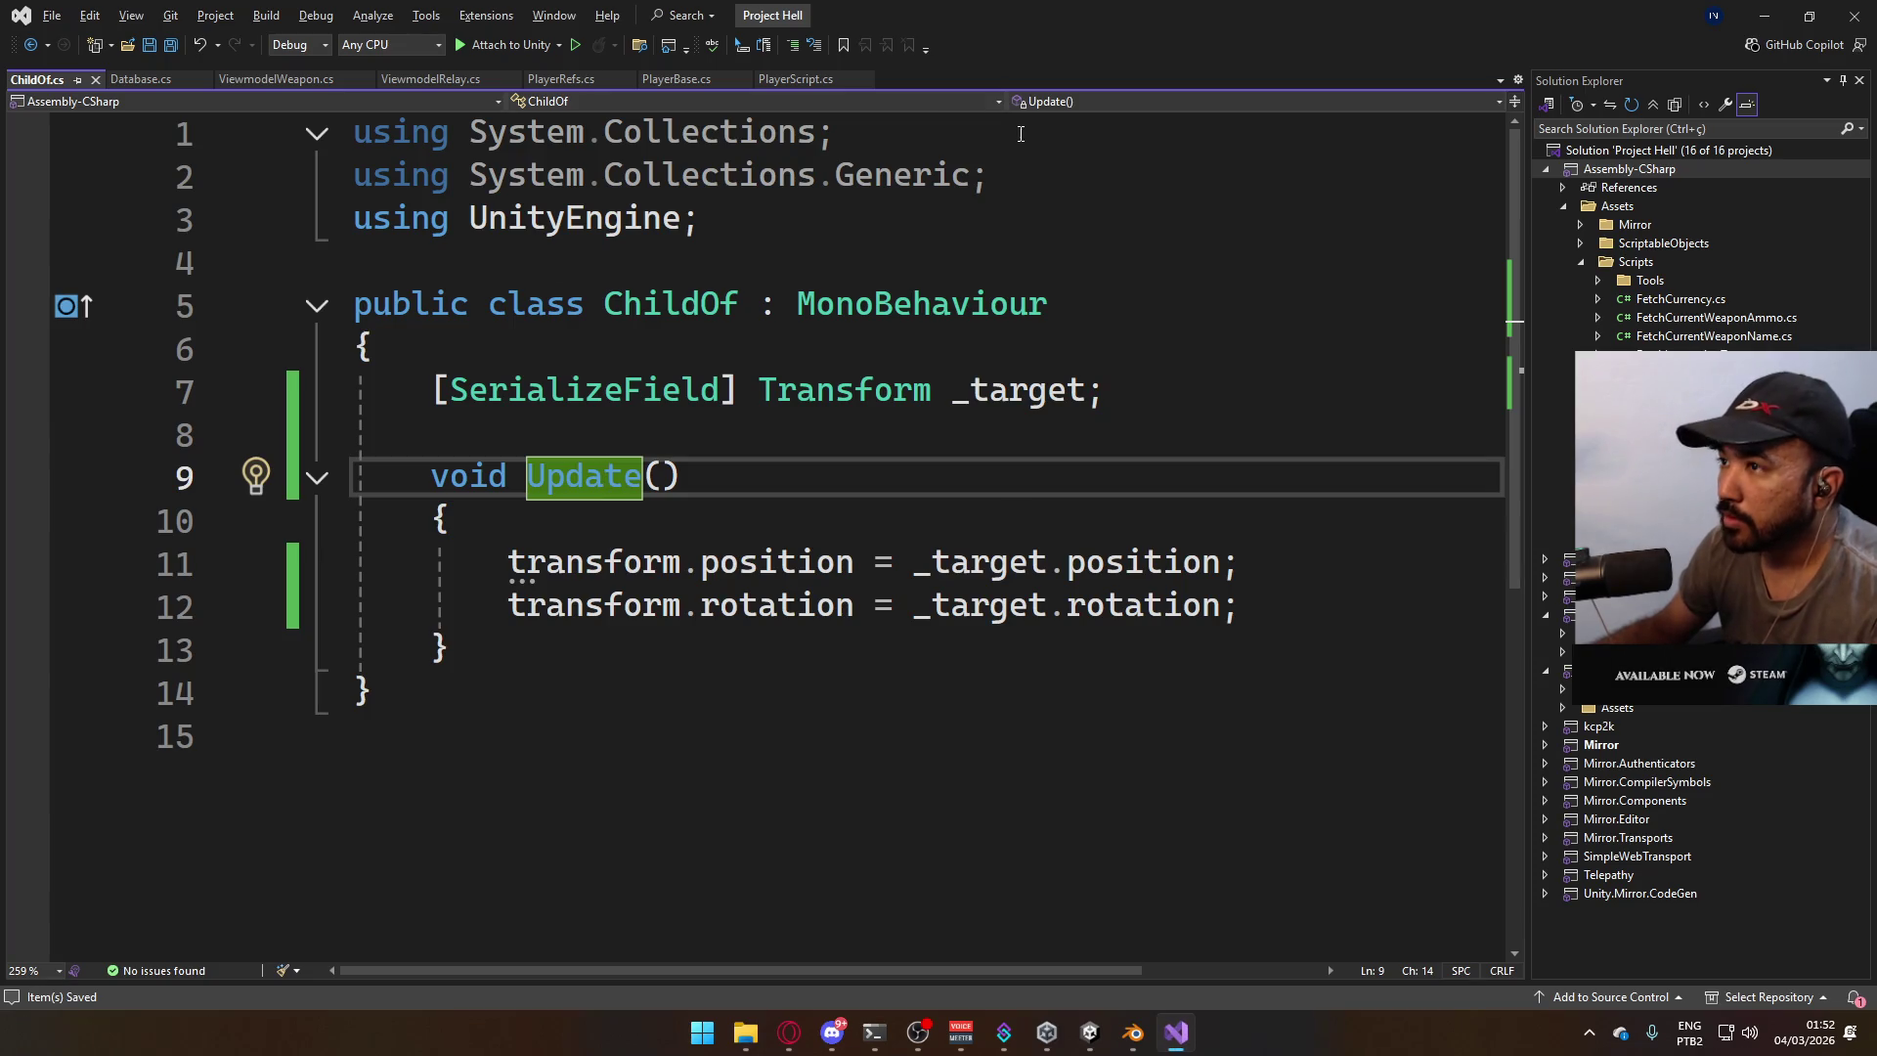
Close ChildOf.cs and start a new '_ref.' line below the camera rotation line in PlayerScript's LateUpdate.
left_click(95, 79)
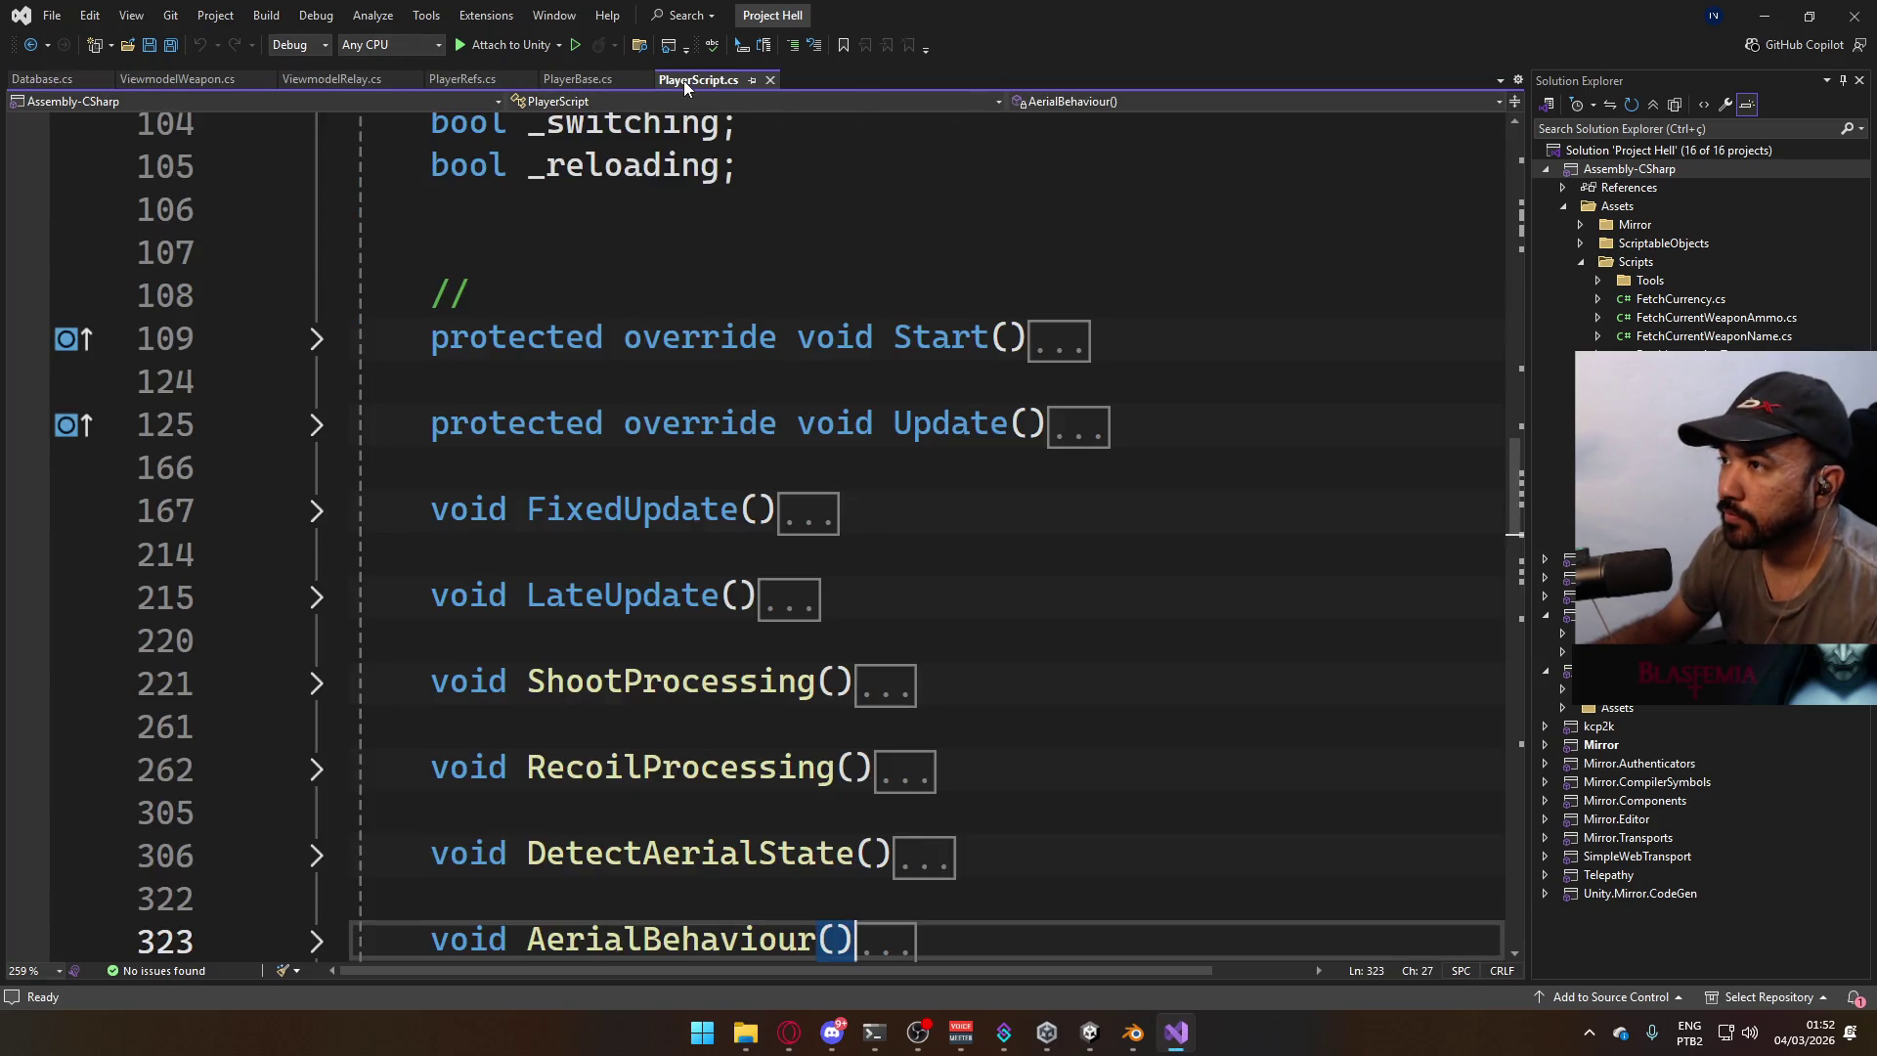
left_click(317, 599)
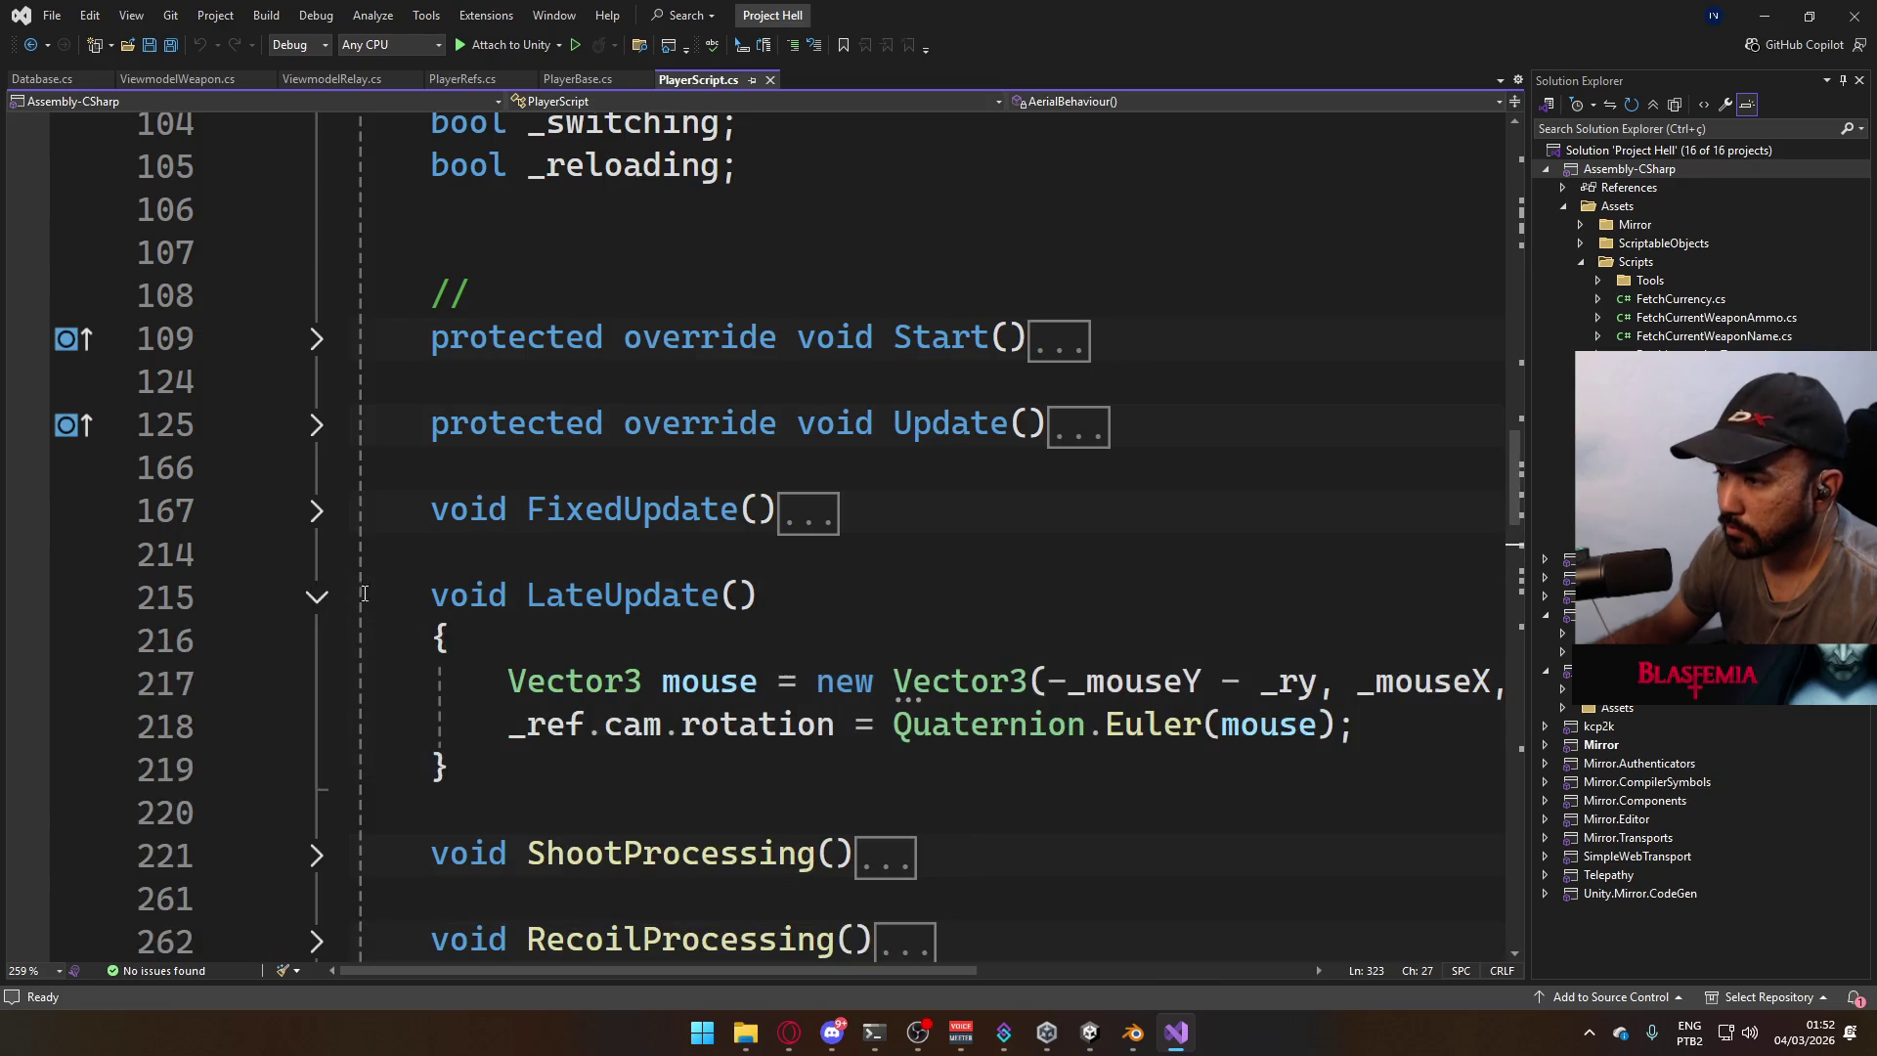
mouse_move(649, 972)
left_mouse_down()
mouse_move(760, 977)
mouse_move(679, 968)
left_mouse_up()
left_click(1356, 724)
key("Return")
key("Return")
type("_ref.View")
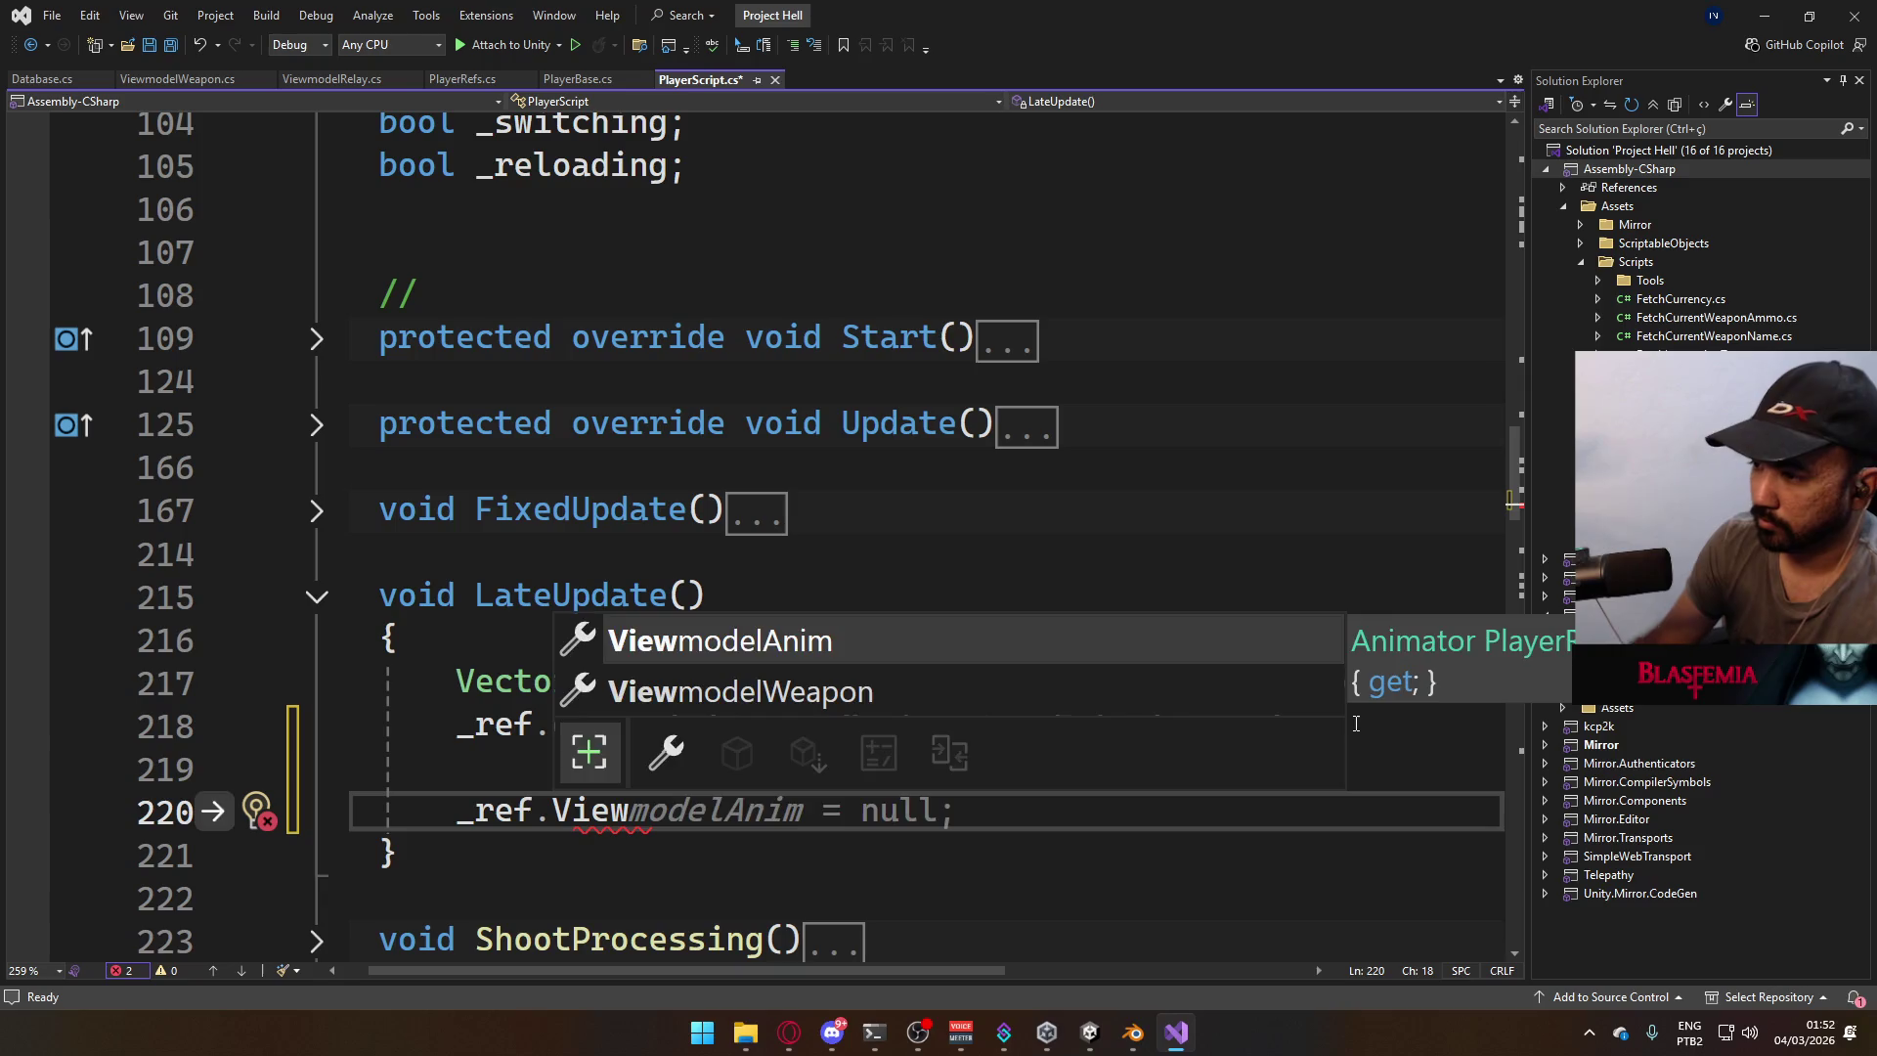
key("Escape")
key("BackSpace")
key("BackSpace")
key("BackSpace")
Go to the _ref declaration in PlayerBase.cs.
double_click(499, 816)
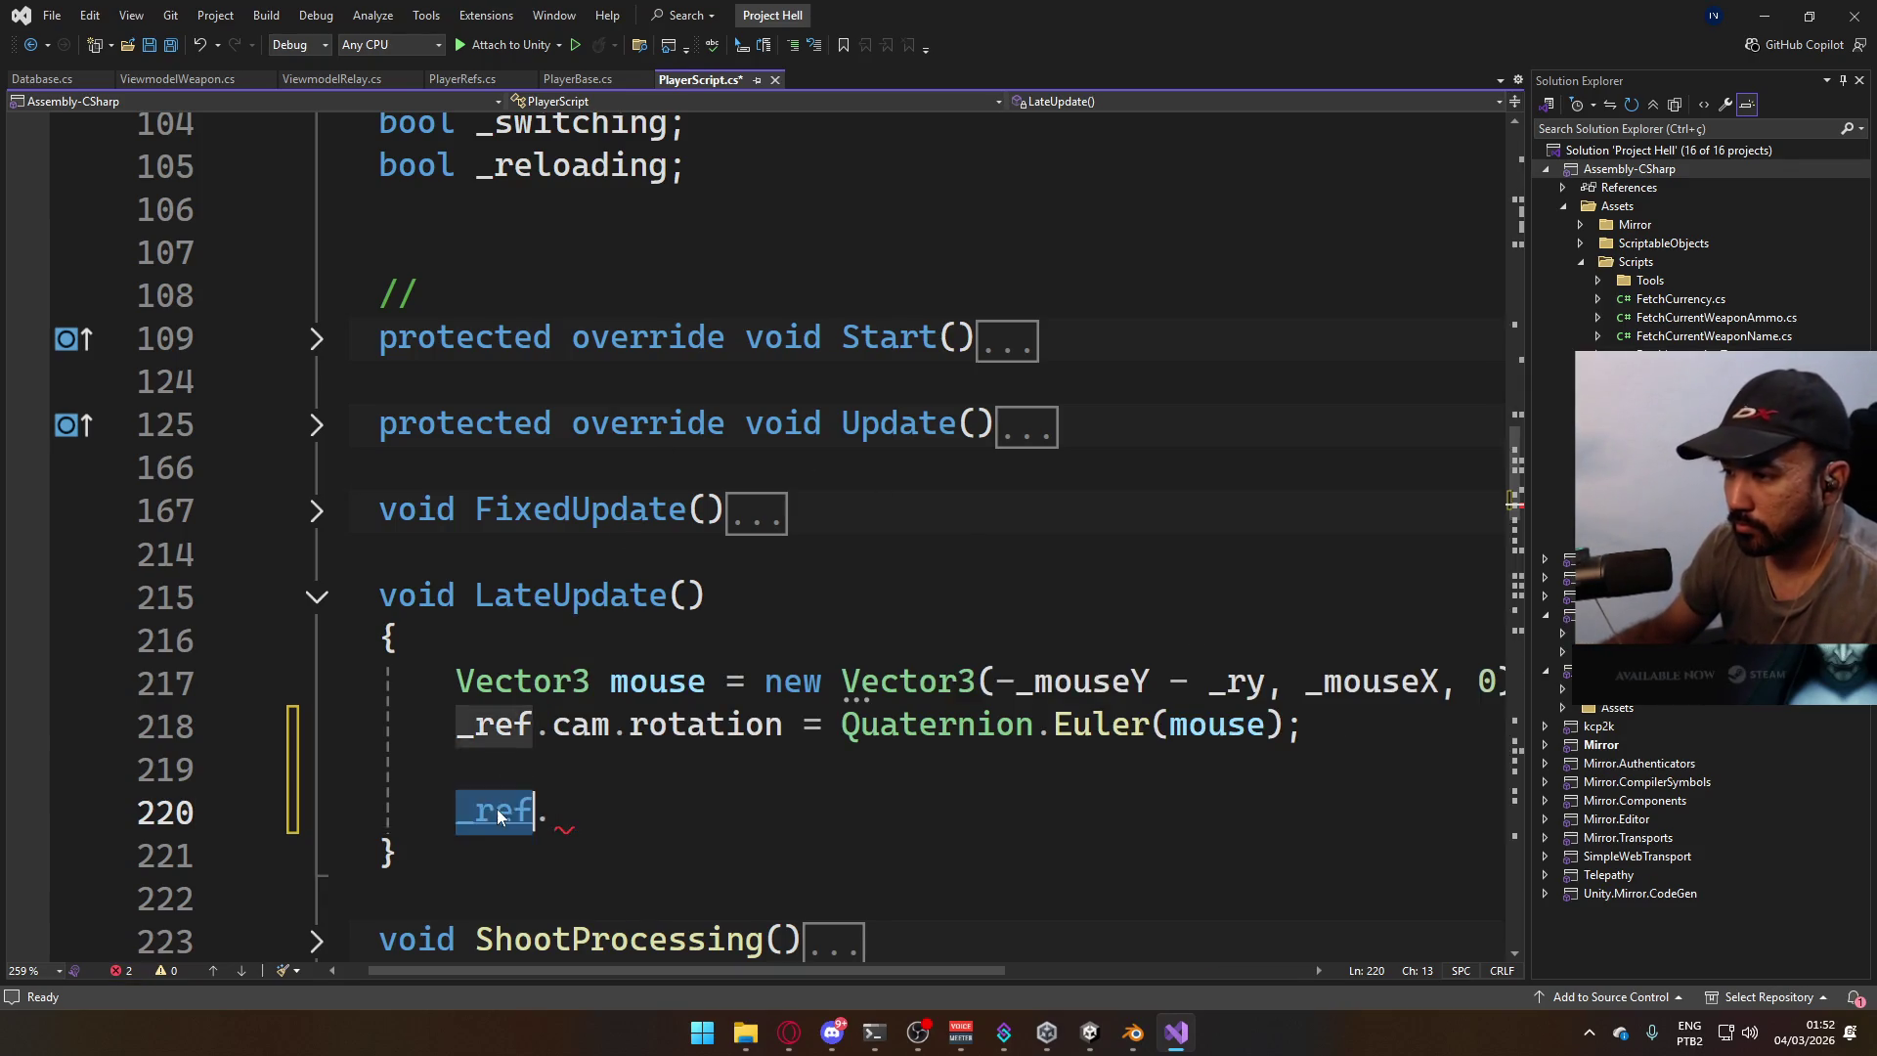
key("F12")
scroll(771, 416, "down", 3)
scroll(770, 417, "up", 3)
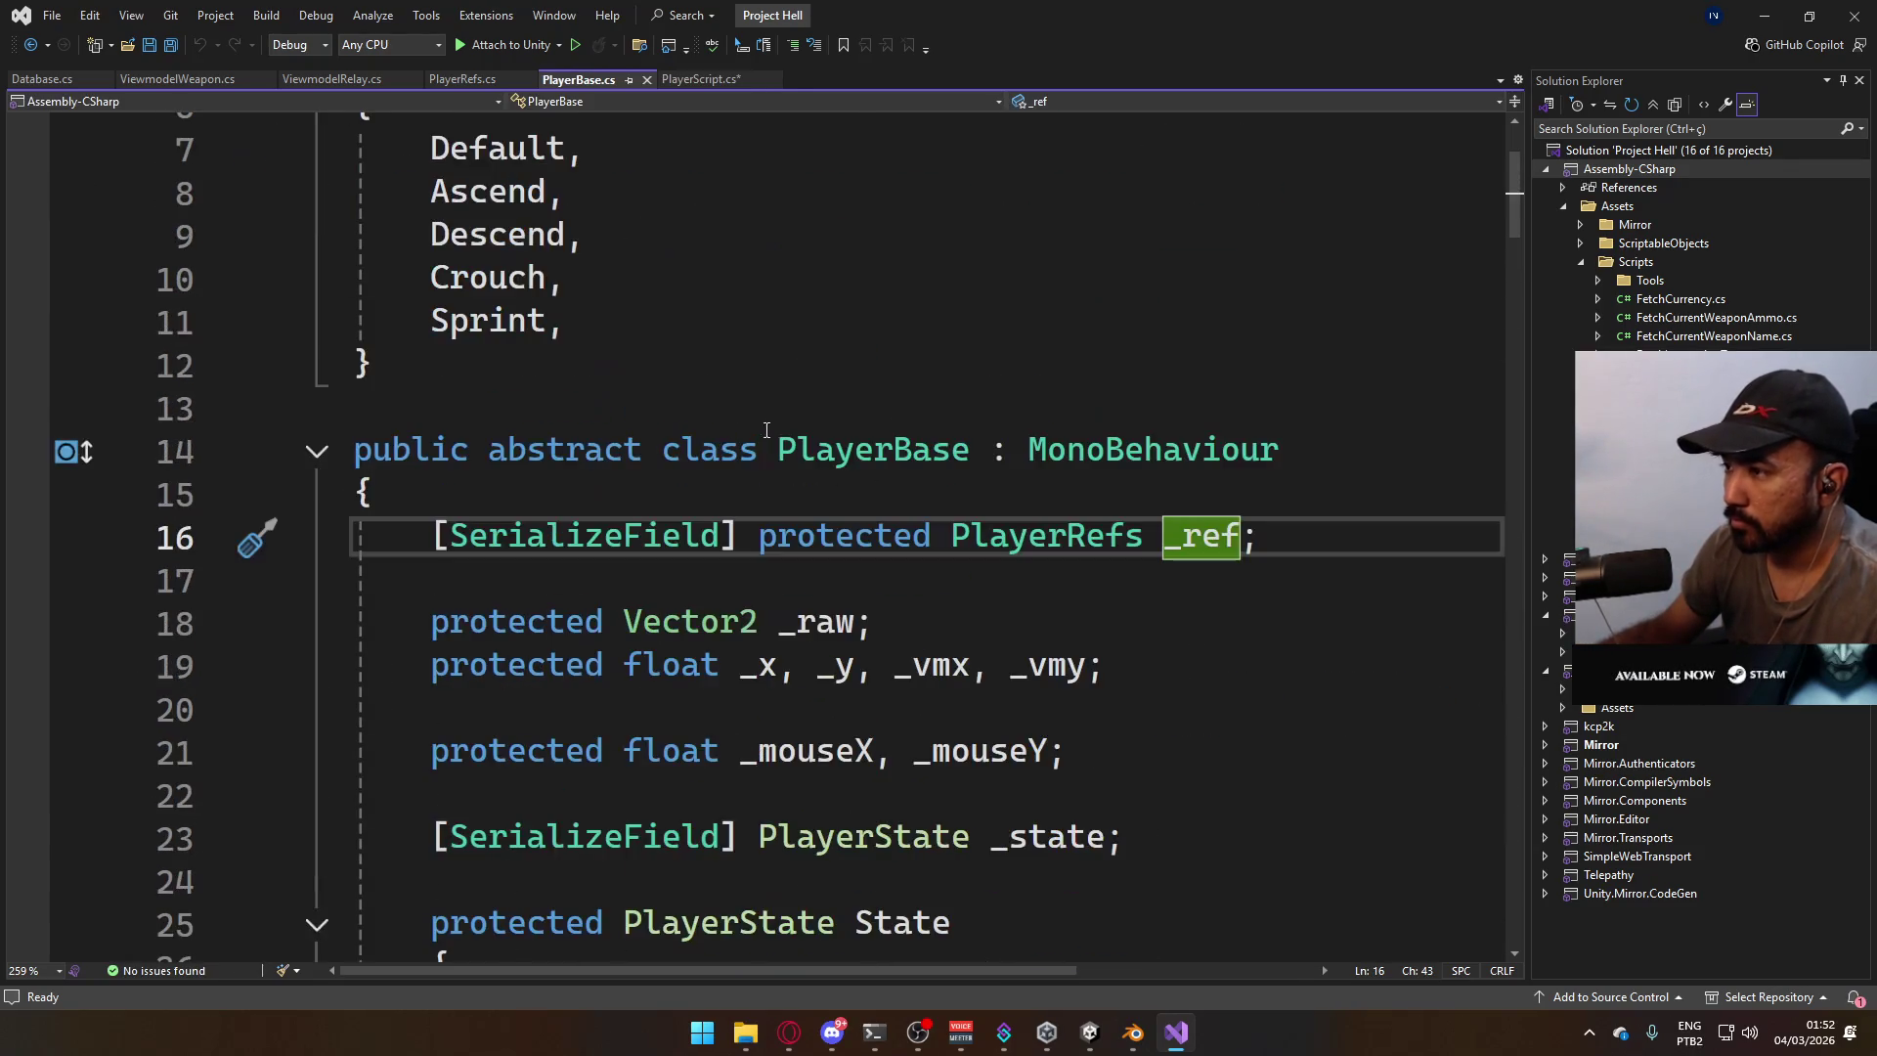
Open the PlayerRefs class definition and find its field list.
left_click(1046, 536, "ctrl")
scroll(763, 579, "down", 9)
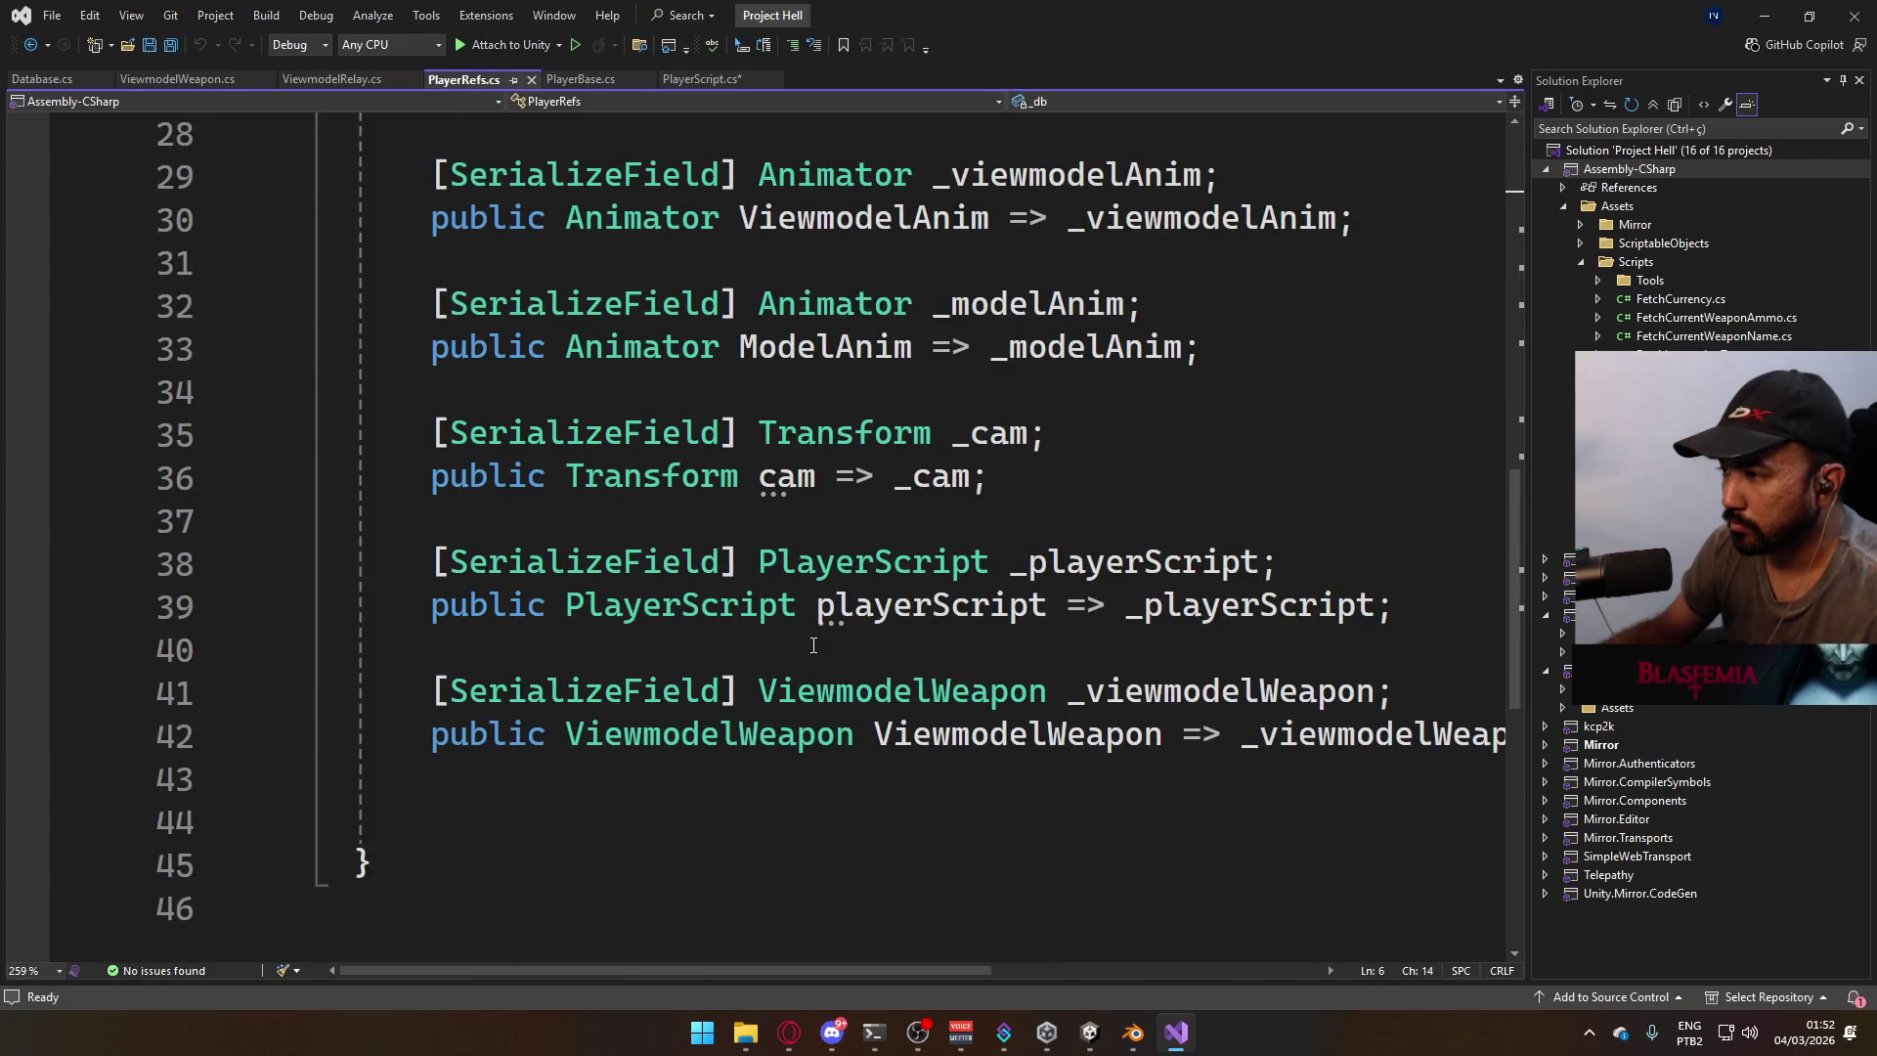
scroll(811, 647, "up", 2)
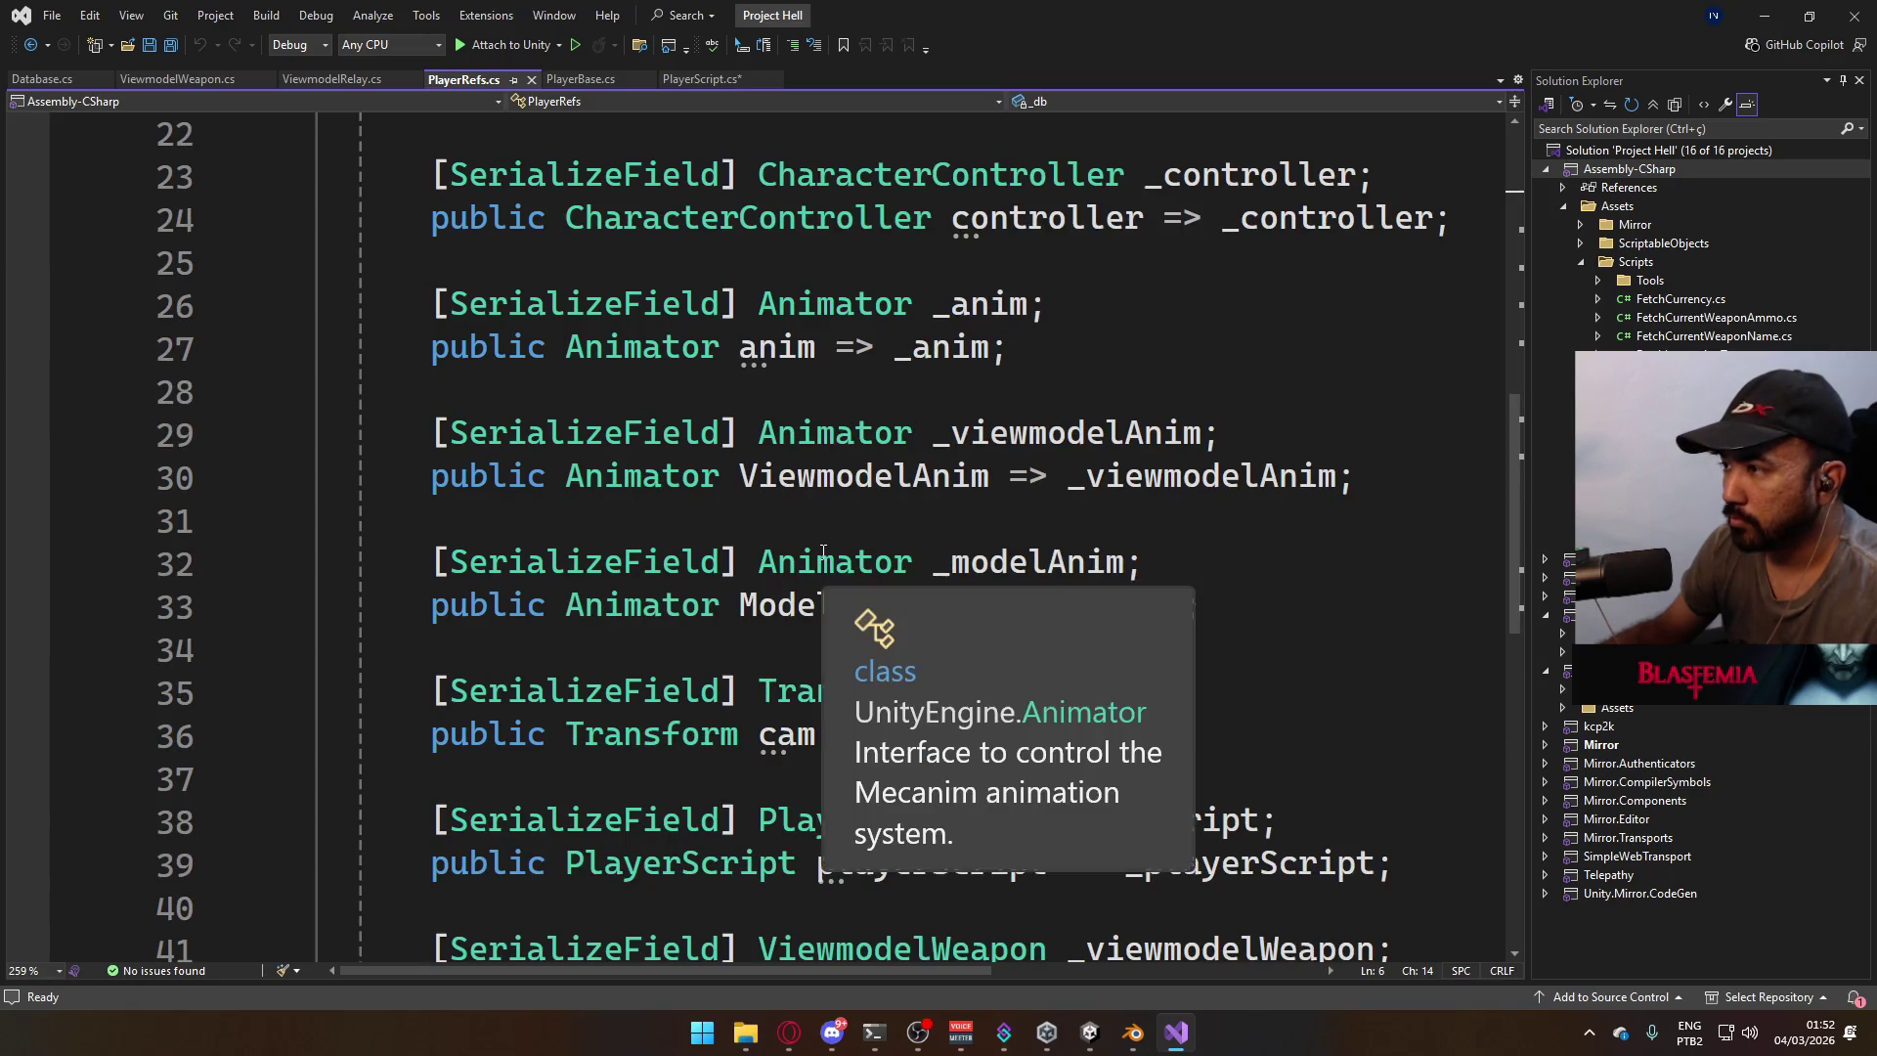
scroll(747, 519, "up", 1)
scroll(753, 521, "up", 3)
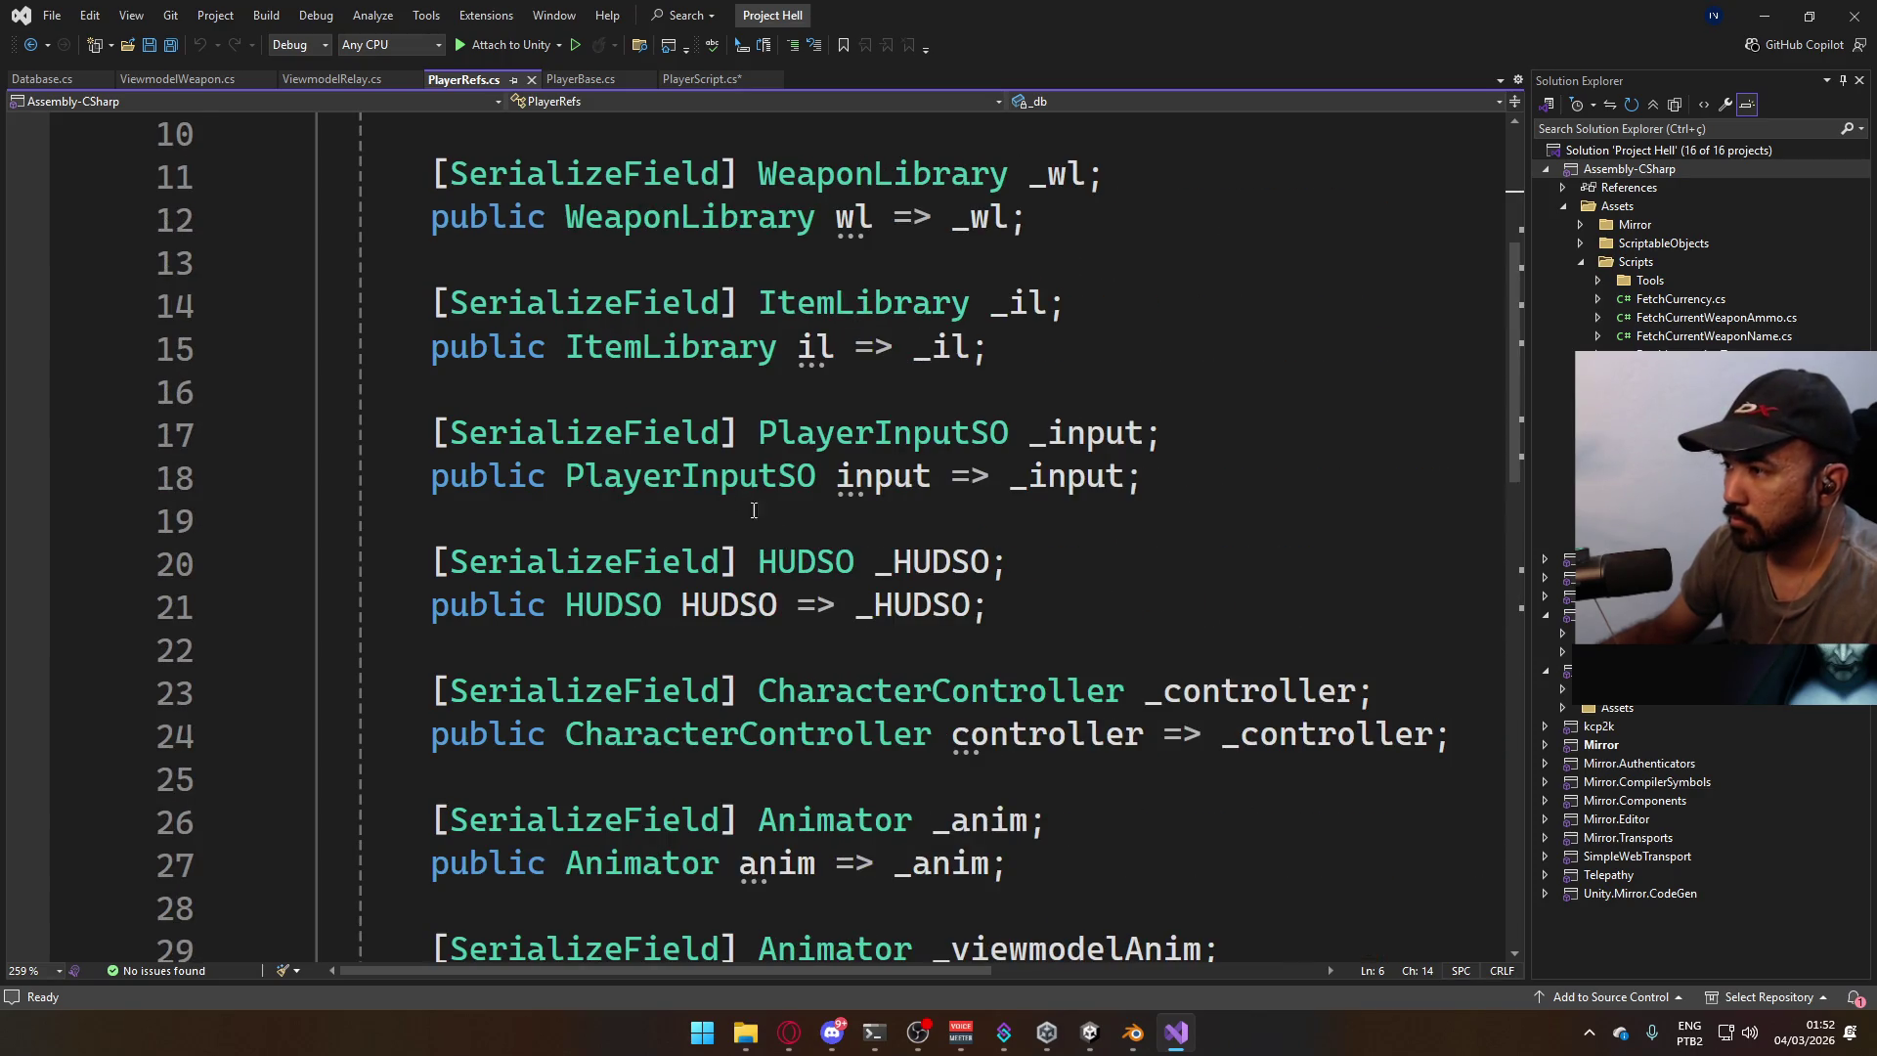
scroll(731, 502, "up", 2)
scroll(753, 528, "down", 7)
scroll(900, 542, "up", 1)
Add a '[SerializeField] Transform _viewmodel;' field above the _anim field.
left_click(1163, 359)
key("Up")
key("ctrl+Return")
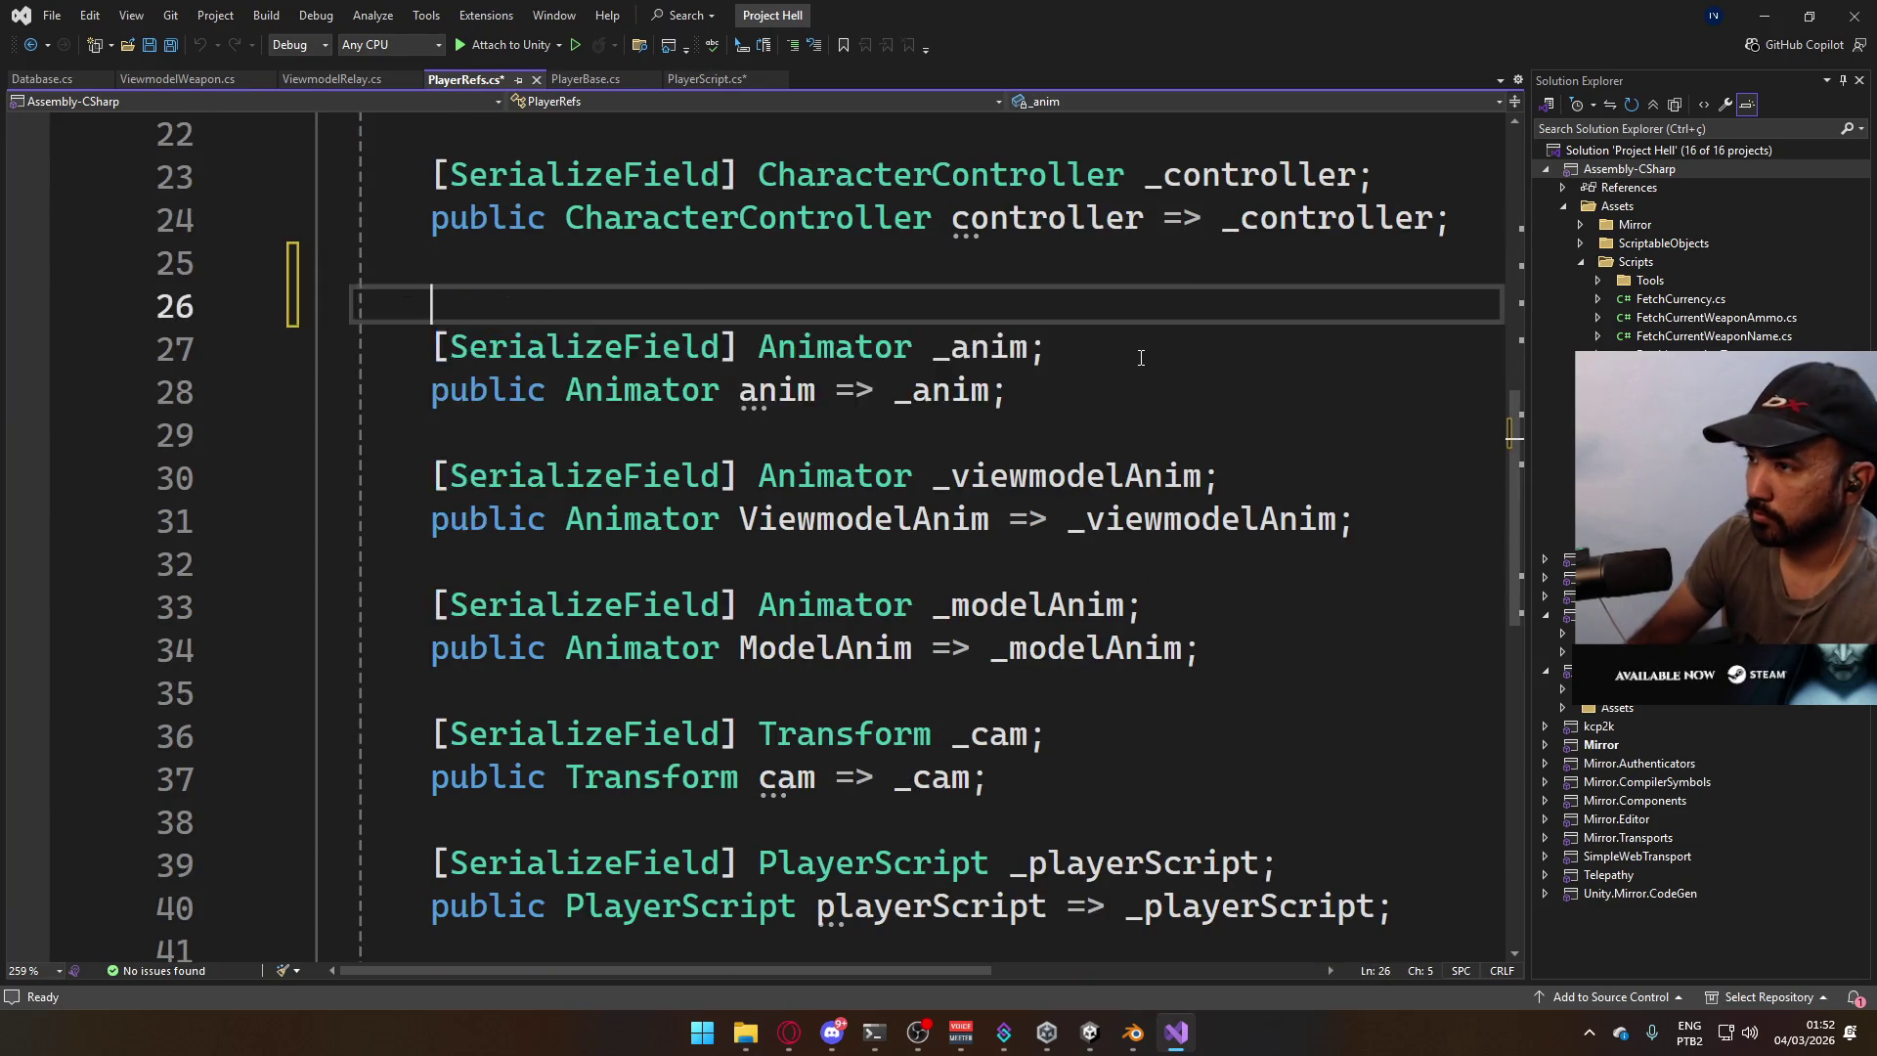
type("[Ser")
key("Tab")
type("] Transform _viewmode")
type("l")
key("BackSpace")
key("BackSpace")
key("BackSpace")
type("Mod")
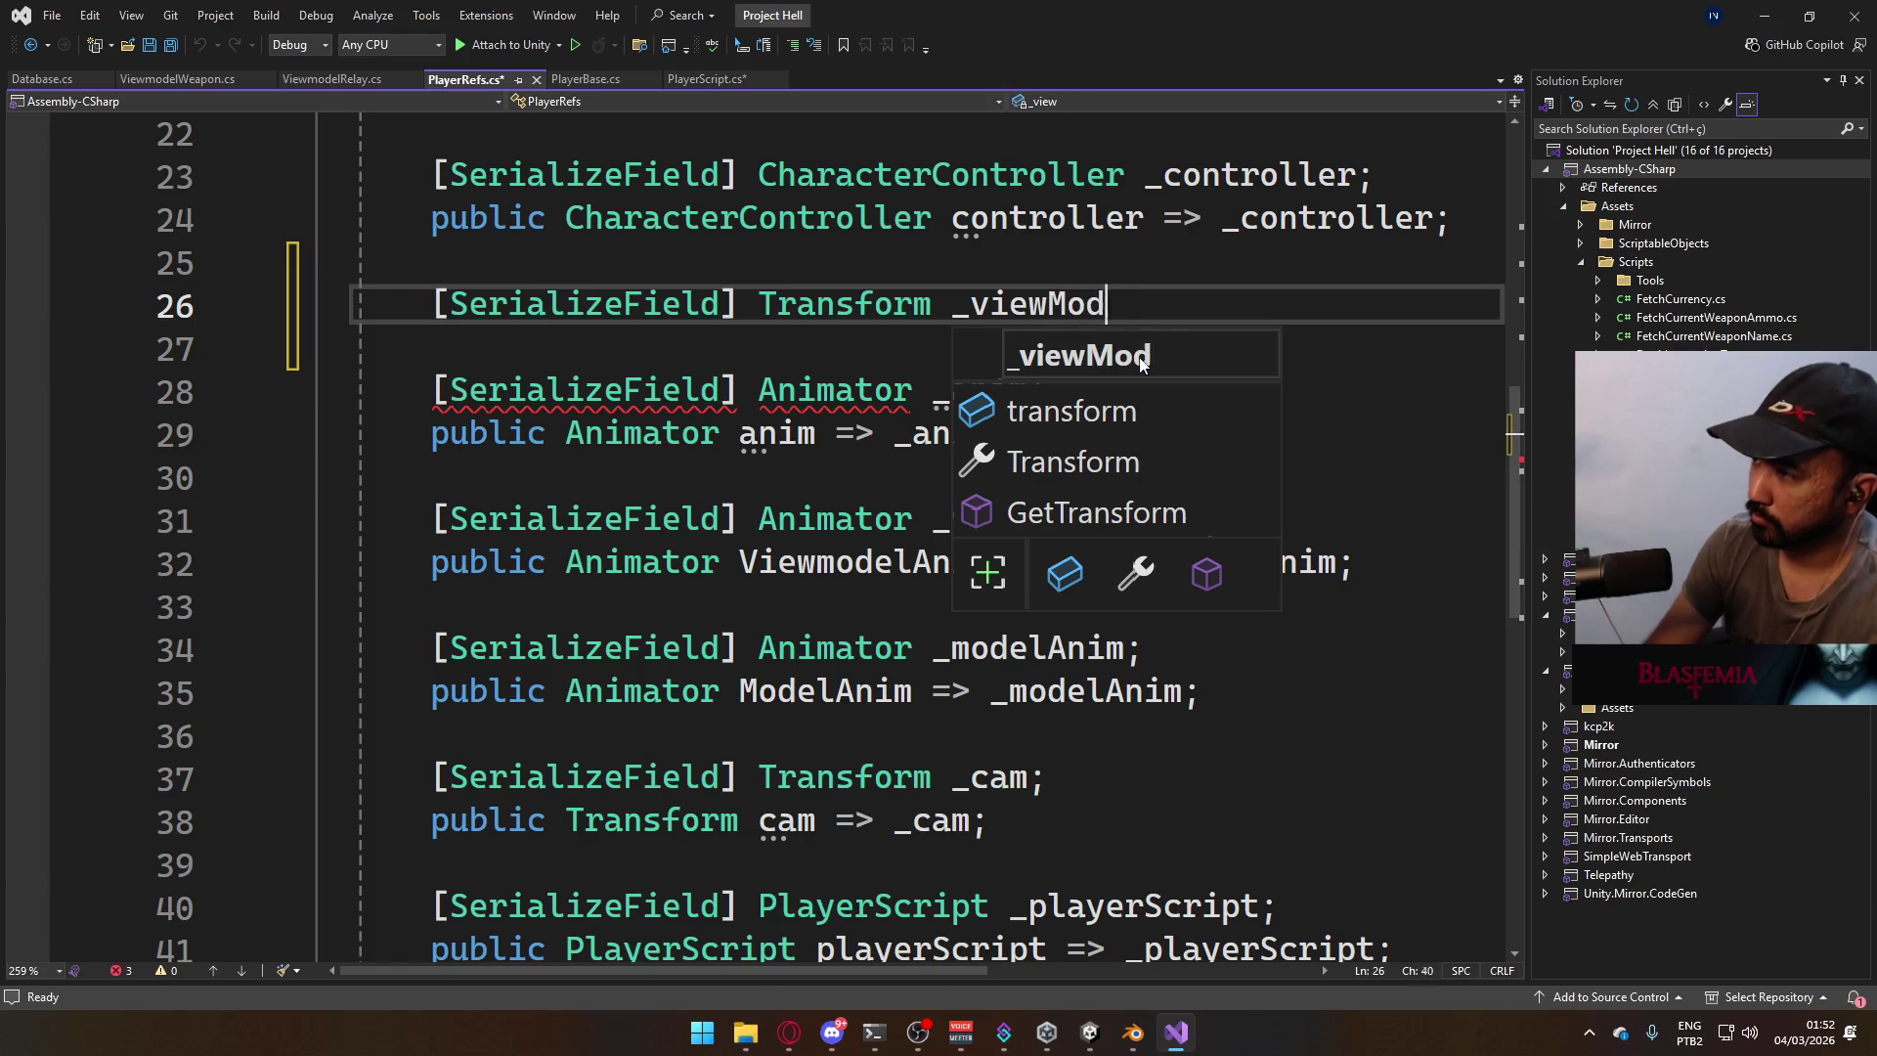
type("el;")
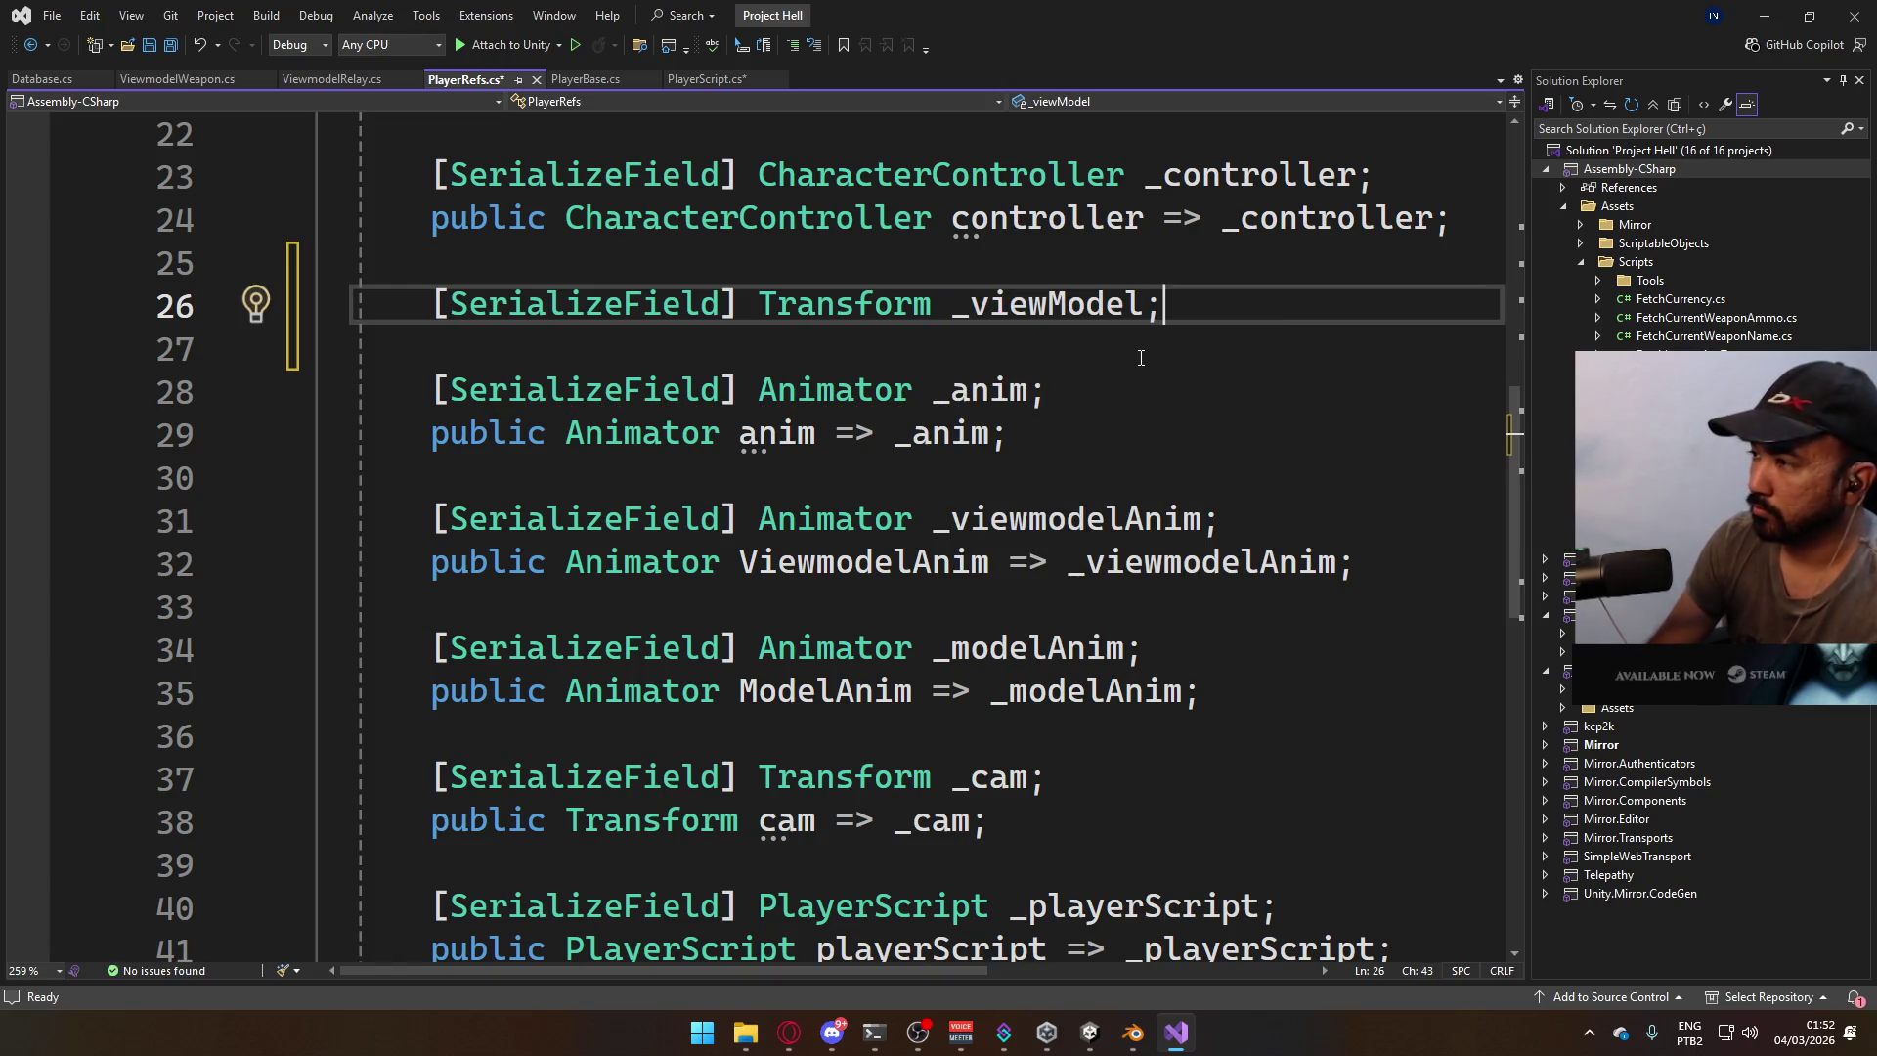
key("BackSpace")
key("BackSpace")
key("BackSpace")
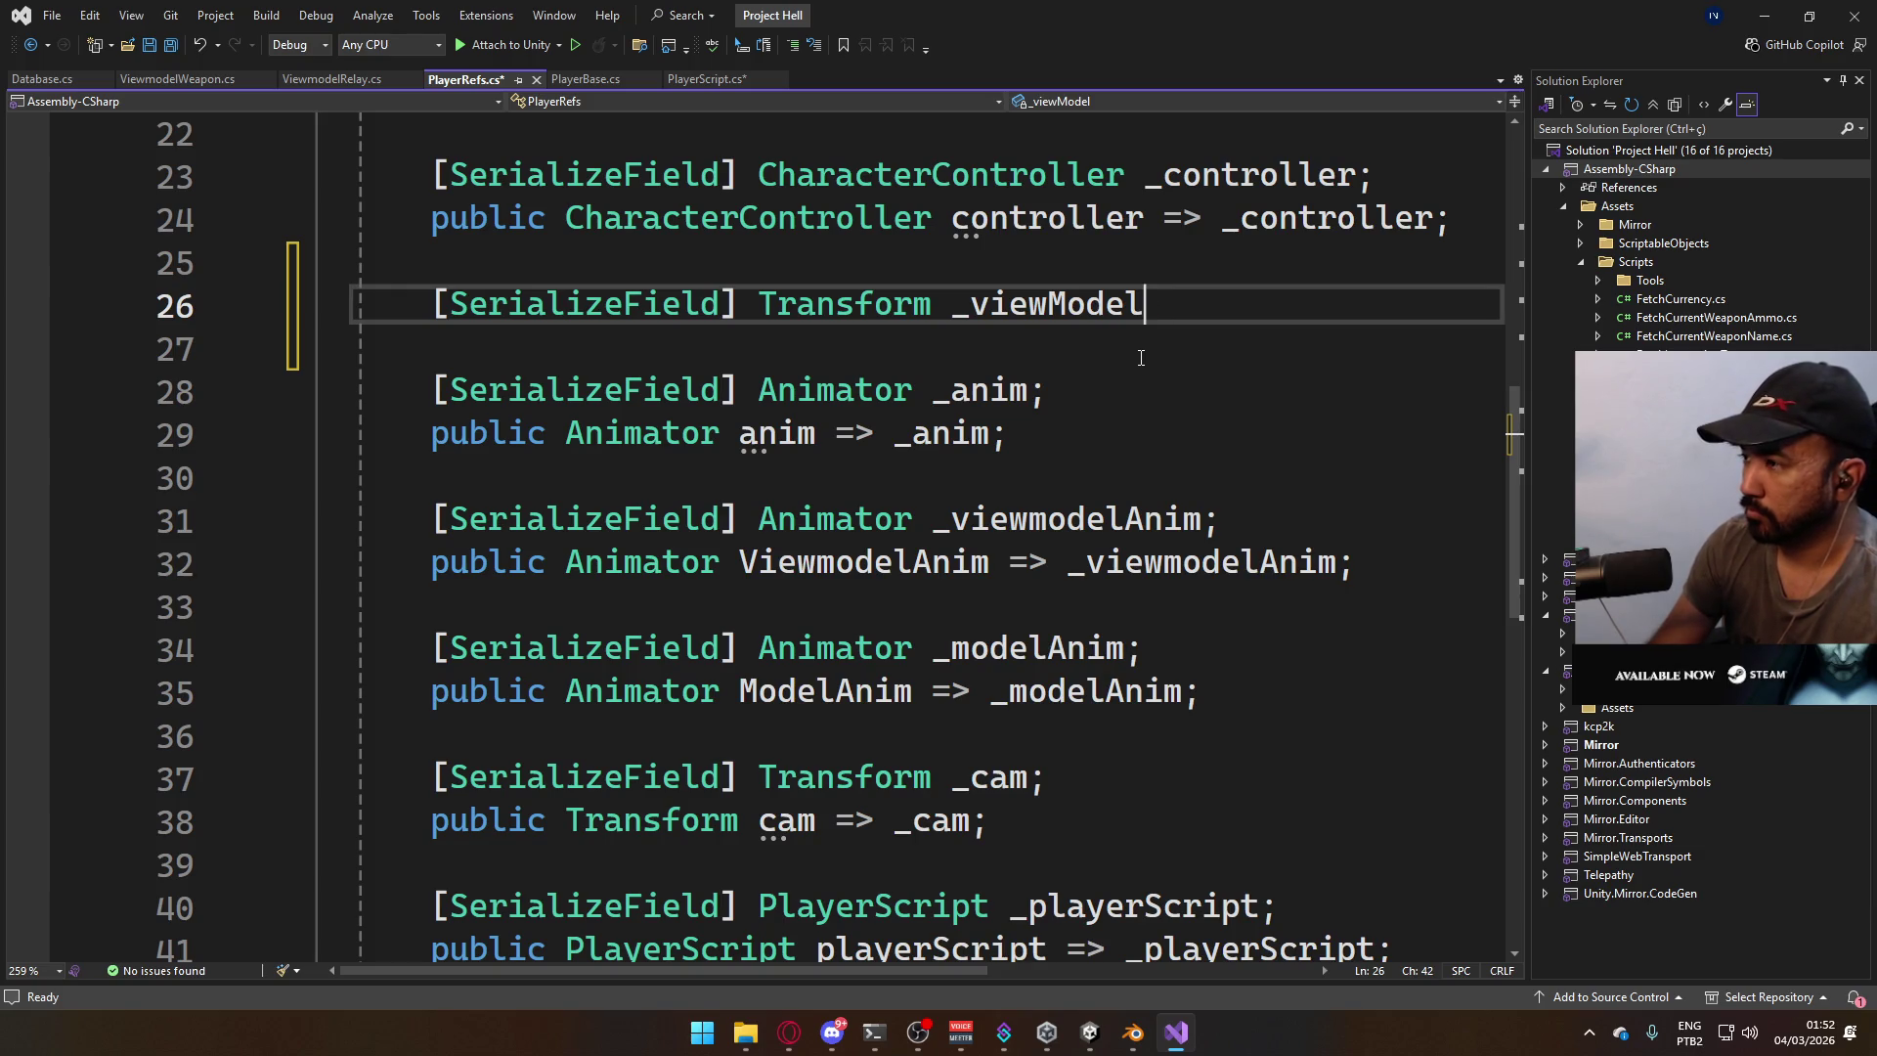
type("model;")
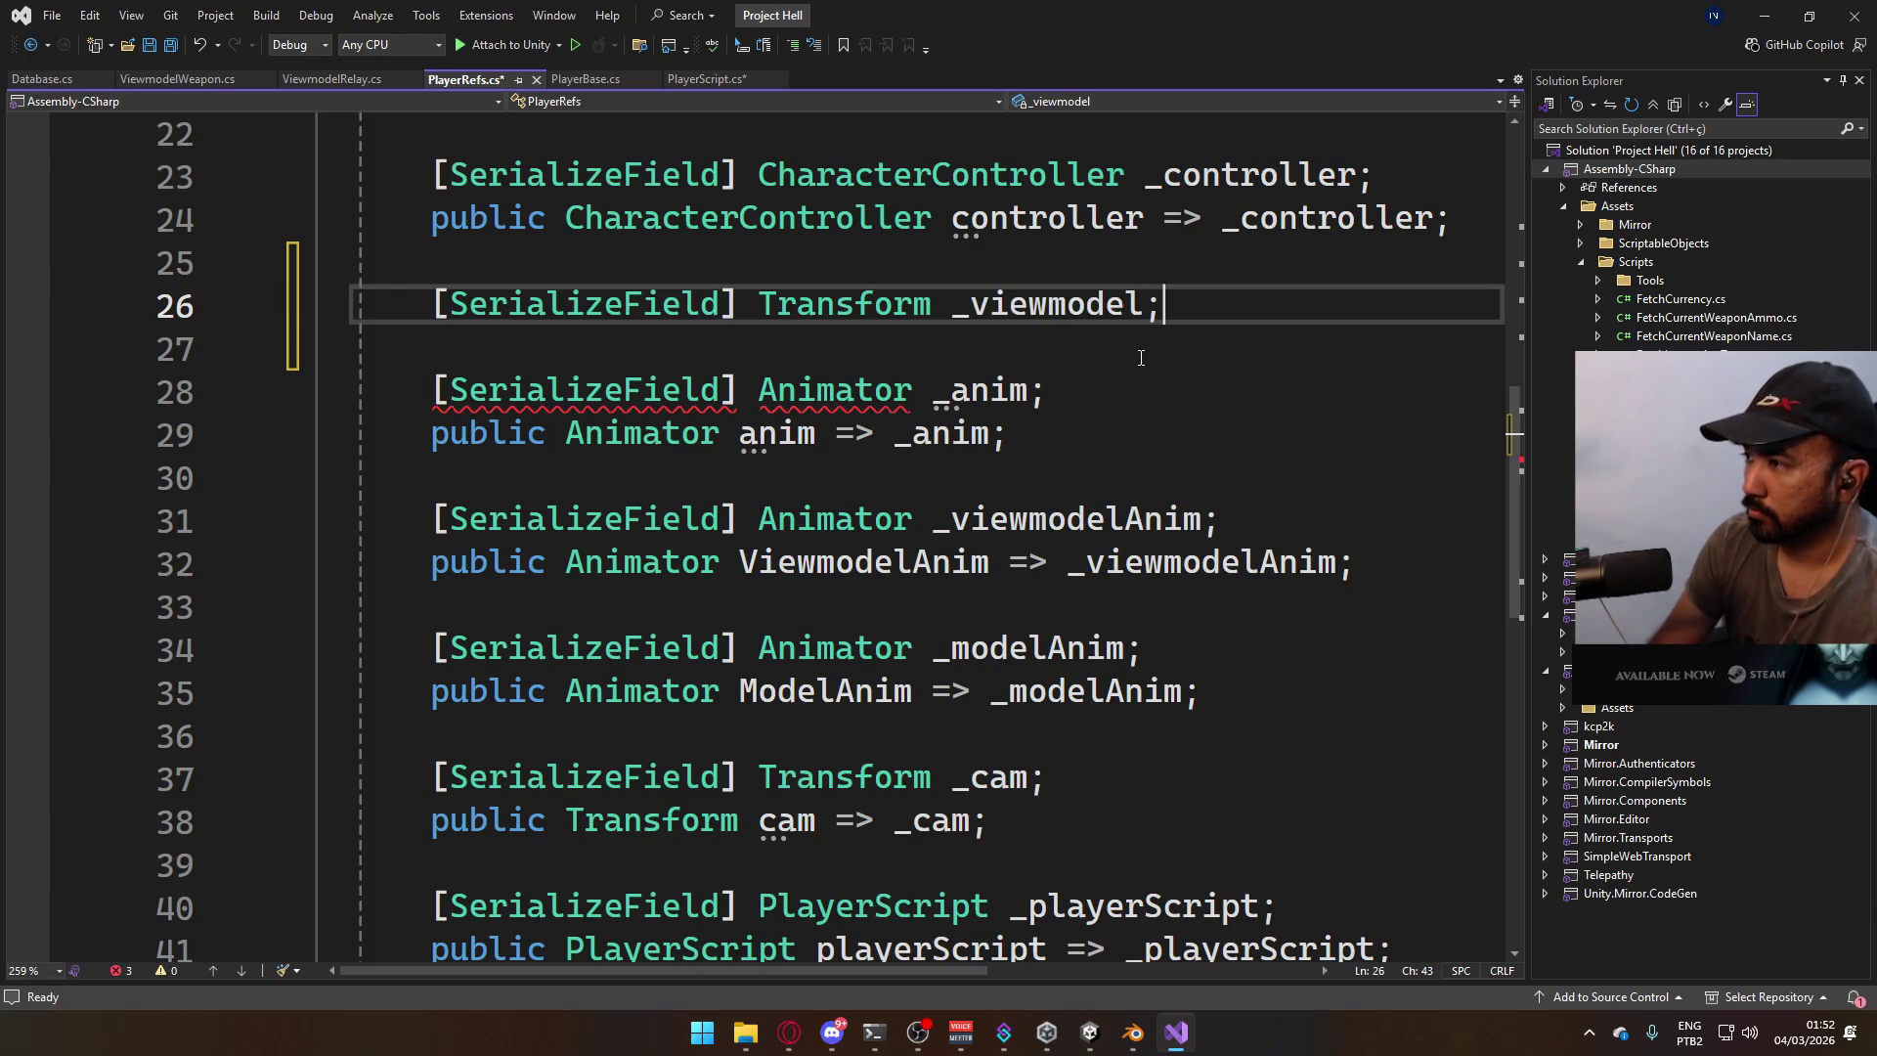
key("Return")
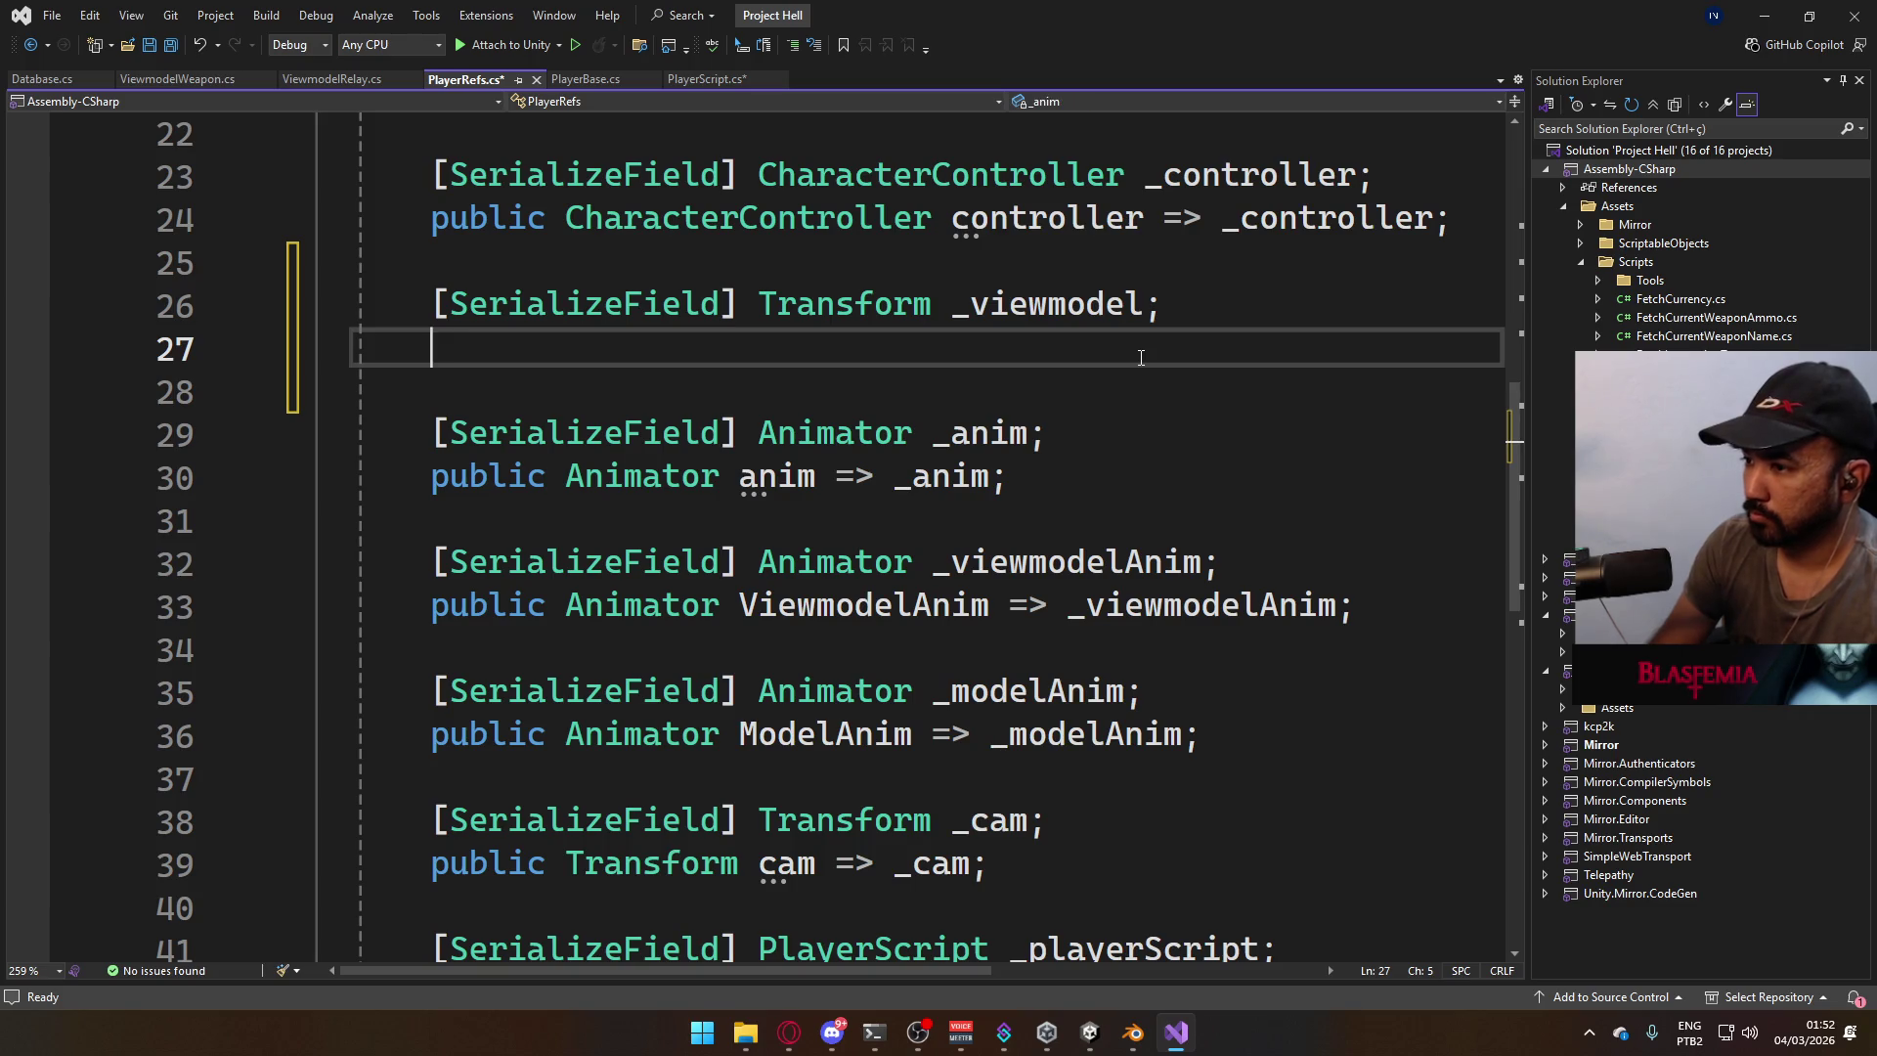
Add 'public Transform Viewmodel => _viewmodel;', save PlayerRefs, and pause the browser video.
type("public Transform VIe")
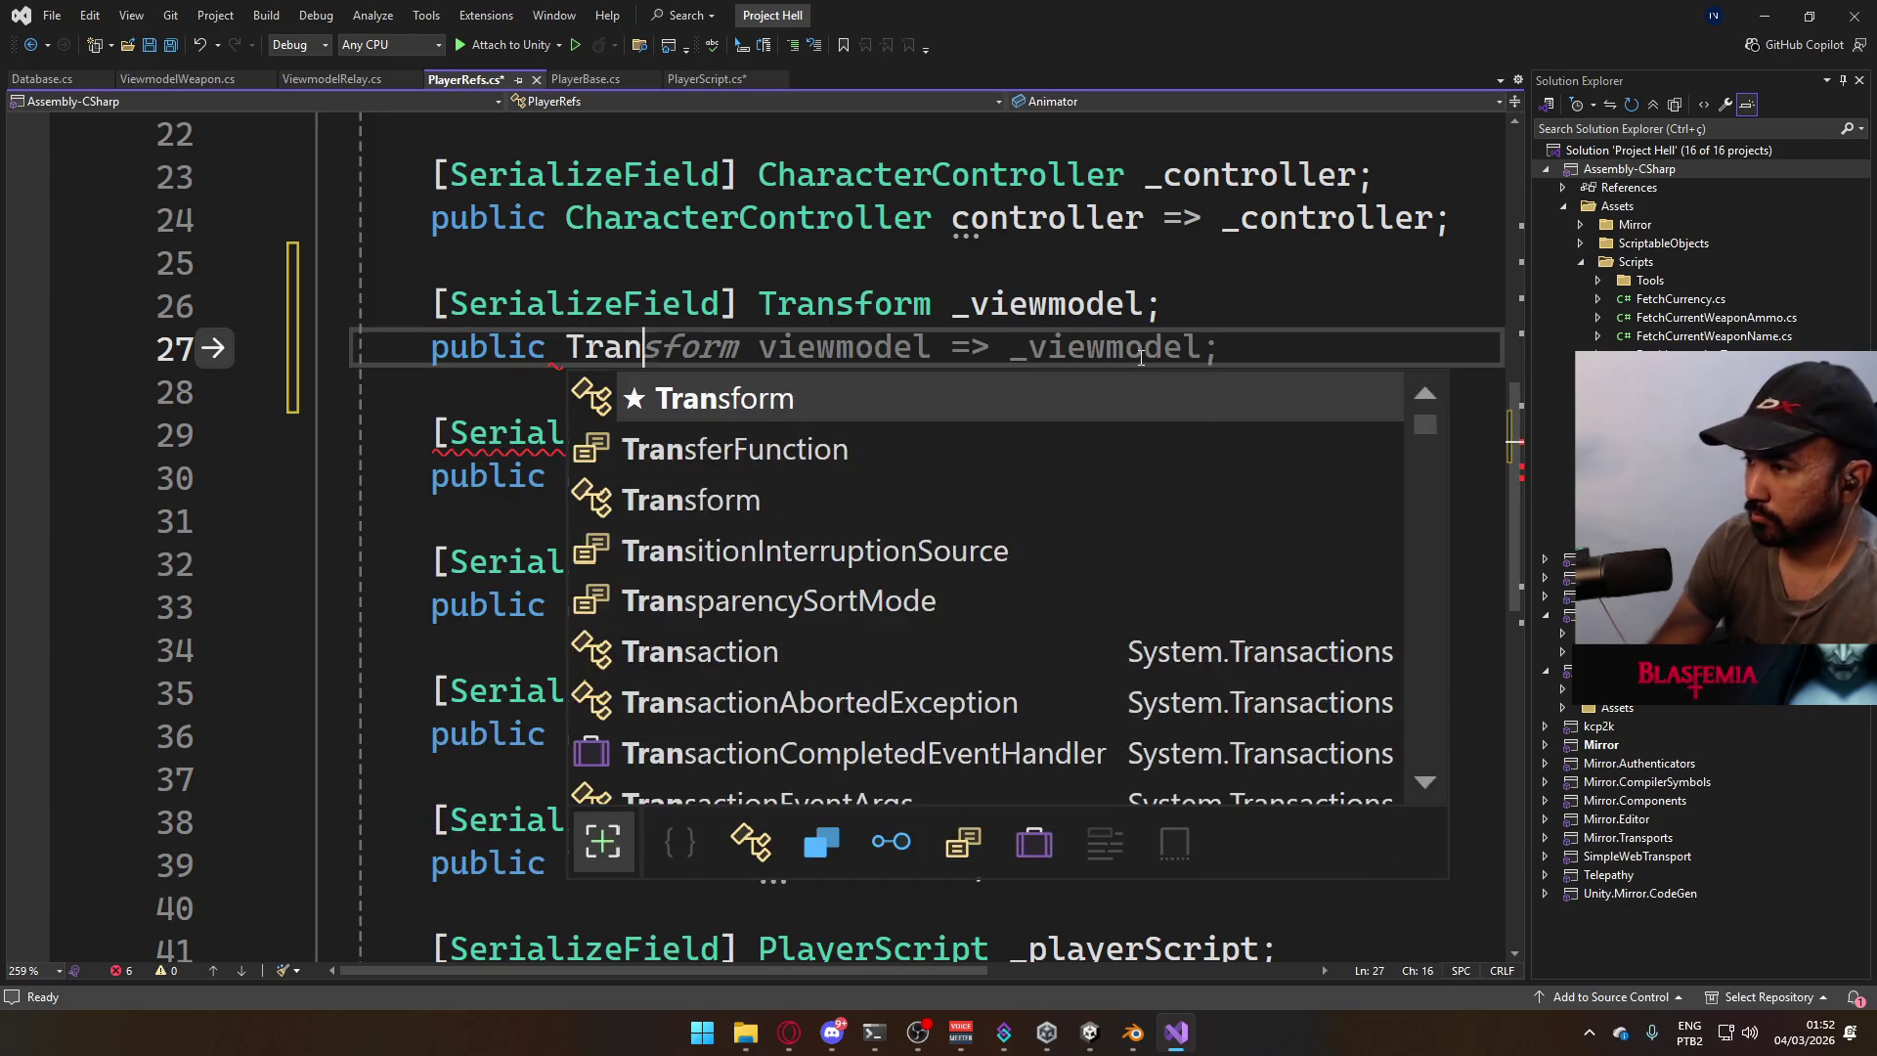
type("w")
key("BackSpace")
key("BackSpace")
key("BackSpace")
type("iewmodel =>")
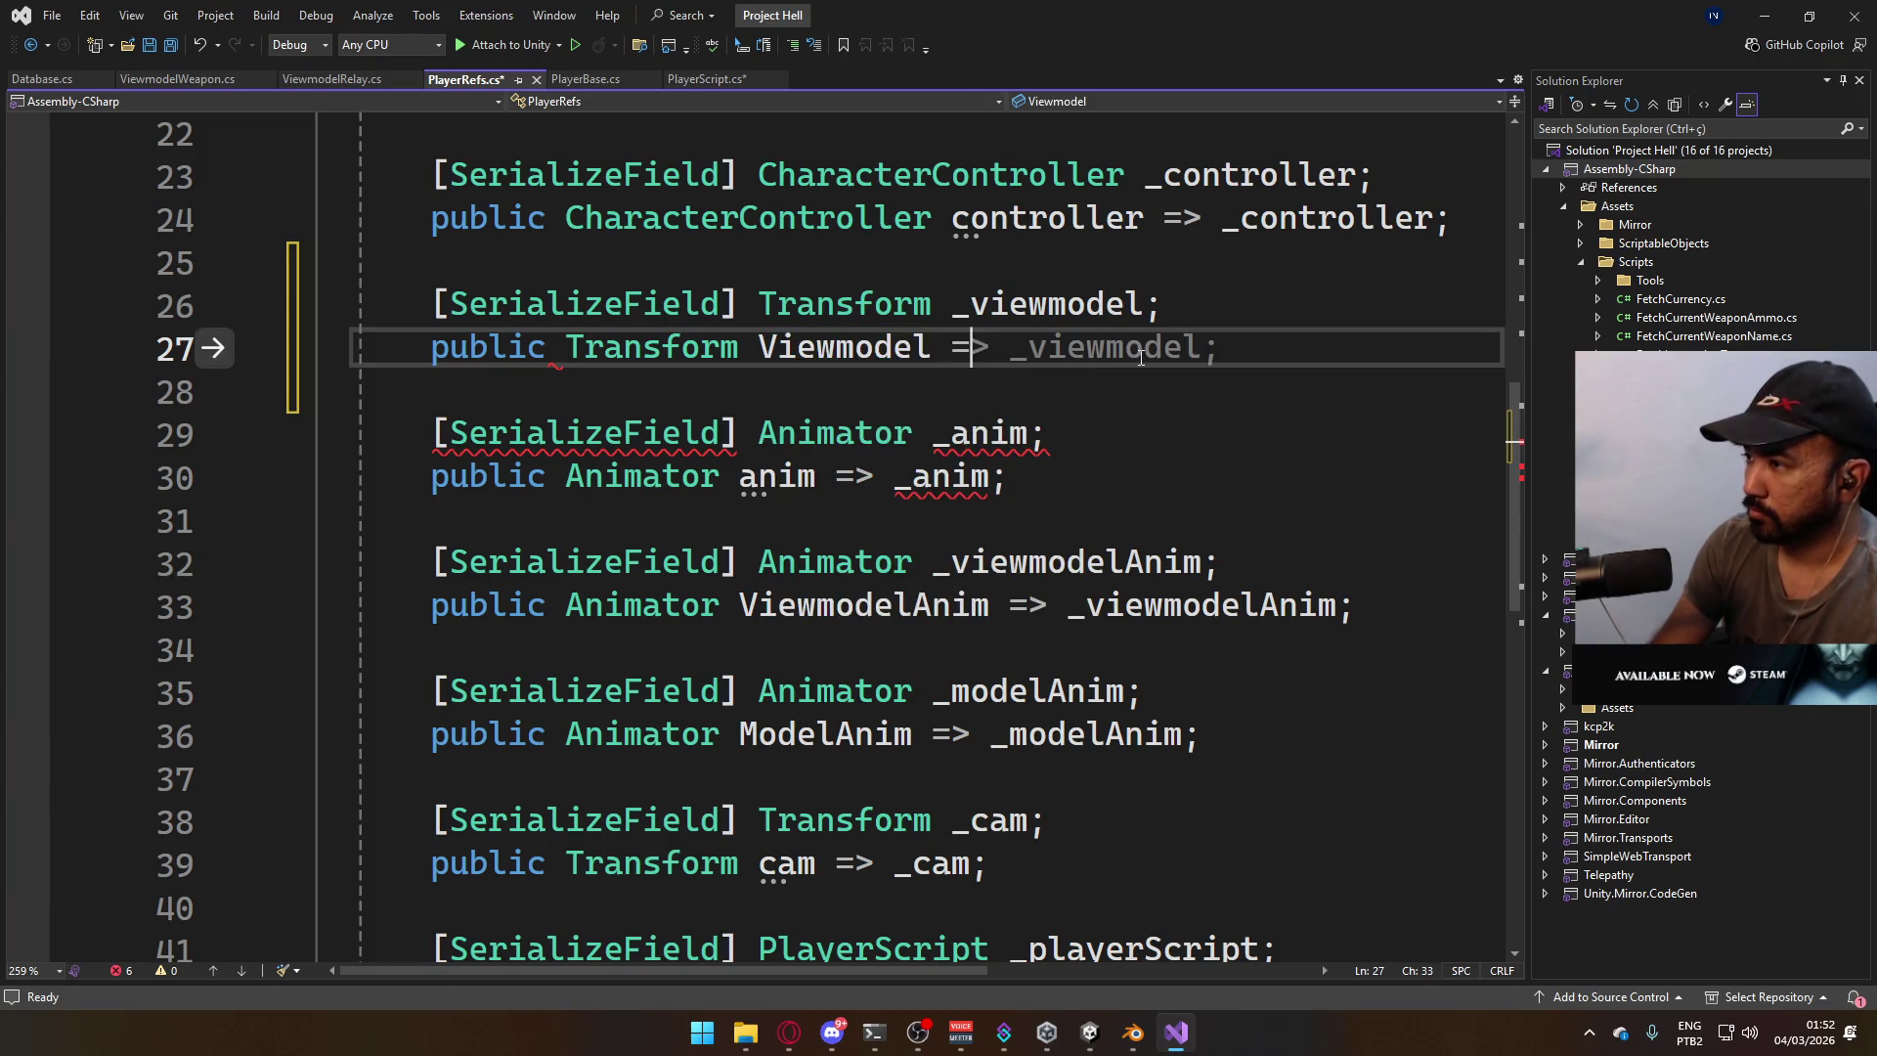
key("Tab")
key("ctrl+s")
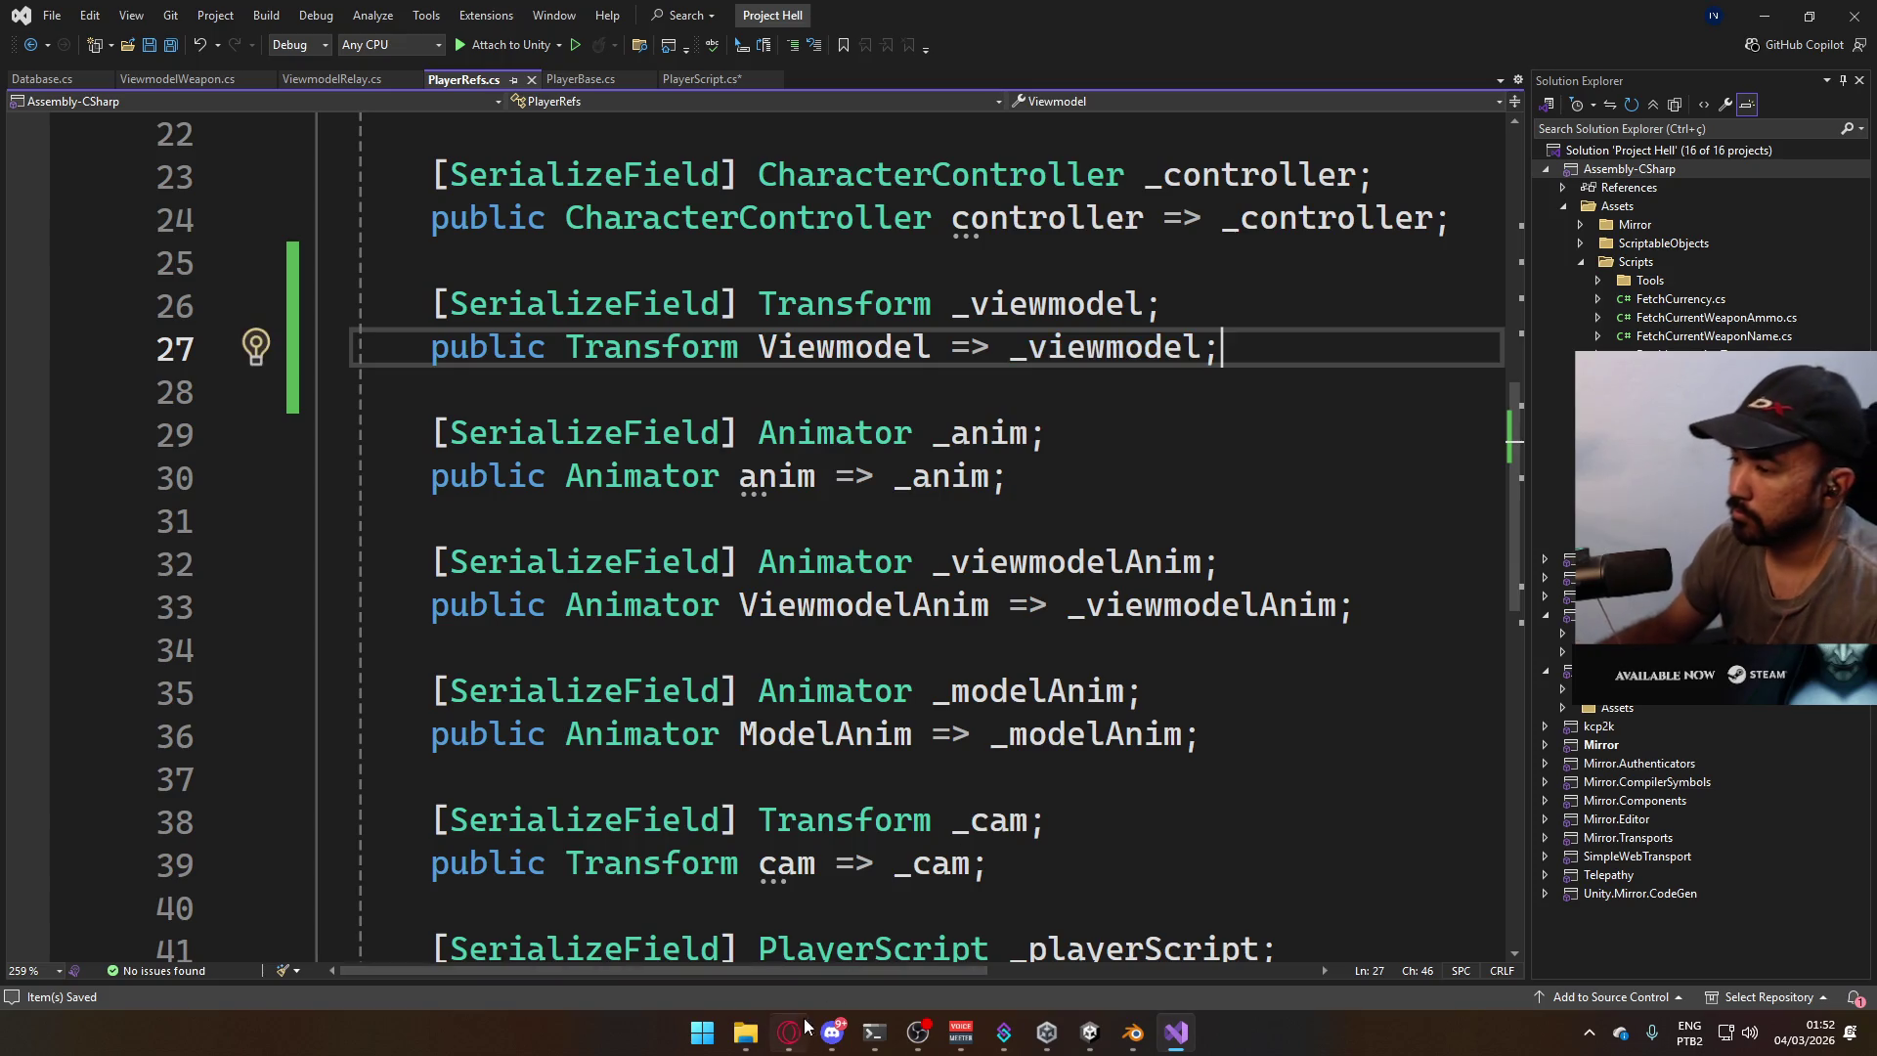
key("alt+Tab")
left_click(485, 355)
Go to the YouTube home feed, scroll through it, then minimize the browser.
left_click(157, 137)
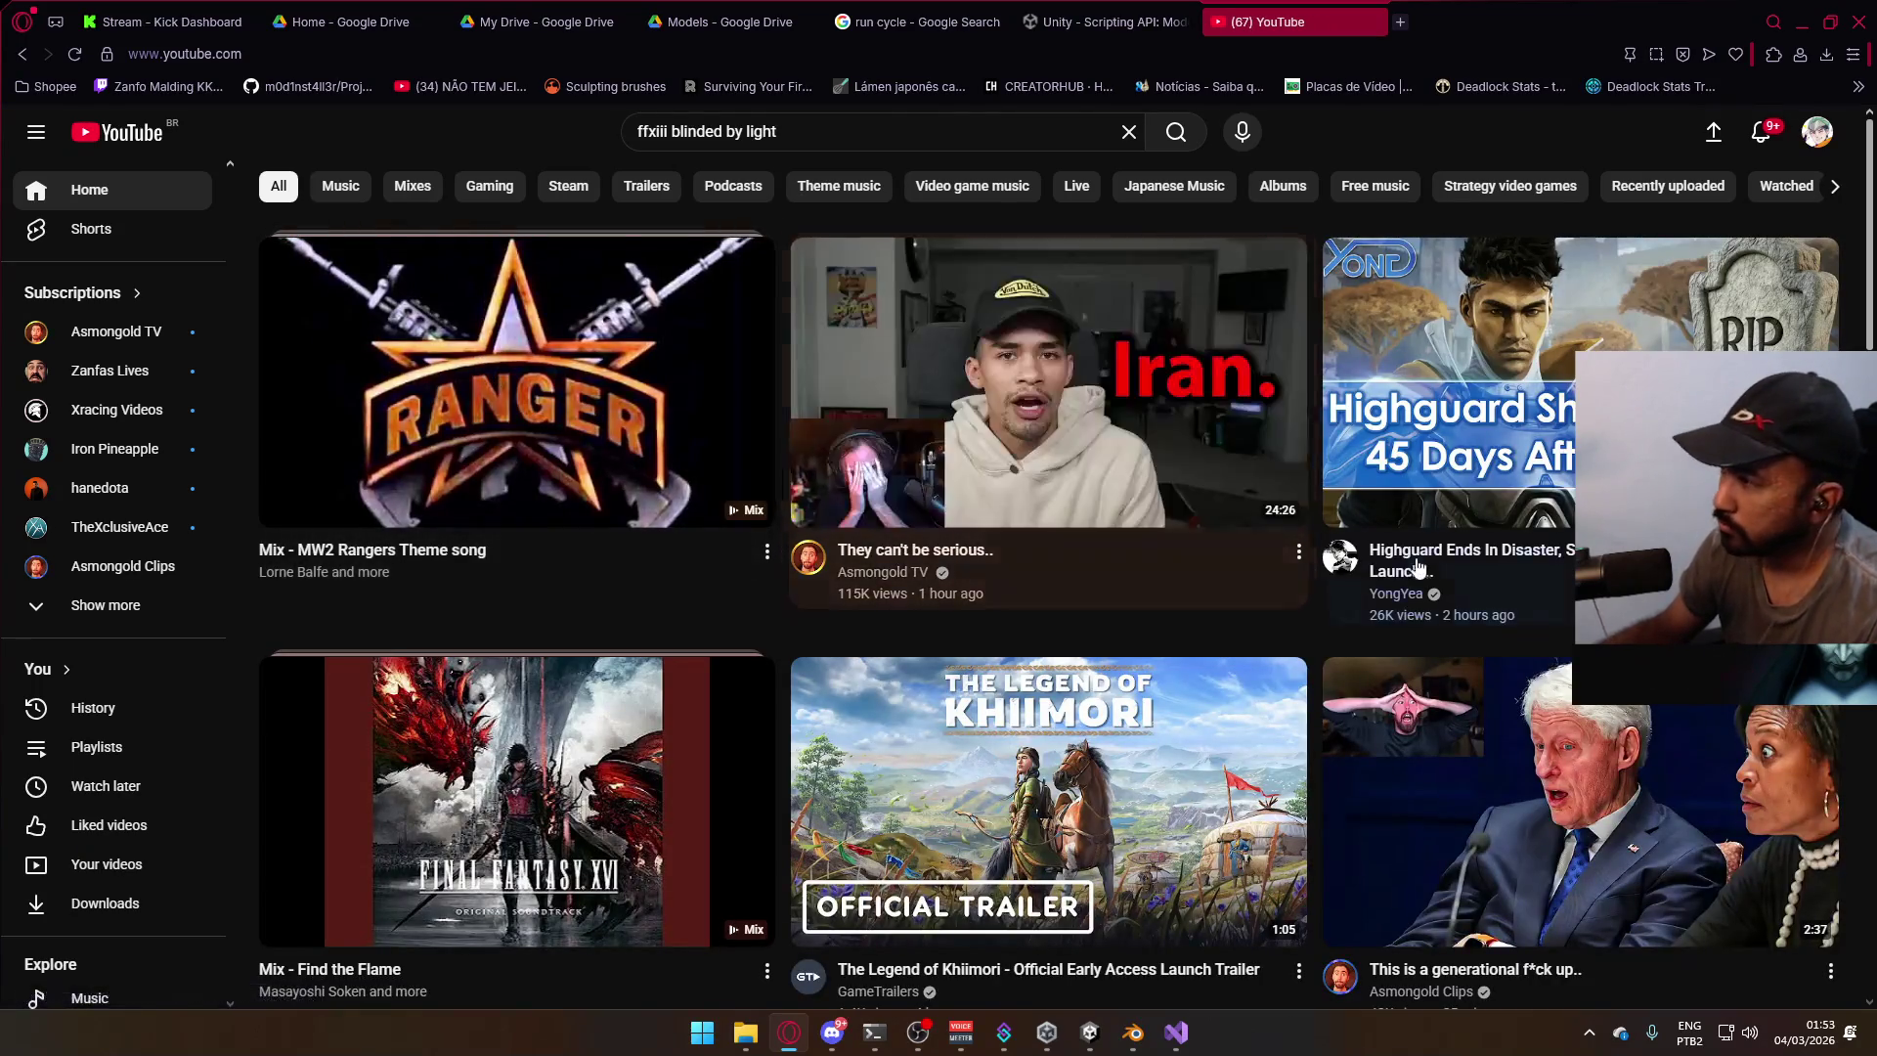
scroll(1257, 643, "down", 4)
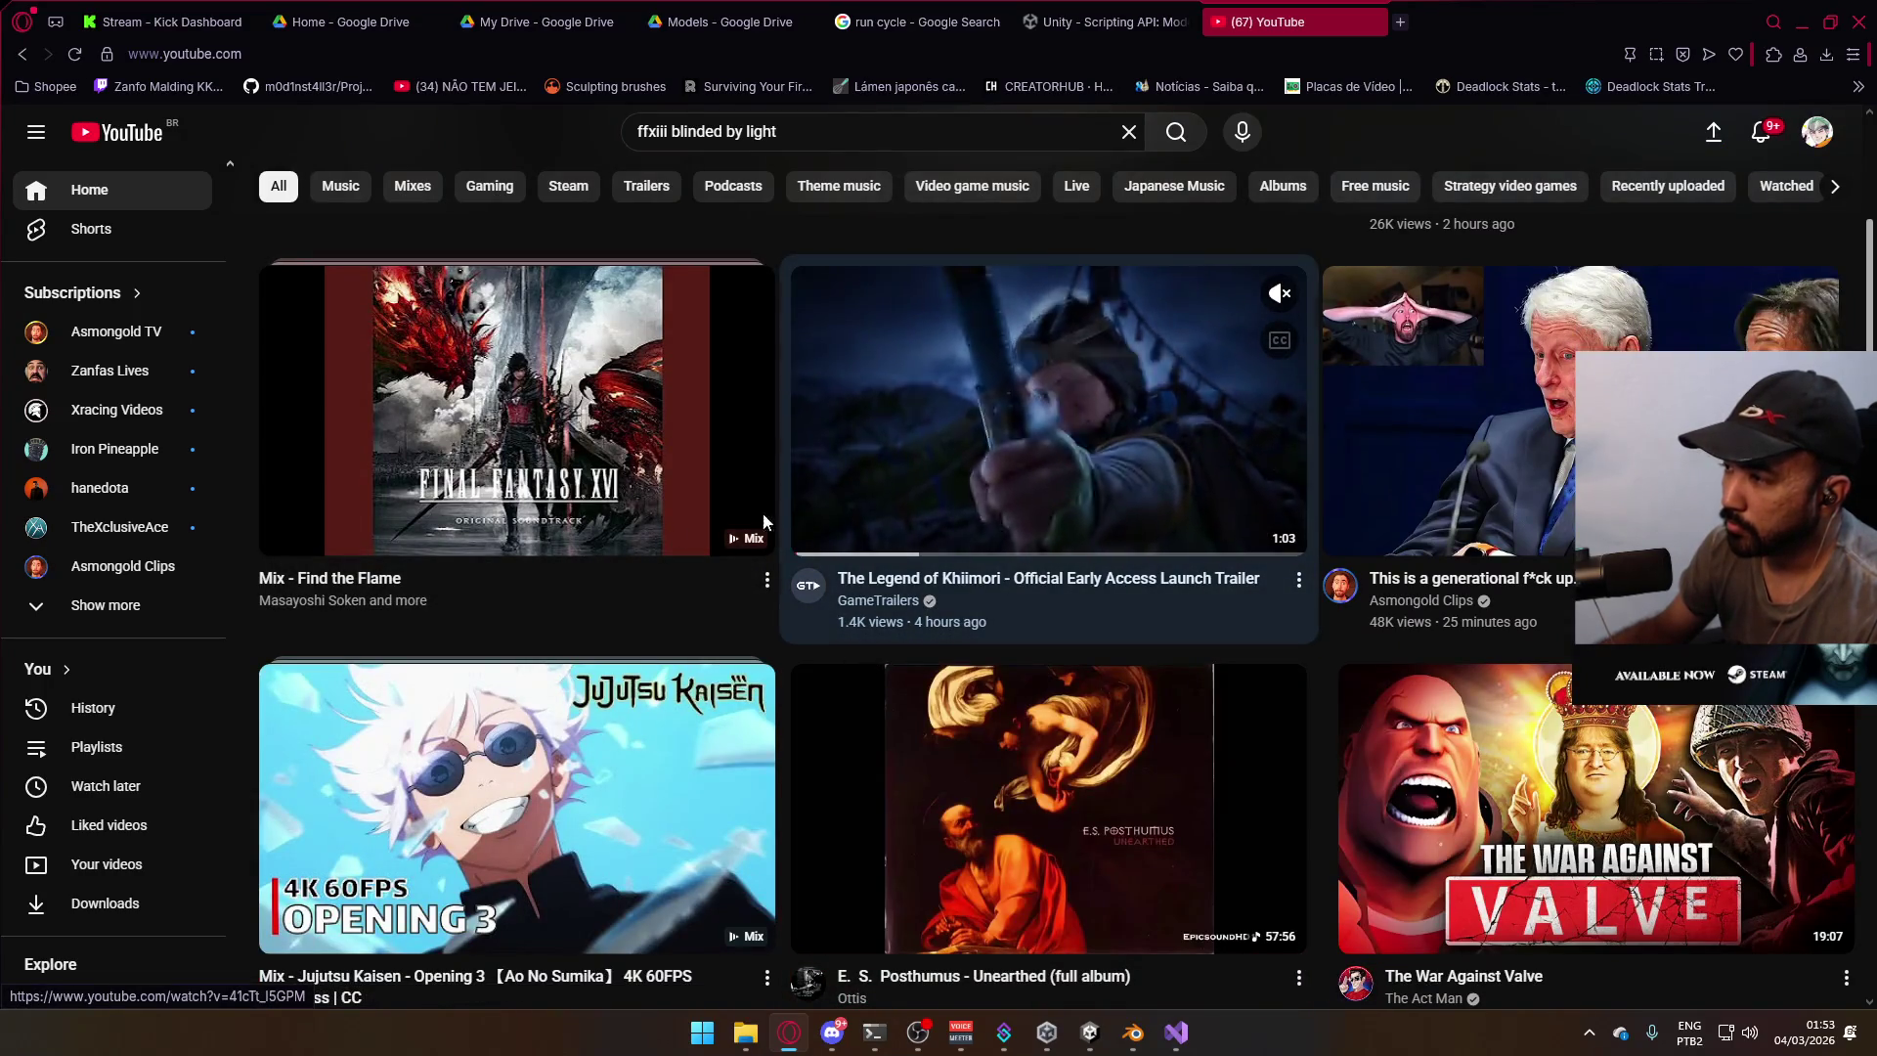
scroll(827, 598, "down", 4)
scroll(1218, 660, "down", 4)
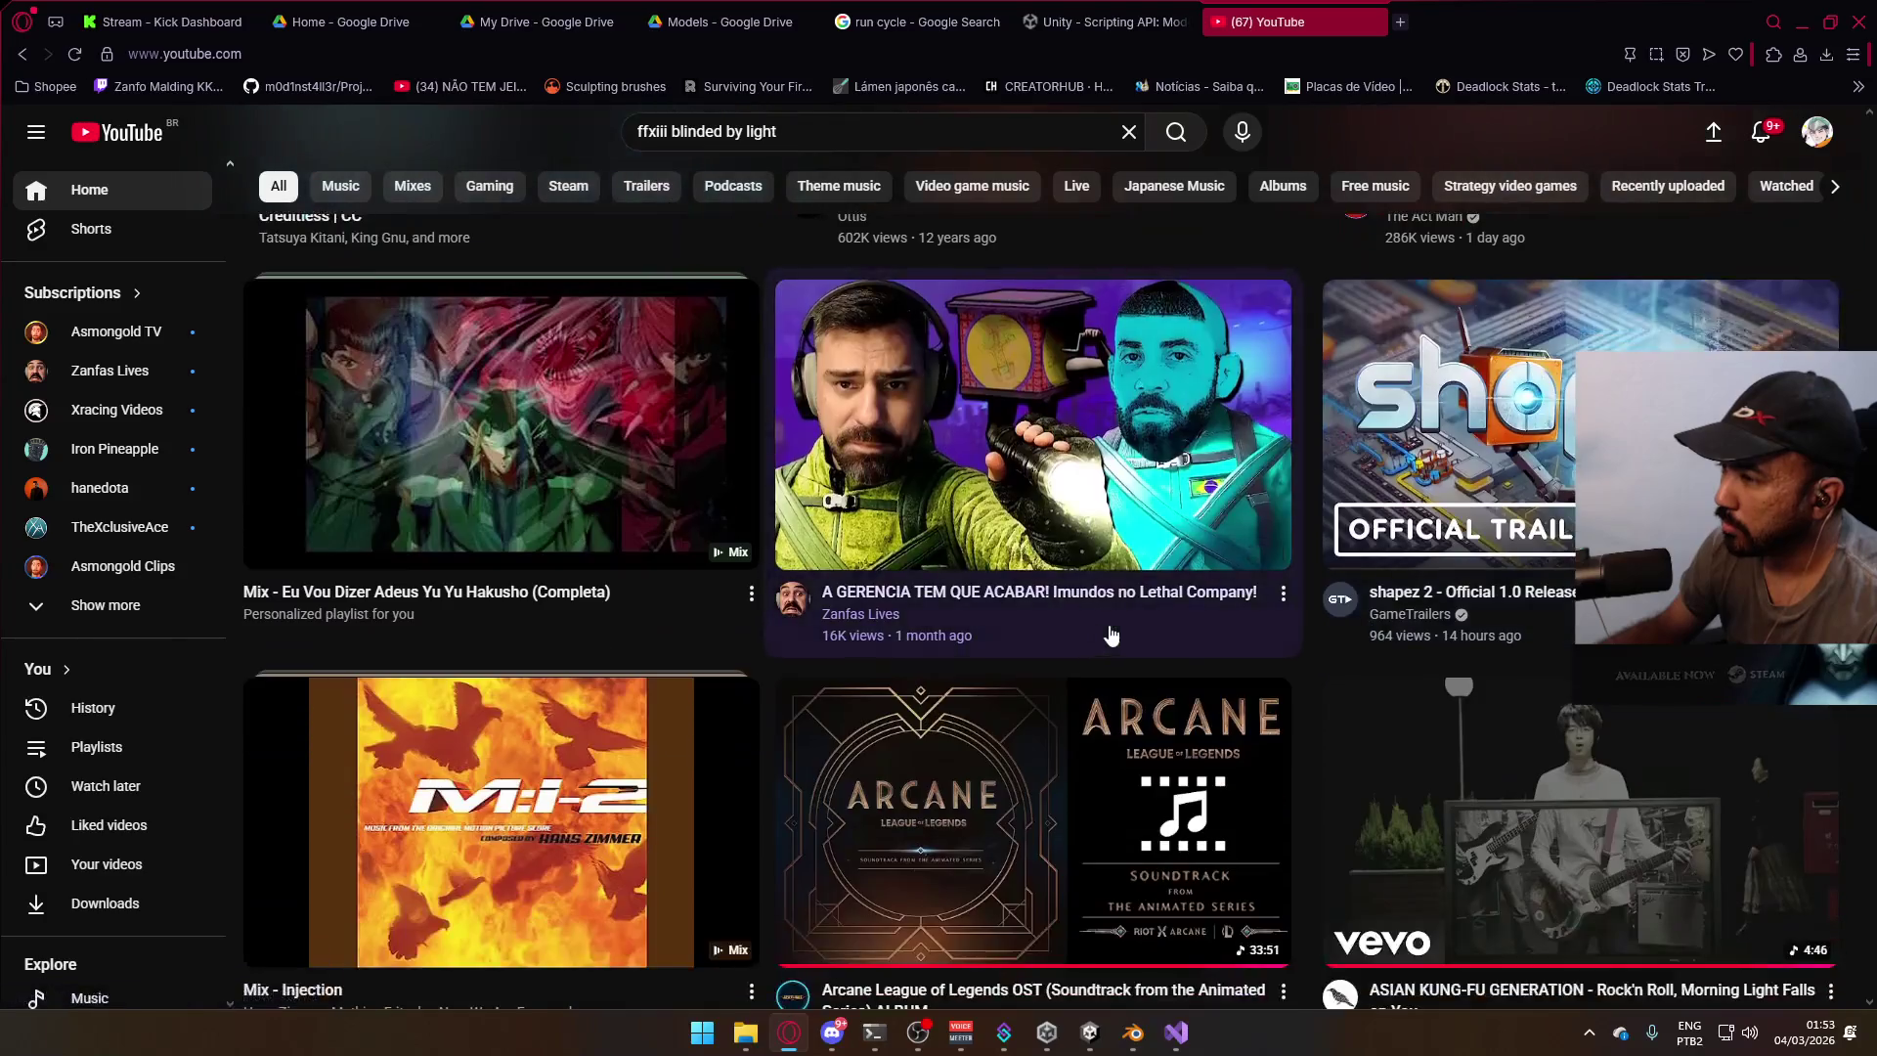
scroll(1212, 660, "up", 4)
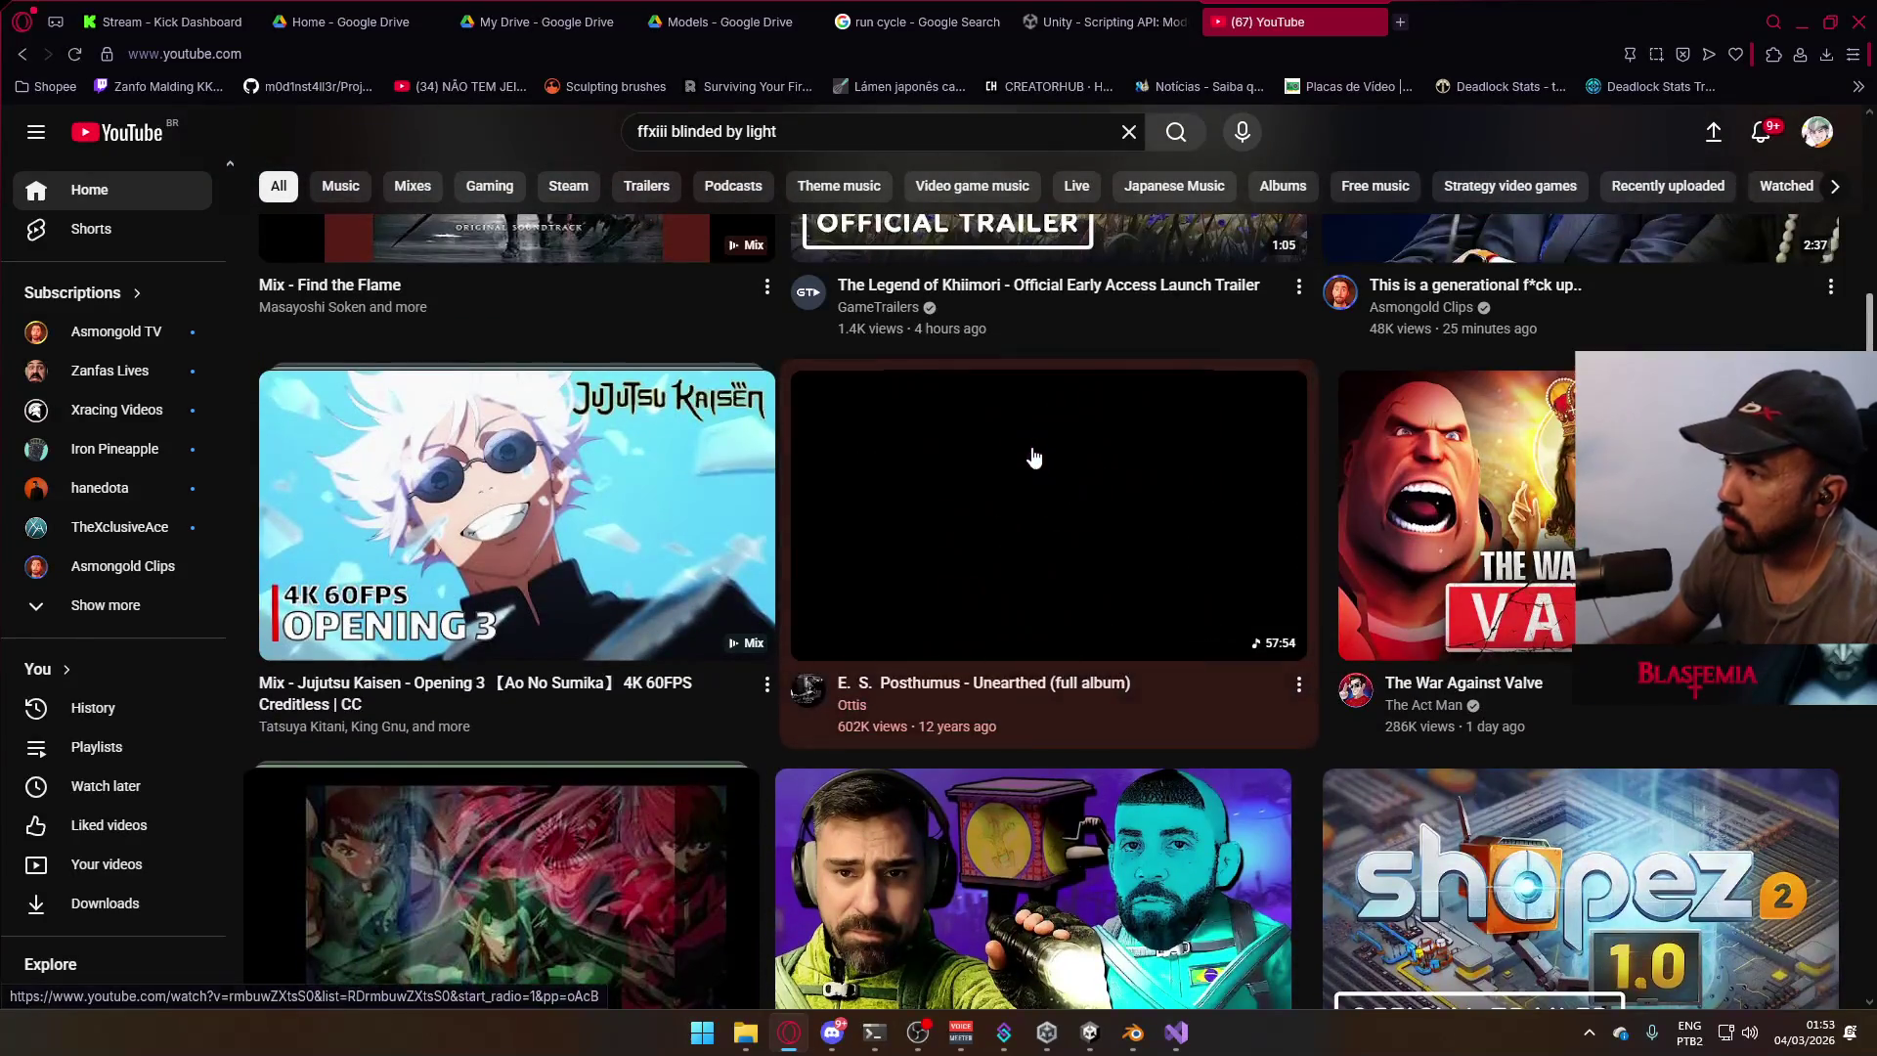
scroll(1375, 748, "down", 4)
left_click(1802, 22)
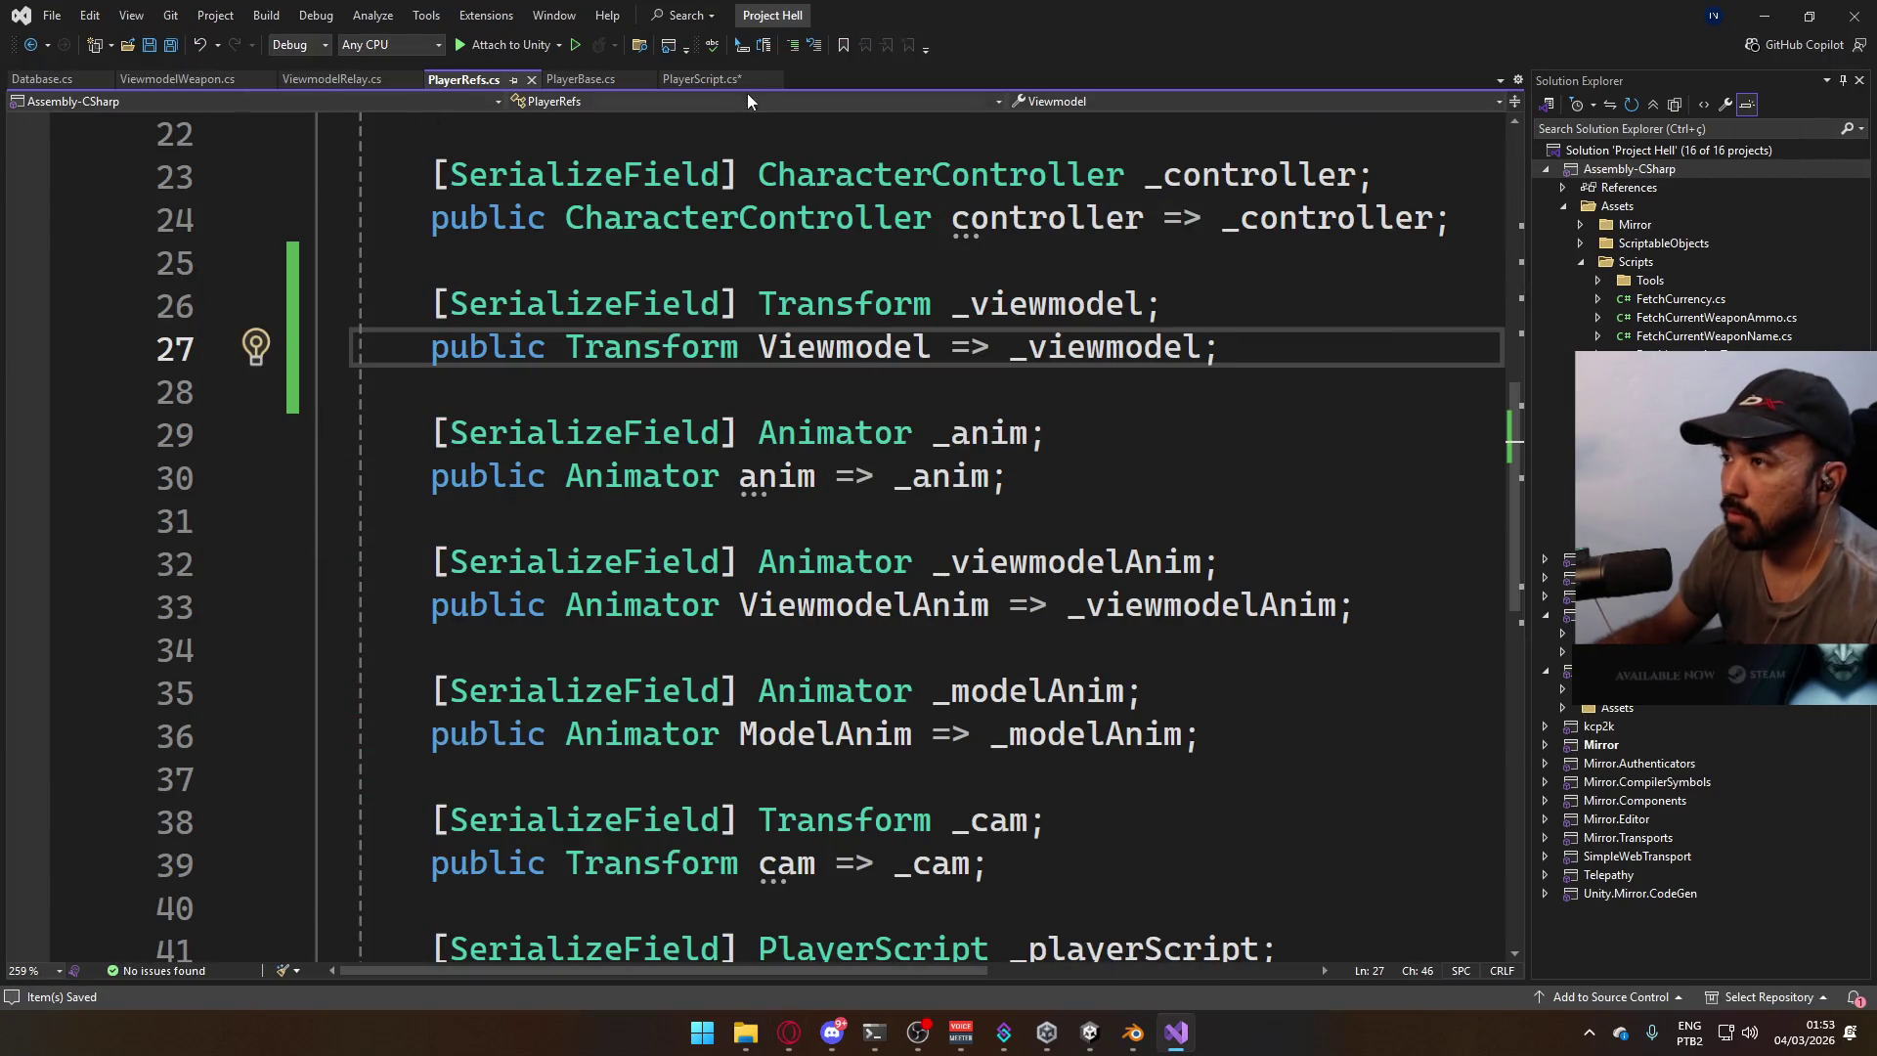
Add '_ref.Viewmodel.transform.position = _ref.cam.transform.position;' to PlayerScript's LateUpdate.
key("ctrl+Tab")
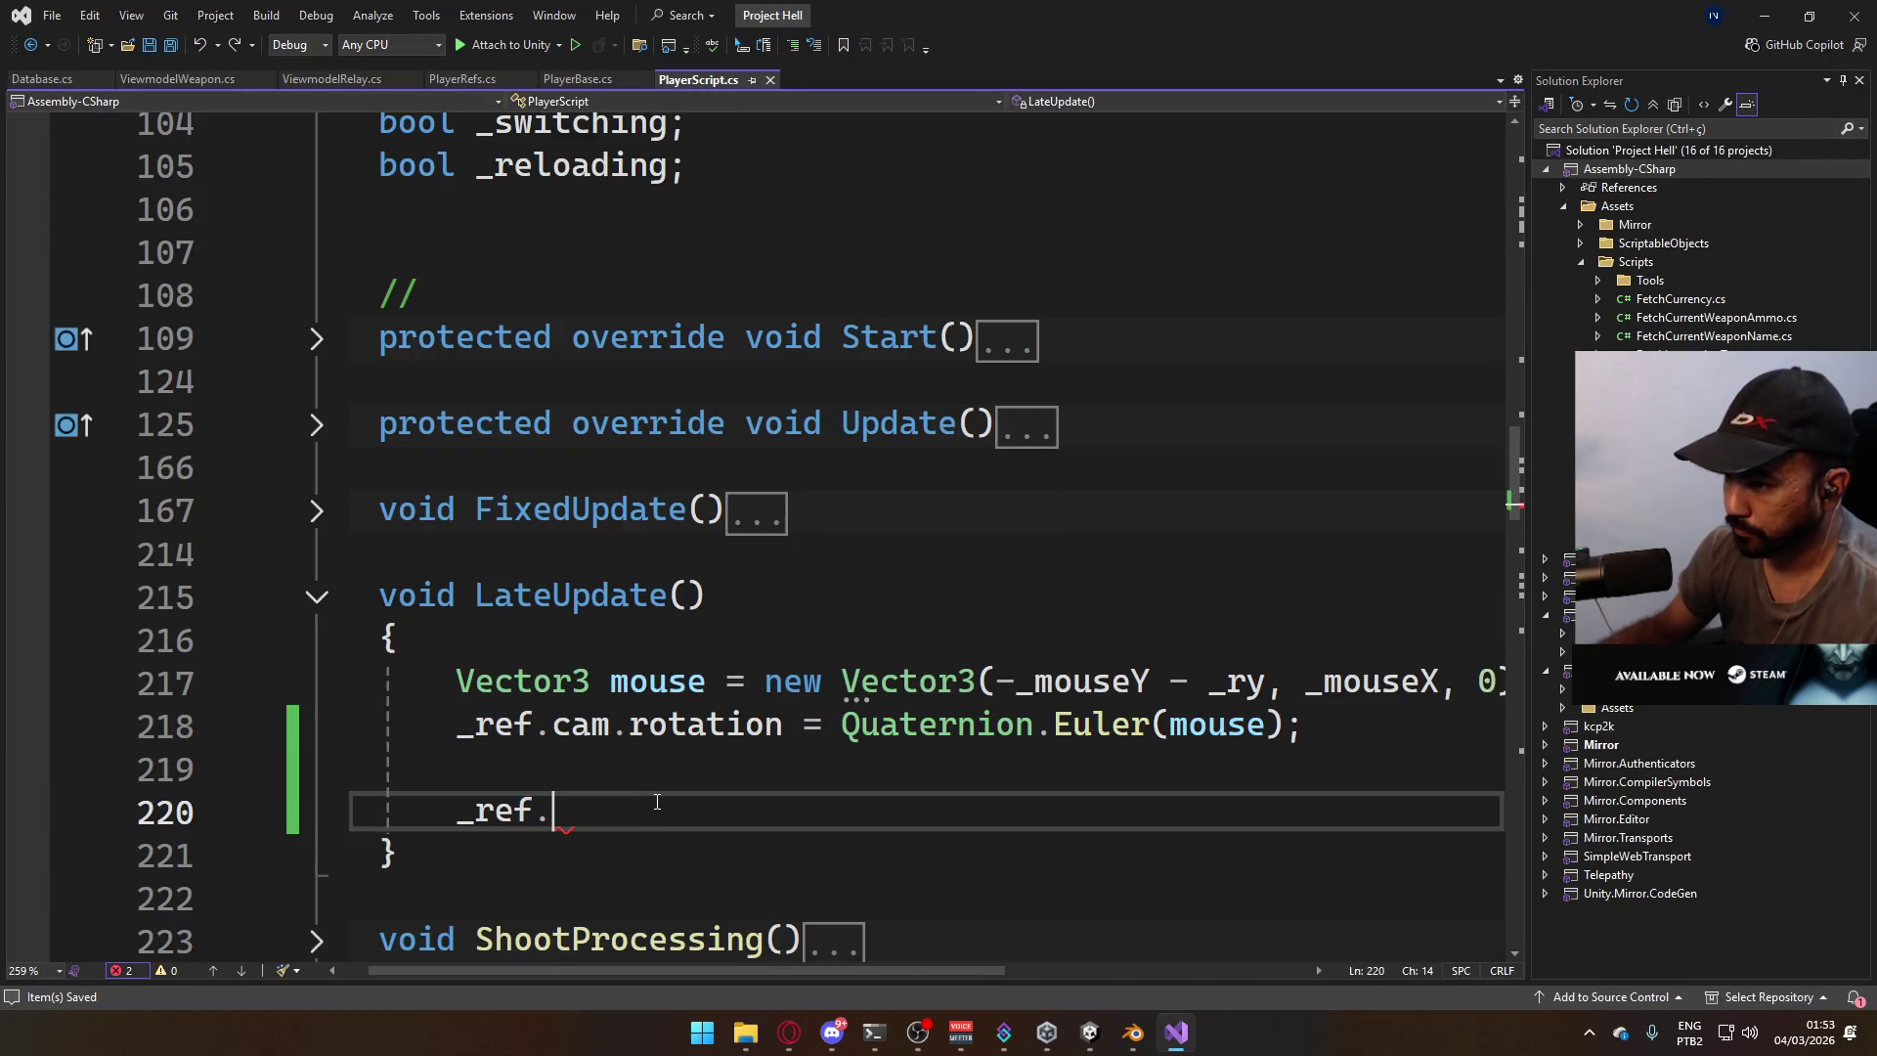
type("viewmo")
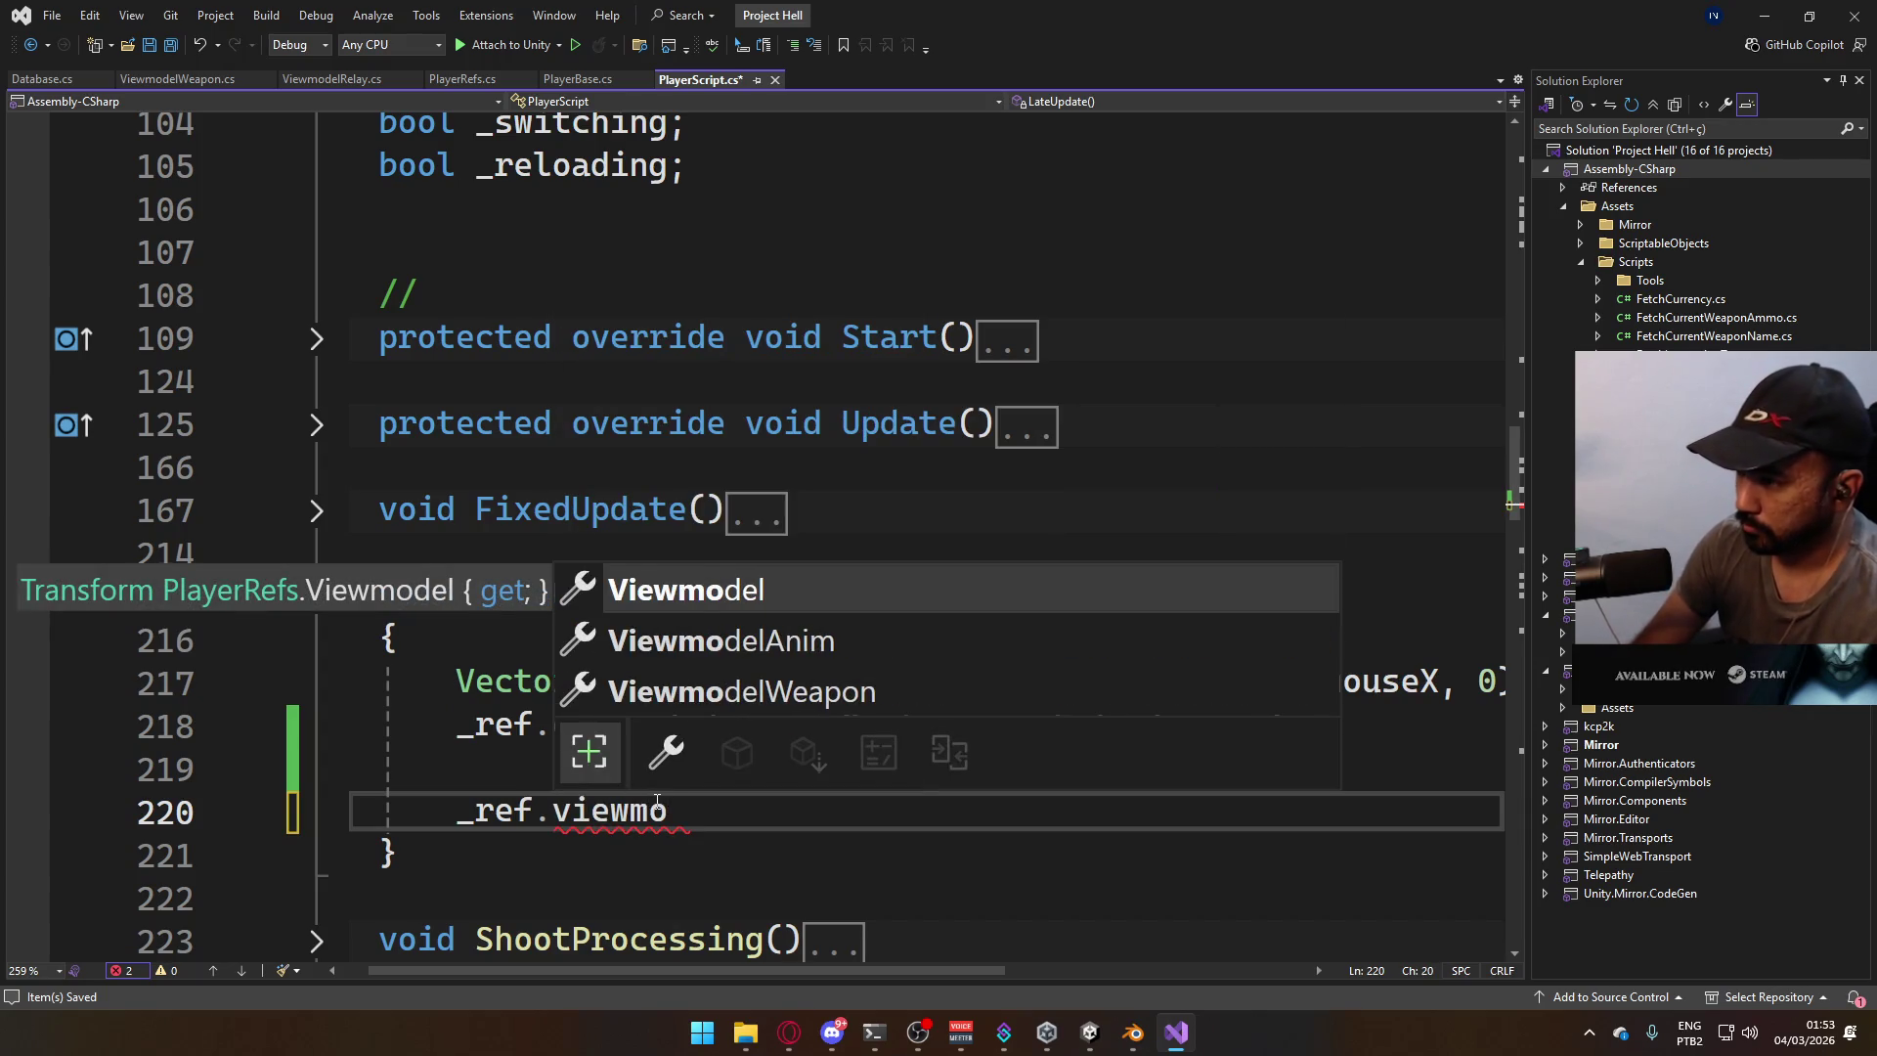
key("Tab")
type(".tran")
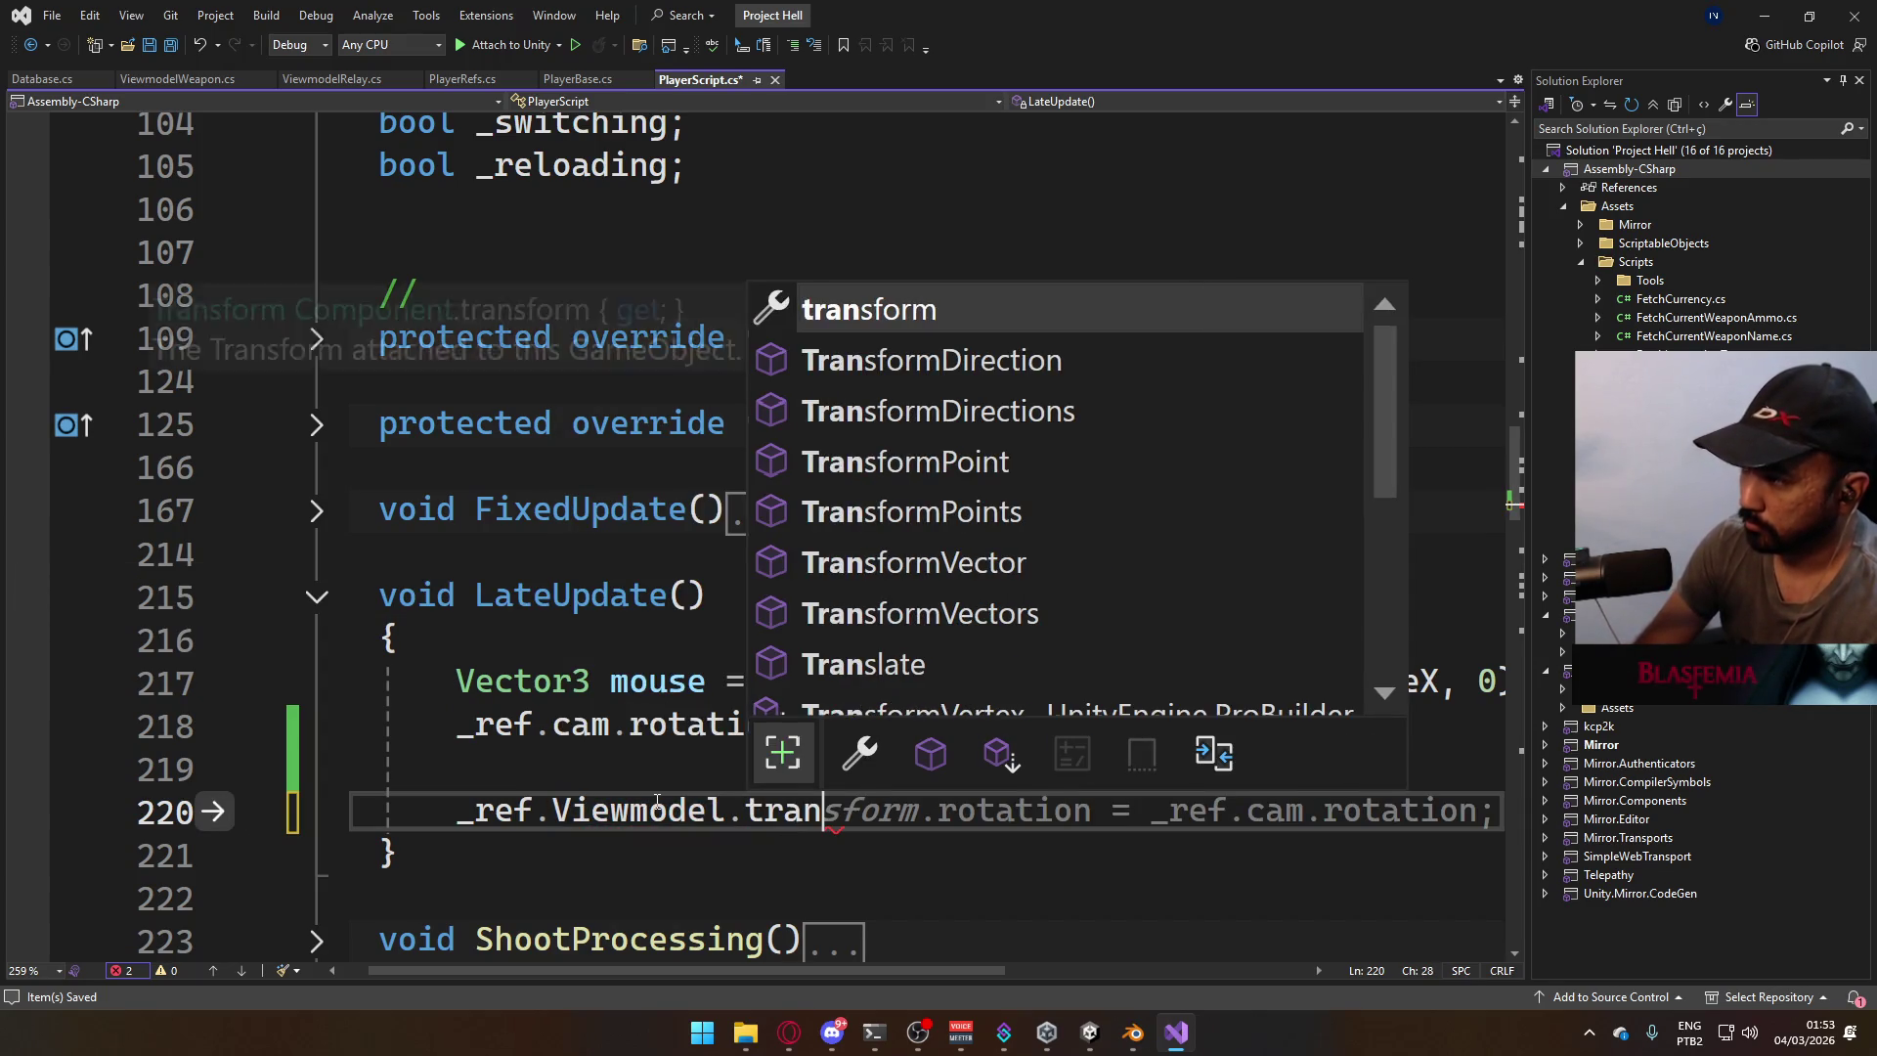
key("Tab")
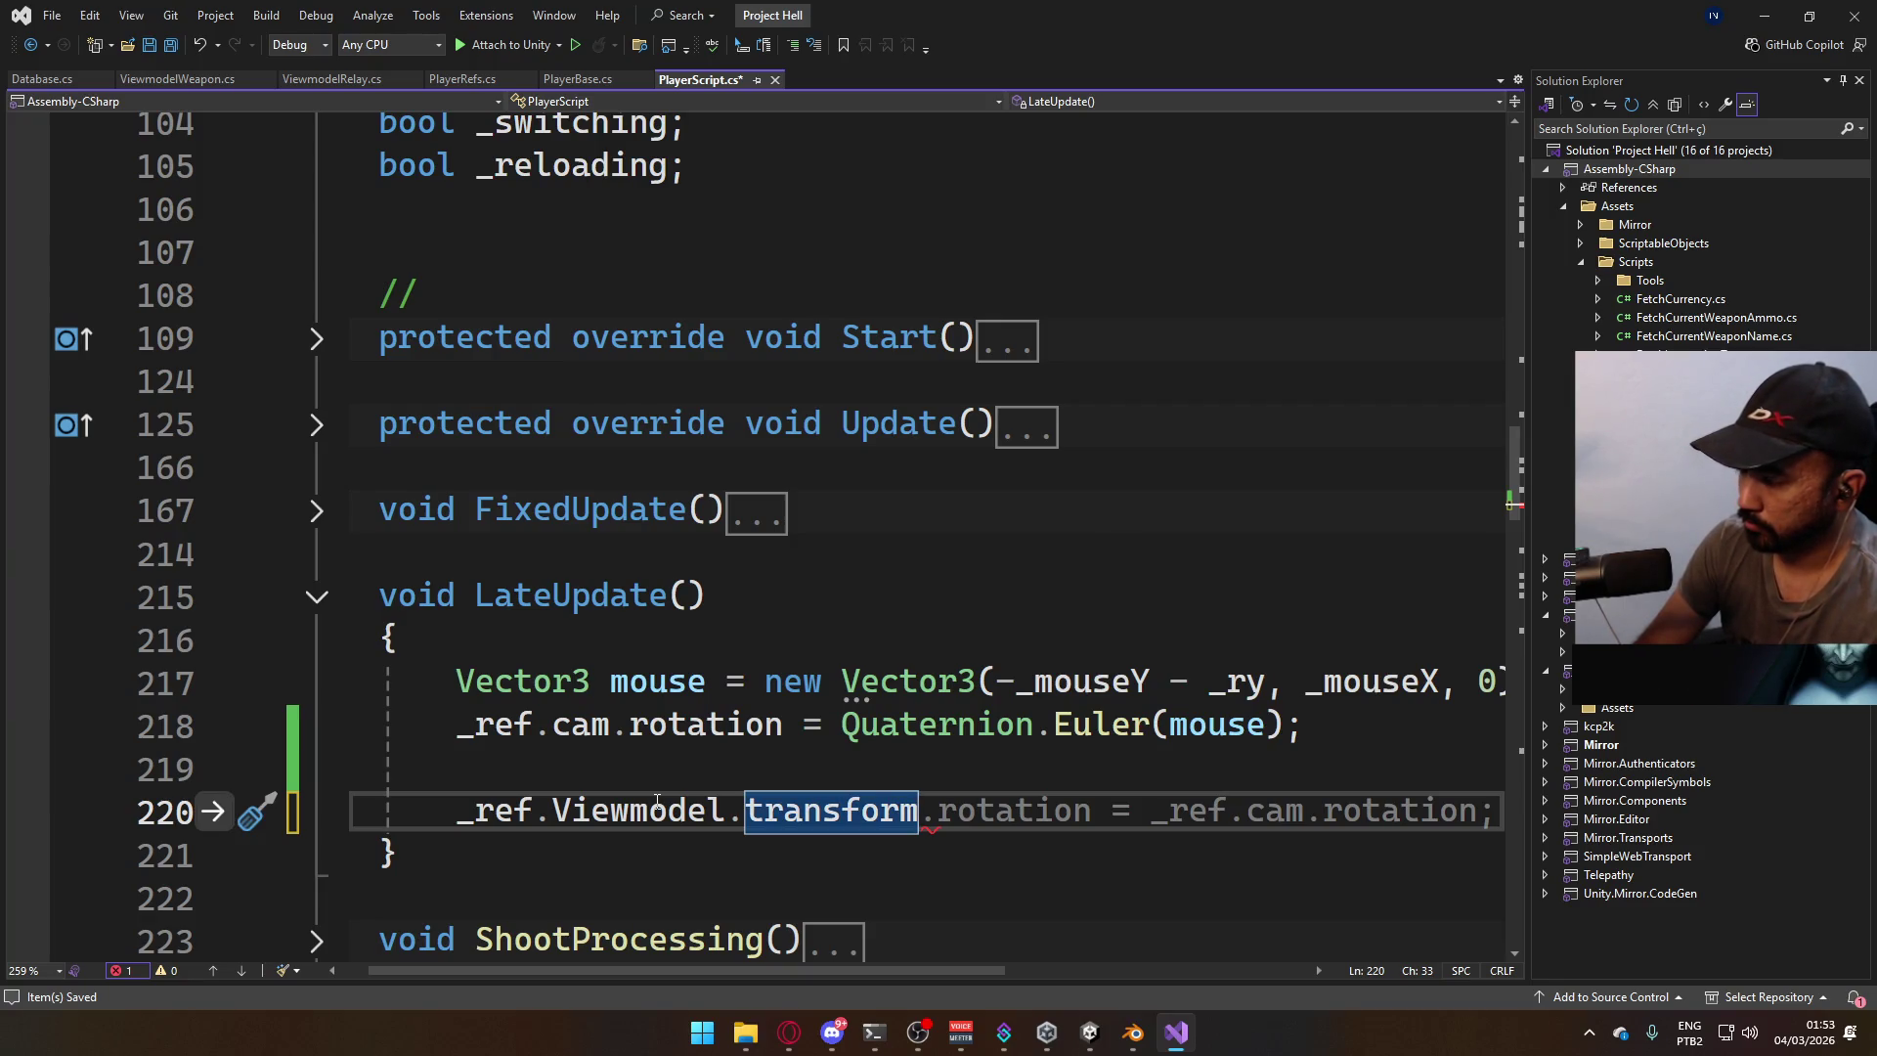
type("= ")
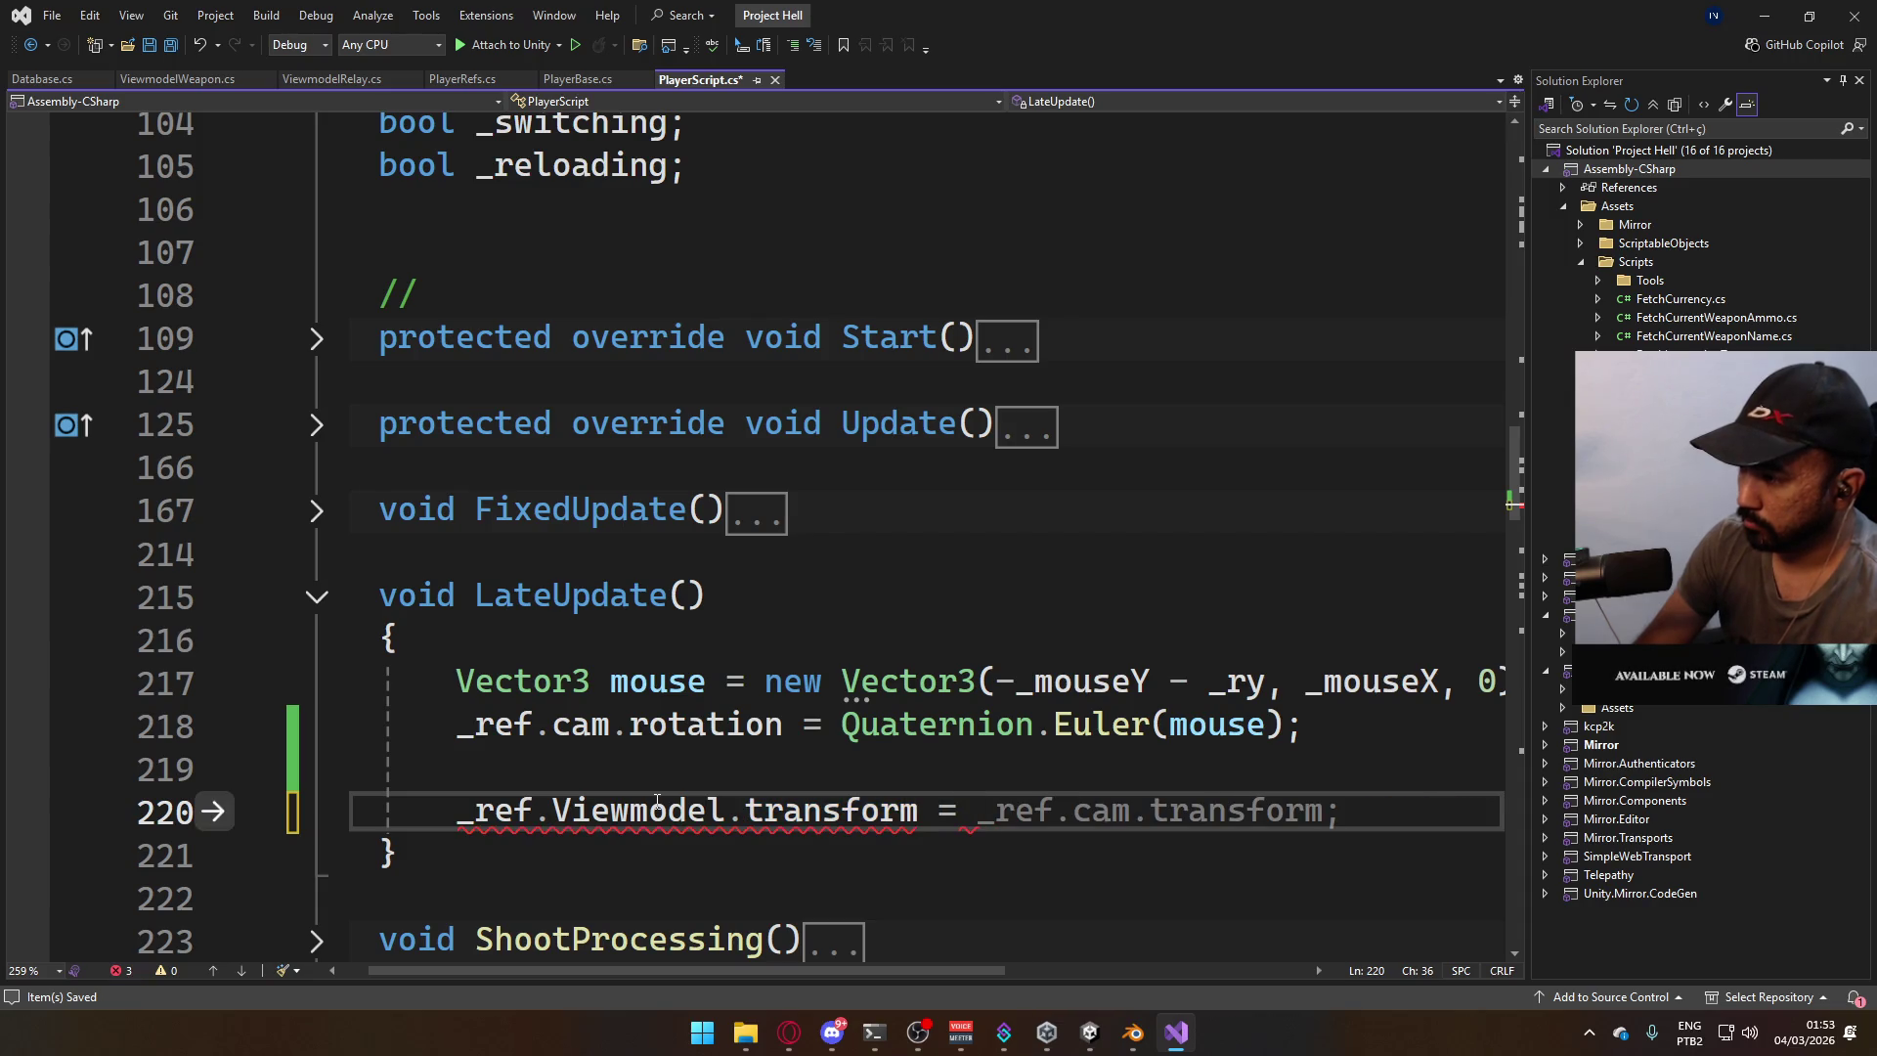
type("_ref.cam.tran")
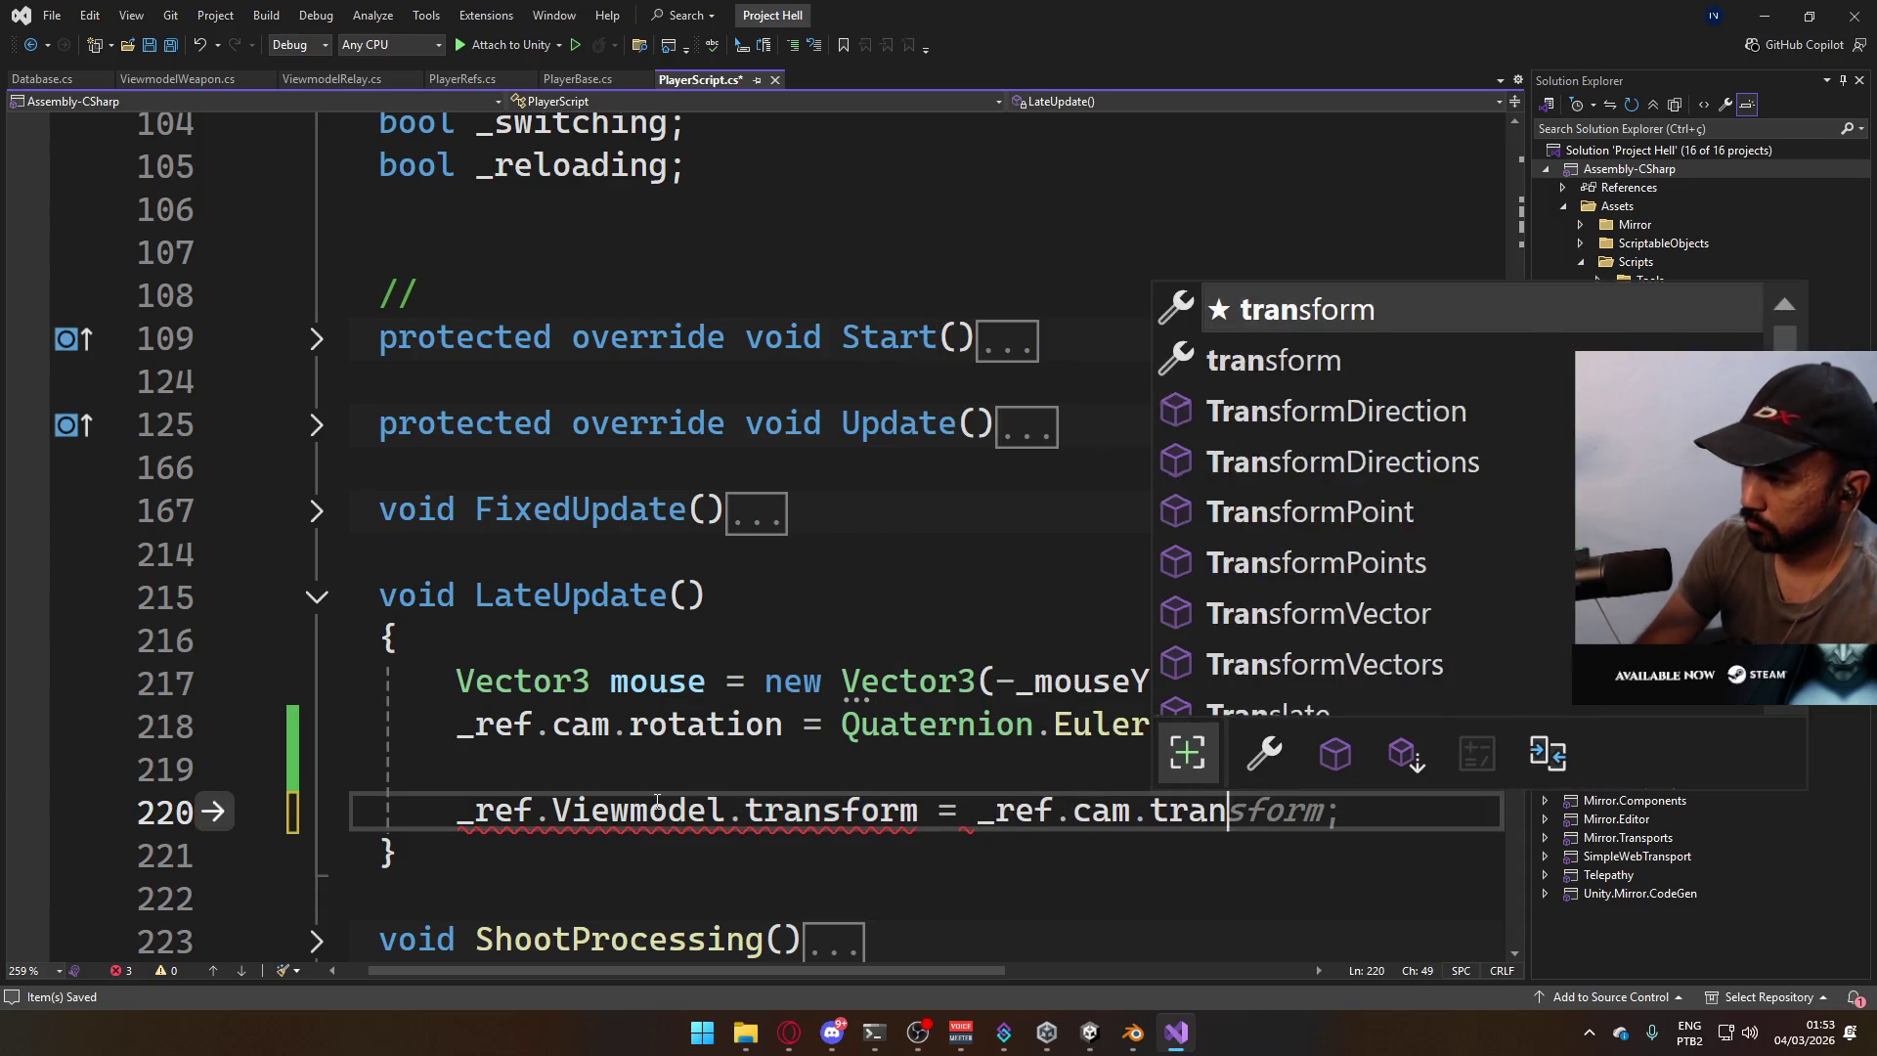
key("Tab")
type(".")
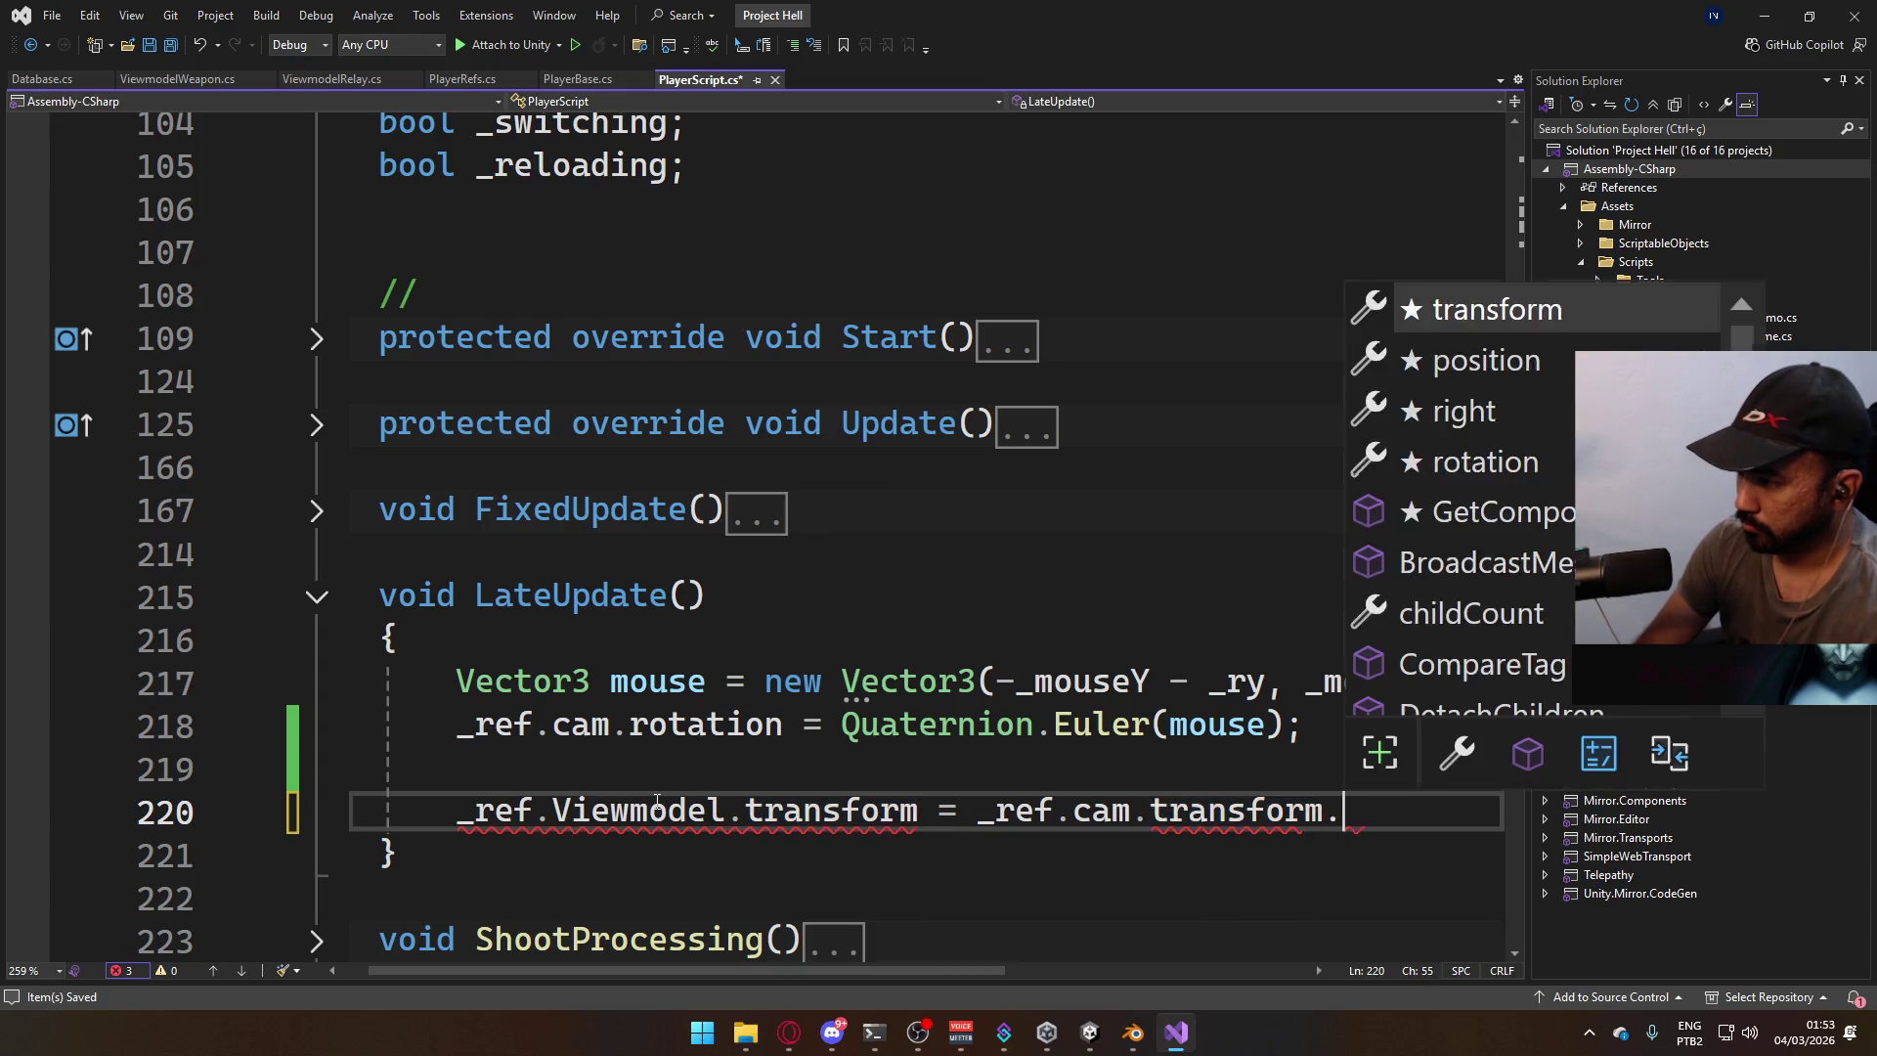
type("position;")
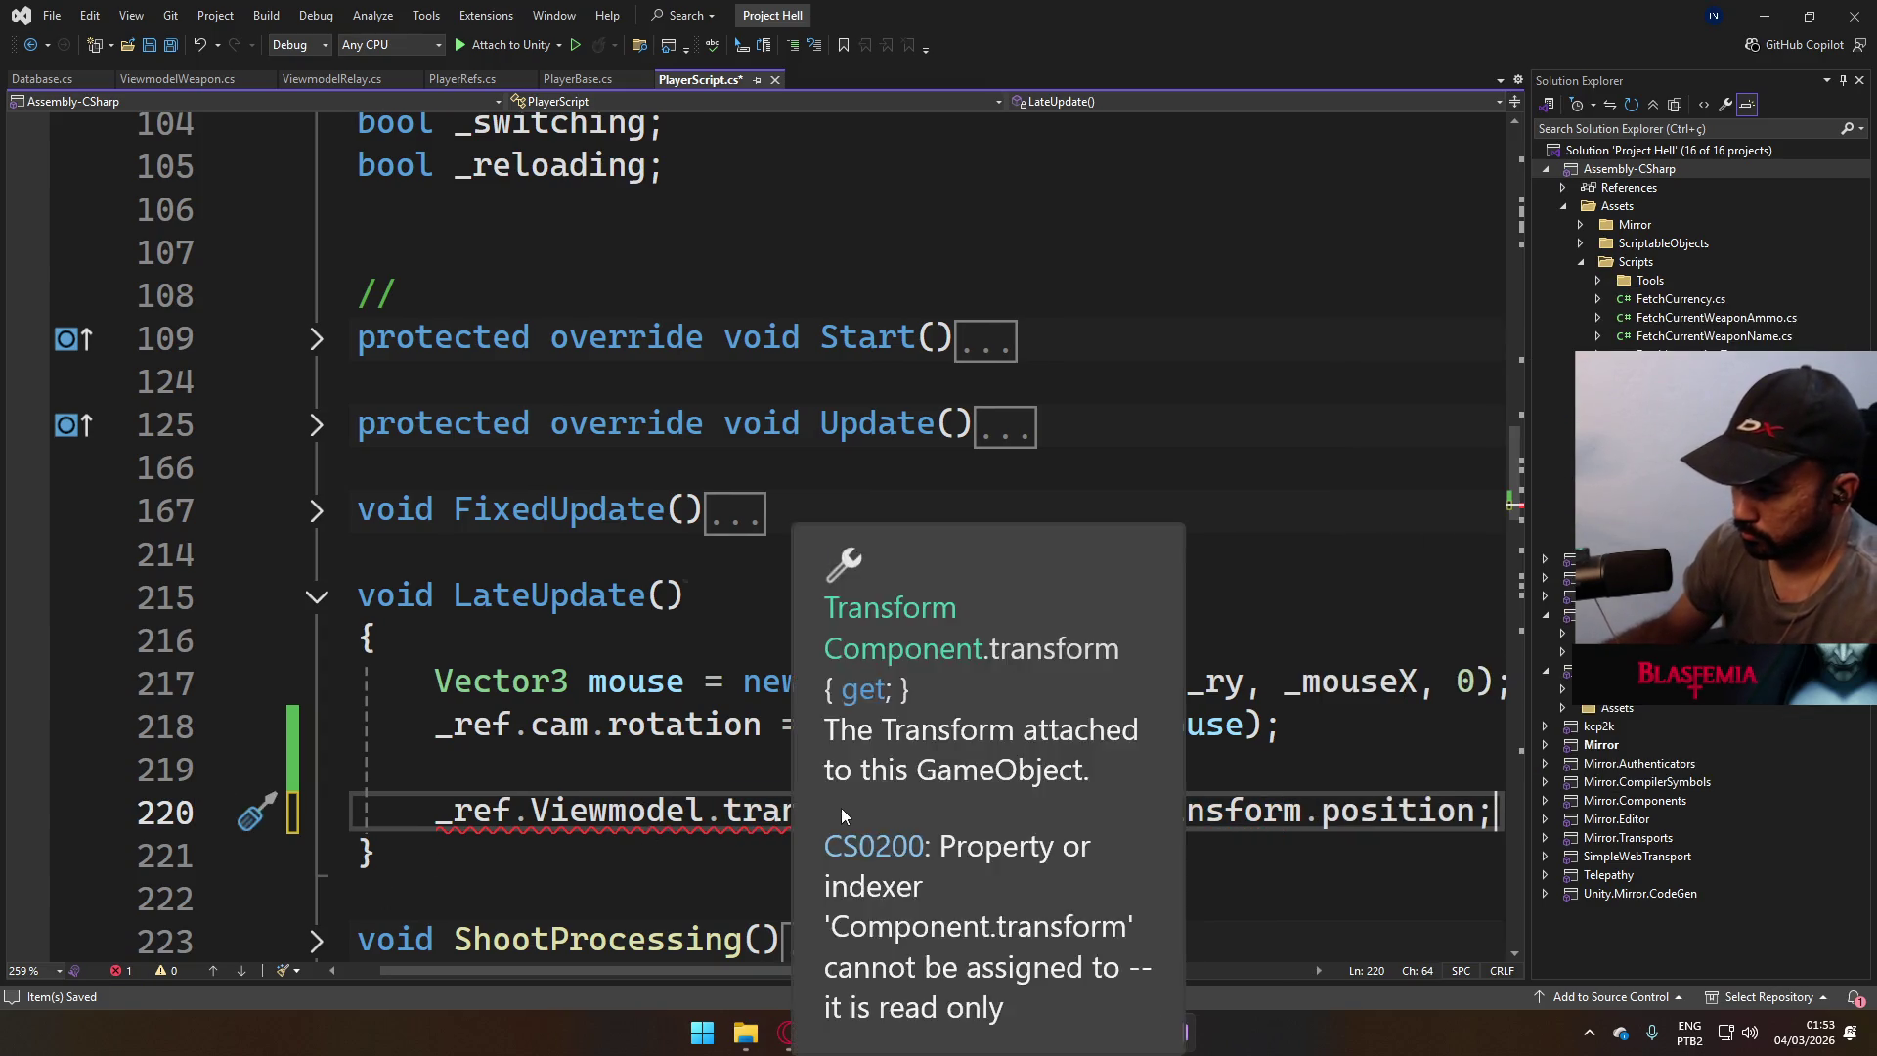
left_click(897, 812)
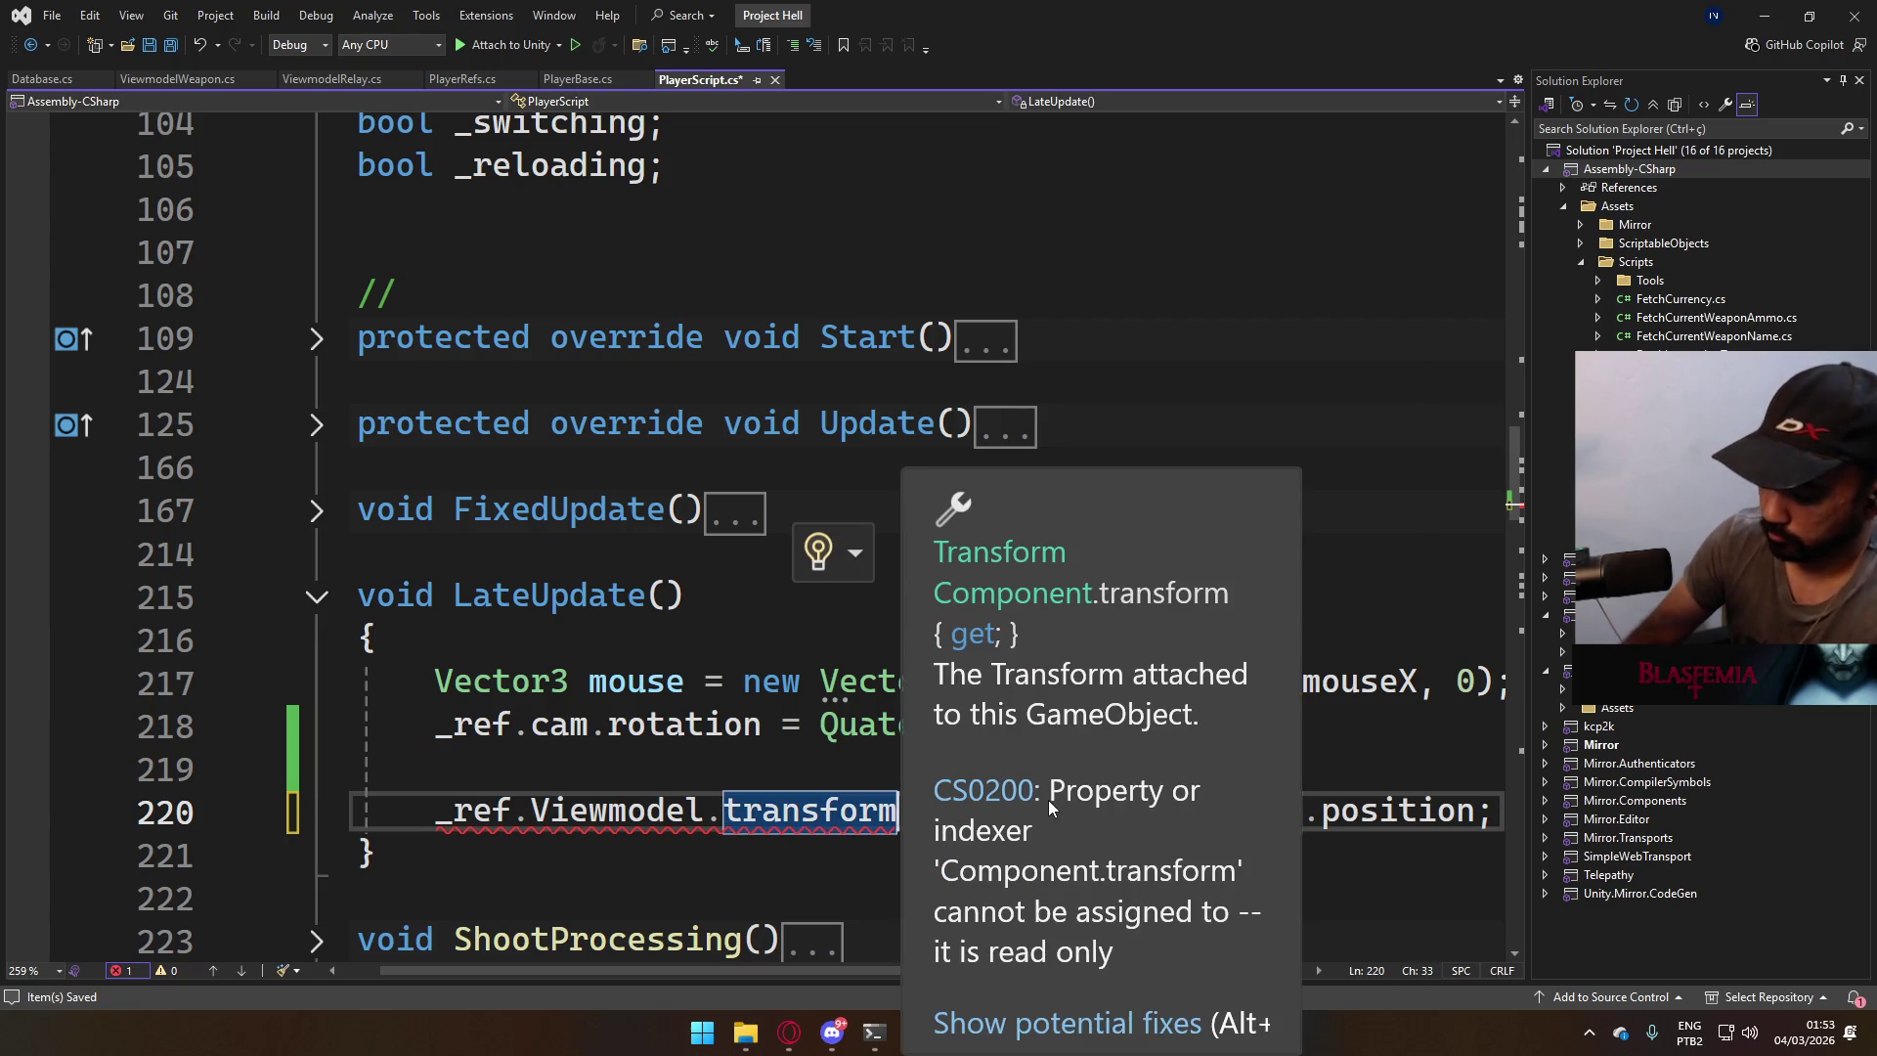
type(".pos")
key("Tab")
key("End")
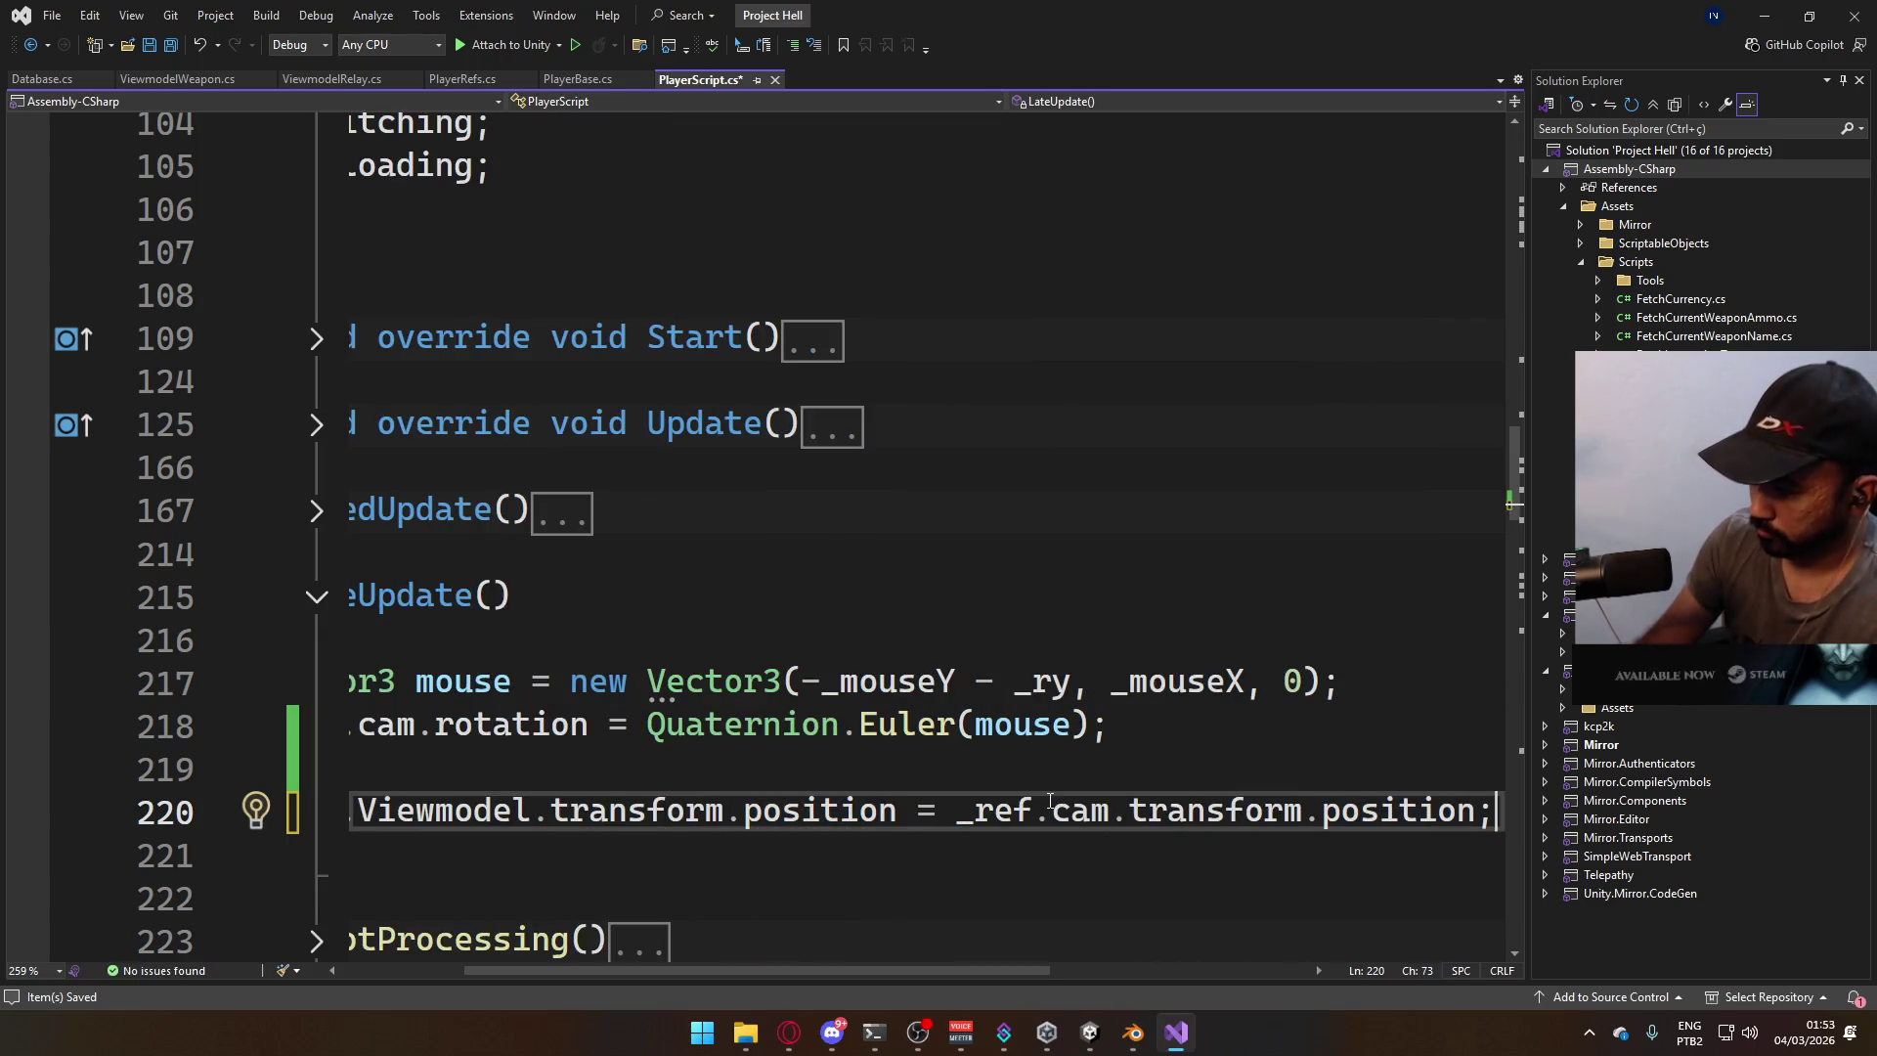
Add the matching line copying the camera rotation to the Viewmodel, and save PlayerScript.
key("Return")
type("_ref.view")
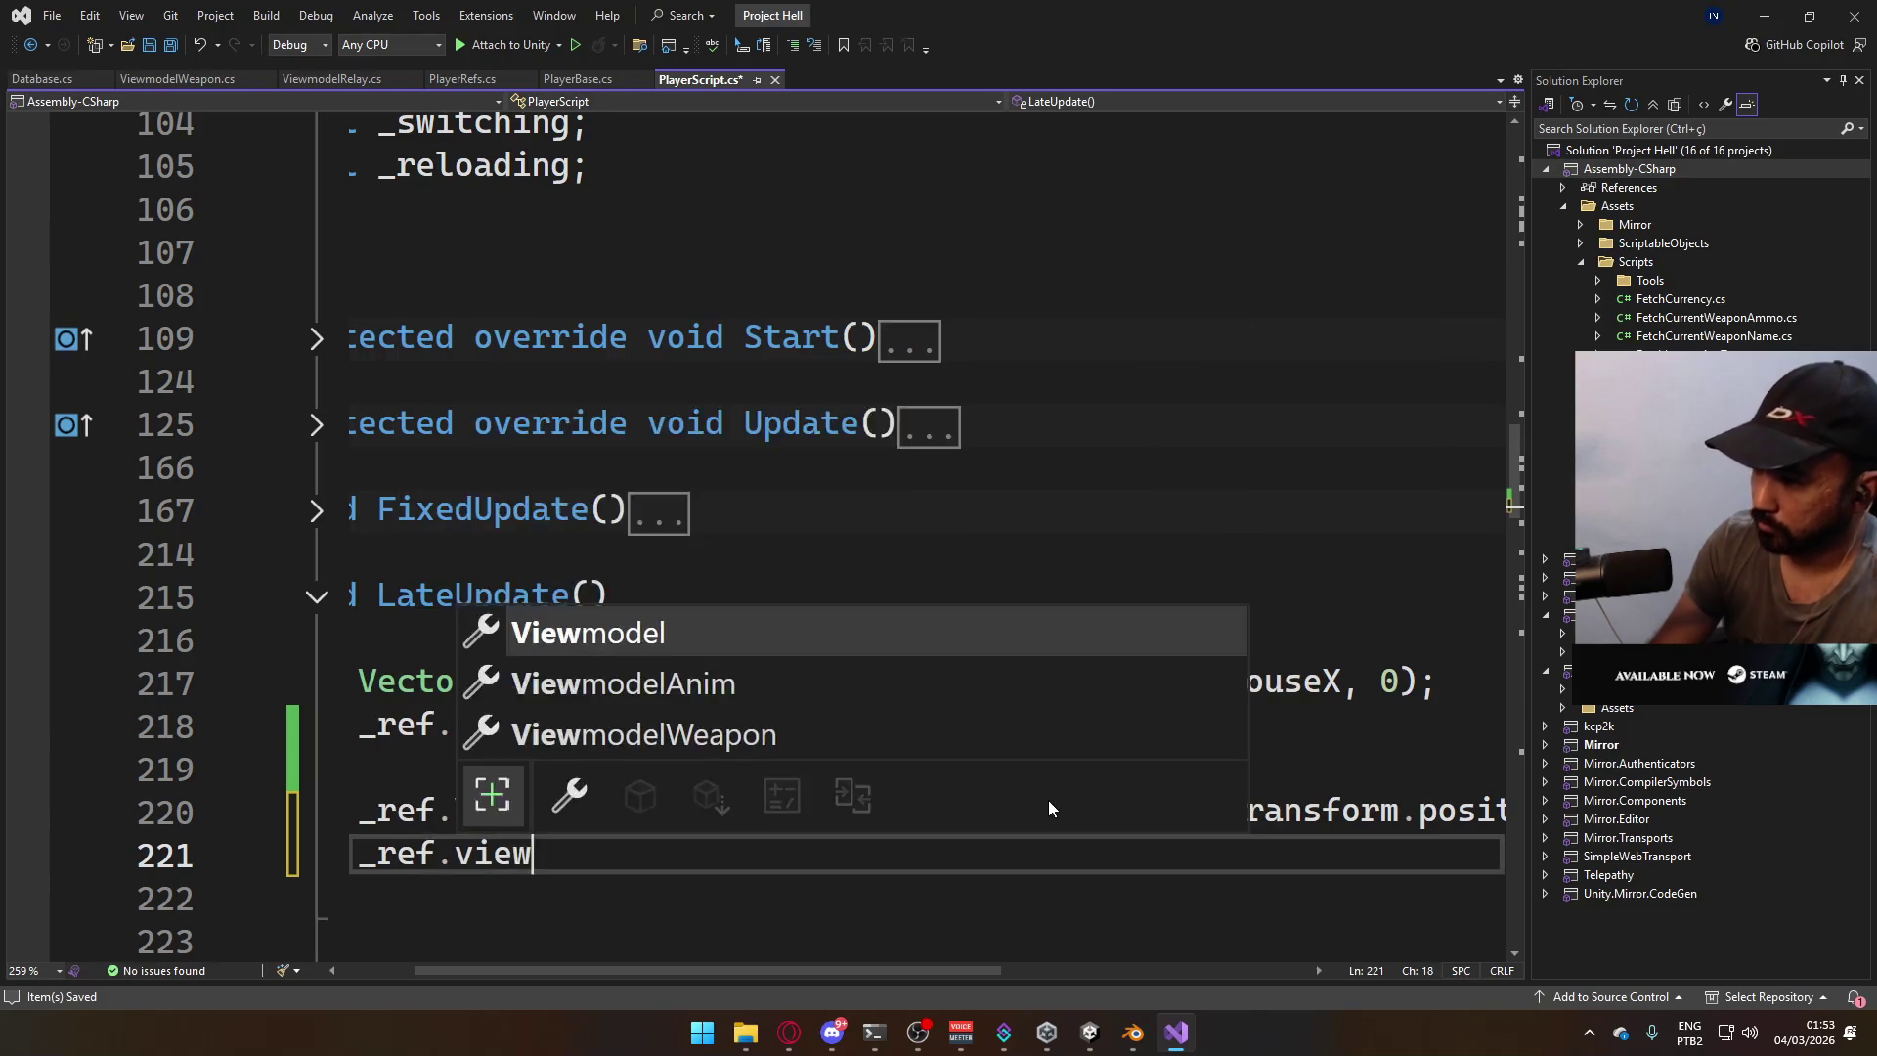
key("Tab")
type(".tran")
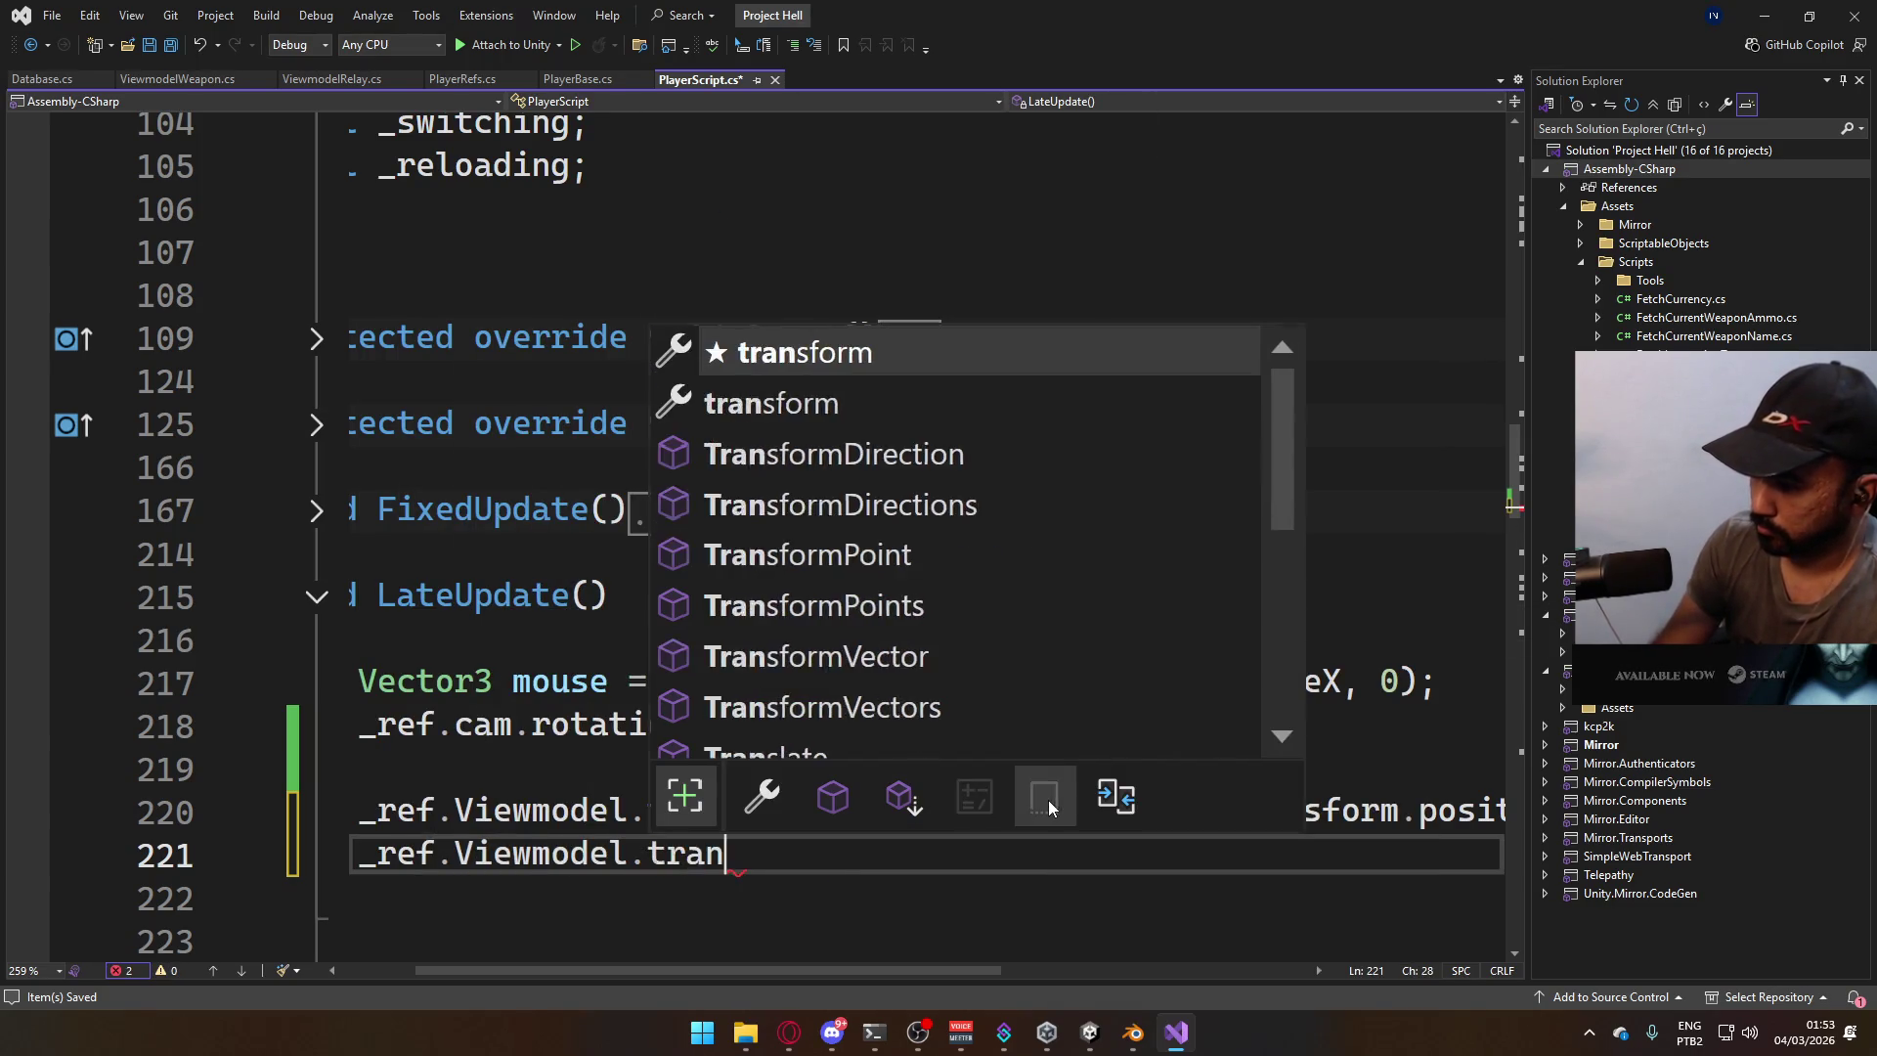
type("sform.r")
key("Tab")
type("=")
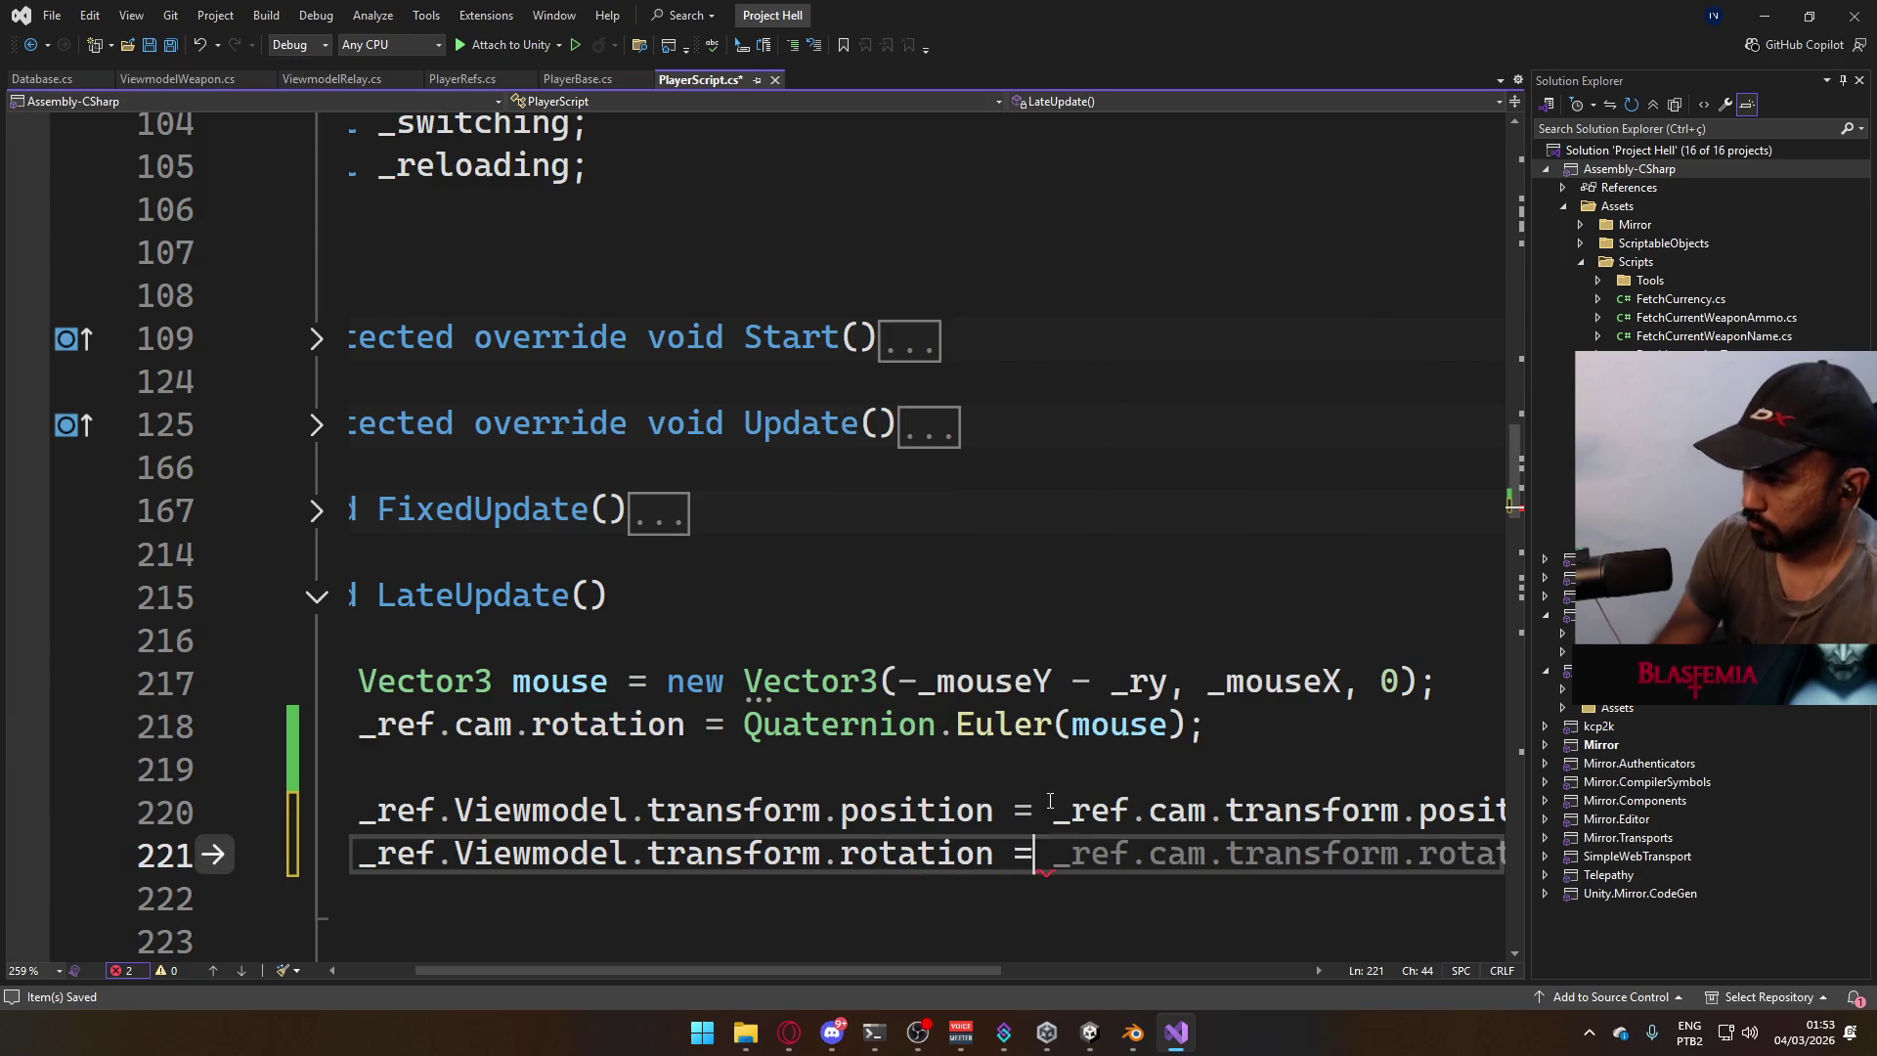
key("Tab")
key("ctrl+s")
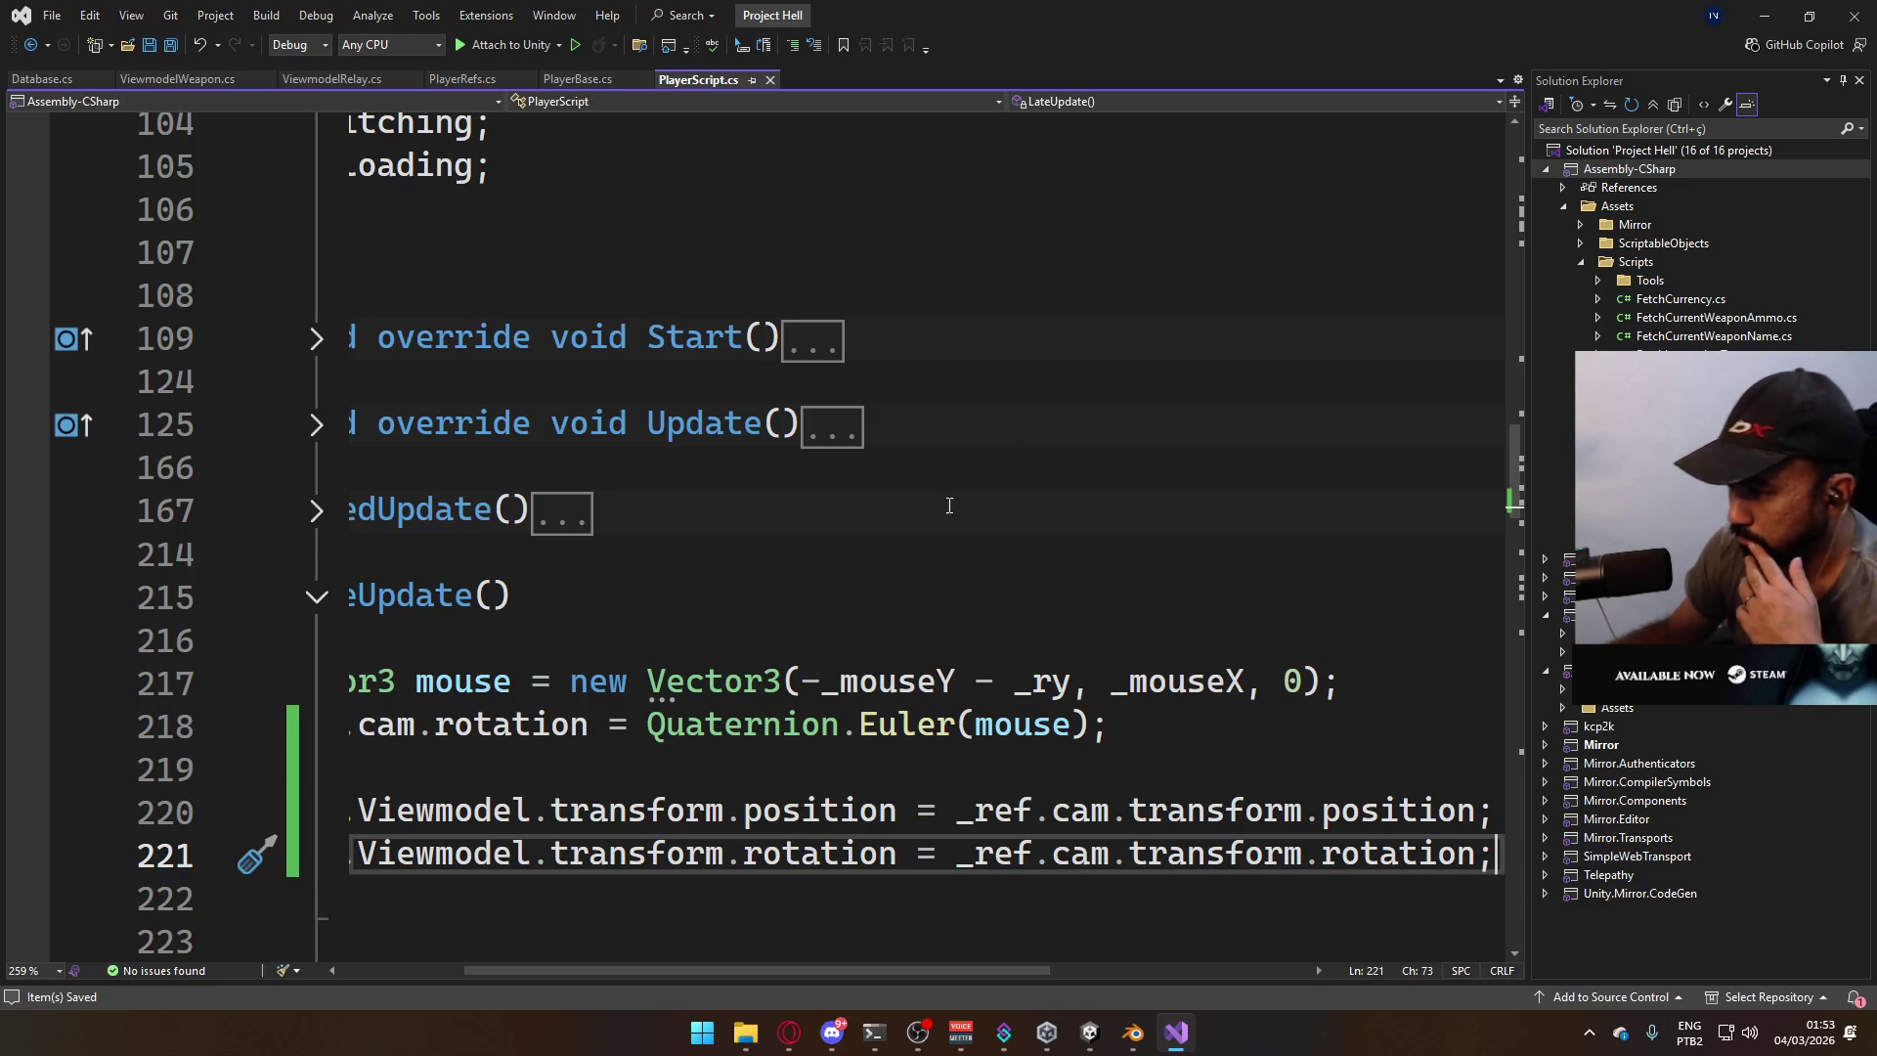
scroll(533, 956, "left", 3)
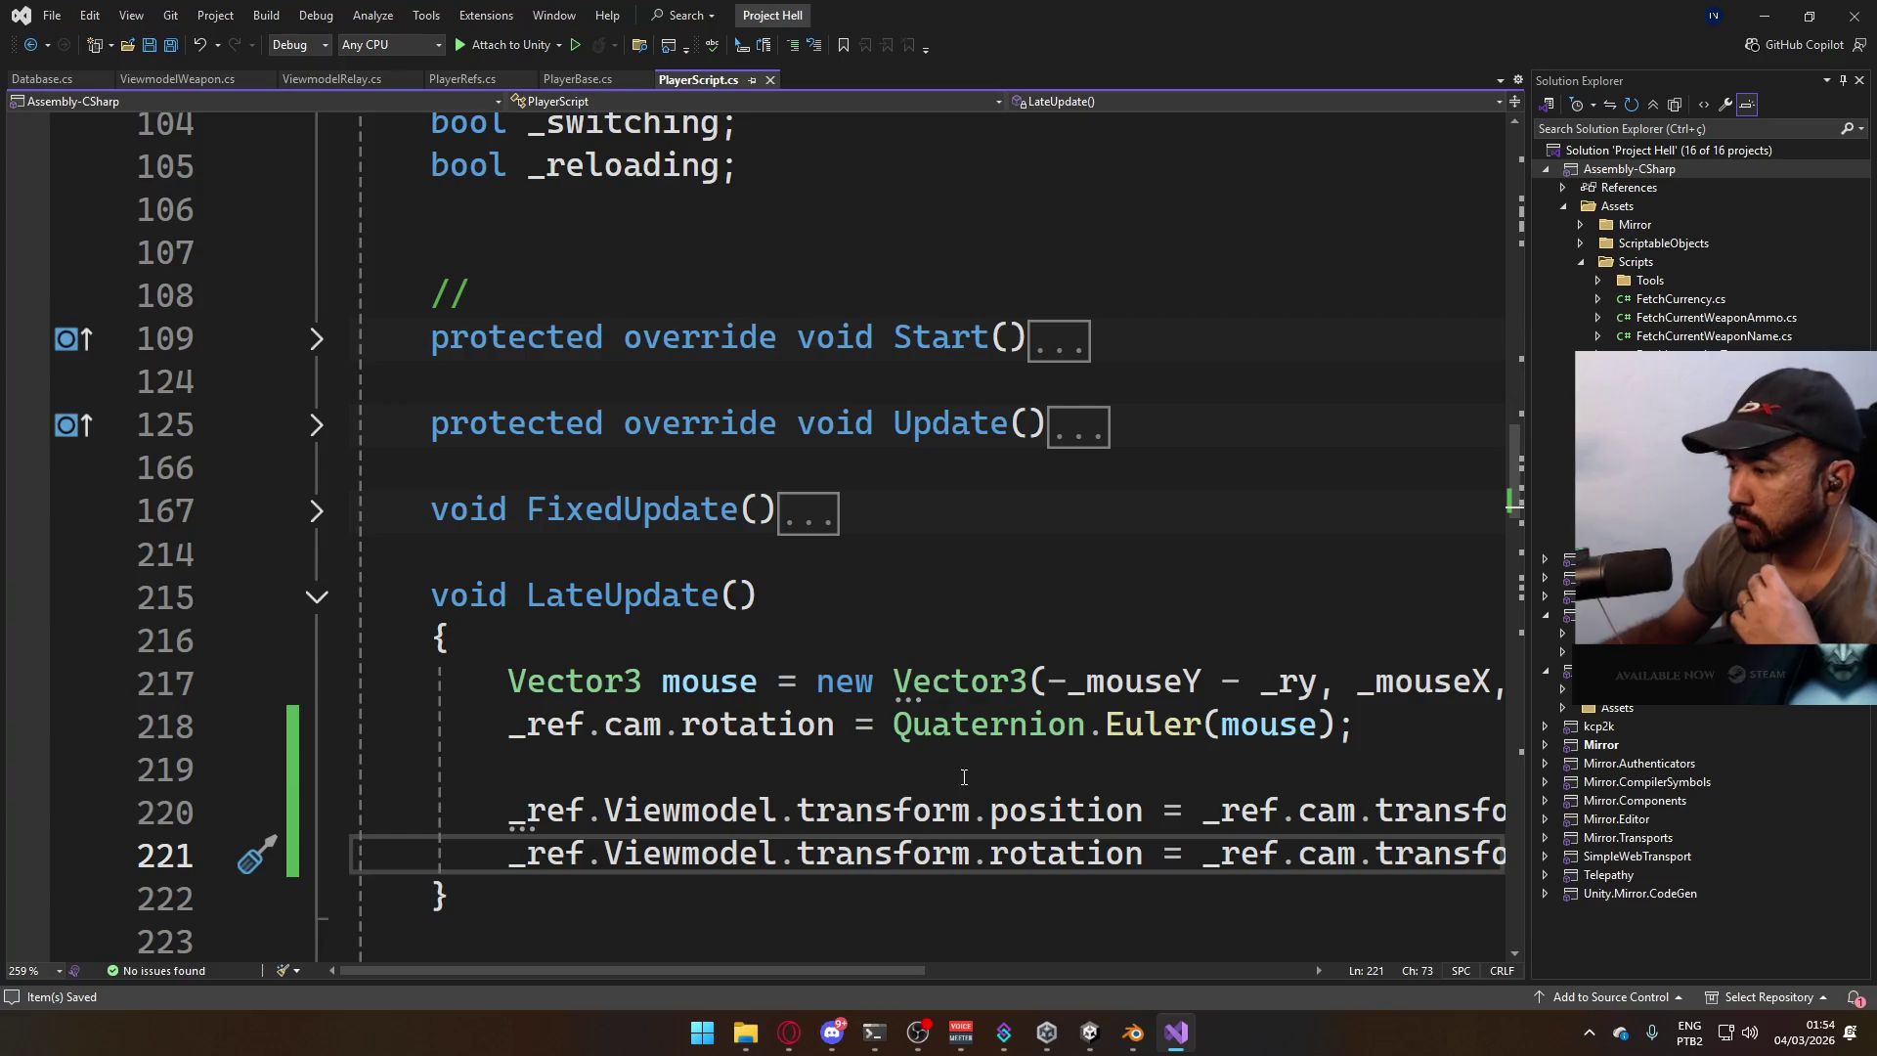
Check cam's definition, then select Player in Unity to show Player Refs' empty Viewmodel slot.
left_click(634, 725, "ctrl")
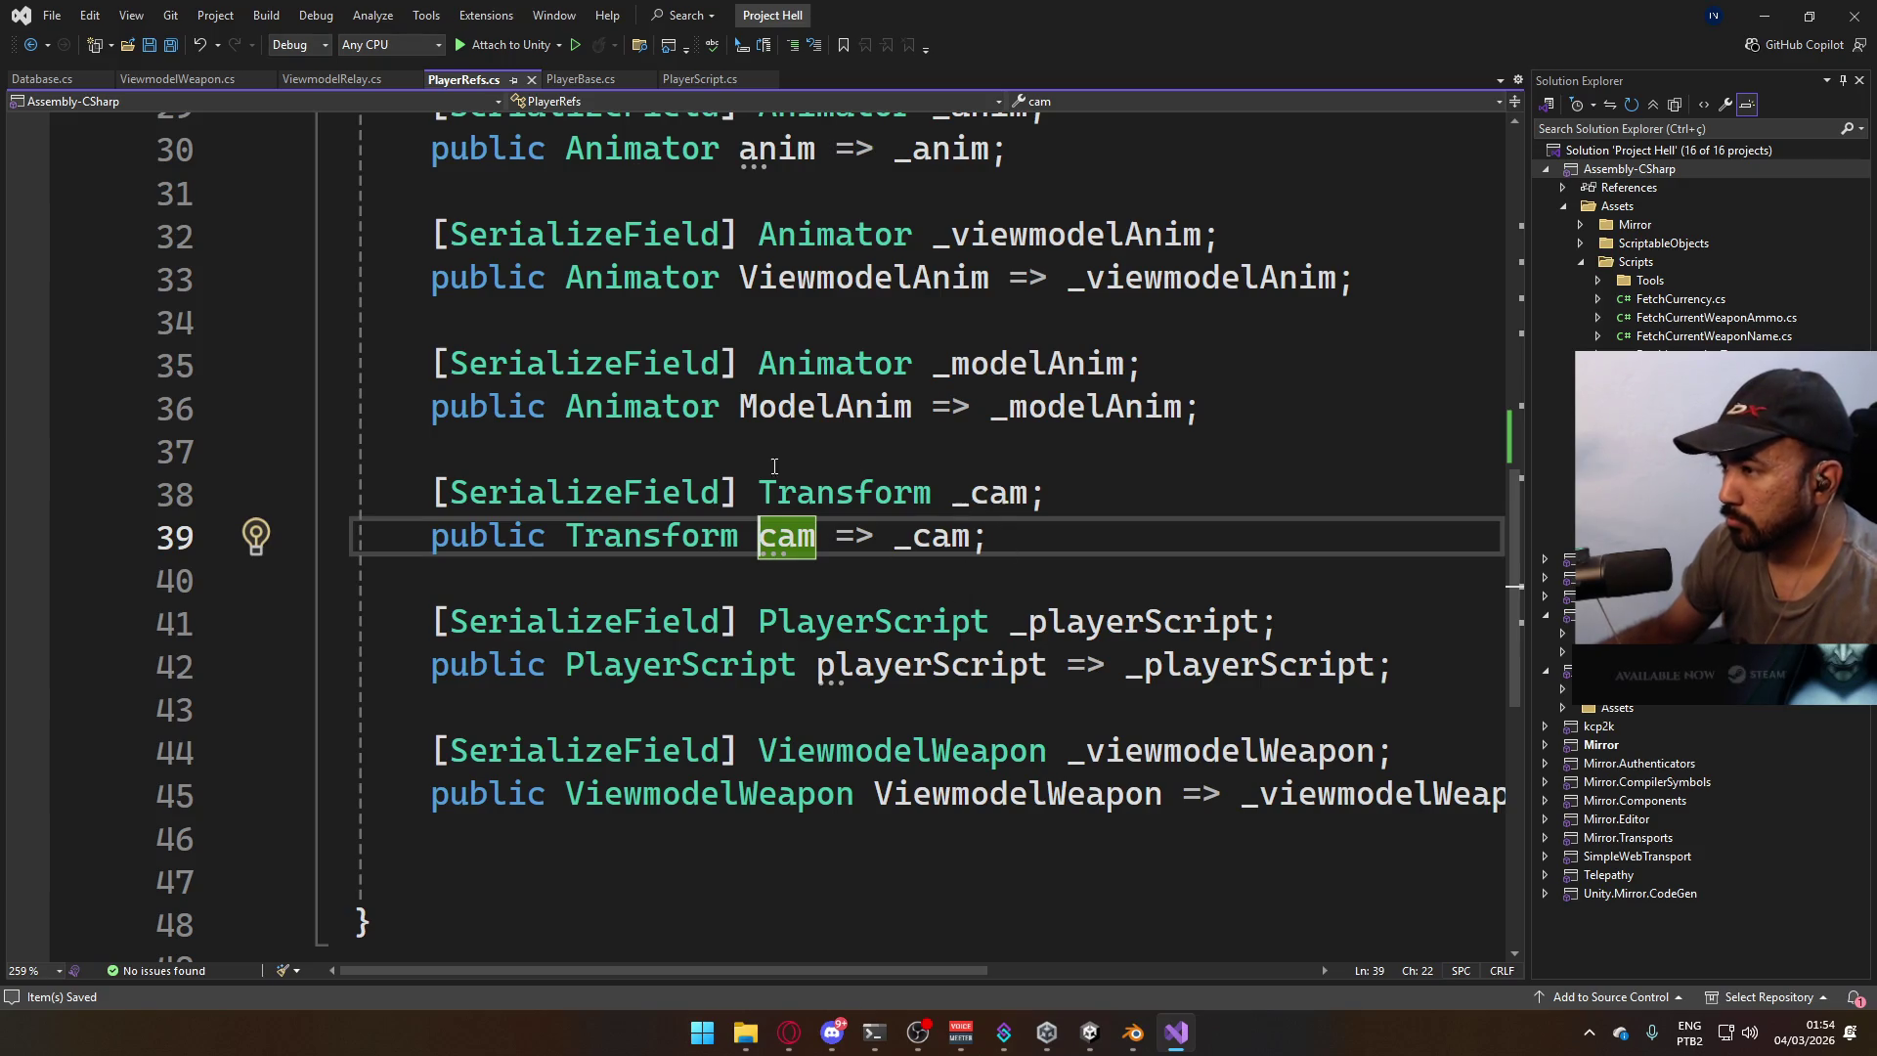
left_click(1090, 1032)
left_click(968, 934)
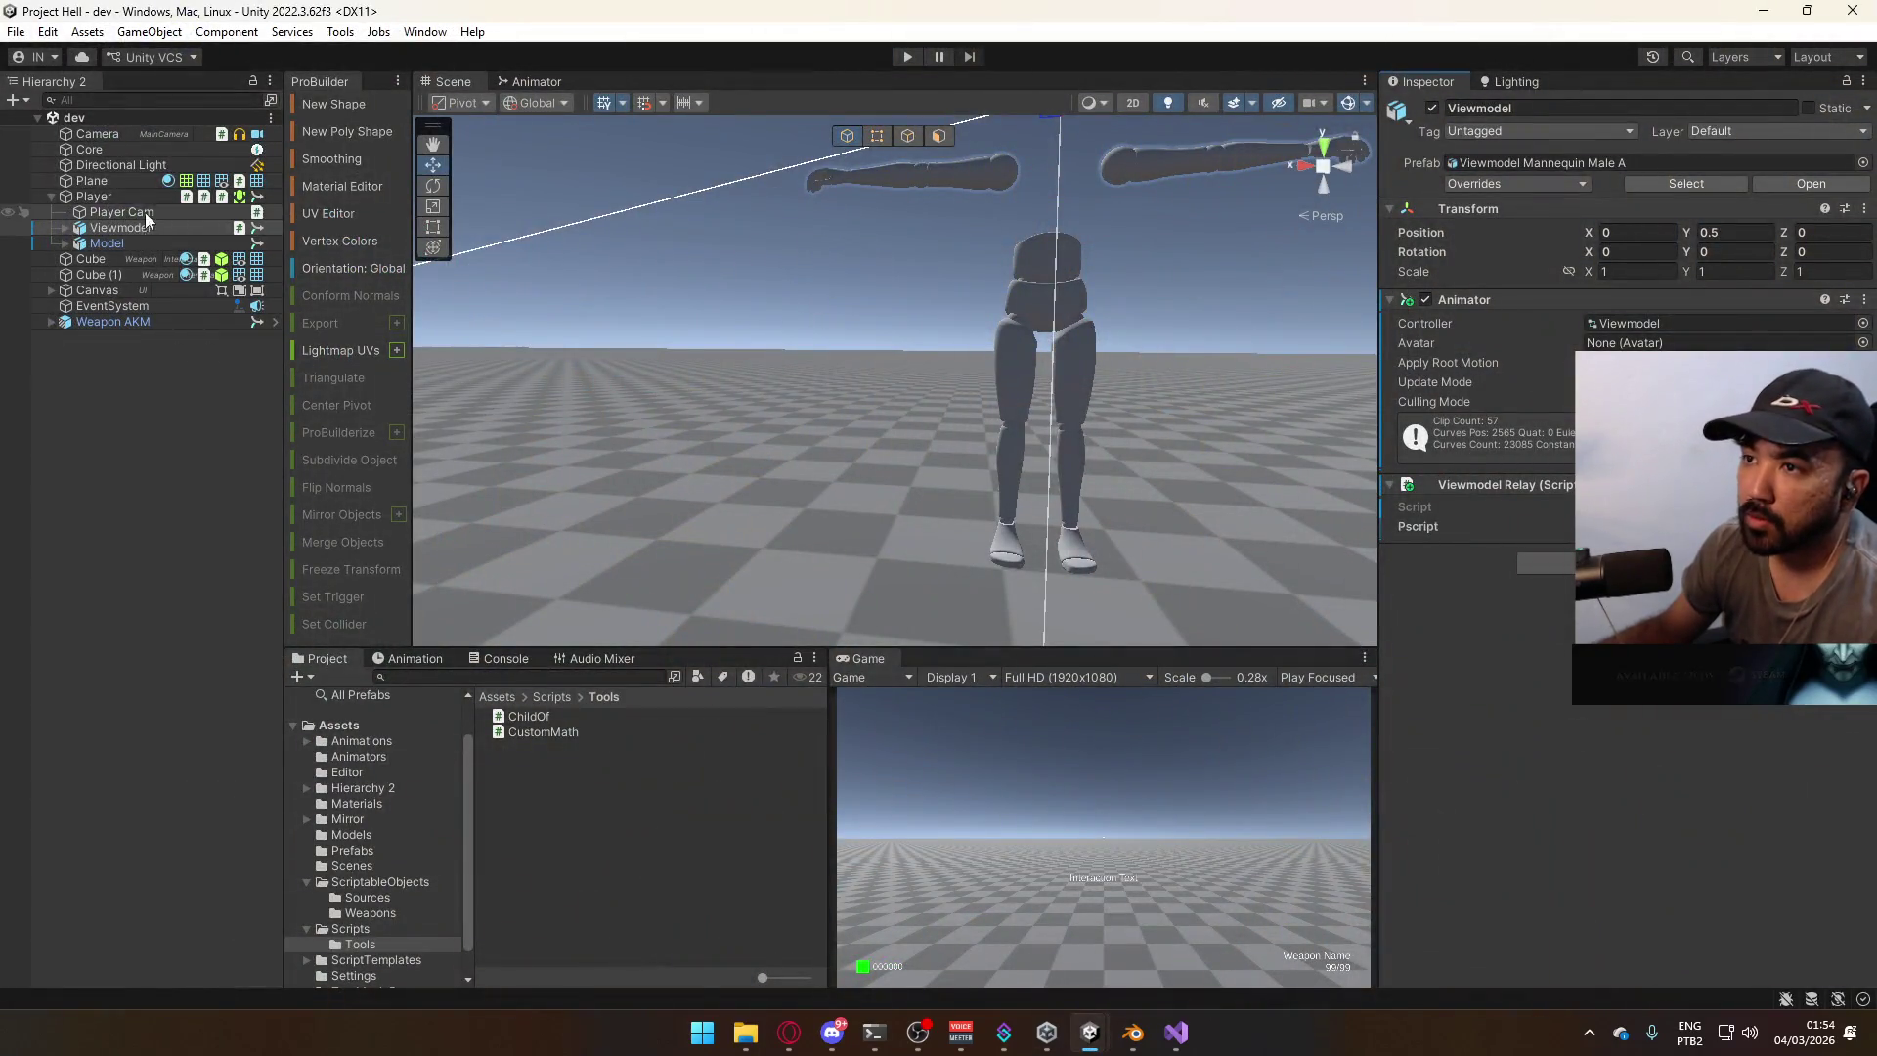
left_click(120, 193)
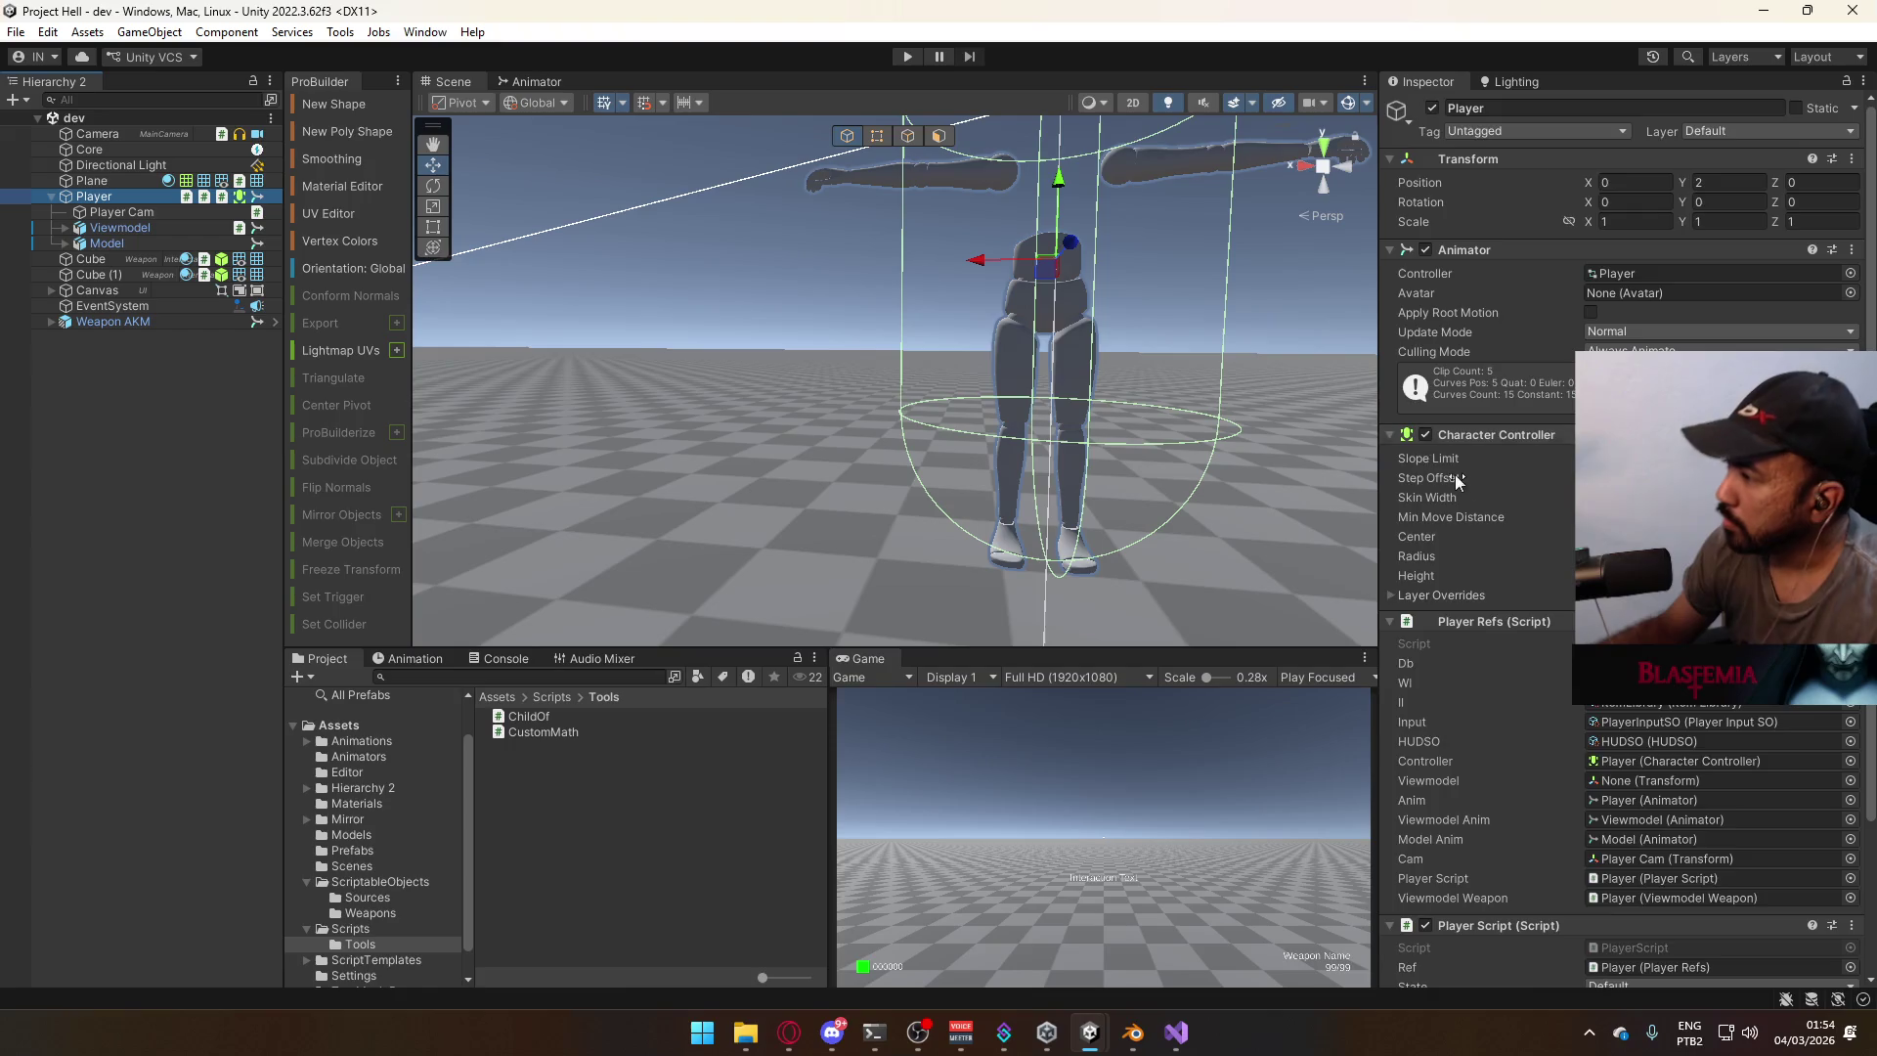
scroll(1464, 502, "down", 3)
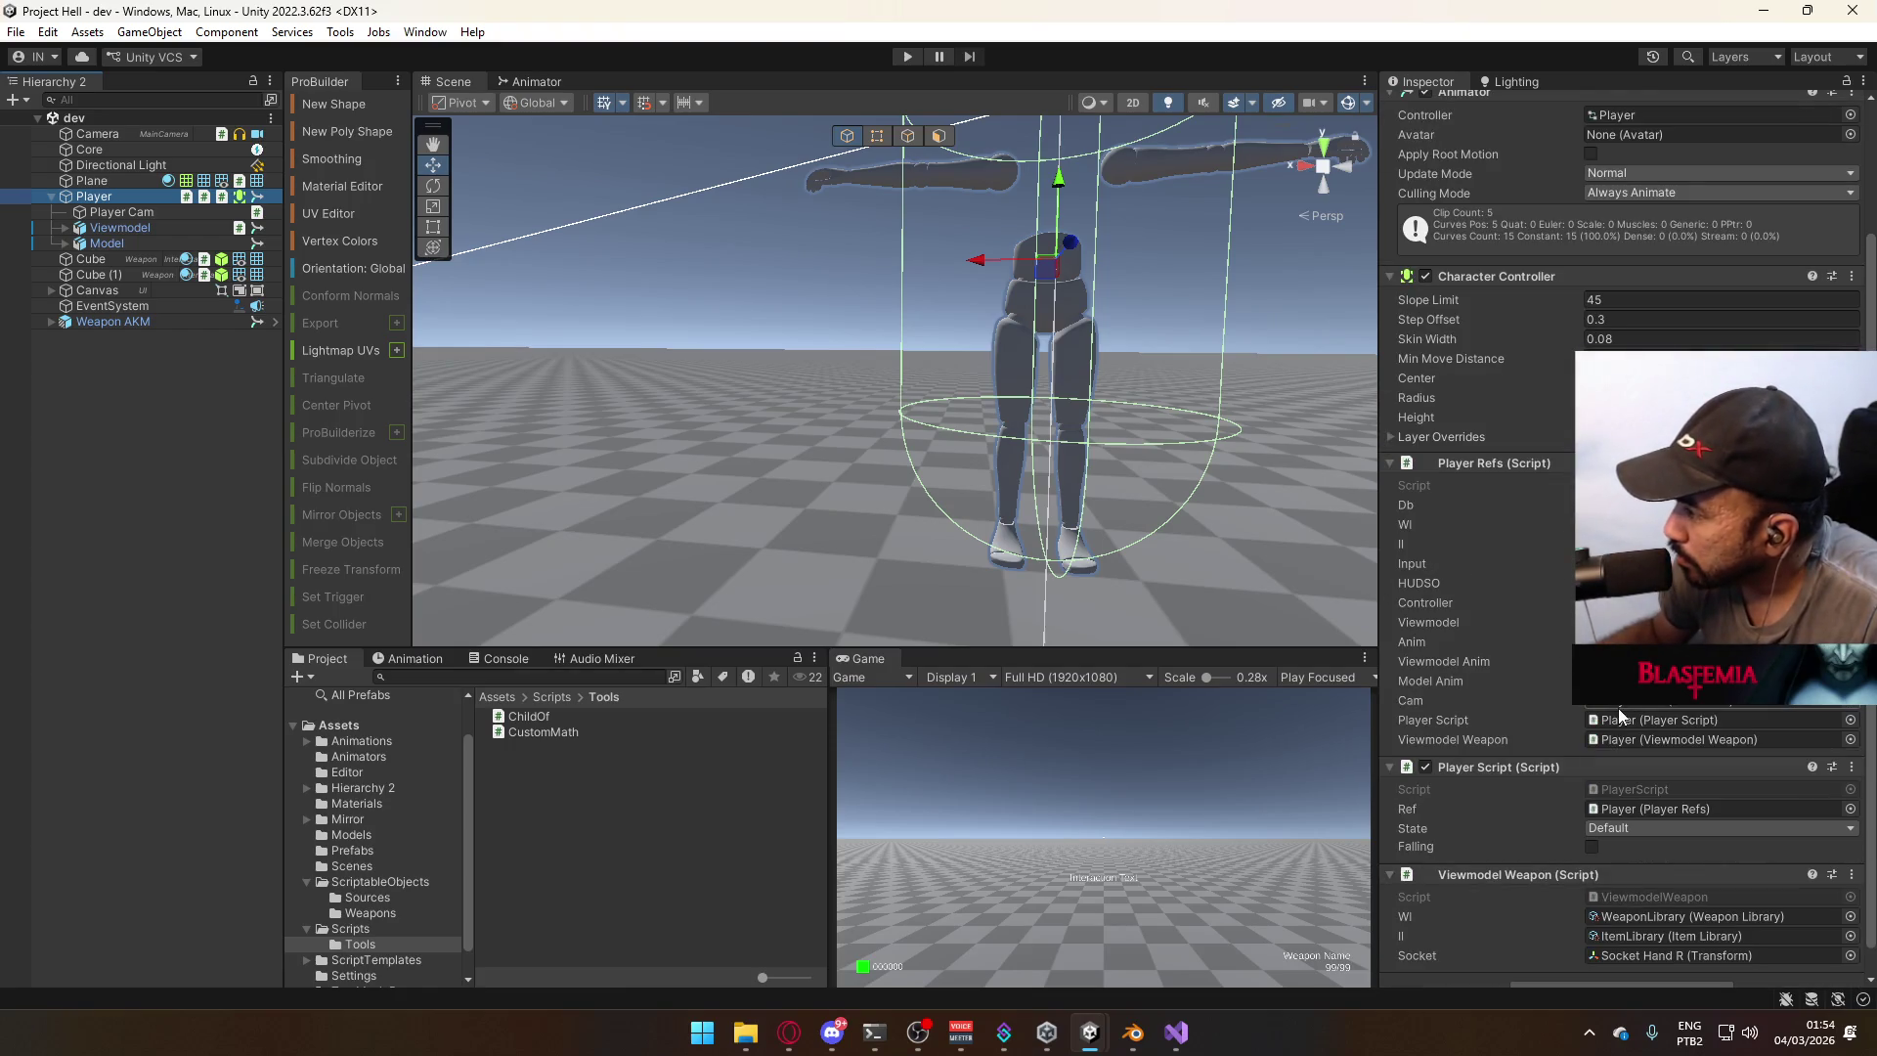